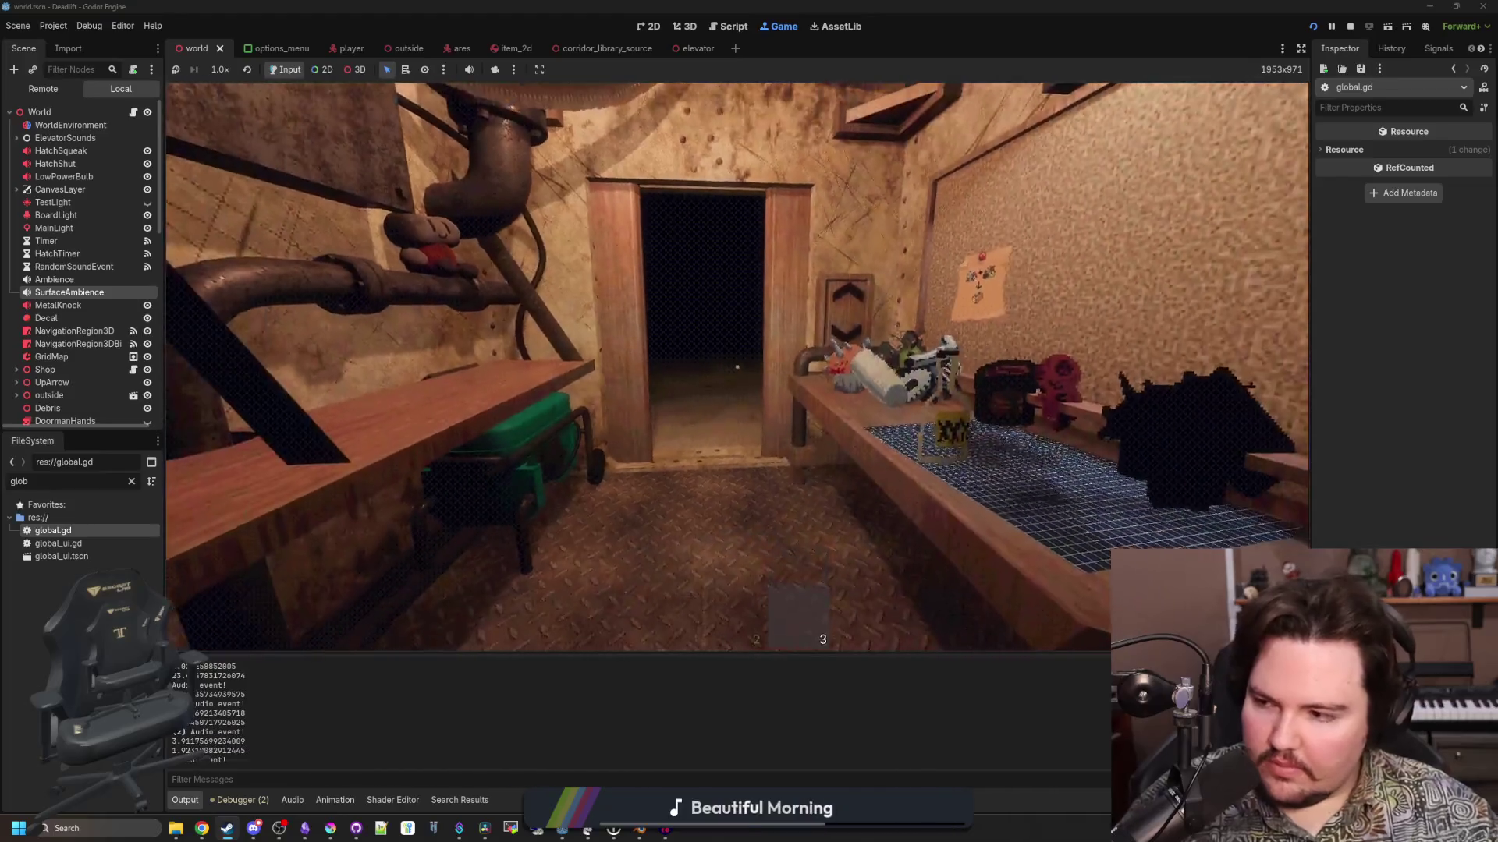
Step: Look around toward the workbench and shutter wall in the running game, then pause it
{"action": "key", "text": "w"}
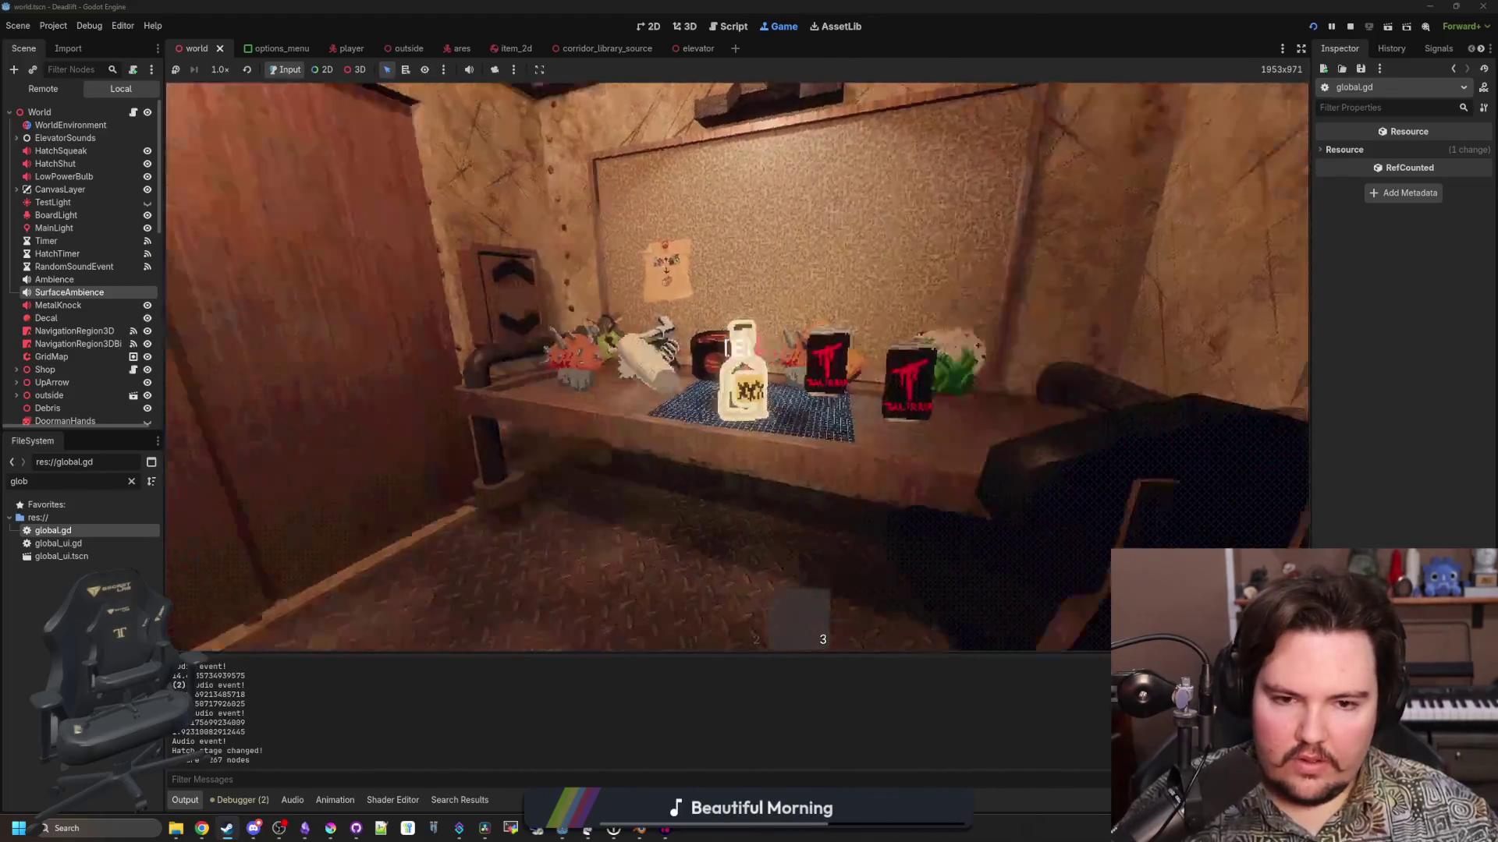
{"action": "key", "text": "w"}
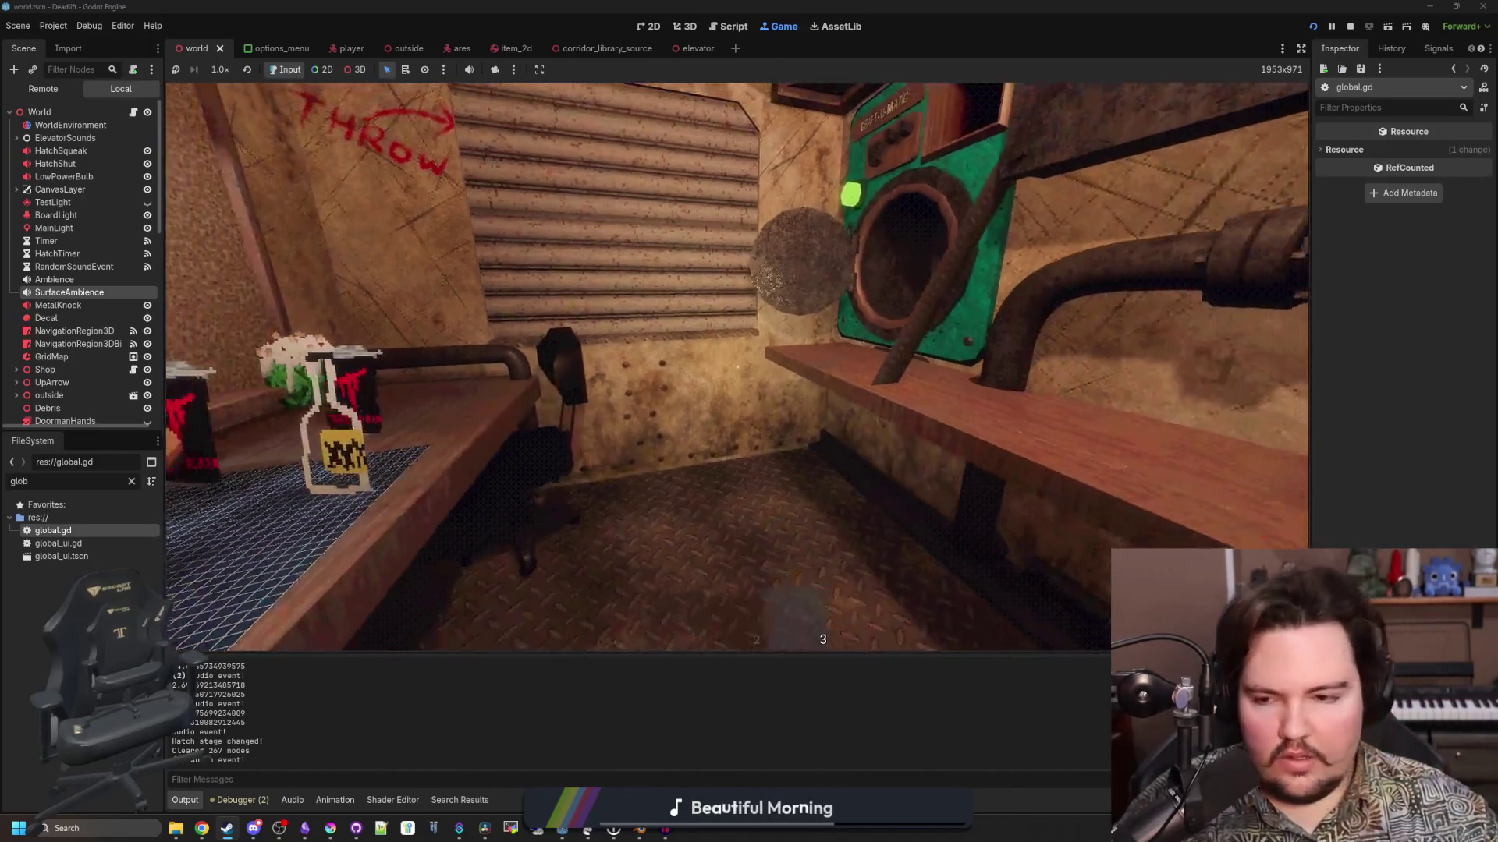
{"action": "key", "text": "Escape"}
Step: Filter the project files for 'holl', open hollow.gd, and save the scene
{"action": "left_click", "coordinate": [131, 482]}
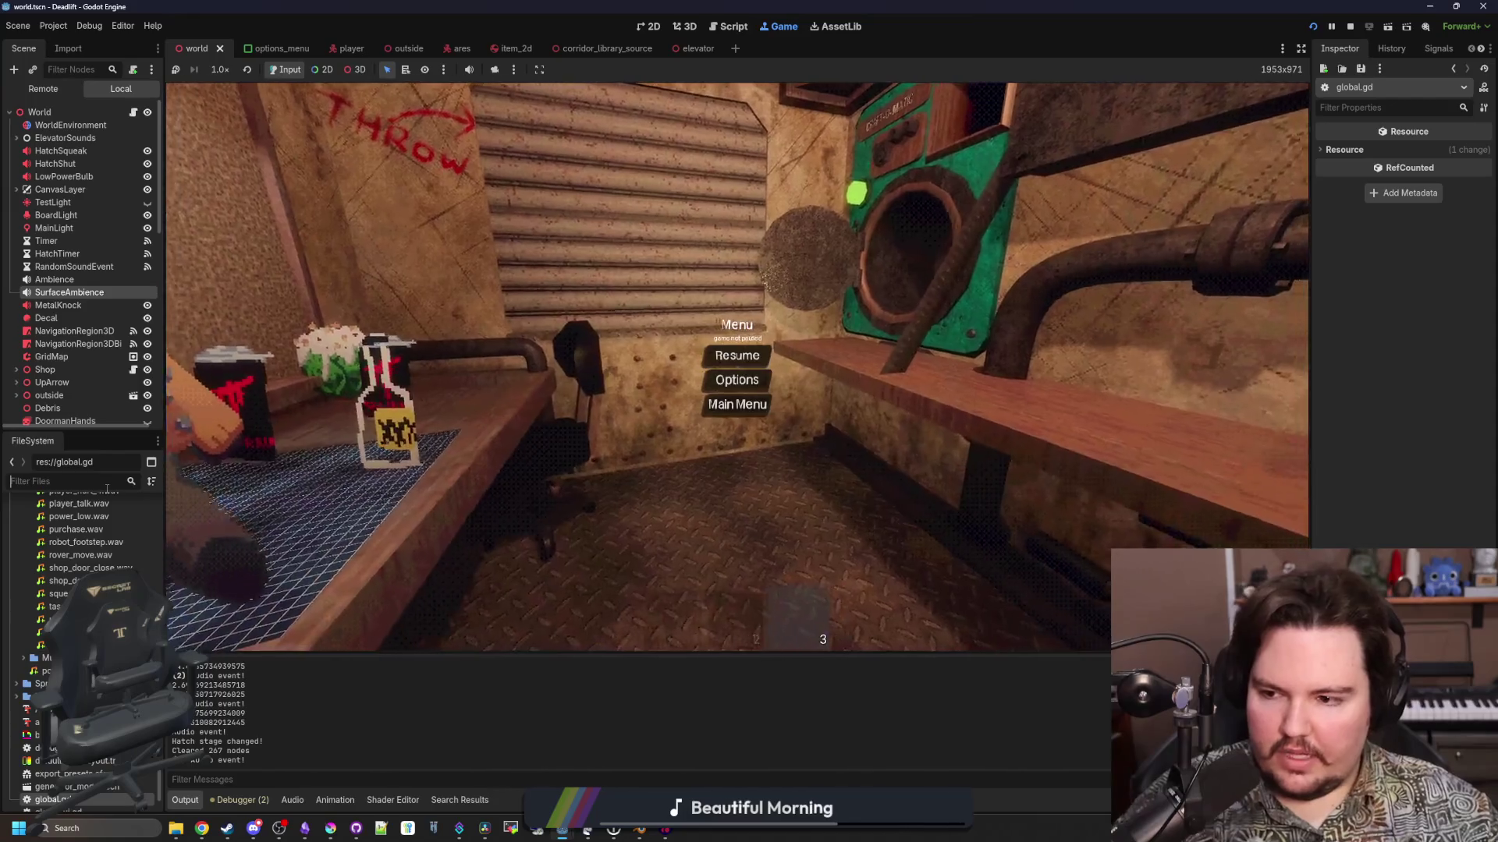
{"action": "type", "text": "the"}
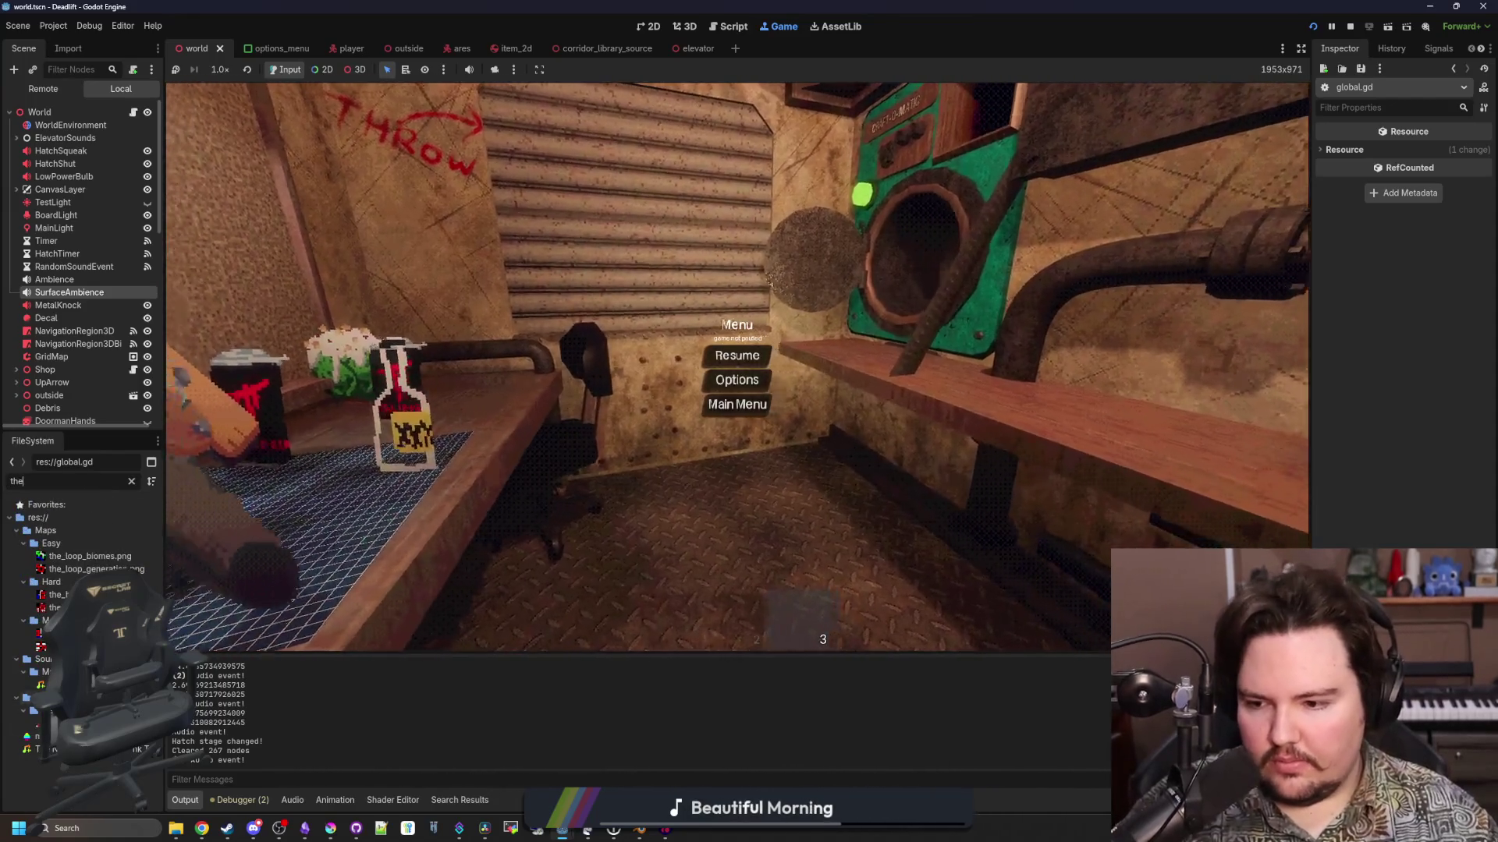
{"action": "left_click", "coordinate": [130, 481]}
{"action": "type", "text": "holl"}
{"action": "double_click", "coordinate": [60, 543]}
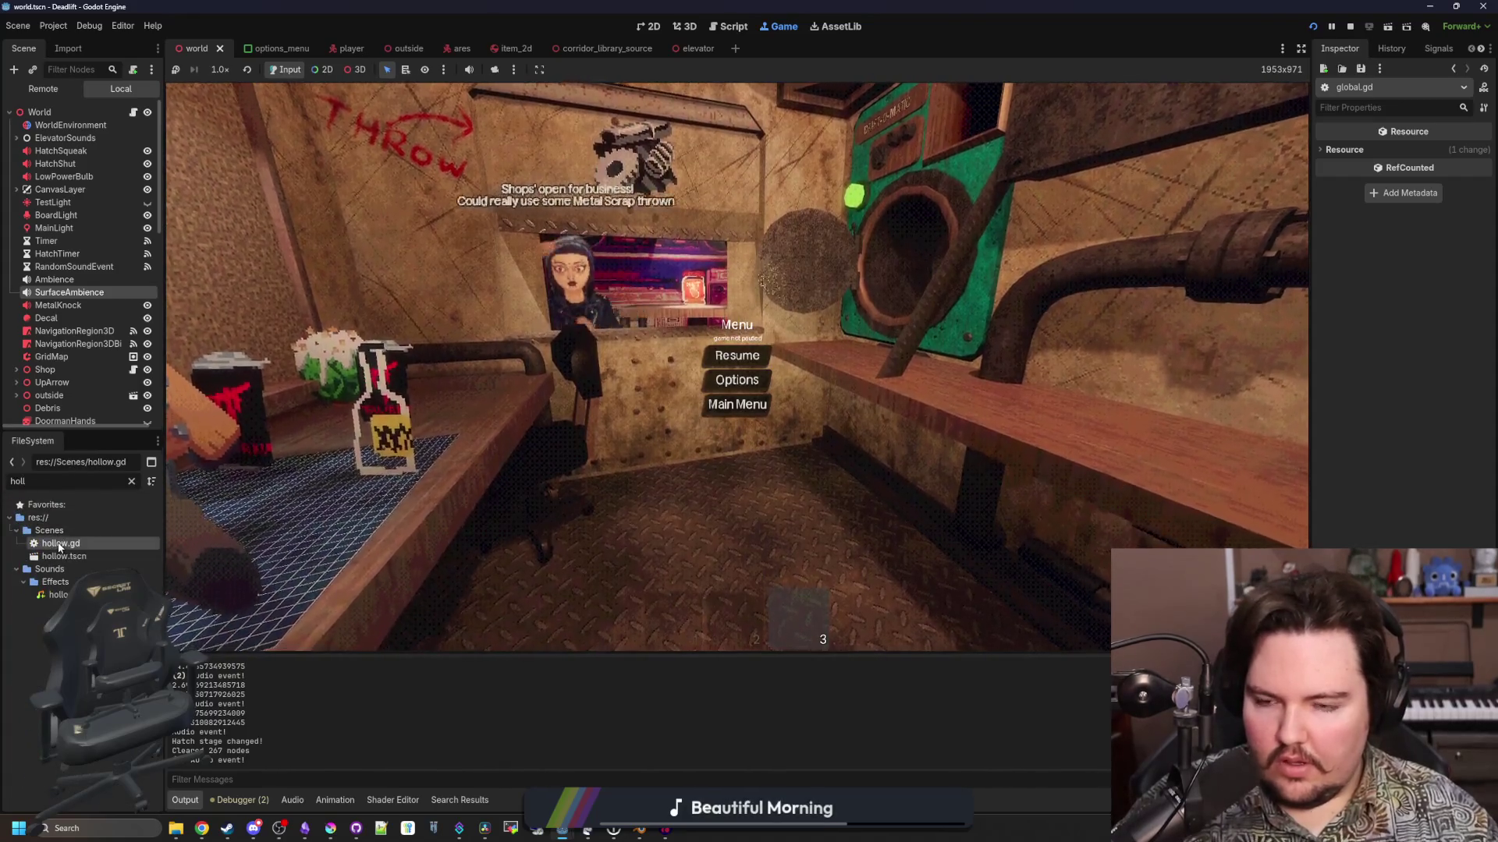
{"action": "left_click", "coordinate": [675, 274]}
{"action": "key", "text": "ctrl+s"}
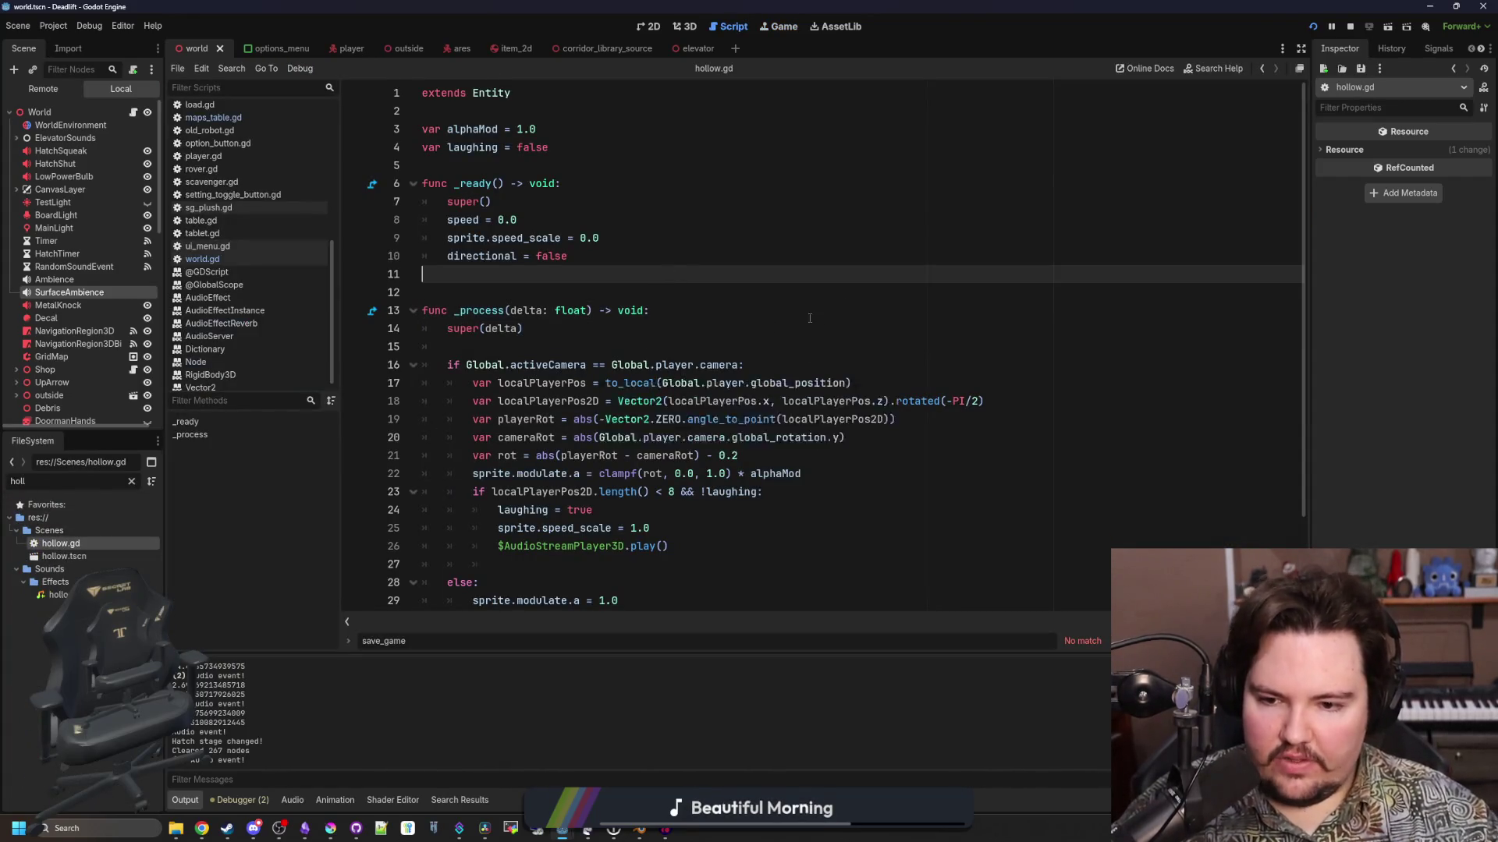
Step: Inspect hollow.gd's laughing logic around lines 24 and 28
{"action": "scroll", "coordinate": [593, 376], "scroll_direction": "down", "scroll_amount": 2}
{"action": "left_click", "coordinate": [484, 473]}
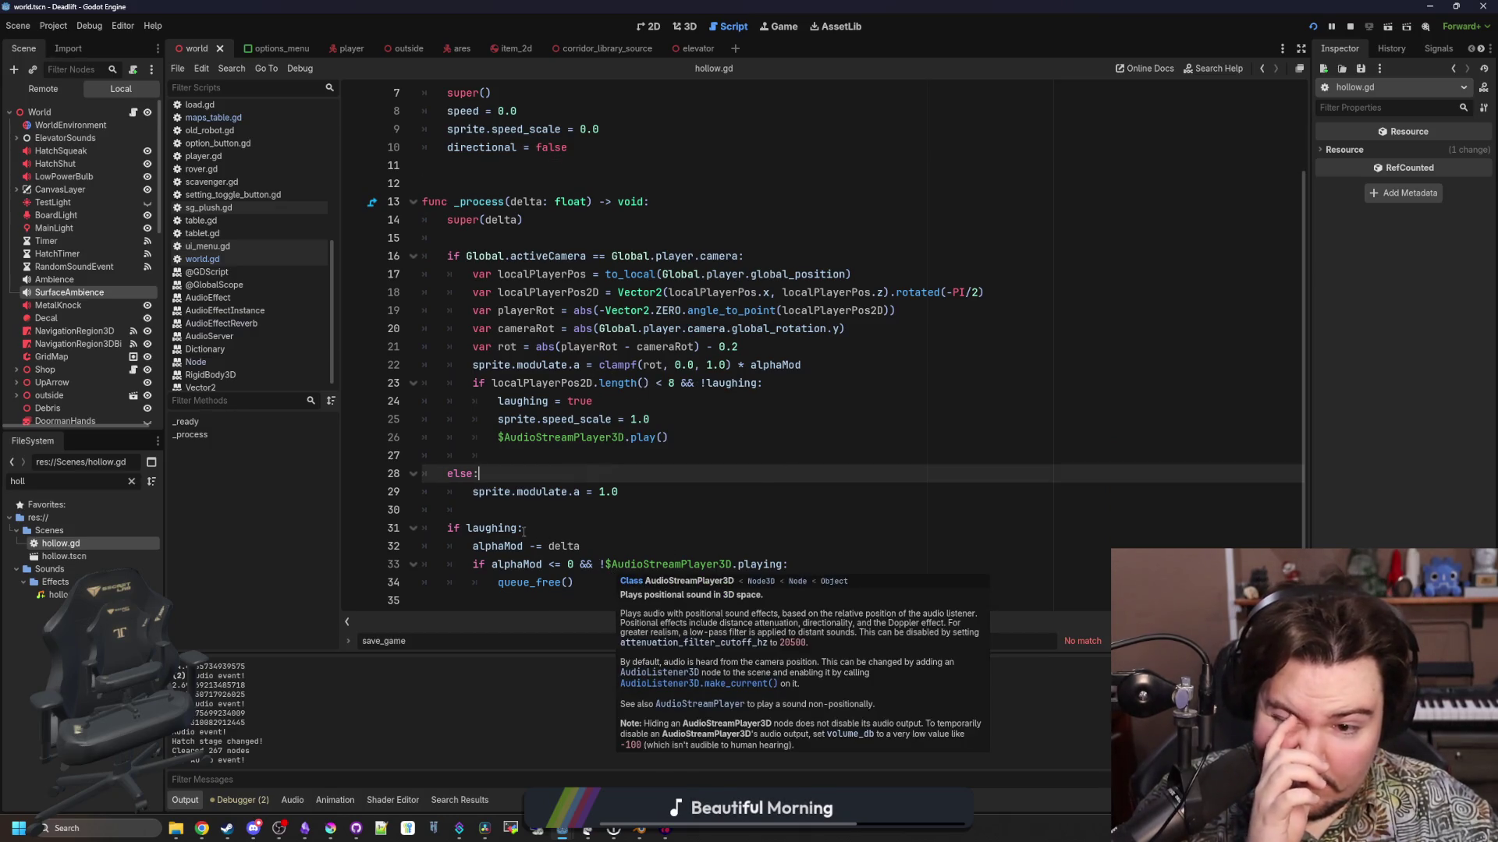
{"action": "left_click", "coordinate": [635, 399]}
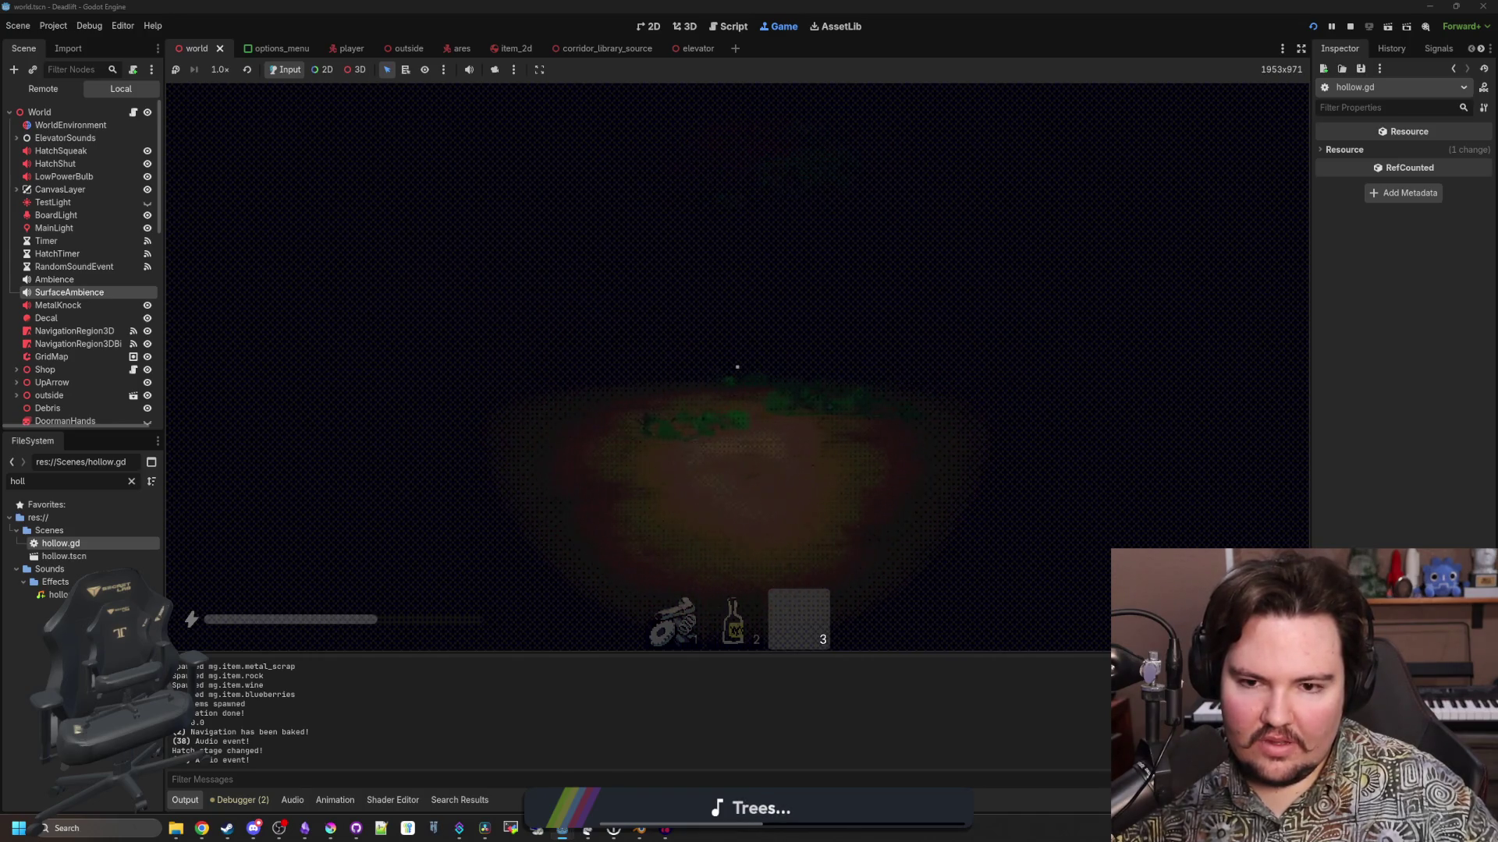
Step: Pick up the blueberry box and toggle hotbar slots 2 and 3 between blueberries and wine bottle
{"action": "key", "text": "e"}
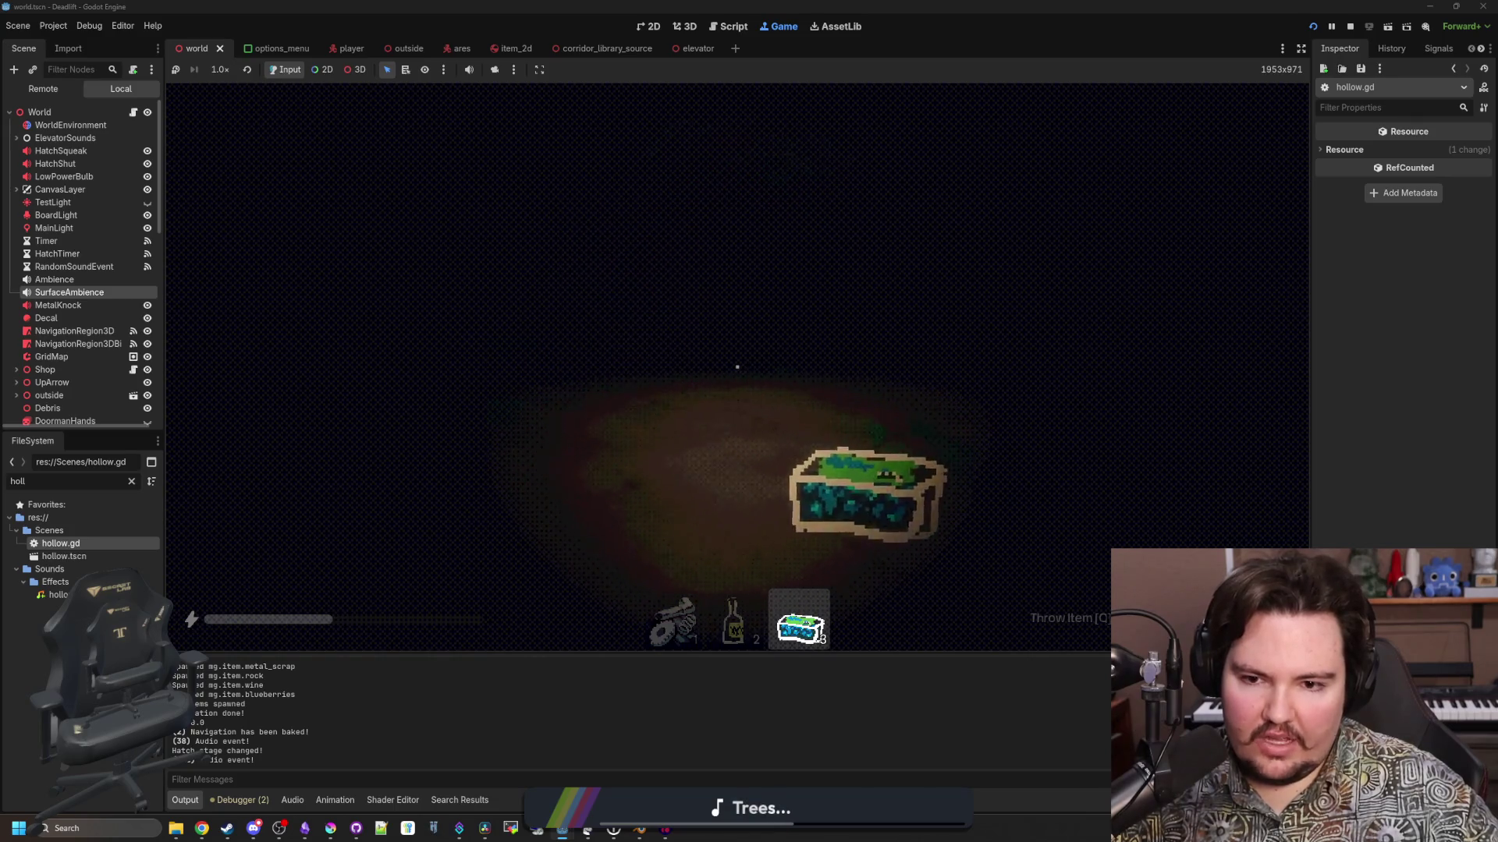
{"action": "key", "text": "2"}
{"action": "key", "text": "3"}
{"action": "key", "text": "2"}
{"action": "key", "text": "3"}
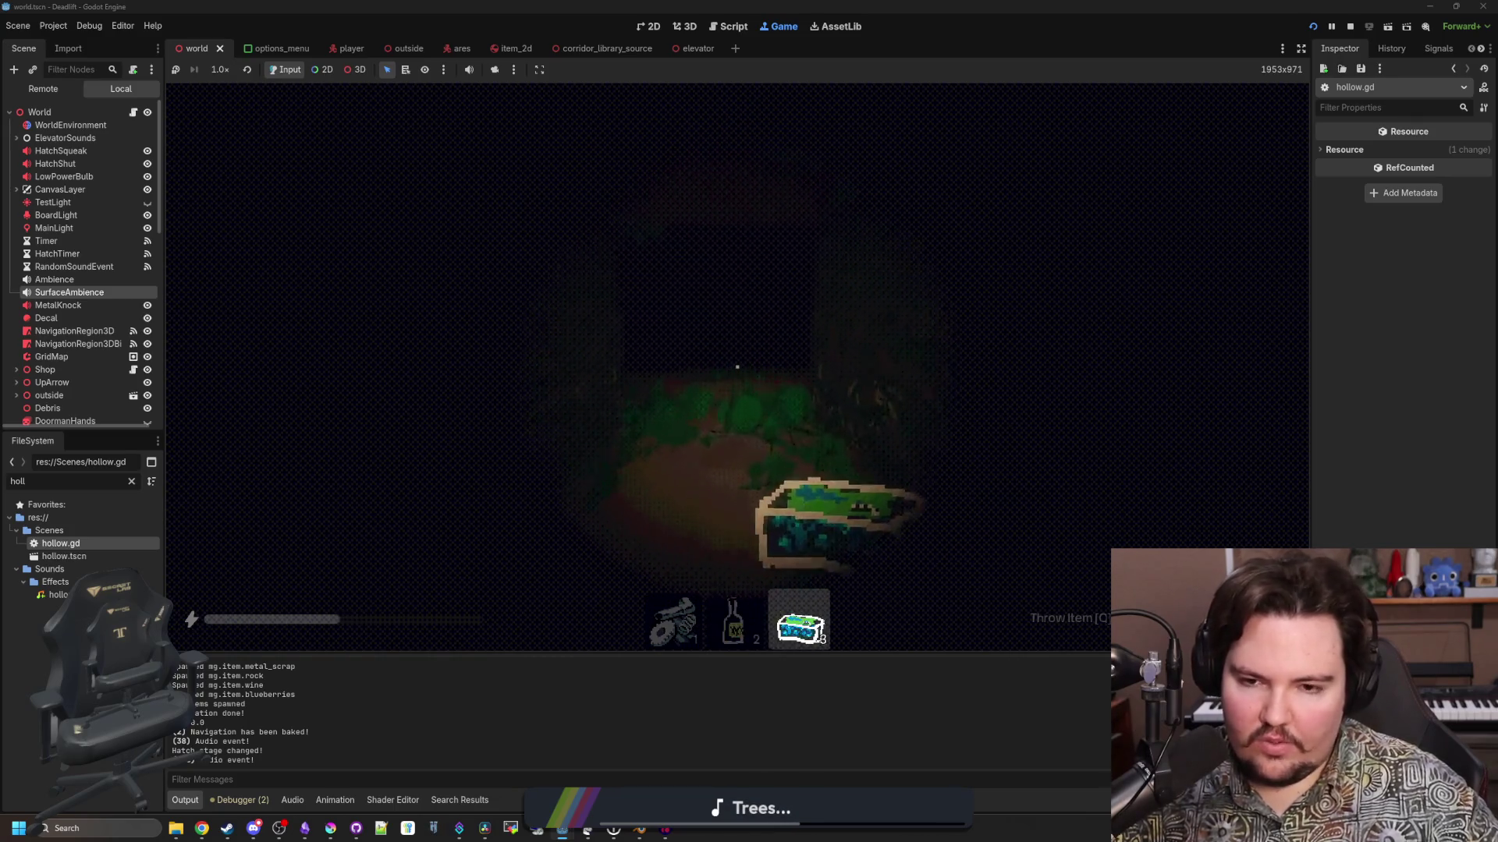
{"action": "key", "text": "2"}
{"action": "key", "text": "3"}
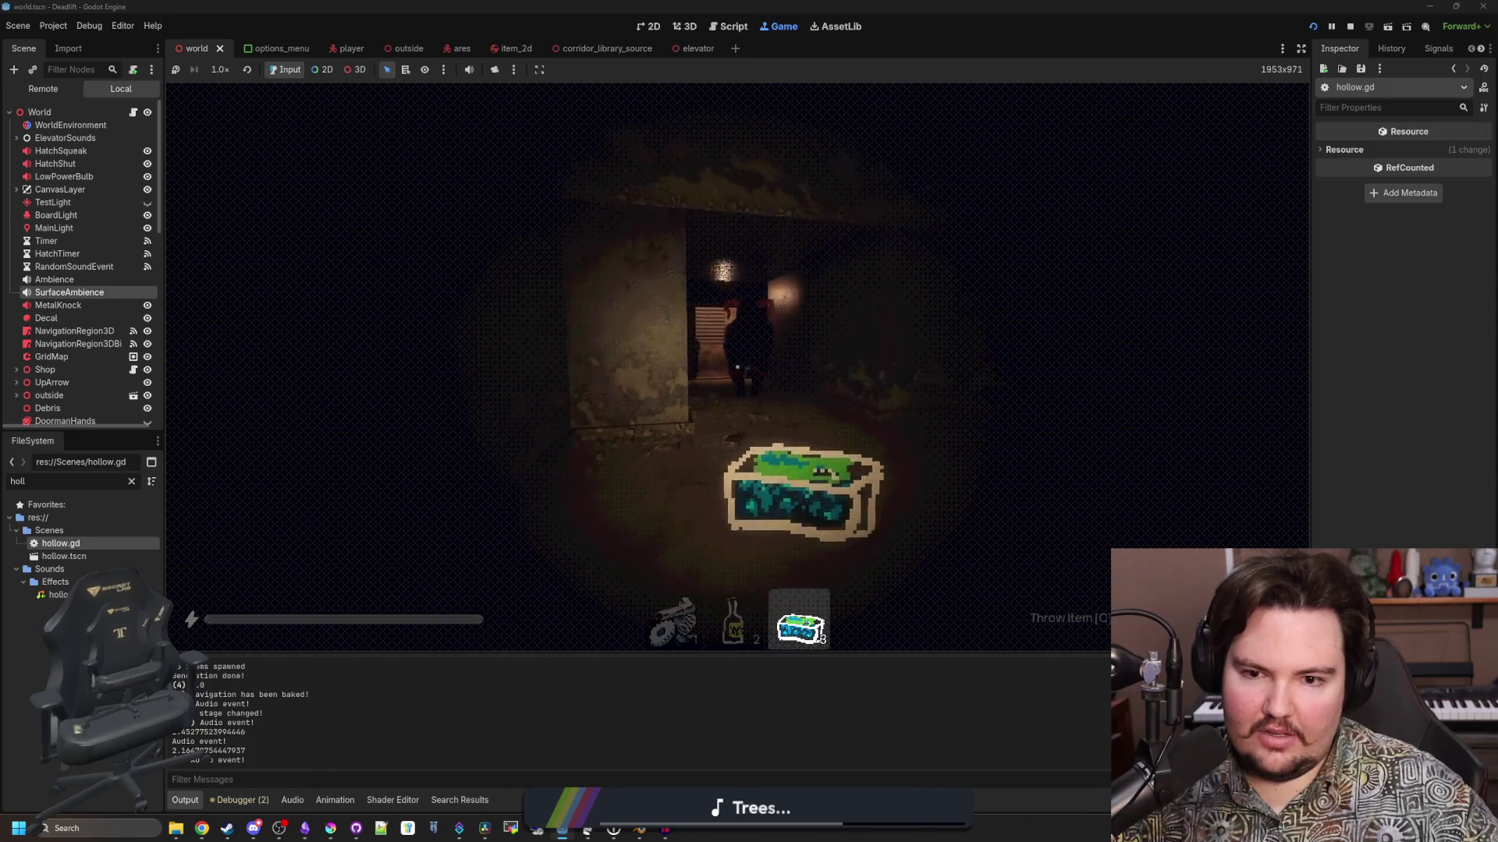
Step: Walk into the room, drop the blueberry box, switch to the wrench, and pick up the gear
{"action": "key", "text": "shift+w"}
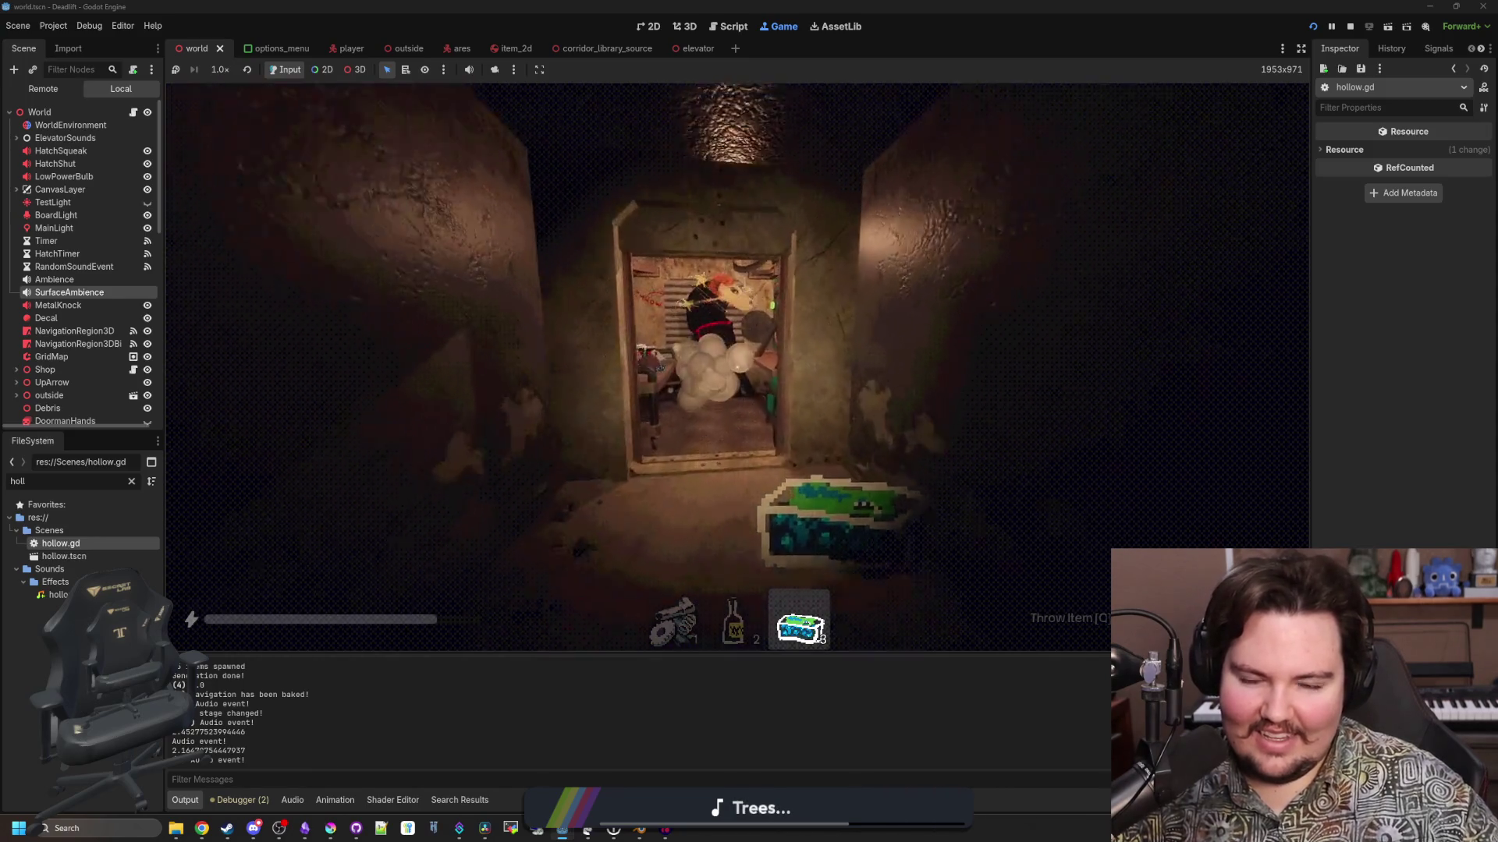
{"action": "key", "text": "q"}
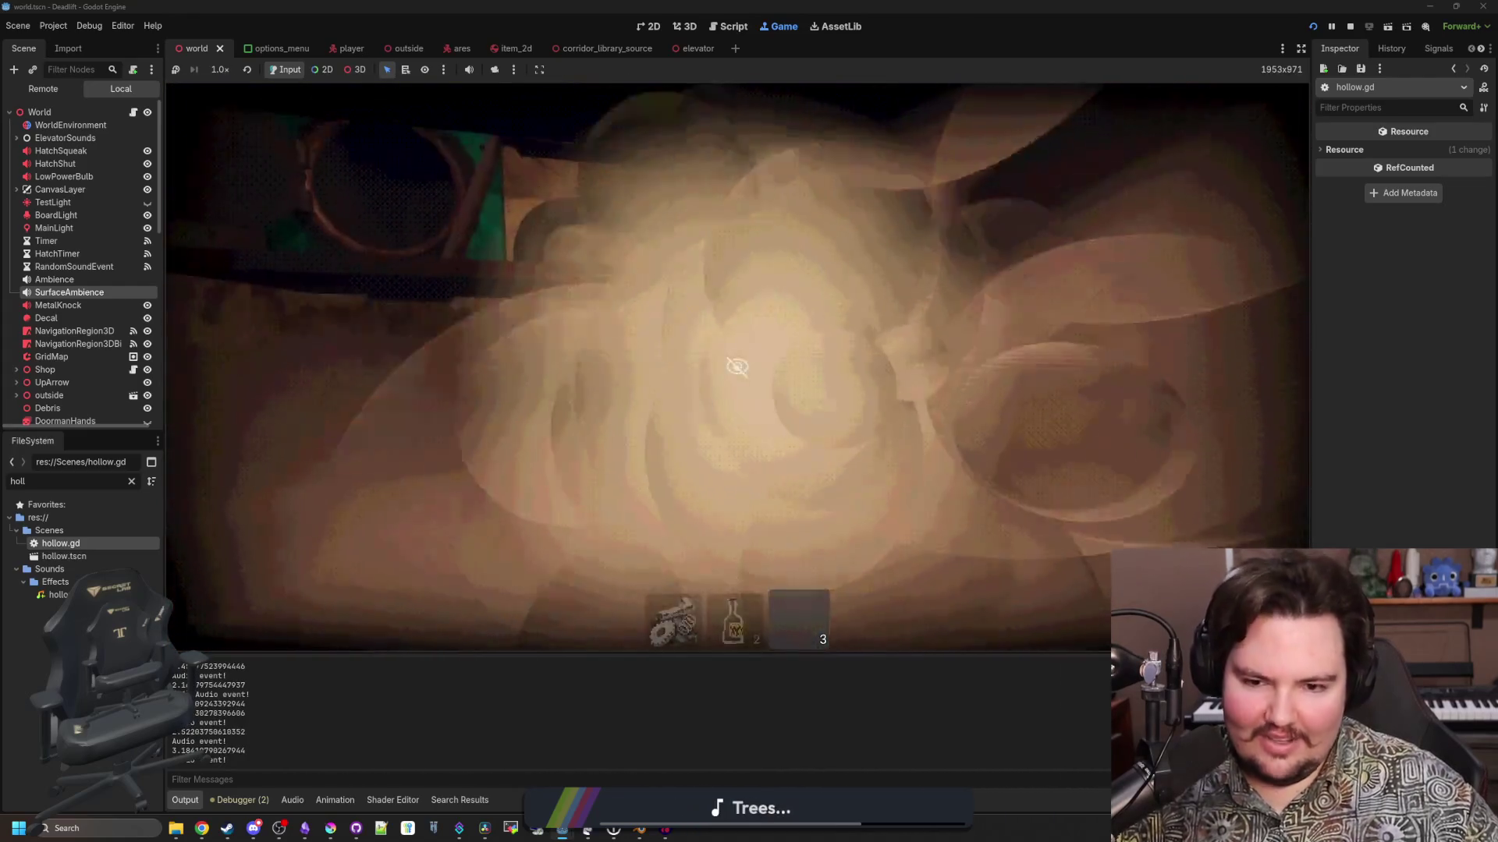
{"action": "key", "text": "2"}
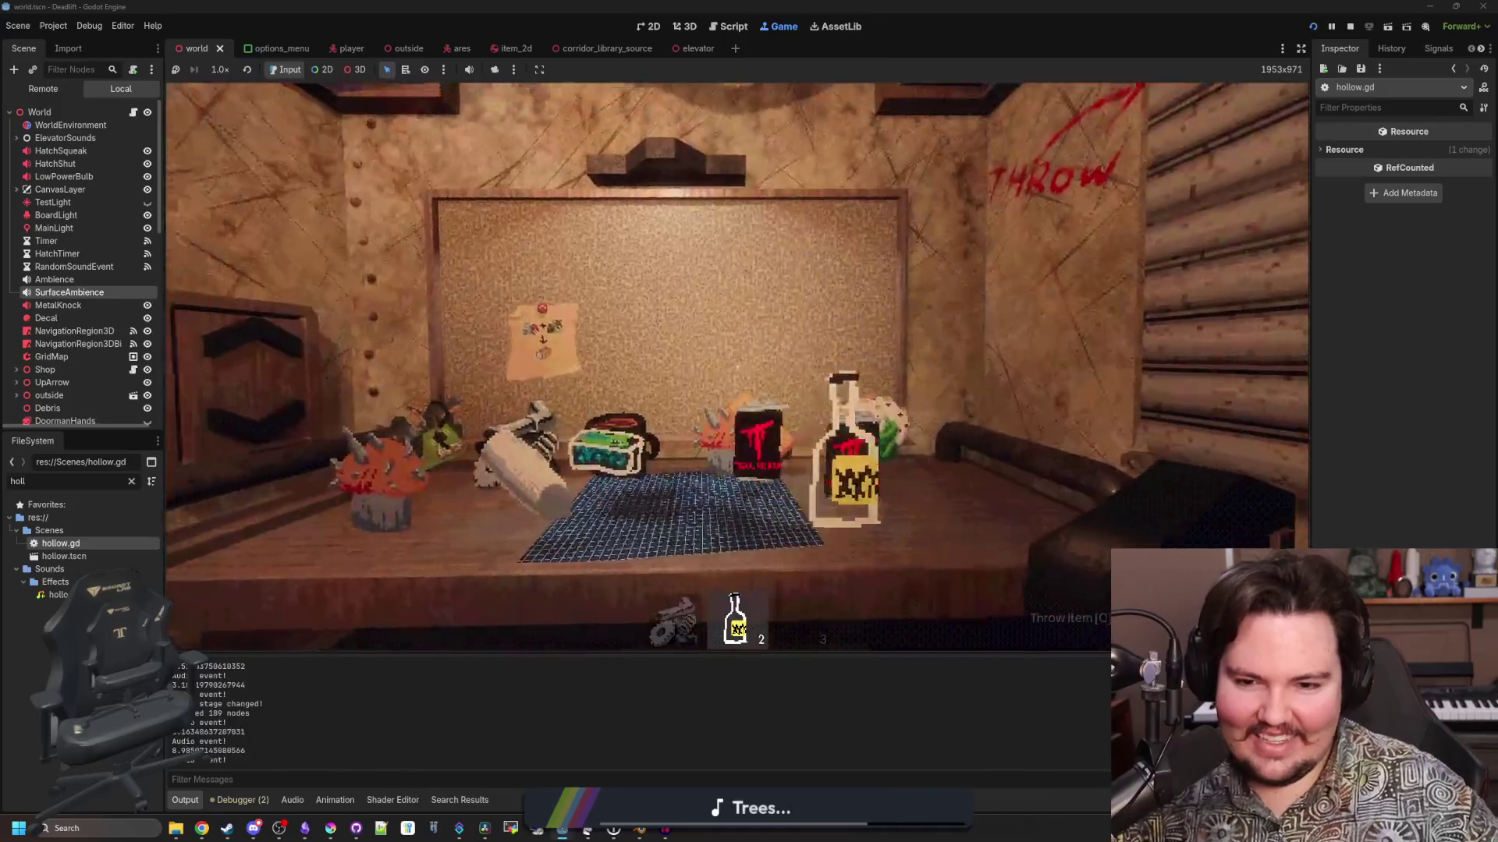
{"action": "key", "text": "1"}
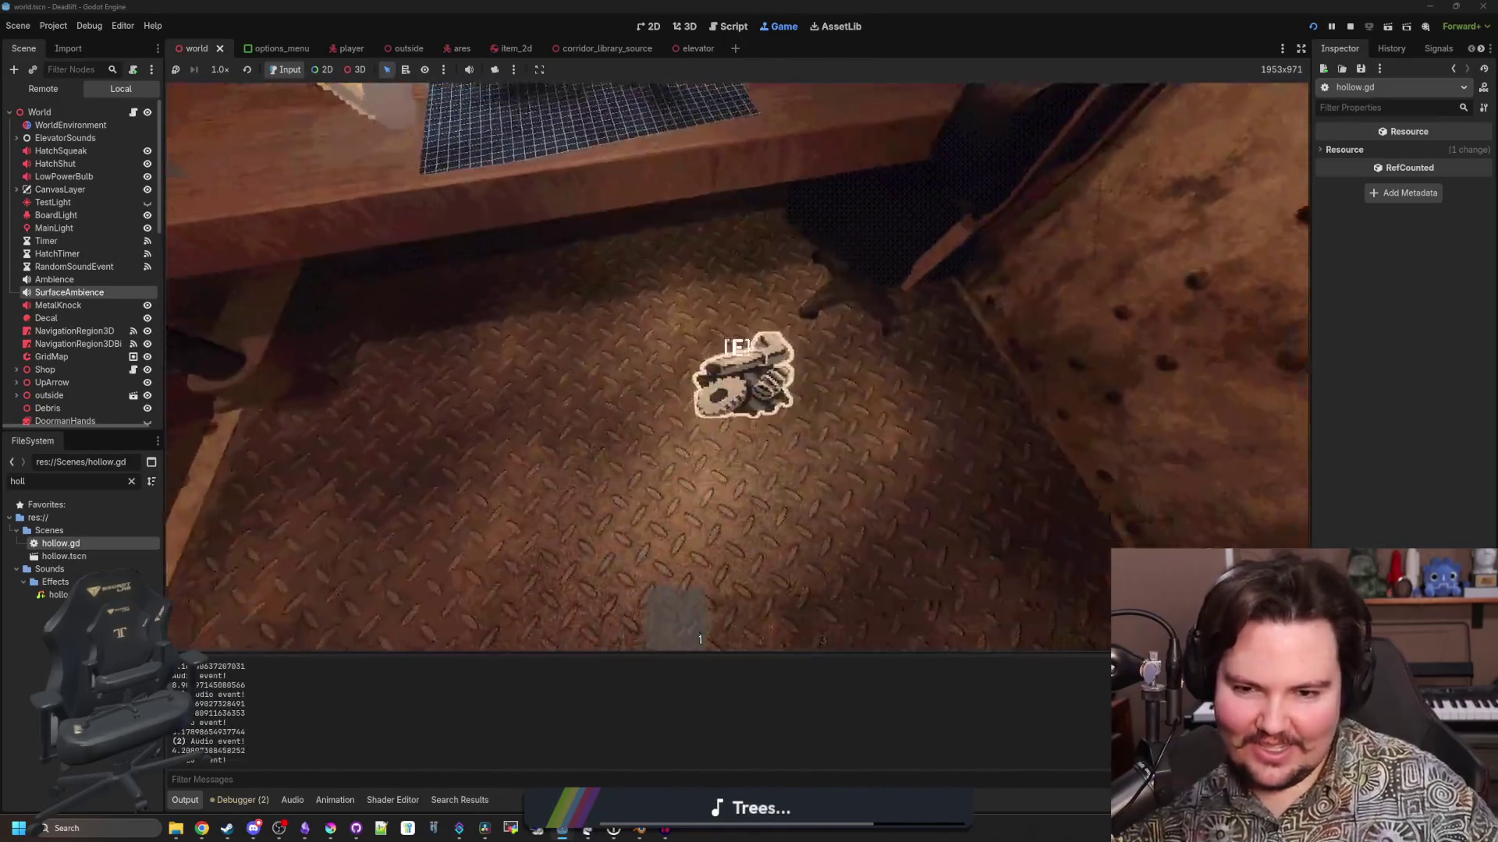
{"action": "key", "text": "e"}
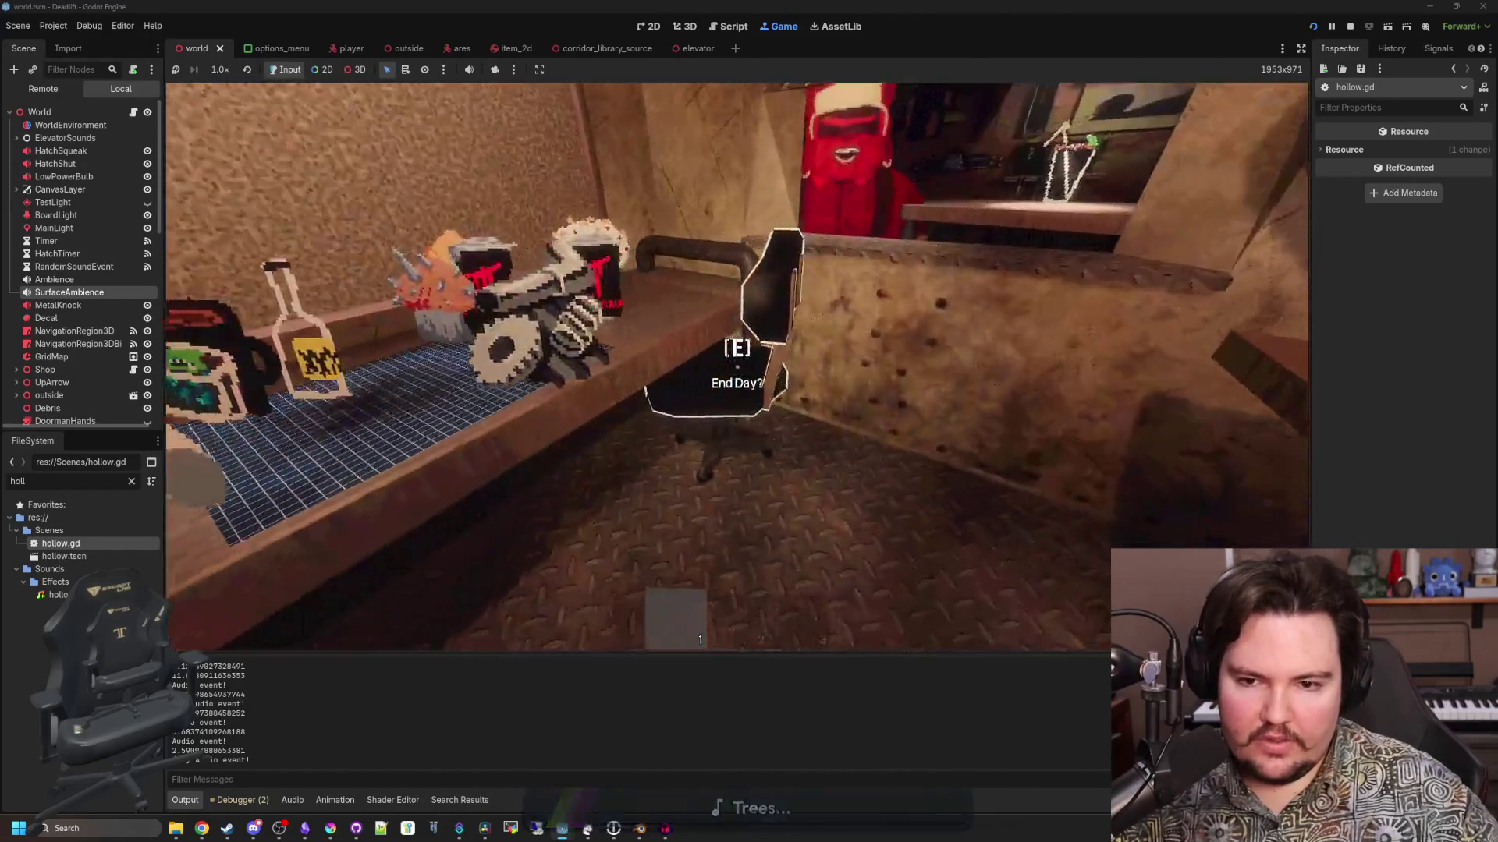
Step: End the day at the chair, passing the Shrapnel Muffin and drink choices to start the next day
{"action": "key", "text": "e"}
{"action": "left_click", "coordinate": [871, 488]}
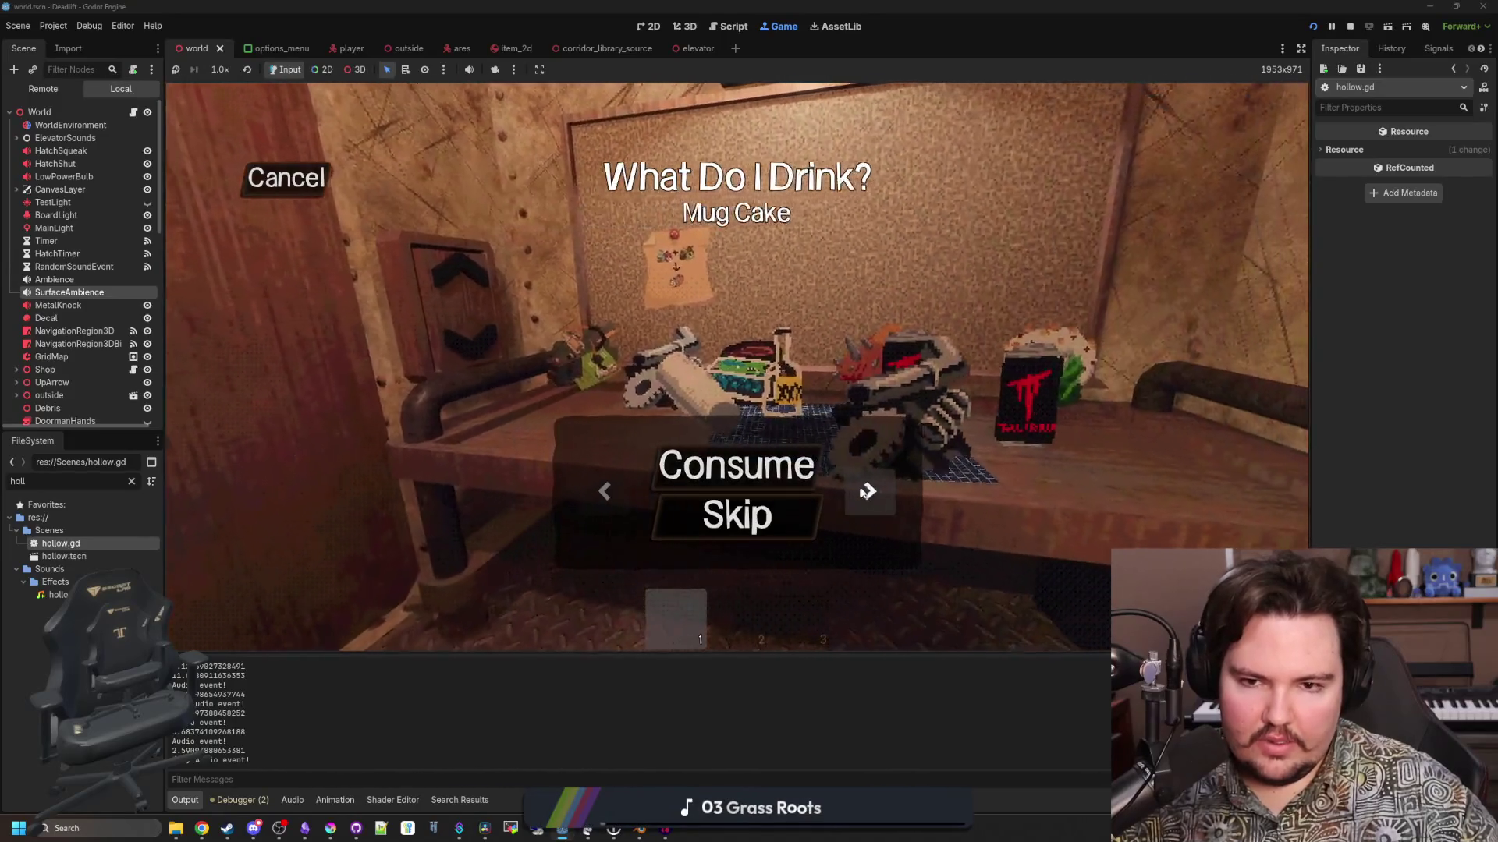
{"action": "left_click", "coordinate": [736, 468]}
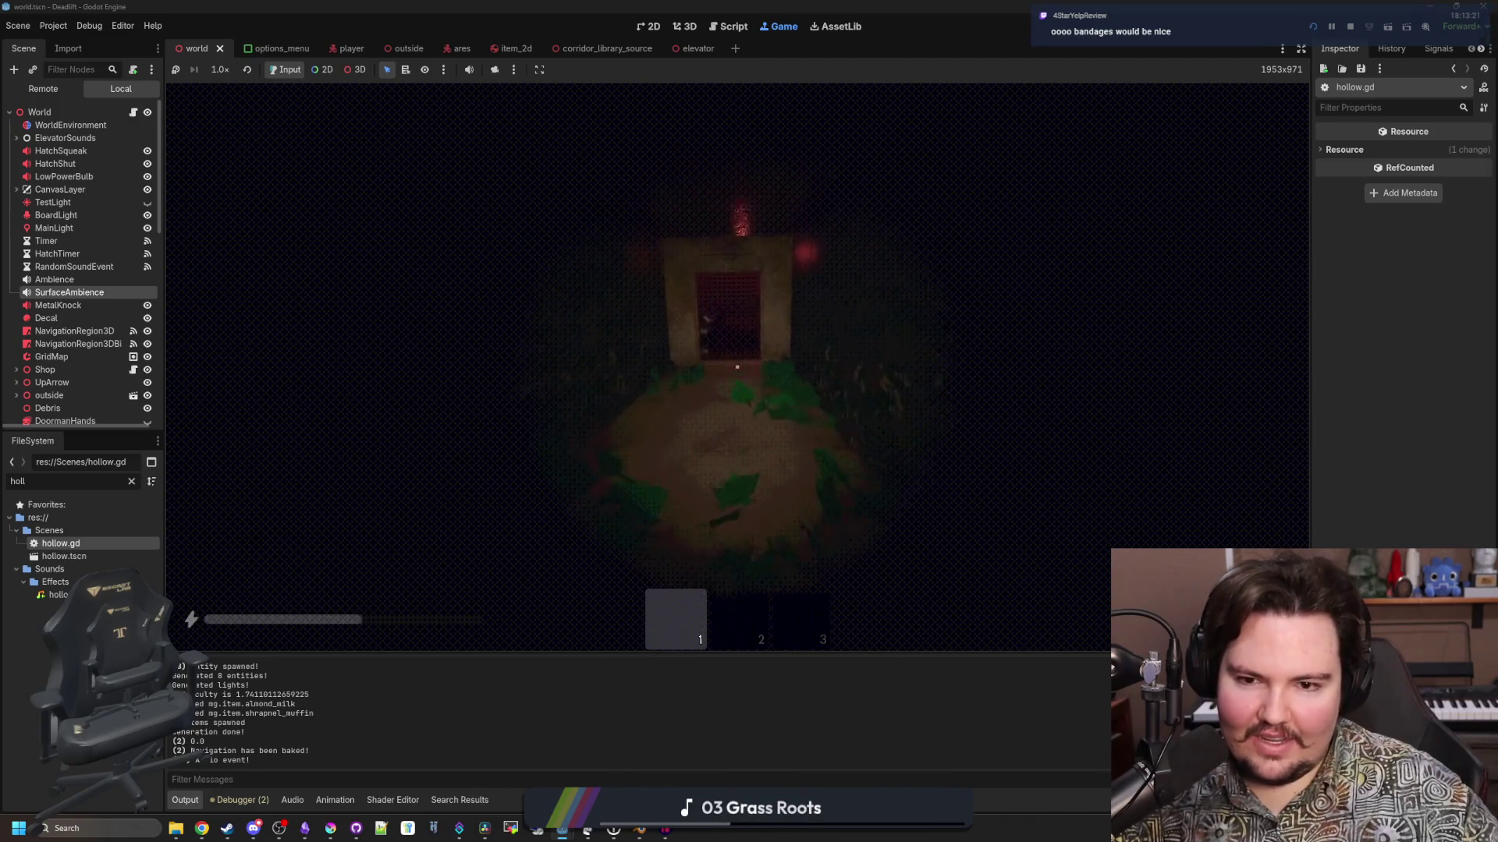
Step: Walk through the lit doorway until the run ends at the title screen, then reopen hollow.gd
{"action": "key", "text": "w"}
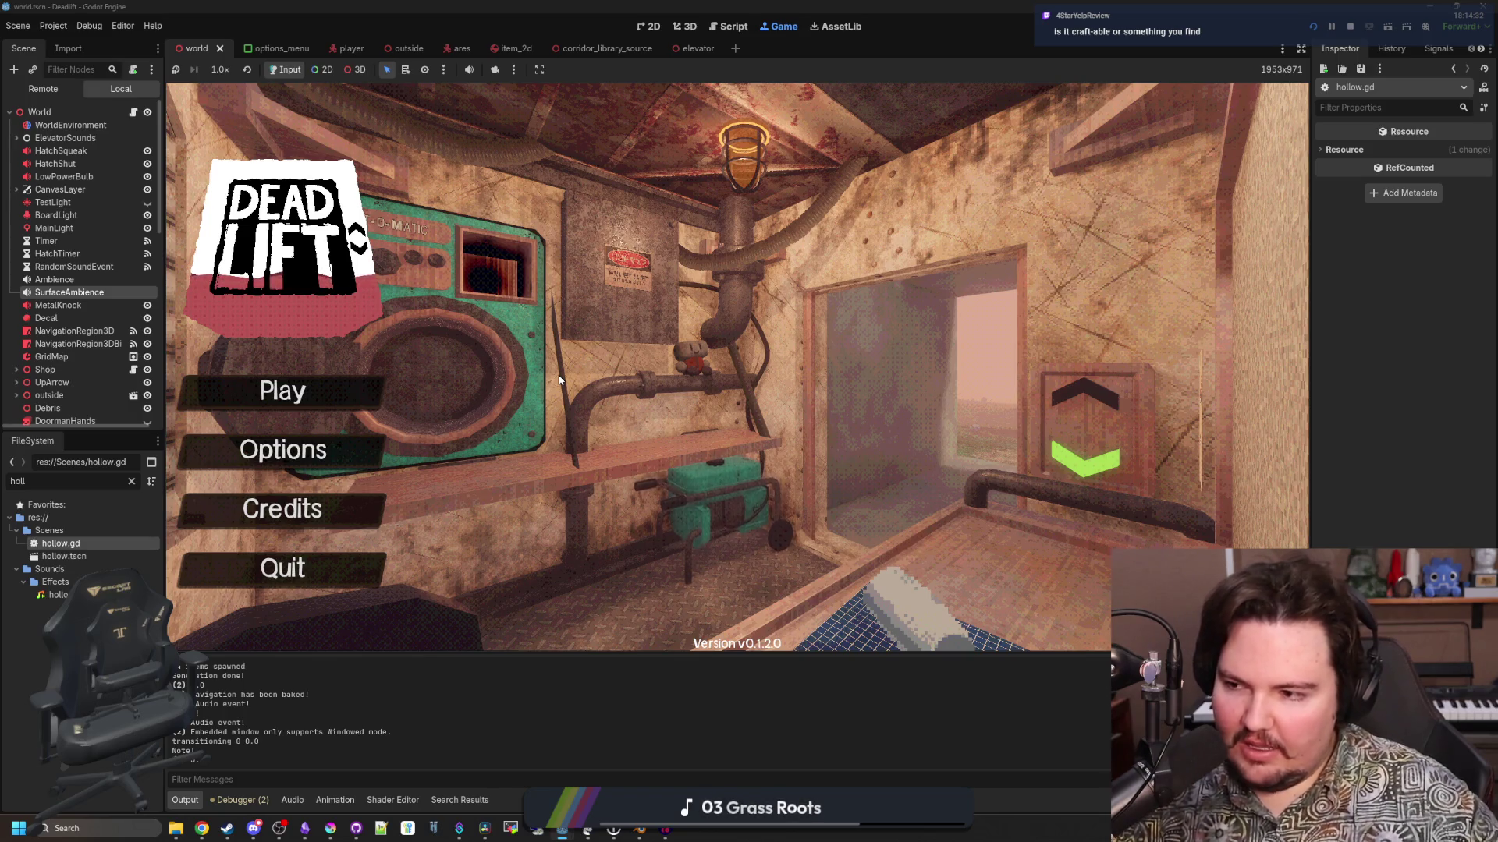
{"action": "double_click", "coordinate": [75, 541]}
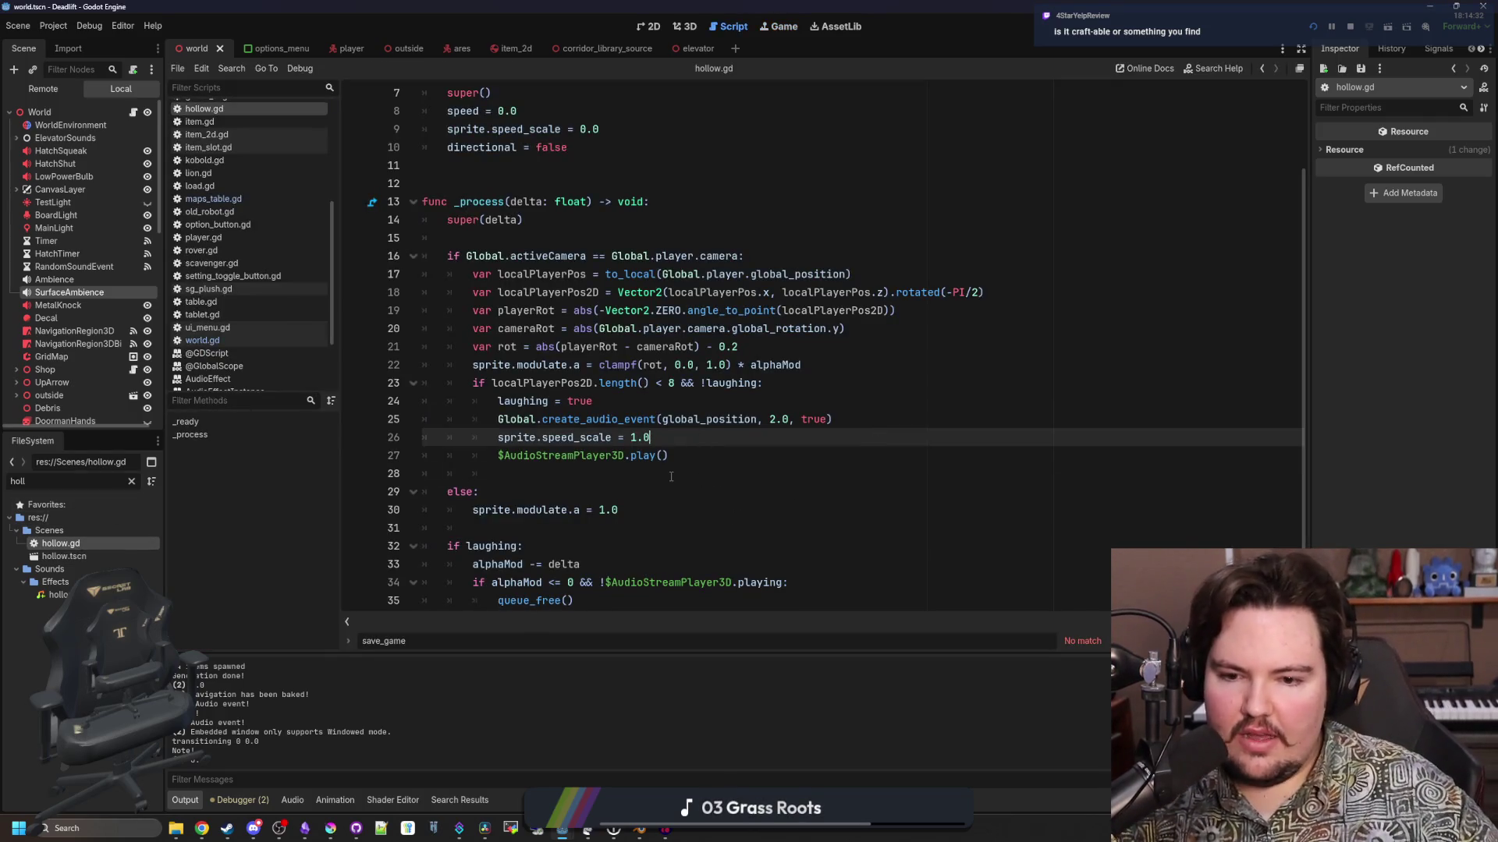
Step: Change the hollow's laugh distance check on line 23 from < 8 to < 4
{"action": "left_click", "coordinate": [671, 476]}
{"action": "scroll", "coordinate": [681, 489], "scroll_direction": "up", "scroll_amount": 2}
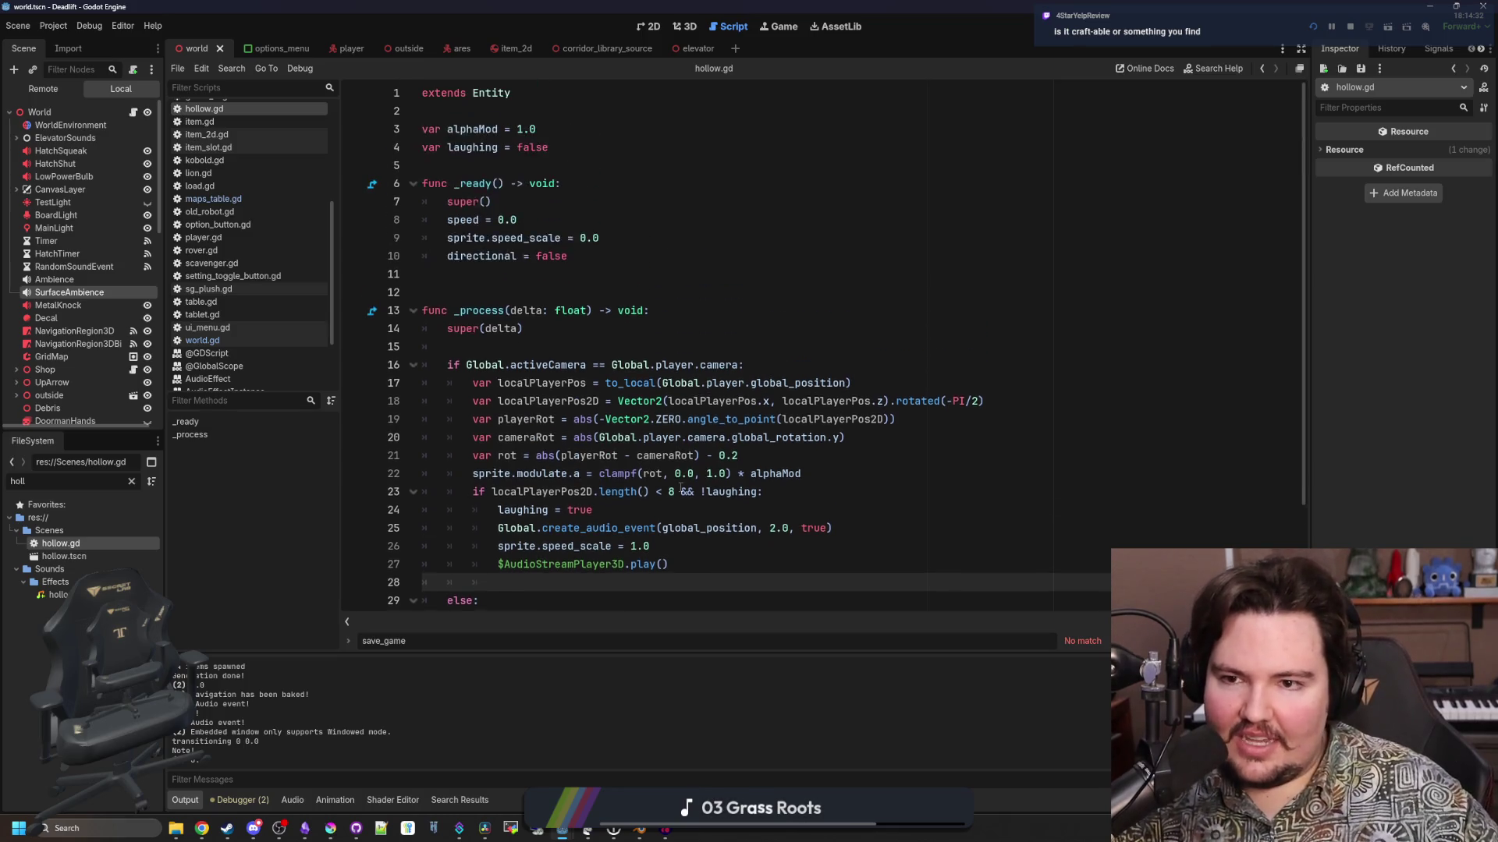
{"action": "scroll", "coordinate": [702, 489], "scroll_direction": "down", "scroll_amount": 2}
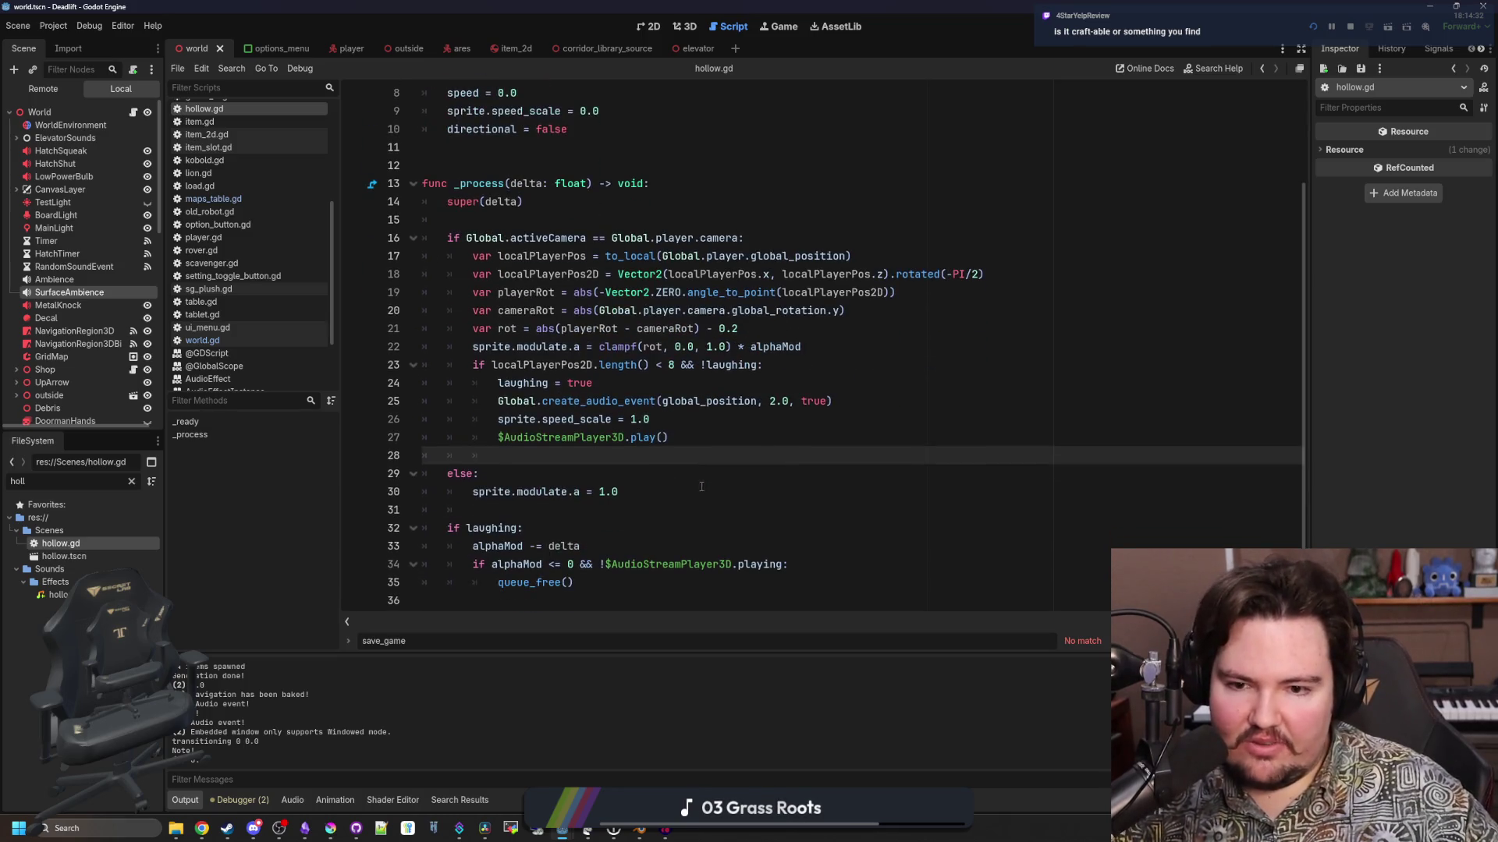
{"action": "left_click", "coordinate": [687, 385]}
{"action": "left_click", "coordinate": [672, 365]}
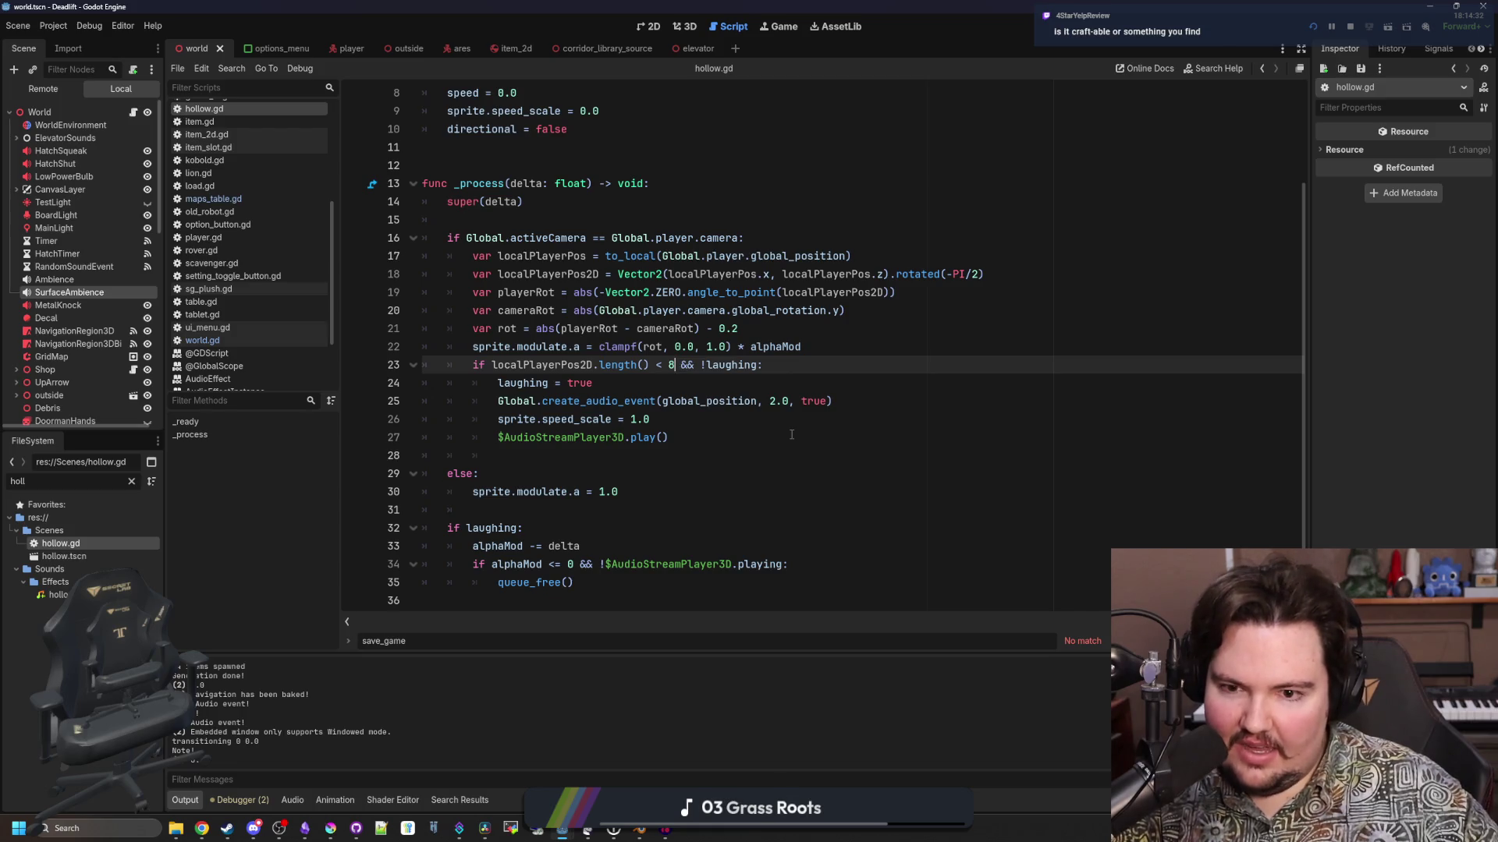
{"action": "key", "text": "BackSpace"}
{"action": "type", "text": "4"}
{"action": "left_click", "coordinate": [791, 434]}
{"action": "left_click", "coordinate": [611, 381]}
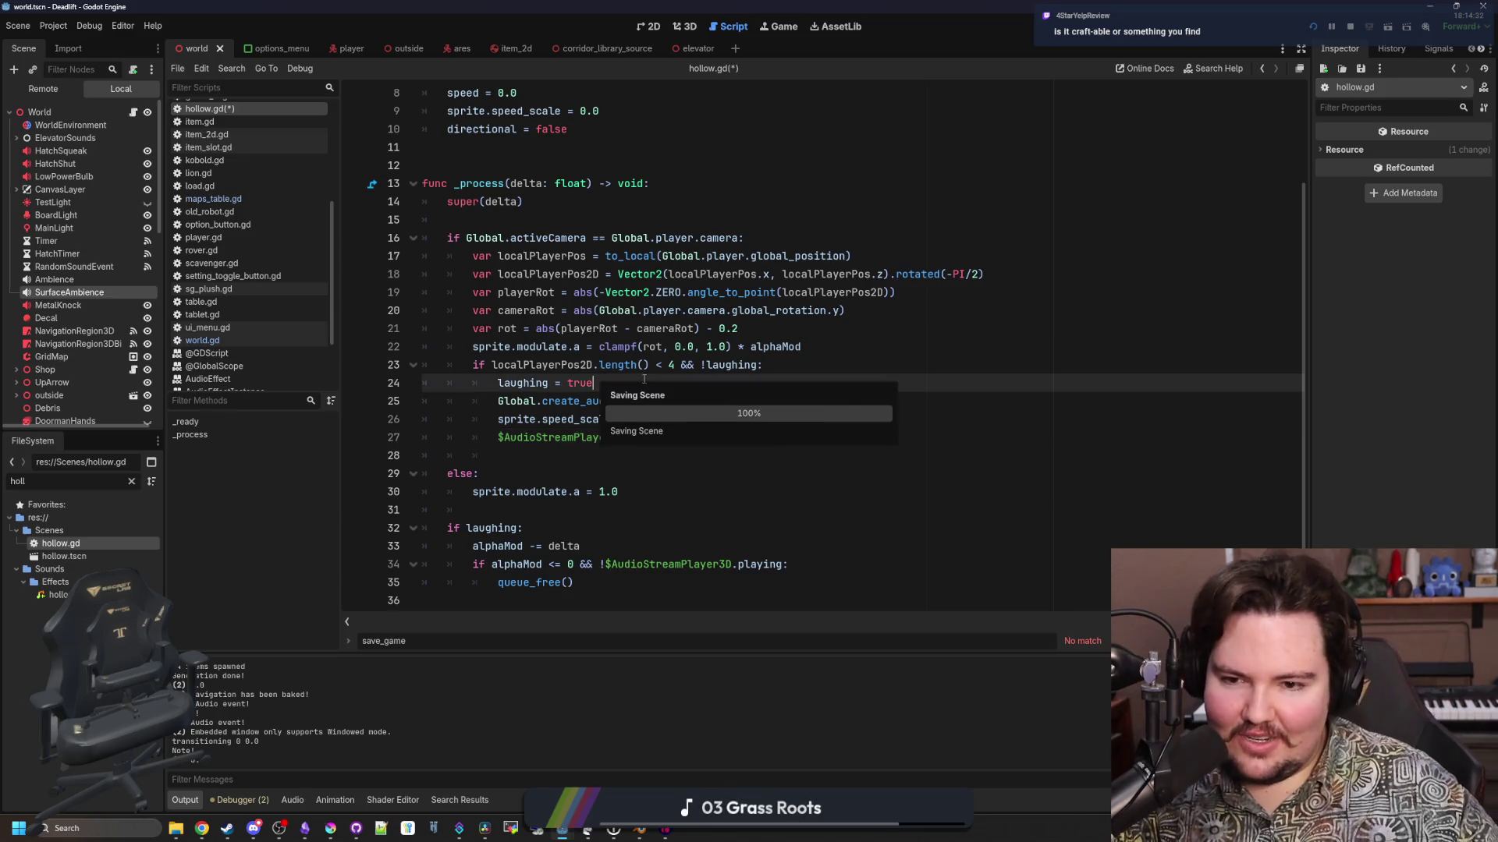
{"action": "left_click", "coordinate": [596, 458]}
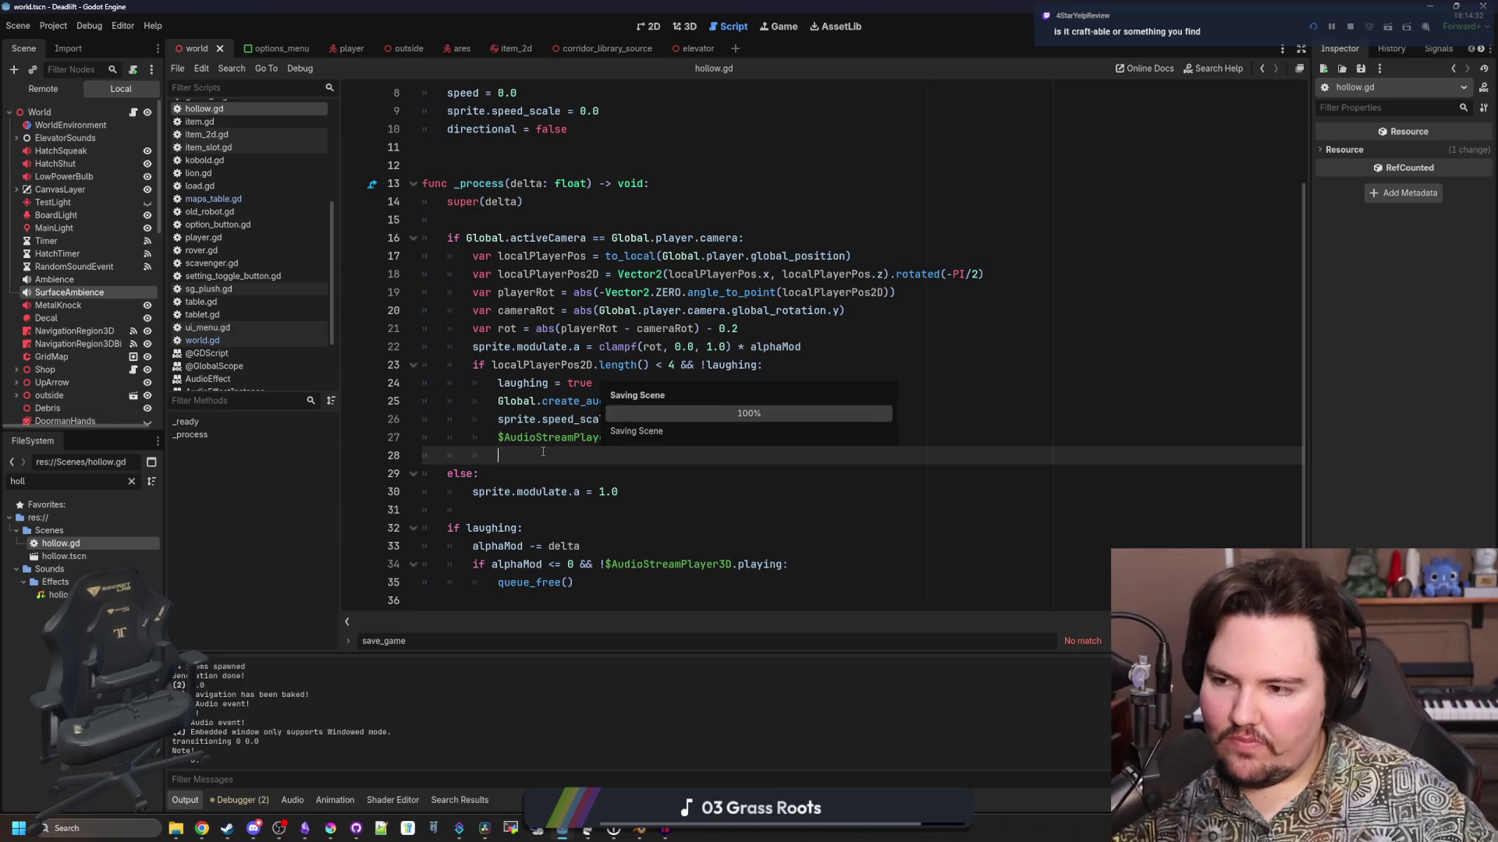
Step: Filter the project files for 'items' and open items_table.gd
{"action": "left_click", "coordinate": [131, 481]}
{"action": "type", "text": "items"}
{"action": "double_click", "coordinate": [75, 546]}
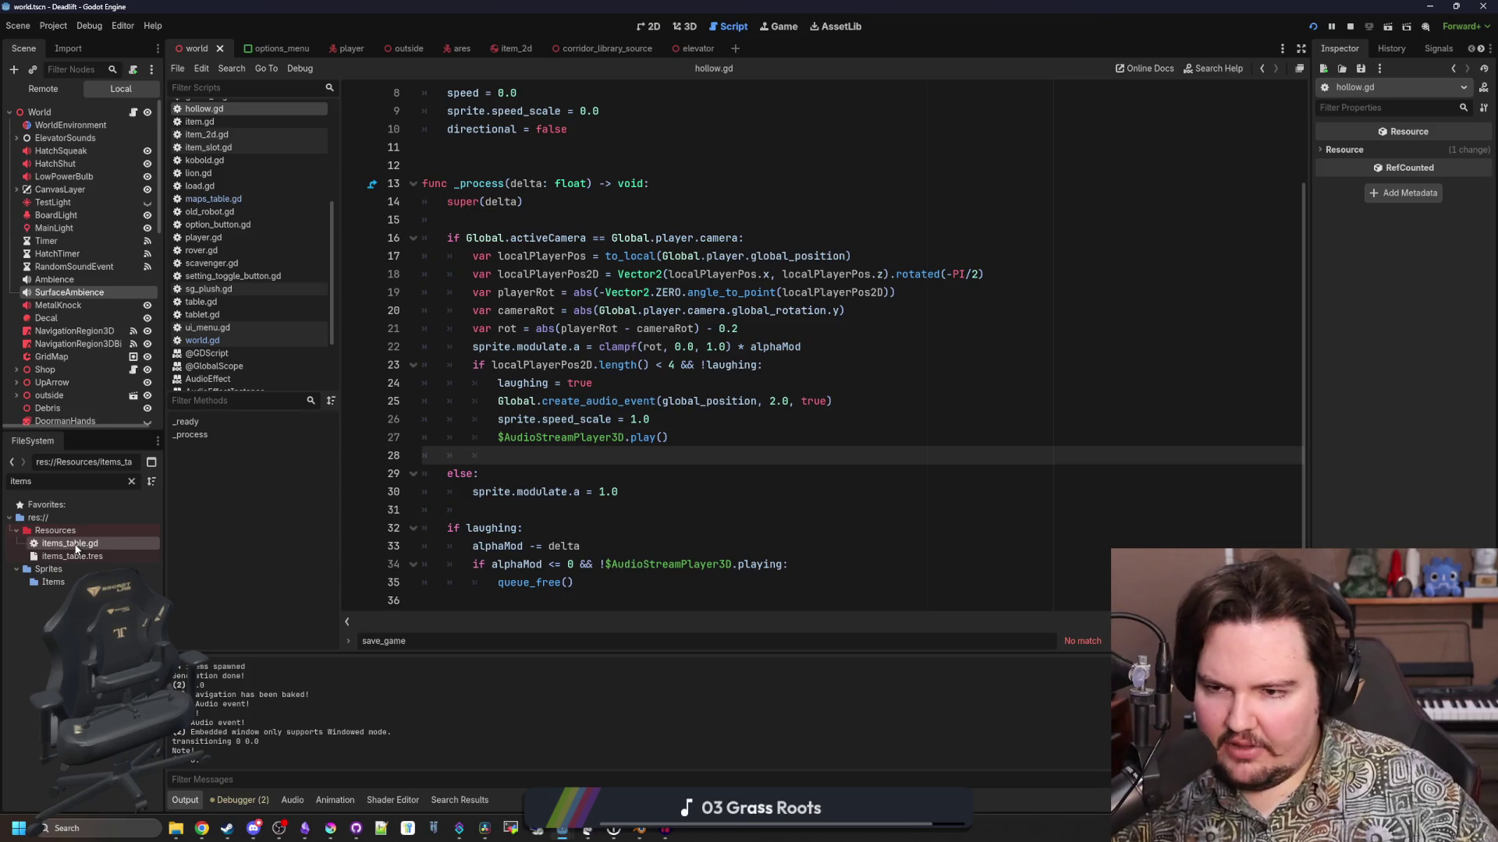
Step: Search items_table.gd for 'bandage' and save the script
{"action": "left_click", "coordinate": [698, 383]}
{"action": "key", "text": "ctrl+f"}
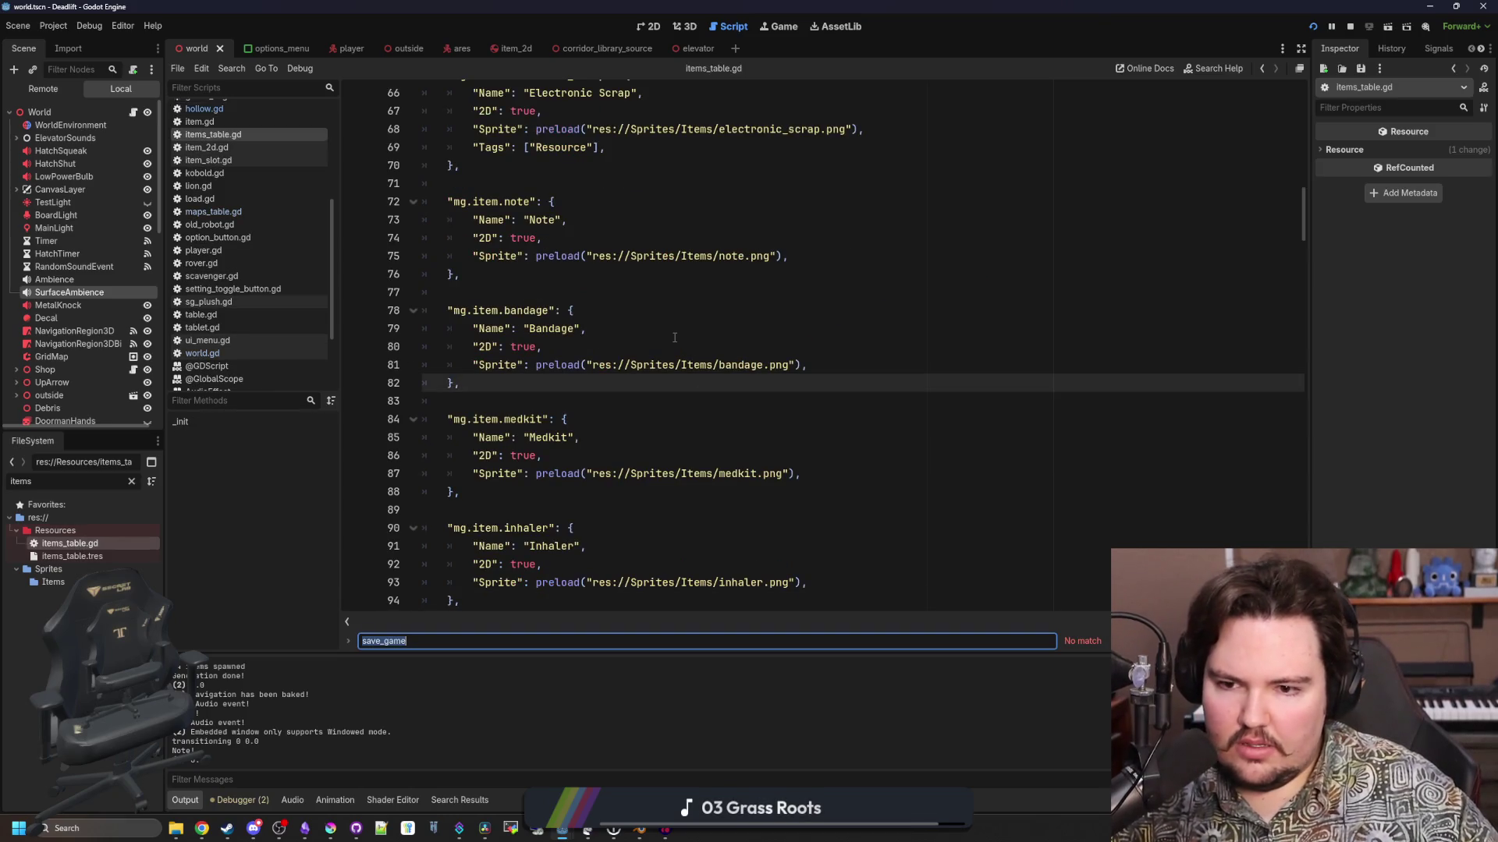
{"action": "type", "text": "bandage"}
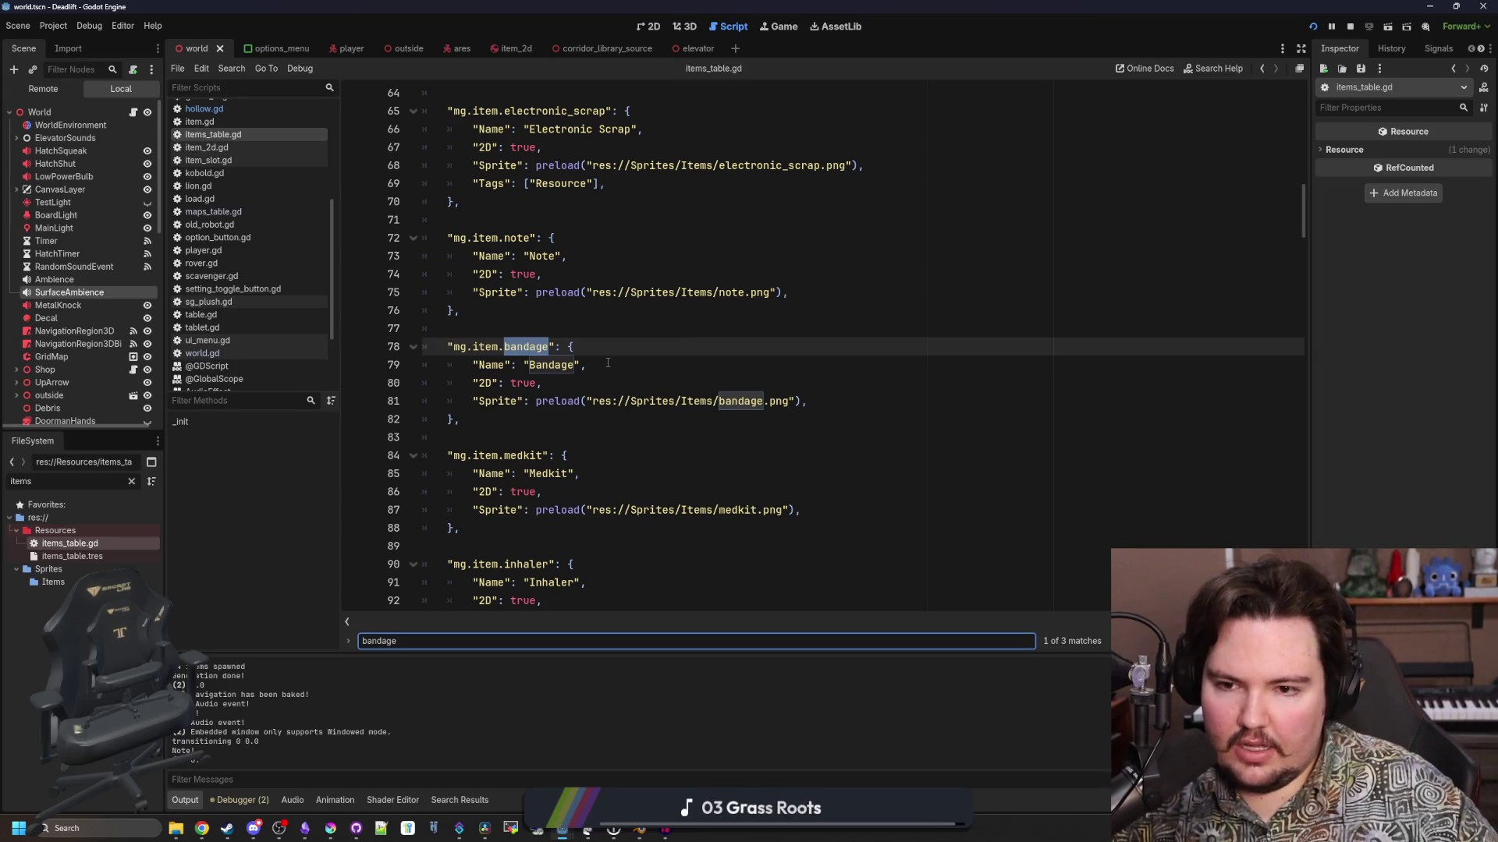
{"action": "scroll", "coordinate": [608, 363], "scroll_direction": "down", "scroll_amount": 5}
{"action": "scroll", "coordinate": [529, 488], "scroll_direction": "up", "scroll_amount": 10}
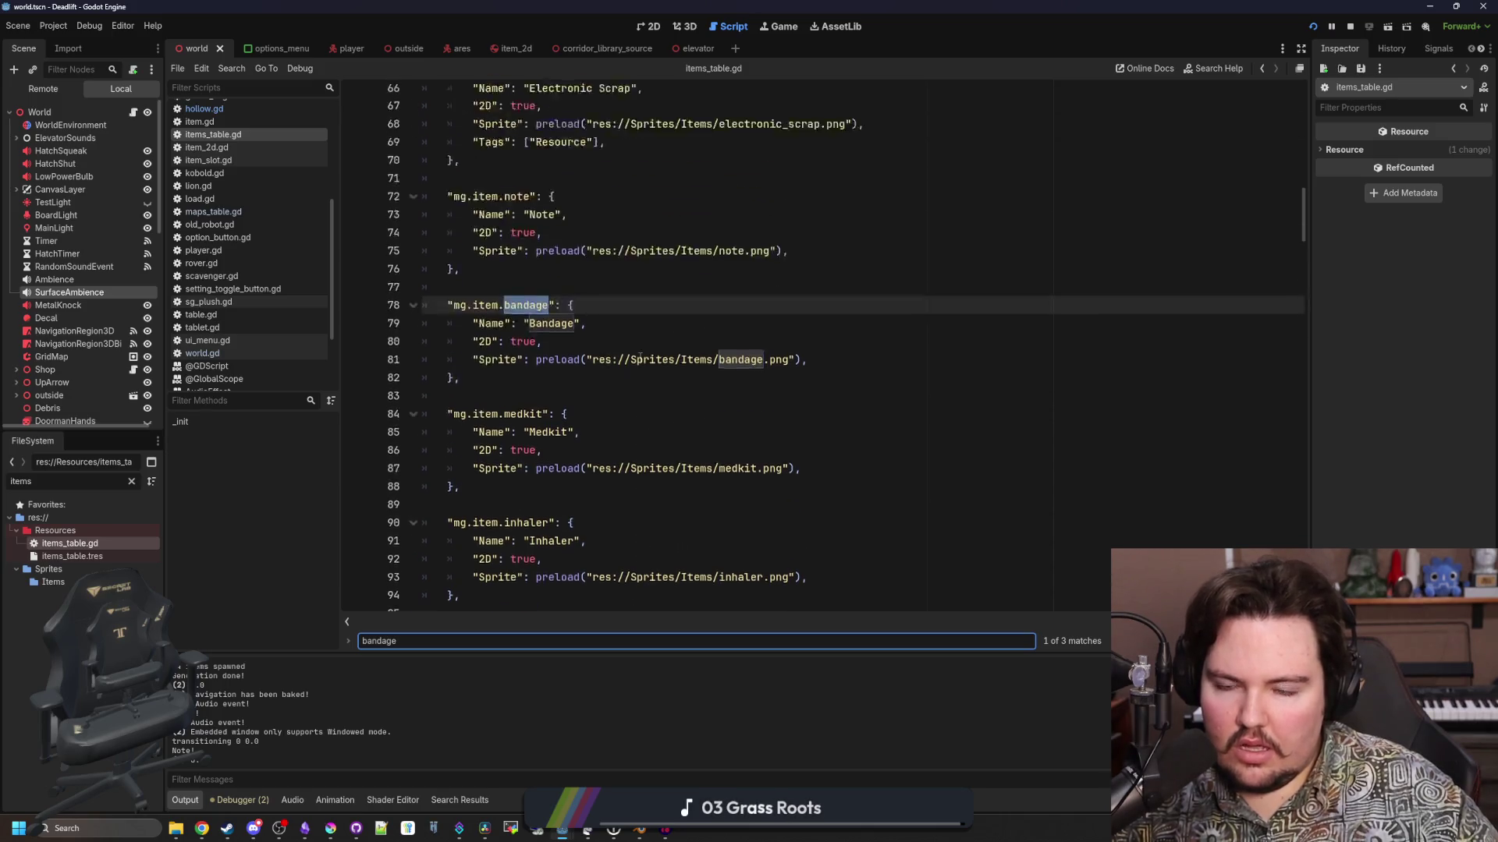
{"action": "scroll", "coordinate": [529, 488], "scroll_direction": "down", "scroll_amount": 3}
{"action": "left_click", "coordinate": [573, 331]}
{"action": "key", "text": "ctrl+s"}
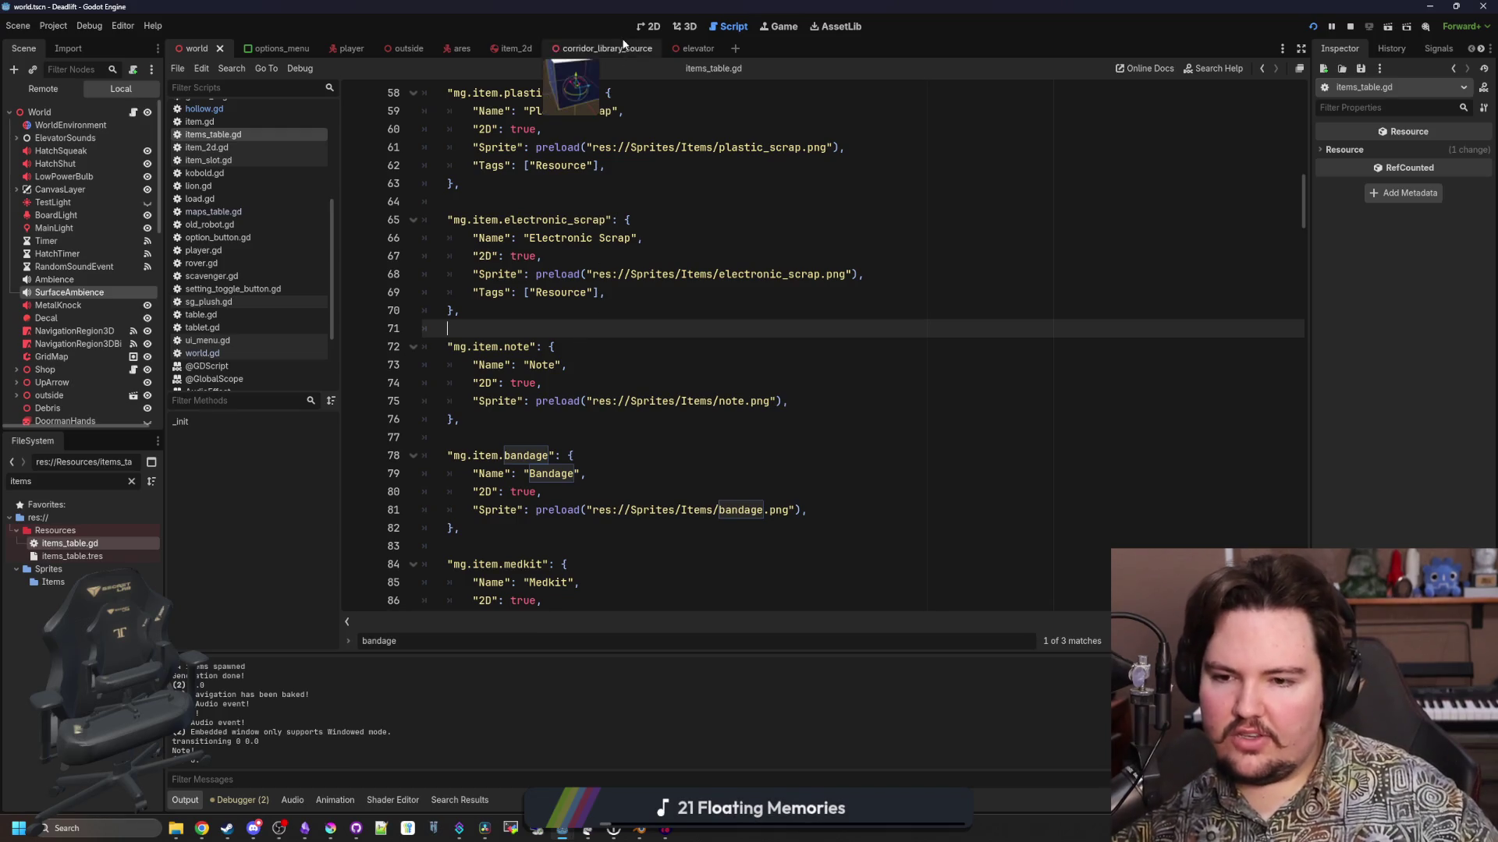
Step: Review the note, medkit and bandage entries, then clear the project file filter
{"action": "left_click_drag", "start_coordinate": [423, 347], "coordinate": [598, 416]}
{"action": "left_click", "coordinate": [599, 416]}
{"action": "scroll", "coordinate": [630, 375], "scroll_direction": "down", "scroll_amount": 3}
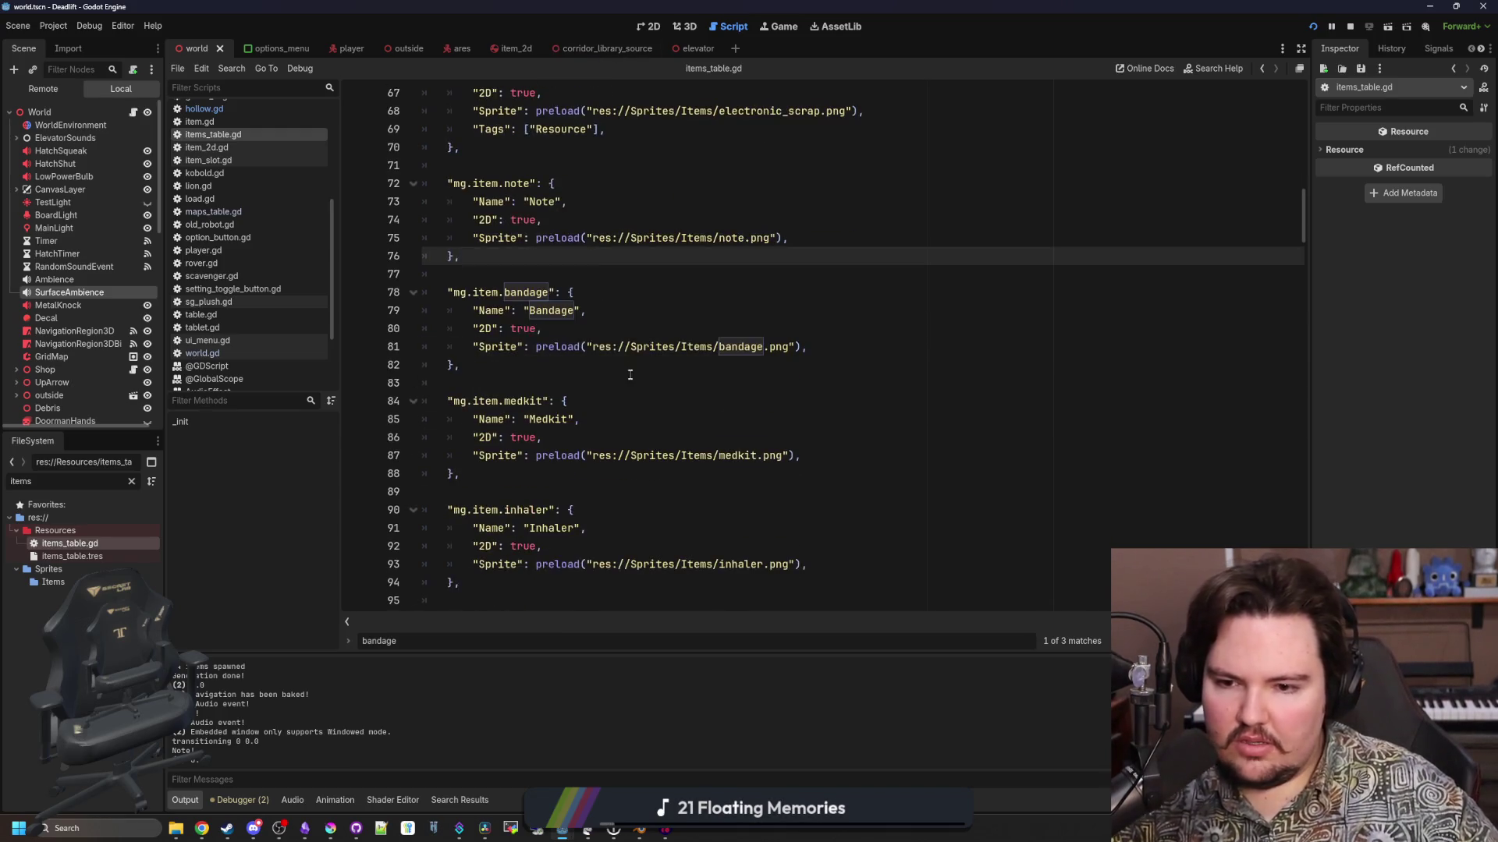
{"action": "left_click_drag", "start_coordinate": [525, 473], "coordinate": [399, 398]}
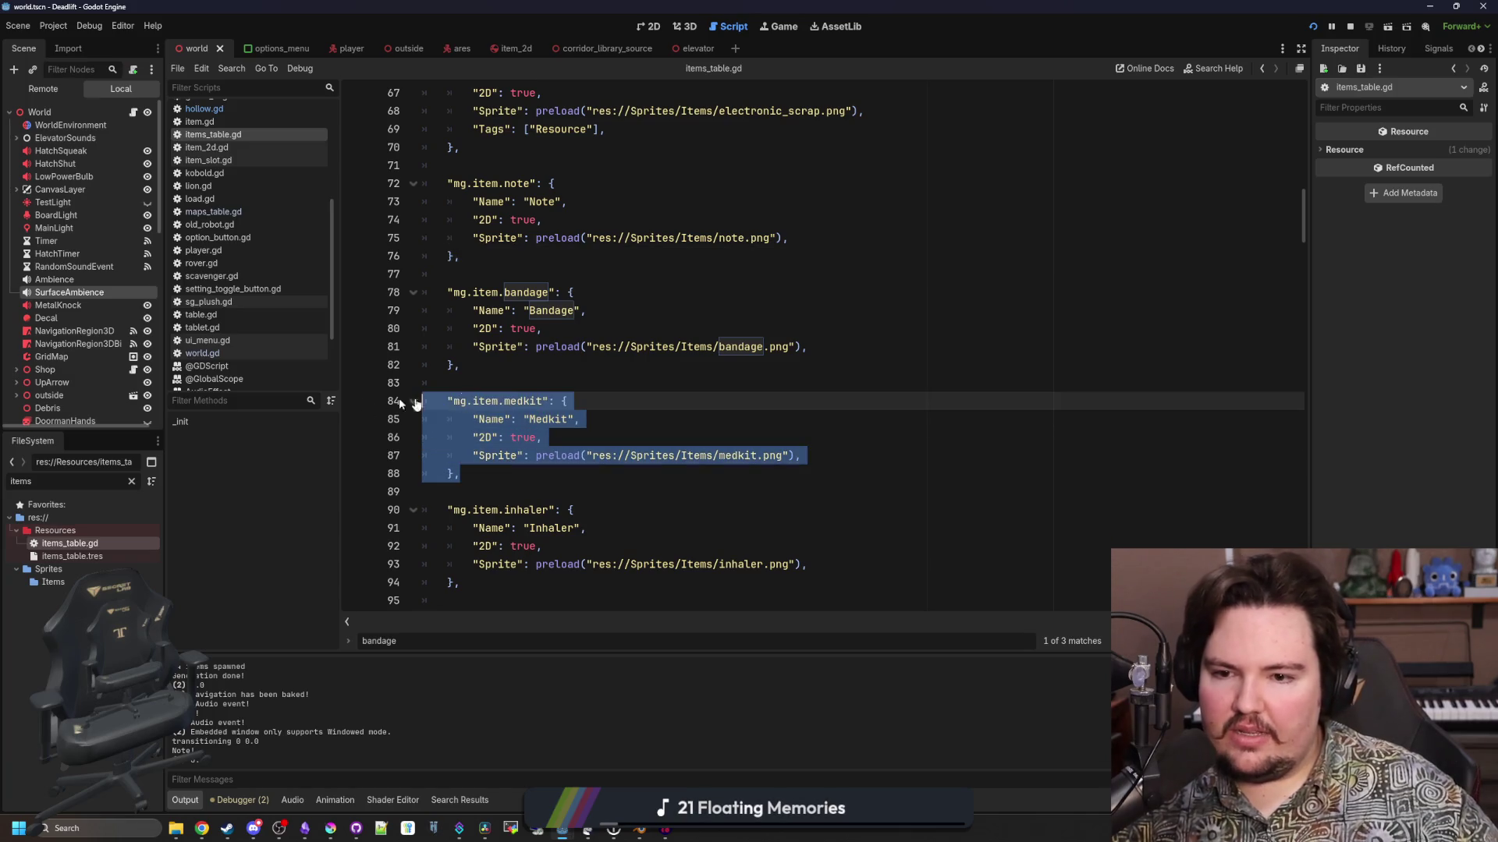
{"action": "left_click", "coordinate": [560, 390]}
{"action": "scroll", "coordinate": [515, 390], "scroll_direction": "up", "scroll_amount": 2}
{"action": "left_click", "coordinate": [478, 383]}
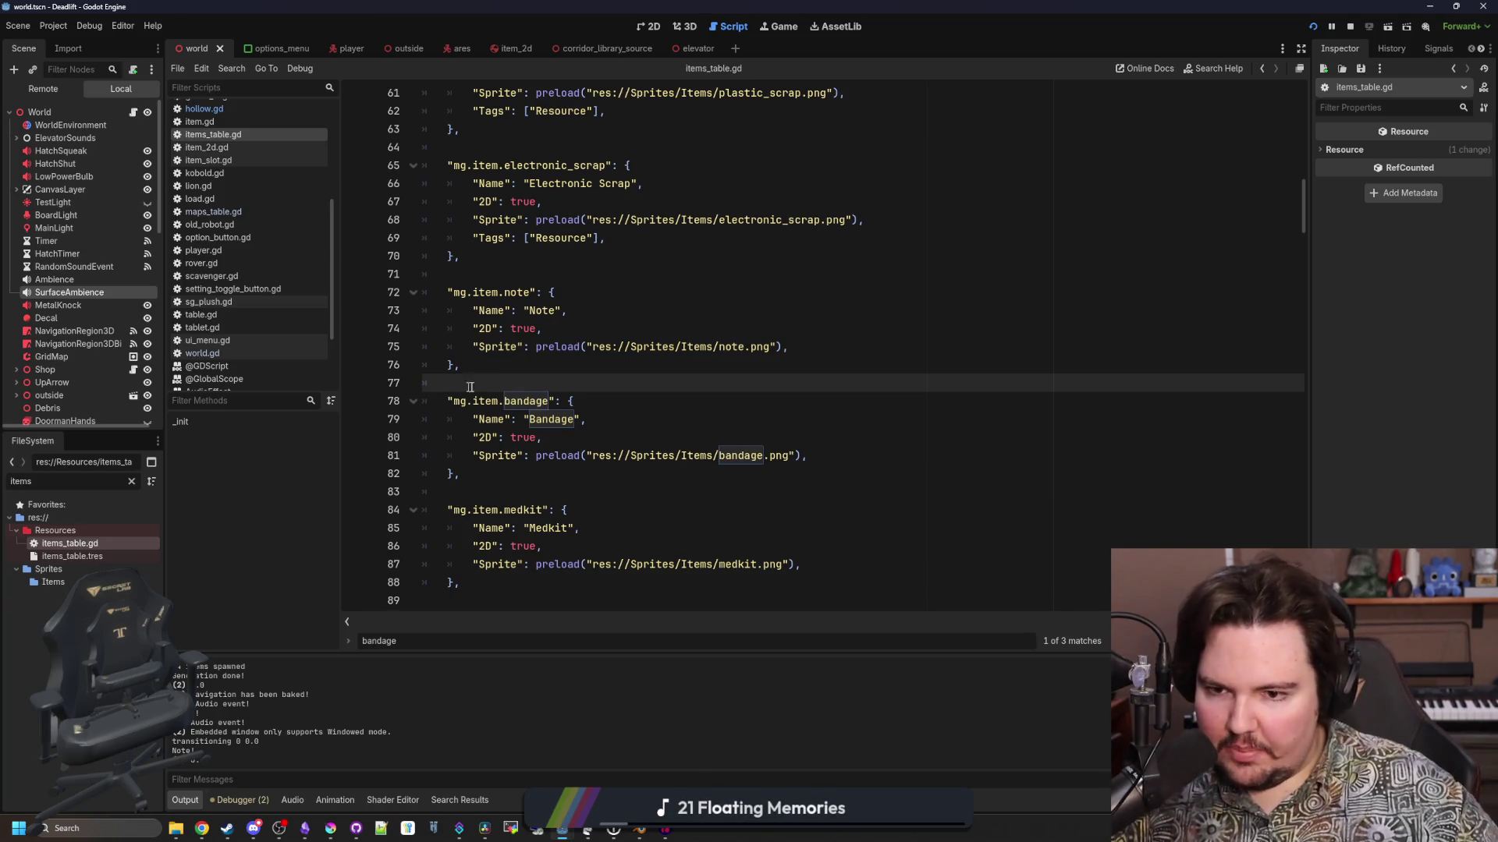
{"action": "key", "text": "Left"}
{"action": "key", "text": "Left"}
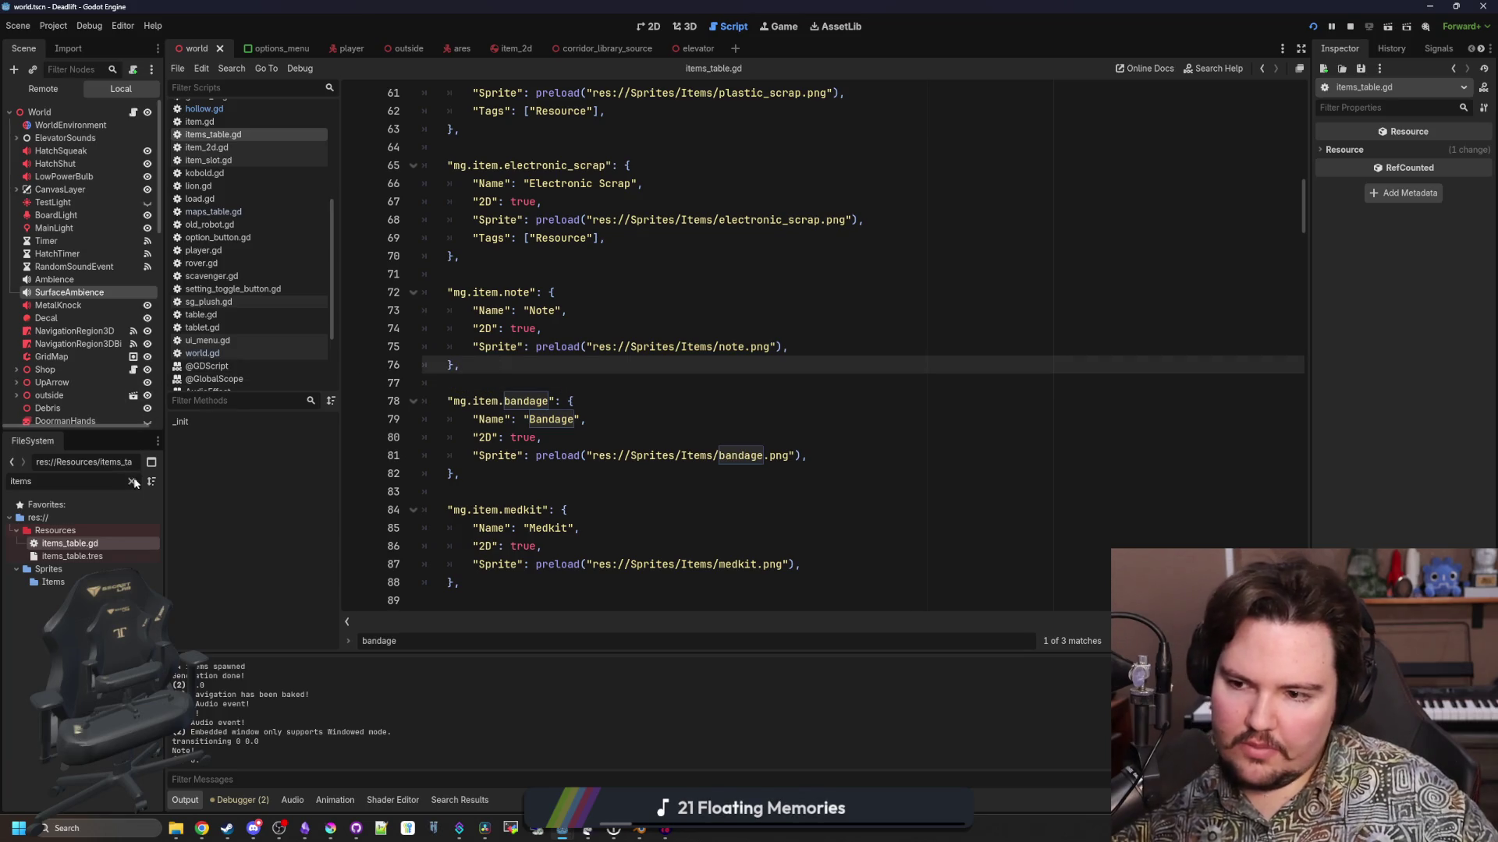
{"action": "left_click", "coordinate": [131, 481]}
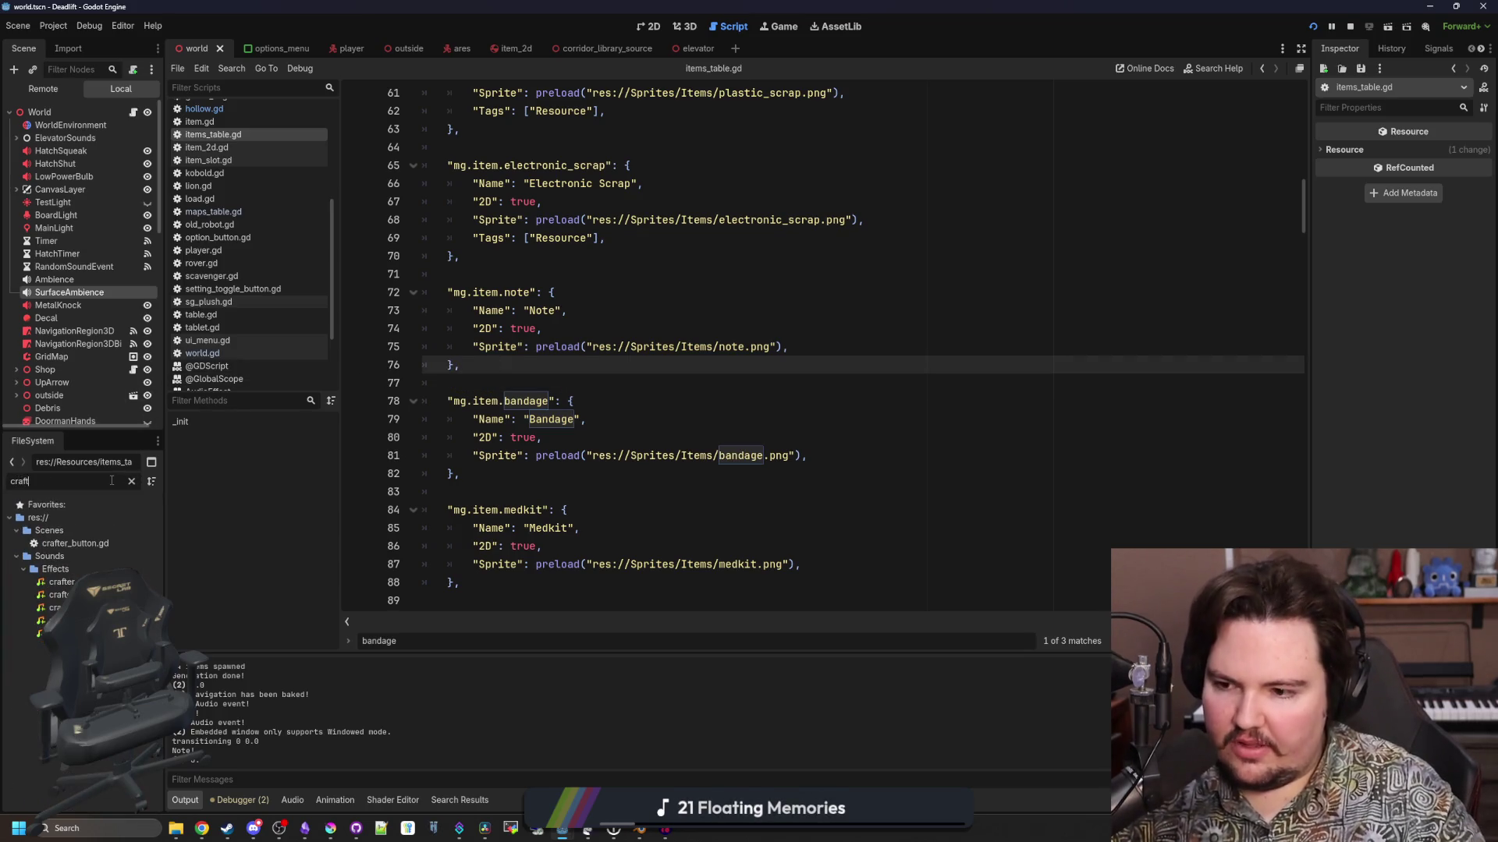
Step: Filter the project files for 'recipe' and open recipes_table.gd
{"action": "type", "text": "recipe"}
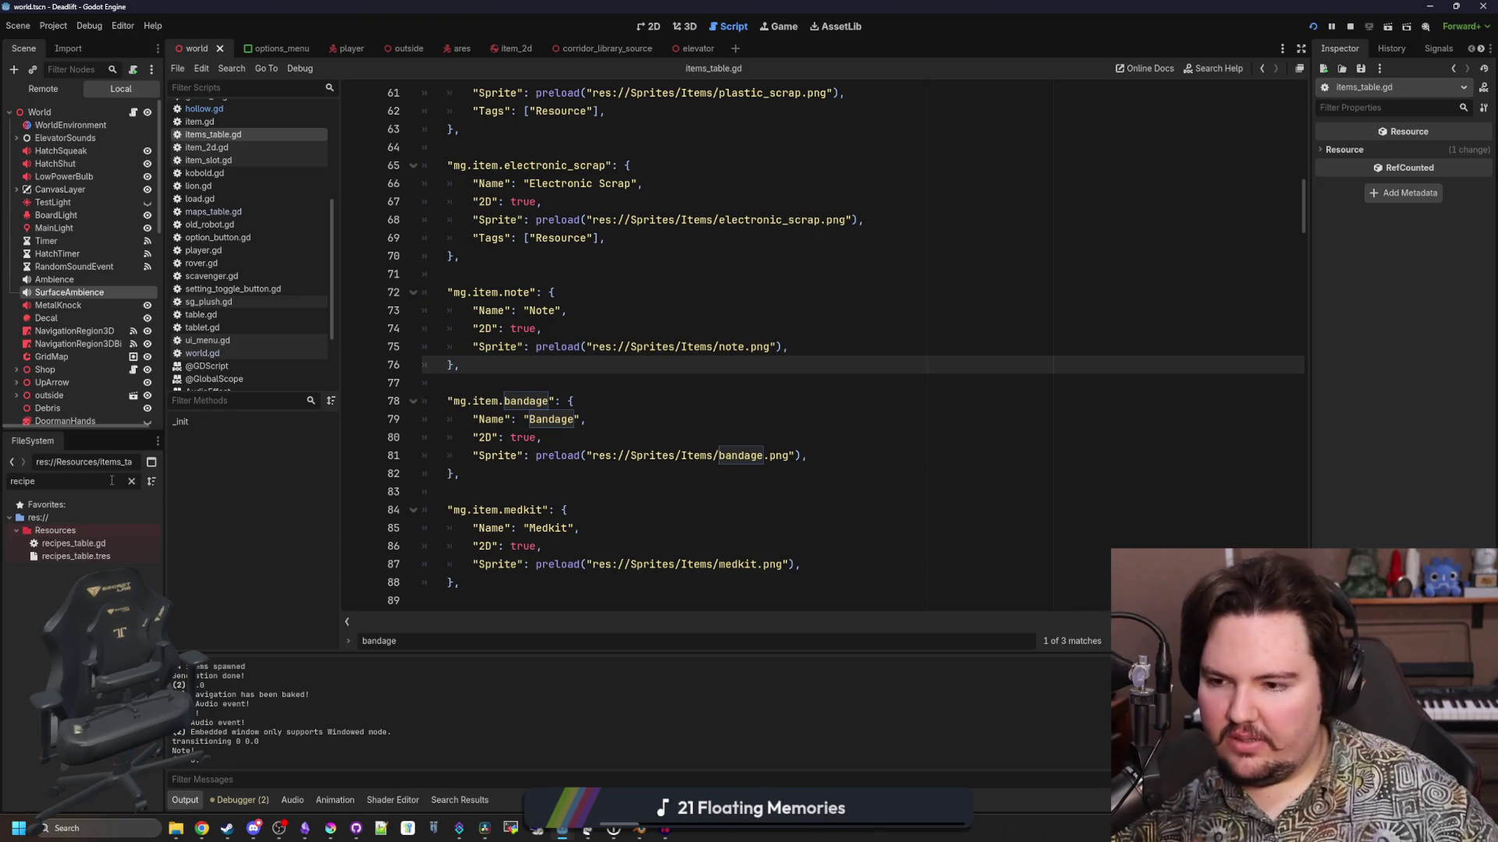
{"action": "double_click", "coordinate": [73, 543]}
{"action": "scroll", "coordinate": [785, 317], "scroll_direction": "down", "scroll_amount": 7}
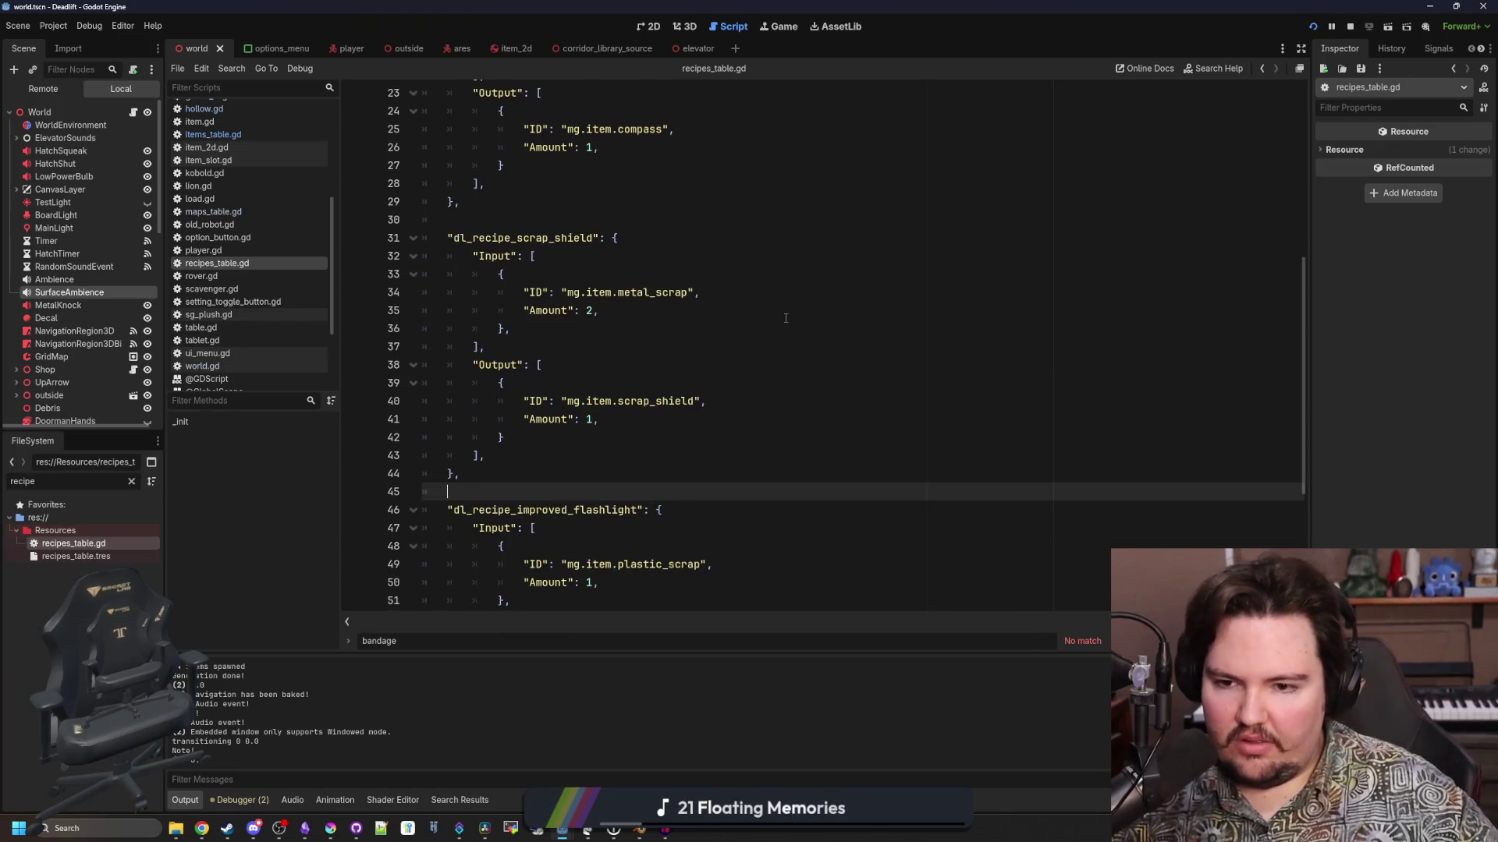
{"action": "scroll", "coordinate": [741, 320], "scroll_direction": "up", "scroll_amount": 6}
{"action": "scroll", "coordinate": [605, 364], "scroll_direction": "up", "scroll_amount": 6}
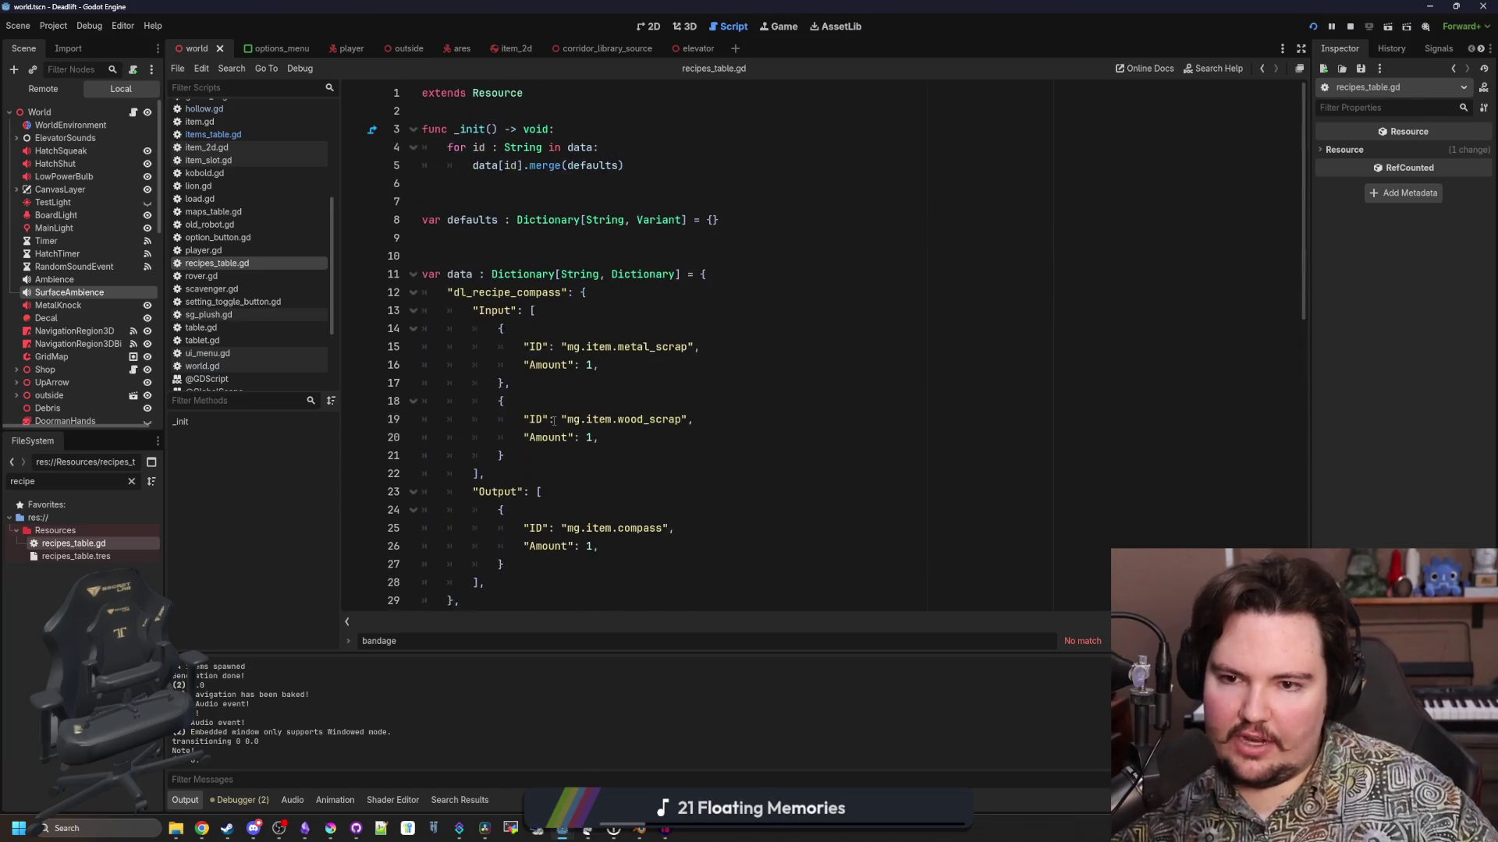
{"action": "left_click", "coordinate": [519, 292]}
{"action": "left_click", "coordinate": [494, 235]}
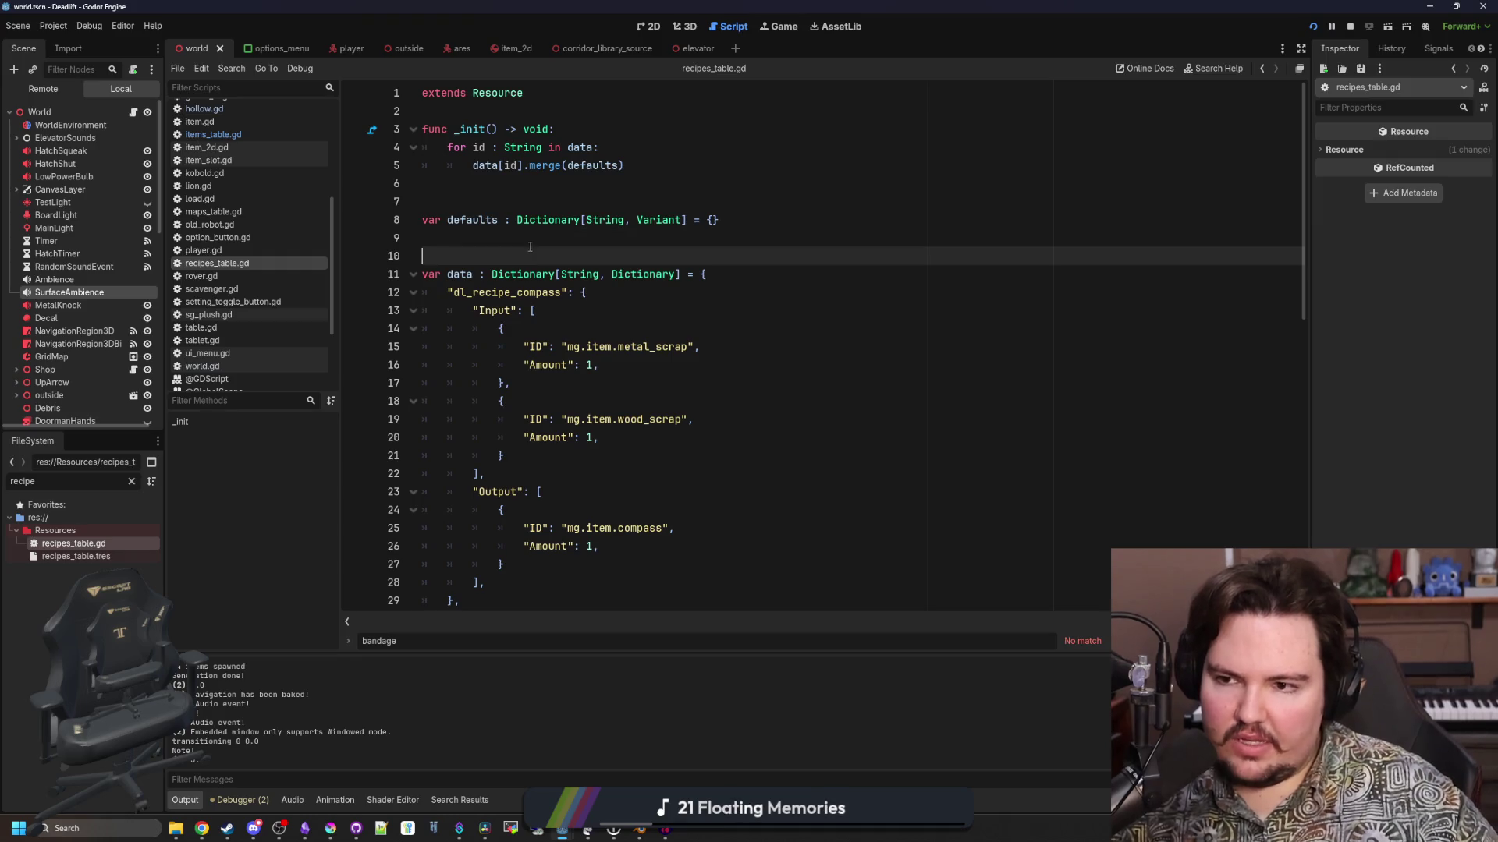
{"action": "scroll", "coordinate": [538, 238], "scroll_direction": "down", "scroll_amount": 5}
{"action": "scroll", "coordinate": [535, 285], "scroll_direction": "down", "scroll_amount": 7}
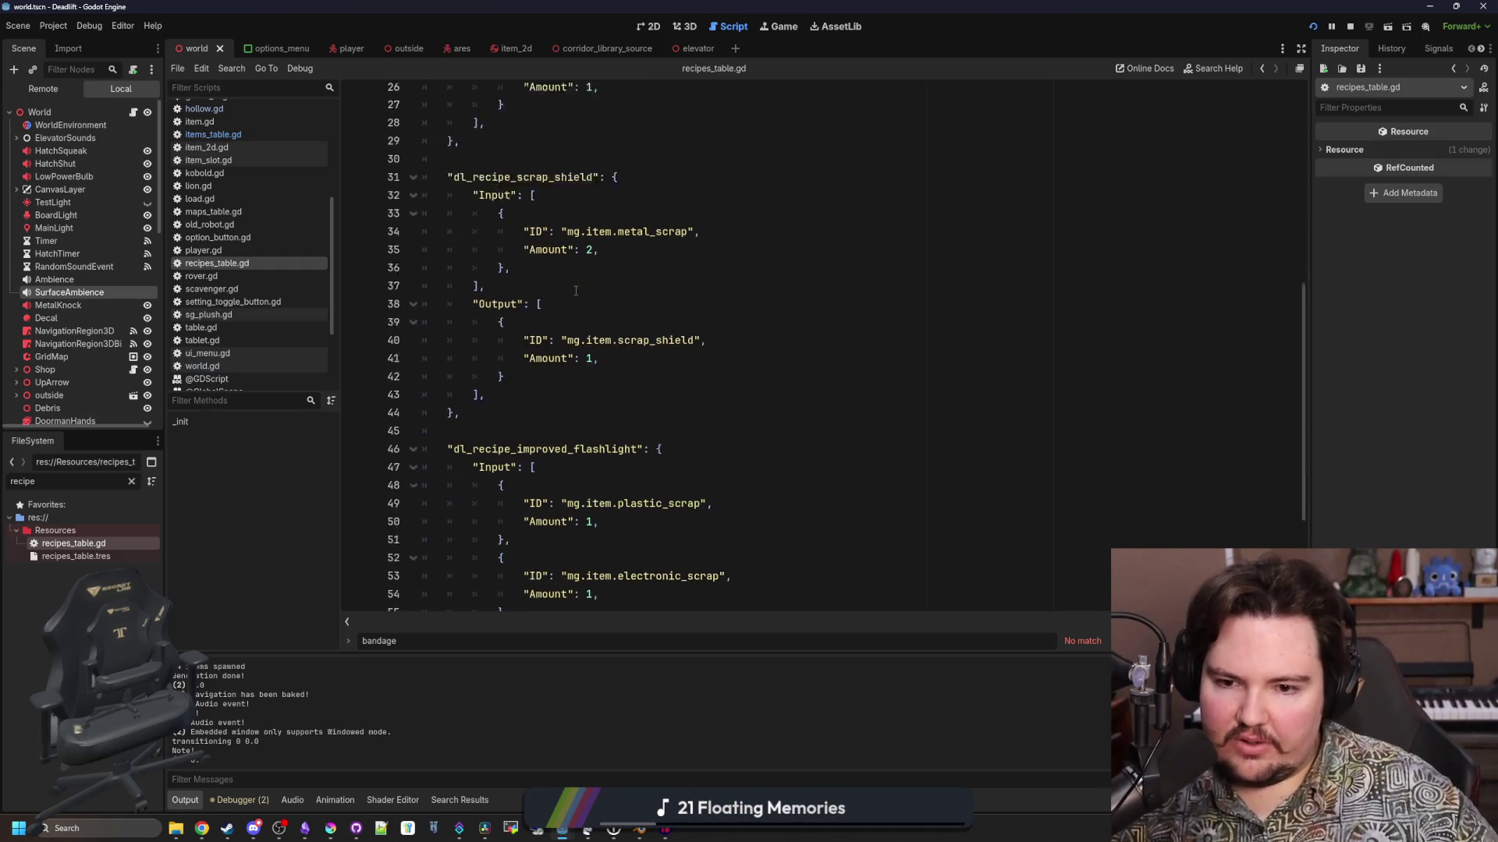
Step: Duplicate the improved flashlight recipe and rename the copy's key to dl_recipe_bandage
{"action": "mouse_move", "coordinate": [479, 558]}
{"action": "left_mouse_down"}
{"action": "mouse_move", "coordinate": [284, 231]}
{"action": "mouse_move", "coordinate": [284, 258]}
{"action": "left_mouse_up"}
{"action": "key", "text": "ctrl+c"}
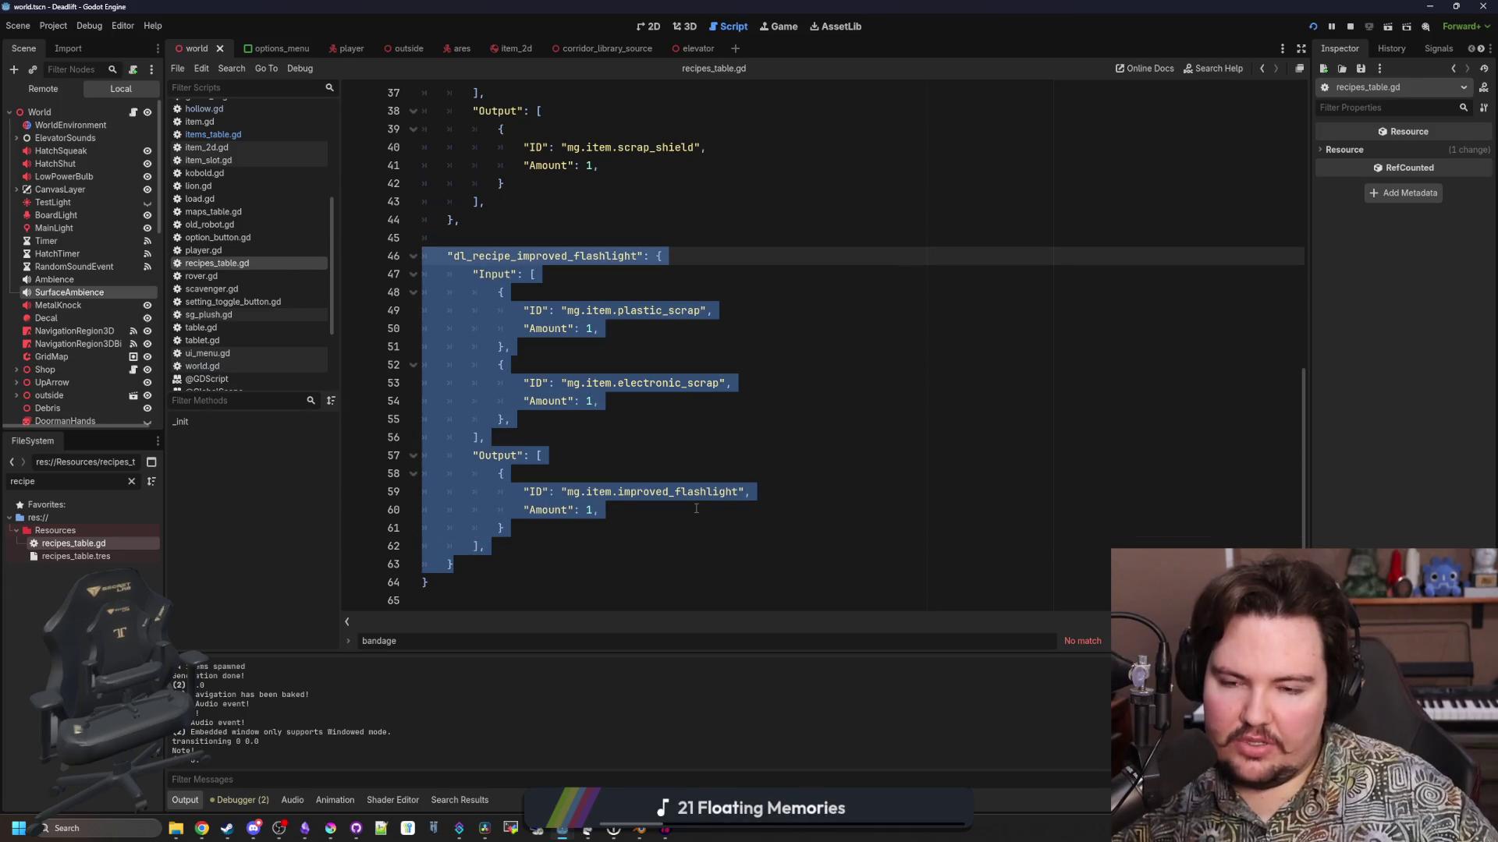
{"action": "left_click", "coordinate": [476, 566]}
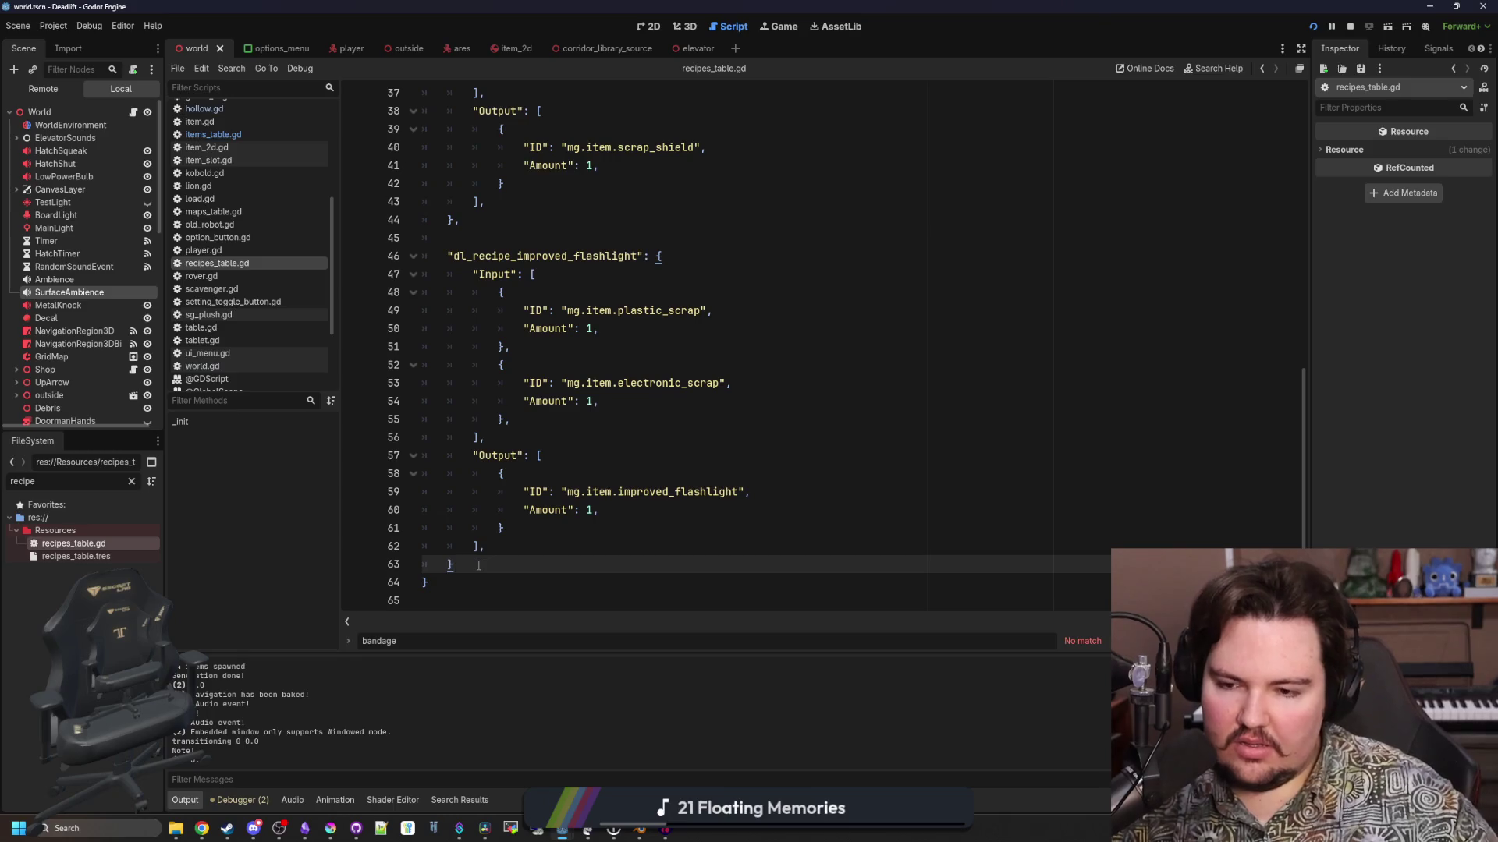
{"action": "key", "text": "Return"}
{"action": "key", "text": "Return"}
{"action": "key", "text": "ctrl+v"}
{"action": "left_click", "coordinate": [468, 292]}
{"action": "key", "text": "shift+Tab"}
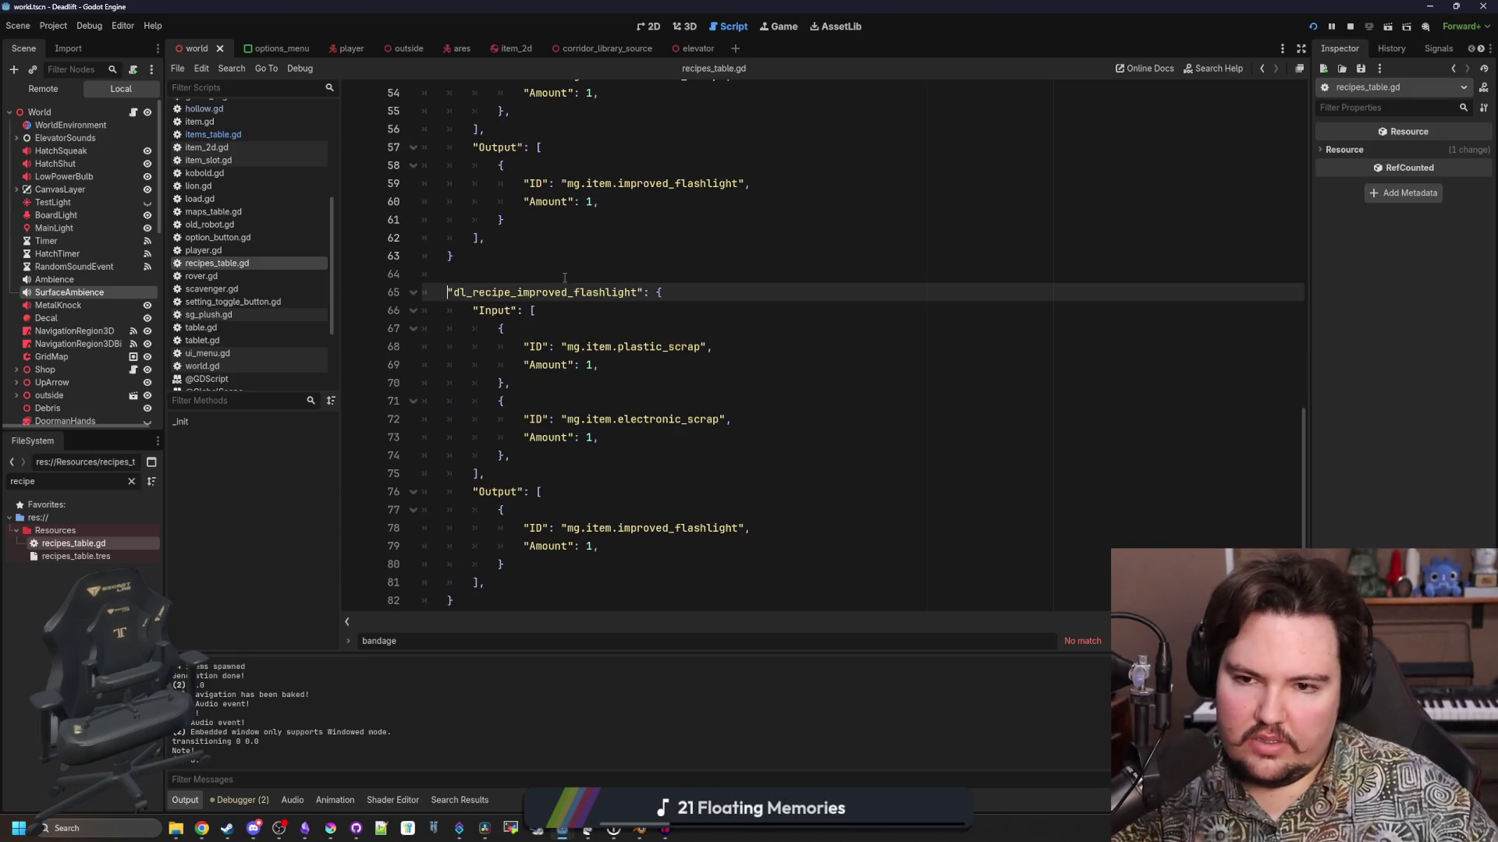
{"action": "double_click", "coordinate": [606, 293]}
{"action": "key", "text": "Right"}
{"action": "key", "text": "BackSpace"}
{"action": "key", "text": "BackSpace"}
{"action": "key", "text": "BackSpace"}
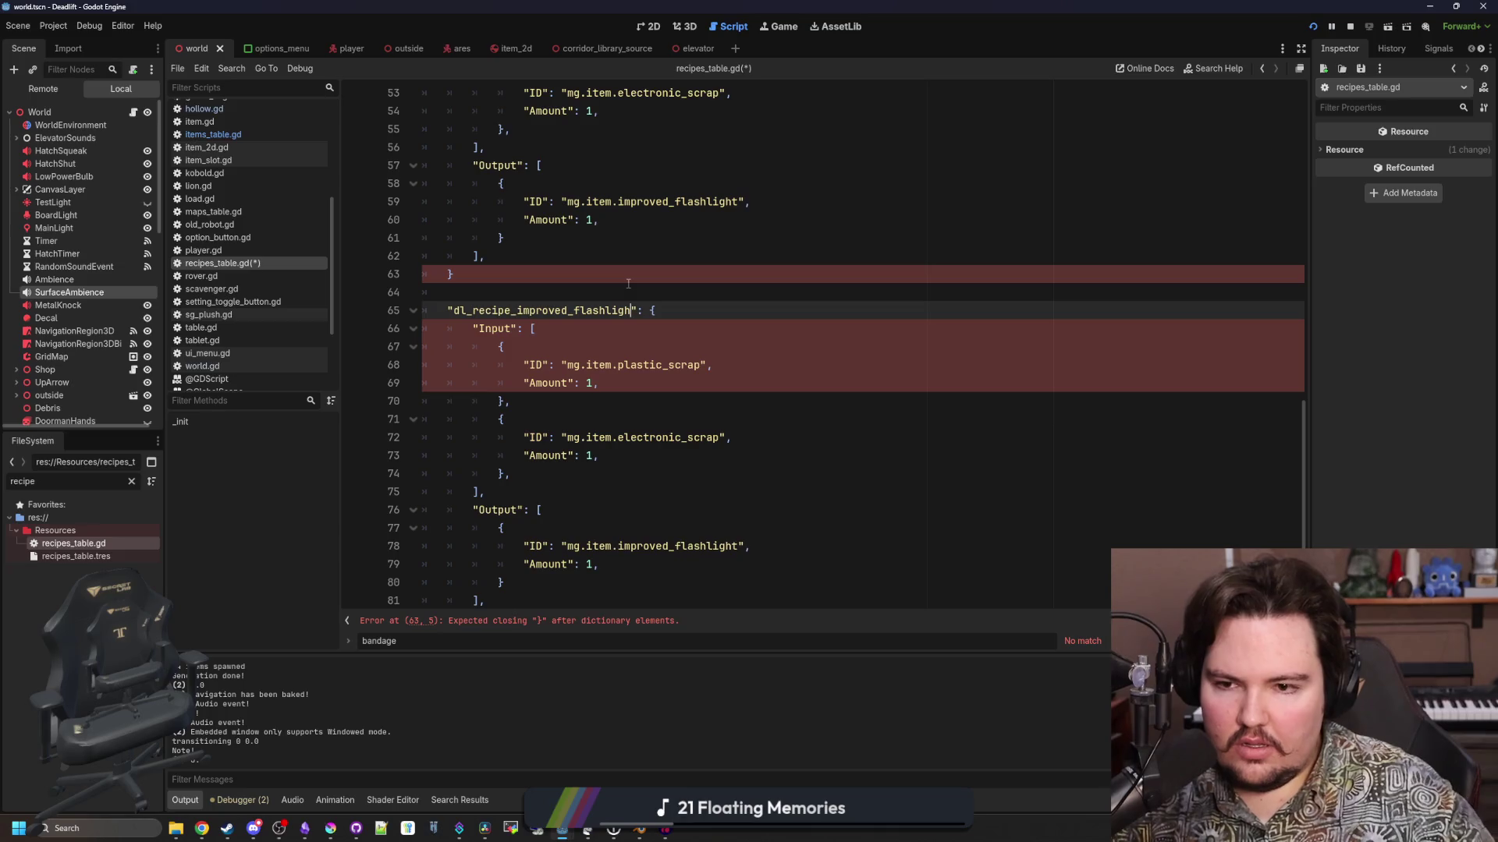
{"action": "key", "text": "BackSpace"}
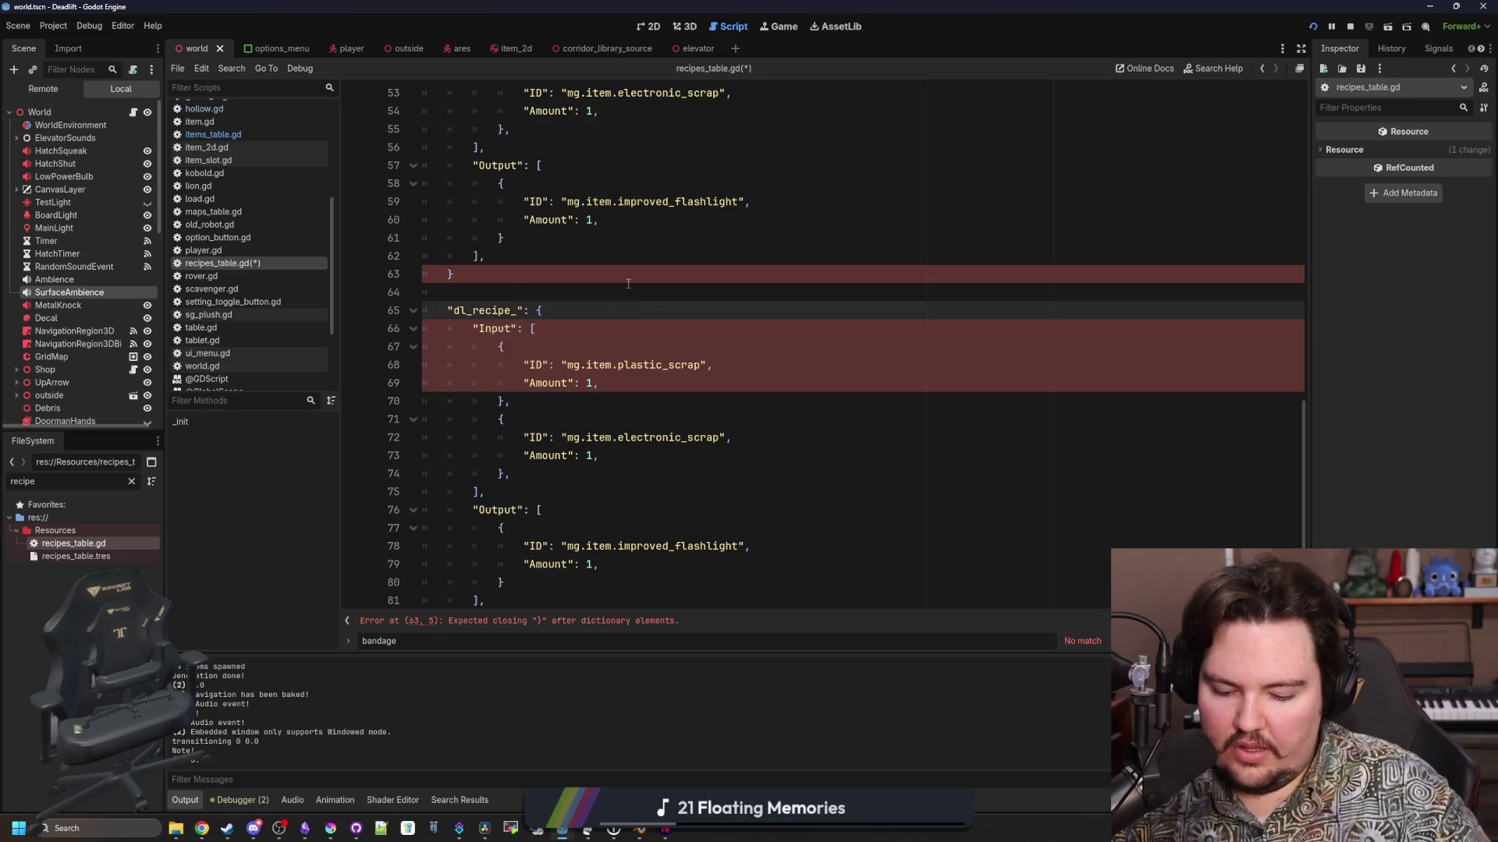
{"action": "type", "text": "bandage"}
Step: Add the separating comma, delete the electronic_scrap input, set output to mg.item.bandage, and save
{"action": "left_click", "coordinate": [615, 273]}
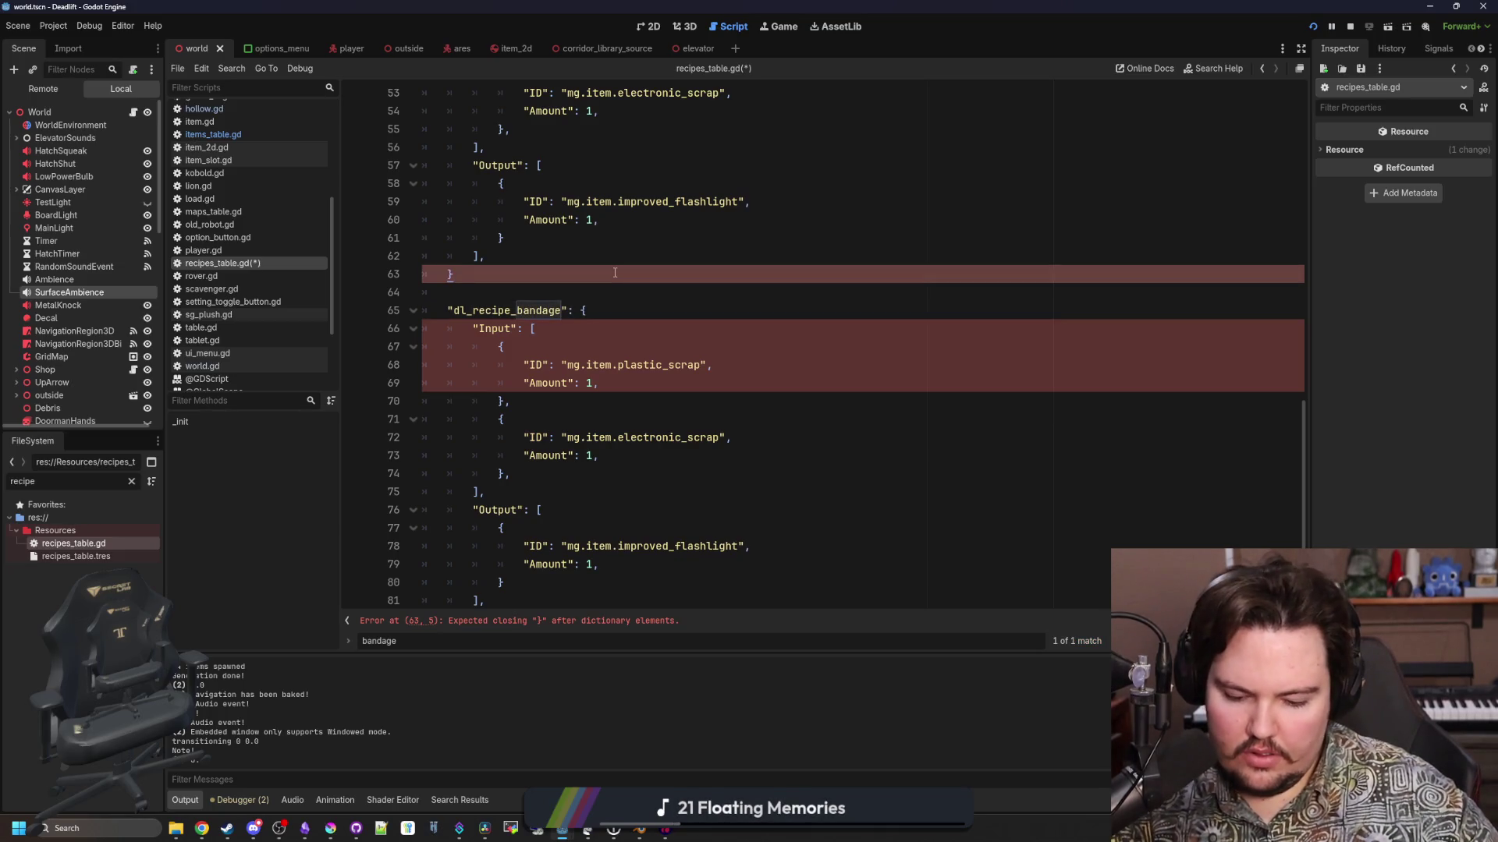
{"action": "type", "text": ","}
{"action": "key", "text": "Escape"}
{"action": "scroll", "coordinate": [540, 414], "scroll_direction": "down", "scroll_amount": 1}
{"action": "left_click", "coordinate": [540, 413]}
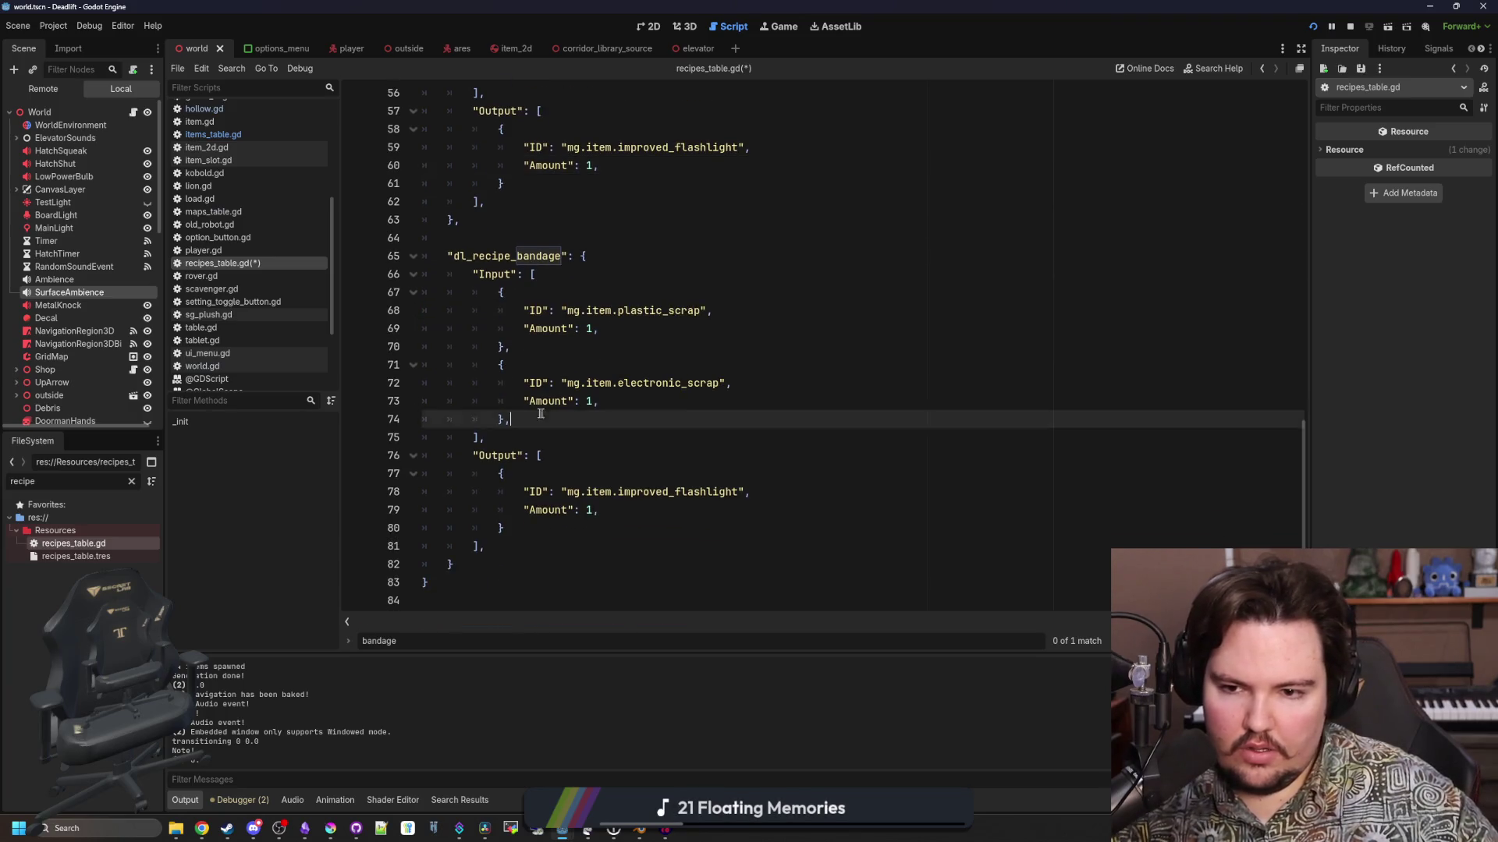
{"action": "left_click_drag", "start_coordinate": [539, 413], "coordinate": [361, 370]}
{"action": "key", "text": "BackSpace"}
{"action": "key", "text": "BackSpace"}
{"action": "left_click_drag", "start_coordinate": [738, 418], "coordinate": [620, 419]}
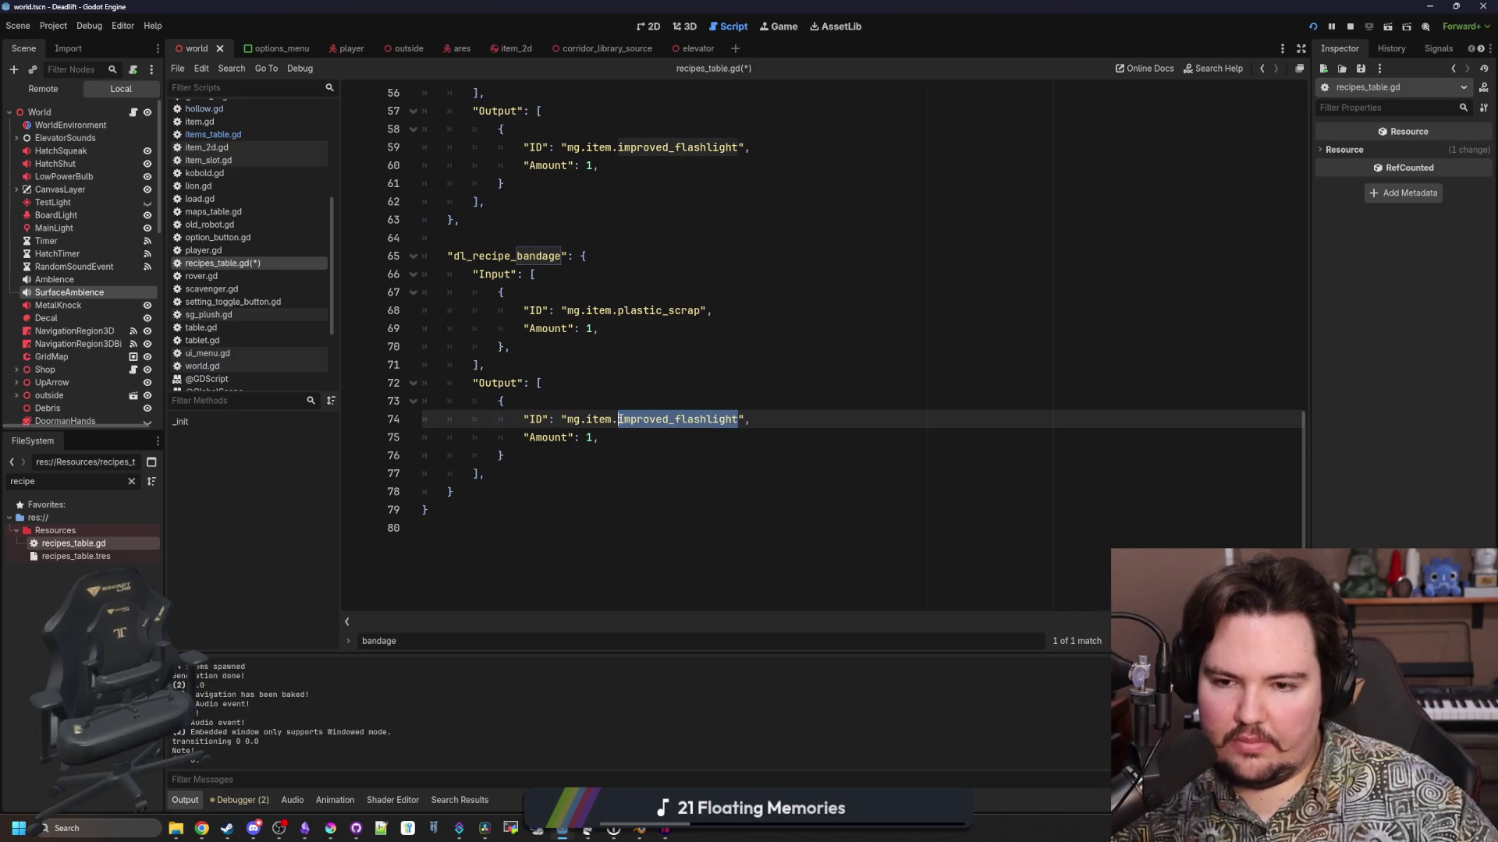
{"action": "type", "text": "bandage"}
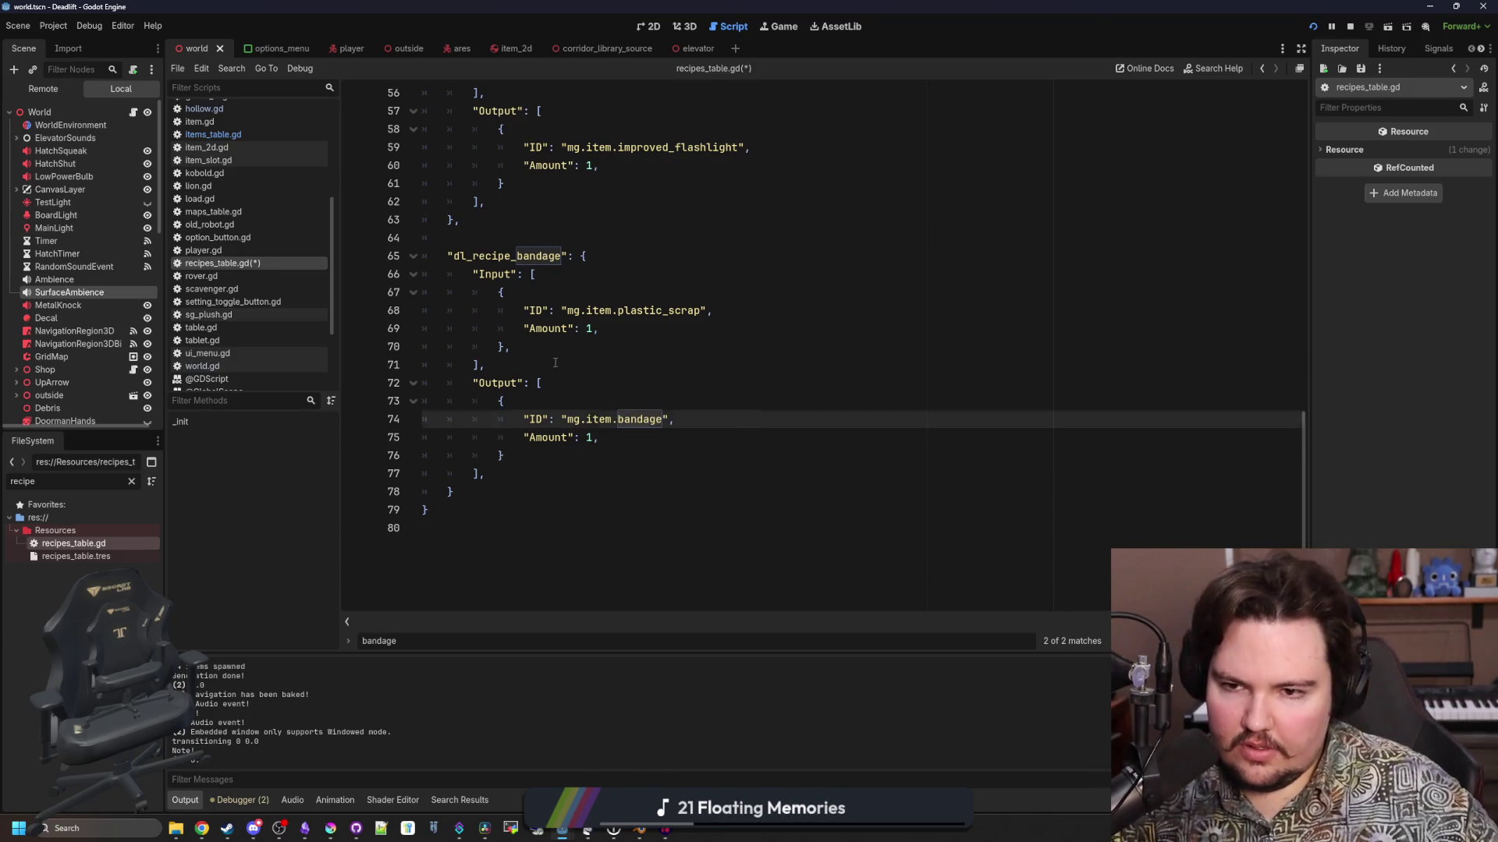
{"action": "left_click", "coordinate": [555, 365]}
{"action": "left_click", "coordinate": [538, 238]}
{"action": "key", "text": "ctrl+s"}
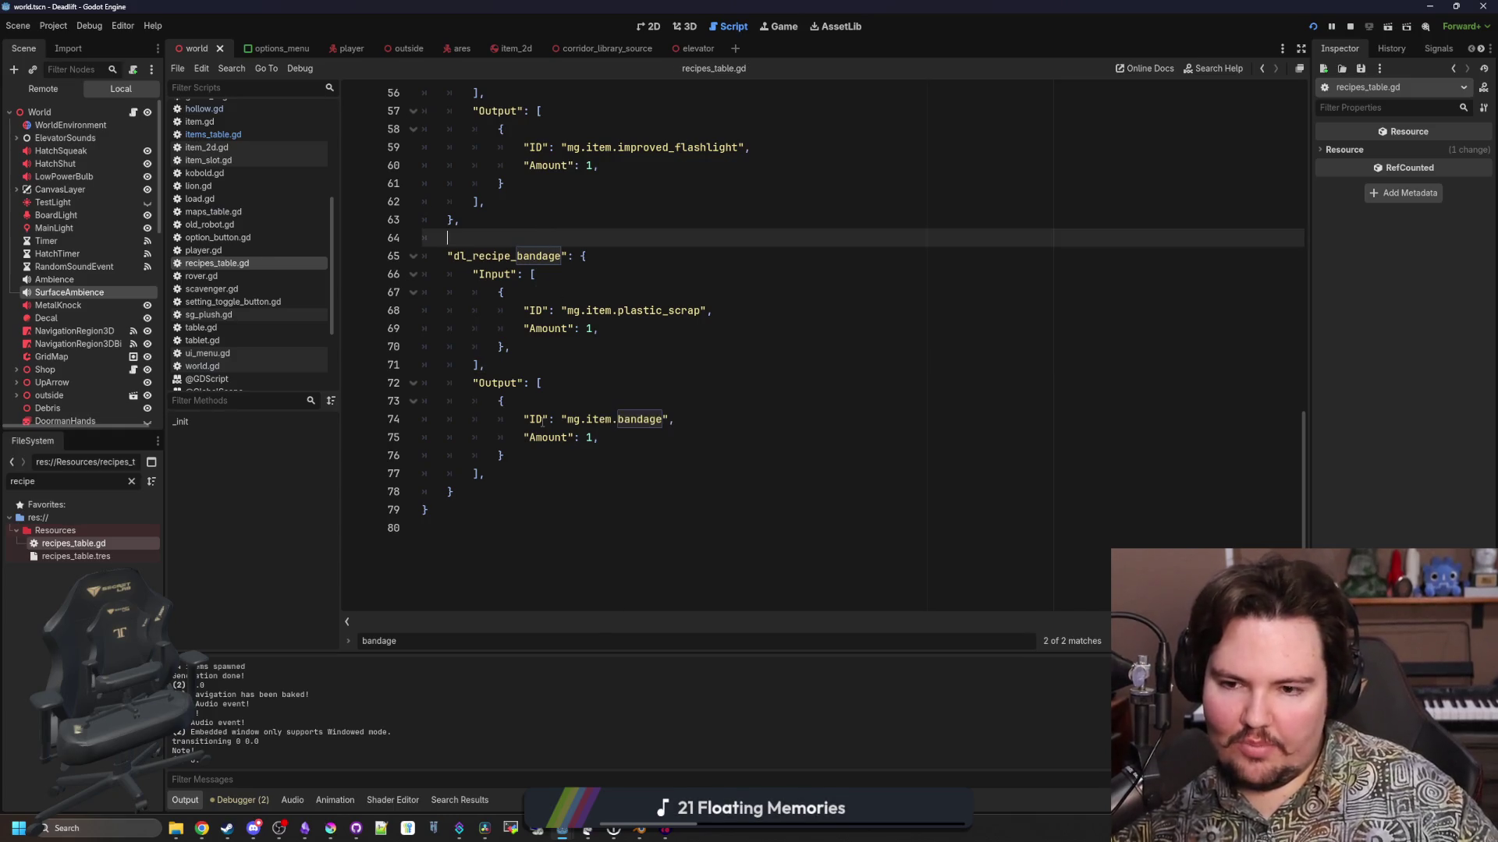
Step: Save the project again and bring up the Deadlift changelog notes
{"action": "left_click", "coordinate": [507, 473]}
{"action": "left_click", "coordinate": [484, 492]}
{"action": "scroll", "coordinate": [484, 499], "scroll_direction": "up", "scroll_amount": 3}
{"action": "key", "text": "ctrl+s"}
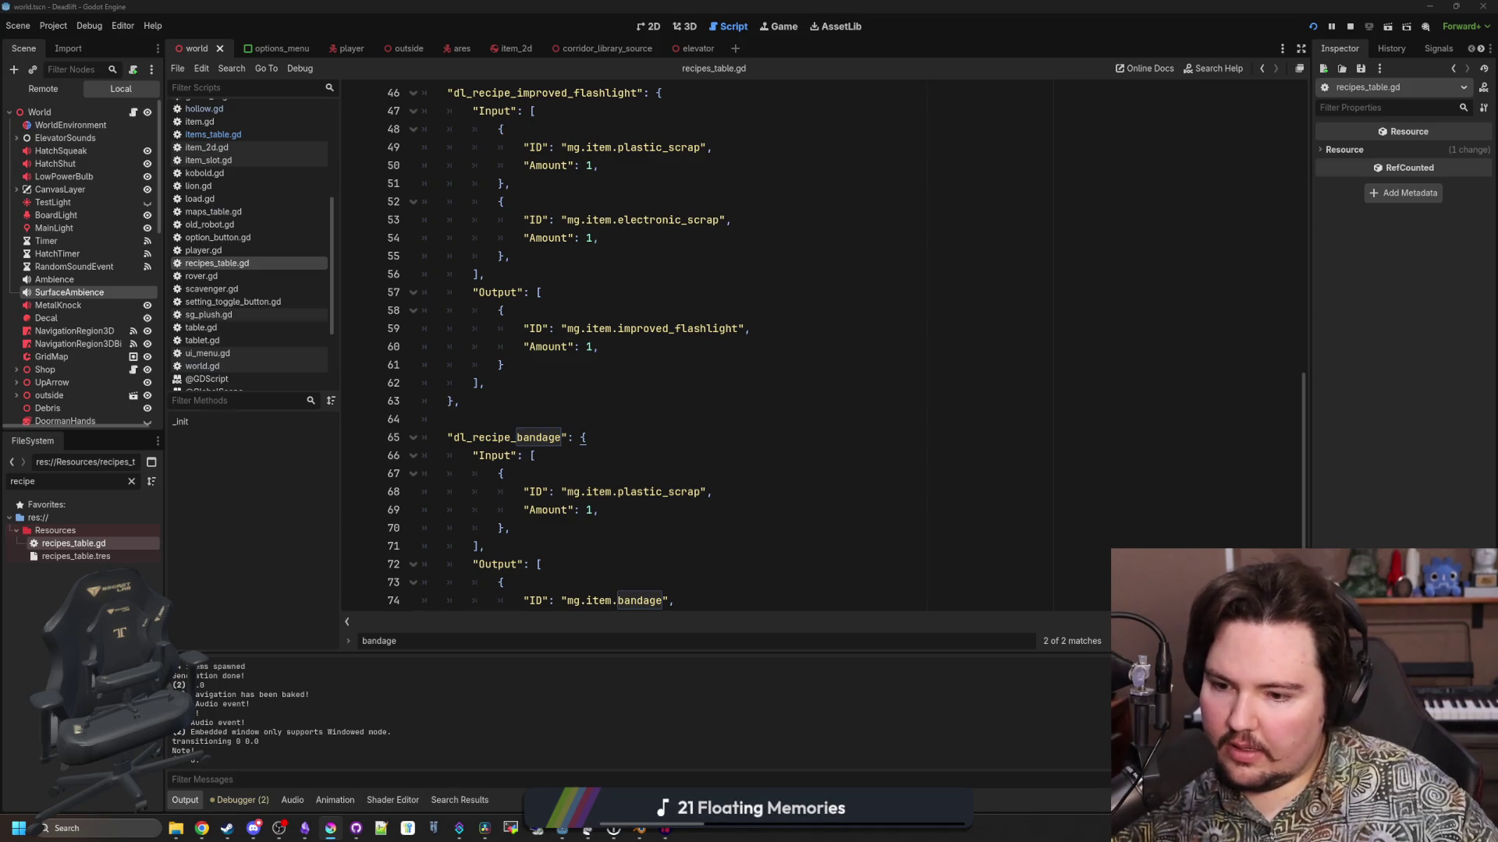
{"action": "key", "text": "alt+Tab"}
{"action": "scroll", "coordinate": [1070, 453], "scroll_direction": "up", "scroll_amount": 2}
{"action": "scroll", "coordinate": [1070, 452], "scroll_direction": "down", "scroll_amount": 5}
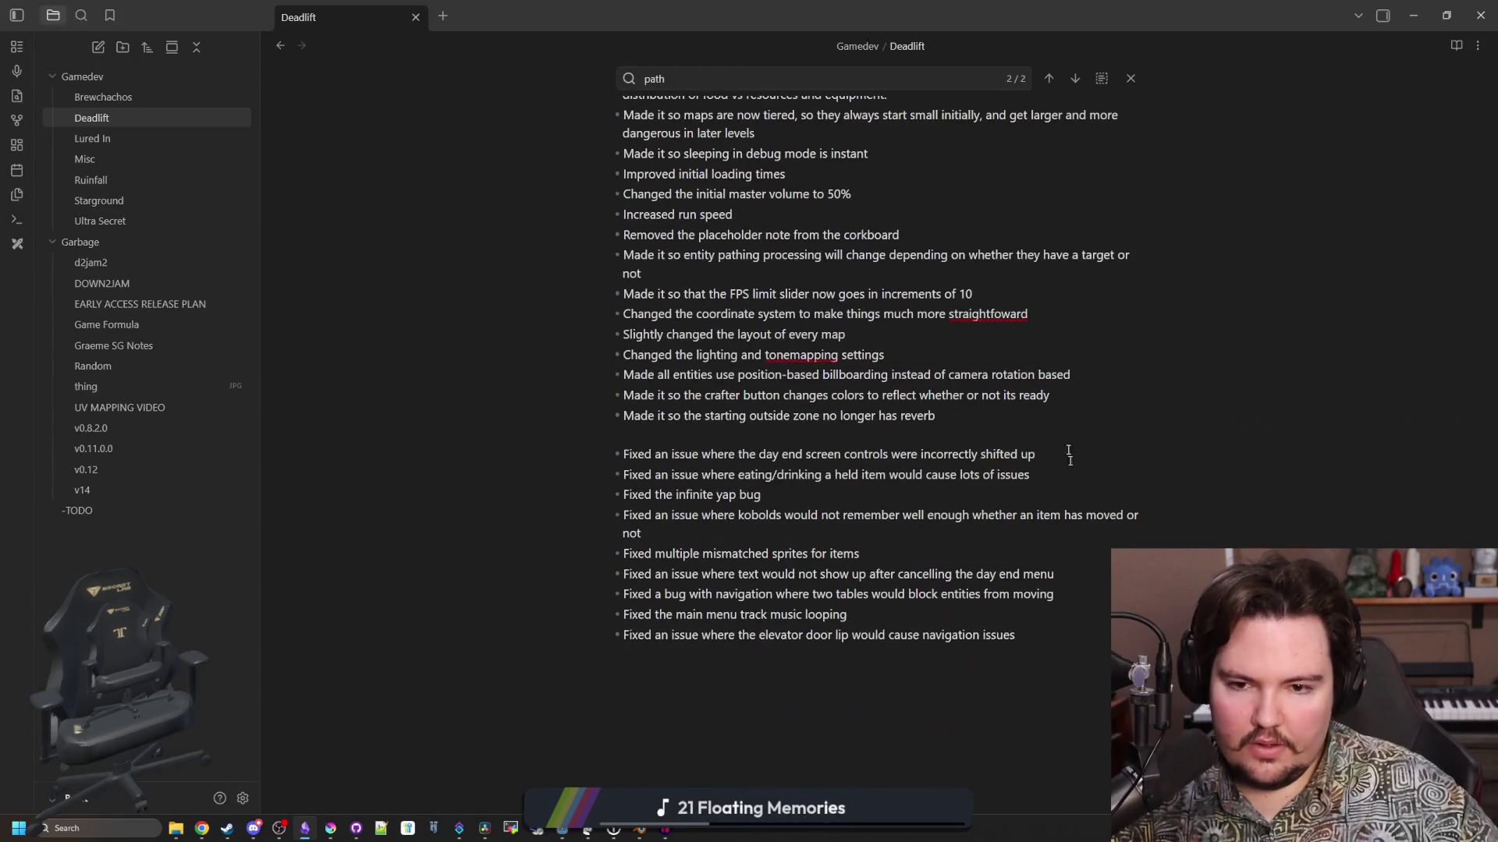
Step: Add the changelog bullet 'Decreased the laugh radius of the Hollow' after the reverb line
{"action": "left_click", "coordinate": [981, 413]}
{"action": "key", "text": "Return"}
{"action": "type", "text": "Decreased the laugh radius of the Hollow"}
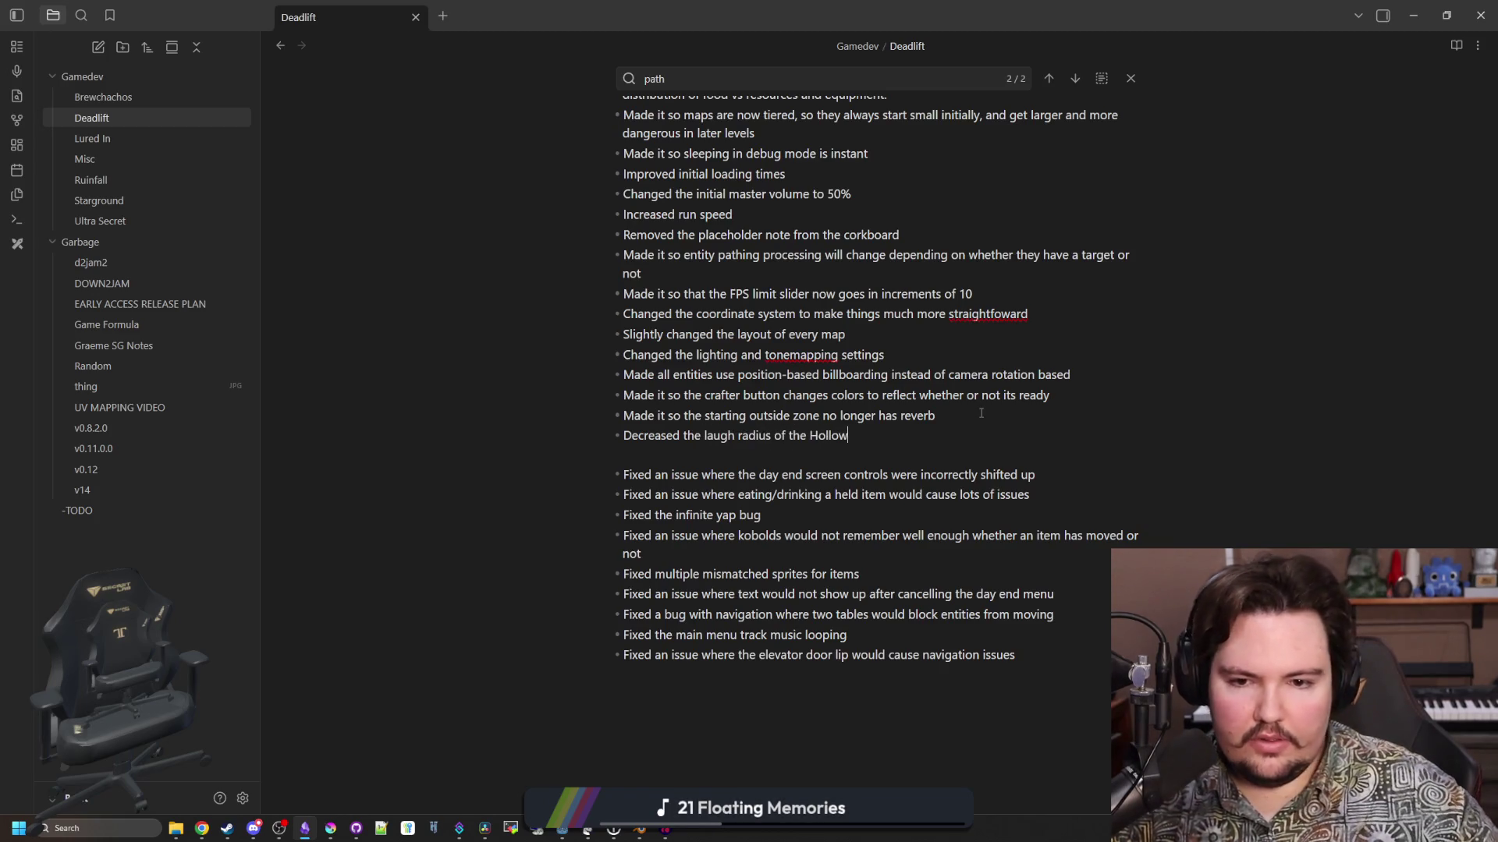
Step: Add, then remove, an 'Added a crafting recipe for bandages' bullet, and return to Godot
{"action": "scroll", "coordinate": [981, 414], "scroll_direction": "up", "scroll_amount": 7}
{"action": "left_click", "coordinate": [848, 542]}
{"action": "key", "text": "Return"}
{"action": "type", "text": "Added a crafting recipe for bandages"}
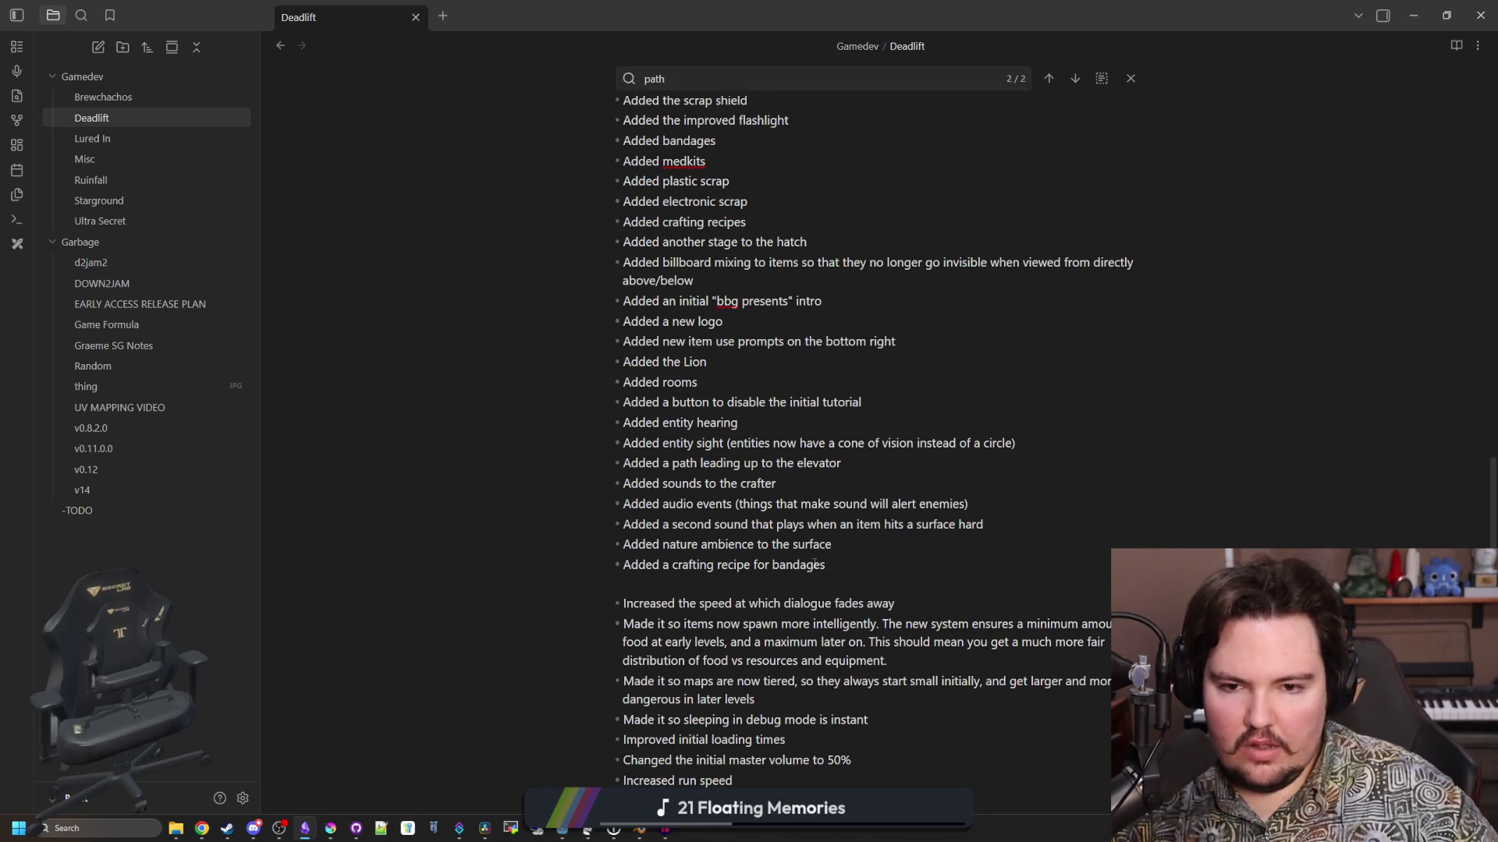
{"action": "left_click_drag", "start_coordinate": [837, 568], "coordinate": [536, 571]}
{"action": "key", "text": "BackSpace"}
{"action": "key", "text": "BackSpace"}
{"action": "scroll", "coordinate": [812, 384], "scroll_direction": "up", "scroll_amount": 3}
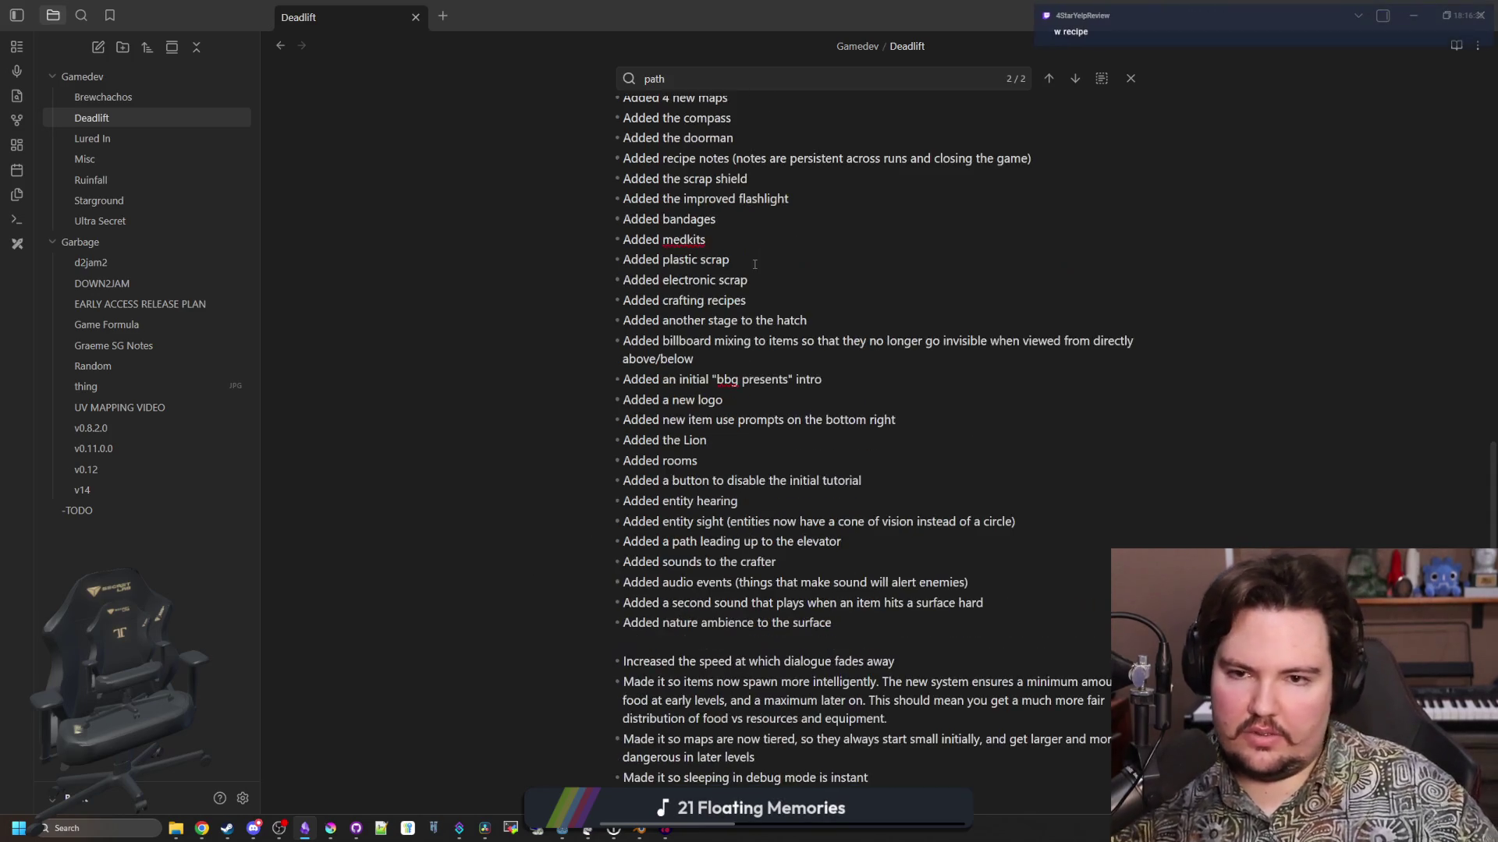
{"action": "mouse_move", "coordinate": [811, 477]}
{"action": "left_mouse_down"}
{"action": "mouse_move", "coordinate": [788, 355]}
{"action": "mouse_move", "coordinate": [733, 273]}
{"action": "left_mouse_up"}
{"action": "left_click", "coordinate": [651, 196]}
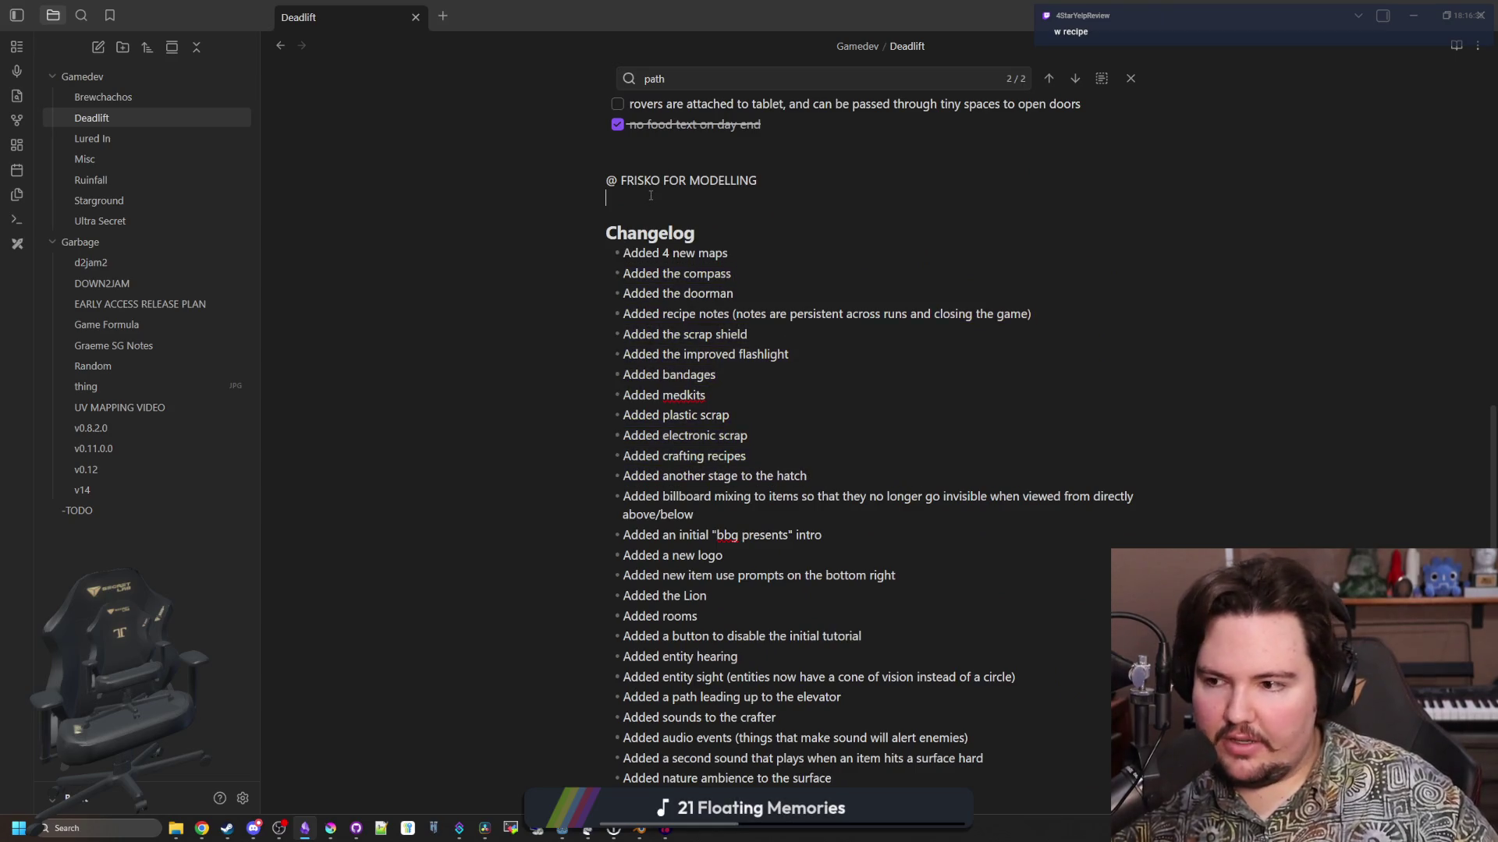
{"action": "key", "text": "alt+Tab"}
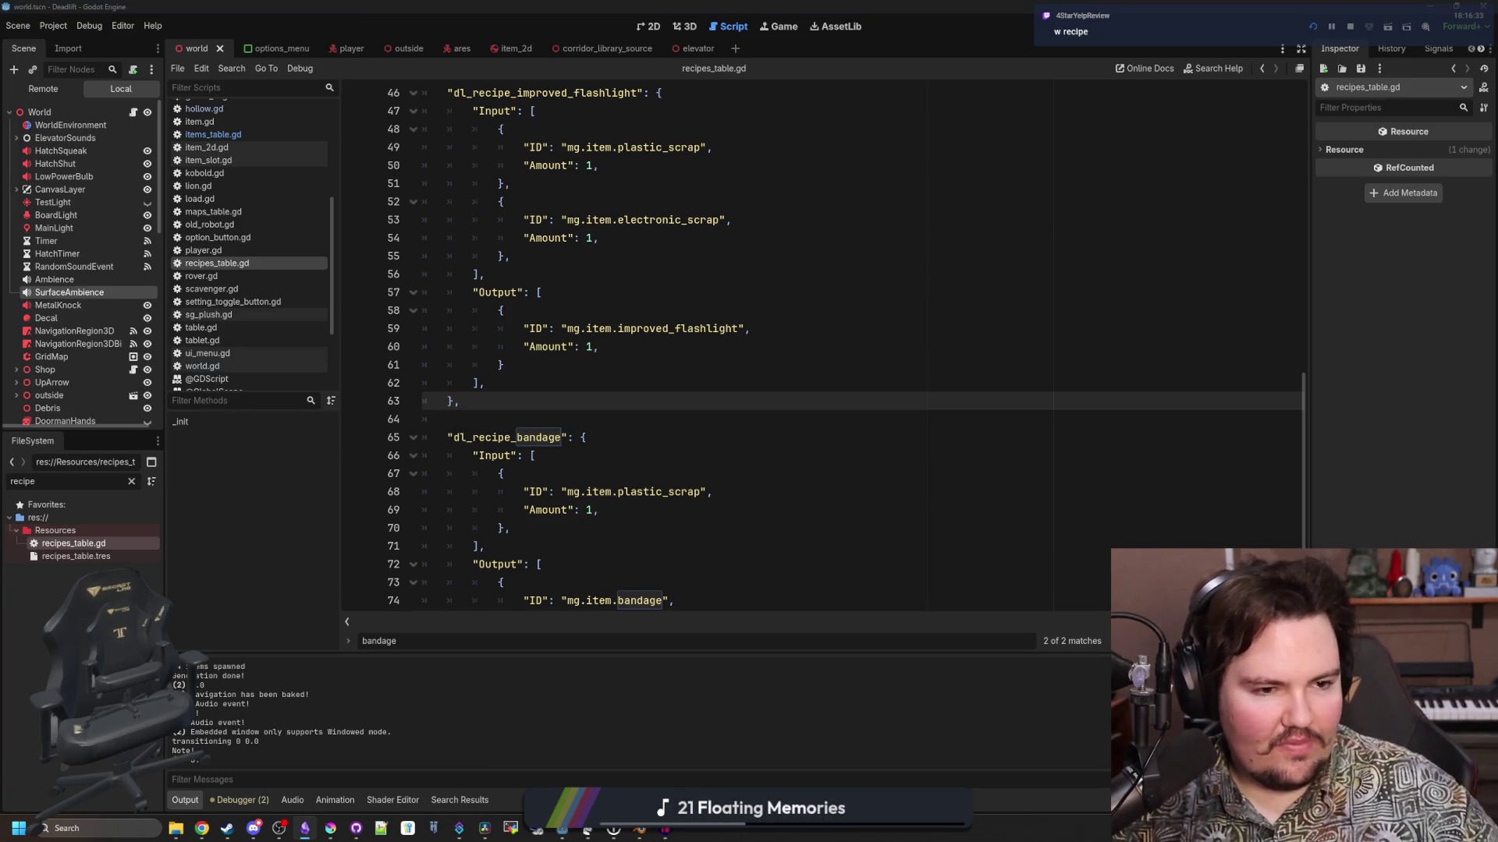
Step: Scroll recipes_table.gd to the top and open world.gd at generate_entities
{"action": "left_click", "coordinate": [547, 416]}
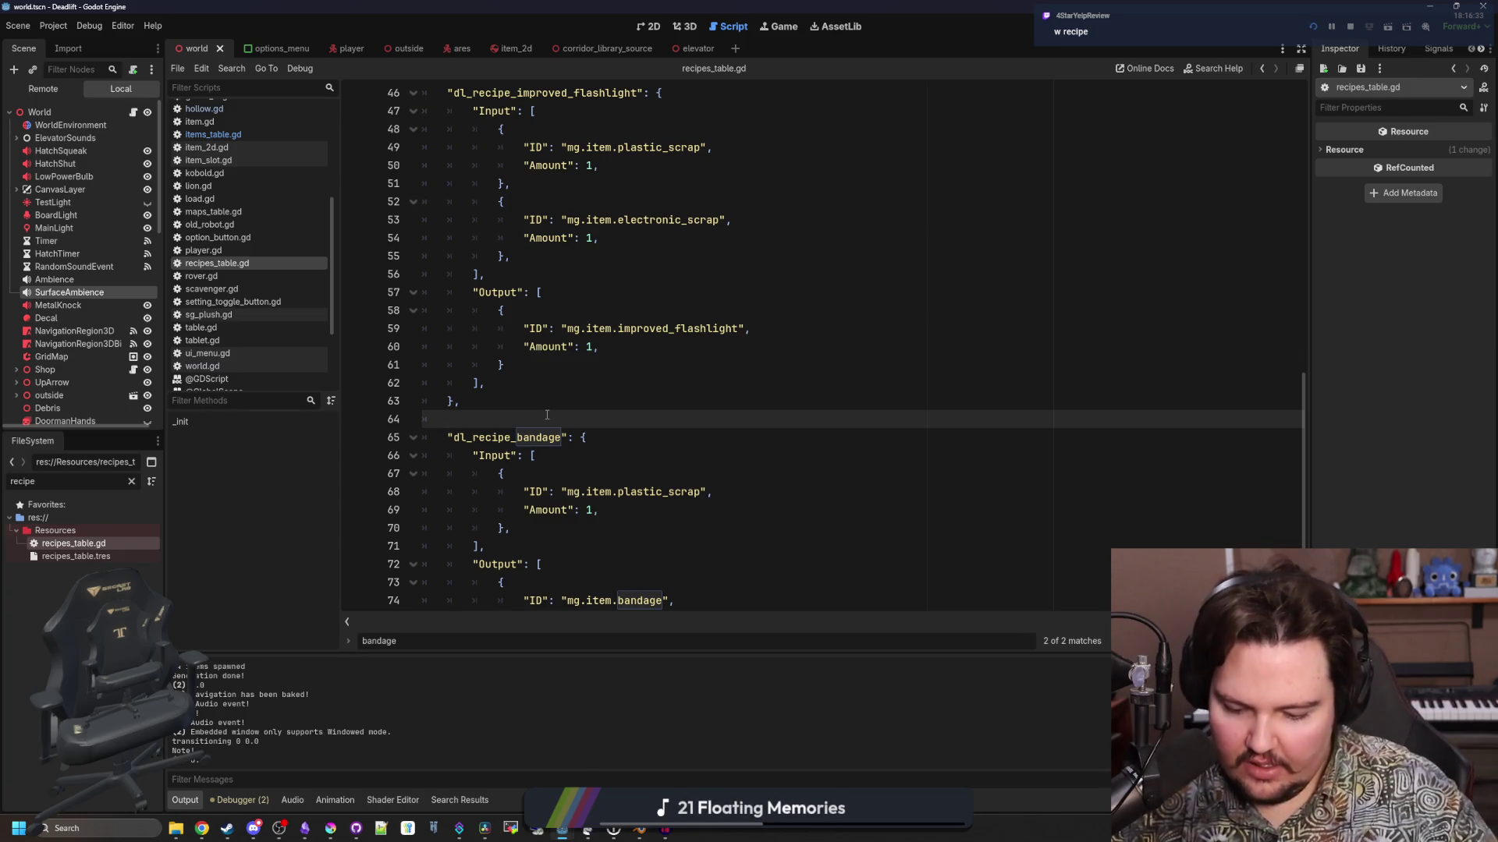
{"action": "left_click", "coordinate": [588, 419]}
{"action": "scroll", "coordinate": [587, 419], "scroll_direction": "up", "scroll_amount": 15}
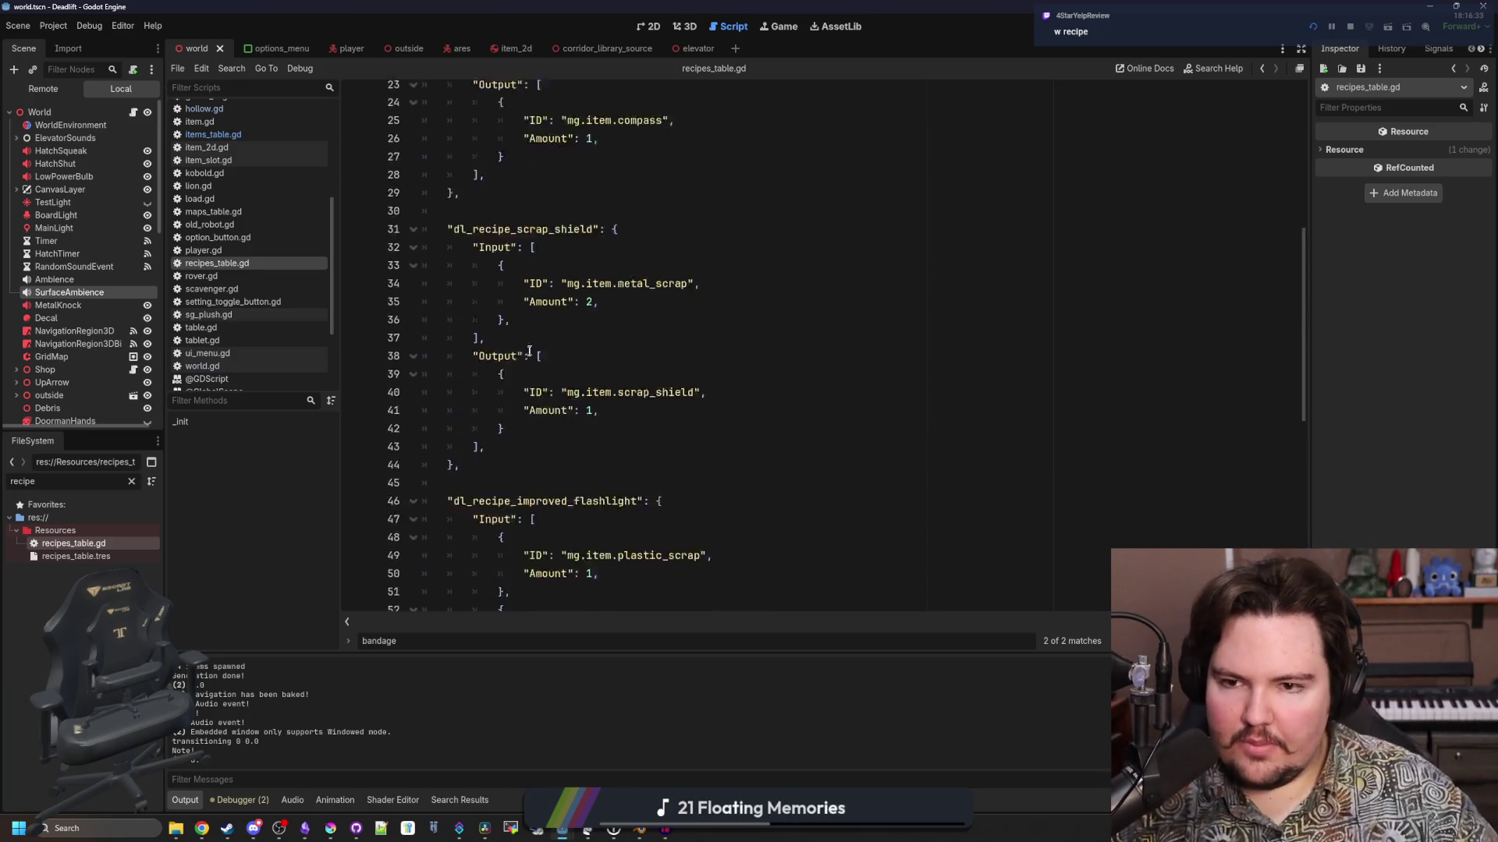
{"action": "left_click", "coordinate": [461, 255]}
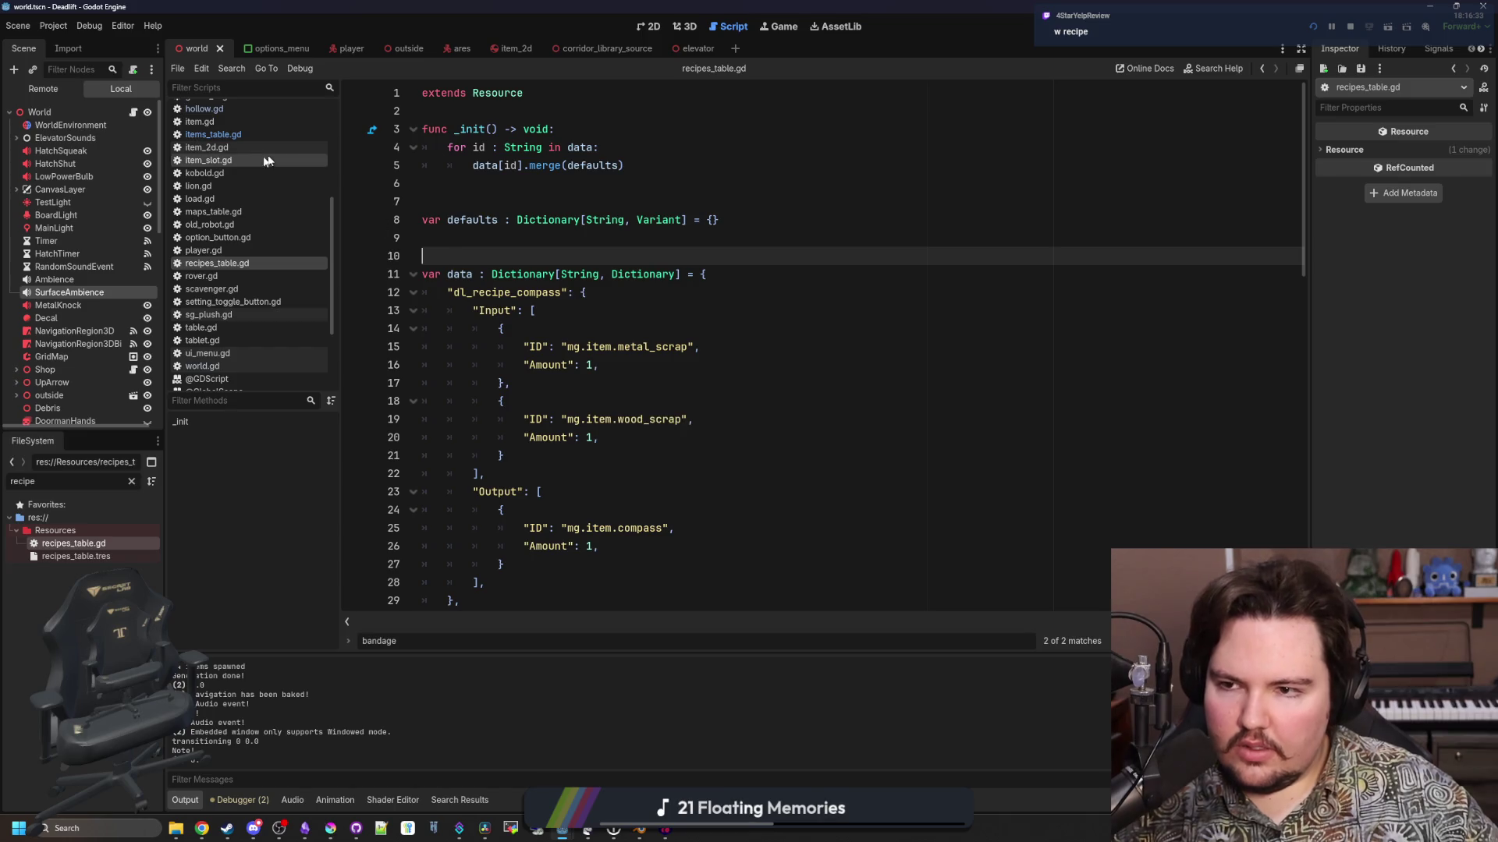
{"action": "scroll", "coordinate": [250, 181], "scroll_direction": "up", "scroll_amount": 5}
{"action": "scroll", "coordinate": [314, 265], "scroll_direction": "up", "scroll_amount": 1}
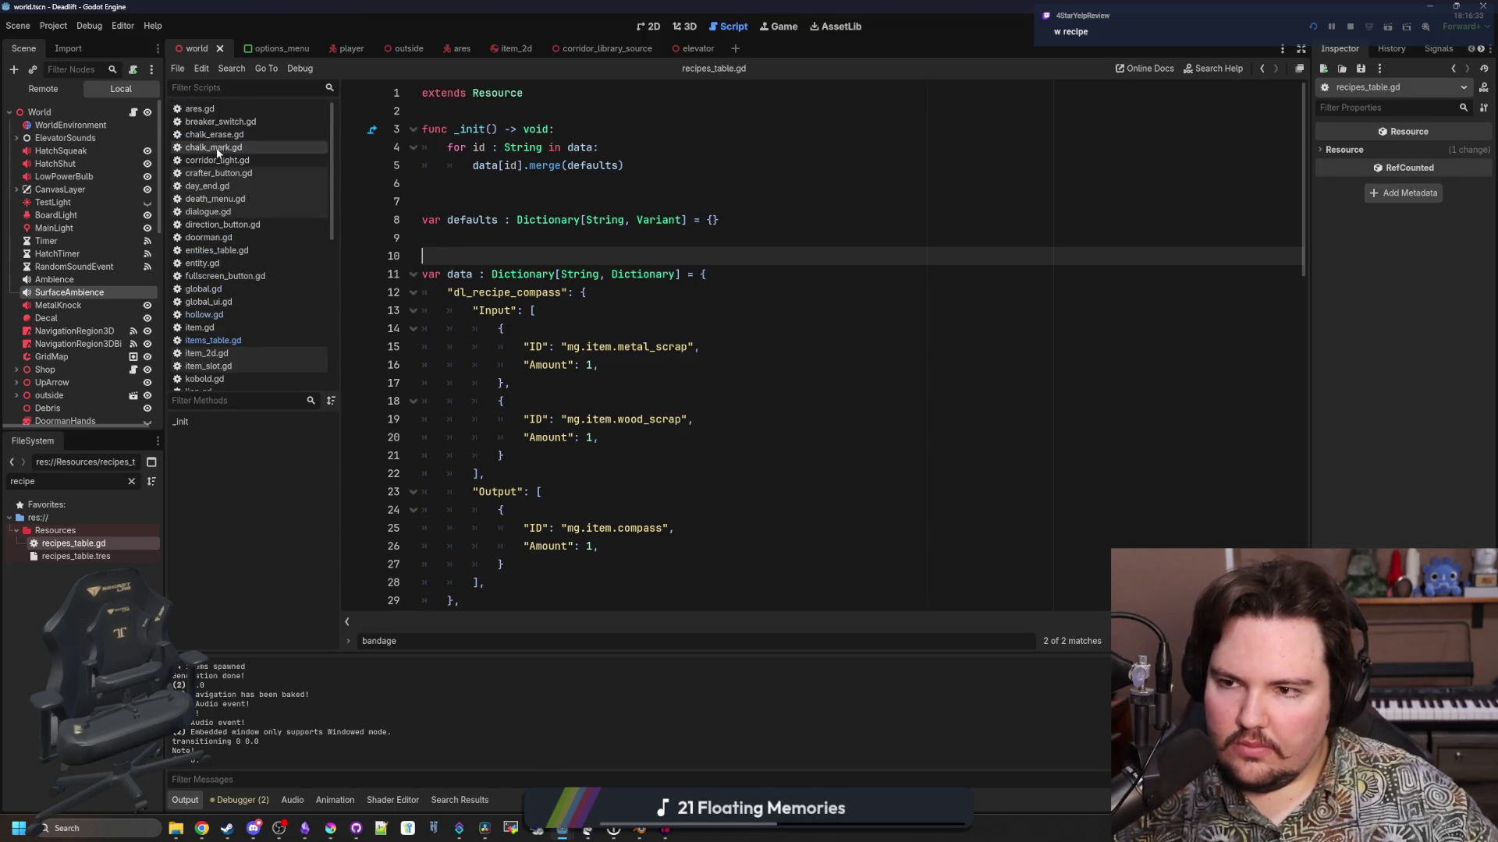
{"action": "left_click", "coordinate": [132, 113]}
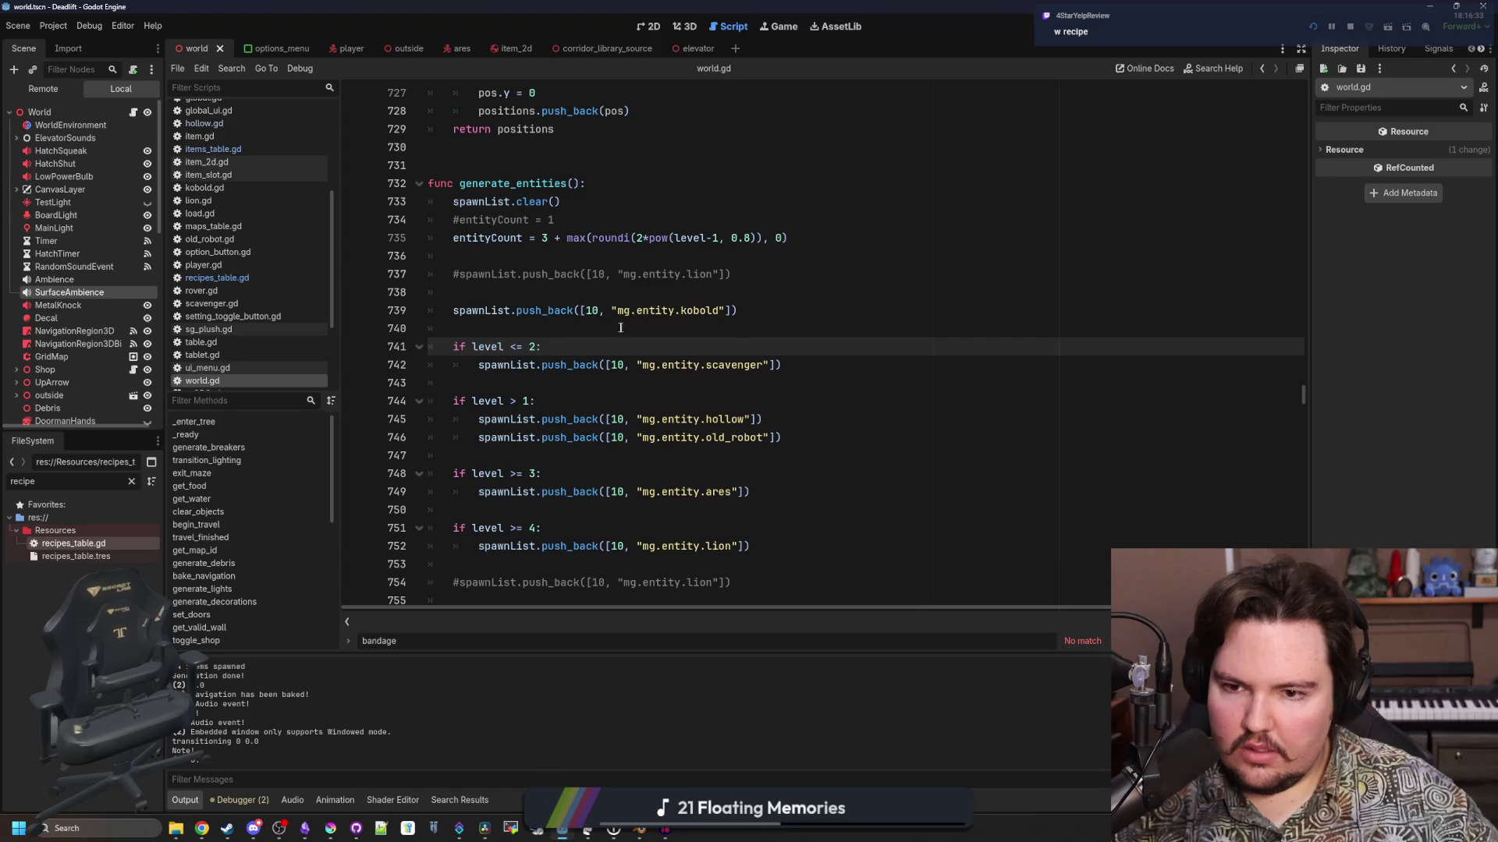
Step: Insert a blank line above the entityCount formula in generate_entities
{"action": "left_click", "coordinate": [616, 328]}
{"action": "mouse_move", "coordinate": [572, 262]}
{"action": "left_mouse_down"}
{"action": "mouse_move", "coordinate": [593, 261]}
{"action": "mouse_move", "coordinate": [601, 237]}
{"action": "mouse_move", "coordinate": [500, 238]}
{"action": "mouse_move", "coordinate": [475, 253]}
{"action": "left_mouse_up"}
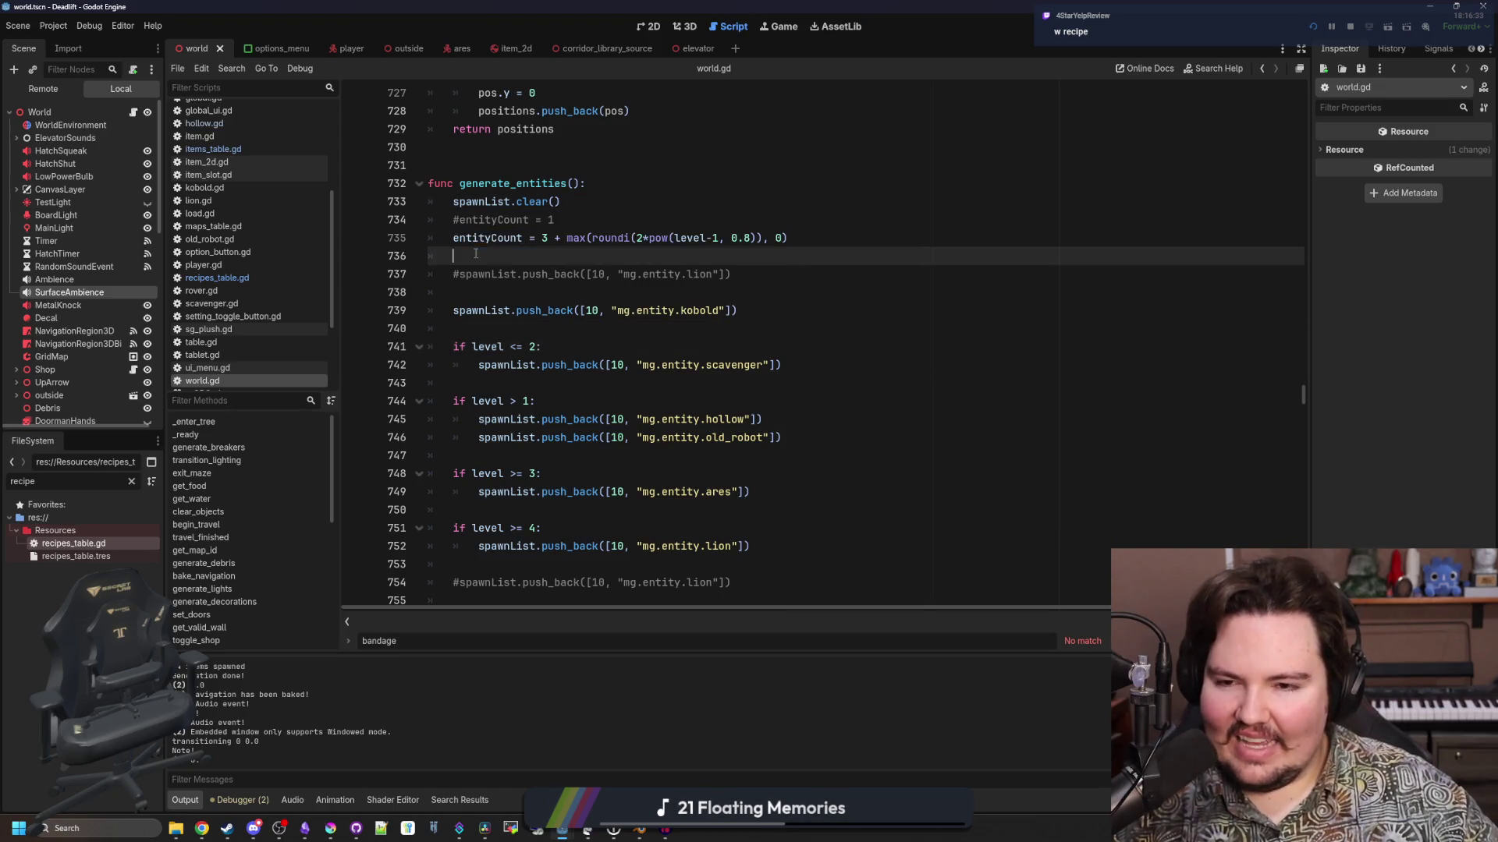
{"action": "left_click", "coordinate": [617, 220]}
{"action": "key", "text": "Return"}
Step: Check the entityCount formula line and its symbol tooltip, then switch to Krita
{"action": "left_click", "coordinate": [811, 257]}
{"action": "left_click_drag", "start_coordinate": [813, 260], "coordinate": [453, 257]}
{"action": "left_click", "coordinate": [690, 243]}
{"action": "left_click_drag", "start_coordinate": [788, 252], "coordinate": [449, 256]}
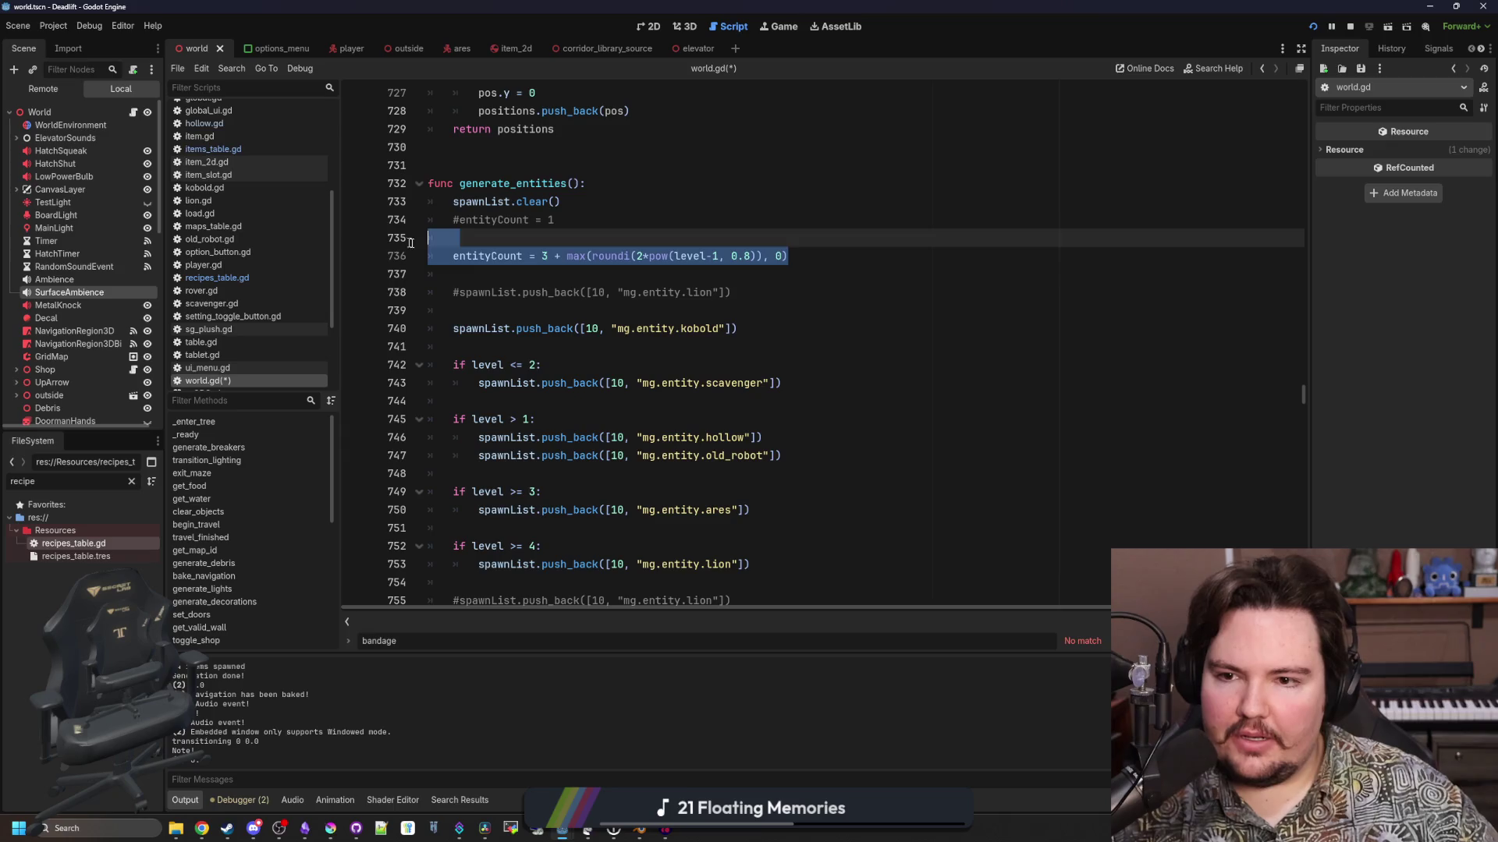
{"action": "left_click", "coordinate": [464, 244]}
{"action": "left_click_drag", "start_coordinate": [814, 261], "coordinate": [441, 256]}
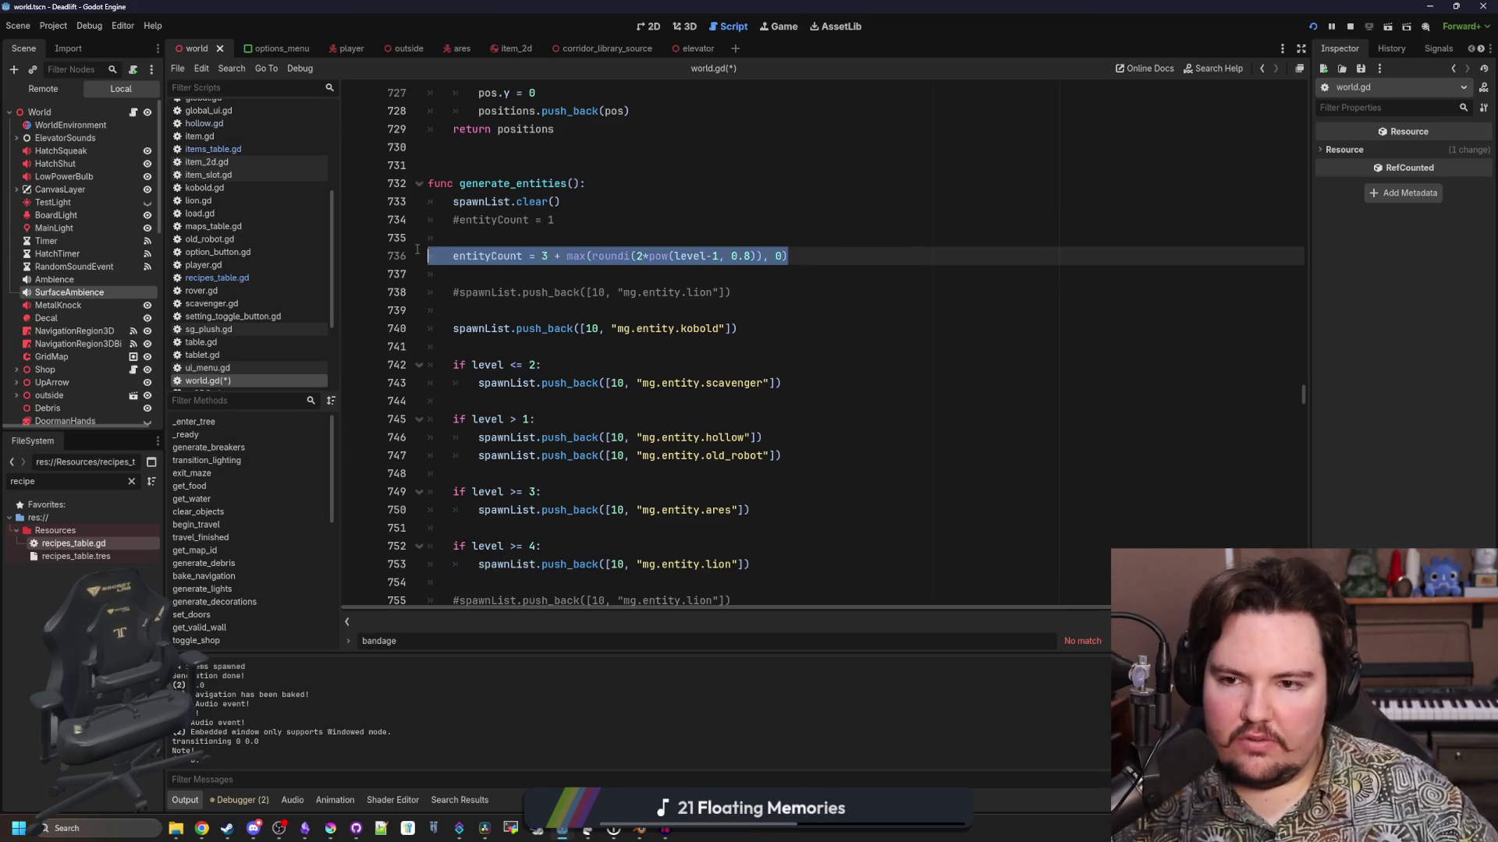
{"action": "left_click", "coordinate": [475, 221]}
{"action": "left_click", "coordinate": [492, 253]}
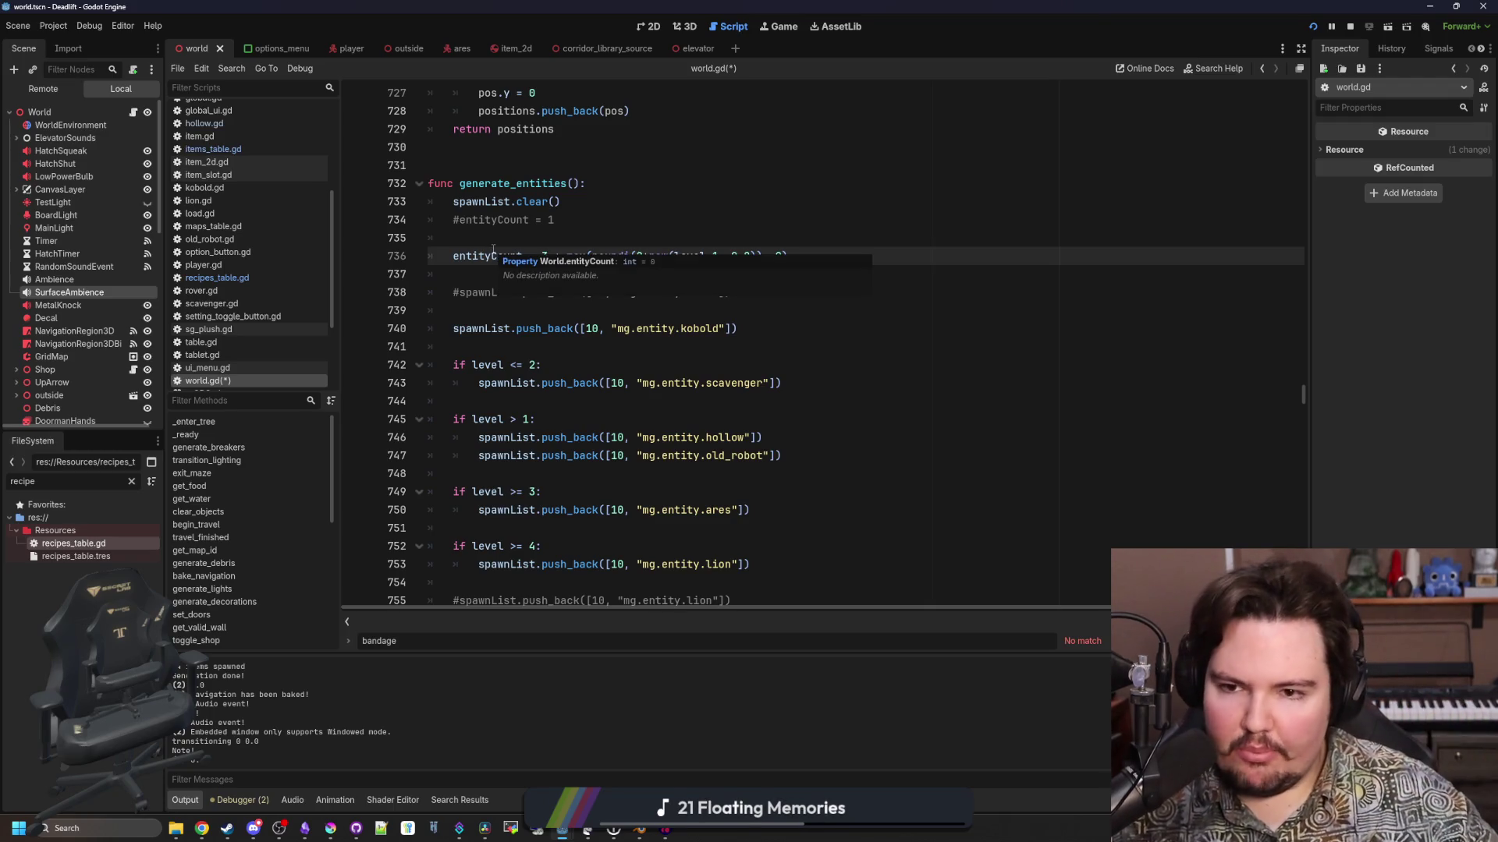
{"action": "left_click", "coordinate": [509, 235]}
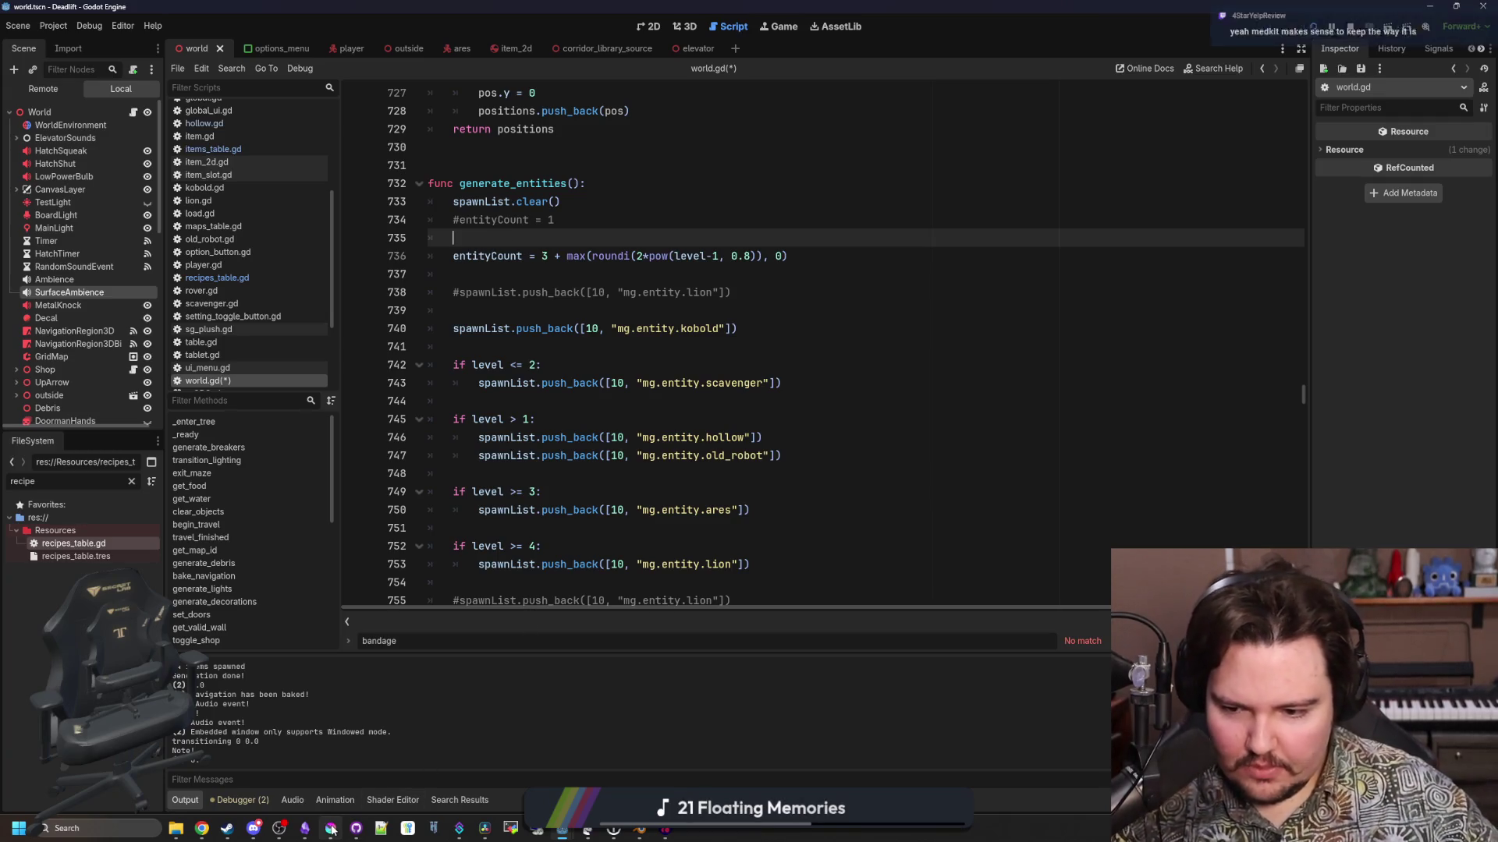
{"action": "left_click", "coordinate": [640, 829]}
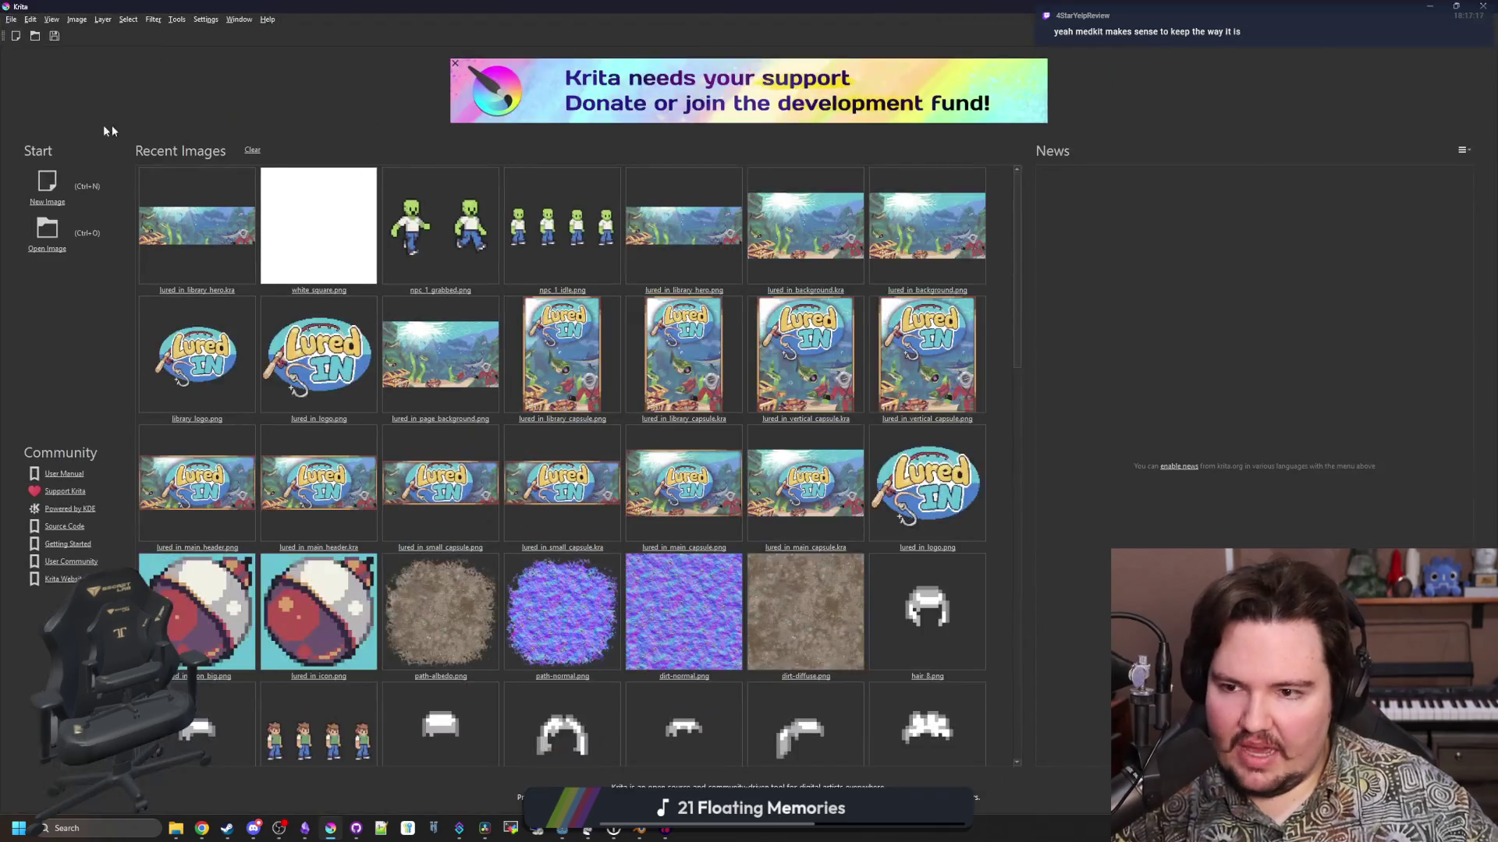
Step: In Krita's Open dialog, browse to the maze-game > Maps > Easy folder
{"action": "left_click", "coordinate": [11, 19]}
{"action": "key", "text": "Escape"}
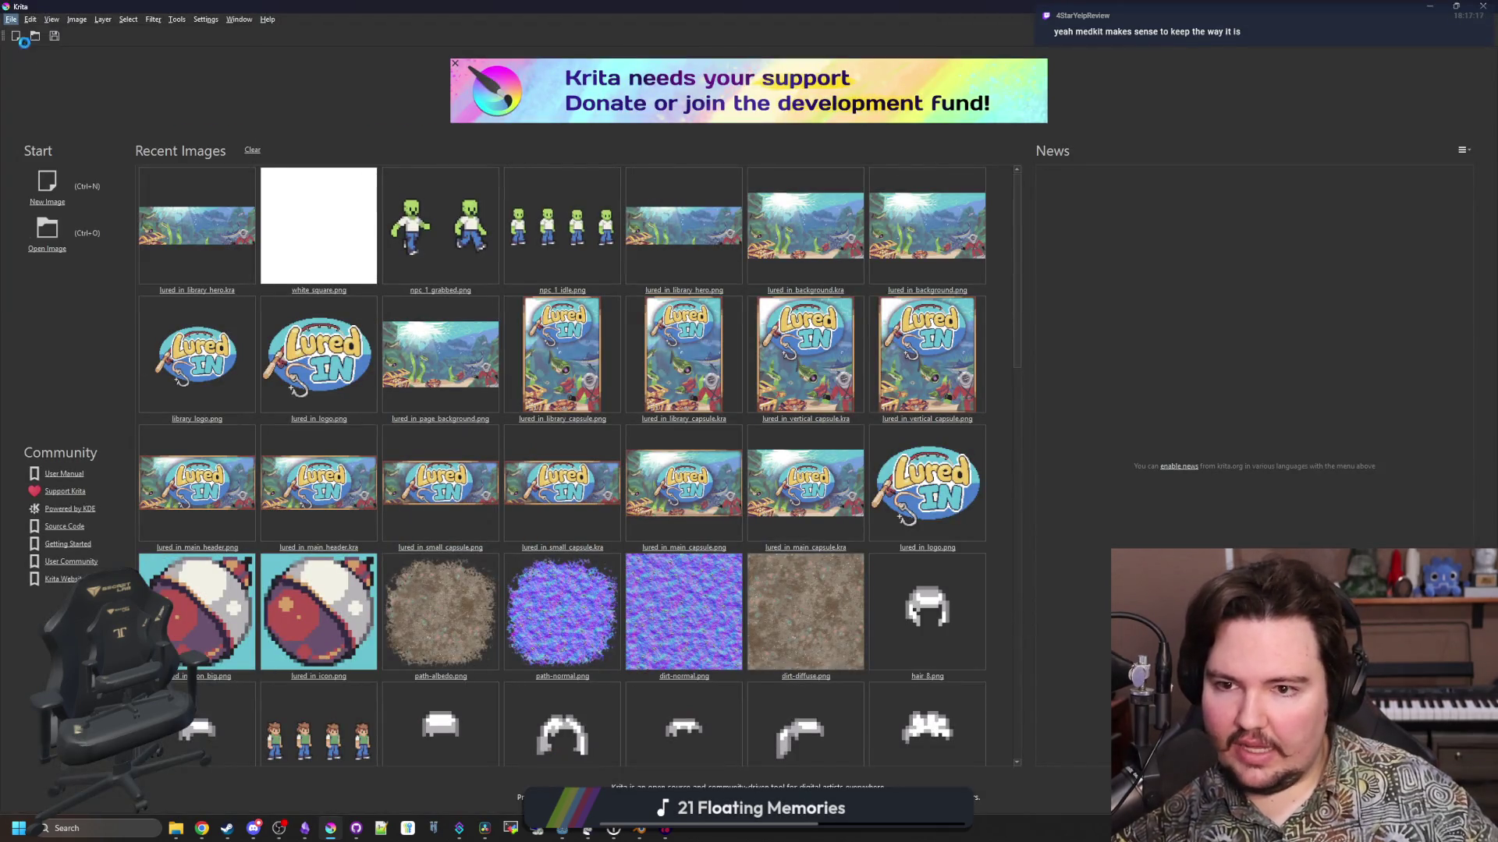
{"action": "key", "text": "ctrl+o"}
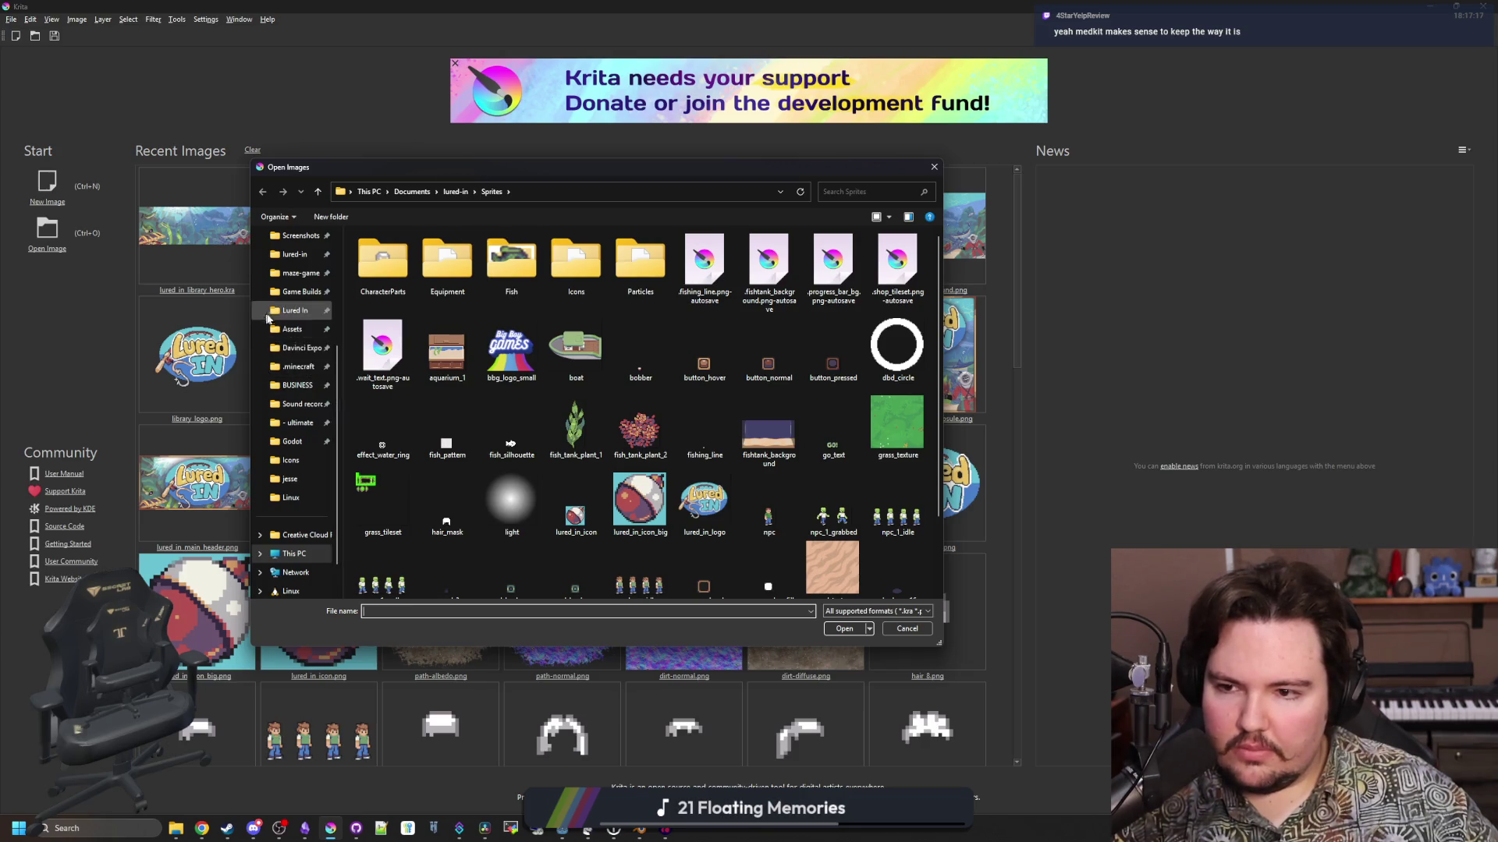
{"action": "scroll", "coordinate": [308, 413], "scroll_direction": "up", "scroll_amount": 3}
{"action": "left_click", "coordinate": [294, 454]}
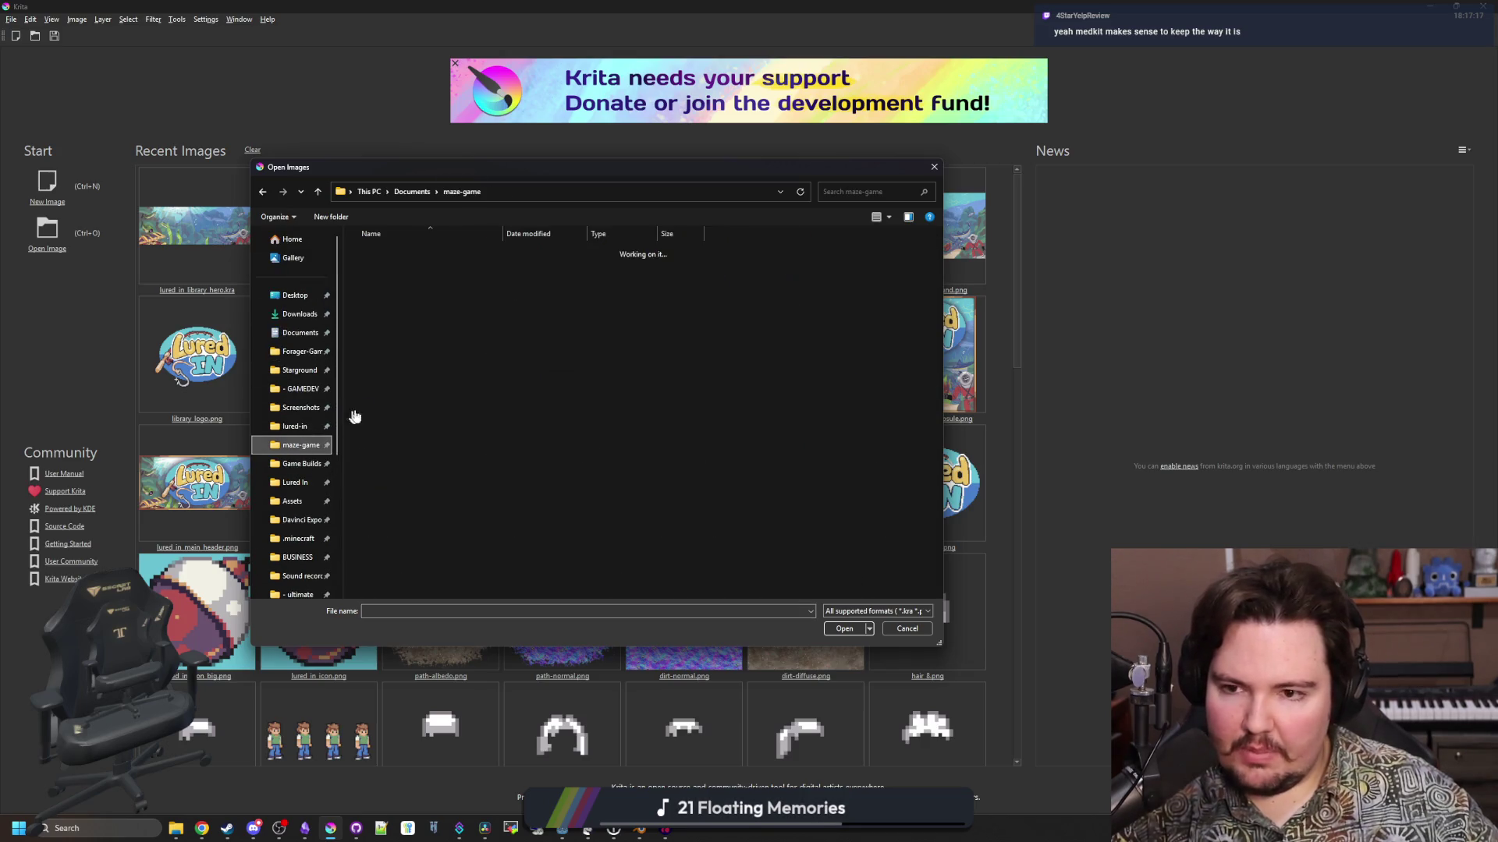
{"action": "double_click", "coordinate": [387, 411]}
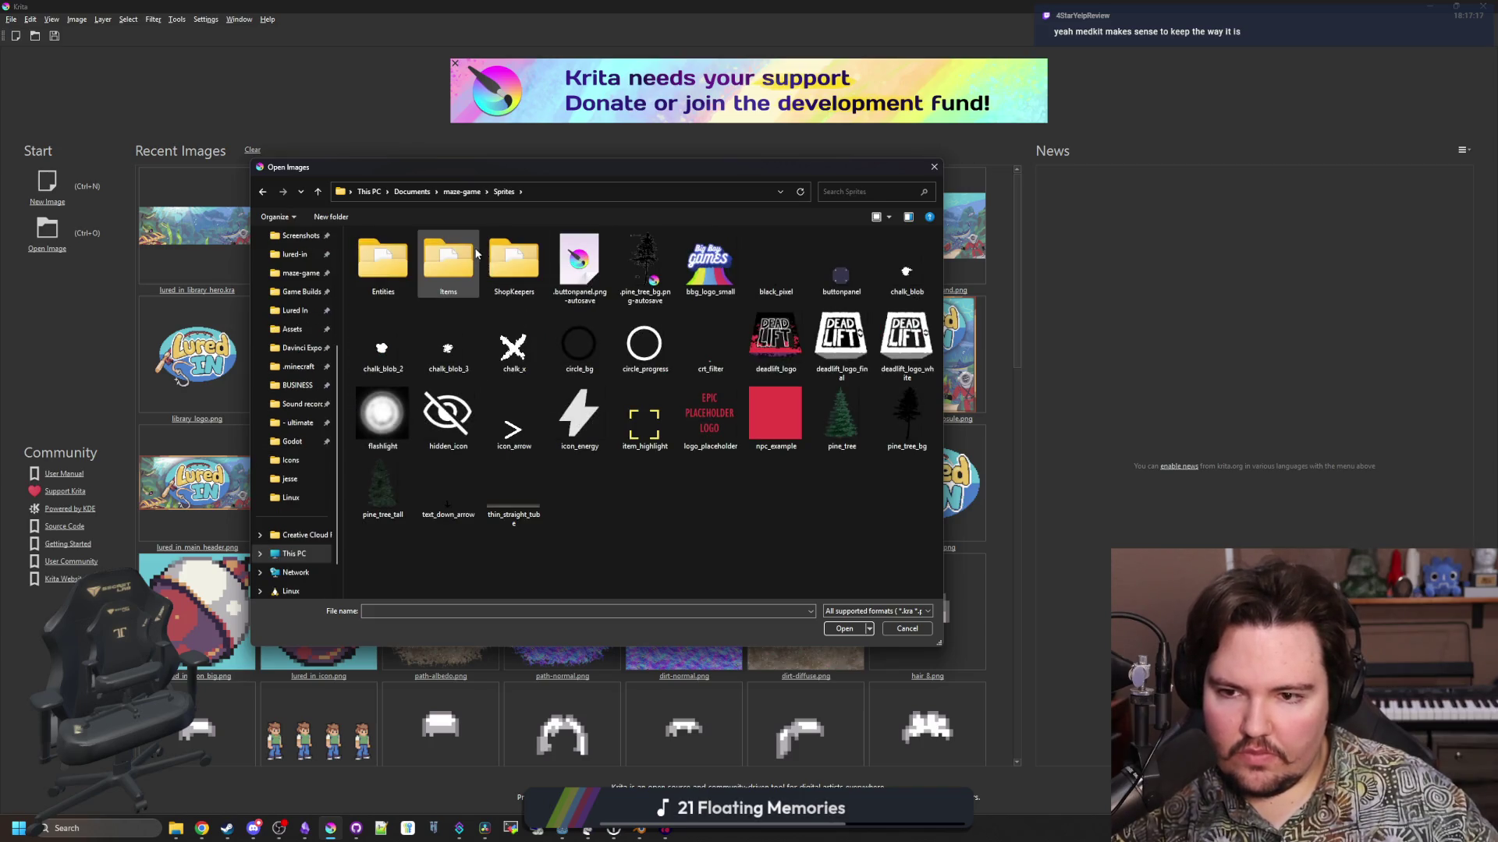
{"action": "key", "text": "alt+Left"}
{"action": "double_click", "coordinate": [393, 318]}
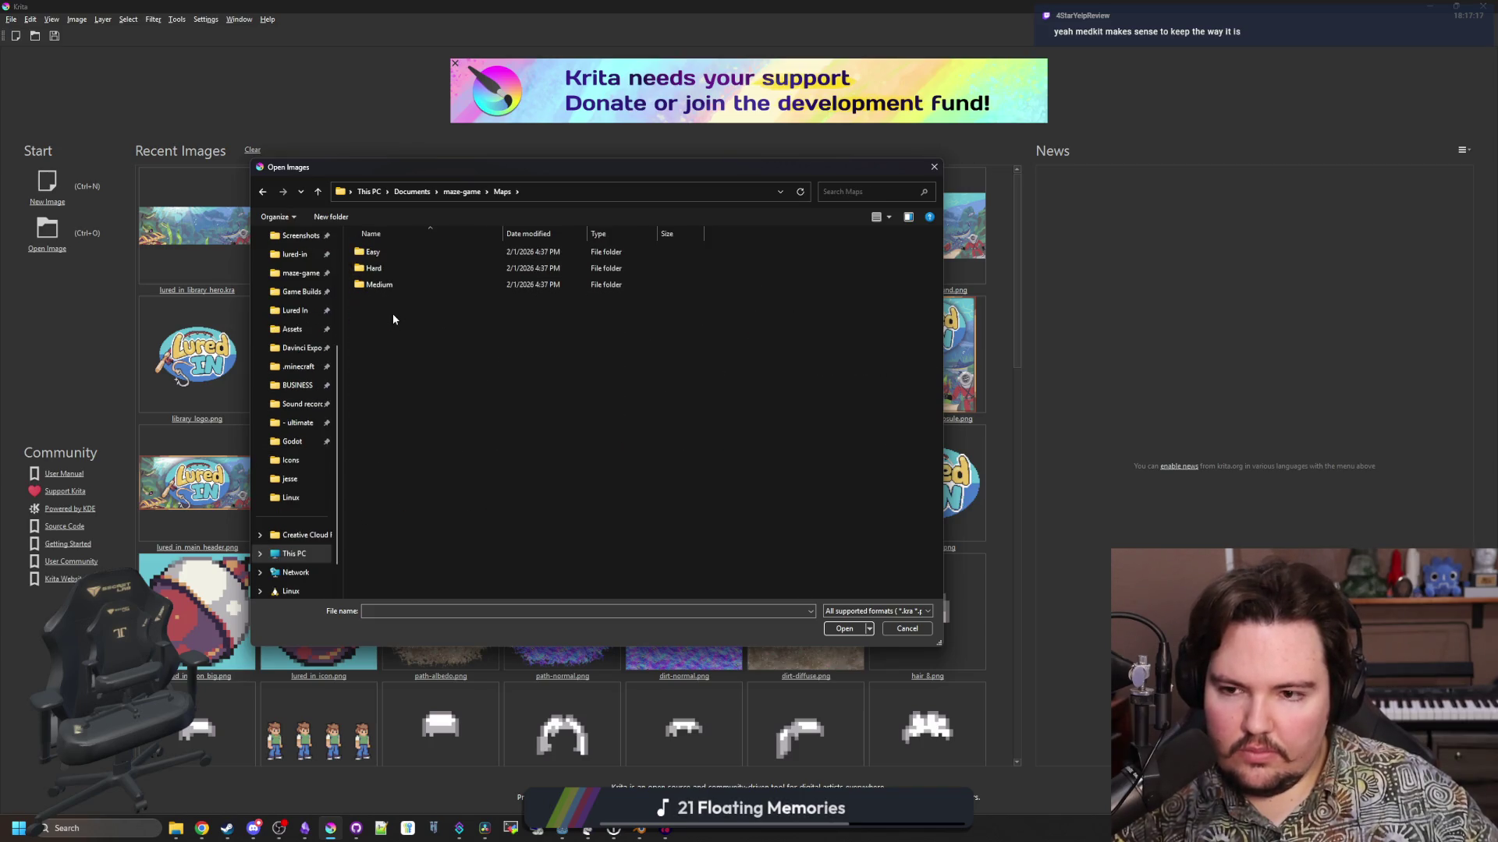
{"action": "double_click", "coordinate": [389, 250]}
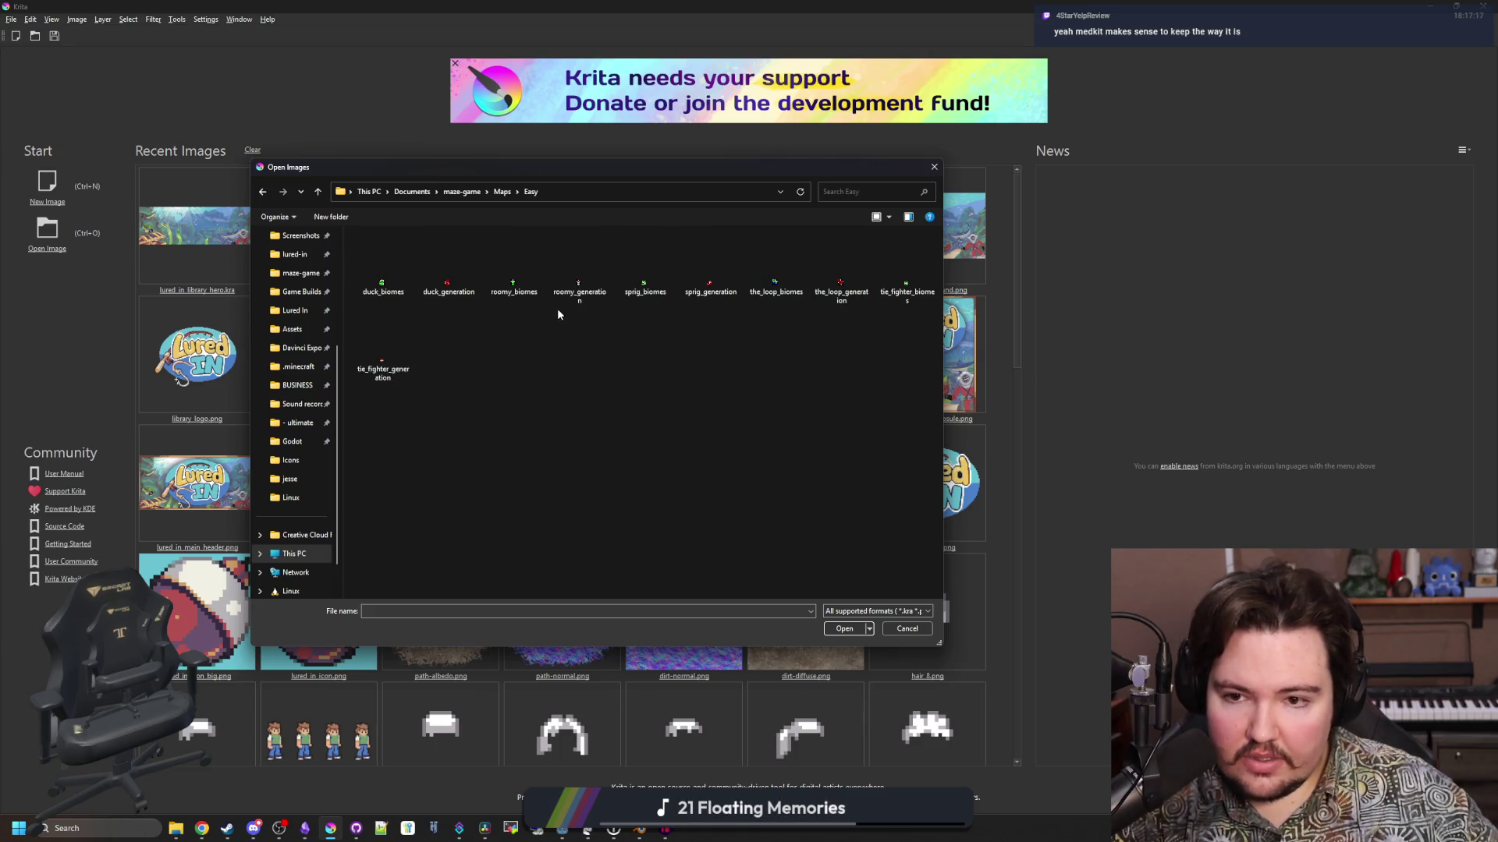
Step: Open roomy_generation, switch to the Color Sampler, and return to Godot
{"action": "left_click", "coordinate": [576, 294]}
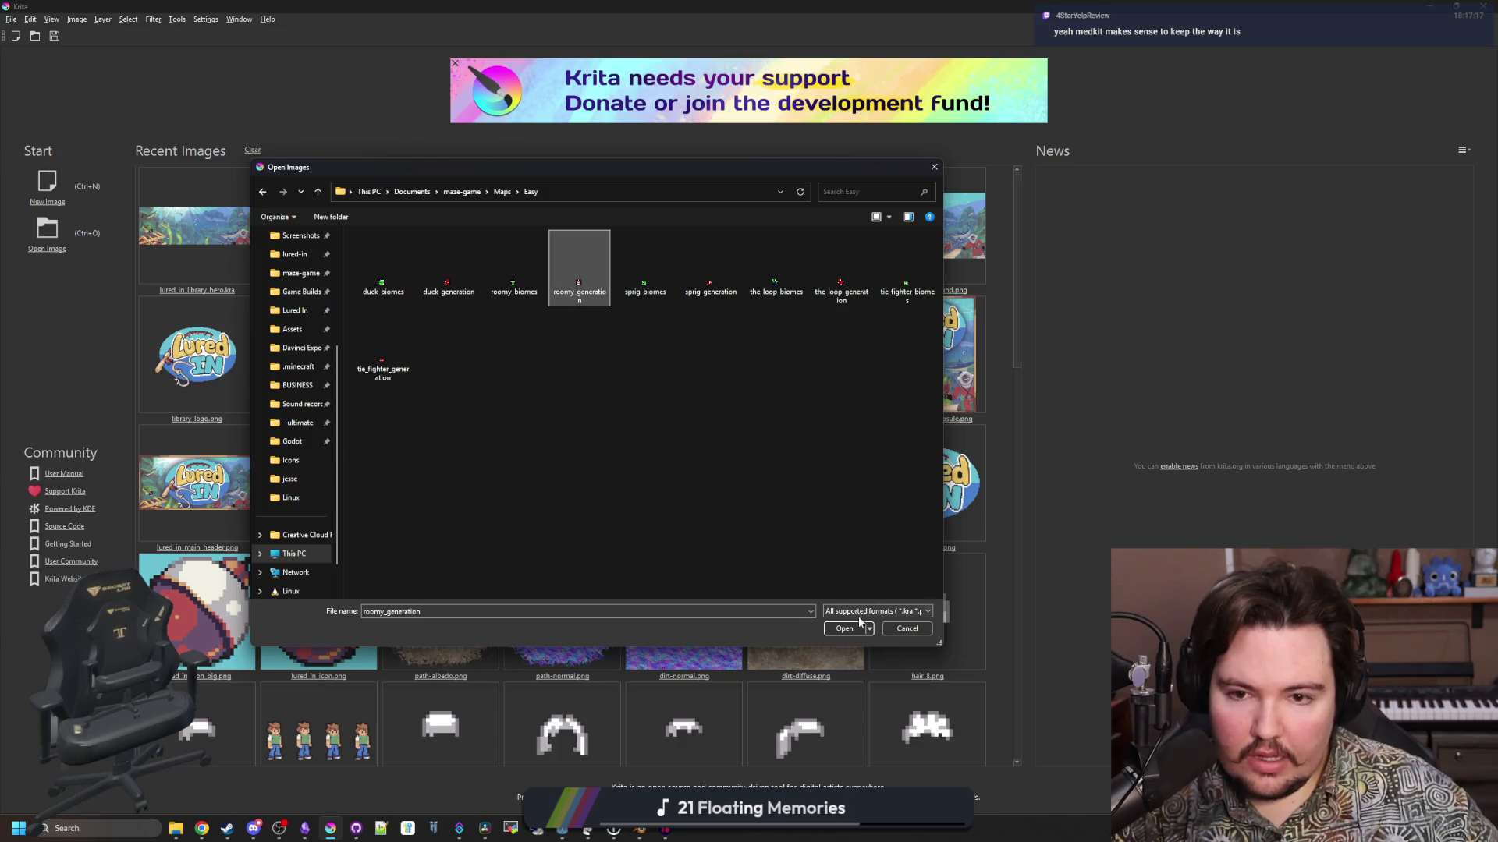
{"action": "left_click", "coordinate": [850, 628]}
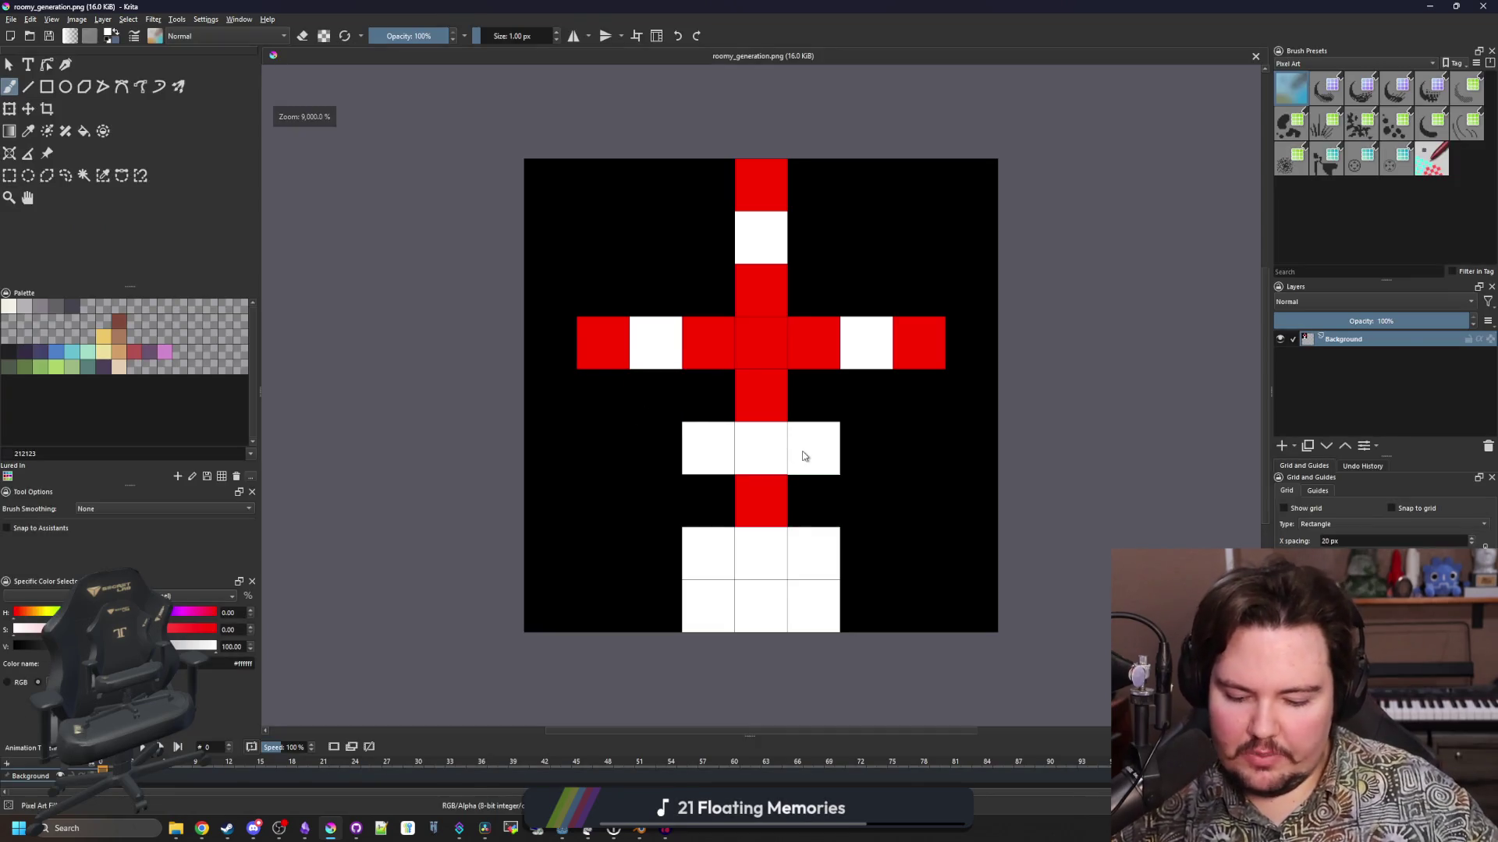
{"action": "key", "text": "p"}
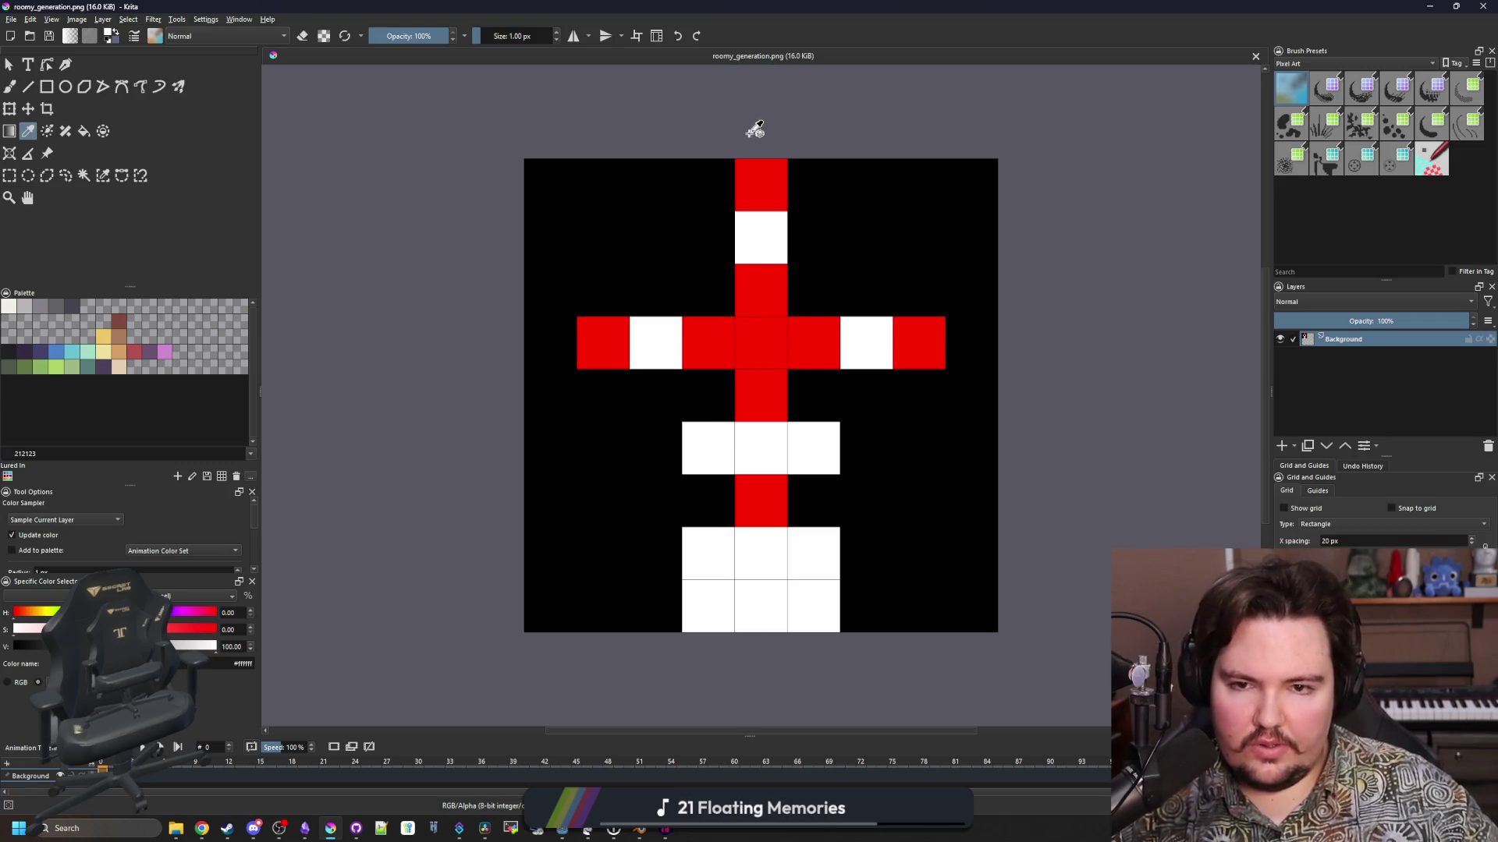
{"action": "key", "text": "alt+Tab"}
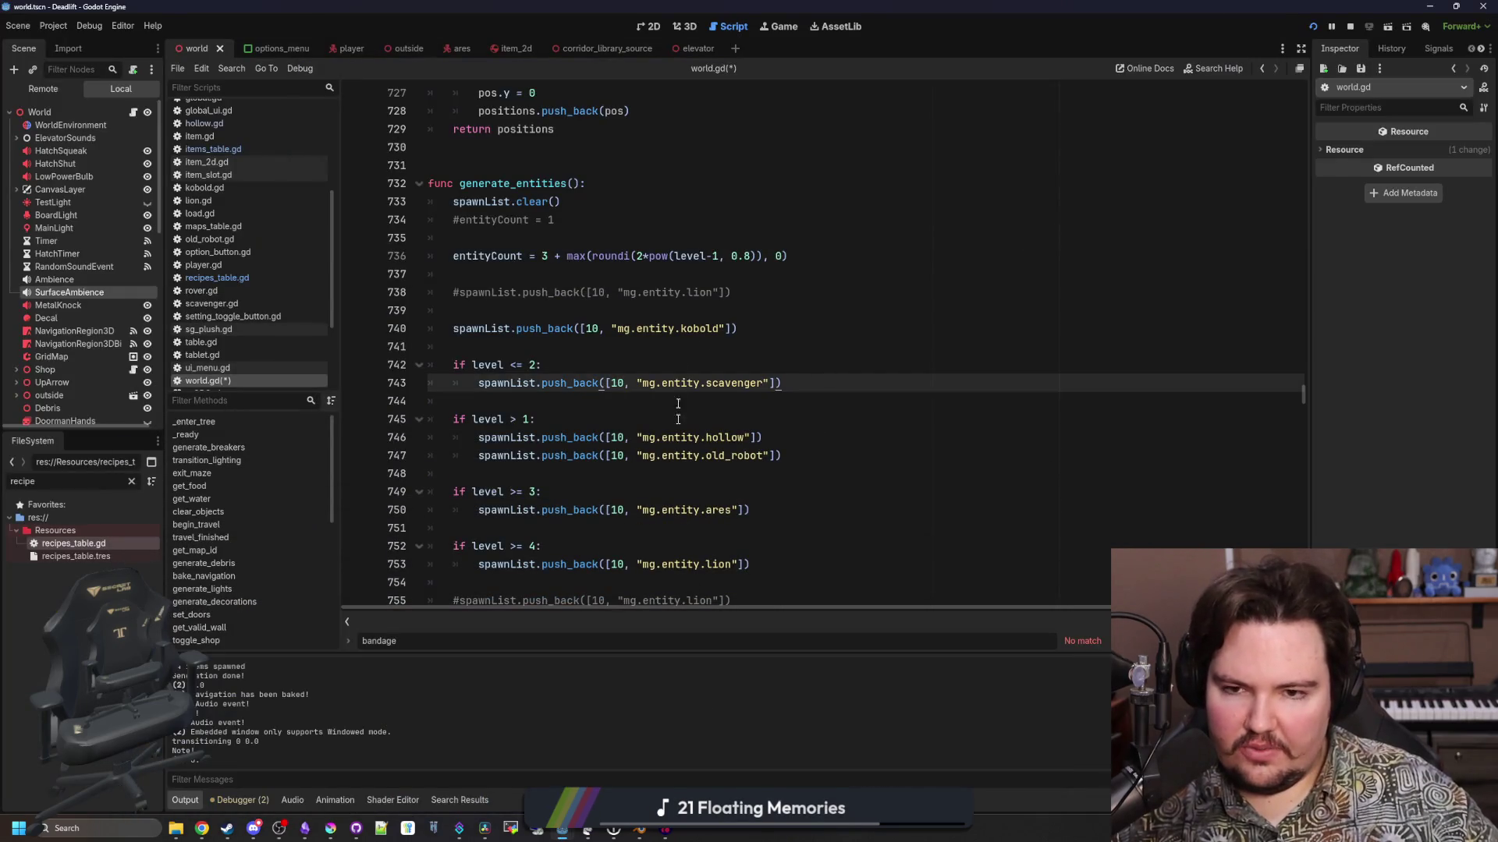
Step: Add a #21 comment above entityCount, delete the old #entityCount = 1 line, and save
{"action": "left_click", "coordinate": [607, 253]}
{"action": "left_click", "coordinate": [607, 244]}
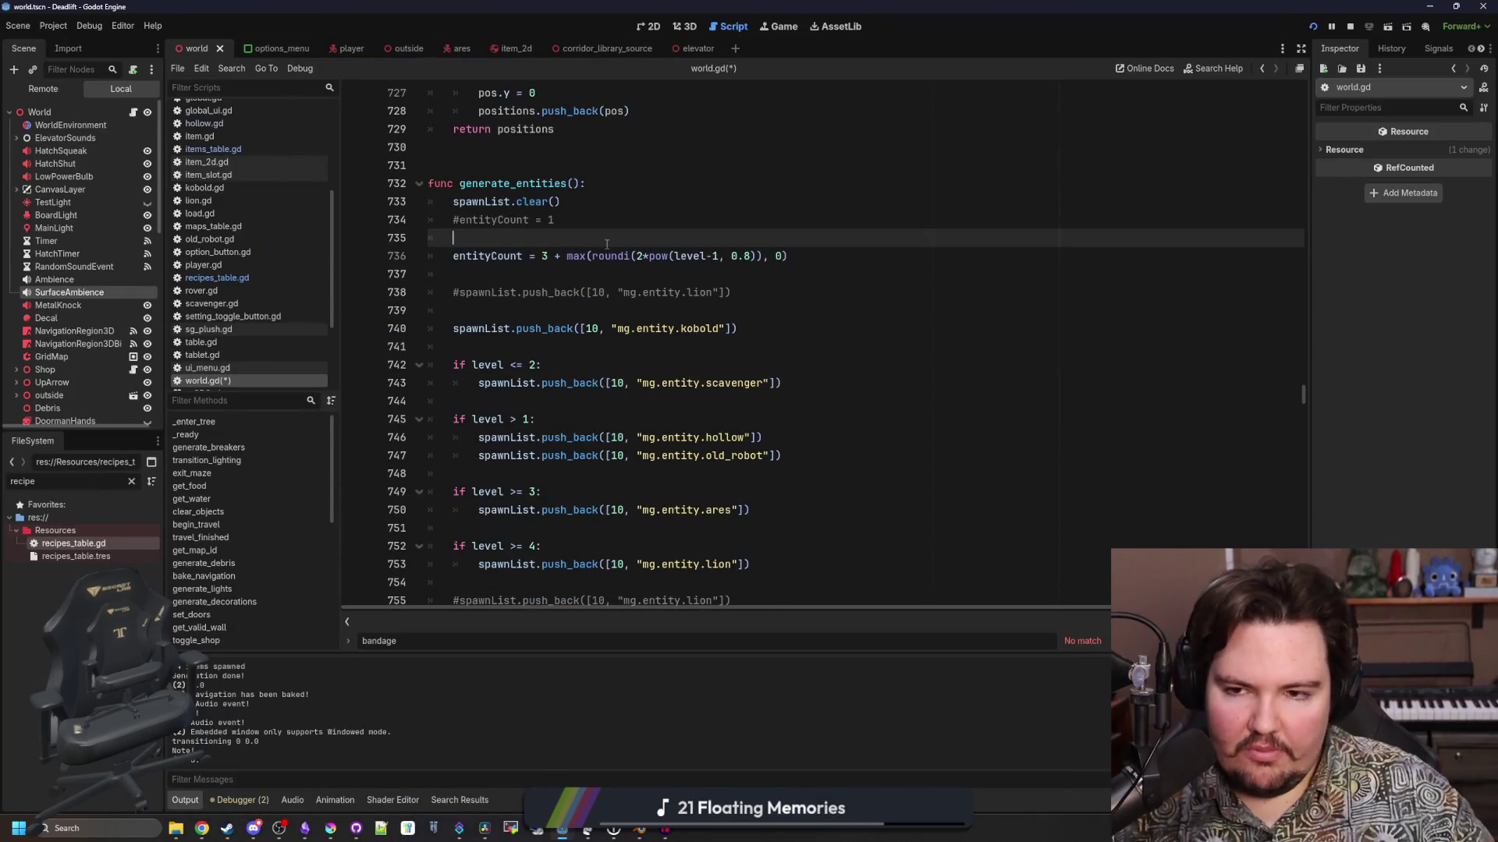
{"action": "key", "text": "Return"}
{"action": "key", "text": "Return"}
{"action": "key", "text": "Up"}
{"action": "type", "text": "#21"}
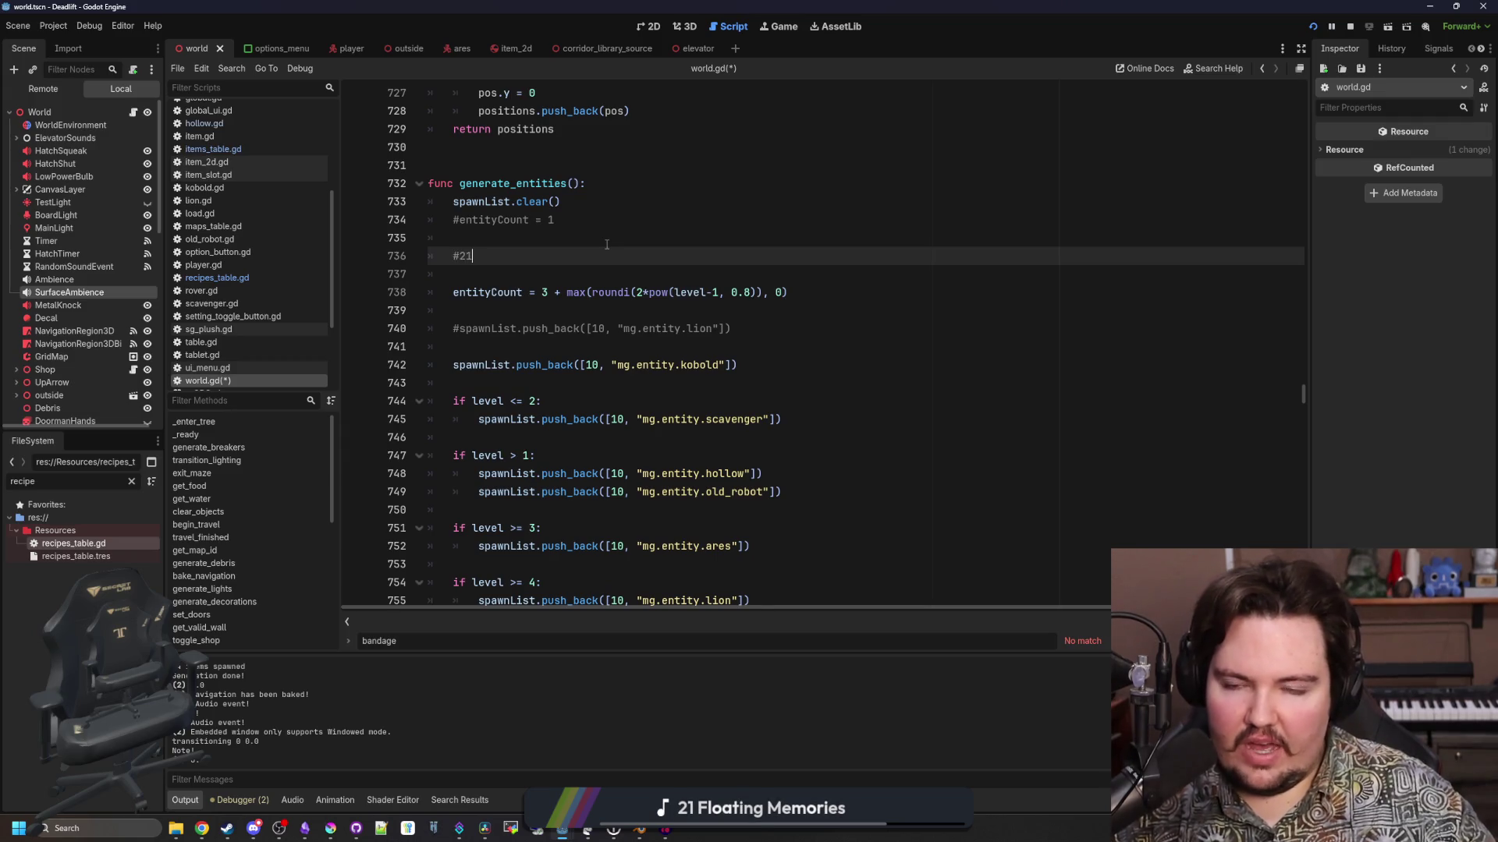
{"action": "left_click", "coordinate": [595, 243]}
{"action": "triple_click", "coordinate": [507, 220]}
{"action": "key", "text": "BackSpace"}
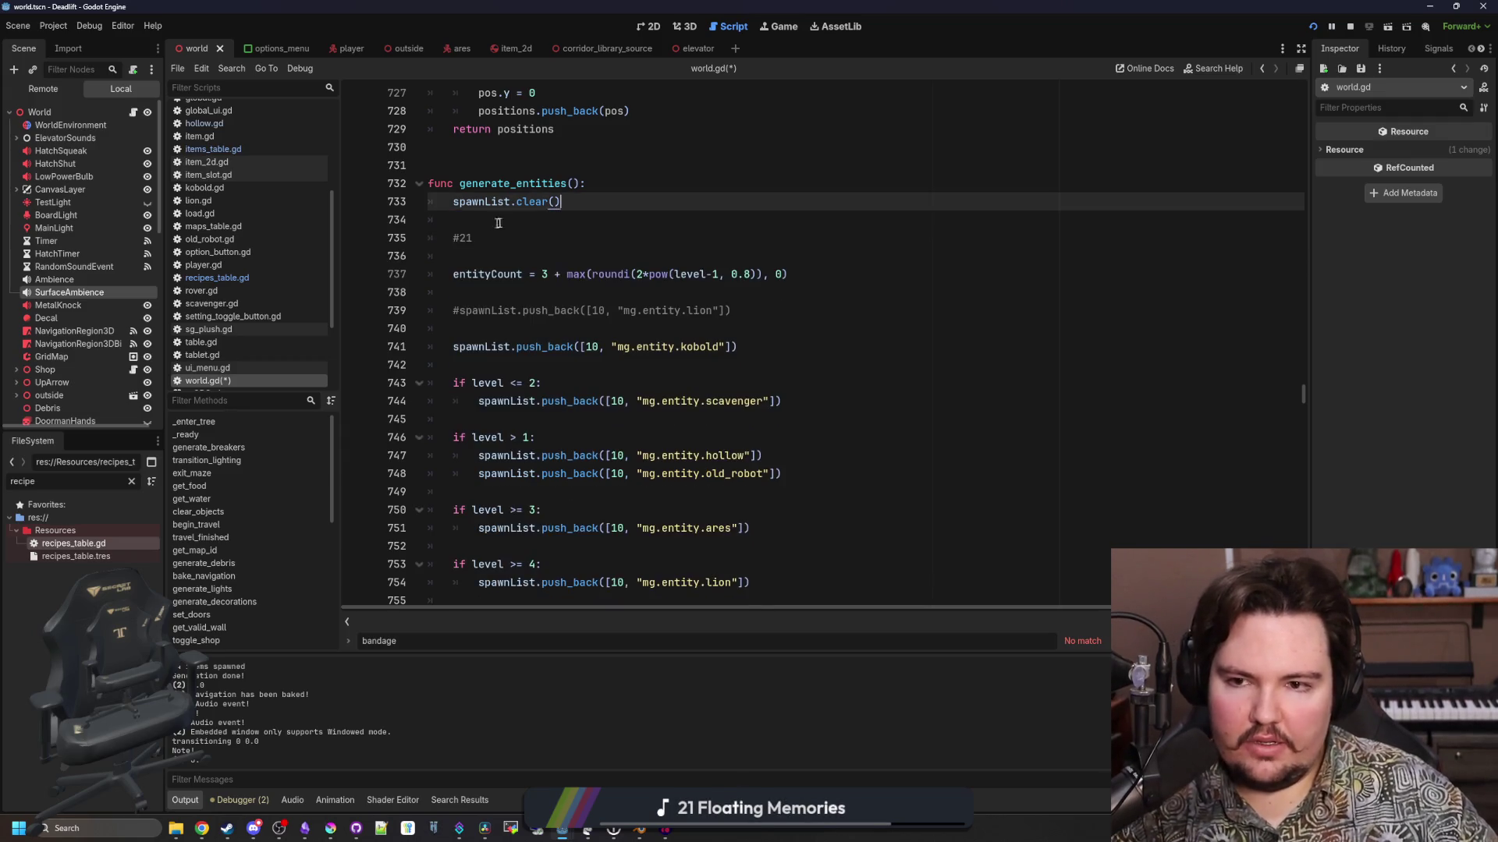
{"action": "left_click", "coordinate": [533, 251]}
{"action": "key", "text": "ctrl+s"}
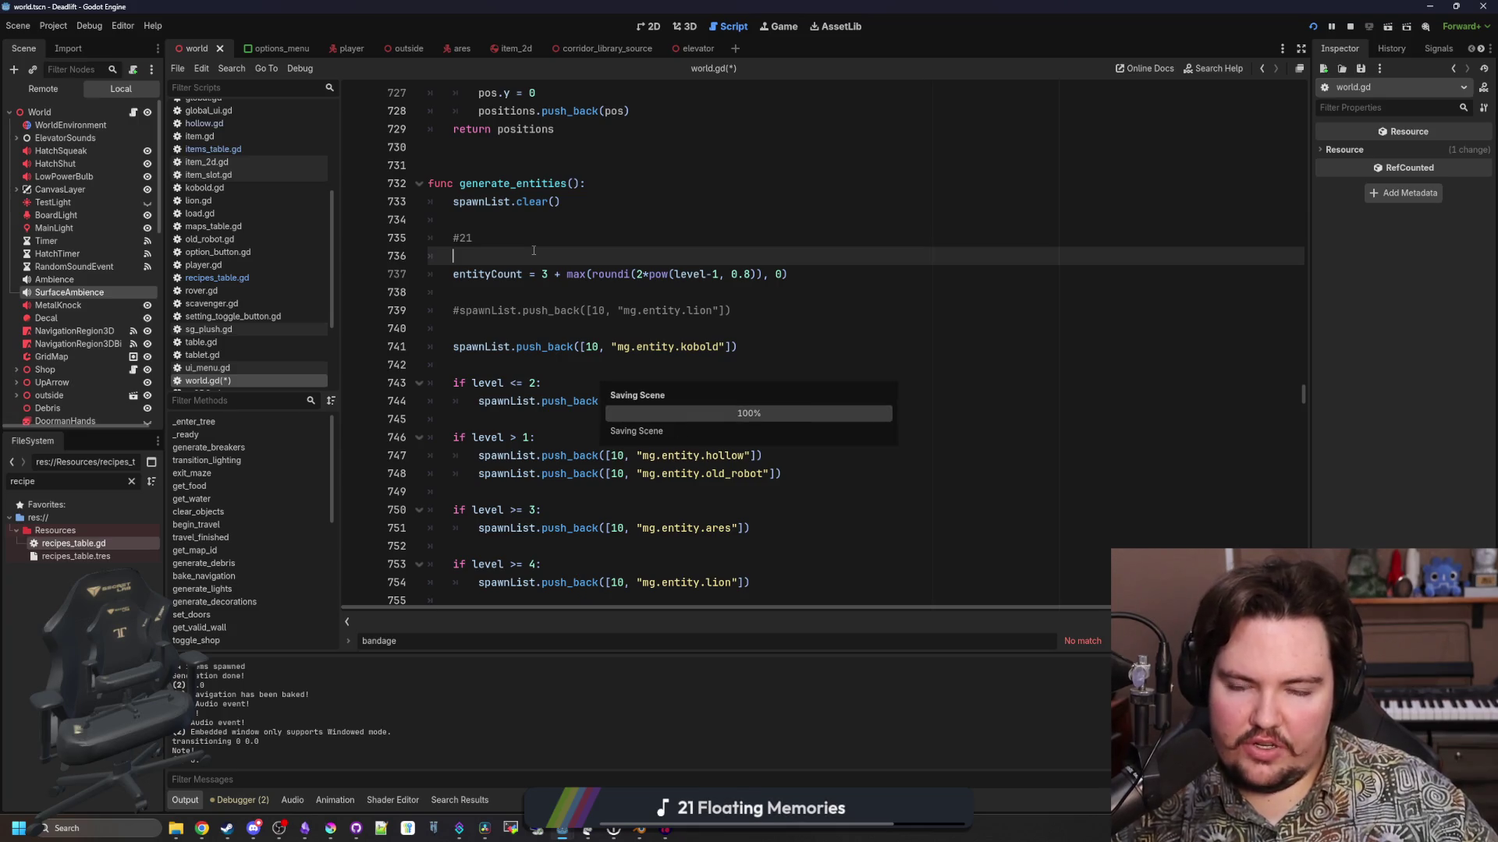
Step: Search world.gd for generate_maze and scroll through to its function definition
{"action": "scroll", "coordinate": [534, 250], "scroll_direction": "up", "scroll_amount": 3}
{"action": "left_click", "coordinate": [602, 311]}
{"action": "left_click", "coordinate": [602, 401]}
{"action": "left_click", "coordinate": [639, 293]}
{"action": "left_click", "coordinate": [634, 311]}
{"action": "key", "text": "ctrl+f"}
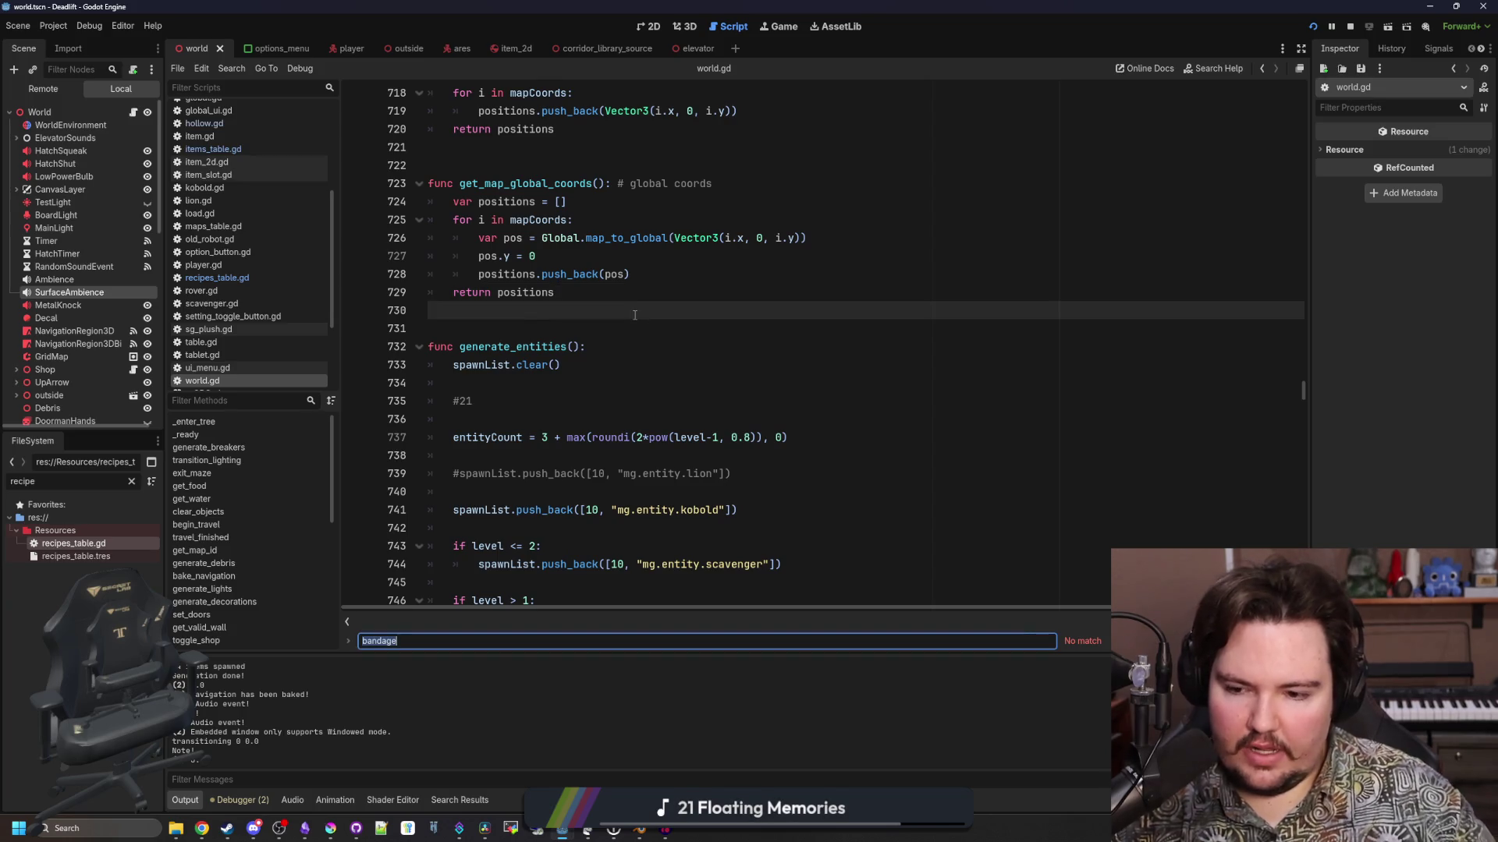
{"action": "type", "text": "generate_maze"}
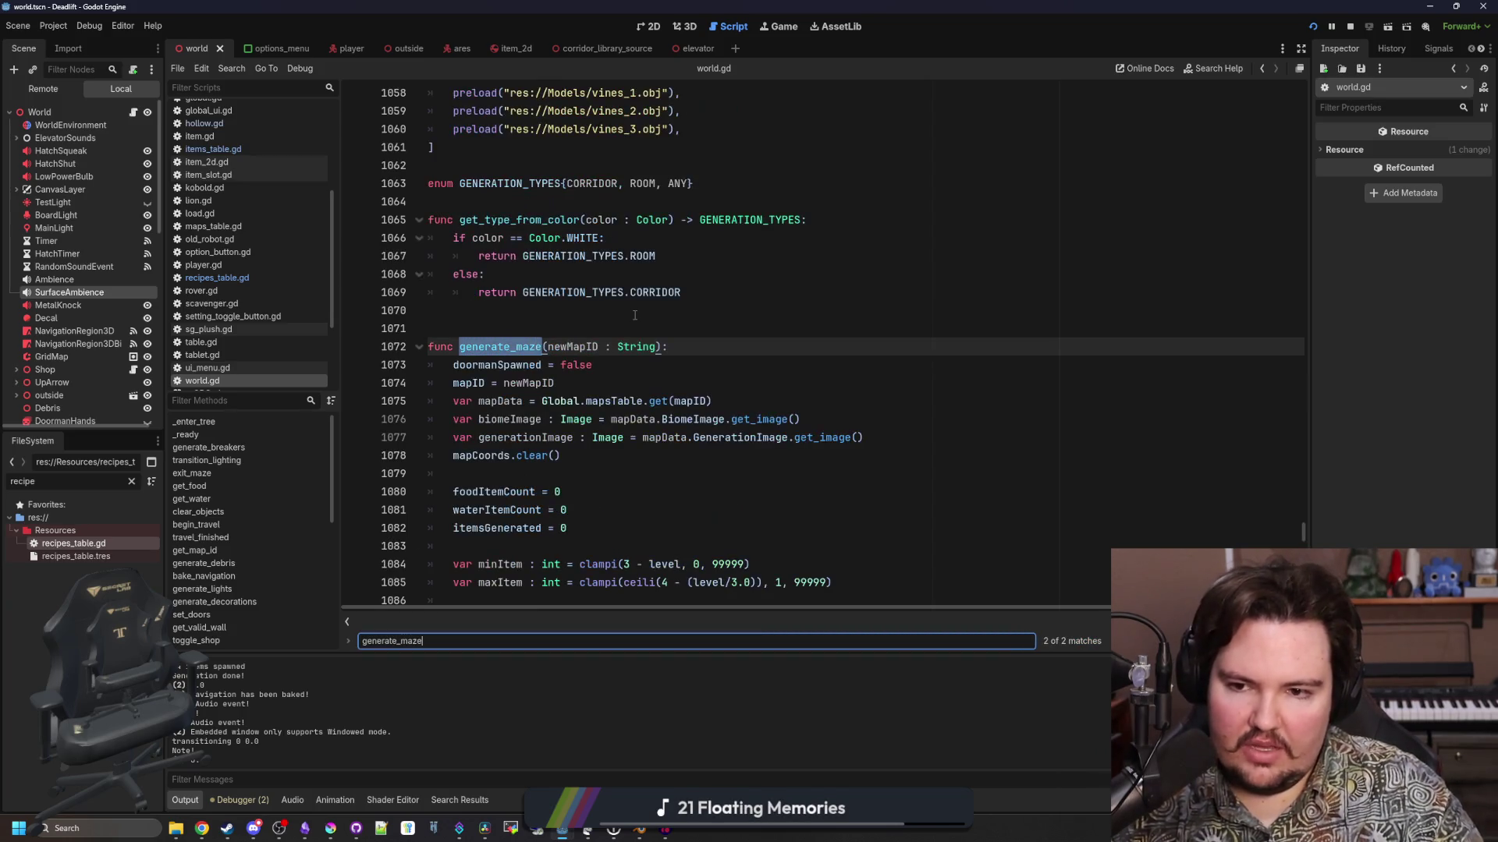
{"action": "scroll", "coordinate": [634, 315], "scroll_direction": "down", "scroll_amount": 15}
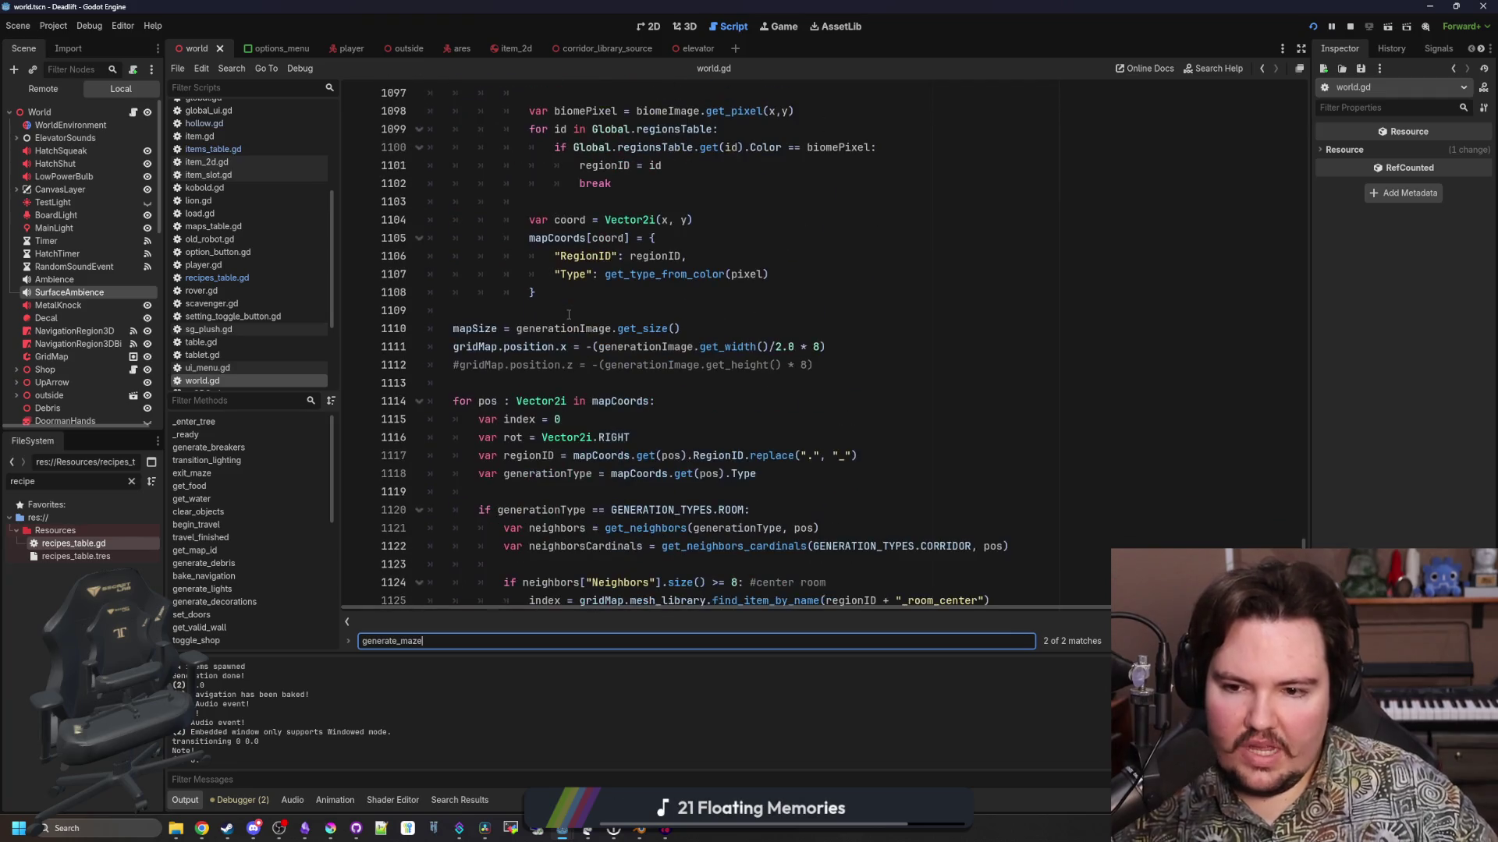
{"action": "scroll", "coordinate": [569, 314], "scroll_direction": "down", "scroll_amount": 20}
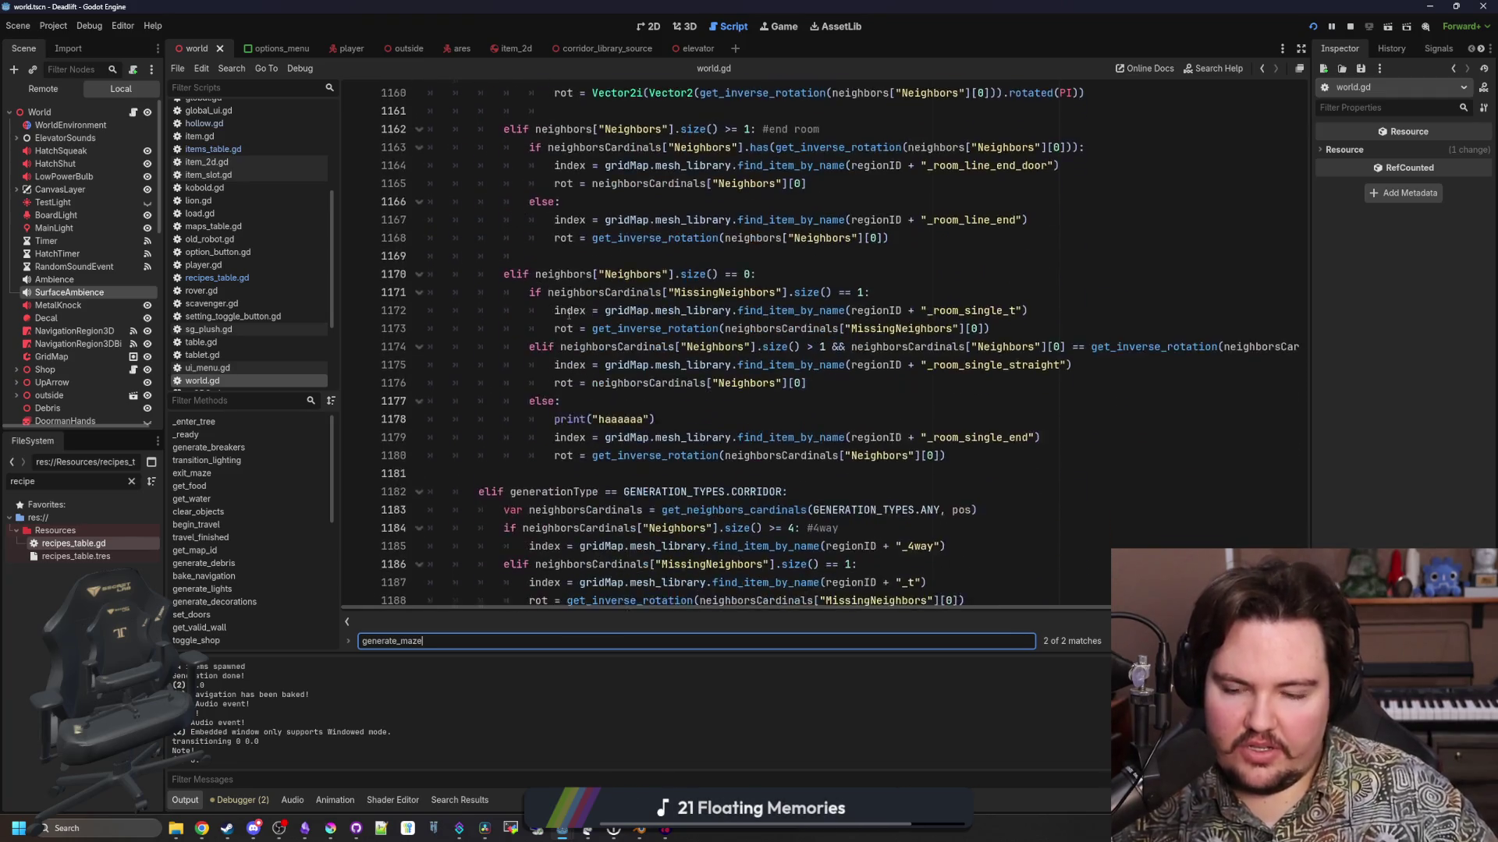
{"action": "scroll", "coordinate": [569, 314], "scroll_direction": "down", "scroll_amount": 15}
{"action": "scroll", "coordinate": [568, 314], "scroll_direction": "up", "scroll_amount": 20}
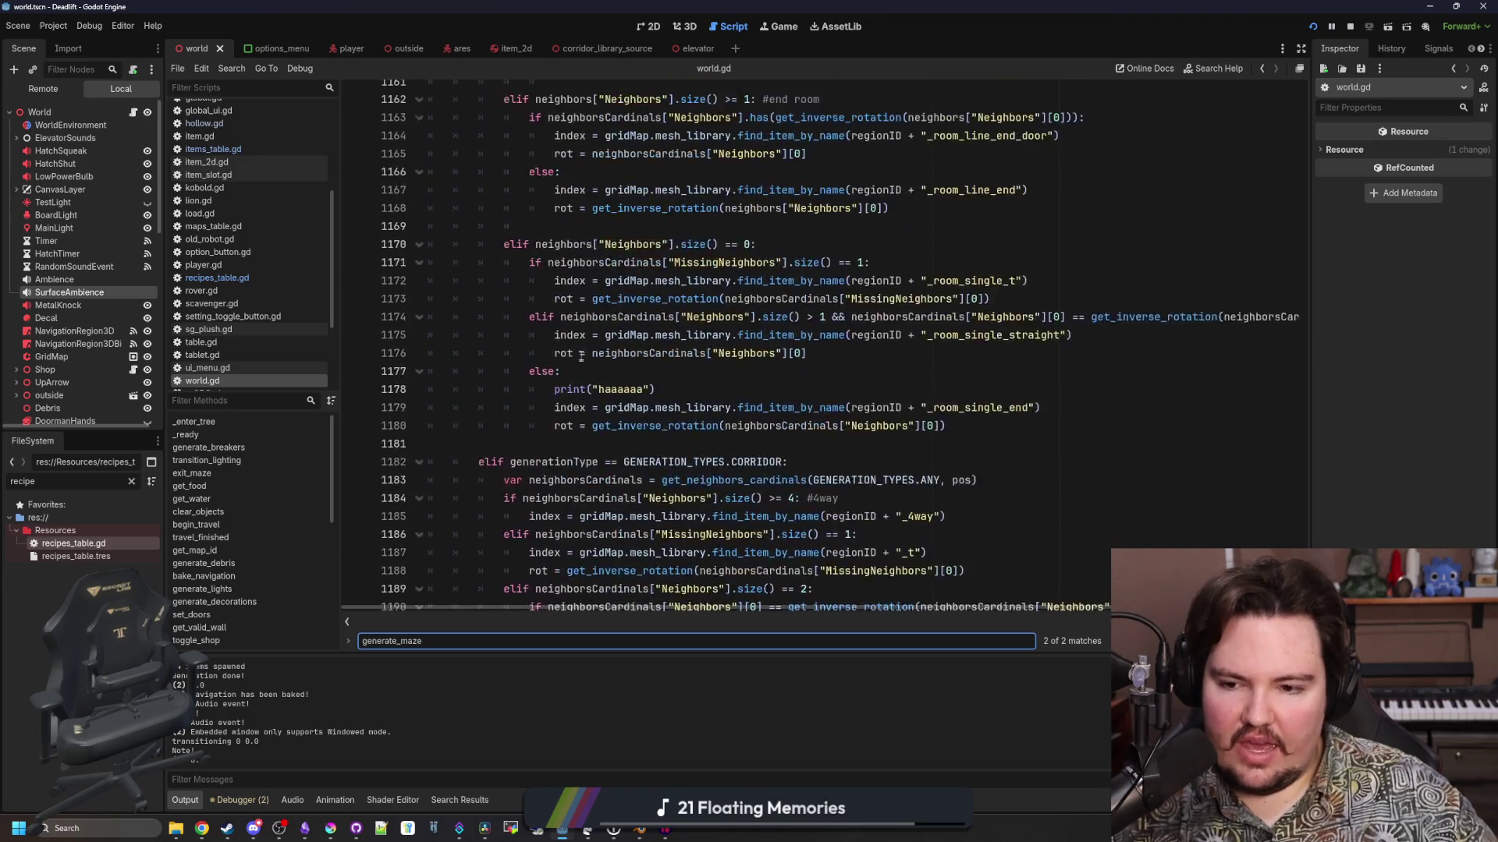
{"action": "scroll", "coordinate": [555, 401], "scroll_direction": "up", "scroll_amount": 15}
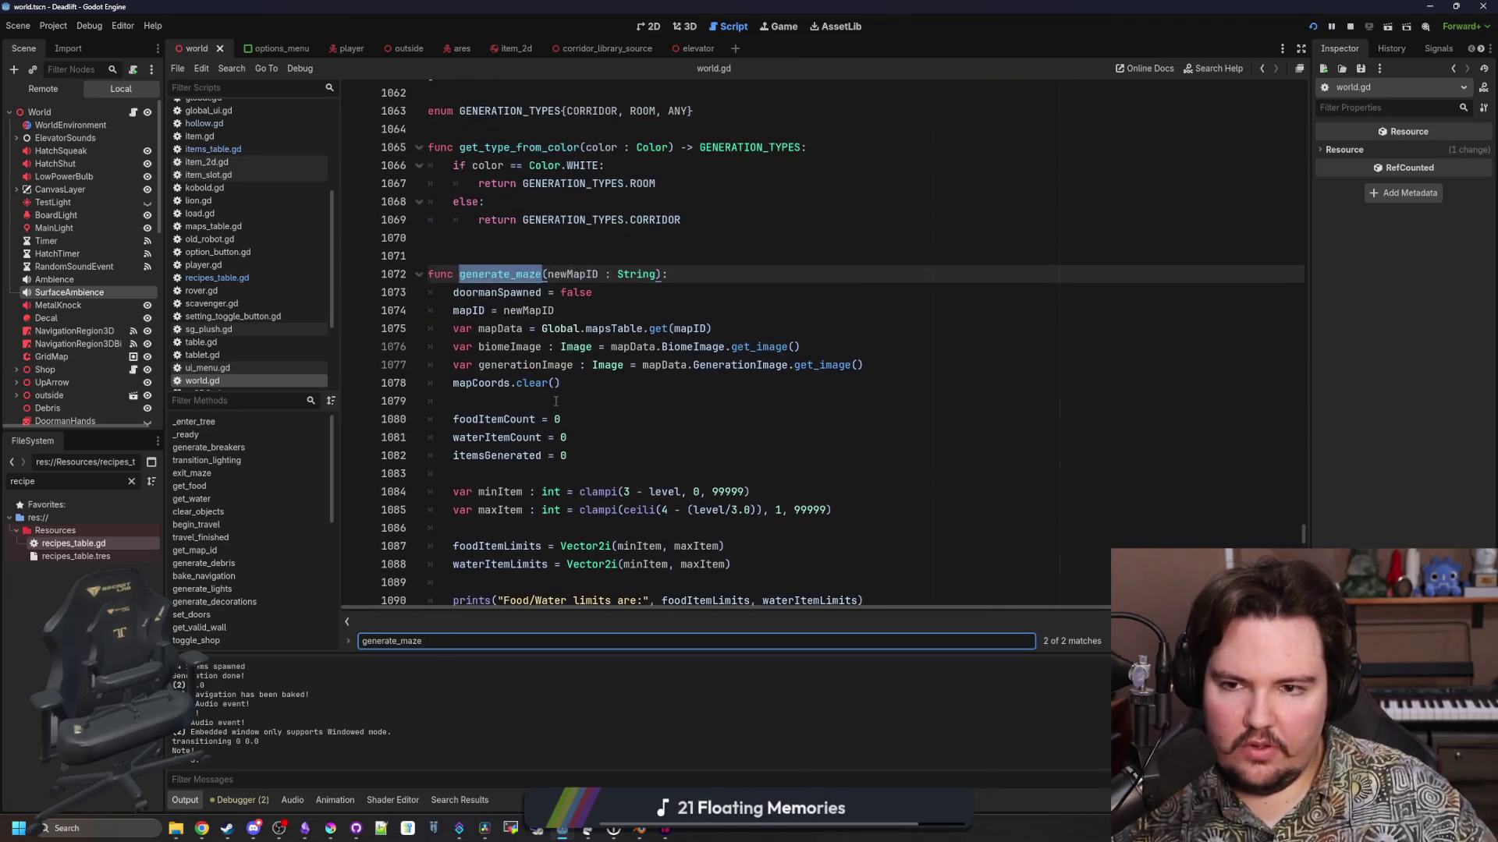
{"action": "scroll", "coordinate": [556, 401], "scroll_direction": "down", "scroll_amount": 5}
{"action": "scroll", "coordinate": [550, 419], "scroll_direction": "up", "scroll_amount": 8}
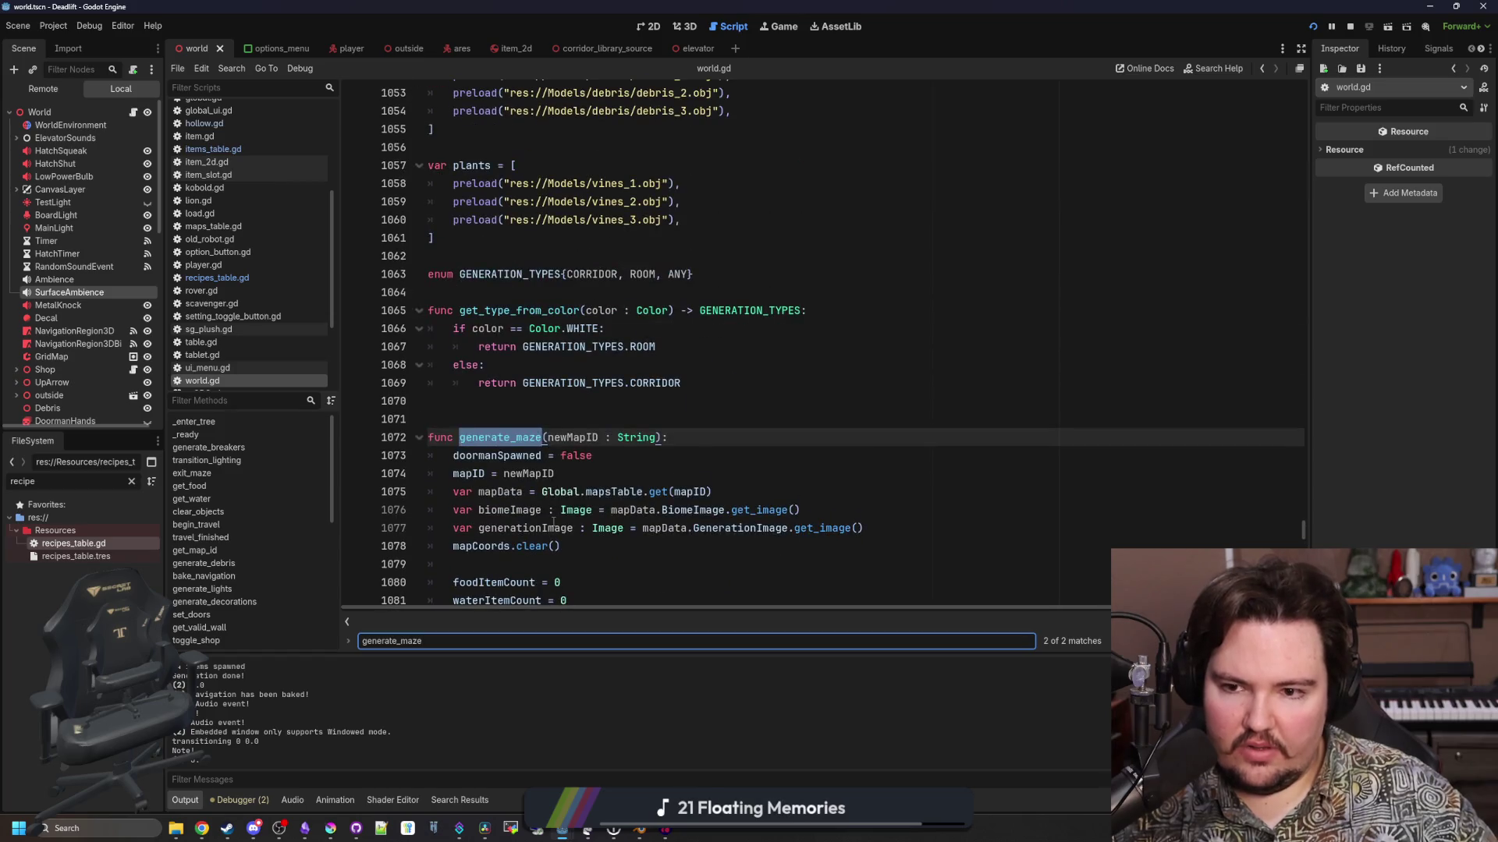
{"action": "scroll", "coordinate": [554, 521], "scroll_direction": "down", "scroll_amount": 15}
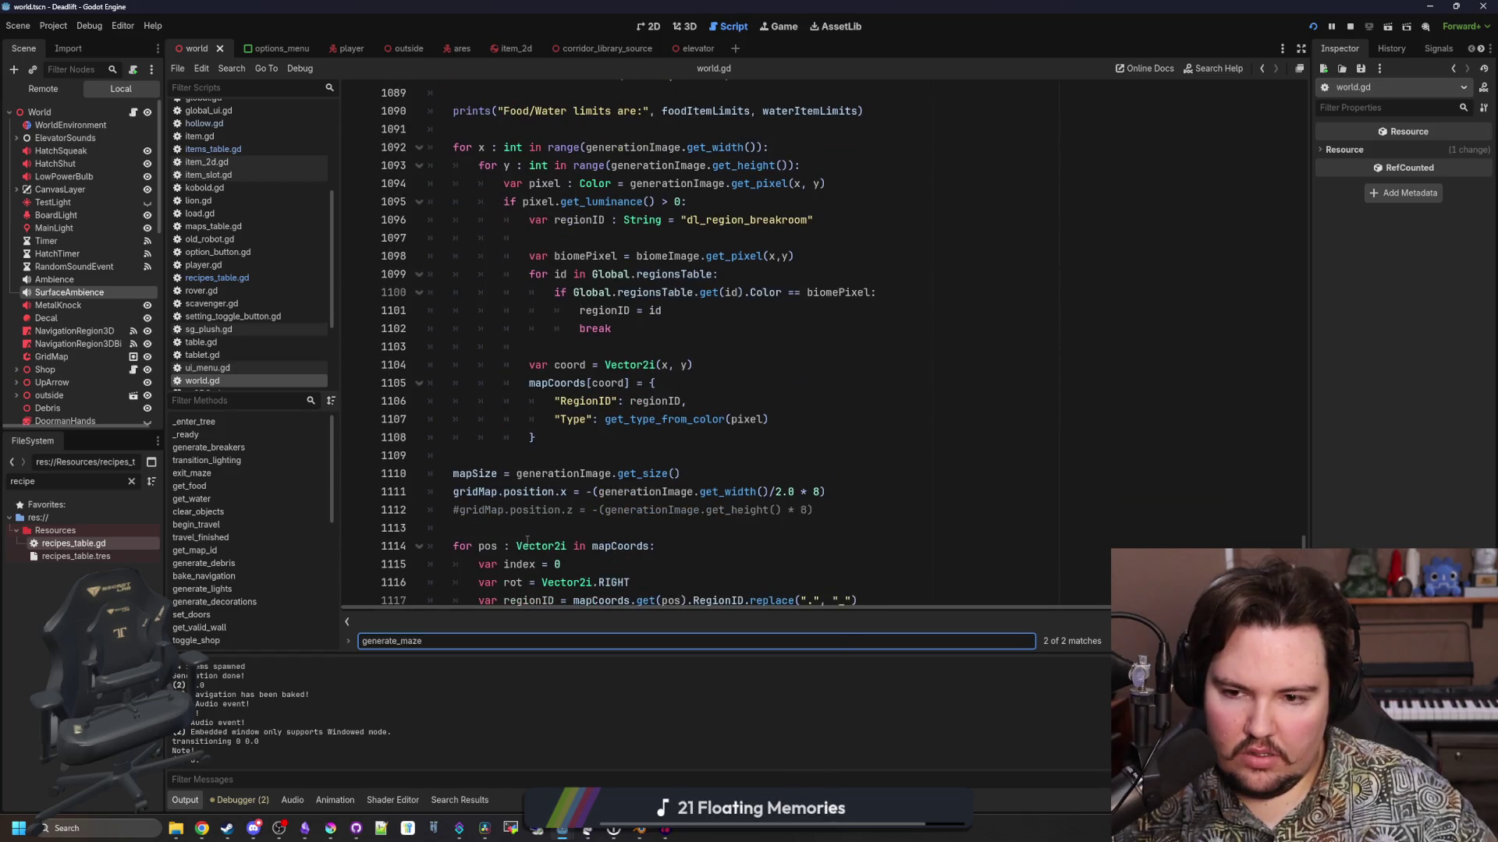
{"action": "scroll", "coordinate": [527, 540], "scroll_direction": "down", "scroll_amount": 20}
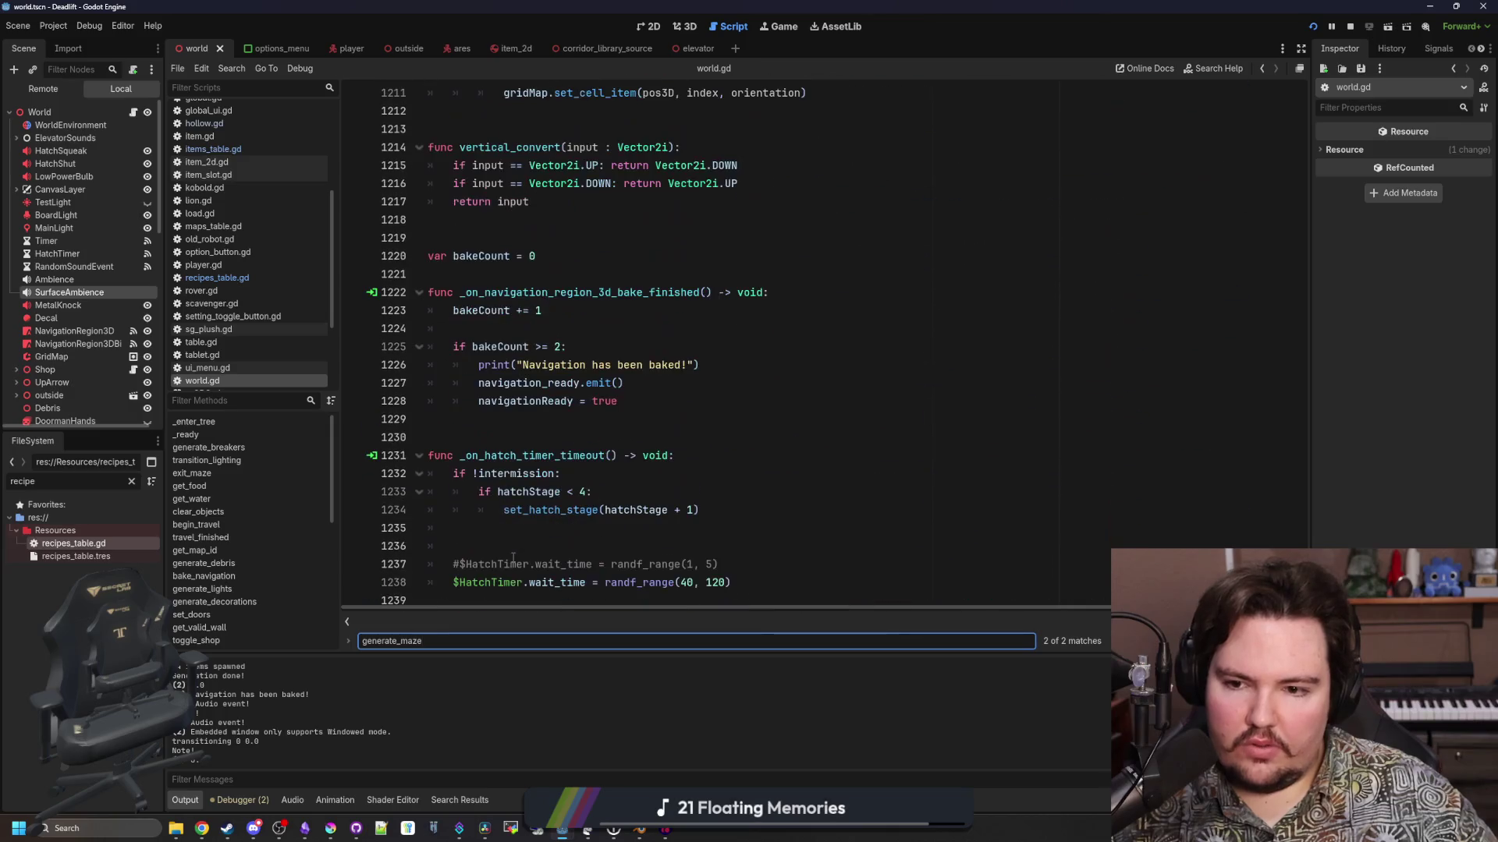
{"action": "key", "text": "BackSpace"}
{"action": "key", "text": "BackSpace"}
{"action": "key", "text": "BackSpace"}
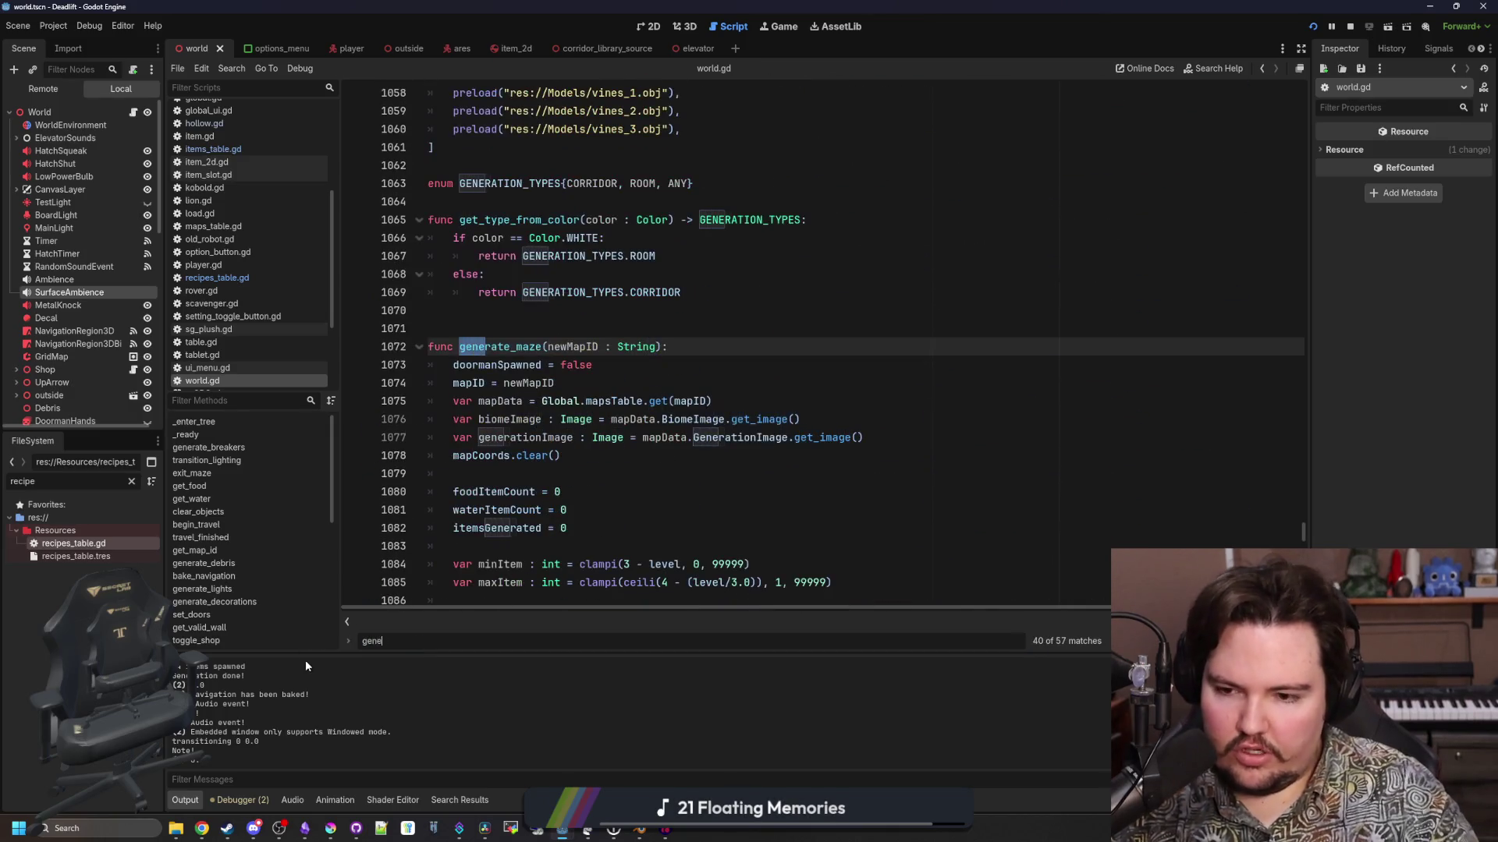
Step: Search for generate_entit and jump to the generate_entities definition
{"action": "type", "text": "entit"}
{"action": "scroll", "coordinate": [578, 339], "scroll_direction": "up", "scroll_amount": 4}
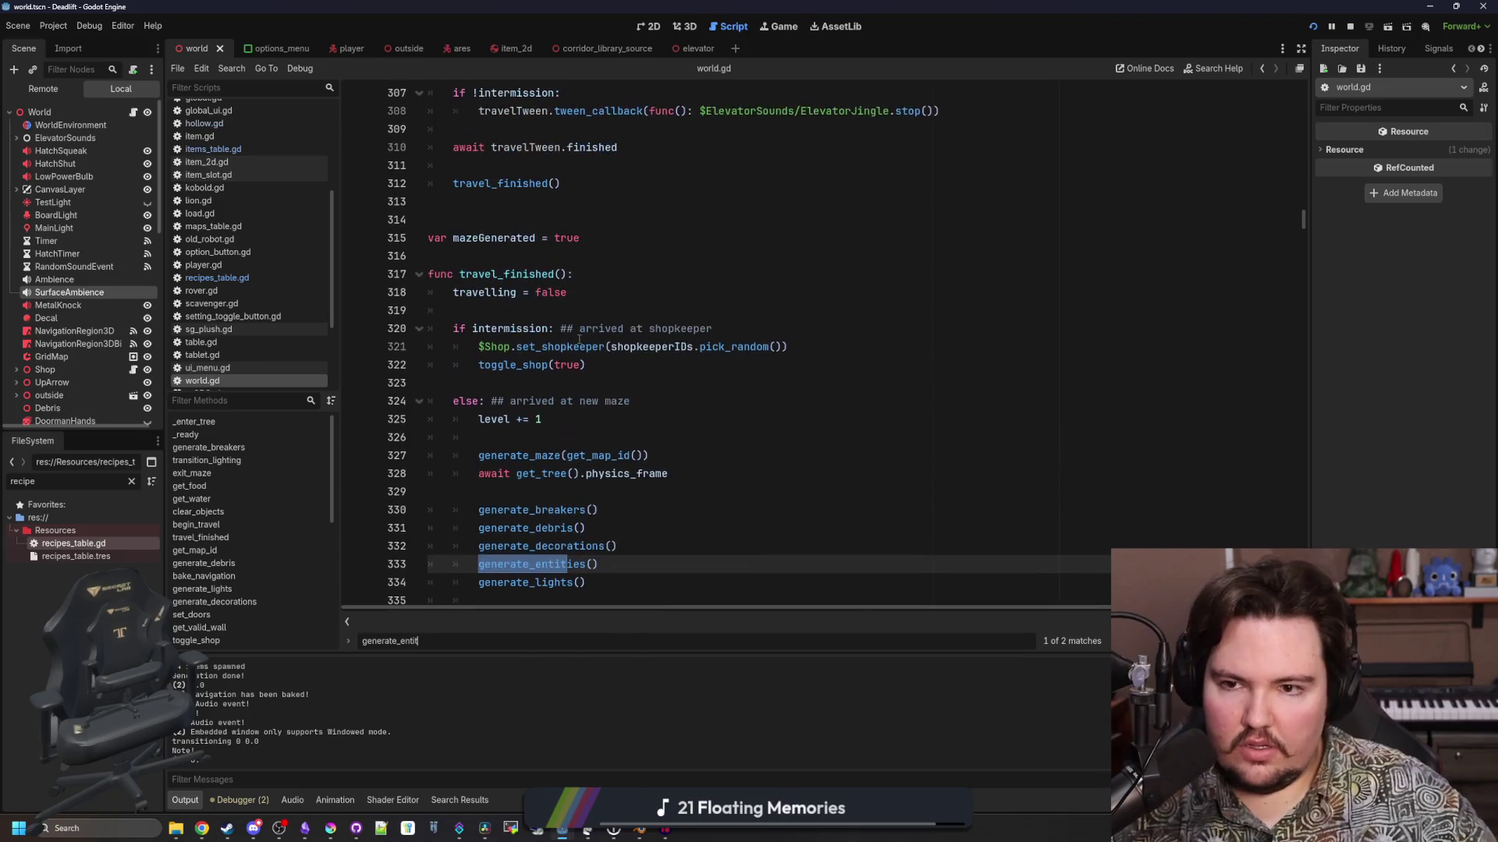
{"action": "scroll", "coordinate": [618, 344], "scroll_direction": "down", "scroll_amount": 4}
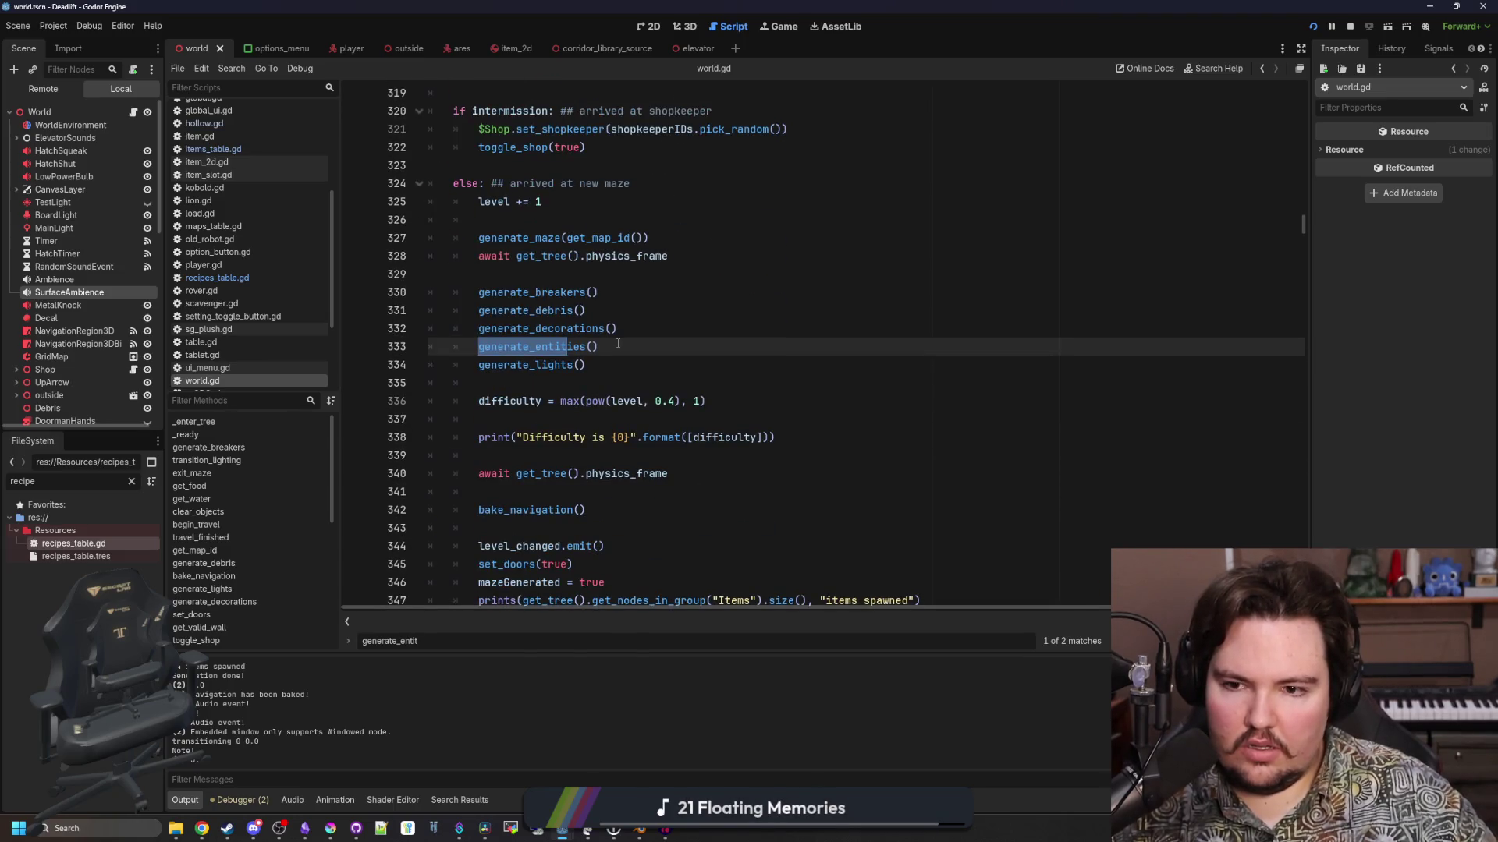
{"action": "left_click", "coordinate": [572, 279]}
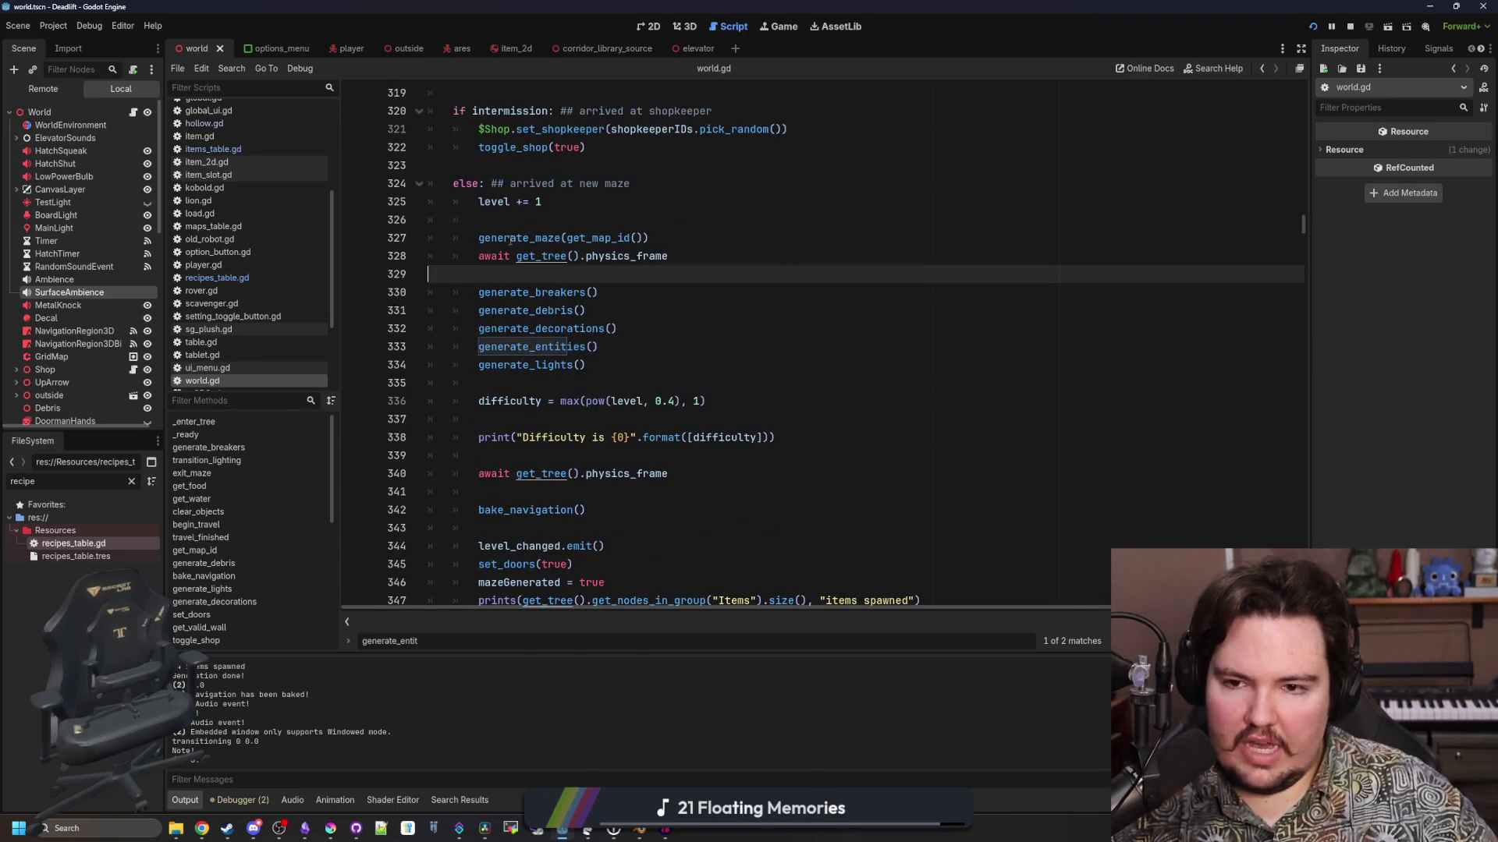
{"action": "left_click", "coordinate": [556, 348], "text": "ctrl"}
Step: Add a mapCoords.size() line beneath the #21 comment
{"action": "left_click", "coordinate": [529, 390]}
{"action": "left_click", "coordinate": [513, 393]}
{"action": "key", "text": "Return"}
{"action": "type", "text": "ma"}
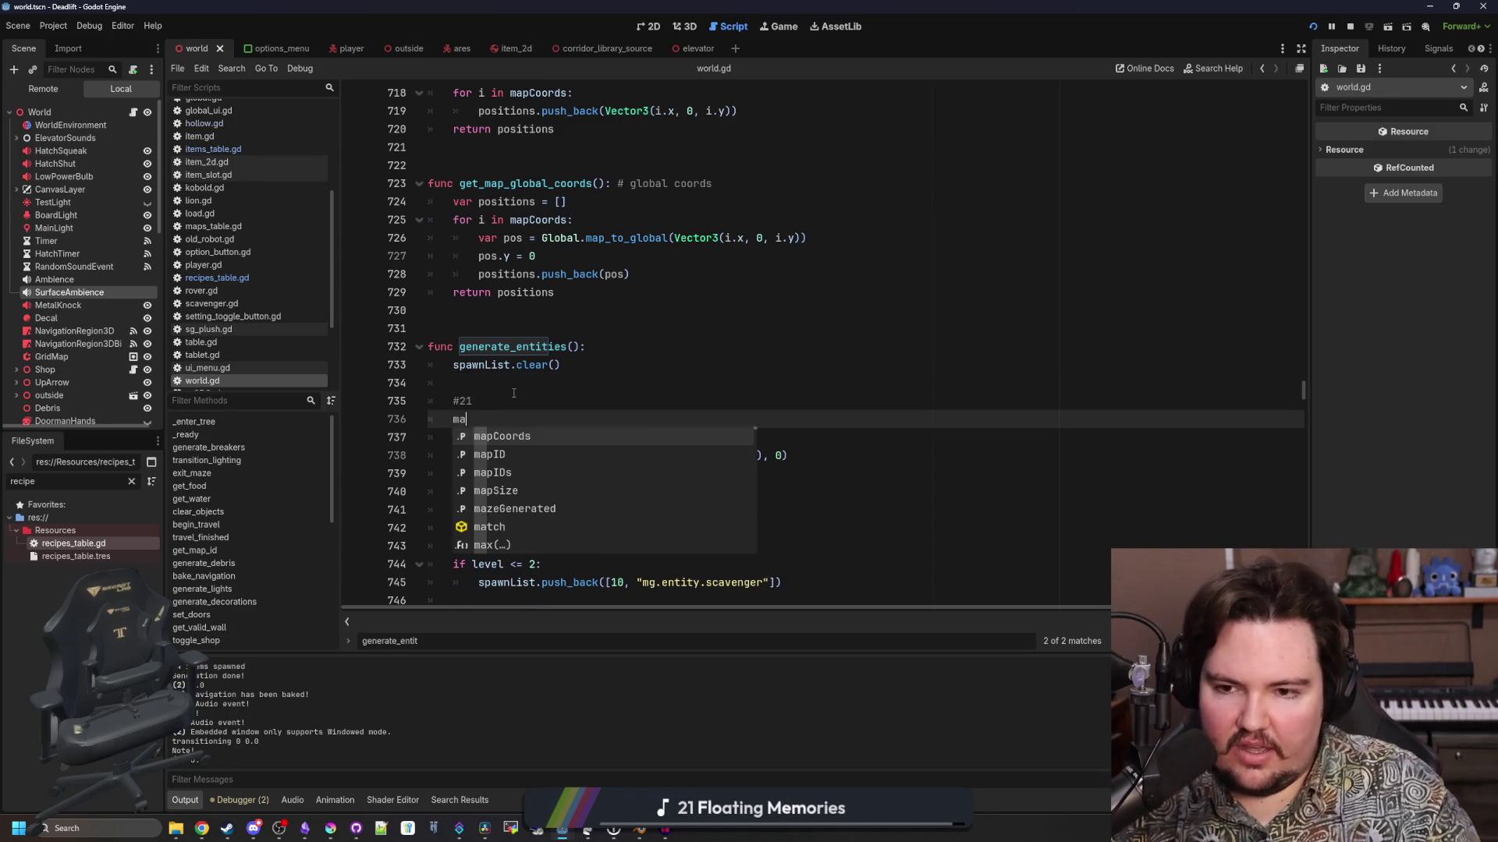
{"action": "type", "text": "ze"}
{"action": "key", "text": "BackSpace"}
{"action": "key", "text": "BackSpace"}
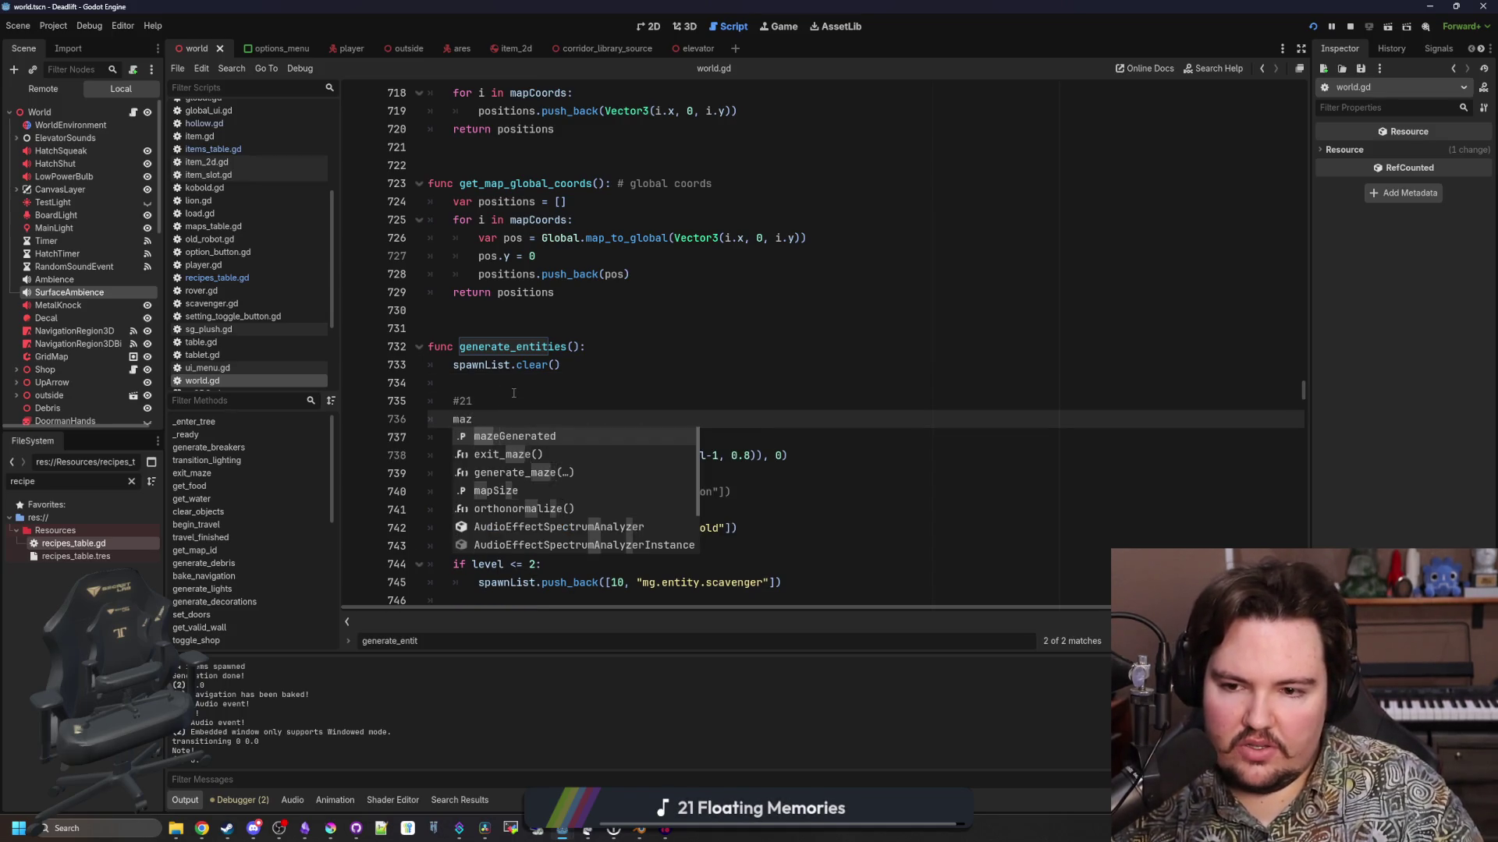
{"action": "type", "text": "pCoords.size()"}
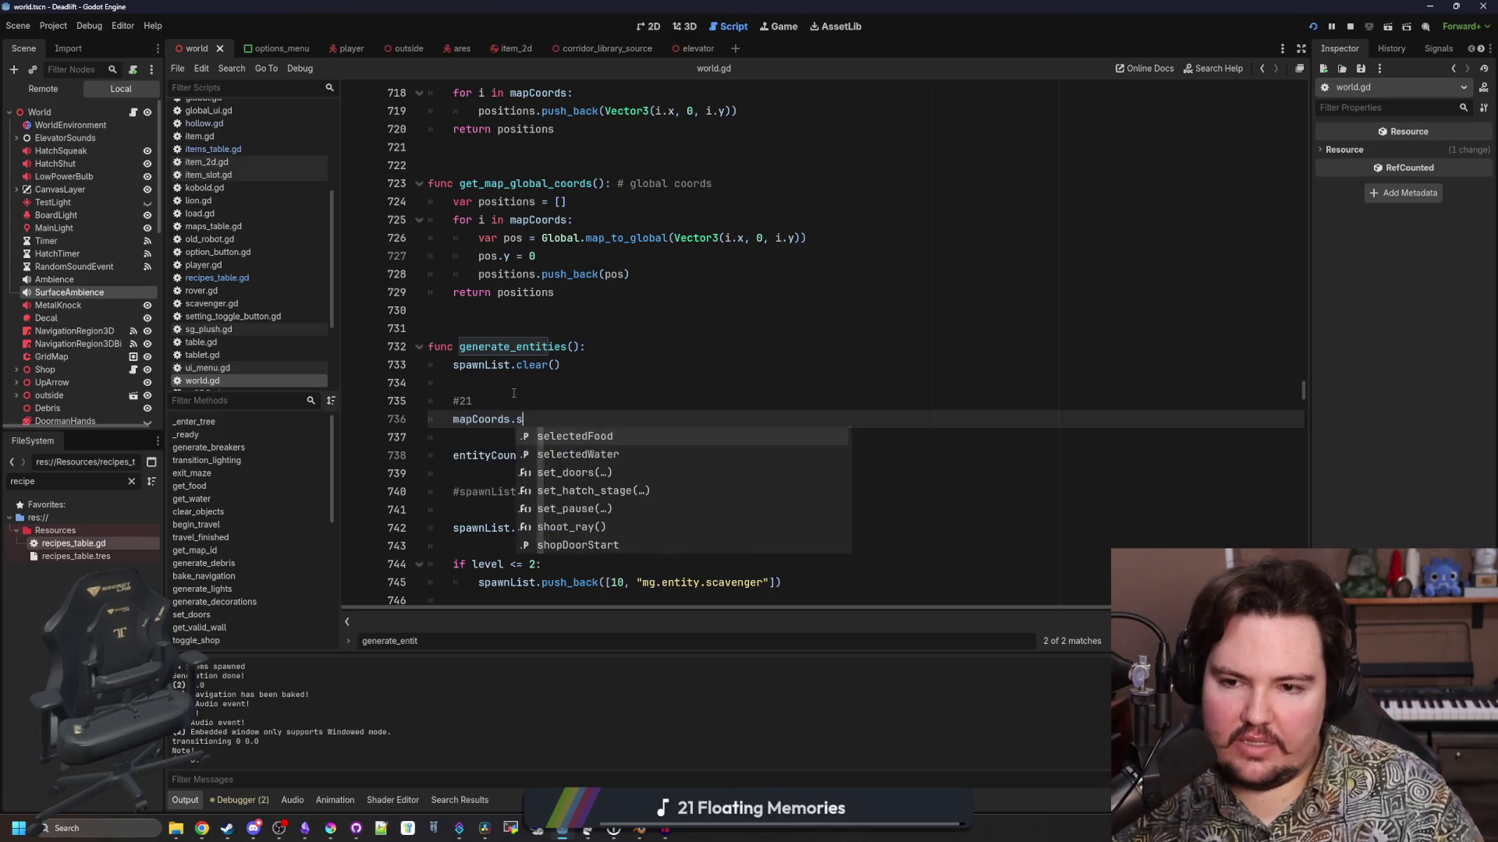
{"action": "left_click", "coordinate": [472, 405]}
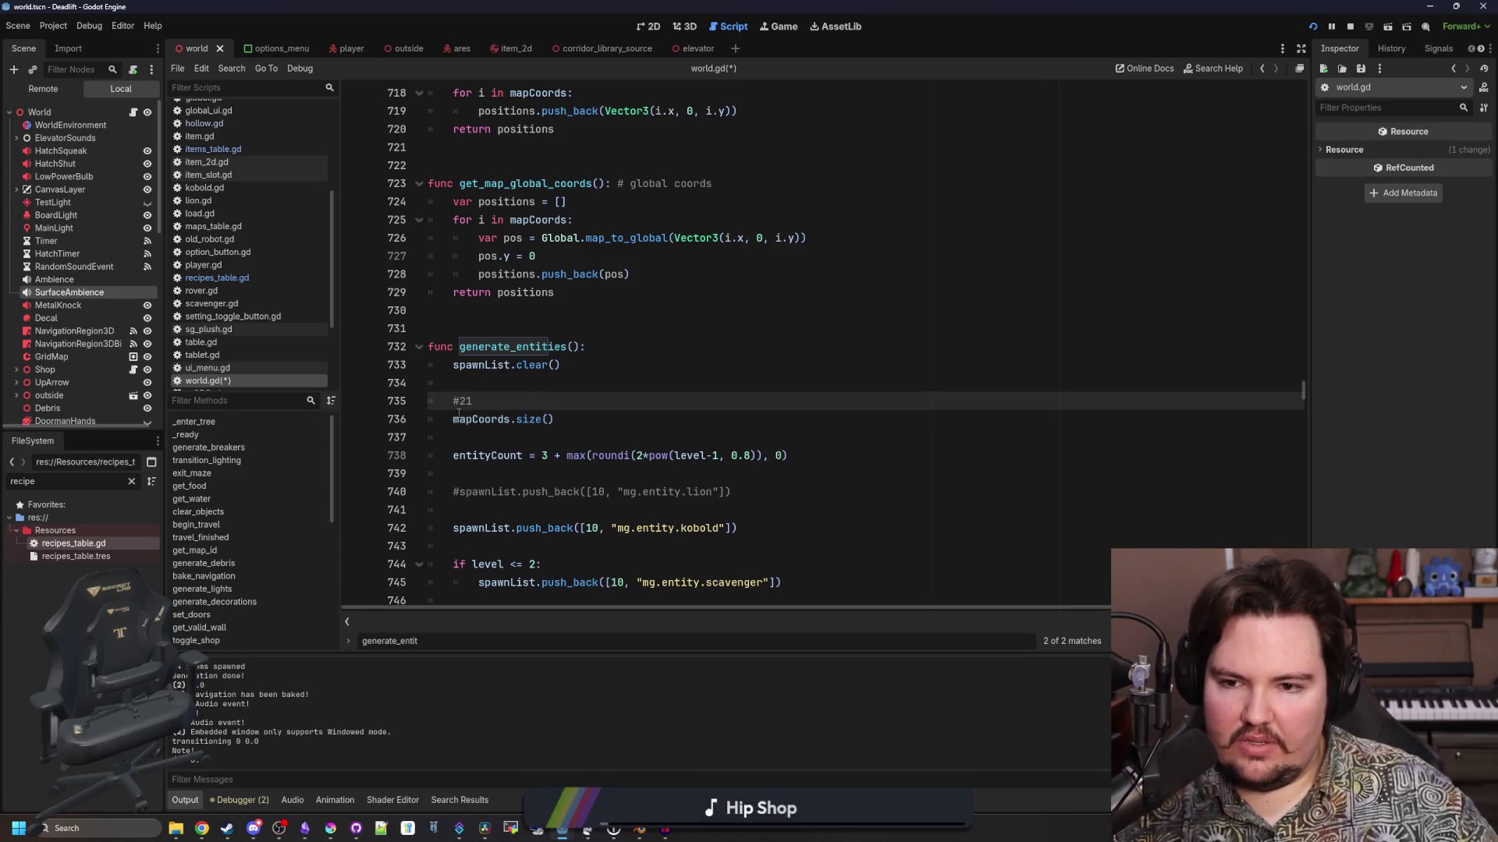
Step: Turn the line into prints("Map size is:", mapCoords.size())
{"action": "left_click", "coordinate": [452, 419]}
{"action": "type", "text": "print("}
{"action": "left_click", "coordinate": [635, 419]}
{"action": "type", "text": ")"}
{"action": "left_click", "coordinate": [600, 383]}
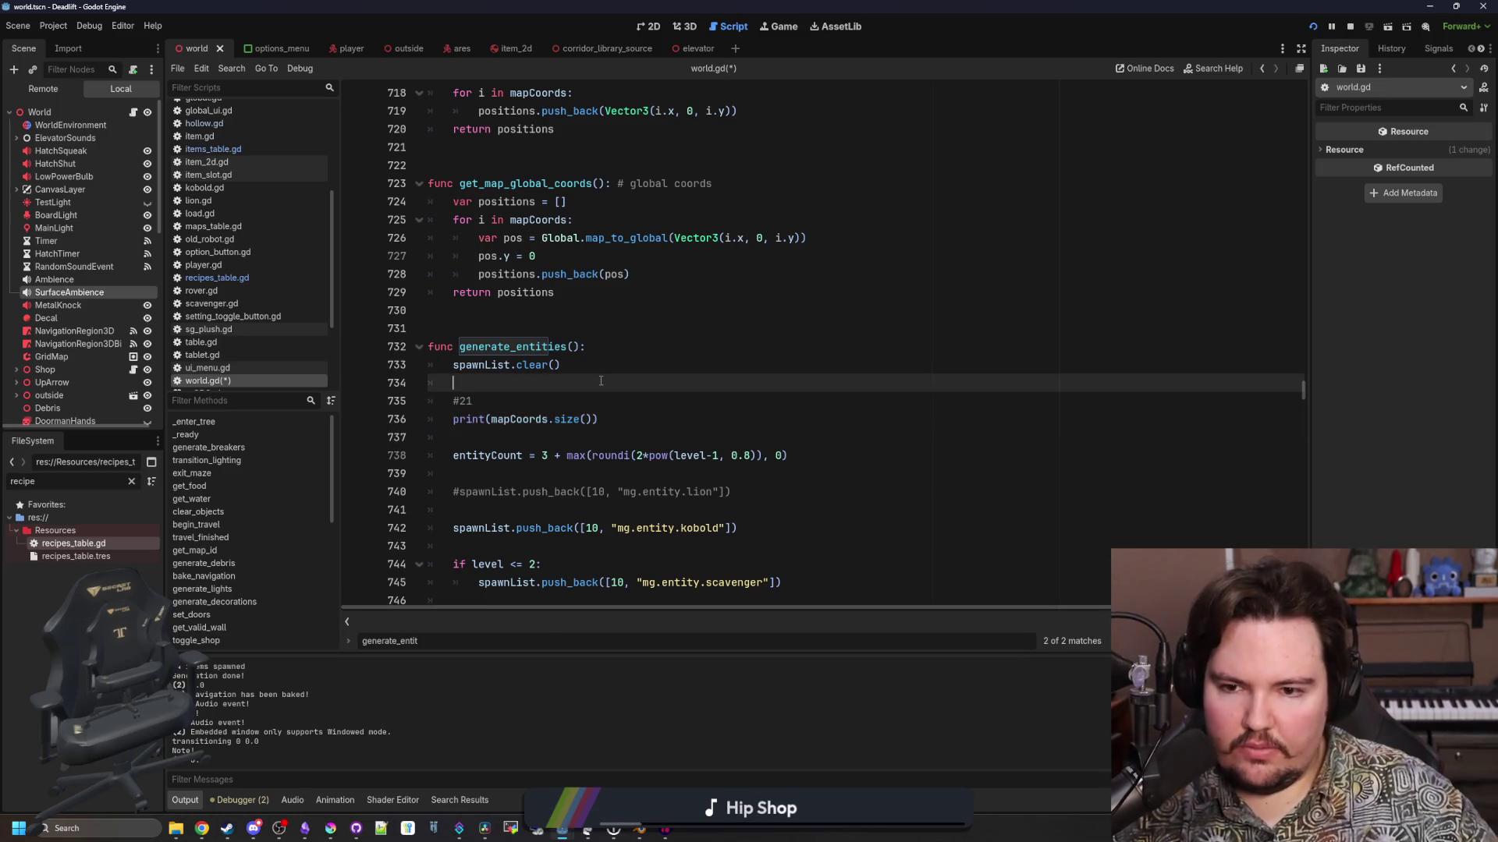
{"action": "scroll", "coordinate": [600, 381], "scroll_direction": "down", "scroll_amount": 1}
{"action": "left_click", "coordinate": [503, 351]}
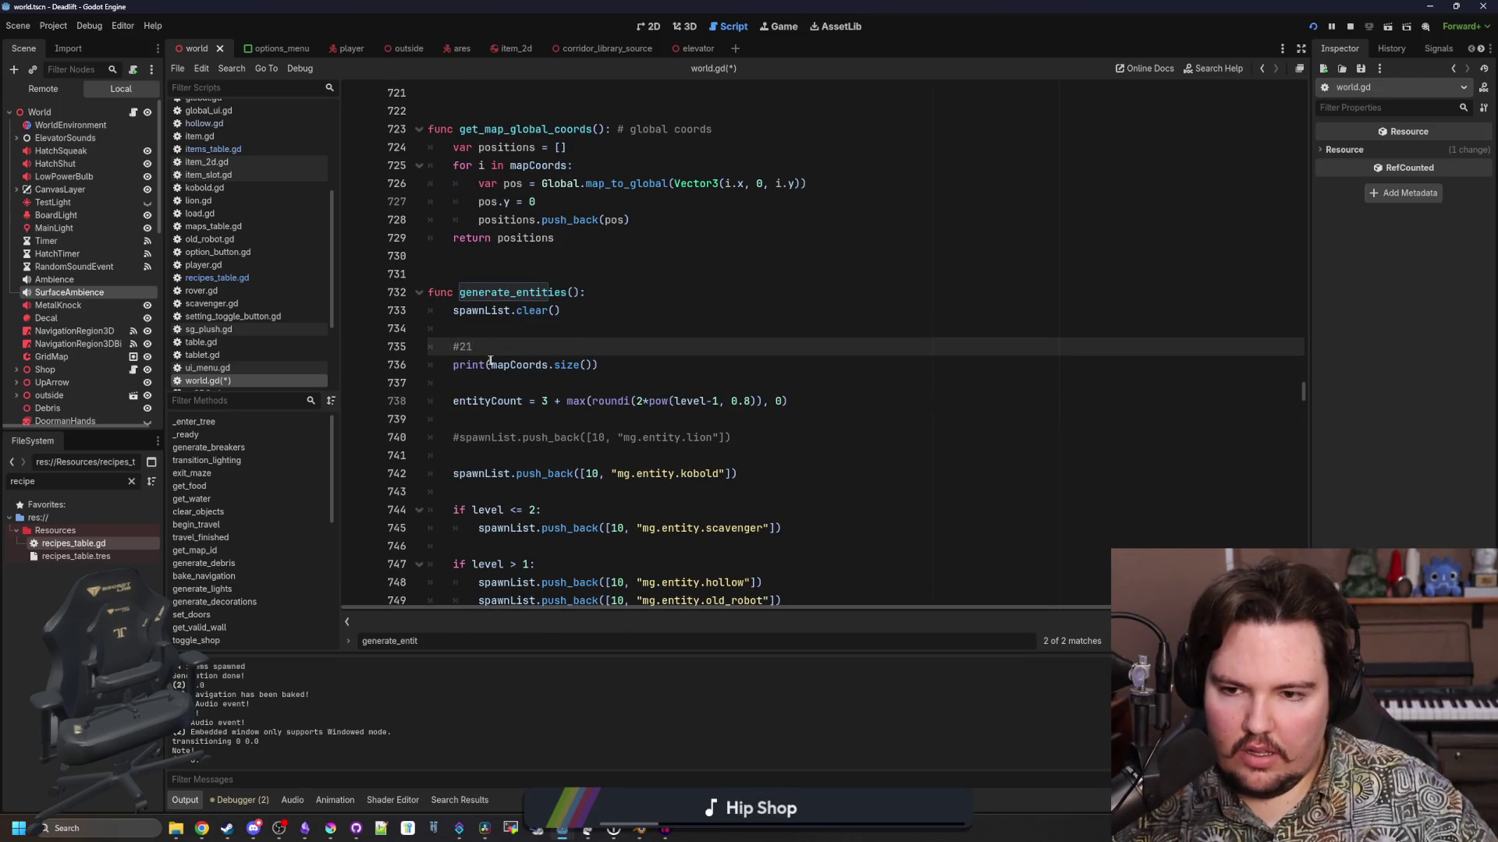
{"action": "left_click", "coordinate": [490, 362]}
{"action": "type", "text": "\"Map size is:"}
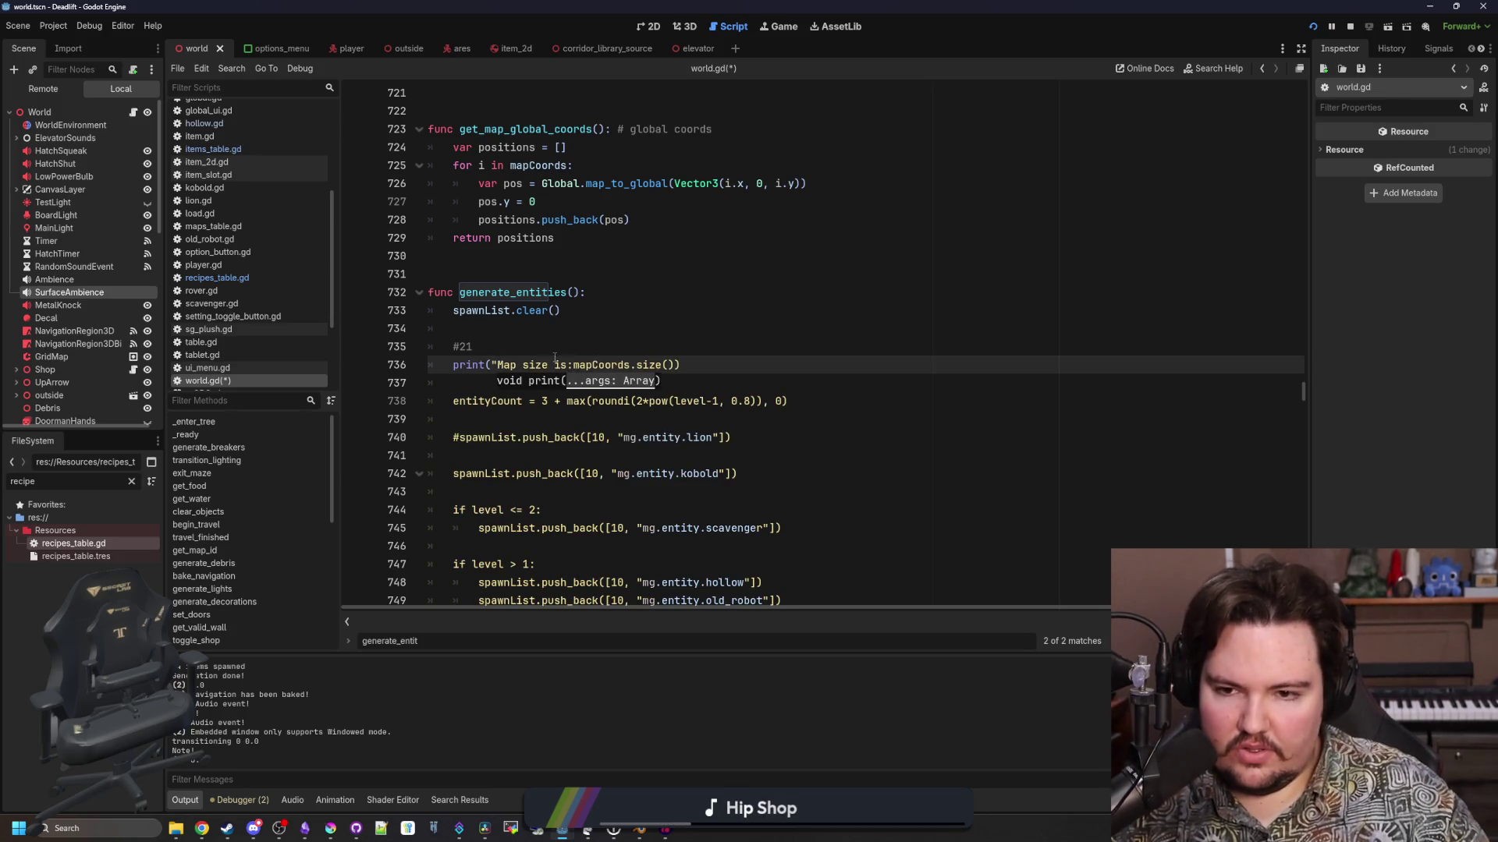
{"action": "type", "text": "\""}
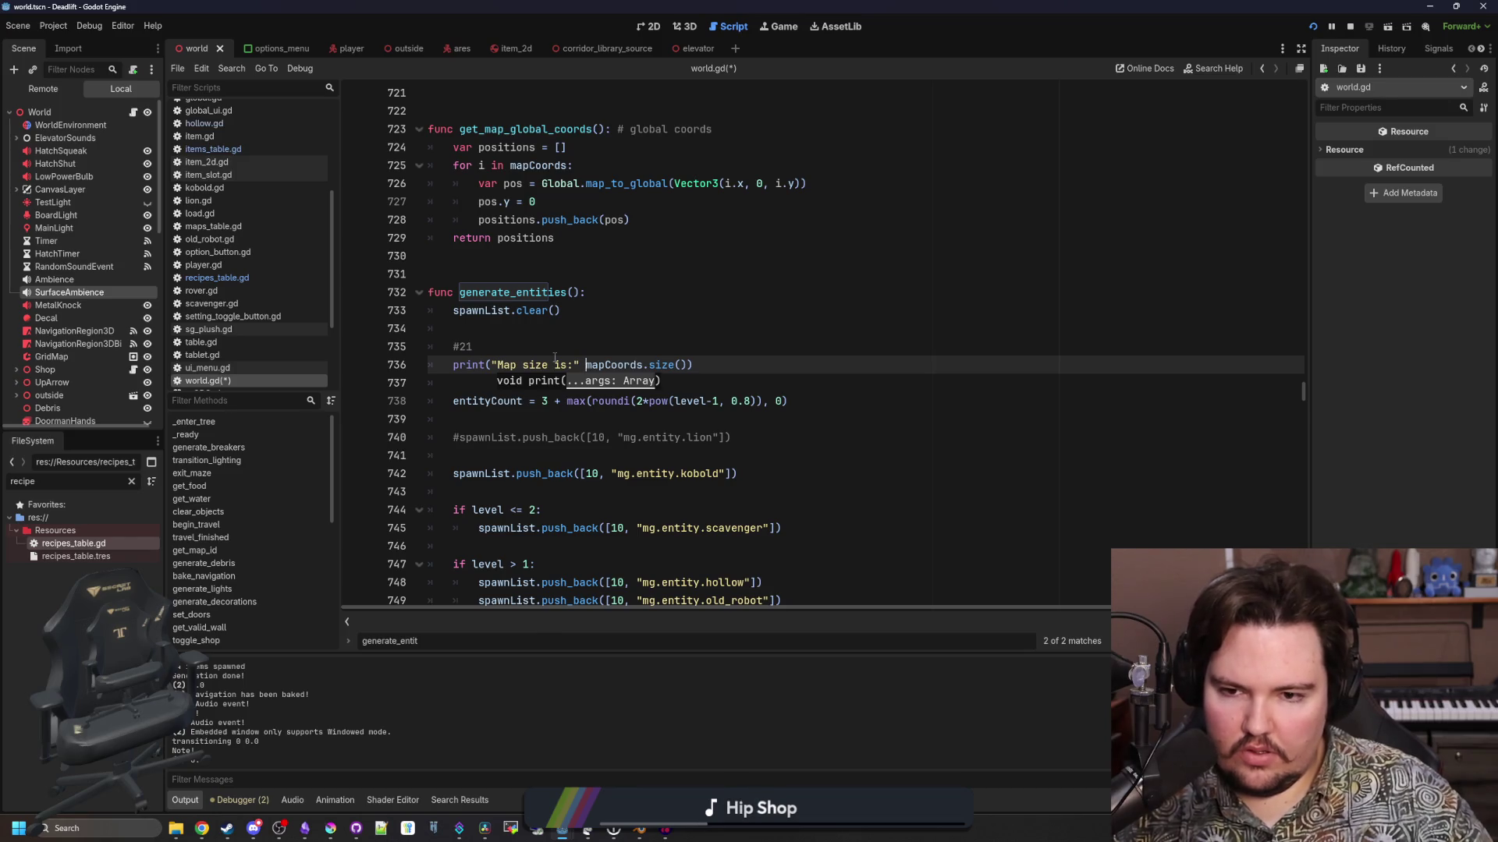
{"action": "key", "text": "BackSpace"}
{"action": "type", "text": ","}
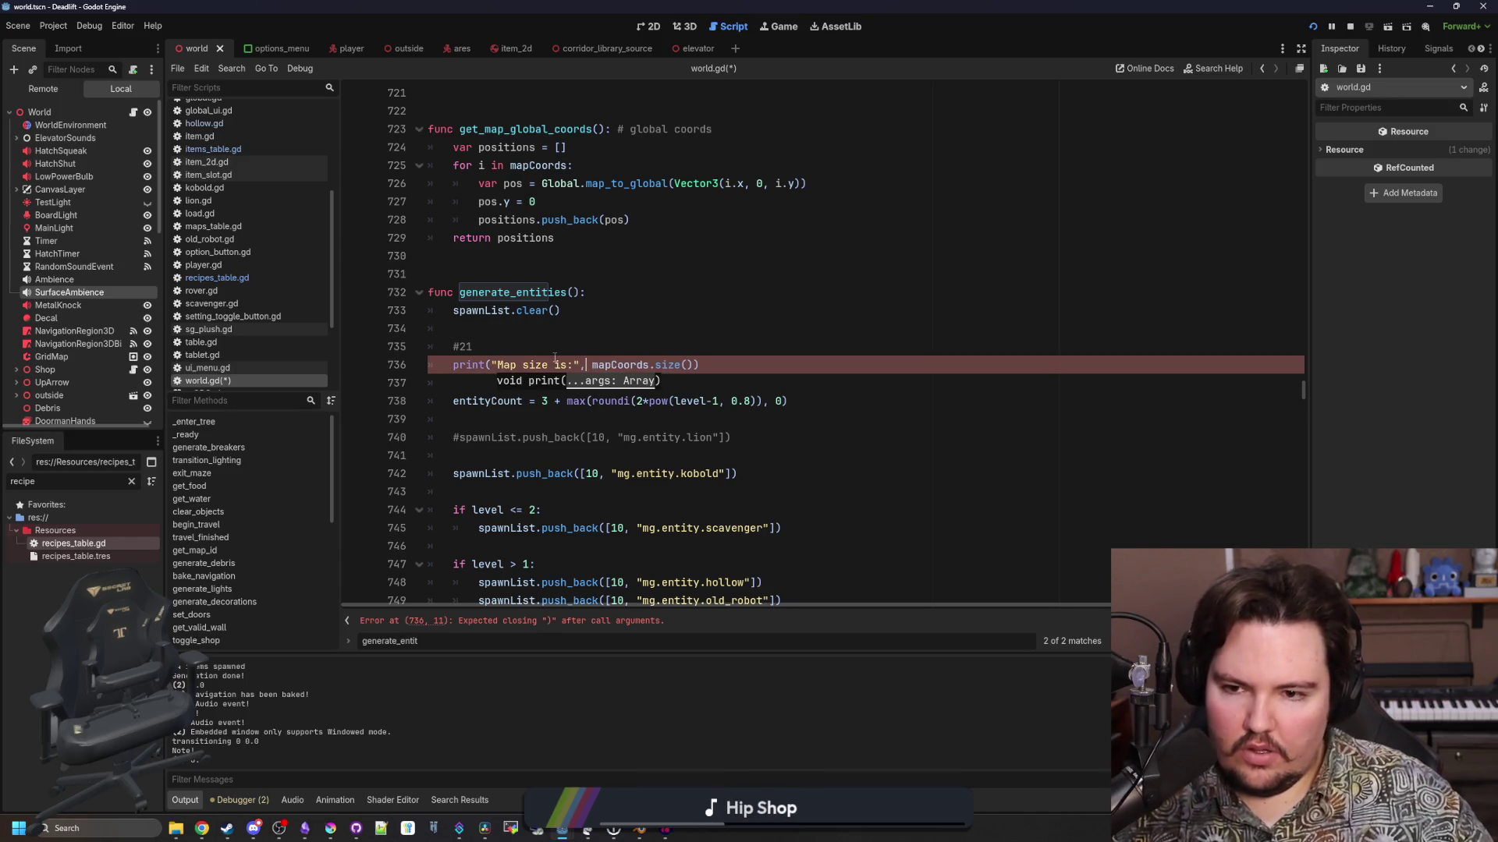
{"action": "left_click", "coordinate": [490, 365]}
{"action": "type", "text": "s"}
Step: Delete the #21 comment line and add blank lines above the entityCount formula
{"action": "left_click", "coordinate": [714, 355]}
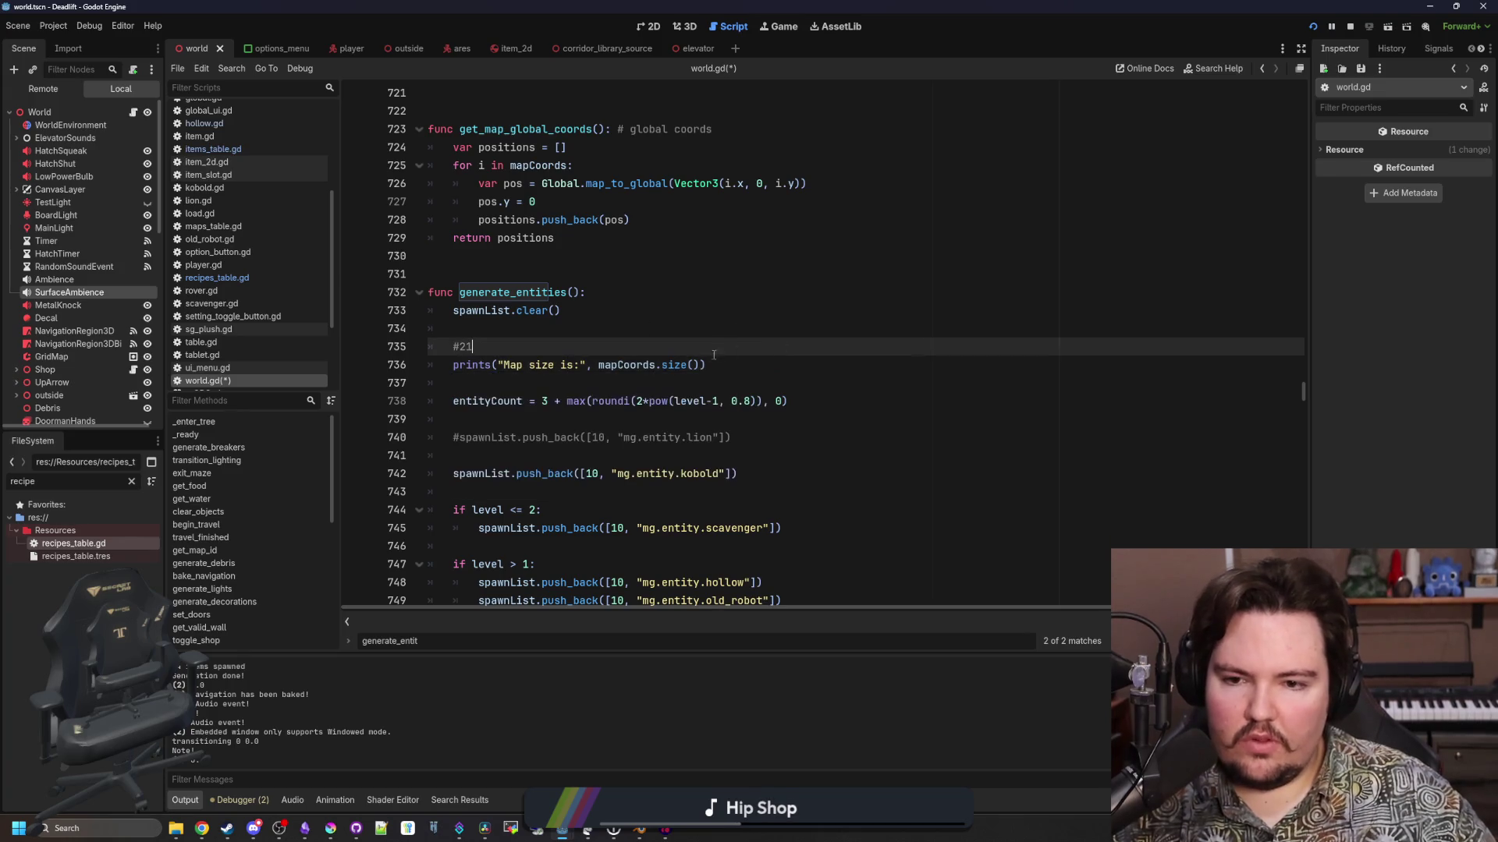
{"action": "key", "text": "BackSpace"}
{"action": "key", "text": "BackSpace"}
{"action": "key", "text": "BackSpace"}
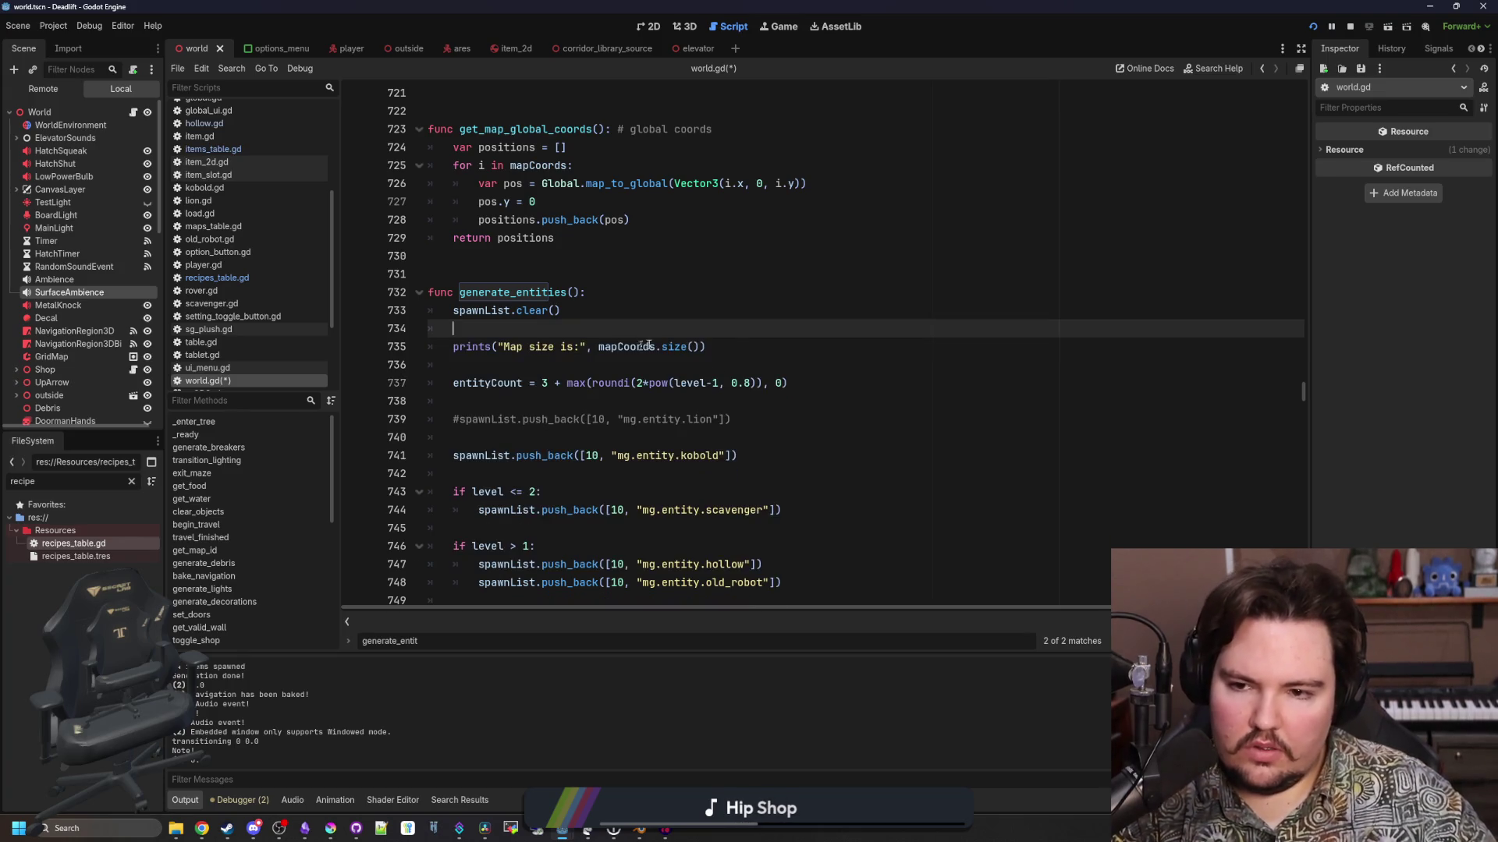
{"action": "left_click", "coordinate": [739, 343]}
{"action": "key", "text": "Return"}
{"action": "key", "text": "Return"}
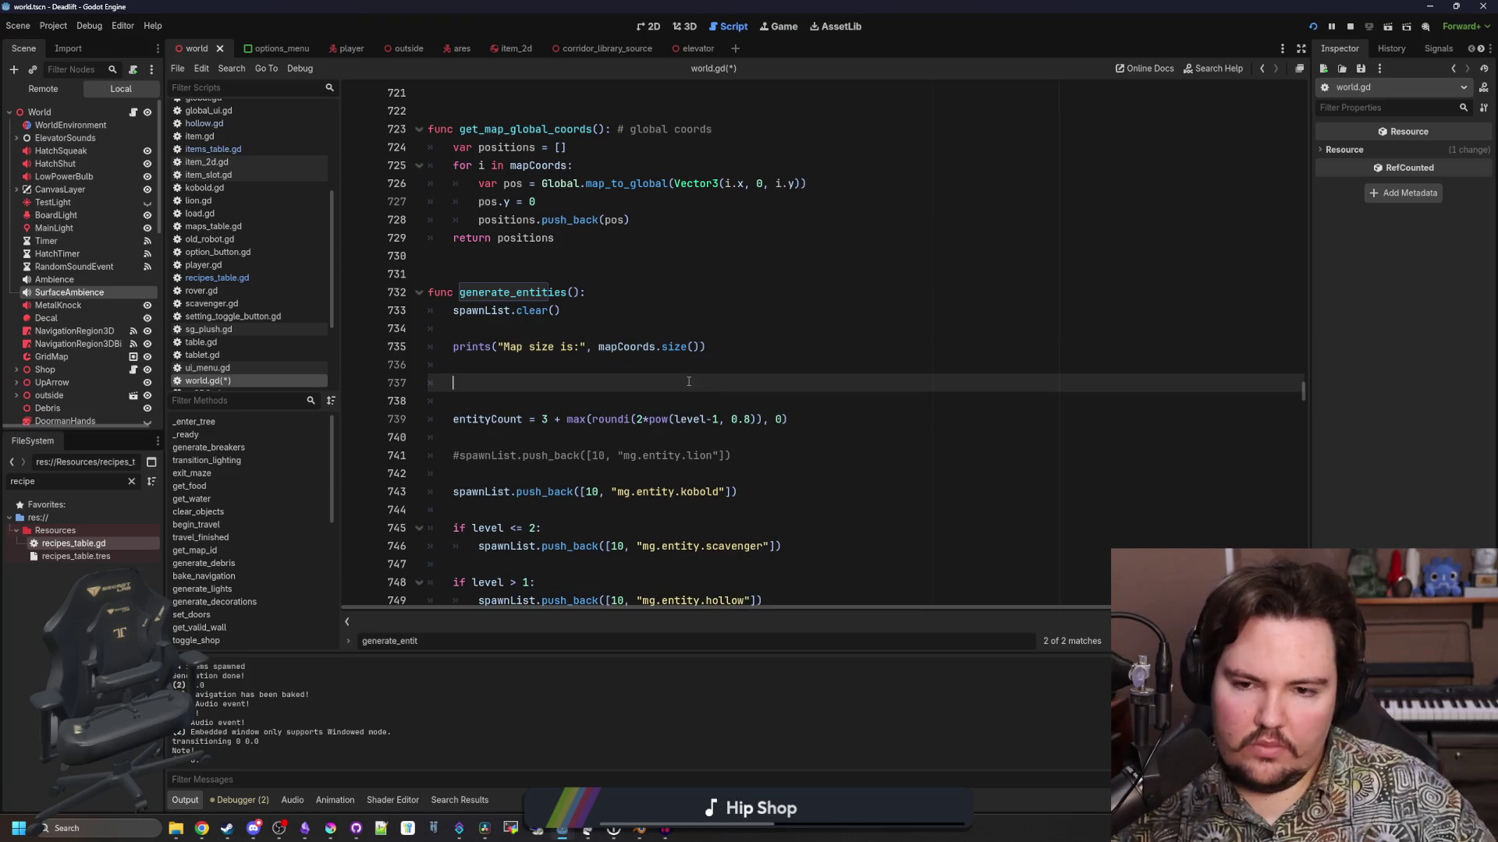
{"action": "left_click", "coordinate": [849, 415]}
{"action": "key", "text": "shift+Home"}
{"action": "left_click", "coordinate": [478, 377]}
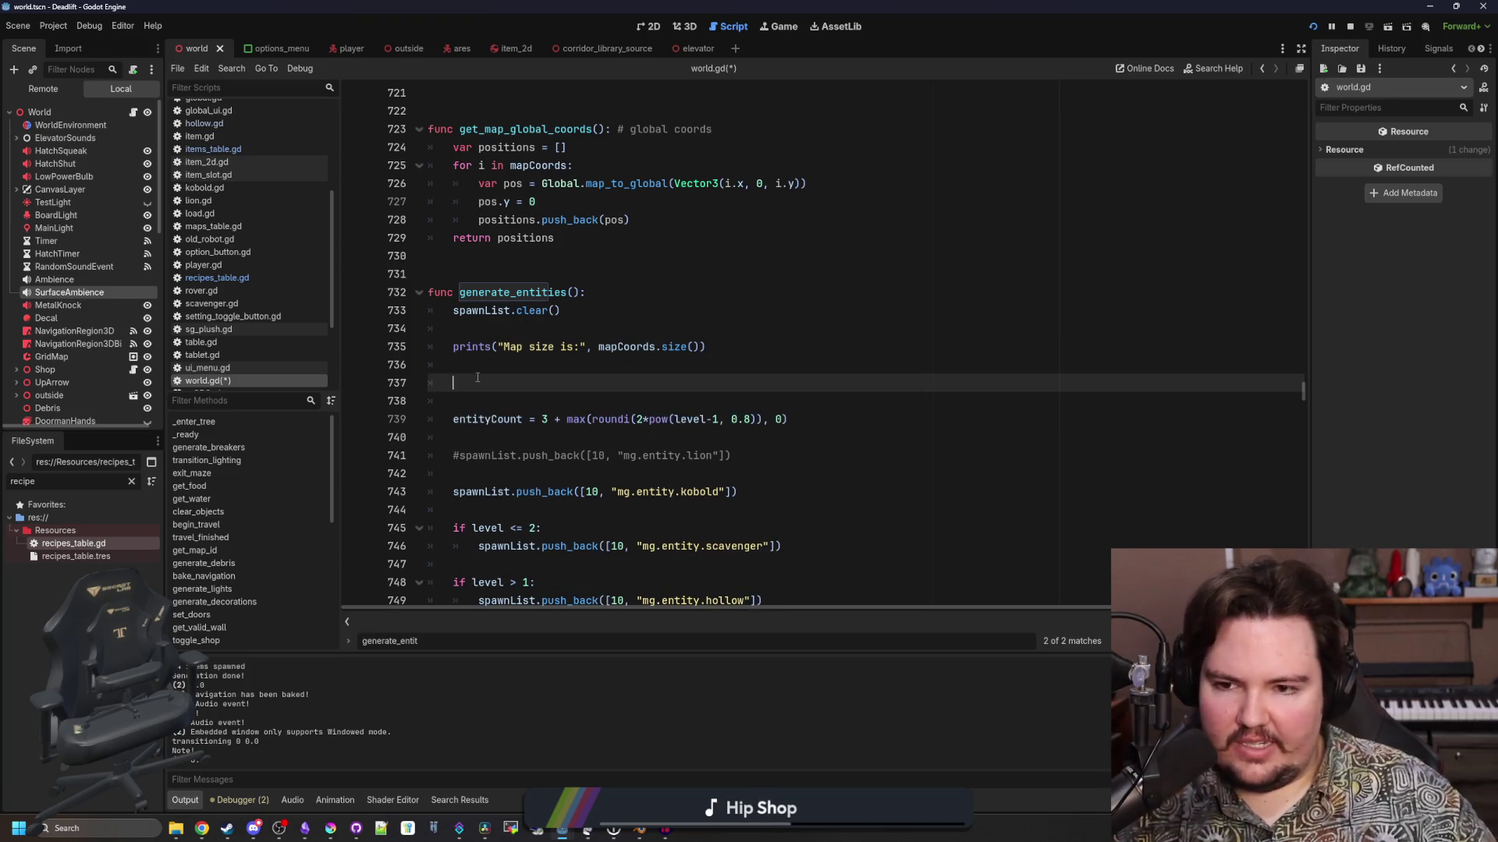
Step: Put the caret on the blank line above entityCount and bring up the Desmos calculator
{"action": "left_click", "coordinate": [201, 828]}
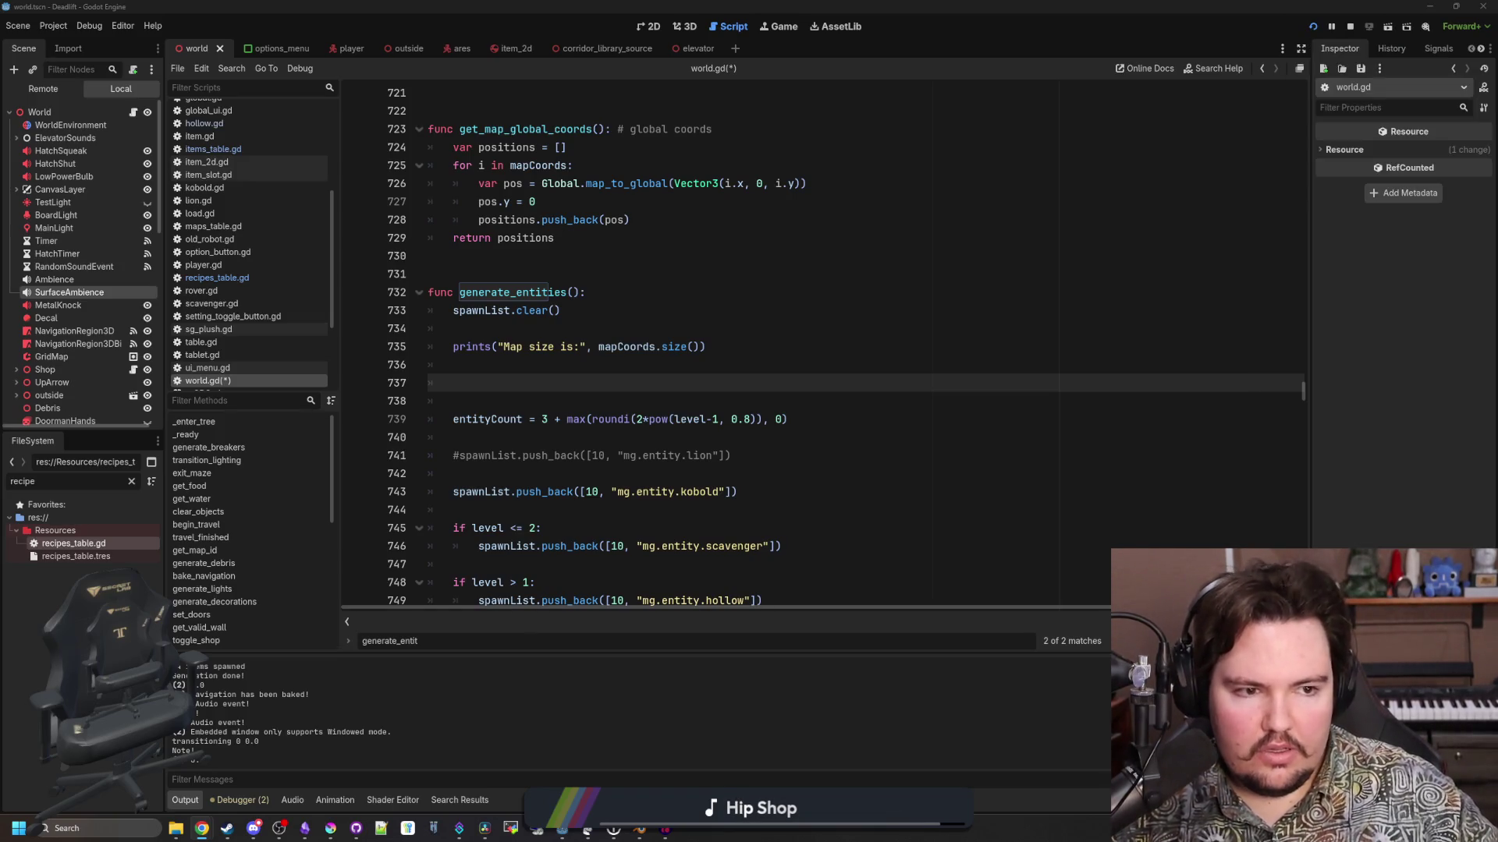
{"action": "left_click", "coordinate": [617, 419]}
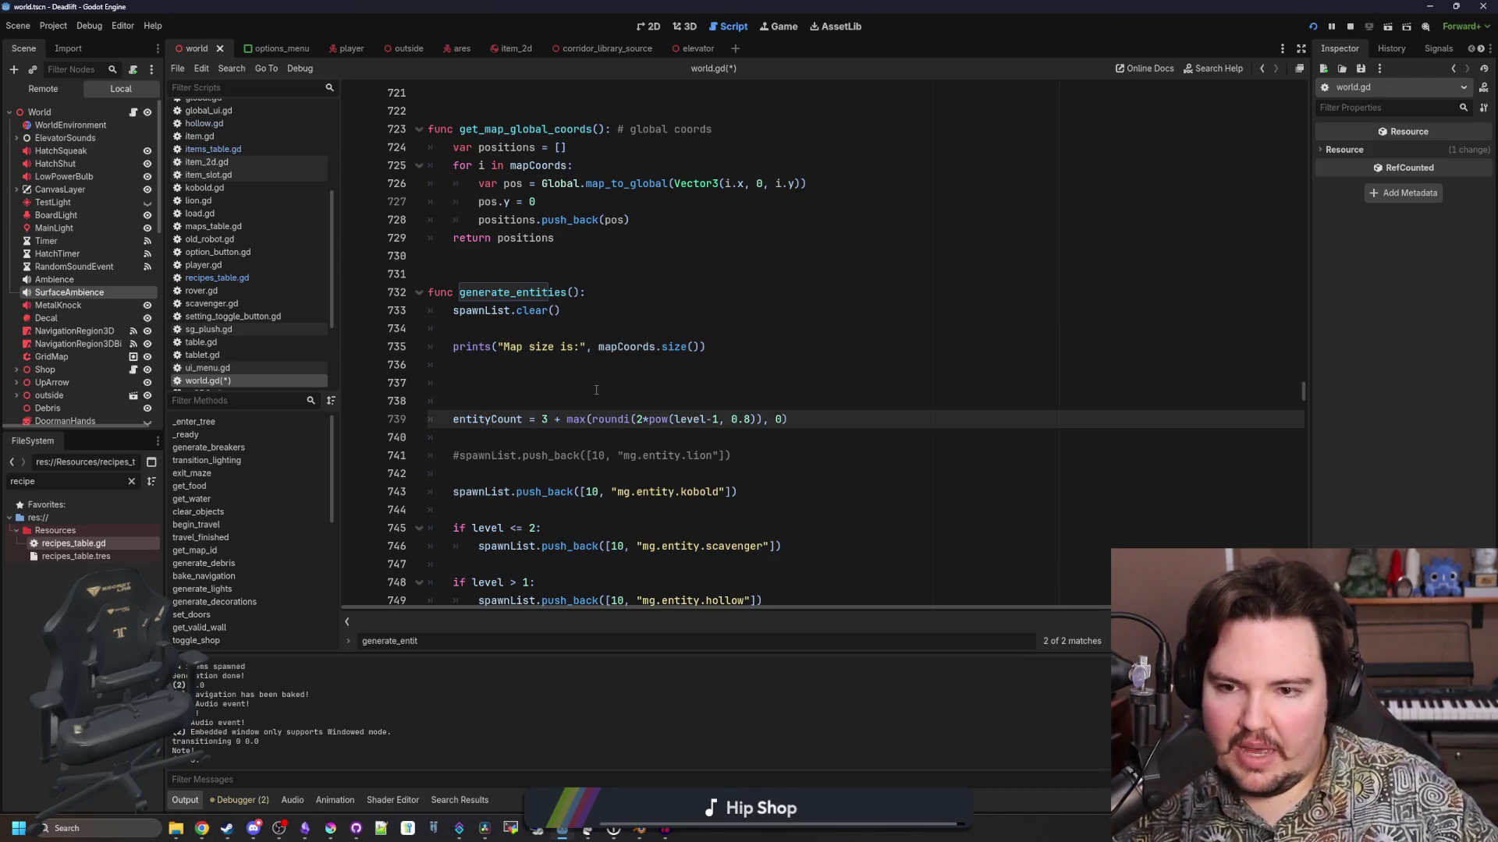
{"action": "left_click", "coordinate": [596, 390]}
{"action": "key", "text": "Up"}
{"action": "left_click", "coordinate": [655, 382]}
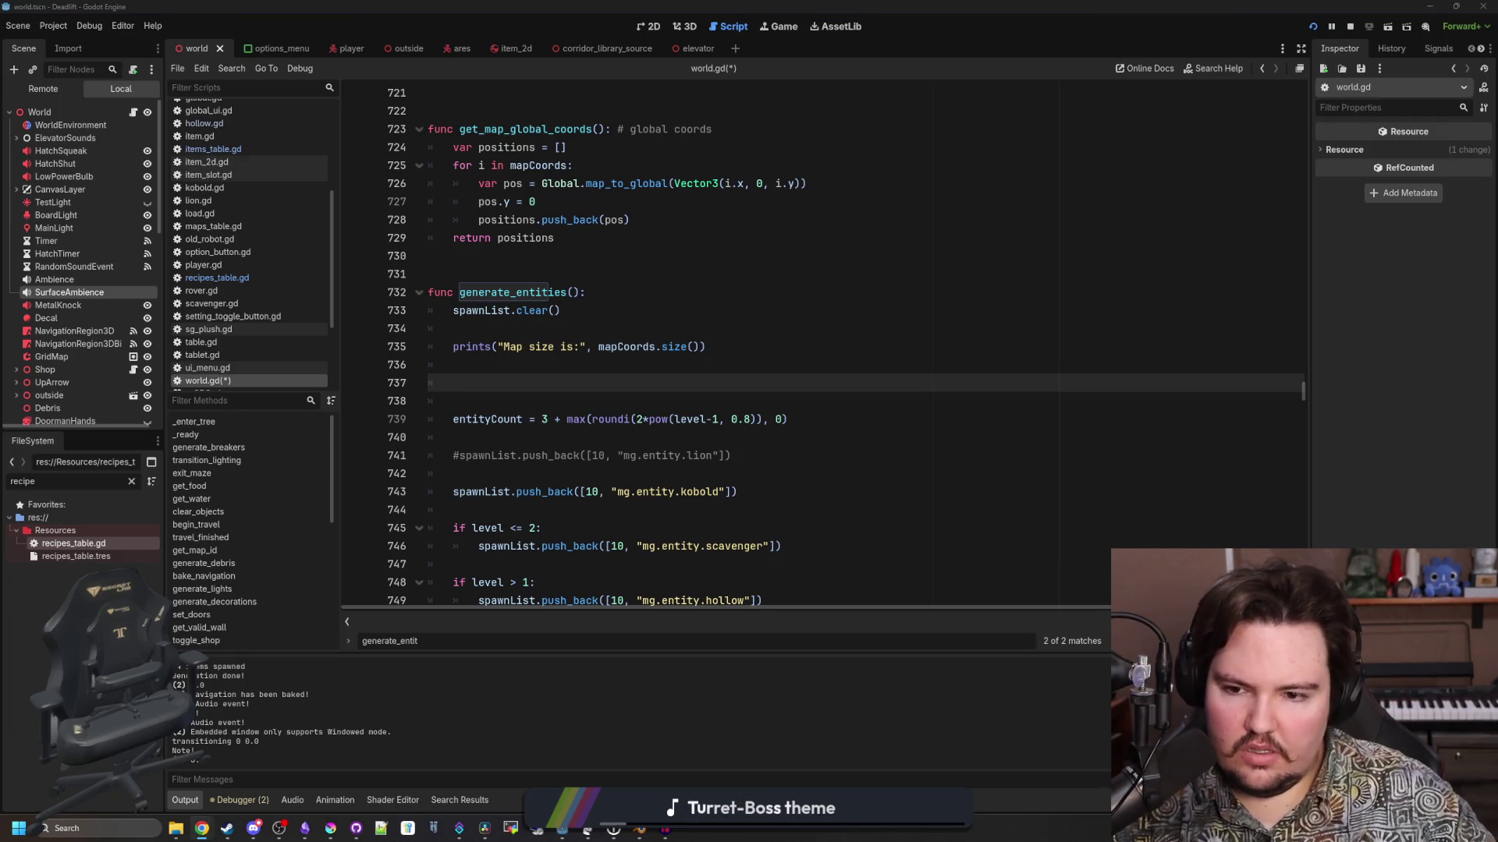
{"action": "scroll", "coordinate": [693, 192], "scroll_direction": "down", "scroll_amount": 10}
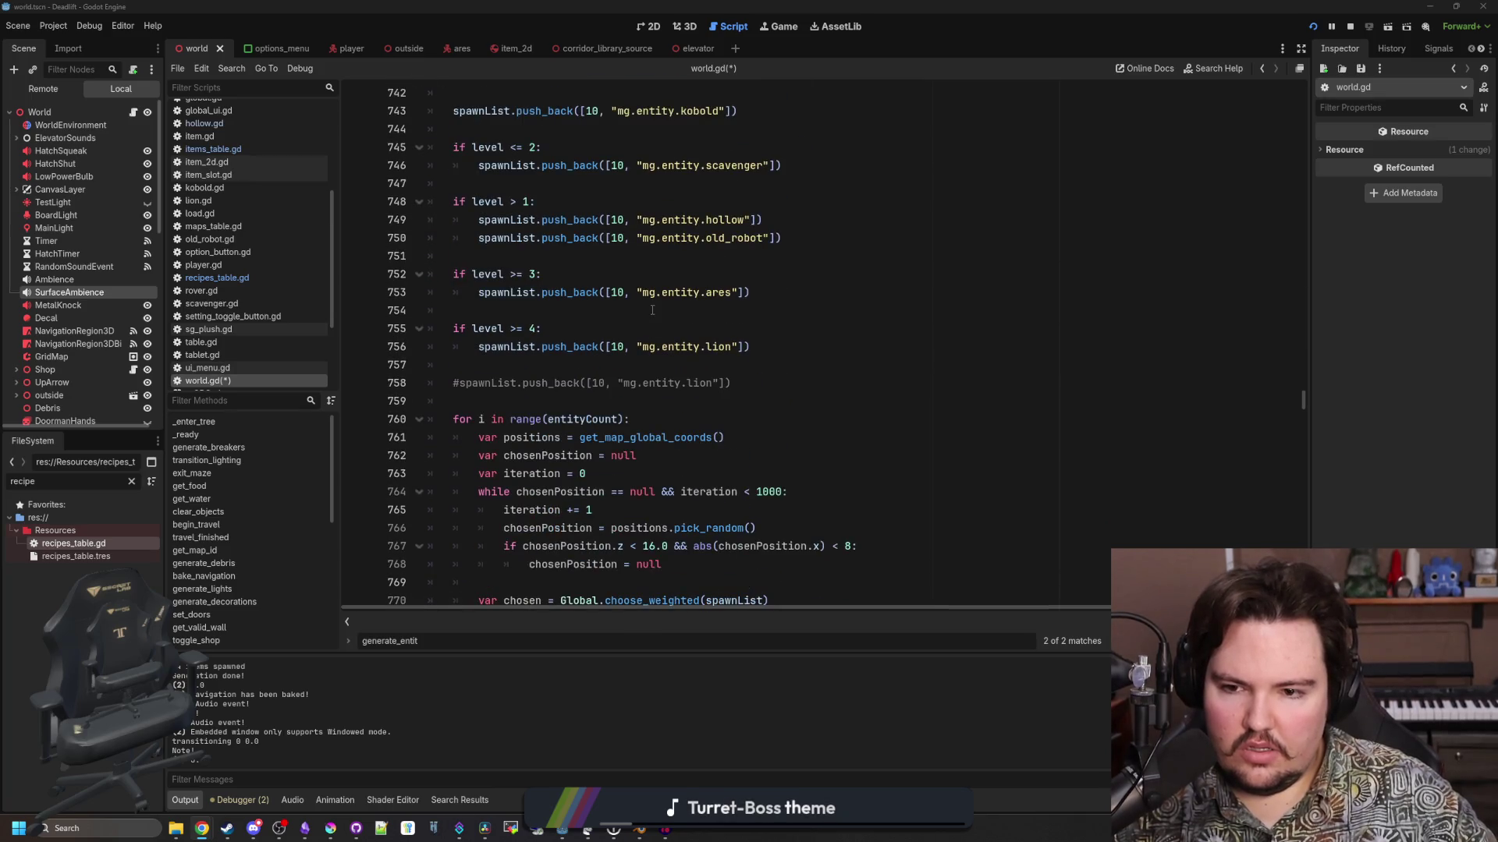
{"action": "scroll", "coordinate": [652, 310], "scroll_direction": "up", "scroll_amount": 11}
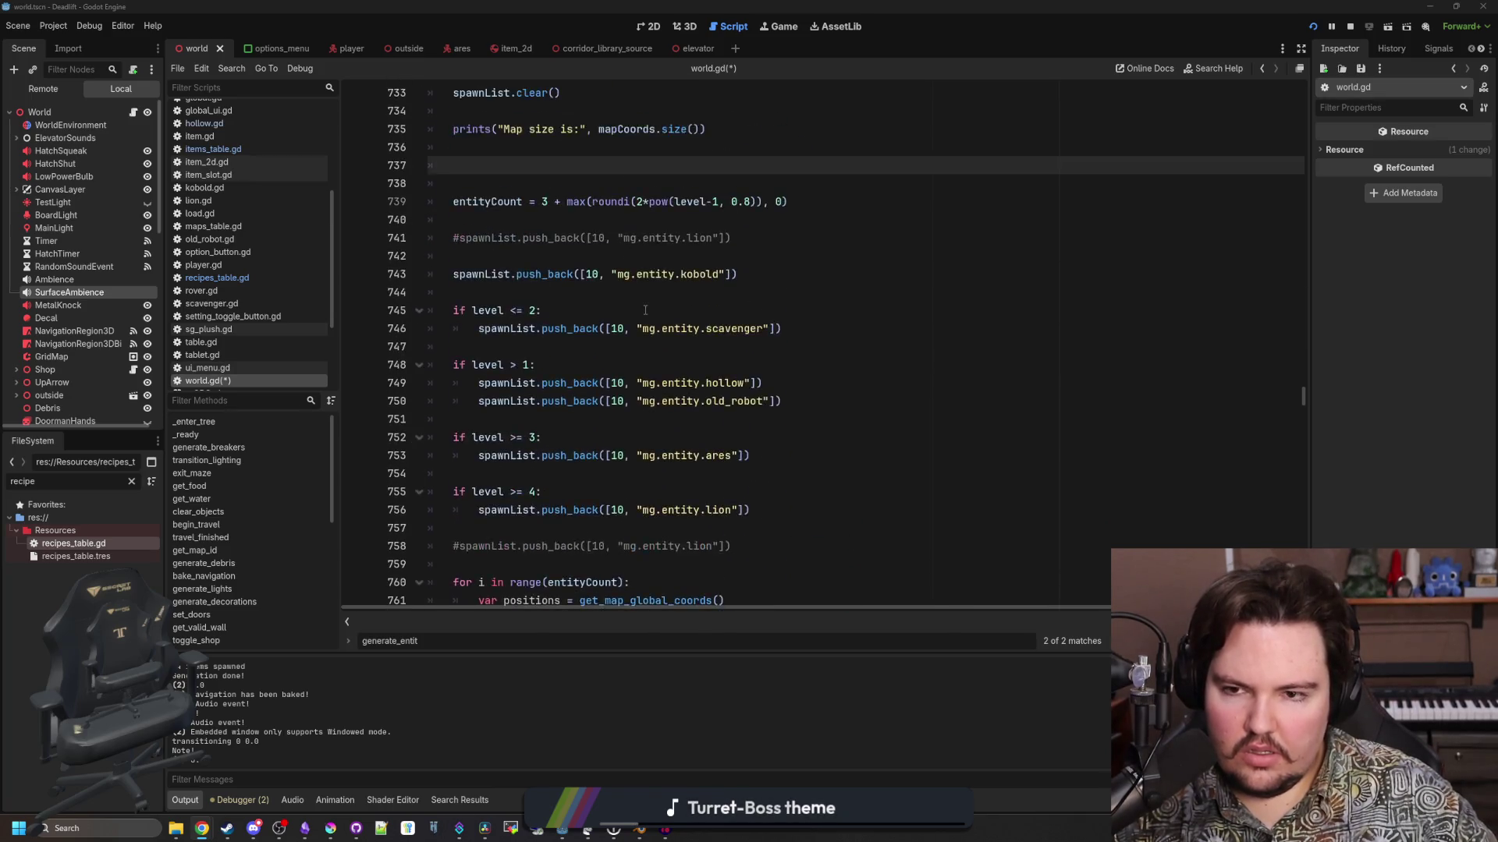
{"action": "left_click", "coordinate": [538, 439]}
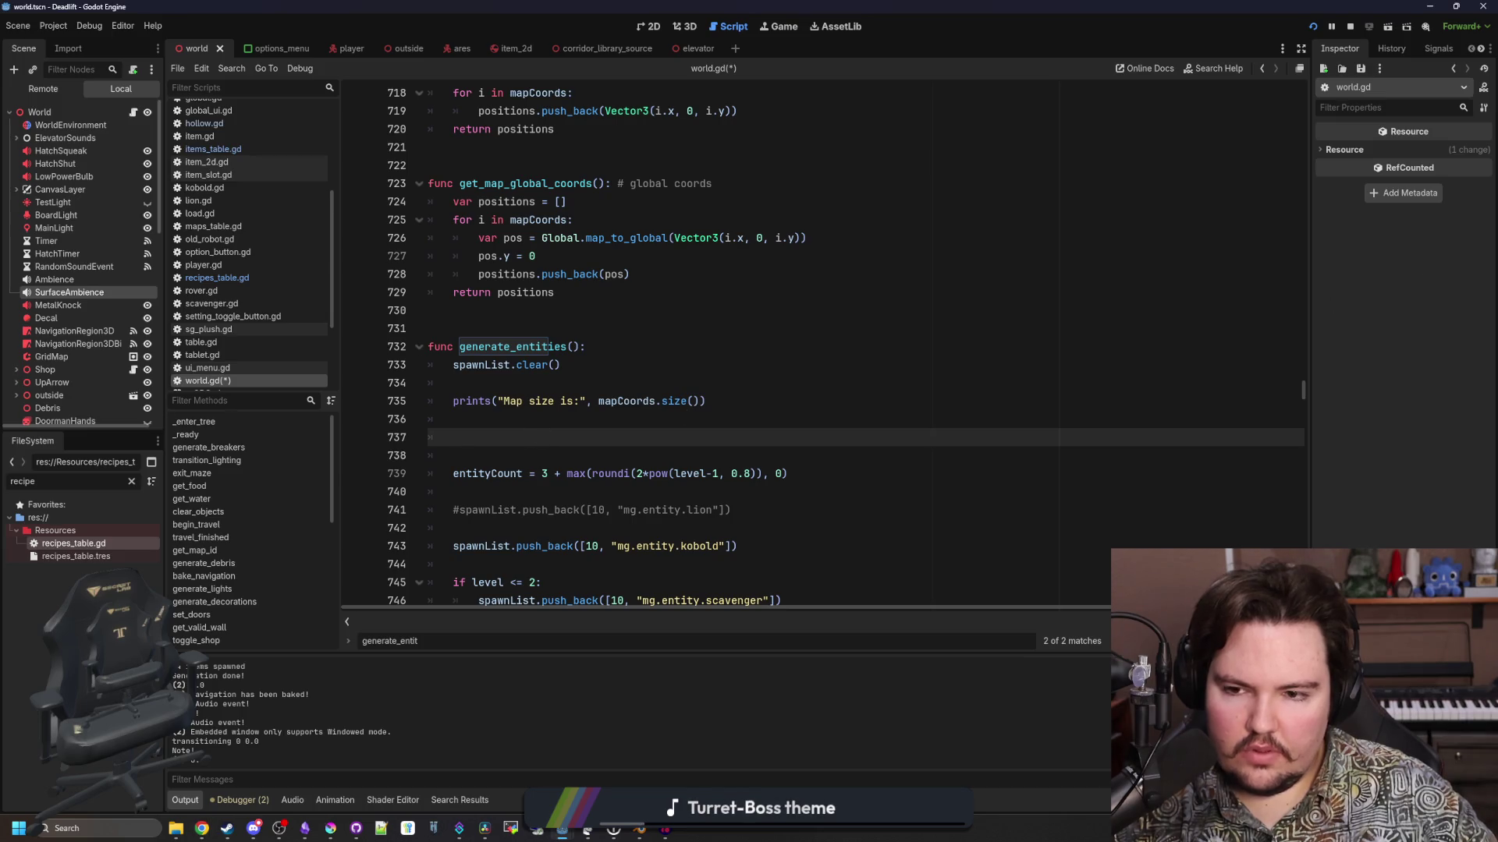
{"action": "key", "text": "alt+Tab"}
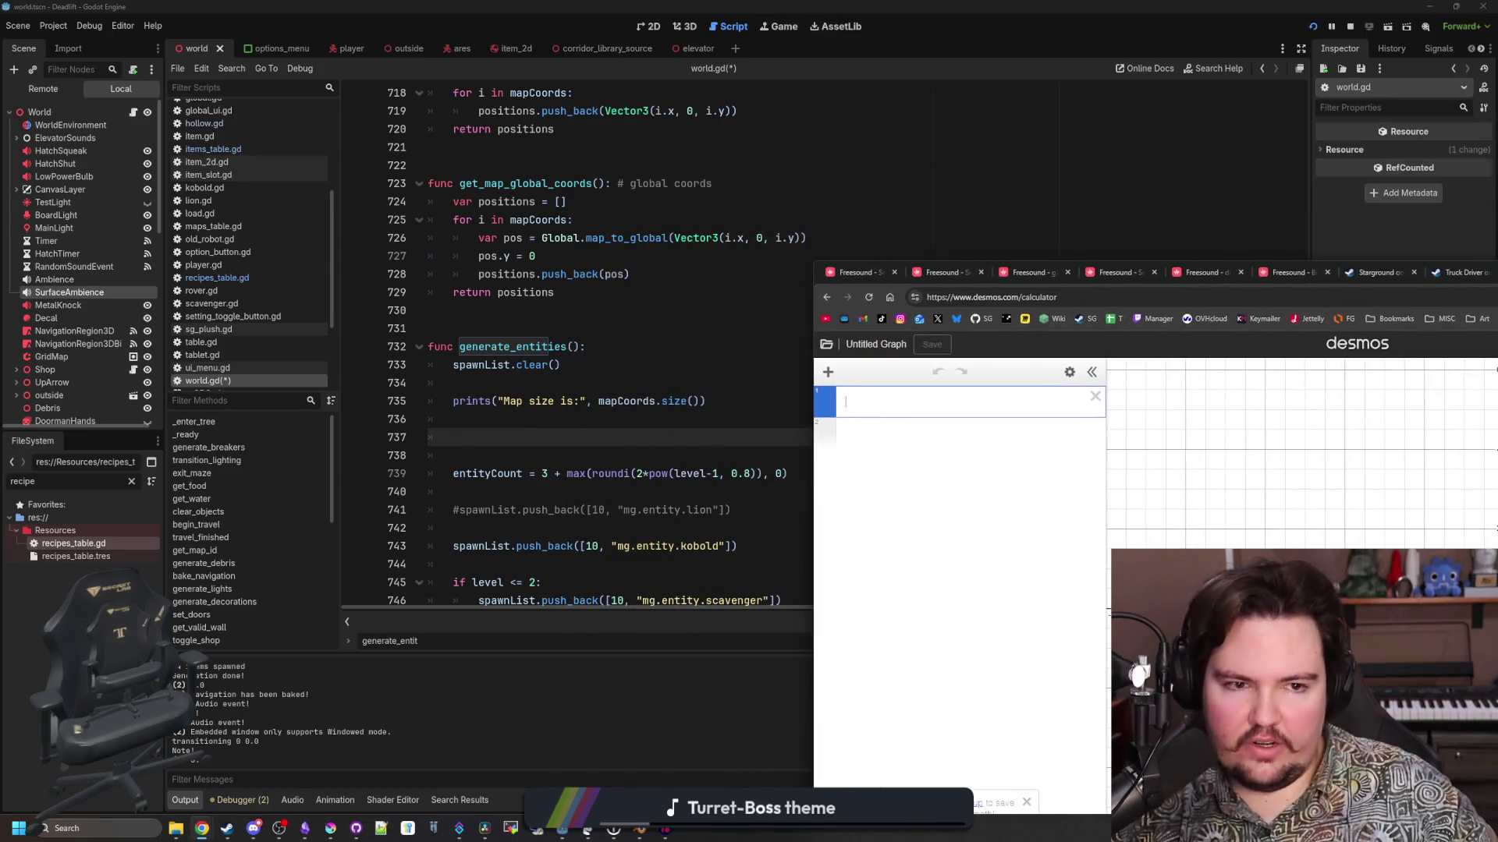
Step: Enter s = 21 and the formula 3 + max(round(2·(level−1)^0.8), 0) in Desmos
{"action": "type", "text": "s = "}
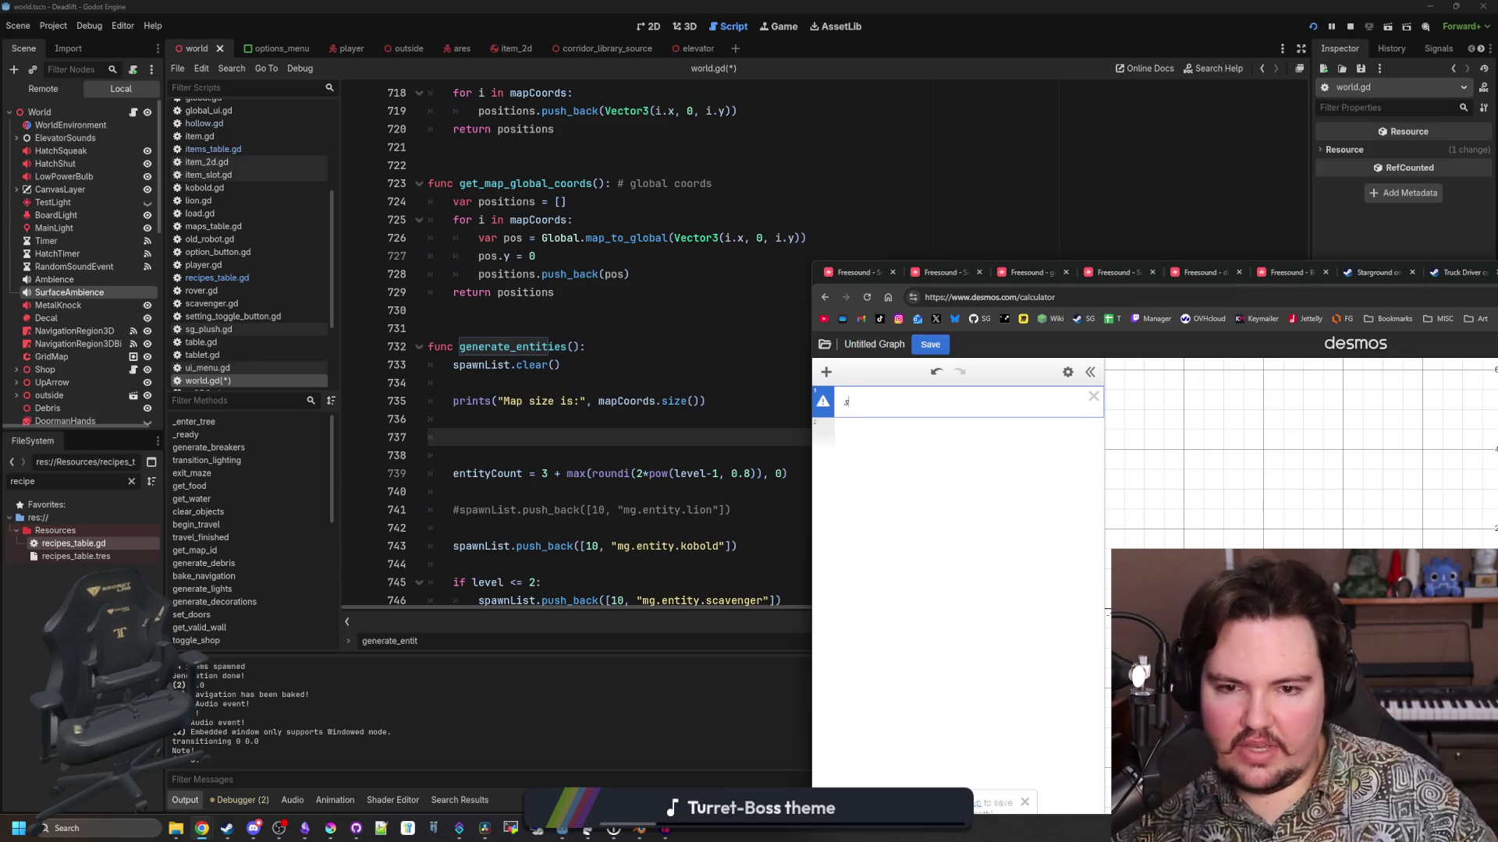
{"action": "type", "text": "21"}
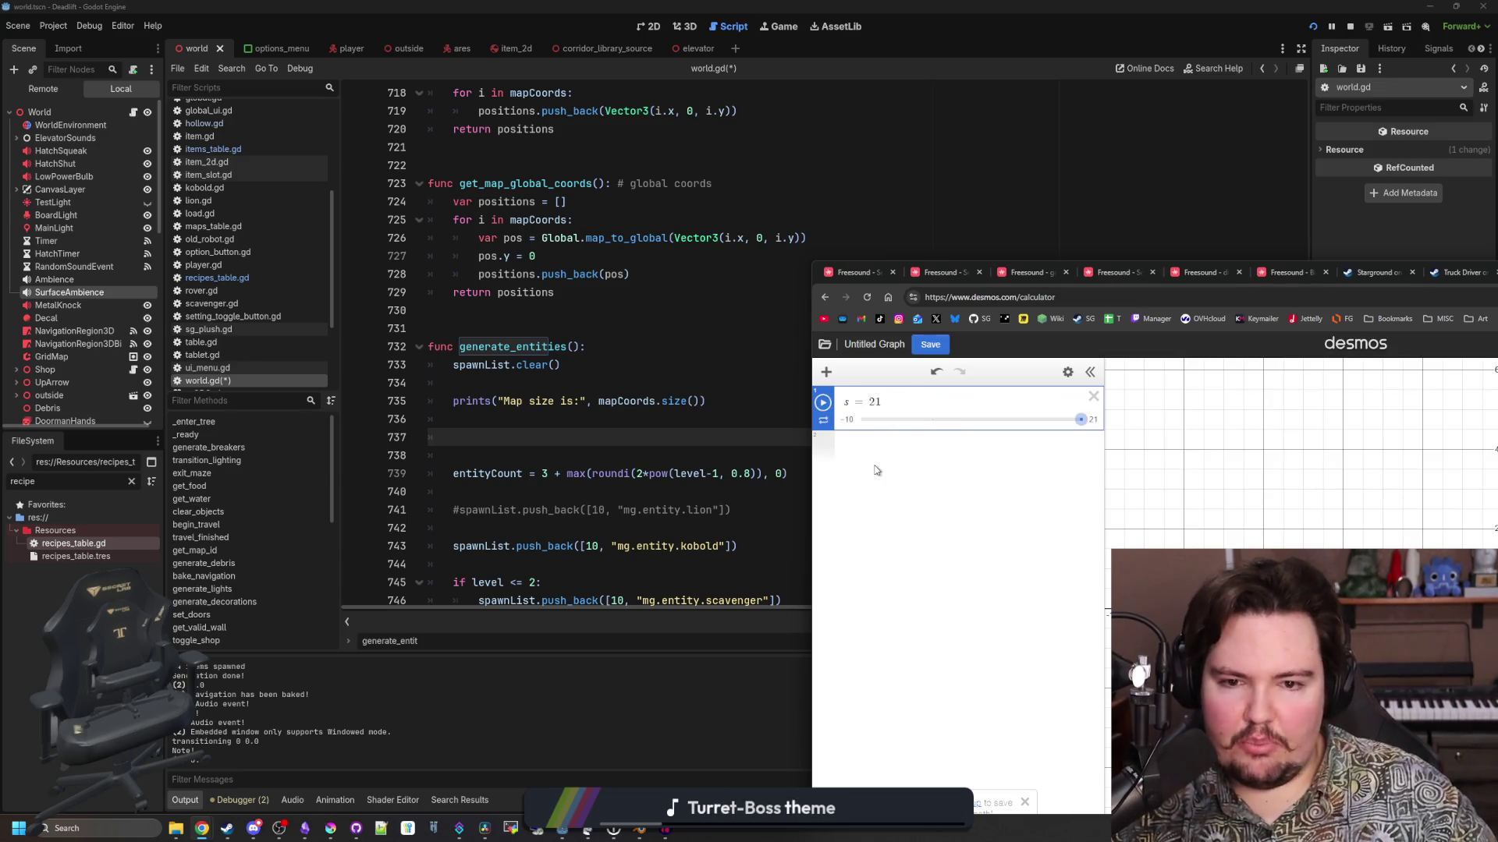
{"action": "key", "text": "Return"}
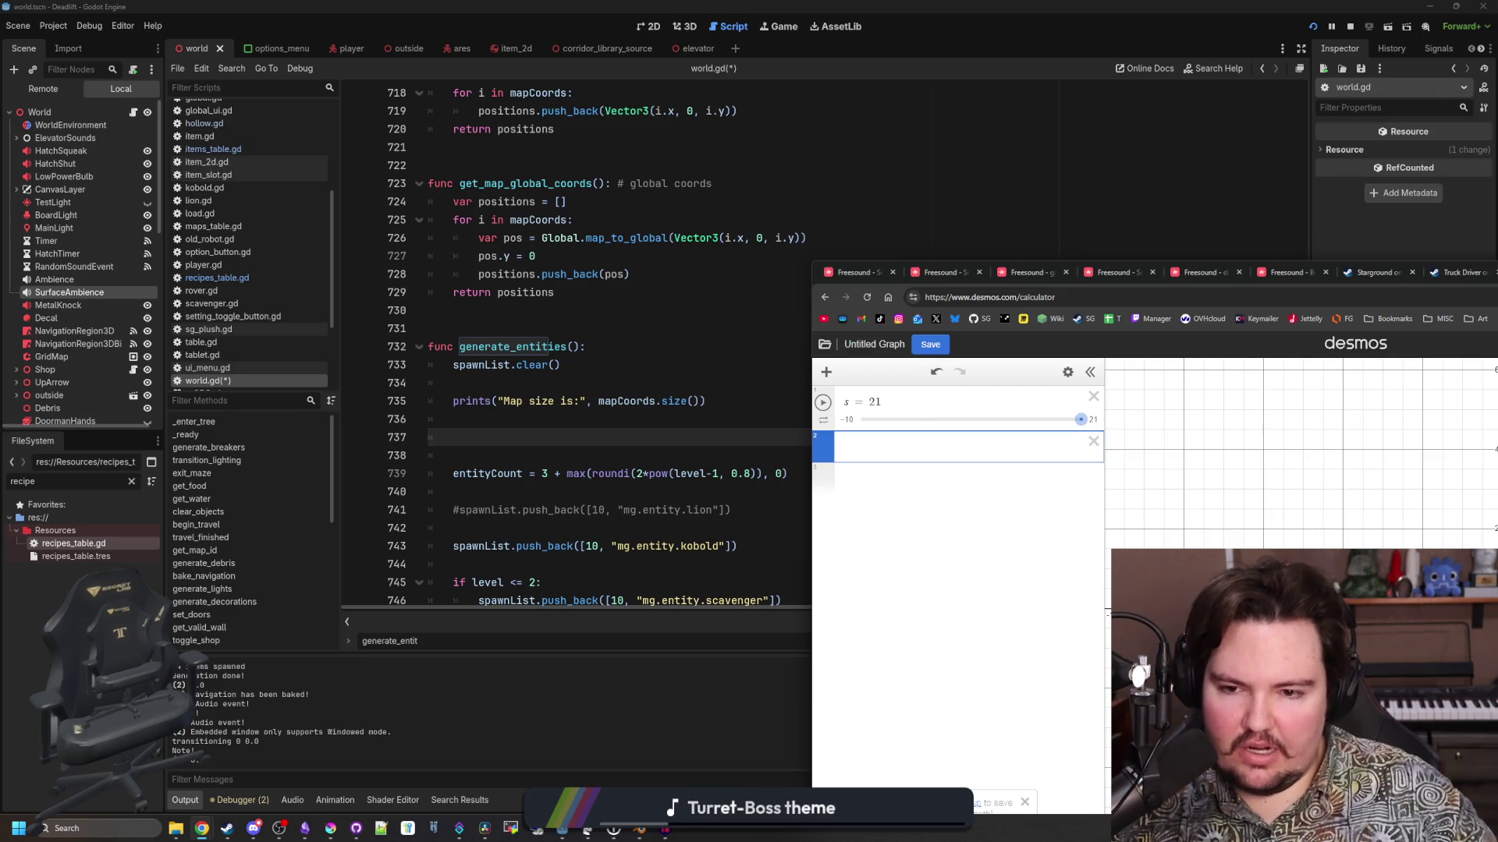
{"action": "type", "text": "3 + max(round i("}
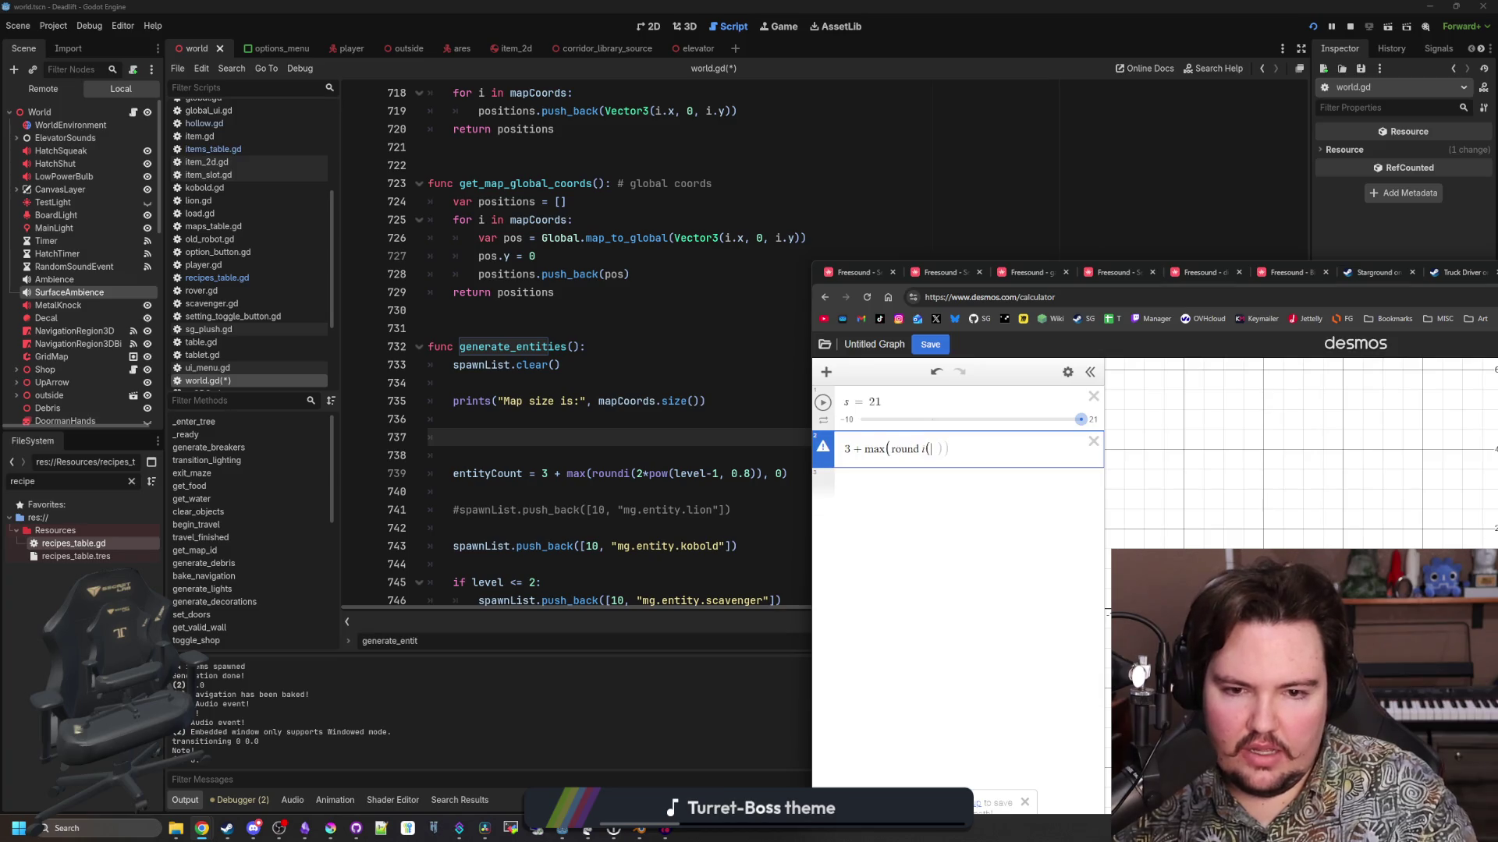
{"action": "type", "text": "2 ·"}
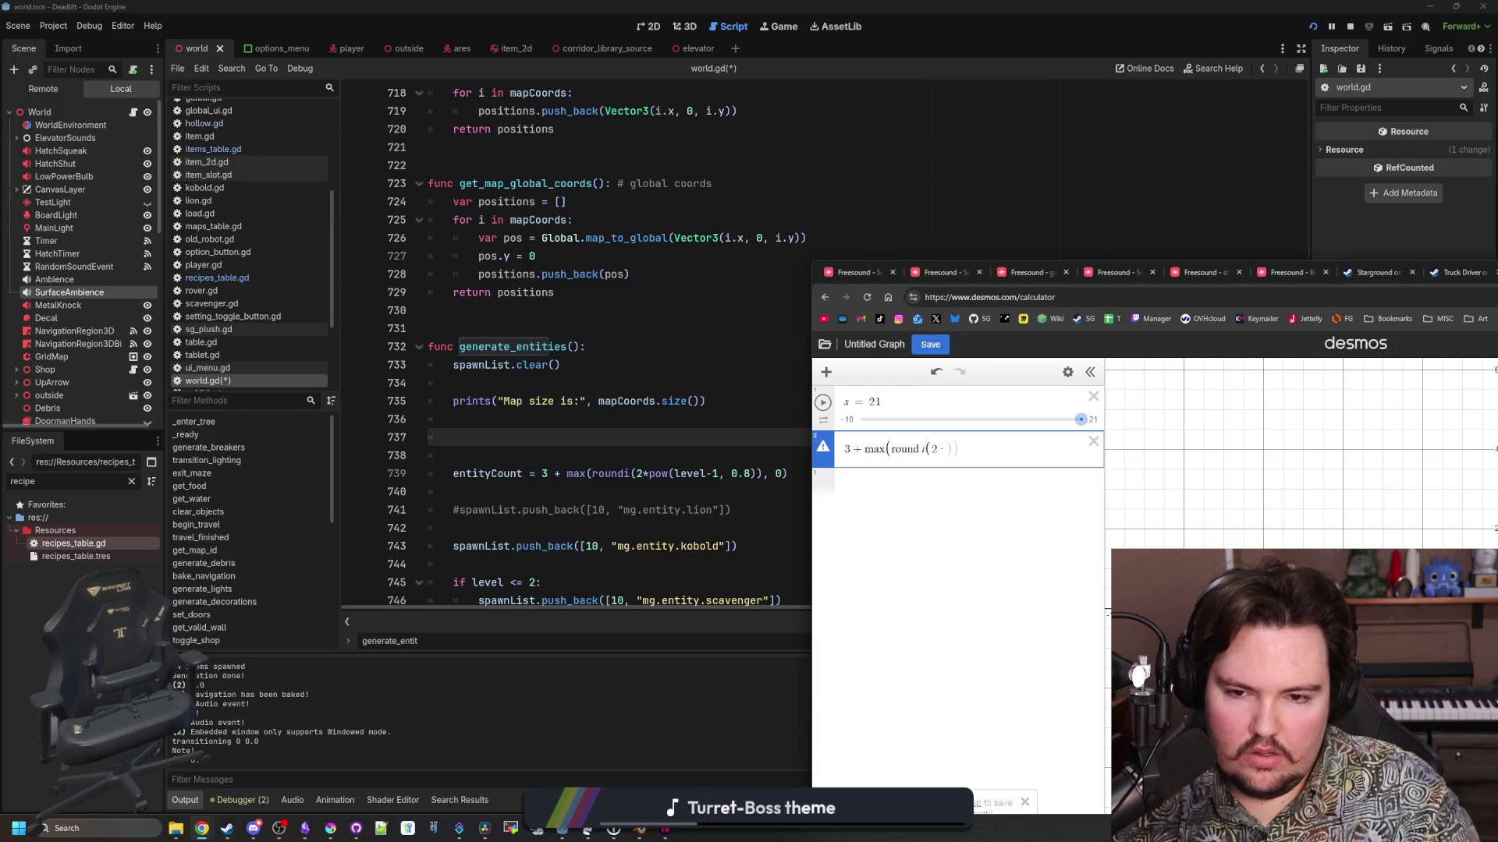
{"action": "type", "text": "level"}
{"action": "key", "text": "BackSpace"}
{"action": "key", "text": "BackSpace"}
{"action": "key", "text": "BackSpace"}
{"action": "type", "text": "(level"}
{"action": "type", "text": "-1"}
{"action": "type", "text": "^.8"}
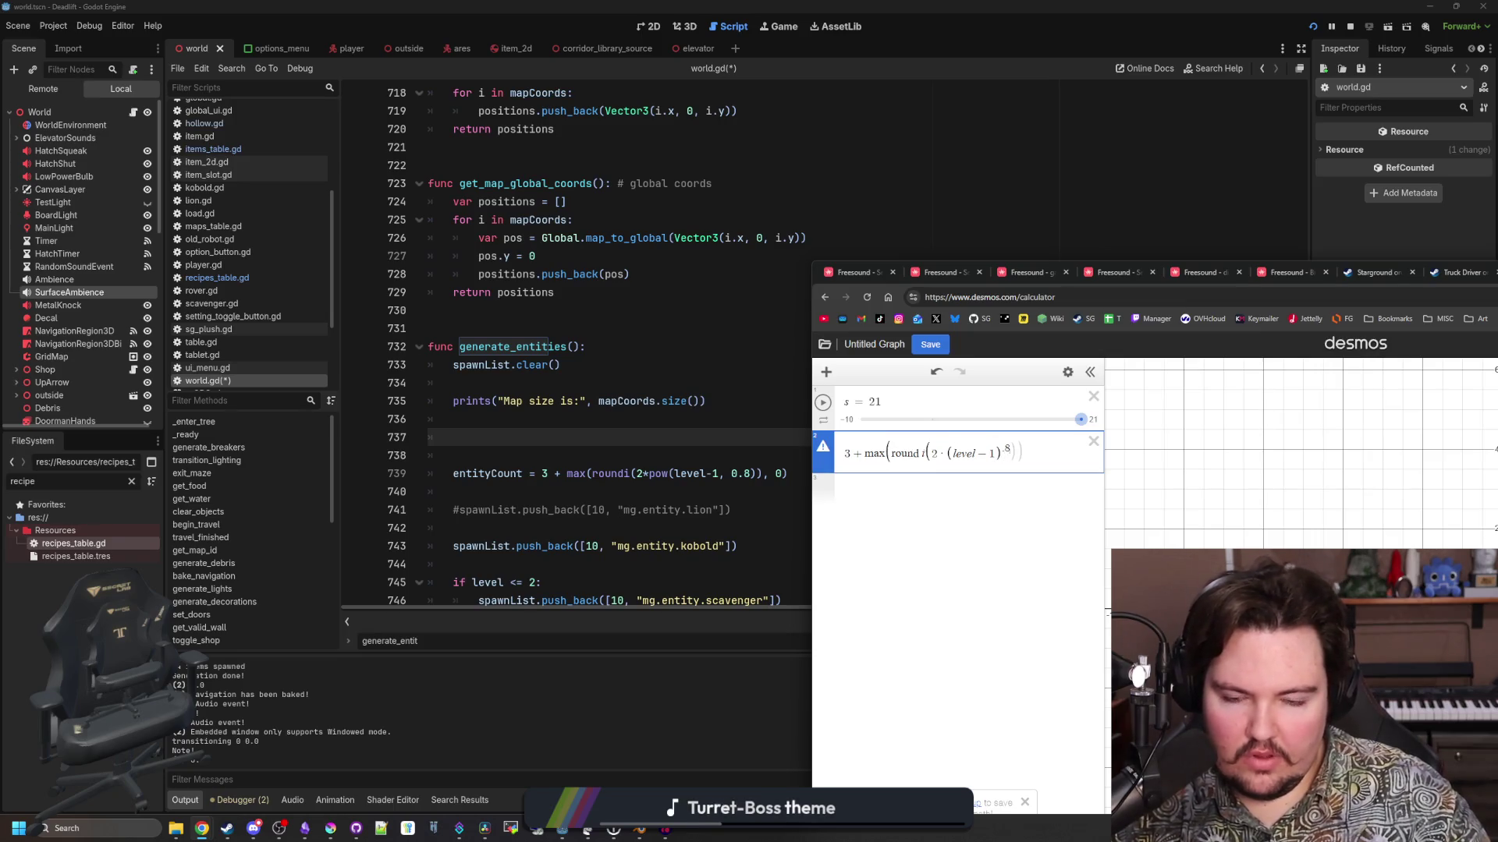
{"action": "type", "text": "),0"}
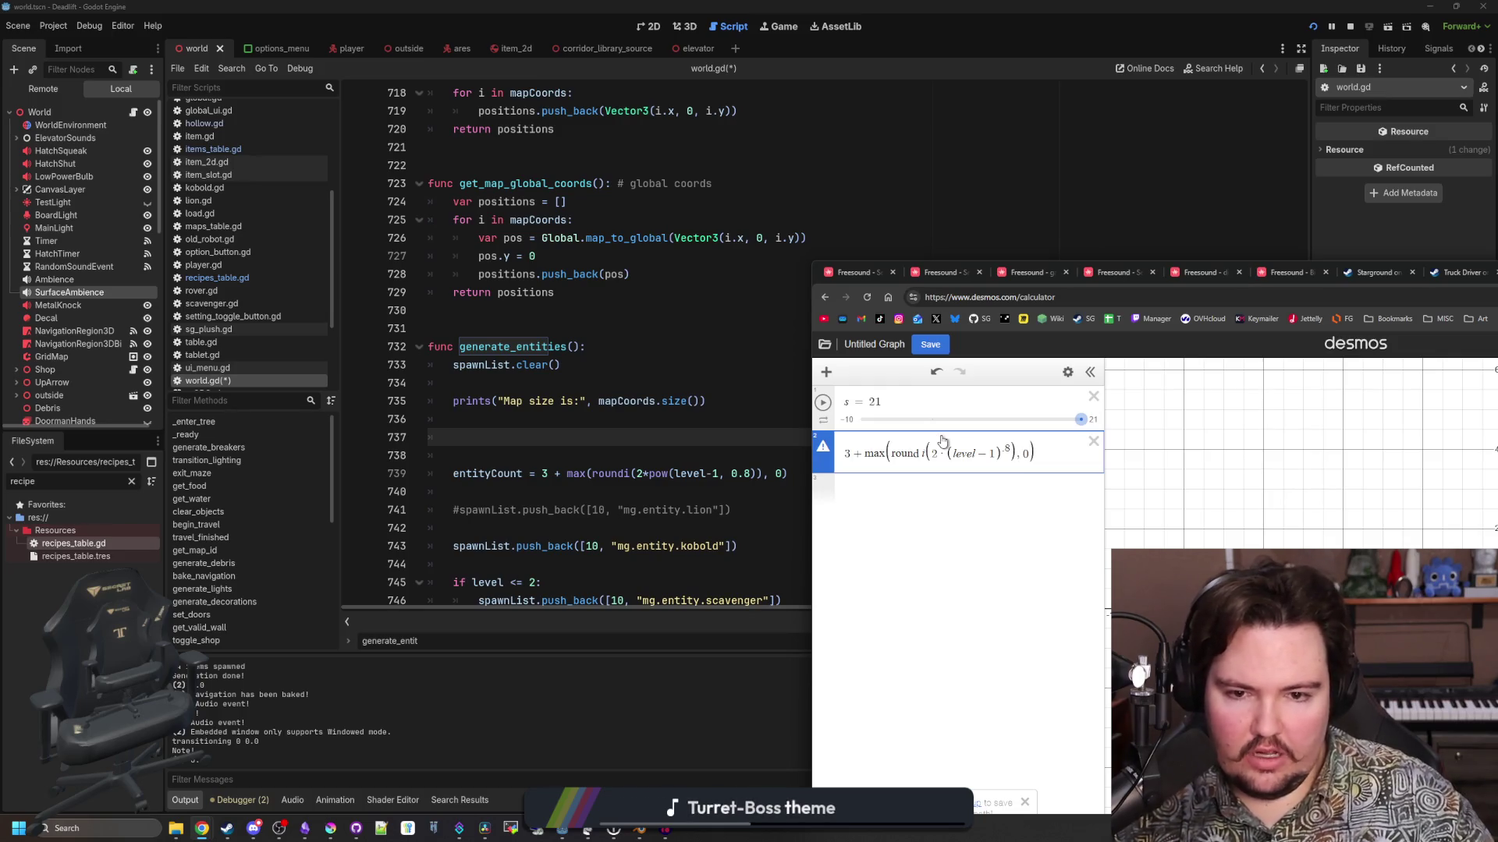
{"action": "left_click", "coordinate": [882, 485]}
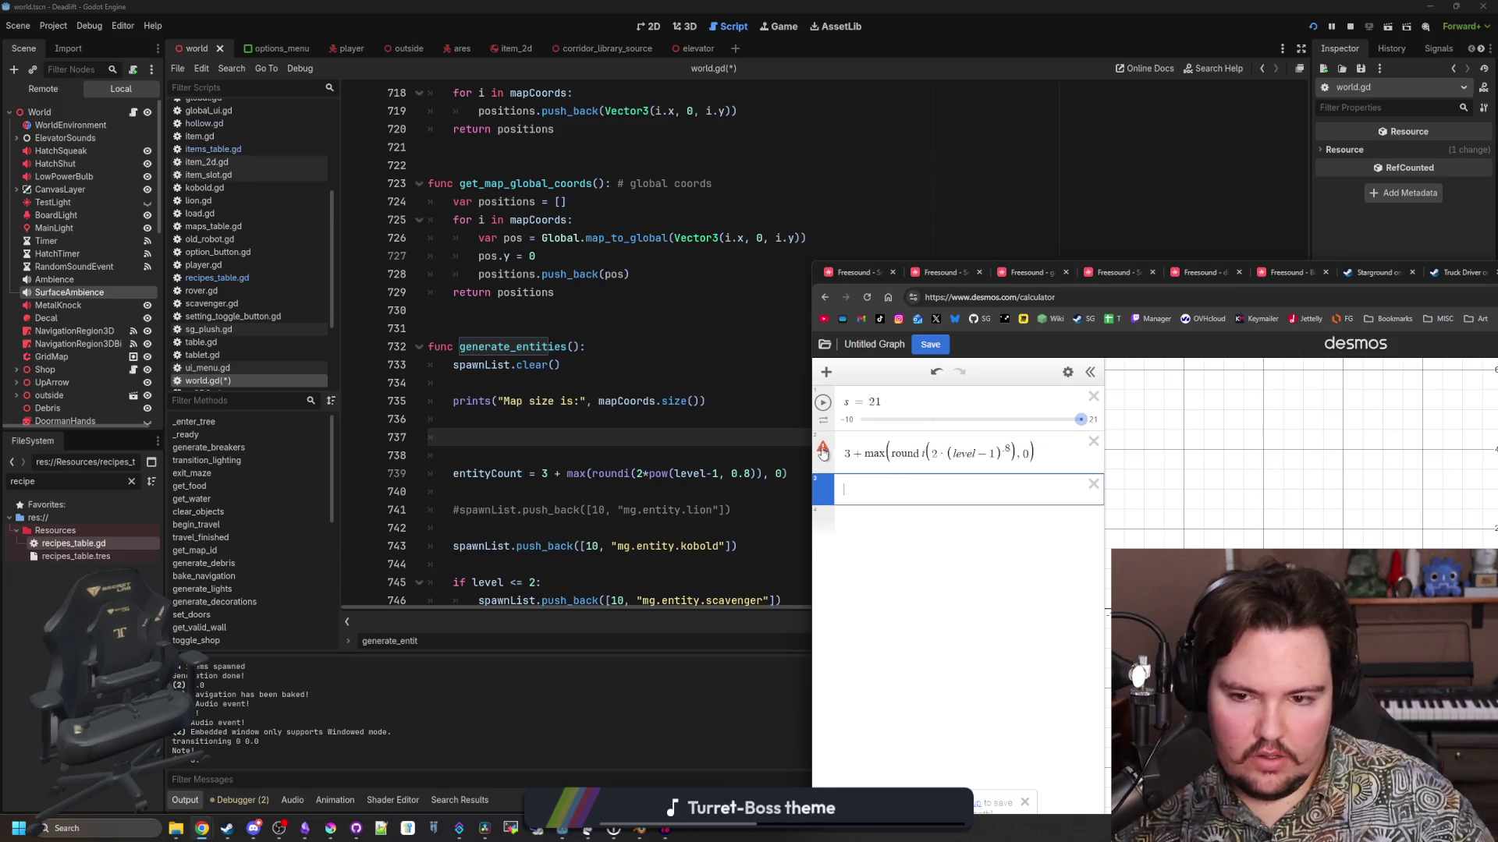
{"action": "left_click", "coordinate": [922, 454]}
{"action": "key", "text": "Delete"}
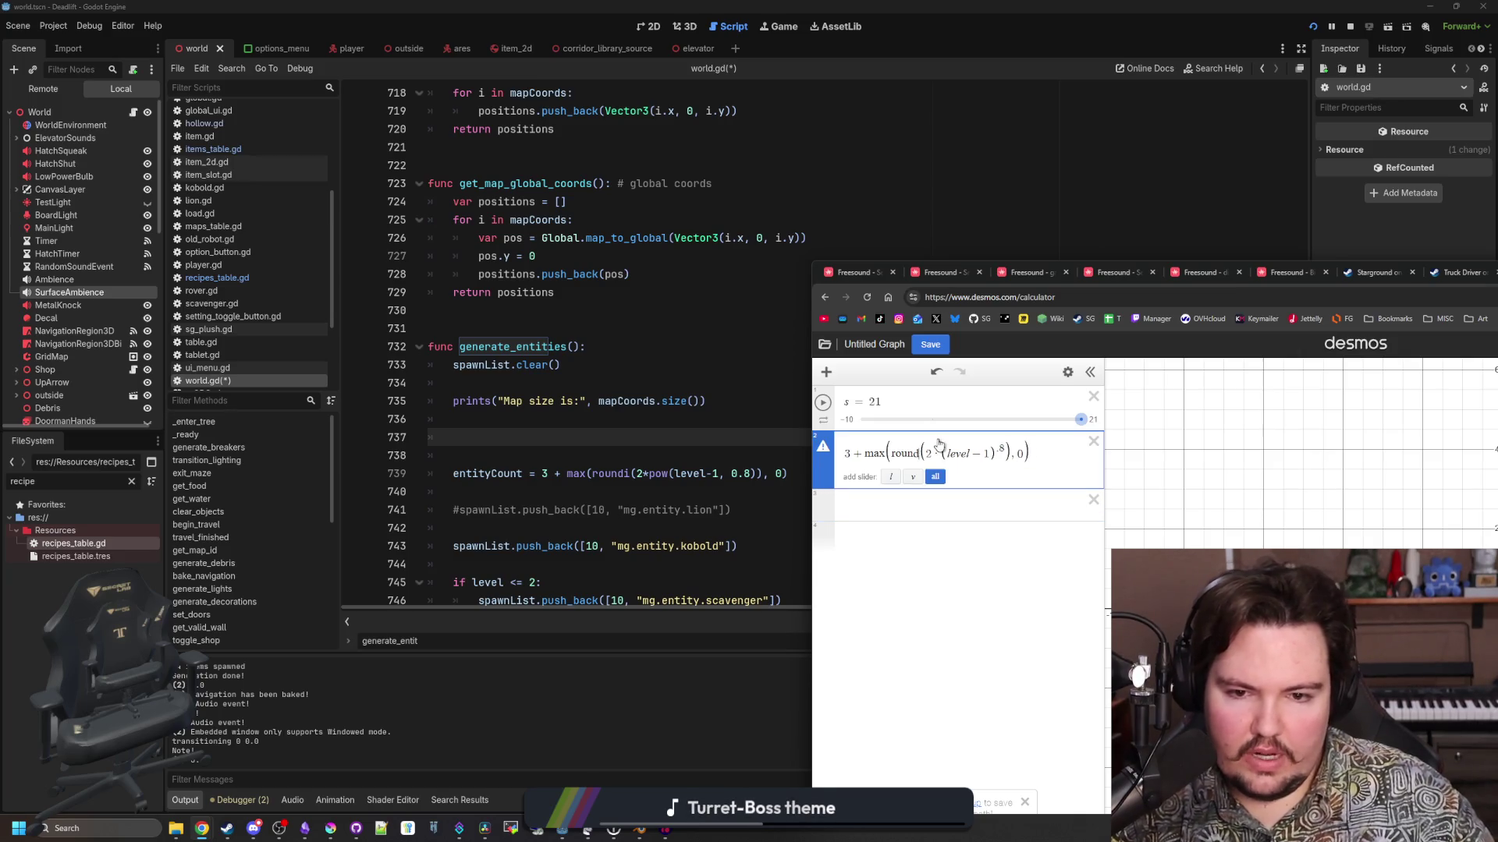
{"action": "key", "text": "Return"}
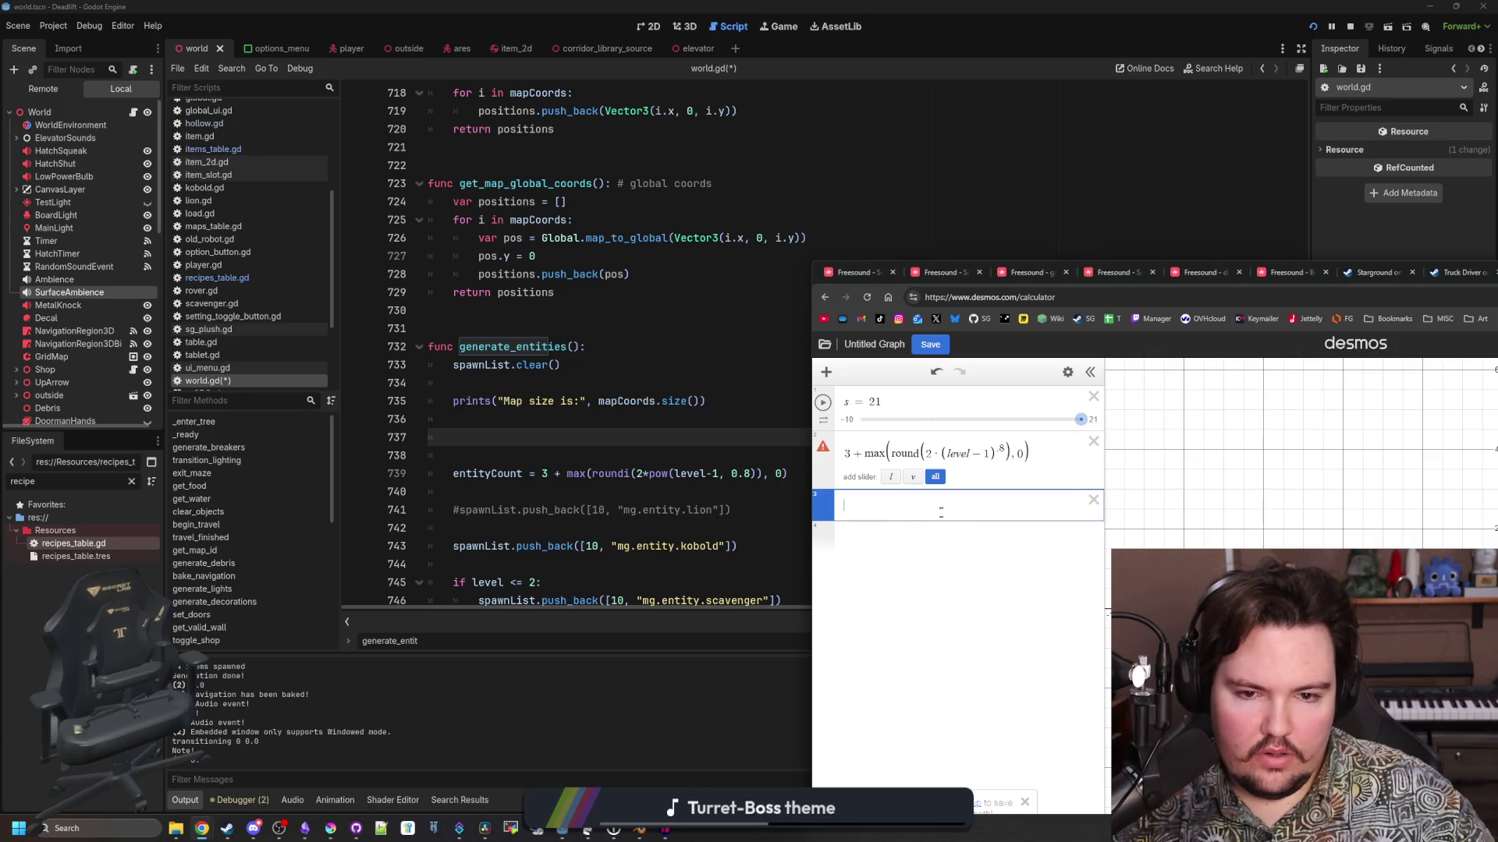
Step: Rename level to l, add an l slider, and try l = 5 and l = 2
{"action": "left_click", "coordinate": [981, 453]}
{"action": "key", "text": "BackSpace"}
{"action": "key", "text": "BackSpace"}
{"action": "key", "text": "BackSpace"}
{"action": "key", "text": "BackSpace"}
{"action": "left_click", "coordinate": [893, 476]}
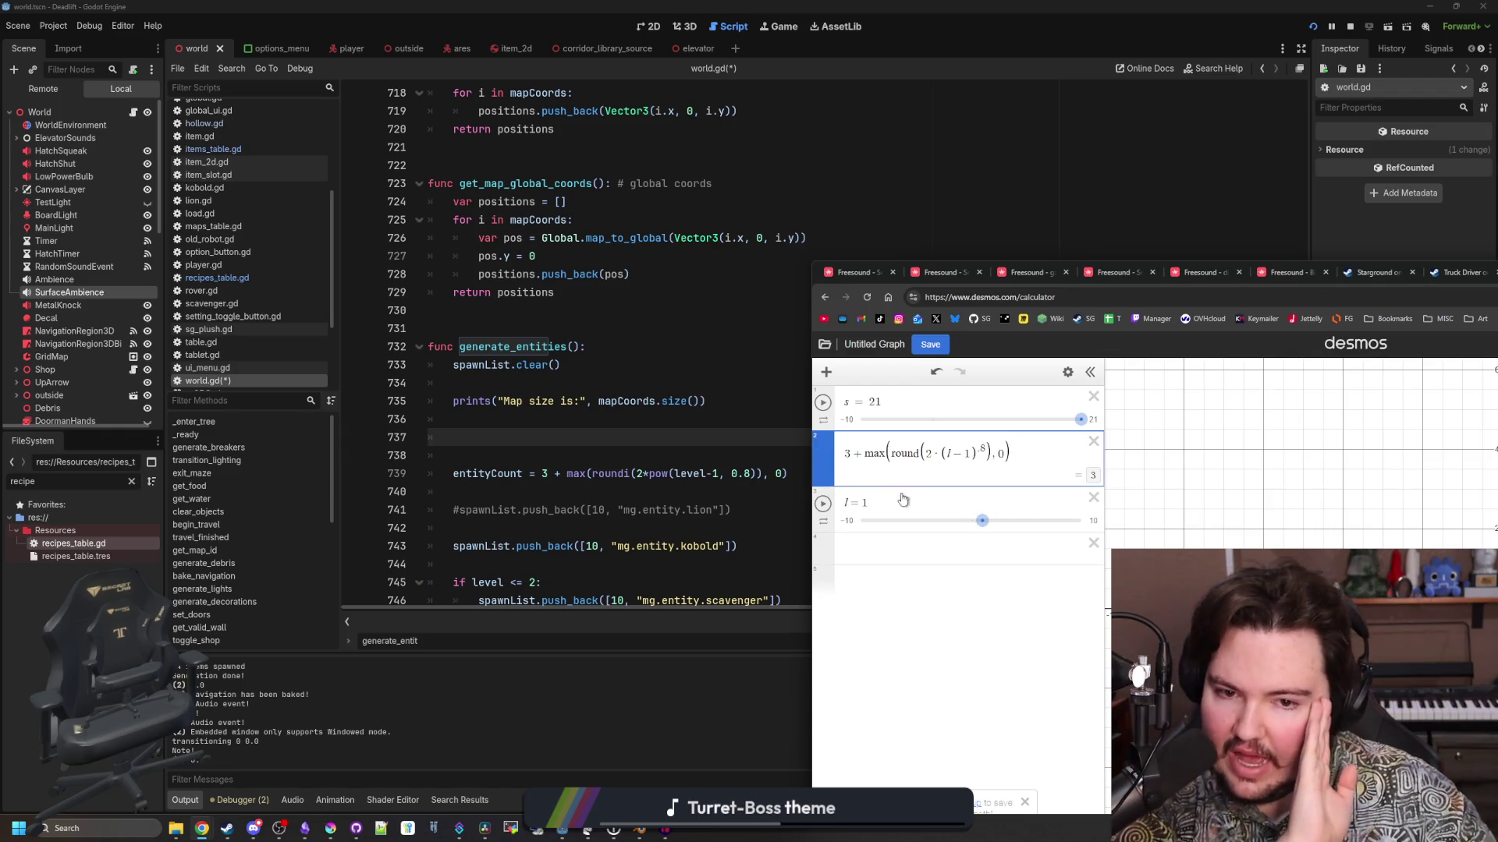
{"action": "left_click", "coordinate": [906, 499]}
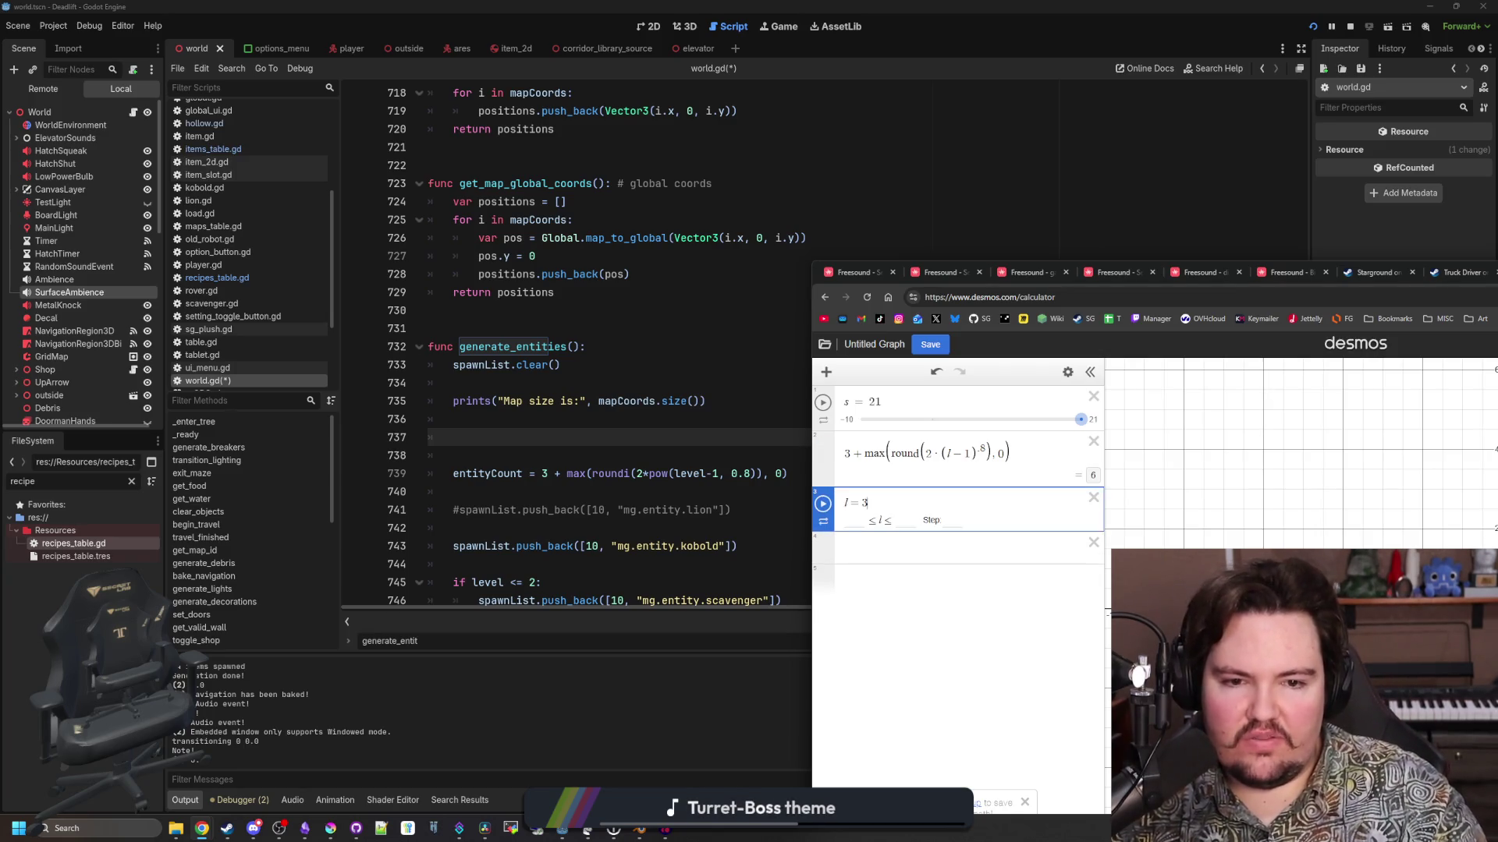
{"action": "key", "text": "BackSpace"}
{"action": "type", "text": "5"}
{"action": "key", "text": "BackSpace"}
{"action": "type", "text": "2"}
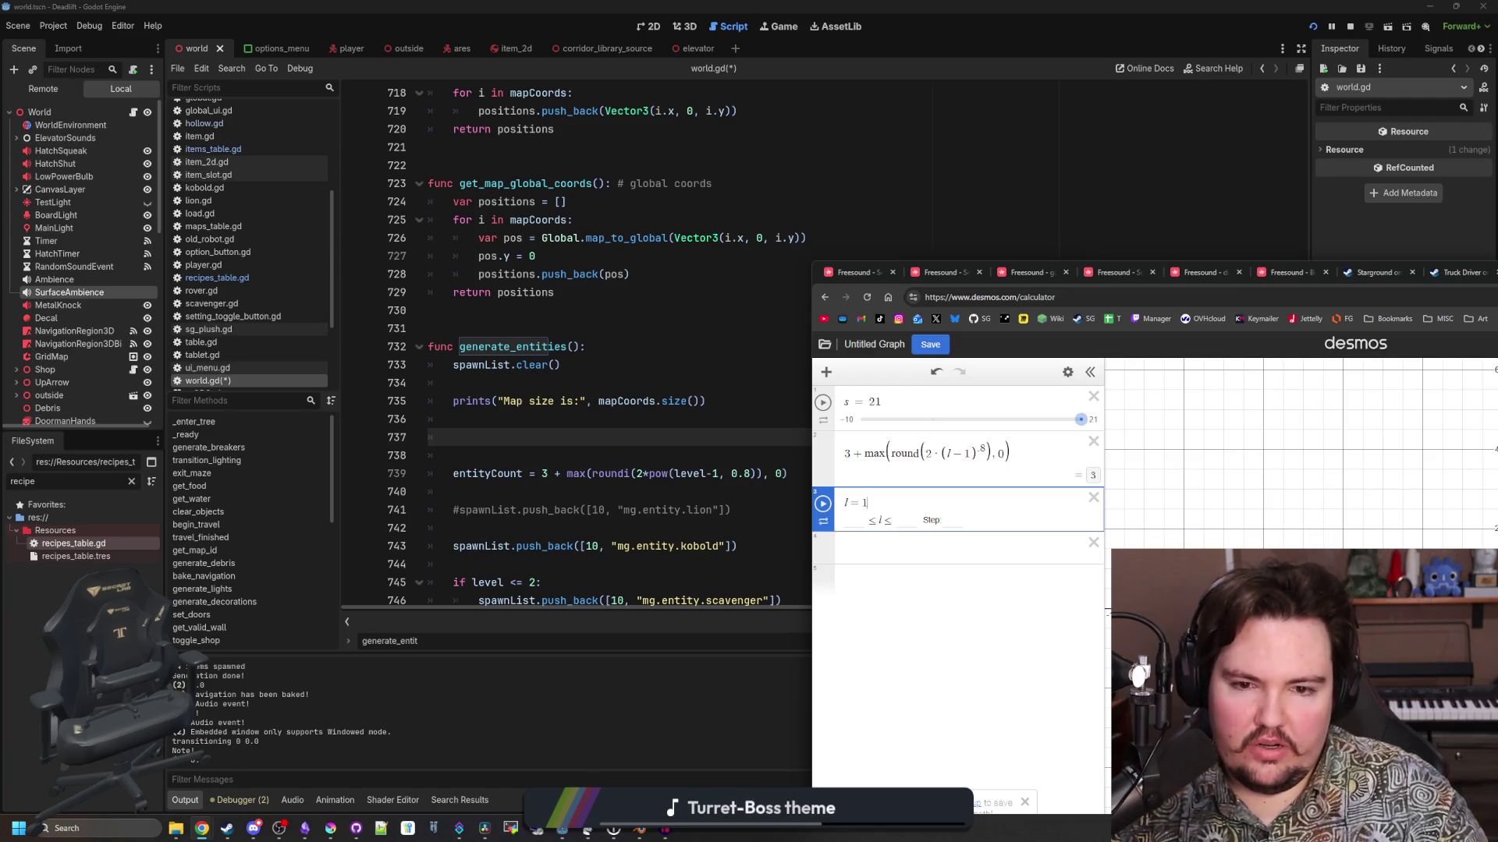
{"action": "key", "text": "BackSpace"}
{"action": "type", "text": "2"}
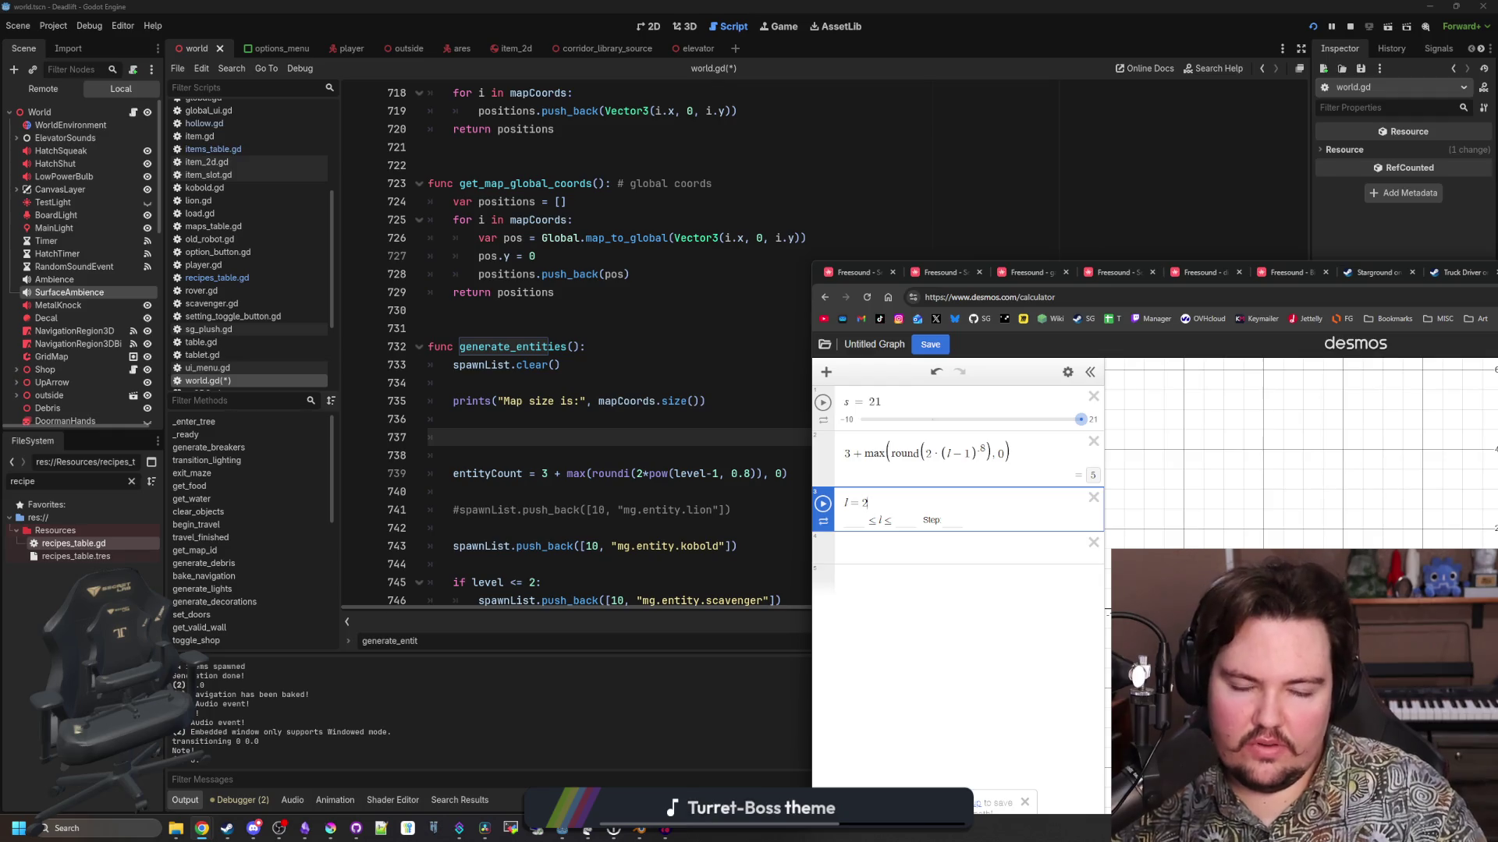
Step: Strip round and max from the formula, then check l = 3, 1 and 2
{"action": "left_click", "coordinate": [898, 453]}
{"action": "key", "text": "BackSpace"}
{"action": "key", "text": "BackSpace"}
{"action": "key", "text": "BackSpace"}
{"action": "key", "text": "BackSpace"}
{"action": "key", "text": "End"}
{"action": "key", "text": "BackSpace"}
{"action": "key", "text": "BackSpace"}
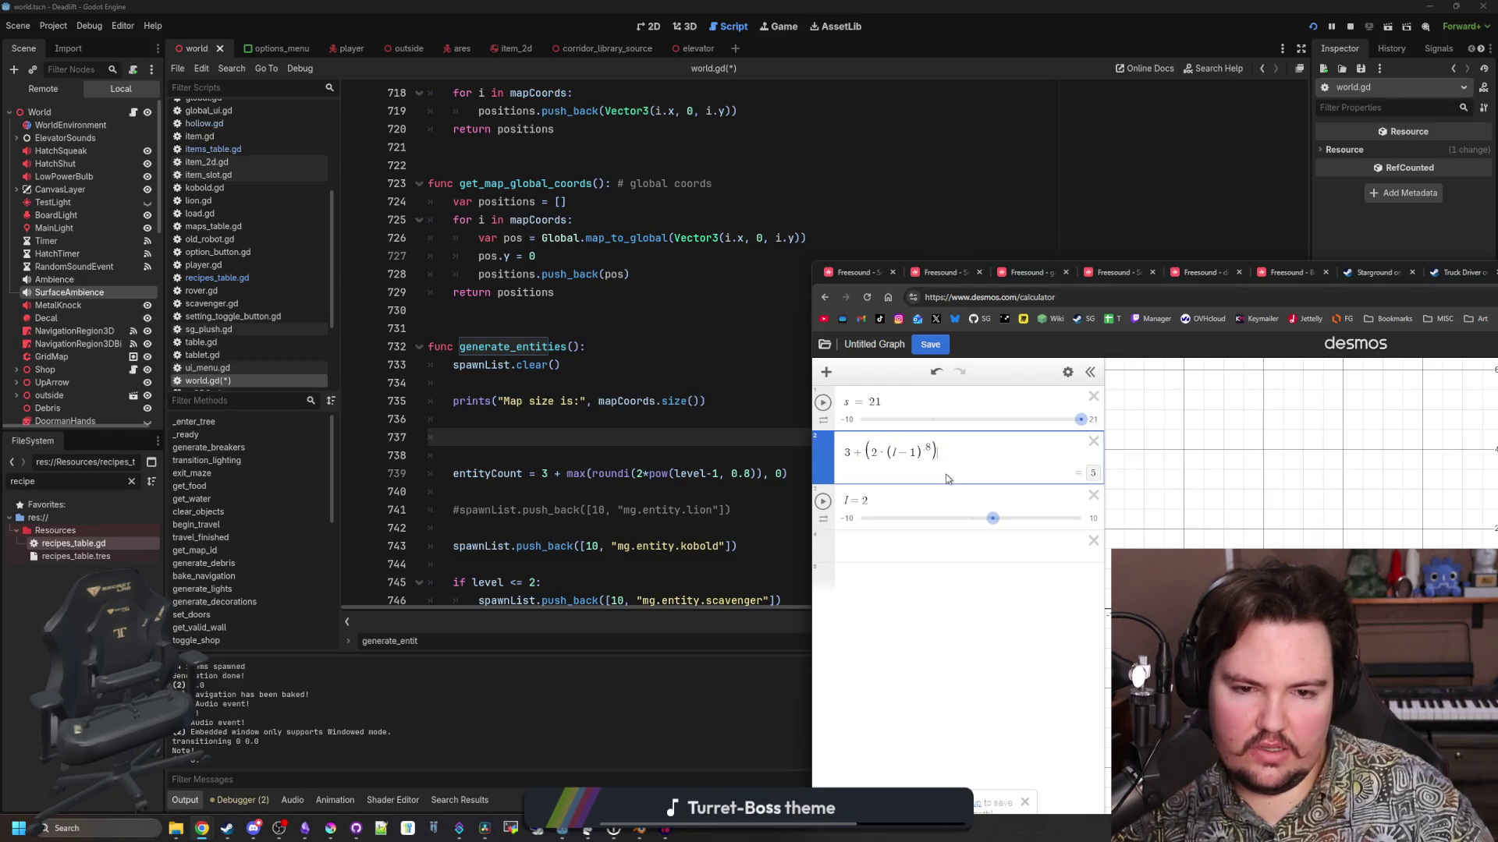
{"action": "key", "text": "Down"}
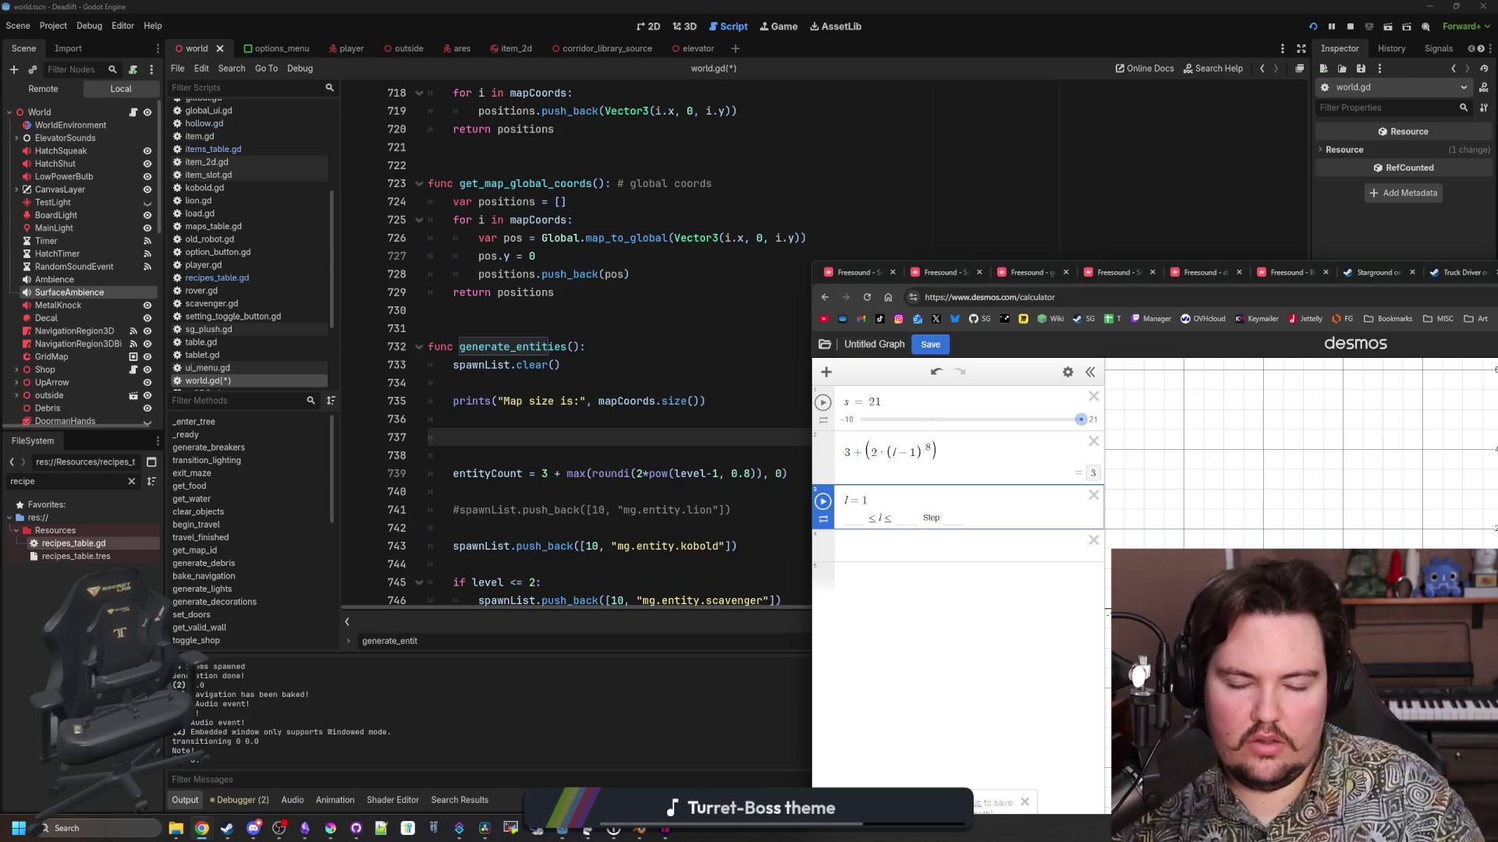
{"action": "key", "text": "BackSpace"}
{"action": "type", "text": "3"}
{"action": "key", "text": "BackSpace"}
{"action": "type", "text": "1"}
{"action": "key", "text": "BackSpace"}
{"action": "type", "text": "2"}
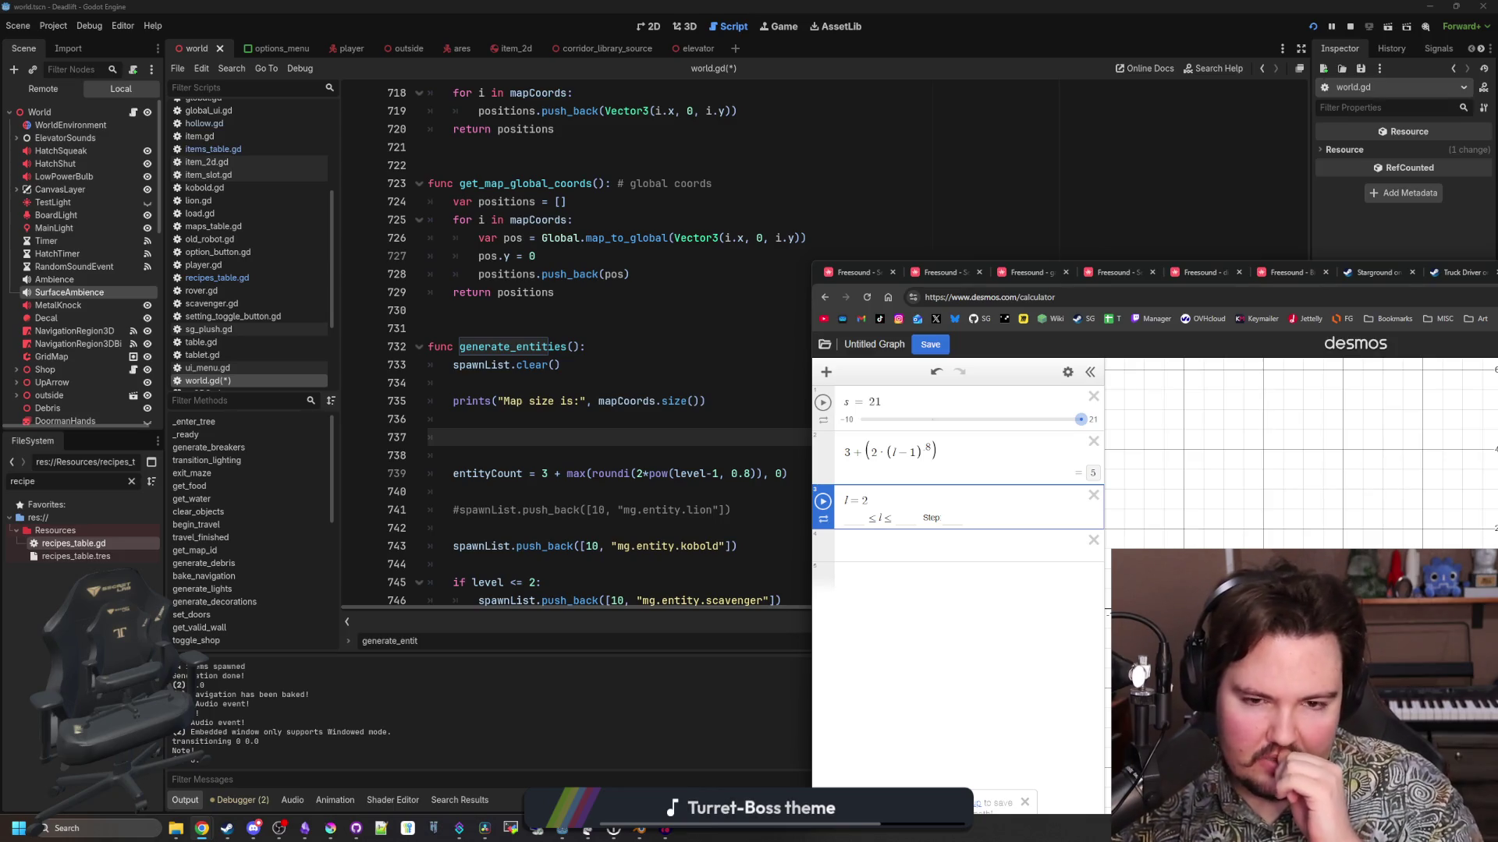
Step: Discard a scratch 1^8 expression and evaluate the formula at l = 8, 10 and 4
{"action": "key", "text": "Return"}
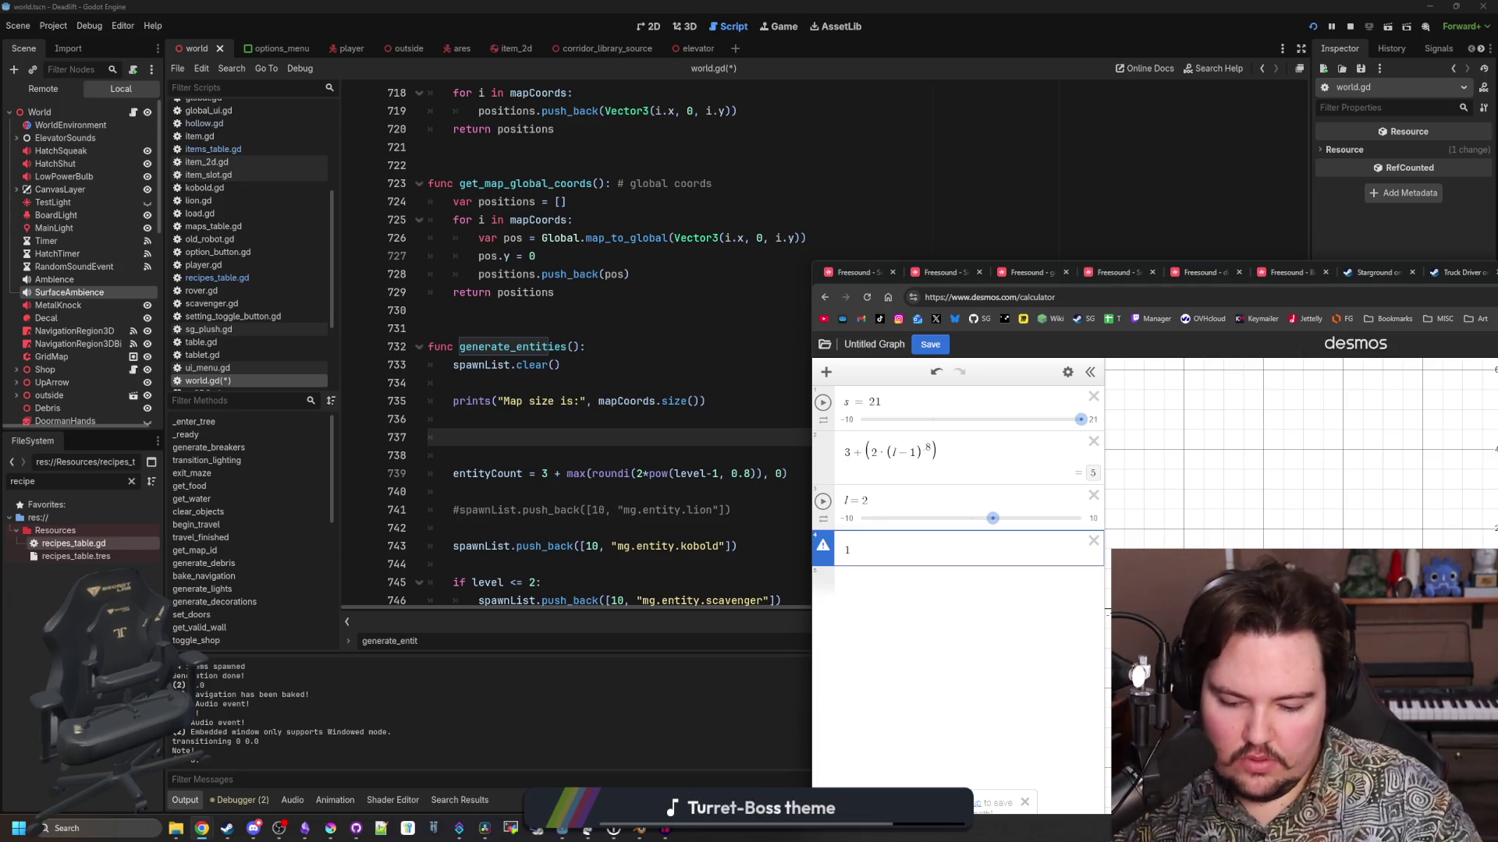
{"action": "type", "text": "^8"}
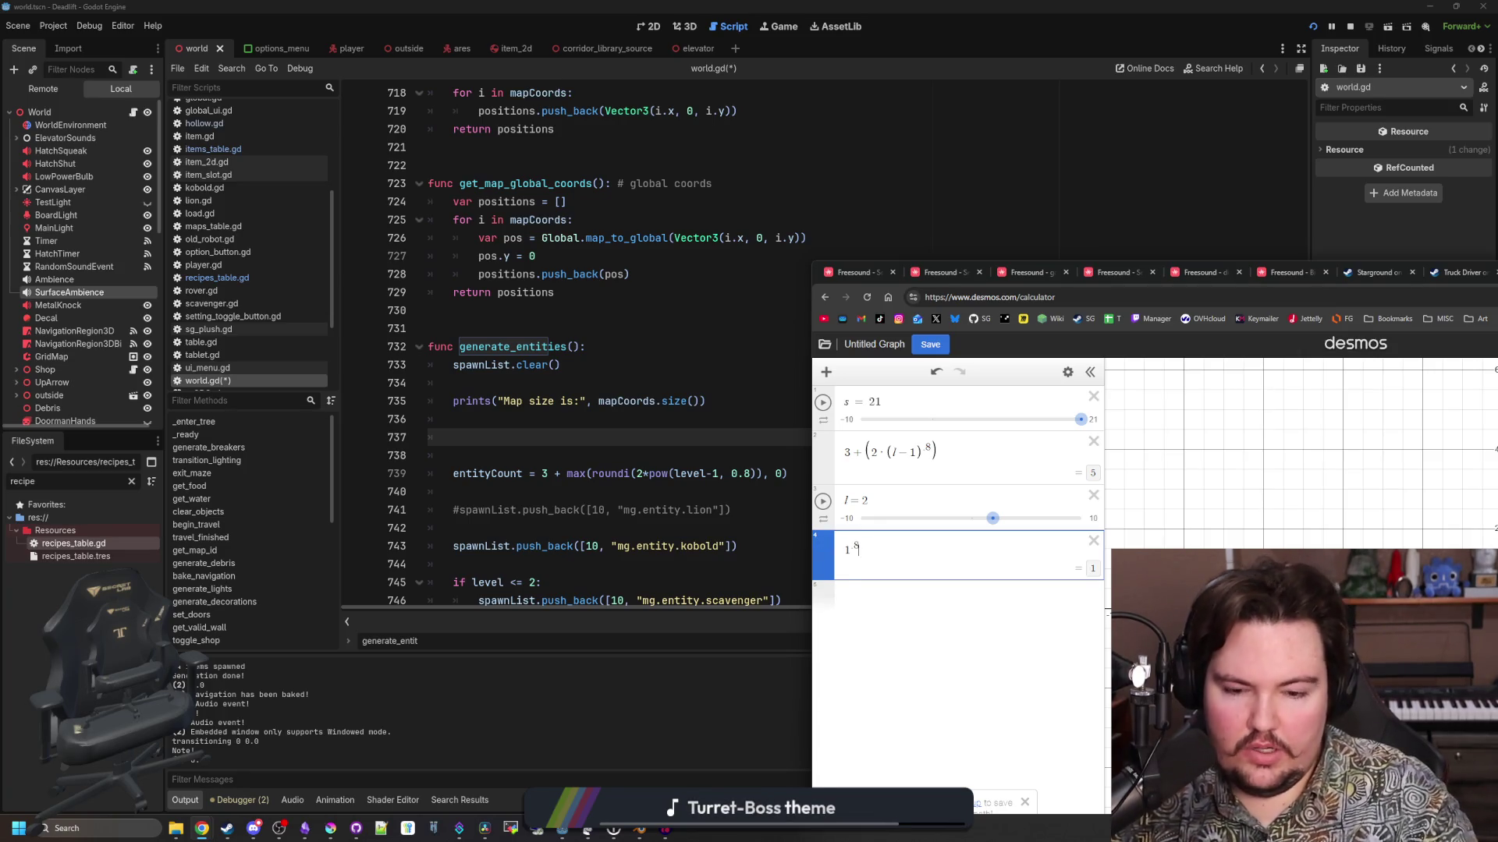
{"action": "key", "text": "BackSpace"}
{"action": "key", "text": "BackSpace"}
{"action": "key", "text": "BackSpace"}
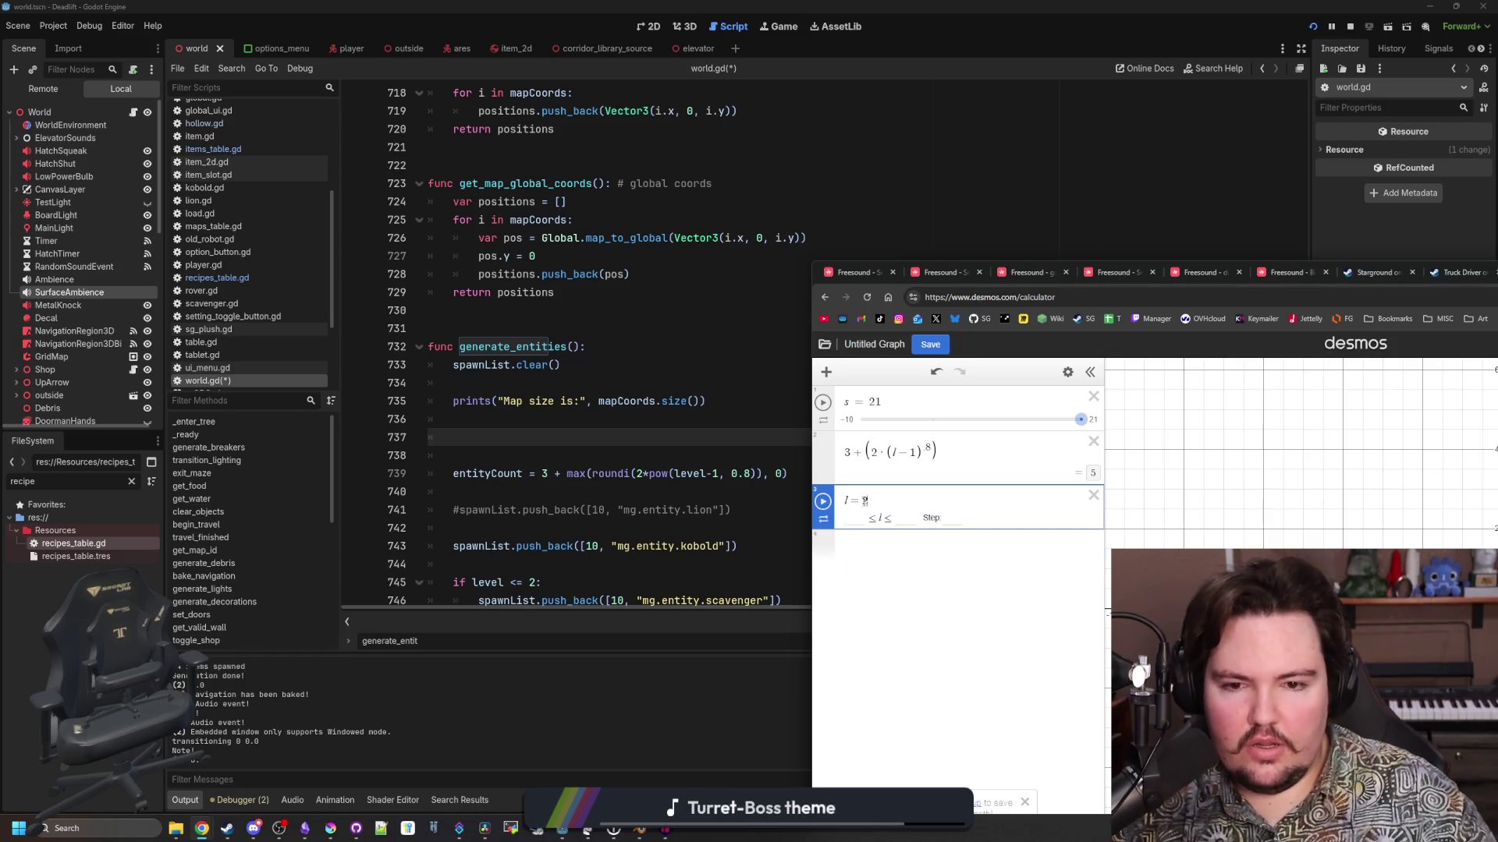
{"action": "key", "text": "BackSpace"}
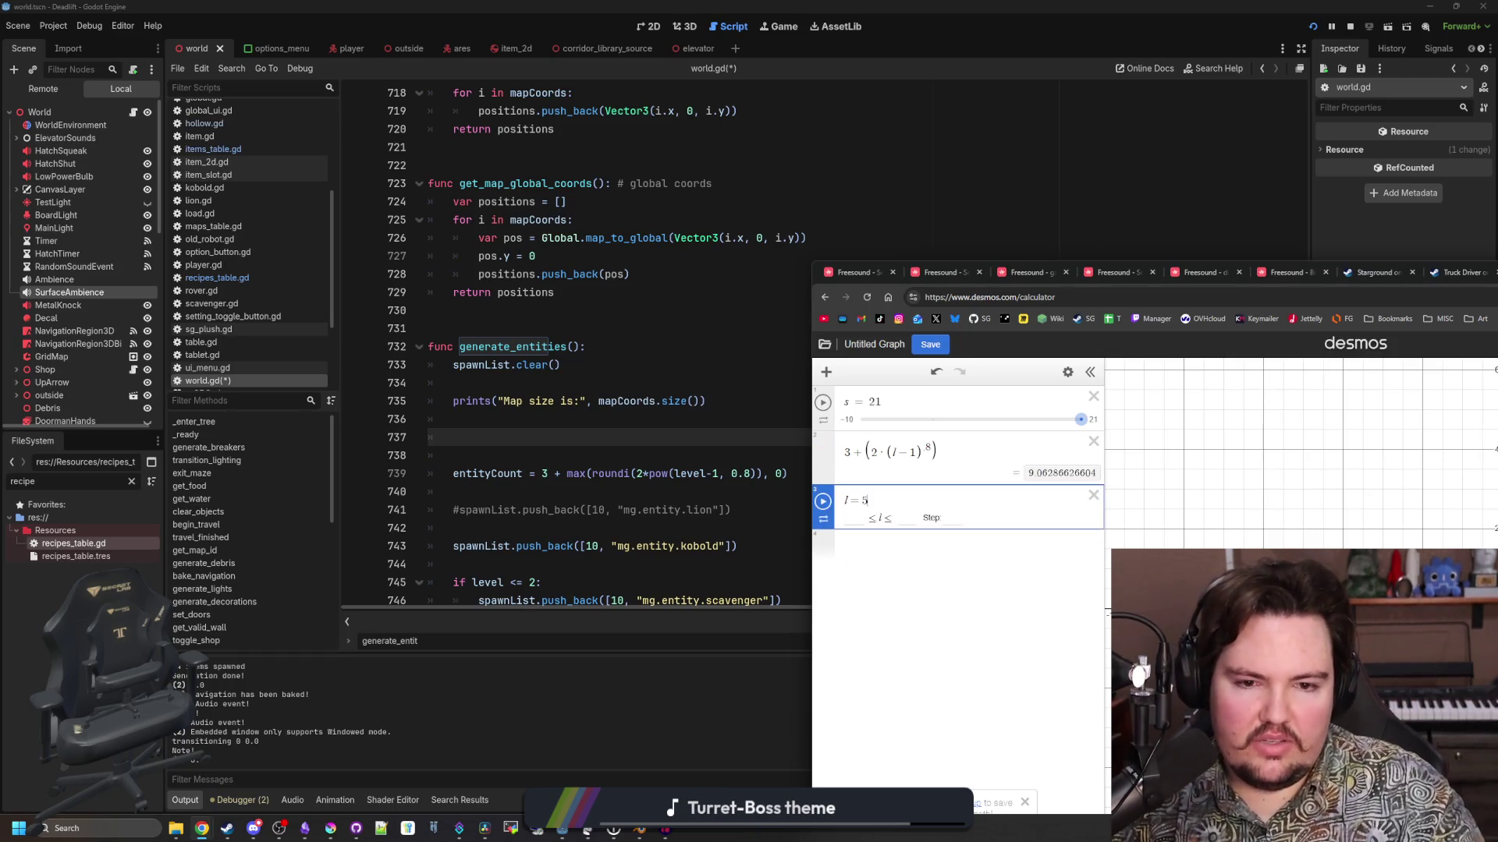
{"action": "type", "text": "8"}
{"action": "key", "text": "BackSpace"}
{"action": "type", "text": "10"}
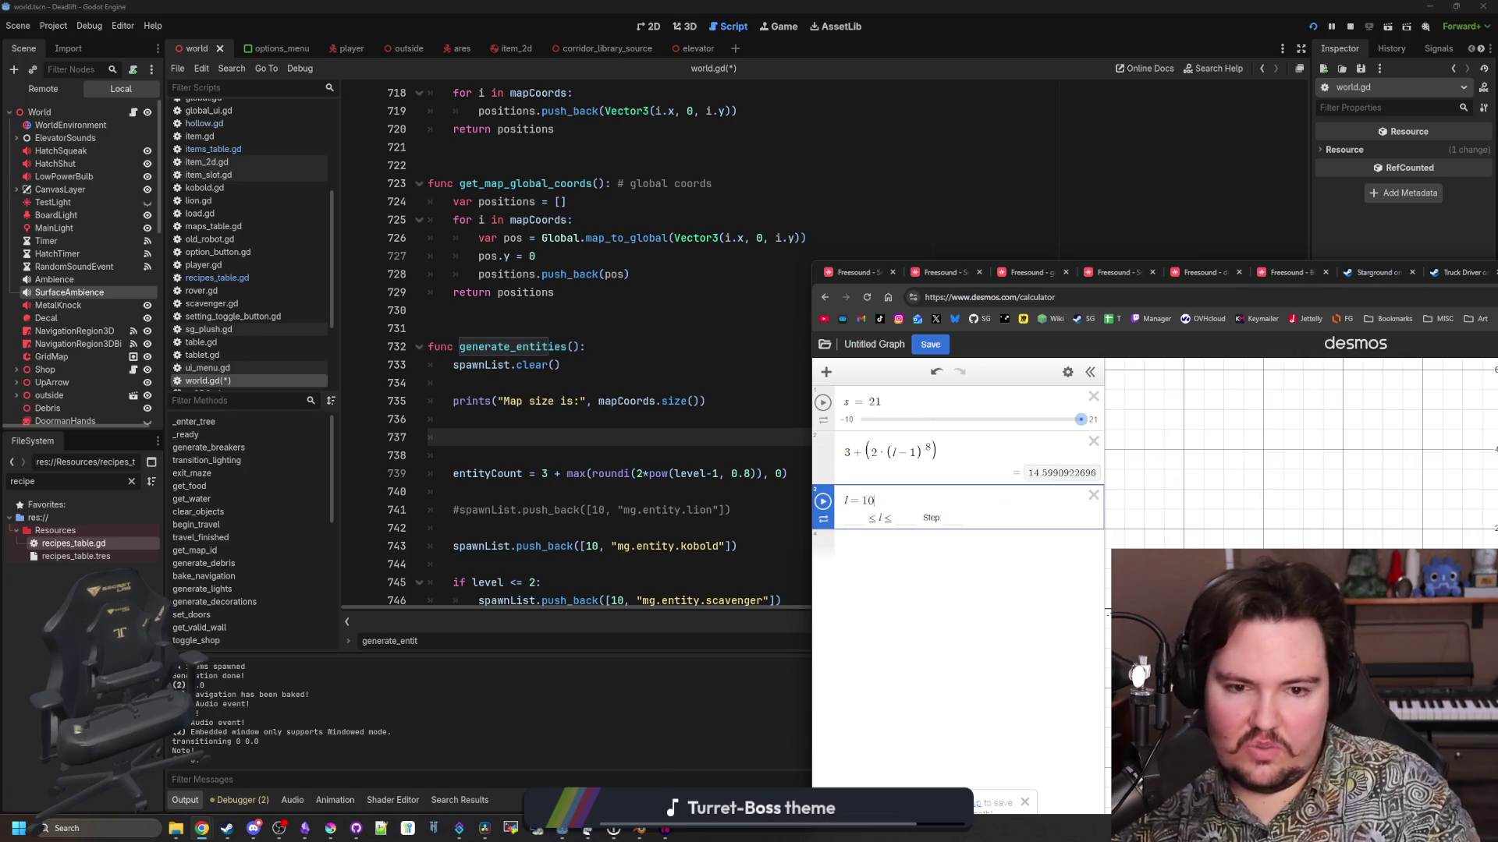
{"action": "key", "text": "BackSpace"}
{"action": "key", "text": "BackSpace"}
{"action": "type", "text": "4"}
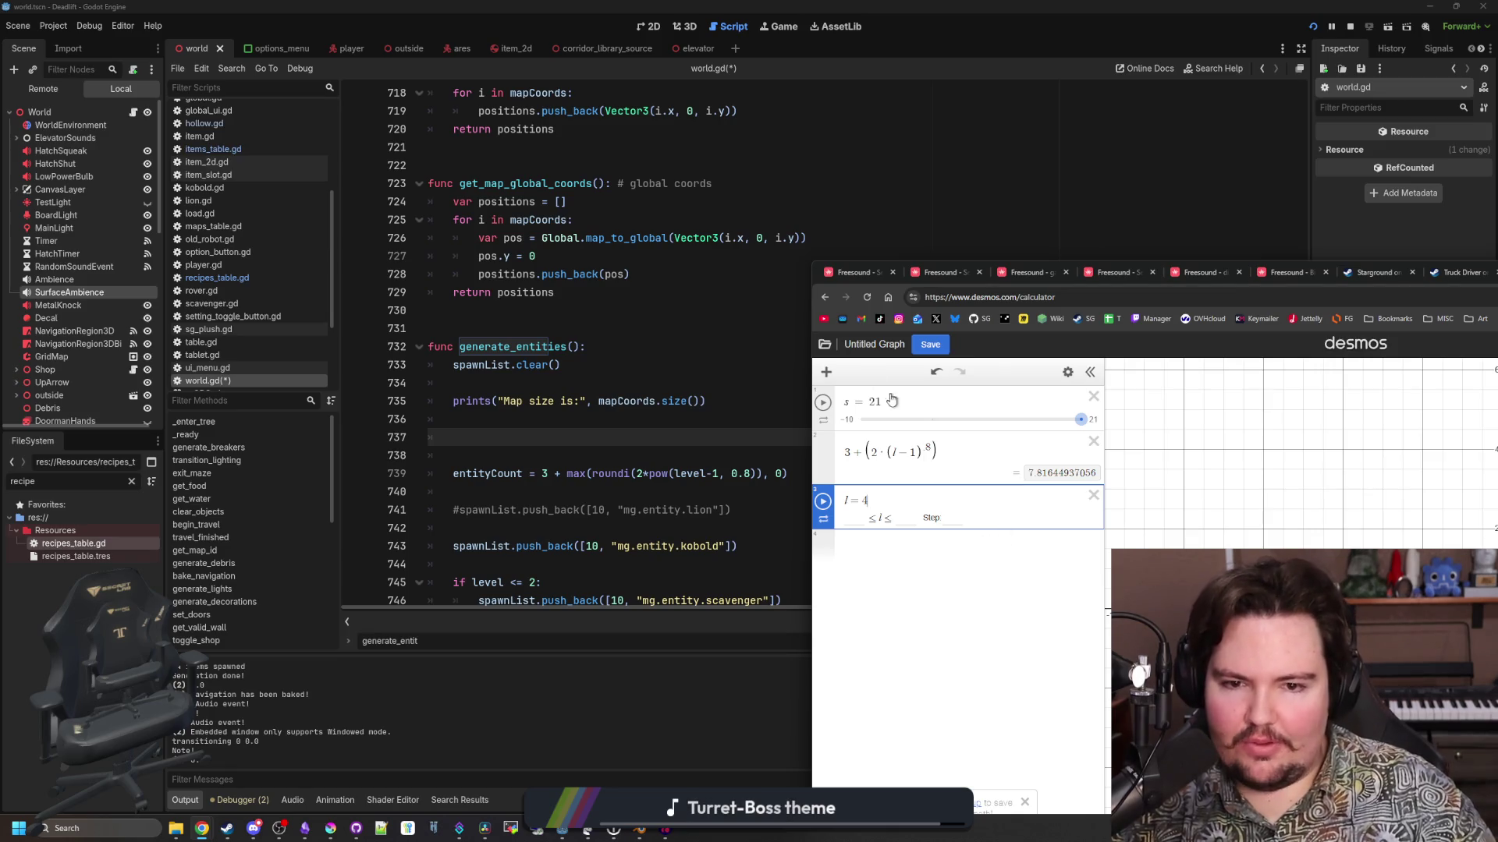
Step: Compute the 30/21 size ratio (1.4286) after discarding 21/8, then leave Desmos for Godot
{"action": "left_click", "coordinate": [899, 566]}
{"action": "type", "text": "21/8"}
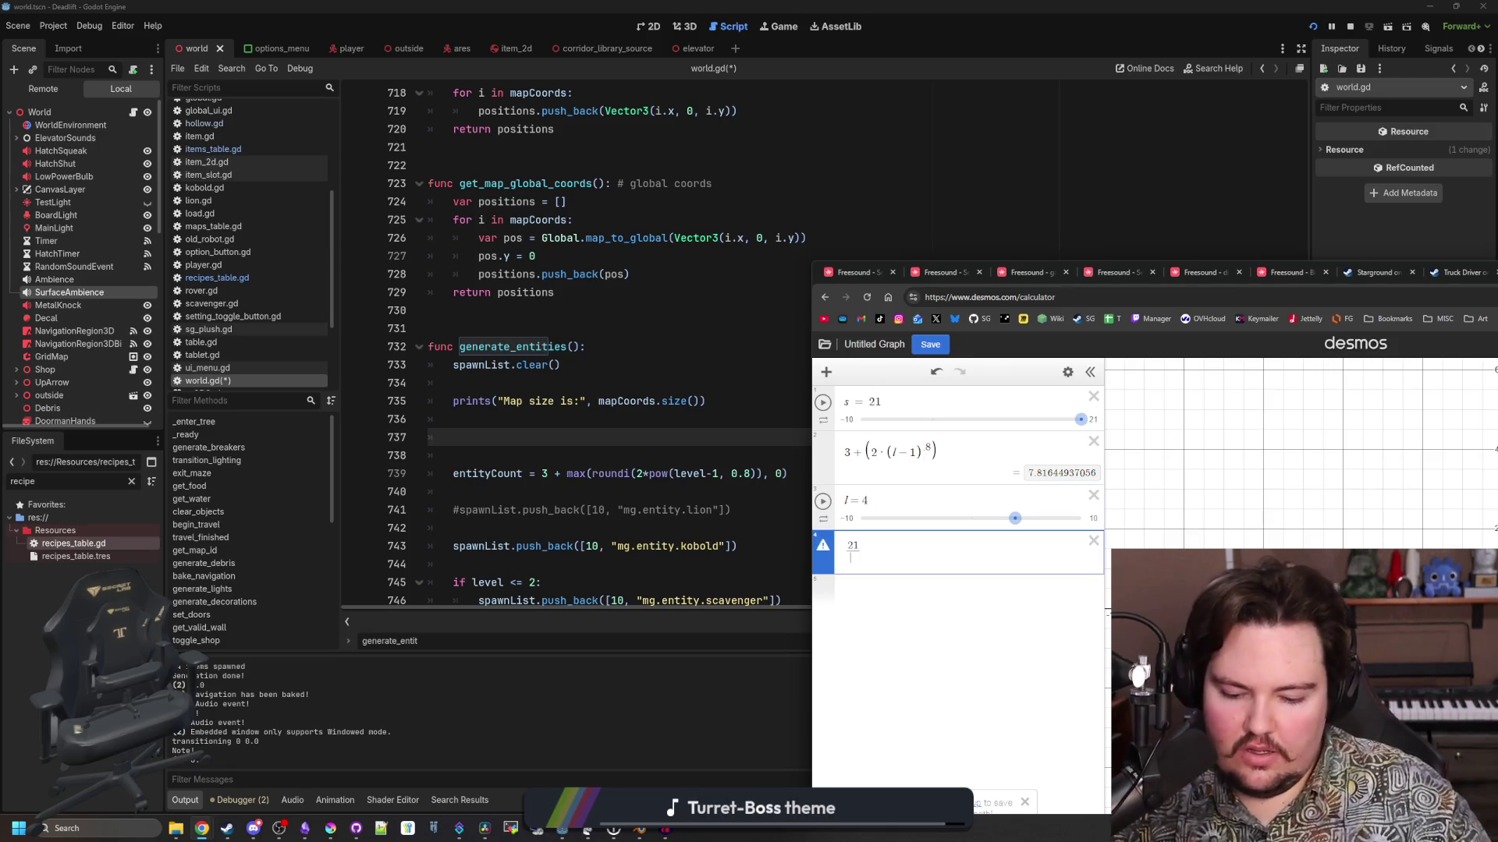
{"action": "left_click", "coordinate": [1092, 541]}
{"action": "left_click", "coordinate": [864, 544]}
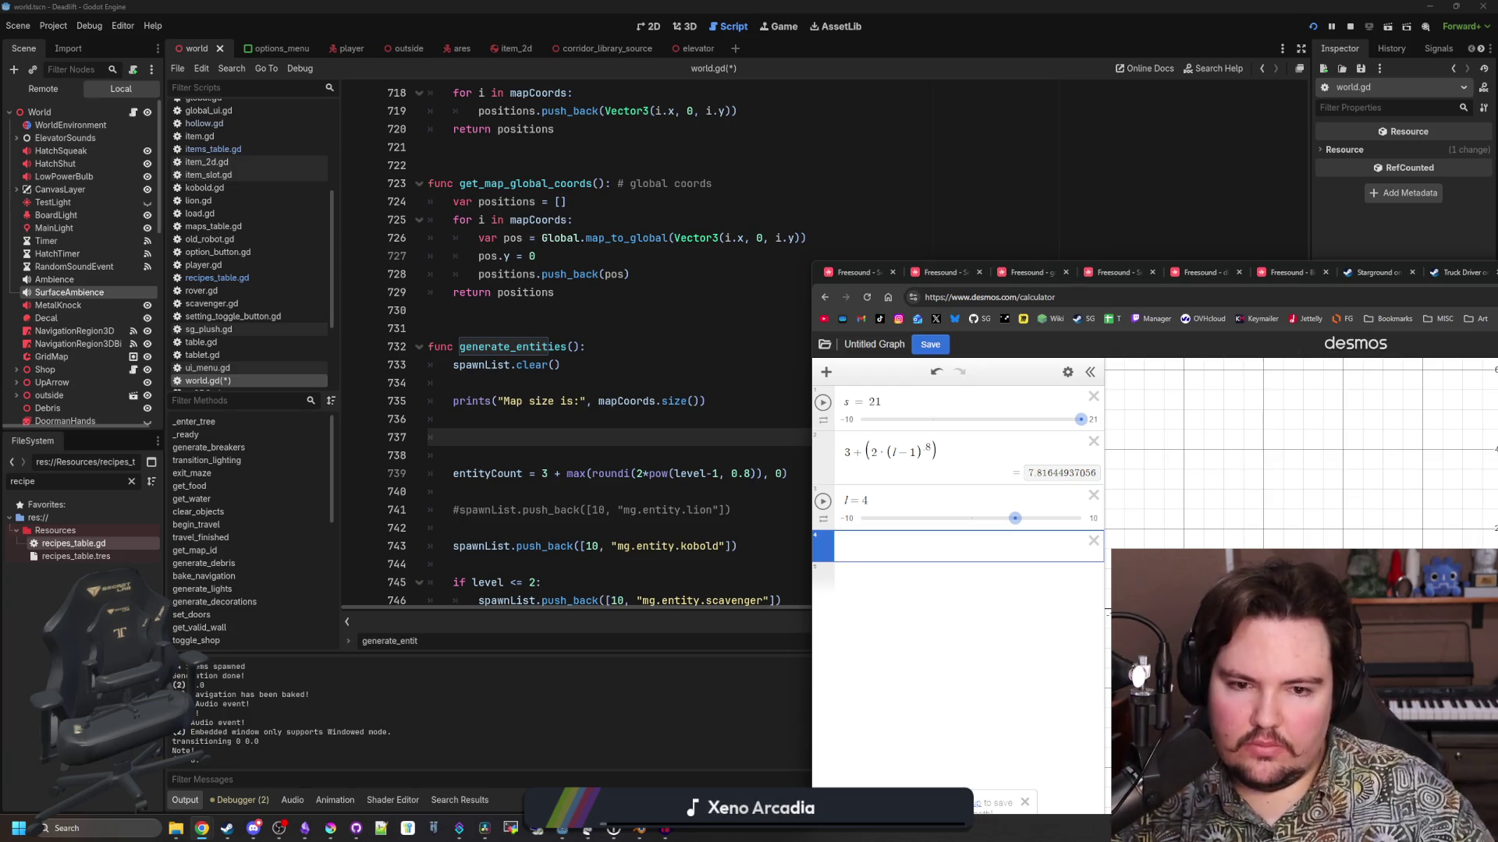
{"action": "key", "text": "Up"}
{"action": "key", "text": "Up"}
{"action": "key", "text": "Down"}
{"action": "key", "text": "Down"}
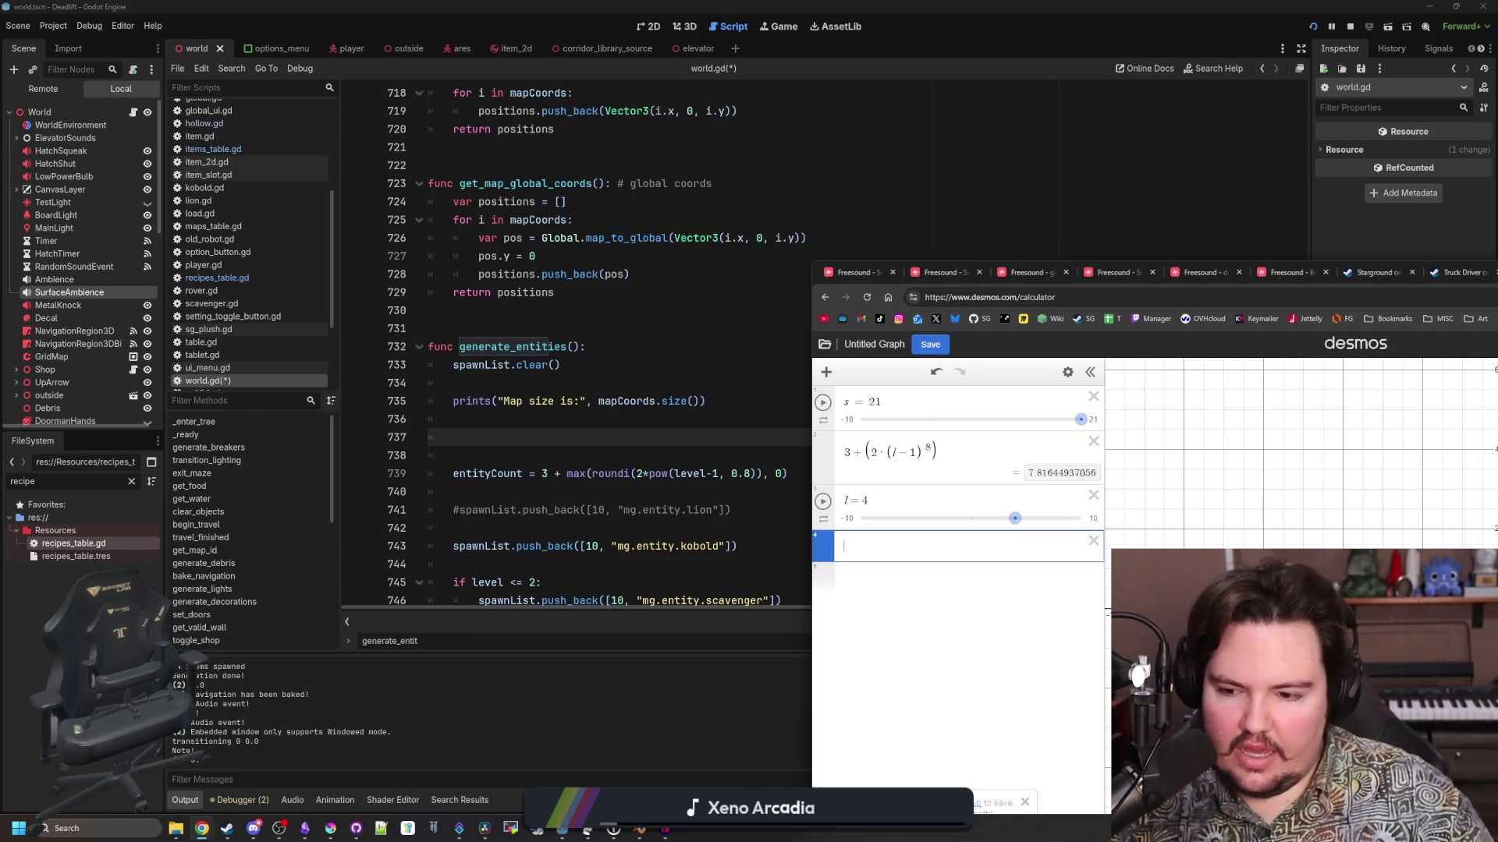
{"action": "type", "text": "ro"}
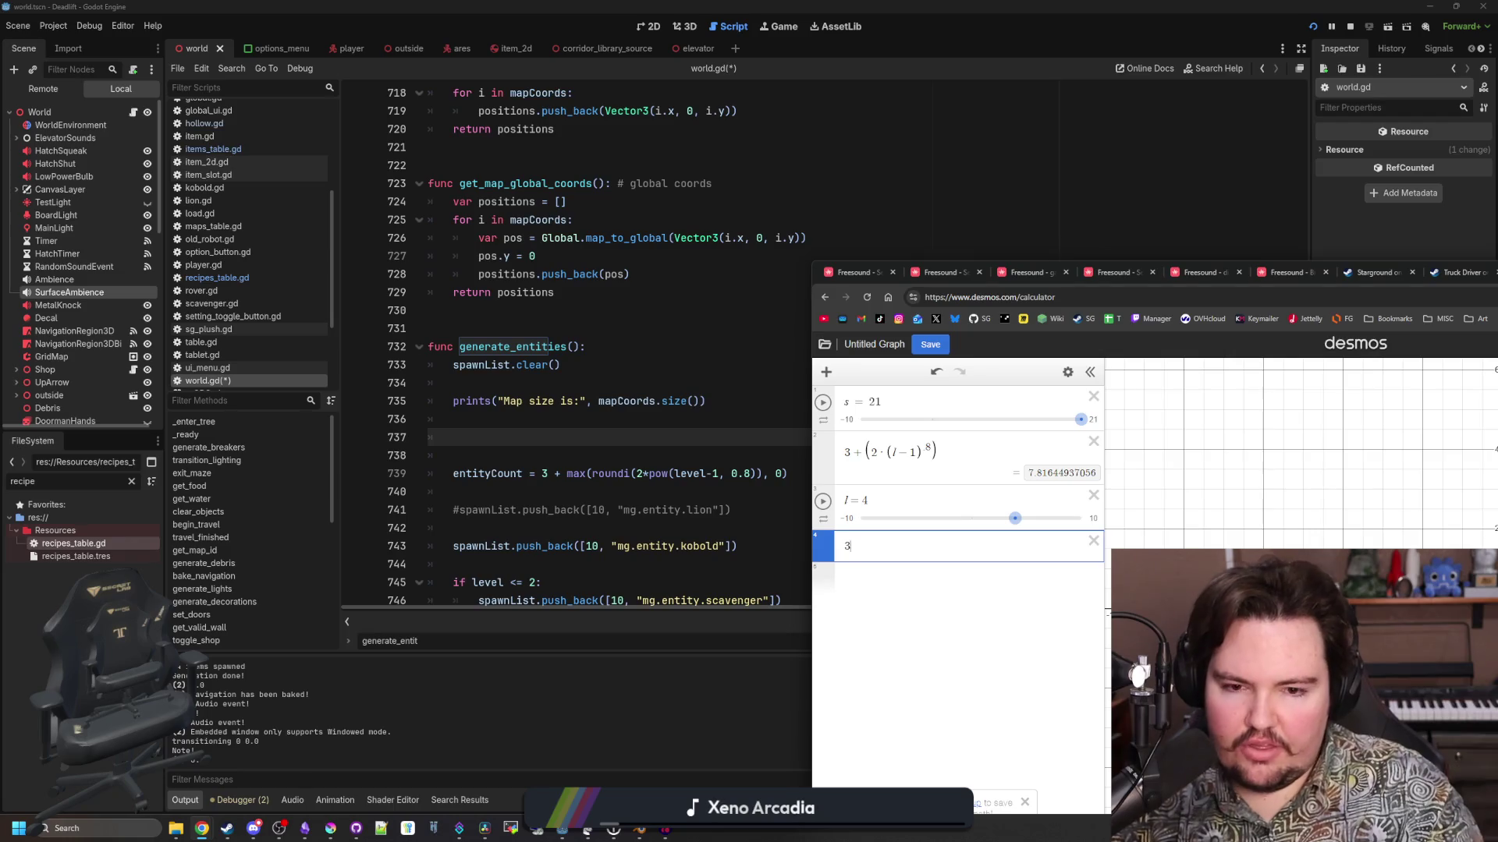
{"action": "key", "text": "BackSpace"}
{"action": "key", "text": "BackSpace"}
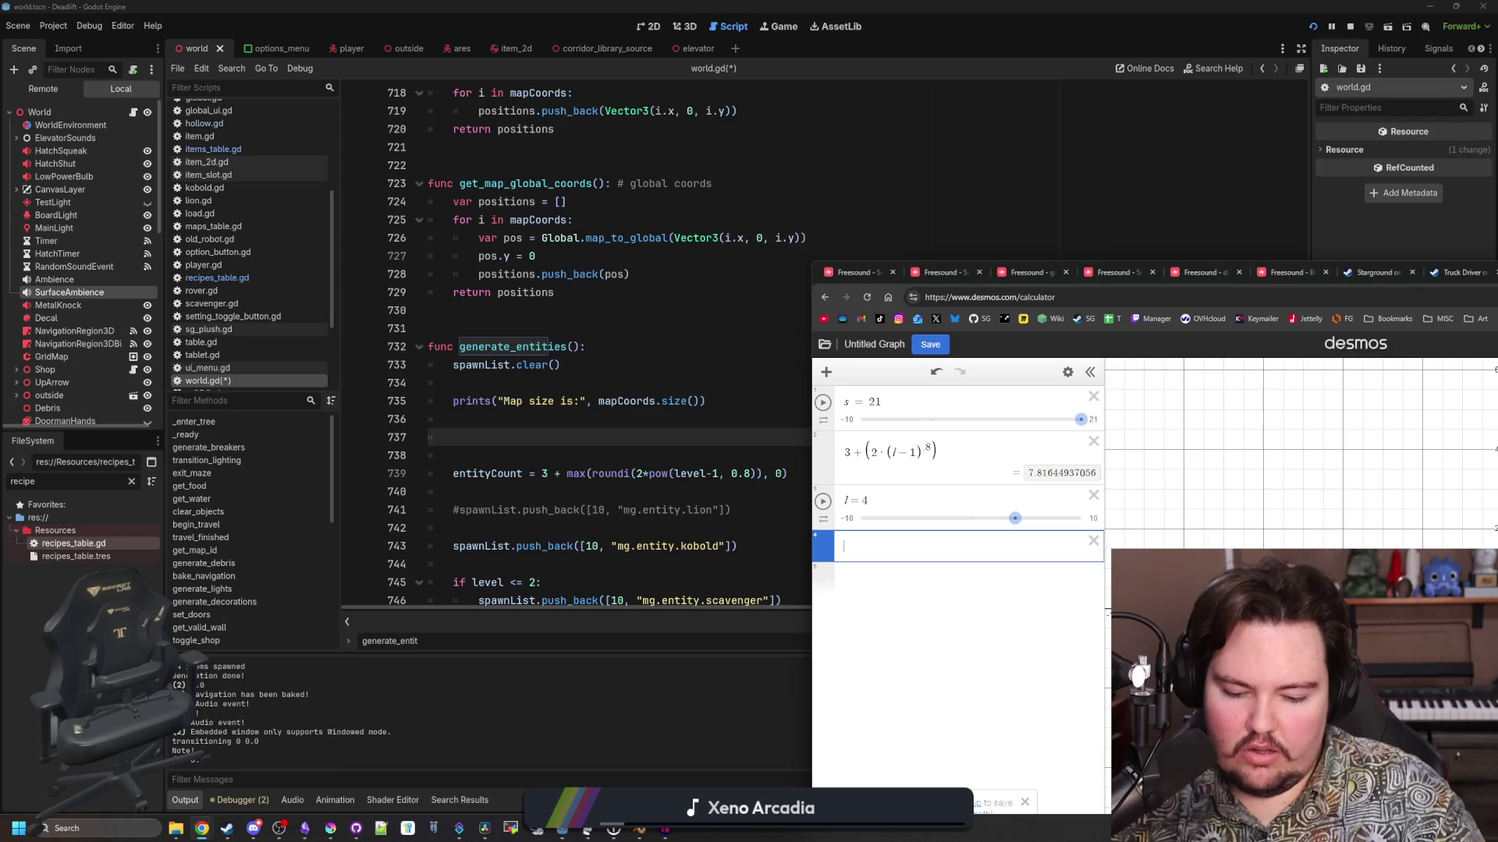
{"action": "type", "text": "30/60"}
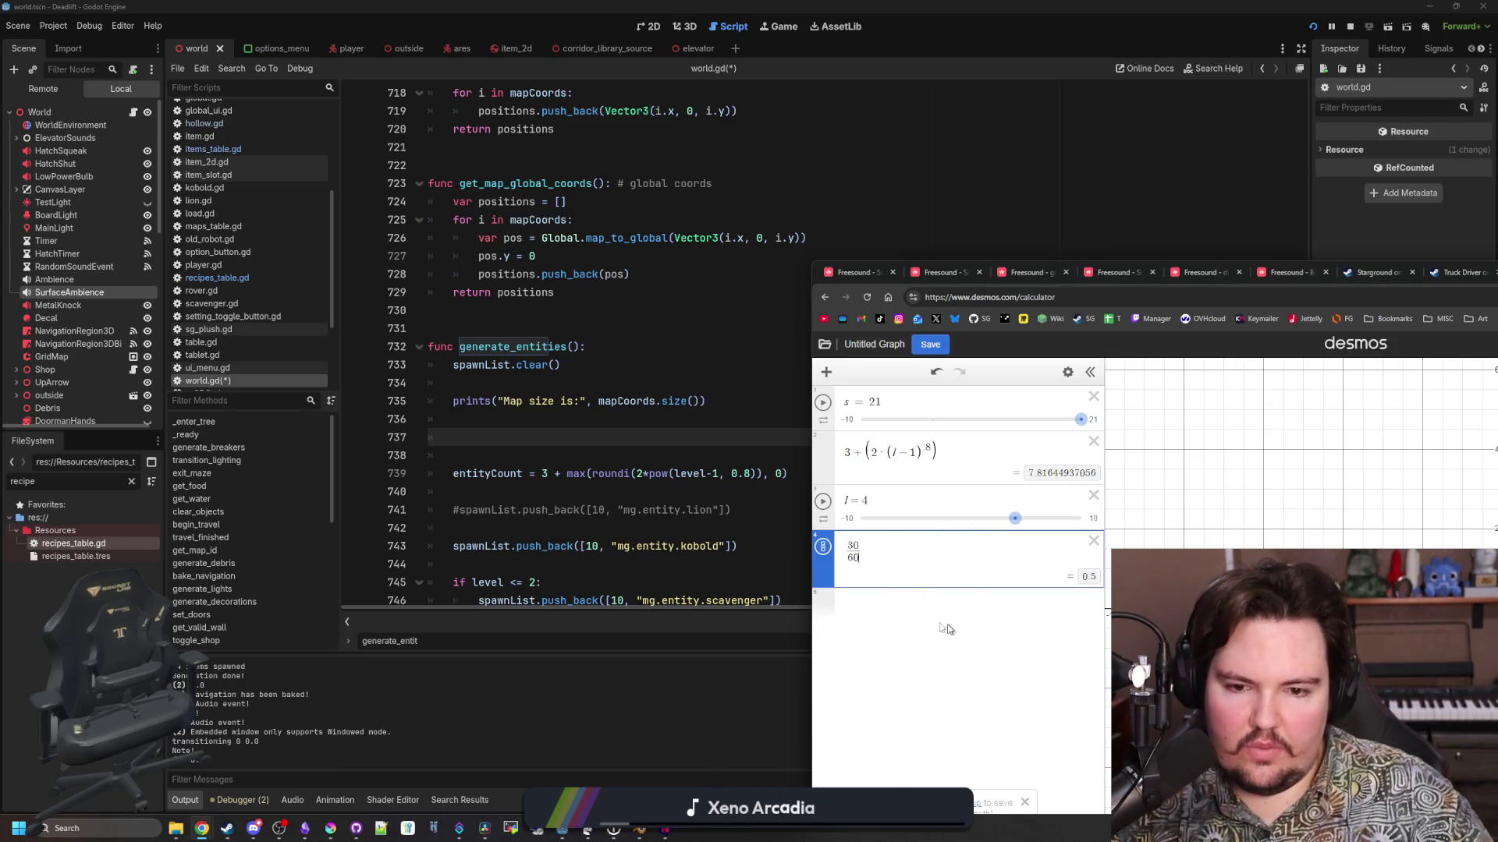
{"action": "key", "text": "BackSpace"}
{"action": "key", "text": "BackSpace"}
{"action": "type", "text": "21"}
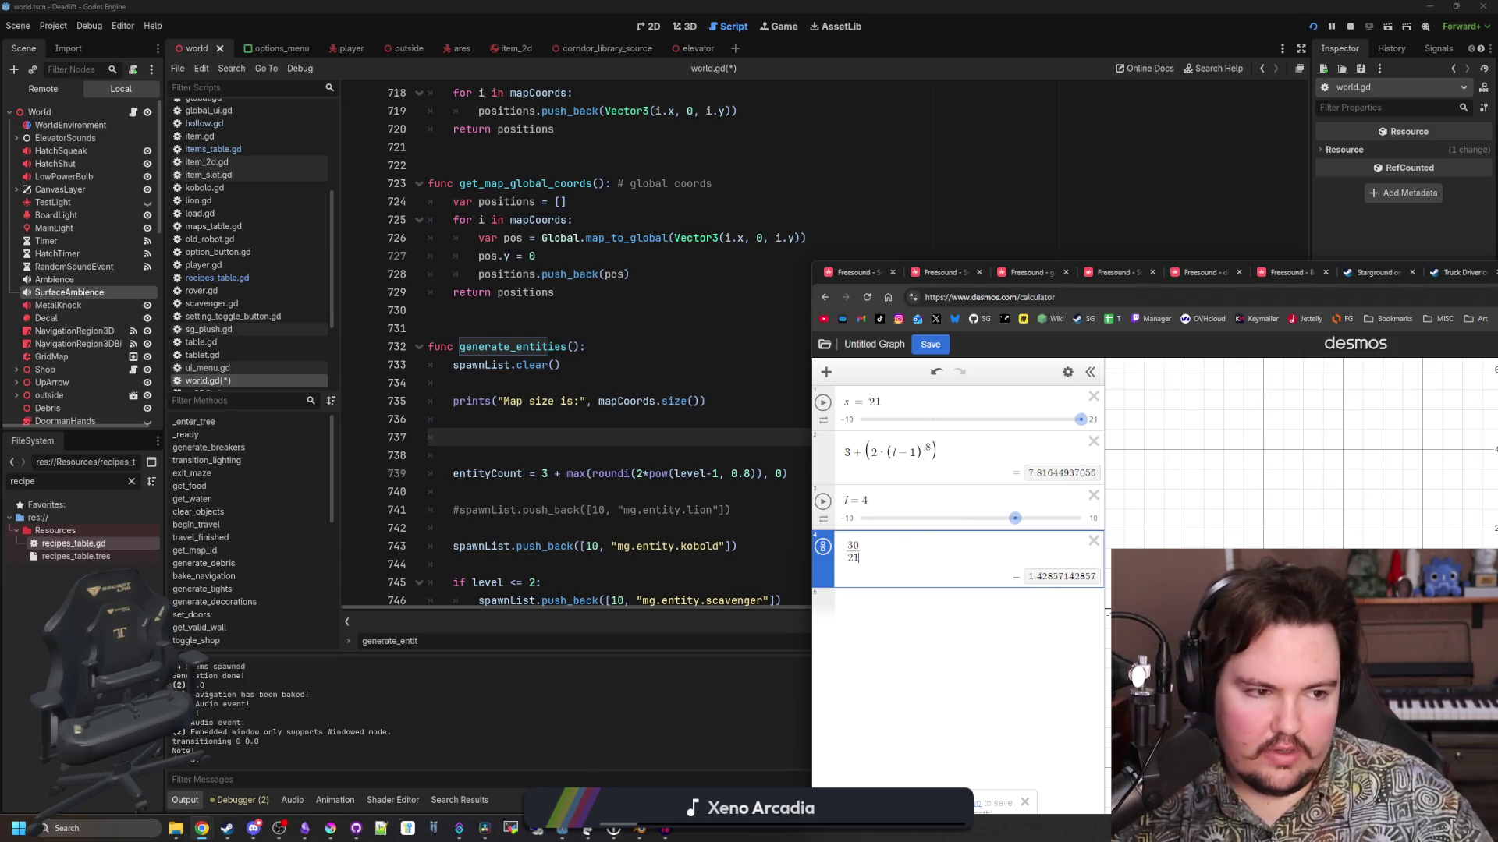
{"action": "key", "text": "alt+Tab"}
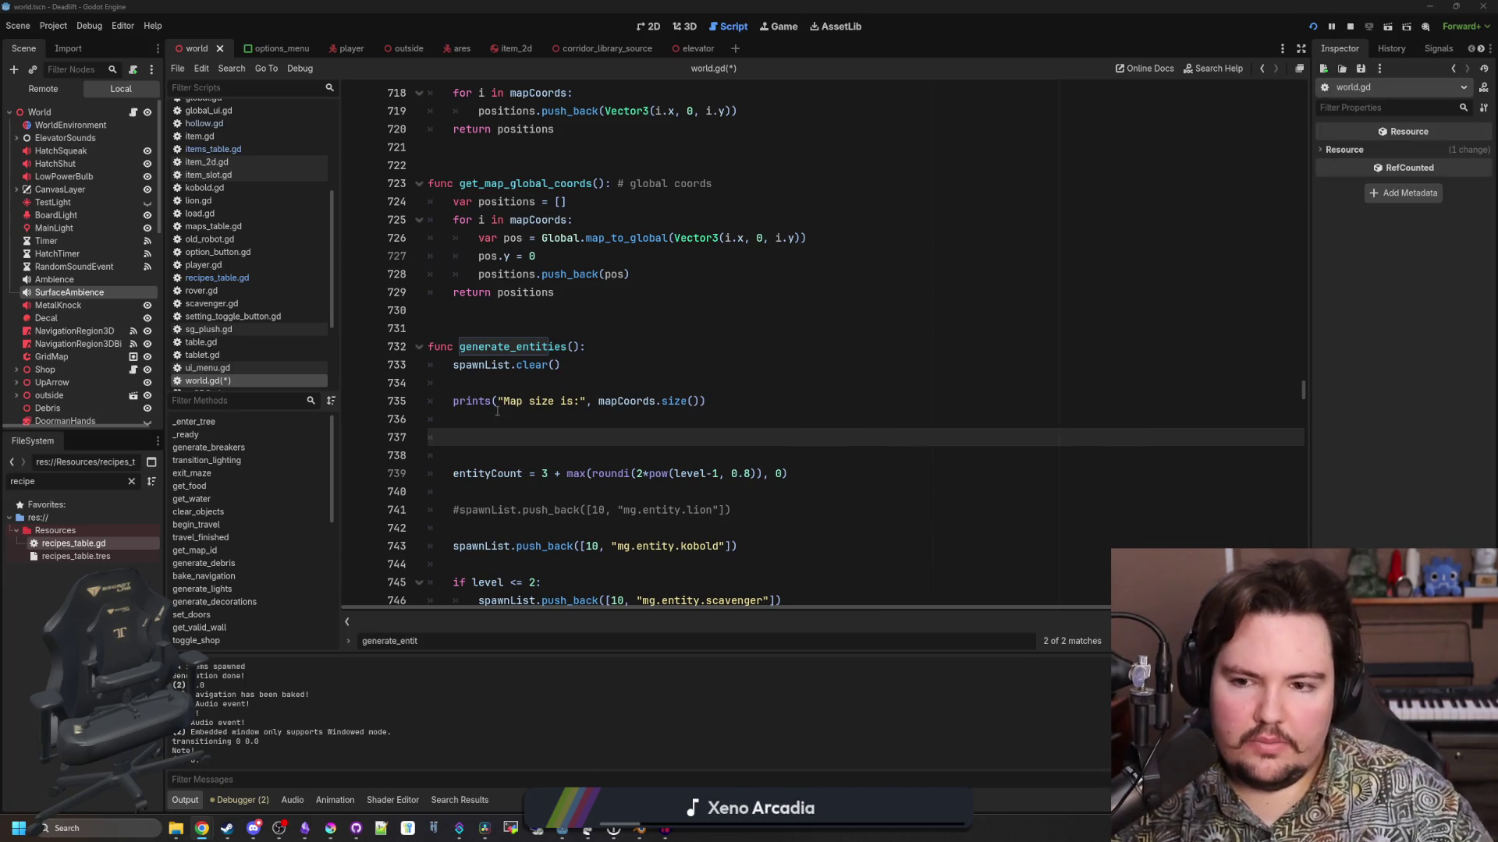
Step: Write mapSizeMultiplier = mapCoords.size()/30.0 on line 737 of generate_entities
{"action": "left_click", "coordinate": [511, 421]}
{"action": "left_click", "coordinate": [504, 441]}
{"action": "type", "text": "mapSizeMultiplier"}
{"action": "key", "text": "BackSpace"}
{"action": "key", "text": "BackSpace"}
{"action": "key", "text": "BackSpace"}
{"action": "key", "text": "BackSpace"}
{"action": "key", "text": "BackSpace"}
{"action": "key", "text": "BackSpace"}
{"action": "type", "text": "mapS"}
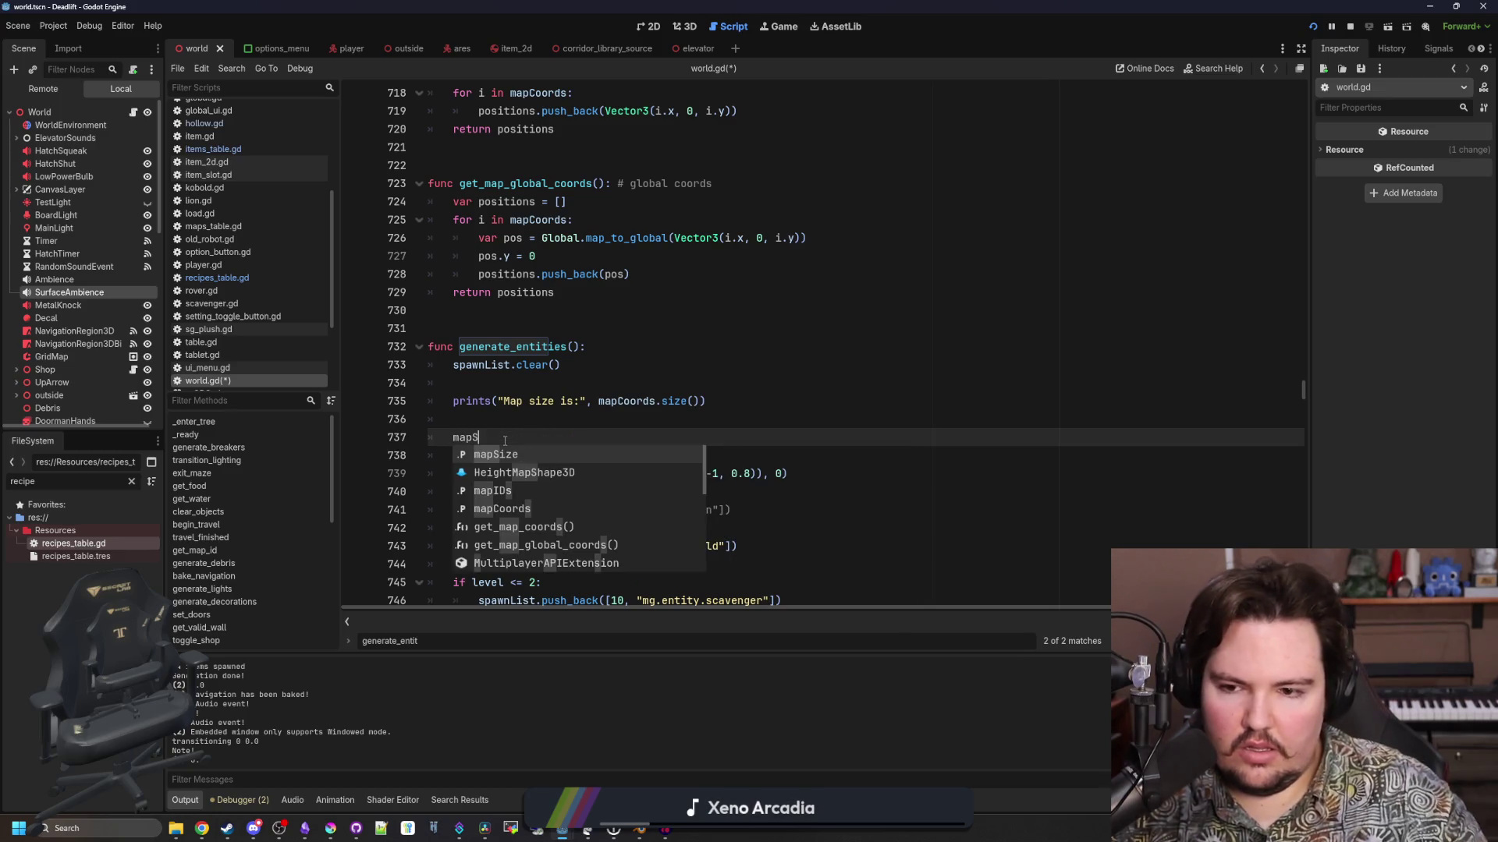
{"action": "key", "text": "Return"}
{"action": "left_click", "coordinate": [479, 439], "text": "ctrl"}
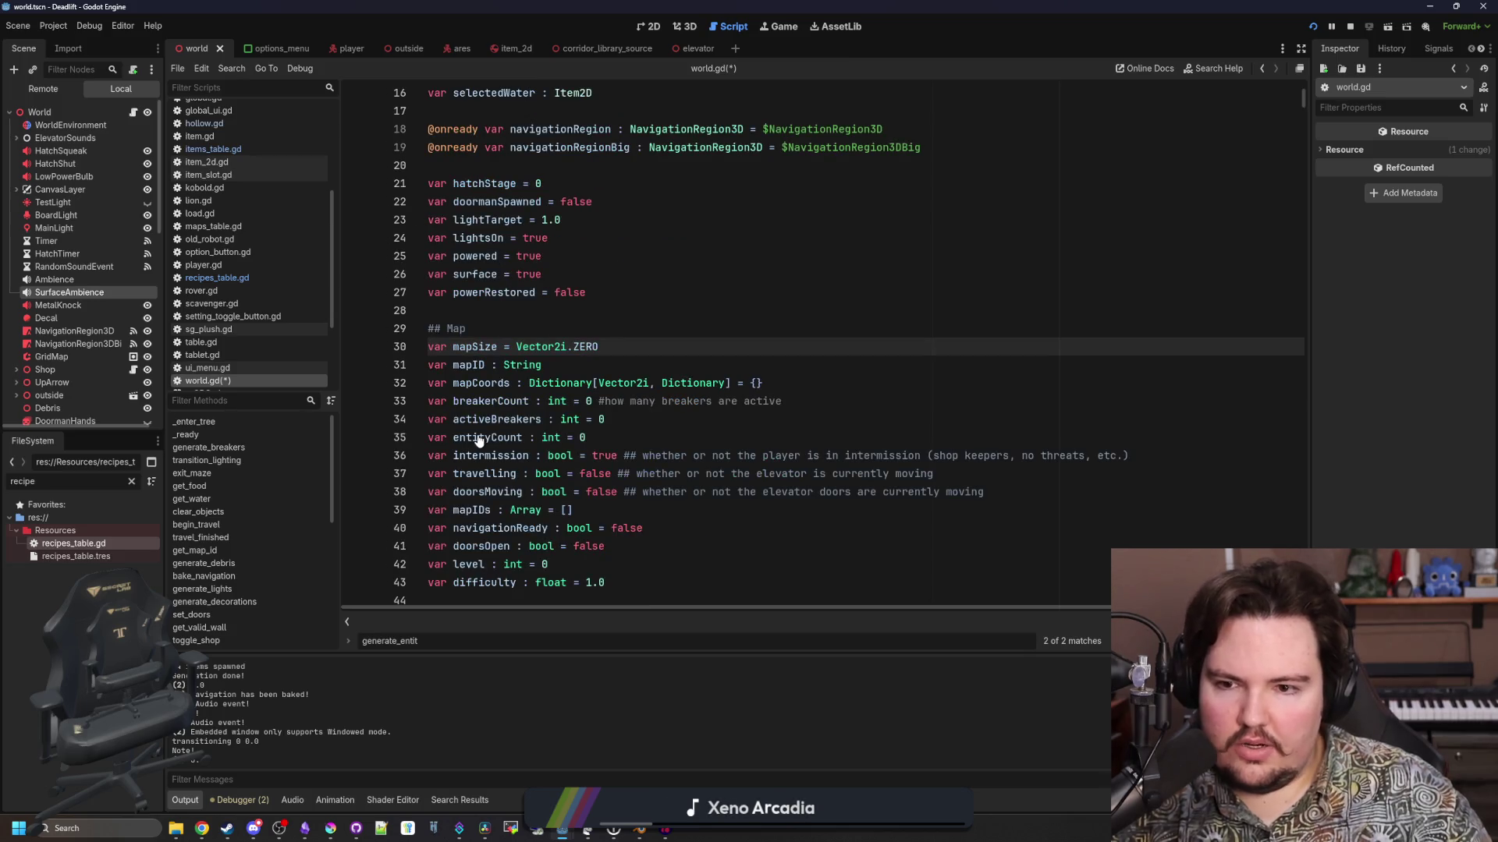
{"action": "key", "text": "alt+Left"}
{"action": "scroll", "coordinate": [607, 416], "scroll_direction": "up", "scroll_amount": 2}
{"action": "key", "text": "BackSpace"}
{"action": "key", "text": "BackSpace"}
{"action": "key", "text": "BackSpace"}
{"action": "key", "text": "BackSpace"}
{"action": "type", "text": "SizeMultiplier = mapCoords.soze()"}
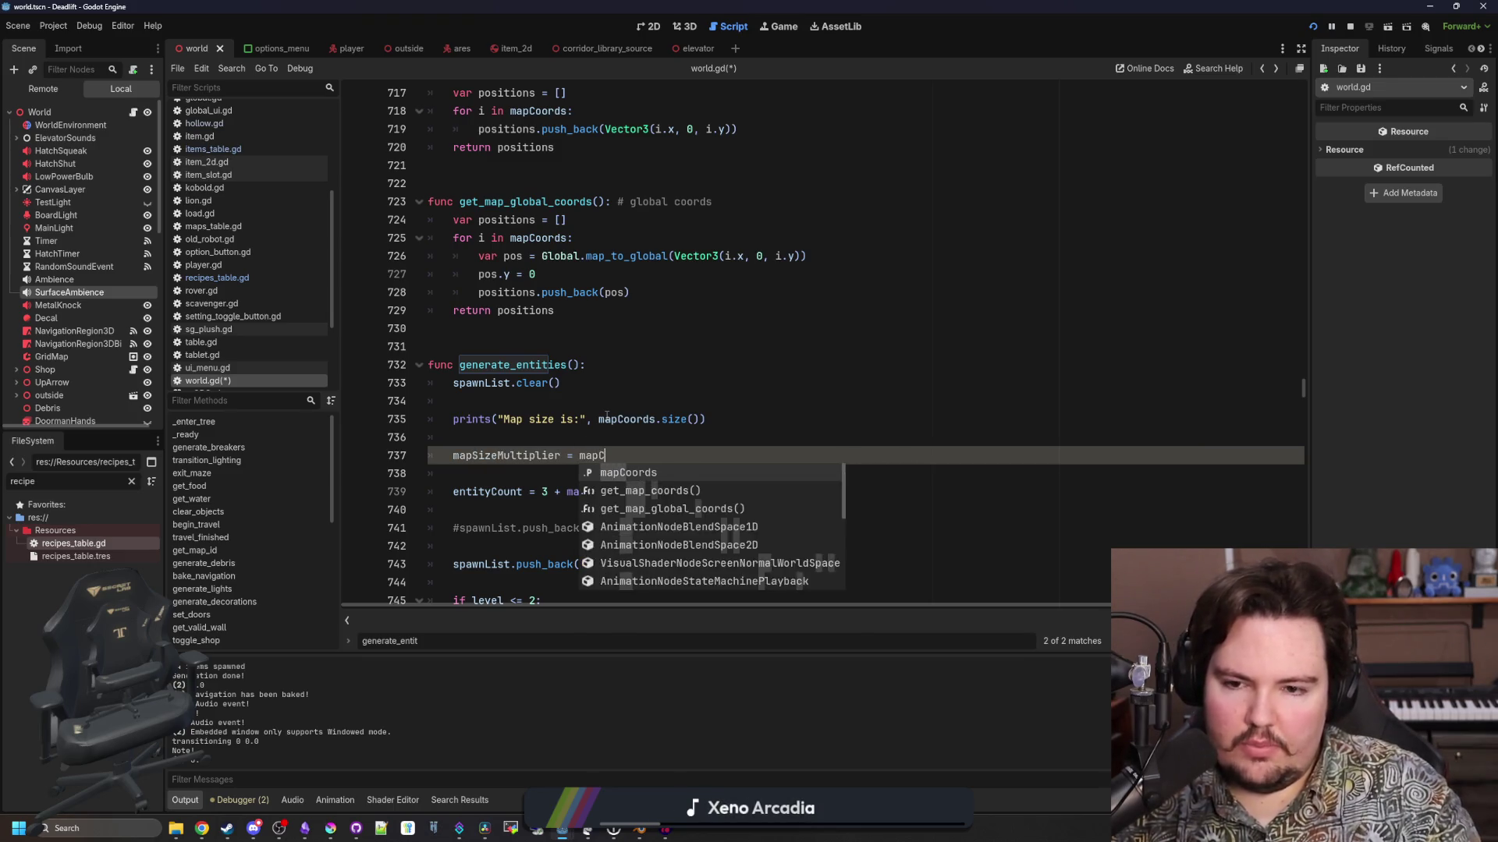
{"action": "key", "text": "BackSpace"}
{"action": "key", "text": "BackSpace"}
{"action": "key", "text": "BackSpace"}
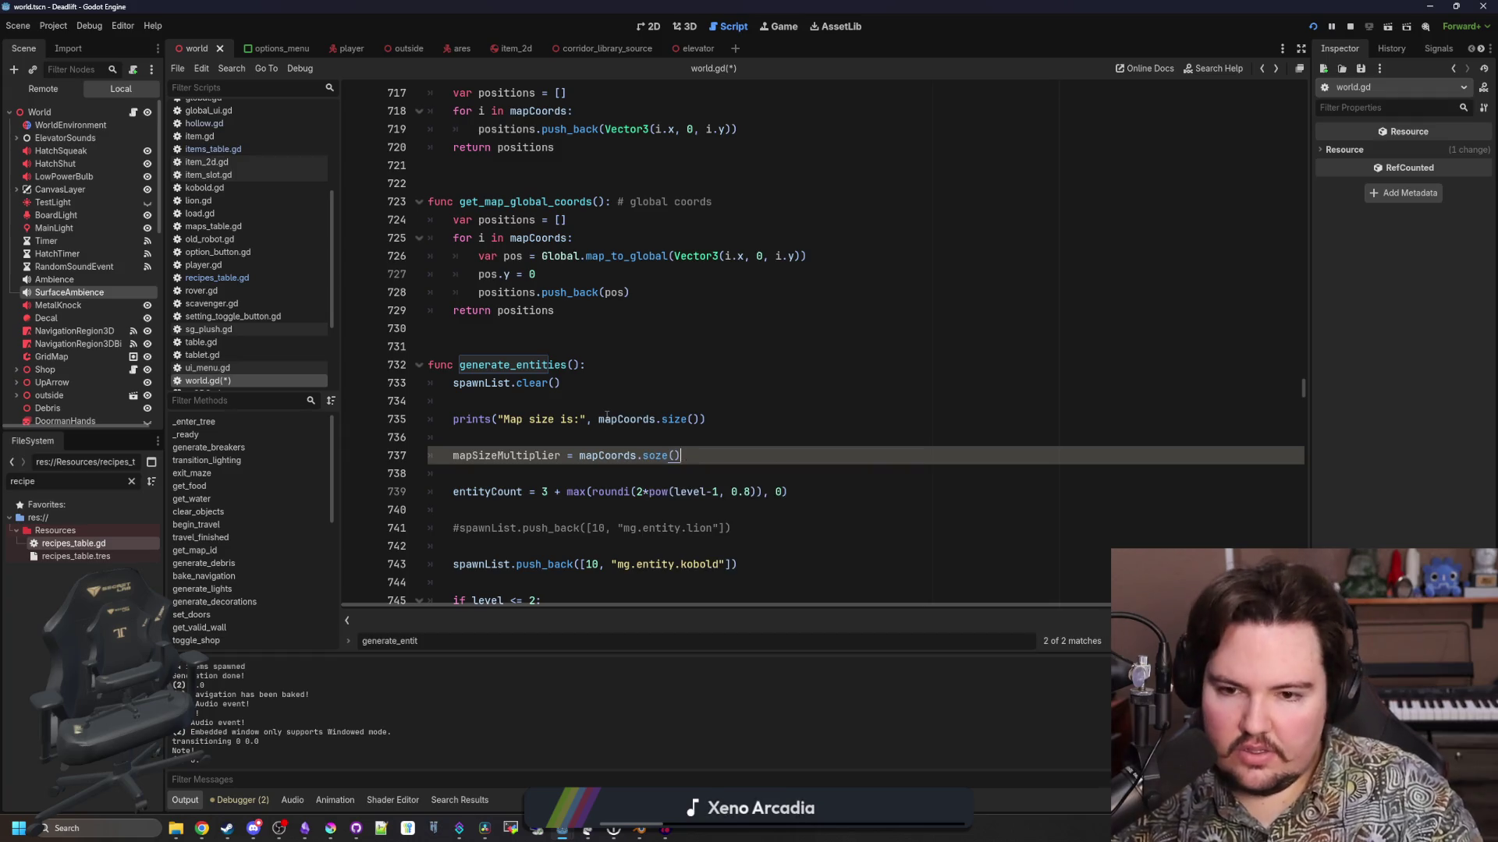
{"action": "type", "text": "ize()/30"}
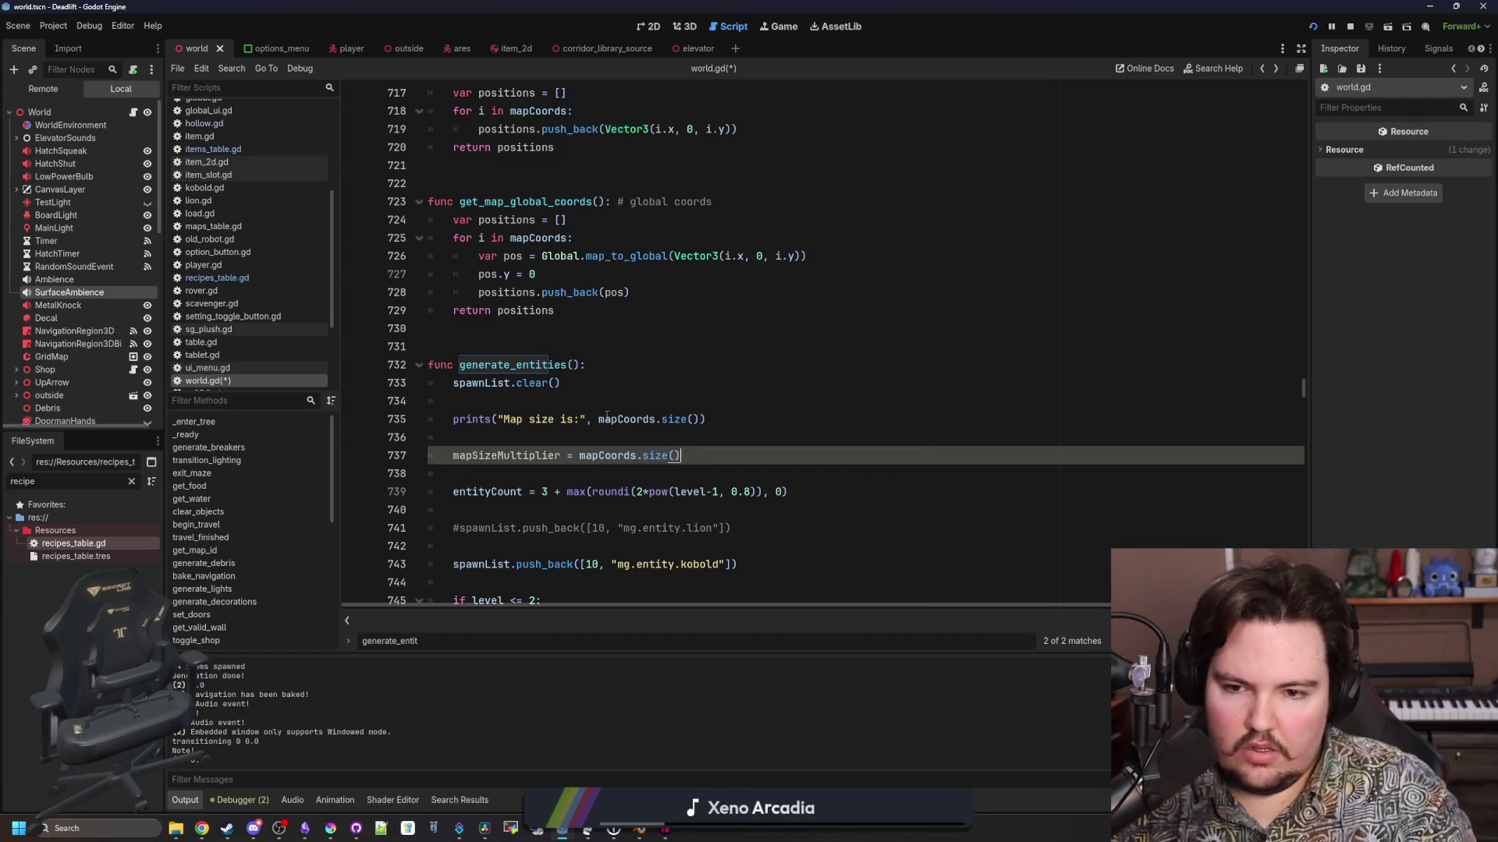
{"action": "type", "text": ".0"}
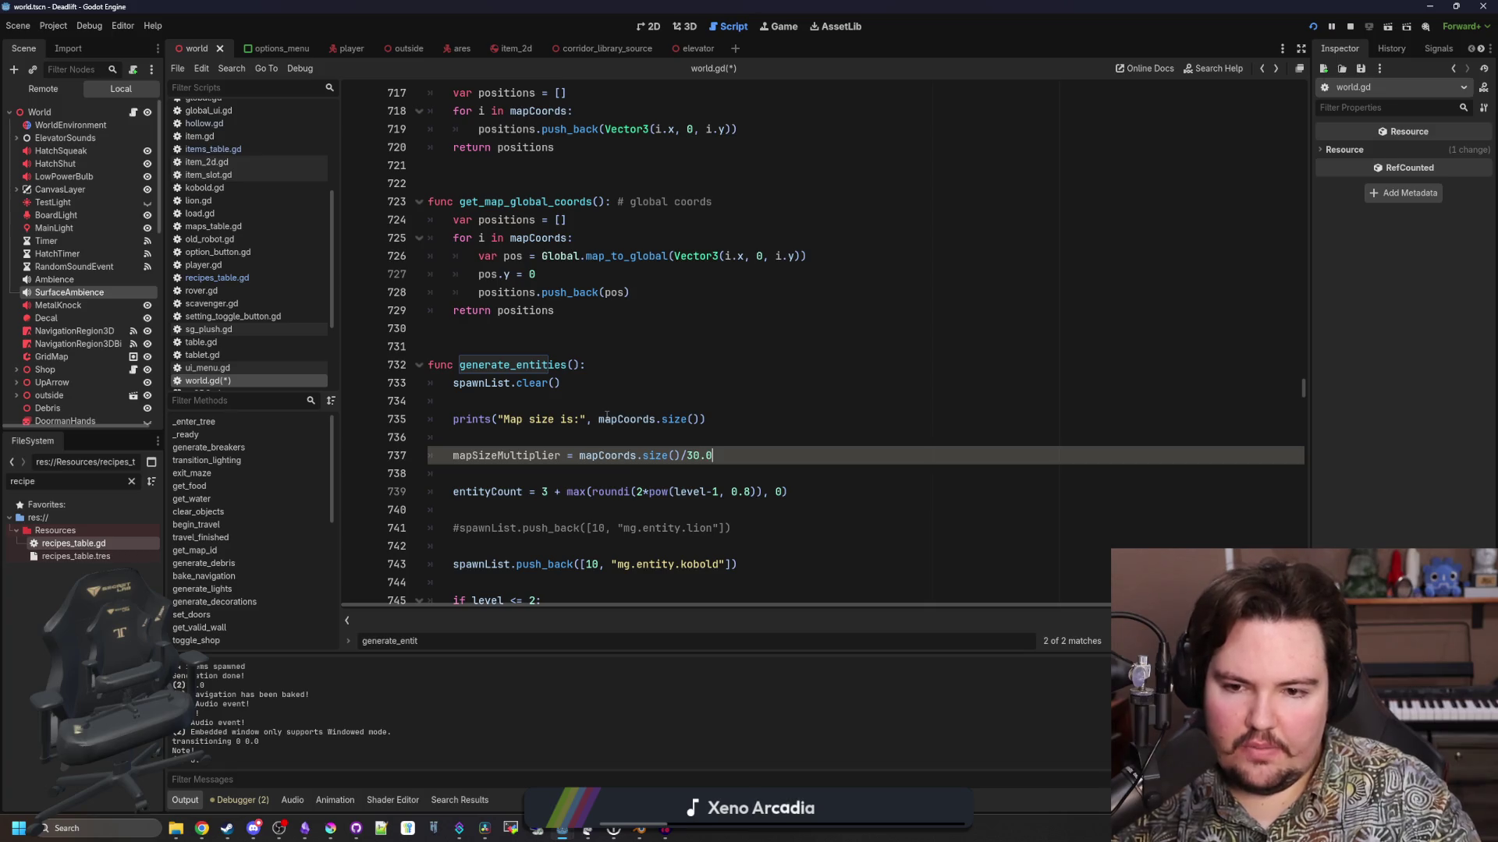
Step: Declare it with var, append '* mapSizeMultiplier' to the entityCount line, and save
{"action": "right_click", "coordinate": [542, 463]}
{"action": "left_click", "coordinate": [531, 439]}
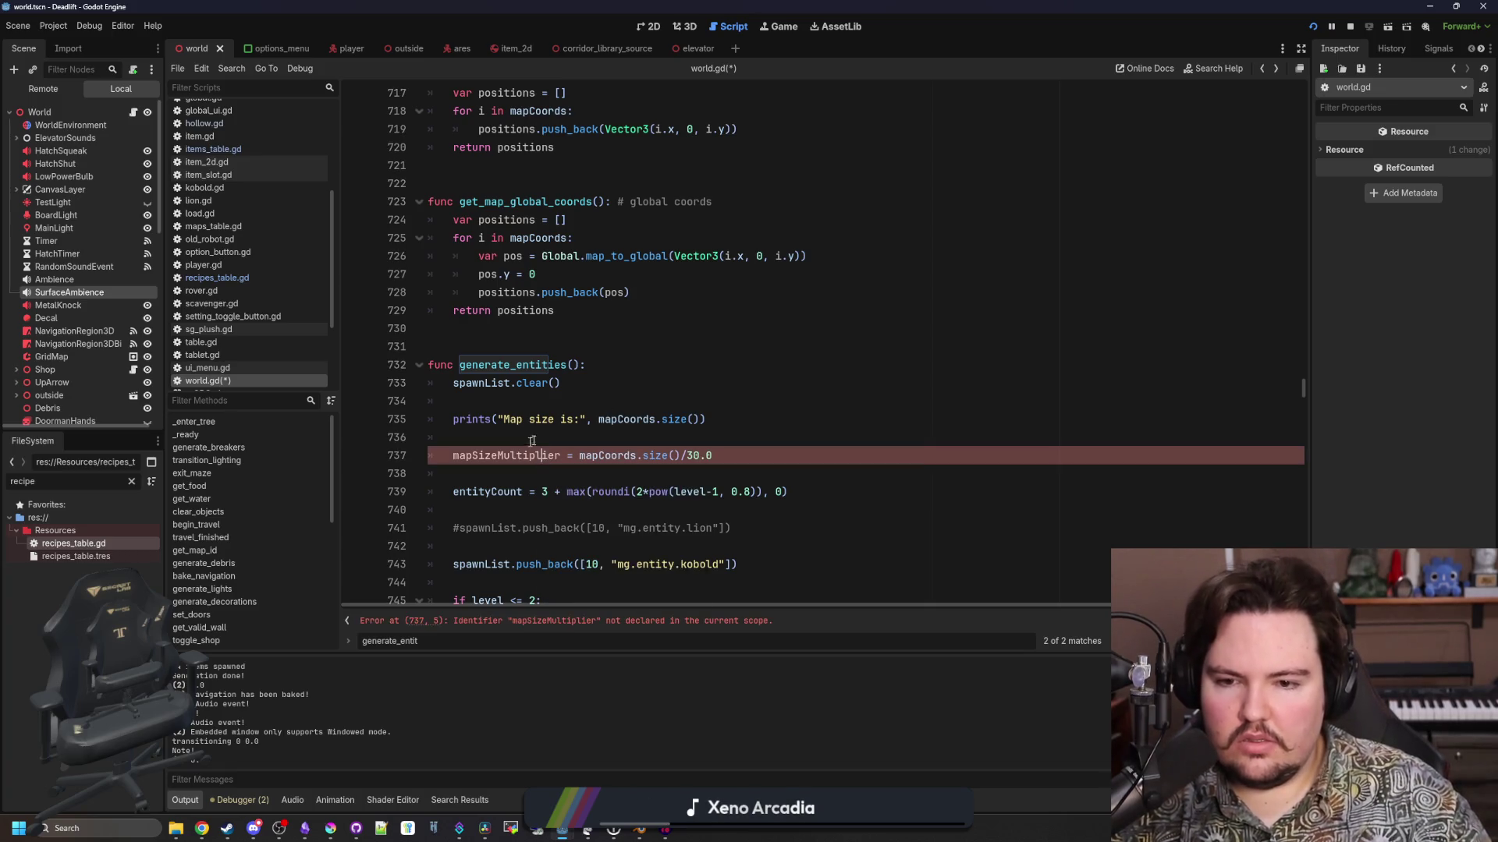
{"action": "key", "text": "Down"}
{"action": "type", "text": "var"}
{"action": "double_click", "coordinate": [557, 455]}
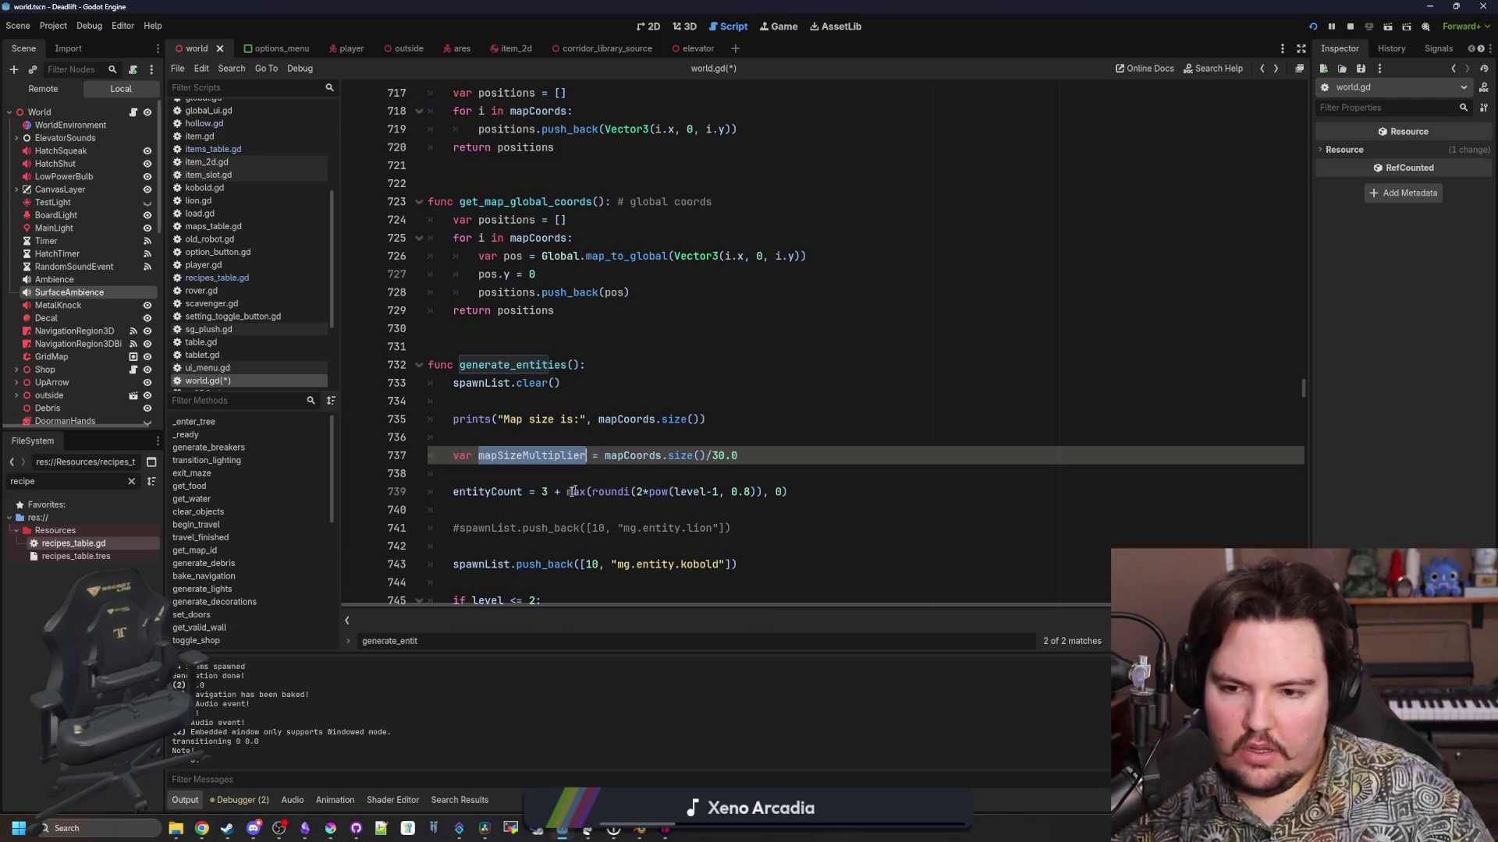
{"action": "left_click", "coordinate": [837, 485]}
{"action": "type", "text": "* mapSizeMultiplier"}
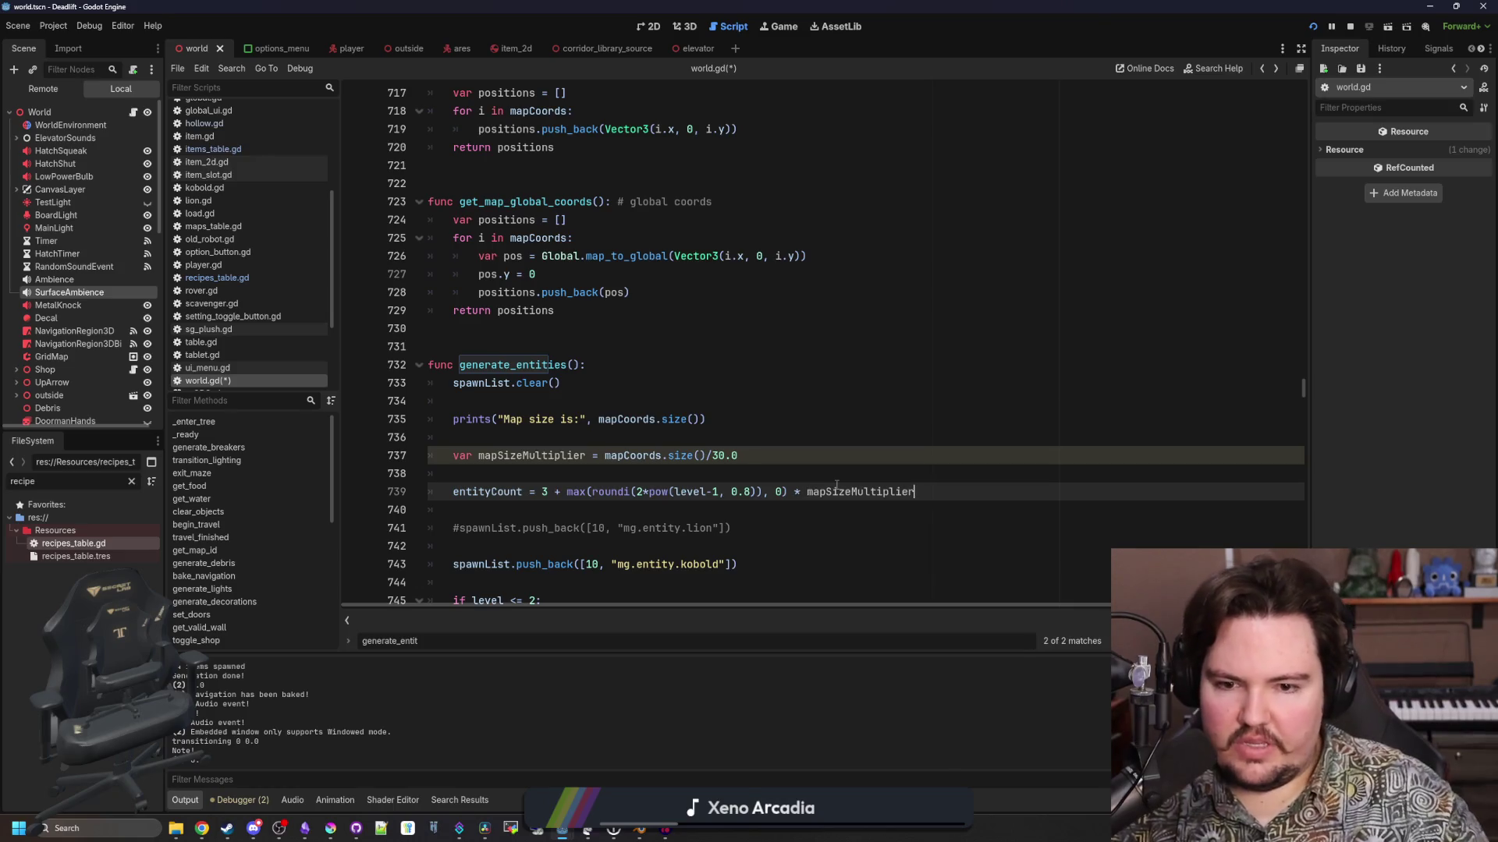
{"action": "key", "text": "Up"}
{"action": "key", "text": "Up"}
{"action": "key", "text": "Up"}
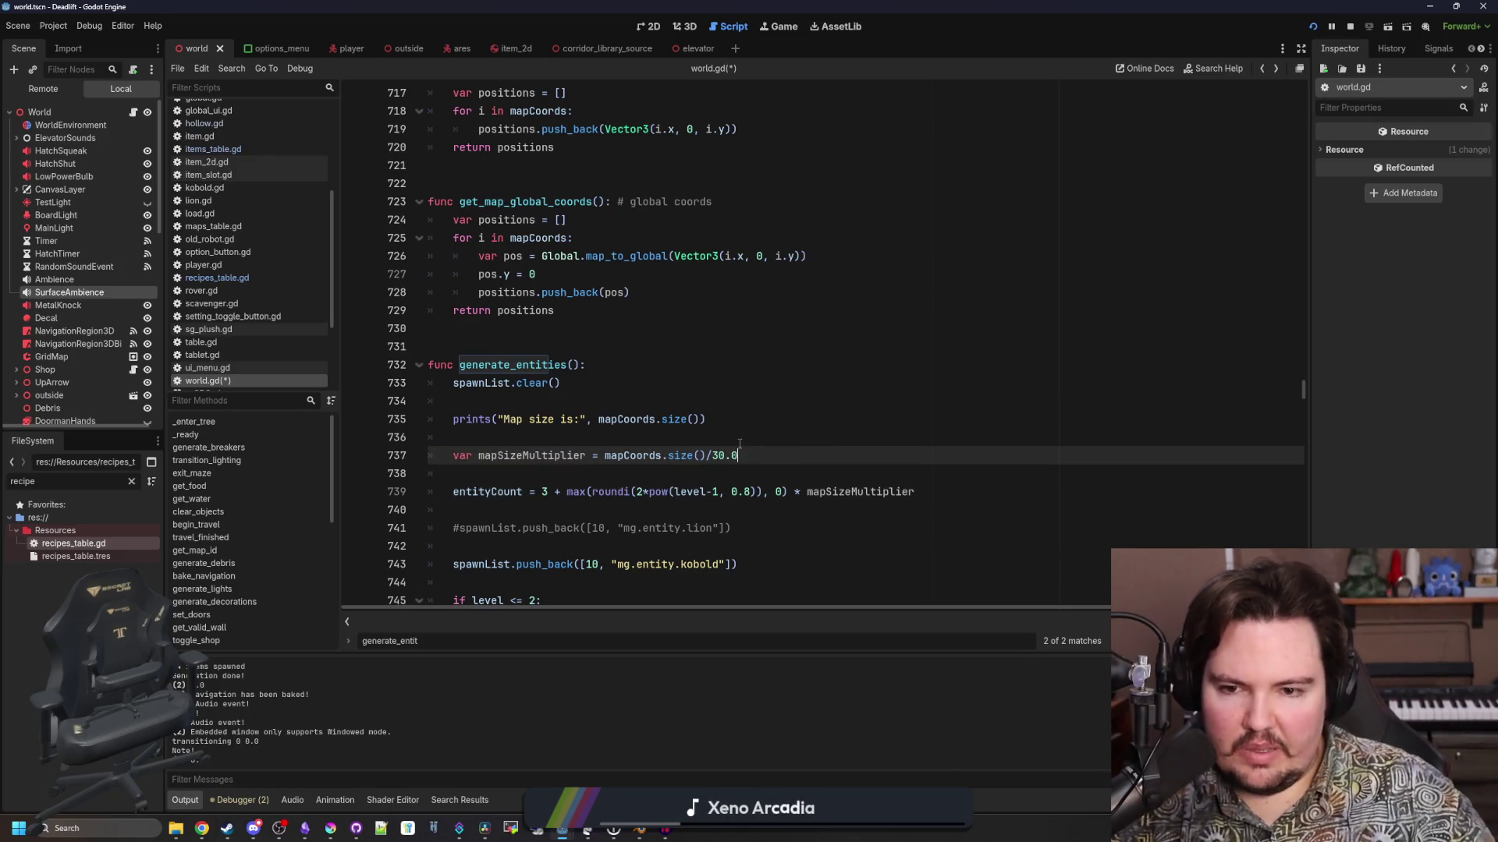
{"action": "key", "text": "Up"}
{"action": "key", "text": "Up"}
{"action": "key", "text": "ctrl+s"}
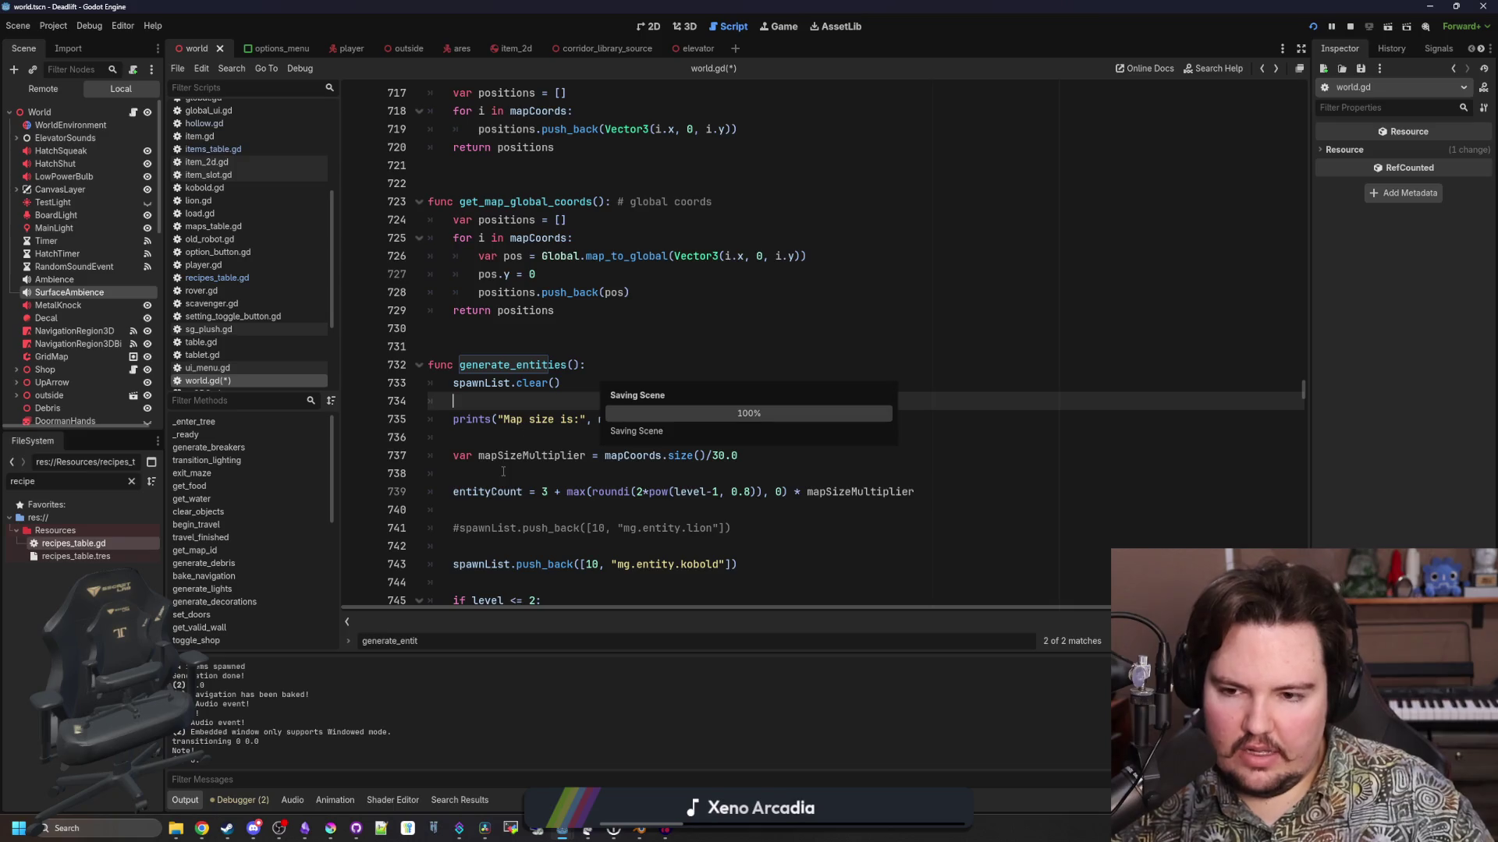
Step: Cut the mapSizeMultiplier line and place the caret after spawnList.clear()
{"action": "left_click", "coordinate": [503, 471]}
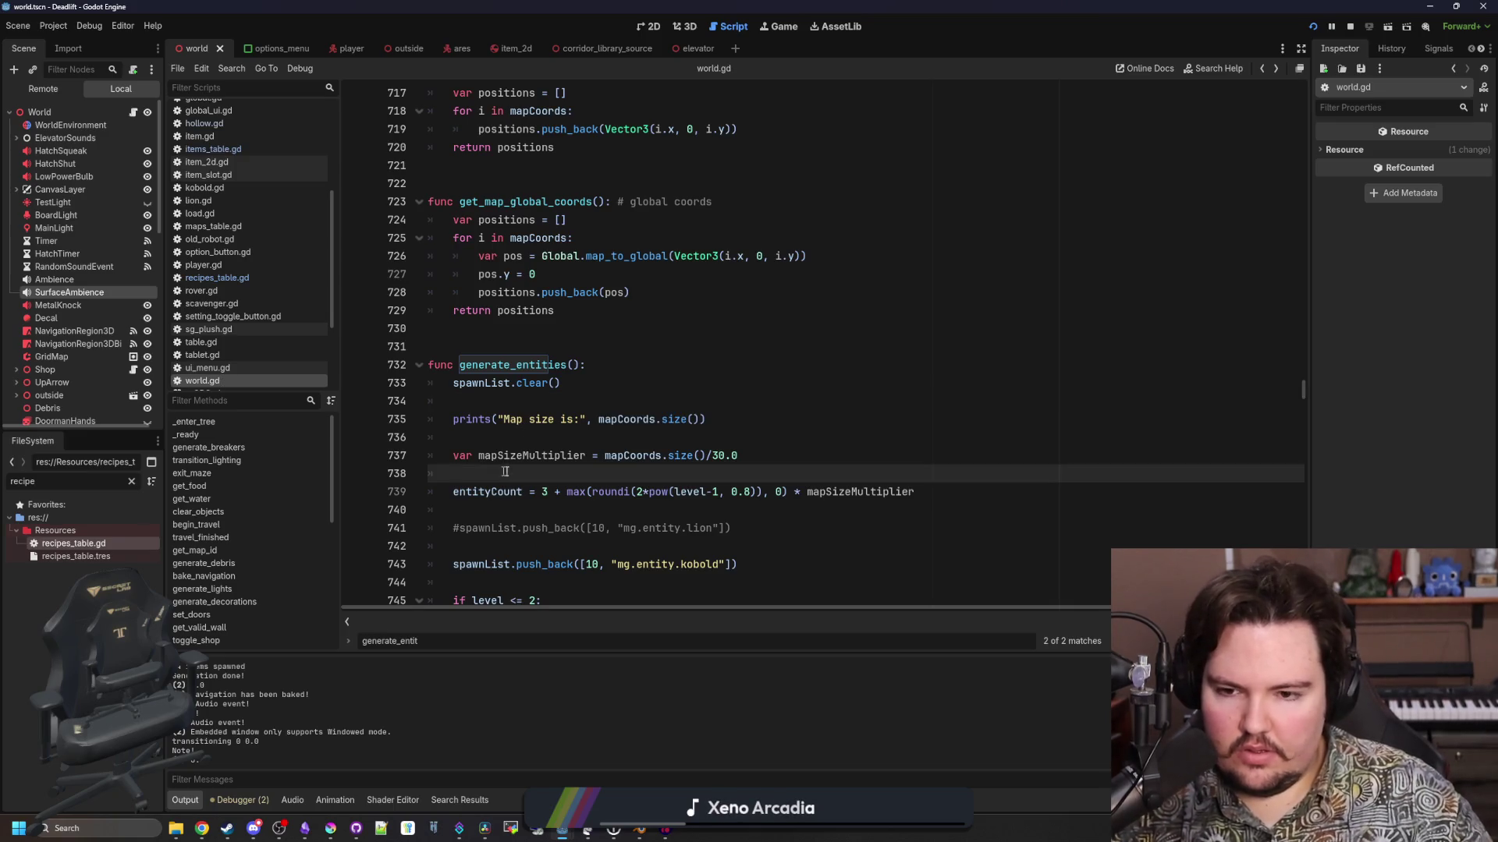
{"action": "key", "text": "Up"}
{"action": "key", "text": "End"}
{"action": "key", "text": "shift+Home"}
{"action": "key", "text": "ctrl+x"}
{"action": "left_click", "coordinate": [570, 384]}
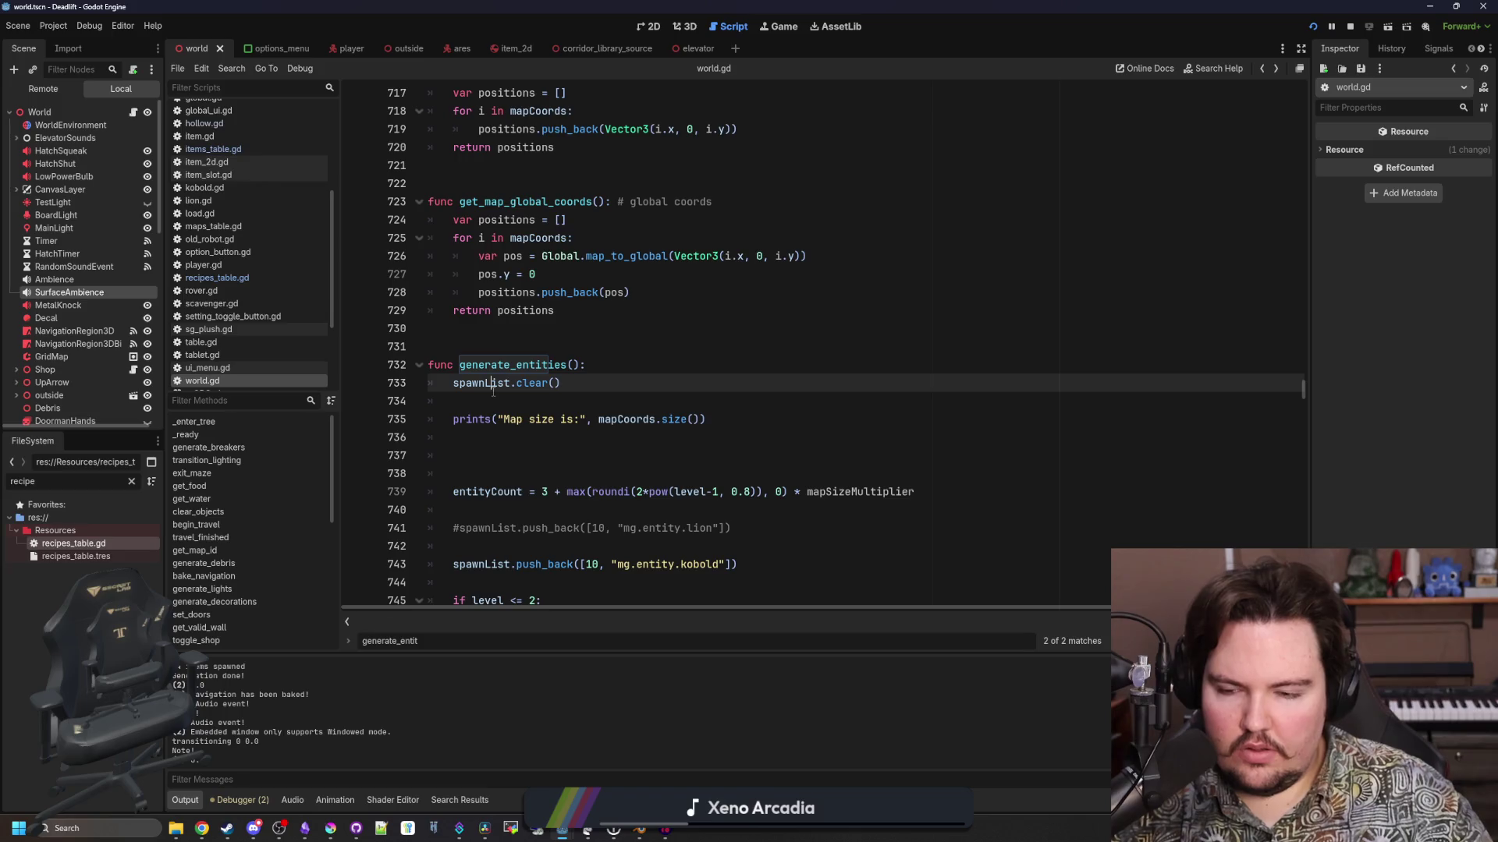
Step: Paste the mapSizeMultiplier line below spawnList.clear() and remove the leftover blank lines
{"action": "key", "text": "Return"}
{"action": "key", "text": "Return"}
{"action": "key", "text": "ctrl+v"}
{"action": "left_click", "coordinate": [435, 513]}
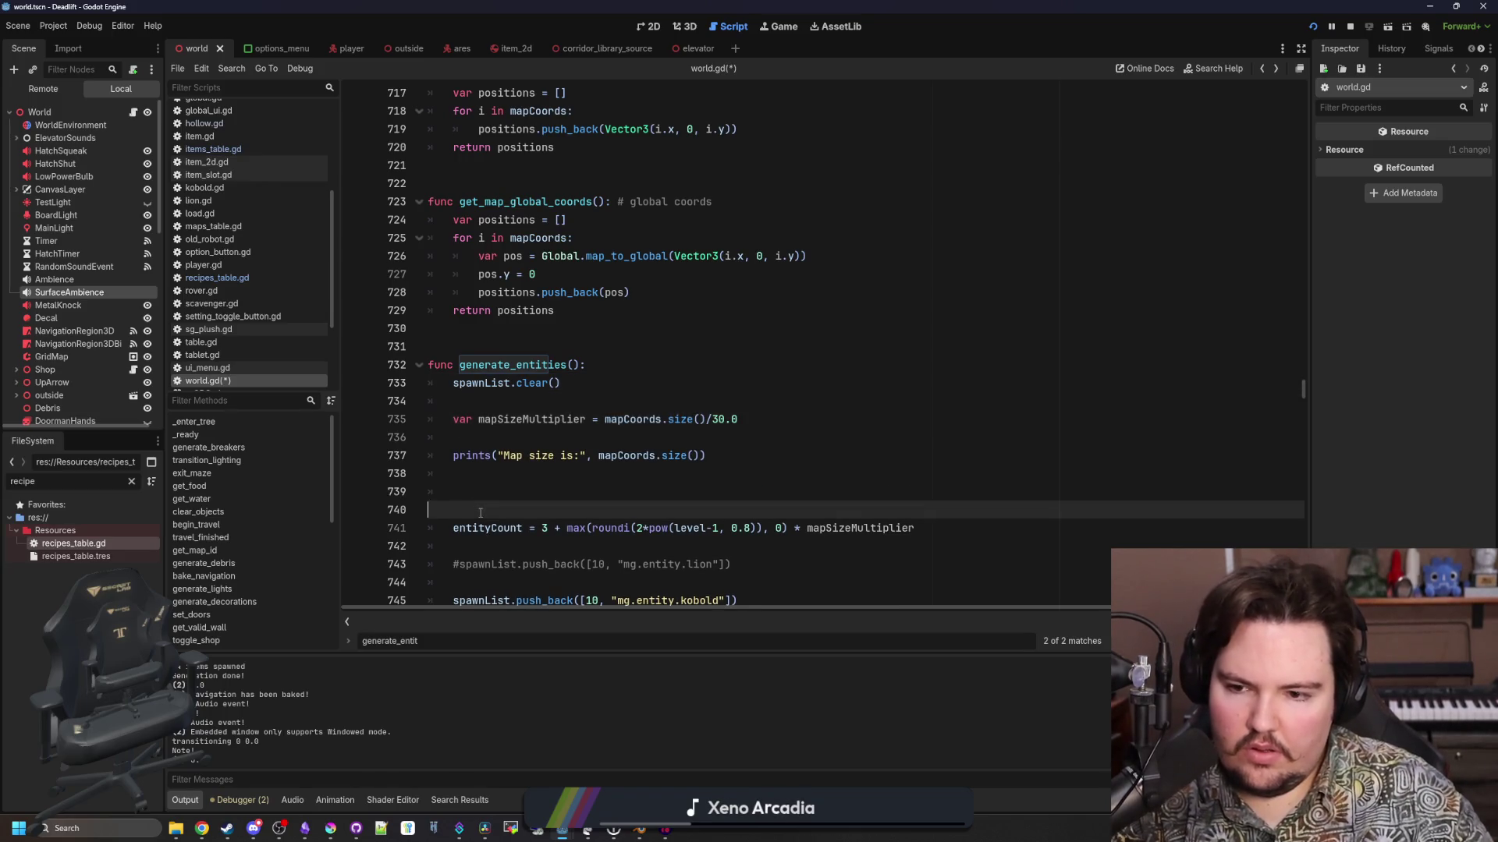
{"action": "key", "text": "BackSpace"}
{"action": "key", "text": "BackSpace"}
{"action": "scroll", "coordinate": [568, 480], "scroll_direction": "down", "scroll_amount": 5}
{"action": "scroll", "coordinate": [568, 480], "scroll_direction": "down", "scroll_amount": 4}
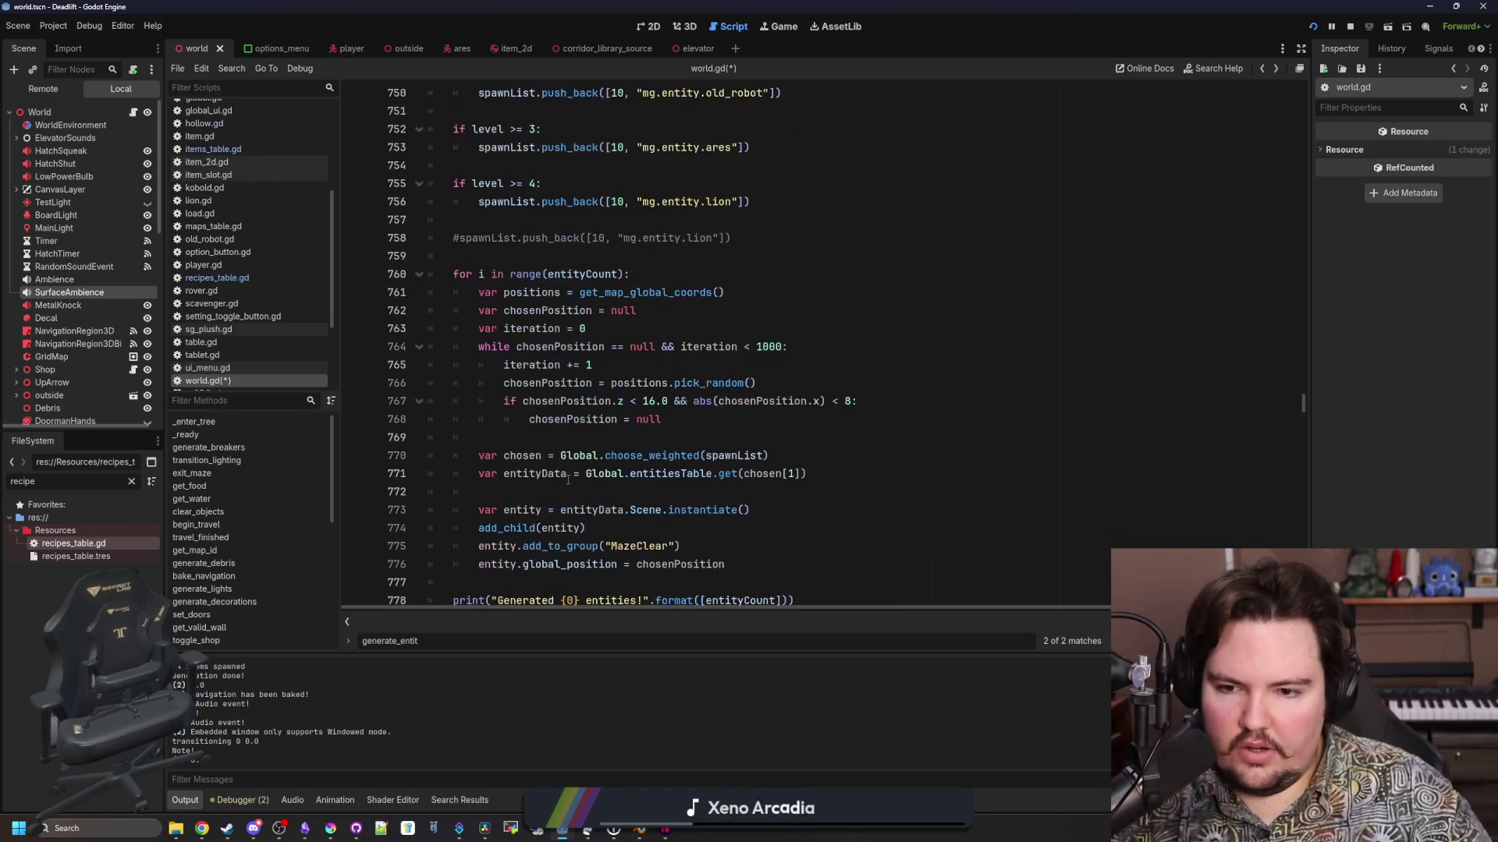
{"action": "scroll", "coordinate": [568, 480], "scroll_direction": "up", "scroll_amount": 2}
{"action": "scroll", "coordinate": [515, 492], "scroll_direction": "down", "scroll_amount": 4}
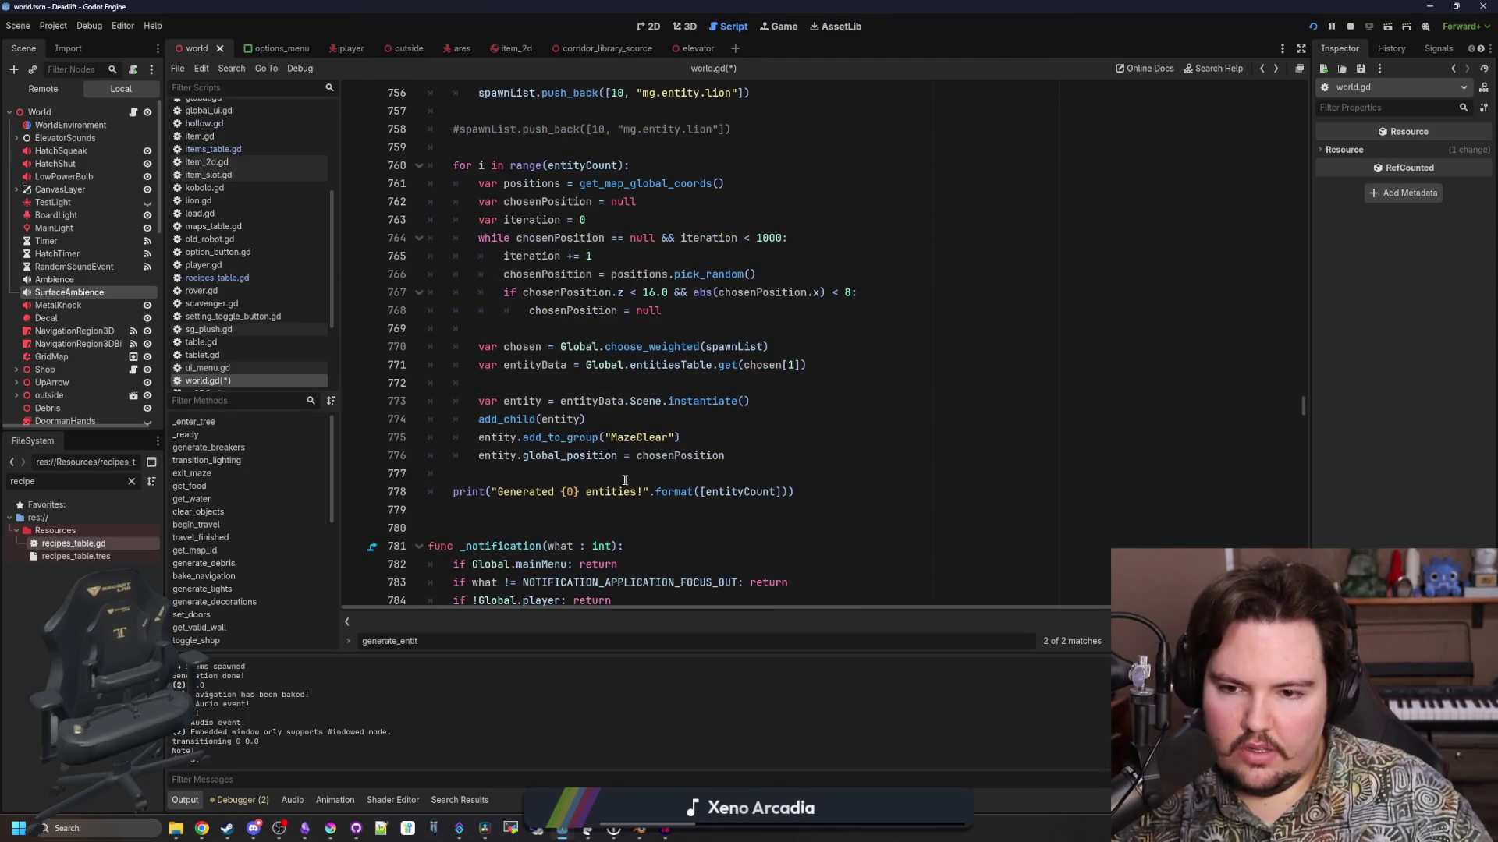
{"action": "left_click", "coordinate": [514, 492]}
{"action": "scroll", "coordinate": [514, 492], "scroll_direction": "up", "scroll_amount": 10}
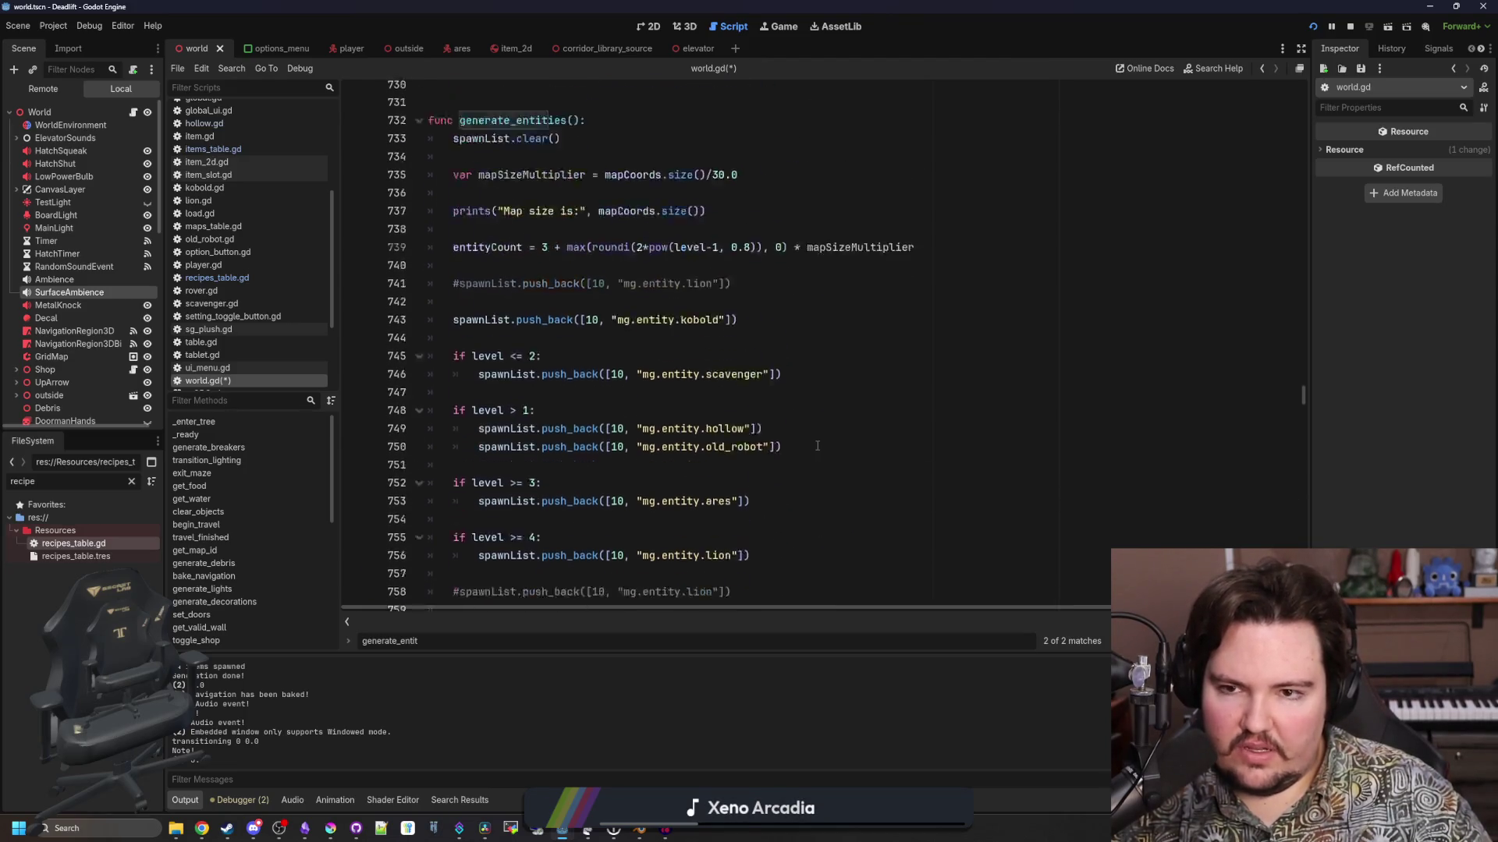
{"action": "scroll", "coordinate": [629, 389], "scroll_direction": "up", "scroll_amount": 2}
Step: Relabel the Map size print to 'Map size and multiplier:'
{"action": "left_click", "coordinate": [599, 401]}
{"action": "left_click", "coordinate": [724, 400]}
{"action": "type", "text": "\""}
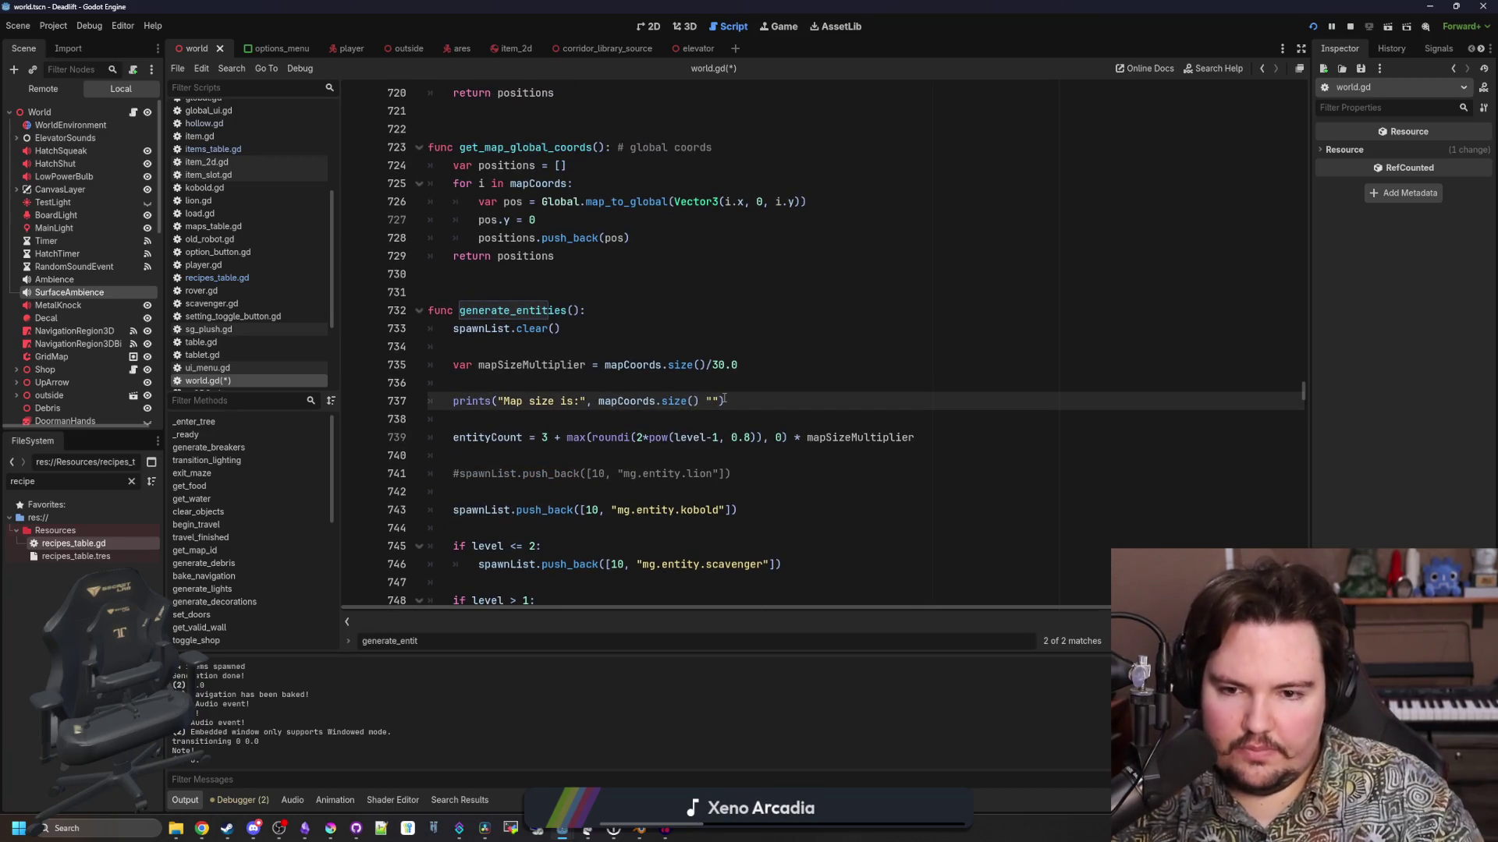
{"action": "key", "text": "BackSpace"}
{"action": "key", "text": "BackSpace"}
{"action": "key", "text": "Left"}
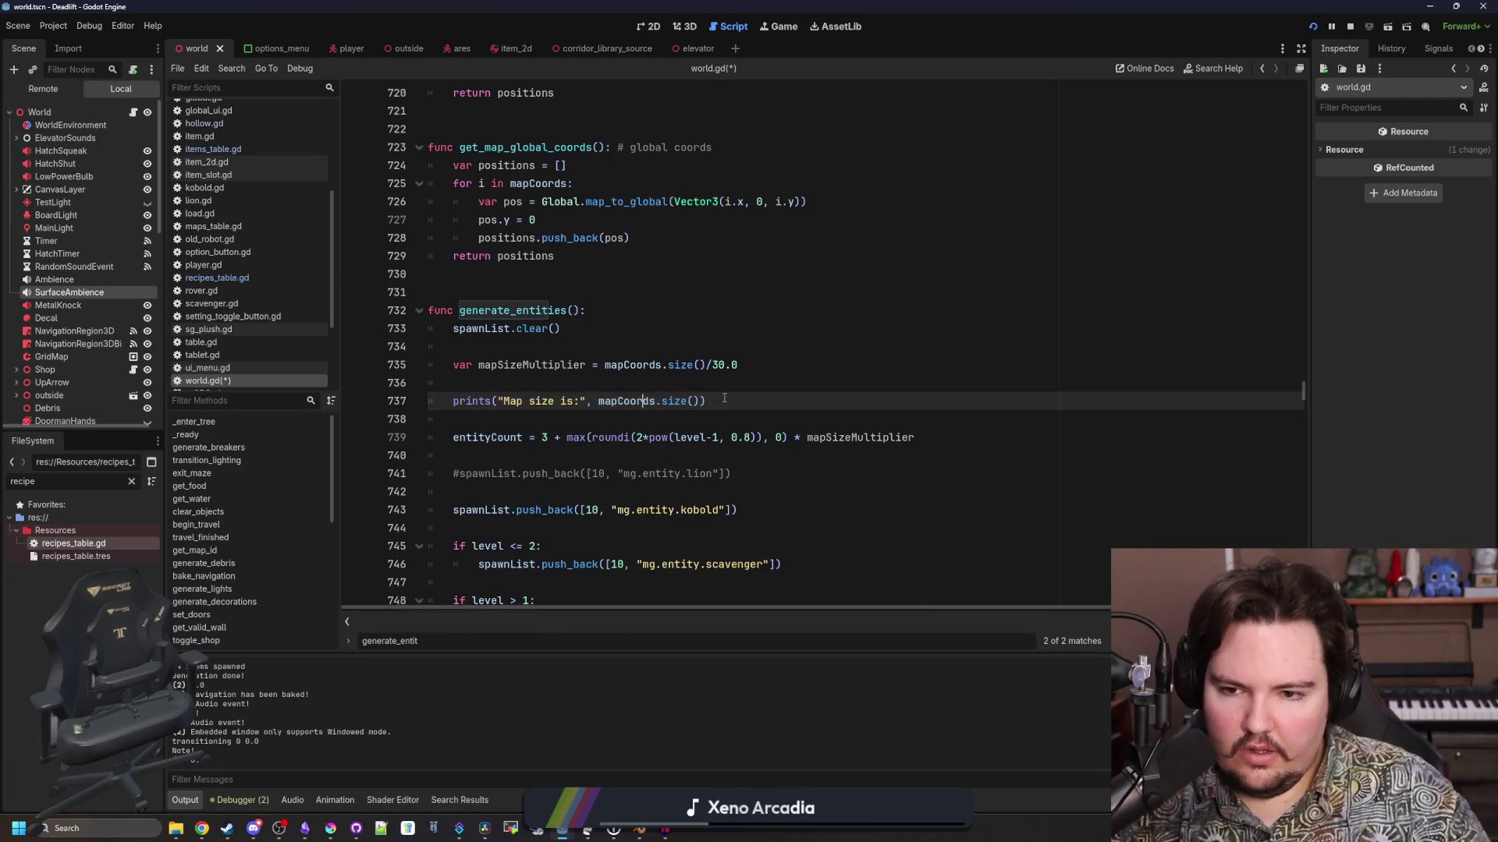
{"action": "key", "text": "BackSpace"}
{"action": "key", "text": "BackSpace"}
{"action": "key", "text": "BackSpace"}
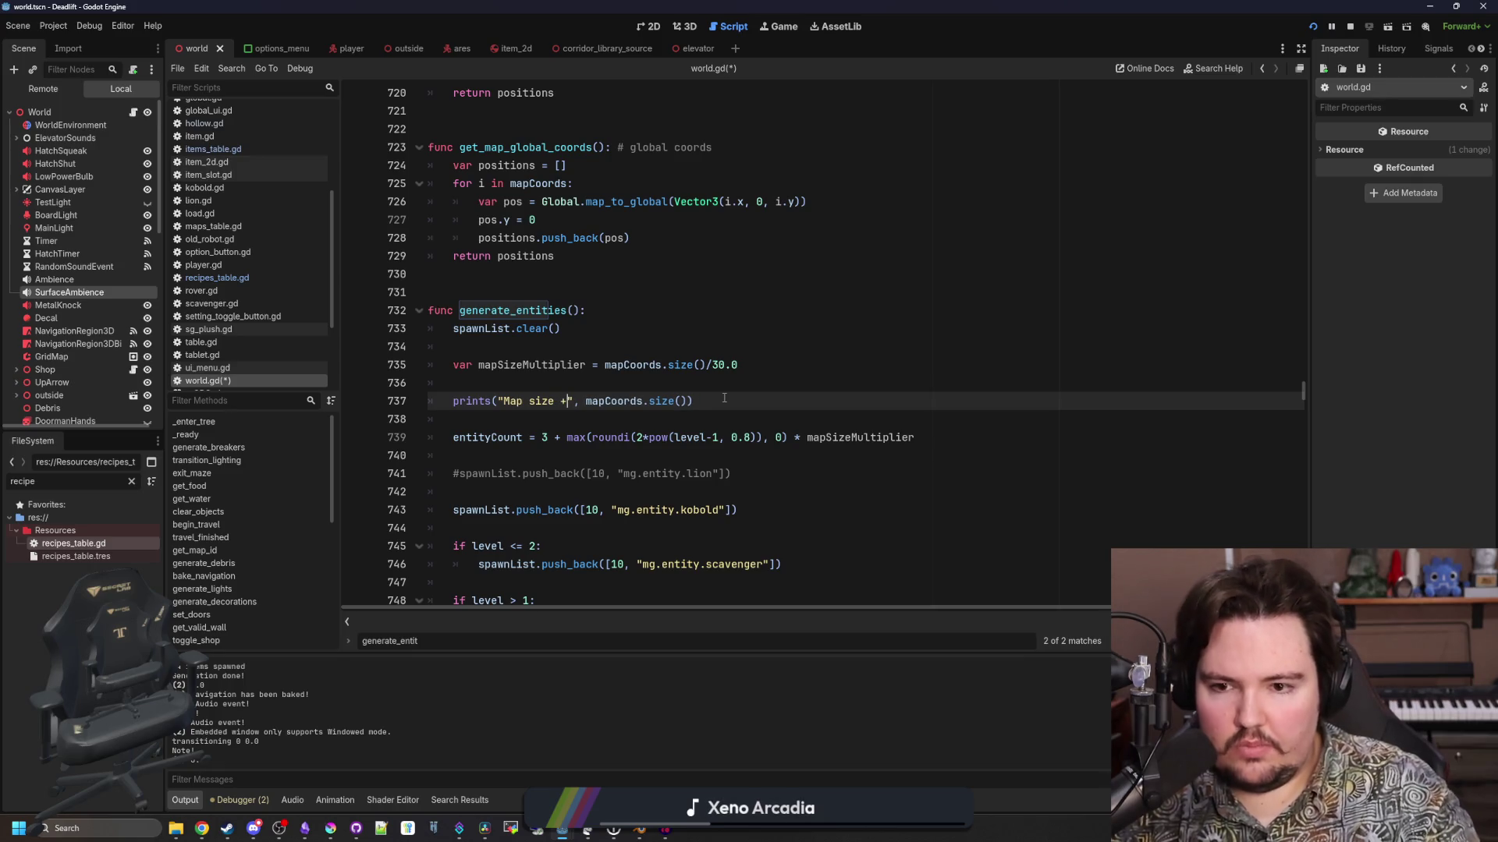
{"action": "type", "text": "and "}
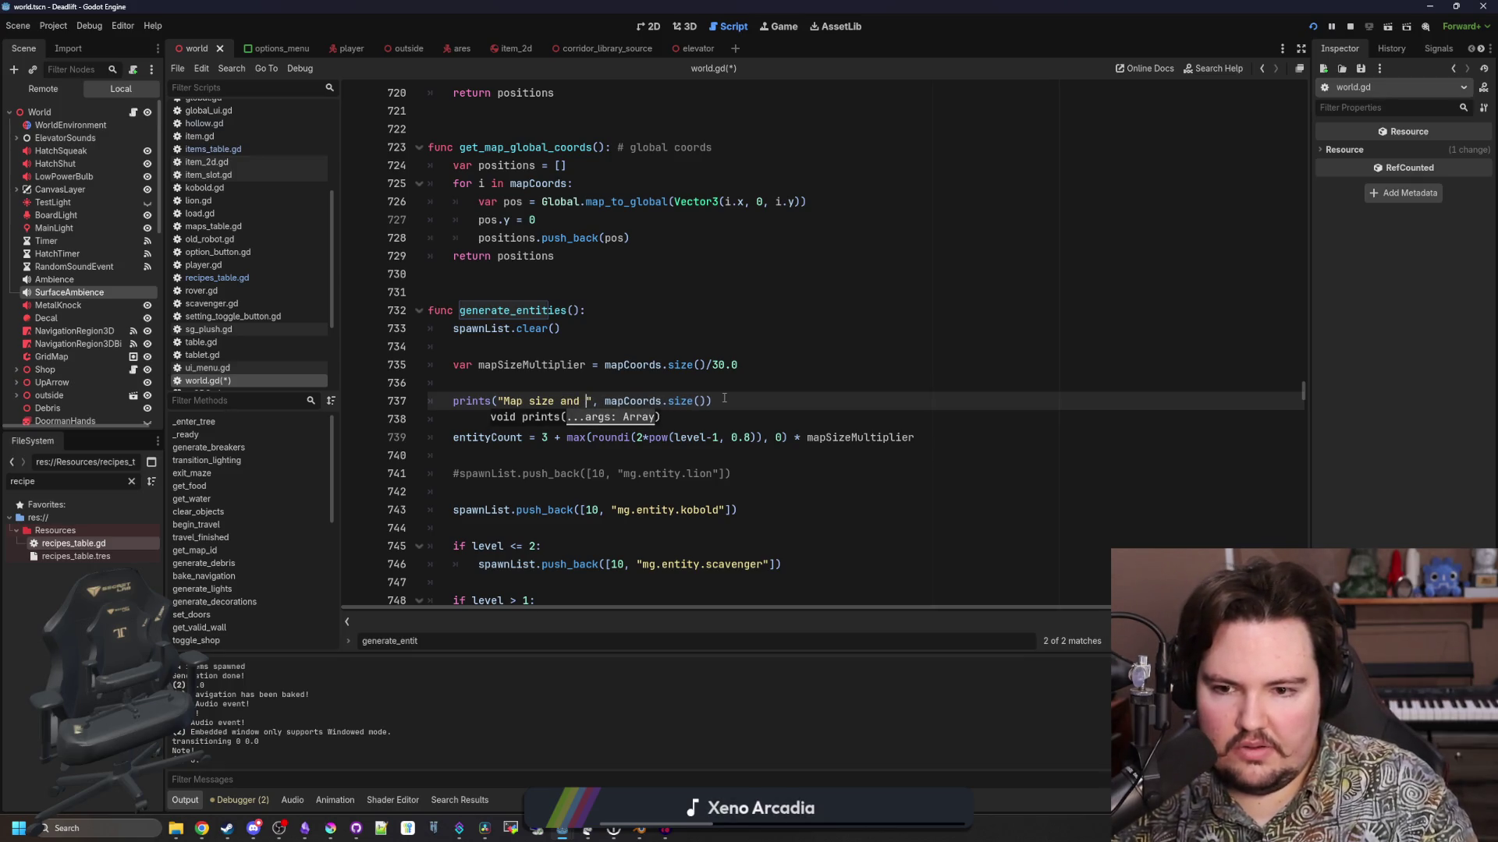
{"action": "type", "text": "multiplier:"}
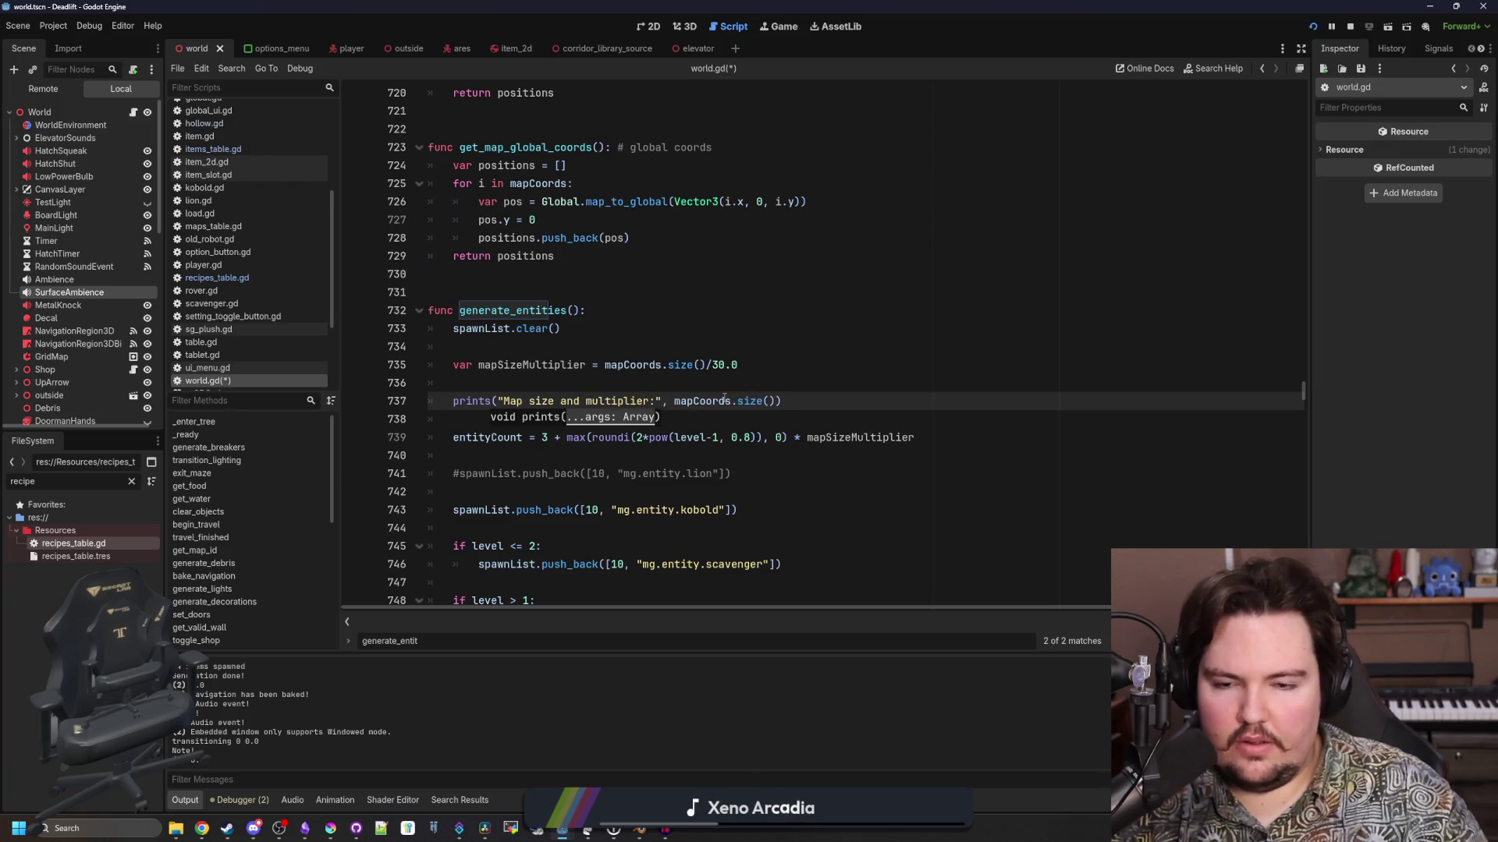
Step: Add mapSizeMultiplier as an argument to that print and save world.gd
{"action": "left_click", "coordinate": [777, 400]}
{"action": "type", "text": ", mapSize"}
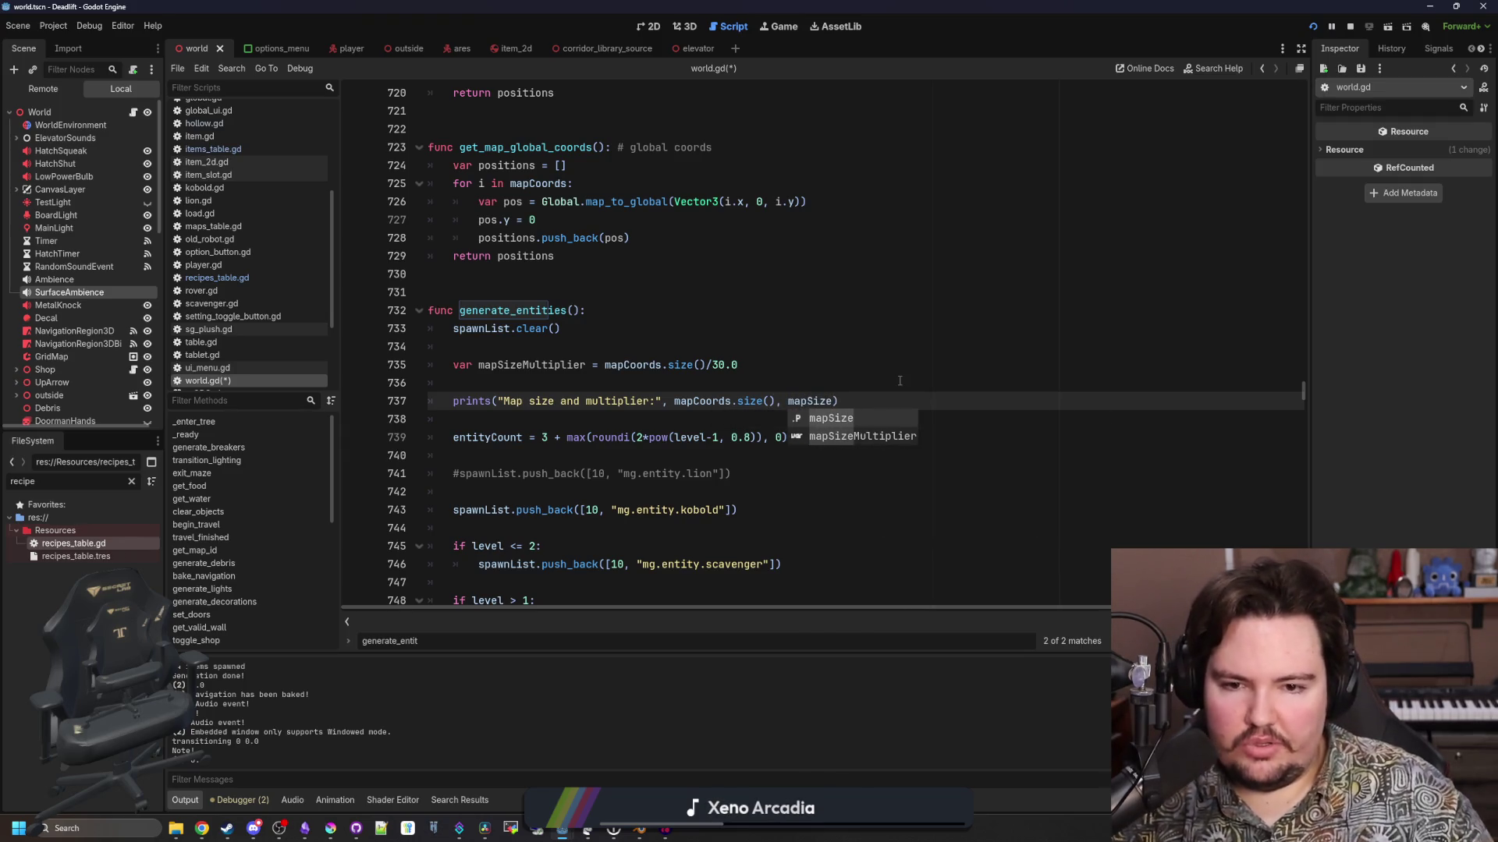
{"action": "key", "text": "Down"}
{"action": "key", "text": "Return"}
{"action": "left_click", "coordinate": [899, 381]}
{"action": "key", "text": "ctrl+s"}
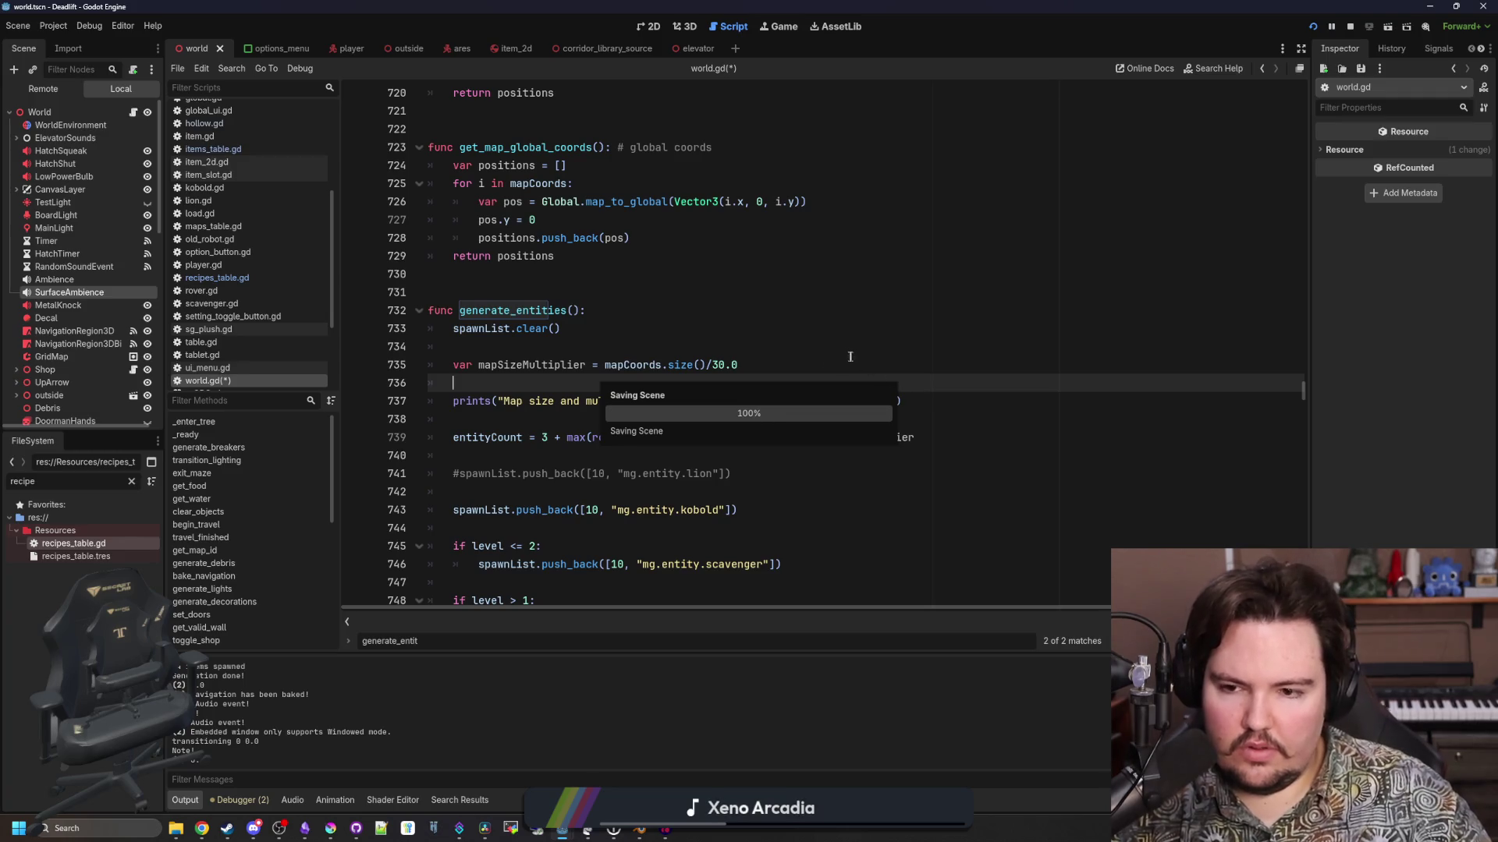
{"action": "left_click_drag", "start_coordinate": [914, 437], "coordinate": [809, 443]}
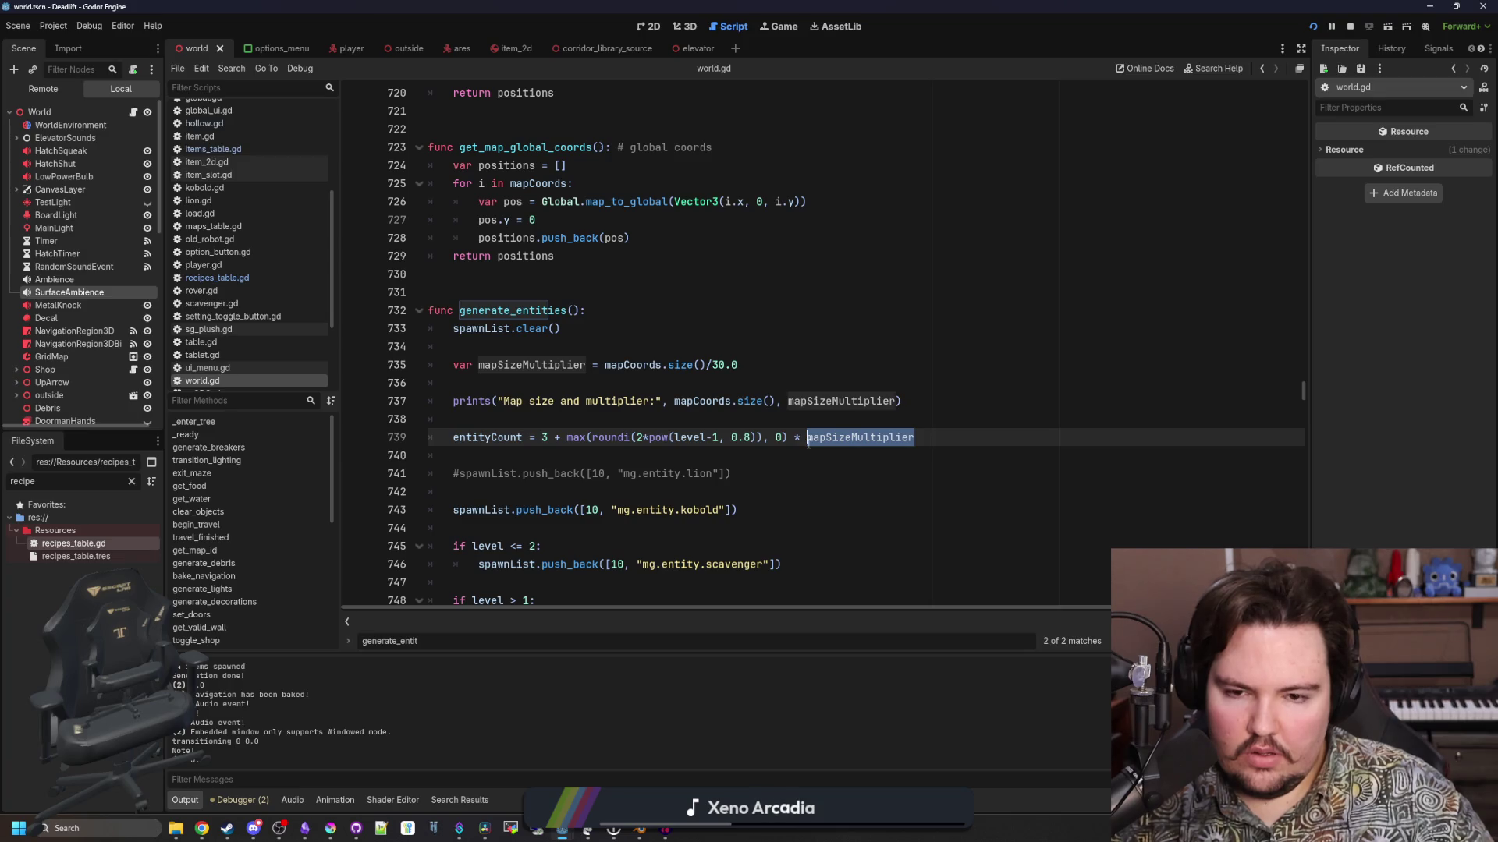
{"action": "left_click", "coordinate": [760, 458]}
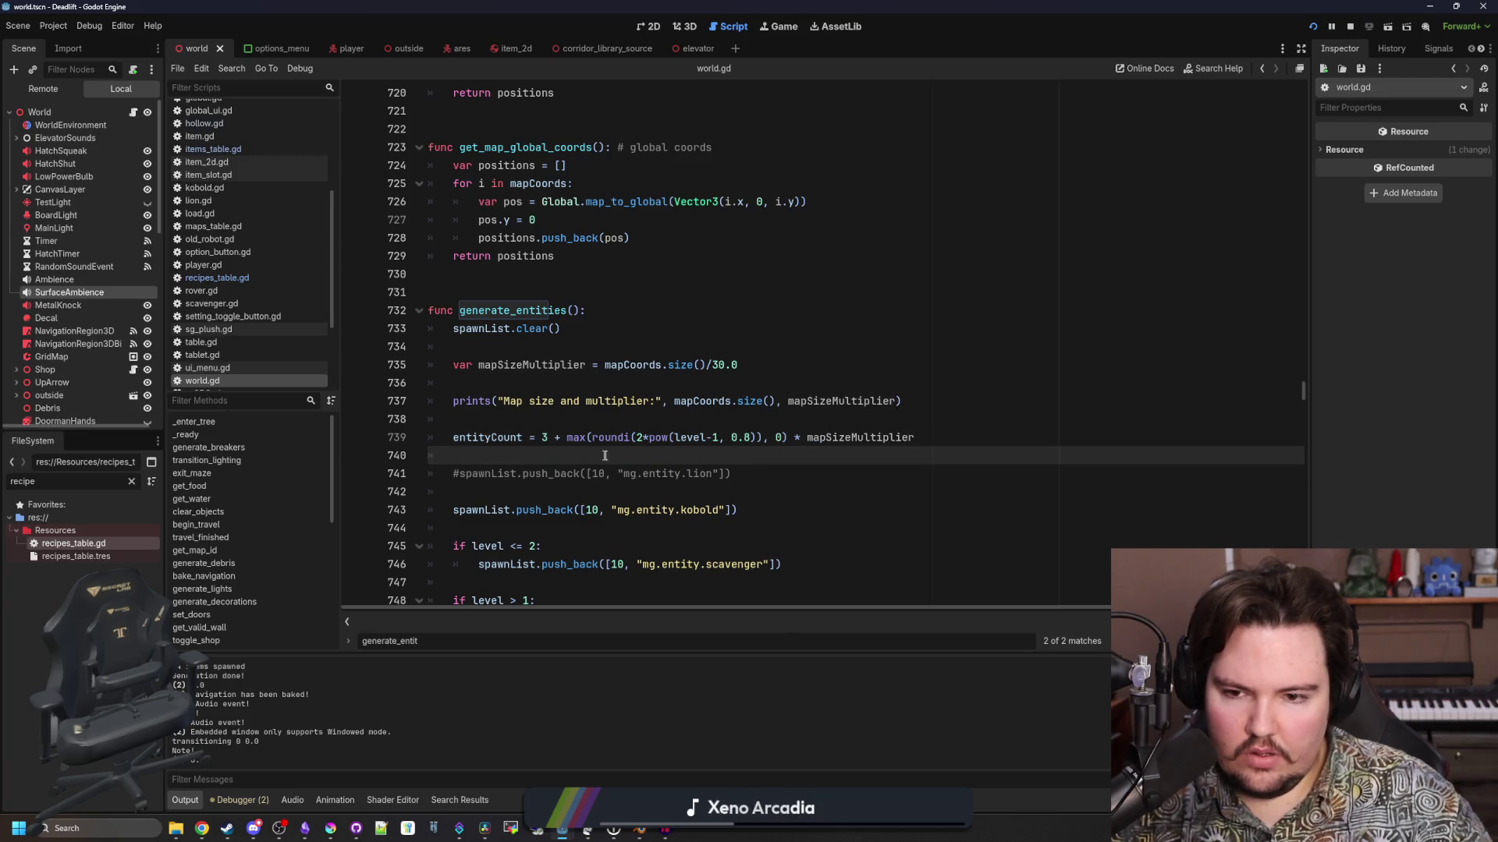
Step: Remove the leftover comma and zero from line 739 and wrap the formula in roundi()
{"action": "left_click", "coordinate": [632, 439]}
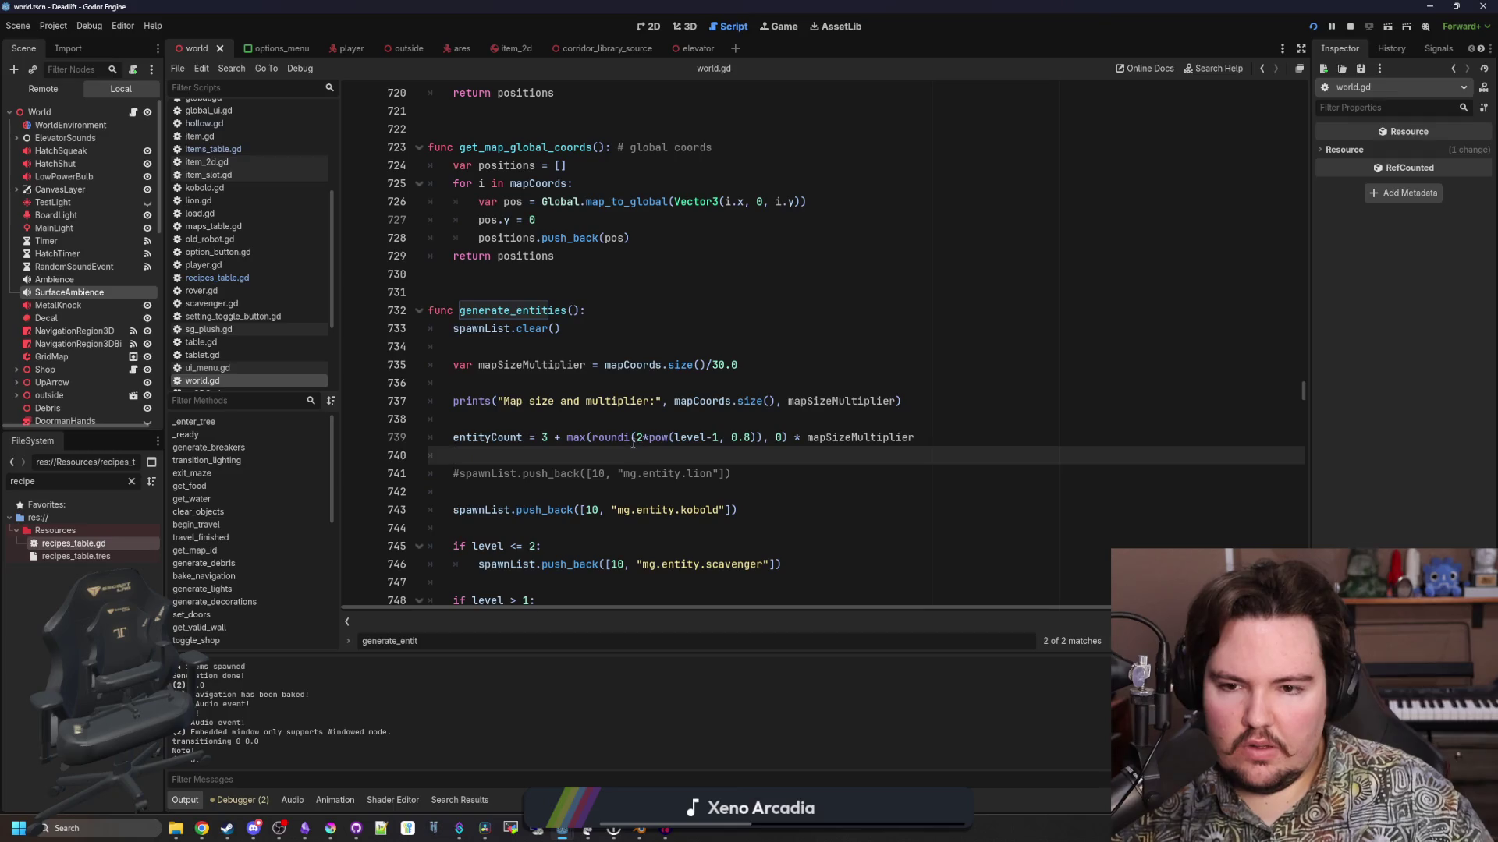
{"action": "key", "text": "BackSpace"}
{"action": "key", "text": "BackSpace"}
{"action": "key", "text": "BackSpace"}
{"action": "key", "text": "BackSpace"}
{"action": "key", "text": "BackSpace"}
{"action": "left_click", "coordinate": [725, 437]}
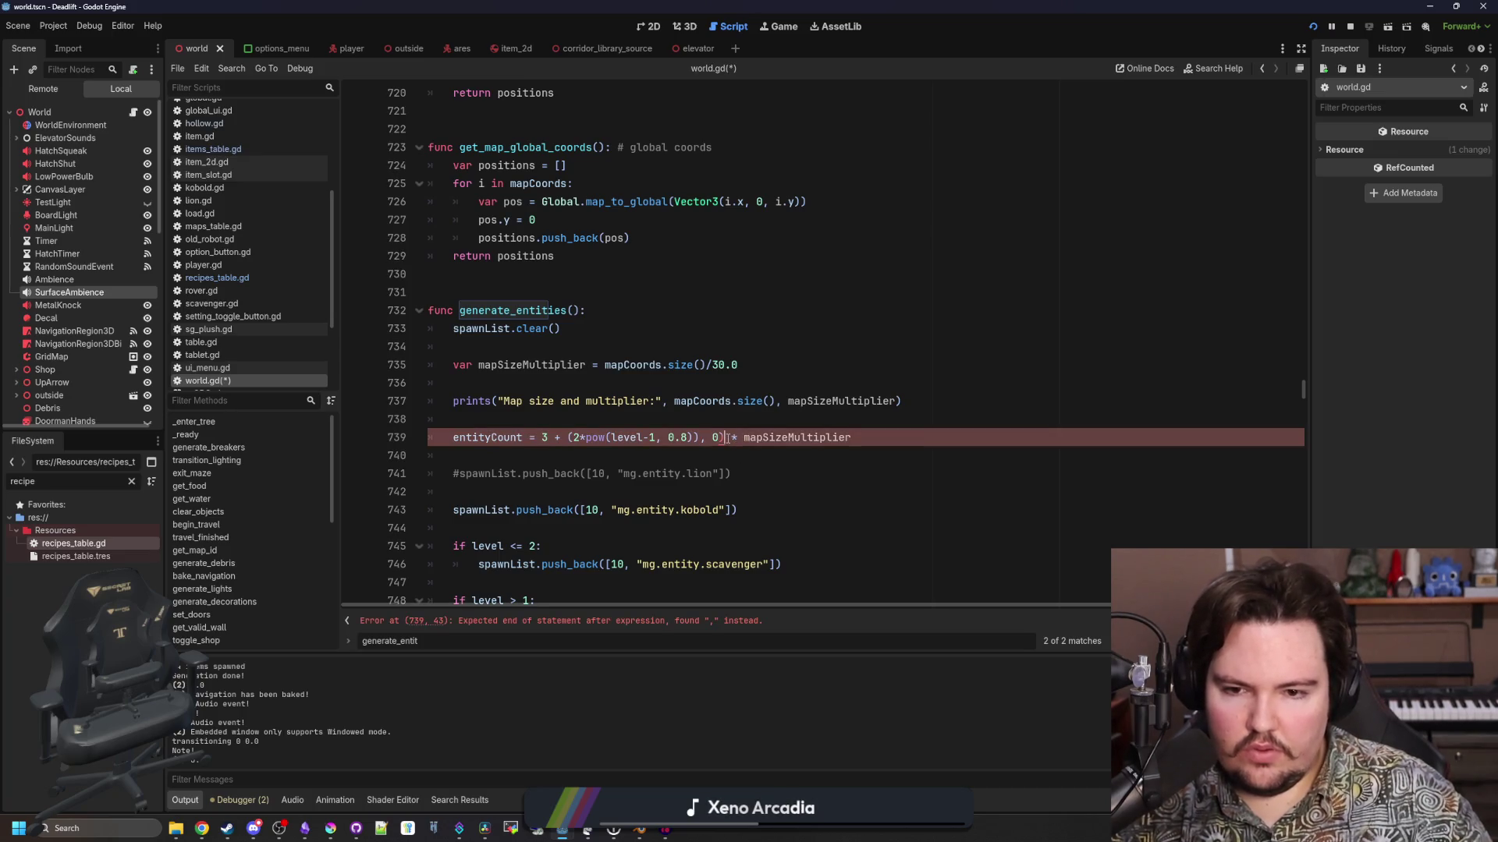
{"action": "key", "text": "BackSpace"}
{"action": "key", "text": "BackSpace"}
{"action": "key", "text": "BackSpace"}
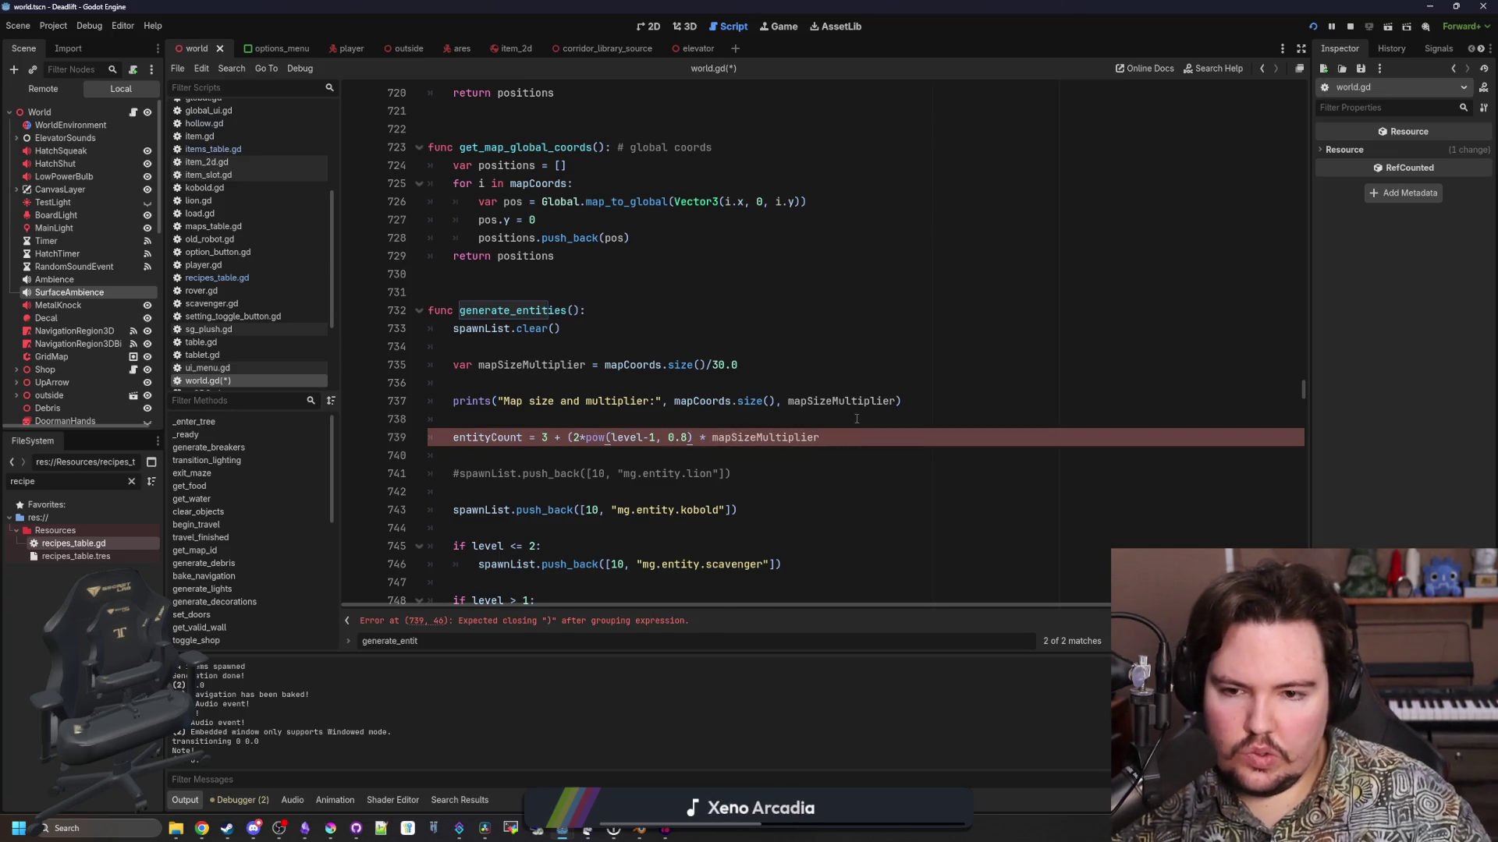
{"action": "type", "text": ")"}
{"action": "left_click", "coordinate": [542, 438]}
{"action": "type", "text": "roundi("}
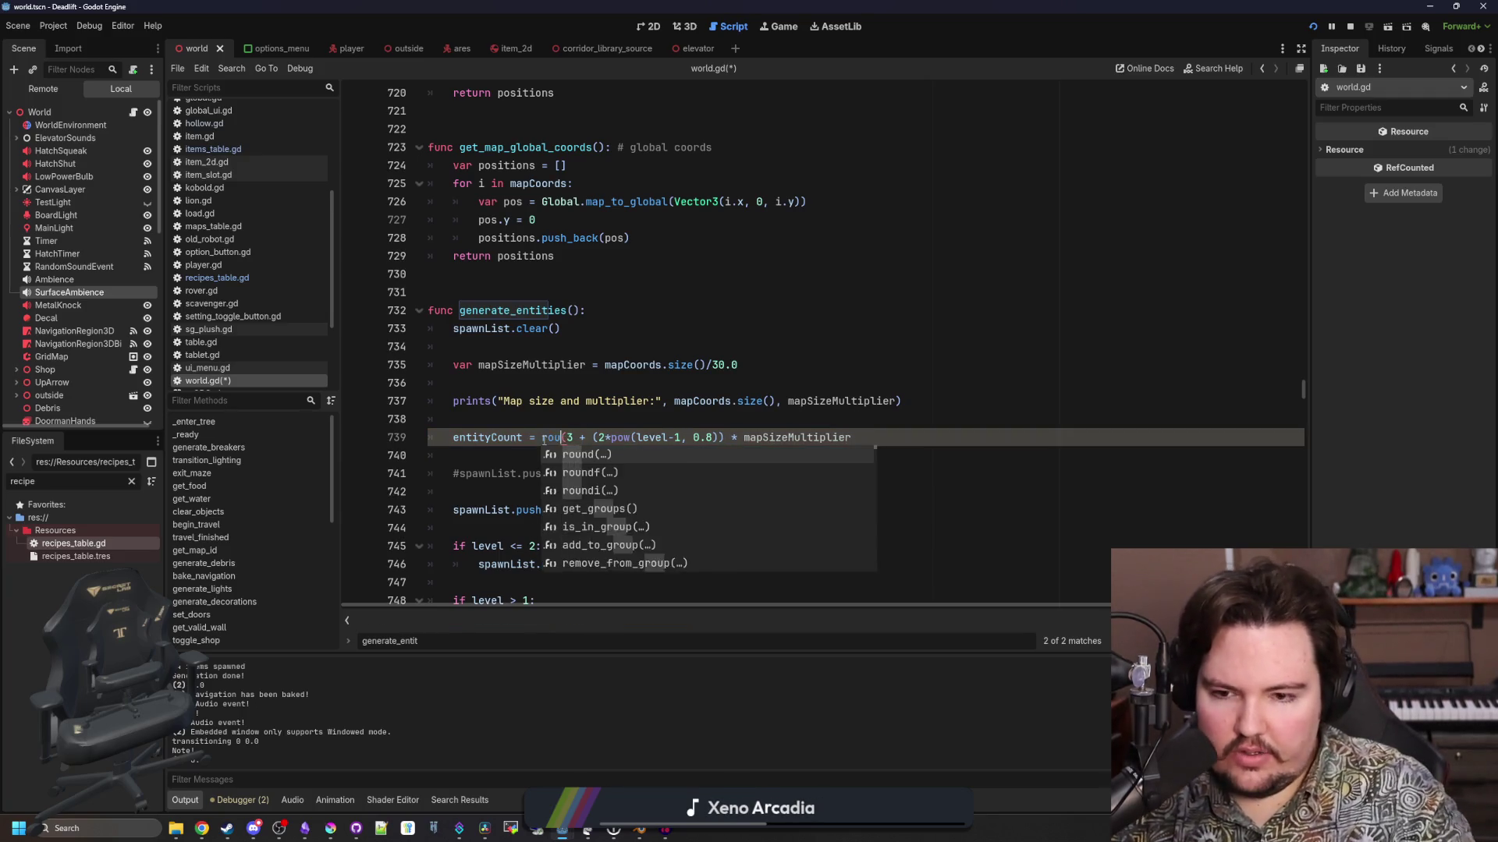
{"action": "key", "text": "Delete"}
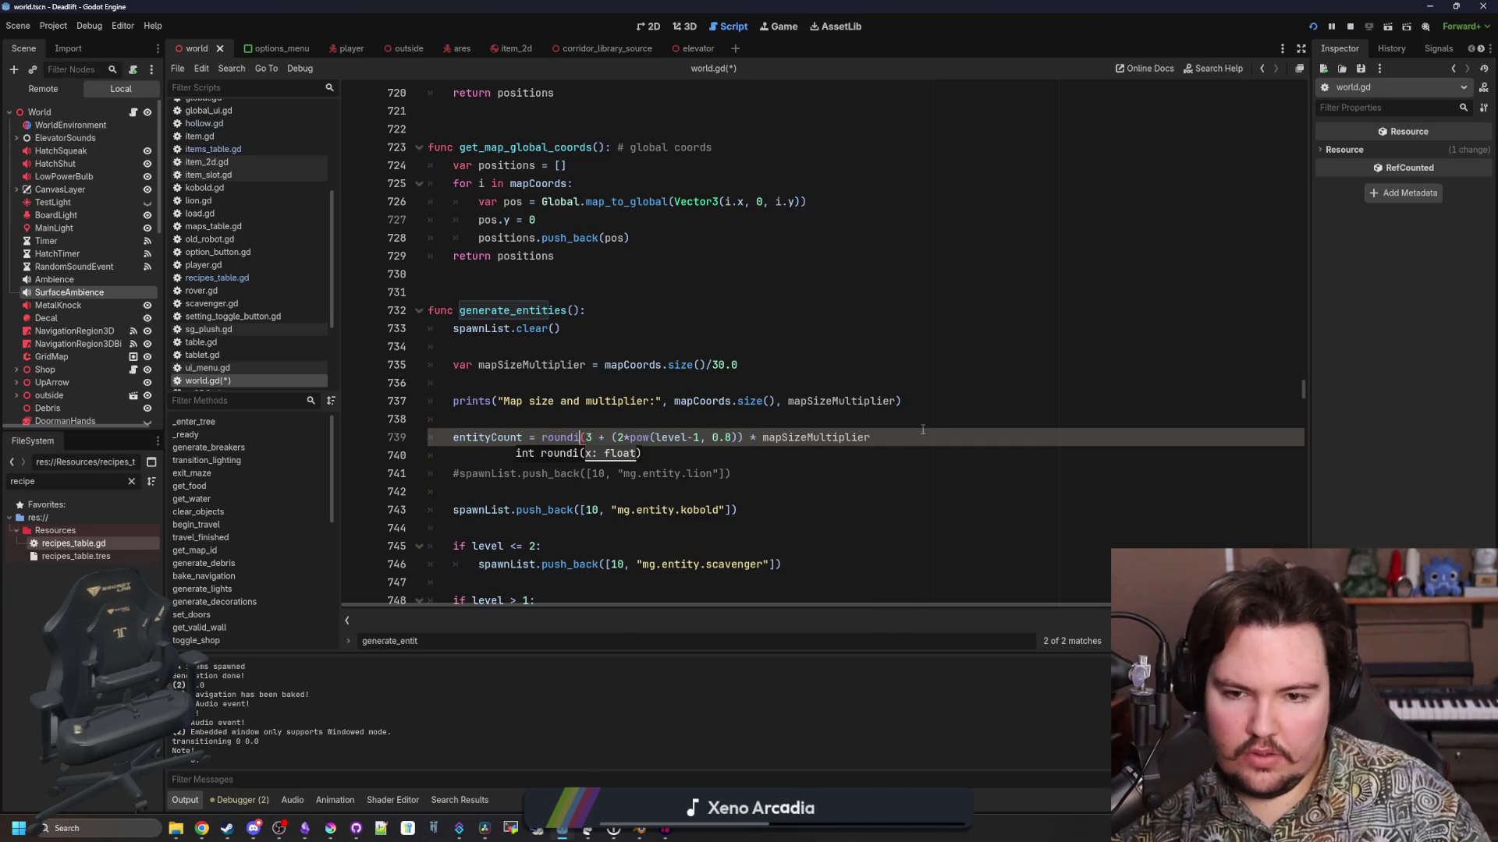
{"action": "left_click", "coordinate": [922, 433]}
{"action": "type", "text": ")"}
Step: Balance the entityCount formula's parentheses, deleting the surplus closing one
{"action": "left_click", "coordinate": [585, 436]}
{"action": "type", "text": "("}
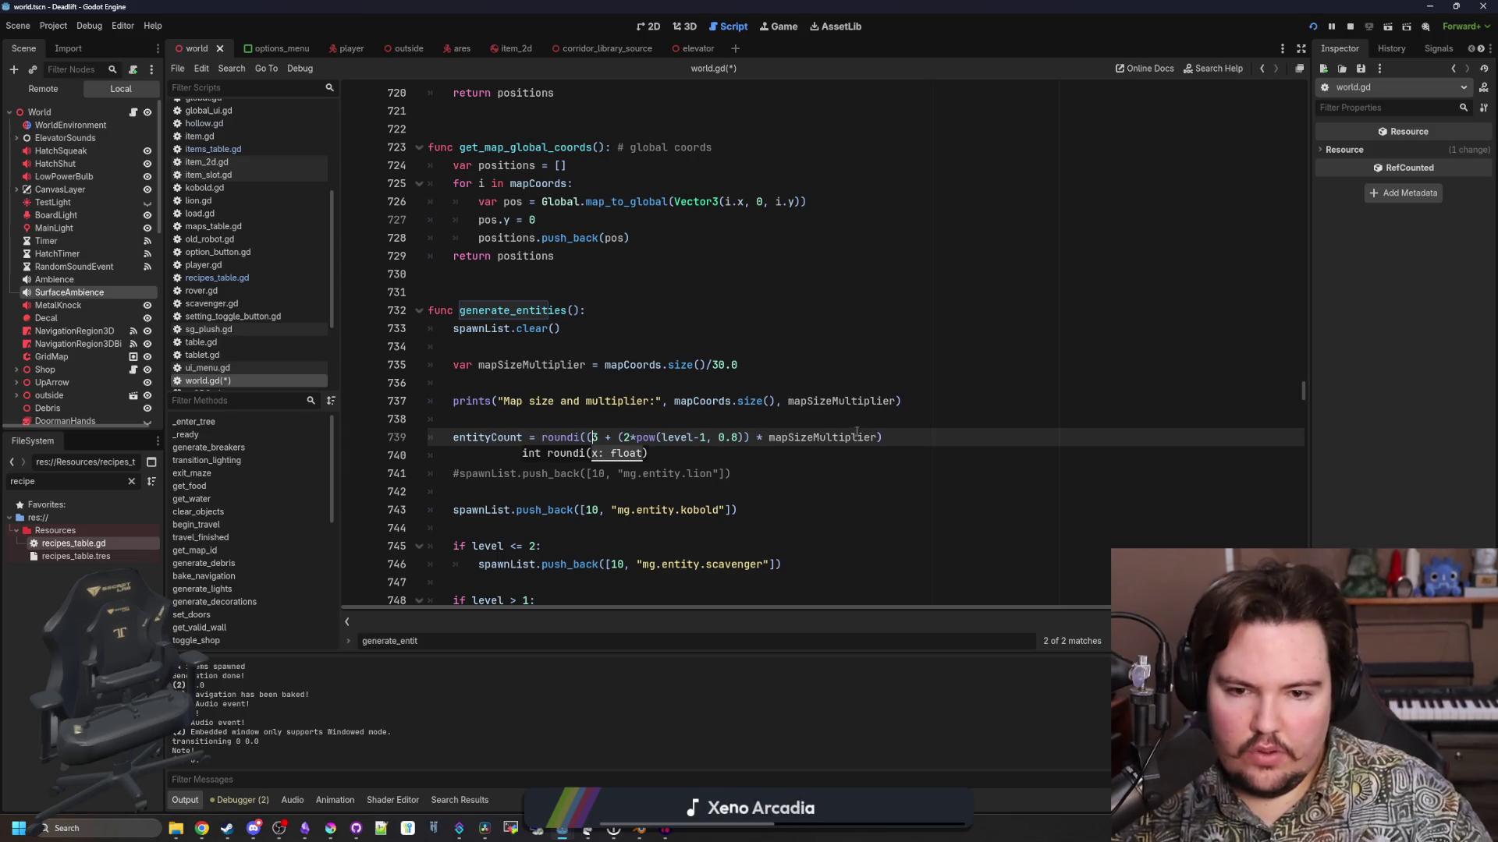
{"action": "left_click", "coordinate": [888, 437]}
{"action": "type", "text": ")"}
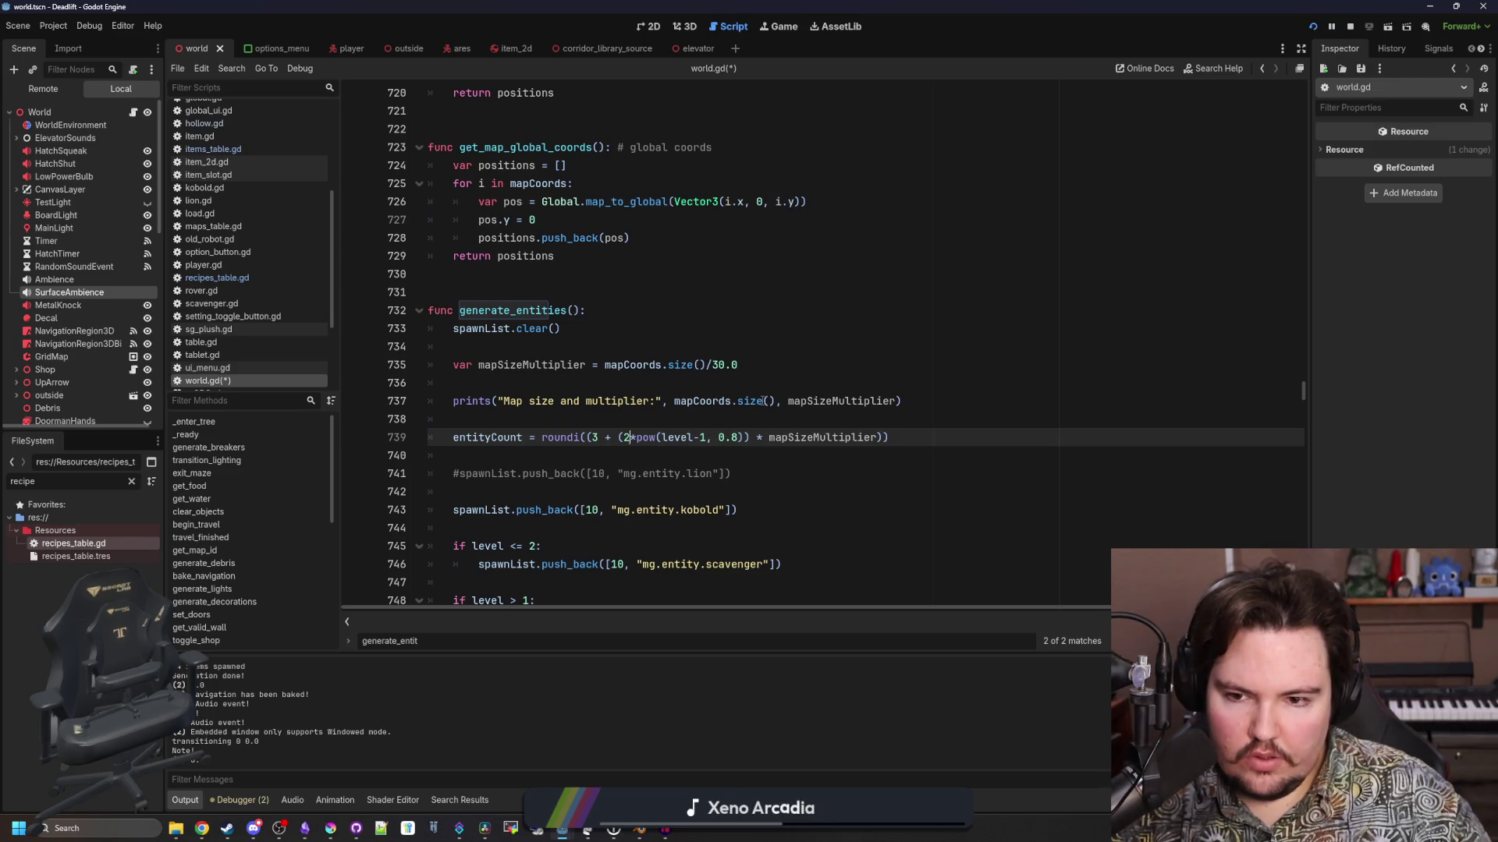
{"action": "key", "text": "Right"}
{"action": "key", "text": "Right"}
{"action": "key", "text": "Right"}
{"action": "type", "text": ")"}
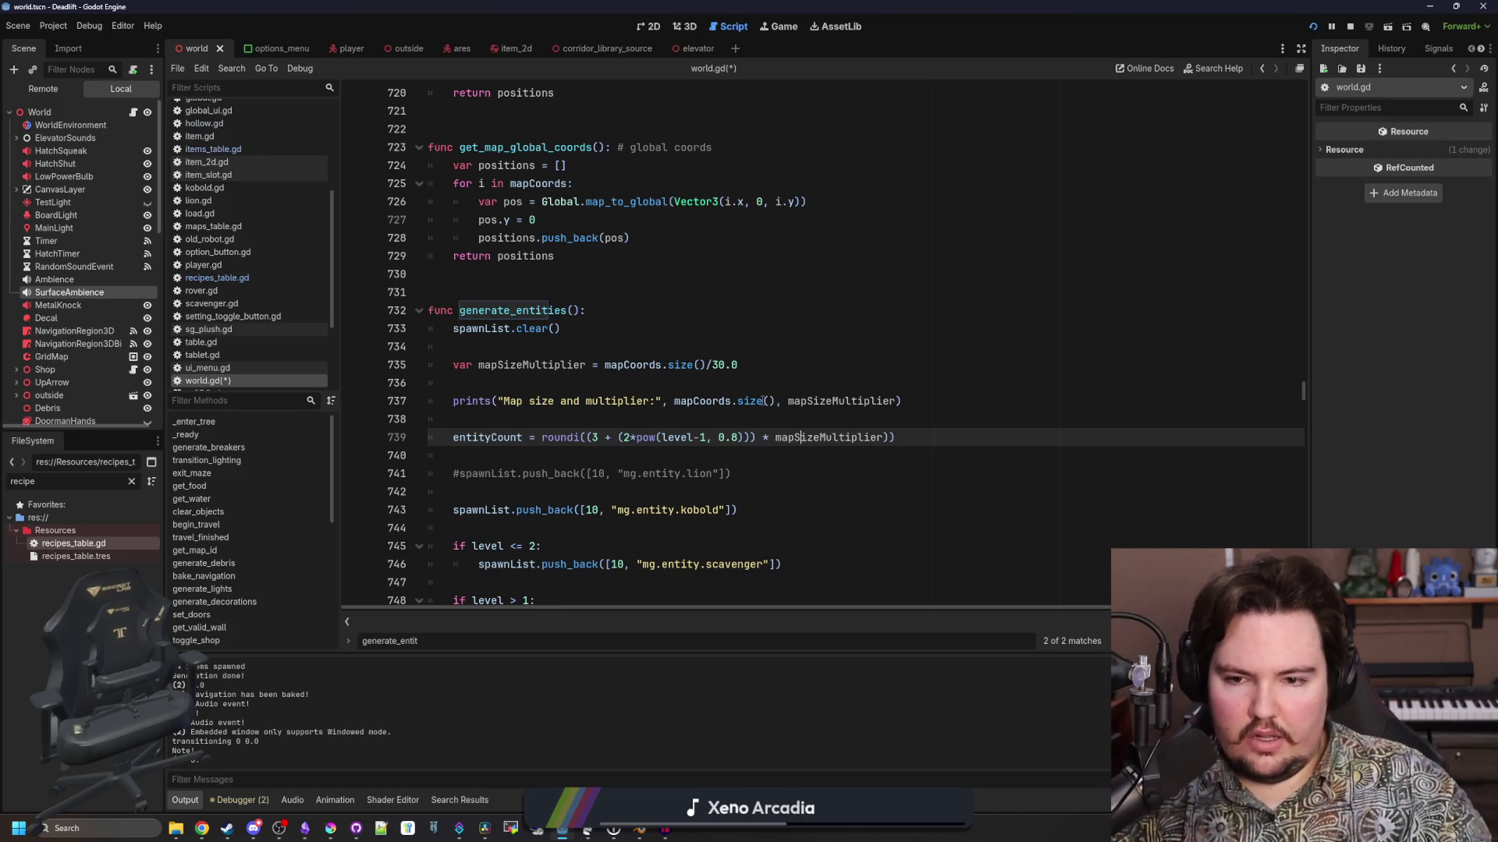
{"action": "left_click", "coordinate": [885, 438]}
{"action": "key", "text": "Delete"}
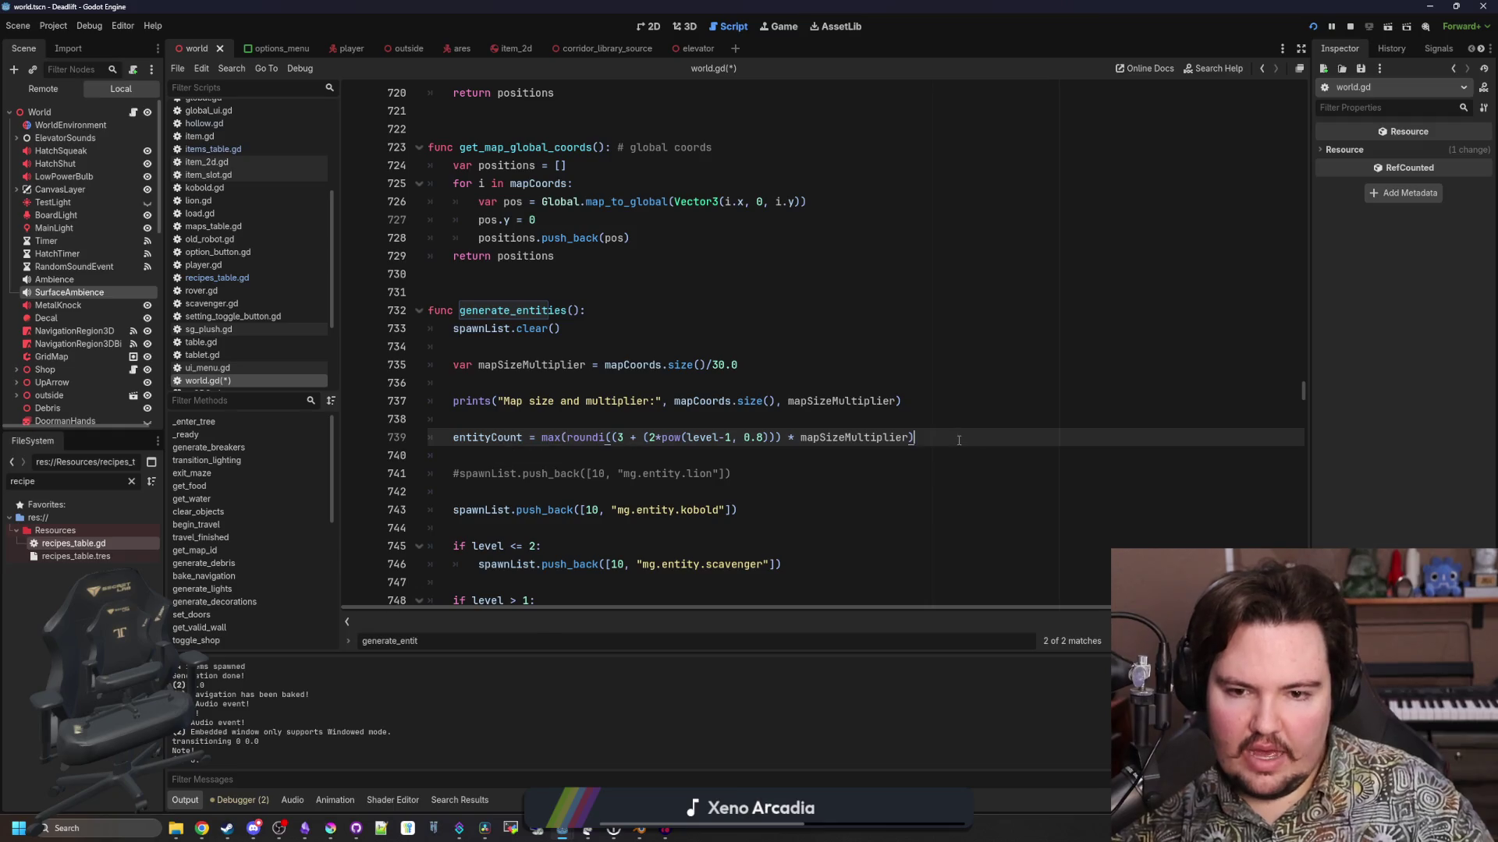
{"action": "left_click", "coordinate": [722, 417]}
{"action": "left_click", "coordinate": [587, 454]}
Step: Save world.gd, run the project, start playing, and pause the game
{"action": "key", "text": "ctrl+s"}
{"action": "left_click", "coordinate": [778, 26]}
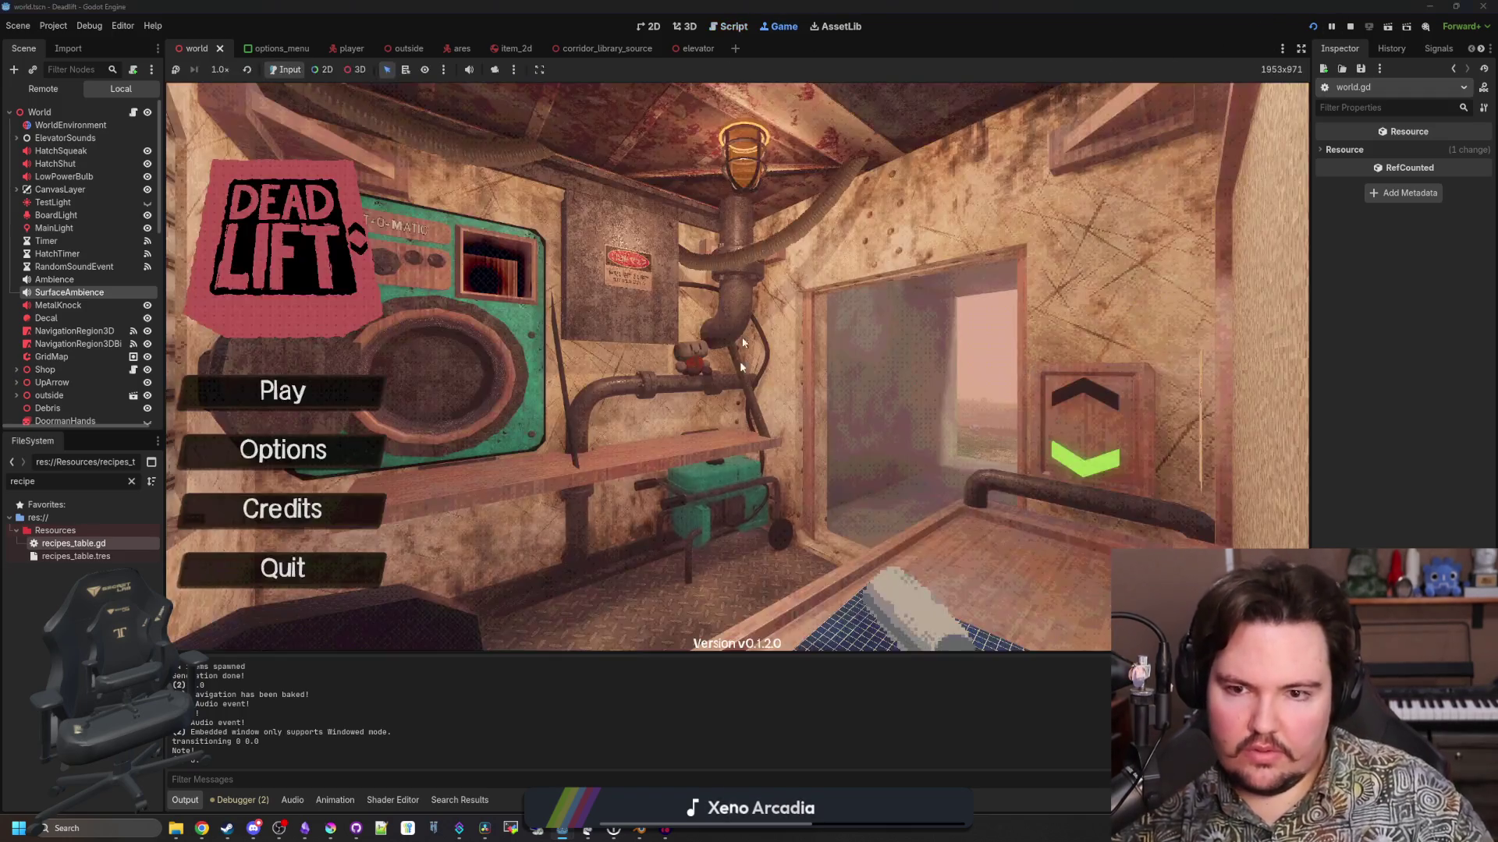
{"action": "left_click", "coordinate": [336, 405]}
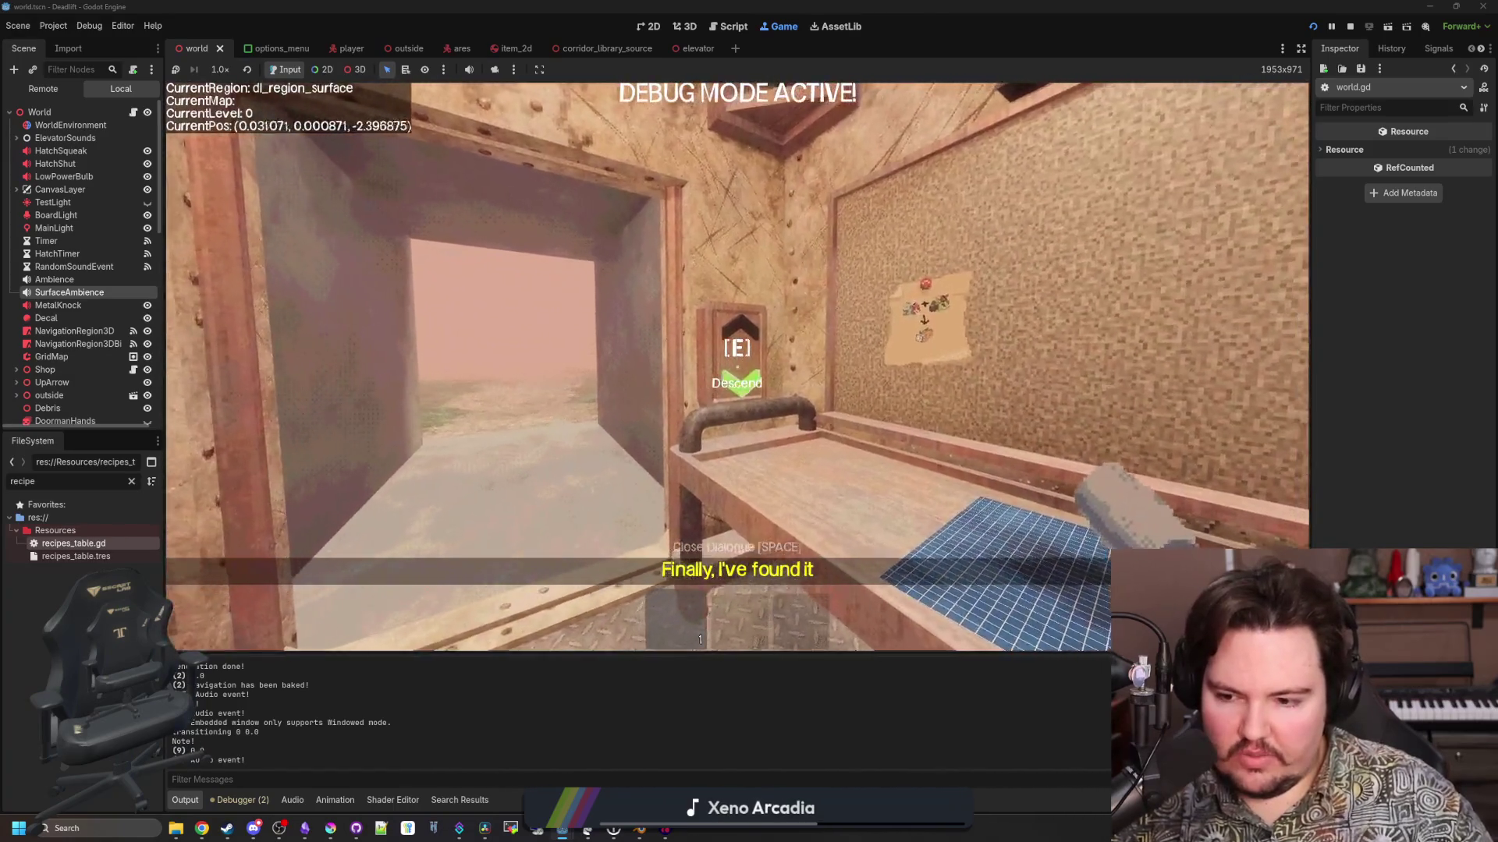
{"action": "key", "text": "Escape"}
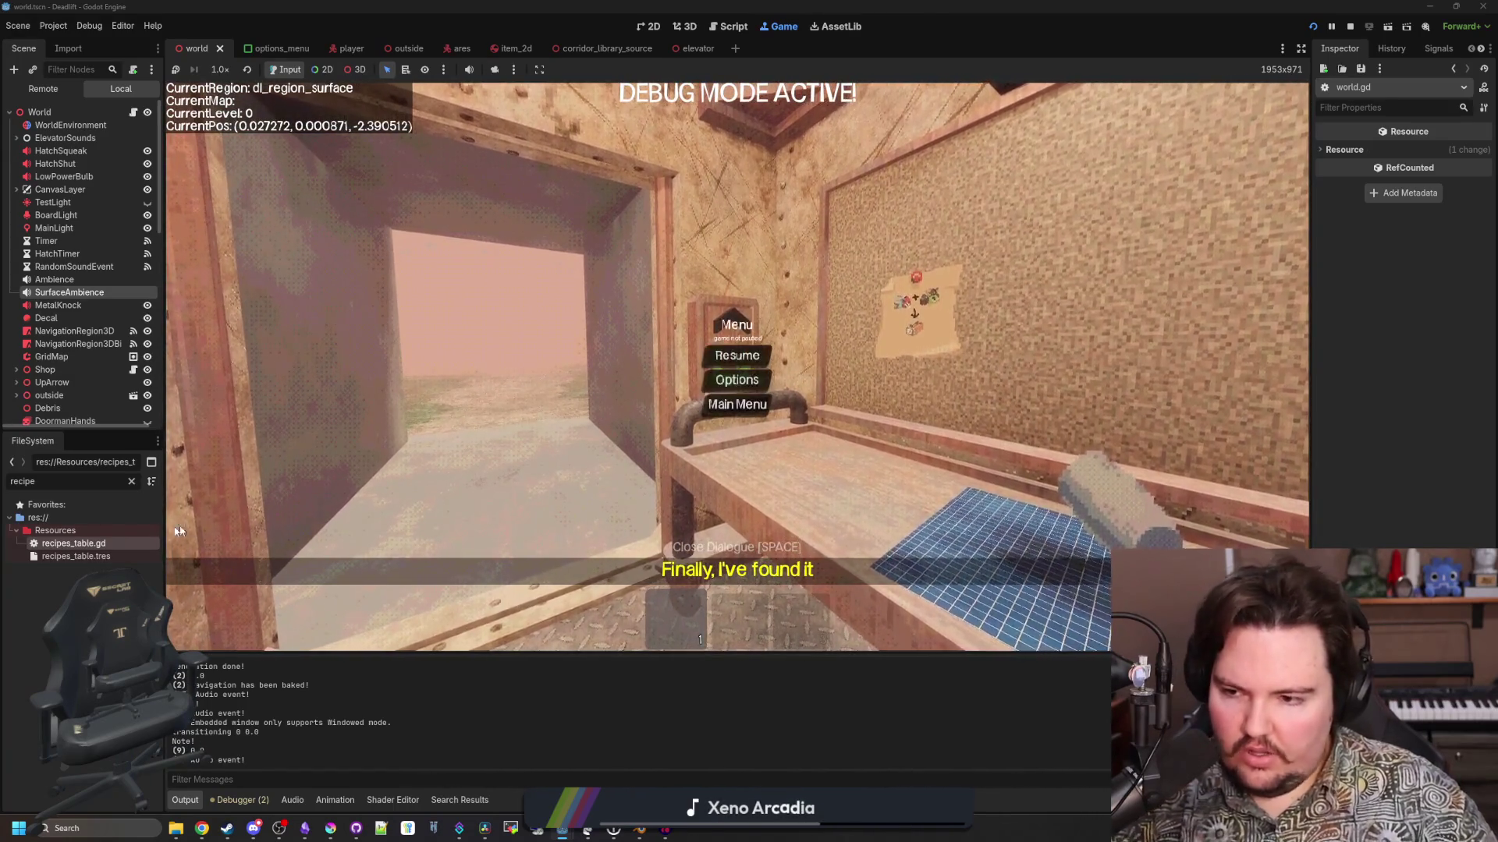
Step: Filter the FileSystem for 'glob' and open global.gd in the script editor
{"action": "left_click", "coordinate": [131, 481]}
{"action": "type", "text": "glob"}
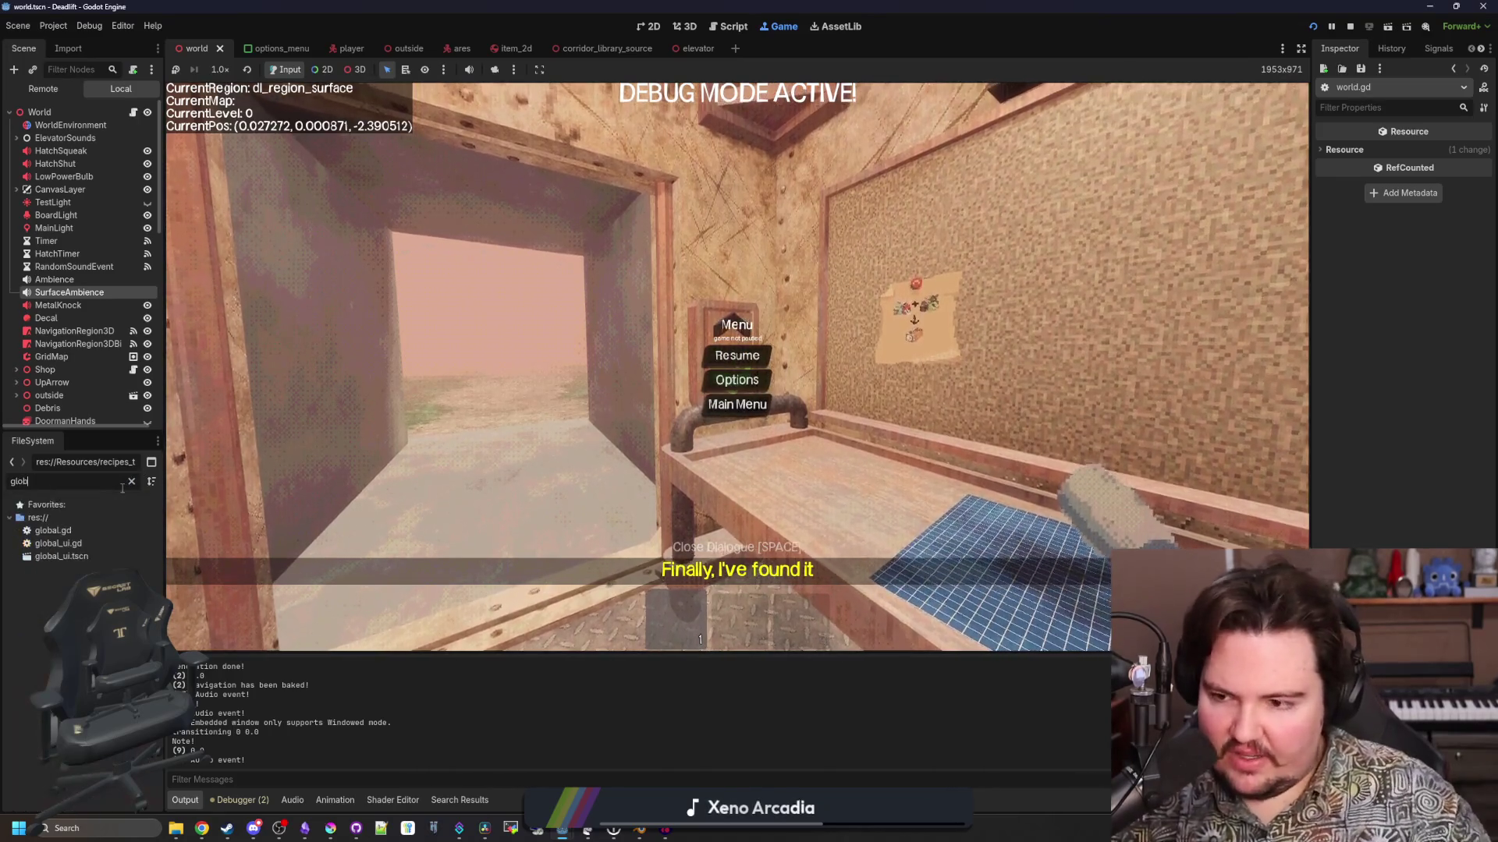
{"action": "double_click", "coordinate": [50, 529]}
{"action": "left_click", "coordinate": [726, 274]}
{"action": "key", "text": "ctrl+f"}
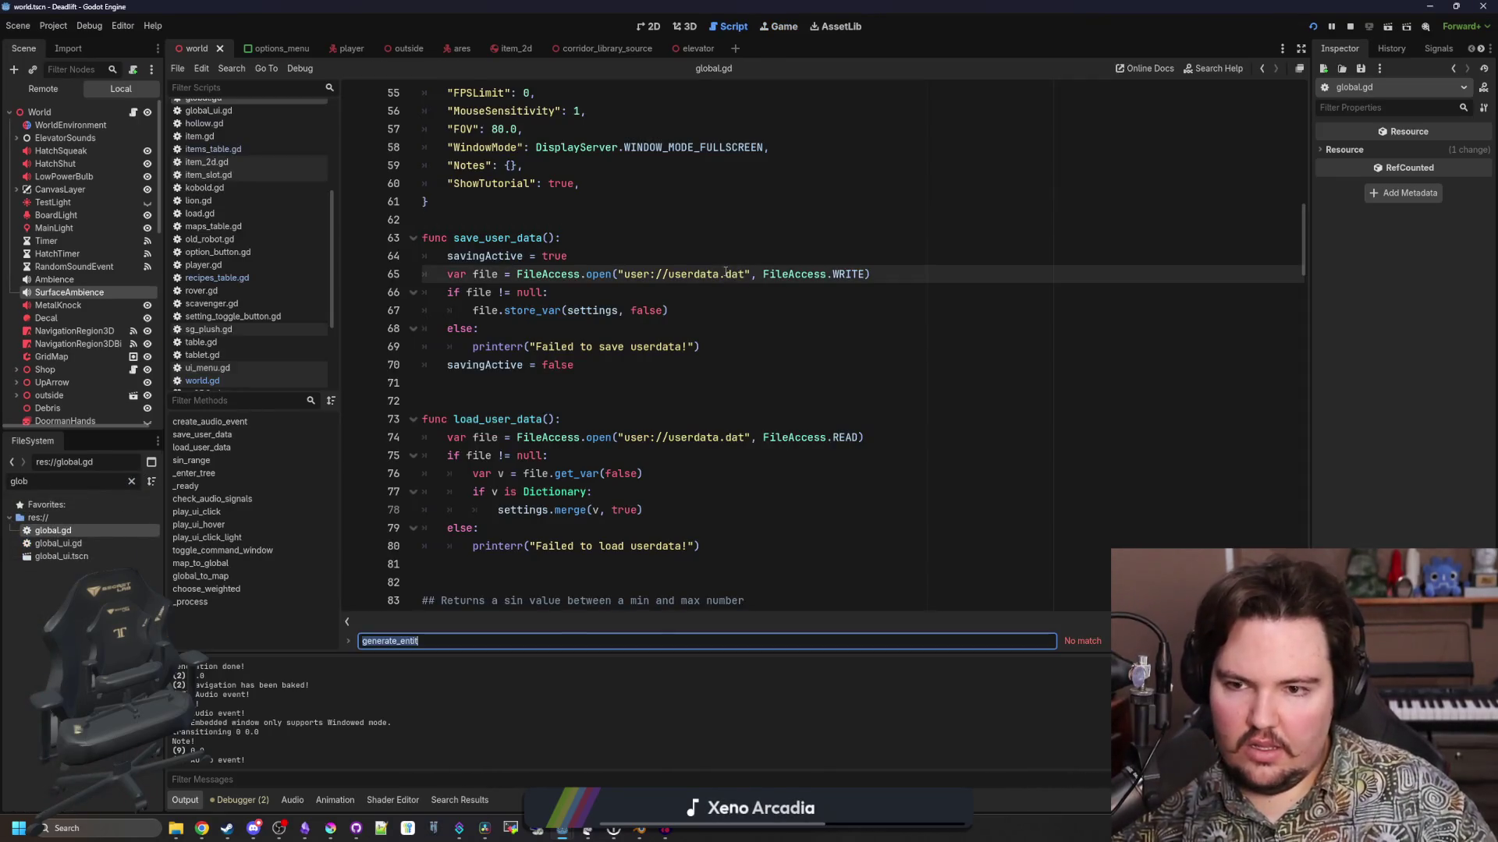
Step: Comment out the Audio event print in create_audio_event in global.gd
{"action": "type", "text": "create_"}
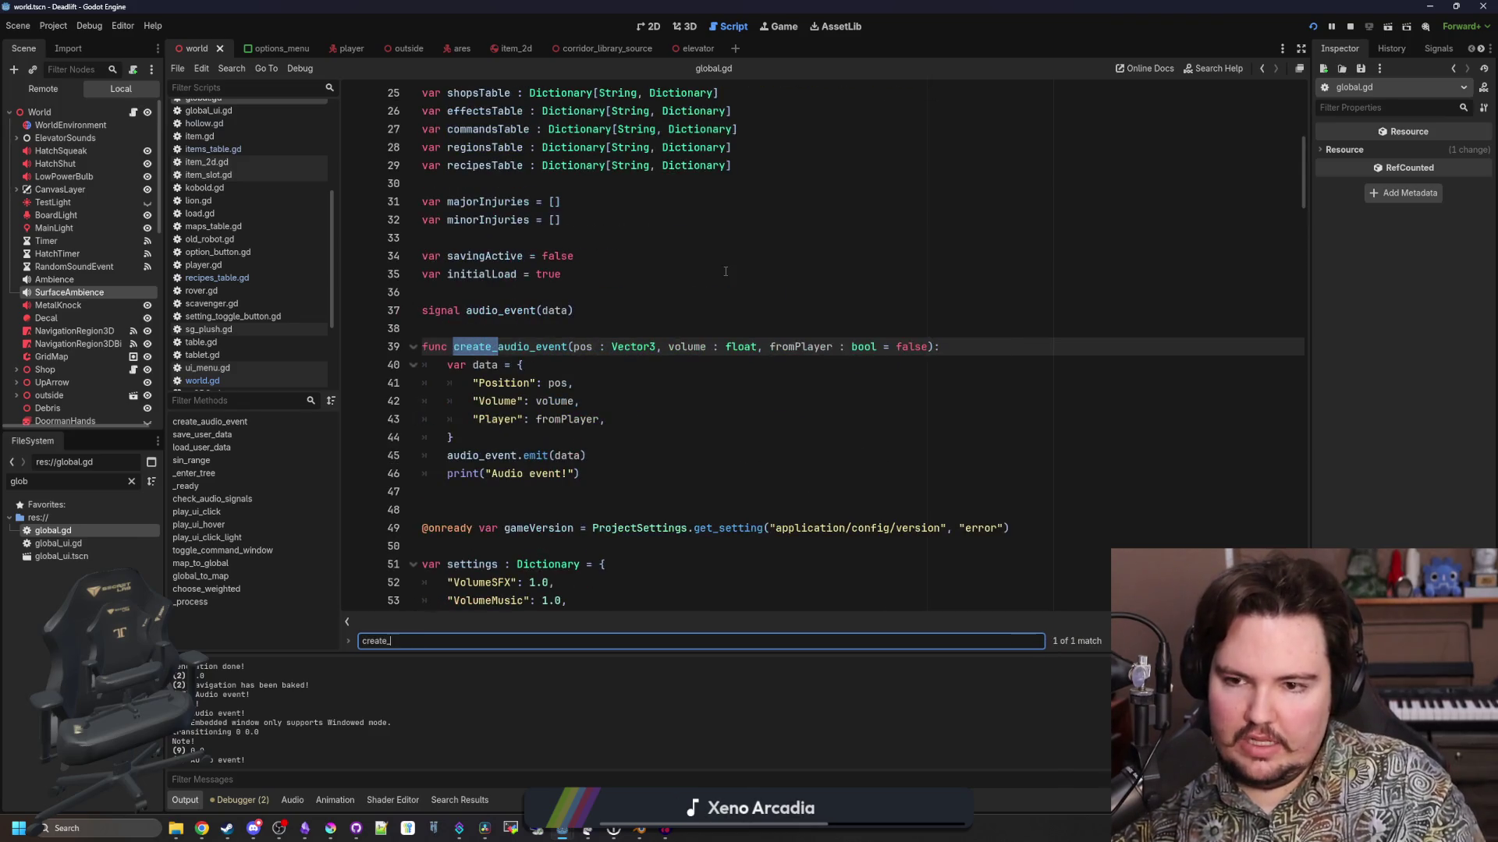
{"action": "left_click", "coordinate": [445, 473]}
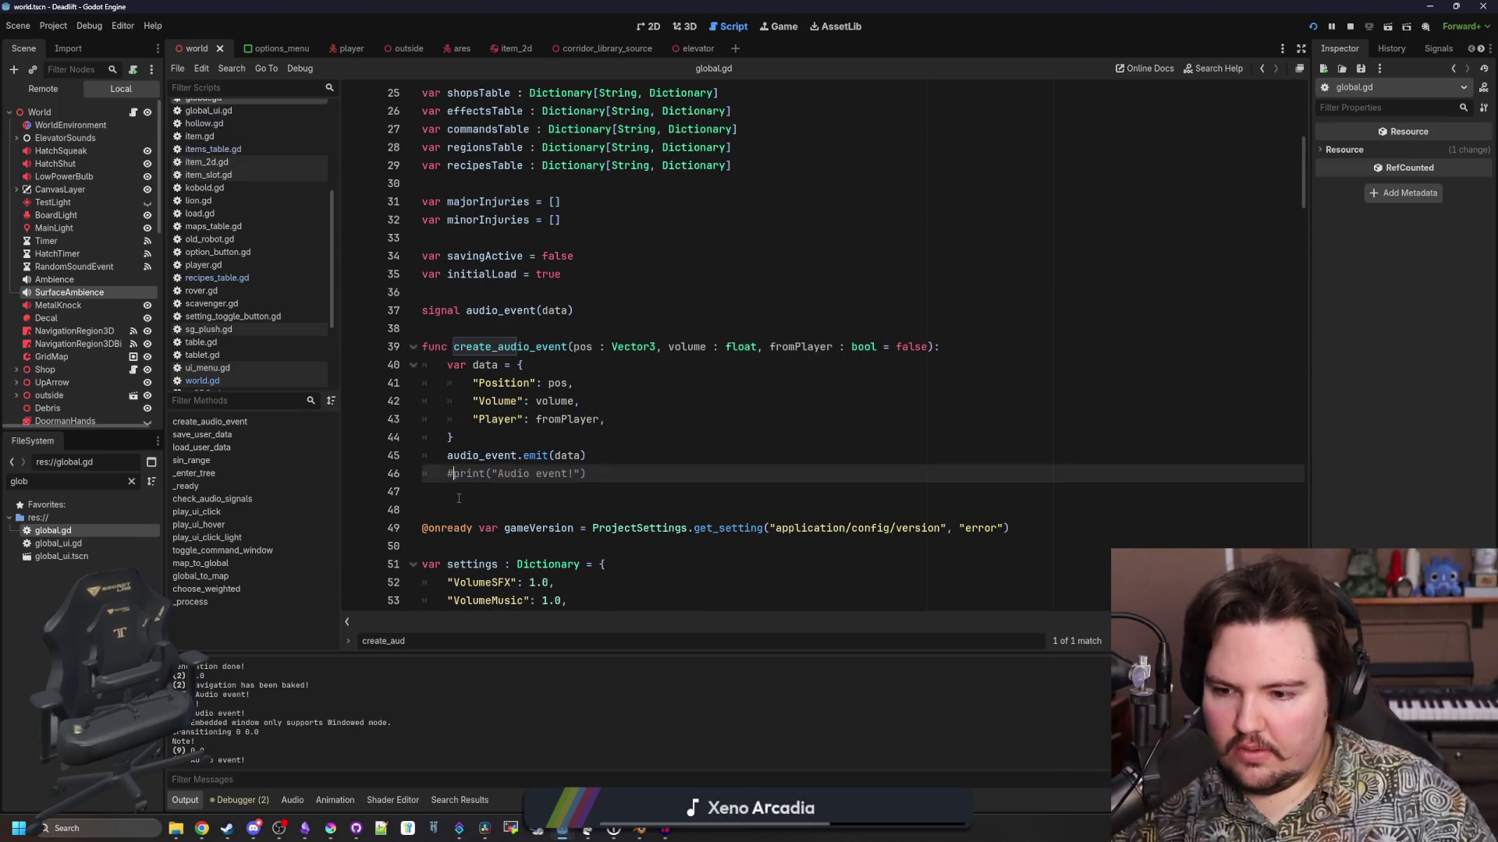
{"action": "left_click", "coordinate": [459, 497]}
{"action": "key", "text": "ctrl+s"}
{"action": "left_click", "coordinate": [571, 431]}
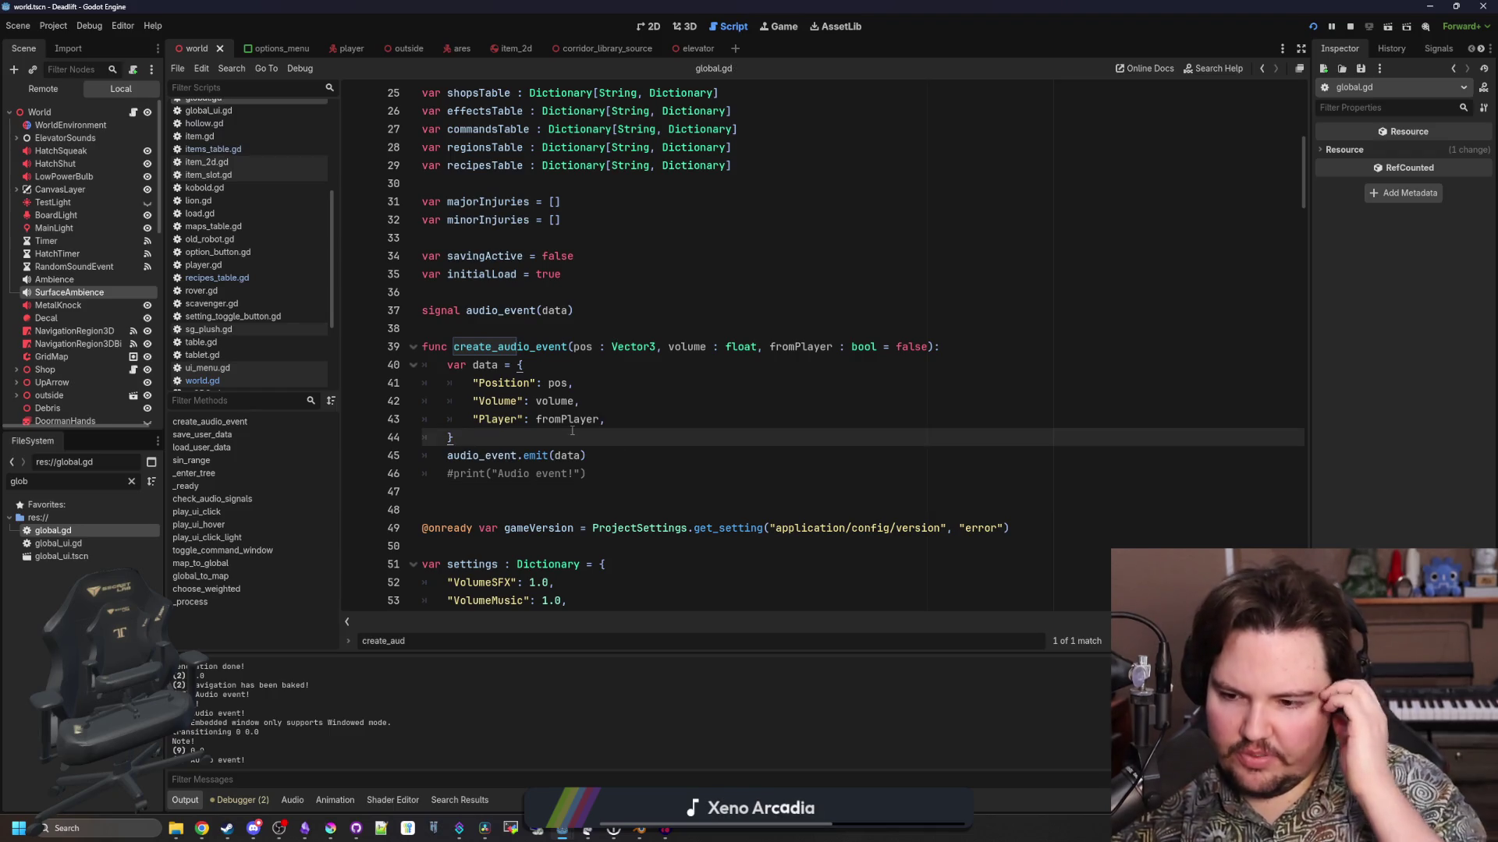
Step: Search all project files for 'print(' and browse the results
{"action": "key", "text": "ctrl+shift+f"}
{"action": "type", "text": "nt("}
{"action": "key", "text": "Return"}
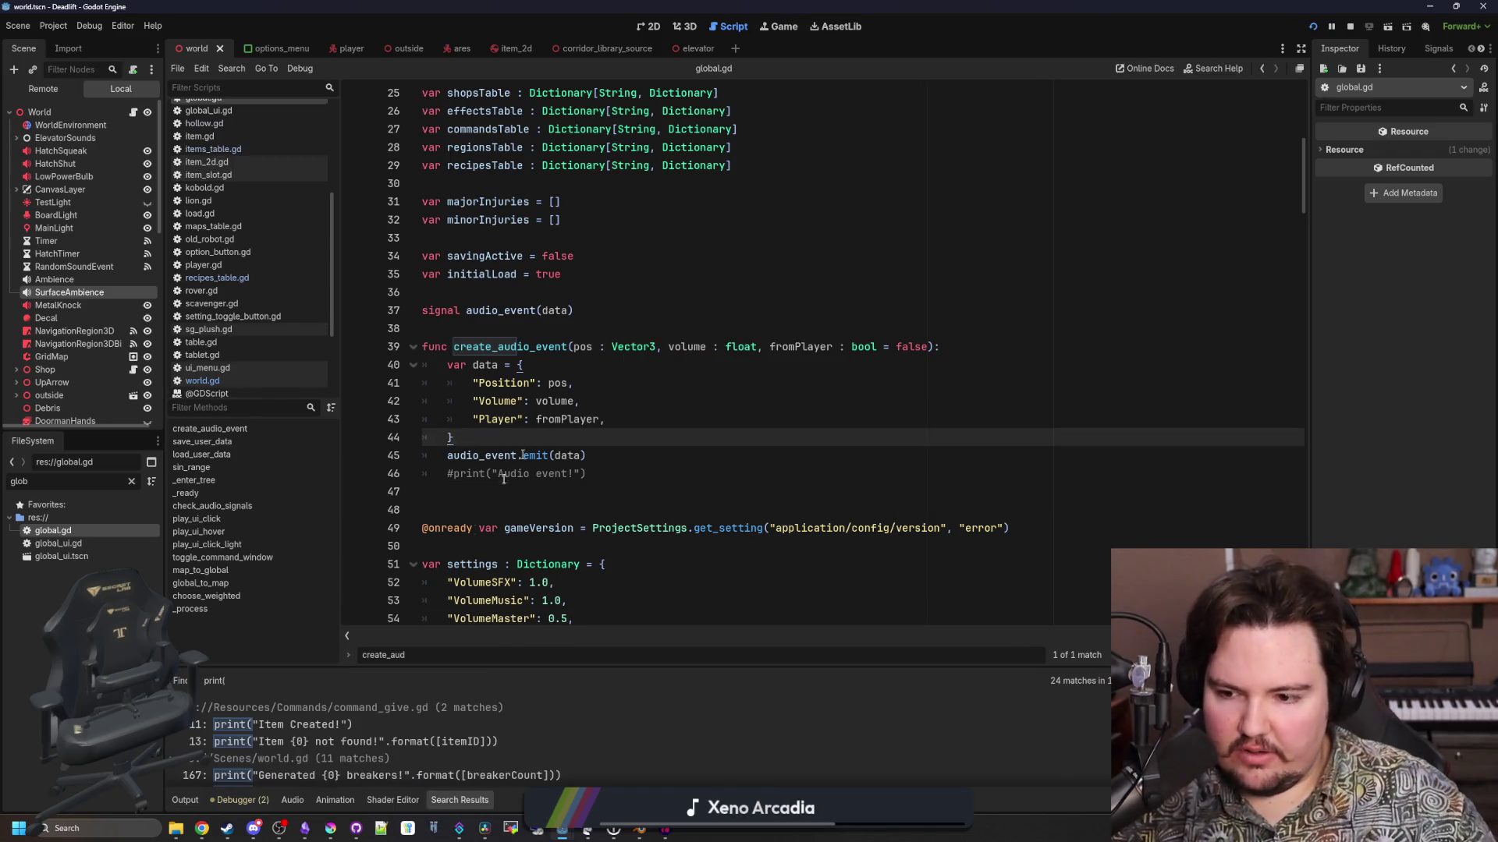
{"action": "left_click_drag", "start_coordinate": [455, 669], "coordinate": [456, 467]}
{"action": "scroll", "coordinate": [438, 610], "scroll_direction": "down", "scroll_amount": 5}
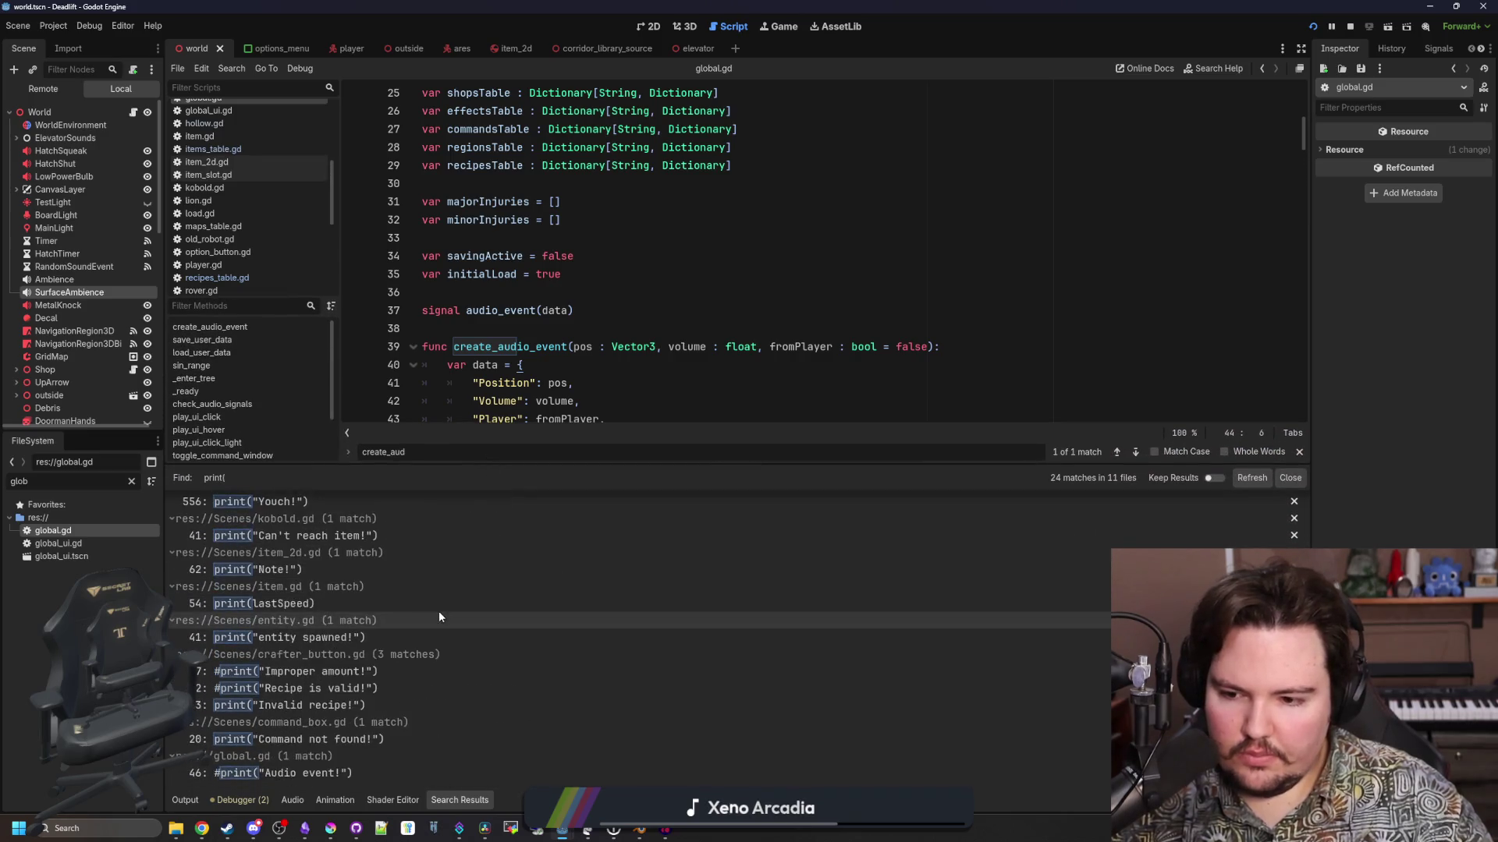
Step: Delete the haaaaaa debug print line in world.gd and save
{"action": "left_click", "coordinate": [311, 523]}
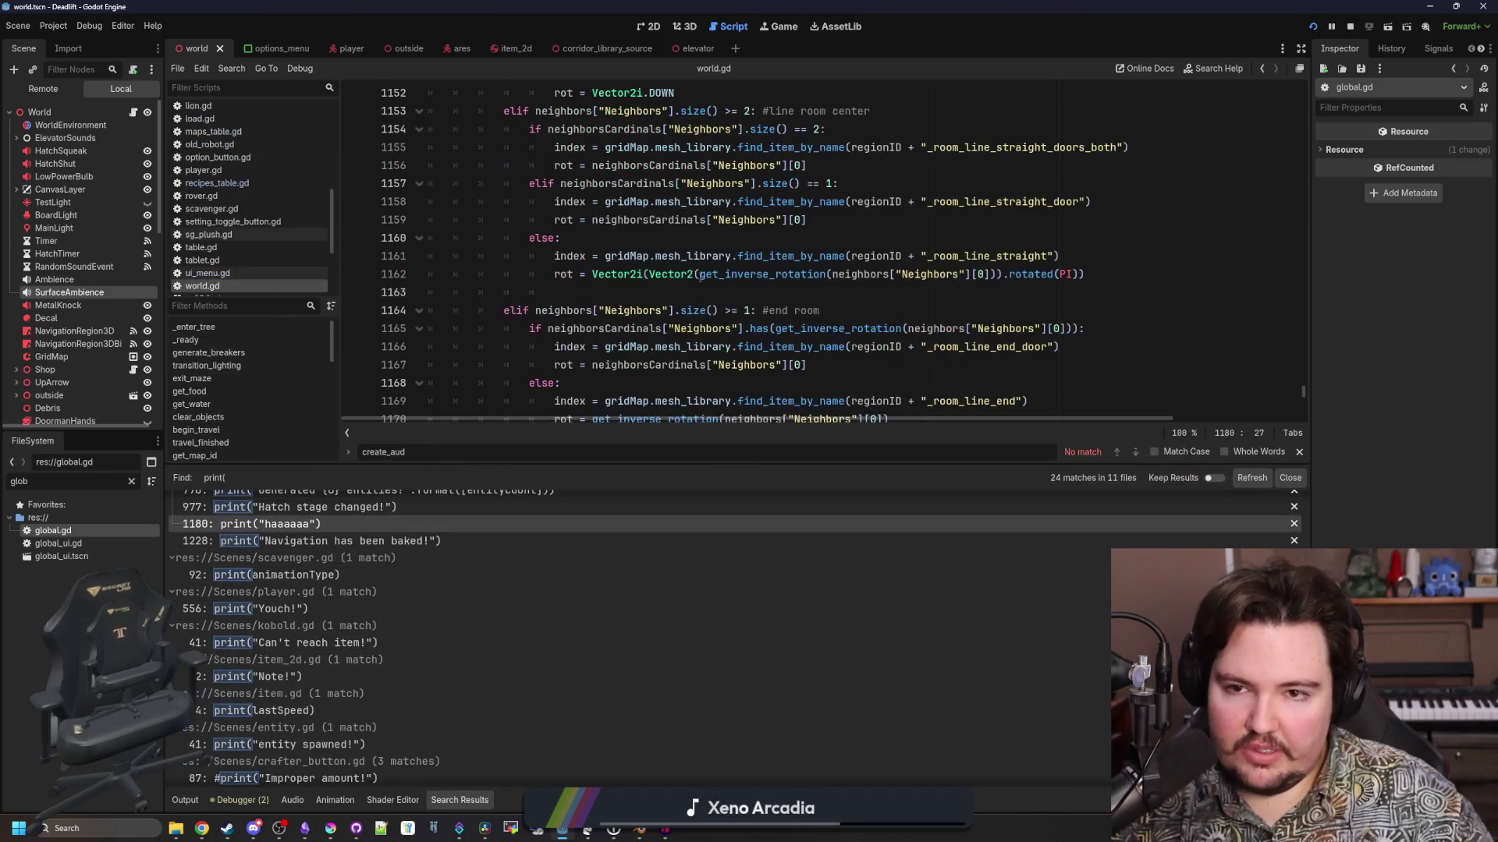
{"action": "scroll", "coordinate": [640, 279], "scroll_direction": "down", "scroll_amount": 1}
{"action": "left_click", "coordinate": [641, 279]}
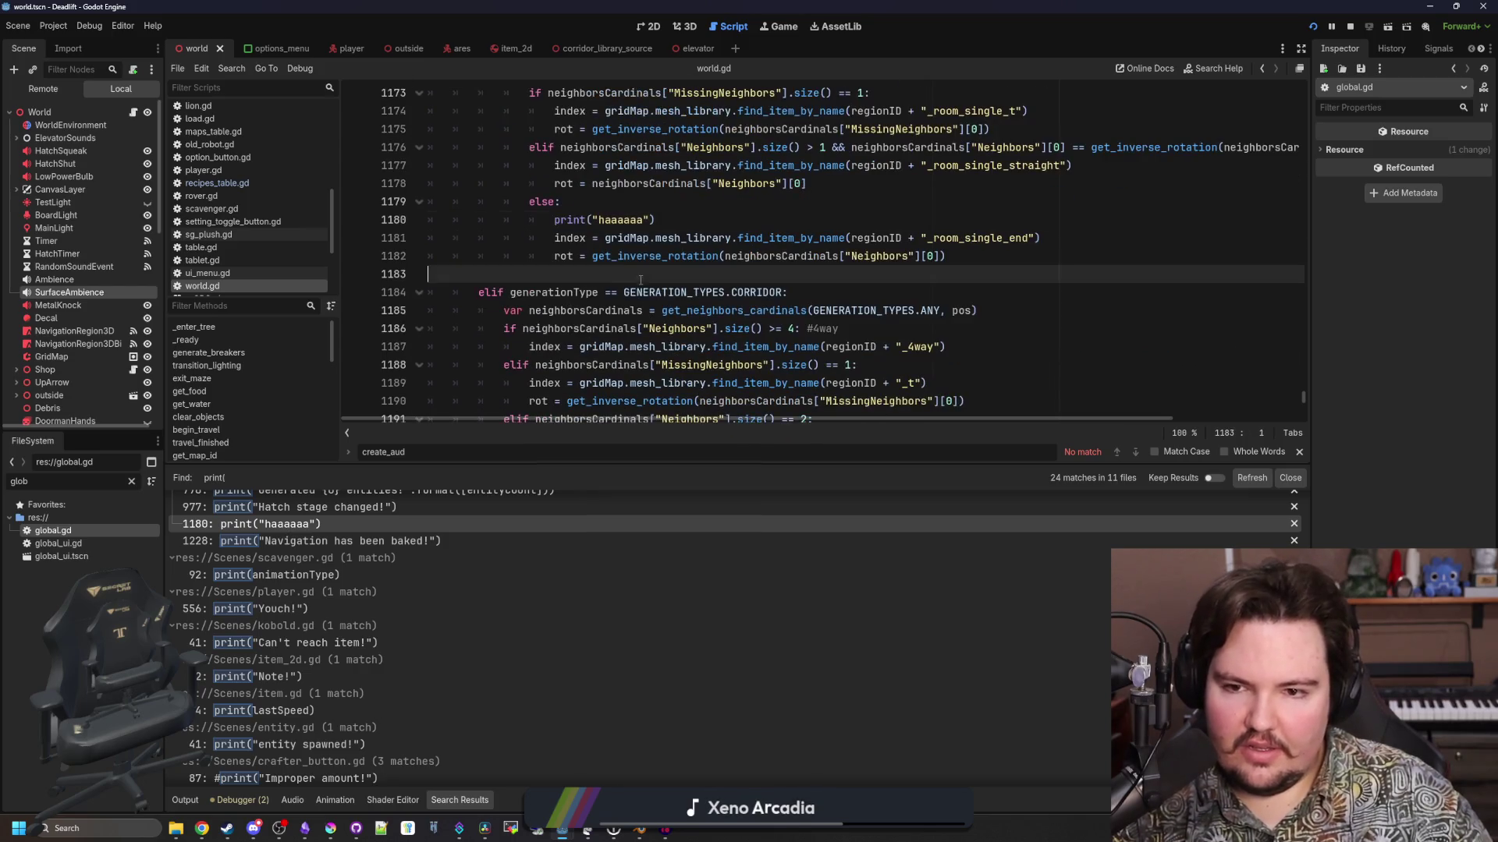
{"action": "left_click", "coordinate": [672, 220]}
{"action": "key", "text": "shift+Up"}
{"action": "key", "text": "BackSpace"}
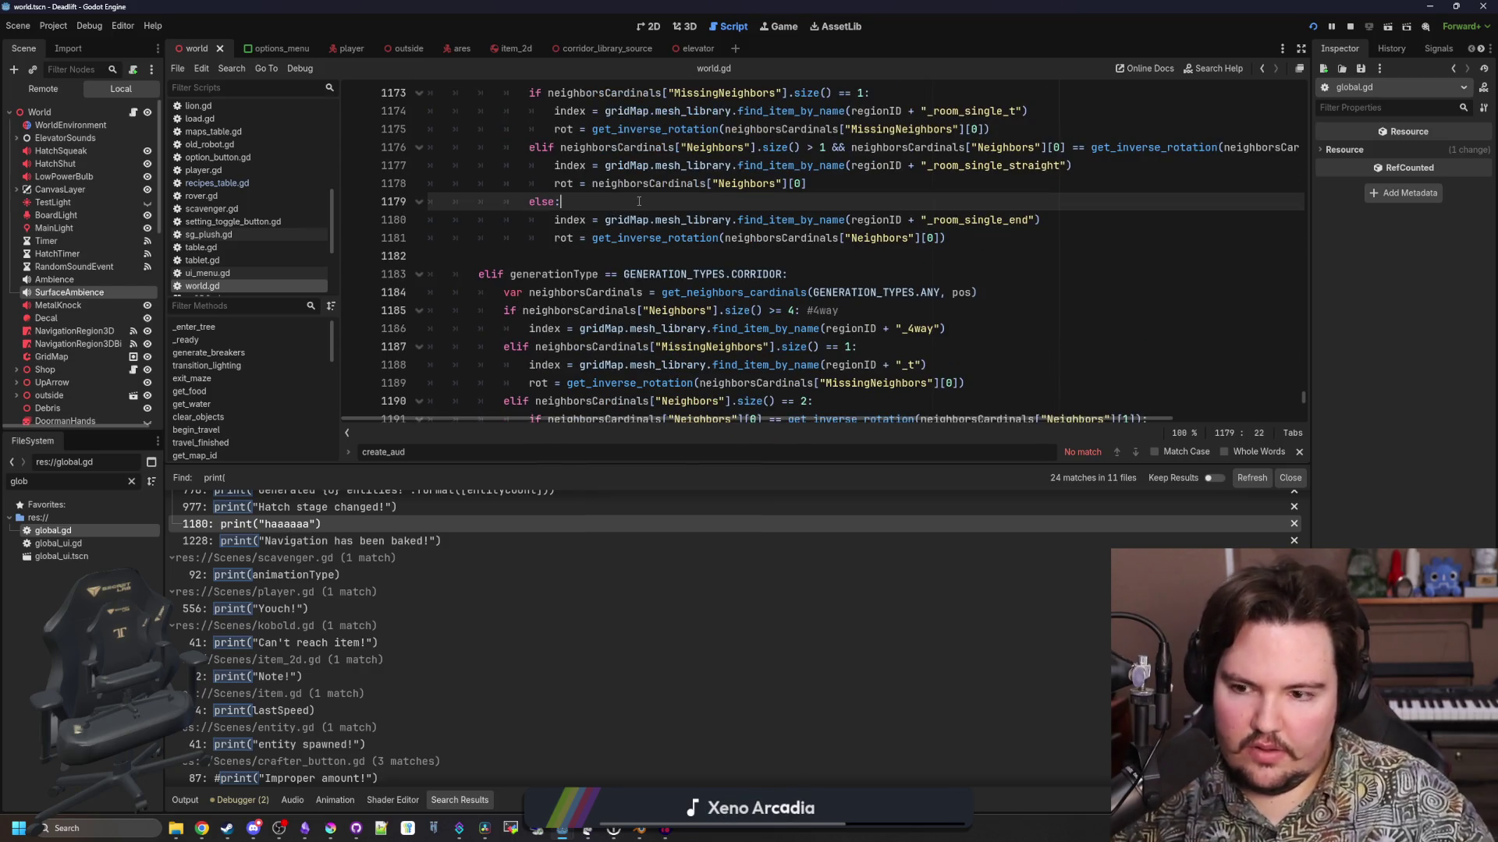
{"action": "key", "text": "ctrl+s"}
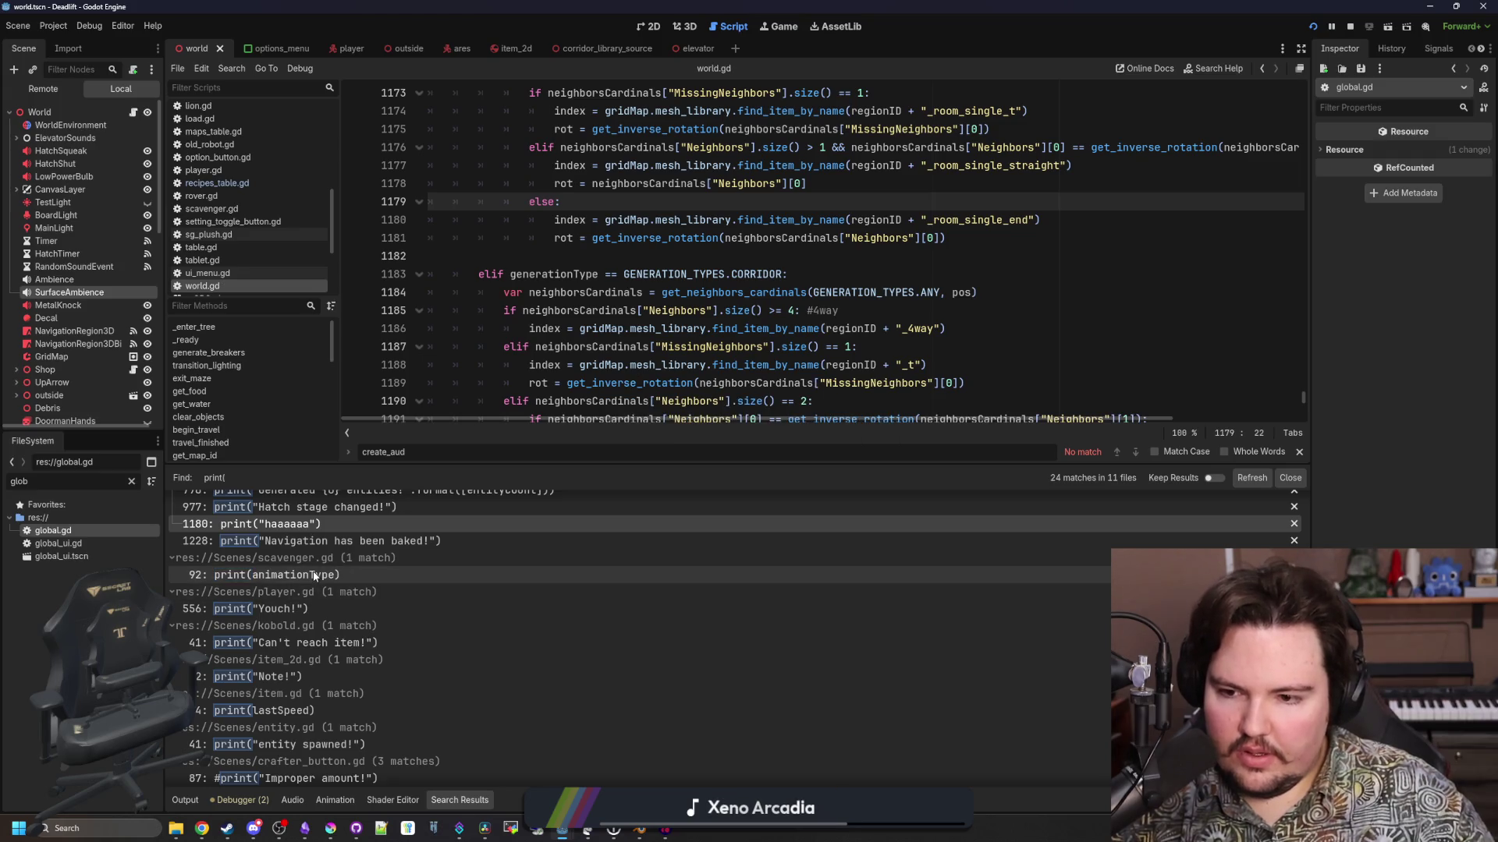
Step: Comment out the animationType print in scavenger.gd with Ctrl+K
{"action": "left_click", "coordinate": [315, 575]}
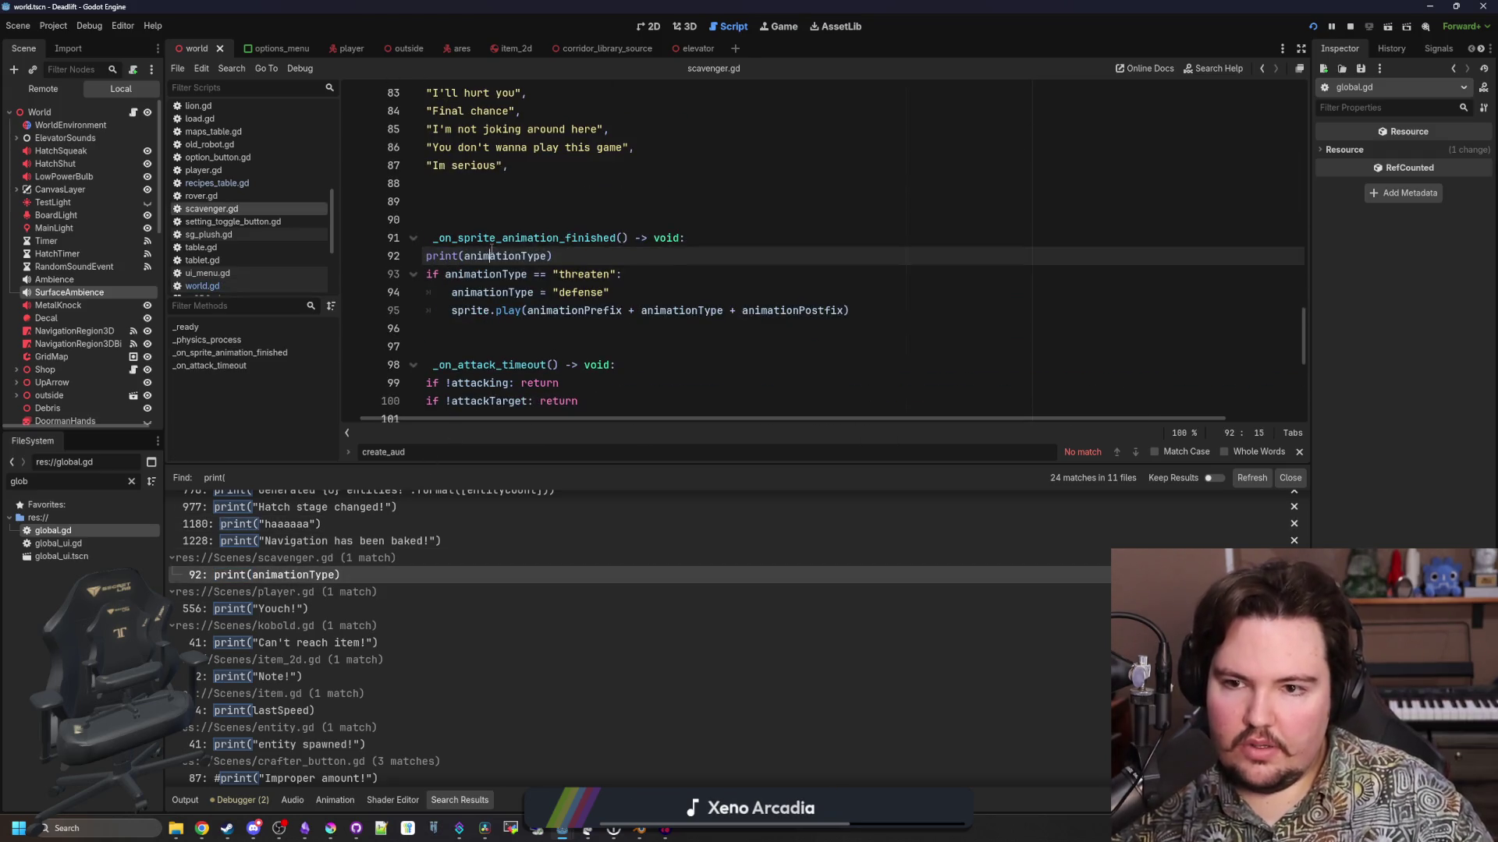
{"action": "left_click", "coordinate": [456, 248]}
{"action": "key", "text": "ctrl+k"}
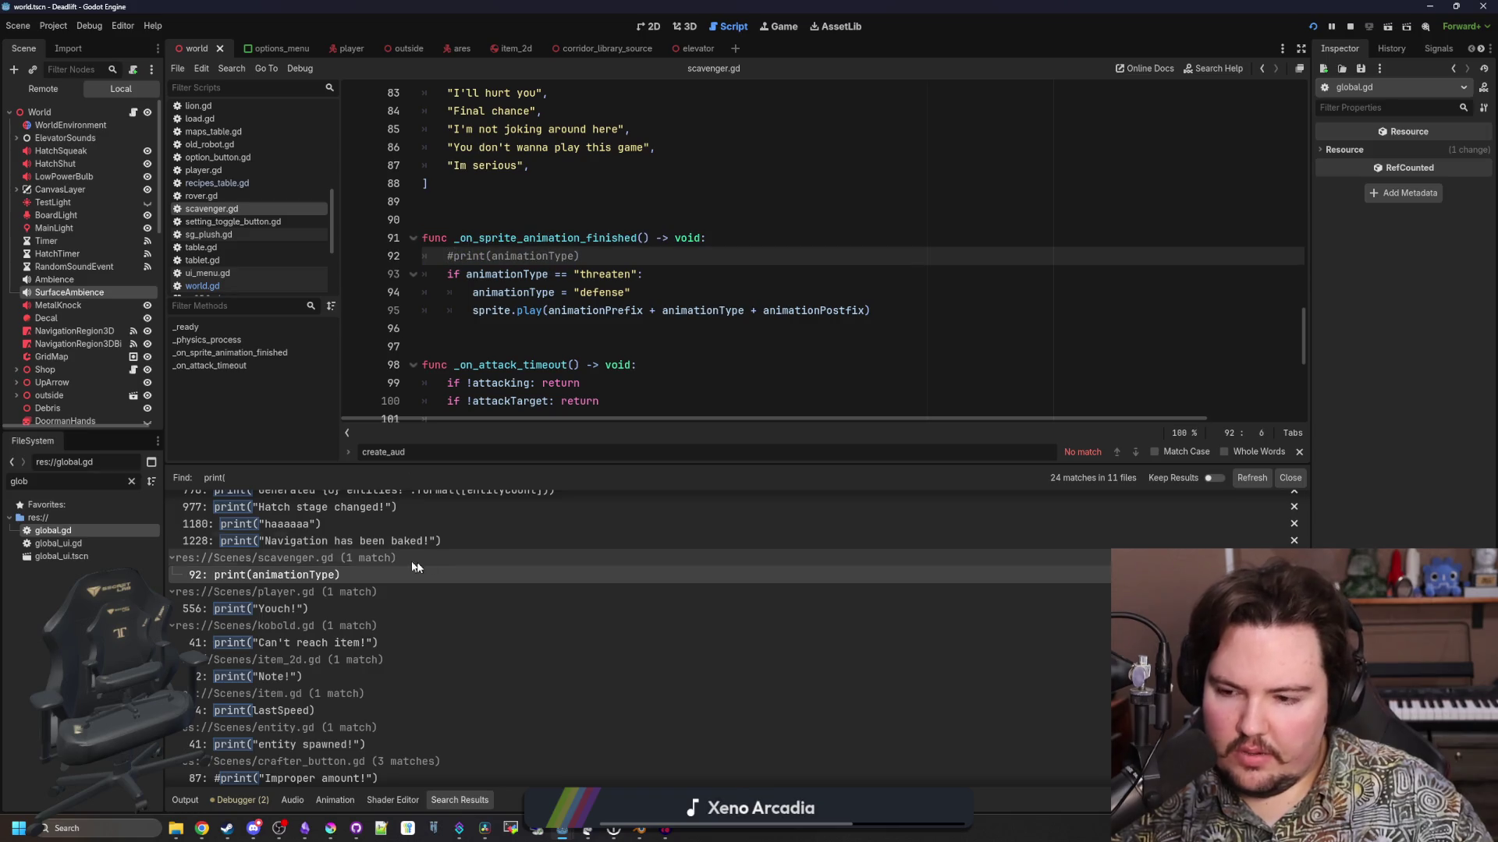
Step: Delete the print(lastSpeed) line in item.gd and save
{"action": "left_click", "coordinate": [358, 669]}
{"action": "scroll", "coordinate": [358, 668], "scroll_direction": "down", "scroll_amount": 2}
{"action": "left_click", "coordinate": [315, 639]}
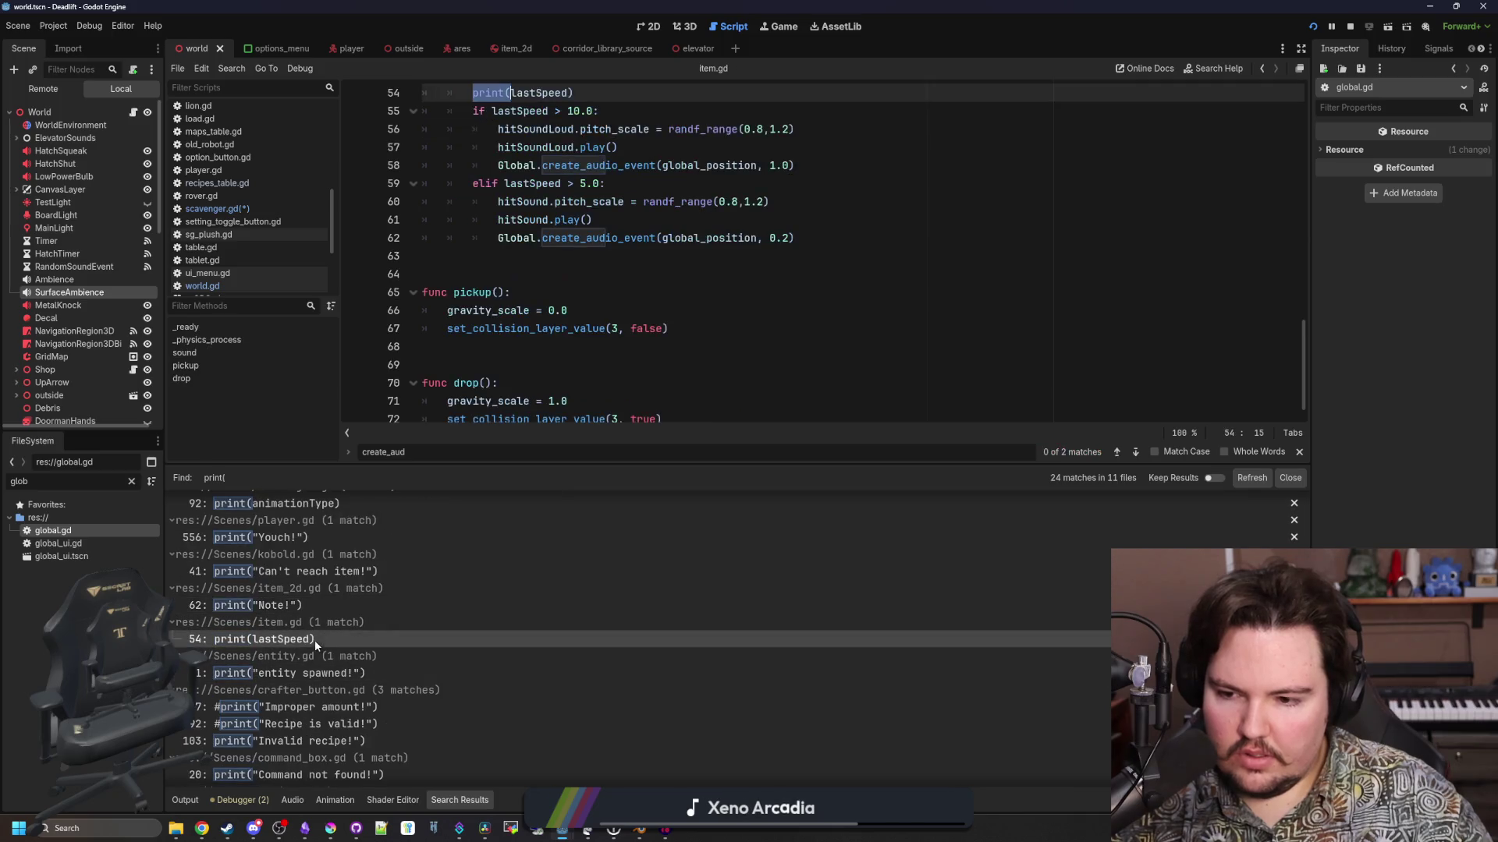
{"action": "scroll", "coordinate": [580, 299], "scroll_direction": "up", "scroll_amount": 2}
{"action": "triple_click", "coordinate": [531, 201]}
{"action": "key", "text": "BackSpace"}
{"action": "key", "text": "BackSpace"}
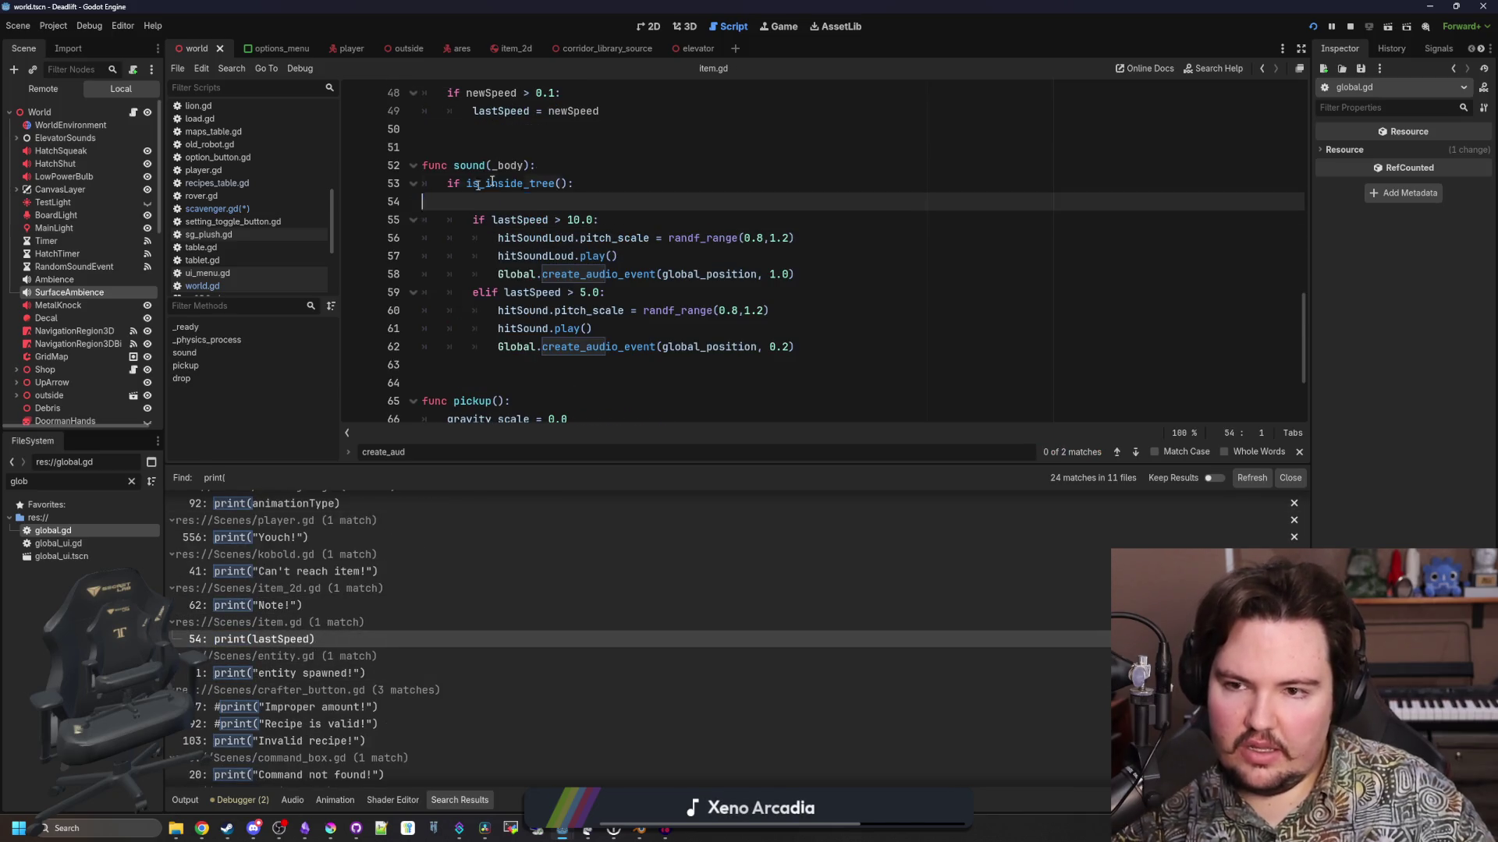
{"action": "left_click", "coordinate": [557, 150]}
{"action": "key", "text": "ctrl+s"}
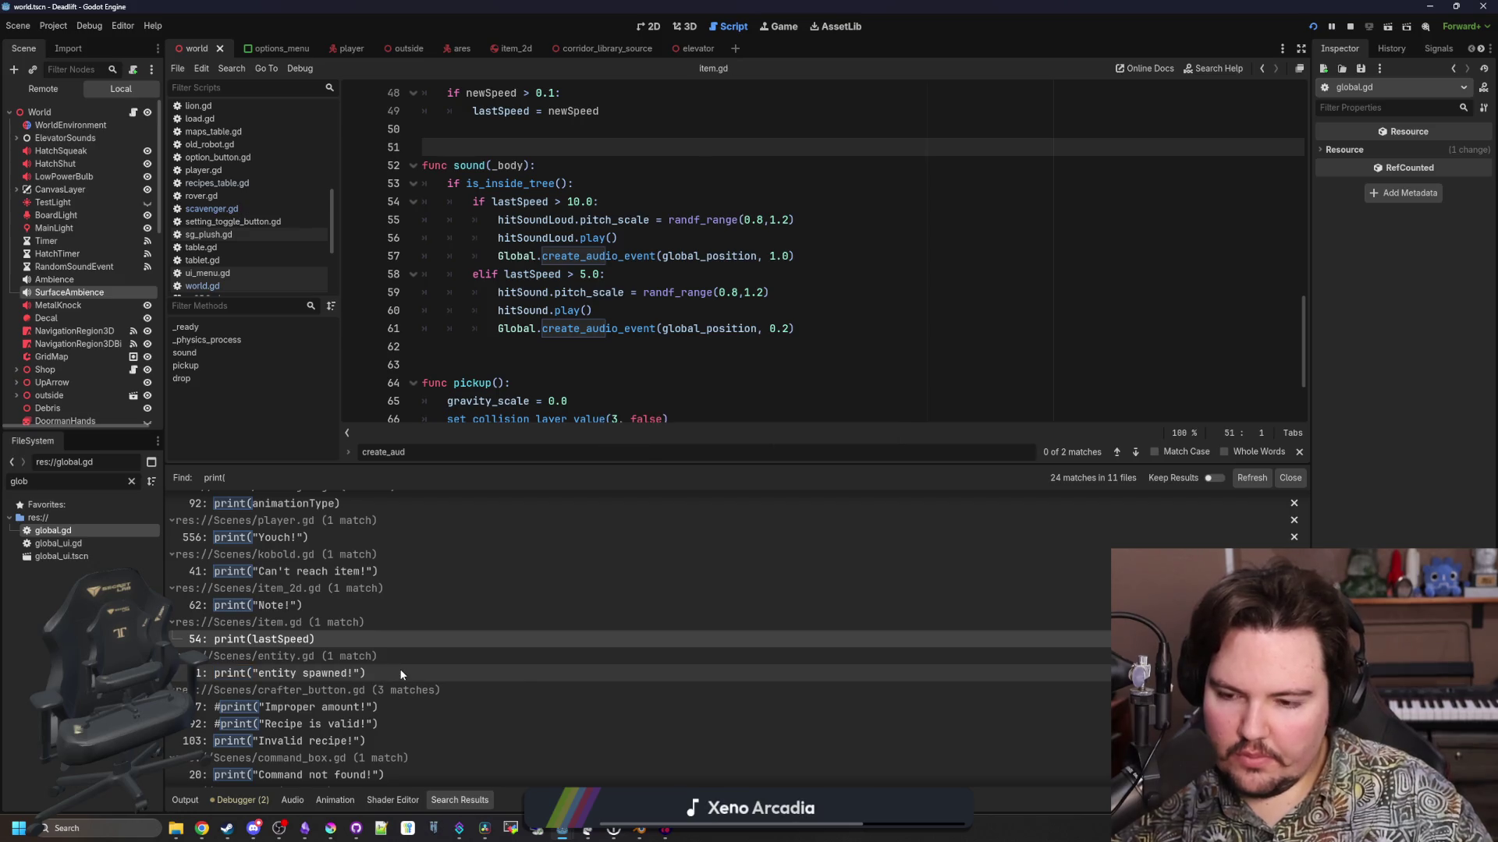
Step: Scroll through the remaining print( matches and return to the paused game
{"action": "scroll", "coordinate": [397, 668], "scroll_direction": "down", "scroll_amount": 2}
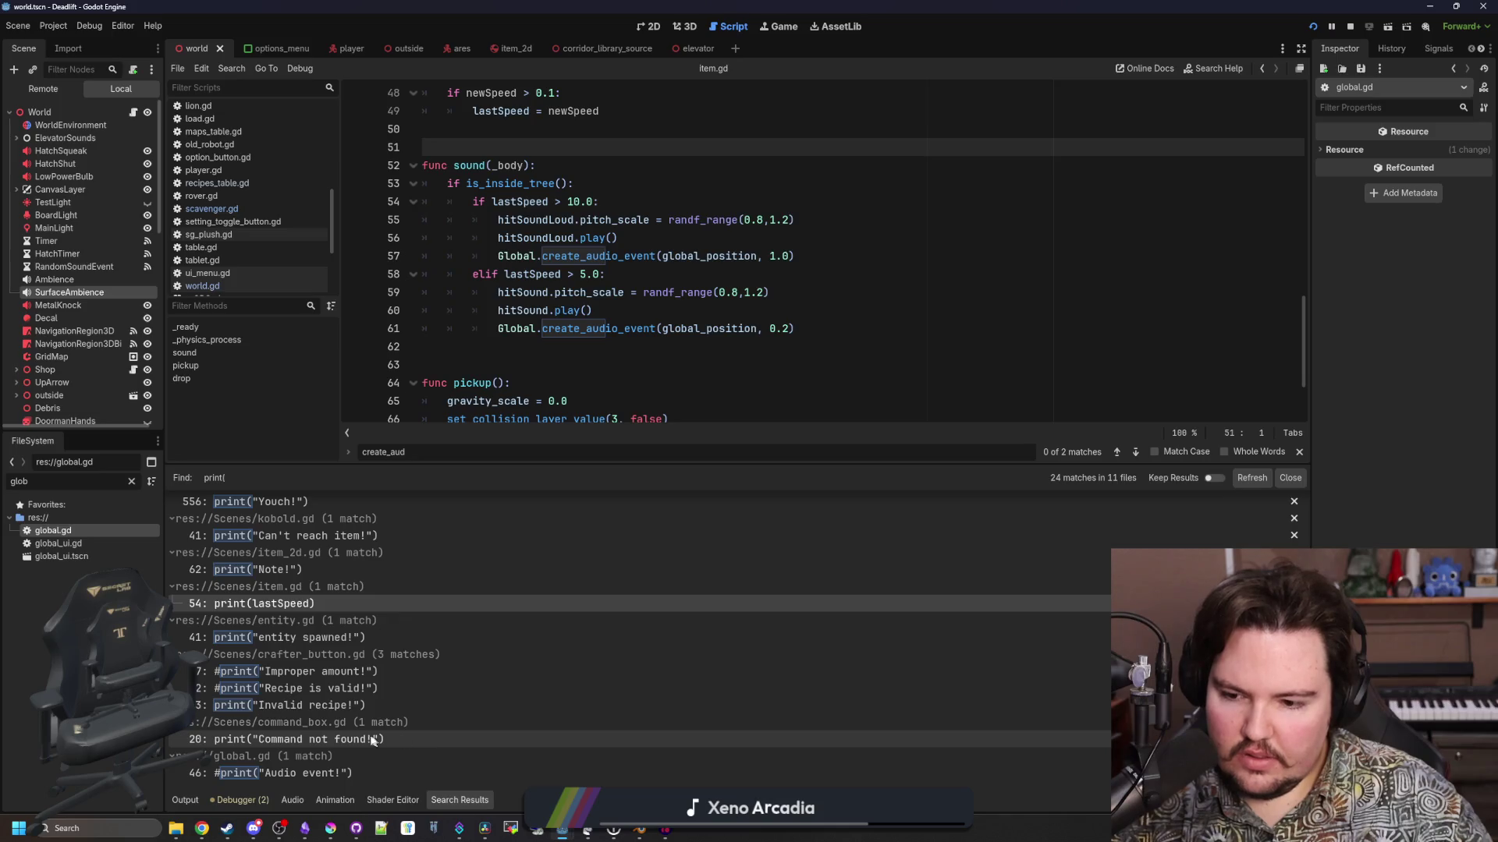
{"action": "scroll", "coordinate": [366, 715], "scroll_direction": "down", "scroll_amount": 5}
{"action": "left_click", "coordinate": [790, 256]}
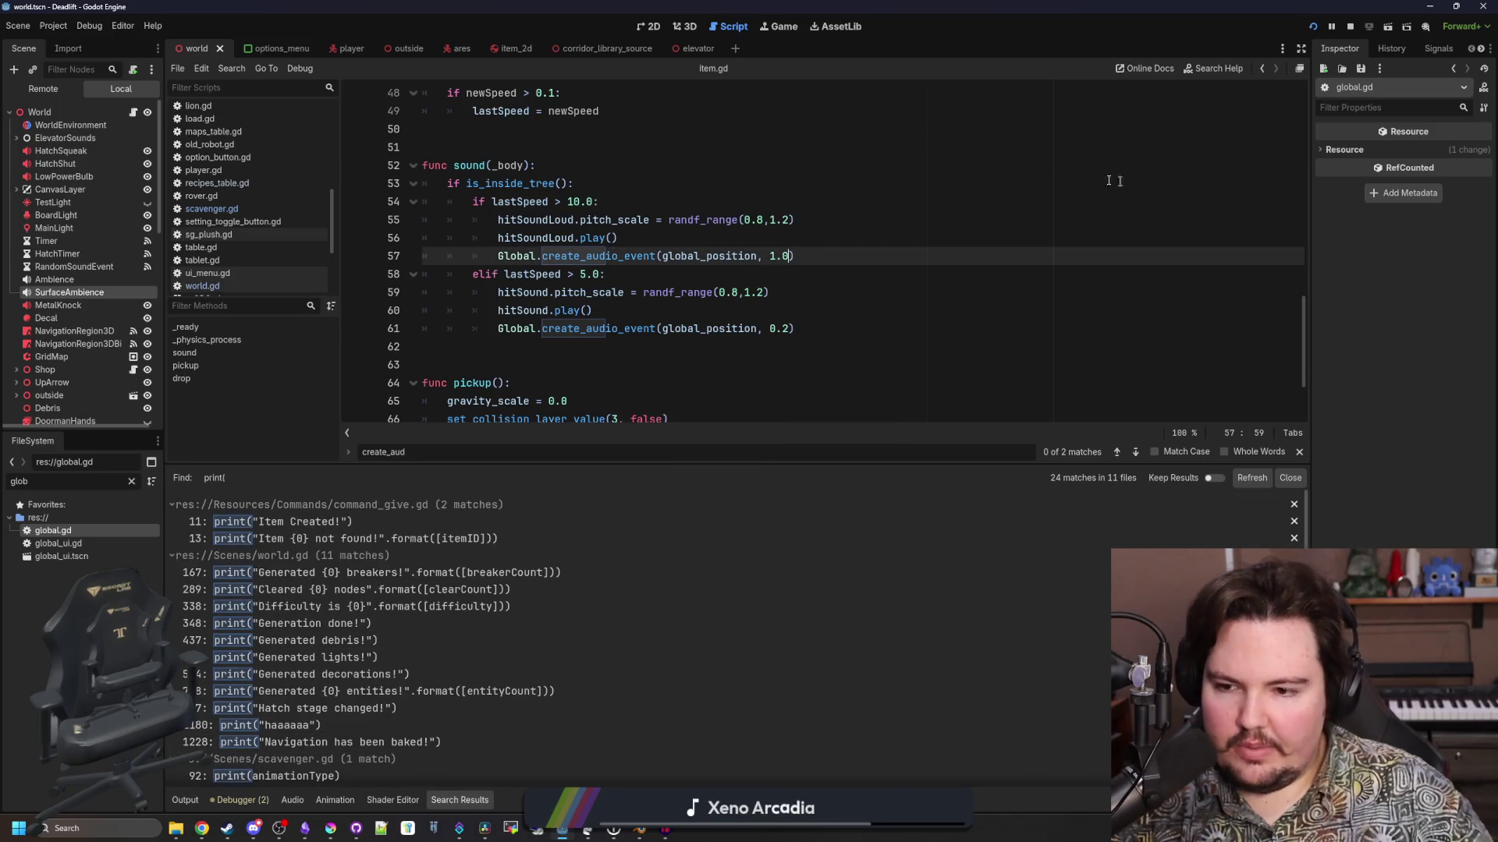
{"action": "left_click", "coordinate": [783, 26]}
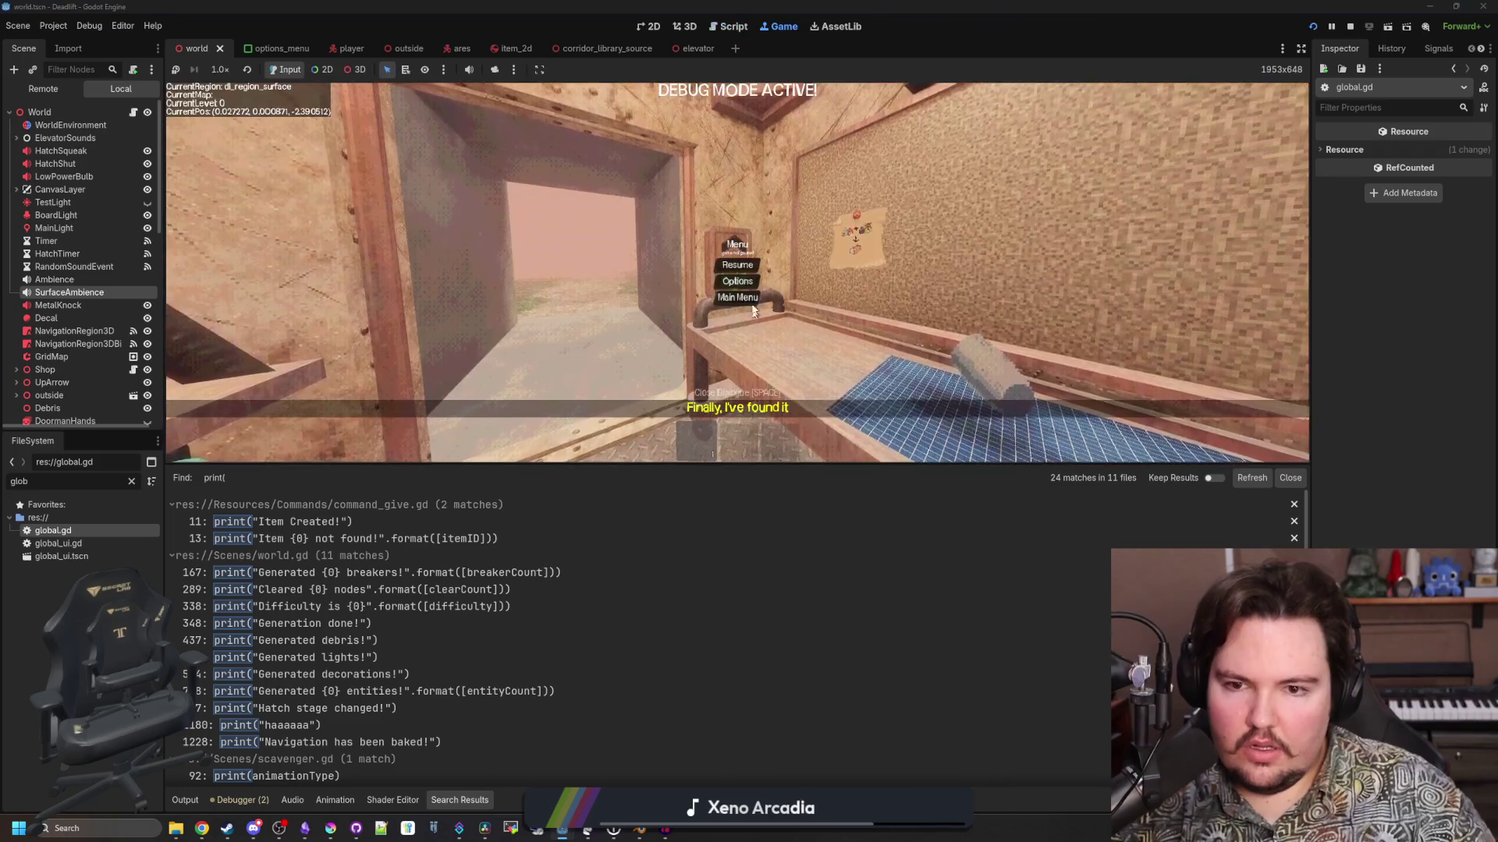
Step: Resume, descend to level 1 with E, pause, and read the 'Map size and multiplier: 21 0.7' log
{"action": "left_click", "coordinate": [191, 802]}
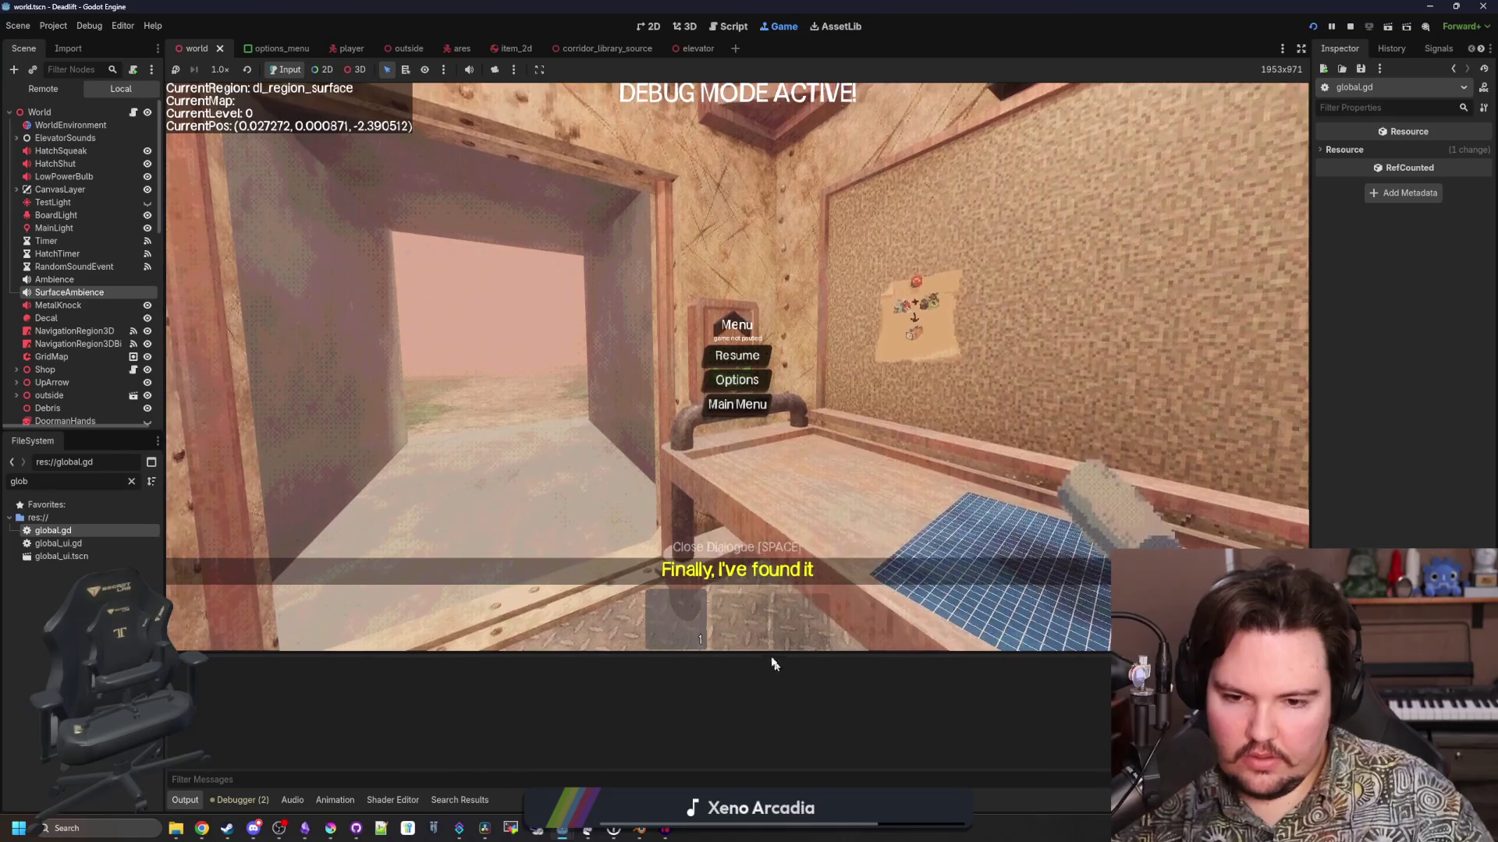
{"action": "left_click", "coordinate": [737, 356]}
{"action": "key", "text": "e"}
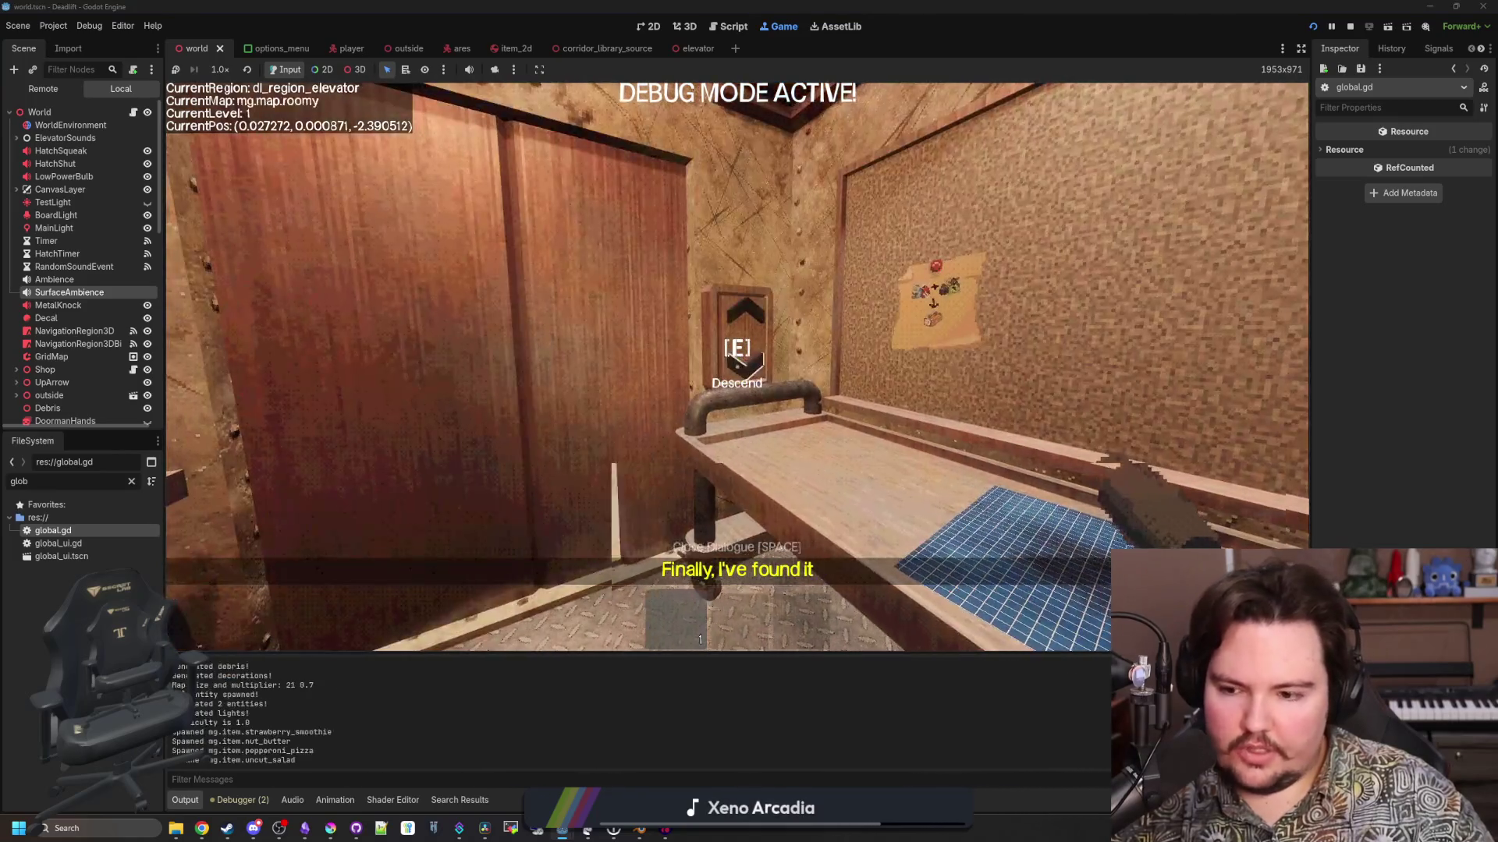
{"action": "key", "text": "Escape"}
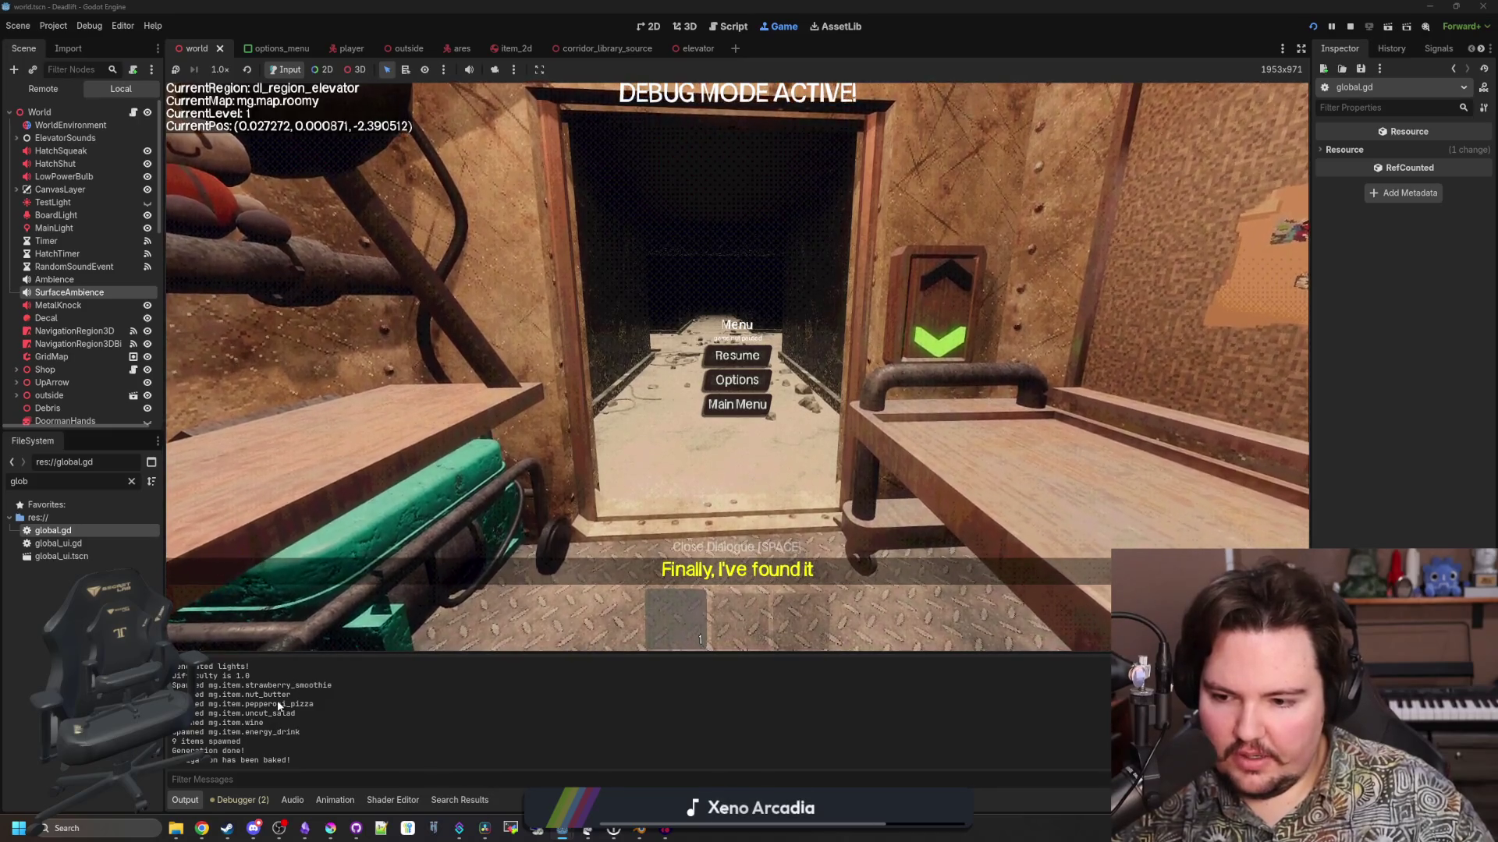
{"action": "scroll", "coordinate": [236, 729], "scroll_direction": "up", "scroll_amount": 2}
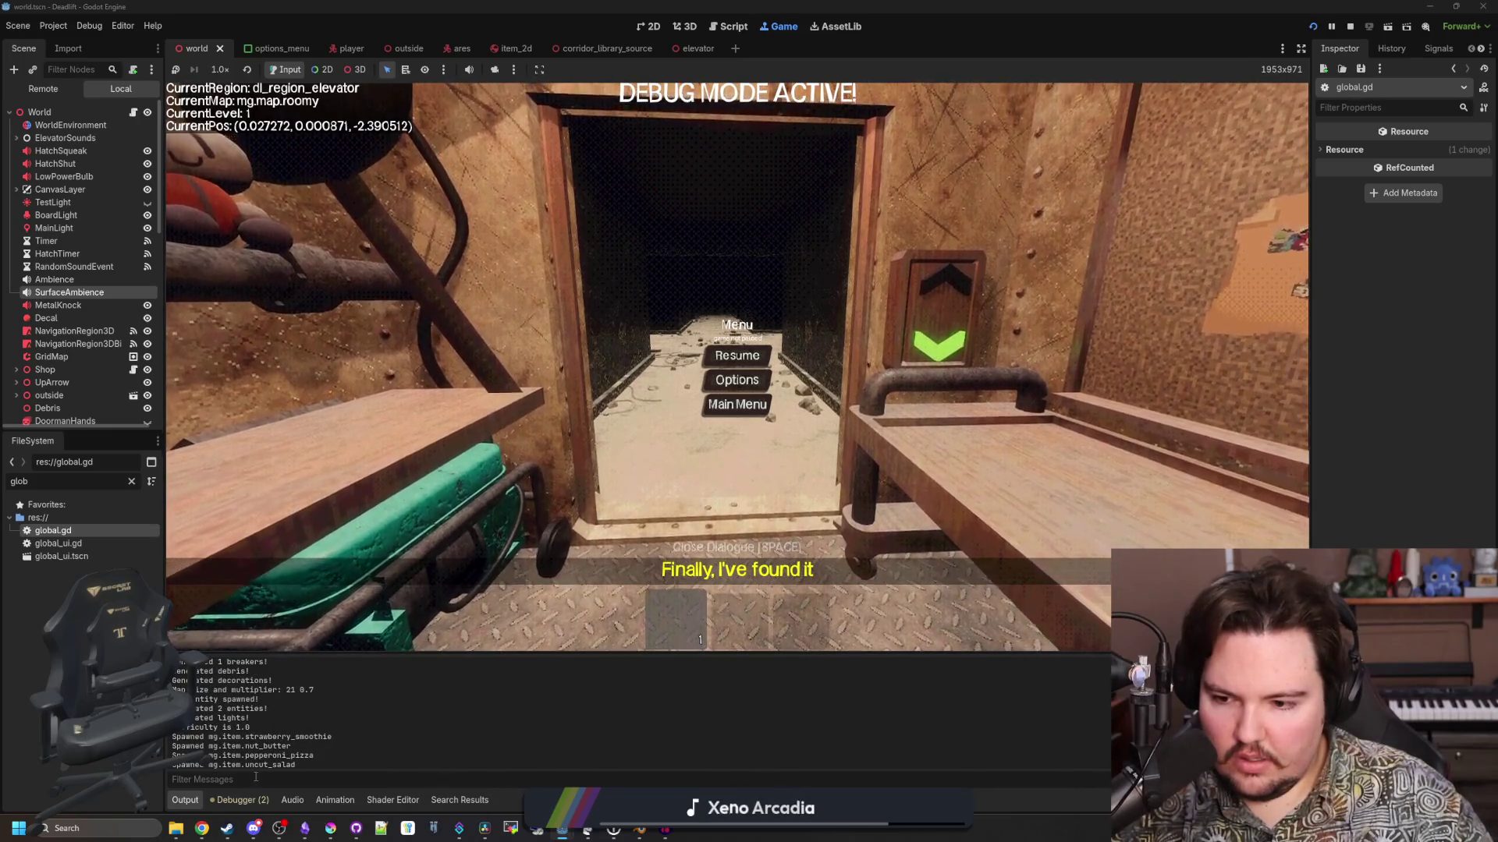
{"action": "scroll", "coordinate": [283, 715], "scroll_direction": "up", "scroll_amount": 1}
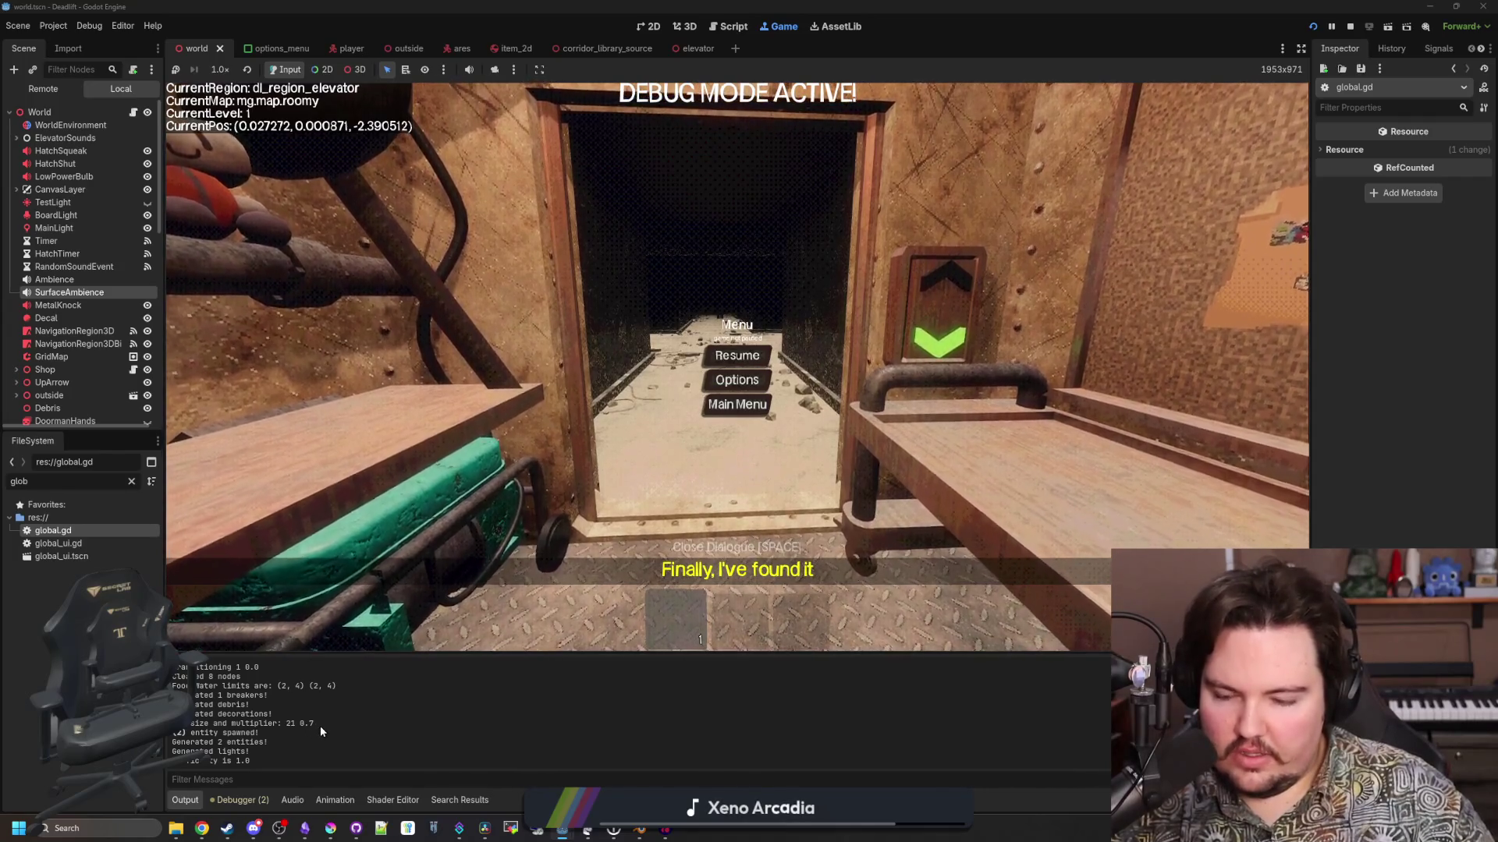
{"action": "key", "text": "super"}
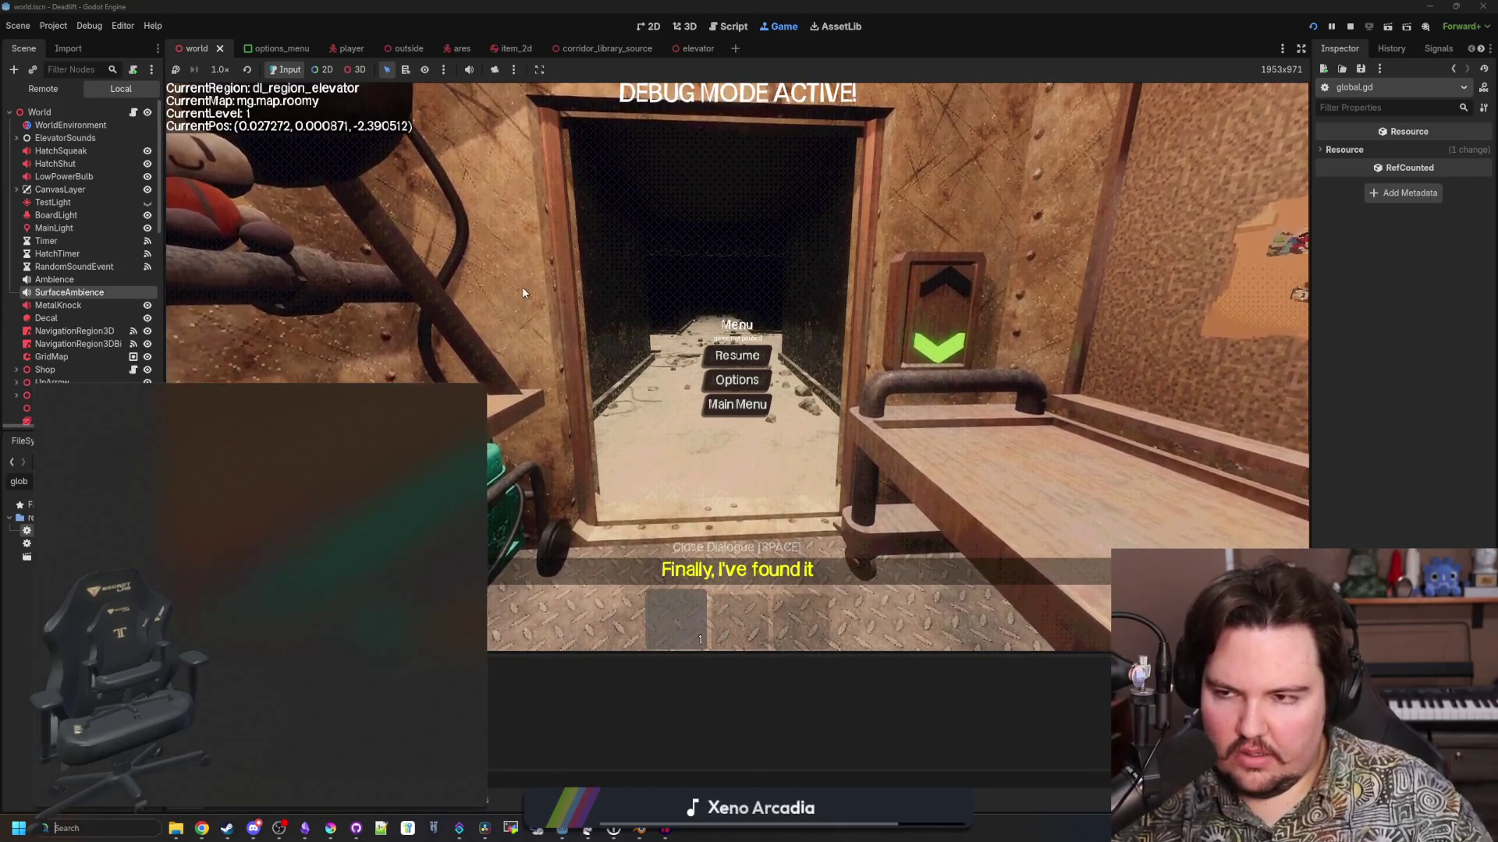
{"action": "type", "text": "calculator"}
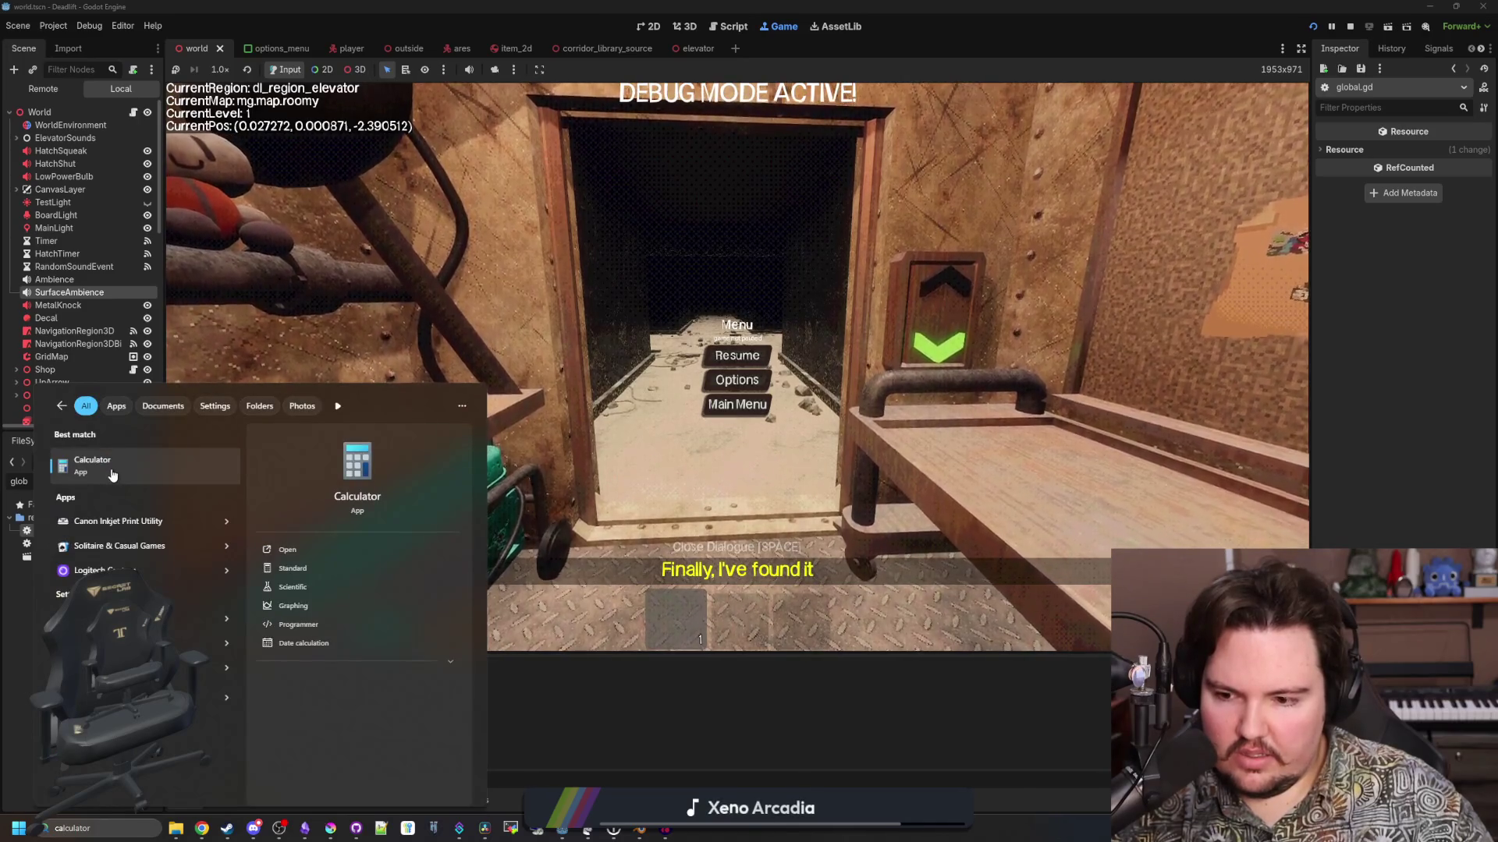
{"action": "left_click", "coordinate": [112, 475]}
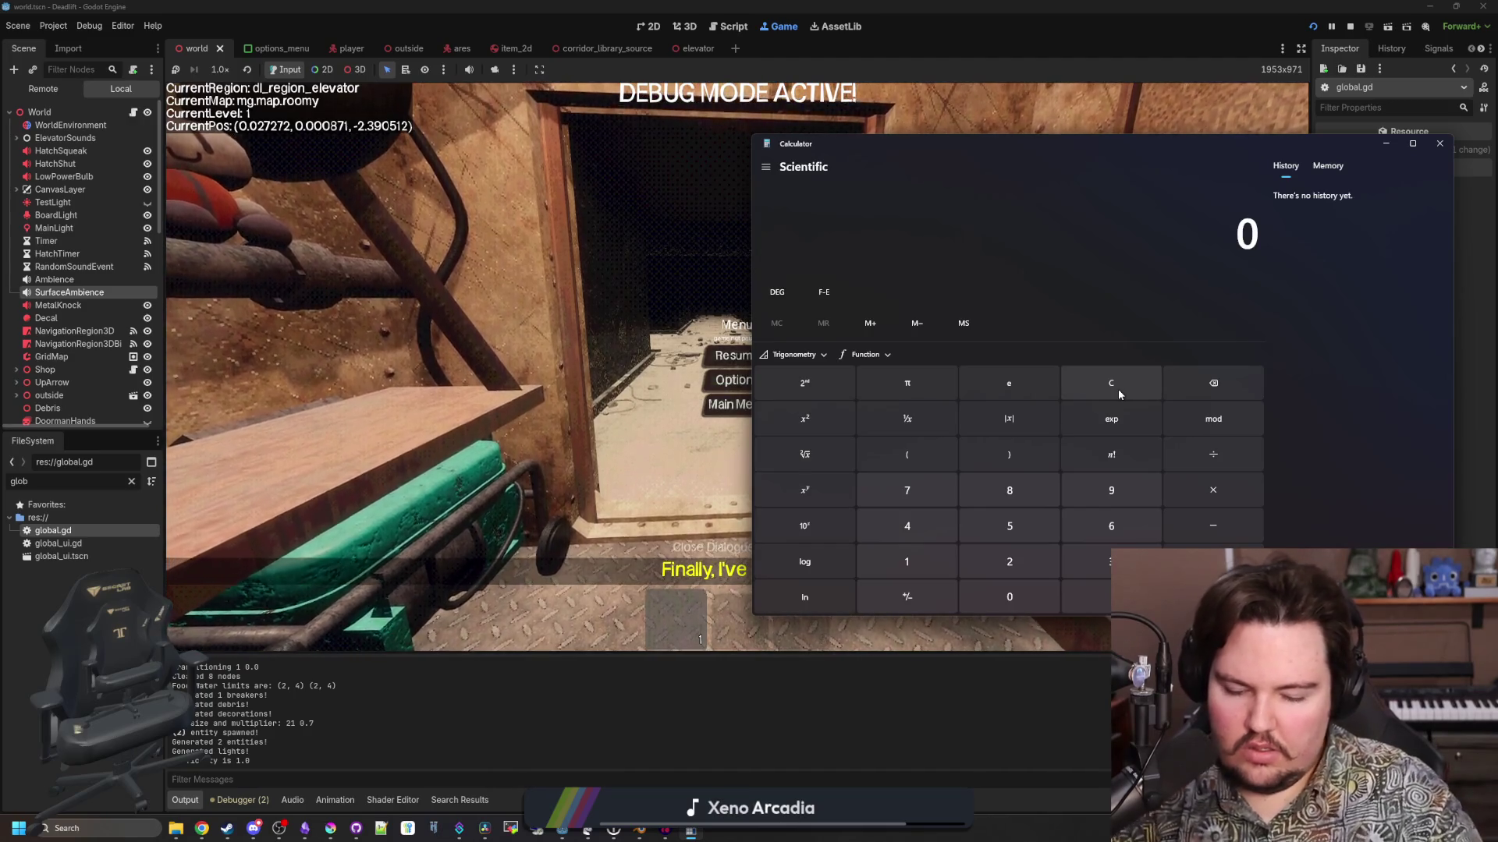
{"action": "left_click", "coordinate": [1350, 27]}
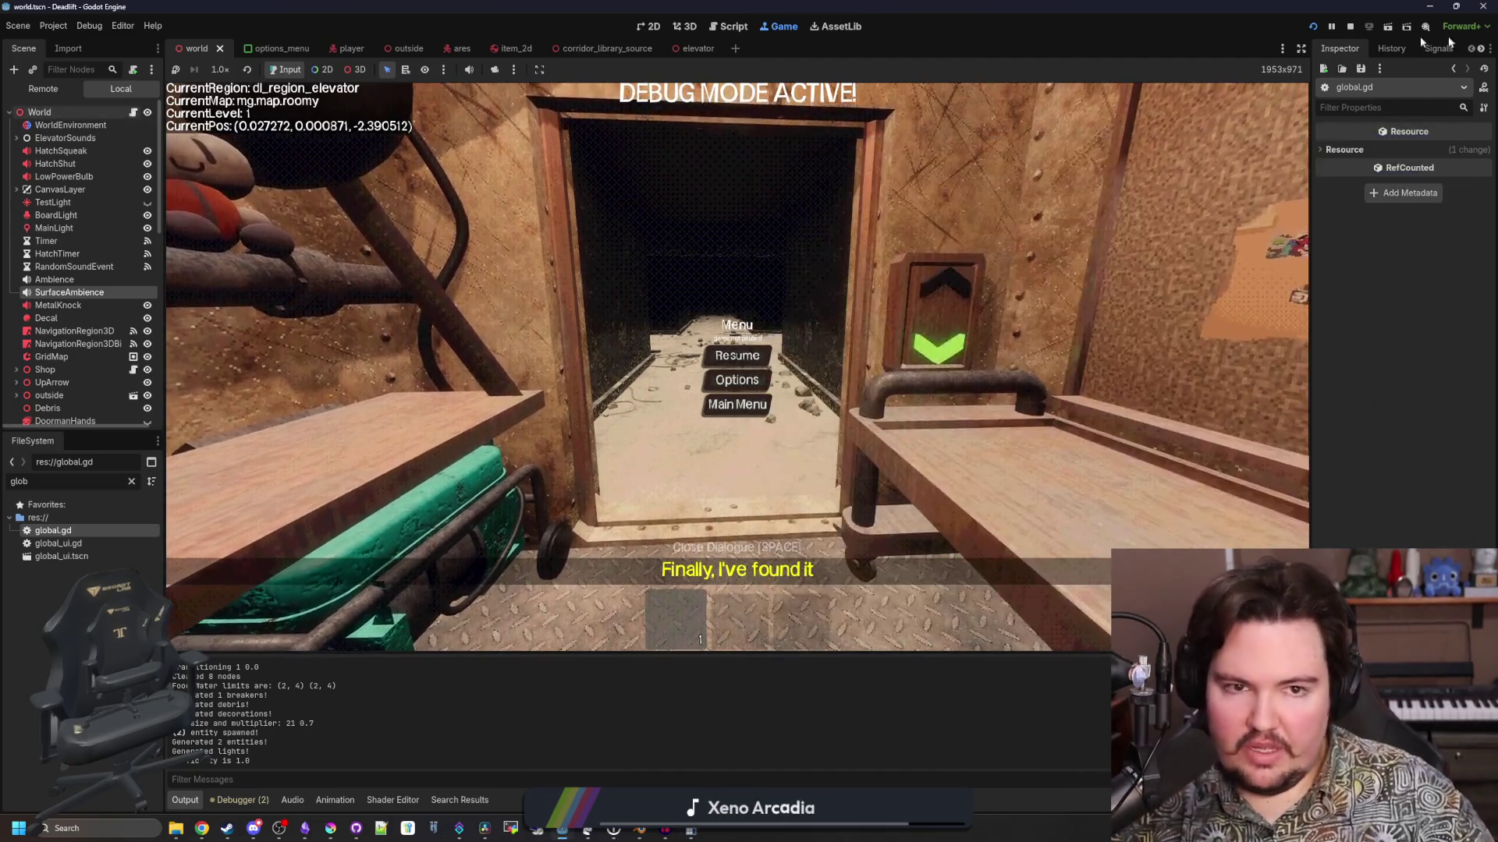
Step: Stop the game and find the generate_entities function in world.gd
{"action": "left_click", "coordinate": [808, 237]}
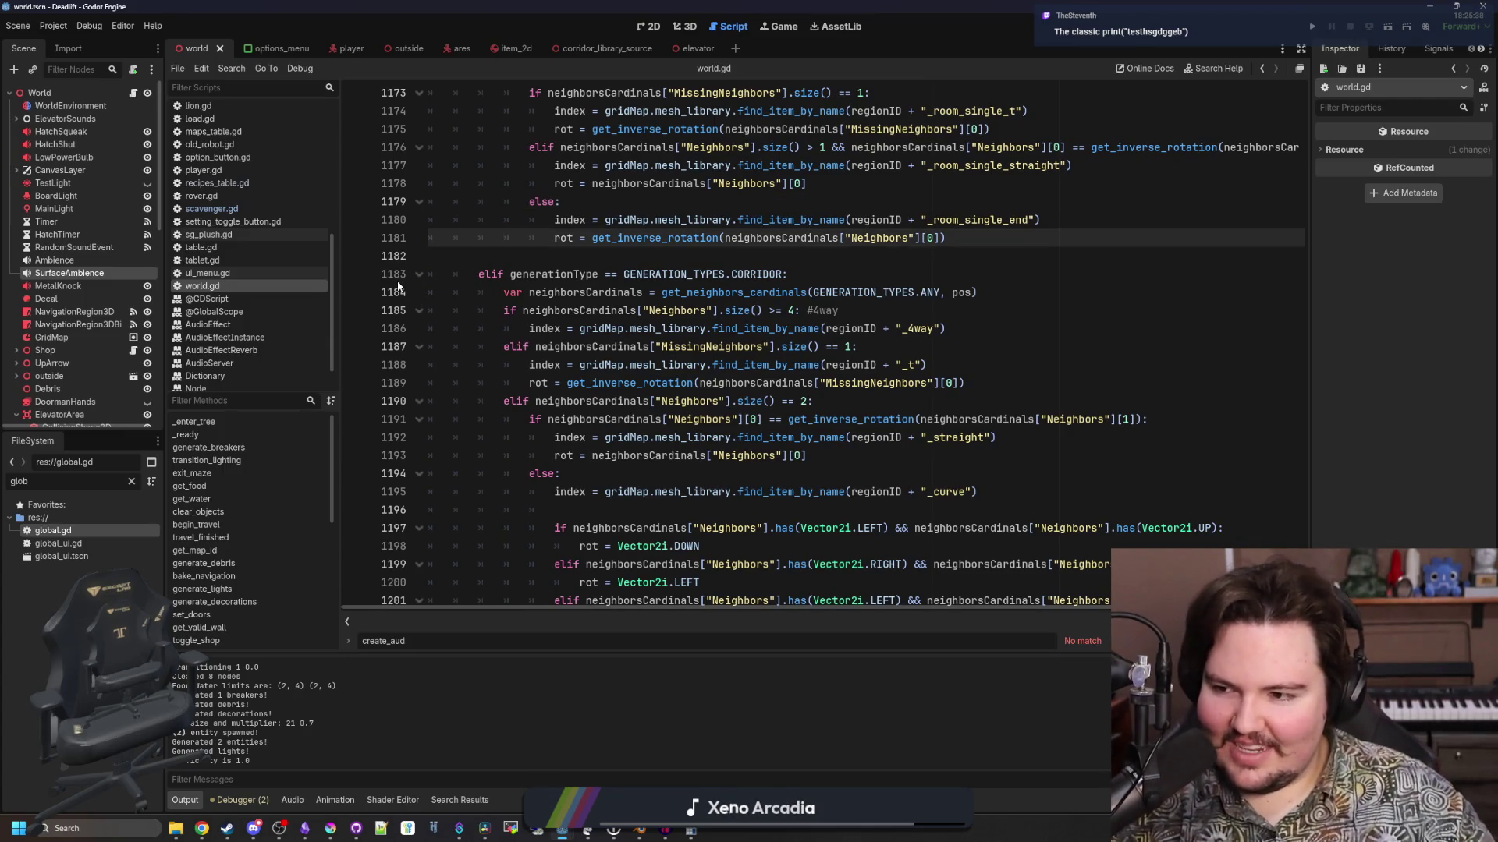
{"action": "left_click", "coordinate": [211, 208]}
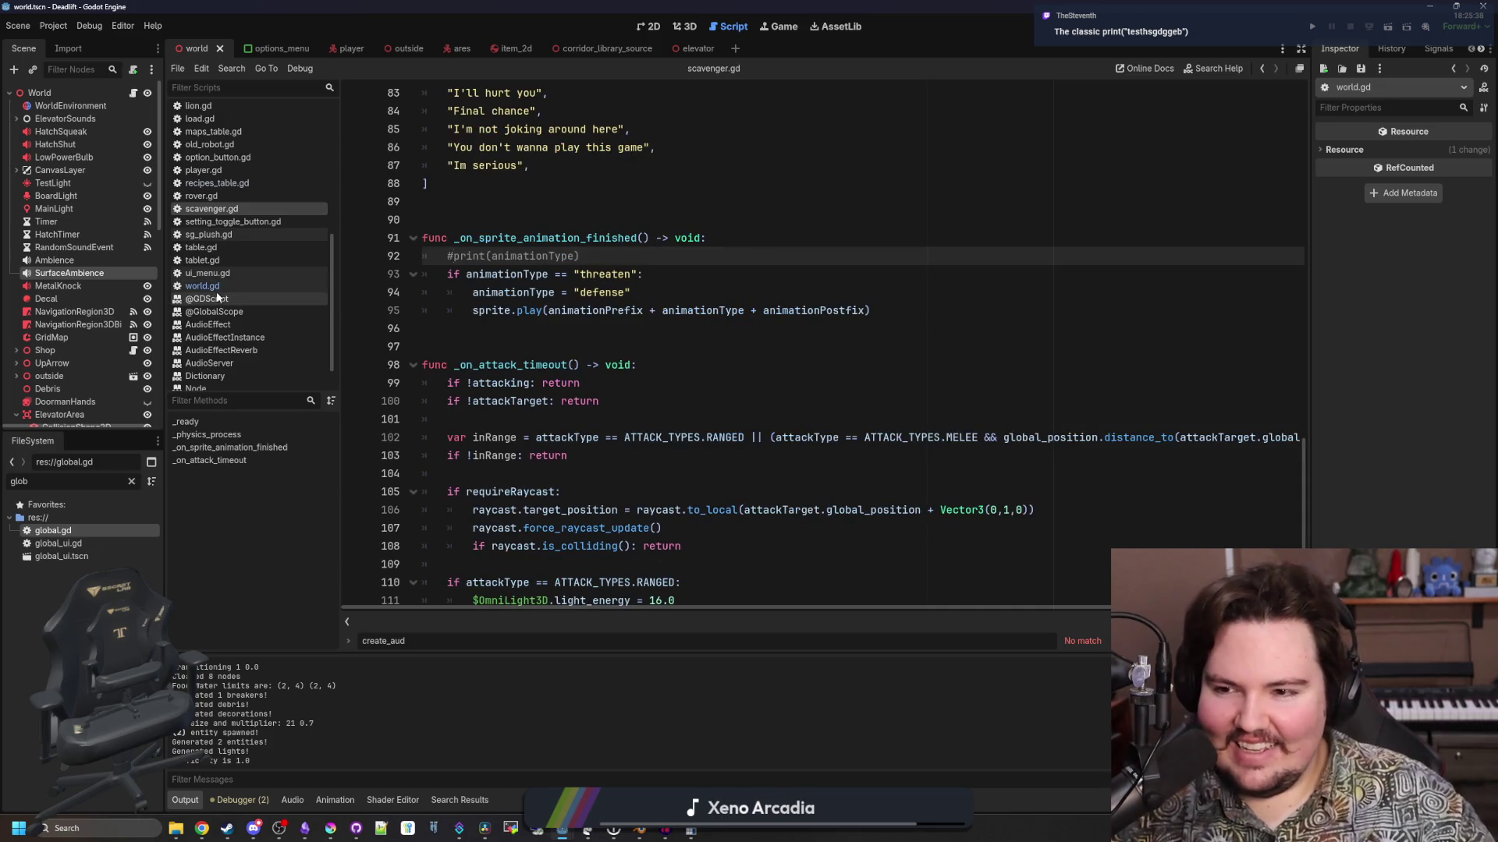
{"action": "left_click", "coordinate": [203, 285]}
{"action": "left_click", "coordinate": [689, 310]}
{"action": "key", "text": "ctrl+f"}
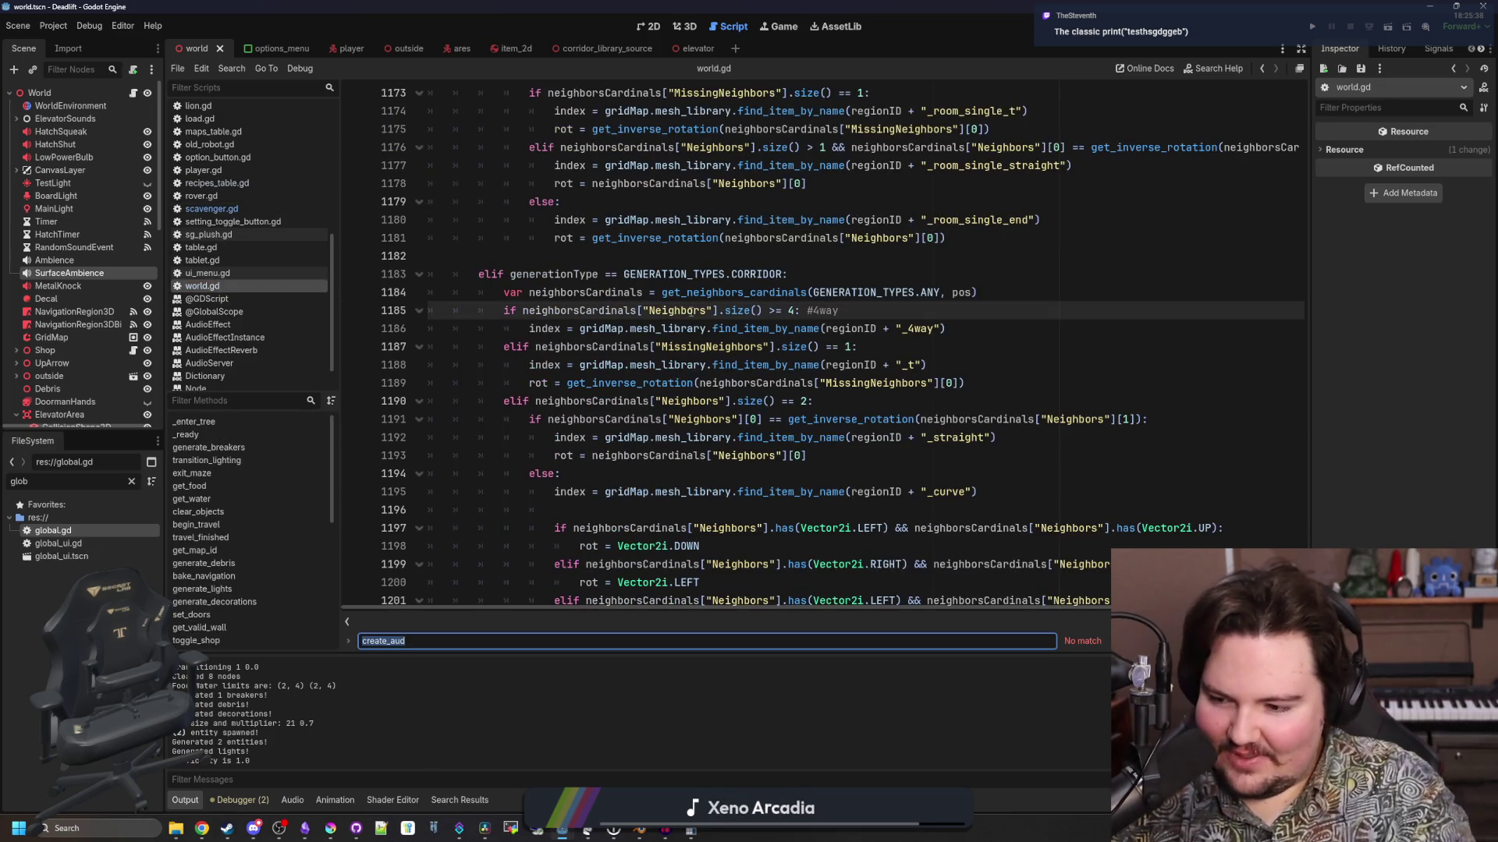
{"action": "type", "text": "g"}
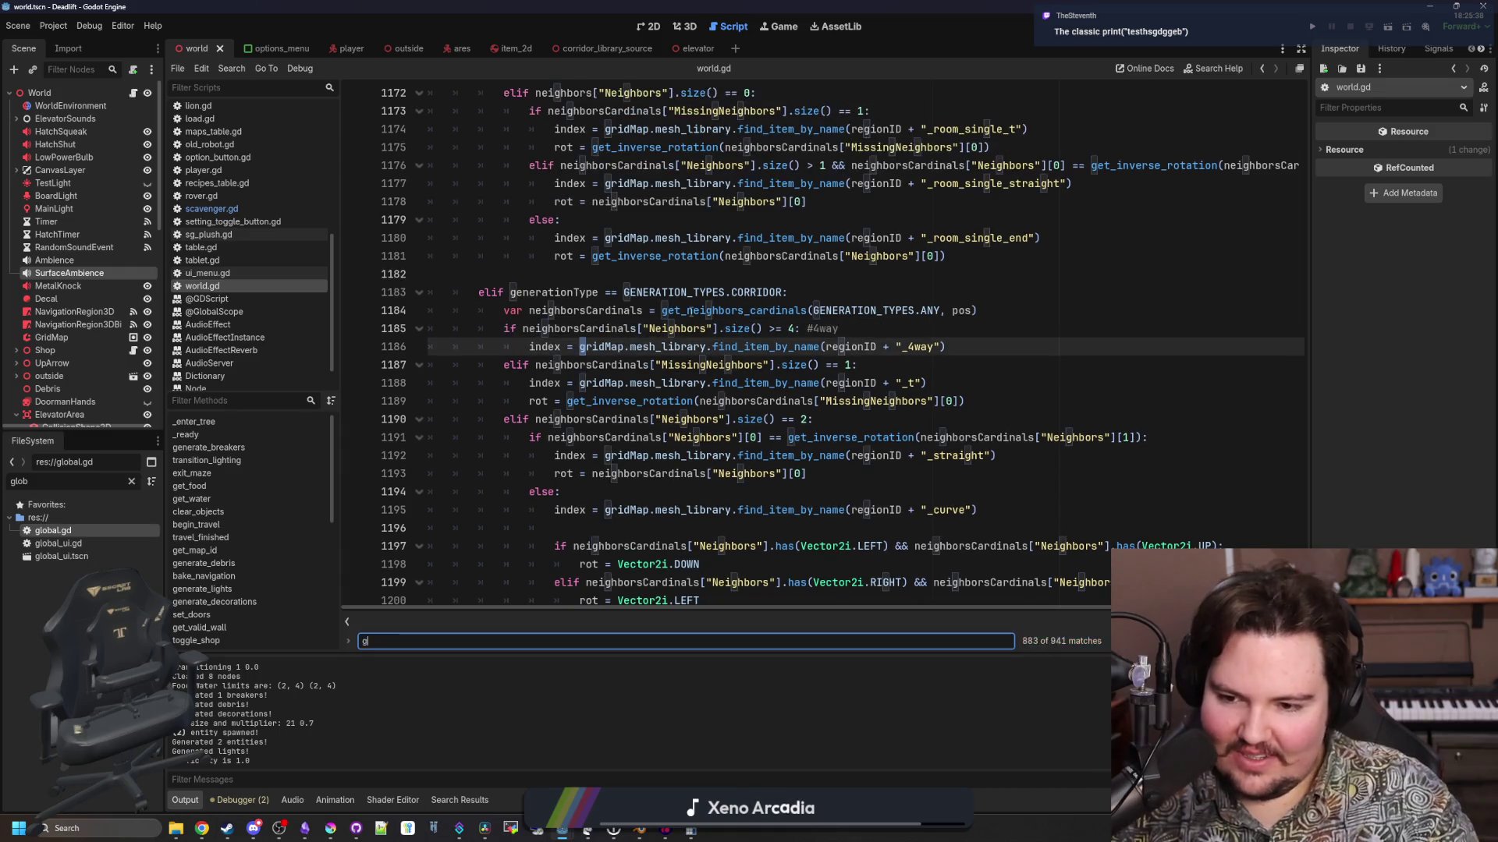
{"action": "type", "text": "dw"}
{"action": "key", "text": "BackSpace"}
{"action": "key", "text": "BackSpace"}
{"action": "key", "text": "BackSpace"}
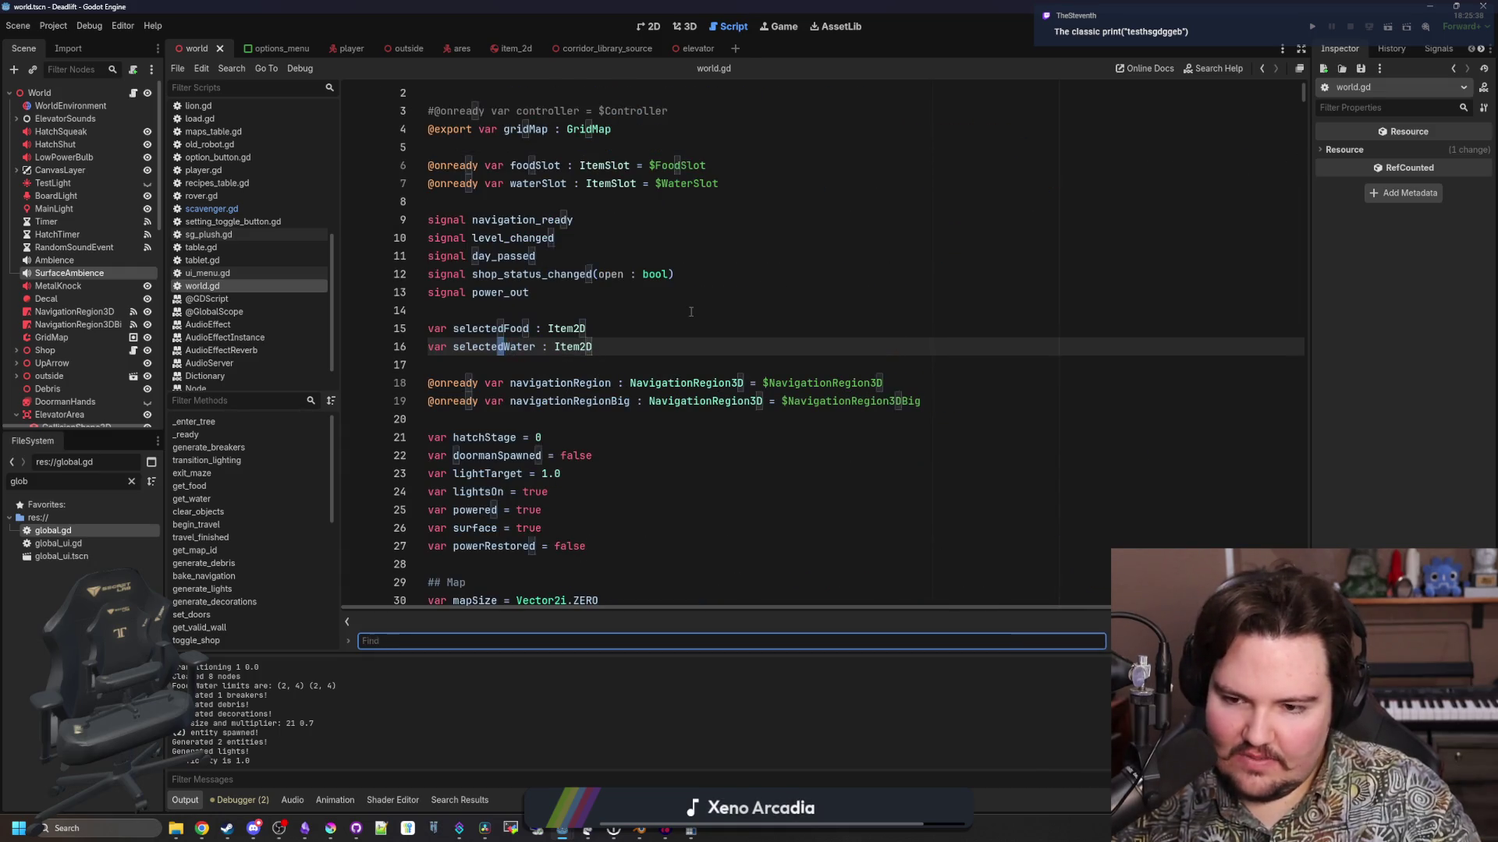
{"action": "type", "text": "generate_e"}
{"action": "left_click", "coordinate": [531, 347], "text": "ctrl"}
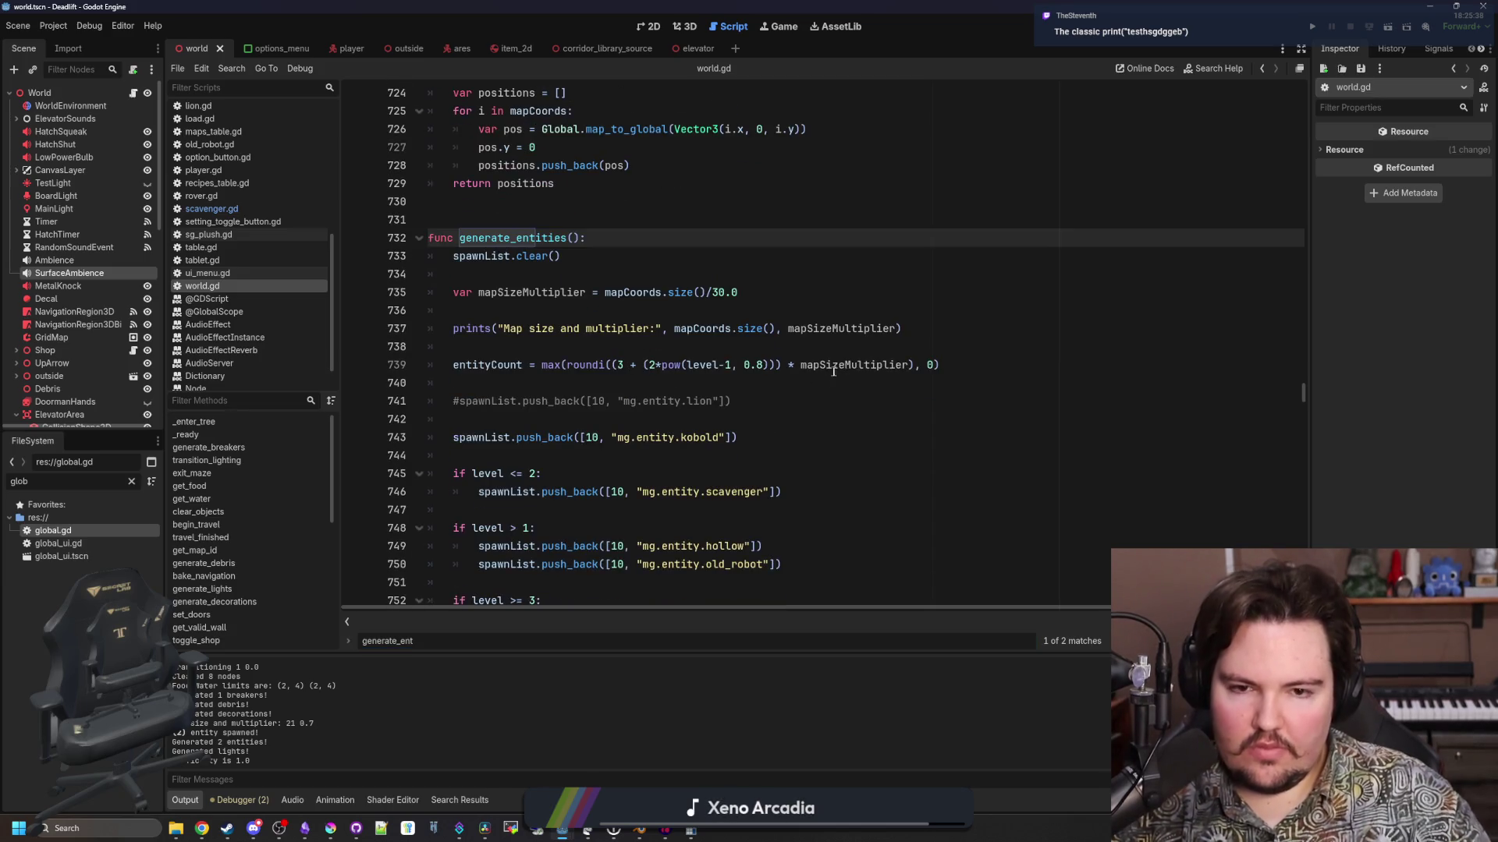
Step: Rewrite line 735 as mapSizeMultiplier = 30.0/mapCoords.size(), save, and relaunch the game
{"action": "left_click", "coordinate": [833, 376]}
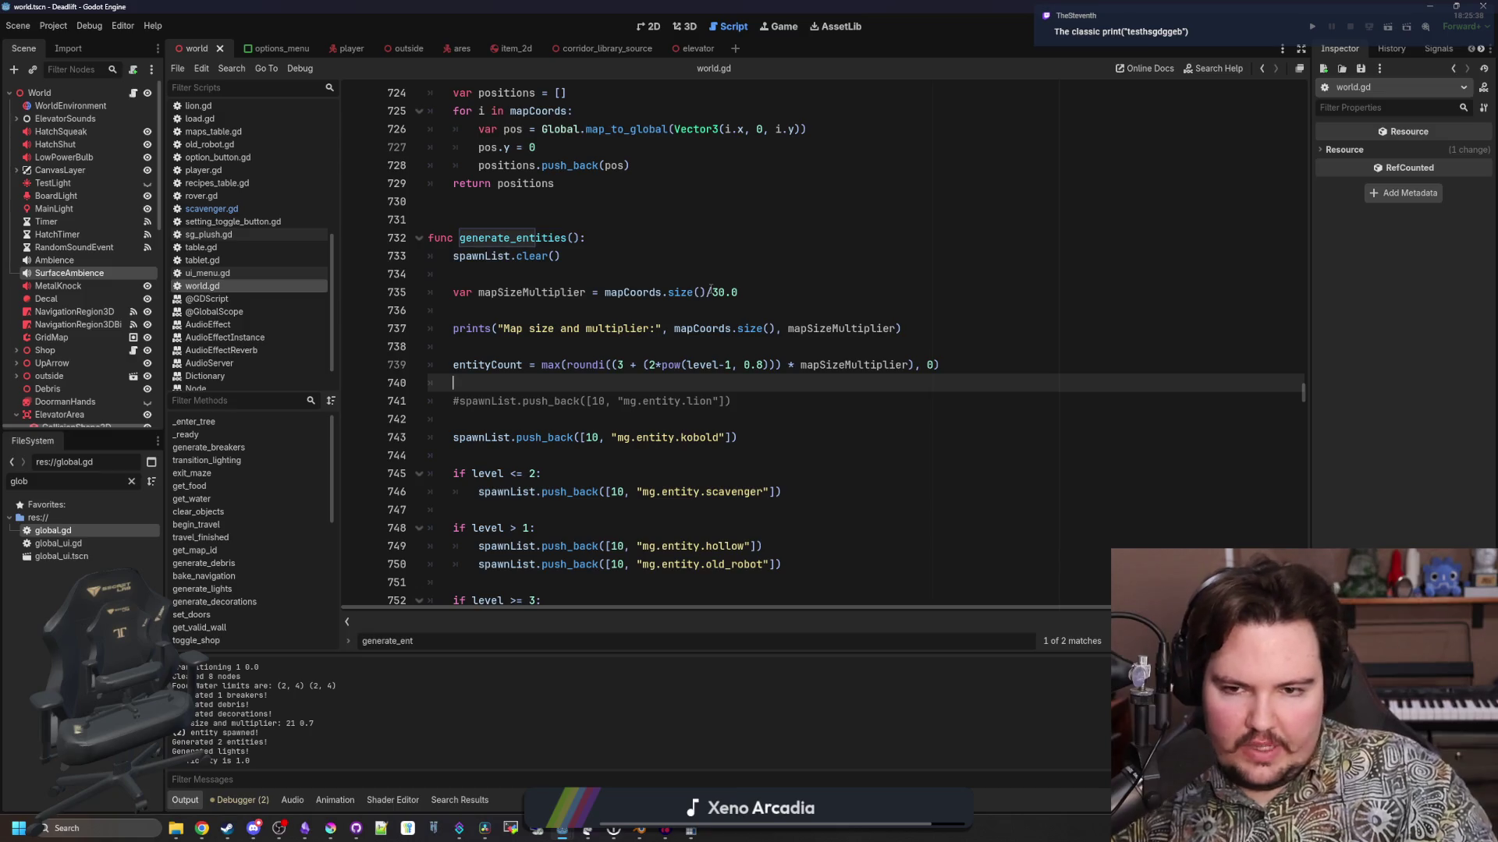
{"action": "left_click_drag", "start_coordinate": [710, 291], "coordinate": [607, 291]}
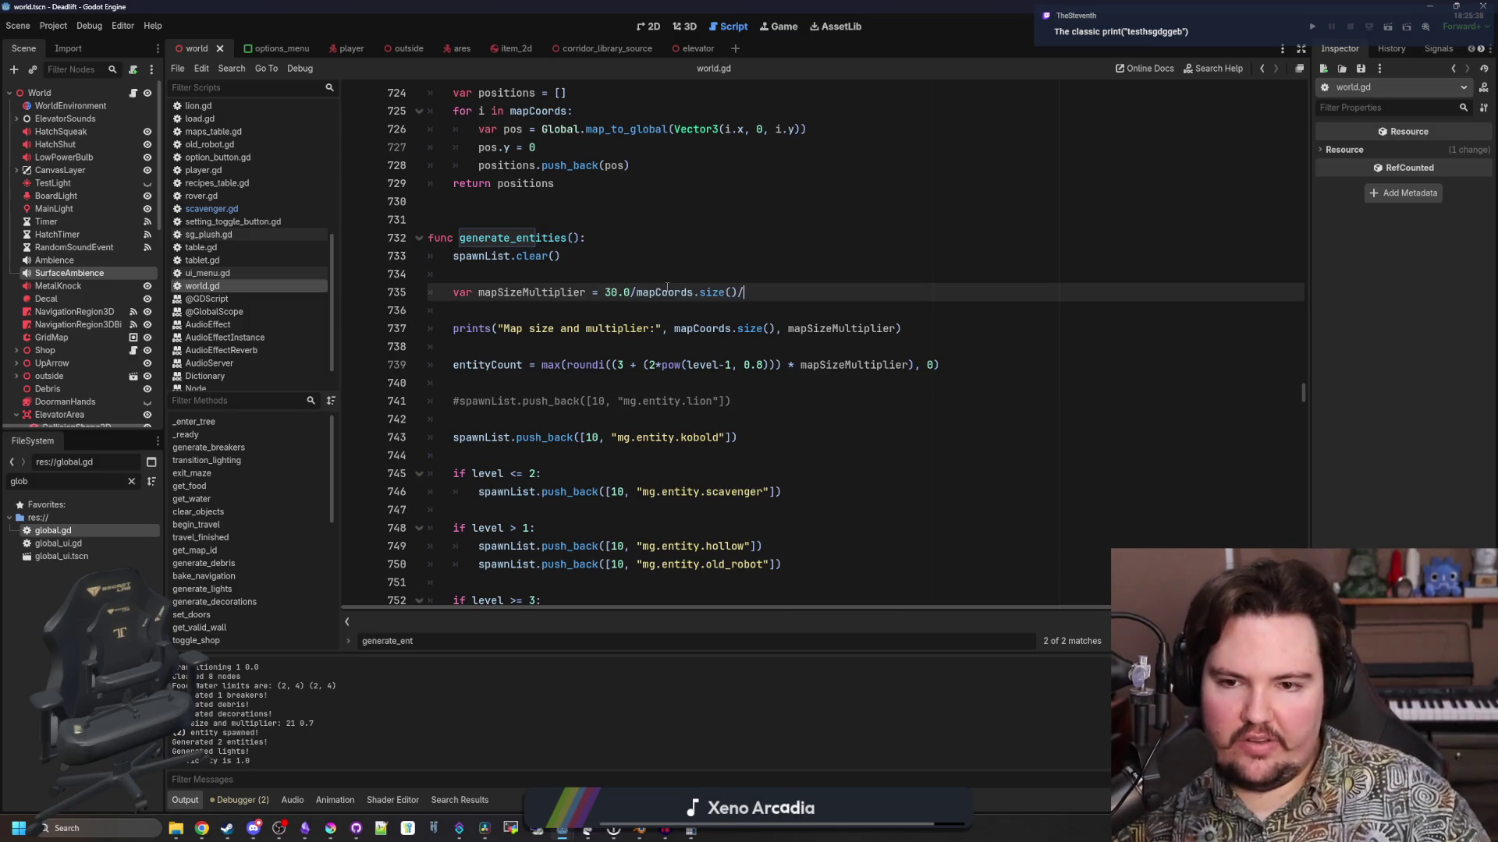
{"action": "left_click", "coordinate": [761, 244]}
{"action": "key", "text": "ctrl+s"}
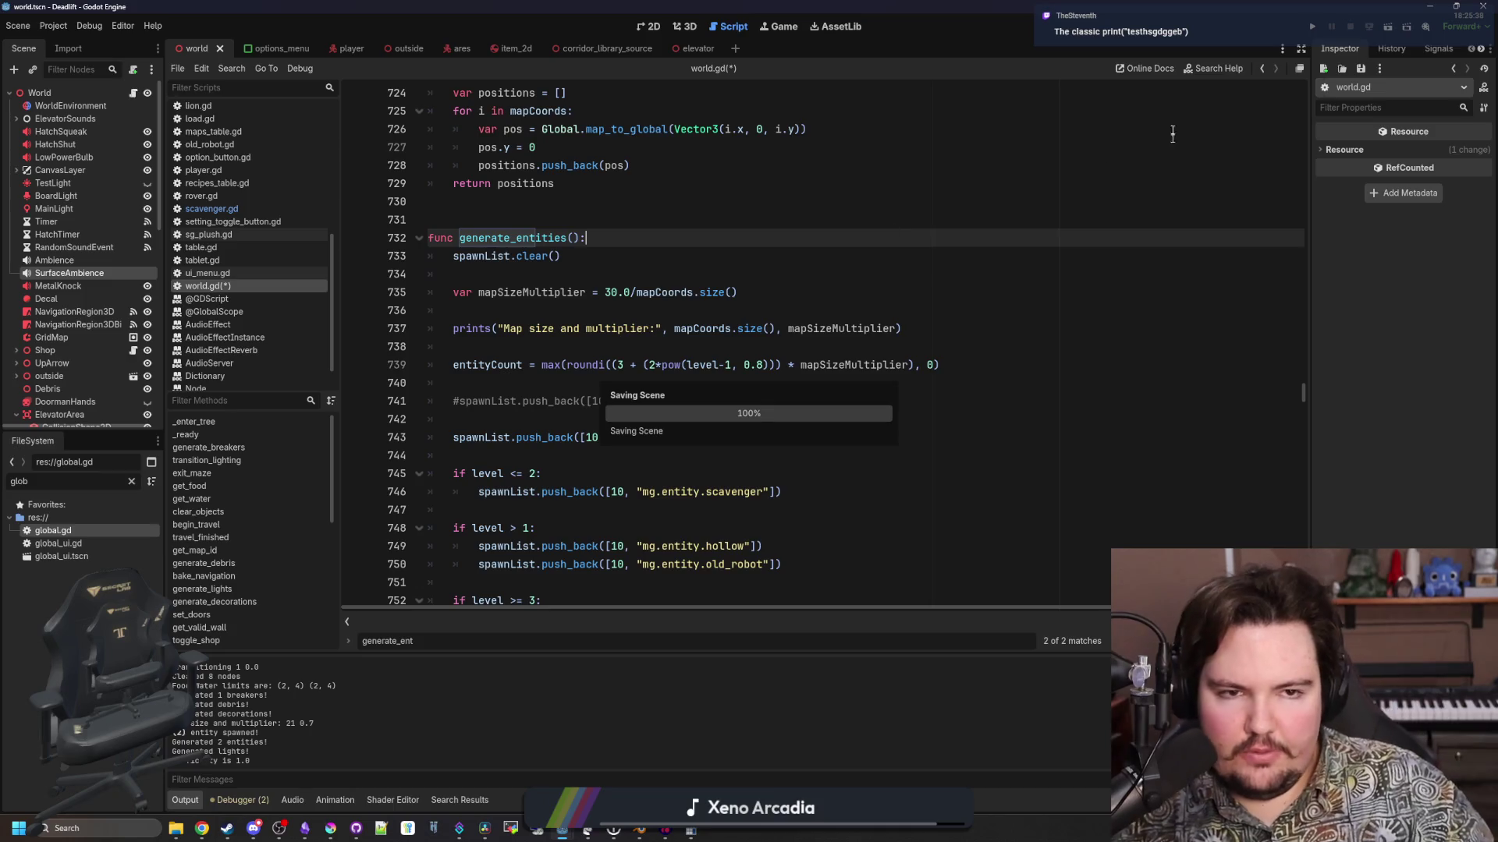
{"action": "left_click", "coordinate": [1310, 28]}
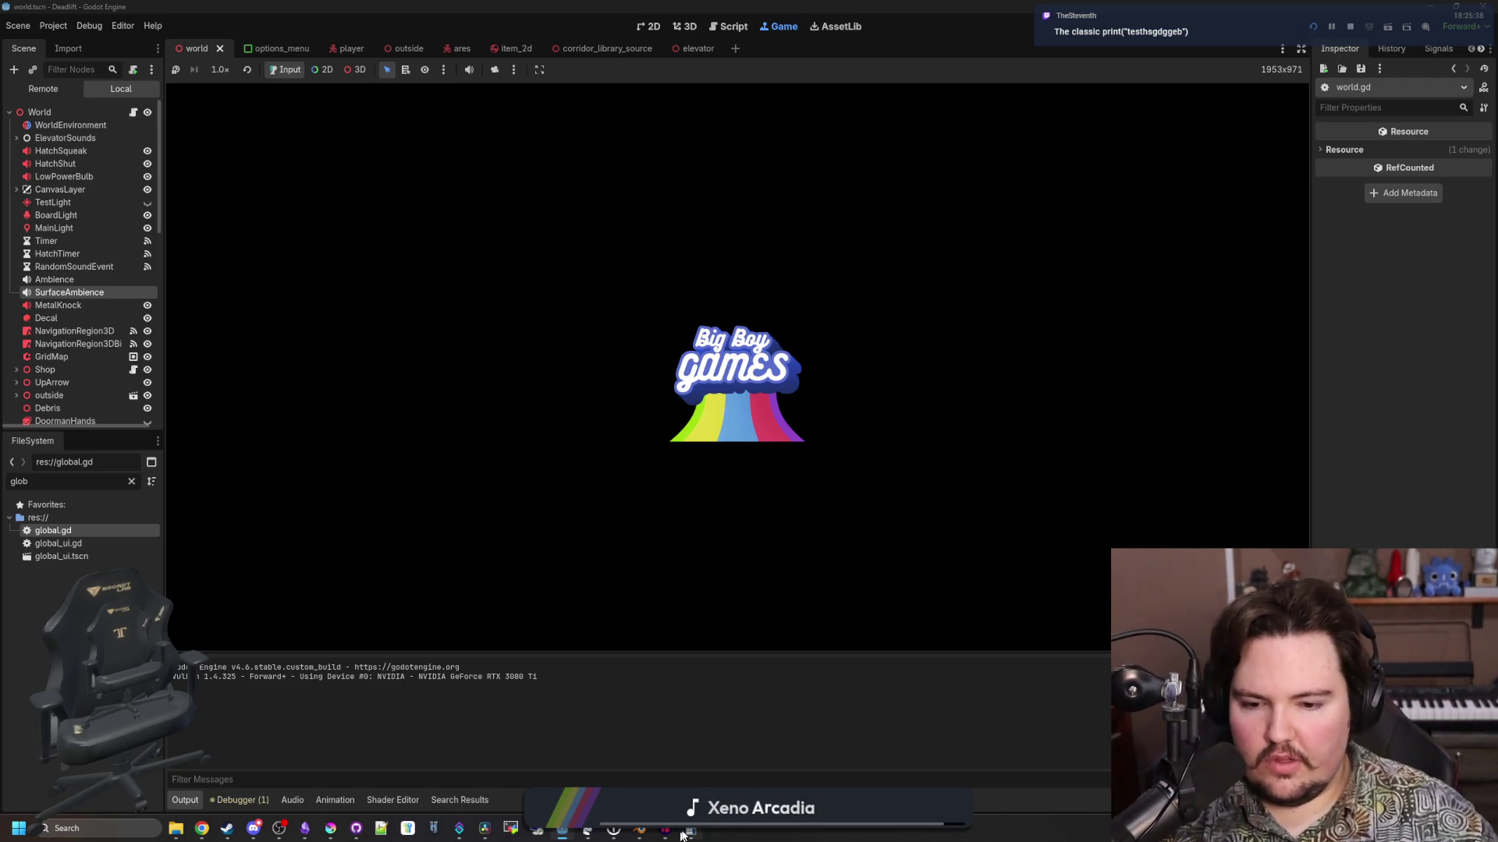
Step: Close the Calculator and move the Stoat chat window aside
{"action": "mouse_move", "coordinate": [683, 833]}
{"action": "left_click", "coordinate": [729, 733]}
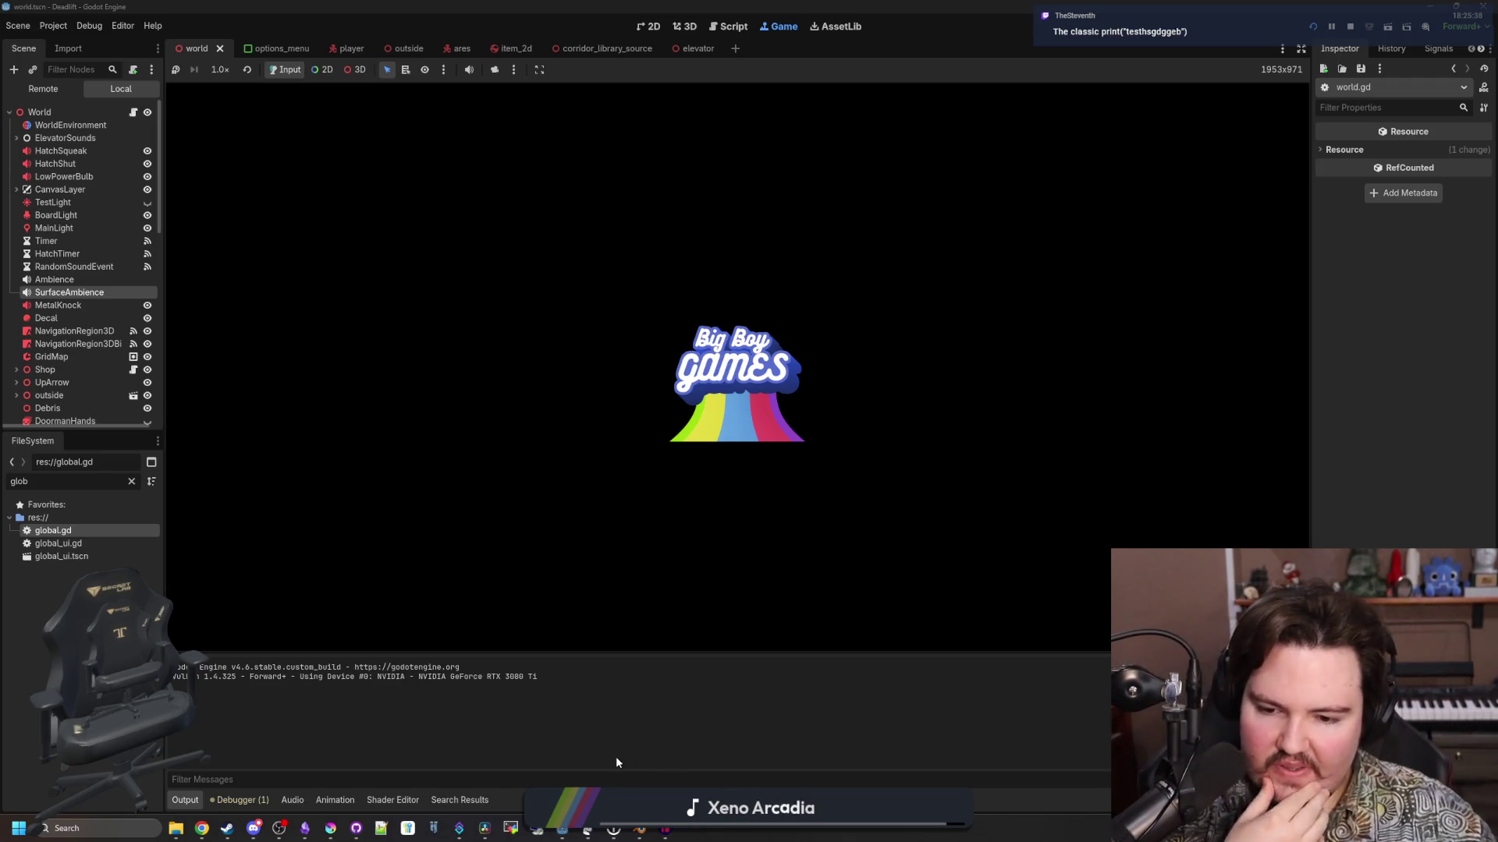
{"action": "mouse_move", "coordinate": [591, 836]}
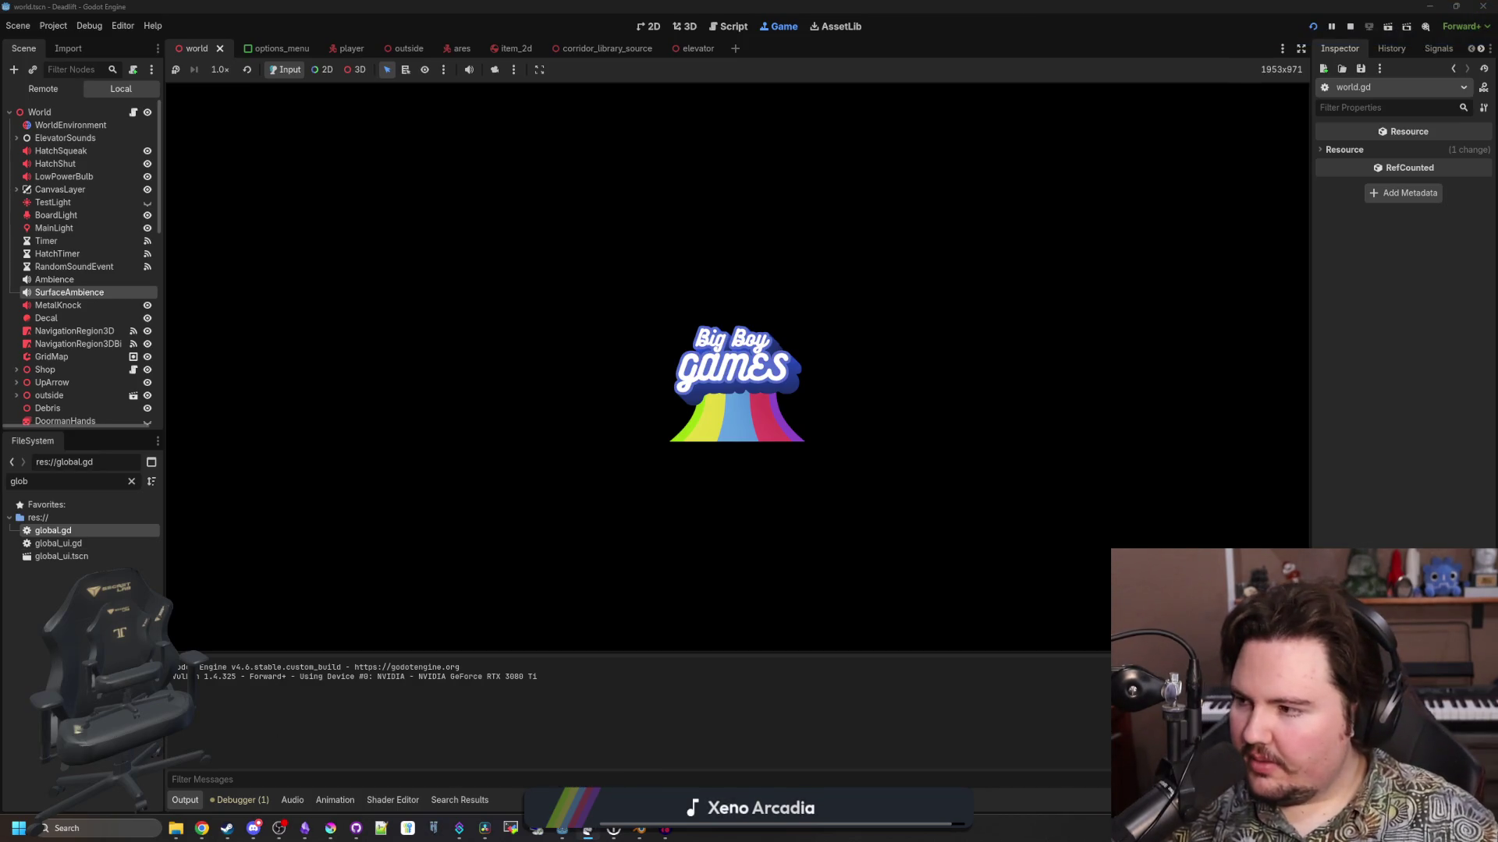
{"action": "key", "text": "alt+Tab"}
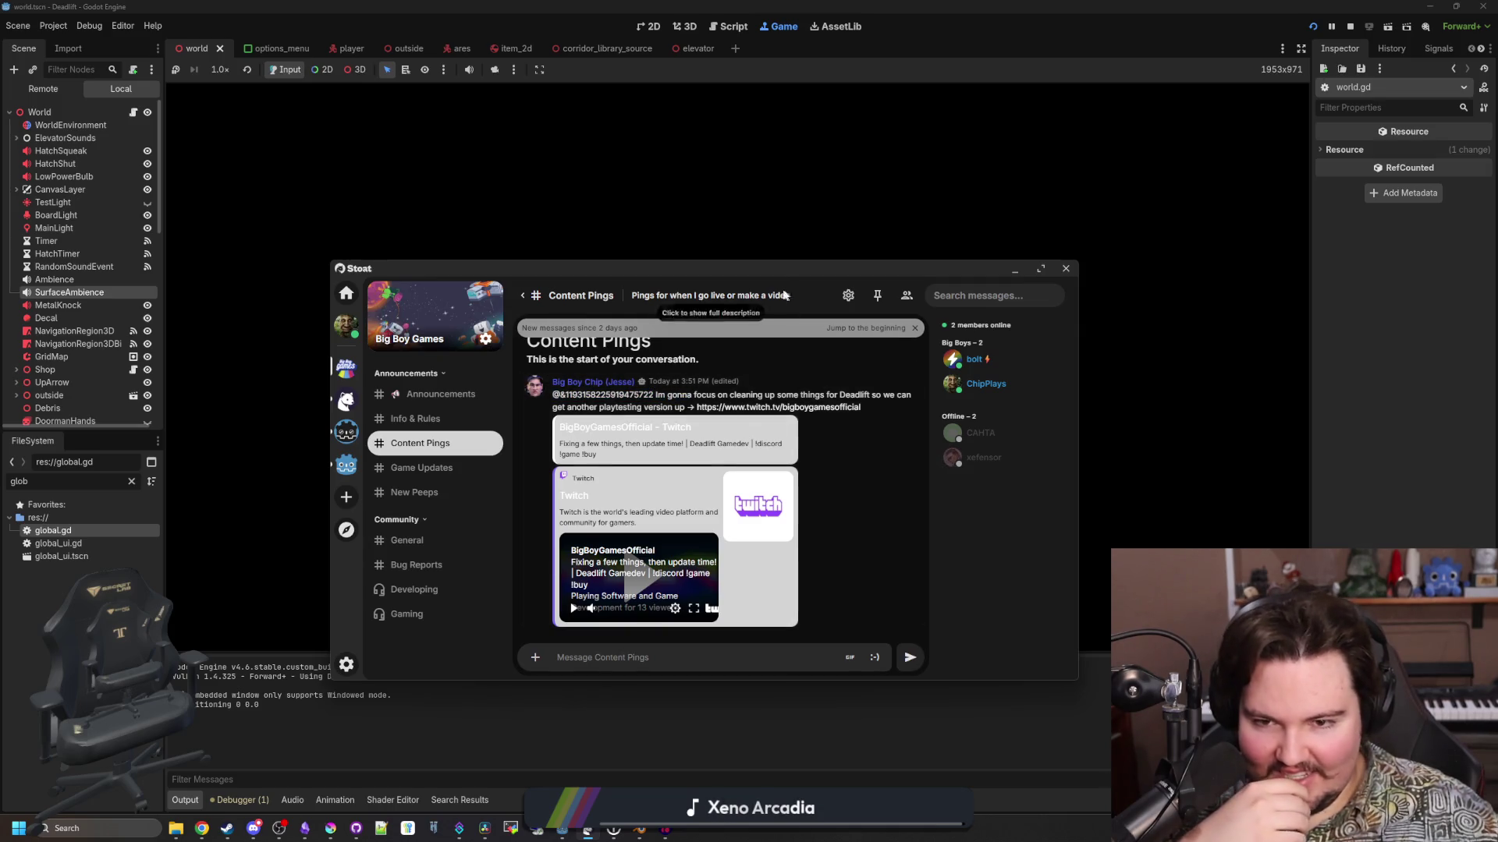
{"action": "mouse_move", "coordinate": [786, 275]}
{"action": "left_mouse_down"}
{"action": "mouse_move", "coordinate": [853, 314]}
{"action": "mouse_move", "coordinate": [1240, 265]}
{"action": "left_mouse_up"}
Step: Start play from the main menu, walk into the elevator corridor, and pause the game
{"action": "left_click", "coordinate": [692, 433]}
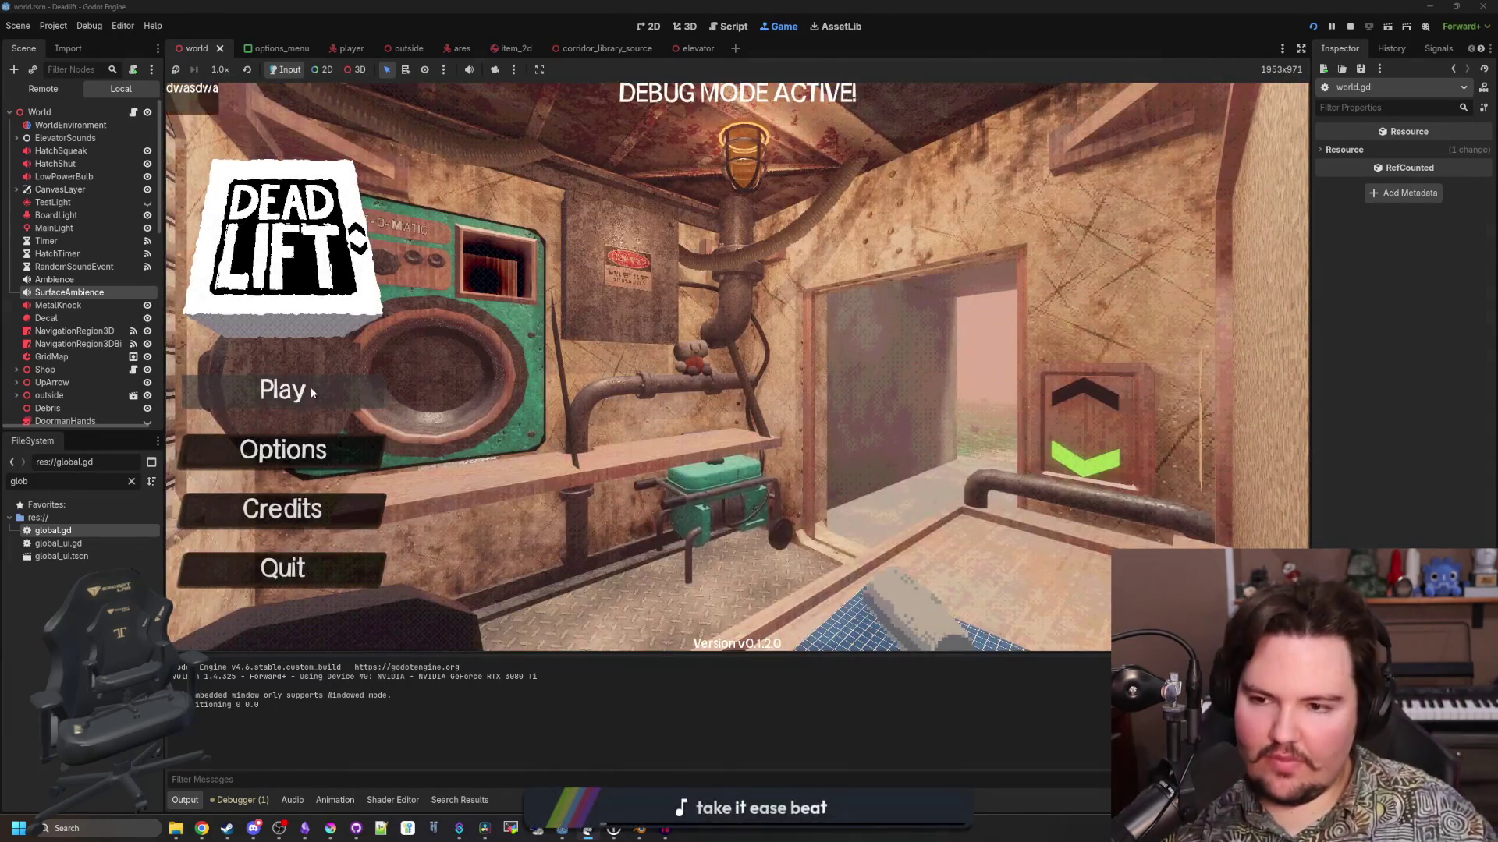
{"action": "left_click", "coordinate": [309, 396]}
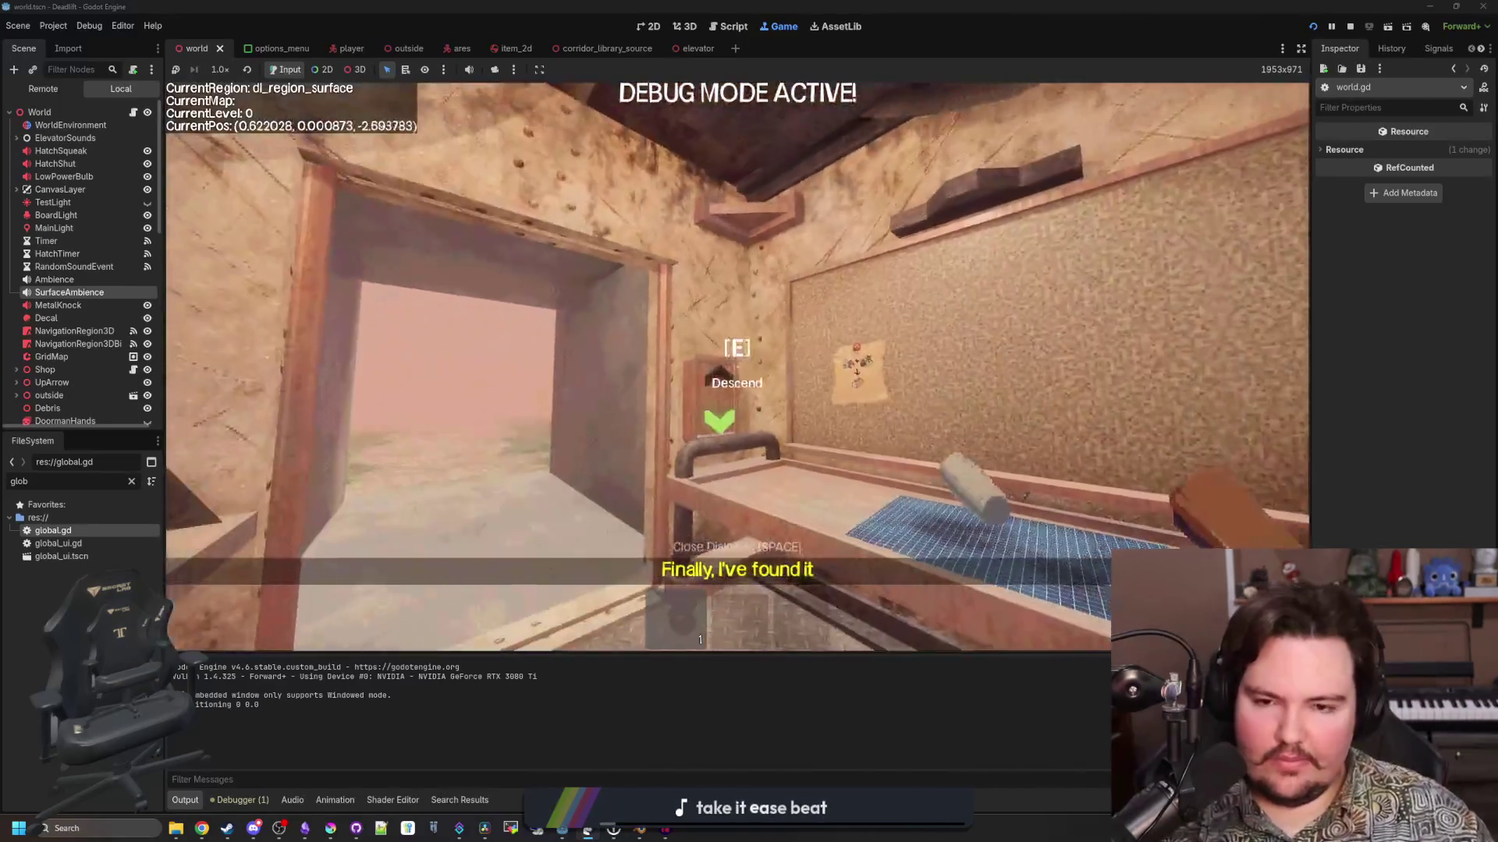
{"action": "key", "text": "Escape"}
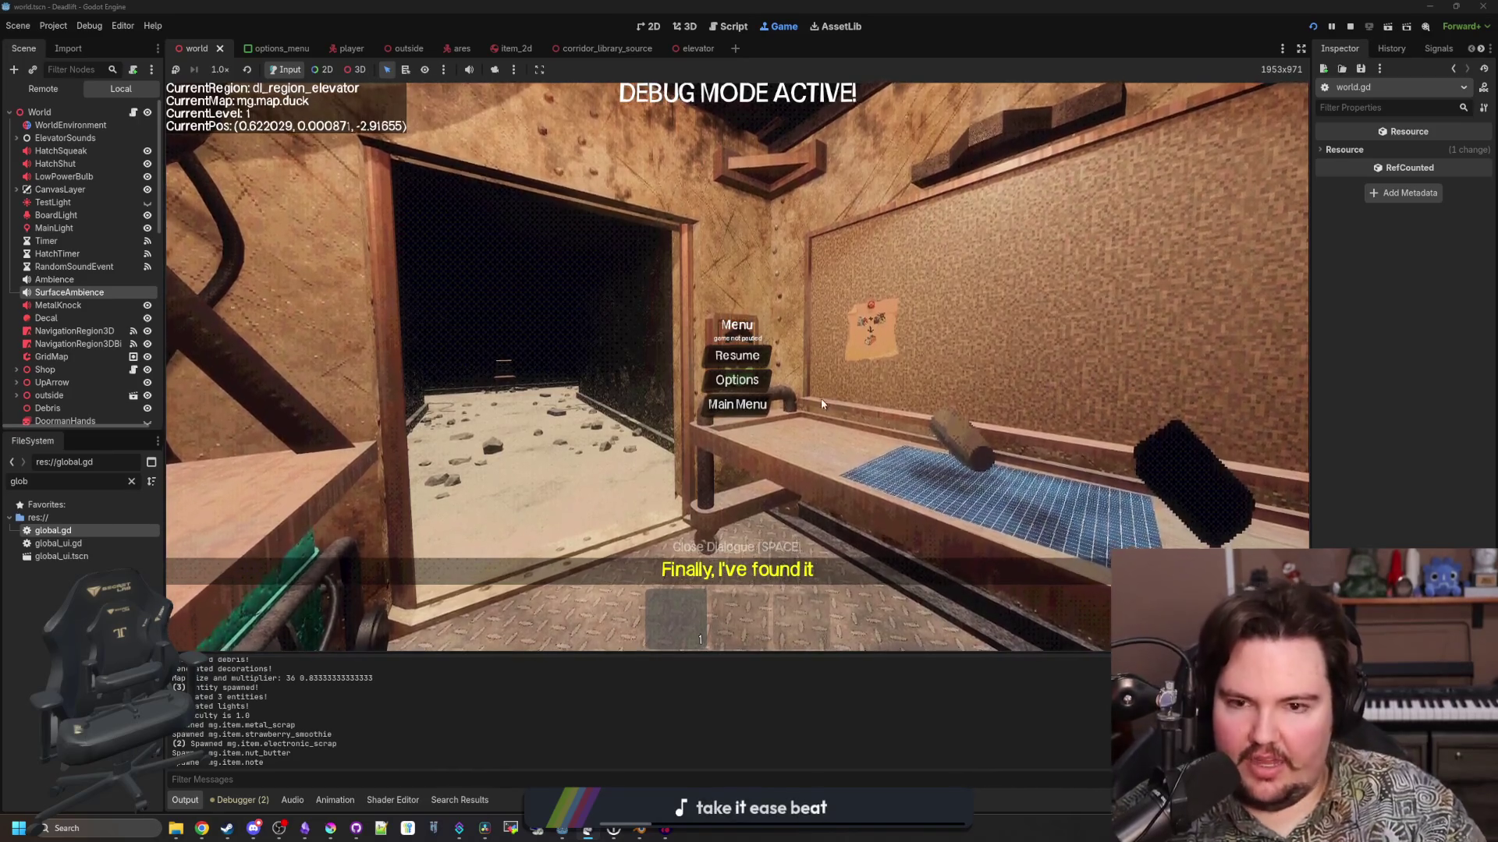
{"action": "left_click", "coordinate": [738, 355]}
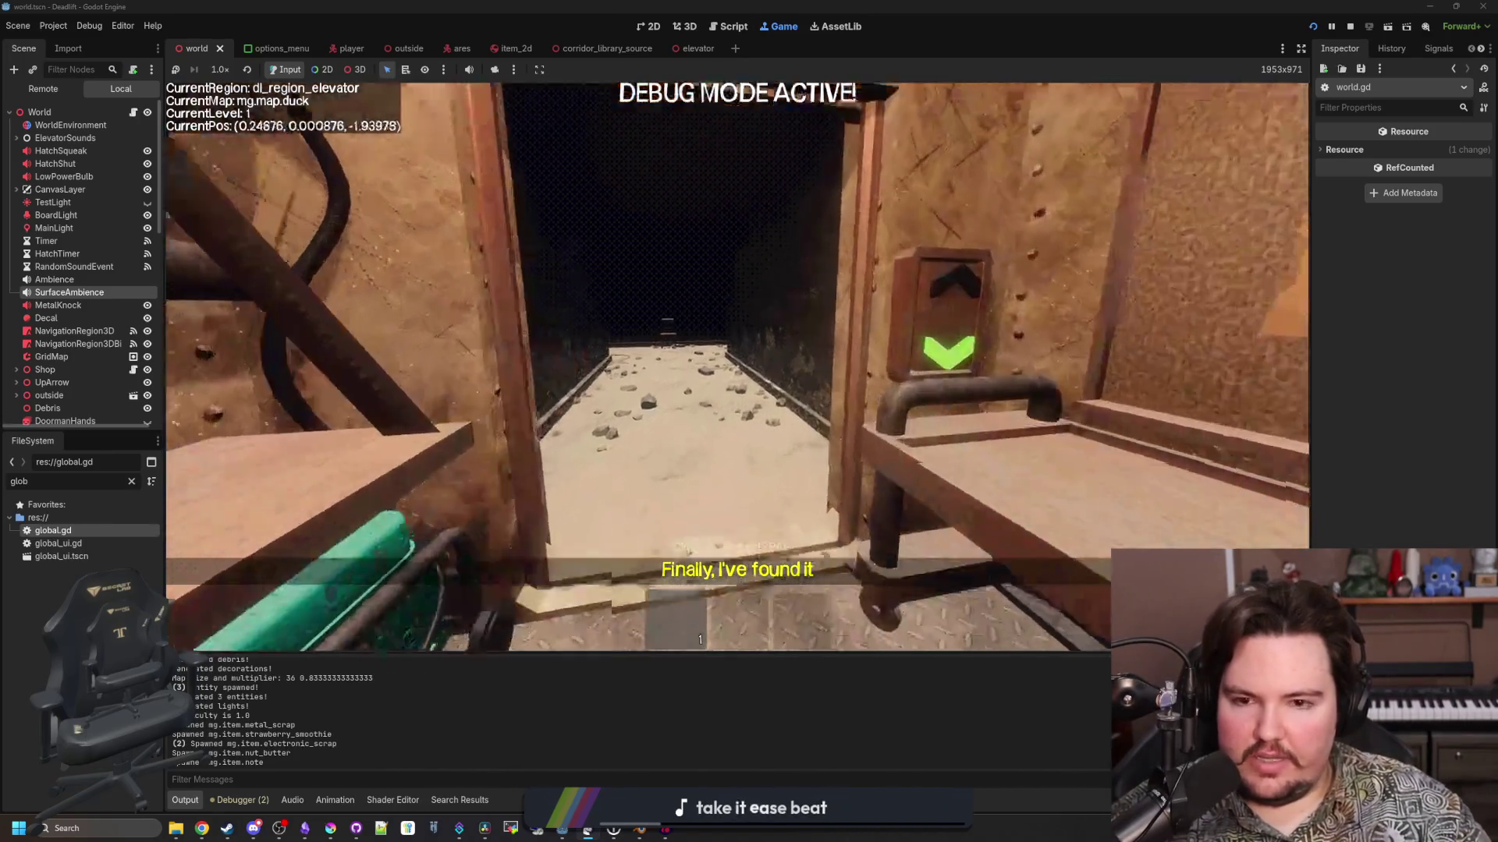
{"action": "key", "text": "Escape"}
{"action": "scroll", "coordinate": [502, 695], "scroll_direction": "up", "scroll_amount": 1}
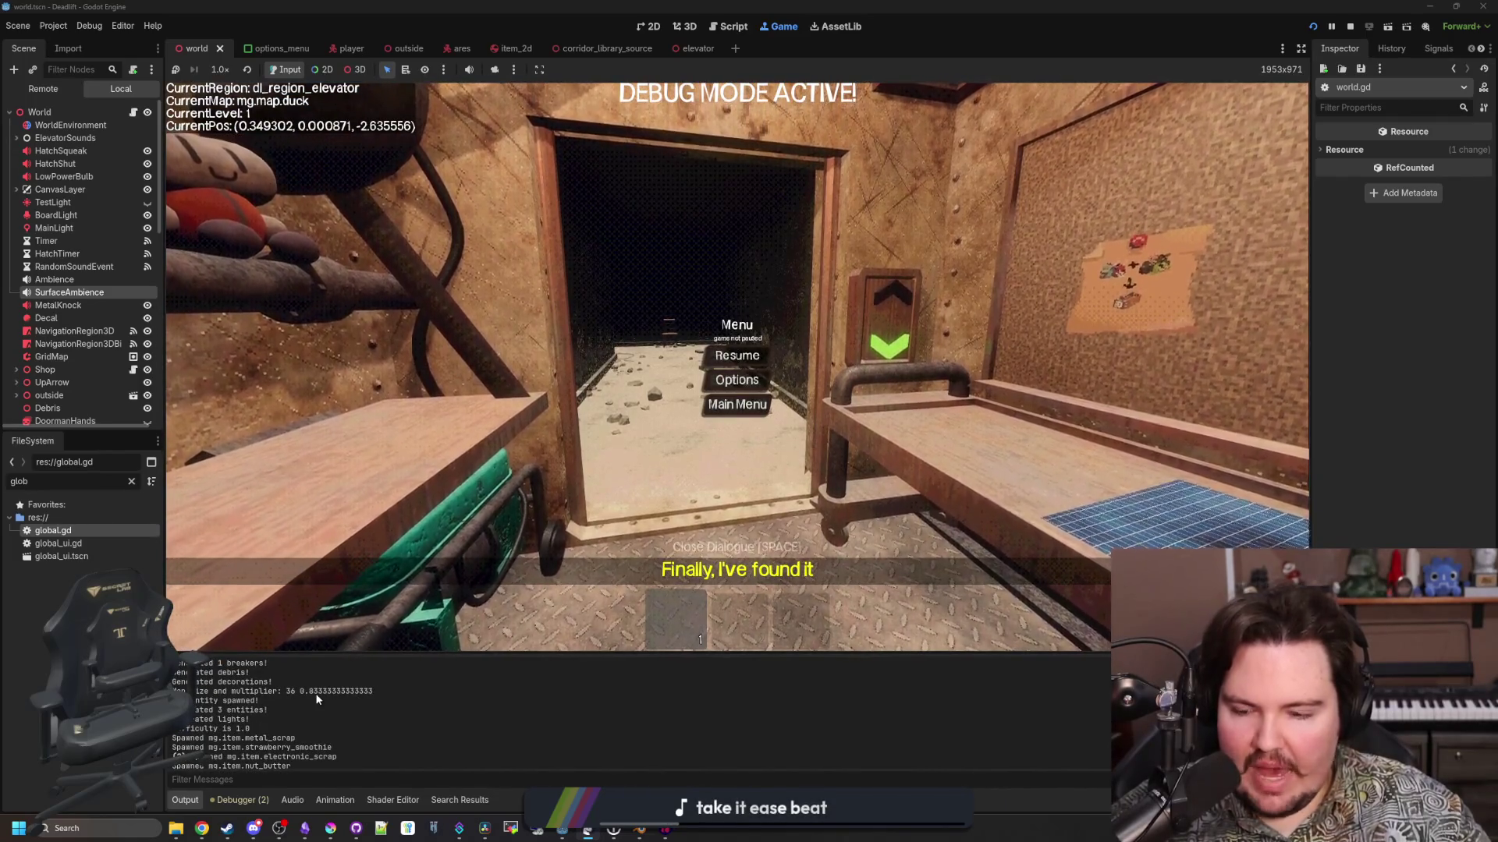
{"action": "left_click", "coordinate": [730, 360]}
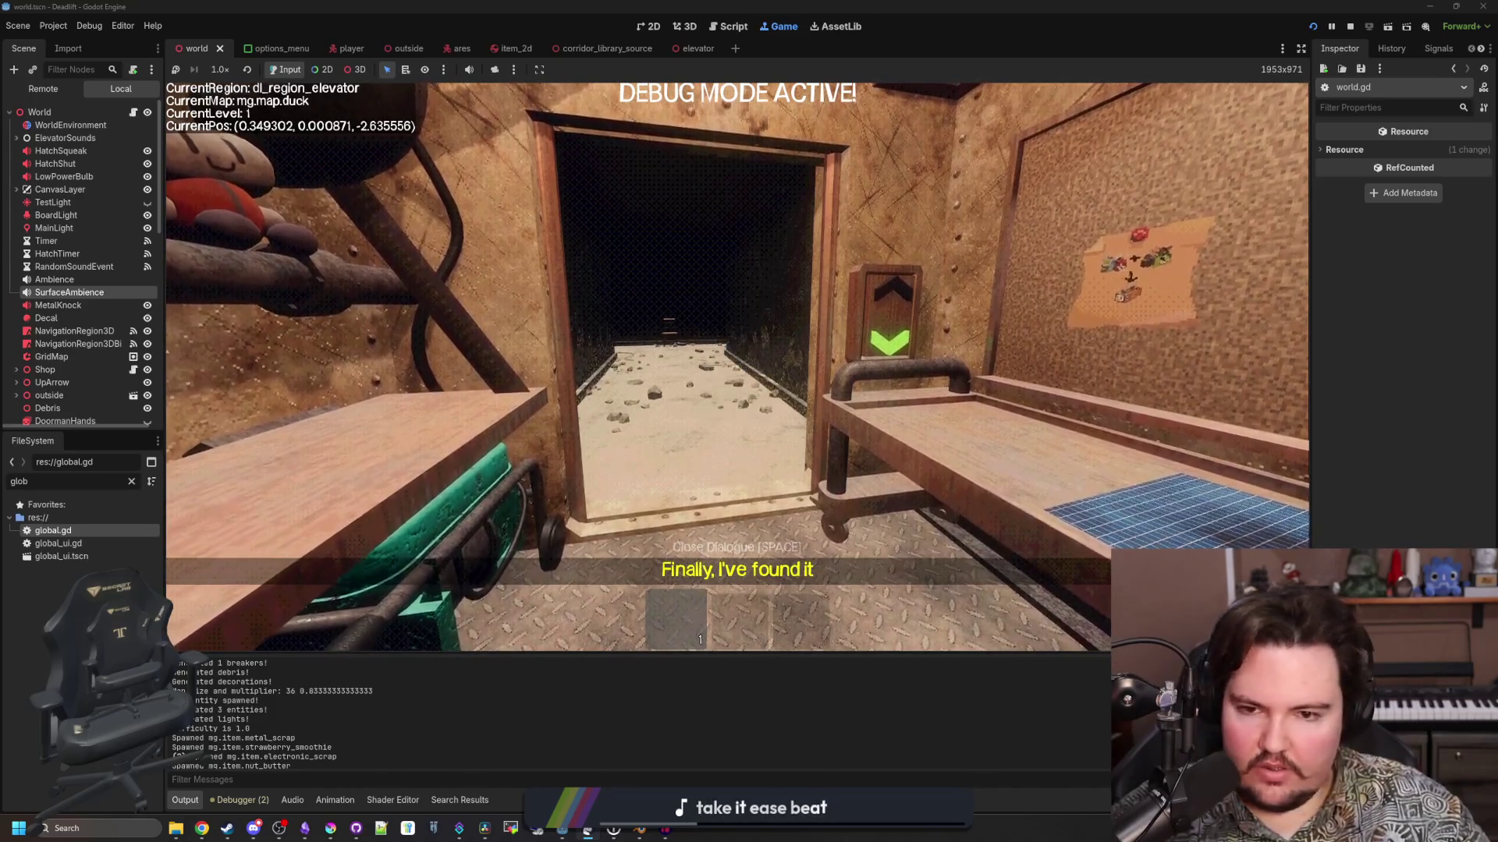
{"action": "key", "text": "w"}
{"action": "key", "text": "w"}
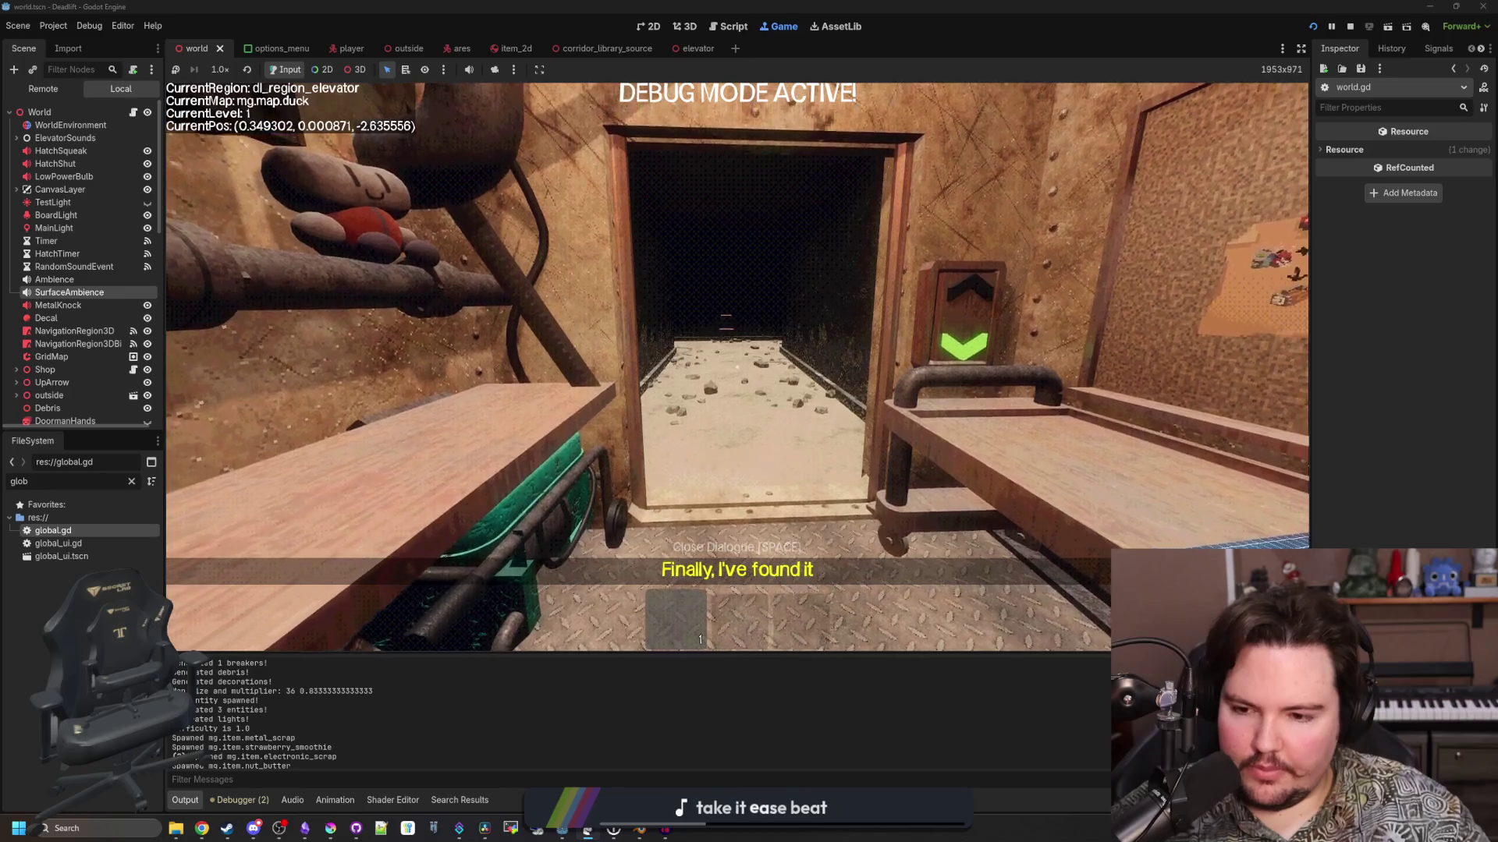
{"action": "key", "text": "w"}
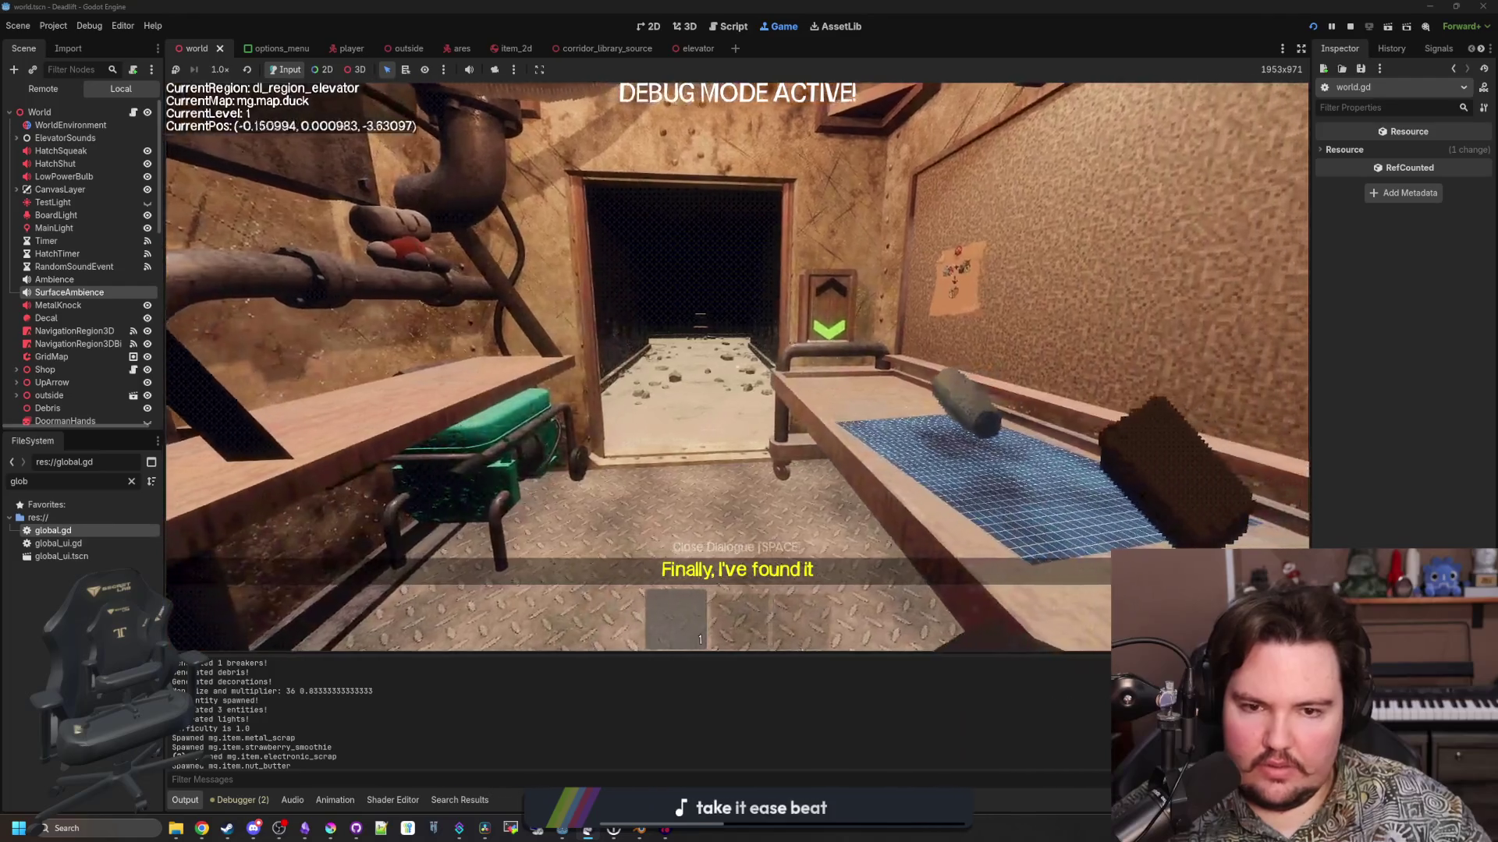
{"action": "key", "text": "Escape"}
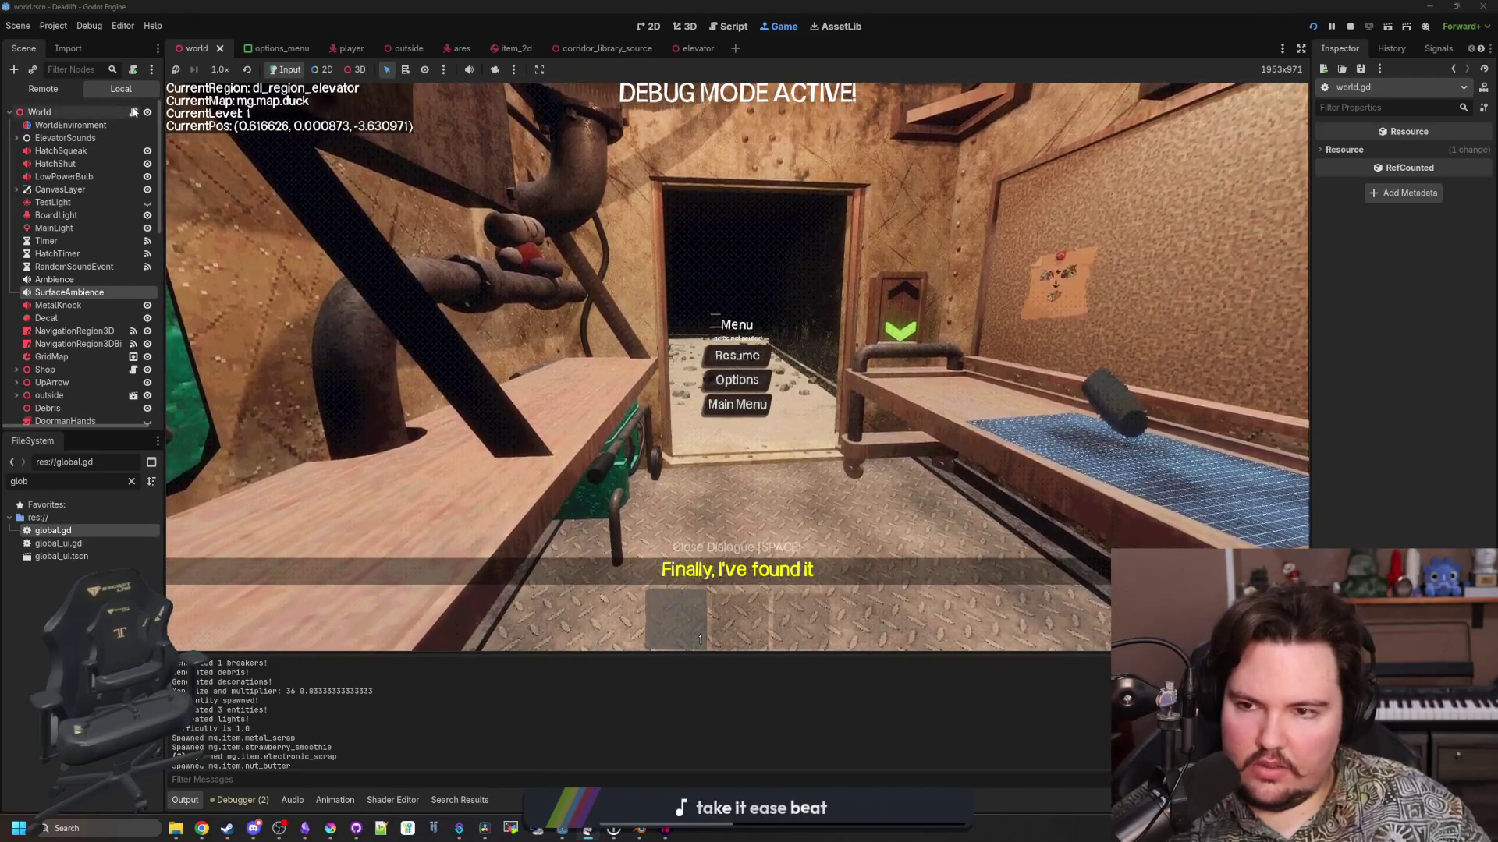
Step: Return to world.gd's generate_entities and place the cursor on line 740
{"action": "key", "text": "ctrl+F3"}
{"action": "left_click", "coordinate": [862, 378]}
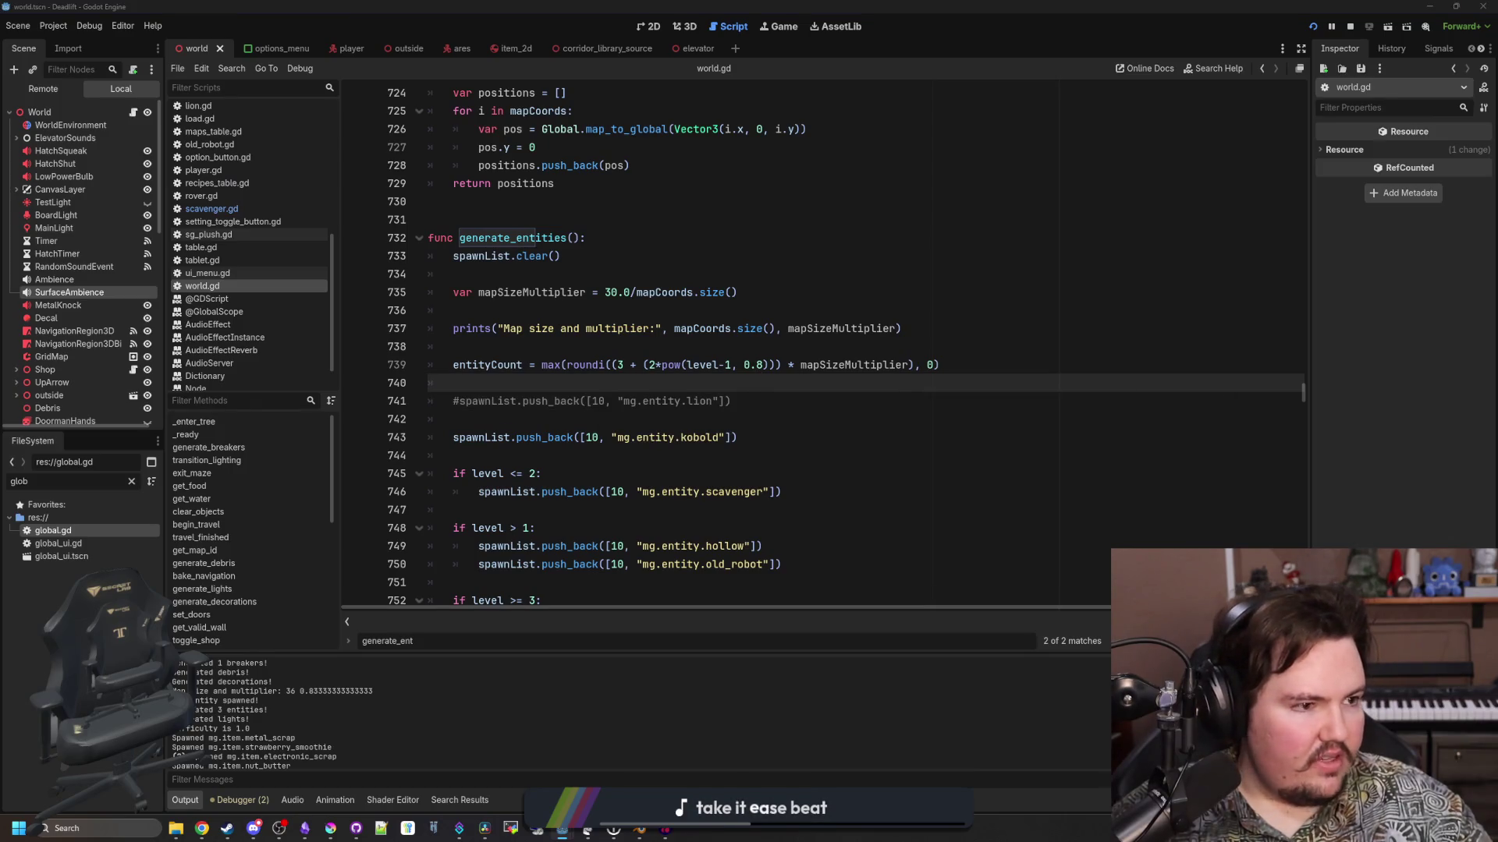
{"action": "key", "text": "alt+Tab"}
Step: Delete the 30/21 check row in Desmos
{"action": "left_click", "coordinate": [118, 191]}
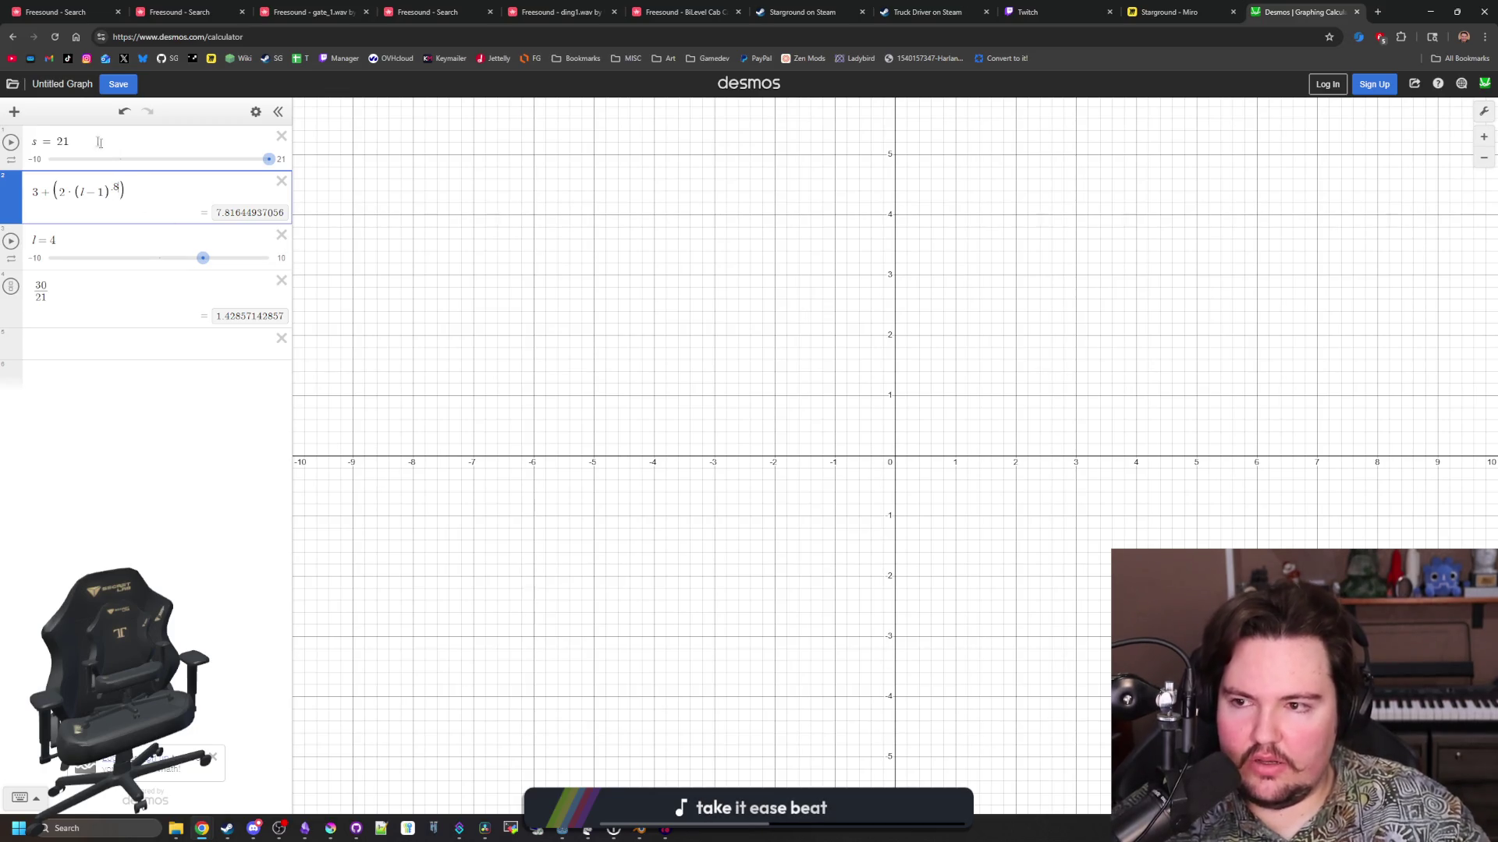
{"action": "left_click", "coordinate": [282, 281]}
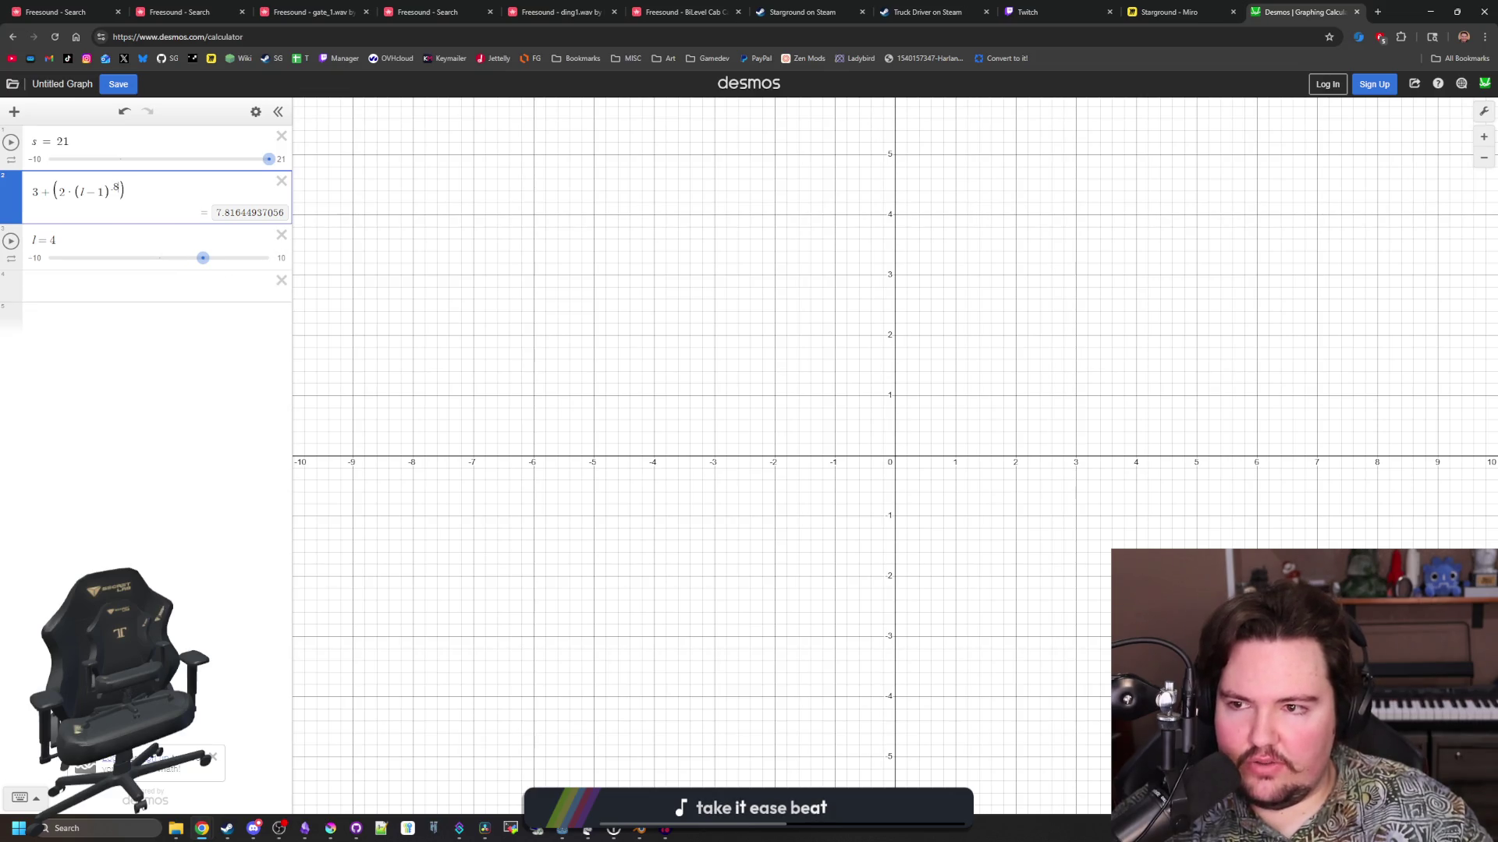
{"action": "left_click", "coordinate": [138, 242]}
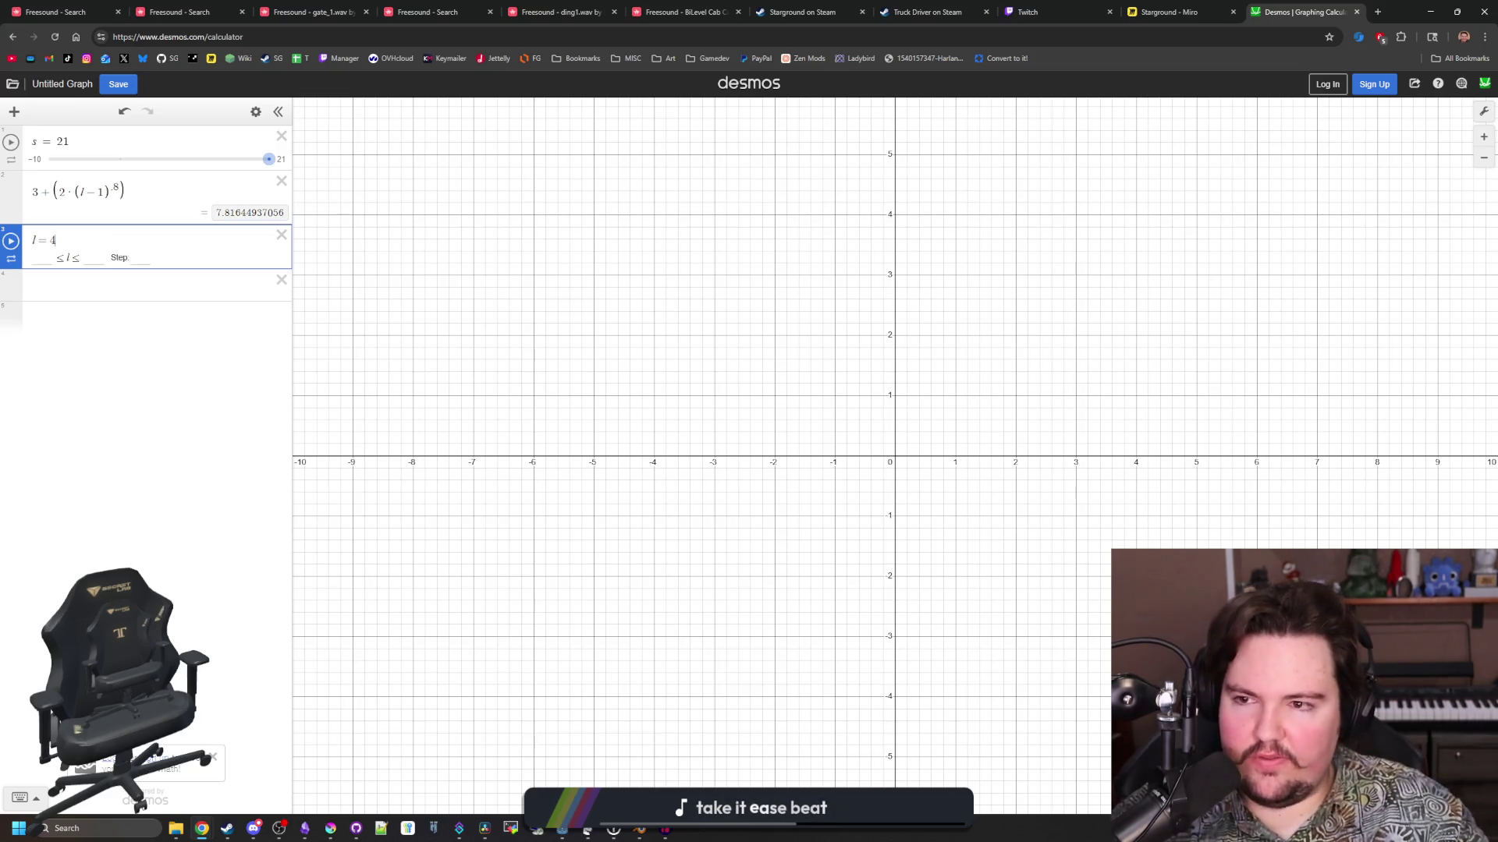
{"action": "key", "text": "Up"}
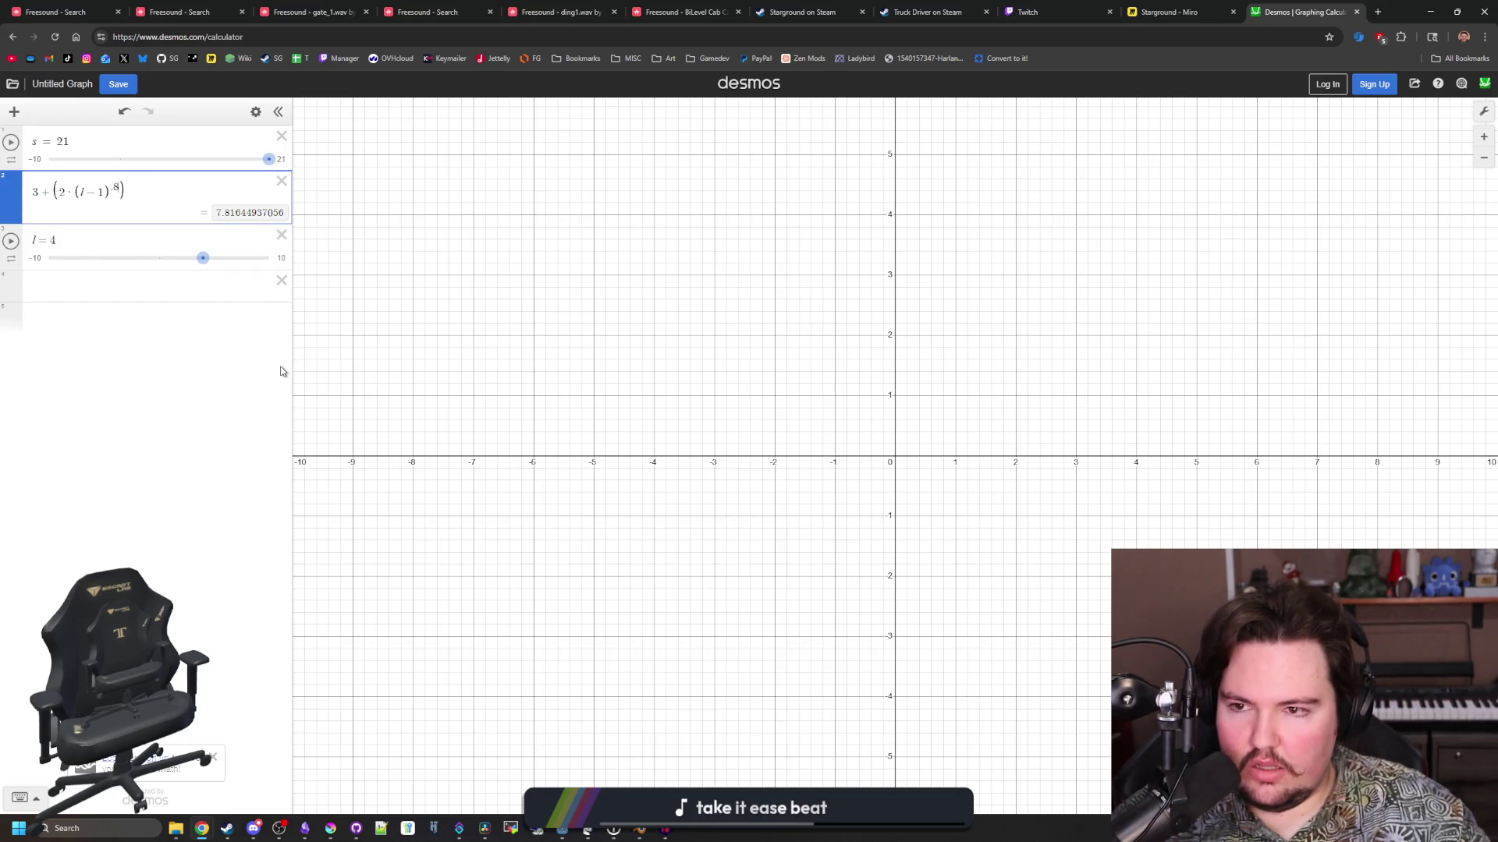
Step: Try the entity formula's exponent at .7, .6, and then .5
{"action": "key", "text": "BackSpace"}
{"action": "type", "text": "7"}
{"action": "key", "text": "BackSpace"}
{"action": "type", "text": "6"}
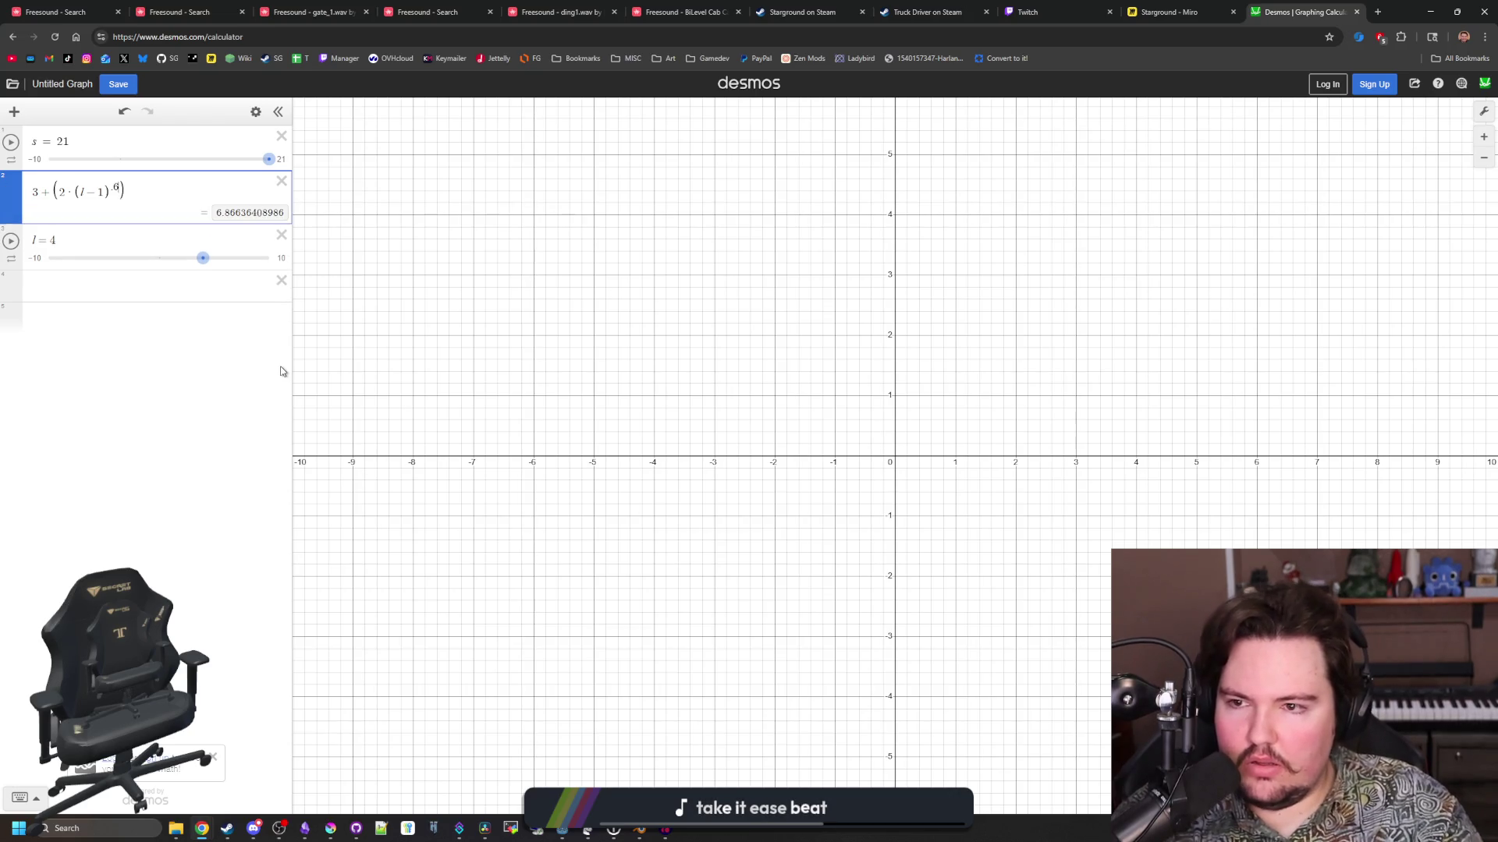
{"action": "key", "text": "BackSpace"}
{"action": "type", "text": "6"}
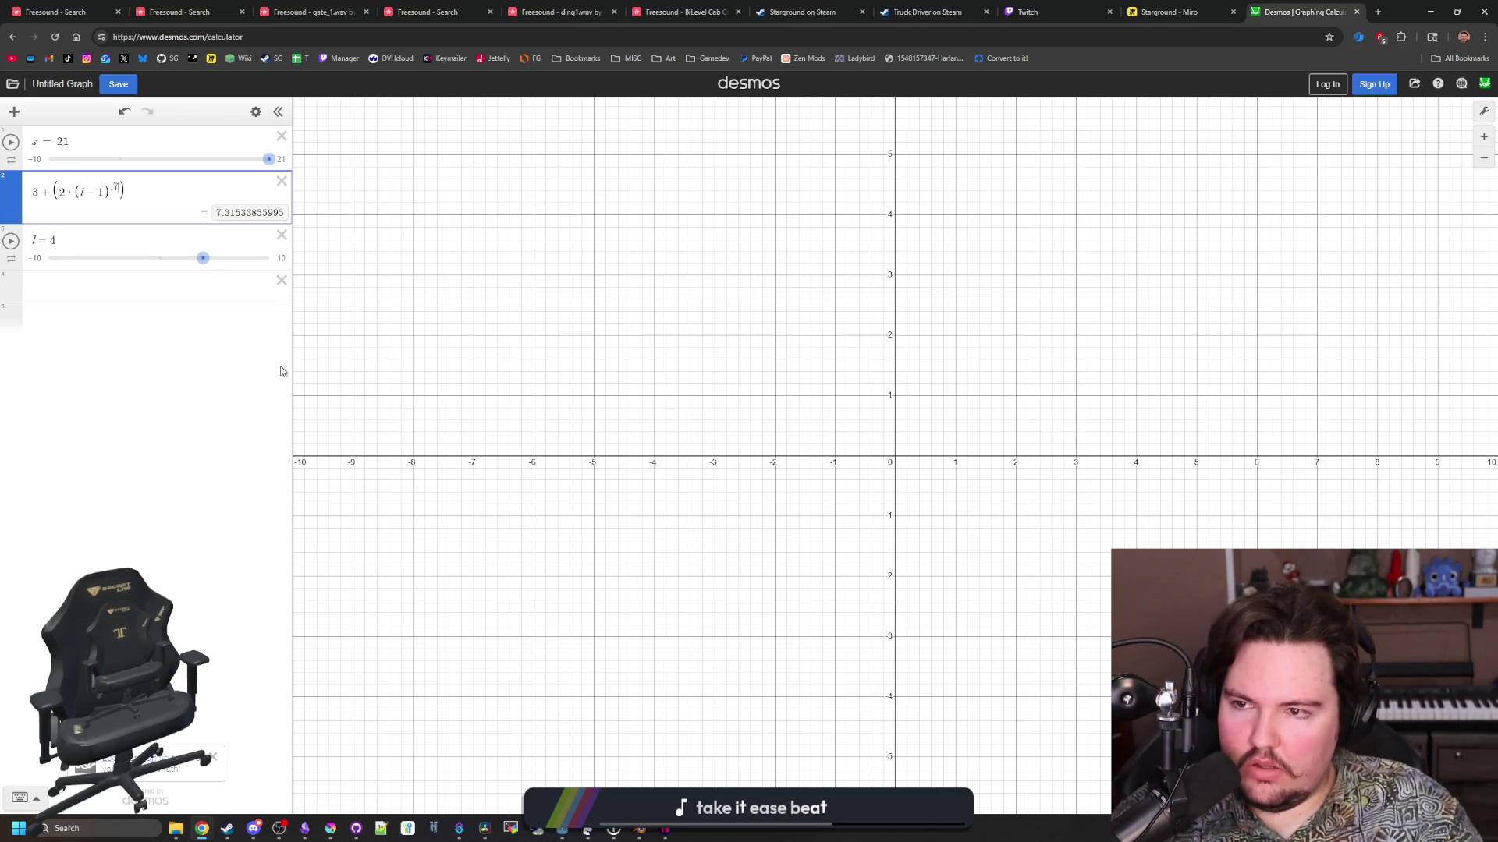
{"action": "key", "text": "BackSpace"}
{"action": "type", "text": "6"}
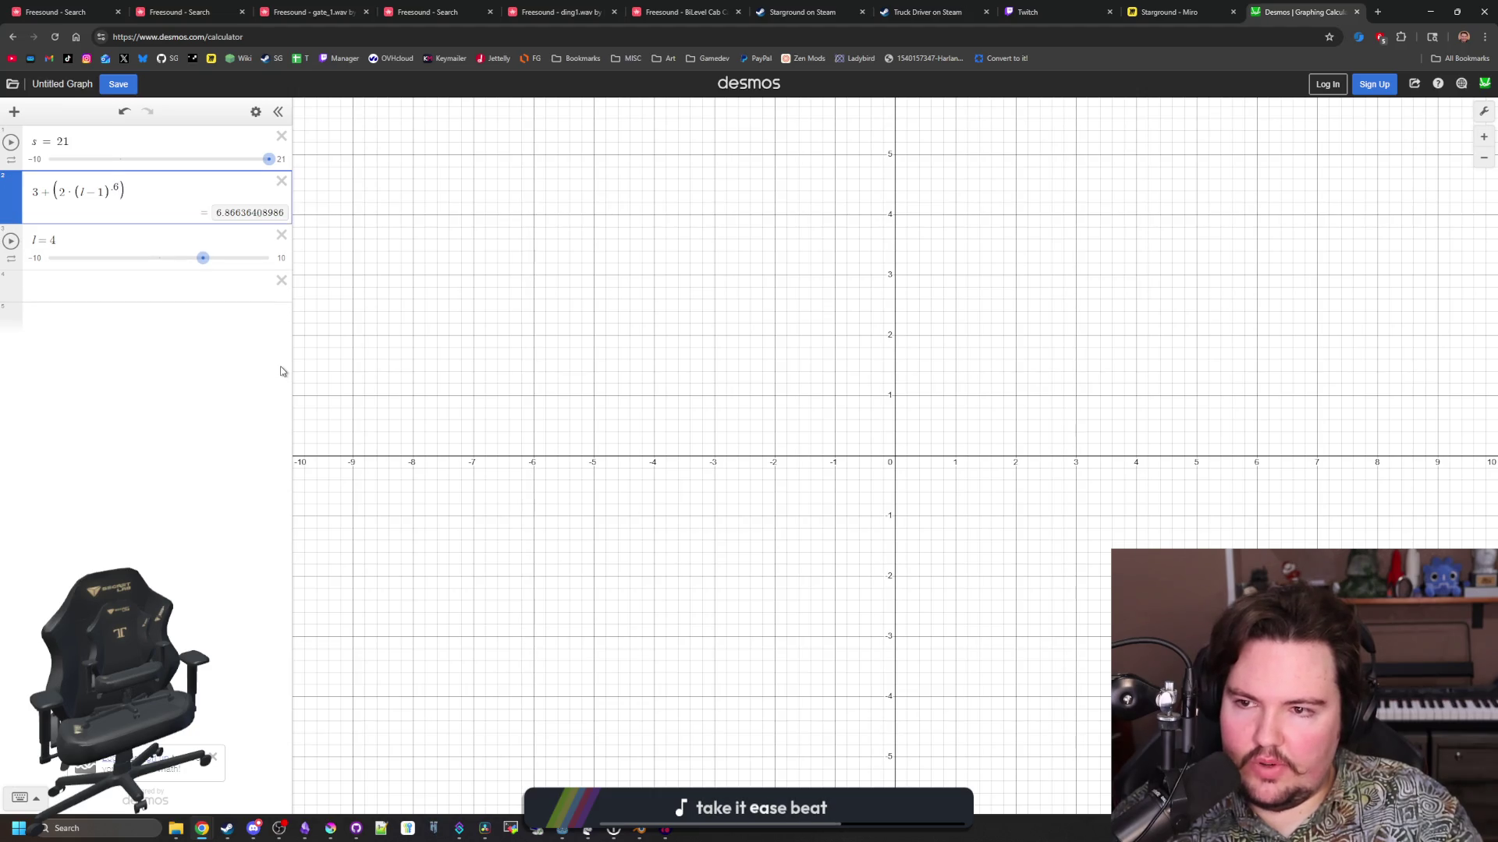
{"action": "key", "text": "BackSpace"}
{"action": "type", "text": "6"}
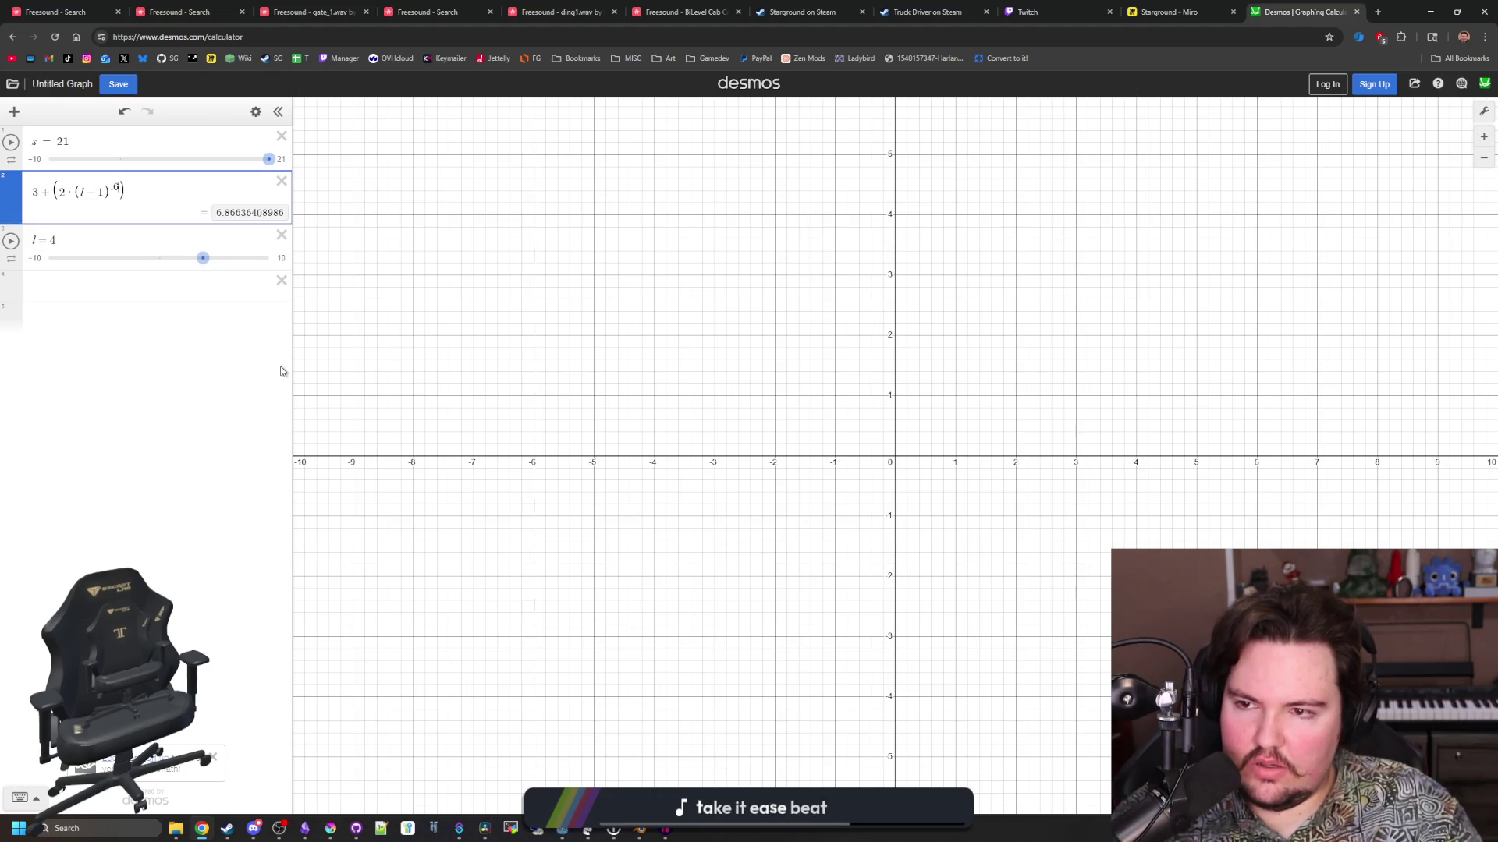
{"action": "key", "text": "BackSpace"}
{"action": "type", "text": "6"}
{"action": "key", "text": "BackSpace"}
{"action": "type", "text": "6"}
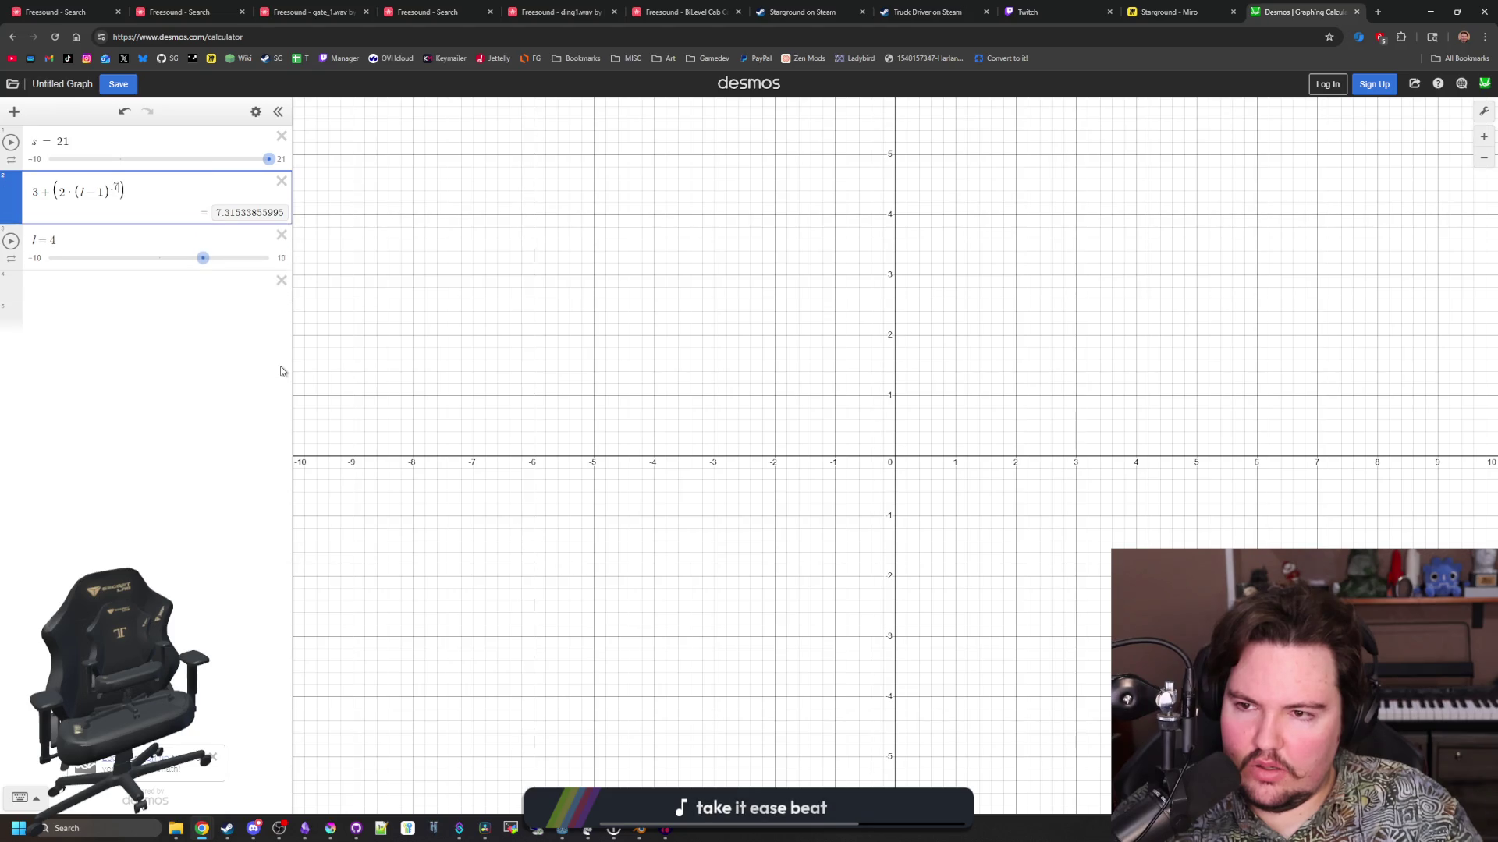
{"action": "key", "text": "BackSpace"}
{"action": "type", "text": "6"}
{"action": "key", "text": "BackSpace"}
{"action": "type", "text": "6"}
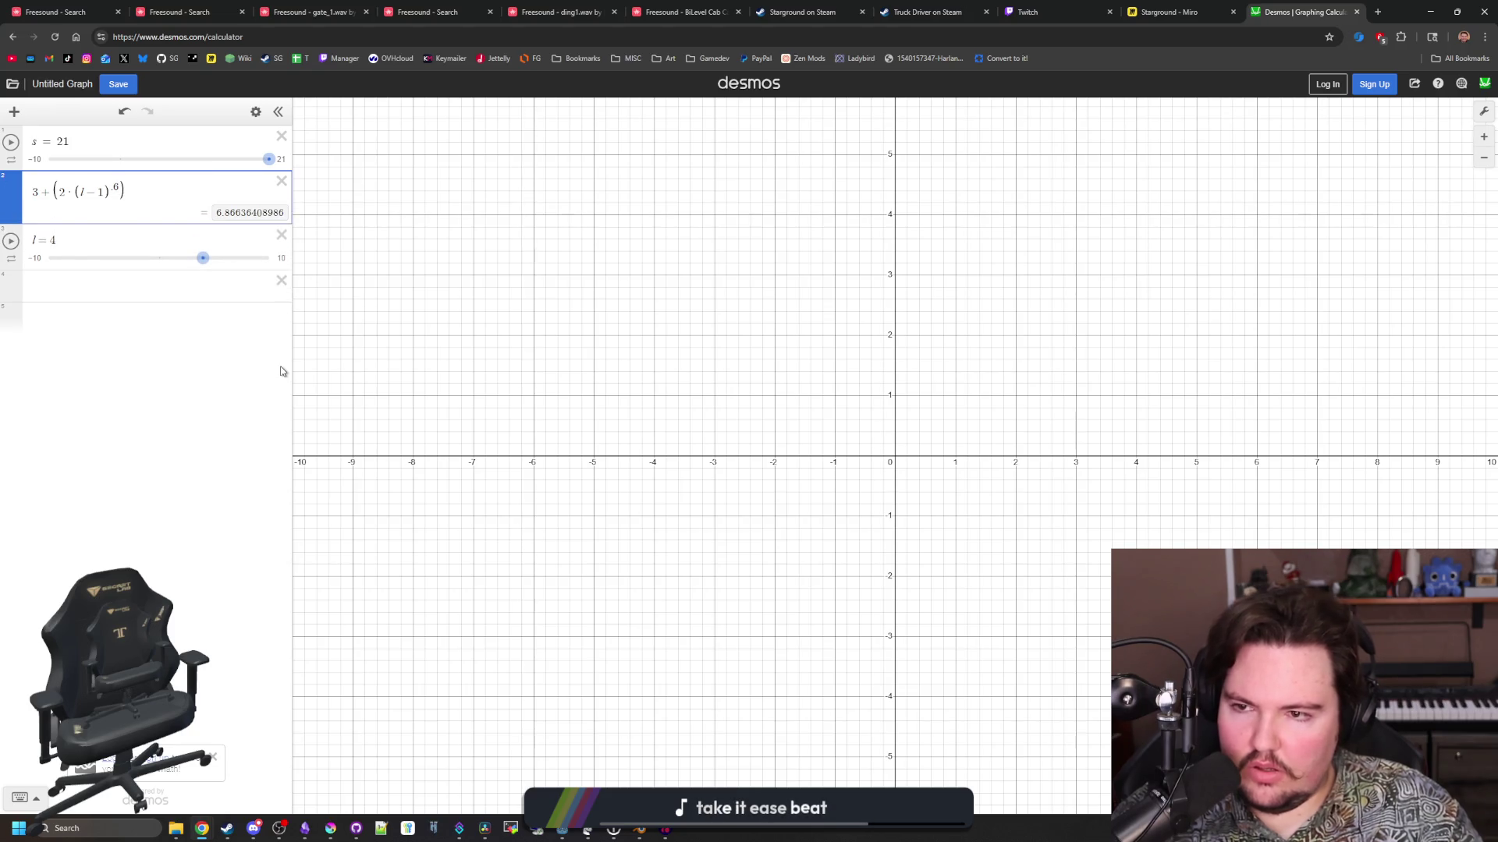
{"action": "key", "text": "BackSpace"}
{"action": "type", "text": "5"}
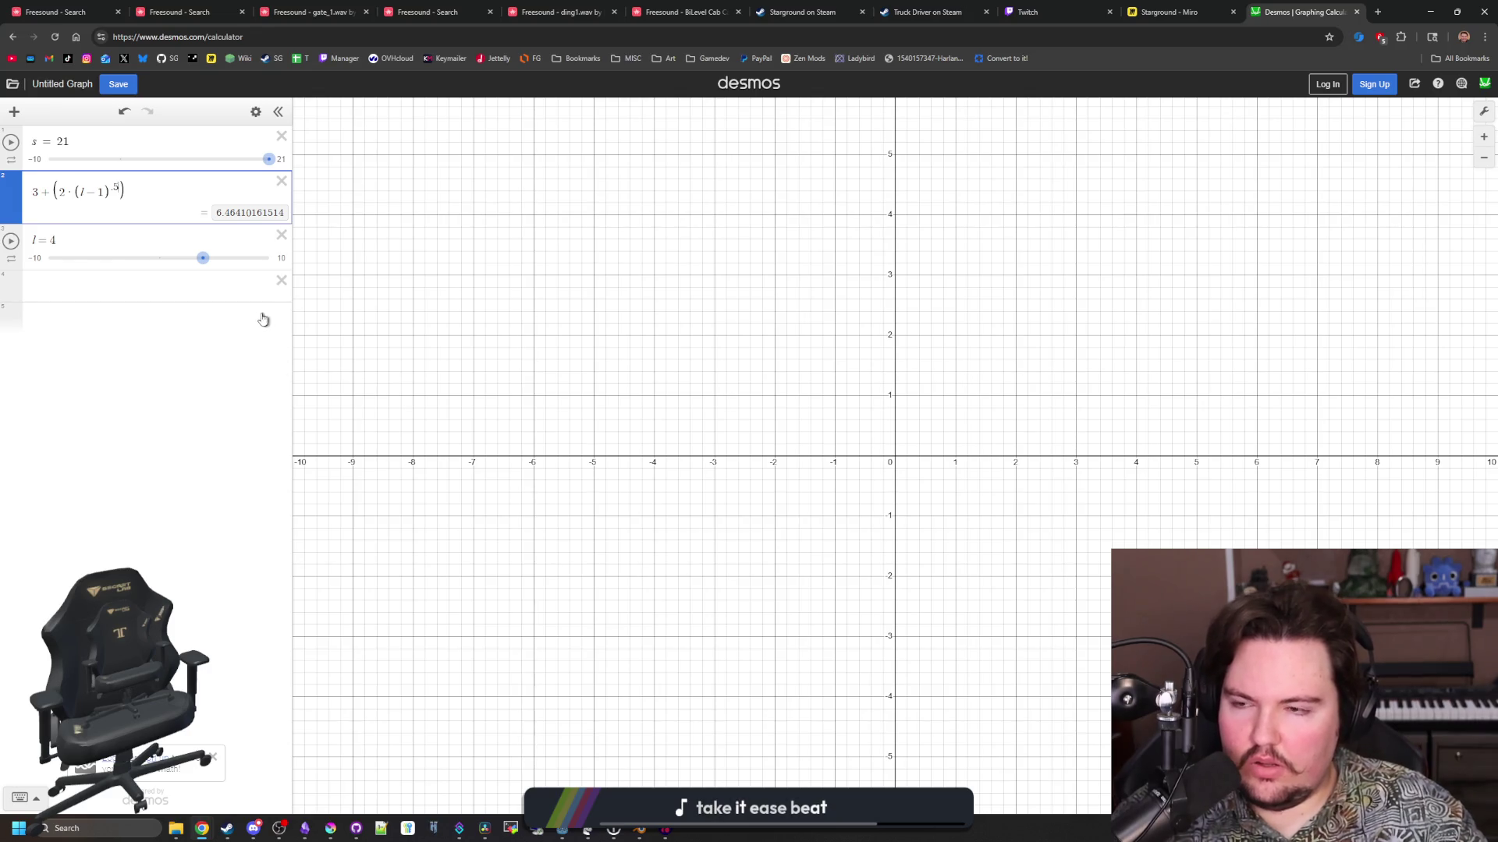
Step: Set l to 10 and the exponent to .7, giving 12.311, then minimize Chrome
{"action": "left_click", "coordinate": [111, 255]}
{"action": "key", "text": "BackSpace"}
{"action": "type", "text": "10"}
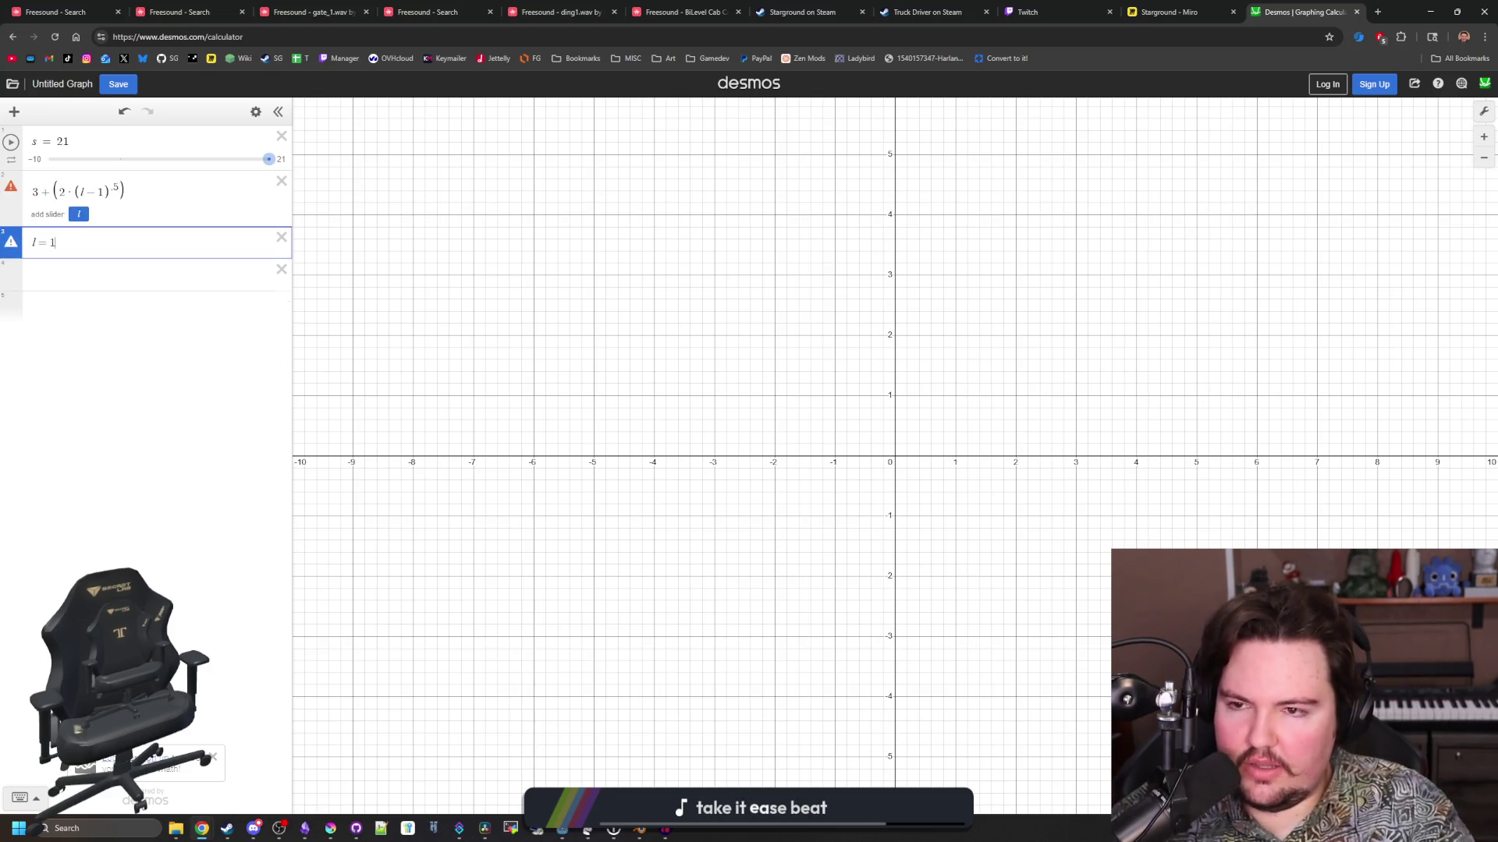
{"action": "left_click", "coordinate": [114, 206]}
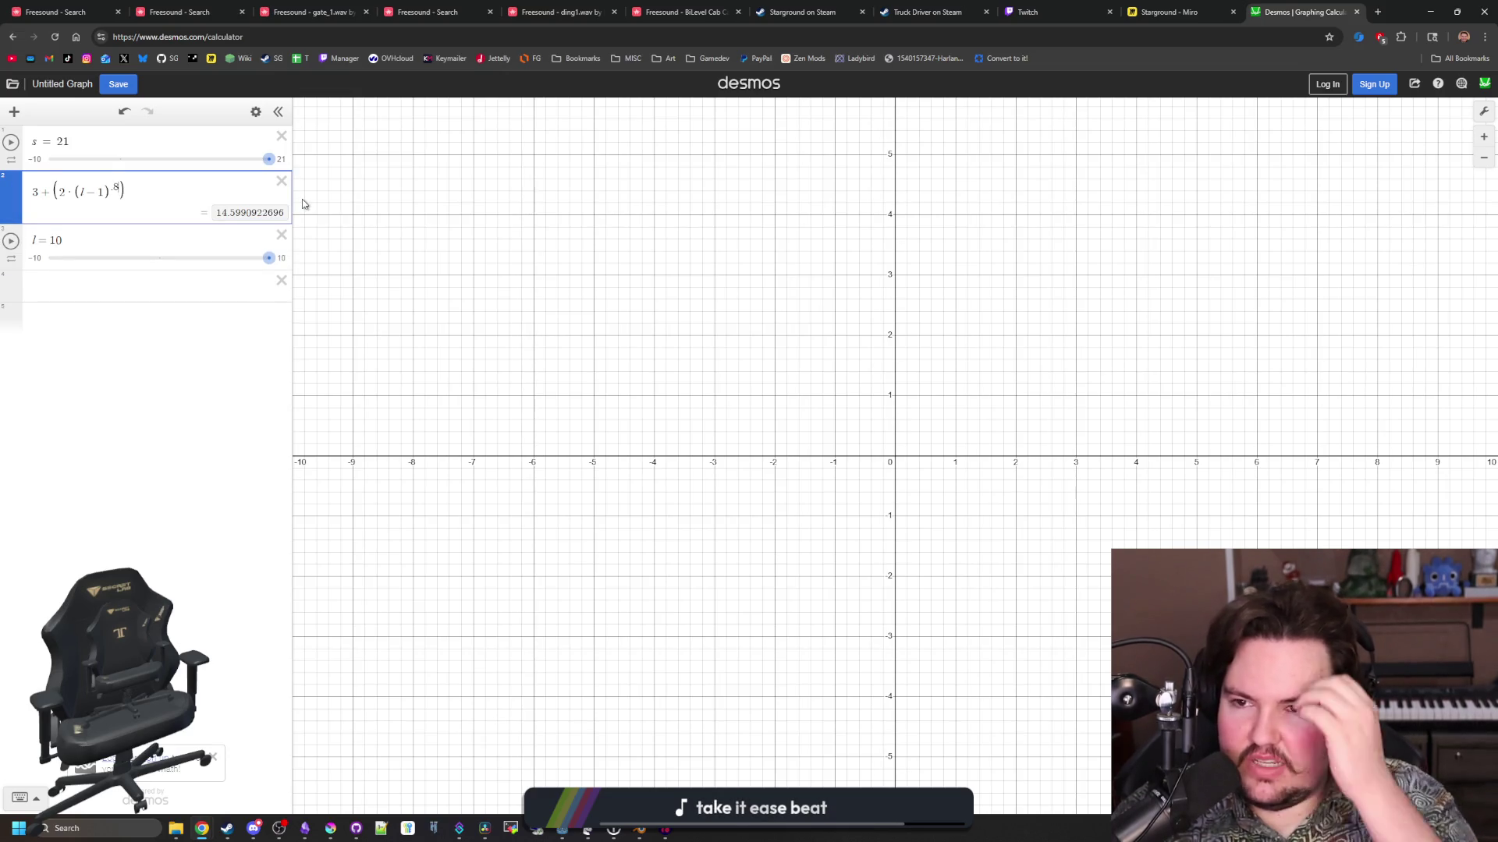
{"action": "key", "text": "BackSpace"}
{"action": "type", "text": "7"}
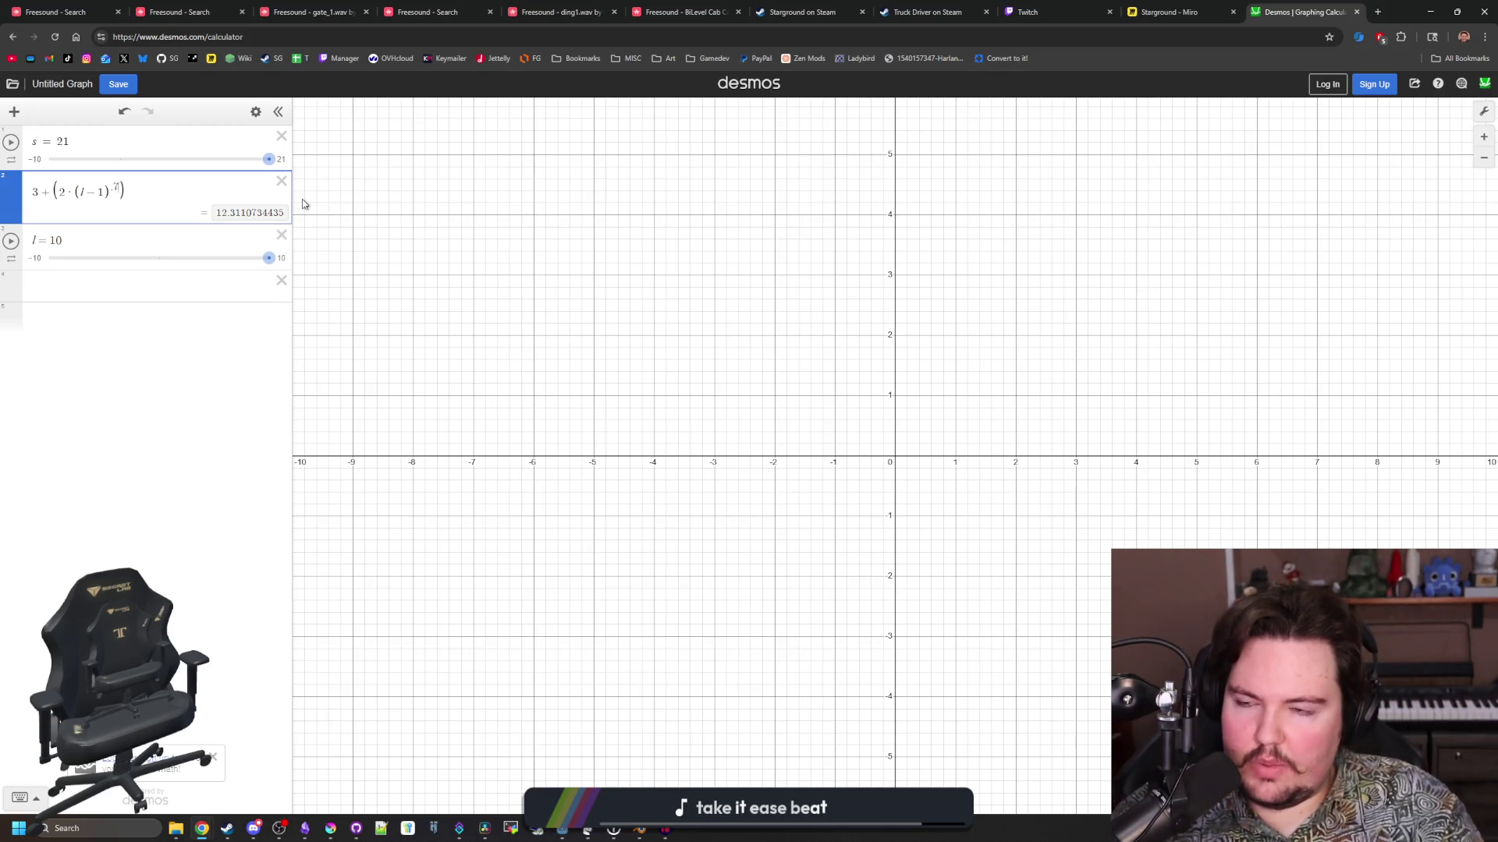
{"action": "left_click", "coordinate": [1430, 11]}
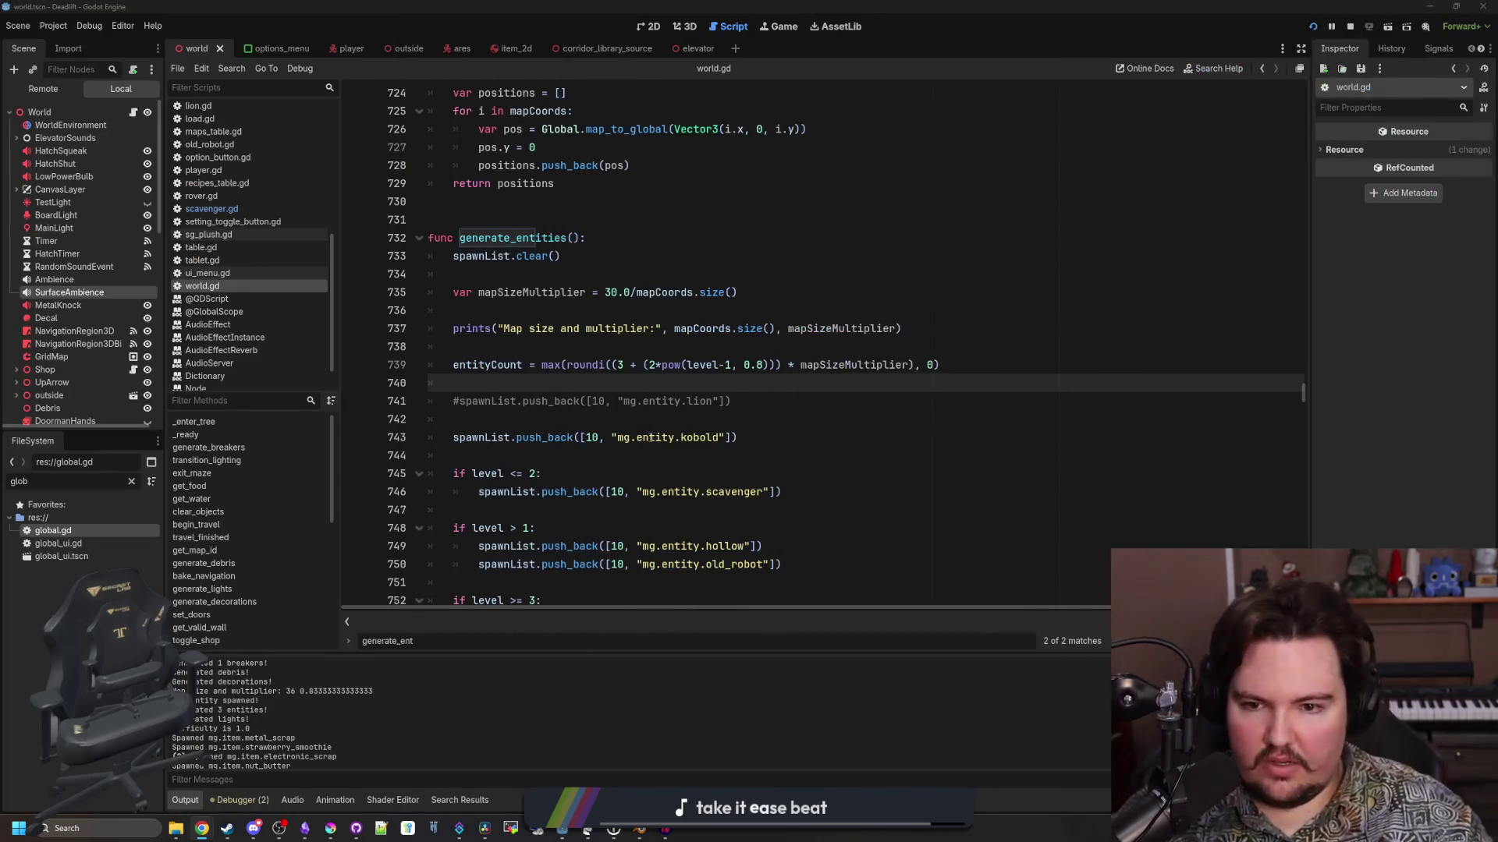
Step: Change entityCount to base 2 and exponent 0.7, and invert the multiplier to mapCoords.size()/30.0
{"action": "left_click", "coordinate": [762, 365]}
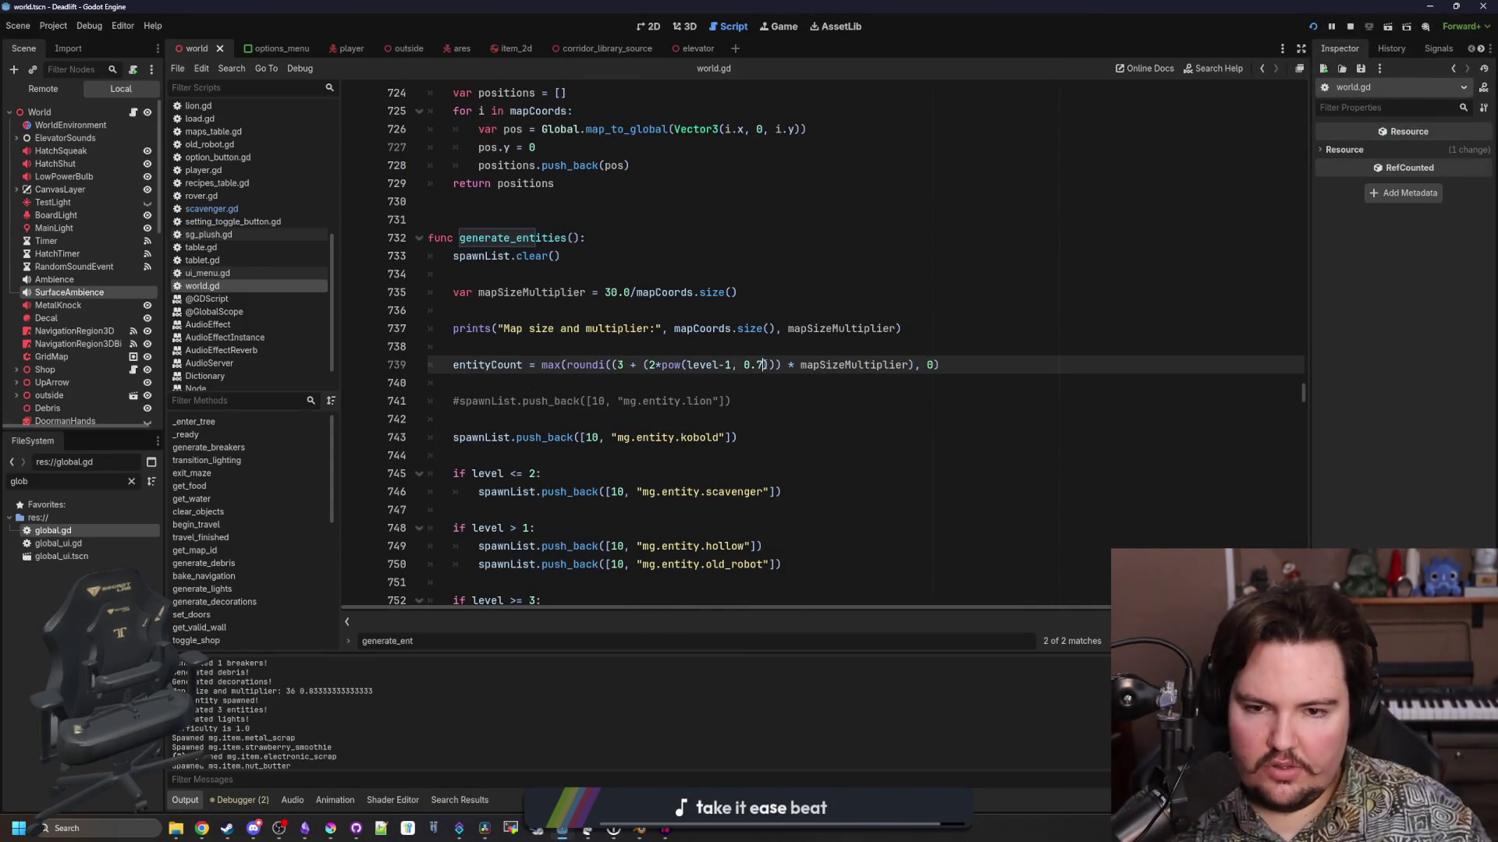
{"action": "left_click", "coordinate": [981, 351]}
{"action": "key", "text": "ctrl+s"}
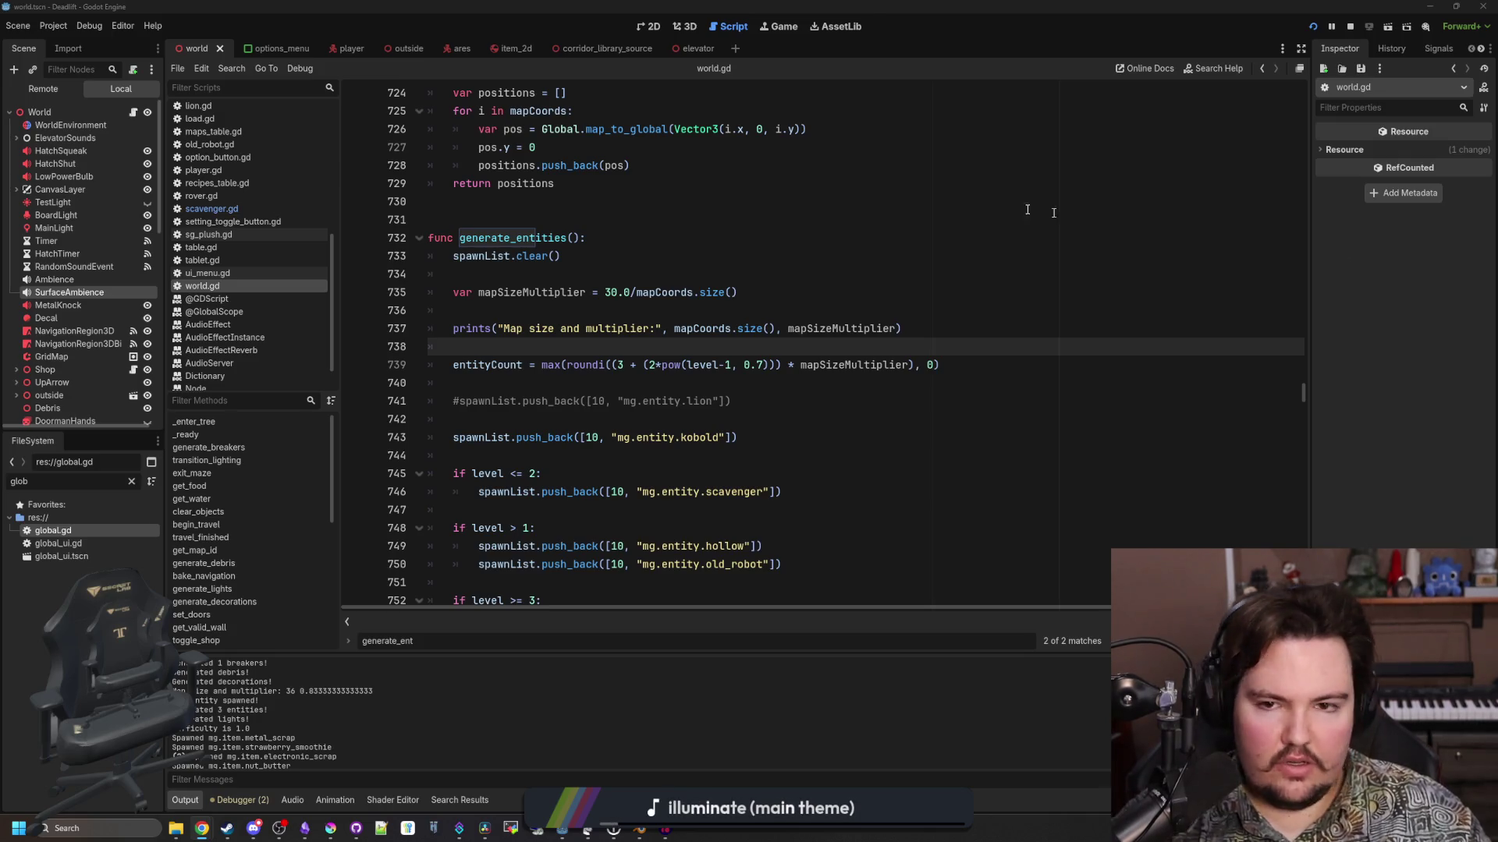
{"action": "left_click_drag", "start_coordinate": [636, 292], "coordinate": [603, 290]}
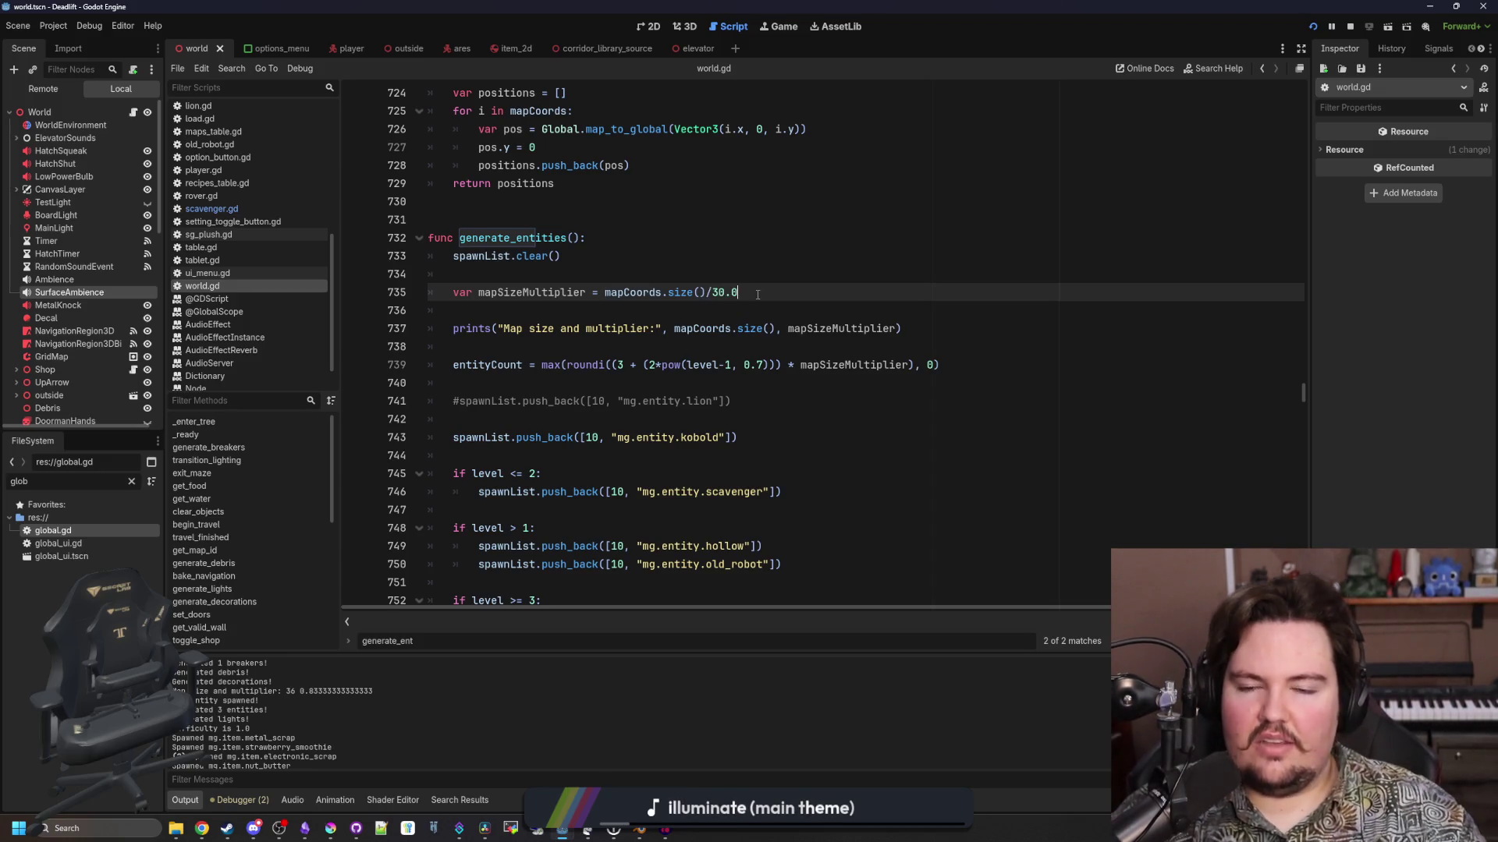
{"action": "triple_click", "coordinate": [754, 292]}
{"action": "left_click", "coordinate": [772, 276]}
{"action": "key", "text": "ctrl+s"}
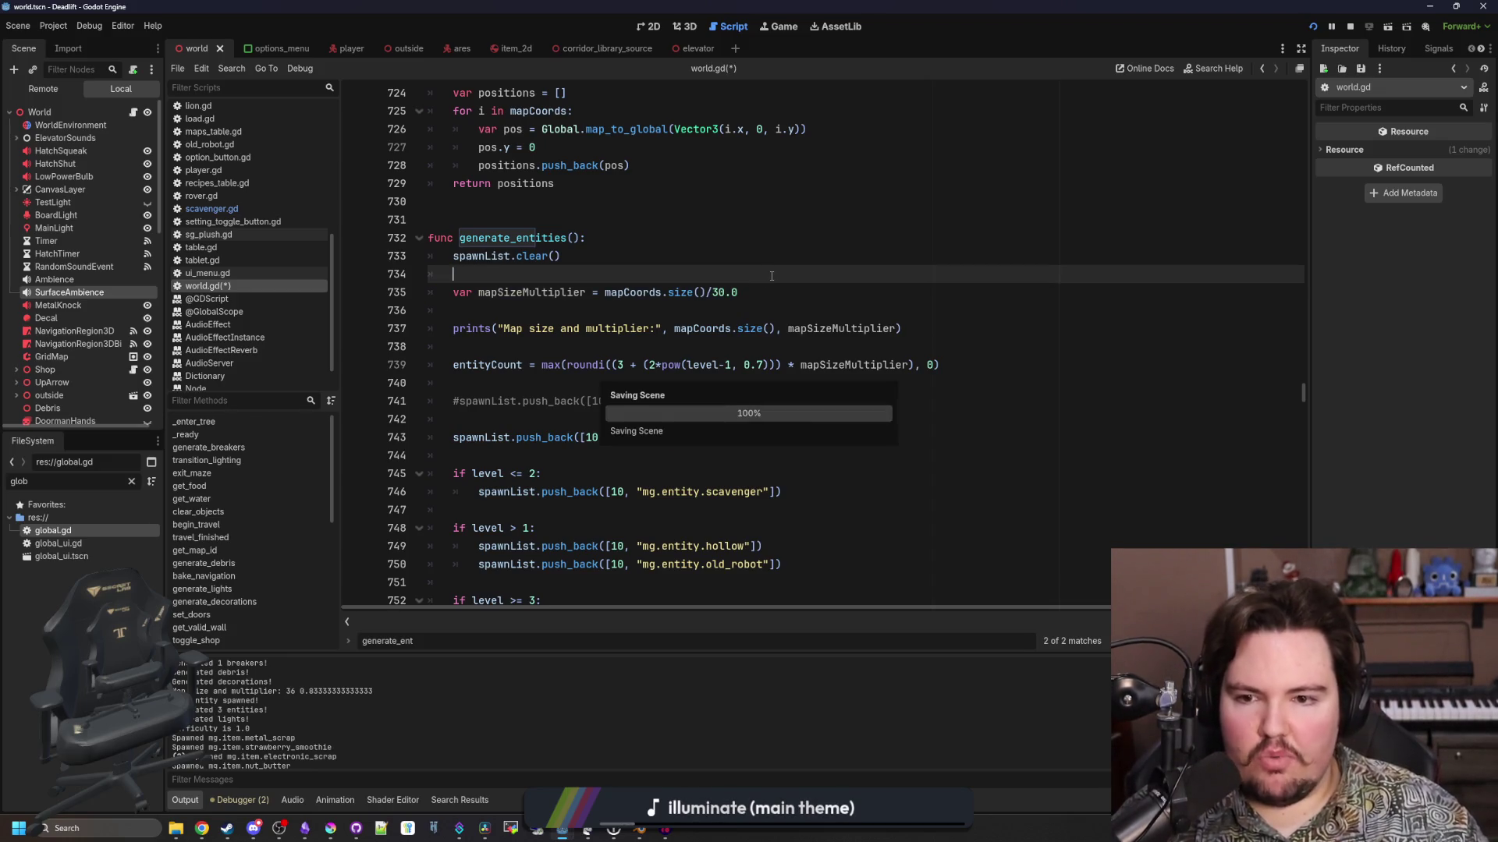
Step: Finalize the entityCount line 739, save world.gd, and relaunch the game
{"action": "left_click", "coordinate": [621, 364]}
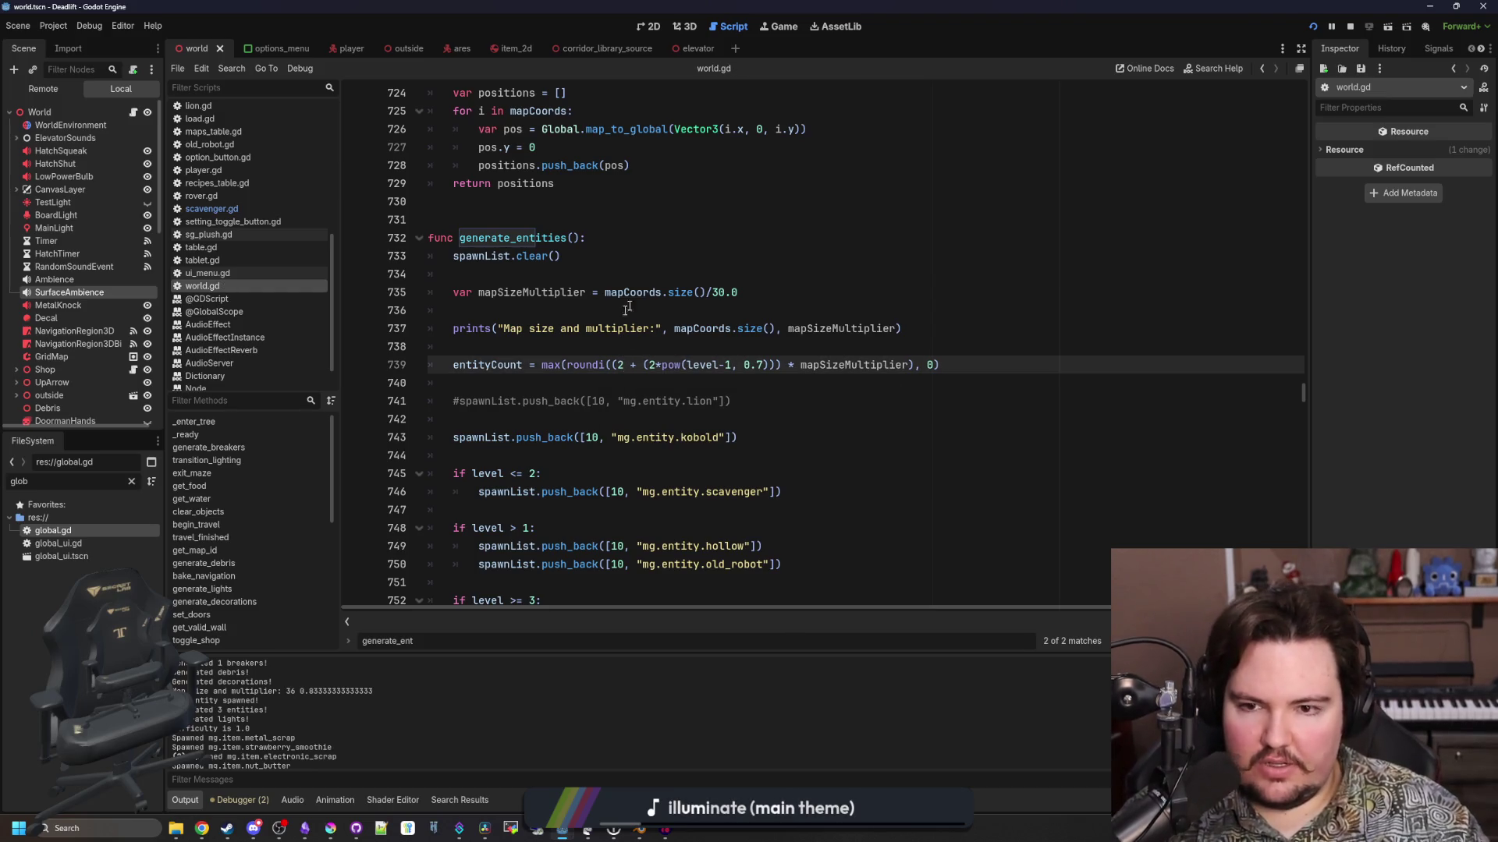
{"action": "left_click", "coordinate": [666, 267]}
{"action": "key", "text": "ctrl+s"}
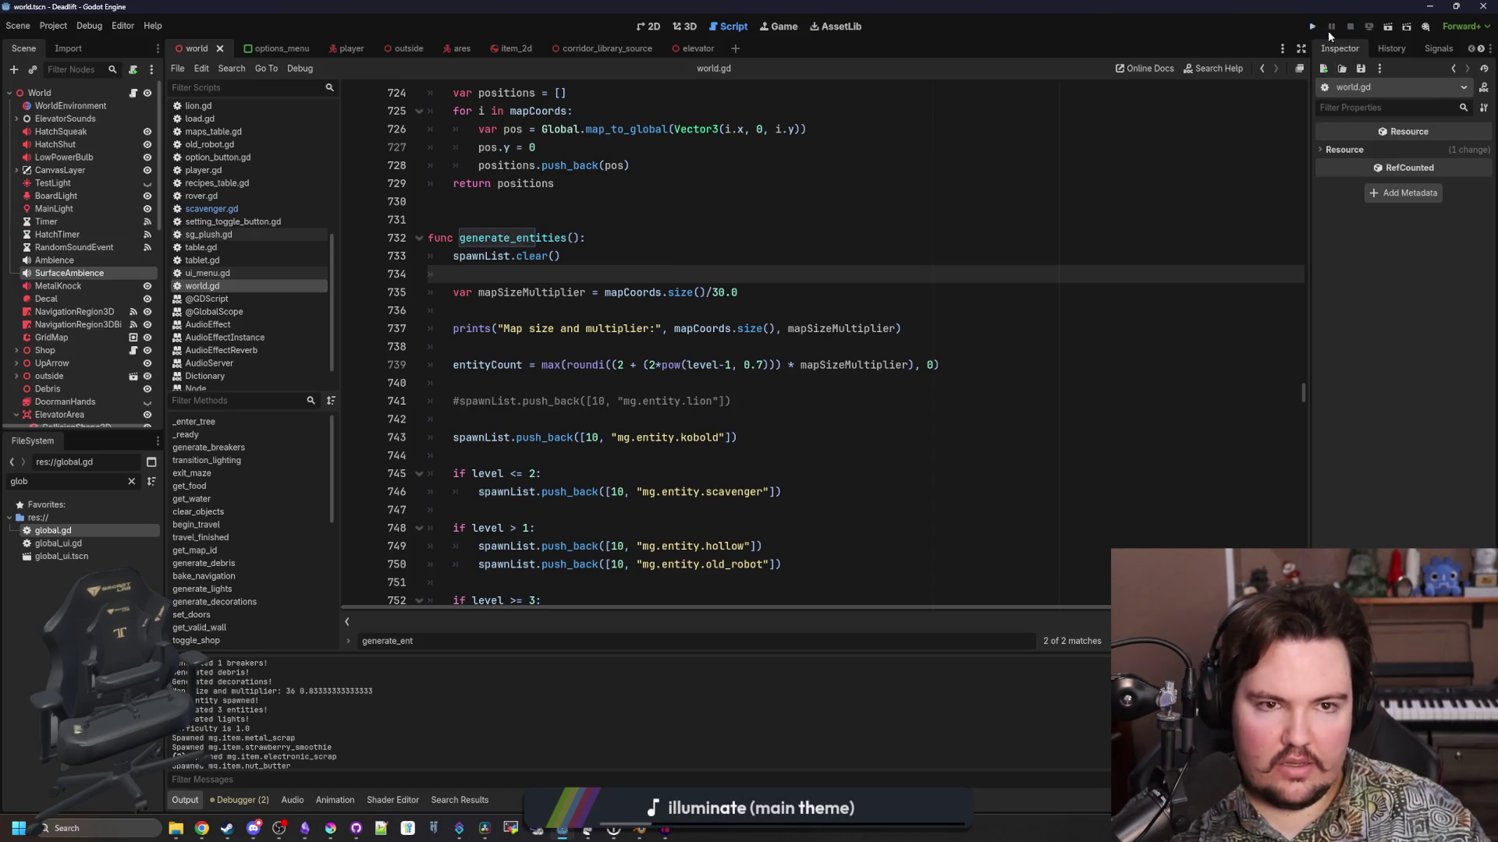
{"action": "left_click", "coordinate": [1314, 27]}
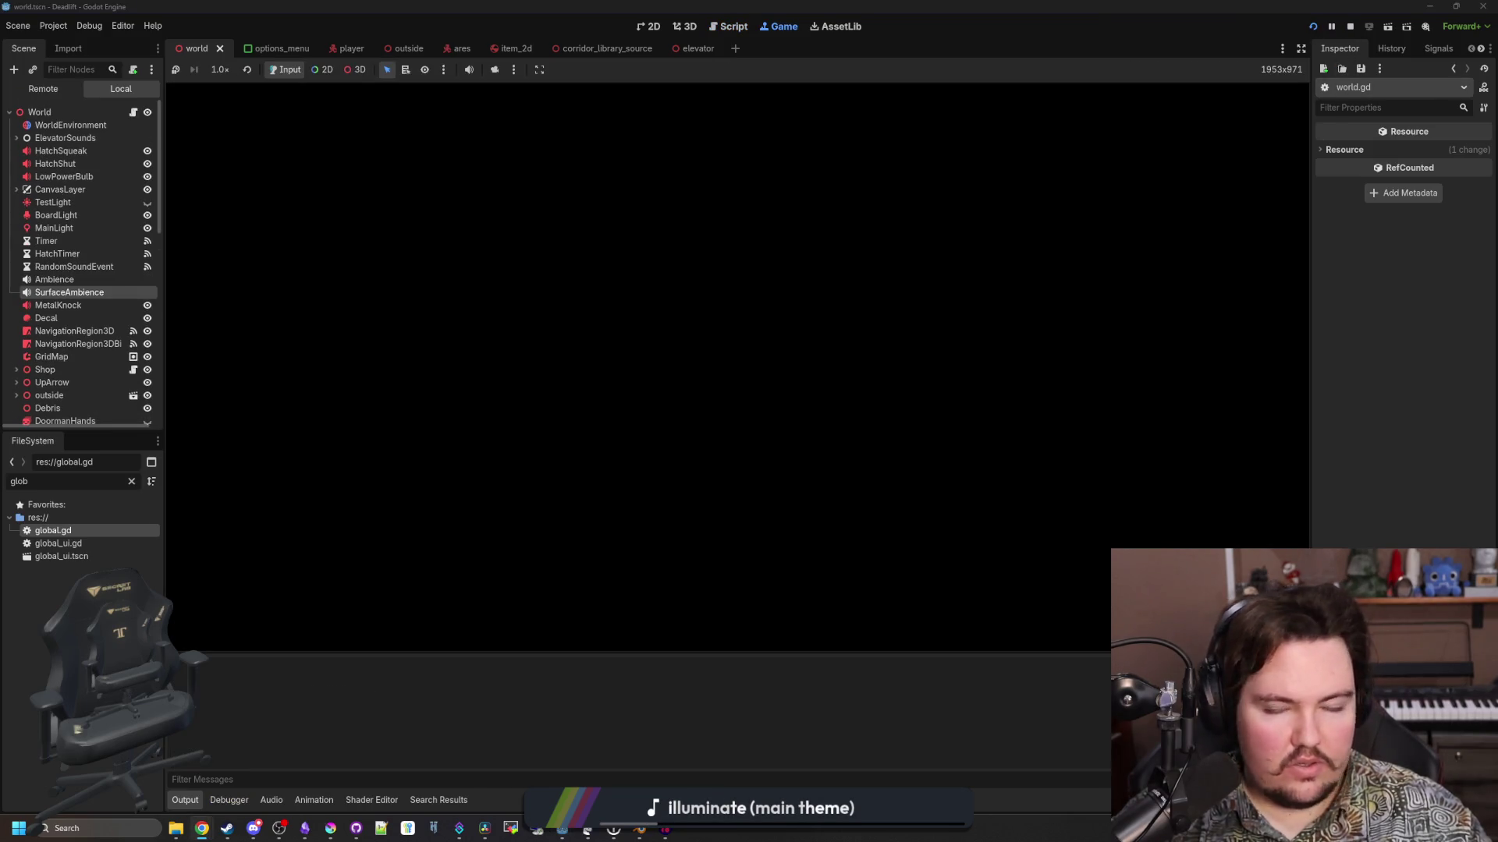
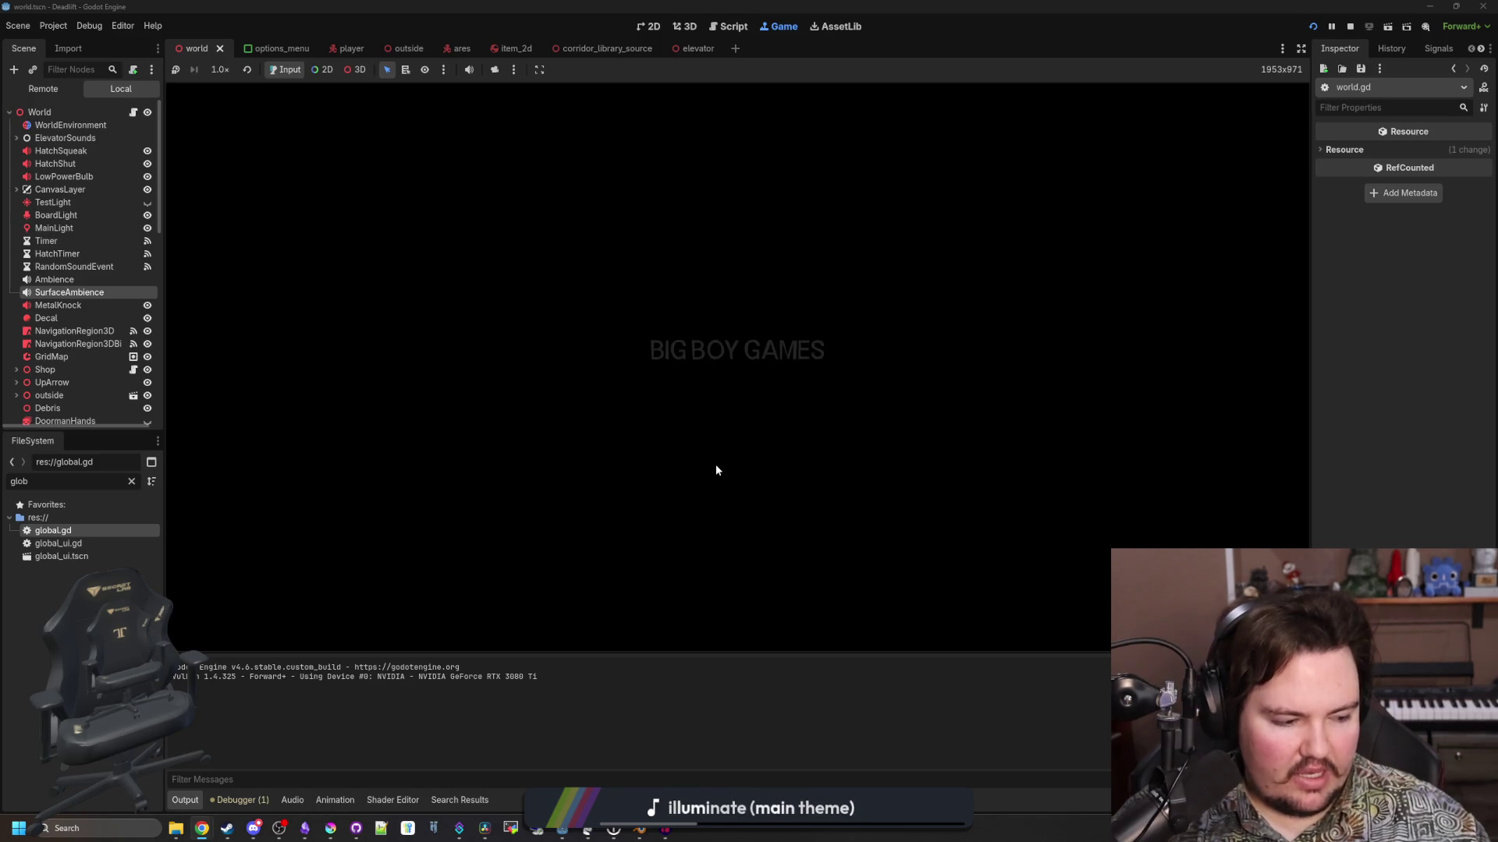
Step: Enter the debug code and start a new Deadlift run from the main menu
{"action": "type", "text": "dwasdwa"}
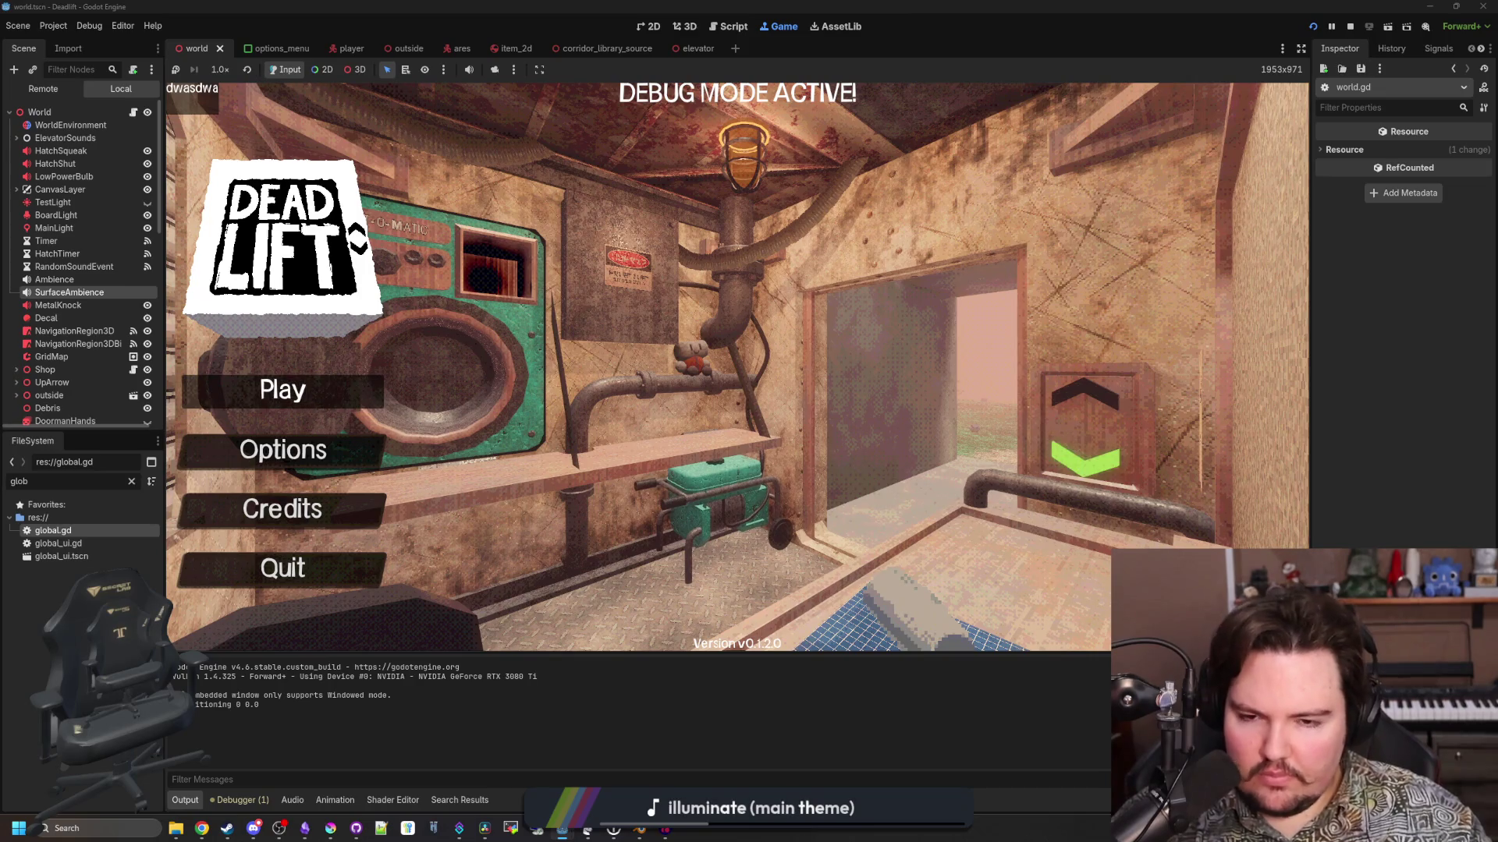
{"action": "left_click", "coordinate": [283, 390]}
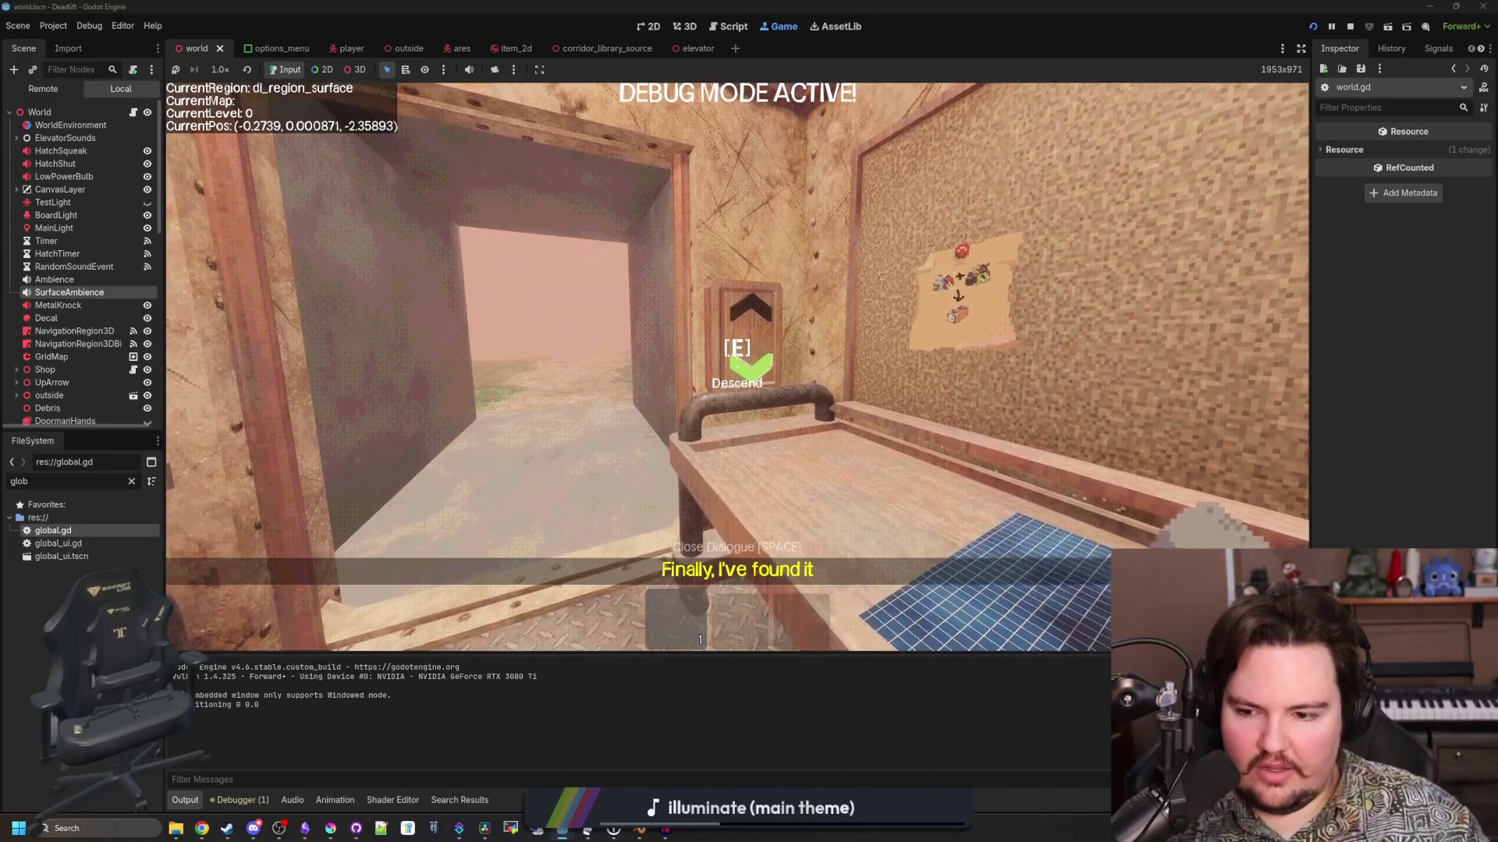
Step: Descend to level 1, then pause to read the spawn log and resume
{"action": "key", "text": "e"}
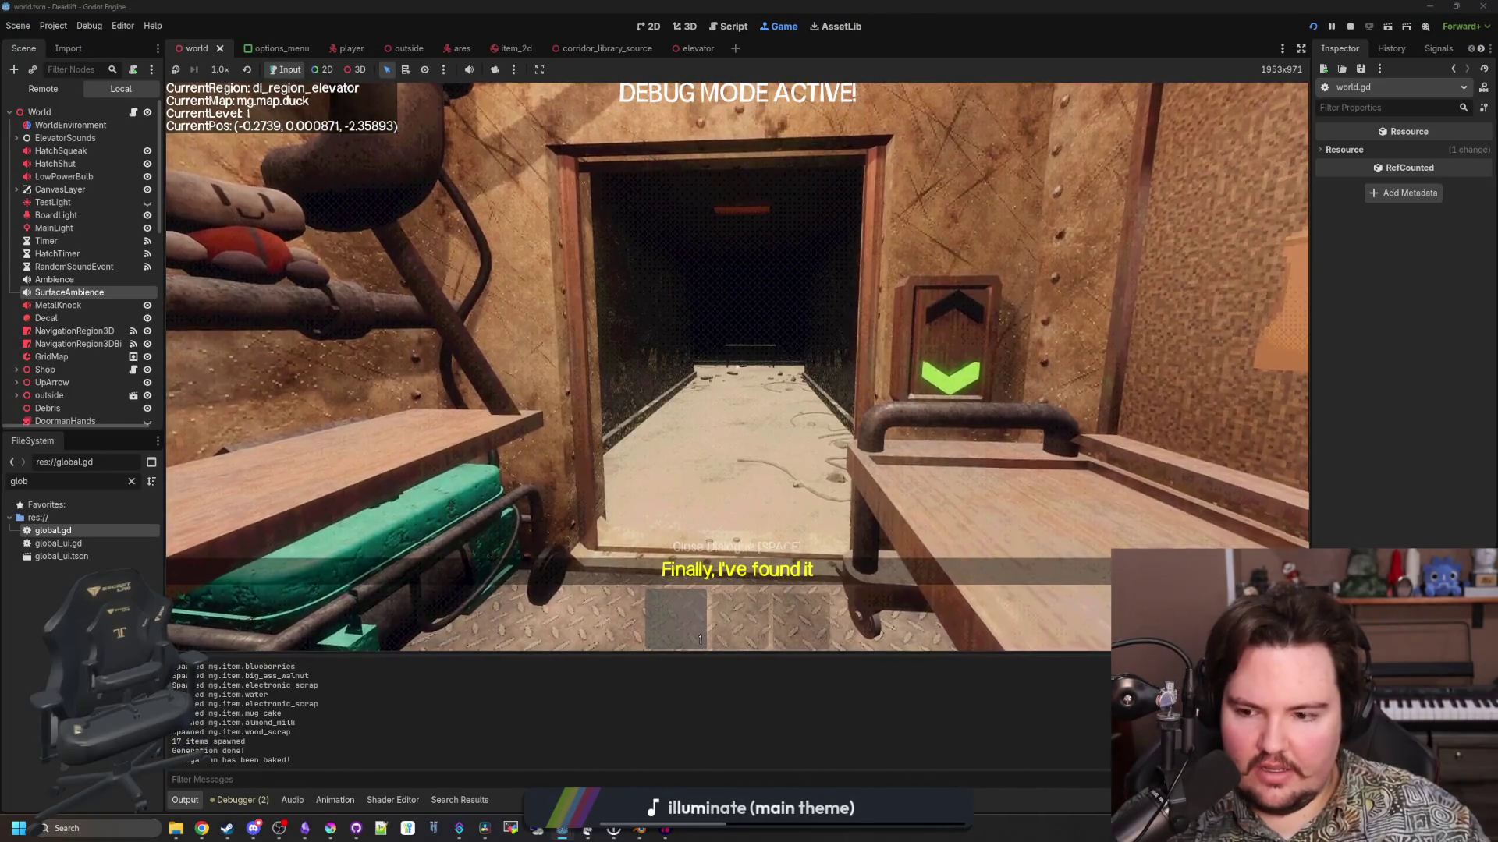
{"action": "key", "text": "Escape"}
{"action": "scroll", "coordinate": [506, 724], "scroll_direction": "up", "scroll_amount": 3}
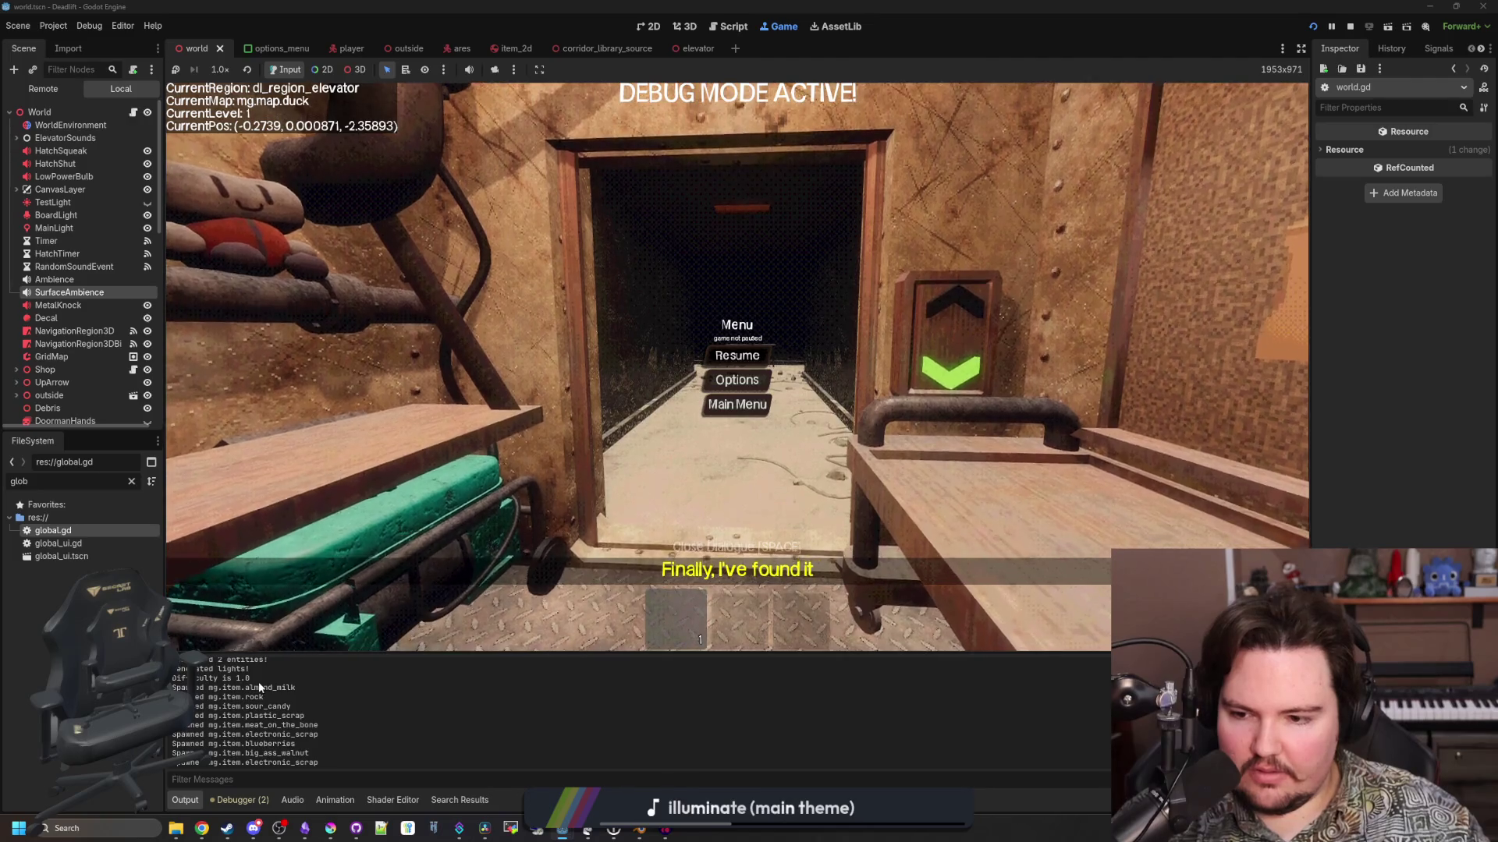
{"action": "scroll", "coordinate": [263, 715], "scroll_direction": "up", "scroll_amount": 3}
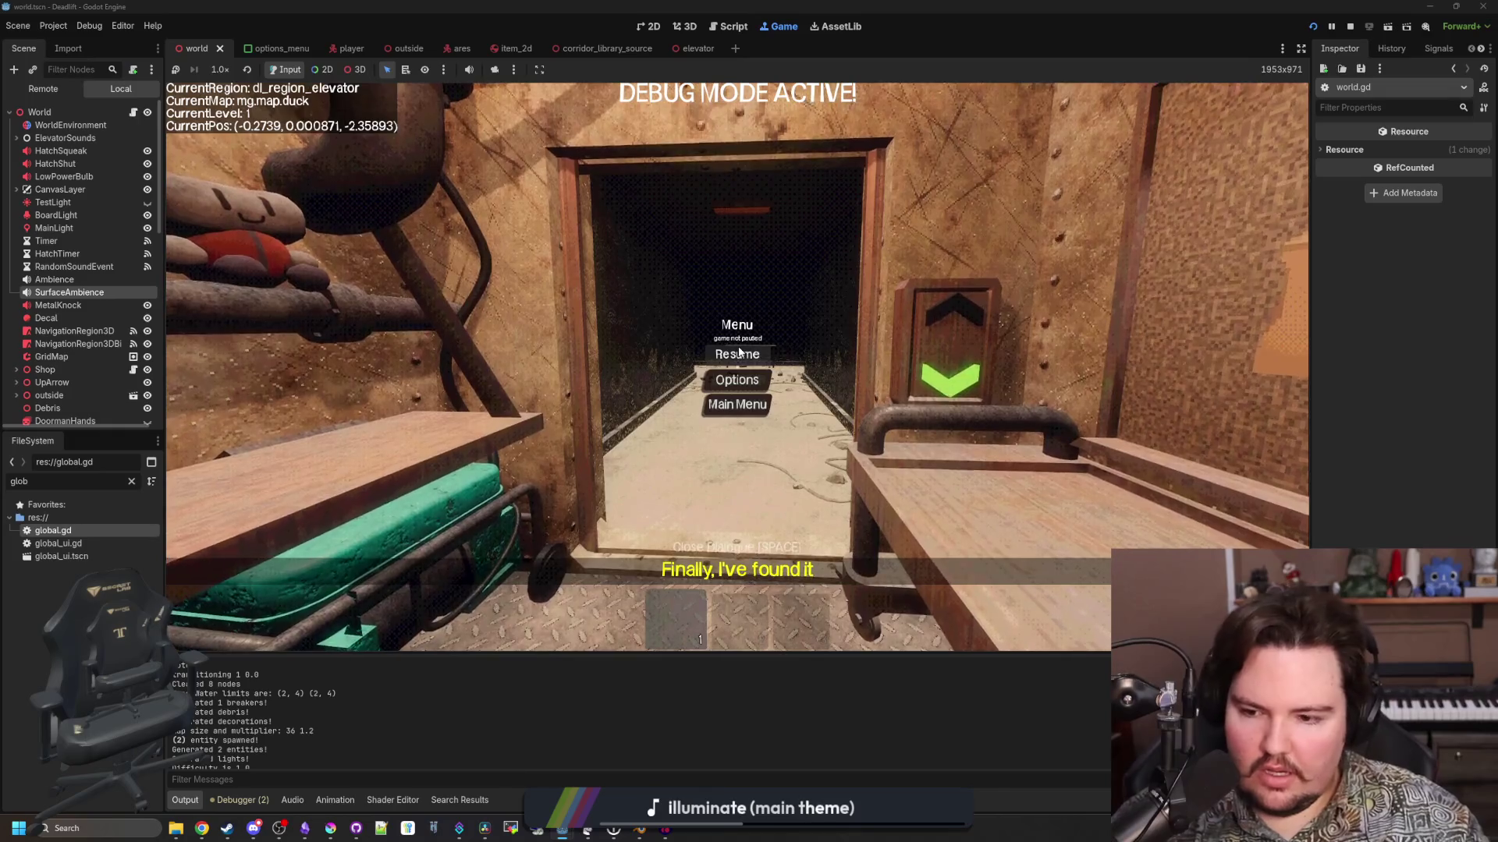
{"action": "scroll", "coordinate": [328, 714], "scroll_direction": "up", "scroll_amount": 2}
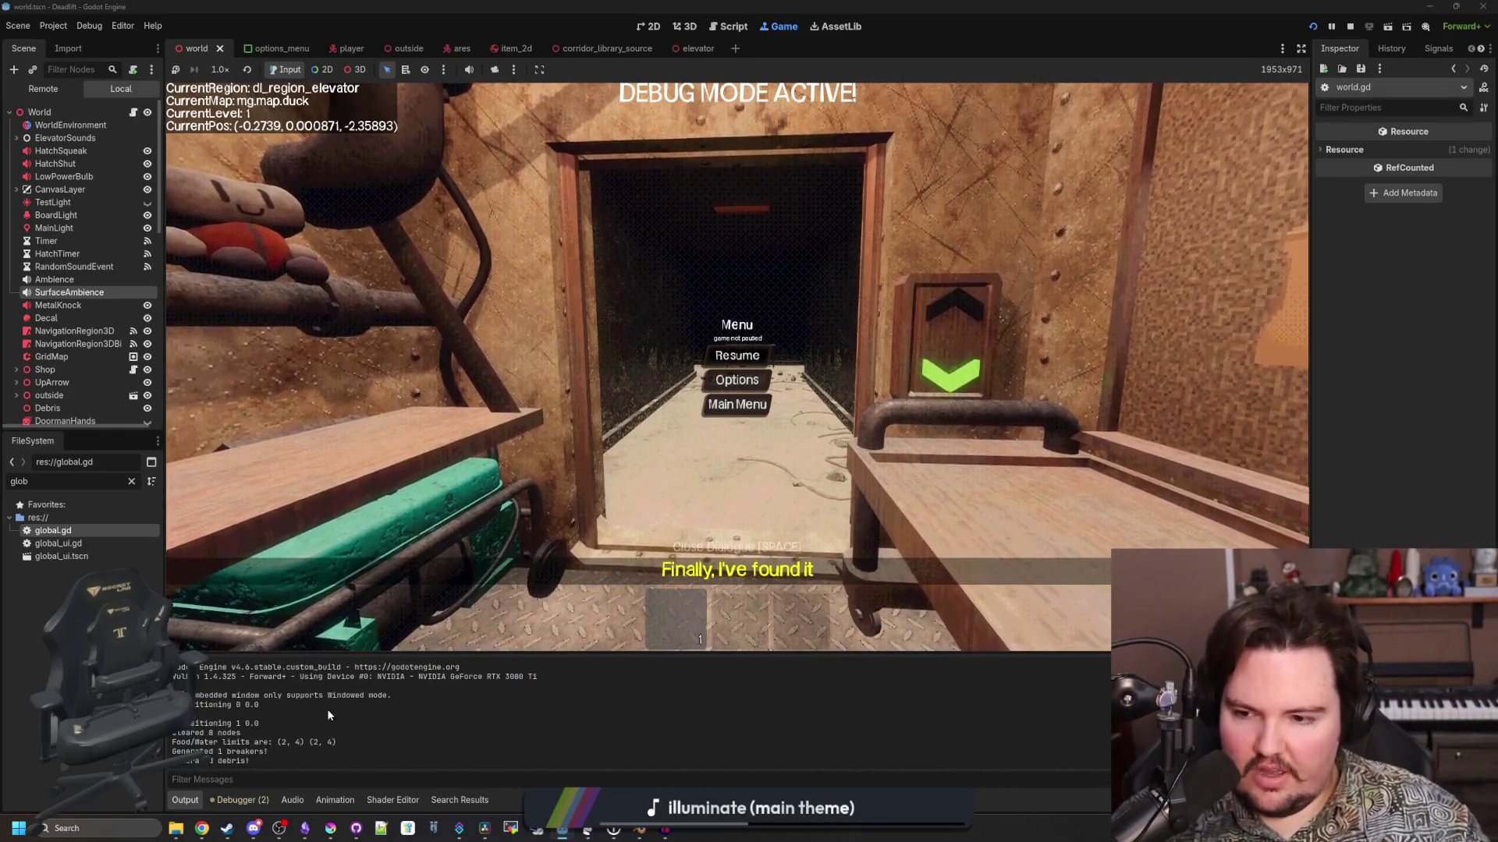
{"action": "scroll", "coordinate": [326, 709], "scroll_direction": "down", "scroll_amount": 3}
{"action": "left_click", "coordinate": [738, 355]}
Step: Walk into the breakroom, pick up and throw the bottle, and explore the overgrown walkway
{"action": "key", "text": "w"}
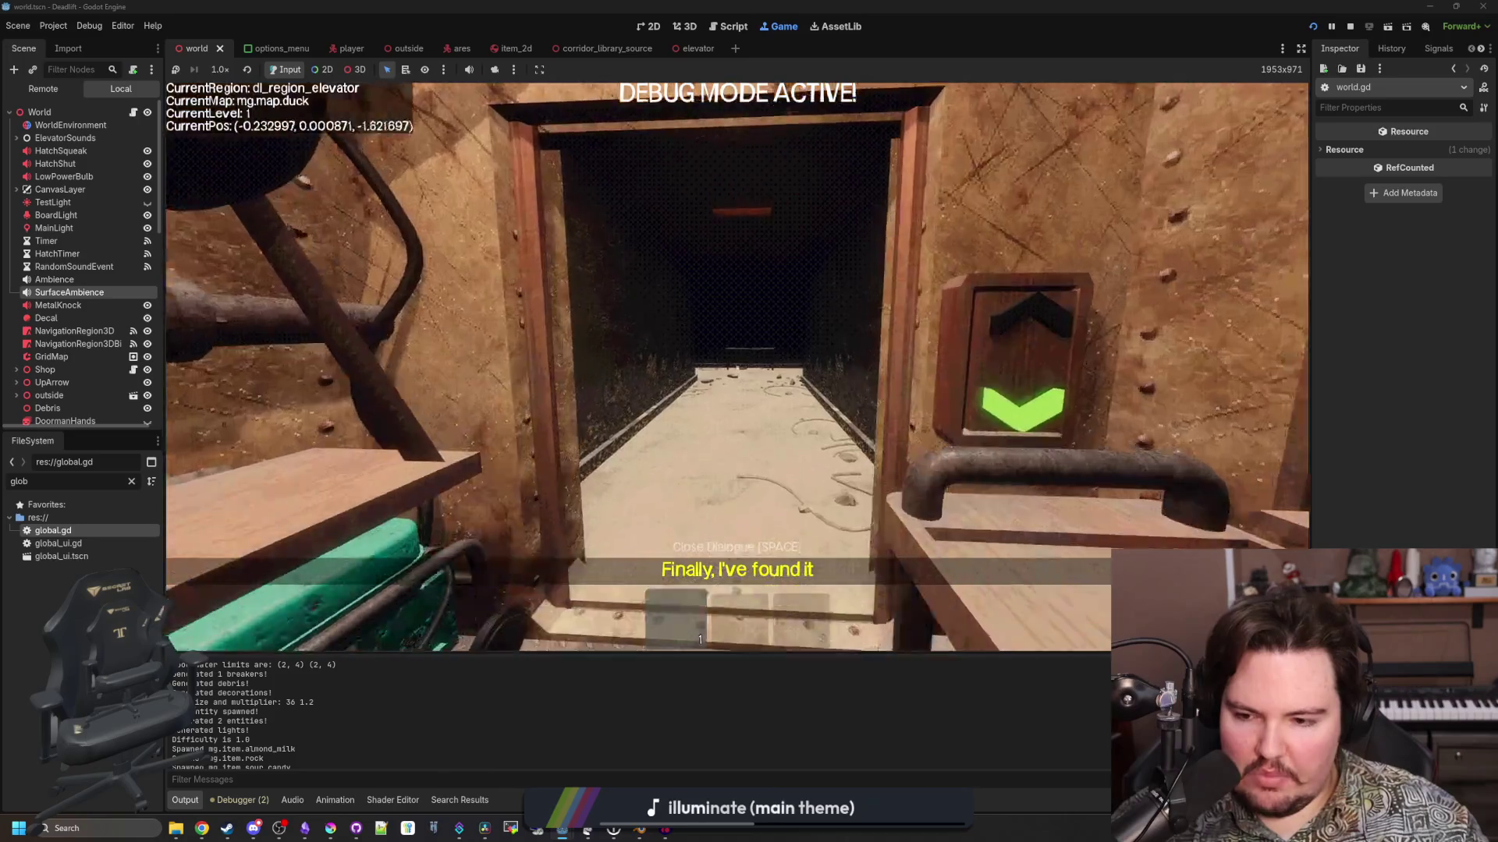
{"action": "key", "text": "w"}
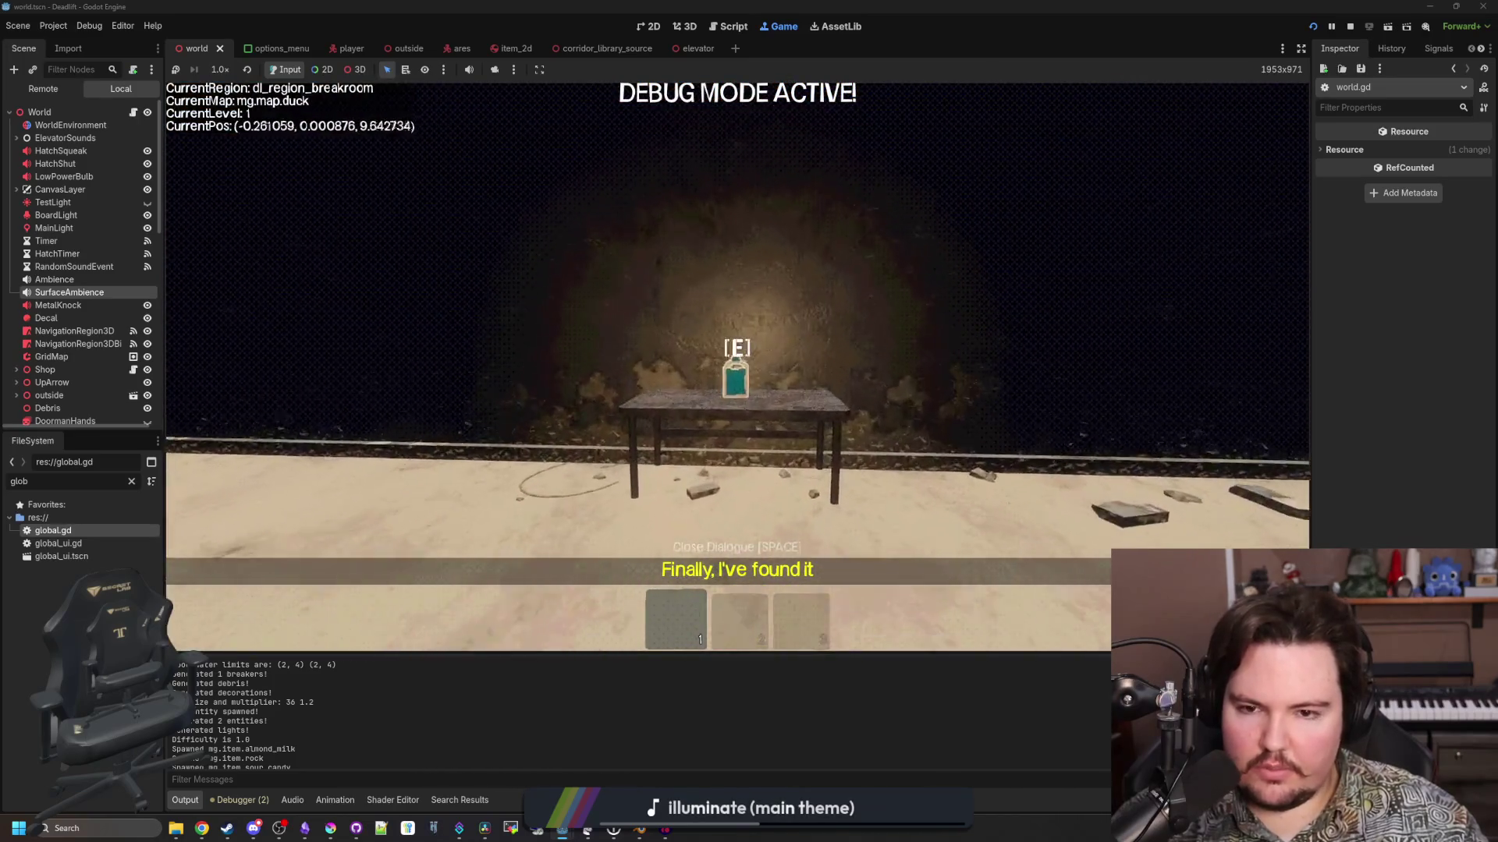
{"action": "key", "text": "e"}
{"action": "key", "text": "w"}
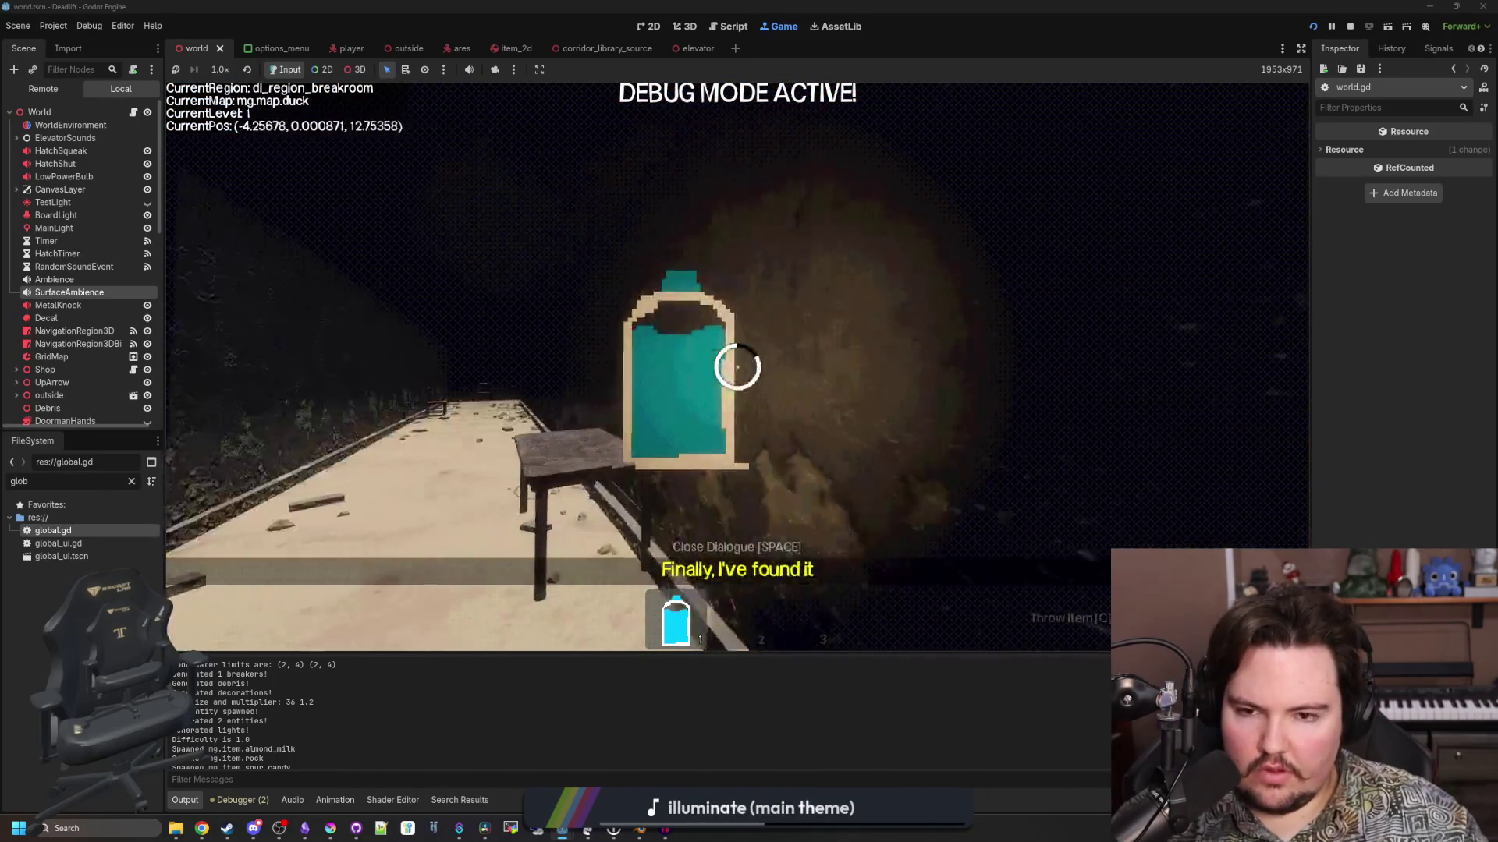
{"action": "key", "text": "c"}
{"action": "key", "text": "w"}
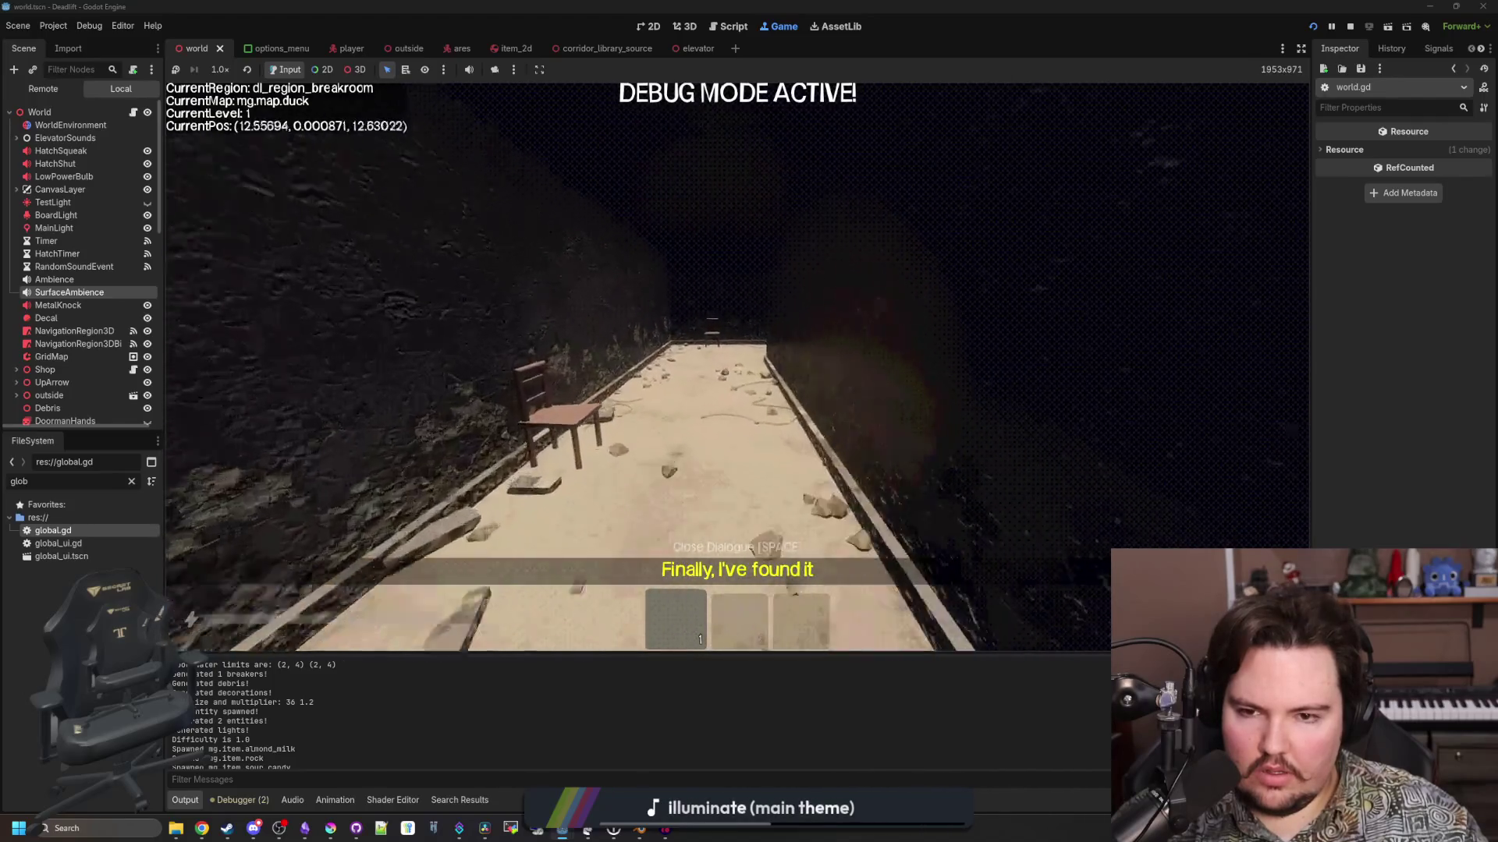
{"action": "key", "text": "w"}
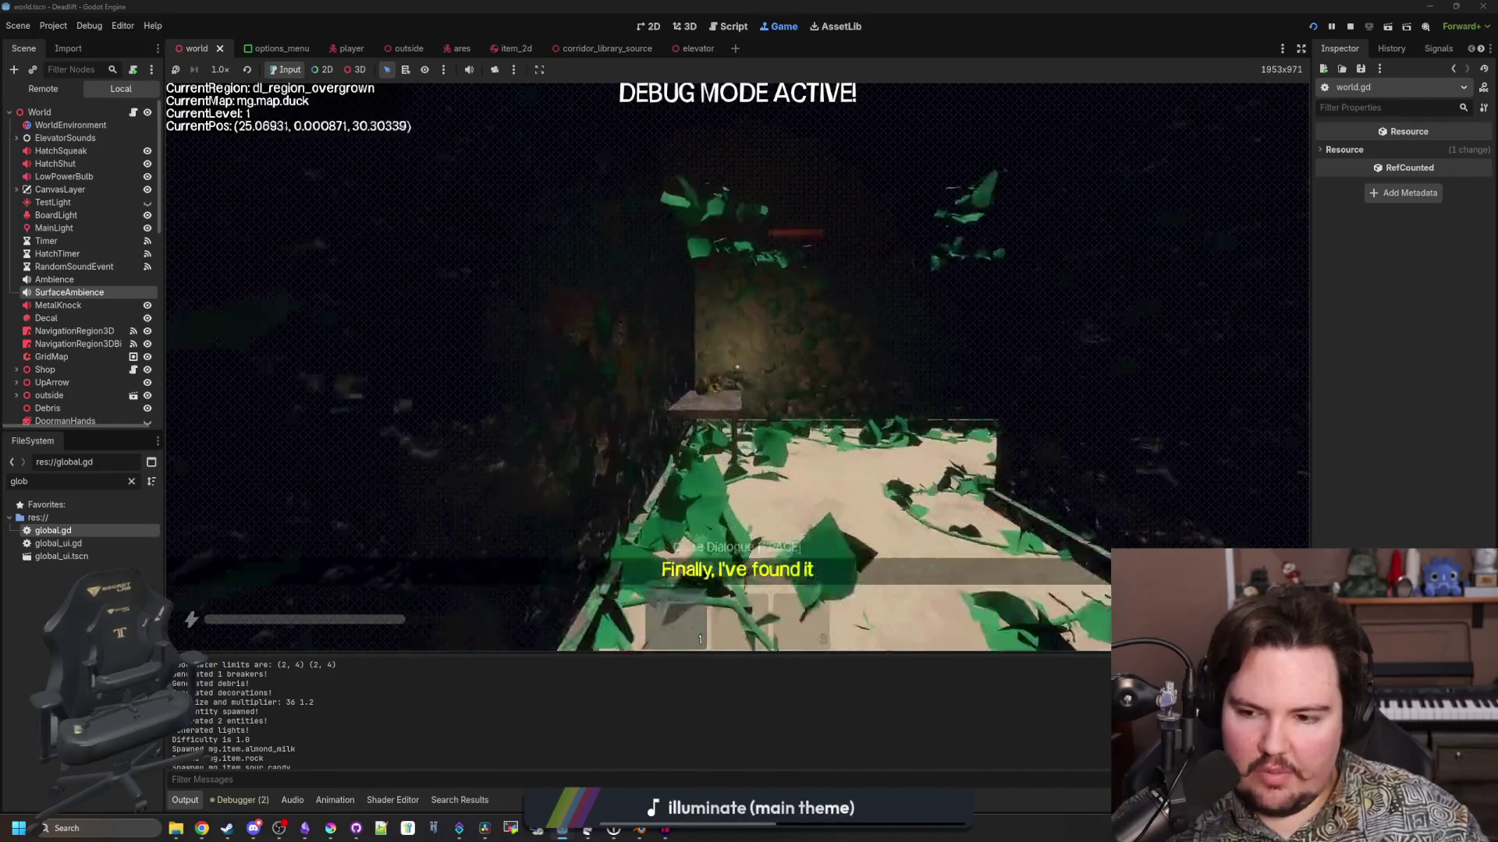
{"action": "key", "text": "w"}
{"action": "key", "text": "Escape"}
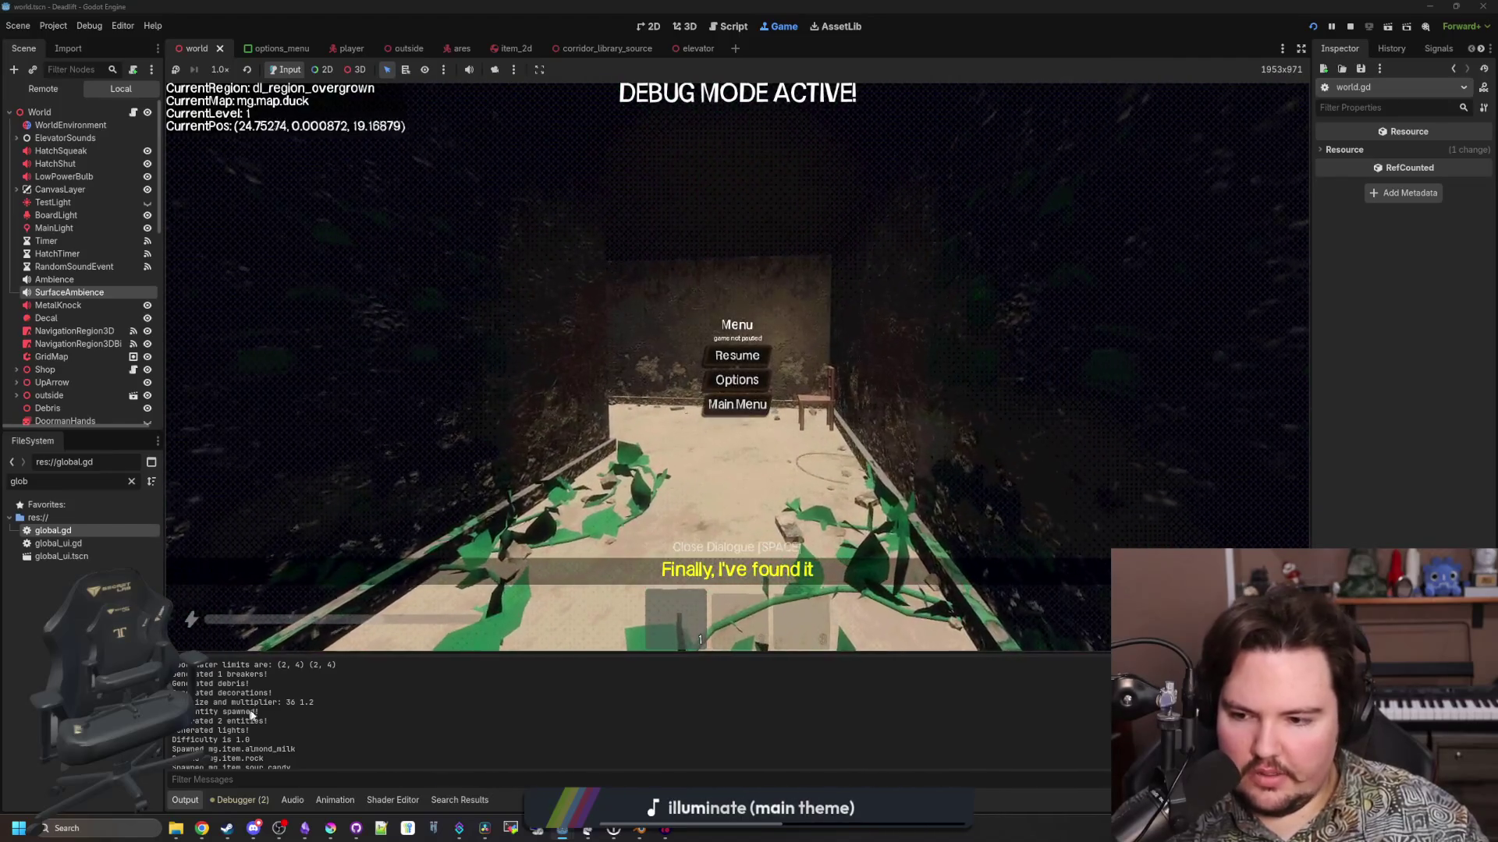
{"action": "key", "text": "Escape"}
Step: Return to the elevator and descend to level 2, skipping the food choice
{"action": "key", "text": "w"}
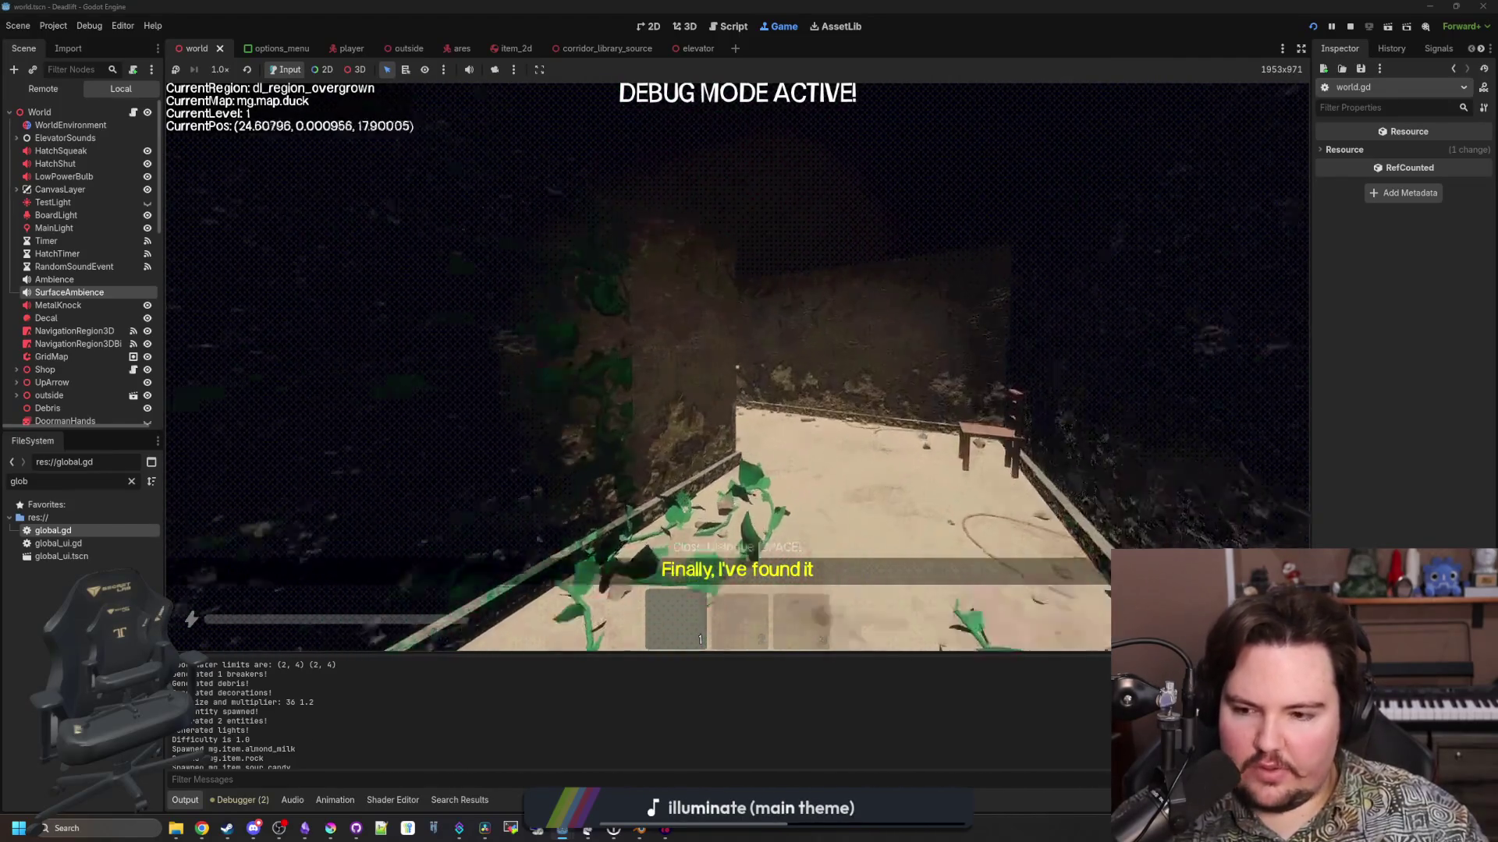
{"action": "key", "text": "w"}
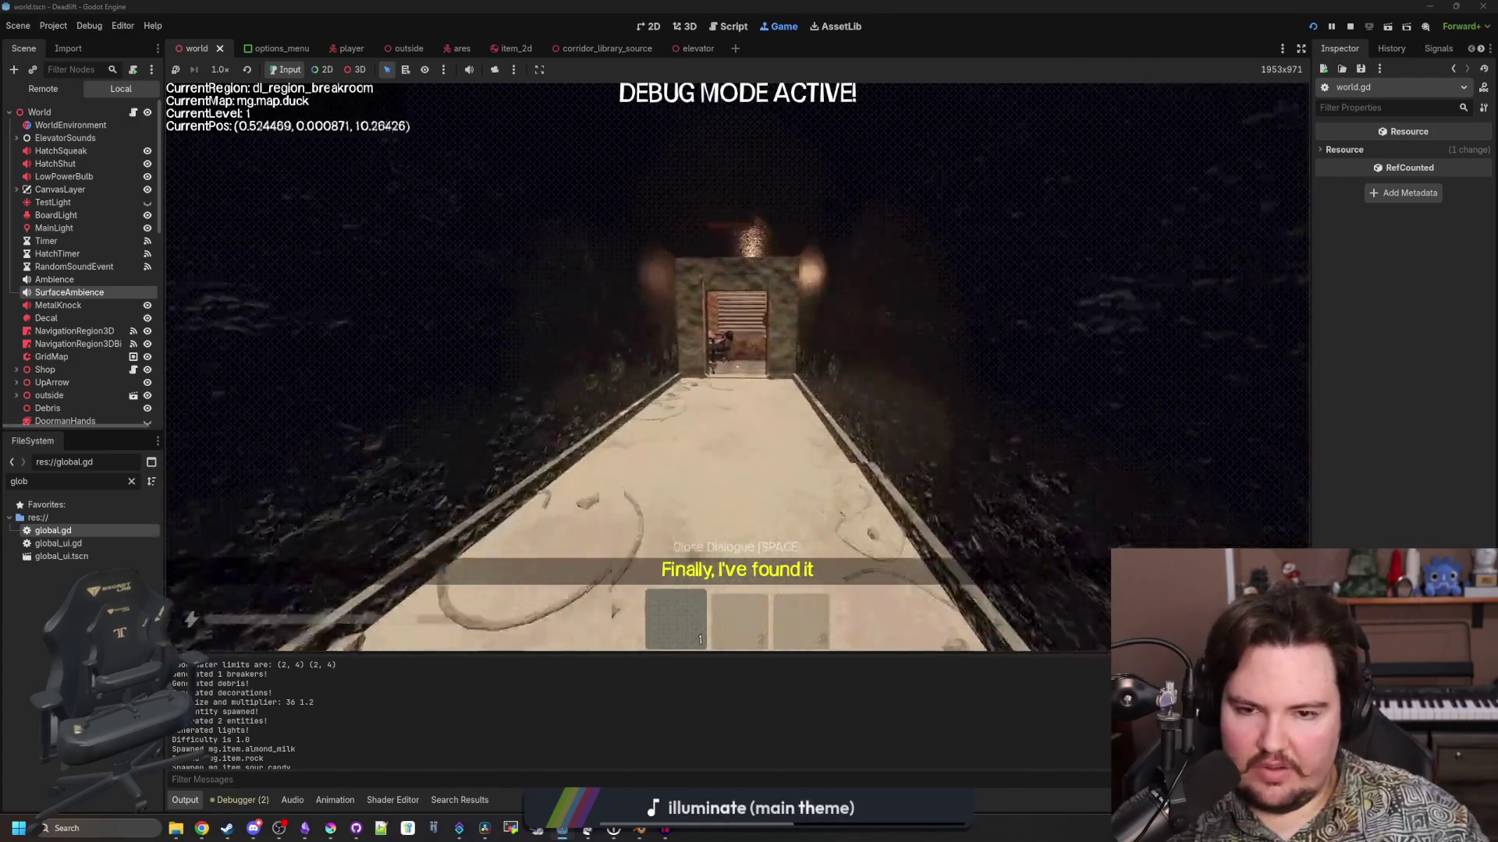
{"action": "key", "text": "w"}
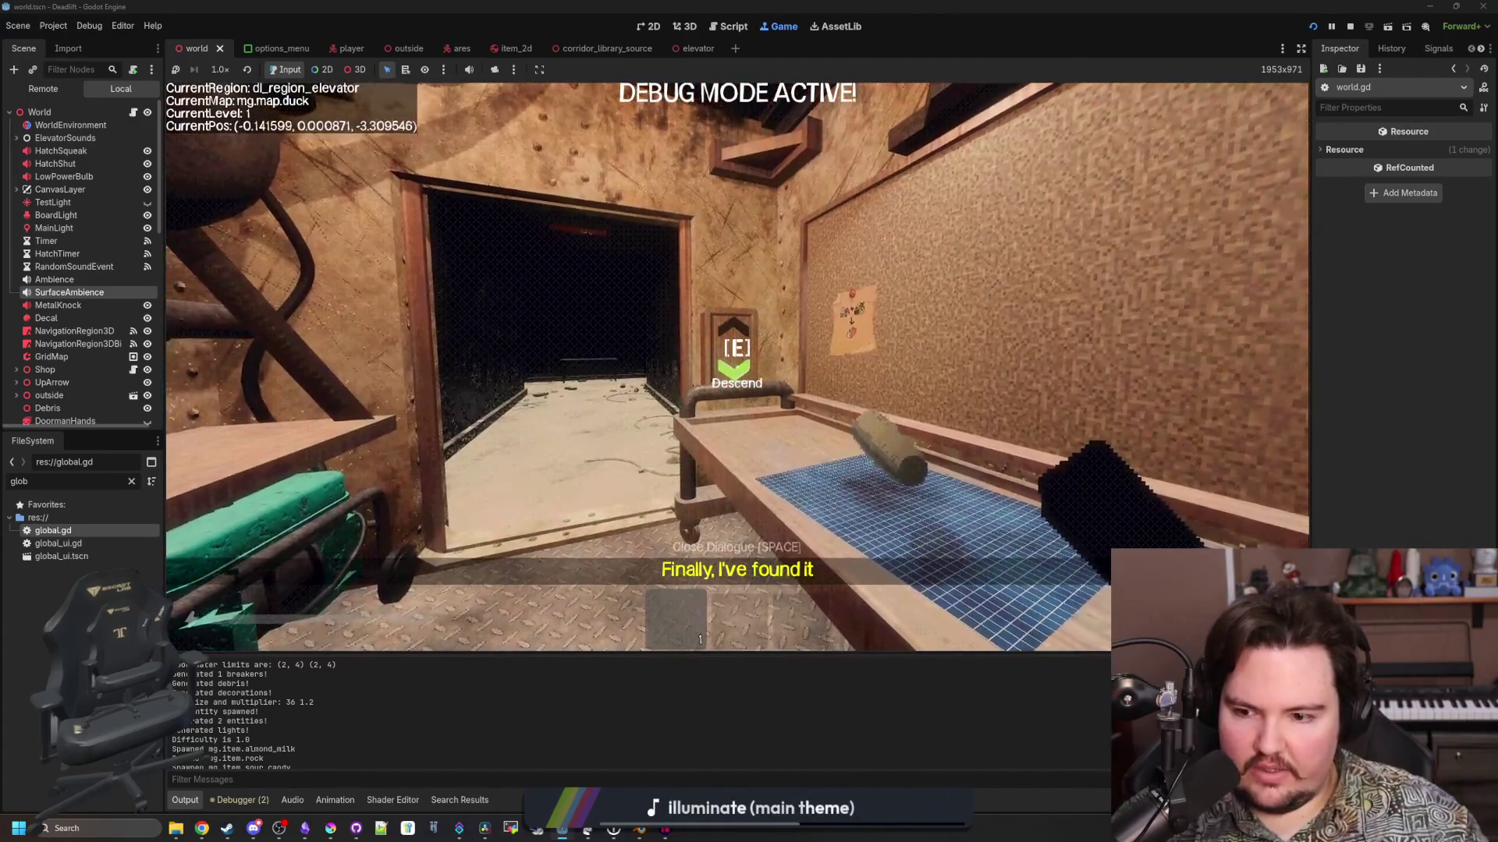
{"action": "key", "text": "w"}
{"action": "key", "text": "s"}
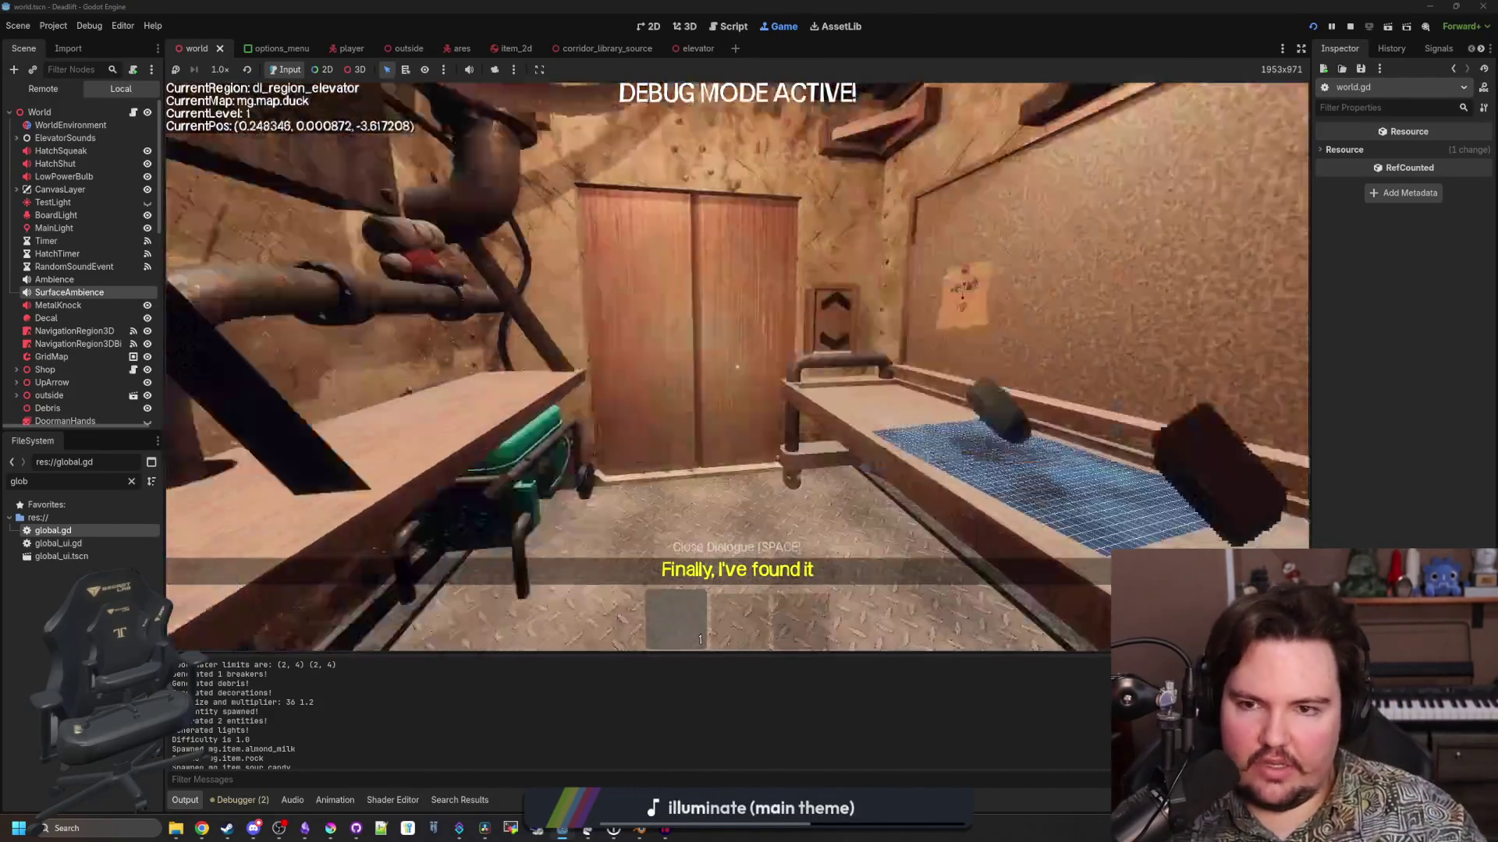
{"action": "key", "text": "s"}
{"action": "key", "text": "e"}
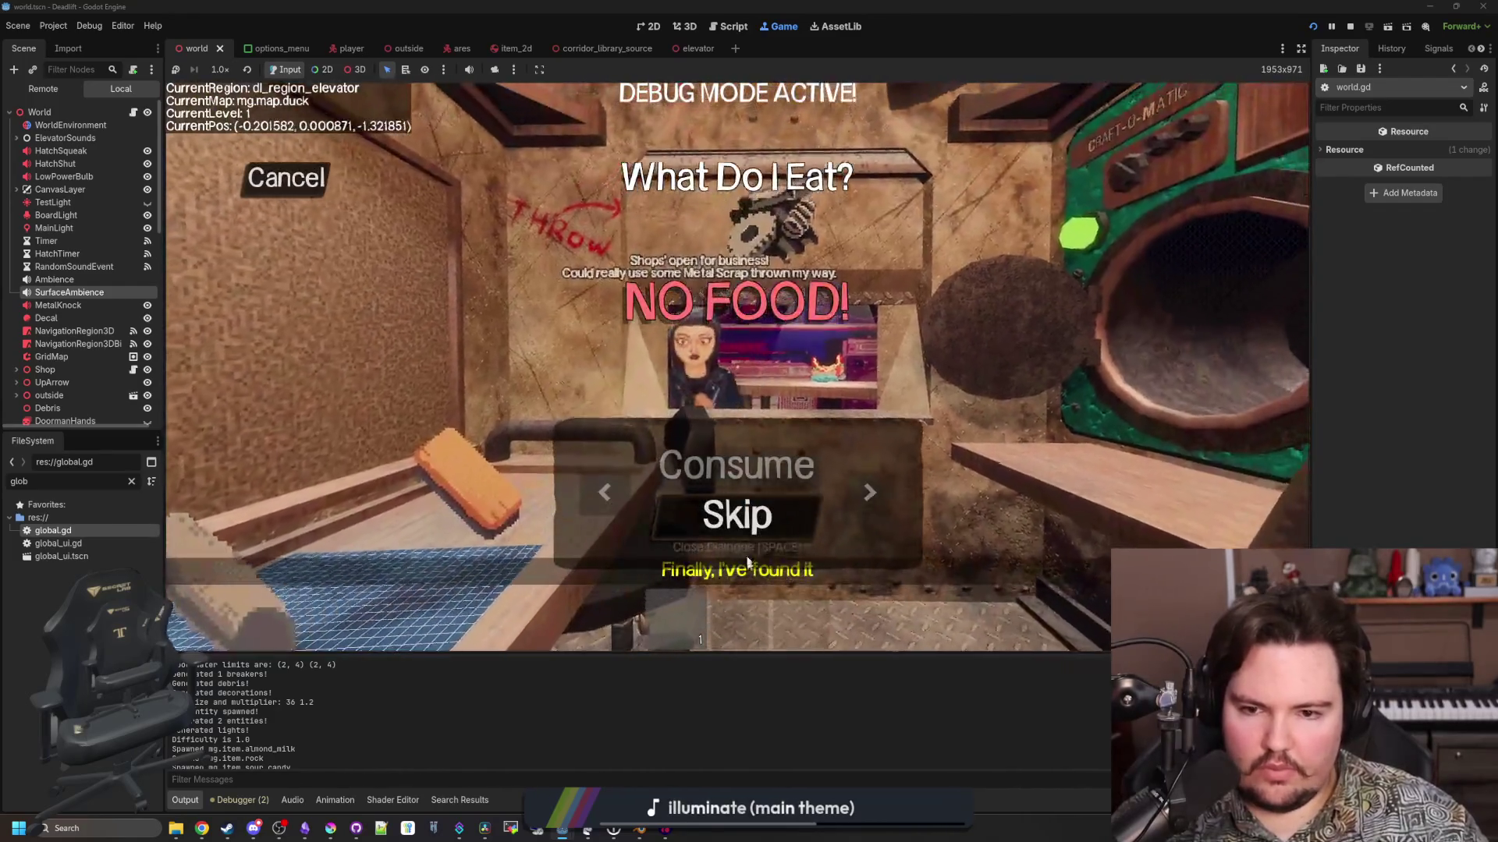
{"action": "key", "text": "e"}
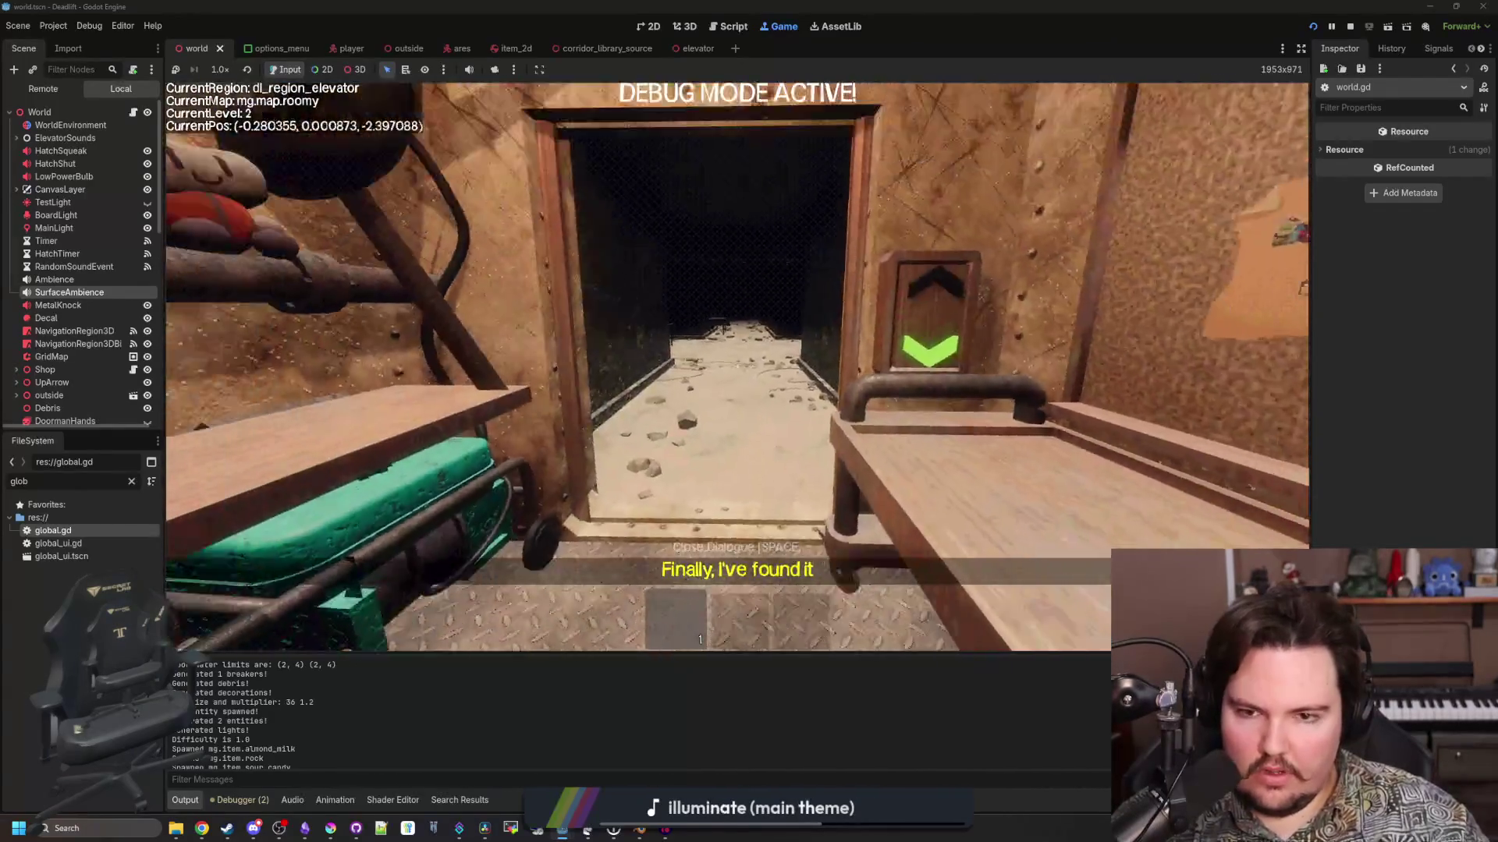
Step: Step into the level 2 breakroom, checking the spawn log twice from the pause menu
{"action": "key", "text": "w"}
{"action": "key", "text": "Escape"}
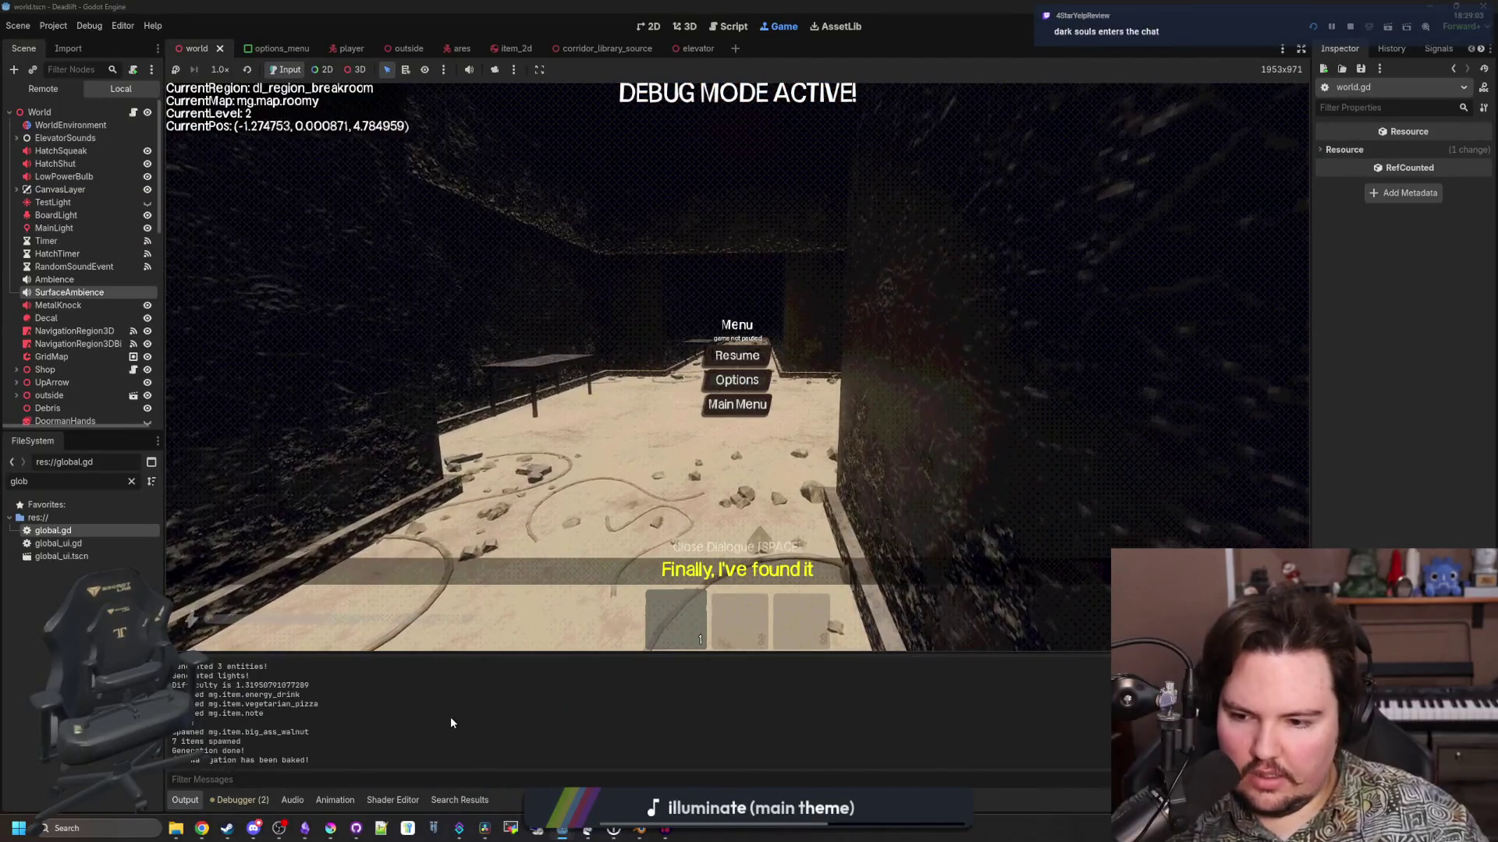
{"action": "scroll", "coordinate": [328, 714], "scroll_direction": "up", "scroll_amount": 2}
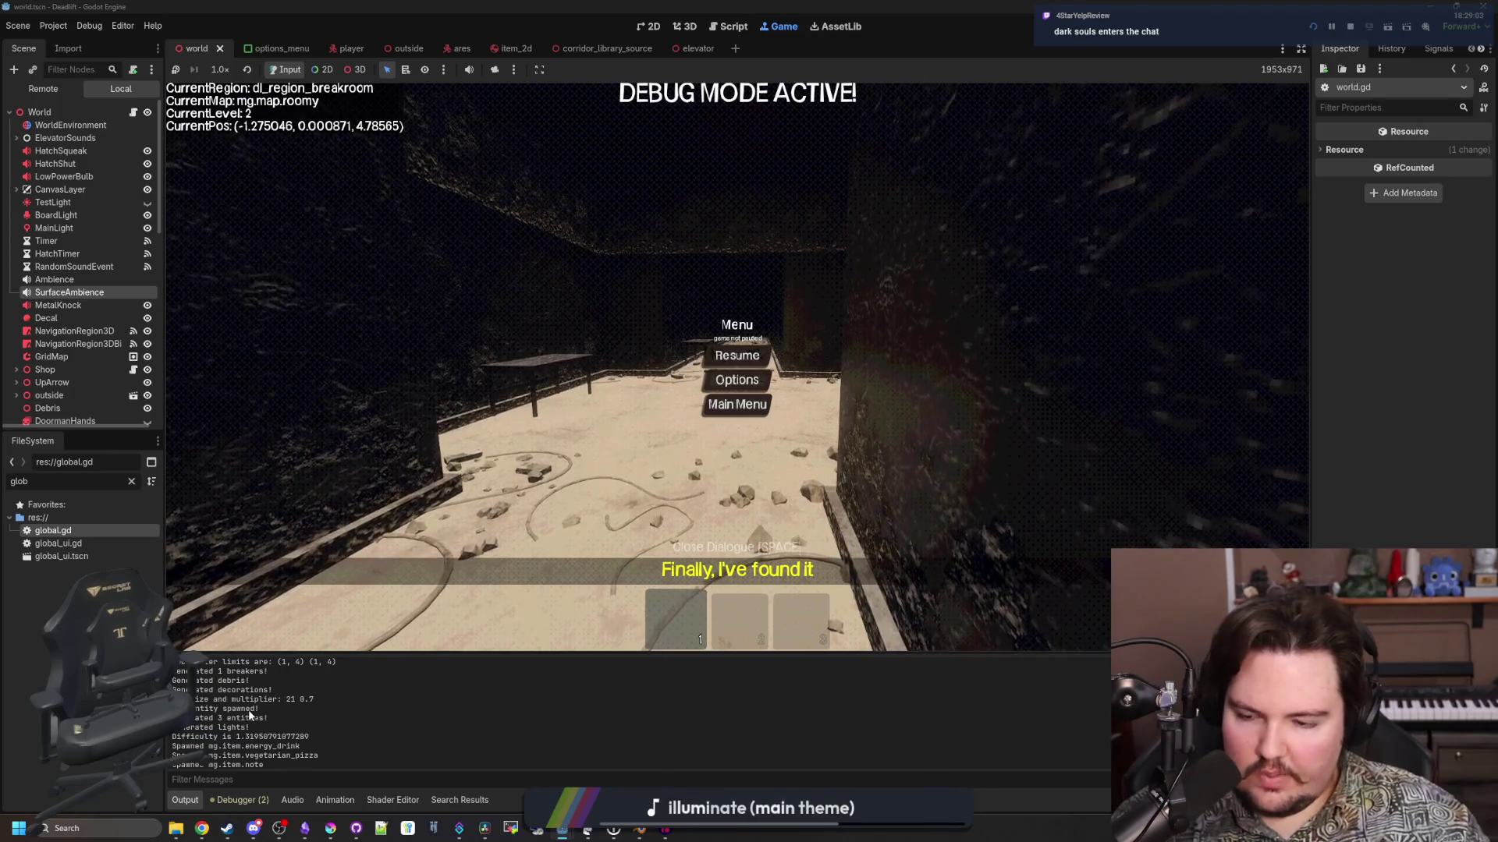
{"action": "scroll", "coordinate": [250, 714], "scroll_direction": "down", "scroll_amount": 2}
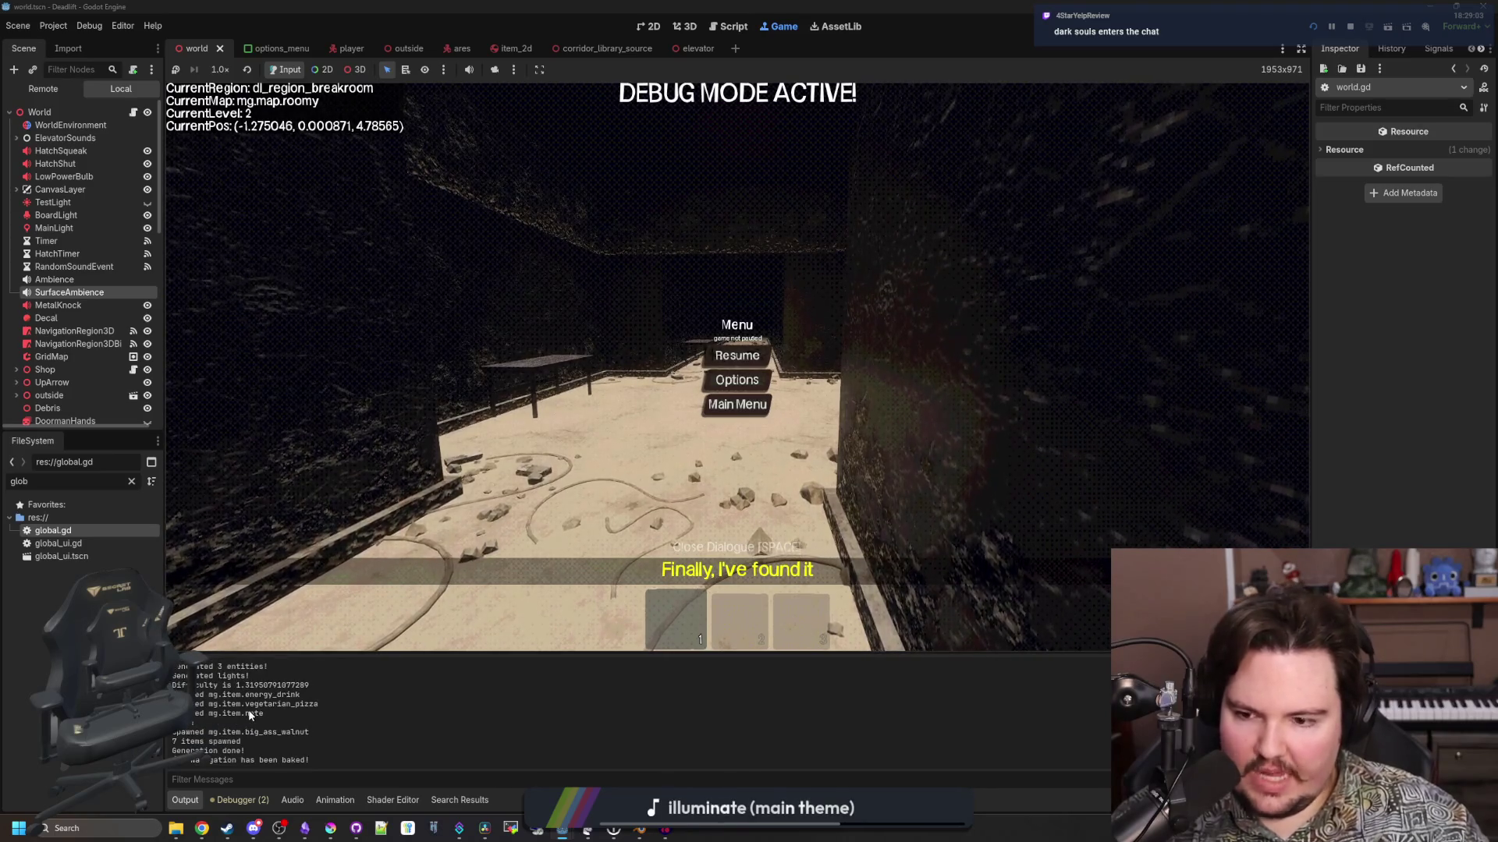
{"action": "left_click", "coordinate": [765, 355]}
{"action": "key", "text": "w"}
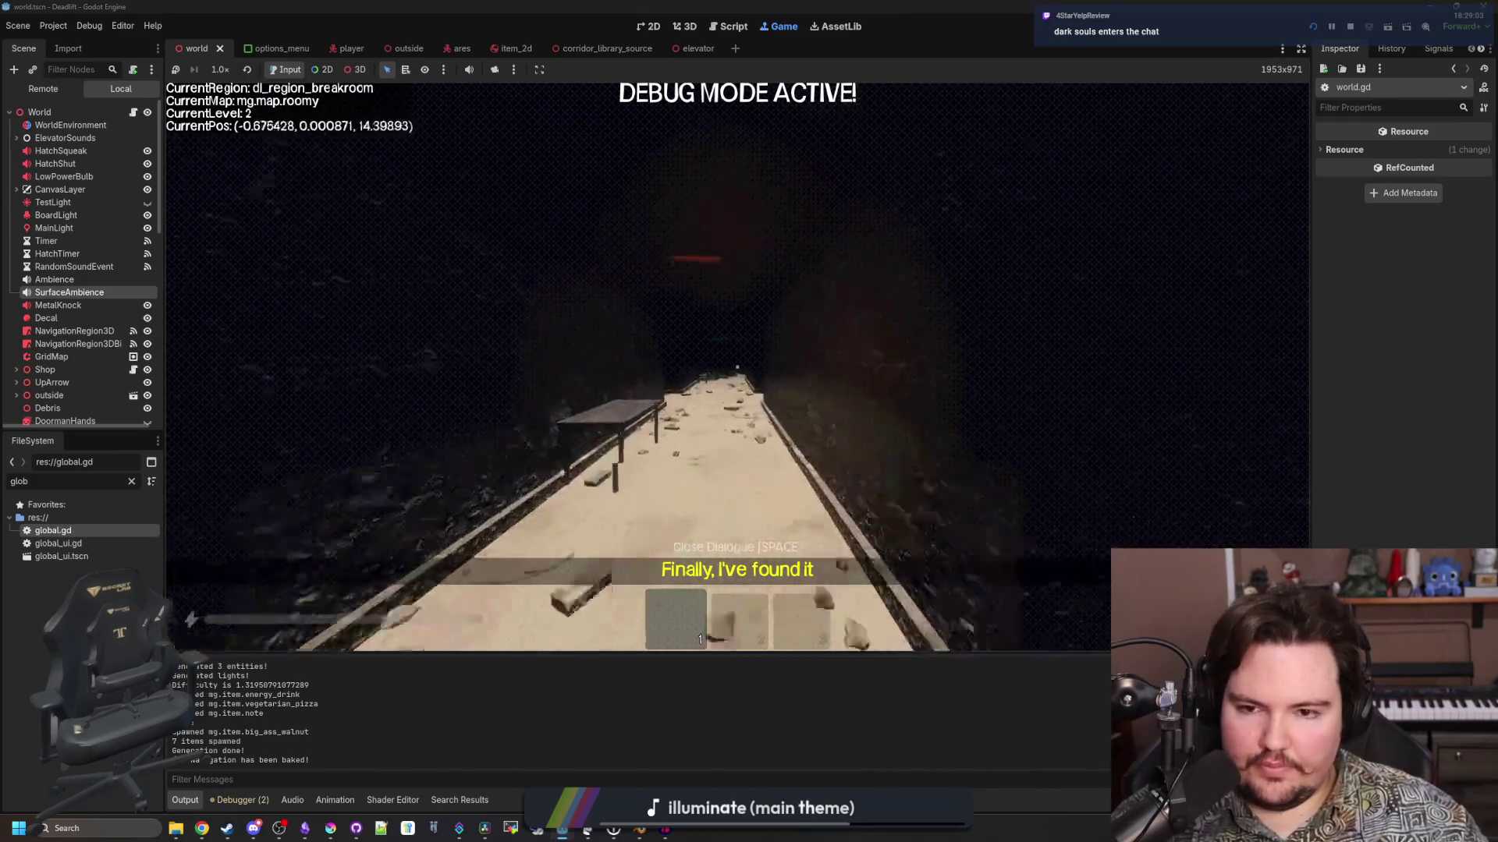
{"action": "key", "text": "Escape"}
{"action": "scroll", "coordinate": [318, 710], "scroll_direction": "up", "scroll_amount": 3}
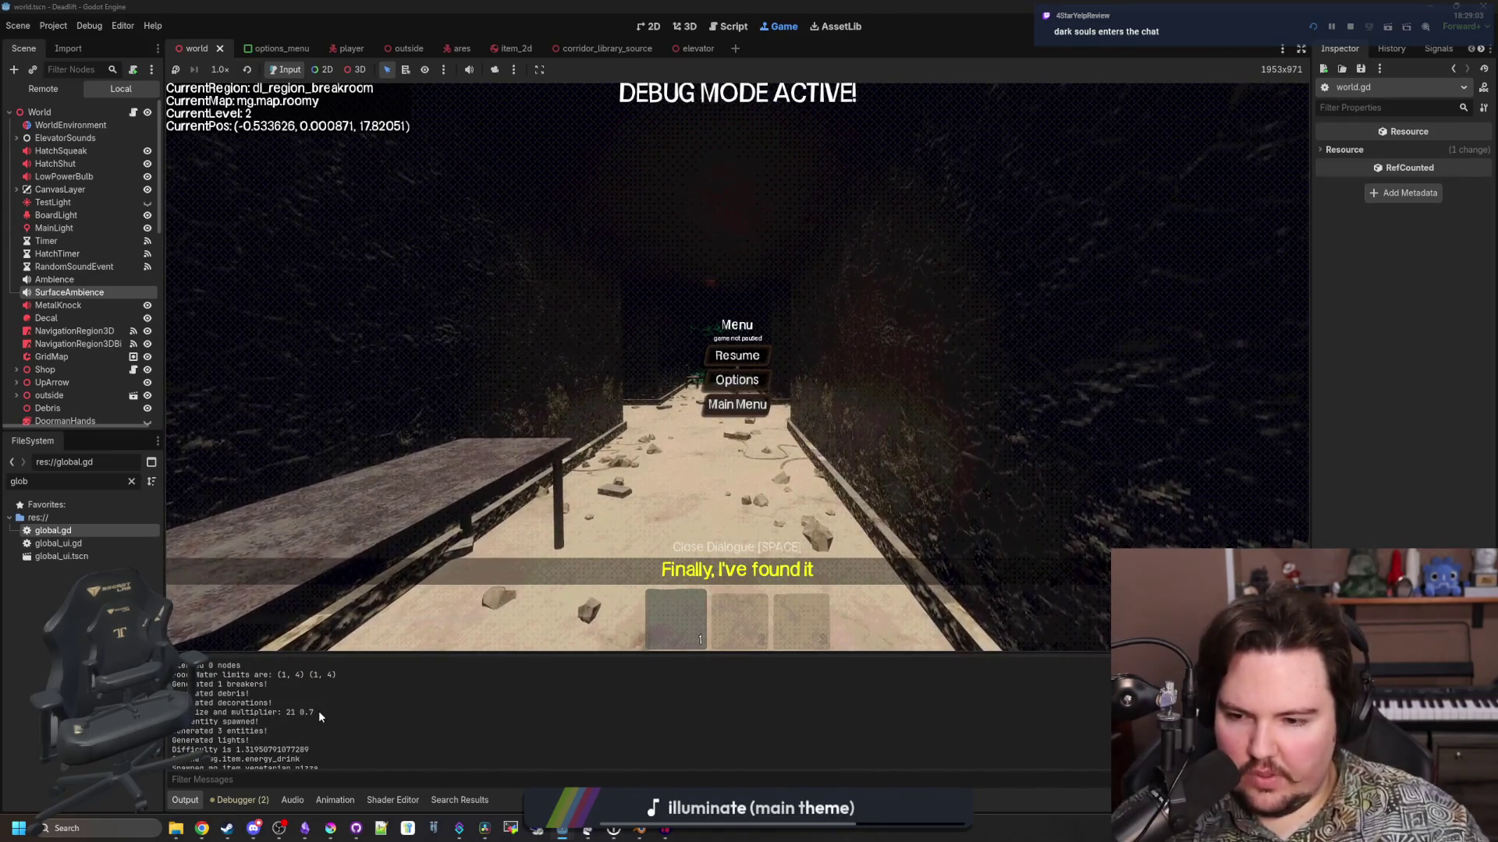
{"action": "scroll", "coordinate": [327, 711], "scroll_direction": "down", "scroll_amount": 3}
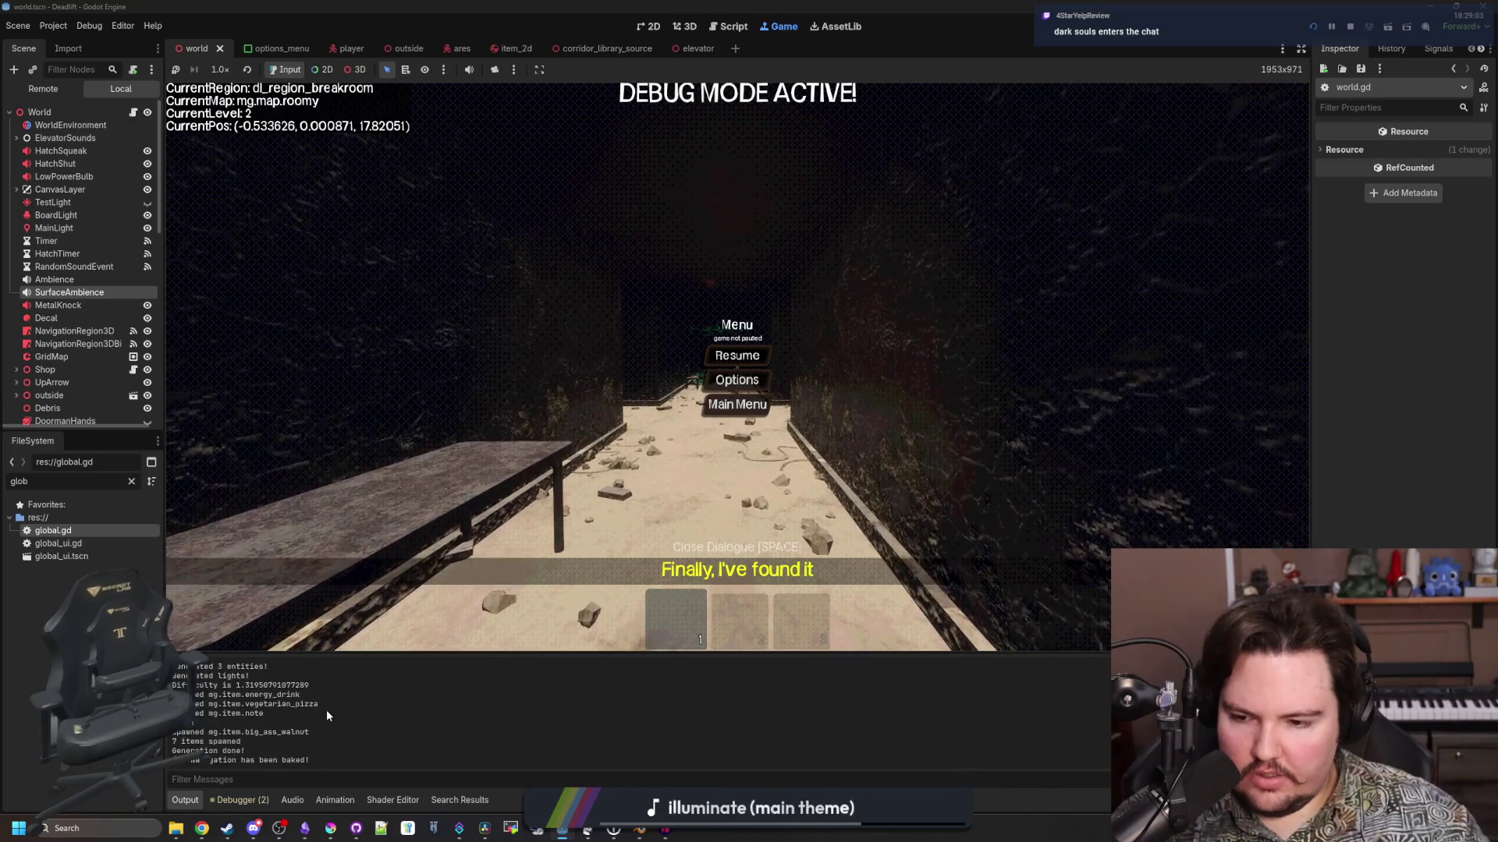
{"action": "key", "text": "Escape"}
Step: Walk past the red-scarfed character, pick up the note, and head back to the elevator
{"action": "key", "text": "w"}
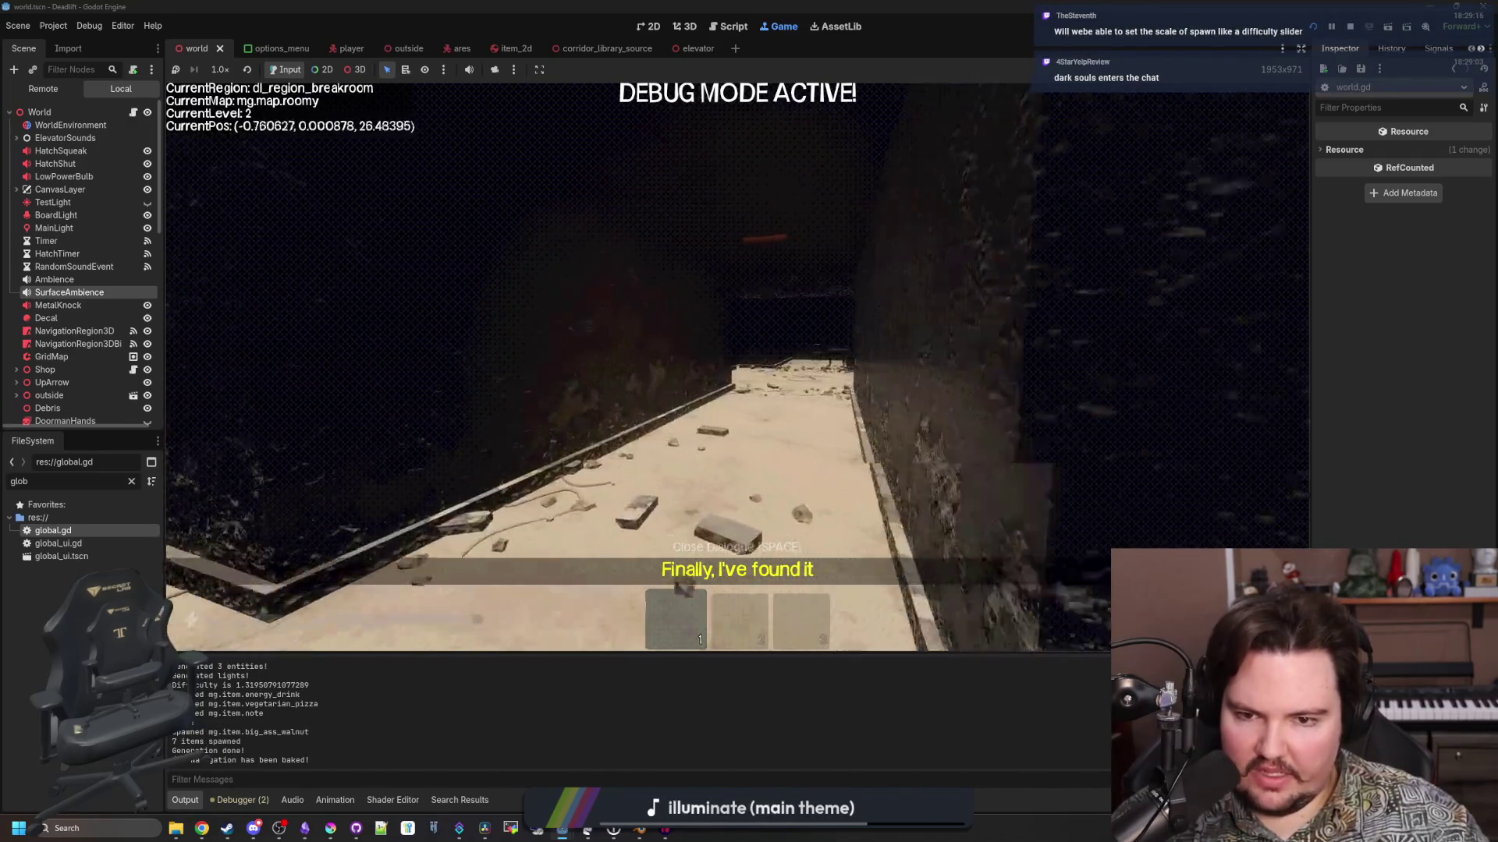
{"action": "key", "text": "w"}
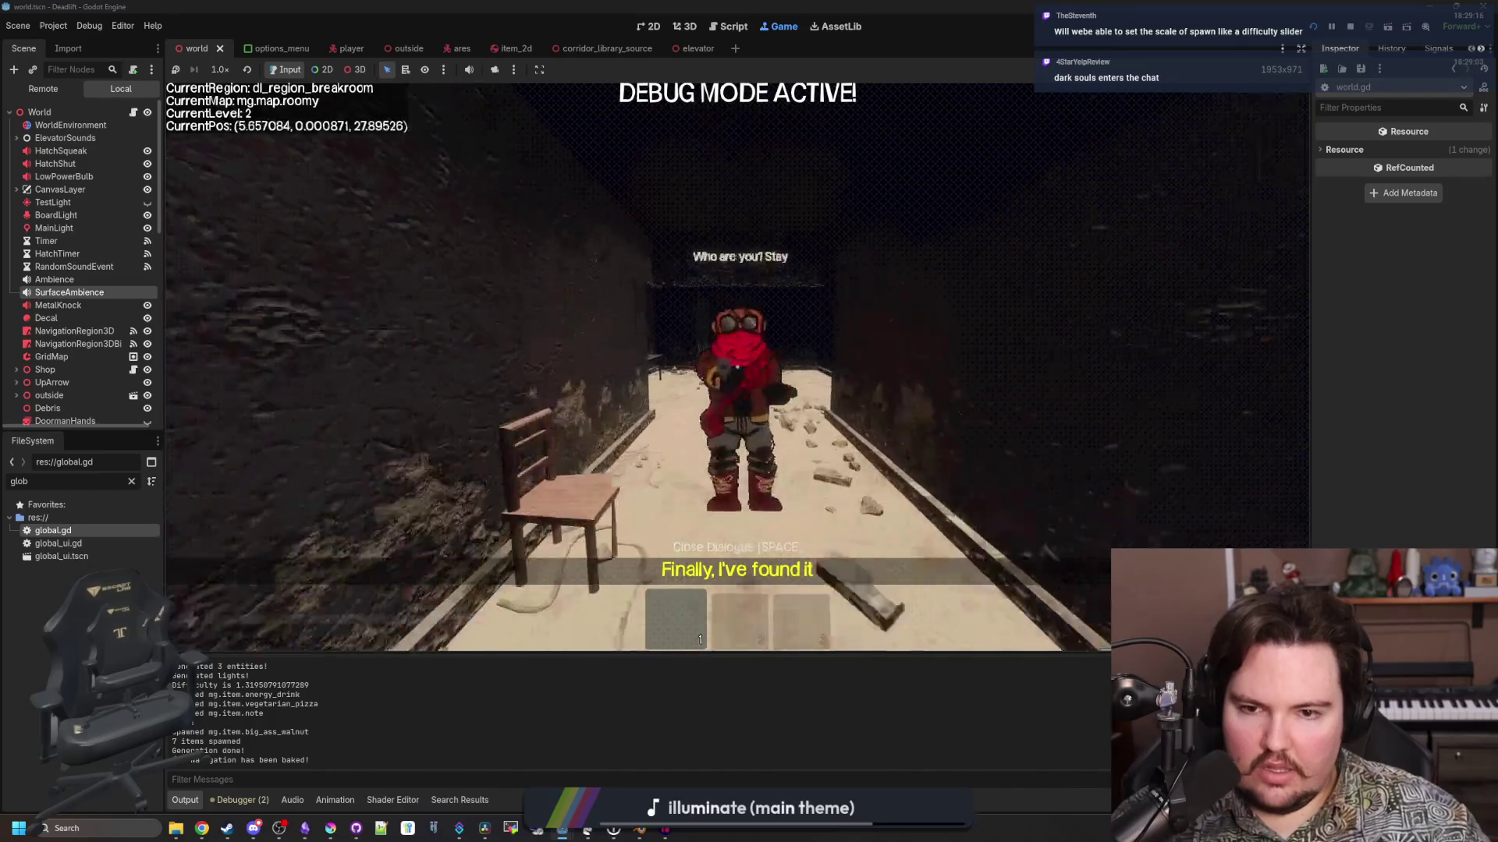
{"action": "key", "text": "w"}
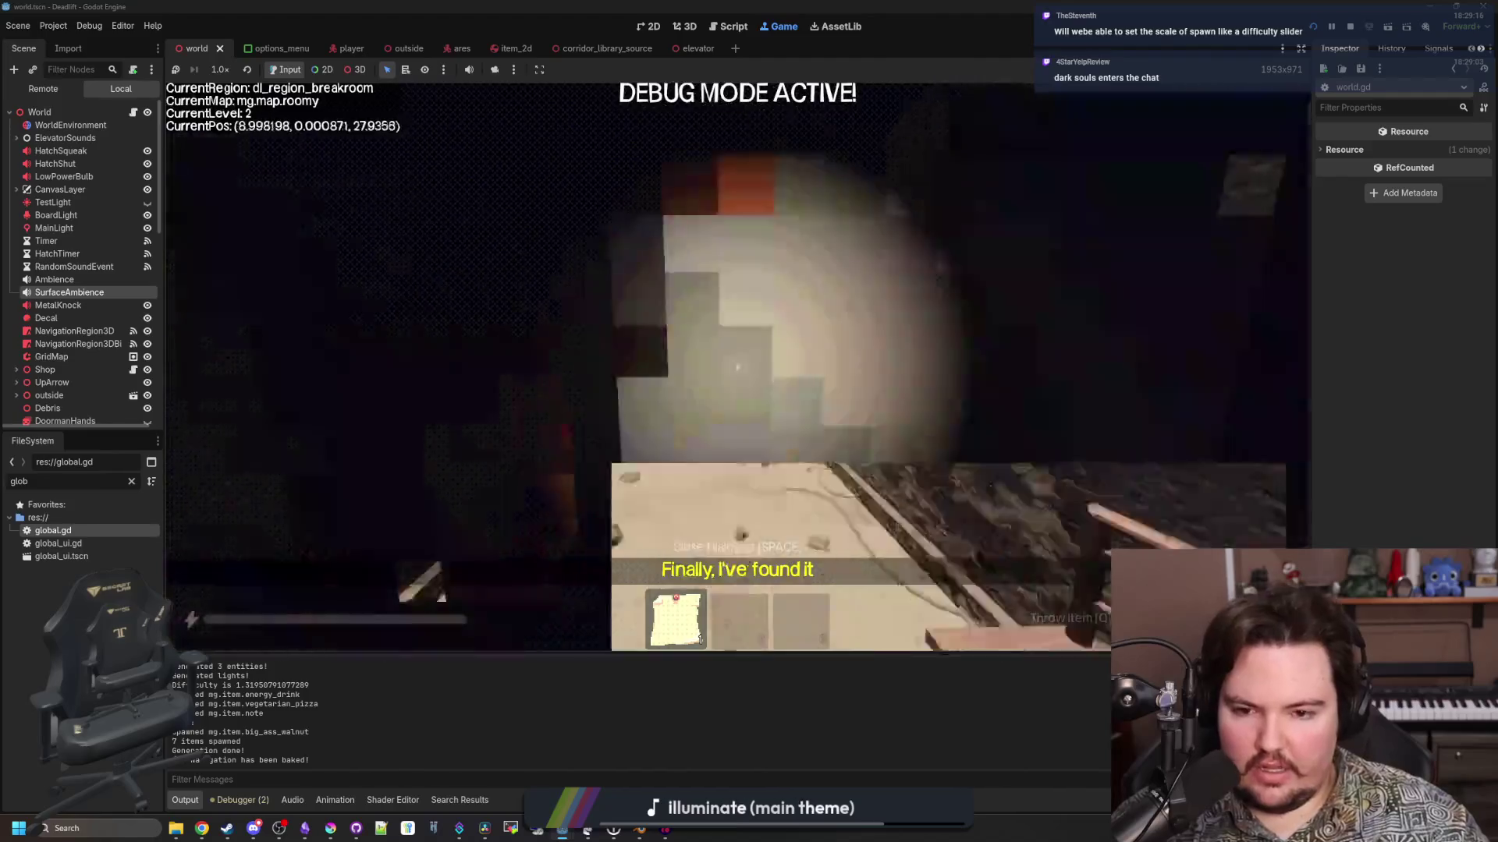
{"action": "key", "text": "e"}
{"action": "key", "text": "w"}
{"action": "key", "text": "w"}
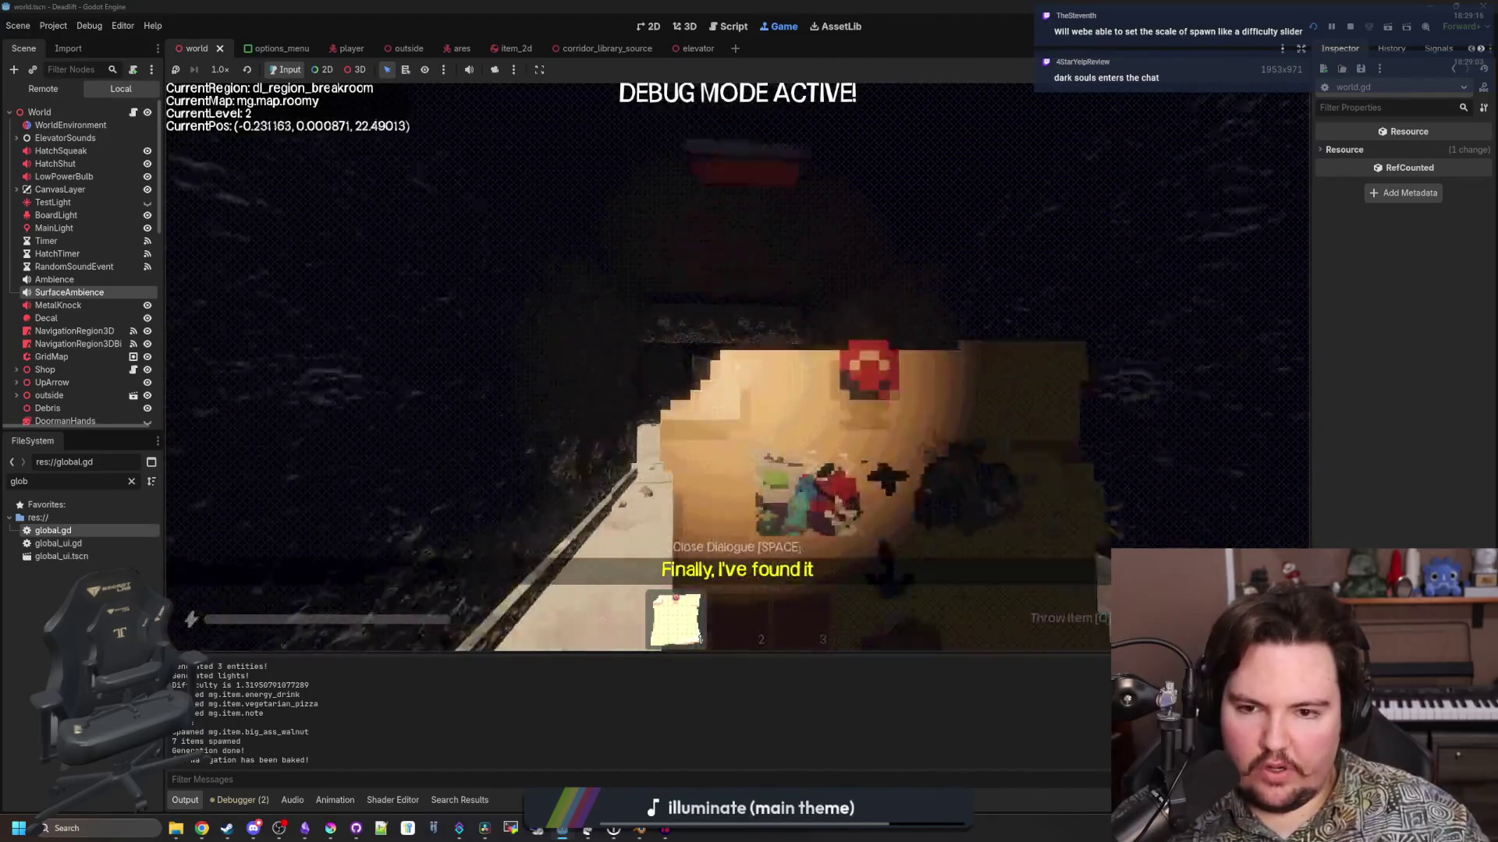
{"action": "key", "text": "w"}
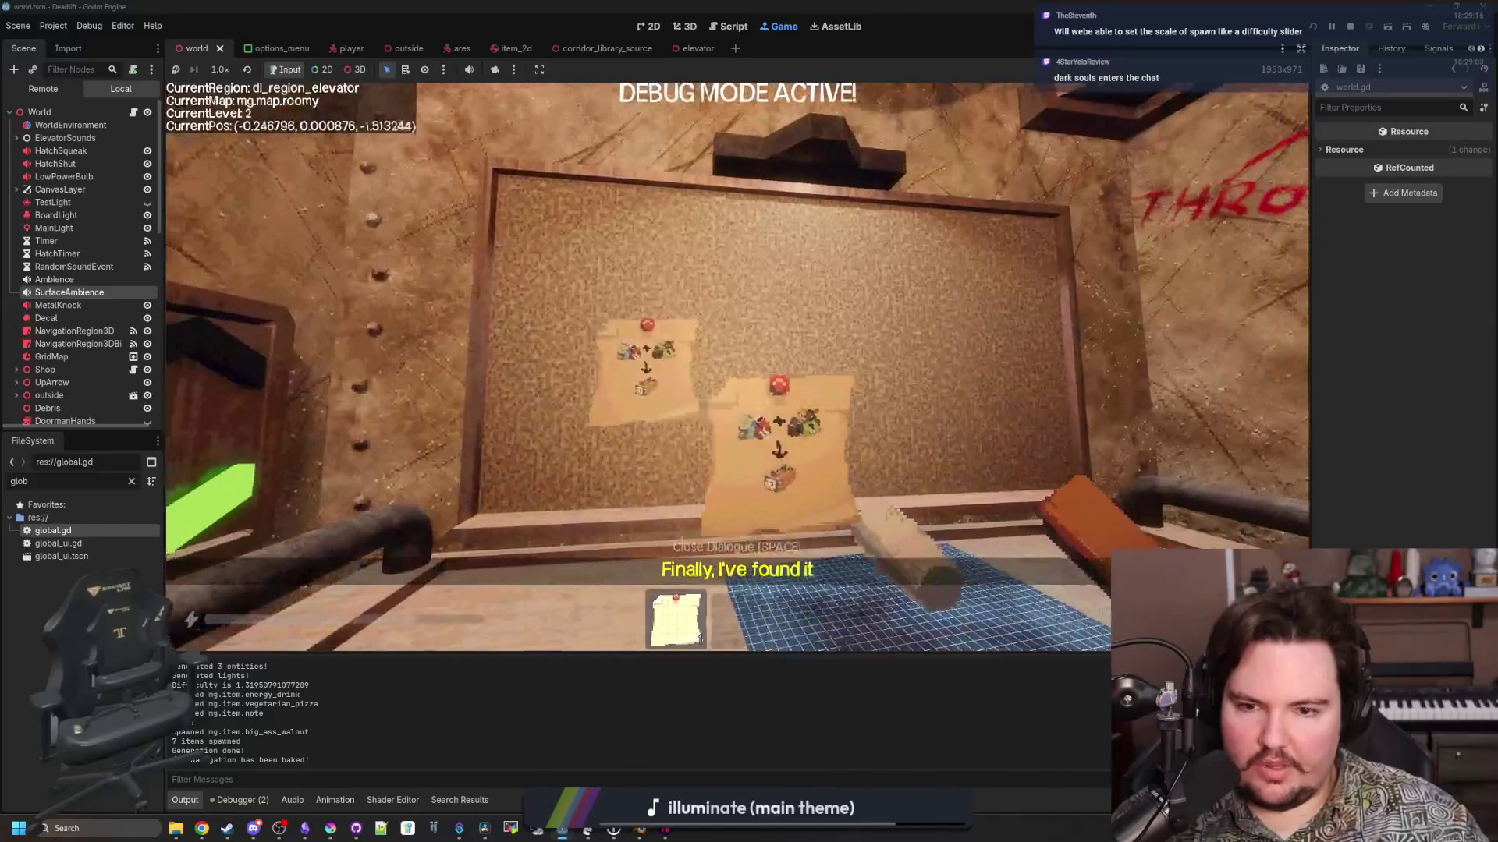
{"action": "key", "text": "w"}
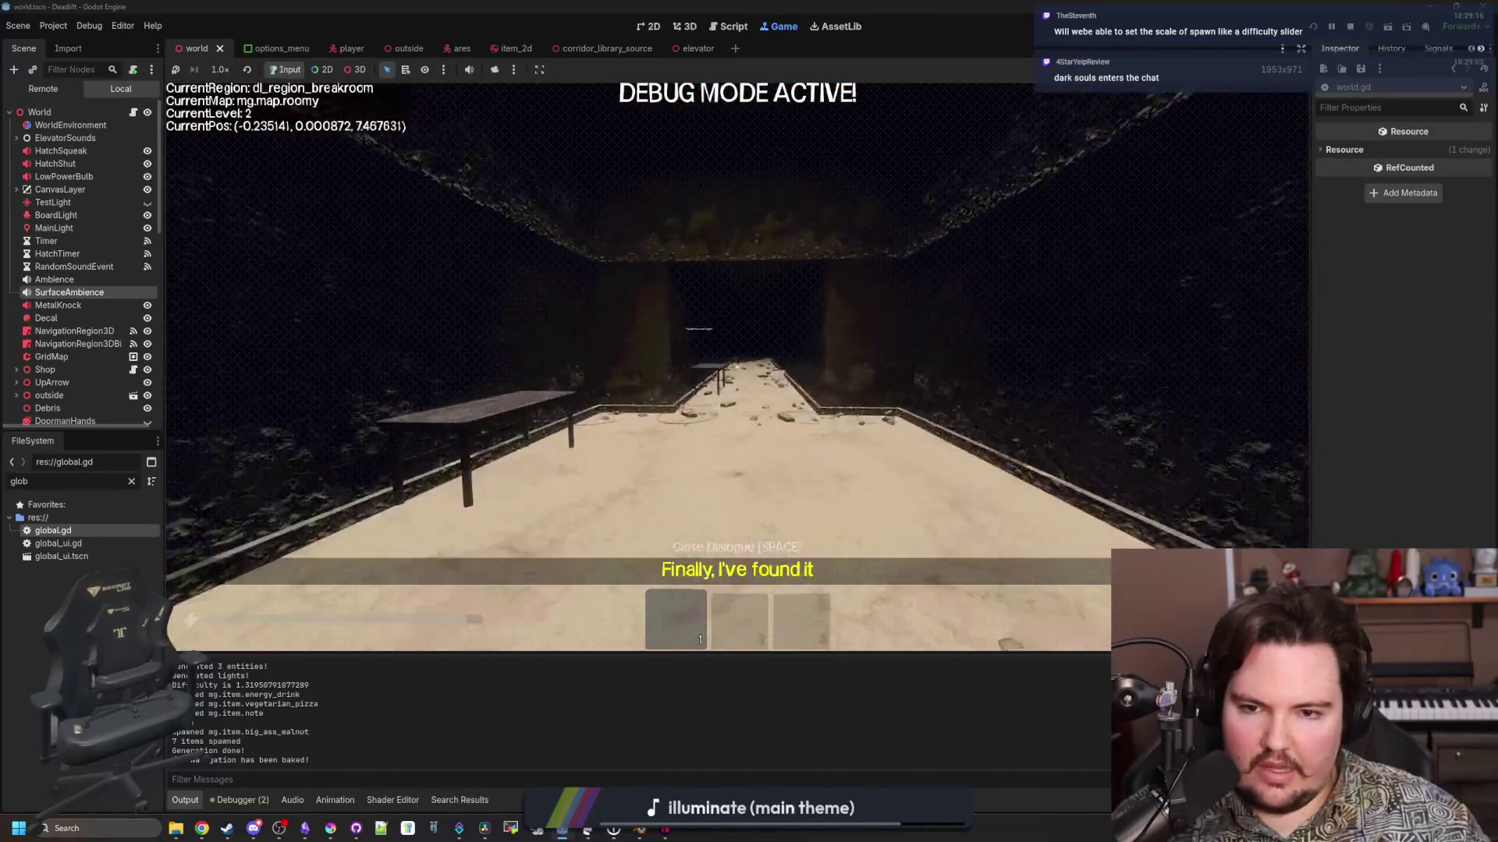
{"action": "key", "text": "w"}
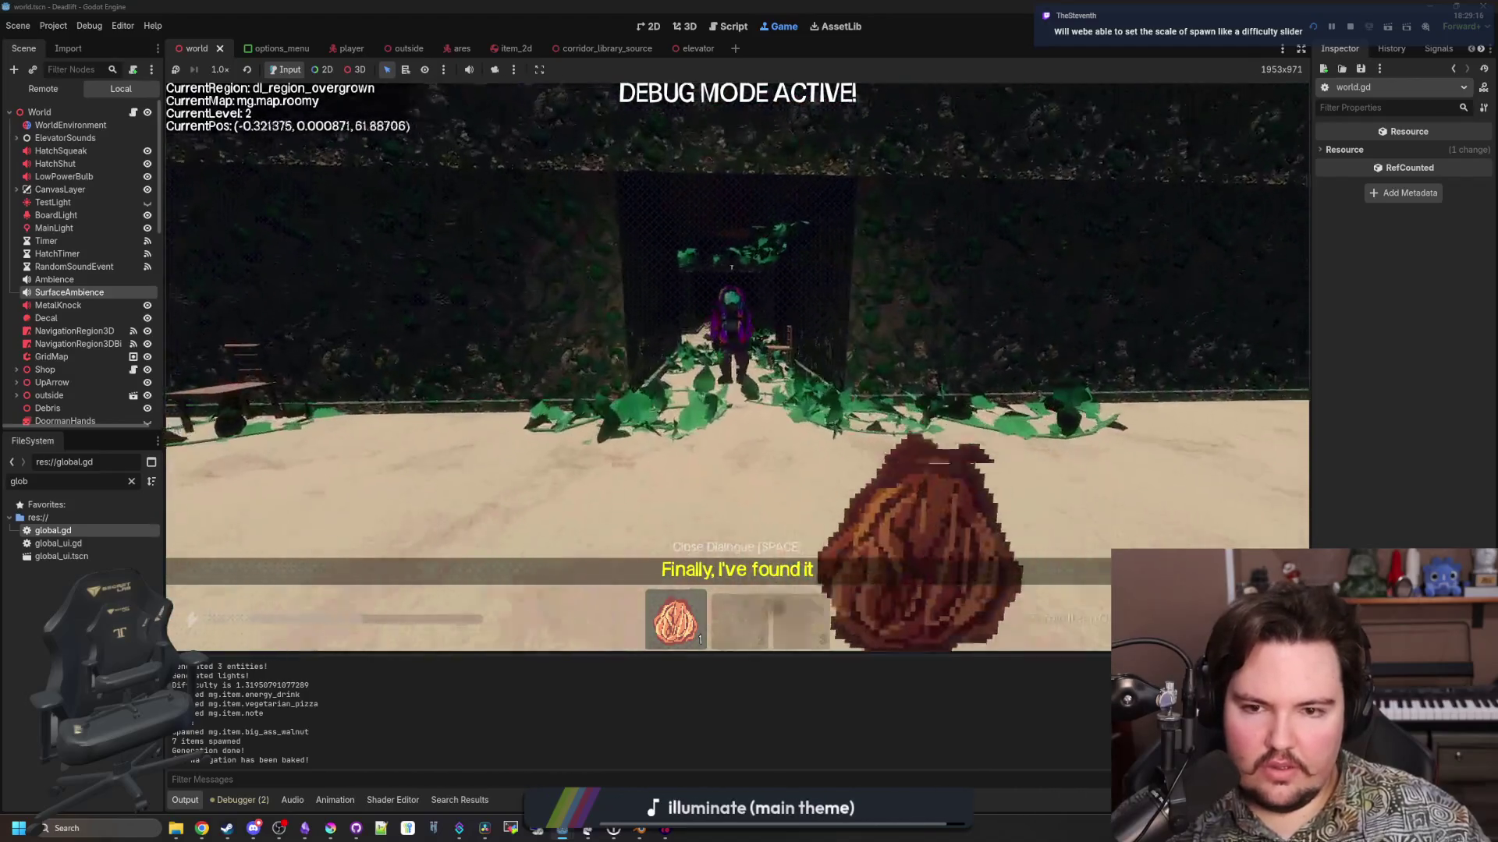
{"action": "key", "text": "2"}
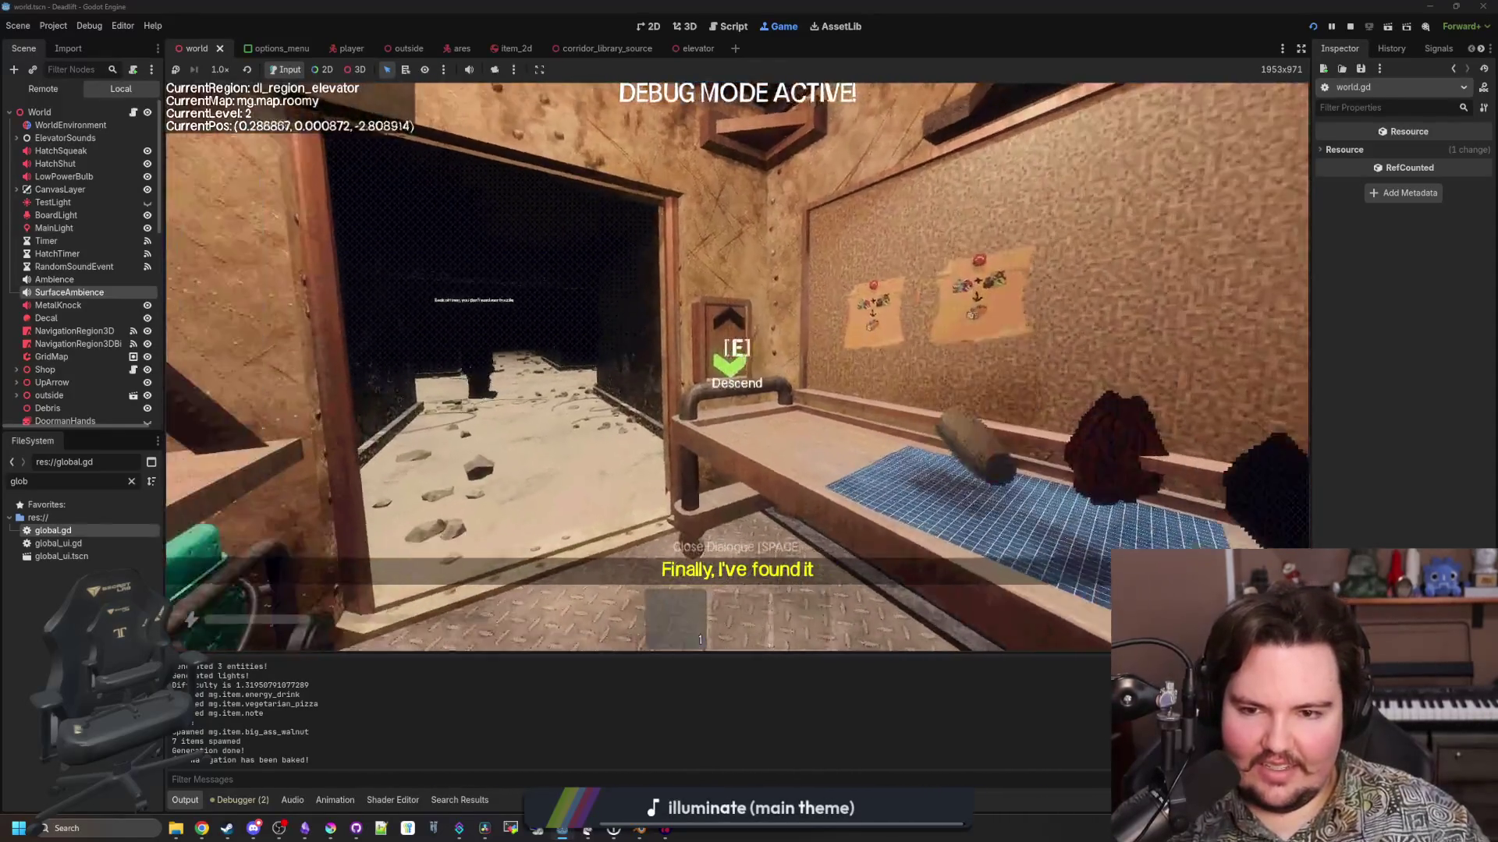
{"action": "key", "text": "w"}
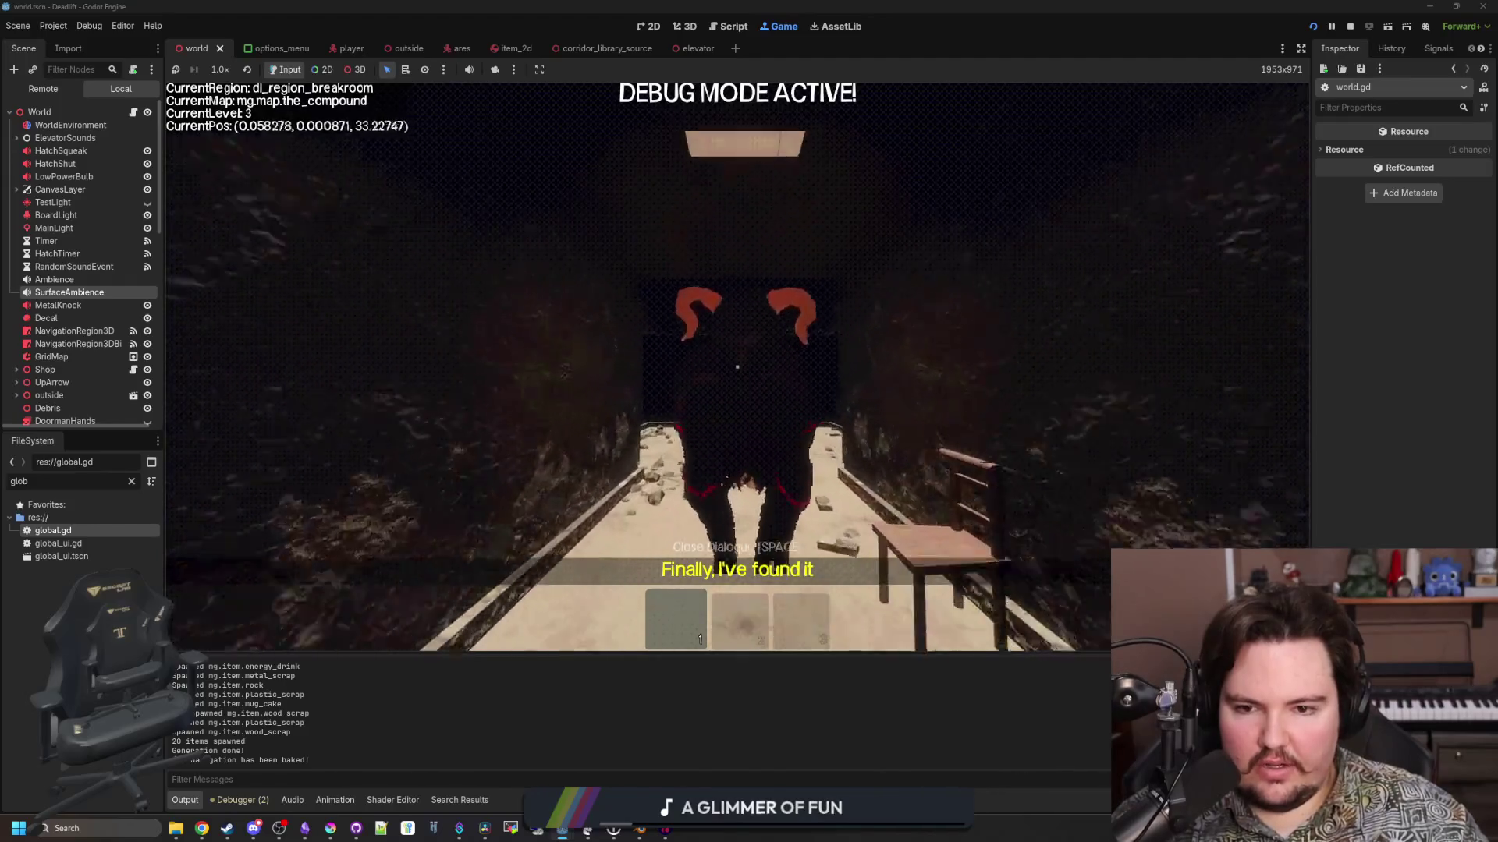
Step: Explore level 3's butchery past the goat creatures and back into the breakroom
{"action": "key", "text": "w"}
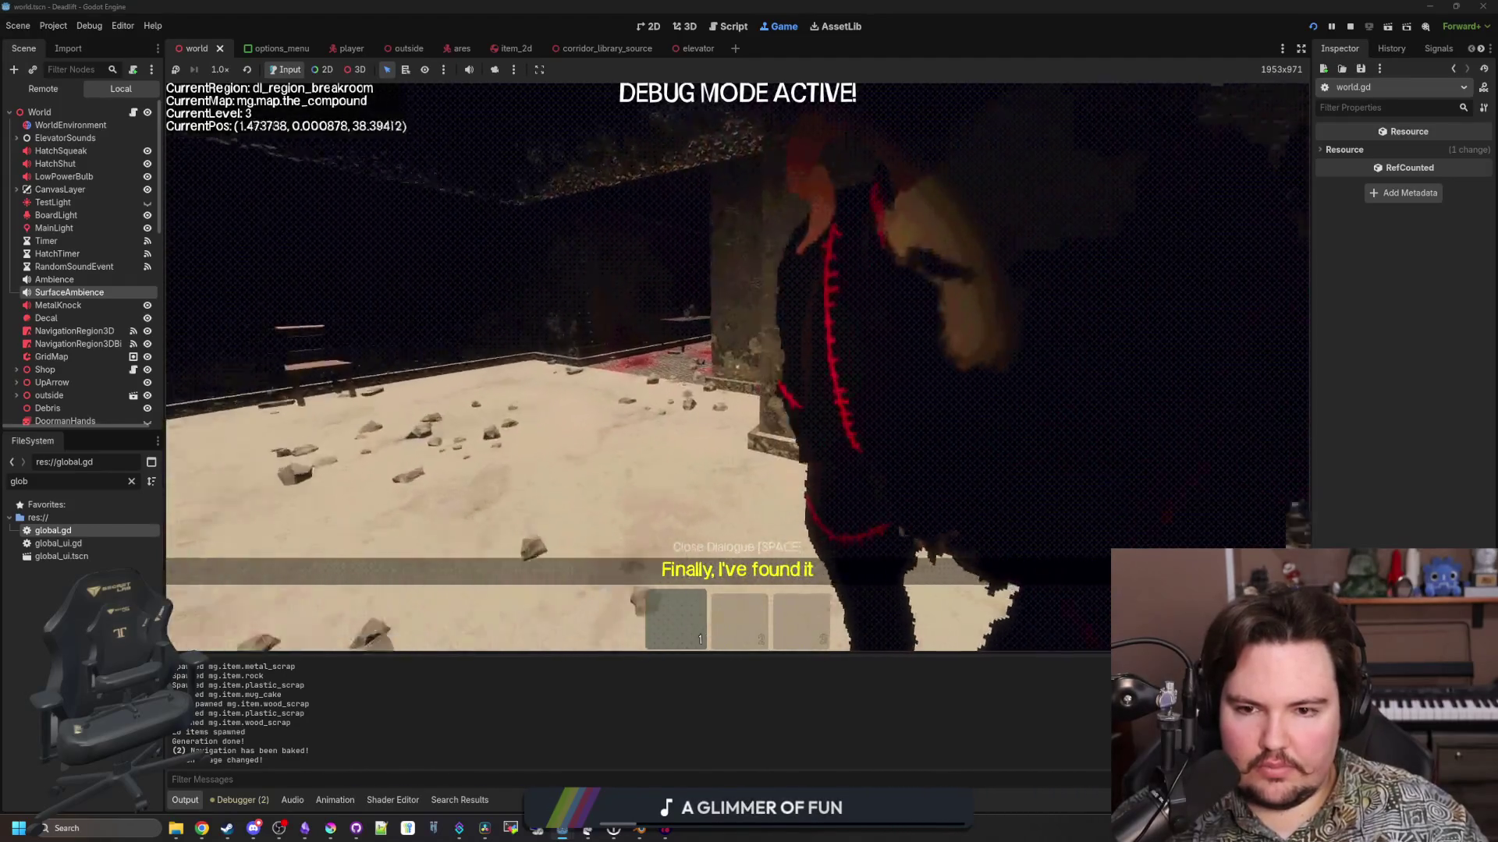
{"action": "key", "text": "w"}
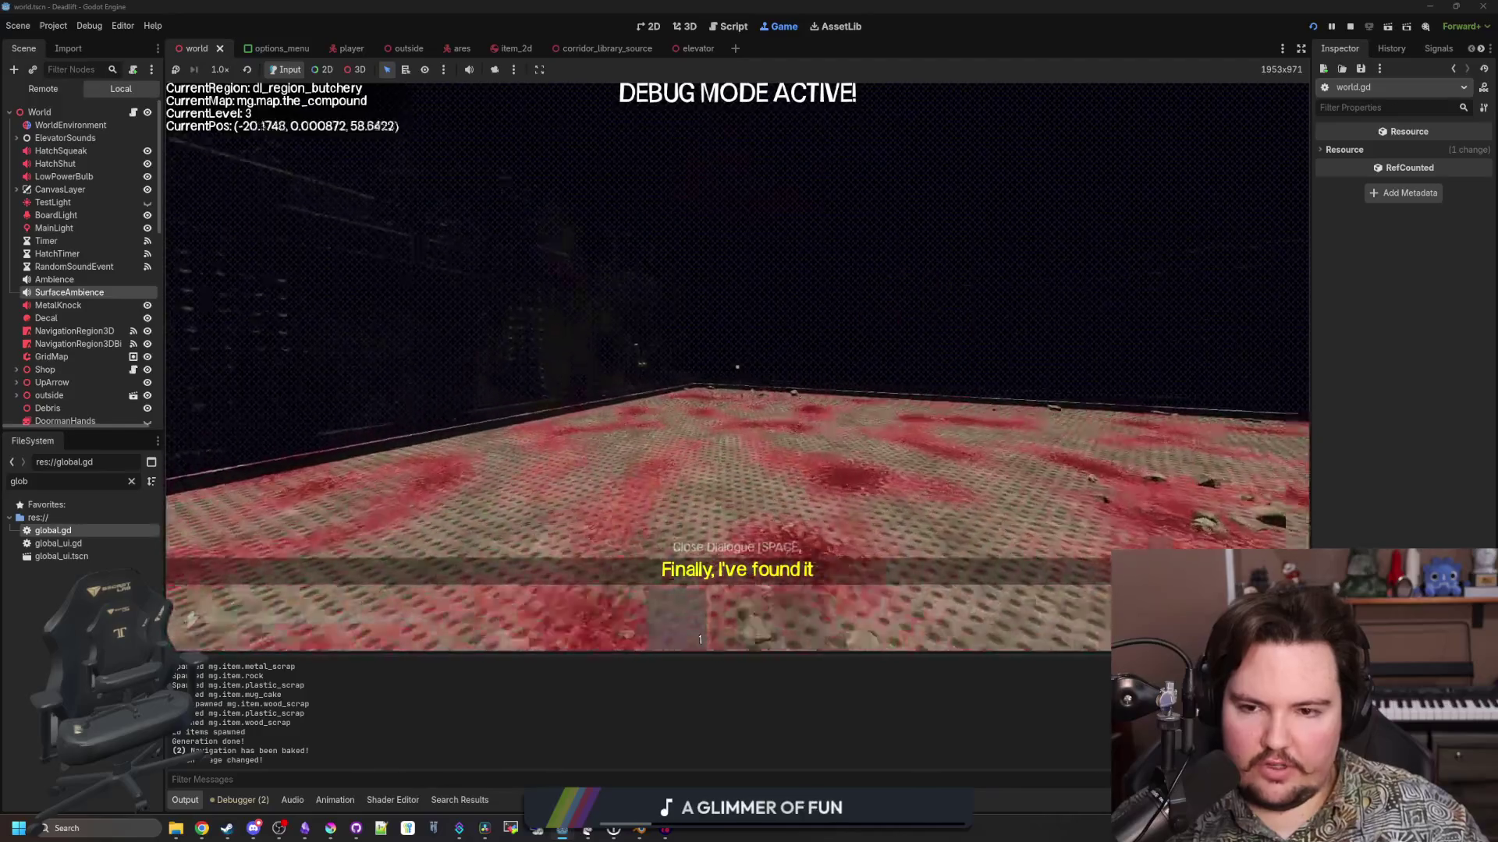
{"action": "key", "text": "w"}
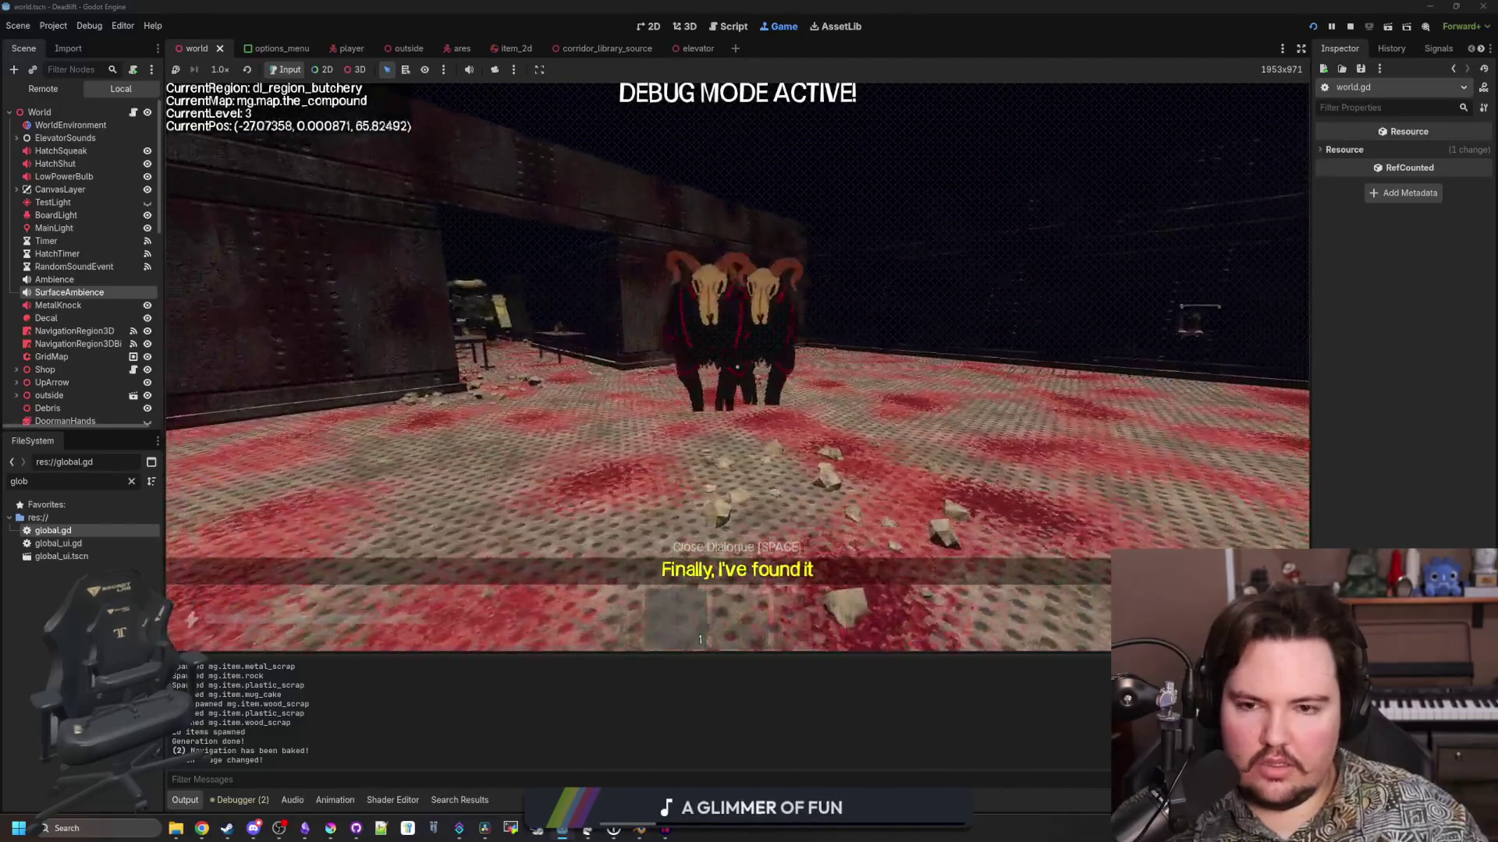
{"action": "key", "text": "s"}
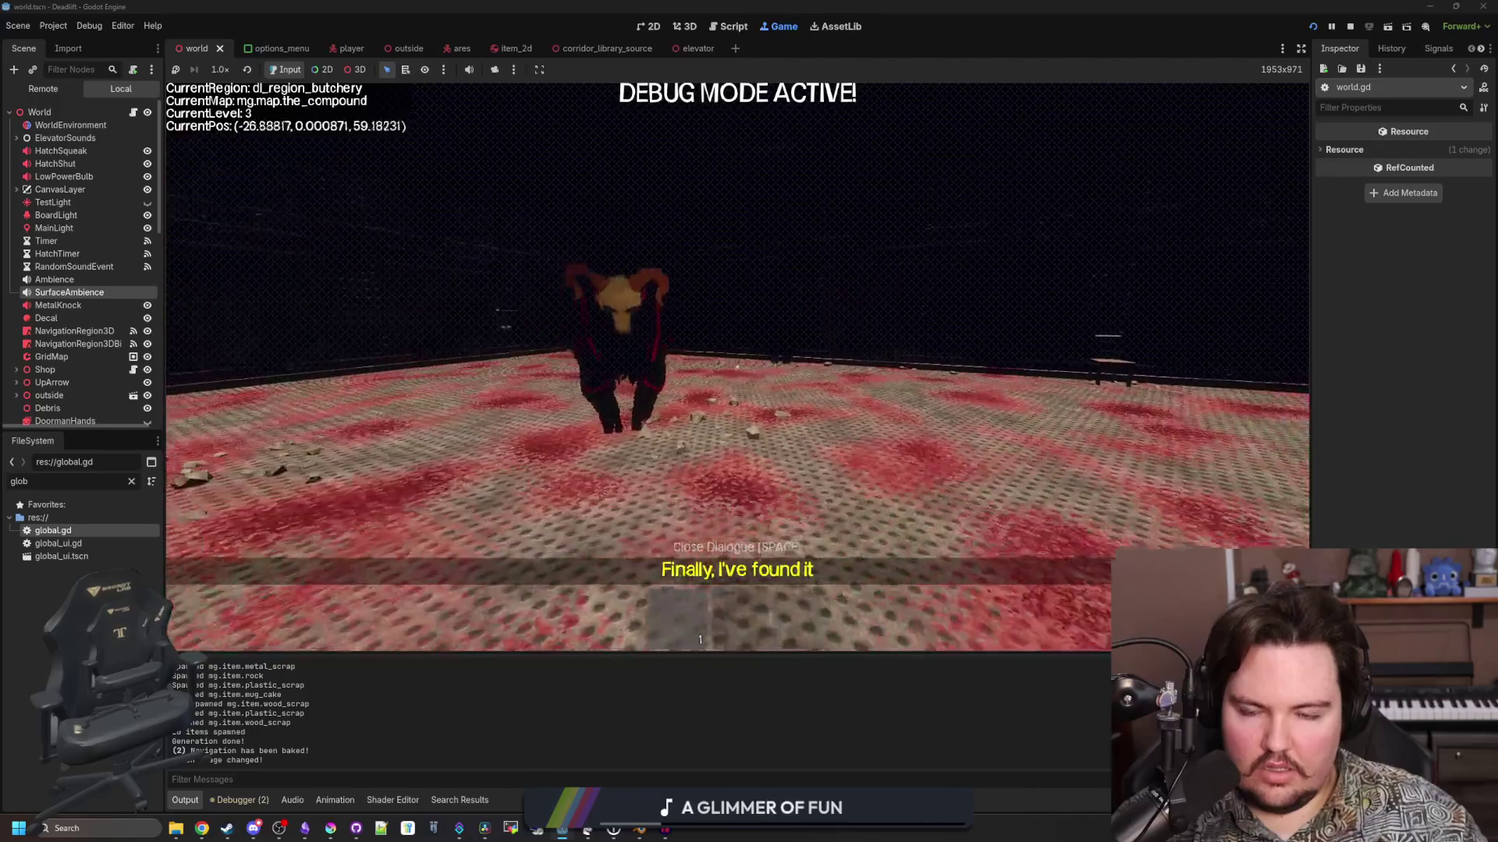
{"action": "key", "text": "s"}
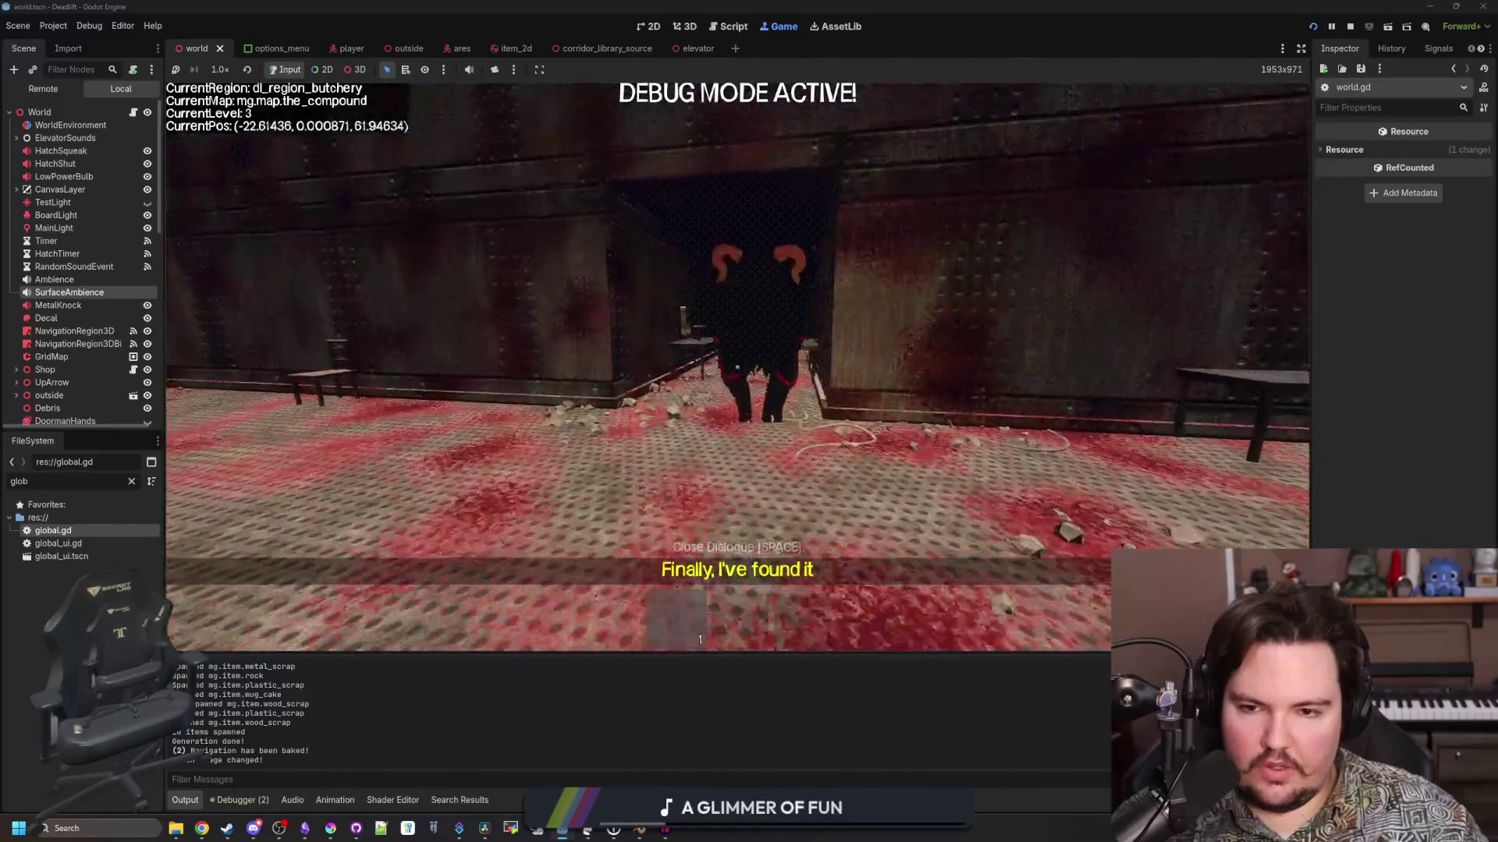
{"action": "key", "text": "w"}
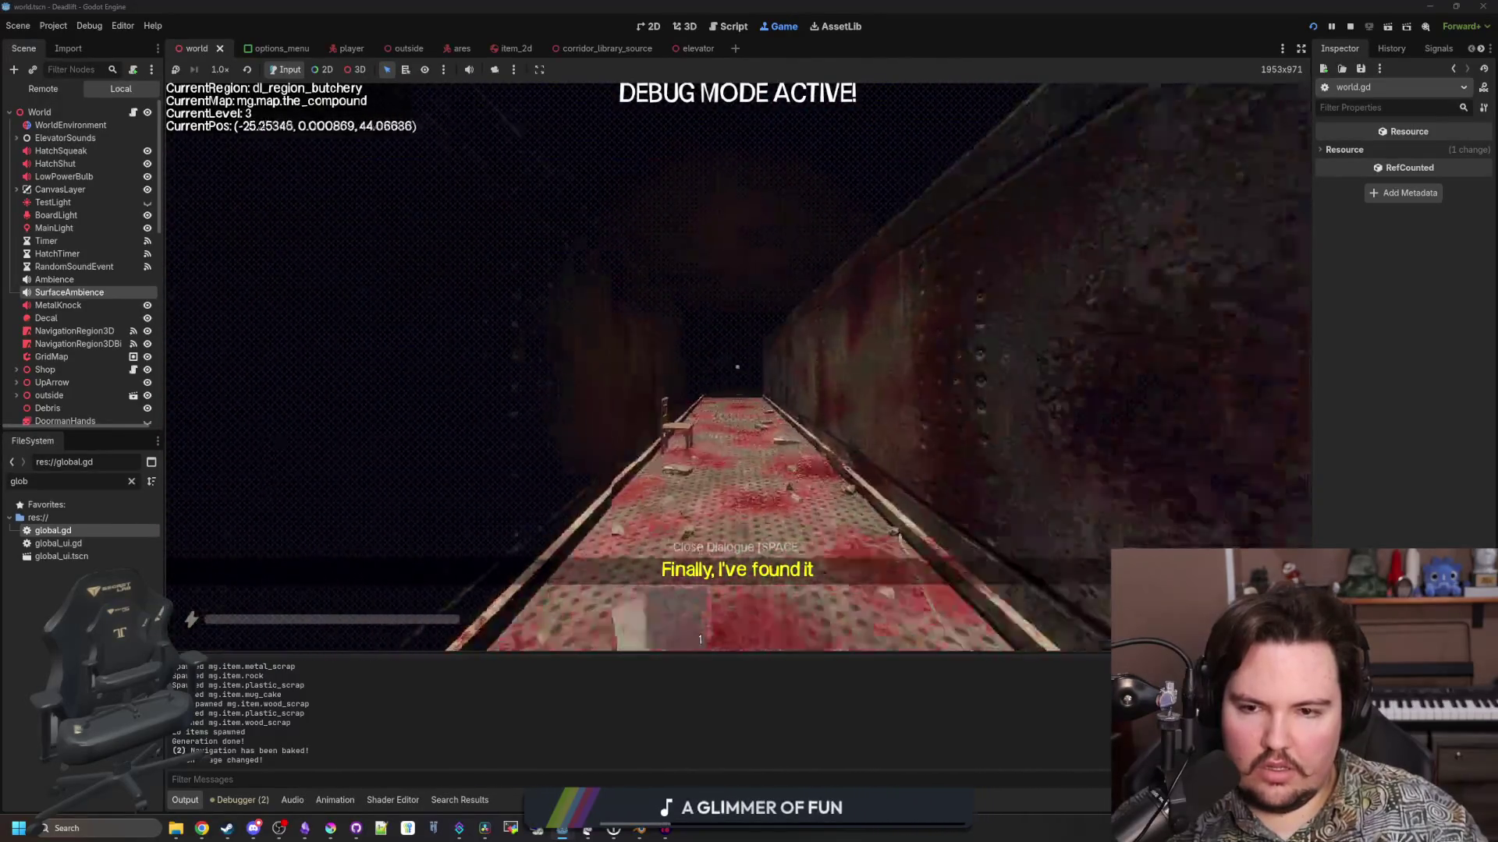
{"action": "key", "text": "w"}
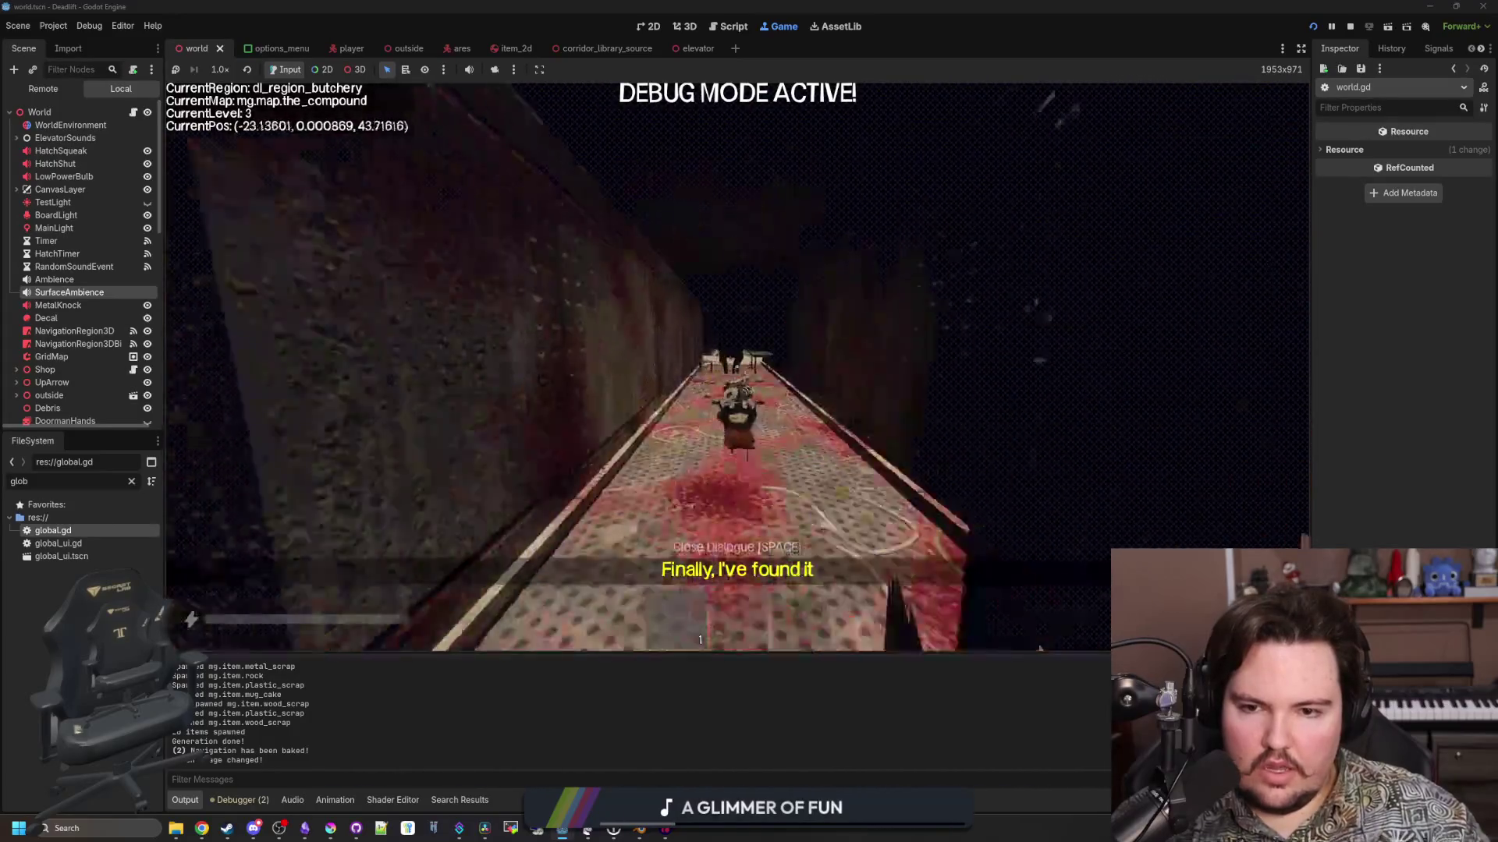
{"action": "key", "text": "w"}
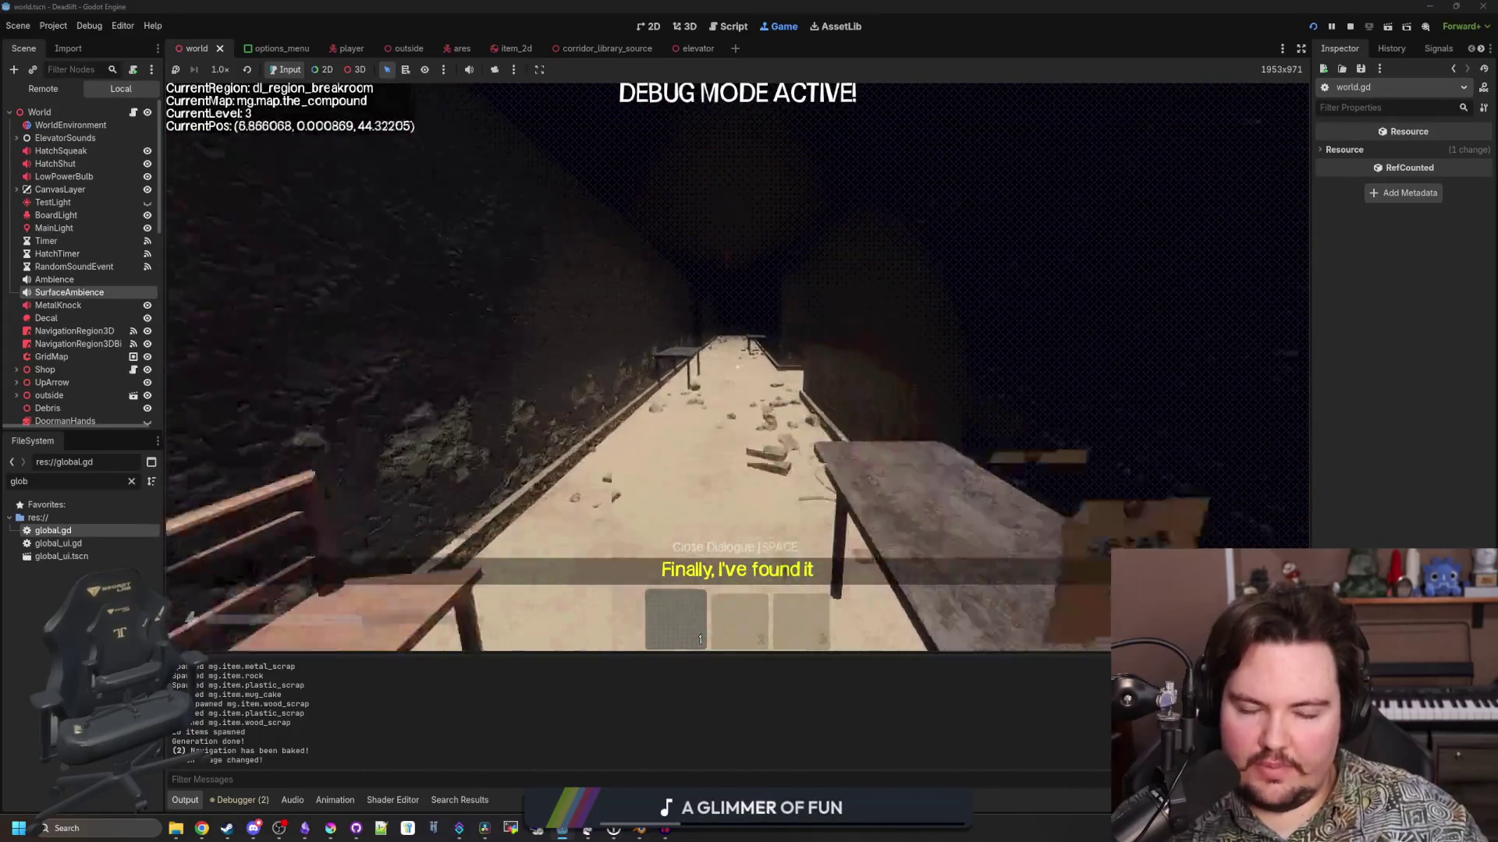
{"action": "key", "text": "w"}
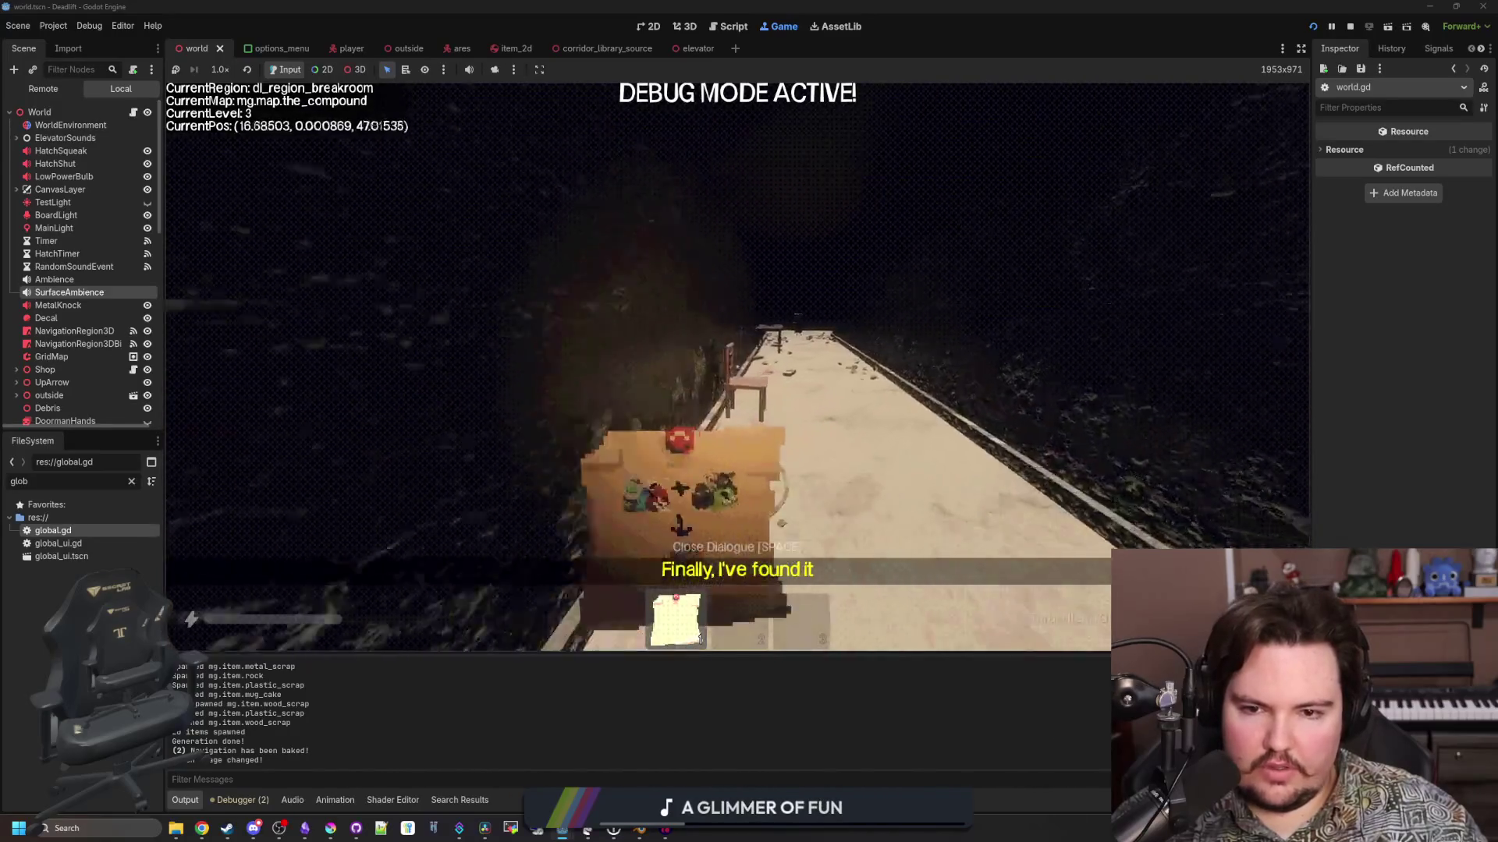
{"action": "key", "text": "2"}
{"action": "key", "text": "w"}
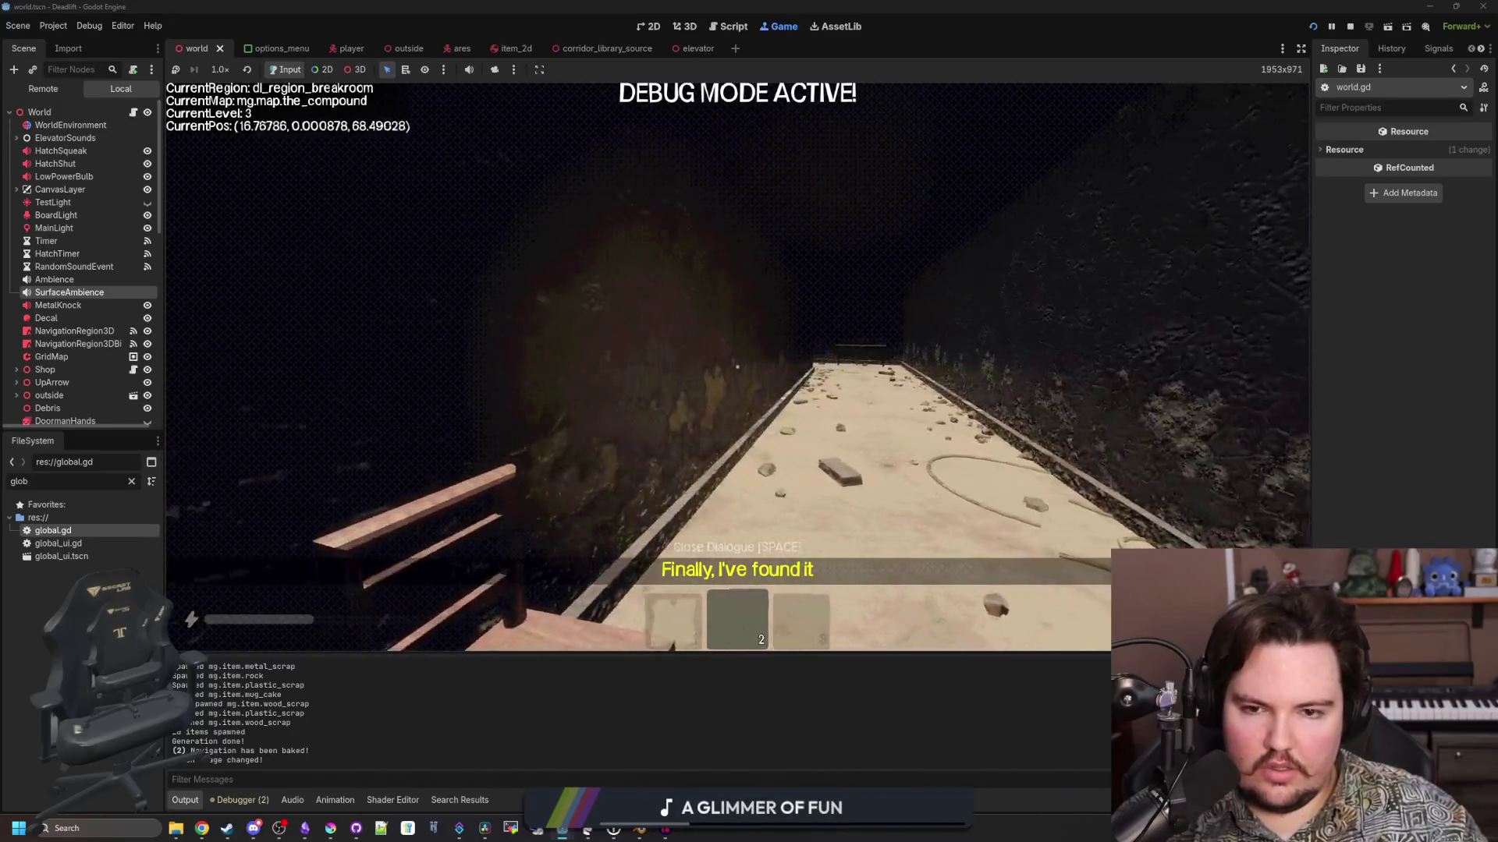
{"action": "key", "text": "w"}
Step: Check the spawn log, then walk past the note into the freezer area
{"action": "key", "text": "Escape"}
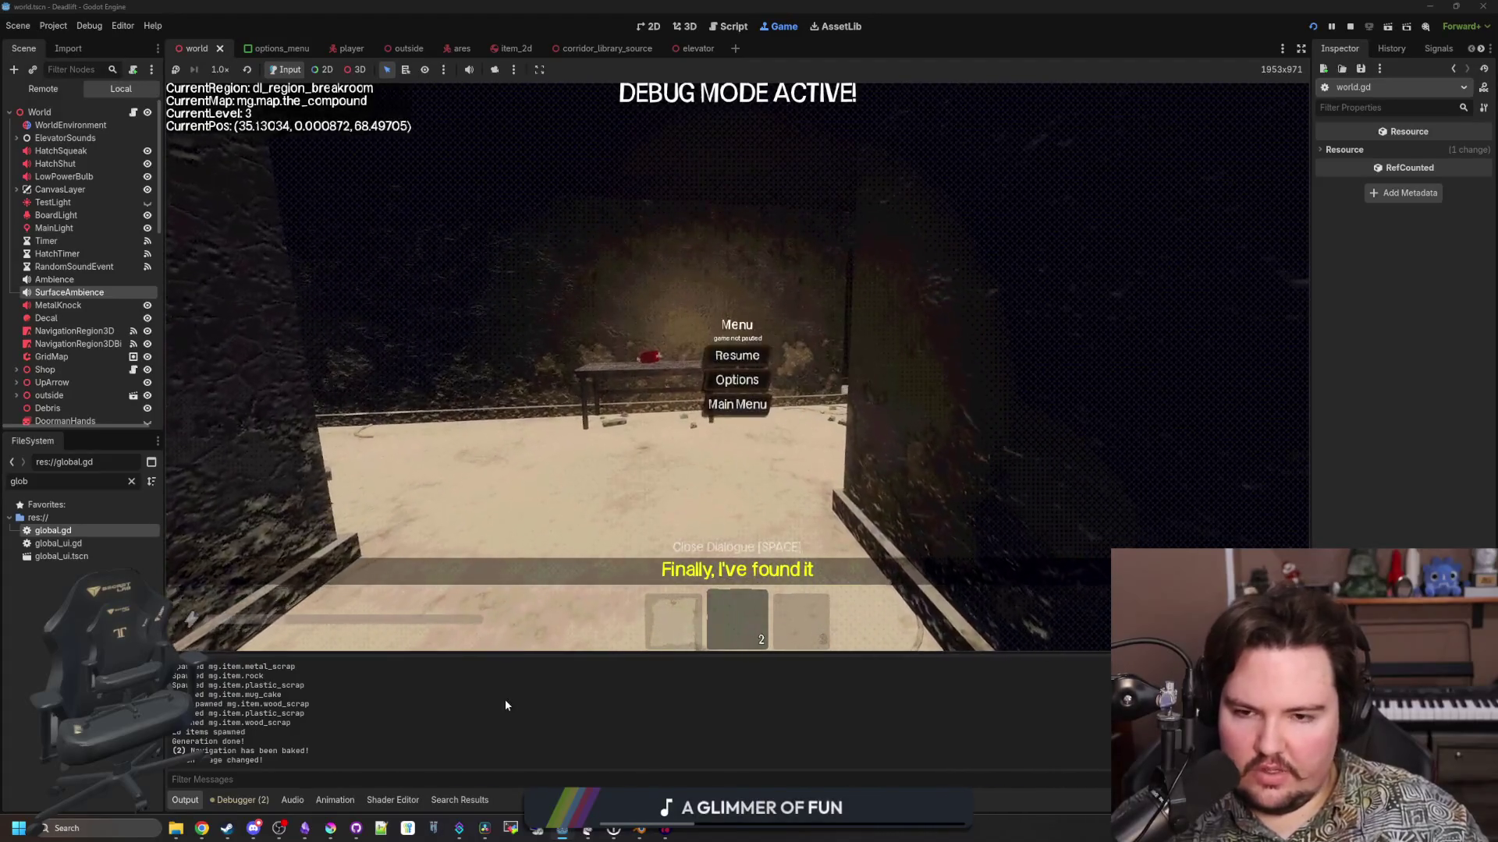
{"action": "scroll", "coordinate": [371, 705], "scroll_direction": "up", "scroll_amount": 3}
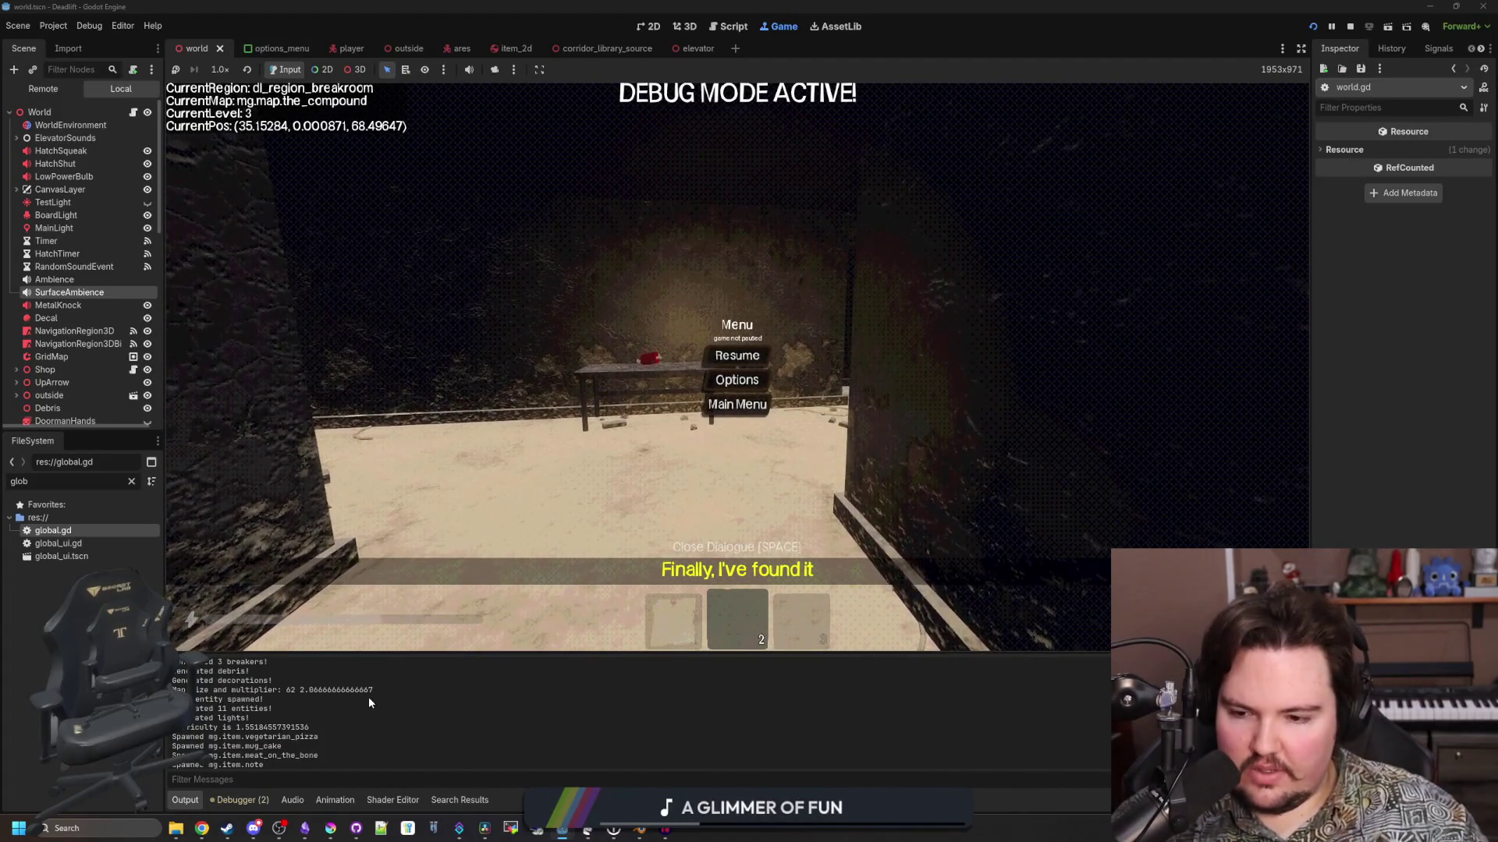
{"action": "left_click", "coordinate": [737, 355]}
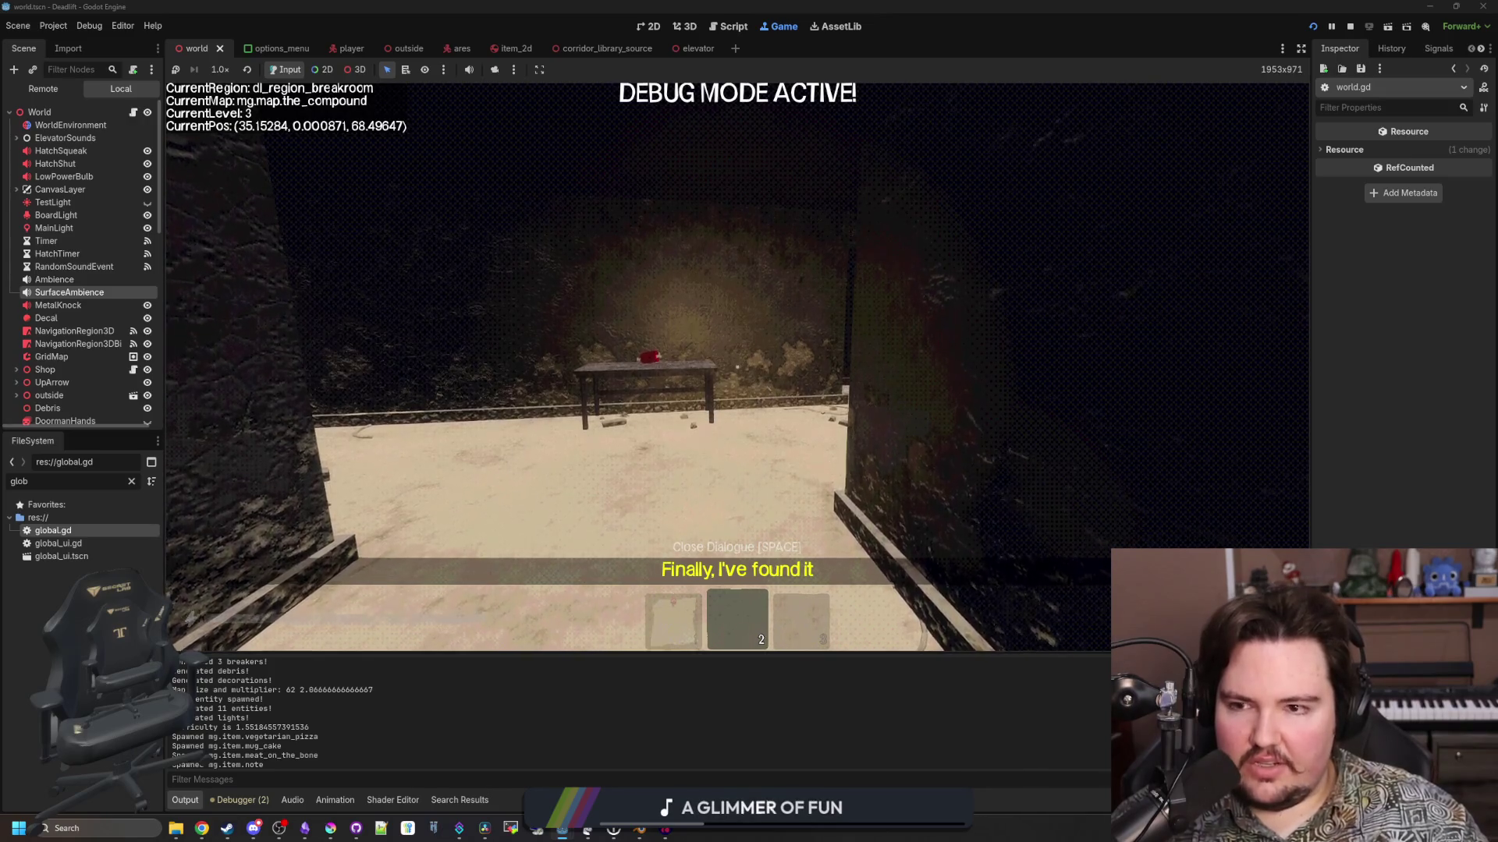
{"action": "key", "text": "w"}
{"action": "key", "text": "w"}
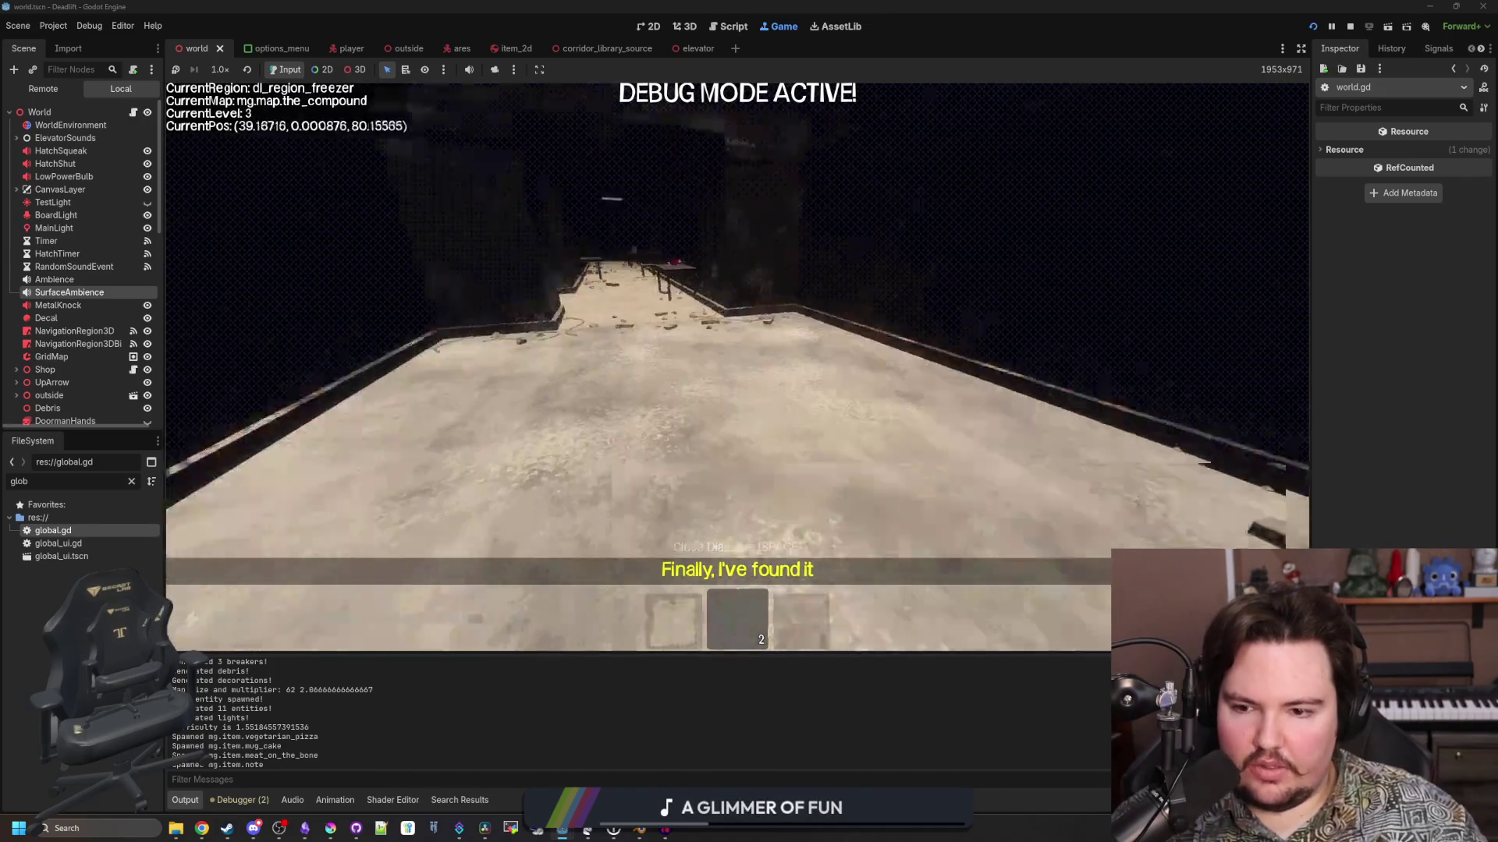
{"action": "key", "text": "w"}
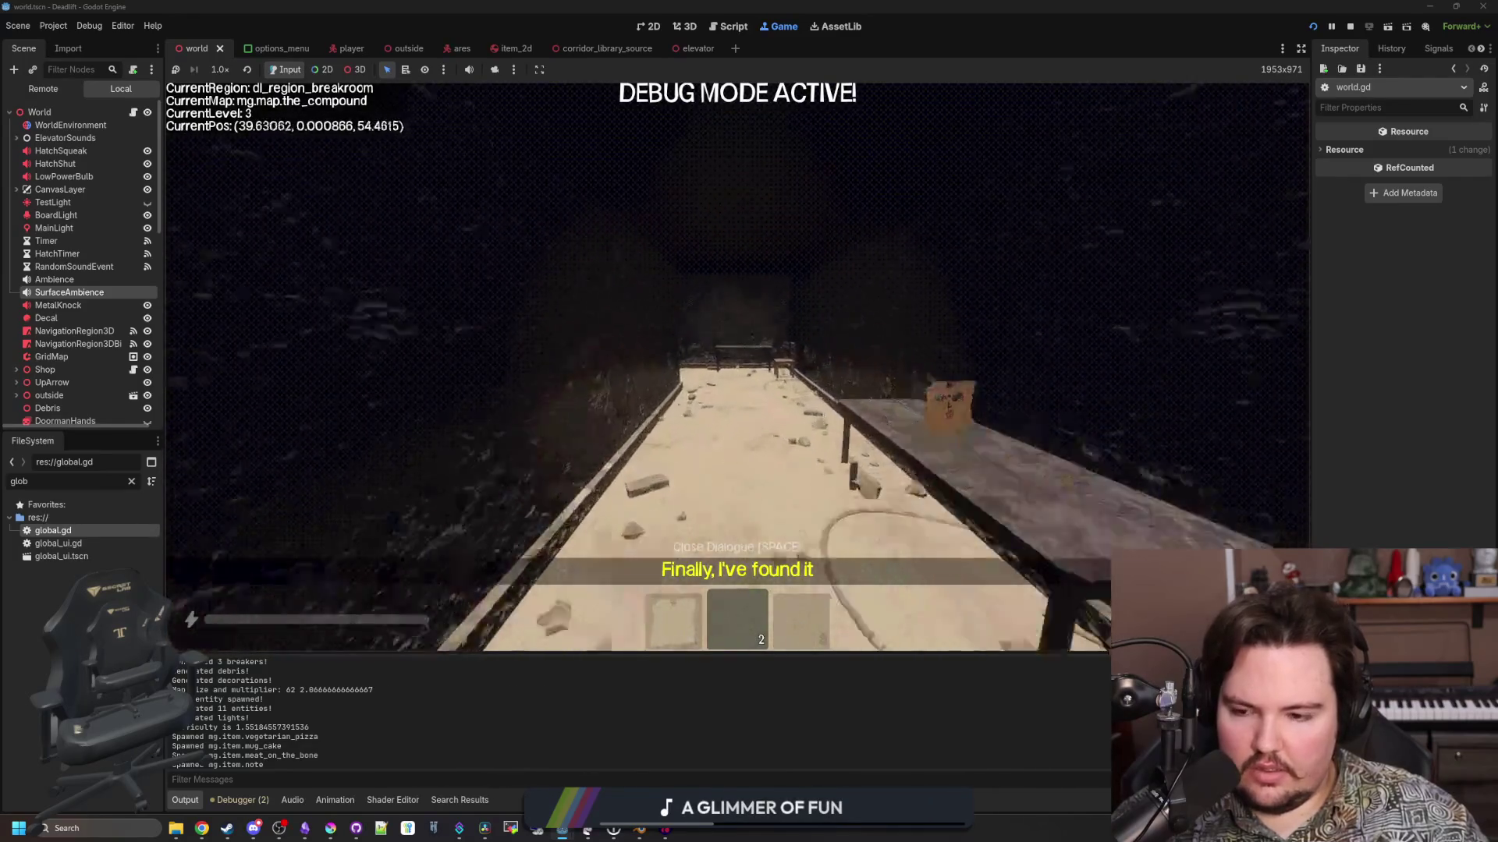
{"action": "key", "text": "w"}
{"action": "key", "text": "3"}
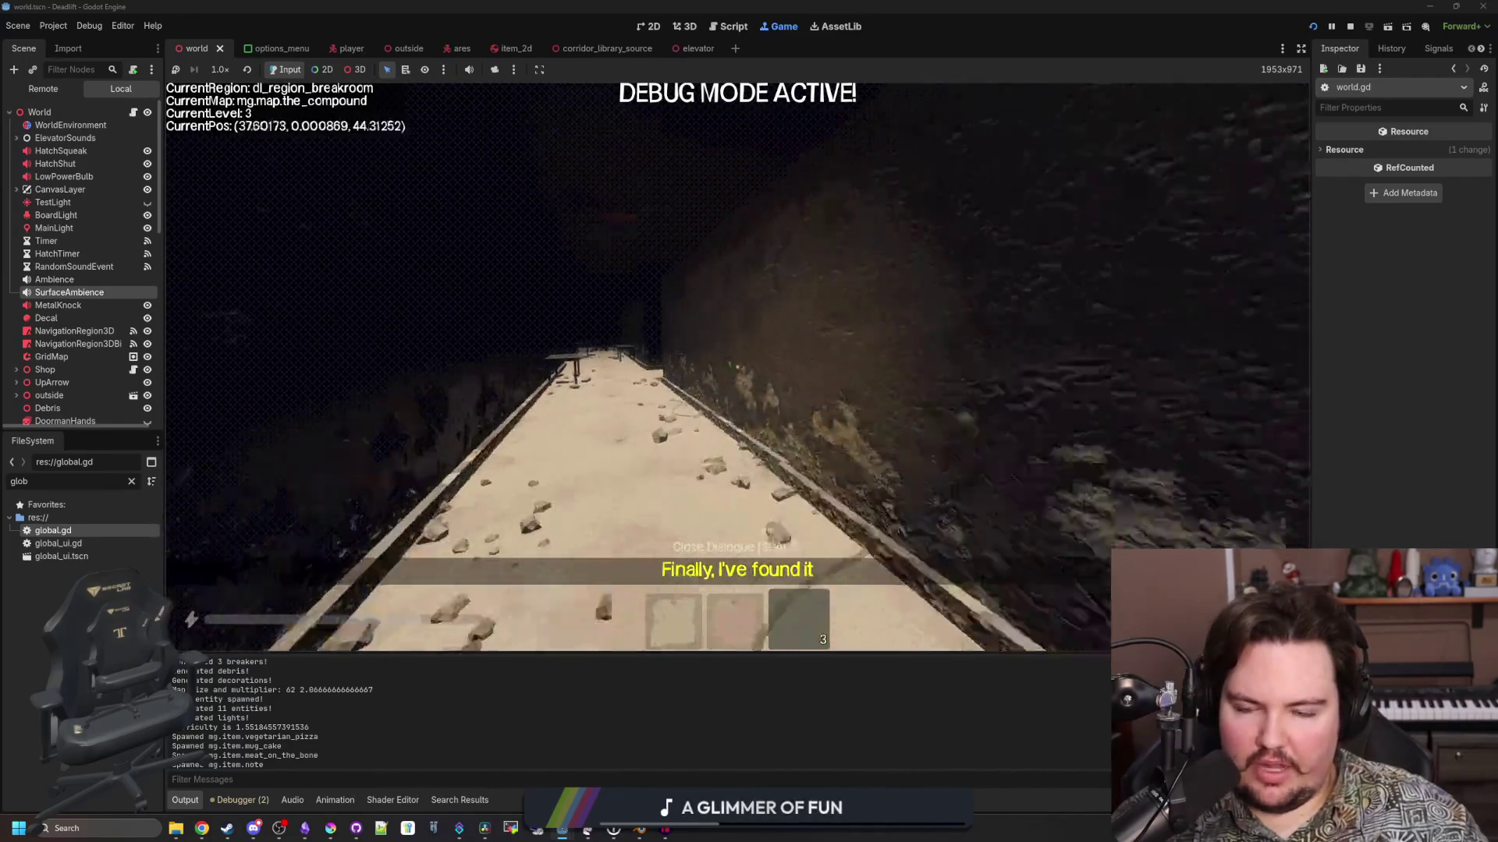
{"action": "key", "text": "w"}
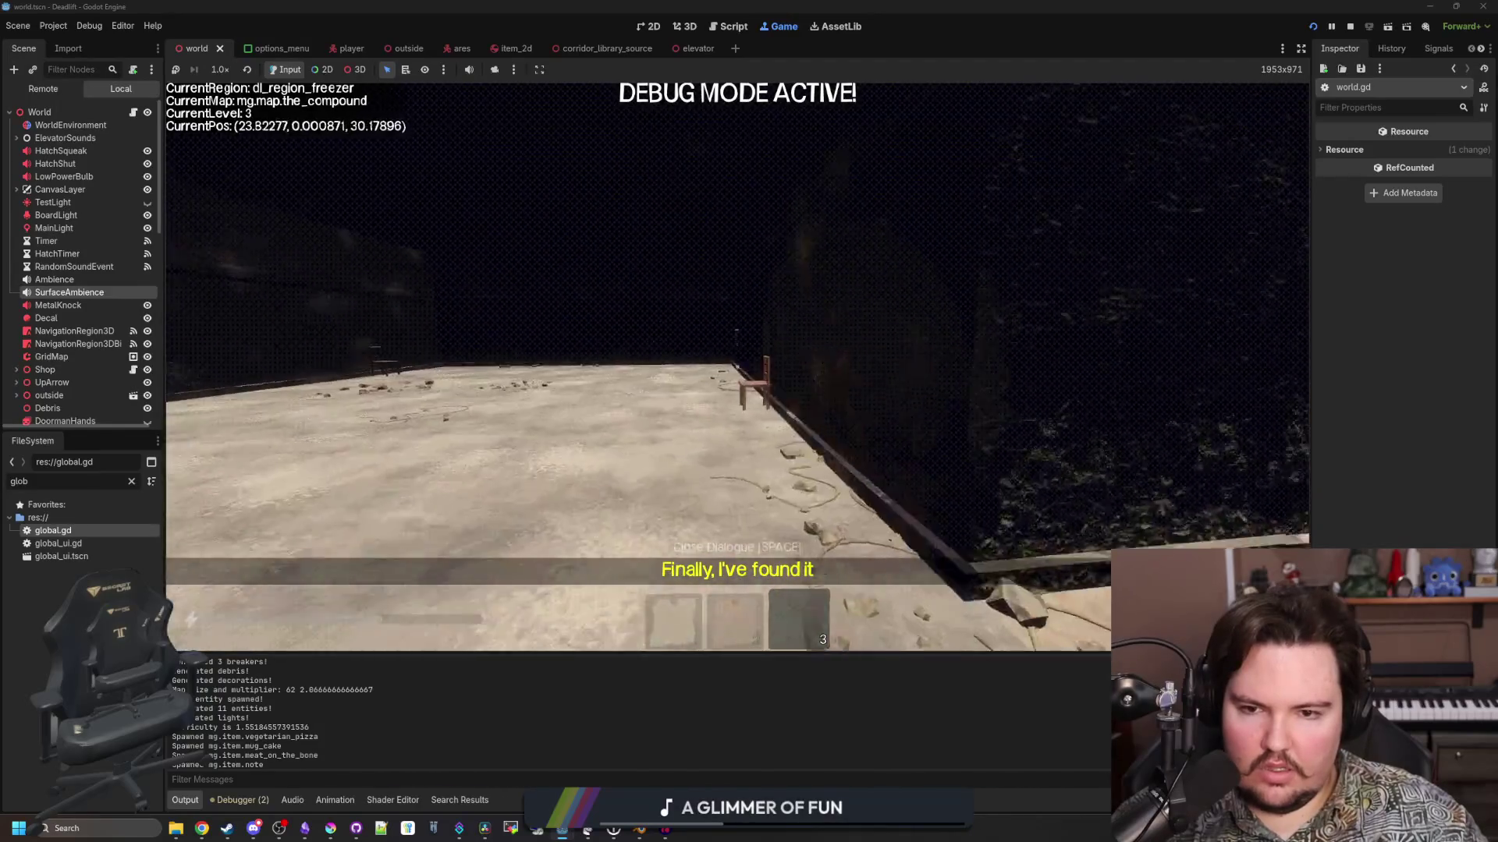
{"action": "key", "text": "w"}
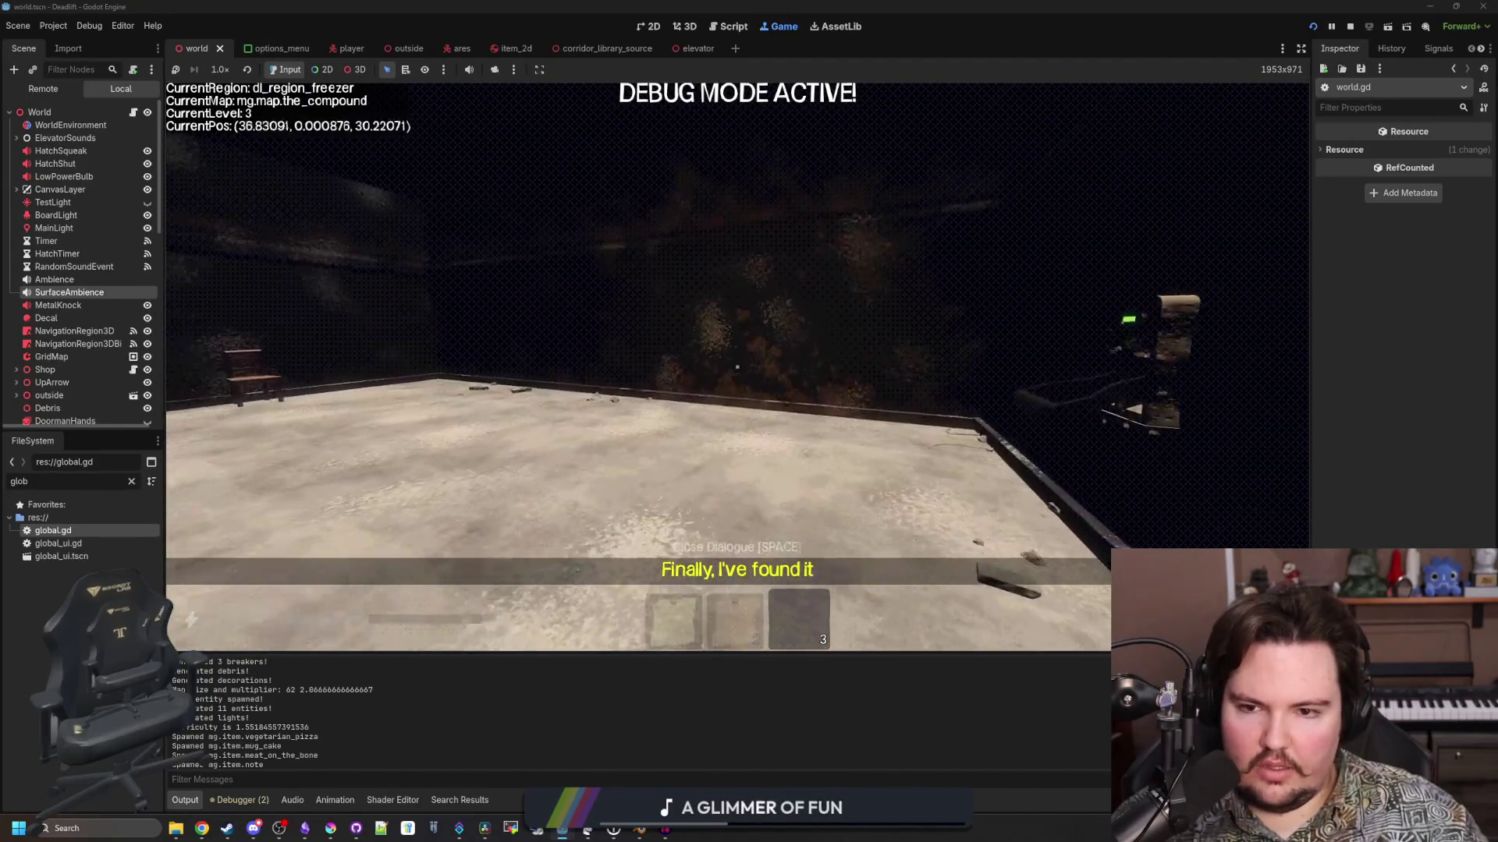
{"action": "key", "text": "w"}
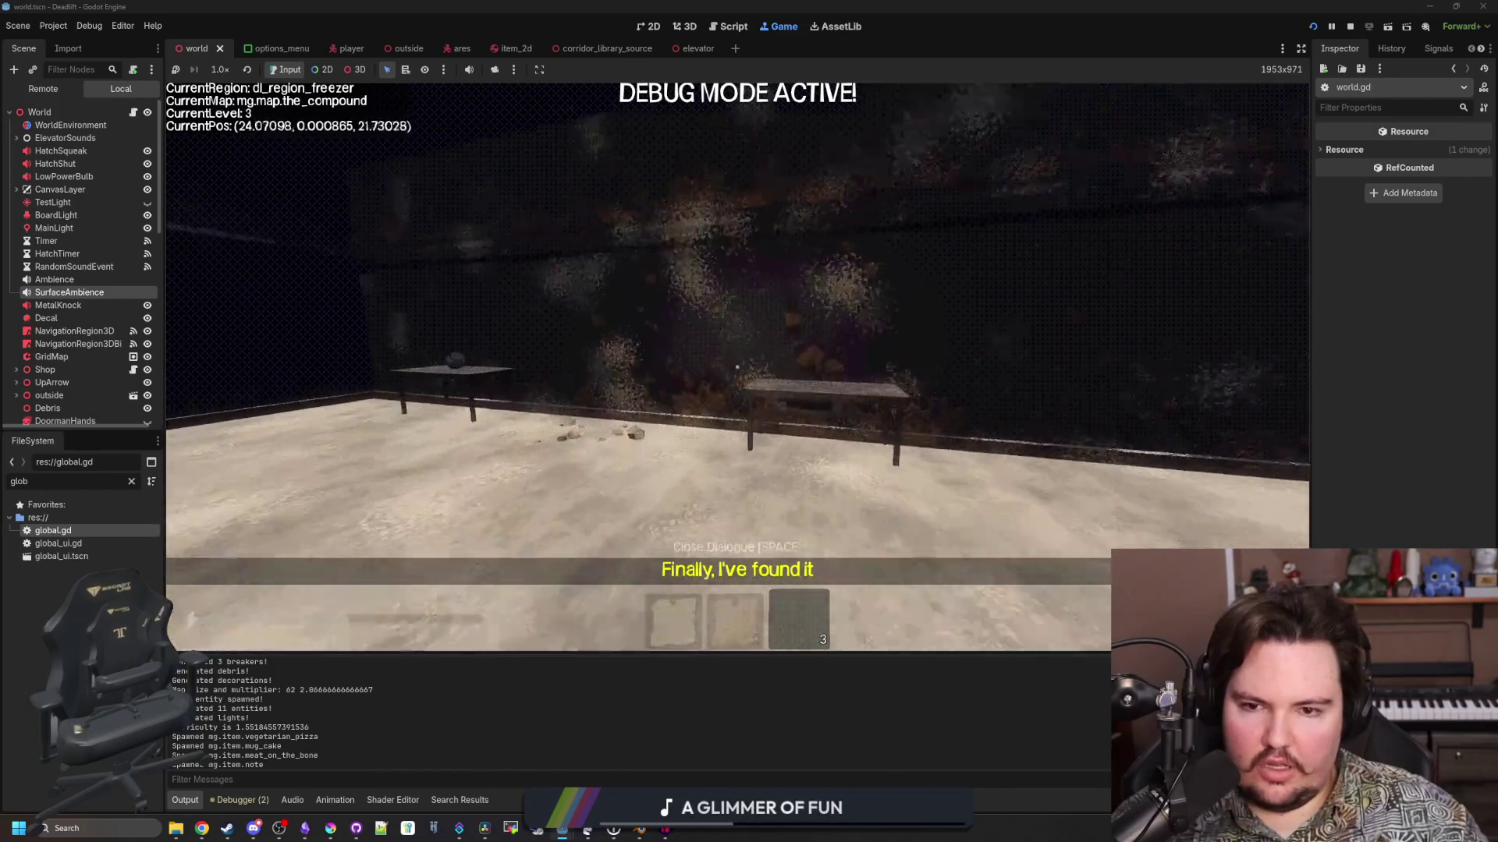
{"action": "key", "text": "w"}
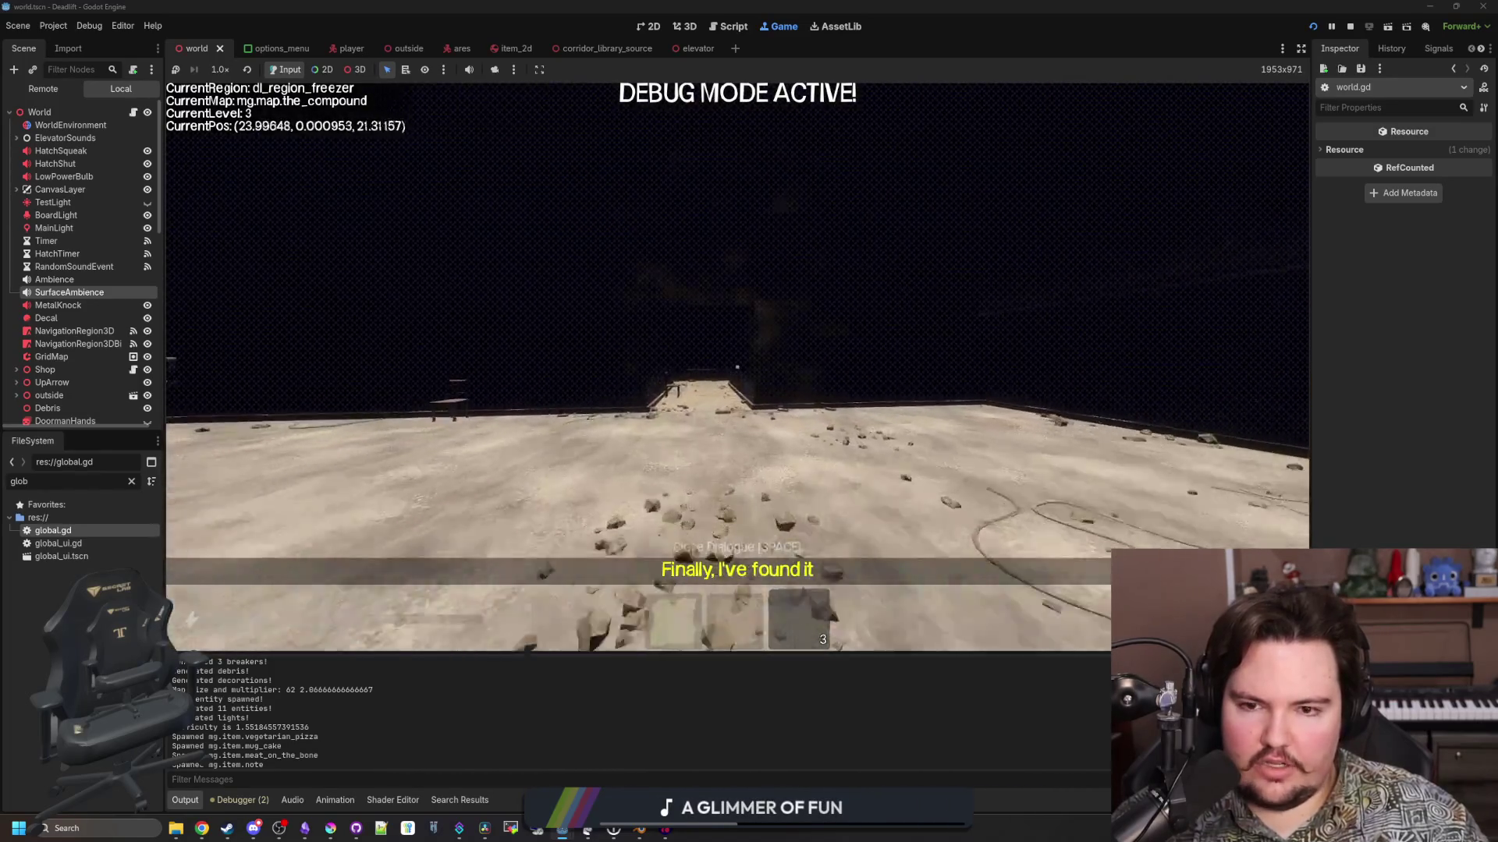
Step: Walk back to the elevator, pause, and return to world.gd at line 735
{"action": "key", "text": "w"}
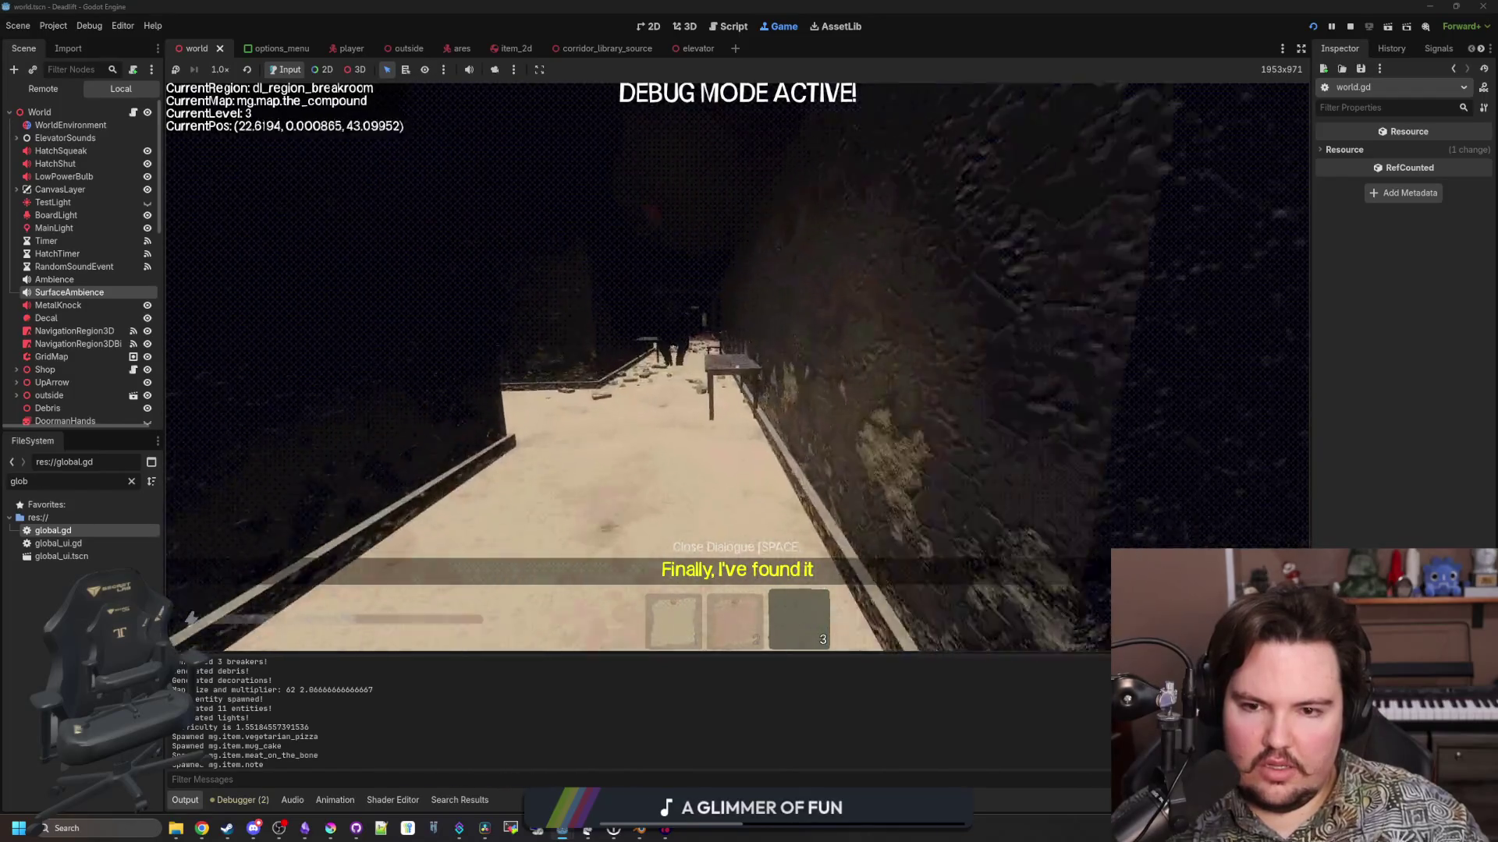
{"action": "key", "text": "w"}
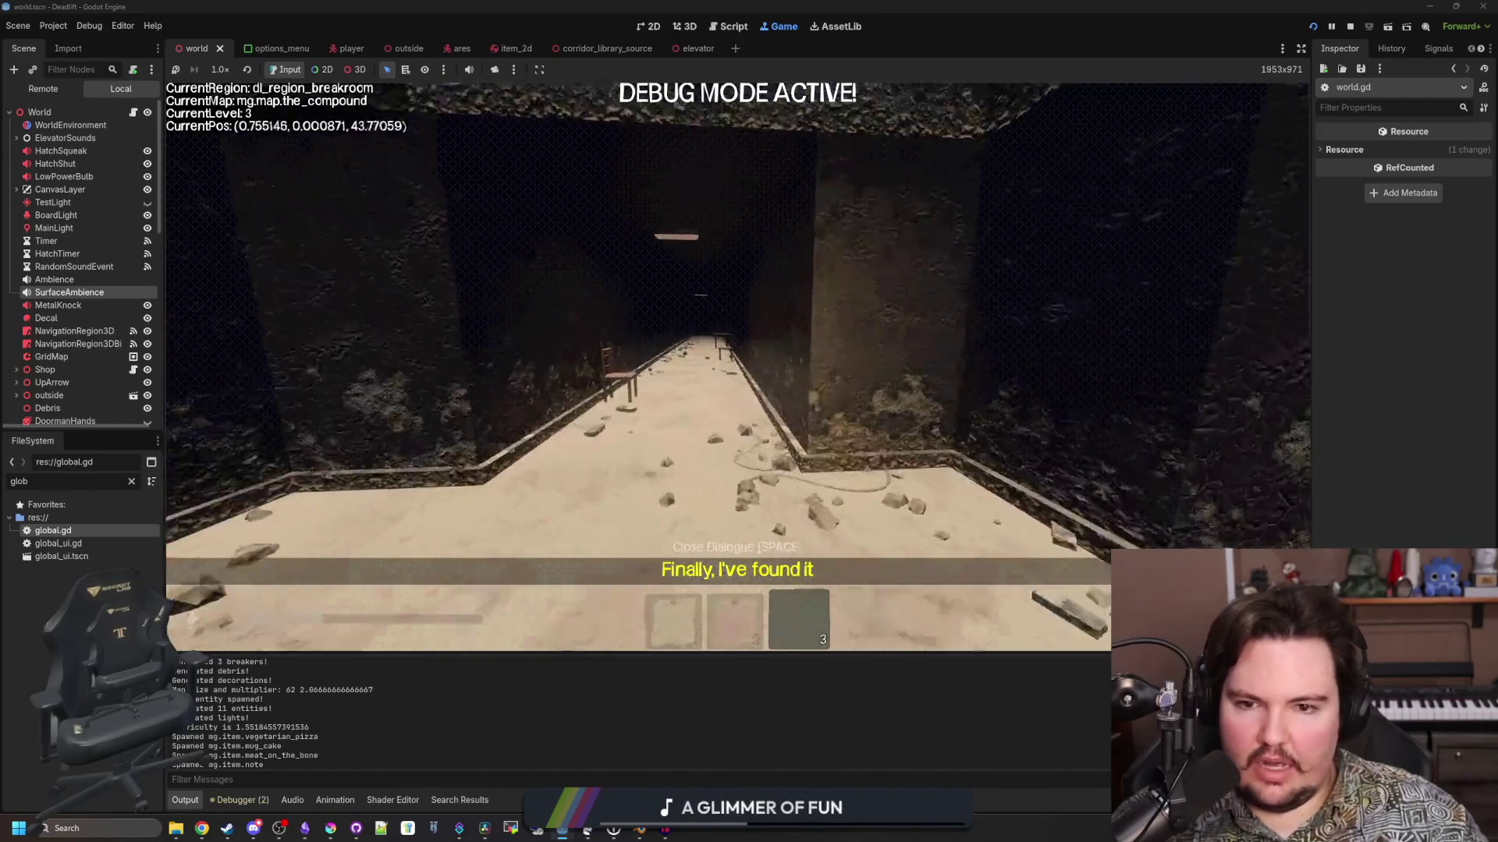
{"action": "key", "text": "w"}
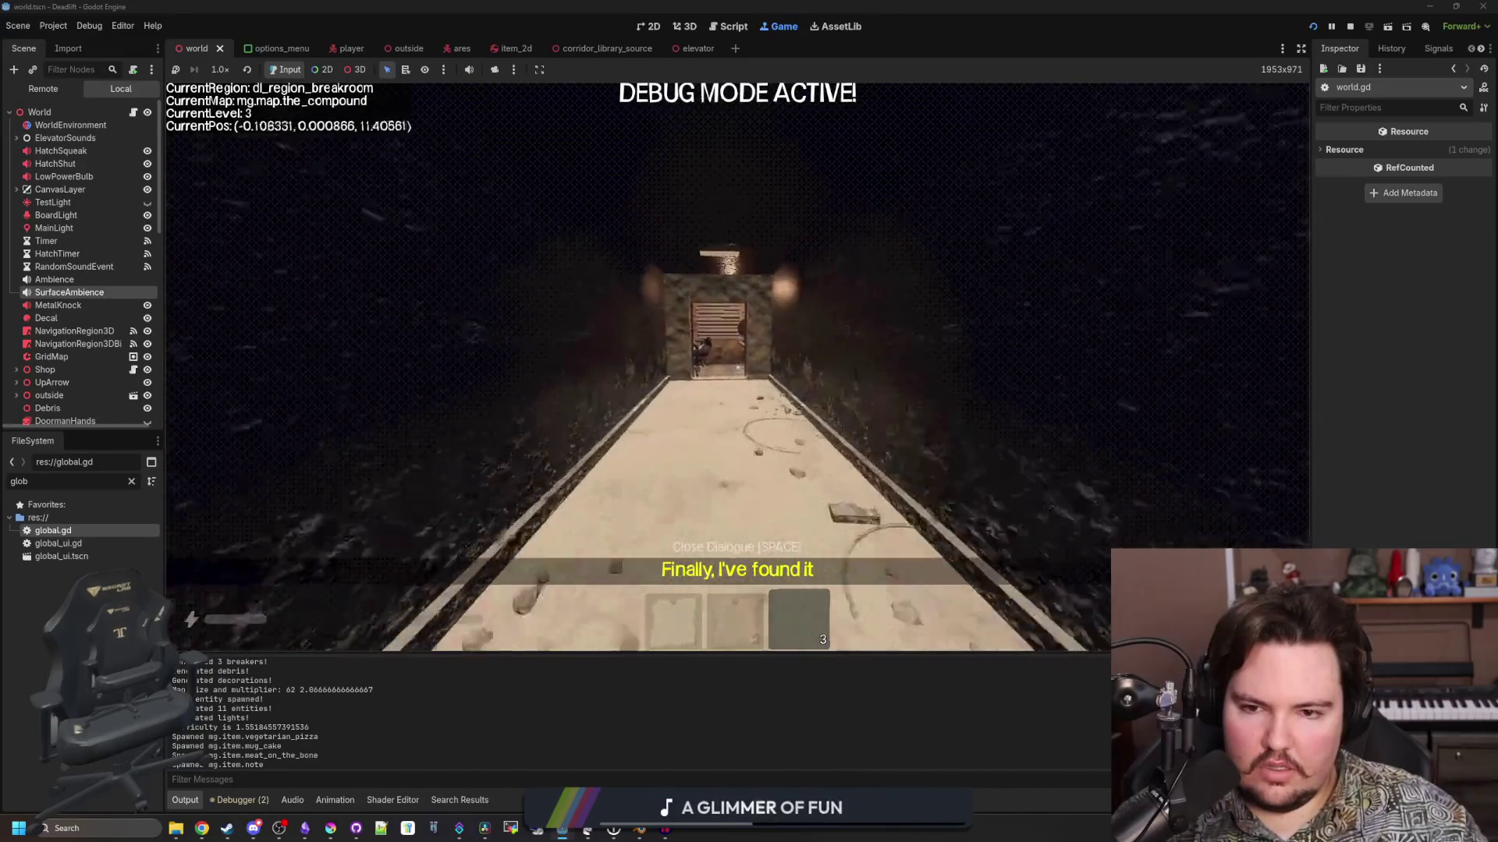
{"action": "key", "text": "w"}
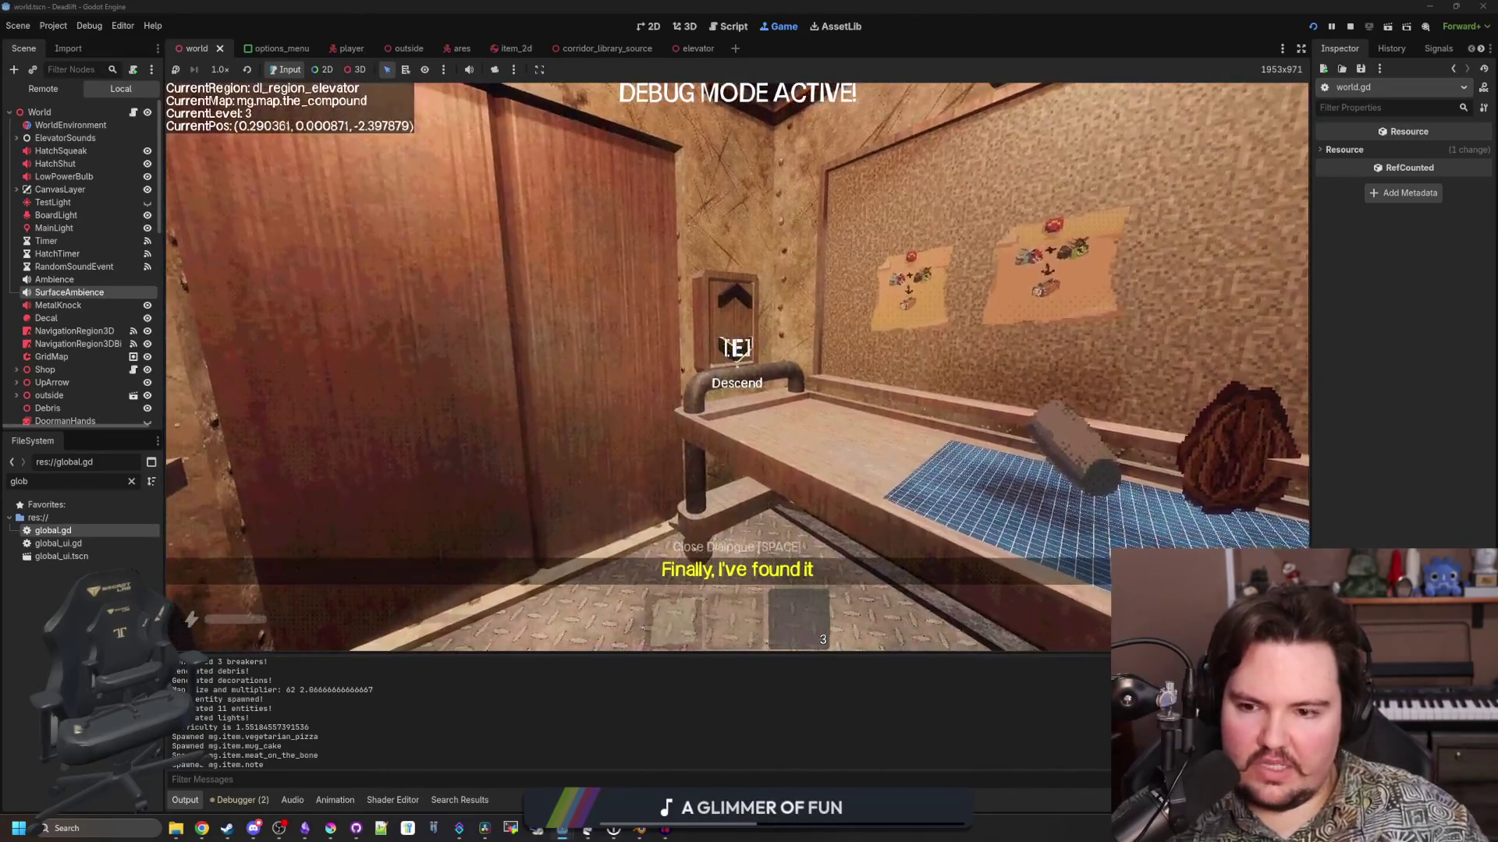
{"action": "key", "text": "w"}
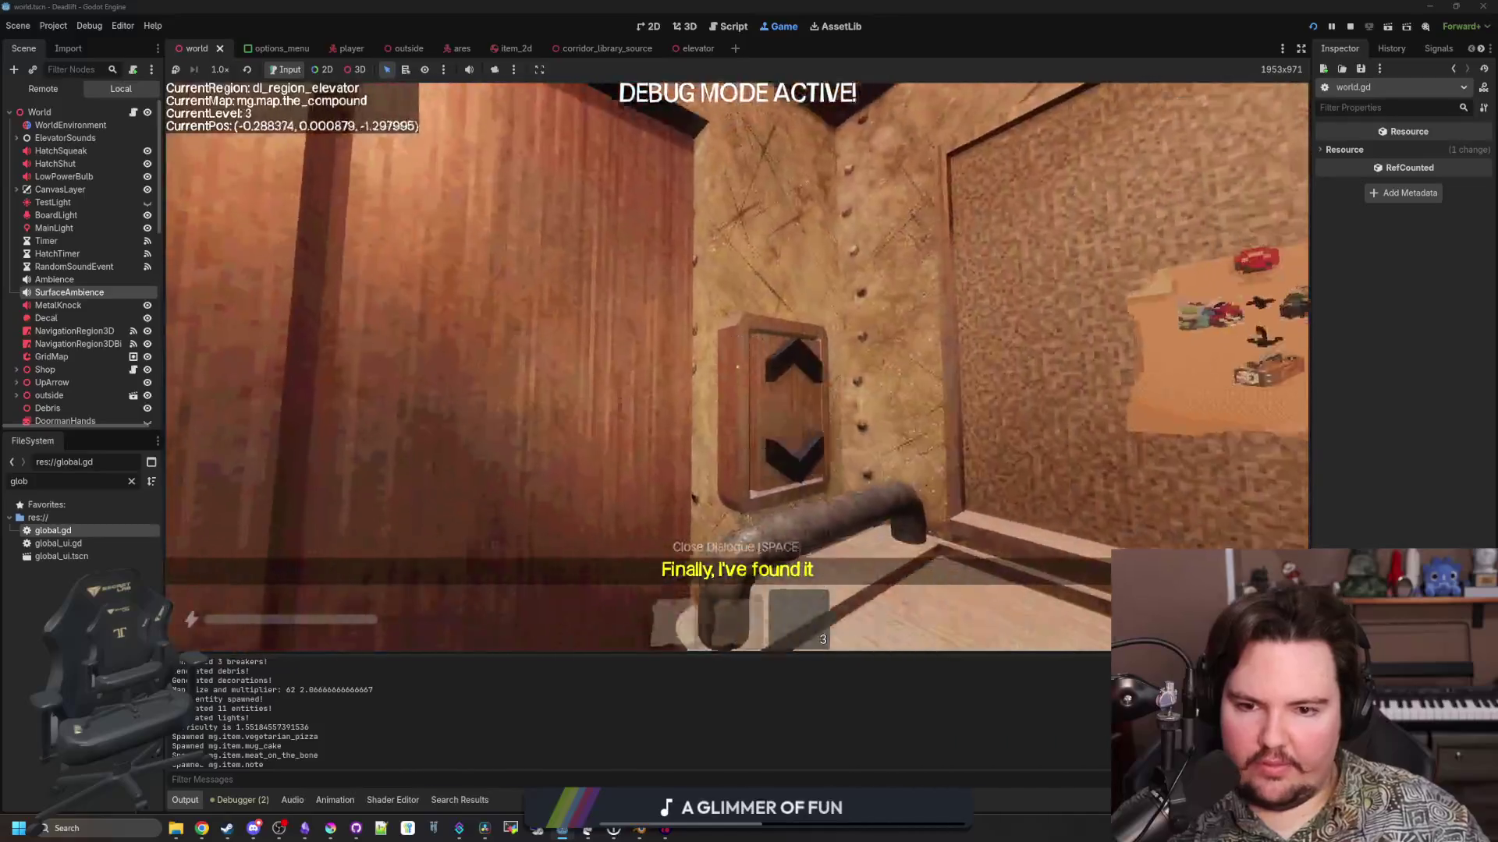
{"action": "key", "text": "Escape"}
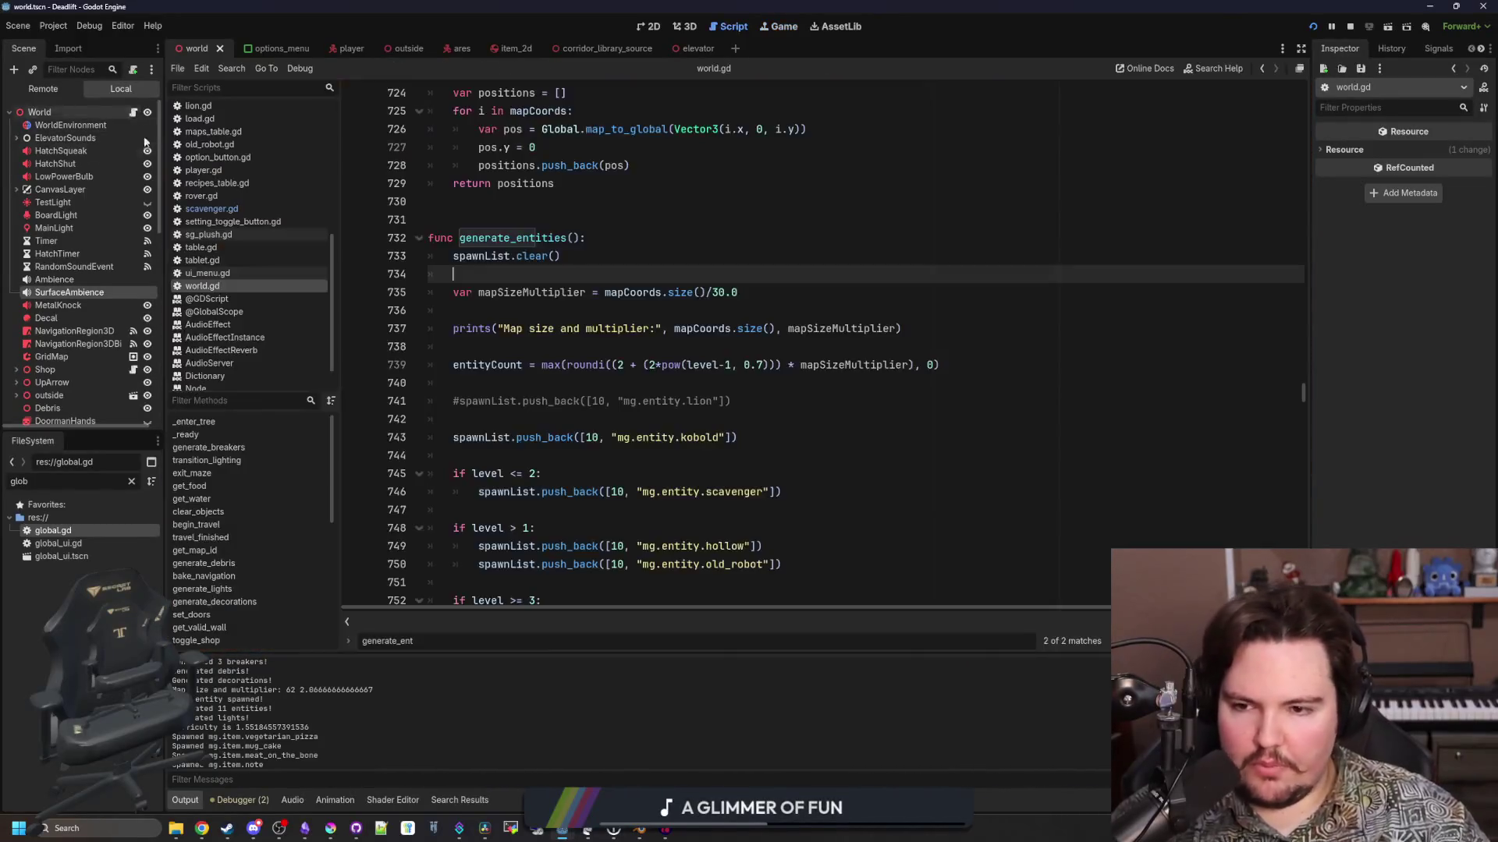
{"action": "key", "text": "ctrl+F3"}
{"action": "left_click", "coordinate": [688, 344]}
{"action": "left_click", "coordinate": [769, 290]}
Step: Fix line 735 so the multiplier reads (mapCoords.size()/30.0)/2.0
{"action": "type", "text": ")2.0"}
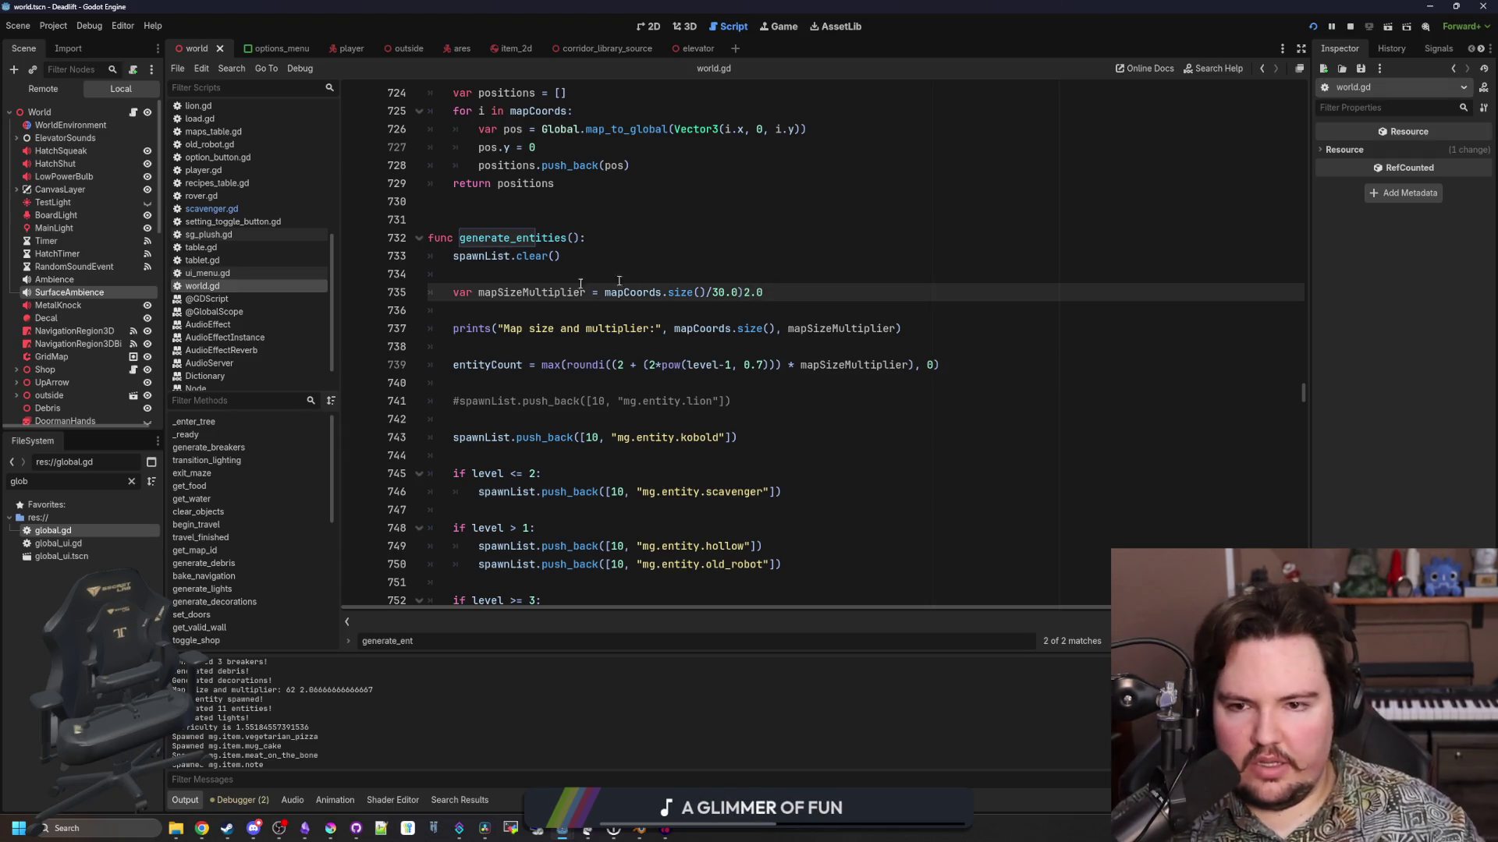
{"action": "left_click", "coordinate": [604, 292]}
{"action": "type", "text": "("}
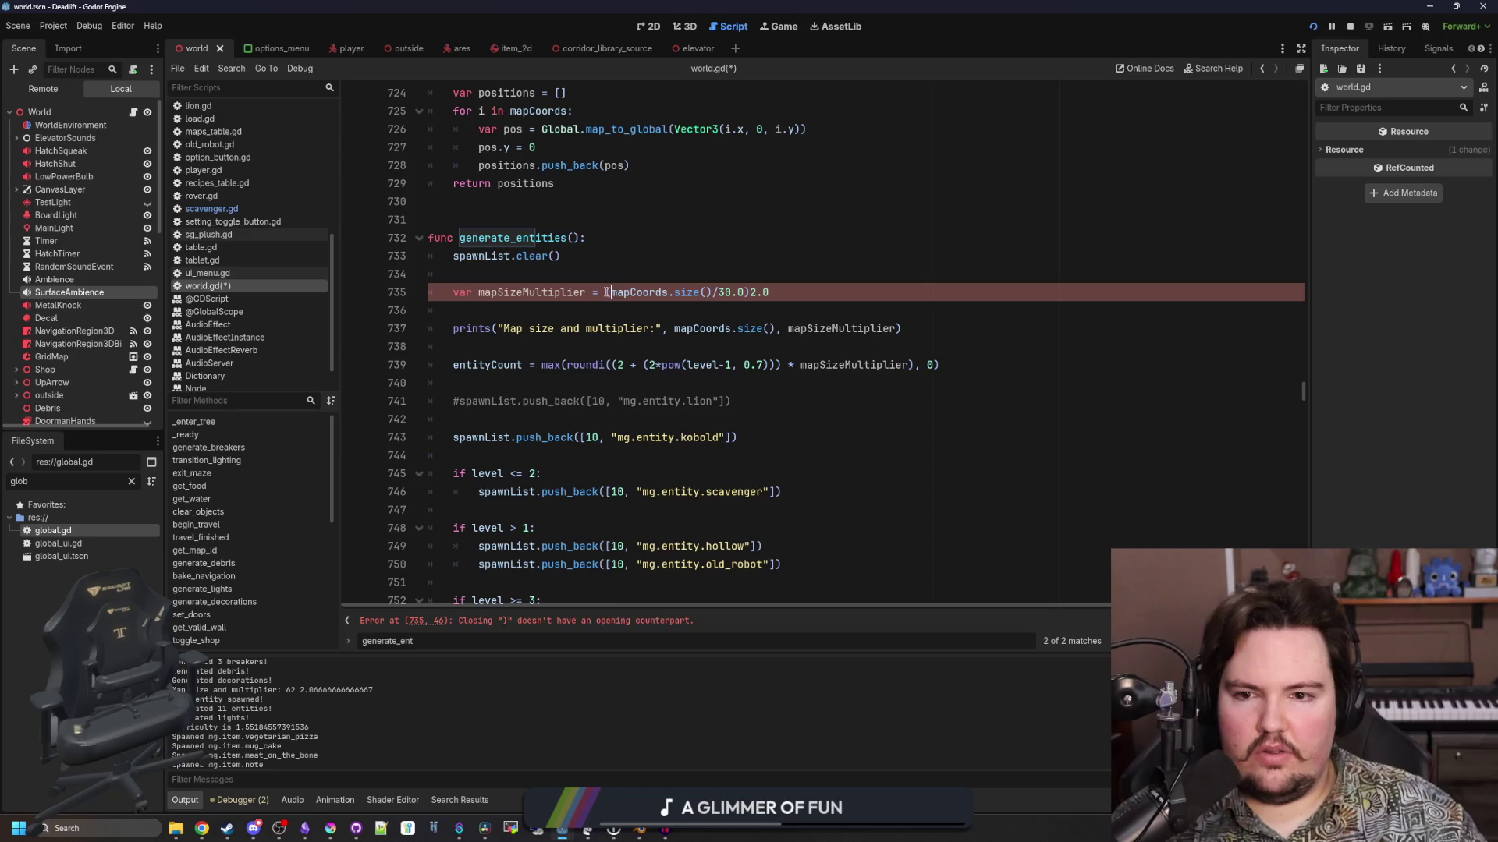
{"action": "key", "text": "Up"}
{"action": "key", "text": "Up"}
{"action": "key", "text": "Up"}
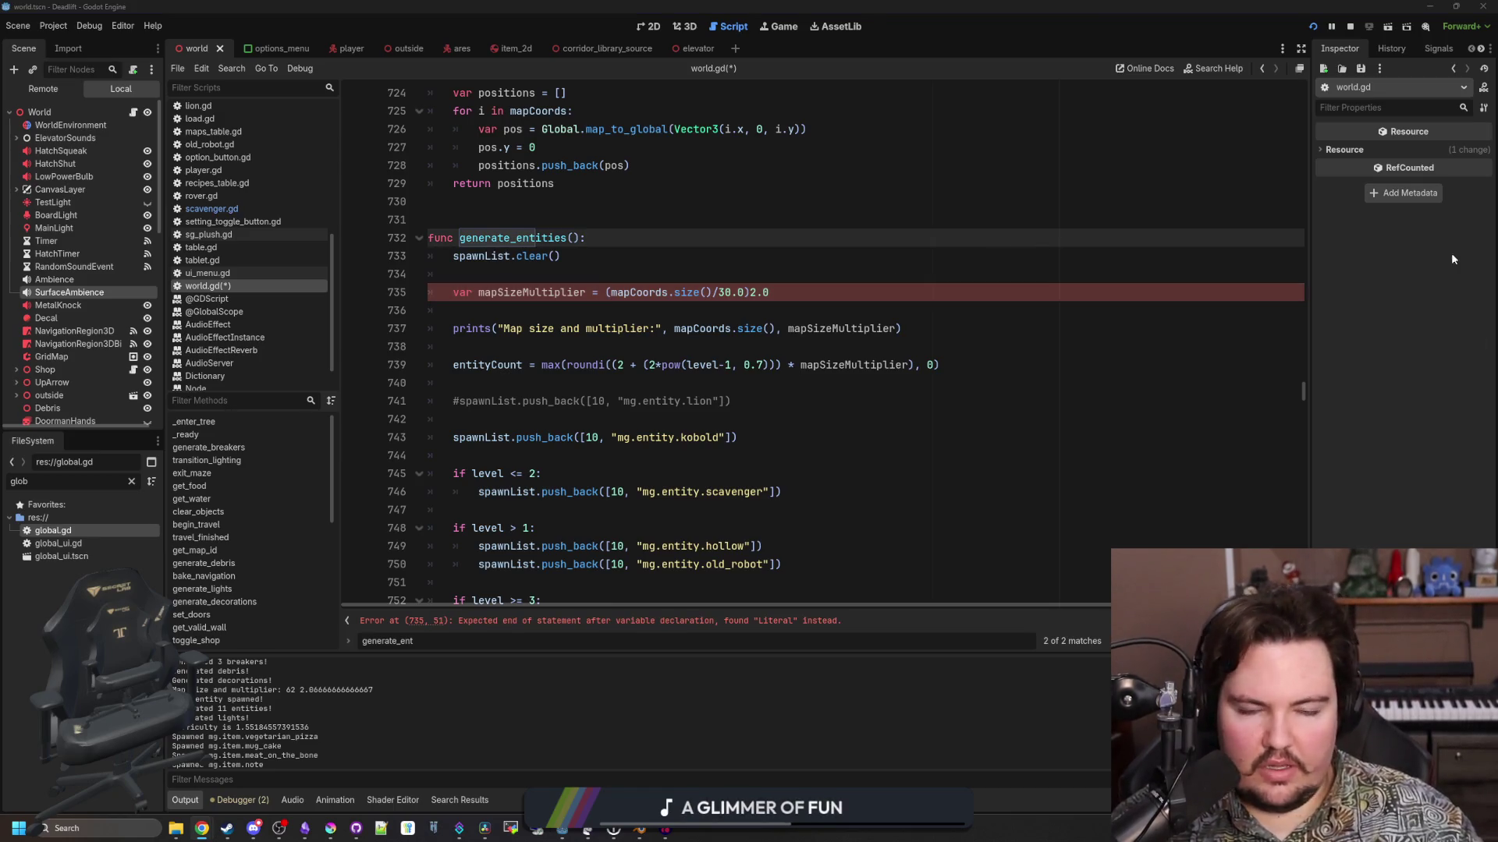
{"action": "left_click", "coordinate": [750, 293]}
{"action": "type", "text": "/"}
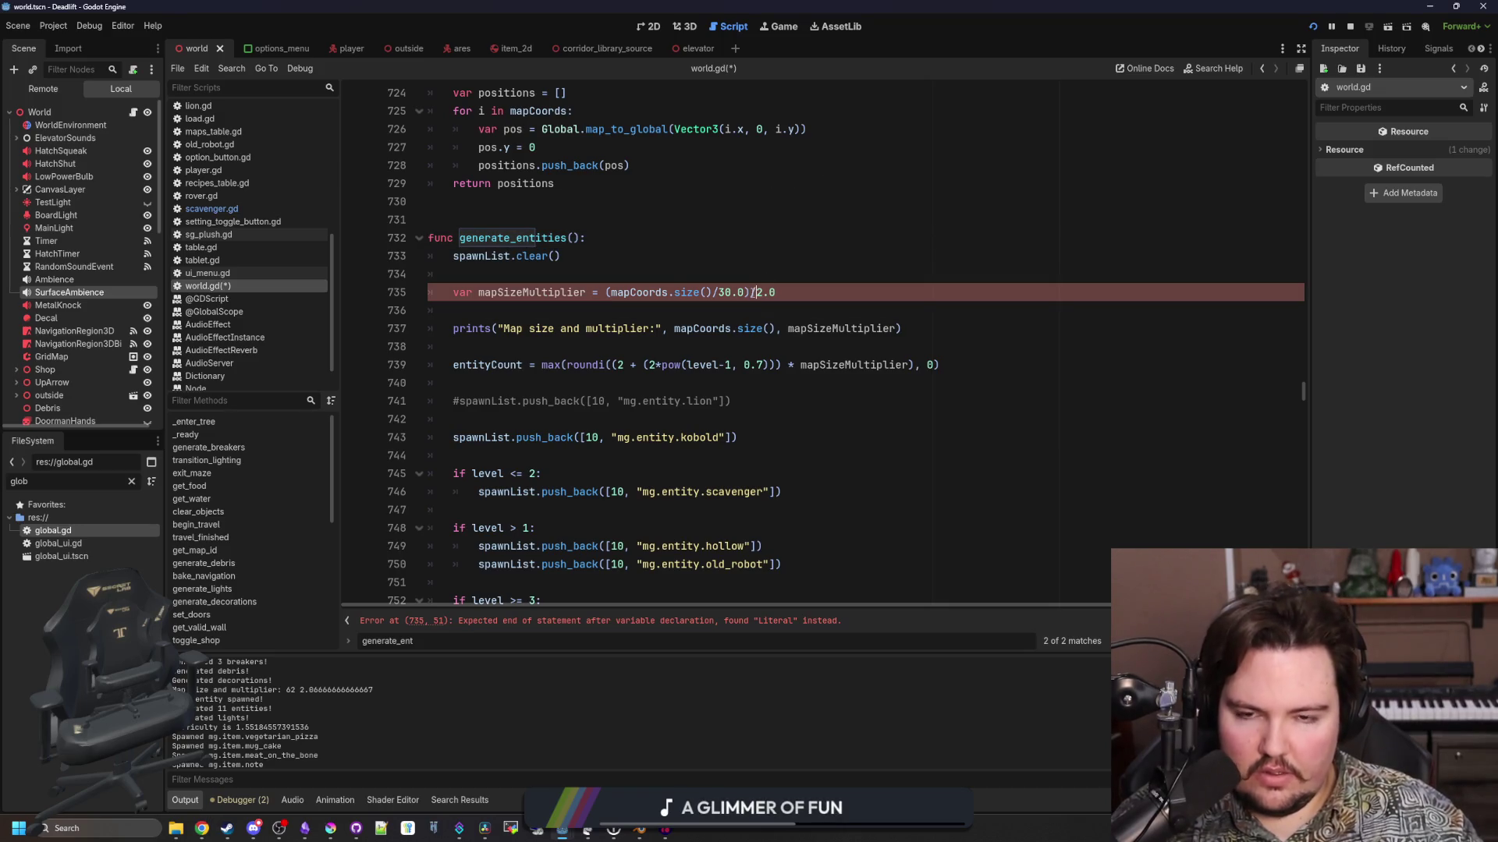
{"action": "left_click", "coordinate": [784, 277]}
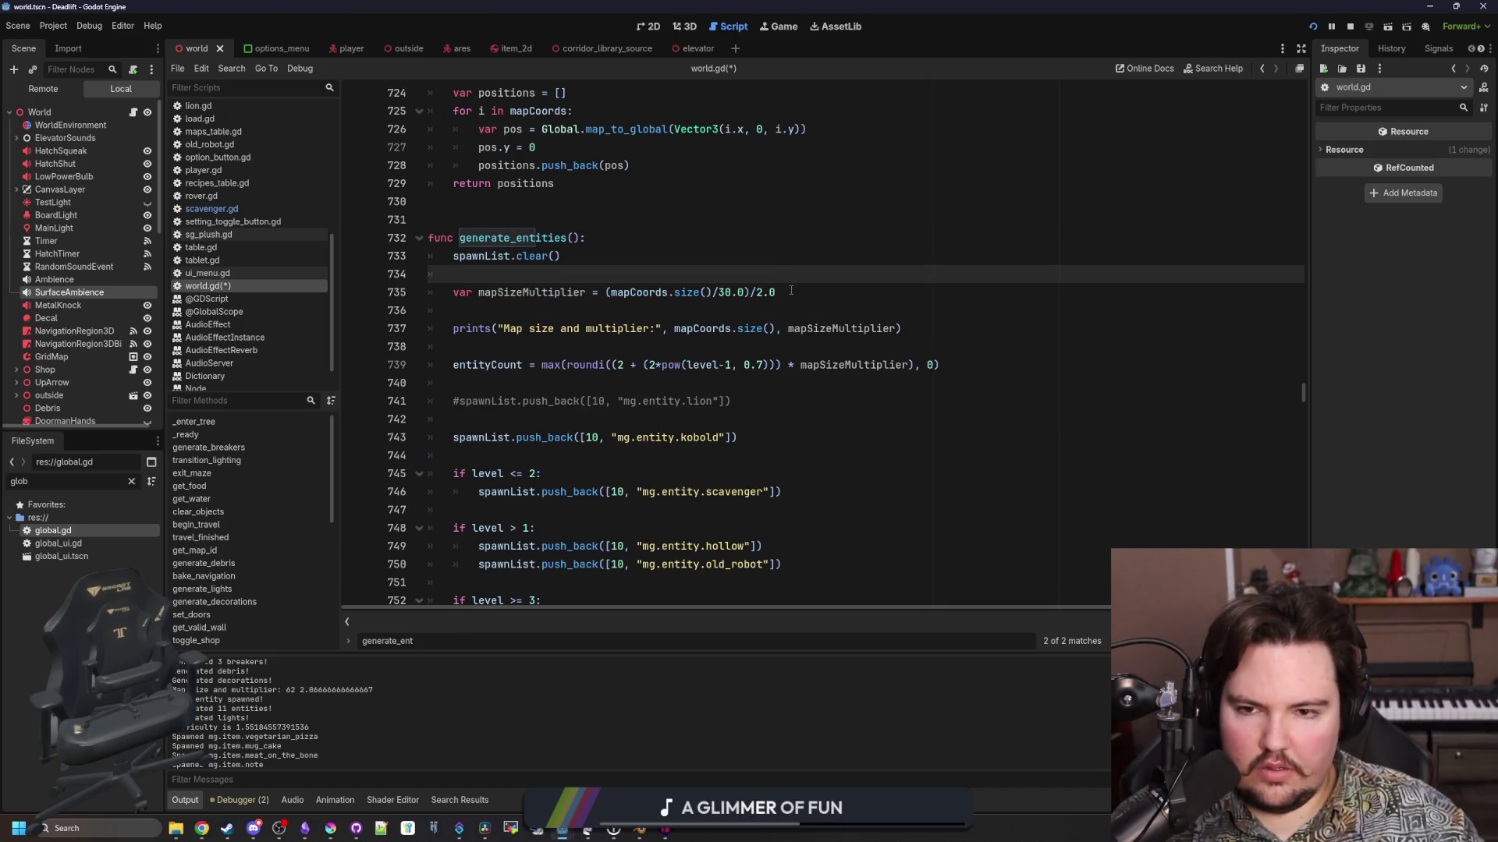
{"action": "double_click", "coordinate": [760, 293]}
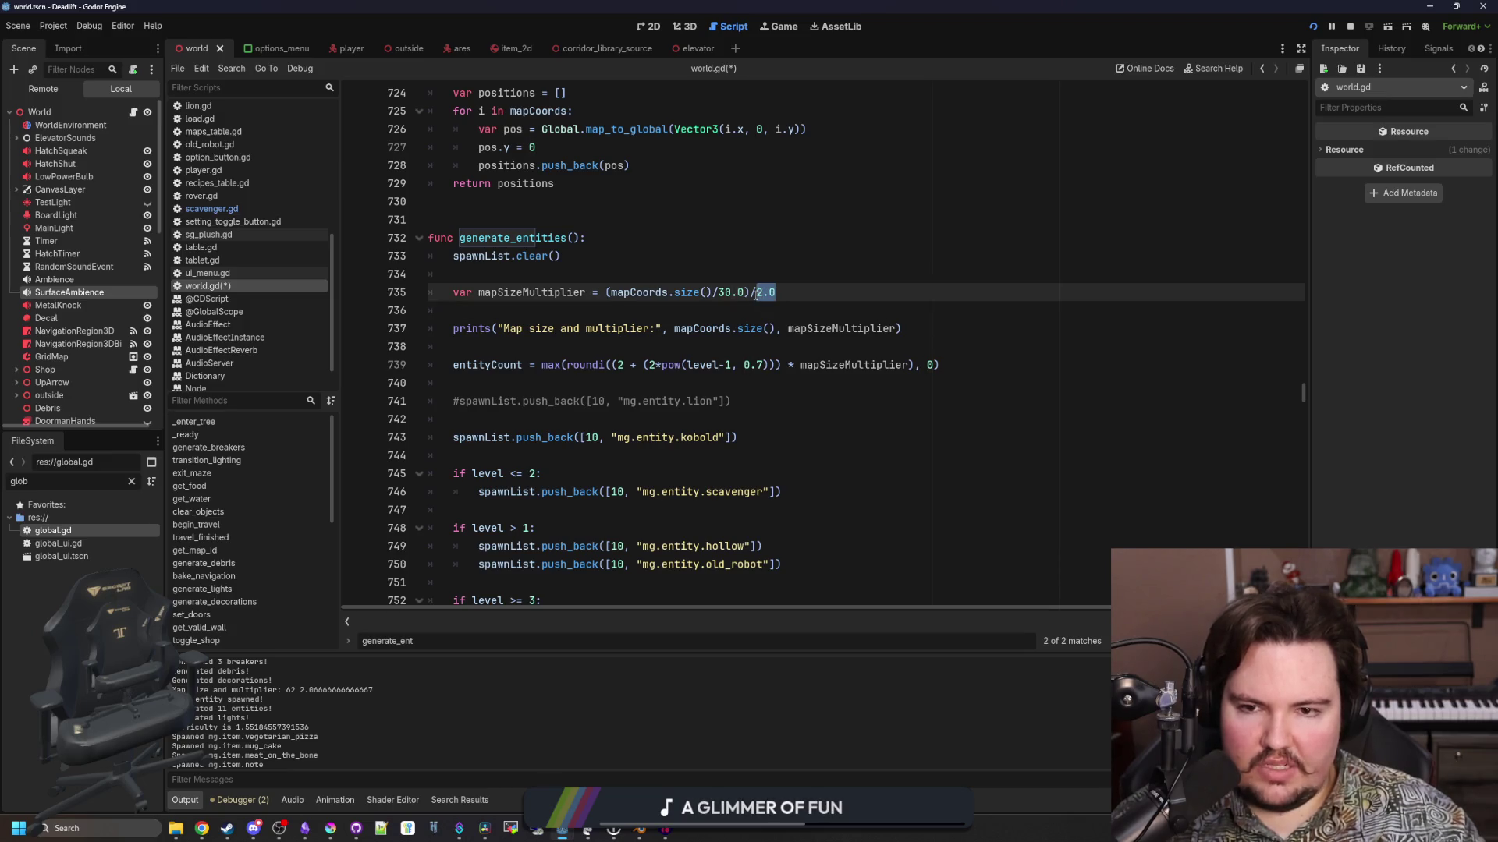
{"action": "left_click", "coordinate": [701, 295]}
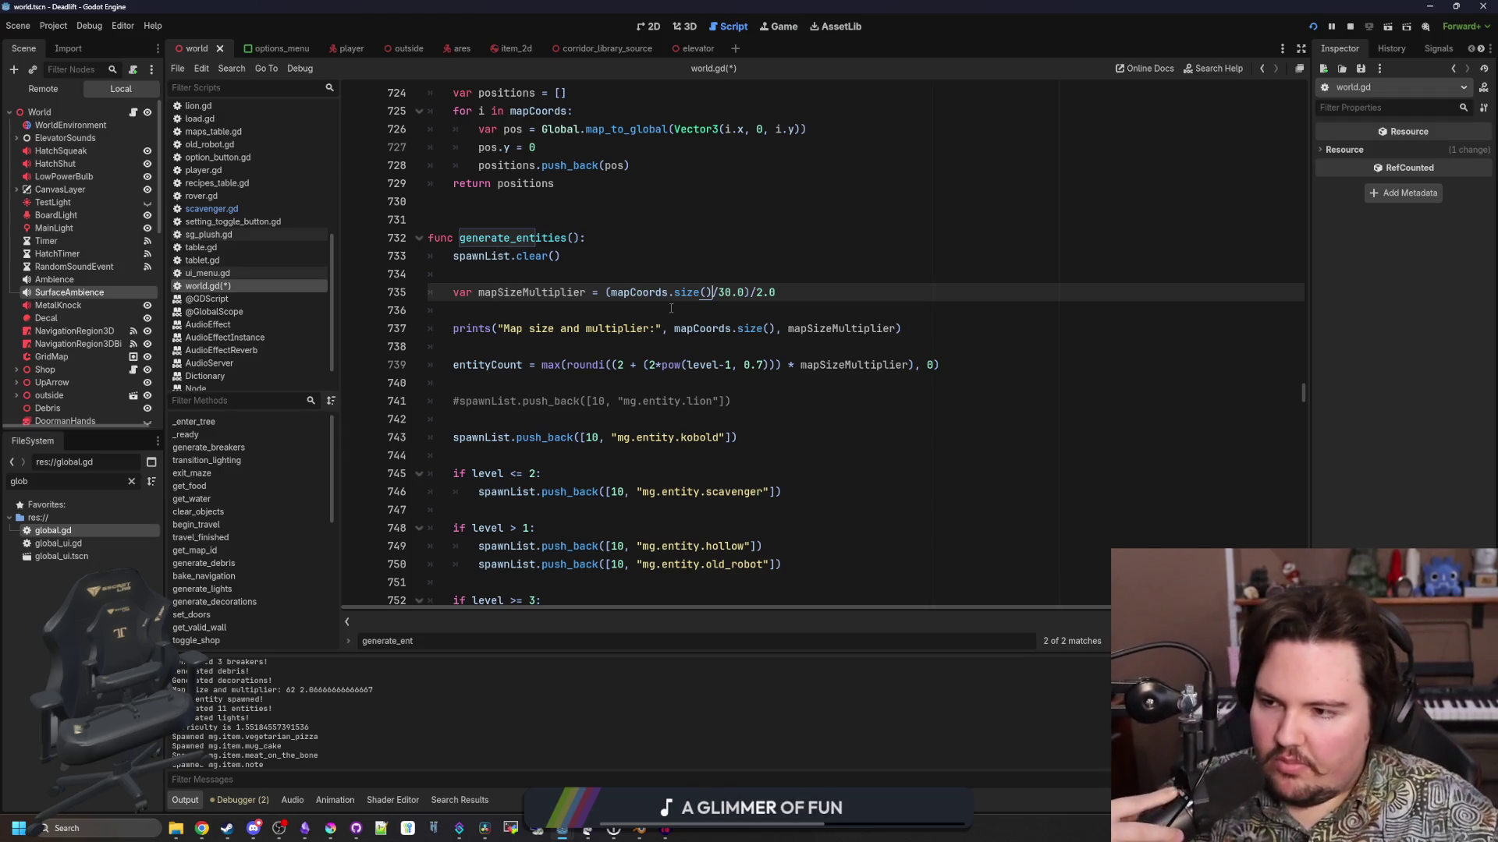
{"action": "left_click", "coordinate": [804, 297]}
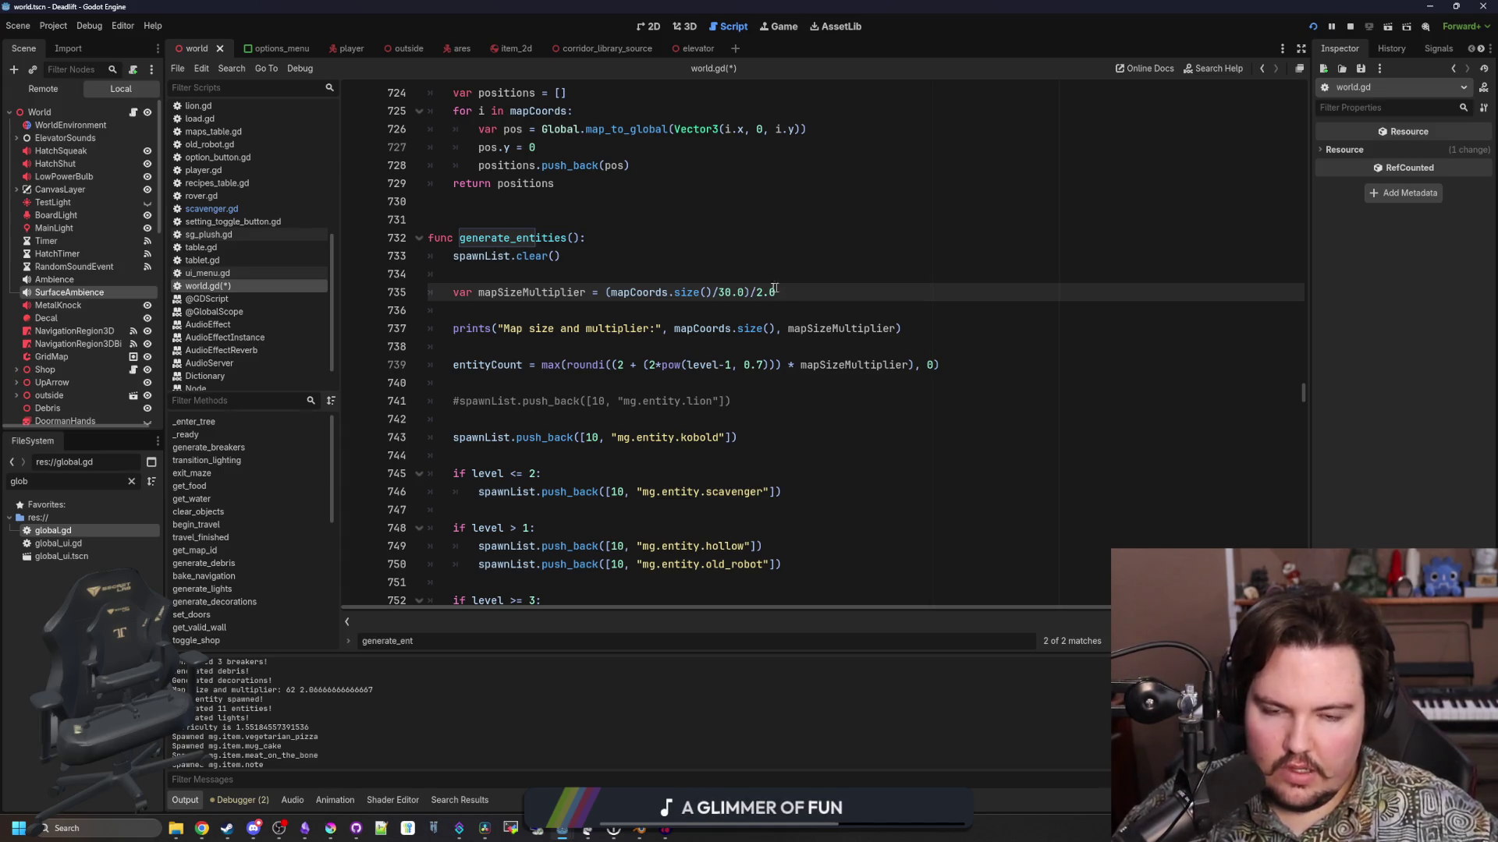
{"action": "left_click_drag", "start_coordinate": [787, 295], "coordinate": [750, 292]}
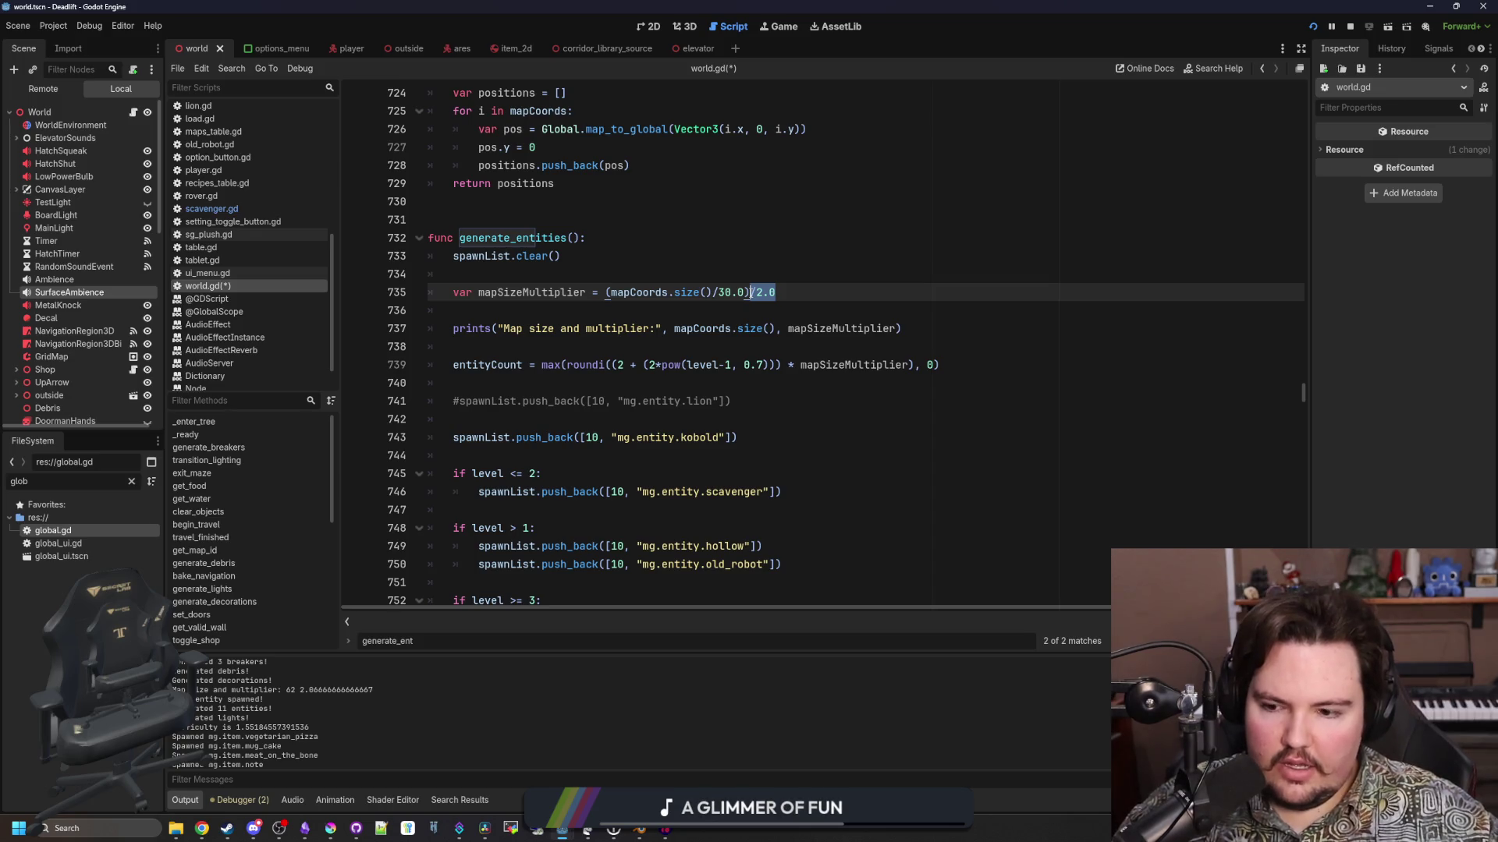
{"action": "left_click", "coordinate": [753, 256]}
Step: Wrap that expression in clampf(..., 0.0, INF)
{"action": "left_click", "coordinate": [605, 293]}
{"action": "type", "text": "clampf("}
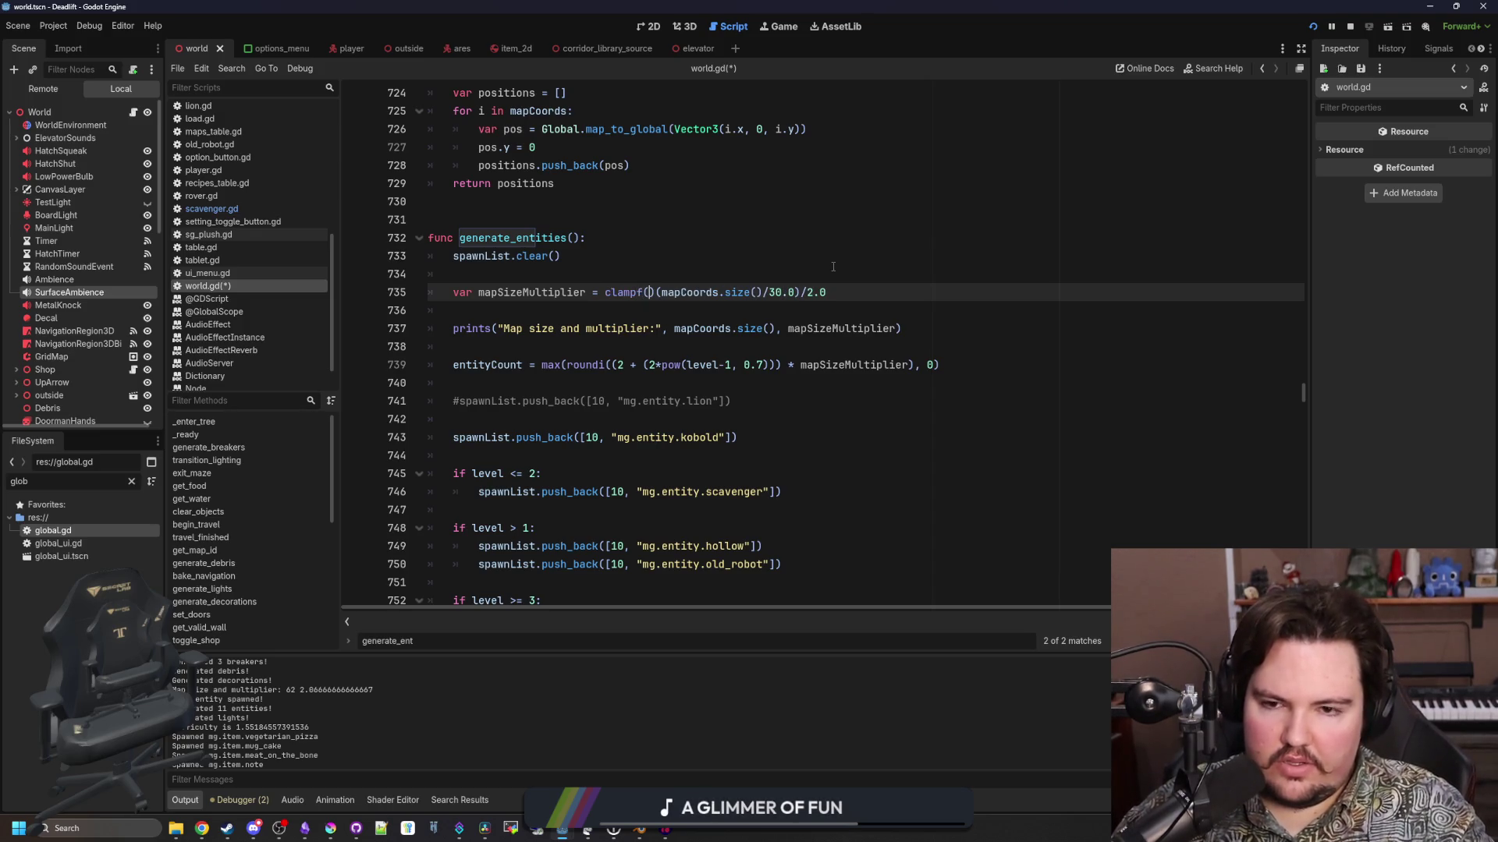
{"action": "key", "text": "Delete"}
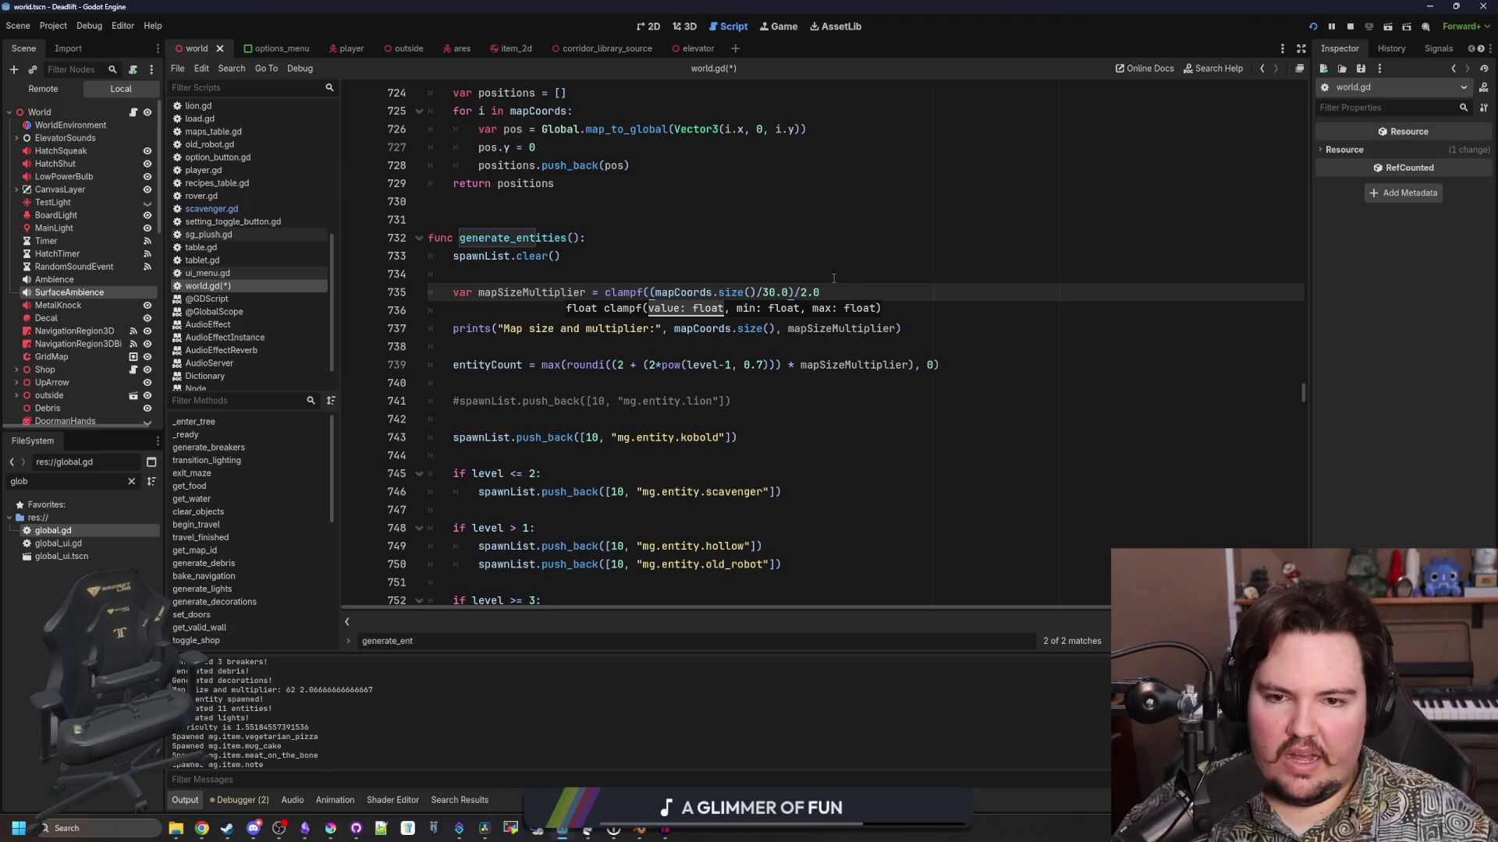
{"action": "left_click", "coordinate": [858, 288]}
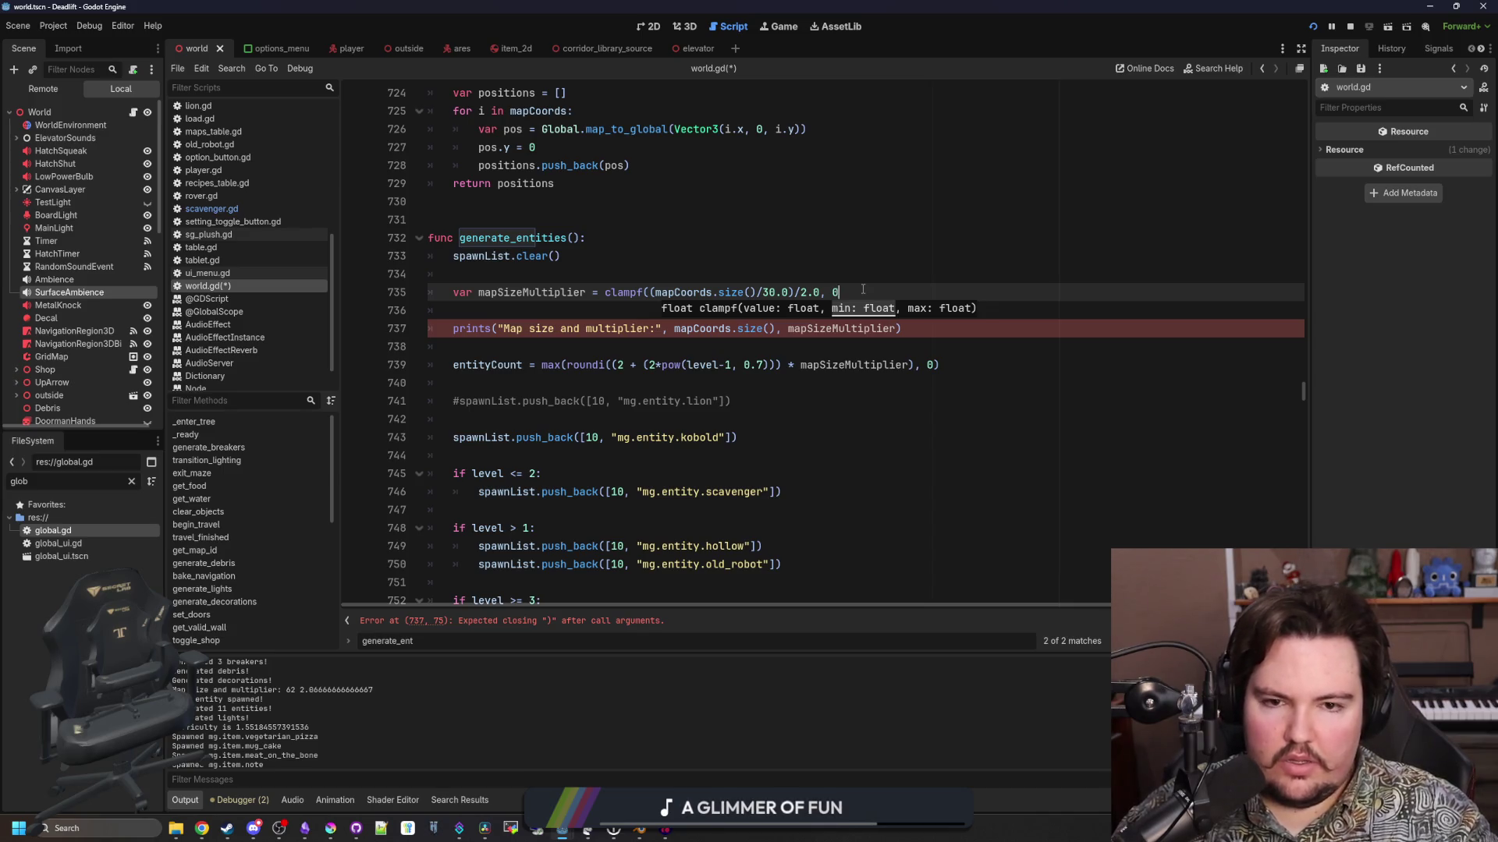
{"action": "type", "text": ")"}
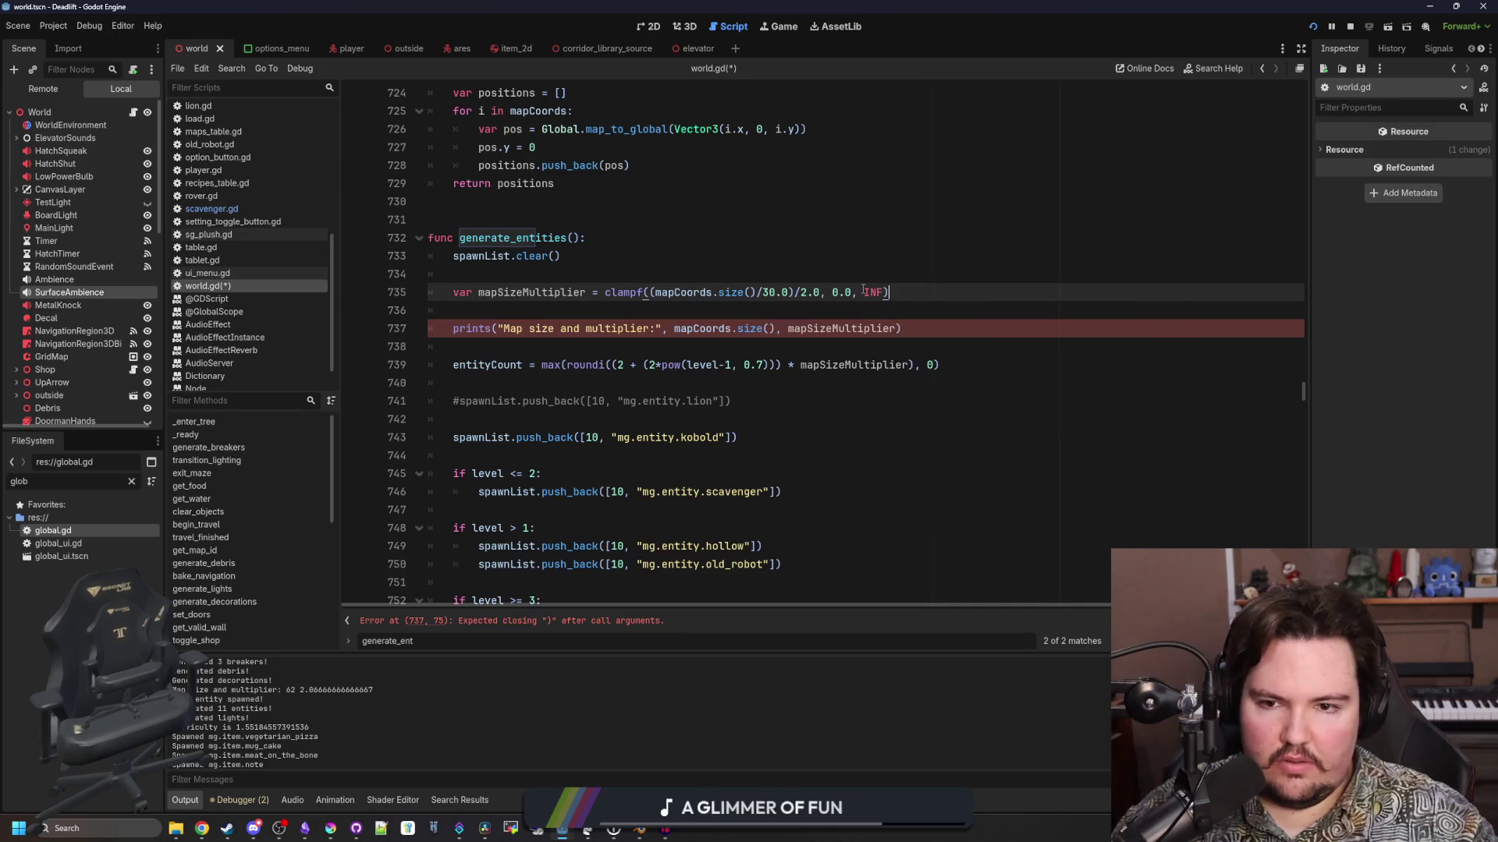
{"action": "left_click", "coordinate": [893, 259]}
{"action": "key", "text": "alt+Tab"}
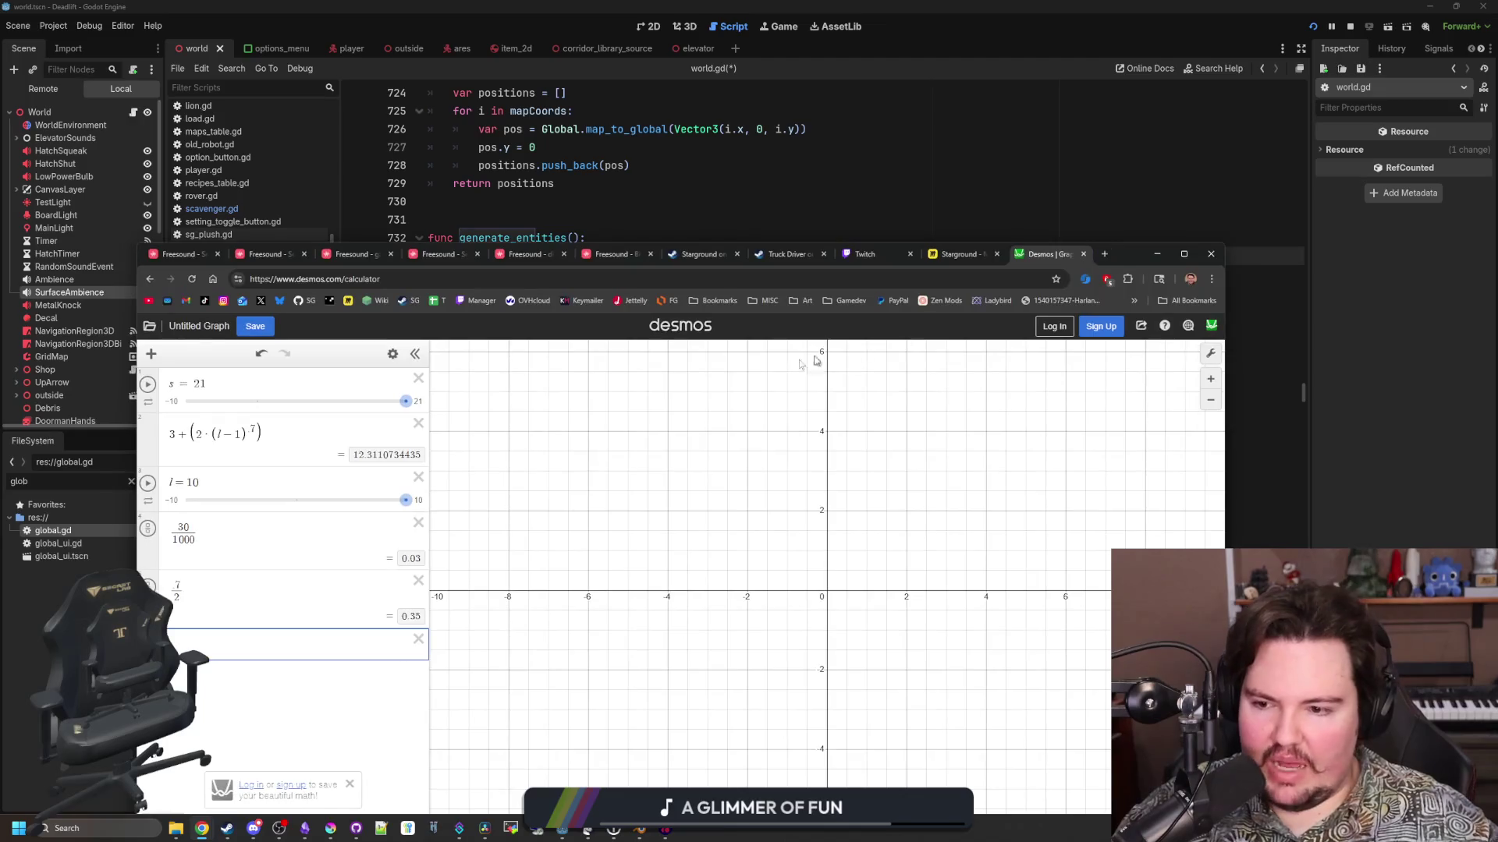
Step: Enter 120/30 and 60/30 as Desmos rows, yielding 4 and 2, then minimize Chrome
{"action": "type", "text": "120/30"}
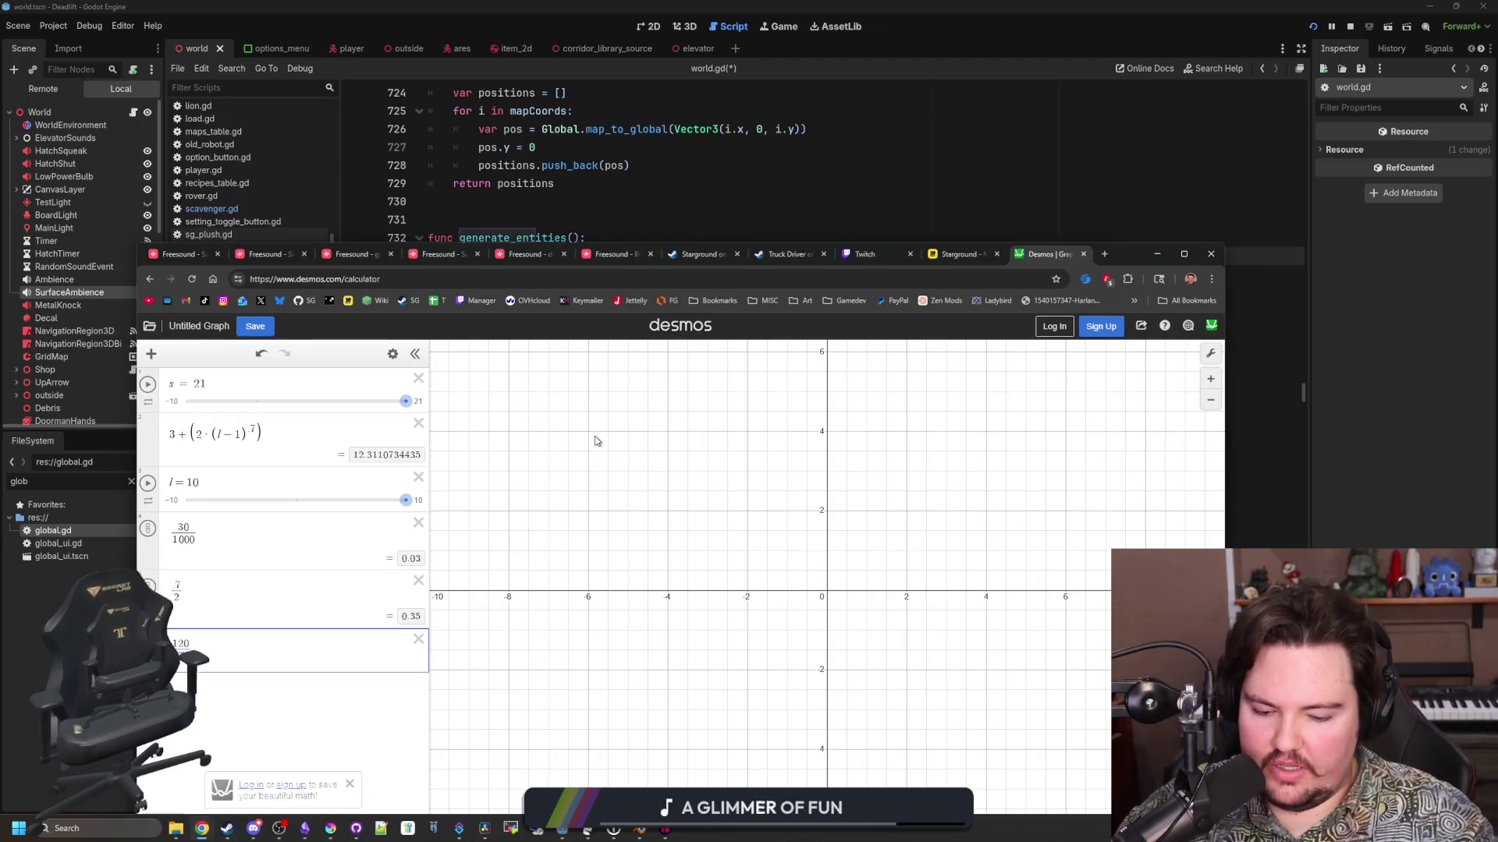
{"action": "left_click", "coordinate": [365, 706]}
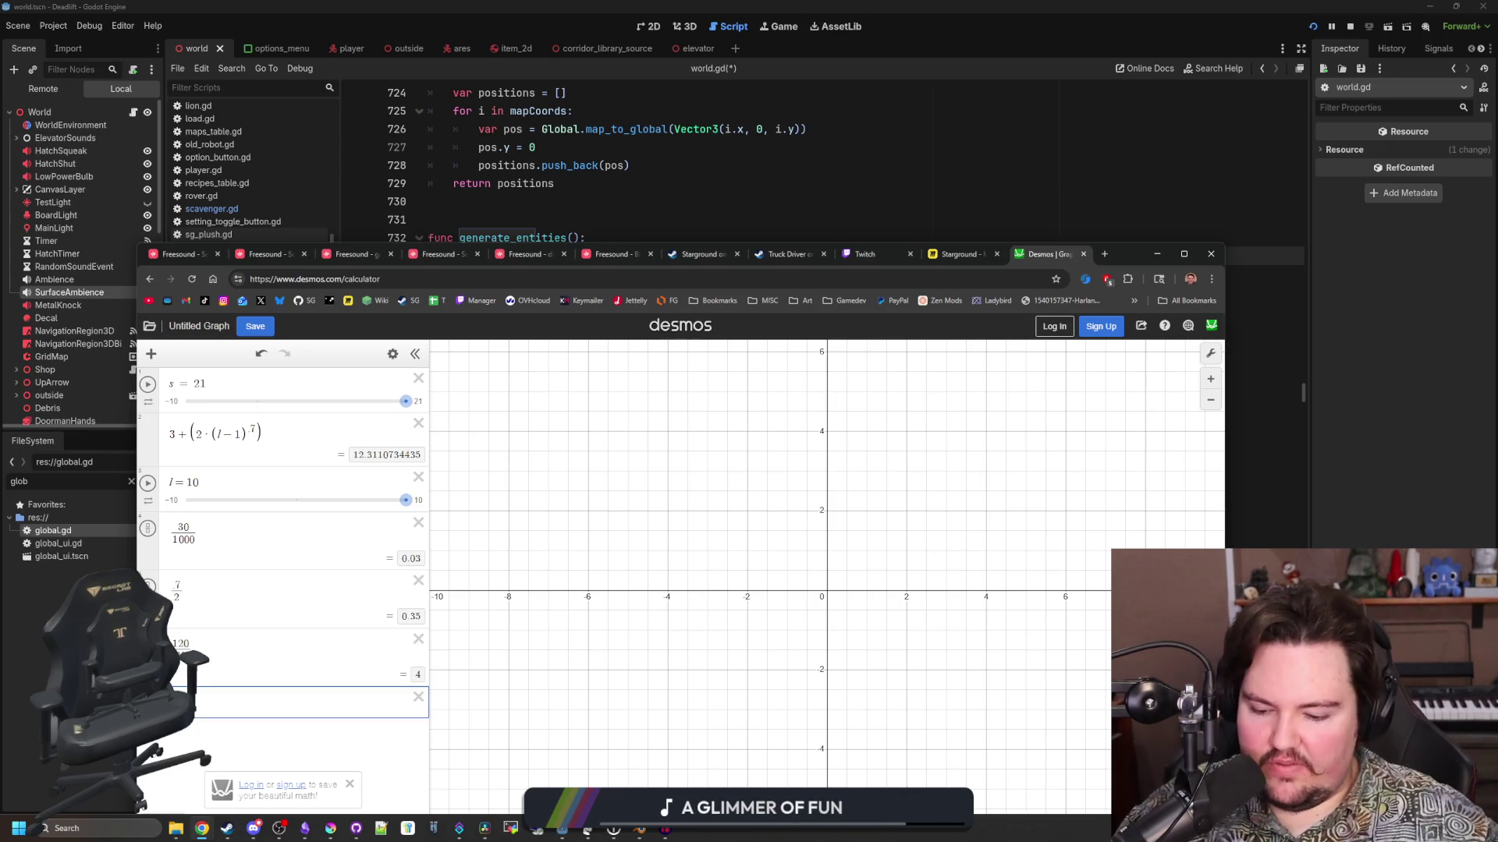
{"action": "type", "text": "60/30"}
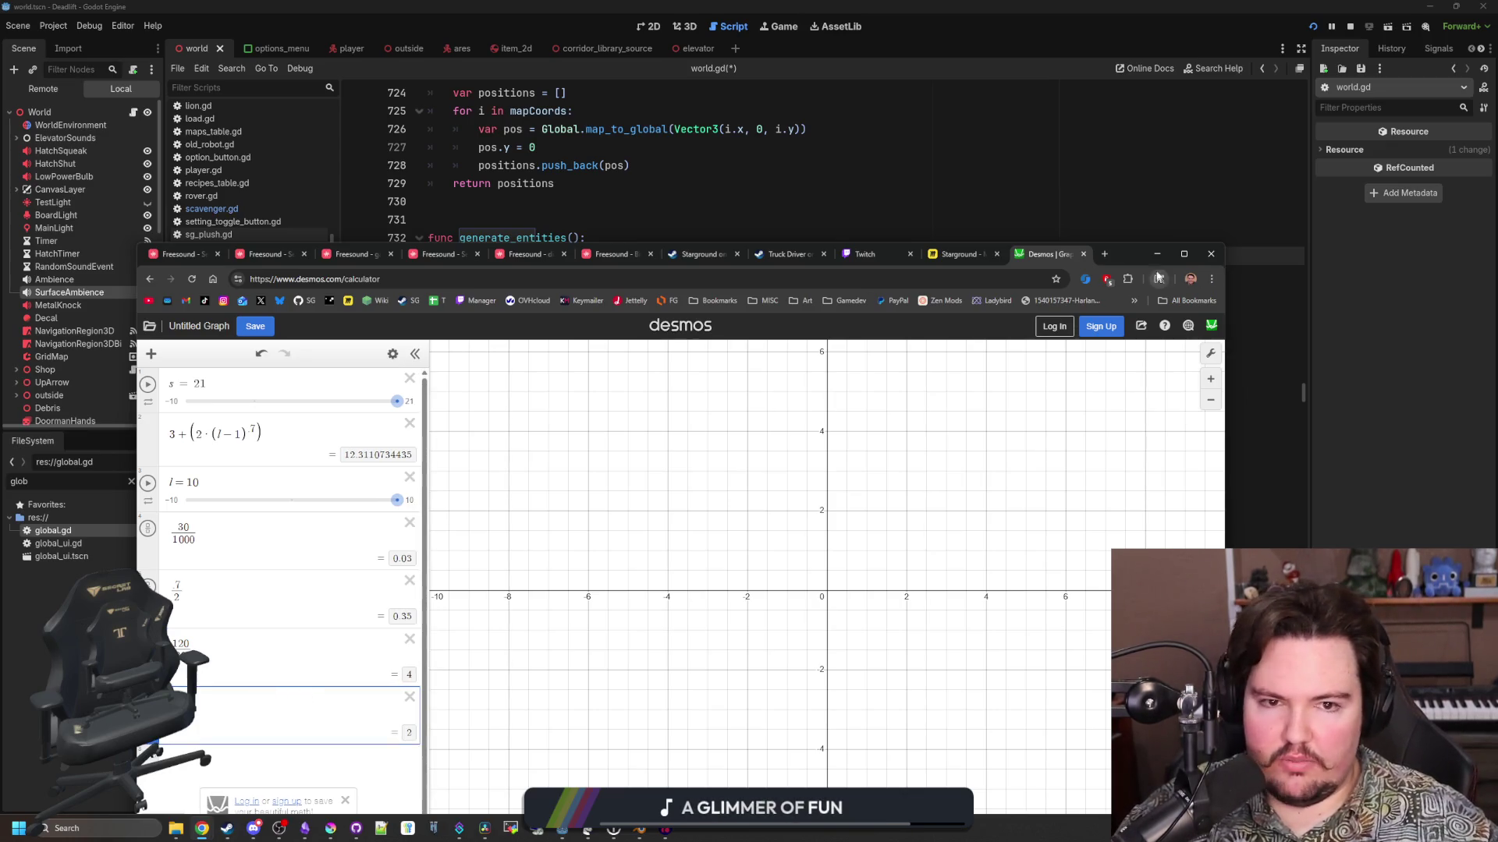
{"action": "left_click", "coordinate": [1157, 254]}
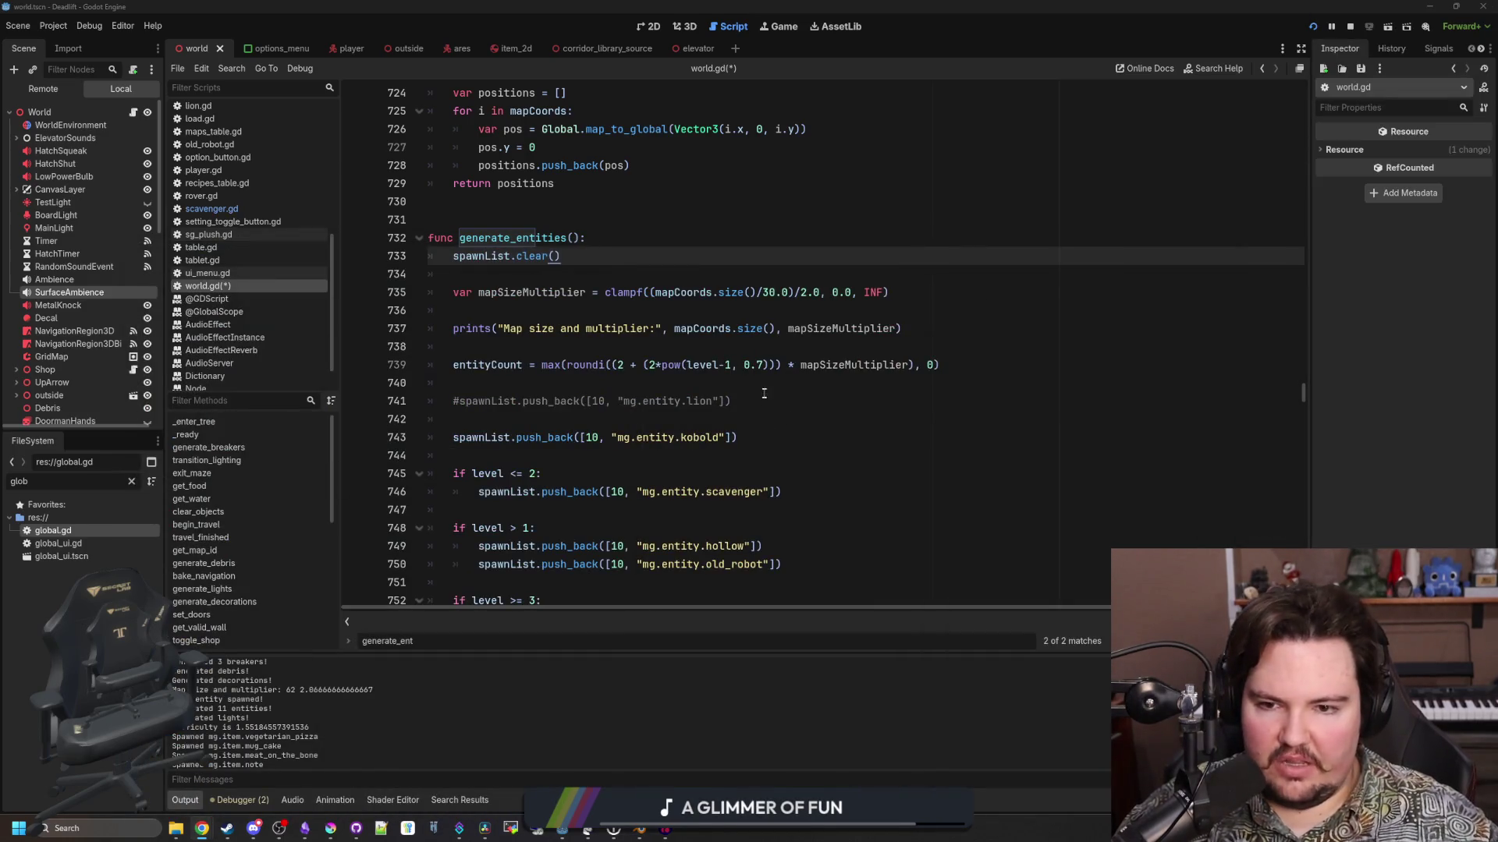
Step: Delete the blank line and commented #spawnList lion line, then save and relaunch the game
{"action": "left_click", "coordinate": [763, 390]}
{"action": "mouse_move", "coordinate": [776, 399]}
{"action": "left_mouse_down"}
{"action": "mouse_move", "coordinate": [427, 401]}
{"action": "mouse_move", "coordinate": [391, 388]}
{"action": "left_mouse_up"}
{"action": "key", "text": "BackSpace"}
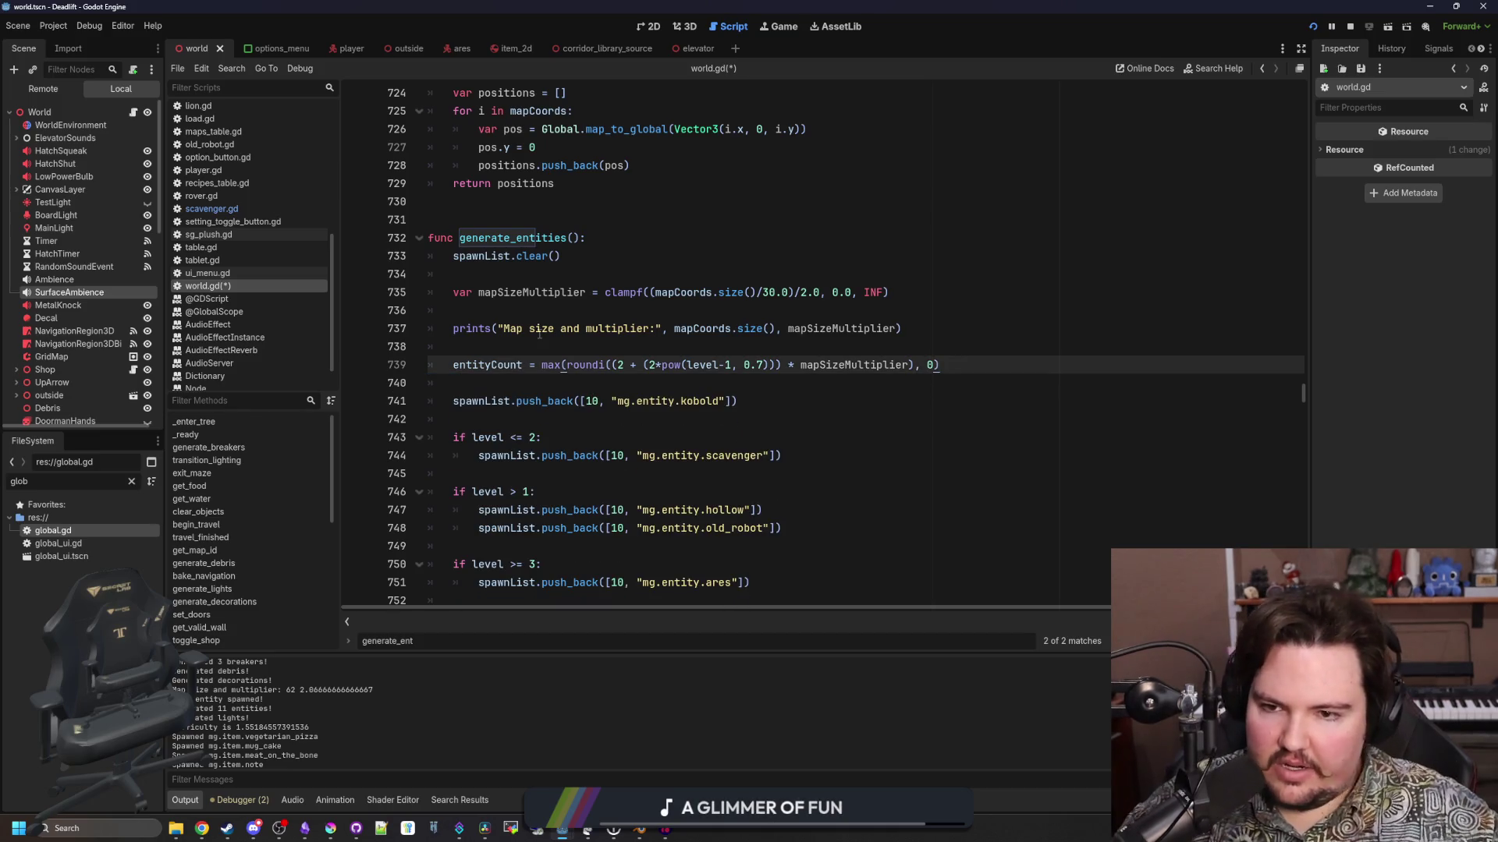
{"action": "left_click", "coordinate": [517, 340]}
{"action": "key", "text": "ctrl+s"}
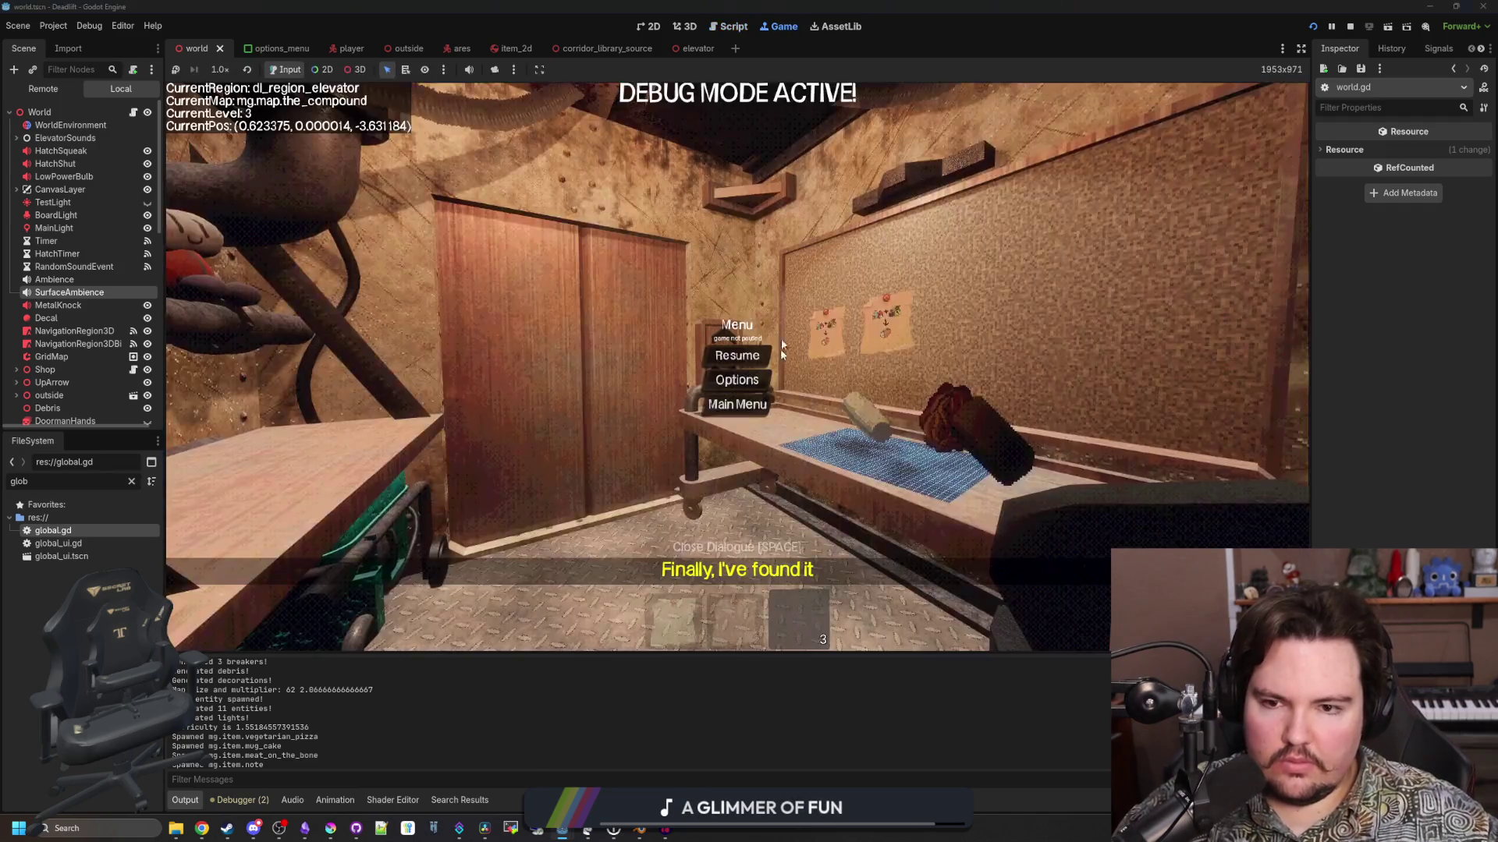
{"action": "left_click", "coordinate": [765, 358]}
Step: Skip the Big Ass Walnut meal and check the spawn log from the pause menu
{"action": "key", "text": "e"}
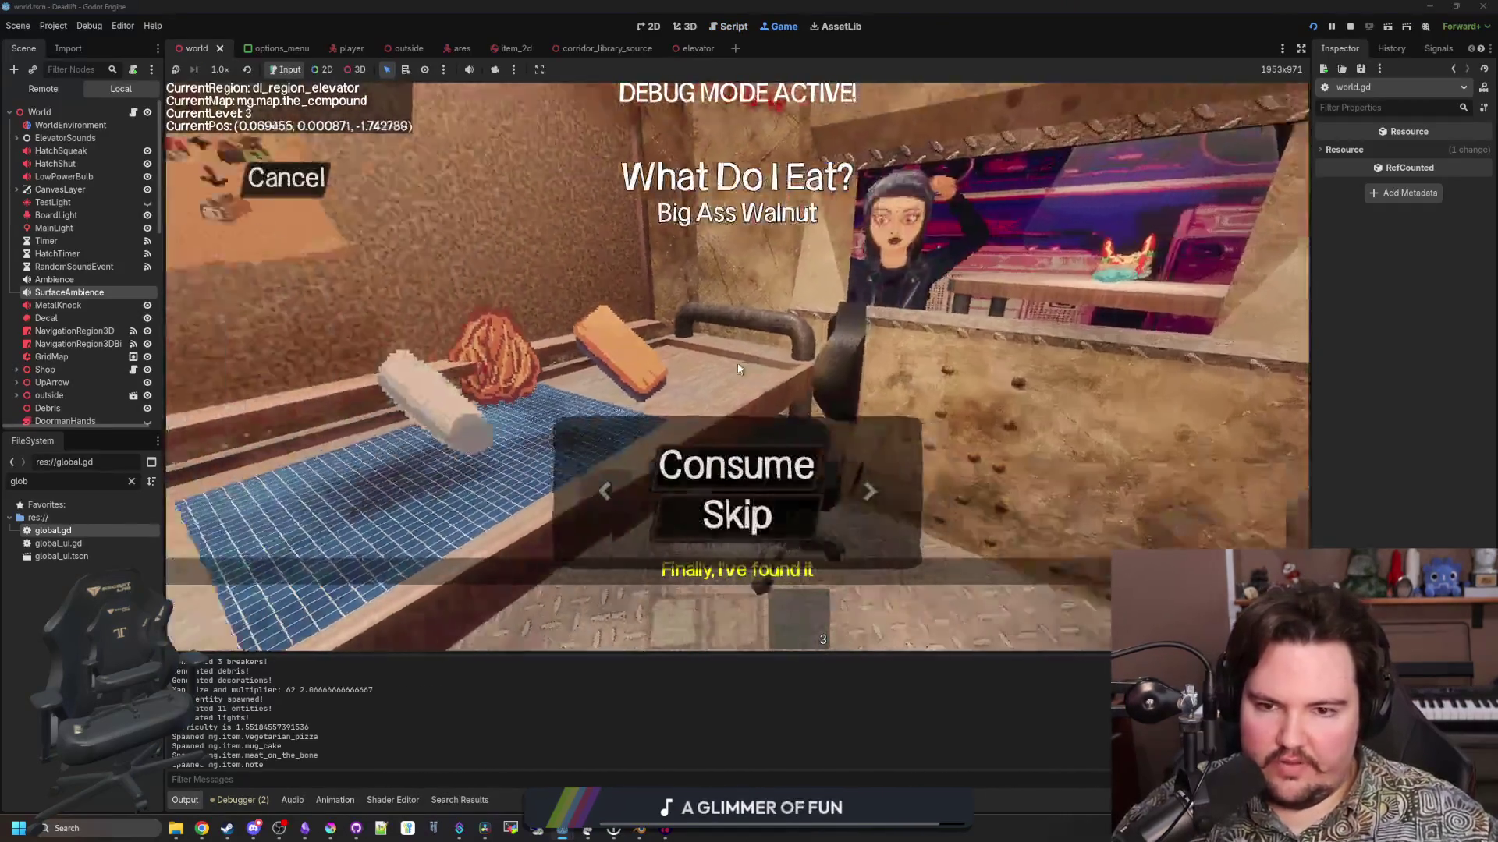
{"action": "left_click", "coordinate": [747, 531]}
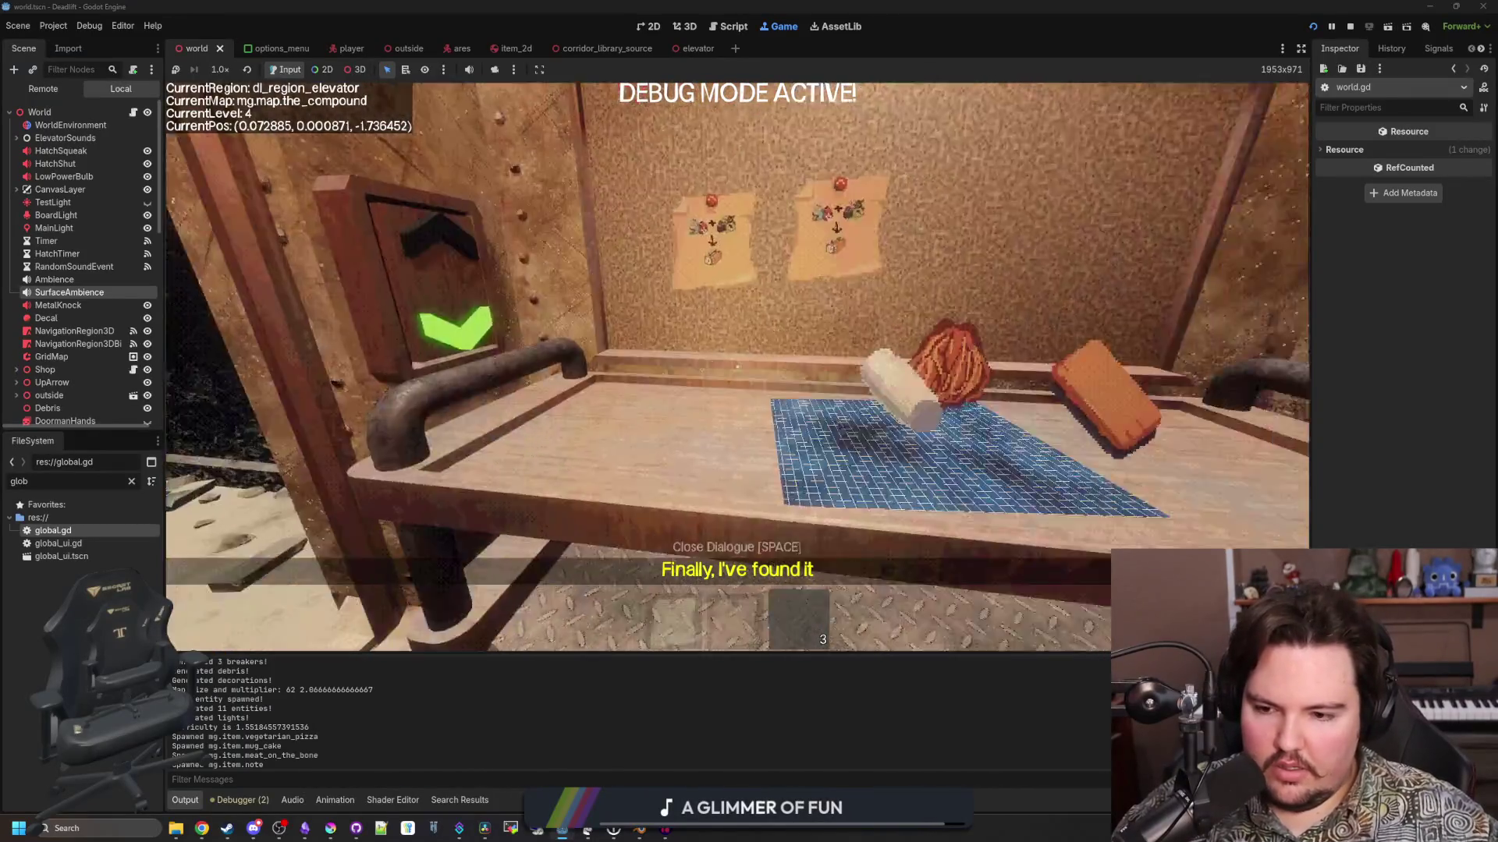
{"action": "key", "text": "Escape"}
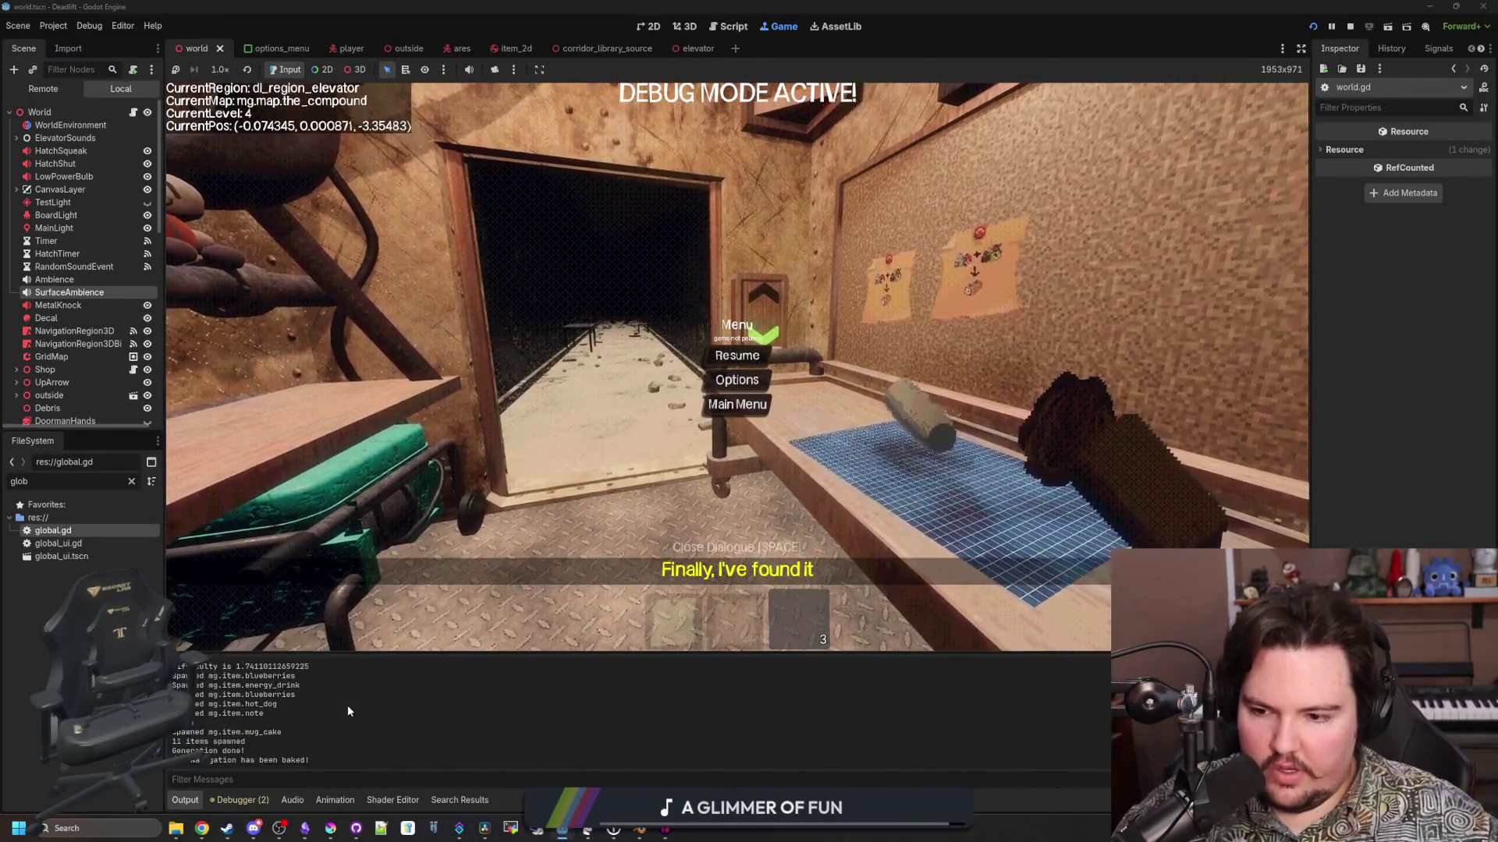
{"action": "scroll", "coordinate": [345, 713], "scroll_direction": "up", "scroll_amount": 2}
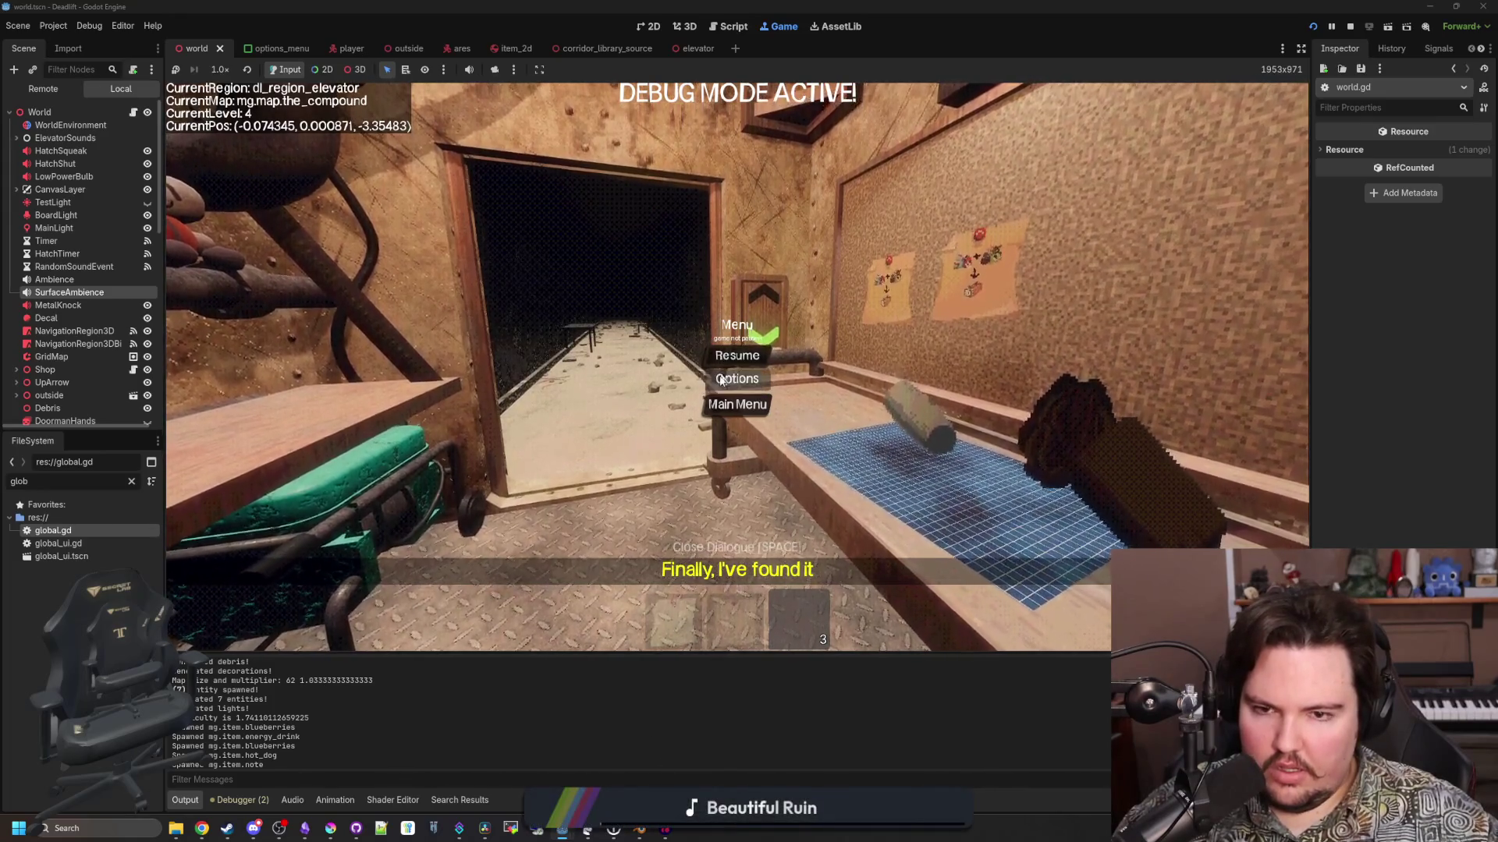
{"action": "key", "text": "Escape"}
Step: Walk level 4 from the breakroom past the red creature into the blood-stained butchery
{"action": "key", "text": "w"}
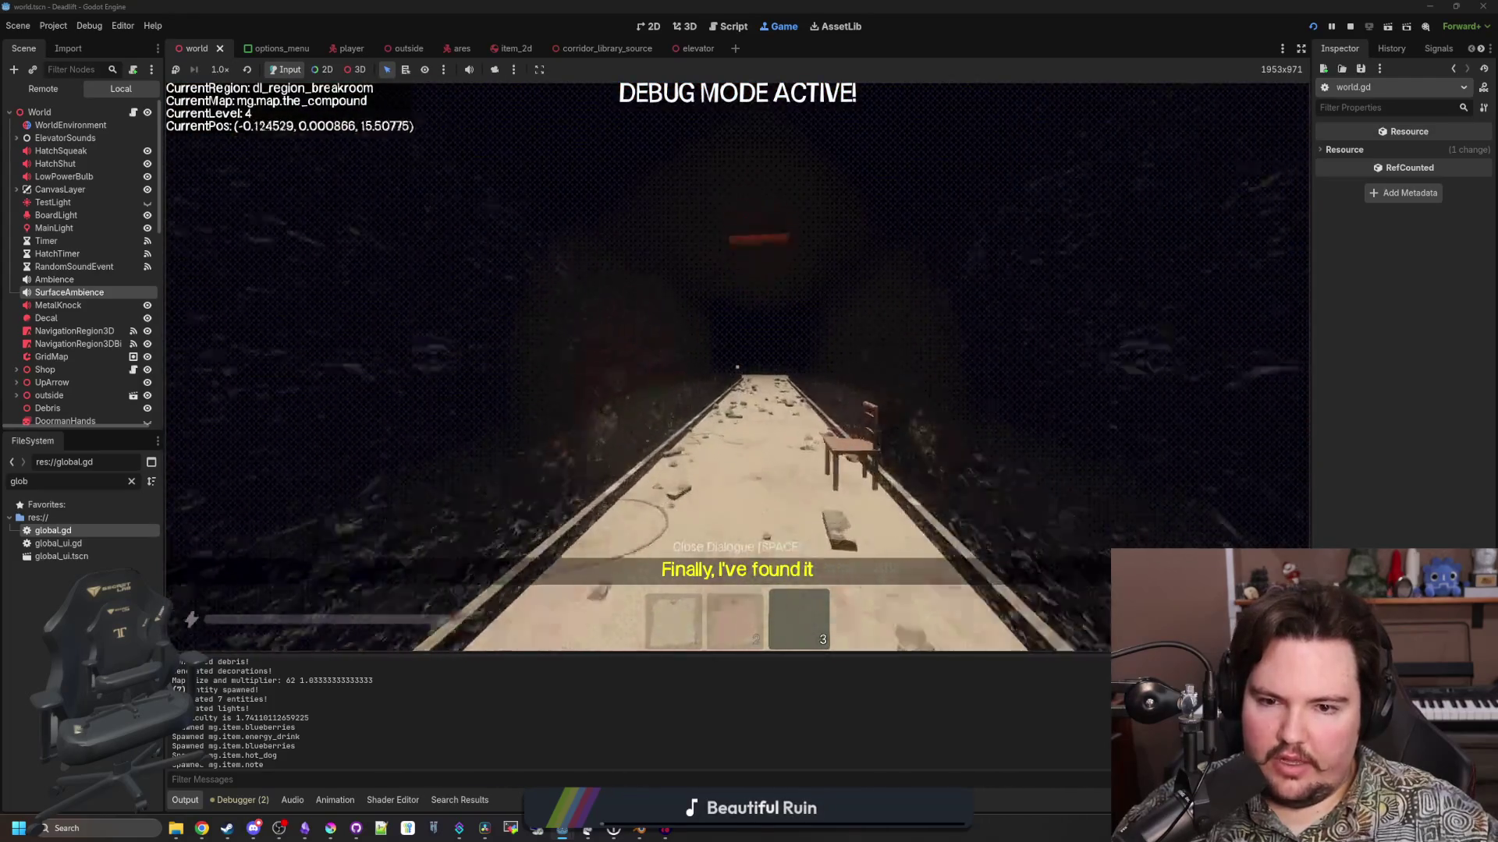
{"action": "key", "text": "w"}
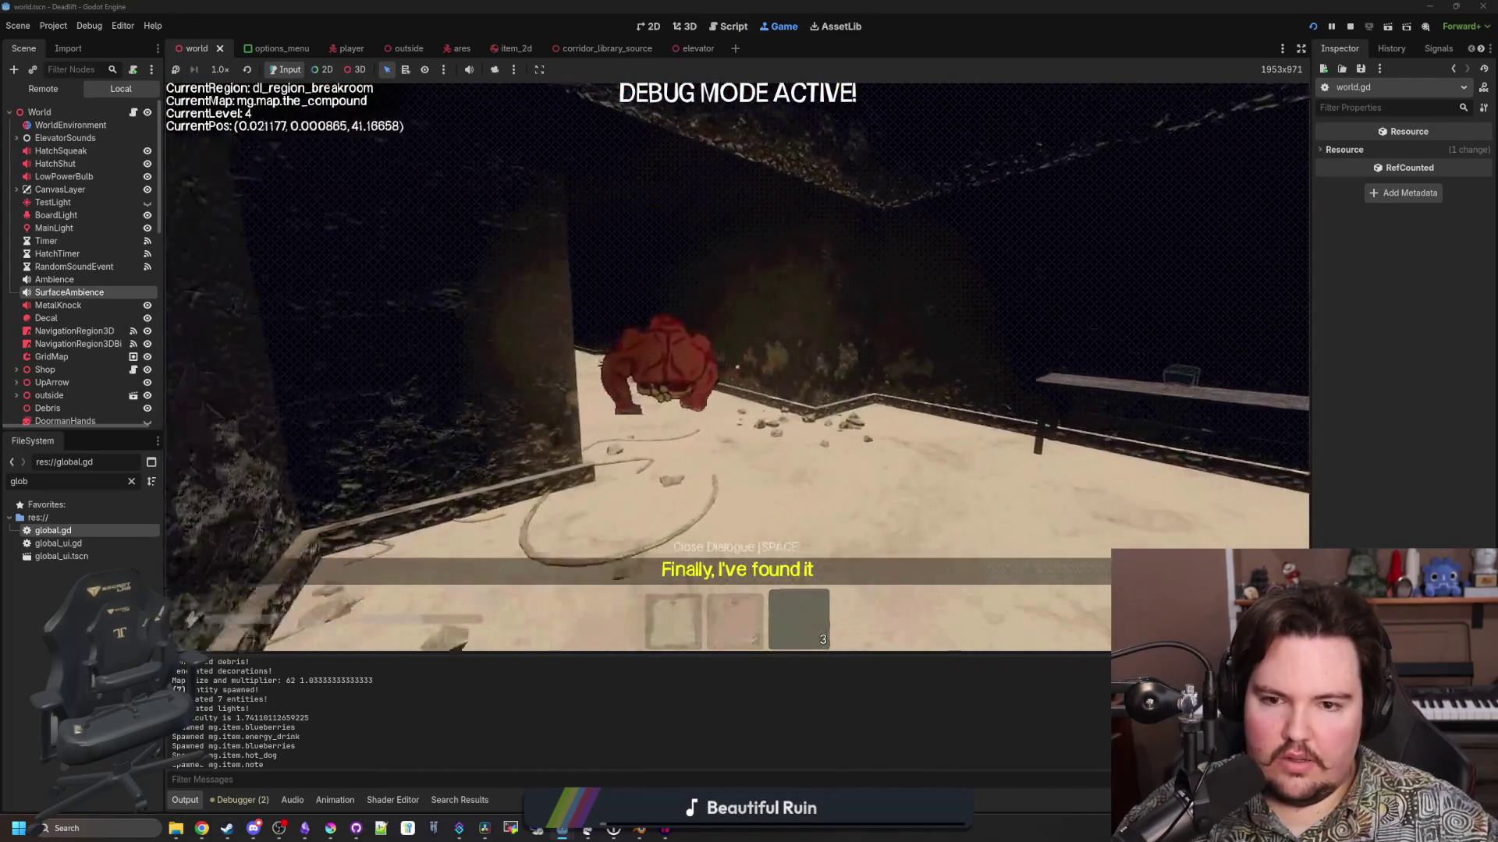
{"action": "key", "text": "w"}
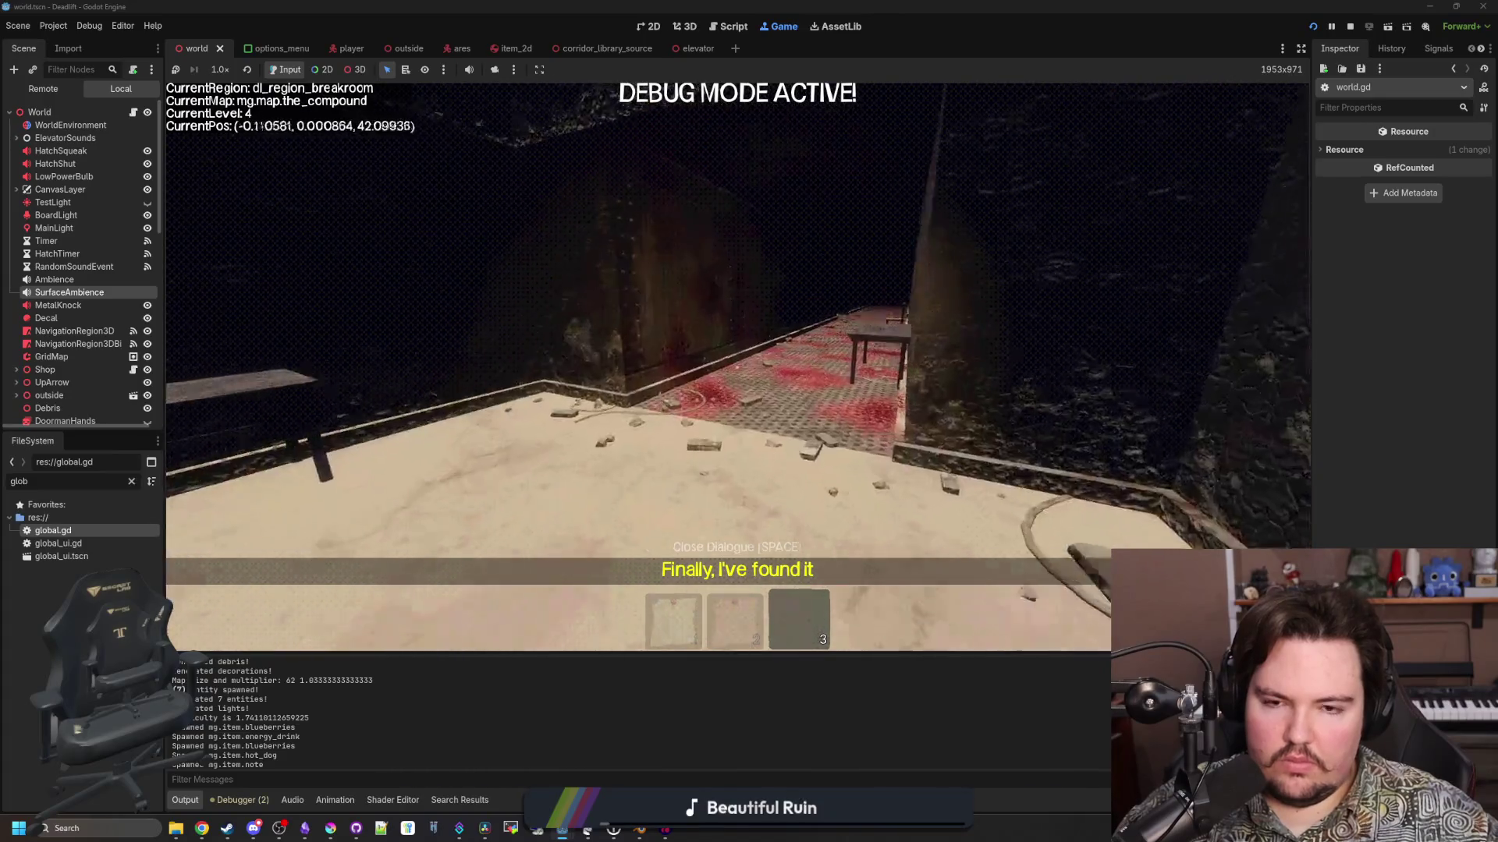
{"action": "key", "text": "w"}
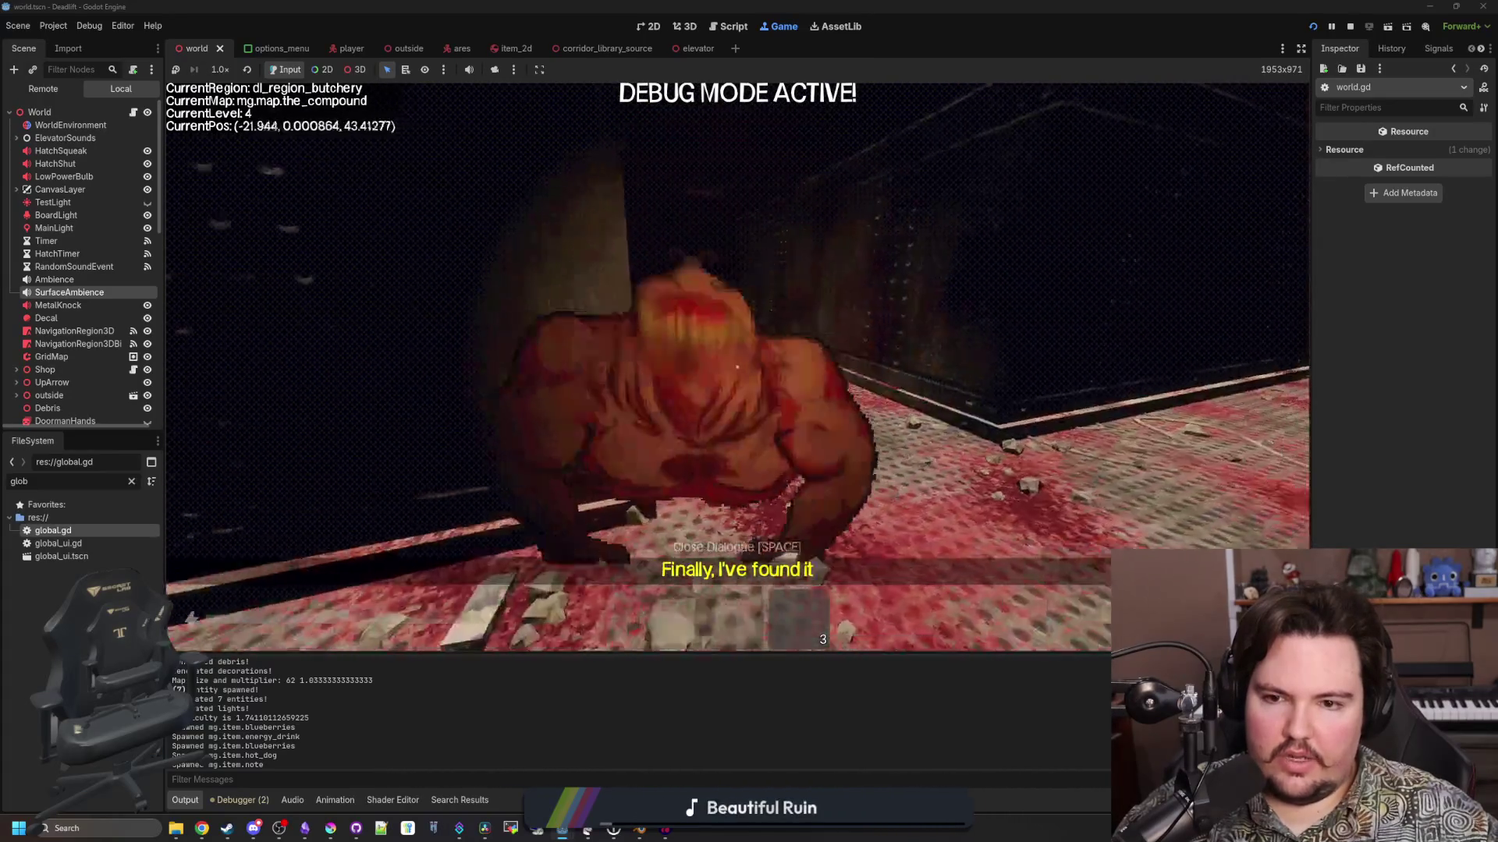
{"action": "key", "text": "w"}
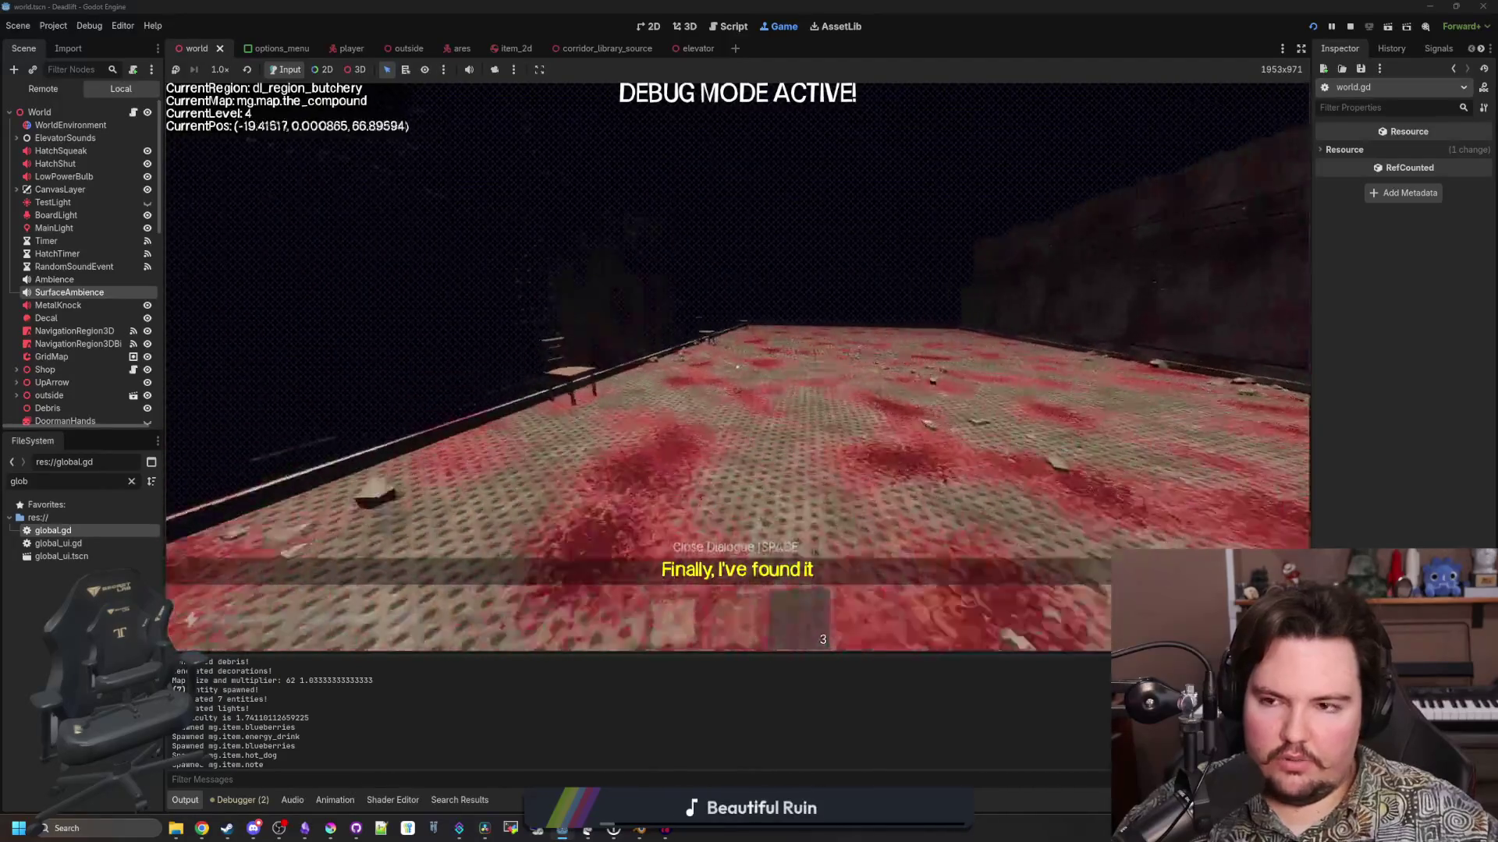
{"action": "key", "text": "w"}
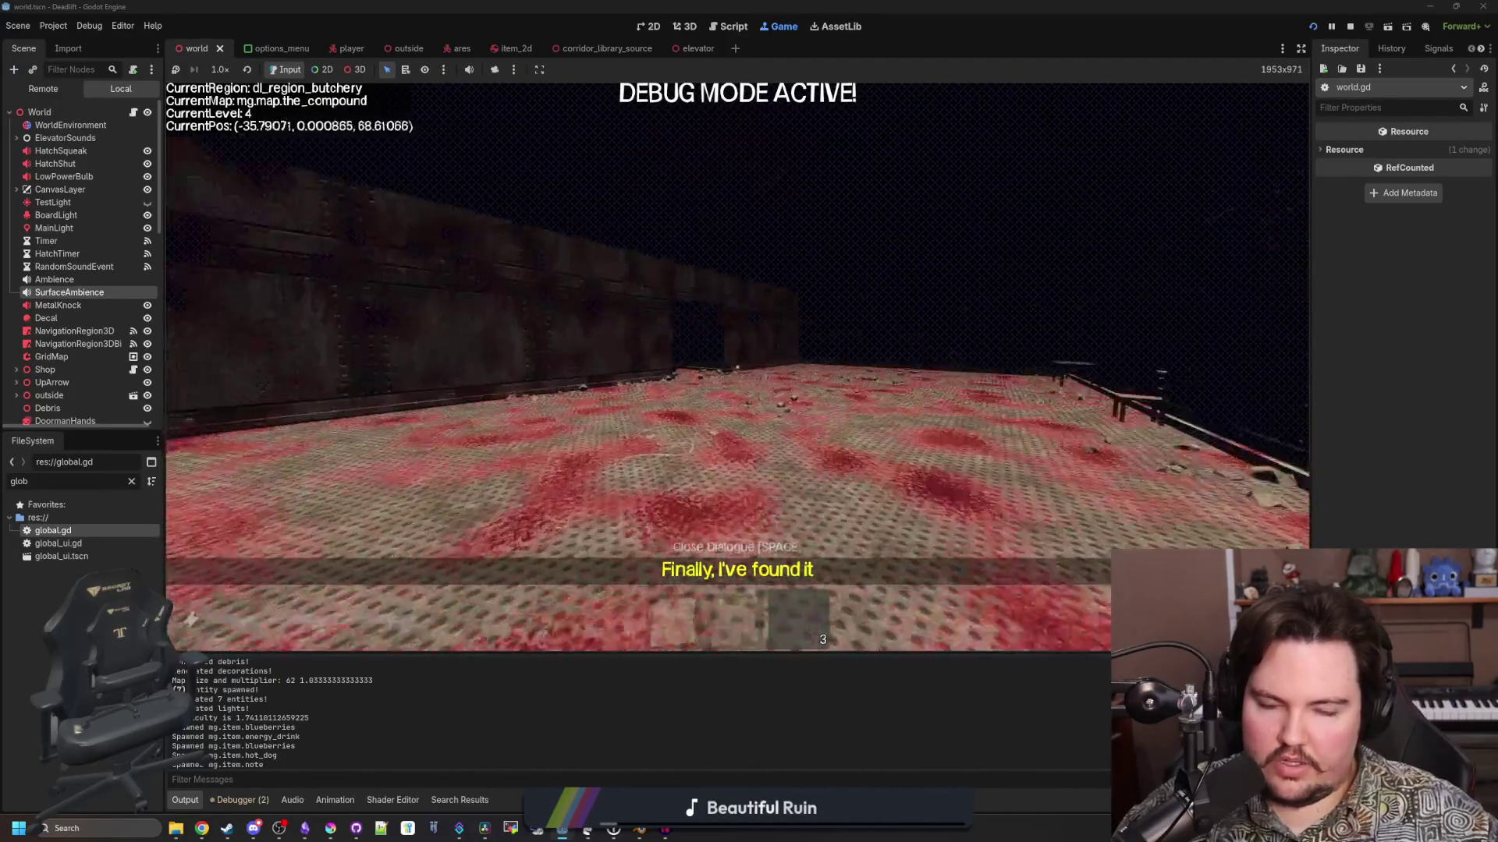
{"action": "key", "text": "w"}
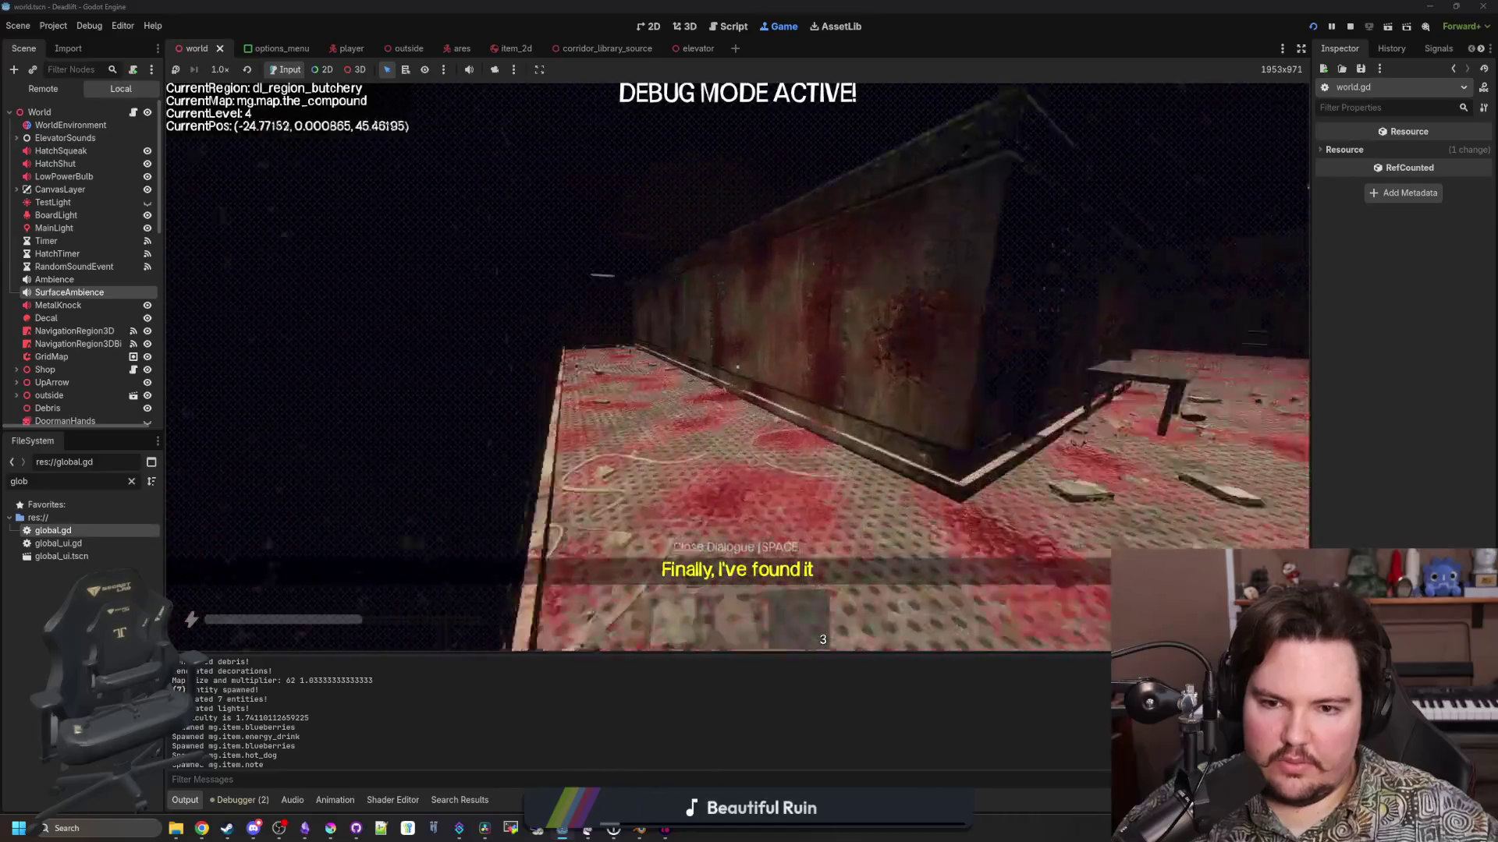
{"action": "key", "text": "w"}
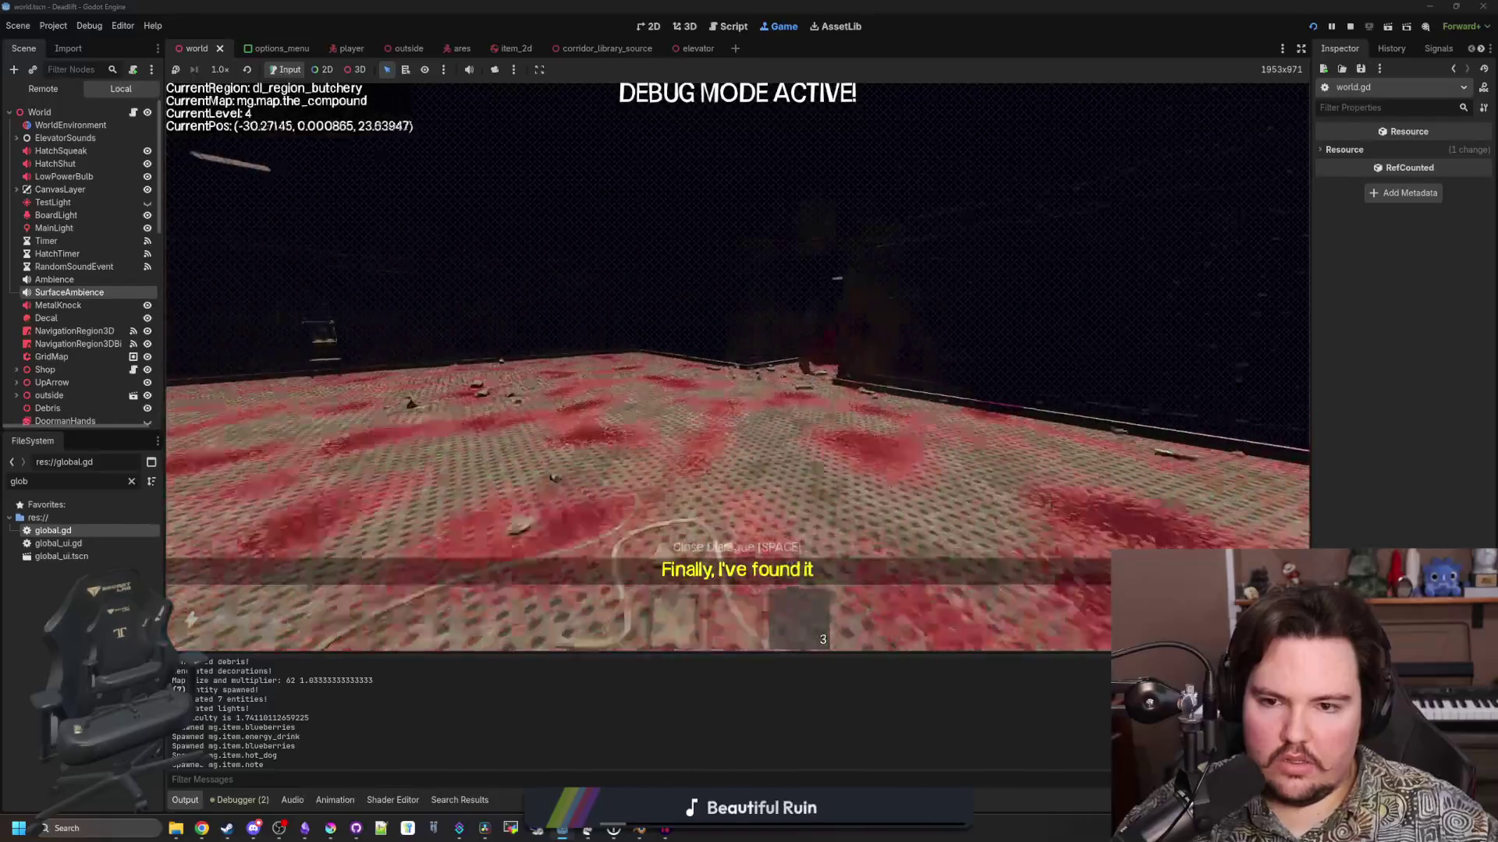
Step: Head back down the long corridor, pause, and return to world.gd and save
{"action": "key", "text": "w"}
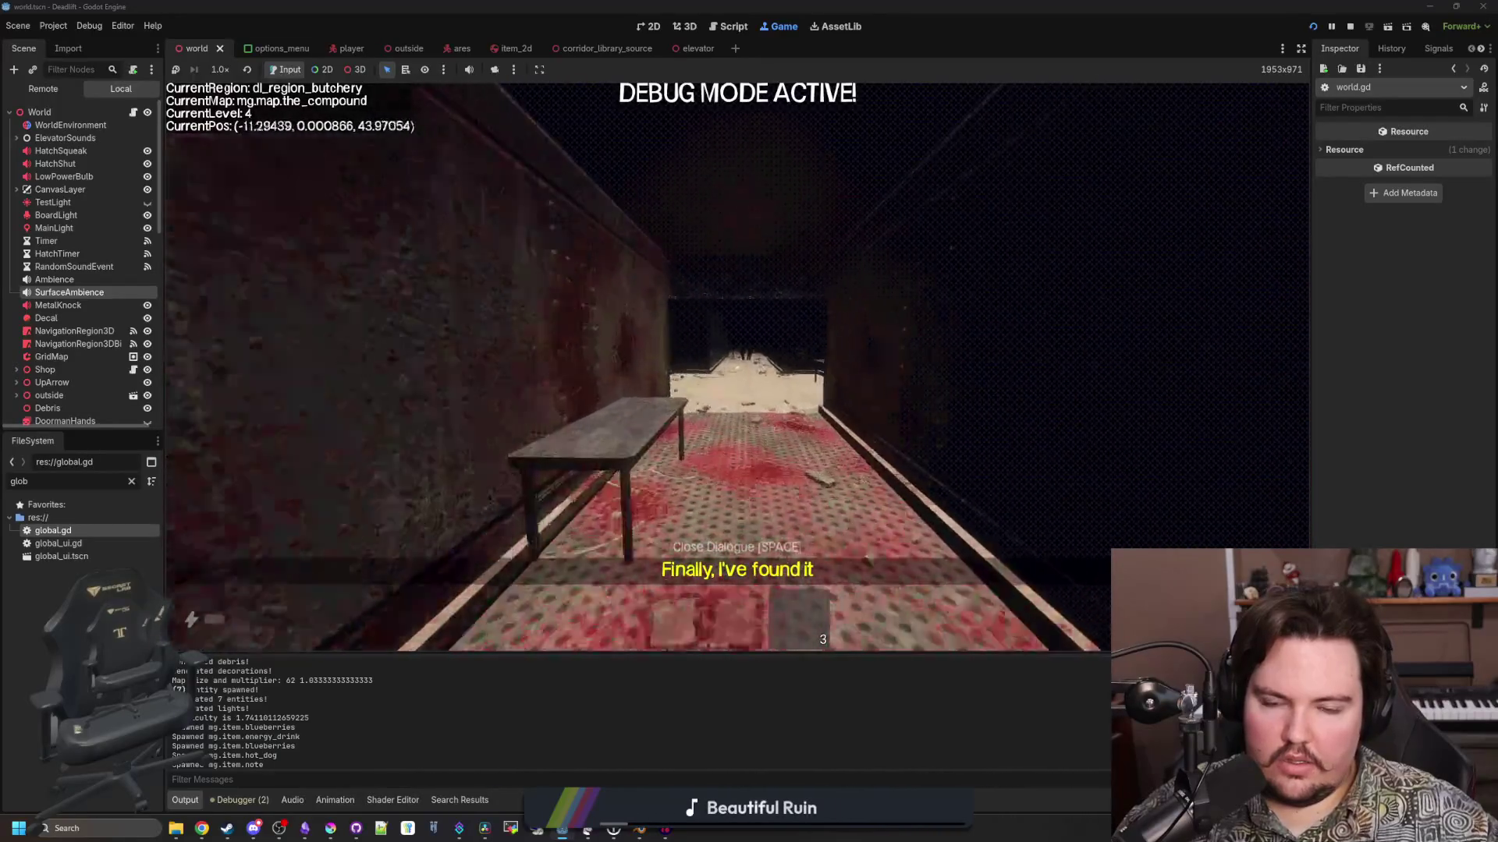
{"action": "key", "text": "w"}
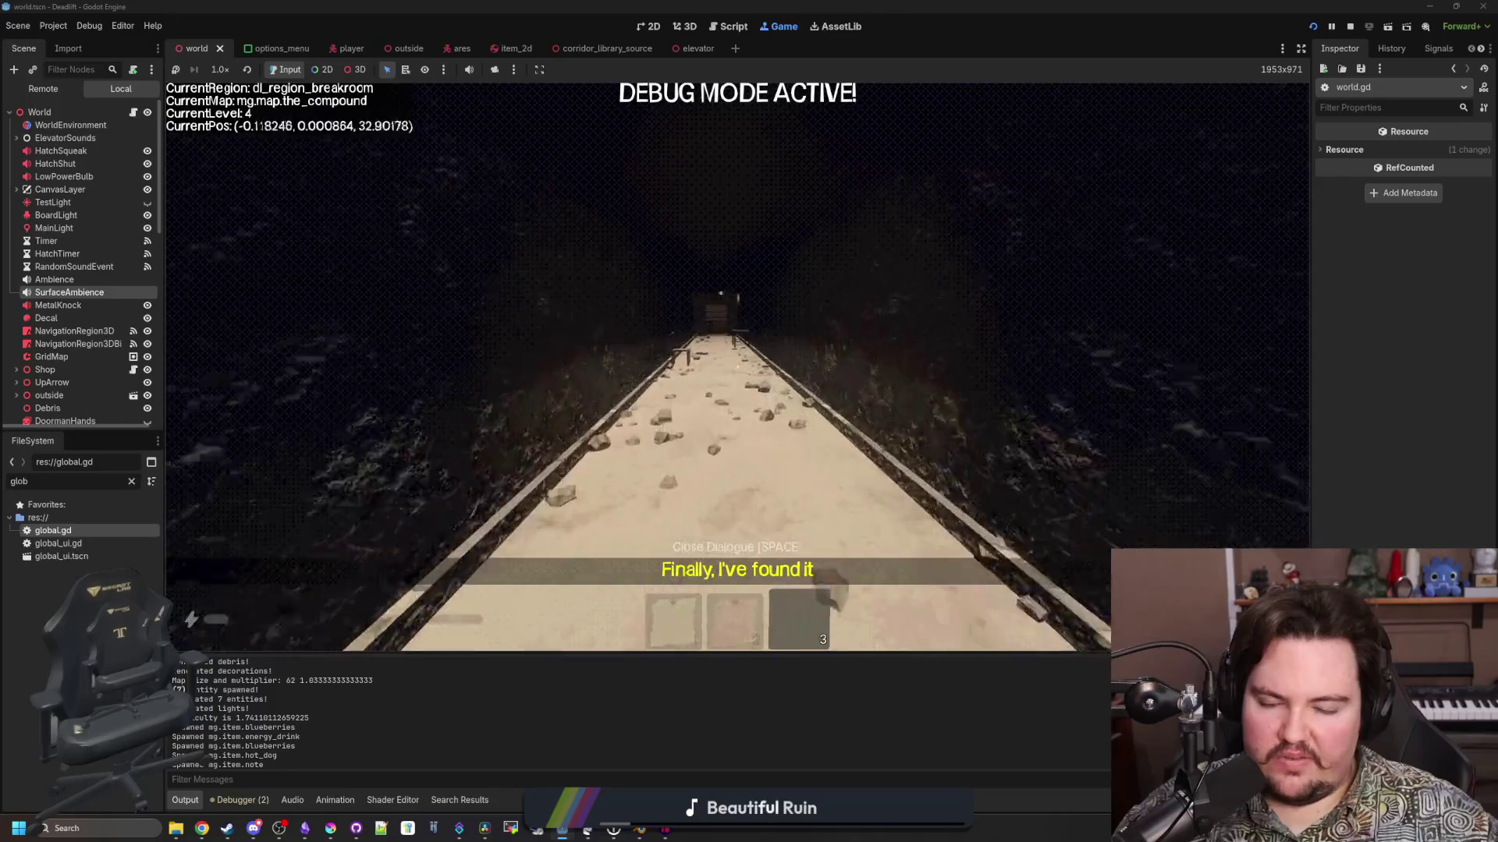
{"action": "key", "text": "w"}
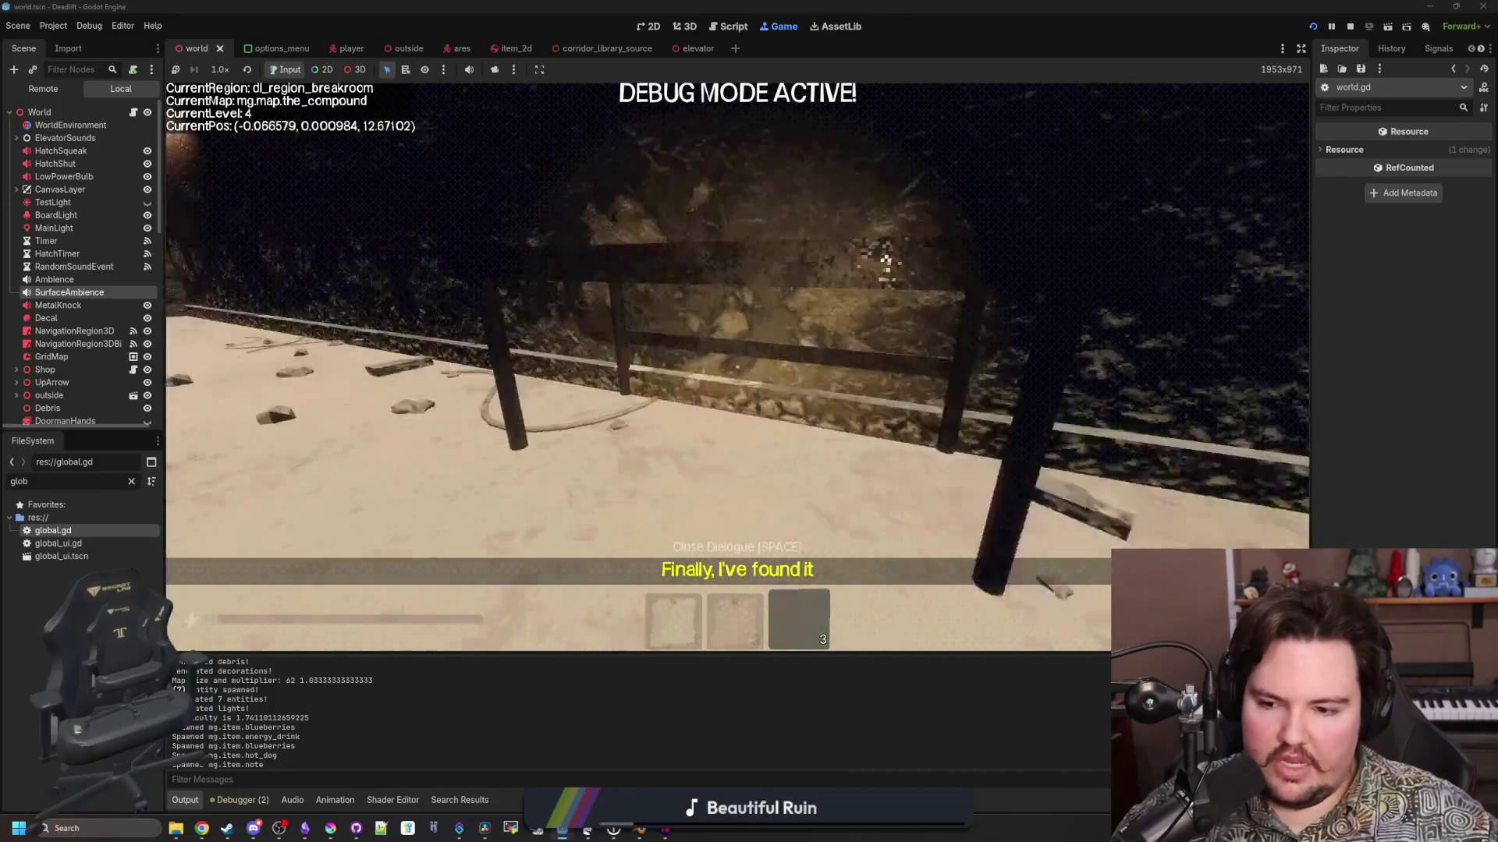
{"action": "key", "text": "Escape"}
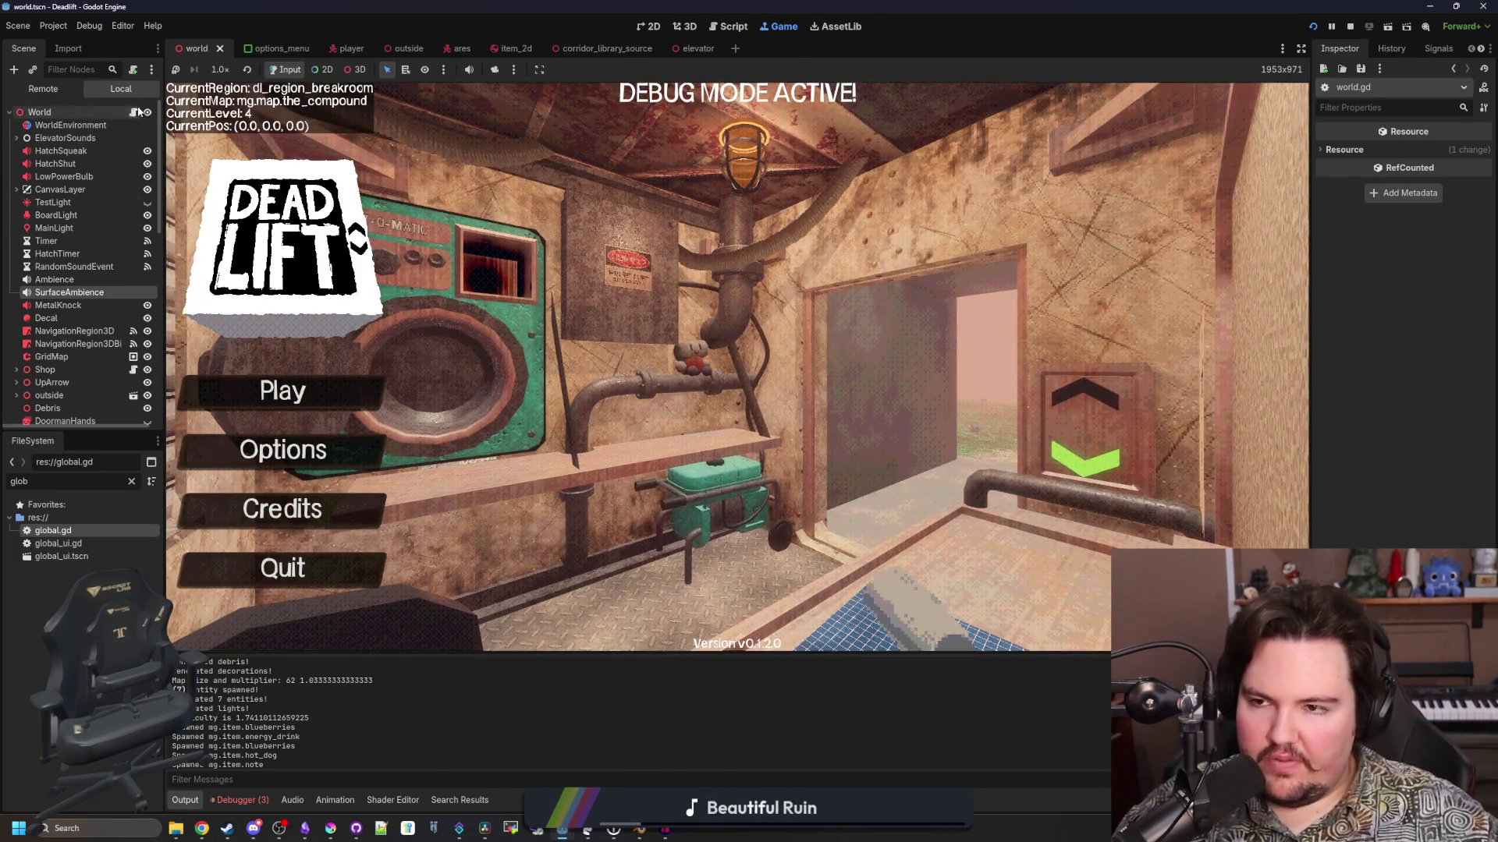
{"action": "key", "text": "ctrl+F3"}
{"action": "key", "text": "ctrl+s"}
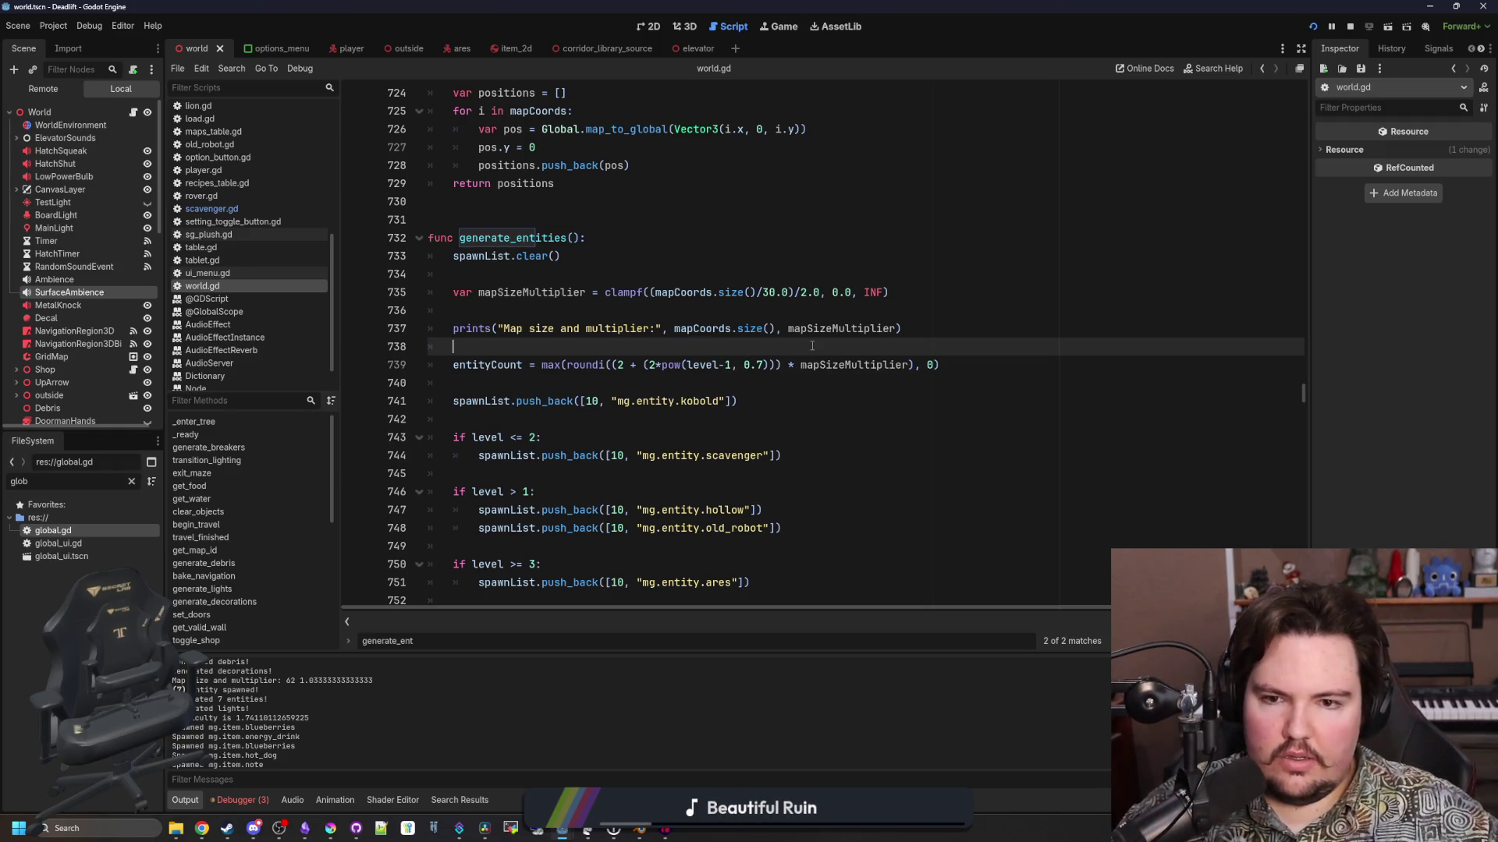
Step: Remove clampf and its 0.0, INF bounds from line 735
{"action": "left_click", "coordinate": [777, 309]}
{"action": "left_click", "coordinate": [717, 286]}
{"action": "left_click", "coordinate": [714, 311]}
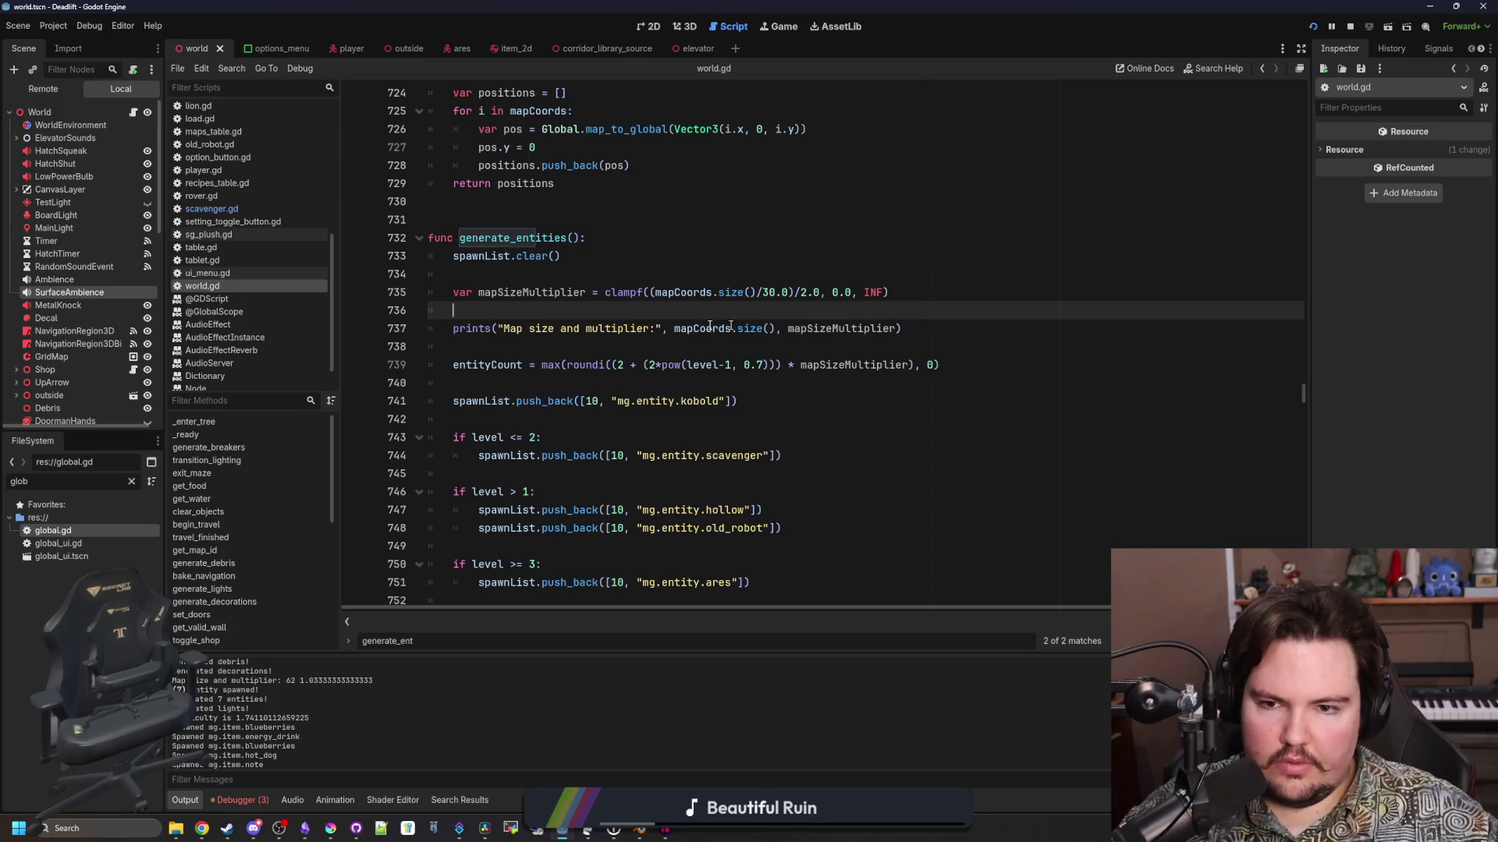
{"action": "double_click", "coordinate": [633, 292]}
{"action": "key", "text": "BackSpace"}
{"action": "left_click_drag", "start_coordinate": [845, 292], "coordinate": [780, 299]}
{"action": "key", "text": "BackSpace"}
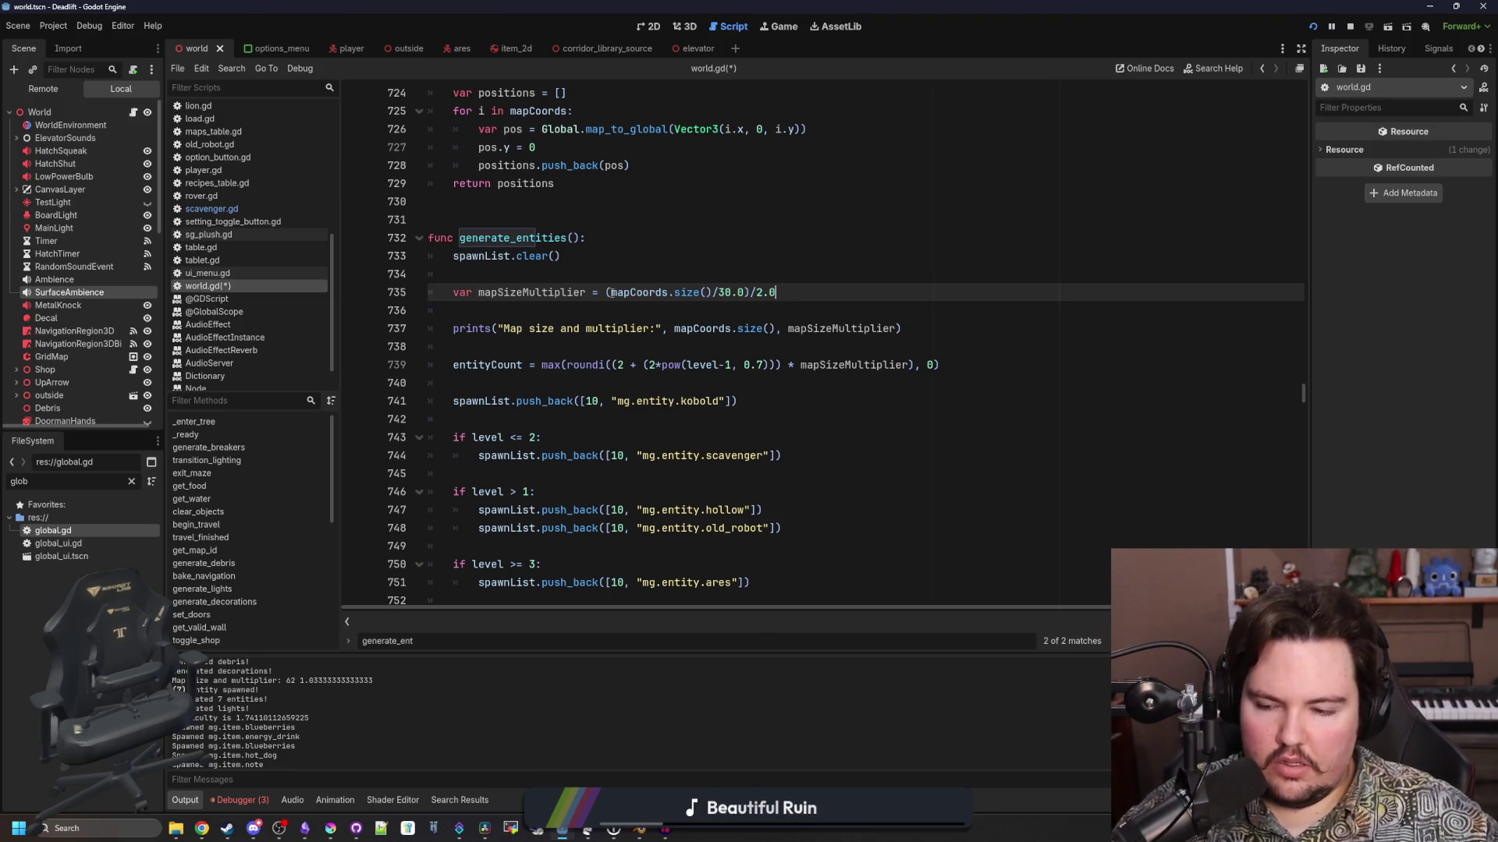
Step: Drop the /2.0 and extra parentheses, leaving mapCoords.size()/30.0, and save
{"action": "left_click_drag", "start_coordinate": [805, 296], "coordinate": [751, 294]}
{"action": "key", "text": "BackSpace"}
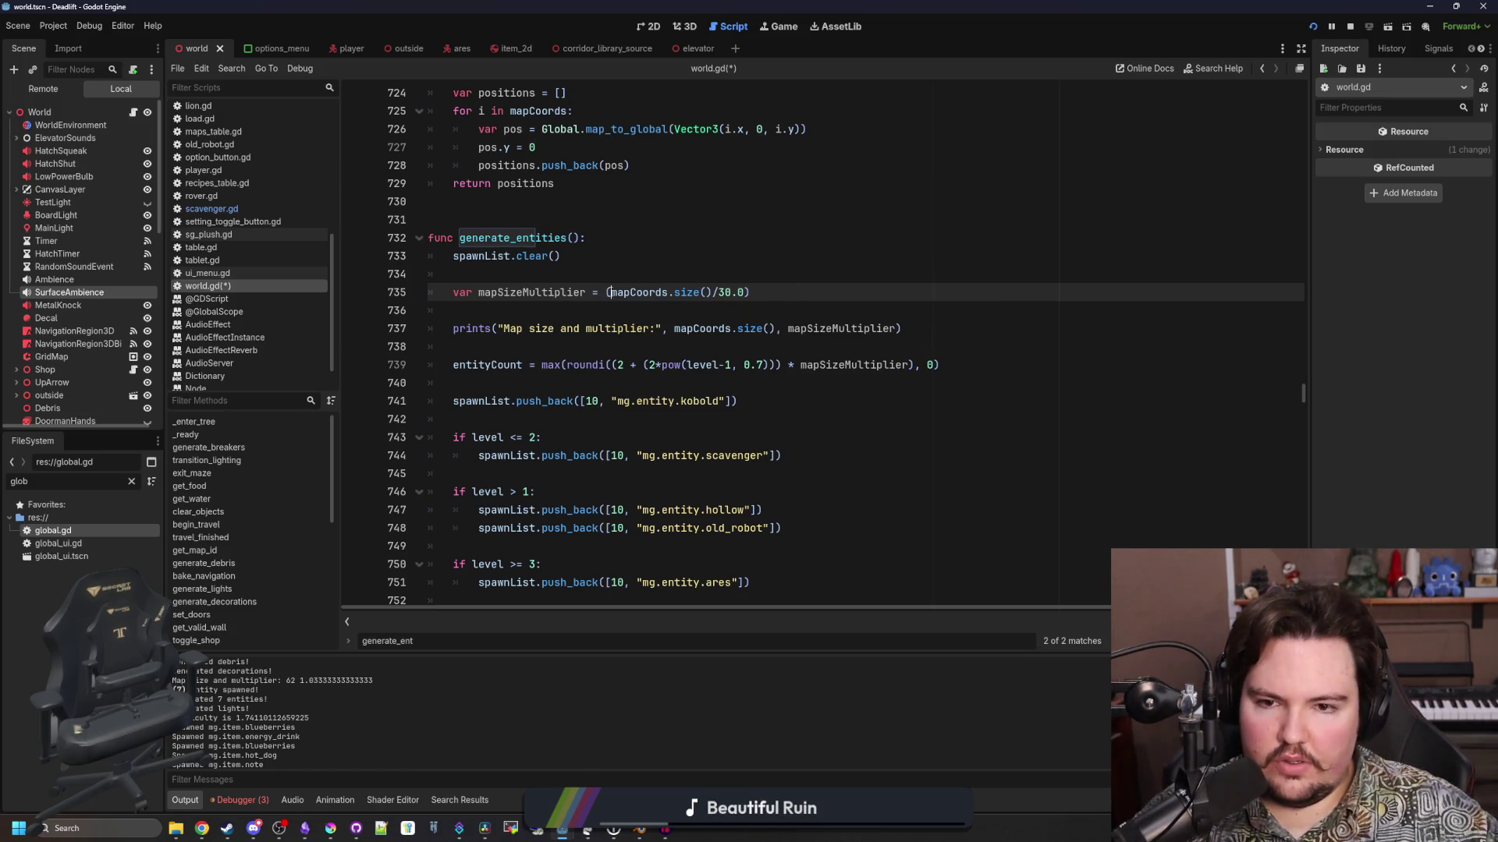
{"action": "key", "text": "BackSpace"}
{"action": "key", "text": "End"}
{"action": "key", "text": "BackSpace"}
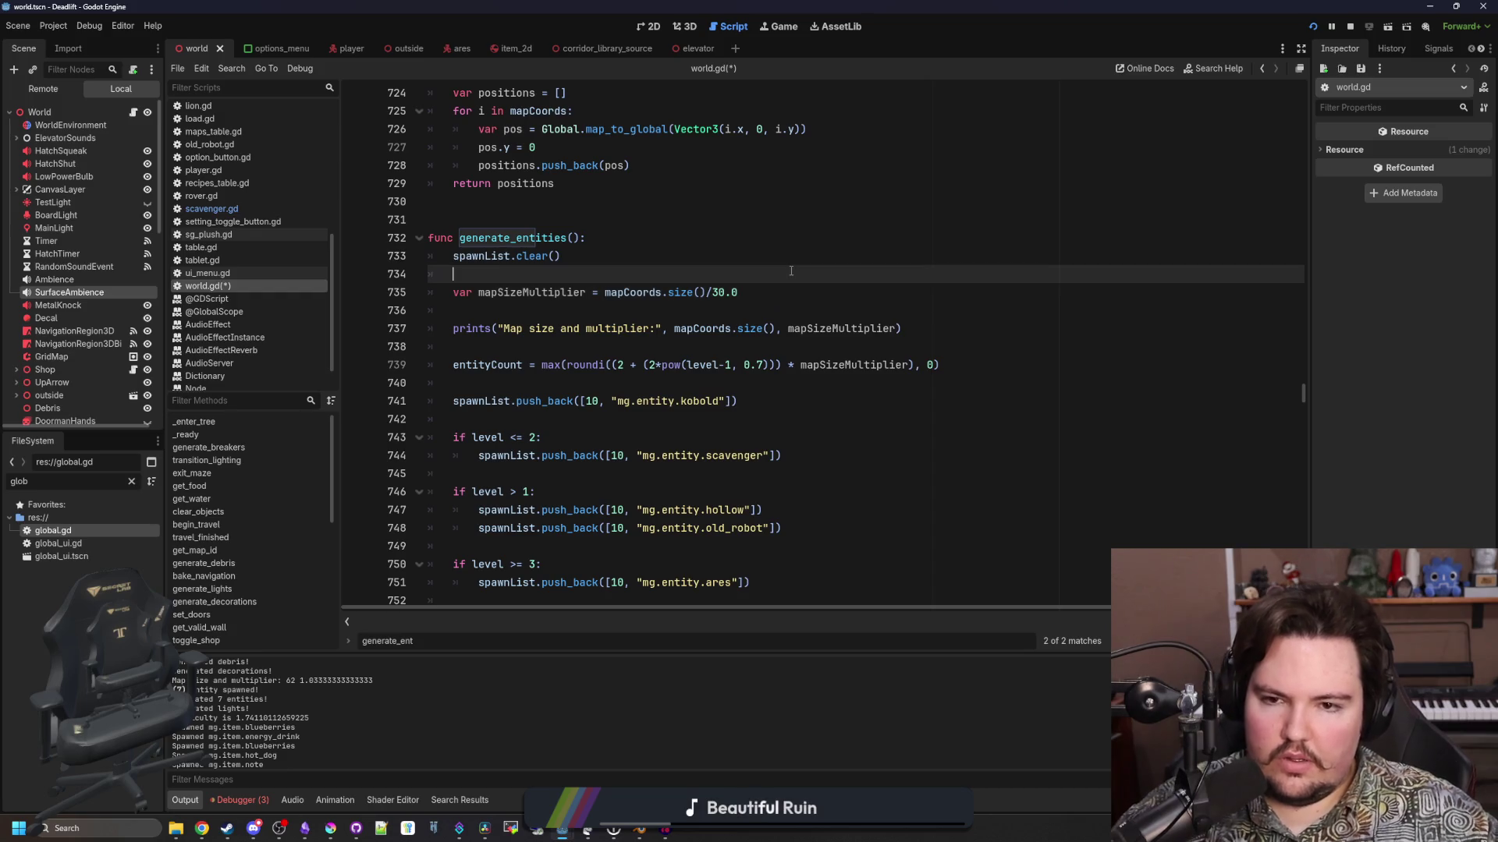
{"action": "key", "text": "ctrl+s"}
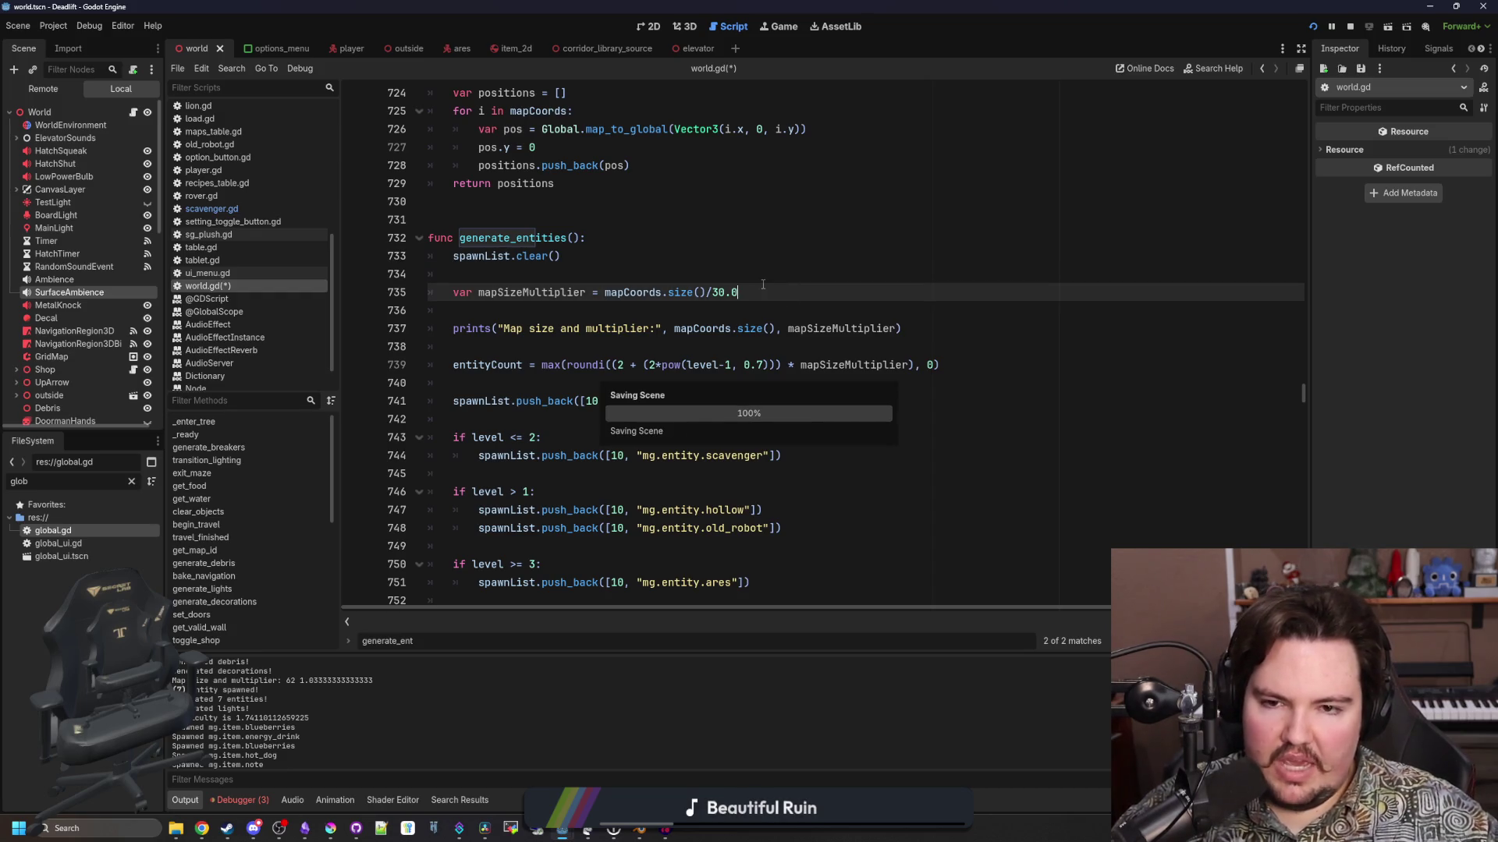
{"action": "key", "text": "alt+Tab"}
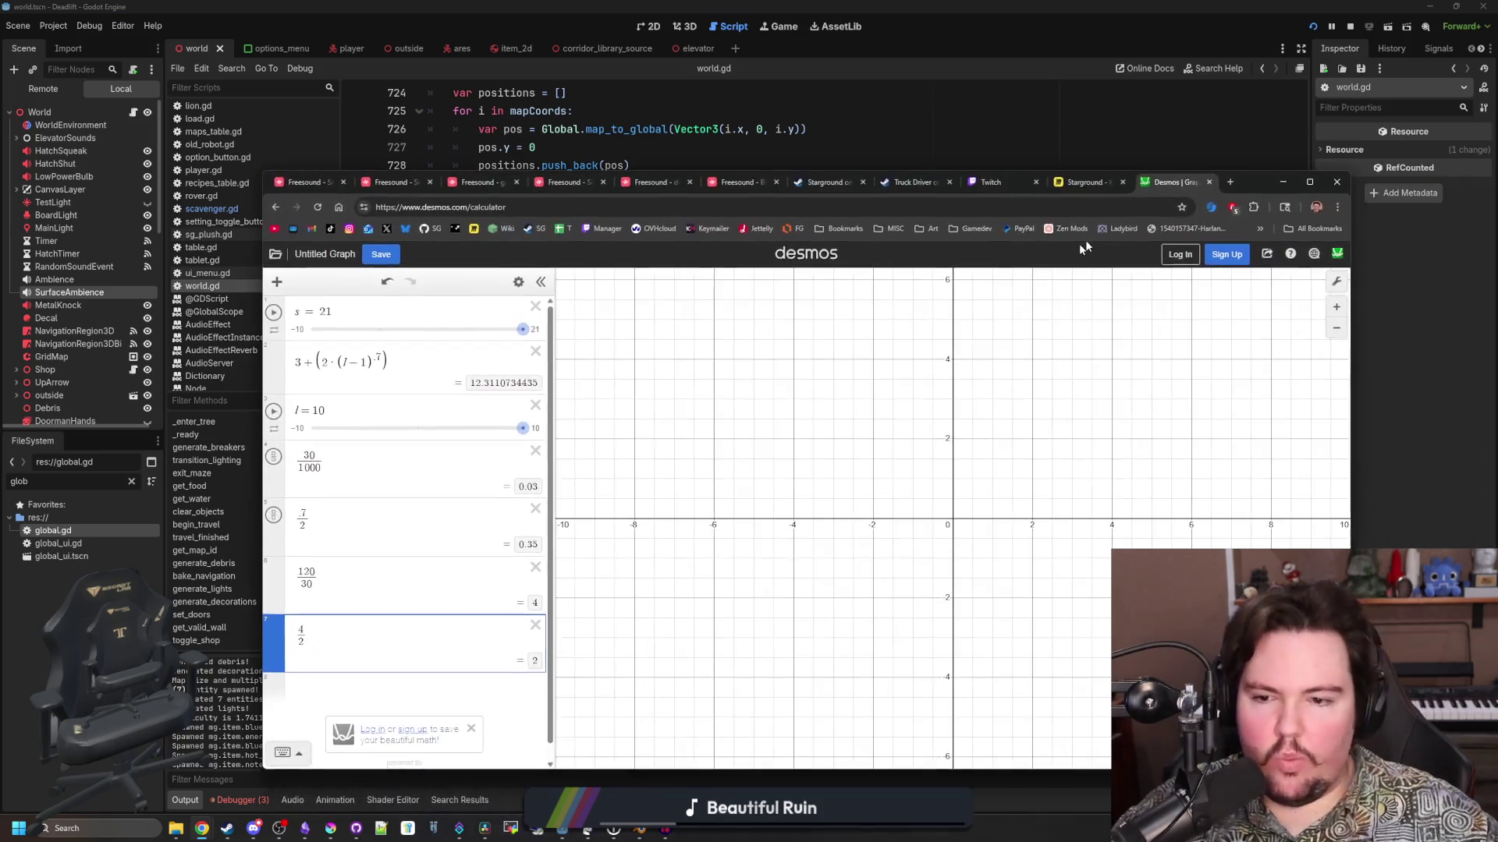
Step: Add a Desmos row 60/30, which evaluates to 2
{"action": "left_click", "coordinate": [421, 704]}
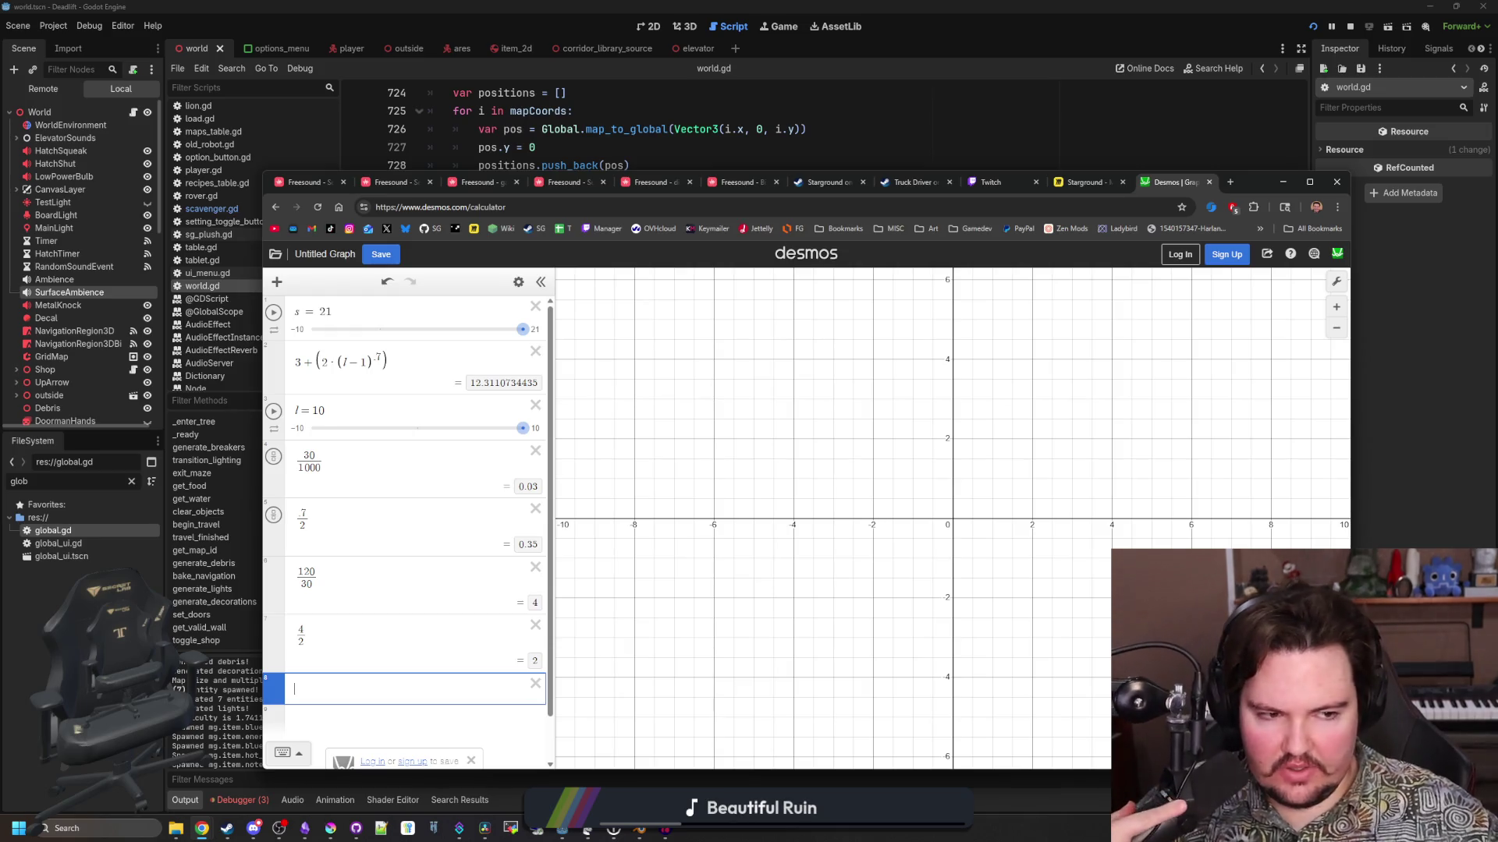
{"action": "type", "text": "60/30"}
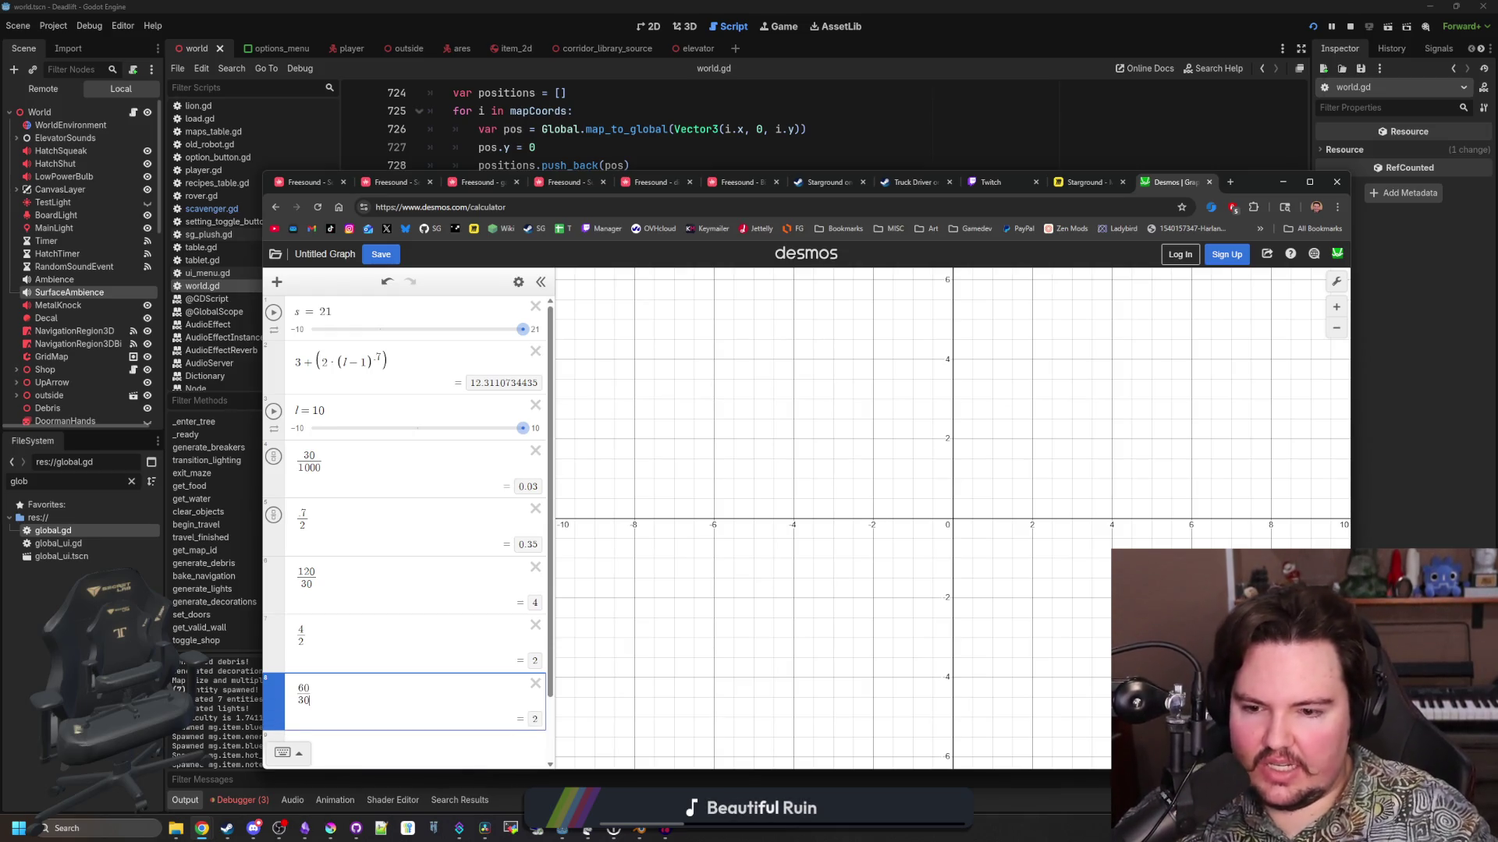
{"action": "scroll", "coordinate": [614, 585], "scroll_direction": "down", "scroll_amount": 1}
{"action": "key", "text": "Return"}
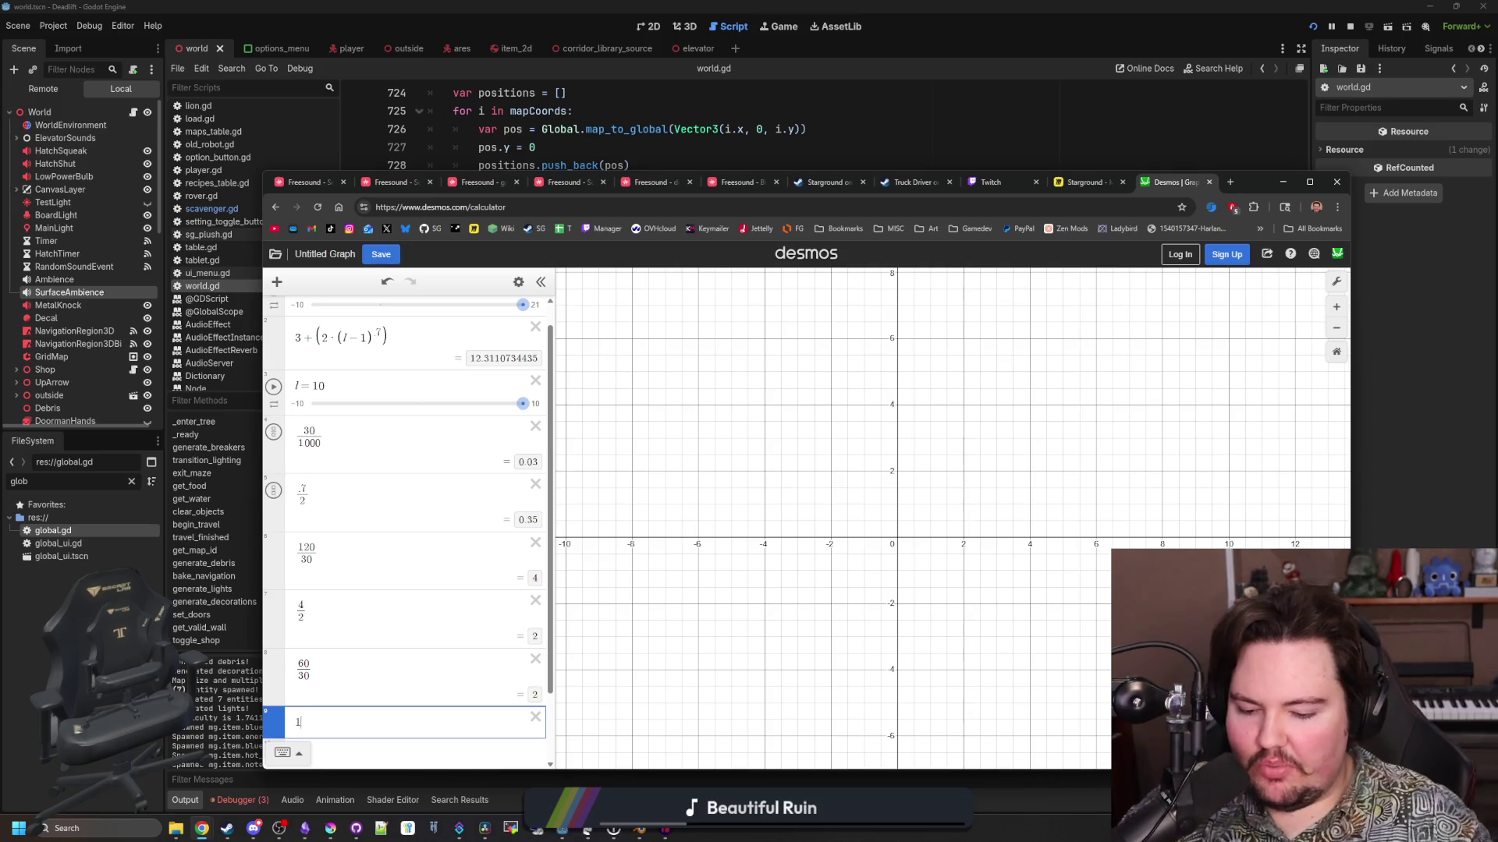
{"action": "key", "text": "BackSpace"}
{"action": "key", "text": "BackSpace"}
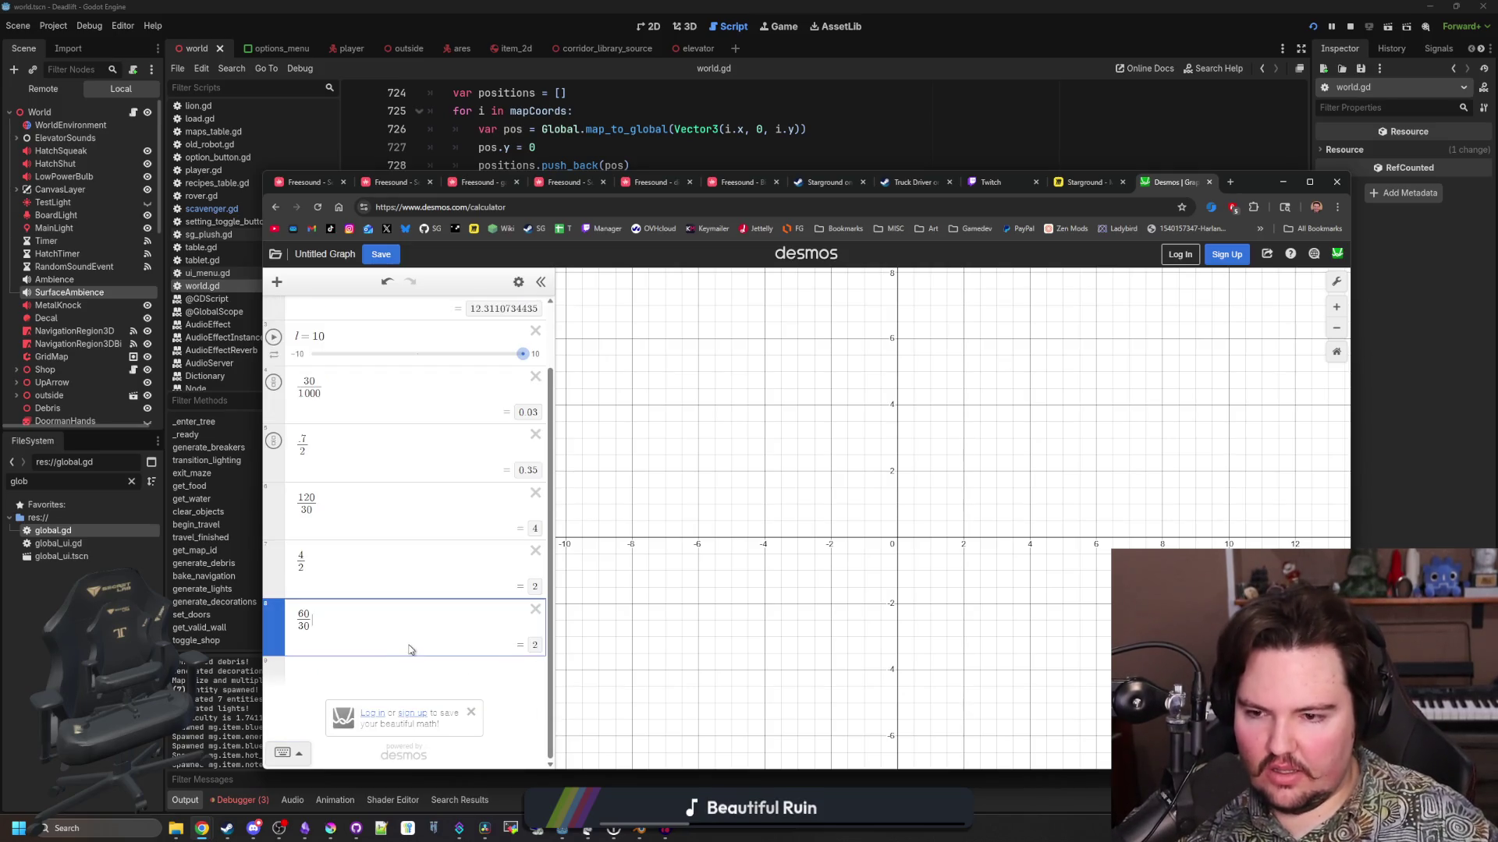
Step: Add a 15/30 row giving 0.5, delete the stray .75 row, and minimize the calculator
{"action": "left_click", "coordinate": [333, 668]}
{"action": "type", "text": "5/30"}
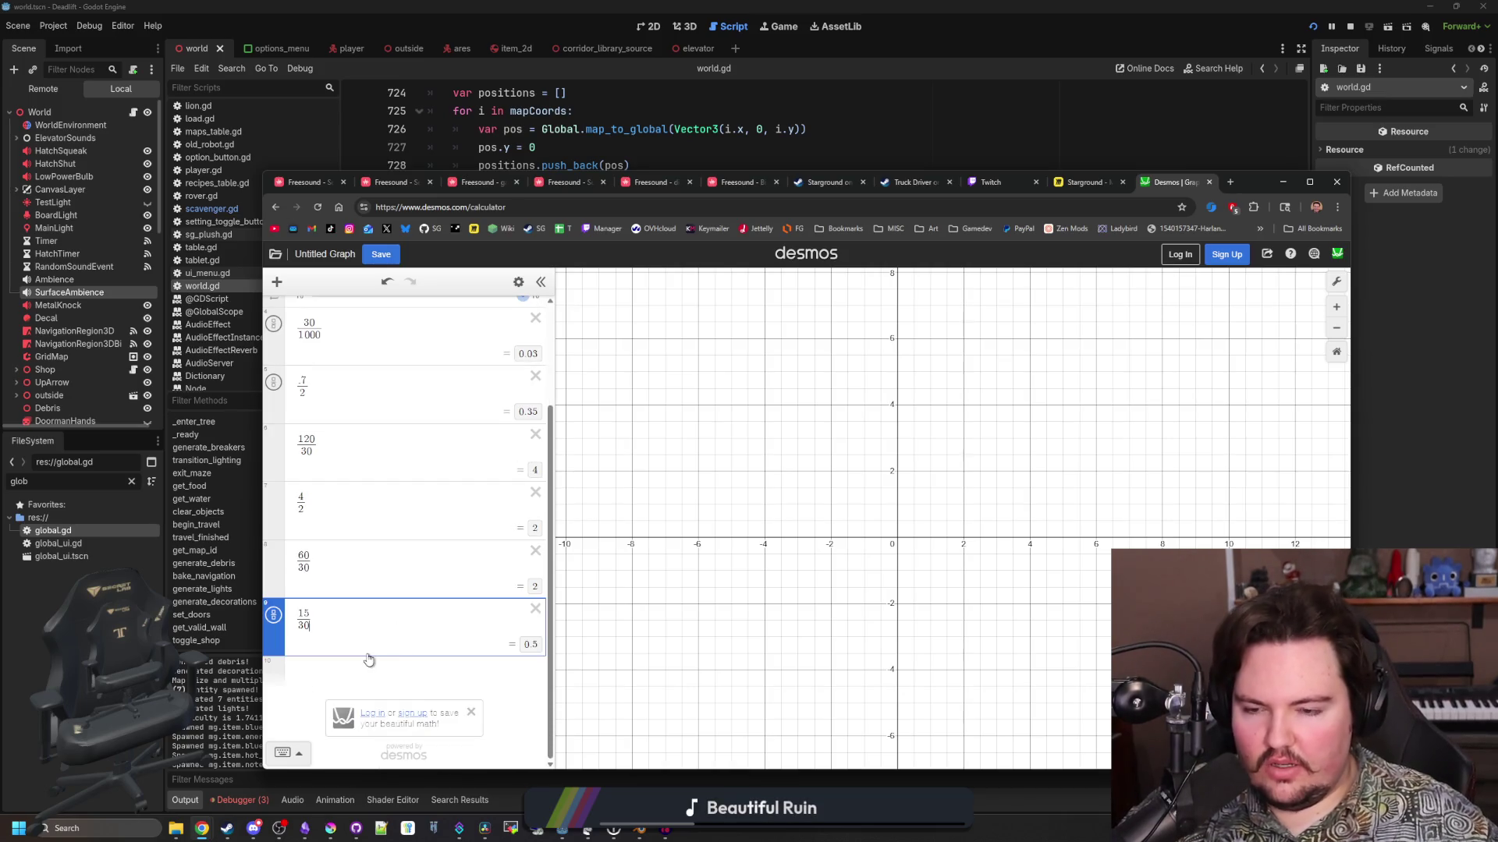
{"action": "key", "text": "Return"}
{"action": "type", "text": ".75"}
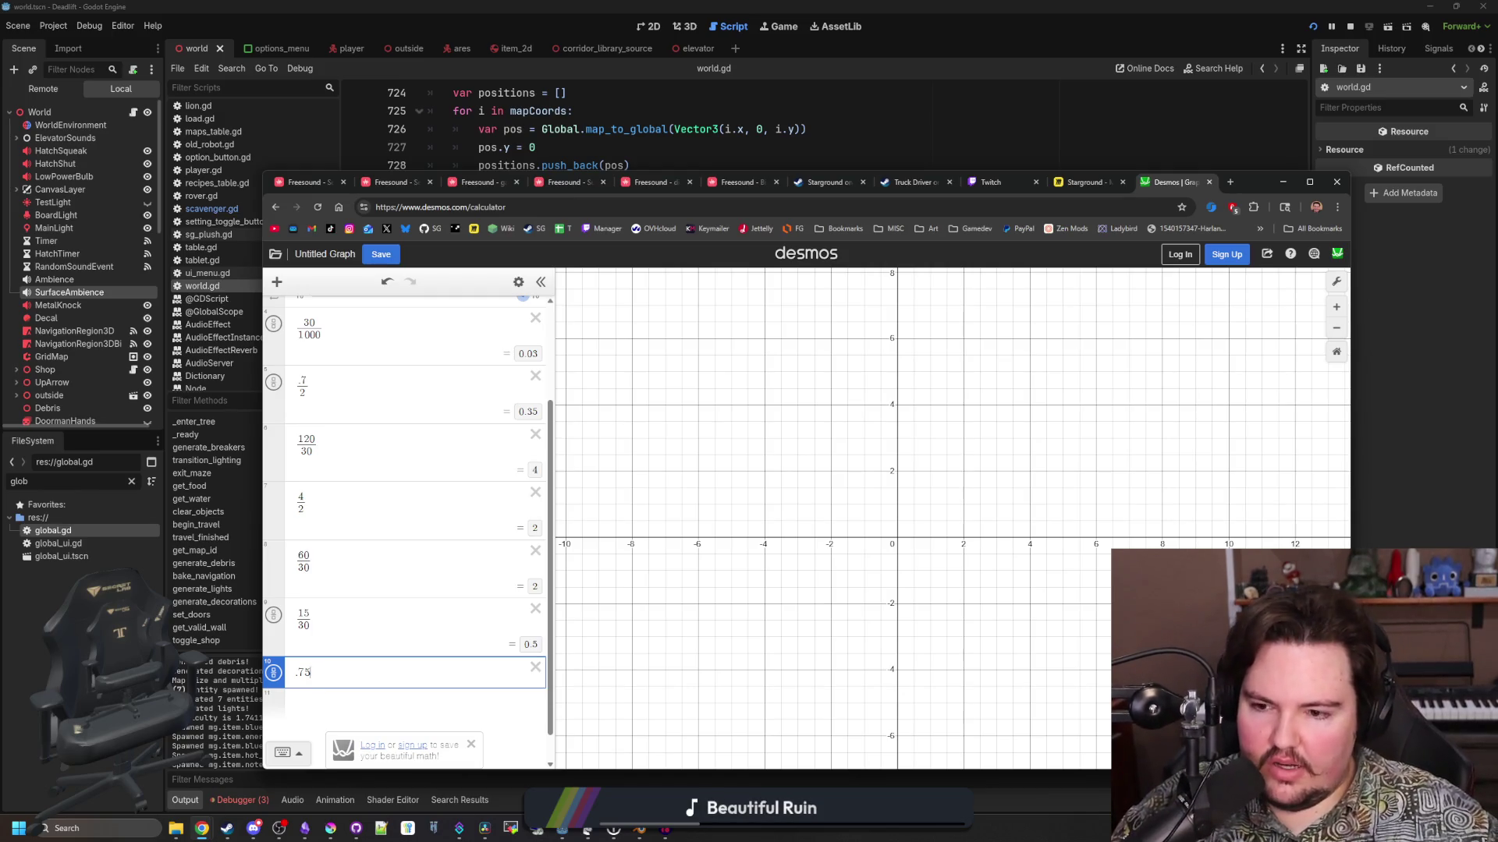
{"action": "left_click", "coordinate": [536, 667]}
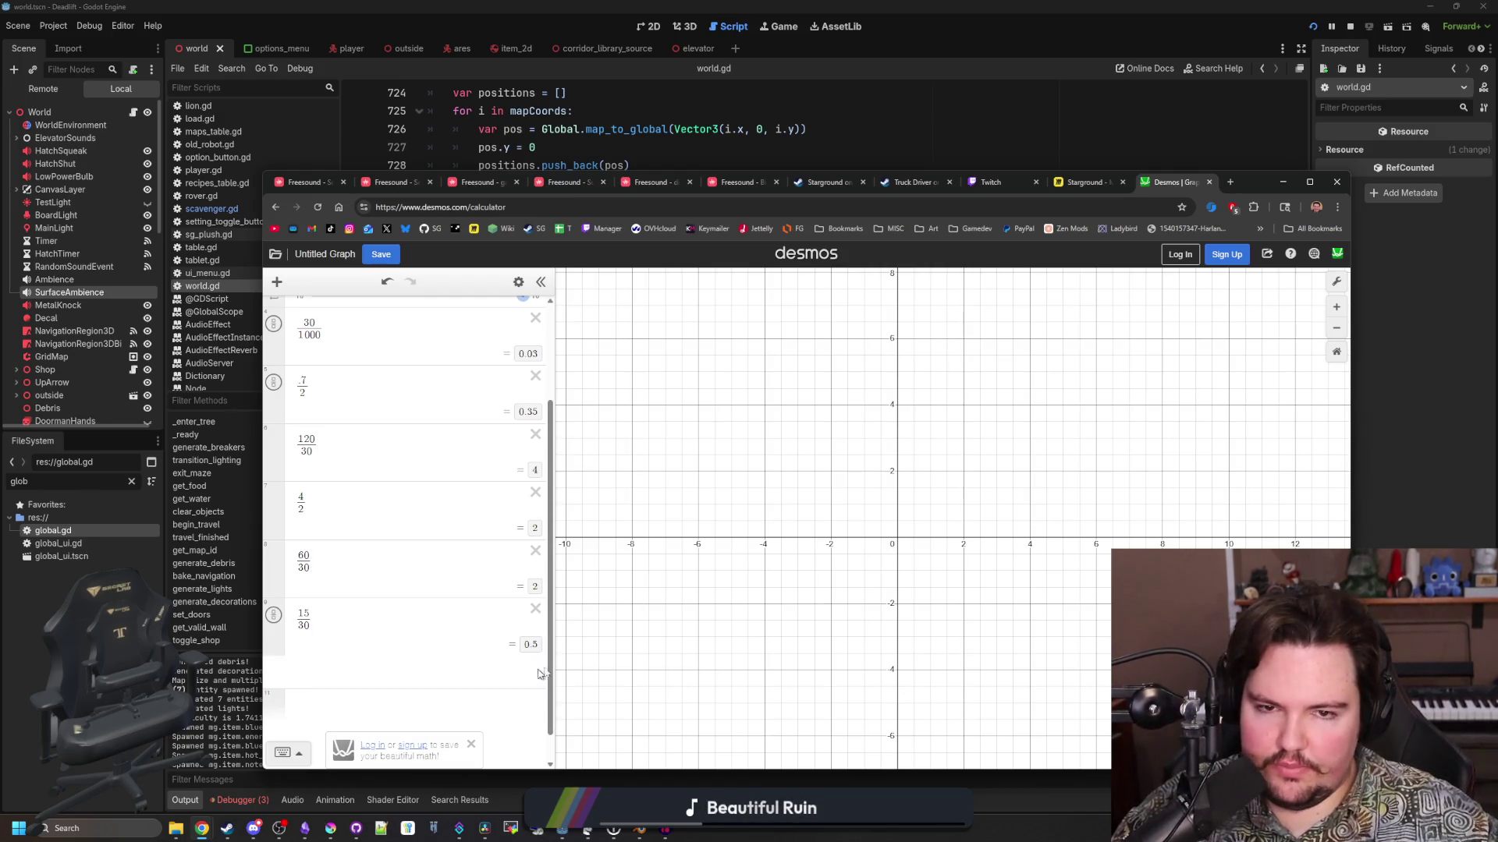
{"action": "left_click", "coordinate": [1283, 182]}
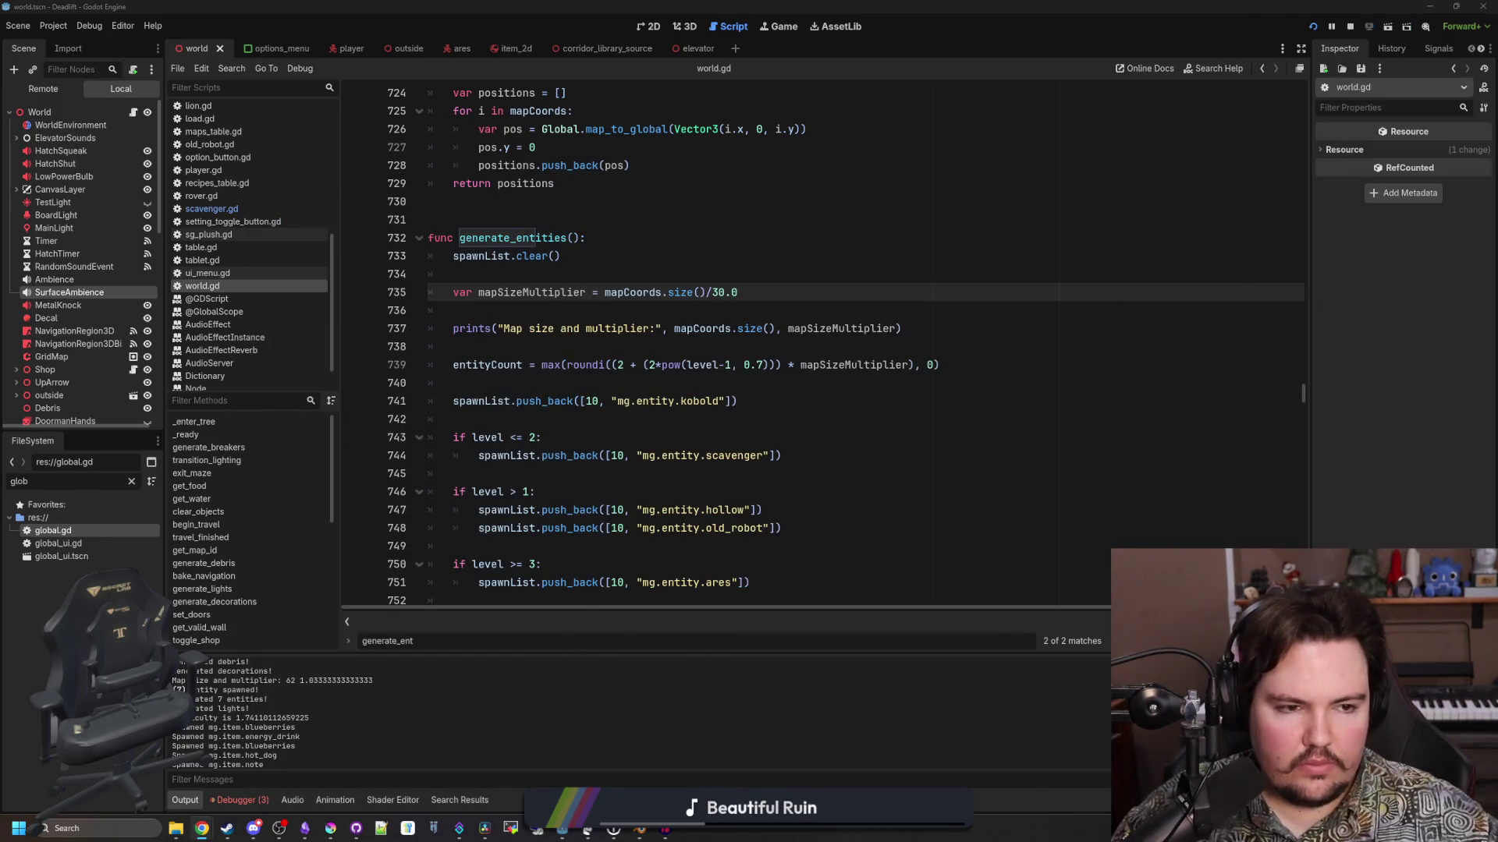
{"action": "key", "text": "alt+Tab"}
Step: Enter an x^2 expression and pan the graph to frame the parabola
{"action": "left_click", "coordinate": [251, 646]}
{"action": "type", "text": "x^2"}
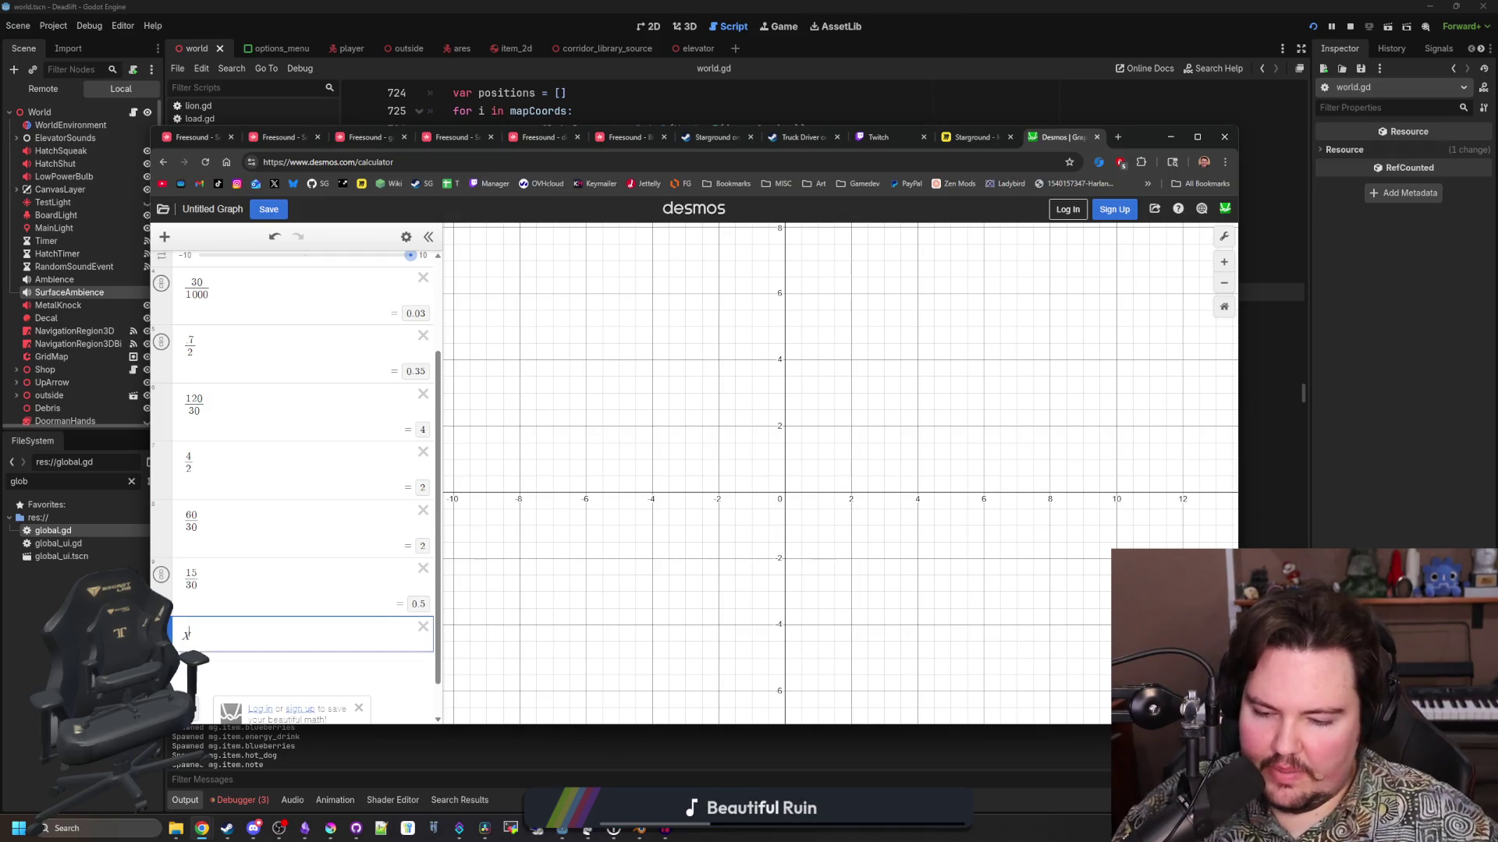
{"action": "key", "text": "BackSpace"}
{"action": "key", "text": "BackSpace"}
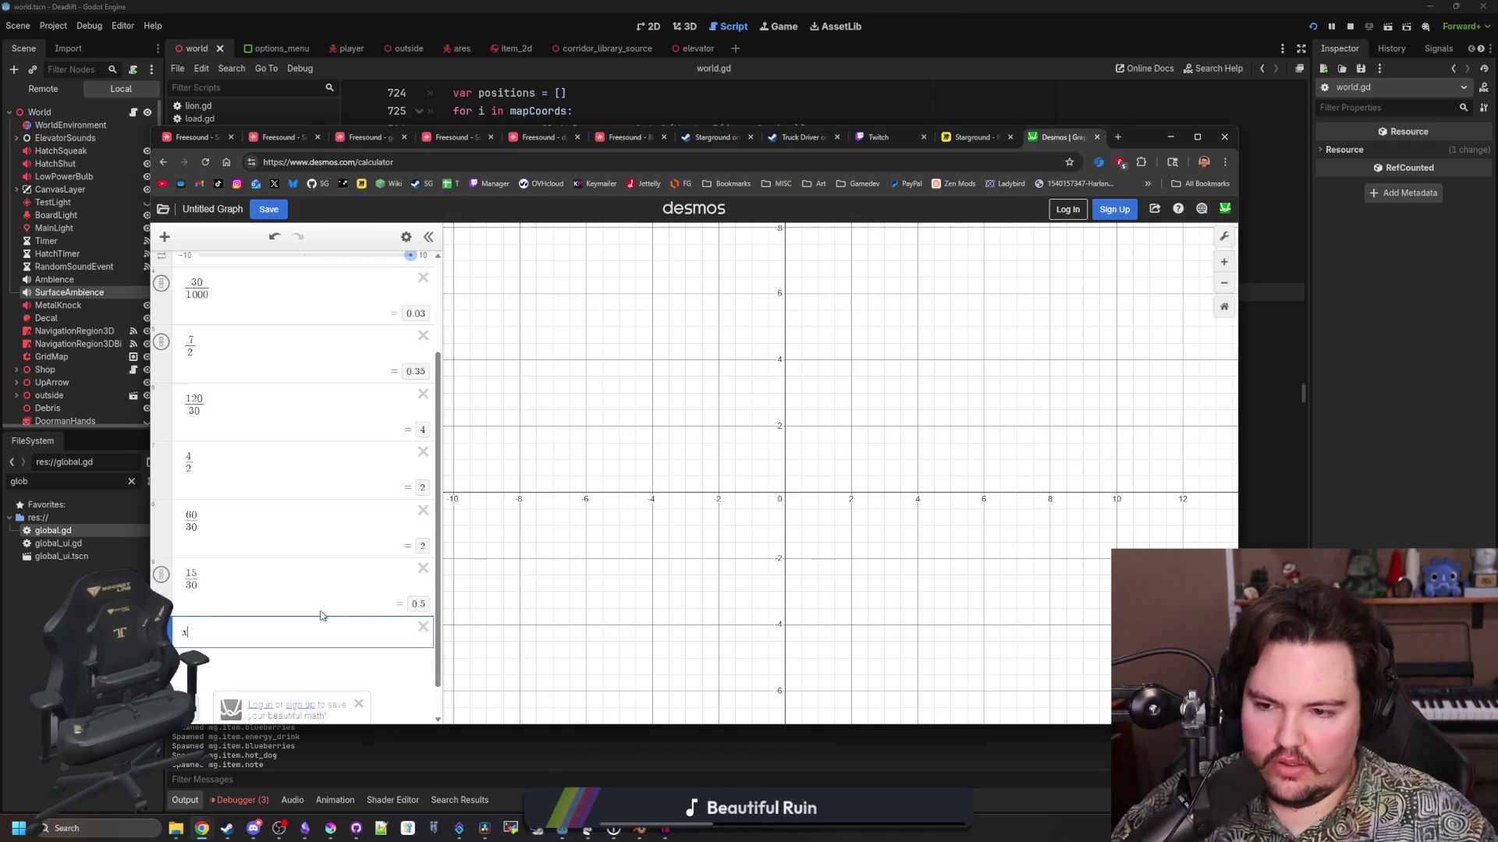
{"action": "type", "text": "^2"}
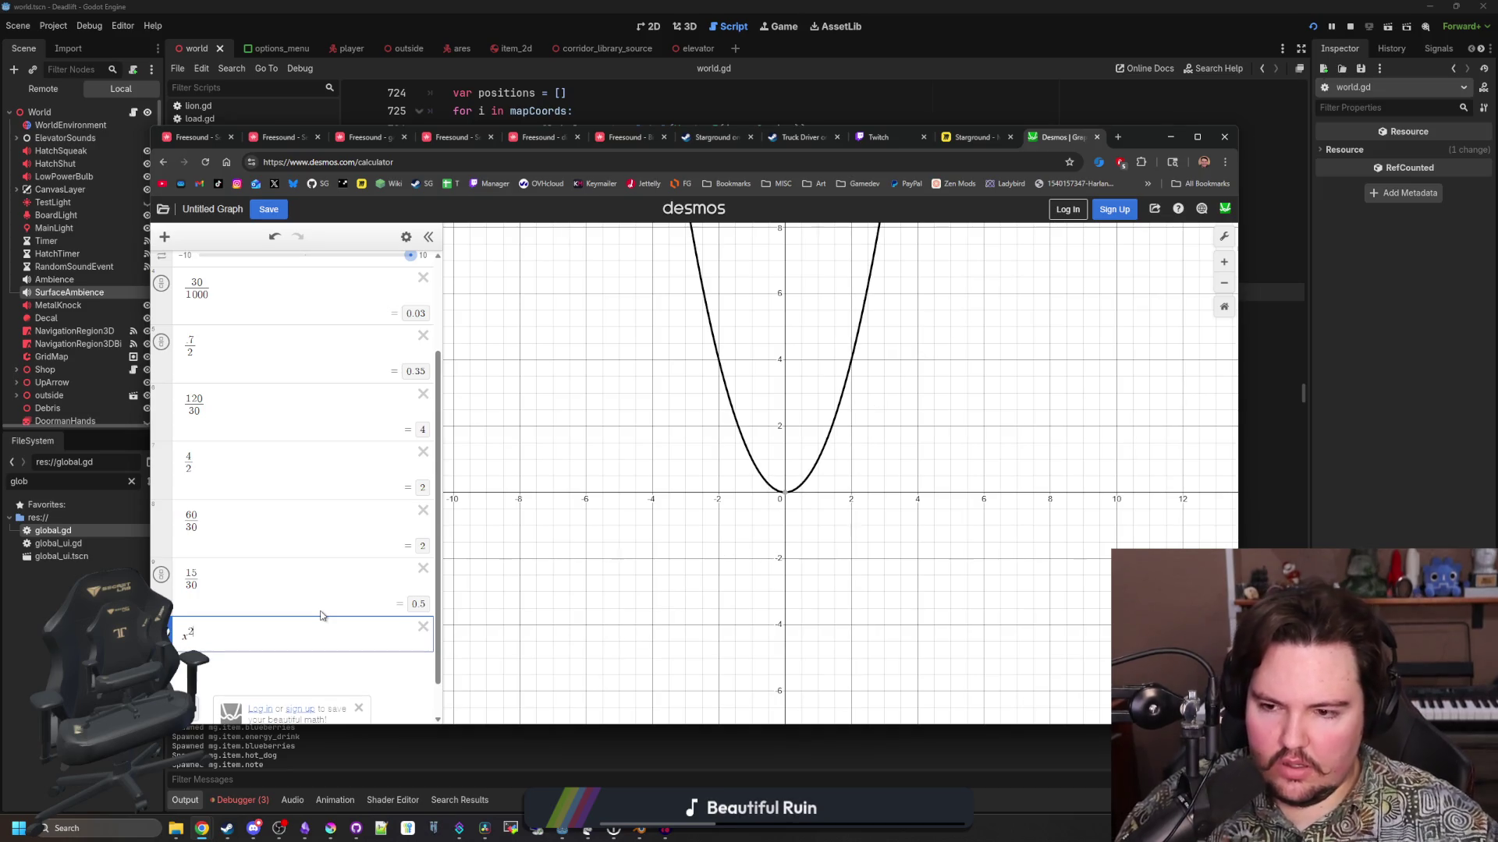
{"action": "scroll", "coordinate": [829, 486], "scroll_direction": "up", "scroll_amount": 2}
{"action": "mouse_move", "coordinate": [828, 486]}
{"action": "left_mouse_down"}
{"action": "mouse_move", "coordinate": [765, 569]}
{"action": "mouse_move", "coordinate": [698, 572]}
{"action": "mouse_move", "coordinate": [672, 540]}
{"action": "mouse_move", "coordinate": [645, 312]}
{"action": "mouse_move", "coordinate": [624, 328]}
{"action": "left_mouse_up"}
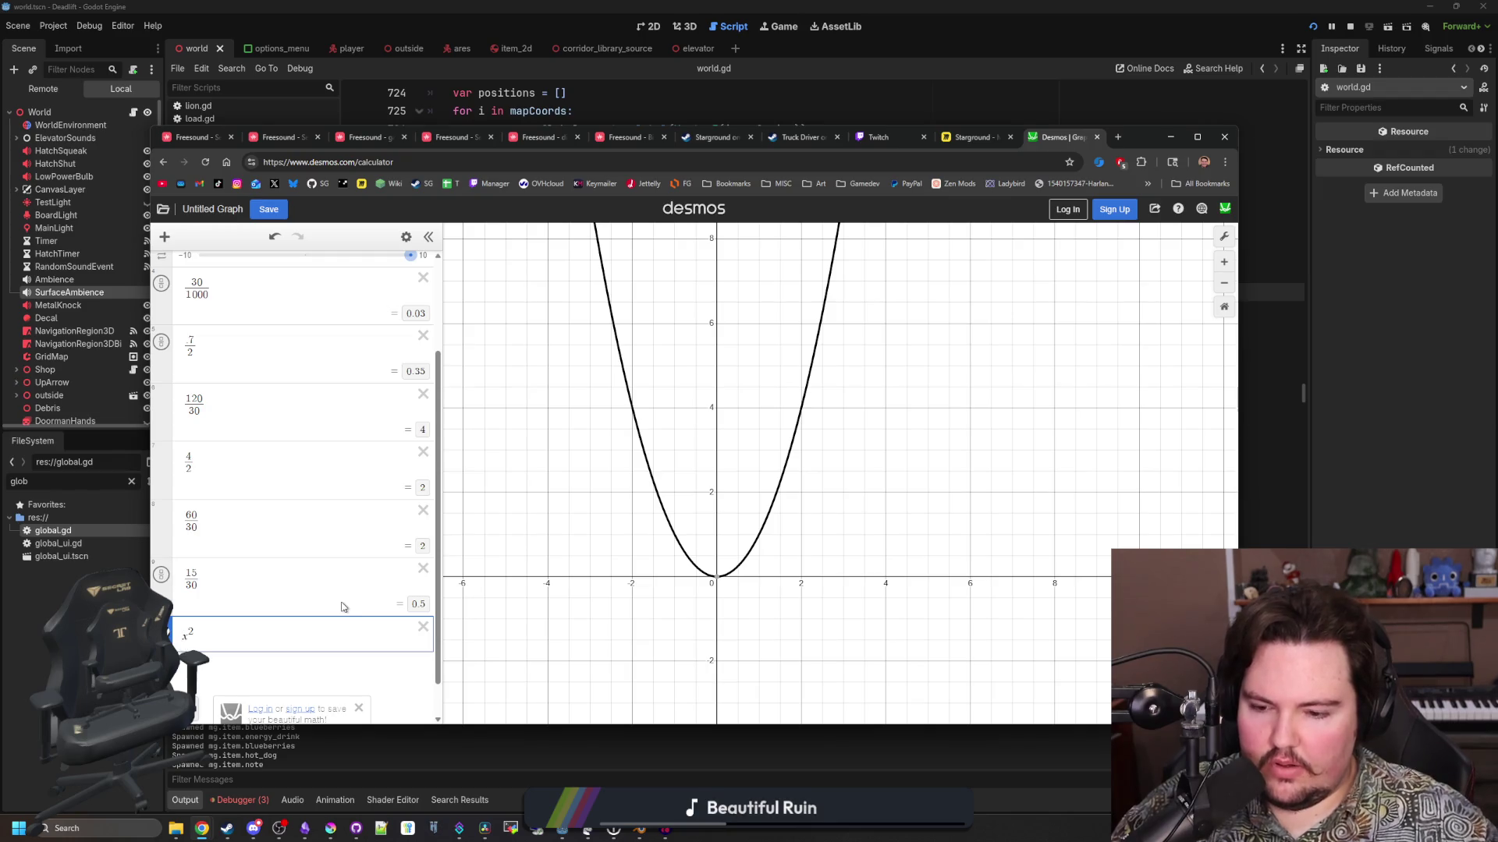
Step: Rewrite the expression as g/30·g² with a slider for g
{"action": "type", "text": "g/30"}
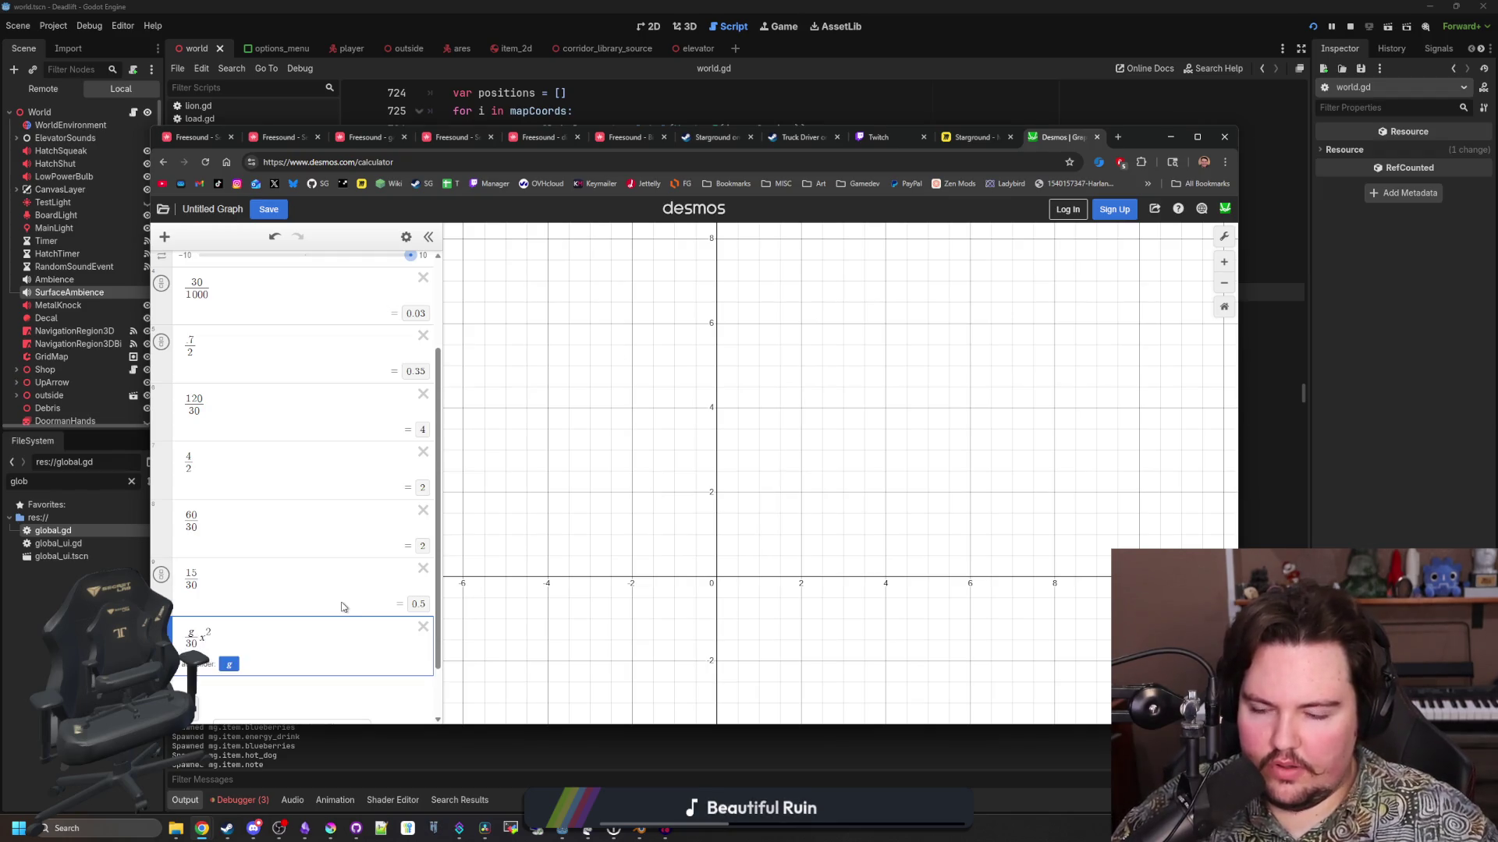
{"action": "left_click", "coordinate": [228, 664]}
{"action": "key", "text": "Down"}
{"action": "left_click", "coordinate": [202, 544]}
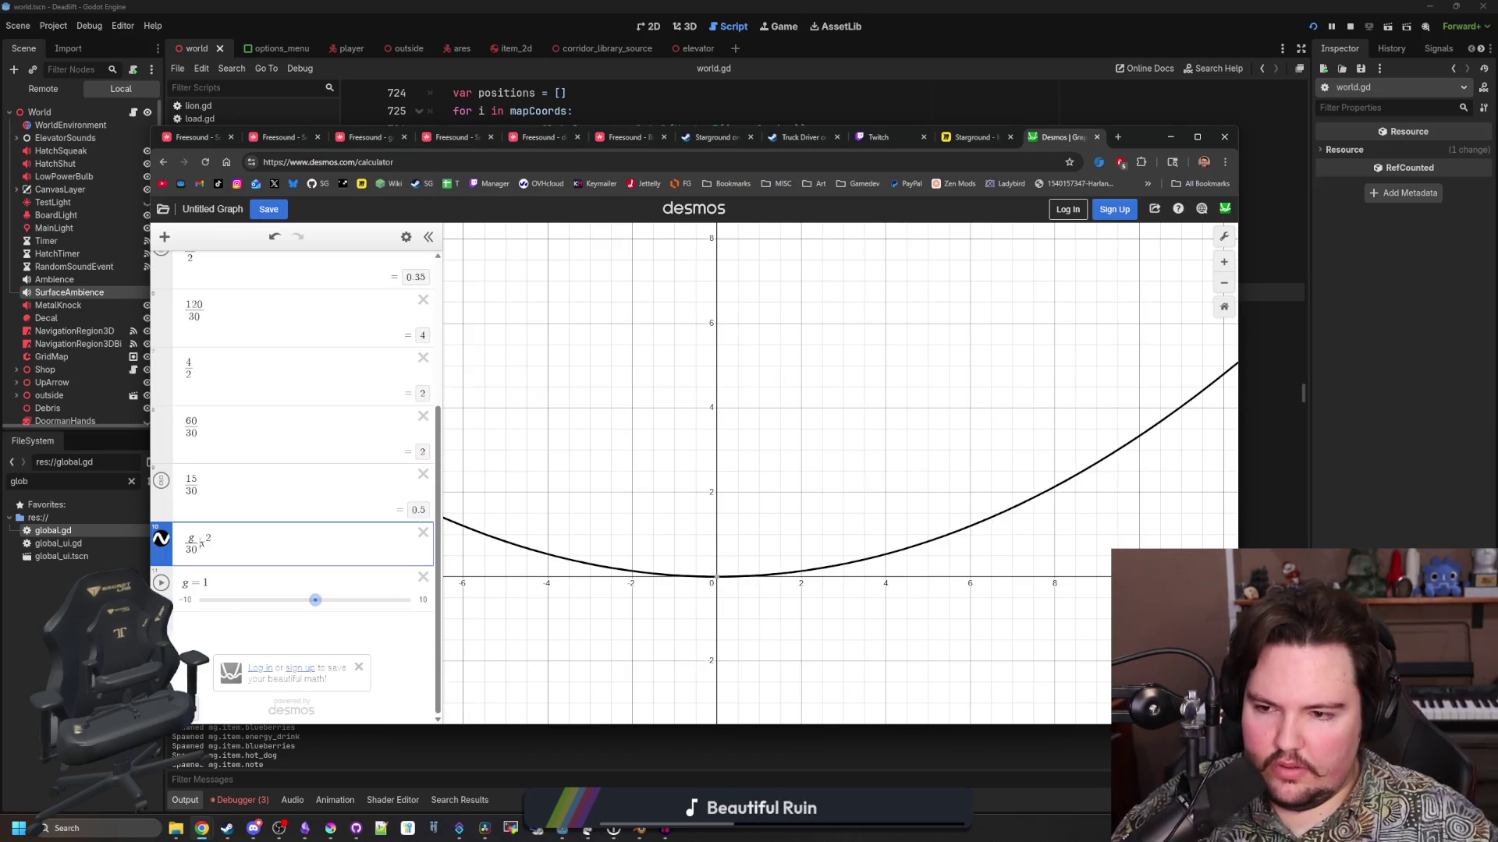
{"action": "left_click", "coordinate": [208, 583]}
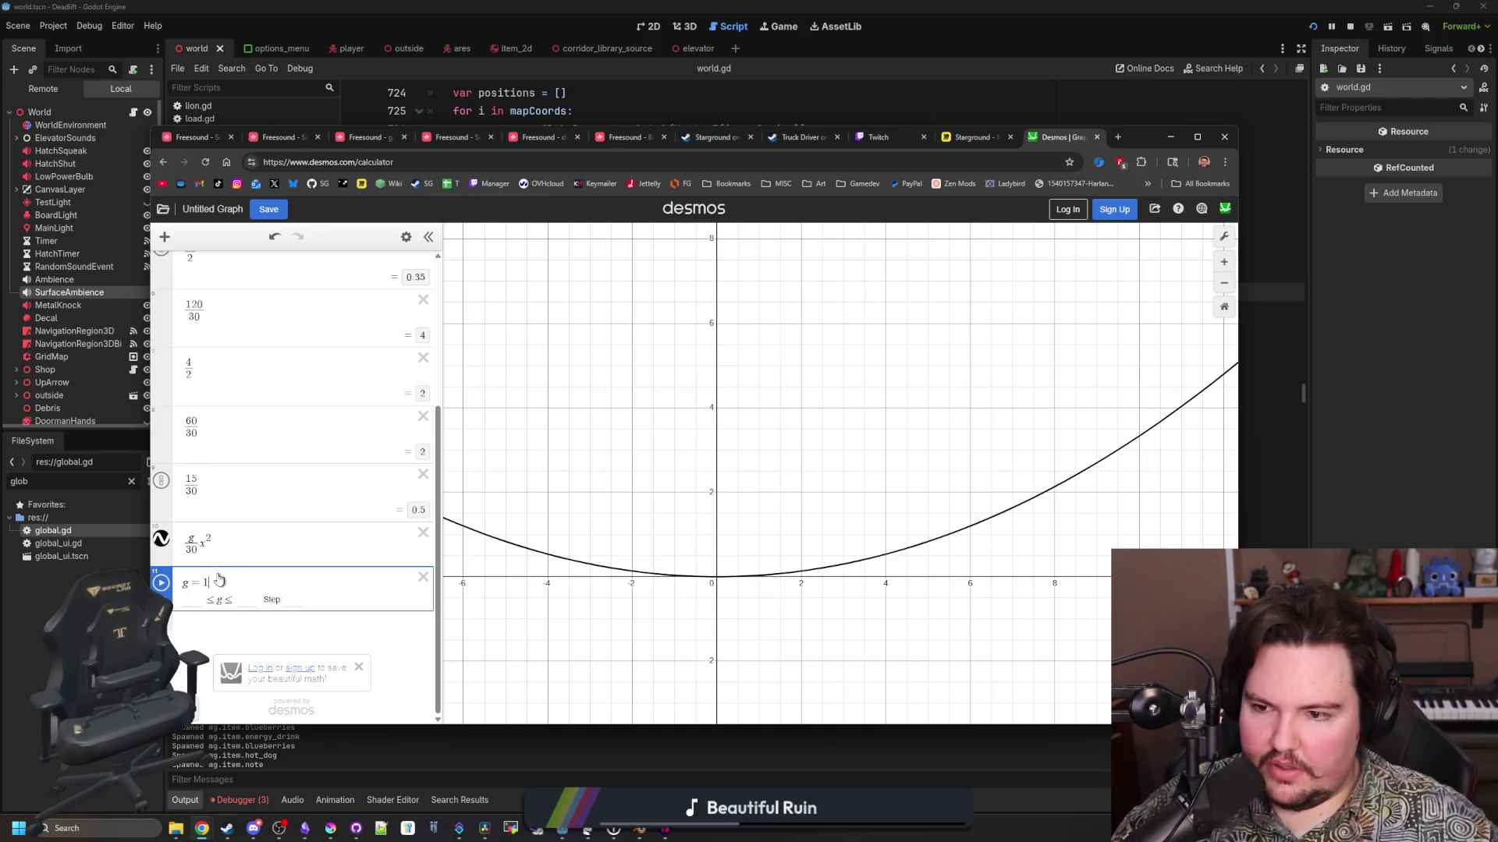
{"action": "left_click_drag", "start_coordinate": [209, 540], "coordinate": [179, 552]}
{"action": "left_click", "coordinate": [211, 541]}
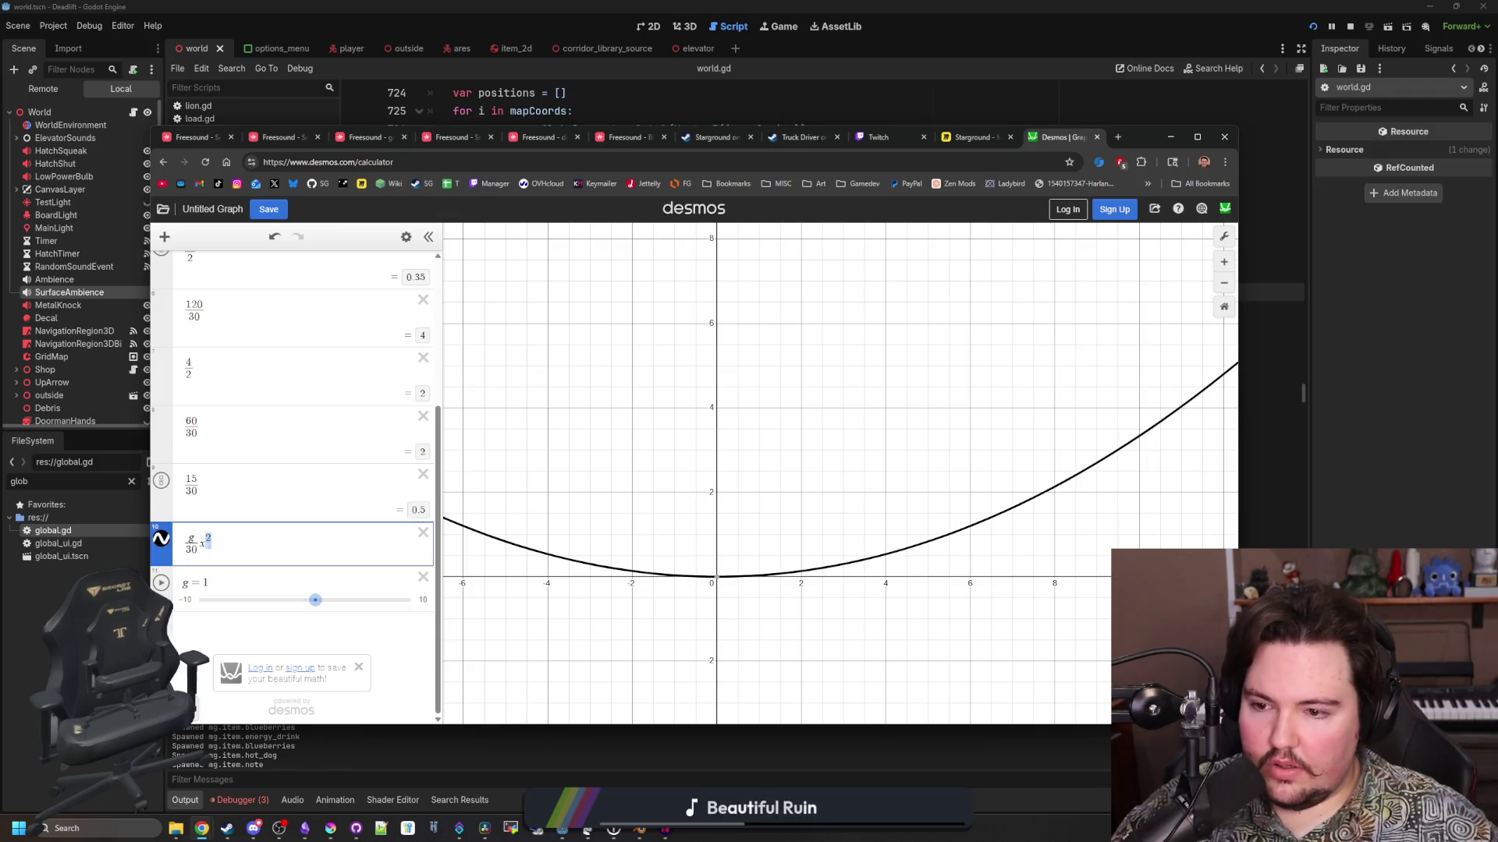
{"action": "key", "text": "BackSpace"}
{"action": "key", "text": "BackSpace"}
{"action": "key", "text": "BackSpace"}
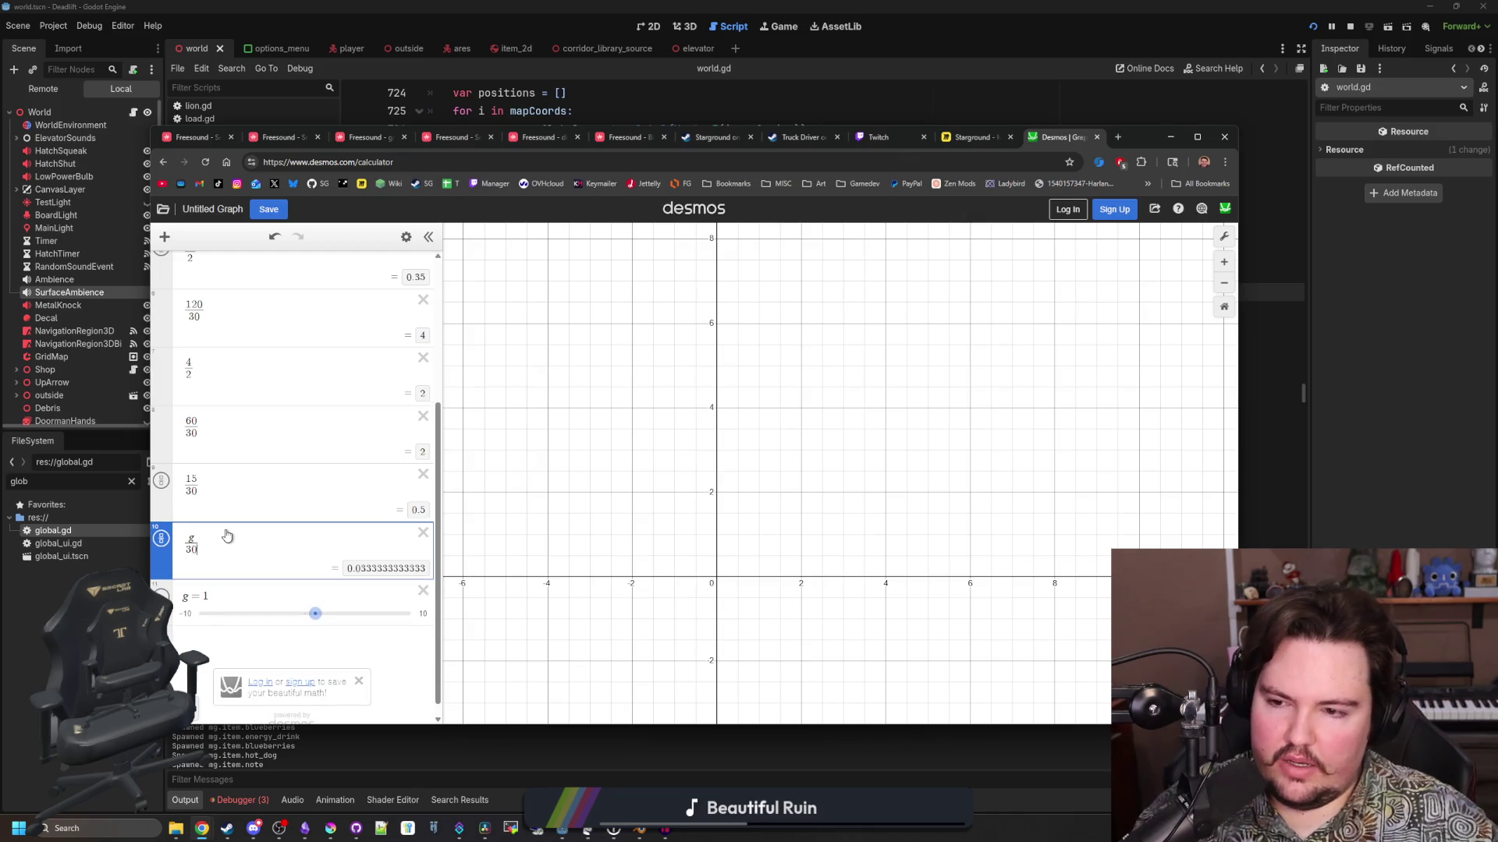
{"action": "type", "text": "^2"}
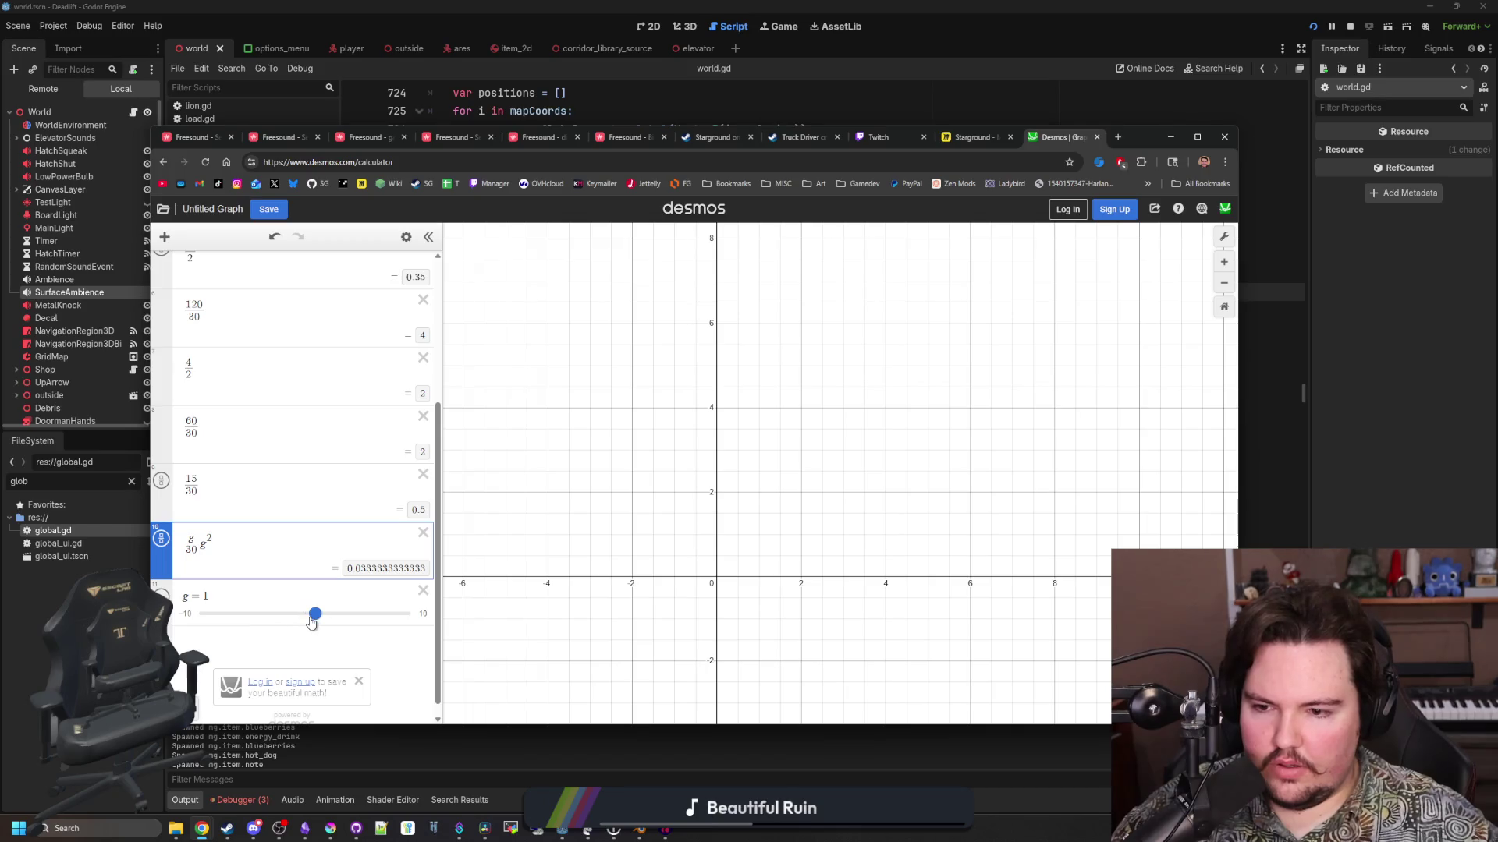
Step: Set g to 30 so the expression gives 900, then delete both rows and start an empty one
{"action": "left_click_drag", "start_coordinate": [312, 620], "coordinate": [335, 616]}
{"action": "left_click", "coordinate": [240, 594]}
{"action": "key", "text": "BackSpace"}
{"action": "key", "text": "BackSpace"}
{"action": "key", "text": "BackSpace"}
{"action": "type", "text": "30"}
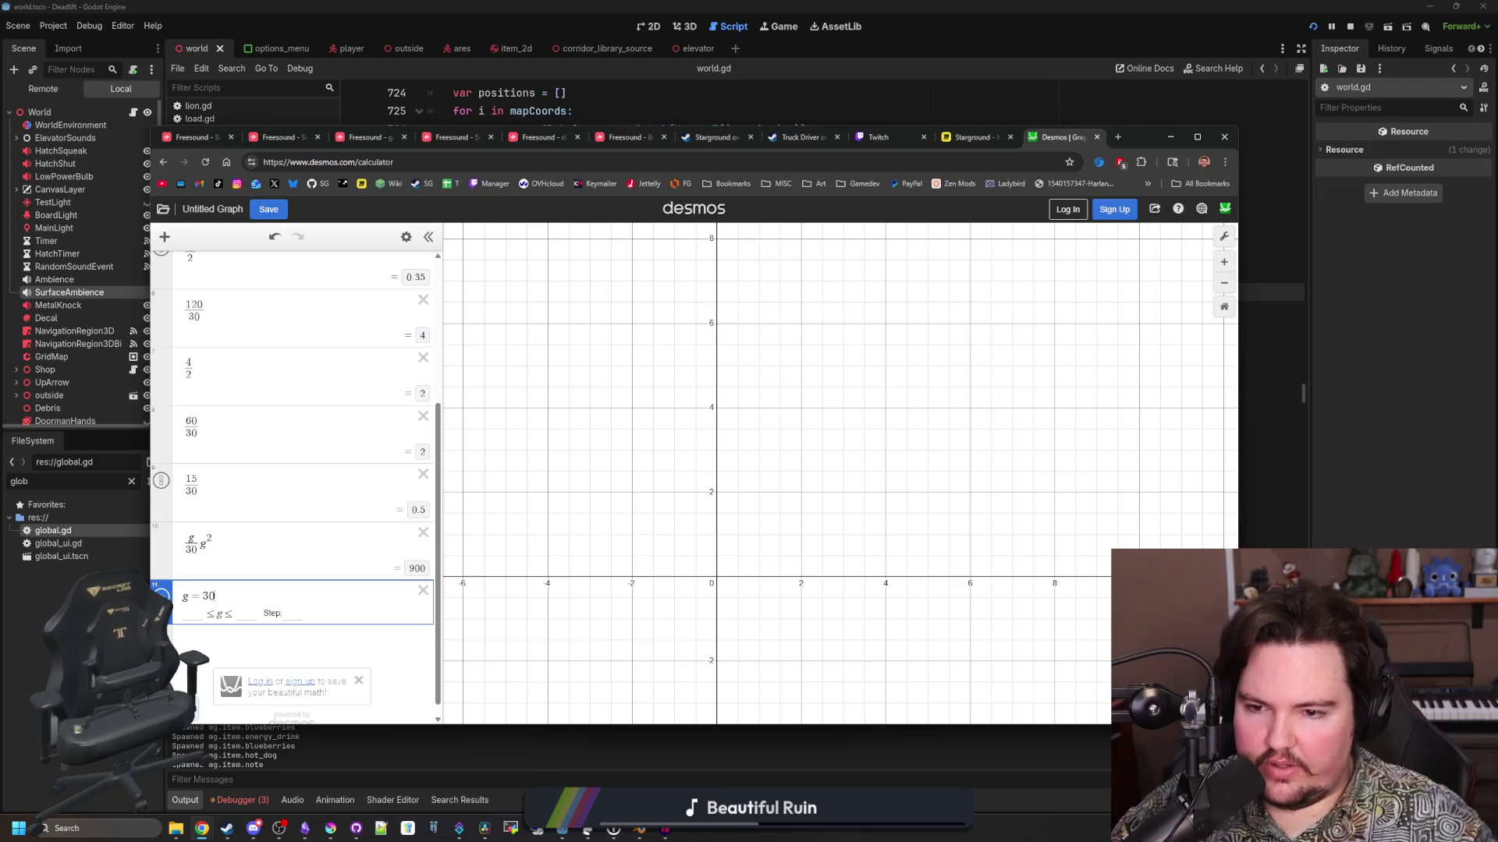
{"action": "left_click", "coordinate": [423, 591]}
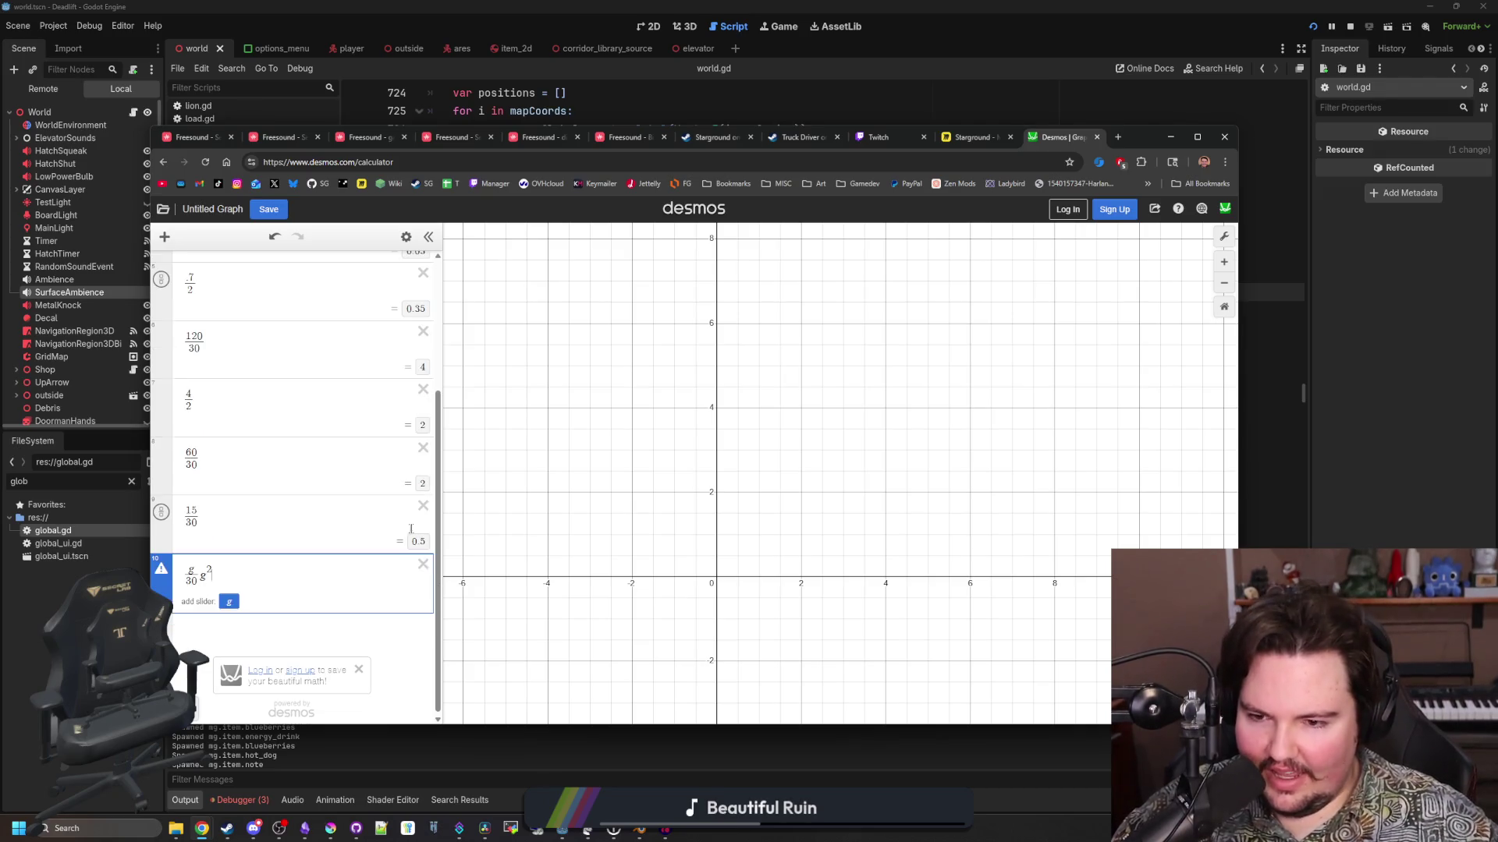
{"action": "left_click", "coordinate": [424, 564]}
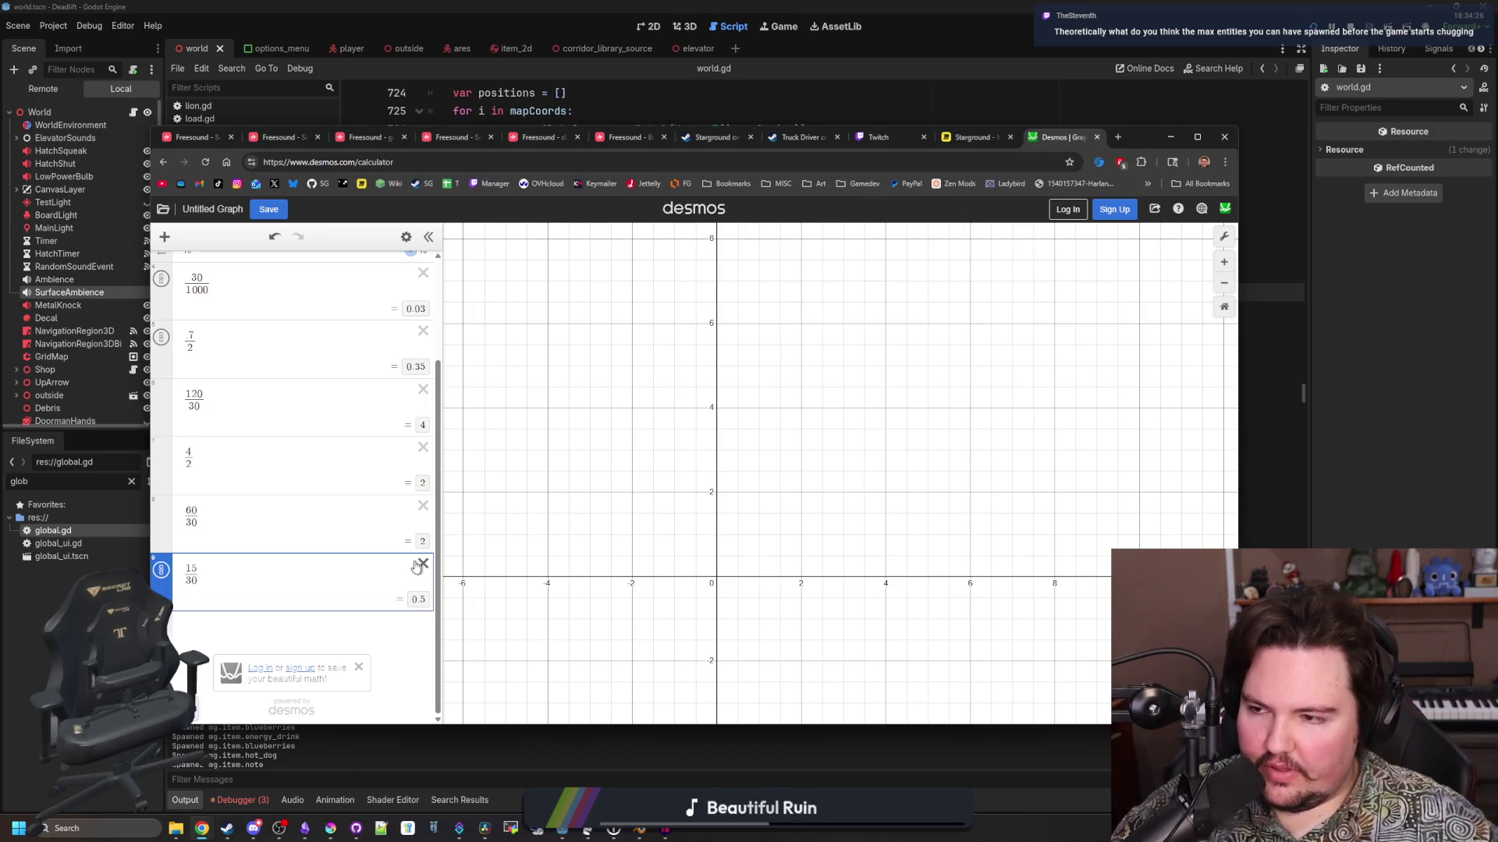
{"action": "left_click", "coordinate": [287, 633]}
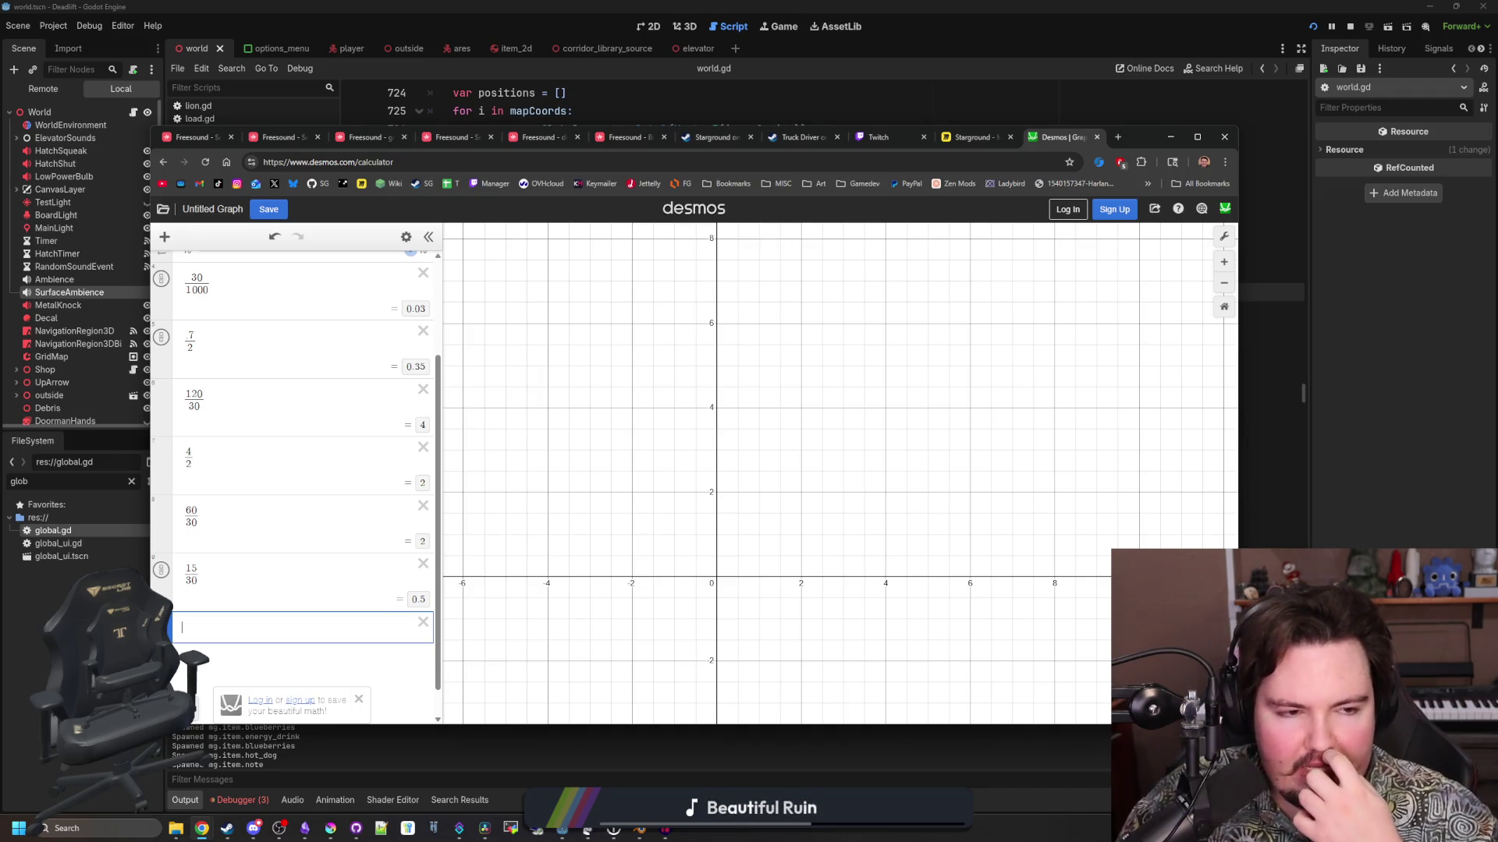
{"action": "left_click", "coordinate": [681, 117]}
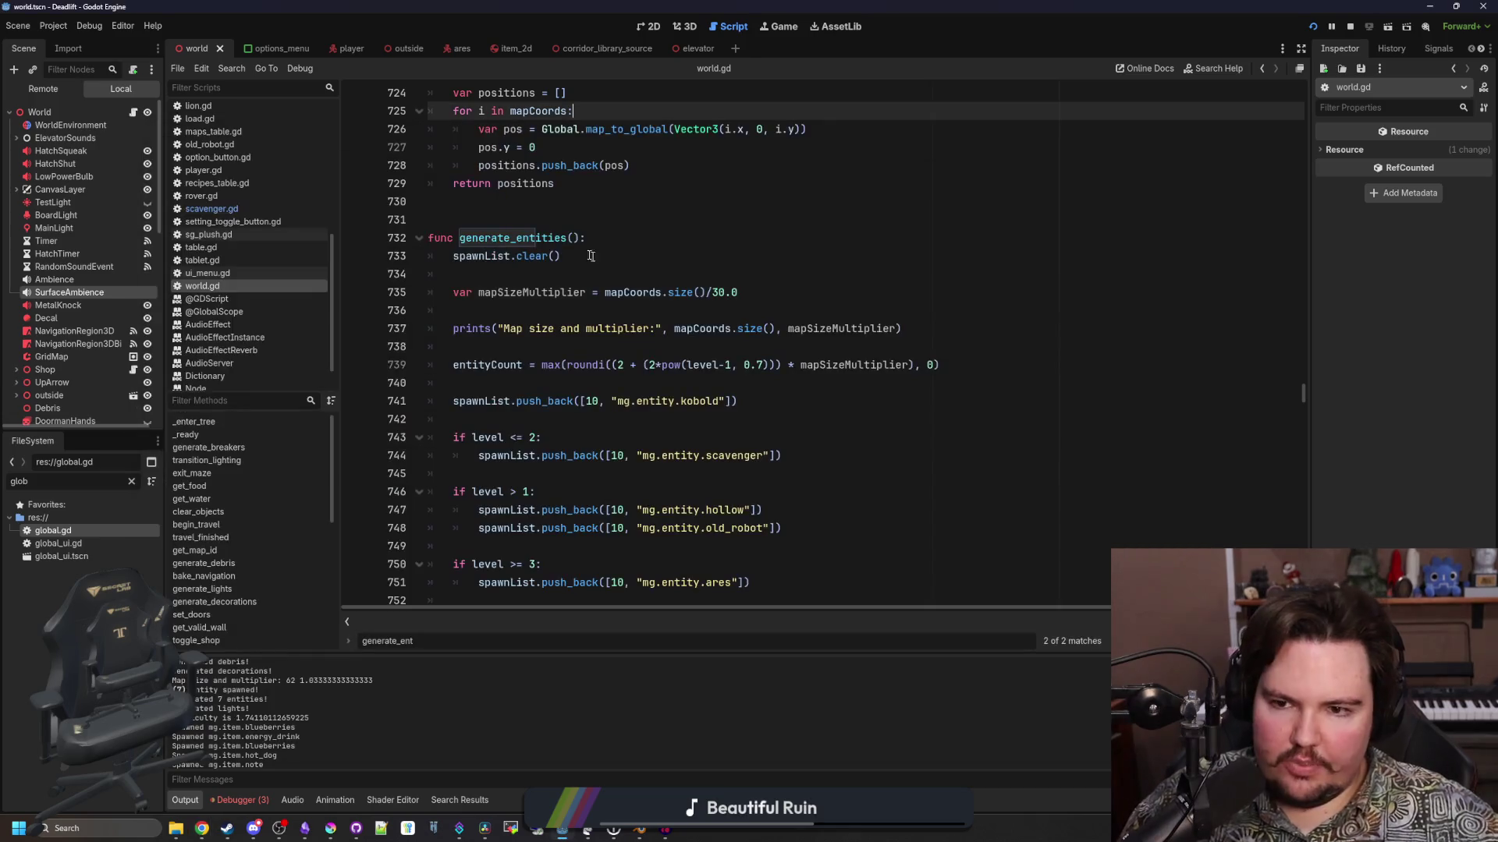
Step: Comment out the line 739 entityCount formula, add entityCount = 50 below it, and save
{"action": "left_click", "coordinate": [460, 378]}
{"action": "key", "text": "Up"}
{"action": "key", "text": "ctrl+k"}
{"action": "key", "text": "Down"}
{"action": "key", "text": "Return"}
{"action": "type", "text": "entityCount =- "}
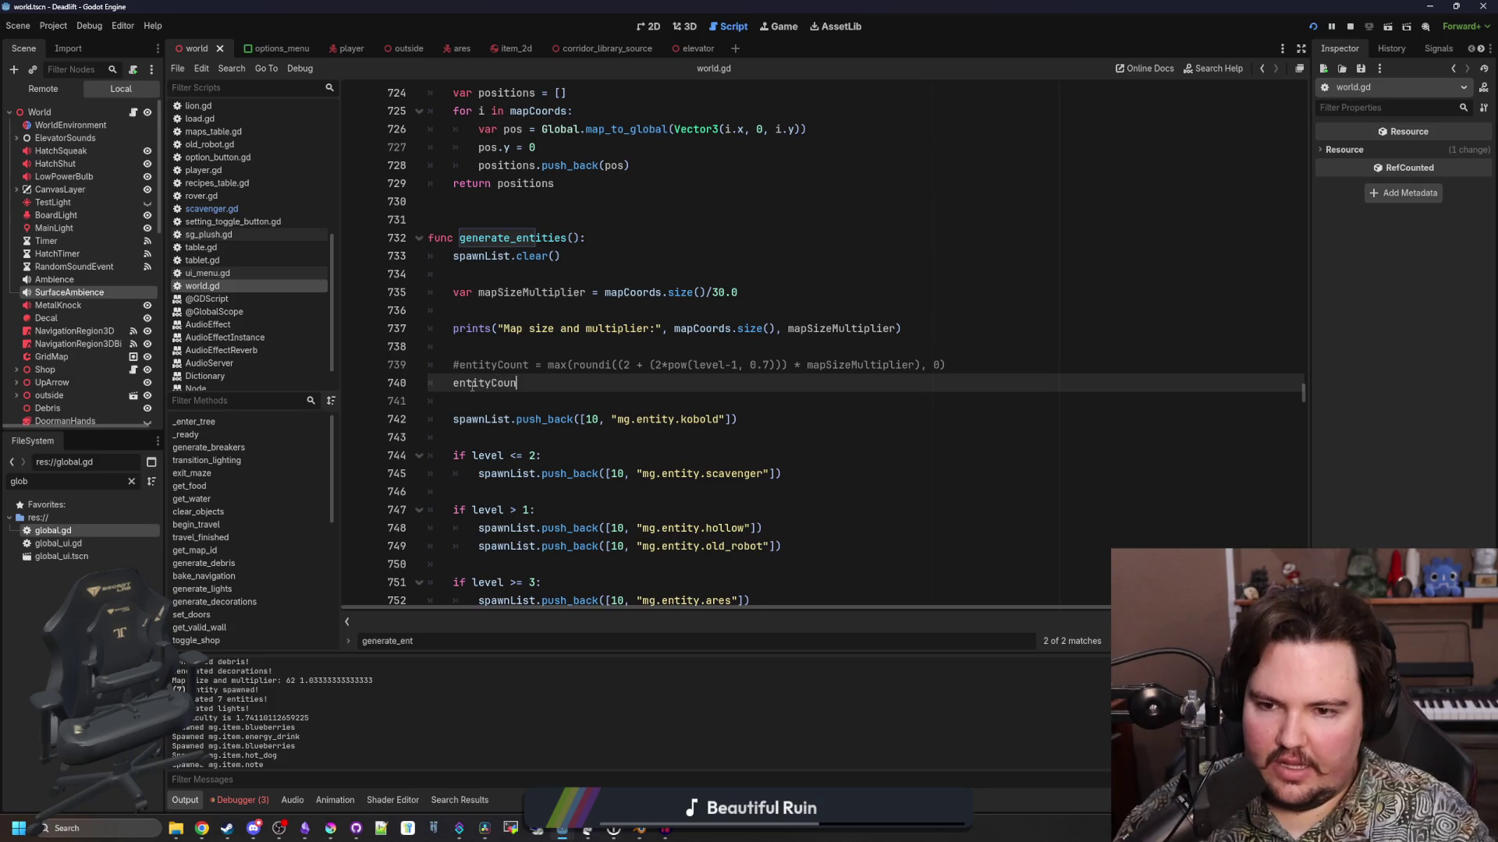
{"action": "type", "text": "50"}
{"action": "key", "text": "ctrl+s"}
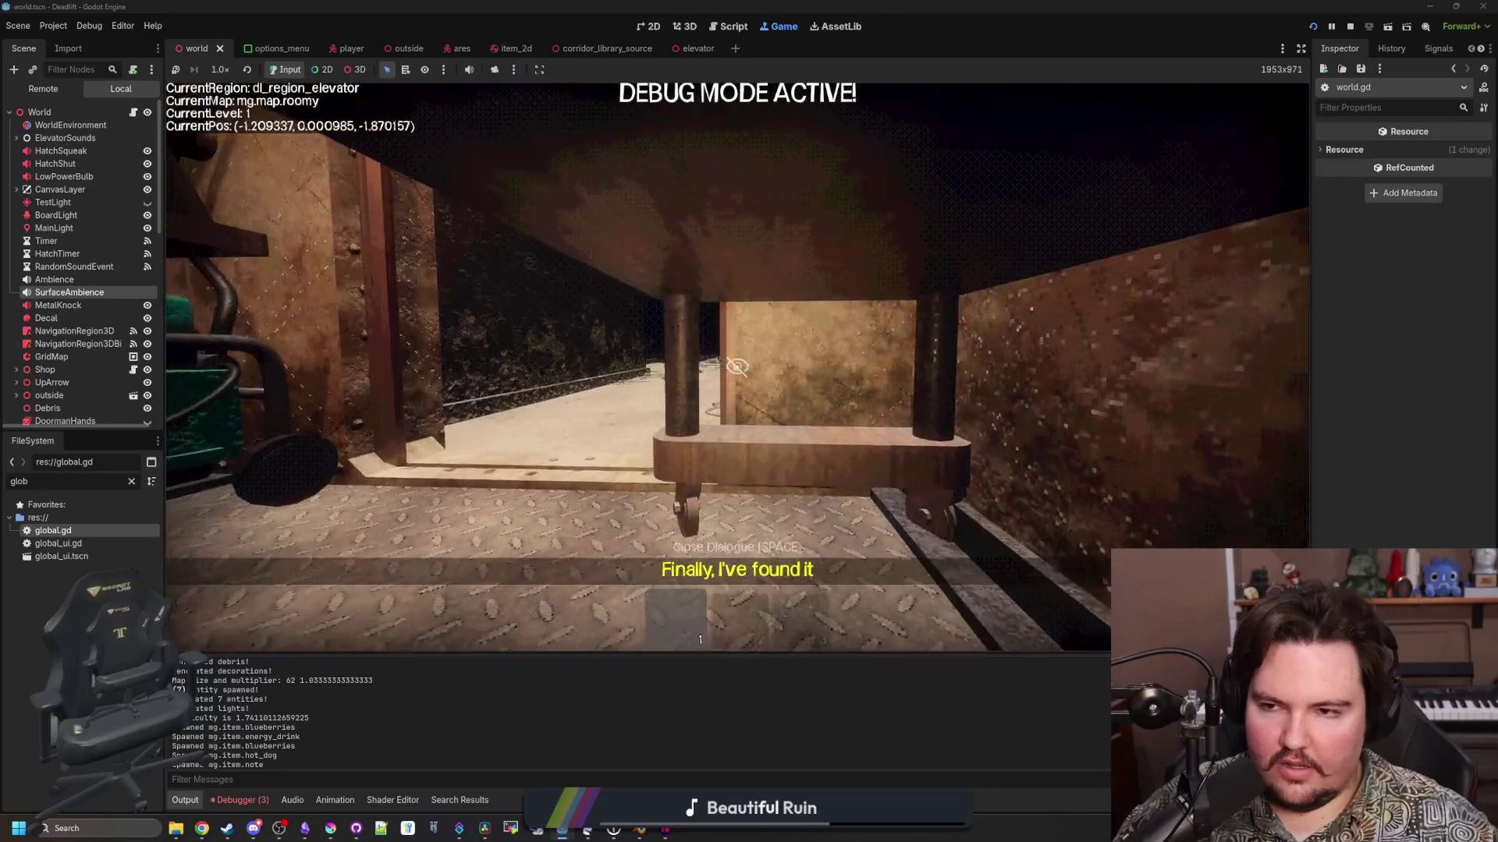
Step: Resume level 1 and walk from the elevator through the breakroom into the sand room
{"action": "key", "text": "Escape"}
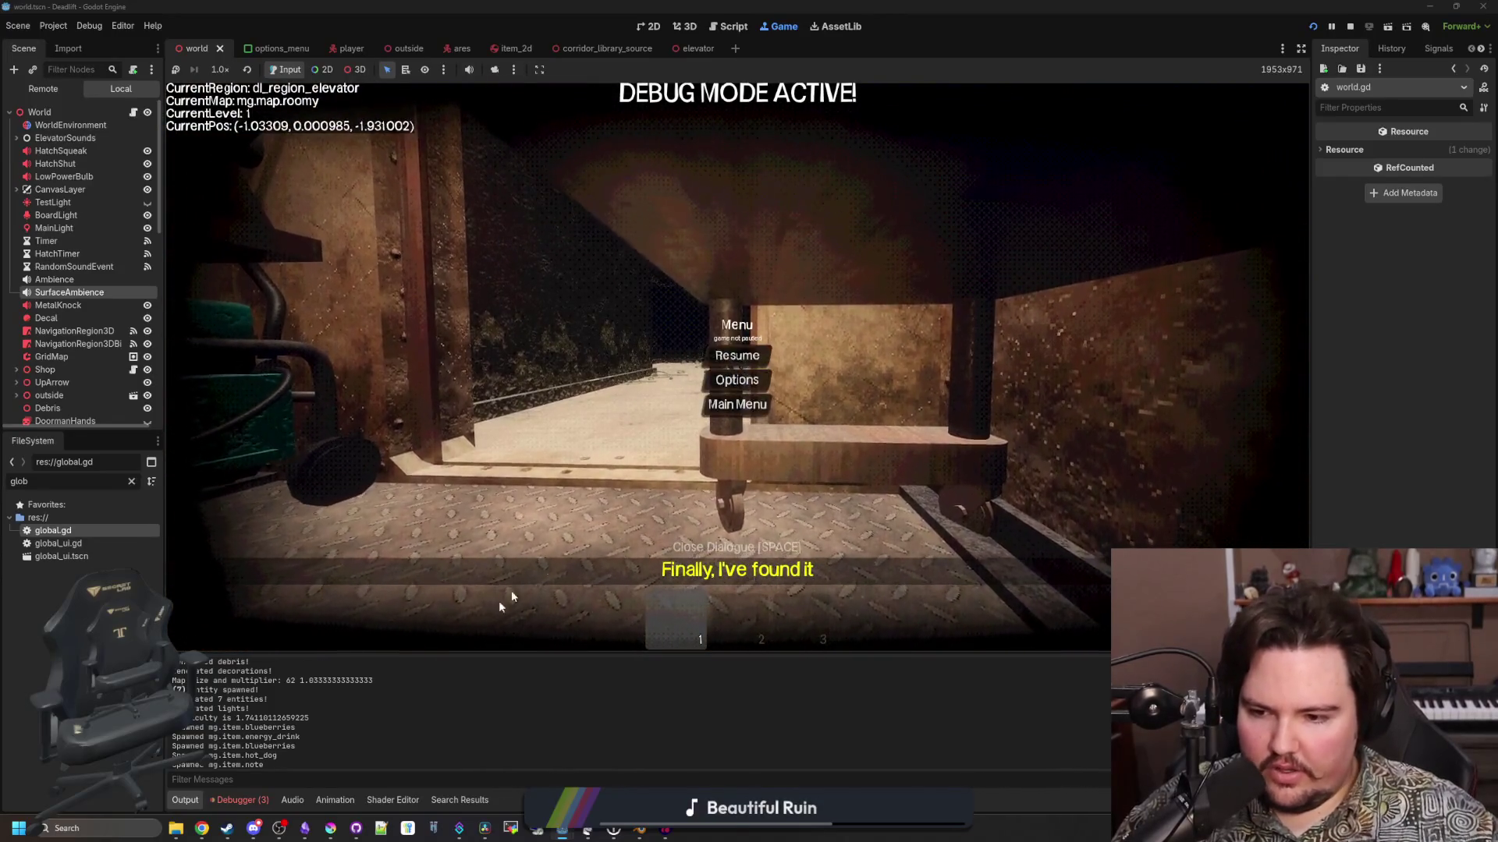
{"action": "scroll", "coordinate": [306, 708], "scroll_direction": "up", "scroll_amount": 5}
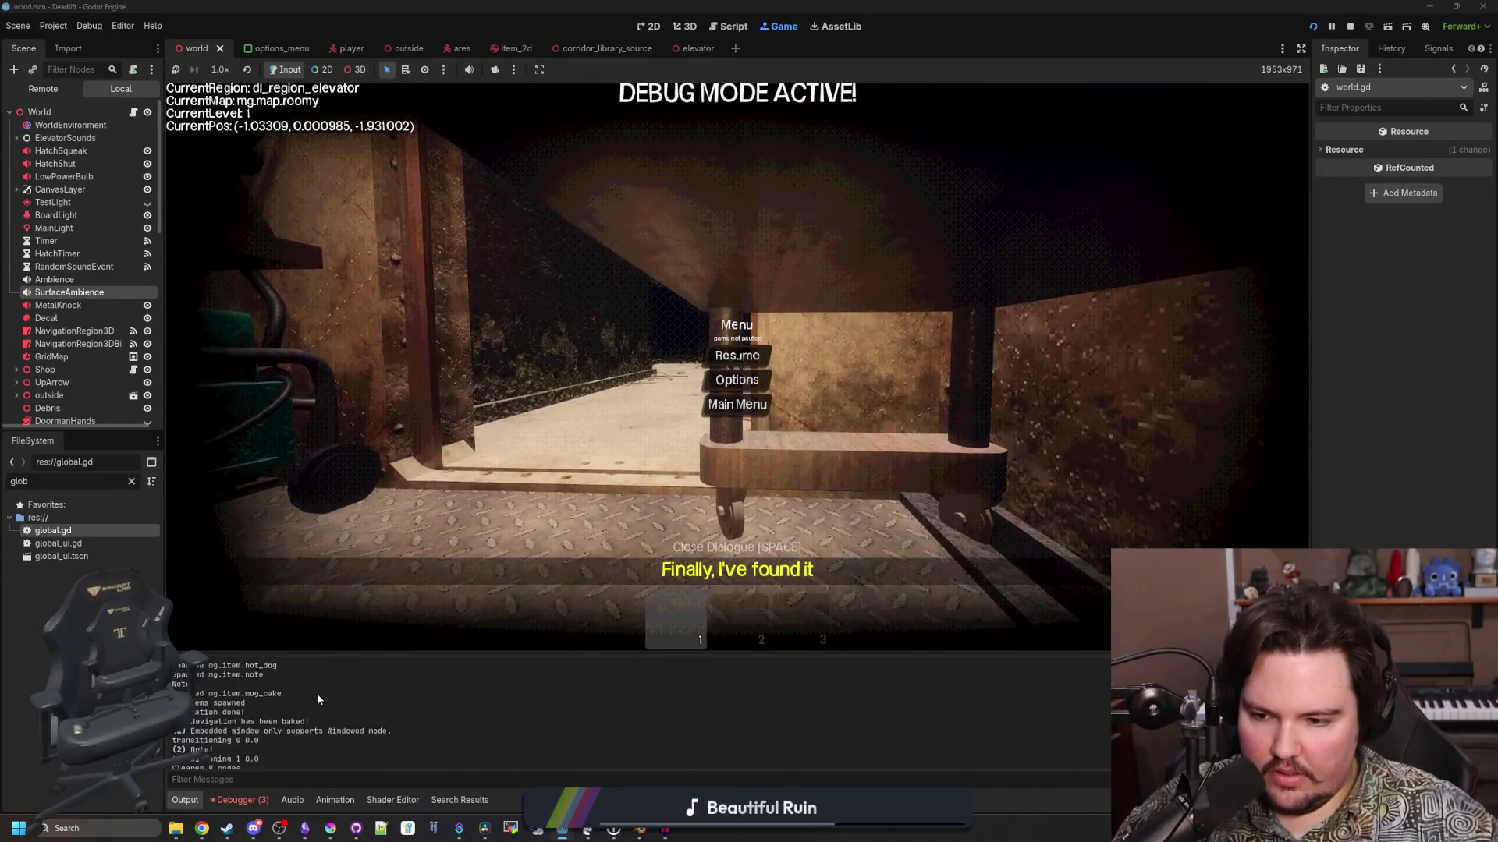
{"action": "scroll", "coordinate": [315, 694], "scroll_direction": "down", "scroll_amount": 3}
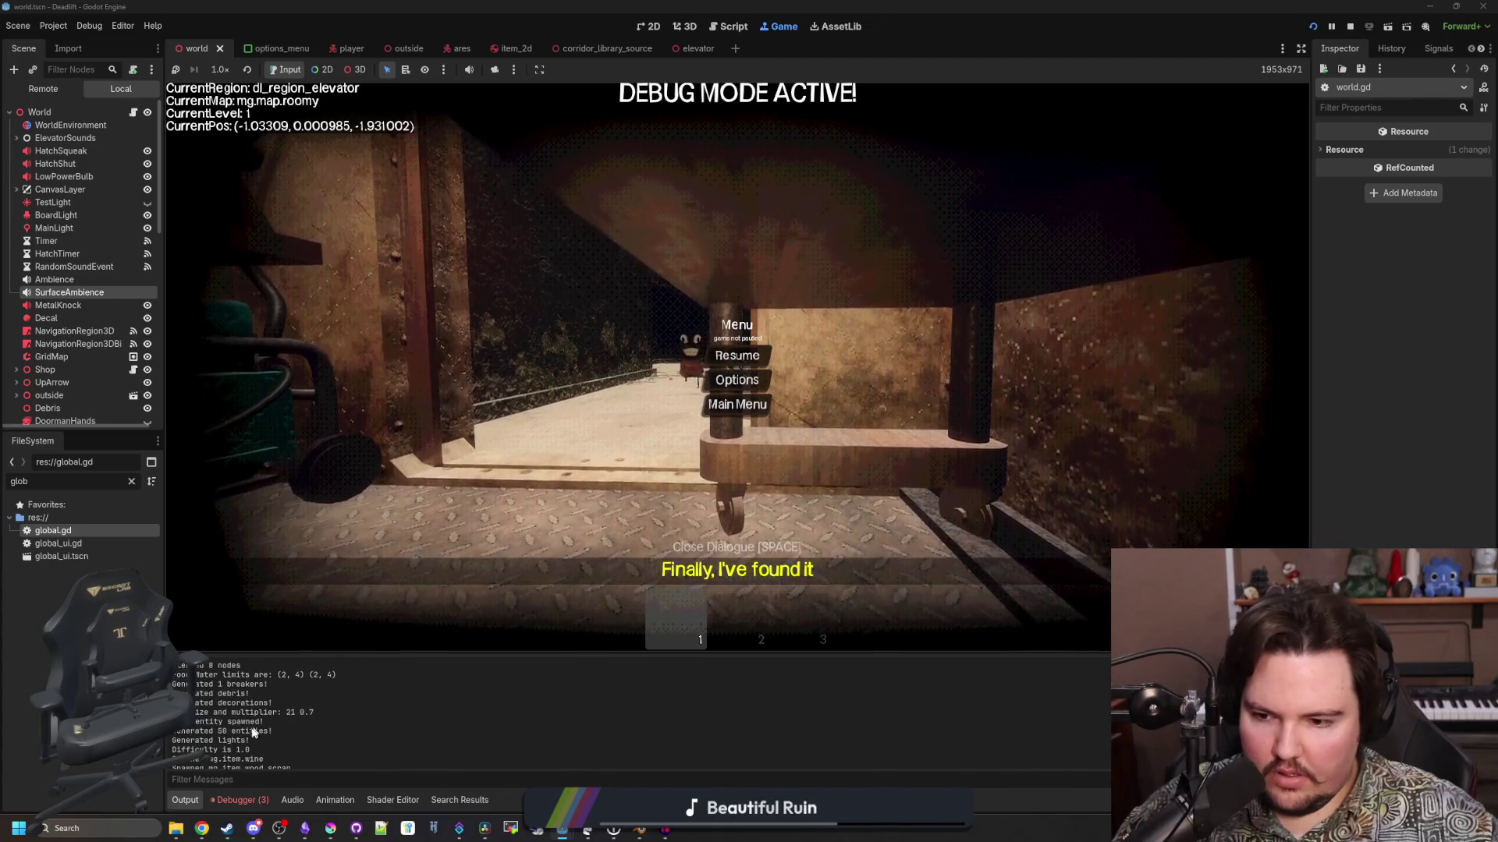
{"action": "left_click", "coordinate": [754, 360]}
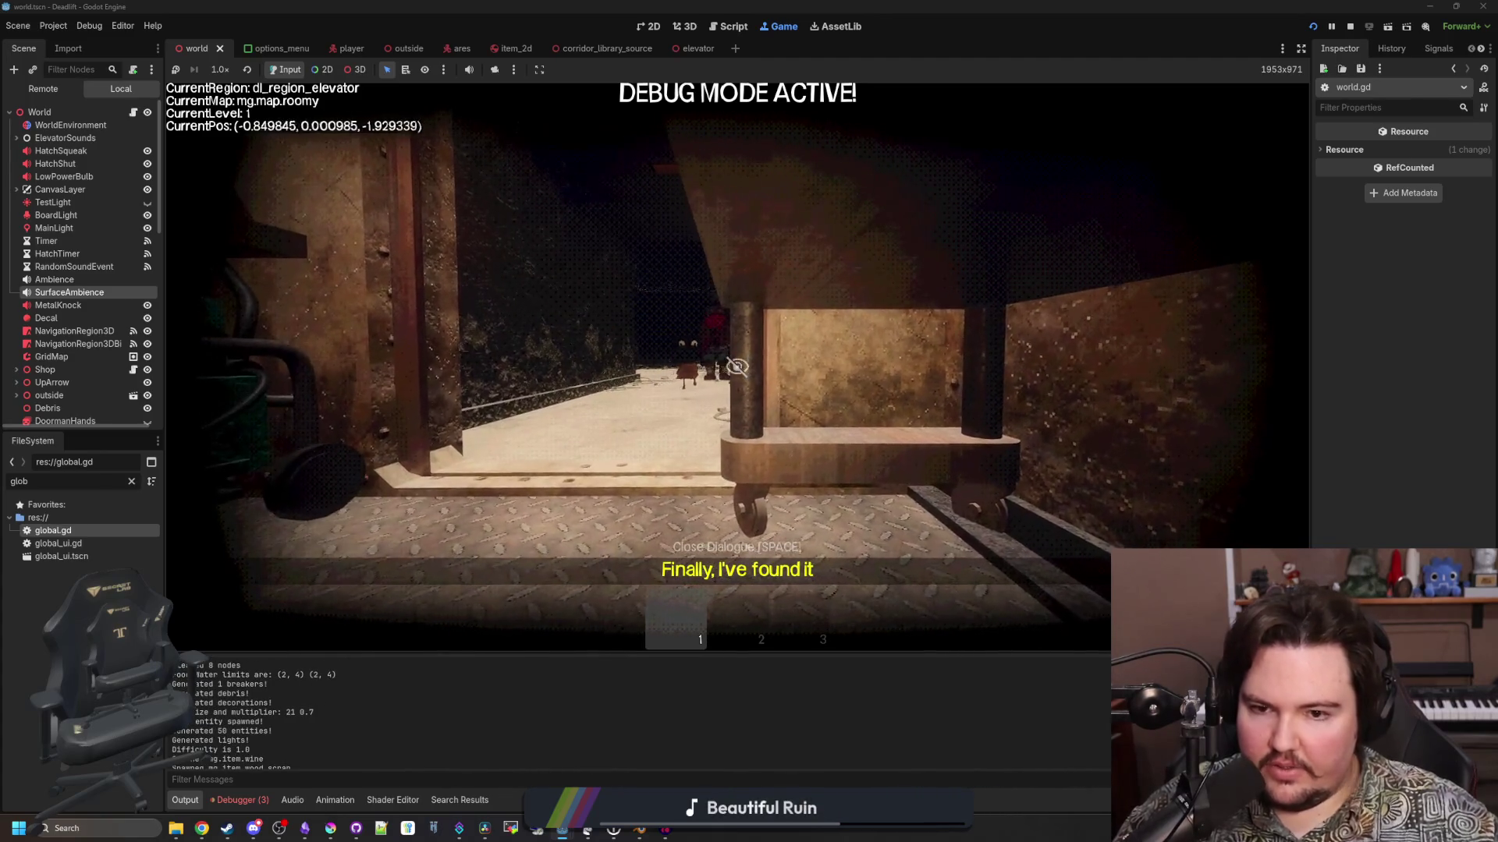
{"action": "key", "text": "w"}
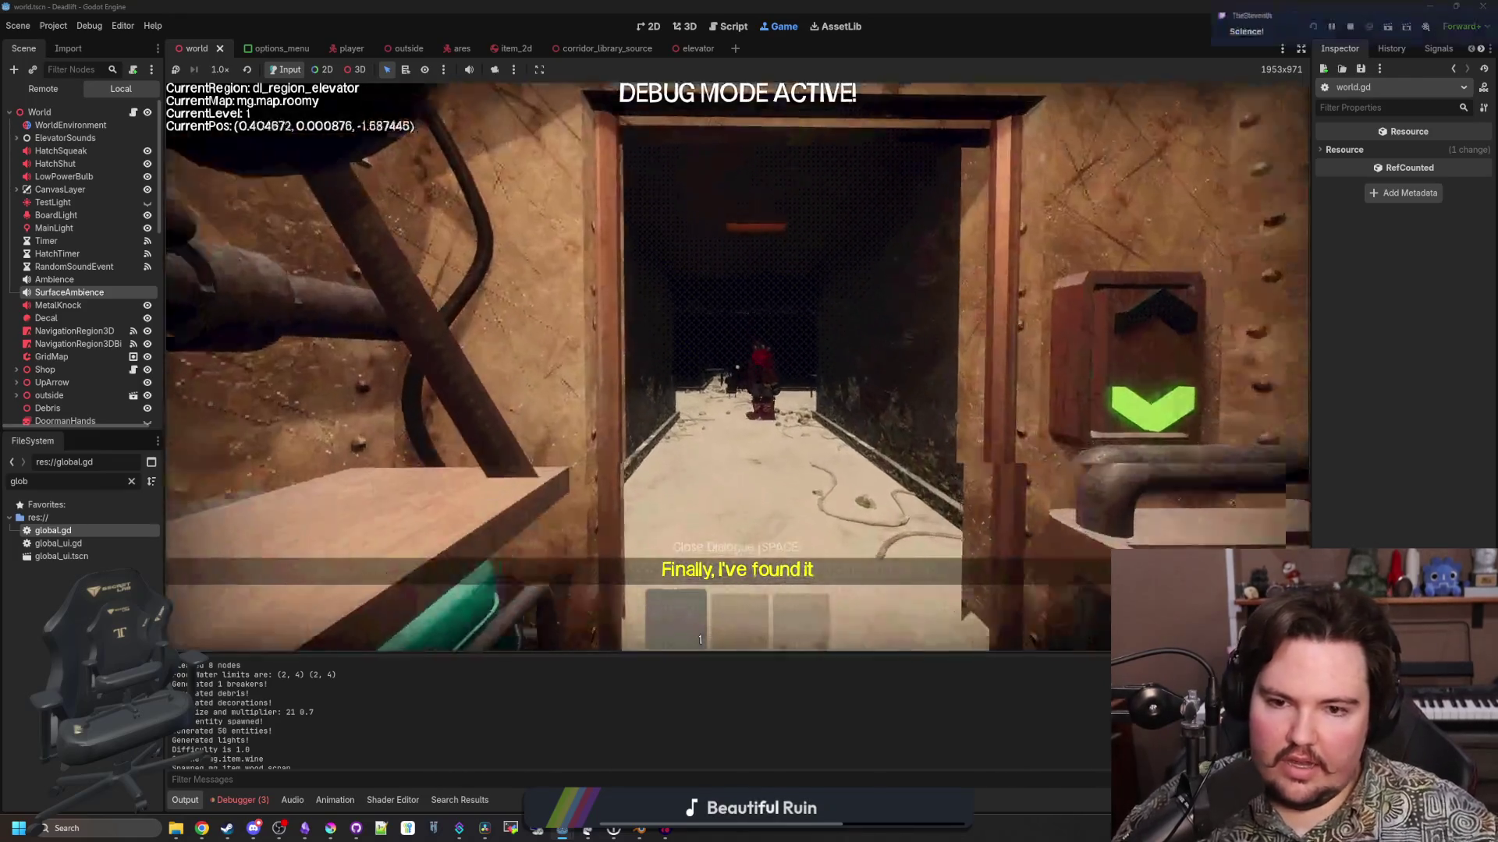
{"action": "key", "text": "w"}
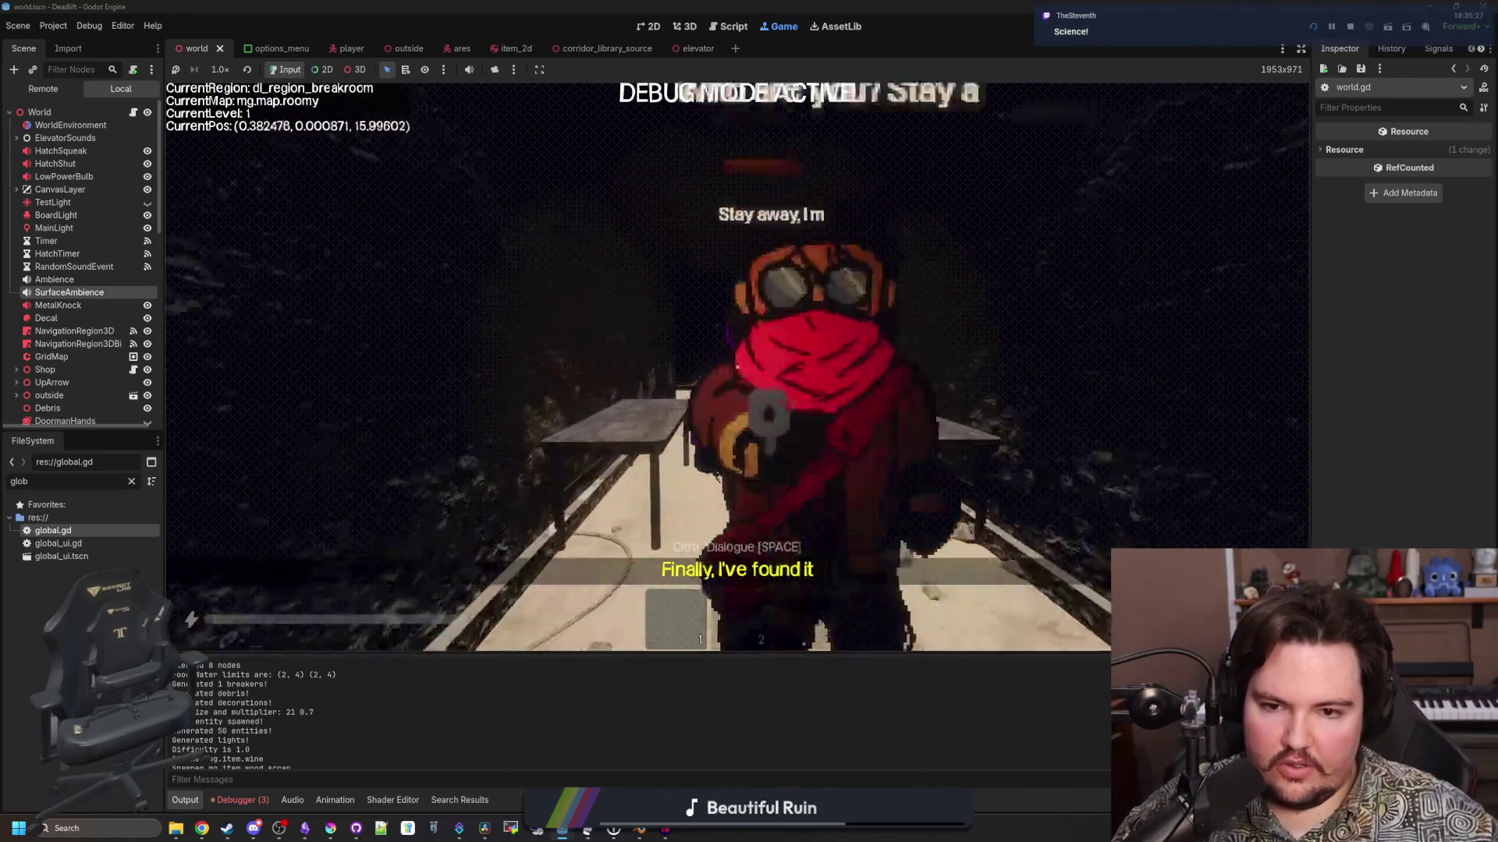
{"action": "key", "text": "w"}
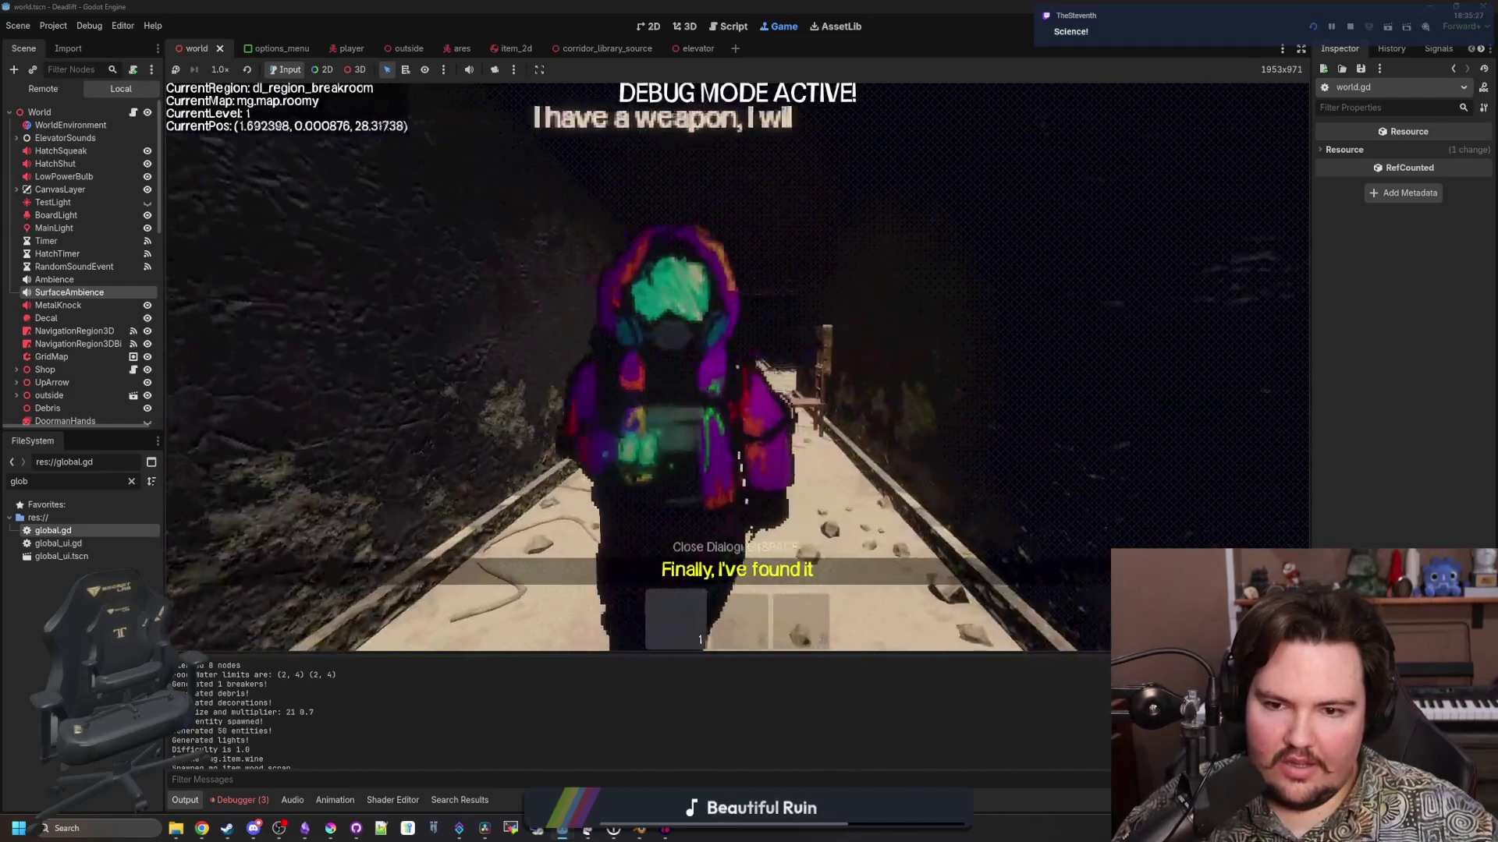
{"action": "key", "text": "w"}
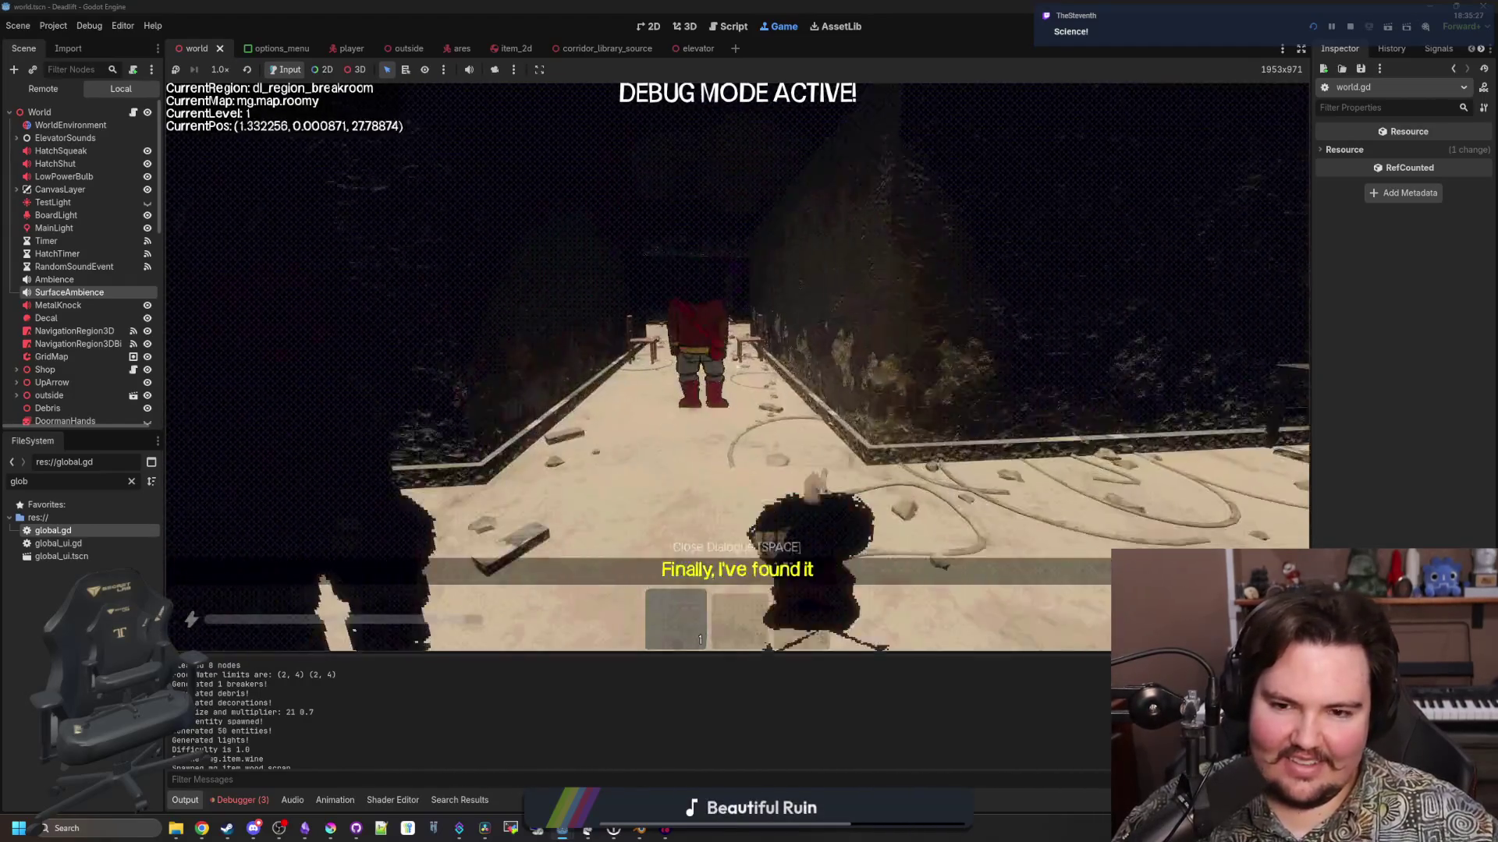
{"action": "key", "text": "w"}
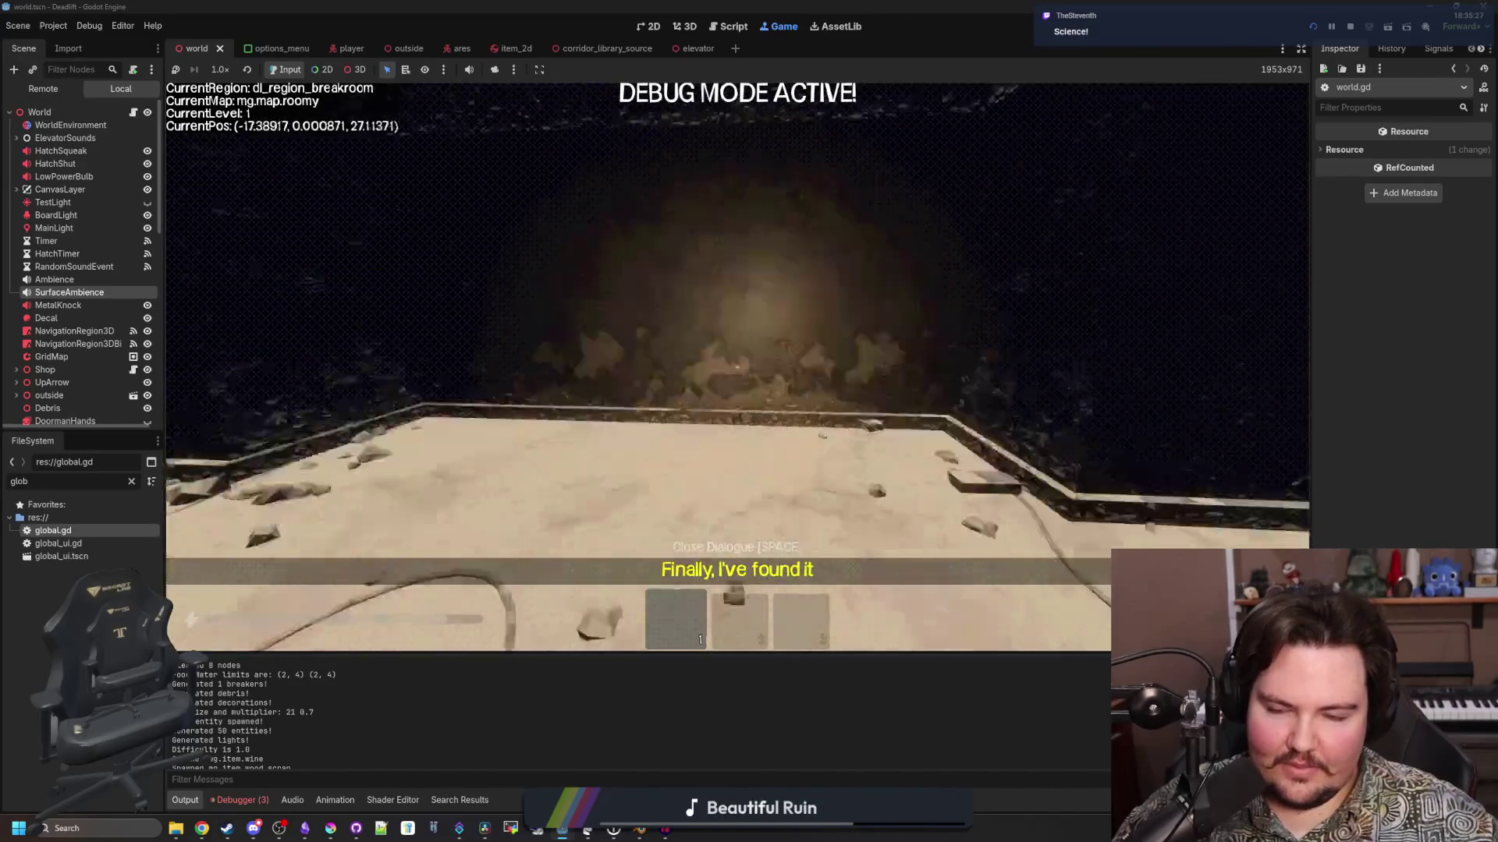
{"action": "key", "text": "w"}
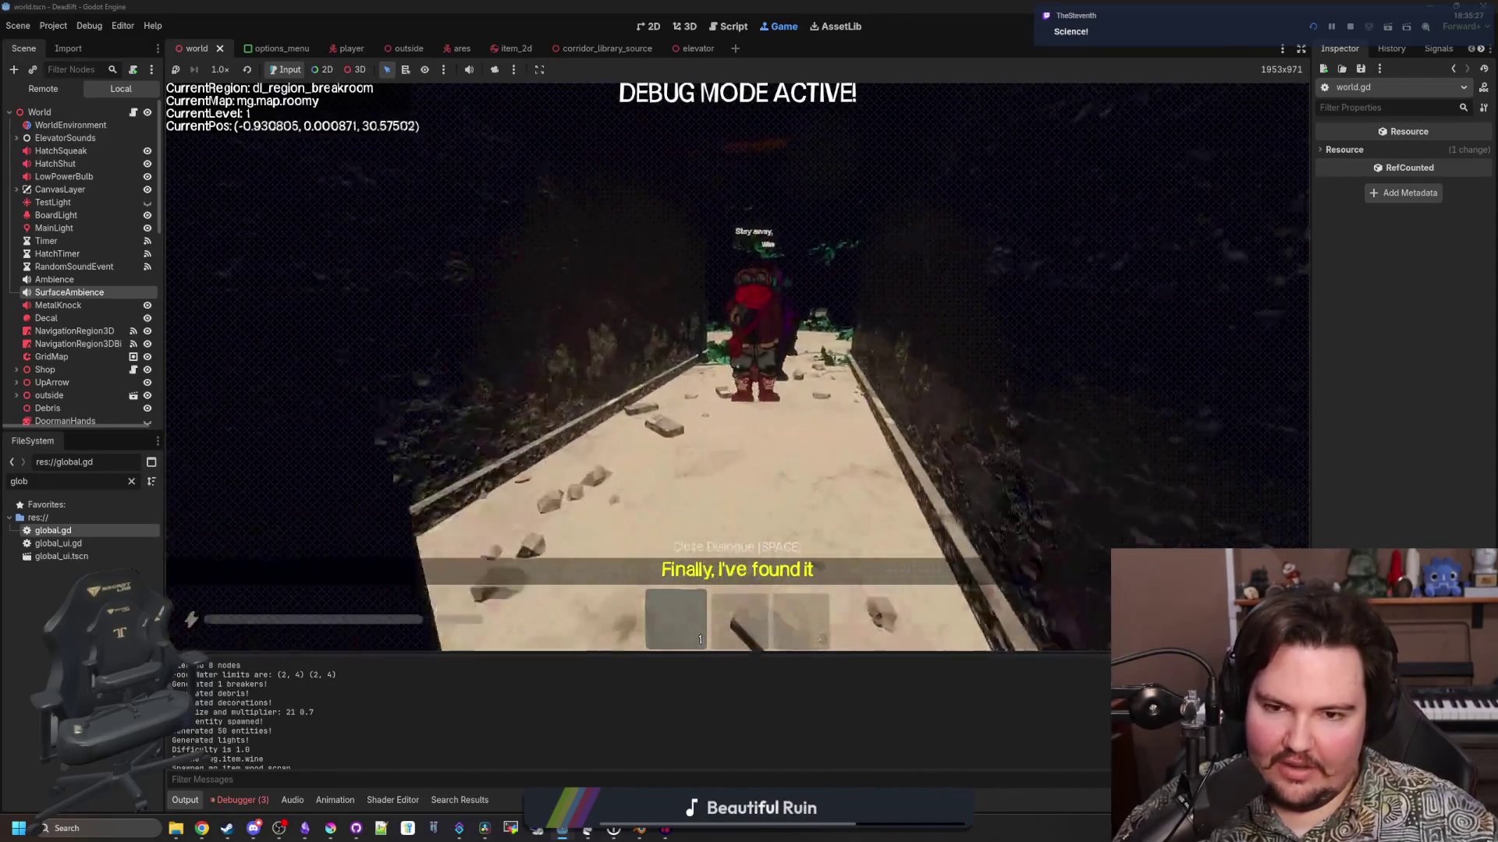
Step: Explore the overgrown and sand areas, return to the elevator, pause, and reopen world.gd
{"action": "key", "text": "w"}
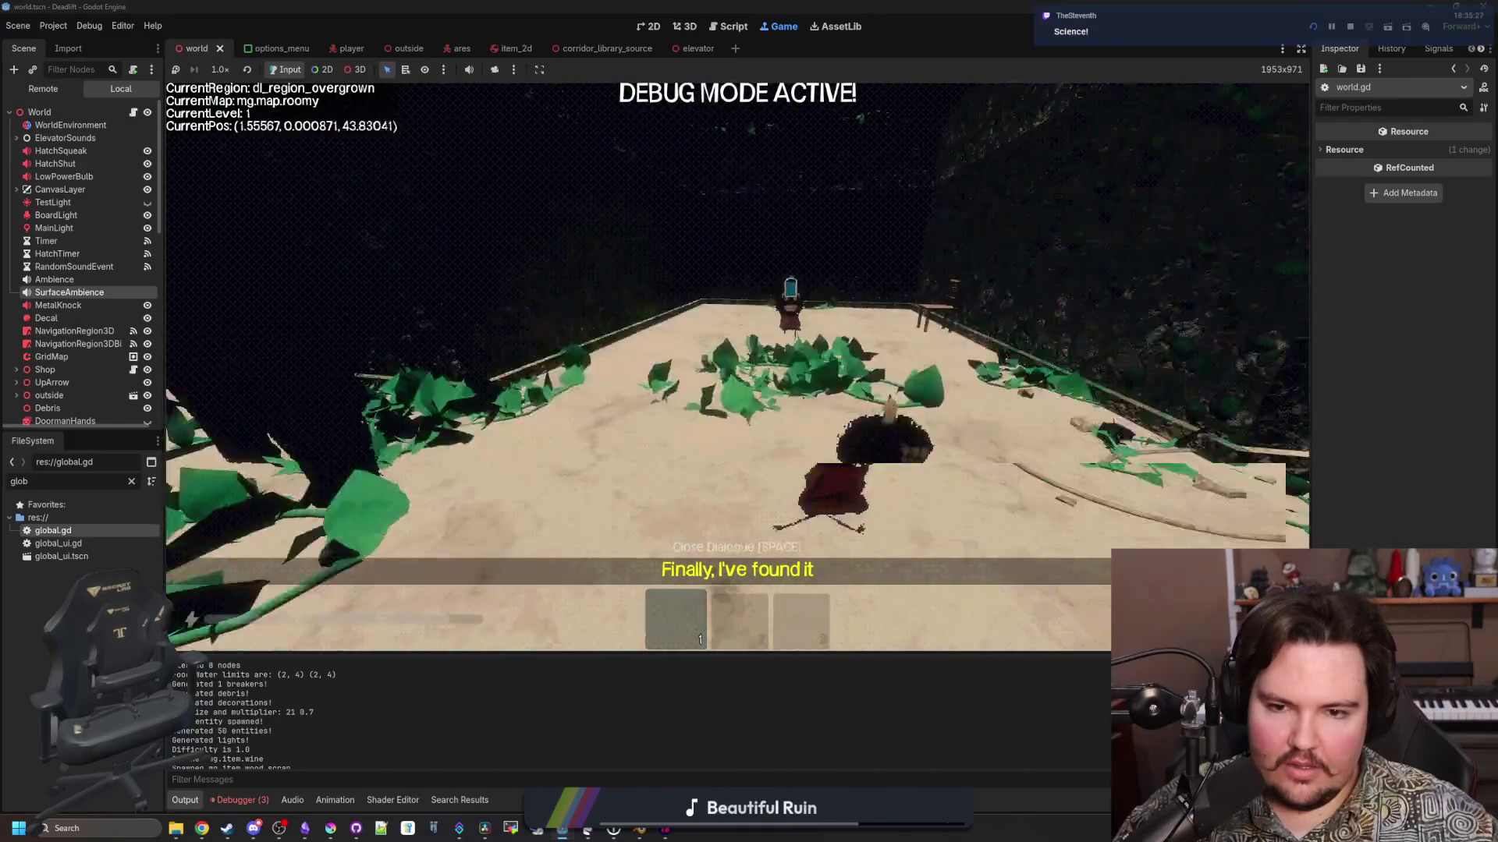
{"action": "key", "text": "w"}
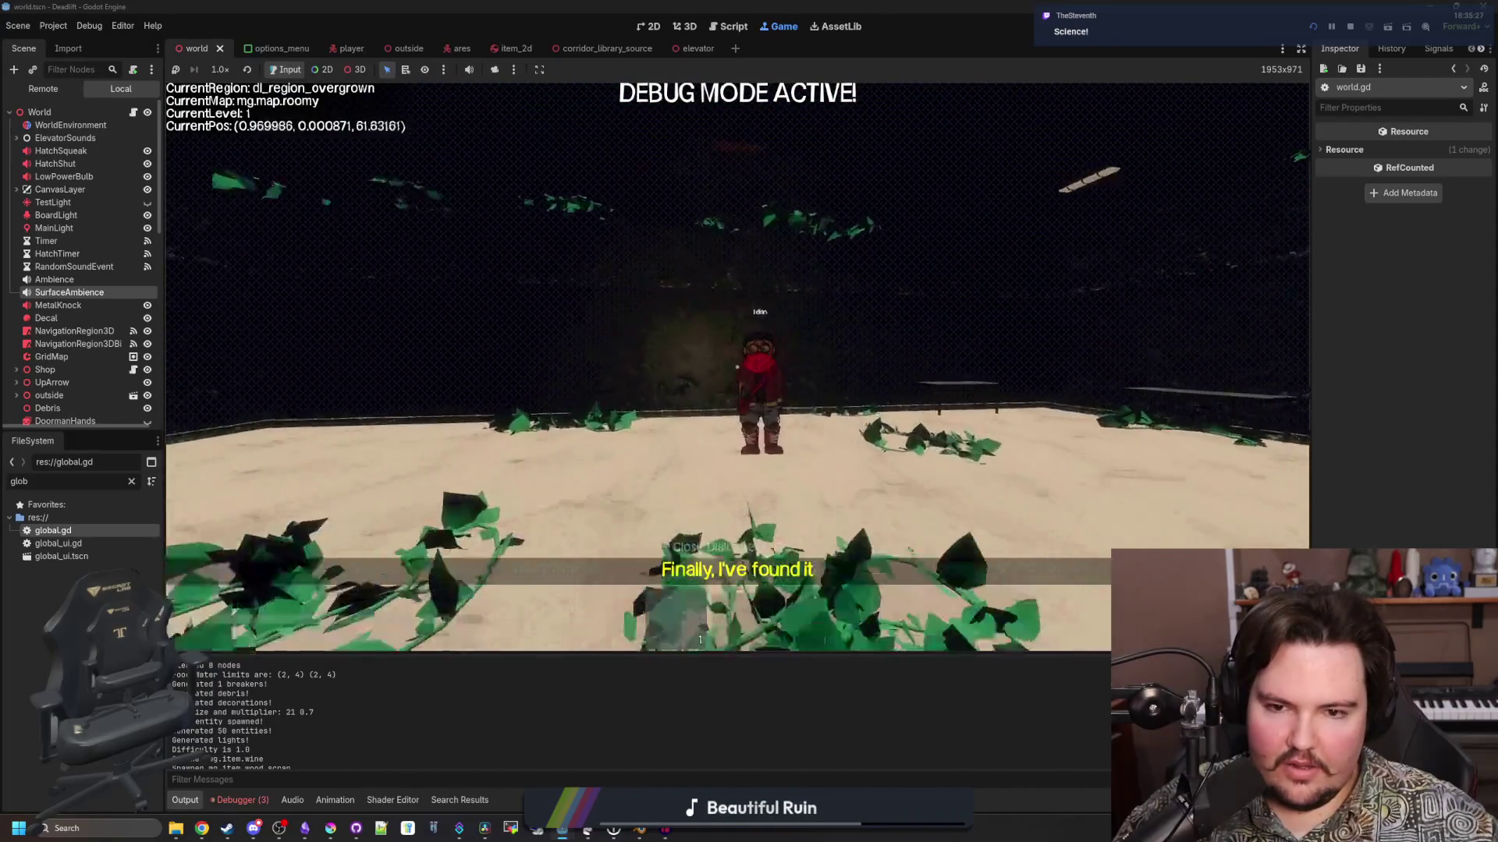
{"action": "key", "text": "w"}
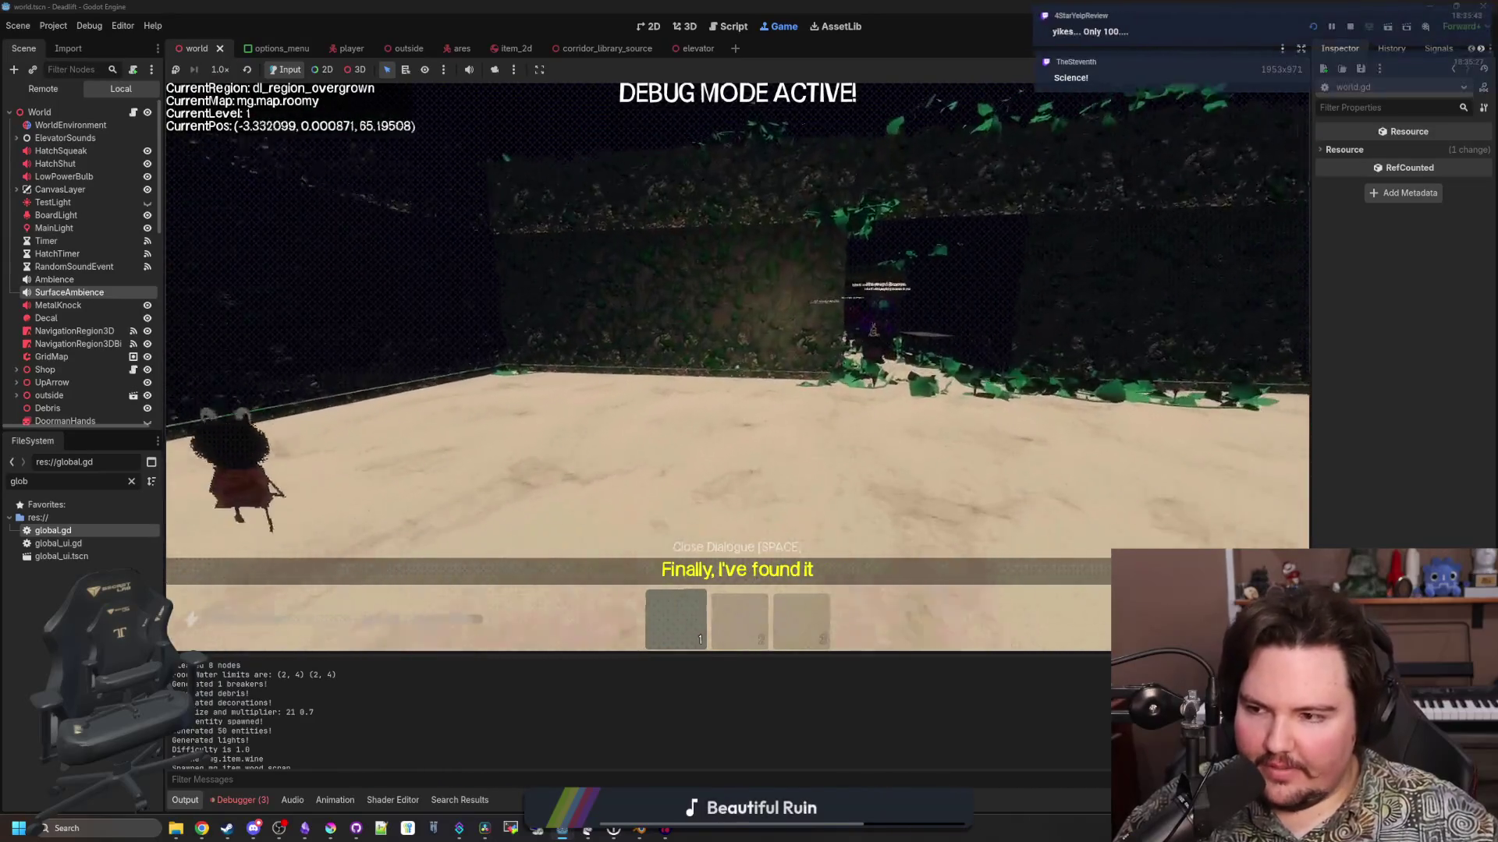
{"action": "key", "text": "w"}
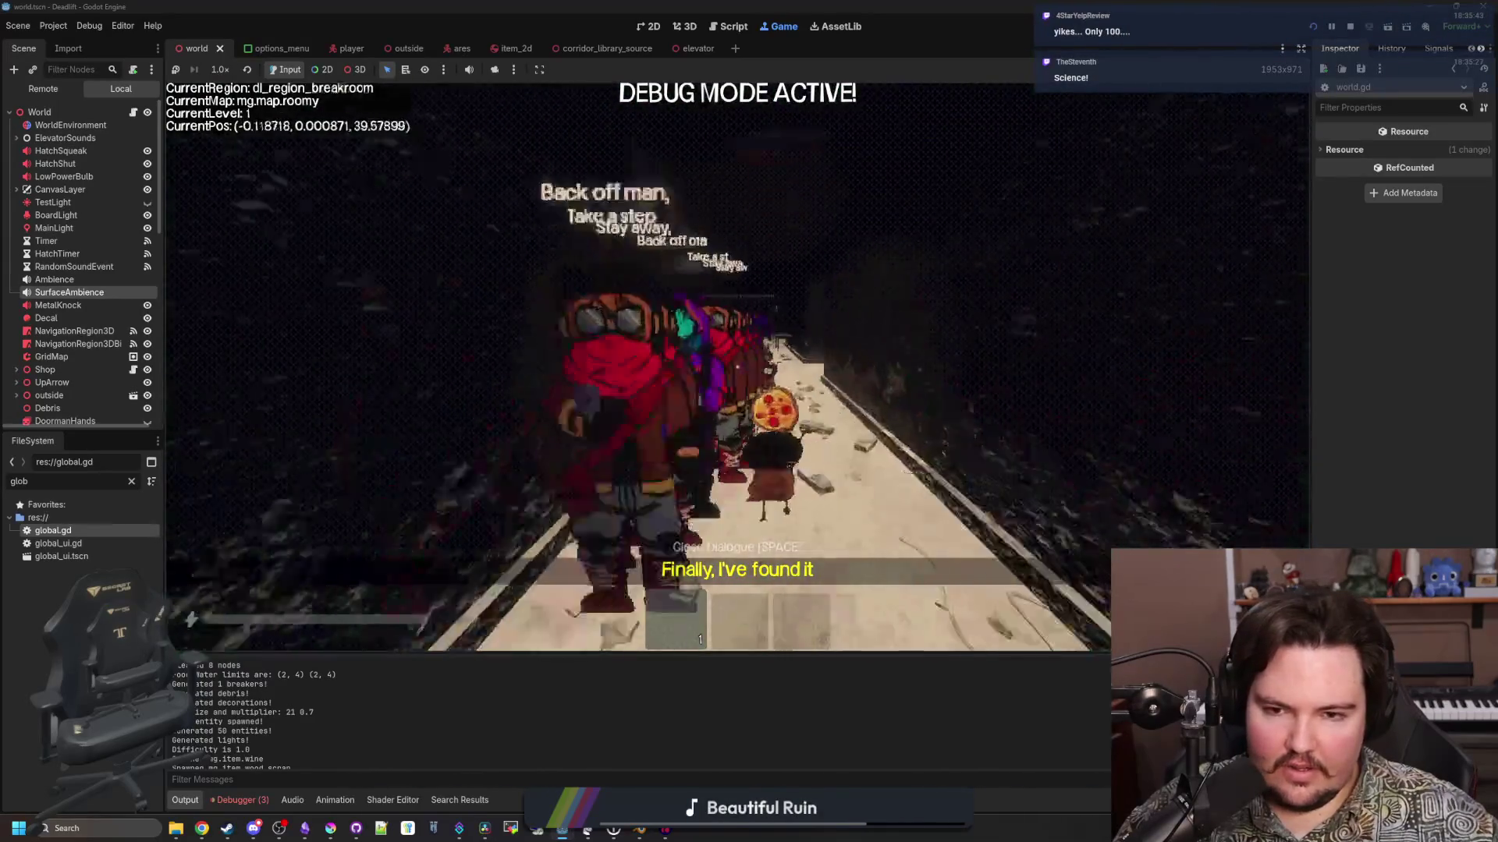
{"action": "key", "text": "w"}
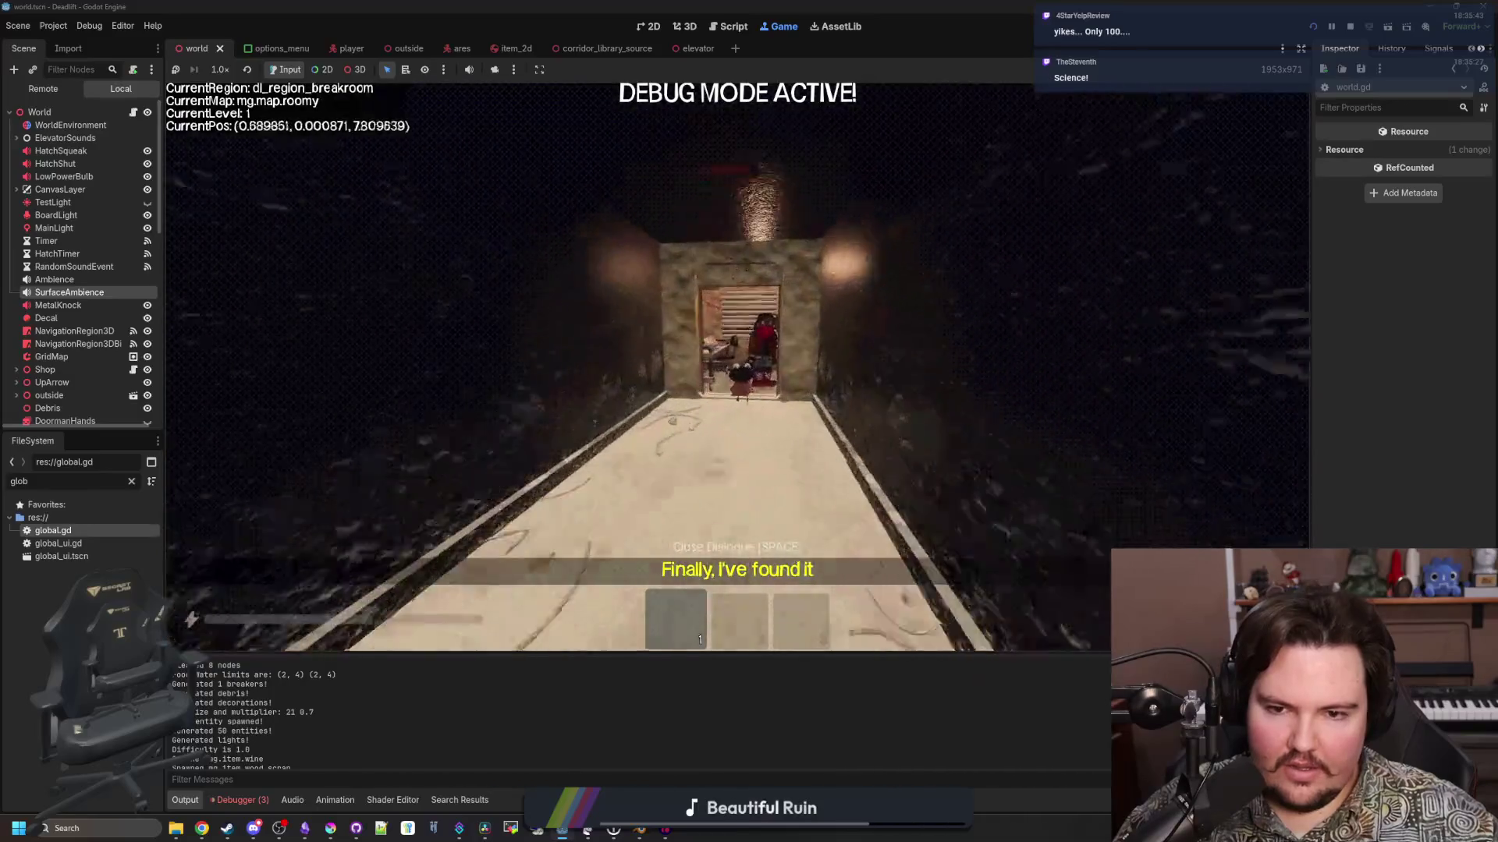
{"action": "key", "text": "w"}
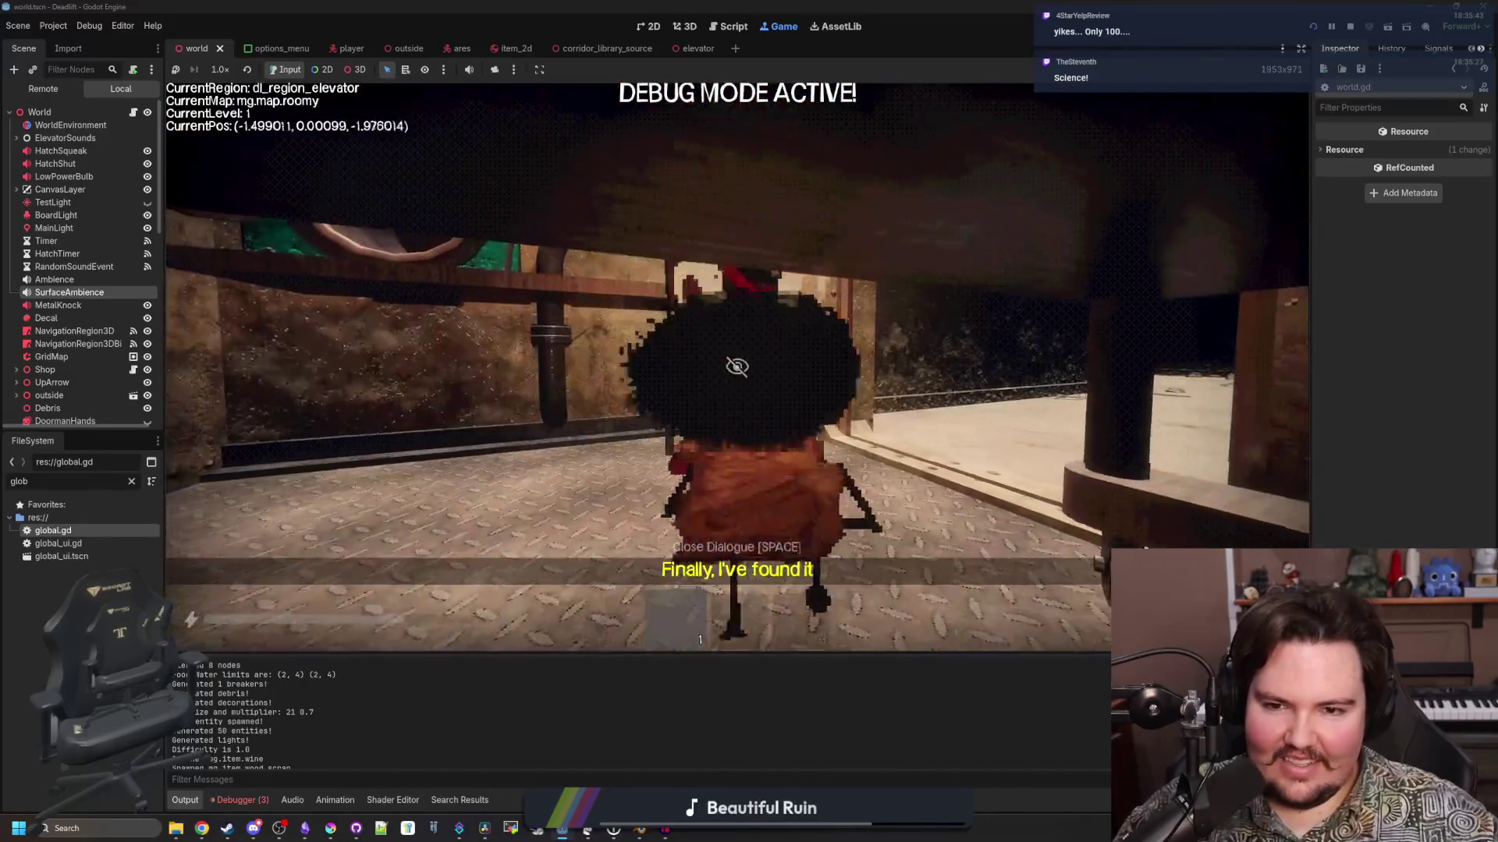
{"action": "key", "text": "Escape"}
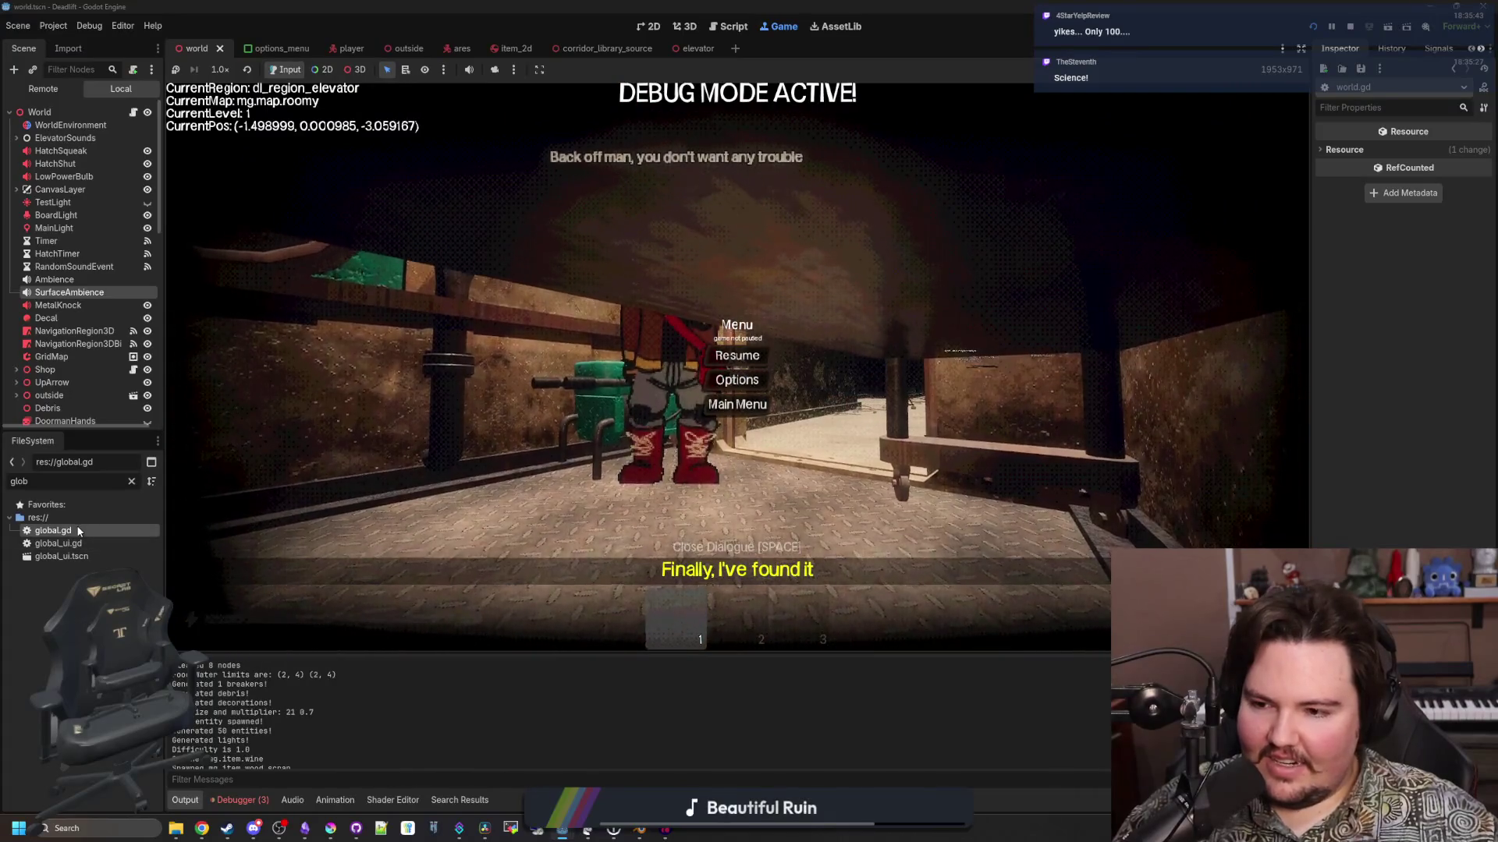
{"action": "key", "text": "ctrl+F3"}
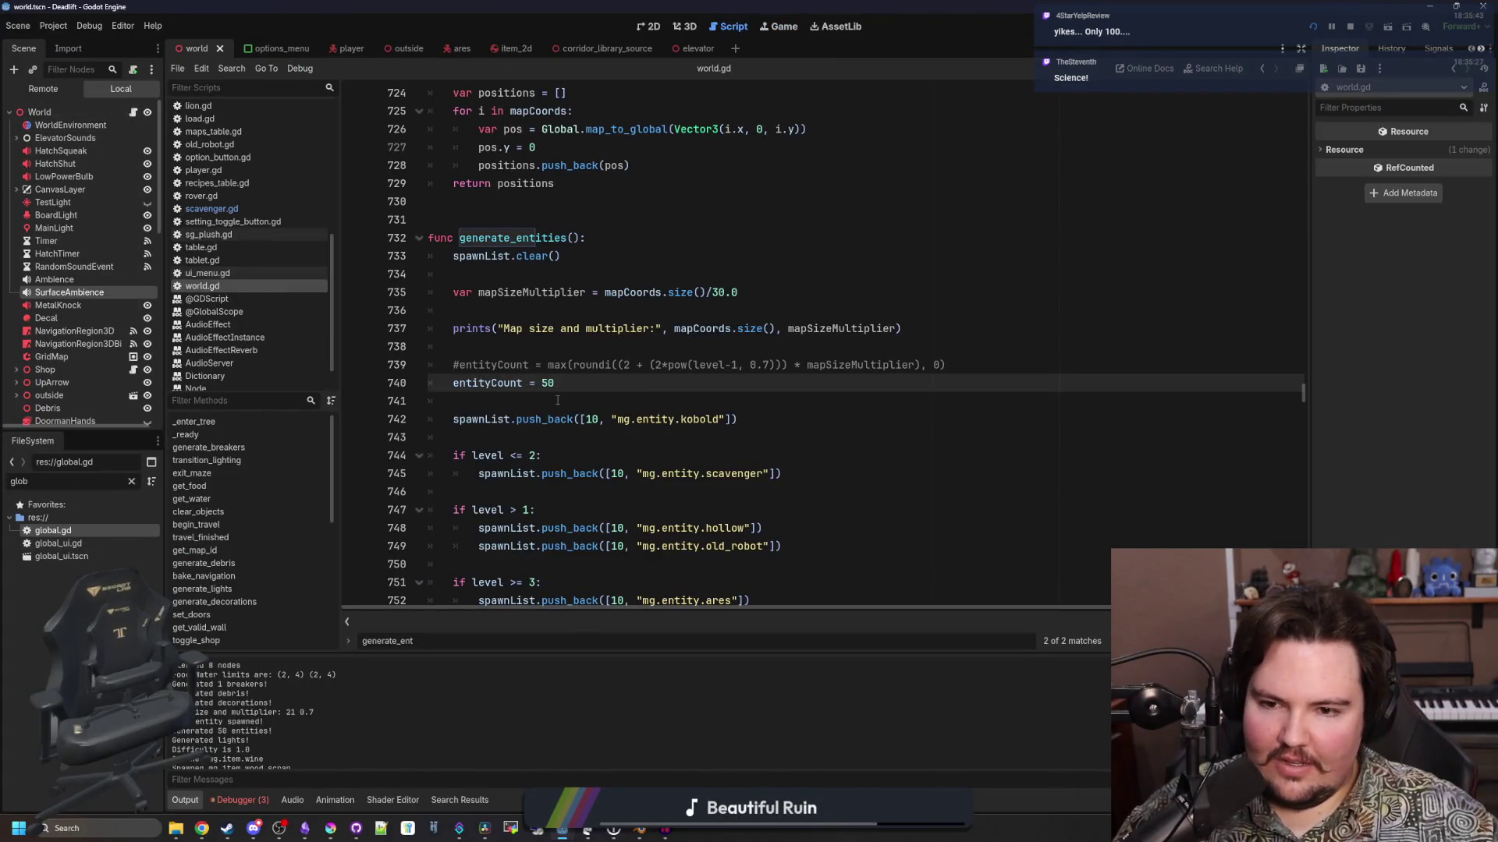
Step: Change the hard-coded entityCount to 200, look up the mapCoords declaration, and resume the game
{"action": "key", "text": "BackSpace"}
{"action": "key", "text": "BackSpace"}
{"action": "type", "text": "200"}
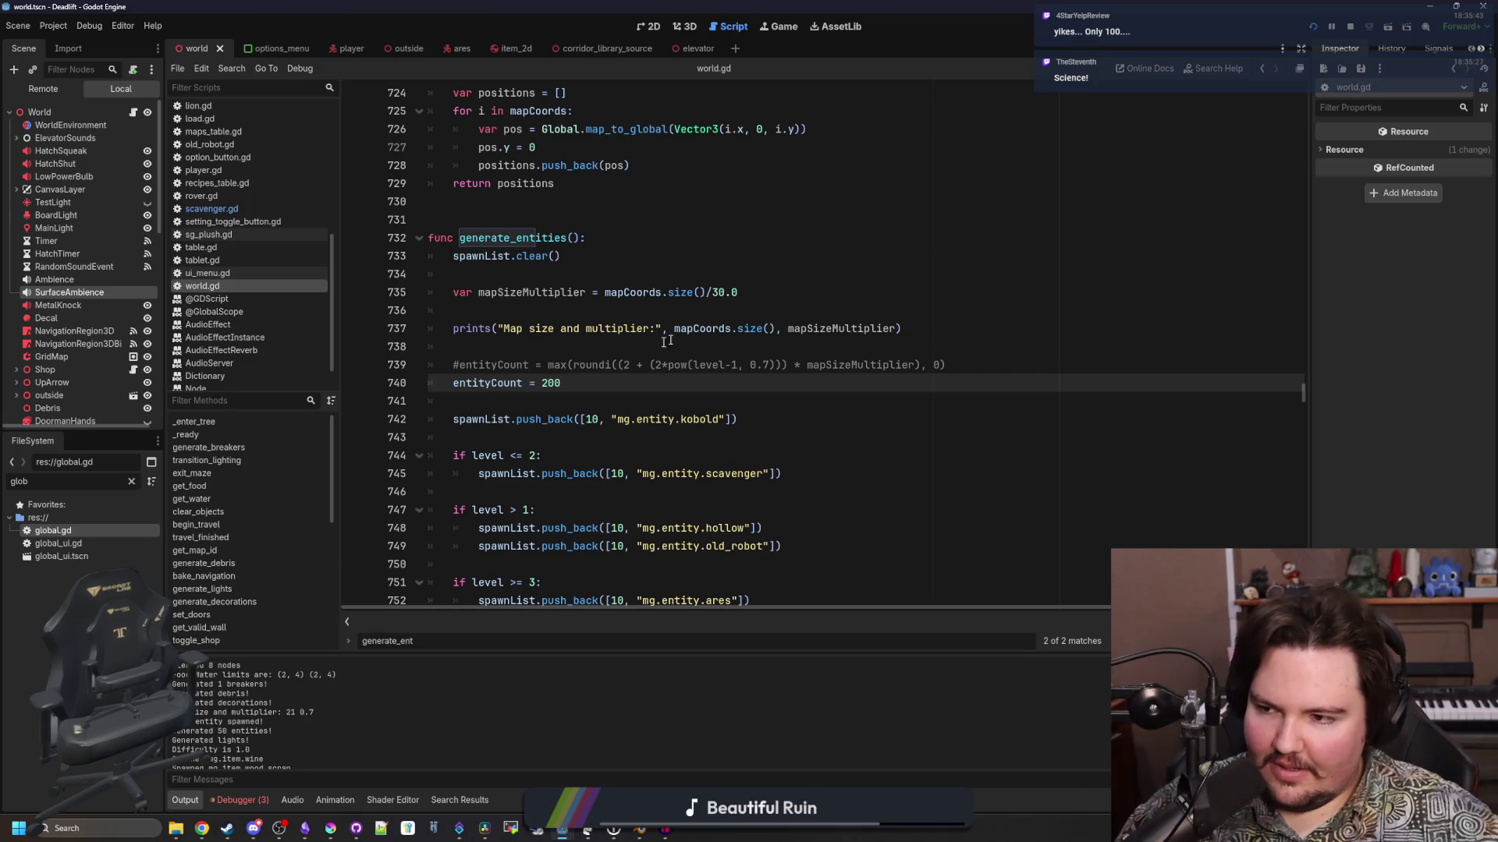
{"action": "left_click", "coordinate": [677, 330]}
{"action": "left_click", "coordinate": [677, 330], "text": "ctrl"}
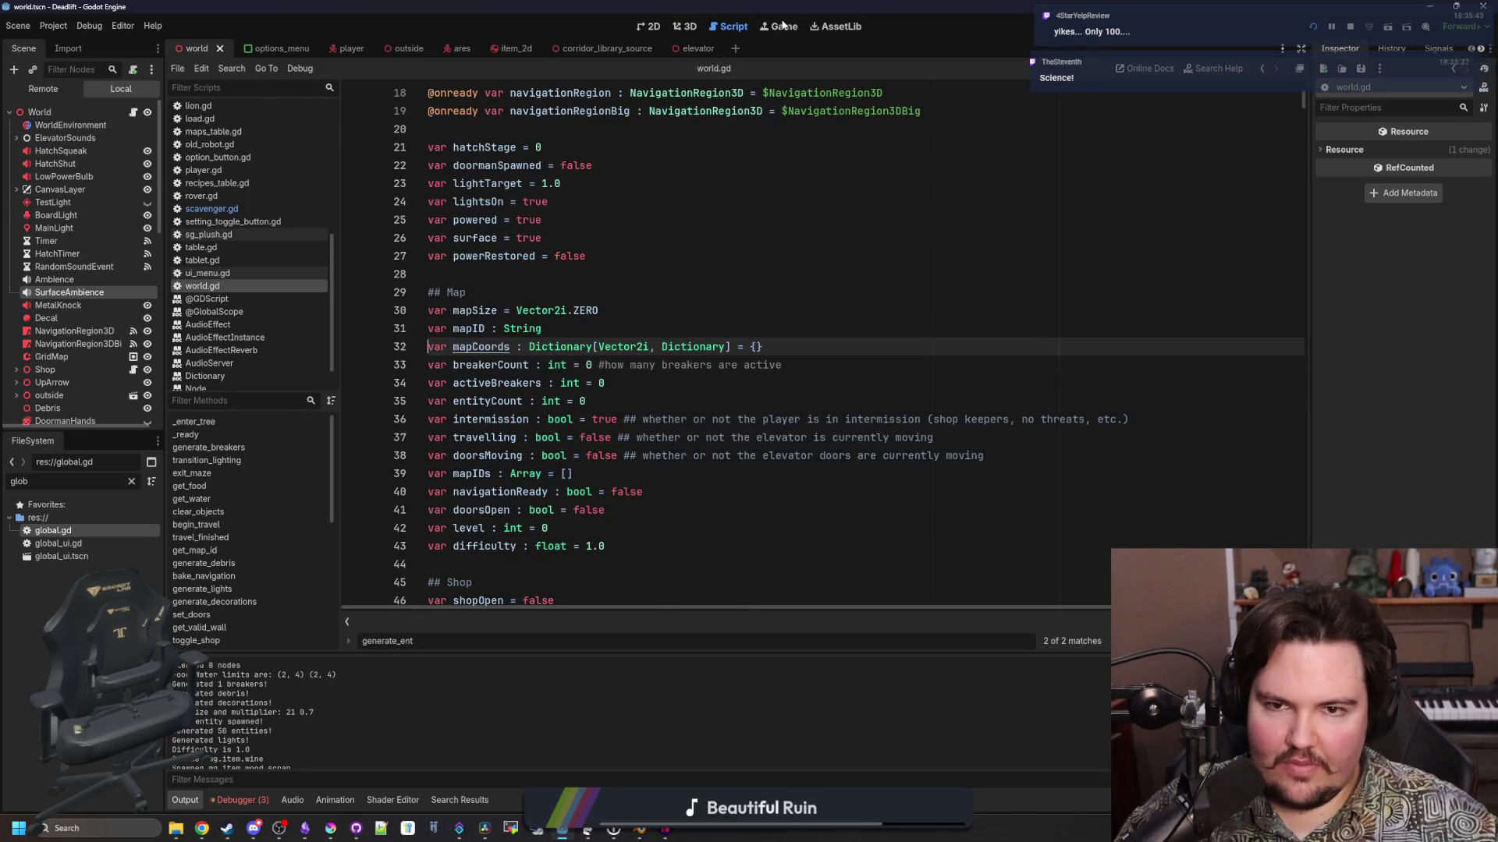
{"action": "key", "text": "ctrl+F4"}
{"action": "left_click", "coordinate": [745, 350]}
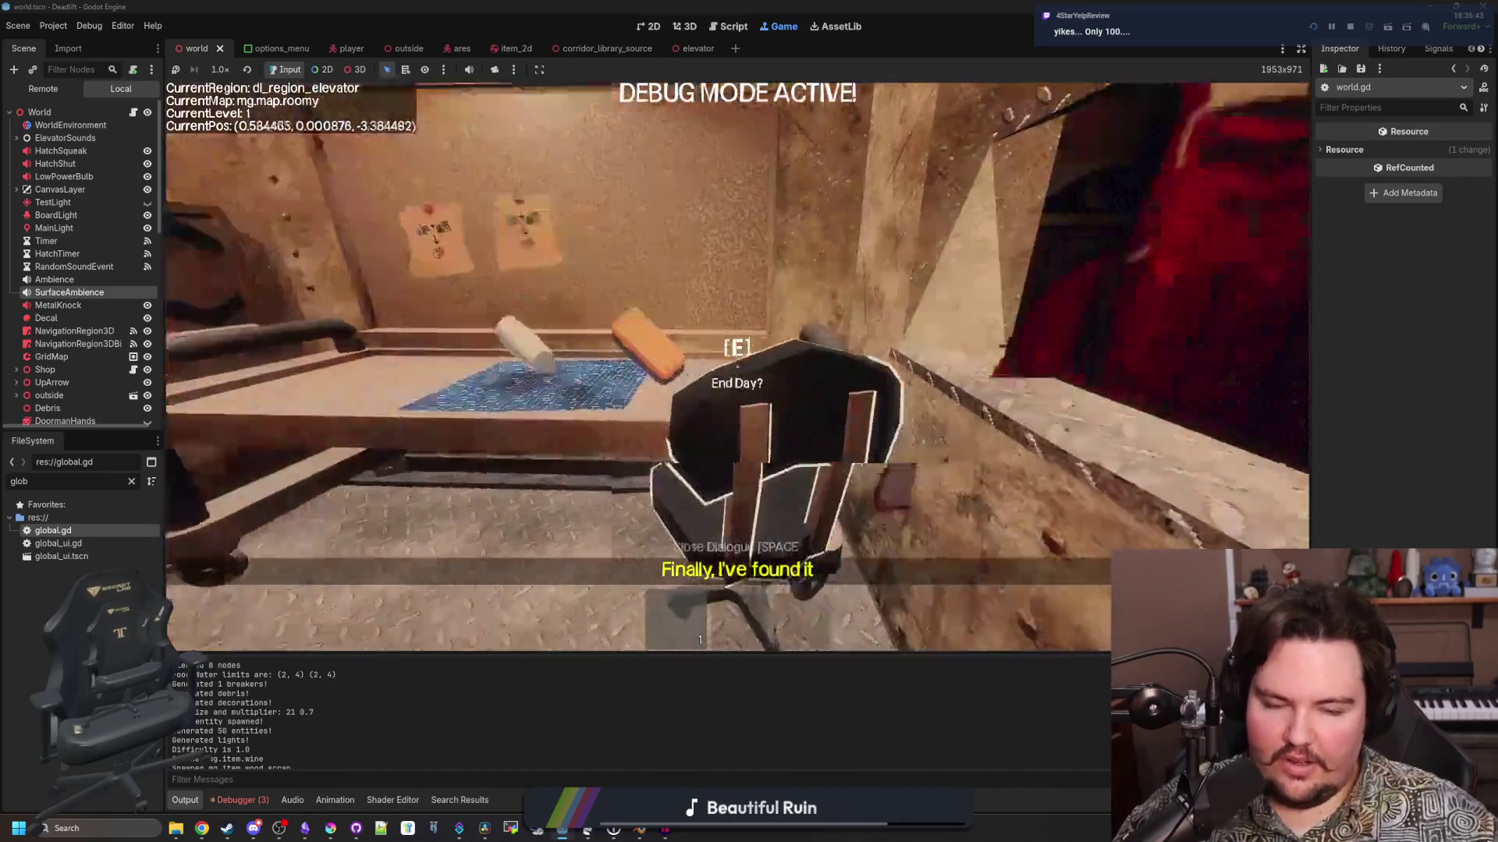
Step: End the day and walk from the level 2 elevator through the breakroom into the overgrown corridor
{"action": "key", "text": "e"}
{"action": "key", "text": "space"}
{"action": "key", "text": "space"}
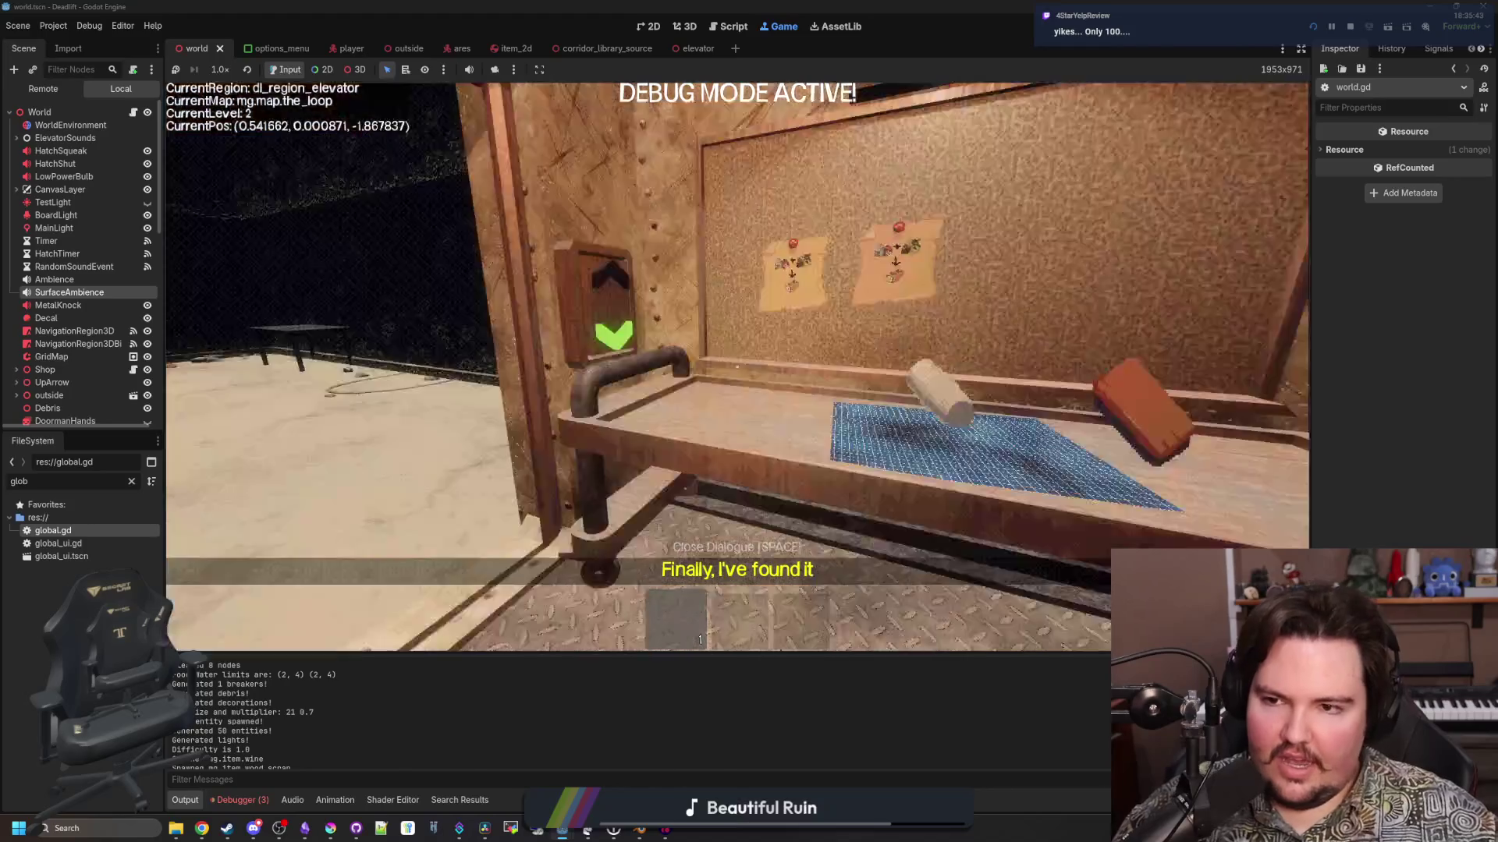
{"action": "key", "text": "w"}
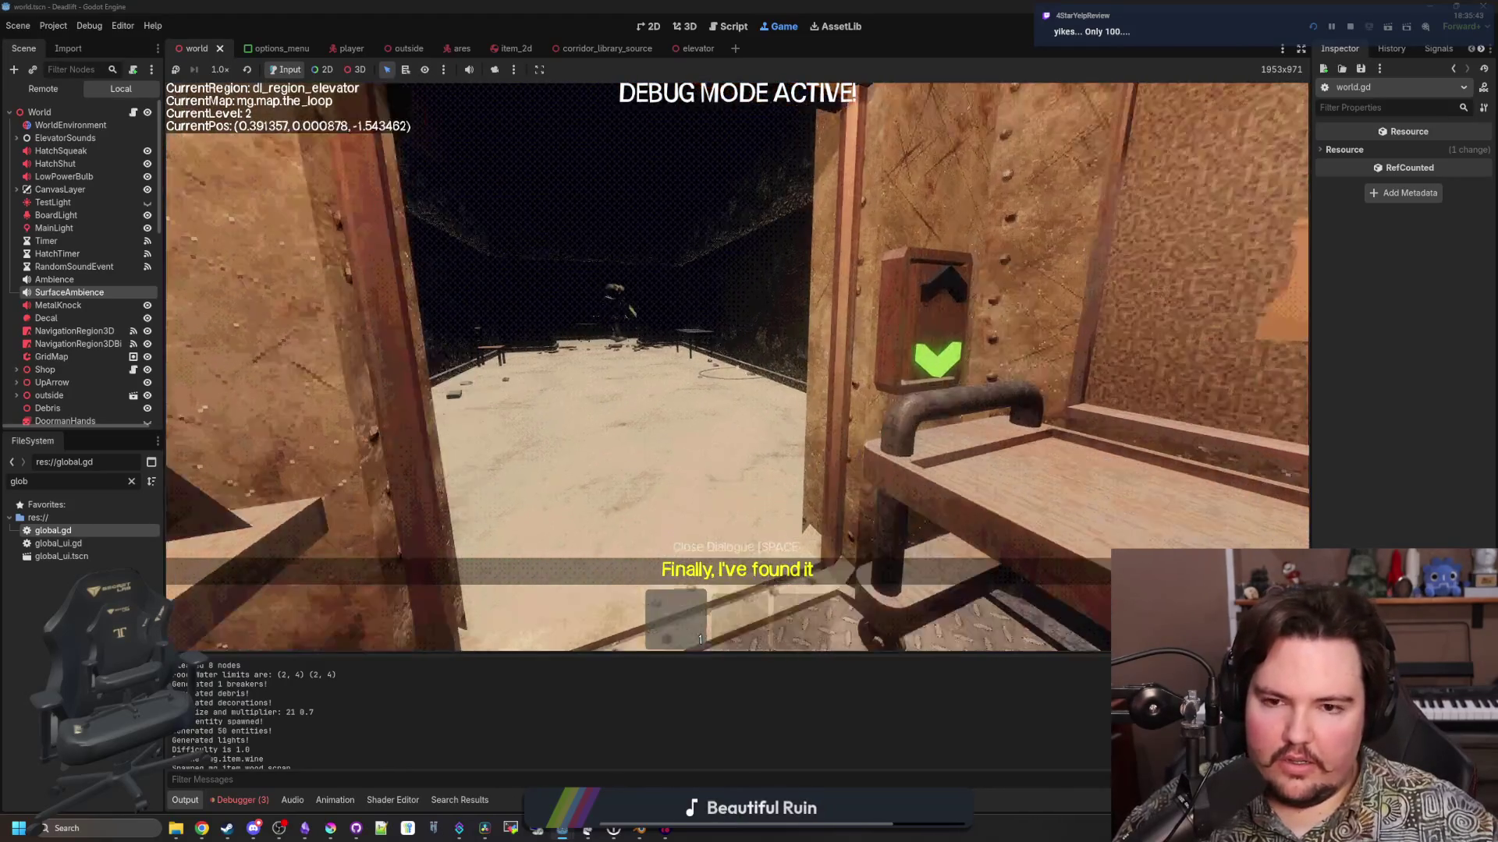
{"action": "key", "text": "w"}
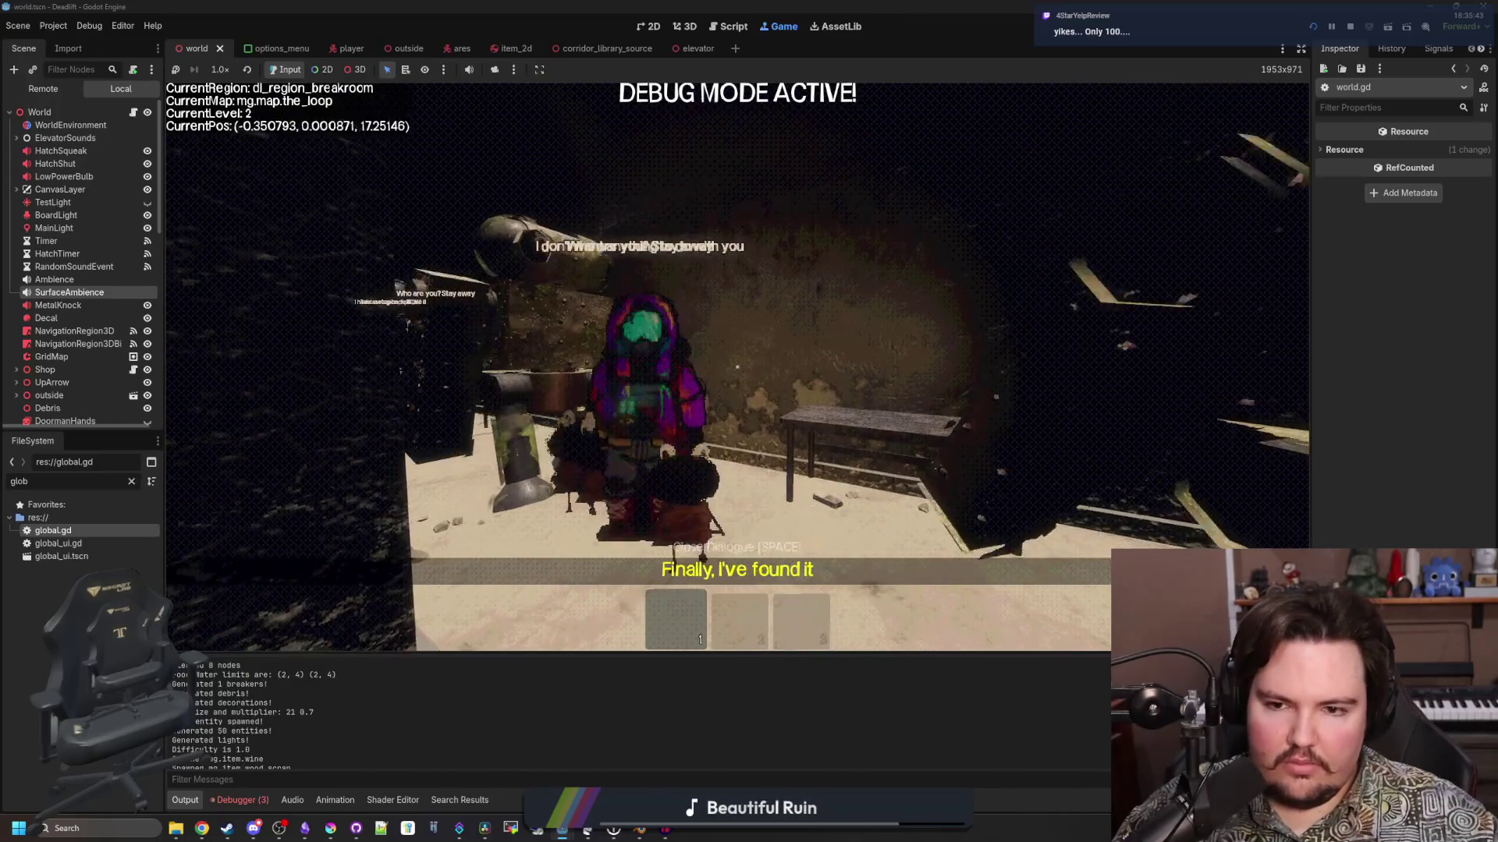
{"action": "key", "text": "w"}
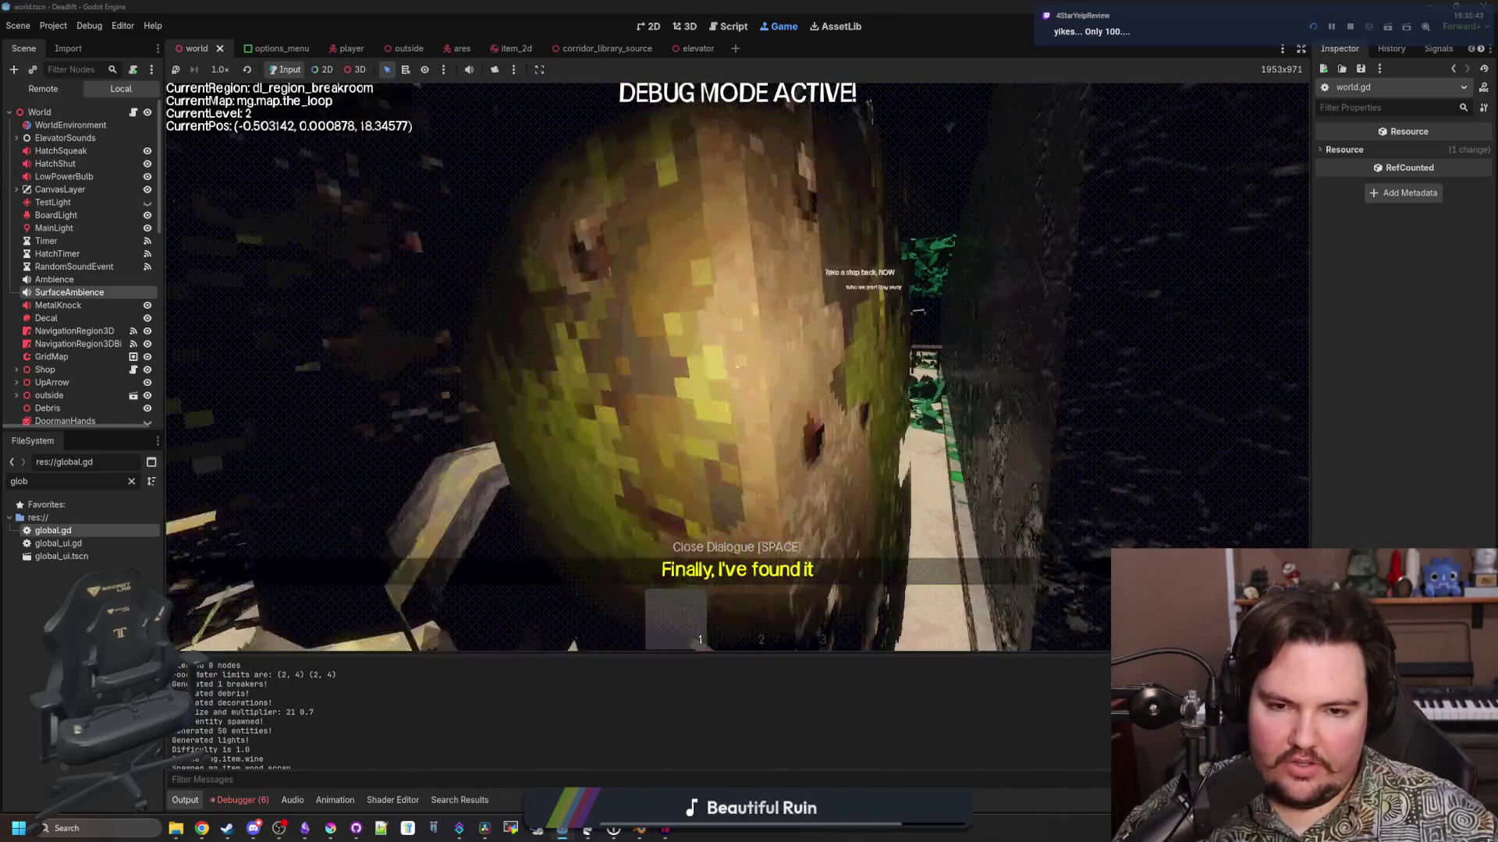
{"action": "key", "text": "w"}
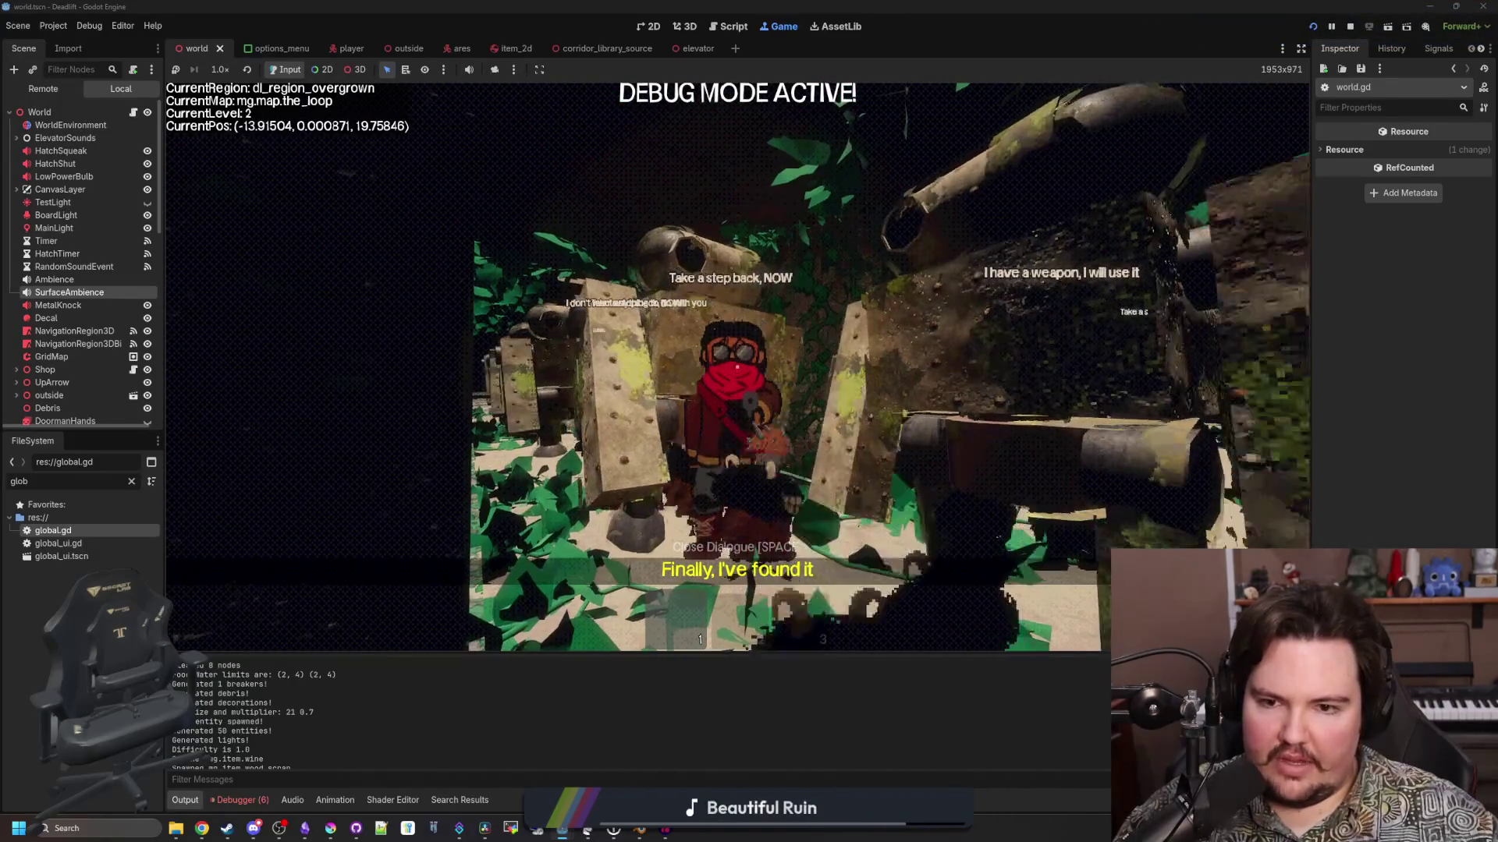
{"action": "key", "text": "w"}
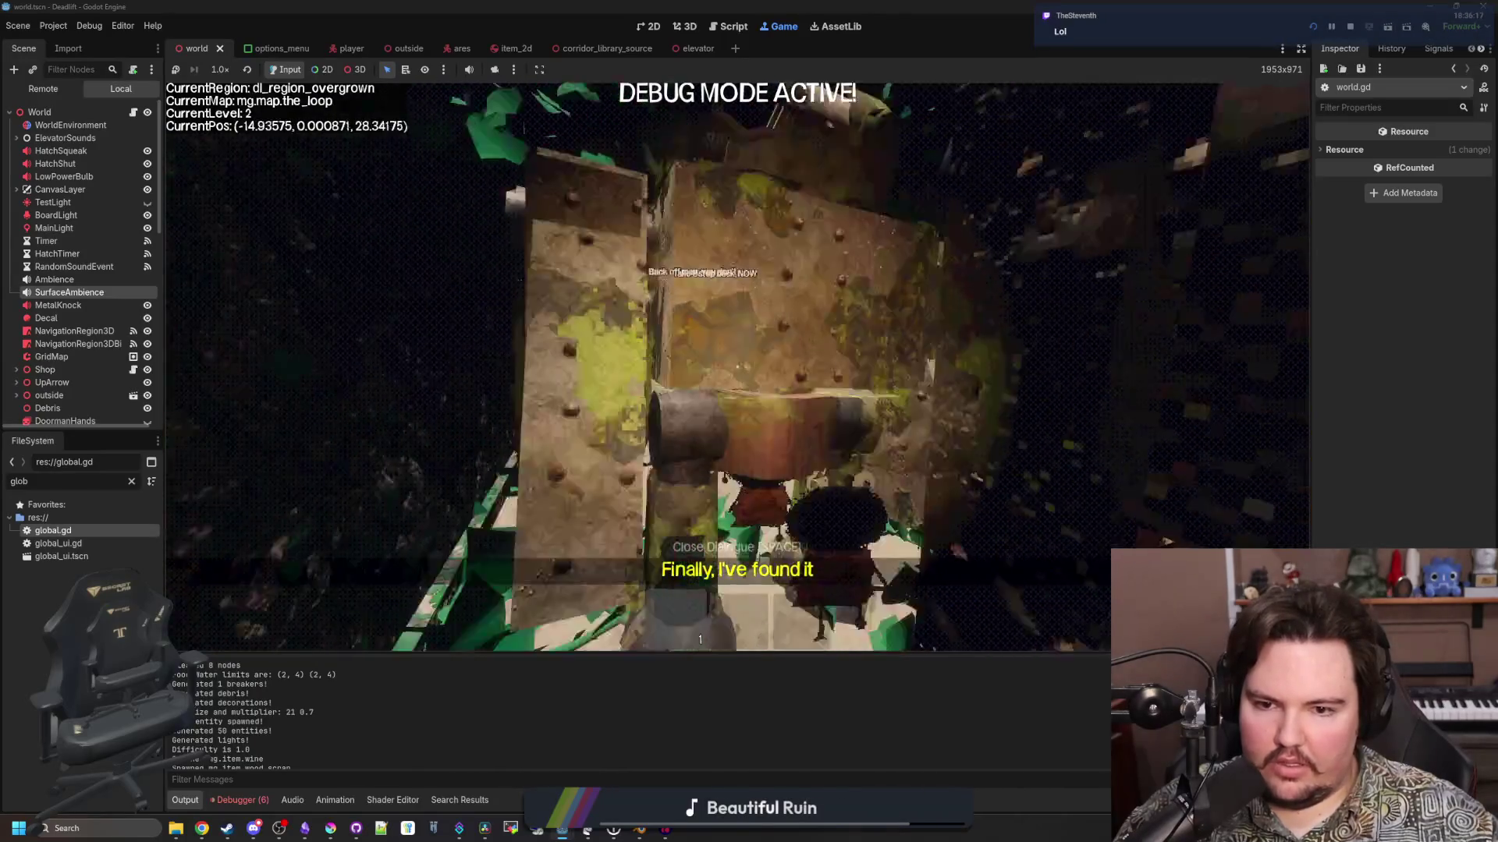
Step: Walk into the freezer area toward the machine, then pause and open world.gd
{"action": "key", "text": "w"}
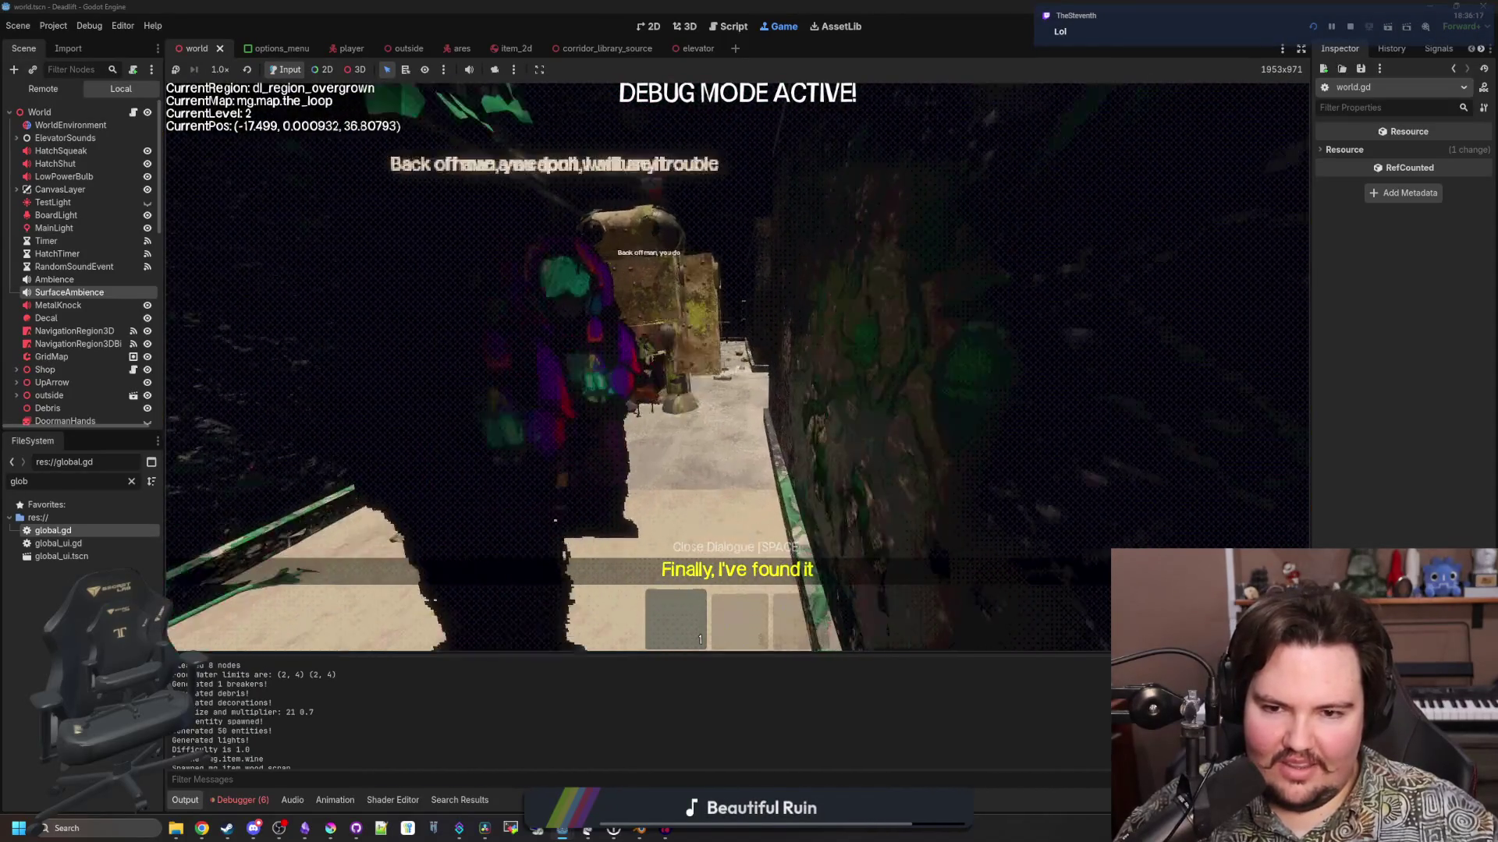
{"action": "key", "text": "w"}
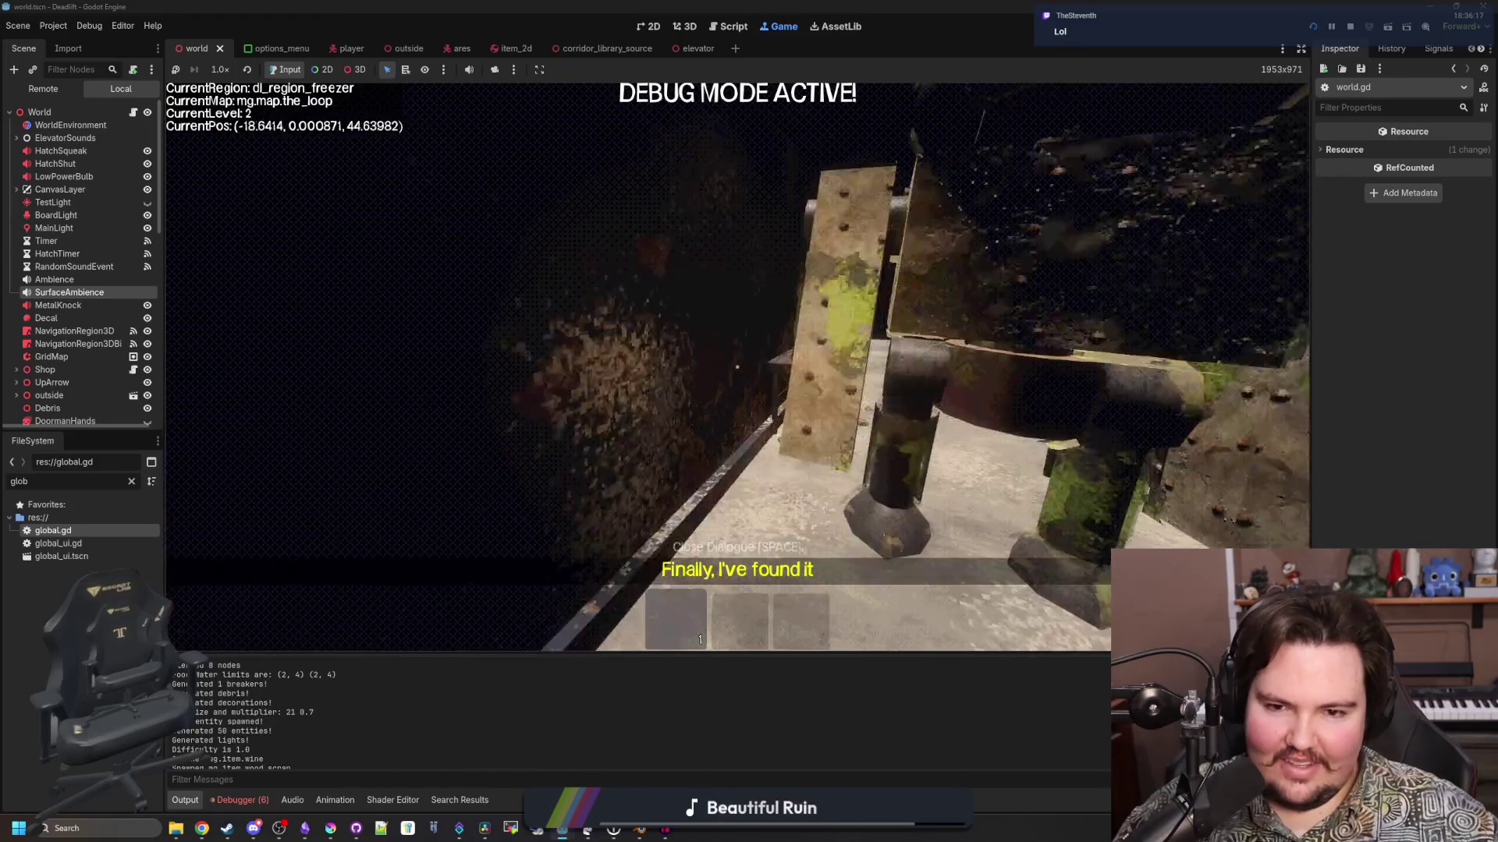
{"action": "key", "text": "w"}
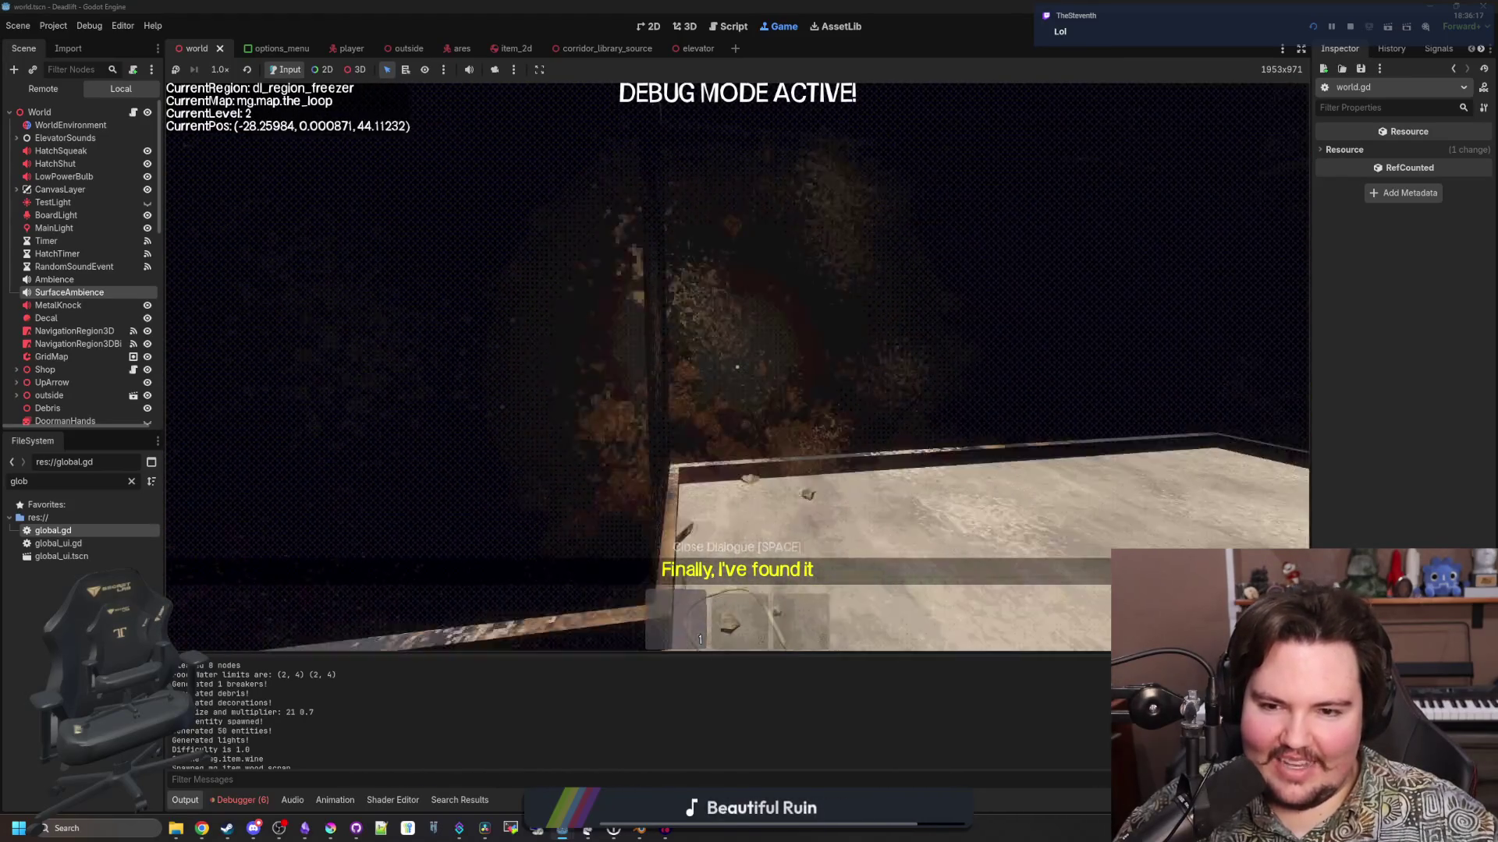
{"action": "key", "text": "w"}
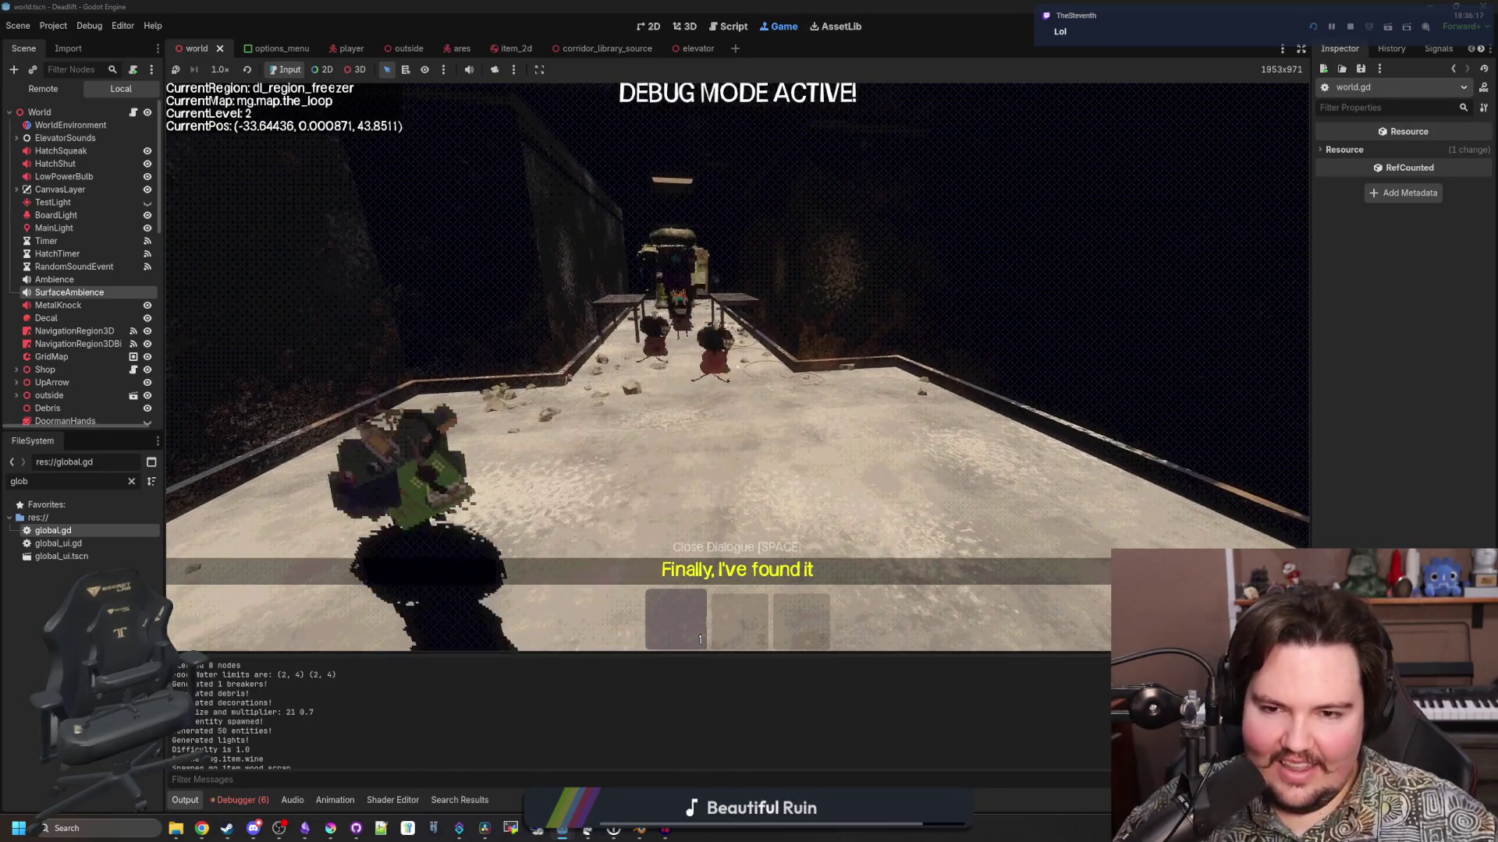
{"action": "key", "text": "w"}
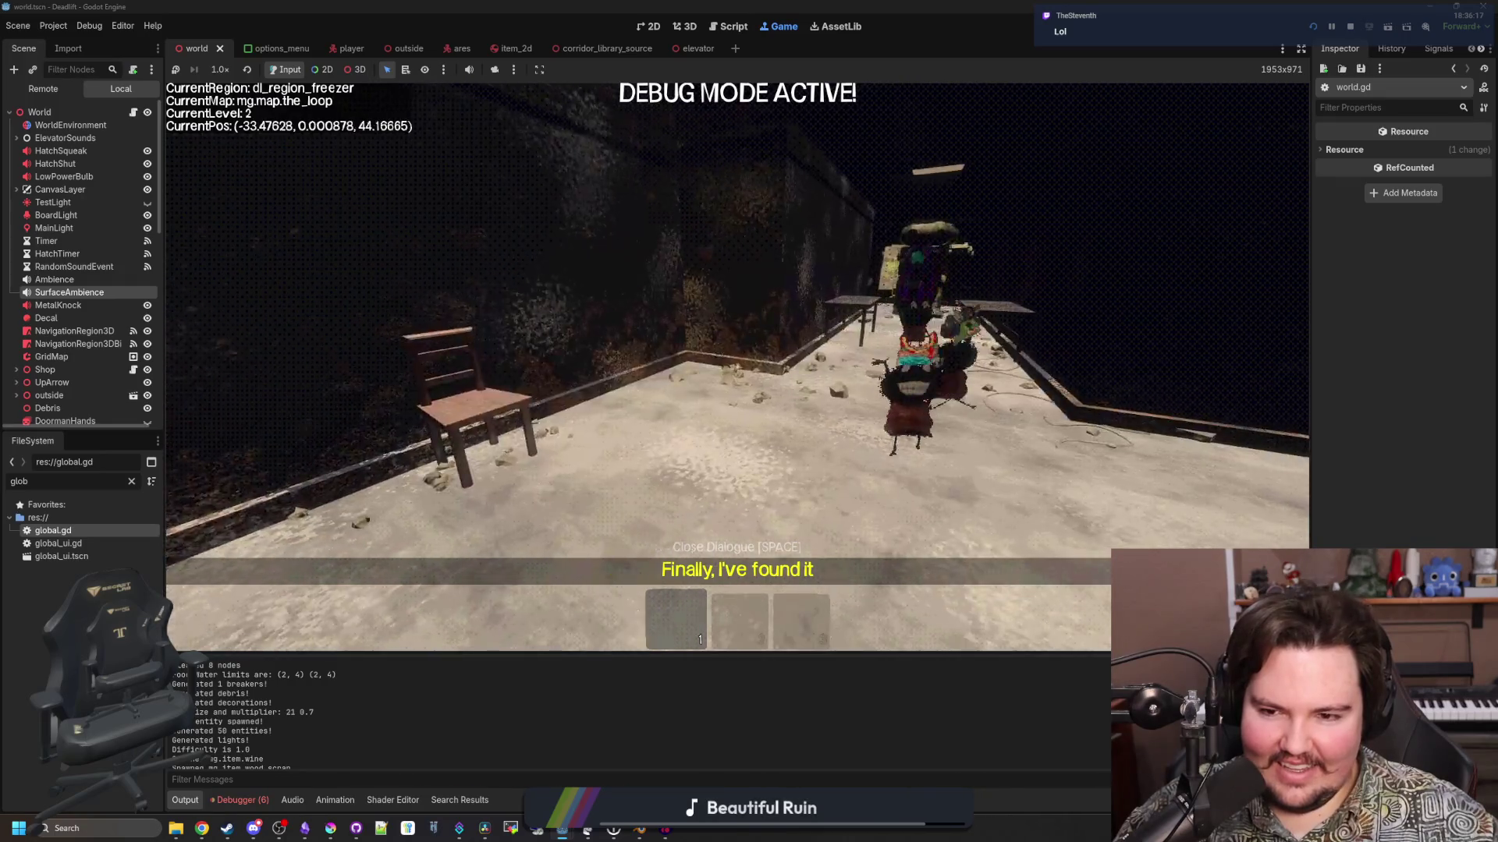
{"action": "key", "text": "Escape"}
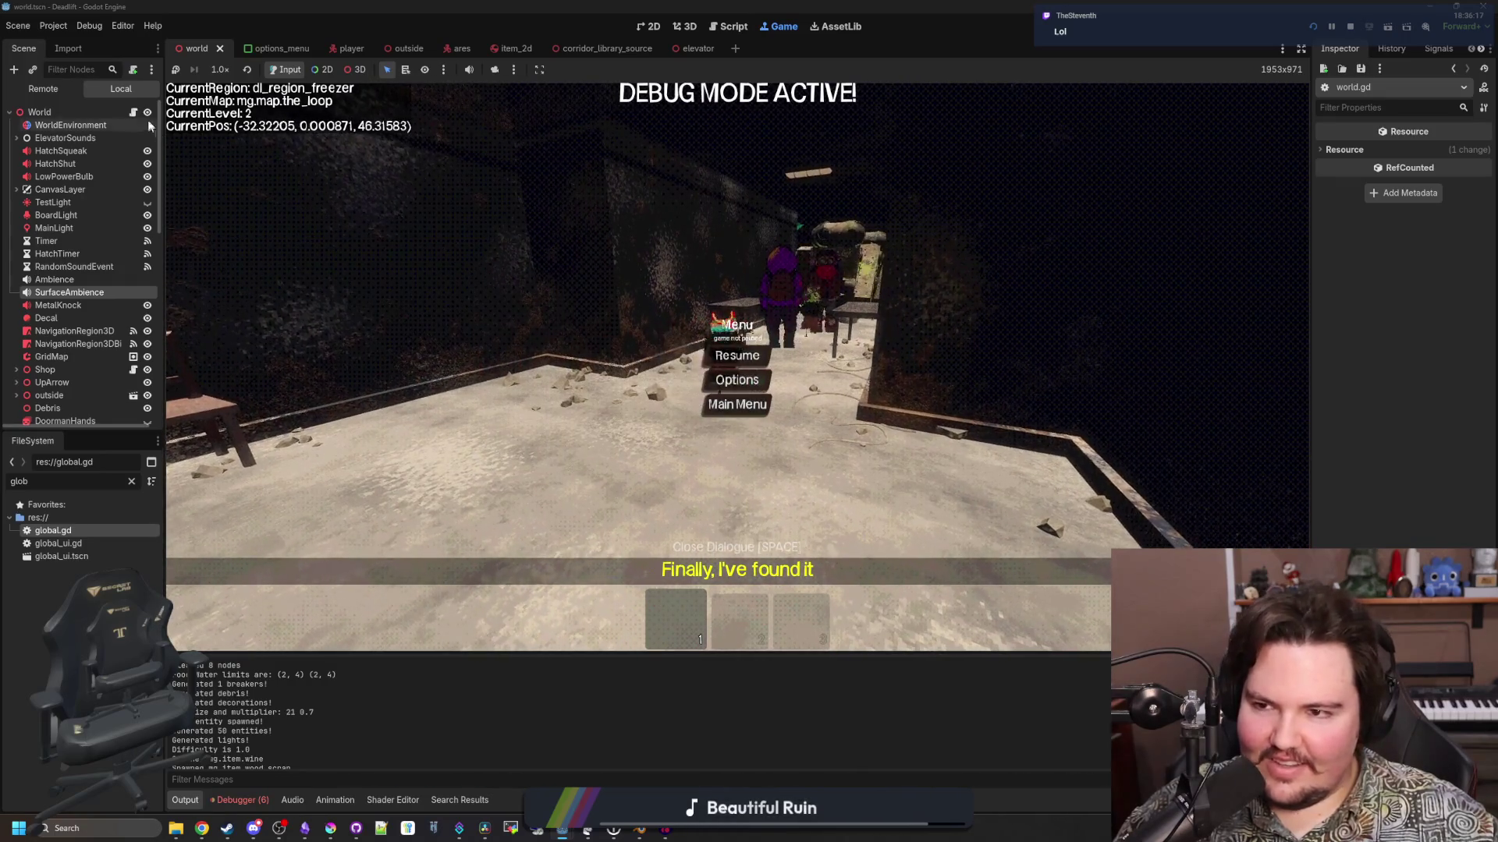
{"action": "left_click", "coordinate": [134, 113]}
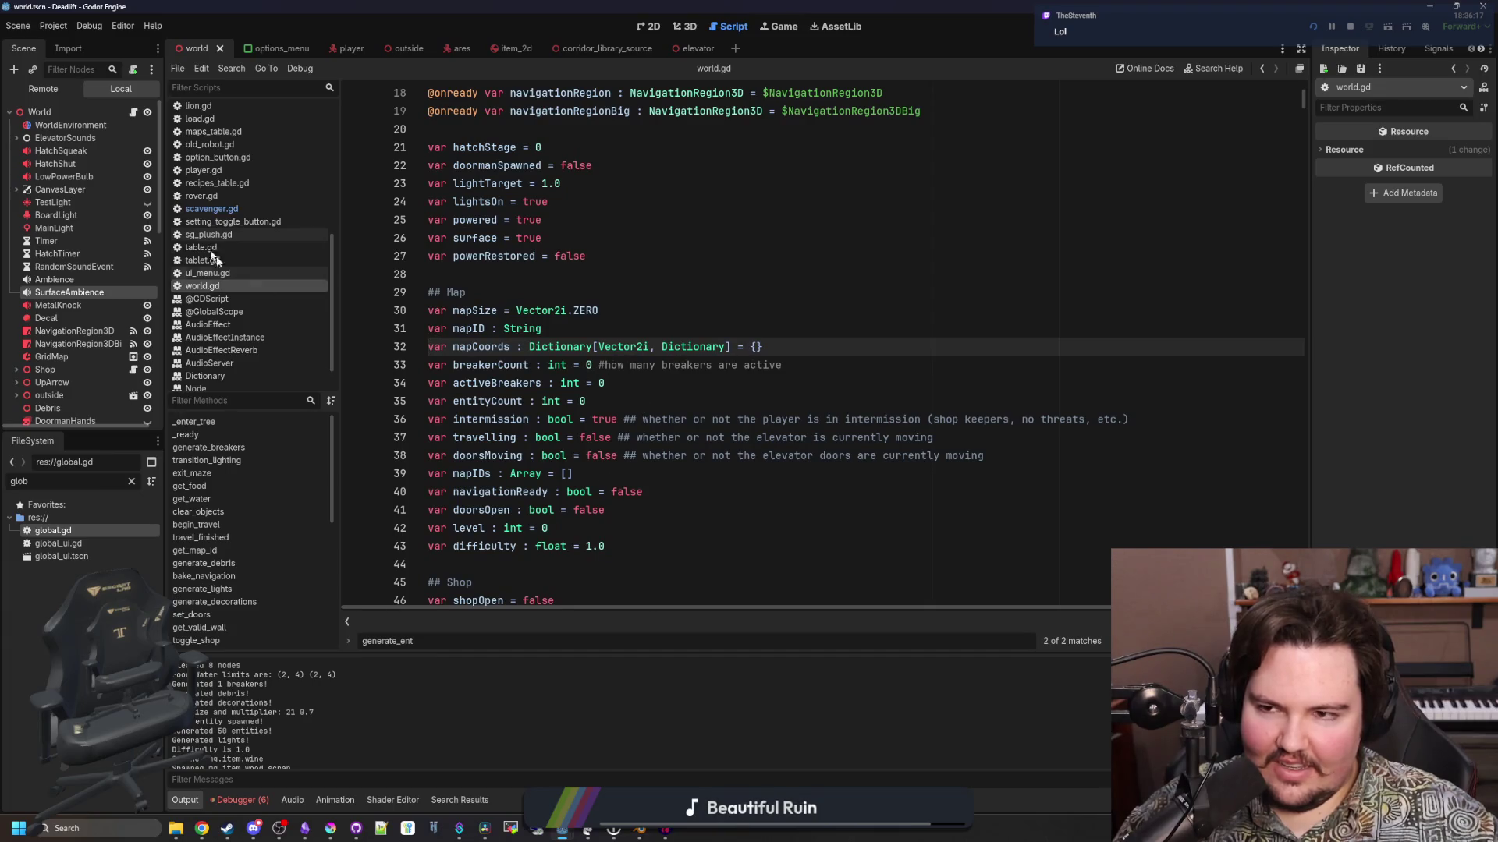
Step: Search for 'entity', change entityCount from 200 to 100, save, and resume the game
{"action": "left_click", "coordinate": [758, 365]}
{"action": "type", "text": "entity"}
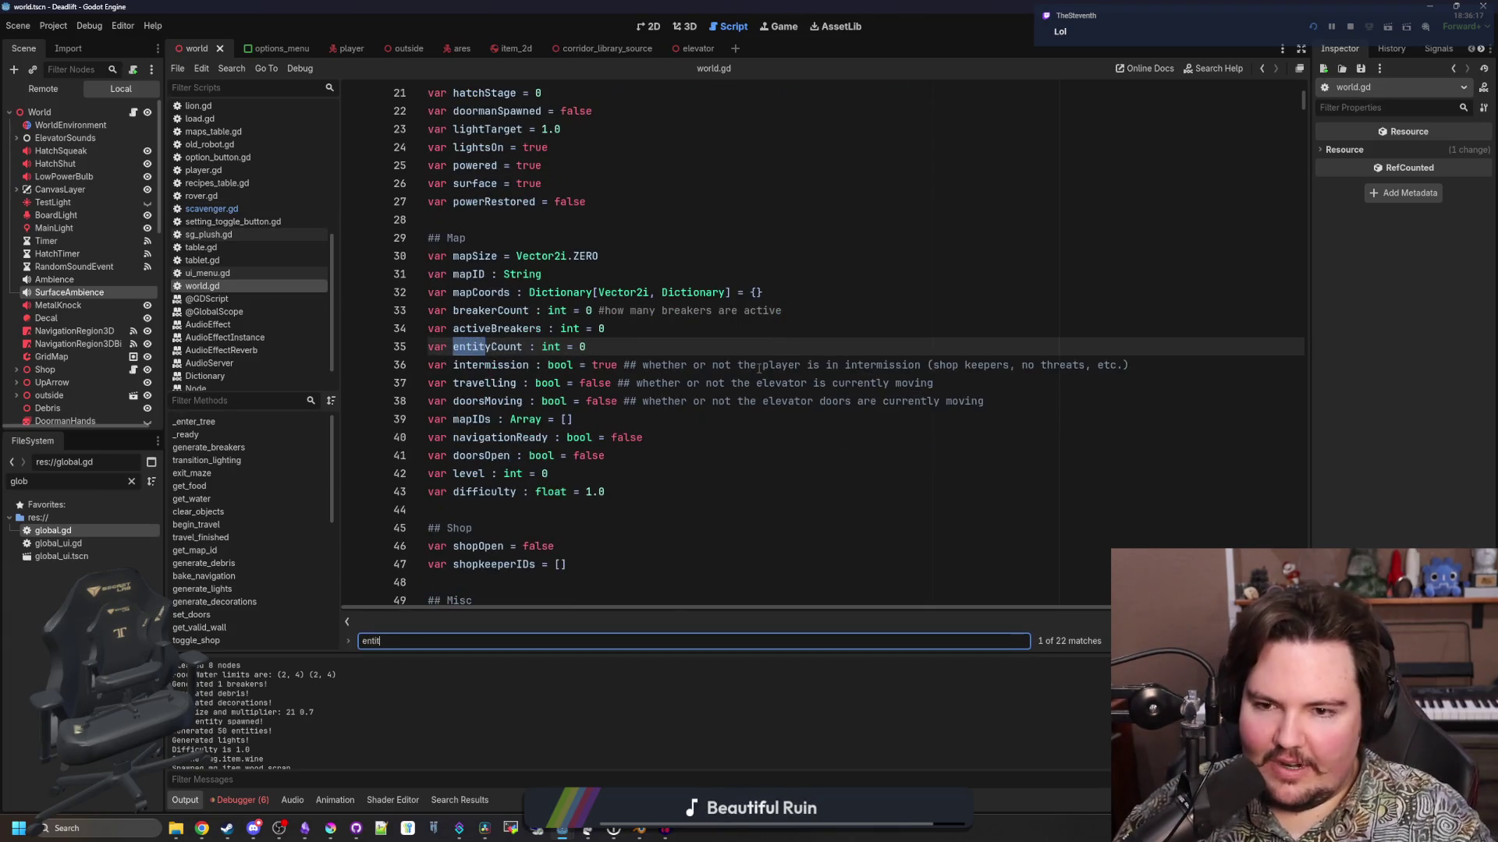
{"action": "key", "text": "Return"}
{"action": "double_click", "coordinate": [552, 365]}
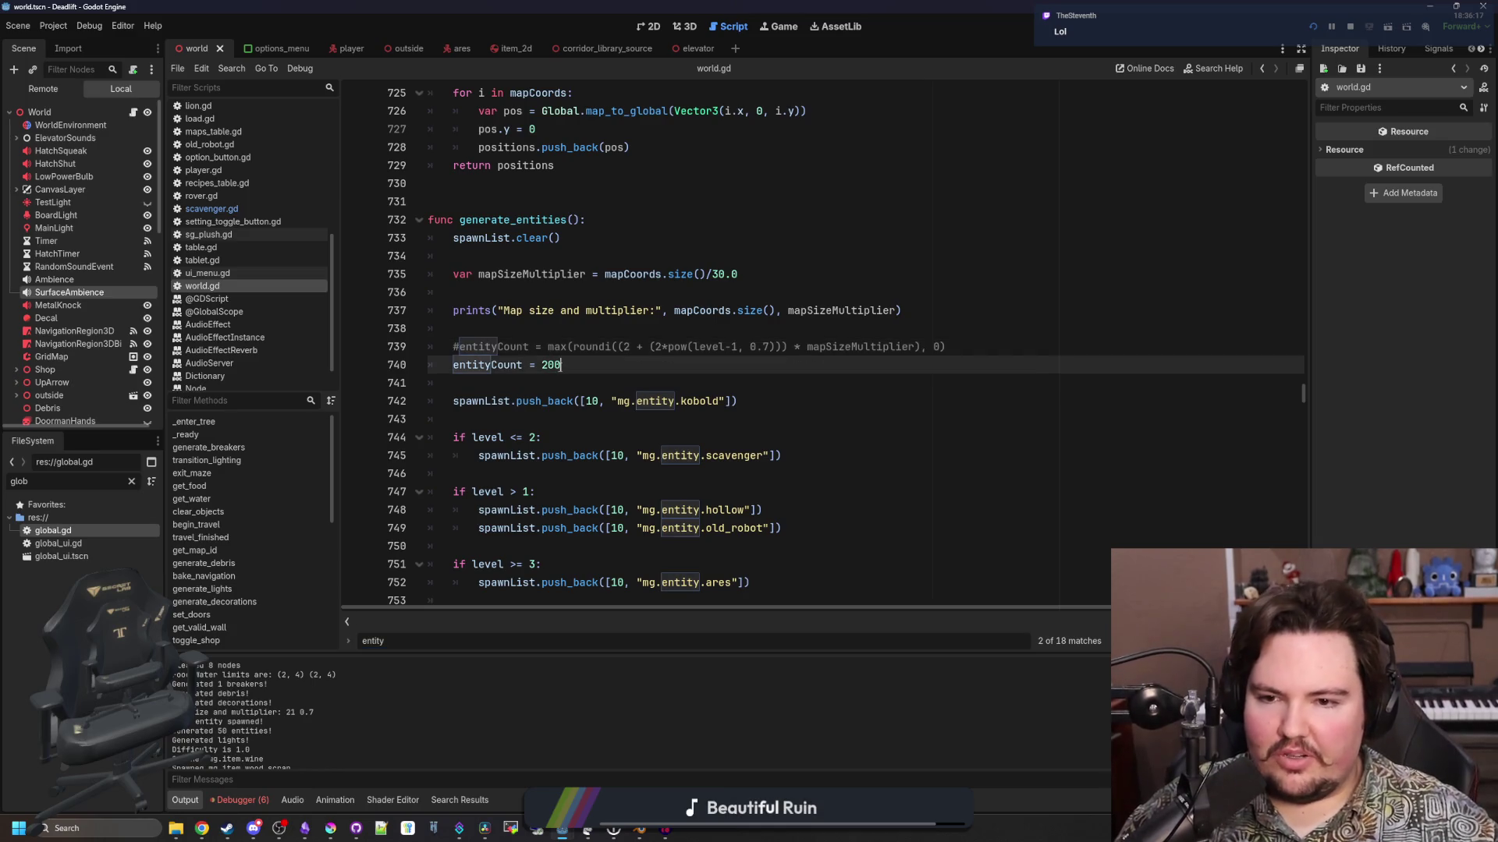
{"action": "type", "text": "100"}
{"action": "key", "text": "ctrl+s"}
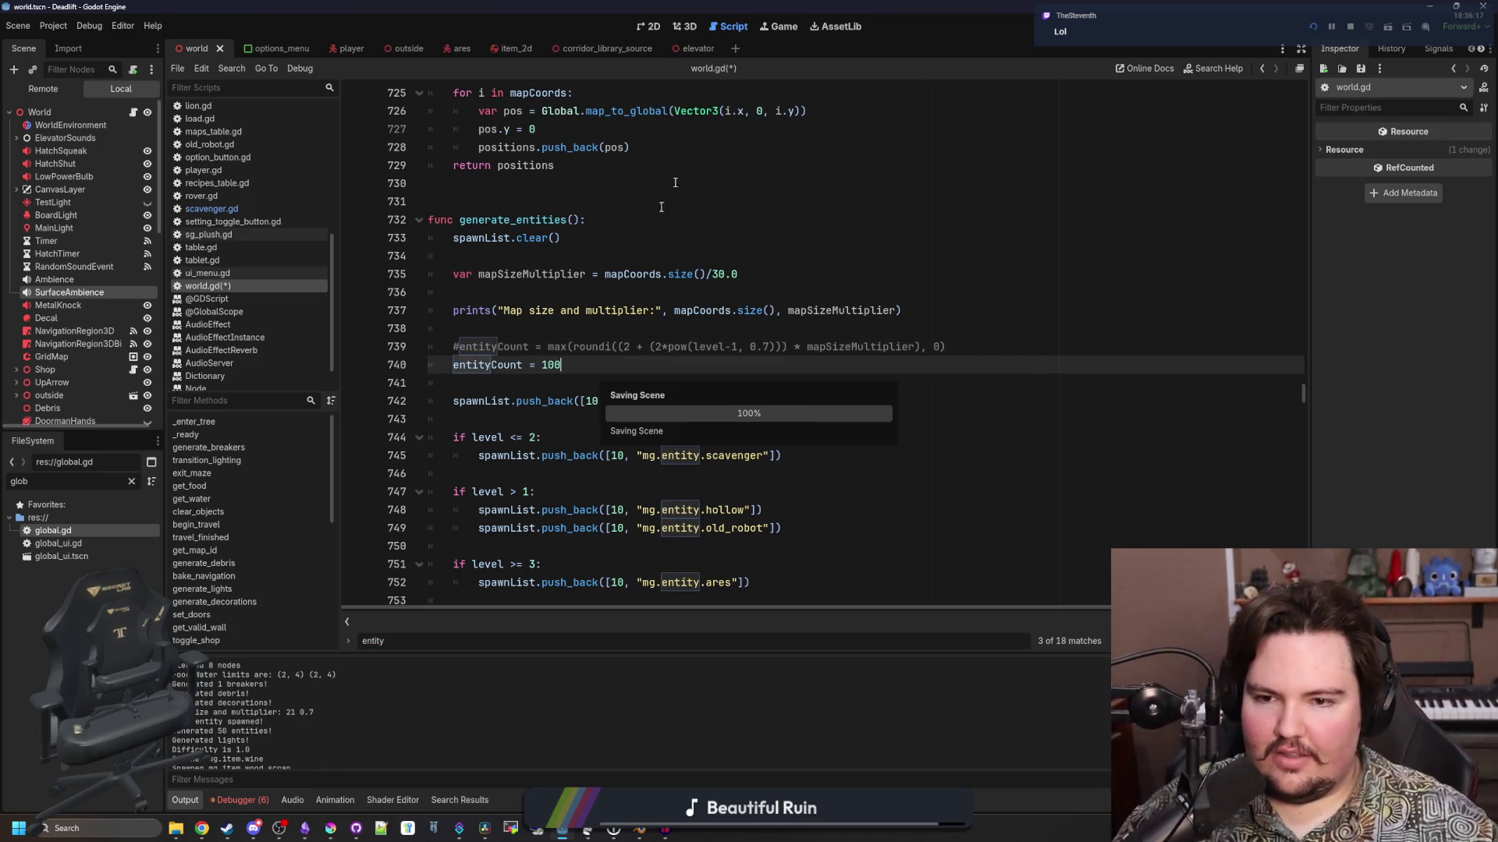
{"action": "left_click", "coordinate": [782, 28]}
{"action": "key", "text": "Escape"}
Step: Walk the vine-covered overgrown walkway past the crates toward the large robot
{"action": "key", "text": "w"}
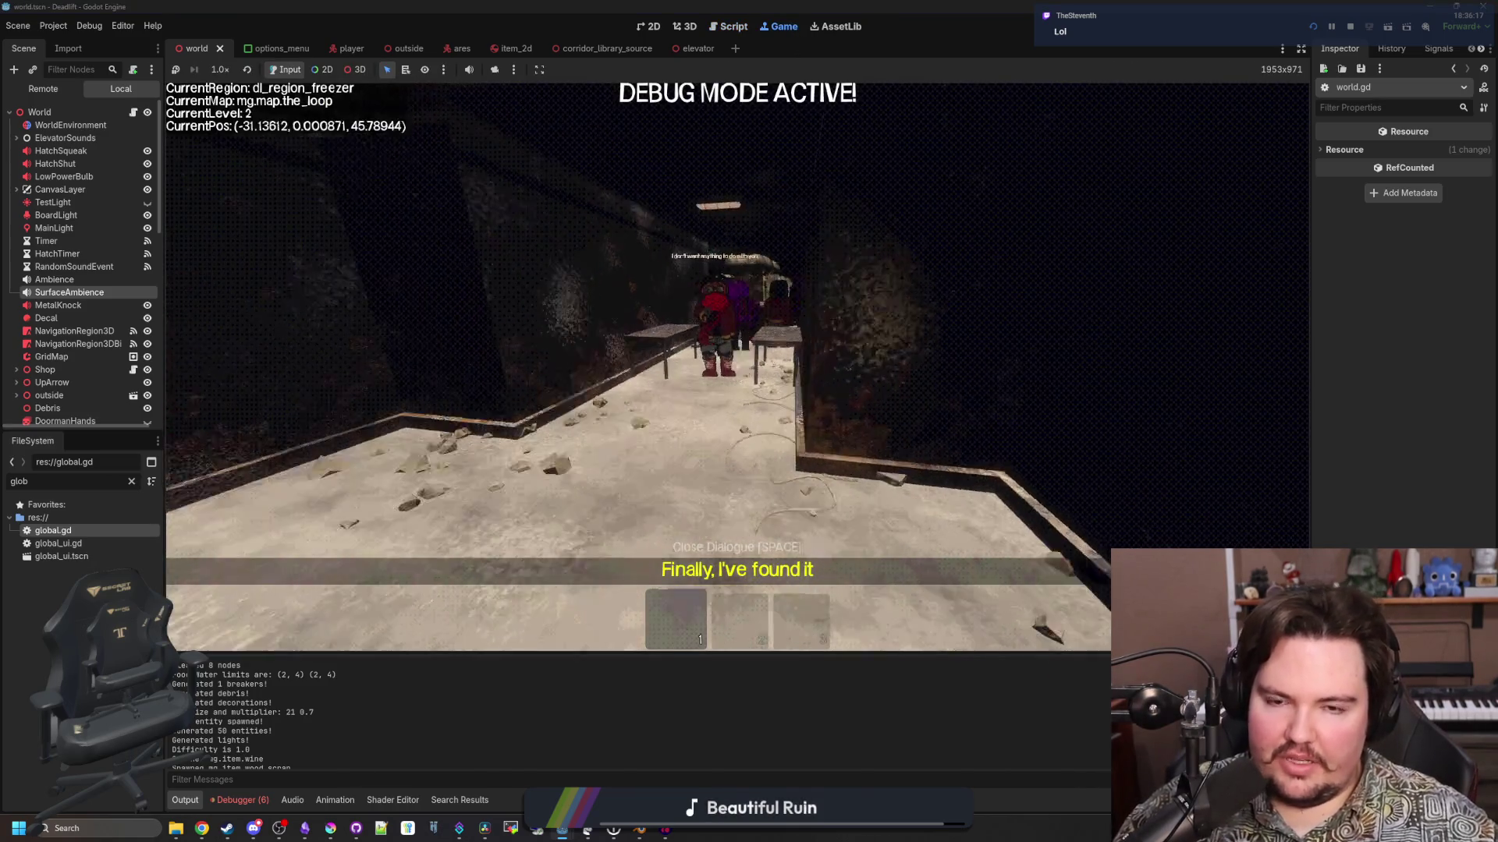
{"action": "key", "text": "w"}
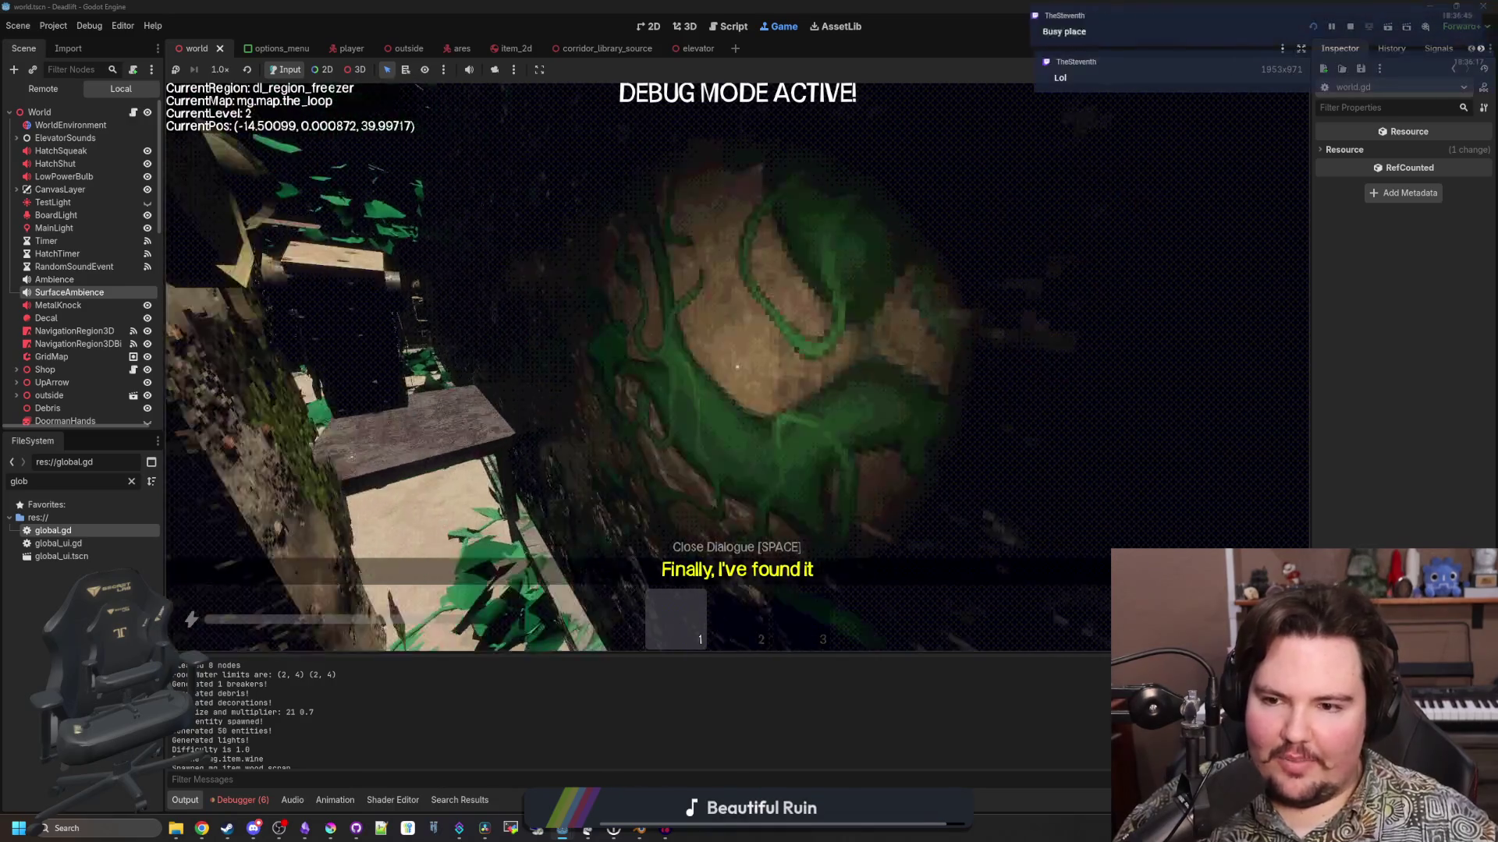
{"action": "key", "text": "w"}
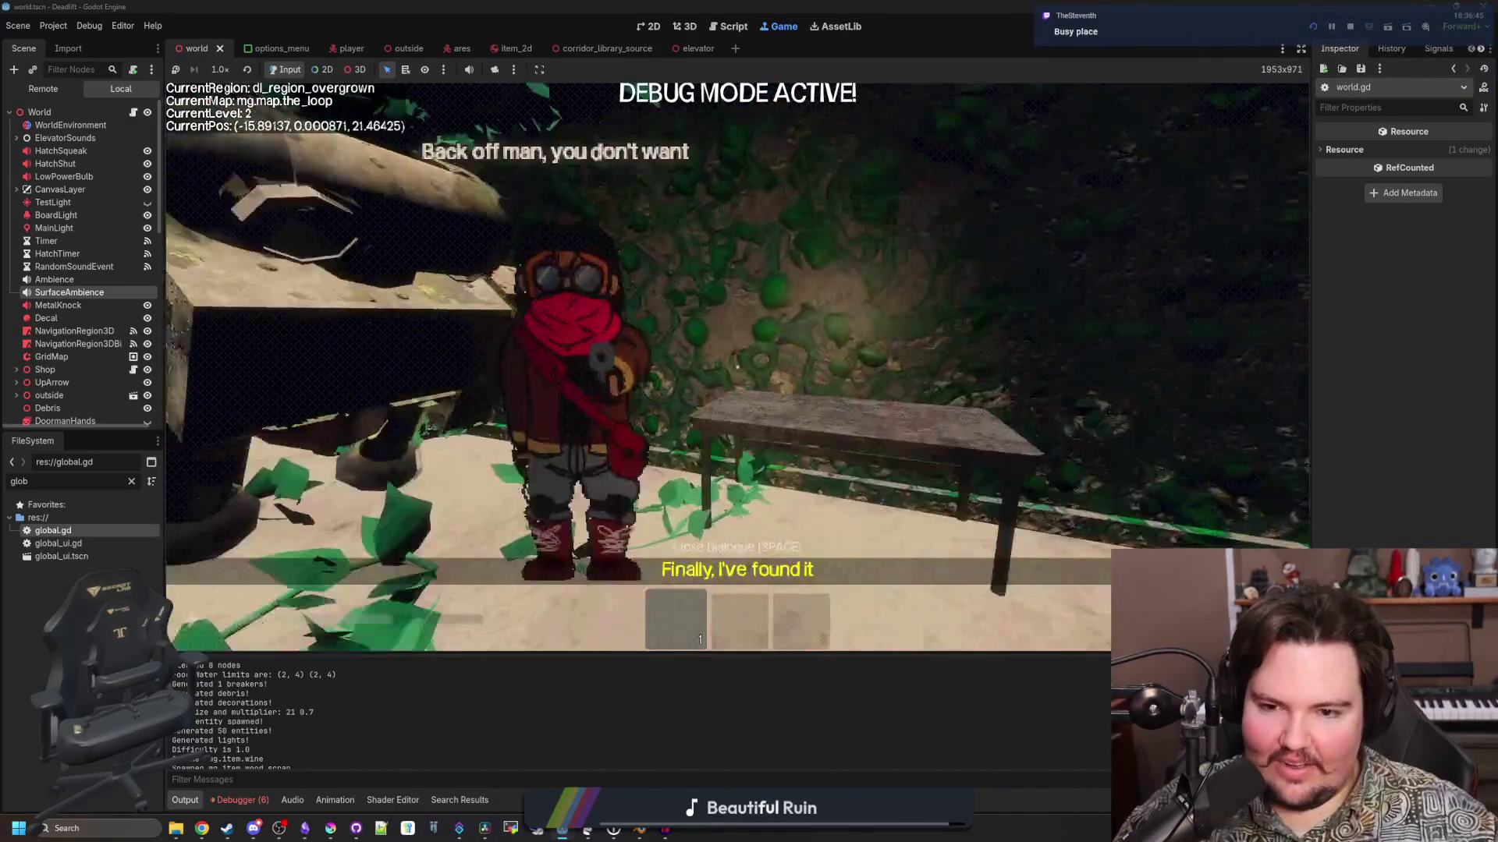
{"action": "key", "text": "w"}
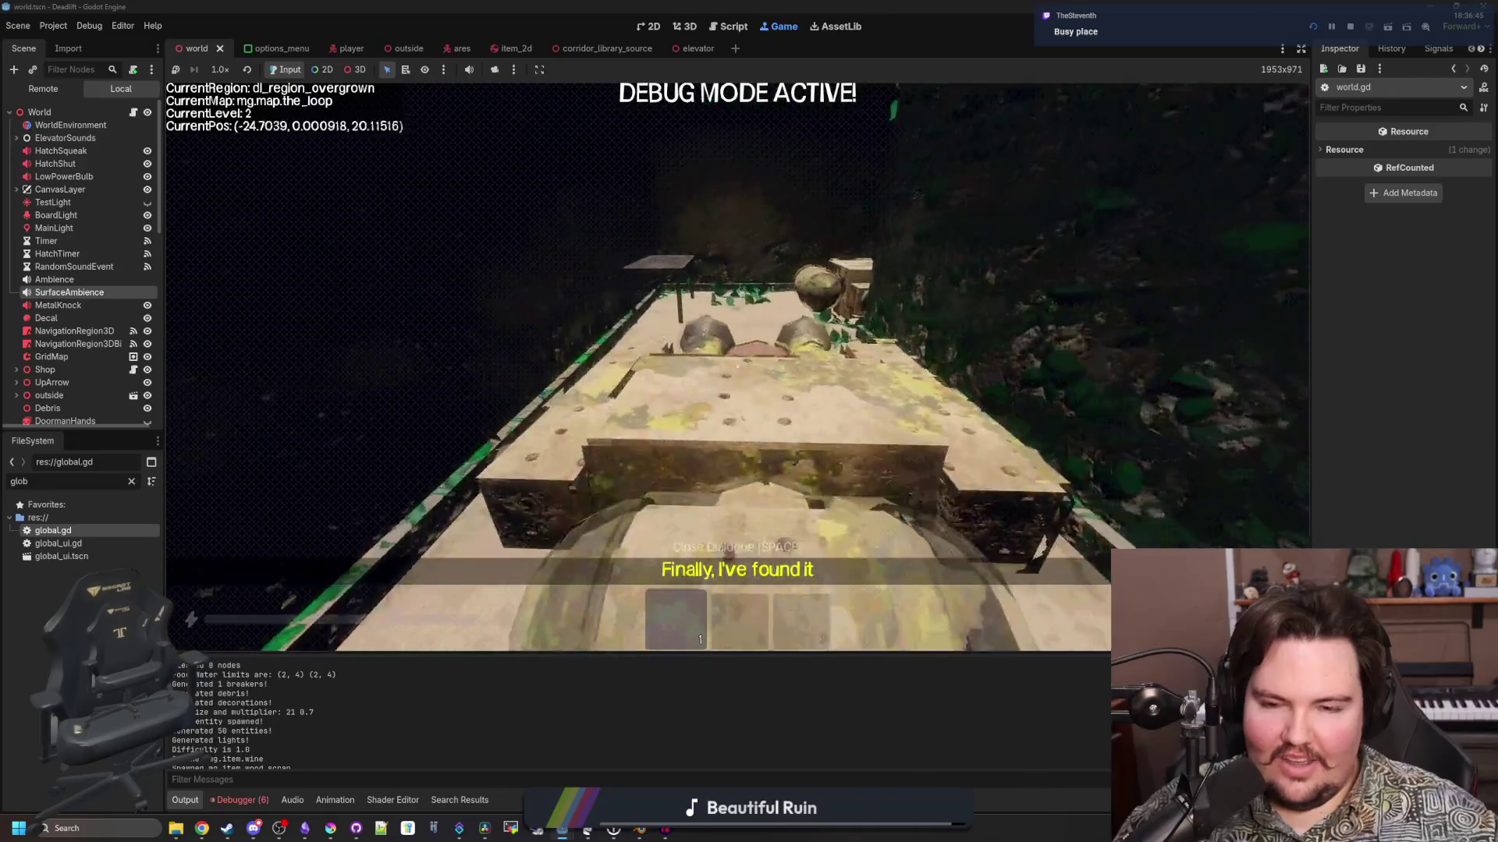
{"action": "key", "text": "w"}
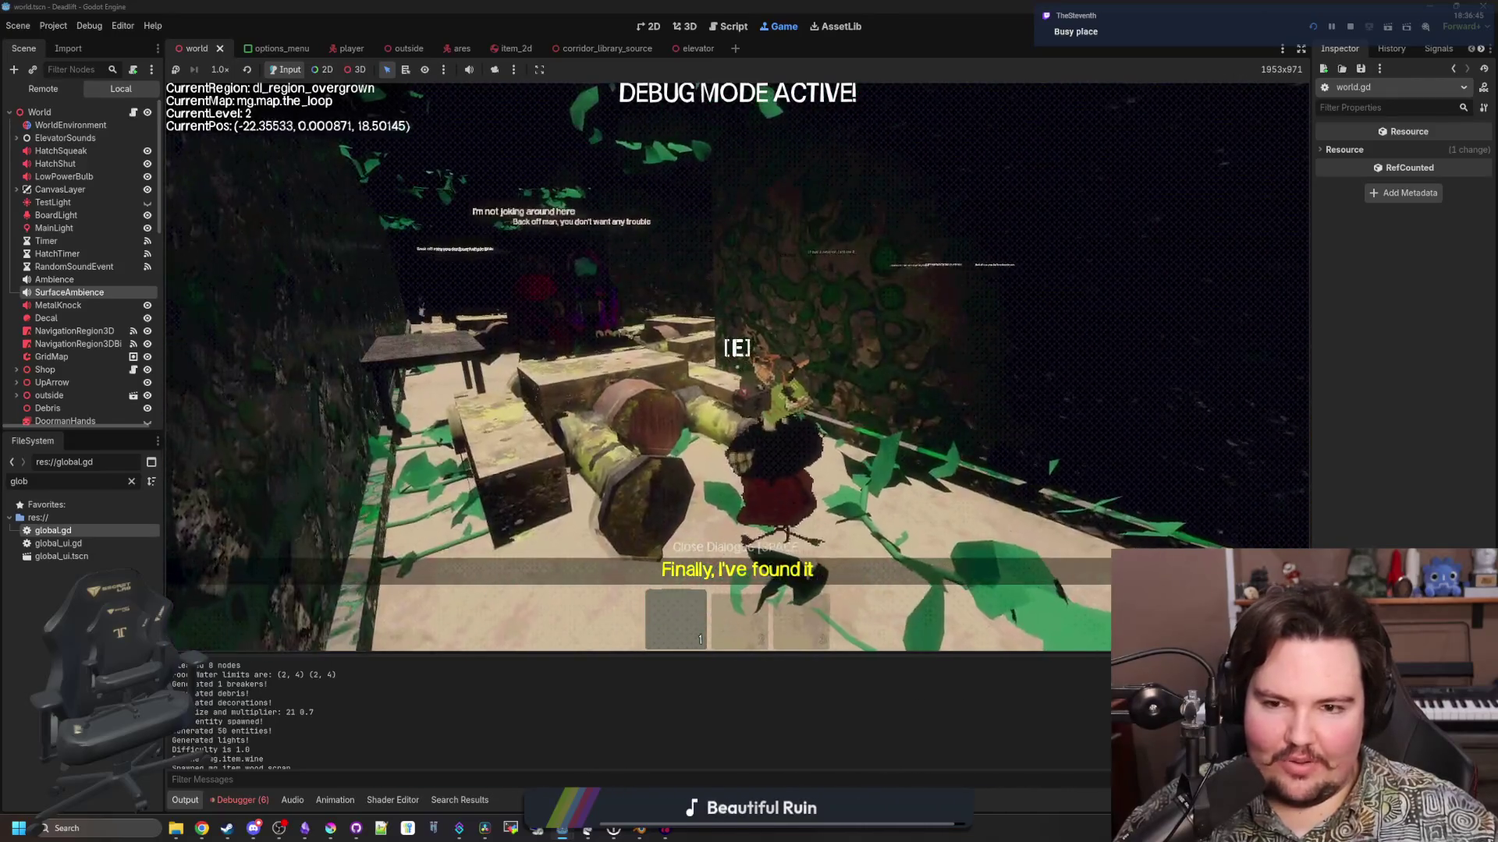
{"action": "key", "text": "w"}
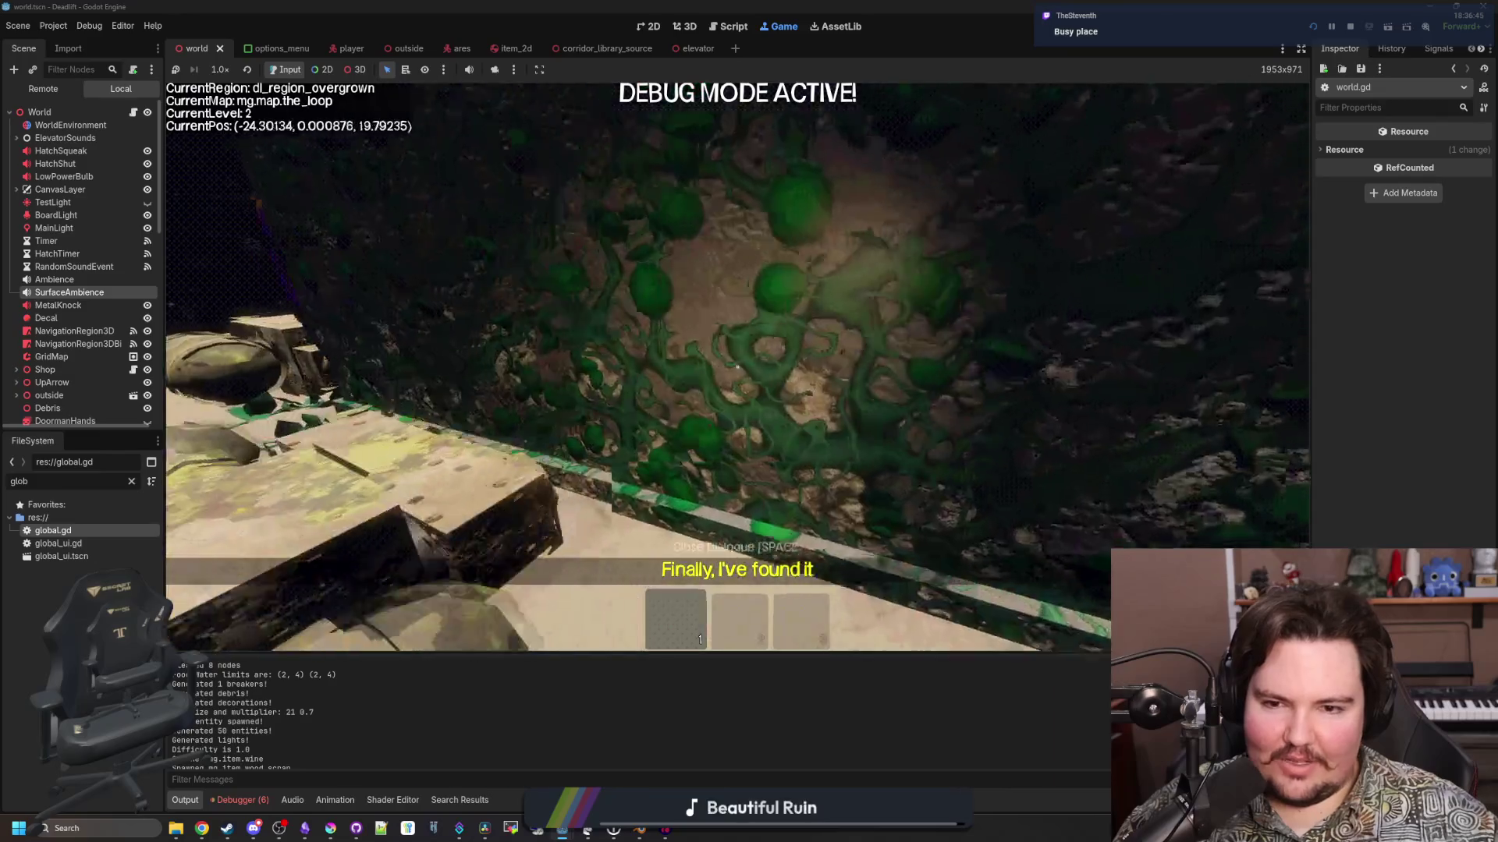
{"action": "key", "text": "w"}
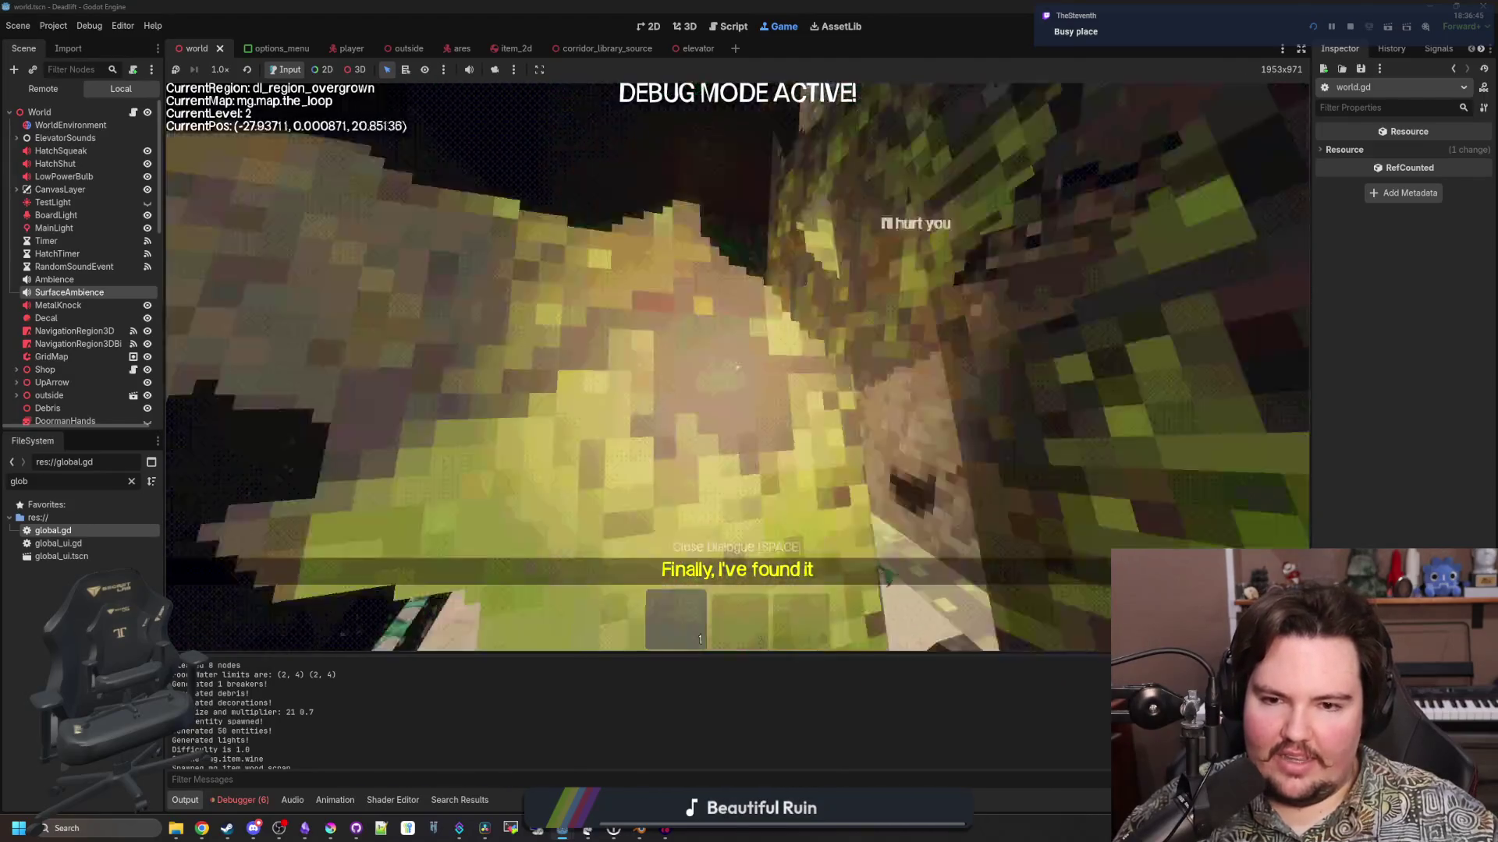
{"action": "key", "text": "w"}
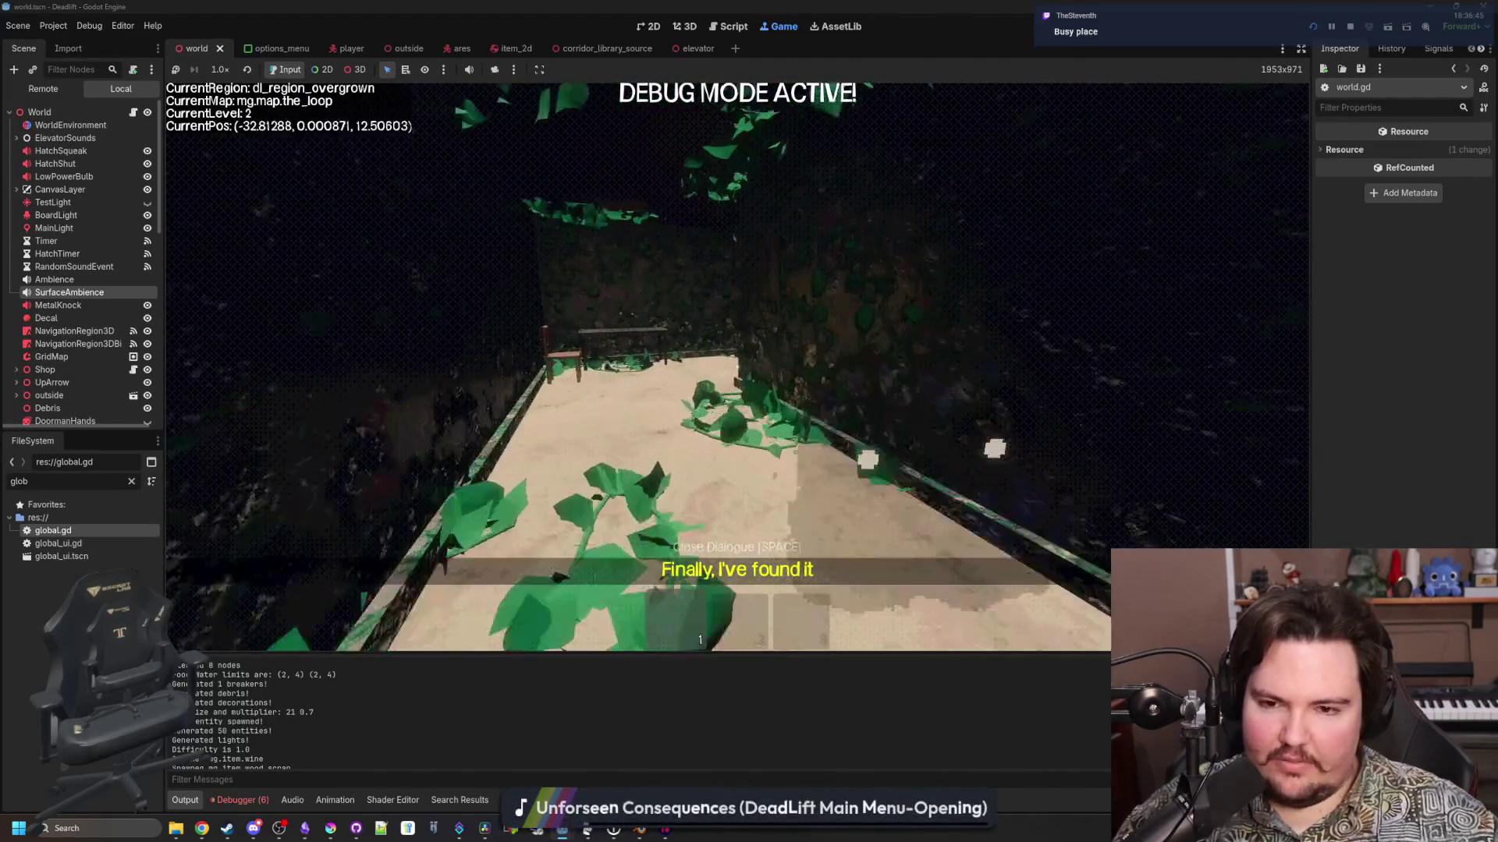
{"action": "key", "text": "w"}
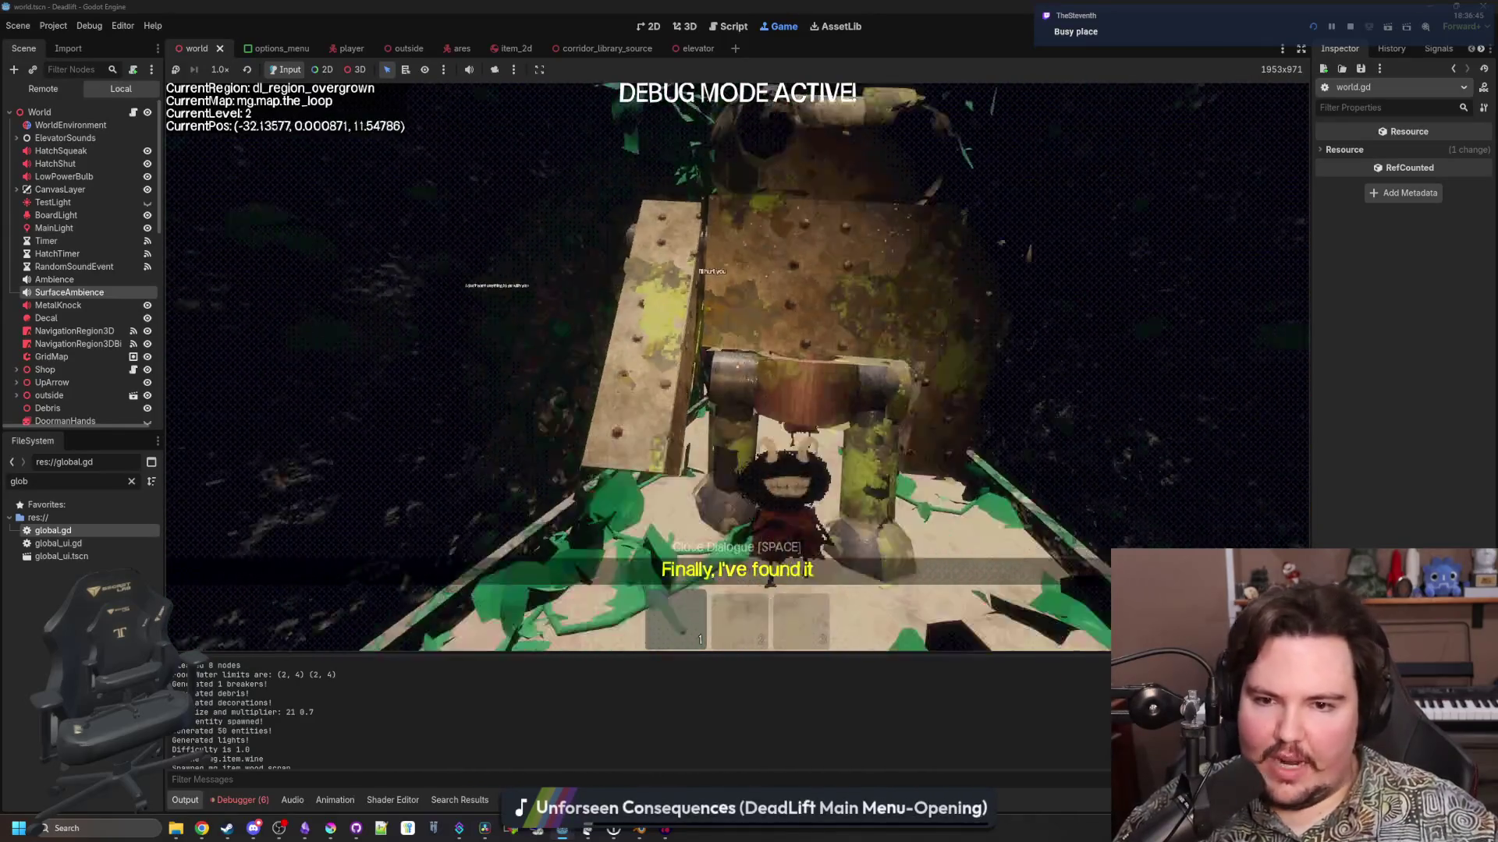
{"action": "key", "text": "w"}
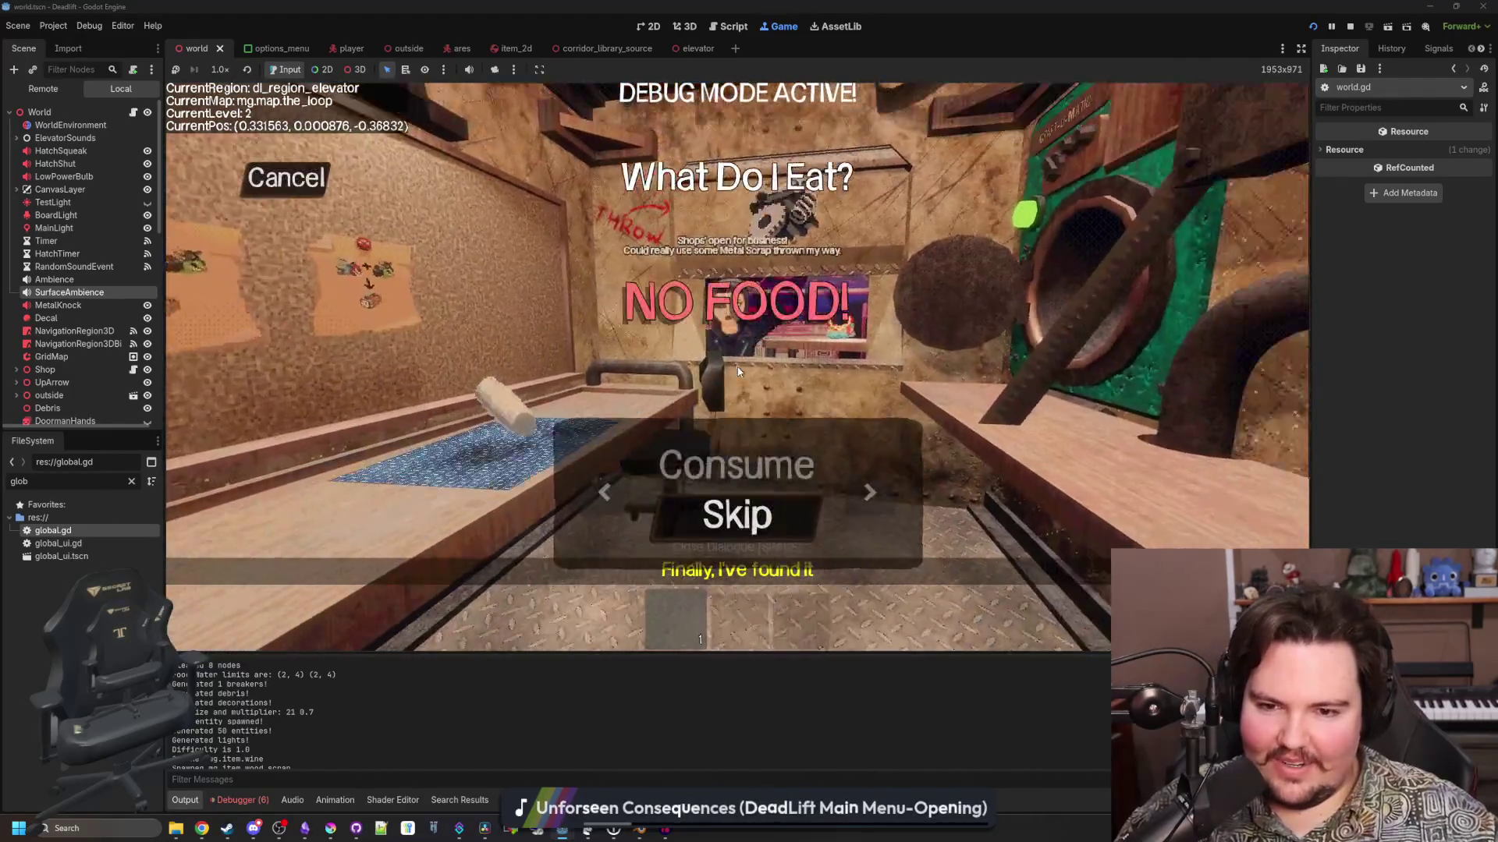
Step: Dismiss the What Do I Eat? food prompt with Escape to continue to level 3
{"action": "key", "text": "Escape"}
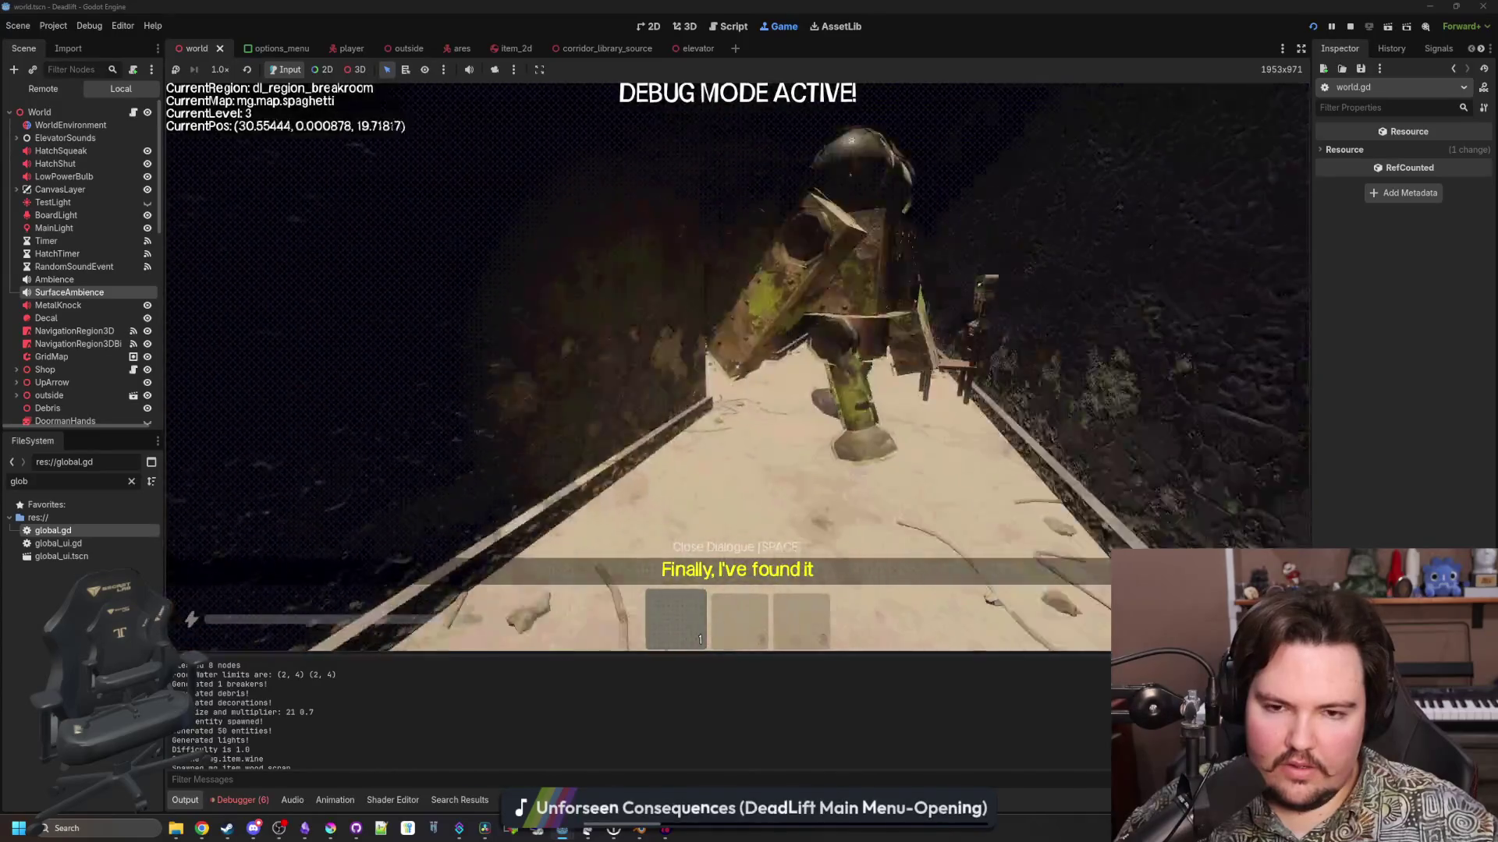
Step: Run through level 3's butchery area, back away from the monster, and reach the freezer corridor
{"action": "key", "text": "w"}
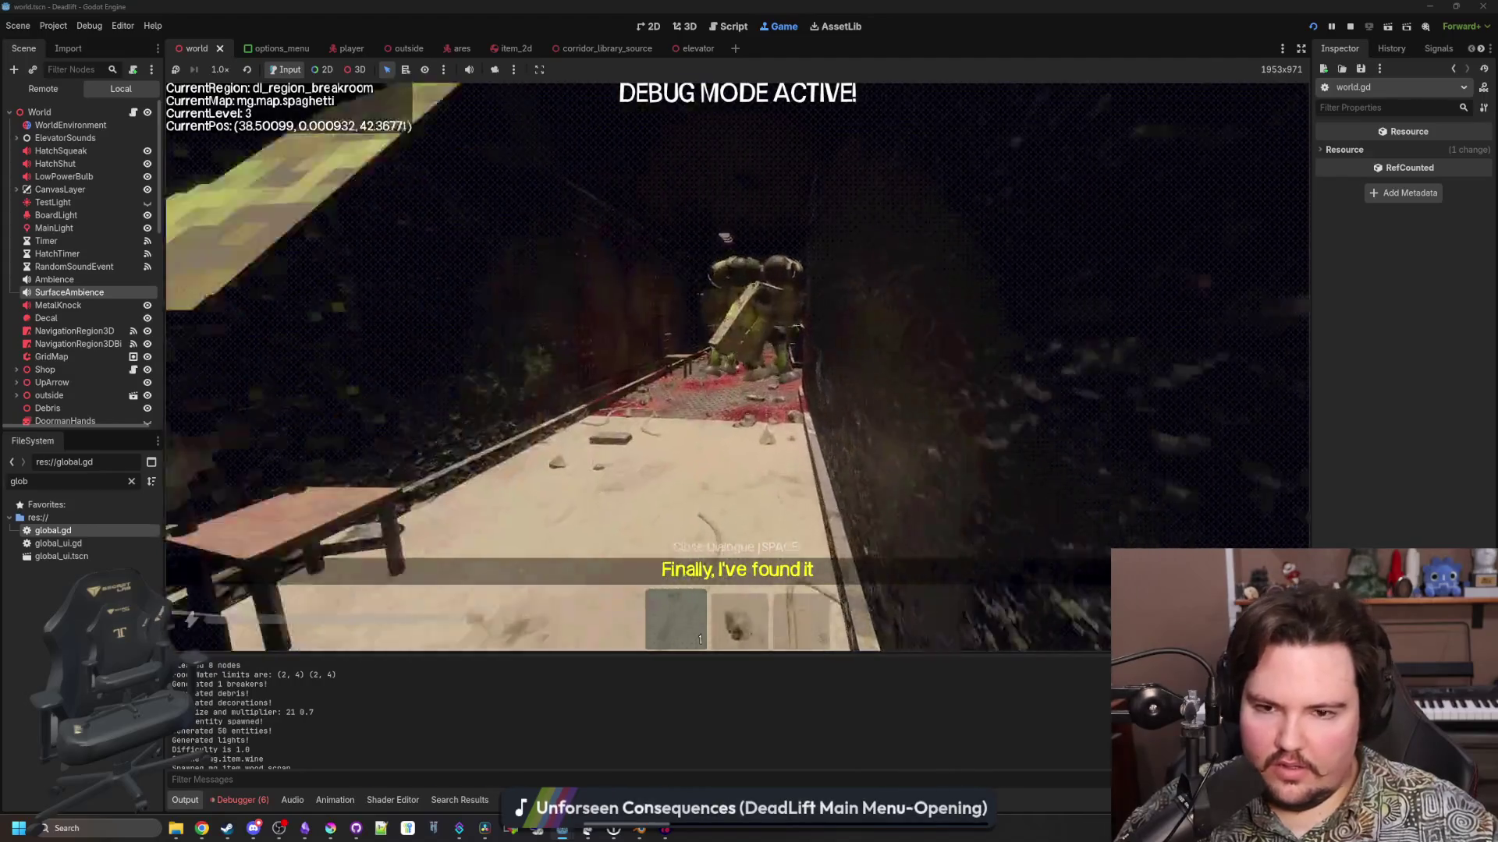
{"action": "key", "text": "w"}
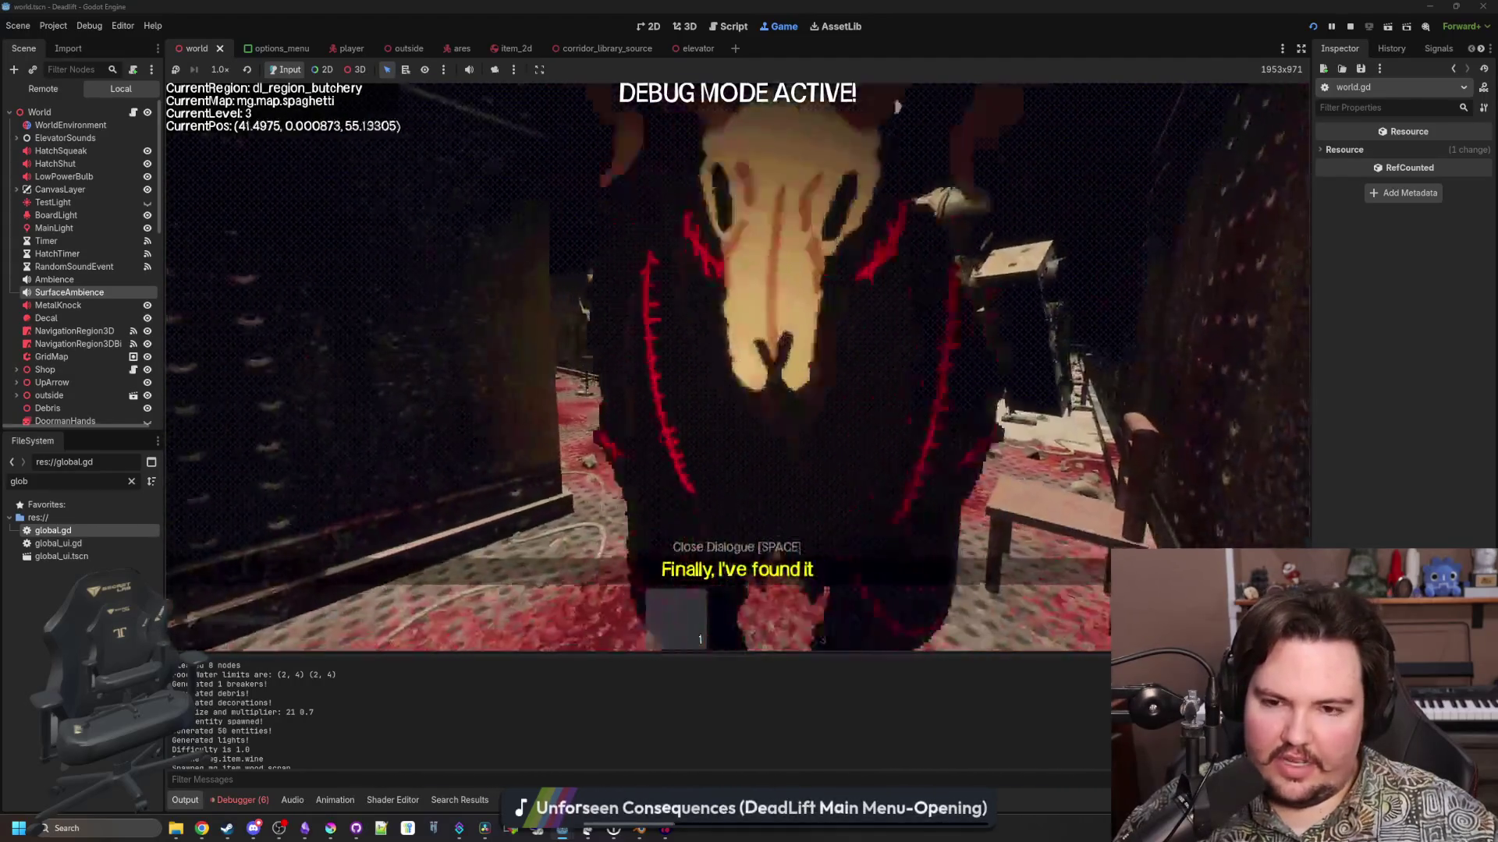
{"action": "key", "text": "w"}
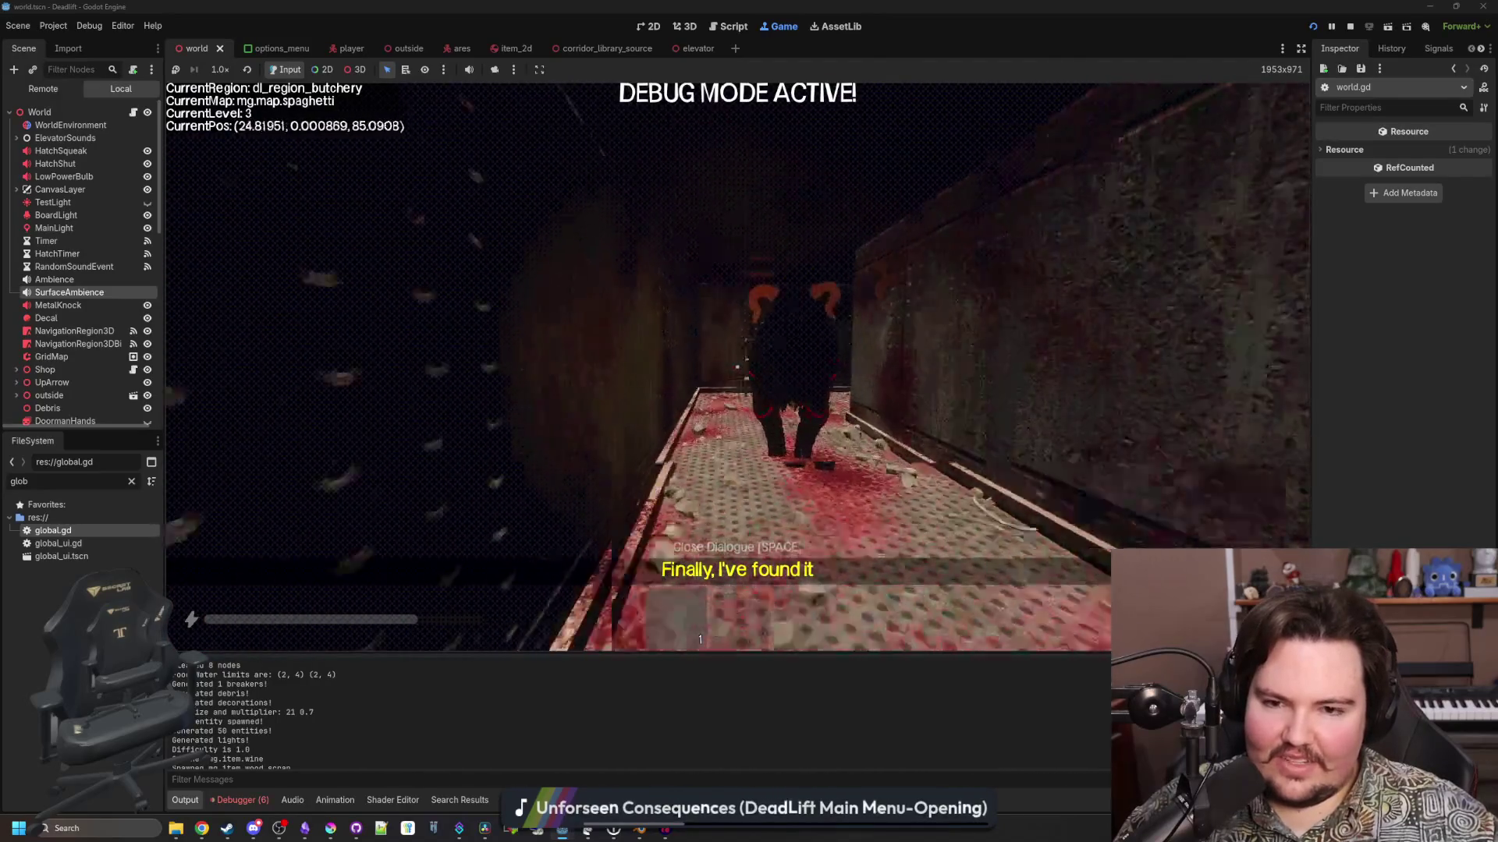
{"action": "key", "text": "w"}
{"action": "key", "text": "s"}
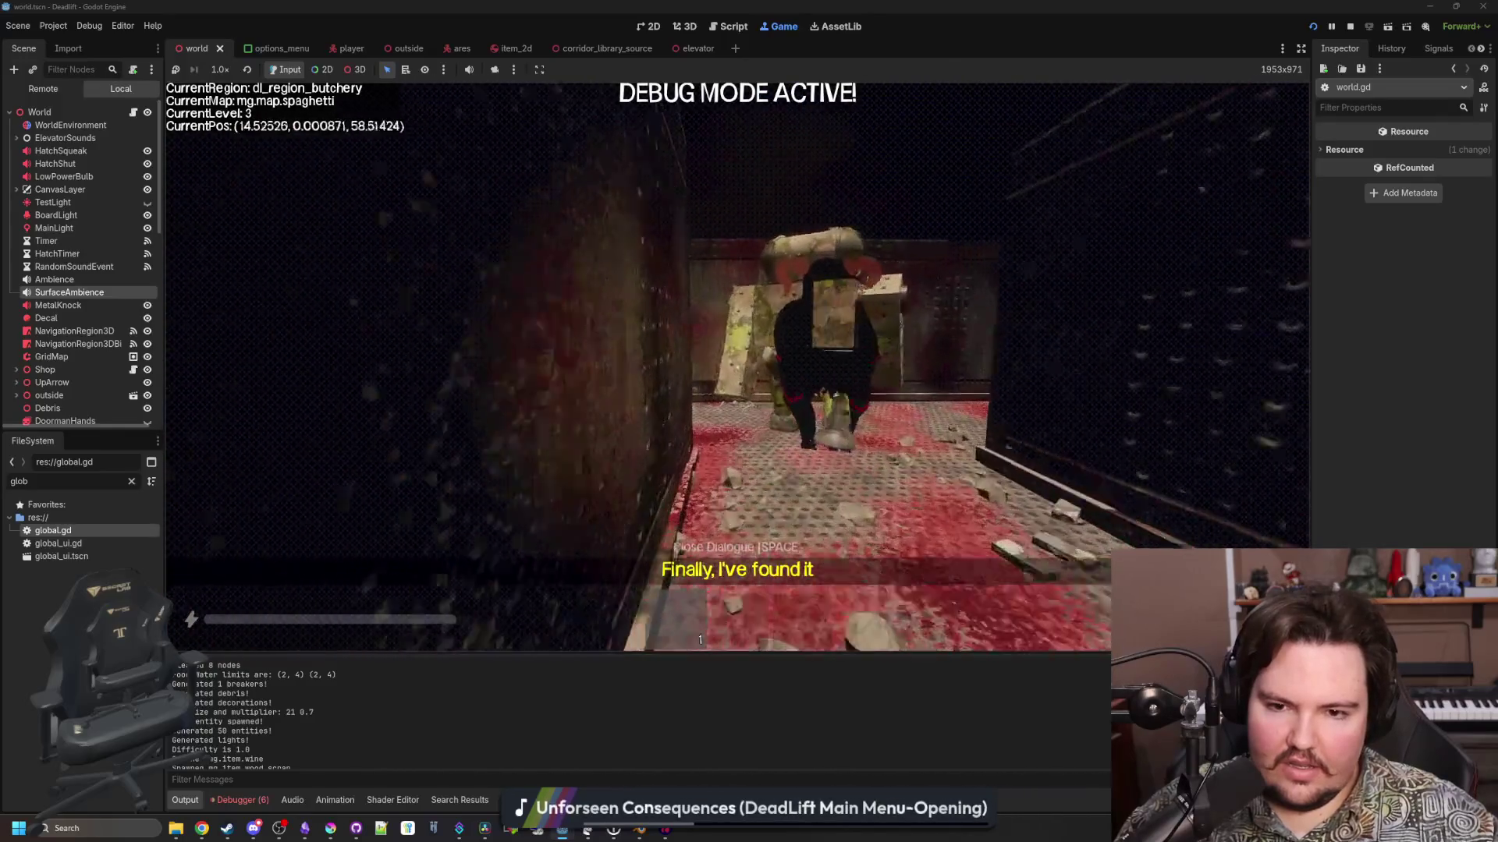
{"action": "key", "text": "w"}
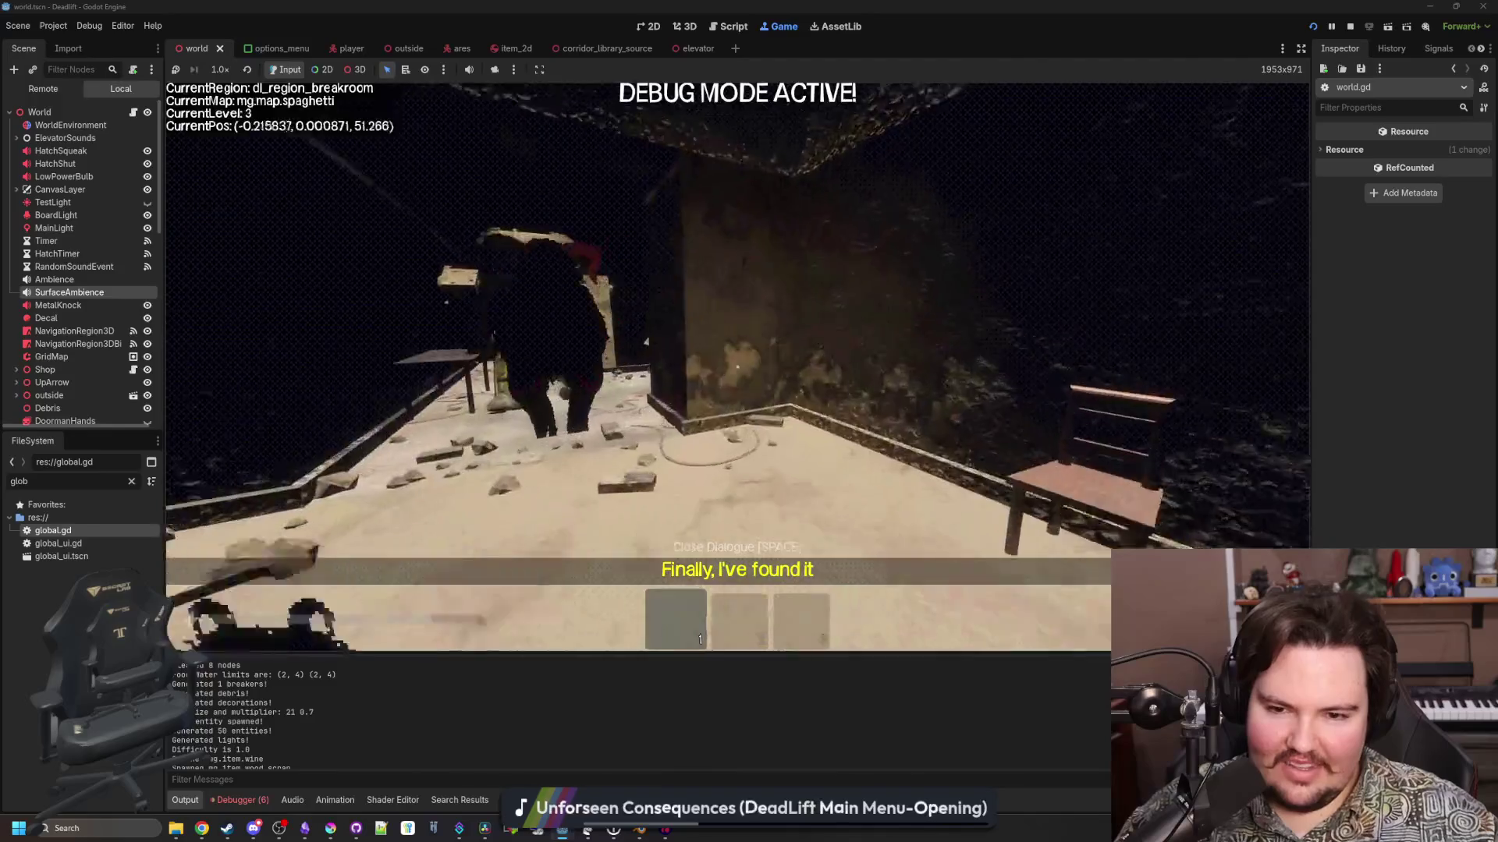
{"action": "key", "text": "w"}
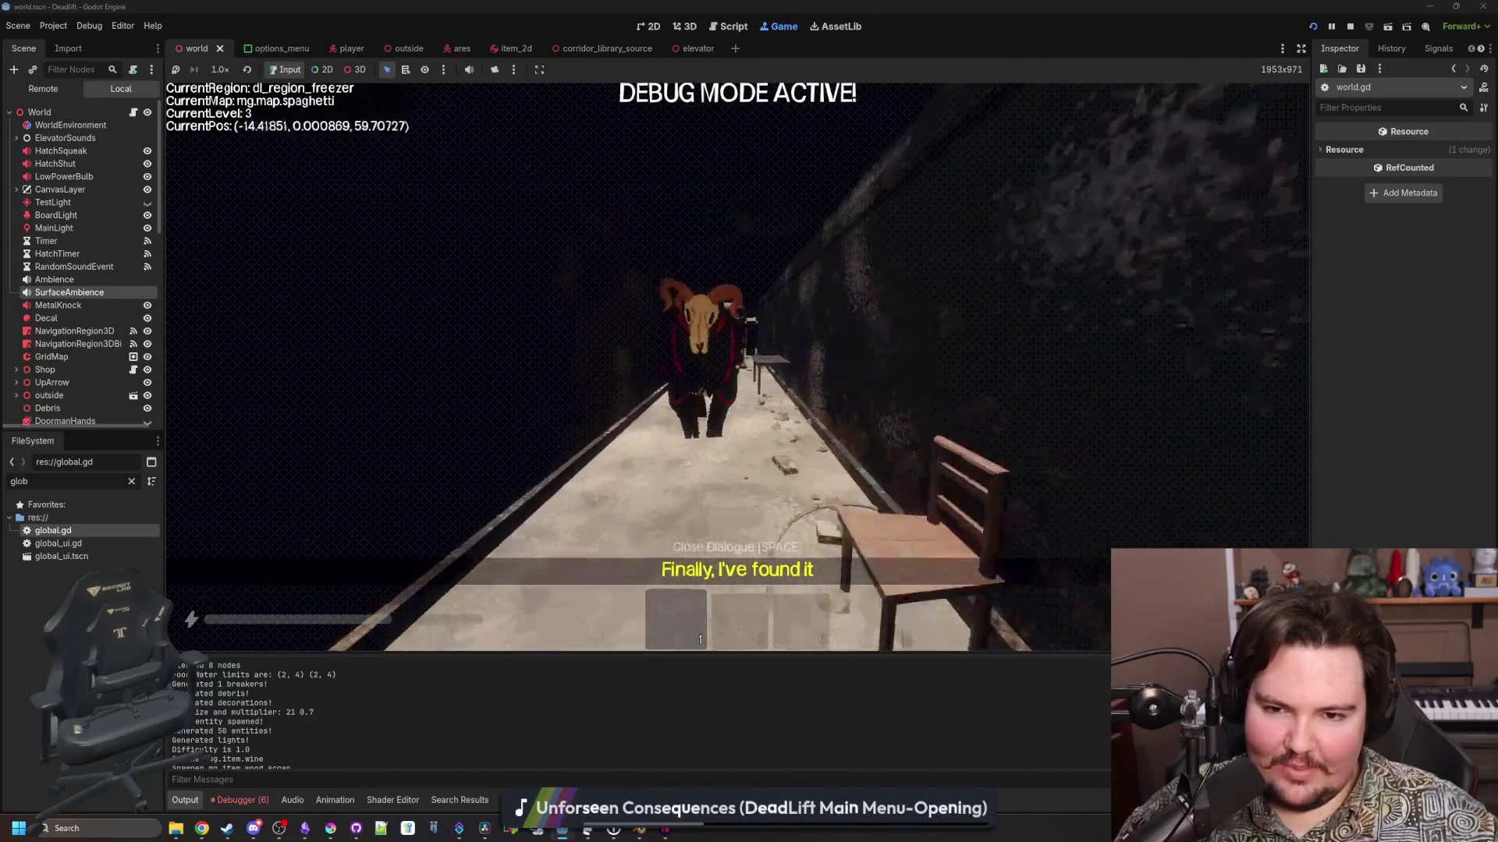
{"action": "key", "text": "w"}
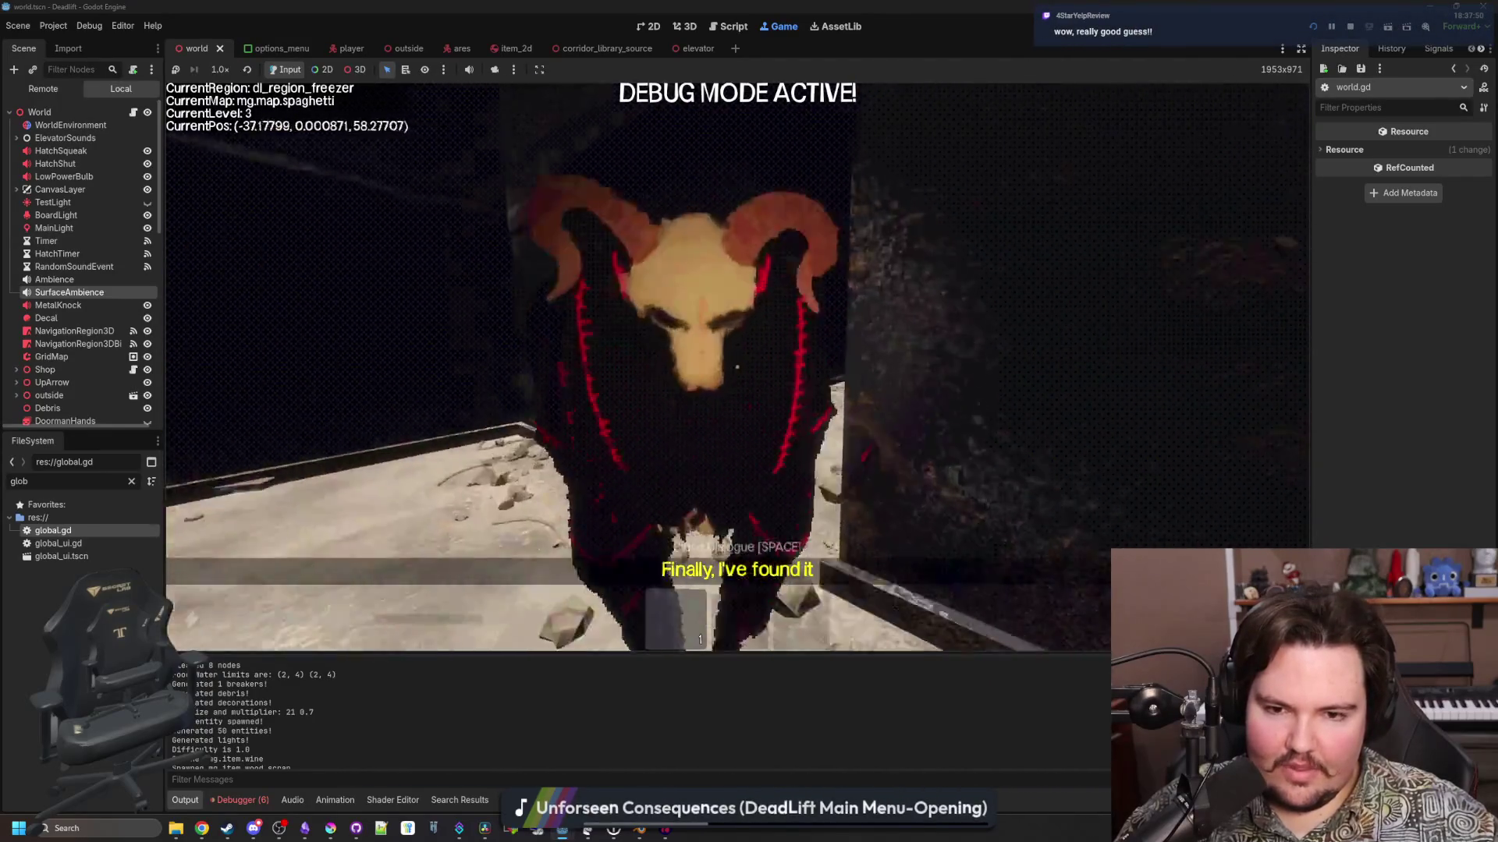
{"action": "key", "text": "w"}
{"action": "key", "text": "w"}
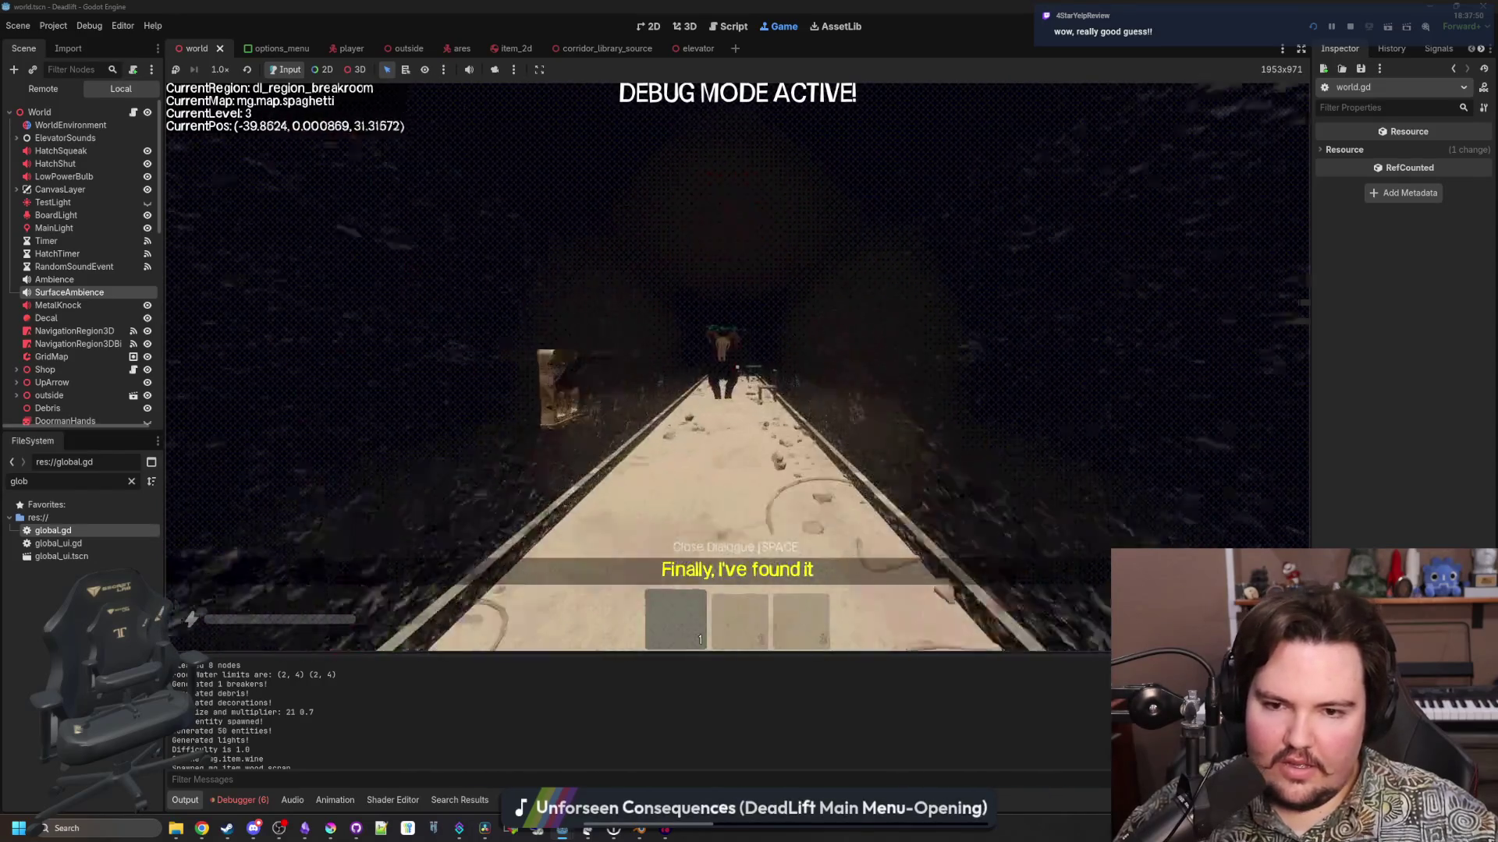
Step: Cross the overgrown area and barrel-filled corridor past the ram-headed creature to the lit freezer corridor
{"action": "key", "text": "w"}
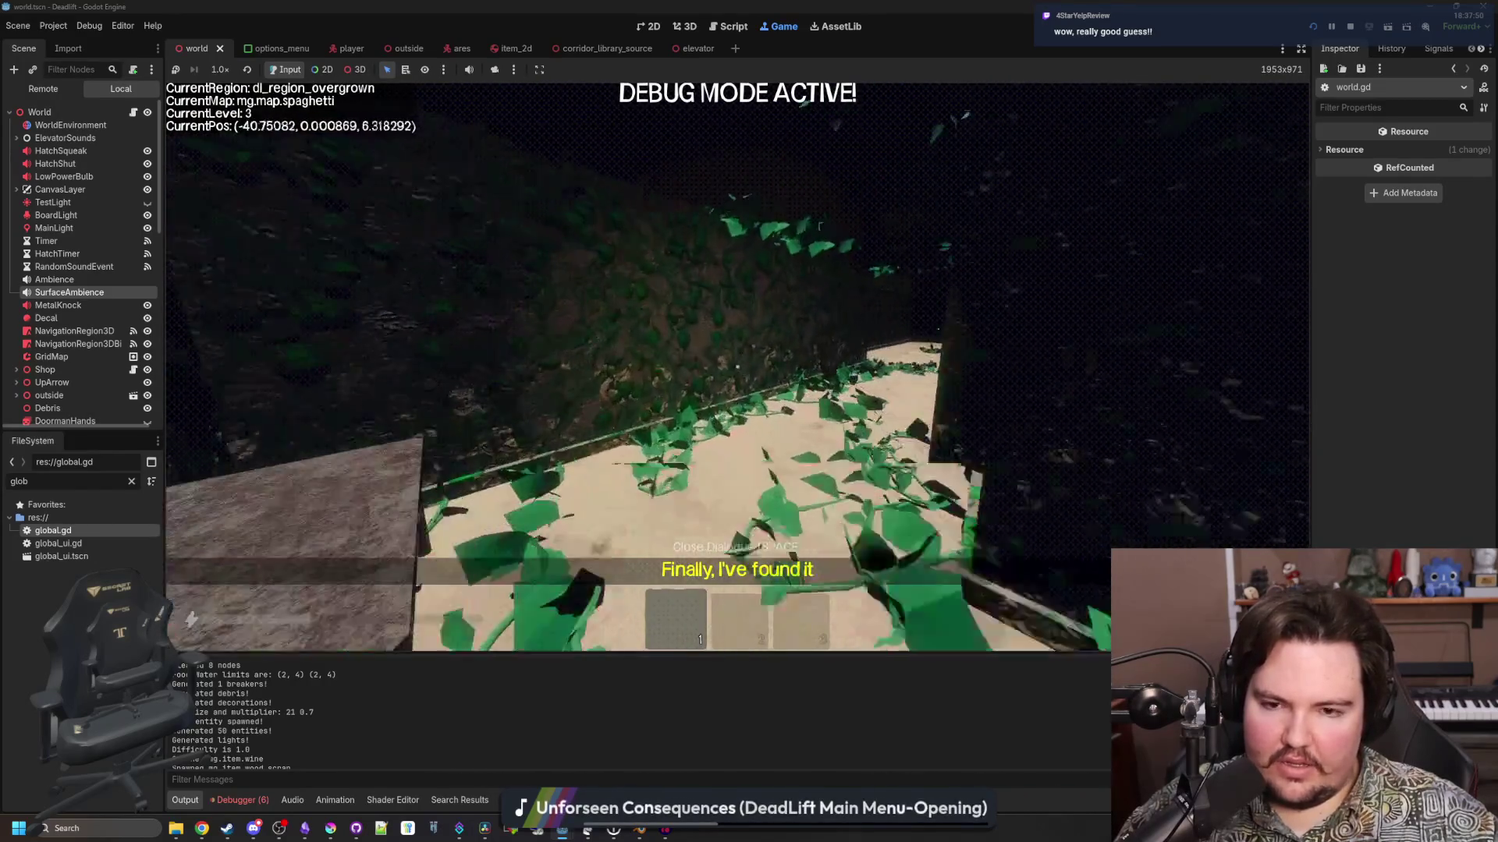
{"action": "key", "text": "w"}
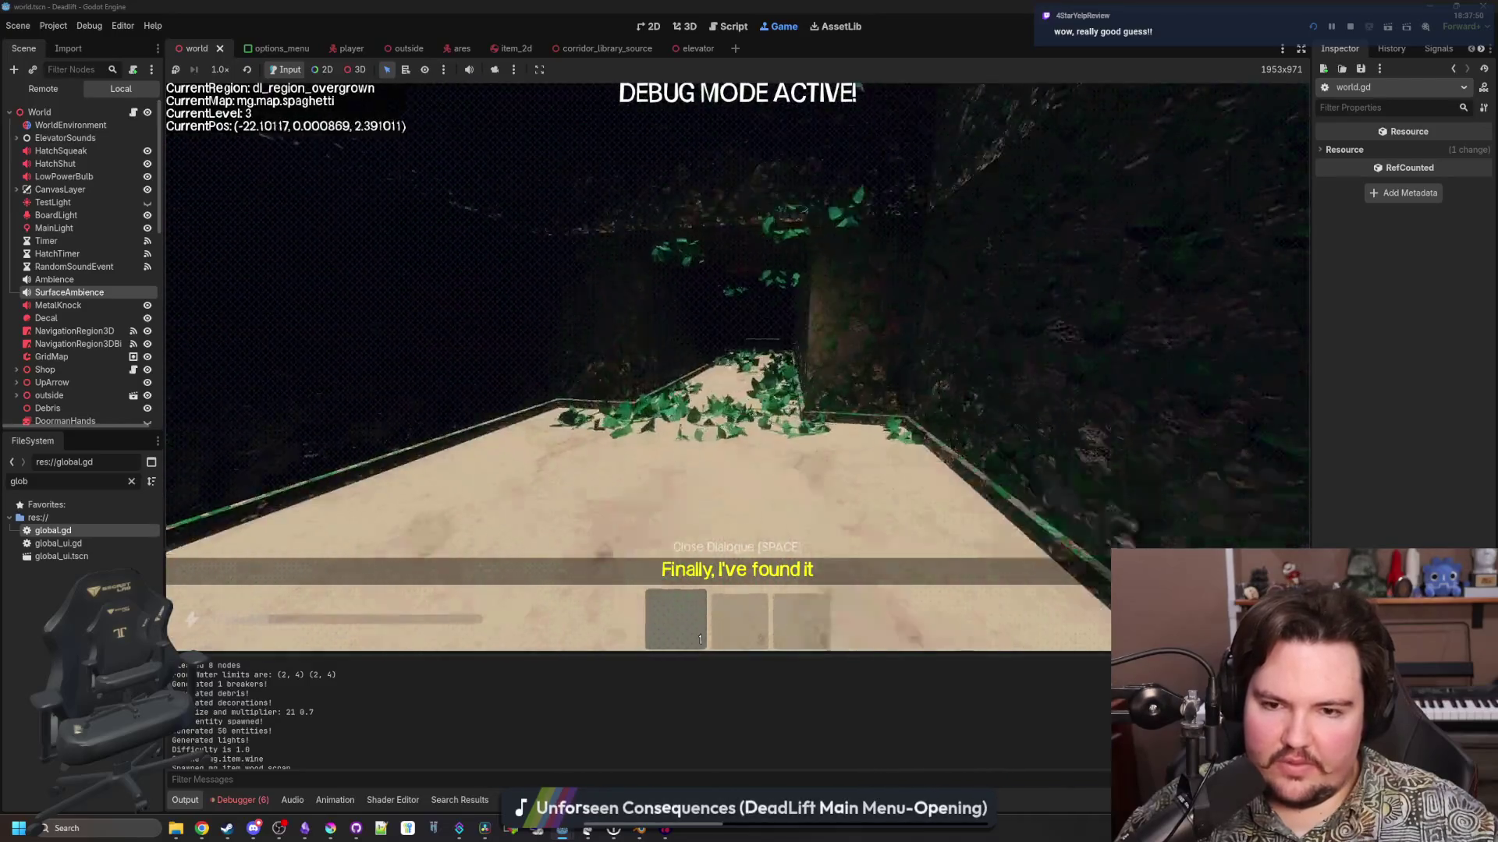
{"action": "key", "text": "w"}
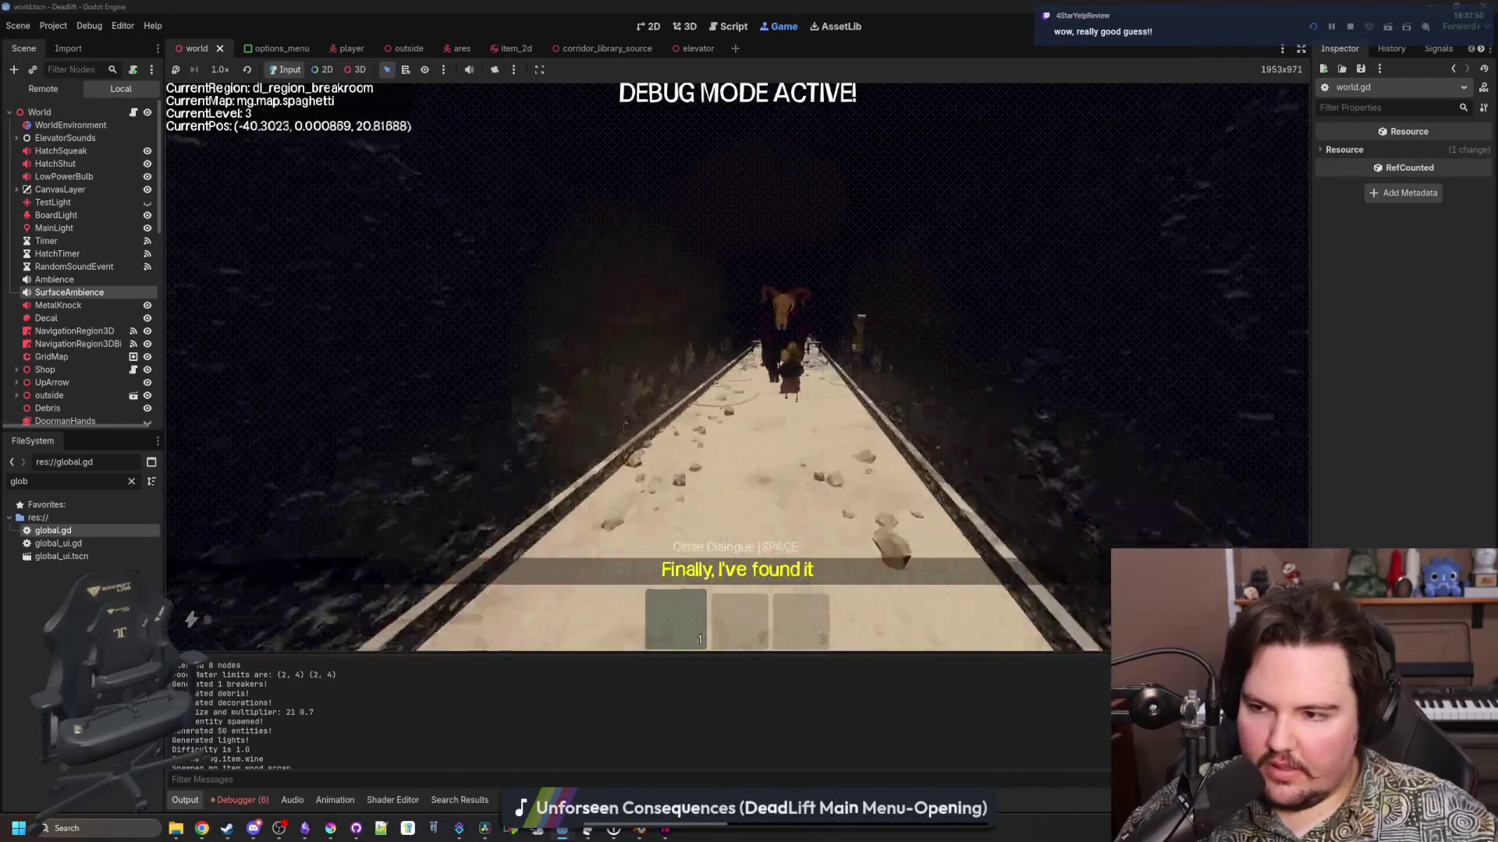
{"action": "key", "text": "w"}
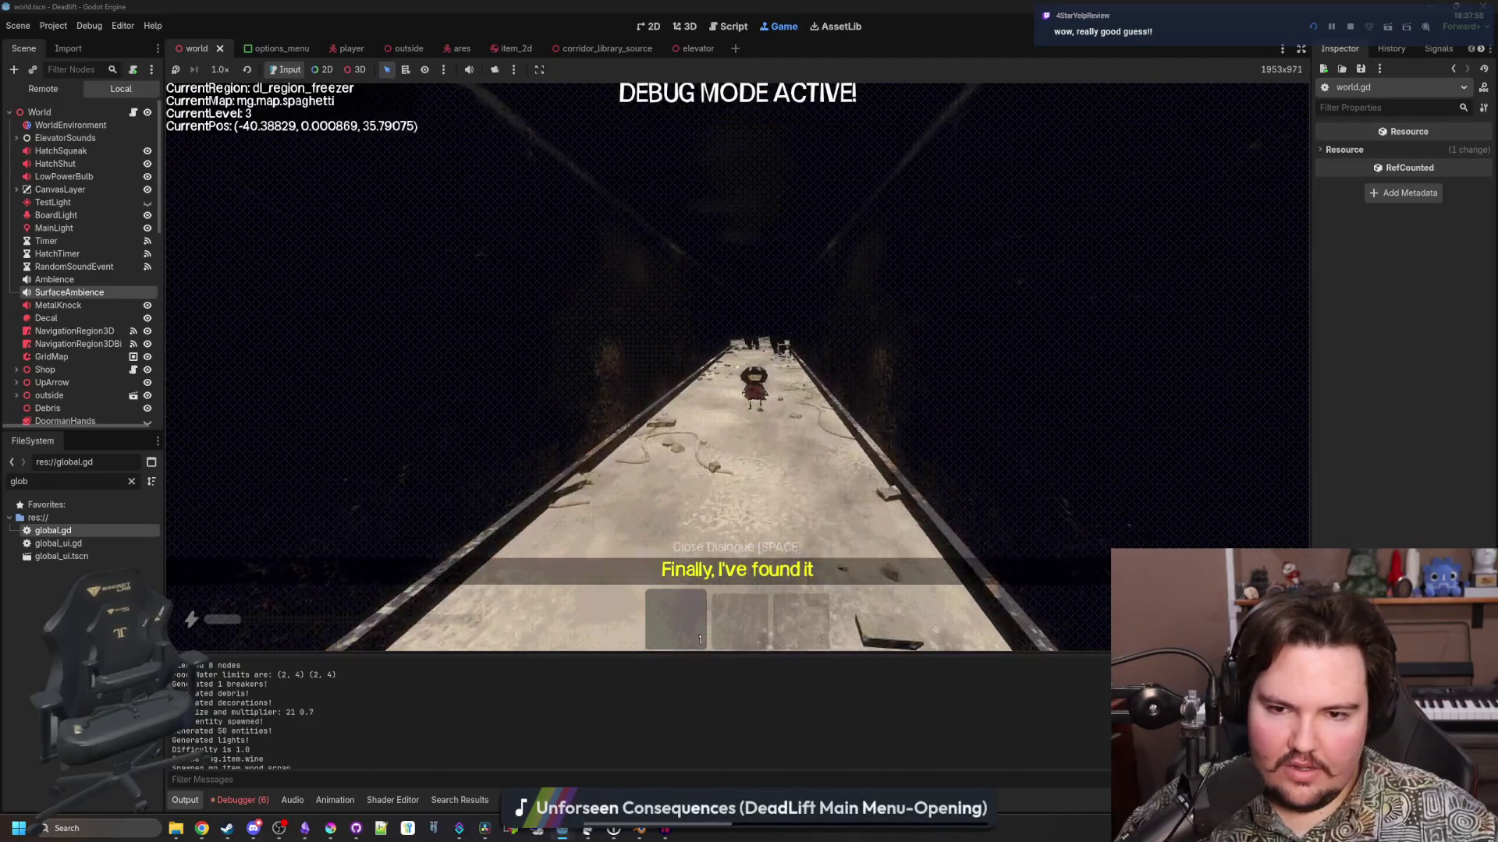
{"action": "key", "text": "w"}
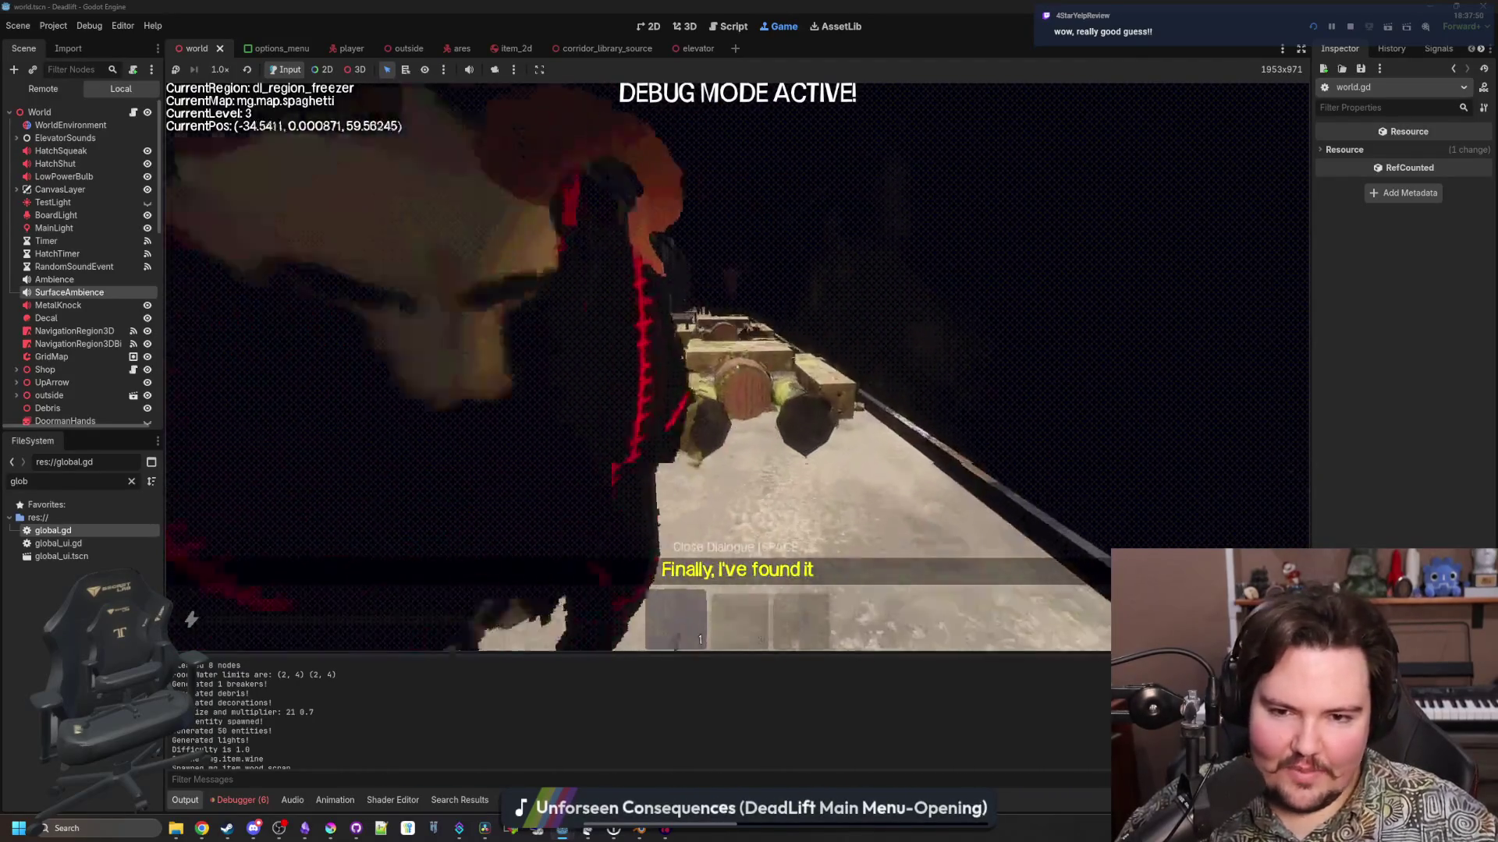
{"action": "key", "text": "w"}
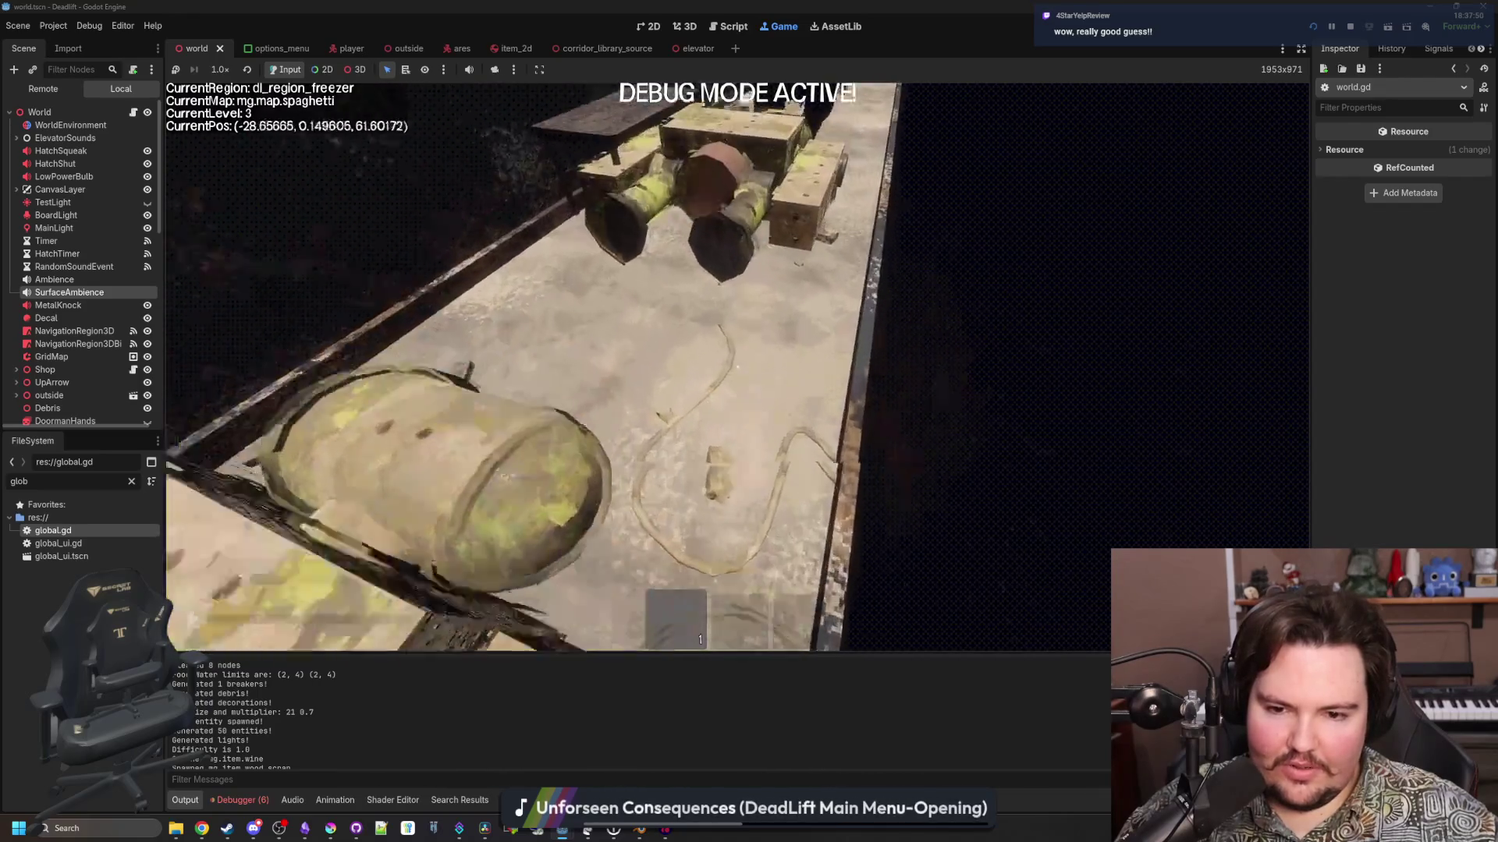
{"action": "mouse_move", "coordinate": [748, 421]}
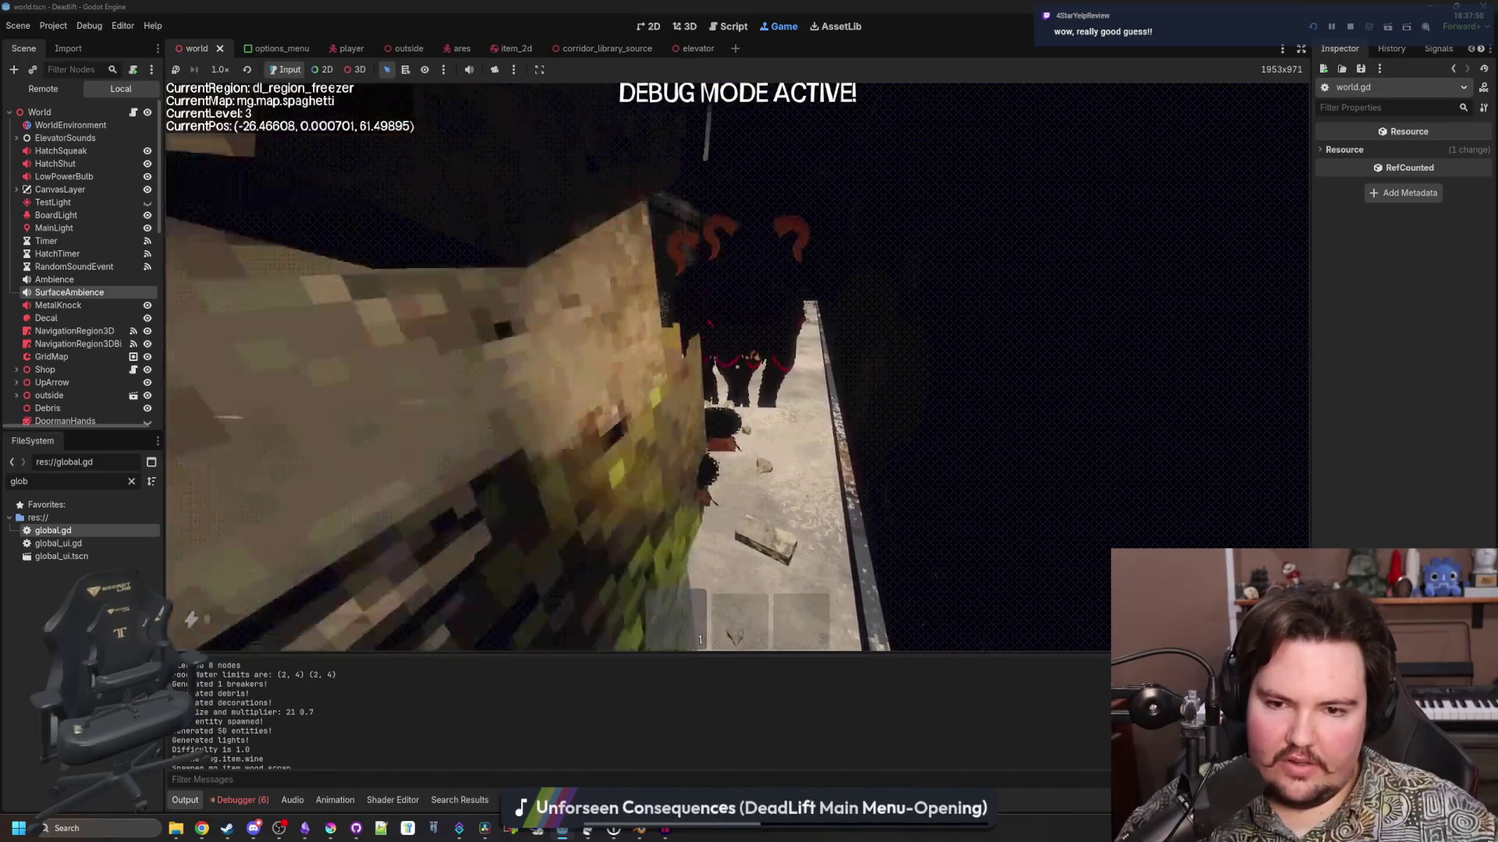
{"action": "key", "text": "w"}
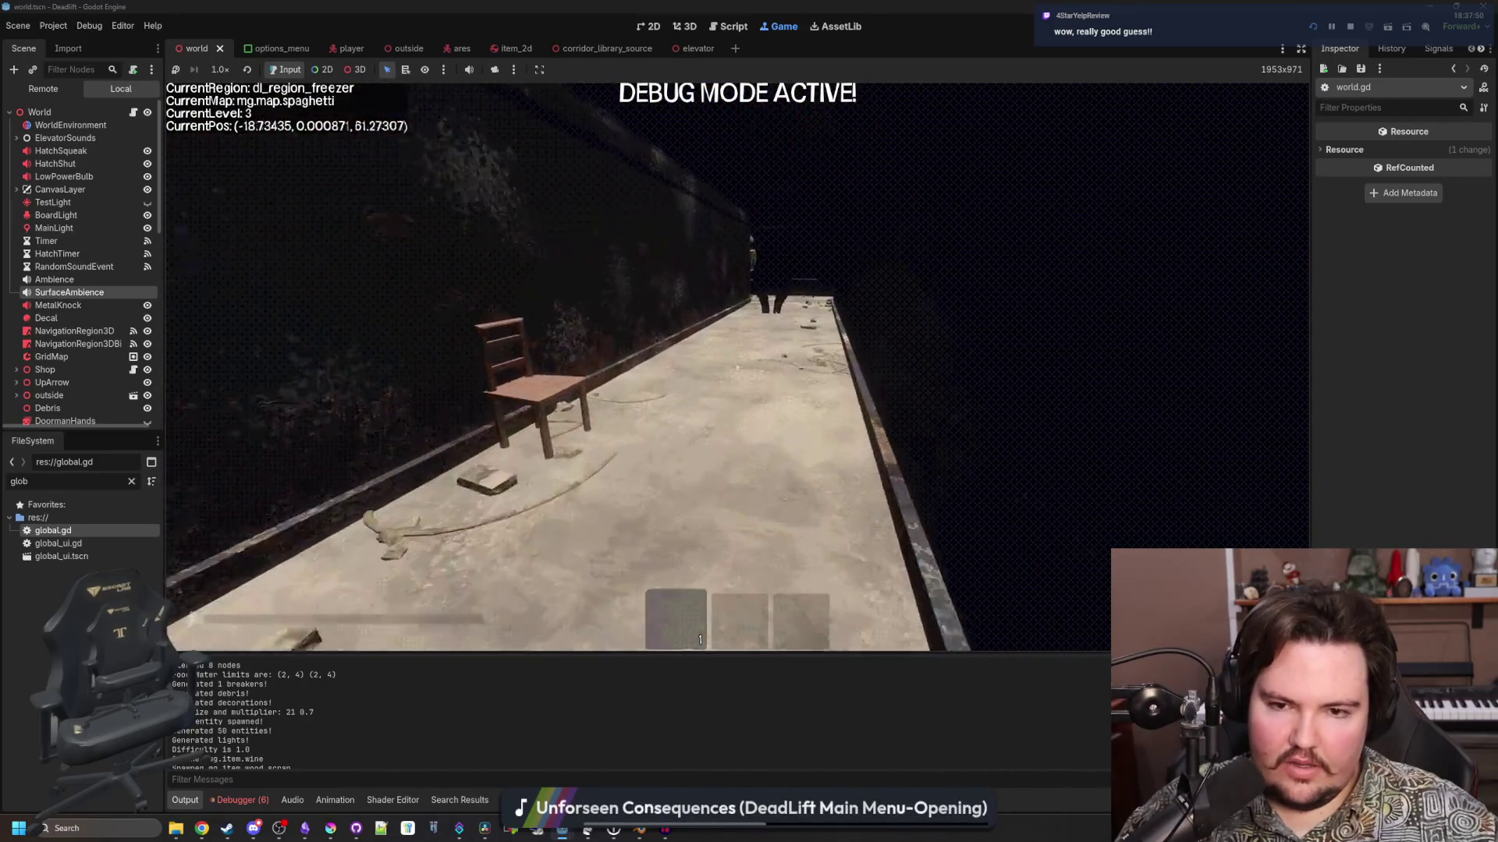
{"action": "key", "text": "w"}
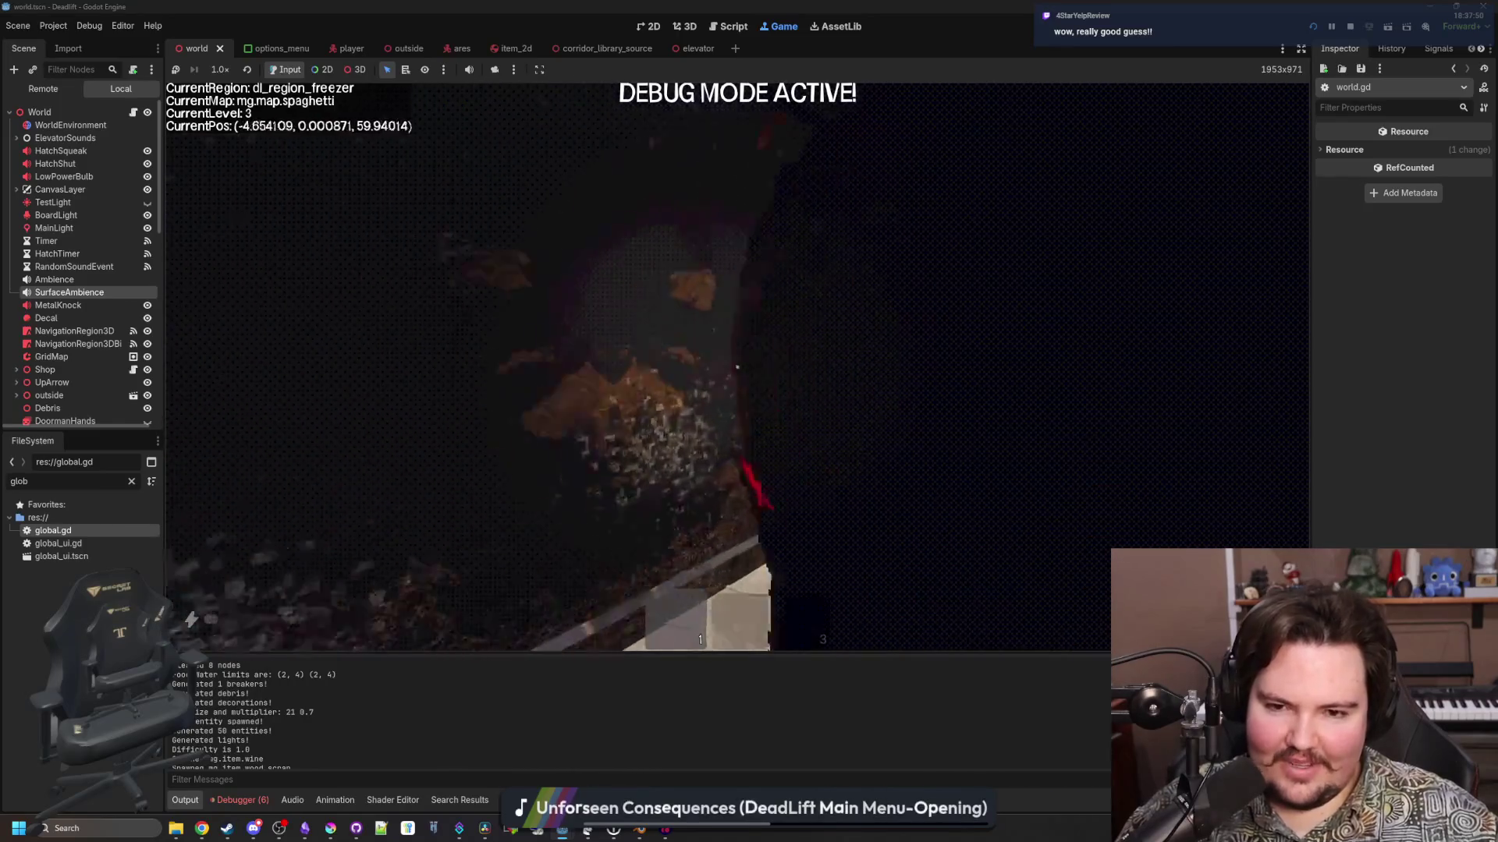
{"action": "key", "text": "w"}
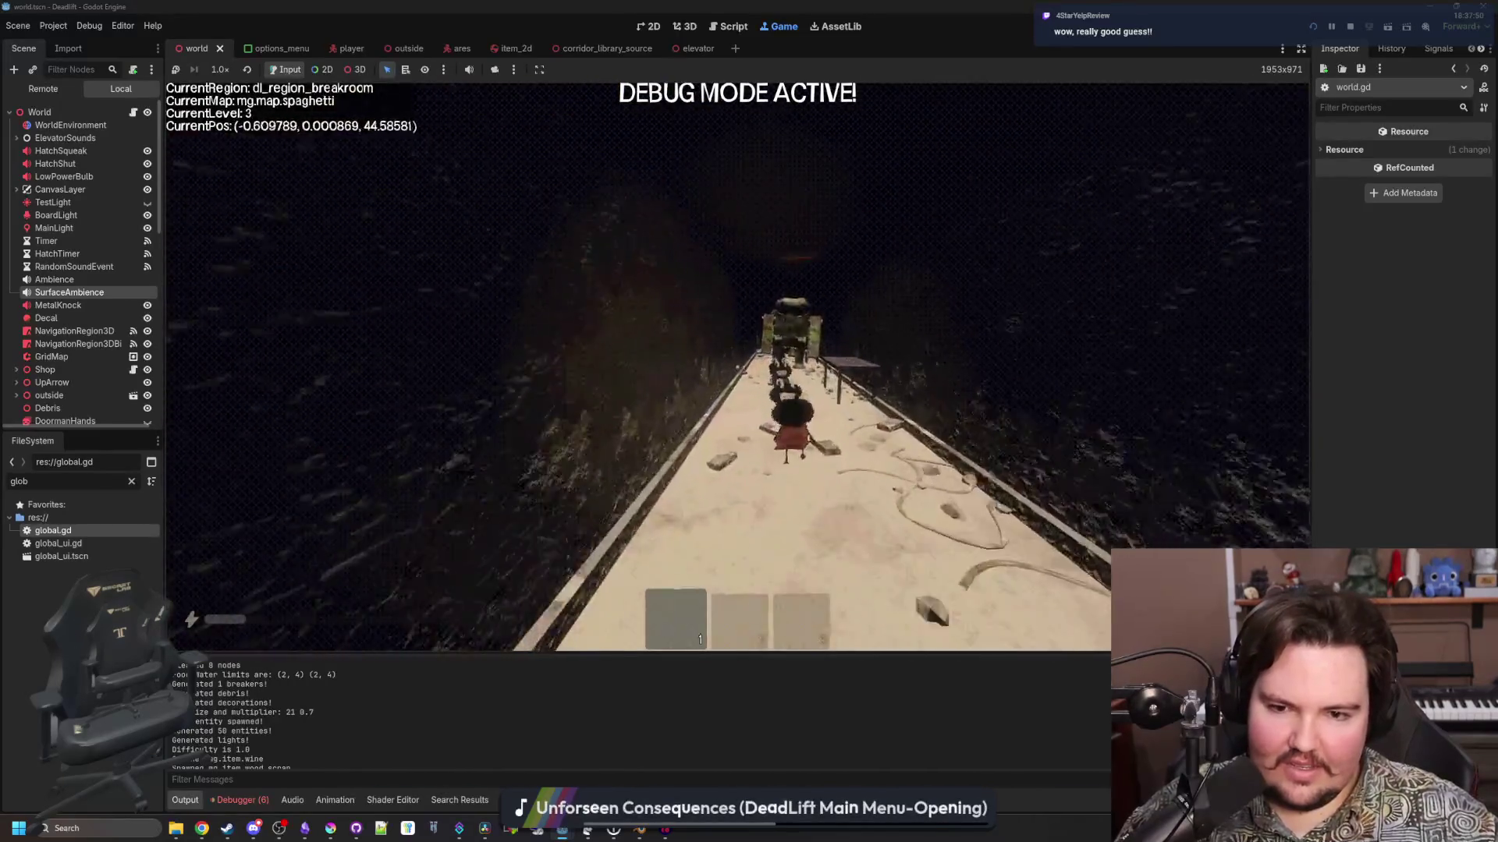
{"action": "key", "text": "w"}
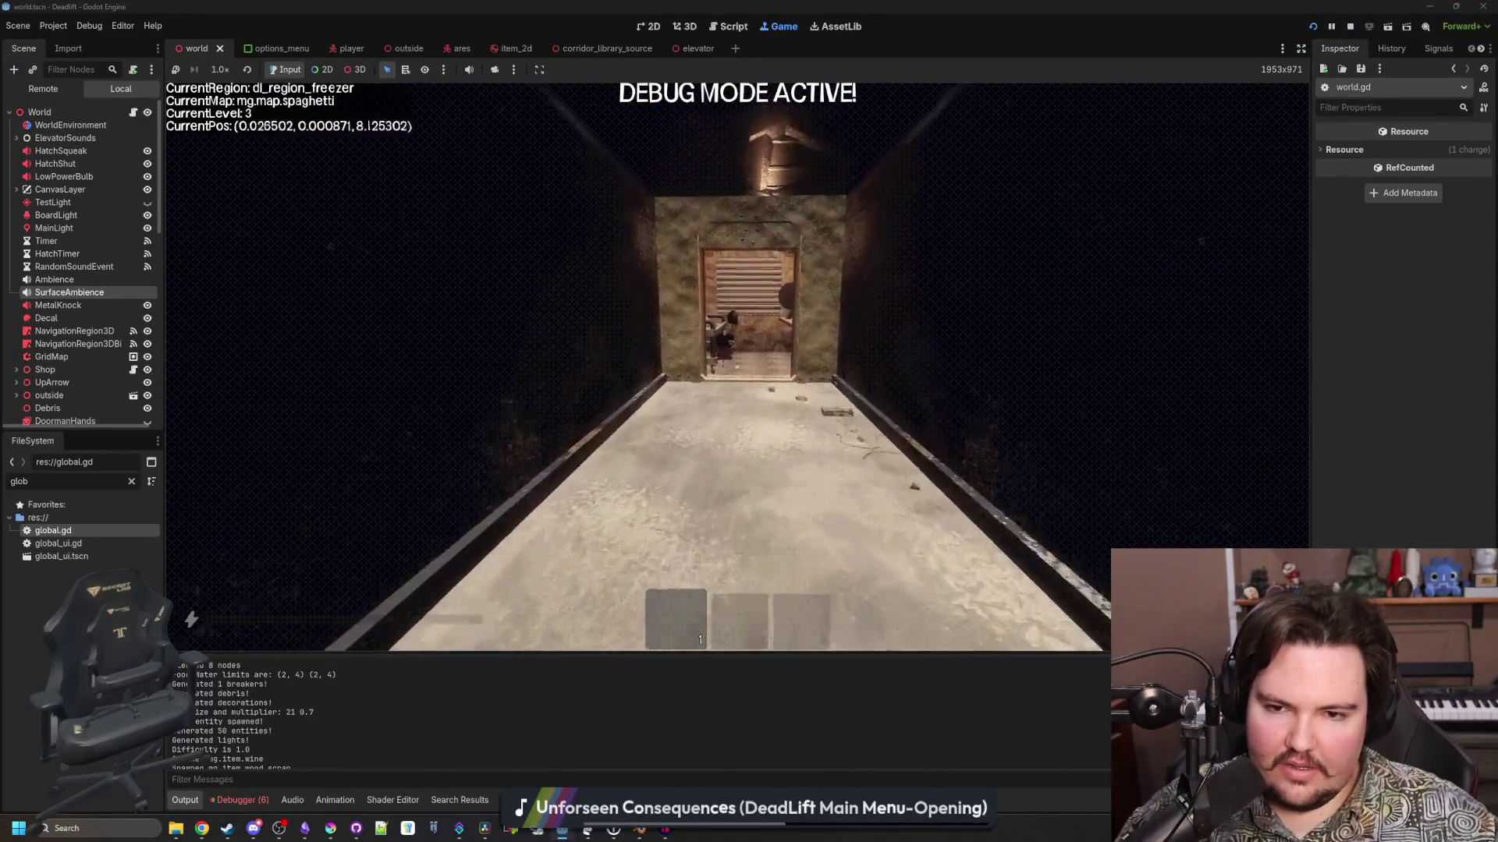
Step: Ride the elevator into level 4, explore past the horned monsters, and pause the game
{"action": "key", "text": "w"}
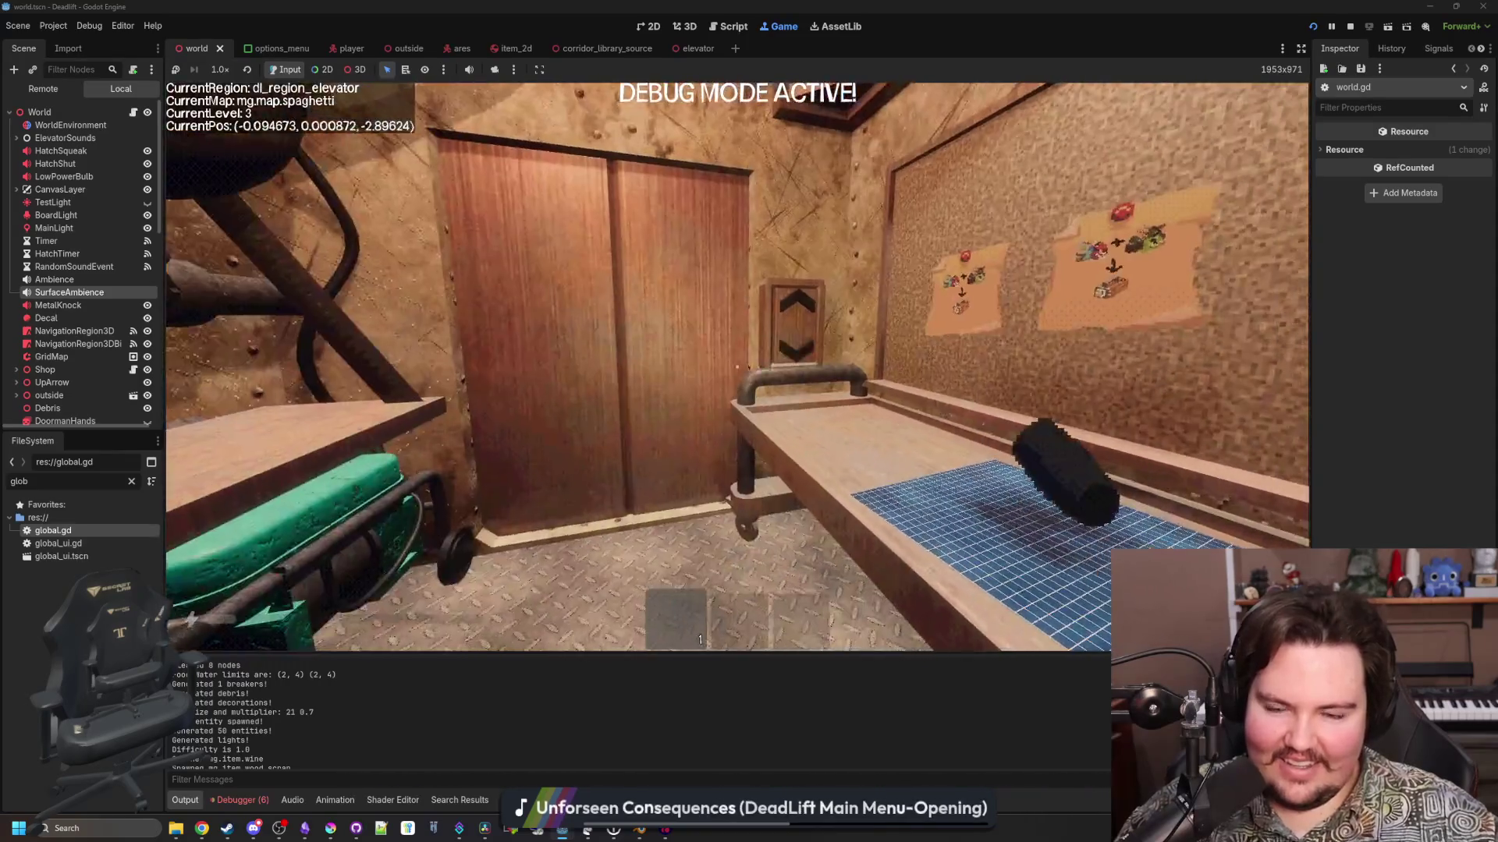
{"action": "key", "text": "w"}
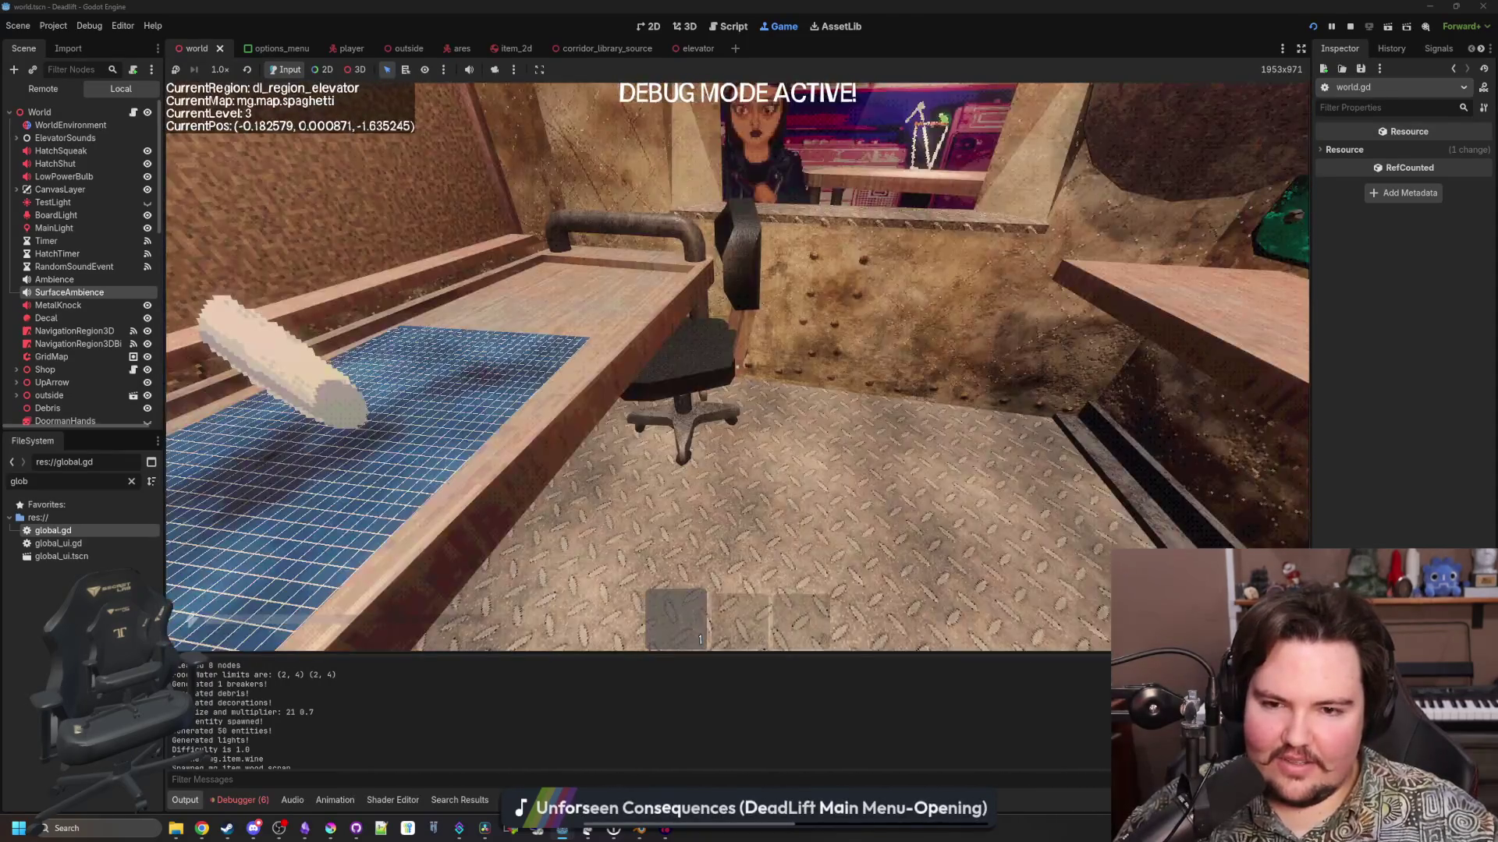
{"action": "key", "text": "w"}
{"action": "key", "text": "w"}
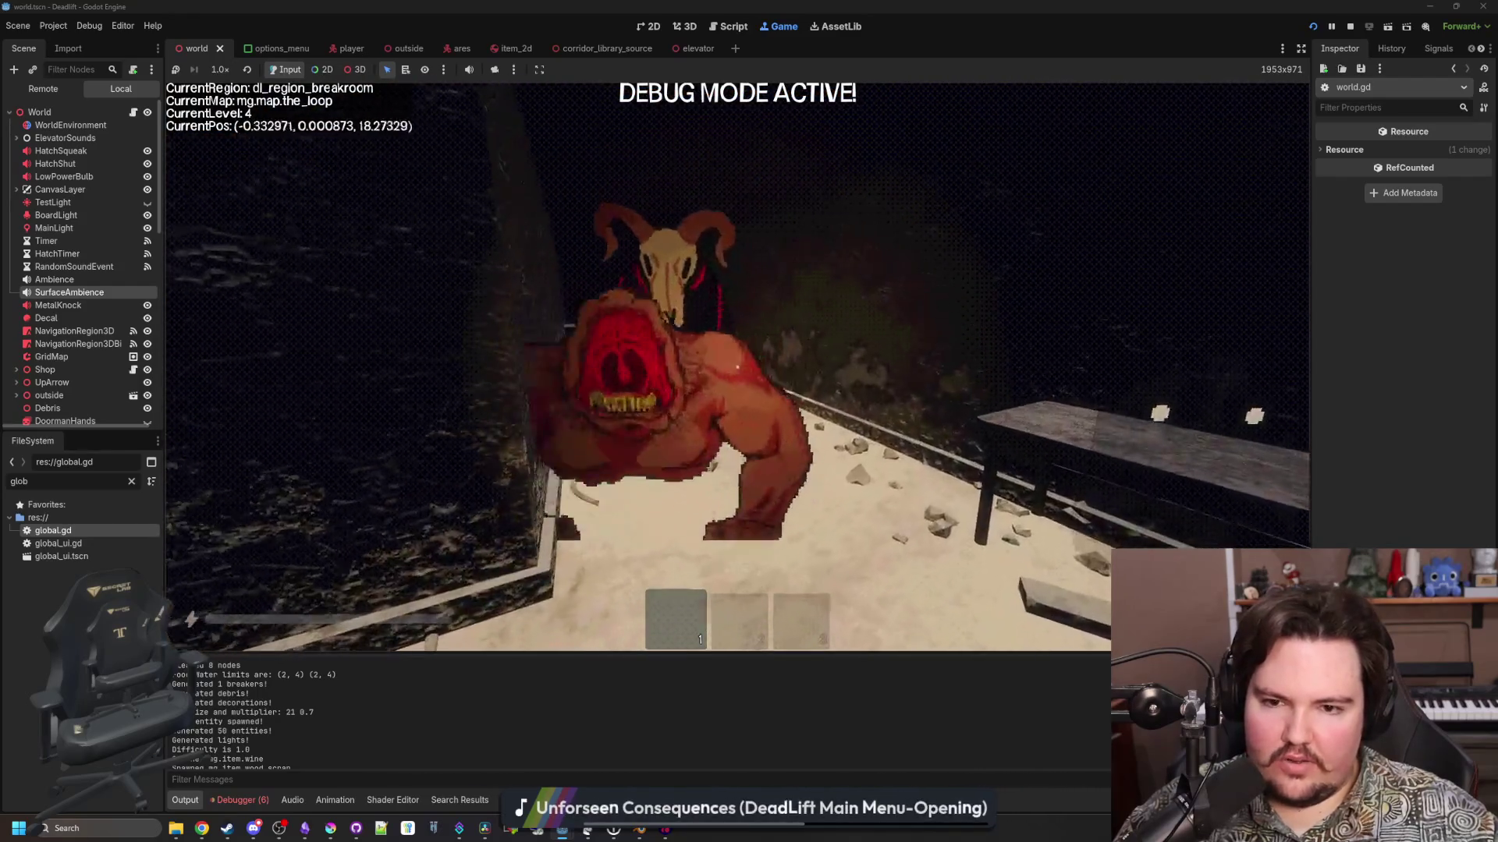
{"action": "key", "text": "w"}
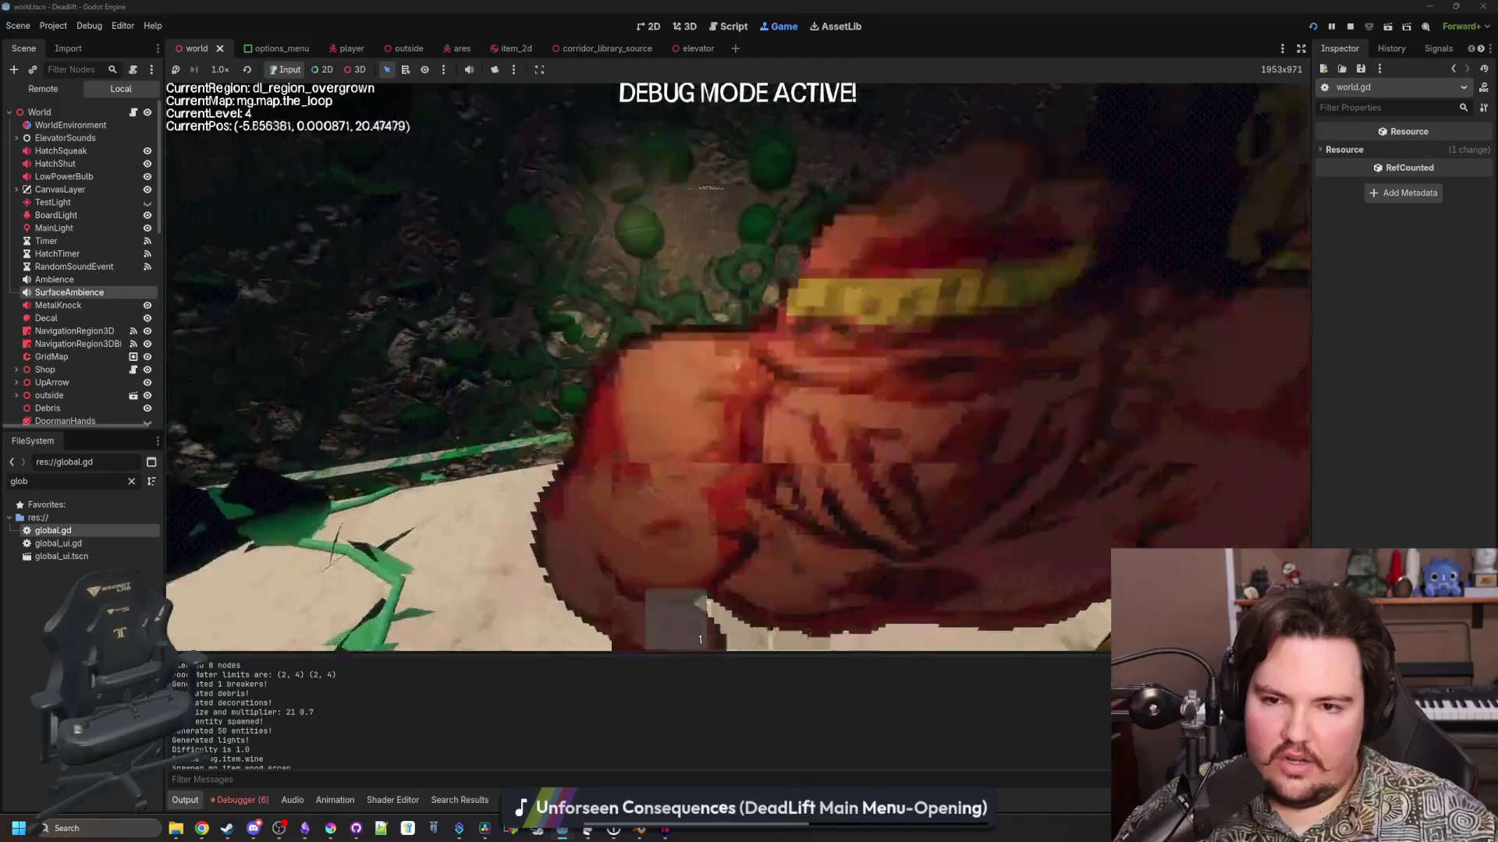
{"action": "key", "text": "w"}
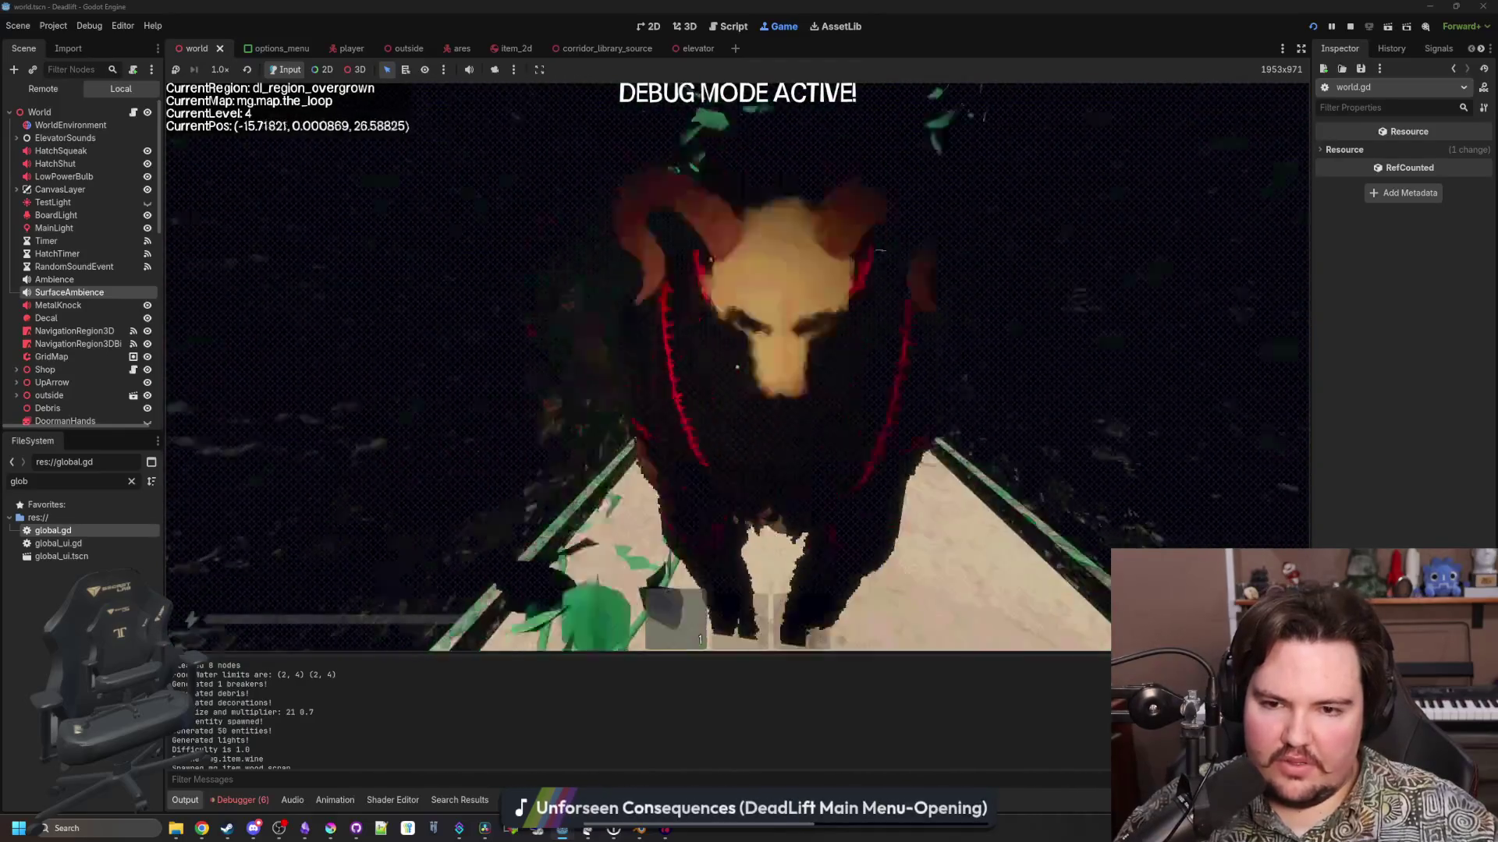
{"action": "key", "text": "w"}
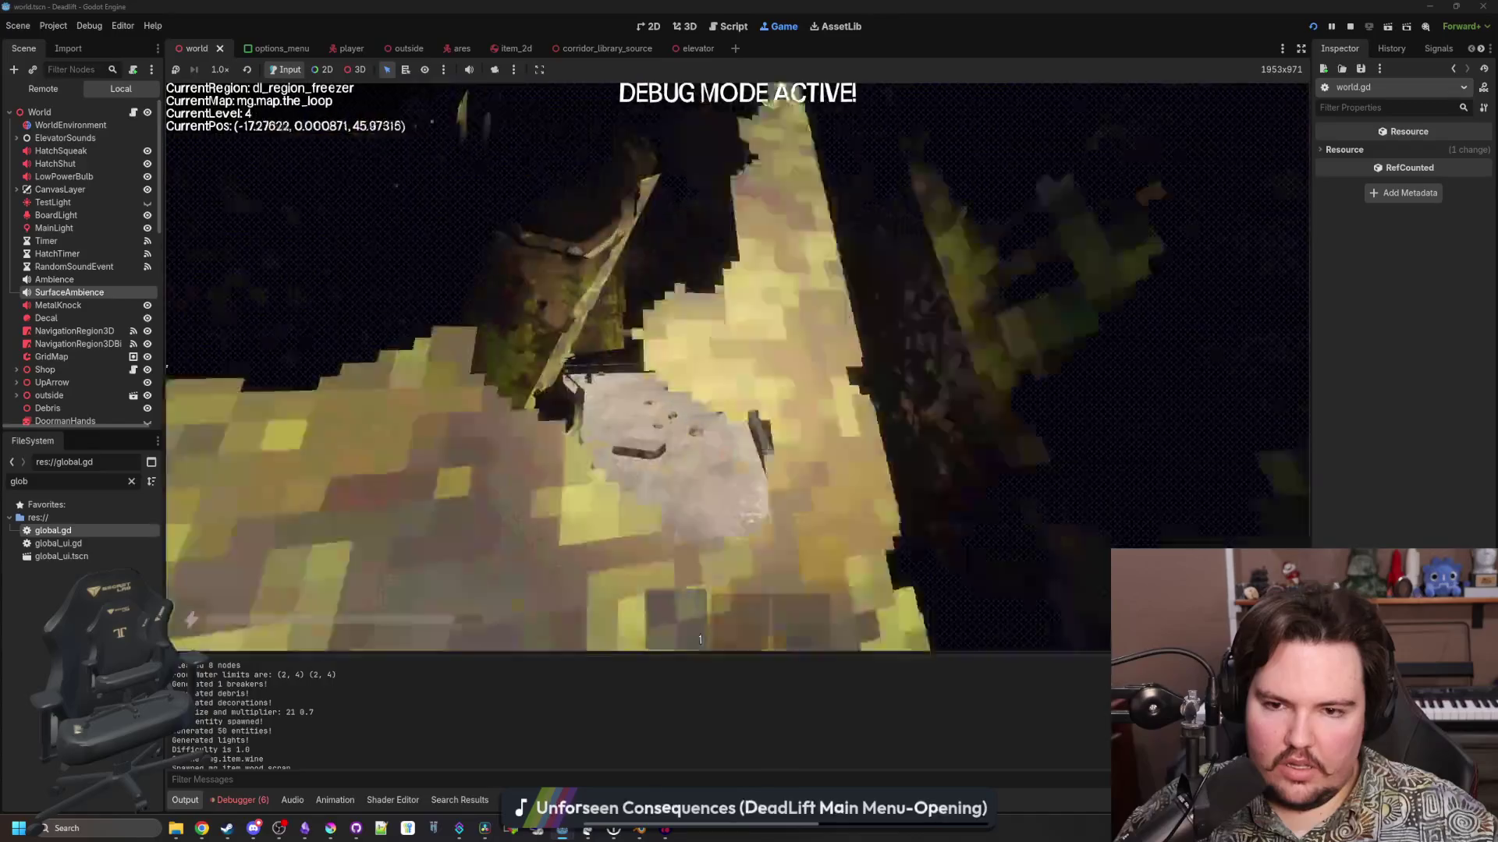
{"action": "key", "text": "w"}
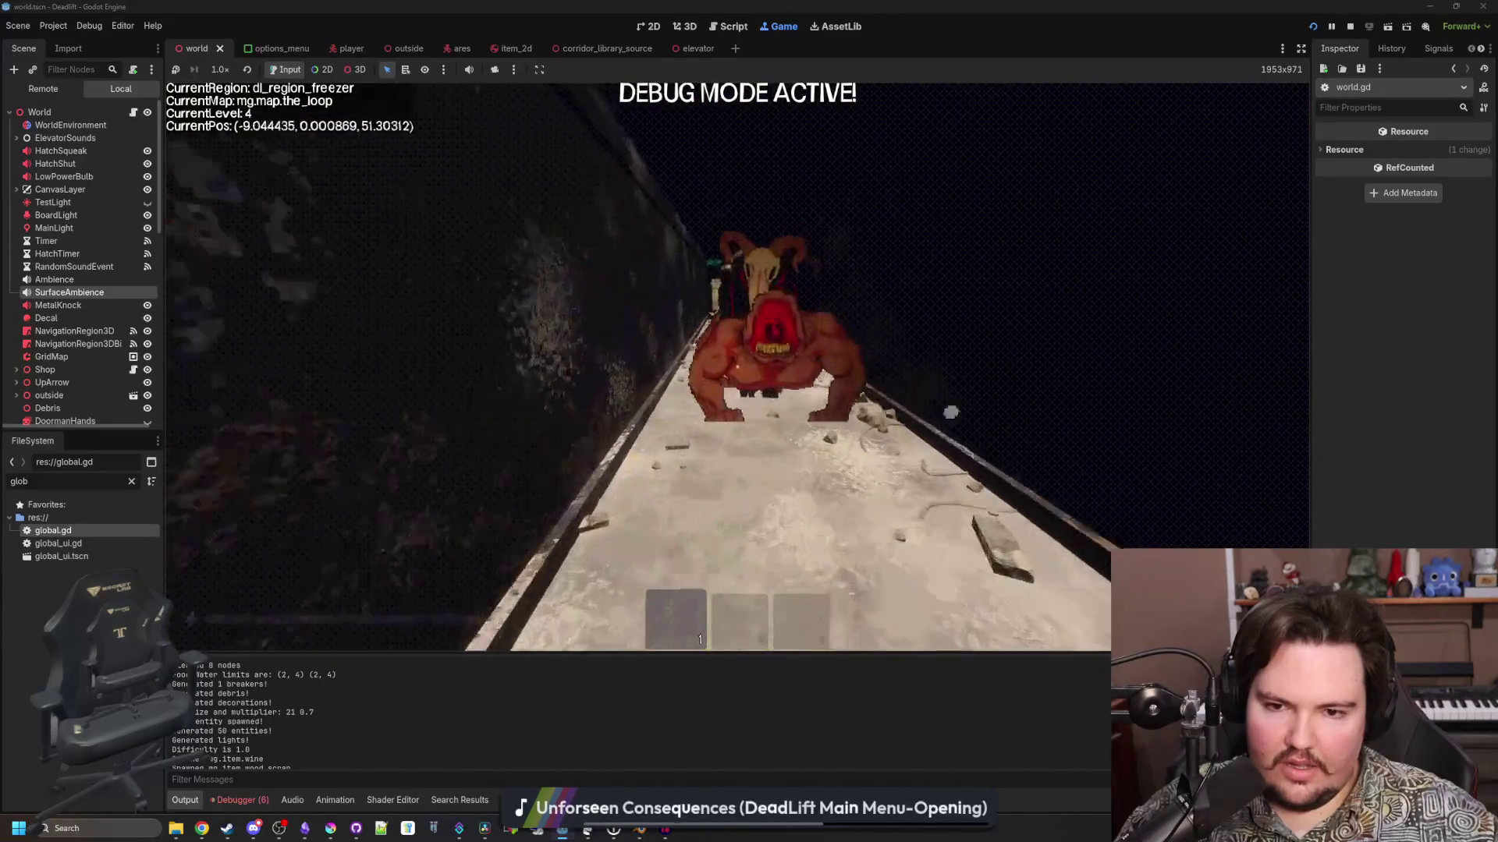
{"action": "key", "text": "w"}
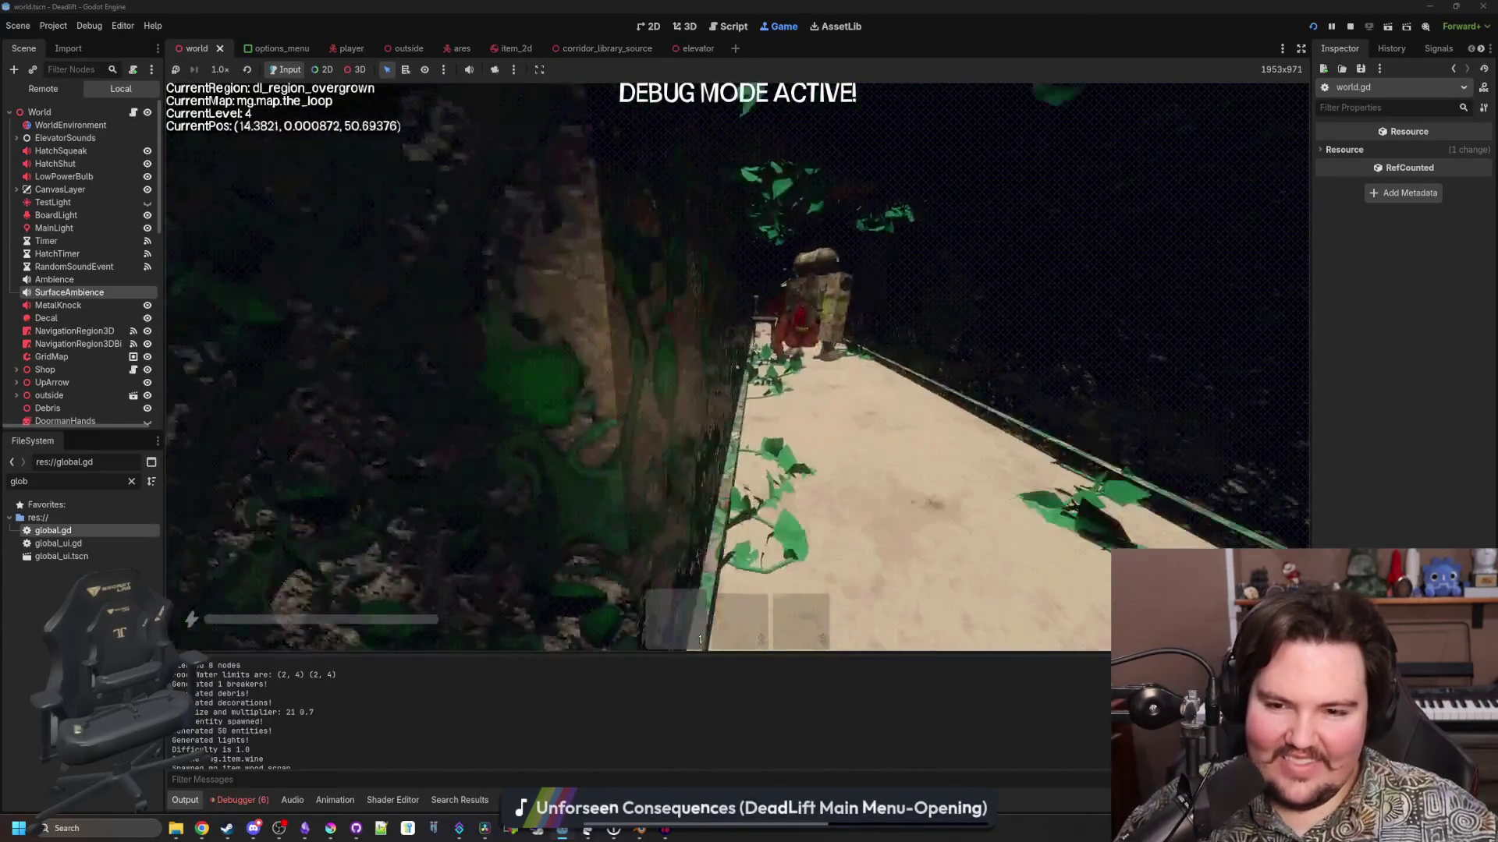
{"action": "key", "text": "Escape"}
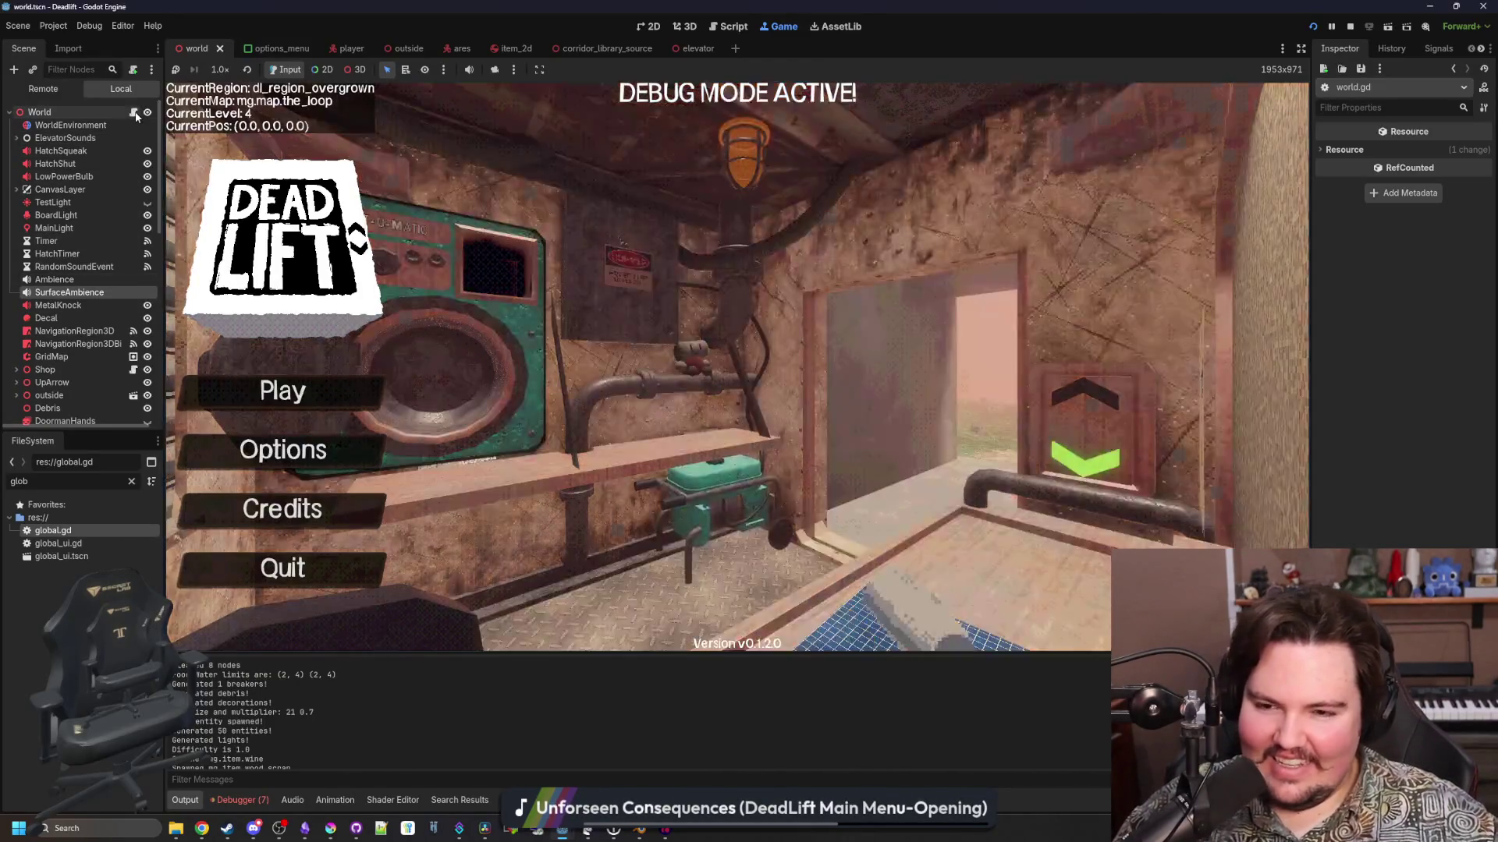
Step: In world.gd, swap the commented entityCount lines so the map-size formula is active instead of the fixed 100, and save
{"action": "left_click", "coordinate": [134, 113]}
{"action": "left_click", "coordinate": [442, 367]}
{"action": "key", "text": "ctrl+k"}
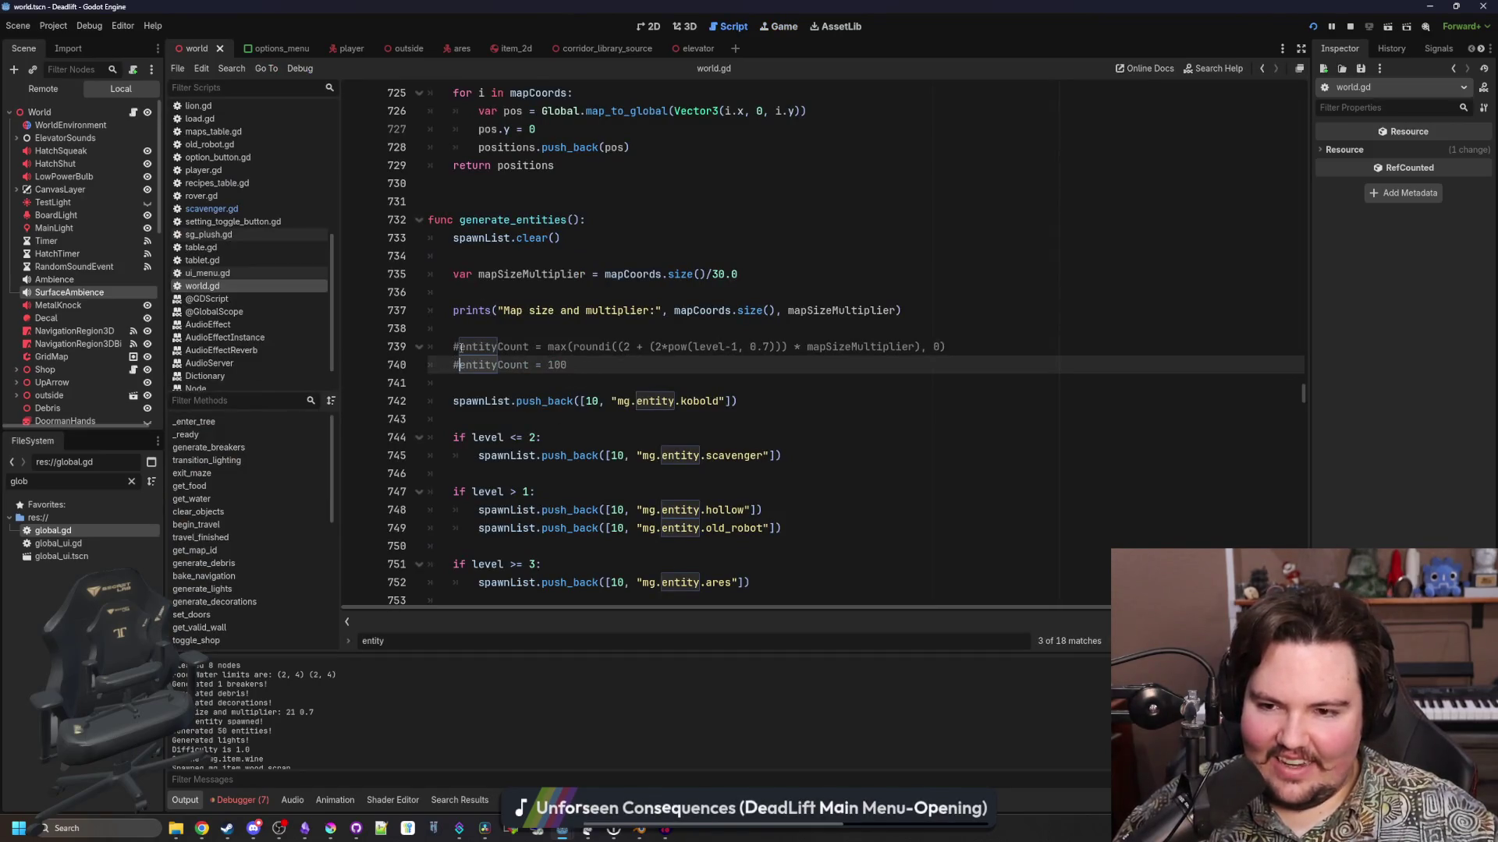
{"action": "key", "text": "Up"}
{"action": "key", "text": "ctrl+k"}
{"action": "left_click", "coordinate": [502, 328]}
{"action": "key", "text": "ctrl+s"}
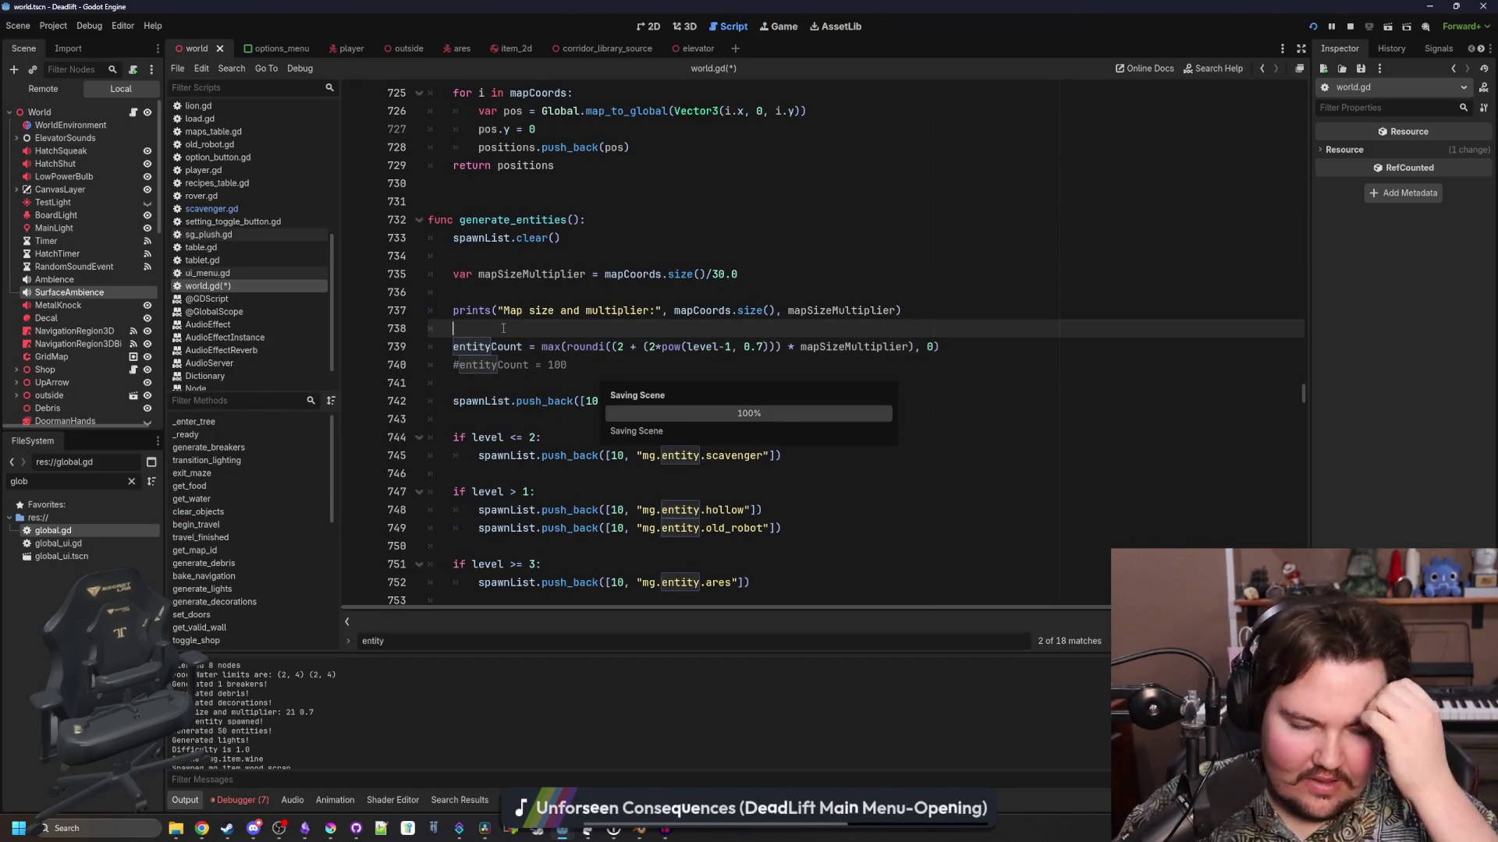
{"action": "key", "text": "ctrl+s"}
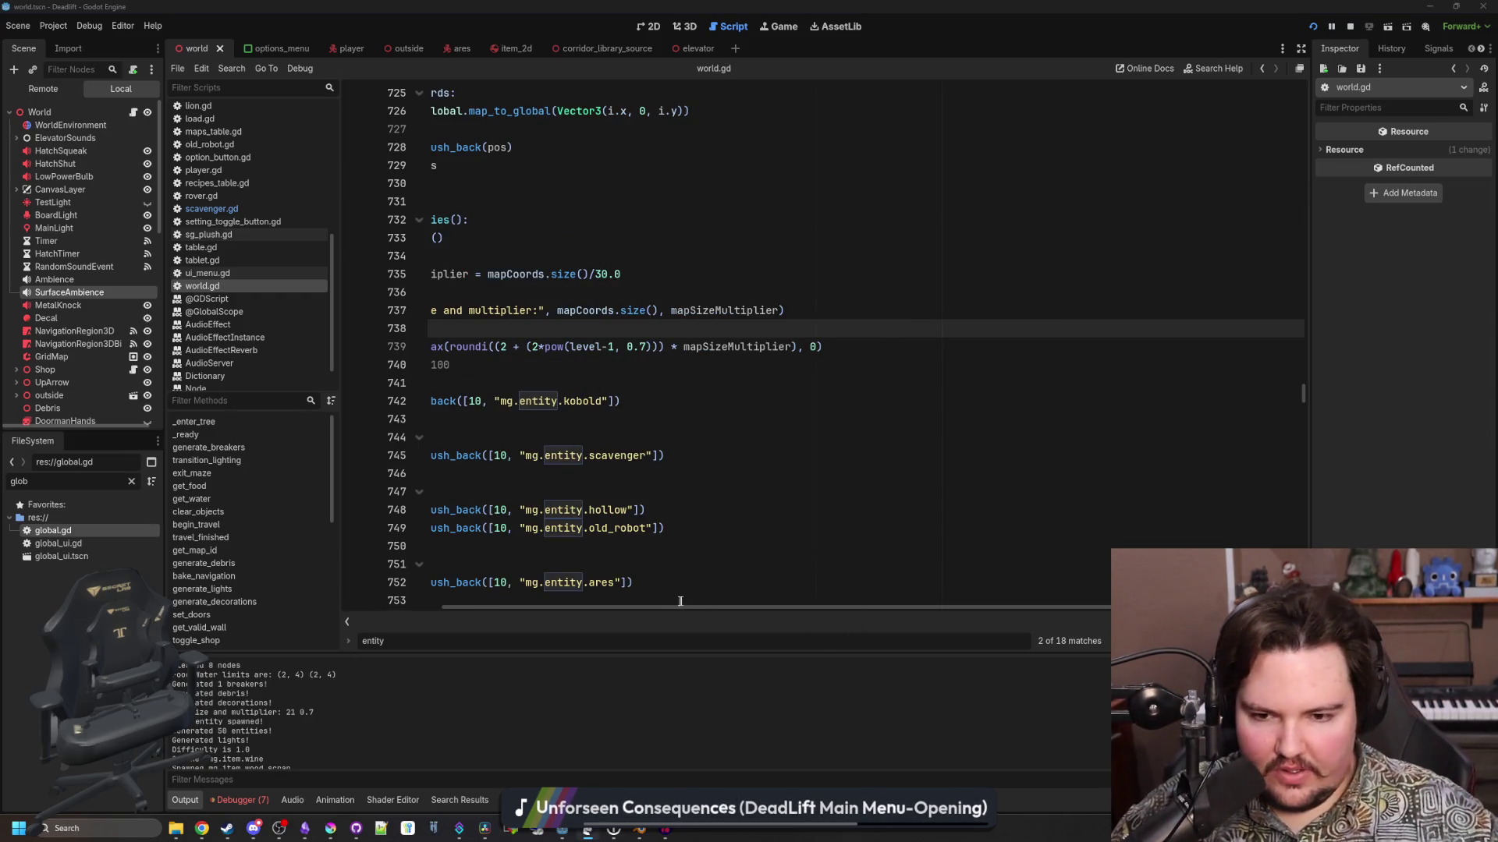
{"action": "left_click_drag", "start_coordinate": [680, 602], "coordinate": [554, 602]}
Step: In Desmos, delete the 1/x expression and its curve, and start a fresh empty expression row
{"action": "mouse_move", "coordinate": [201, 832]}
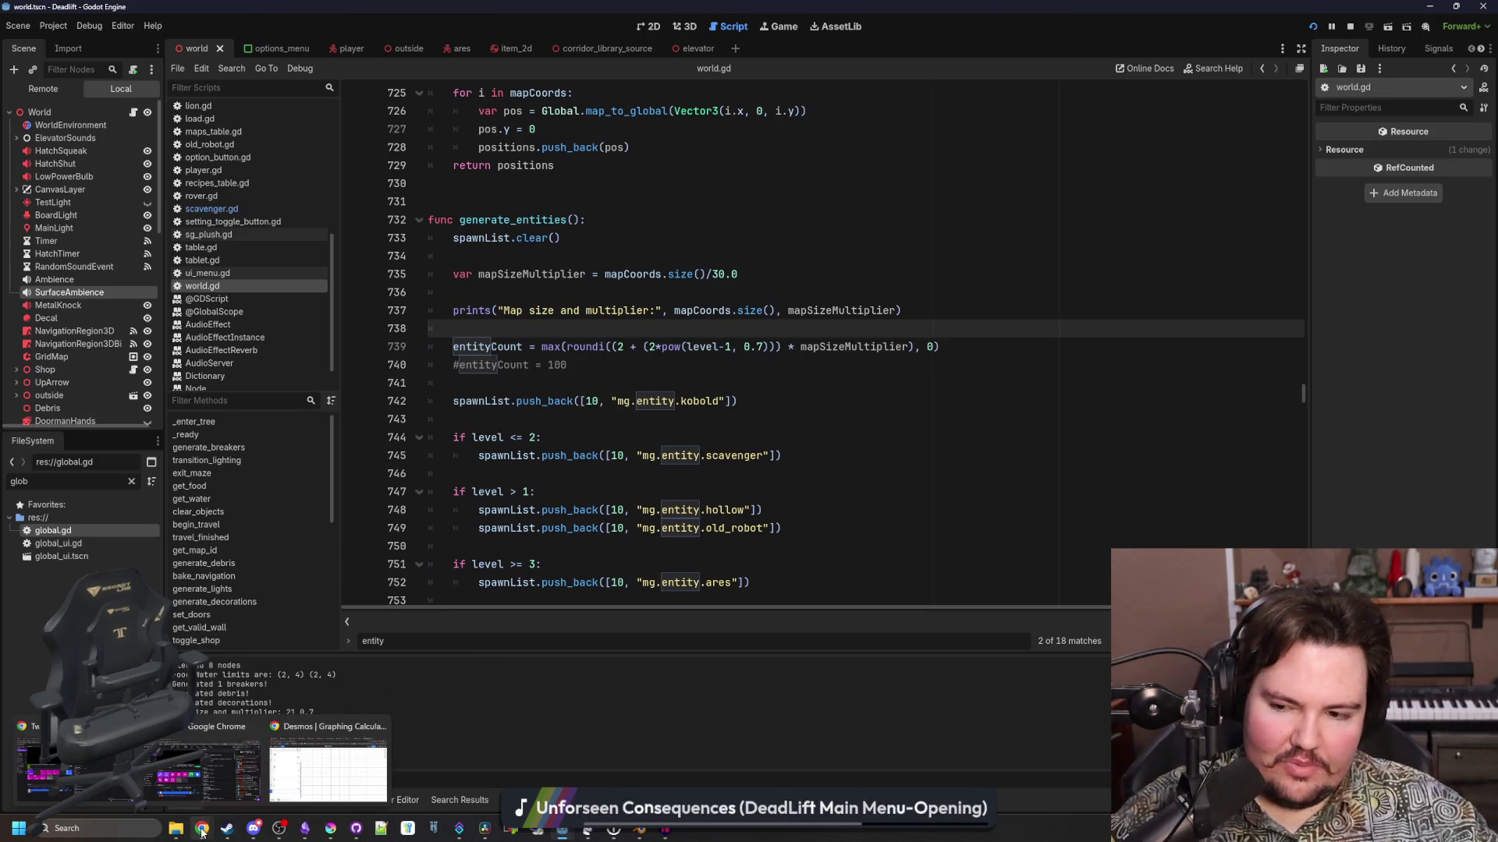
{"action": "left_click", "coordinate": [327, 772]}
{"action": "type", "text": "1/x"}
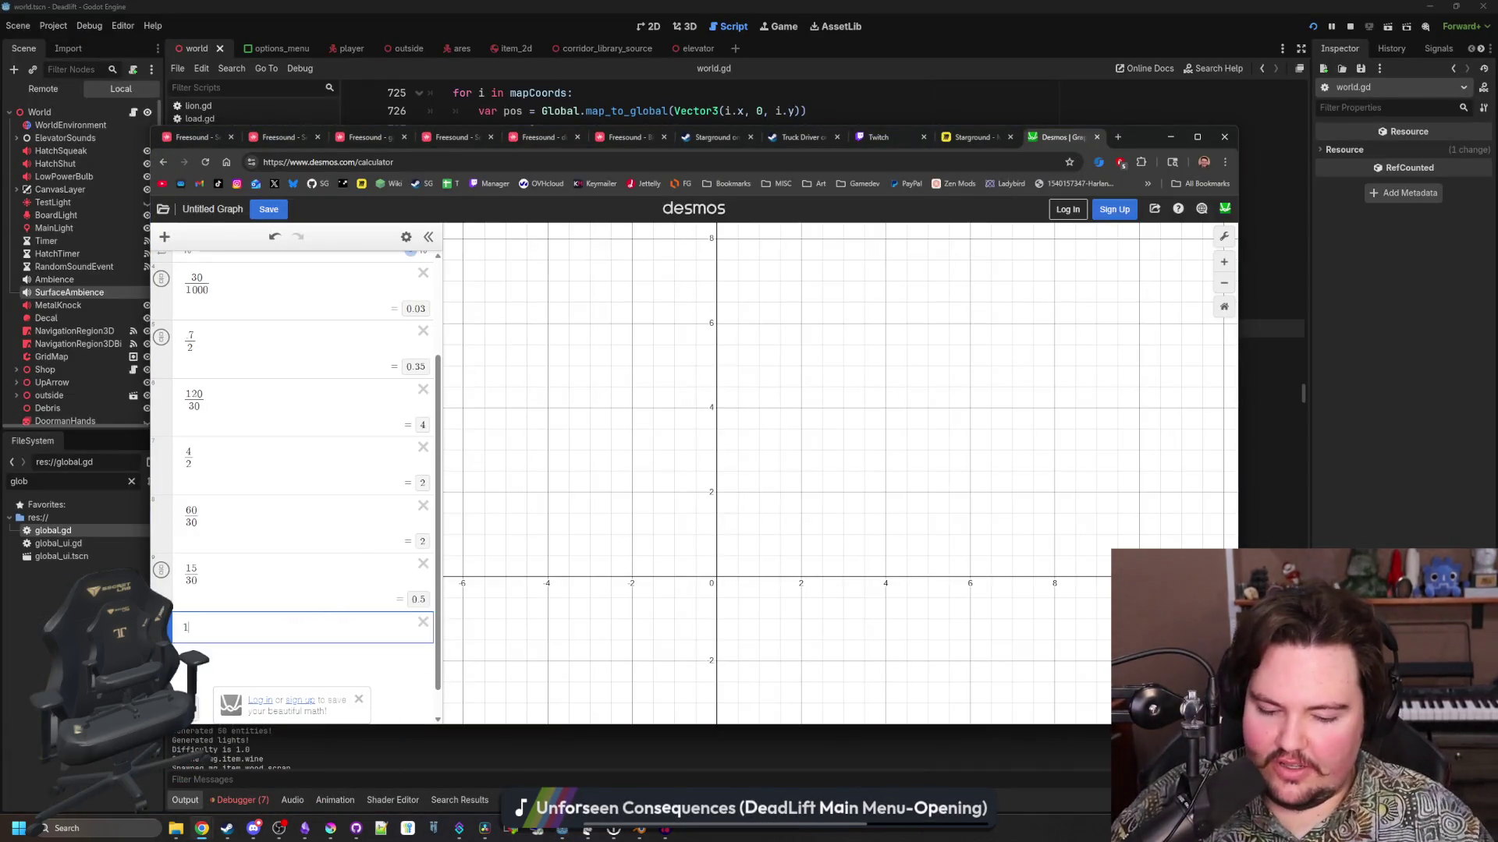
{"action": "scroll", "coordinate": [686, 366], "scroll_direction": "down", "scroll_amount": 2}
{"action": "scroll", "coordinate": [652, 434], "scroll_direction": "down", "scroll_amount": 1}
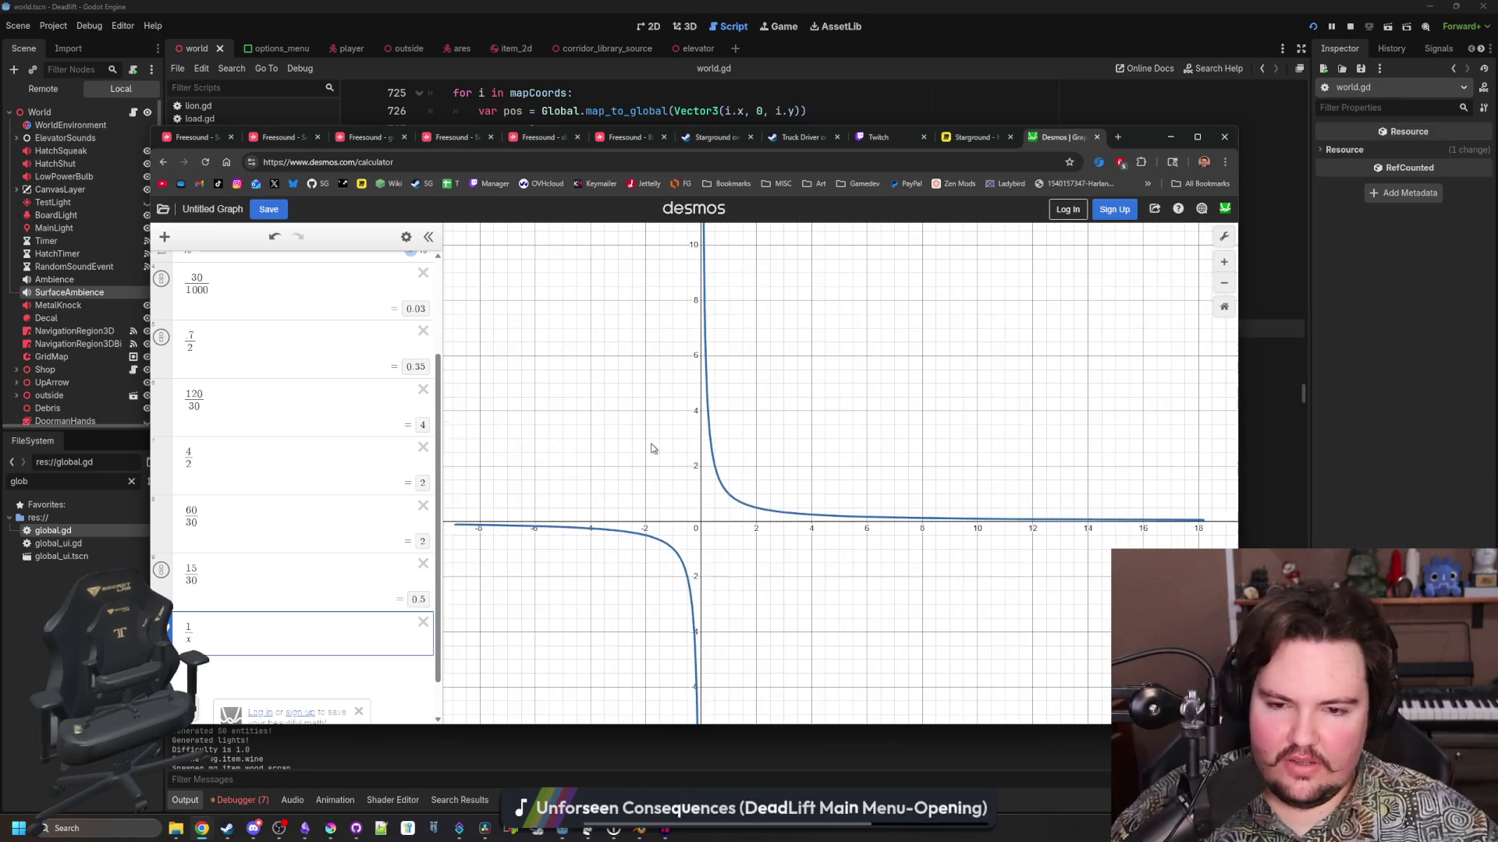
{"action": "scroll", "coordinate": [723, 538], "scroll_direction": "up", "scroll_amount": 1}
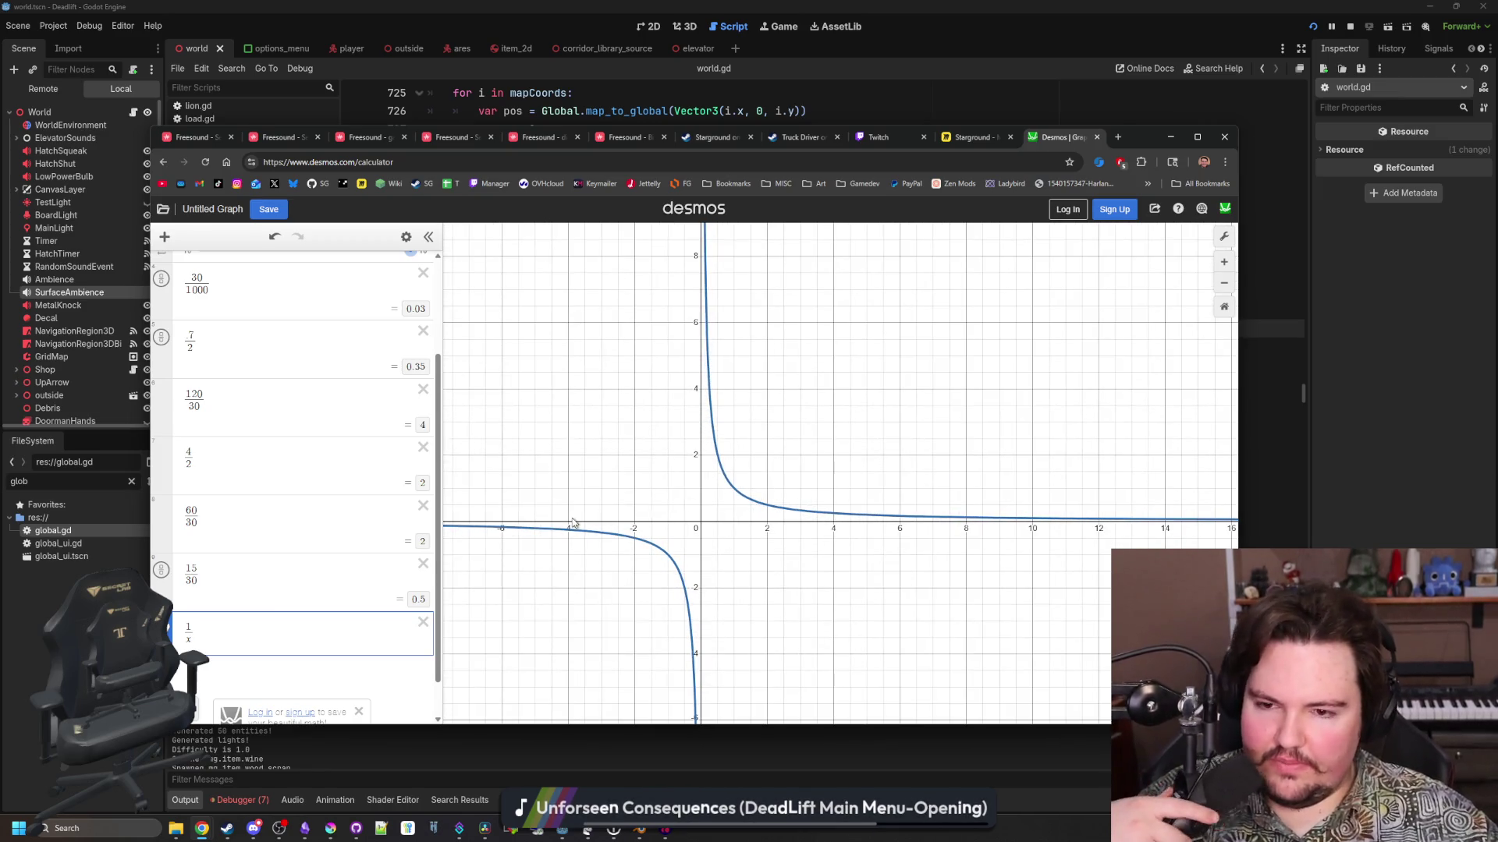
{"action": "left_click", "coordinate": [422, 622]}
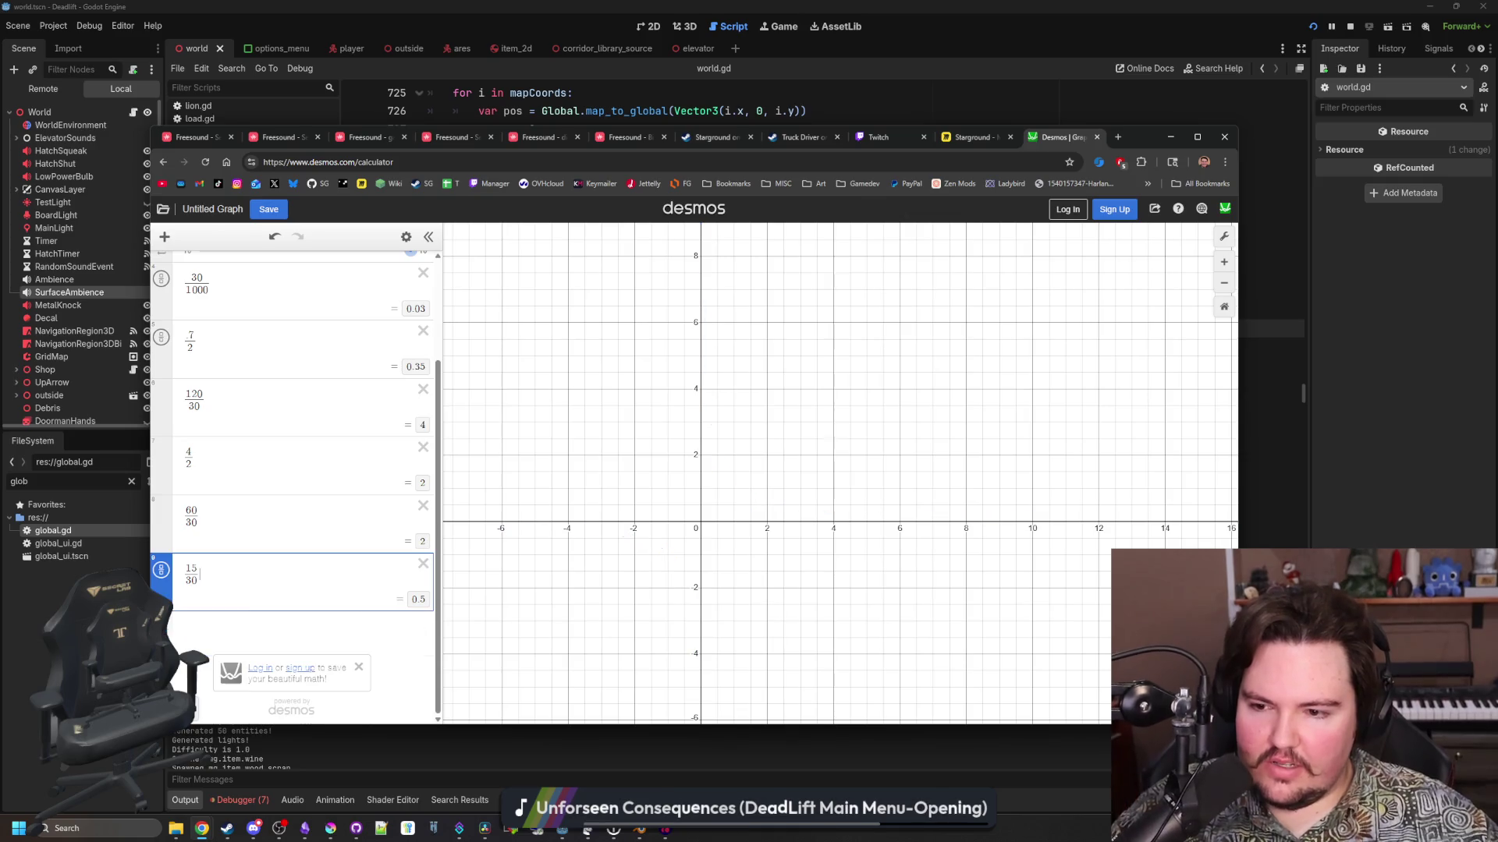
{"action": "left_click", "coordinate": [210, 625]}
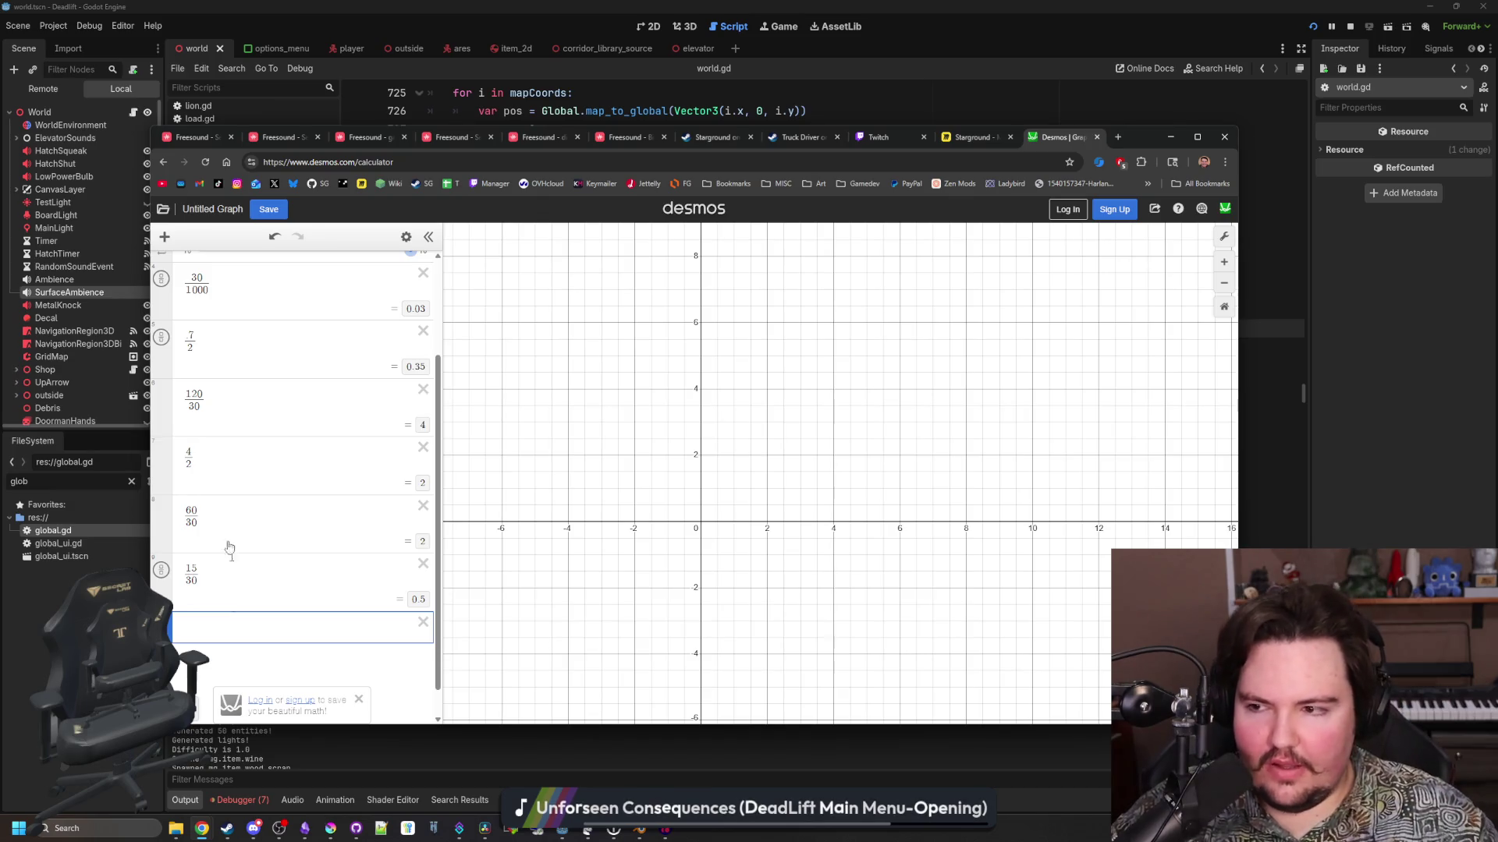
Step: Graph the parabola (x−1)²+1 and zoom in to inspect its vertex at (1, 1)
{"action": "left_click_drag", "start_coordinate": [650, 518], "coordinate": [544, 544]}
{"action": "scroll", "coordinate": [544, 544], "scroll_direction": "down", "scroll_amount": 1}
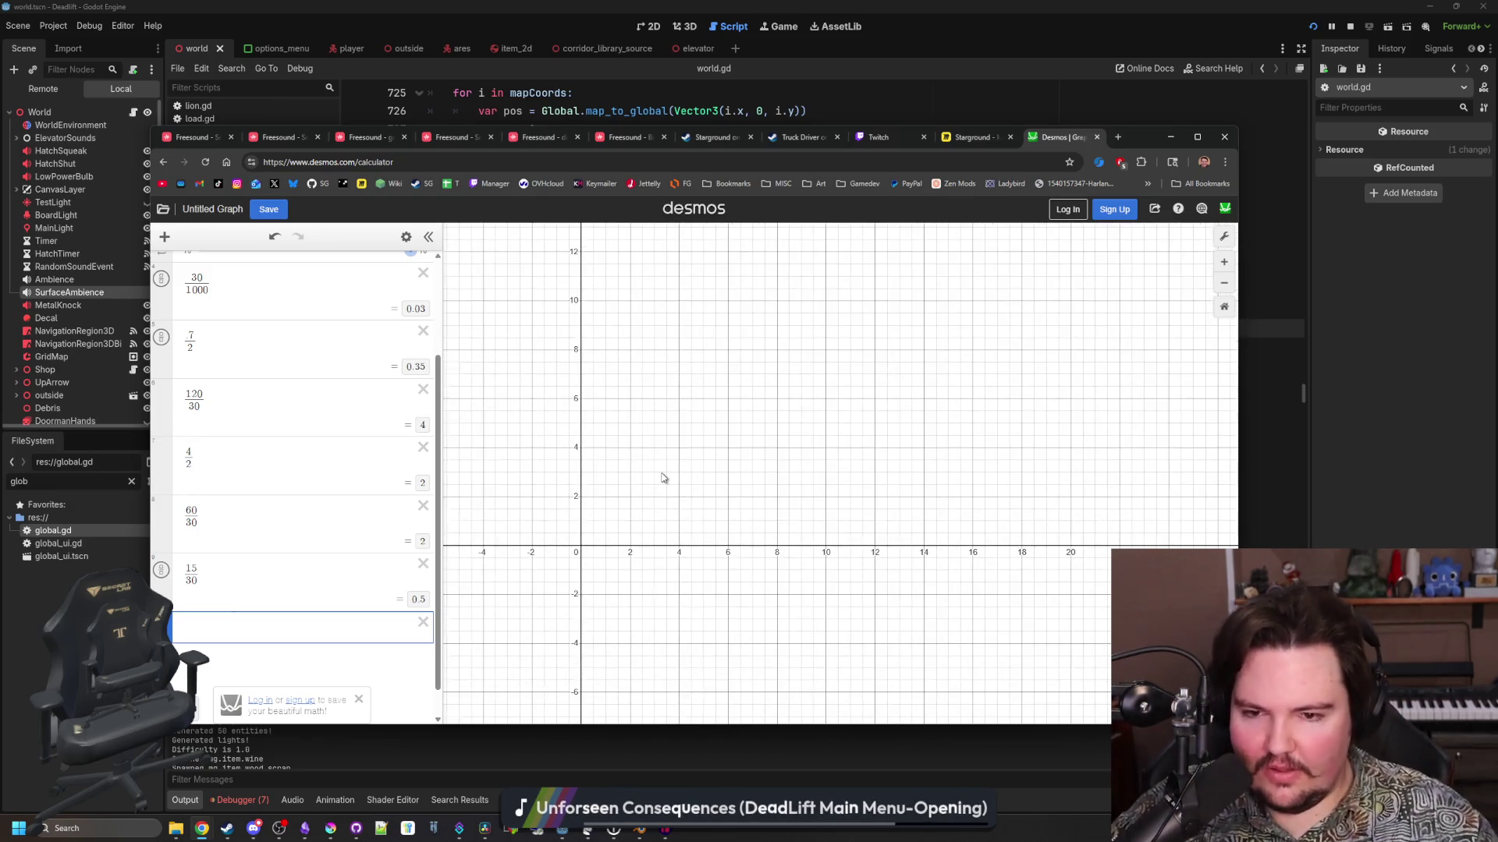
{"action": "type", "text": "x^2"}
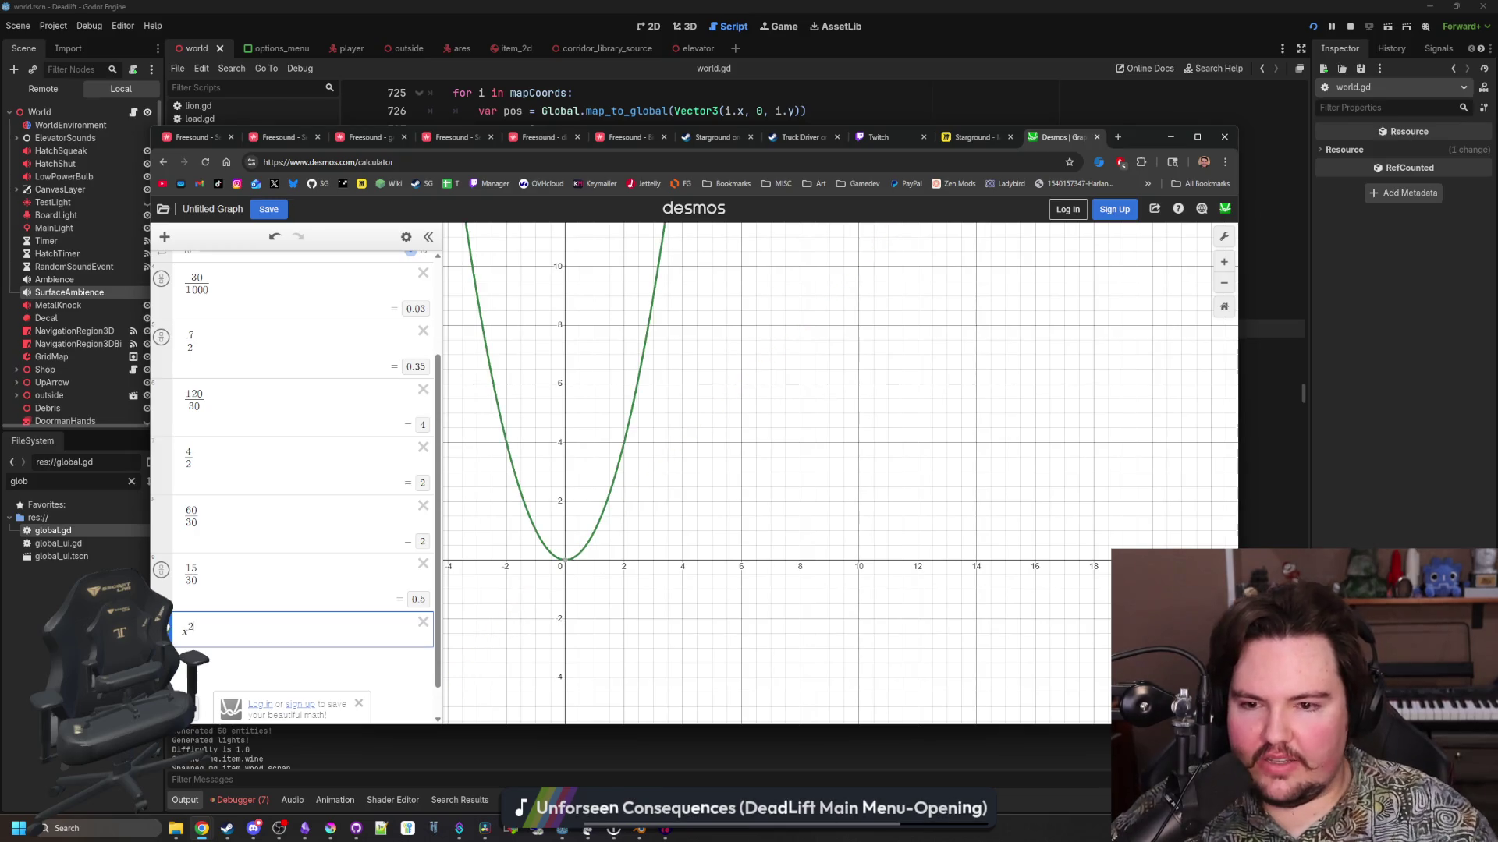
{"action": "type", "text": "(x − 1"}
{"action": "type", "text": ")"}
{"action": "type", "text": "-1"}
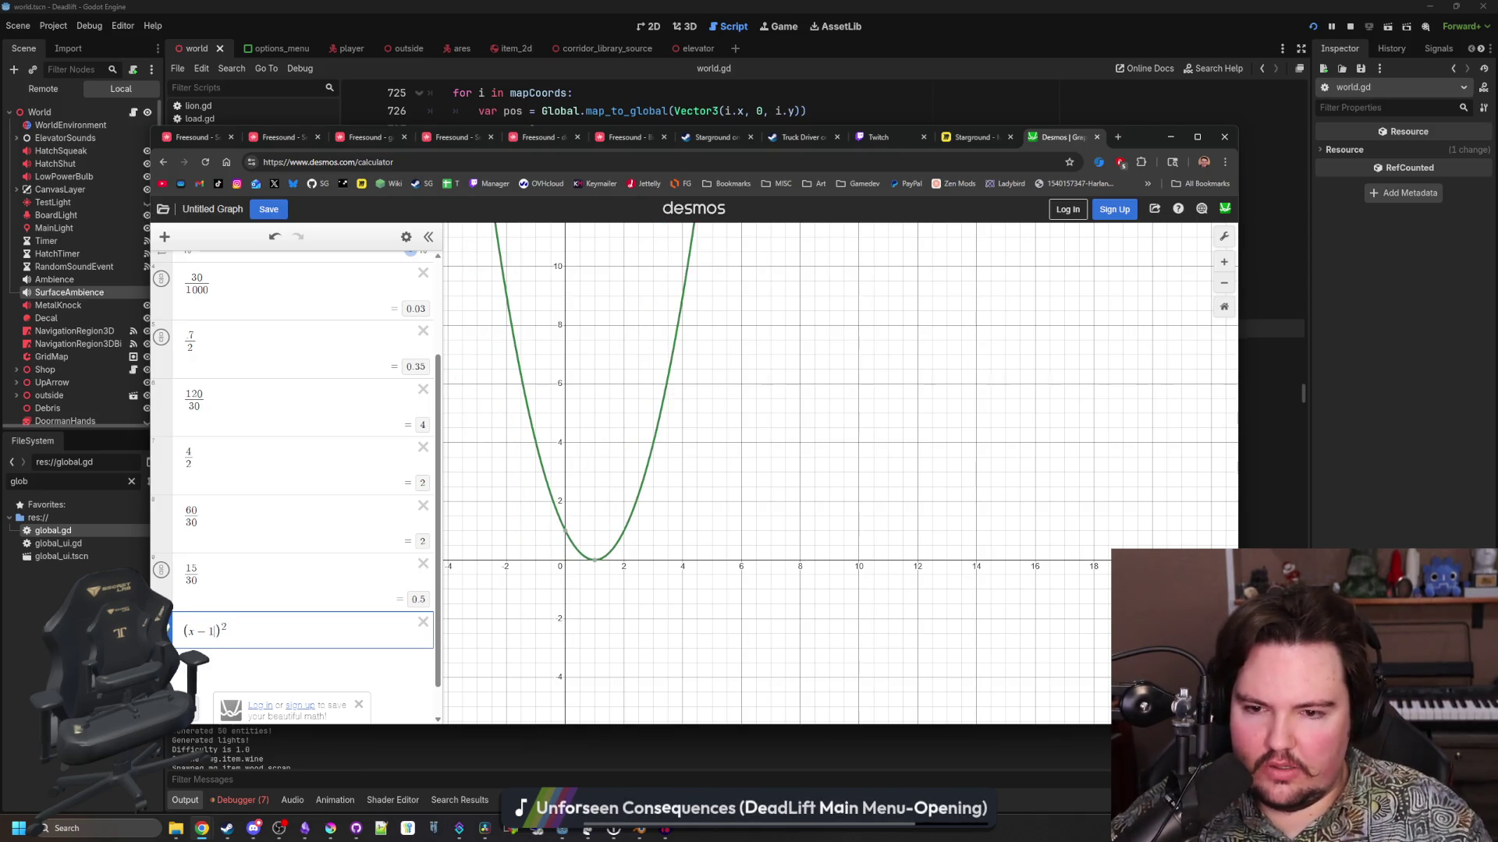
{"action": "key", "text": "Right"}
{"action": "type", "text": "+1"}
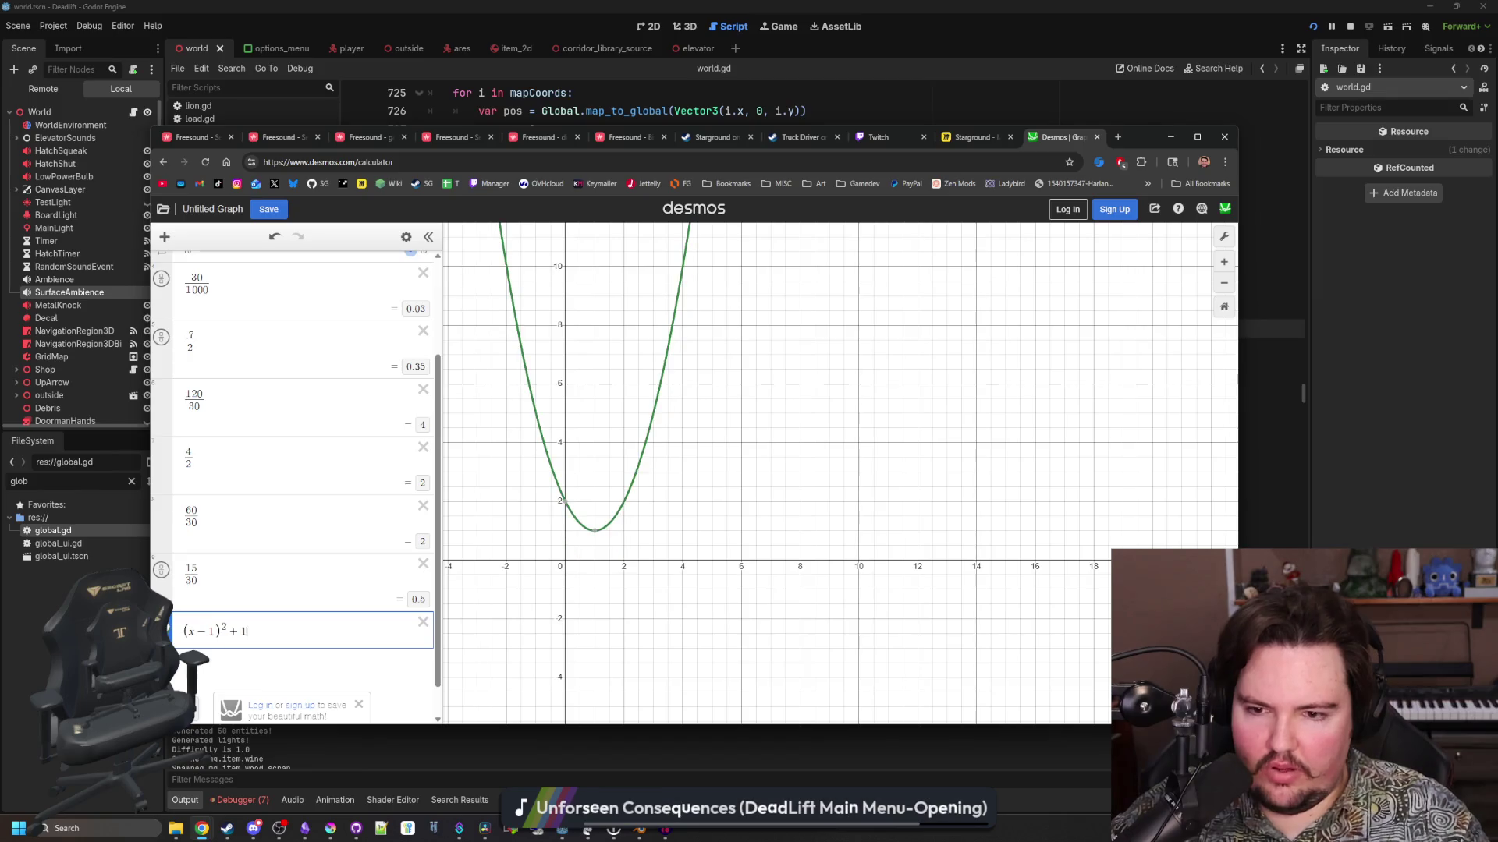
{"action": "scroll", "coordinate": [578, 530], "scroll_direction": "up", "scroll_amount": 4}
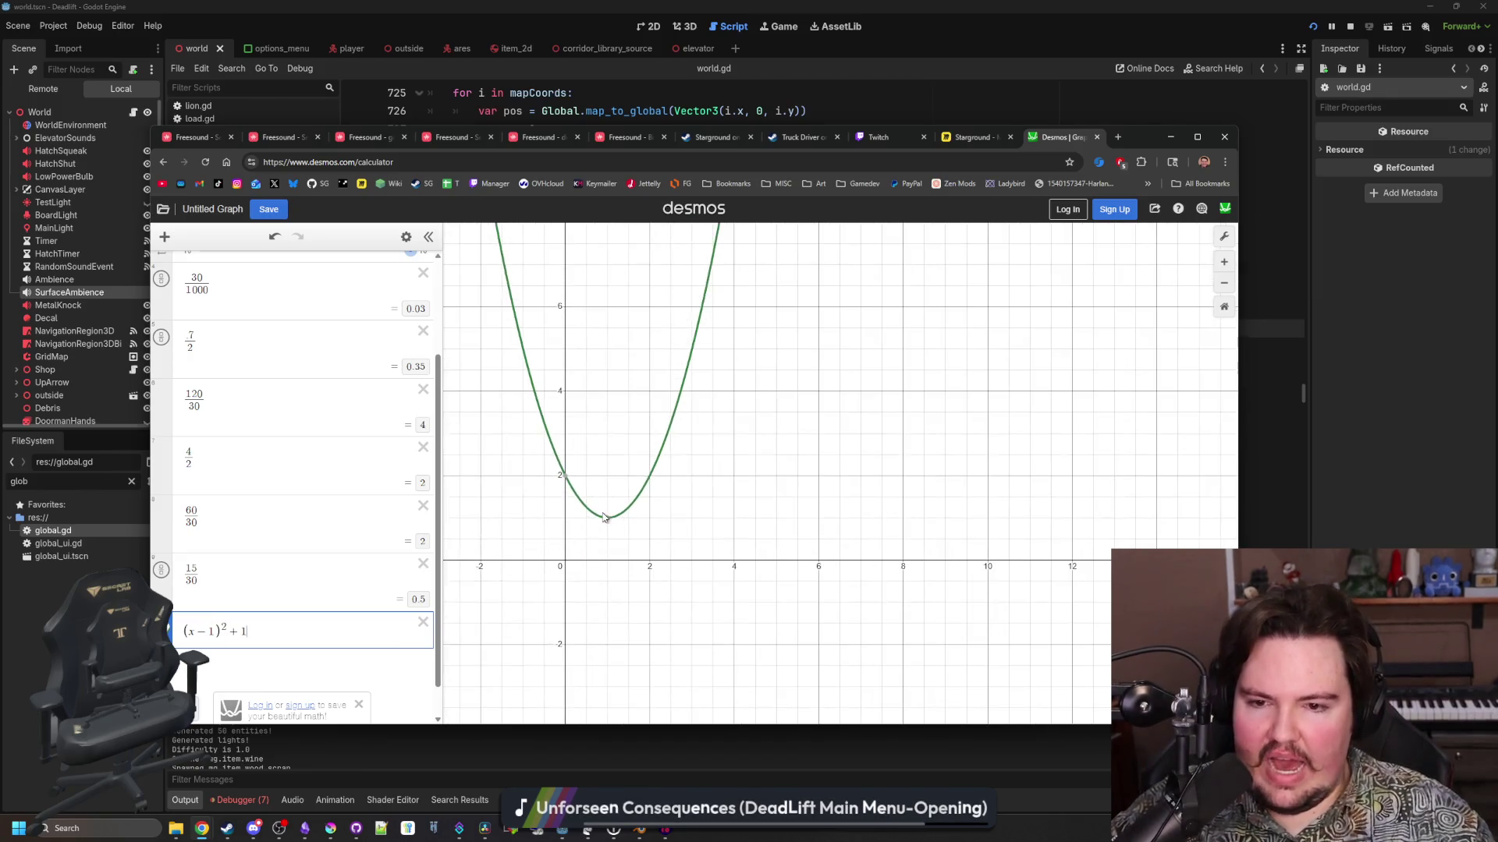
{"action": "left_click", "coordinate": [608, 523]}
{"action": "scroll", "coordinate": [608, 529], "scroll_direction": "up", "scroll_amount": 2}
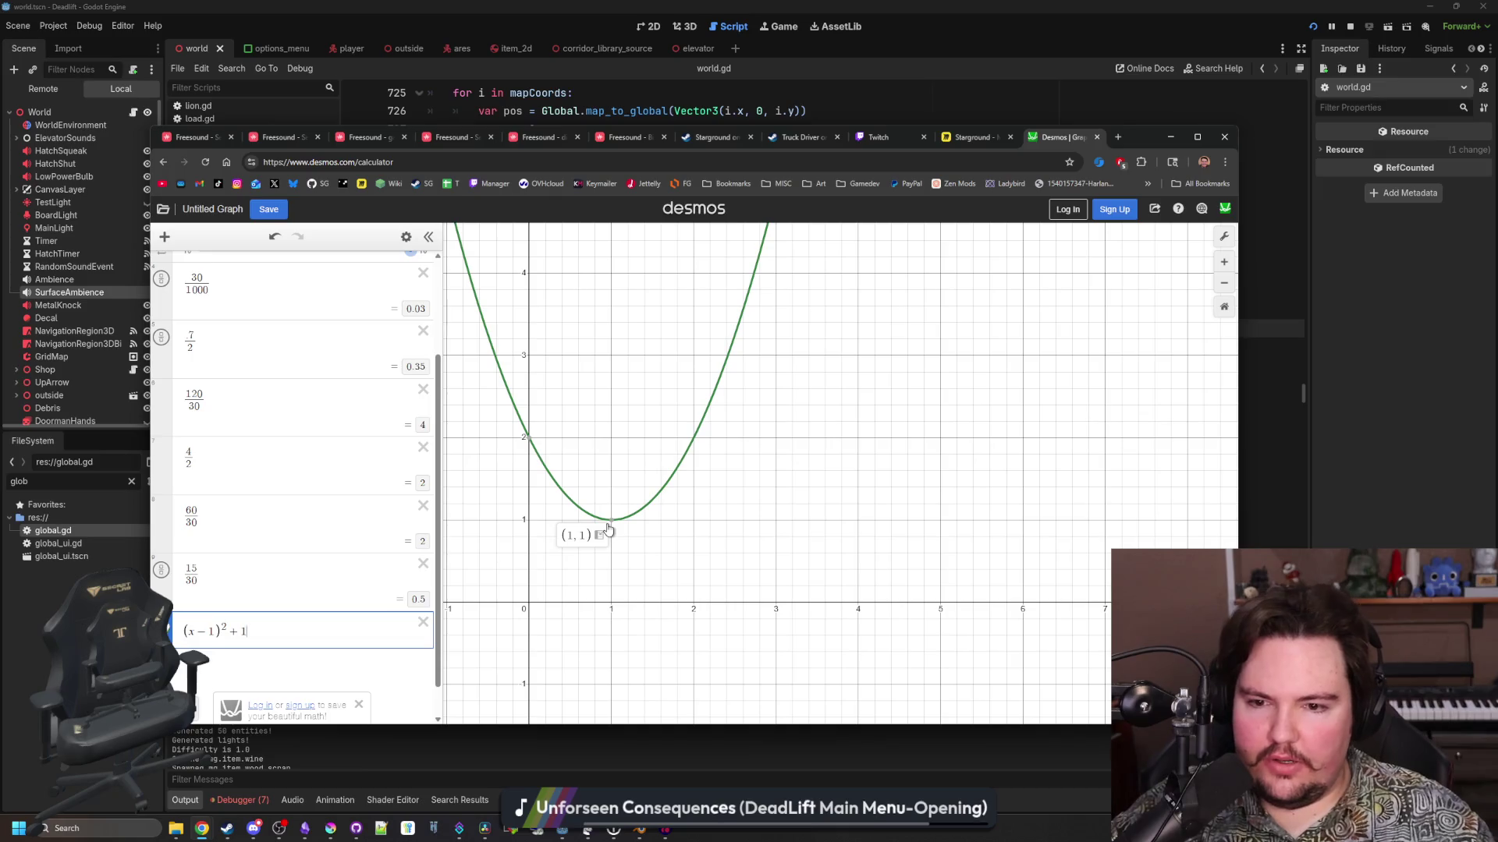
{"action": "mouse_move", "coordinate": [622, 521]}
{"action": "left_mouse_down"}
{"action": "mouse_move", "coordinate": [699, 472]}
{"action": "mouse_move", "coordinate": [767, 262]}
{"action": "left_mouse_up"}
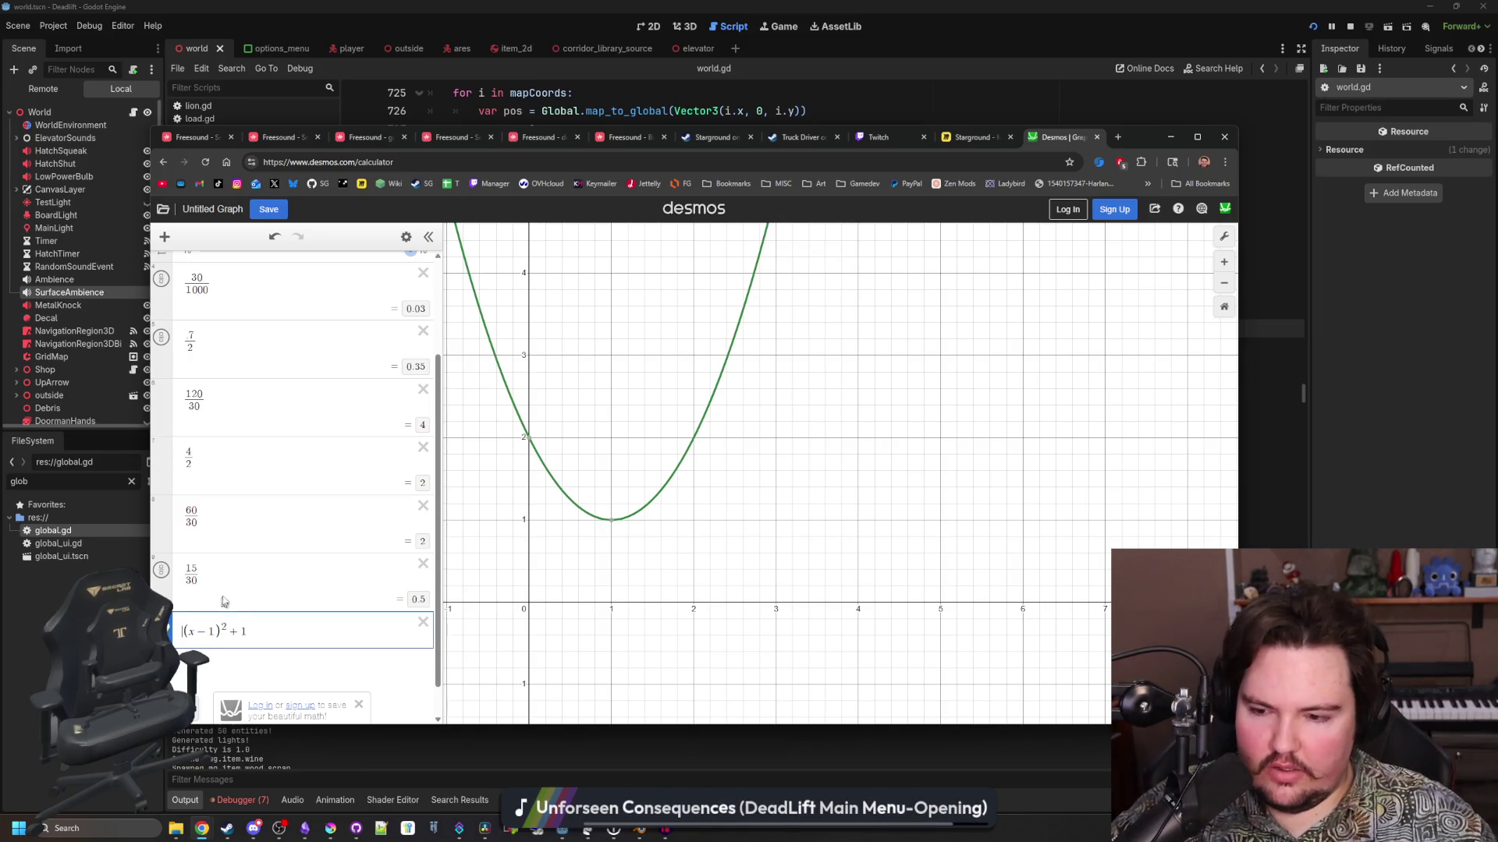
Step: Name the parabola f, add an l/30 expression below it, and make f use l instead of x
{"action": "type", "text": "f="}
{"action": "scroll", "coordinate": [226, 627], "scroll_direction": "down", "scroll_amount": 1}
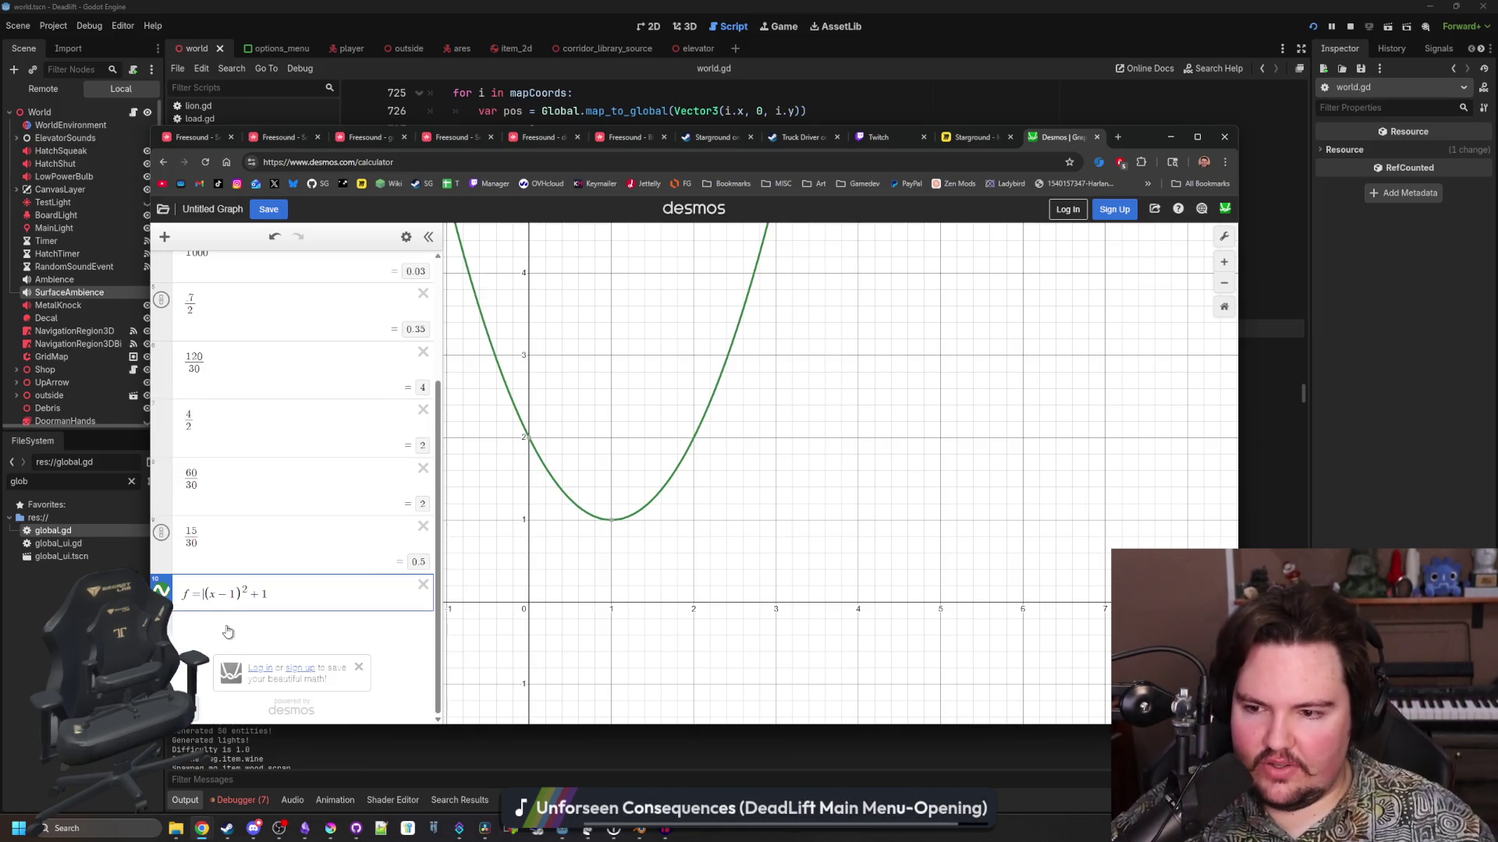
{"action": "left_click", "coordinate": [228, 631]}
{"action": "type", "text": "15/"}
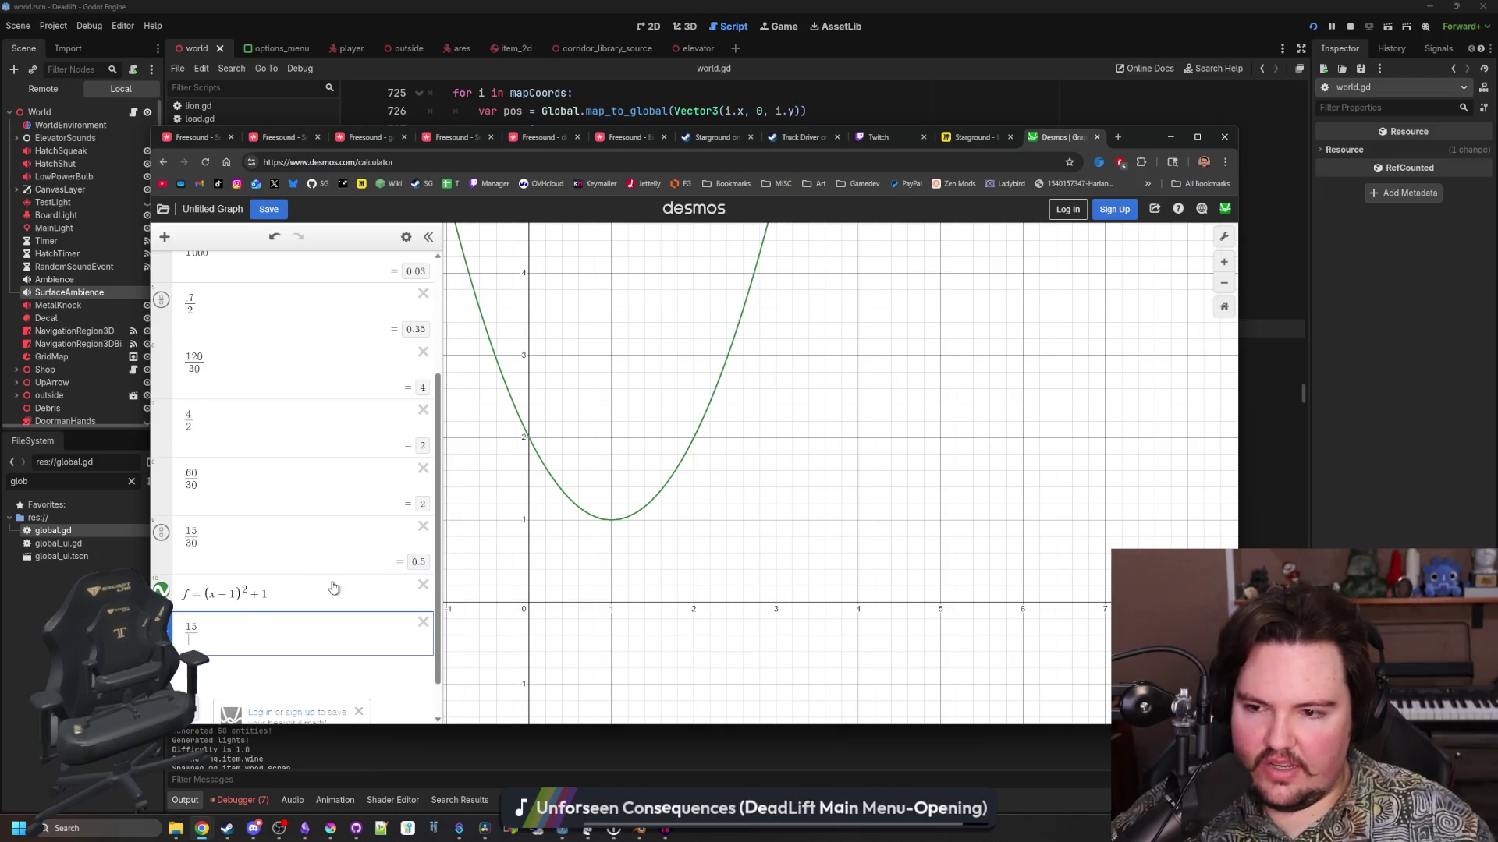
{"action": "type", "text": "30"}
{"action": "key", "text": "BackSpace"}
{"action": "key", "text": "BackSpace"}
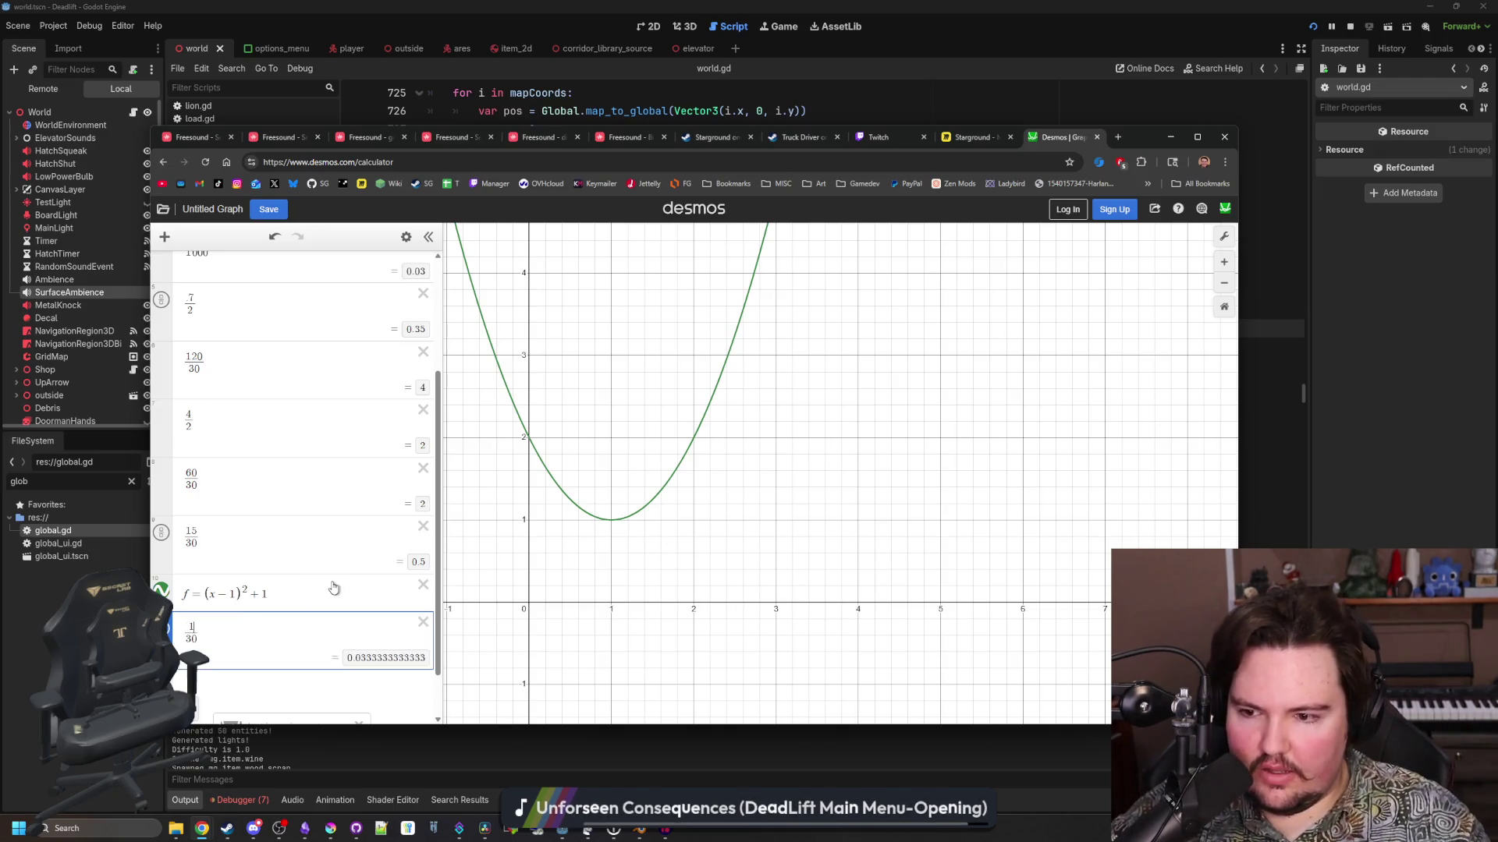
{"action": "type", "text": "1"}
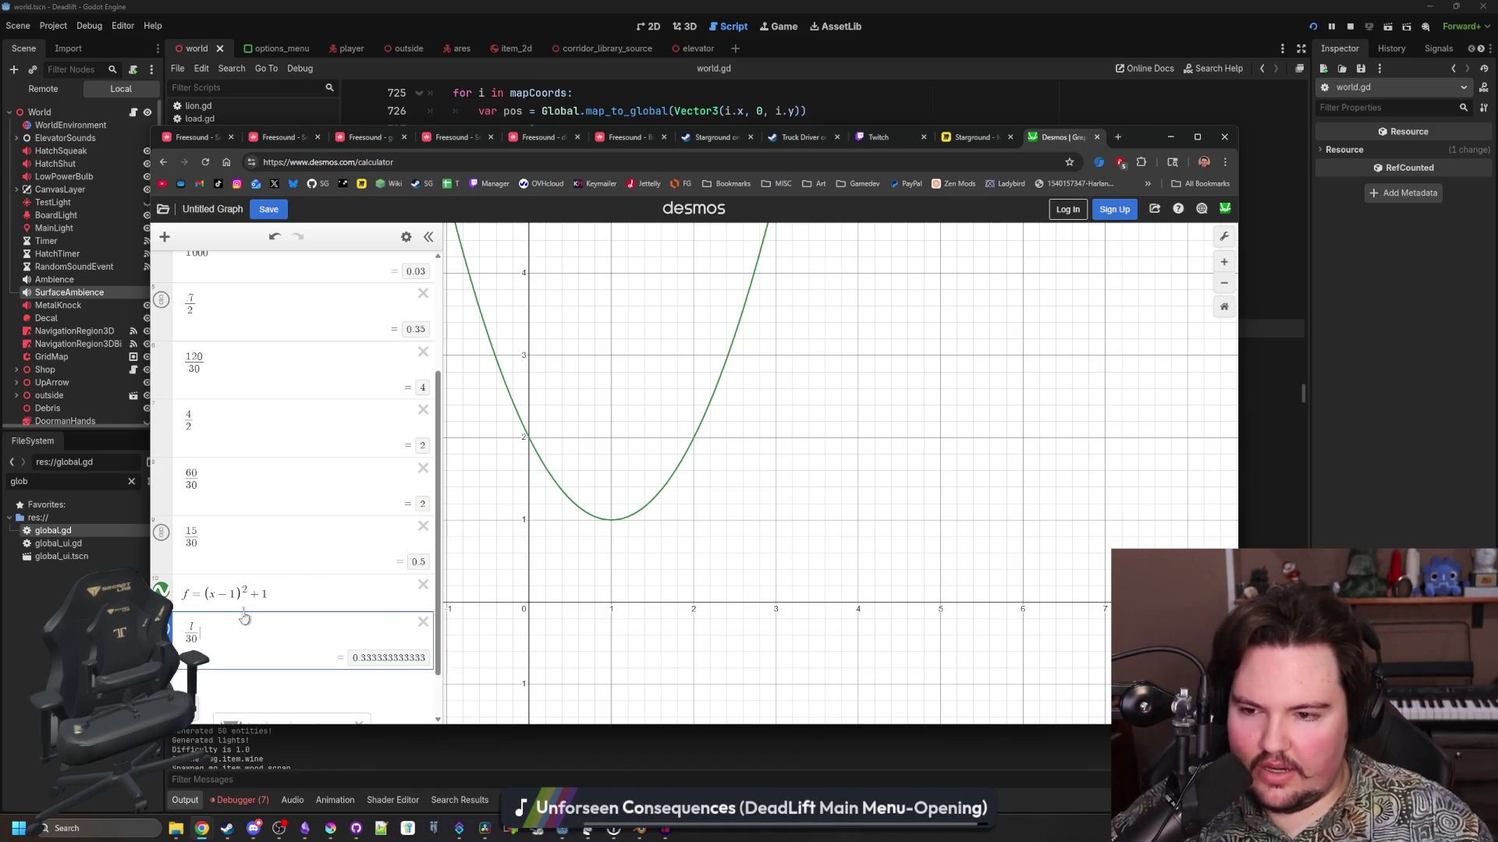
{"action": "left_click", "coordinate": [220, 594]}
{"action": "key", "text": "BackSpace"}
{"action": "type", "text": "l"}
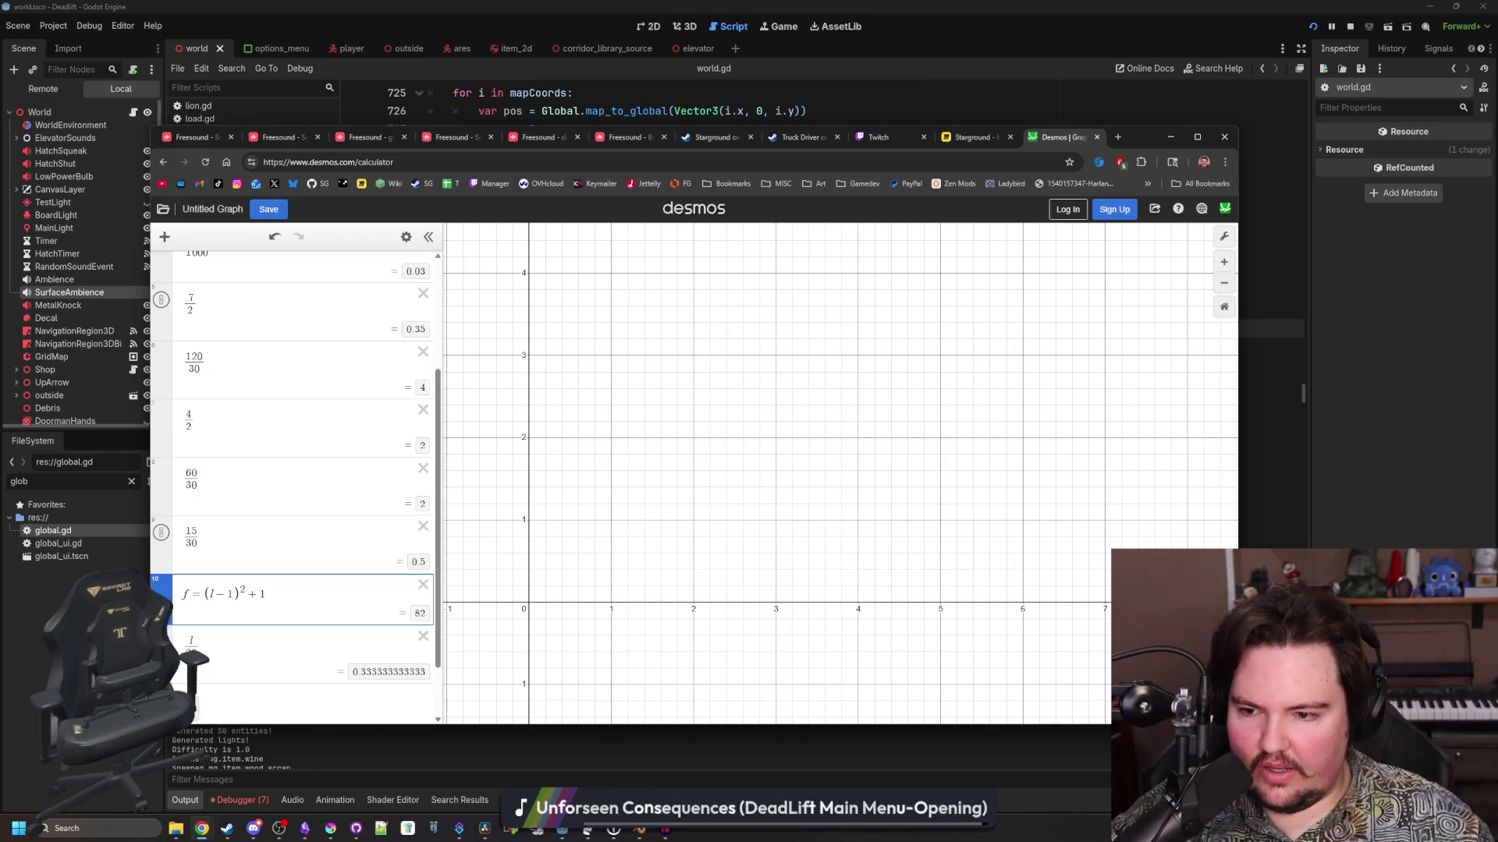
Step: Delete the old 15/30, 60/30, 120/30, 7/2, 4/2 and 30/1000 rows
{"action": "left_click", "coordinate": [422, 527]}
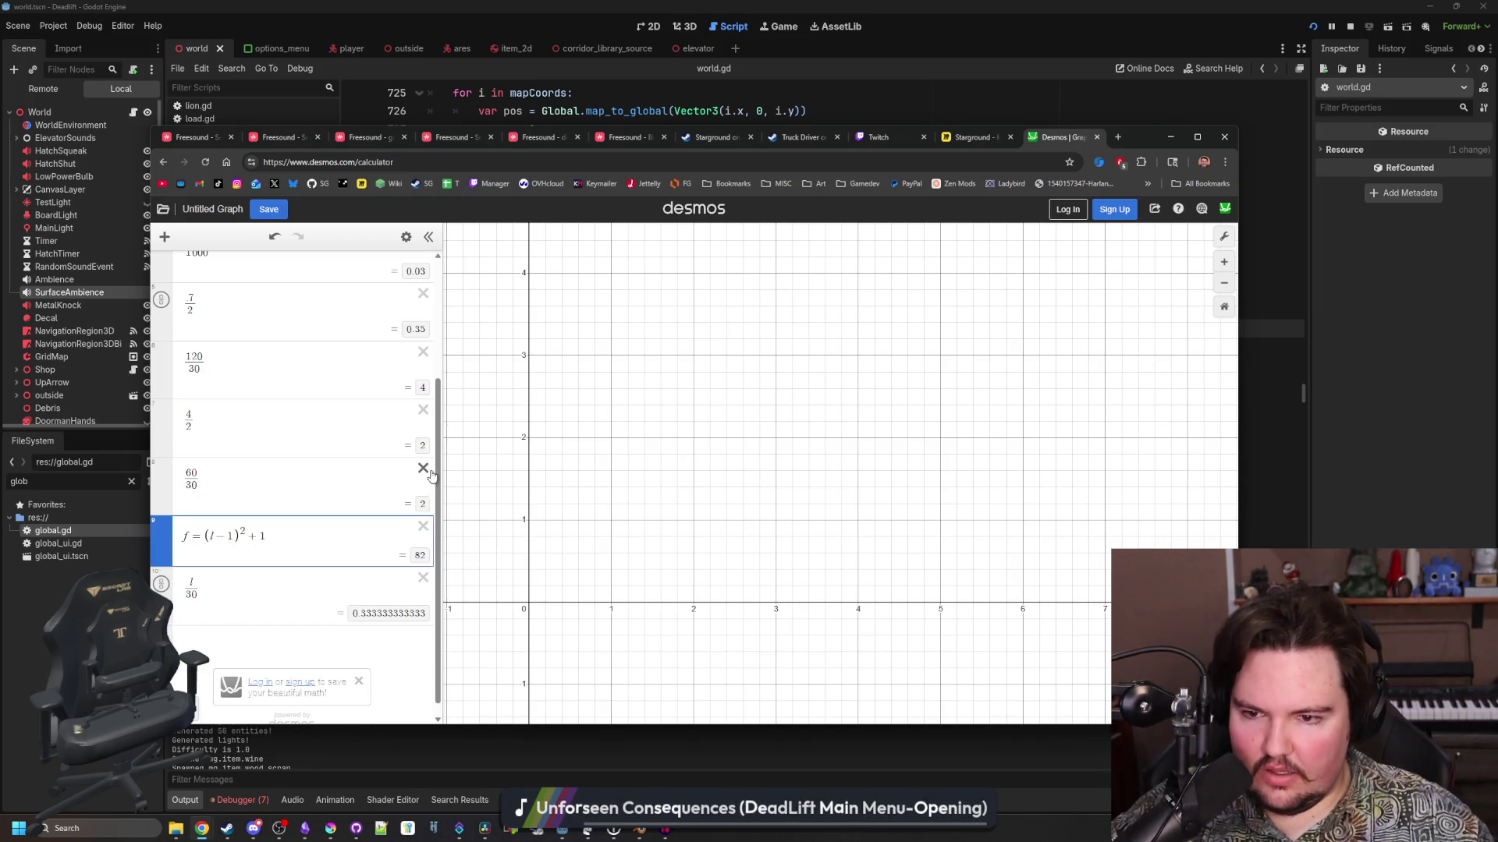
{"action": "left_click", "coordinate": [428, 471]}
{"action": "left_click", "coordinate": [422, 397]}
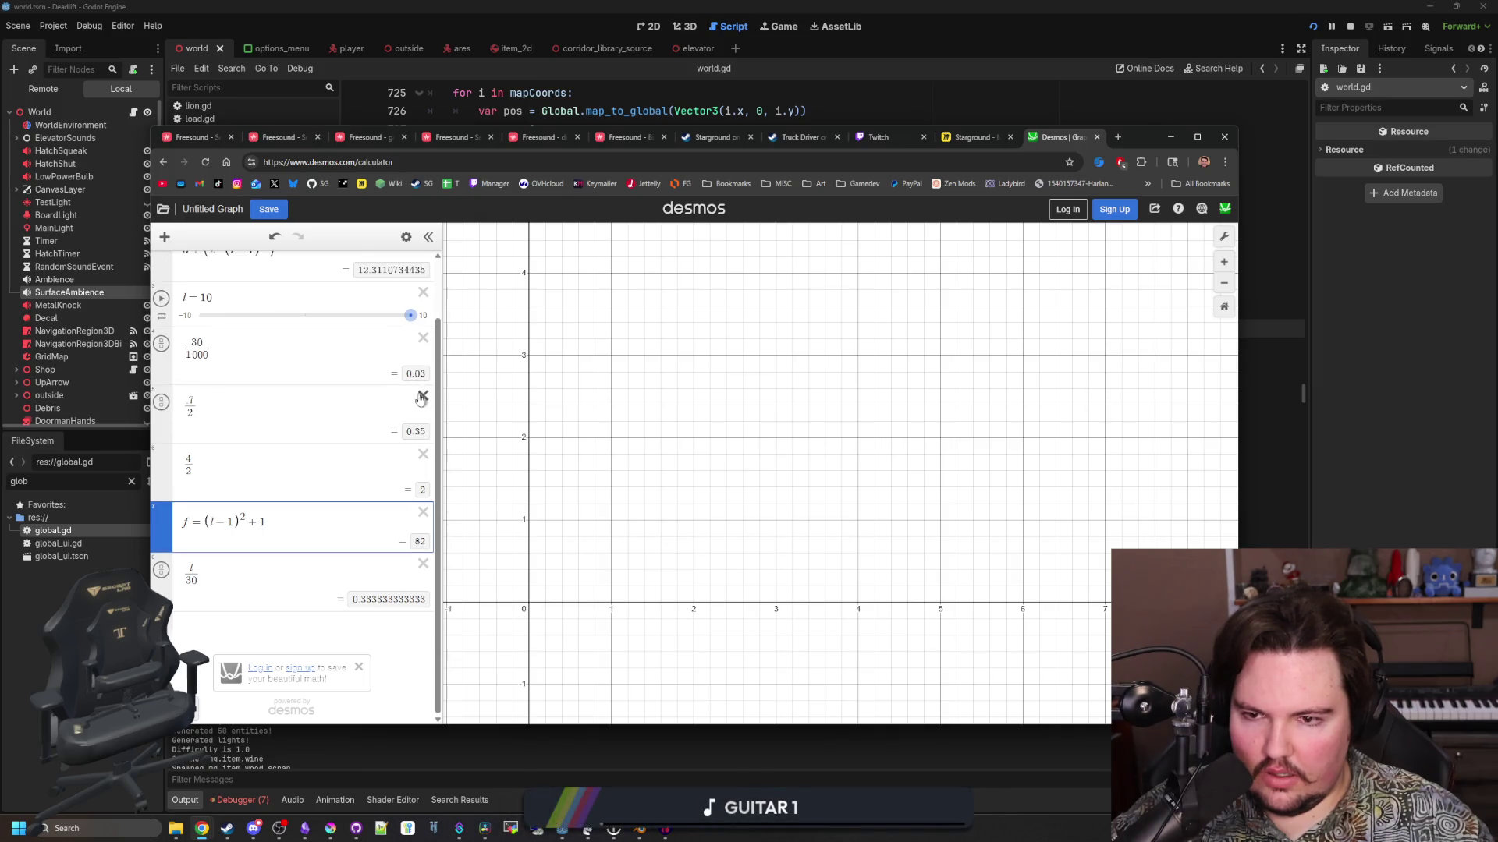
{"action": "left_click", "coordinate": [422, 396]}
{"action": "left_click", "coordinate": [423, 455]}
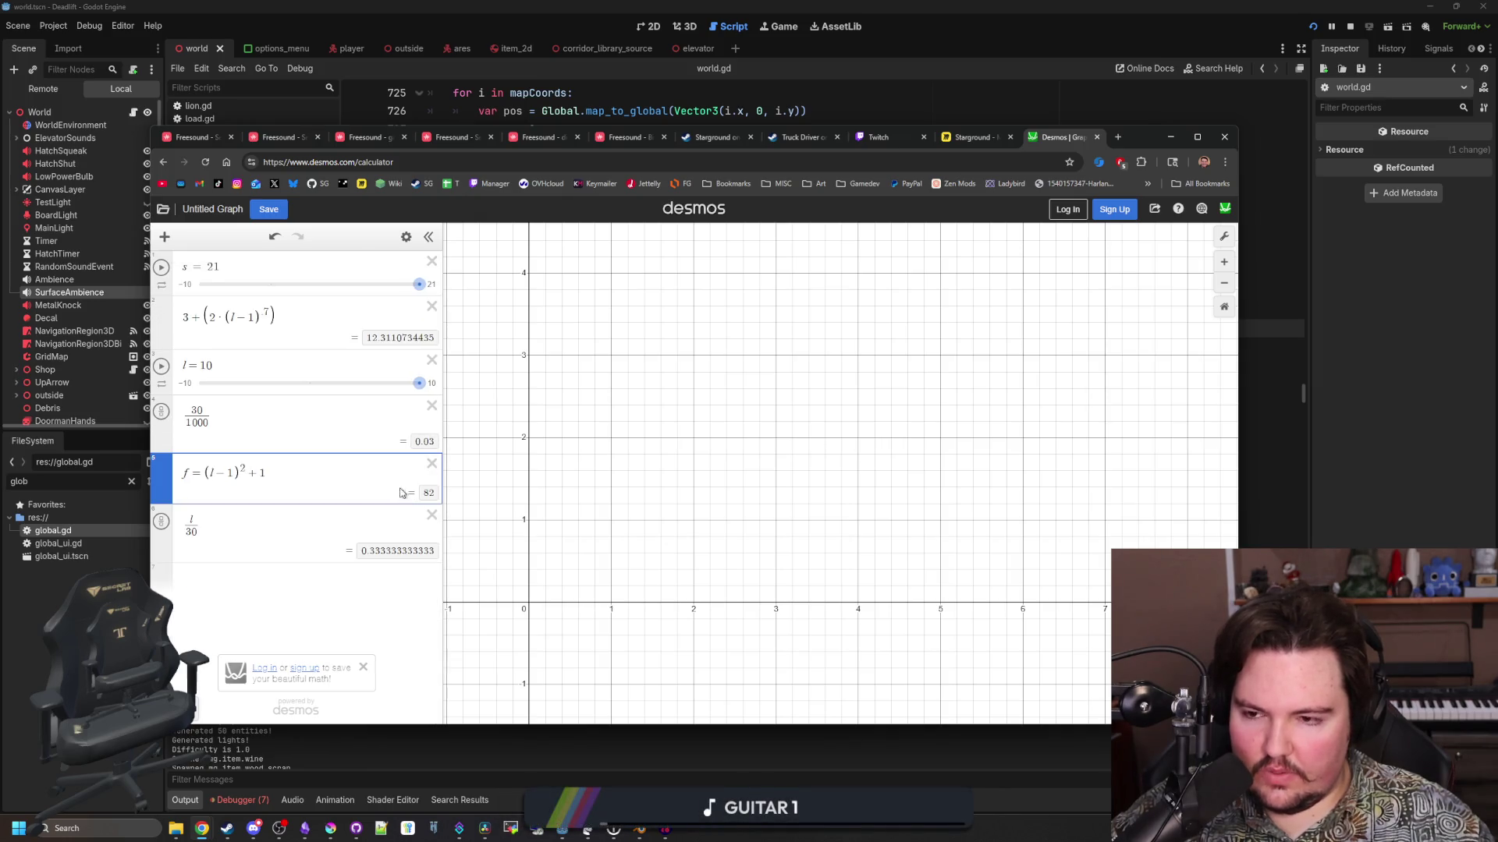
{"action": "left_click", "coordinate": [432, 405]}
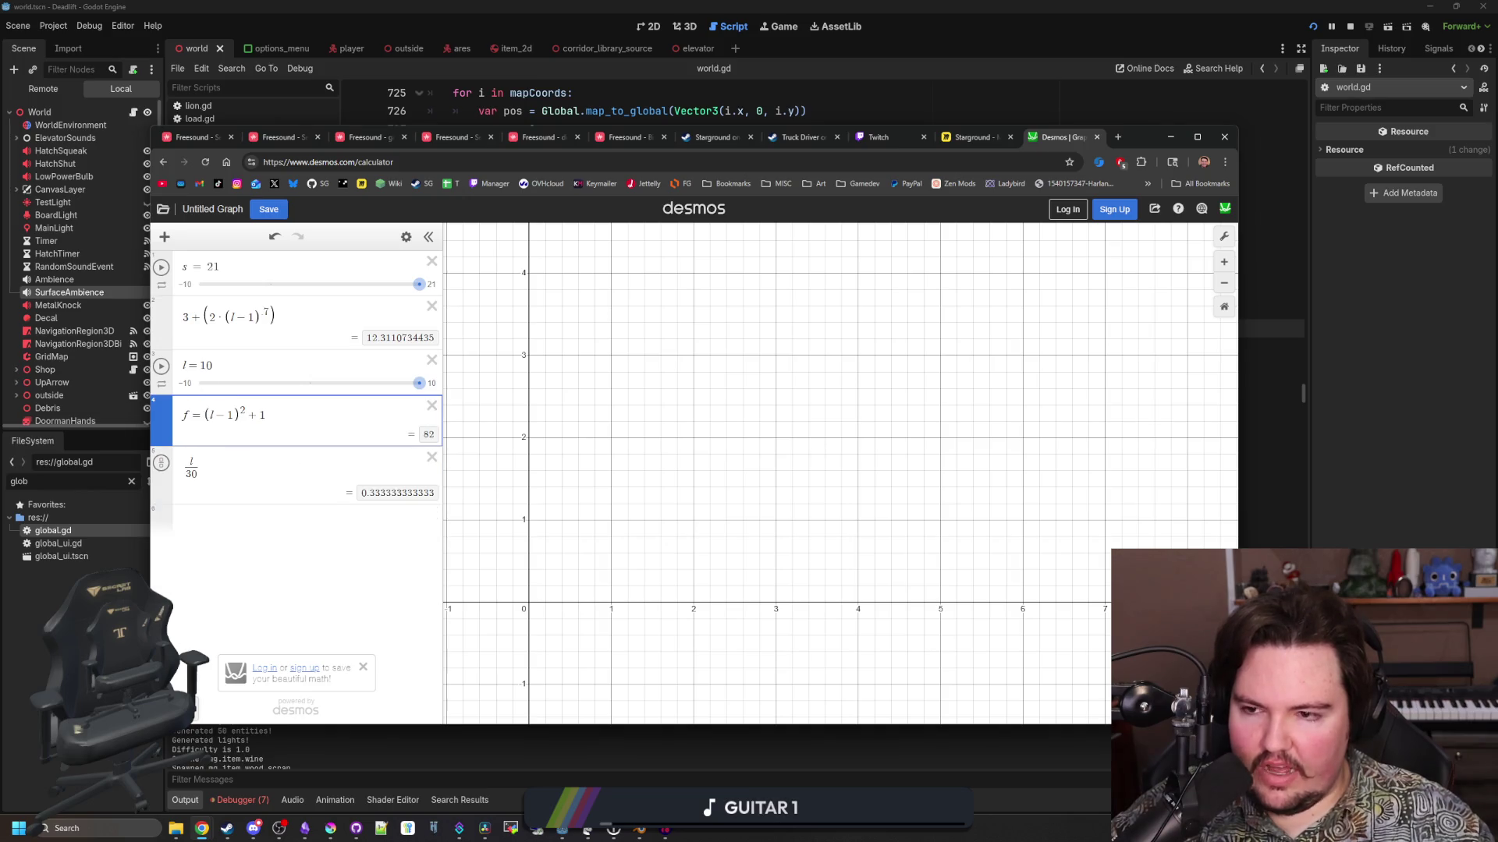
Step: Switch f's variable to s and rewrite the l/30 row as s/30/f
{"action": "left_click", "coordinate": [212, 365]}
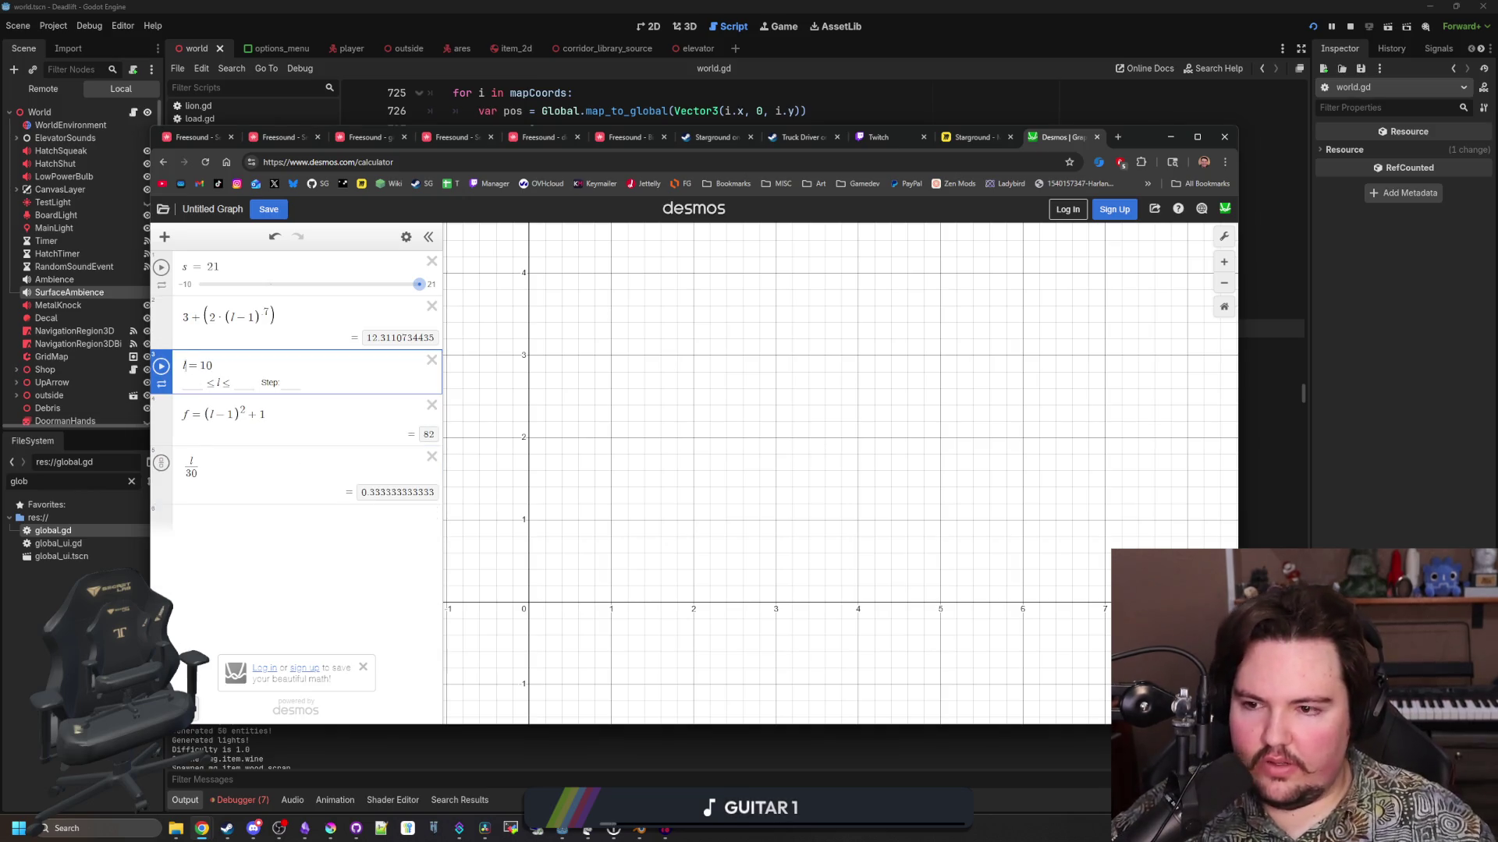
{"action": "left_click", "coordinate": [212, 414]}
{"action": "key", "text": "BackSpace"}
{"action": "type", "text": "s"}
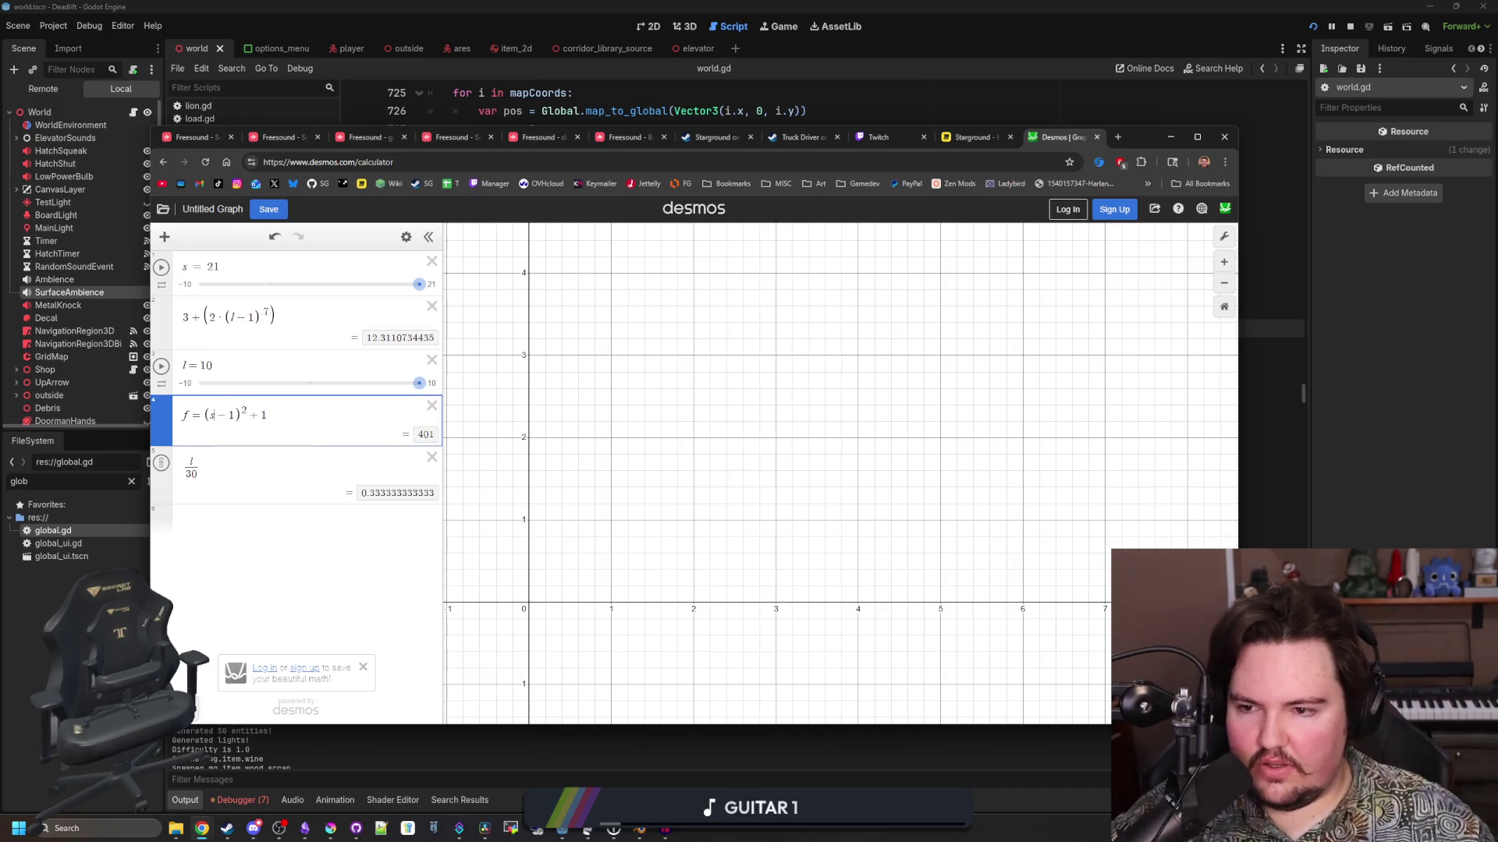
{"action": "left_click", "coordinate": [191, 463]}
{"action": "key", "text": "BackSpace"}
{"action": "type", "text": "s"}
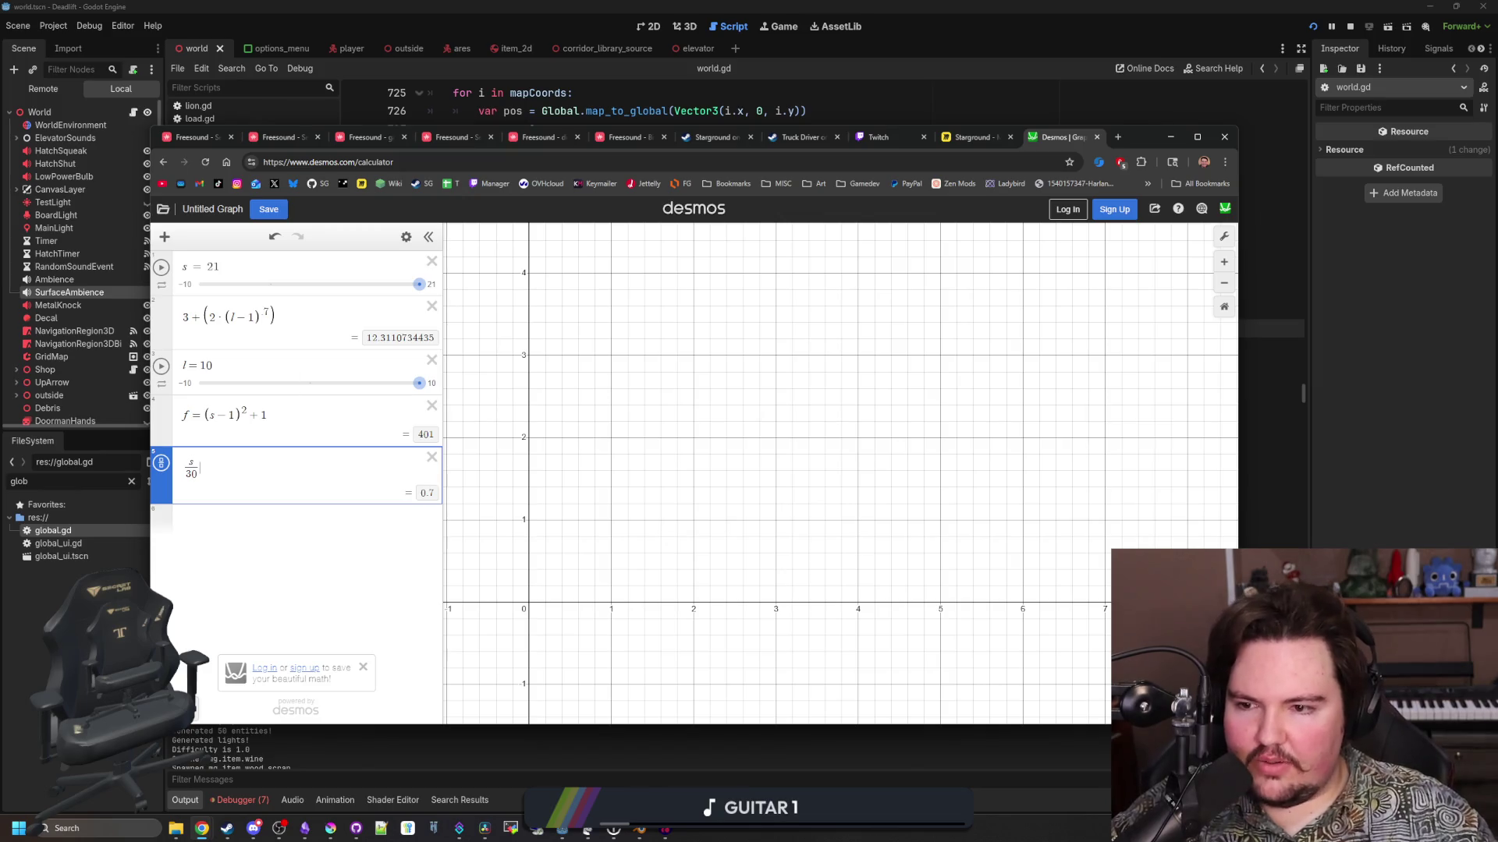
{"action": "type", "text": "/30/f"}
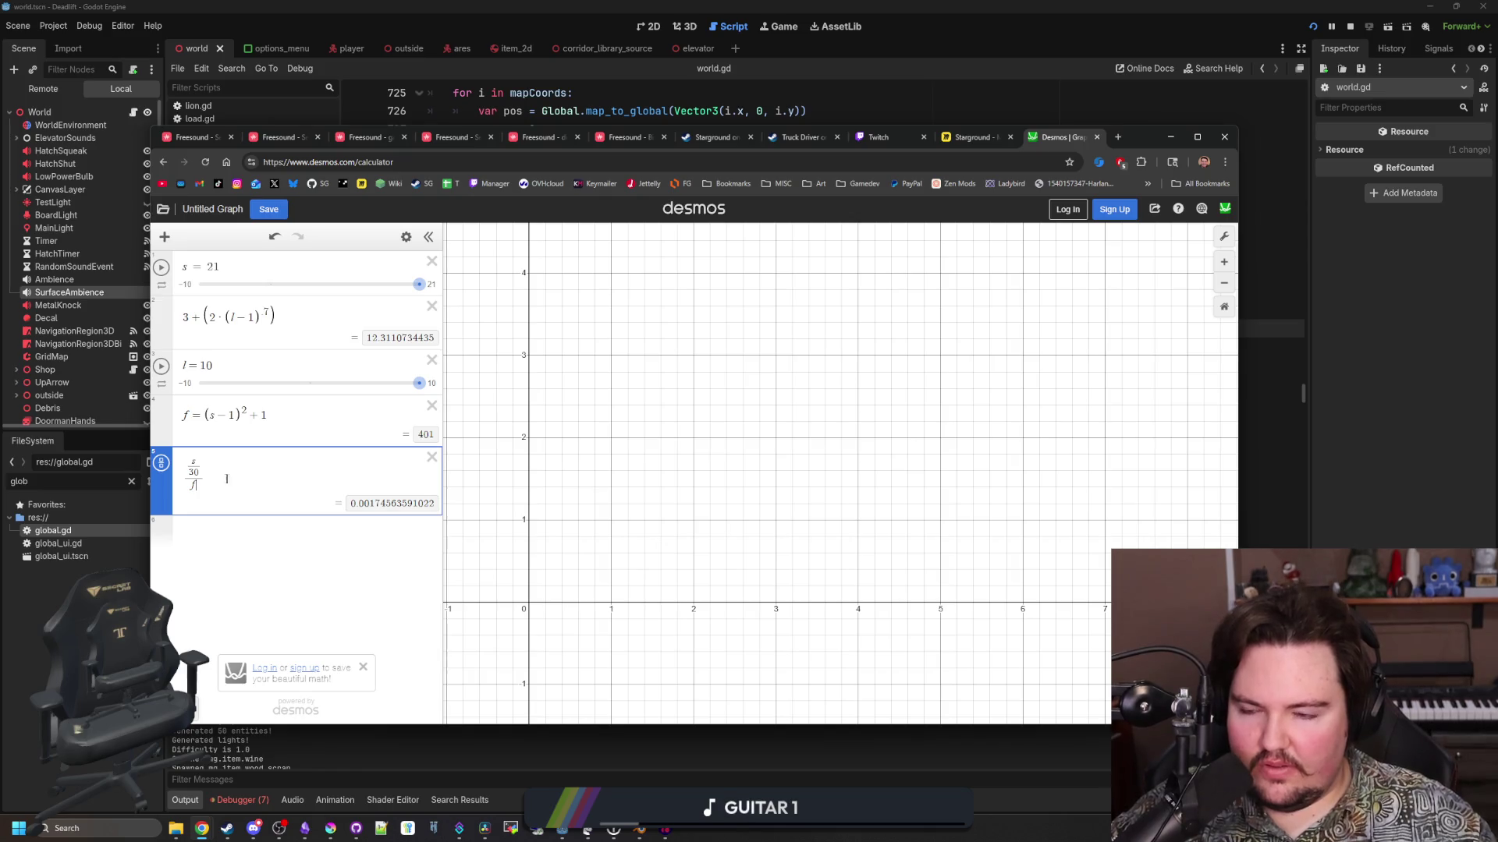
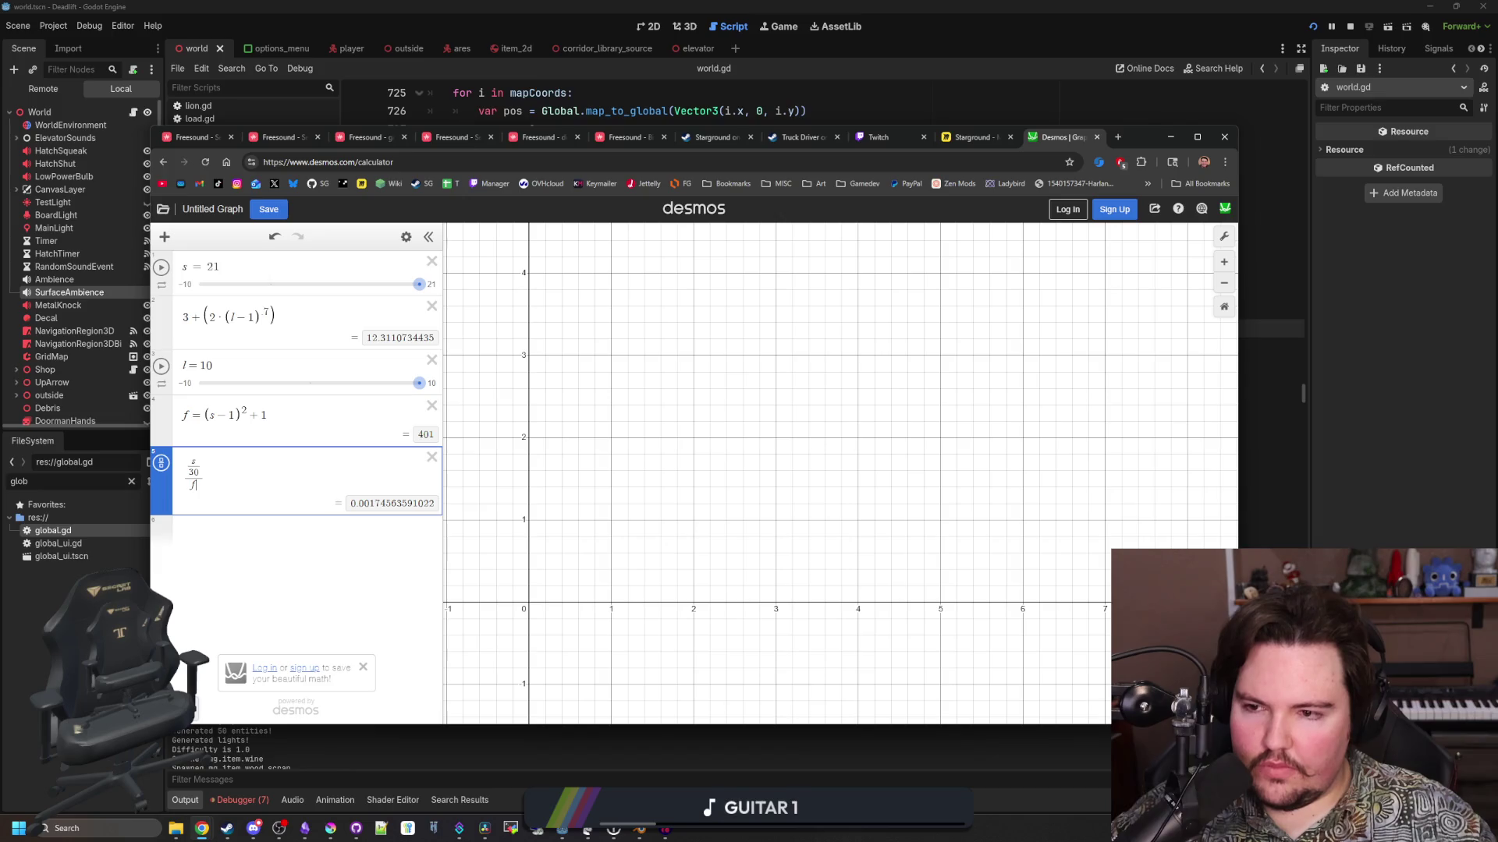
Step: Try l at 30, restore it to 10, and set s to 30 so f evaluates to 842
{"action": "left_click", "coordinate": [212, 366]}
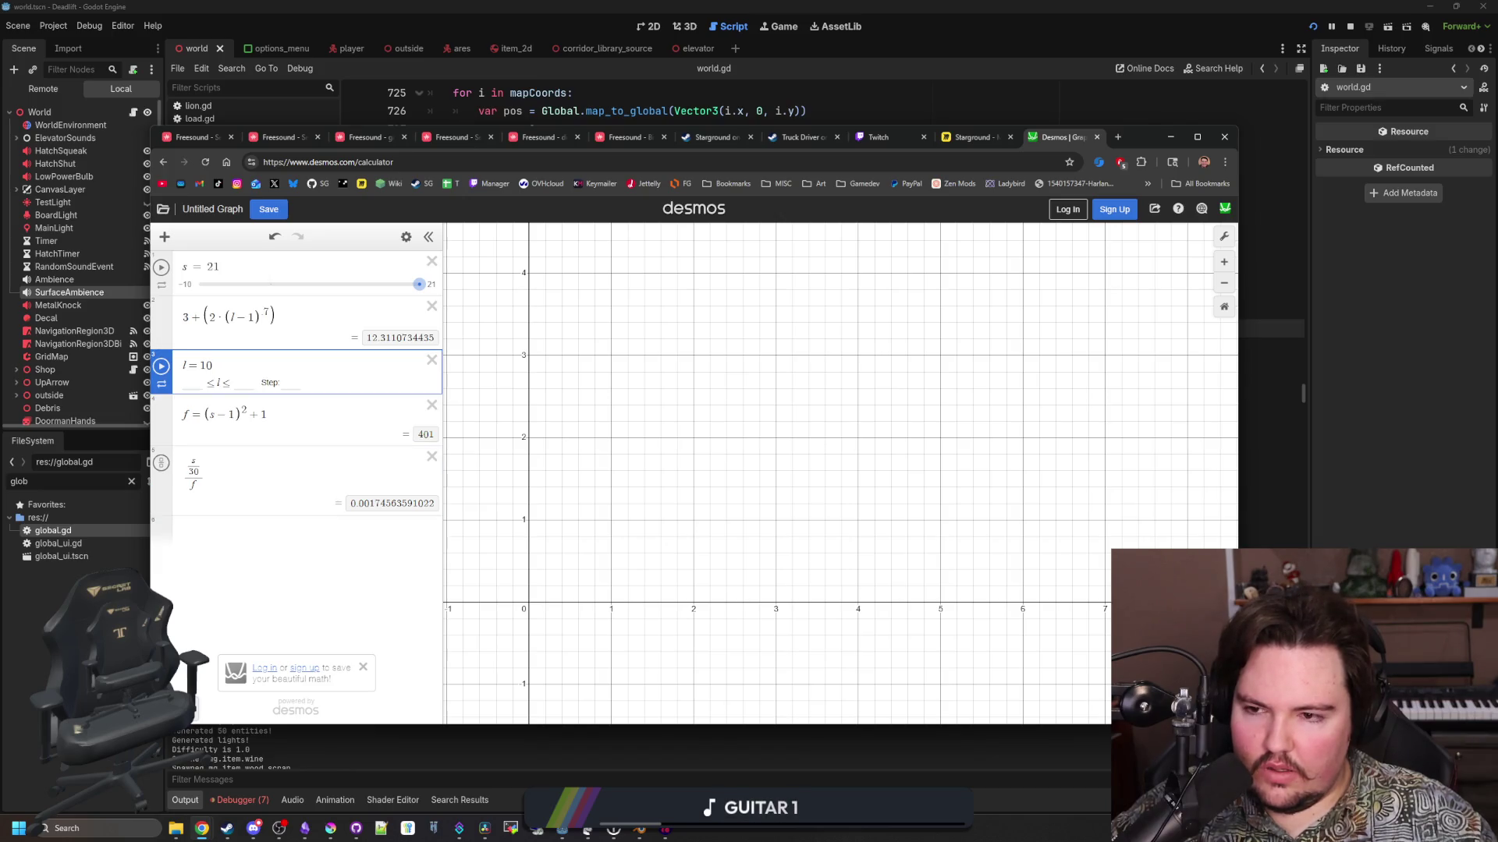
{"action": "key", "text": "BackSpace"}
{"action": "key", "text": "BackSpace"}
{"action": "type", "text": "30"}
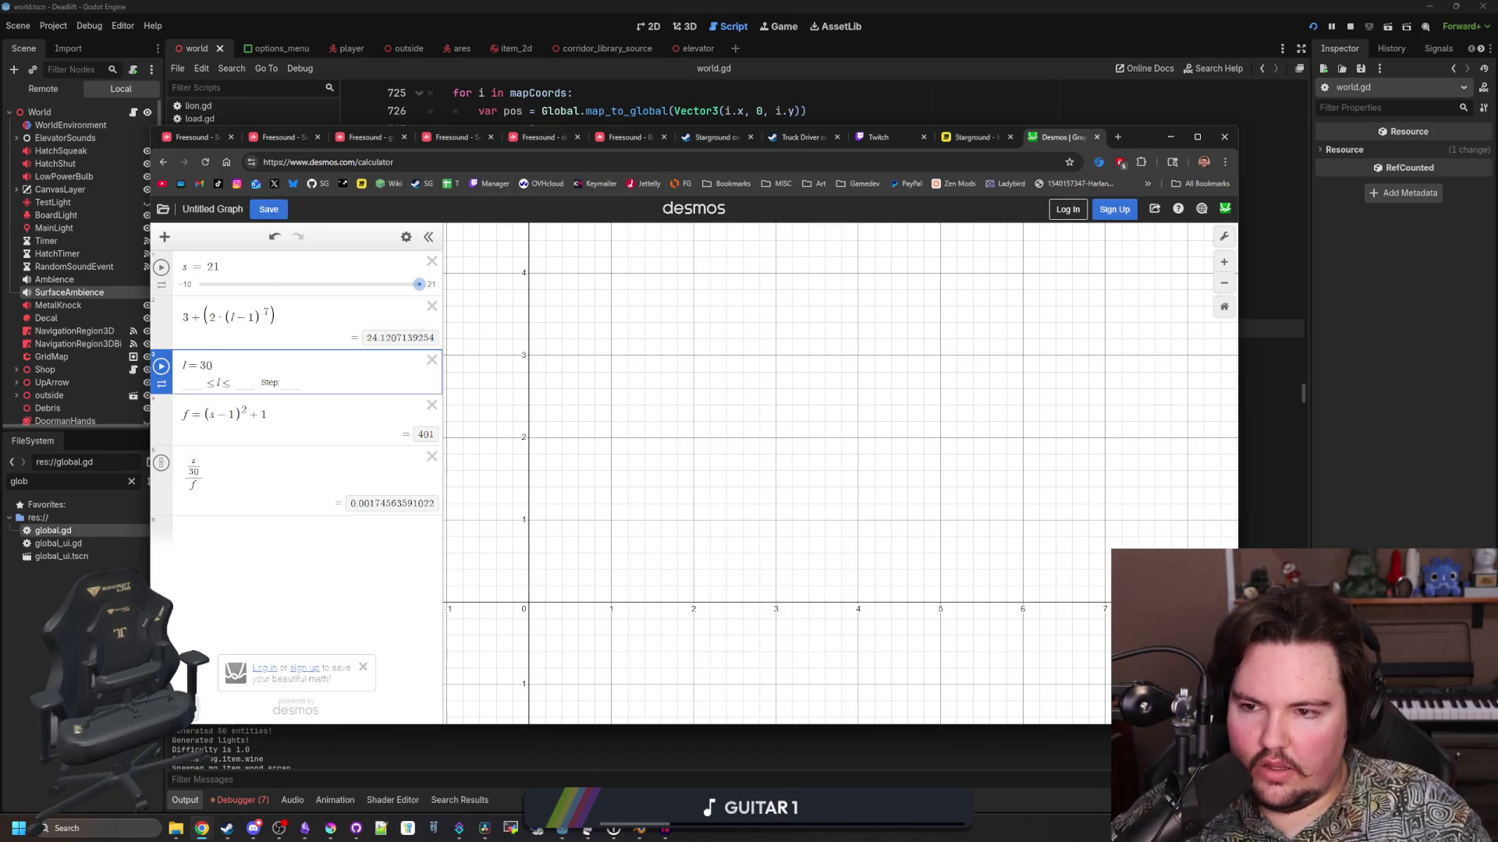
{"action": "key", "text": "BackSpace"}
{"action": "key", "text": "BackSpace"}
{"action": "type", "text": "10"}
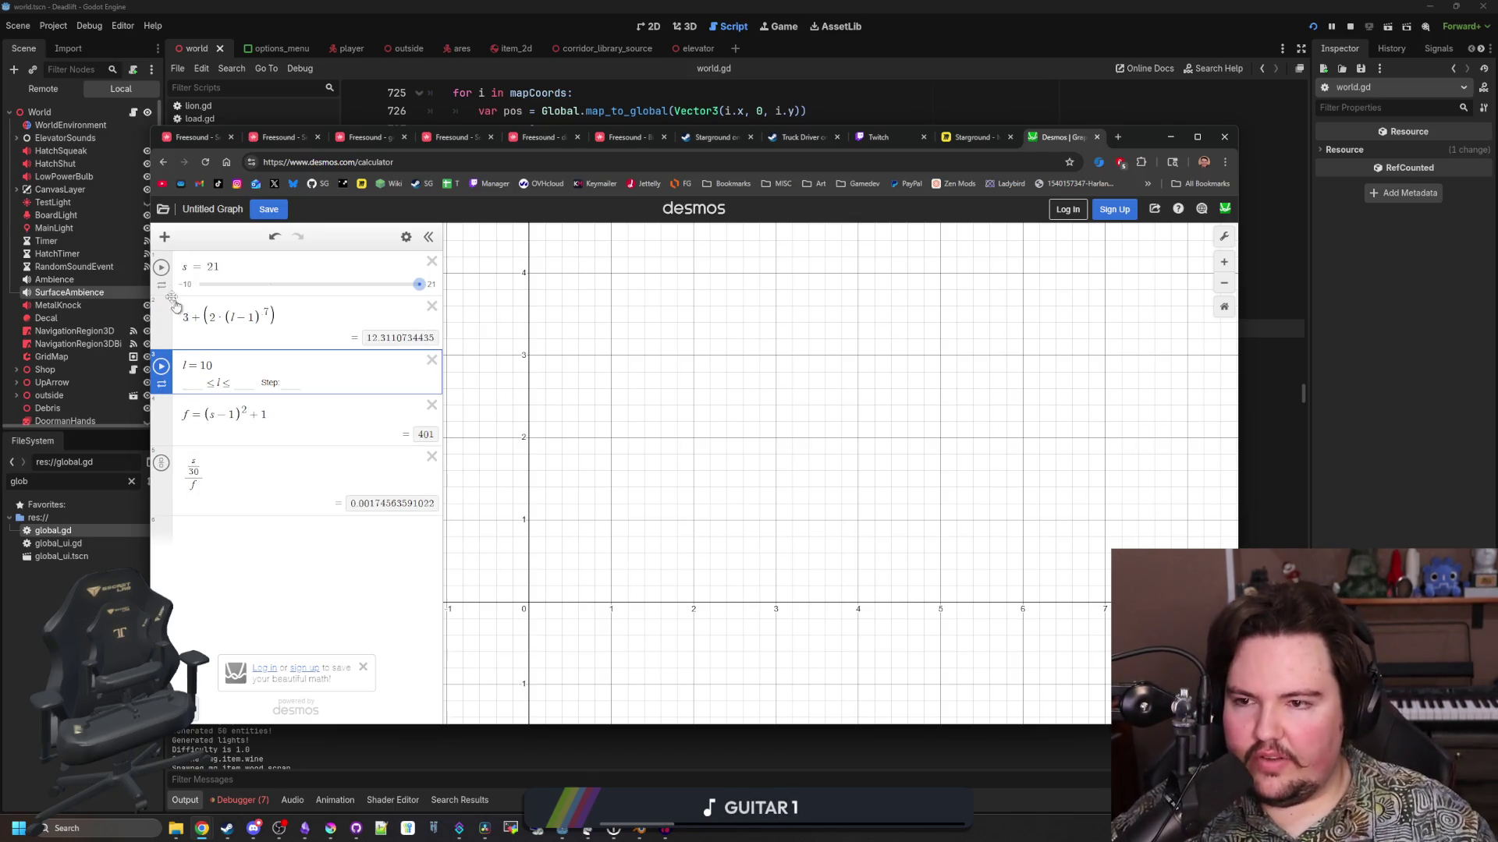
{"action": "left_click", "coordinate": [220, 267]}
{"action": "key", "text": "BackSpace"}
{"action": "key", "text": "BackSpace"}
{"action": "type", "text": "30"}
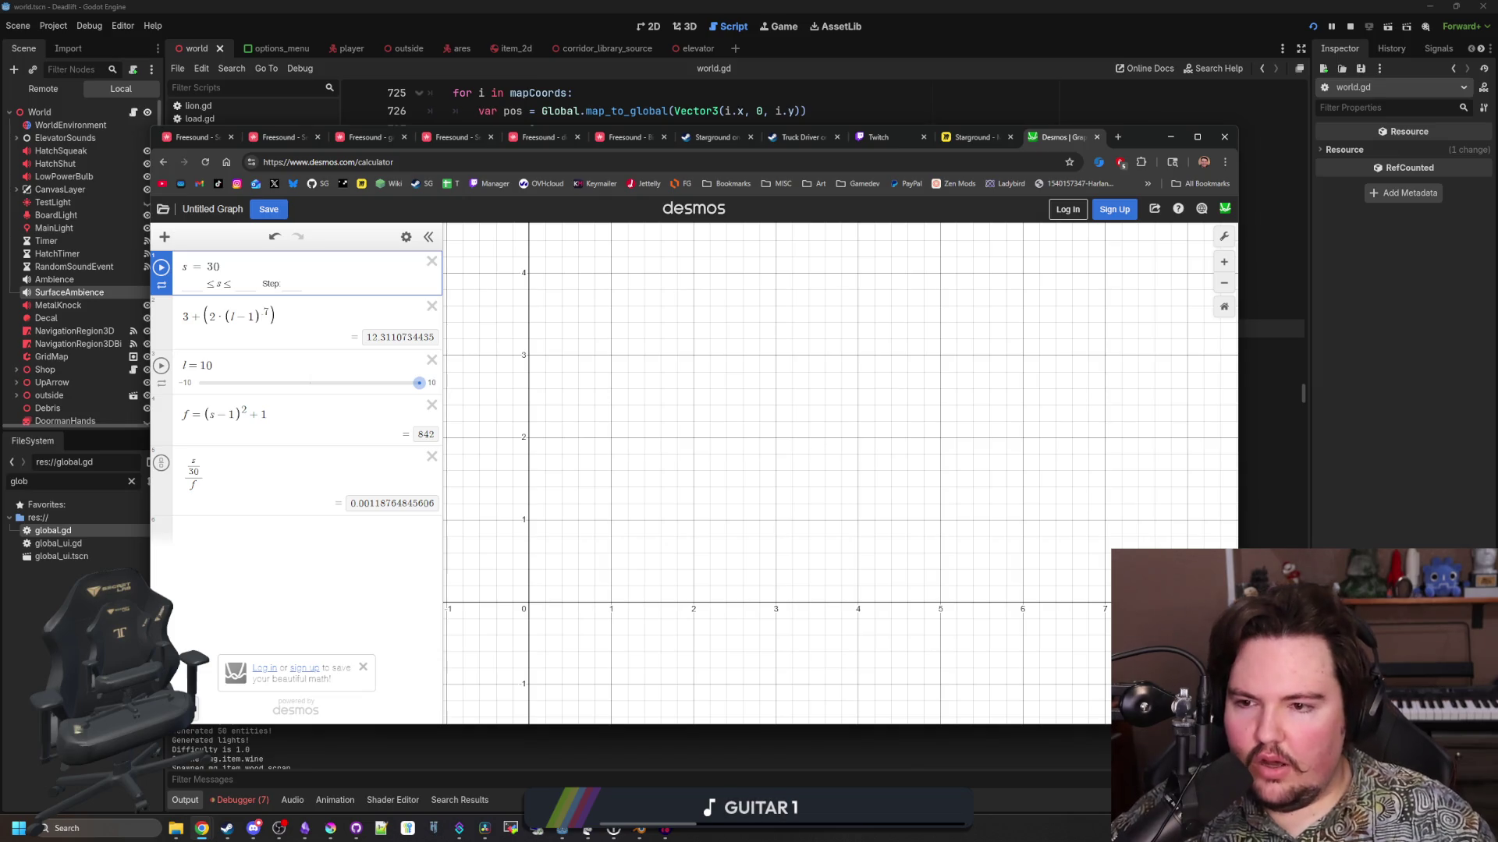
Step: Shorten the last expression from s/30/f to s/30, which evaluates to 1
{"action": "left_click", "coordinate": [212, 416]}
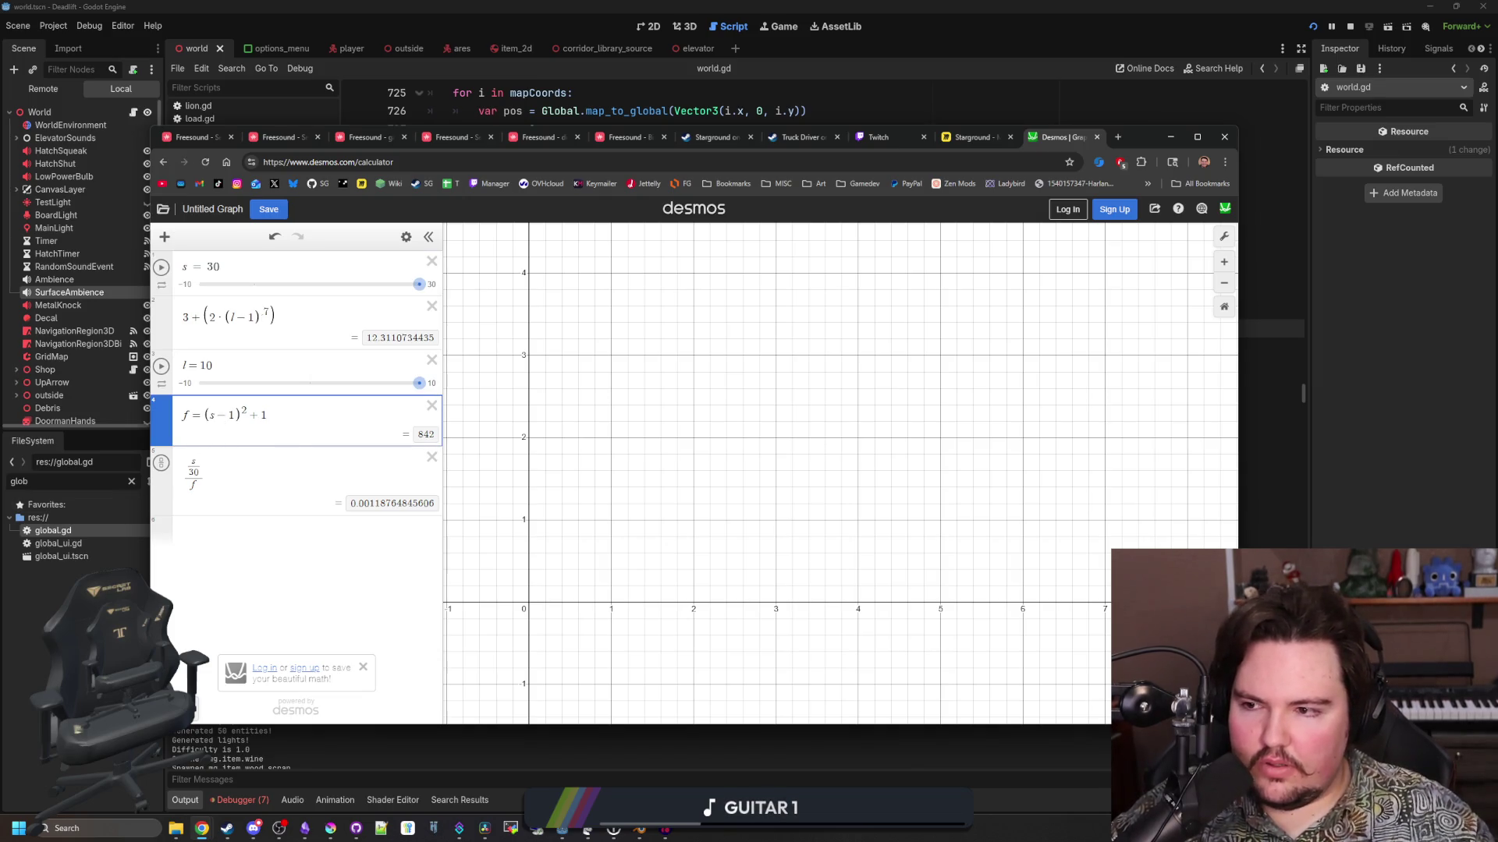
{"action": "left_click", "coordinate": [214, 476]}
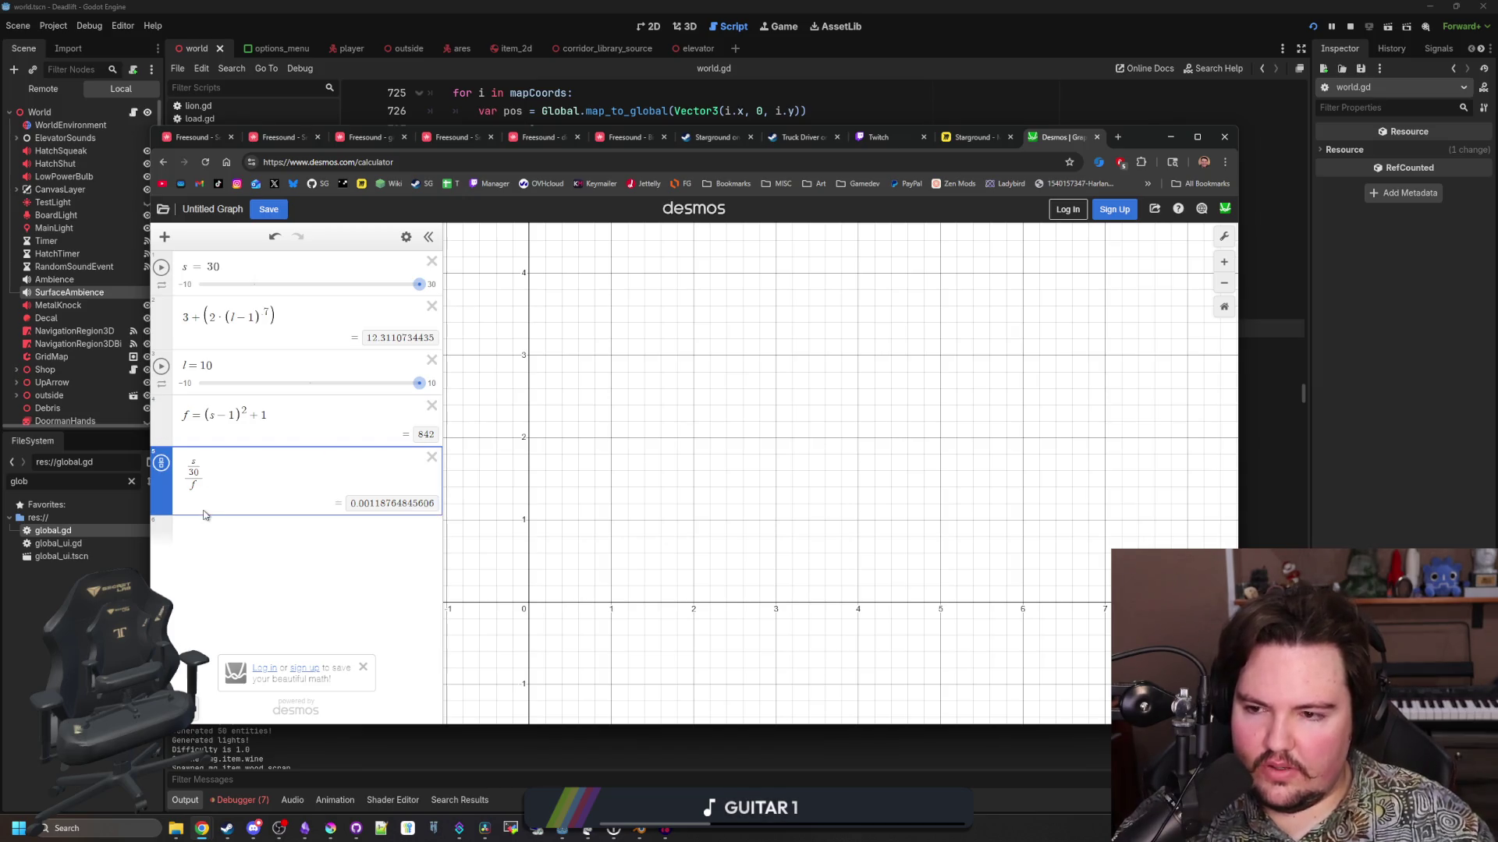
{"action": "key", "text": "BackSpace"}
{"action": "key", "text": "BackSpace"}
{"action": "key", "text": "Return"}
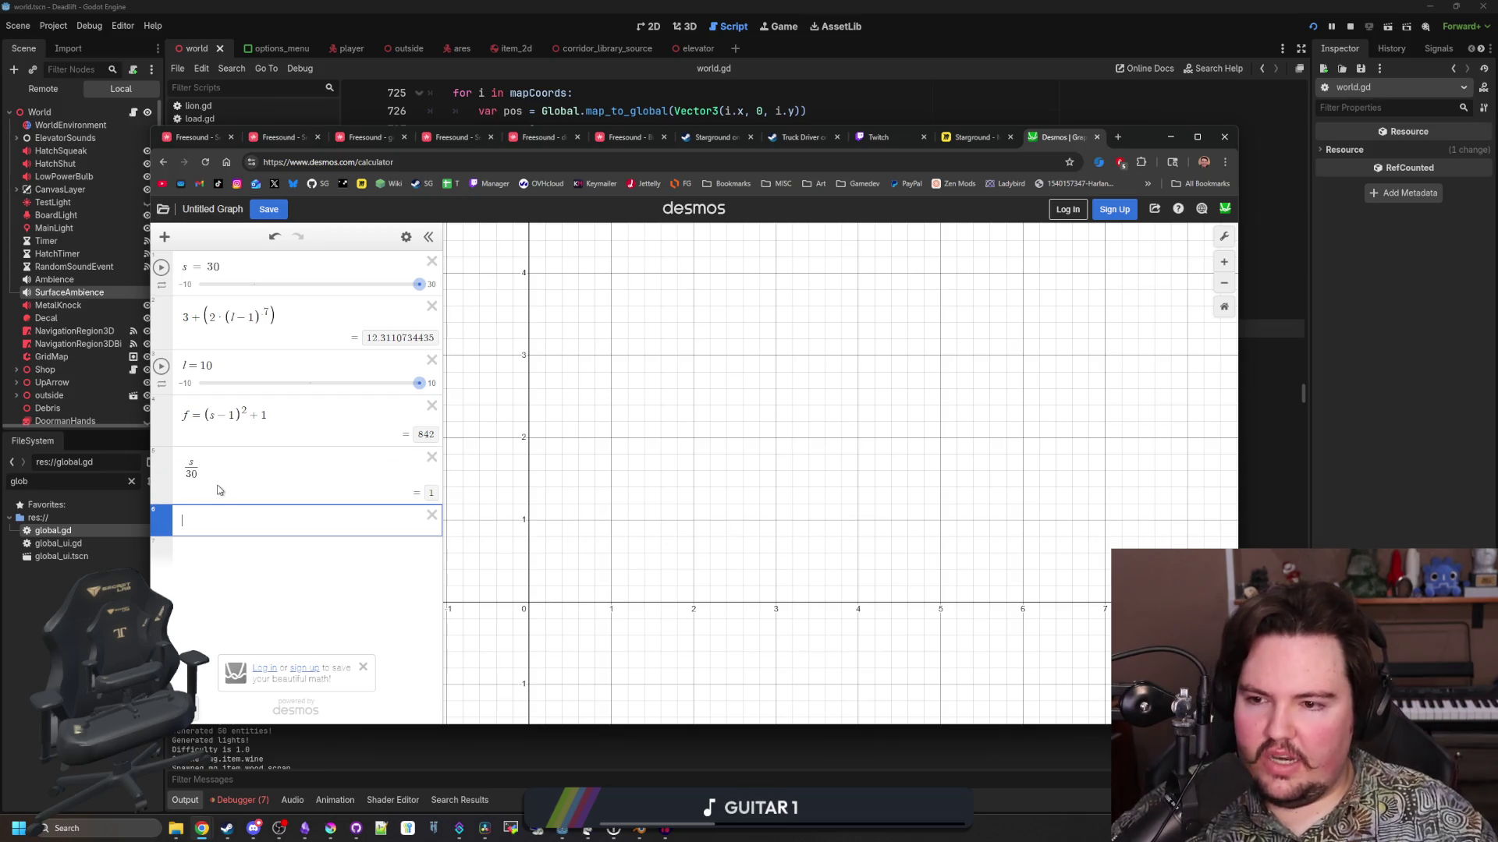
Step: Define b = s/30 and delete the standalone s/30 expression
{"action": "left_click", "coordinate": [221, 474]}
{"action": "left_click", "coordinate": [207, 515]}
{"action": "type", "text": "b = "}
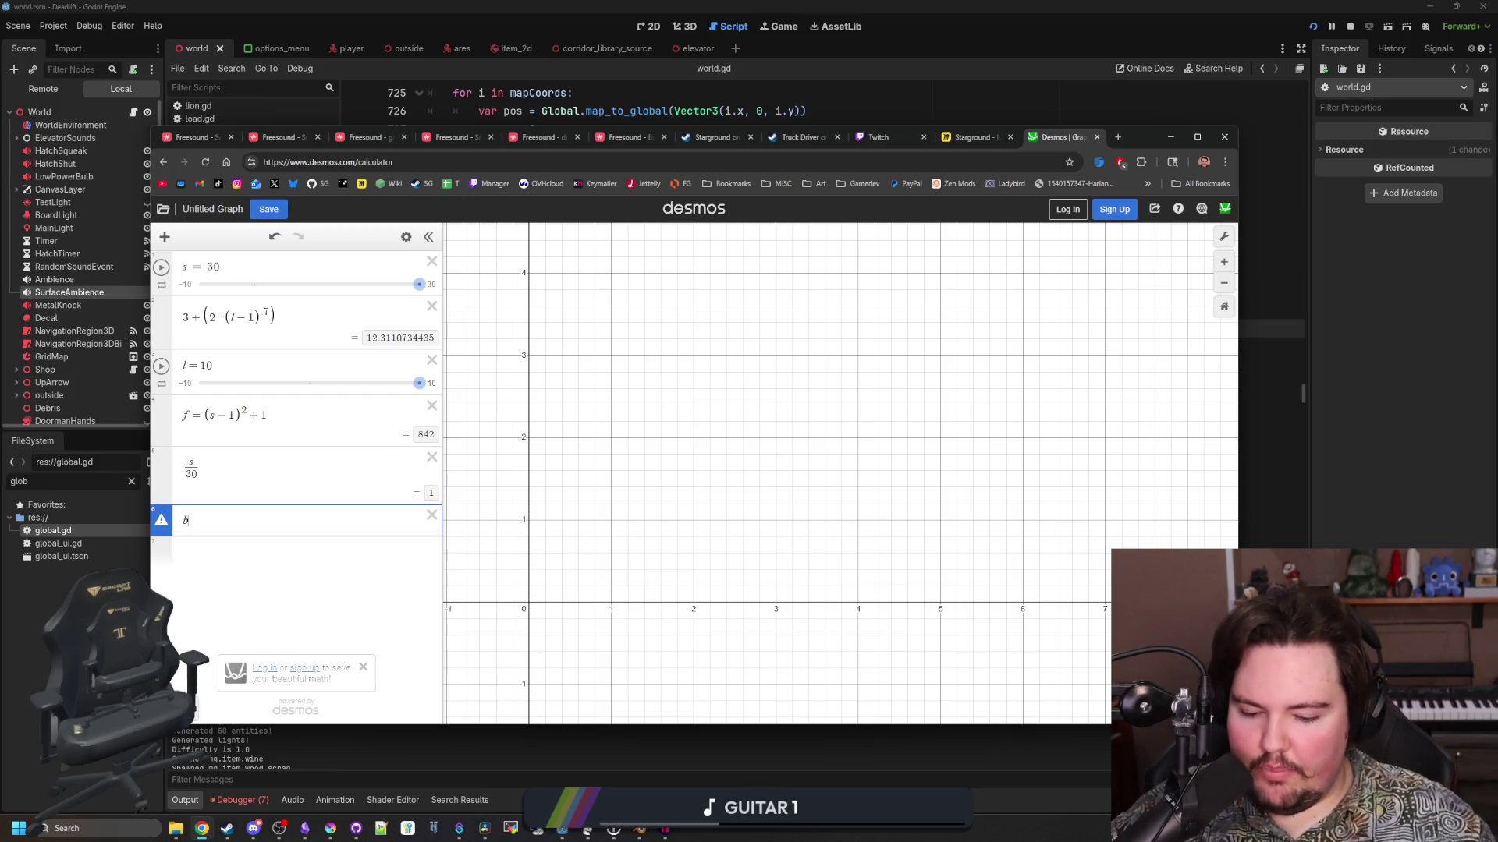
{"action": "type", "text": "s/30"}
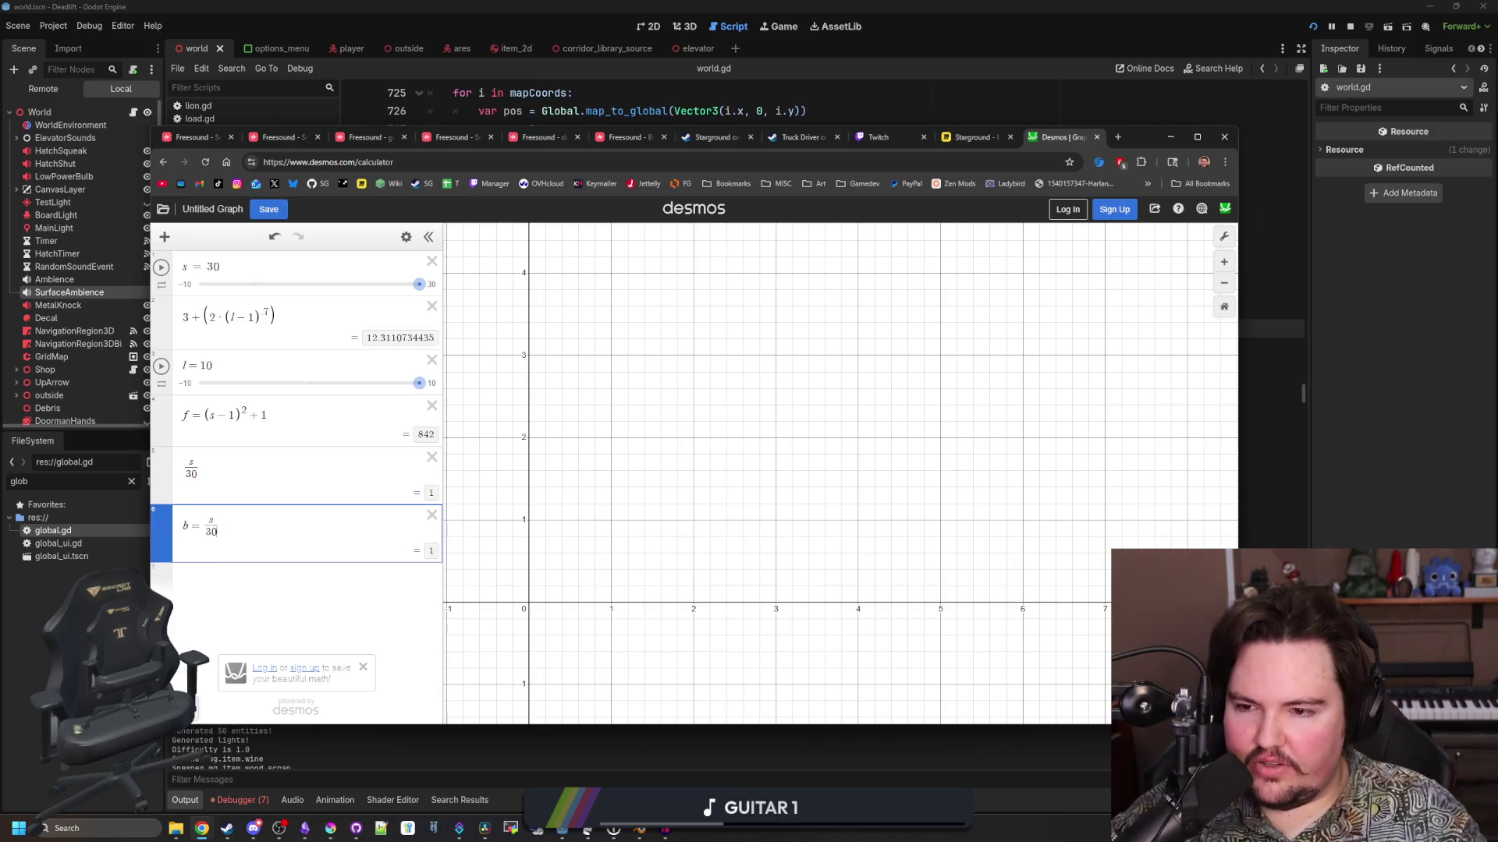
{"action": "left_click", "coordinate": [431, 458]}
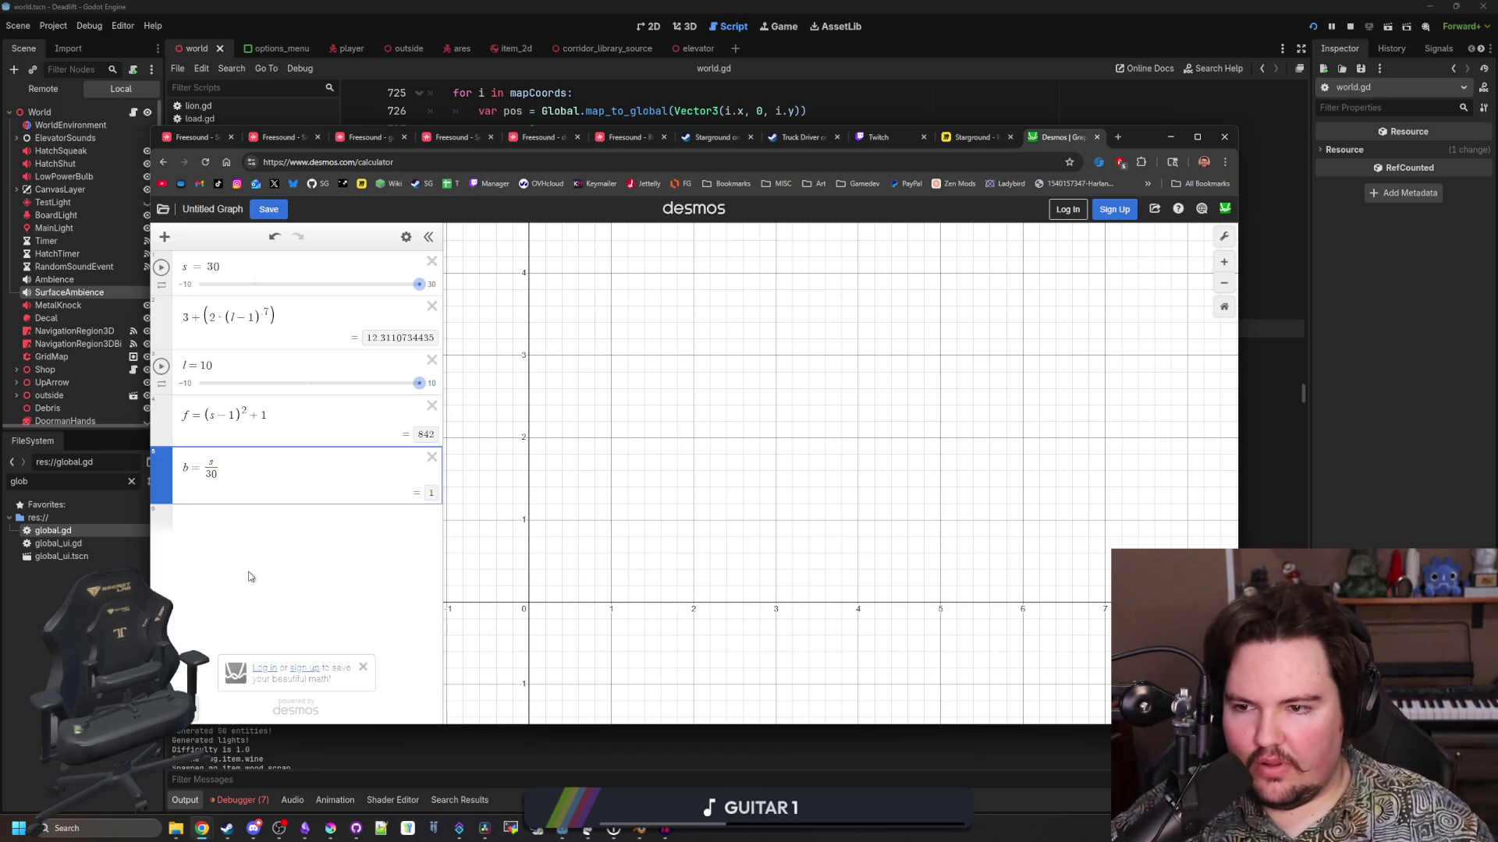
Step: Add a b/f expression and rewrite f in terms of b as (b−1)²+1
{"action": "left_click", "coordinate": [243, 517]}
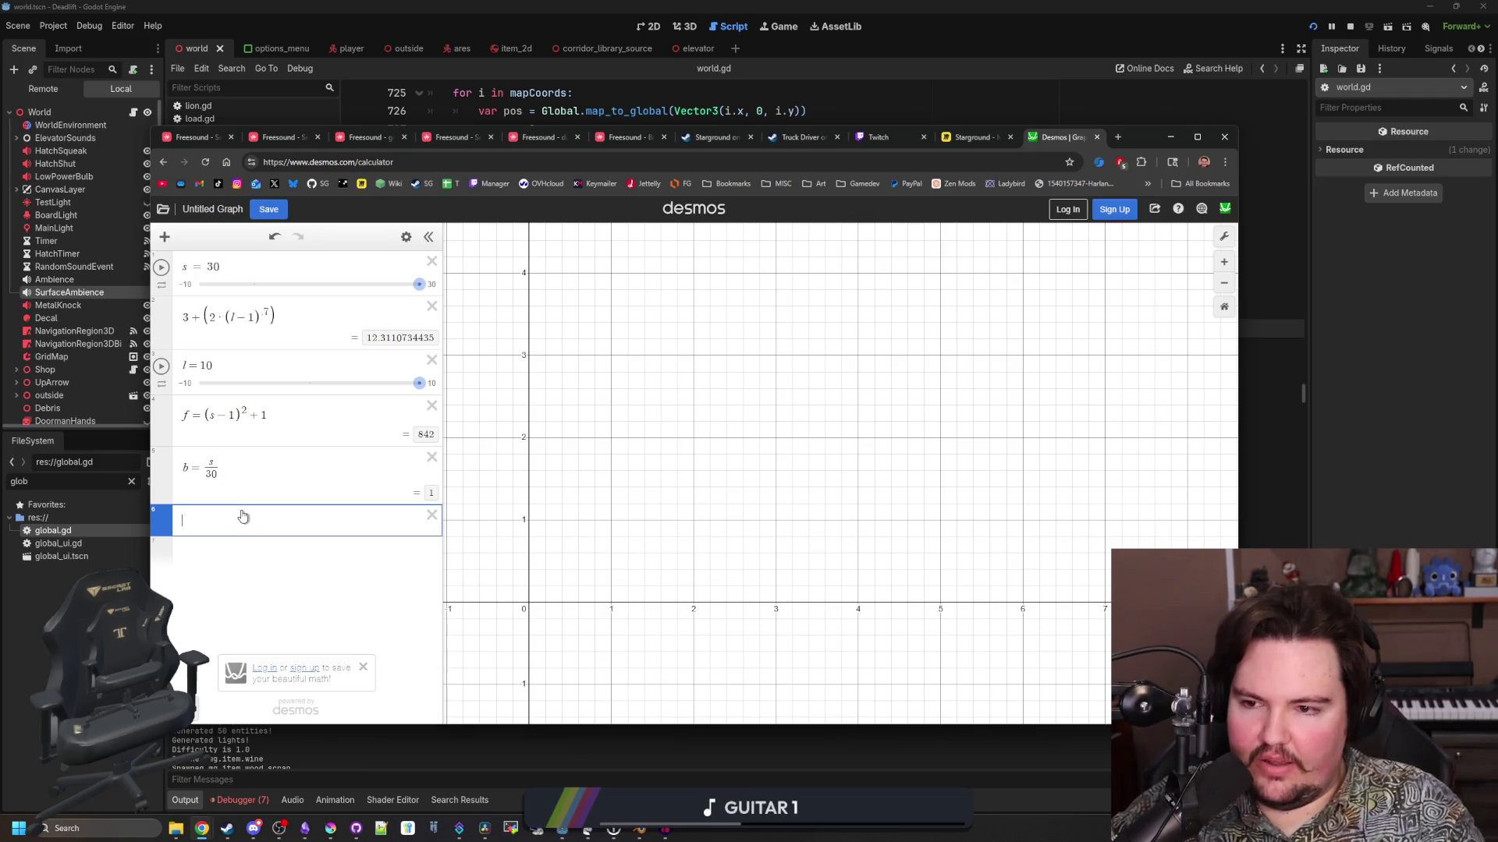
{"action": "type", "text": "b"}
{"action": "type", "text": "/f"}
{"action": "left_click", "coordinate": [221, 419]}
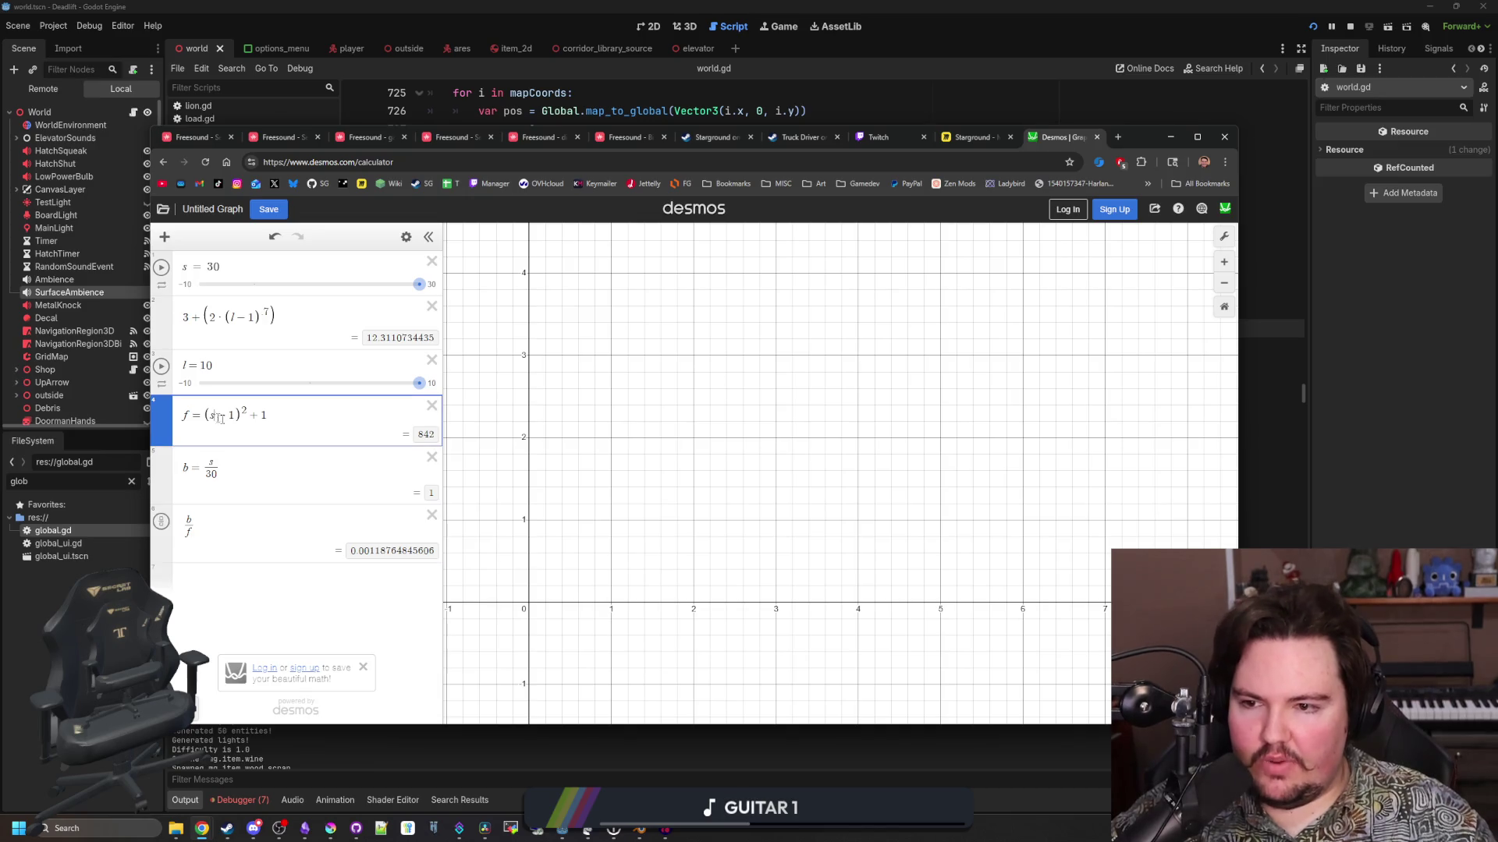
{"action": "key", "text": "BackSpace"}
{"action": "type", "text": "b"}
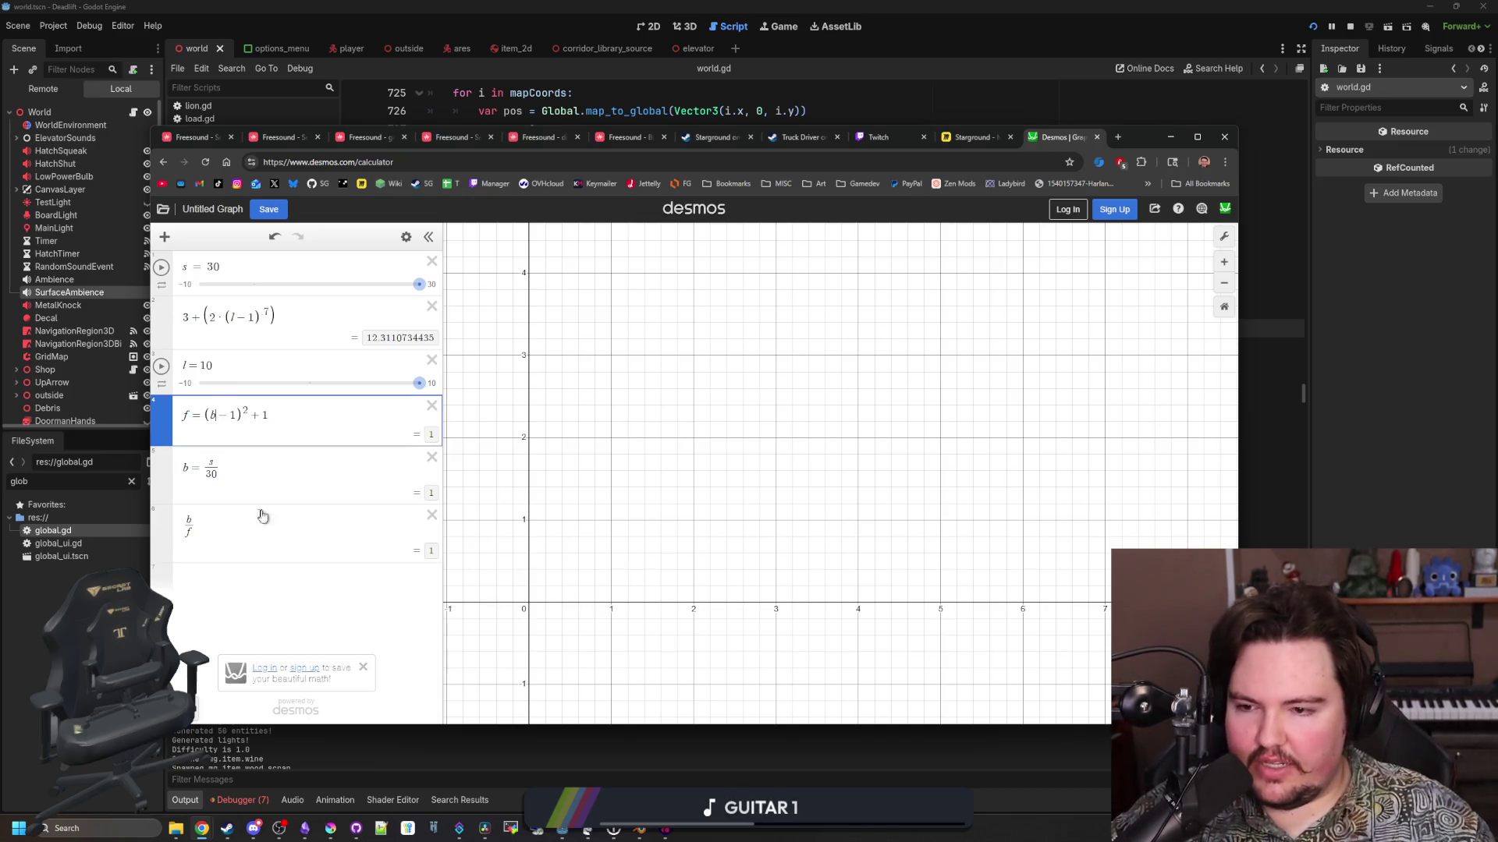
Step: Try s values 60, 70 and 90, then clear s so f and b plot as curves
{"action": "left_click", "coordinate": [215, 267]}
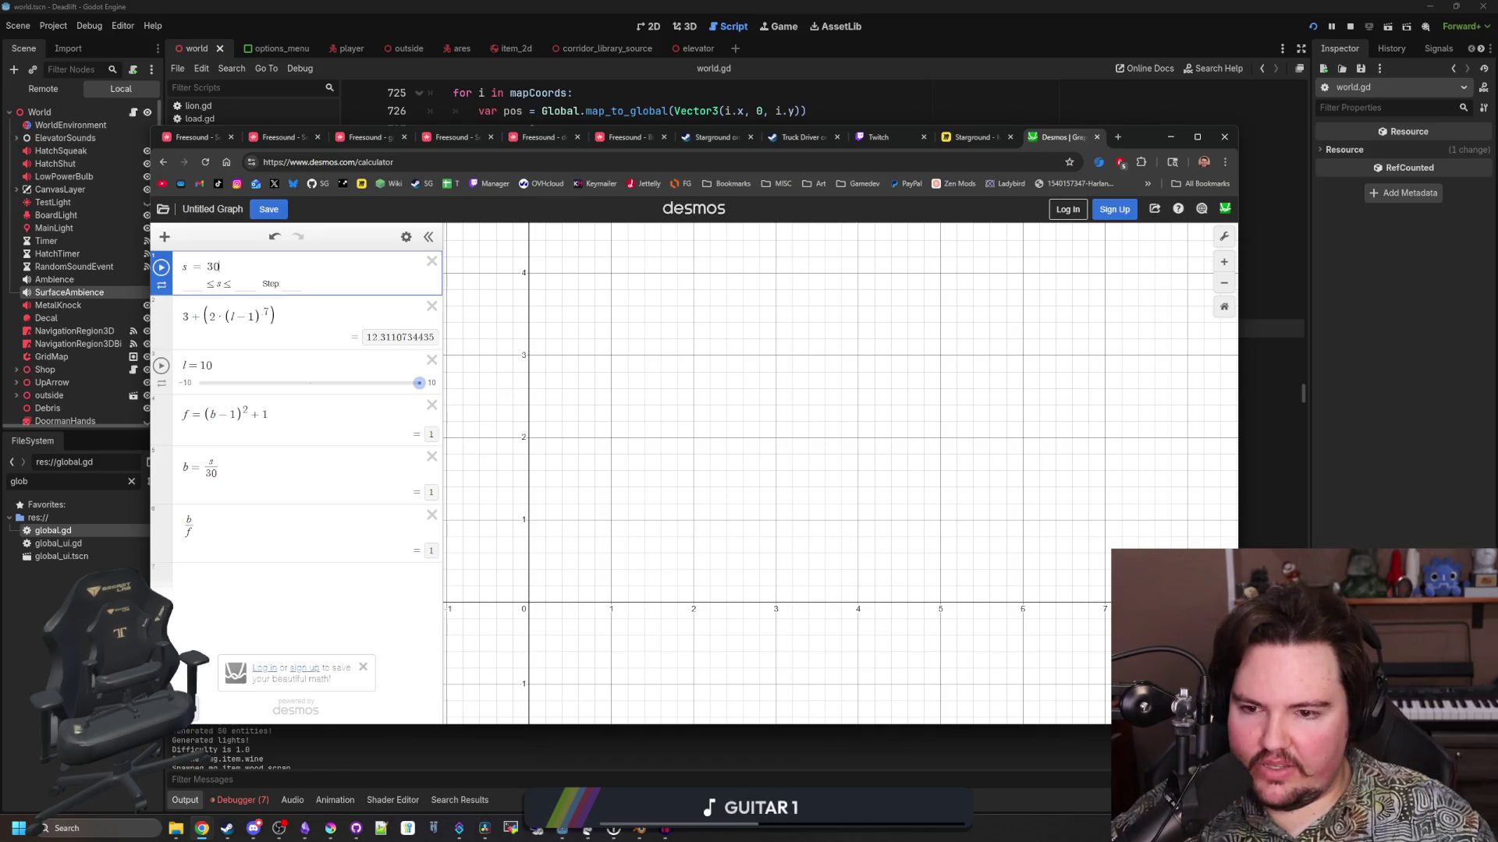
{"action": "key", "text": "BackSpace"}
{"action": "key", "text": "BackSpace"}
{"action": "type", "text": "60"}
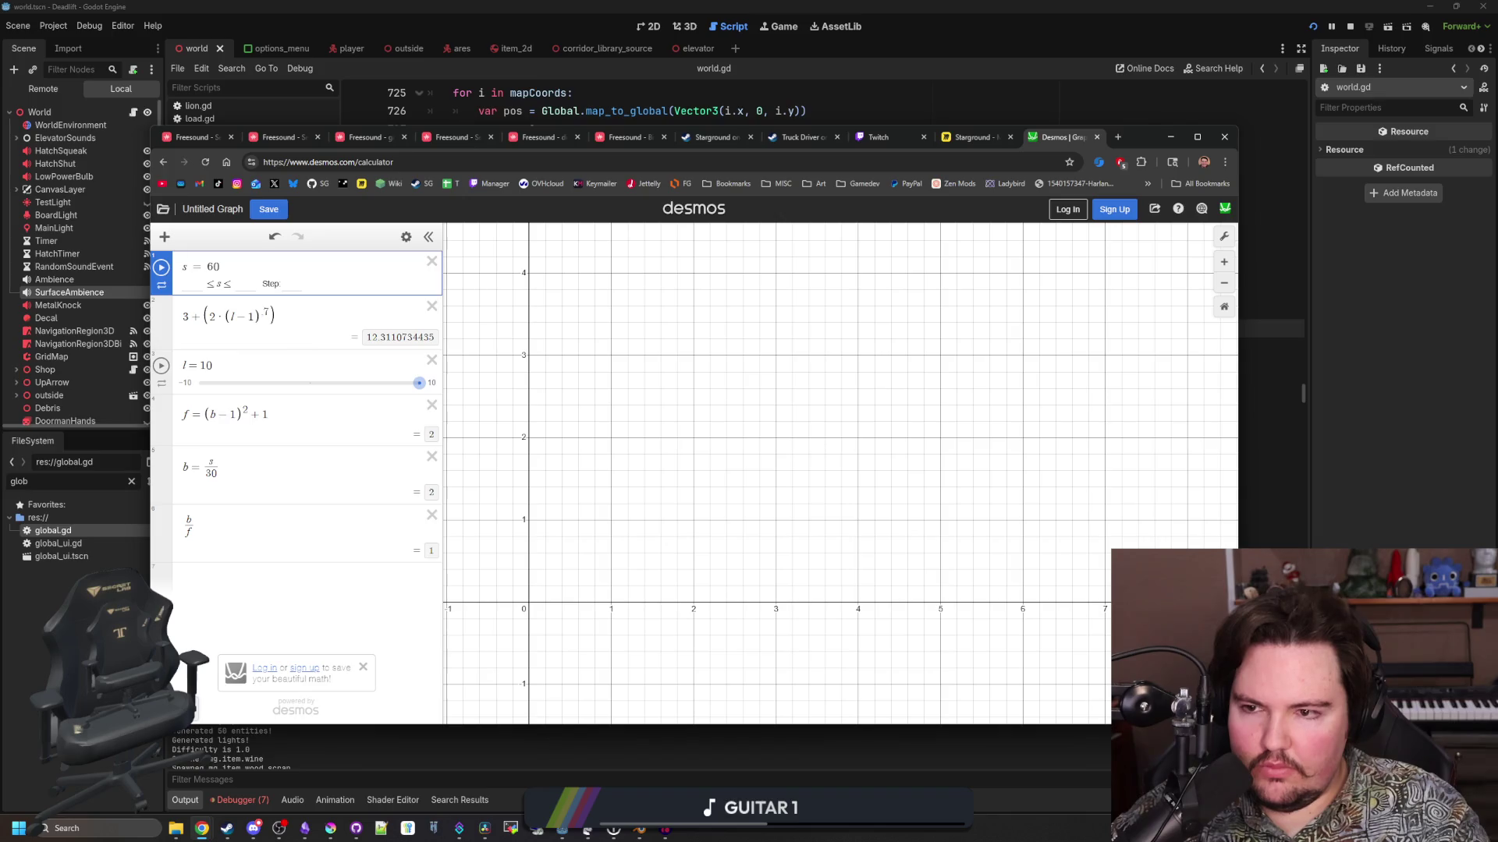
{"action": "key", "text": "BackSpace"}
{"action": "key", "text": "BackSpace"}
{"action": "type", "text": "70"}
{"action": "key", "text": "BackSpace"}
{"action": "key", "text": "BackSpace"}
{"action": "type", "text": "90"}
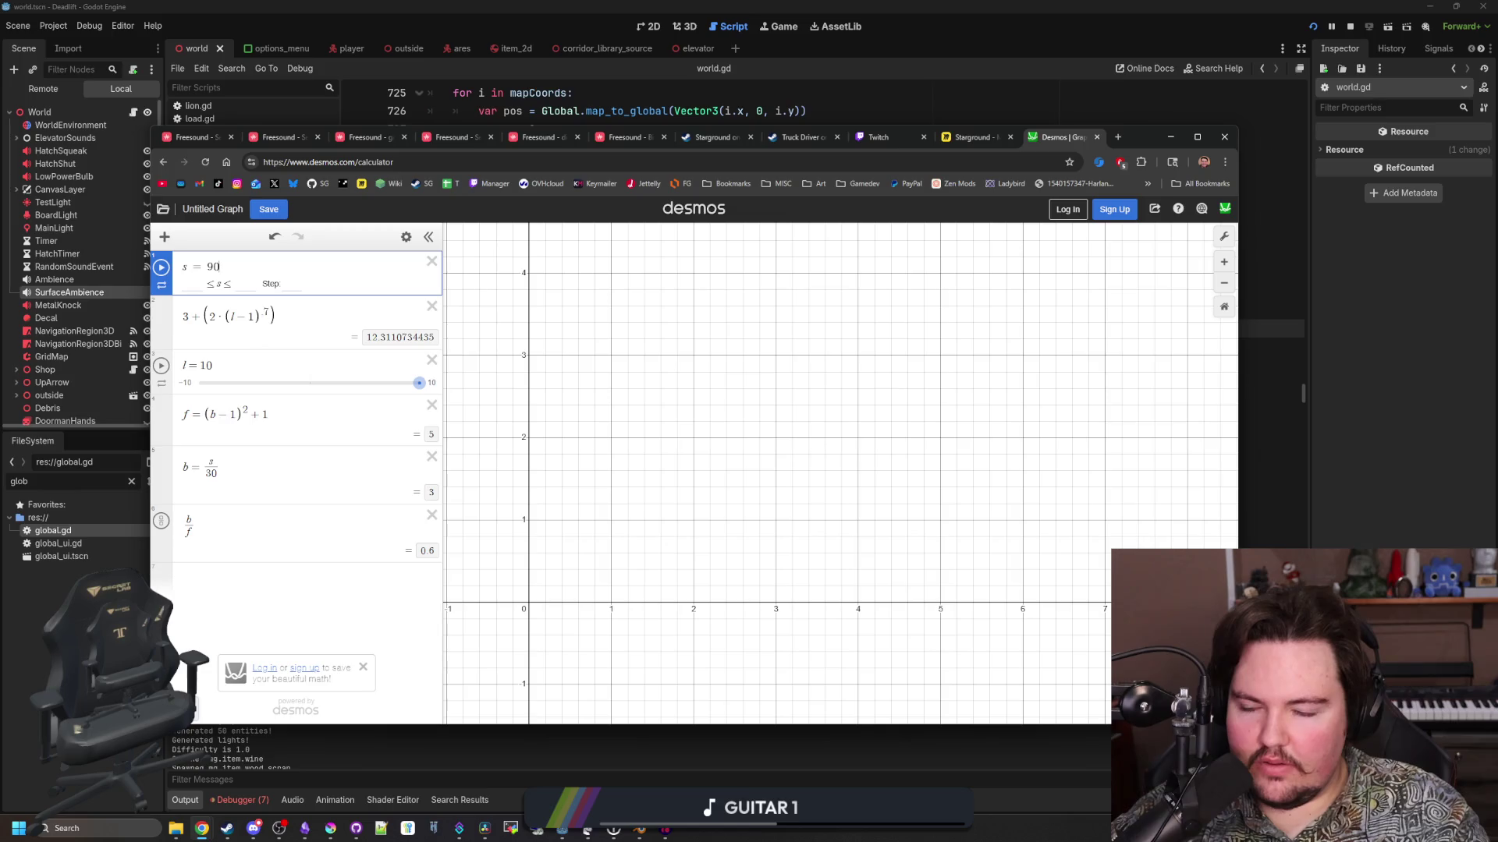
{"action": "key", "text": "BackSpace"}
{"action": "key", "text": "BackSpace"}
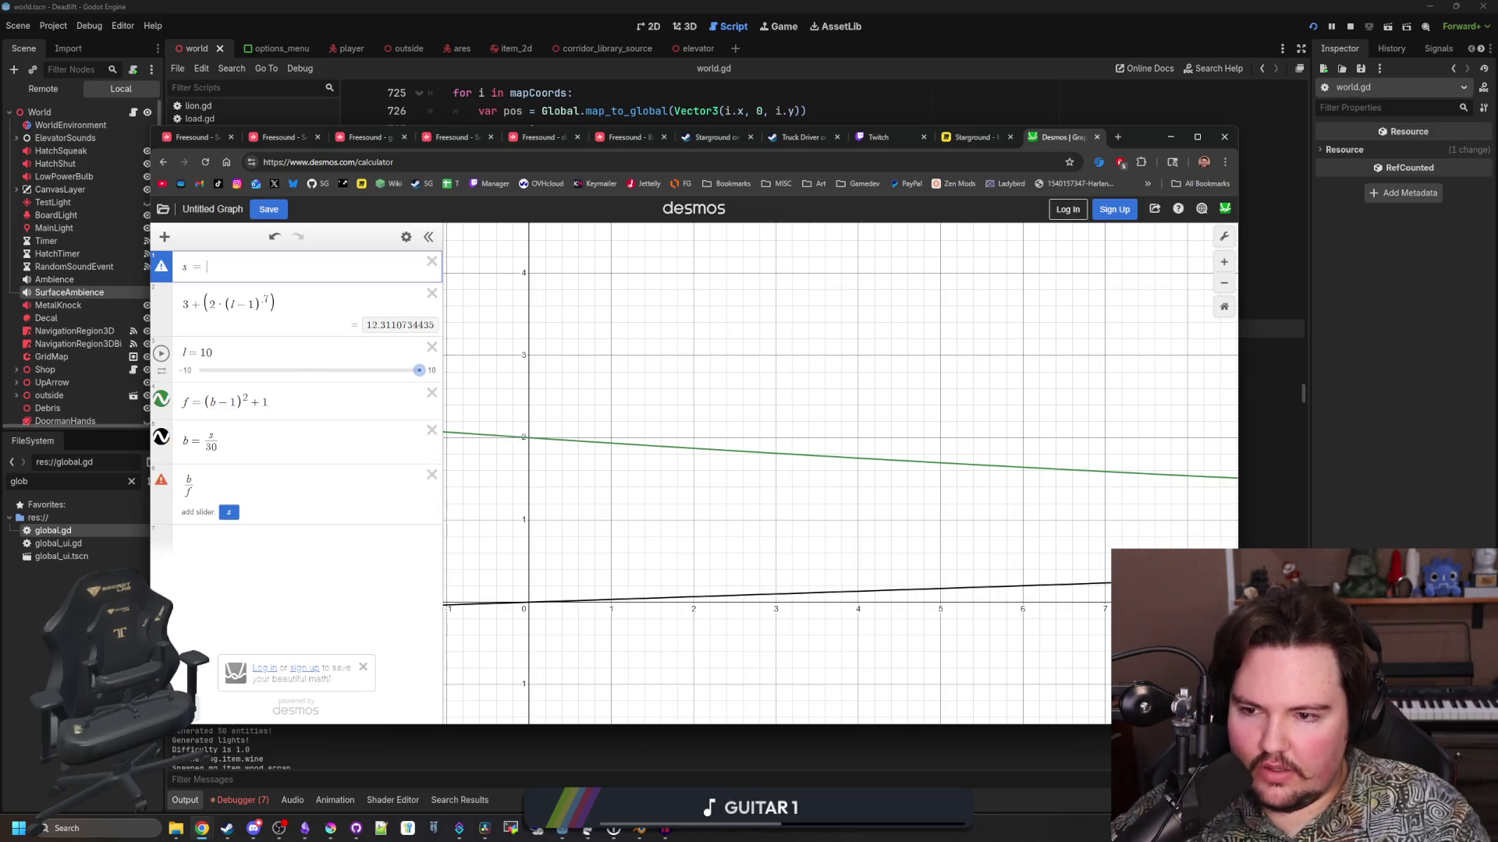
Step: Zoom out to view f's parabola, then delete the b/f, b, f, l and s expressions
{"action": "scroll", "coordinate": [593, 518], "scroll_direction": "down", "scroll_amount": 5}
{"action": "scroll", "coordinate": [593, 518], "scroll_direction": "down", "scroll_amount": 10}
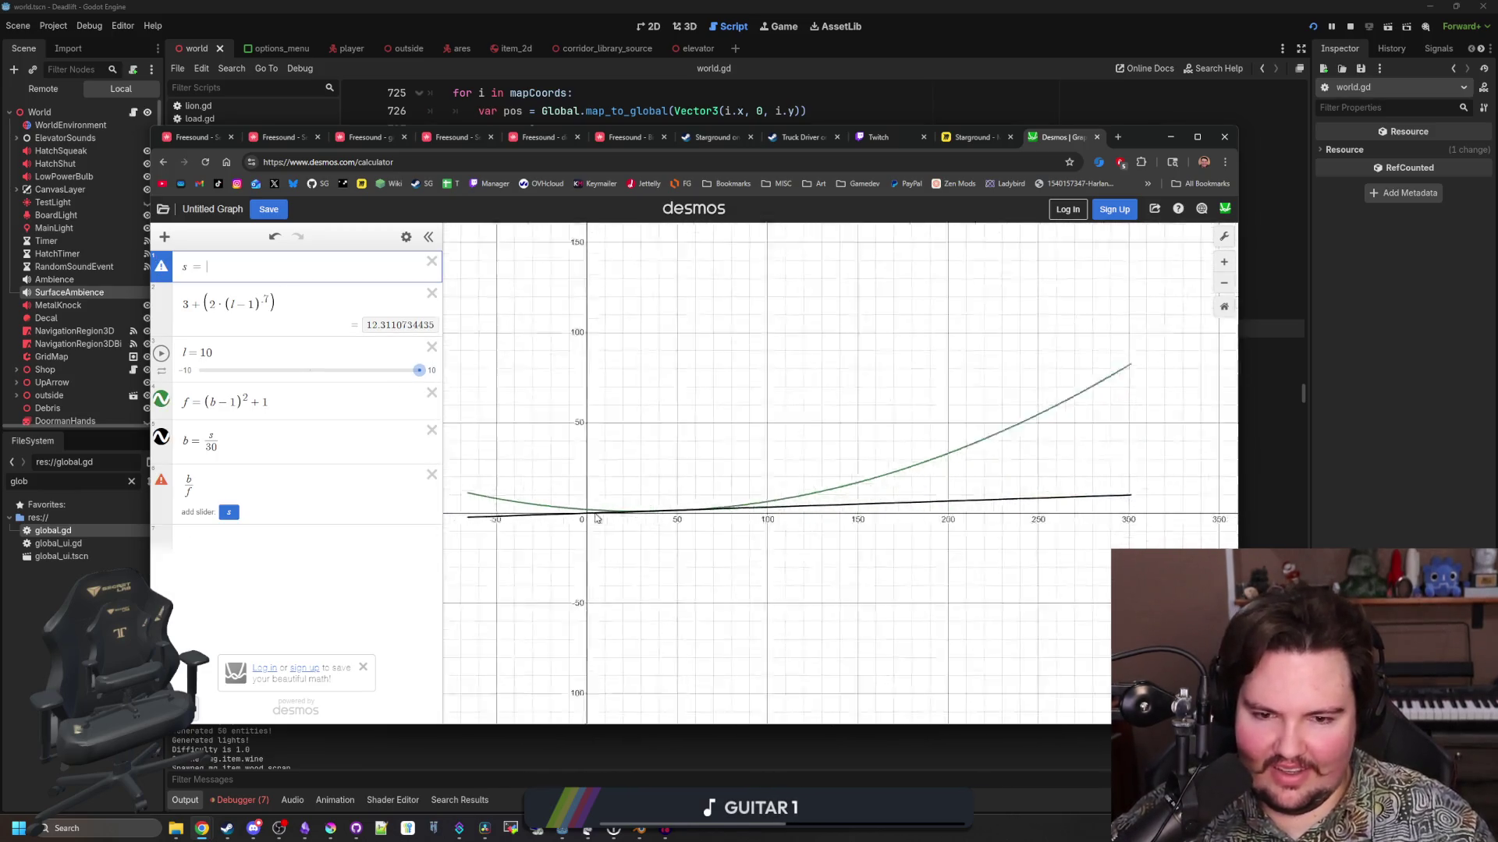
{"action": "scroll", "coordinate": [679, 526], "scroll_direction": "up", "scroll_amount": 5}
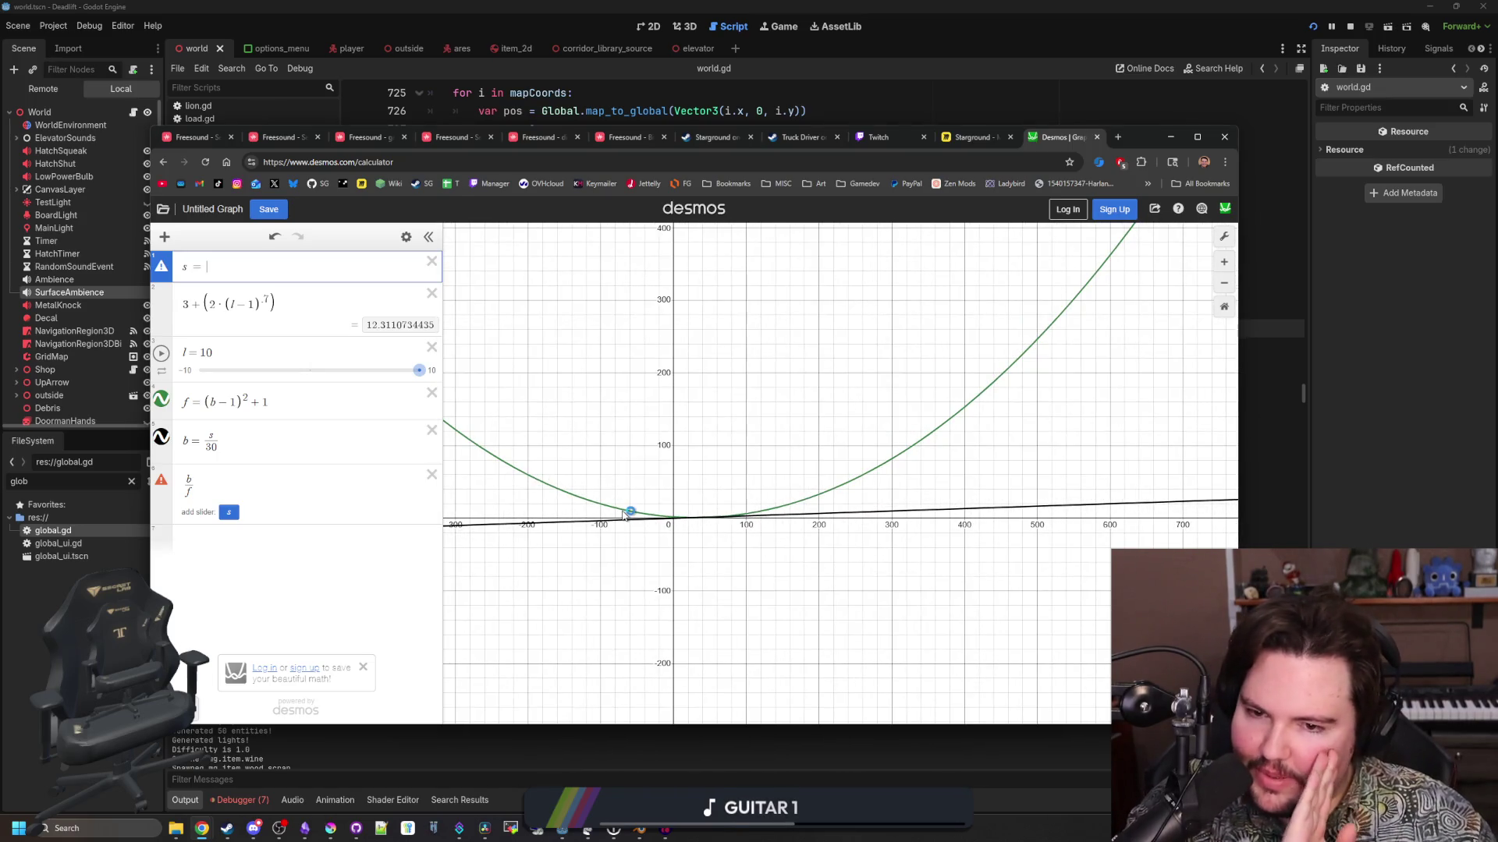
{"action": "scroll", "coordinate": [709, 538], "scroll_direction": "up", "scroll_amount": 1}
{"action": "scroll", "coordinate": [706, 537], "scroll_direction": "down", "scroll_amount": 3}
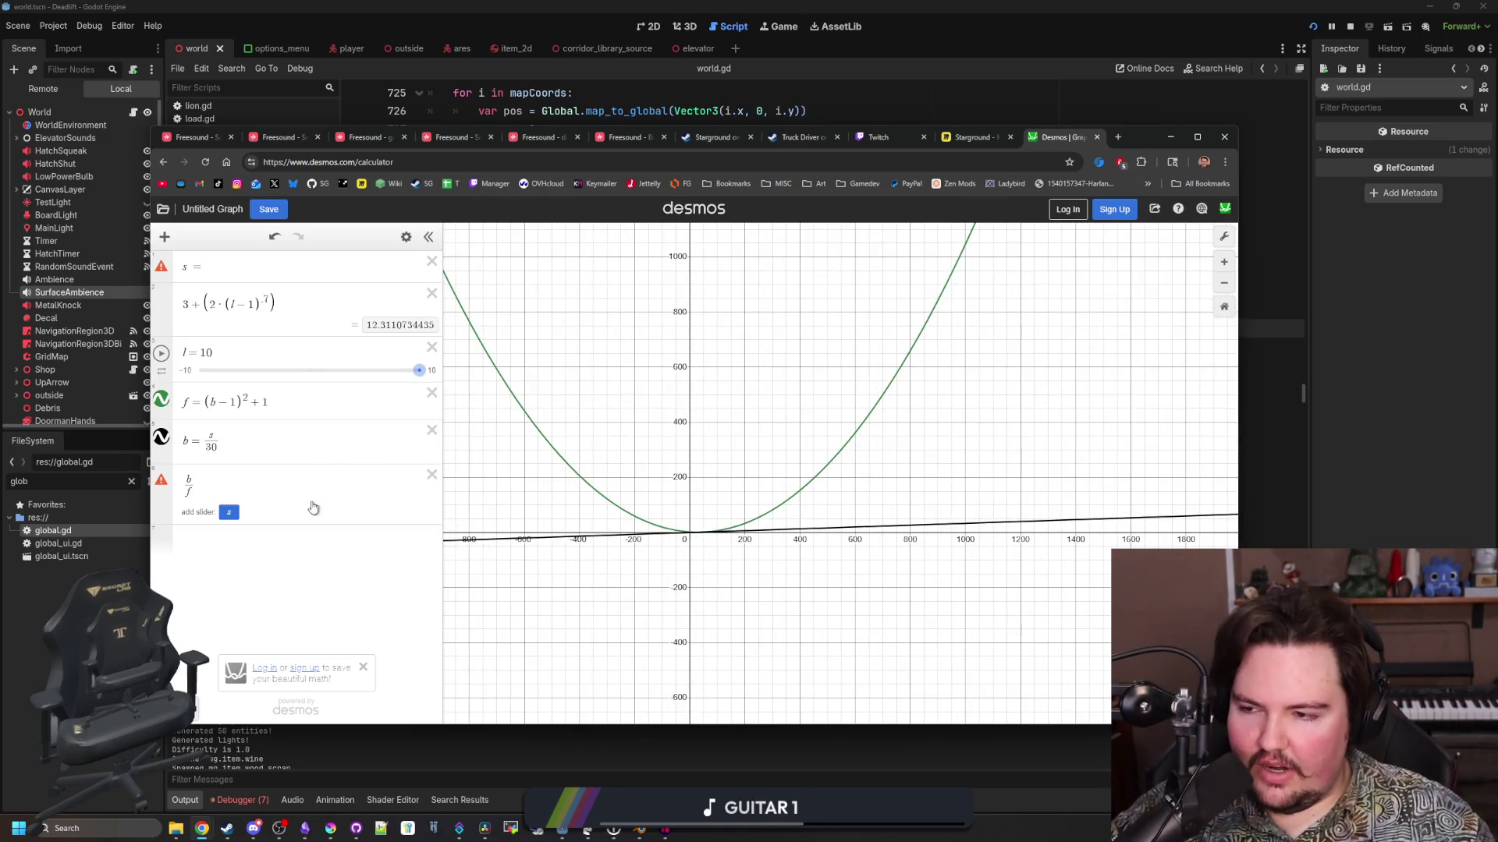
{"action": "left_click", "coordinate": [431, 475]}
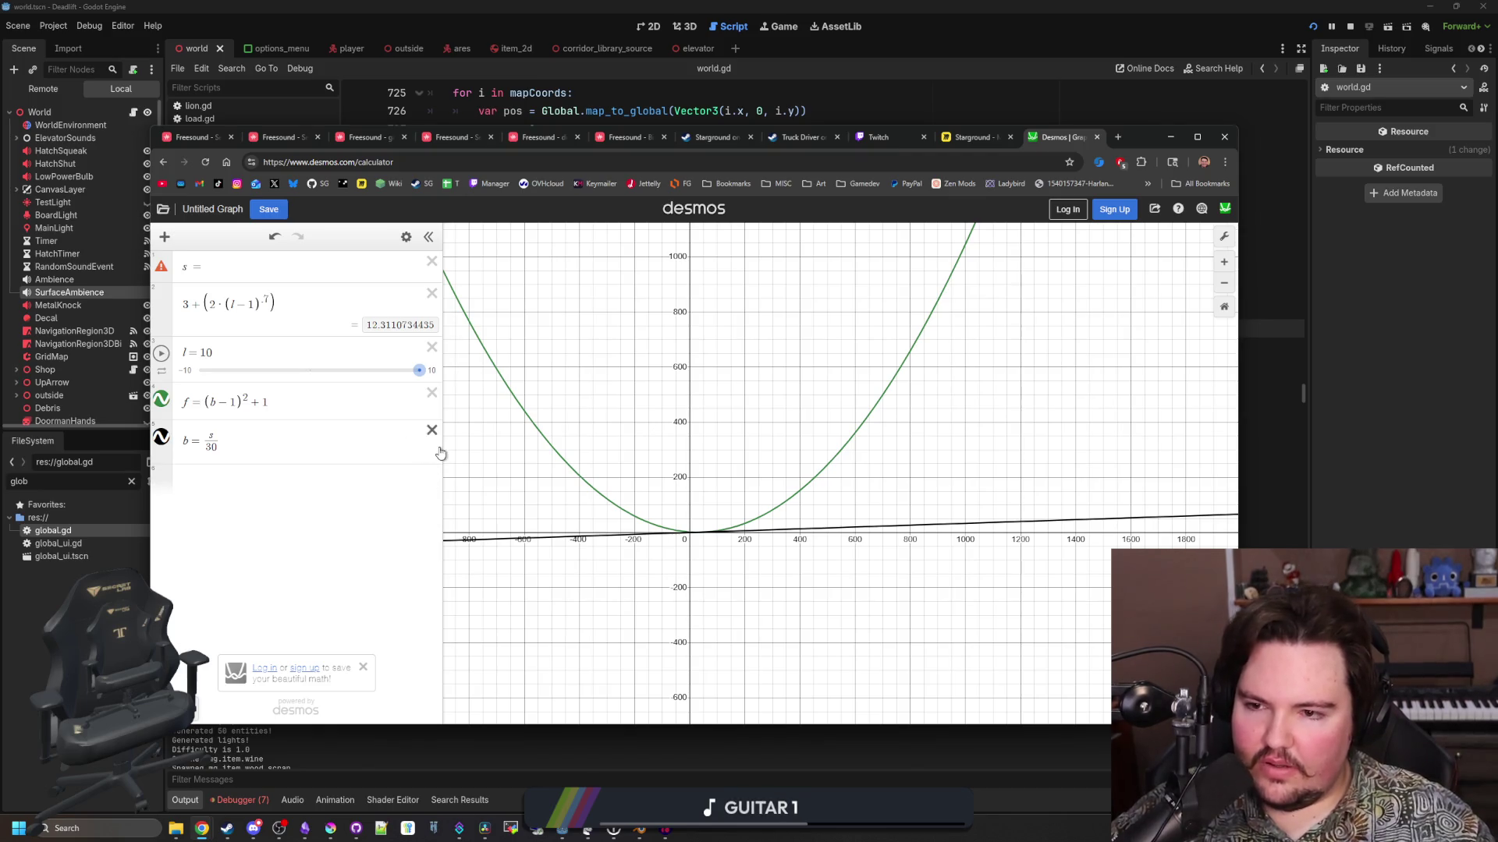
{"action": "left_click", "coordinate": [432, 430]}
{"action": "left_click", "coordinate": [431, 392]}
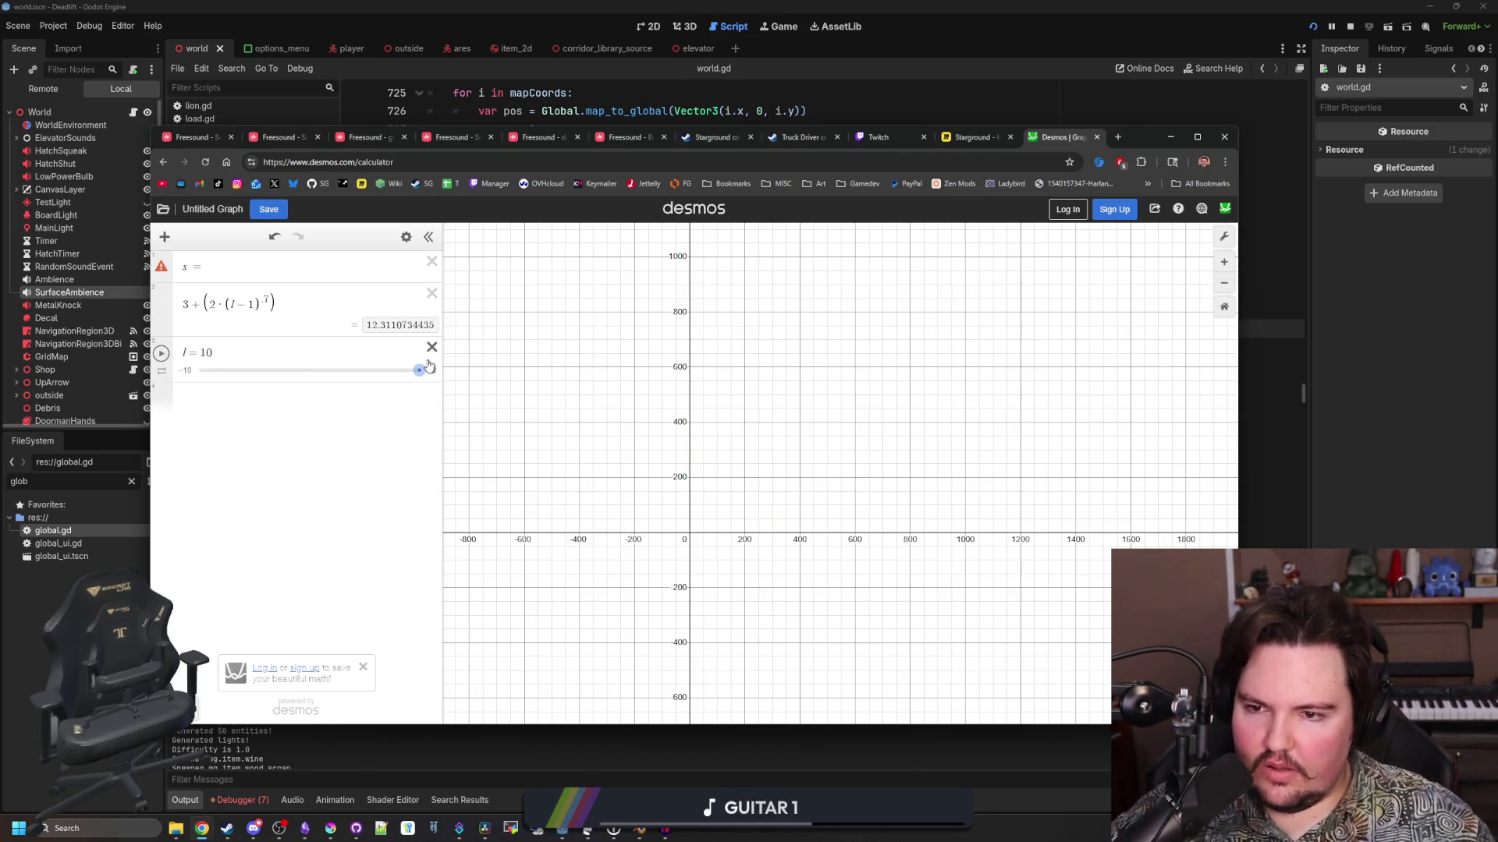
{"action": "left_click", "coordinate": [431, 347]}
{"action": "left_click", "coordinate": [431, 261]}
{"action": "left_click", "coordinate": [435, 269]}
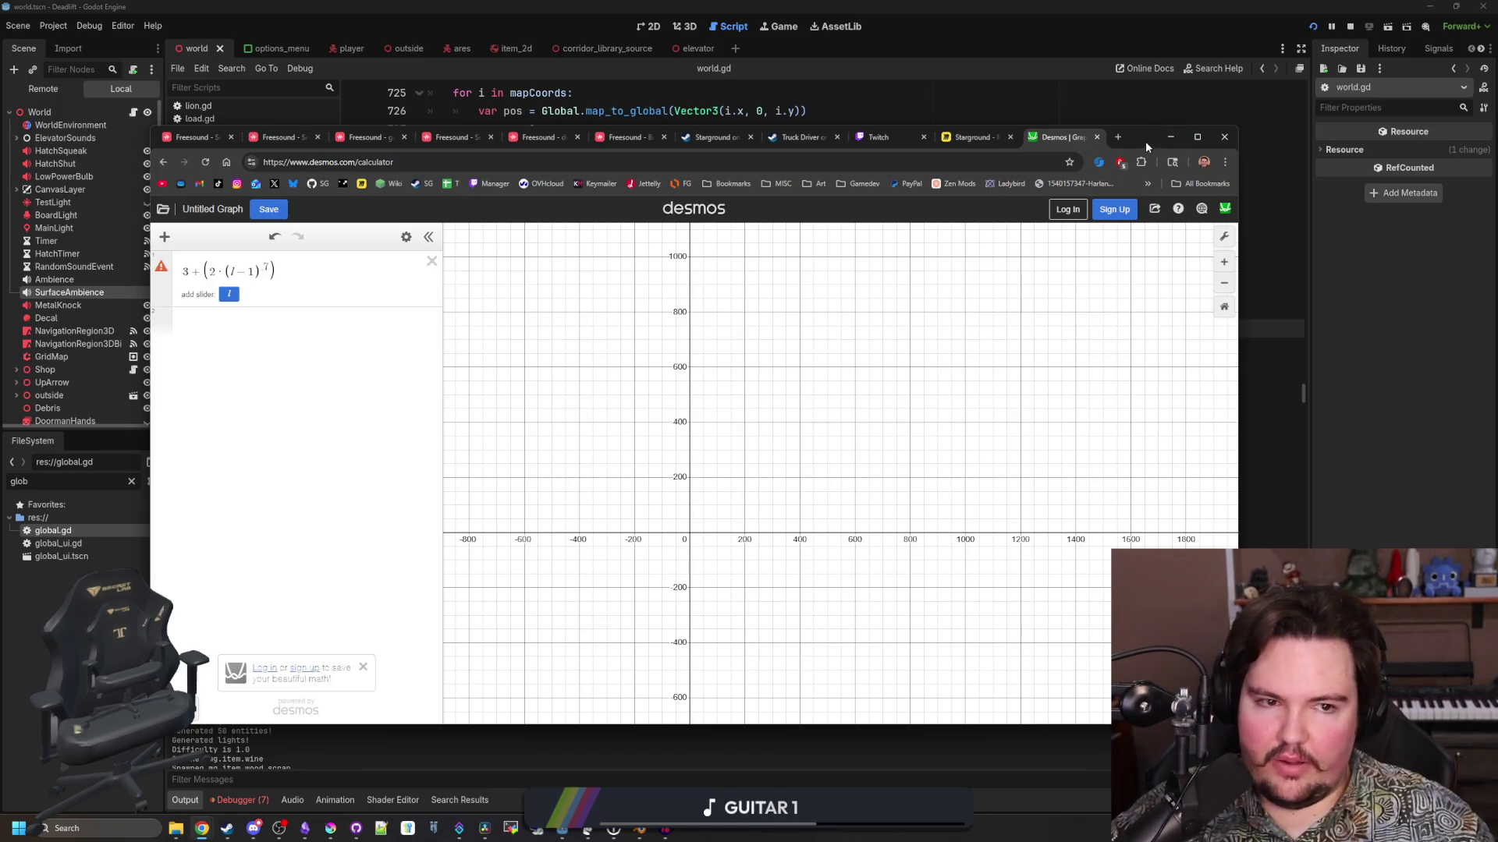
Step: Check the mapSizeMultiplier definition in the Godot script, then return to Desmos
{"action": "left_click", "coordinate": [1170, 136]}
{"action": "left_click", "coordinate": [627, 366]}
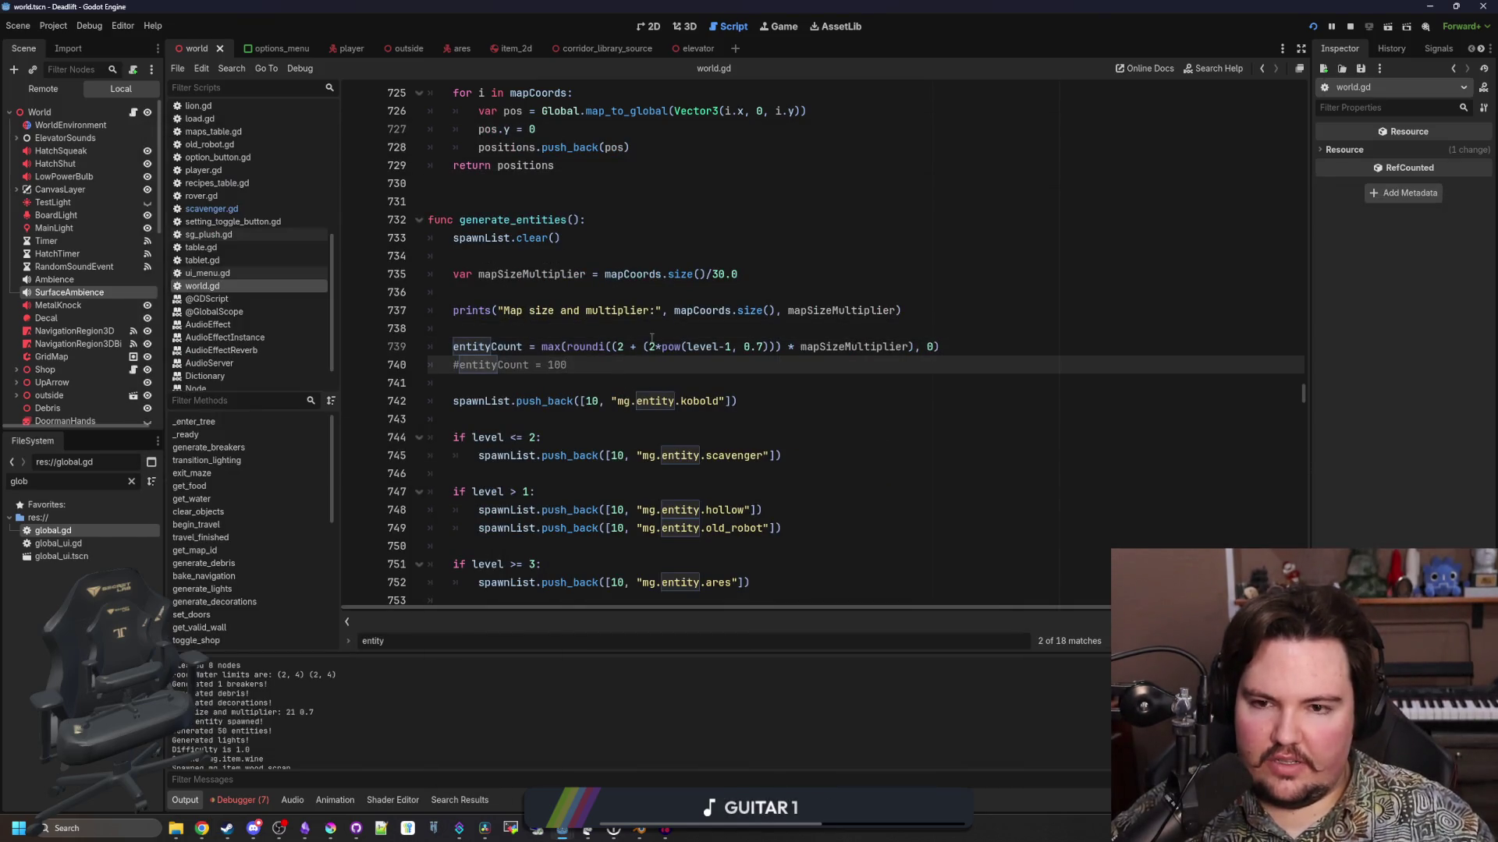
{"action": "key", "text": "Up"}
{"action": "key", "text": "Up"}
{"action": "key", "text": "Up"}
{"action": "key", "text": "Up"}
{"action": "scroll", "coordinate": [681, 334], "scroll_direction": "up", "scroll_amount": 2}
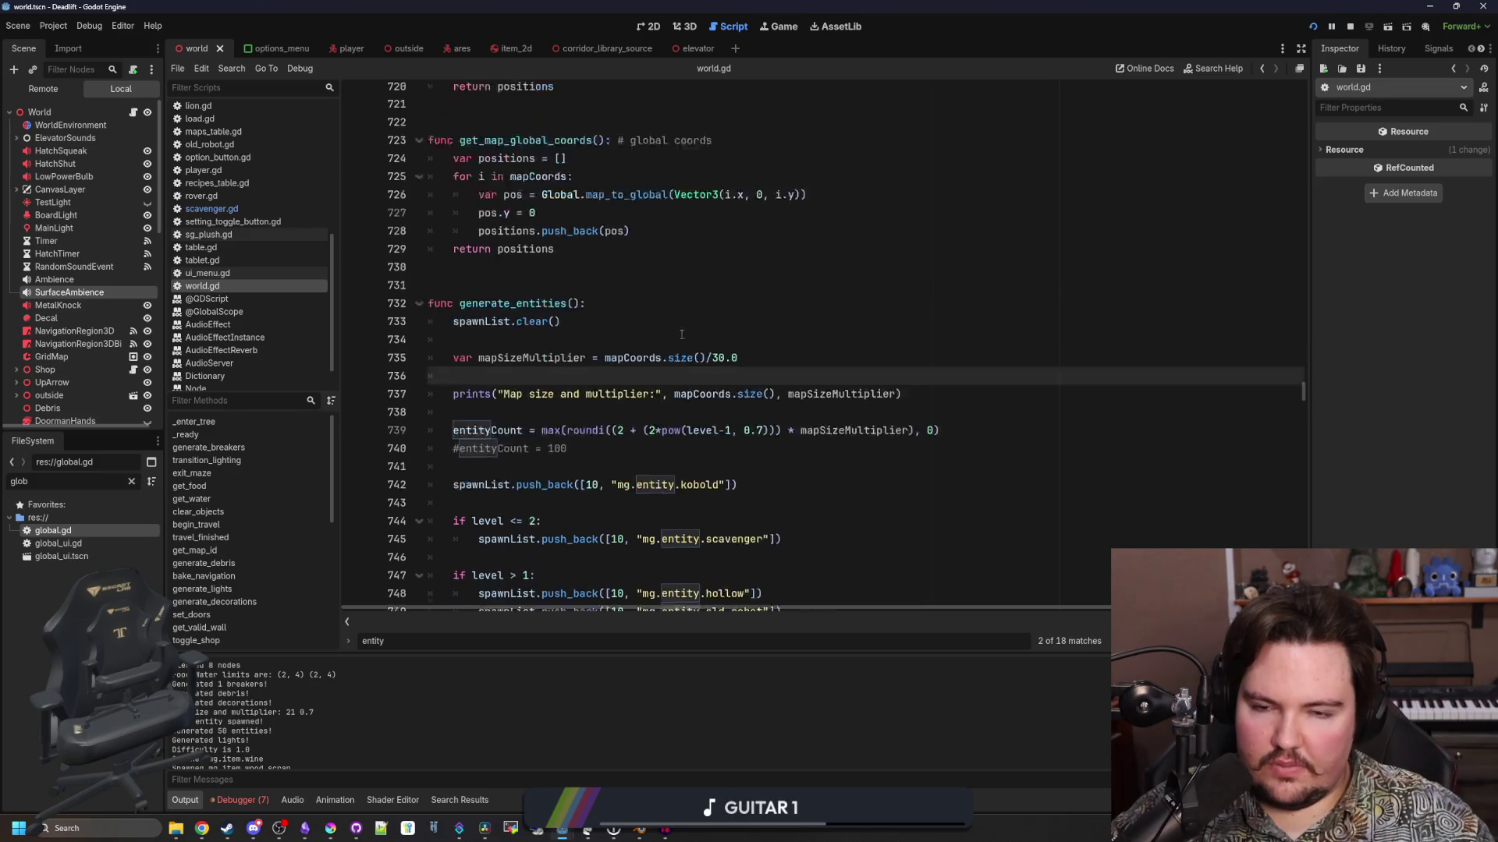
{"action": "scroll", "coordinate": [681, 334], "scroll_direction": "up", "scroll_amount": 1}
{"action": "key", "text": "Up"}
{"action": "key", "text": "Up"}
{"action": "key", "text": "alt+Tab"}
{"action": "left_click", "coordinate": [160, 343]}
Step: Enter 60/2 and a 30/15 check, then delete the 30/15 row
{"action": "left_click_drag", "start_coordinate": [1024, 162], "coordinate": [1198, 181]}
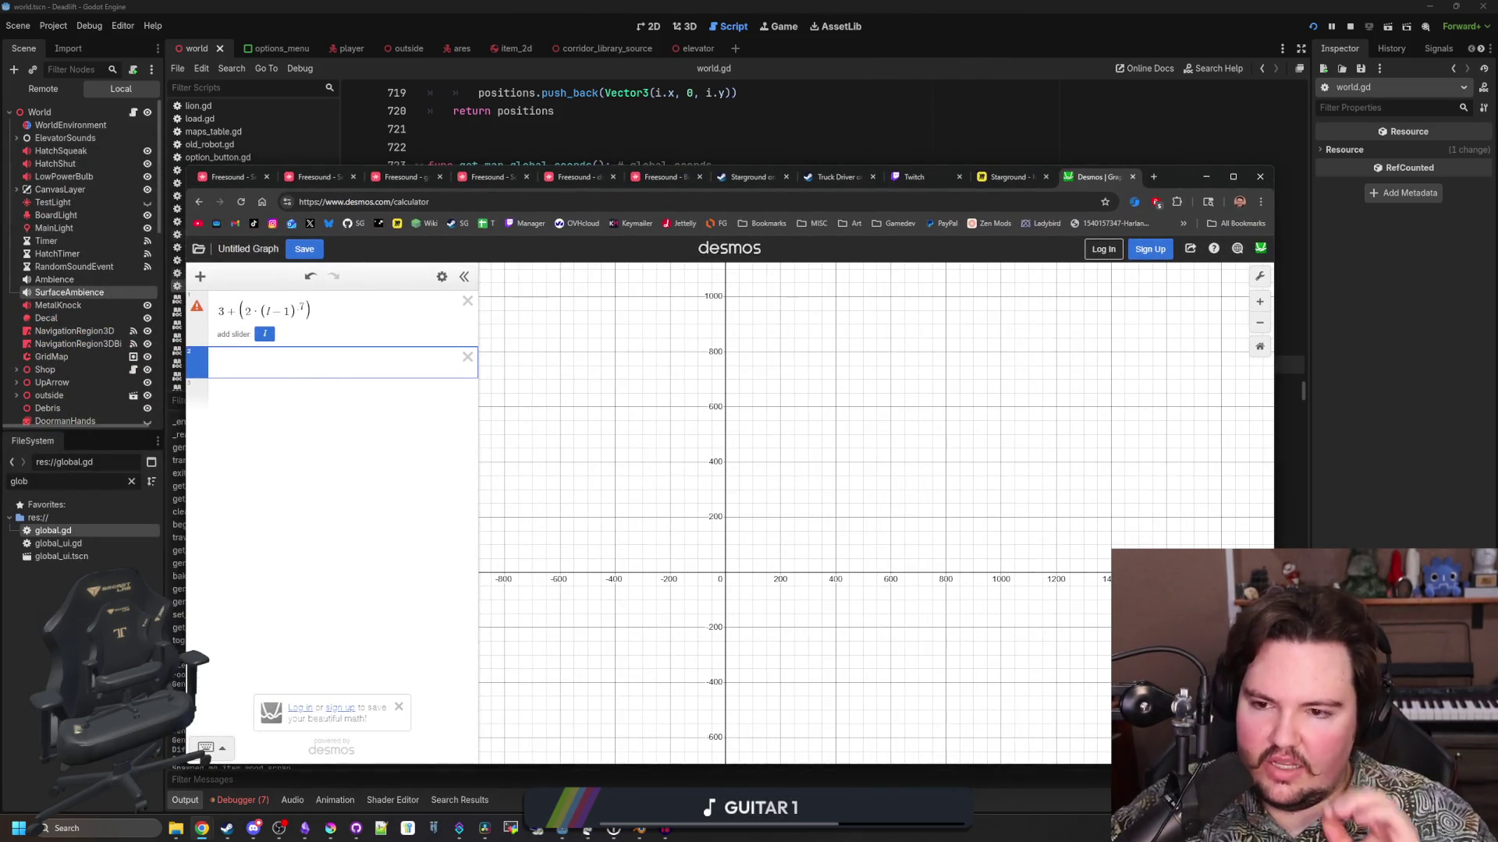
{"action": "type", "text": "60"}
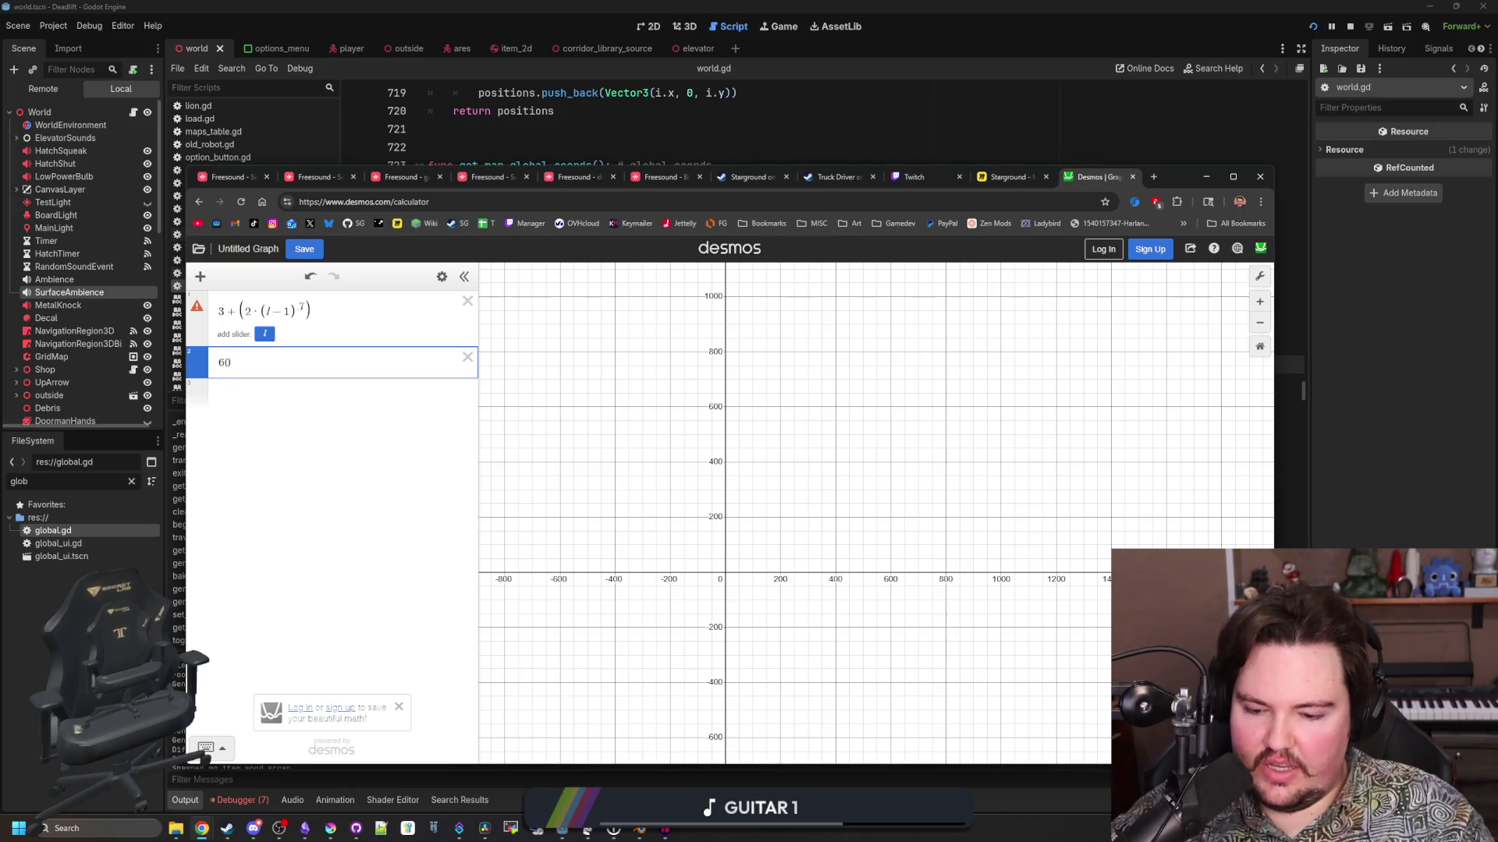
{"action": "type", "text": "/2"}
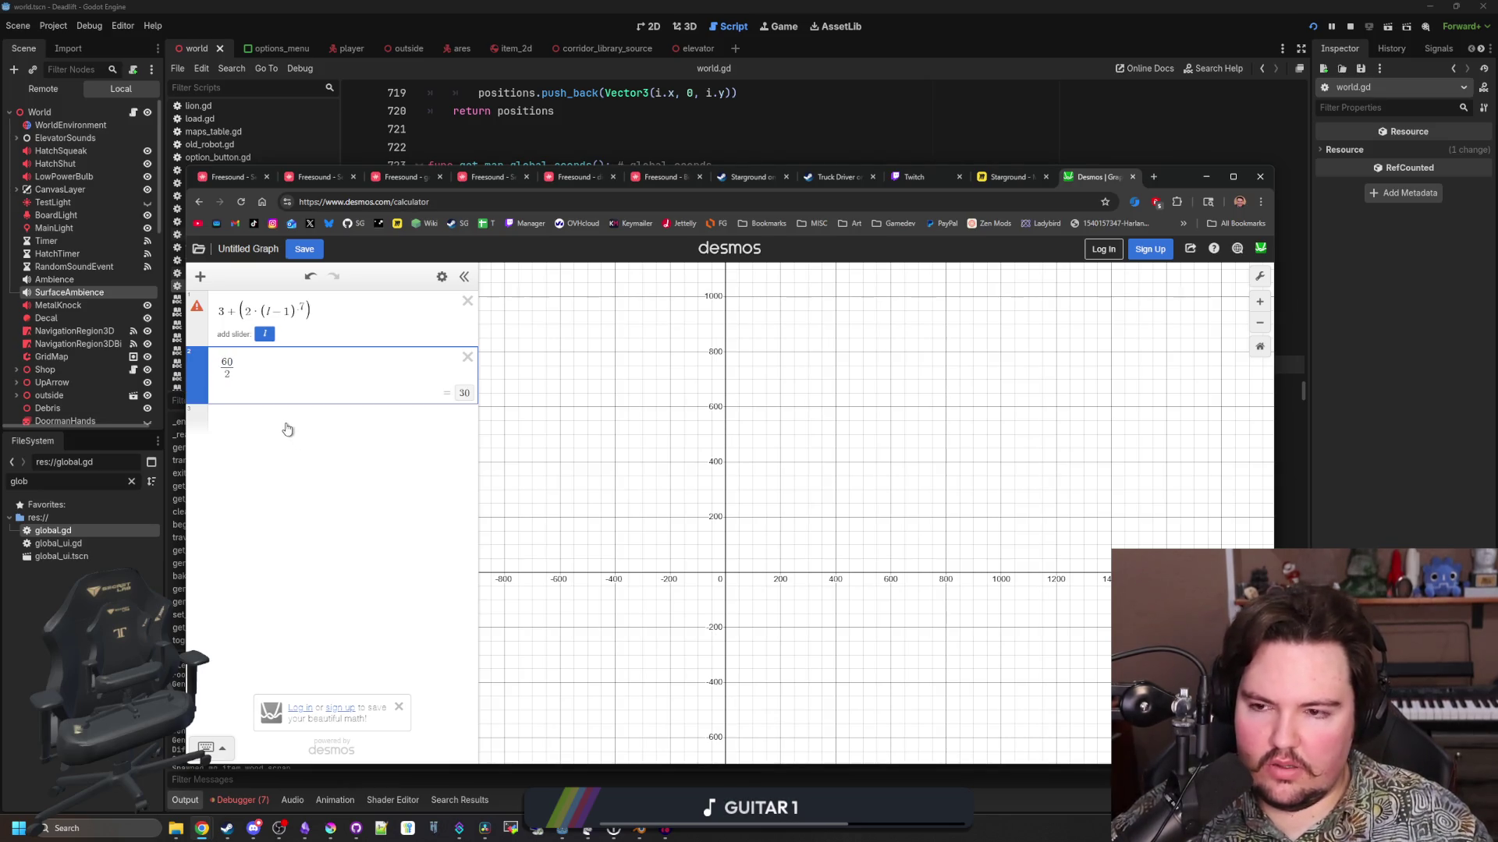
{"action": "key", "text": "Return"}
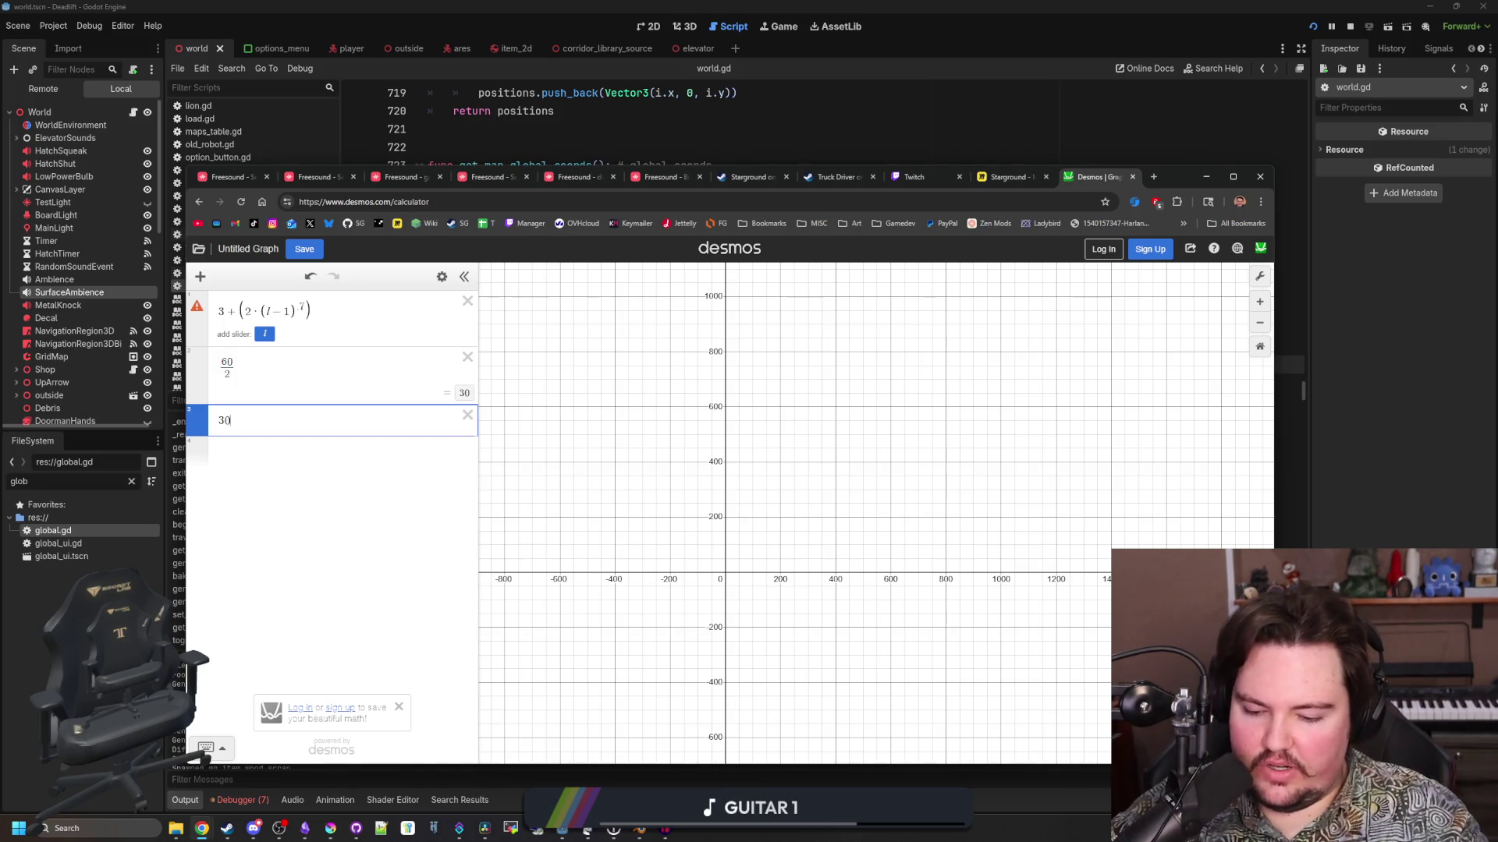
{"action": "type", "text": "/15"}
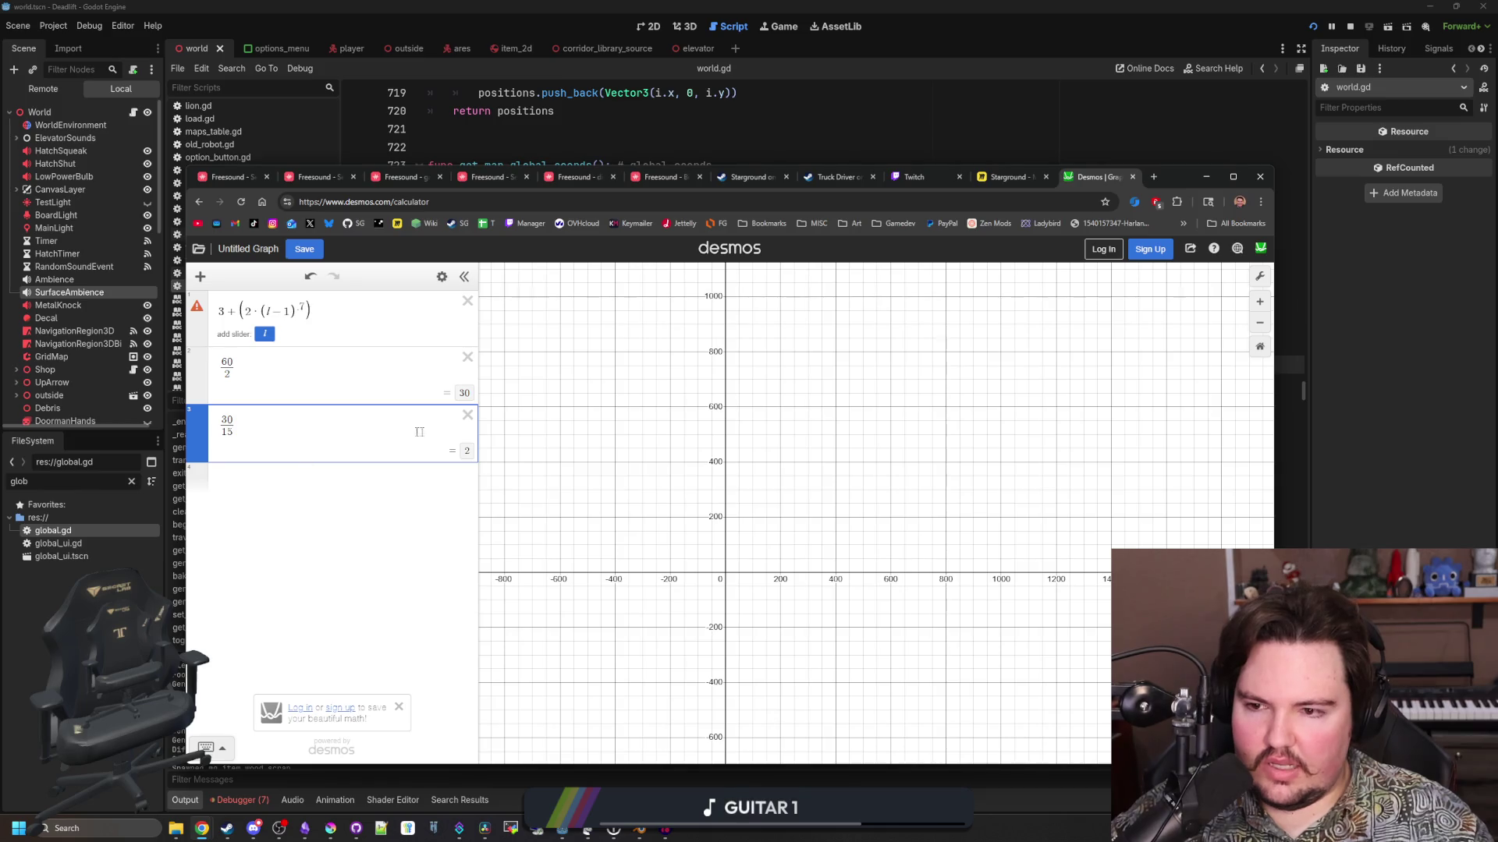
{"action": "left_click", "coordinate": [467, 415]}
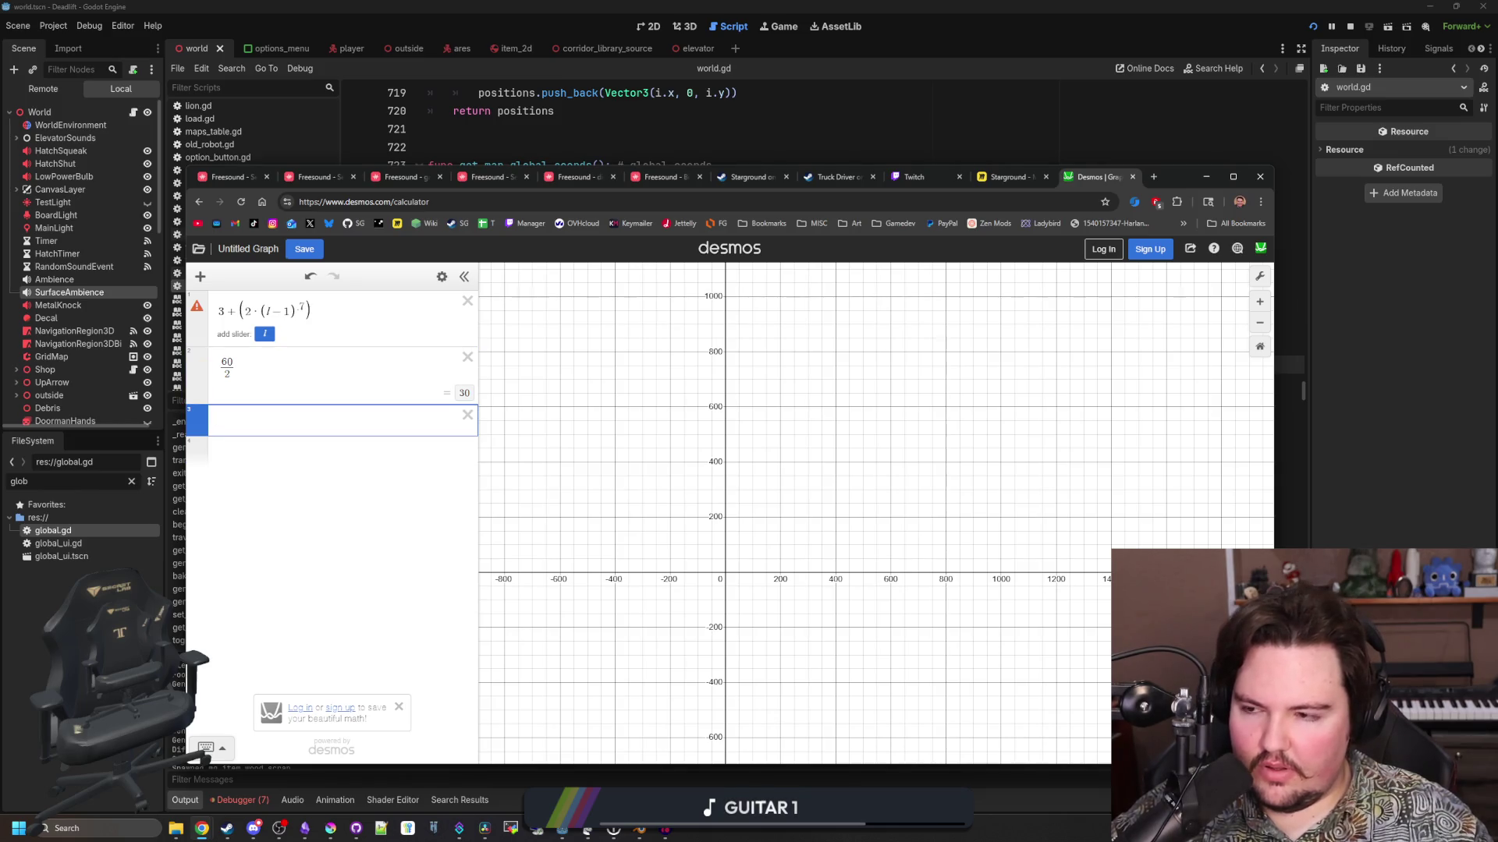
Step: Rewrite the 60/2 expression as (60/2.0)/2, which evaluates to 15
{"action": "left_click", "coordinate": [238, 368]}
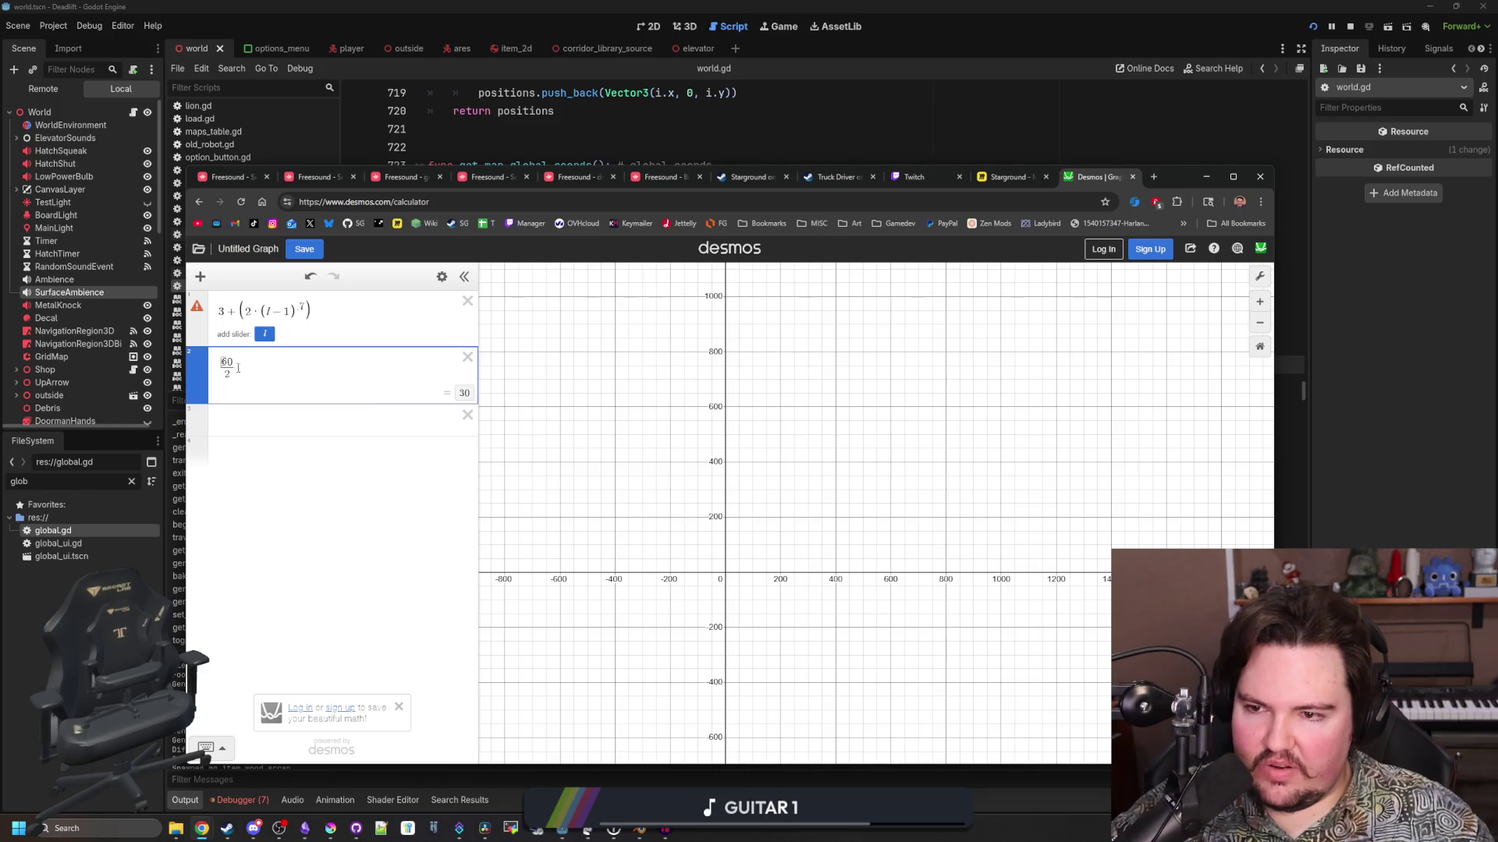
{"action": "type", "text": "(60"}
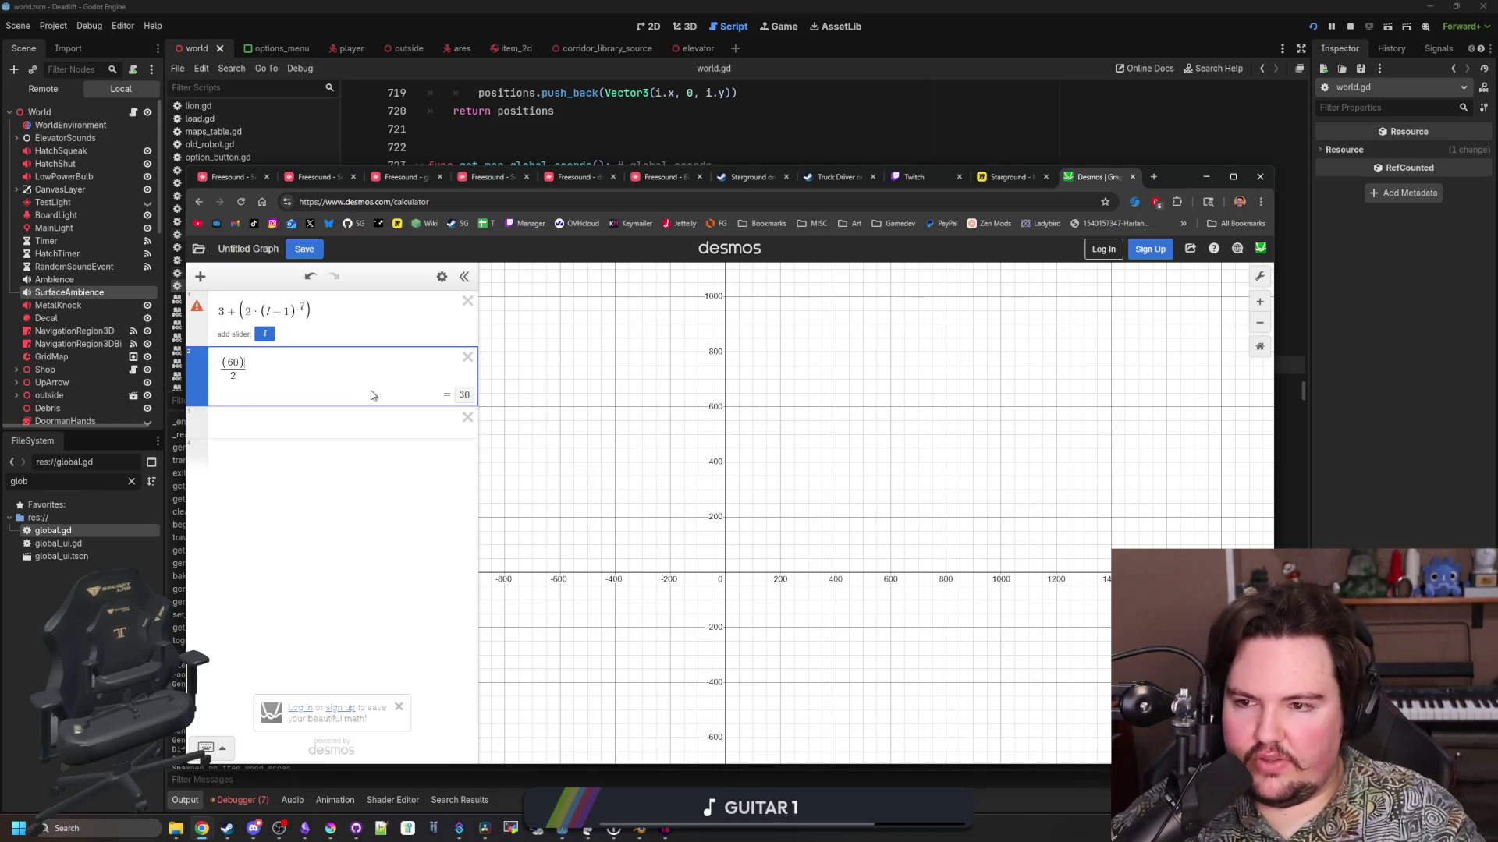
{"action": "type", "text": "/2.0"}
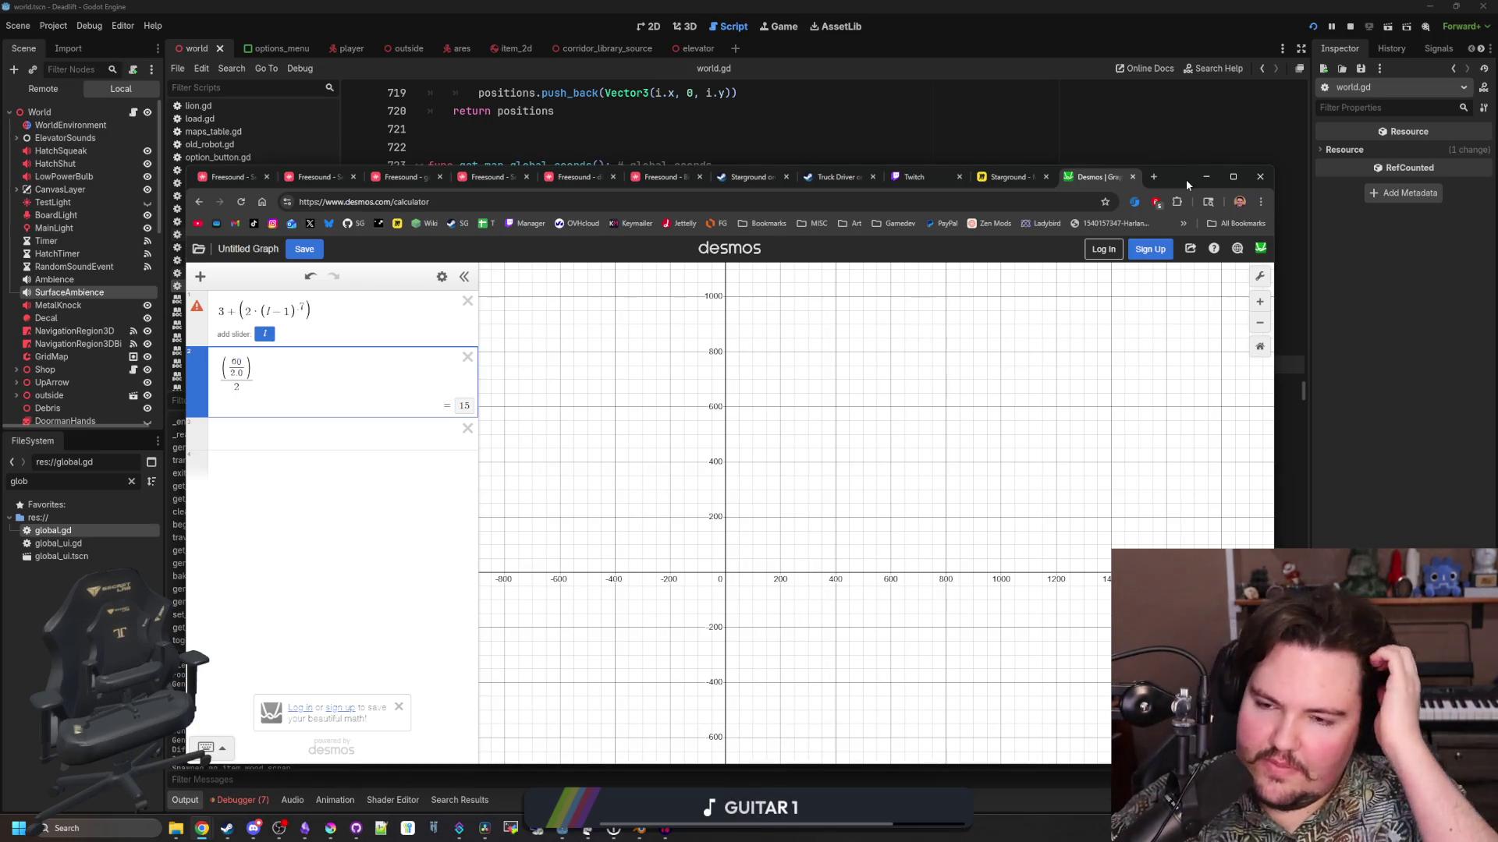
{"action": "mouse_move", "coordinate": [1186, 179]}
{"action": "left_mouse_down"}
{"action": "mouse_move", "coordinate": [1193, 741]}
{"action": "mouse_move", "coordinate": [1162, 550]}
{"action": "mouse_move", "coordinate": [1159, 127]}
{"action": "left_mouse_up"}
{"action": "left_click", "coordinate": [312, 381]}
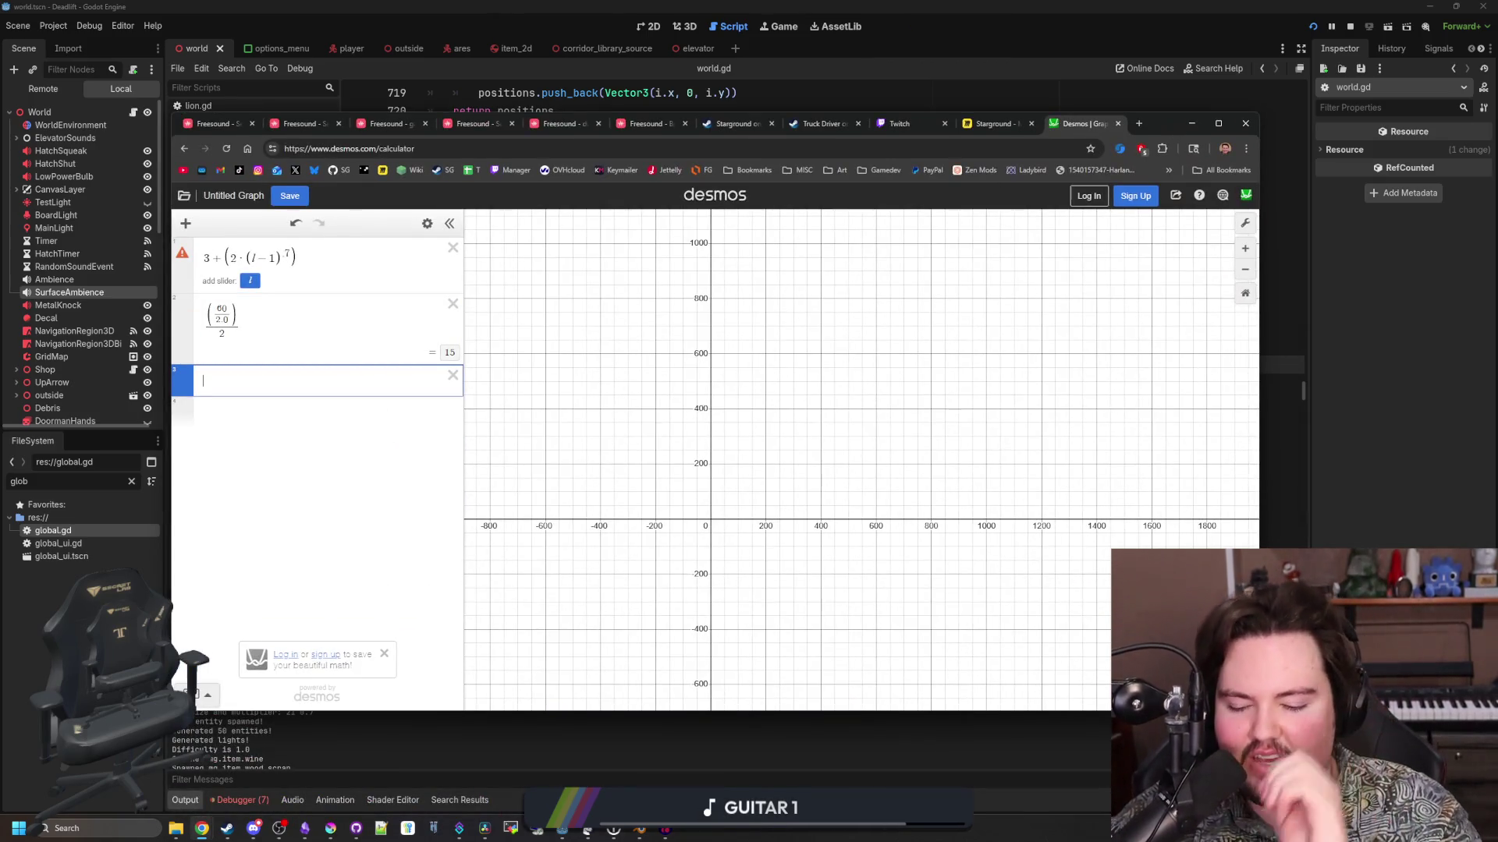
Step: Plot the parabola (x−1)²+1 and pin its minimum at (1,1)
{"action": "type", "text": "x^2"}
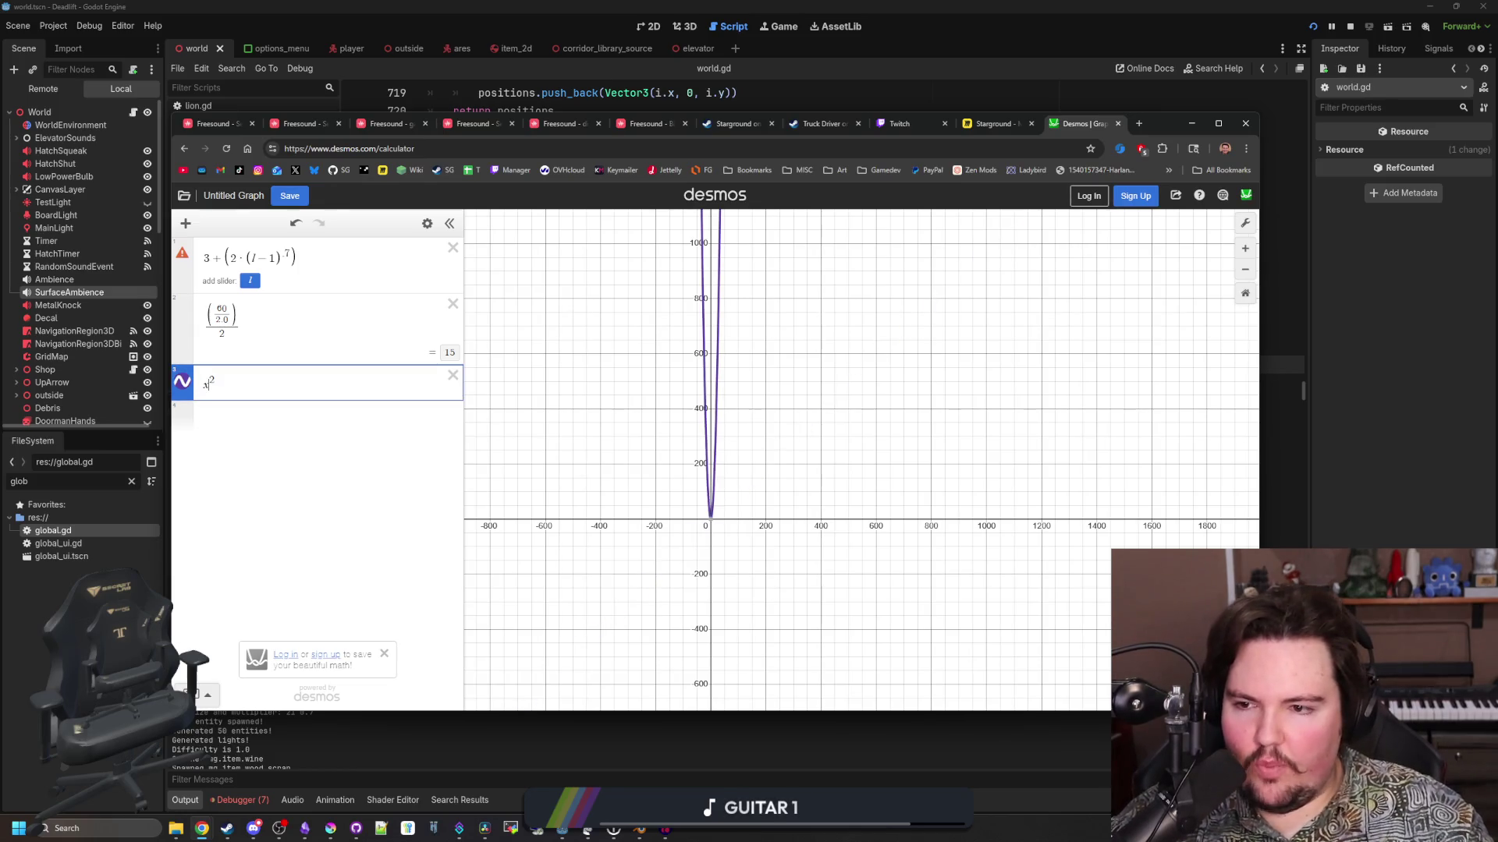
{"action": "type", "text": "(x)"}
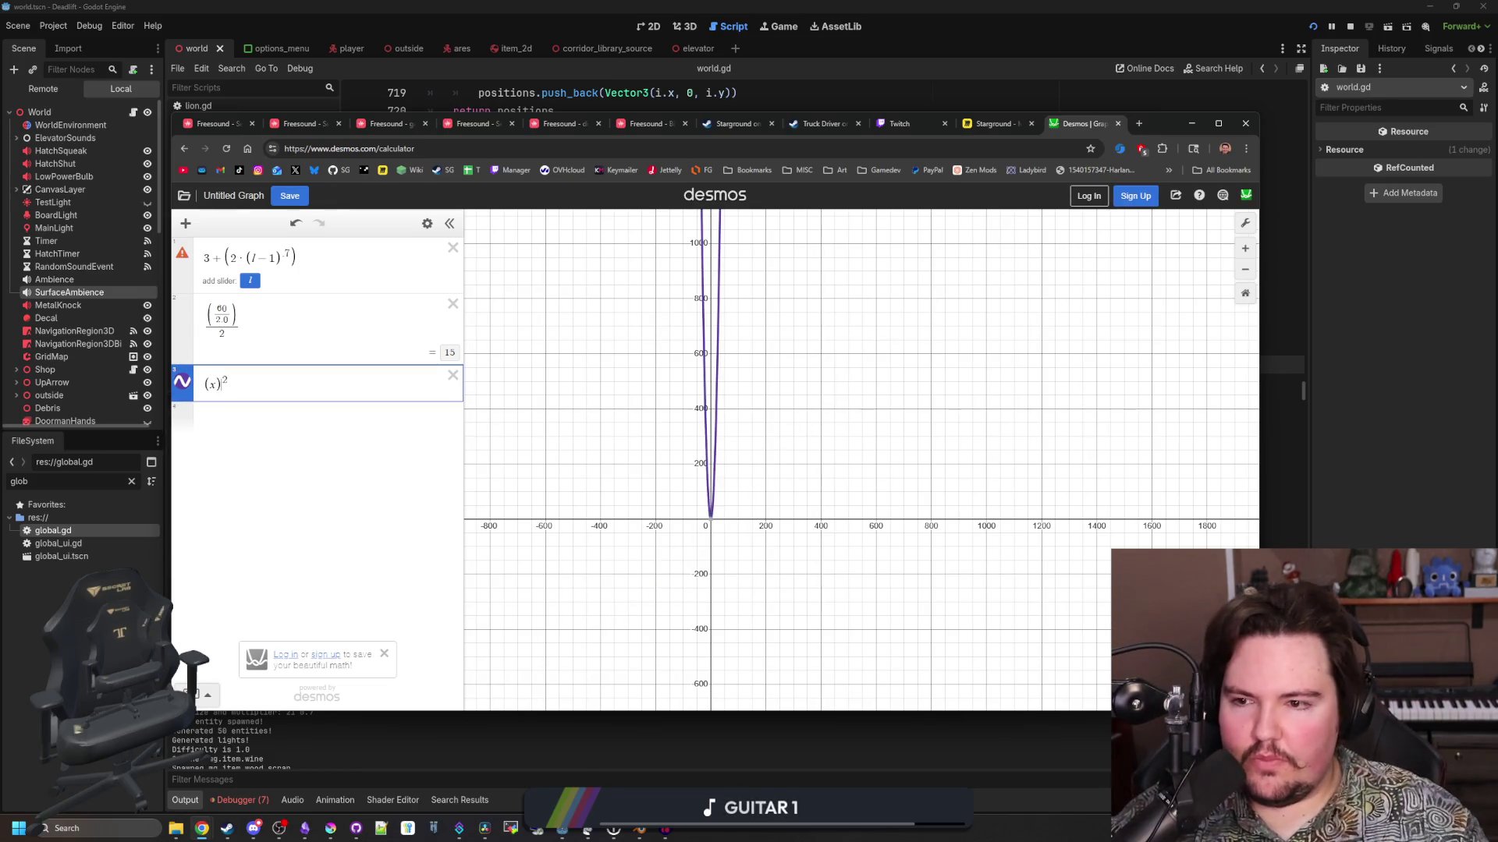
{"action": "type", "text": "-1"}
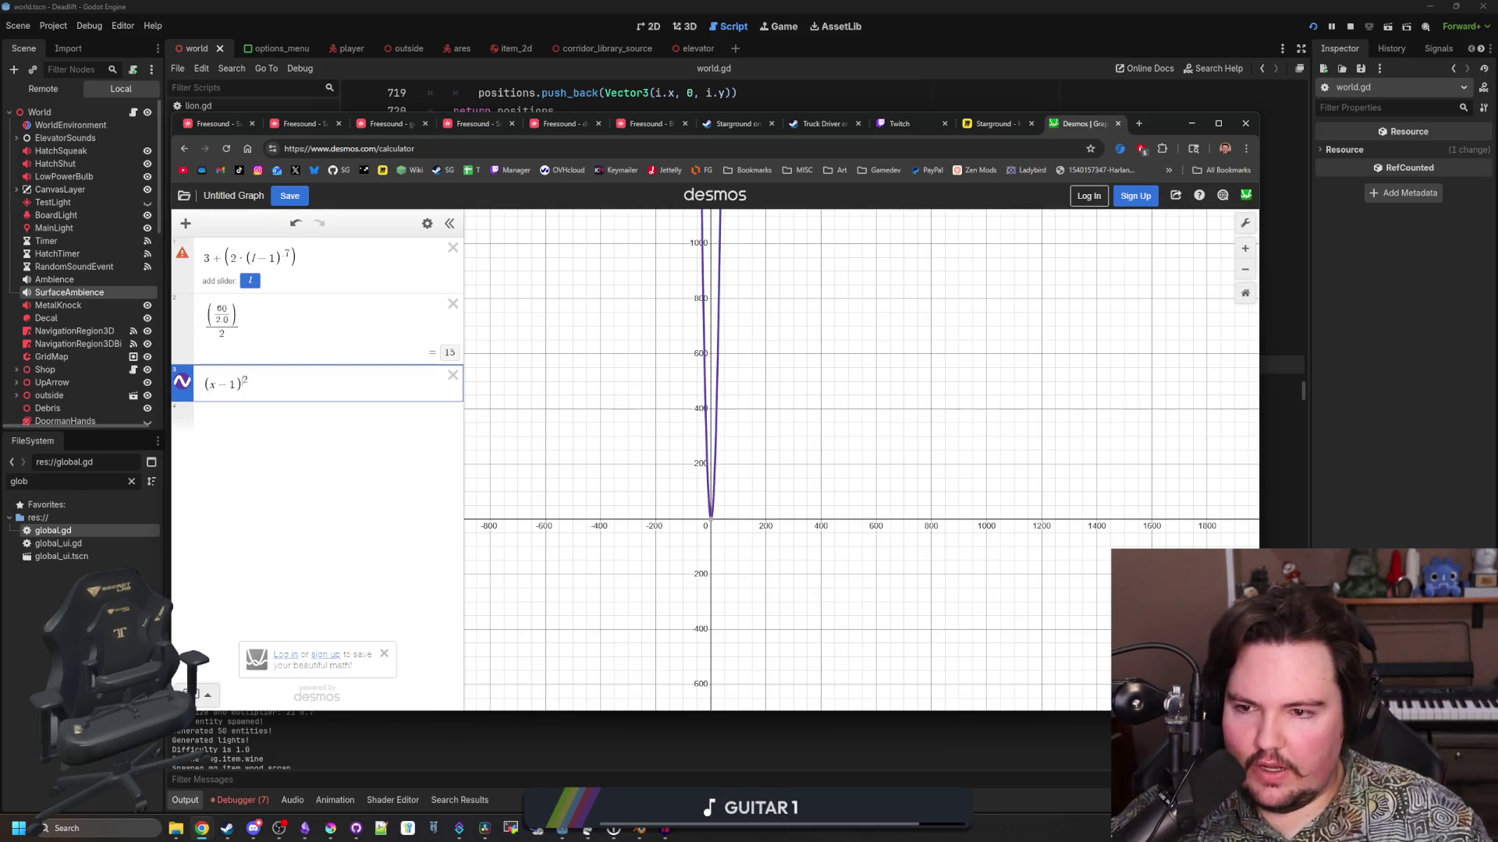
{"action": "type", "text": "+1"}
{"action": "scroll", "coordinate": [716, 509], "scroll_direction": "up", "scroll_amount": 10}
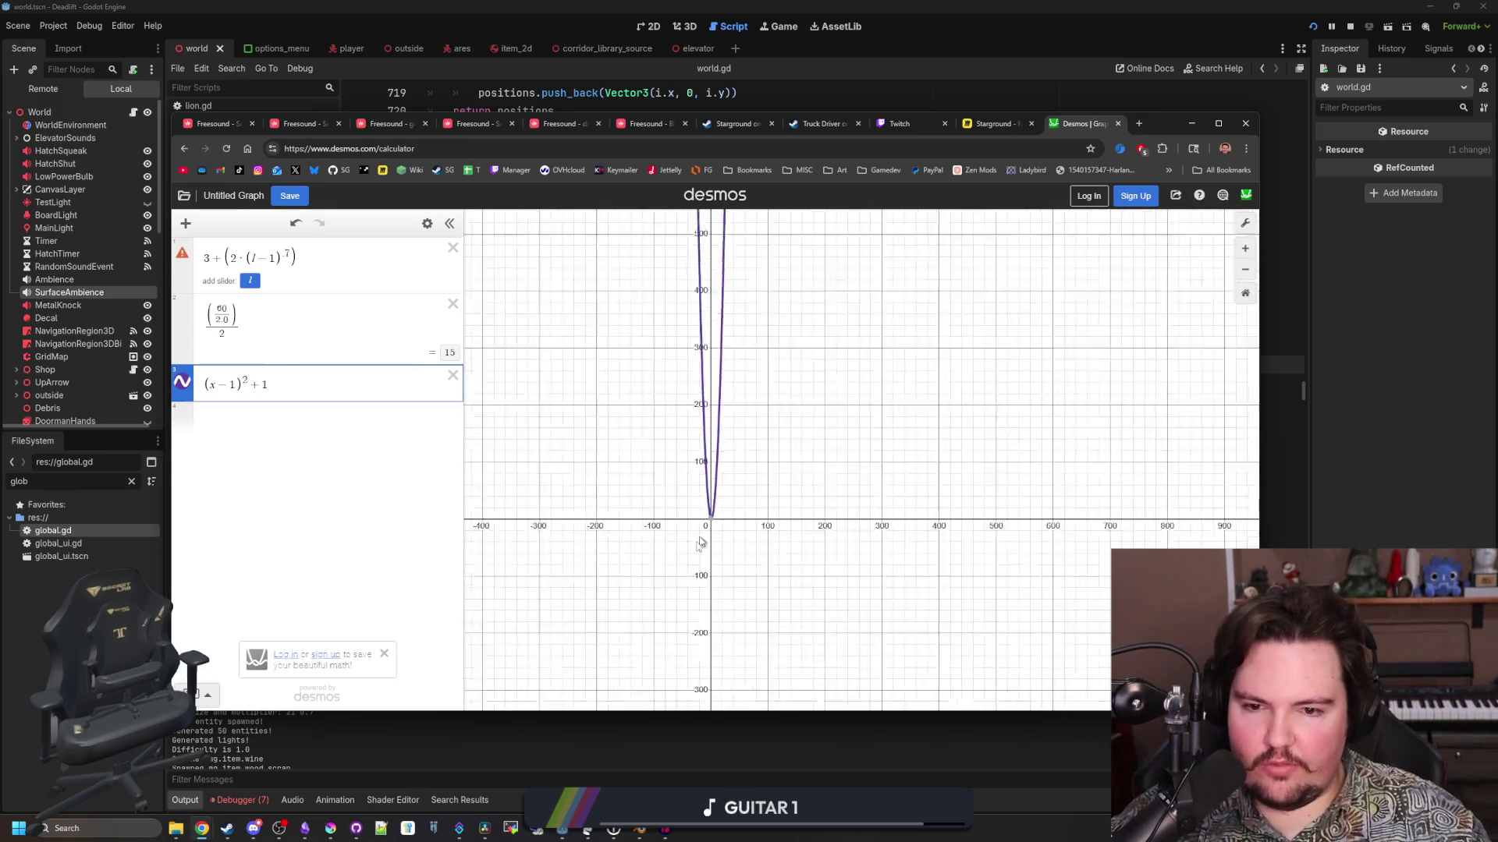
{"action": "scroll", "coordinate": [716, 508], "scroll_direction": "up", "scroll_amount": 15}
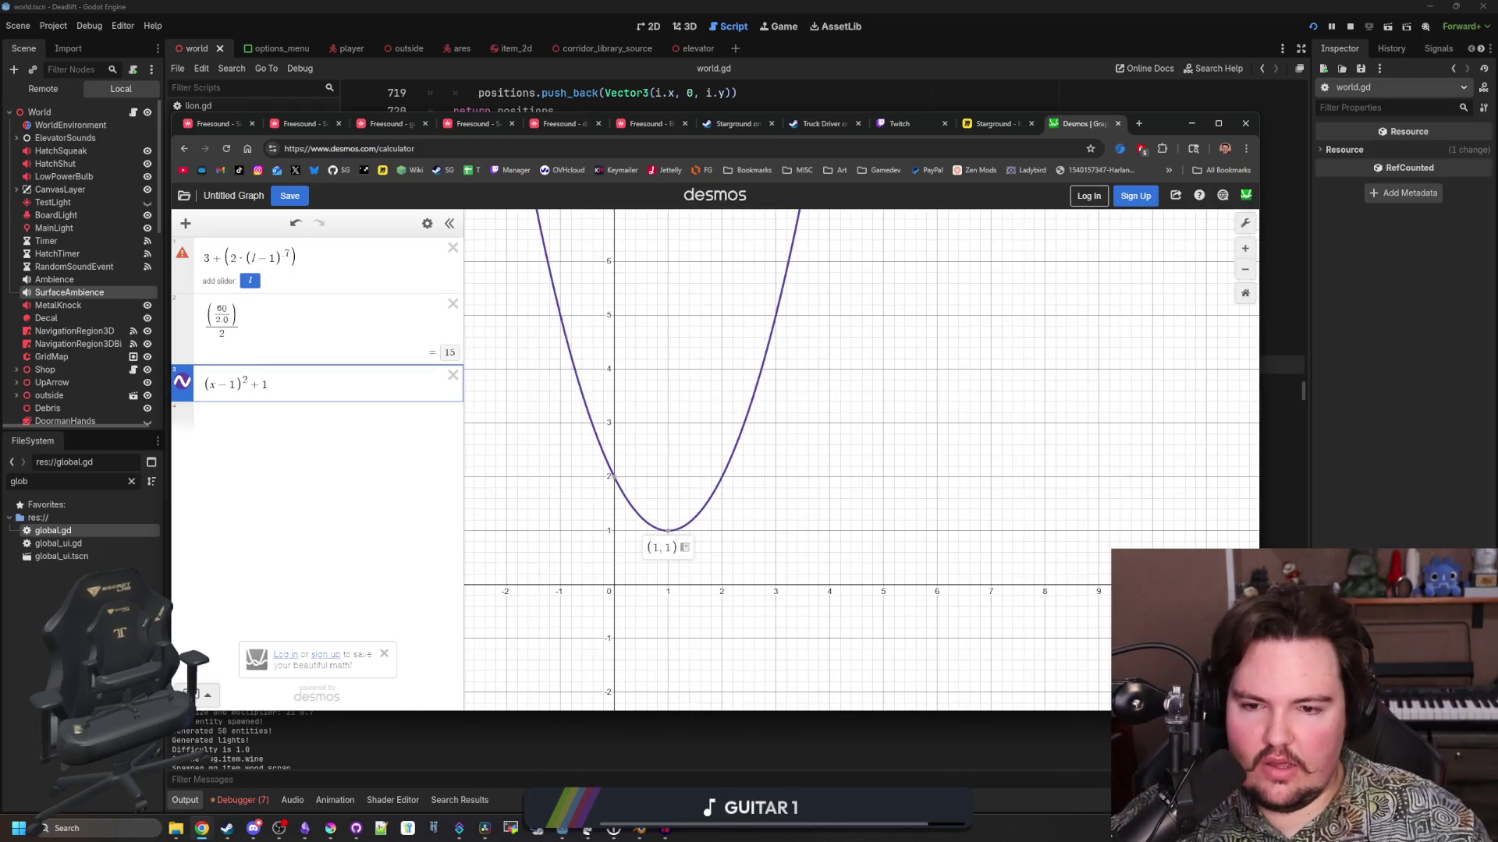
{"action": "scroll", "coordinate": [699, 492], "scroll_direction": "down", "scroll_amount": 8}
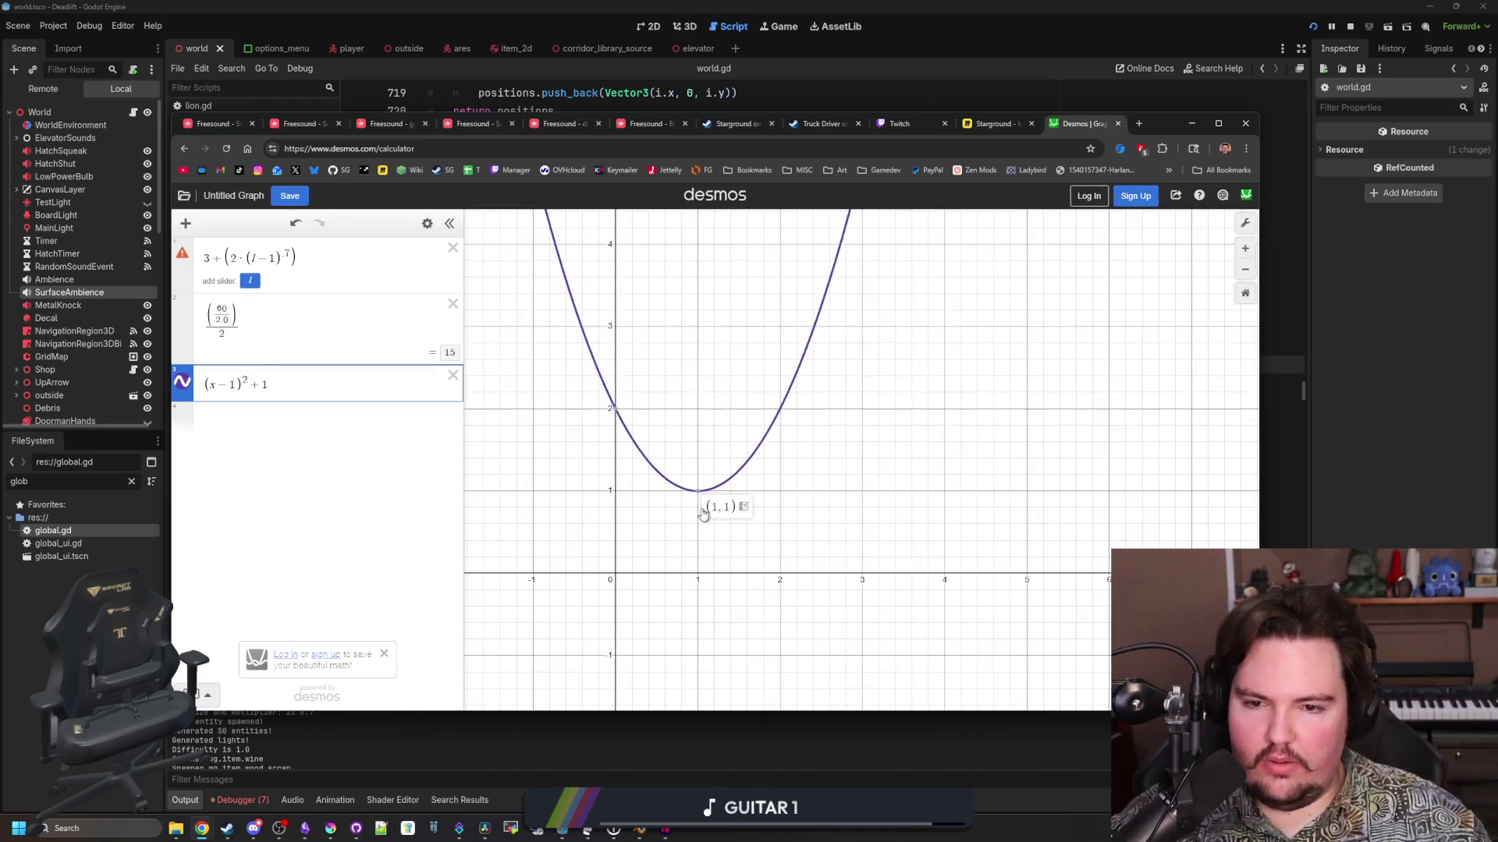
{"action": "scroll", "coordinate": [700, 491], "scroll_direction": "up", "scroll_amount": 2}
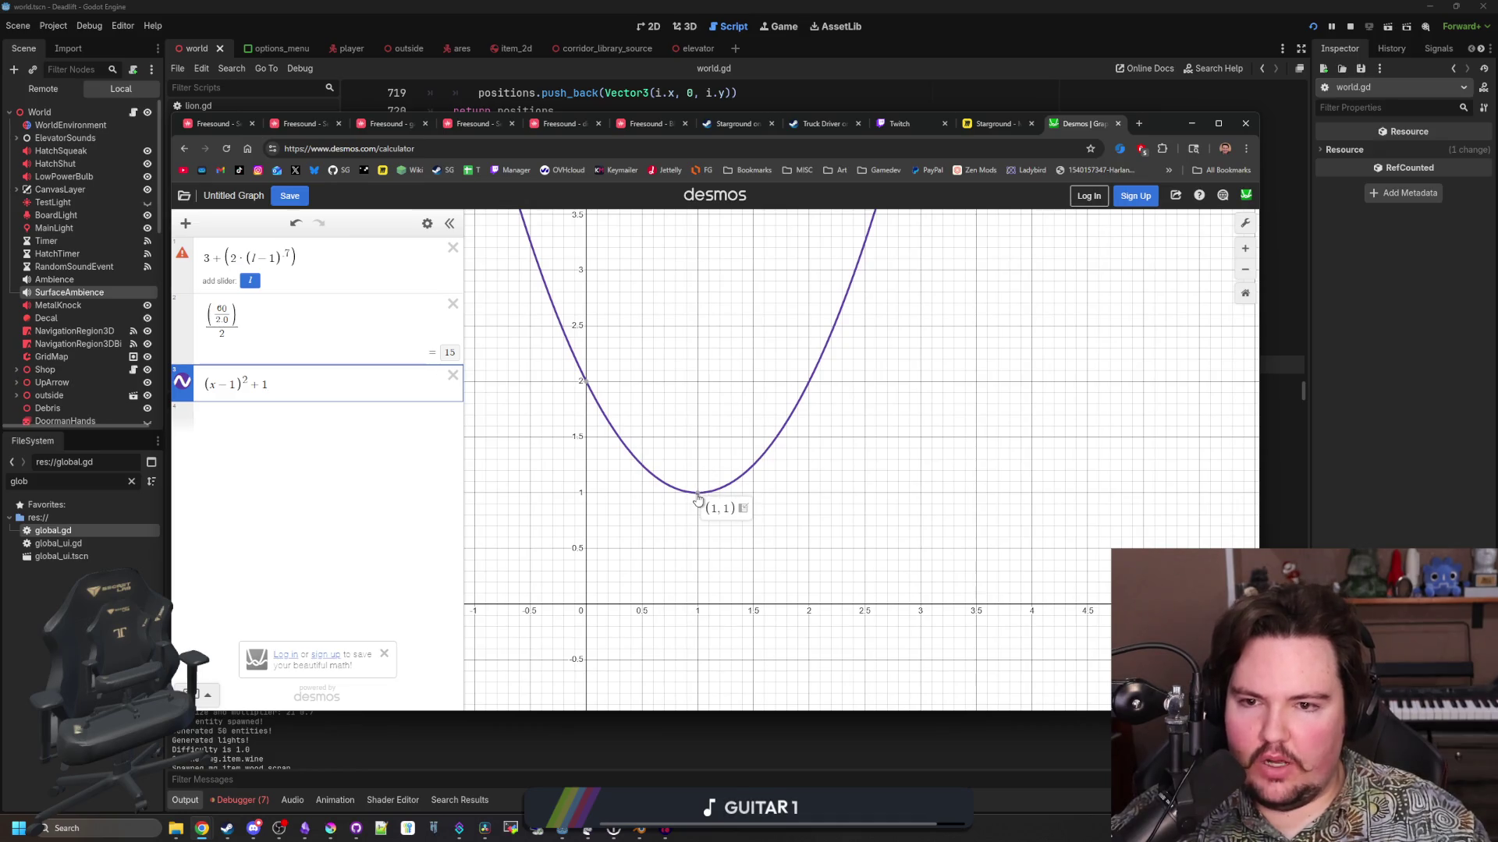
{"action": "left_click", "coordinate": [699, 494]}
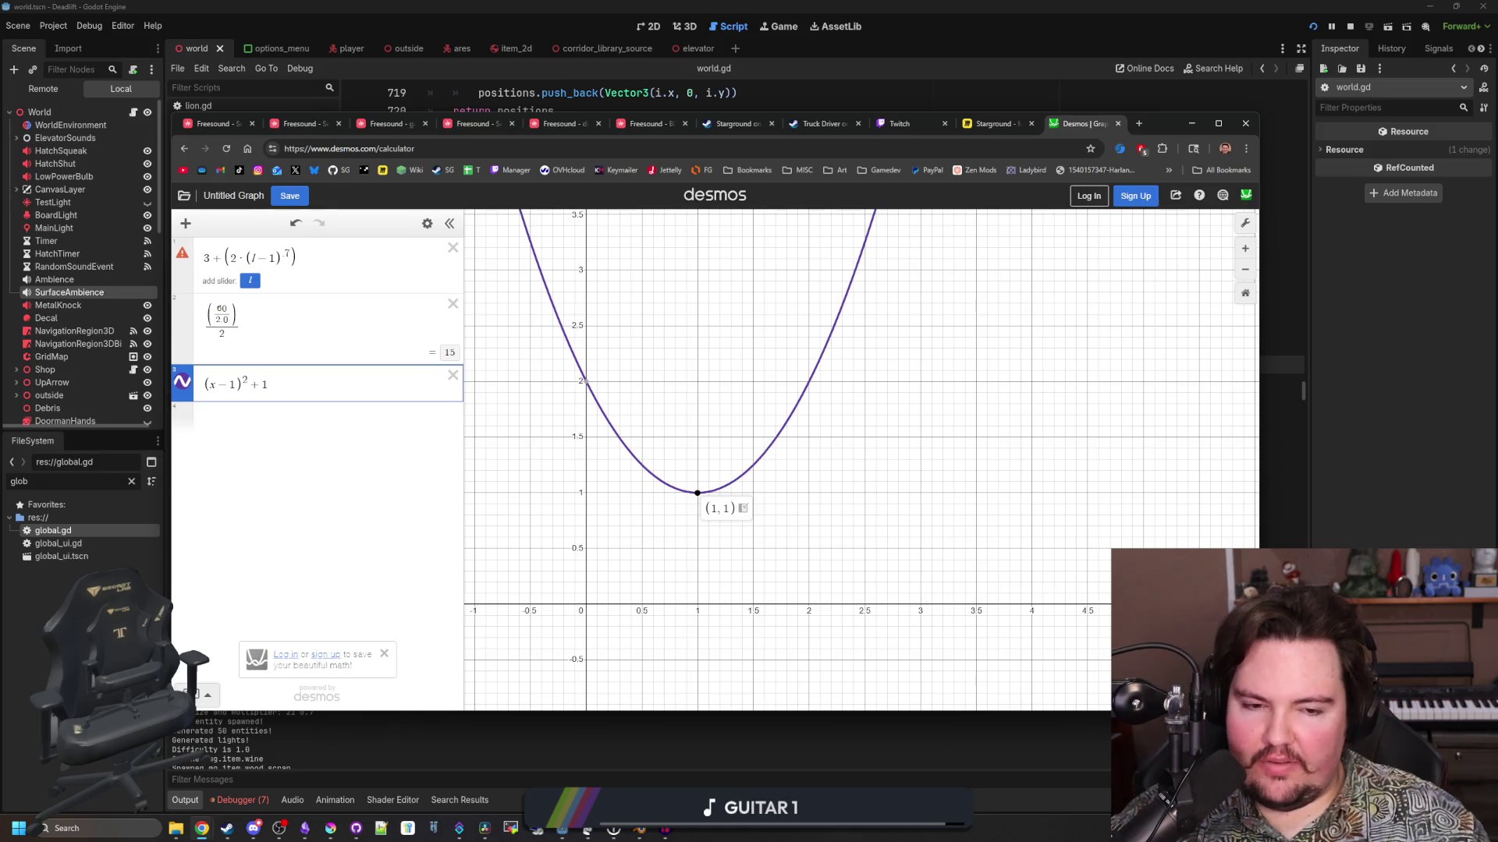
{"action": "key", "text": "Escape"}
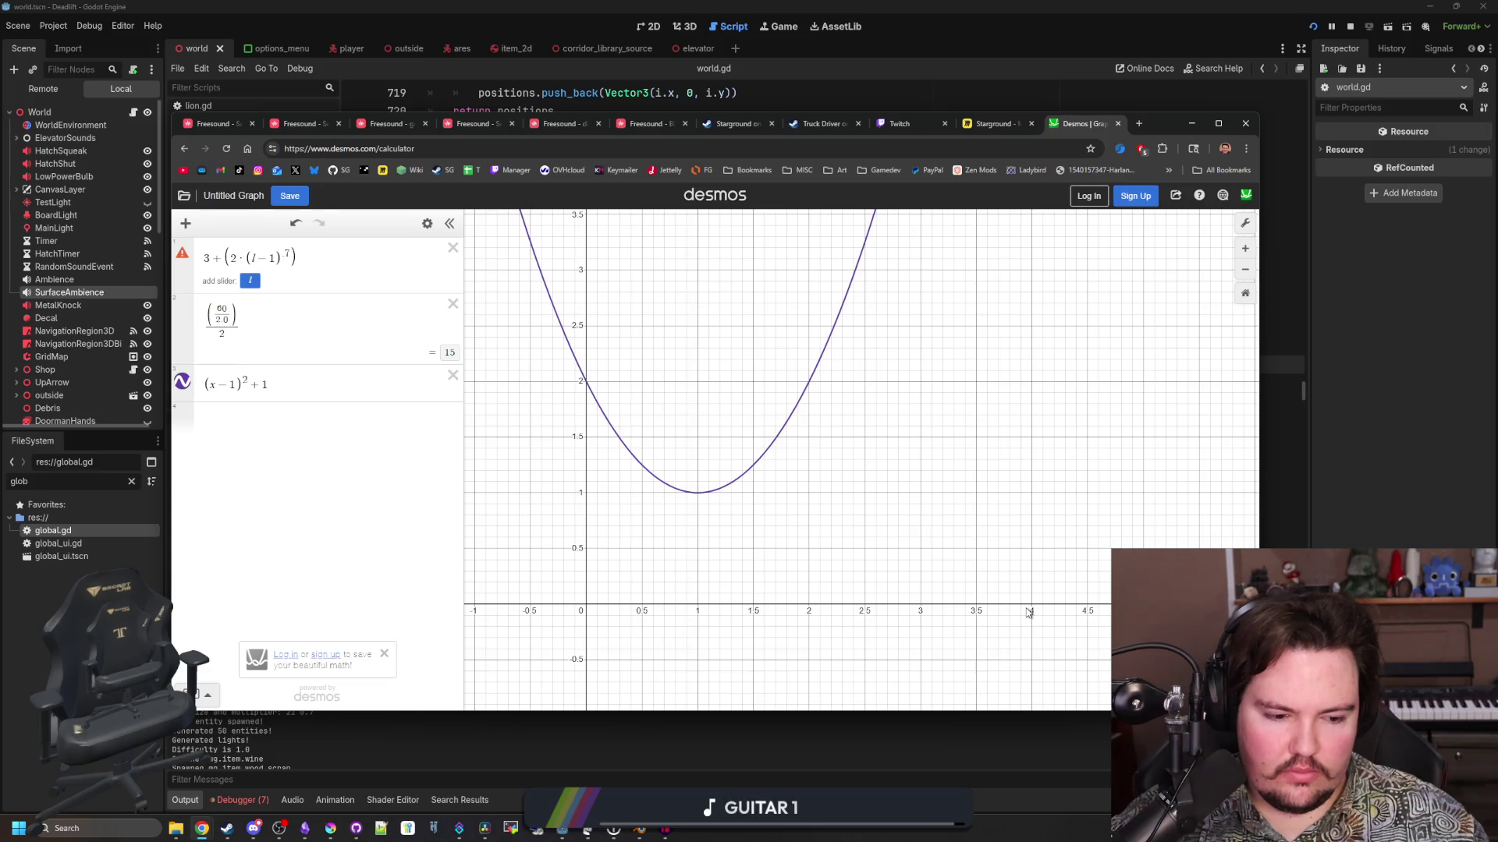
{"action": "left_click_drag", "start_coordinate": [706, 493], "coordinate": [829, 351]}
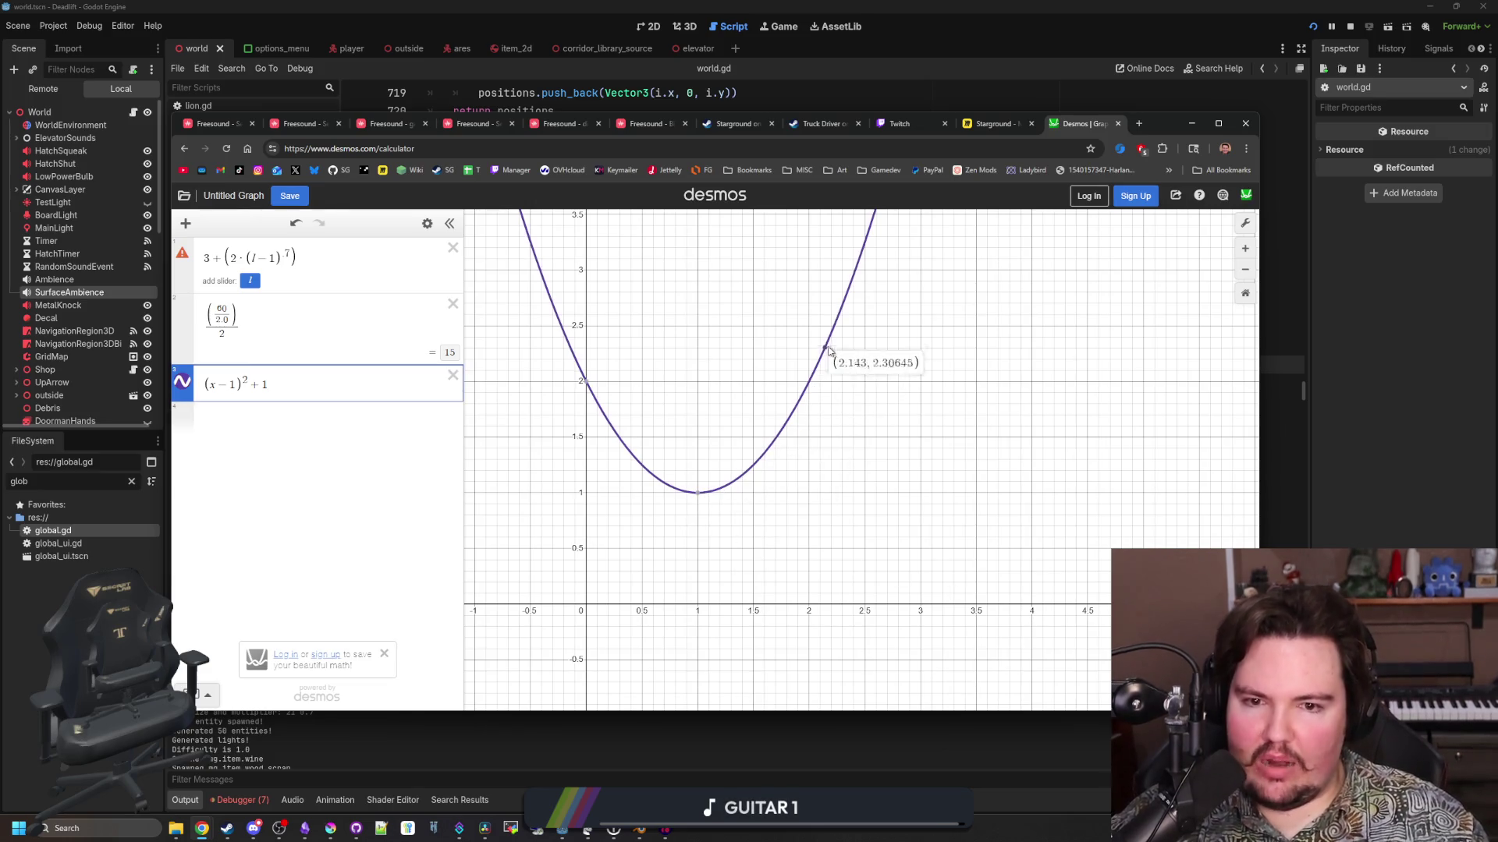
{"action": "scroll", "coordinate": [863, 495], "scroll_direction": "up", "scroll_amount": 1}
Step: Remove the (60/2.0)/2 fraction and define s = 30 beside b = s/30
{"action": "key", "text": "ctrl+z"}
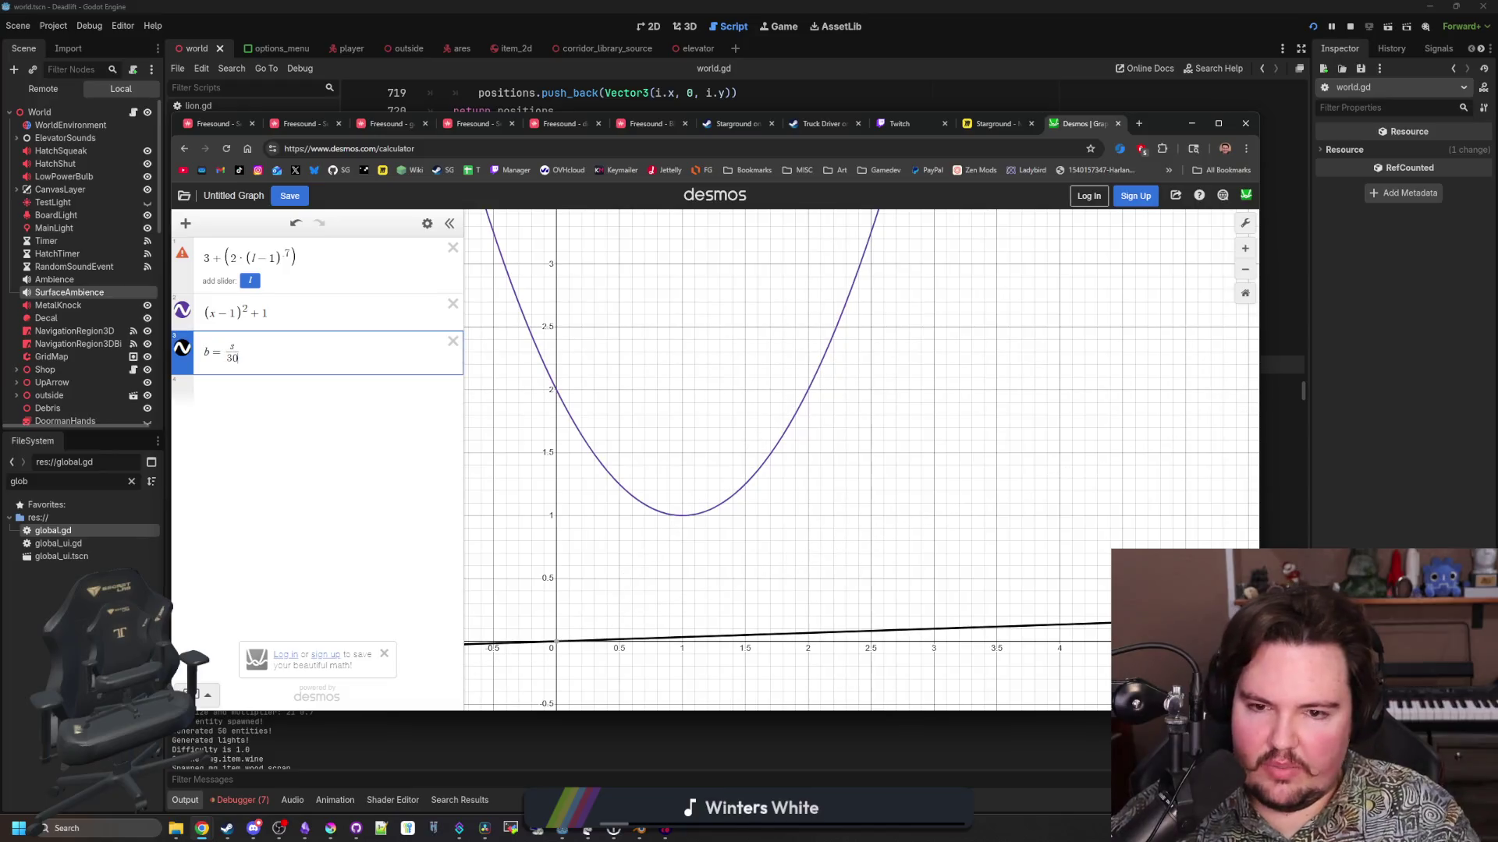
{"action": "left_click", "coordinate": [241, 394]}
{"action": "type", "text": "=30"}
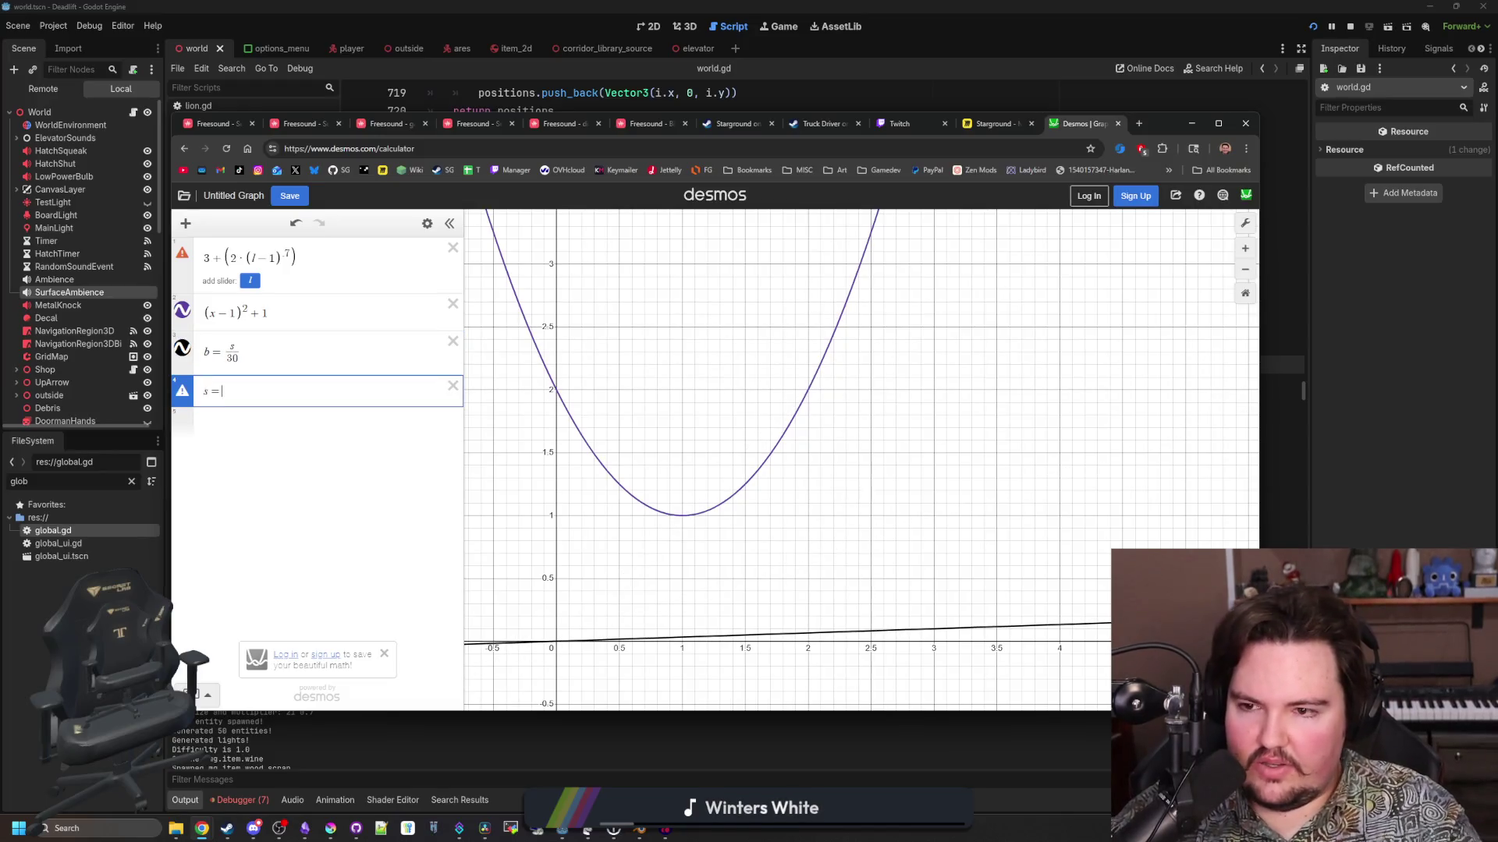
{"action": "scroll", "coordinate": [659, 468], "scroll_direction": "down", "scroll_amount": 3}
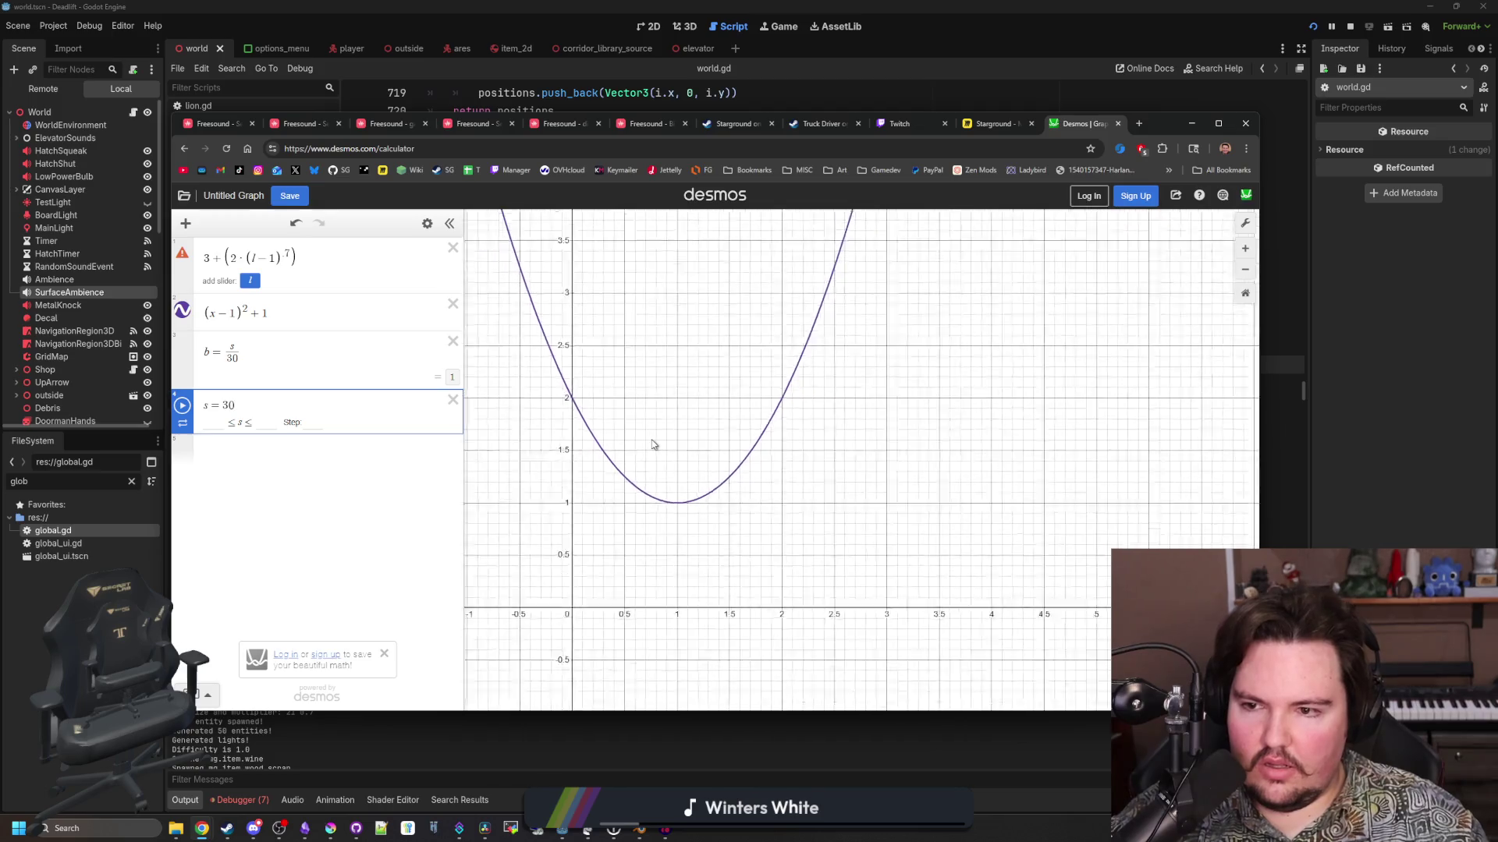
Step: Rewrite the parabola as f = (b−1)²+1 and add a b/f expression
{"action": "scroll", "coordinate": [676, 515], "scroll_direction": "up", "scroll_amount": 2}
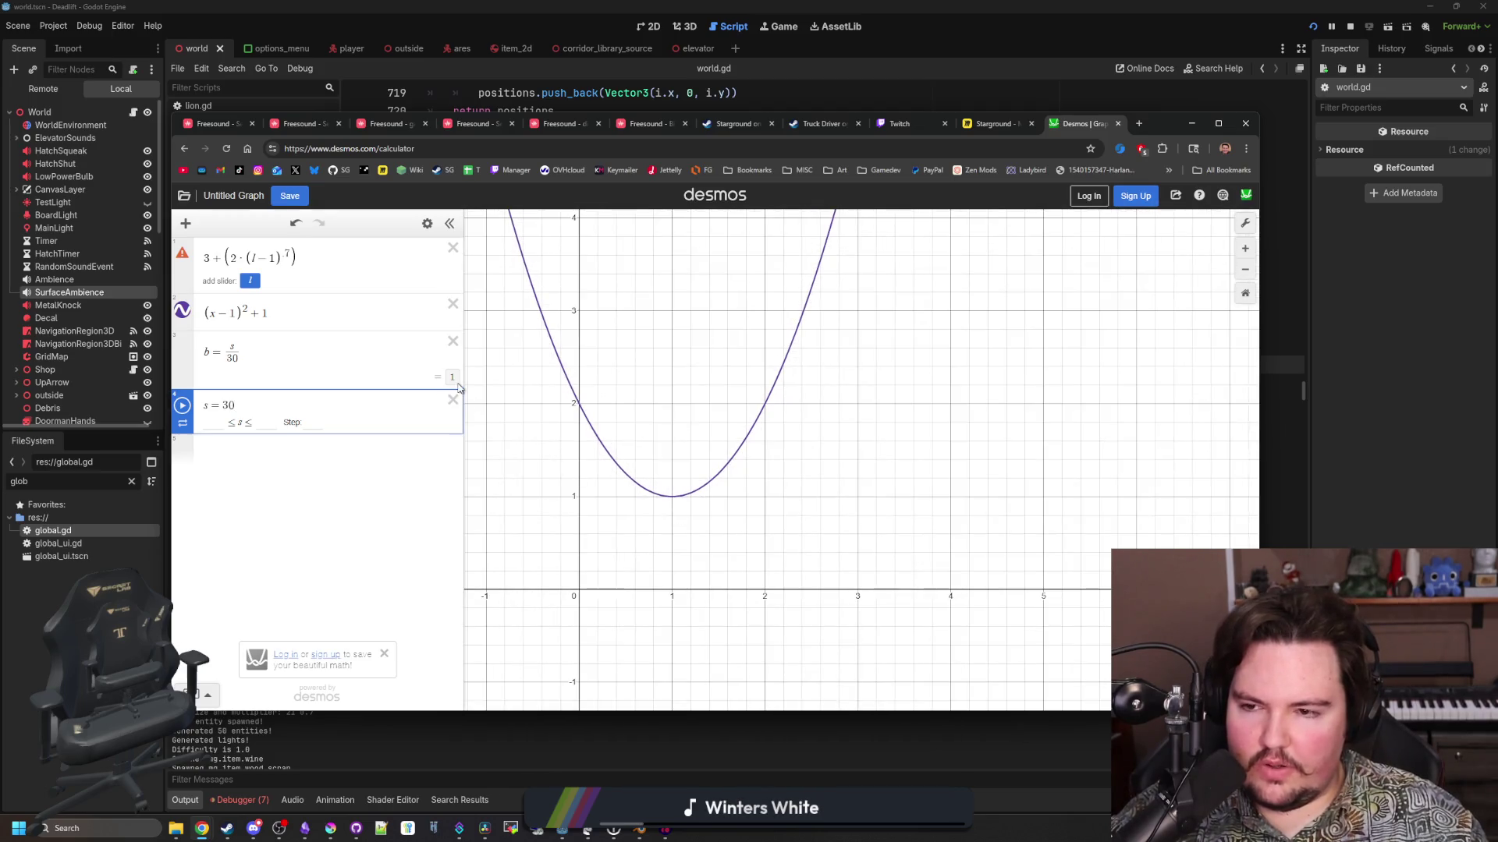
{"action": "left_click", "coordinate": [256, 470]}
{"action": "left_click", "coordinate": [212, 314]}
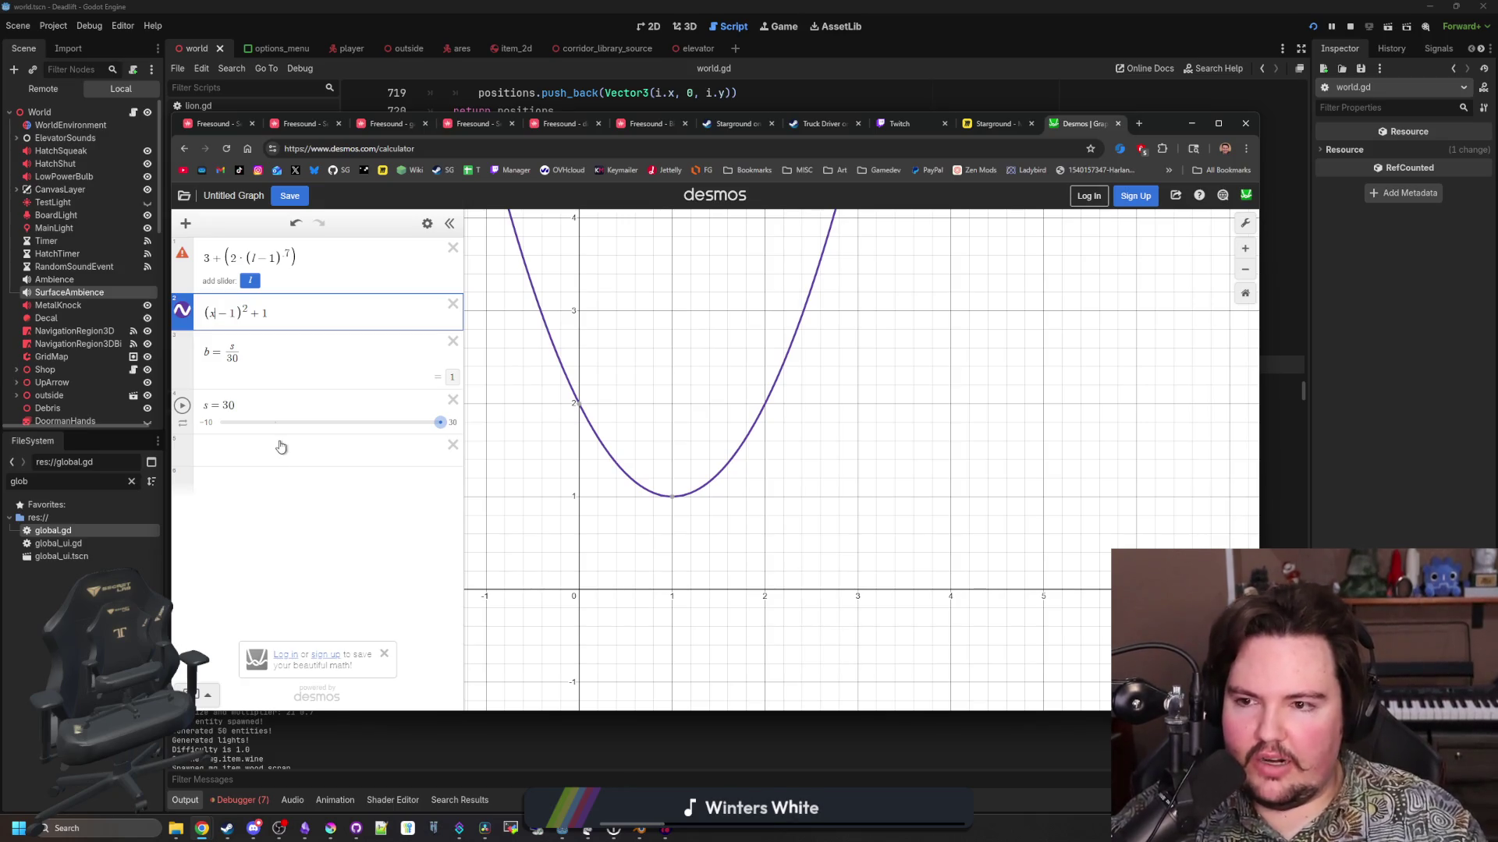
{"action": "key", "text": "BackSpace"}
{"action": "type", "text": "b"}
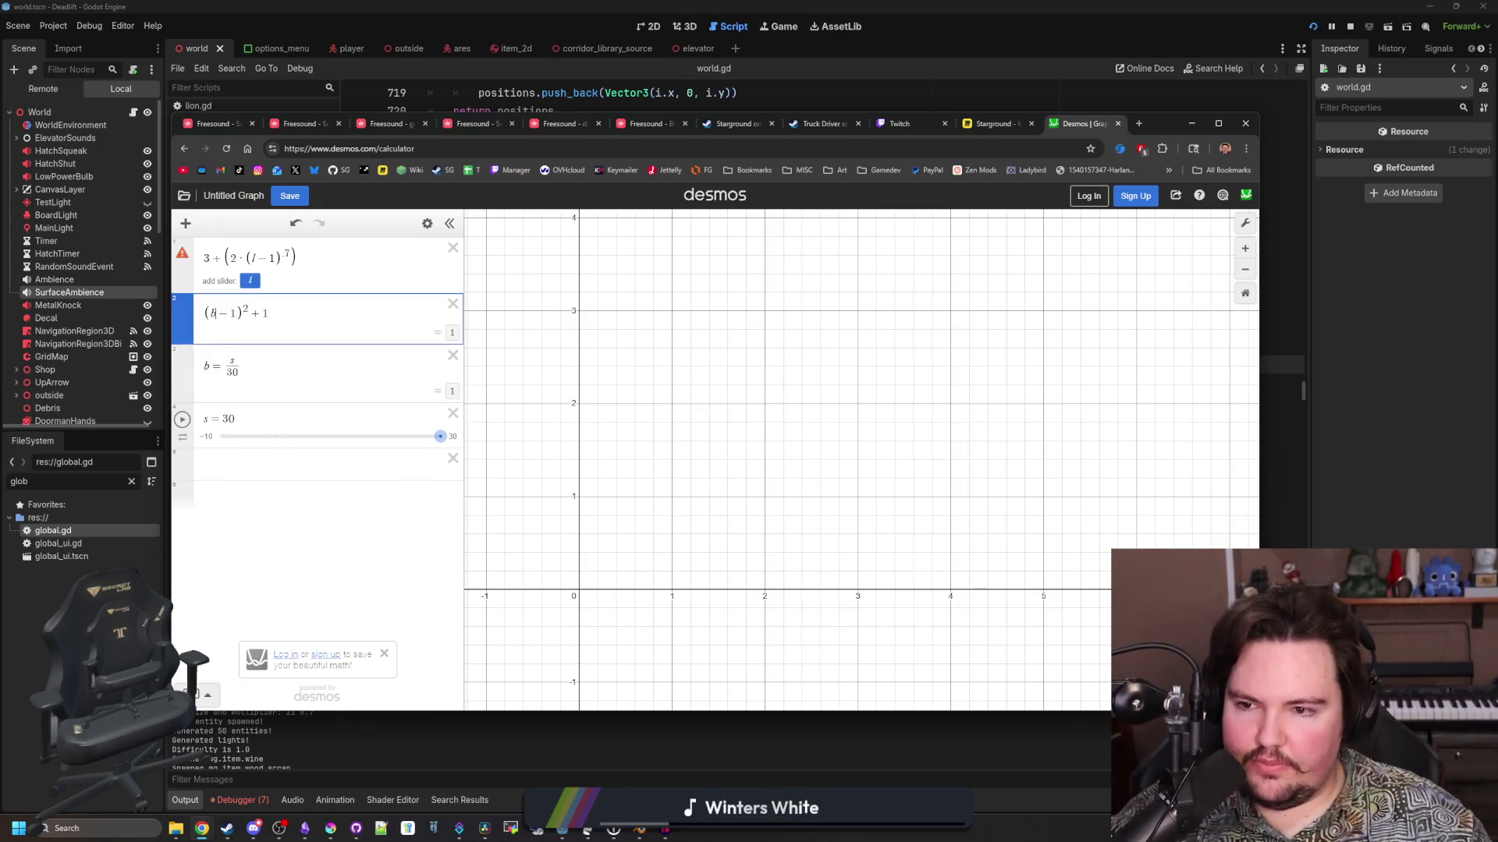
{"action": "left_click", "coordinate": [287, 467]}
{"action": "type", "text": "b/"}
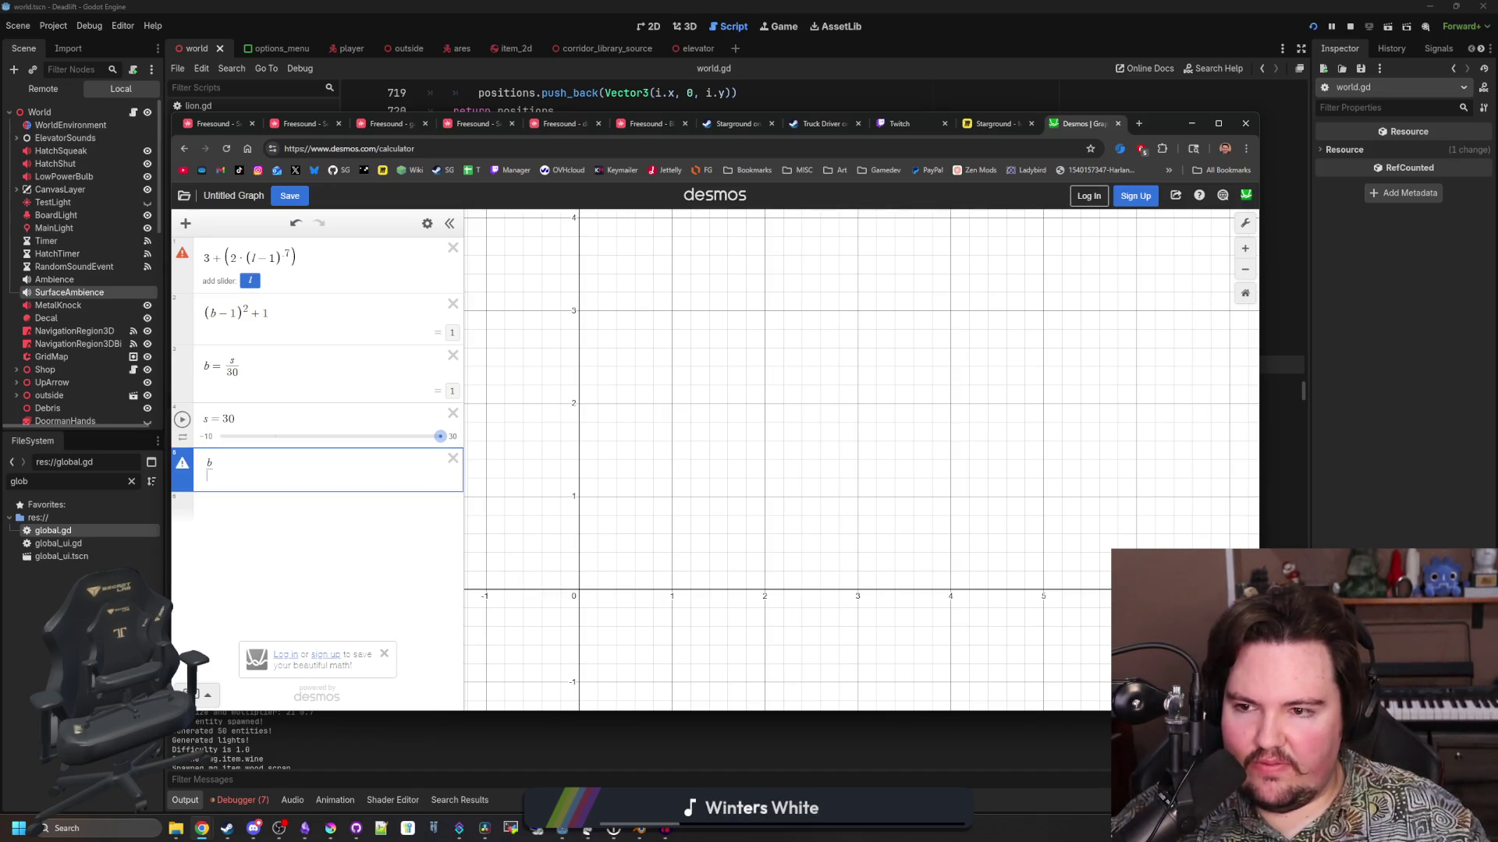
{"action": "type", "text": "f"}
{"action": "left_click", "coordinate": [328, 298]}
{"action": "type", "text": "f="}
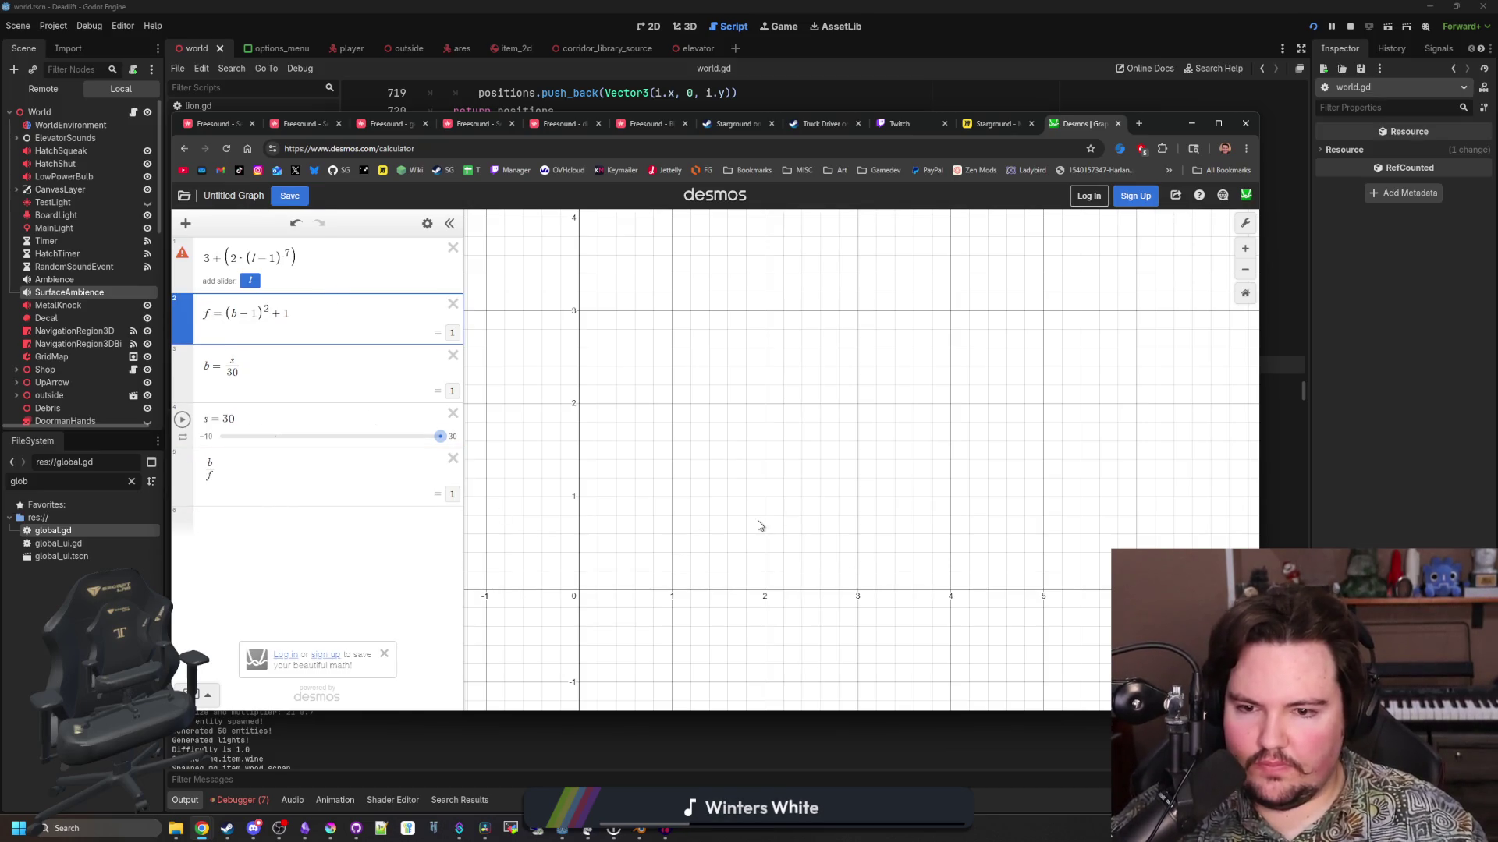
Step: Clear the value 30 from the s definition
{"action": "scroll", "coordinate": [707, 543], "scroll_direction": "down", "scroll_amount": 2}
{"action": "scroll", "coordinate": [707, 544], "scroll_direction": "down", "scroll_amount": 1}
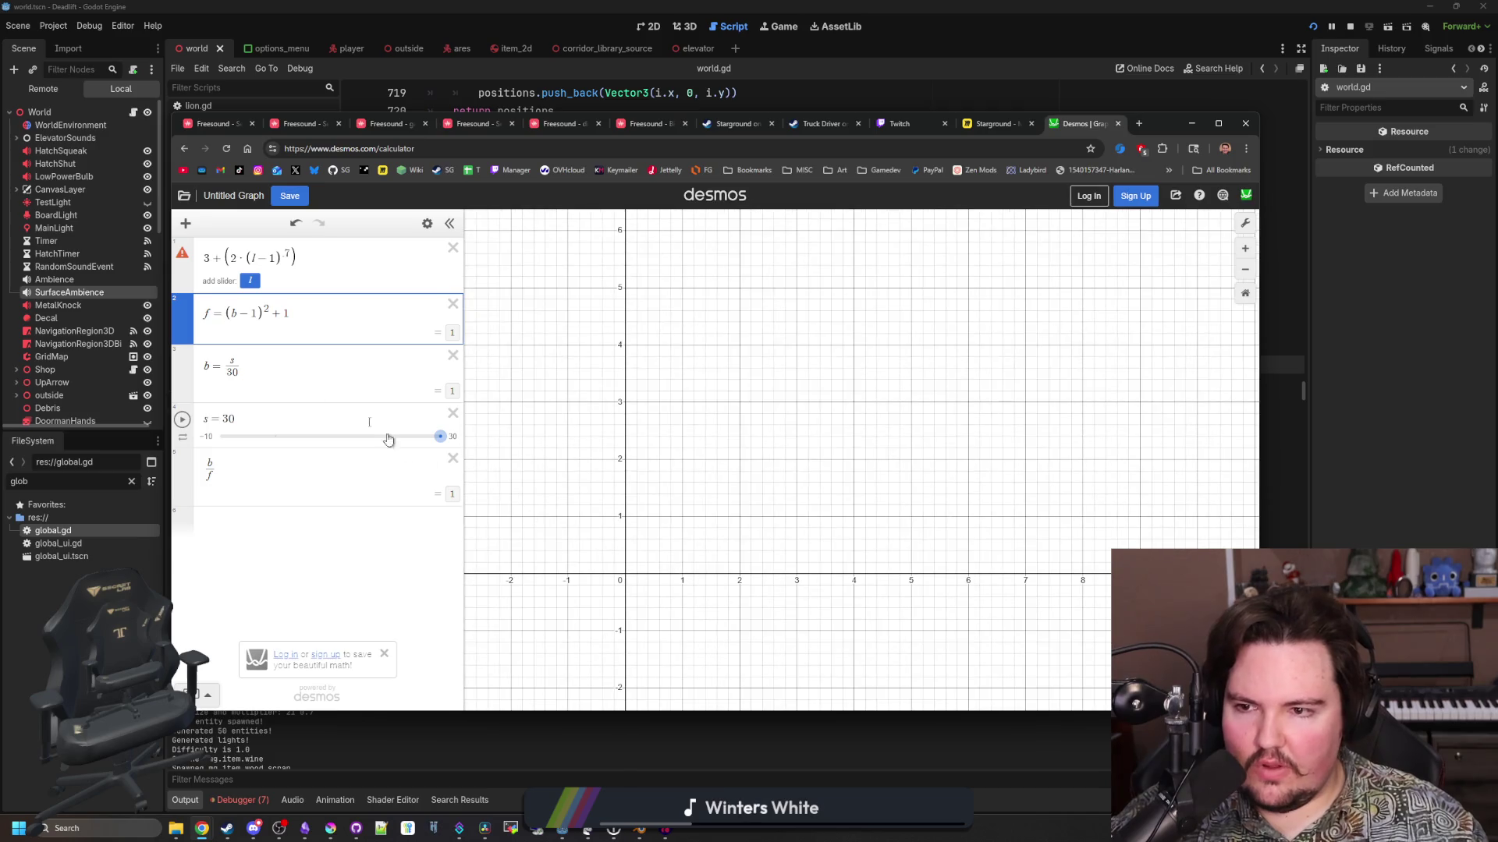
{"action": "left_click", "coordinate": [234, 361]}
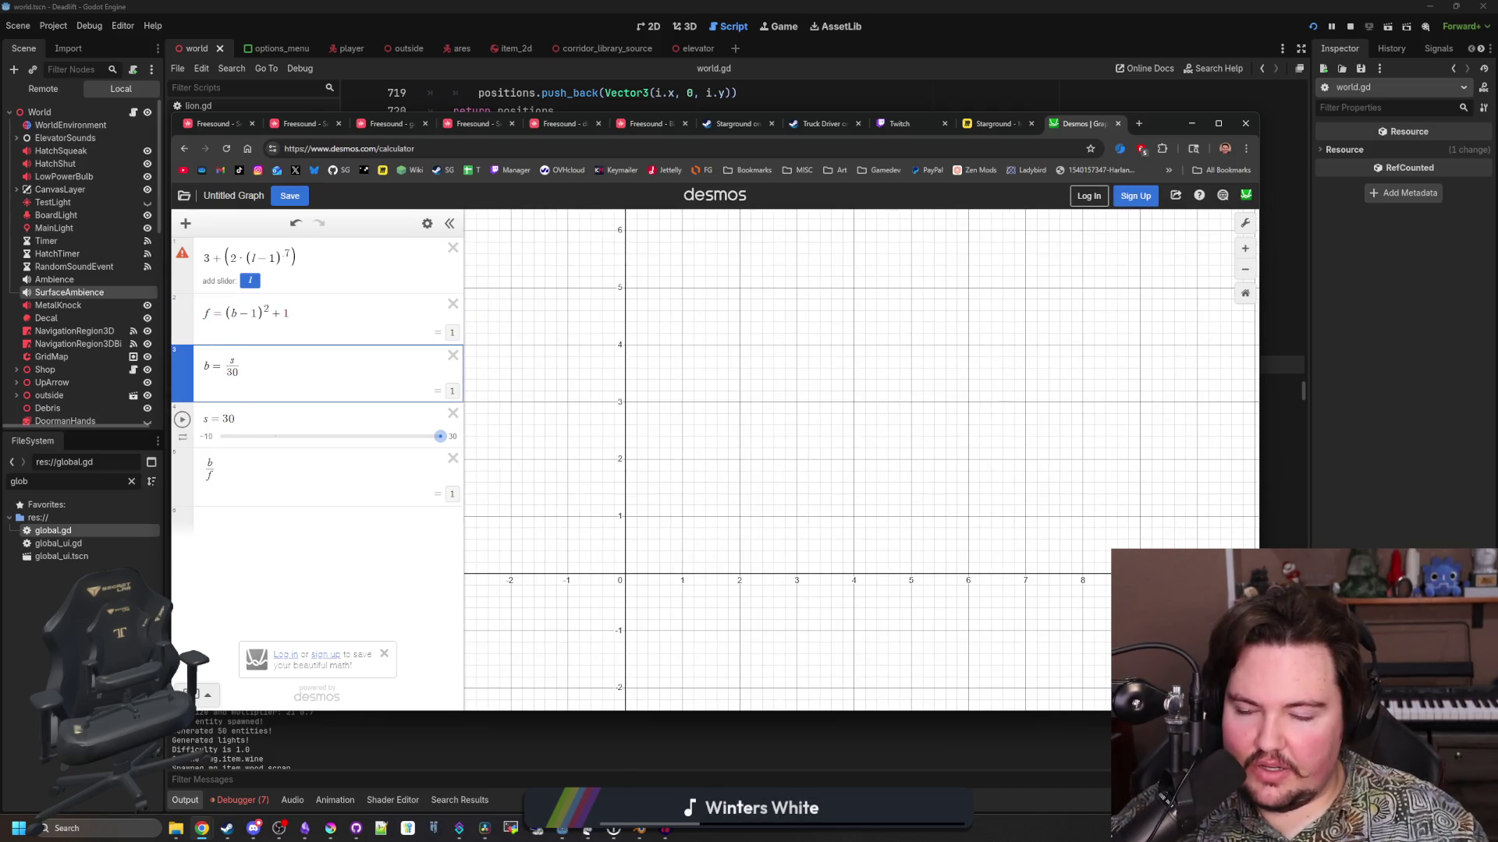
{"action": "left_click", "coordinate": [230, 418]}
{"action": "key", "text": "BackSpace"}
{"action": "key", "text": "BackSpace"}
Step: Set s = x so f, b and b/f plot as curves
{"action": "type", "text": "x"}
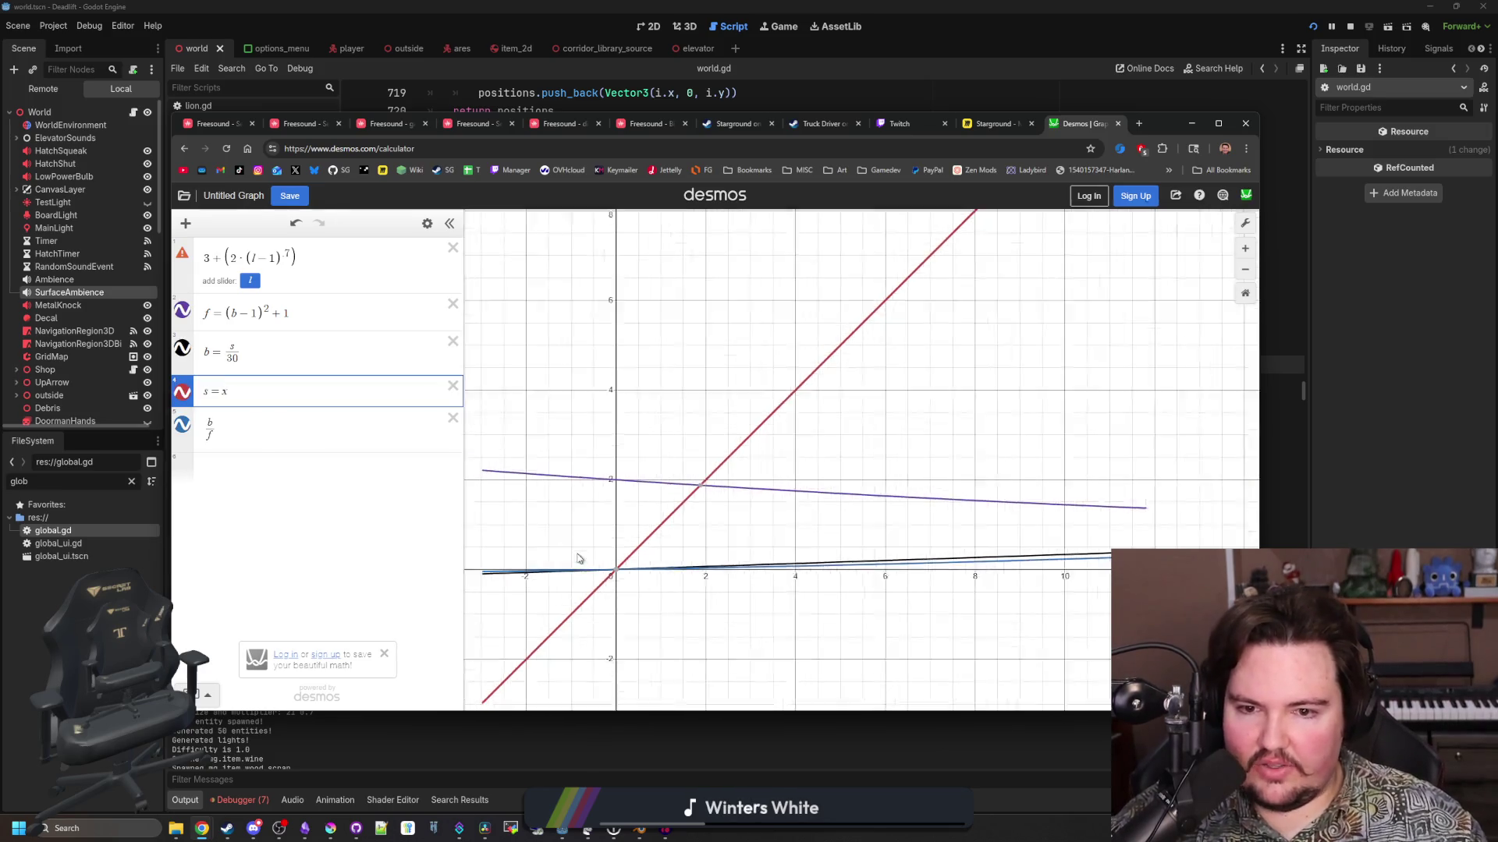
{"action": "scroll", "coordinate": [578, 558], "scroll_direction": "down", "scroll_amount": 10}
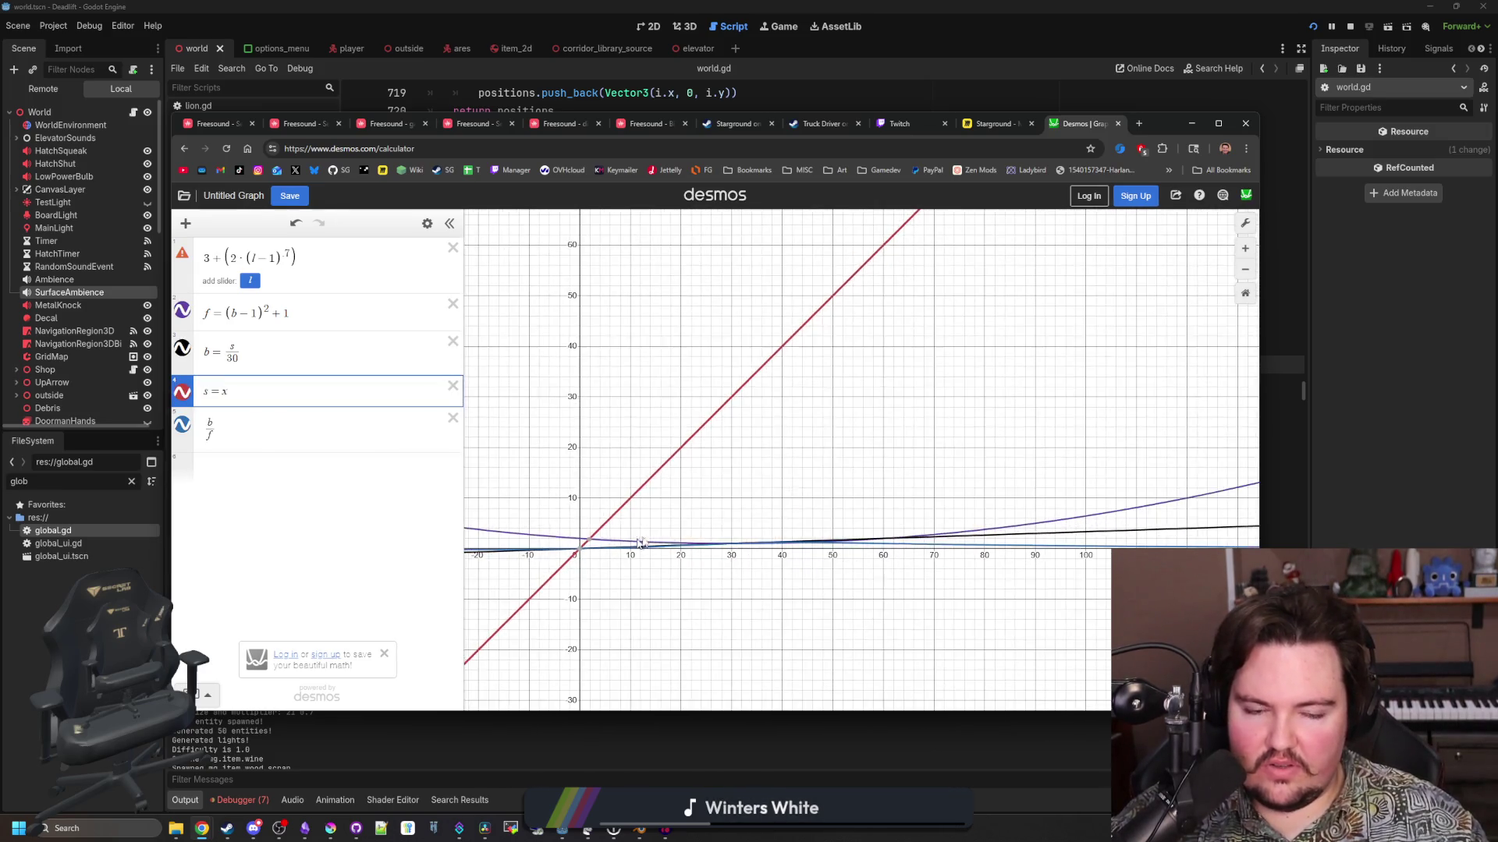
{"action": "scroll", "coordinate": [822, 550], "scroll_direction": "up", "scroll_amount": 4}
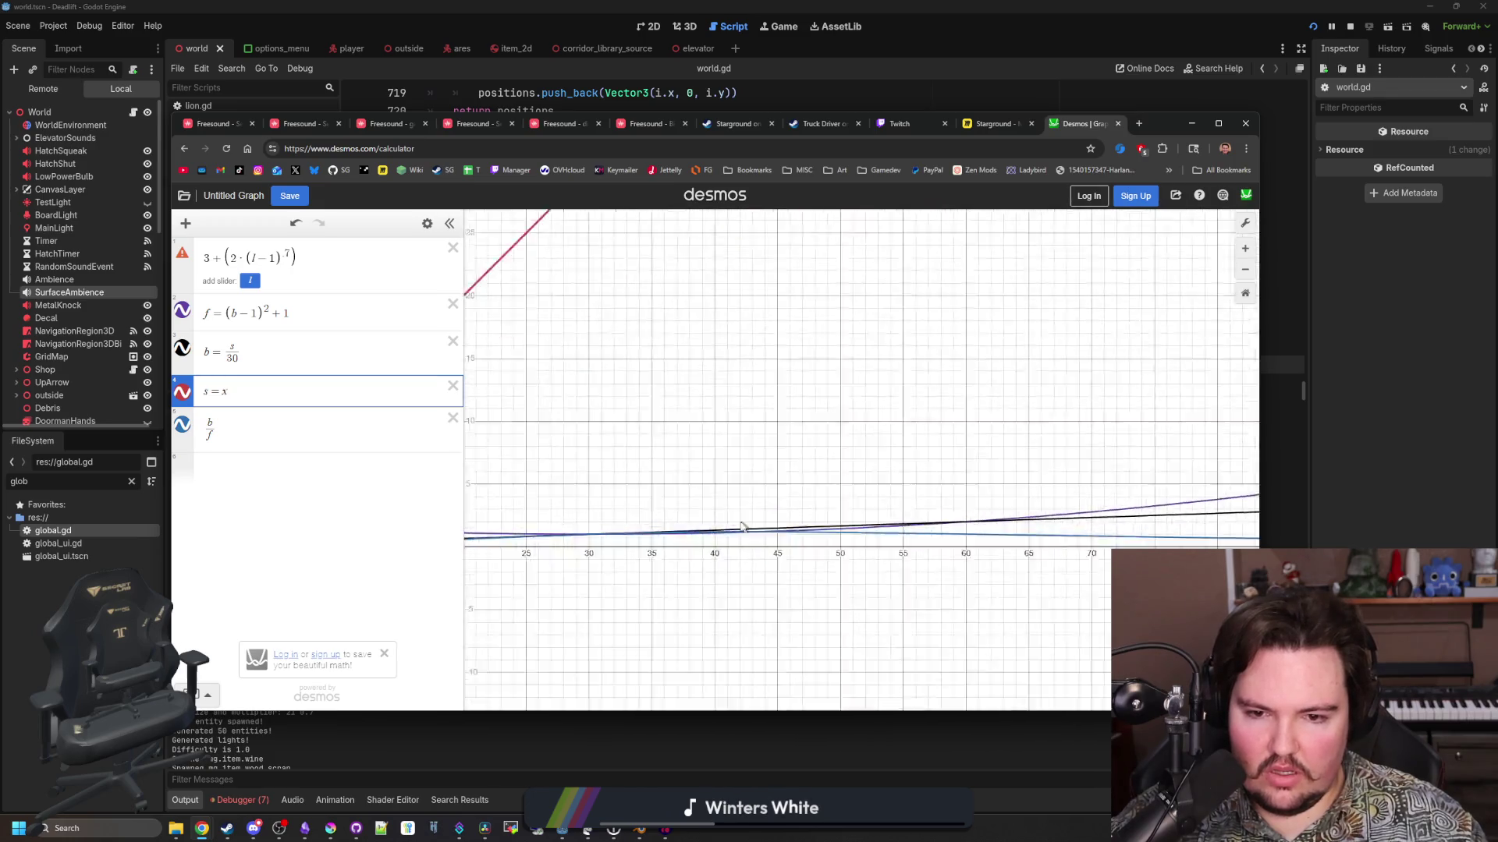
{"action": "scroll", "coordinate": [733, 534], "scroll_direction": "up", "scroll_amount": 2}
{"action": "scroll", "coordinate": [1042, 528], "scroll_direction": "up", "scroll_amount": 2}
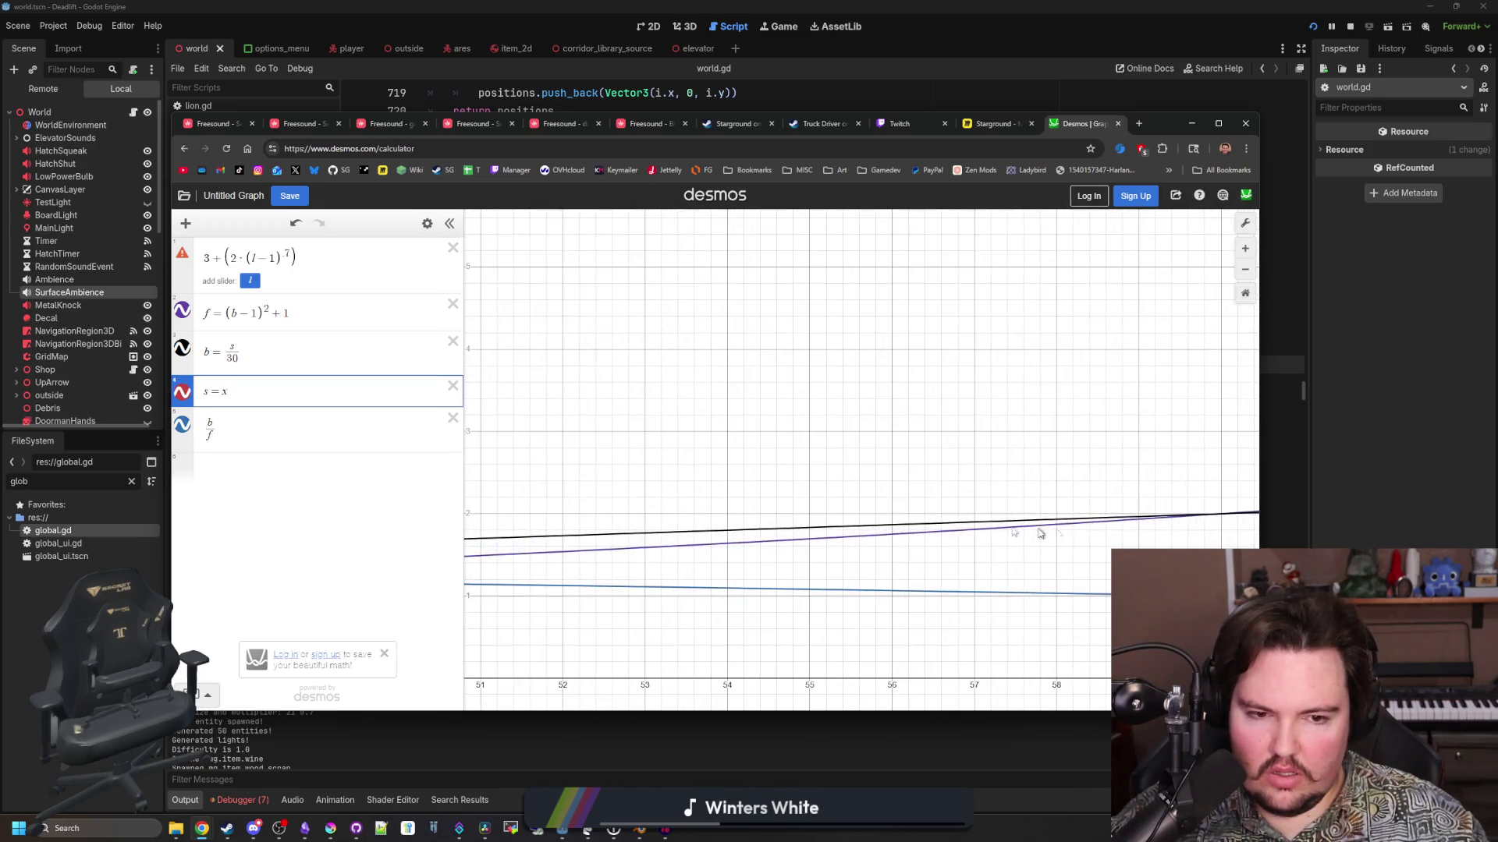
{"action": "scroll", "coordinate": [950, 490], "scroll_direction": "up", "scroll_amount": 1}
{"action": "scroll", "coordinate": [951, 490], "scroll_direction": "down", "scroll_amount": 10}
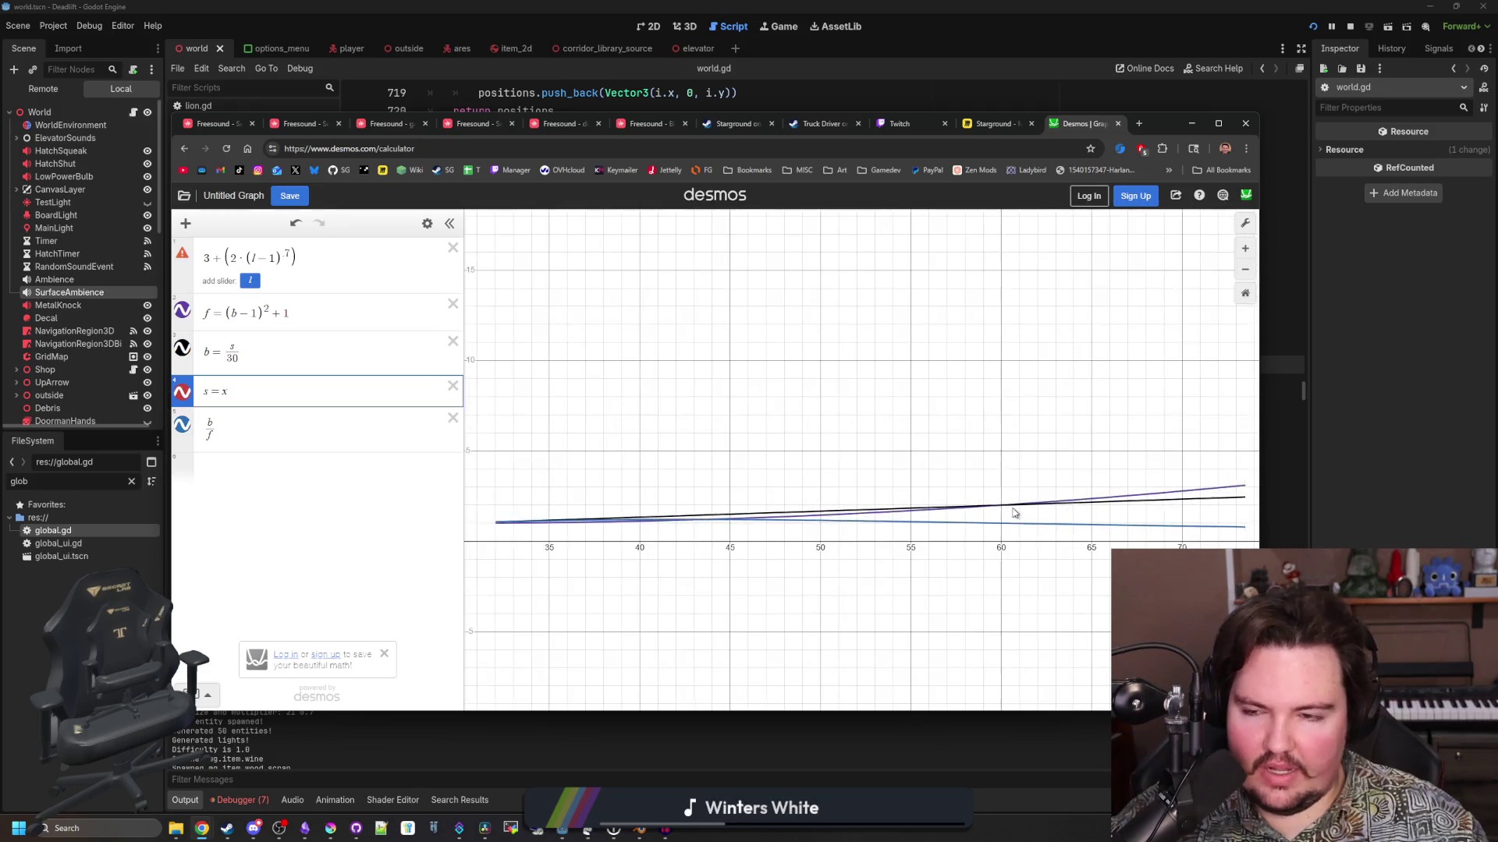
{"action": "scroll", "coordinate": [895, 538], "scroll_direction": "down", "scroll_amount": 1}
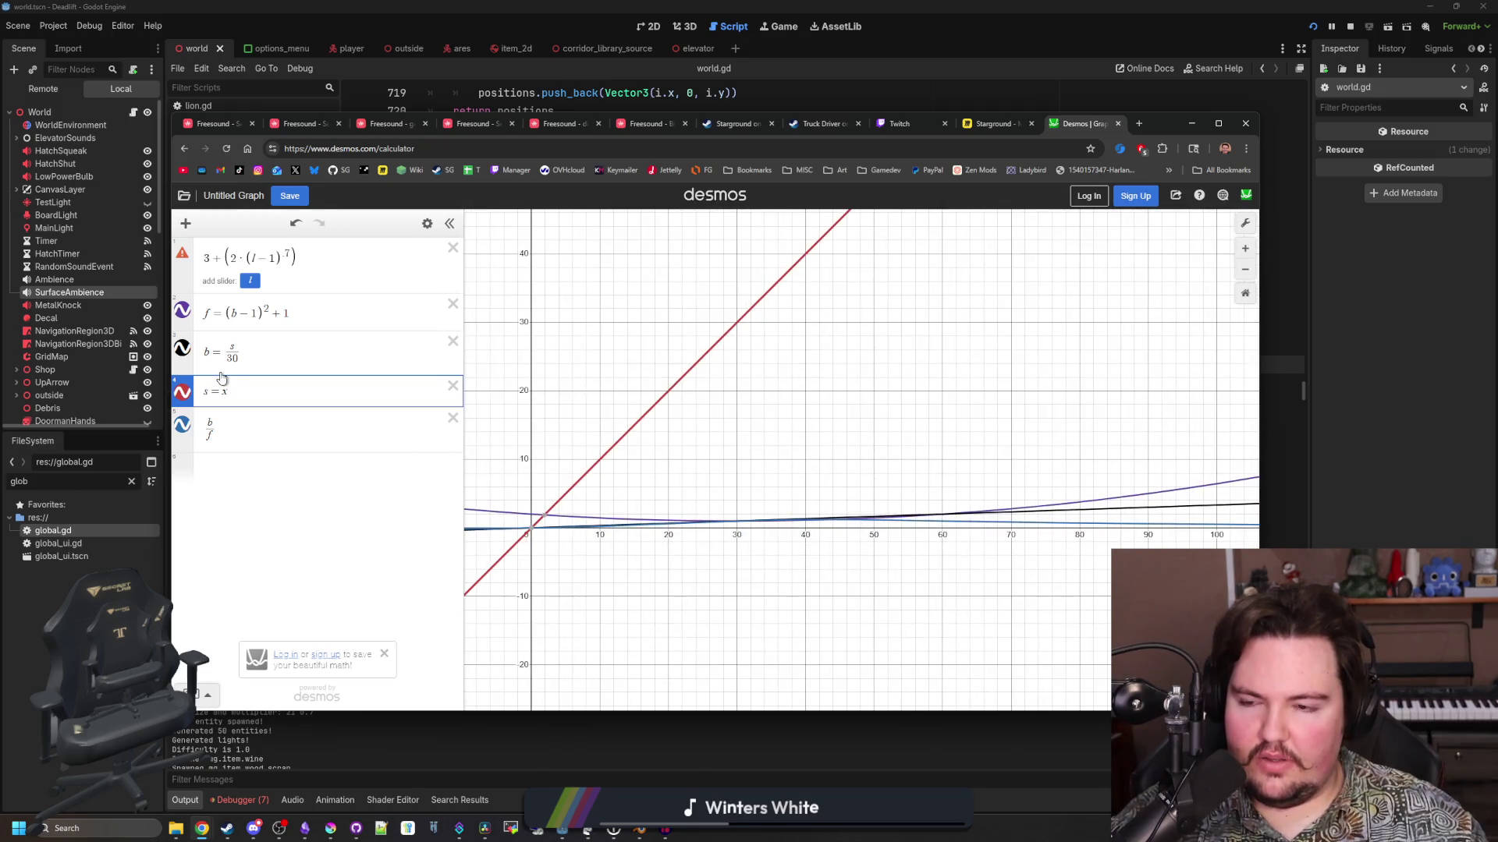
Step: Hide the f and b curves, leaving only b/f visible
{"action": "left_click", "coordinate": [191, 351]}
{"action": "left_click", "coordinate": [183, 392]}
{"action": "left_click", "coordinate": [183, 425]}
{"action": "left_click", "coordinate": [182, 311]}
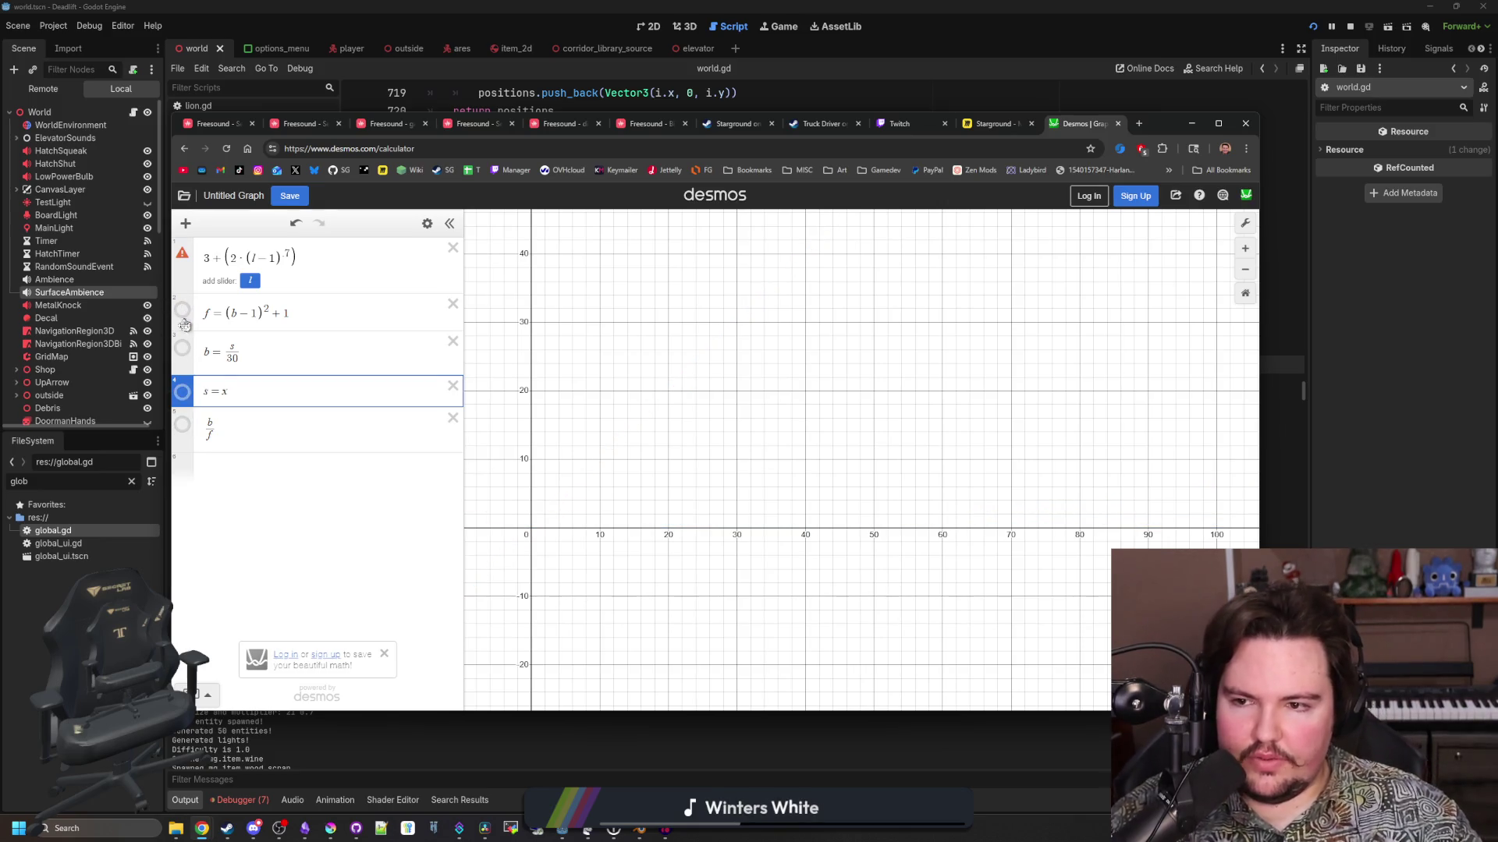
{"action": "left_click", "coordinate": [182, 425]}
Step: Inspect b/f over x 41–48, where it peaks near 1.207 at x ≈ 42.43
{"action": "scroll", "coordinate": [588, 478], "scroll_direction": "down", "scroll_amount": 1}
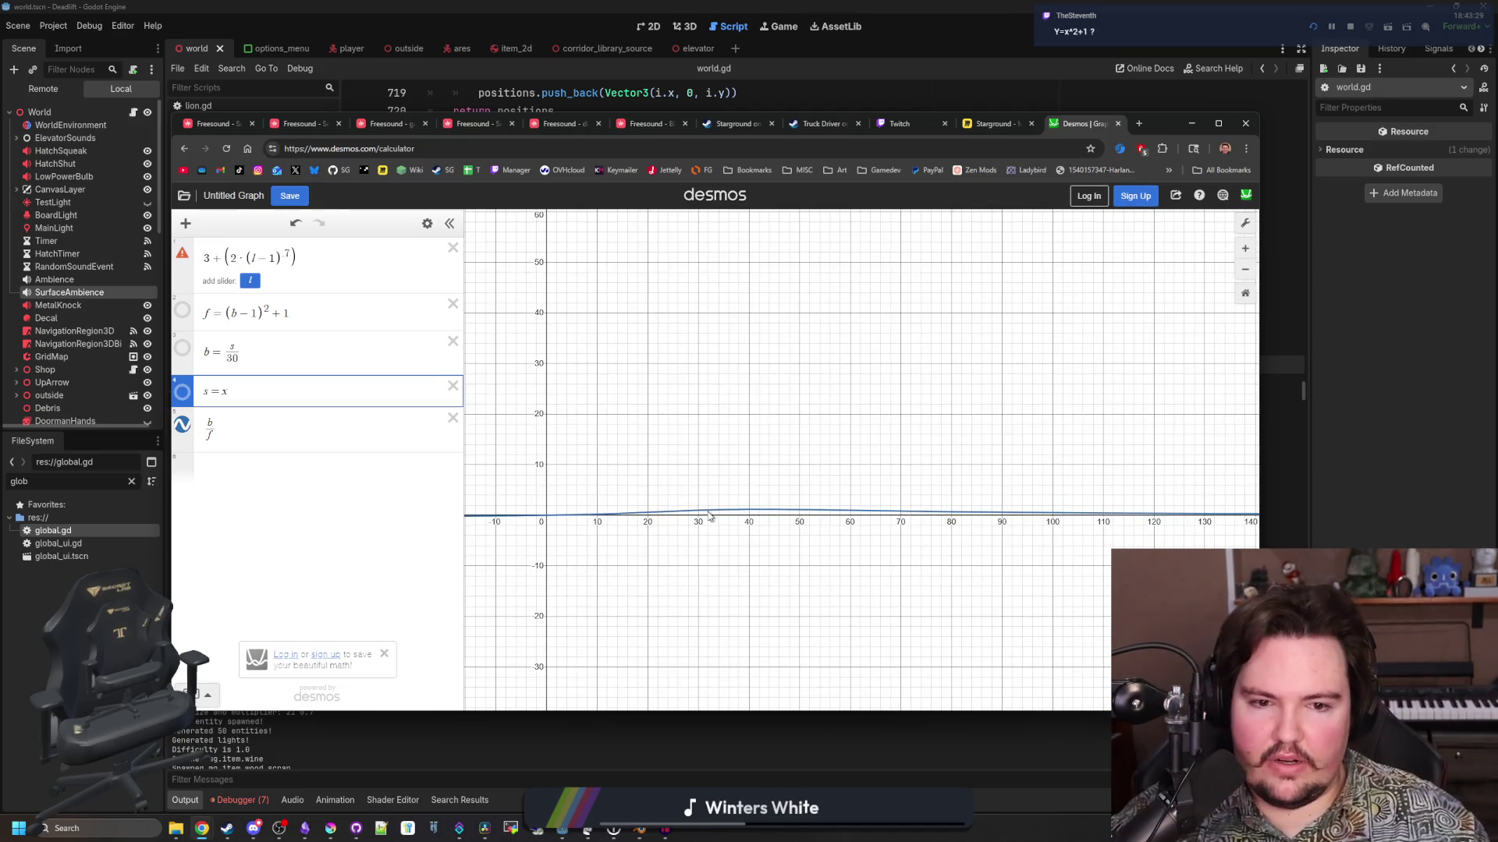
{"action": "scroll", "coordinate": [709, 516], "scroll_direction": "up", "scroll_amount": 10}
{"action": "scroll", "coordinate": [630, 505], "scroll_direction": "up", "scroll_amount": 2}
{"action": "left_click", "coordinate": [630, 523]}
{"action": "scroll", "coordinate": [788, 542], "scroll_direction": "up", "scroll_amount": 2}
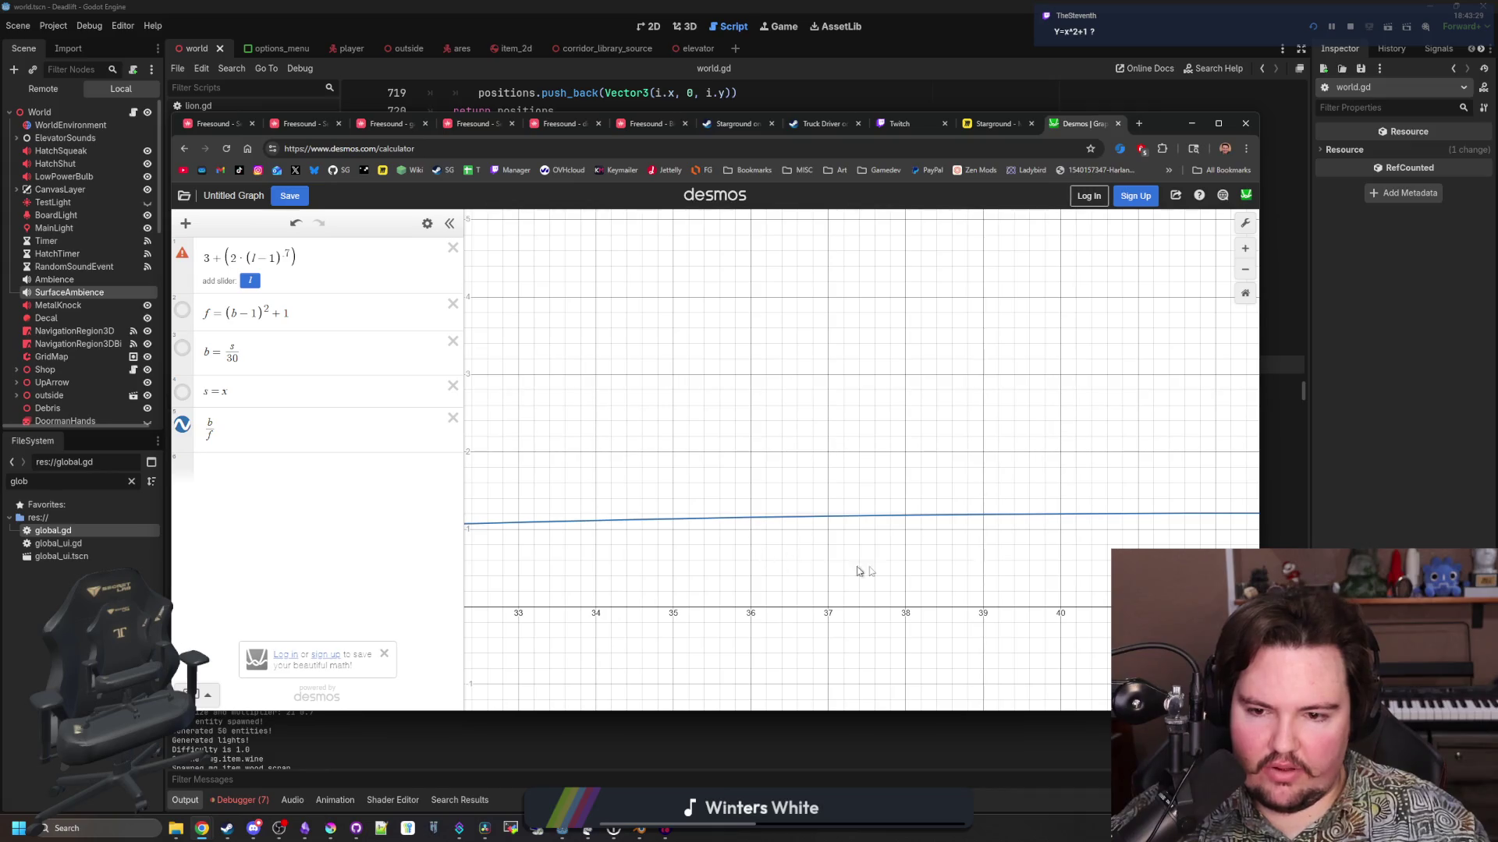
{"action": "left_click_drag", "start_coordinate": [858, 571], "coordinate": [690, 581]}
{"action": "mouse_move", "coordinate": [926, 552]}
{"action": "left_mouse_down"}
{"action": "mouse_move", "coordinate": [682, 535]}
{"action": "mouse_move", "coordinate": [636, 504]}
{"action": "left_mouse_up"}
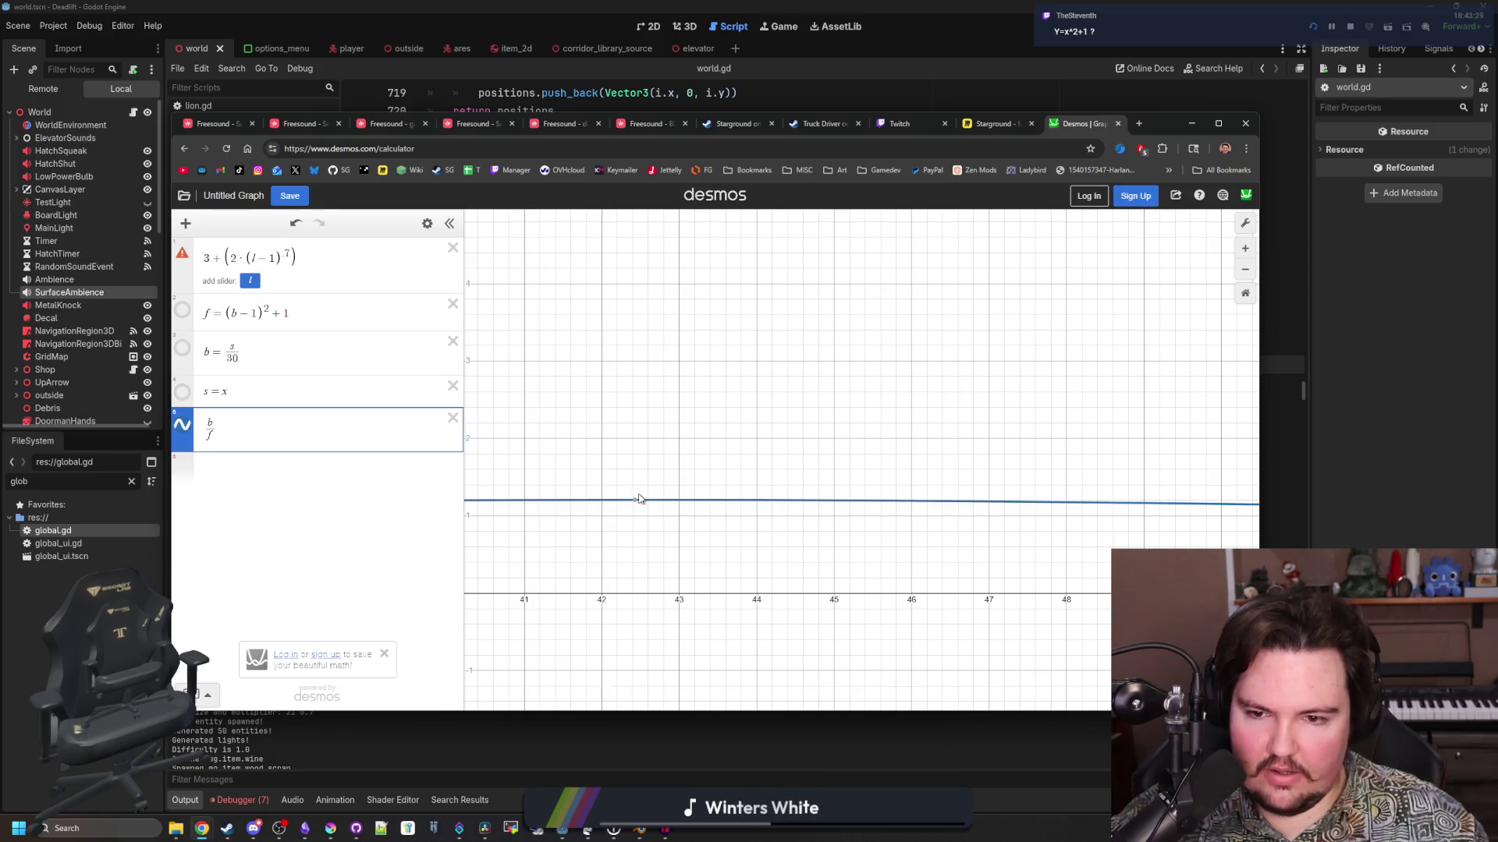
{"action": "scroll", "coordinate": [636, 504], "scroll_direction": "down", "scroll_amount": 2}
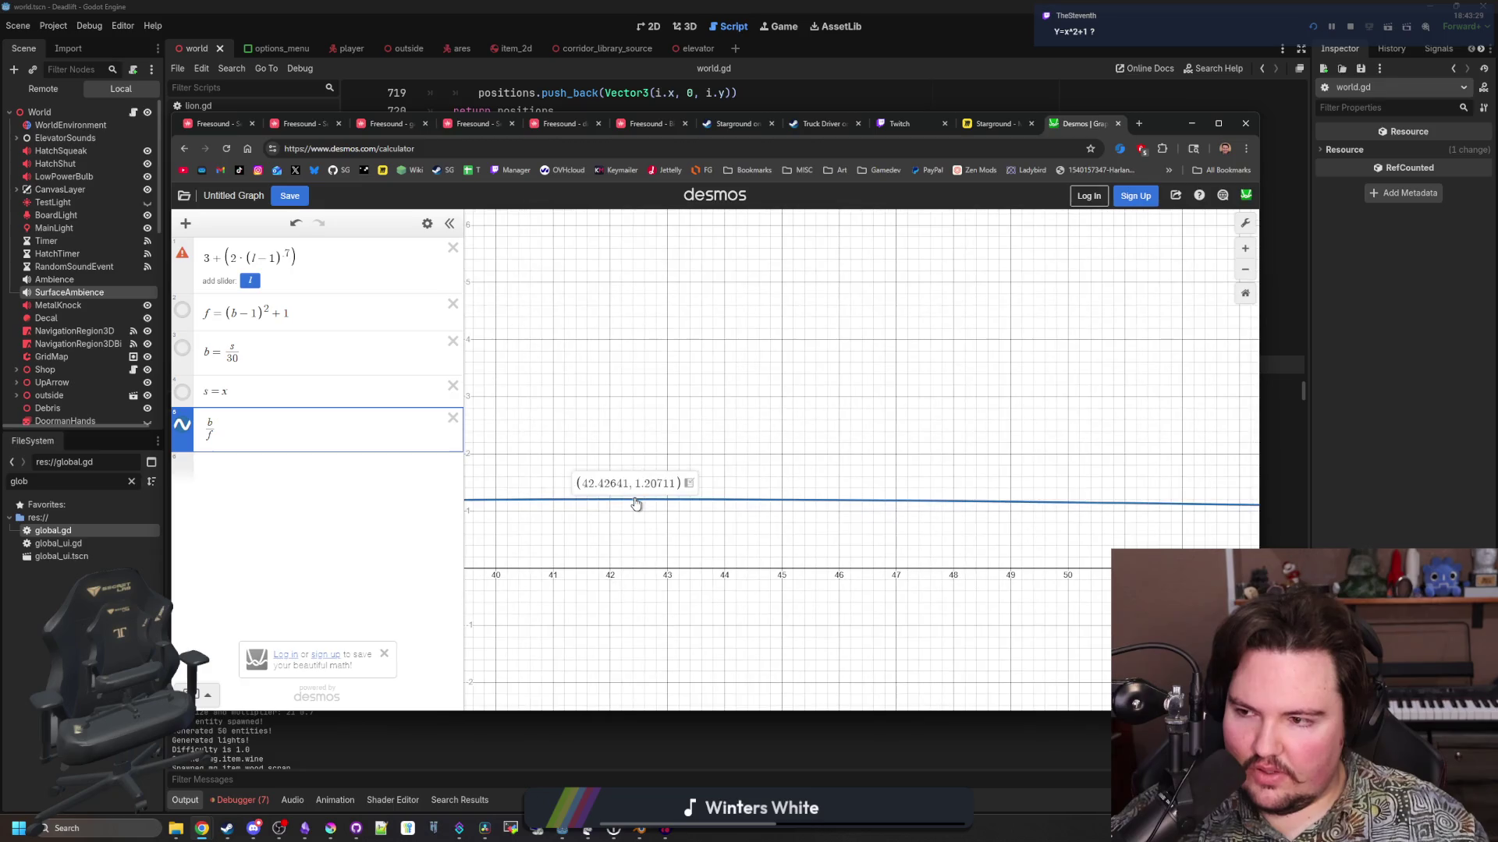
{"action": "scroll", "coordinate": [636, 505], "scroll_direction": "up", "scroll_amount": 2}
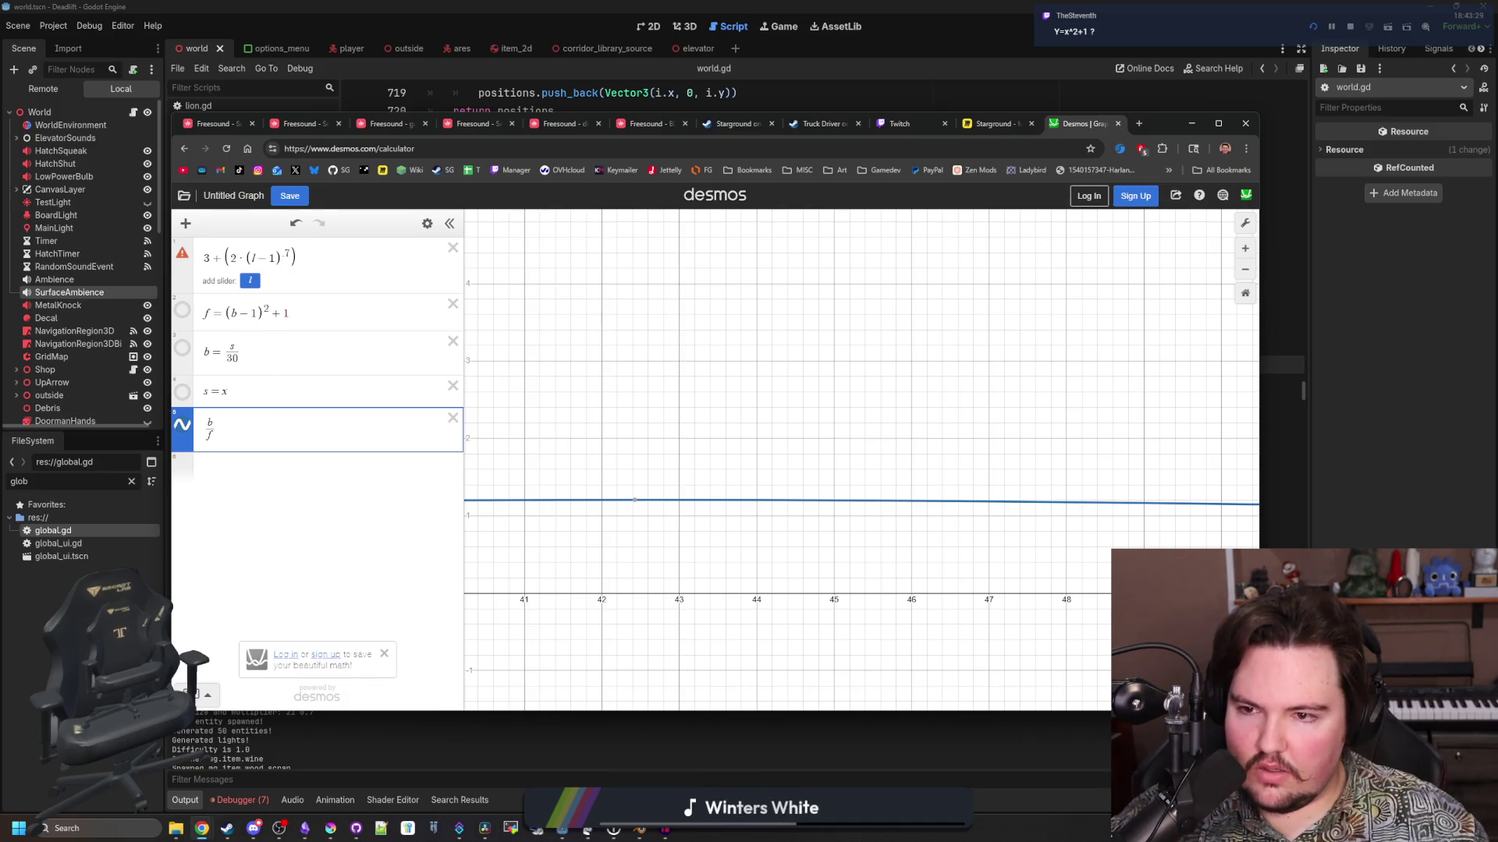
{"action": "left_click", "coordinate": [211, 314]}
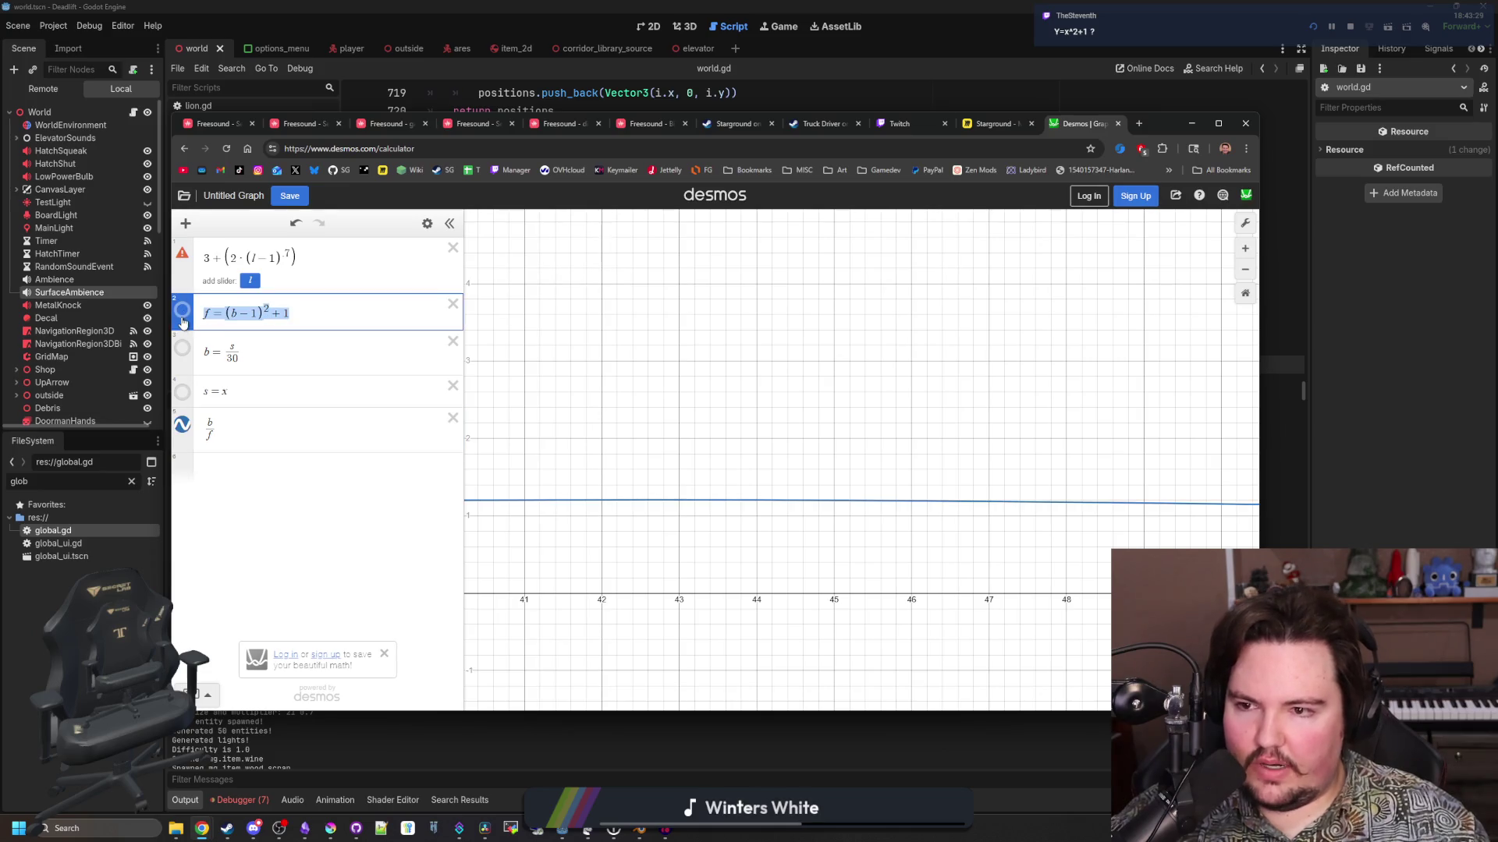
Step: Add the expression x²+1 and inspect its vertex at (0, 1)
{"action": "left_click", "coordinate": [280, 486]}
{"action": "type", "text": "x^2"}
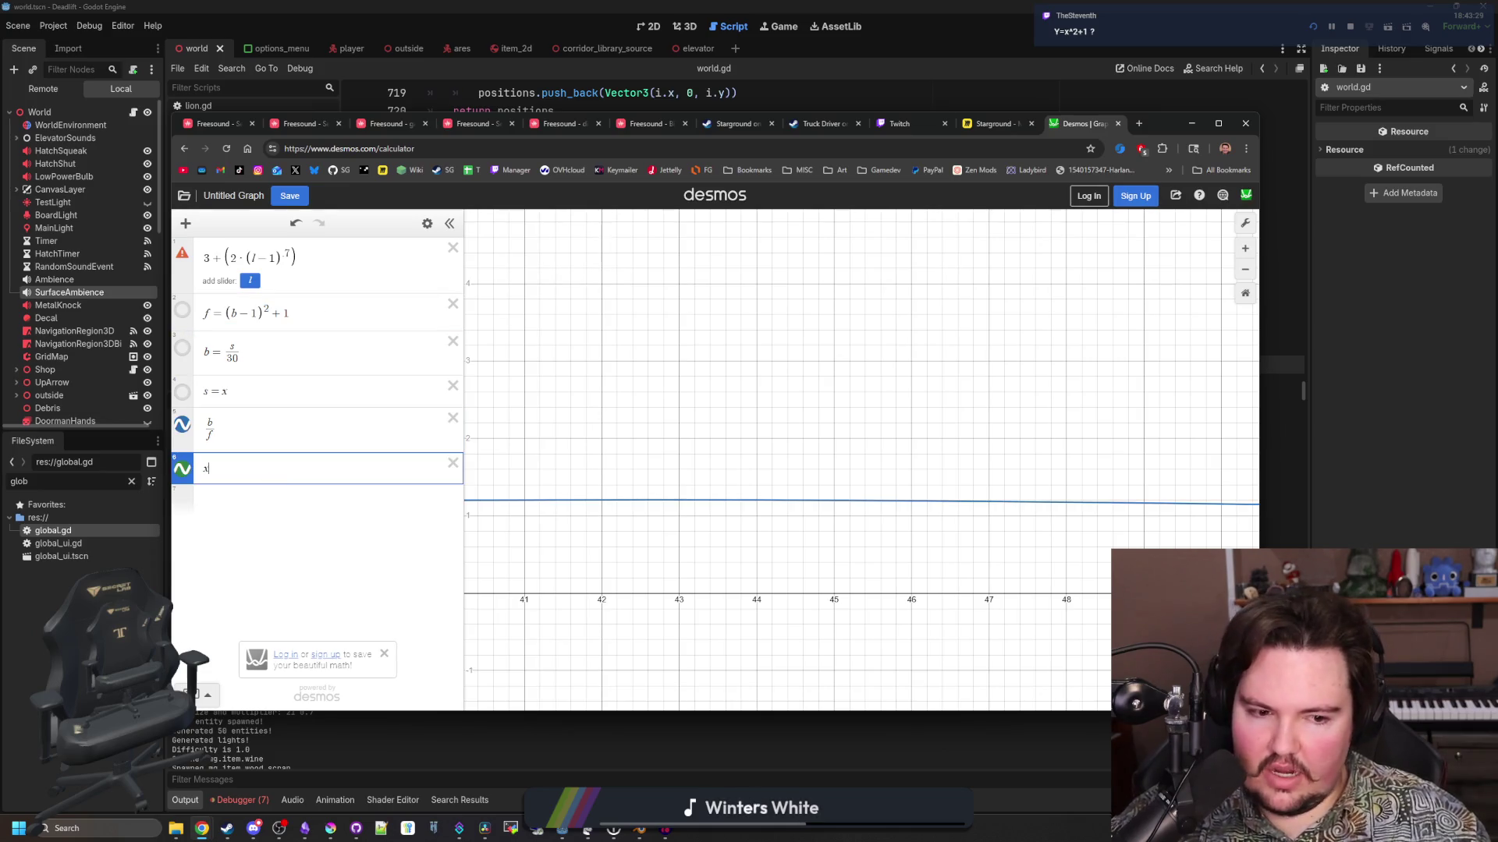
{"action": "key", "text": "Right"}
{"action": "type", "text": "+1"}
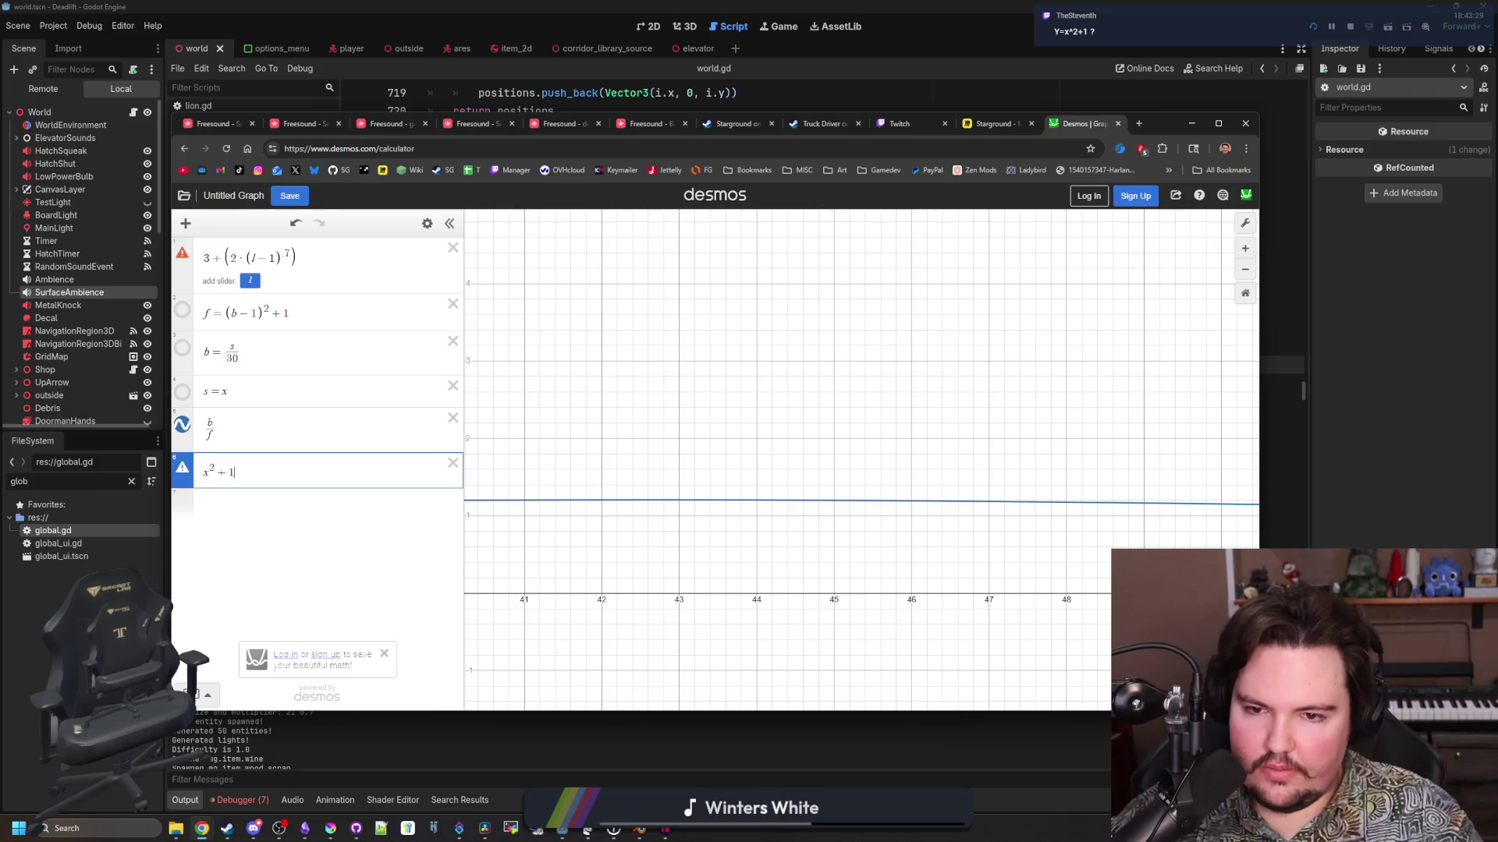
{"action": "scroll", "coordinate": [942, 507], "scroll_direction": "down", "scroll_amount": 5}
{"action": "scroll", "coordinate": [489, 473], "scroll_direction": "up", "scroll_amount": 5}
{"action": "scroll", "coordinate": [505, 503], "scroll_direction": "up", "scroll_amount": 3}
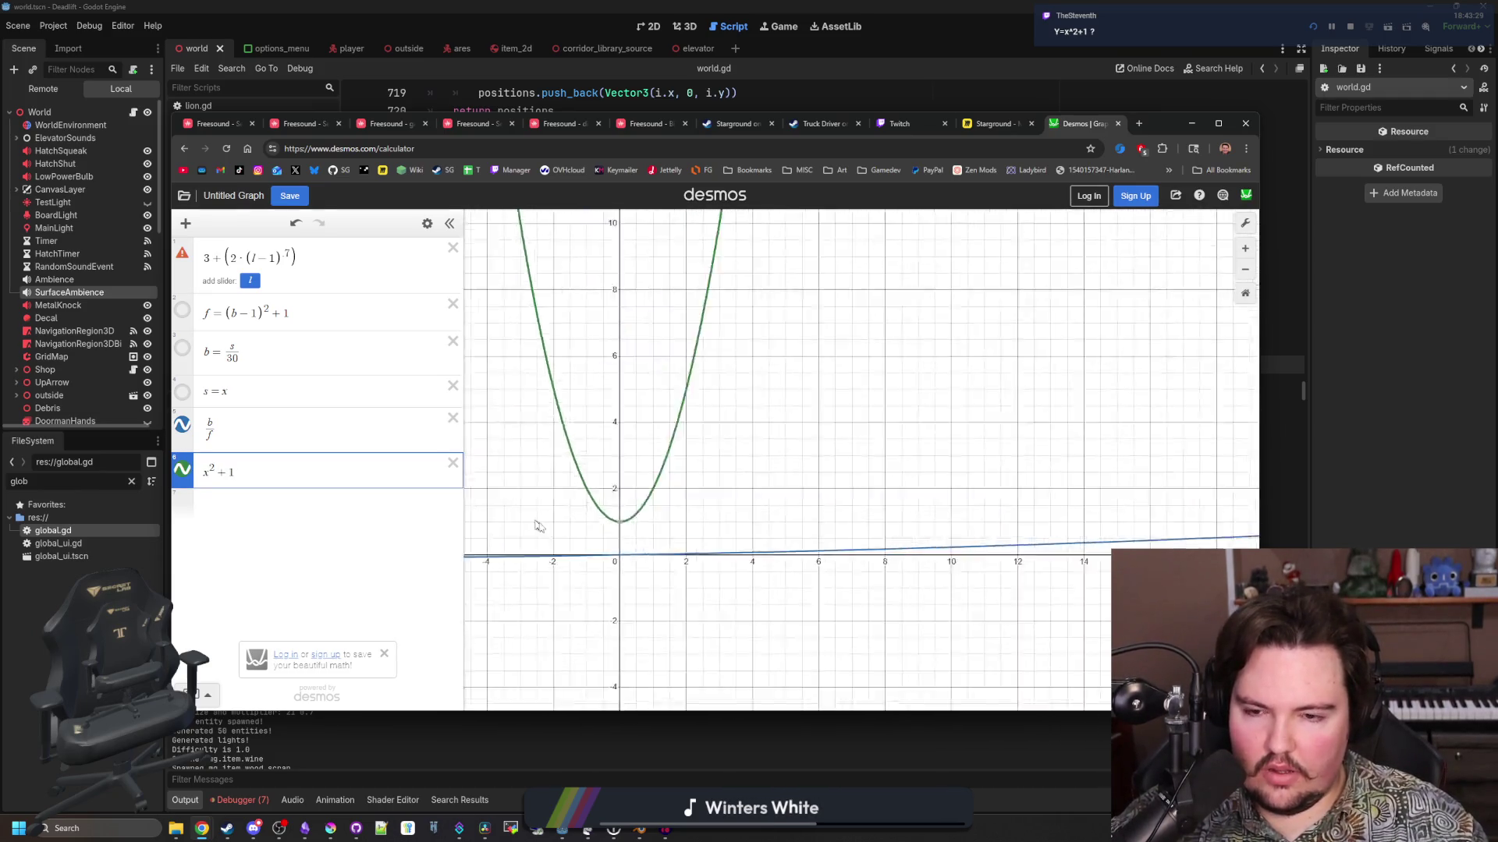
{"action": "left_click", "coordinate": [676, 521]}
{"action": "scroll", "coordinate": [675, 521], "scroll_direction": "up", "scroll_amount": 2}
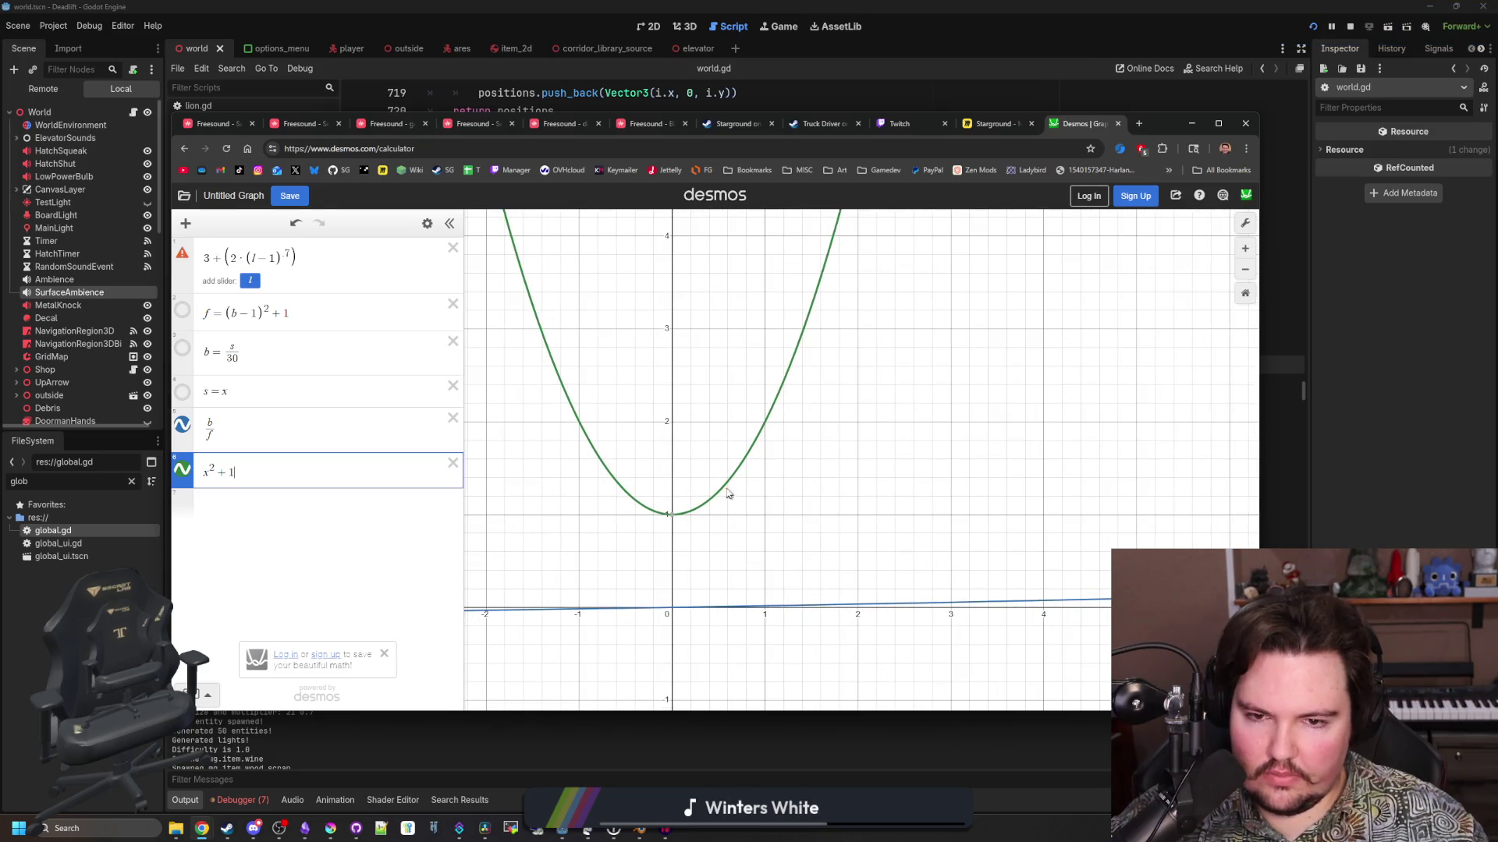
{"action": "scroll", "coordinate": [733, 483], "scroll_direction": "down", "scroll_amount": 3}
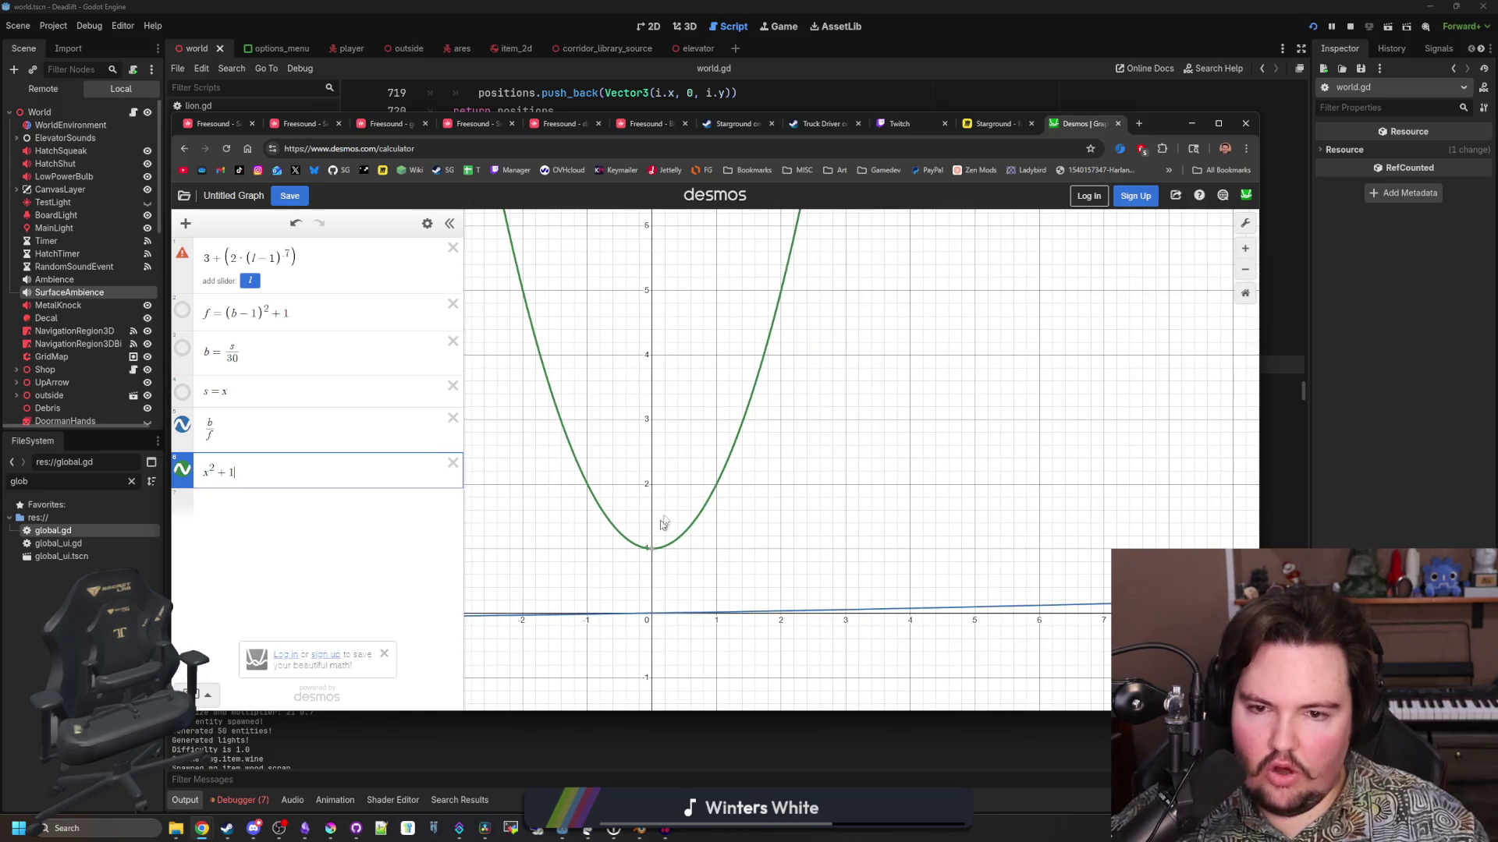
{"action": "mouse_move", "coordinate": [724, 472]}
{"action": "left_mouse_down"}
{"action": "mouse_move", "coordinate": [760, 344]}
{"action": "mouse_move", "coordinate": [801, 281]}
{"action": "left_mouse_up"}
{"action": "left_click_drag", "start_coordinate": [581, 573], "coordinate": [522, 579]}
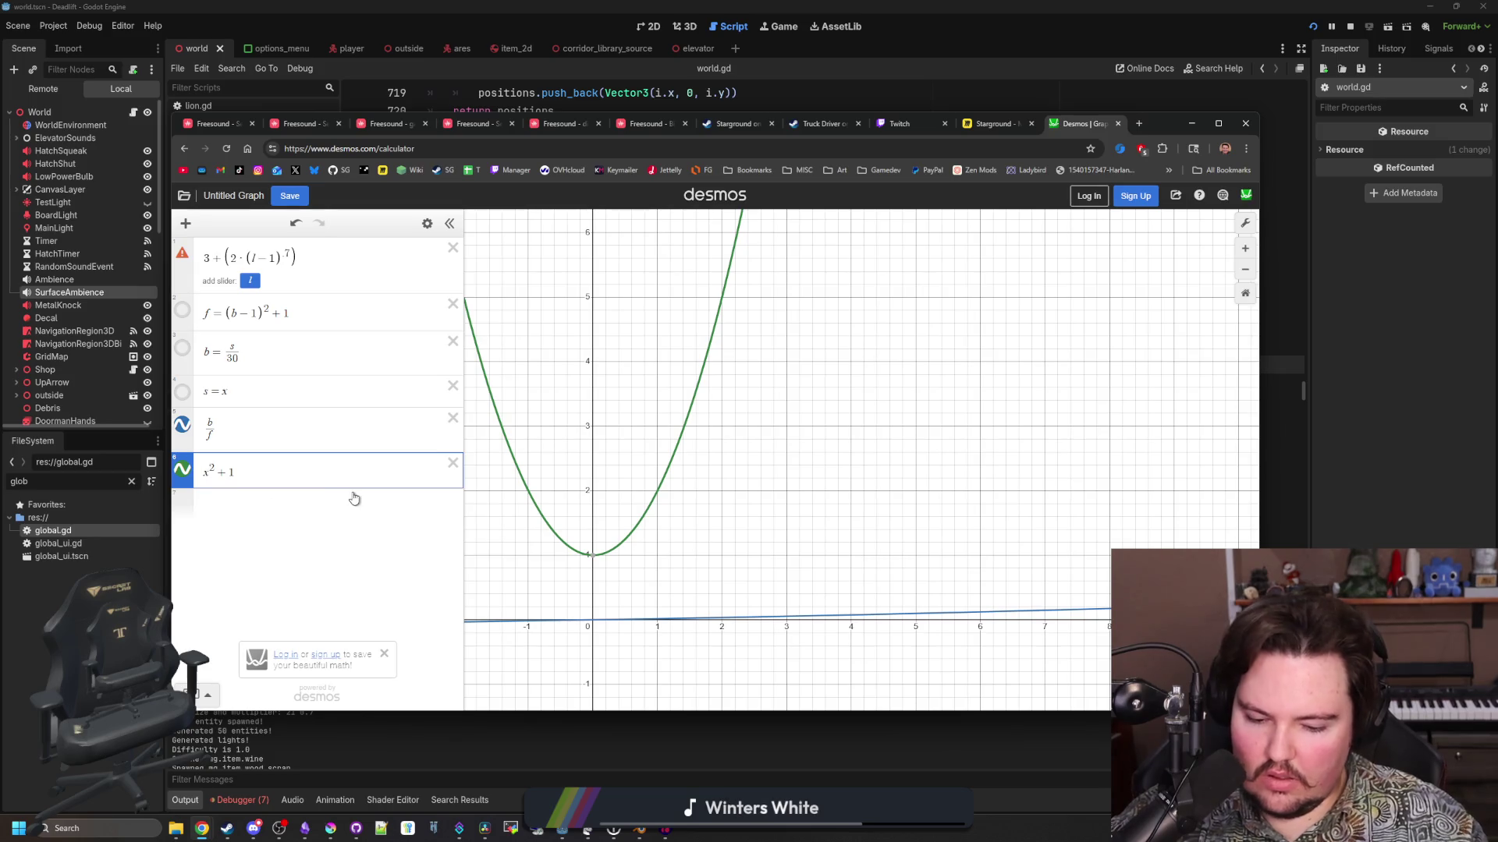
Step: Try left-hand sides y= and constants 10, 30, 40, 50, 60 and 30, then remove them
{"action": "type", "text": "y="}
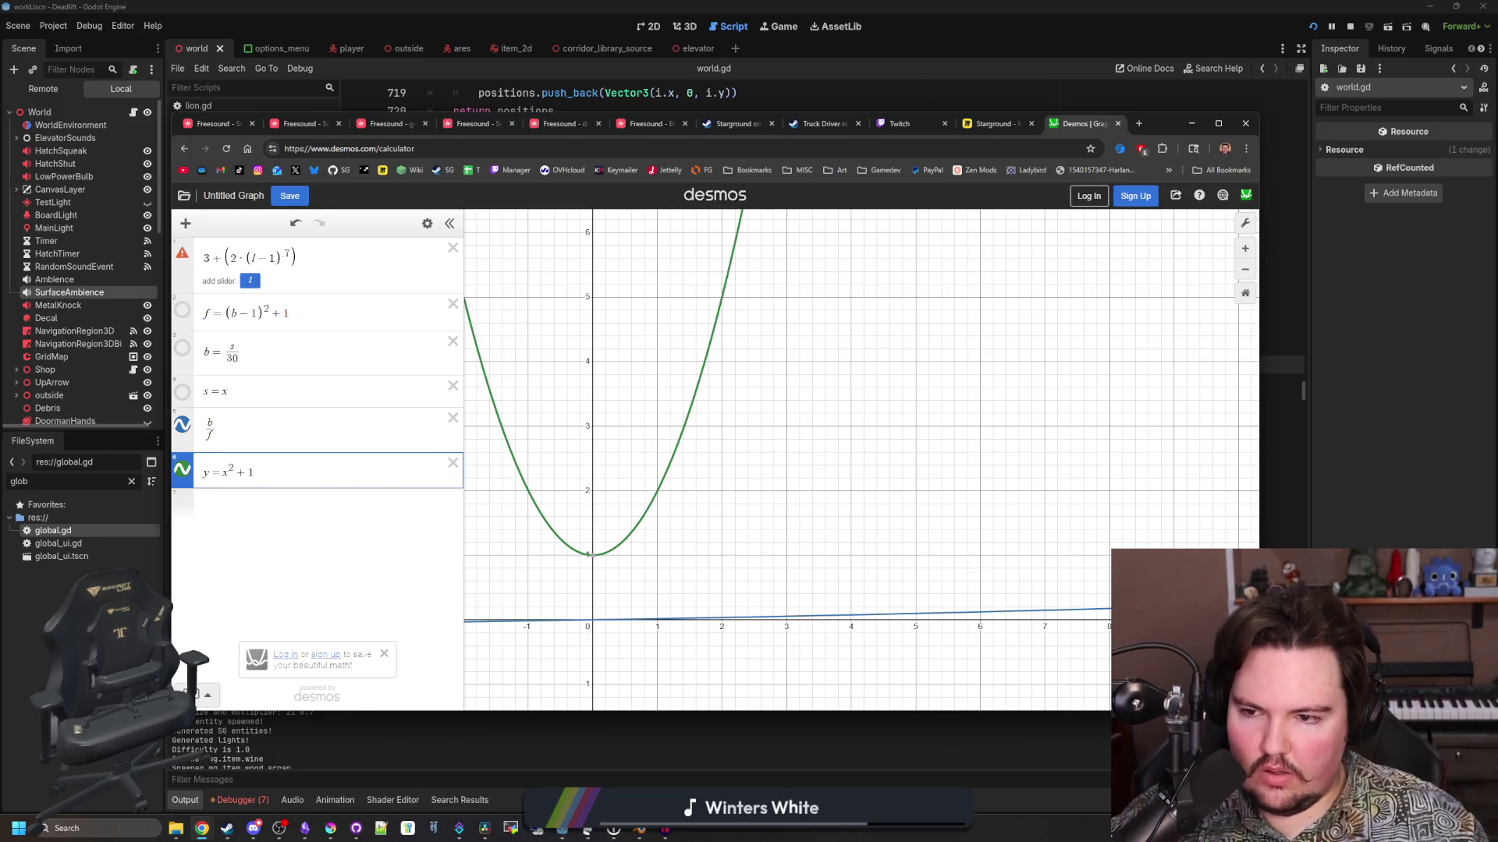
{"action": "key", "text": "BackSpace"}
{"action": "type", "text": "10"}
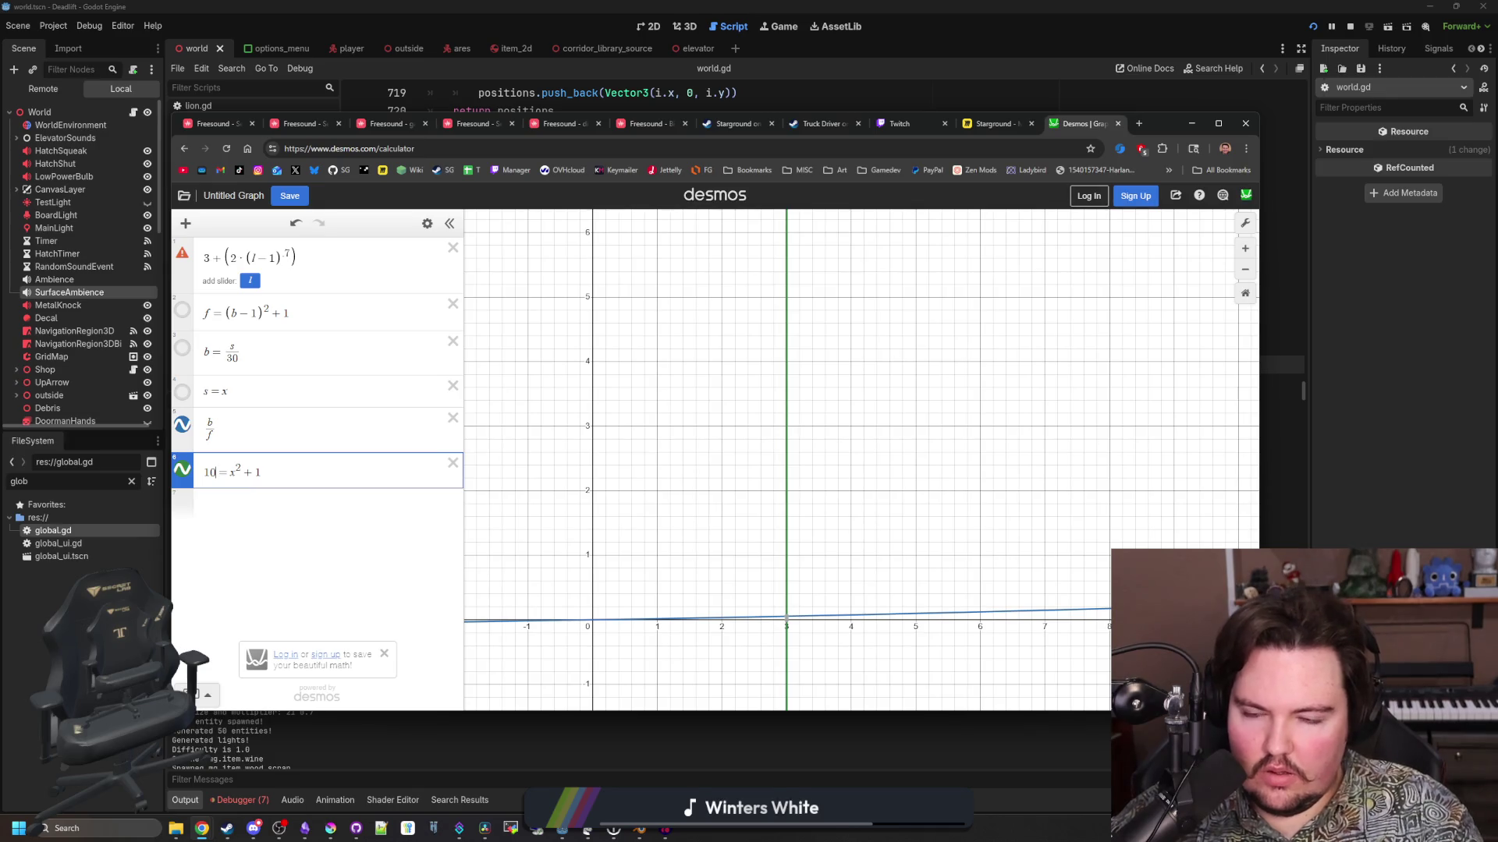
{"action": "key", "text": "BackSpace"}
{"action": "key", "text": "BackSpace"}
{"action": "type", "text": "30"}
{"action": "key", "text": "BackSpace"}
{"action": "key", "text": "BackSpace"}
{"action": "type", "text": "40"}
{"action": "key", "text": "BackSpace"}
{"action": "key", "text": "BackSpace"}
{"action": "type", "text": "50"}
{"action": "key", "text": "BackSpace"}
{"action": "key", "text": "BackSpace"}
{"action": "type", "text": "60"}
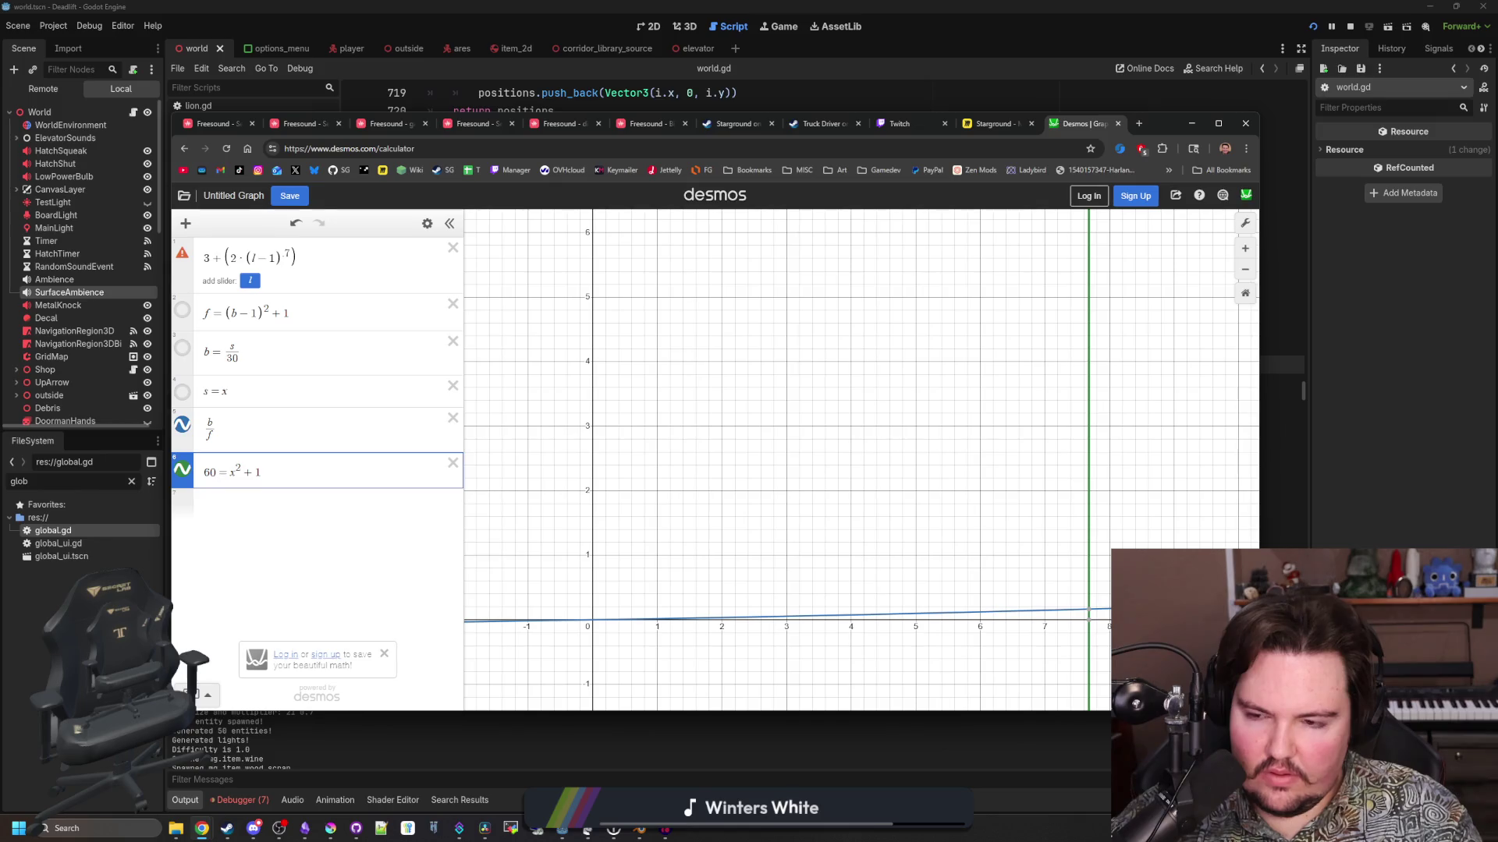
{"action": "key", "text": "BackSpace"}
{"action": "key", "text": "BackSpace"}
{"action": "type", "text": "30"}
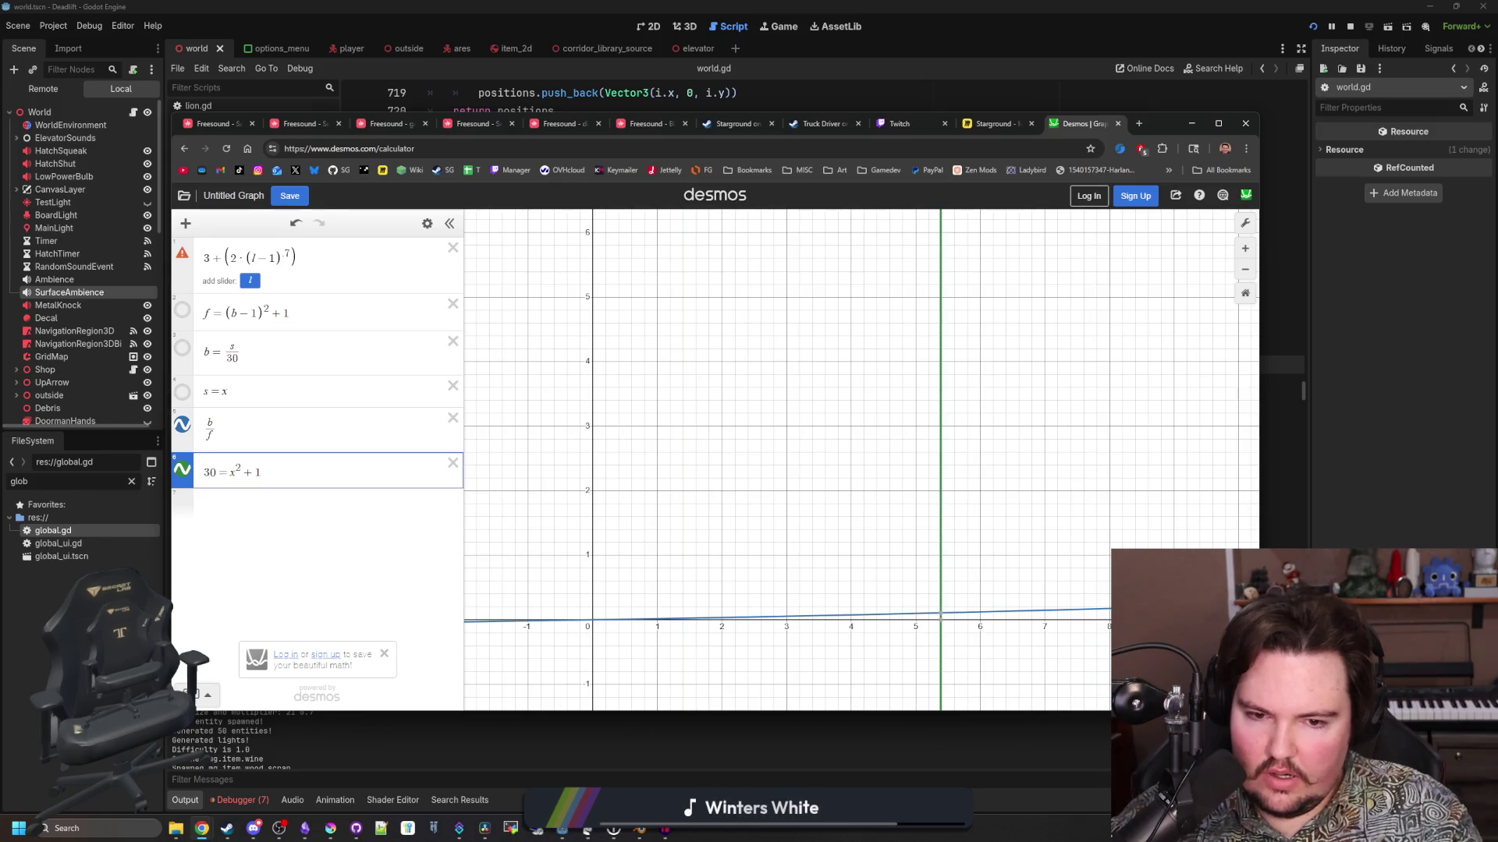
{"action": "key", "text": "BackSpace"}
{"action": "key", "text": "BackSpace"}
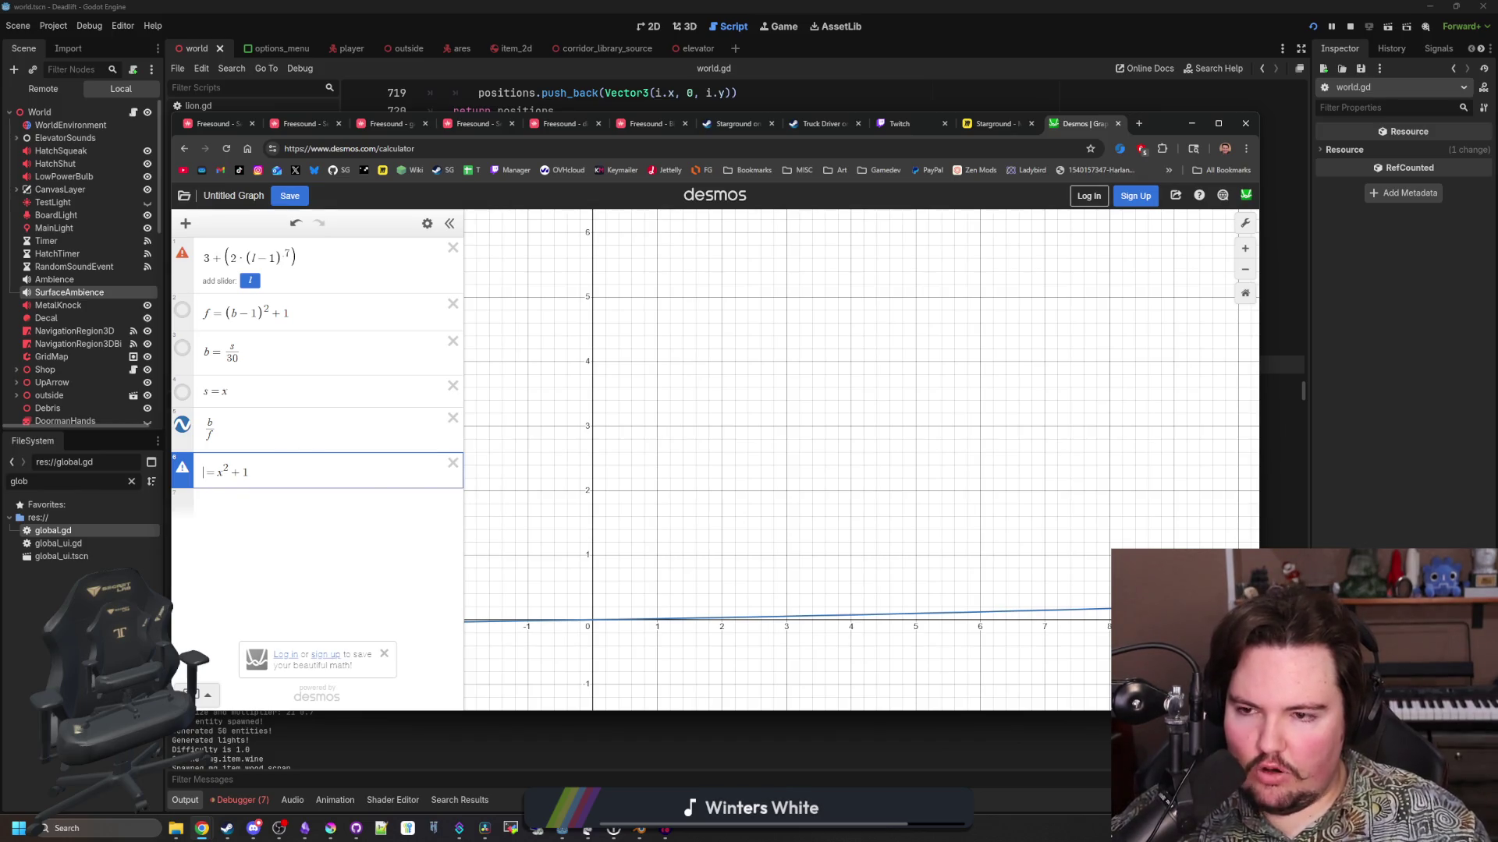
Step: Delete the b/f expression and set s to 30 instead of x
{"action": "type", "text": "b"}
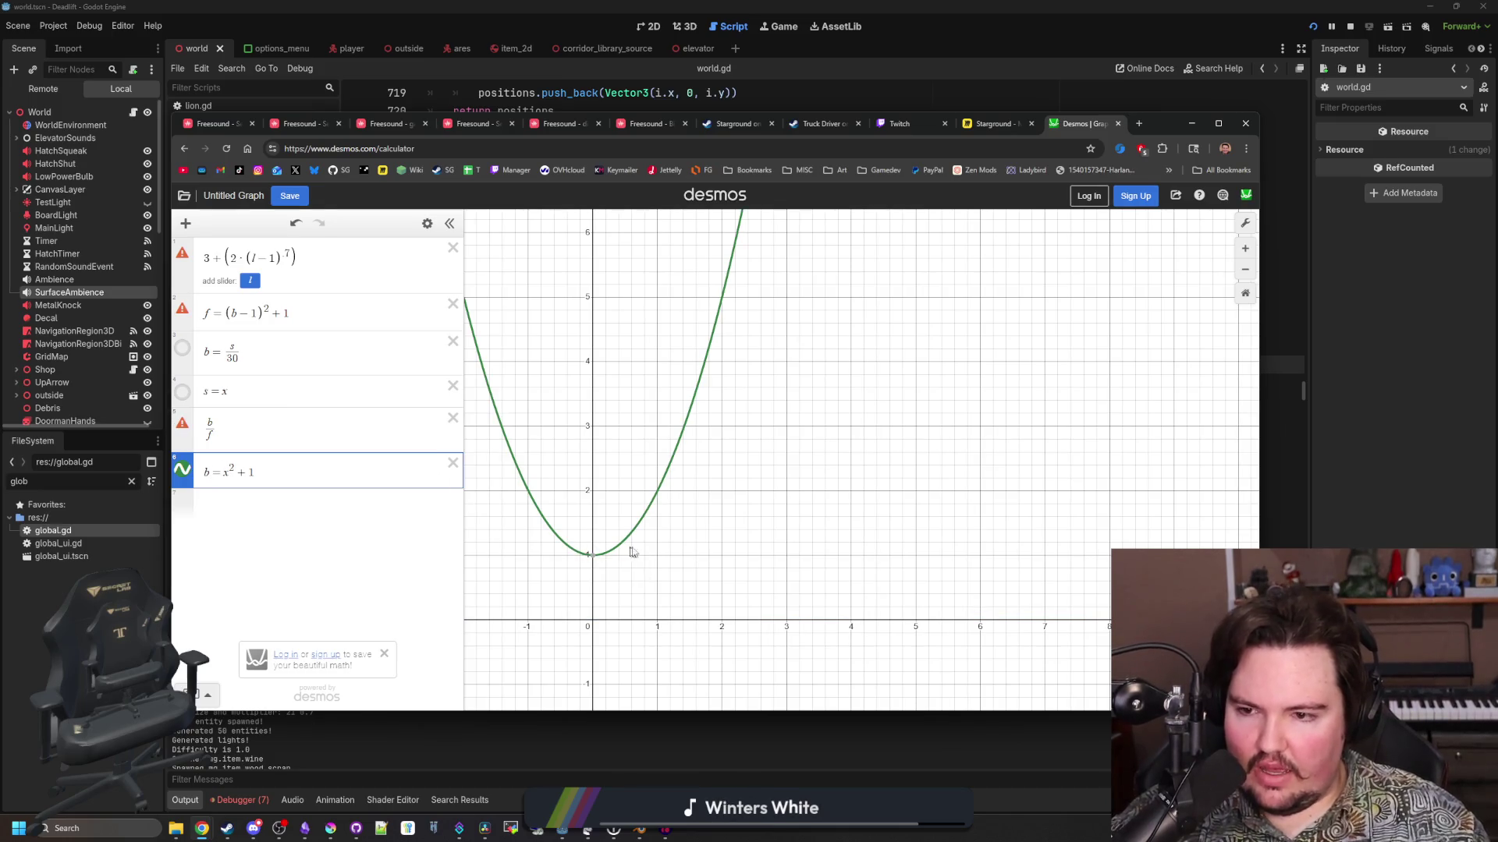
{"action": "scroll", "coordinate": [632, 552], "scroll_direction": "down", "scroll_amount": 1}
{"action": "scroll", "coordinate": [603, 548], "scroll_direction": "down", "scroll_amount": 1}
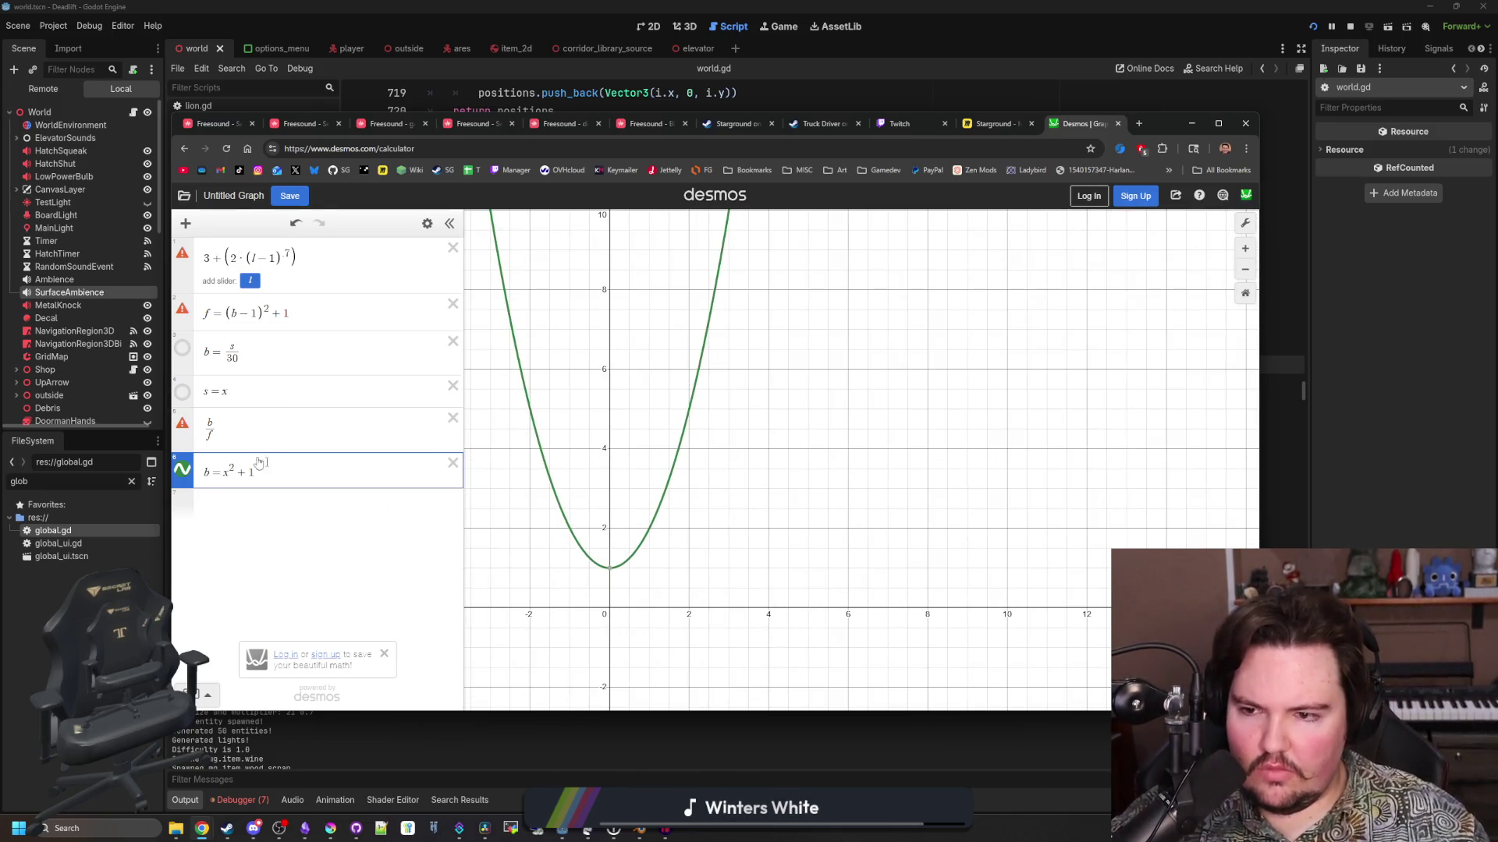
{"action": "left_click", "coordinate": [452, 418]}
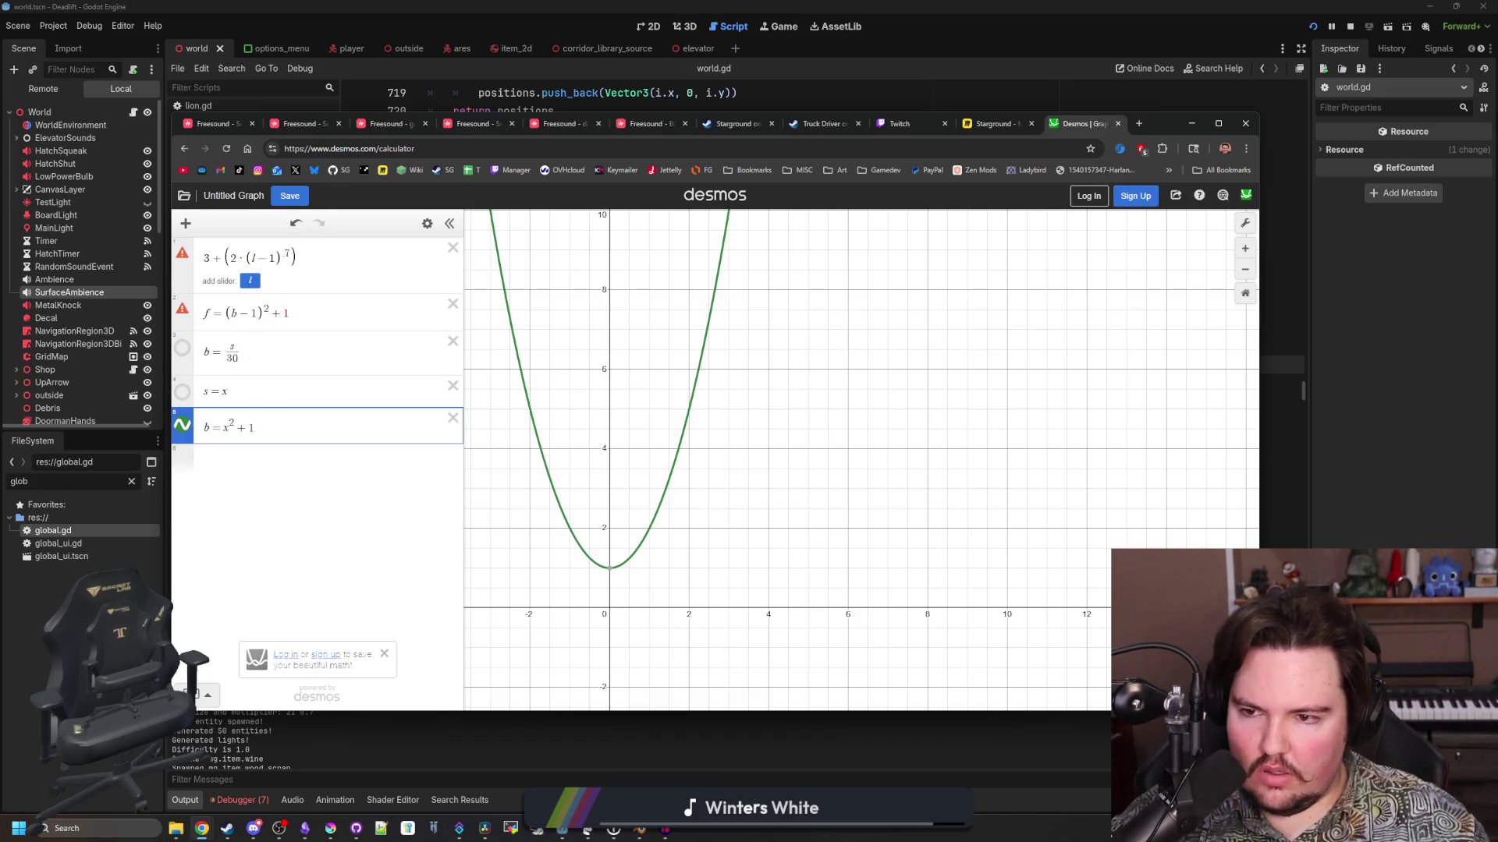
{"action": "left_click", "coordinate": [227, 390]}
{"action": "key", "text": "BackSpace"}
{"action": "type", "text": "30"}
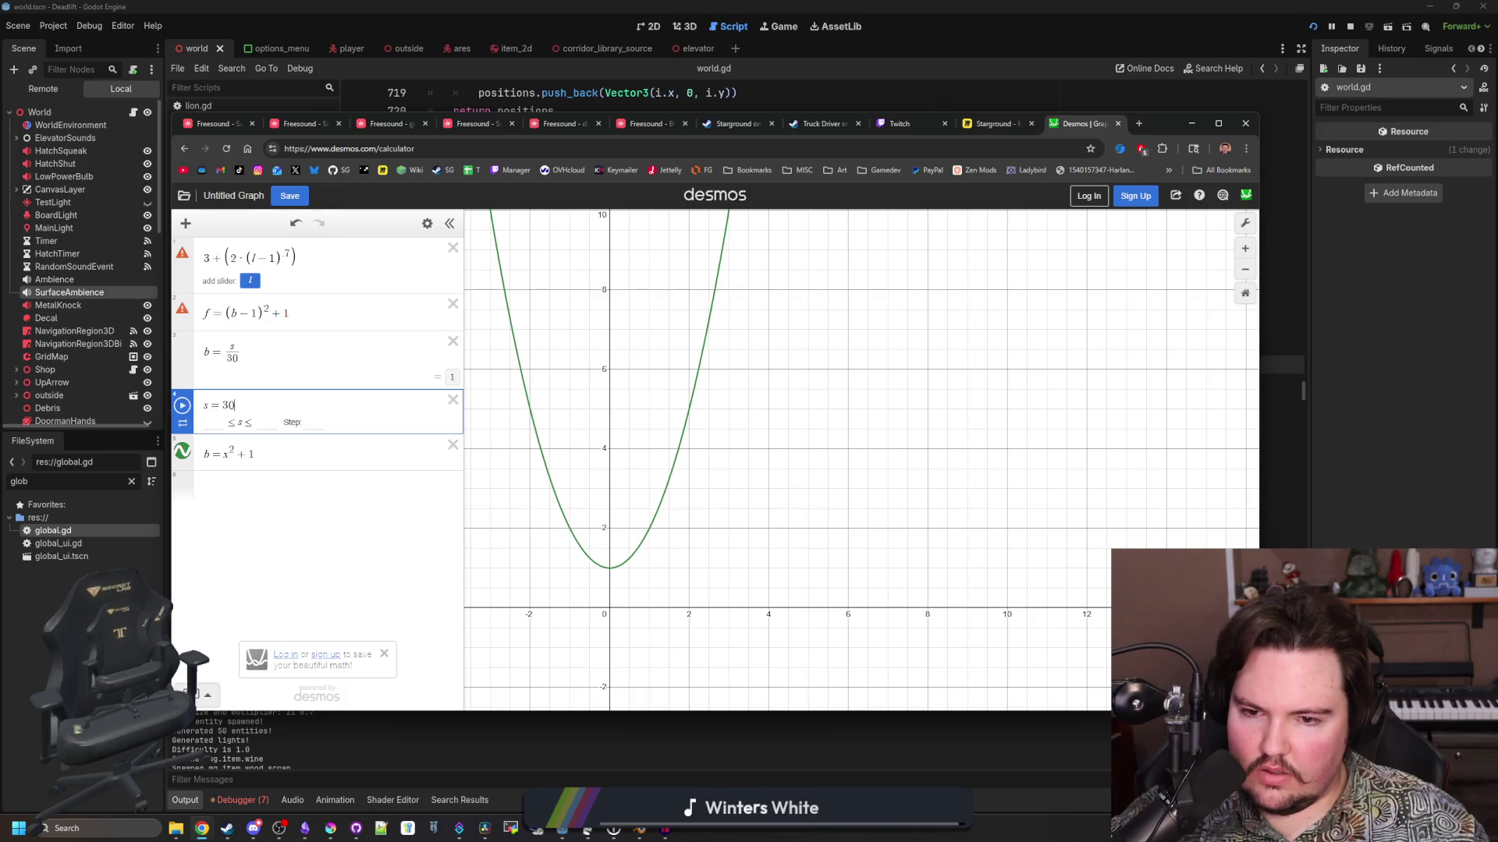
Step: Rewrite the last expression as b²+1, which evaluates to 2
{"action": "double_click", "coordinate": [228, 455]}
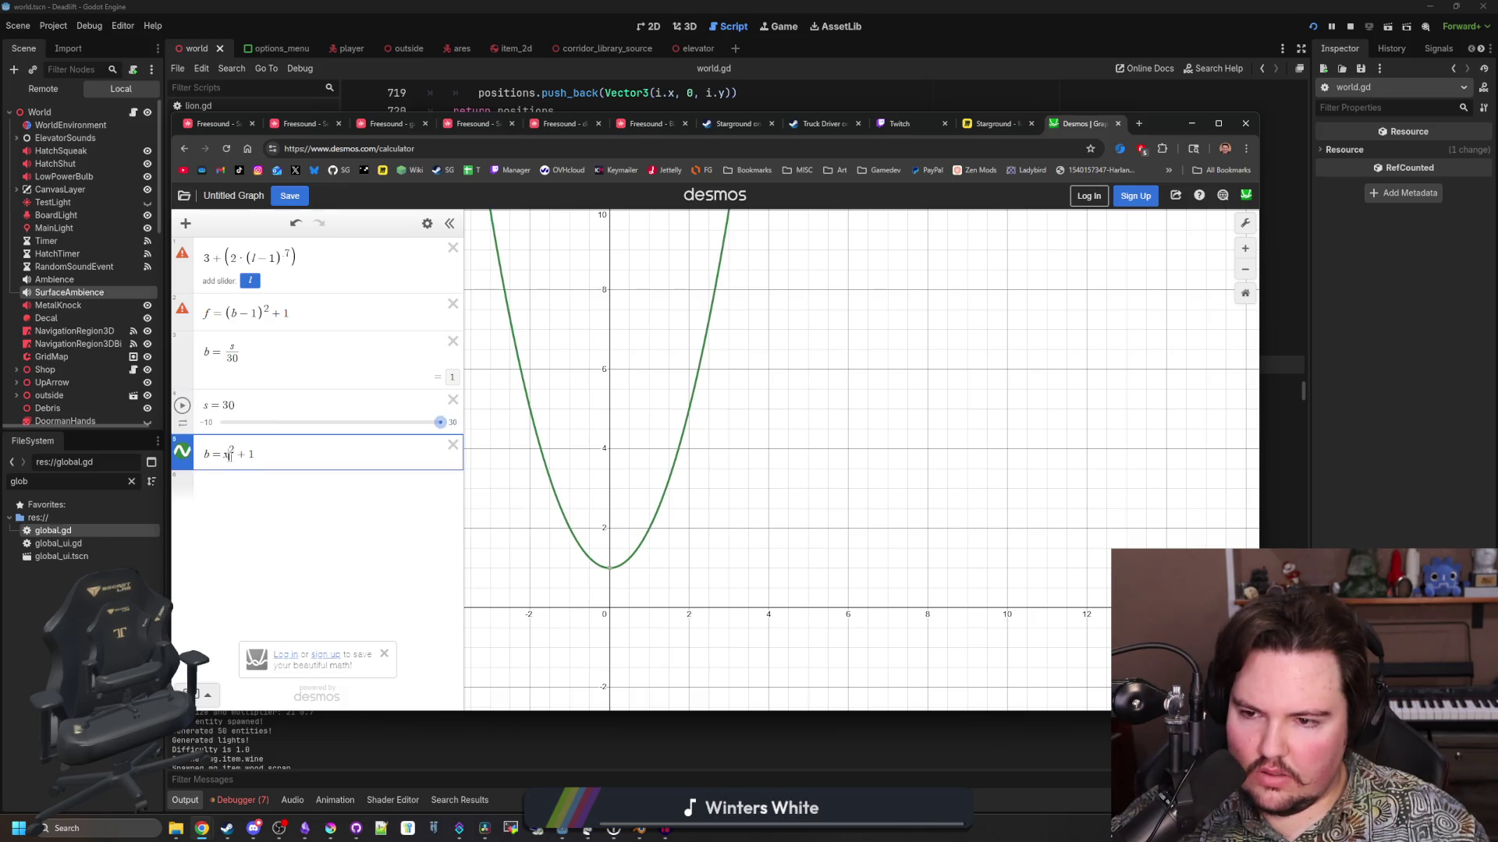
{"action": "type", "text": "b"}
{"action": "key", "text": "BackSpace"}
{"action": "key", "text": "BackSpace"}
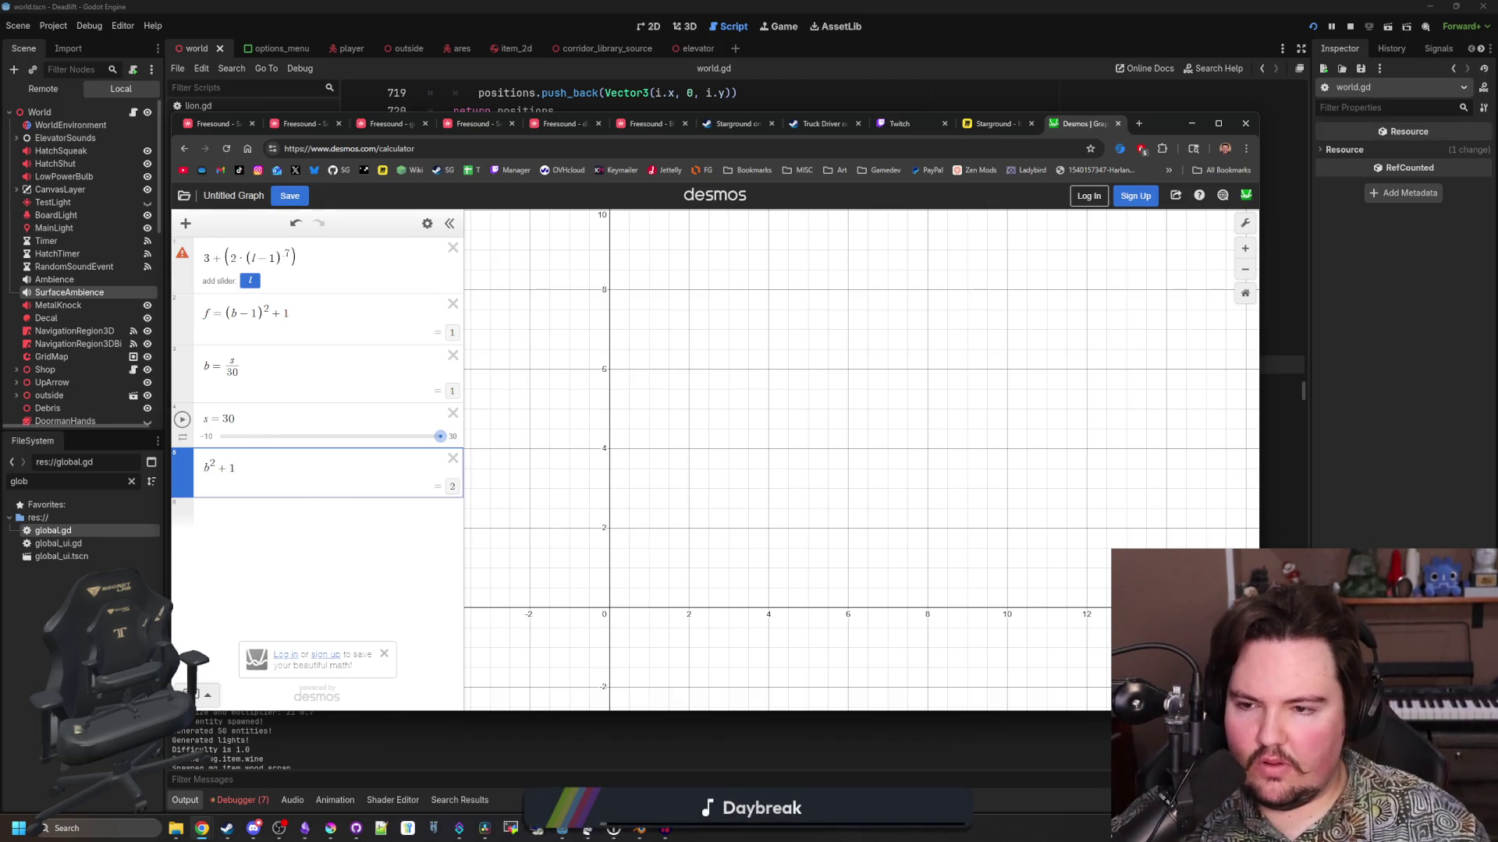
Step: Try s values of 50, 9 and 100000, then settle on s = 2
{"action": "left_click", "coordinate": [263, 435]}
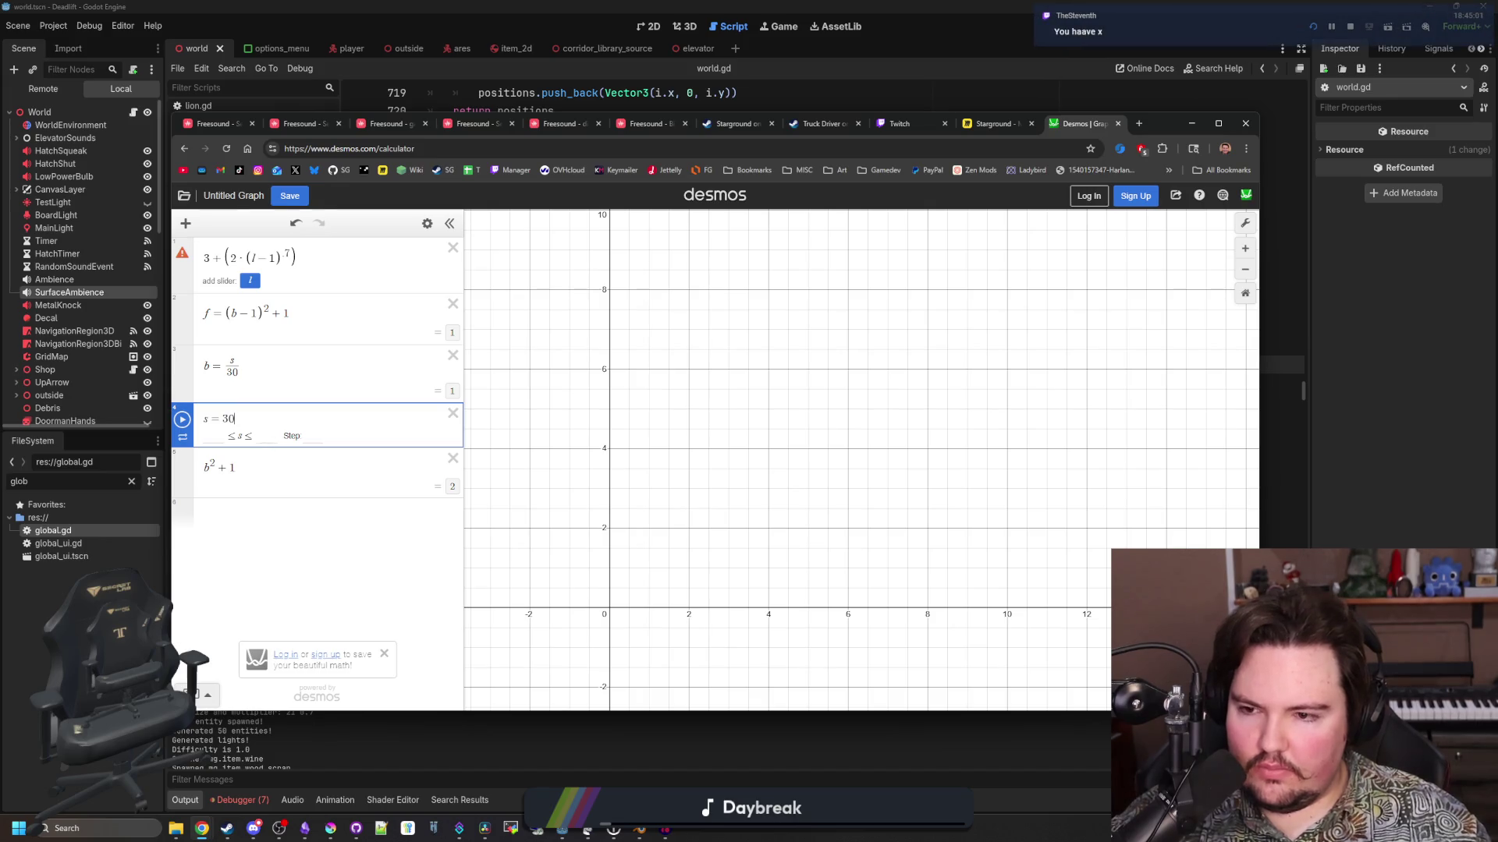
{"action": "key", "text": "Down"}
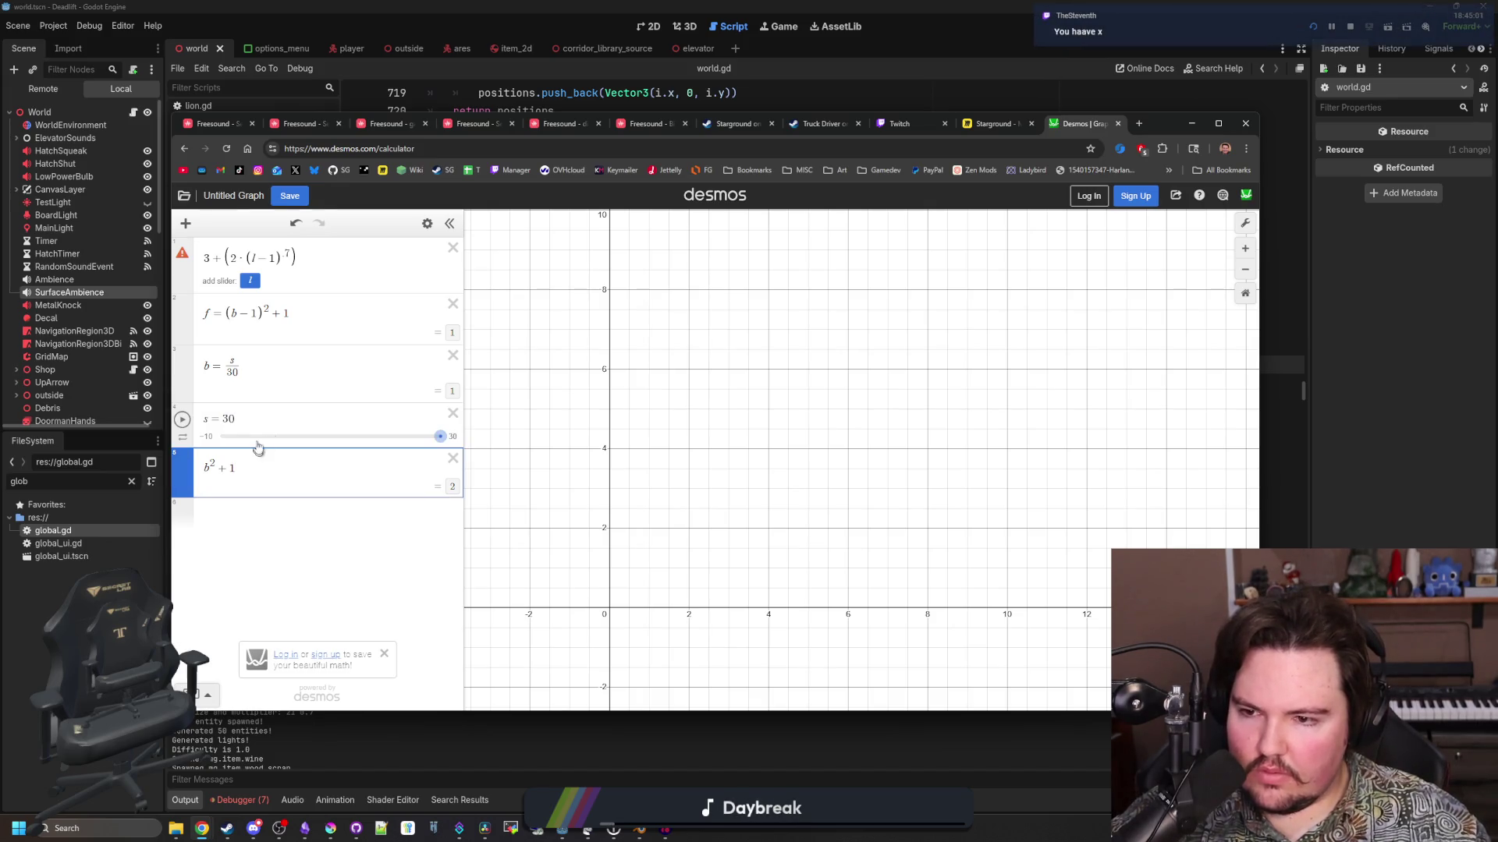
{"action": "left_click", "coordinate": [259, 441]}
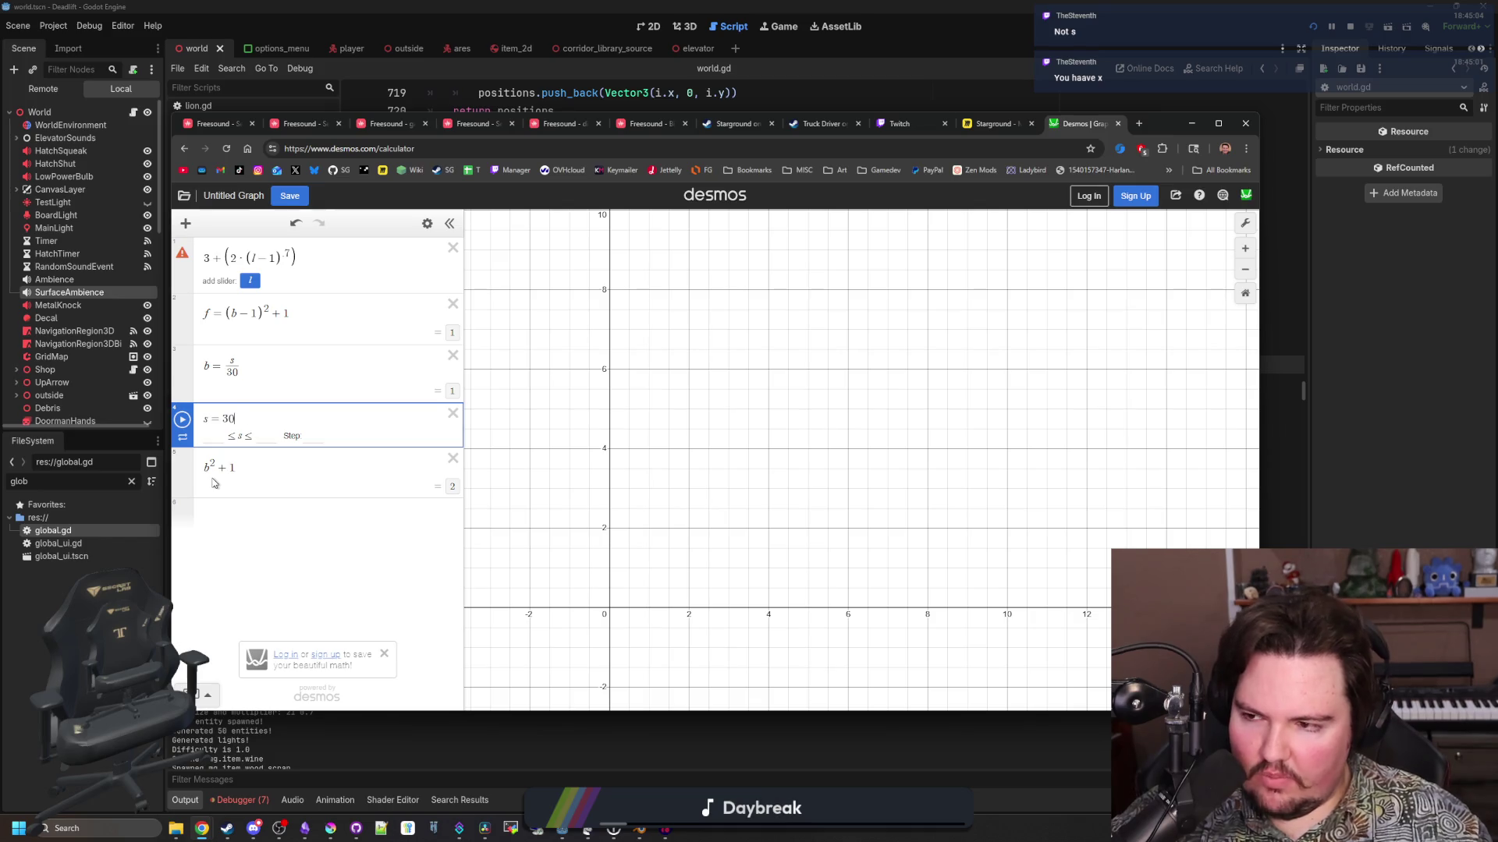
{"action": "key", "text": "BackSpace"}
{"action": "key", "text": "BackSpace"}
{"action": "type", "text": "50"}
{"action": "key", "text": "BackSpace"}
{"action": "key", "text": "BackSpace"}
{"action": "type", "text": "9"}
{"action": "key", "text": "BackSpace"}
{"action": "type", "text": "100000"}
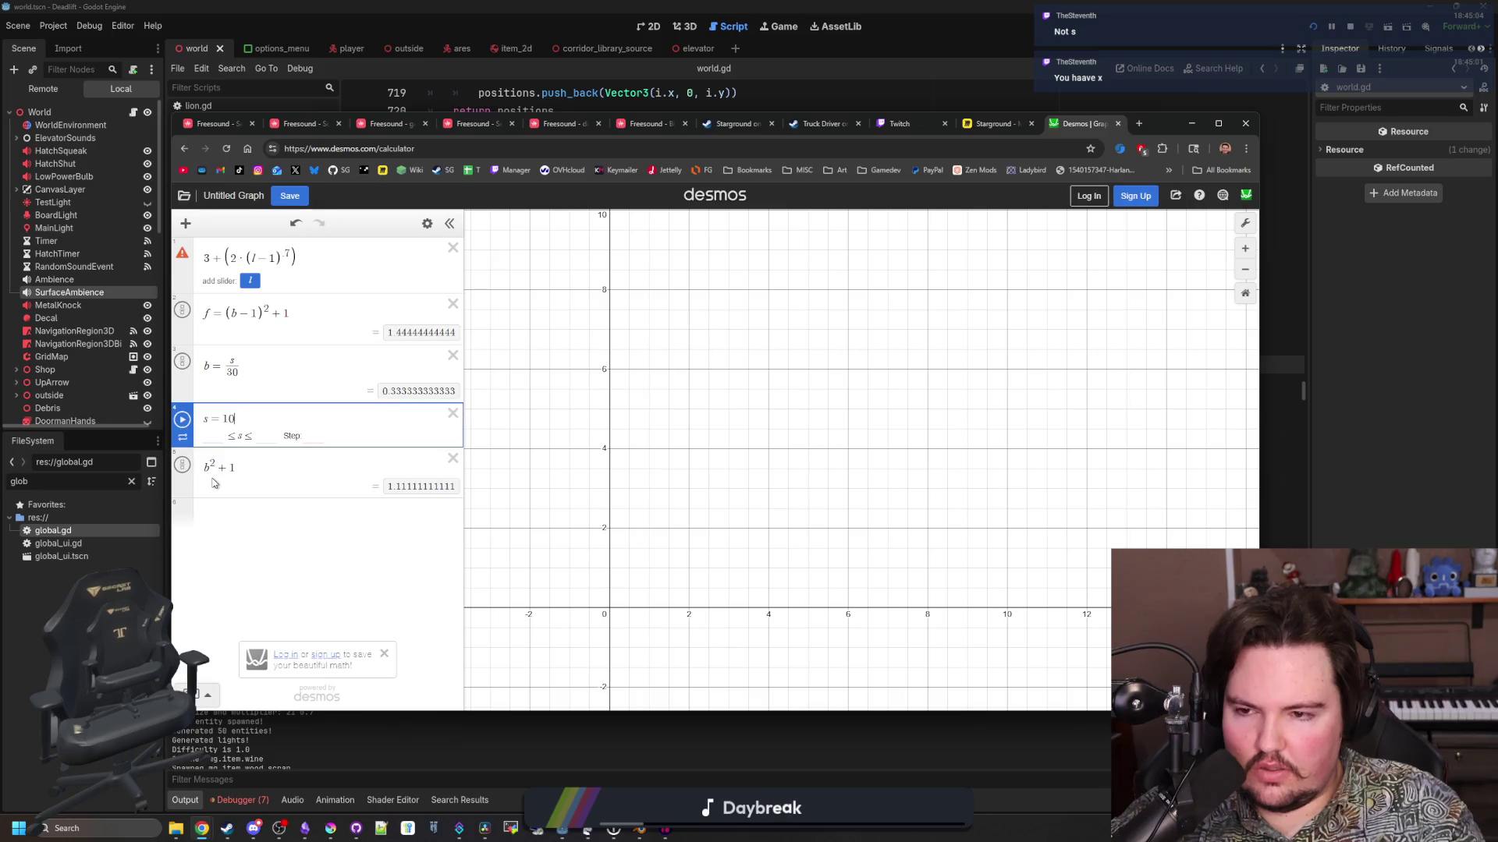
{"action": "key", "text": "BackSpace"}
{"action": "key", "text": "BackSpace"}
{"action": "key", "text": "BackSpace"}
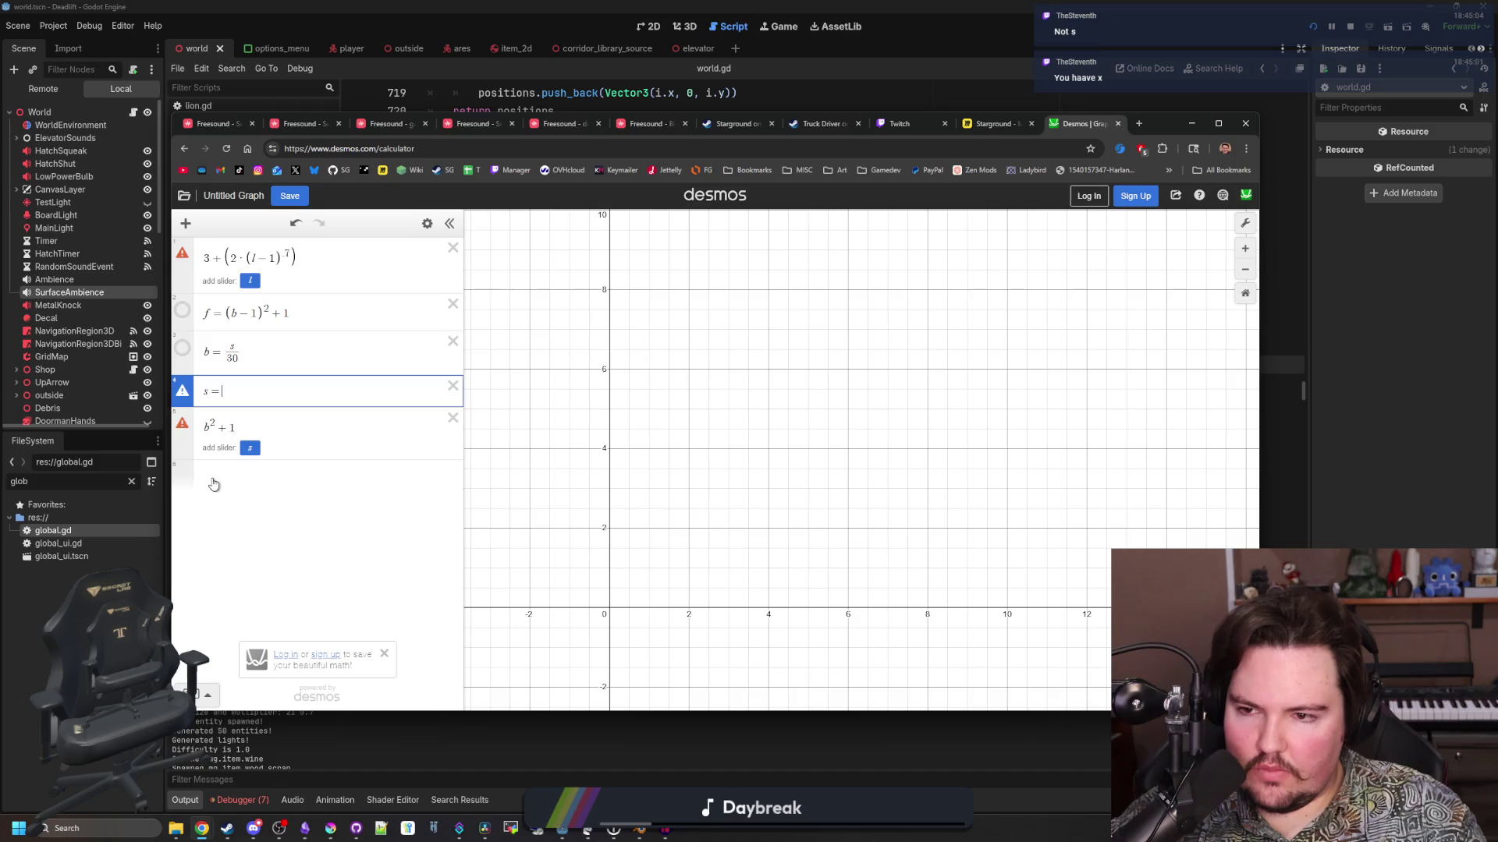
{"action": "type", "text": "2"}
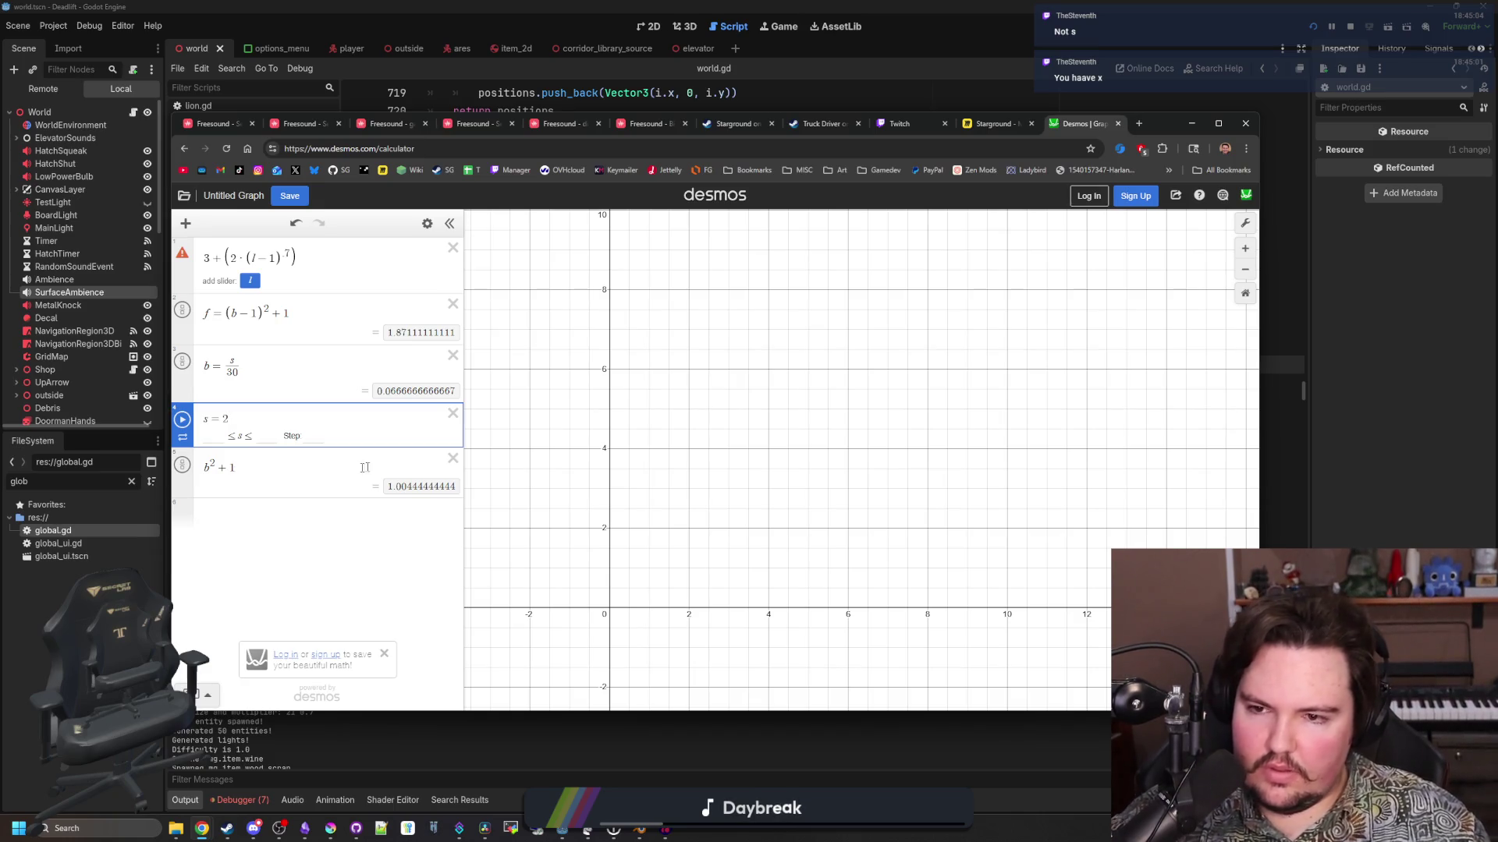
Step: Delete the s = 2 and b²+1 rows and enter x^2 in a new row
{"action": "left_click", "coordinate": [451, 415]}
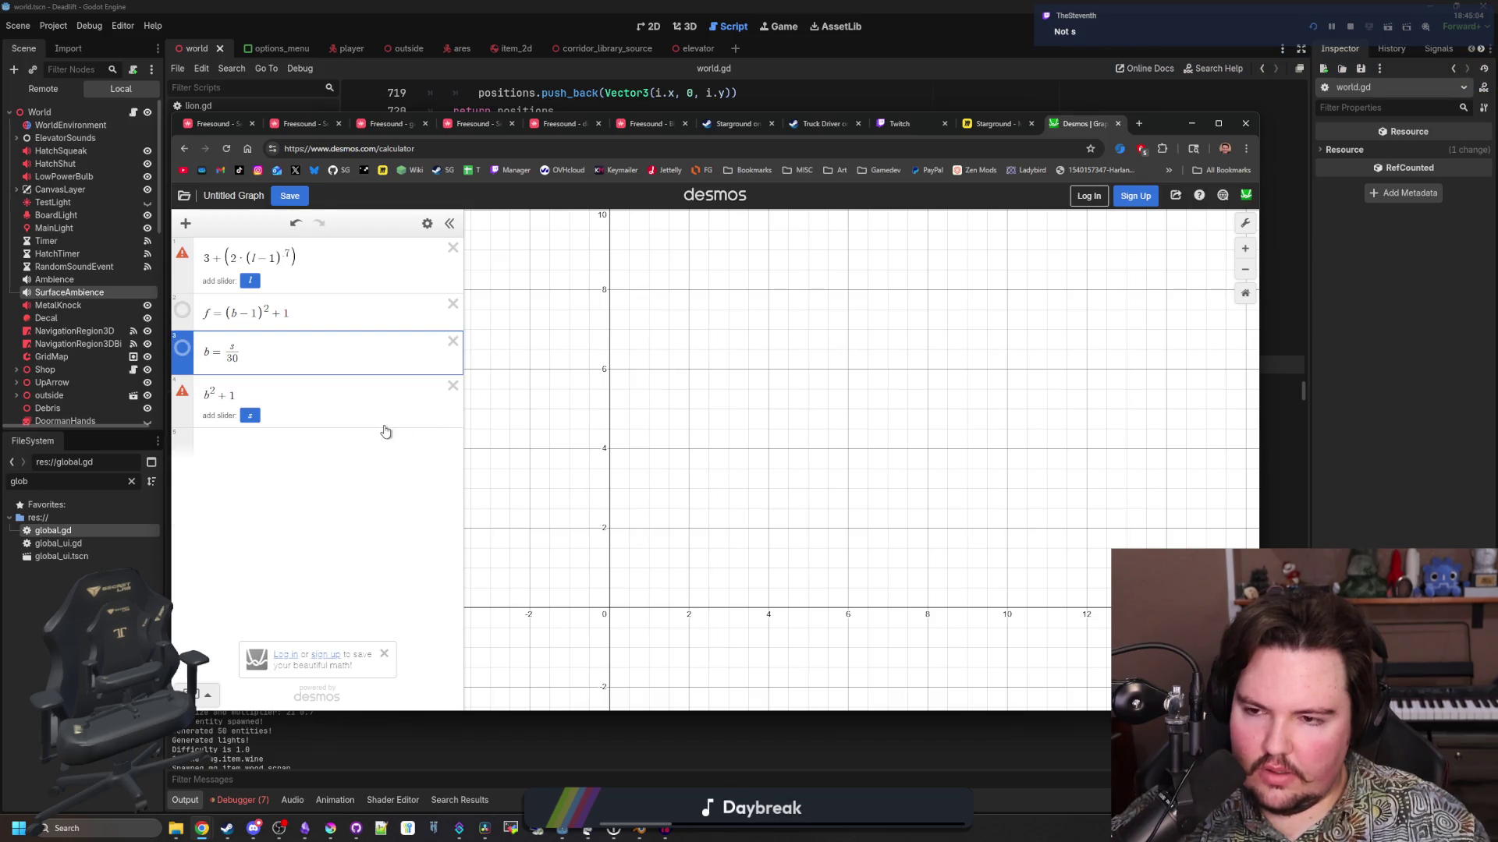
{"action": "left_click", "coordinate": [453, 388]}
{"action": "left_click", "coordinate": [286, 394]}
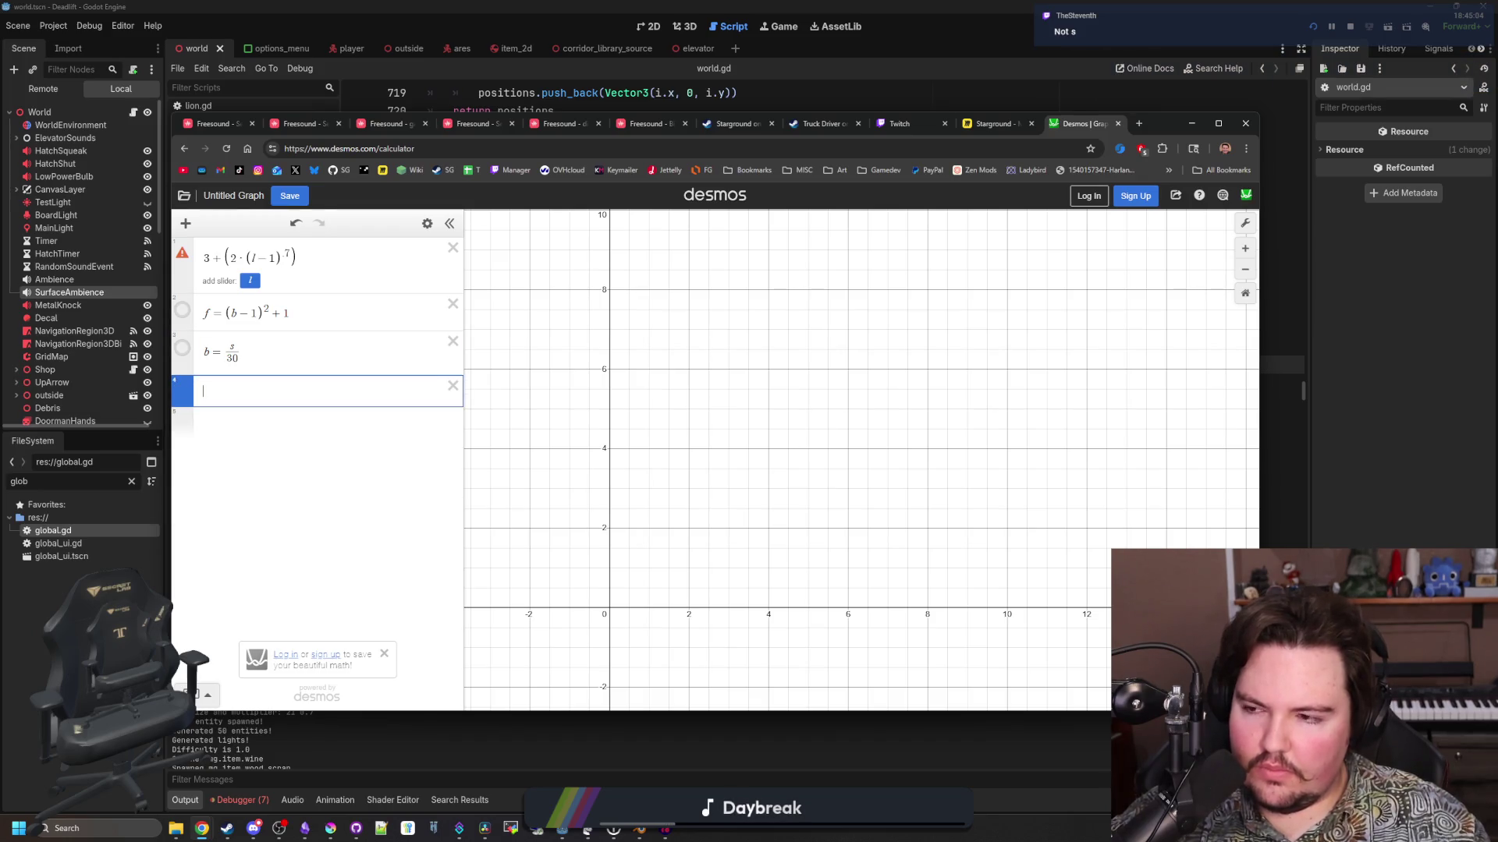
{"action": "type", "text": "x^2"}
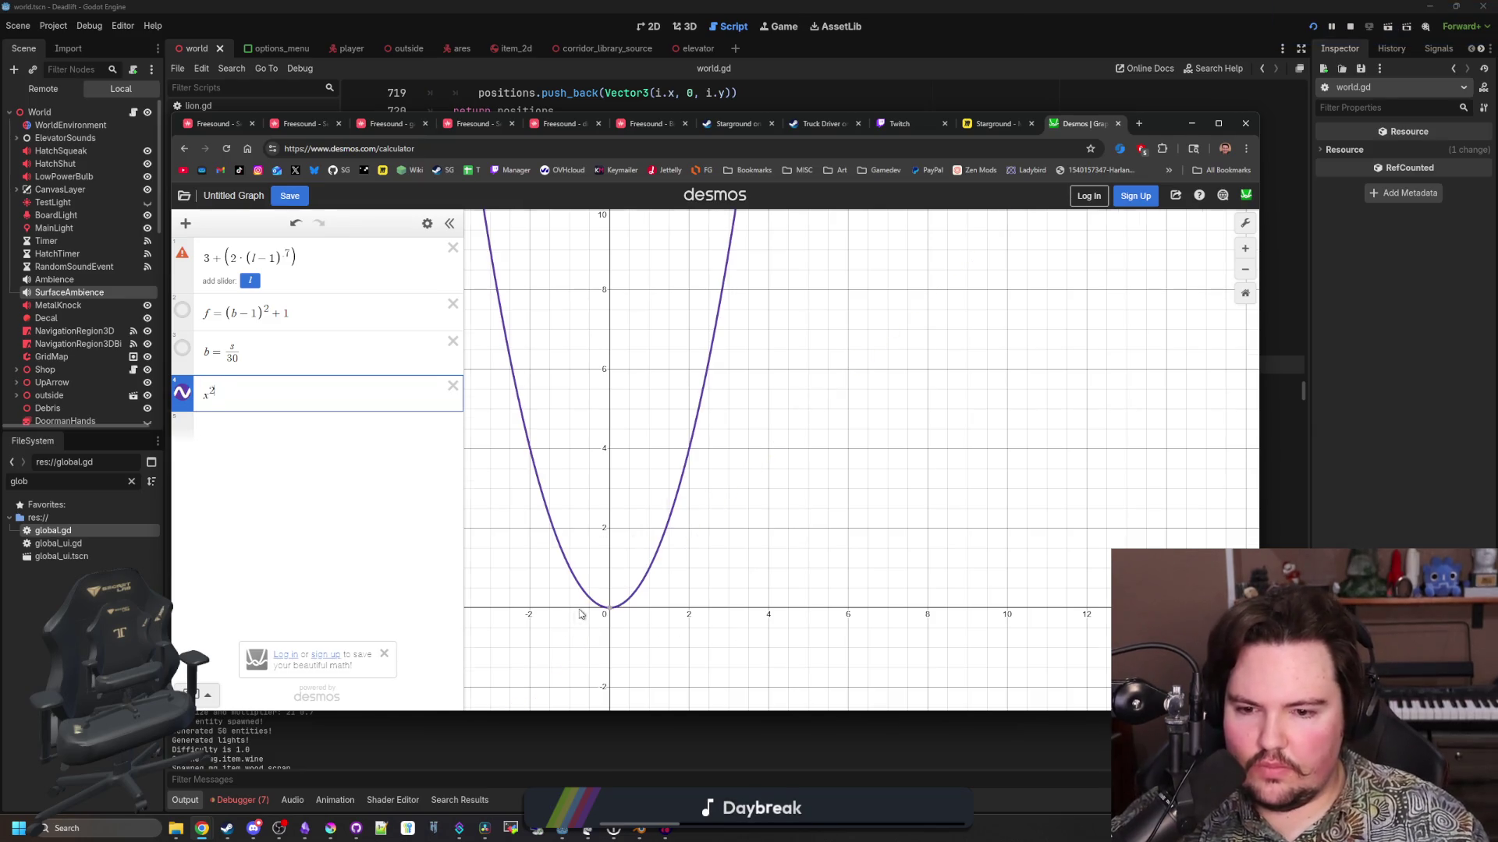
{"action": "scroll", "coordinate": [610, 616], "scroll_direction": "up", "scroll_amount": 2}
{"action": "scroll", "coordinate": [610, 624], "scroll_direction": "down", "scroll_amount": 3}
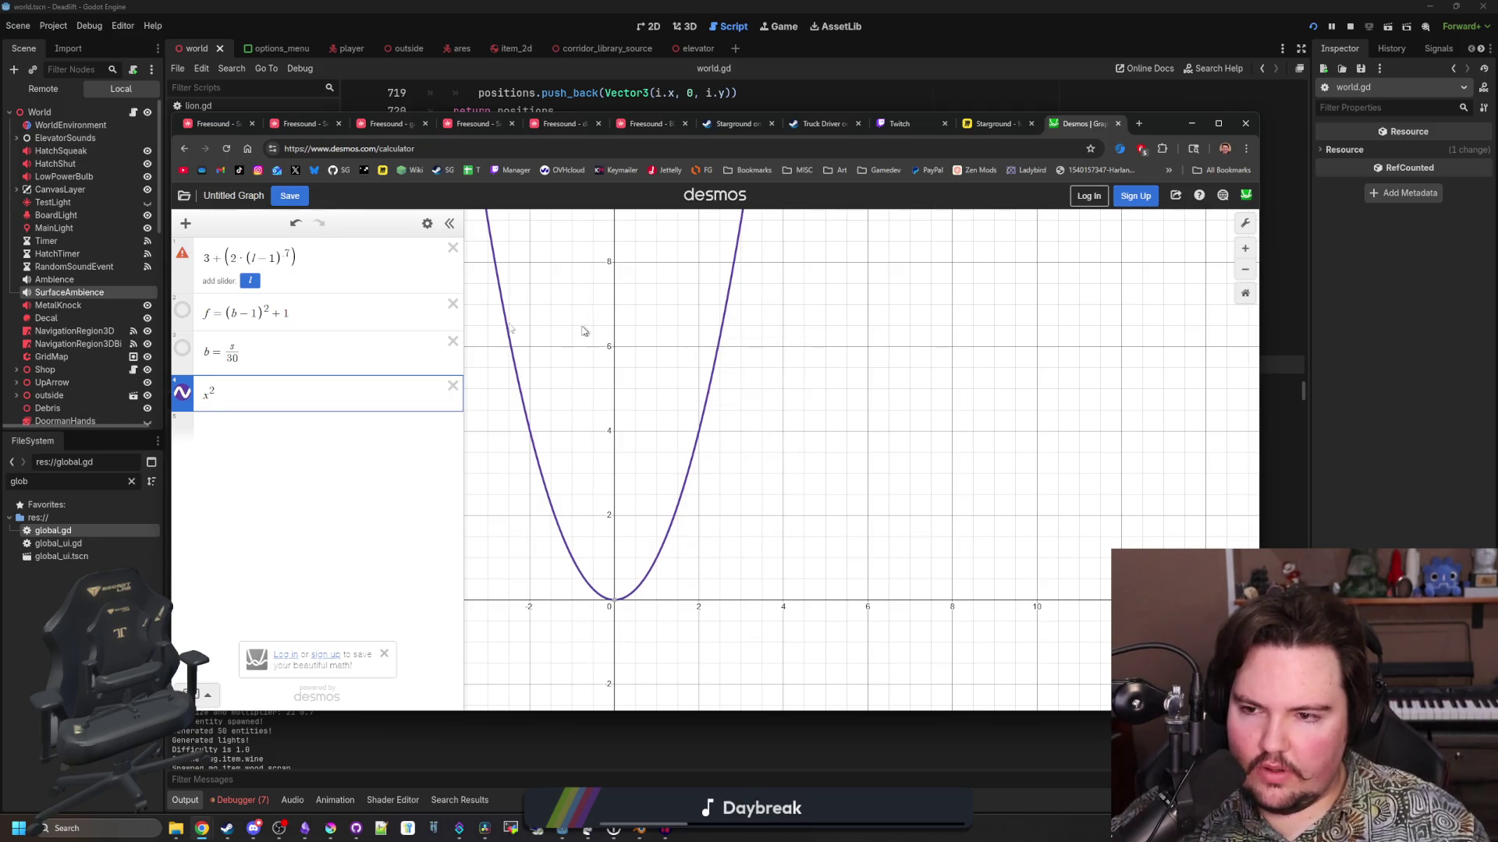
Step: Change the new expression's base from x to b, giving b², leaving b = s/30 intact
{"action": "key", "text": "Up"}
{"action": "type", "text": "*t"}
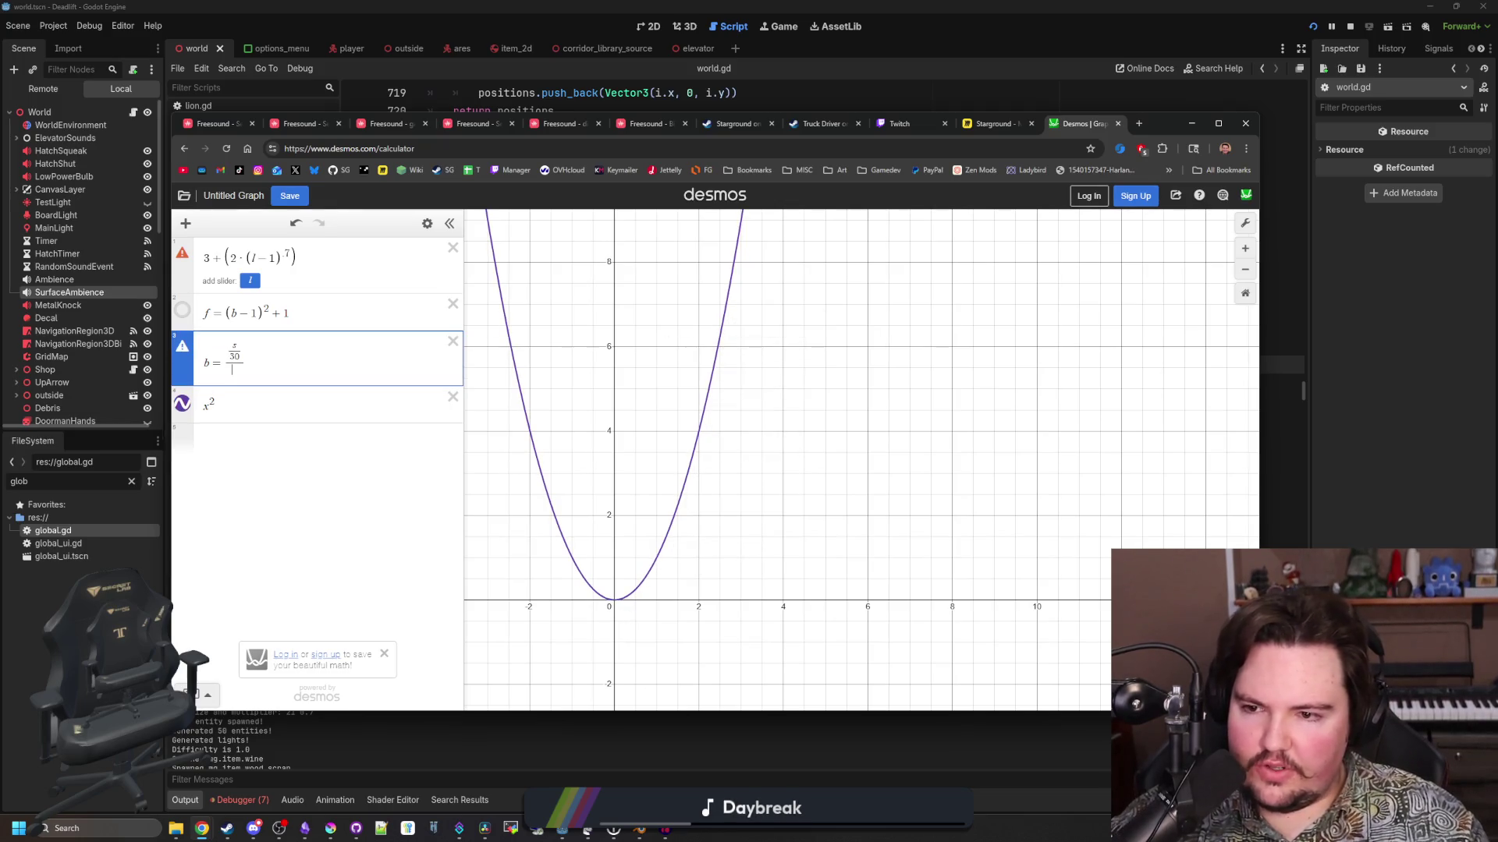
{"action": "key", "text": "BackSpace"}
{"action": "key", "text": "BackSpace"}
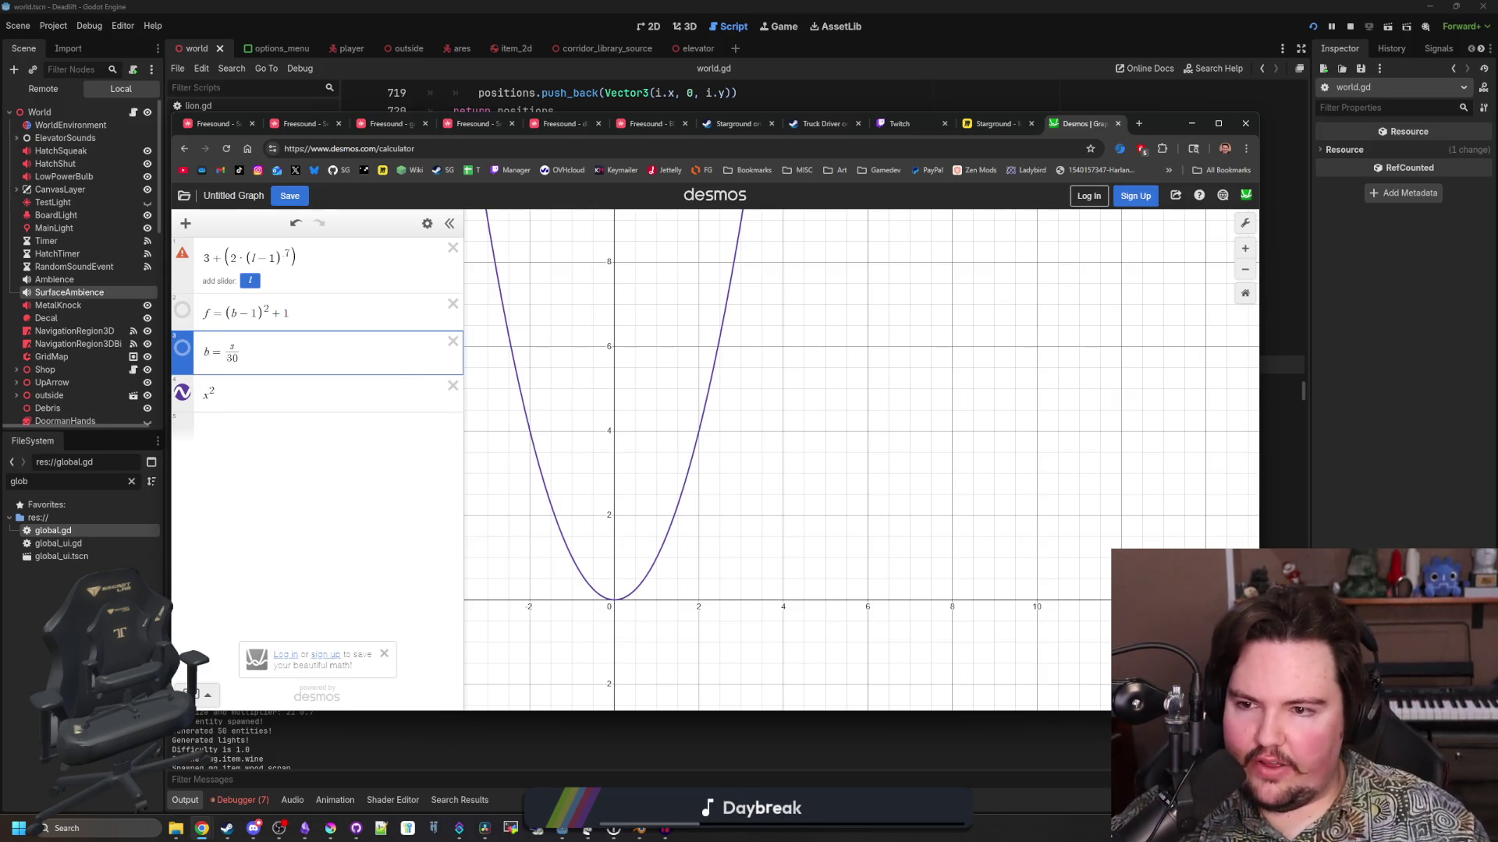
{"action": "left_click", "coordinate": [209, 394]}
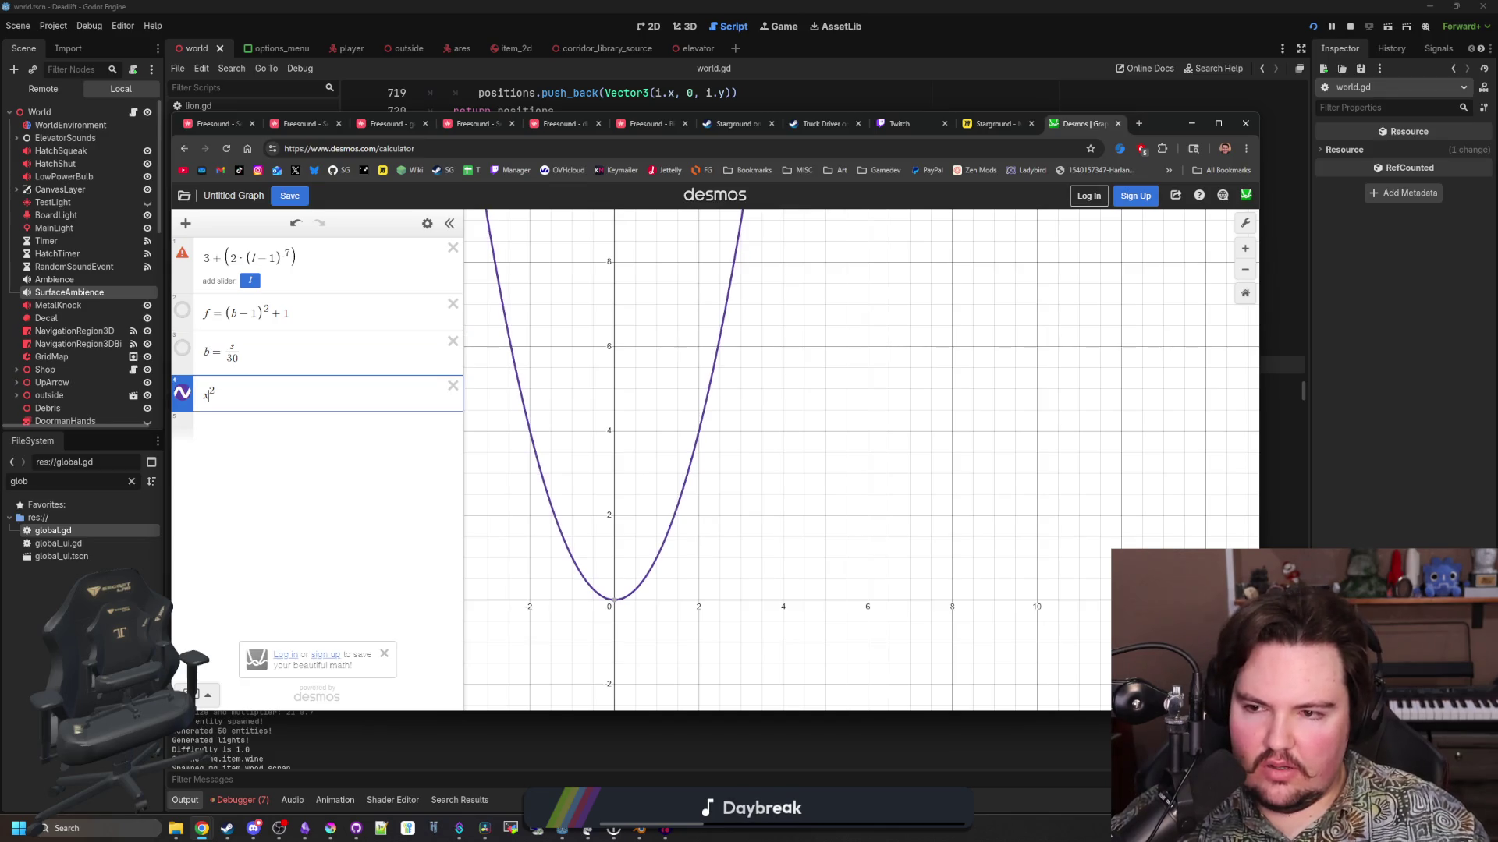
{"action": "key", "text": "BackSpace"}
{"action": "type", "text": "b"}
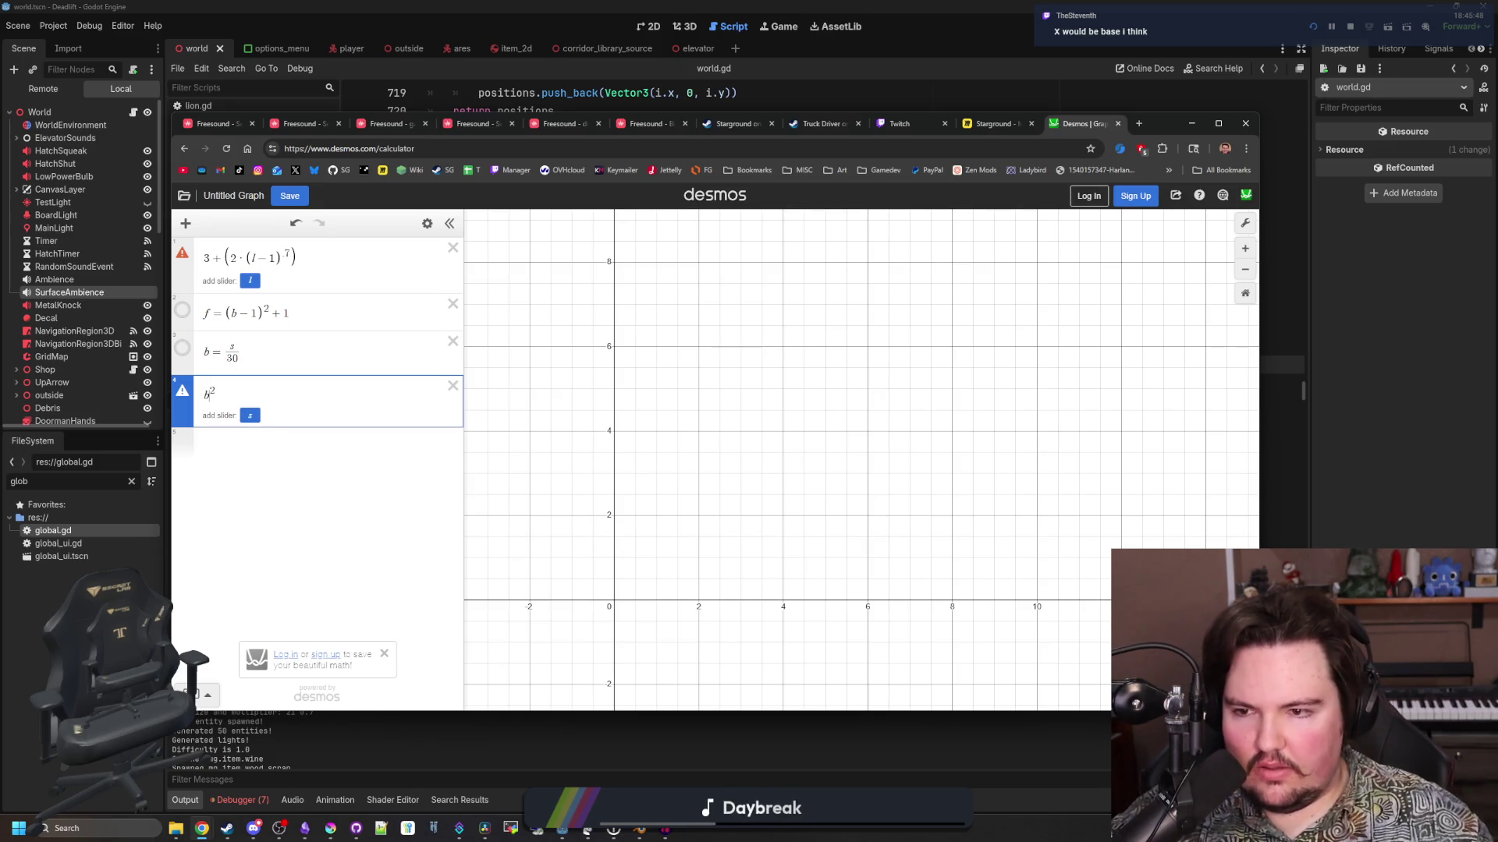
Step: Add an s = 30 row and change b² to b^0.8
{"action": "left_click", "coordinate": [246, 443]}
{"action": "type", "text": "s = 30"}
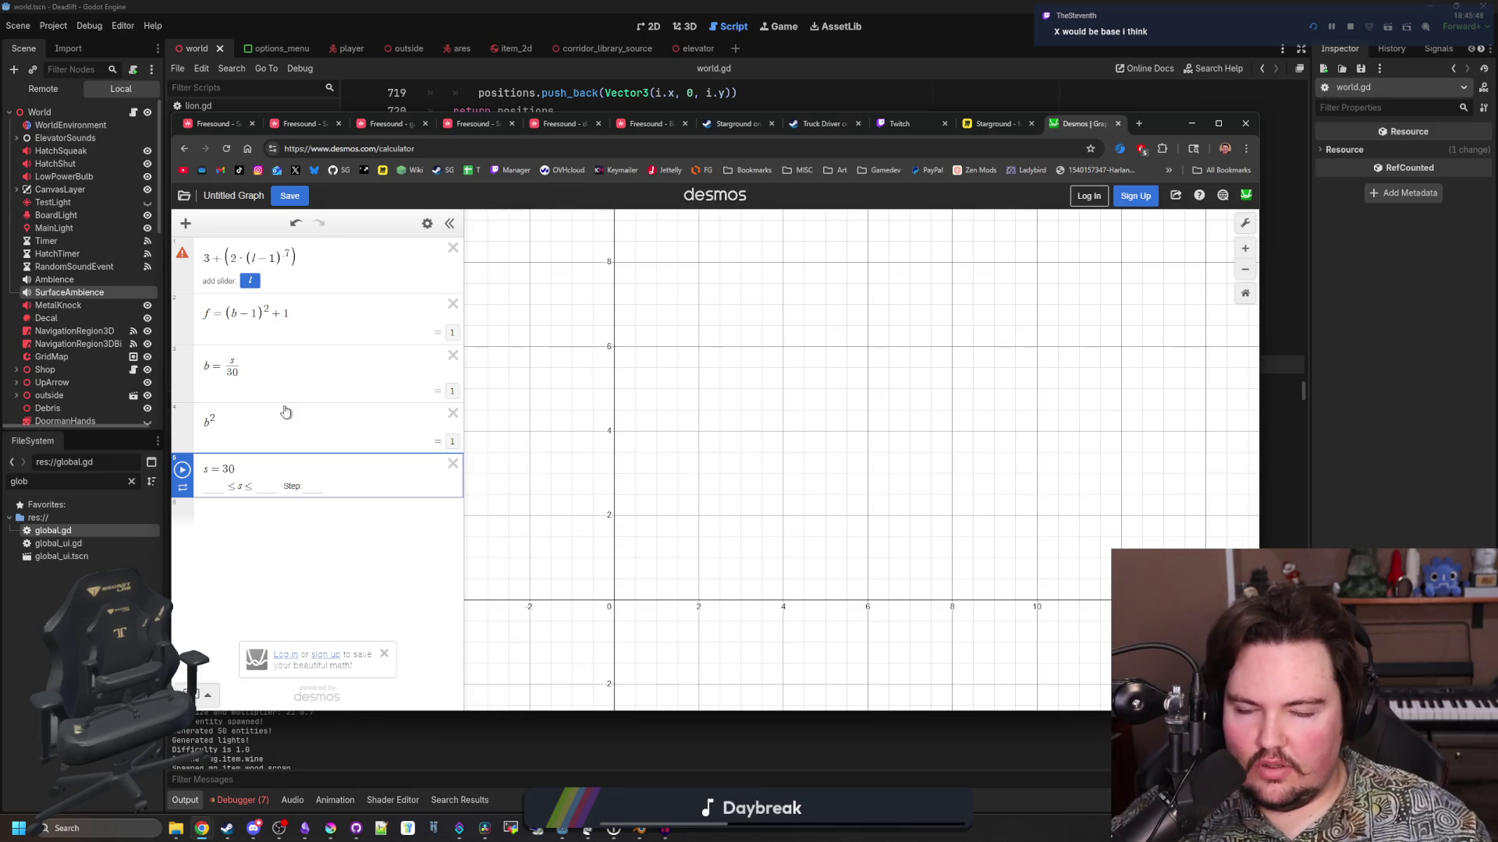
{"action": "left_click", "coordinate": [215, 422]}
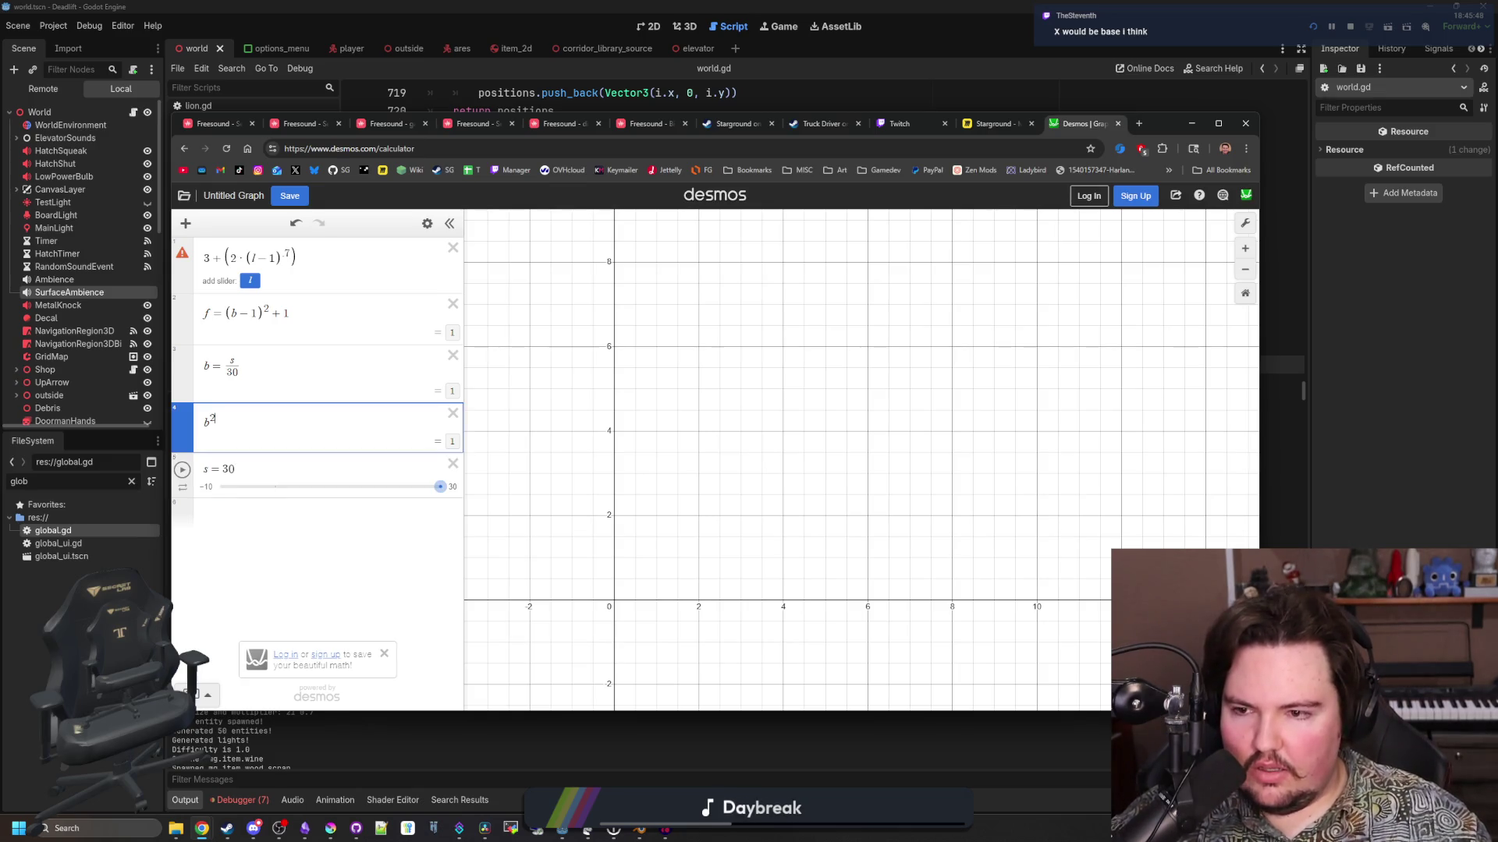
{"action": "key", "text": "BackSpace"}
{"action": "key", "text": "BackSpace"}
{"action": "type", "text": "^0.8"}
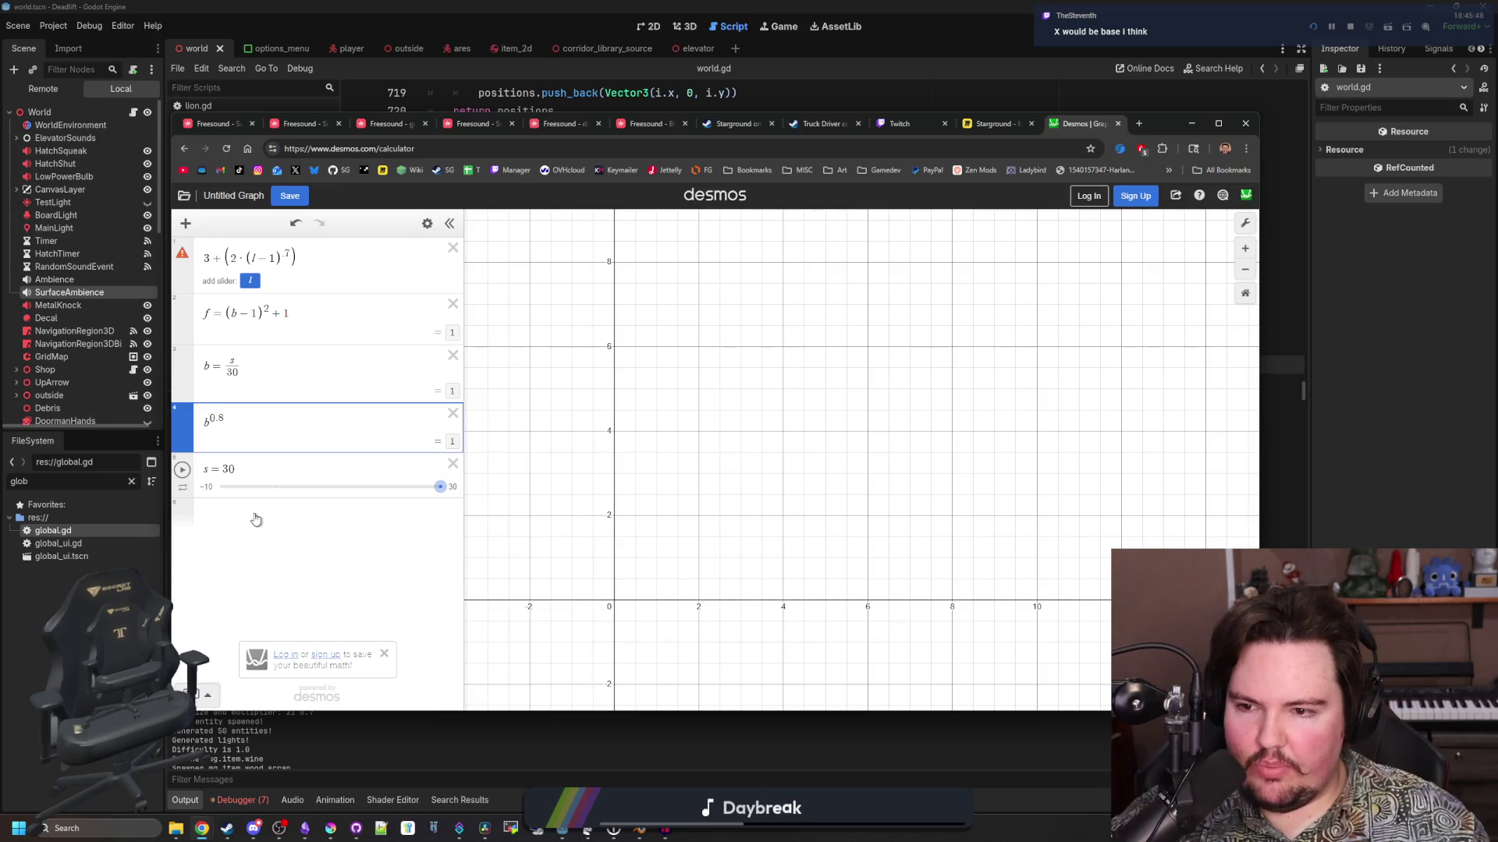
{"action": "left_click", "coordinate": [256, 518]}
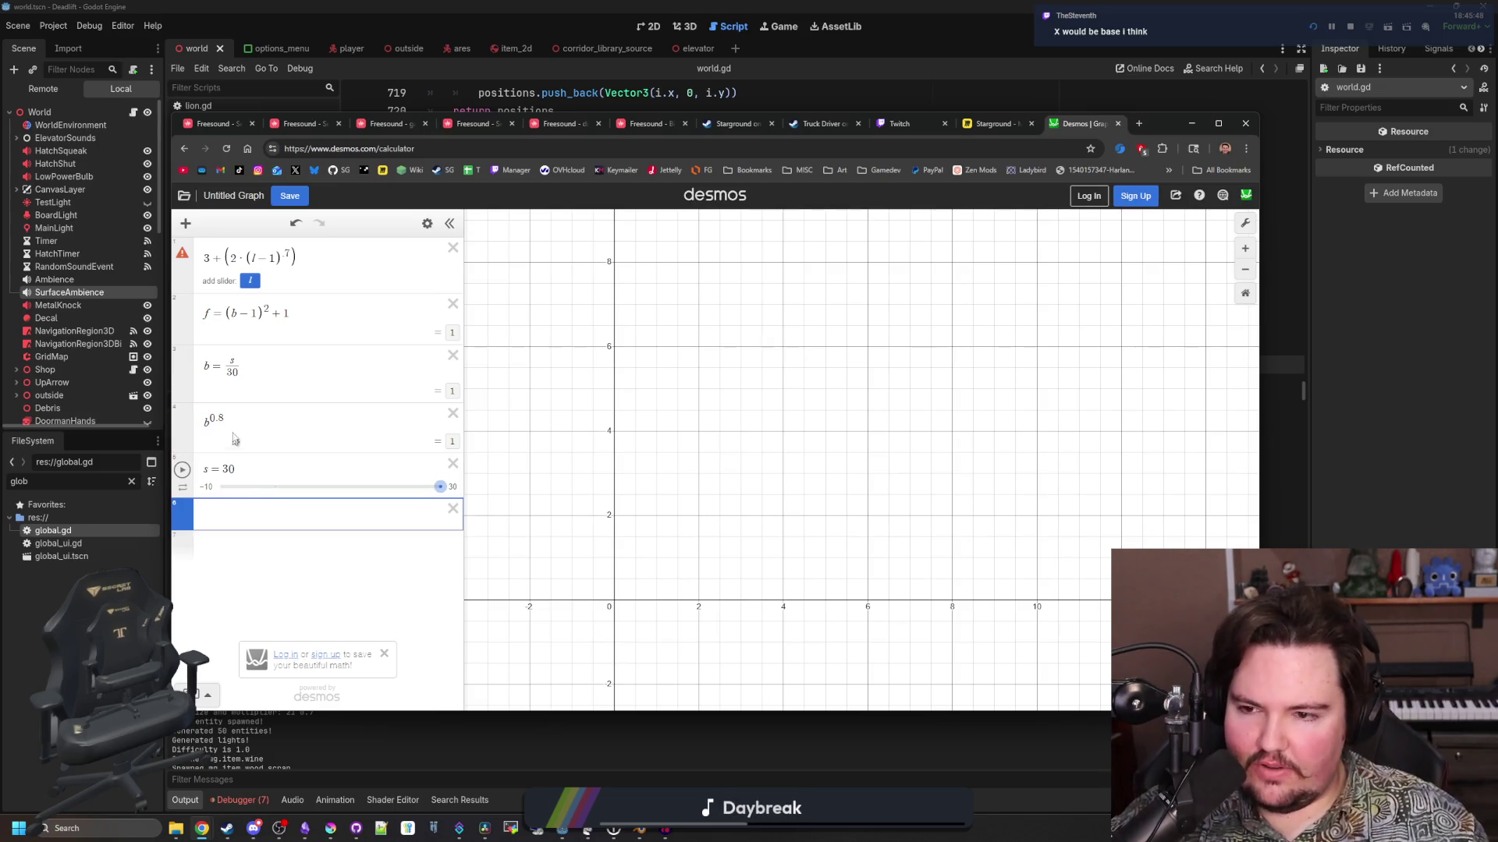
Step: Set s to 60 and change the exponent to 0.5, then clear the s value
{"action": "left_click_drag", "start_coordinate": [439, 496], "coordinate": [433, 488]}
{"action": "key", "text": "BackSpace"}
{"action": "key", "text": "BackSpace"}
{"action": "key", "text": "BackSpace"}
{"action": "type", "text": "60"}
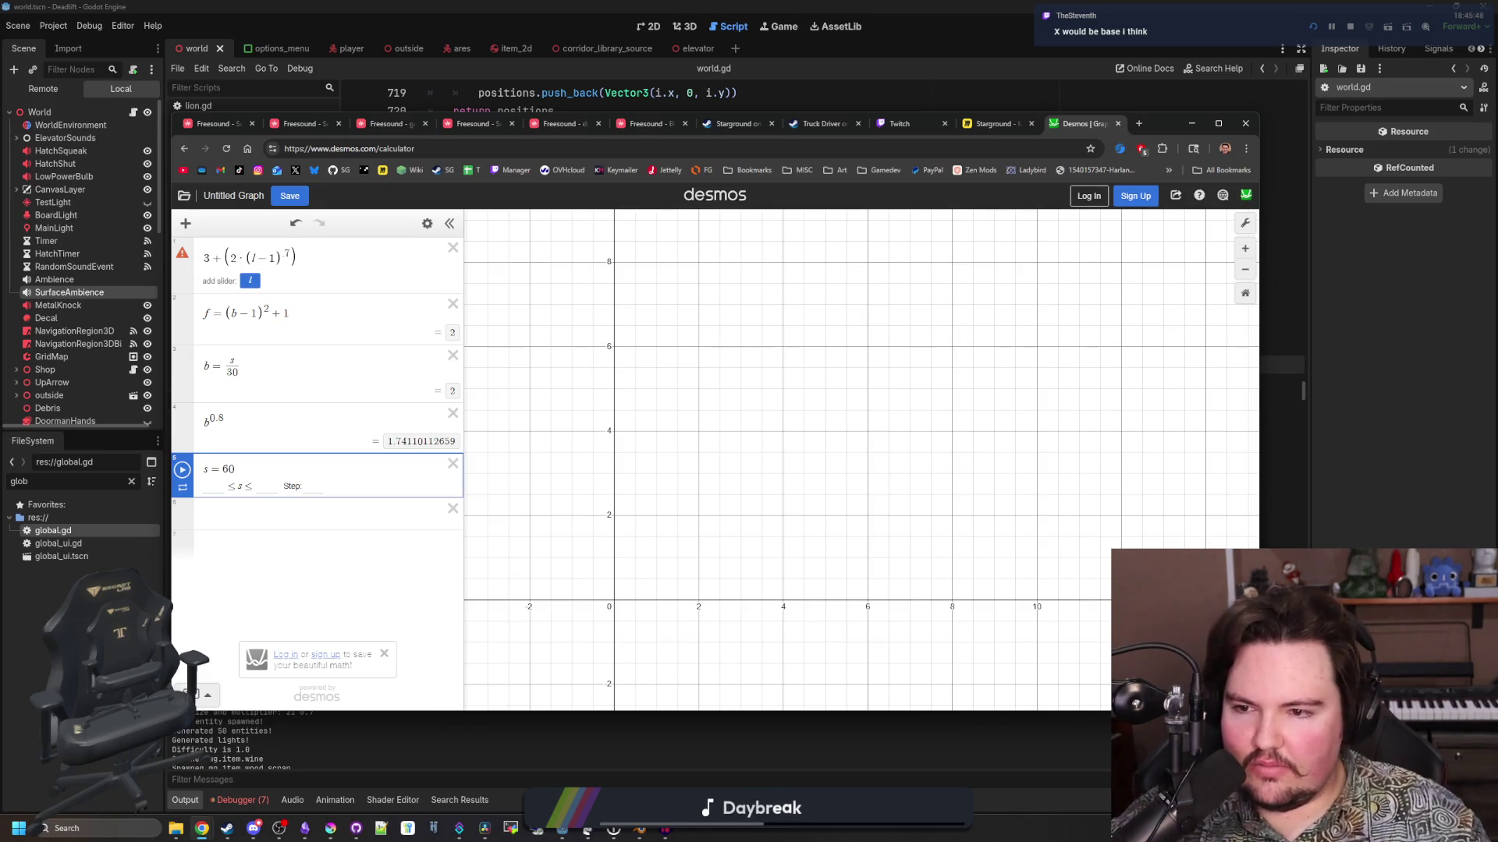
{"action": "left_click", "coordinate": [250, 424]}
{"action": "key", "text": "BackSpace"}
{"action": "type", "text": "5"}
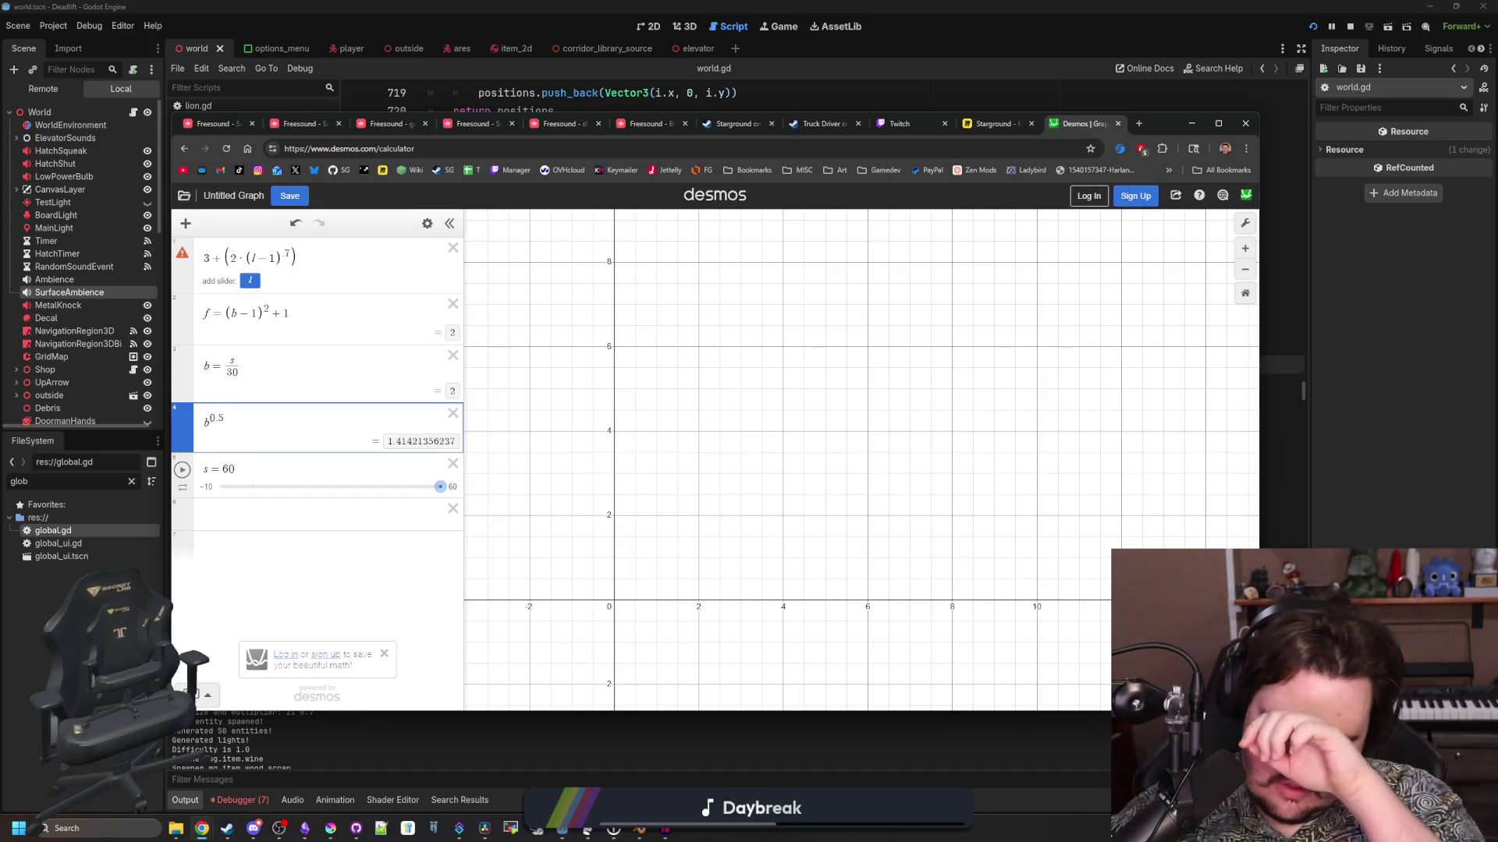
{"action": "left_click", "coordinate": [234, 469]}
{"action": "key", "text": "BackSpace"}
{"action": "key", "text": "BackSpace"}
Step: Remove the s = x row and change b = s/30 to b = x/30
{"action": "type", "text": "x"}
{"action": "scroll", "coordinate": [562, 433], "scroll_direction": "down", "scroll_amount": 2}
{"action": "scroll", "coordinate": [566, 452], "scroll_direction": "up", "scroll_amount": 3}
{"action": "scroll", "coordinate": [707, 567], "scroll_direction": "up", "scroll_amount": 5}
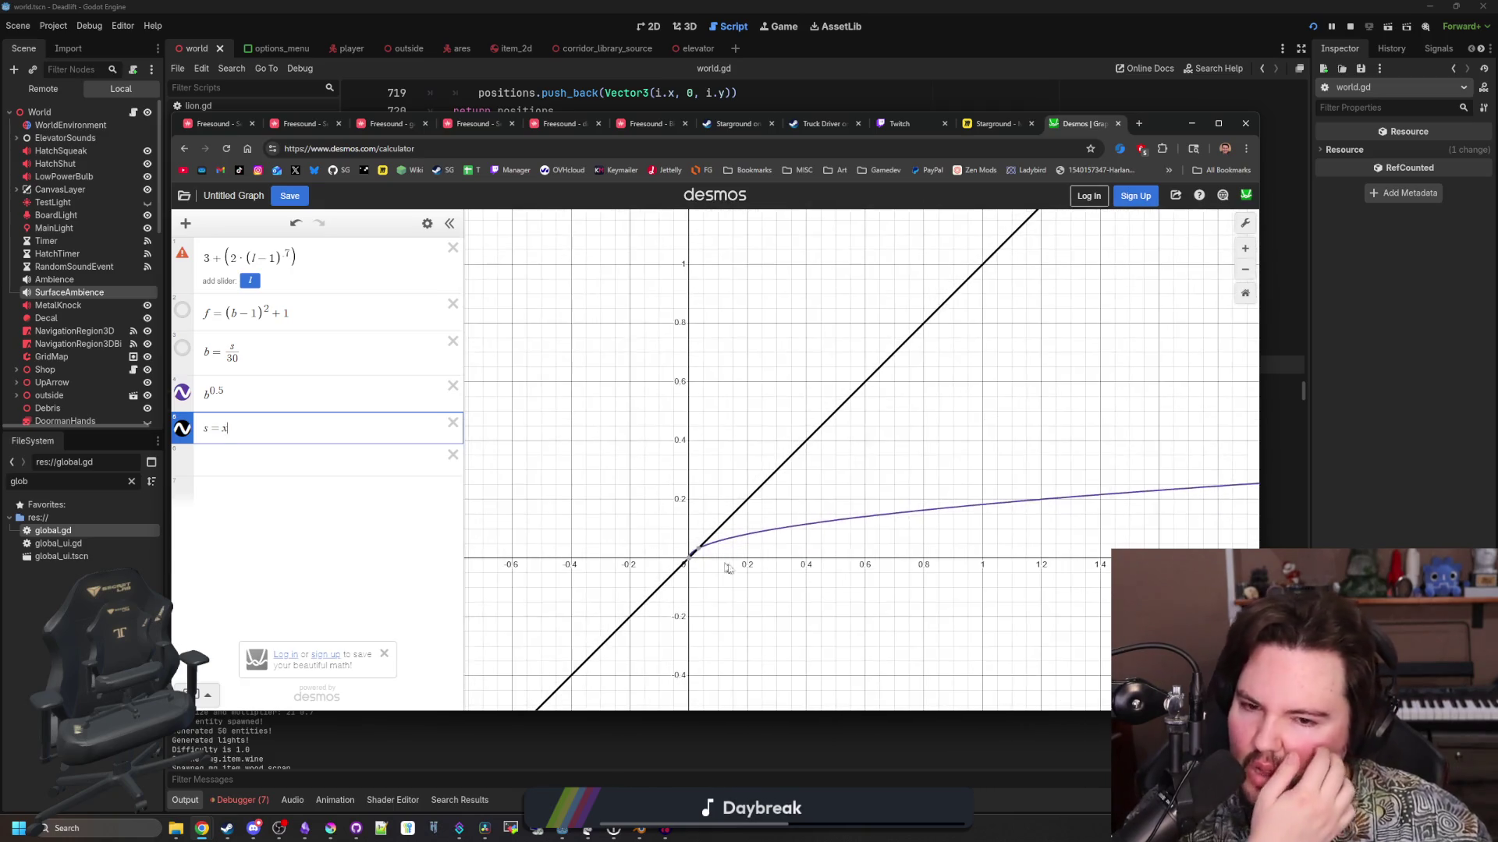
{"action": "scroll", "coordinate": [858, 540], "scroll_direction": "up", "scroll_amount": 2}
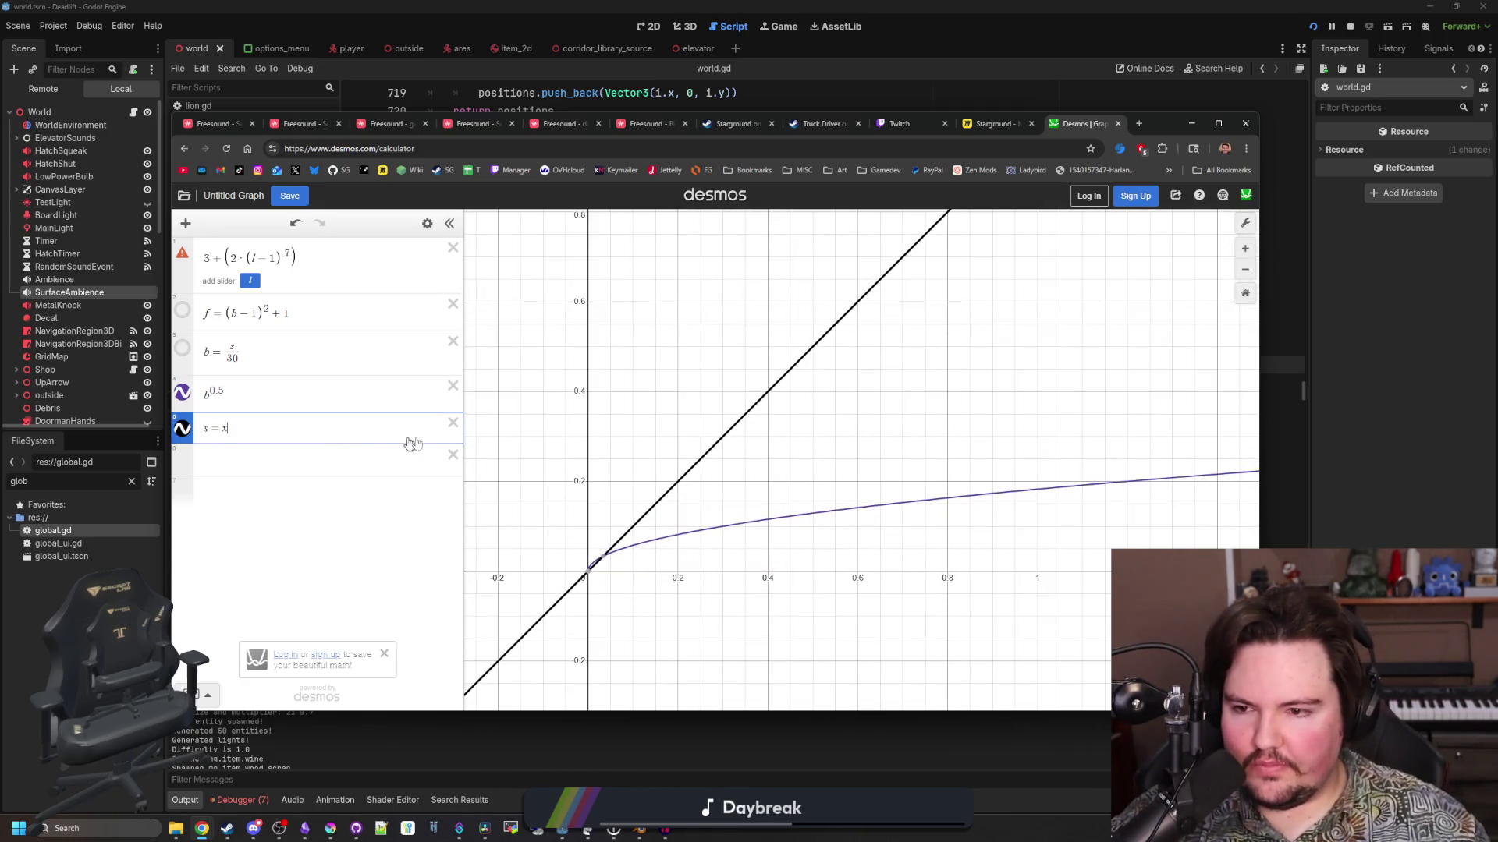
{"action": "left_click", "coordinate": [453, 422]}
{"action": "left_click", "coordinate": [263, 348]}
{"action": "key", "text": "BackSpace"}
{"action": "type", "text": "x"}
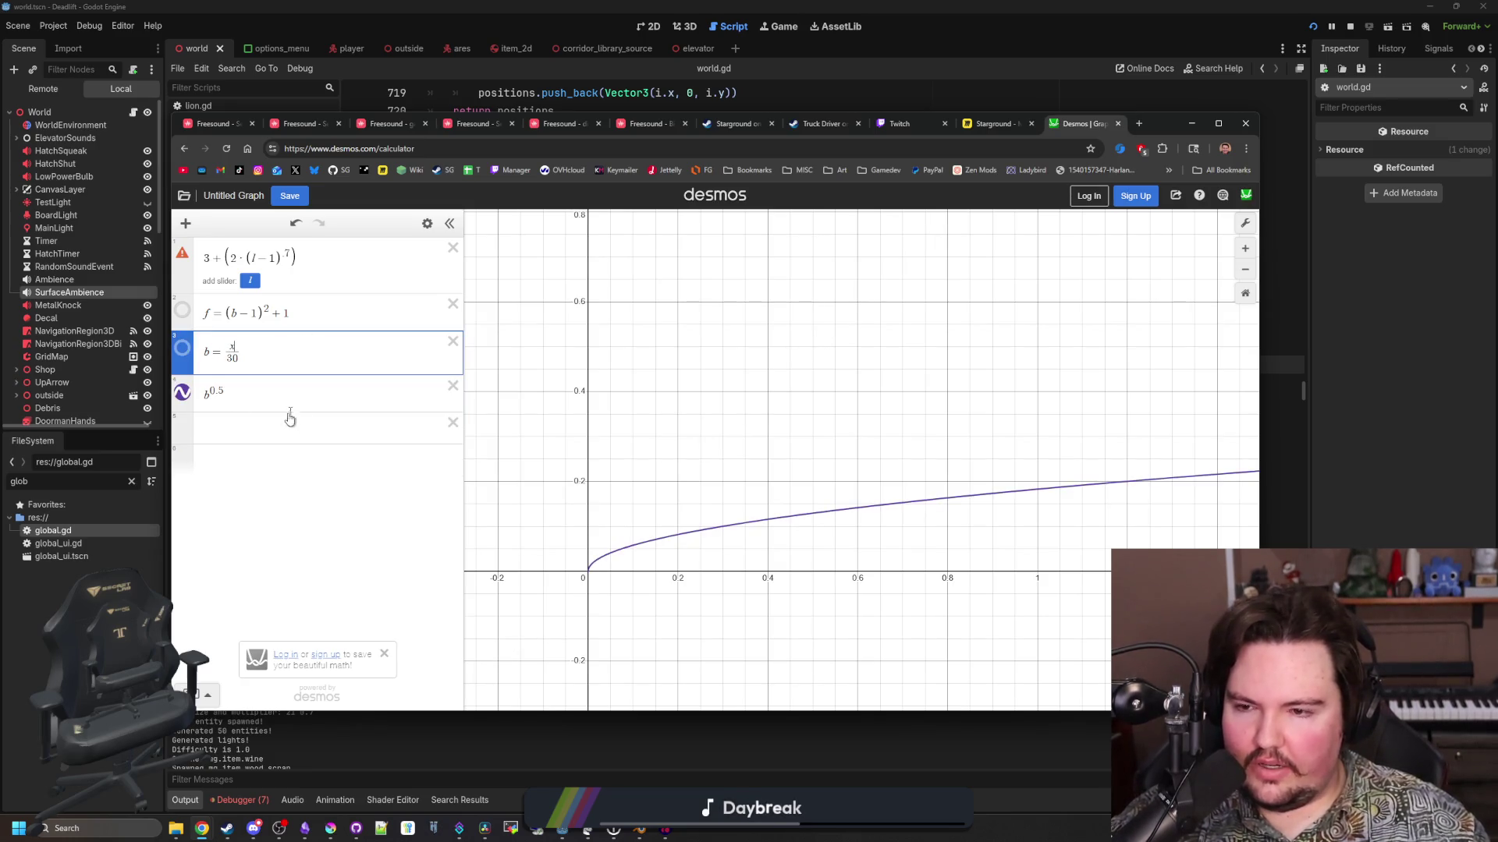
Step: Delete b^0.5 and rewrite the remaining row as (x/30)^.5 to plot the curve
{"action": "left_click", "coordinate": [452, 385]}
{"action": "left_click", "coordinate": [216, 355]}
{"action": "key", "text": "BackSpace"}
{"action": "key", "text": "BackSpace"}
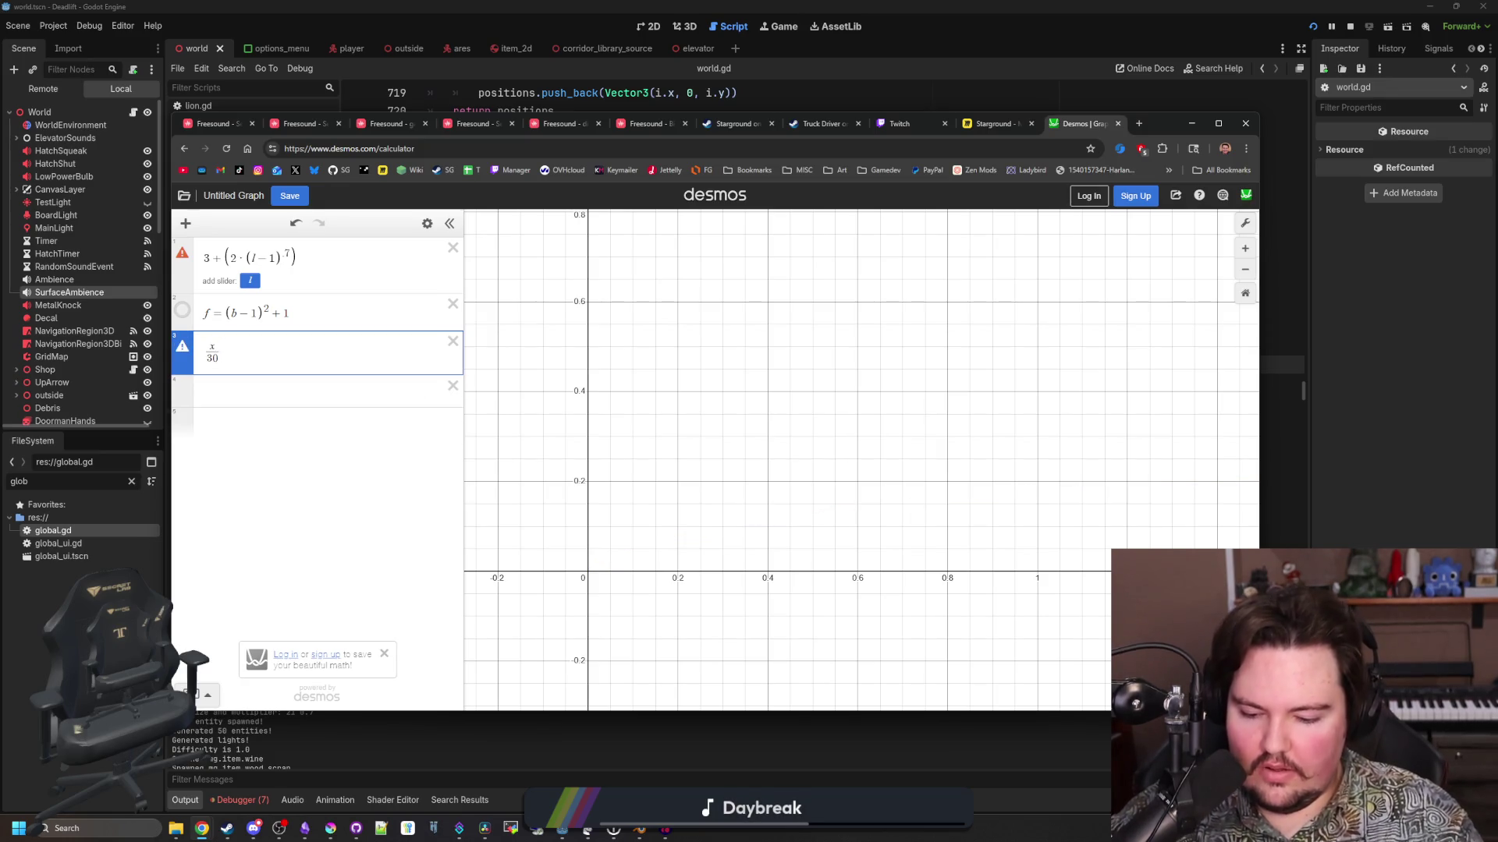
{"action": "type", "text": "^.5"}
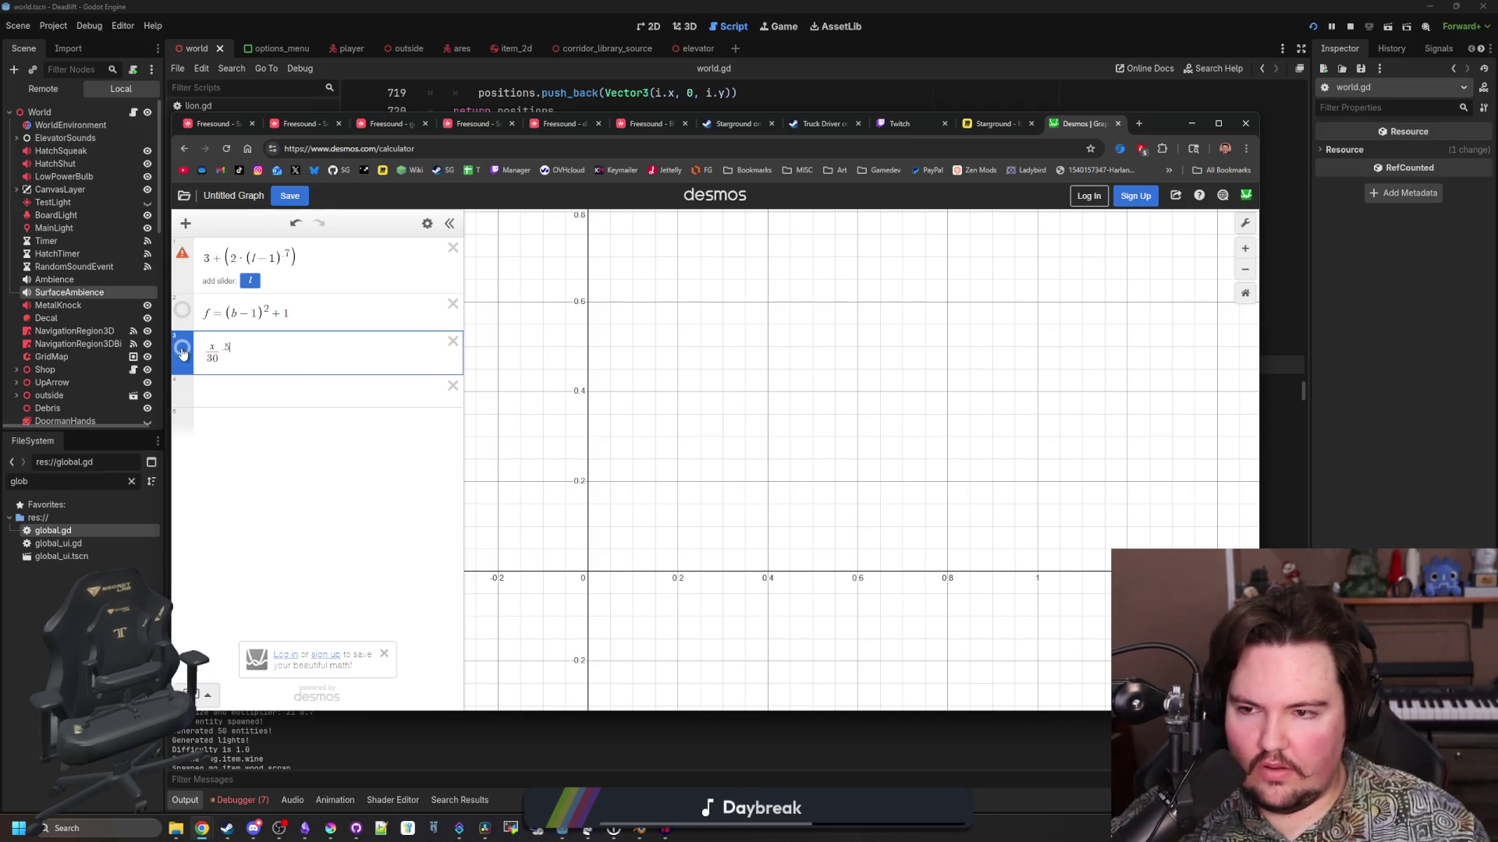
{"action": "left_click", "coordinate": [183, 348]}
{"action": "scroll", "coordinate": [608, 503], "scroll_direction": "down", "scroll_amount": 5}
{"action": "scroll", "coordinate": [818, 490], "scroll_direction": "down", "scroll_amount": 5}
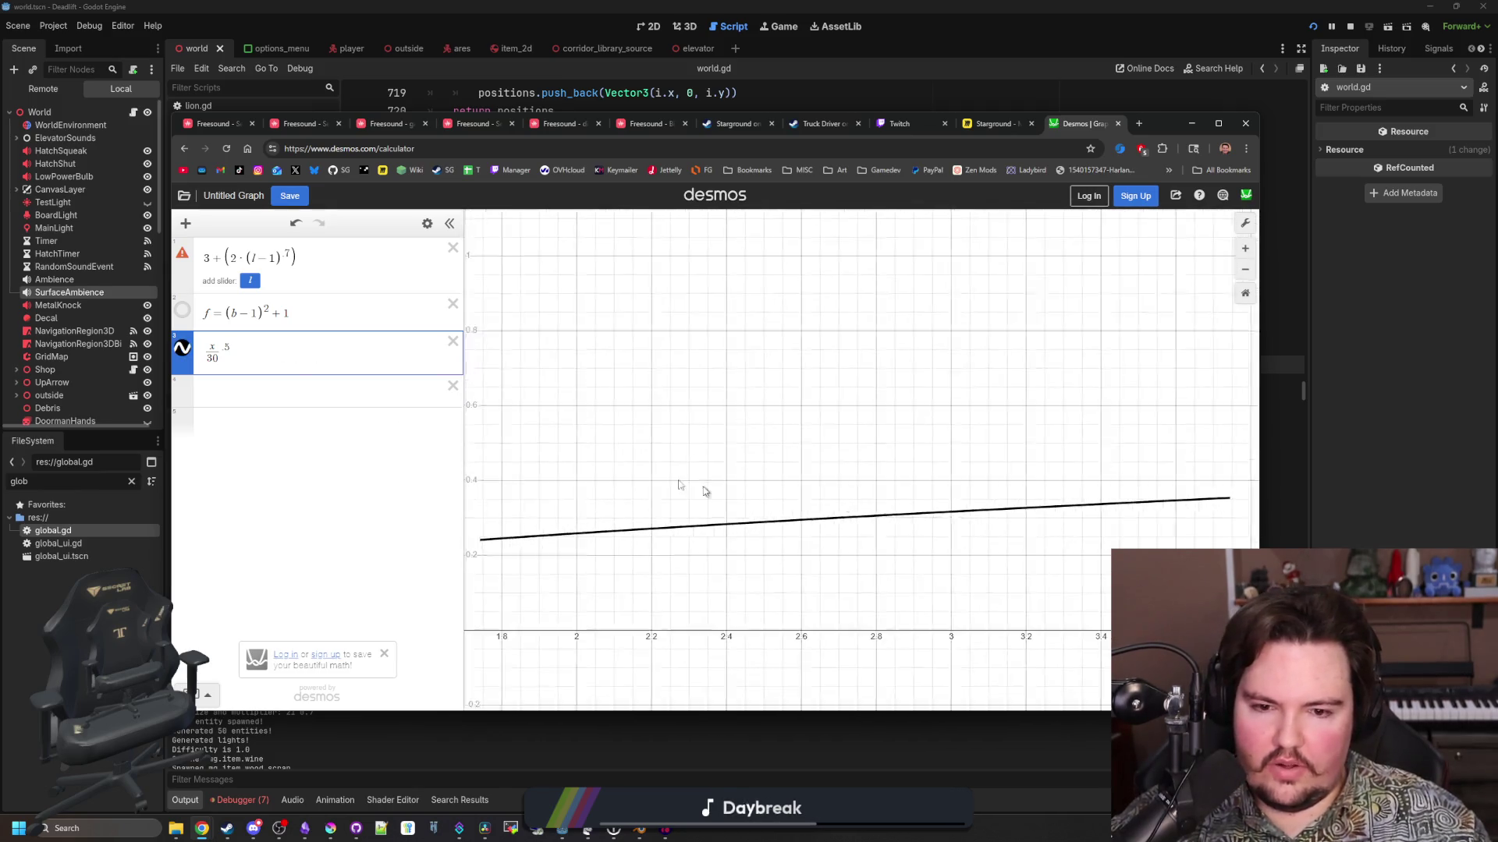
{"action": "left_click", "coordinate": [645, 552]}
Step: Trace the curve's values near x = 1 and x = 30, then type 'wf(mapCoords.size()/30.0' on line 735 in world.gd
{"action": "scroll", "coordinate": [721, 536], "scroll_direction": "up", "scroll_amount": 10}
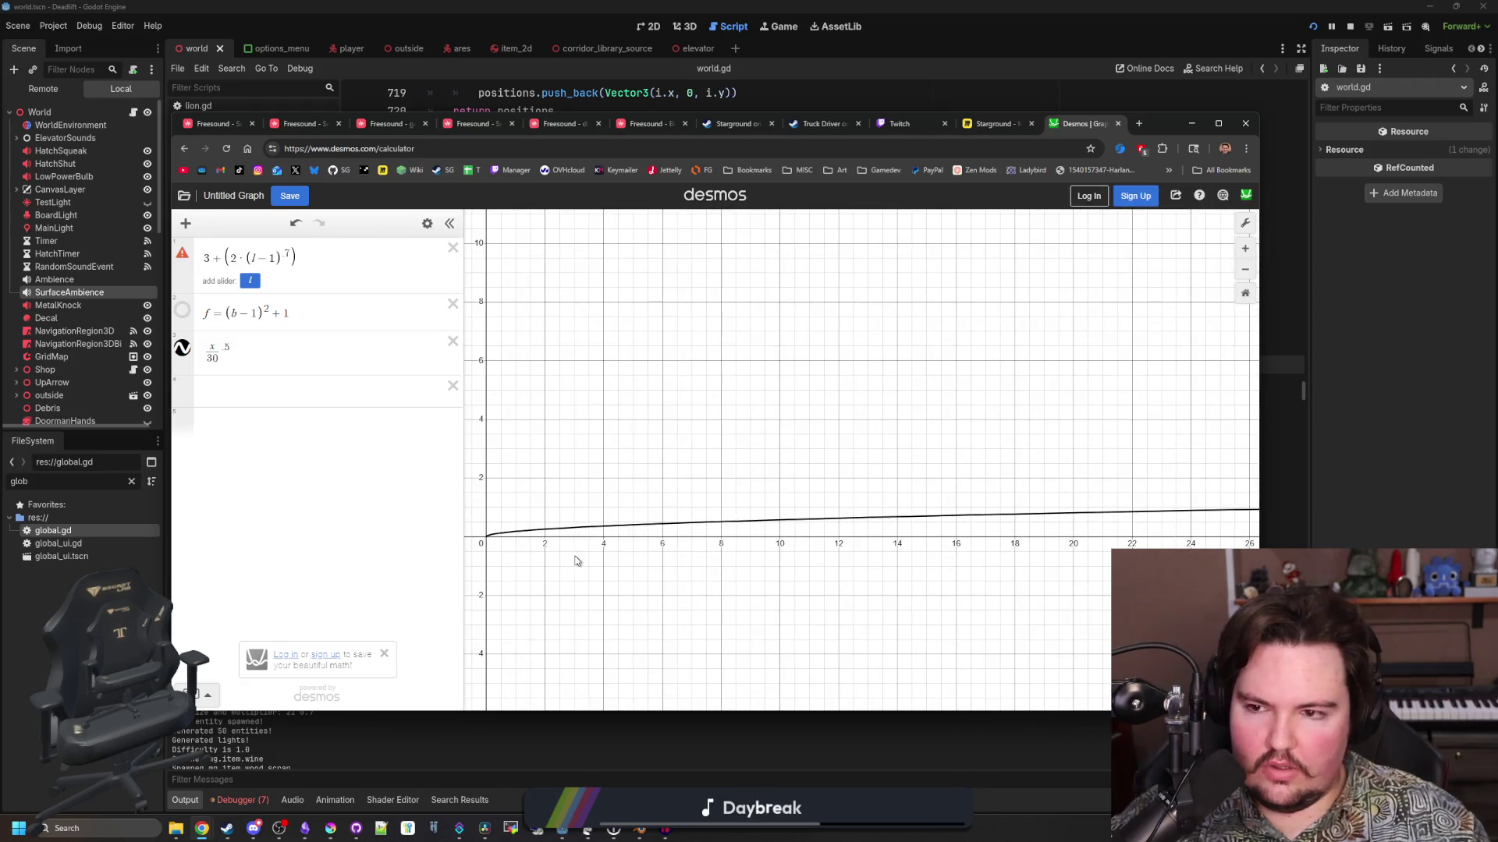
{"action": "scroll", "coordinate": [778, 468], "scroll_direction": "up", "scroll_amount": 8}
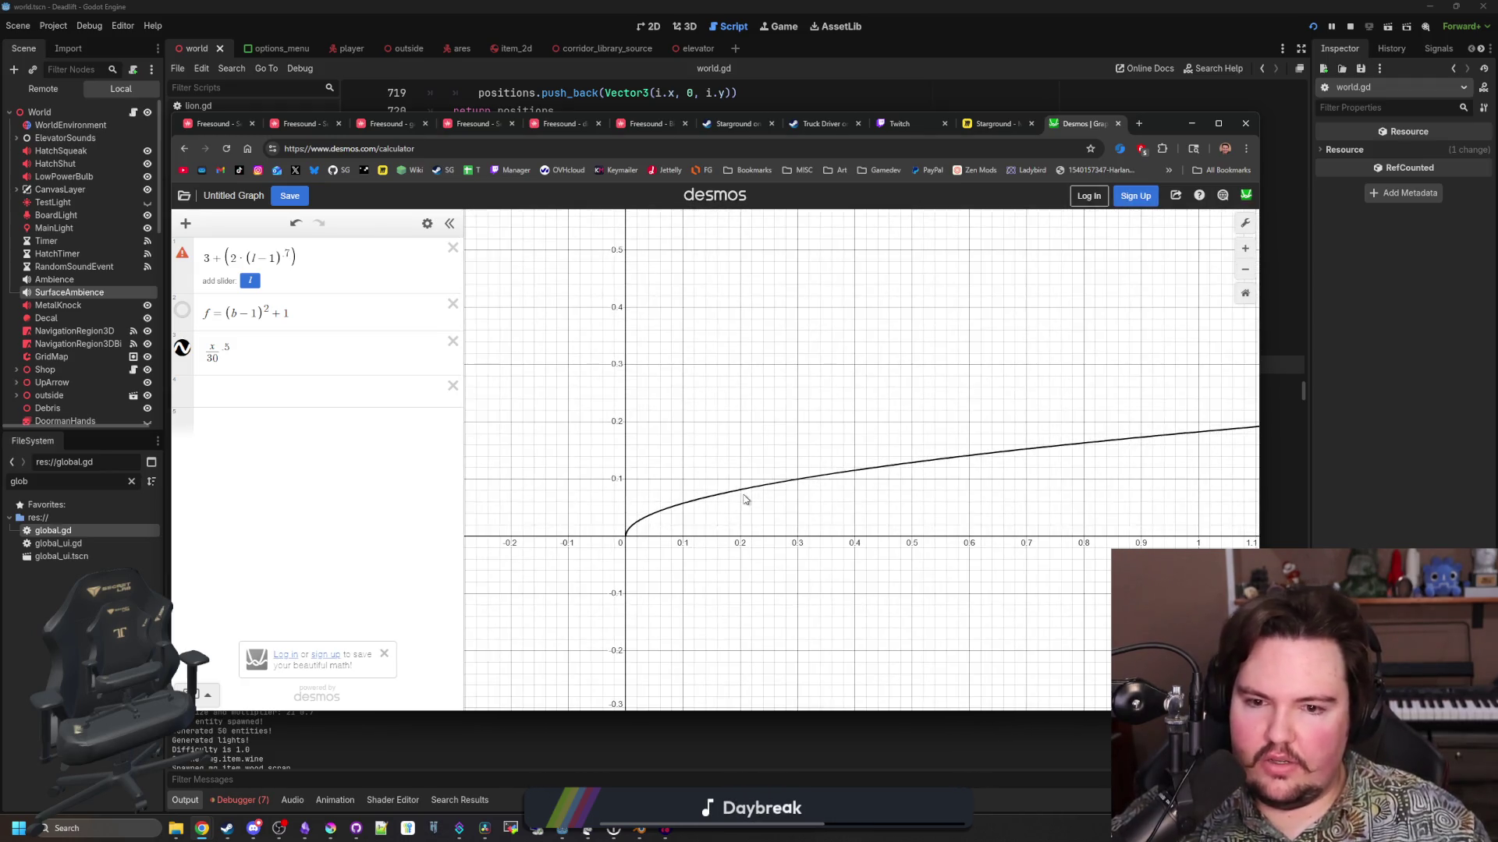
{"action": "scroll", "coordinate": [670, 511], "scroll_direction": "down", "scroll_amount": 1}
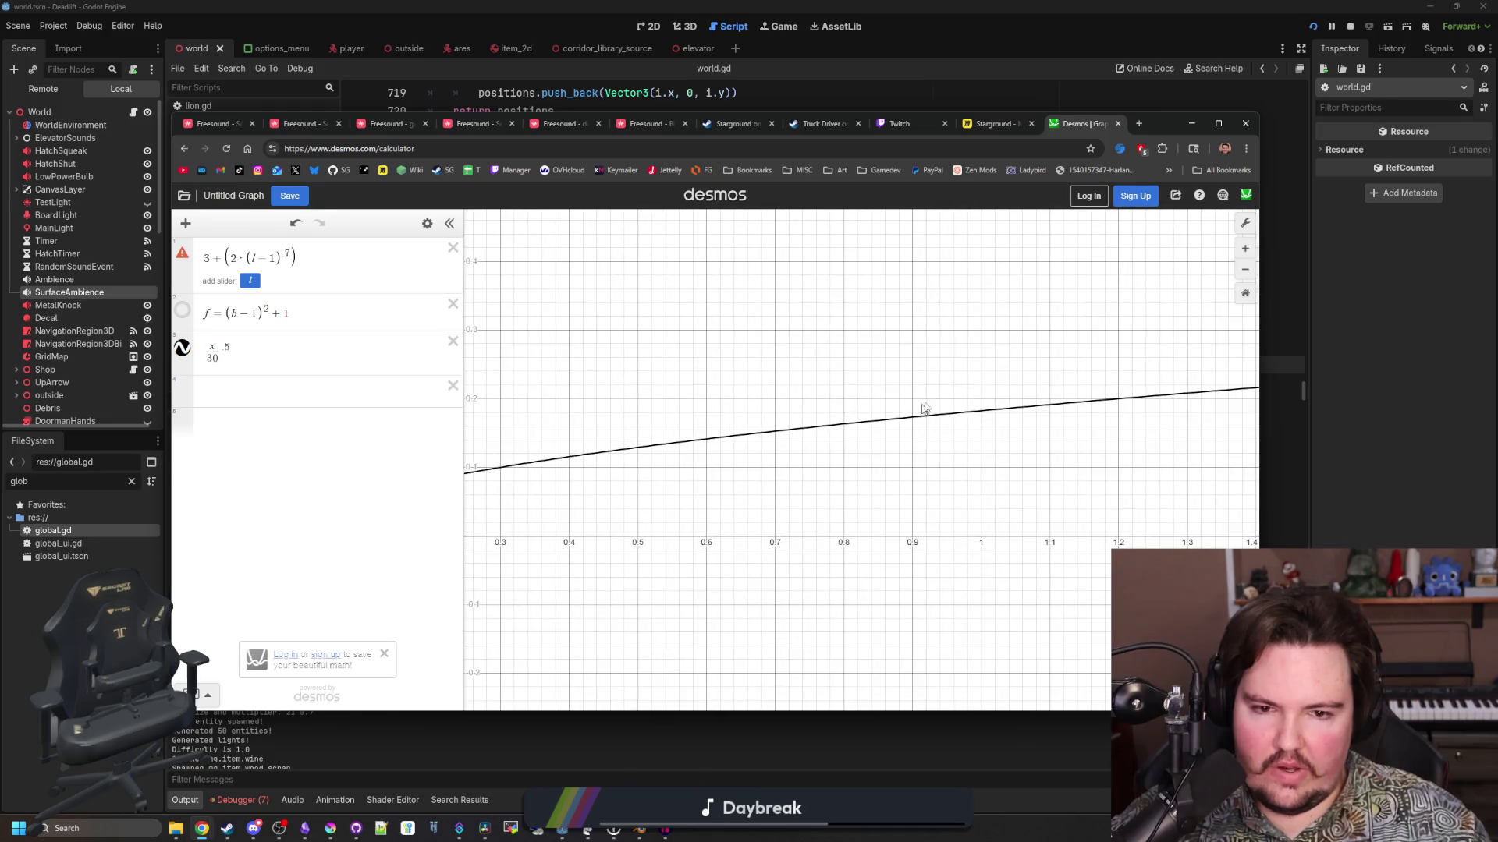
{"action": "left_click", "coordinate": [981, 414]}
{"action": "left_click_drag", "start_coordinate": [982, 414], "coordinate": [979, 416]}
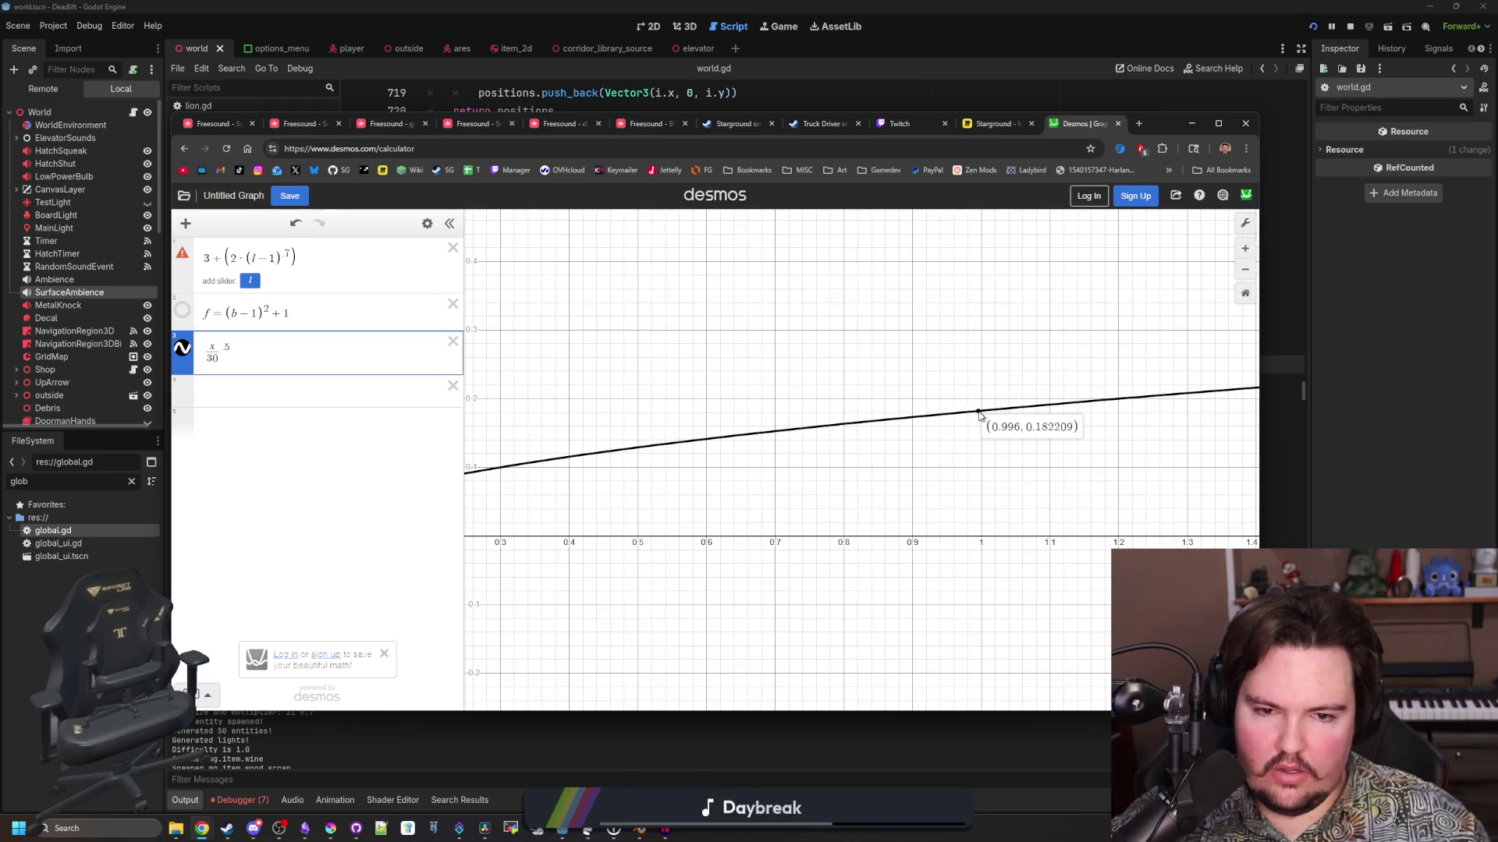
{"action": "left_click_drag", "start_coordinate": [999, 466], "coordinate": [753, 492]}
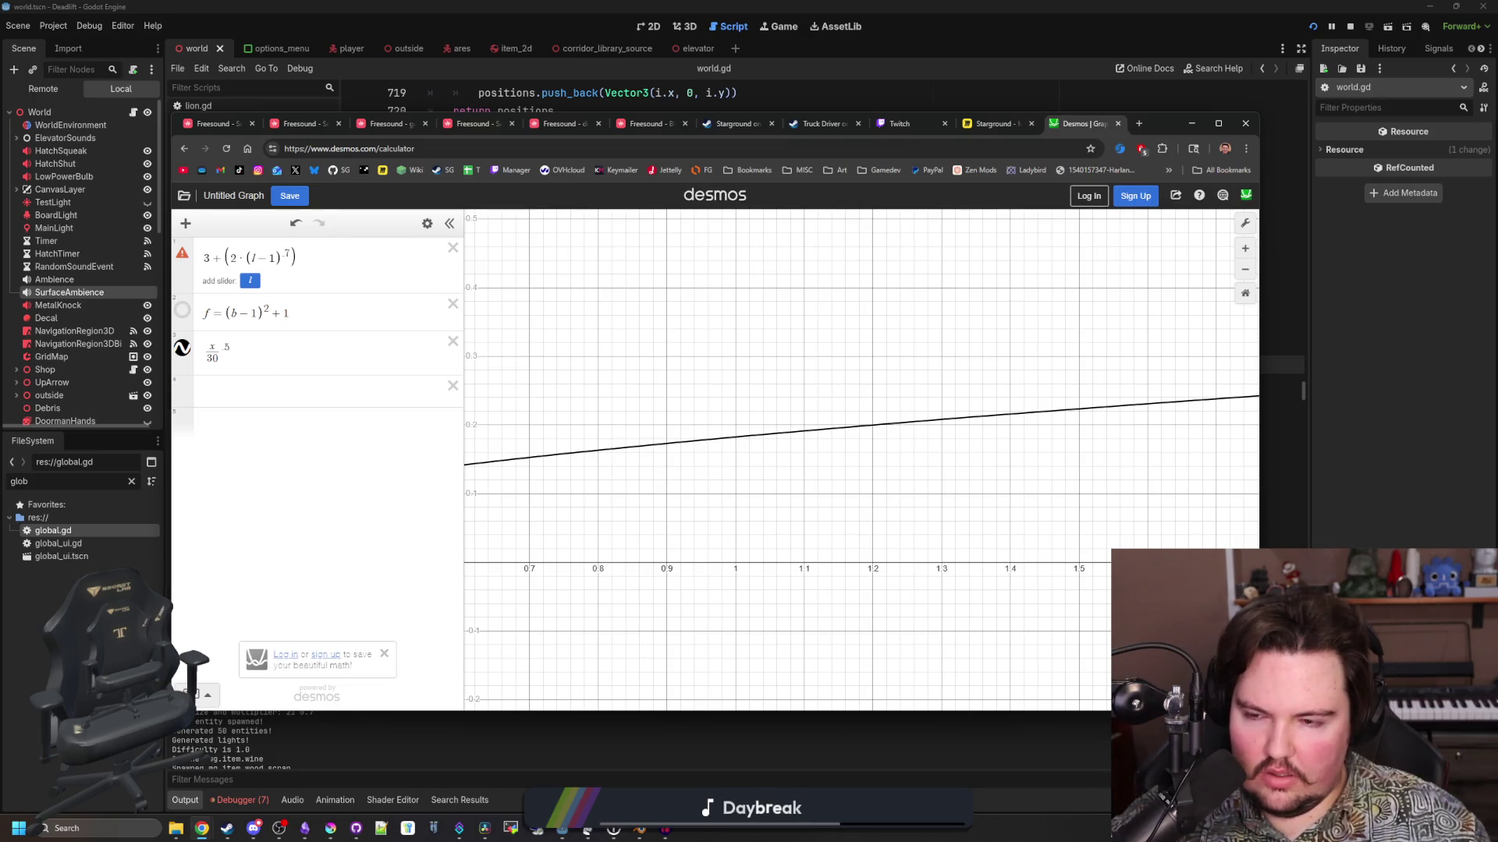
{"action": "scroll", "coordinate": [648, 503], "scroll_direction": "down", "scroll_amount": 10}
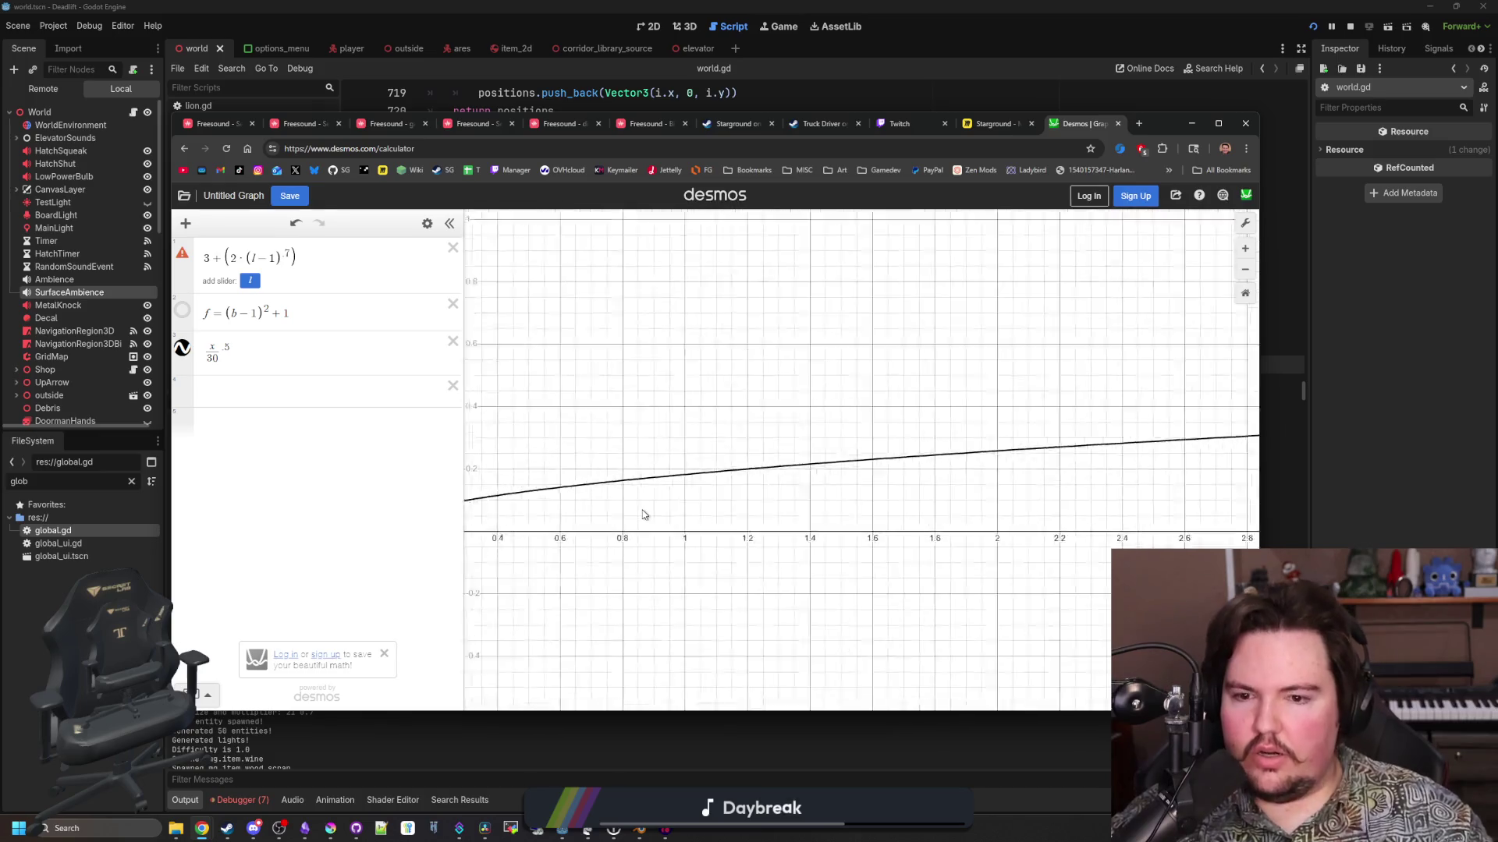
{"action": "scroll", "coordinate": [593, 525], "scroll_direction": "down", "scroll_amount": 5}
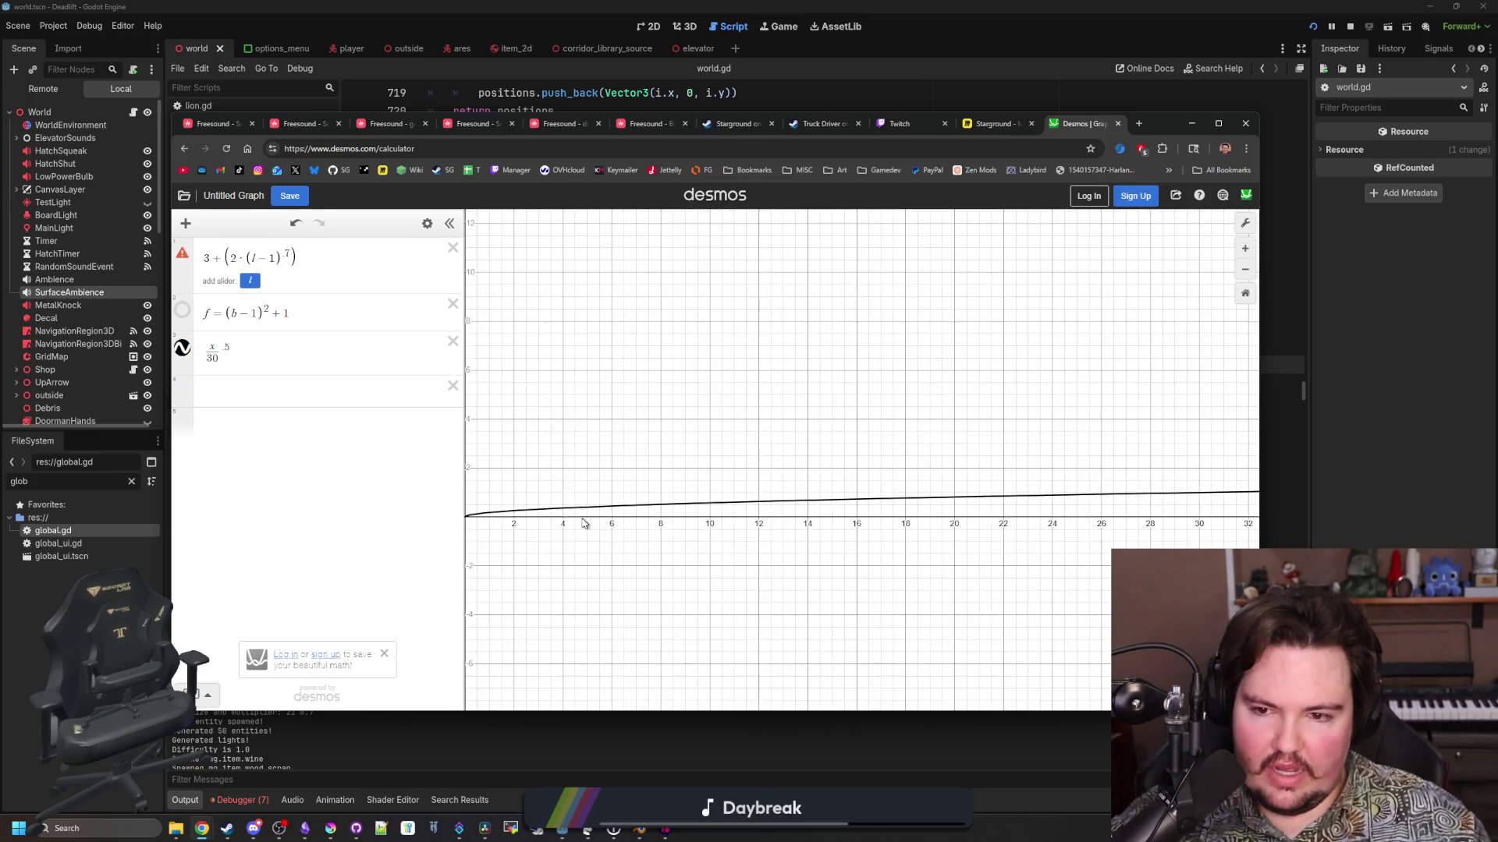
{"action": "scroll", "coordinate": [1032, 523], "scroll_direction": "up", "scroll_amount": 12}
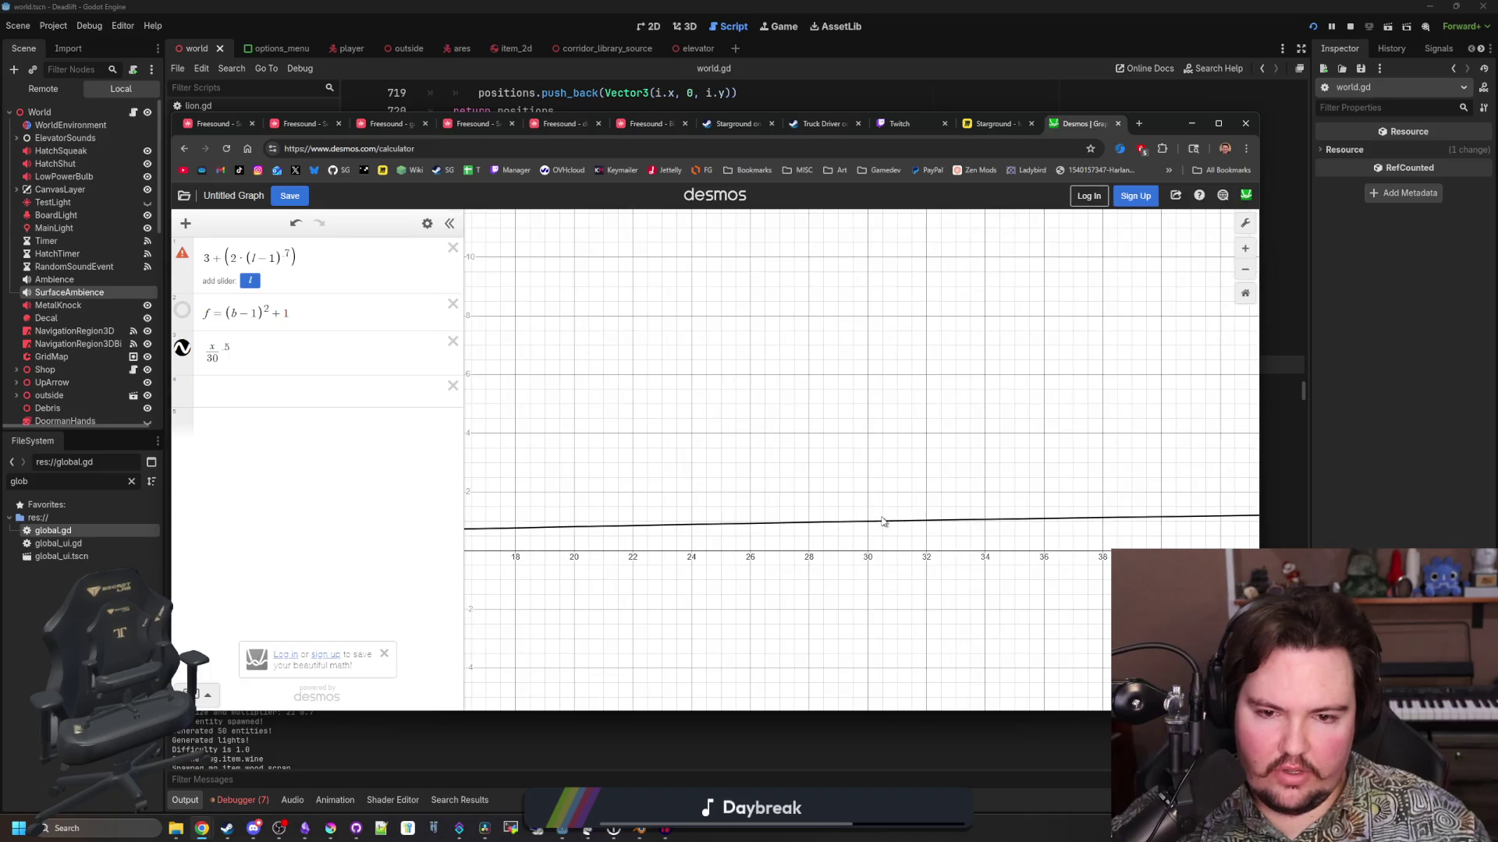
{"action": "left_click", "coordinate": [845, 522]}
{"action": "mouse_move", "coordinate": [847, 525]}
{"action": "left_mouse_down"}
{"action": "mouse_move", "coordinate": [823, 522]}
{"action": "mouse_move", "coordinate": [842, 521]}
{"action": "left_mouse_up"}
{"action": "scroll", "coordinate": [598, 470], "scroll_direction": "down", "scroll_amount": 3}
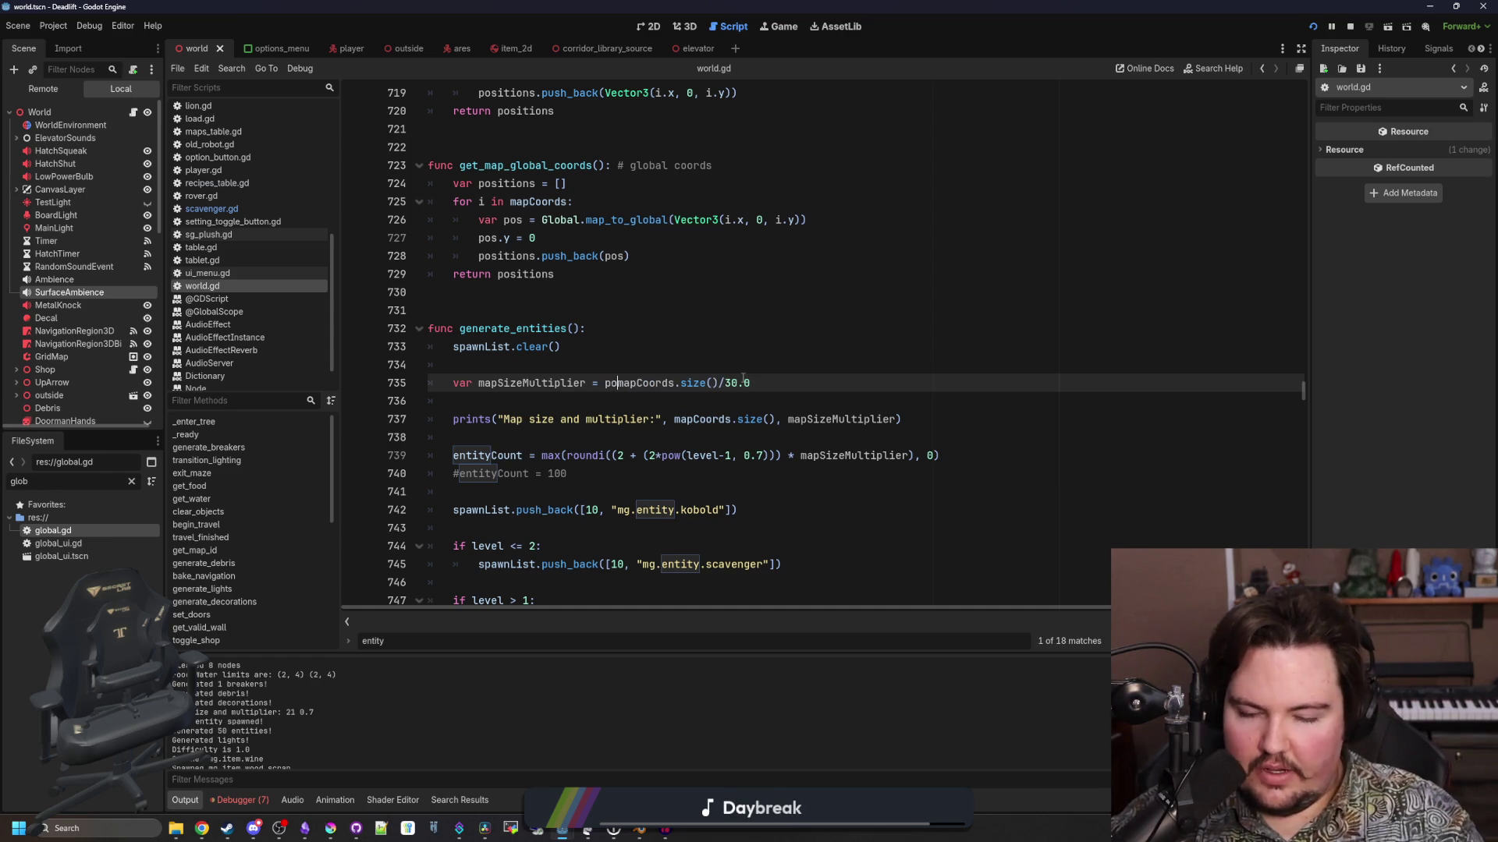
{"action": "type", "text": "wf(mapCoords.size()/30.0"}
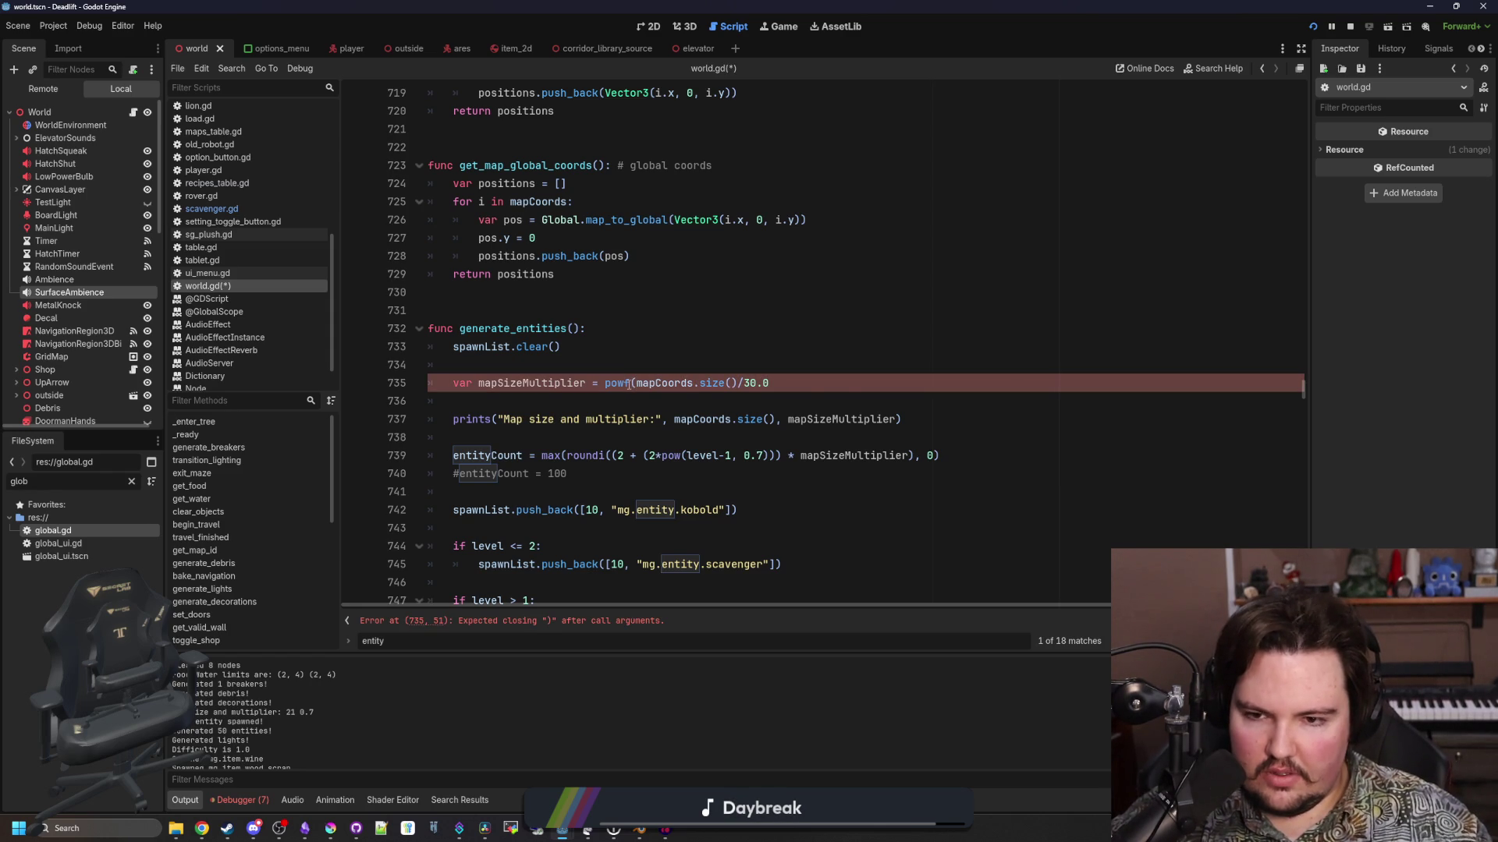
Step: Make mapSizeMultiplier read pow(mapCoords.size()/30.0, 0.6) and save world.gd
{"action": "key", "text": "BackSpace"}
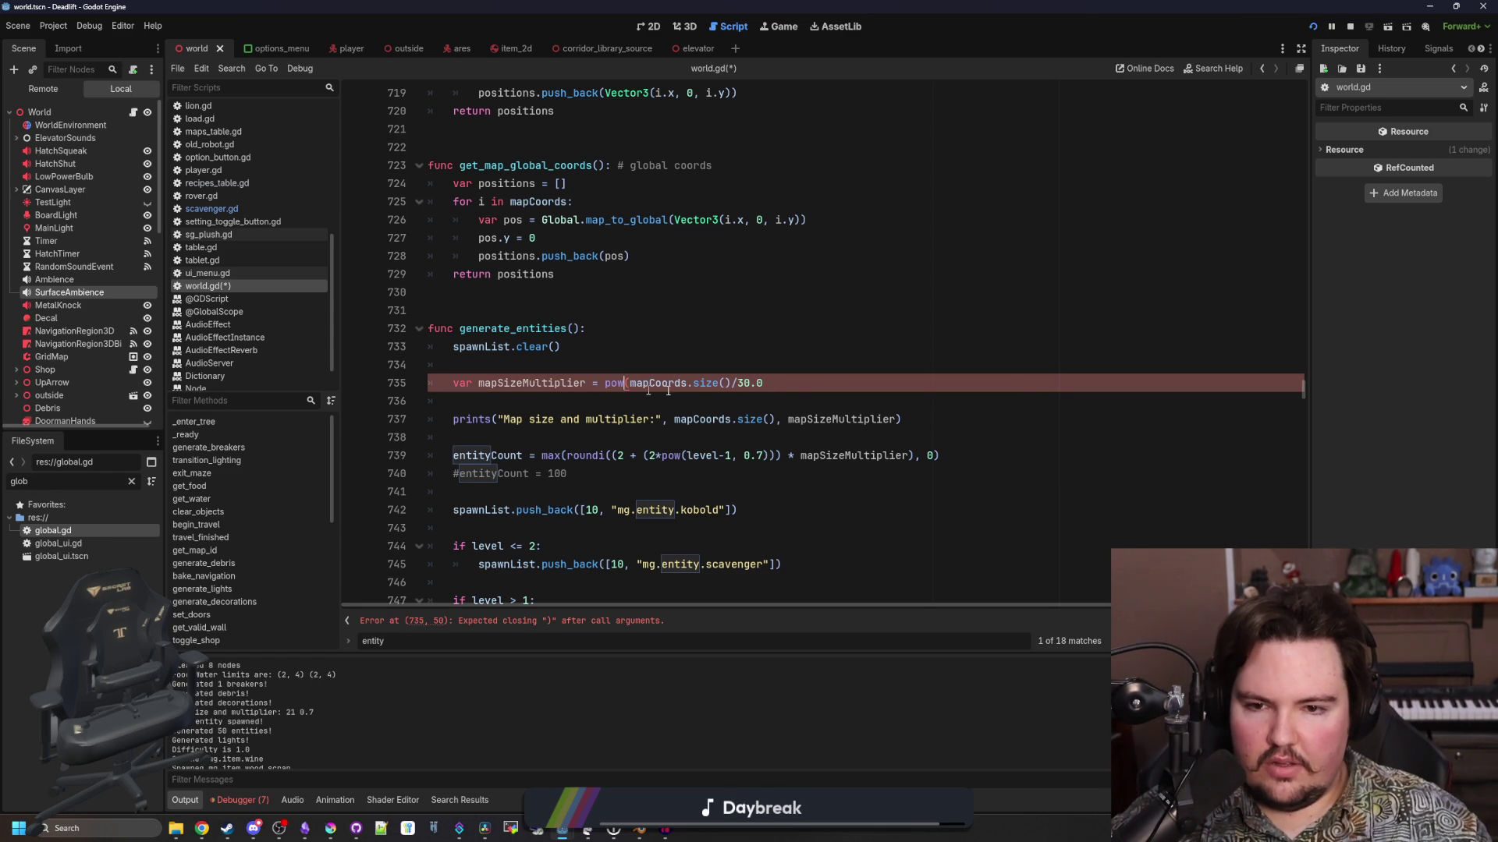
{"action": "type", "text": "0.6)"}
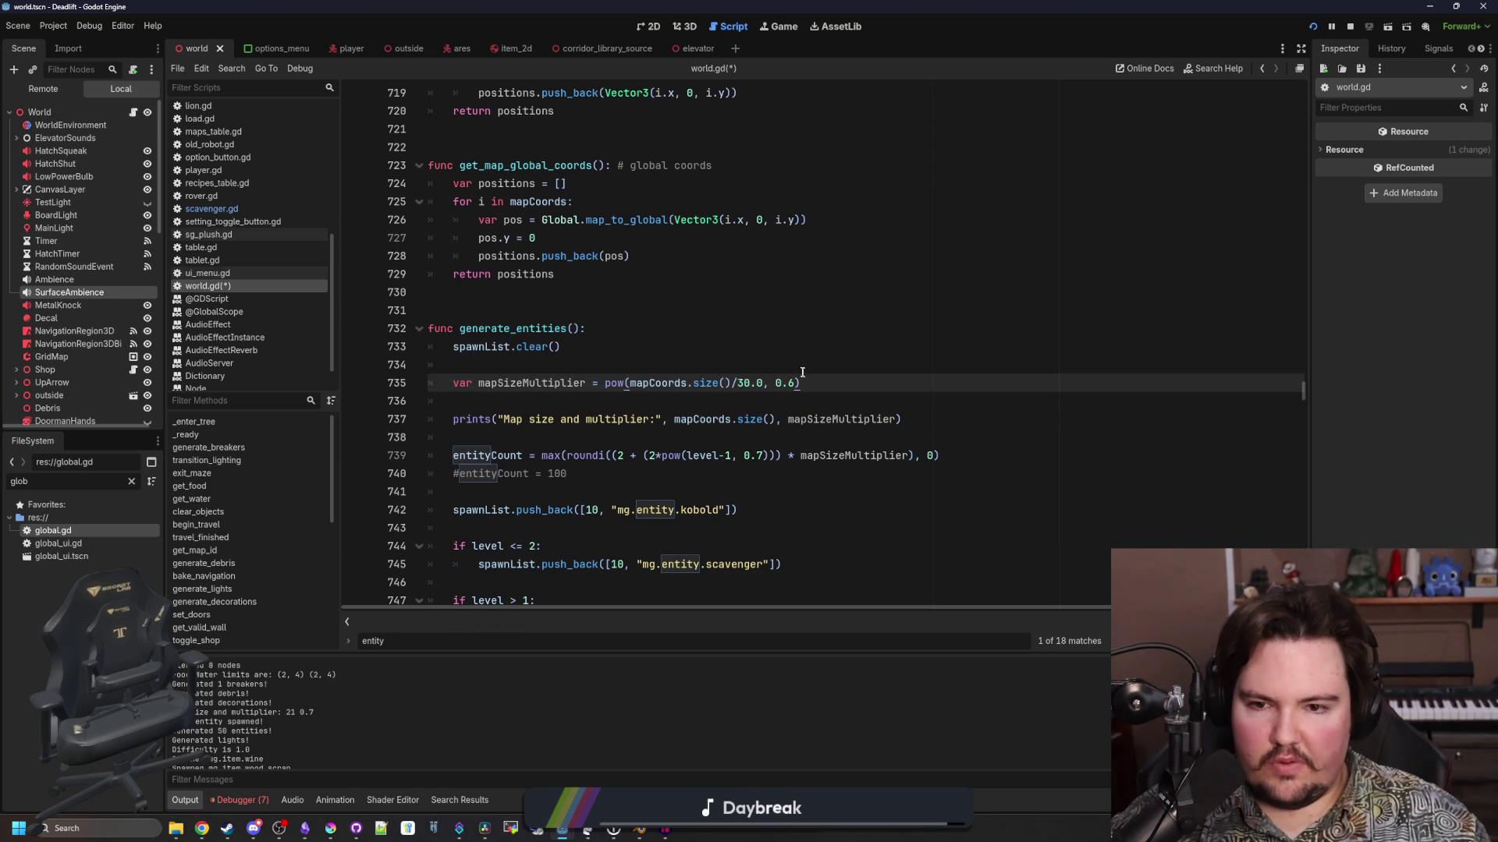
{"action": "left_click", "coordinate": [771, 361]}
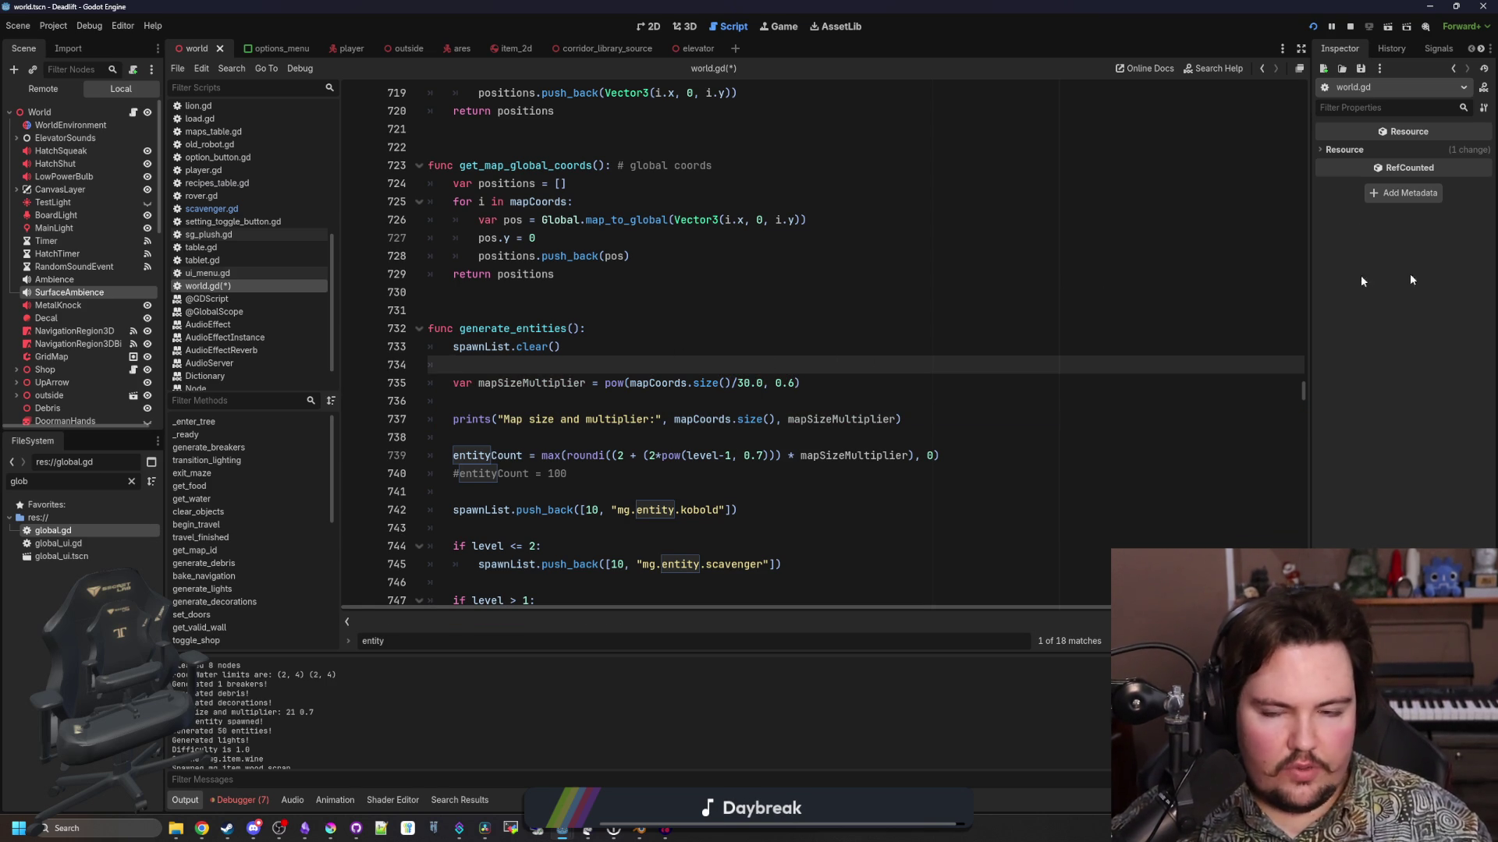
{"action": "scroll", "coordinate": [724, 383], "scroll_direction": "down", "scroll_amount": 1}
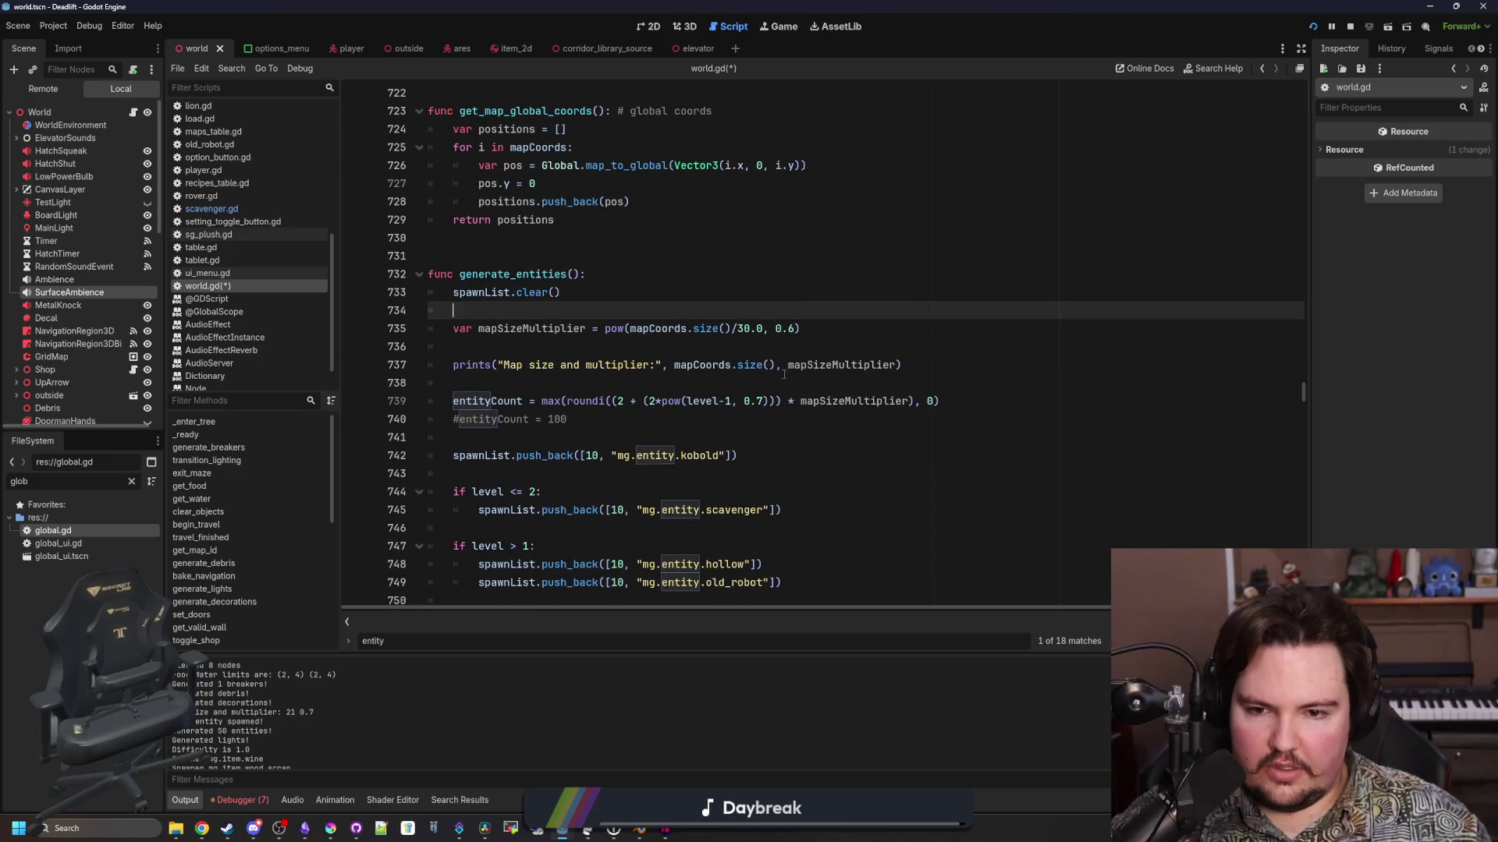
{"action": "left_click", "coordinate": [722, 382]}
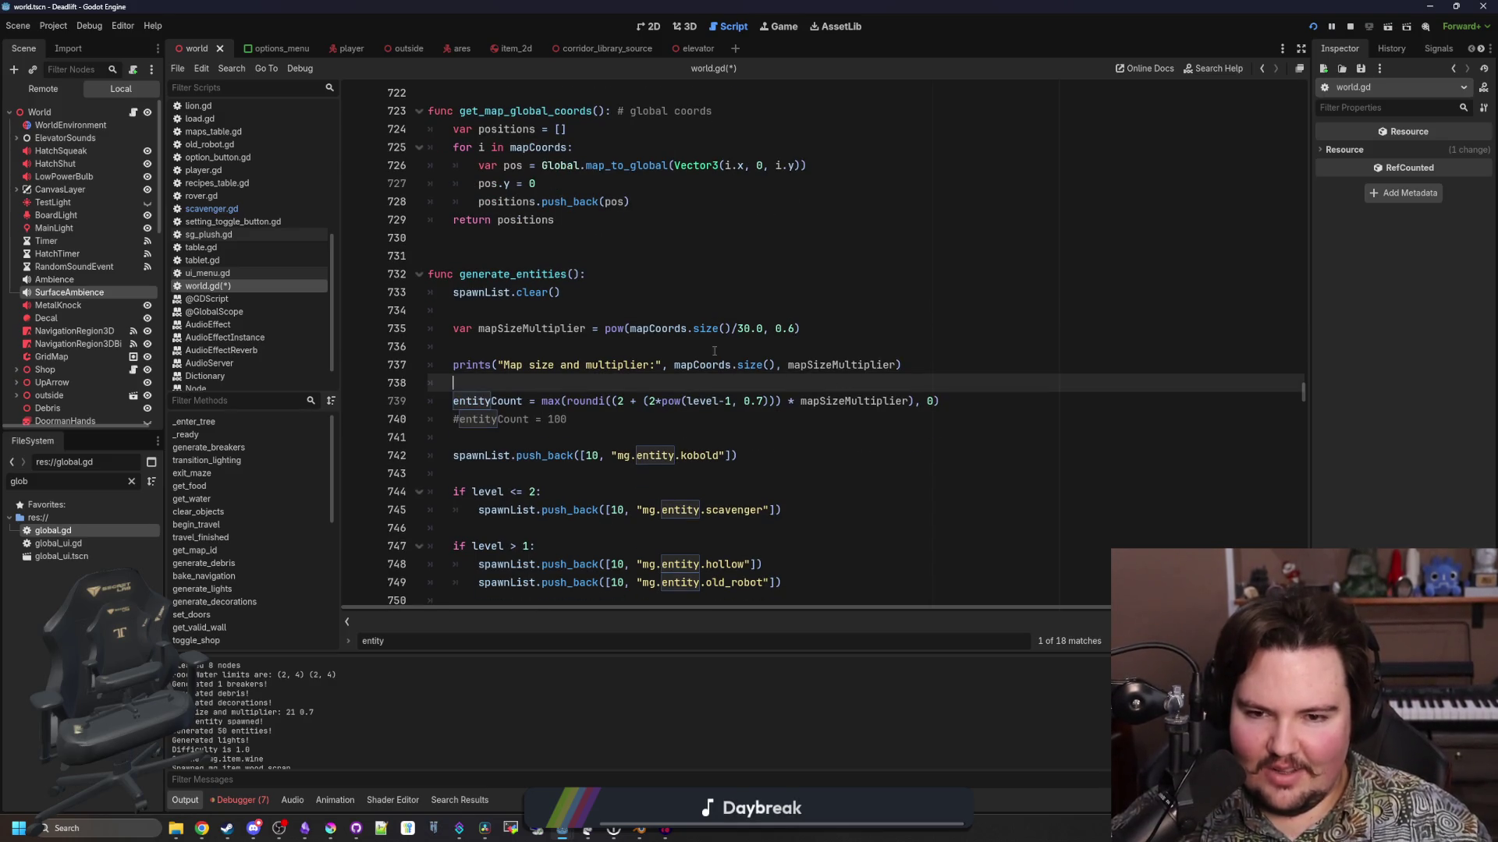
{"action": "left_click", "coordinate": [715, 351]}
{"action": "key", "text": "Up"}
{"action": "key", "text": "Up"}
{"action": "key", "text": "ctrl+s"}
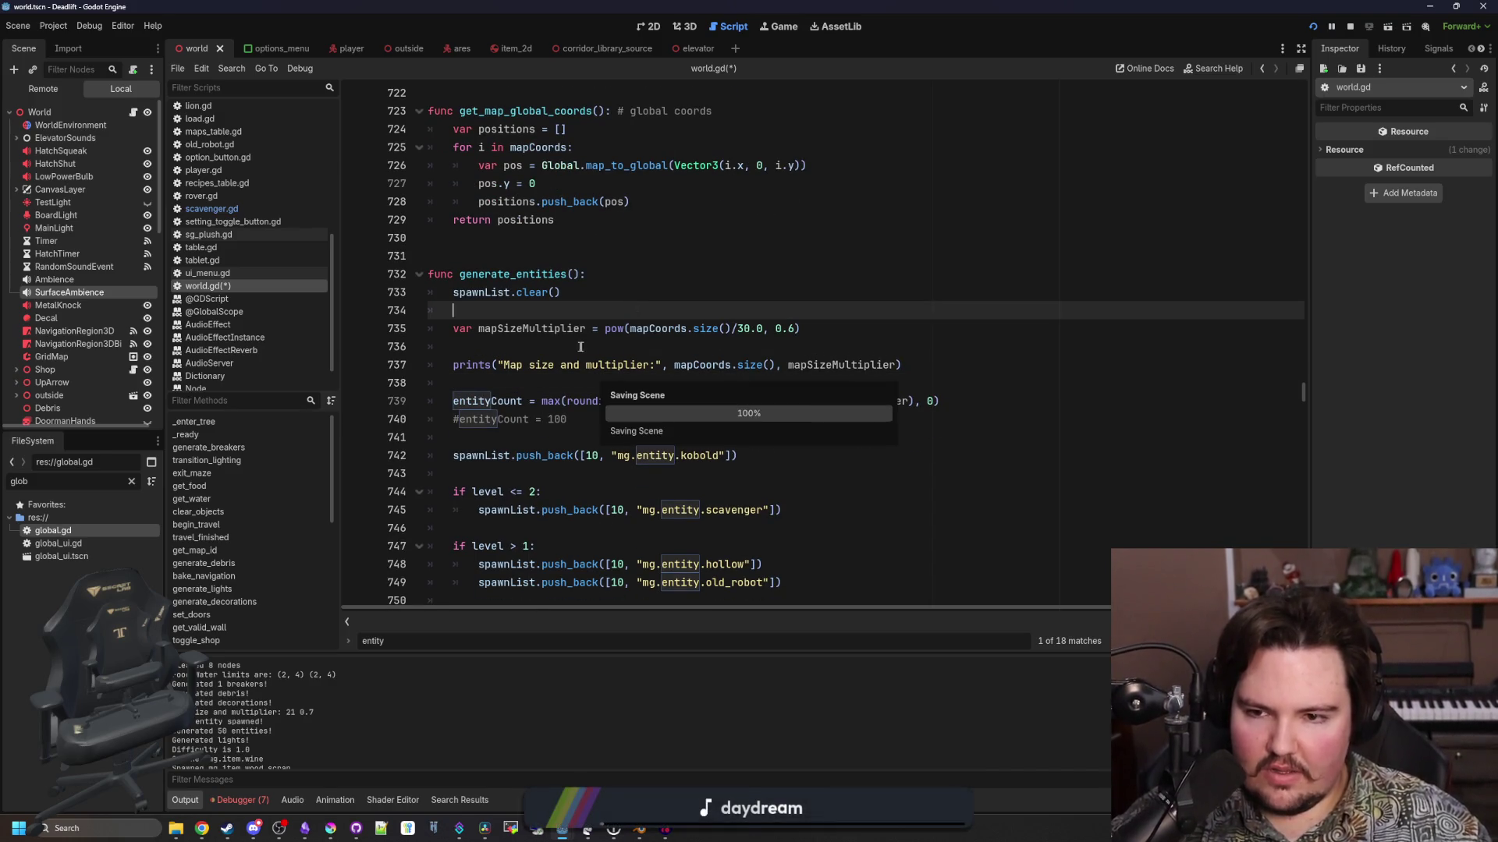
{"action": "left_click", "coordinate": [578, 347]}
{"action": "key", "text": "ctrl+s"}
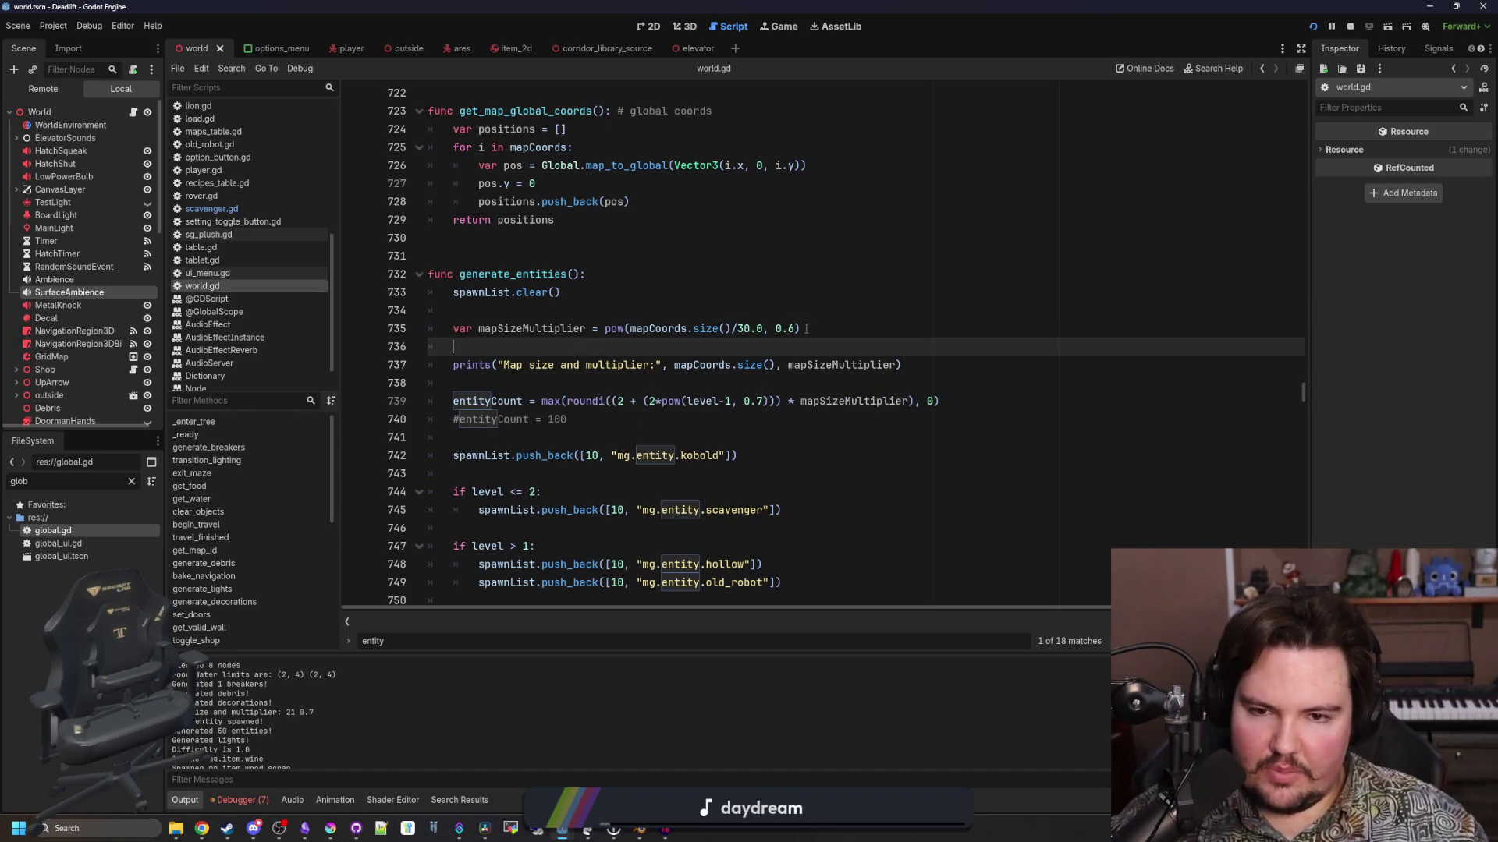
{"action": "key", "text": "ctrl+s"}
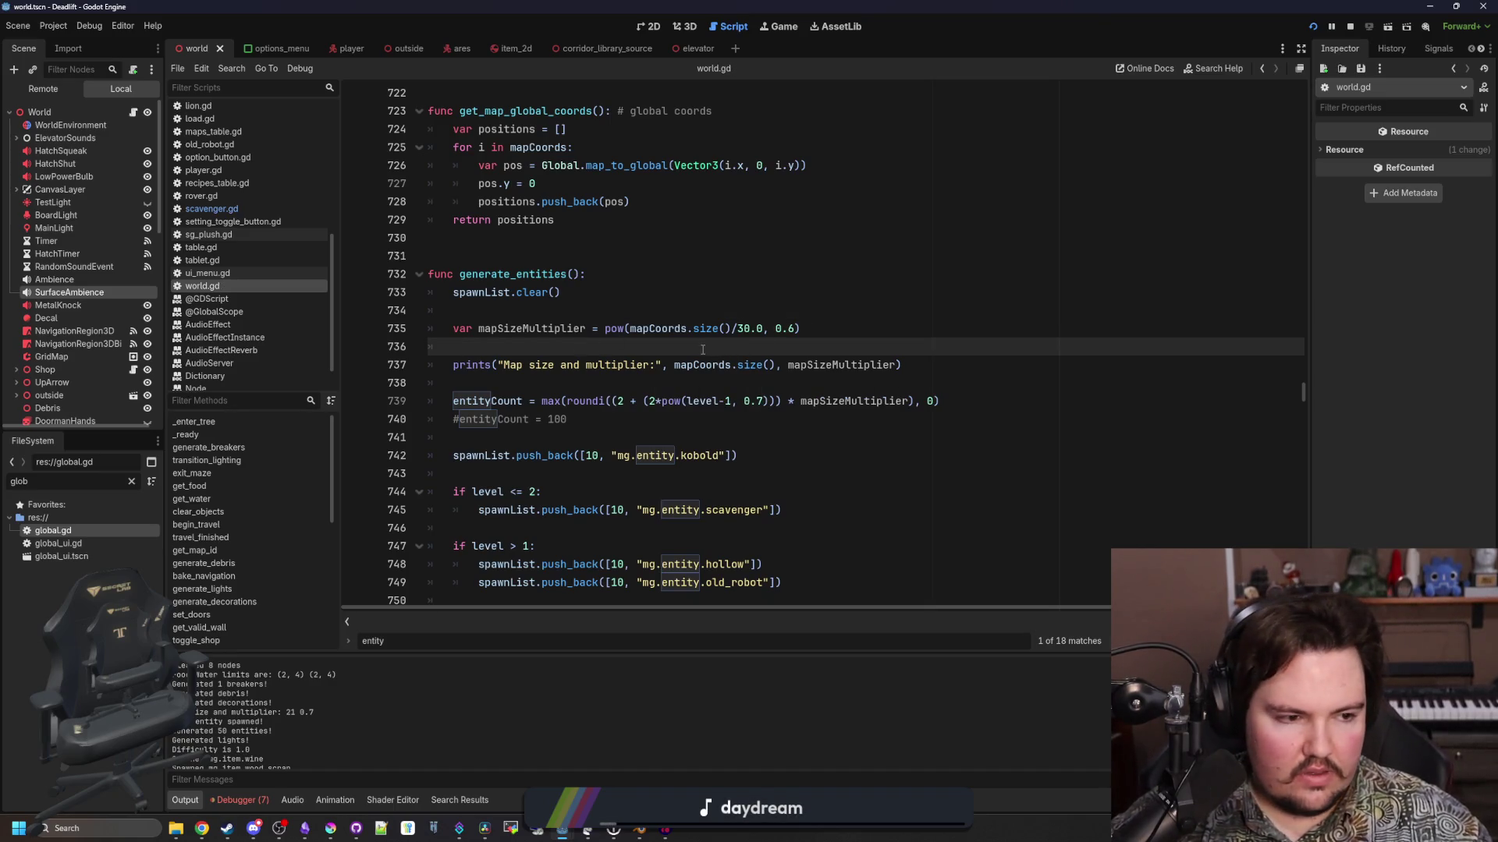
Step: Delete the commented-out entityCount = 100 line and save the script again
{"action": "key", "text": "Down"}
{"action": "key", "text": "Down"}
{"action": "key", "text": "Down"}
{"action": "key", "text": "shift+End"}
{"action": "key", "text": "BackSpace"}
{"action": "key", "text": "BackSpace"}
{"action": "left_click", "coordinate": [497, 377]}
{"action": "key", "text": "ctrl+s"}
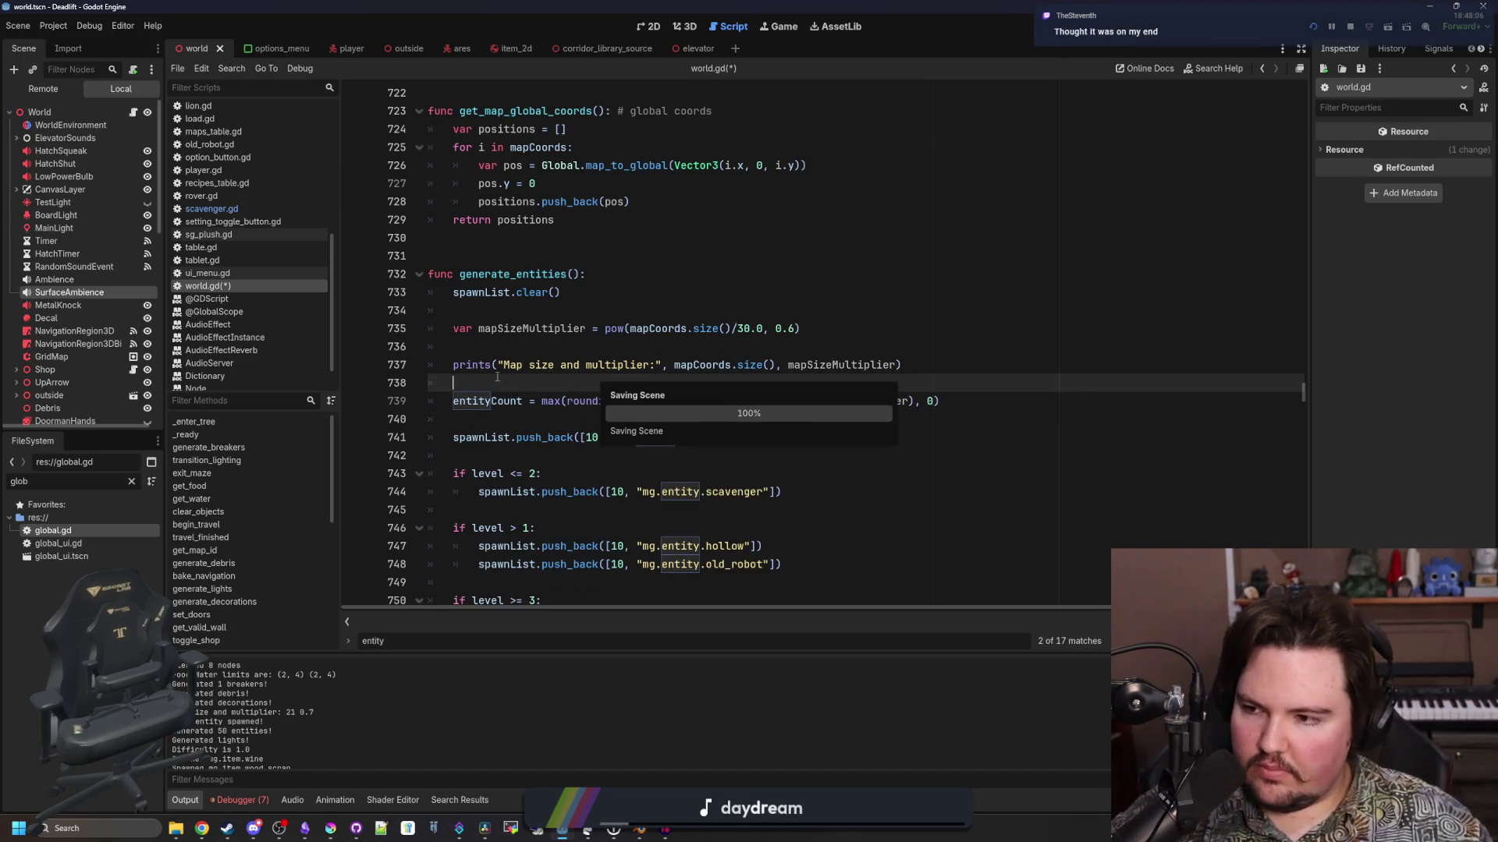
{"action": "left_click", "coordinate": [499, 347]}
{"action": "key", "text": "ctrl+s"}
{"action": "key", "text": "alt+Tab"}
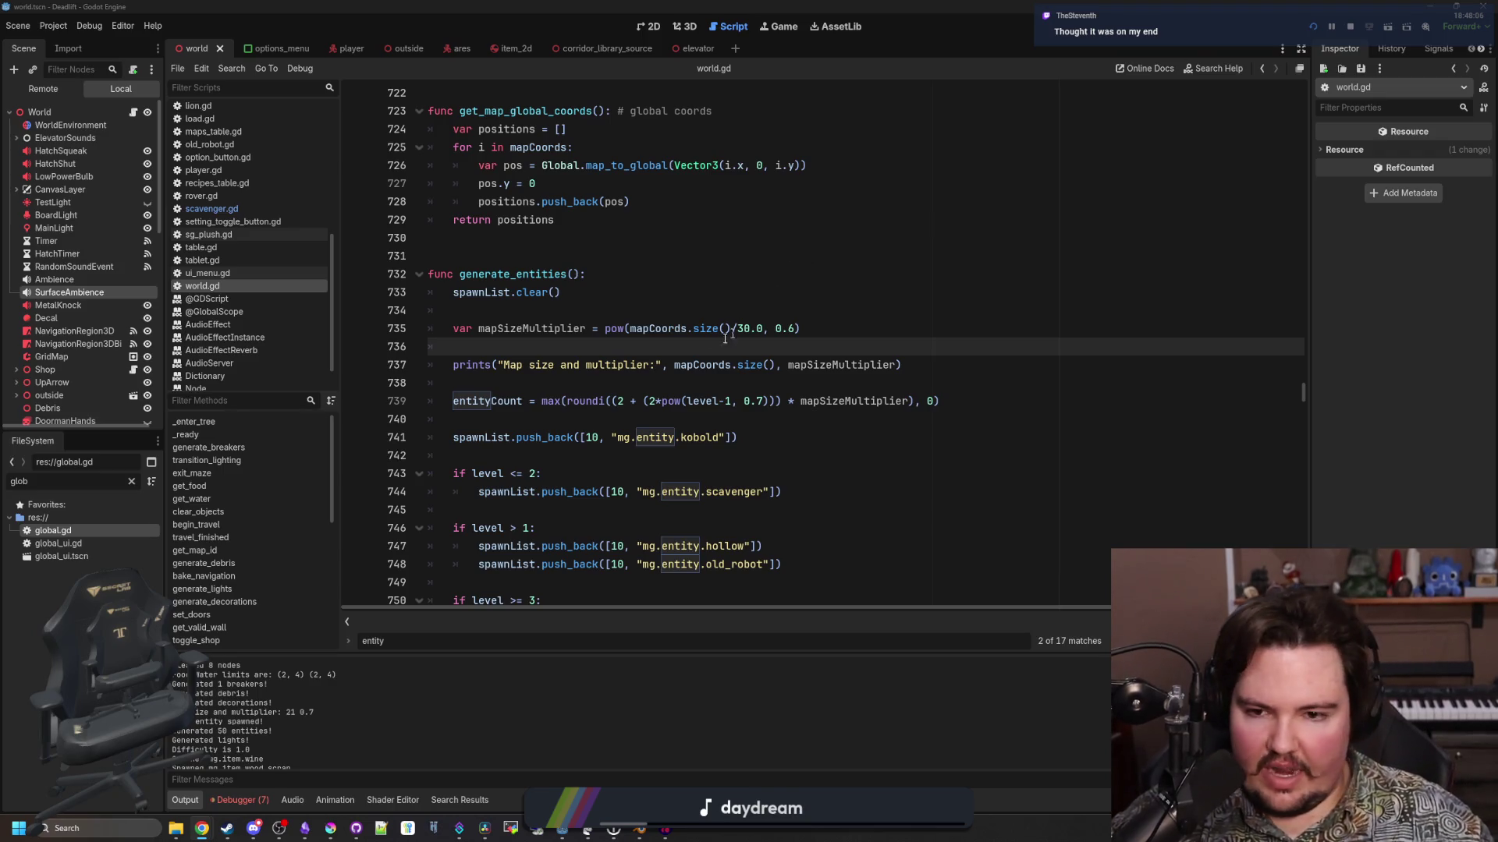
{"action": "left_click", "coordinate": [726, 376]}
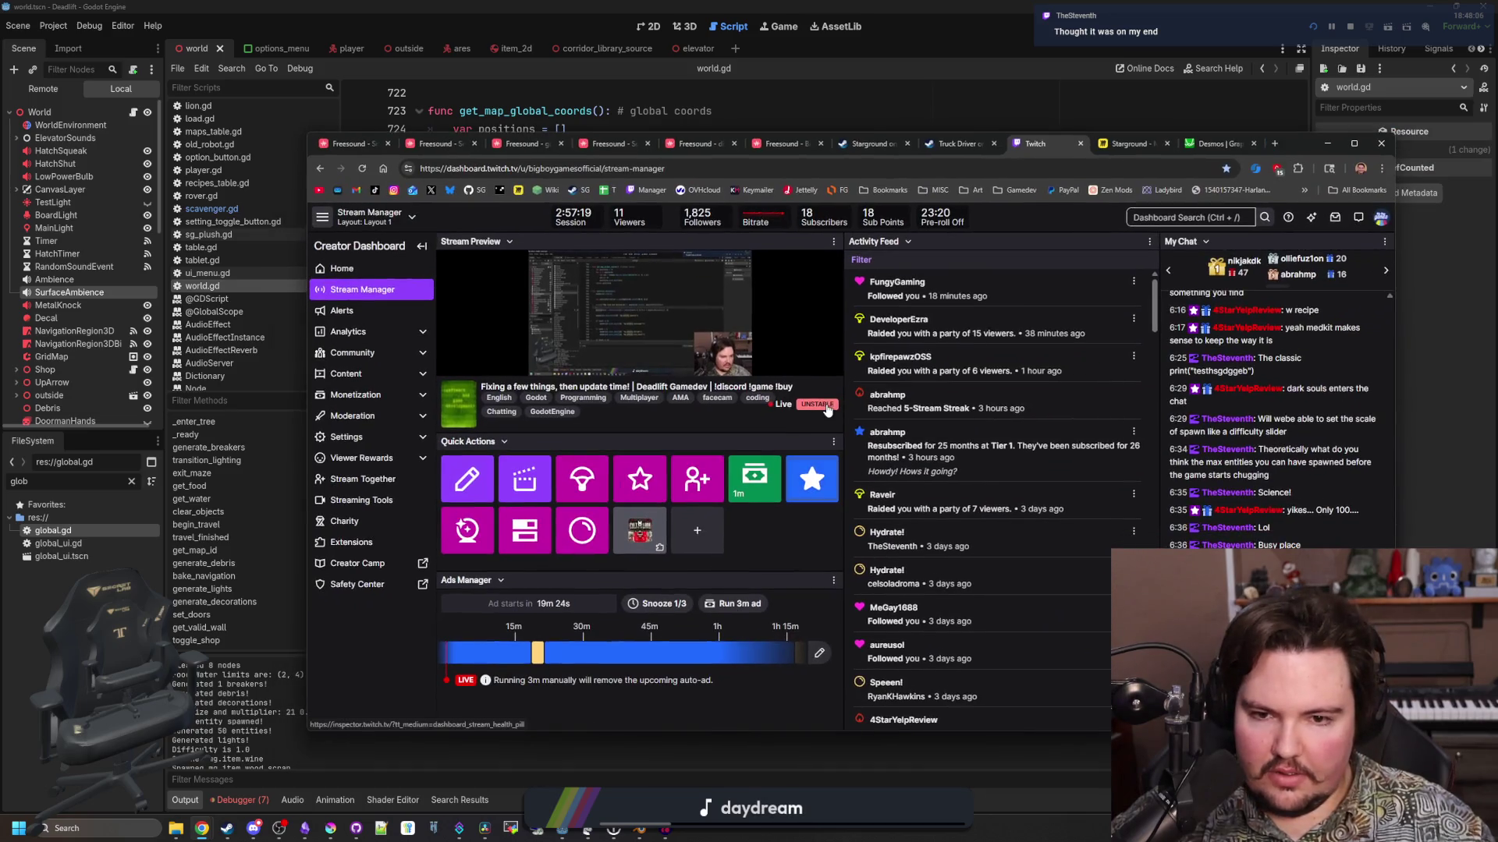
Step: Inspect the UNSTABLE stream health report, close the Inspector page, and leave the dashboard
{"action": "left_click", "coordinate": [812, 480]}
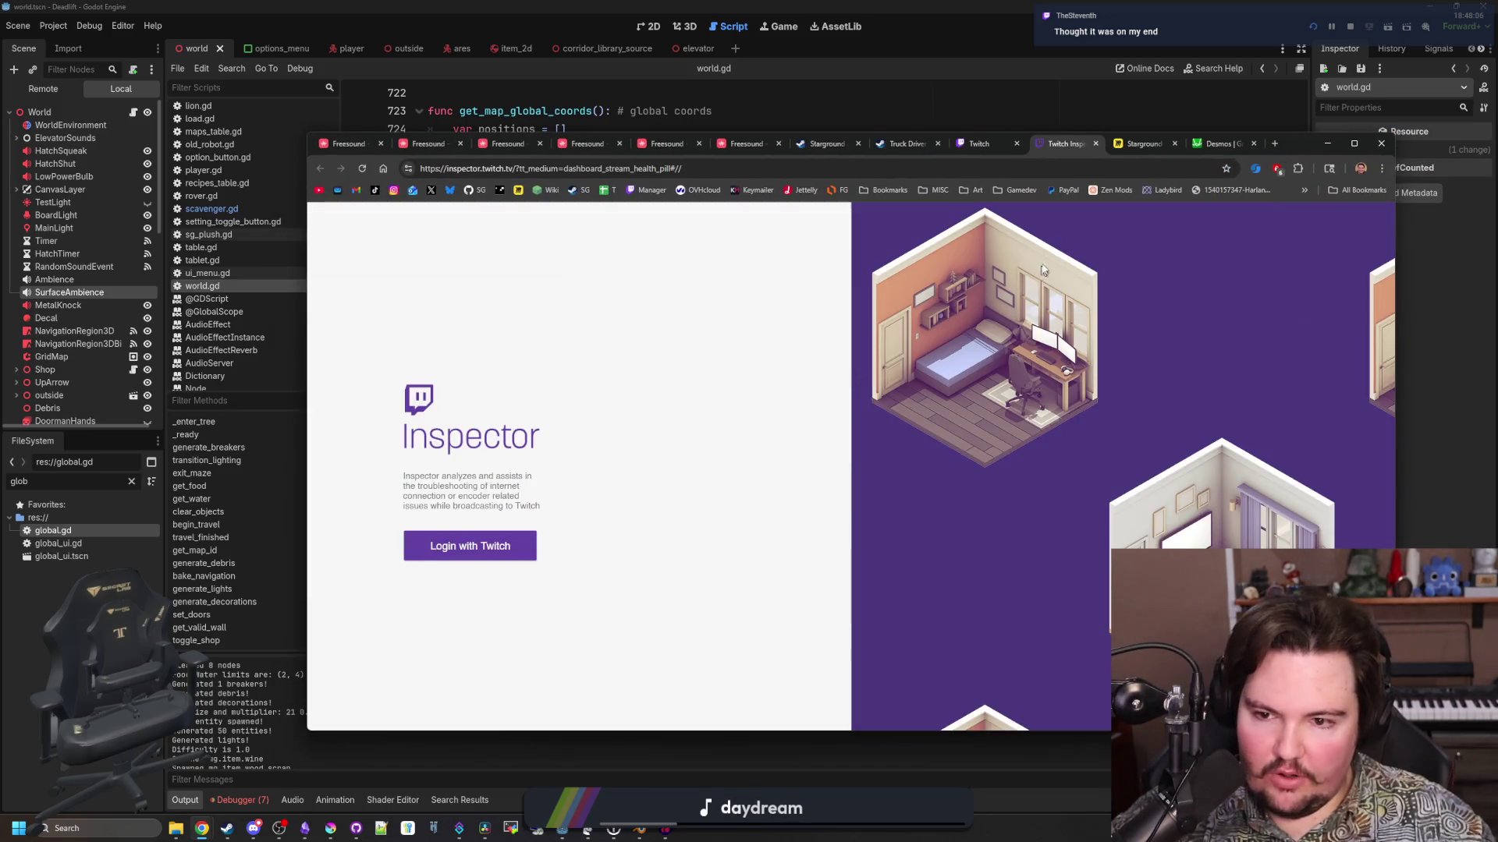
{"action": "left_click", "coordinate": [1095, 145]}
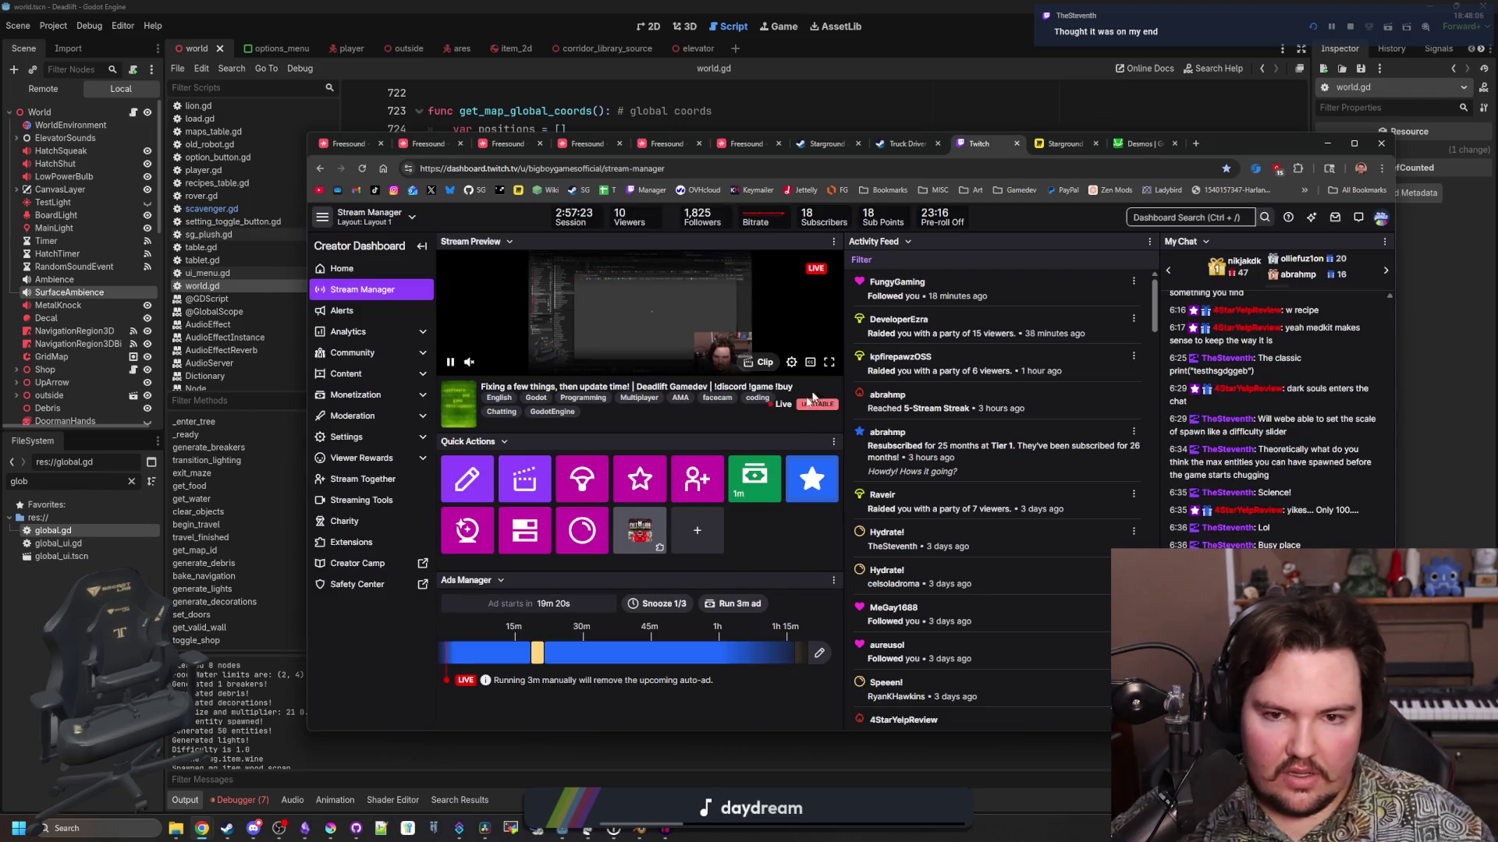
{"action": "left_click", "coordinate": [280, 828]}
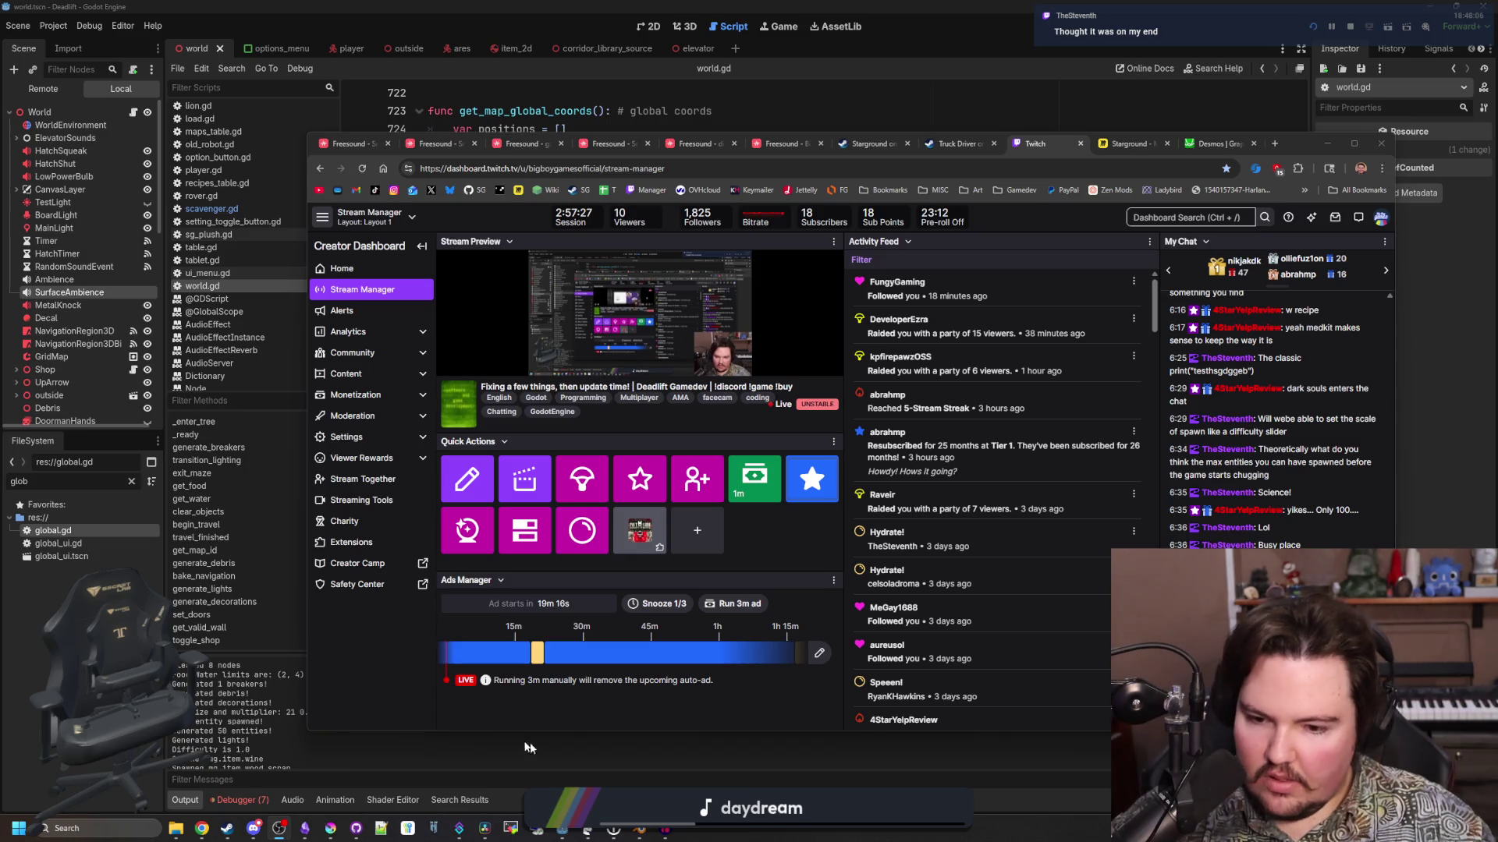
Step: Save the Audacity project to the Desktop as deadlift_audio
{"action": "mouse_move", "coordinate": [664, 829]}
{"action": "left_click", "coordinate": [695, 772]}
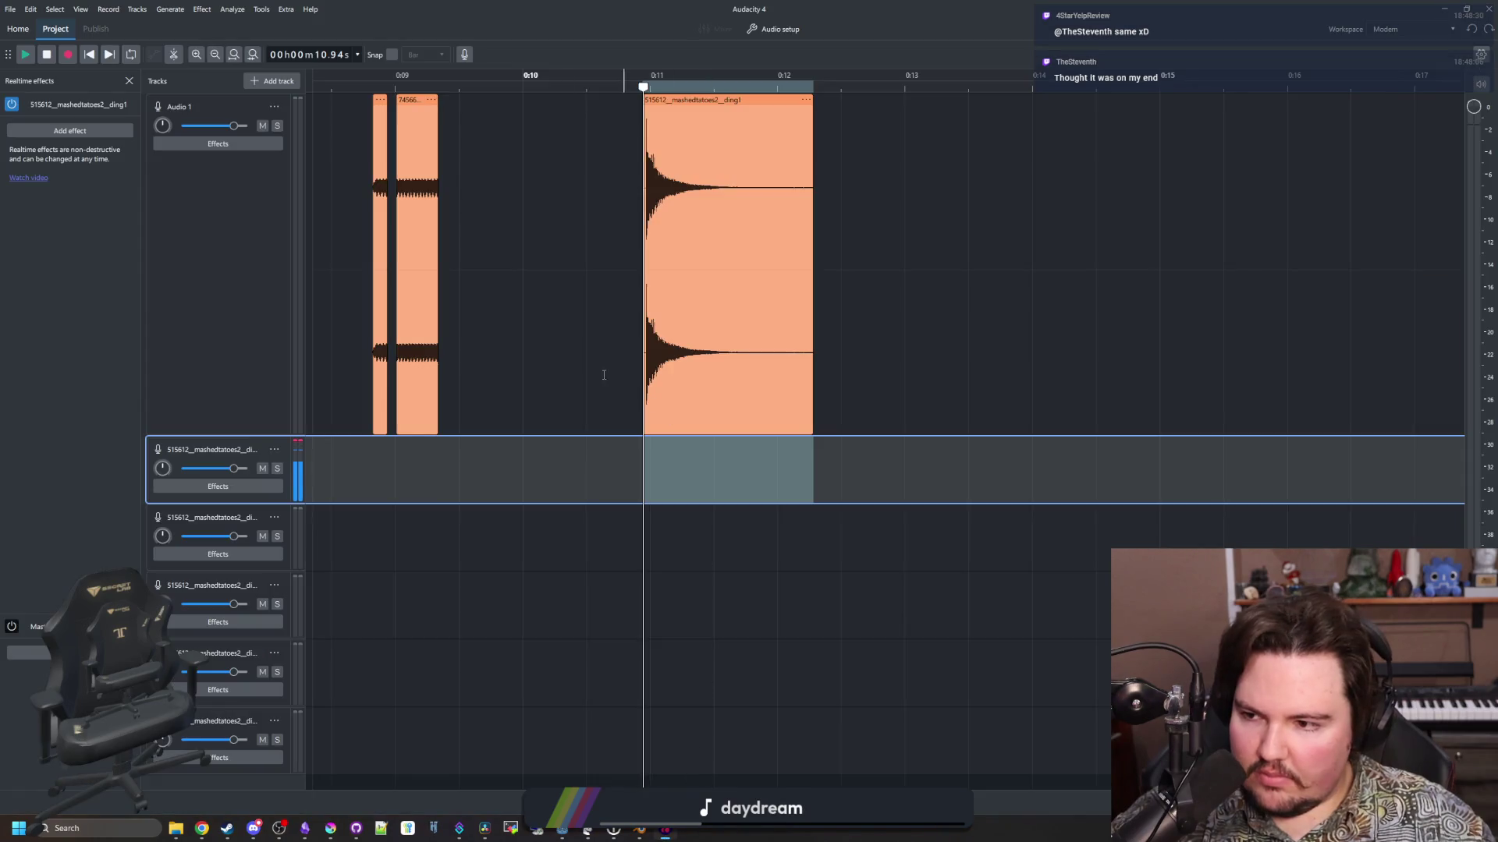
{"action": "left_click", "coordinate": [11, 8]}
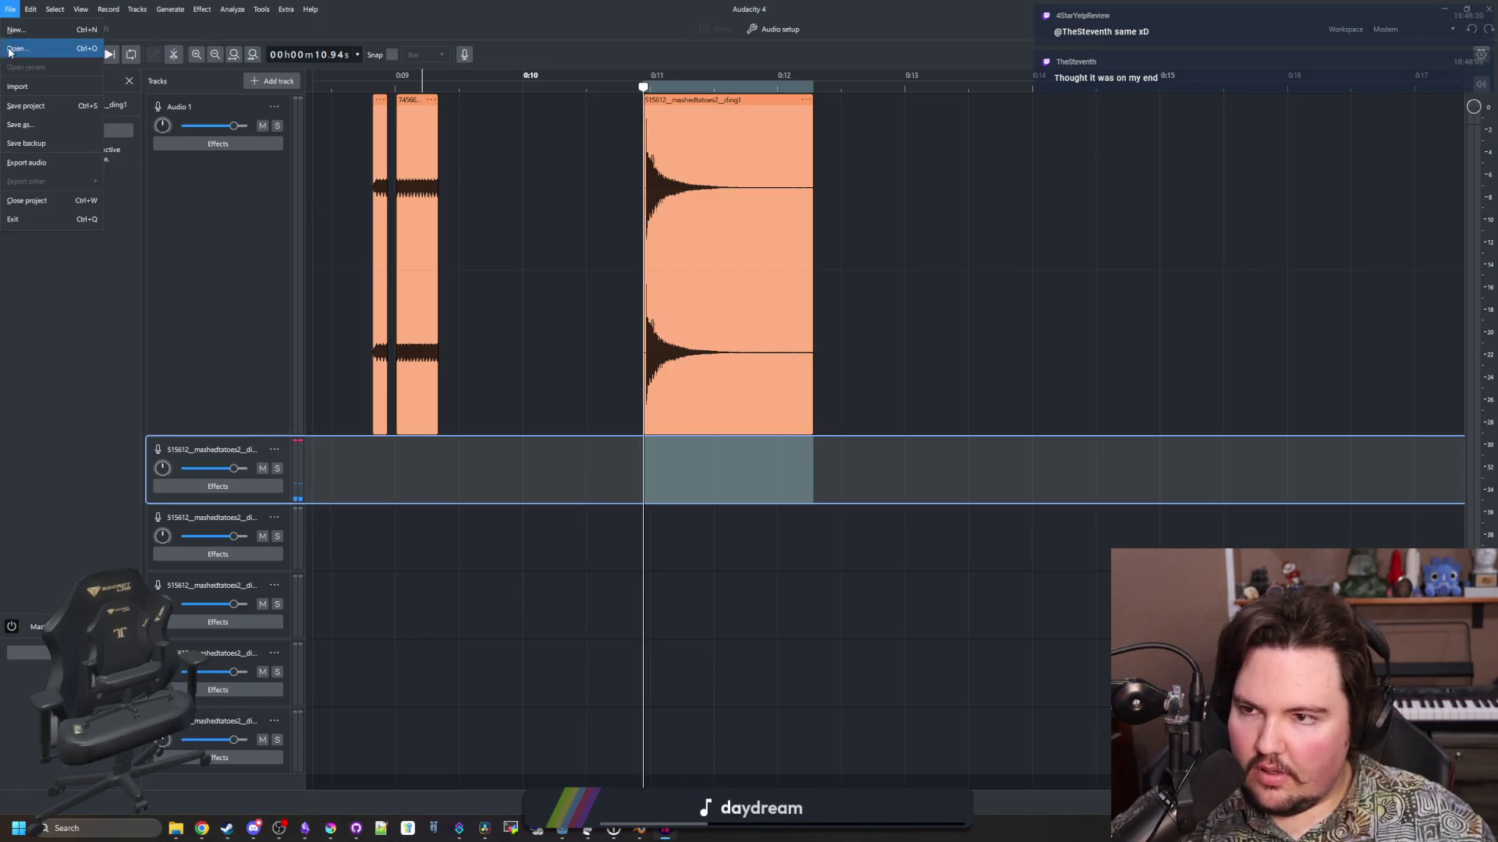
{"action": "left_click", "coordinate": [39, 101]}
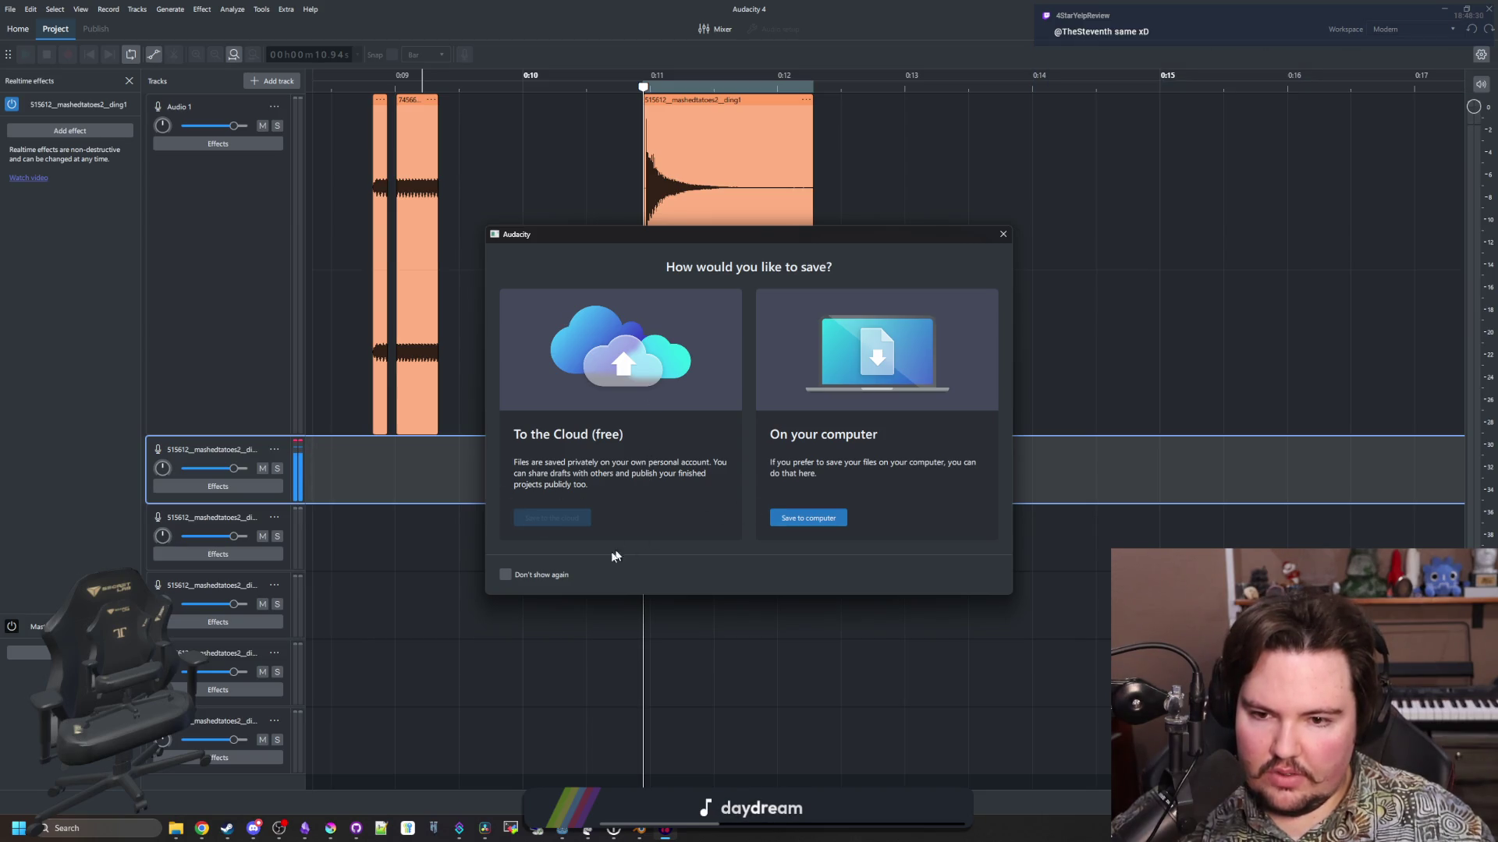
{"action": "left_click", "coordinate": [814, 515]}
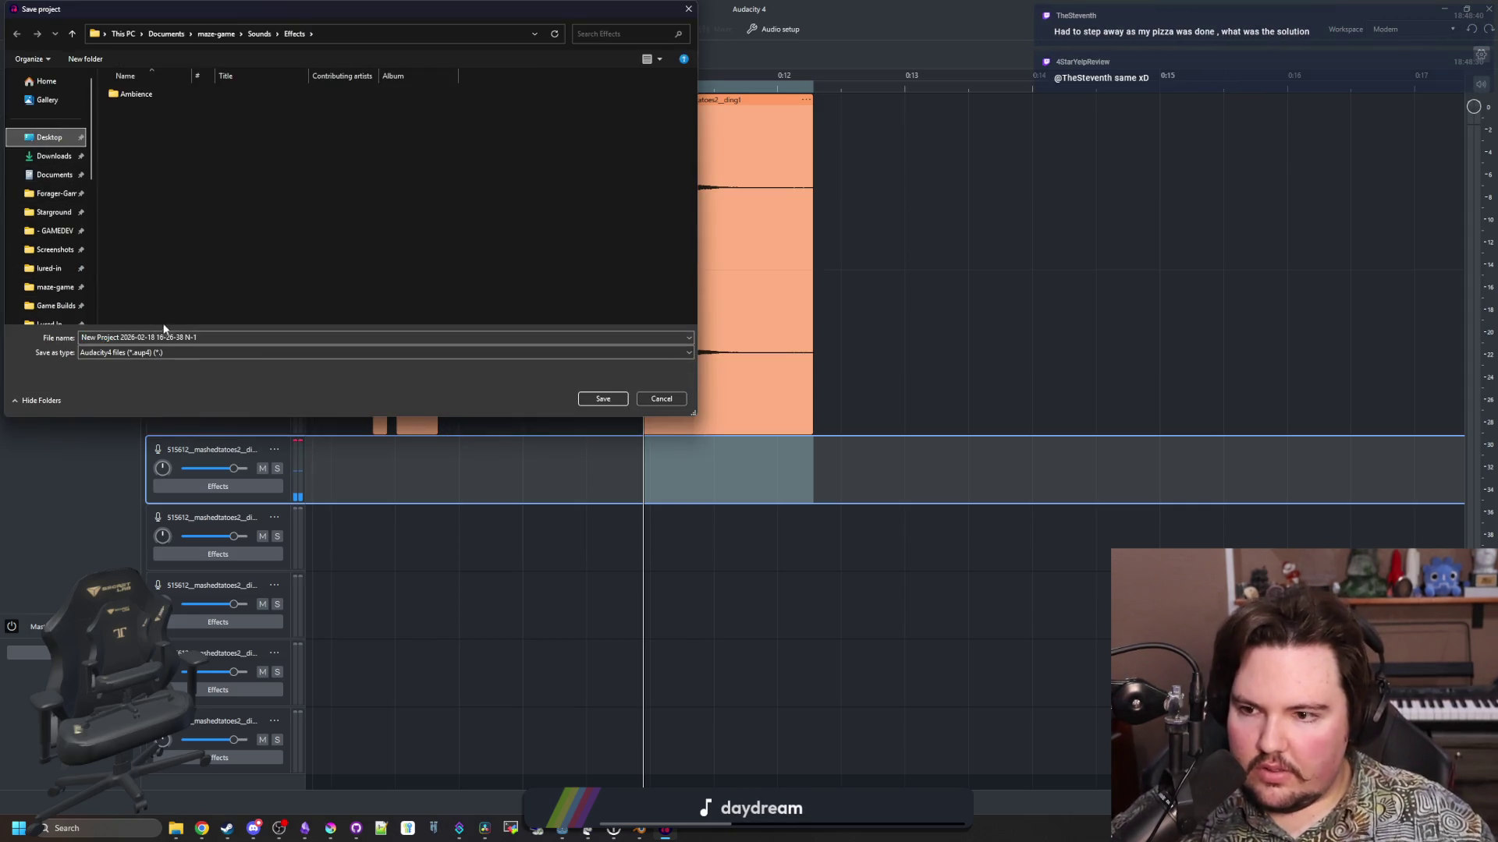
{"action": "left_click", "coordinate": [49, 137]}
{"action": "type", "text": "deadlift_audio"}
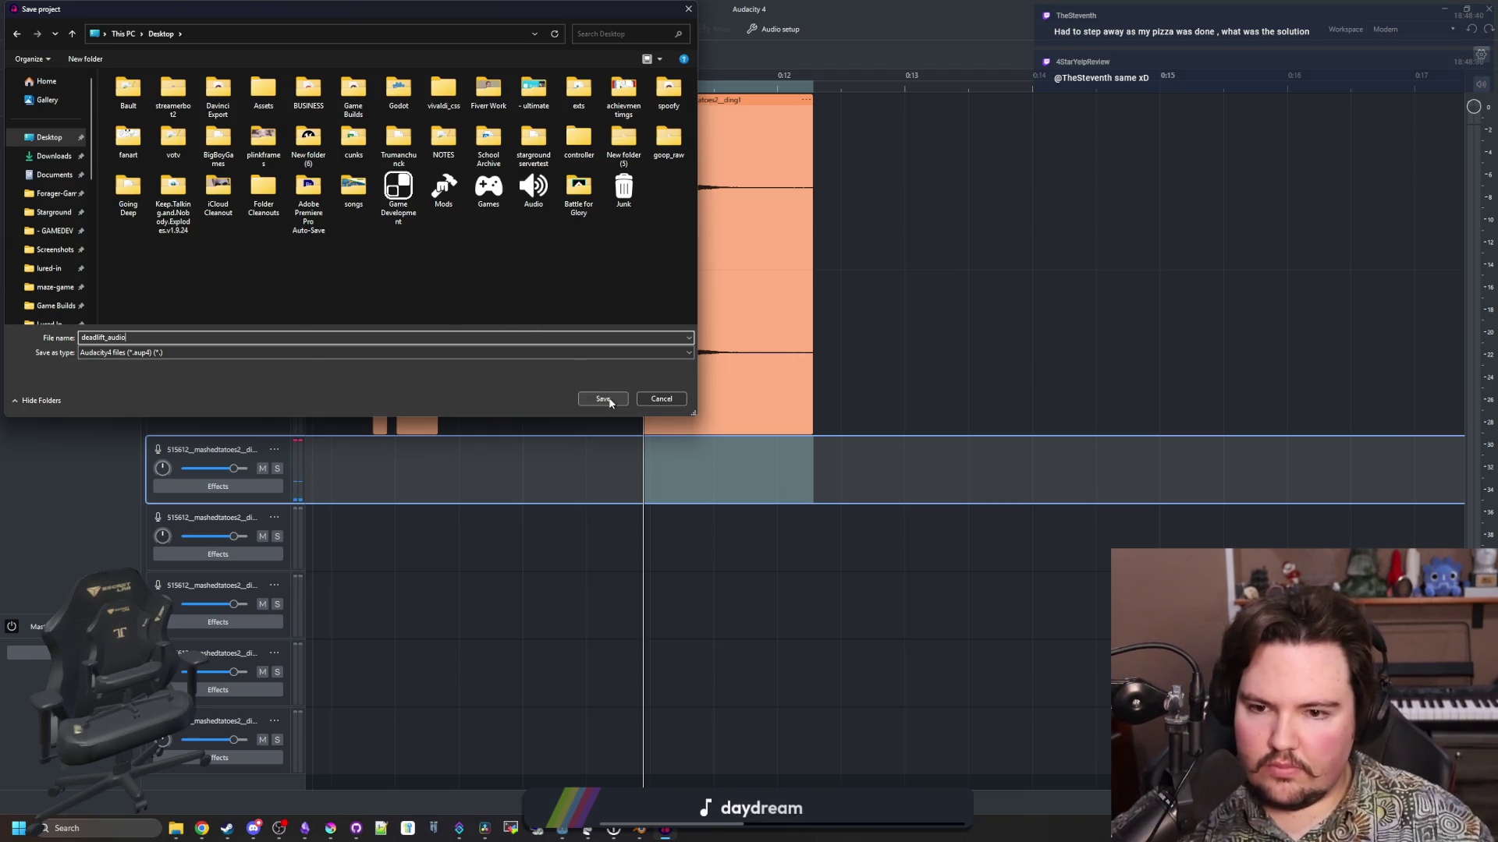
{"action": "left_click", "coordinate": [603, 399]}
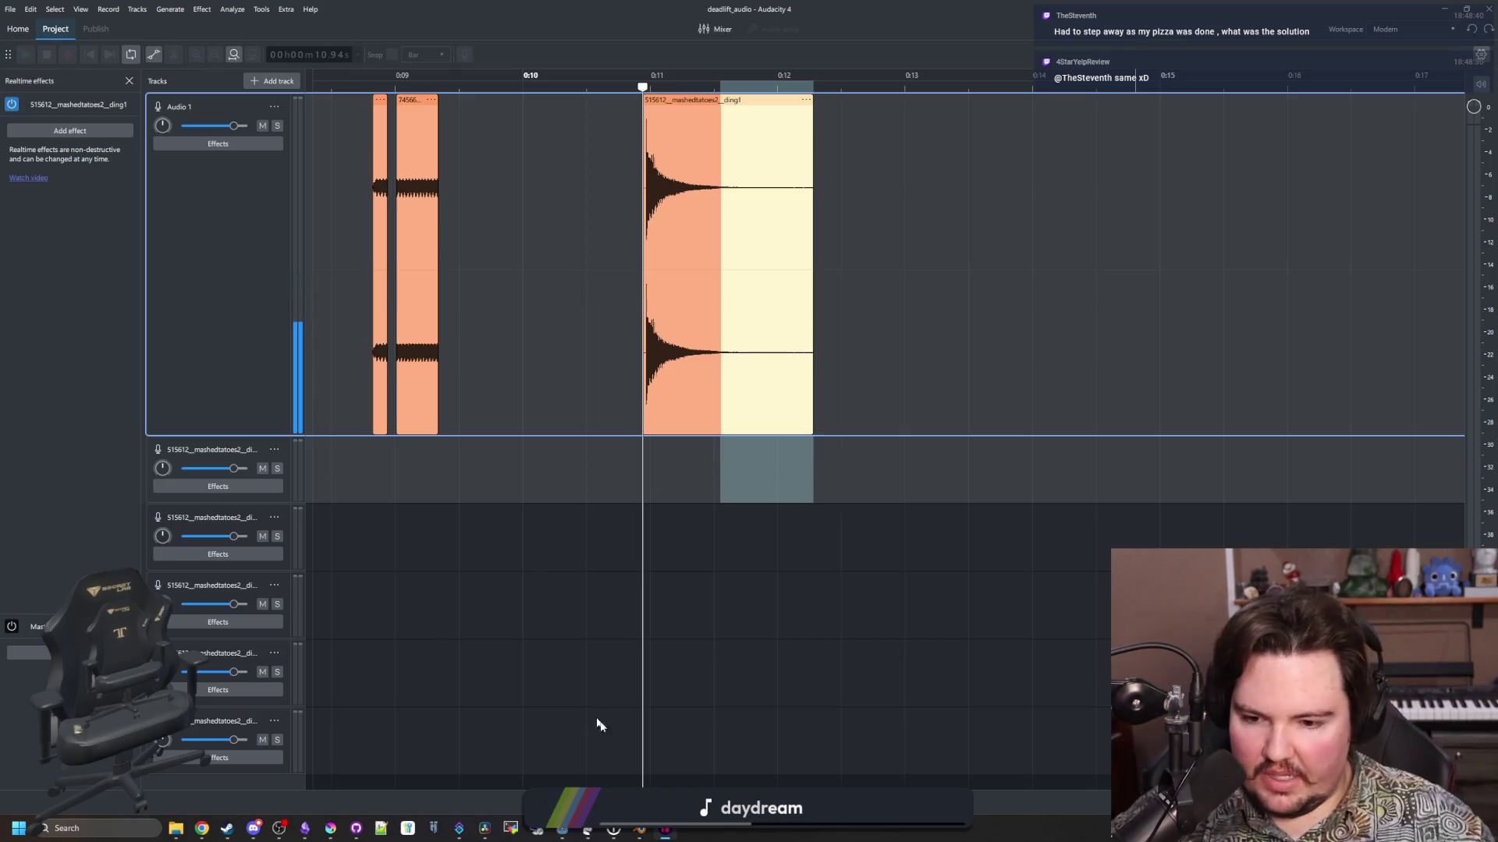
Step: Minimise Audacity and close the Blender window that appears
{"action": "left_click", "coordinate": [652, 835]}
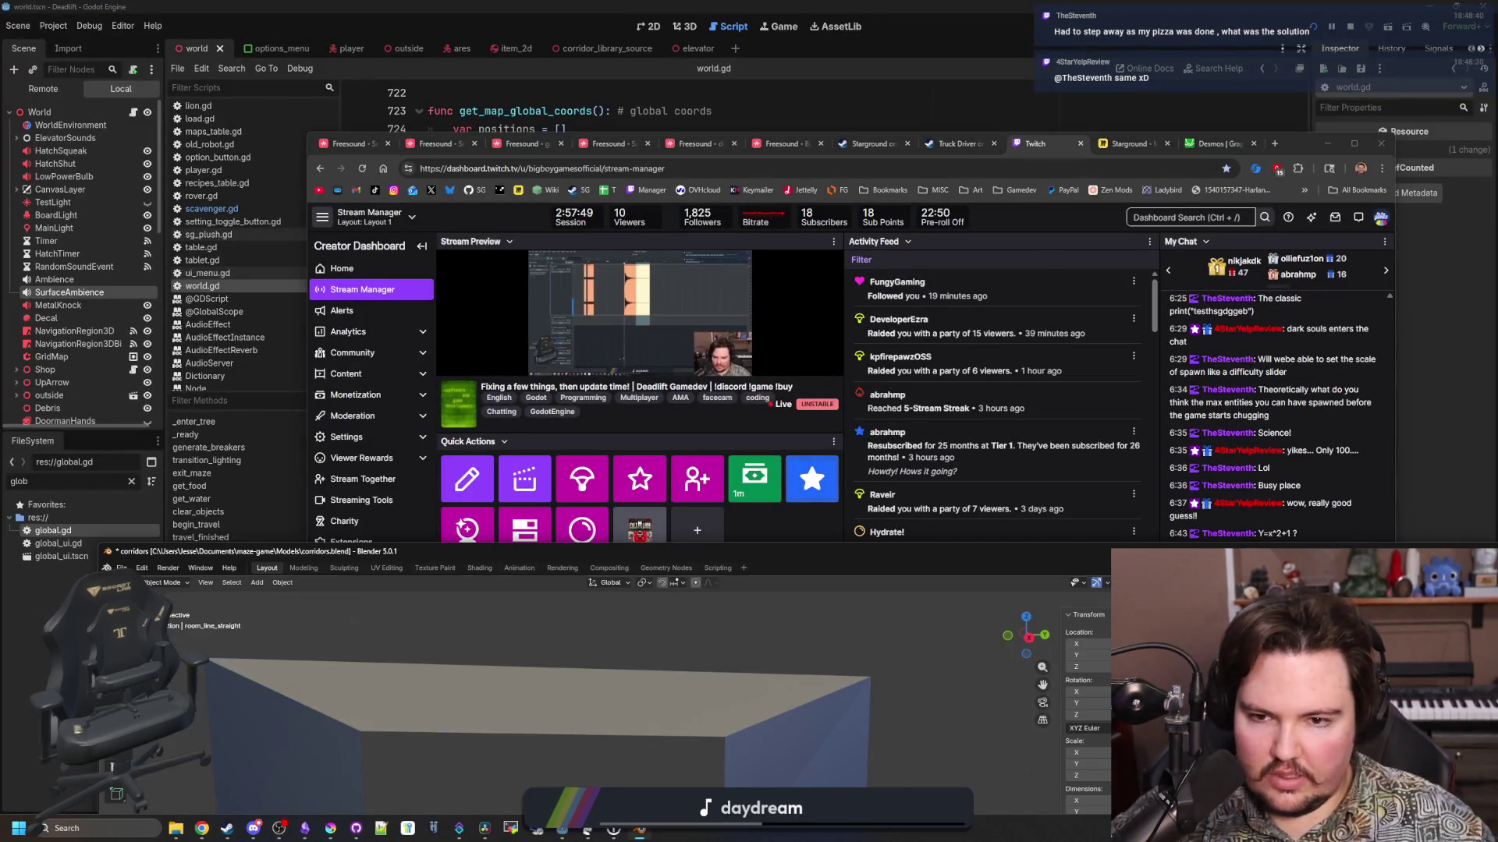
{"action": "mouse_move", "coordinate": [799, 558]}
{"action": "left_mouse_down"}
{"action": "mouse_move", "coordinate": [746, 328]}
{"action": "mouse_move", "coordinate": [695, 227]}
{"action": "mouse_move", "coordinate": [834, 188]}
{"action": "mouse_move", "coordinate": [339, 67]}
{"action": "left_mouse_up"}
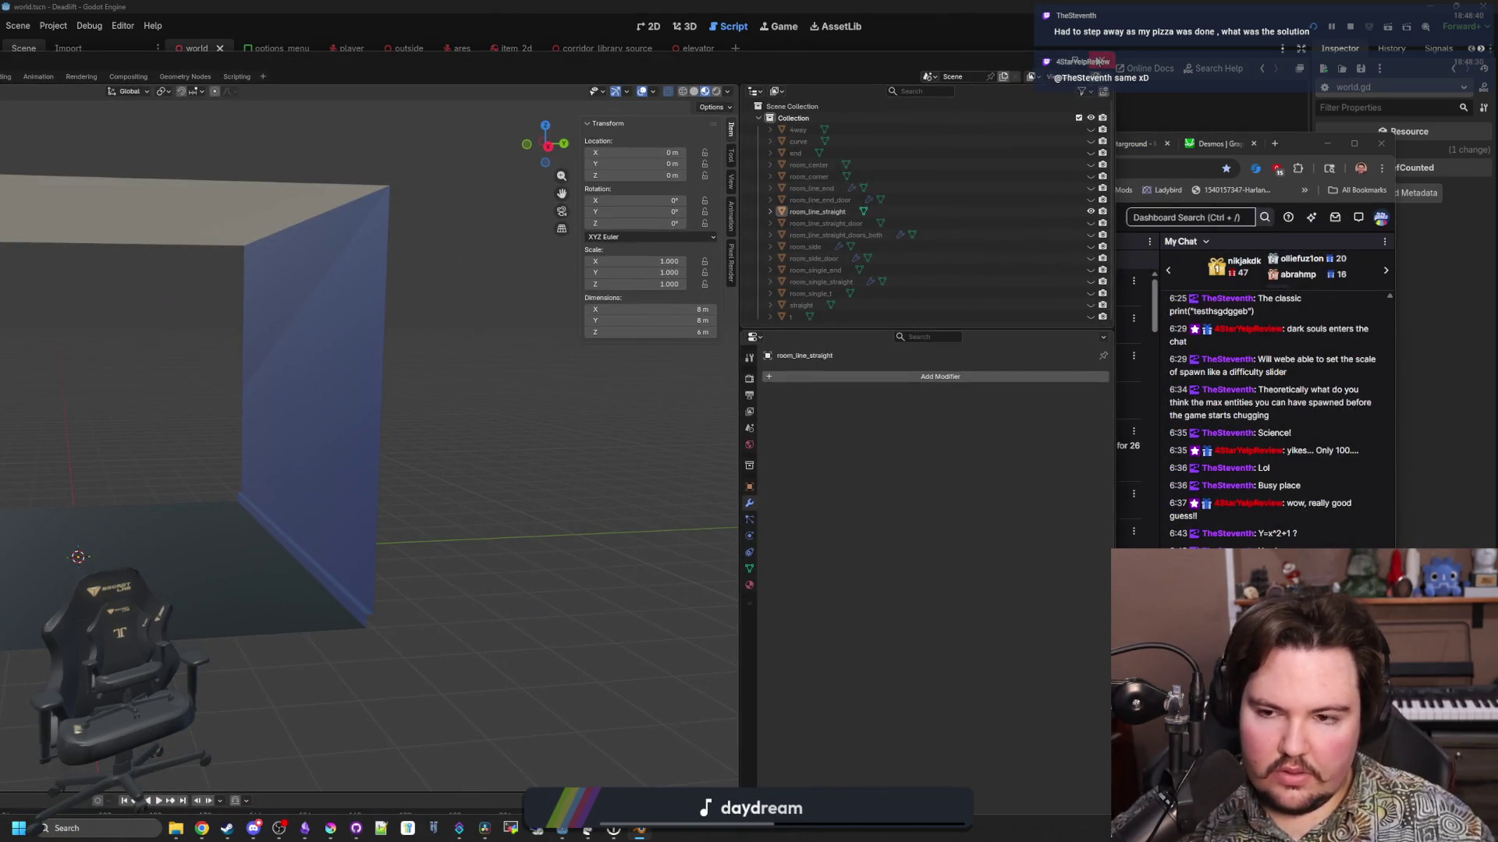
{"action": "key", "text": "alt+F4"}
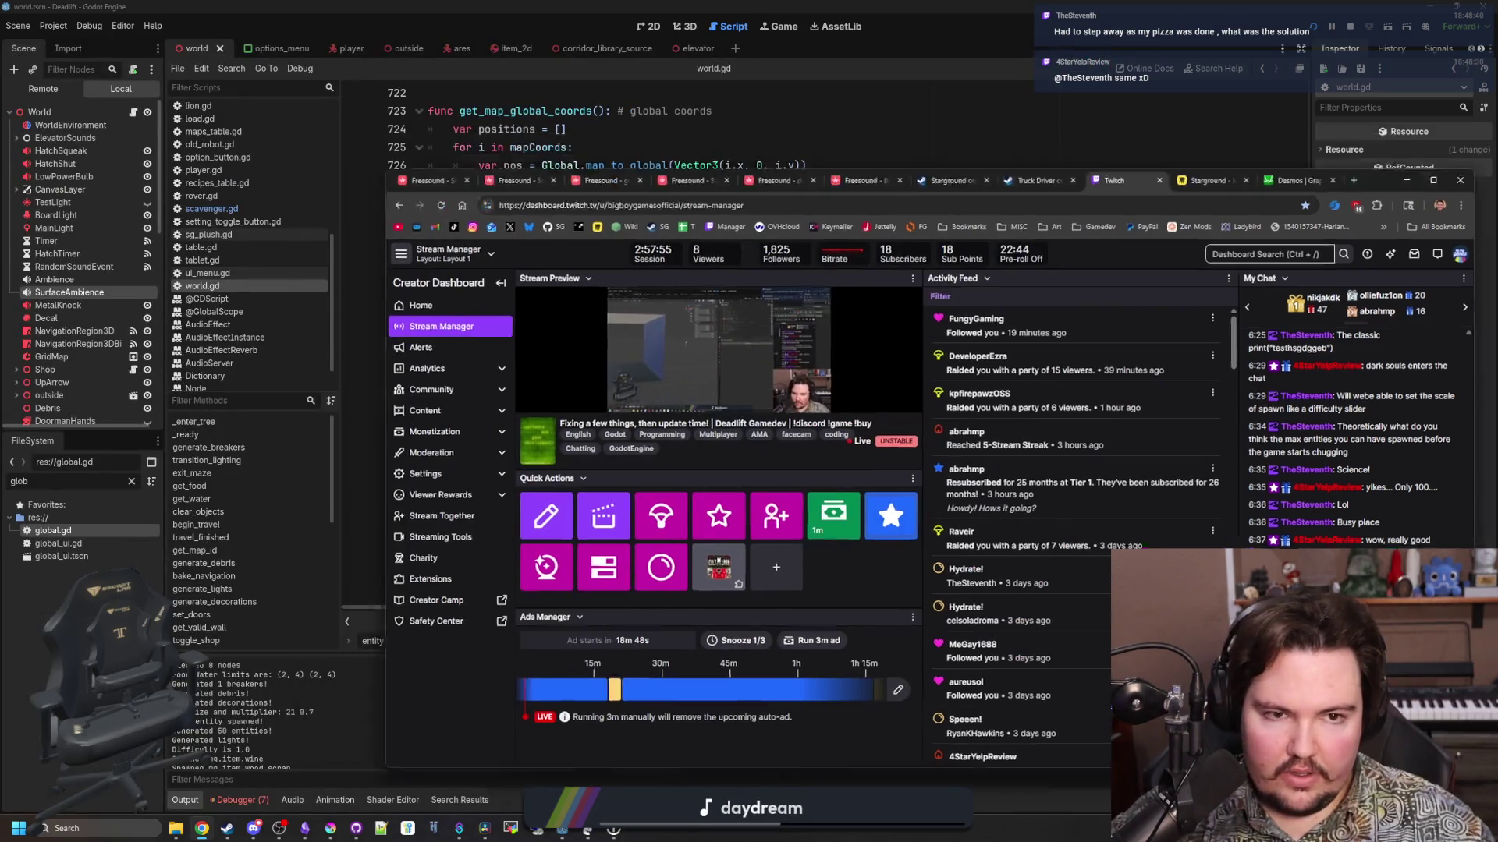
Step: Clear the browser and DaVinci Resolve off world.gd, then bring Desmos back over the script
{"action": "left_click", "coordinate": [1407, 180]}
{"action": "left_click", "coordinate": [897, 292]}
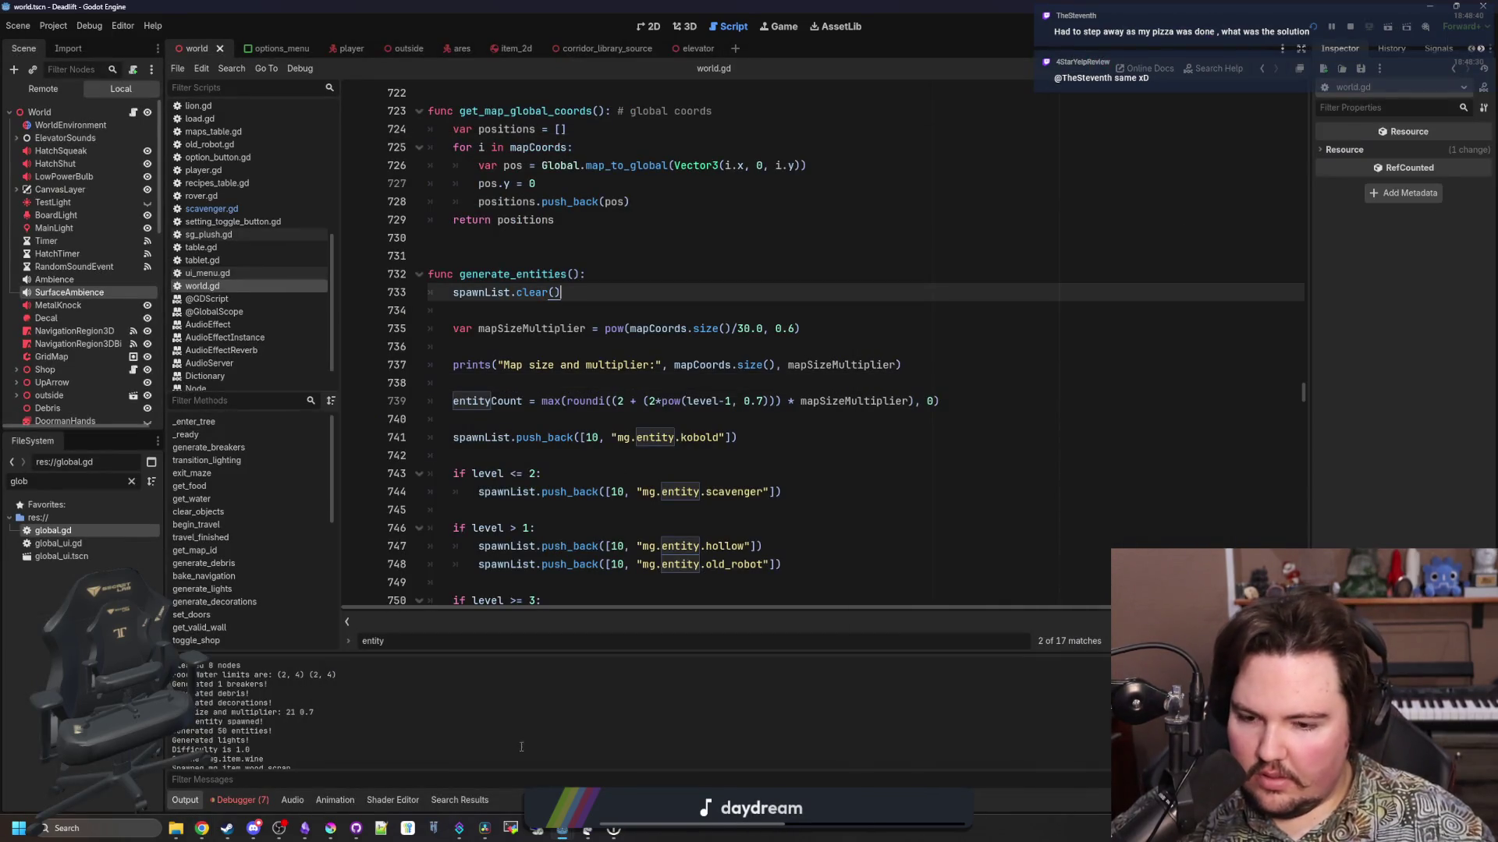
{"action": "left_click", "coordinate": [491, 830]}
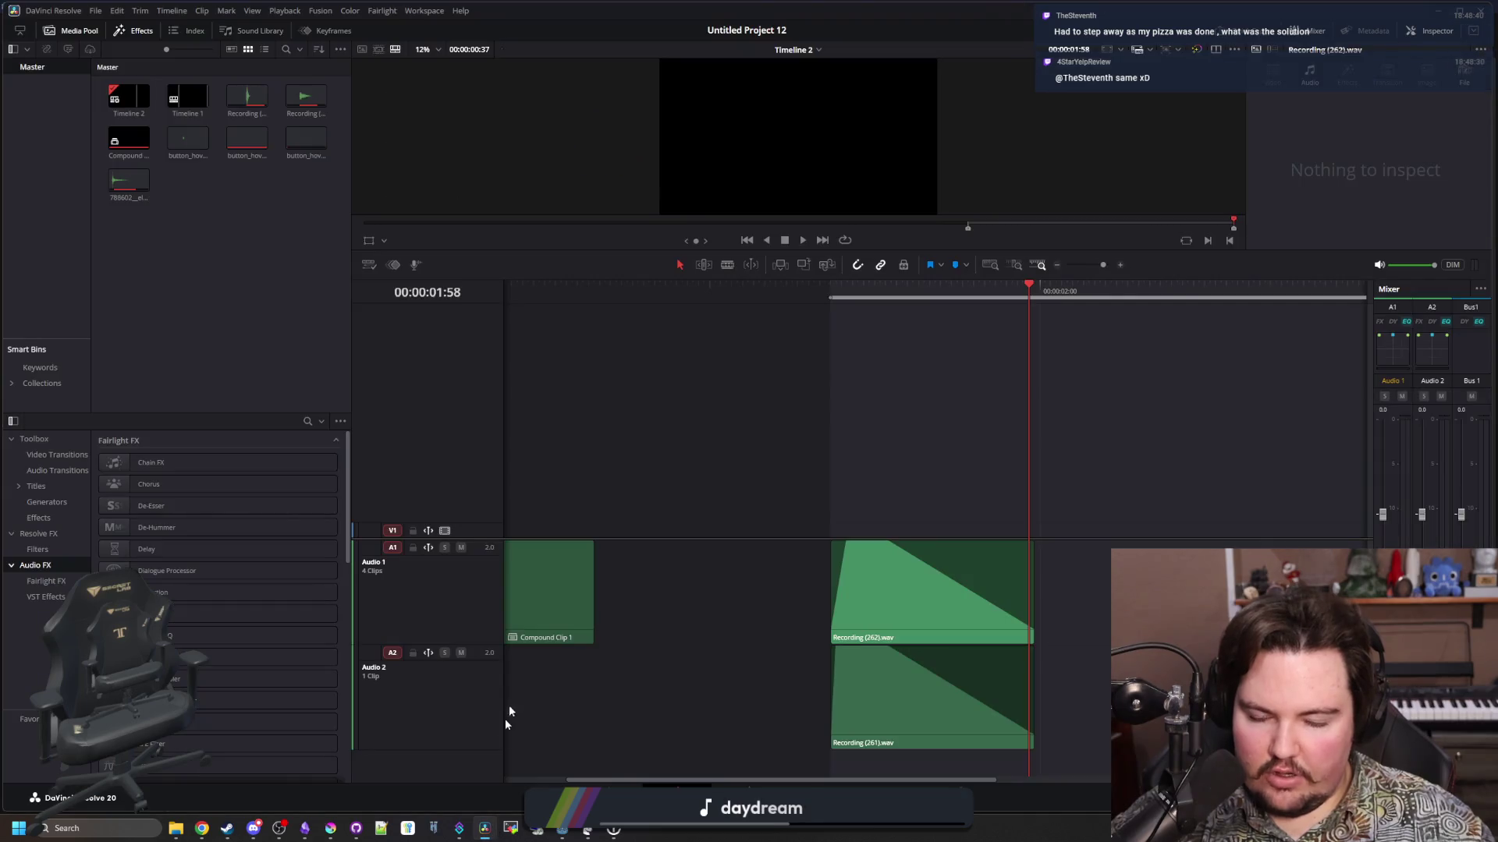
{"action": "left_click", "coordinate": [1481, 16]}
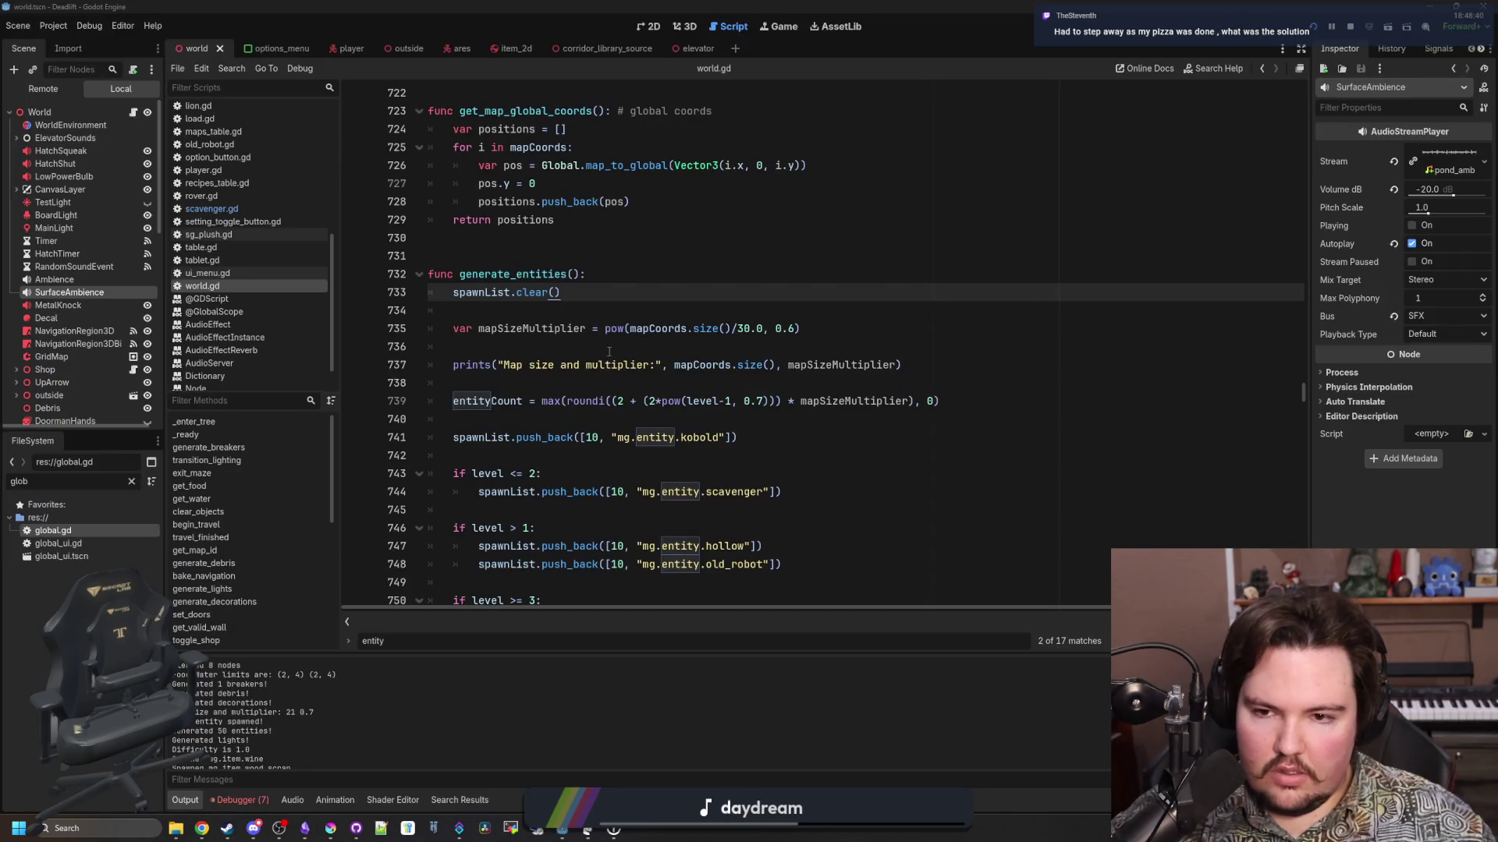
{"action": "left_click", "coordinate": [599, 240]}
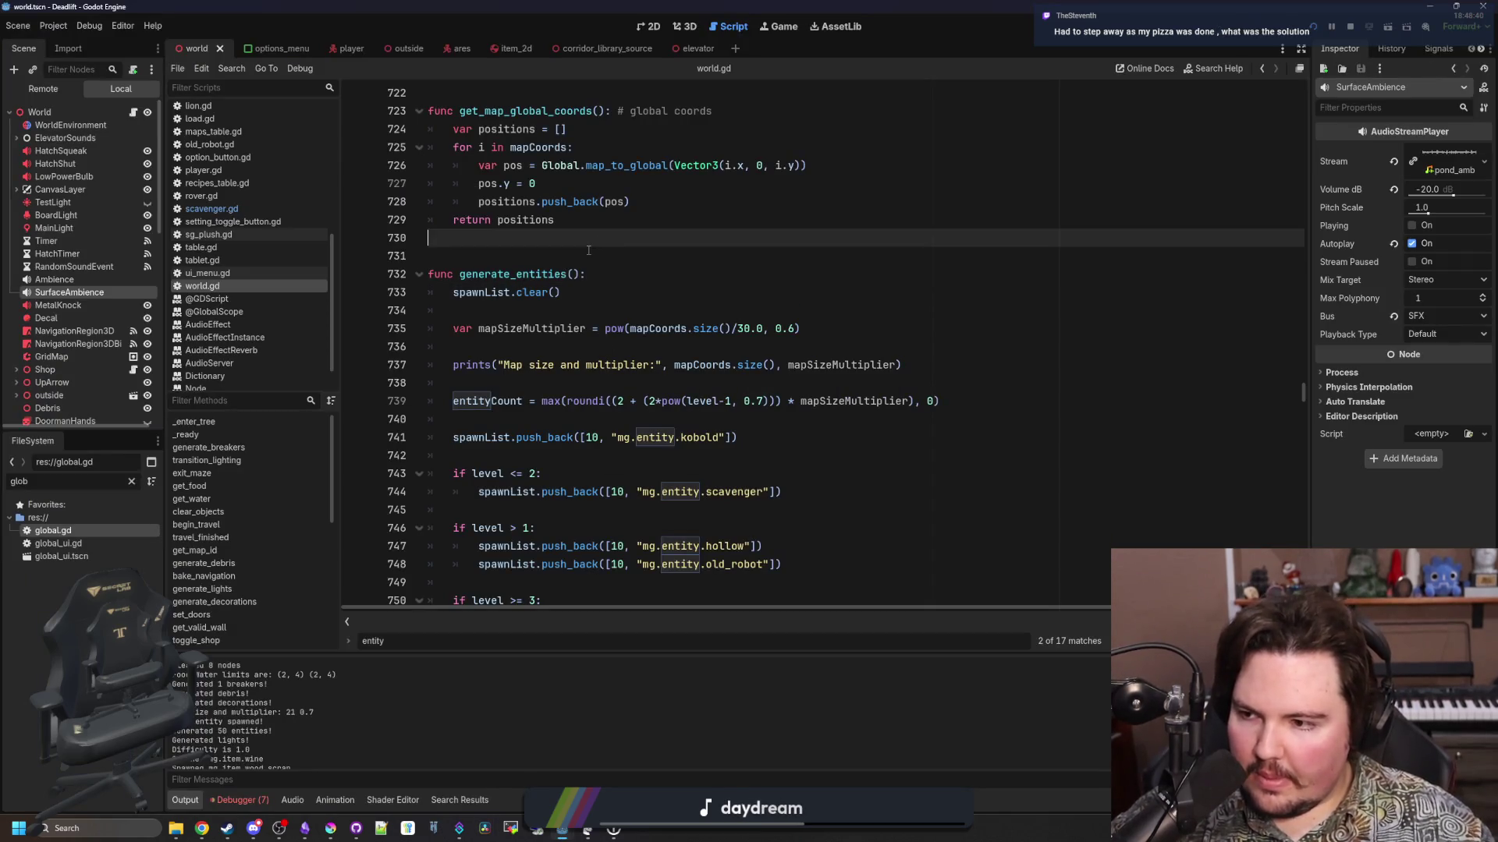
{"action": "left_click", "coordinate": [582, 255]}
{"action": "left_click", "coordinate": [835, 320]}
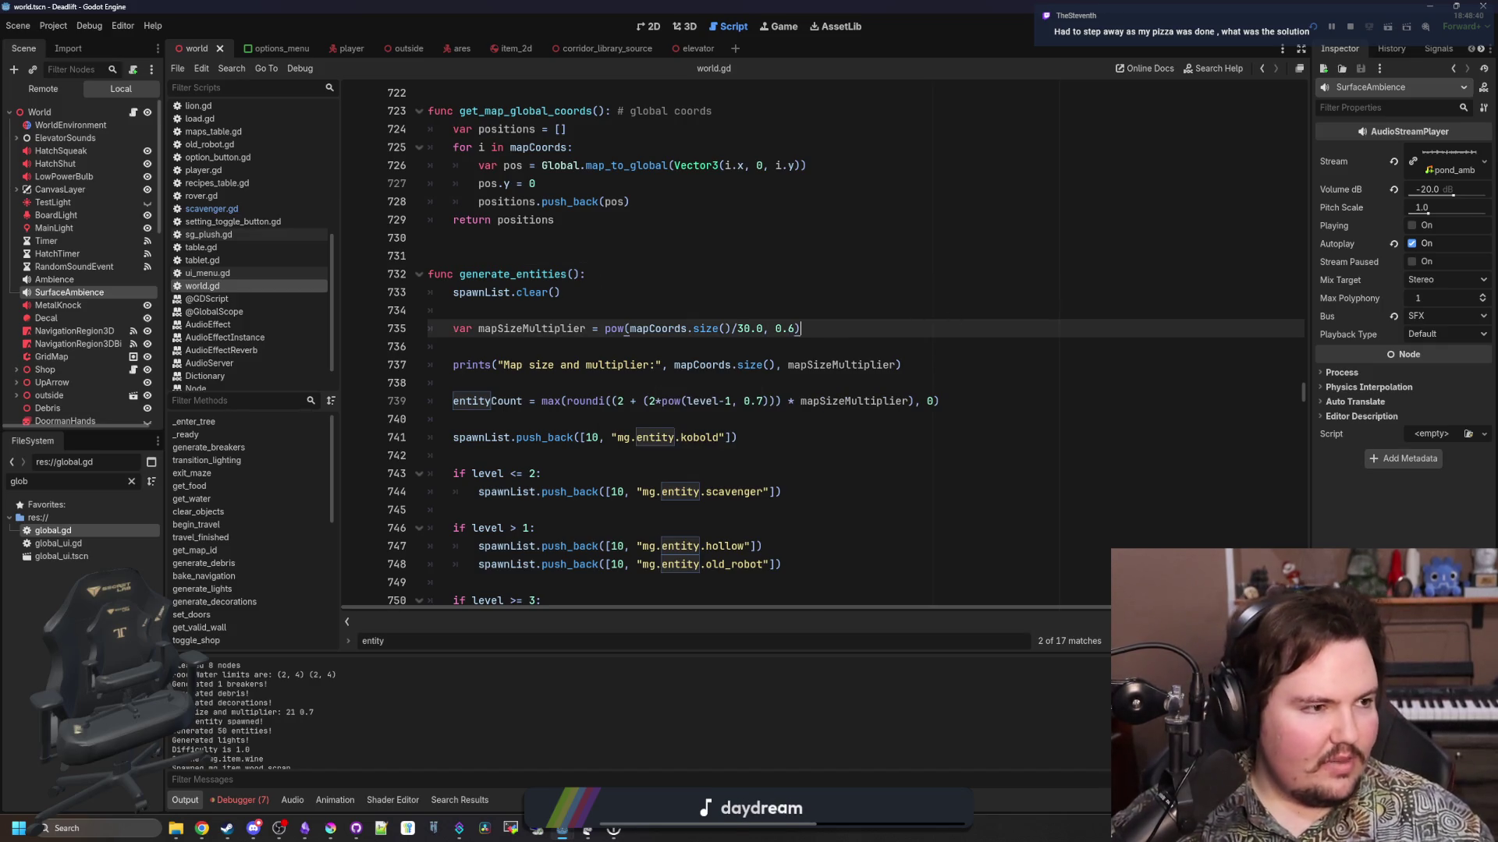
{"action": "key", "text": "alt+Tab"}
{"action": "left_click_drag", "start_coordinate": [771, 355], "coordinate": [796, 275]}
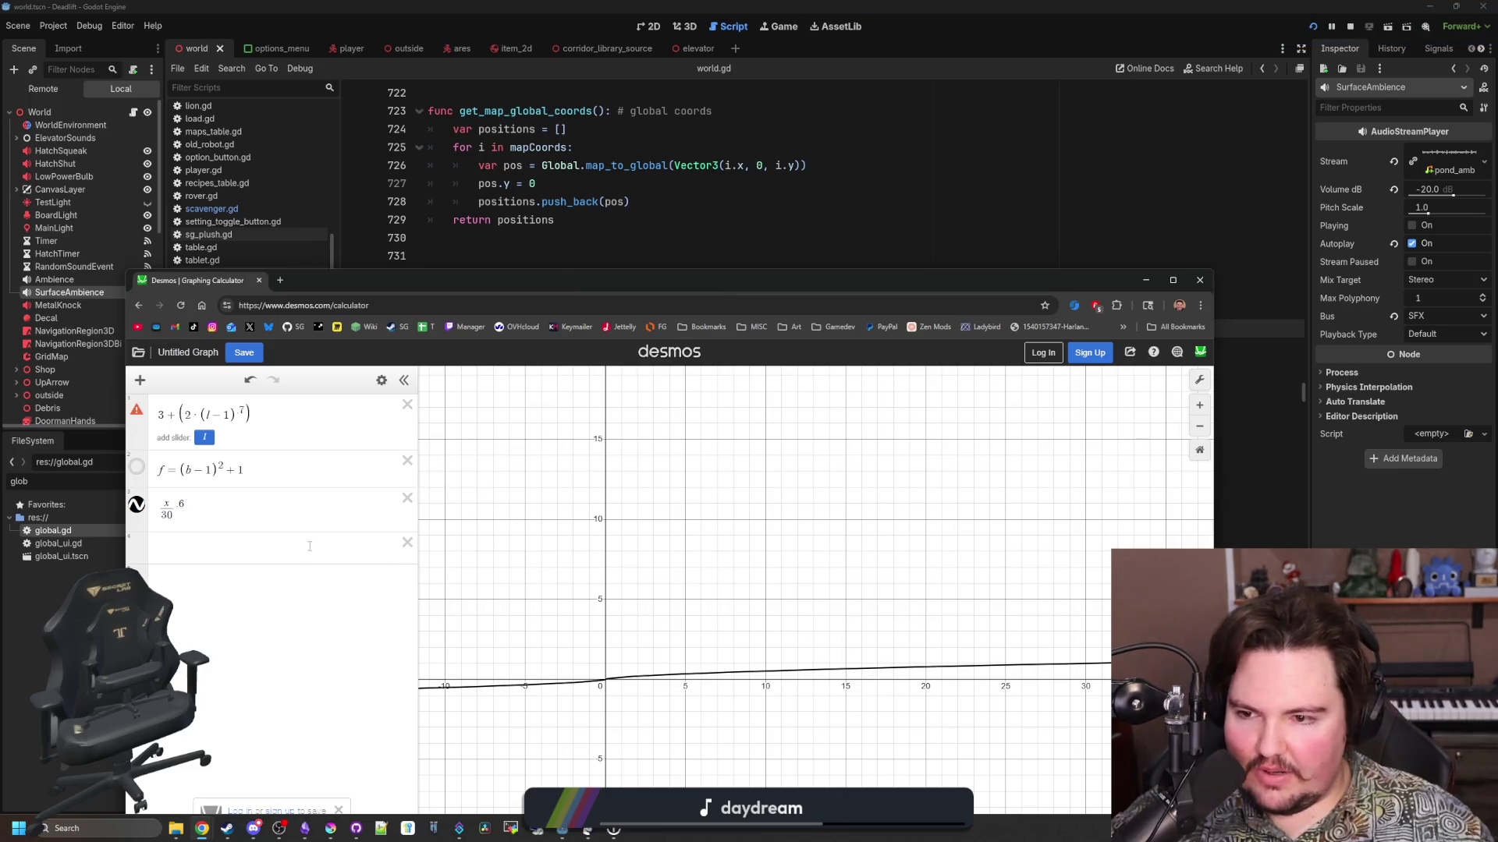
Step: Maximise Desmos, replace x with b in the third expression, and add b = 30
{"action": "scroll", "coordinate": [1087, 688], "scroll_direction": "down", "scroll_amount": 3}
{"action": "left_click_drag", "start_coordinate": [827, 678], "coordinate": [513, 662]}
{"action": "double_click", "coordinate": [457, 282]}
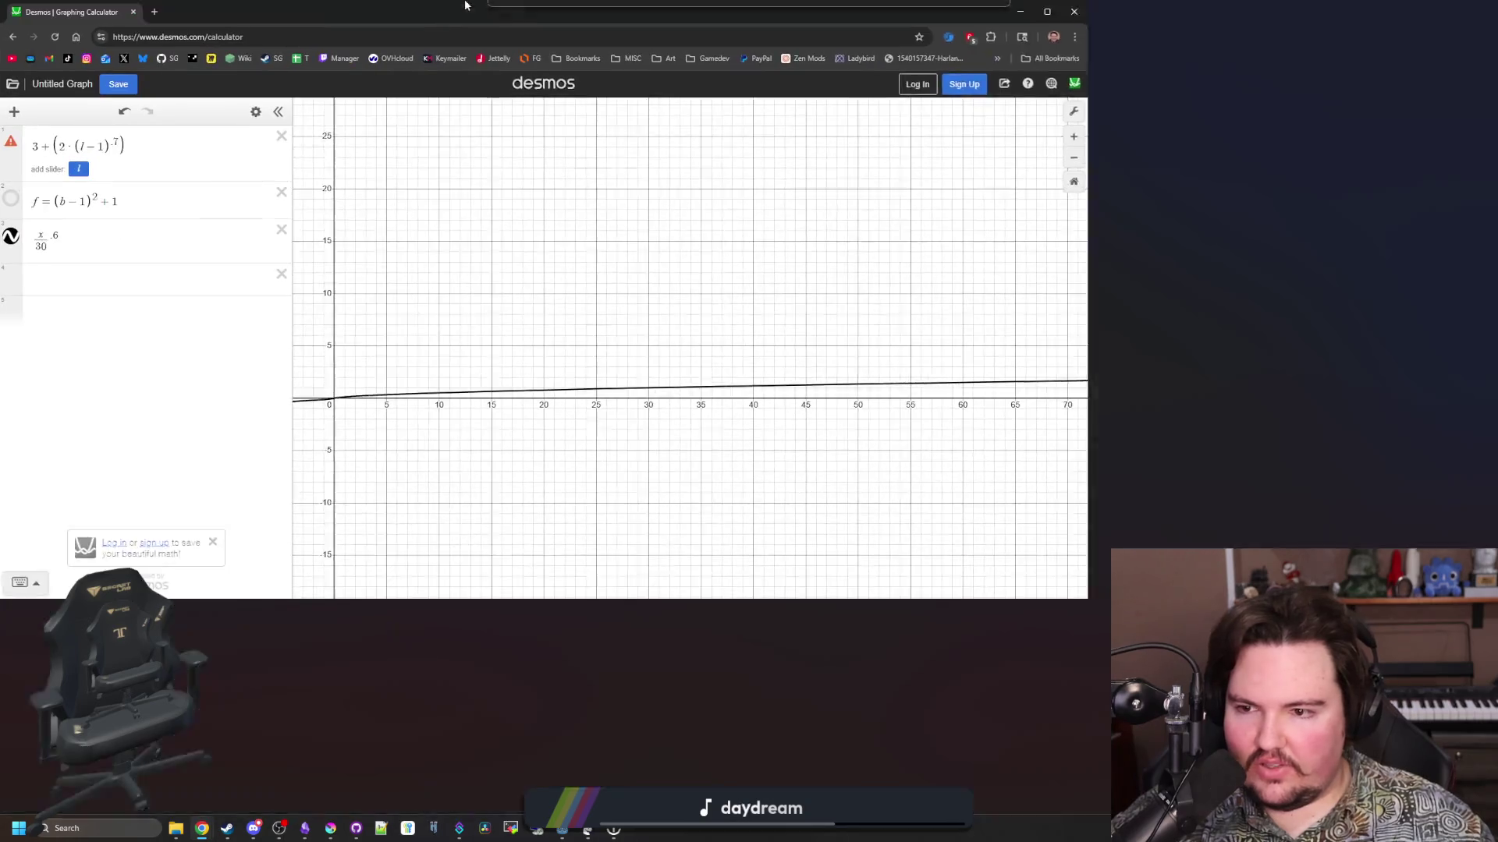
{"action": "double_click", "coordinate": [40, 234]}
{"action": "type", "text": "b"}
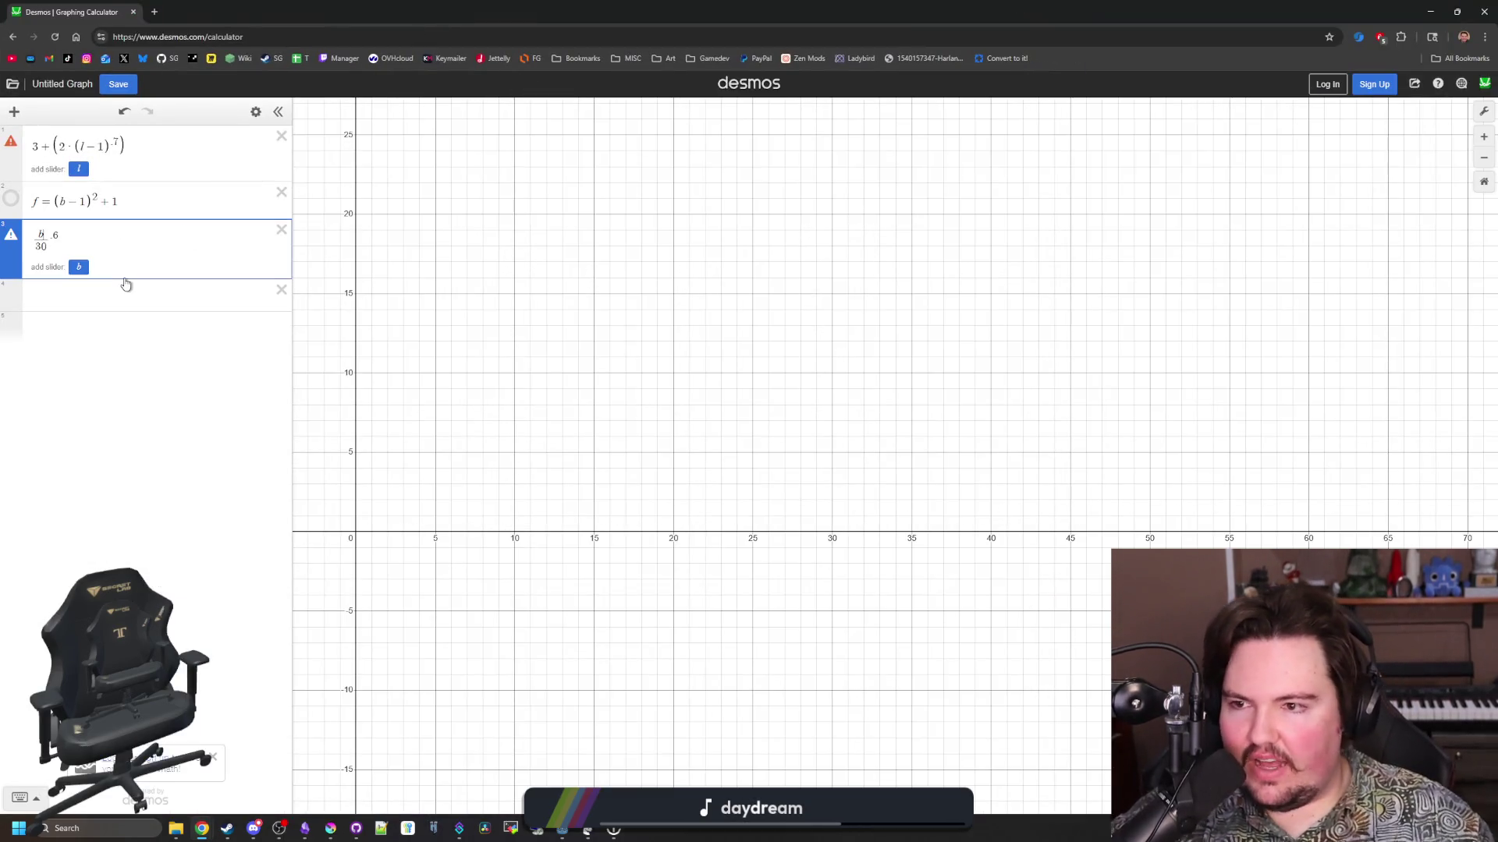
{"action": "left_click", "coordinate": [99, 304]}
{"action": "type", "text": "b = 30"}
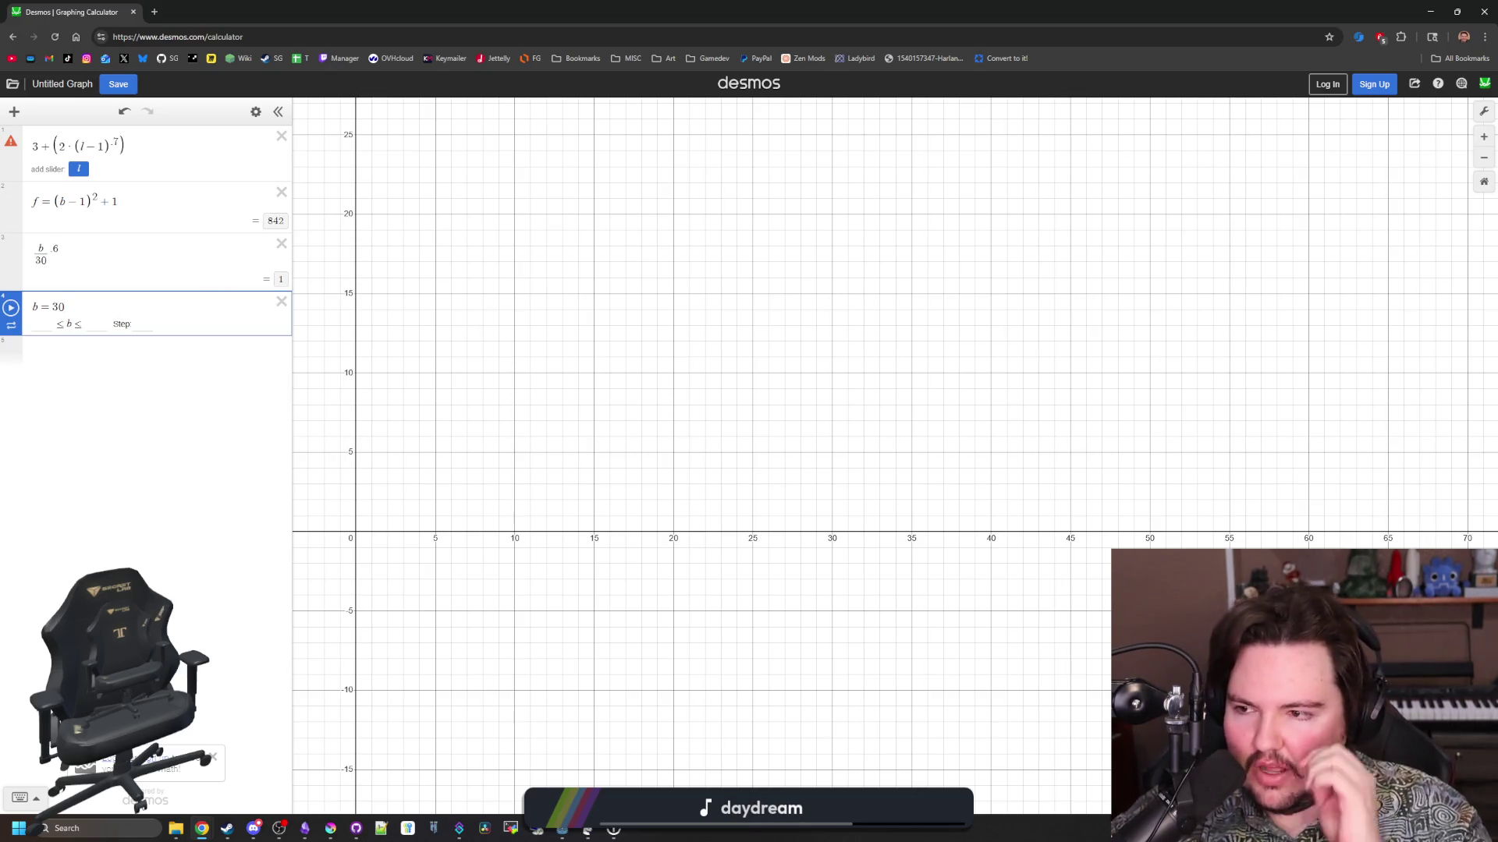
Step: Try b values of 60, 120, 400, 600 and finally 15, giving about 0.6598
{"action": "key", "text": "BackSpace"}
{"action": "key", "text": "BackSpace"}
{"action": "type", "text": "60"}
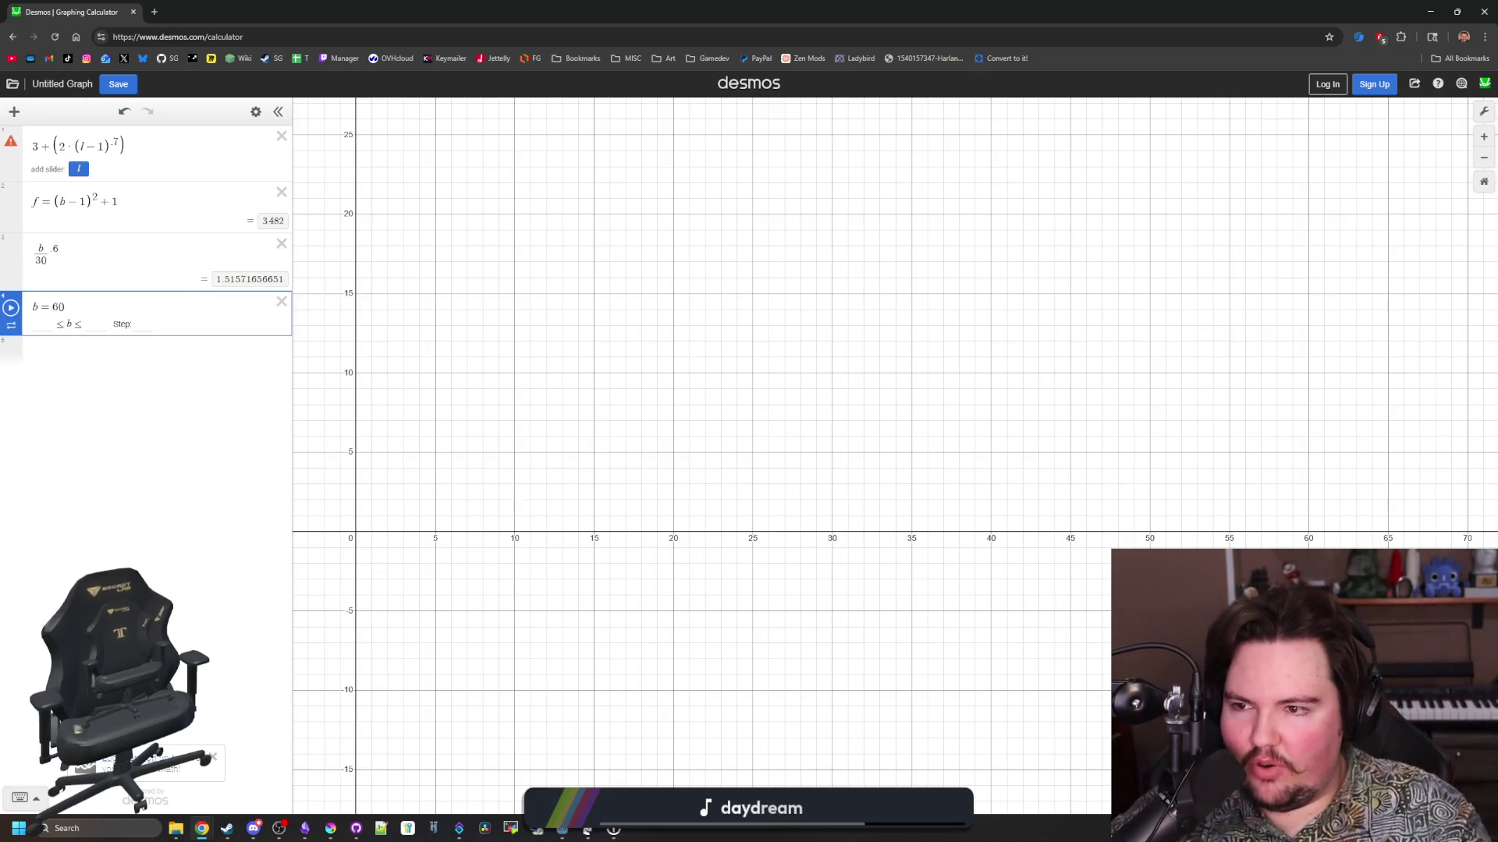
{"action": "key", "text": "BackSpace"}
{"action": "key", "text": "BackSpace"}
{"action": "type", "text": "120"}
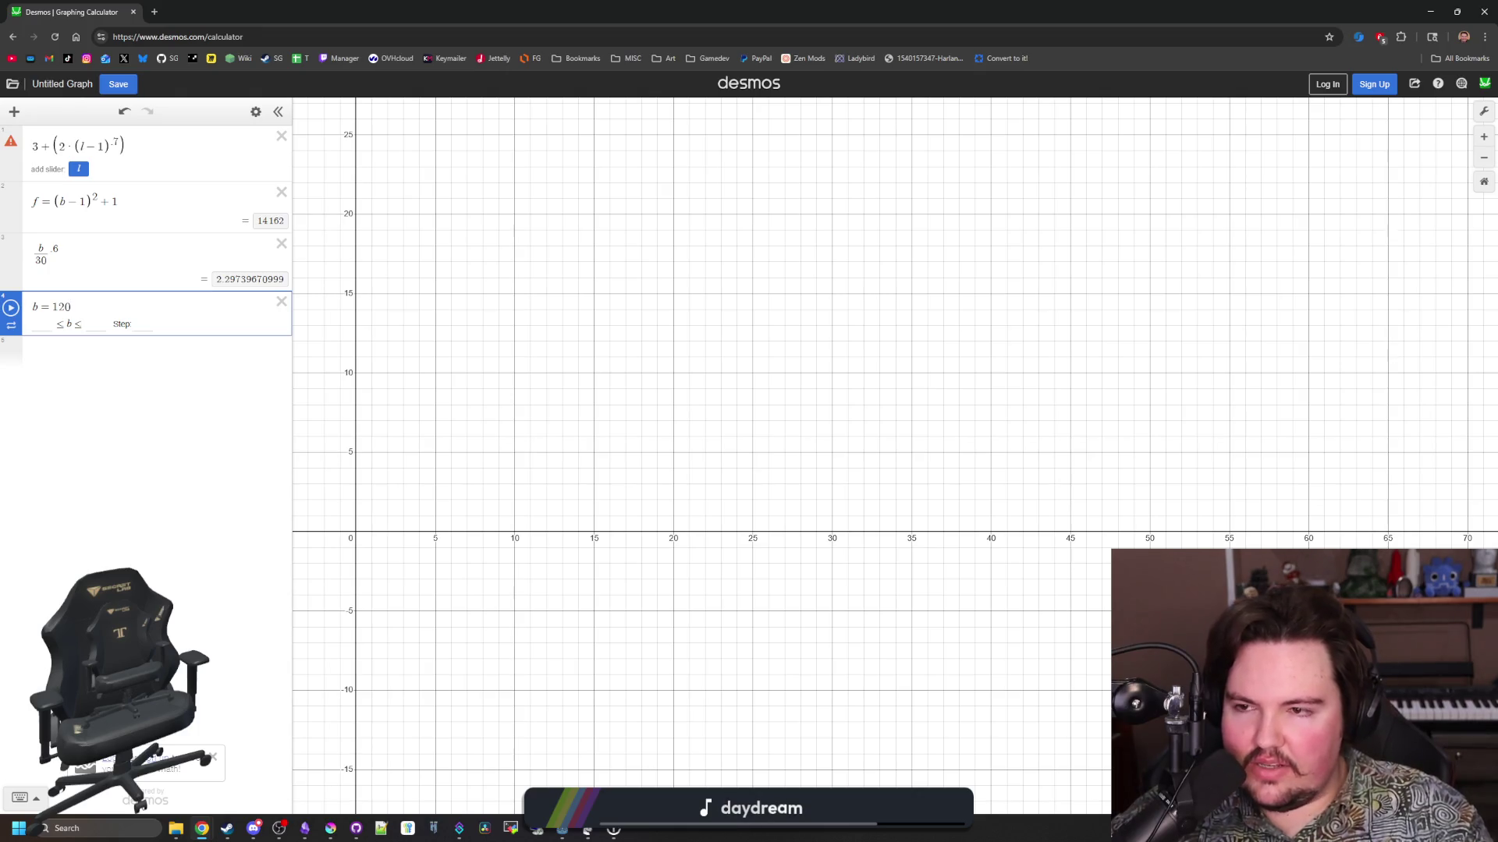
{"action": "key", "text": "BackSpace"}
{"action": "key", "text": "BackSpace"}
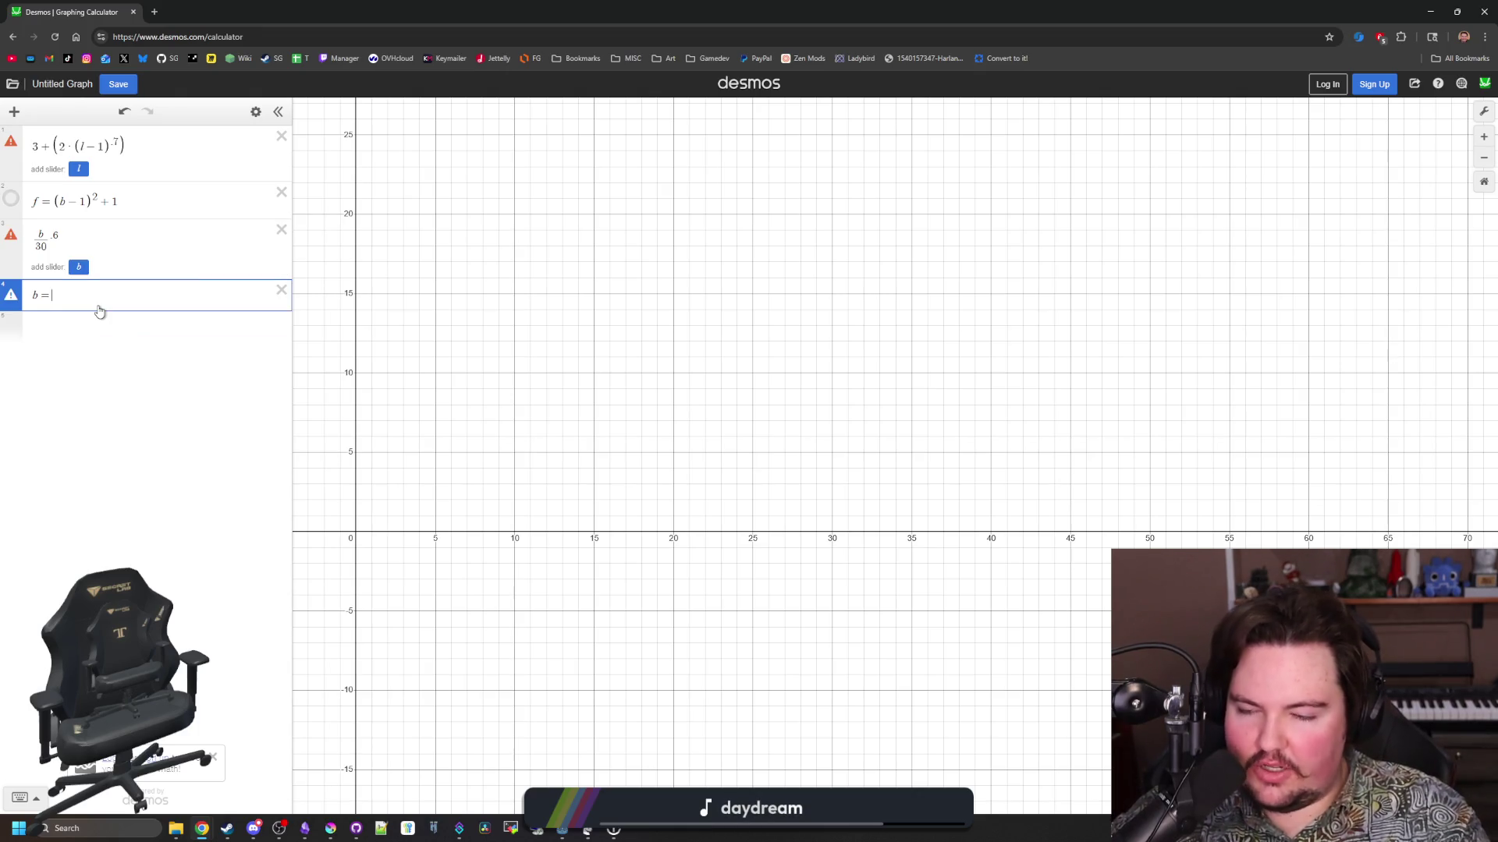
{"action": "type", "text": "400"}
{"action": "key", "text": "BackSpace"}
{"action": "key", "text": "BackSpace"}
{"action": "key", "text": "BackSpace"}
{"action": "type", "text": "600"}
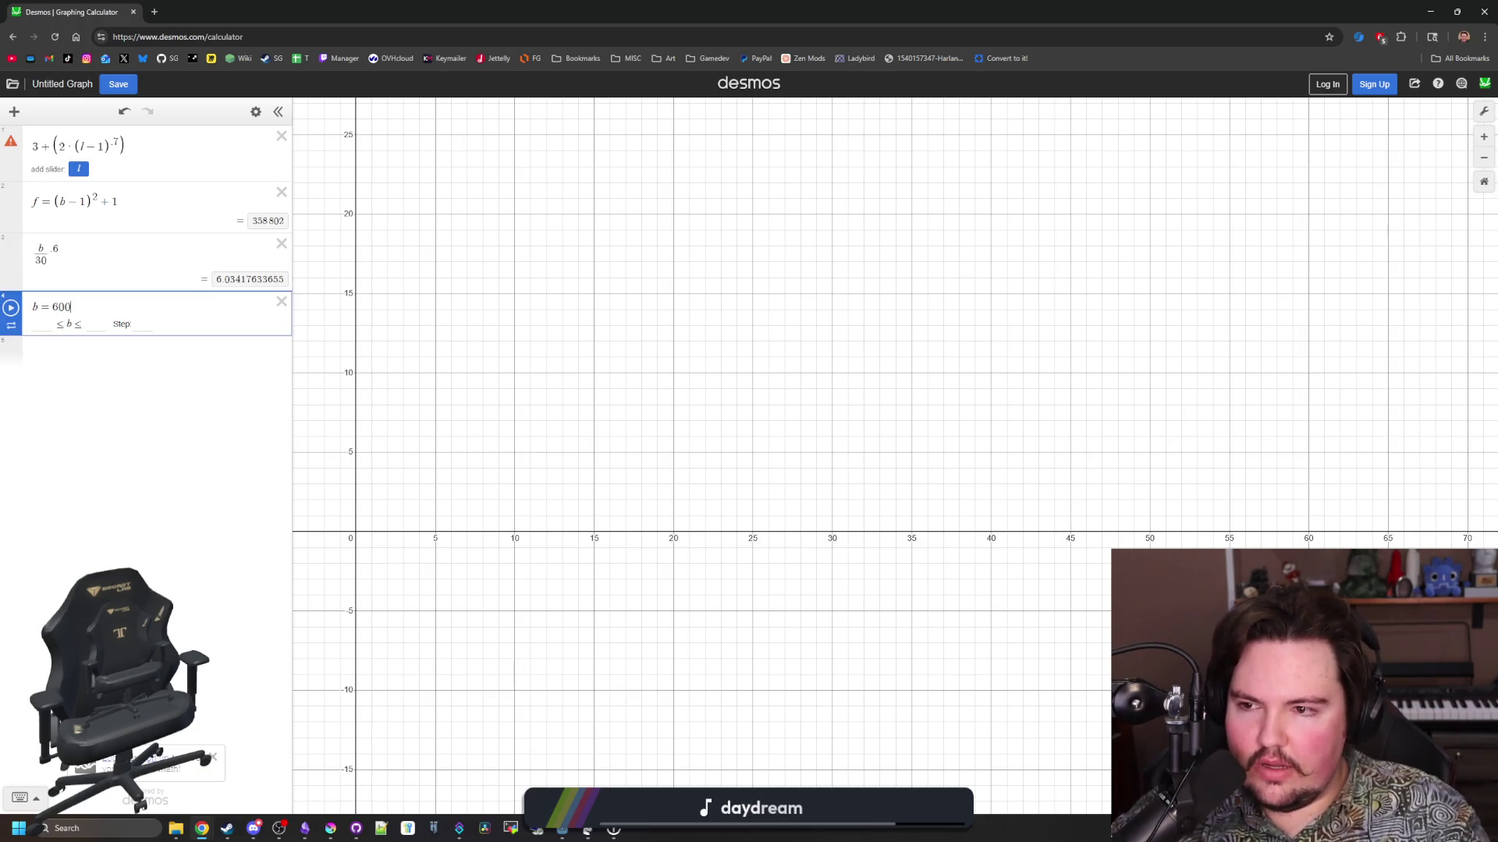
{"action": "key", "text": "BackSpace"}
{"action": "key", "text": "BackSpace"}
{"action": "key", "text": "BackSpace"}
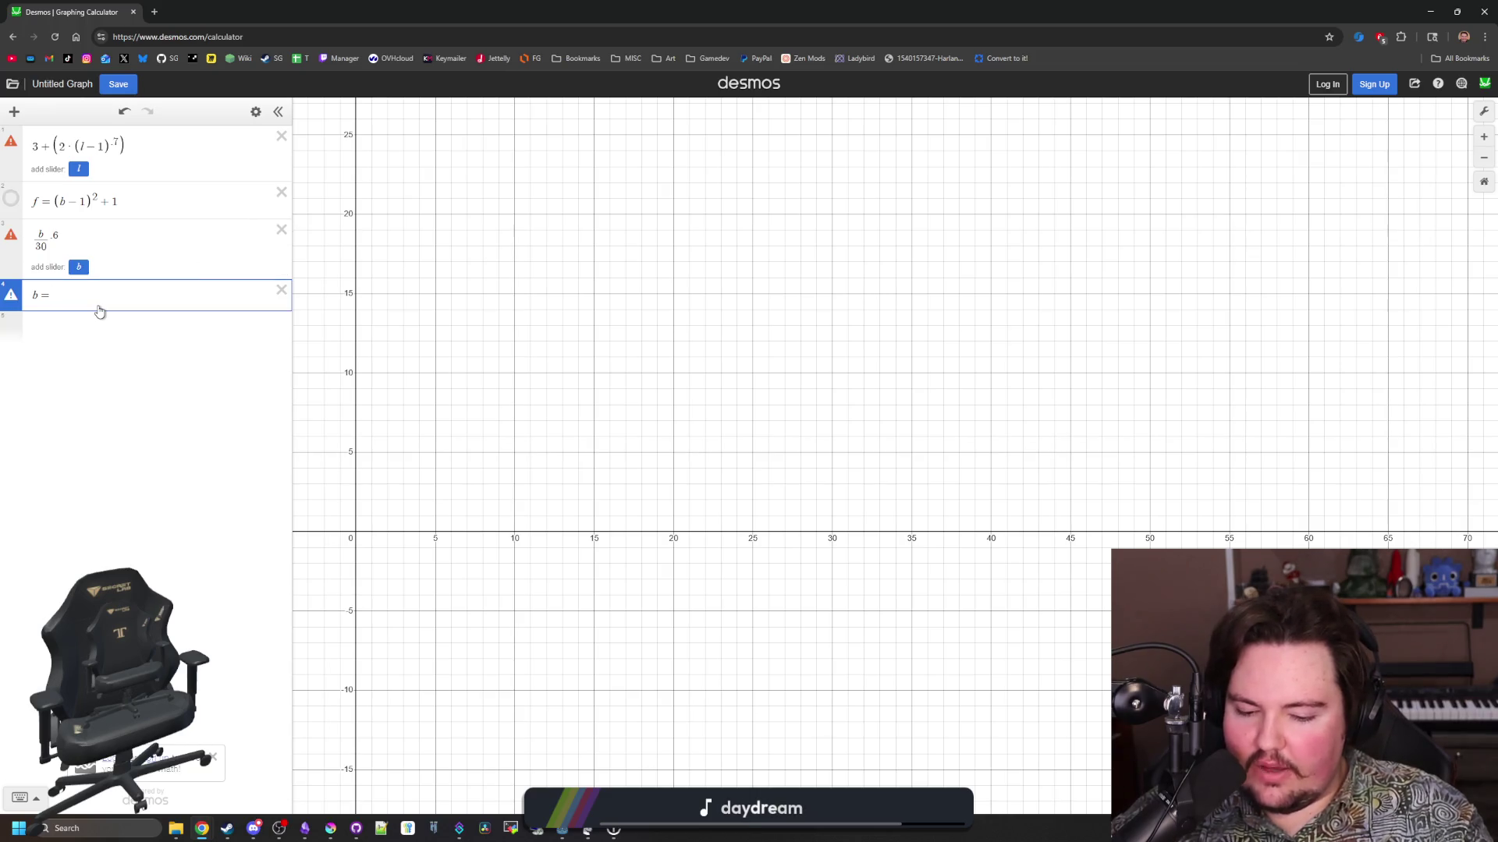
{"action": "type", "text": "15"}
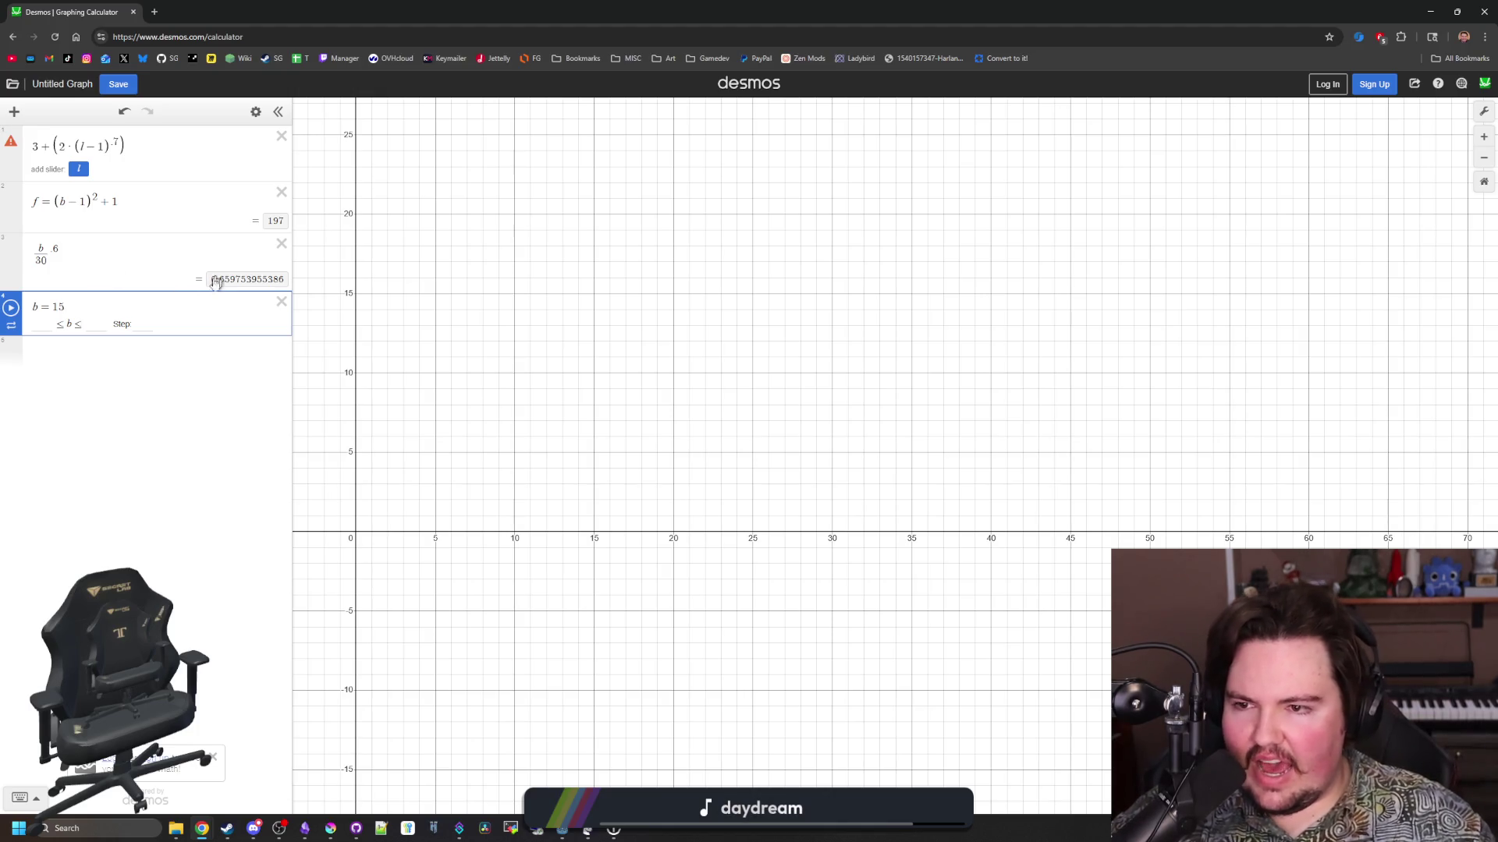
Step: Shrink and close the Desmos page to return to world.gd
{"action": "mouse_move", "coordinate": [236, 6]}
{"action": "left_mouse_down"}
{"action": "mouse_move", "coordinate": [728, 399]}
{"action": "mouse_move", "coordinate": [570, 236]}
{"action": "left_mouse_up"}
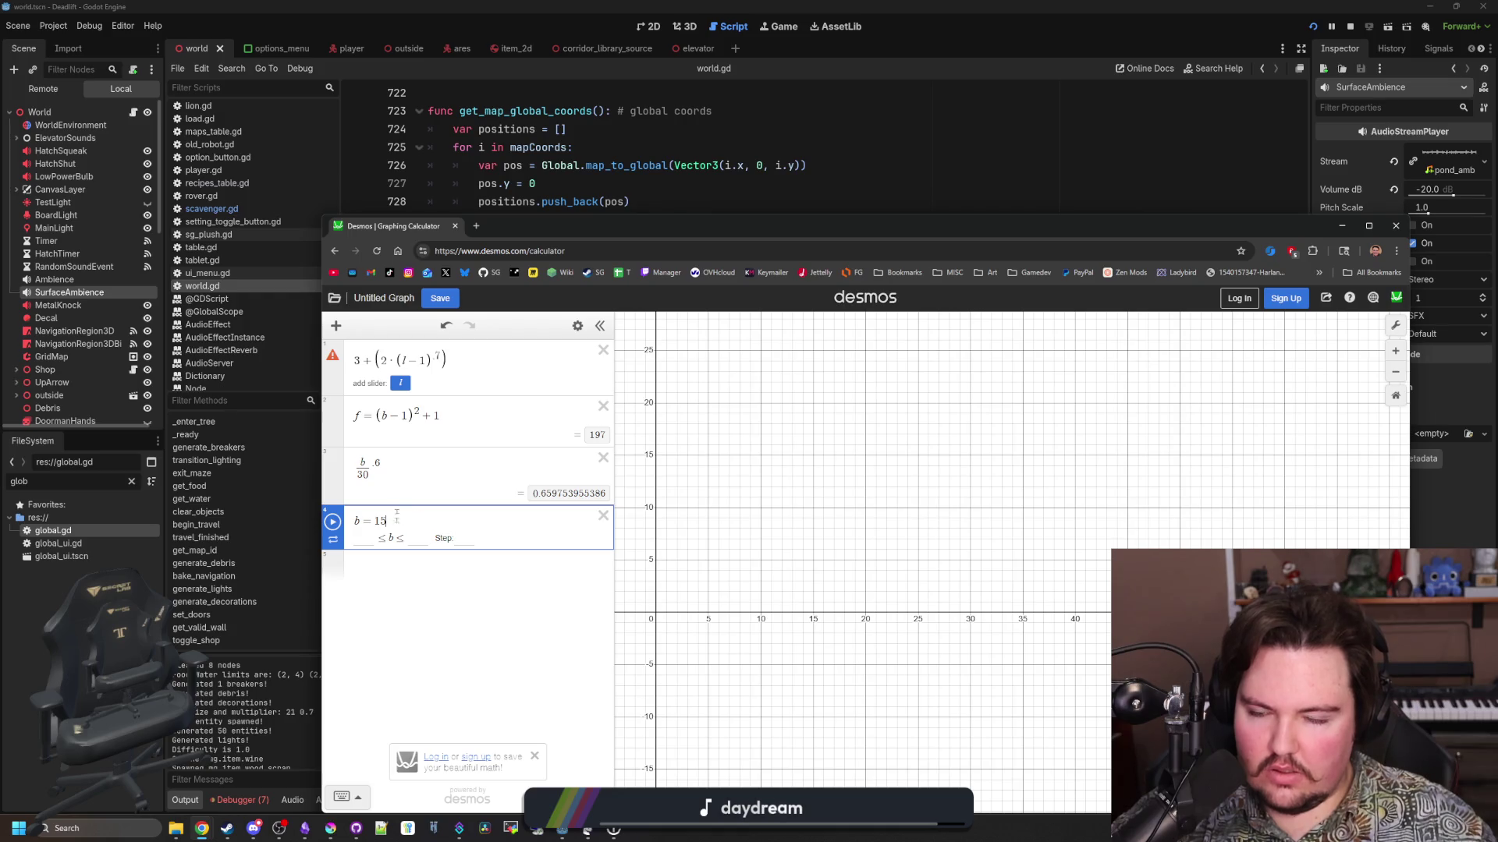
{"action": "left_click", "coordinate": [455, 226]}
{"action": "left_click", "coordinate": [904, 343]}
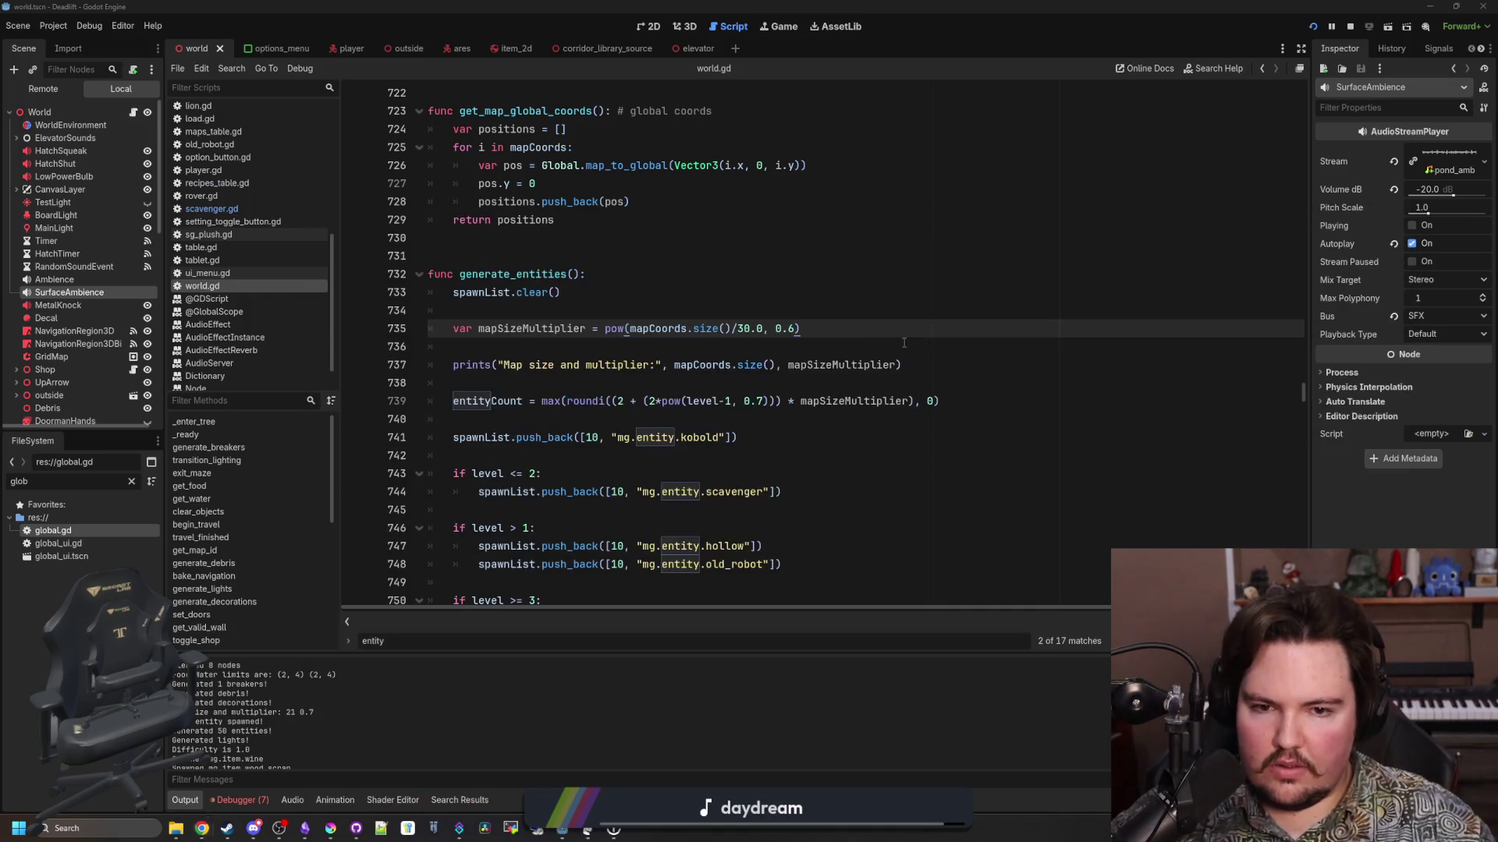
Step: Switch from the script at line 734 to the running game, pausing and then resuming it
{"action": "left_click", "coordinate": [539, 310]}
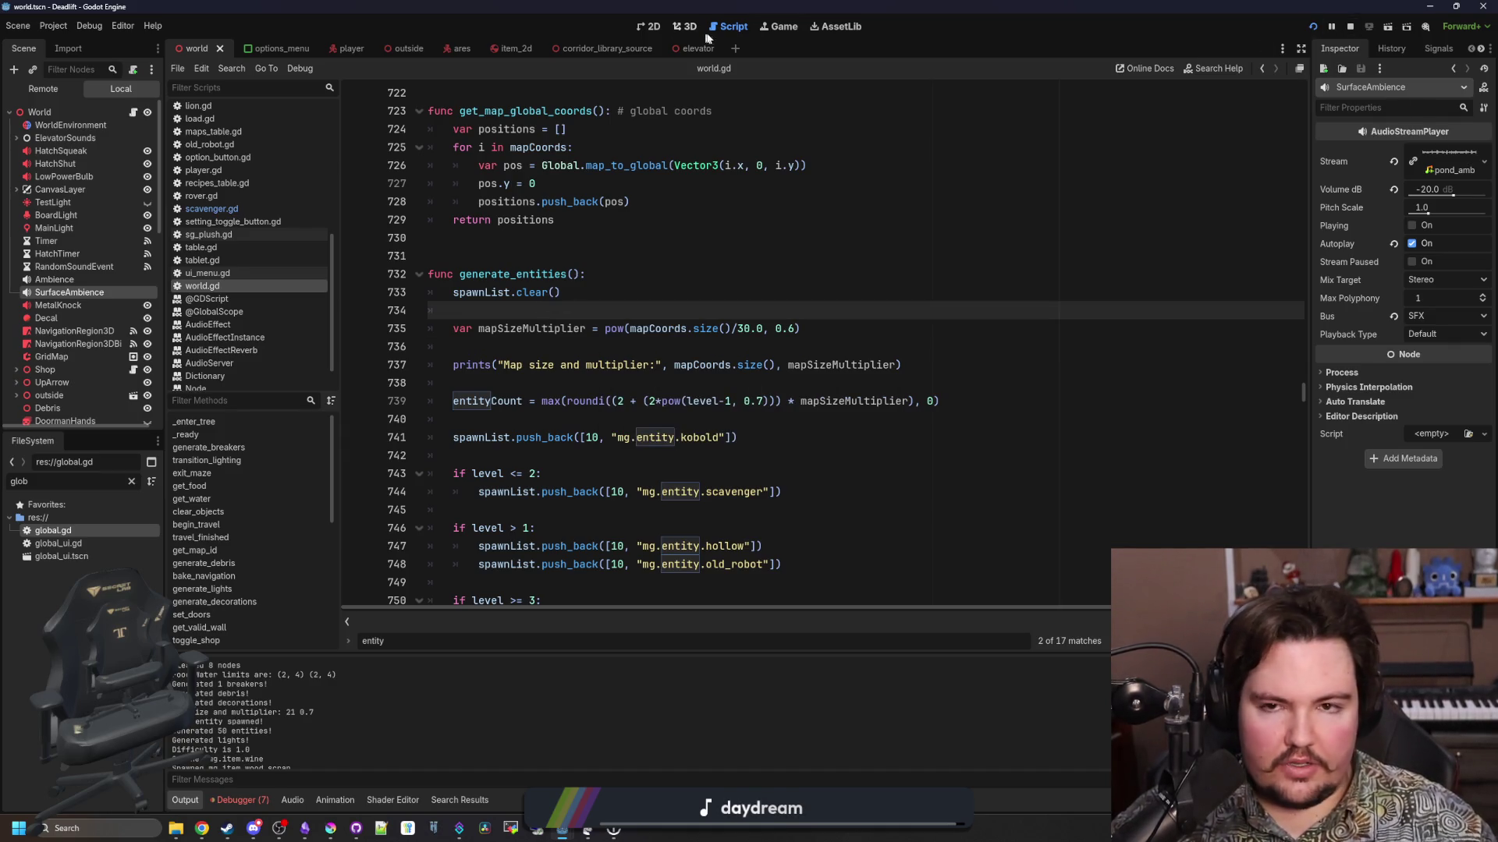
{"action": "left_click", "coordinate": [775, 30]}
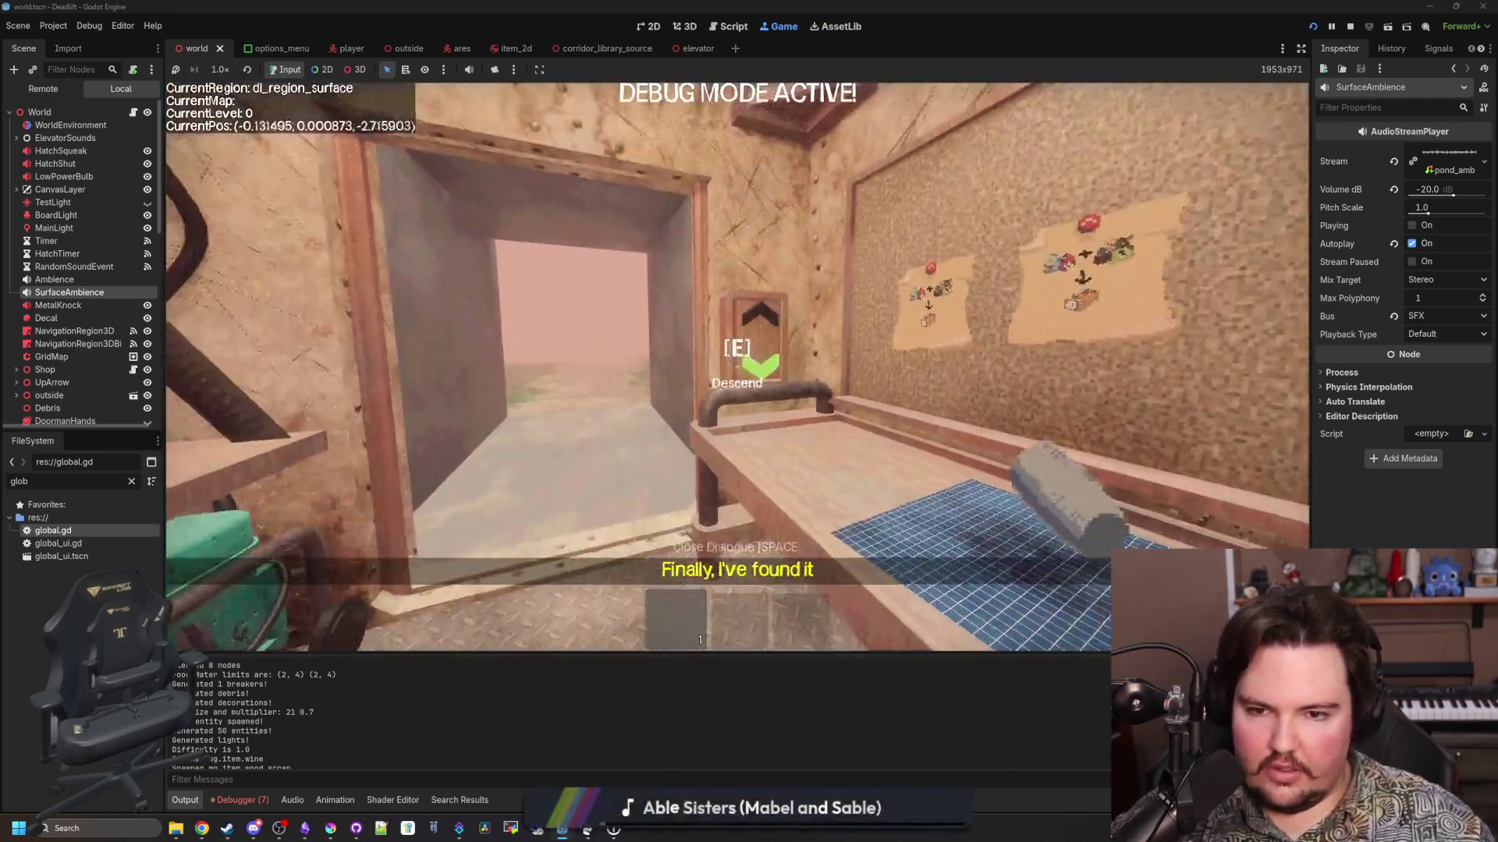
{"action": "key", "text": "Escape"}
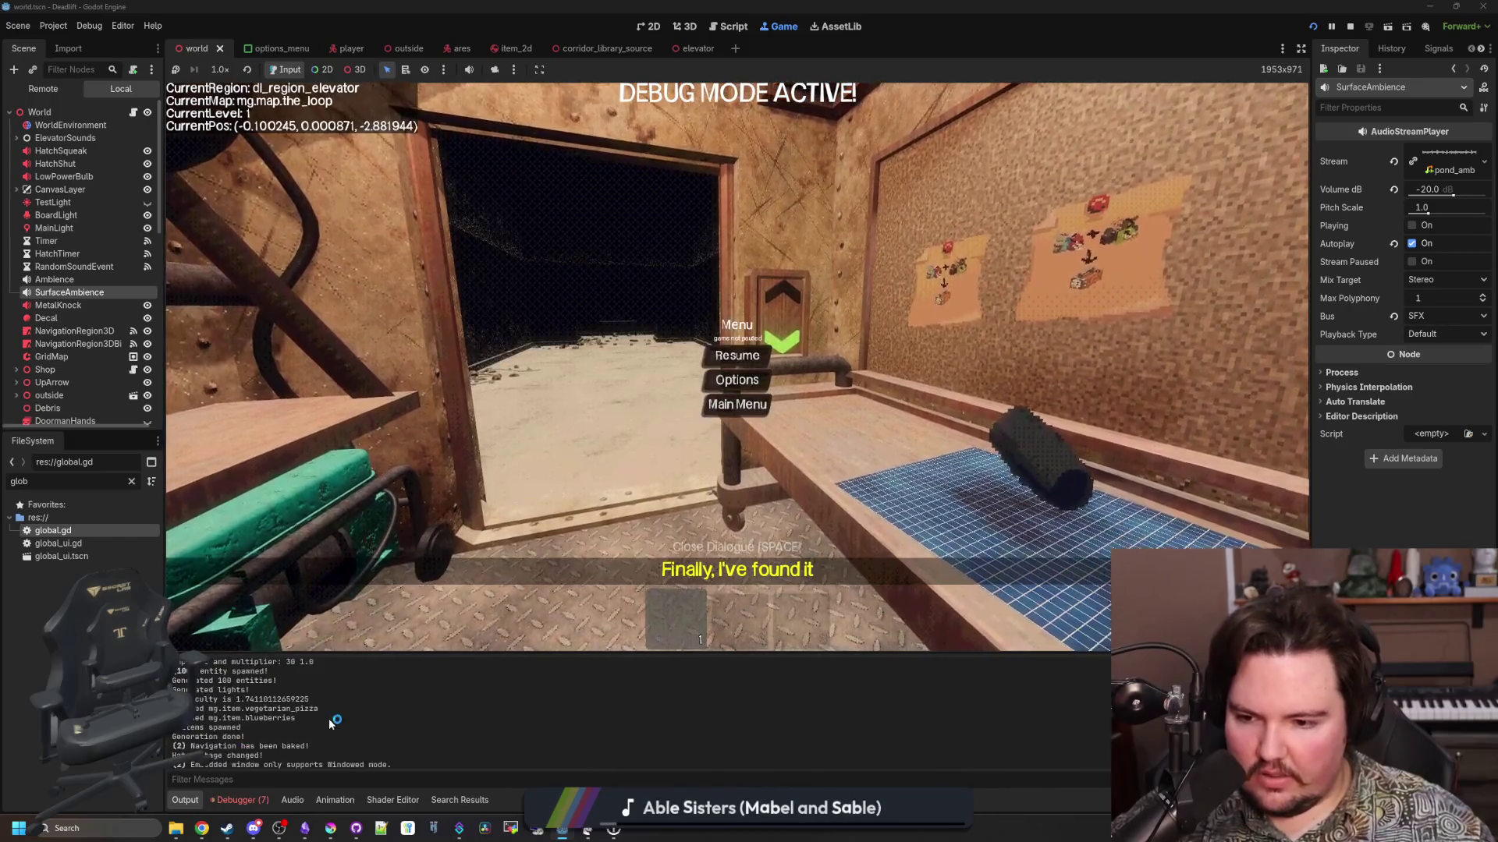
{"action": "scroll", "coordinate": [296, 710], "scroll_direction": "up", "scroll_amount": 3}
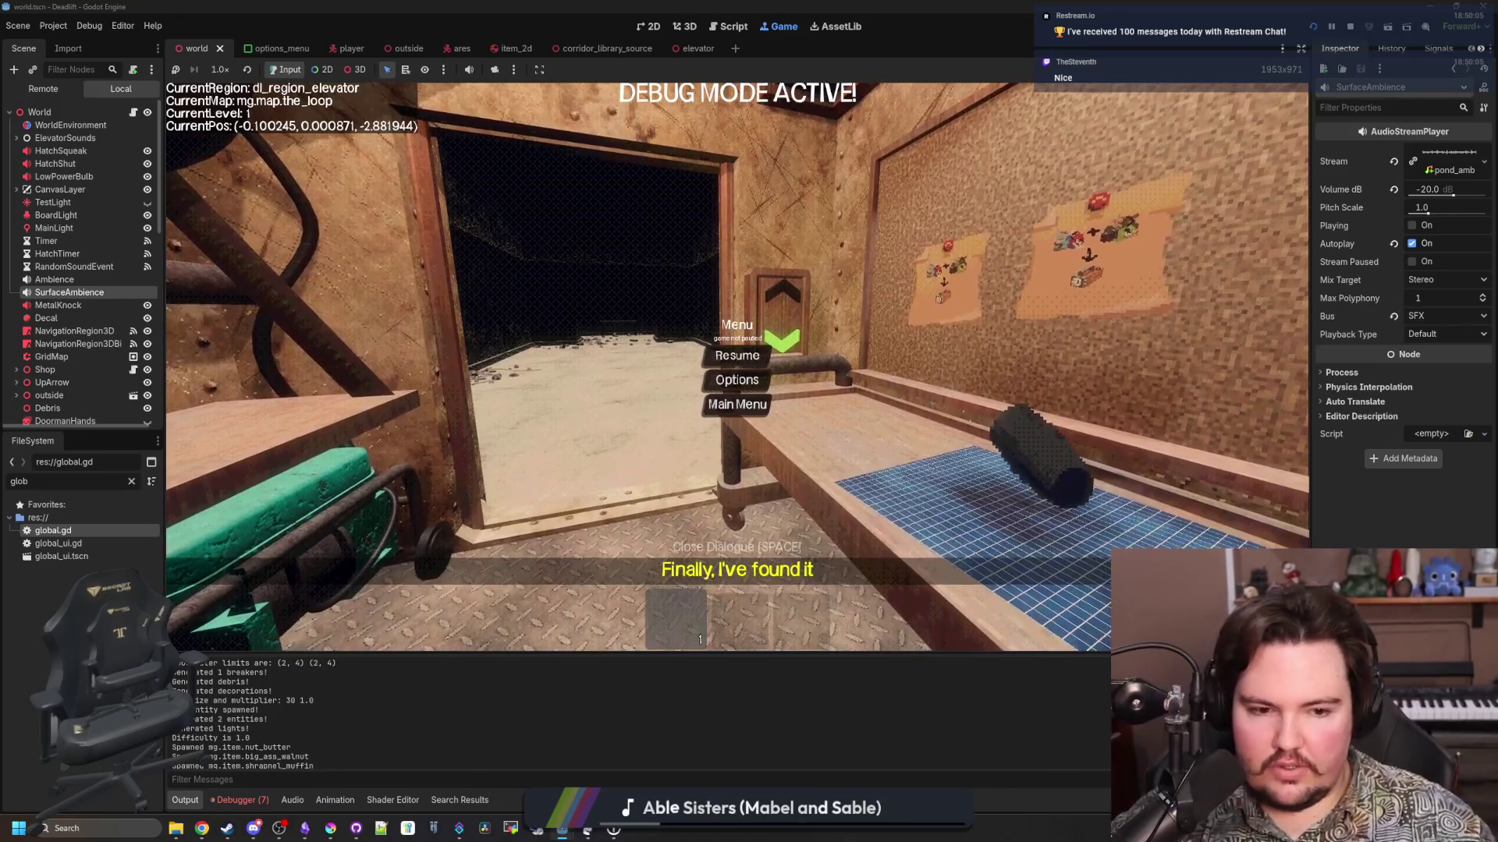
{"action": "key", "text": "Escape"}
Step: Walk level 1 from the elevator through the breakroom and corridors into the freezer area
{"action": "key", "text": "w"}
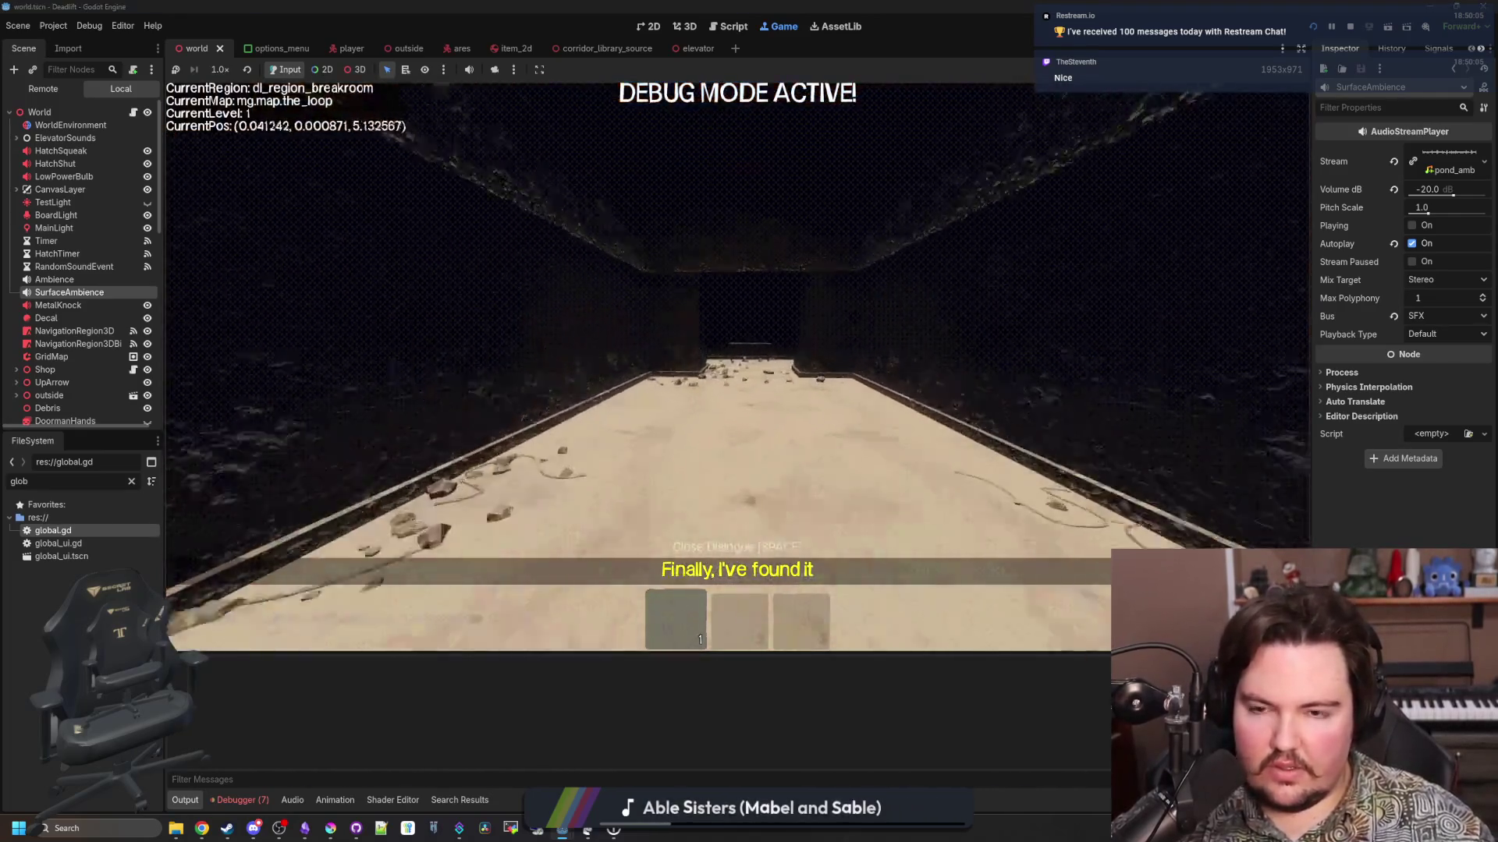
{"action": "key", "text": "w"}
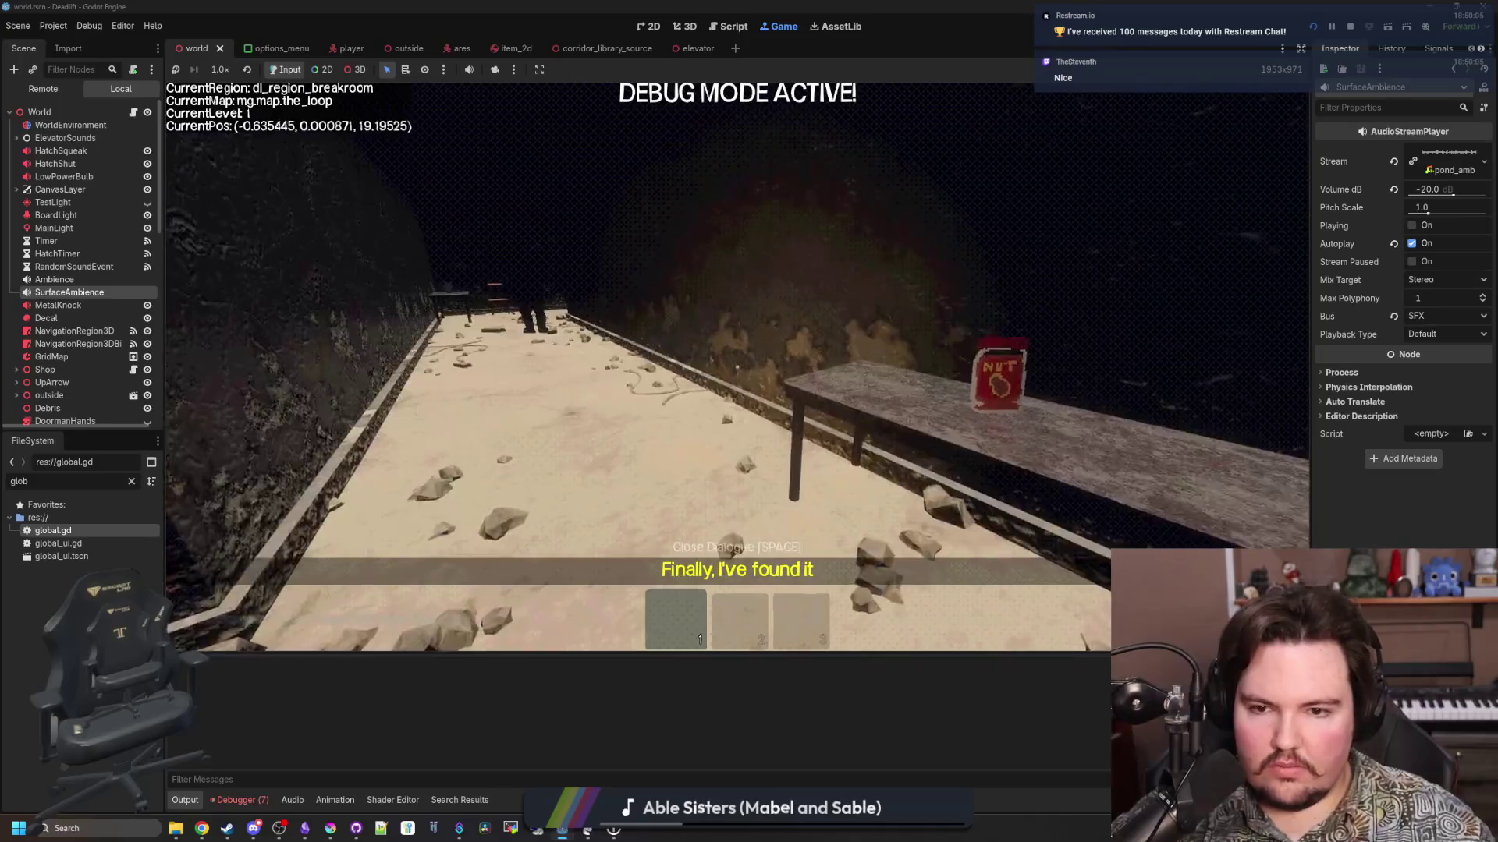
{"action": "key", "text": "w"}
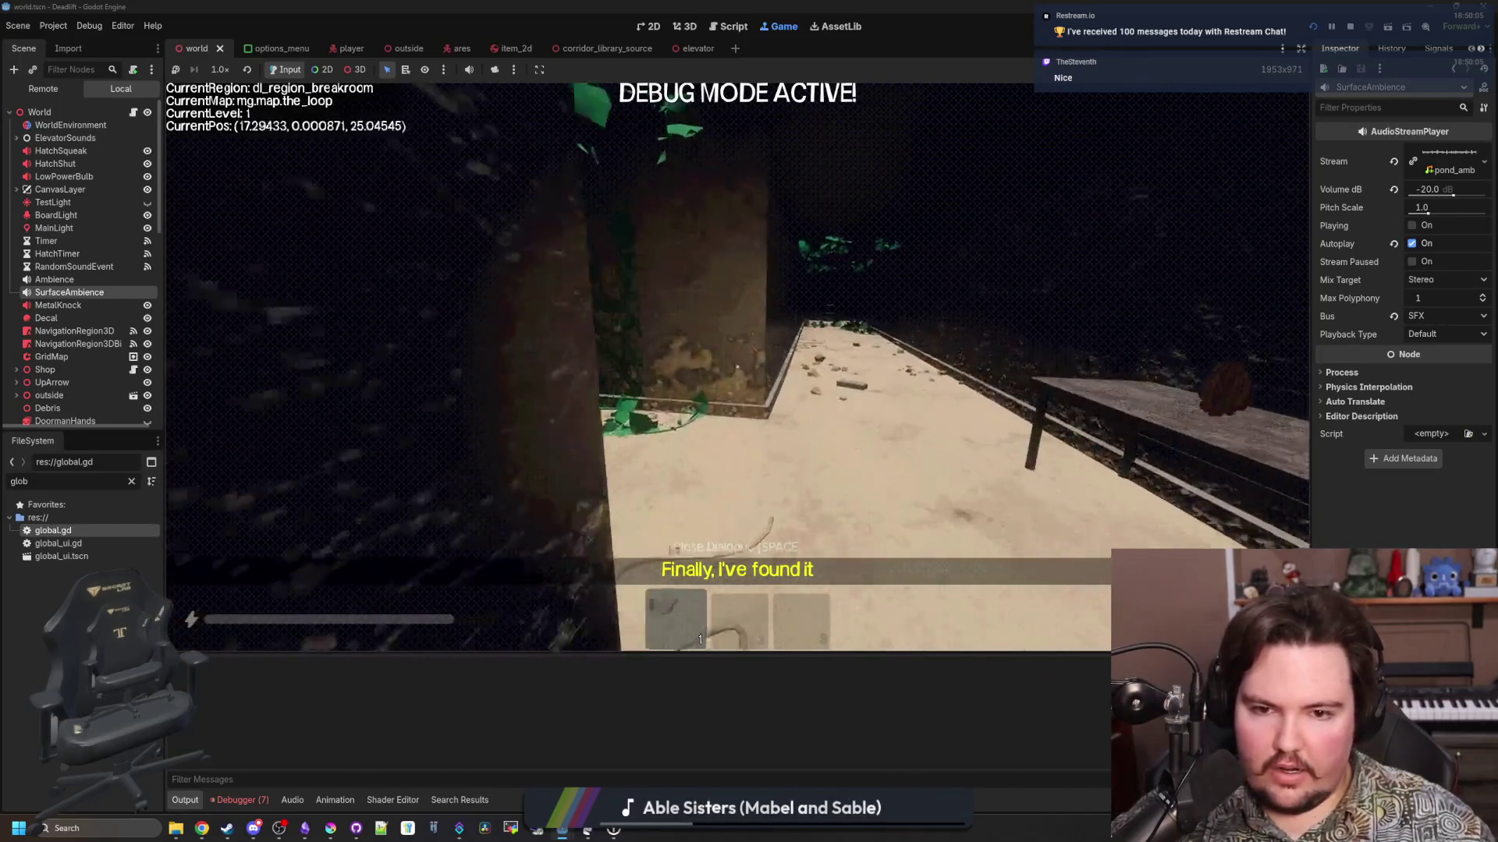
{"action": "key", "text": "w"}
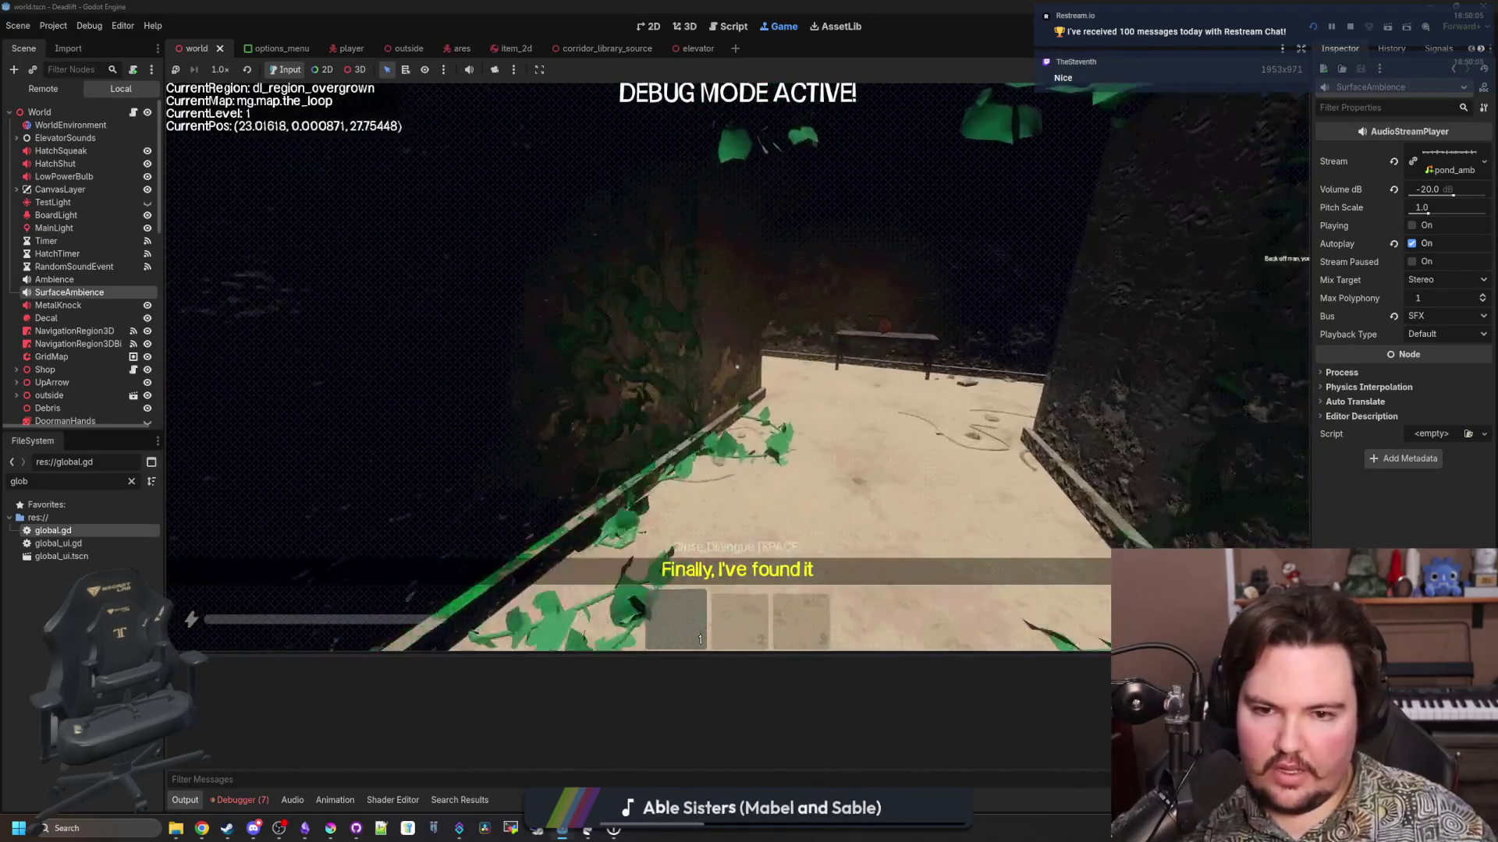
{"action": "key", "text": "w"}
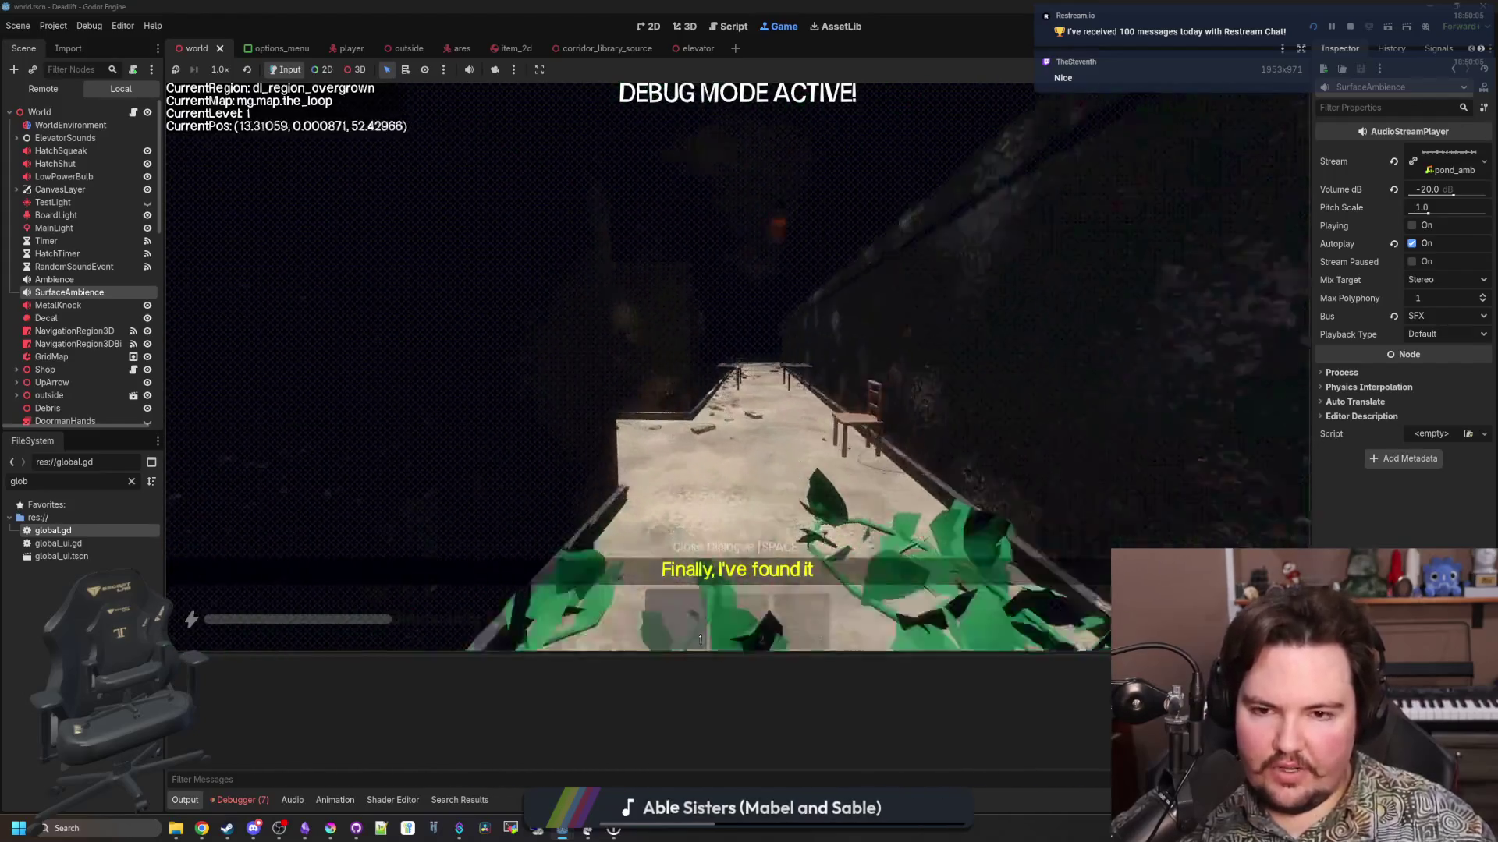
{"action": "key", "text": "w"}
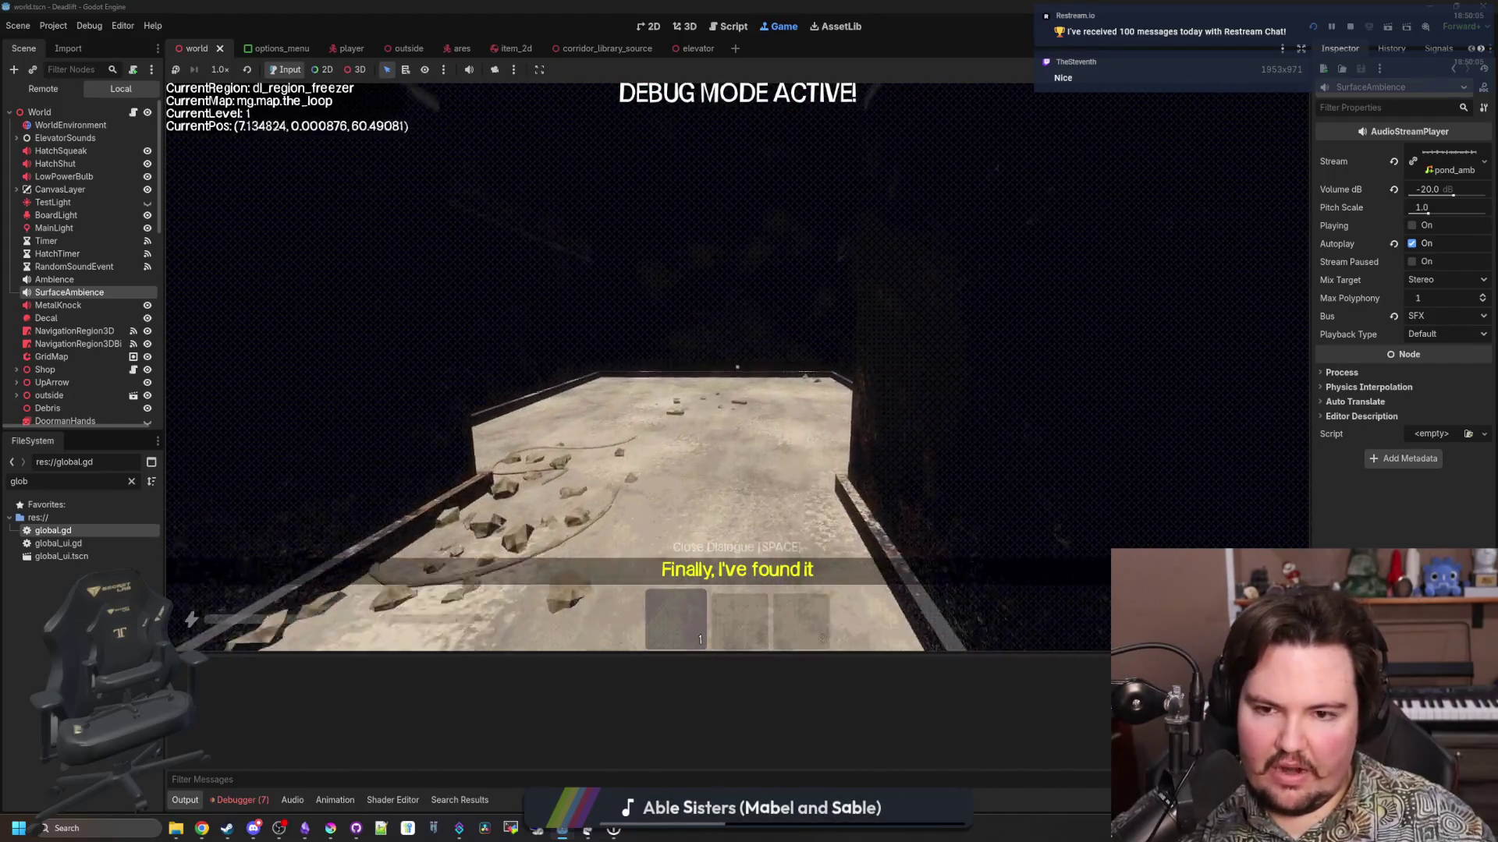
{"action": "key", "text": "w"}
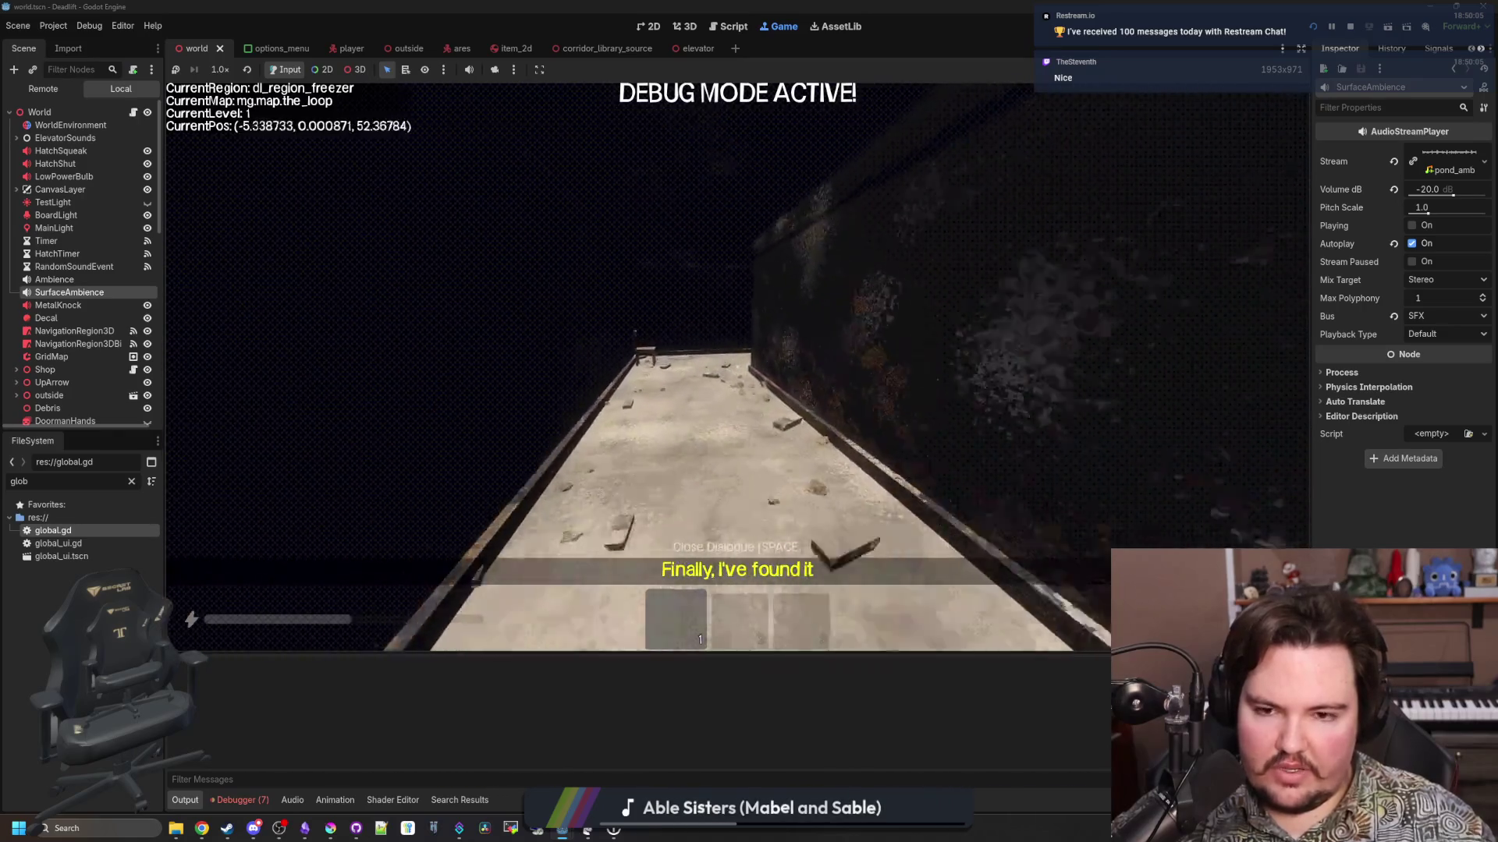
Step: Explore the freezer and overgrown corridors, return to the elevator, and skip eating to reach level 2
{"action": "key", "text": "w"}
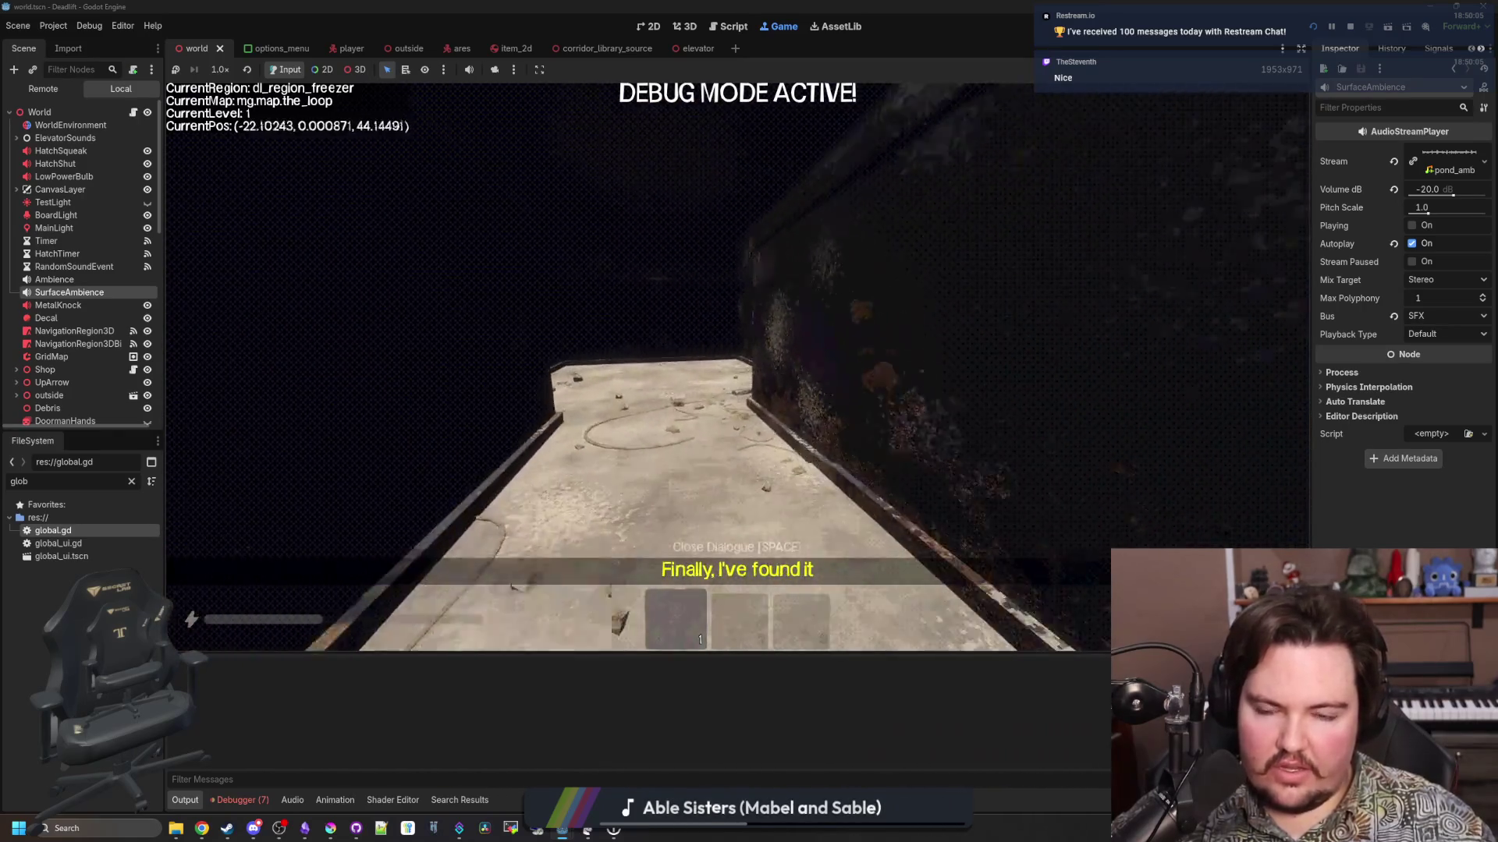
{"action": "key", "text": "w"}
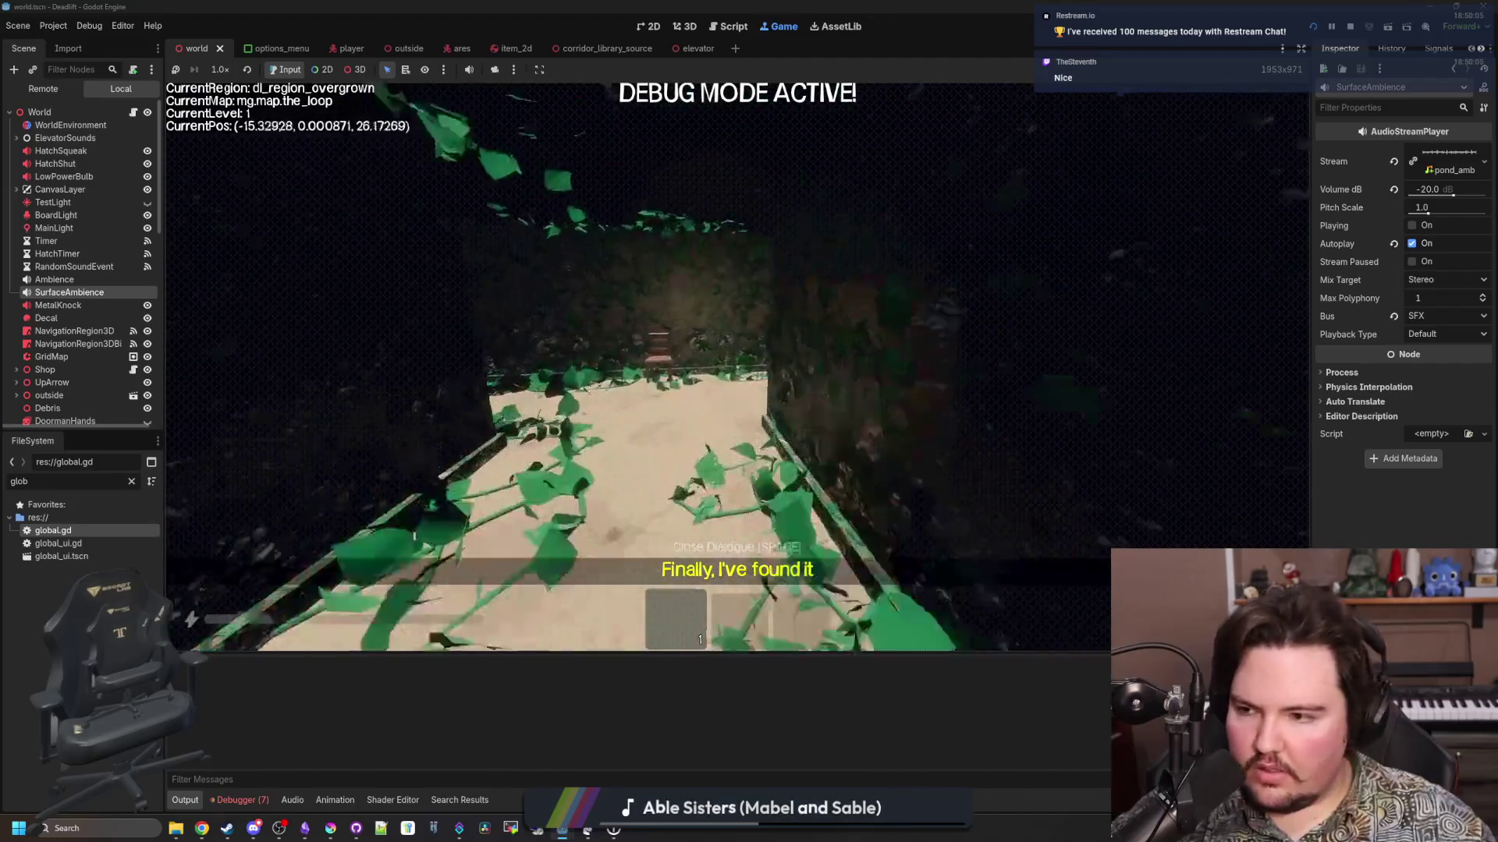
{"action": "key", "text": "w"}
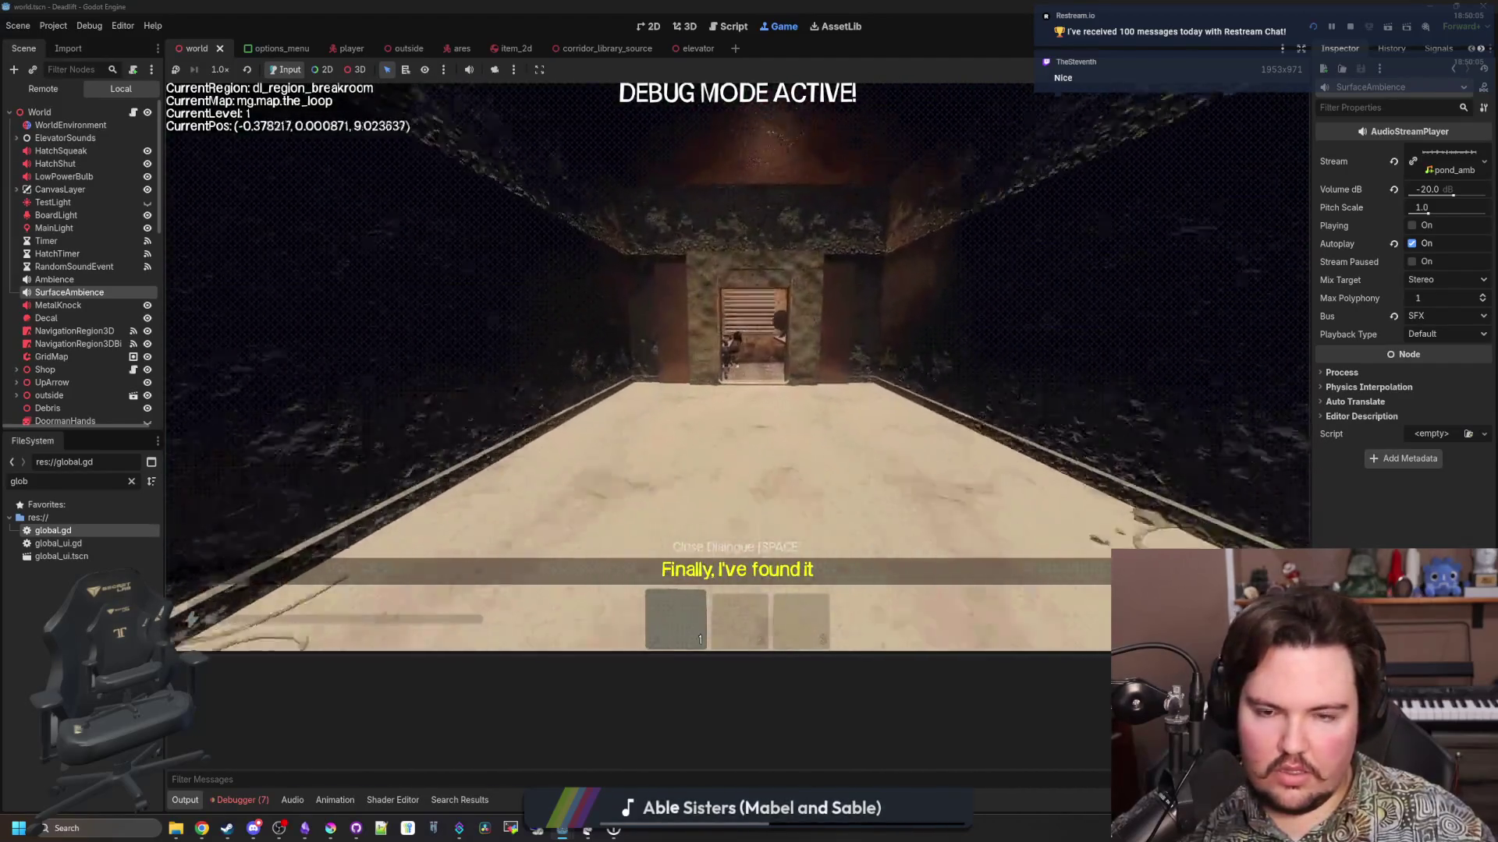
{"action": "key", "text": "w"}
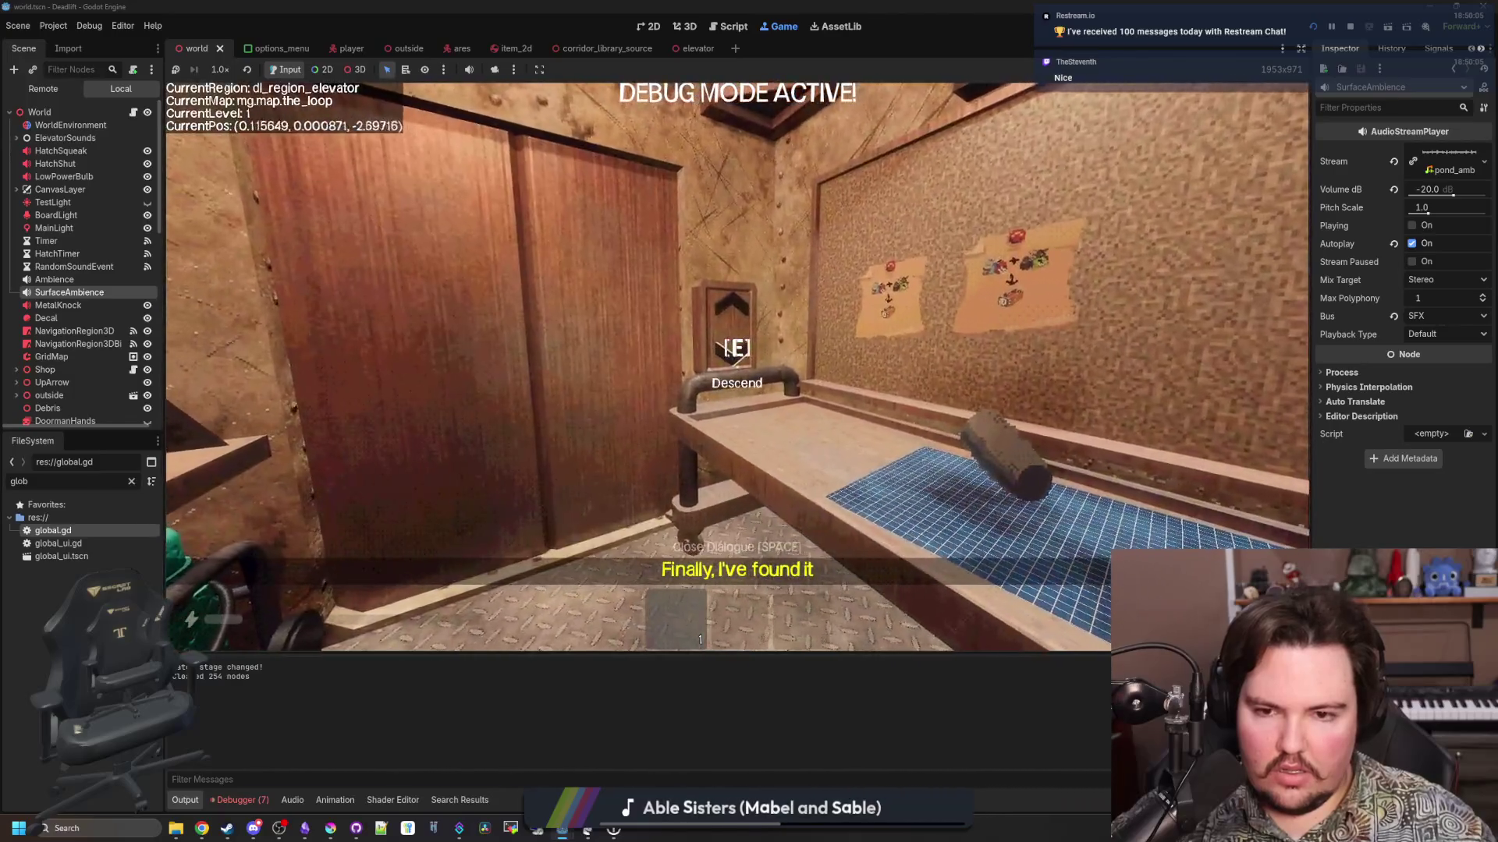
{"action": "key", "text": "w"}
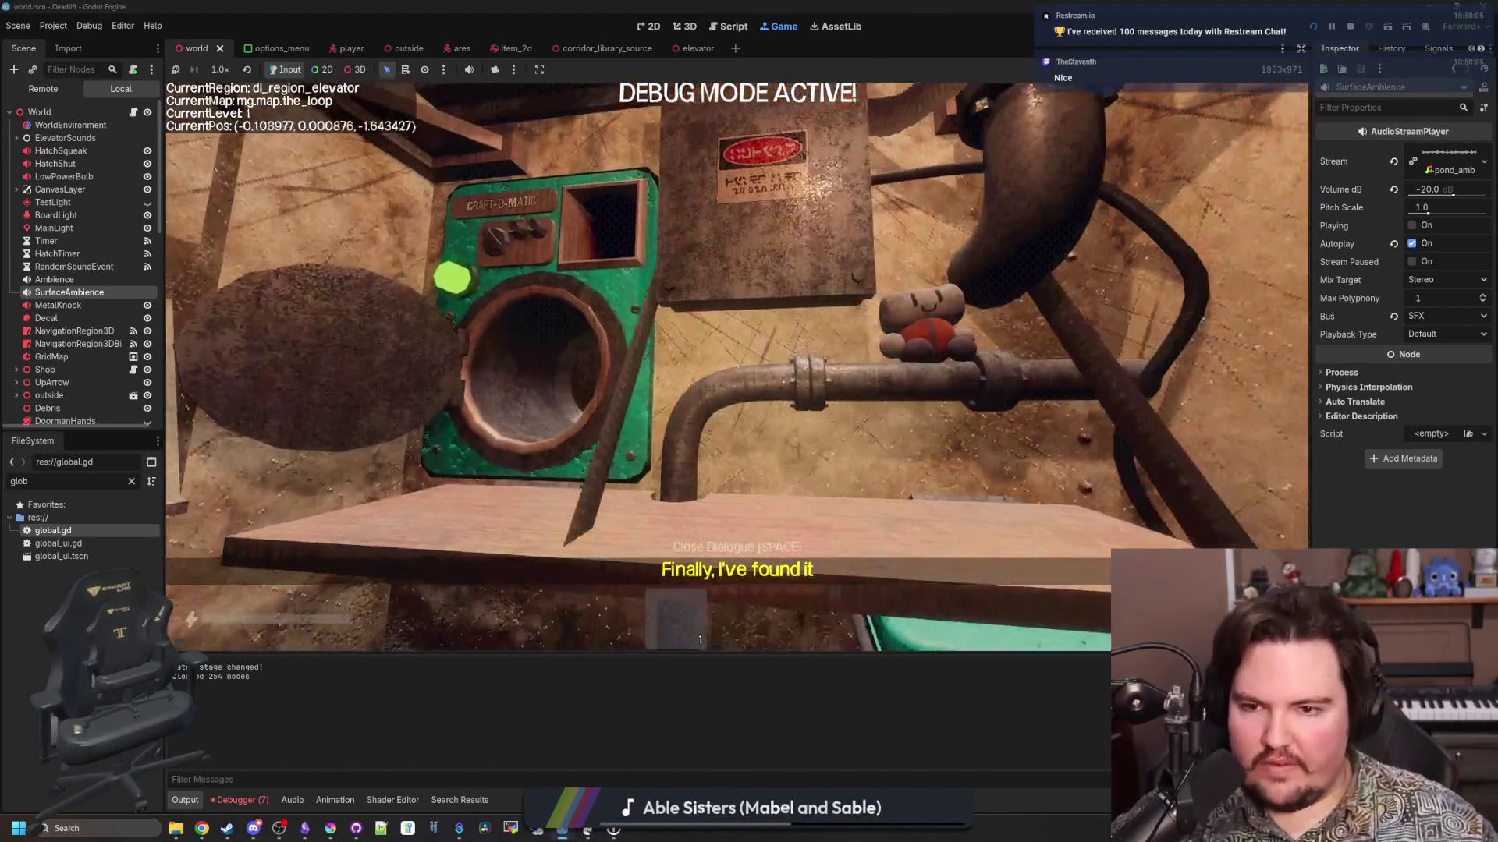
{"action": "key", "text": "w"}
{"action": "key", "text": "e"}
{"action": "key", "text": "space"}
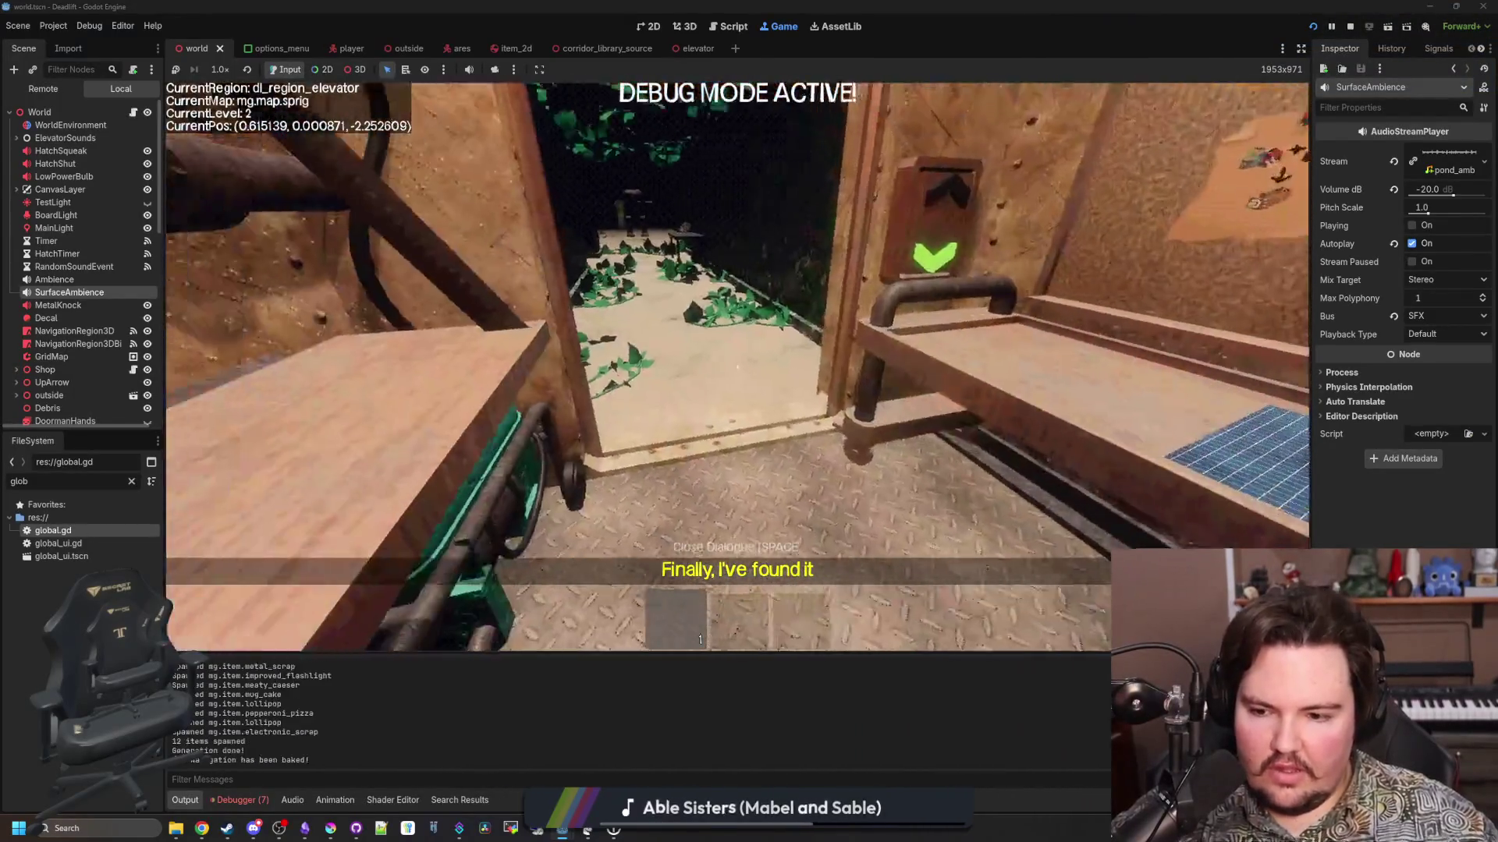
Step: Explore level 2's overgrown corridor toward the robot and into the breakroom table
{"action": "key", "text": "w"}
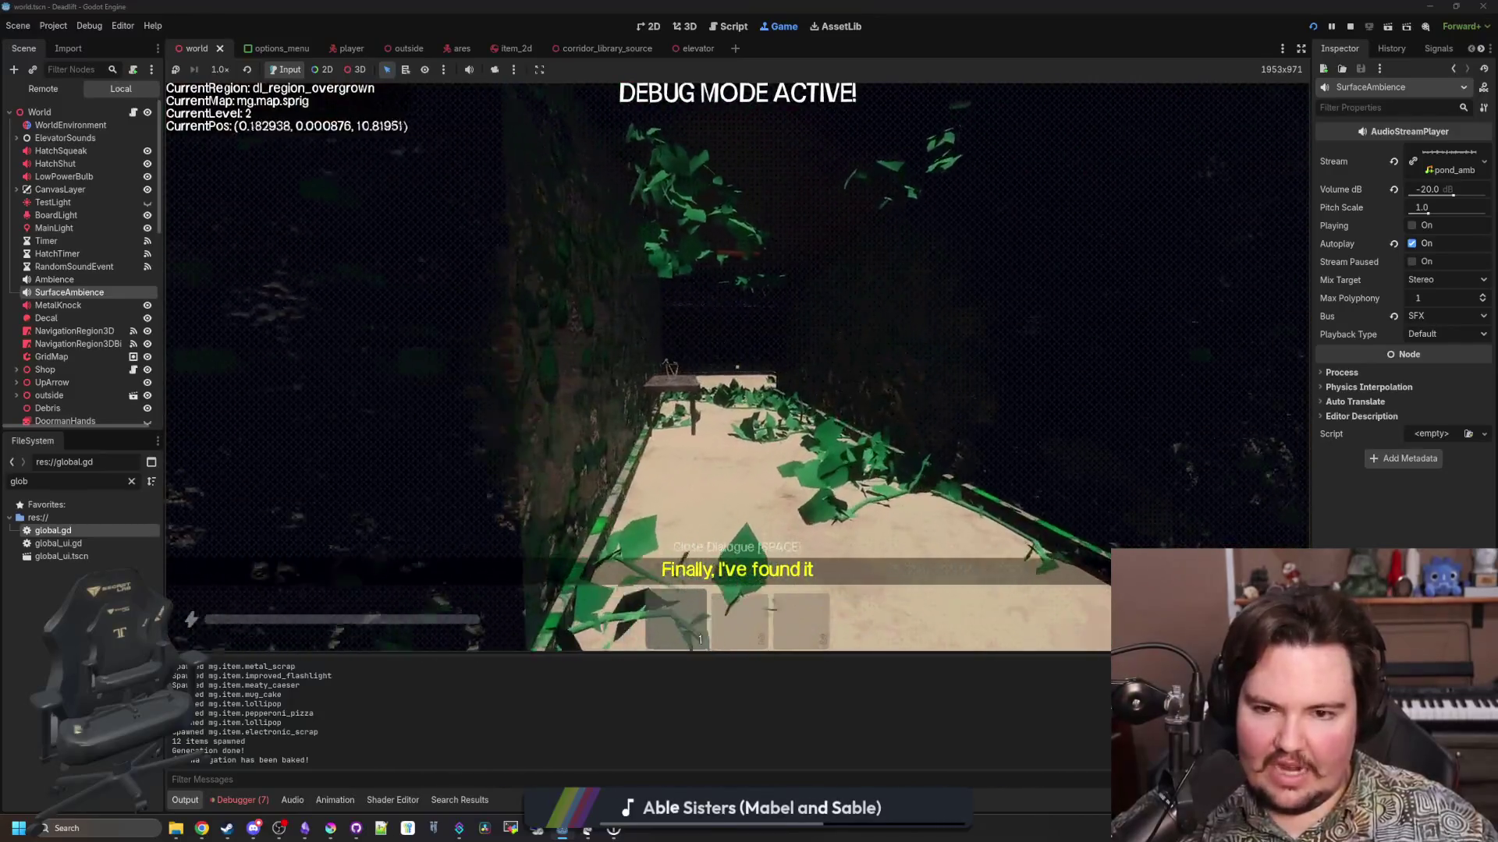
{"action": "key", "text": "w"}
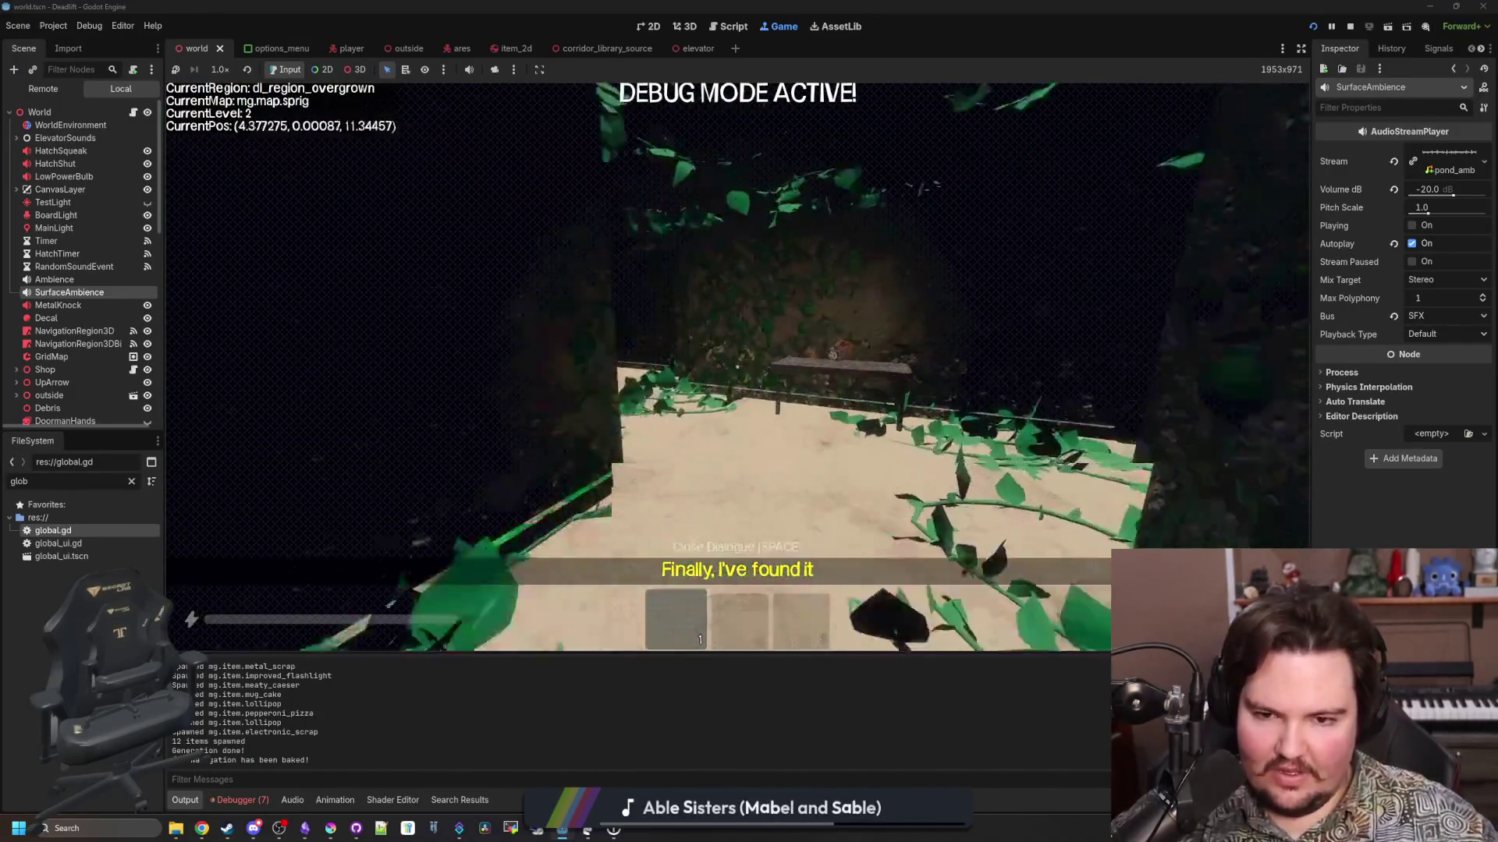
{"action": "key", "text": "w"}
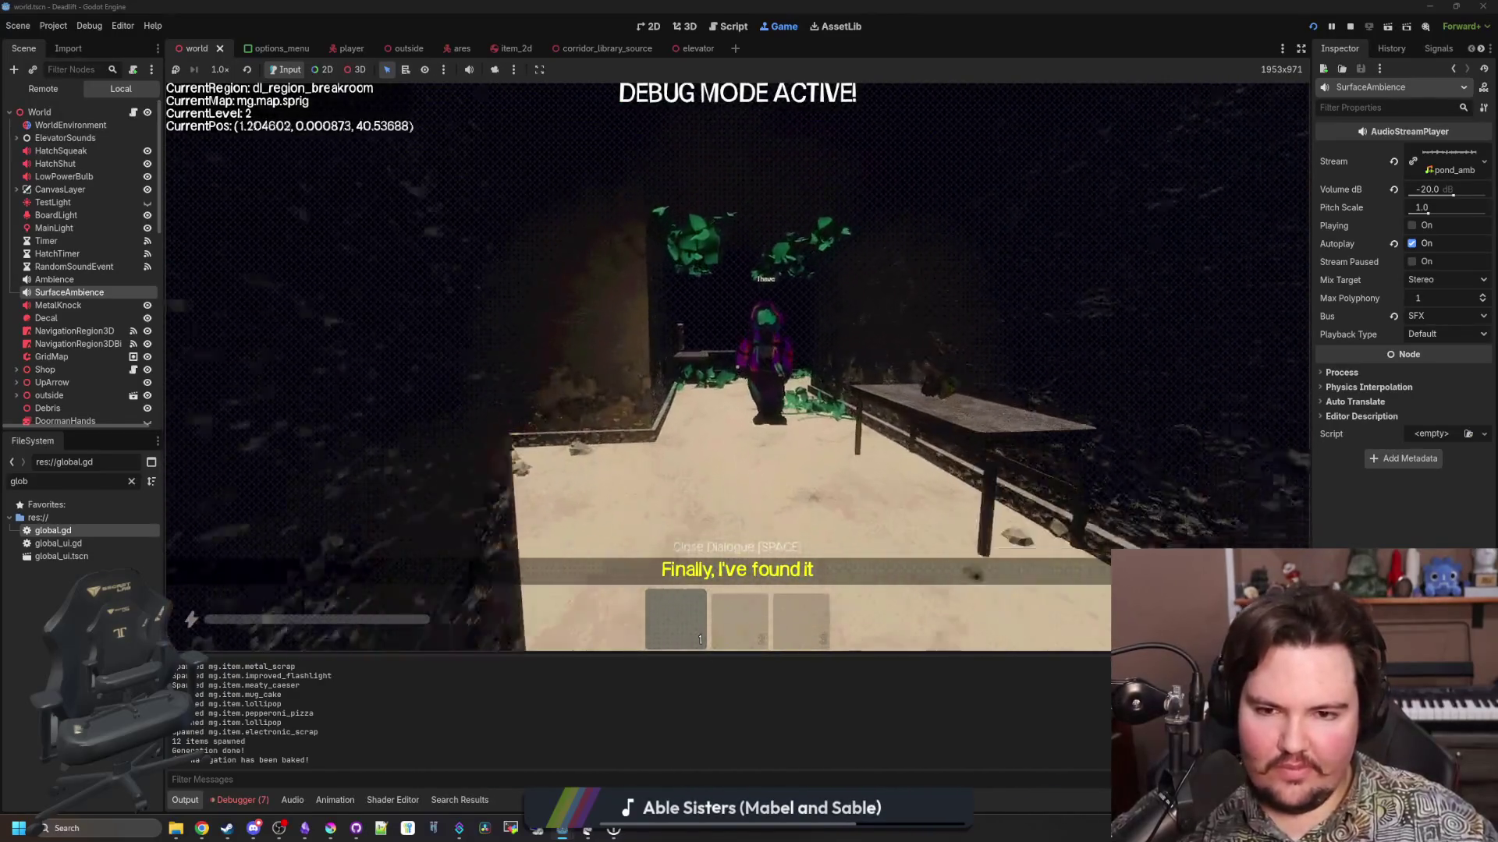
{"action": "key", "text": "w"}
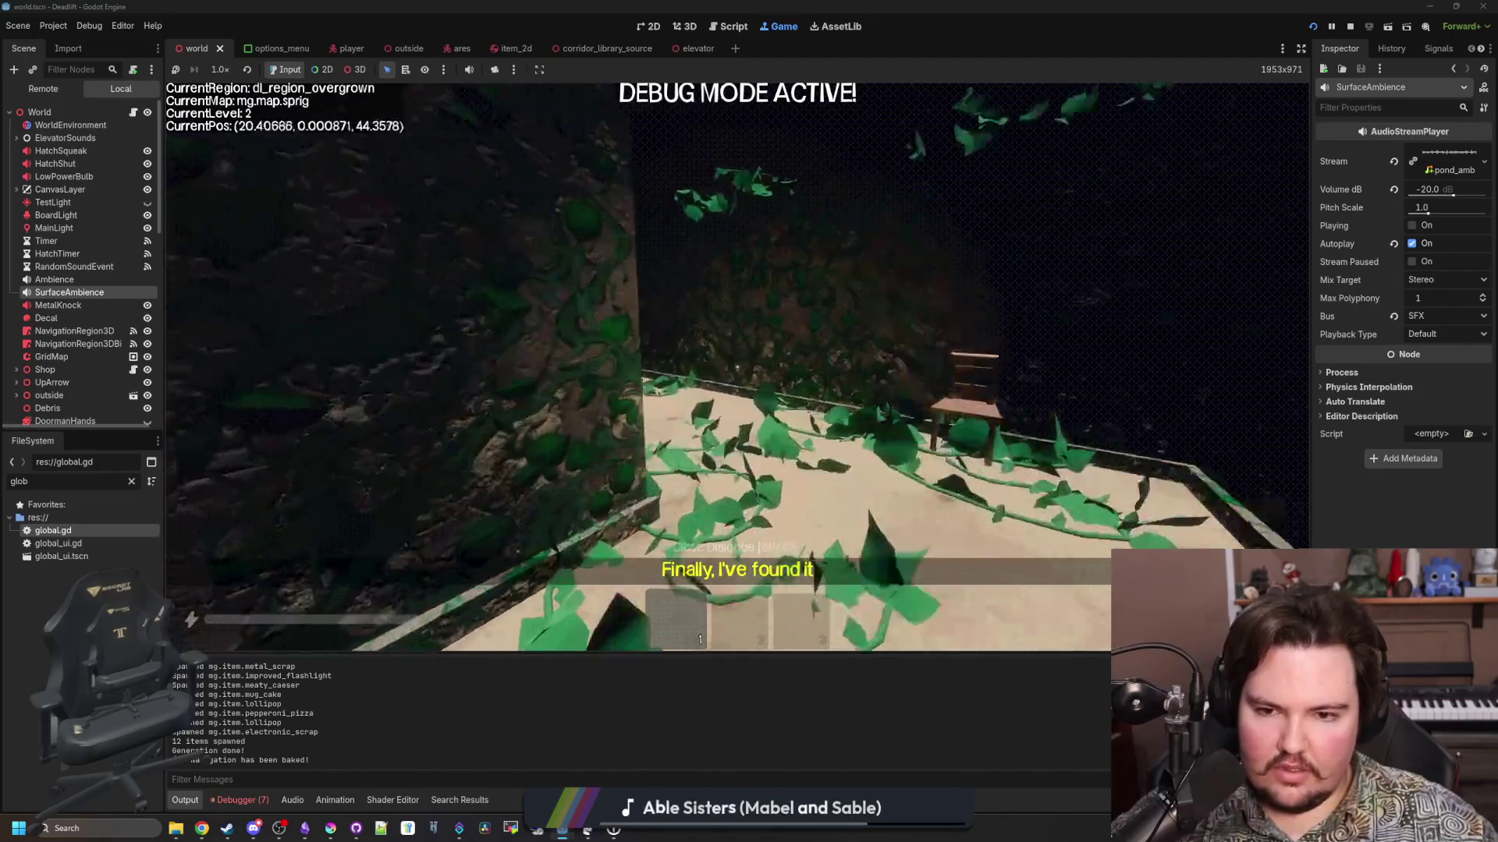
{"action": "key", "text": "w"}
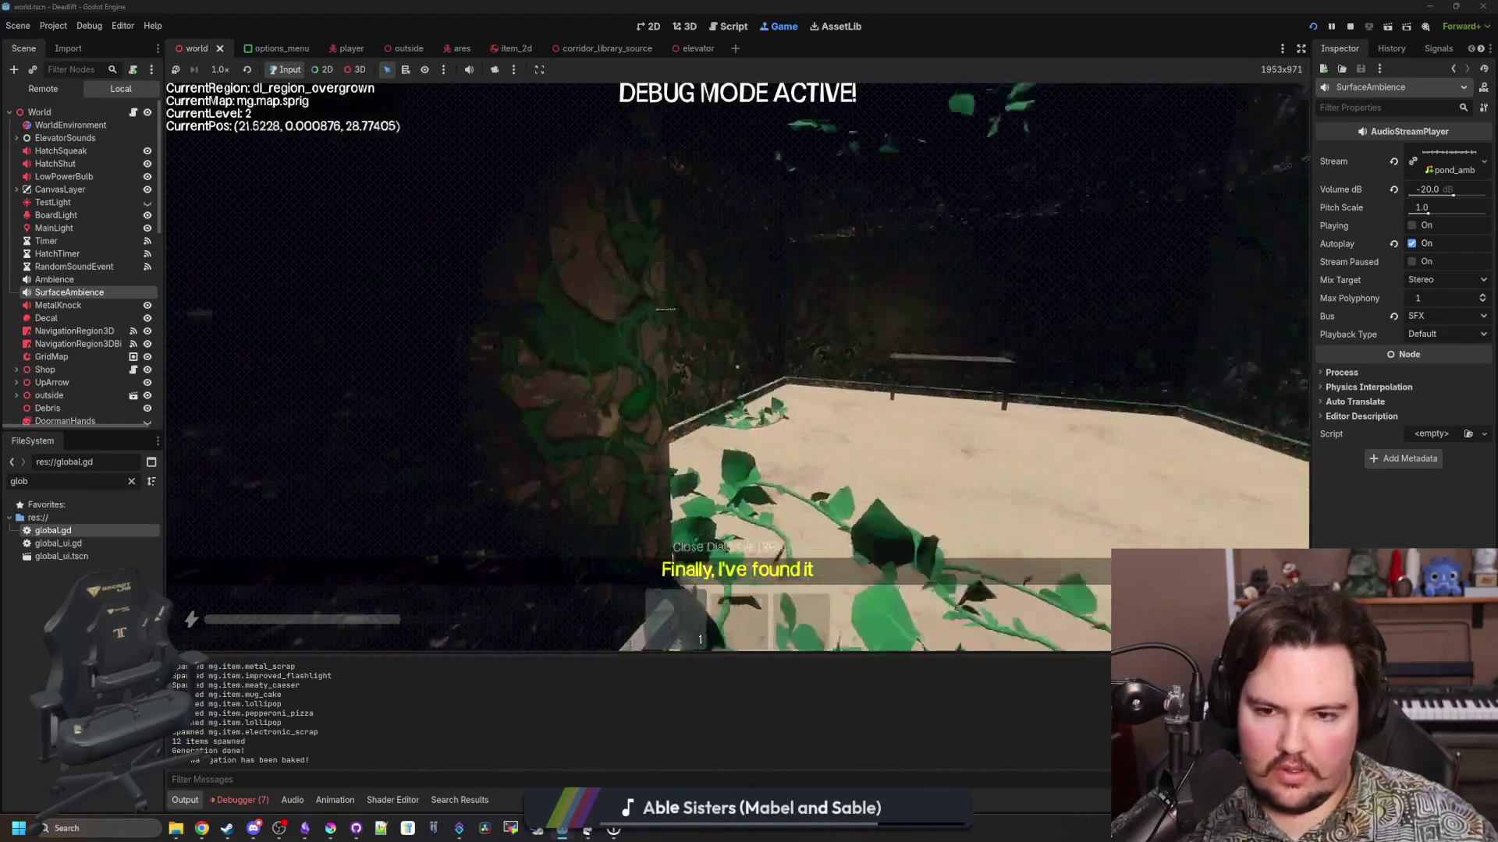
{"action": "key", "text": "w"}
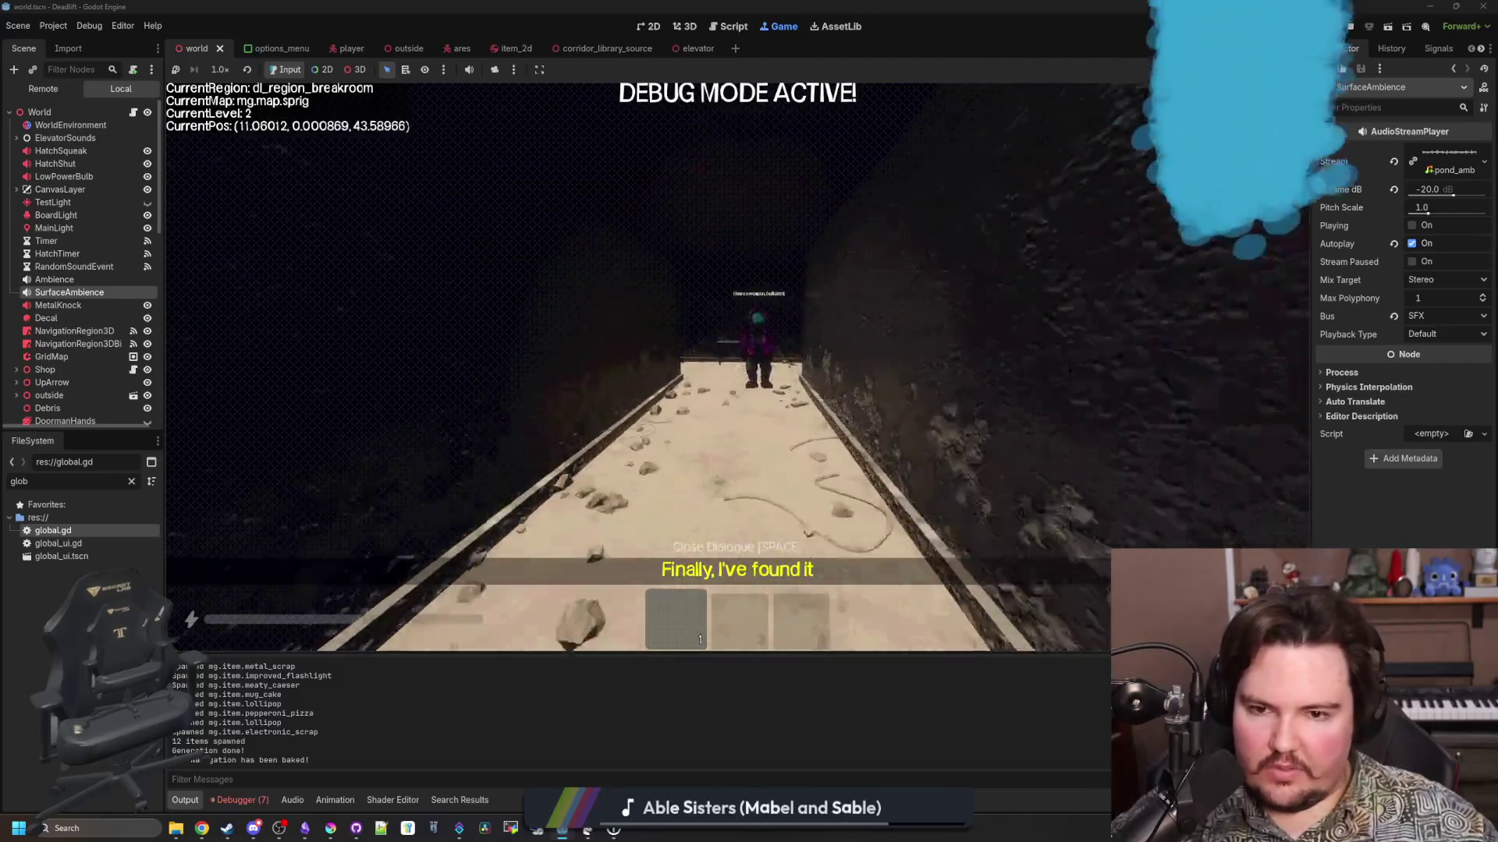
{"action": "key", "text": "w"}
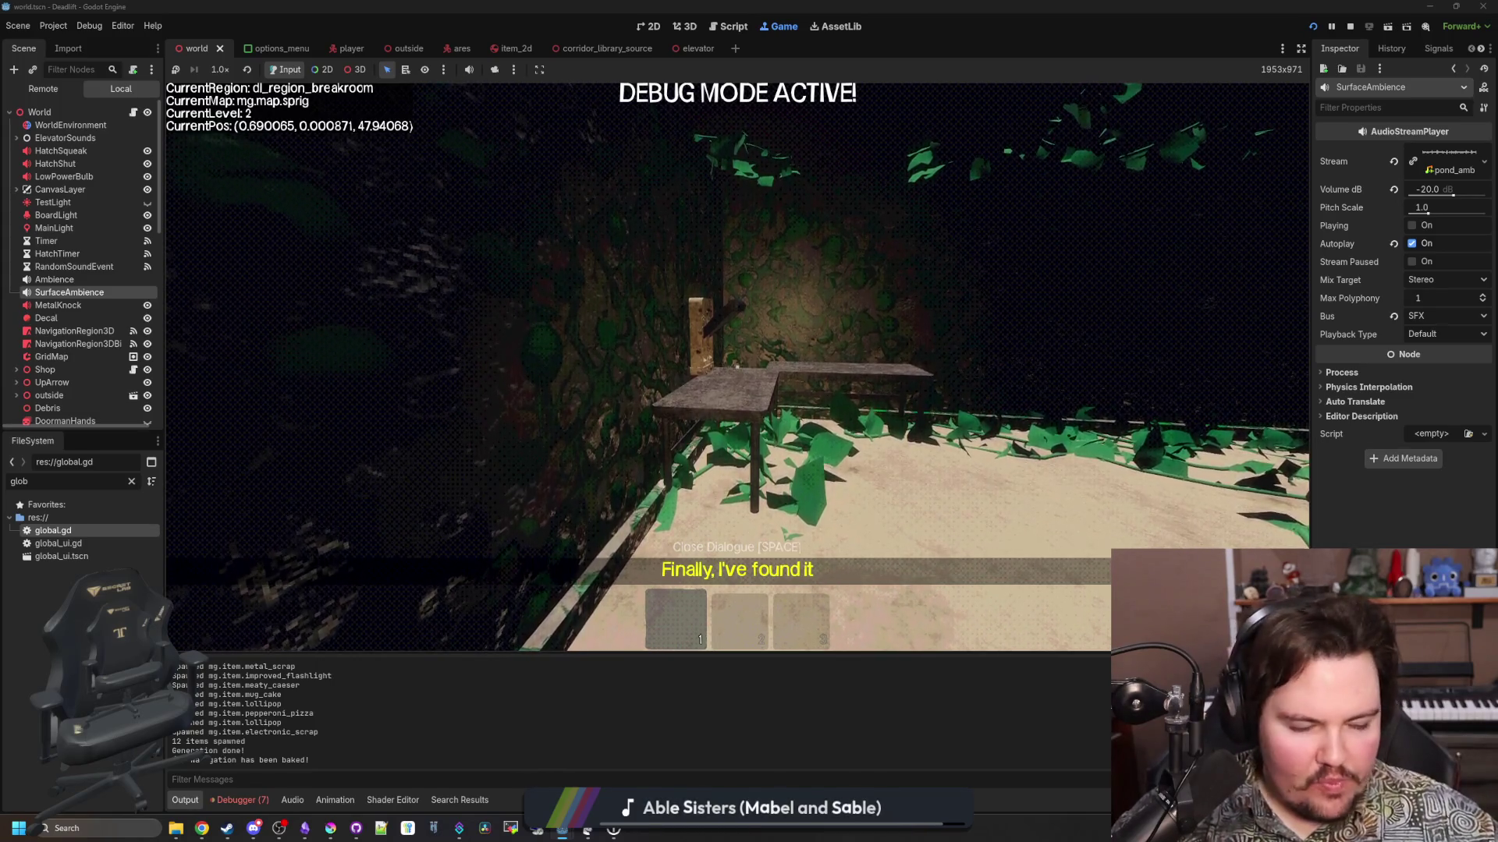
Step: Walk the walkway to the bench and back, enter the elevator, and end the day for level 3
{"action": "key", "text": "w"}
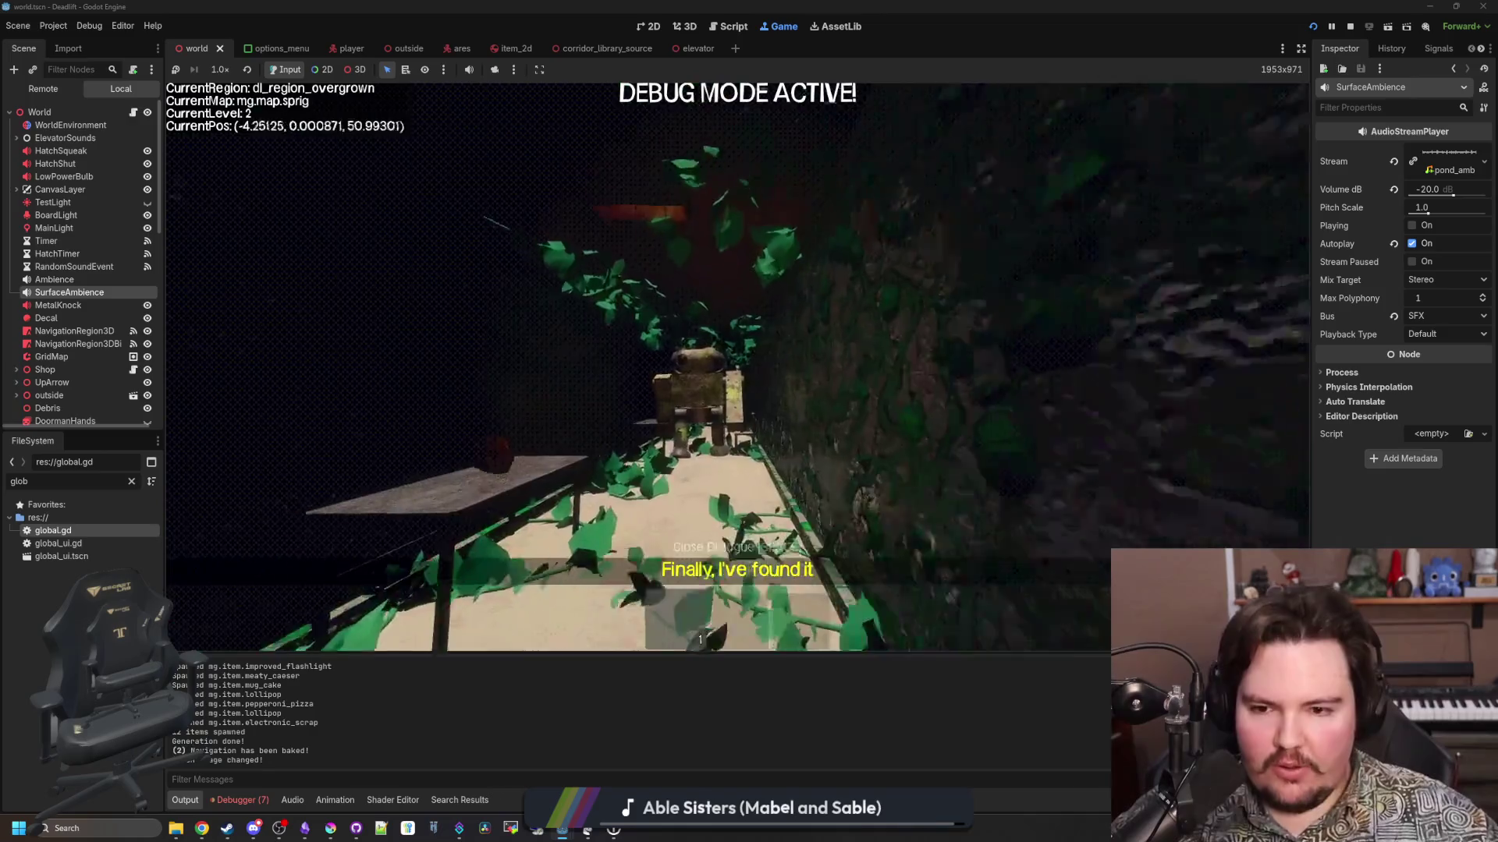
{"action": "key", "text": "w"}
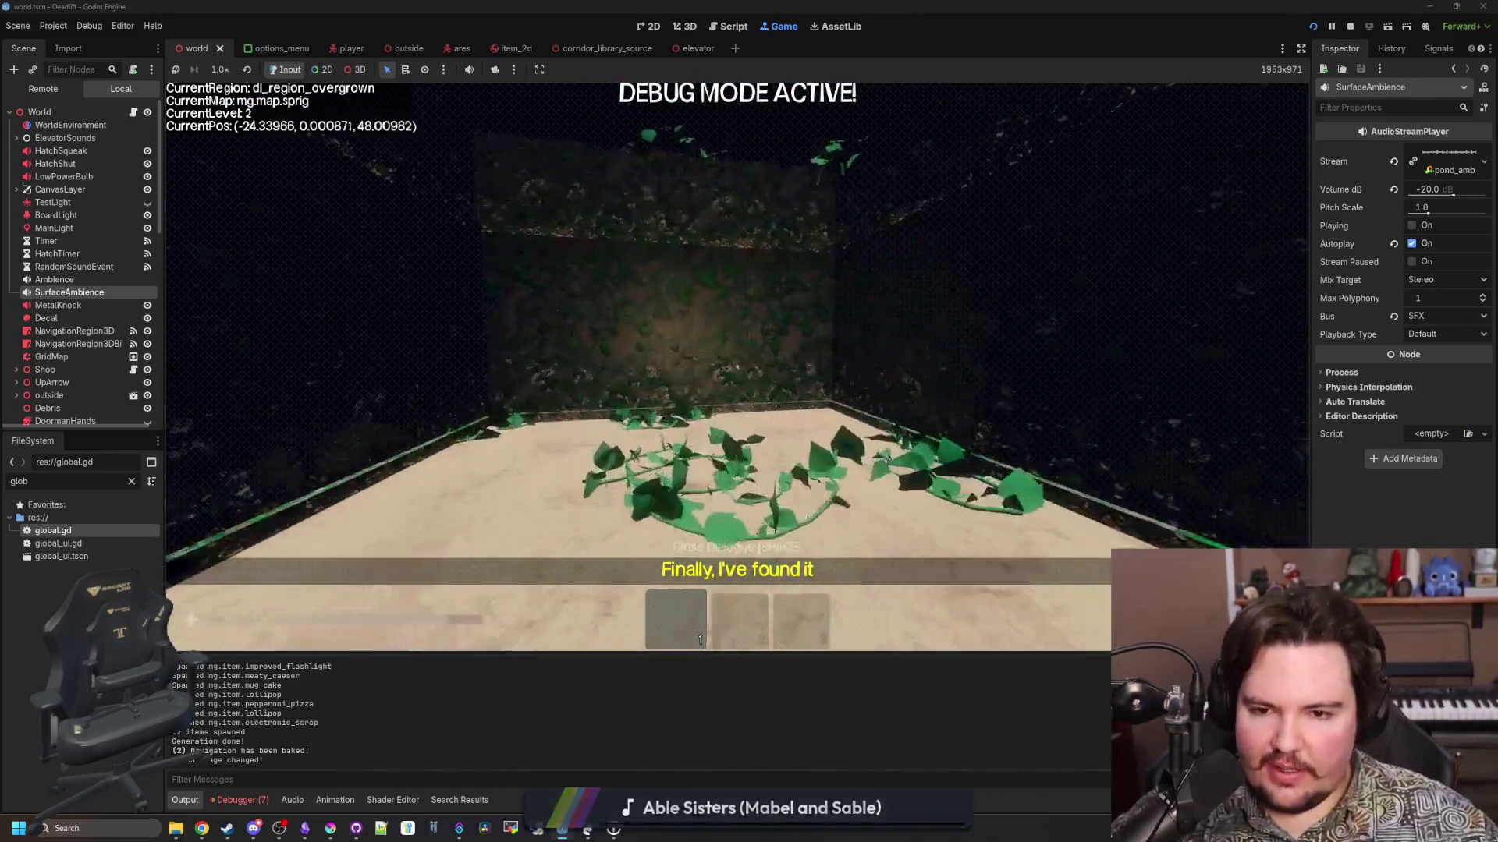
{"action": "key", "text": "w"}
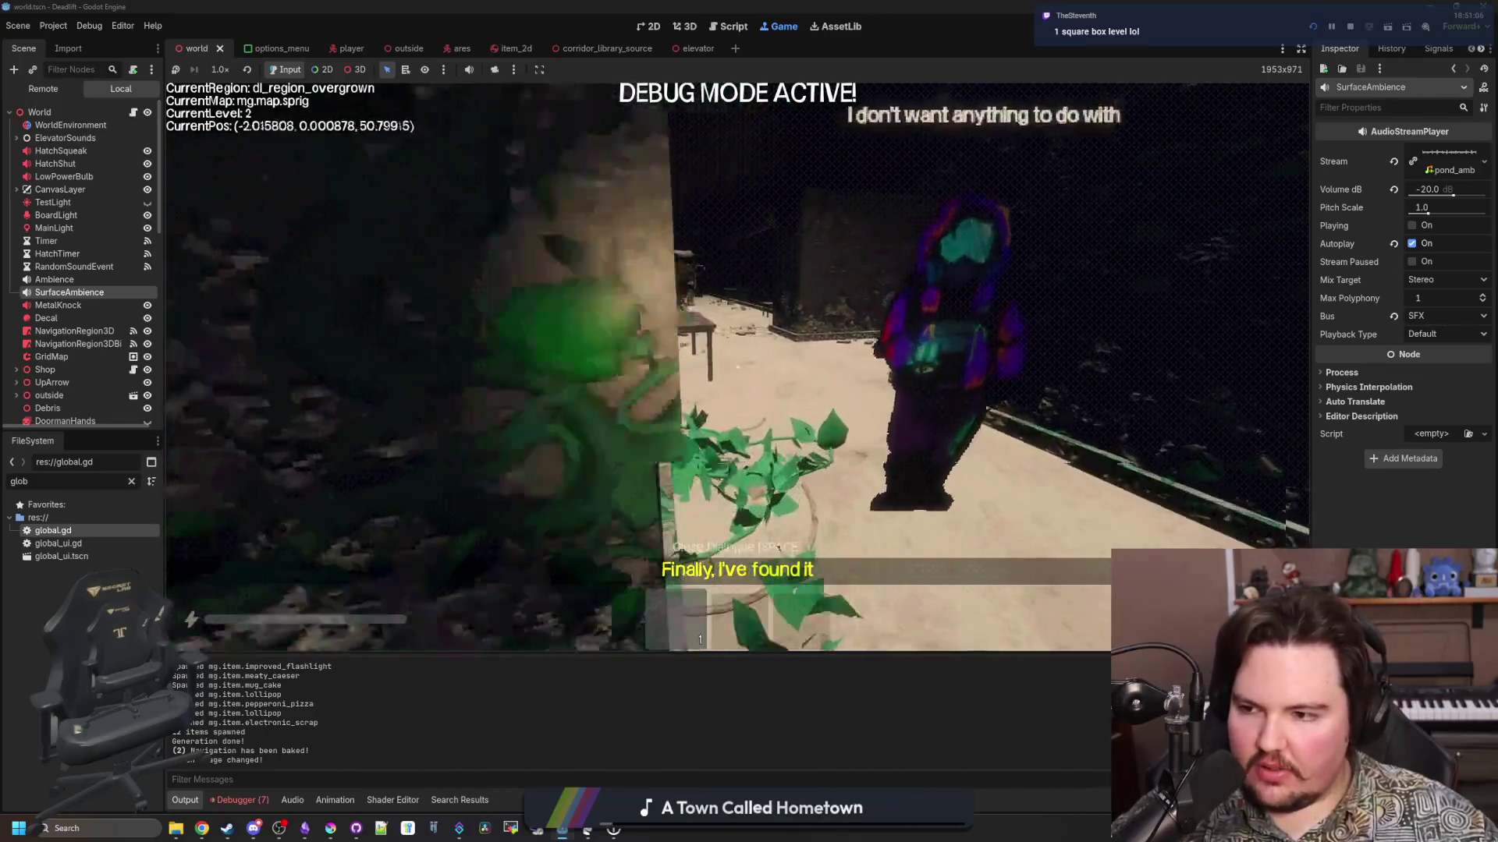
{"action": "key", "text": "w"}
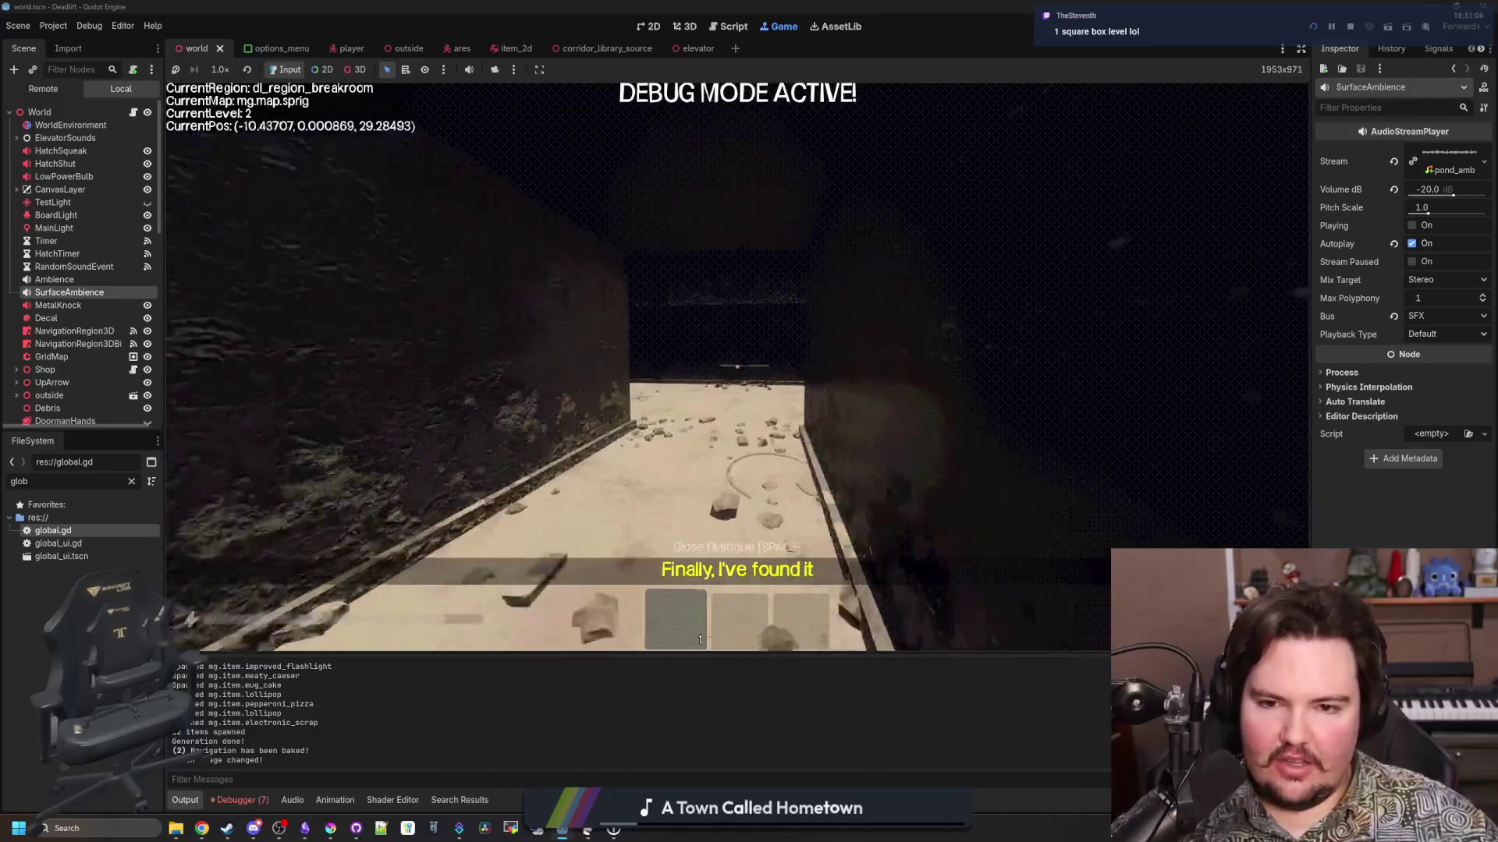
{"action": "key", "text": "d"}
{"action": "key", "text": "w"}
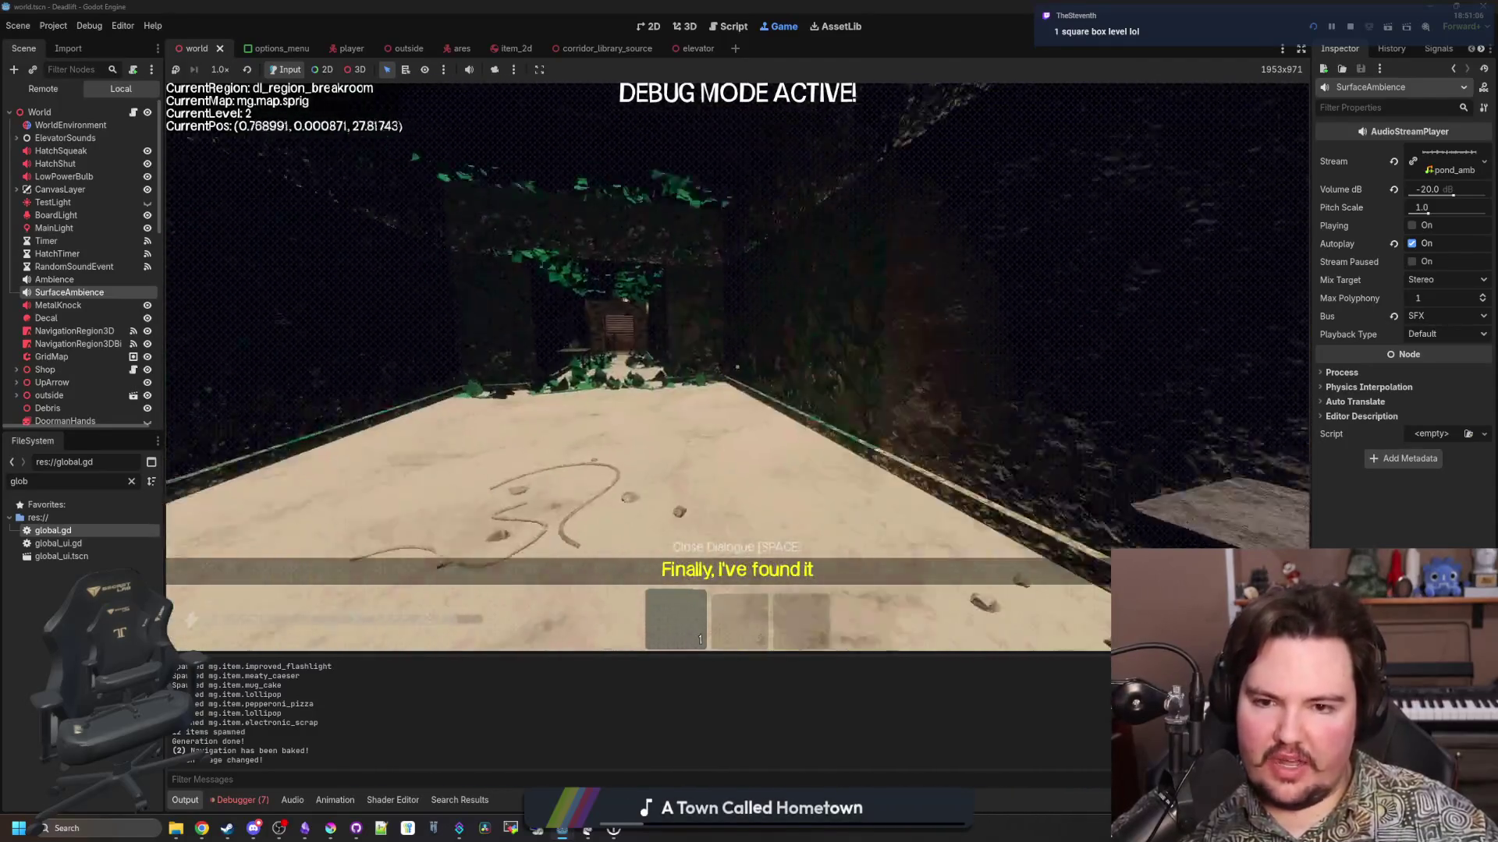
{"action": "key", "text": "w"}
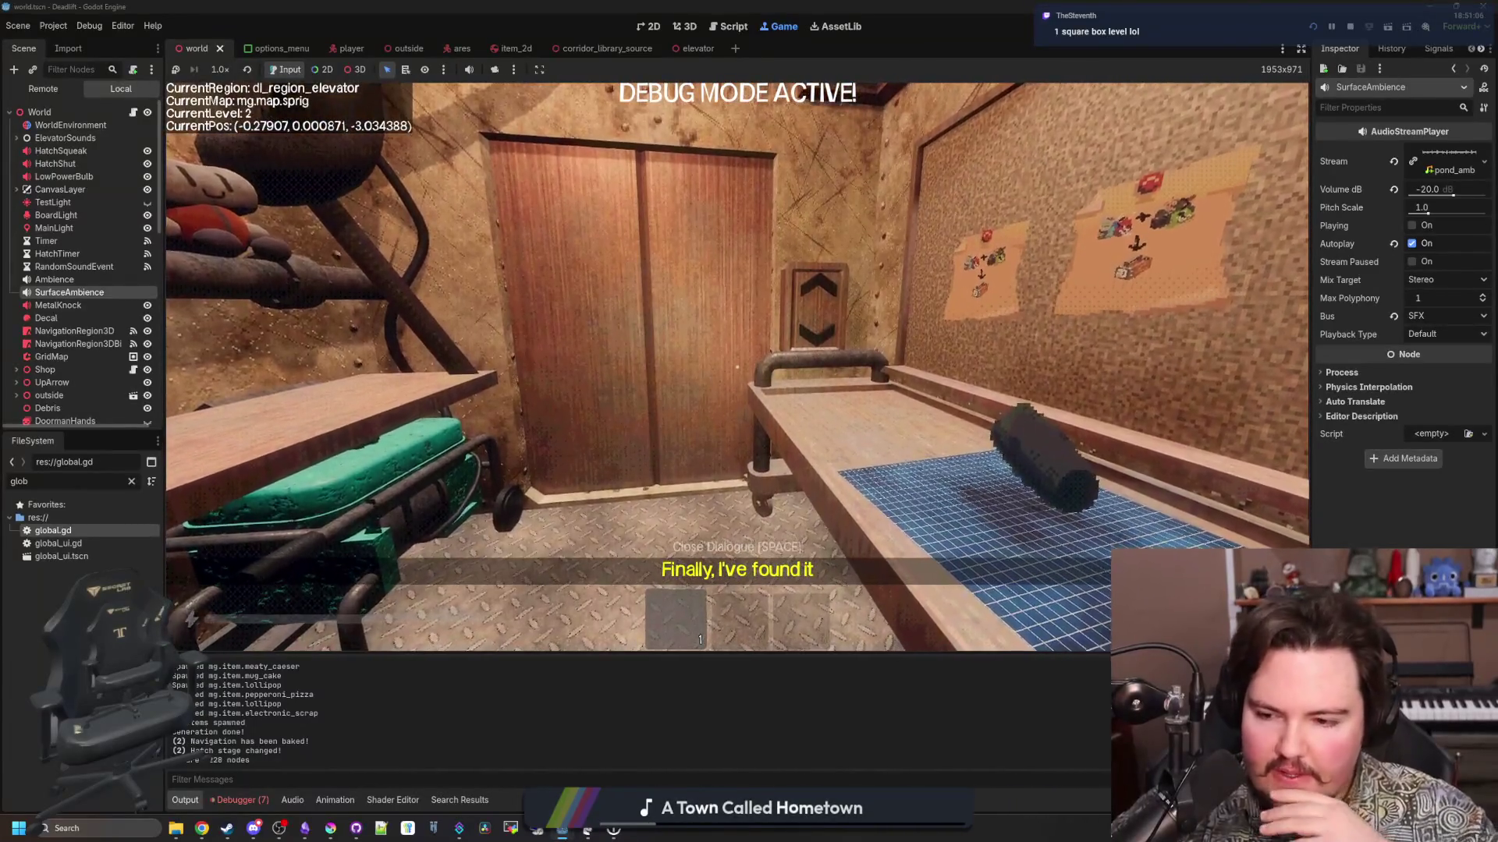
{"action": "key", "text": "w"}
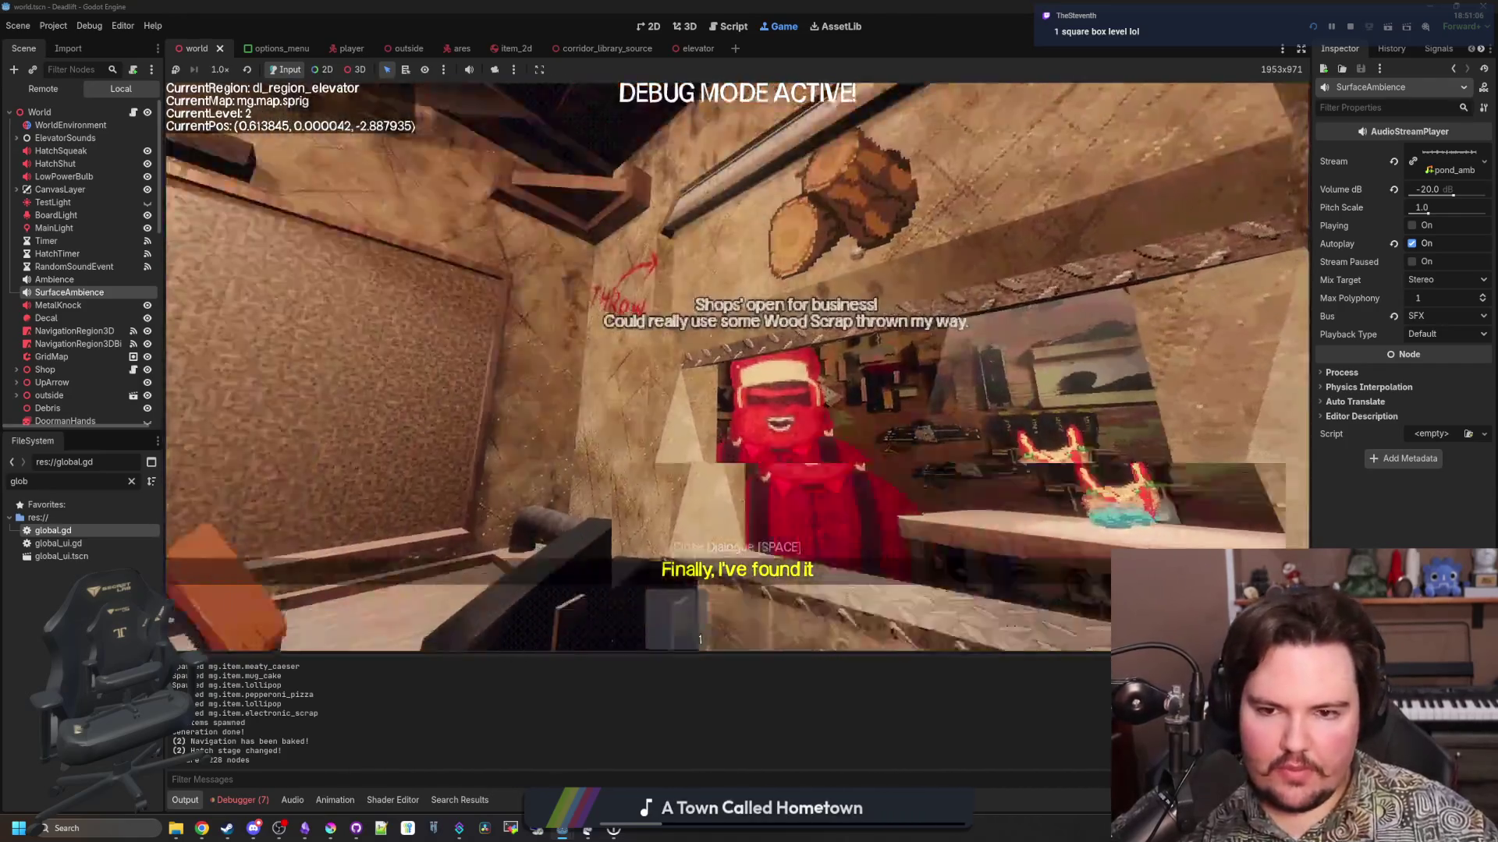
{"action": "key", "text": "e"}
{"action": "key", "text": "e"}
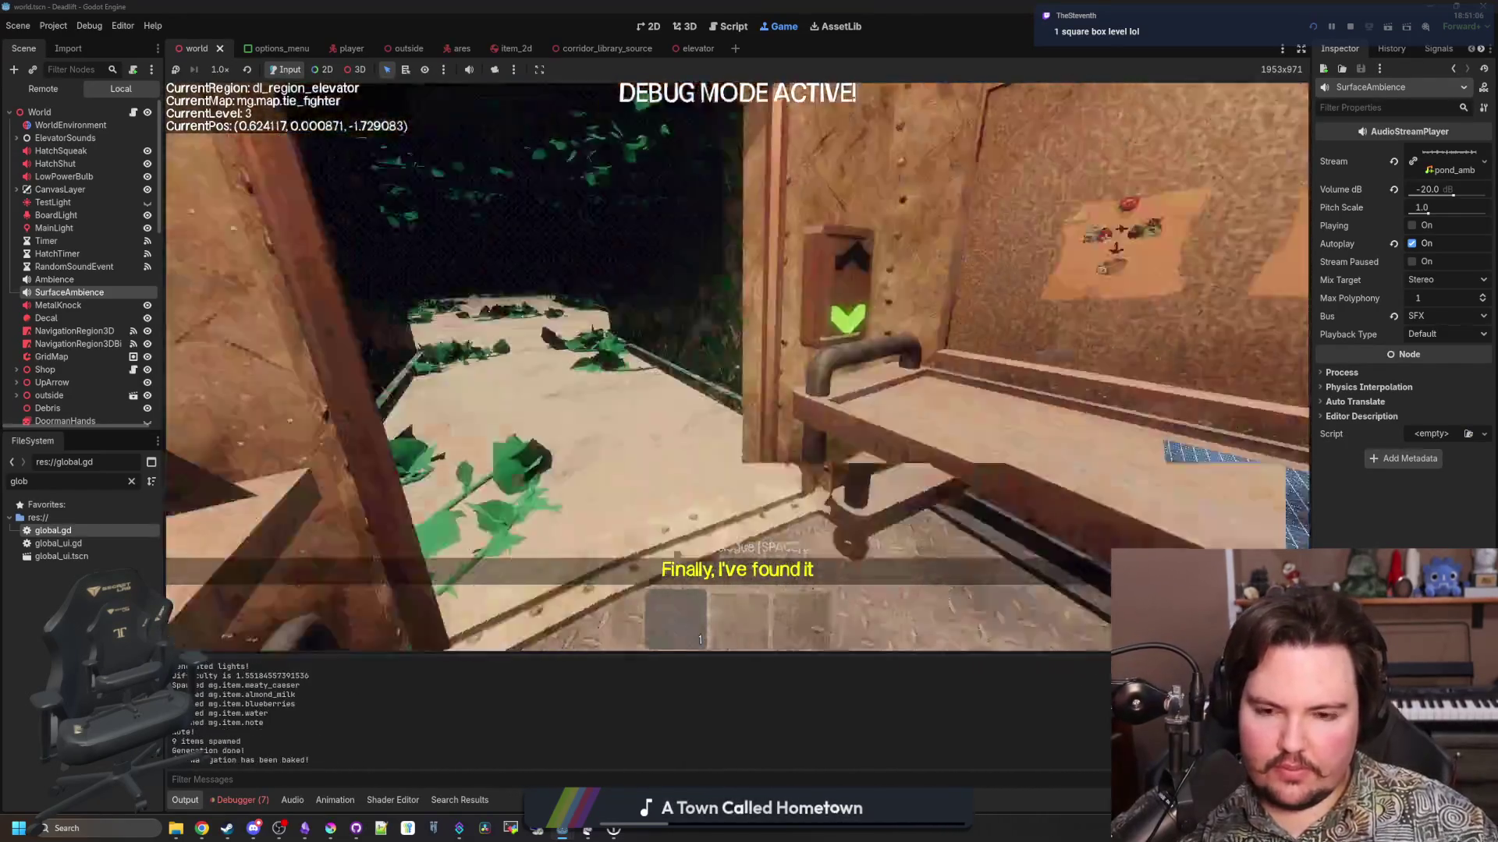
Step: Explore level 3's breakroom and overgrown area
{"action": "key", "text": "w"}
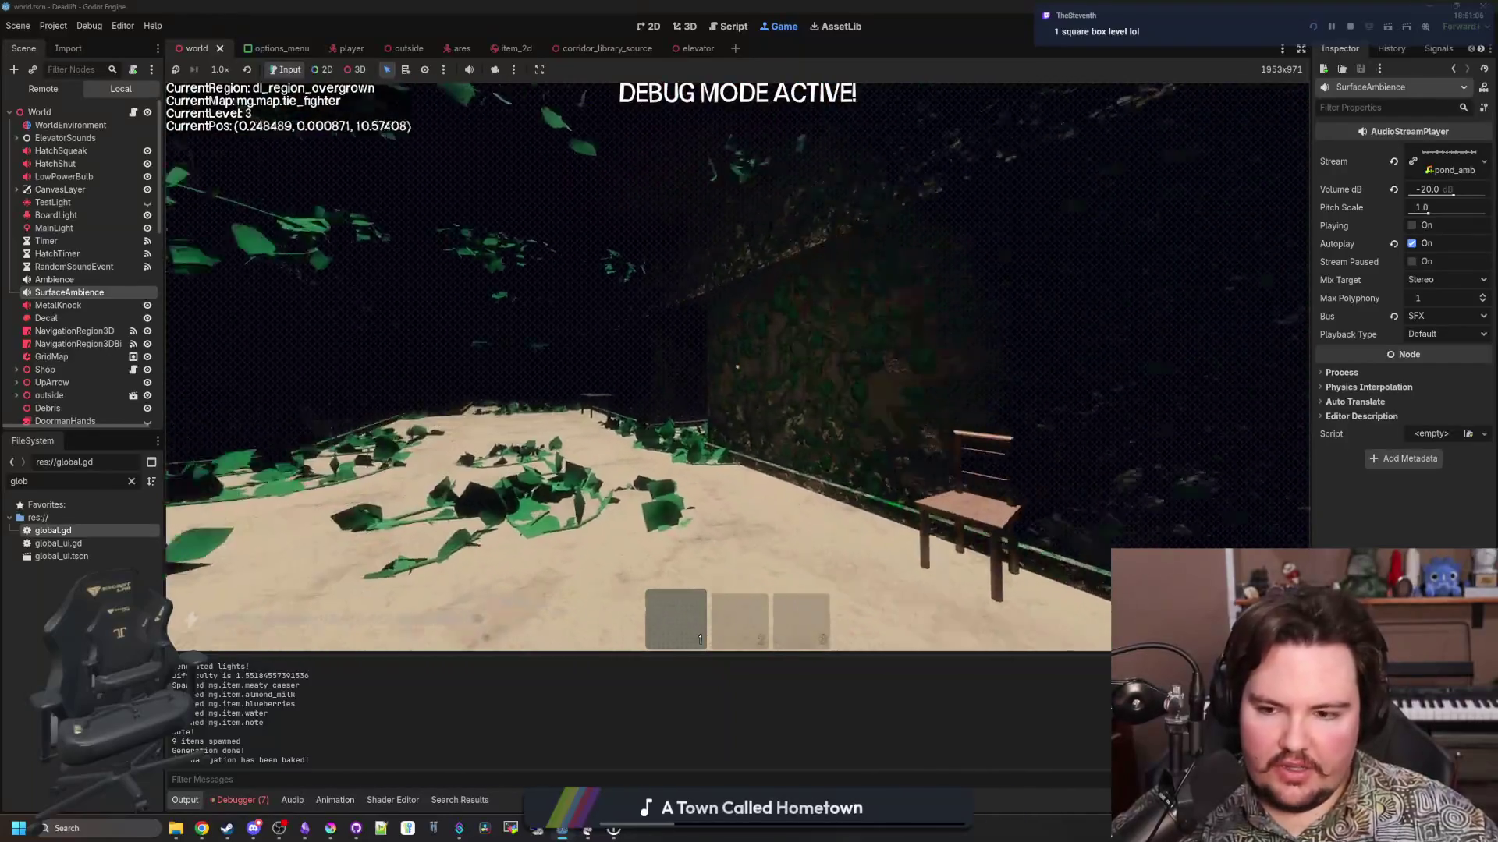
{"action": "key", "text": "w"}
{"action": "key", "text": "w"}
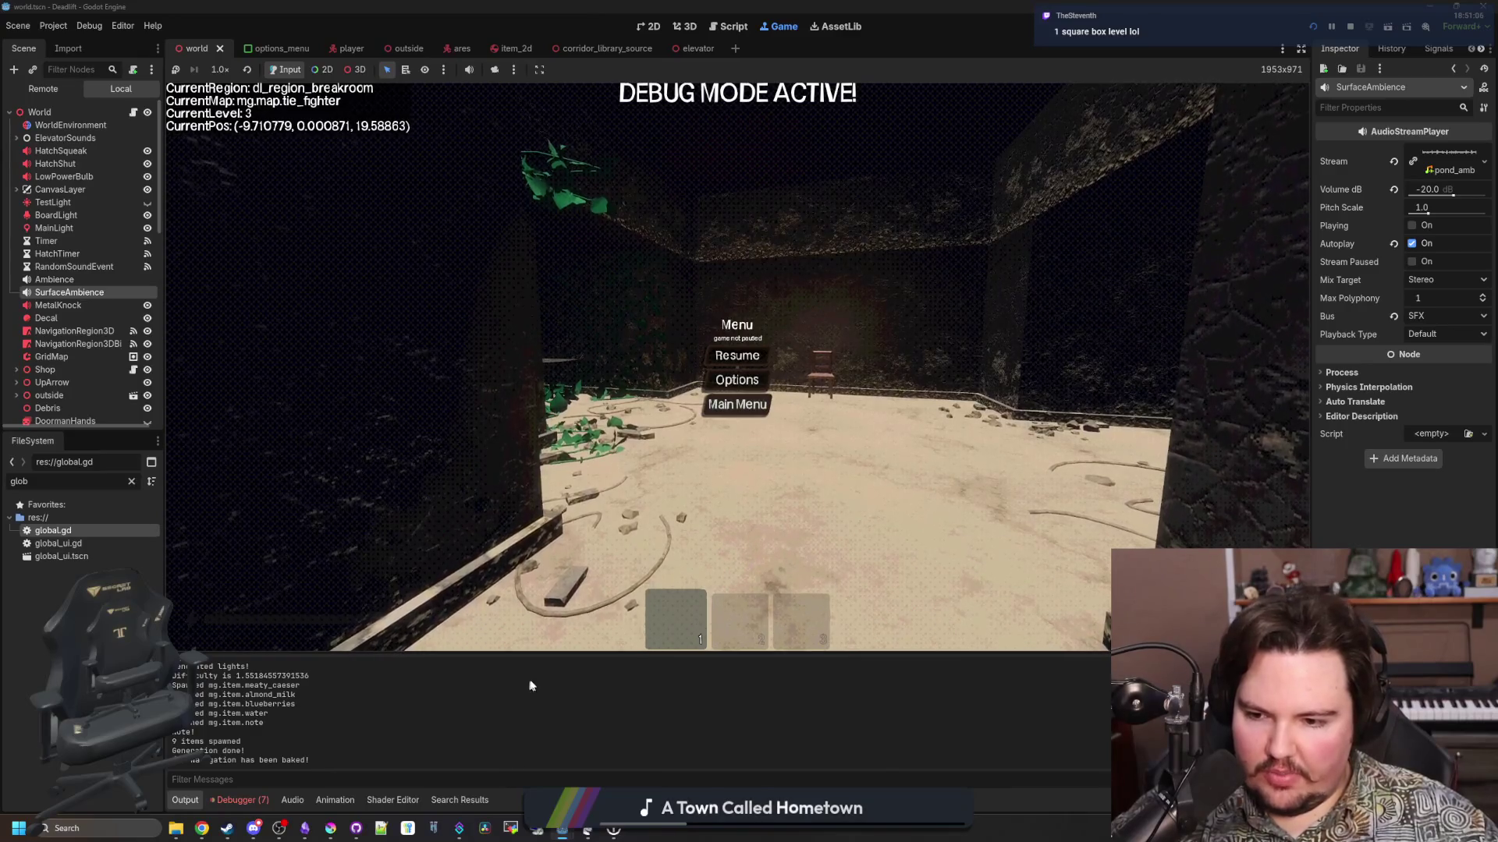
{"action": "scroll", "coordinate": [521, 688], "scroll_direction": "up", "scroll_amount": 3}
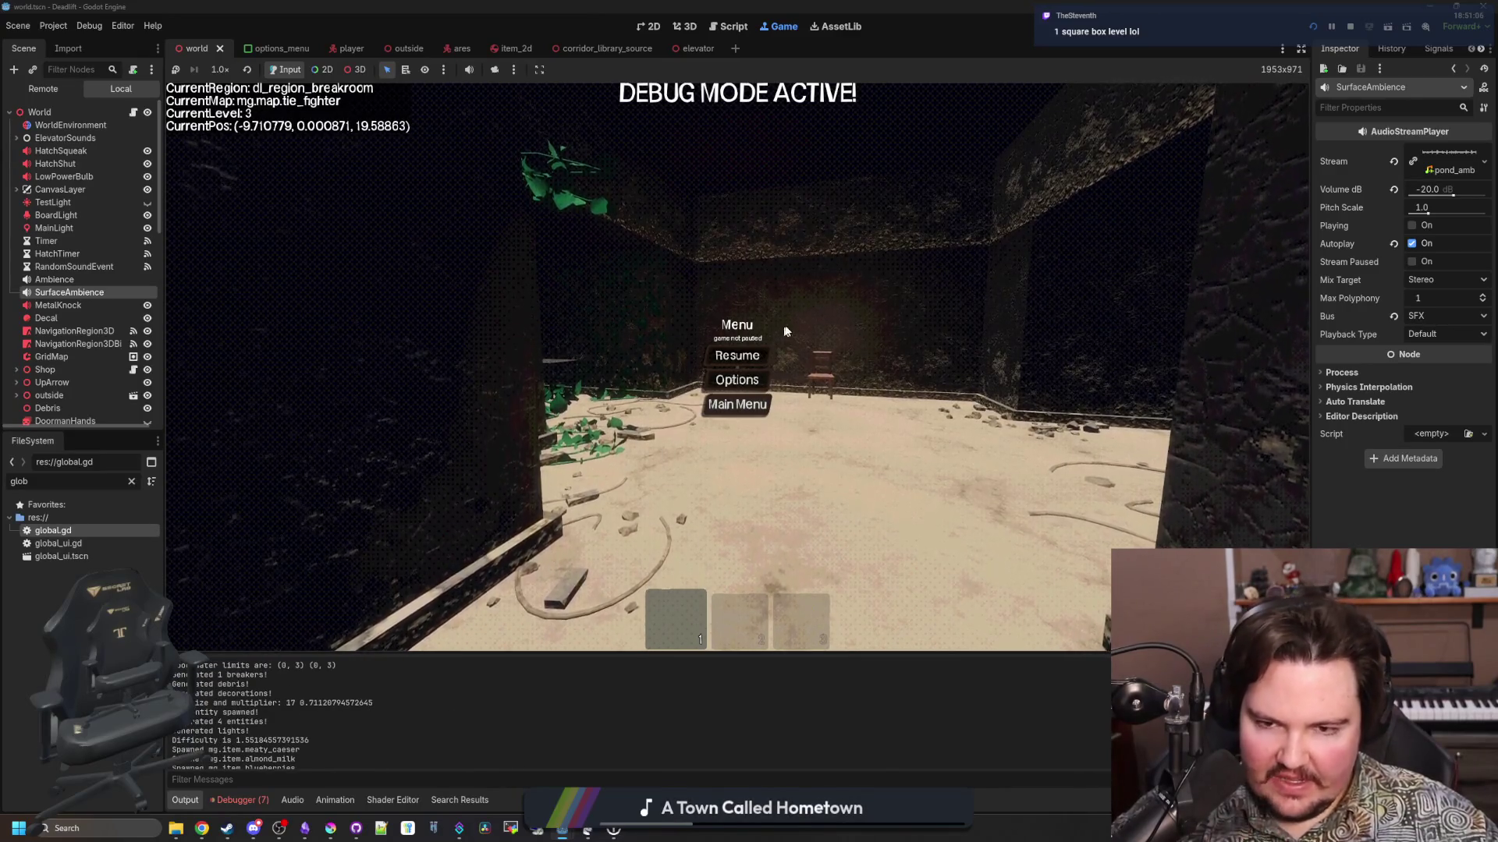
{"action": "key", "text": "Escape"}
{"action": "key", "text": "w"}
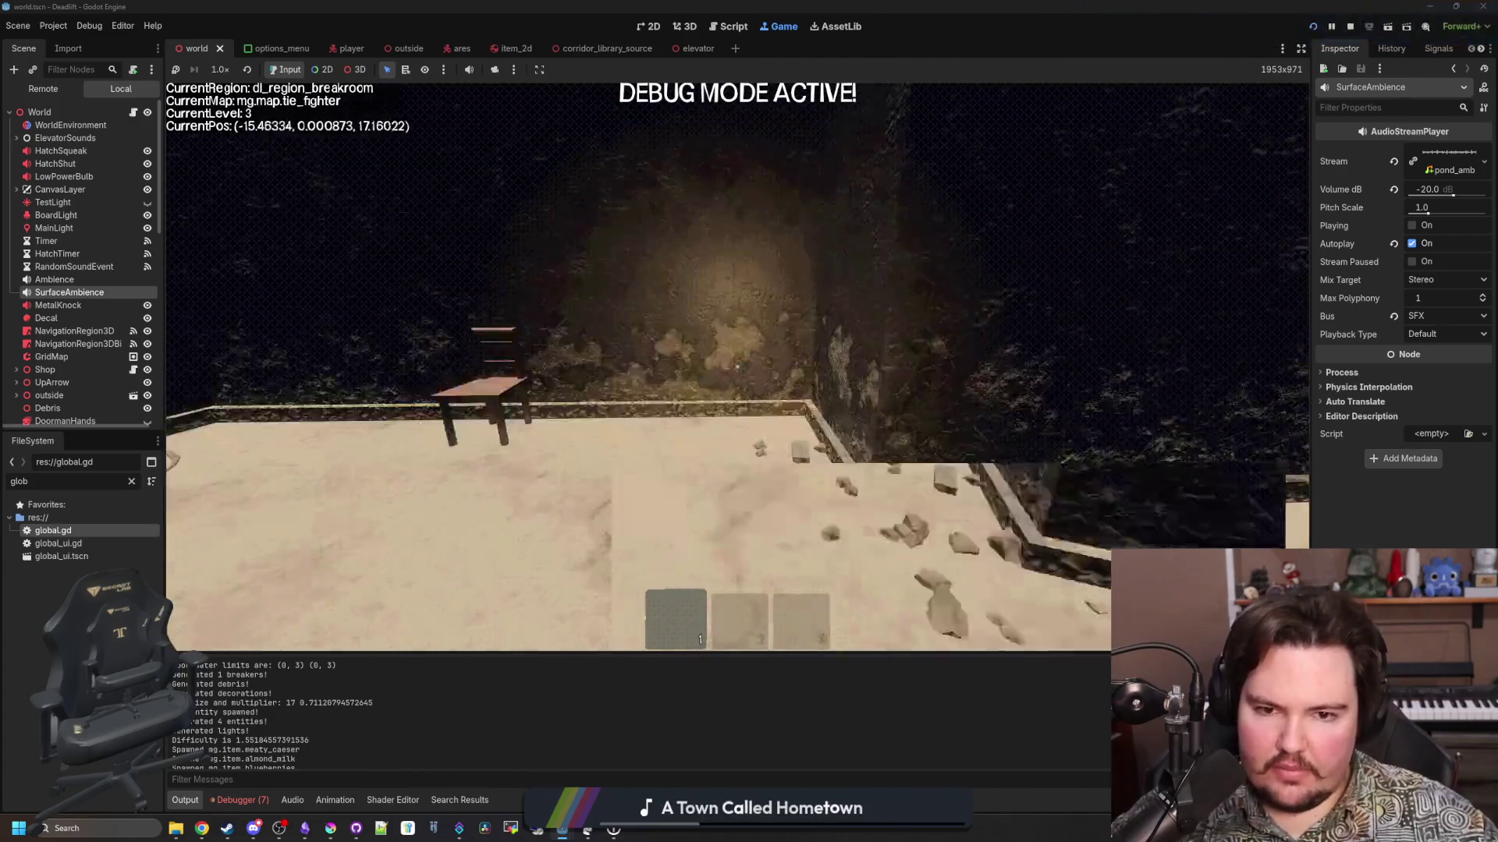
{"action": "key", "text": "w"}
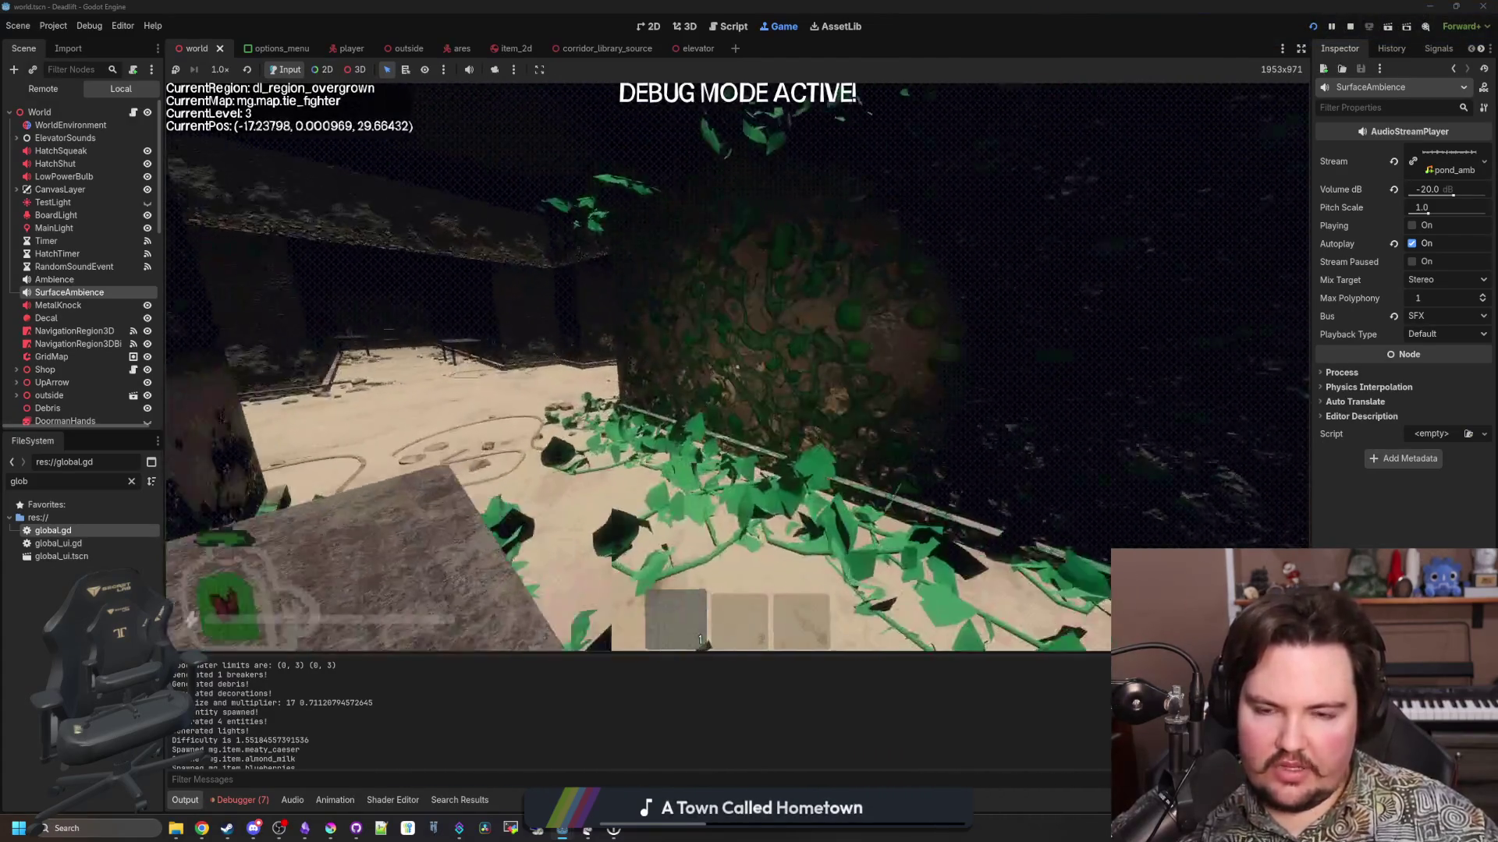
{"action": "key", "text": "w"}
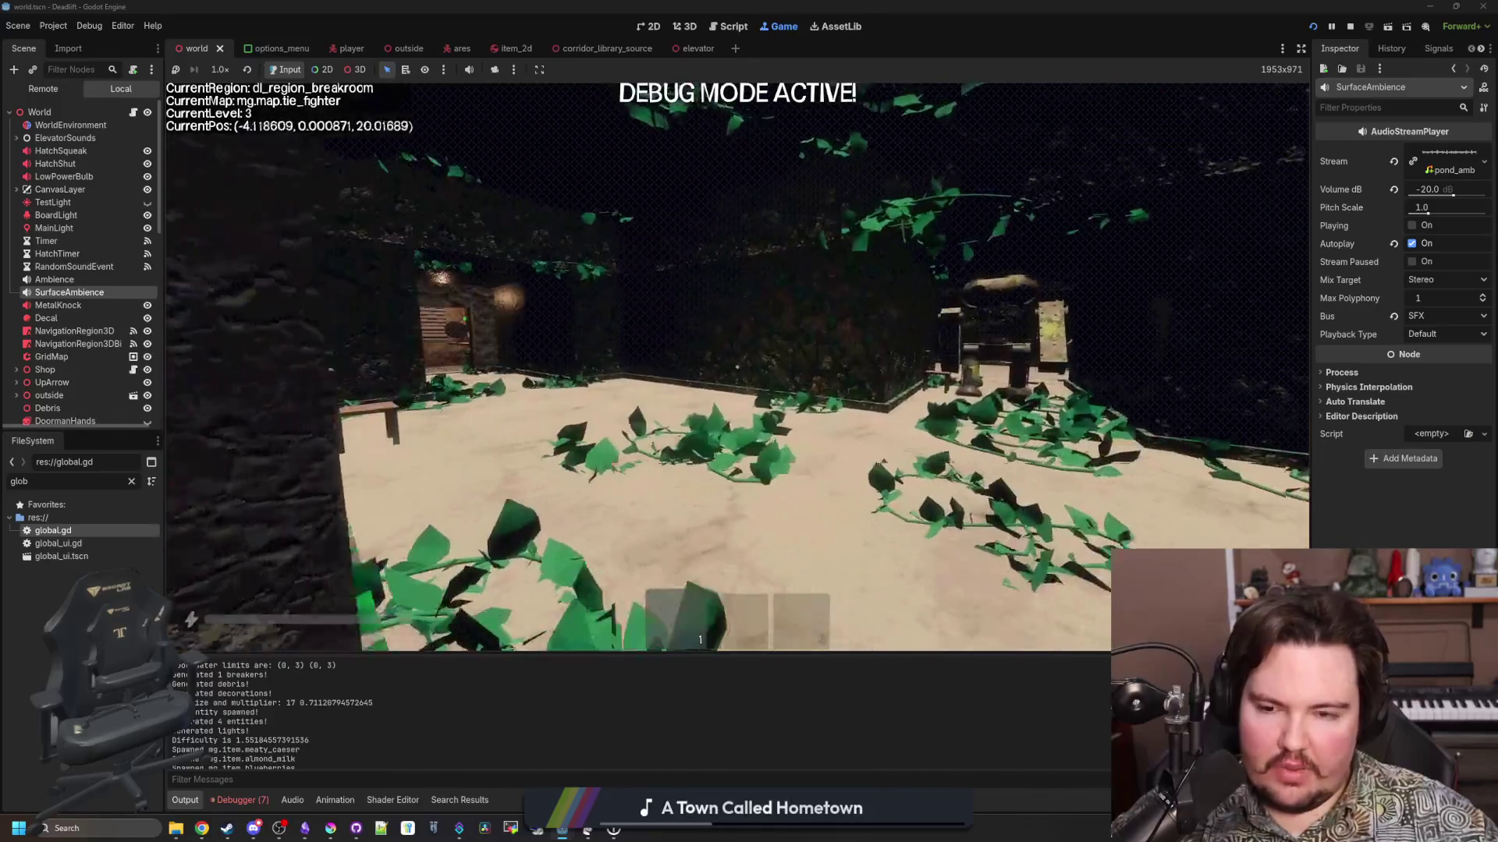
Step: Return through the breakroom to the elevator and skip eating to advance to level 4
{"action": "key", "text": "w"}
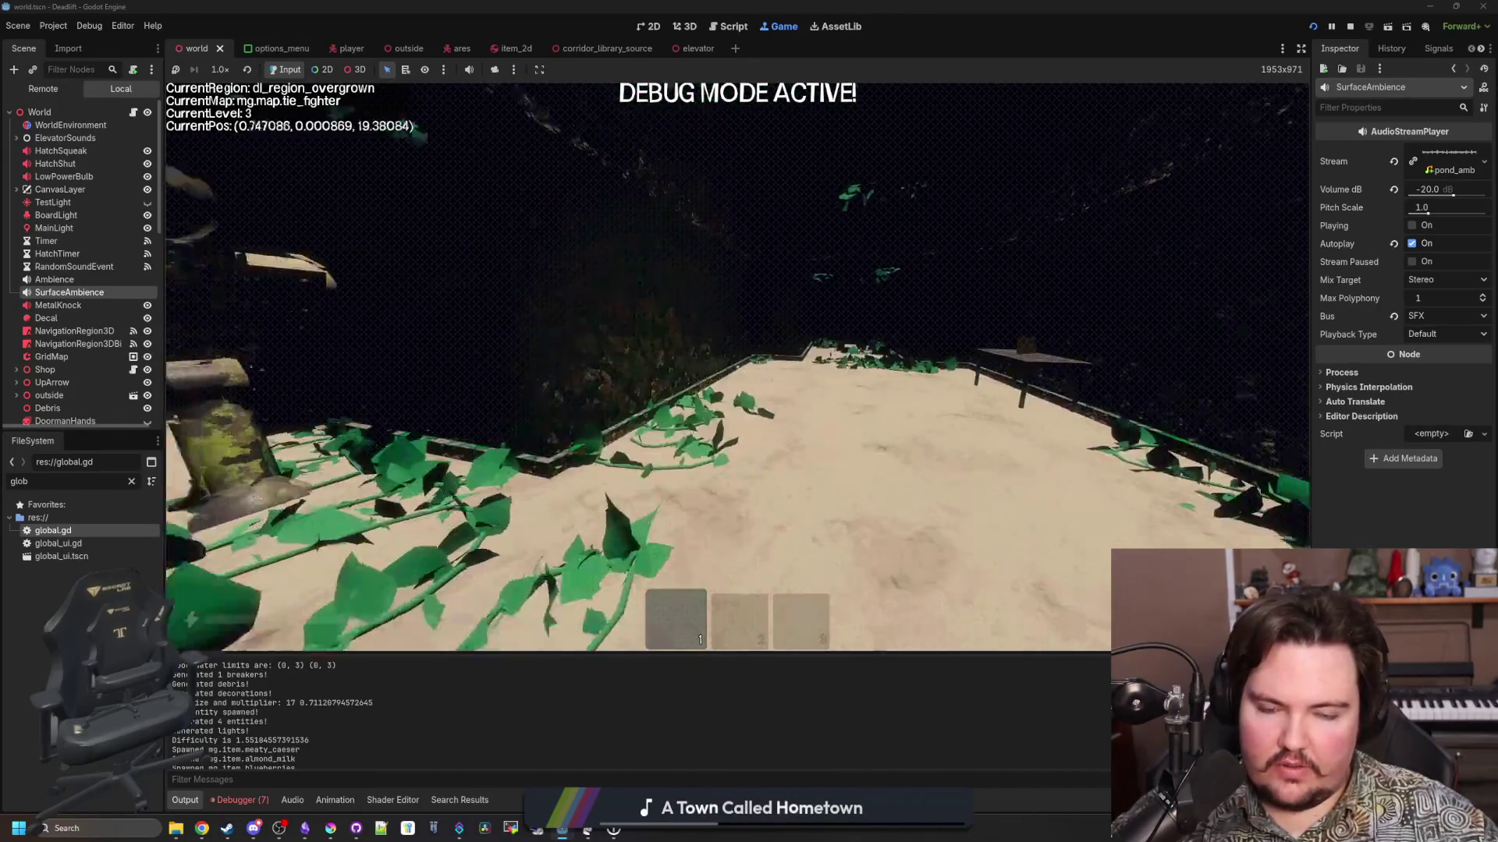
{"action": "key", "text": "w"}
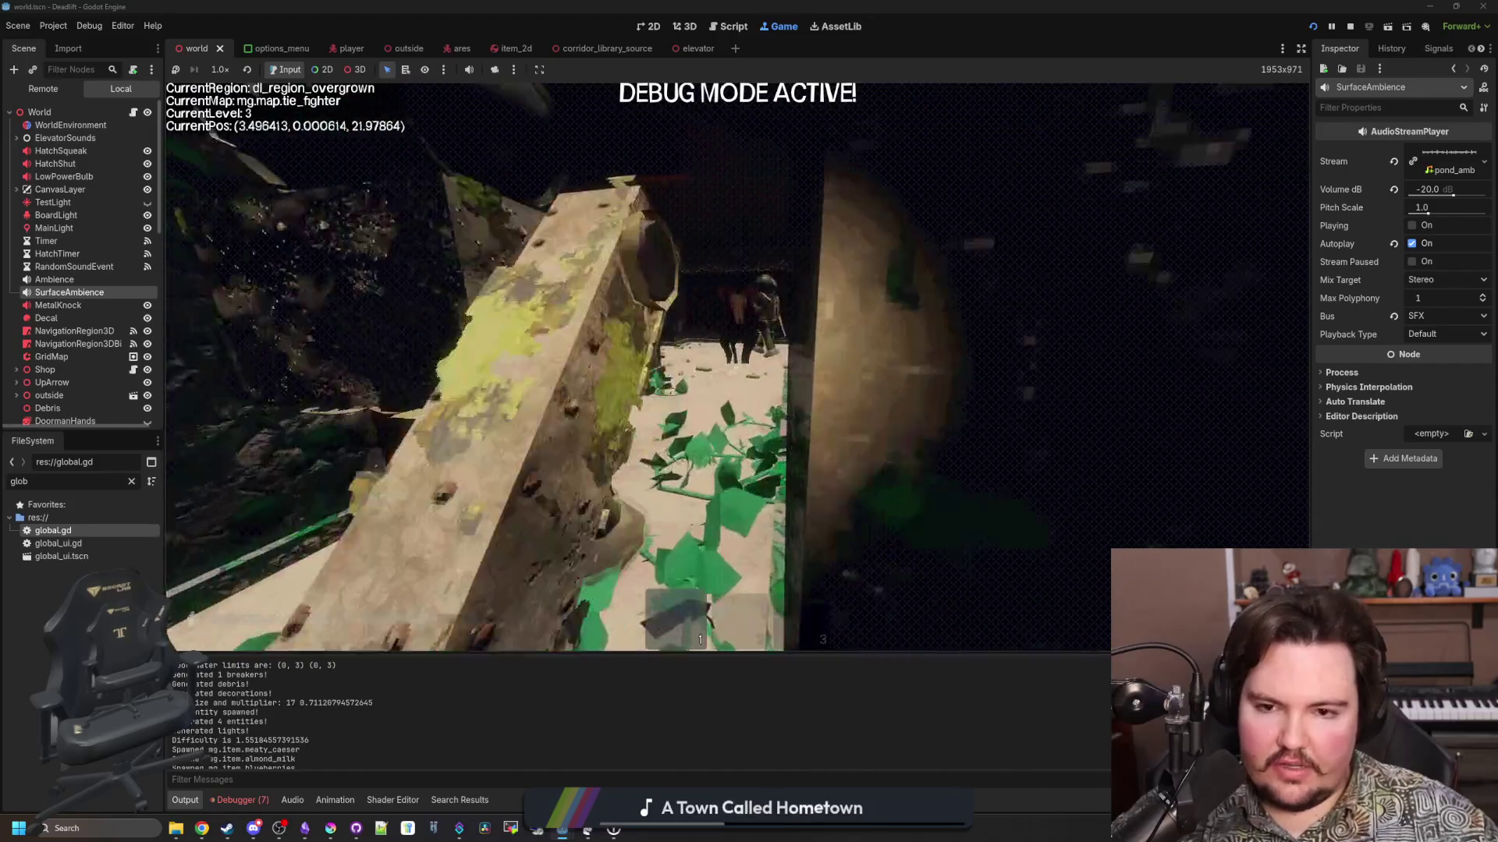
{"action": "key", "text": "w"}
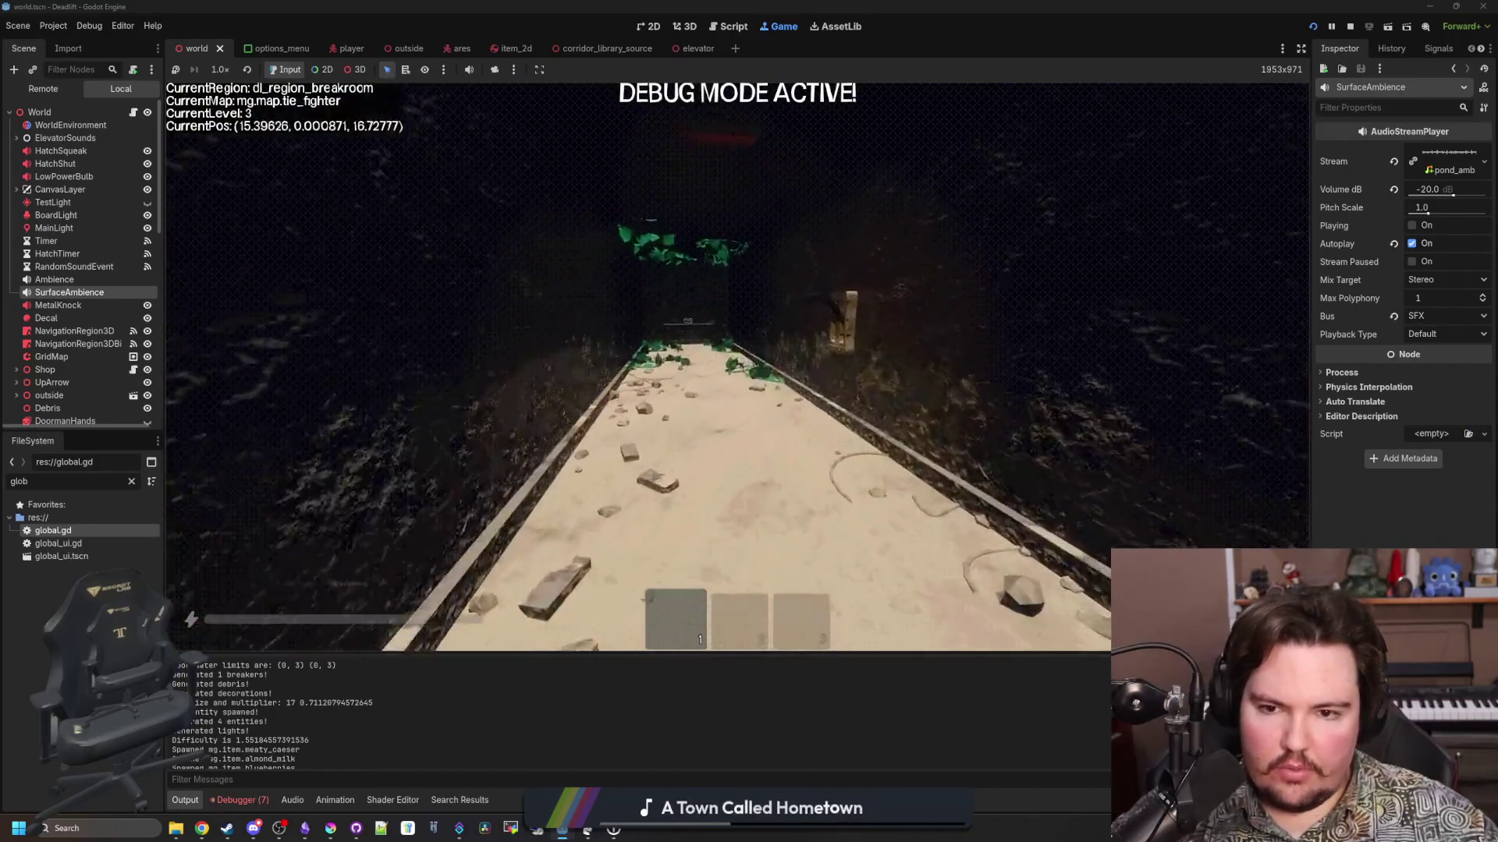
{"action": "key", "text": "w"}
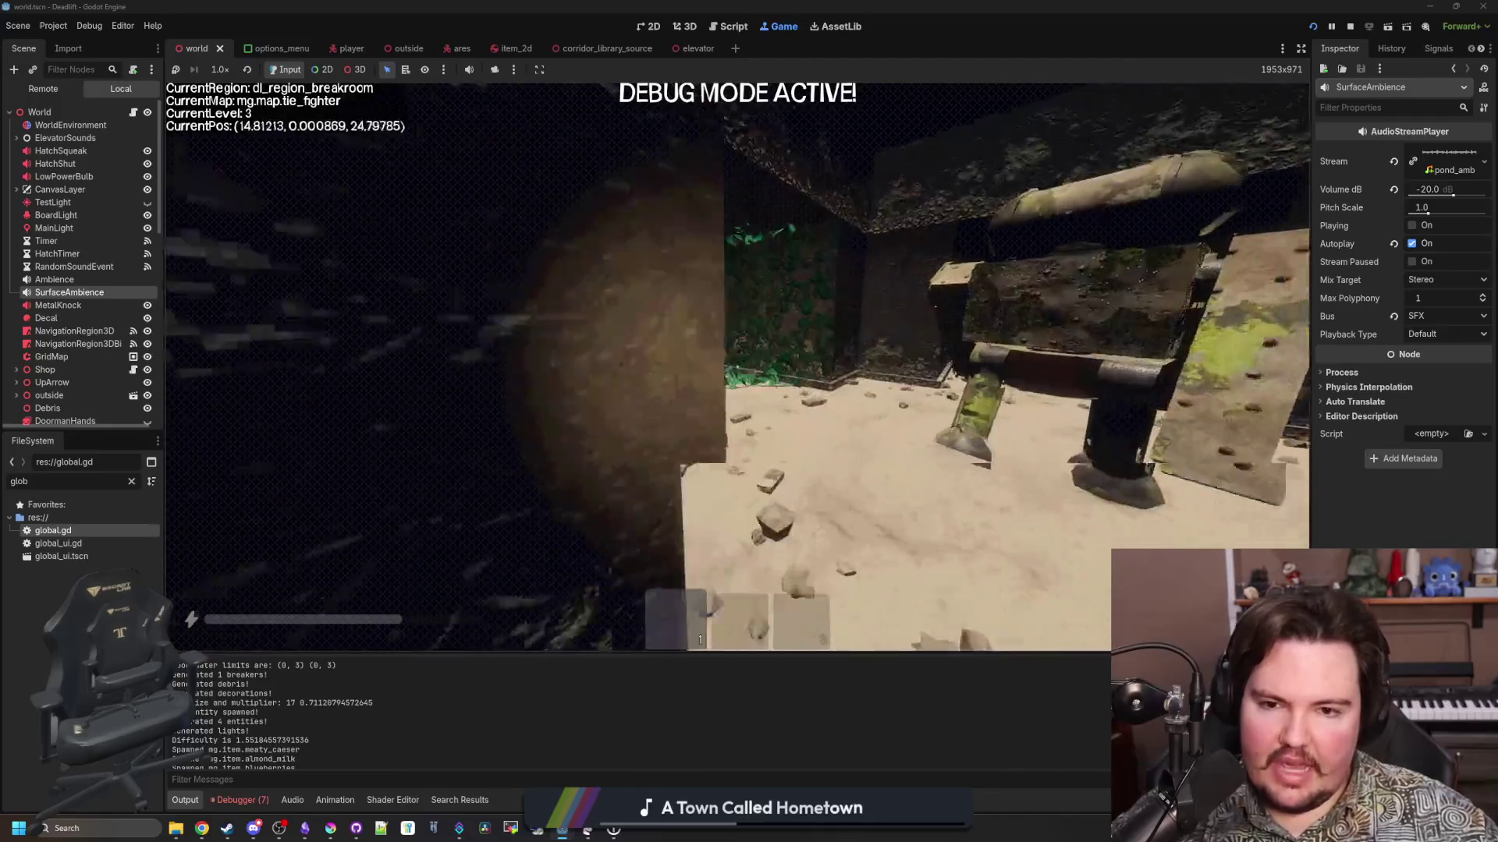
{"action": "key", "text": "w"}
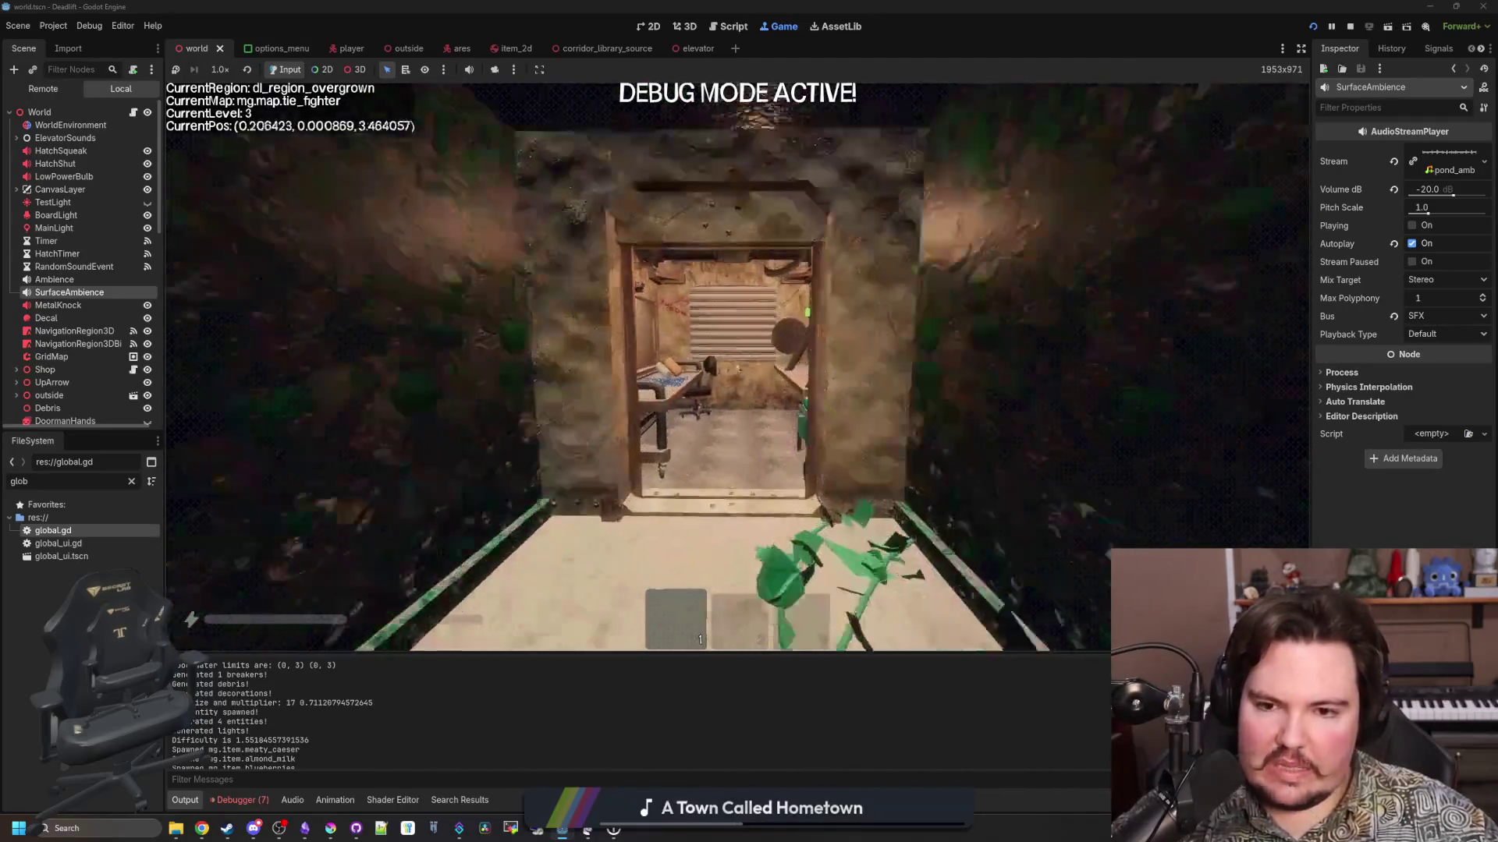
{"action": "key", "text": "w"}
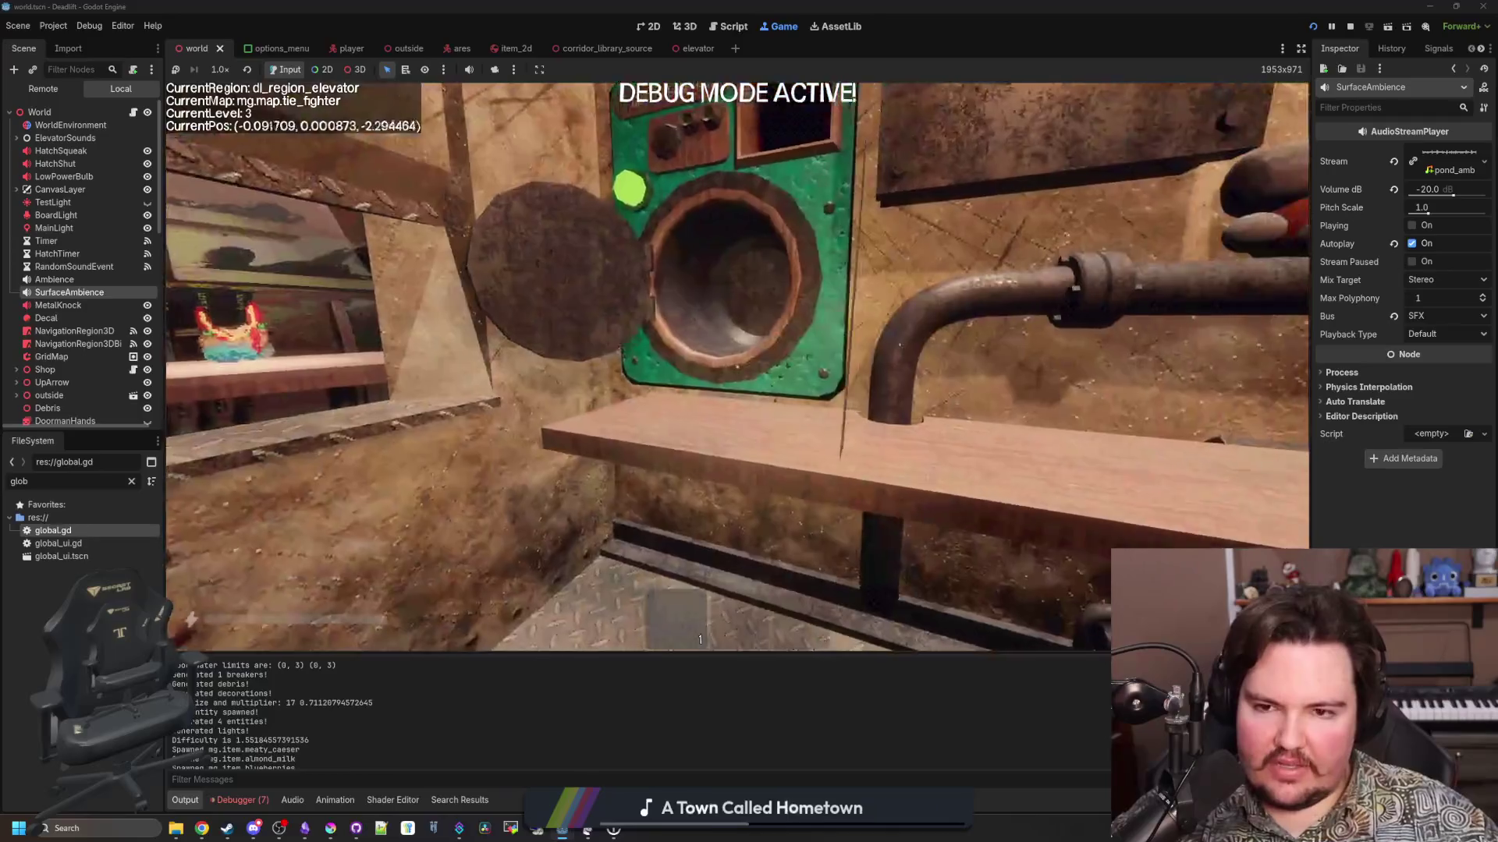
{"action": "key", "text": "e"}
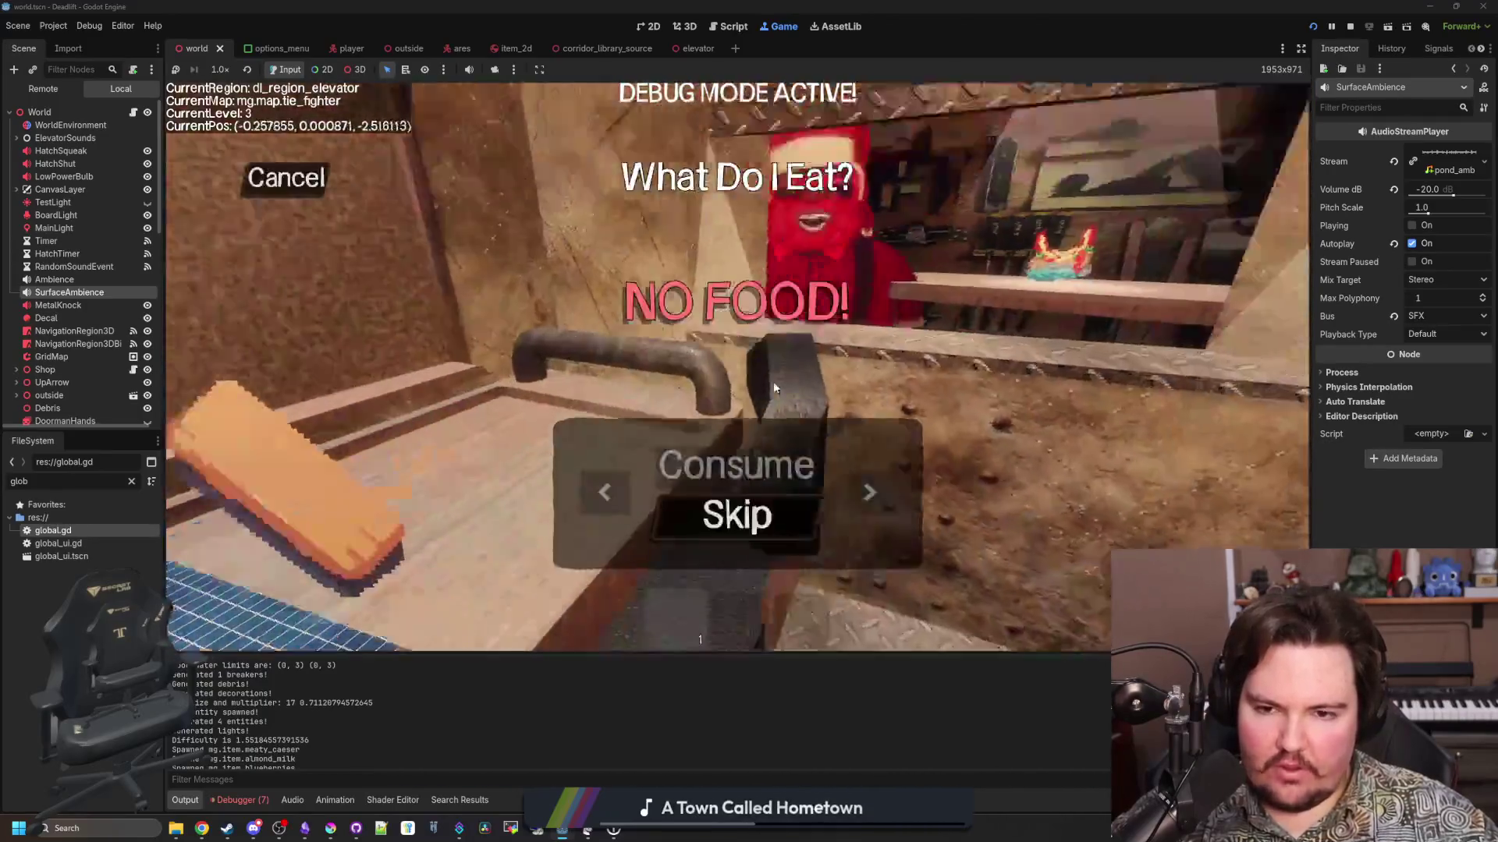
{"action": "left_click", "coordinate": [759, 545]}
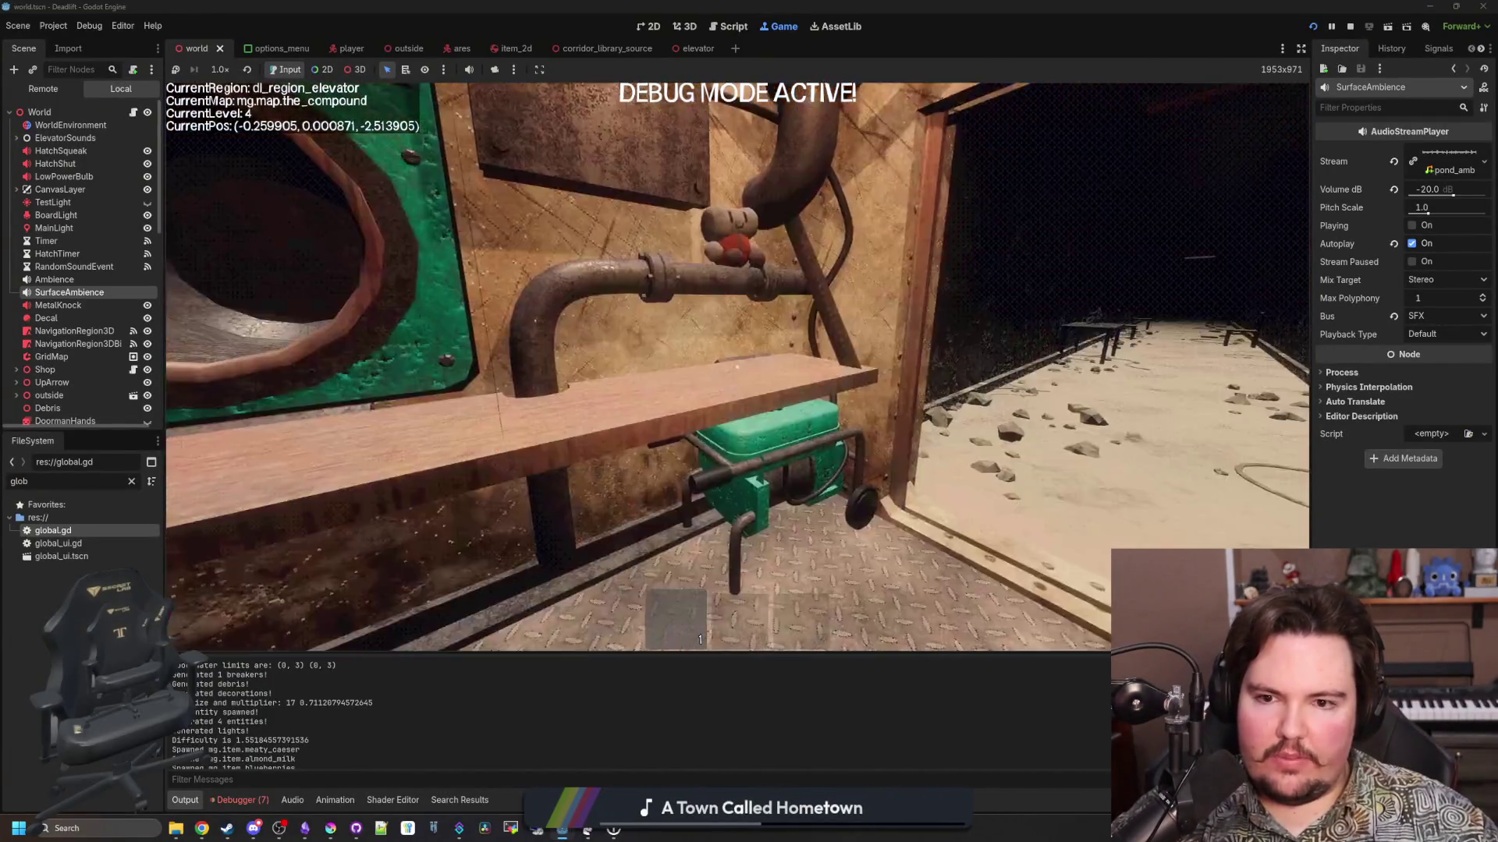
Step: Walk out of the elevator into level 4, pausing and resuming the game
{"action": "key", "text": "w"}
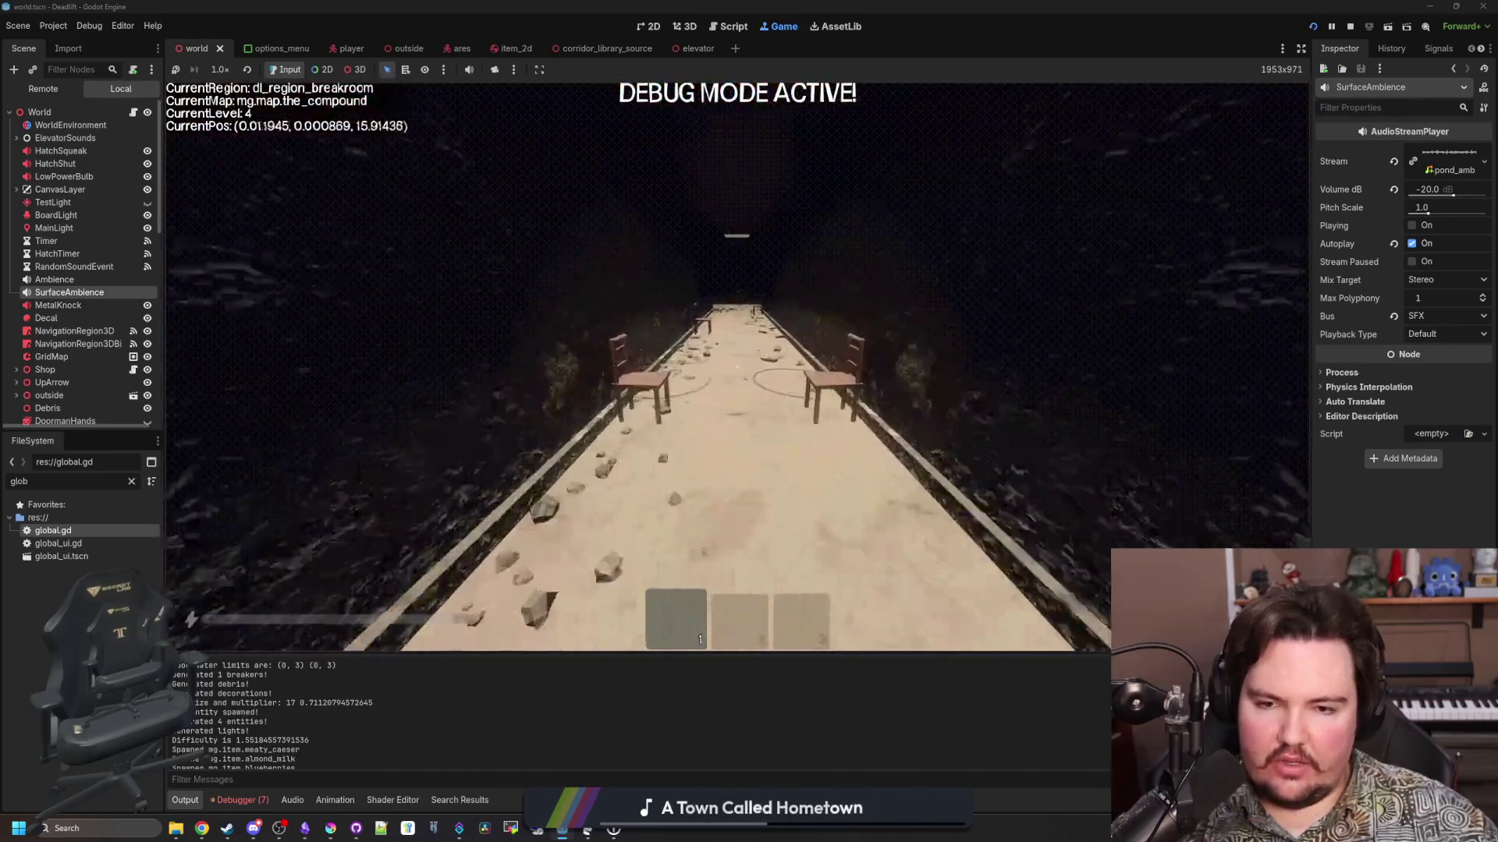
{"action": "key", "text": "w"}
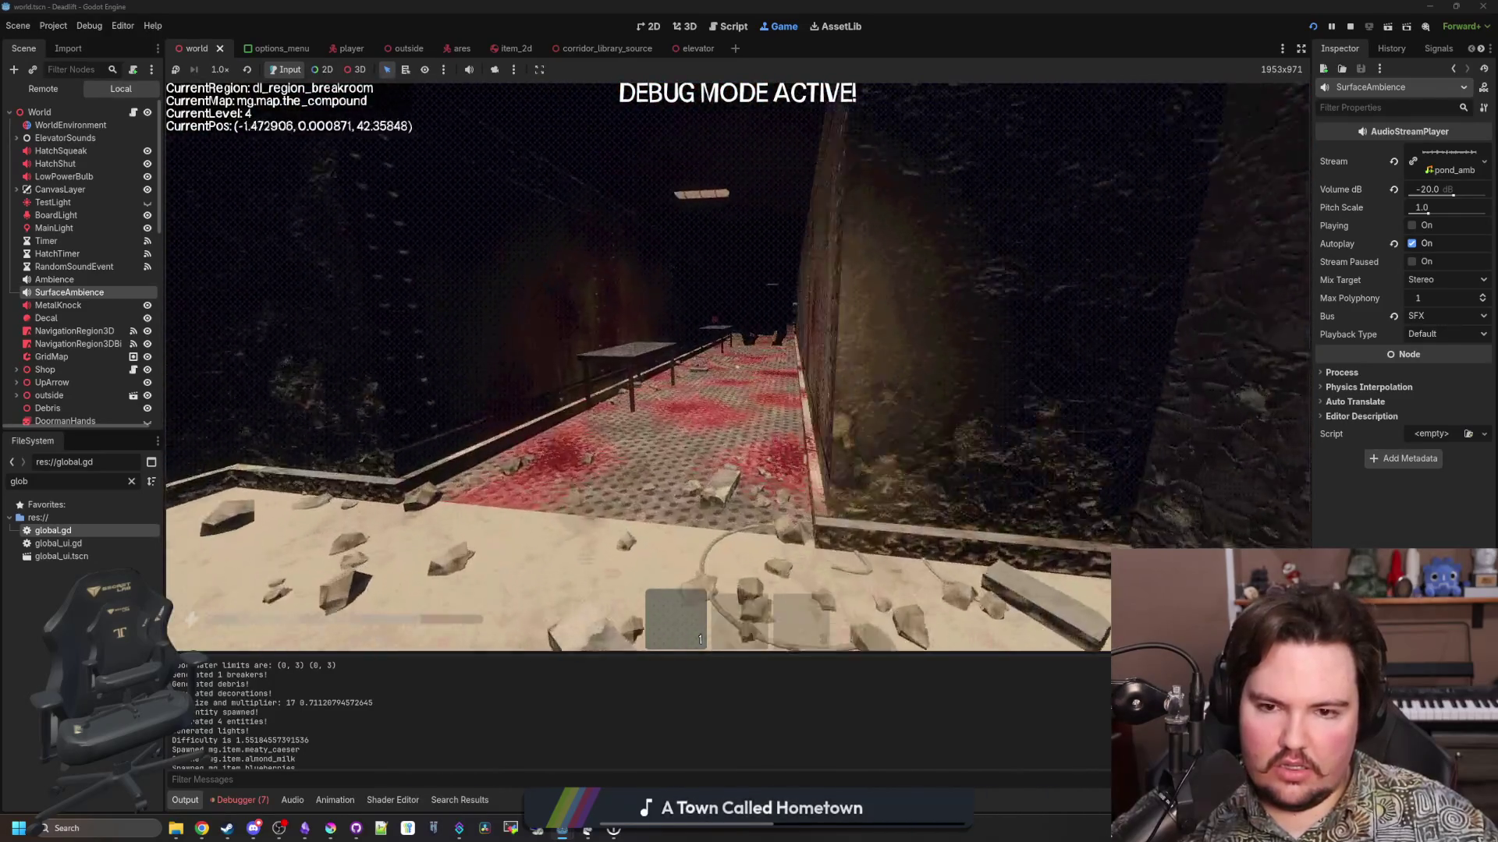
{"action": "key", "text": "Escape"}
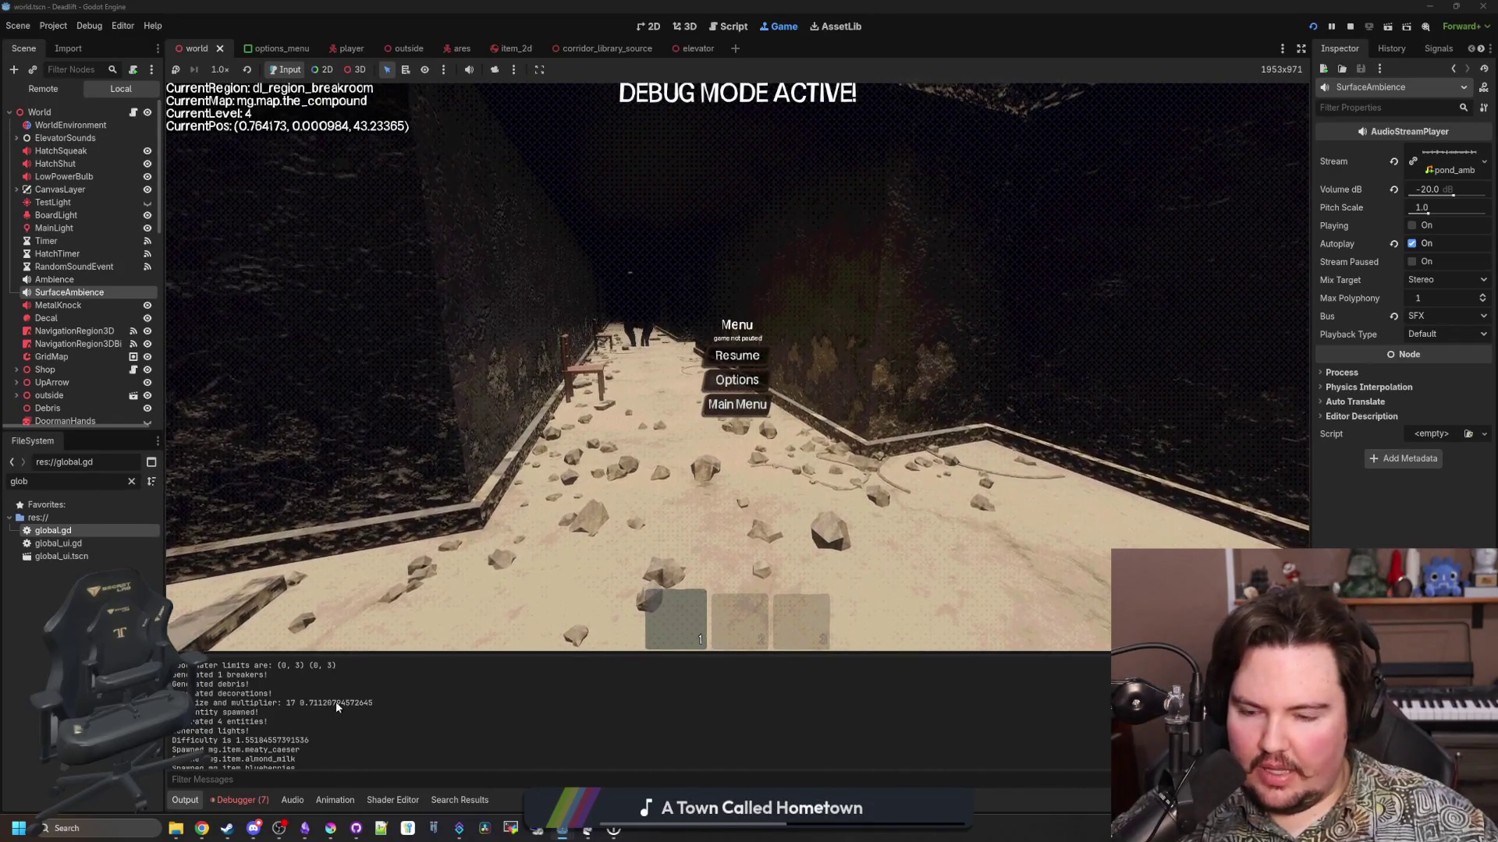
{"action": "scroll", "coordinate": [334, 700], "scroll_direction": "down", "scroll_amount": 5}
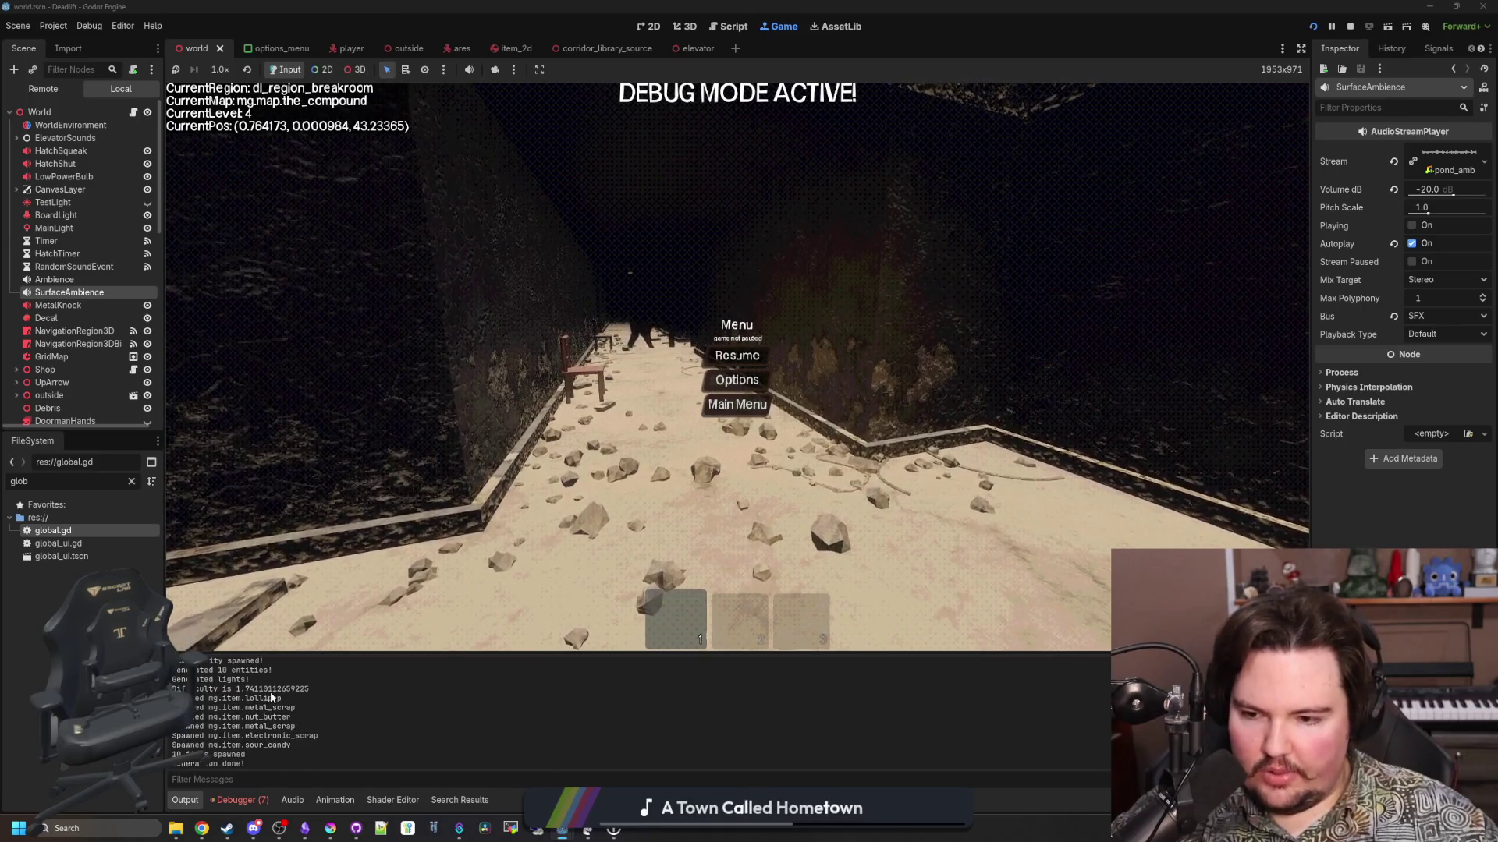
{"action": "left_click", "coordinate": [706, 355]}
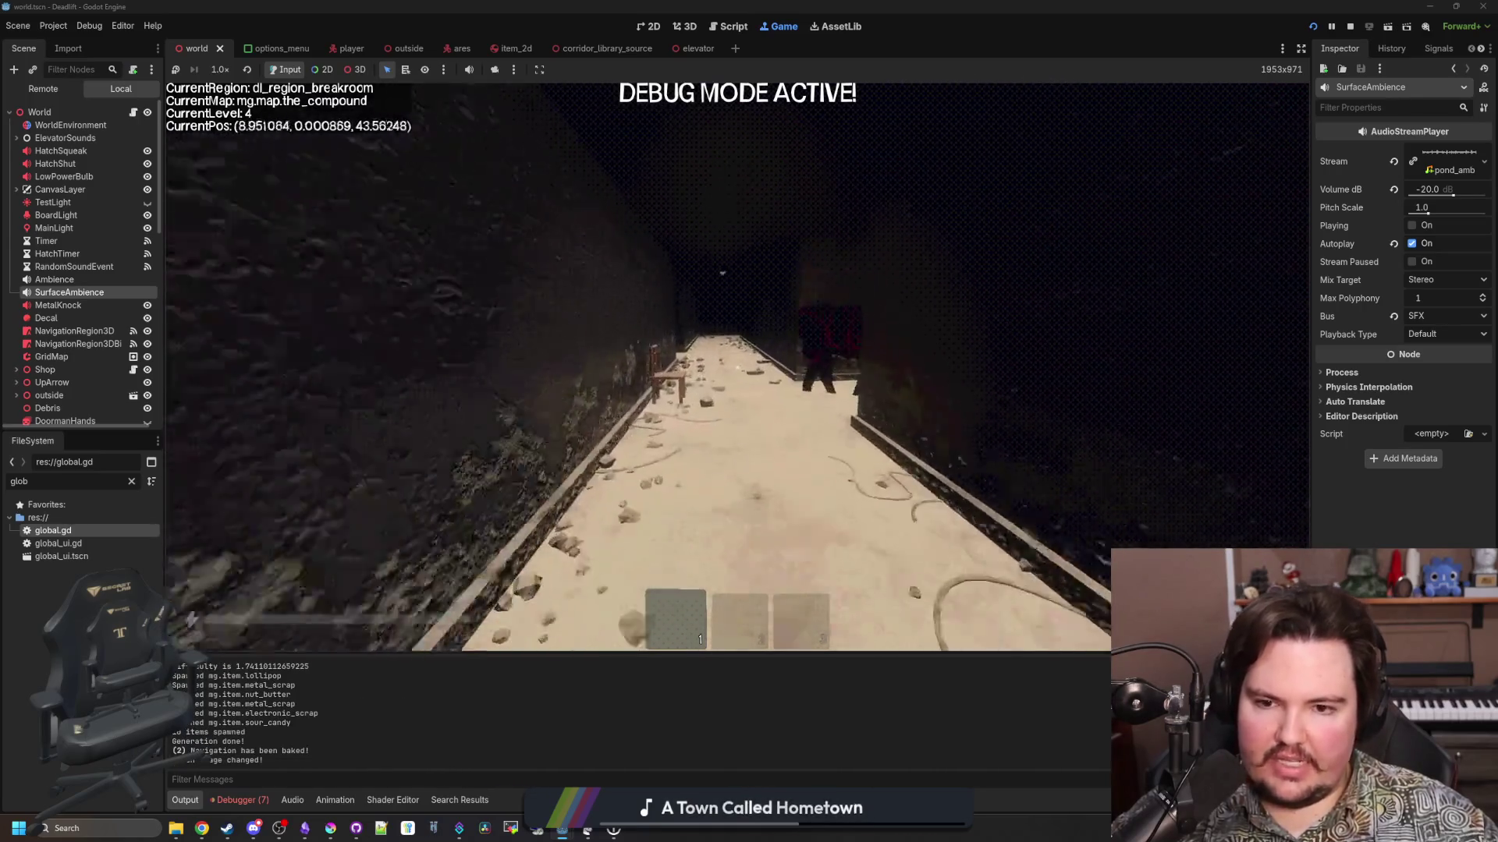
Step: Explore the freezer, breakroom and long walkway, taking the item a creature holds
{"action": "key", "text": "w"}
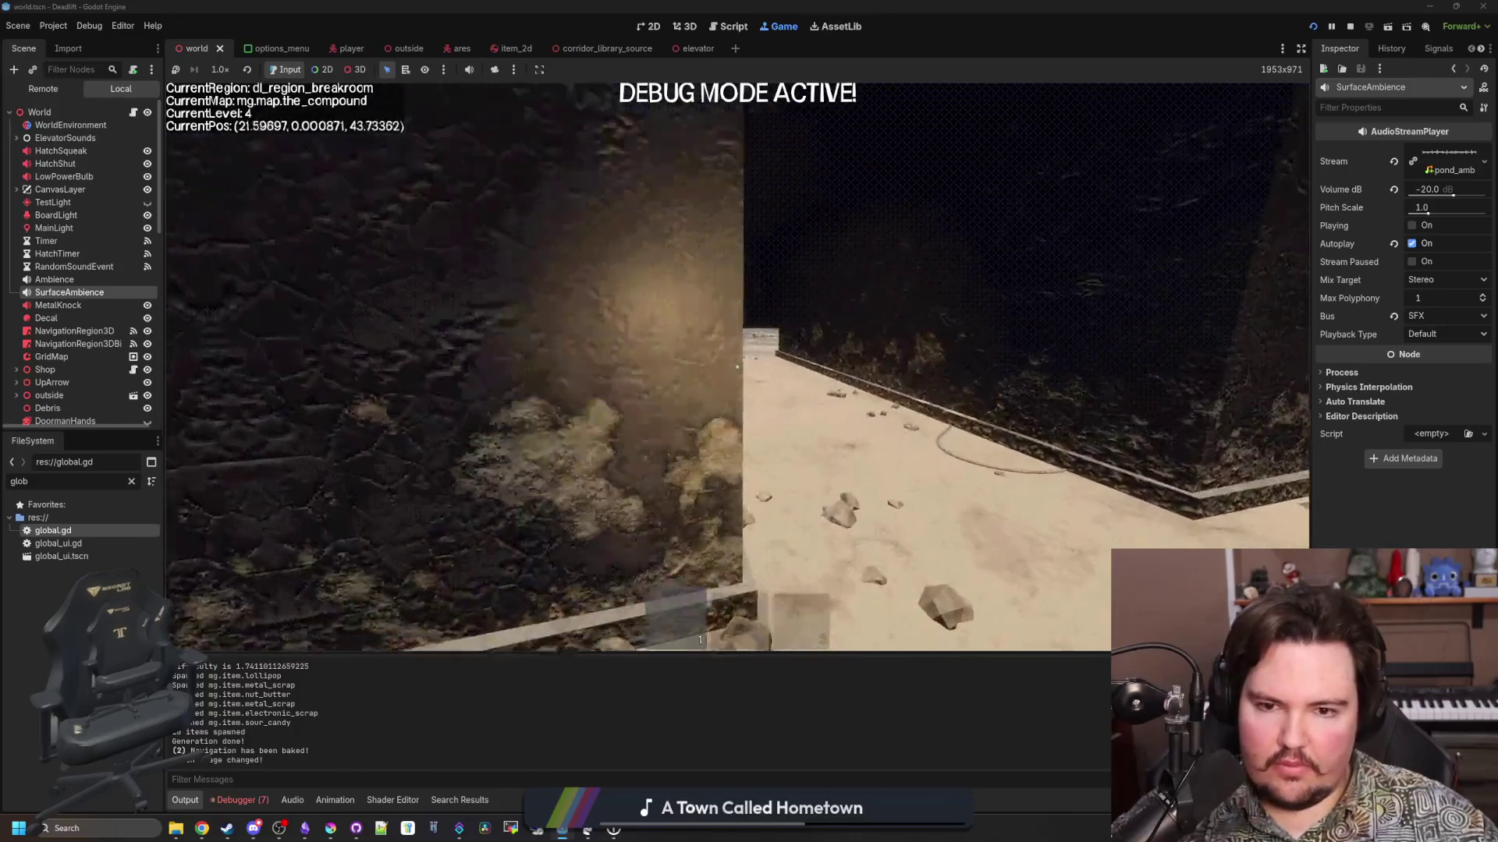
{"action": "key", "text": "w"}
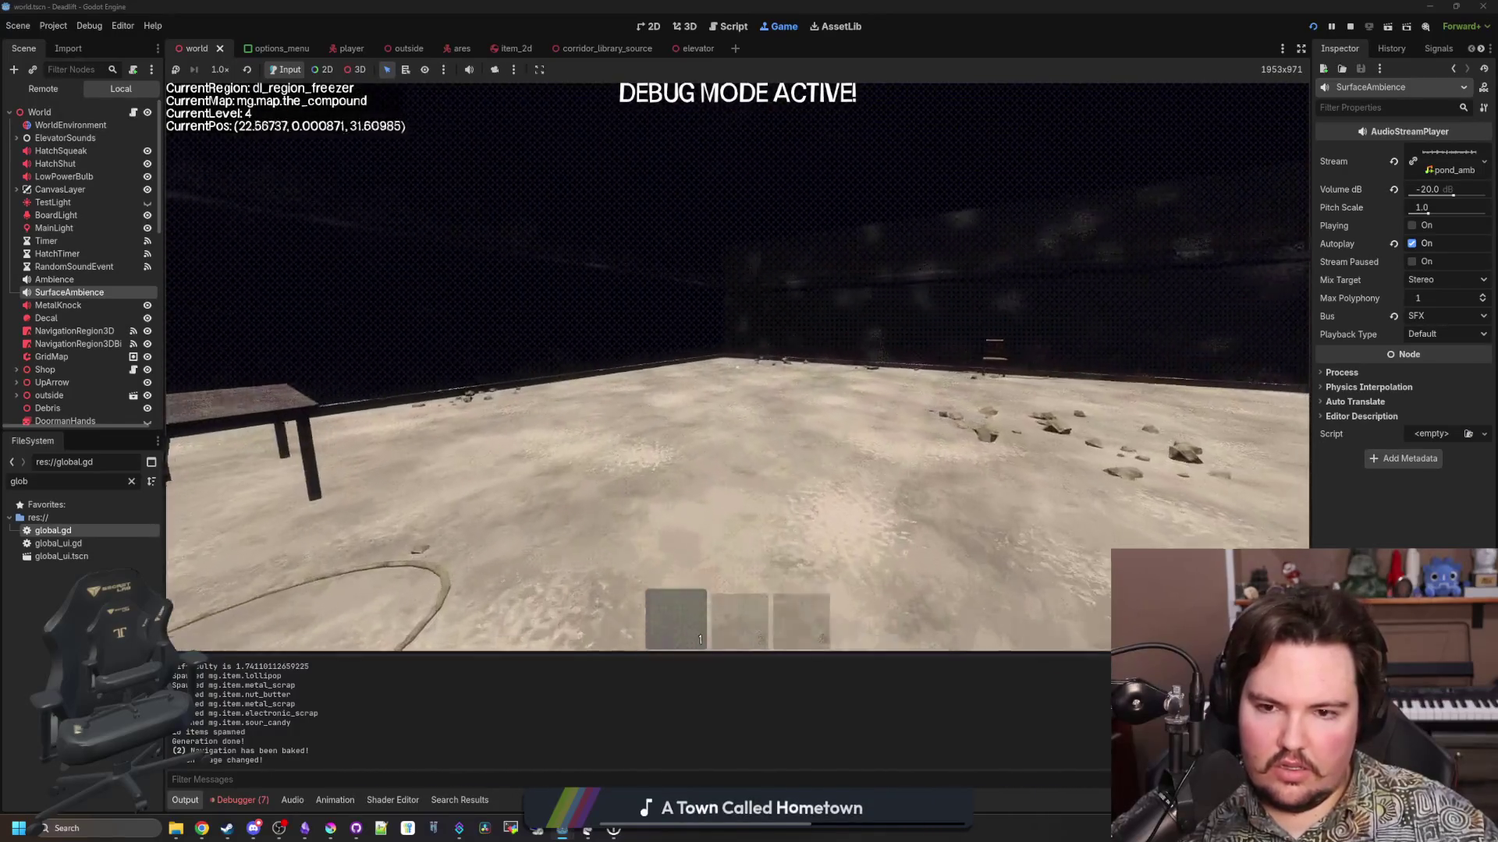
{"action": "key", "text": "w"}
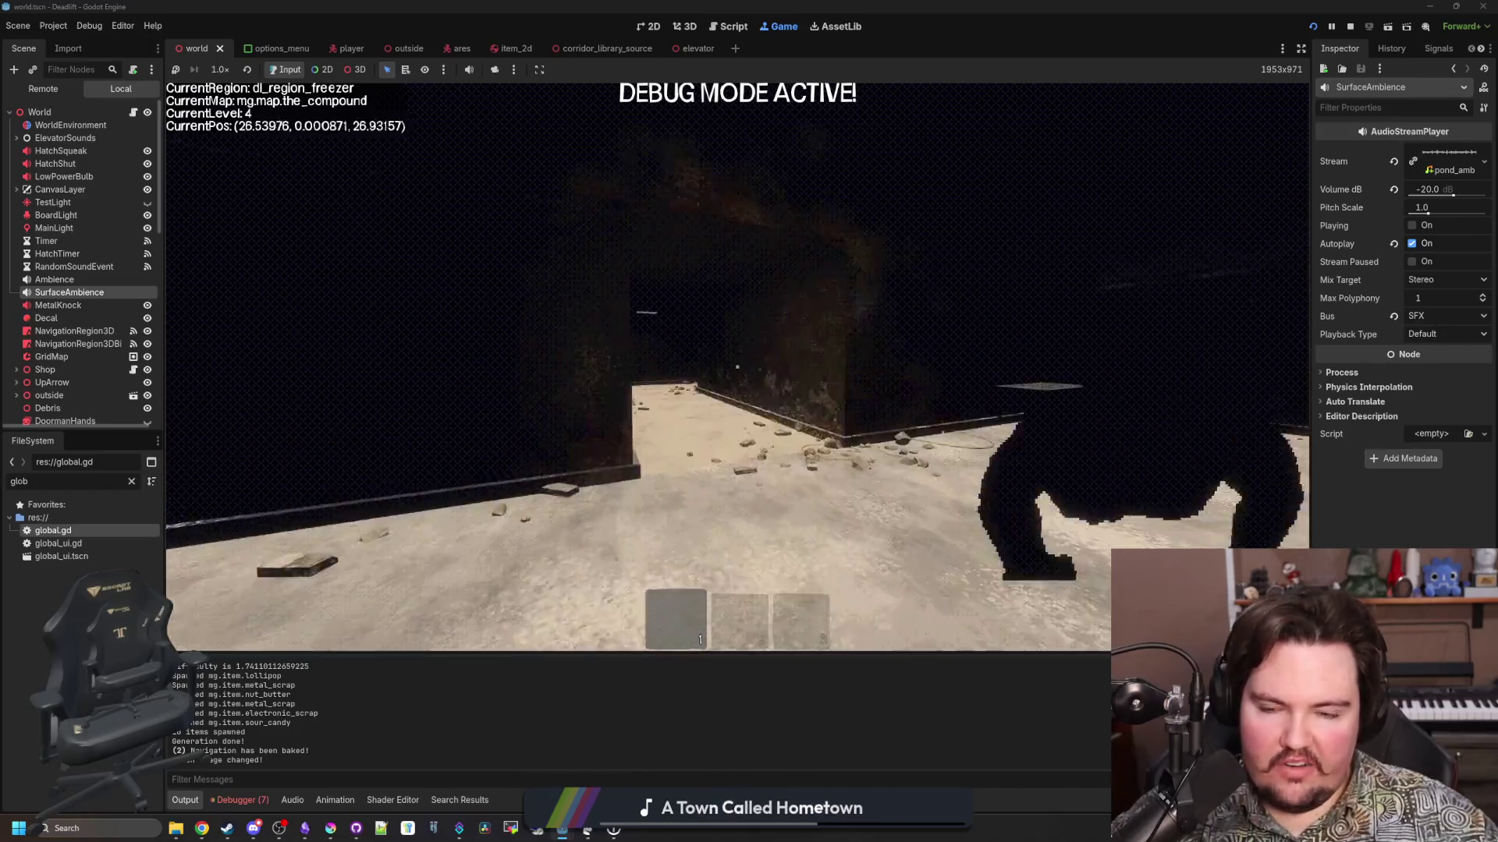
{"action": "key", "text": "w"}
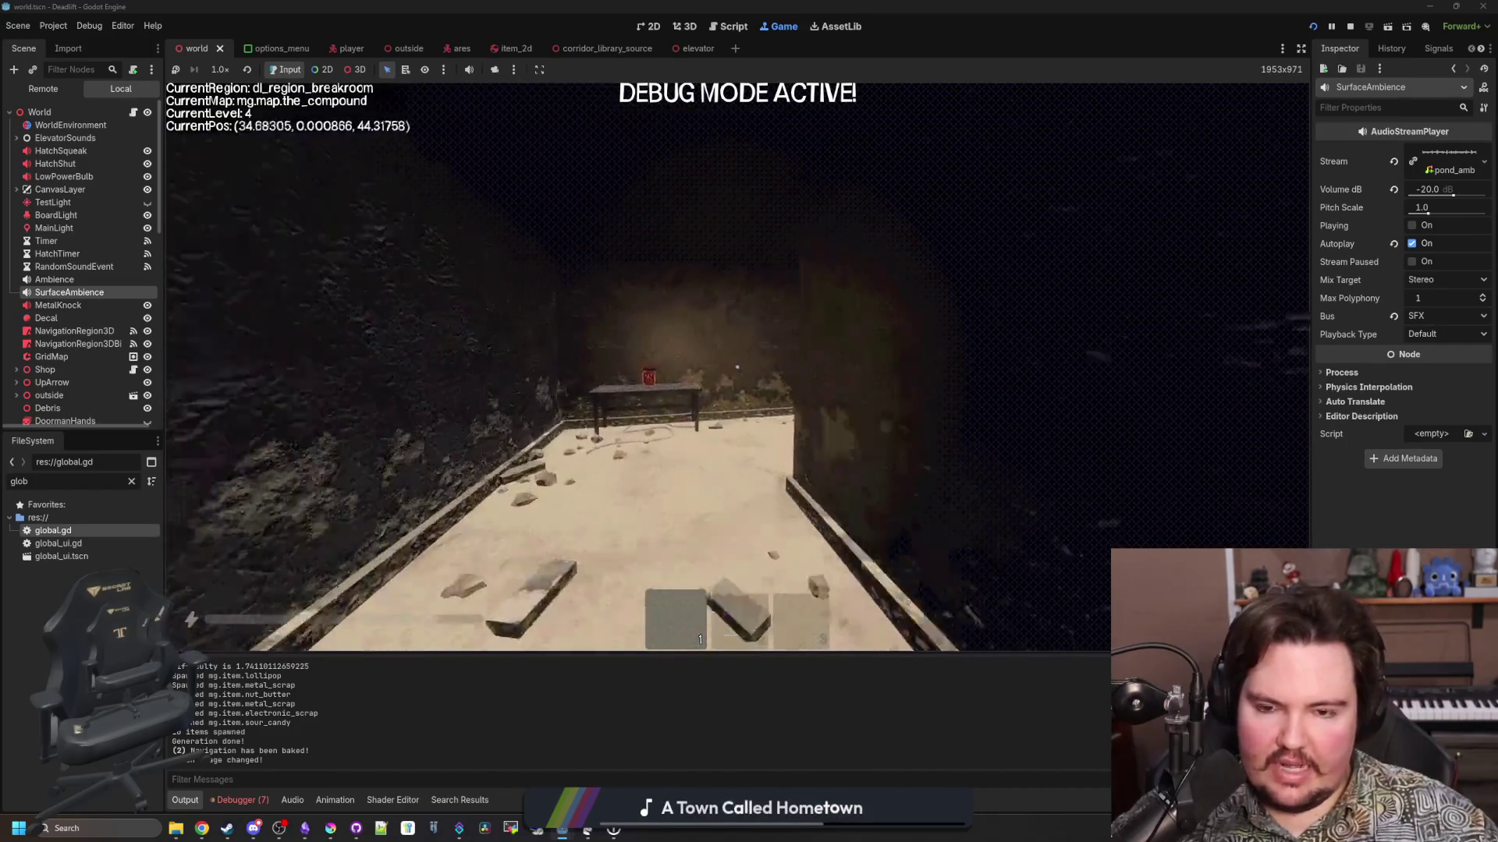
{"action": "key", "text": "w"}
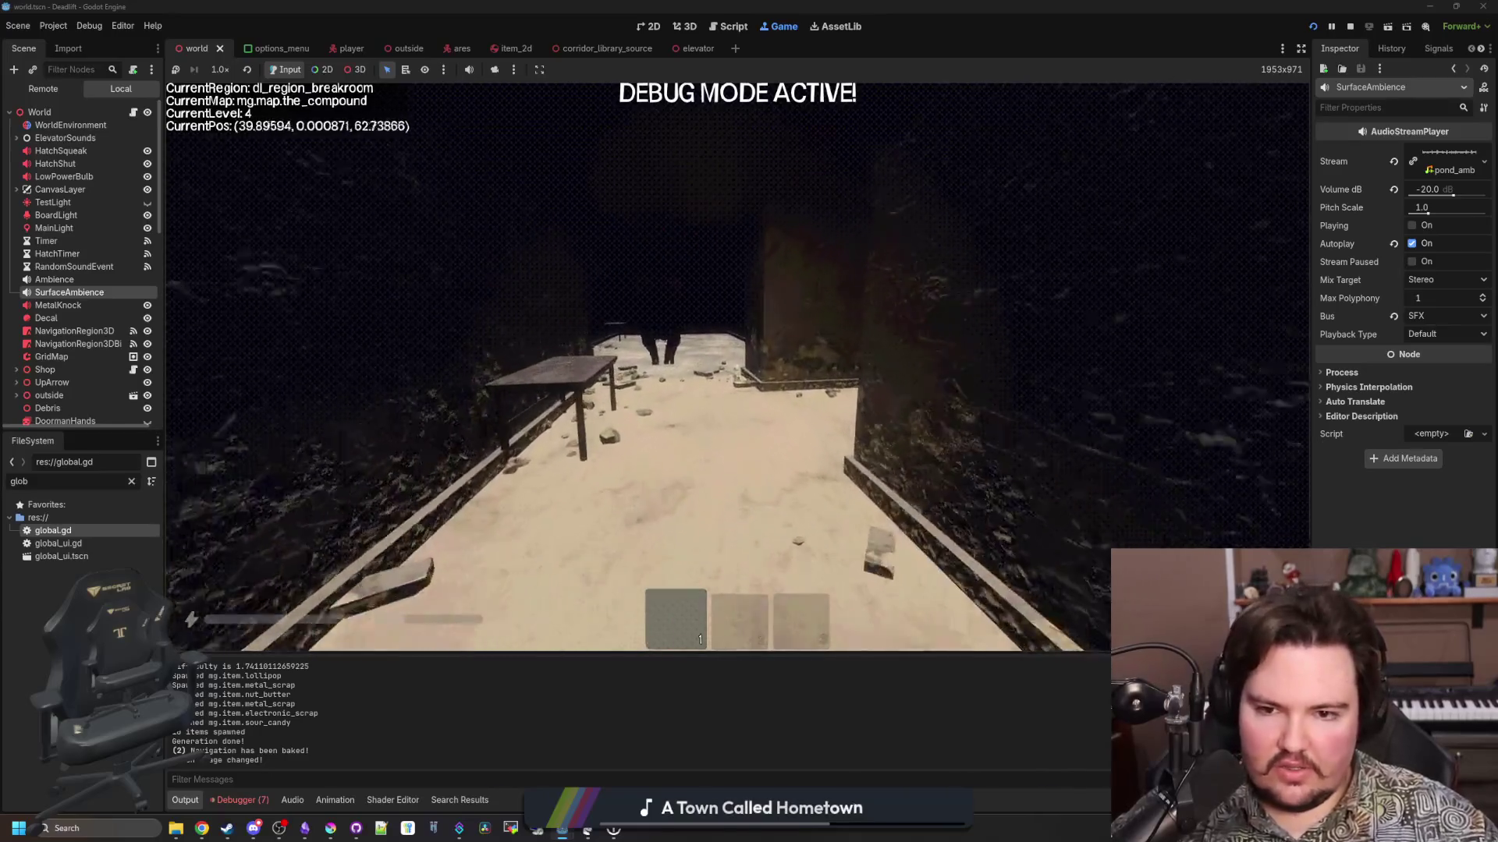
{"action": "key", "text": "w"}
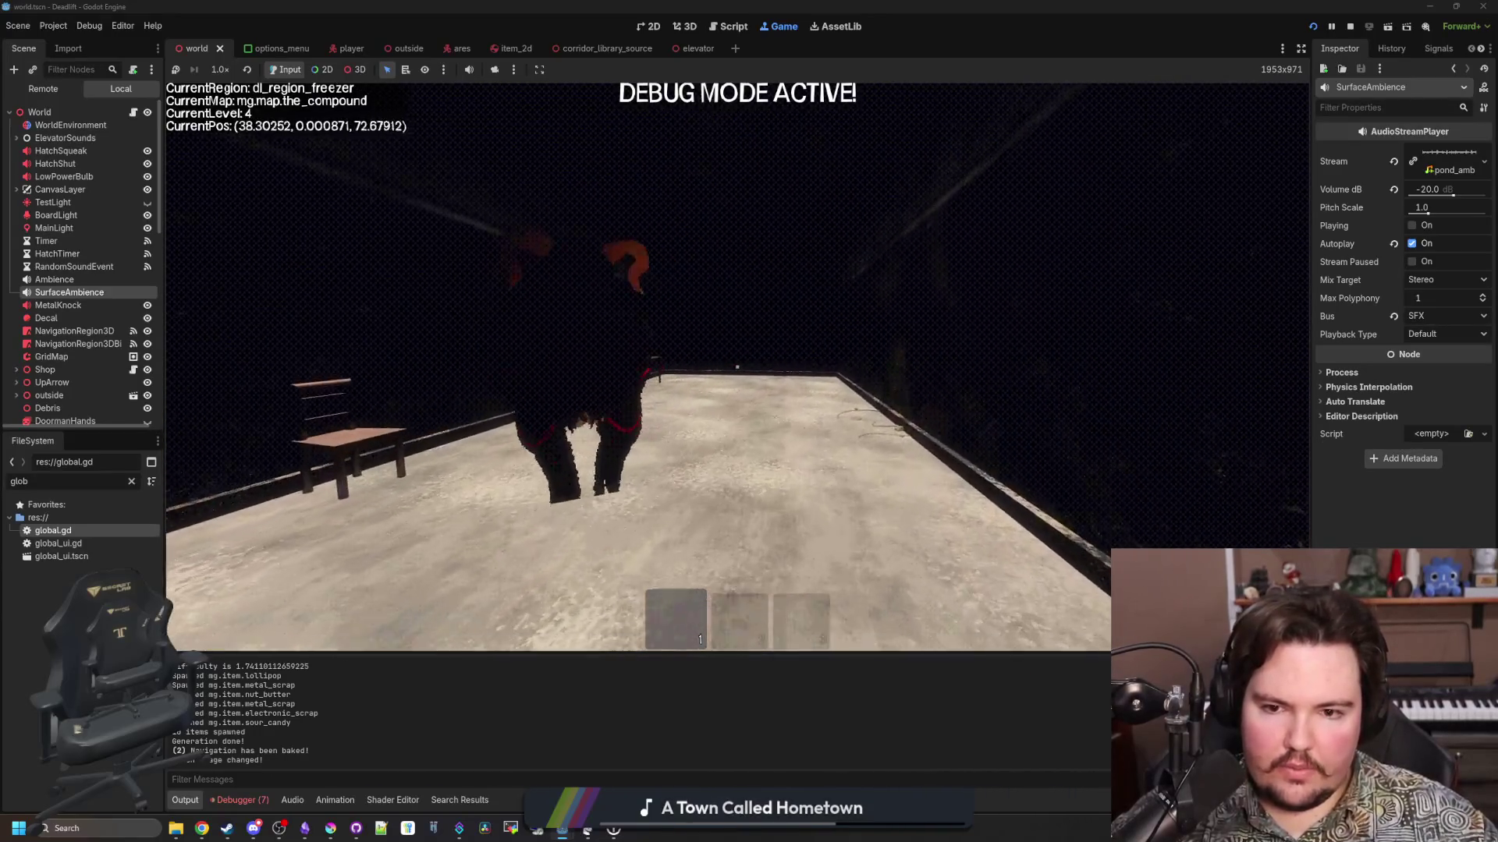
{"action": "key", "text": "w"}
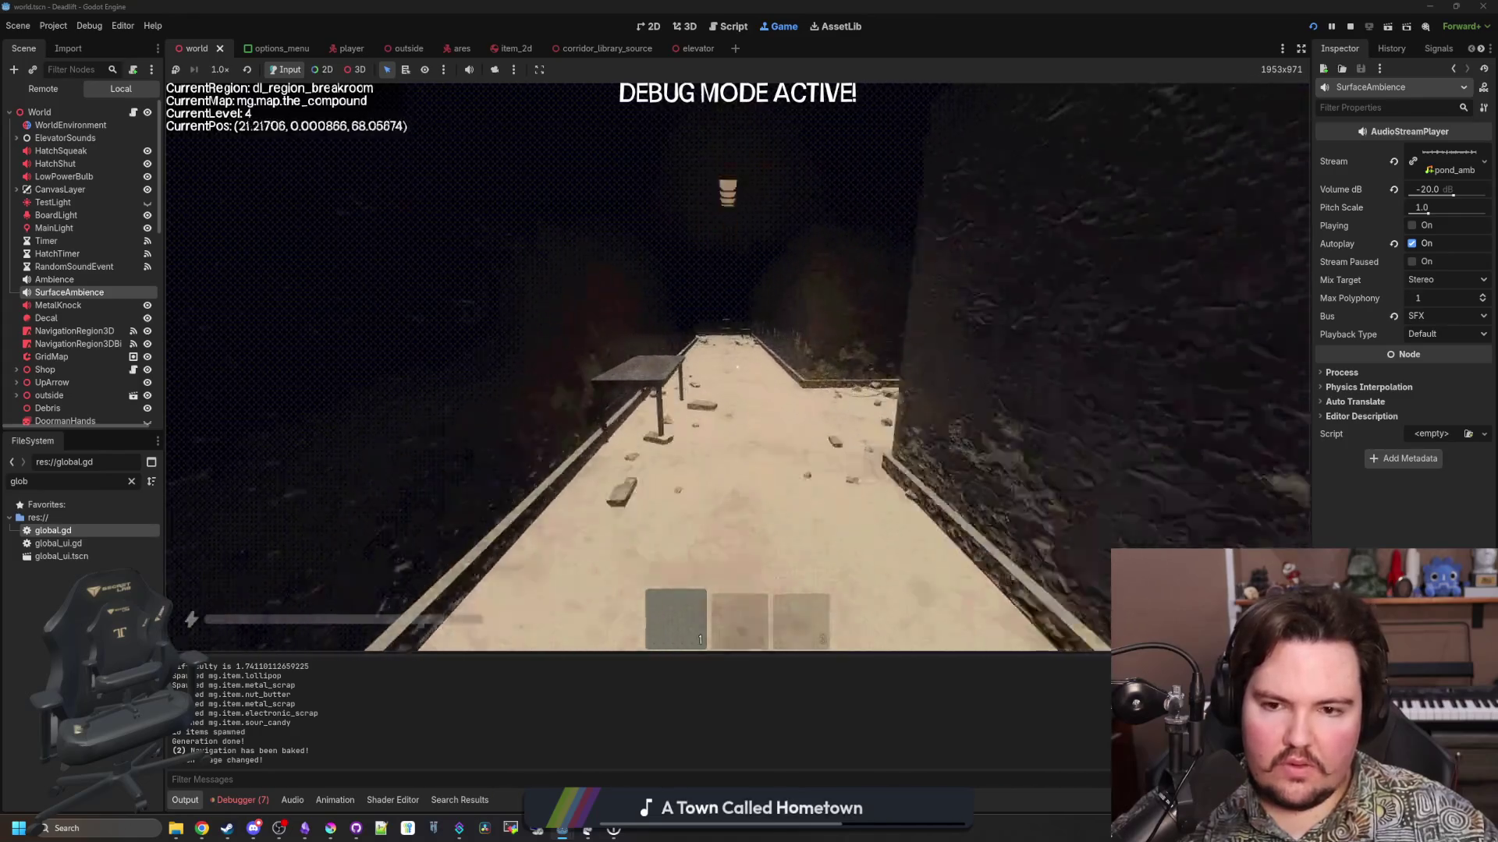
{"action": "key", "text": "w"}
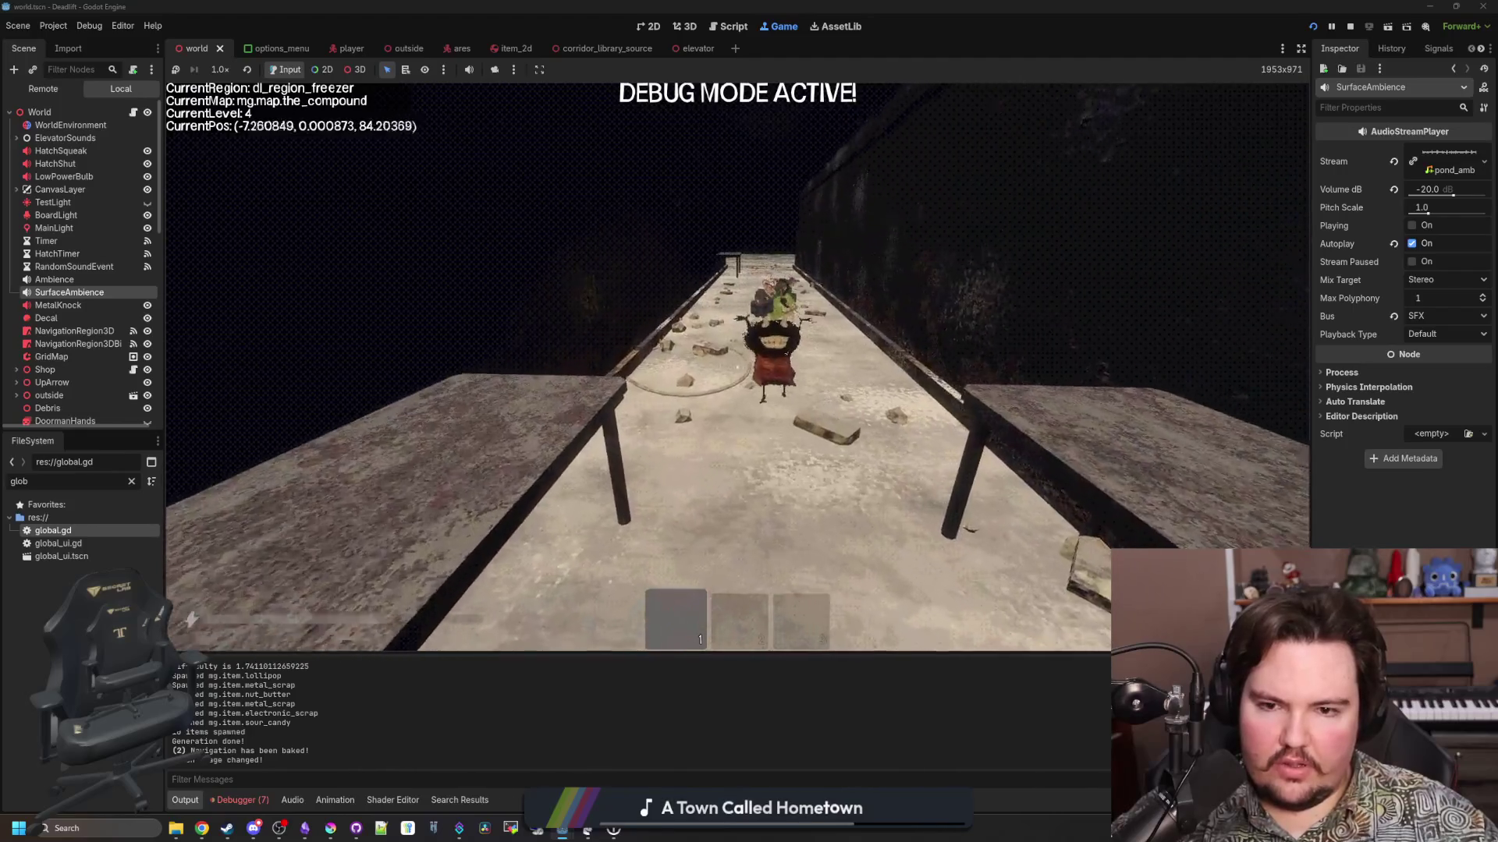
{"action": "key", "text": "e"}
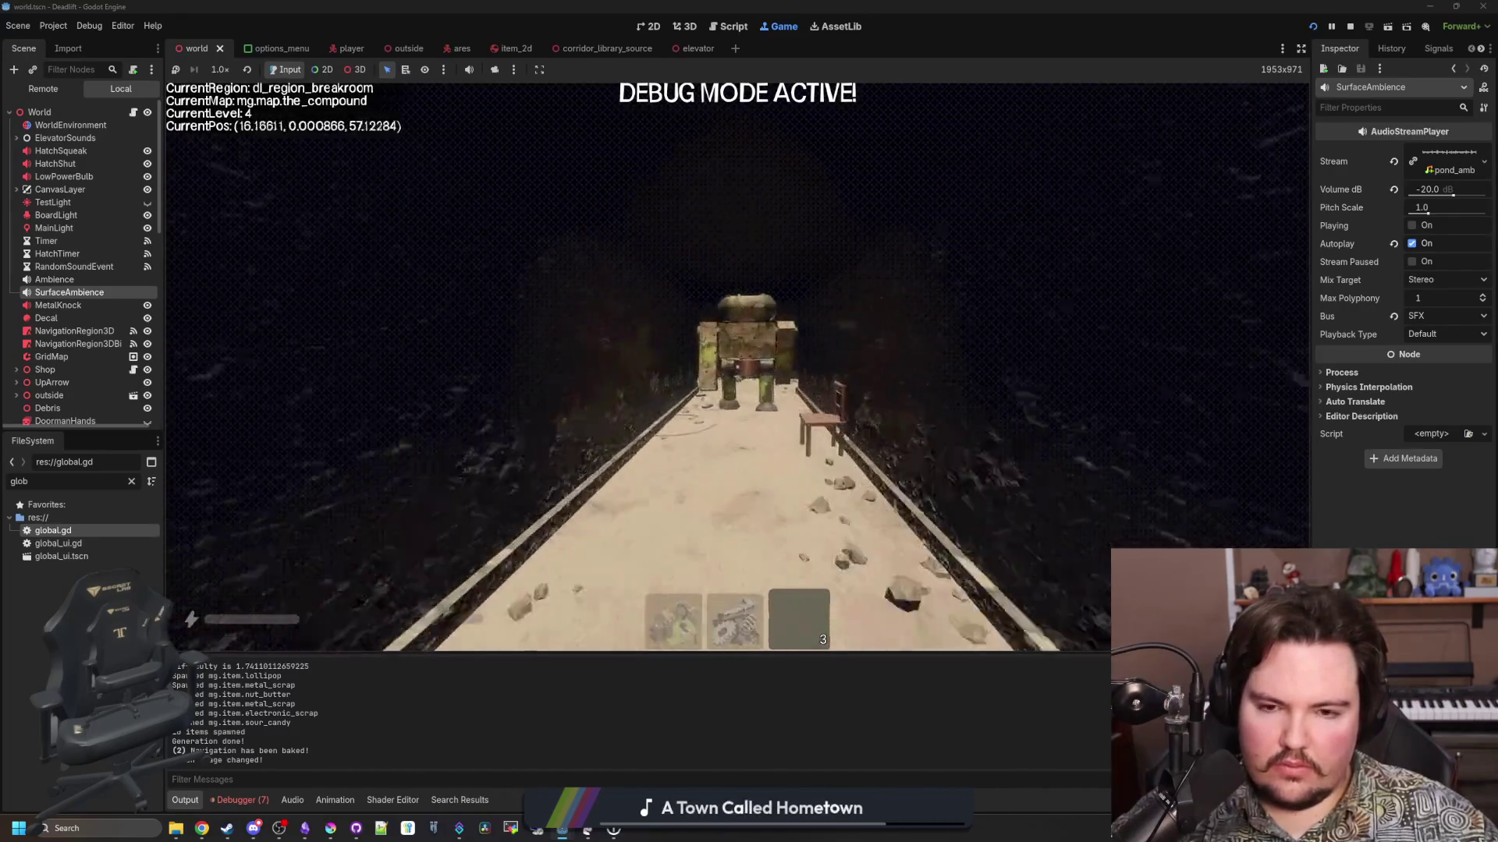
Step: Take the Sour candy bag, drop it on the elevator table, and skip eating to reach level 5
{"action": "key", "text": "w"}
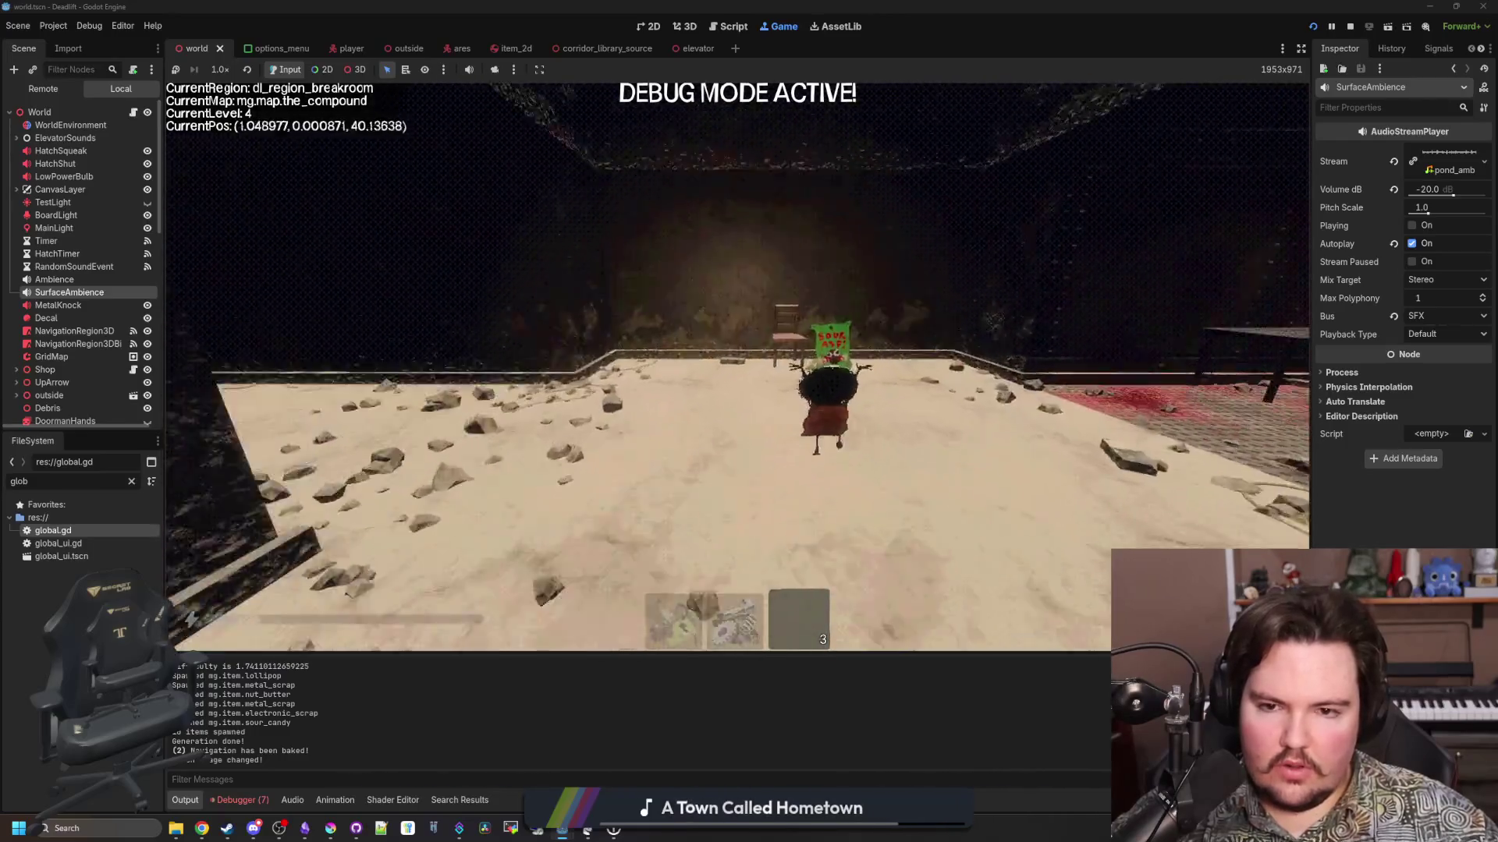
{"action": "key", "text": "e"}
{"action": "key", "text": "w"}
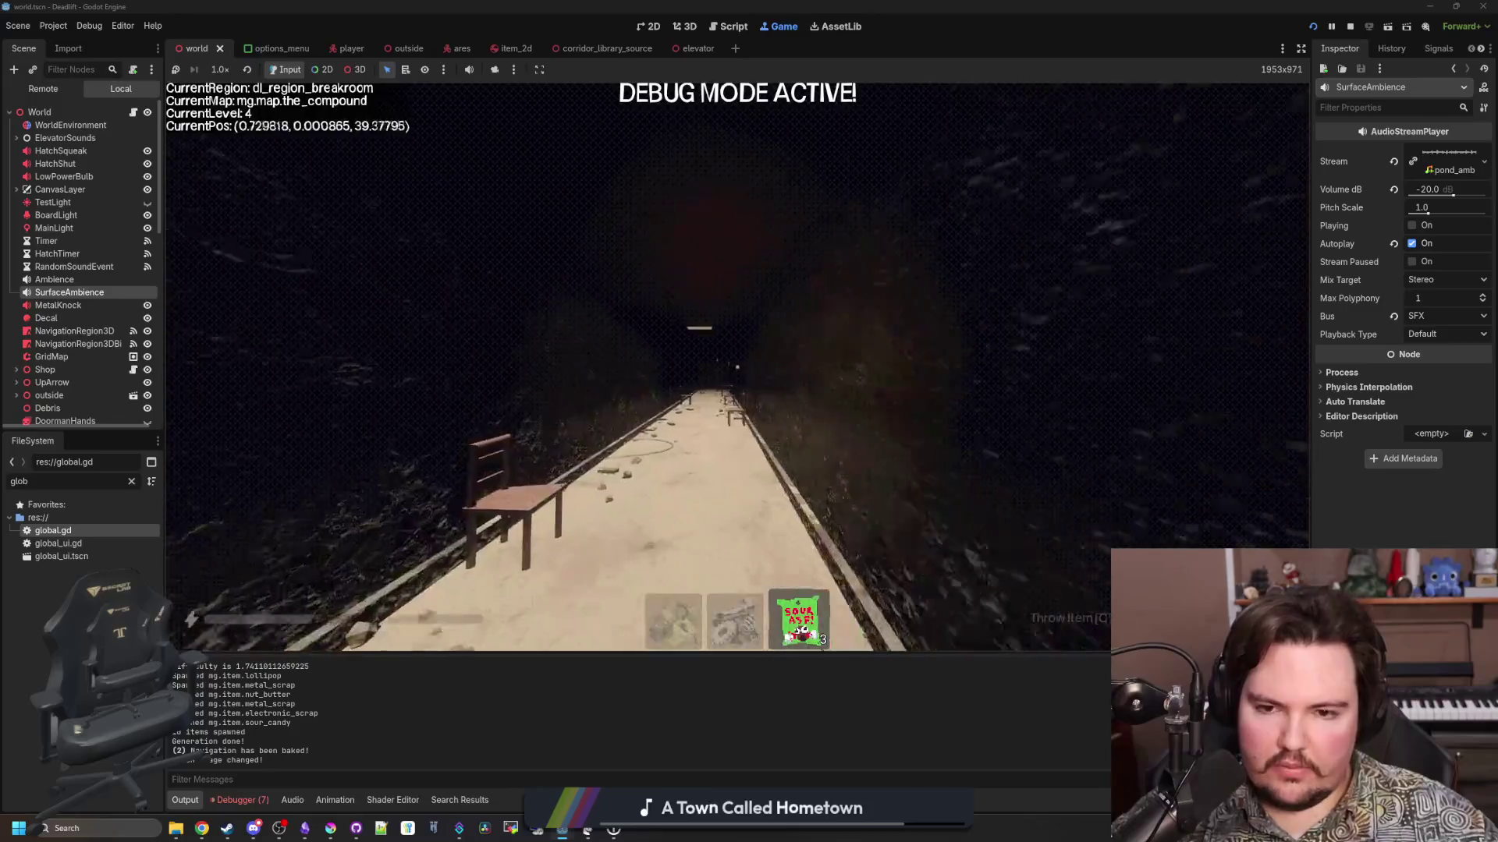
{"action": "key", "text": "w"}
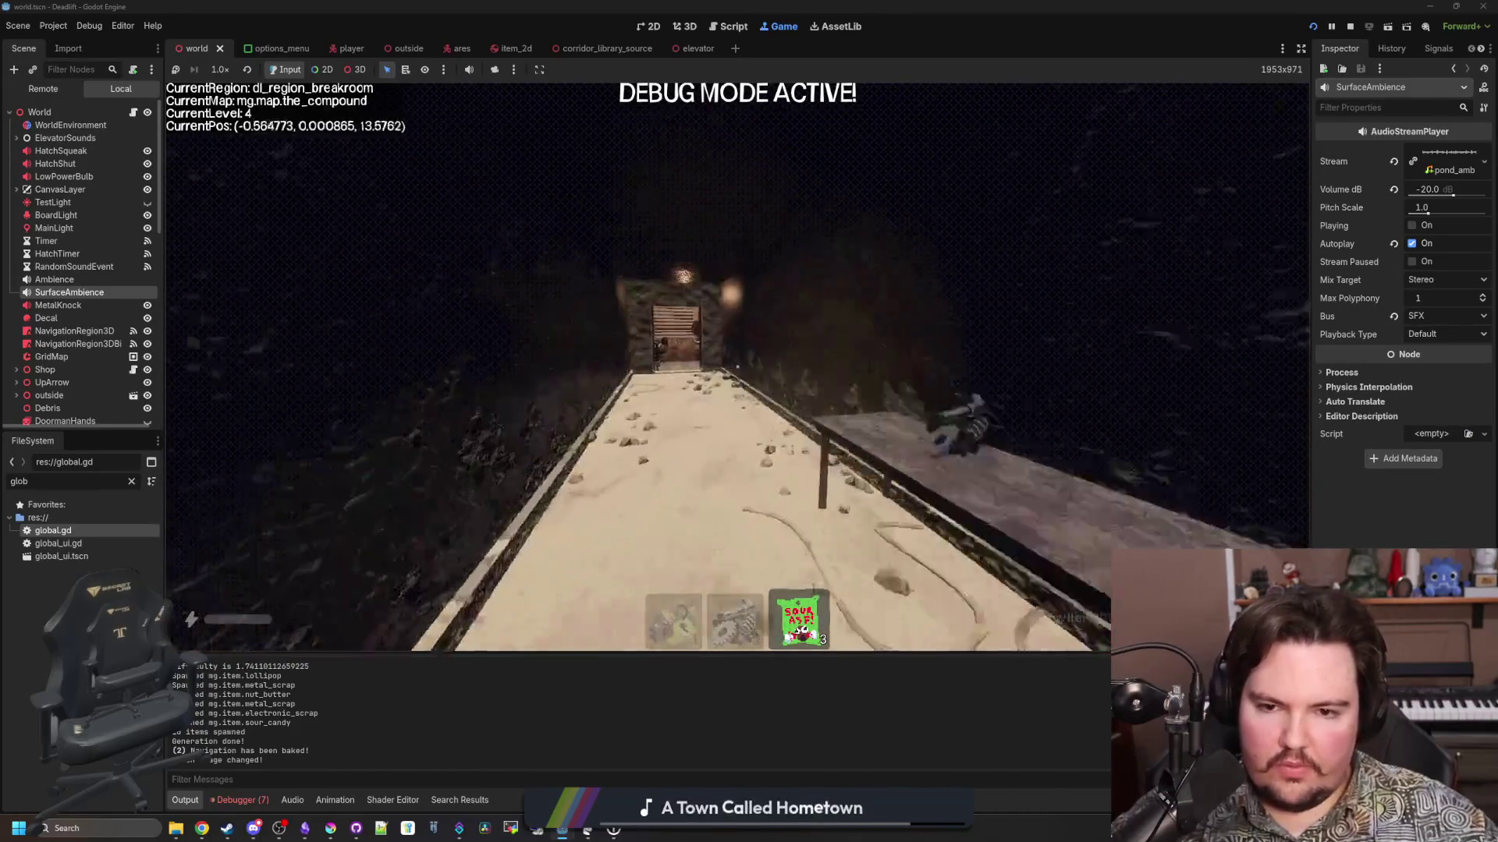
{"action": "key", "text": "q"}
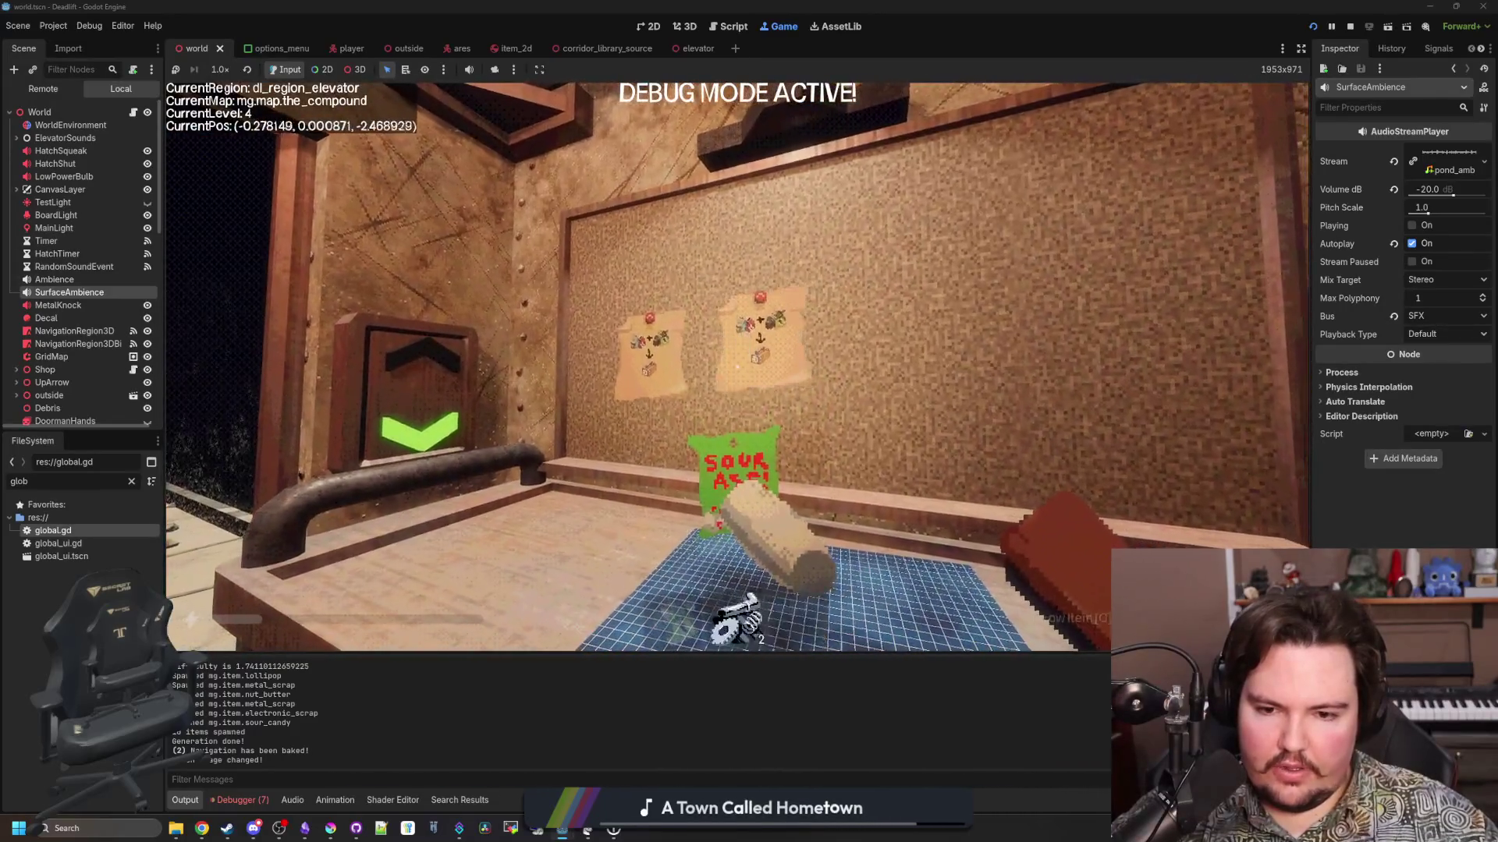
{"action": "key", "text": "w"}
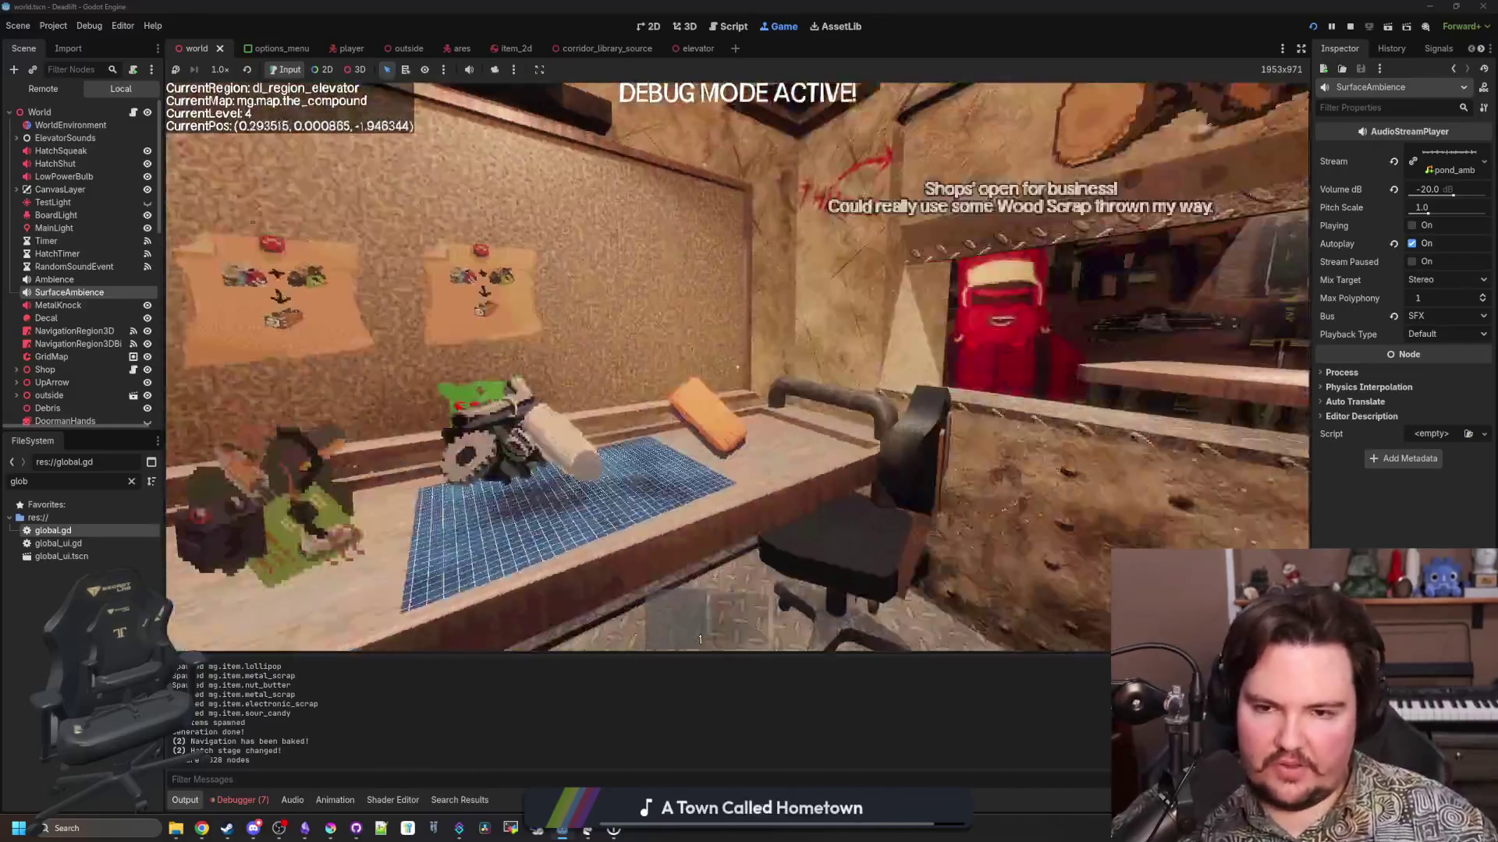
{"action": "key", "text": "w"}
{"action": "key", "text": "e"}
{"action": "left_click", "coordinate": [732, 517]}
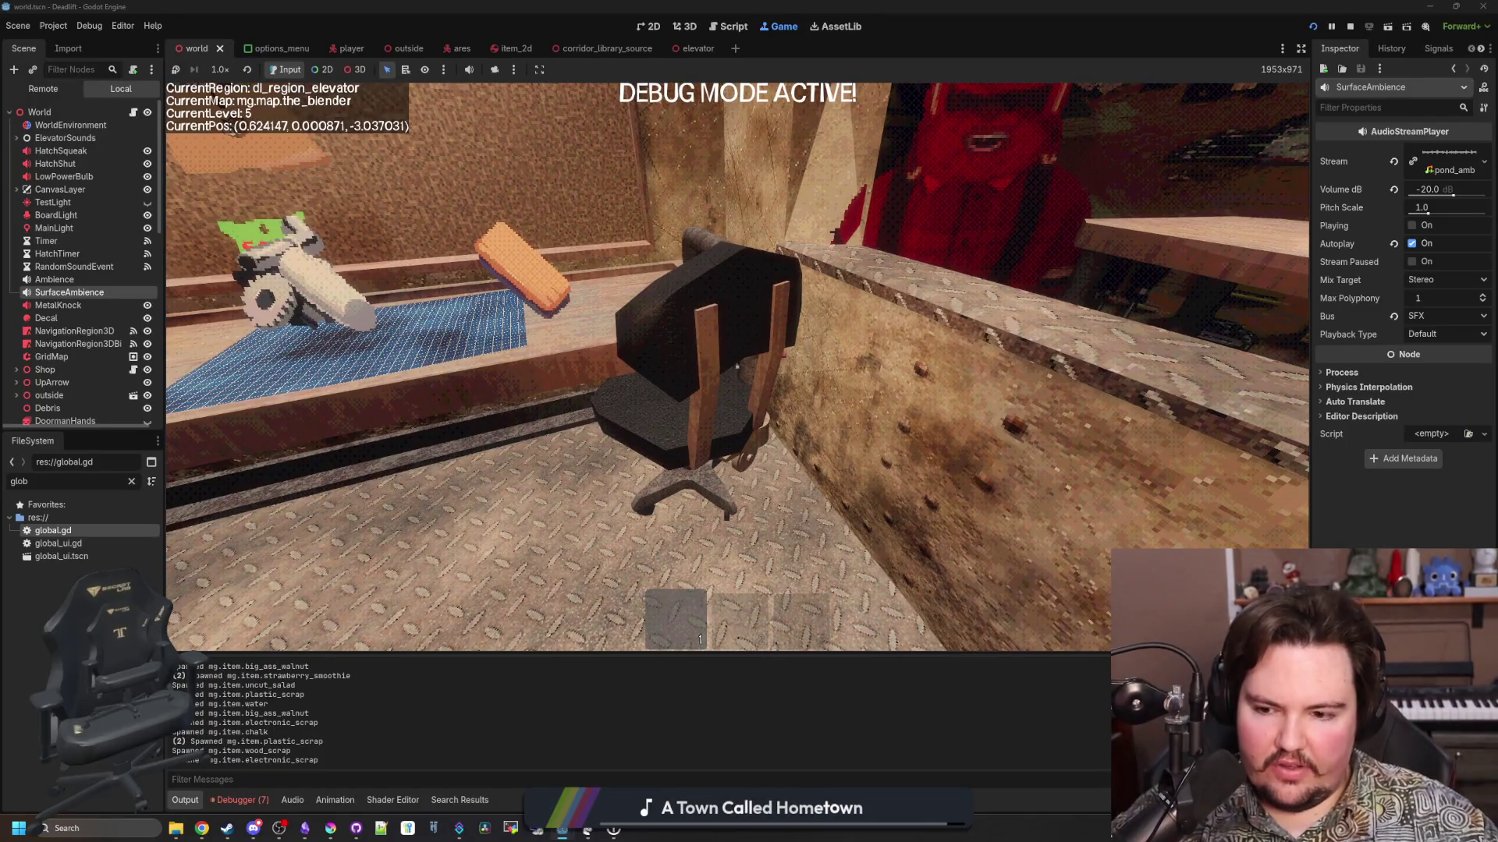
Step: Walk out of the level 5 elevator across the breakroom and down the long corridor
{"action": "key", "text": "w"}
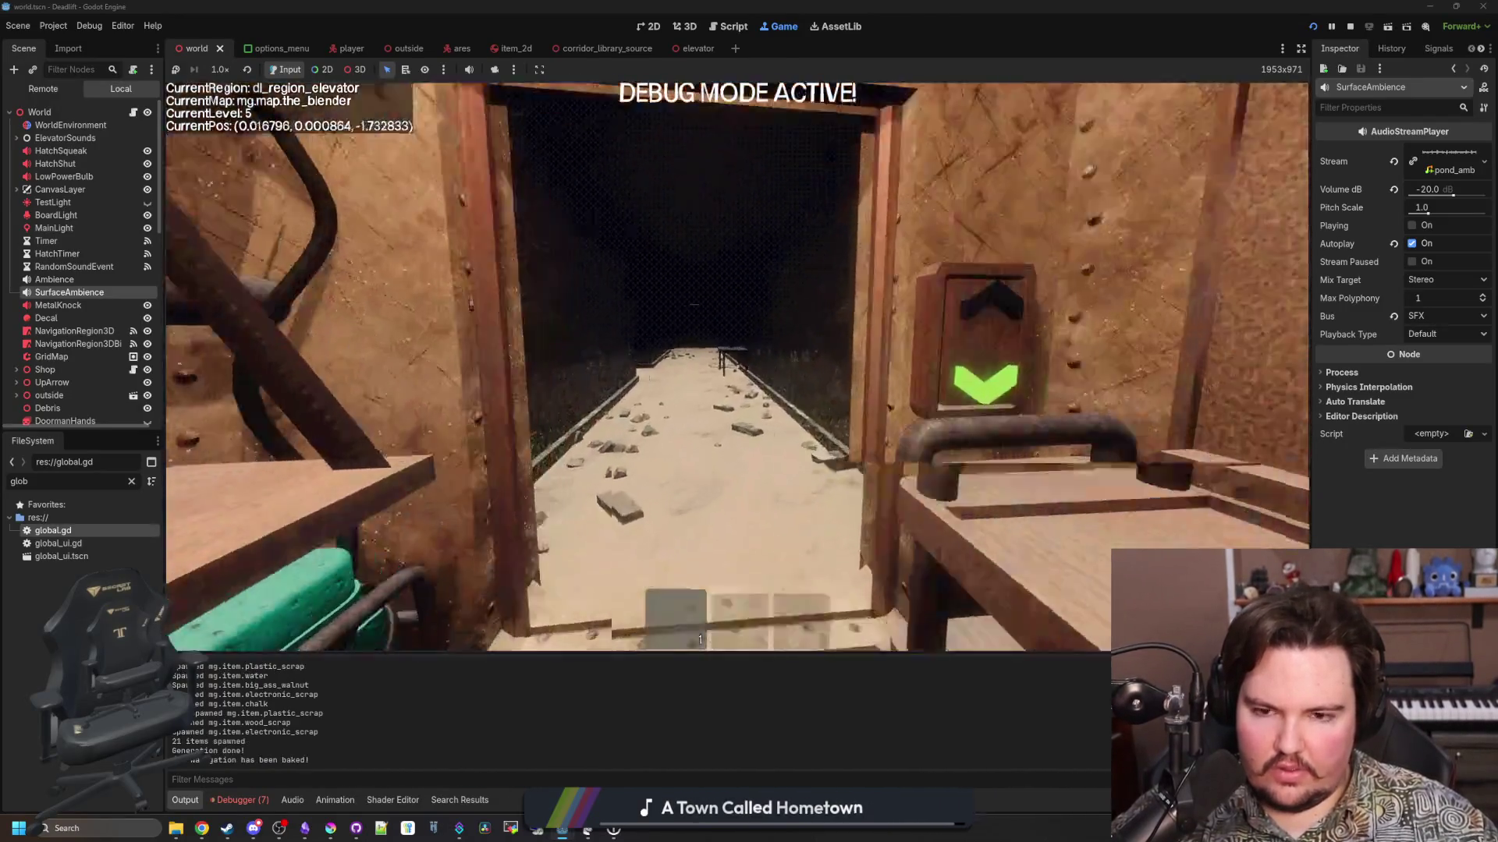
{"action": "key", "text": "w"}
{"action": "key", "text": "w"}
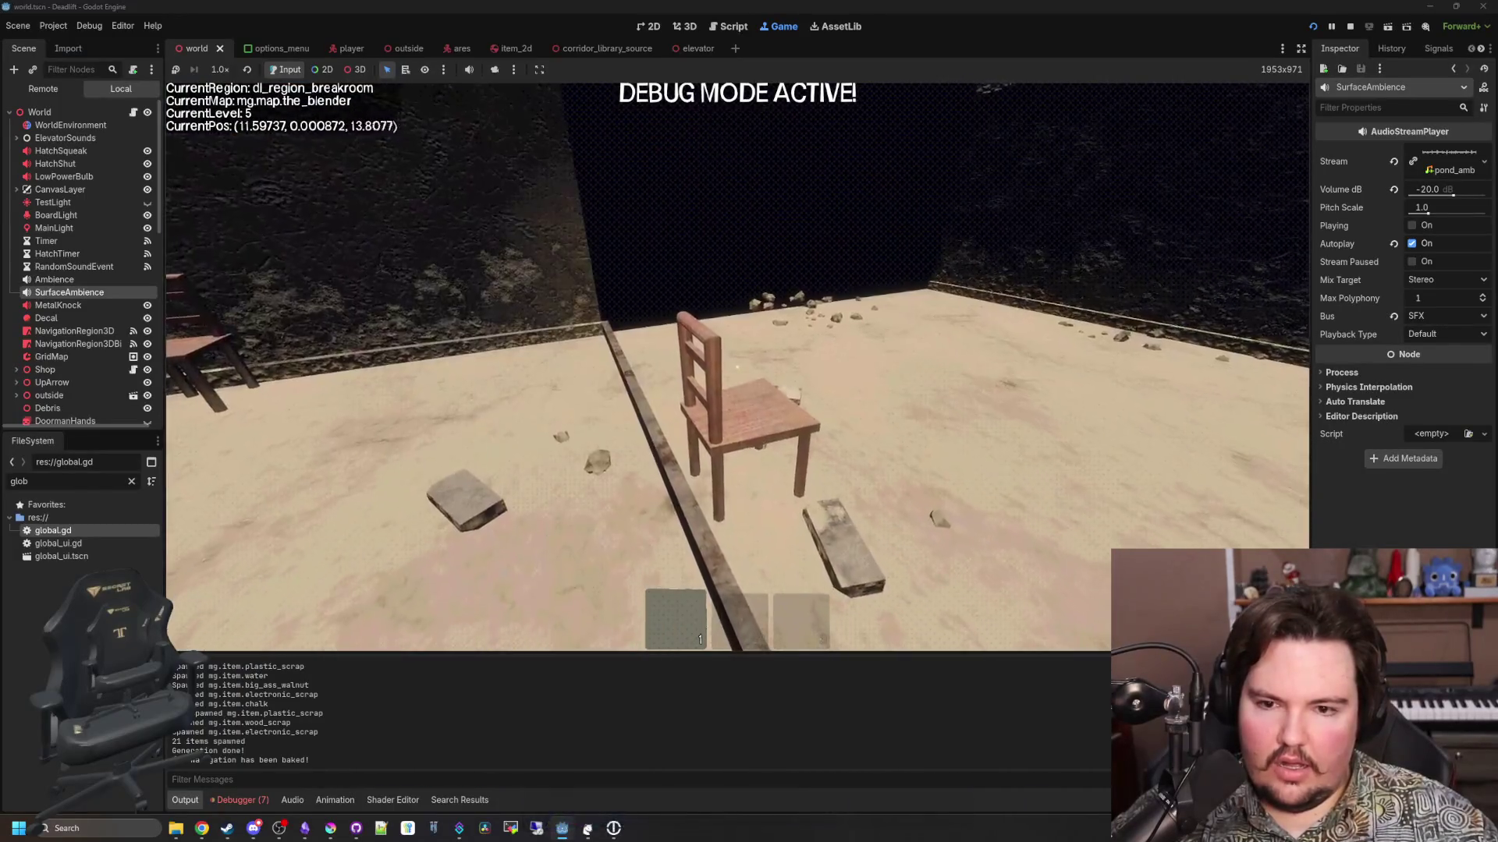
{"action": "key", "text": "w"}
{"action": "key", "text": "s"}
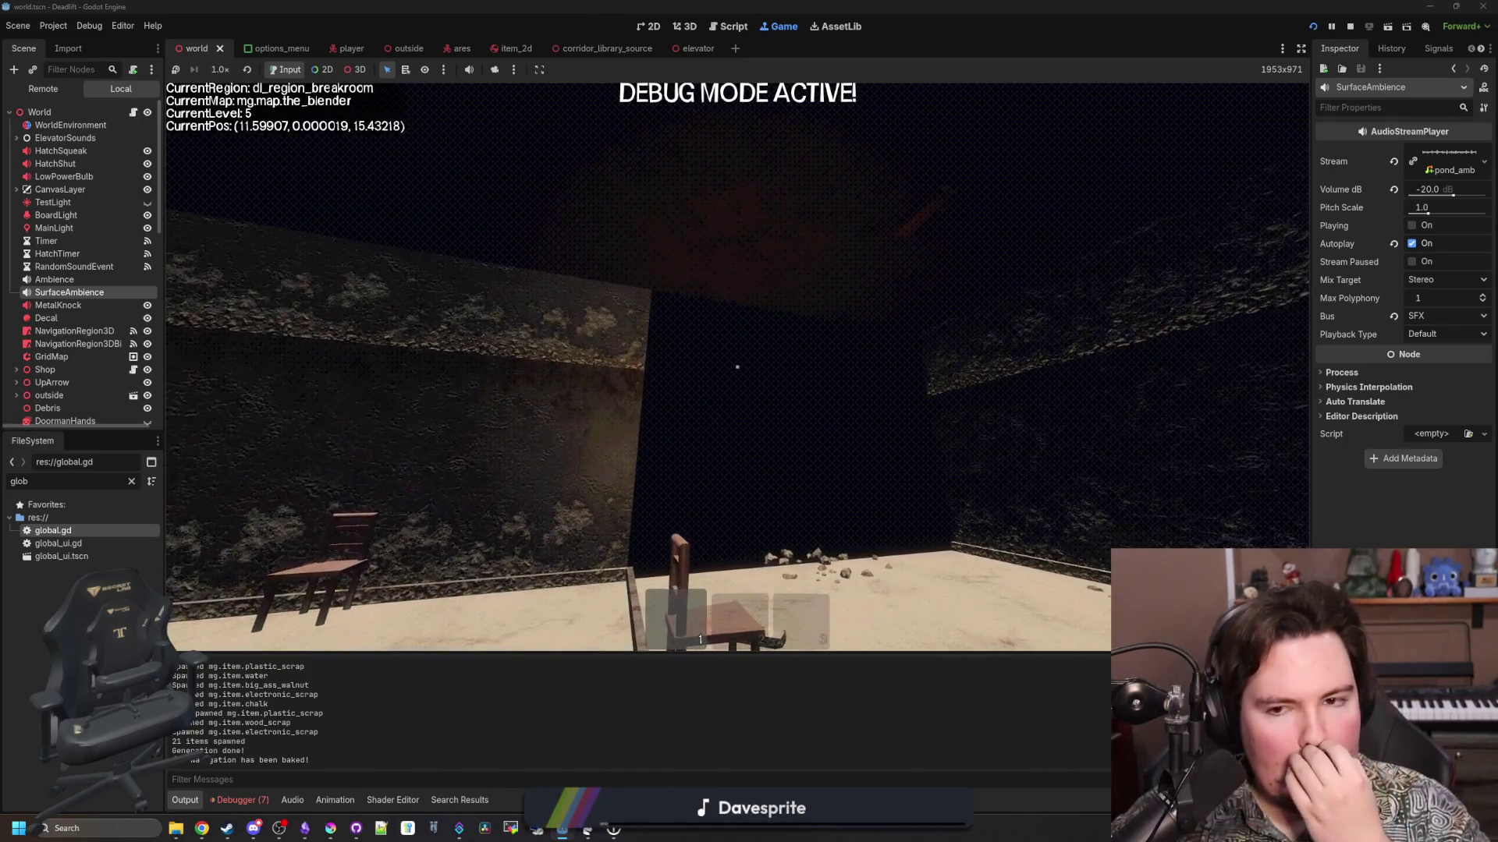
{"action": "key", "text": "w"}
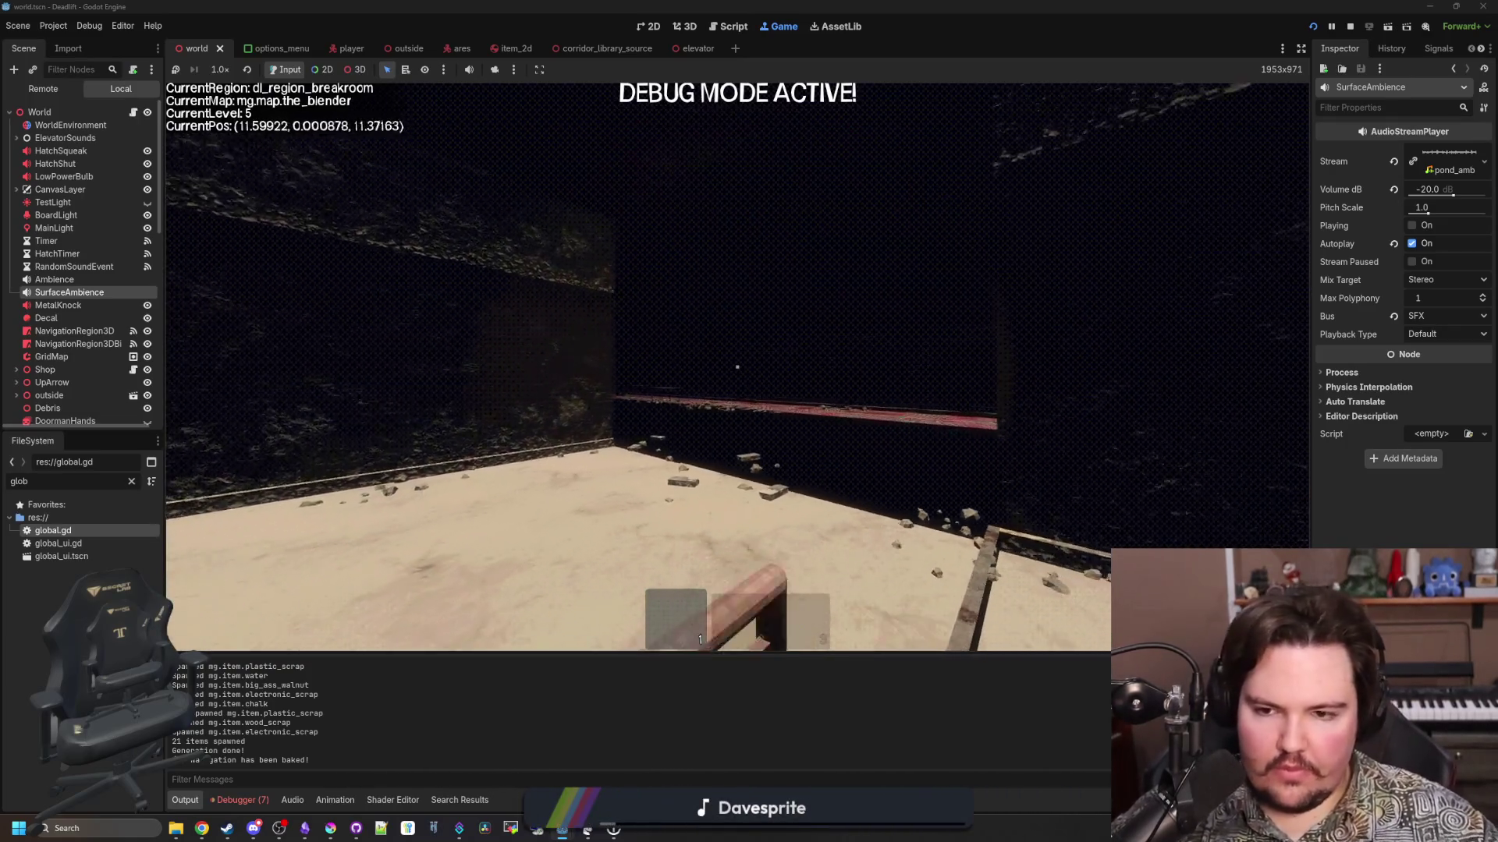
{"action": "key", "text": "s"}
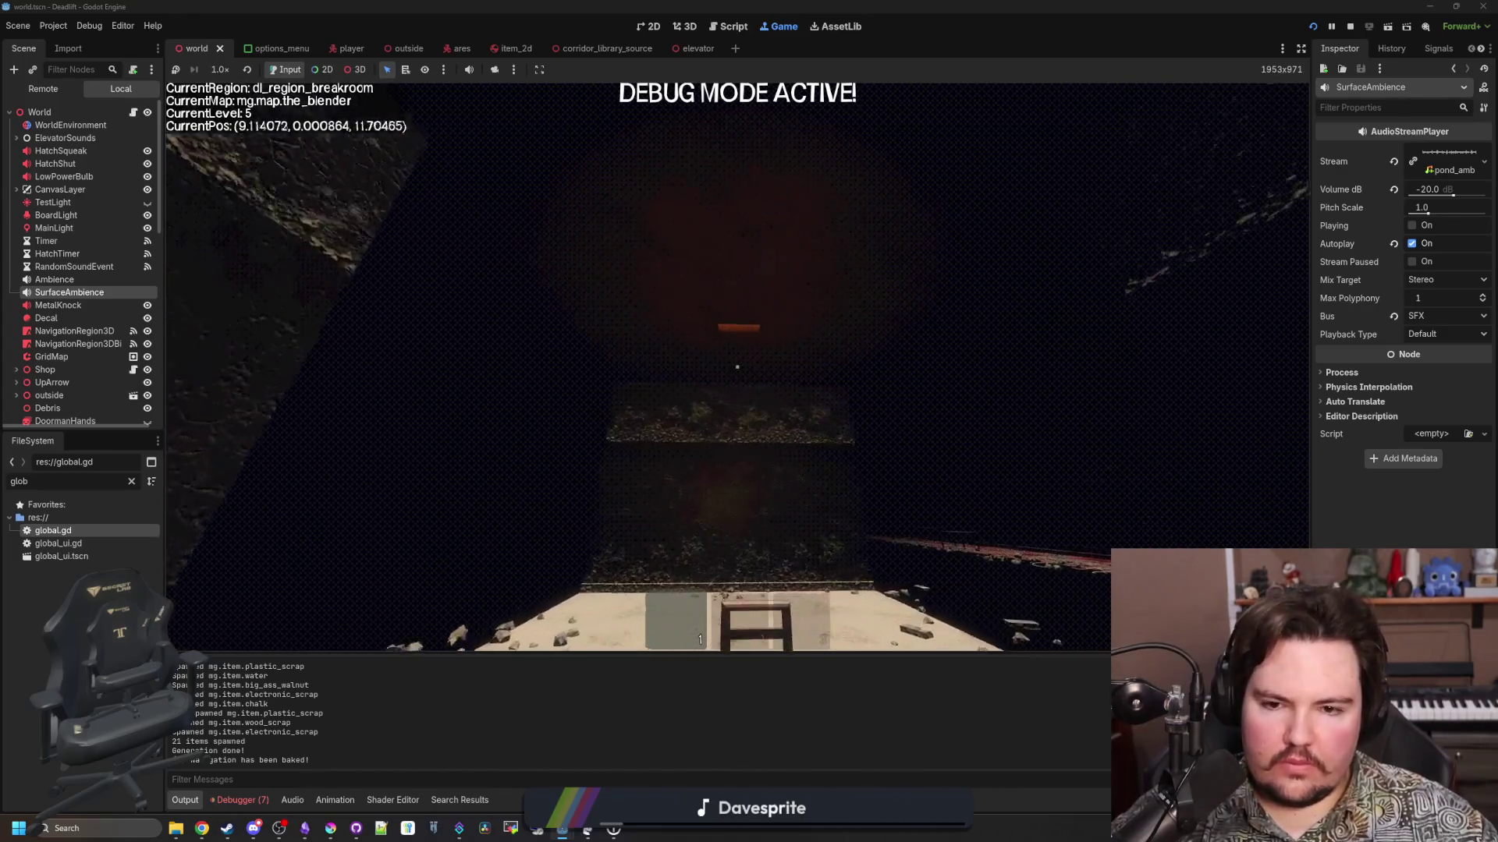
{"action": "key", "text": "w"}
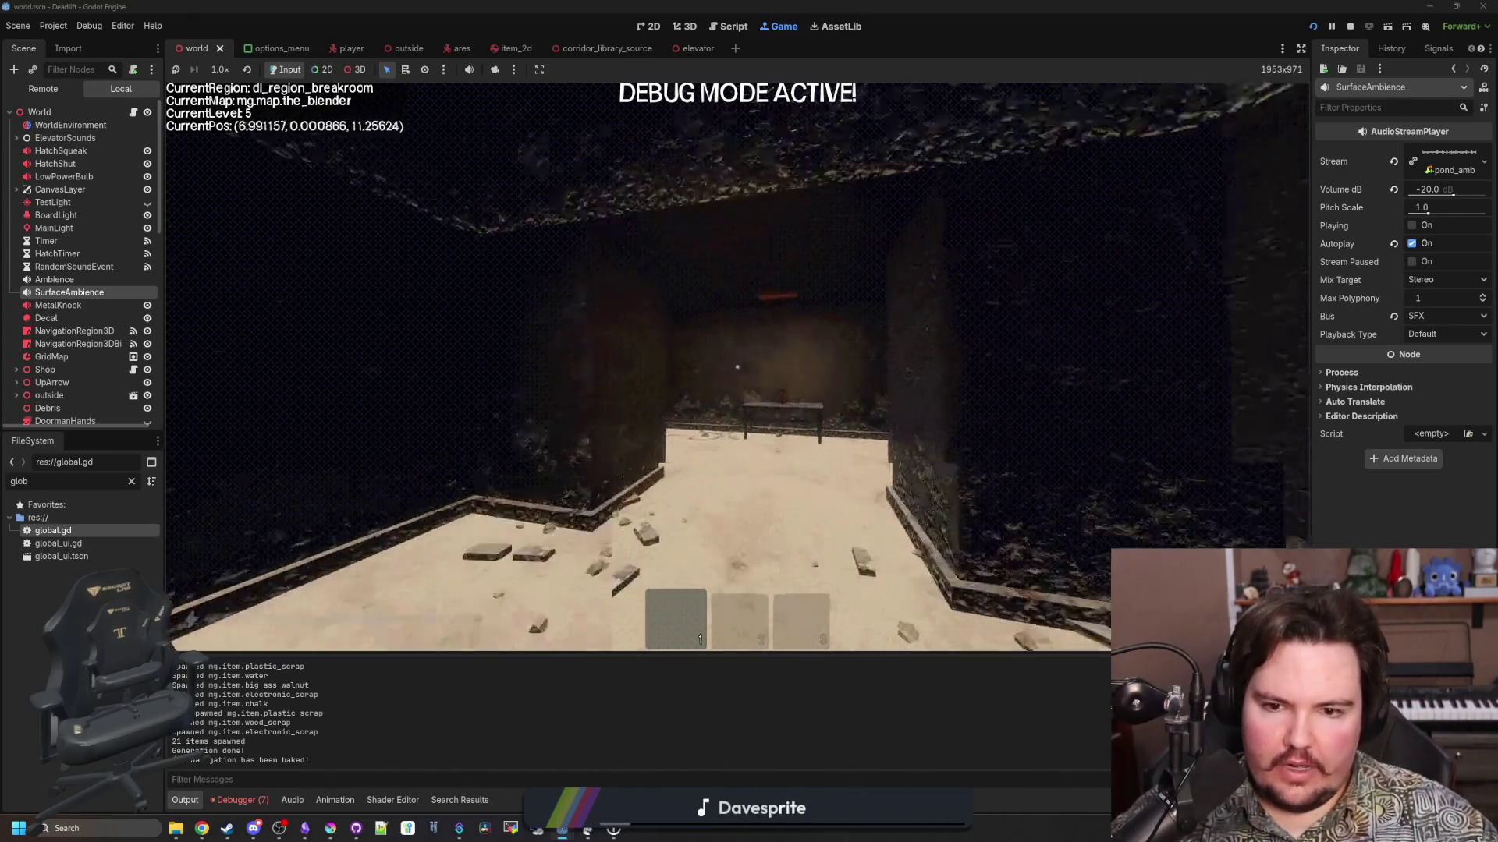
{"action": "key", "text": "w"}
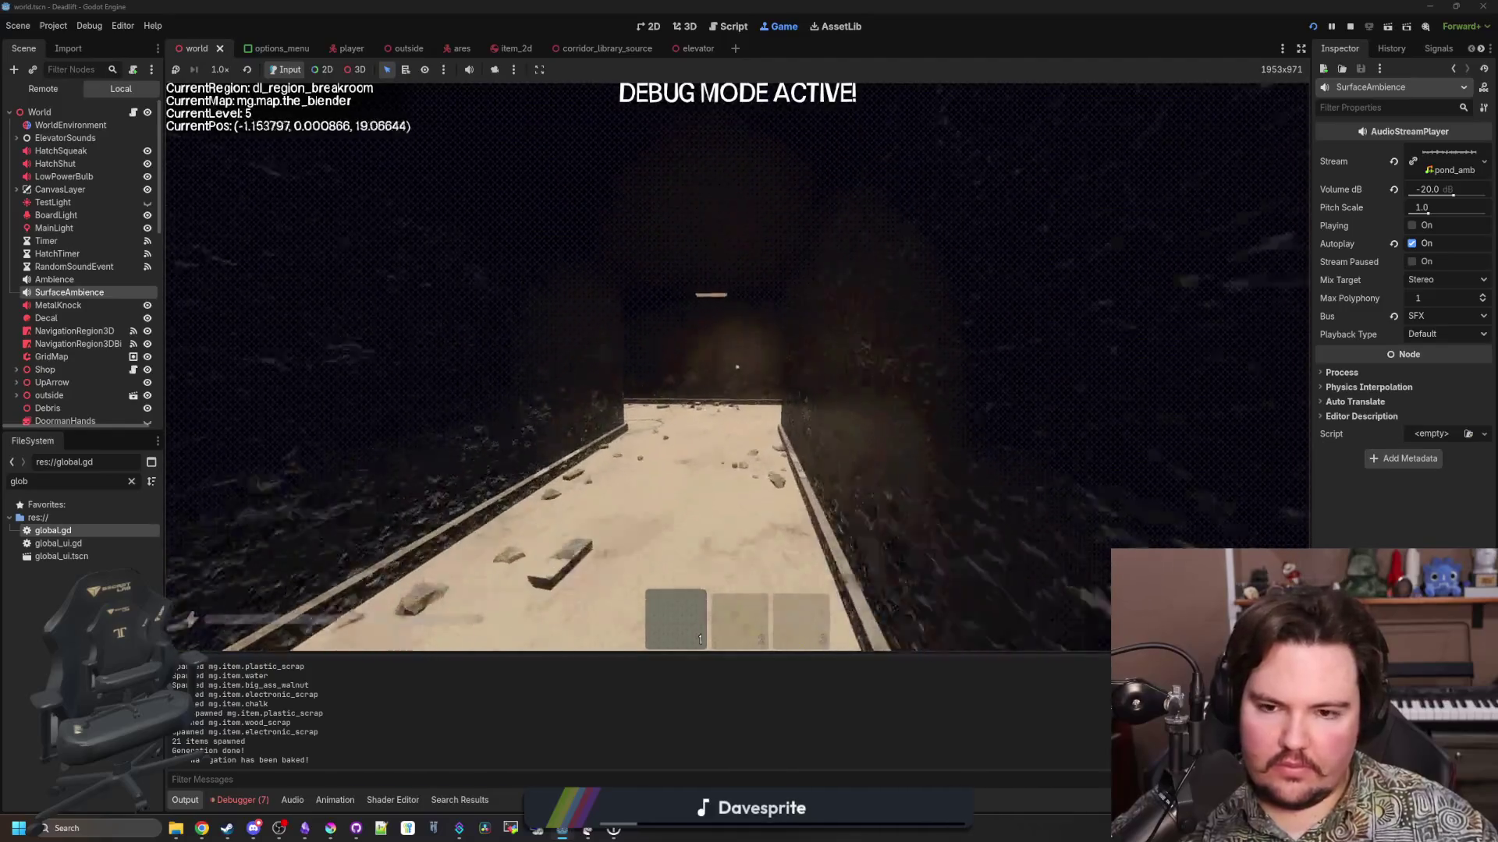
{"action": "key", "text": "w"}
{"action": "key", "text": "w"}
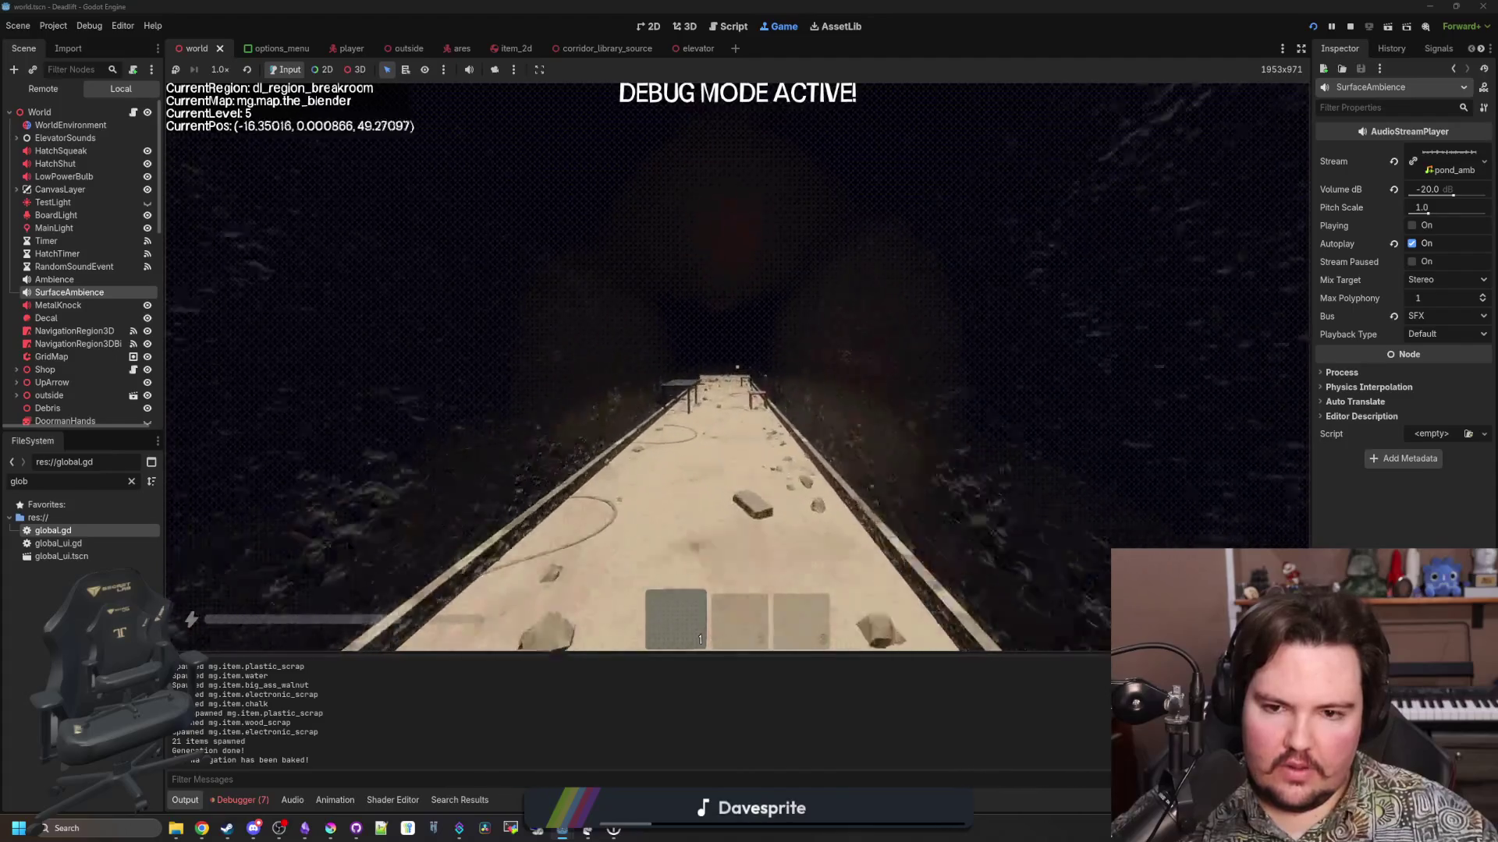
{"action": "key", "text": "w"}
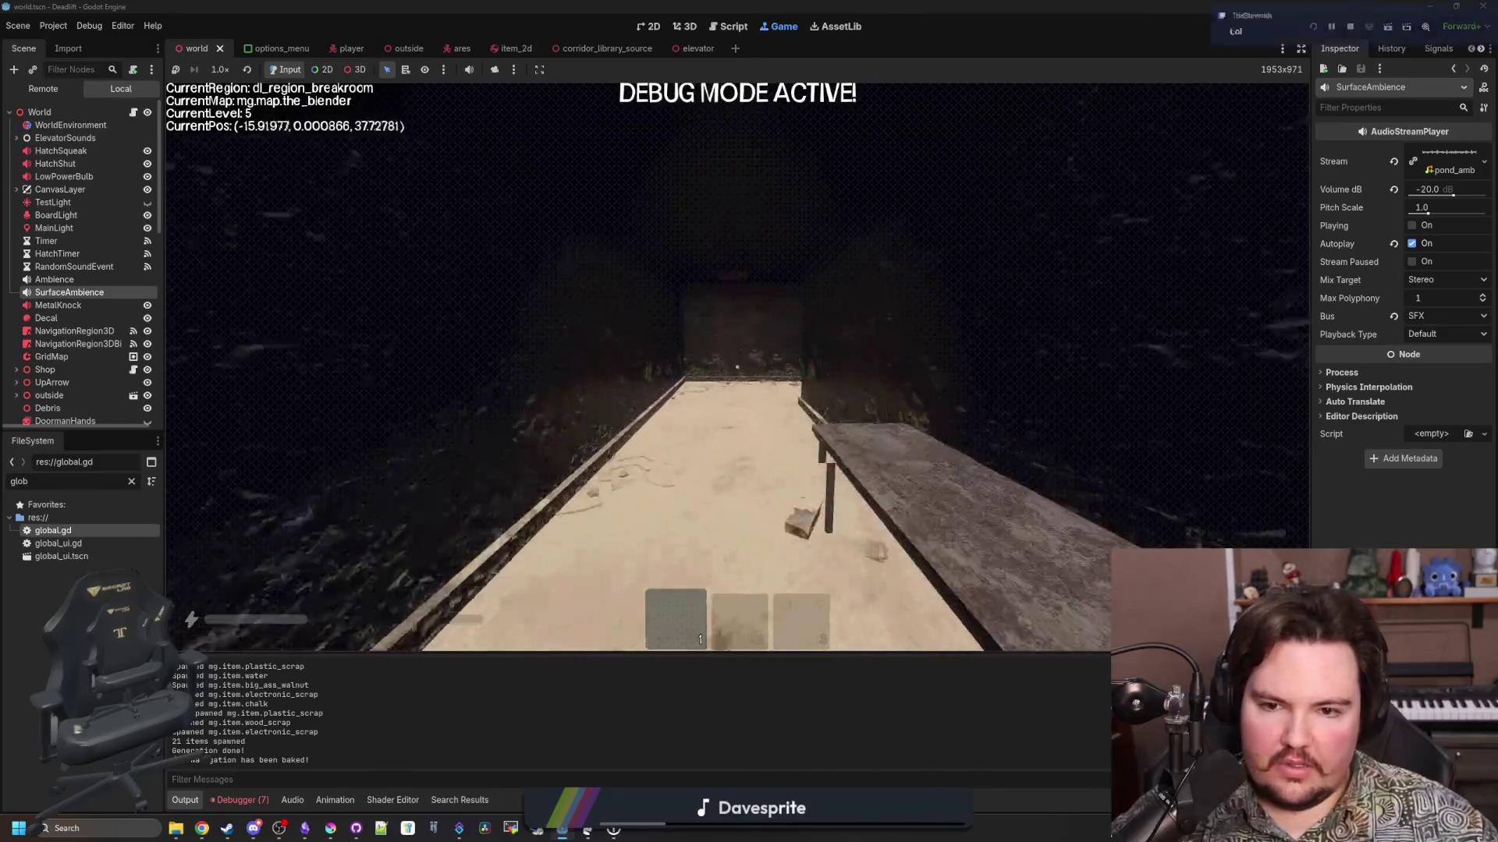
{"action": "key", "text": "w"}
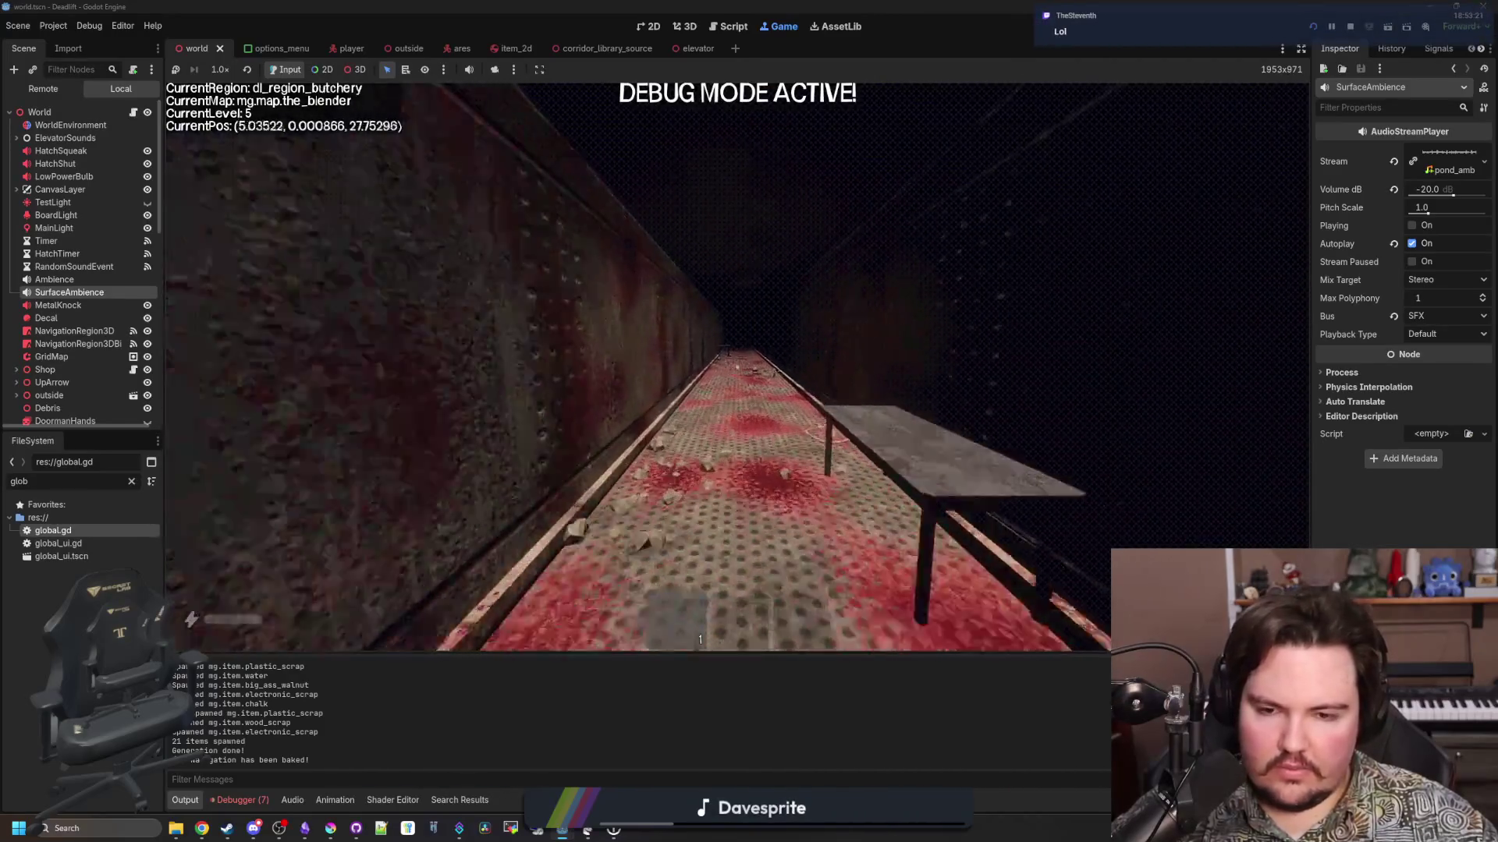
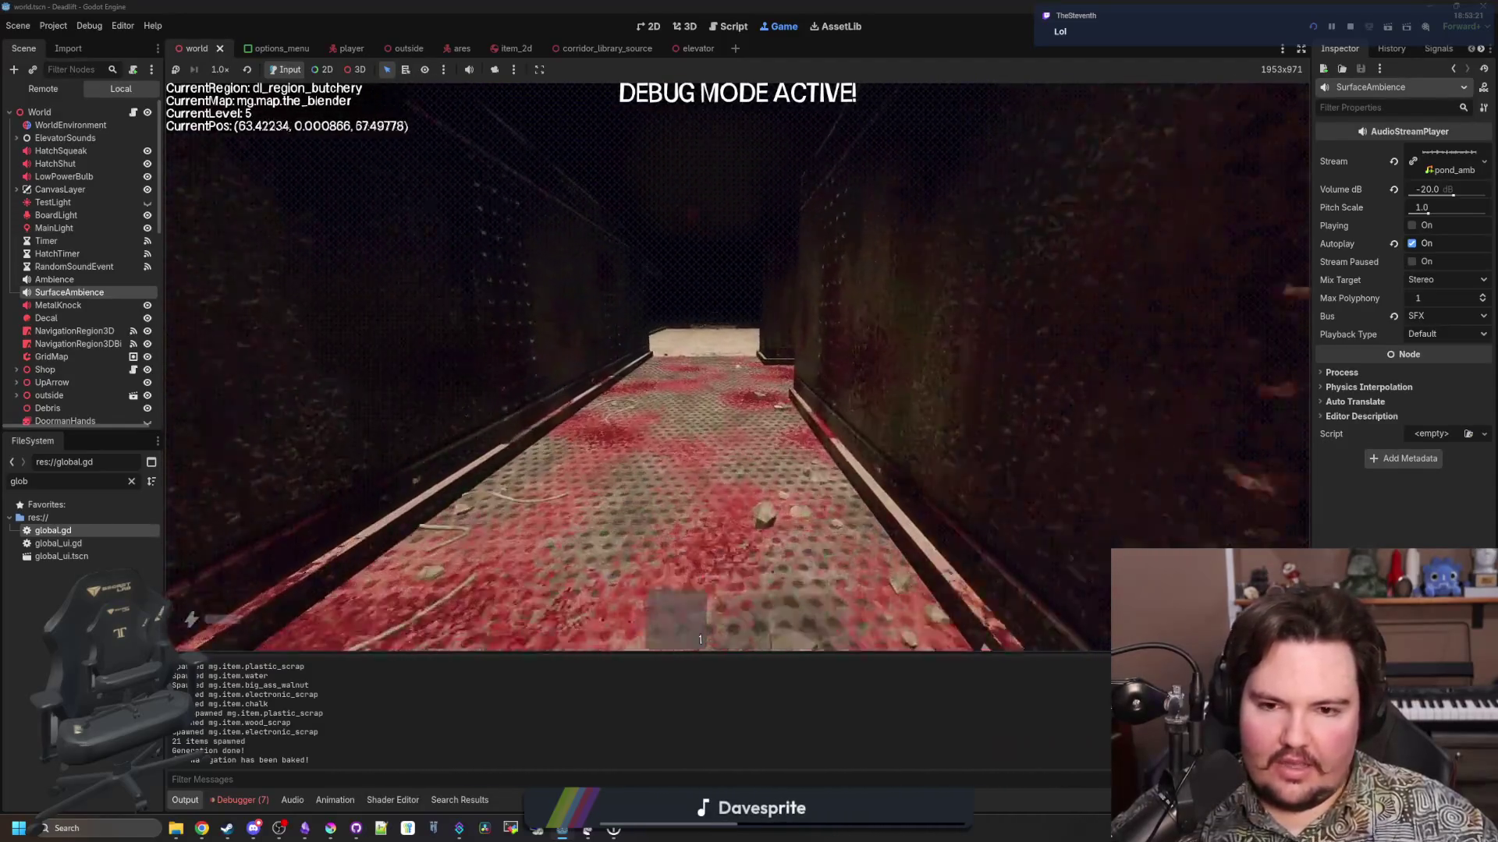
Step: Walk the player down the corridor into the breakroom and along the walkway
{"action": "key", "text": "w"}
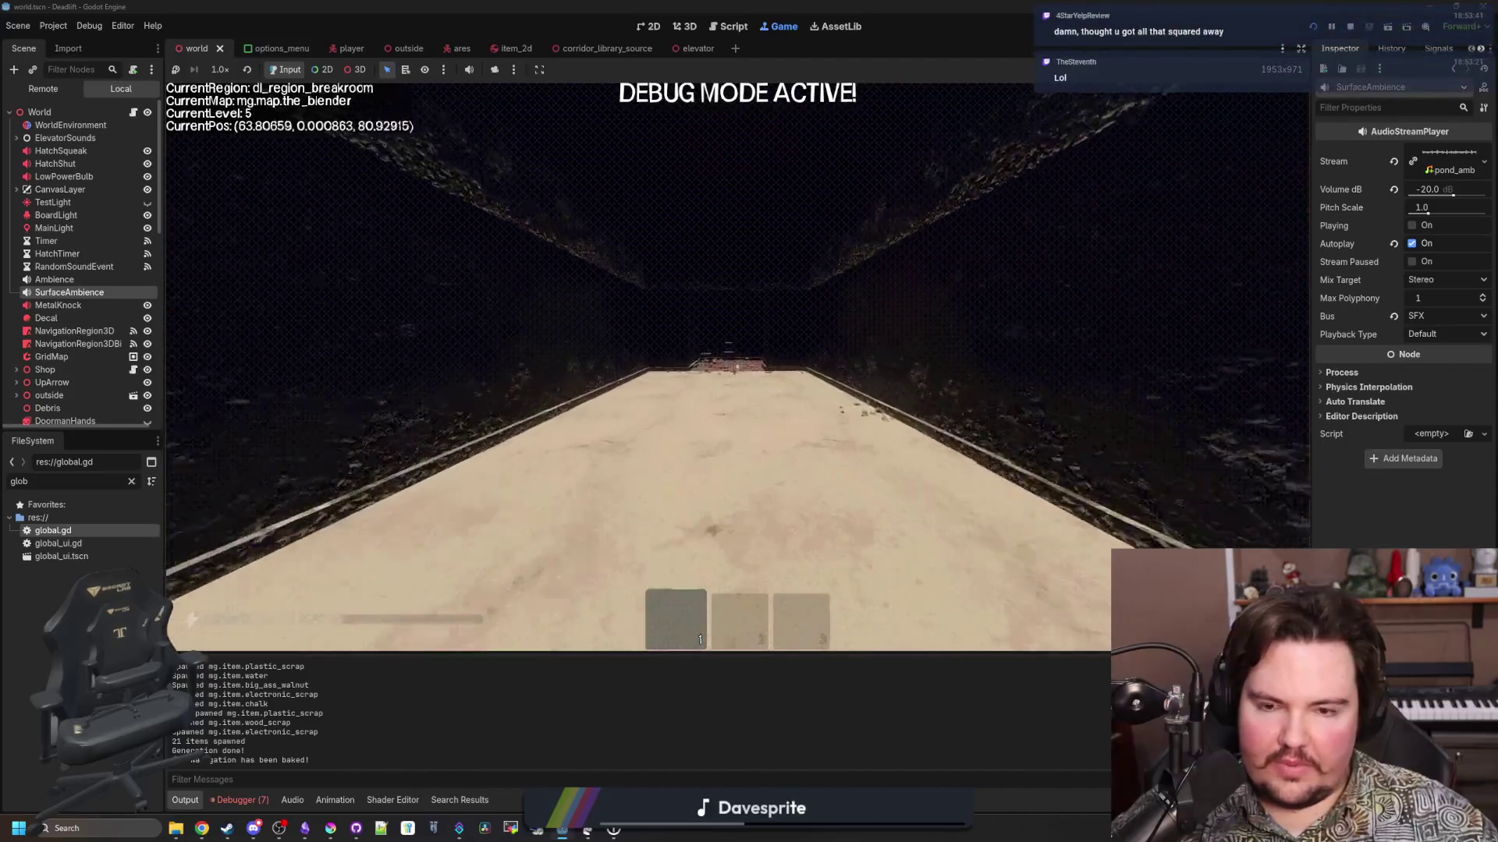
{"action": "key", "text": "w"}
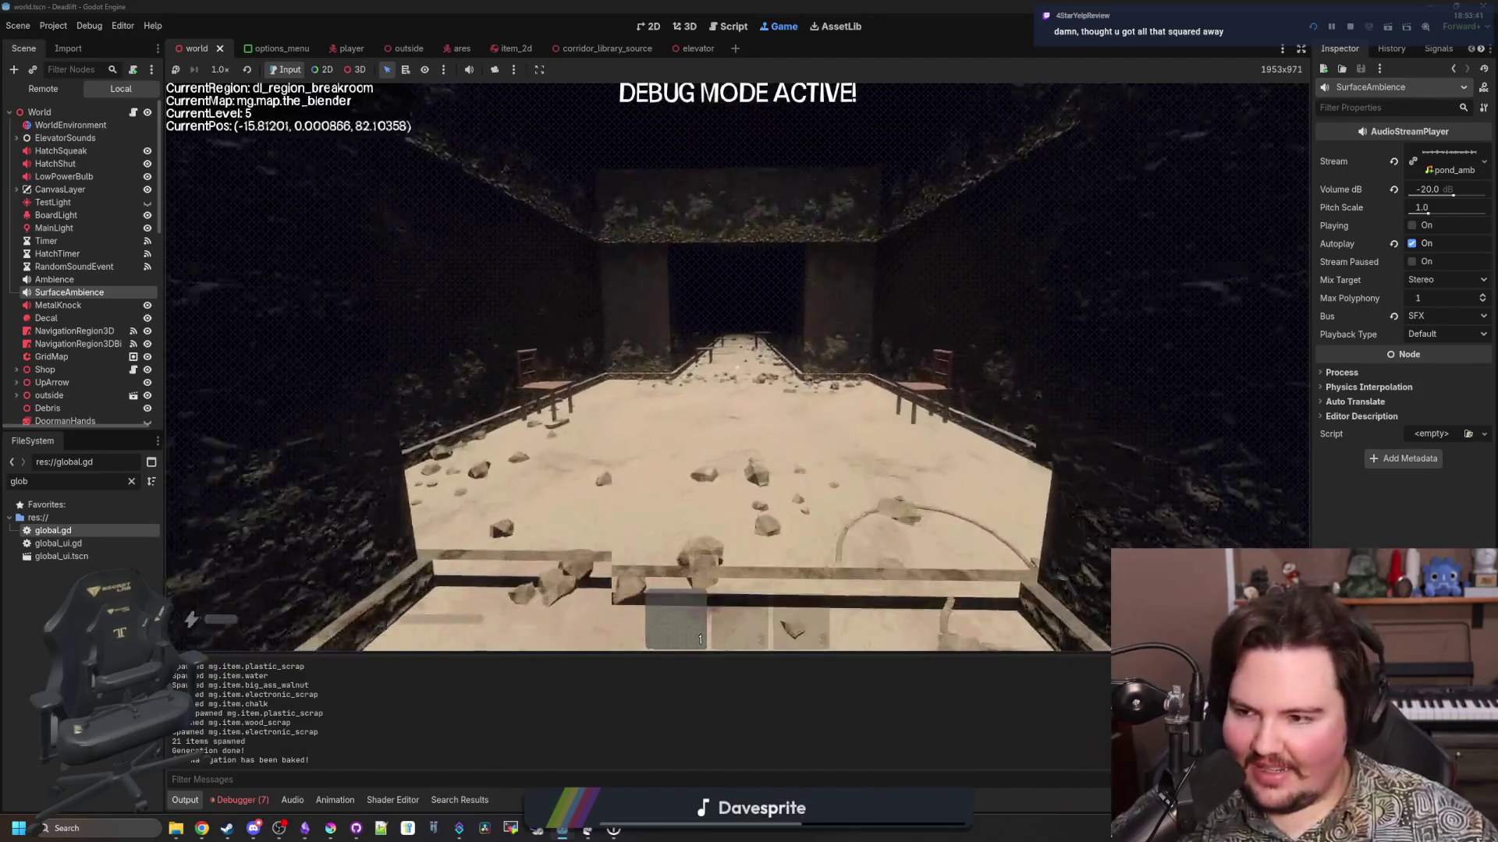
{"action": "mouse_move", "coordinate": [737, 366]}
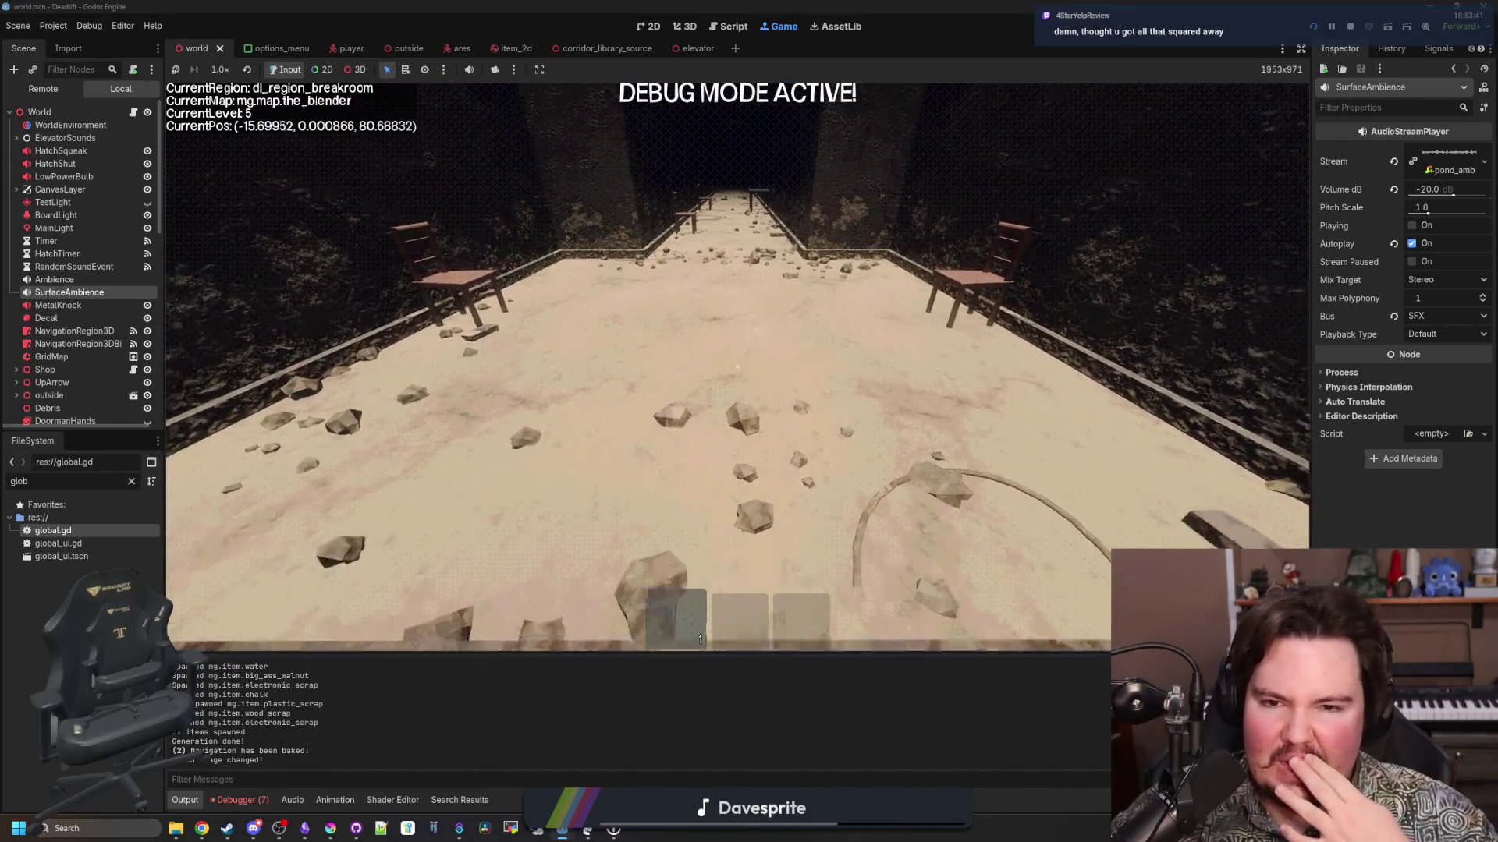
{"action": "key", "text": "w"}
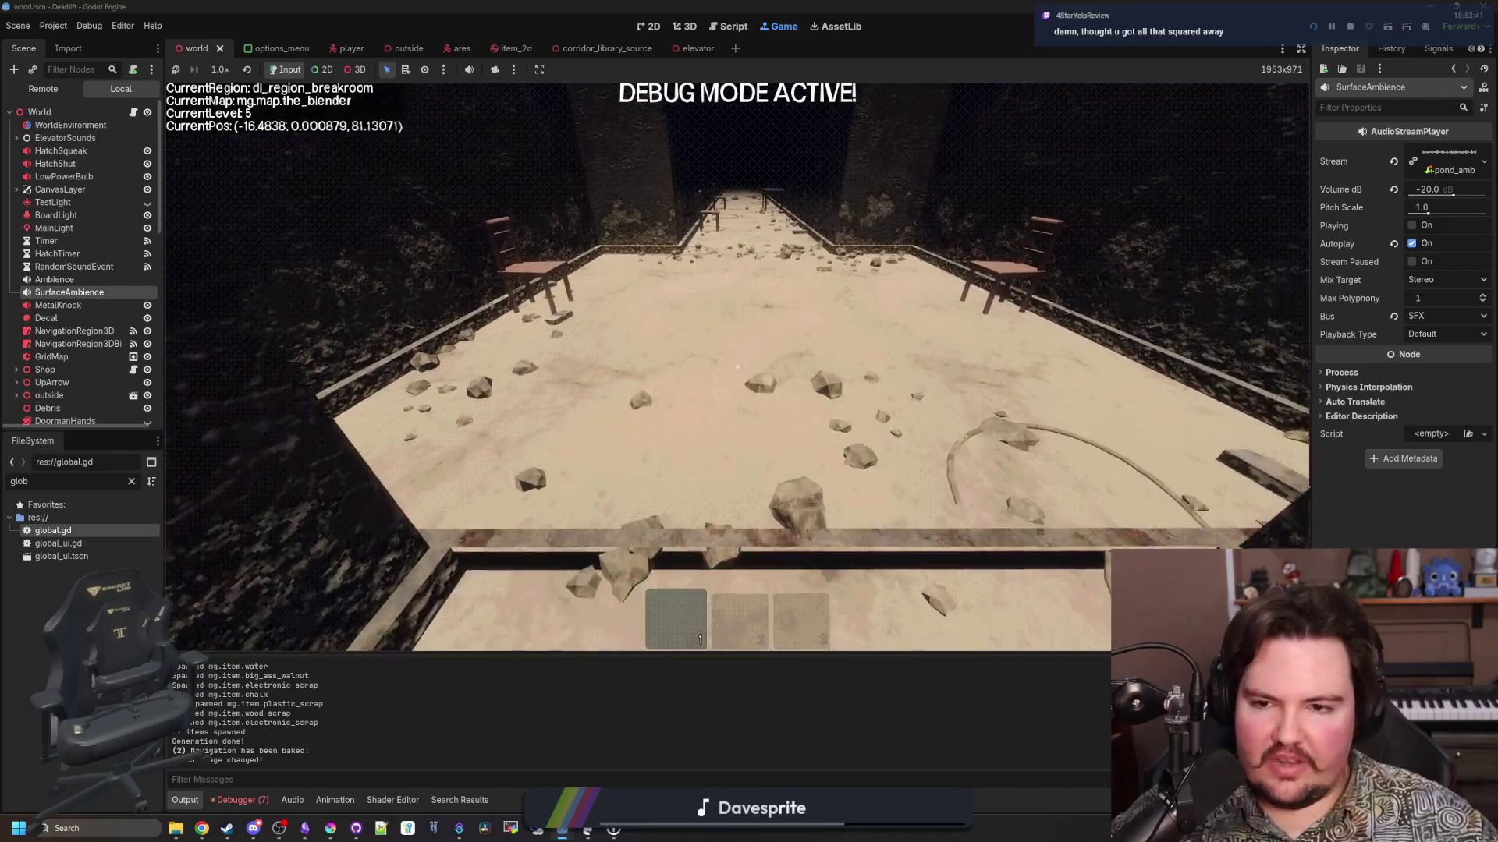
{"action": "key", "text": "s"}
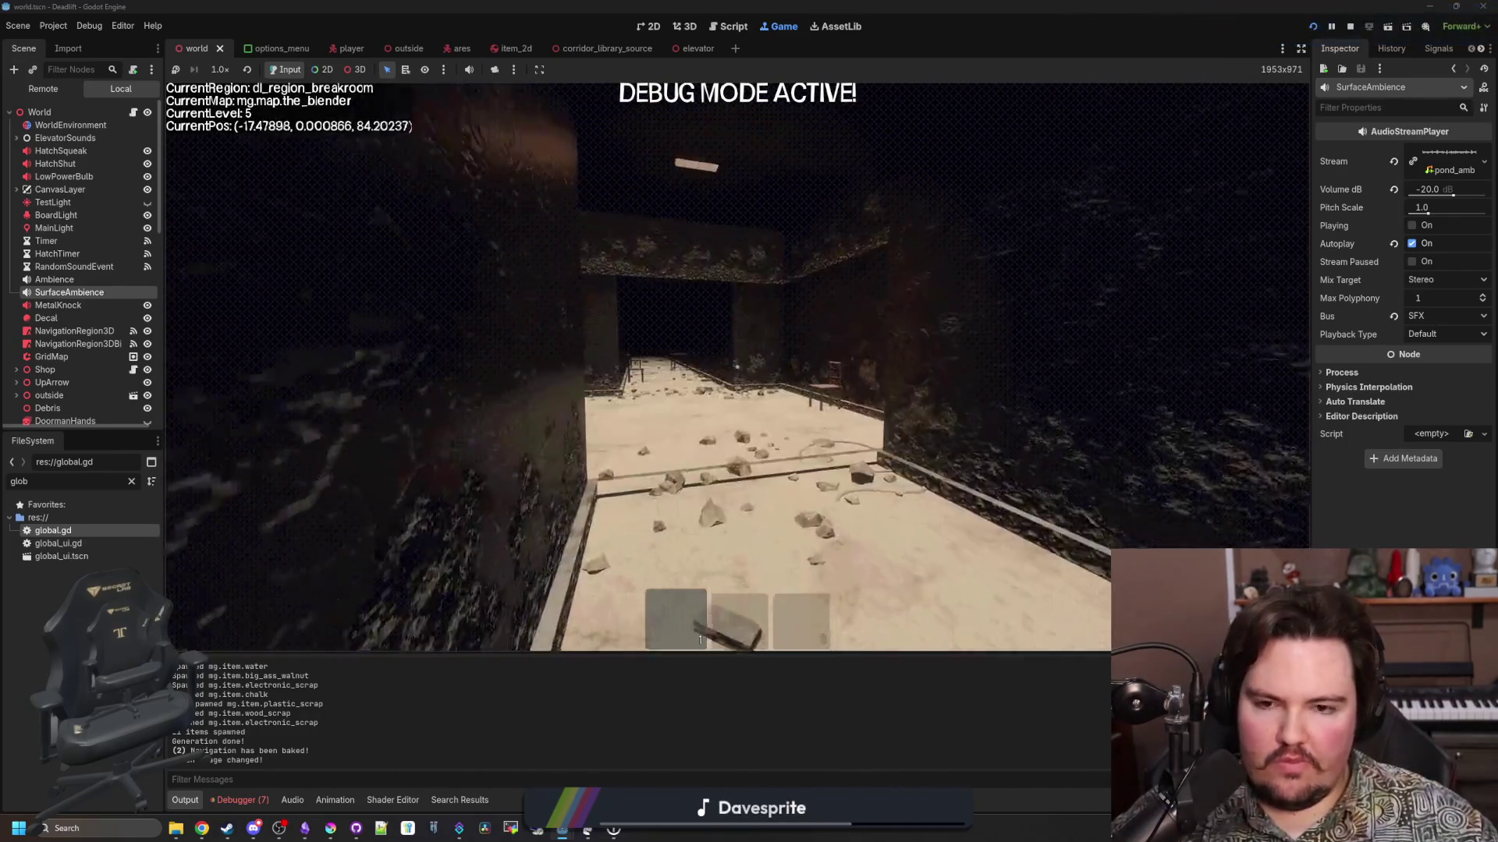
Step: Pause the game, review the seven errors in the Debugger, and open world.gd
{"action": "key", "text": "w"}
{"action": "key", "text": "Escape"}
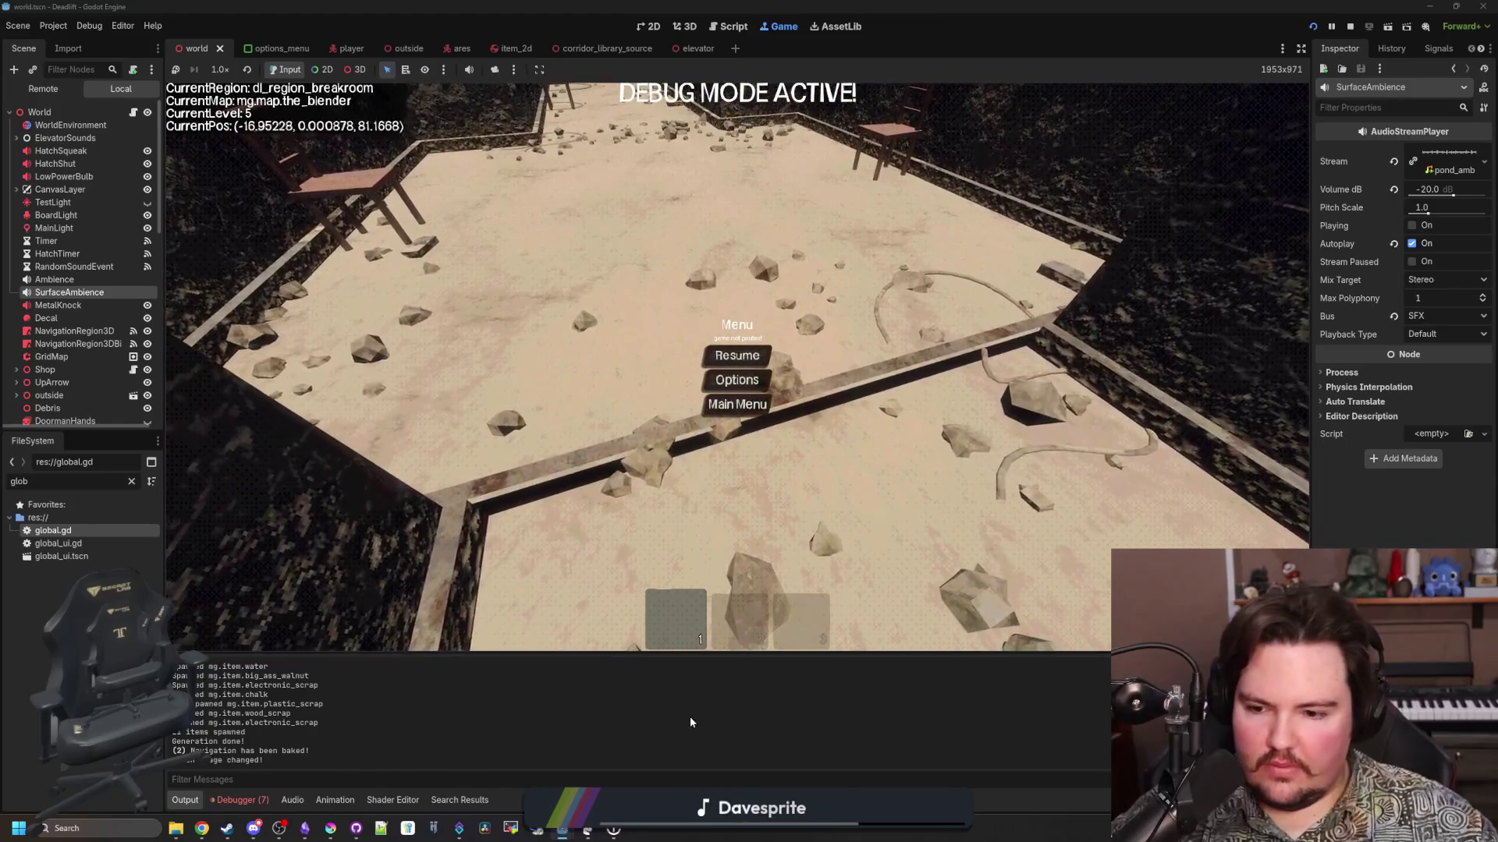
{"action": "left_click", "coordinate": [265, 801]}
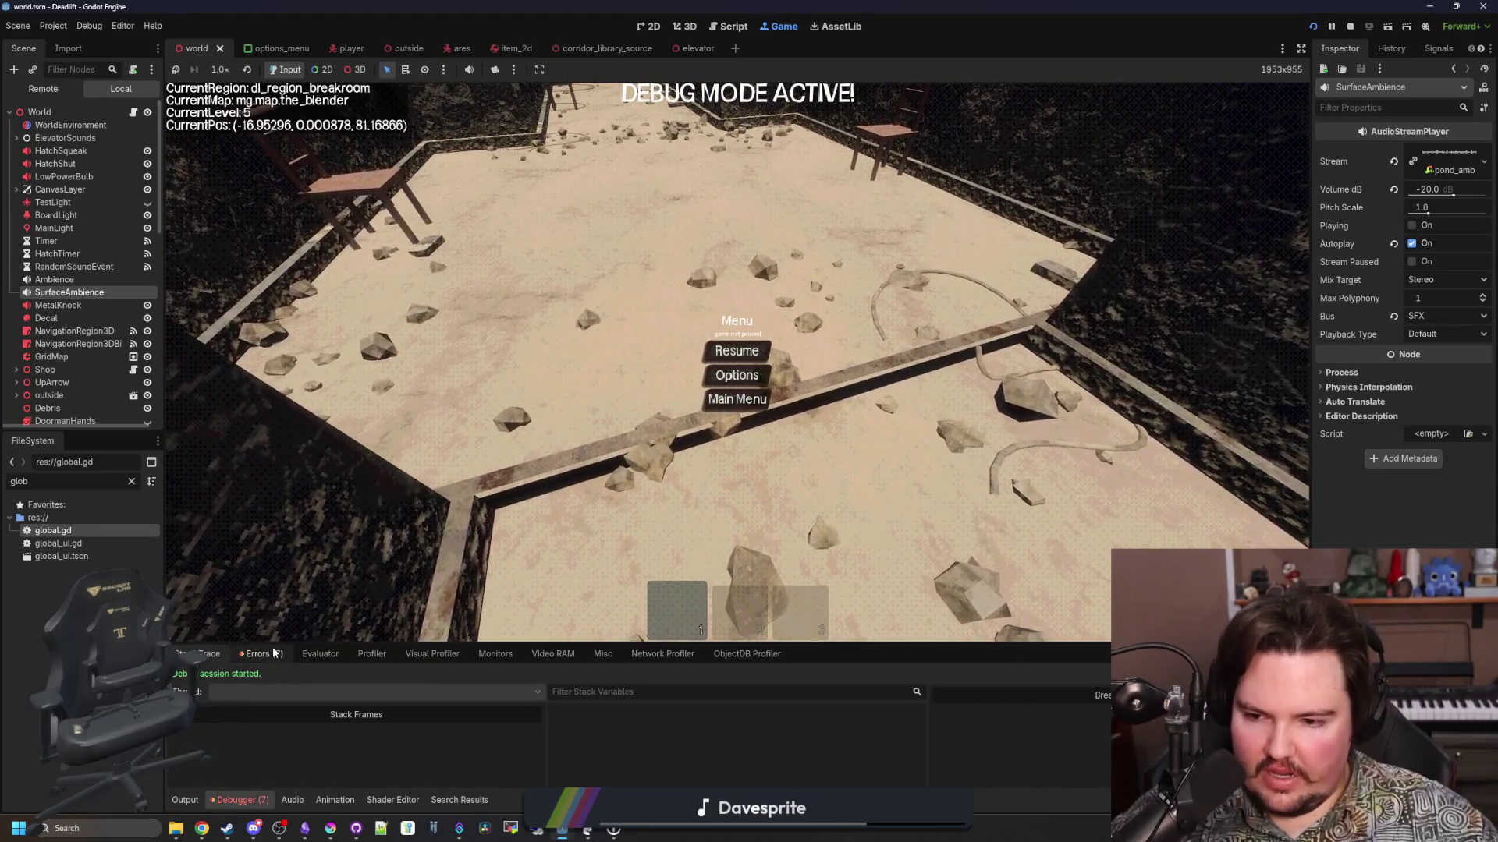
{"action": "scroll", "coordinate": [231, 775], "scroll_direction": "down", "scroll_amount": 1}
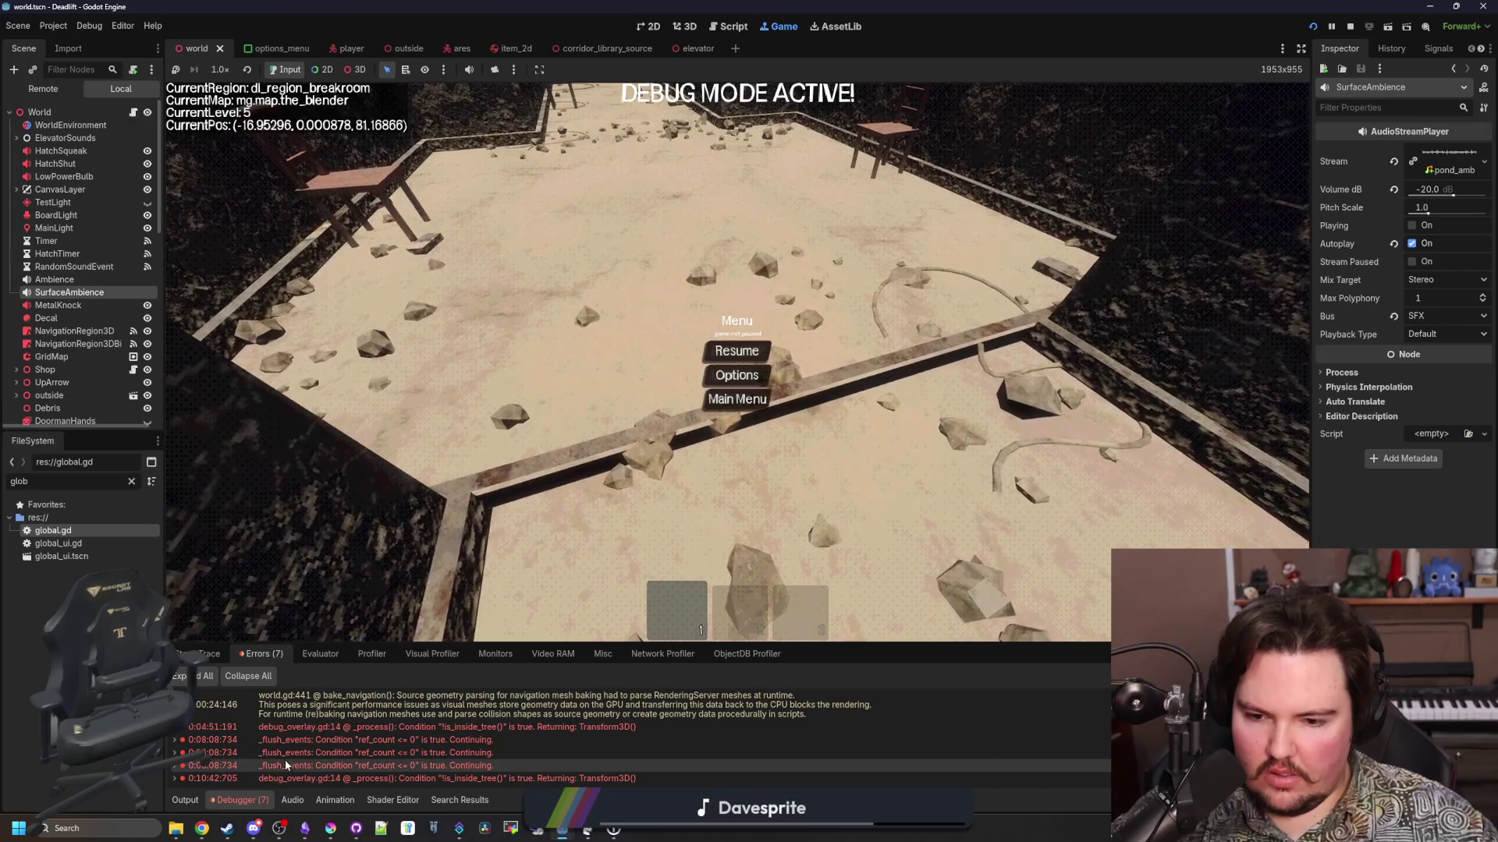
{"action": "left_click", "coordinate": [132, 112]}
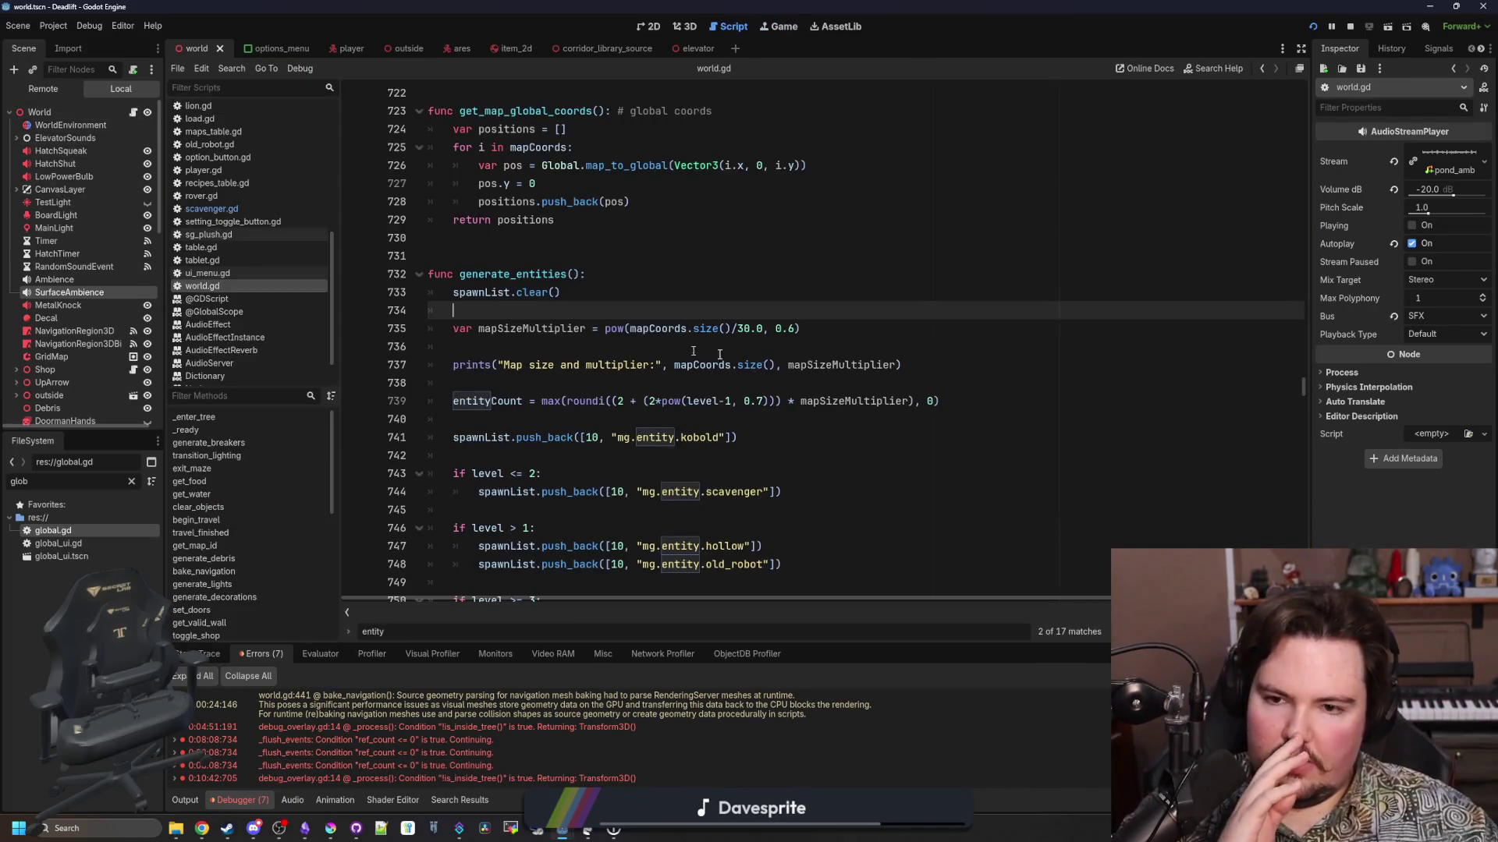
Step: Search world.gd for generate_ and find the corner and line-room rotation code near line 1142
{"action": "type", "text": "generate_"}
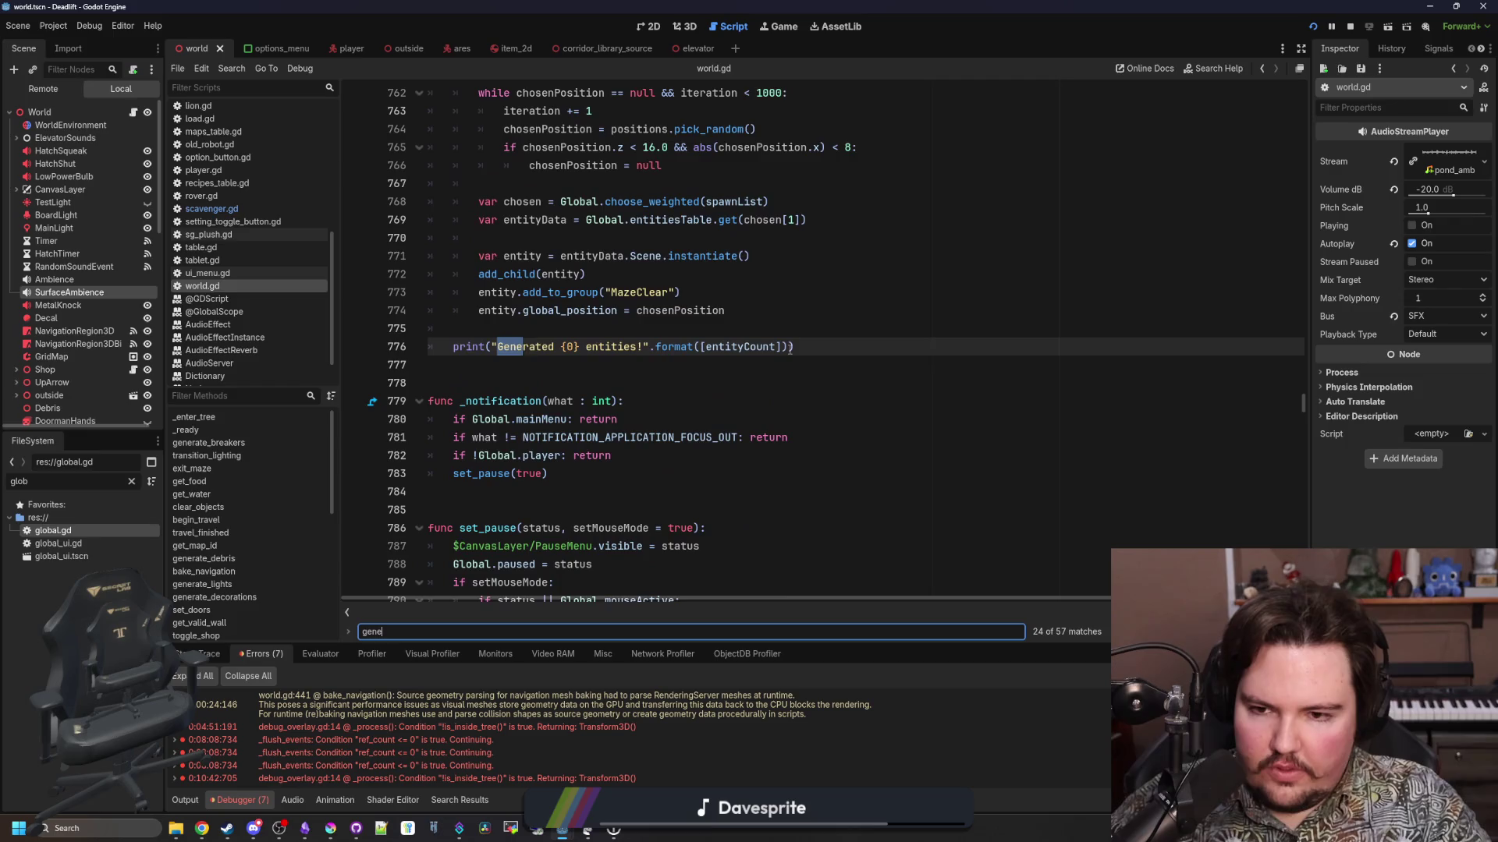
{"action": "scroll", "coordinate": [780, 366], "scroll_direction": "down", "scroll_amount": 9}
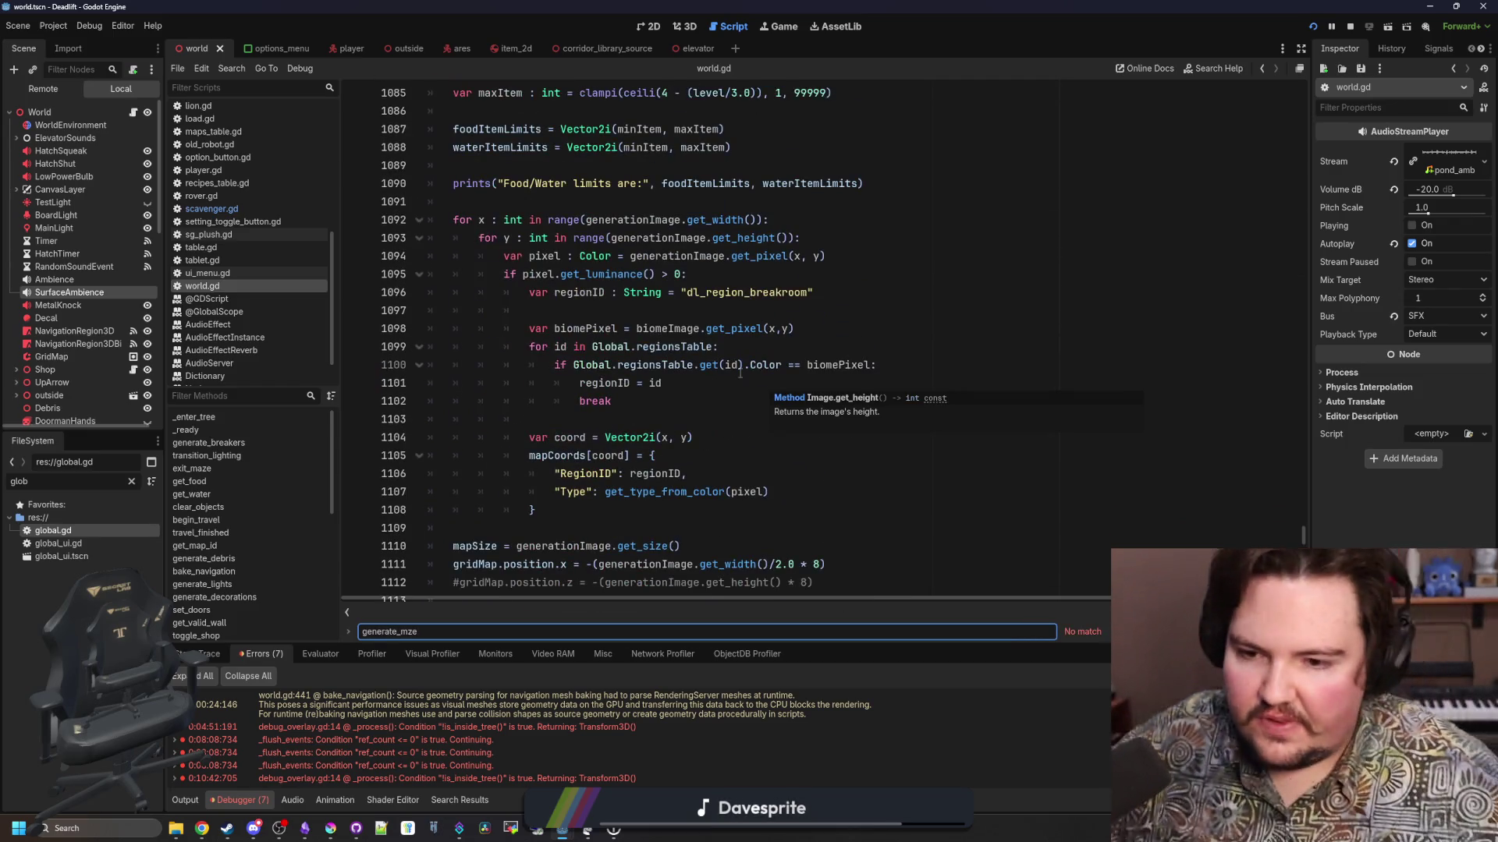
{"action": "scroll", "coordinate": [743, 376], "scroll_direction": "down", "scroll_amount": 12}
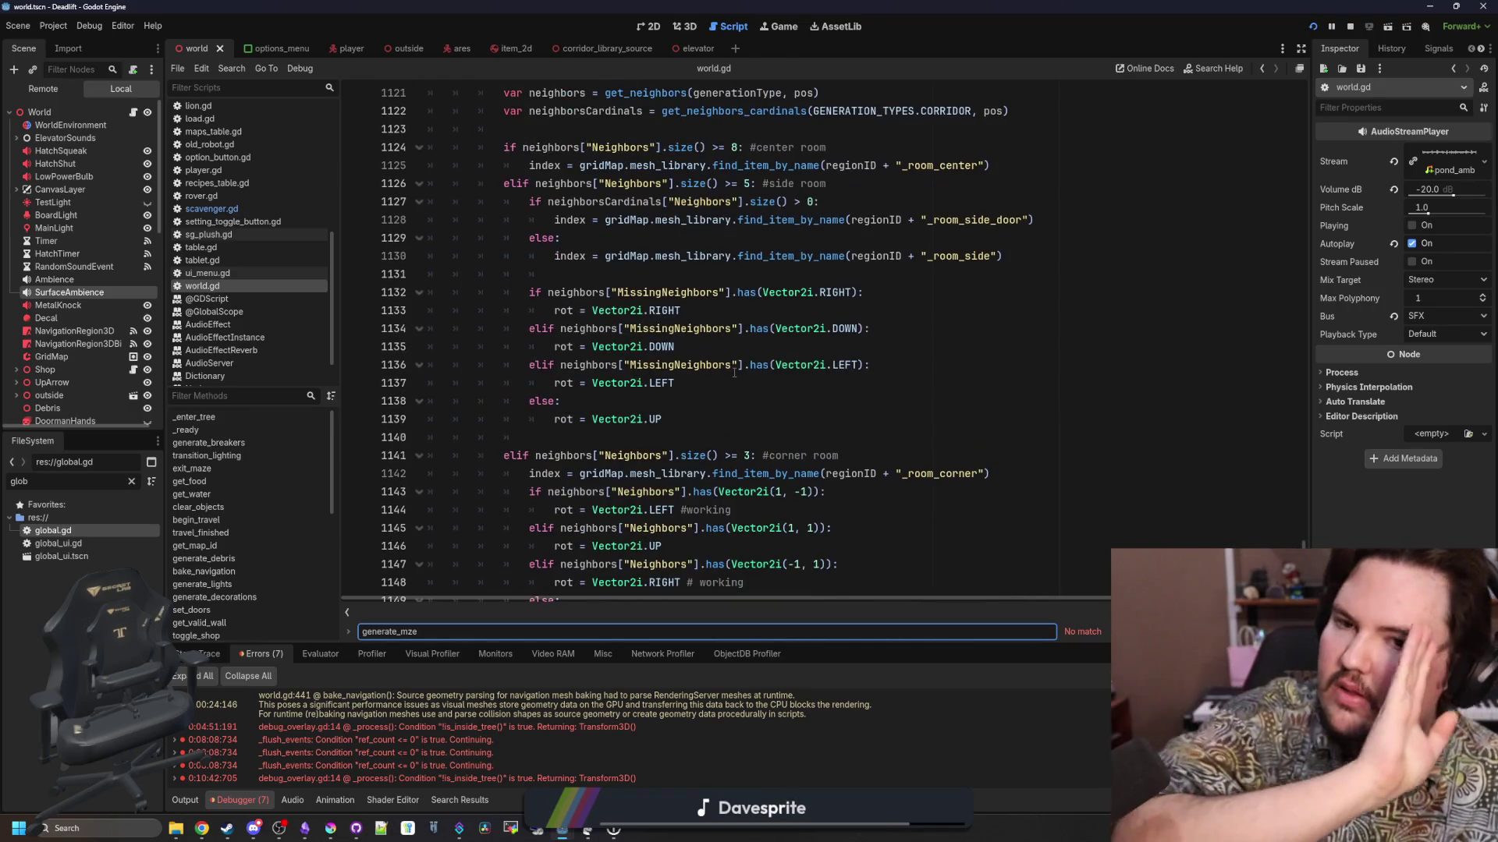
{"action": "scroll", "coordinate": [795, 276], "scroll_direction": "down", "scroll_amount": 5}
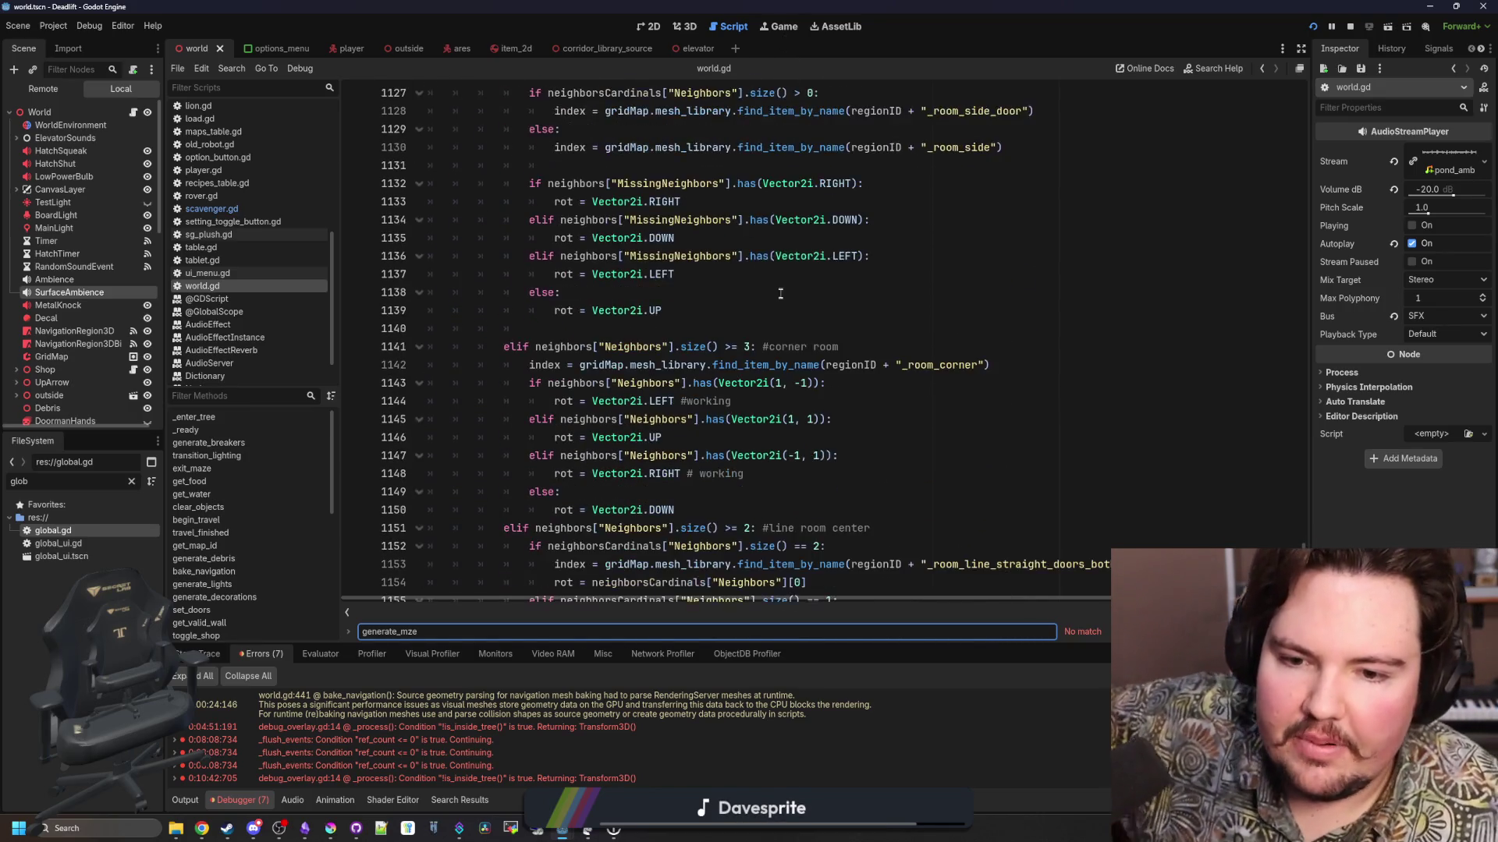
{"action": "scroll", "coordinate": [685, 346], "scroll_direction": "up", "scroll_amount": 9}
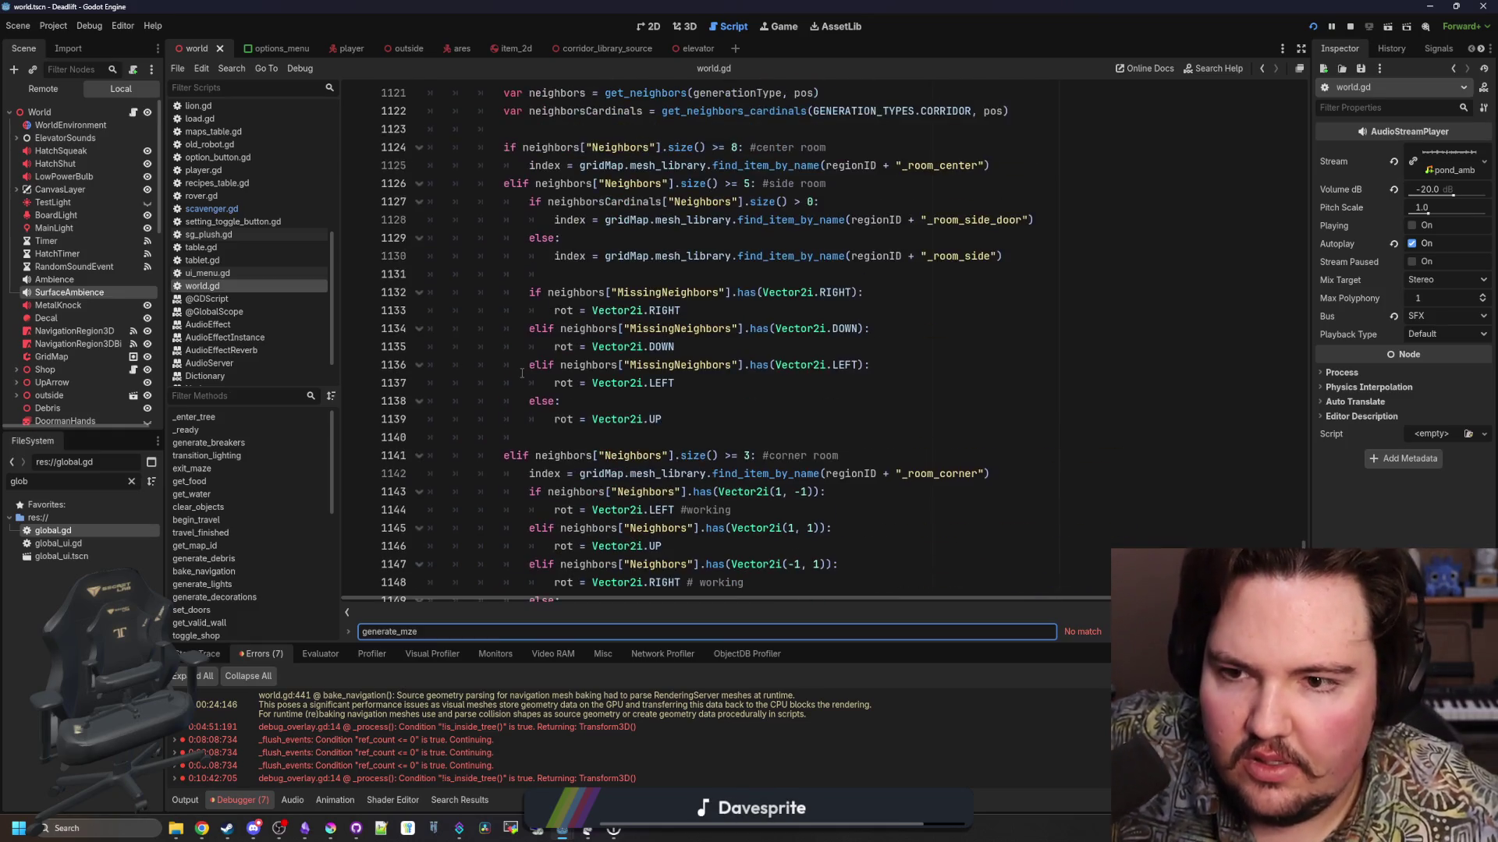
{"action": "scroll", "coordinate": [575, 308], "scroll_direction": "down", "scroll_amount": 11}
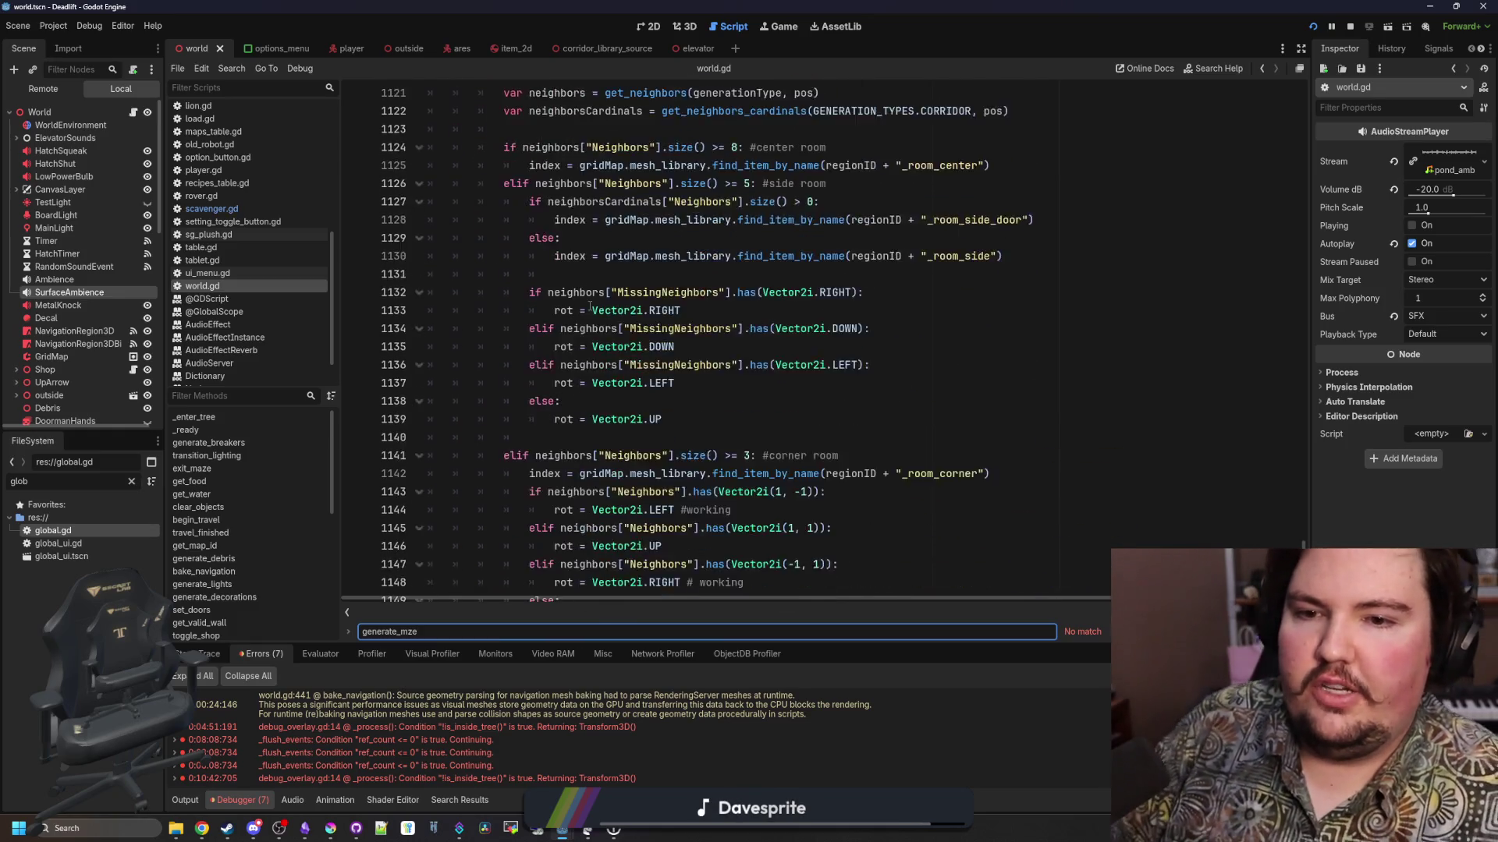
{"action": "left_click_drag", "start_coordinate": [840, 282], "coordinate": [507, 273]}
{"action": "left_click", "coordinate": [880, 242]}
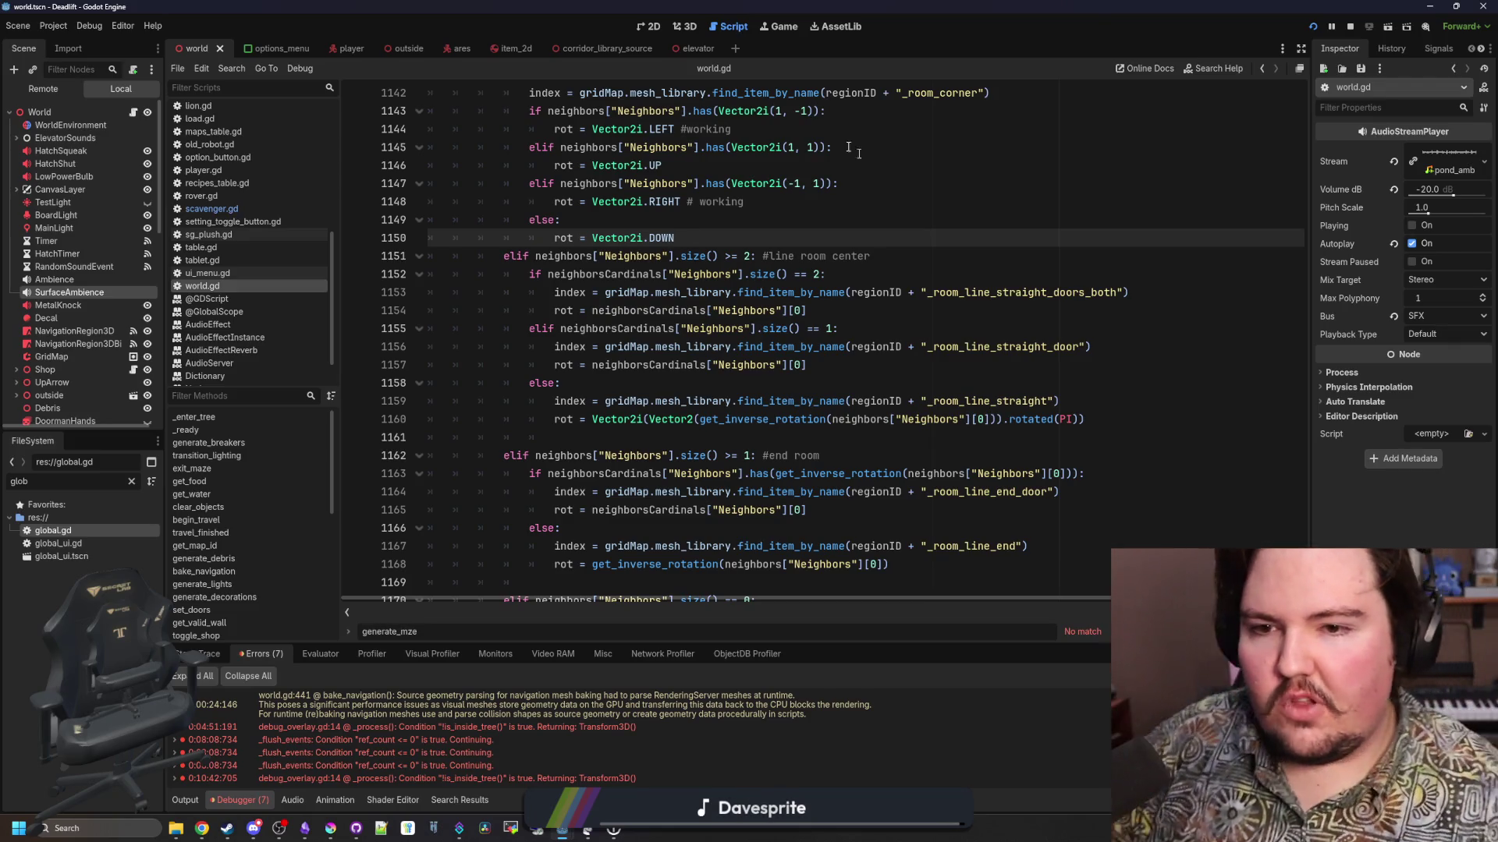
{"action": "left_click", "coordinate": [780, 26]}
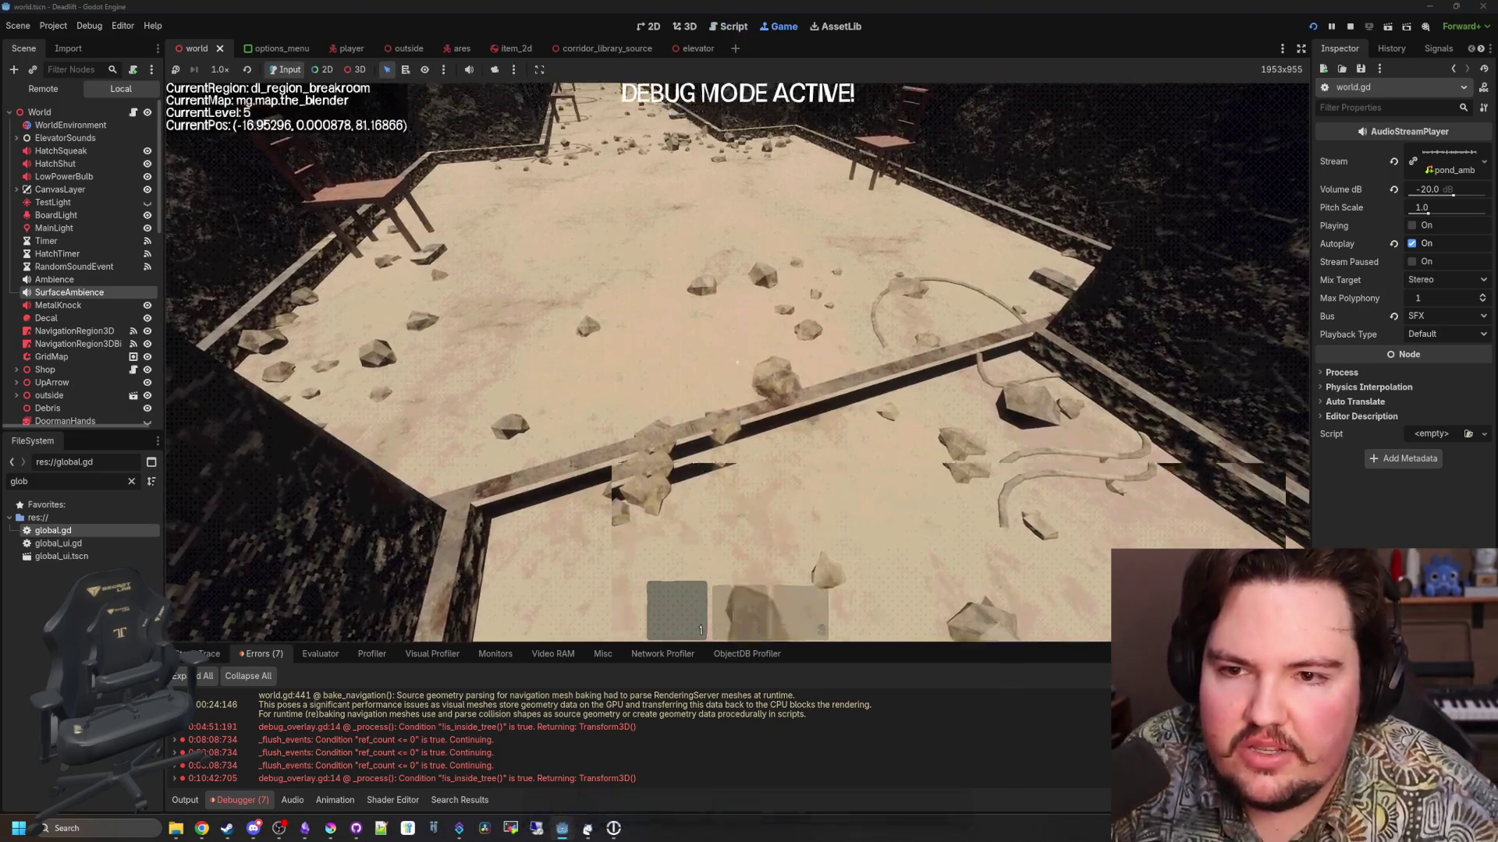
{"action": "key", "text": "ctrl+F3"}
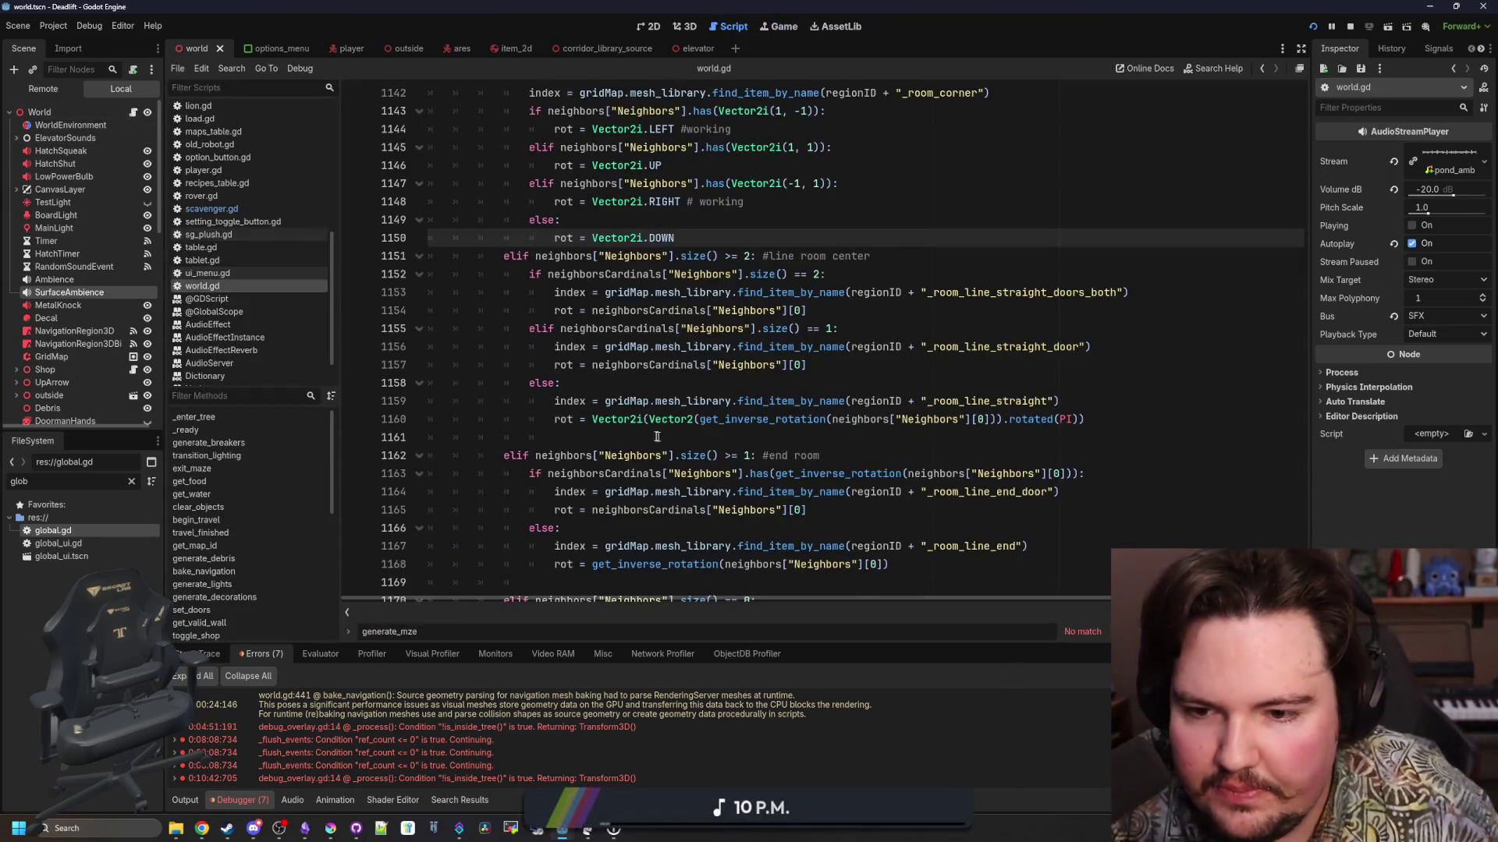
Step: Narrow the side docks to widen the code editor and inspect the single-room else branch
{"action": "scroll", "coordinate": [796, 414], "scroll_direction": "down", "scroll_amount": 2}
{"action": "left_click_drag", "start_coordinate": [1004, 454], "coordinate": [1006, 296]}
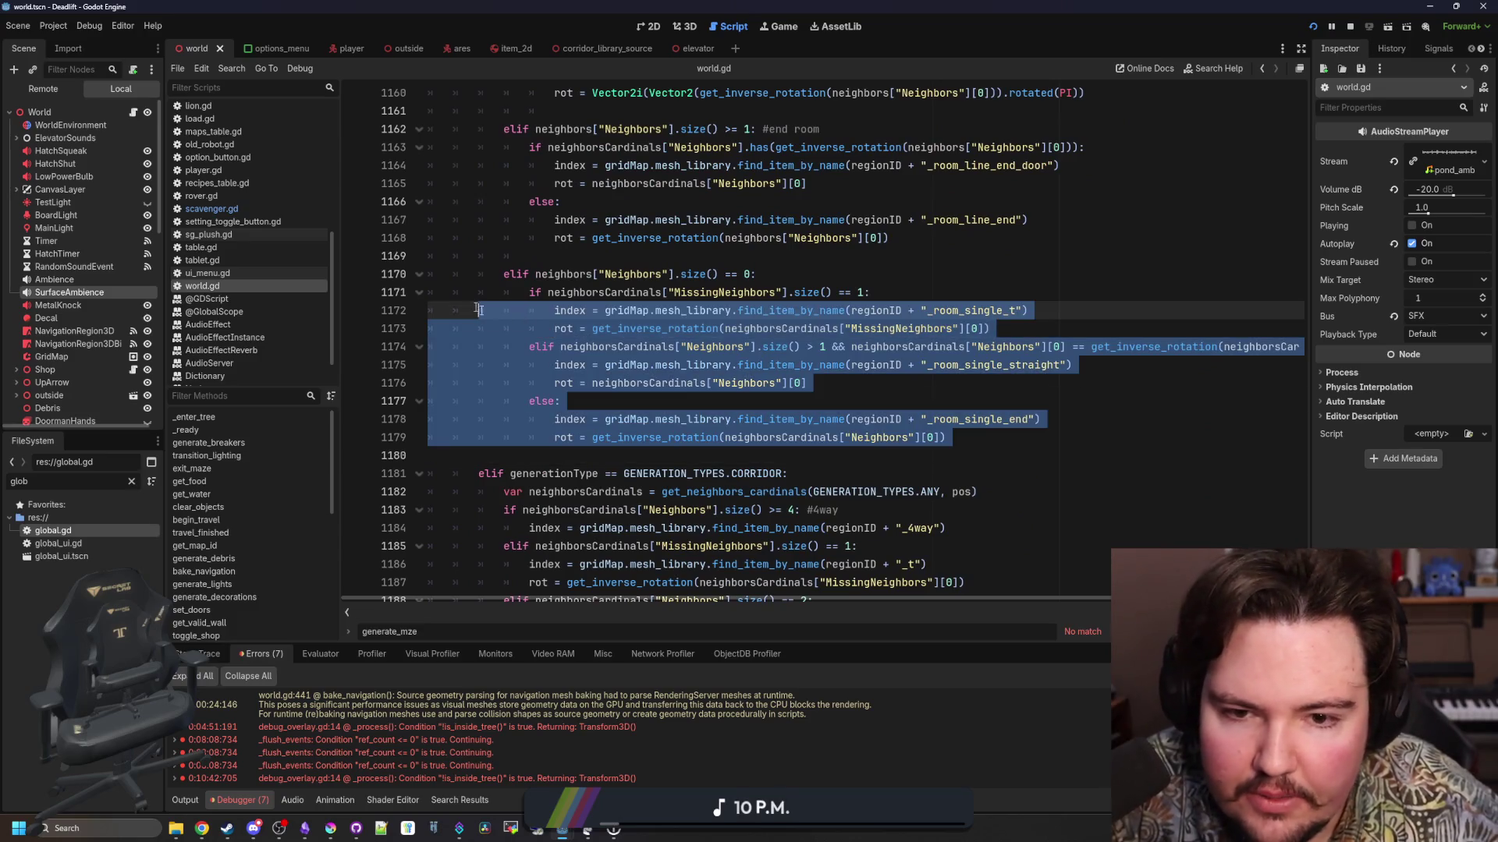
{"action": "left_click", "coordinate": [1018, 404]}
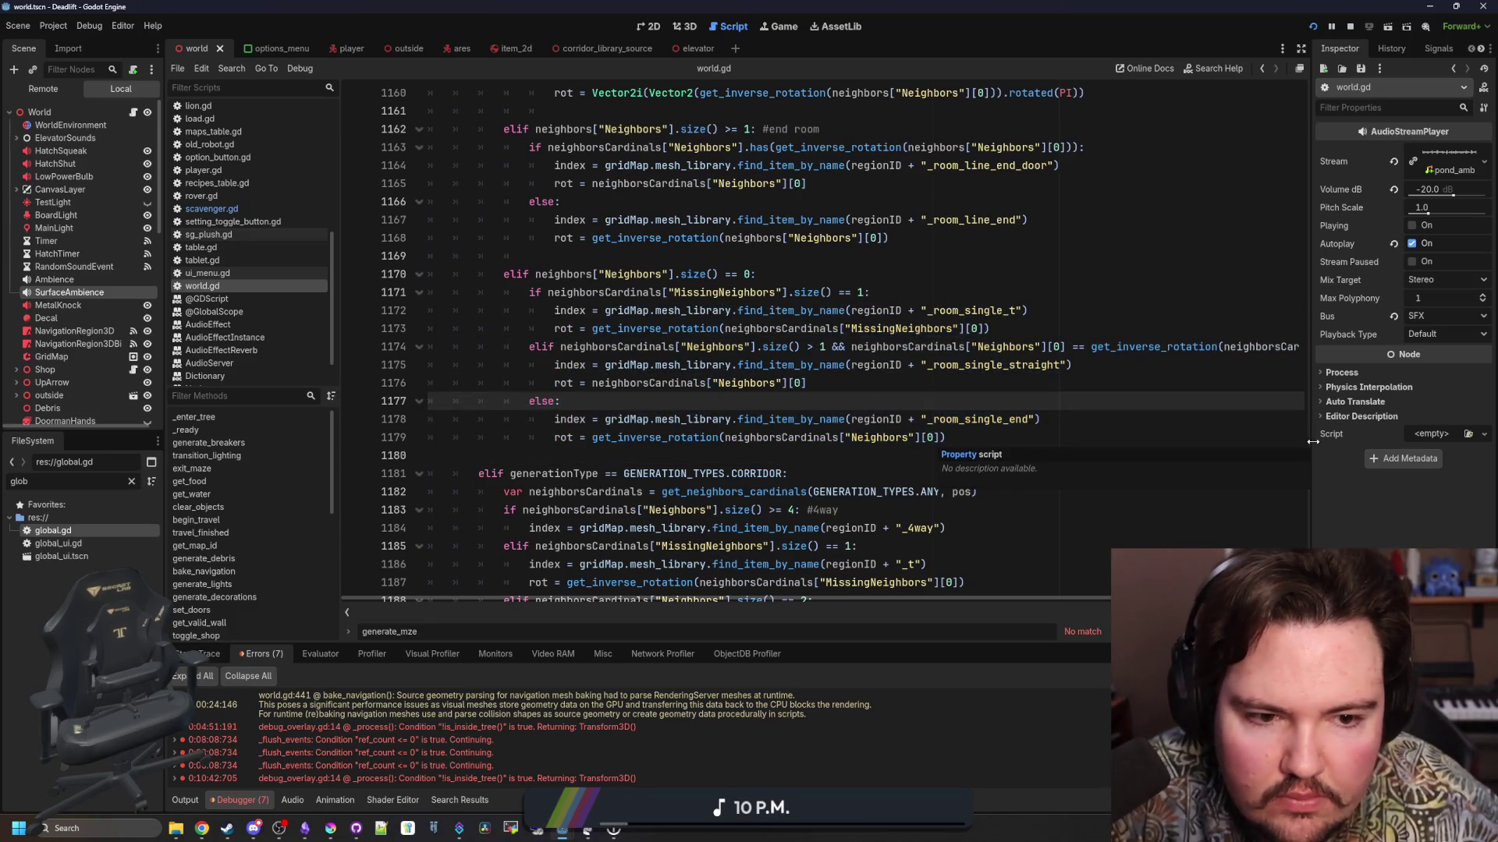
{"action": "left_click_drag", "start_coordinate": [1315, 446], "coordinate": [1367, 446]}
{"action": "scroll", "coordinate": [777, 402], "scroll_direction": "up", "scroll_amount": 1}
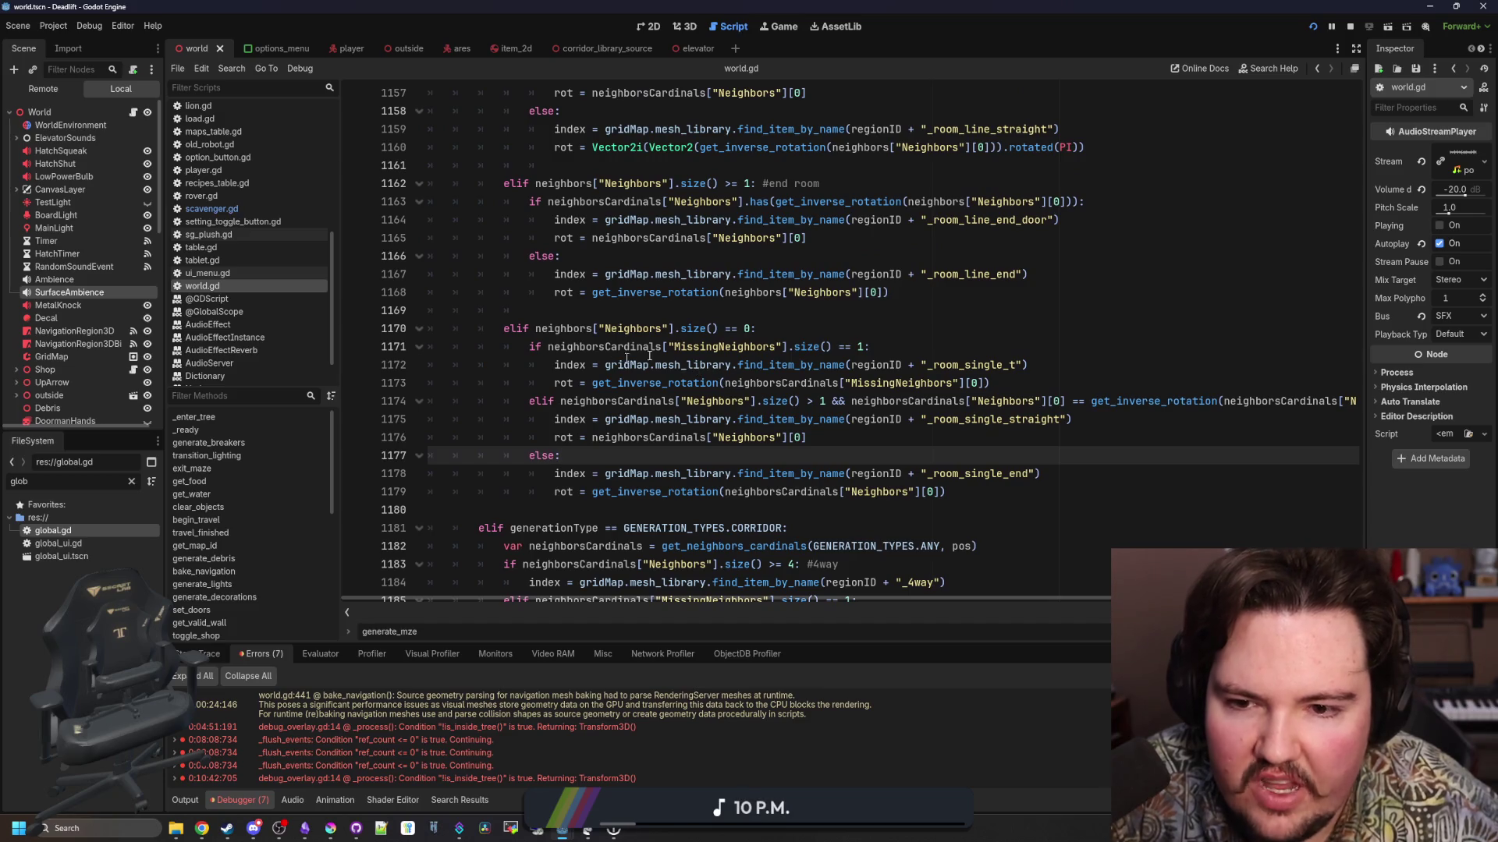
{"action": "left_click", "coordinate": [835, 348]}
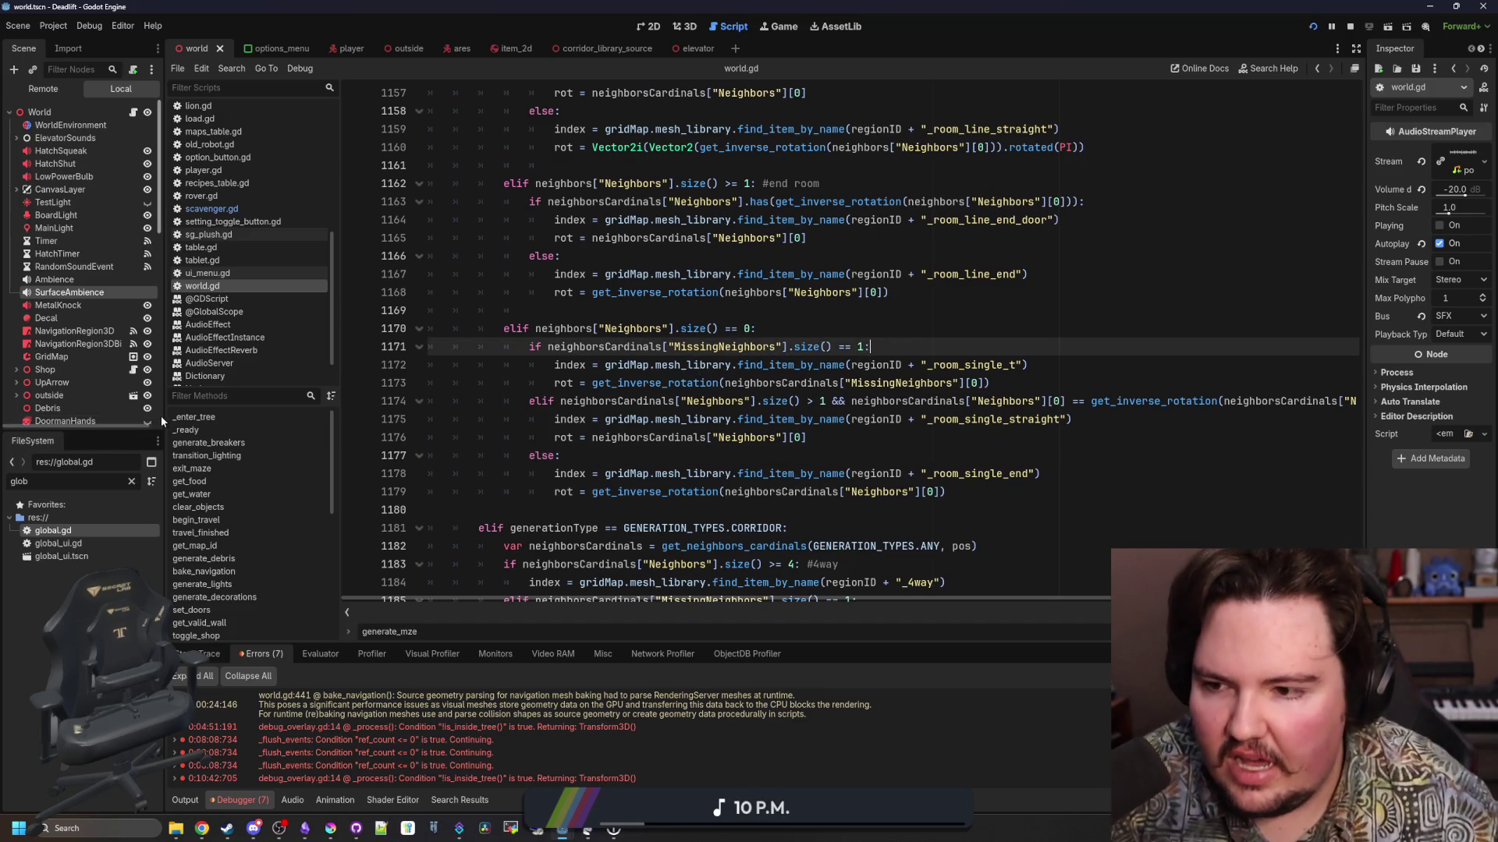
{"action": "left_click_drag", "start_coordinate": [164, 418], "coordinate": [103, 417]}
Step: Examine the single-T room lookup on lines 1171–1172 and the line 1174 condition
{"action": "left_click_drag", "start_coordinate": [968, 365], "coordinate": [601, 351]}
{"action": "left_click", "coordinate": [801, 333]}
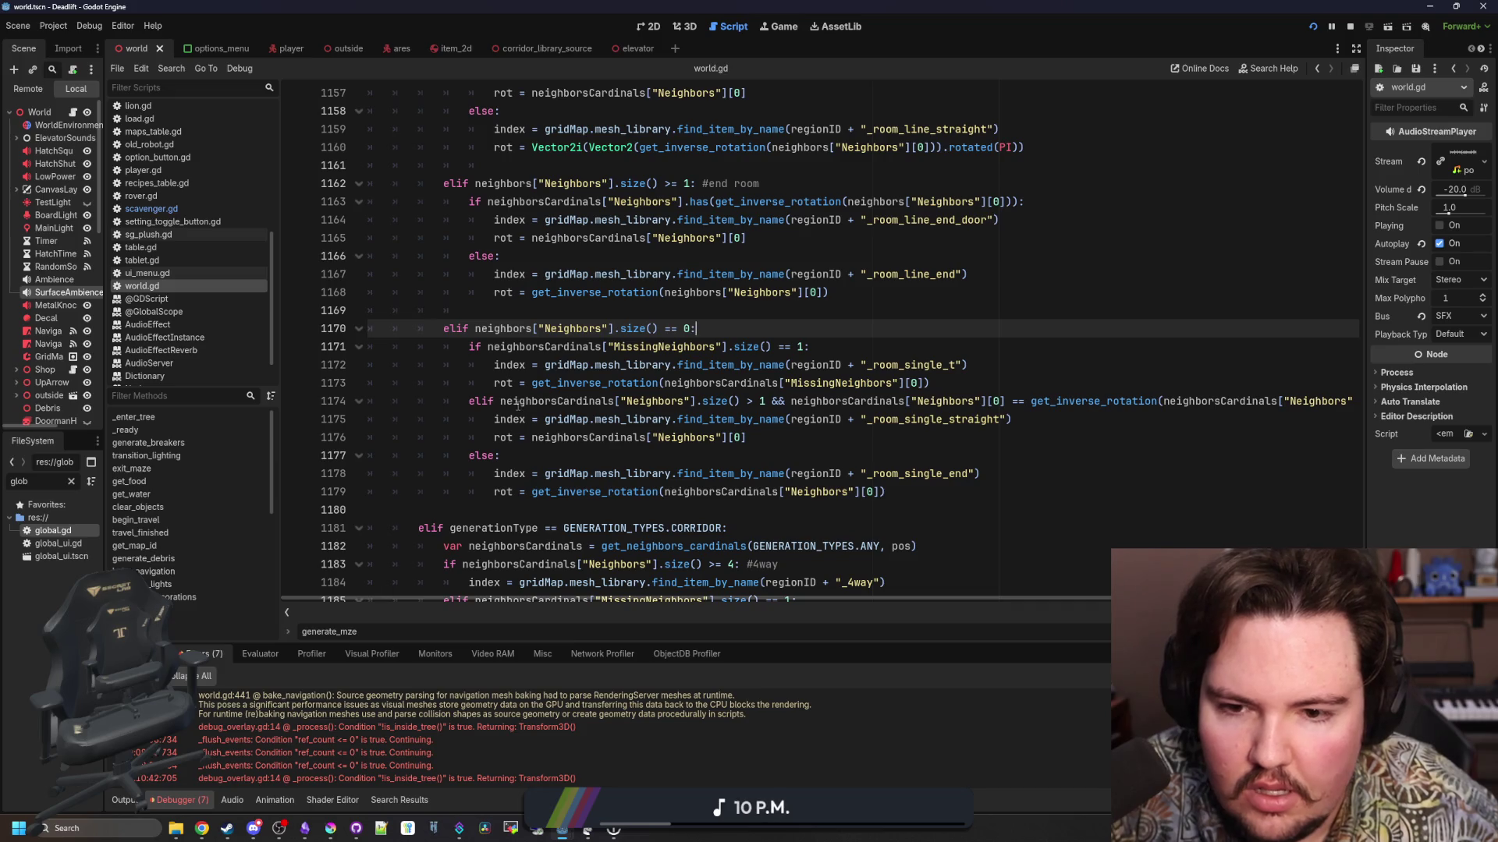
{"action": "left_click", "coordinate": [971, 365]}
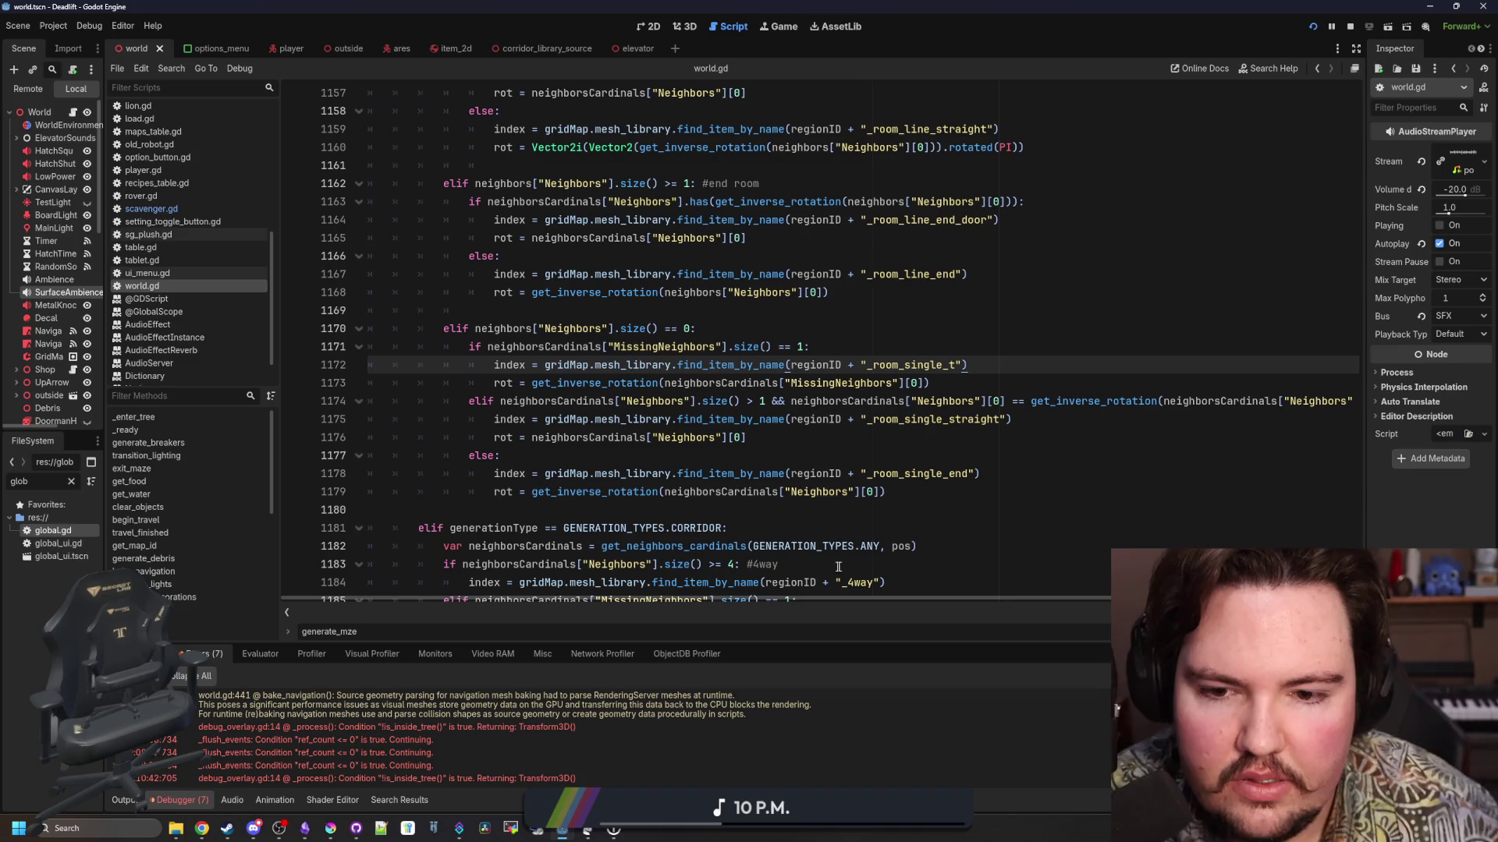
{"action": "scroll", "coordinate": [842, 406], "scroll_direction": "right", "scroll_amount": 2}
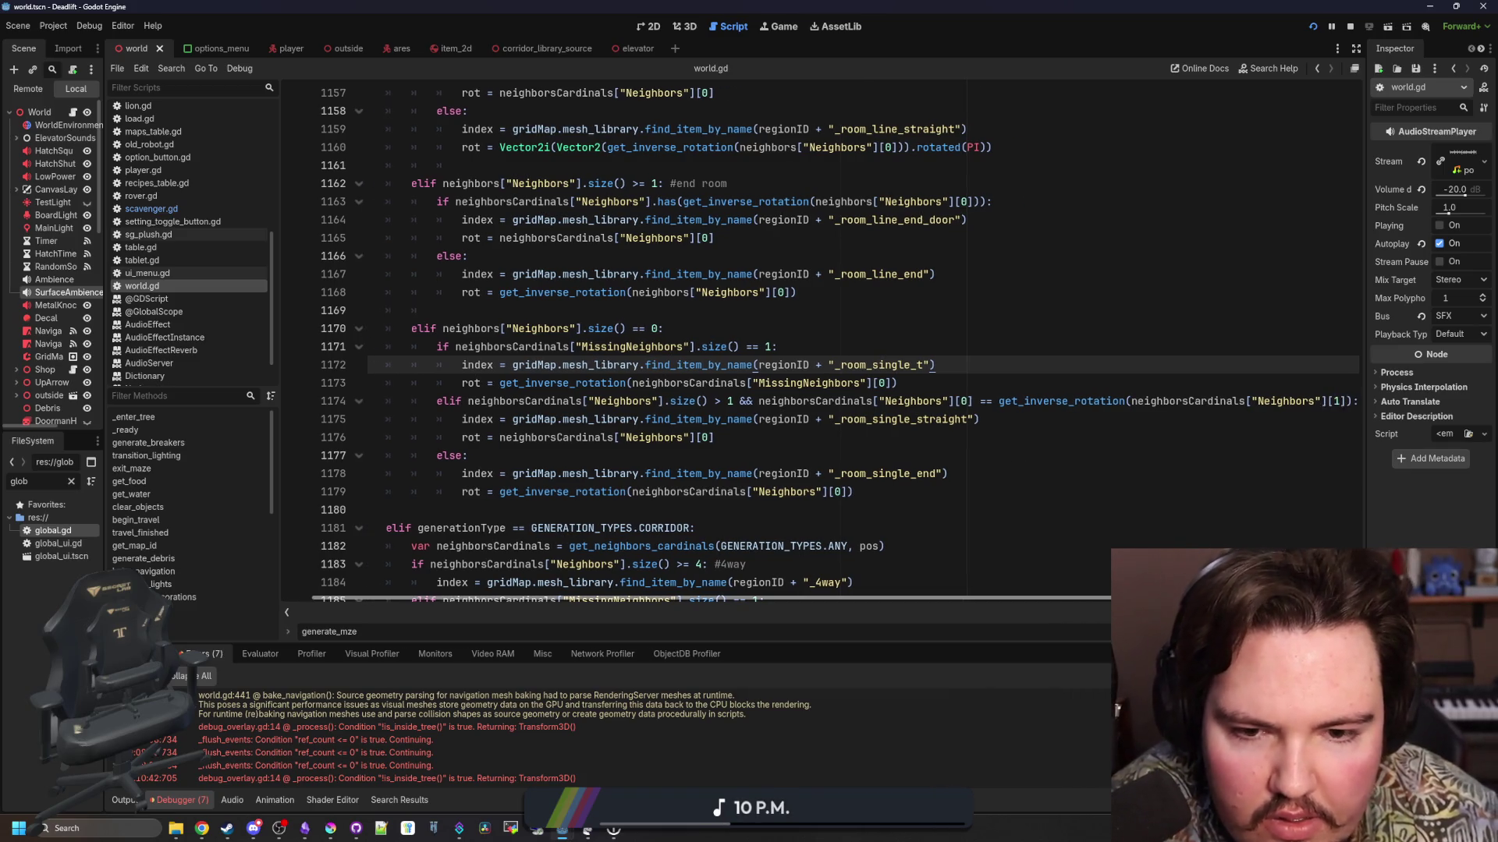
{"action": "left_click_drag", "start_coordinate": [838, 403], "coordinate": [1349, 401]}
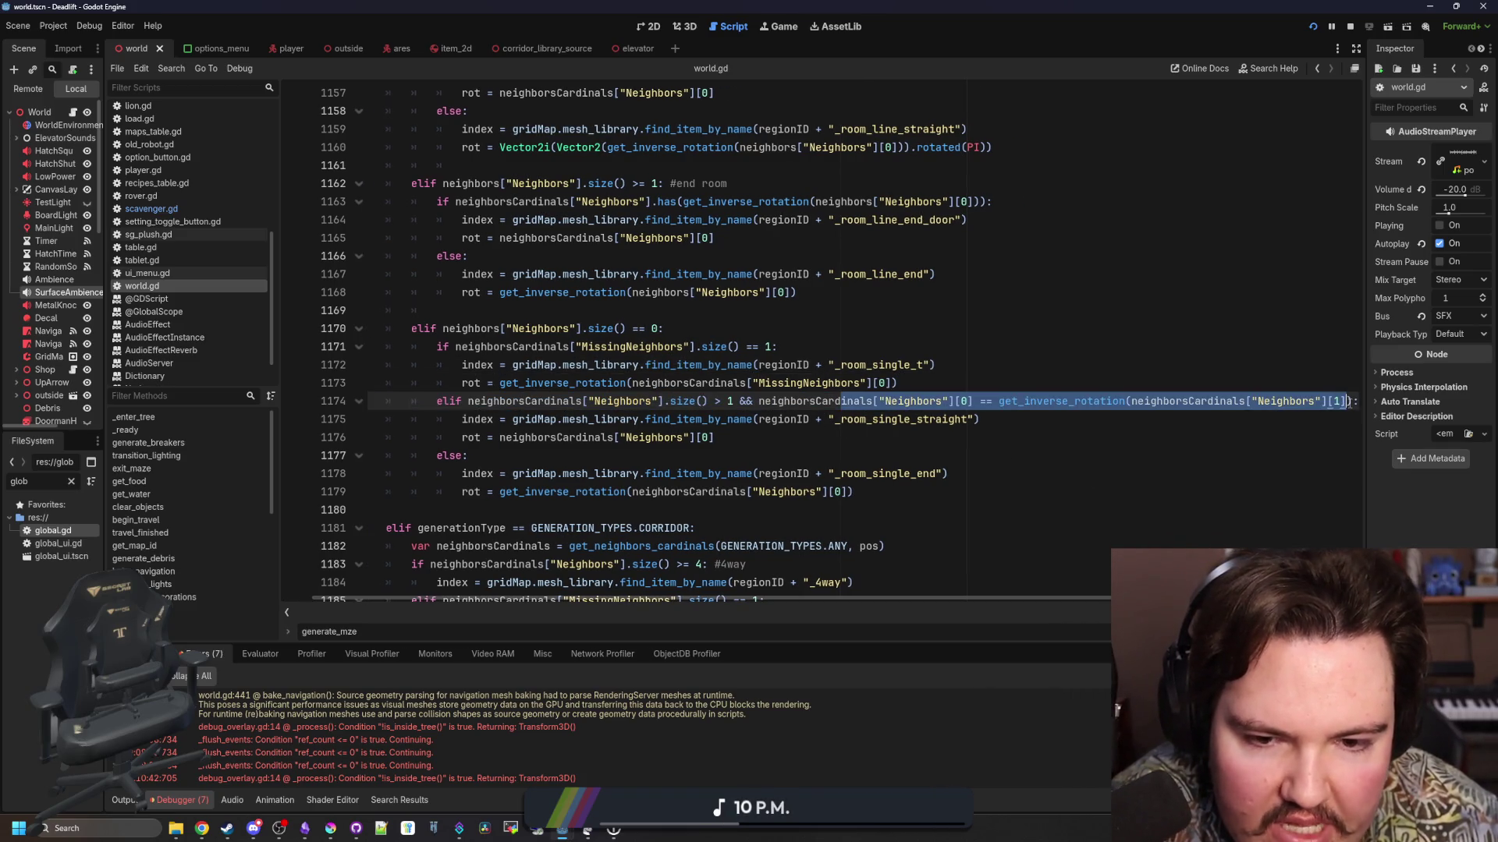
{"action": "left_click", "coordinate": [1323, 401]}
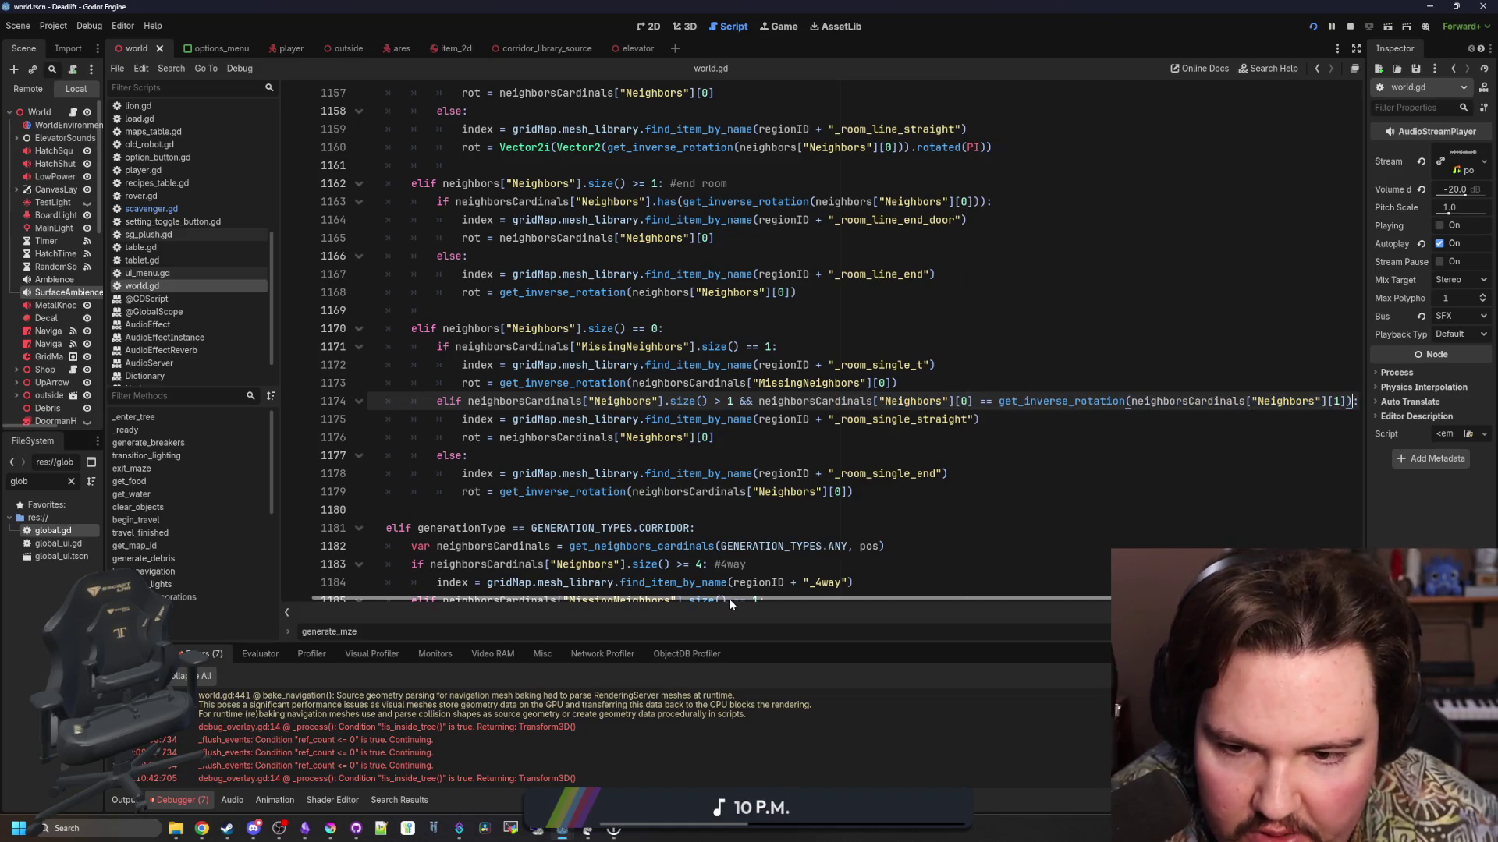
{"action": "scroll", "coordinate": [729, 599], "scroll_direction": "left", "scroll_amount": 2}
Step: Inspect the single-straight lookup and rotation on lines 1175–1176, then jump to get_inverse_rotation
{"action": "left_click", "coordinate": [1099, 415]}
{"action": "left_click_drag", "start_coordinate": [1099, 416], "coordinate": [490, 422]}
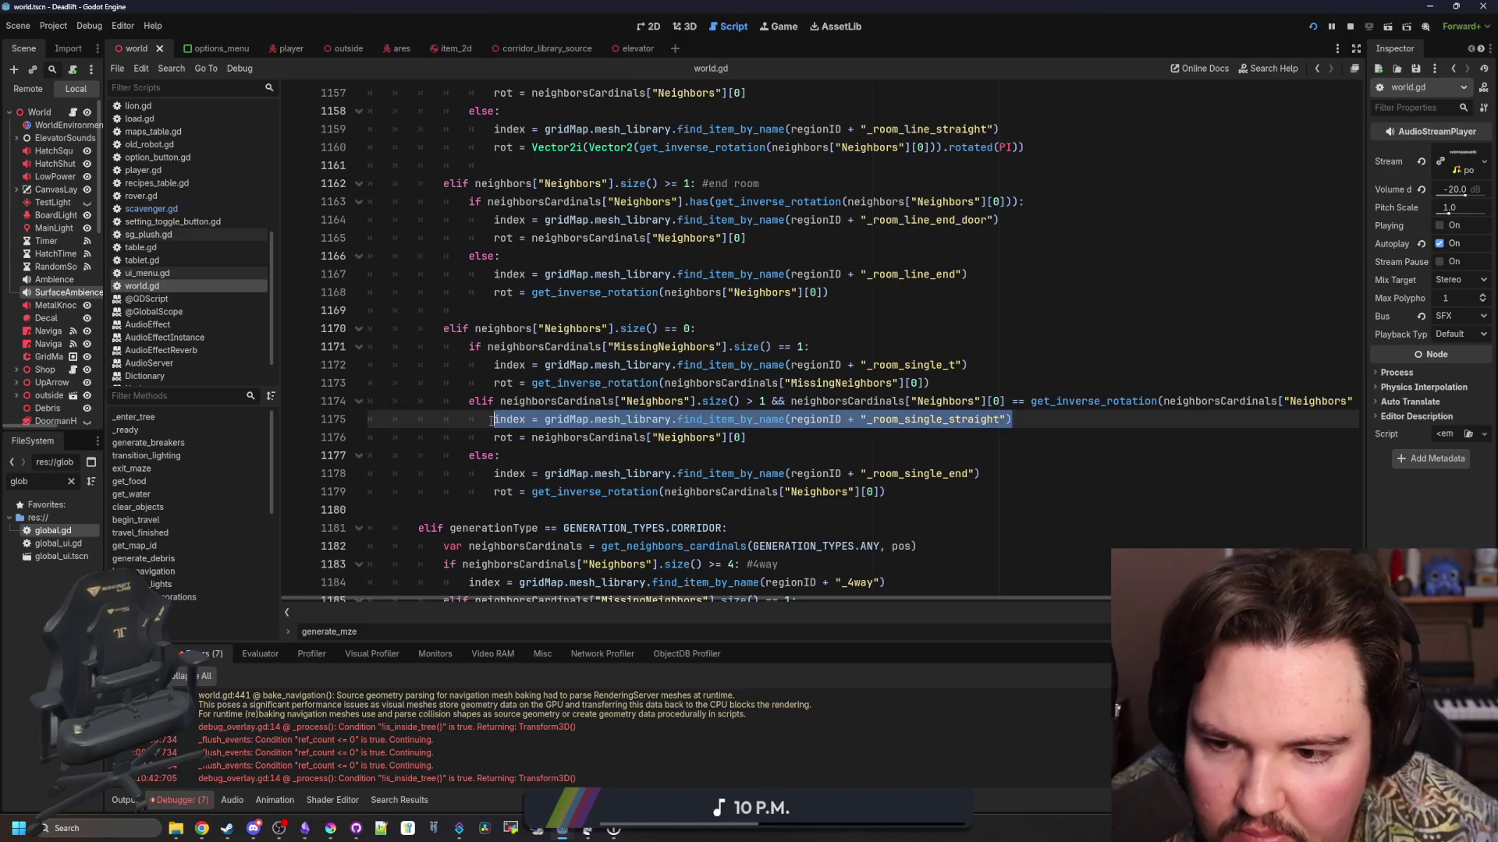
{"action": "left_click", "coordinate": [881, 437]}
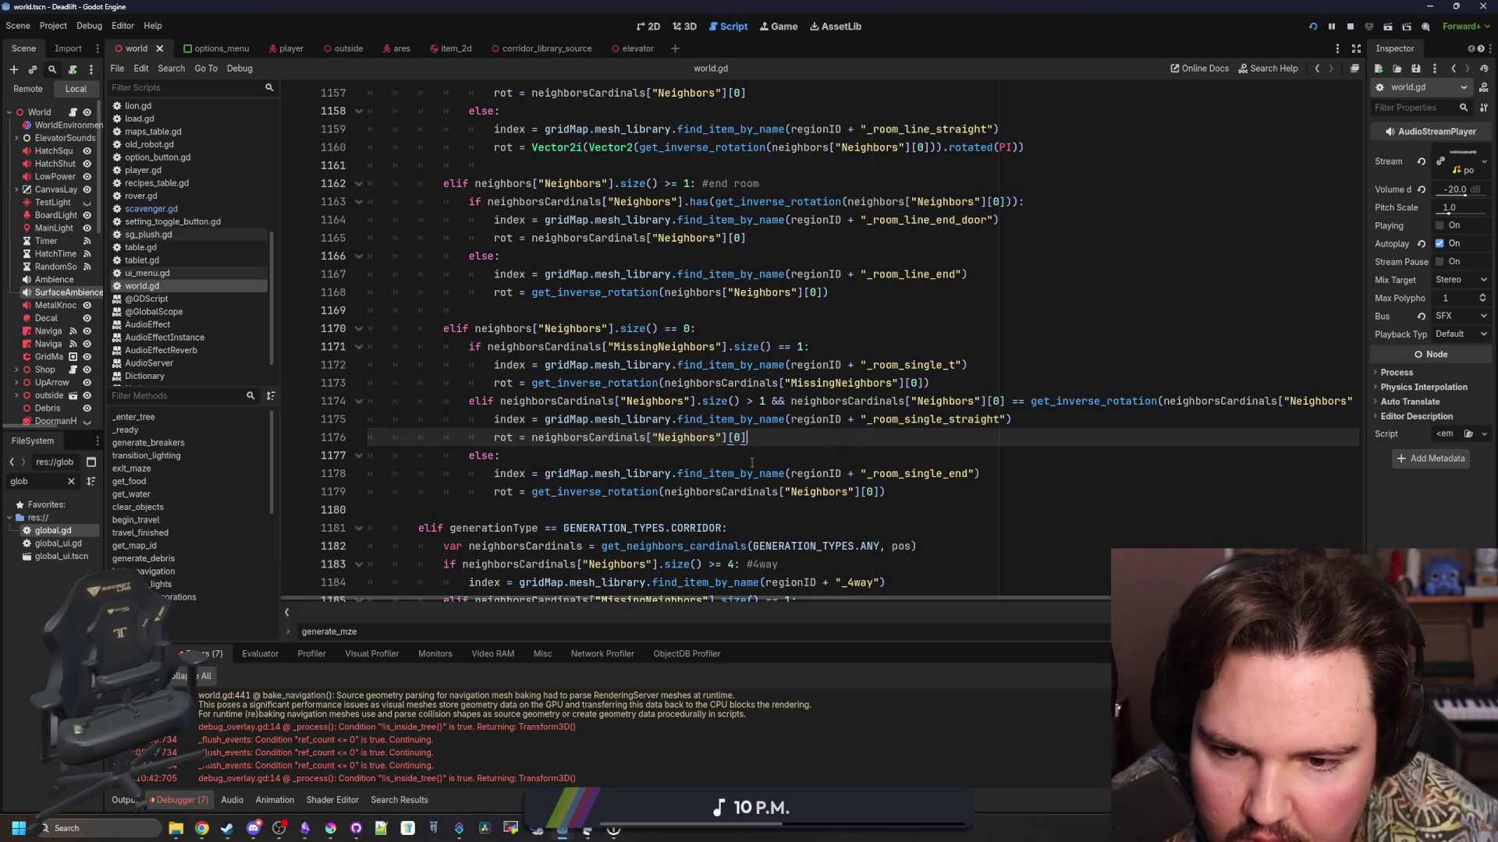
{"action": "left_click_drag", "start_coordinate": [519, 443], "coordinate": [747, 438]}
{"action": "left_click", "coordinate": [767, 442]}
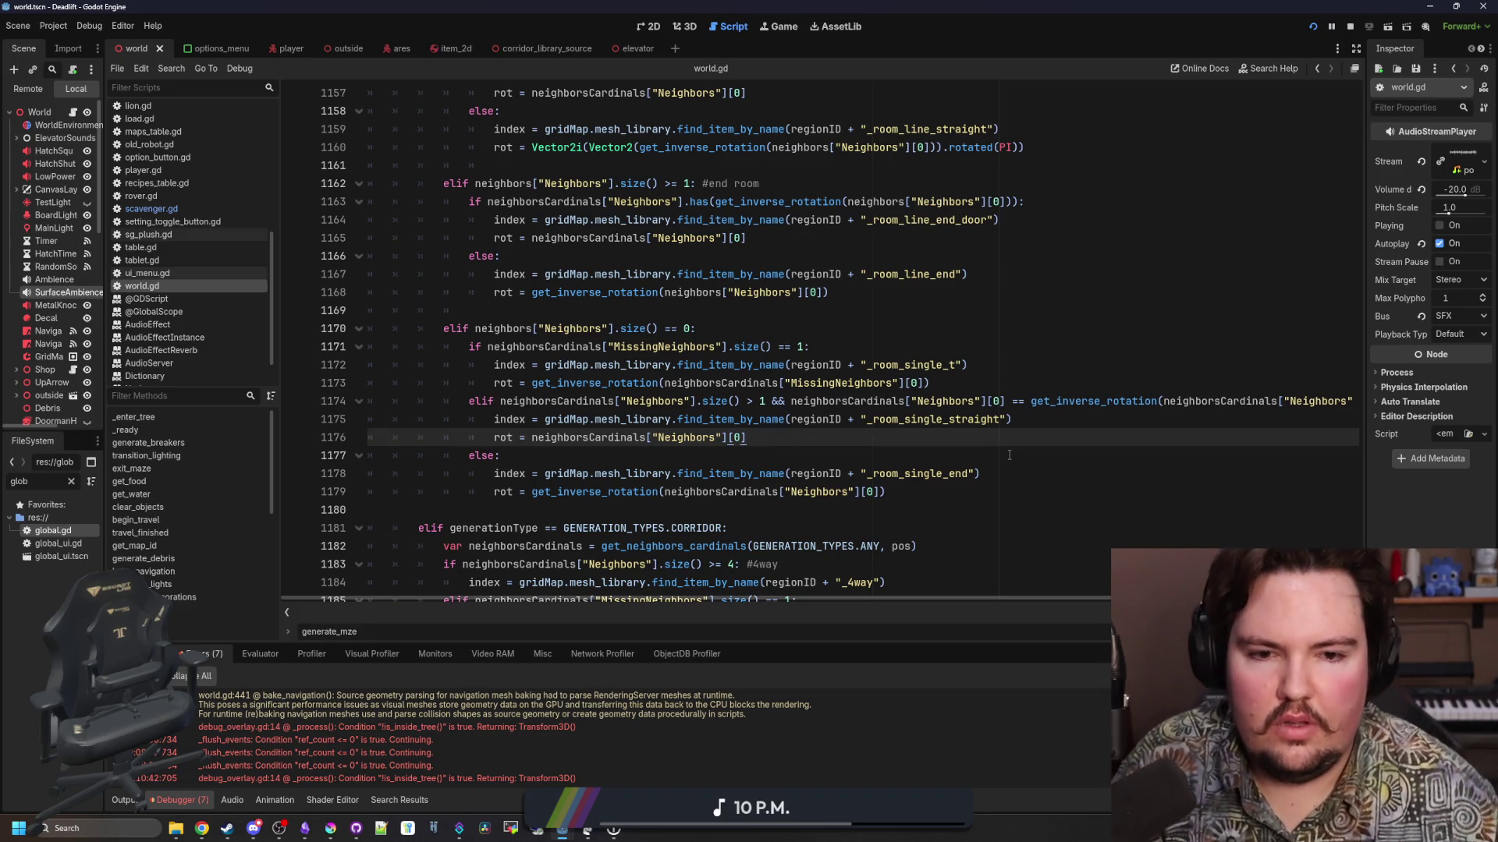
{"action": "left_click", "coordinate": [1092, 400], "text": "ctrl"}
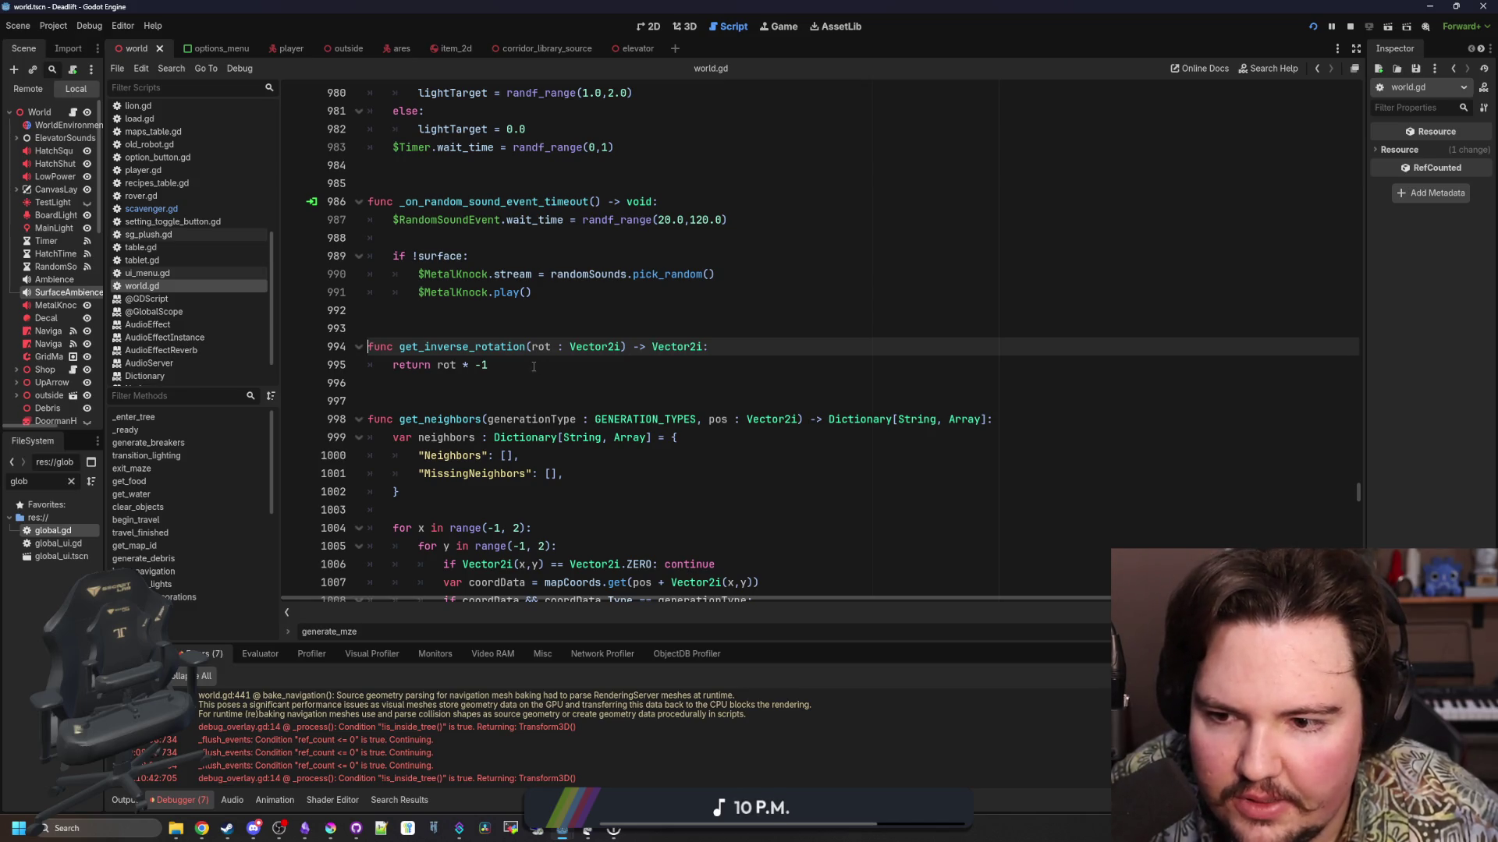
Step: Check get_inverse_rotation's definition, undo a stray 'invert' line, and save world.gd unchanged
{"action": "key", "text": "alt+Left"}
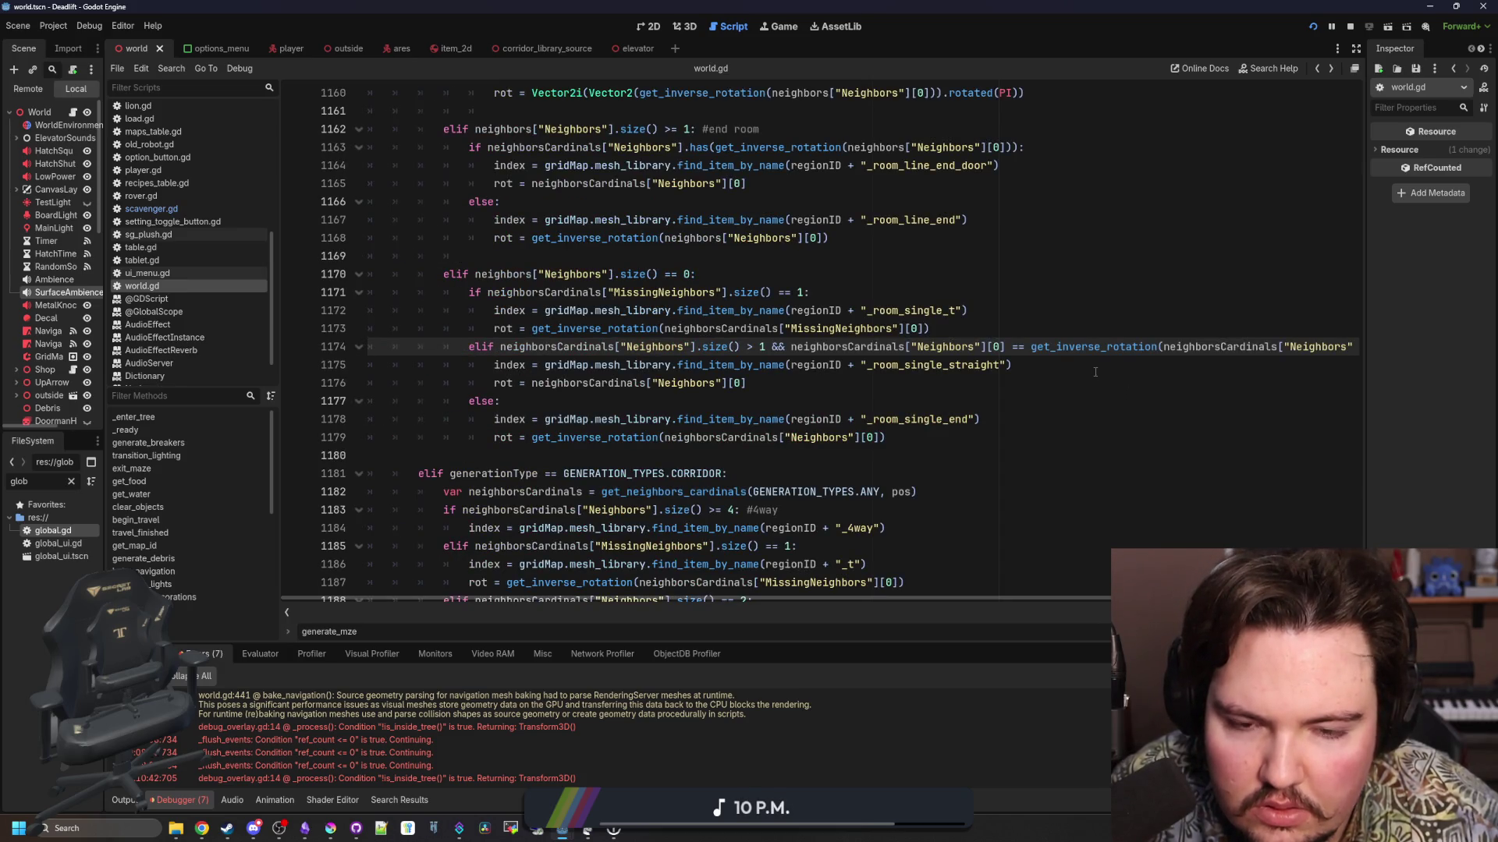
{"action": "left_click", "coordinate": [1049, 348], "text": "ctrl"}
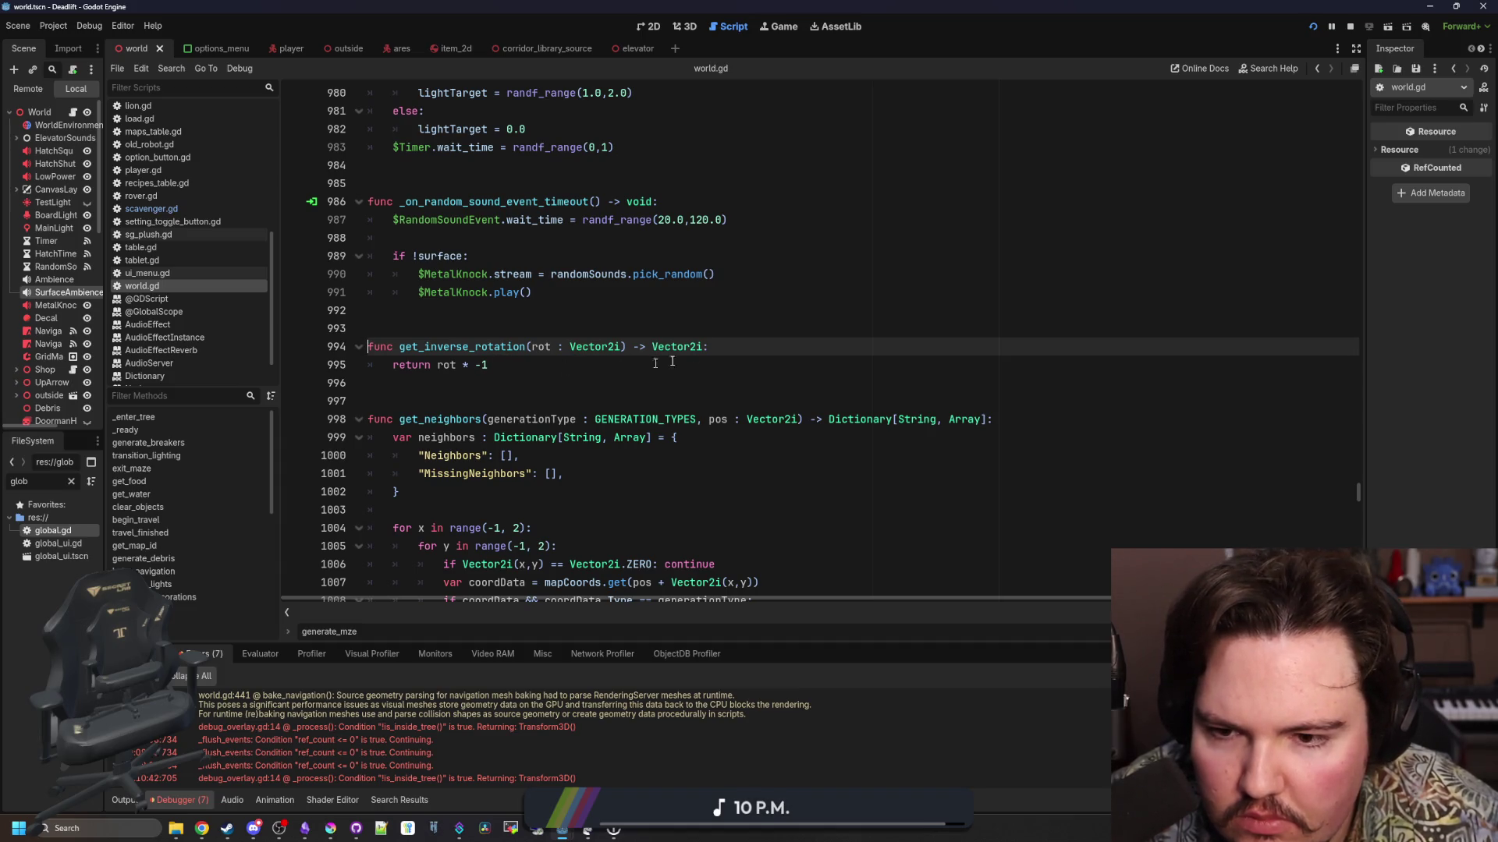
{"action": "key", "text": "Return"}
{"action": "type", "text": "invert"}
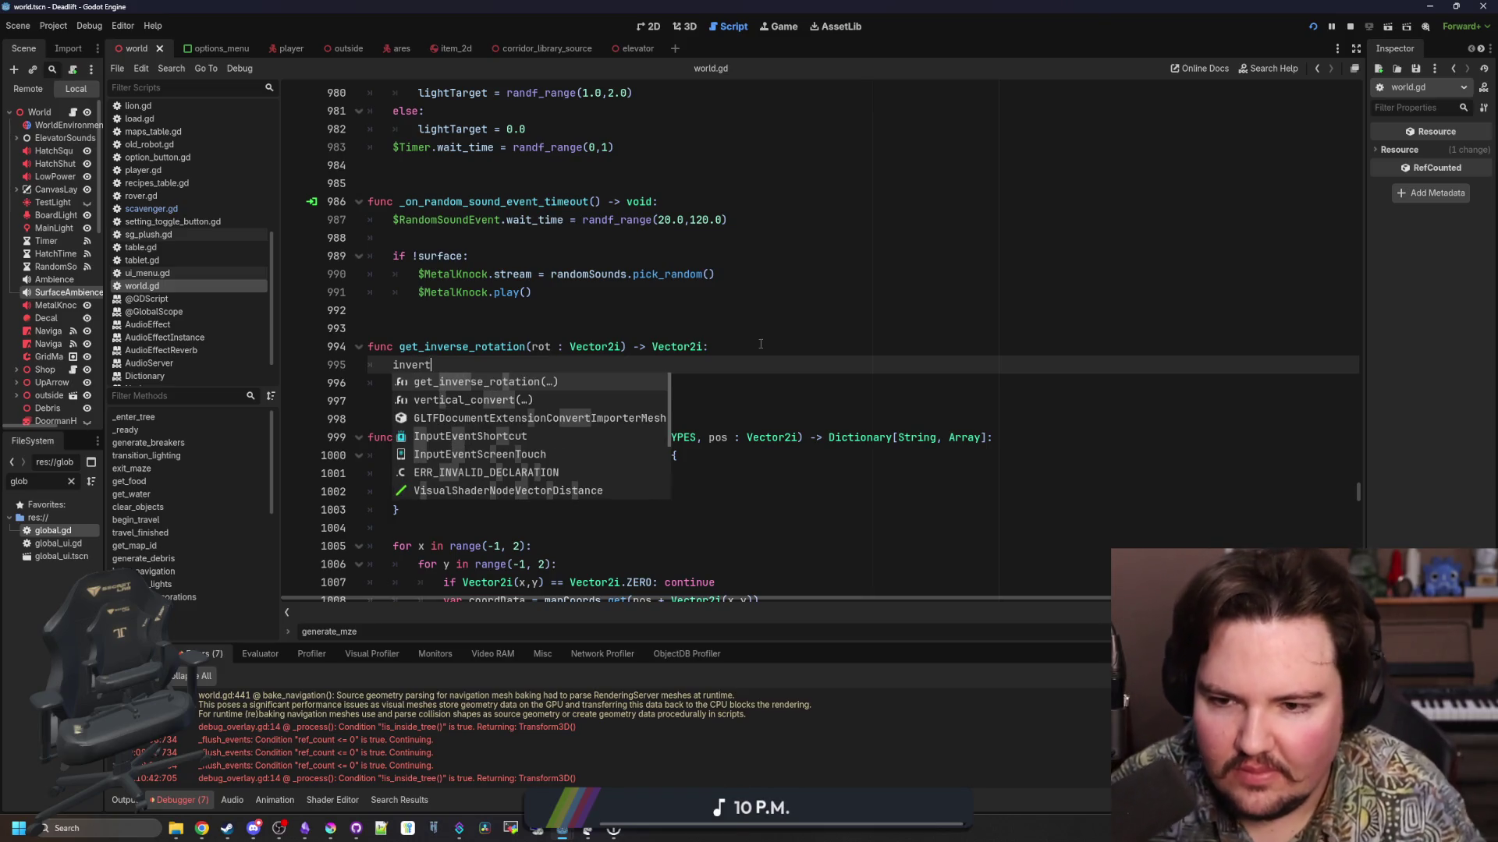
{"action": "key", "text": "ctrl+z"}
{"action": "key", "text": "ctrl+z"}
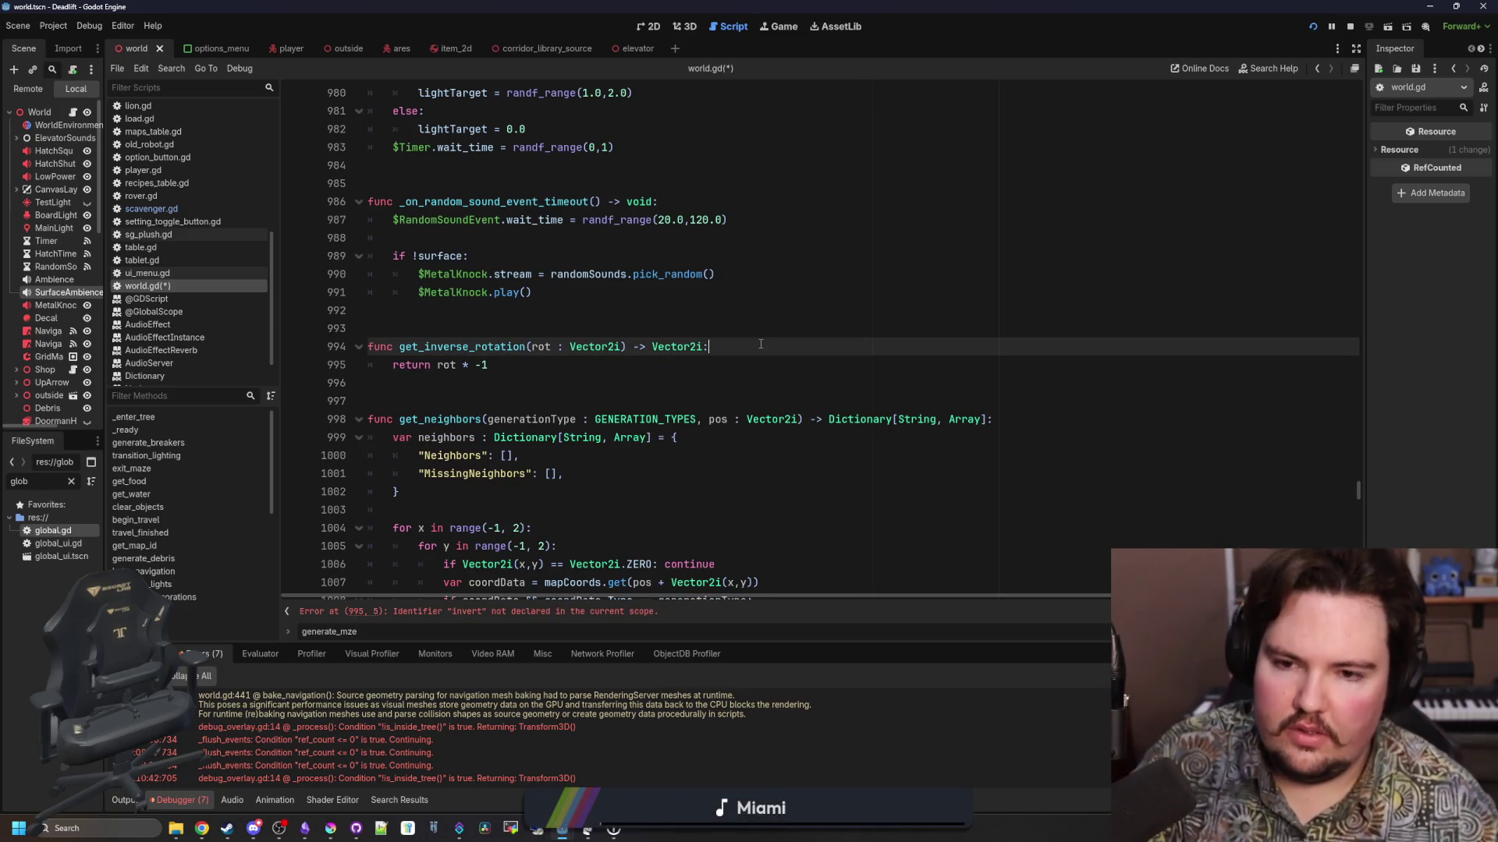
{"action": "key", "text": "ctrl+s"}
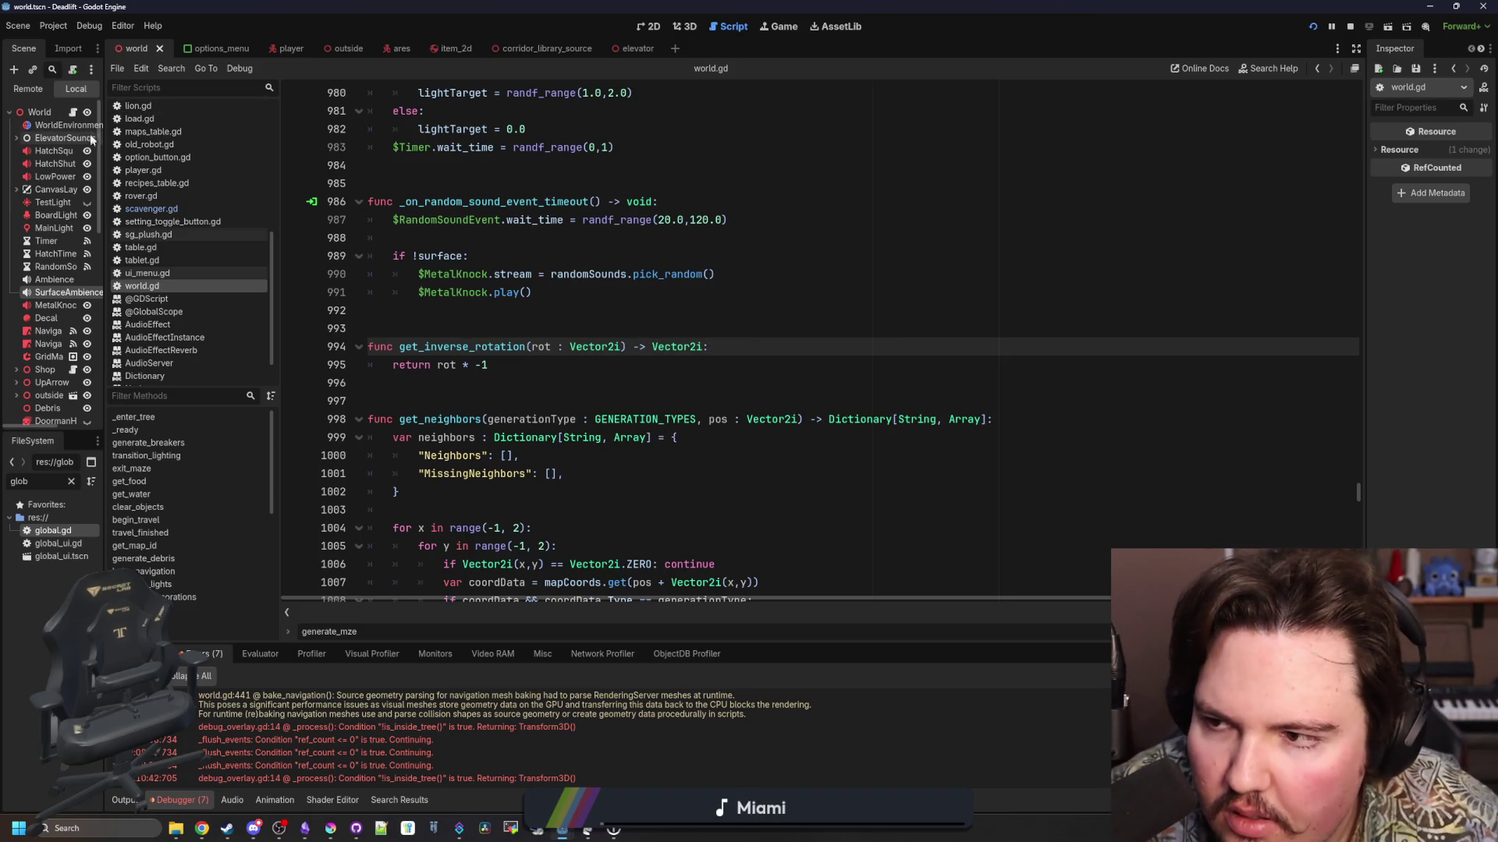
Step: Go back to the room-tile rotation code, then switch to the running game and resume
{"action": "left_click", "coordinate": [684, 381]}
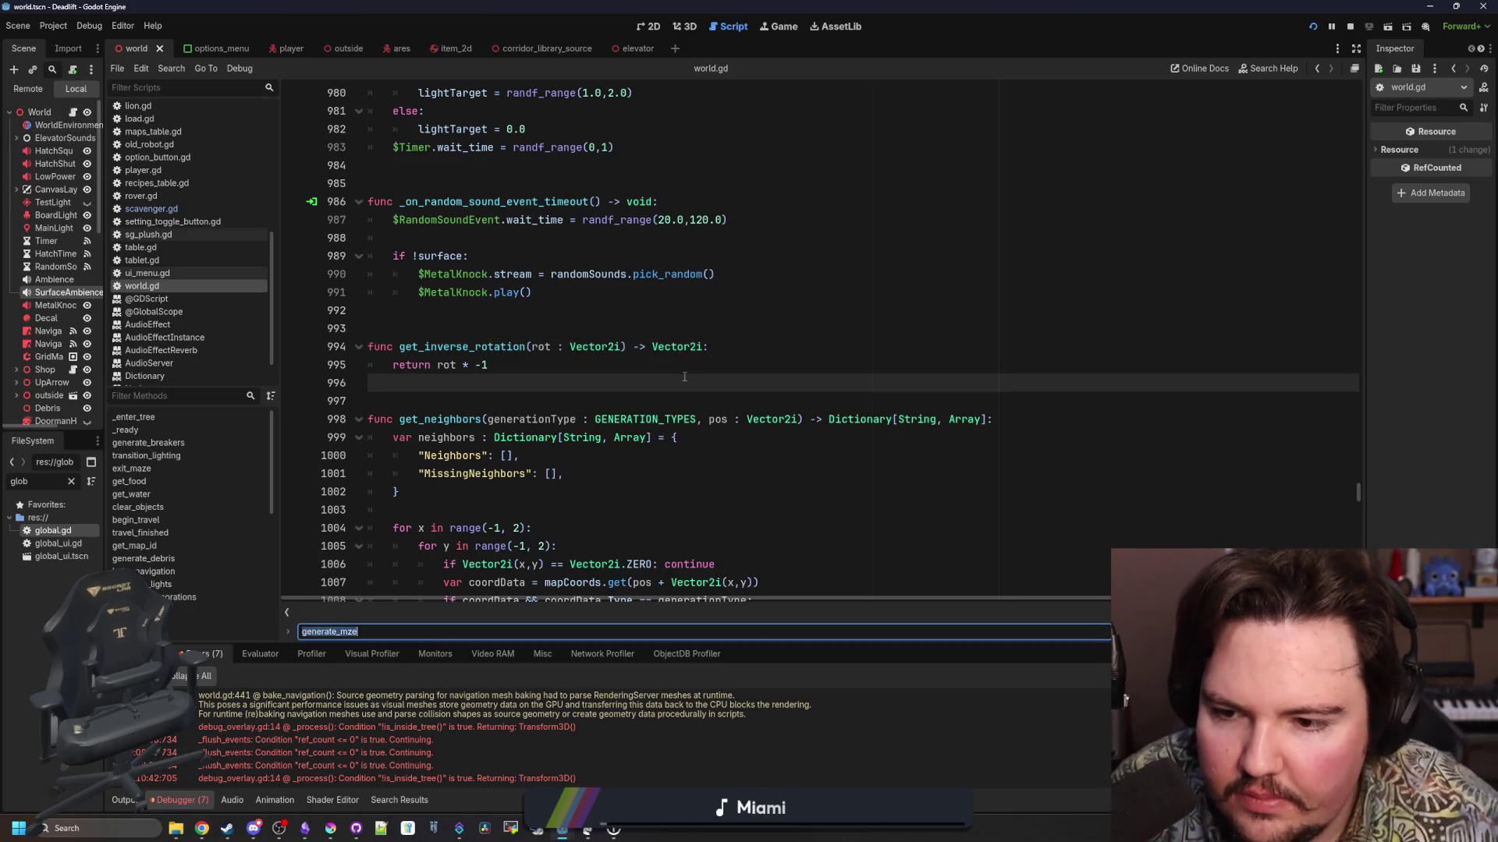
{"action": "scroll", "coordinate": [610, 378], "scroll_direction": "down", "scroll_amount": 20}
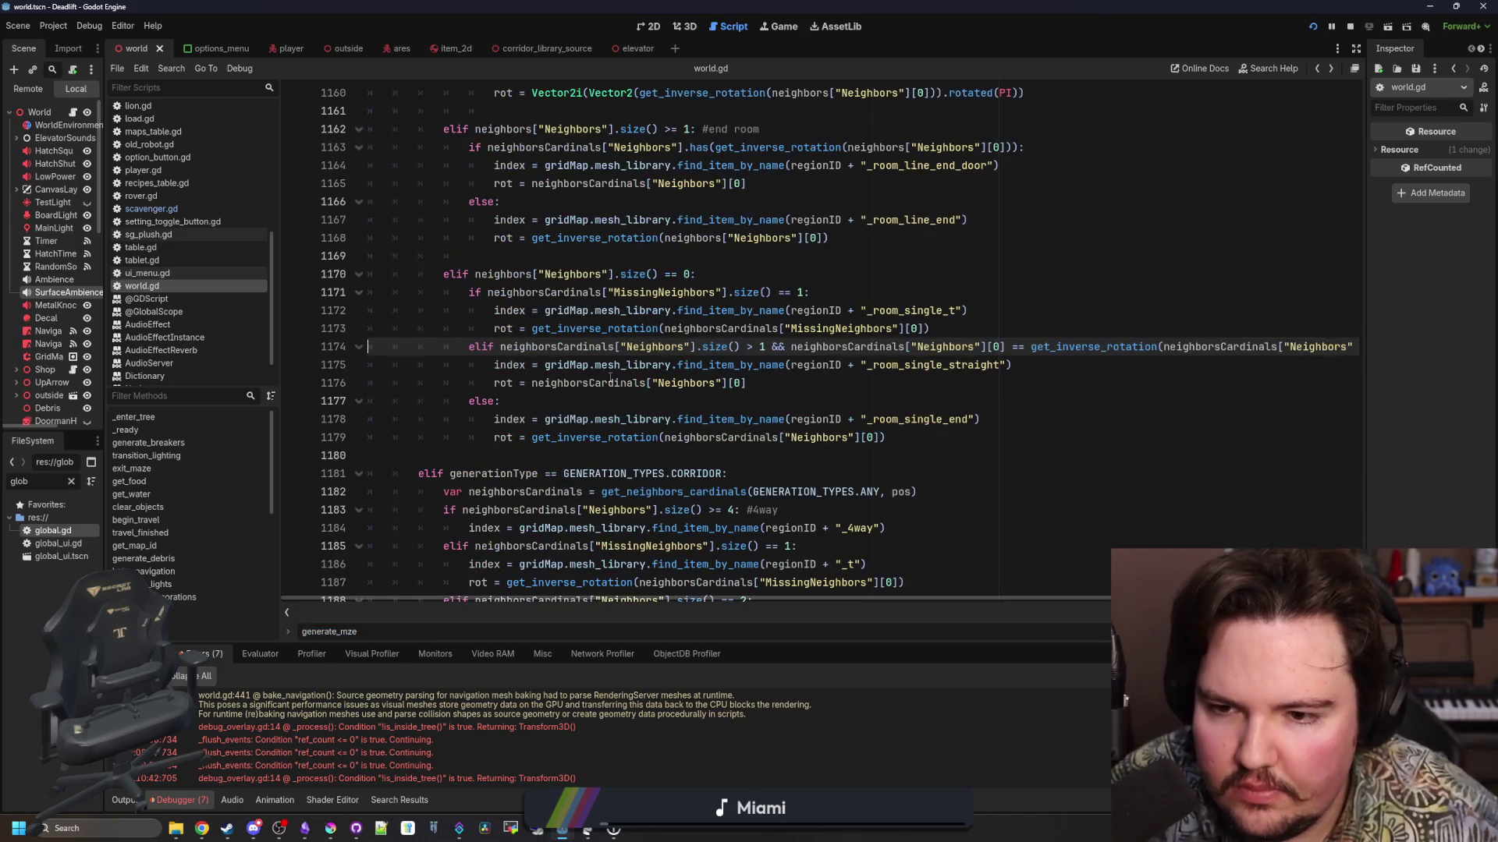
{"action": "left_click", "coordinate": [647, 395]}
{"action": "left_click", "coordinate": [786, 27]}
{"action": "key", "text": "Escape"}
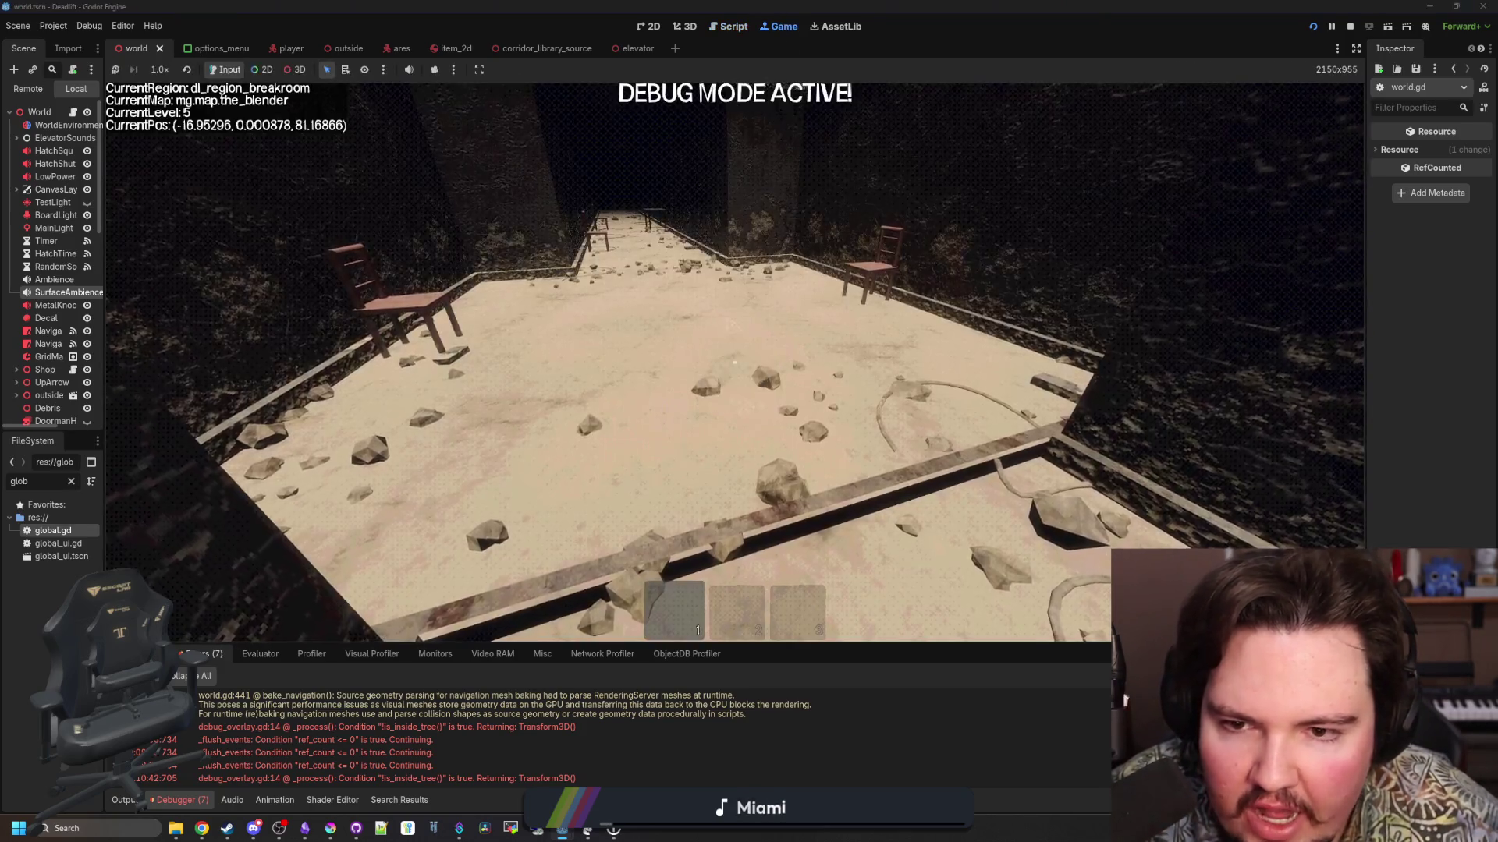
Step: Walk through the bloody butchery corridors, switching to hotbar slot 2 along the way
{"action": "key", "text": "w"}
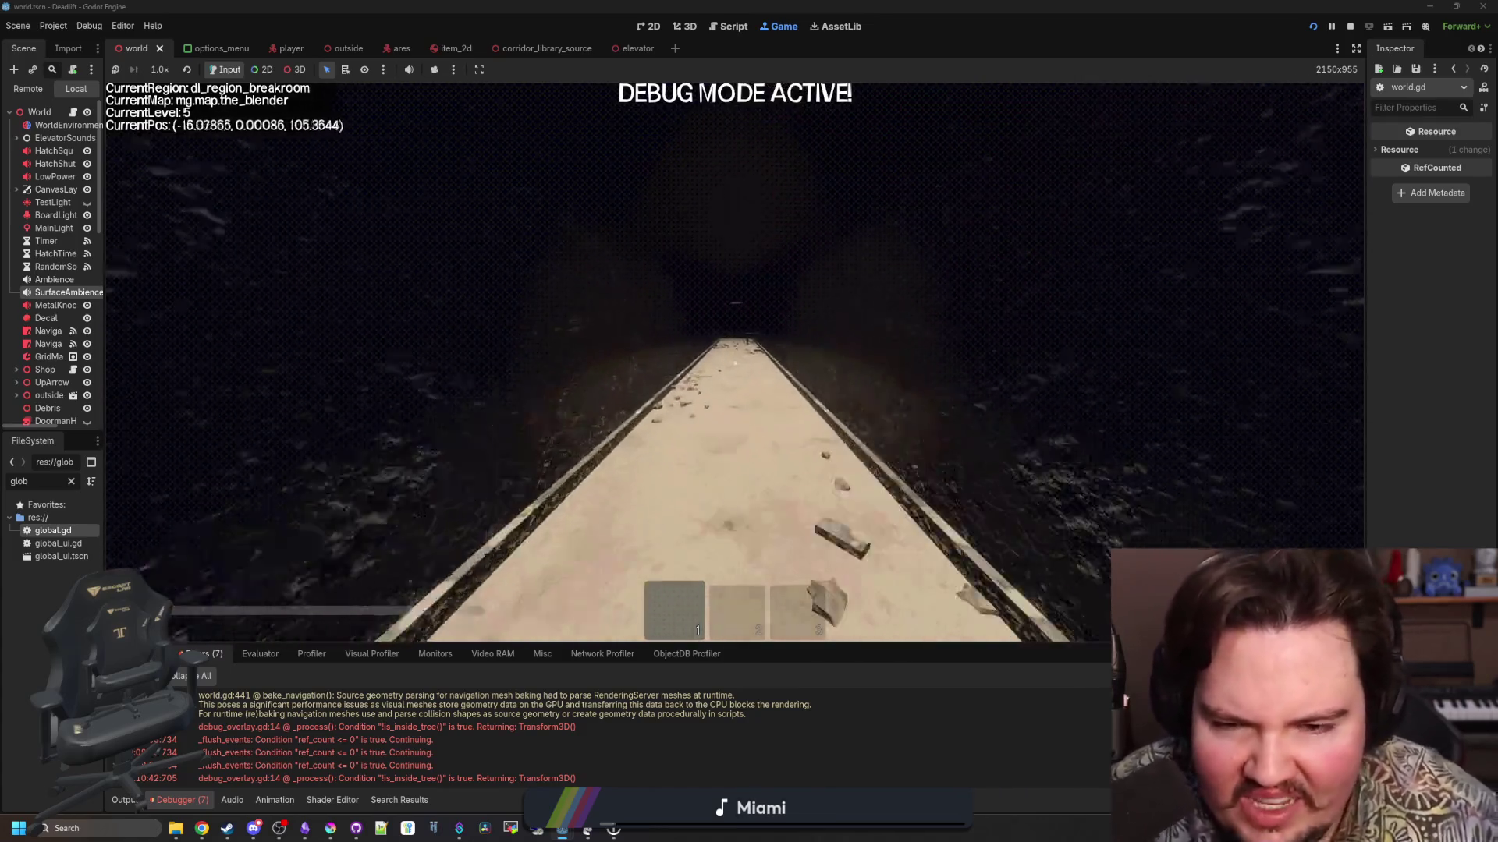
{"action": "key", "text": "w"}
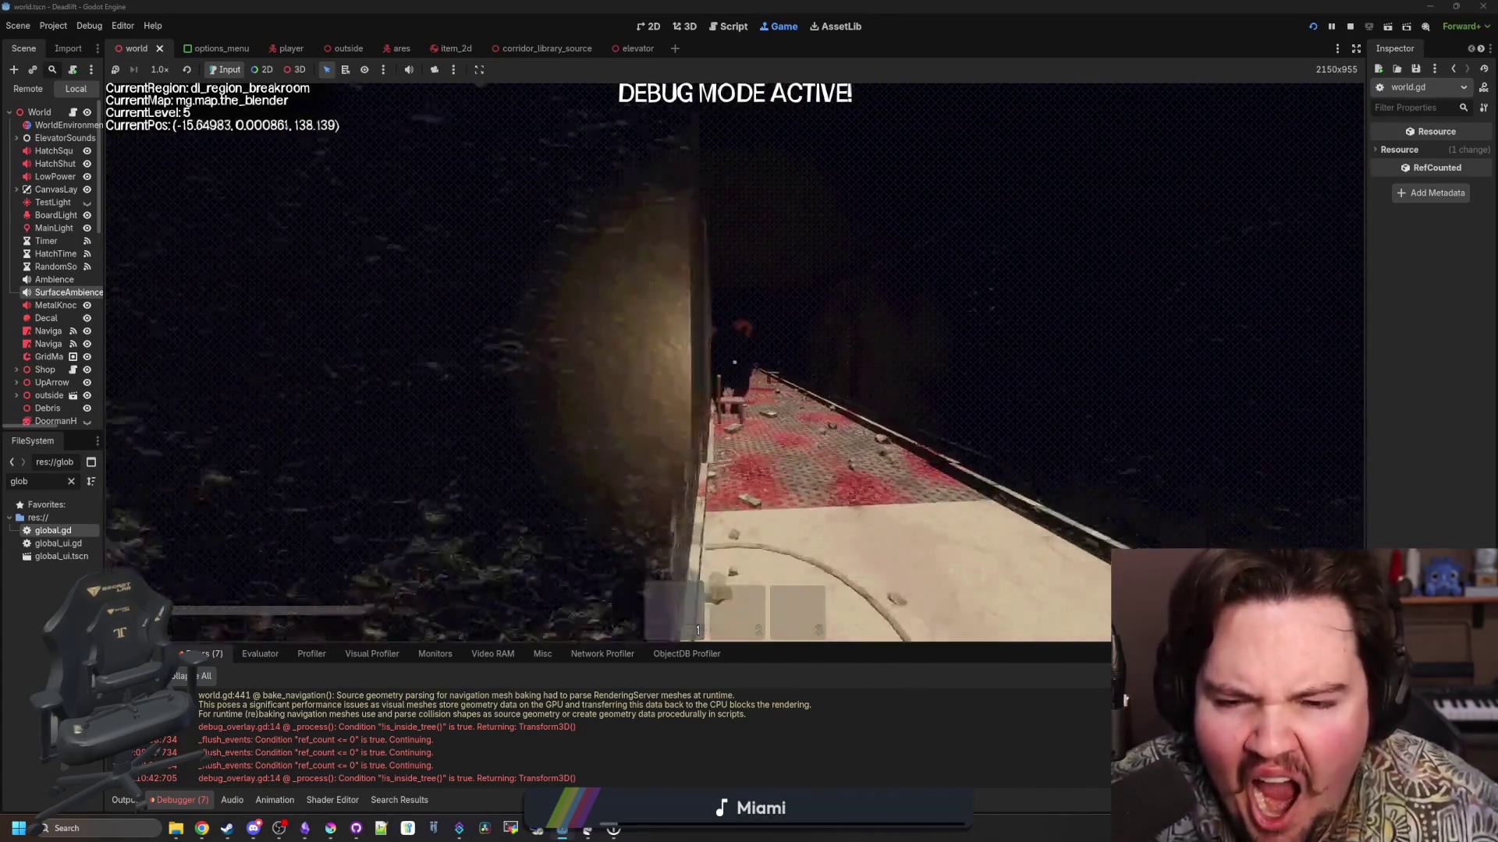
{"action": "key", "text": "w"}
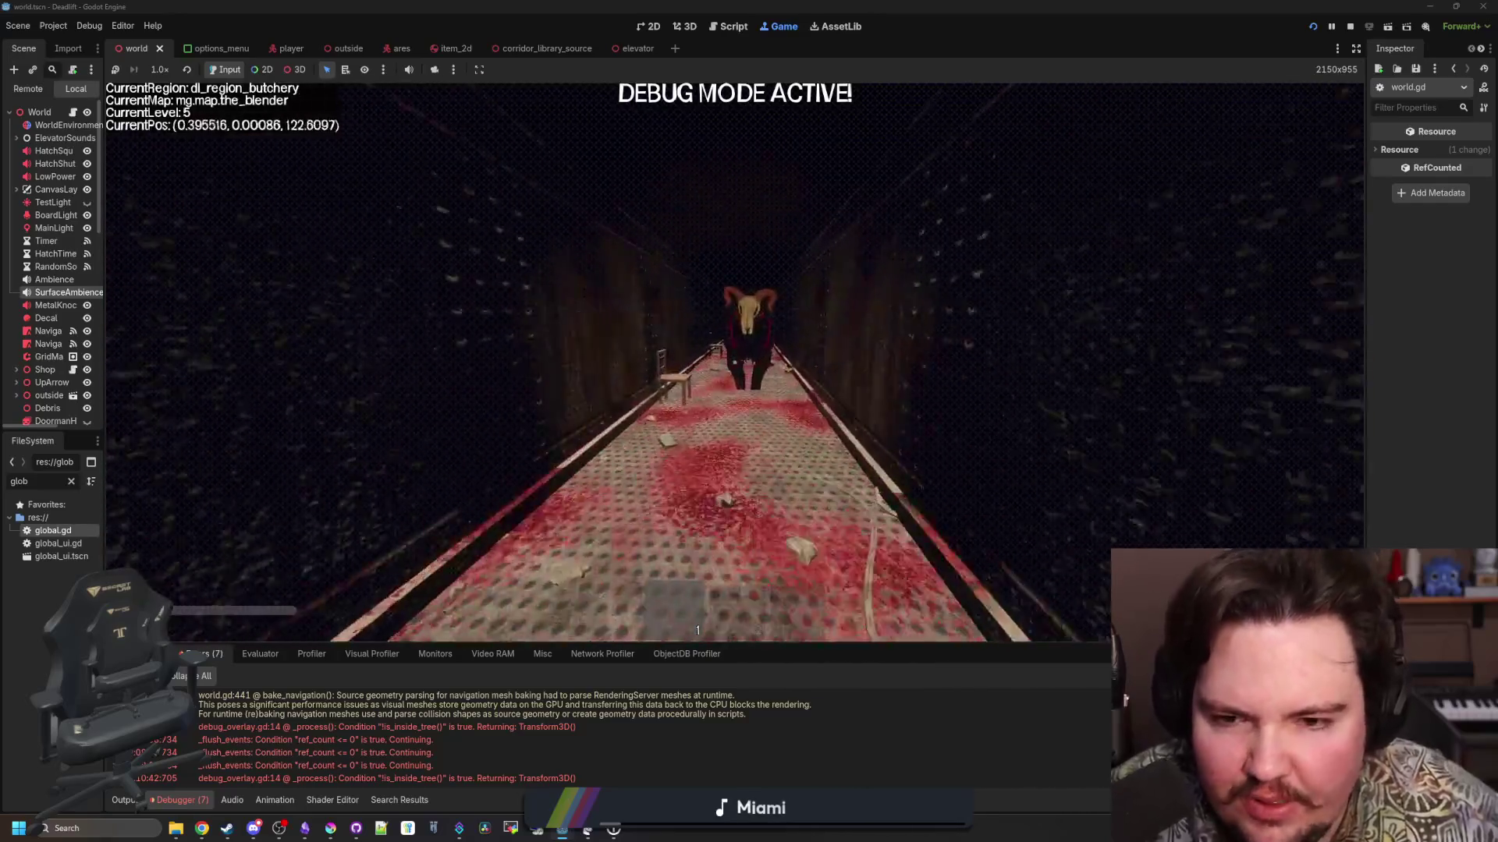
{"action": "key", "text": "w"}
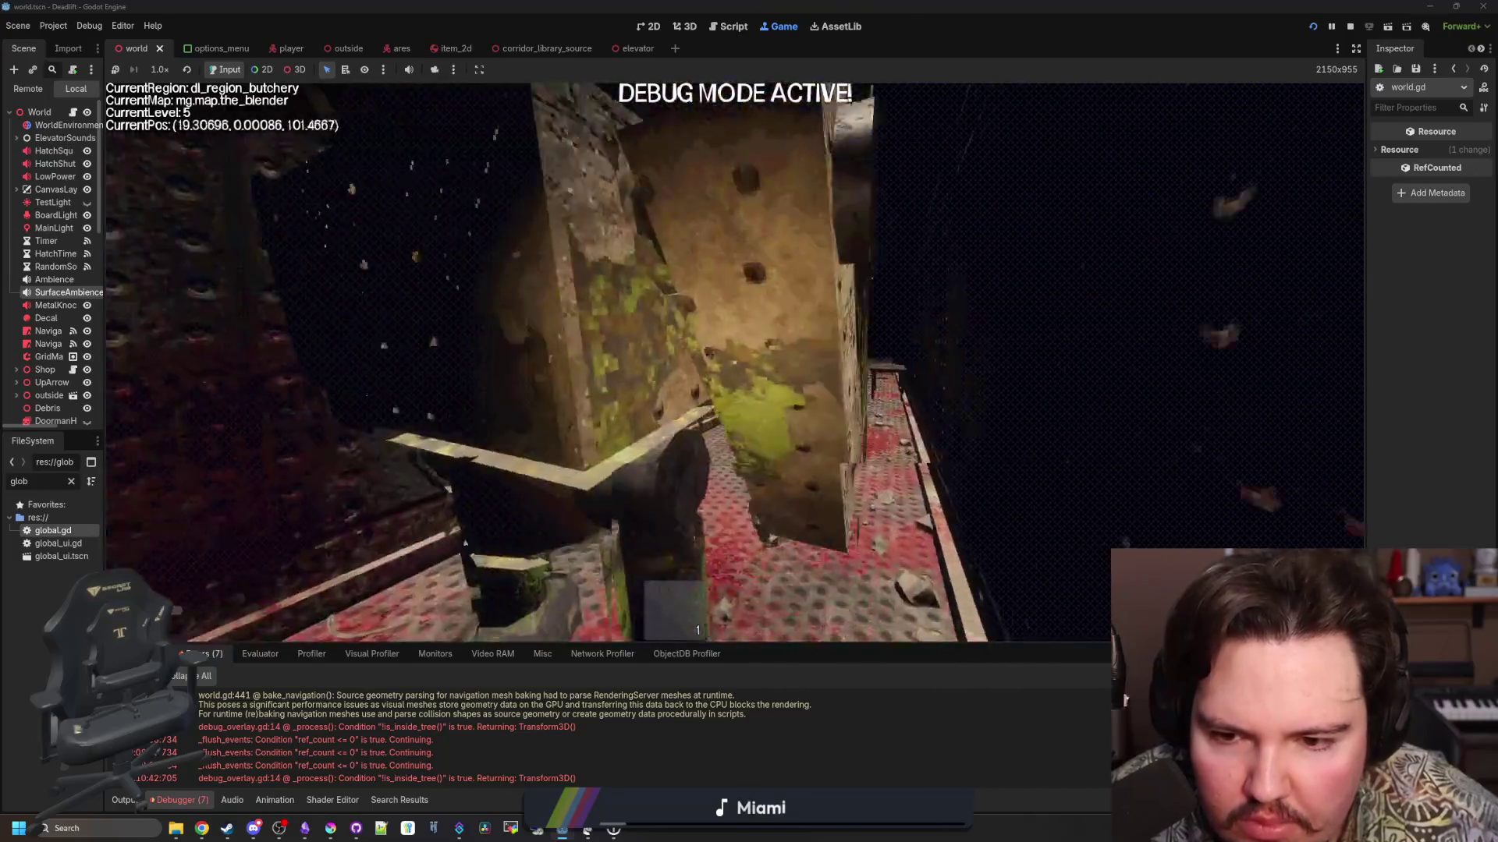
{"action": "key", "text": "w"}
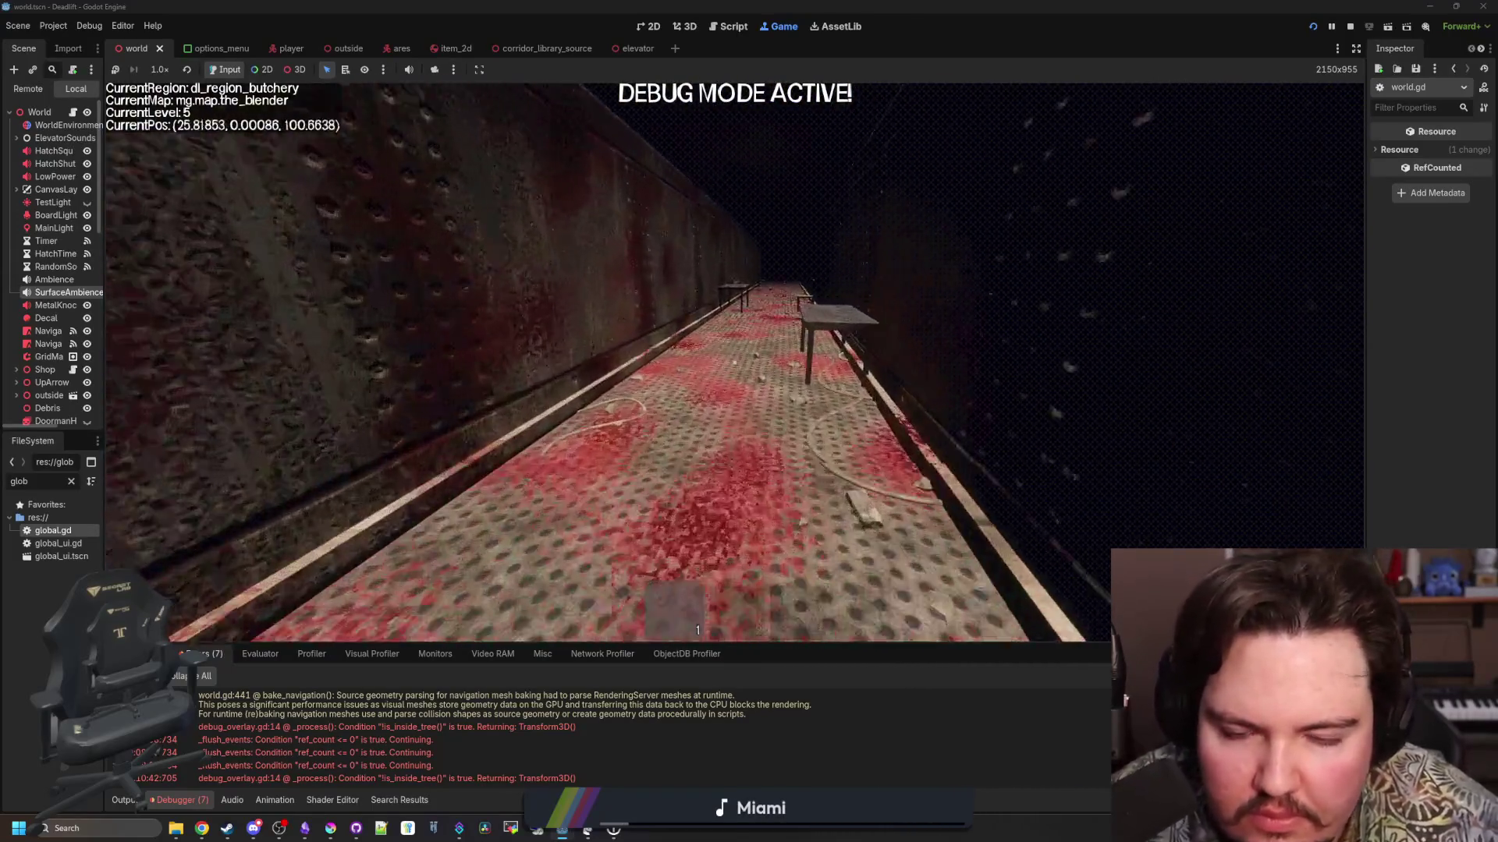
{"action": "key", "text": "w"}
{"action": "key", "text": "2"}
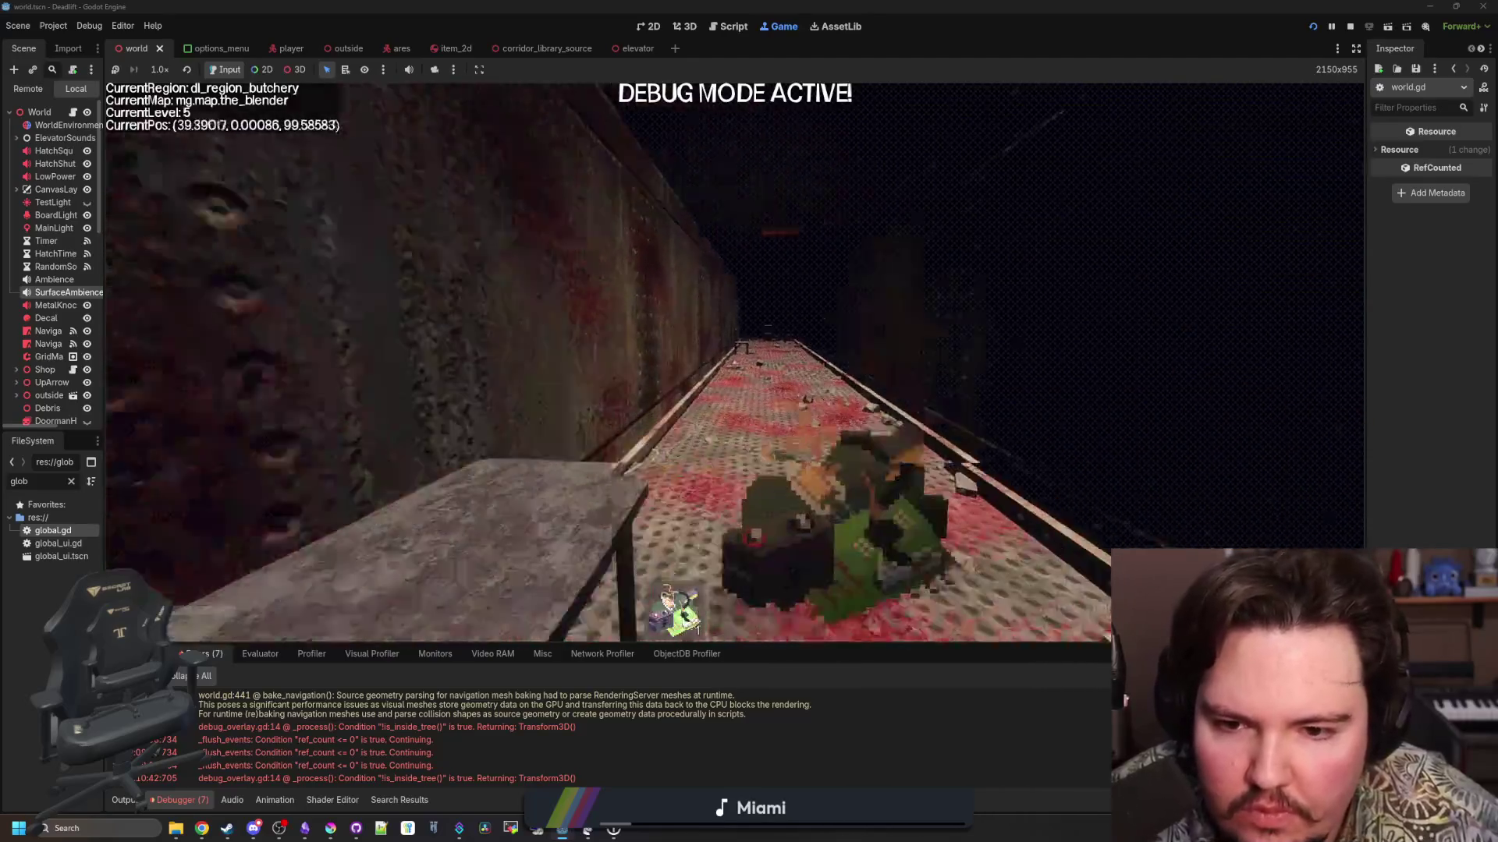
{"action": "key", "text": "w"}
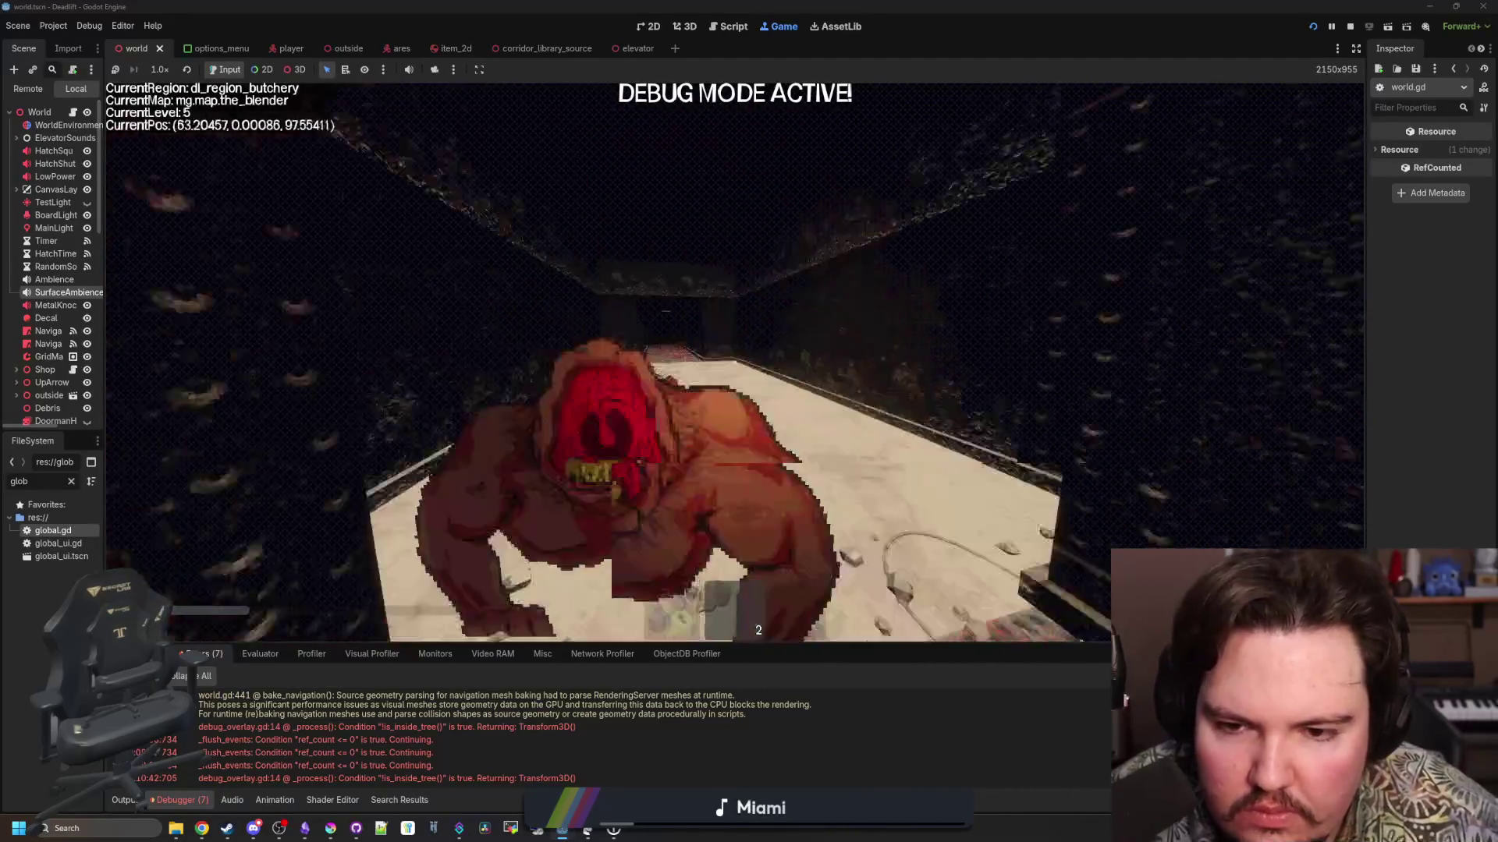
{"action": "key", "text": "w"}
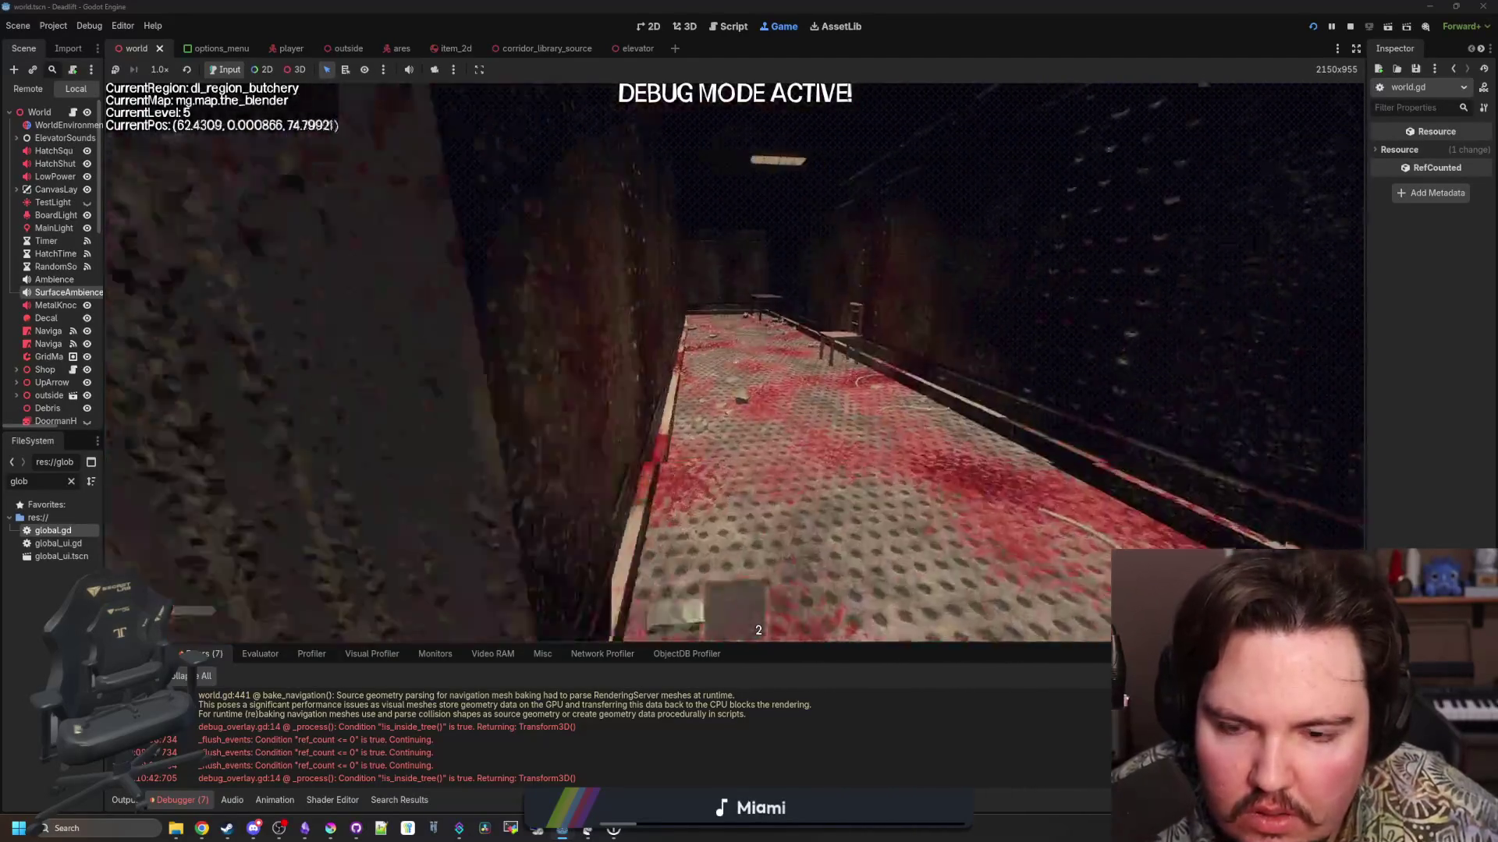
{"action": "key", "text": "w"}
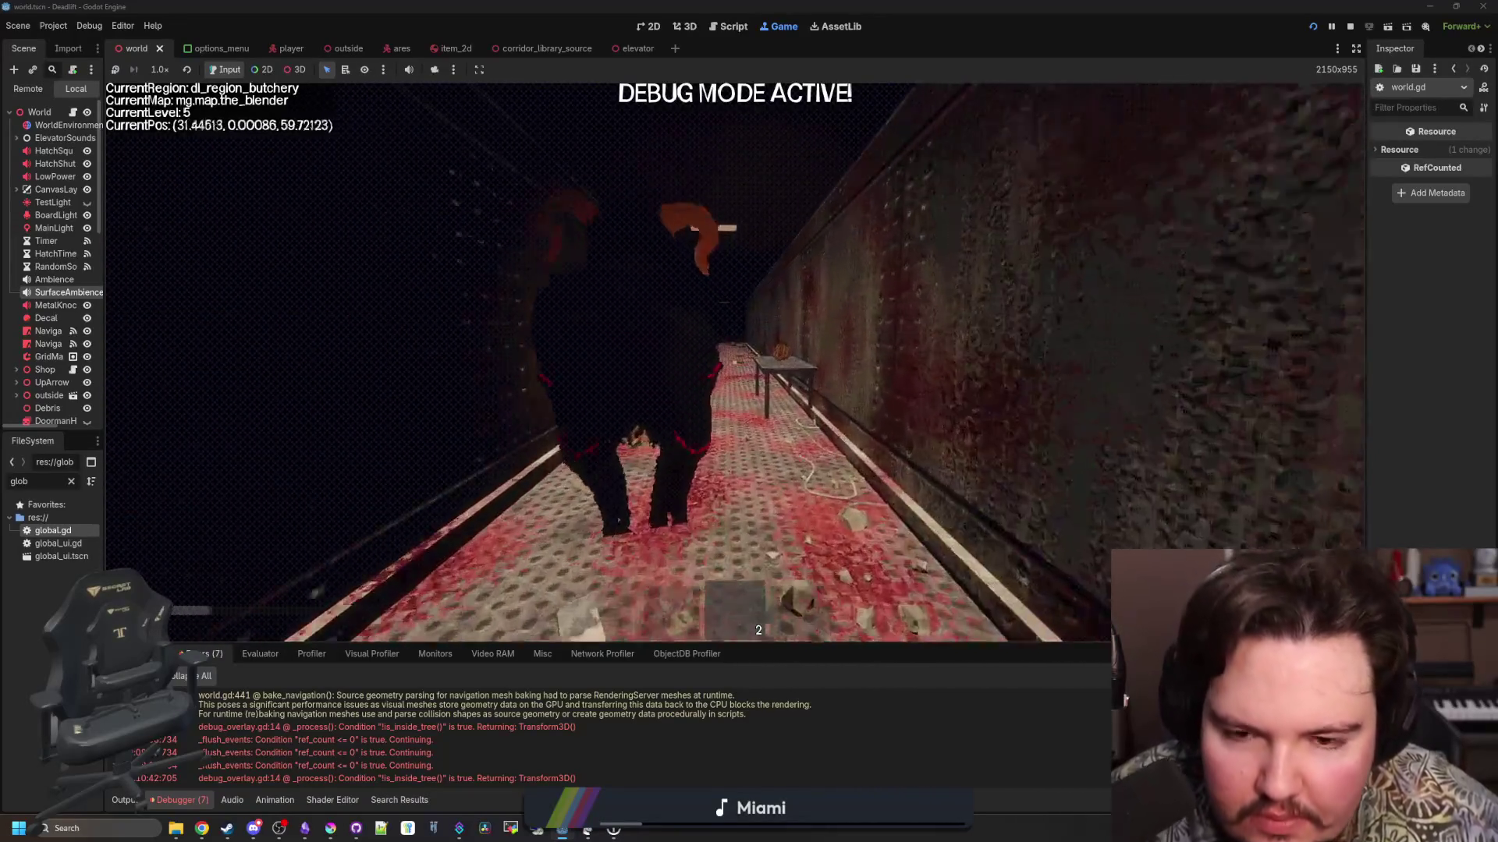
{"action": "key", "text": "w"}
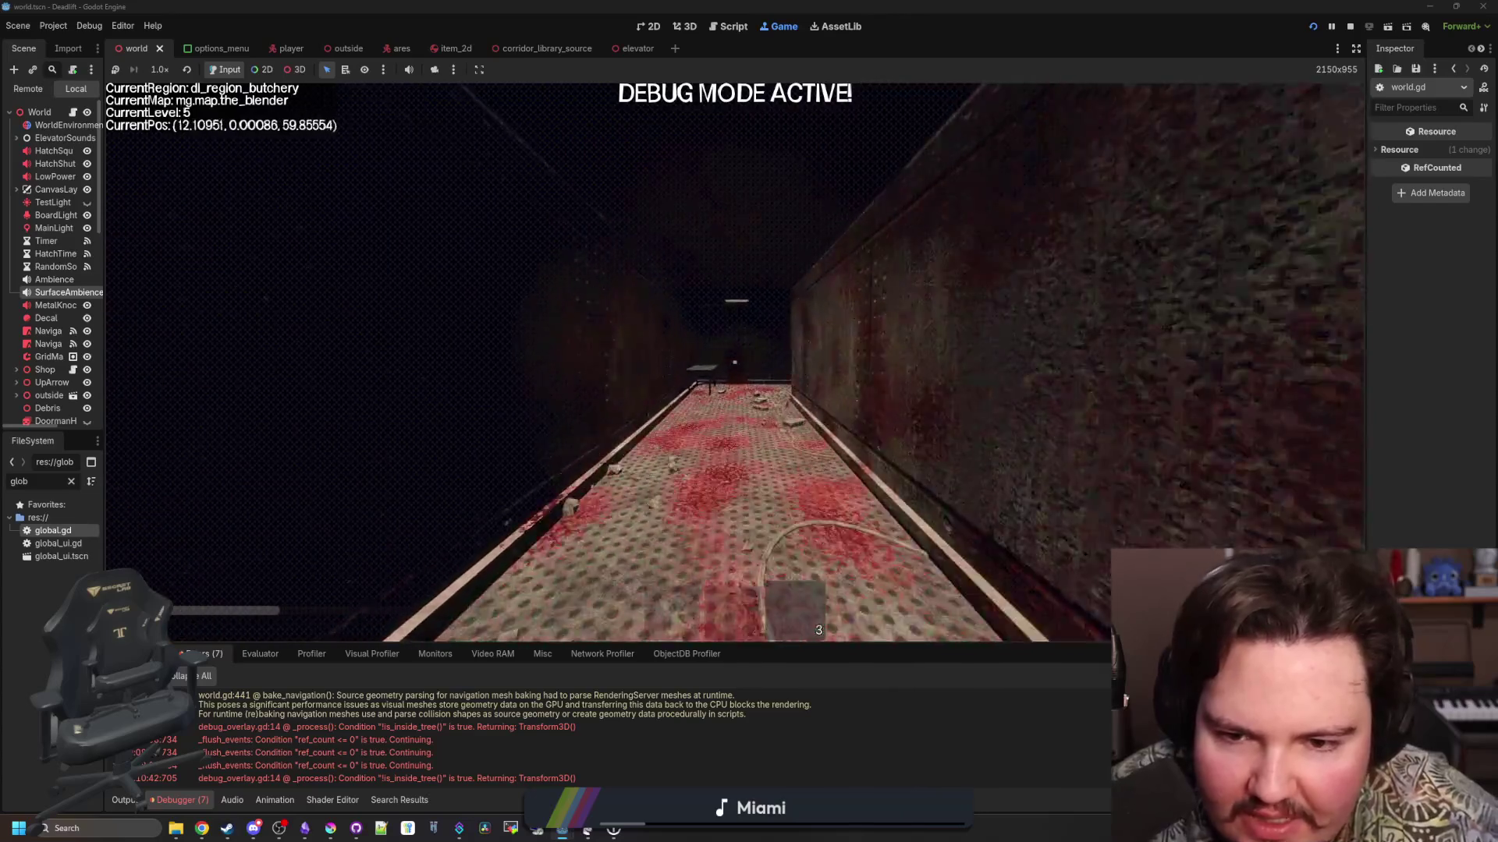
{"action": "key", "text": "w"}
{"action": "key", "text": "w"}
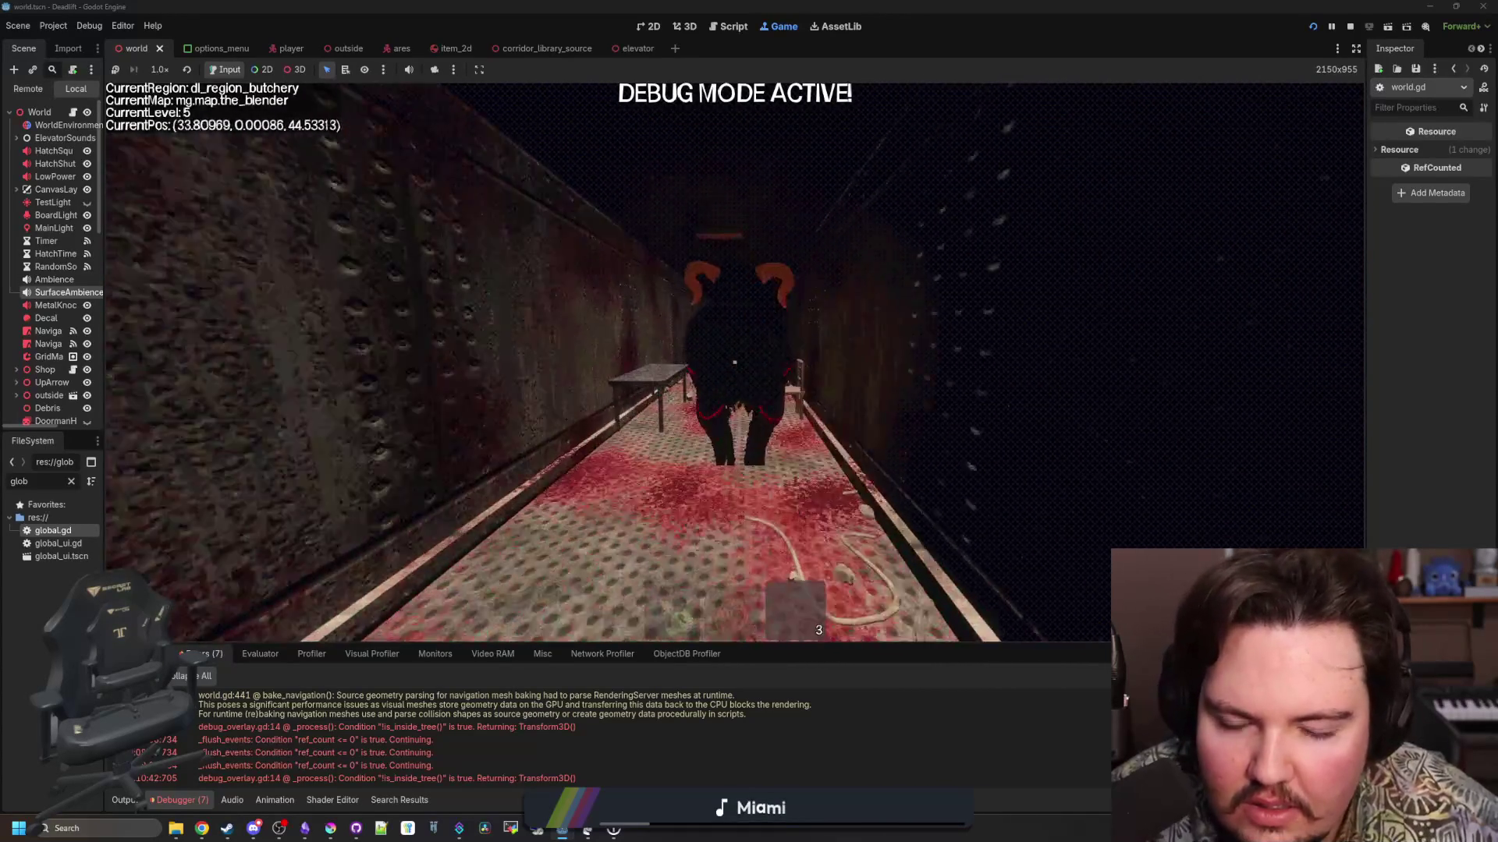
Step: Return to the breakroom, inspect the floor seam, then pause and go back to world.gd
{"action": "key", "text": "w"}
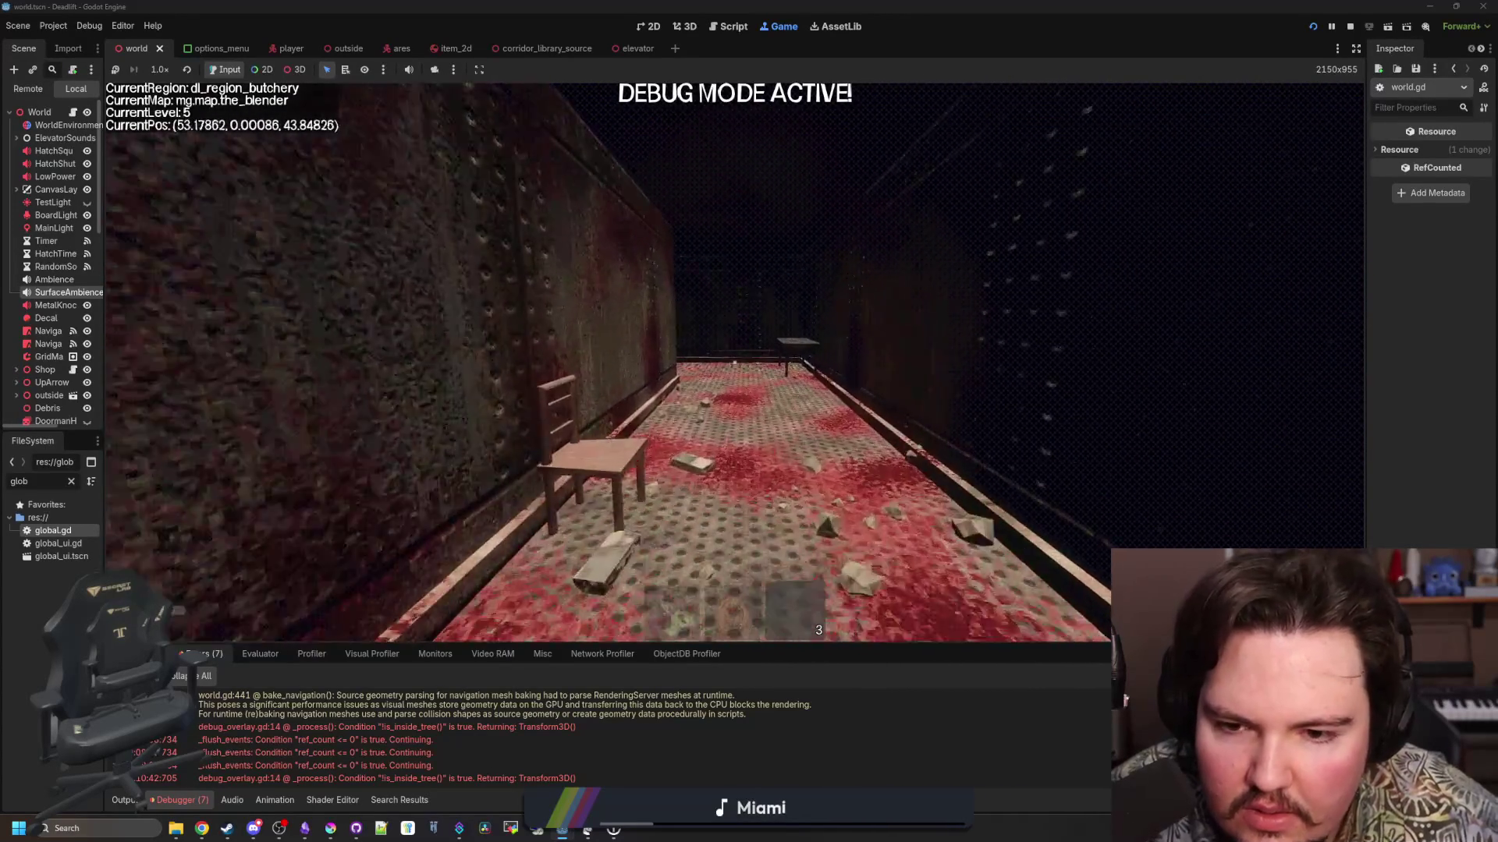
{"action": "key", "text": "w"}
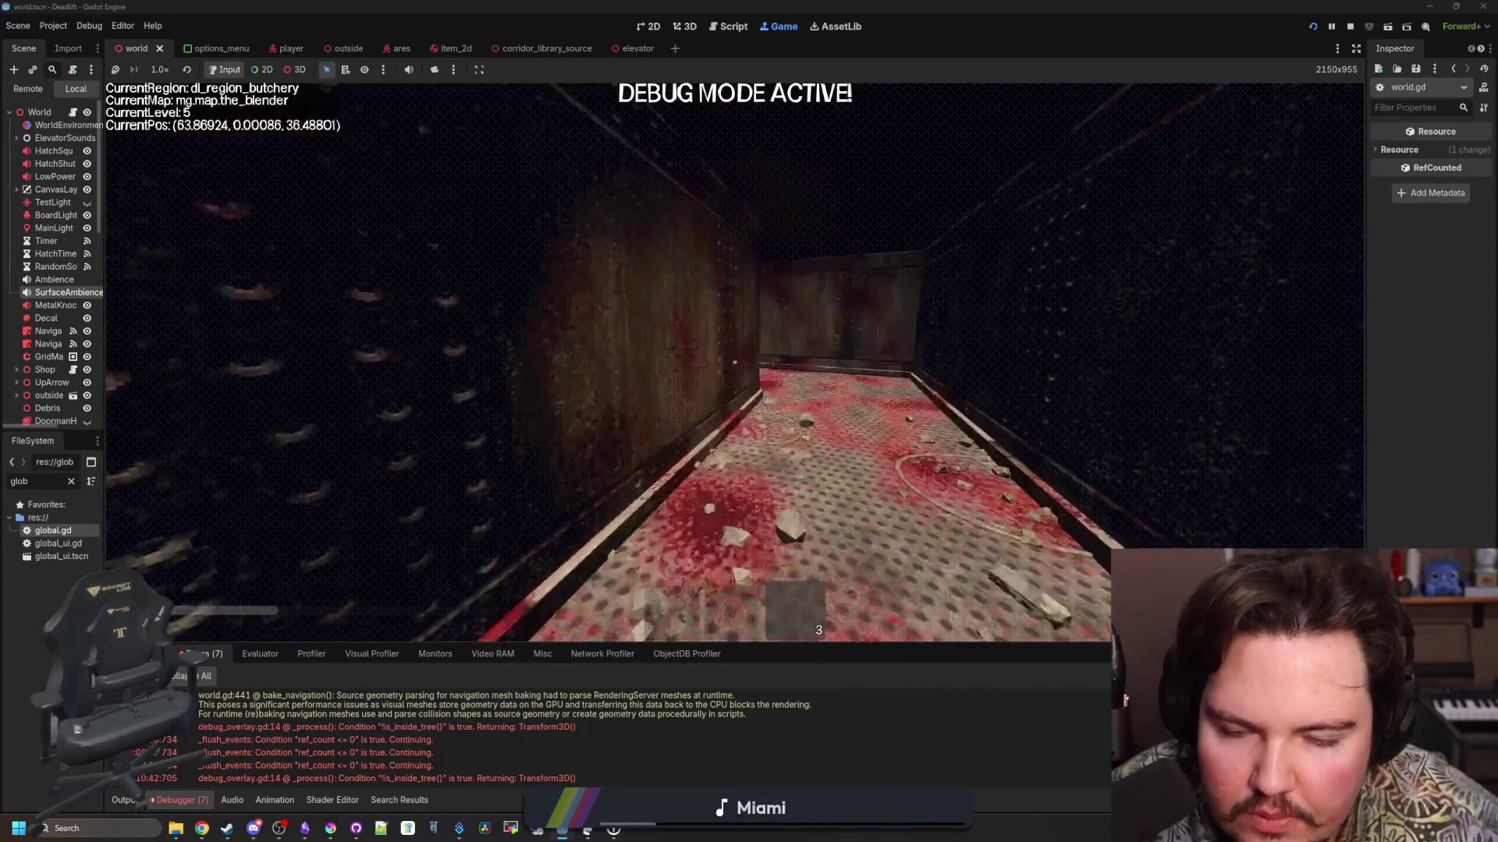
{"action": "key", "text": "w"}
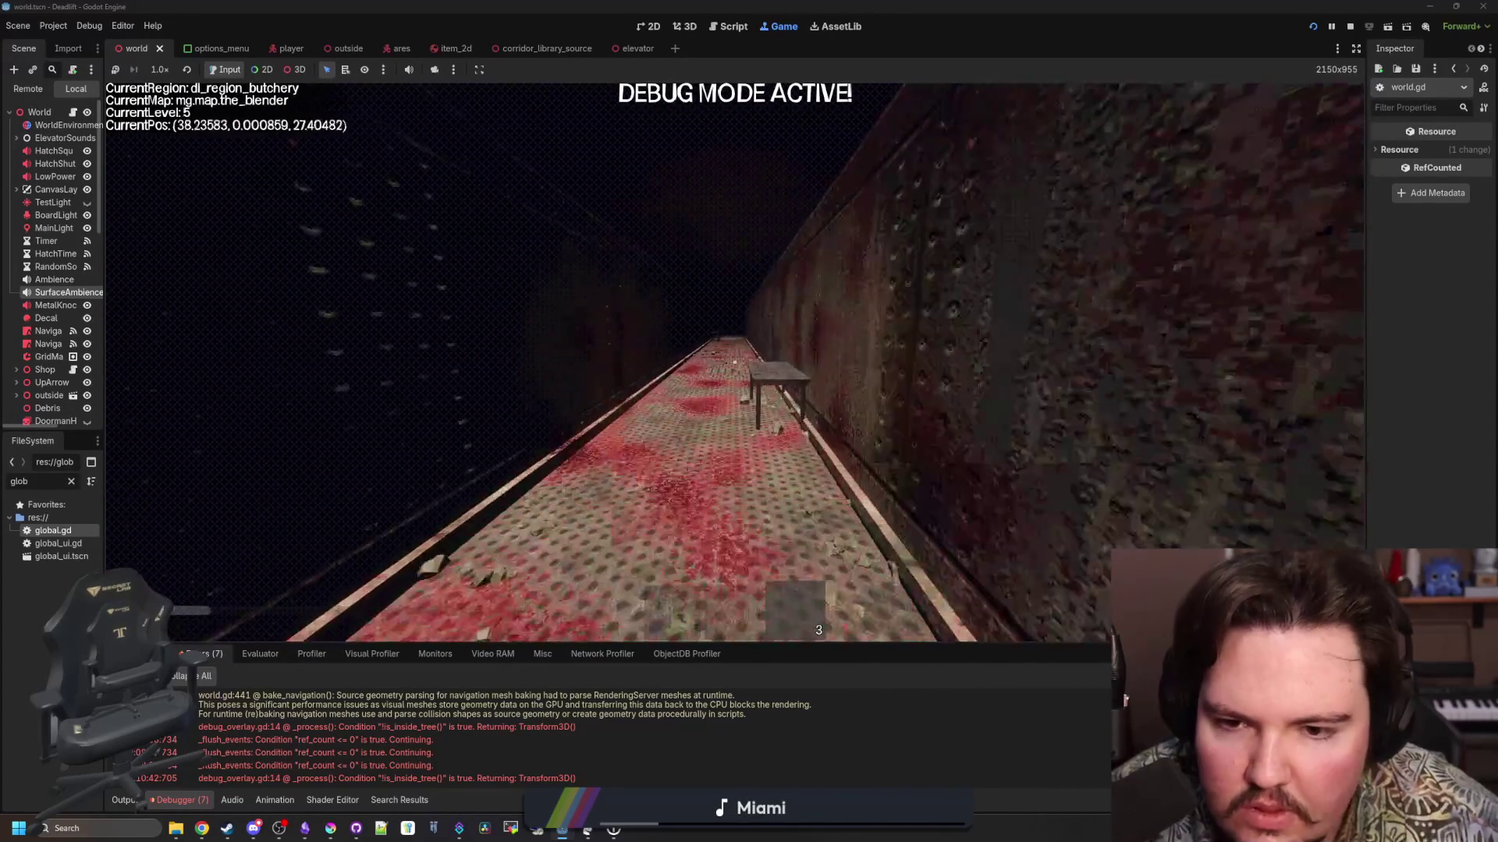
{"action": "key", "text": "w"}
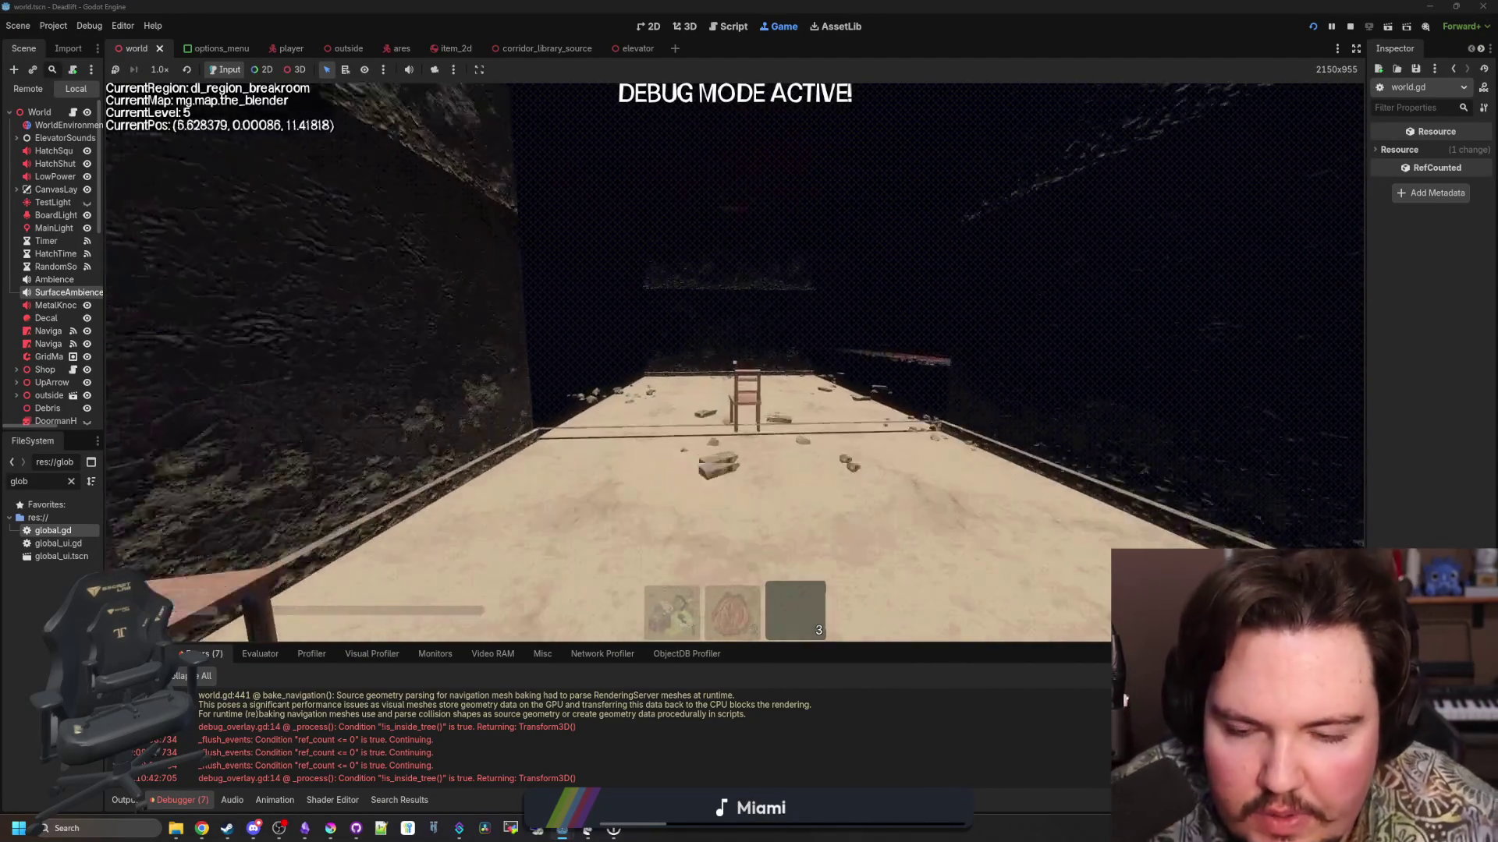
{"action": "key", "text": "w"}
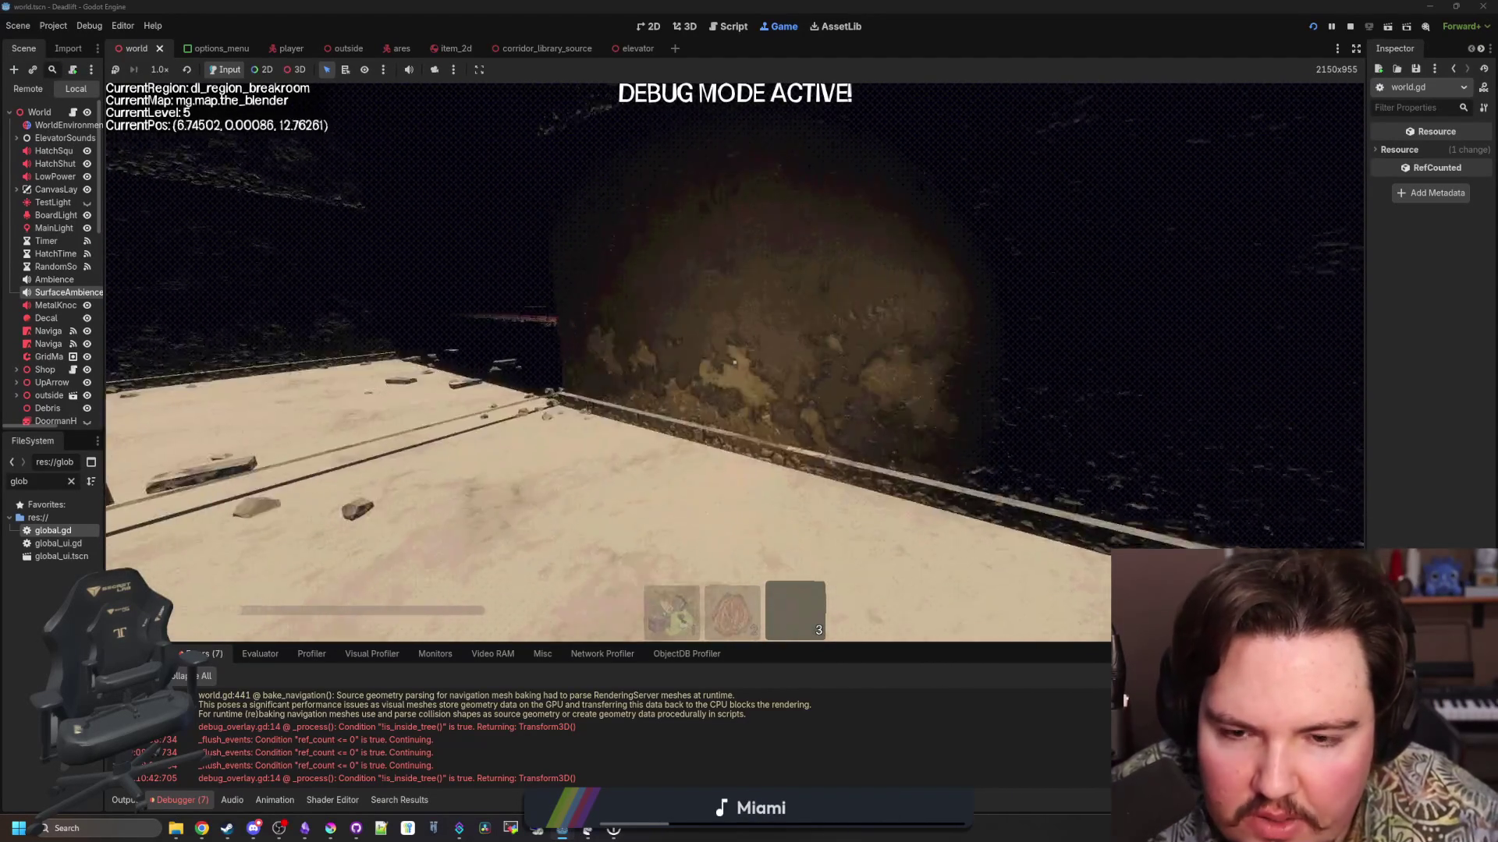
{"action": "key", "text": "w"}
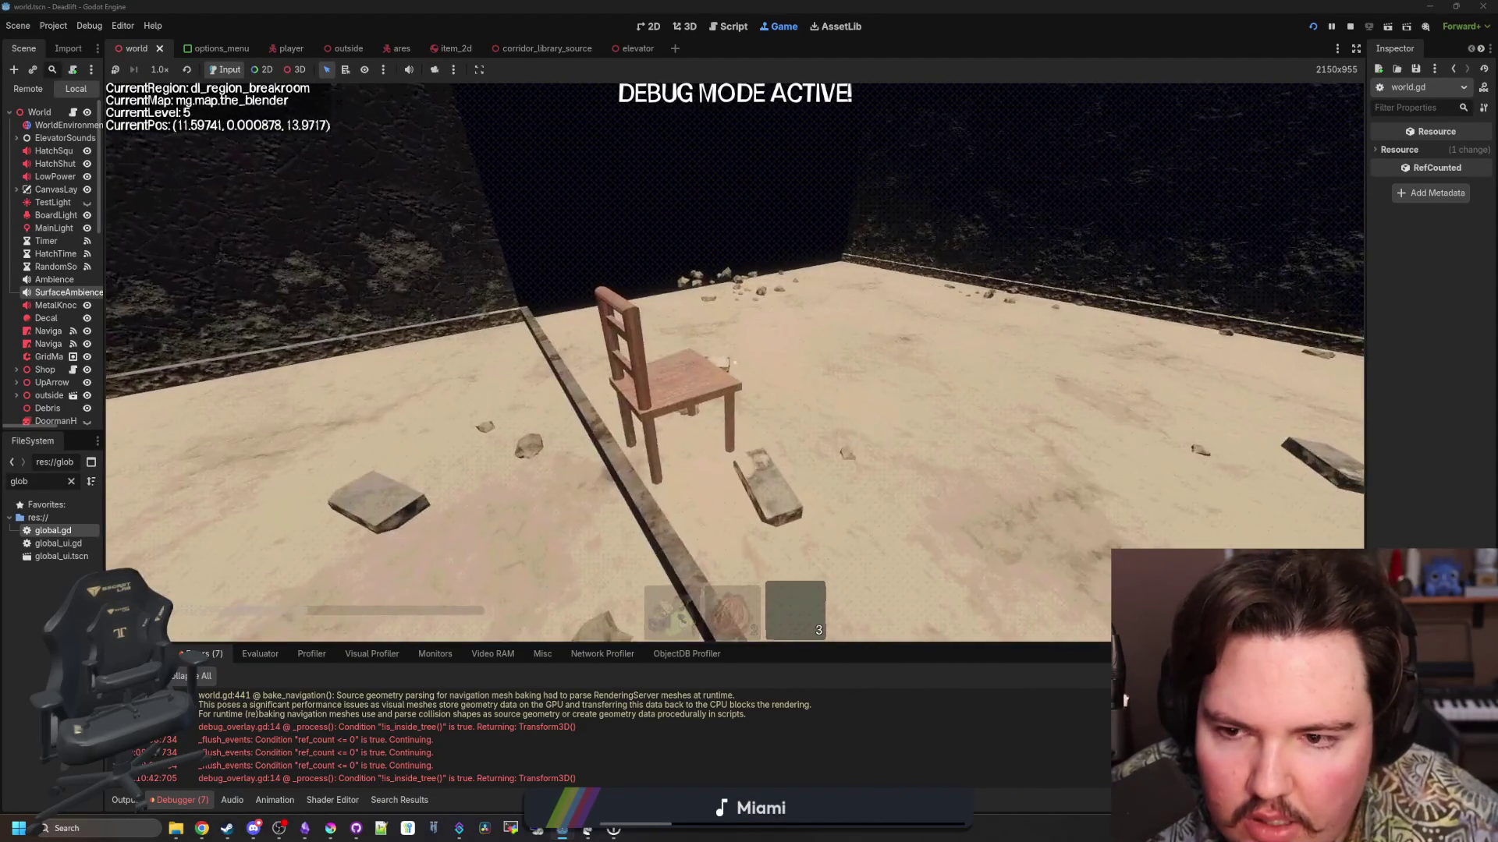
{"action": "key", "text": "w"}
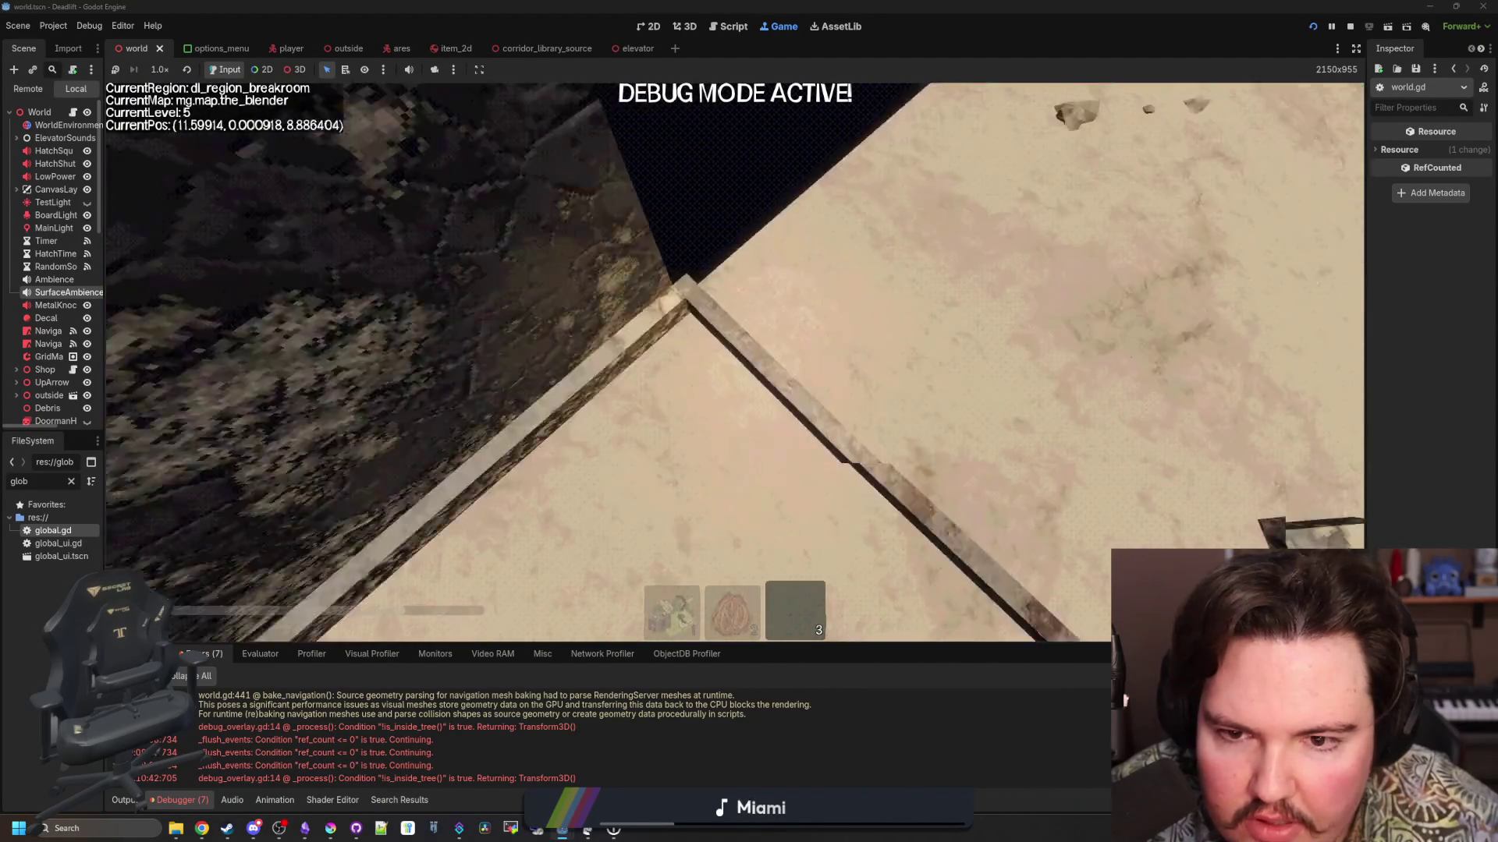
{"action": "key", "text": "w"}
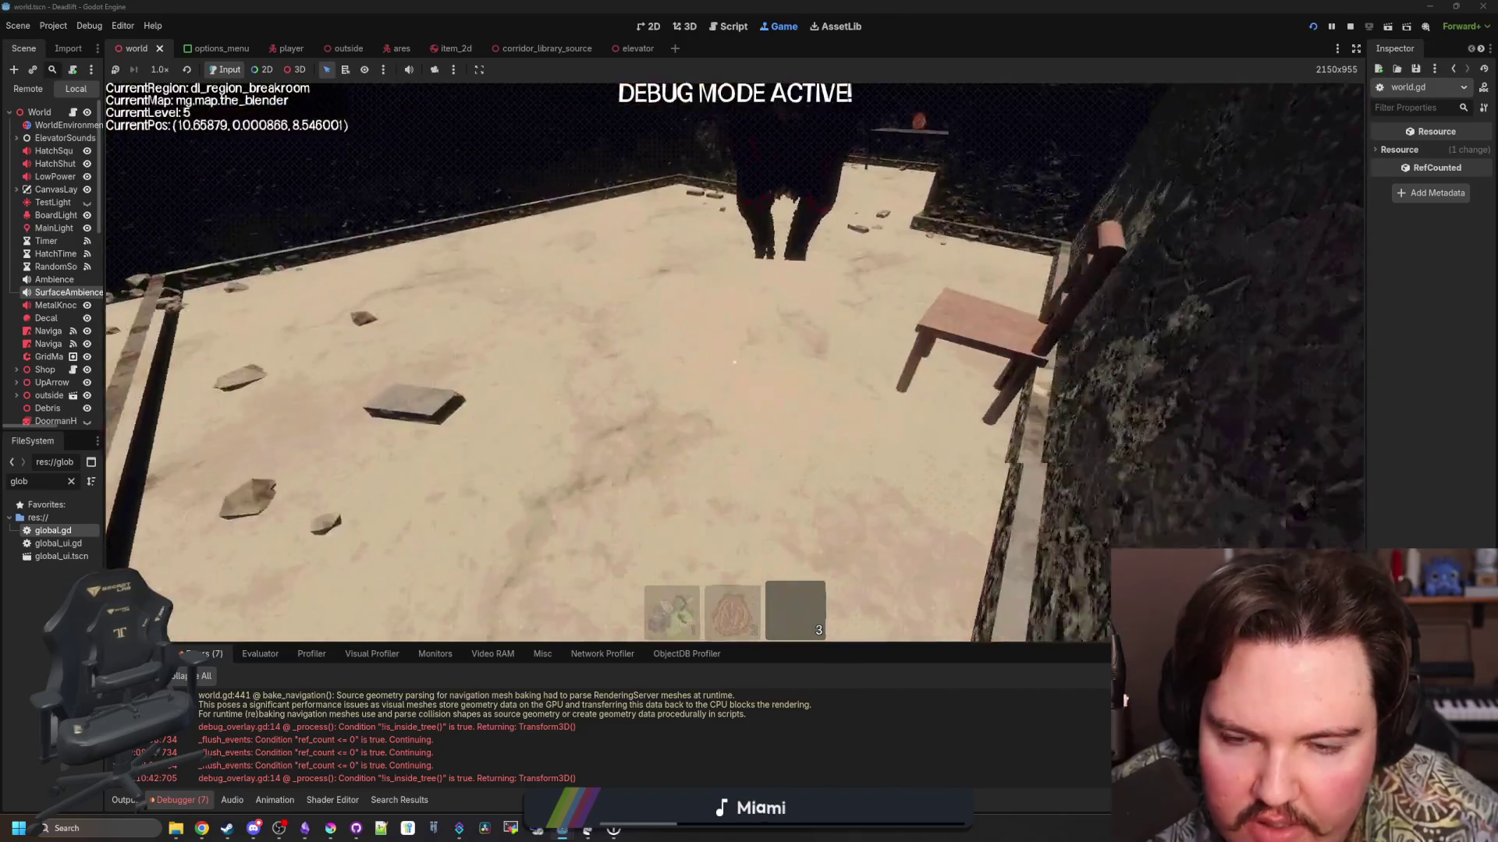
{"action": "key", "text": "w"}
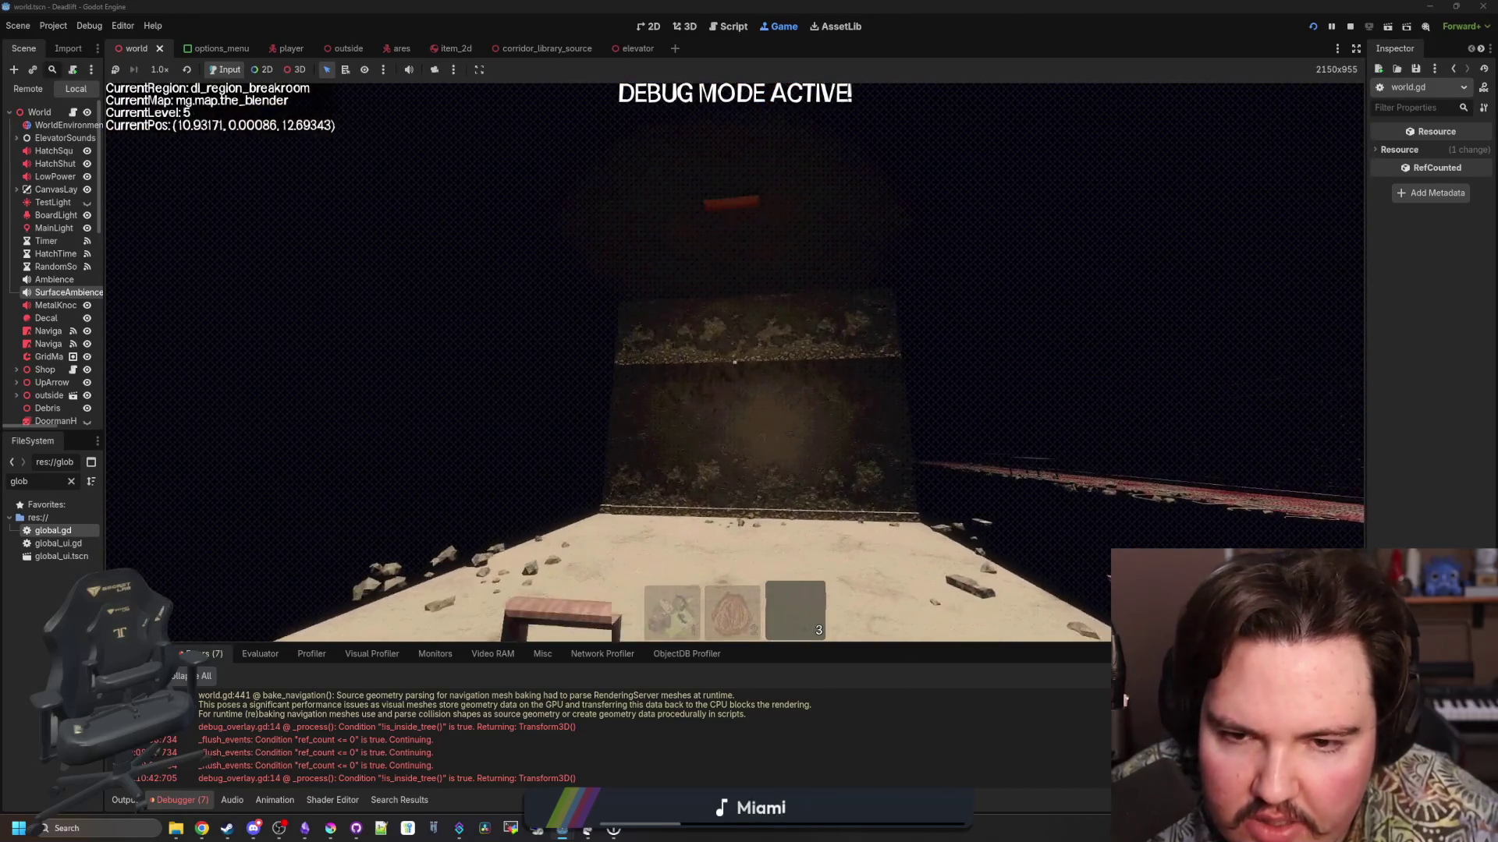
{"action": "key", "text": "Escape"}
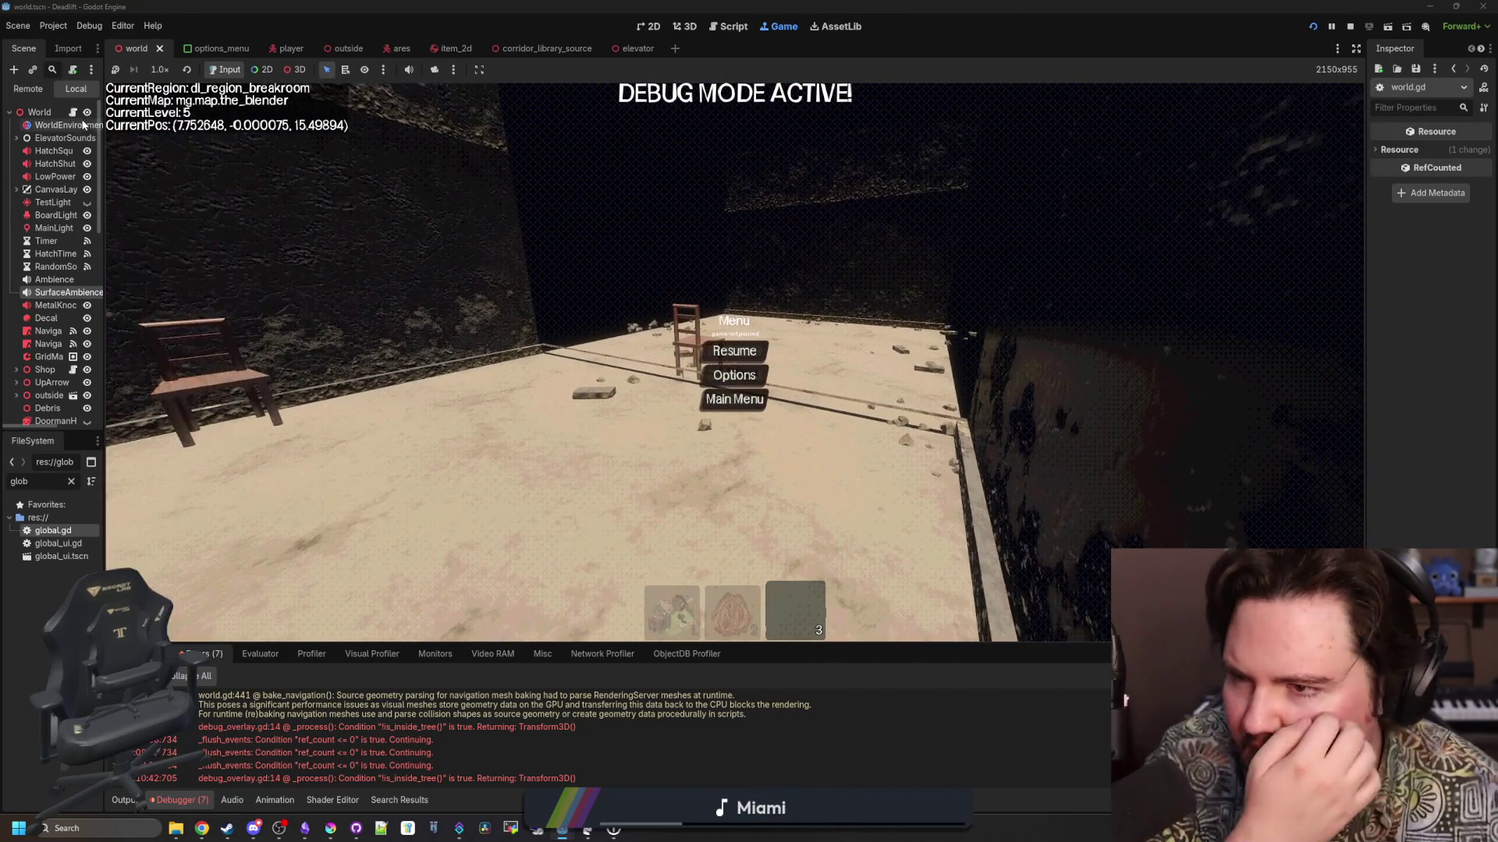
{"action": "left_click", "coordinate": [729, 25]}
Step: Look over the end-room code around lines 1163–1169 in world.gd
{"action": "left_click", "coordinate": [610, 238]}
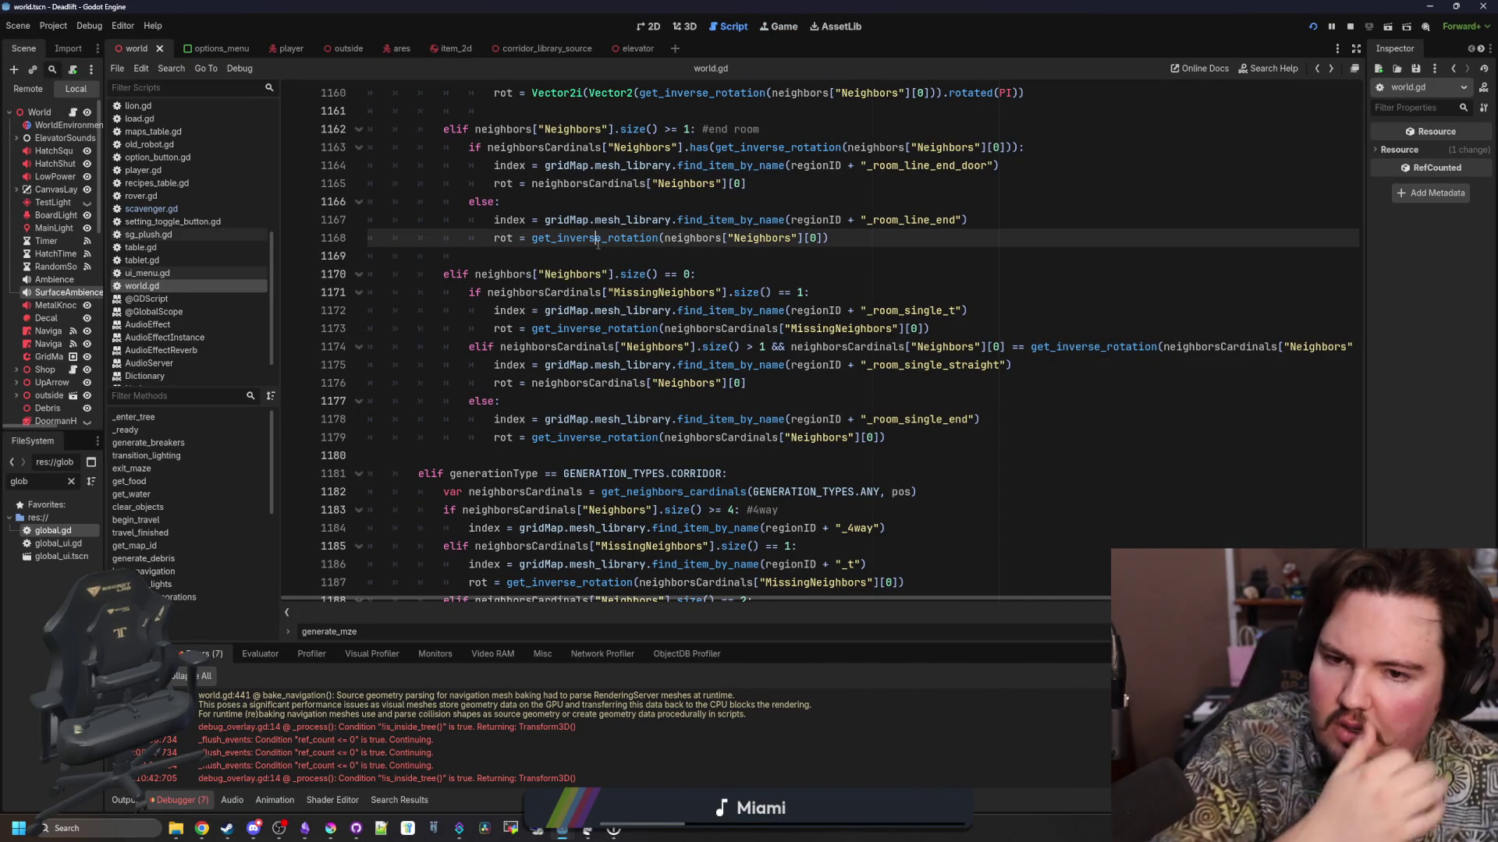
{"action": "left_click", "coordinate": [610, 254]}
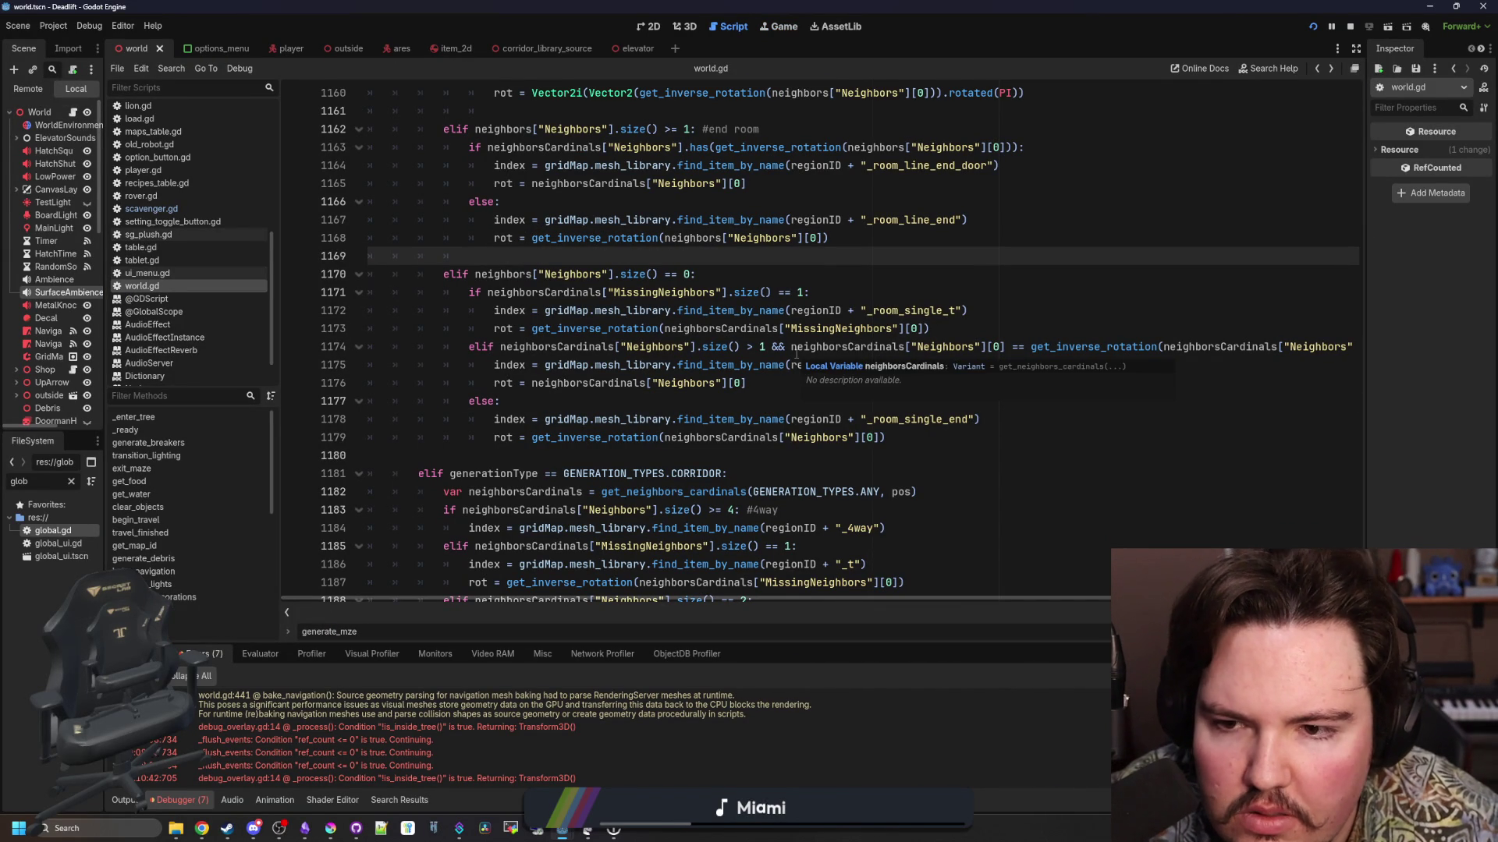
{"action": "scroll", "coordinate": [616, 337], "scroll_direction": "up", "scroll_amount": 4}
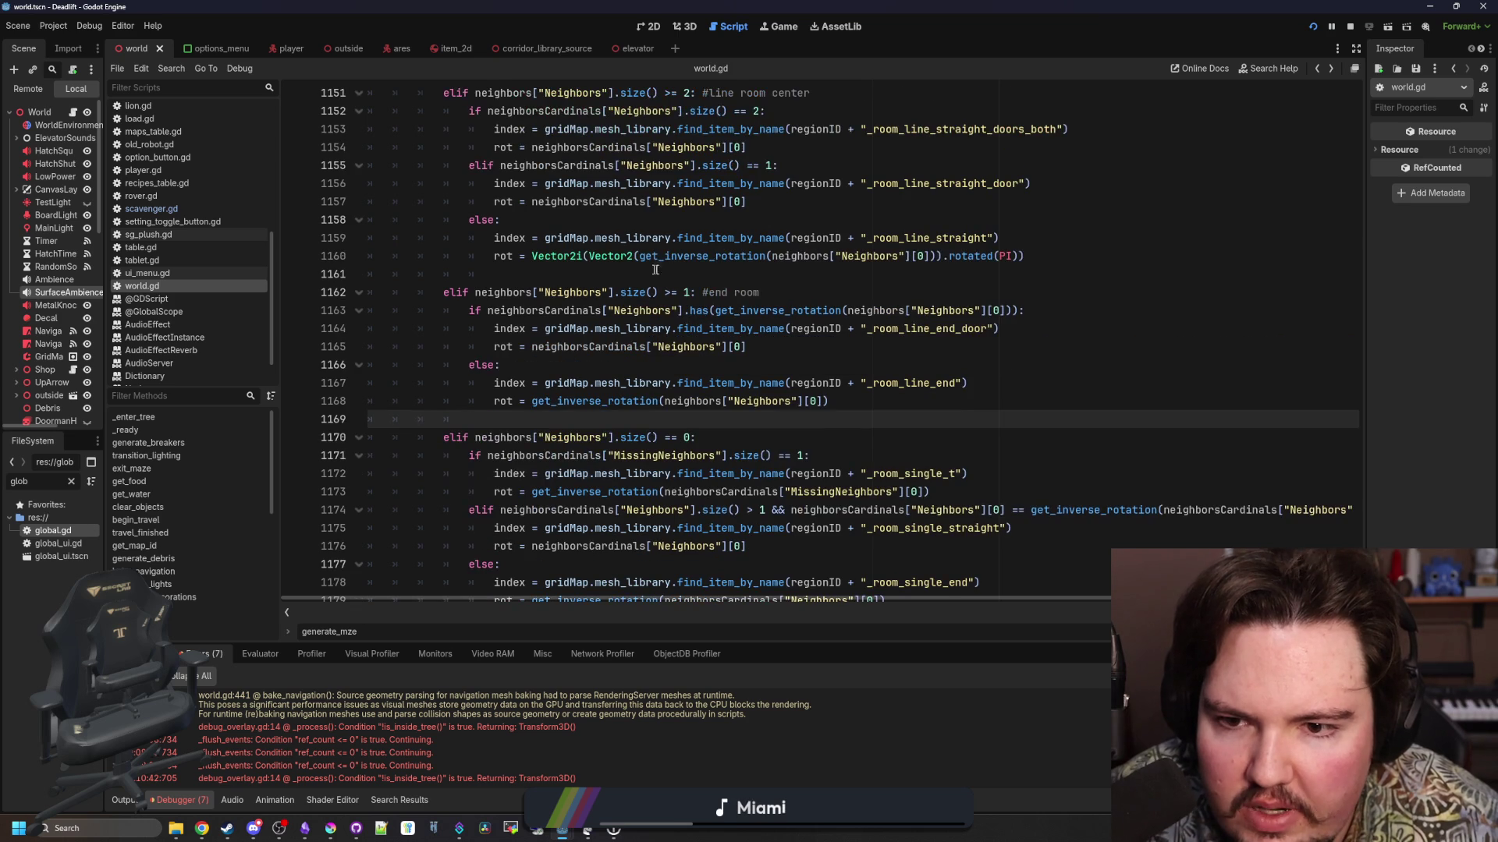
{"action": "left_click_drag", "start_coordinate": [761, 346], "coordinate": [443, 346]}
{"action": "left_click", "coordinate": [493, 328]}
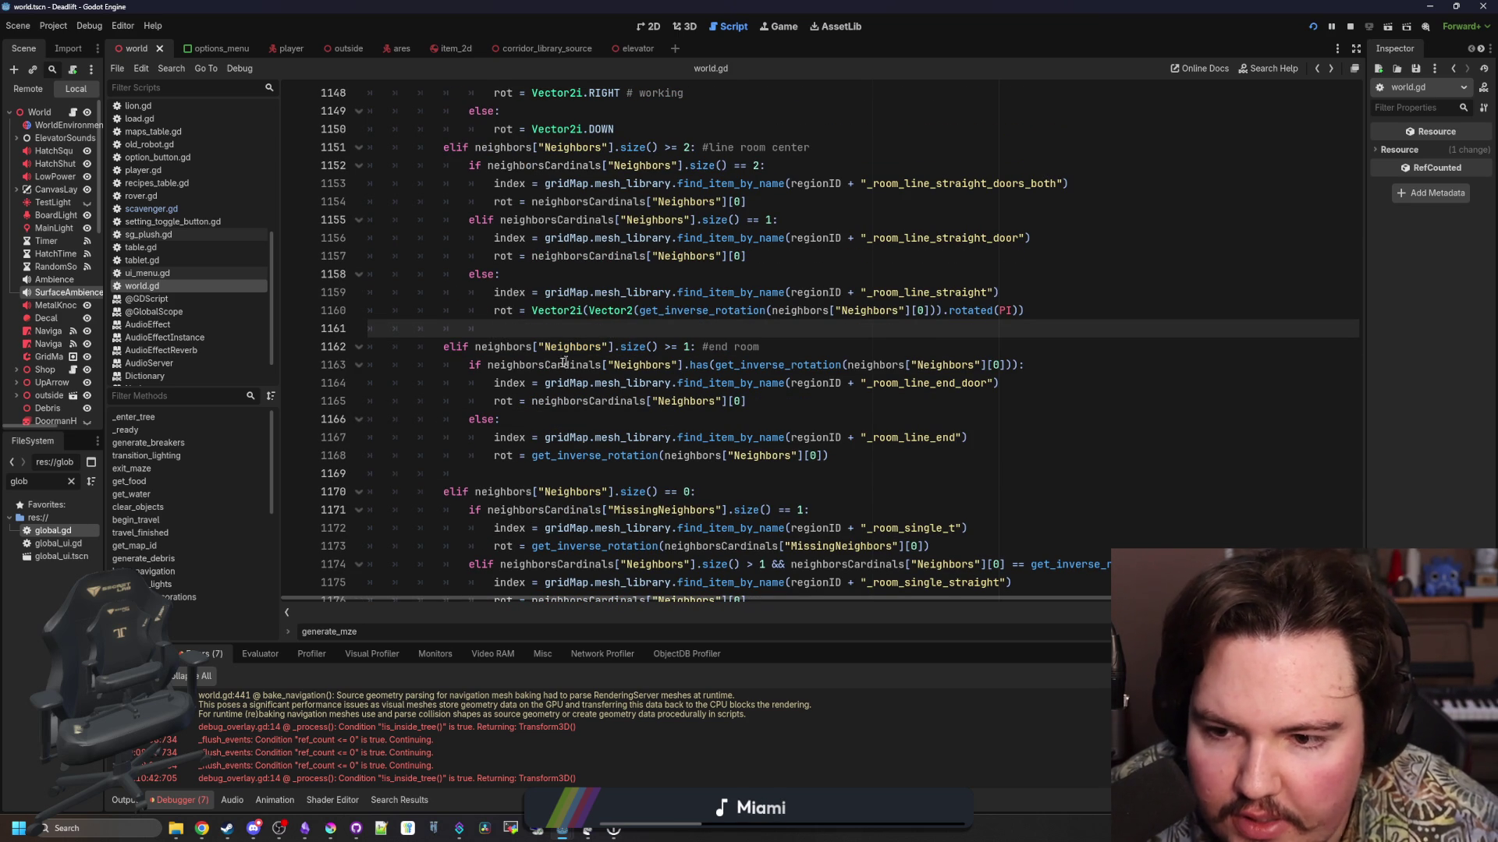
Step: Review the end-room condition and lines 1163–1168, then run the project with F5
{"action": "mouse_move", "coordinate": [500, 364]}
{"action": "left_mouse_down"}
{"action": "mouse_move", "coordinate": [936, 386]}
{"action": "mouse_move", "coordinate": [1058, 372]}
{"action": "mouse_move", "coordinate": [840, 383]}
{"action": "left_mouse_up"}
{"action": "left_click", "coordinate": [1071, 366]}
{"action": "left_click", "coordinate": [819, 403]}
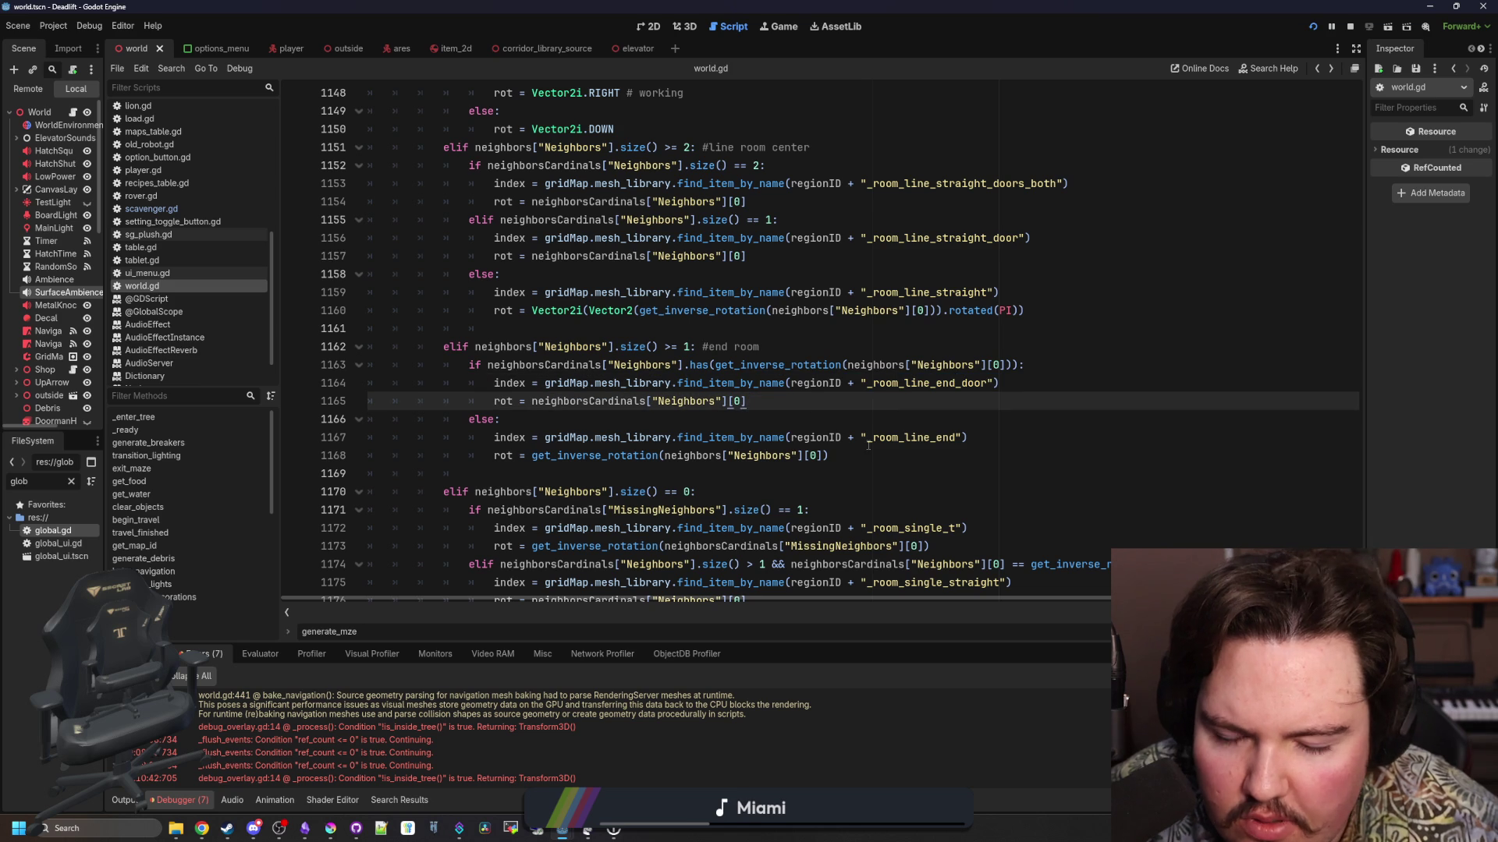
{"action": "mouse_move", "coordinate": [887, 445]}
{"action": "left_mouse_down"}
{"action": "mouse_move", "coordinate": [858, 460]}
{"action": "mouse_move", "coordinate": [499, 436]}
{"action": "left_mouse_up"}
{"action": "left_click", "coordinate": [748, 401]}
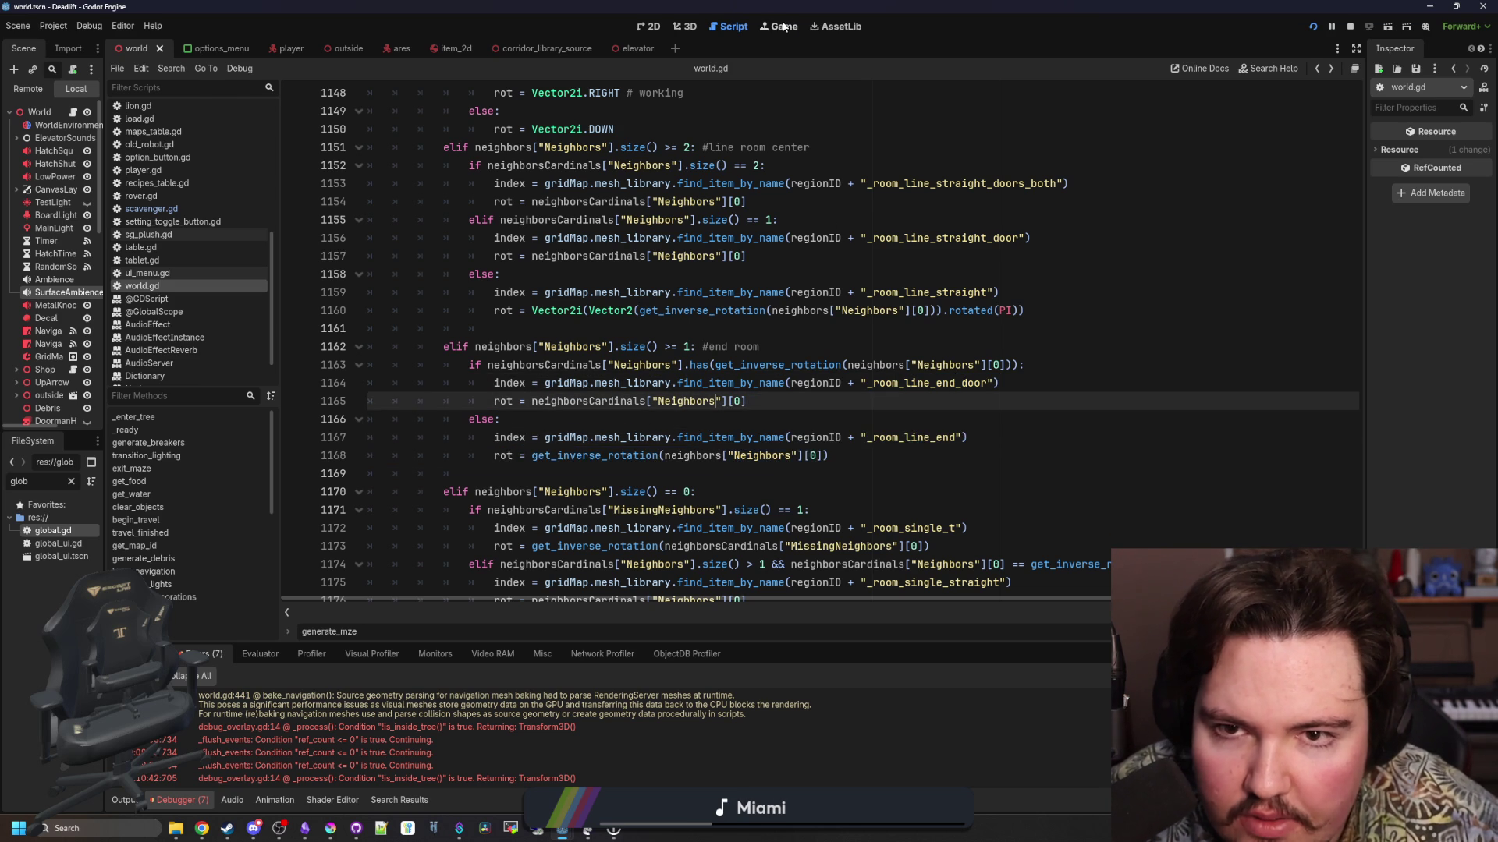
{"action": "key", "text": "F5"}
{"action": "left_click", "coordinate": [730, 349]}
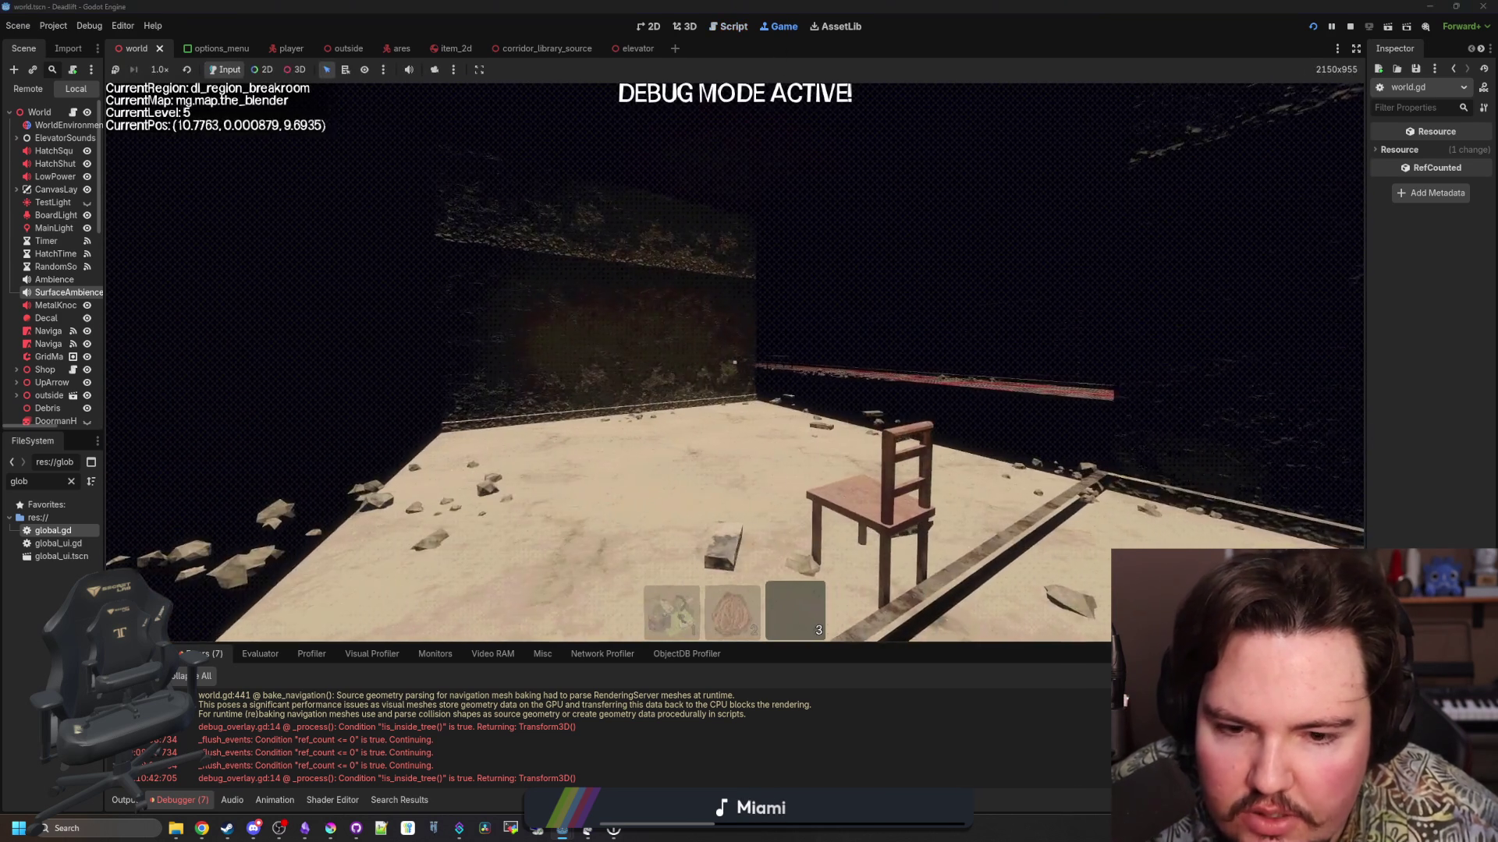
Step: Walk through the room, pause, and return to the straight-room lookup on world.gd line 1159
{"action": "key", "text": "w"}
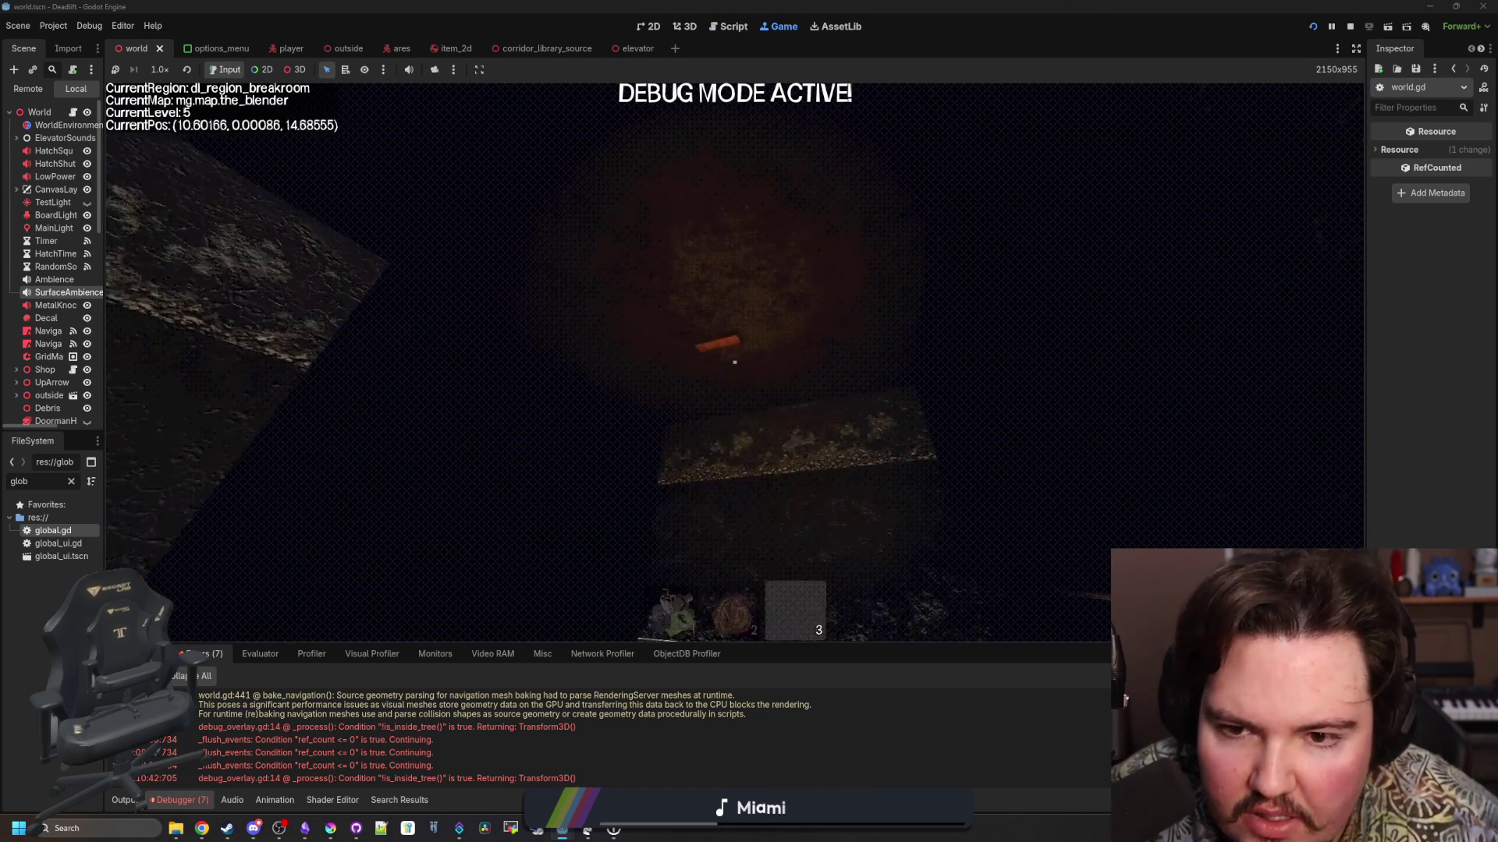
{"action": "key", "text": "Escape"}
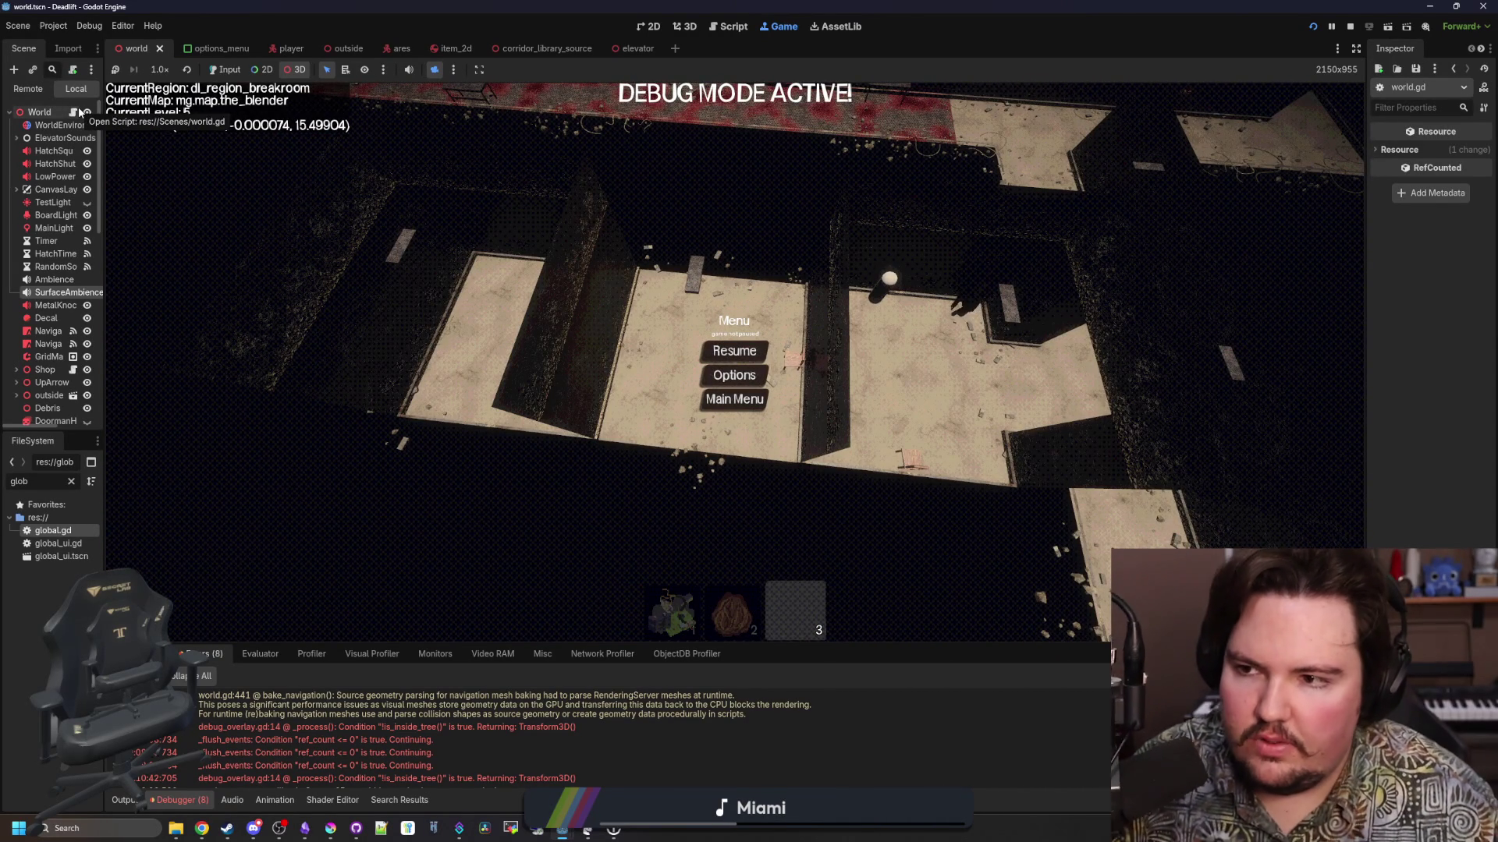
{"action": "key", "text": "ctrl+F3"}
{"action": "left_click", "coordinate": [873, 328]}
{"action": "scroll", "coordinate": [873, 418], "scroll_direction": "up", "scroll_amount": 2}
{"action": "mouse_move", "coordinate": [1053, 403]}
{"action": "left_mouse_down"}
{"action": "mouse_move", "coordinate": [515, 281]}
{"action": "mouse_move", "coordinate": [663, 394]}
{"action": "mouse_move", "coordinate": [494, 401]}
{"action": "left_mouse_up"}
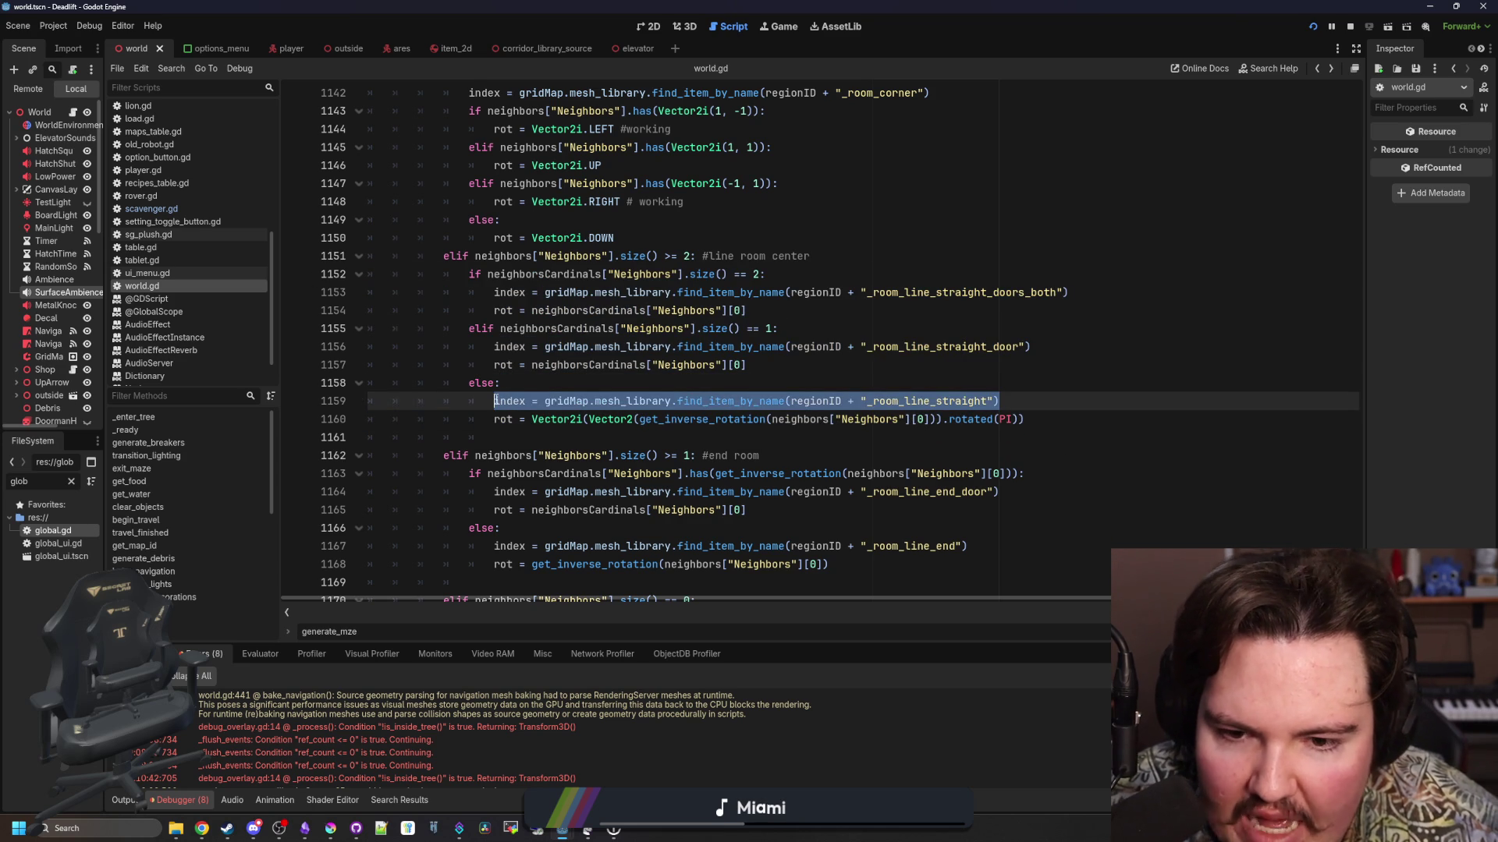
{"action": "left_click", "coordinate": [906, 401]}
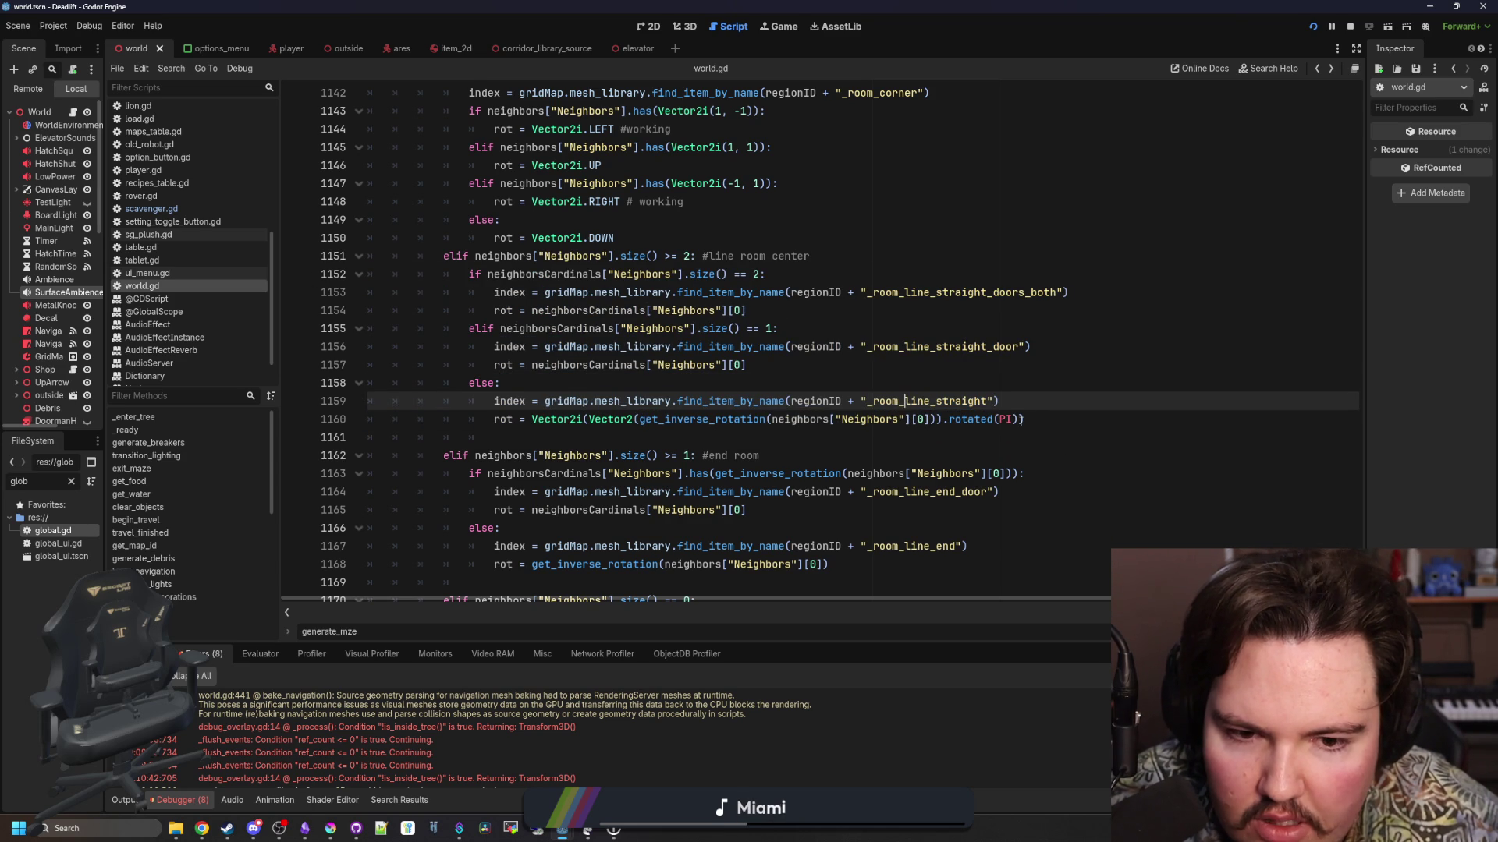
Step: Change the straight room's rotation on line 1160 to PI/2.0, then save and run
{"action": "left_click", "coordinate": [1014, 420]}
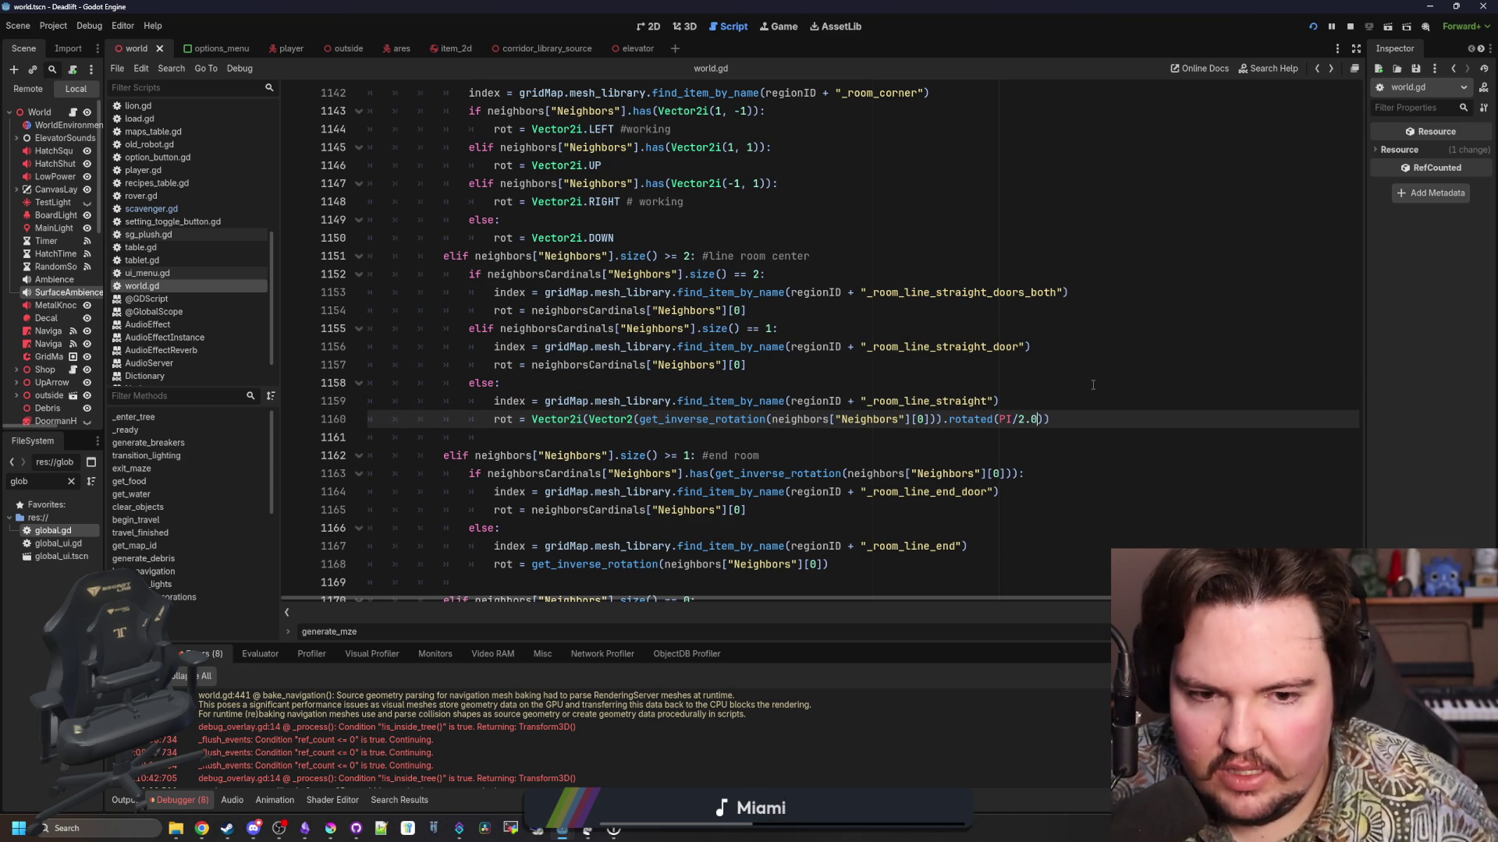
{"action": "left_click", "coordinate": [1092, 385]}
{"action": "key", "text": "ctrl+s"}
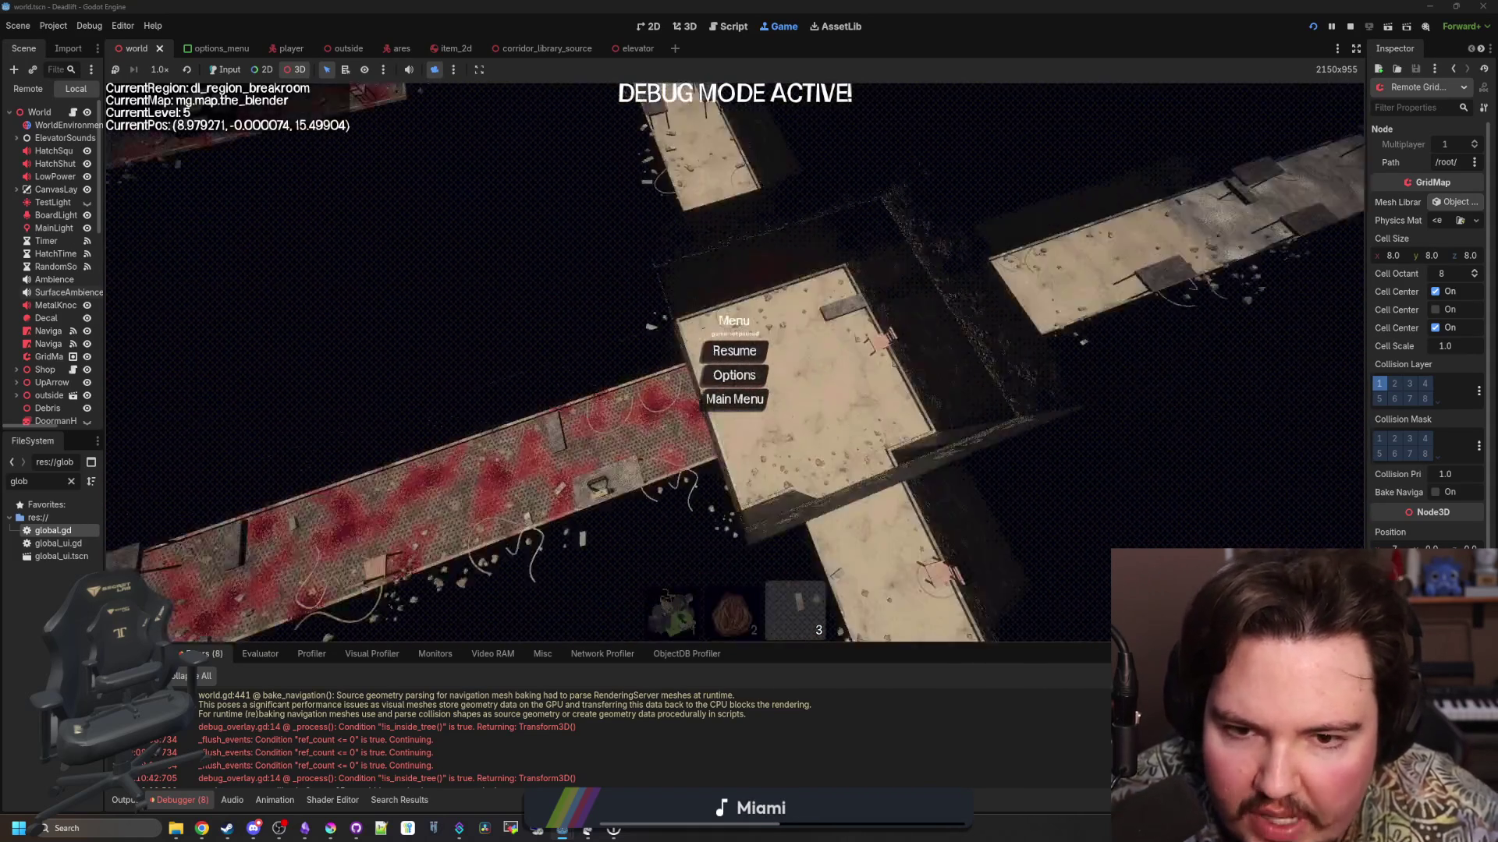
Step: Reopen world.gd and scroll to the corridor curve-rotation code around line 1195
{"action": "left_click", "coordinate": [73, 111]}
{"action": "scroll", "coordinate": [575, 326], "scroll_direction": "down", "scroll_amount": 3}
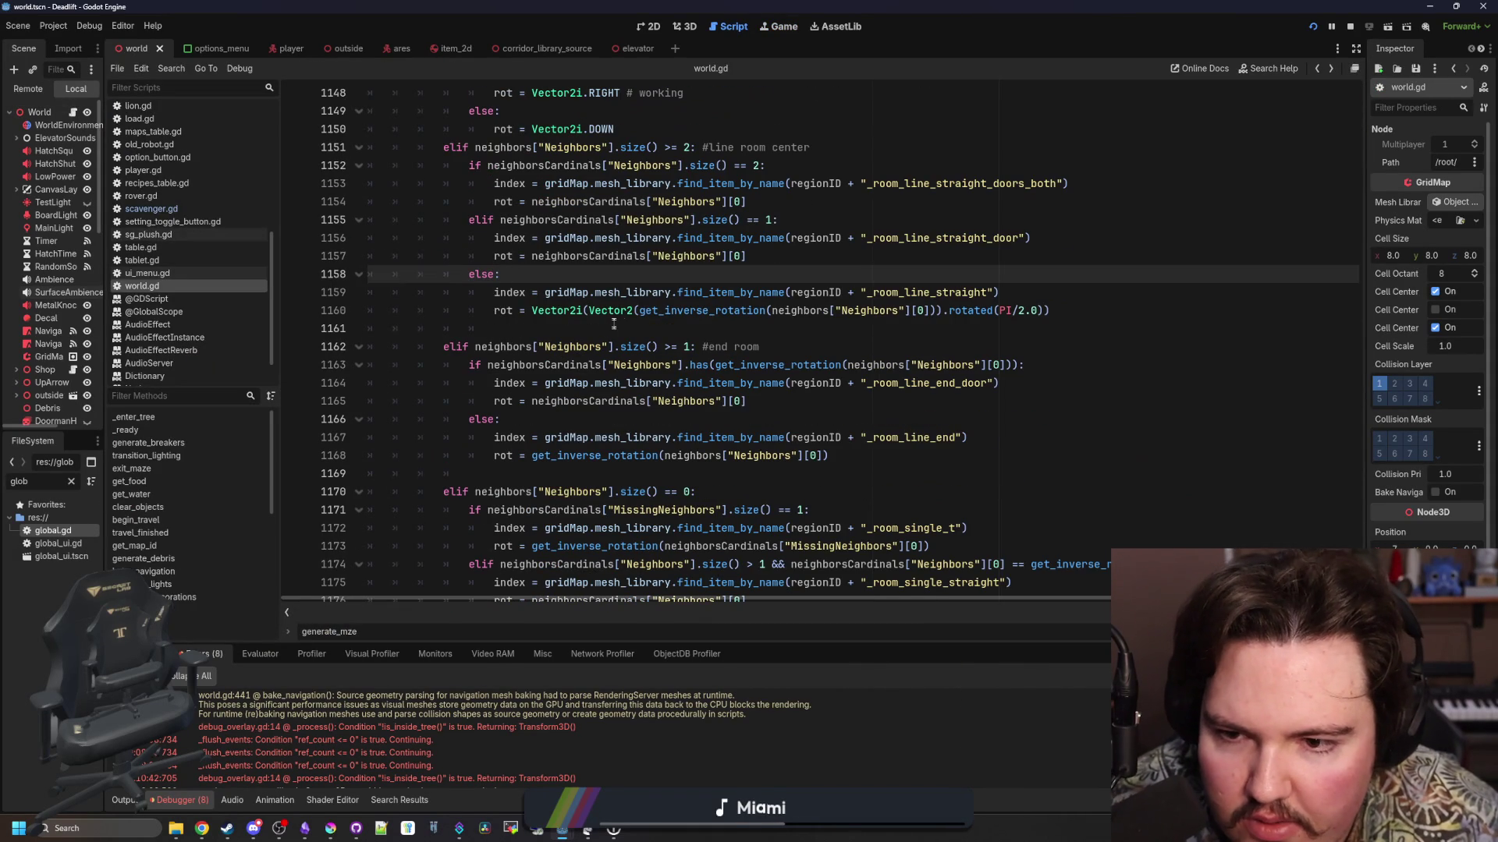
{"action": "left_click", "coordinate": [576, 326]}
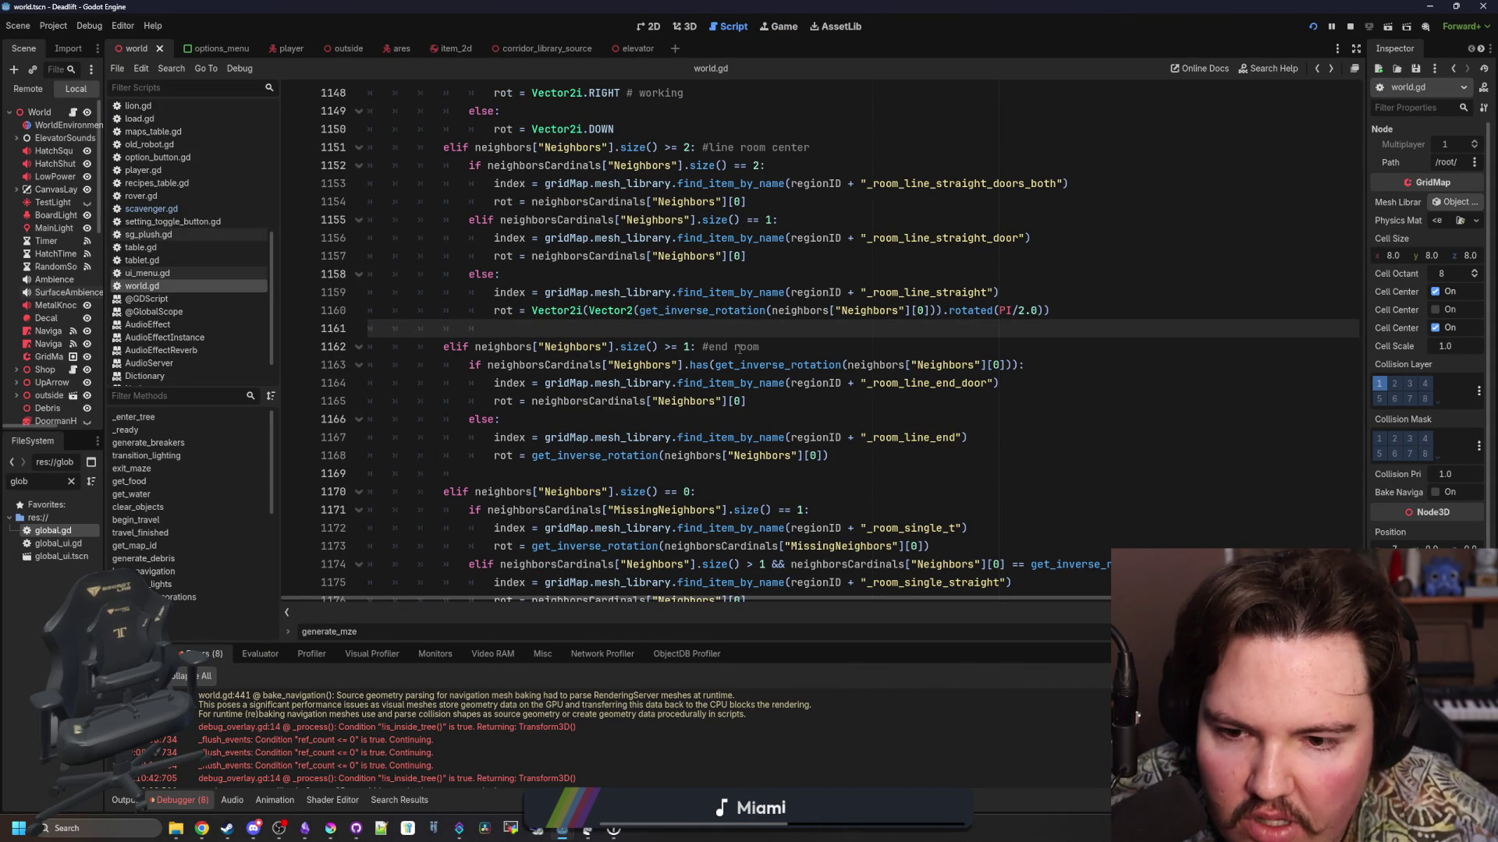
{"action": "scroll", "coordinate": [735, 336], "scroll_direction": "down", "scroll_amount": 1}
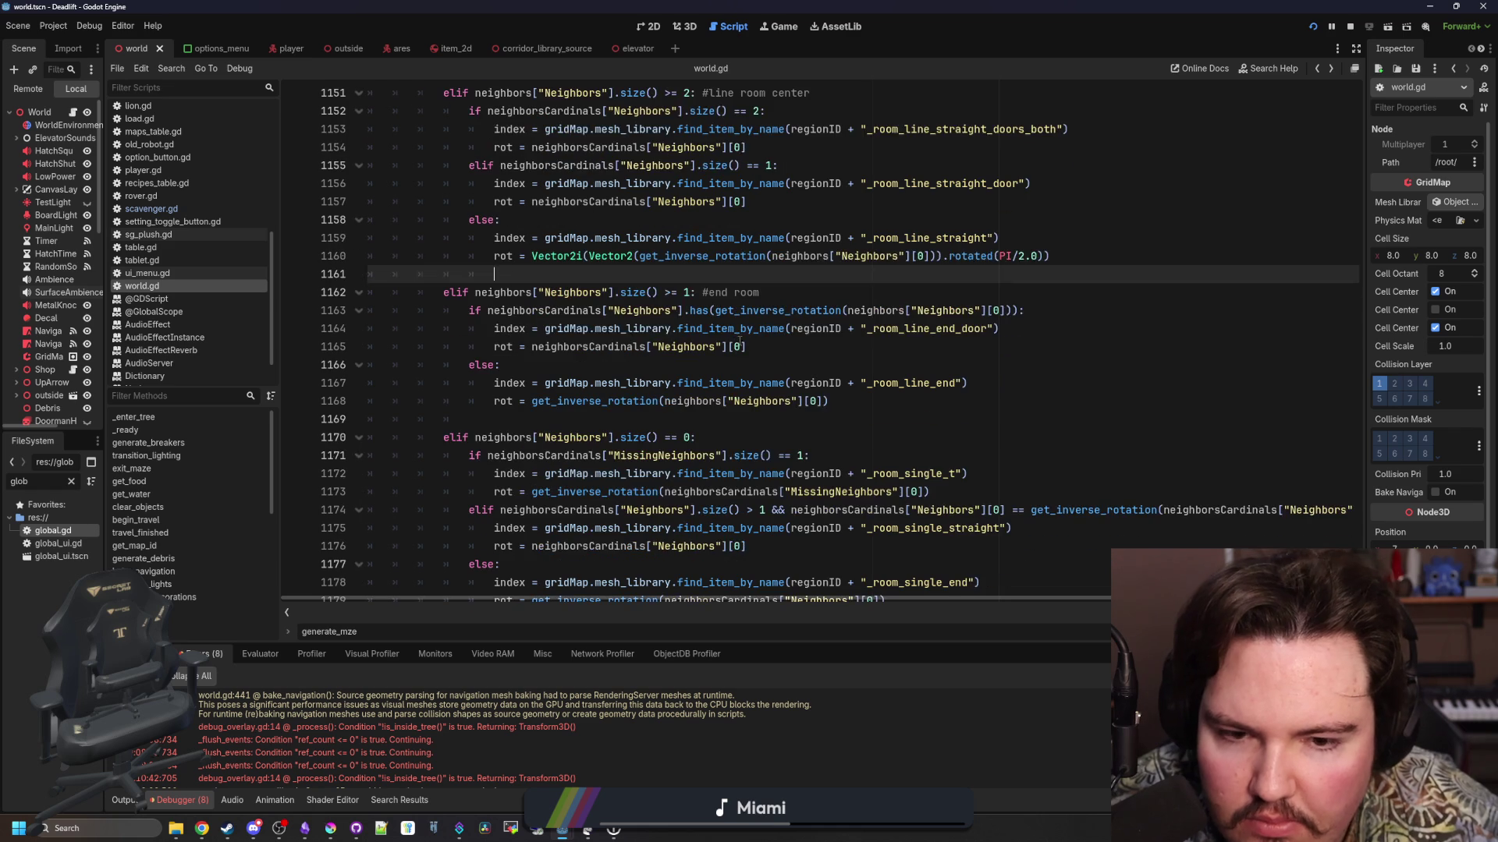
{"action": "scroll", "coordinate": [741, 343], "scroll_direction": "up", "scroll_amount": 5}
{"action": "scroll", "coordinate": [743, 346], "scroll_direction": "down", "scroll_amount": 12}
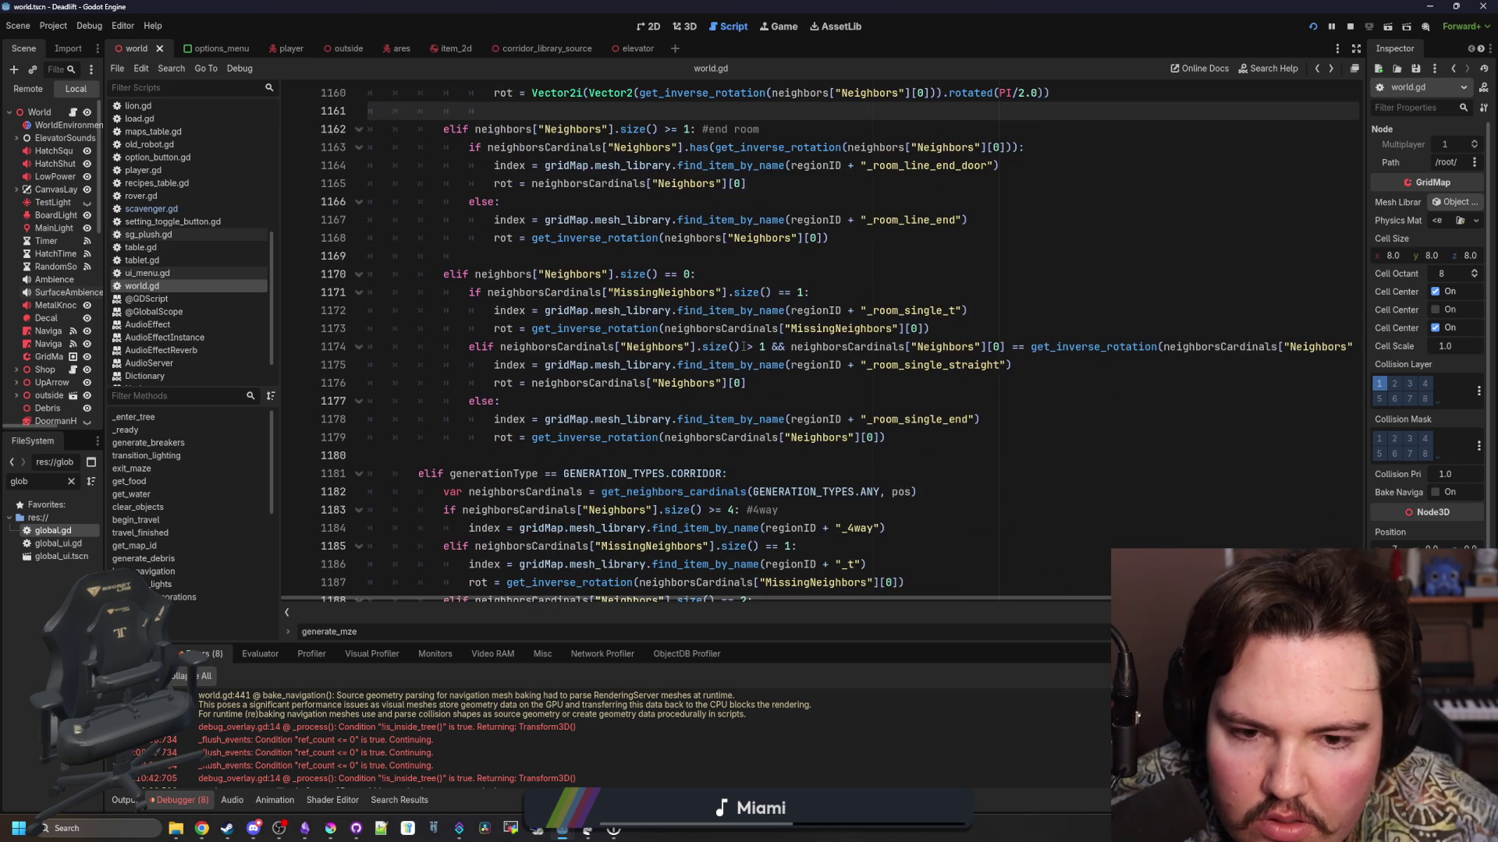
{"action": "scroll", "coordinate": [743, 346], "scroll_direction": "down", "scroll_amount": 4}
{"action": "left_click", "coordinate": [874, 293]}
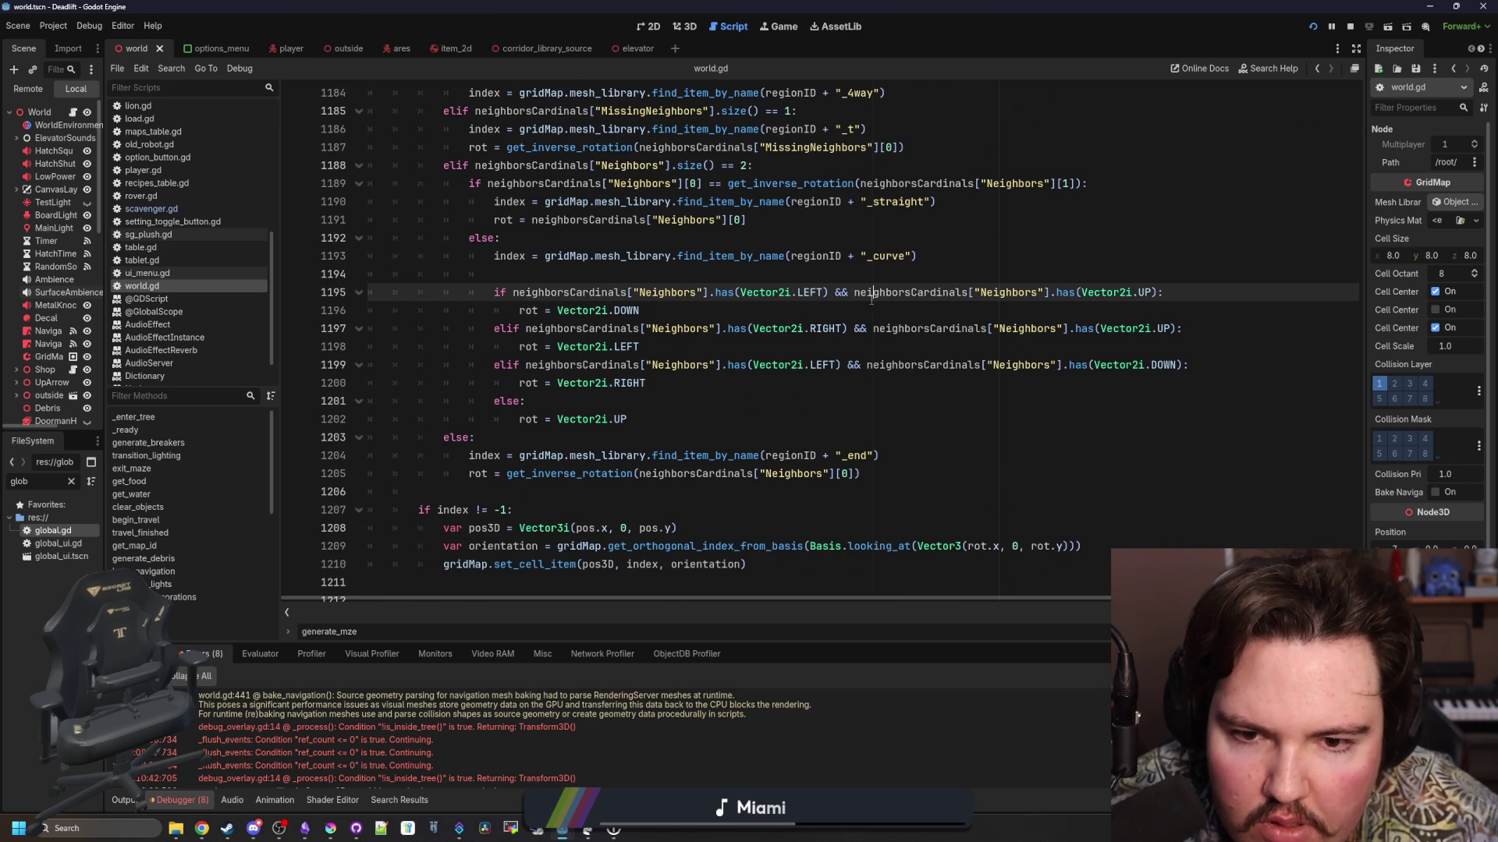
{"action": "left_click", "coordinate": [227, 829]}
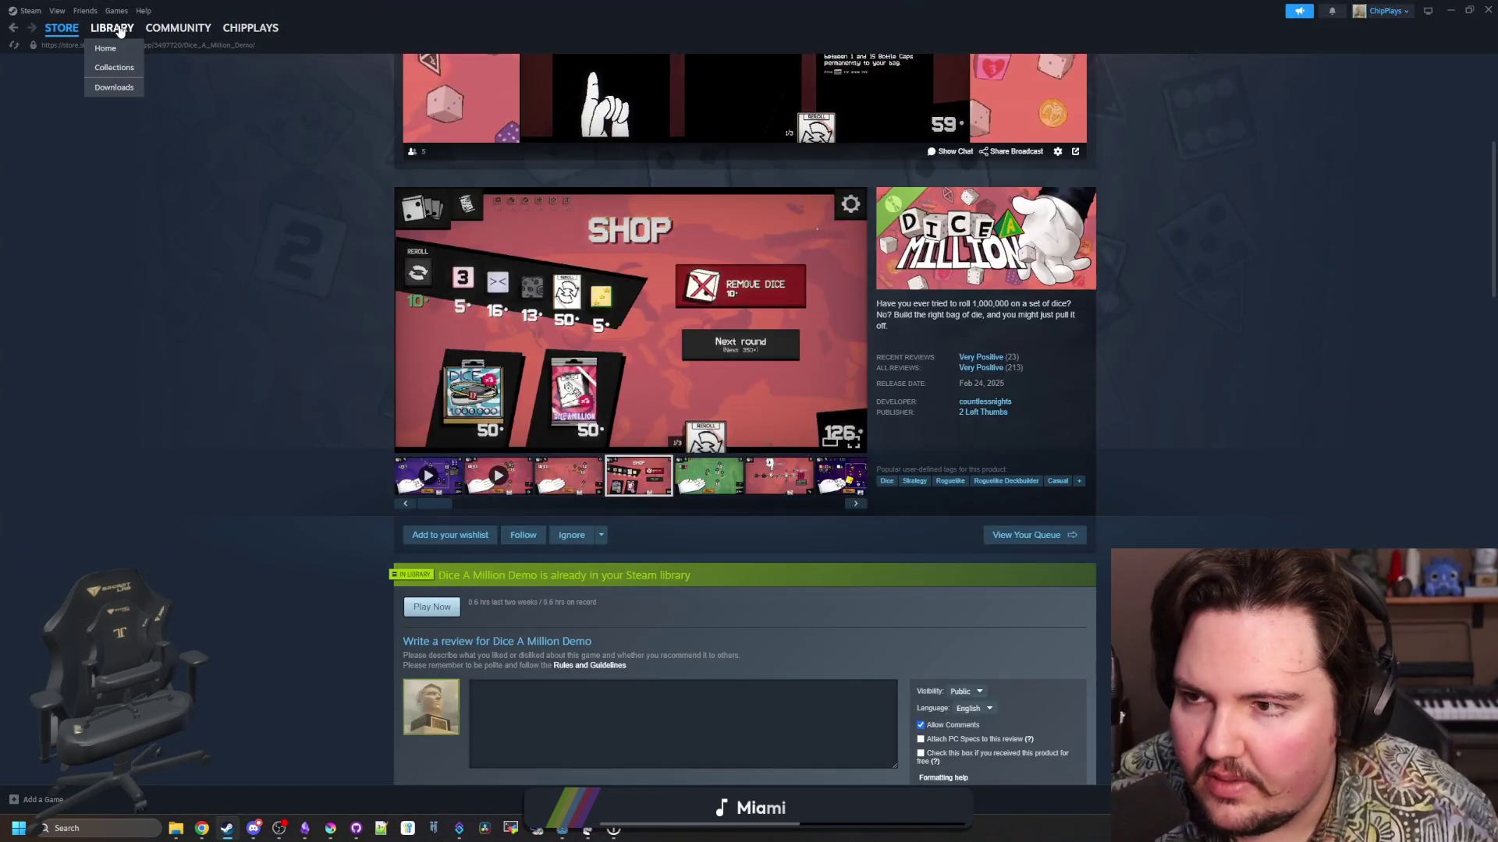
Step: Launch Blender from the Steam library and open corridors.blend from recent files
{"action": "left_click", "coordinate": [119, 31]}
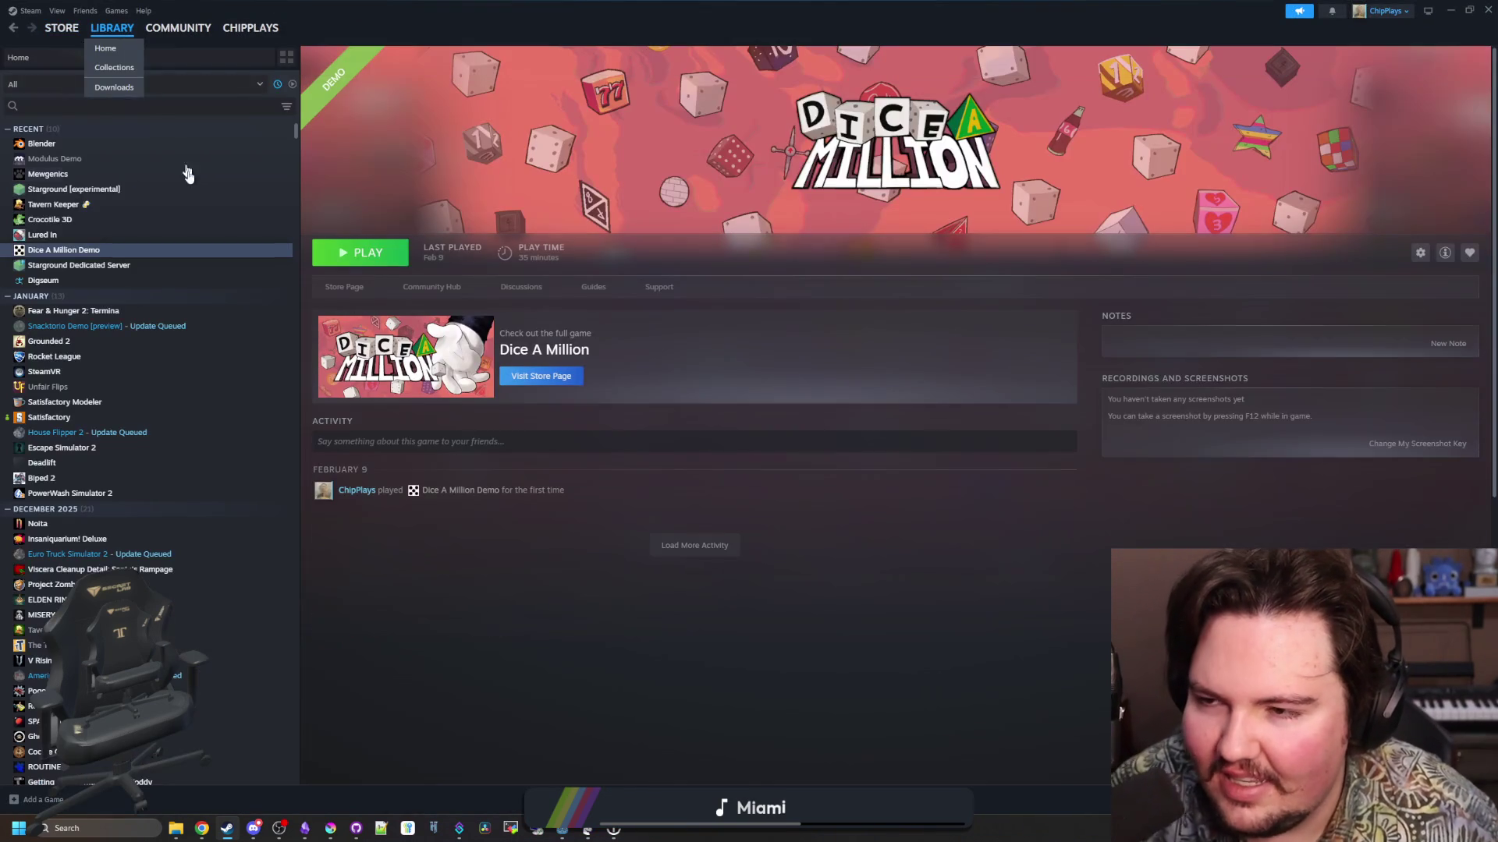
{"action": "left_click", "coordinate": [54, 143]}
{"action": "left_click", "coordinate": [374, 261]}
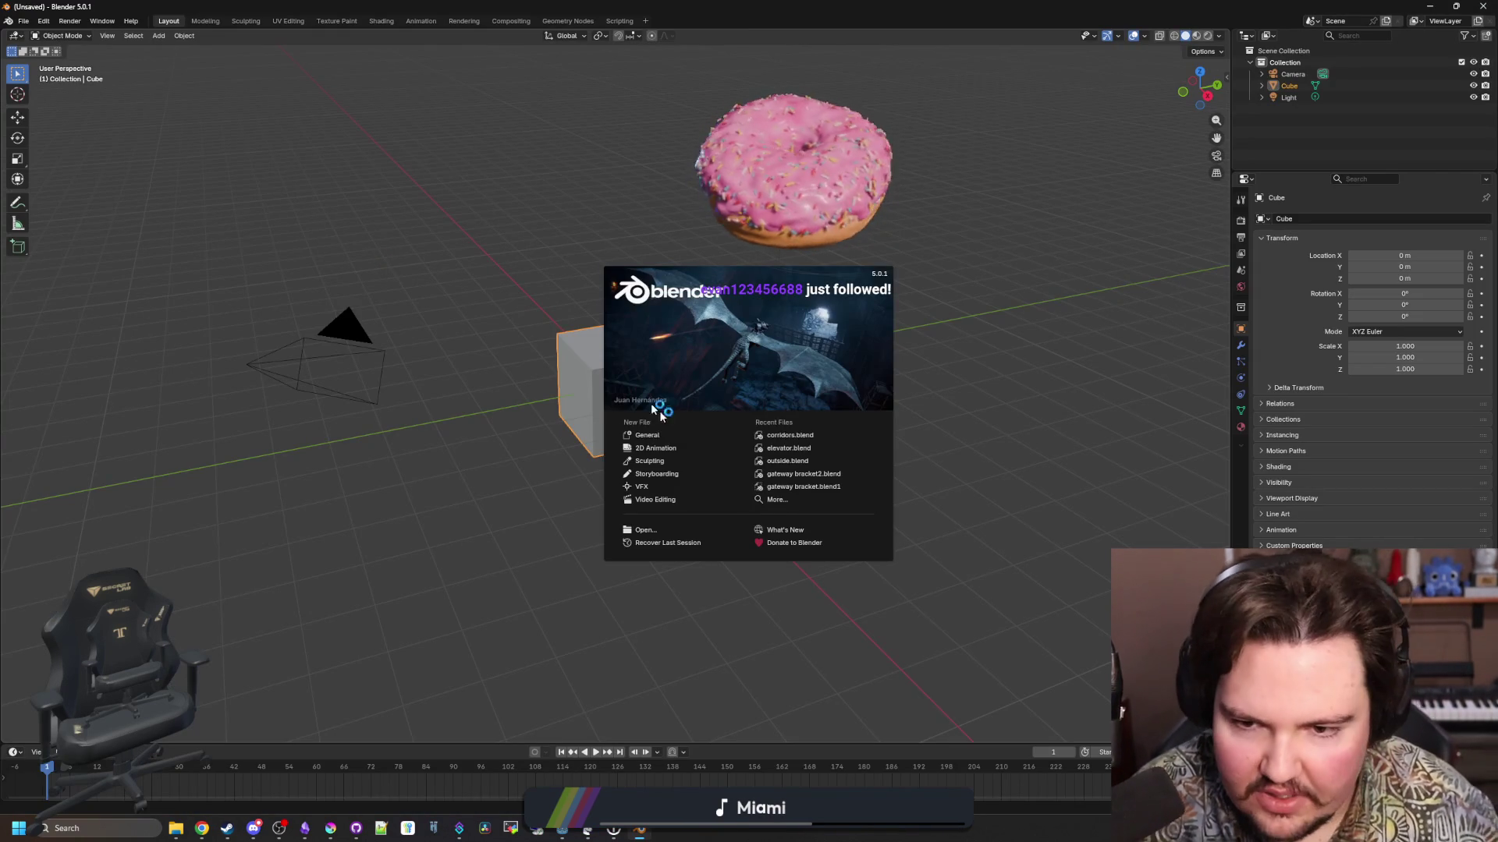
{"action": "left_click", "coordinate": [788, 435]}
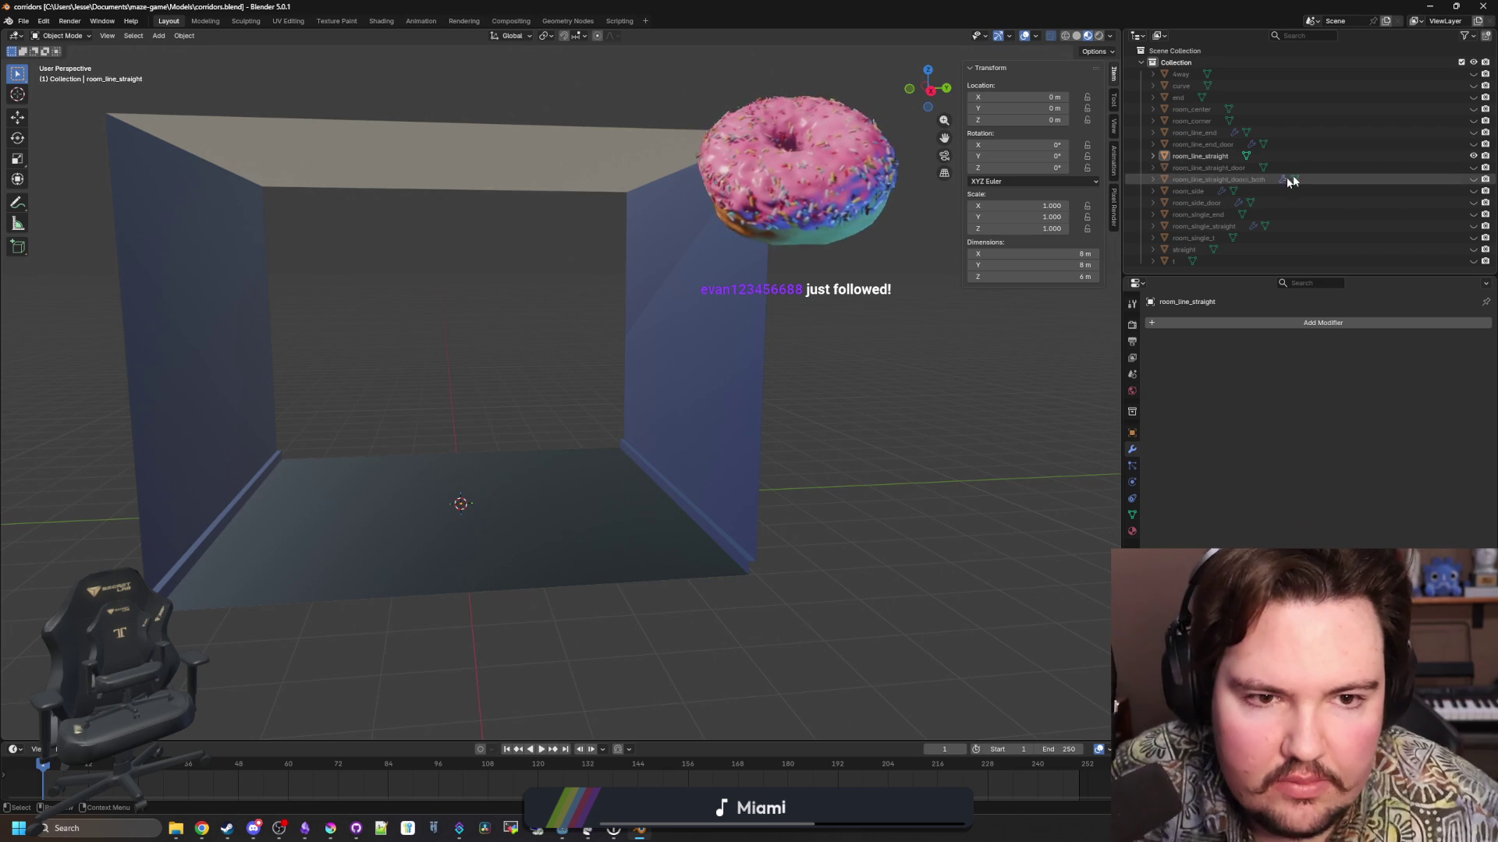
Step: Hide room_line_straight, then duplicate room_single_t in place as room_single_4way
{"action": "key", "text": "h"}
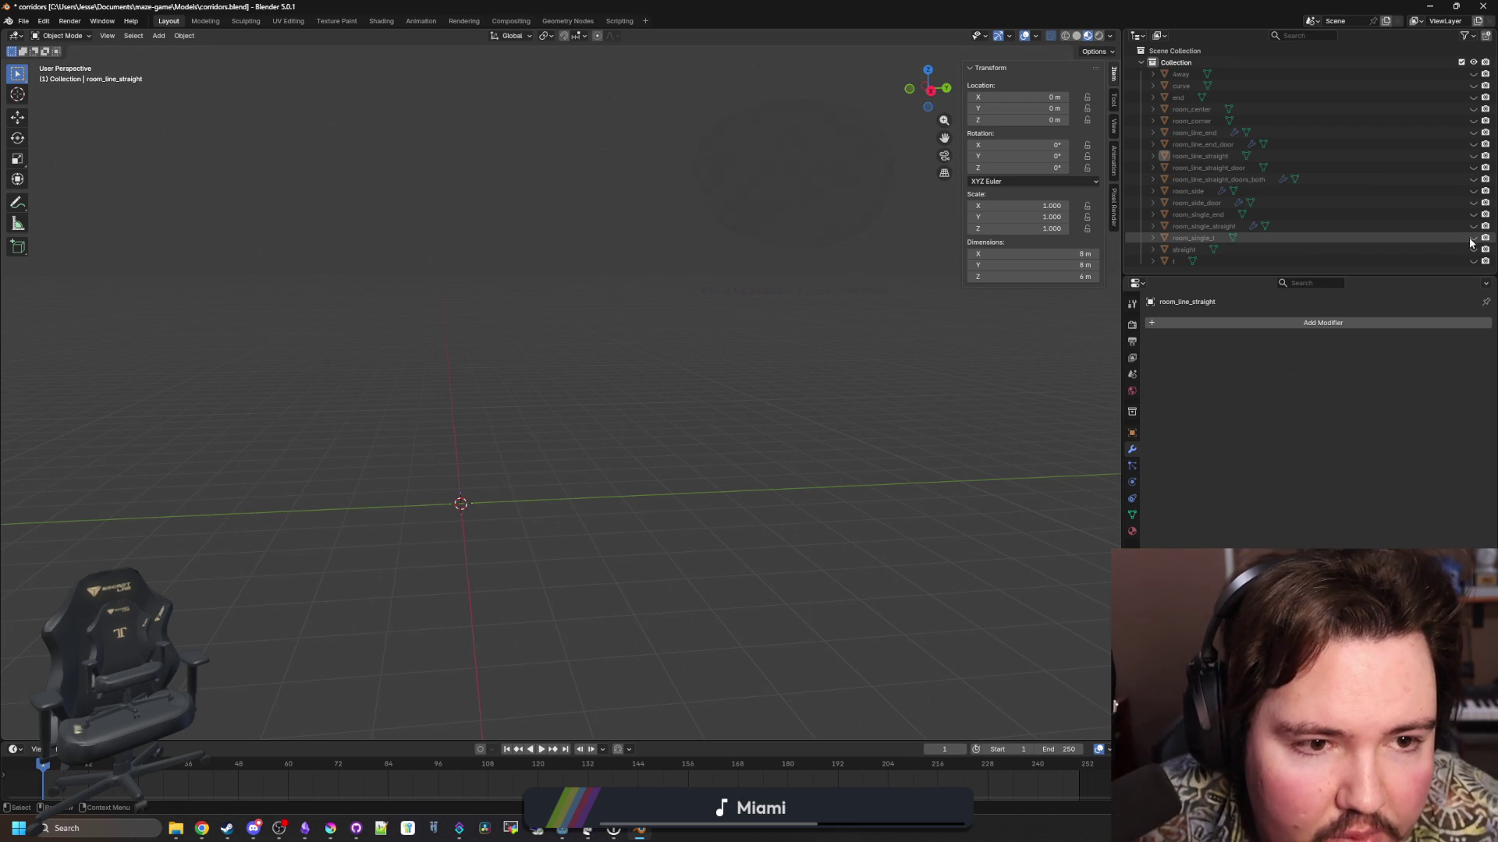
{"action": "left_click", "coordinate": [1472, 238]}
{"action": "mouse_move", "coordinate": [692, 258]}
{"action": "left_mouse_down"}
{"action": "mouse_move", "coordinate": [780, 301]}
{"action": "mouse_move", "coordinate": [802, 411]}
{"action": "mouse_move", "coordinate": [827, 421]}
{"action": "left_mouse_up"}
{"action": "left_click", "coordinate": [1205, 238]}
{"action": "key", "text": "shift+d"}
{"action": "key", "text": "Escape"}
{"action": "left_click", "coordinate": [1473, 238]}
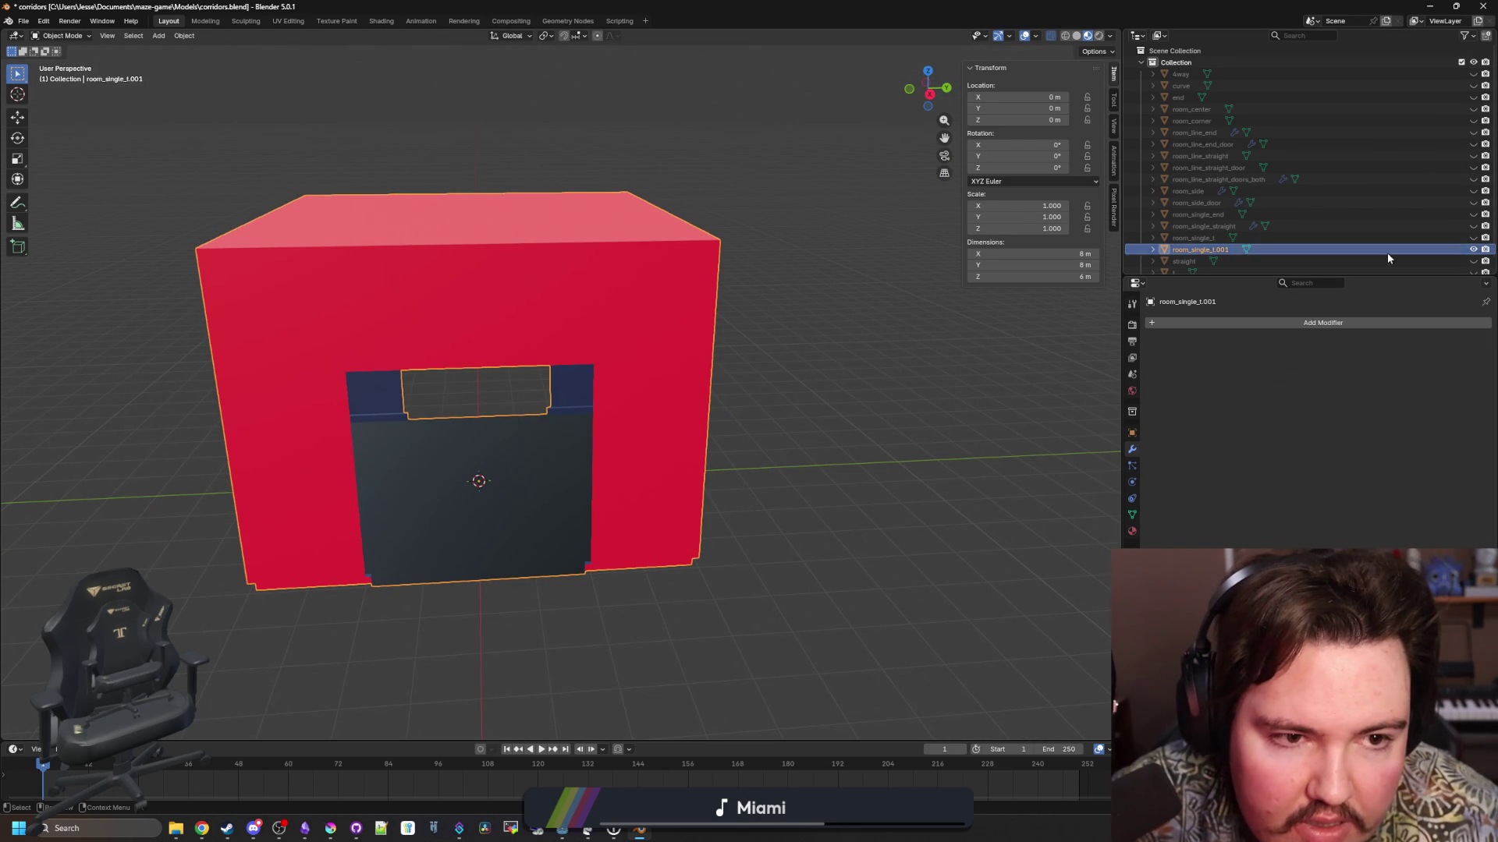
{"action": "double_click", "coordinate": [1226, 251]}
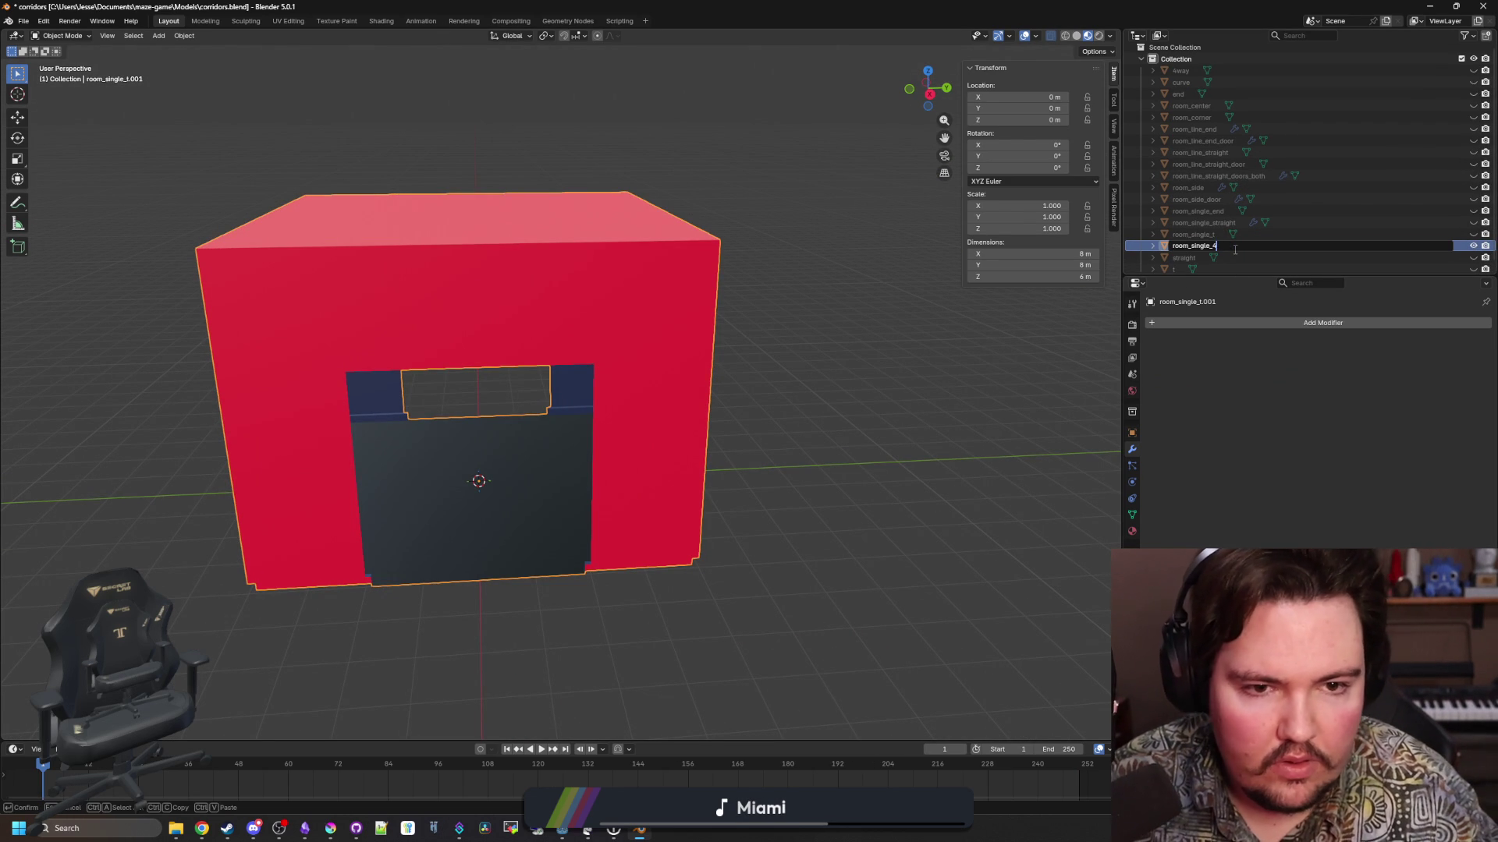
{"action": "type", "text": "way"}
{"action": "key", "text": "Return"}
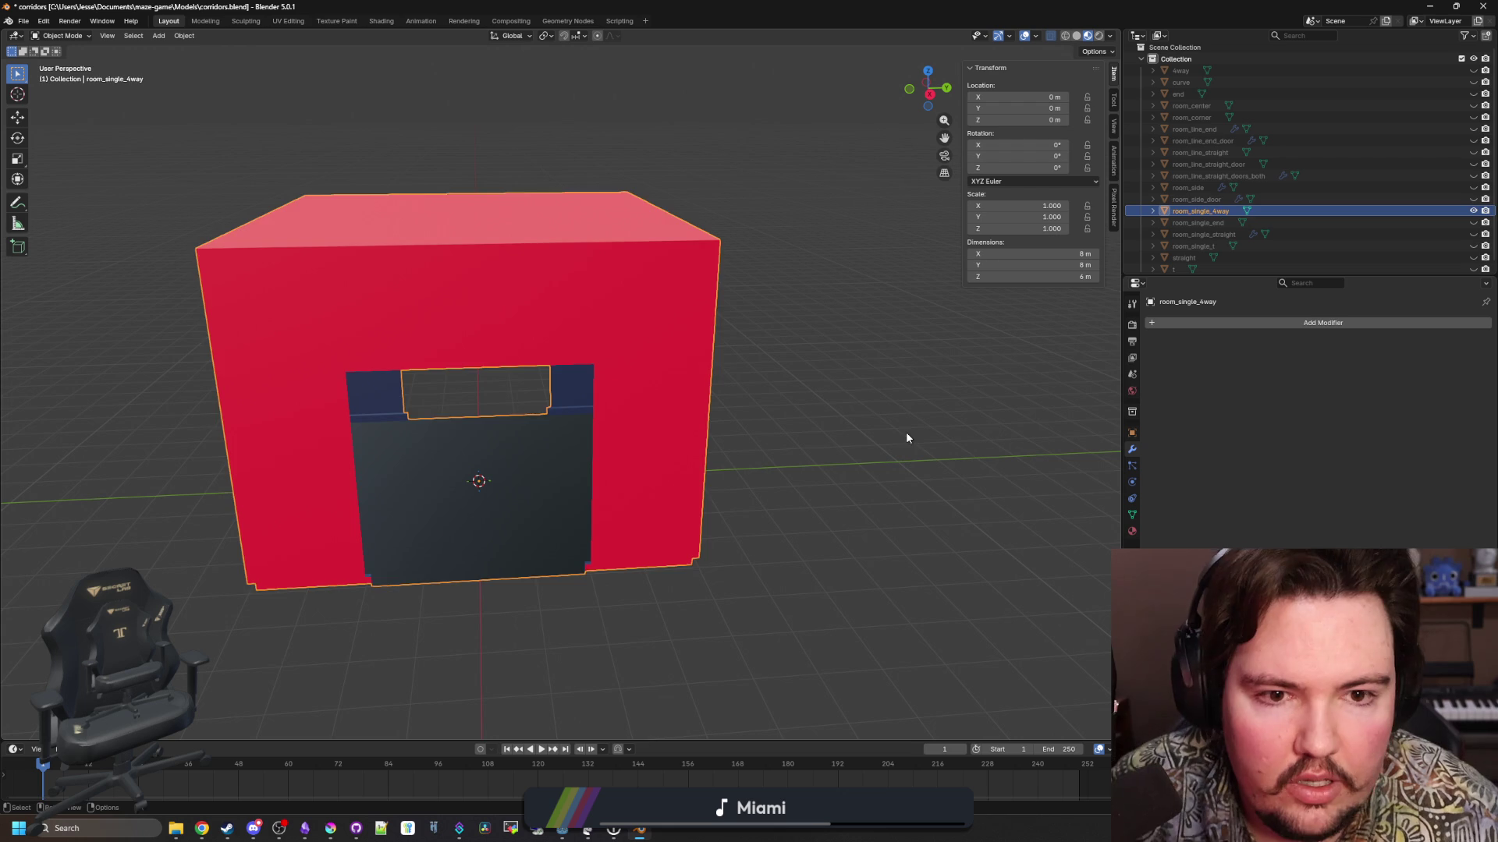
Step: Delete half of the room's mesh and add a Mirror modifier on Y only
{"action": "mouse_move", "coordinate": [679, 364]}
{"action": "left_mouse_down"}
{"action": "mouse_move", "coordinate": [742, 394]}
{"action": "mouse_move", "coordinate": [676, 390]}
{"action": "mouse_move", "coordinate": [520, 548]}
{"action": "mouse_move", "coordinate": [374, 121]}
{"action": "left_mouse_up"}
{"action": "key", "text": "Tab"}
{"action": "key", "text": "x"}
{"action": "left_click", "coordinate": [428, 171]}
{"action": "left_click", "coordinate": [1186, 323]}
{"action": "type", "text": "mirror"}
{"action": "key", "text": "Return"}
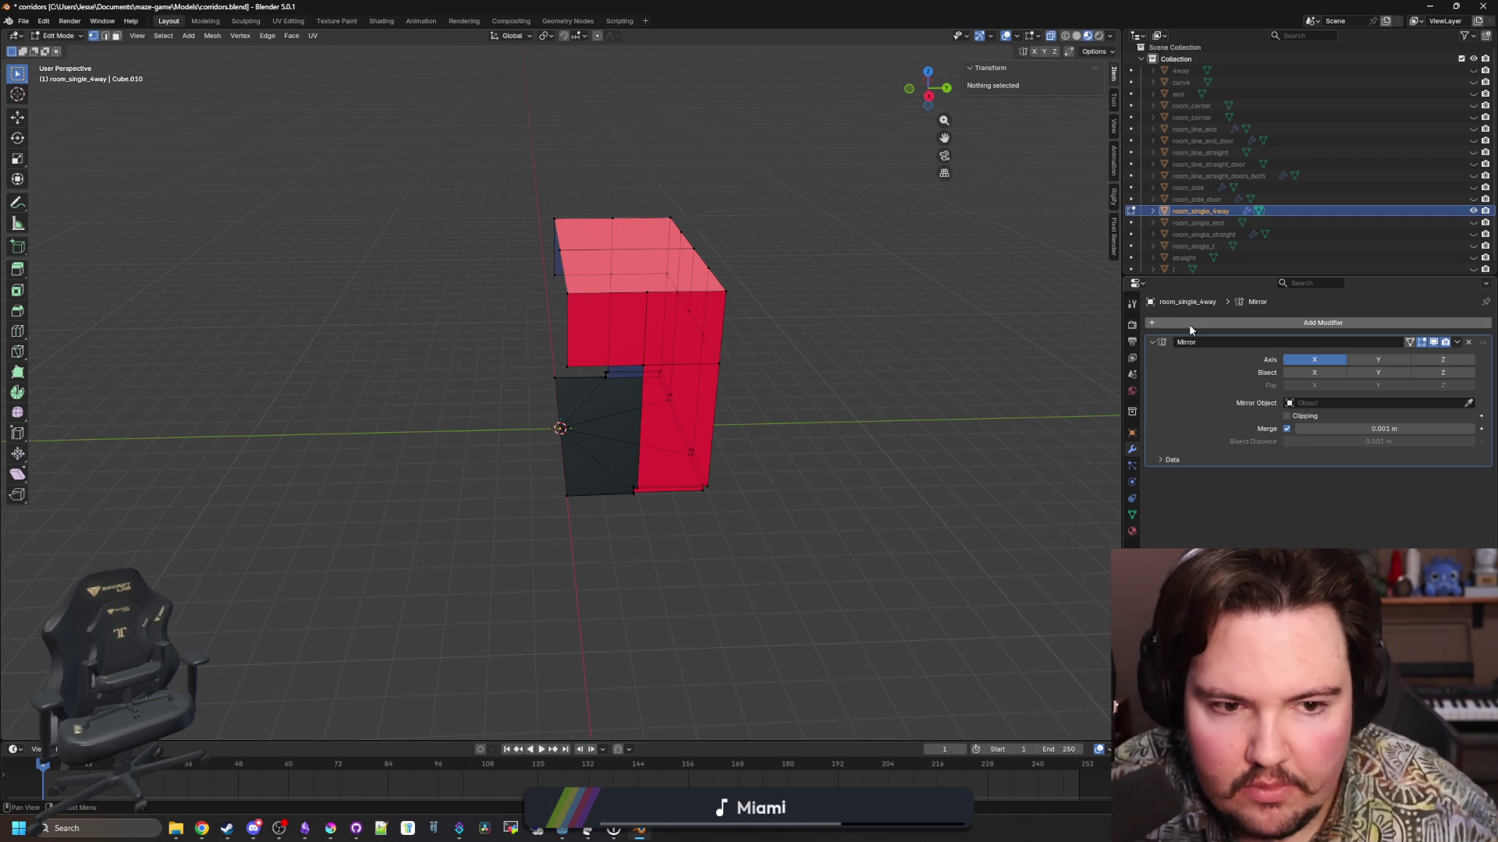
{"action": "left_click", "coordinate": [1315, 360]}
{"action": "left_click", "coordinate": [1377, 359]}
{"action": "left_click_drag", "start_coordinate": [983, 382], "coordinate": [826, 366]}
Step: Apply the Mirror modifier to room_single_4way in object mode
{"action": "left_click", "coordinate": [1456, 342]}
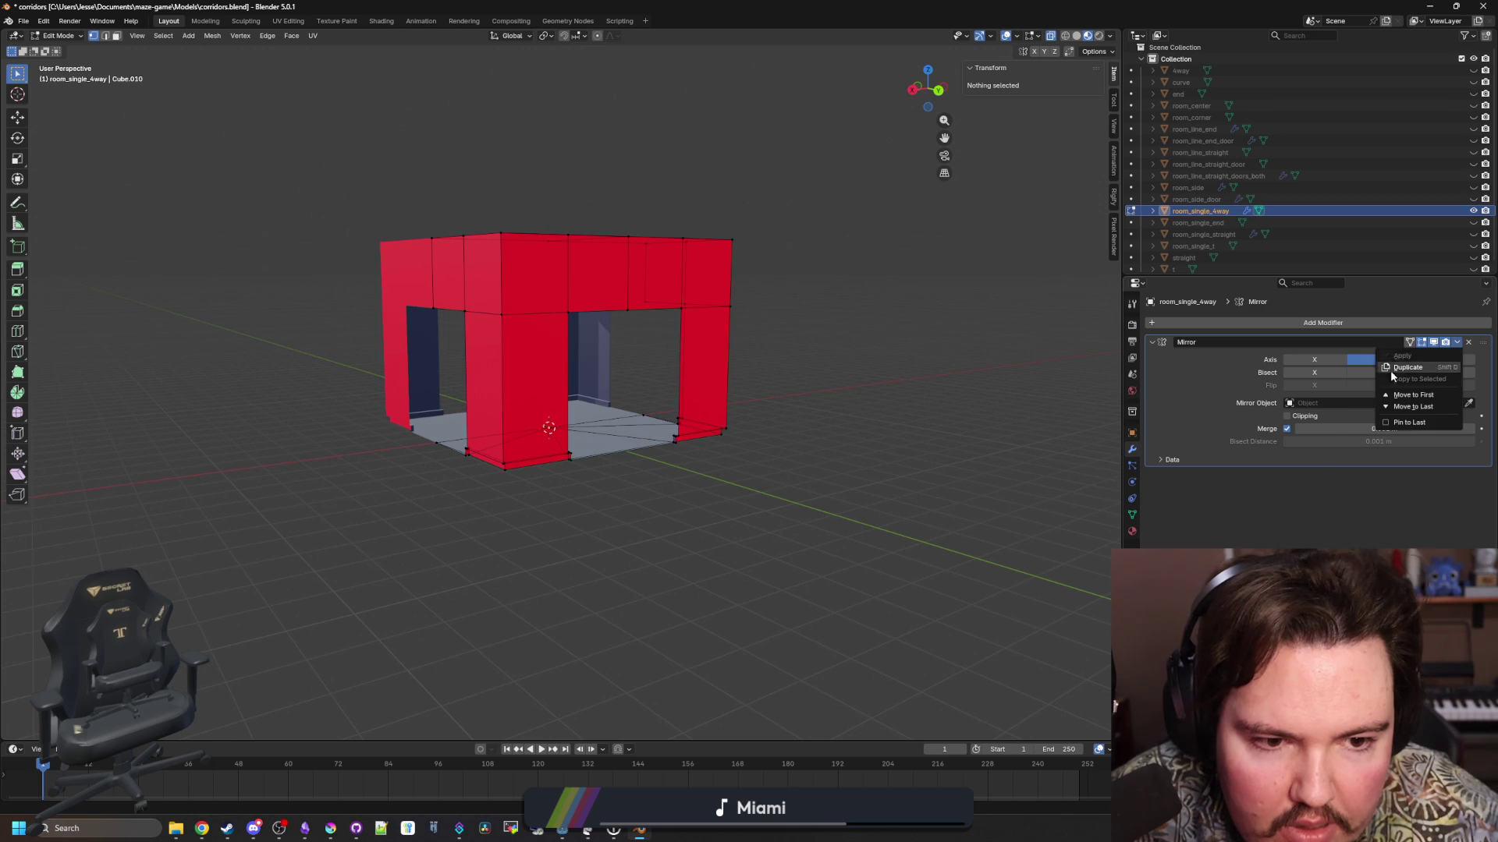
{"action": "left_click", "coordinate": [1456, 342]}
{"action": "key", "text": "Tab"}
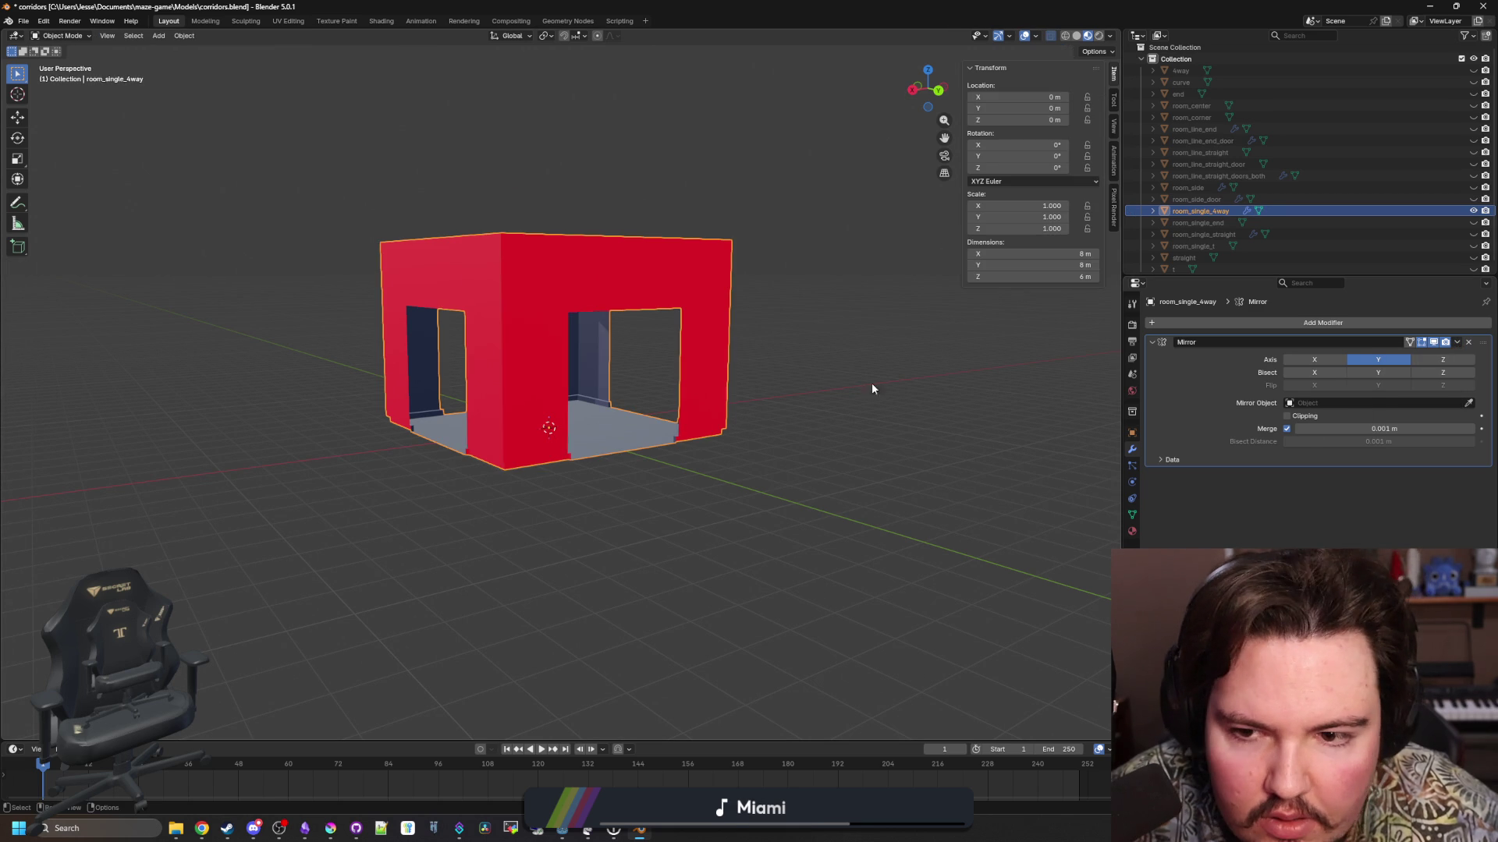
{"action": "left_click", "coordinate": [1456, 342]}
{"action": "left_click", "coordinate": [1404, 352]}
Step: Save corridors.blend and return to the Godot window
{"action": "mouse_move", "coordinate": [897, 406]}
{"action": "left_mouse_down"}
{"action": "mouse_move", "coordinate": [861, 437]}
{"action": "mouse_move", "coordinate": [699, 425]}
{"action": "left_mouse_up"}
{"action": "scroll", "coordinate": [759, 423], "scroll_direction": "up", "scroll_amount": 5}
{"action": "scroll", "coordinate": [699, 425], "scroll_direction": "down", "scroll_amount": 5}
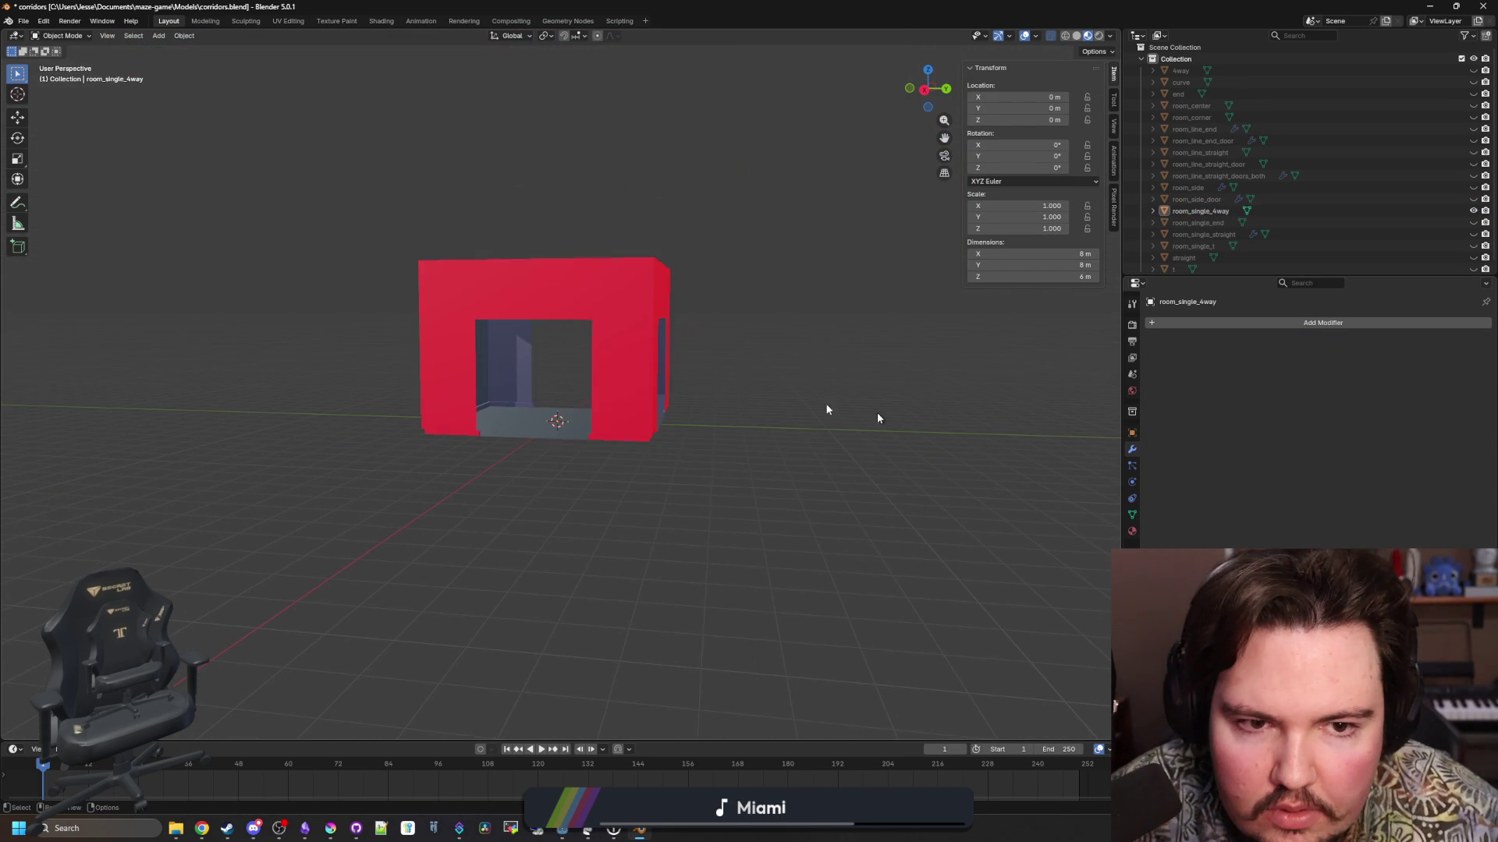
{"action": "key", "text": "ctrl+s"}
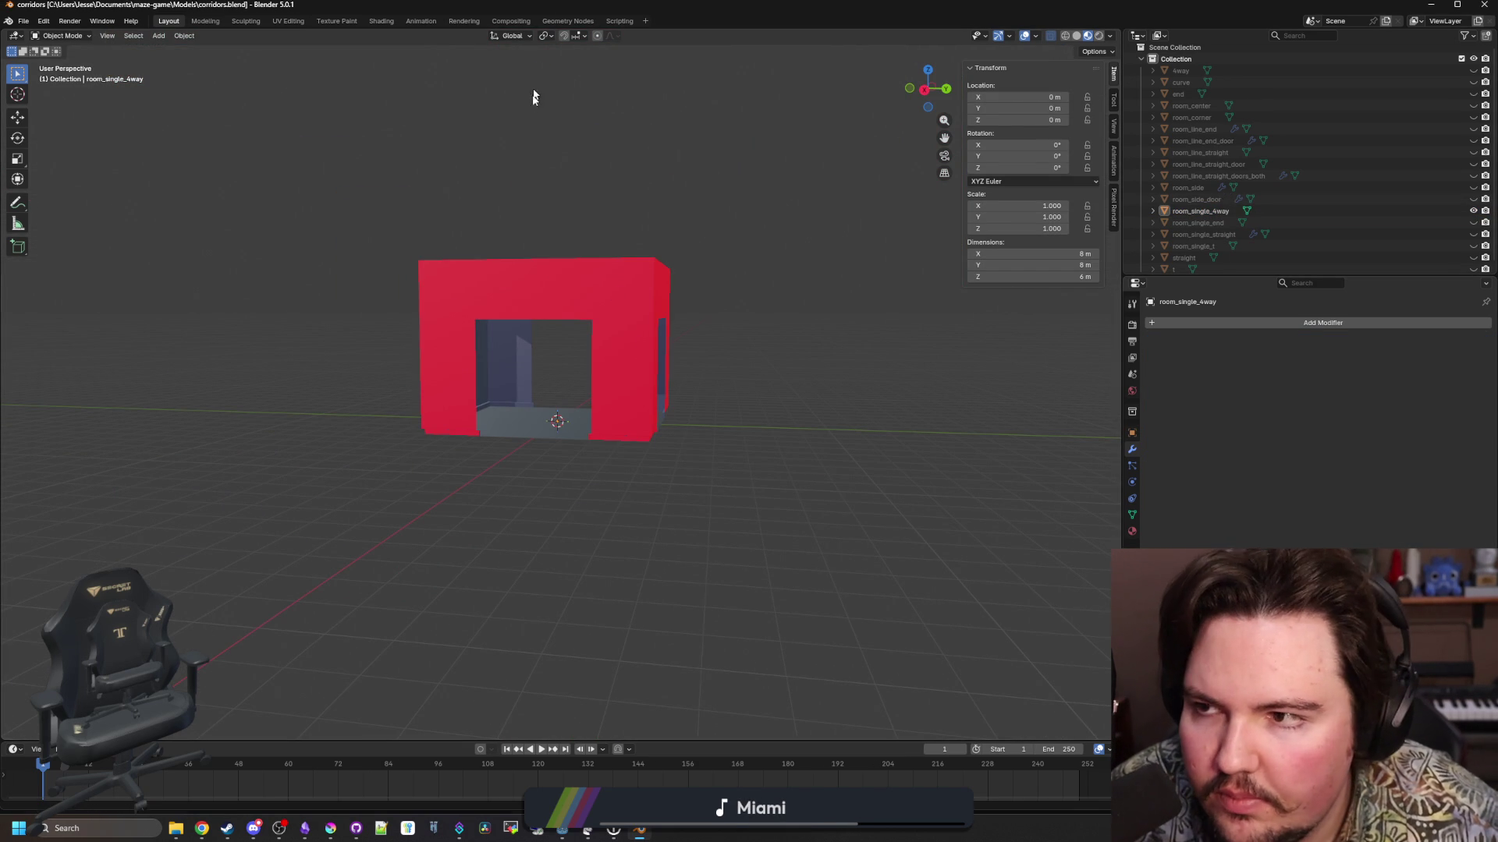
{"action": "key", "text": "super+Down"}
{"action": "mouse_move", "coordinate": [753, 5]}
{"action": "left_mouse_down"}
{"action": "mouse_move", "coordinate": [708, 208]}
{"action": "mouse_move", "coordinate": [708, 676]}
{"action": "left_mouse_up"}
{"action": "left_click", "coordinate": [615, 270]}
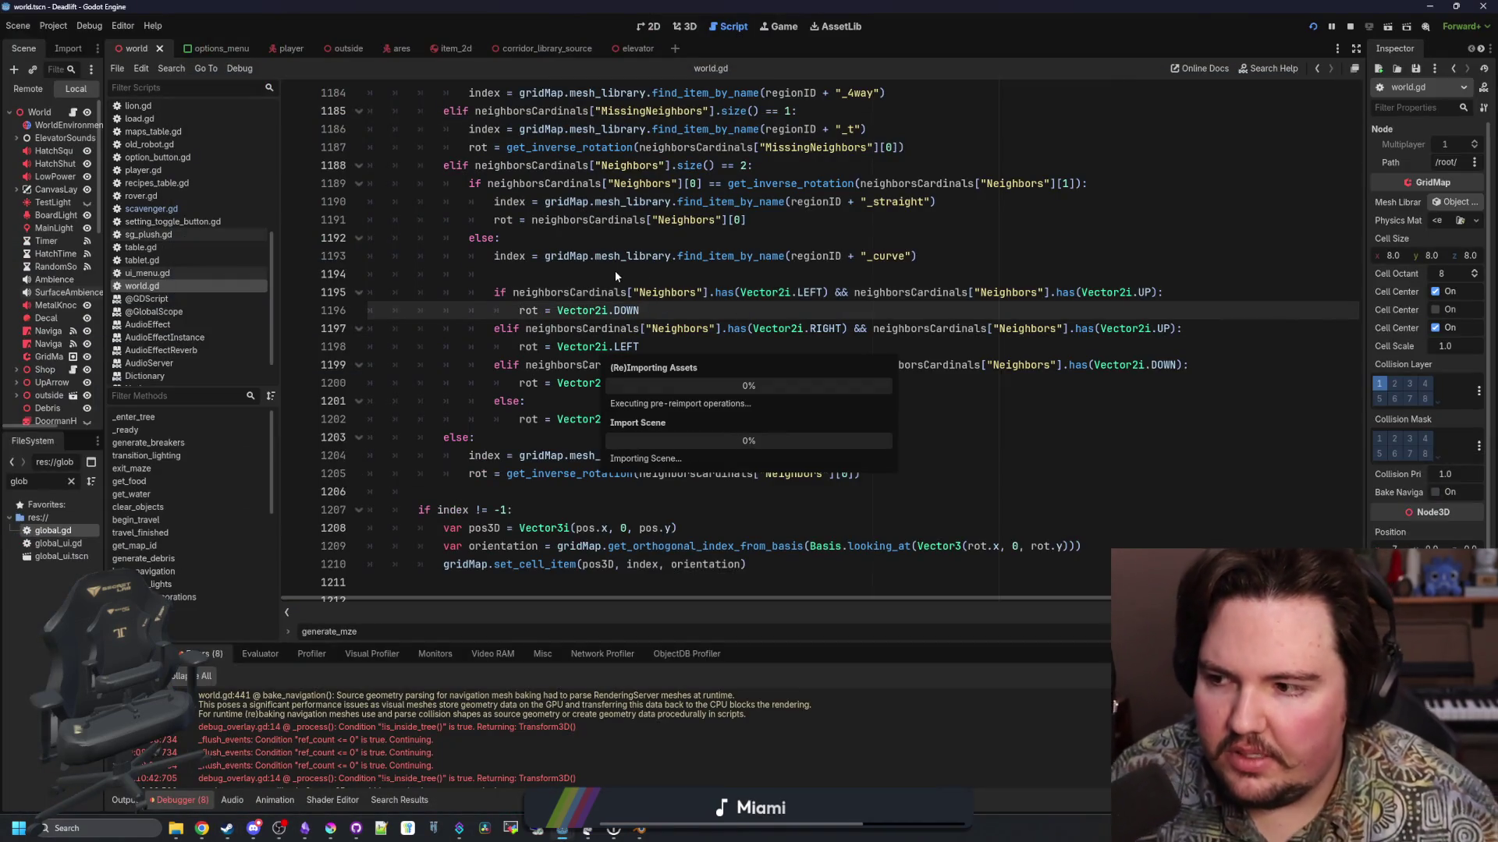
Step: Filter the FileSystem by 'maps' and open maps_table.gd in the script editor
{"action": "left_click", "coordinate": [567, 278]}
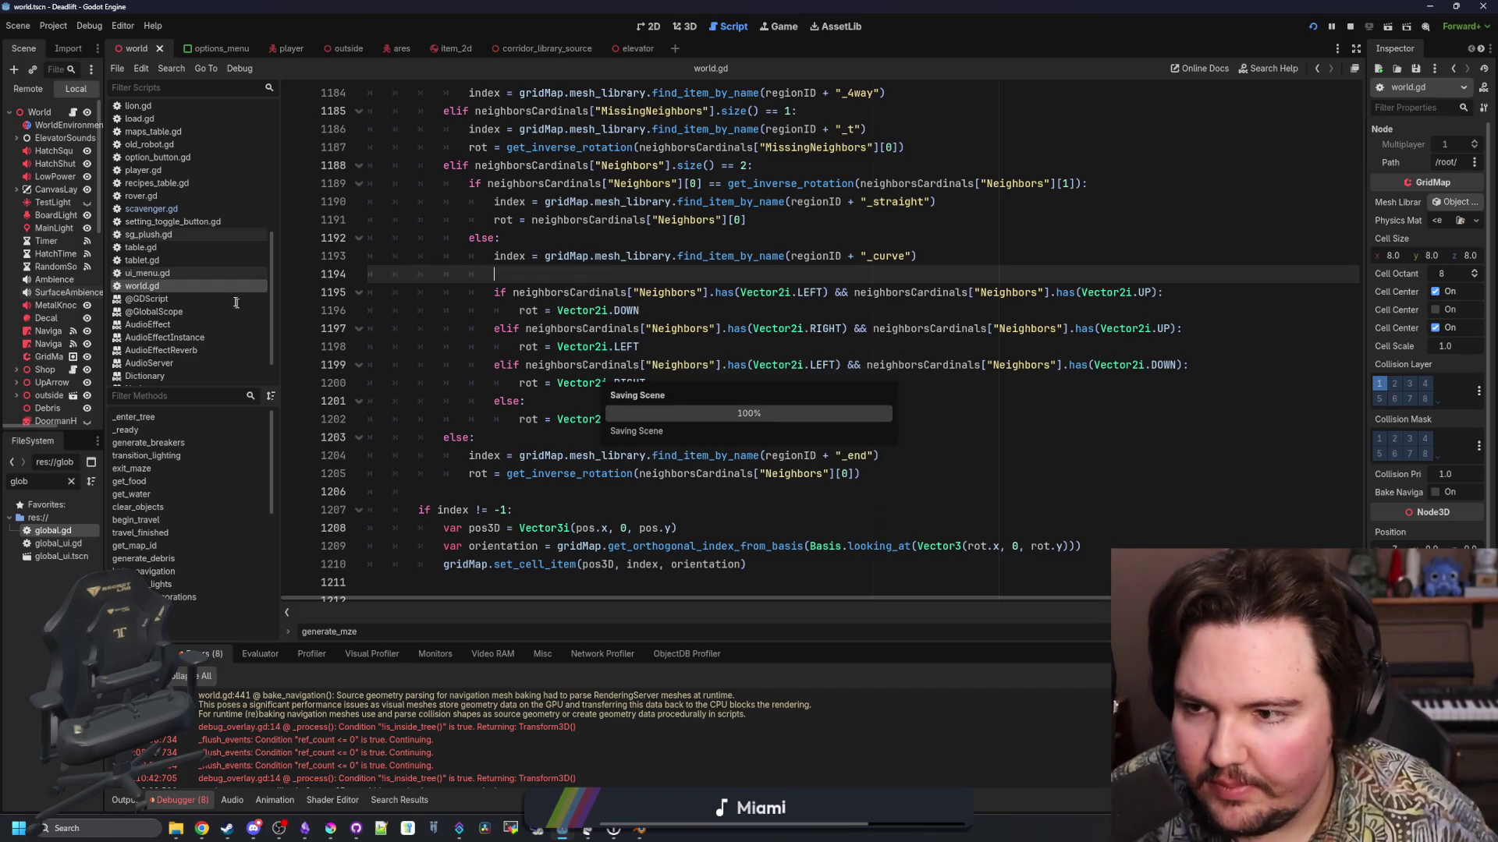
{"action": "left_click", "coordinate": [71, 482]}
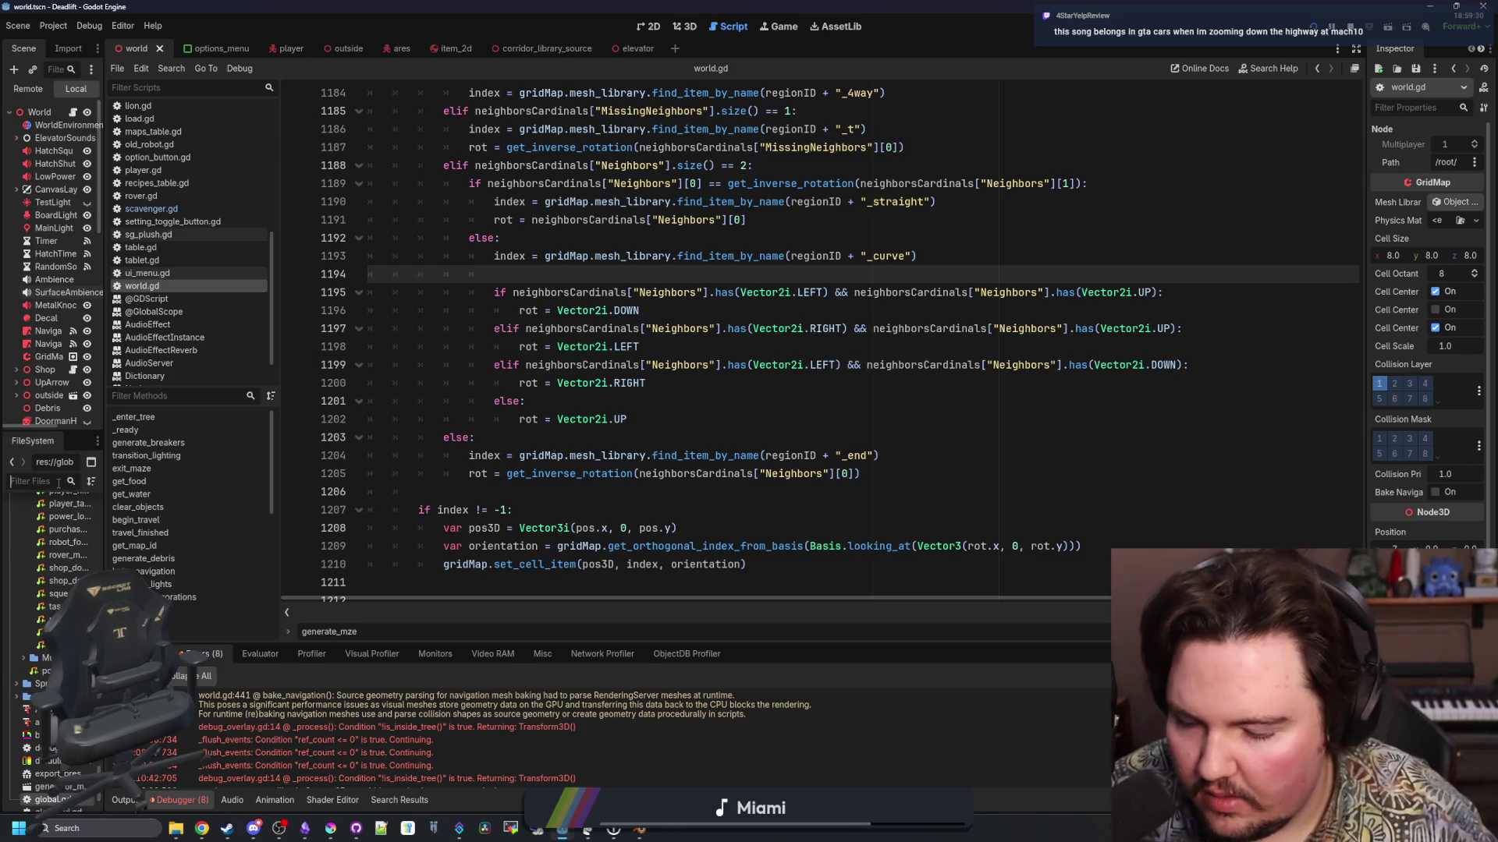
{"action": "type", "text": "maps"}
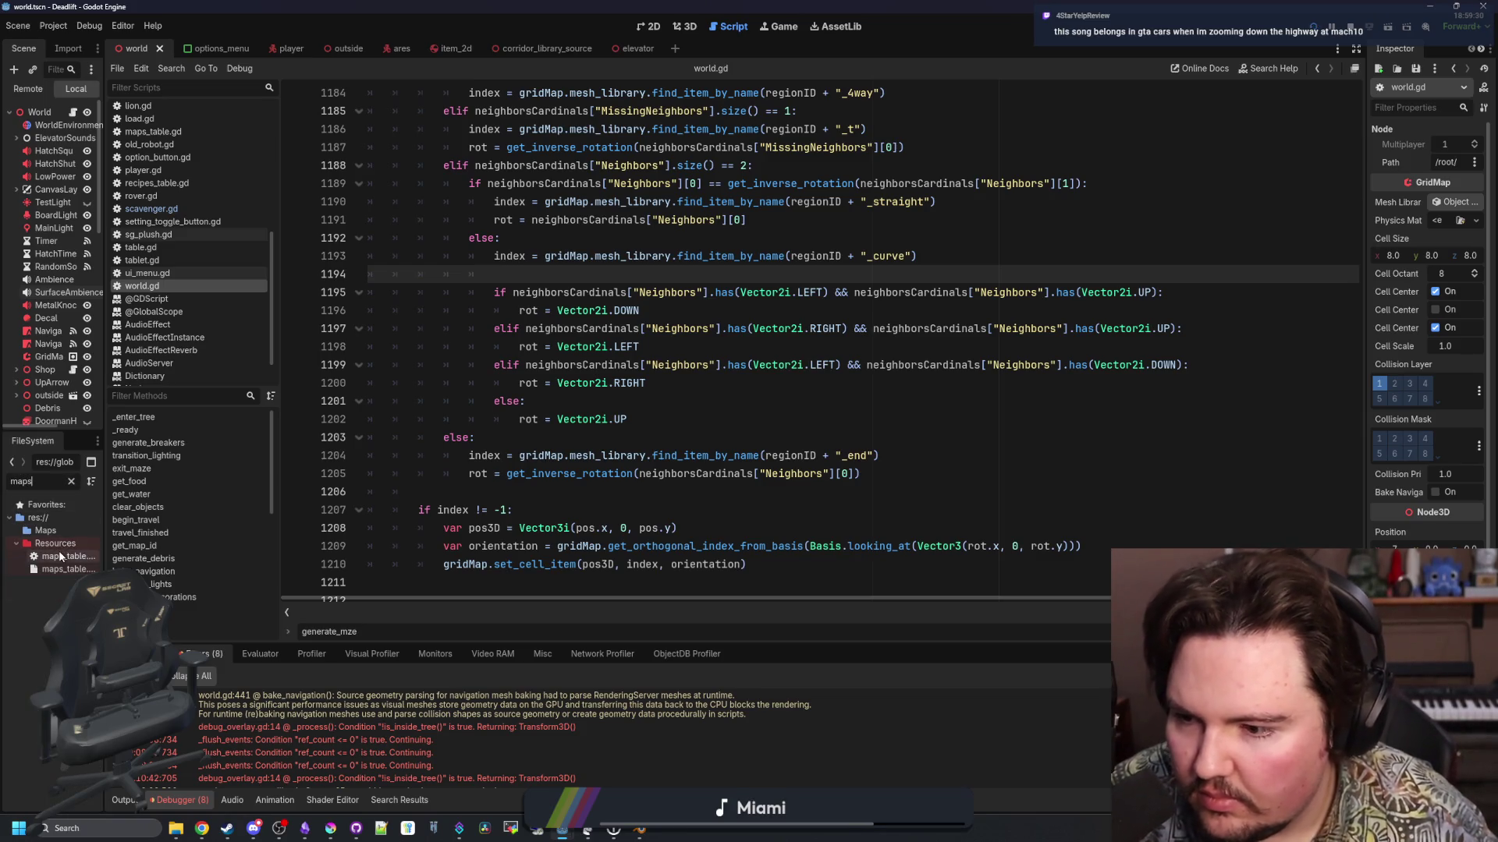
{"action": "double_click", "coordinate": [64, 556]}
{"action": "scroll", "coordinate": [571, 437], "scroll_direction": "up", "scroll_amount": 3}
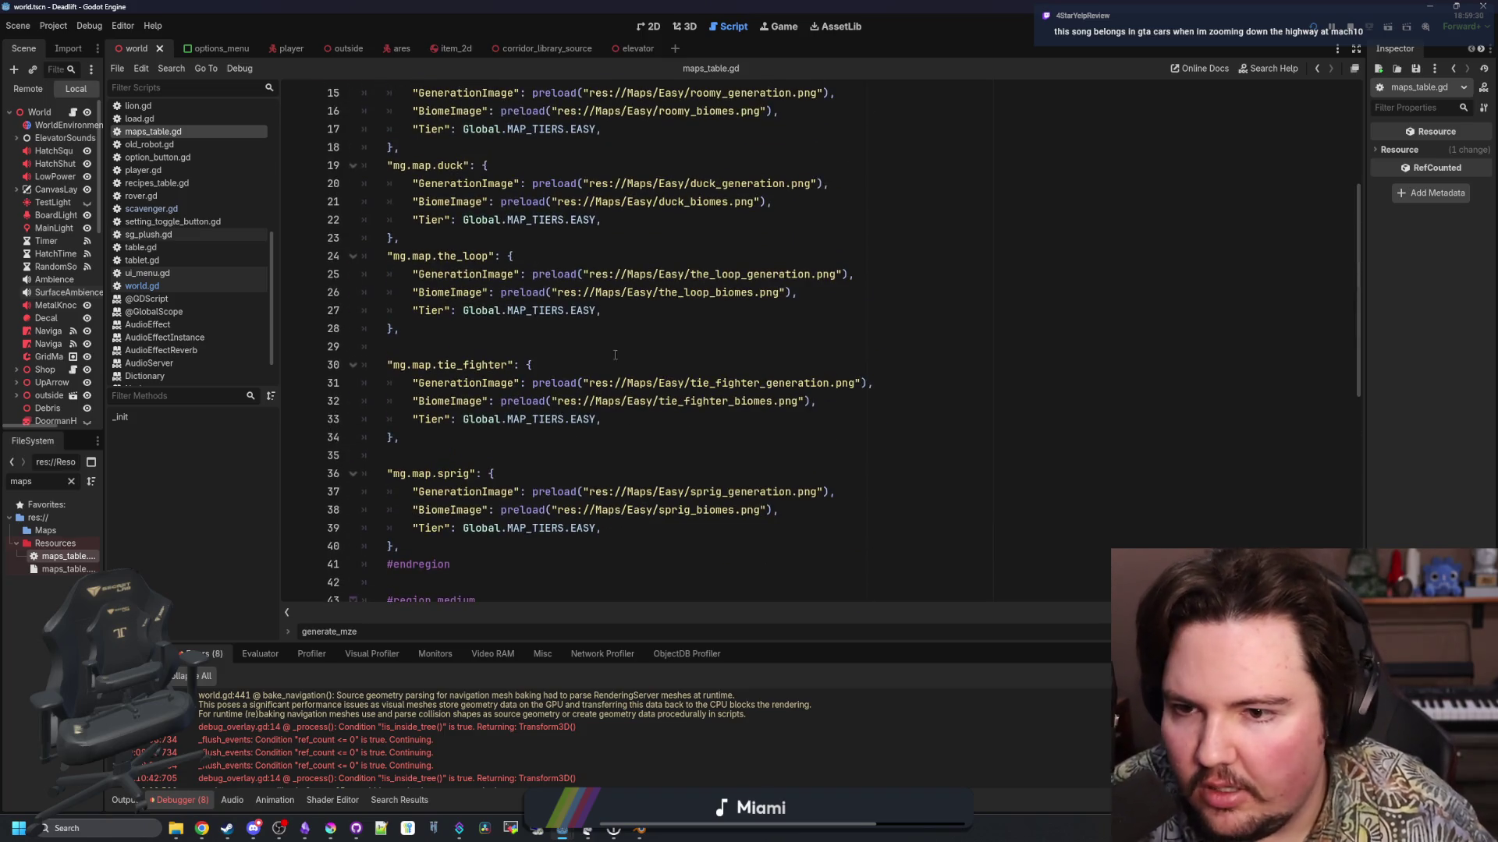
Step: Open world.gd, find the generate_maze call and start editing its argument
{"action": "left_click", "coordinate": [612, 348]}
{"action": "left_click", "coordinate": [159, 288]}
{"action": "scroll", "coordinate": [749, 449], "scroll_direction": "up", "scroll_amount": 10}
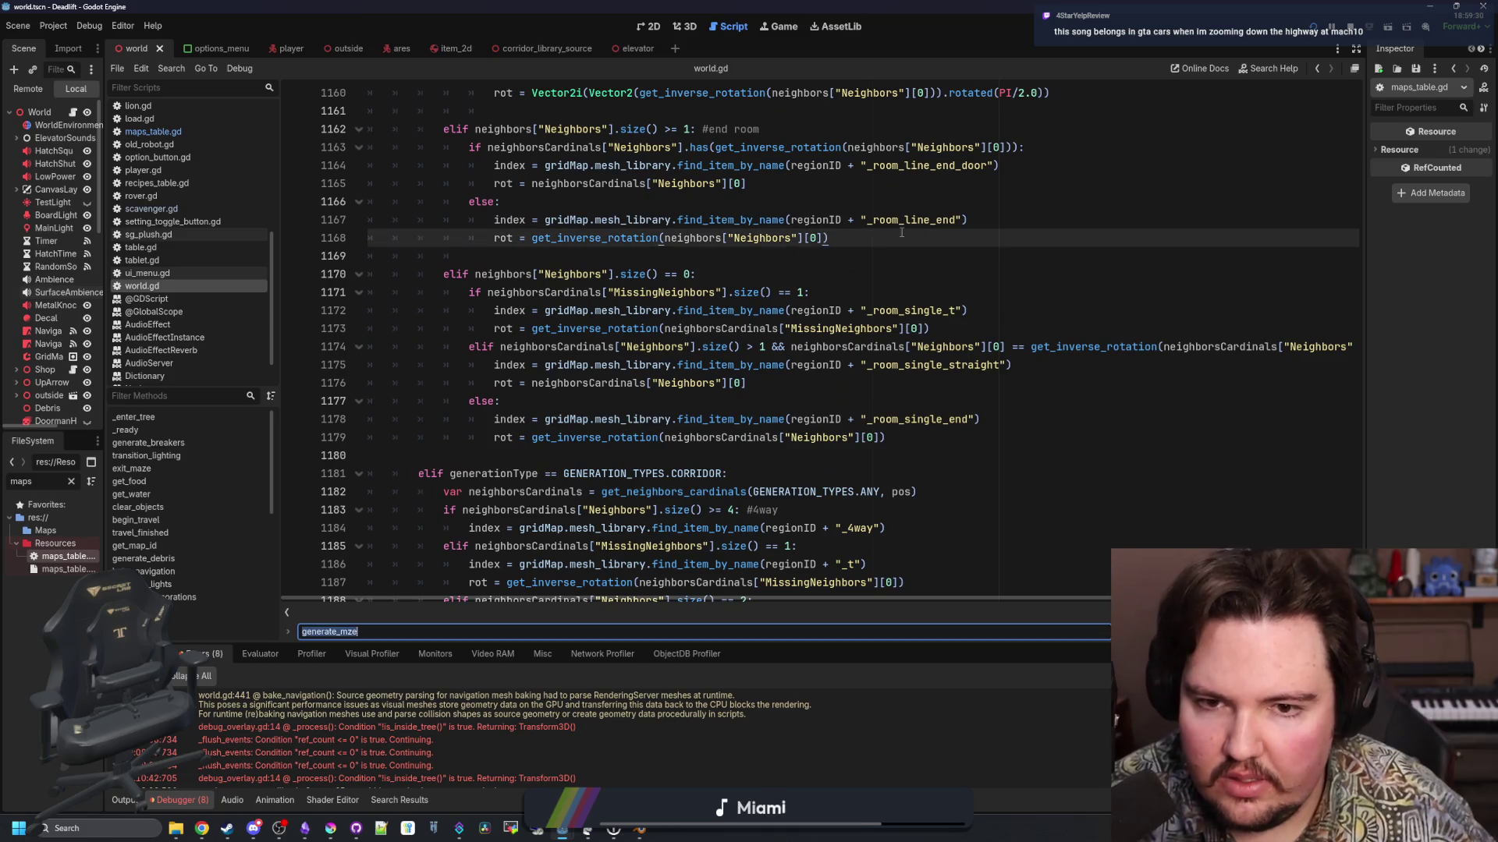
{"action": "key", "text": "ctrl+f"}
{"action": "type", "text": "generate_"}
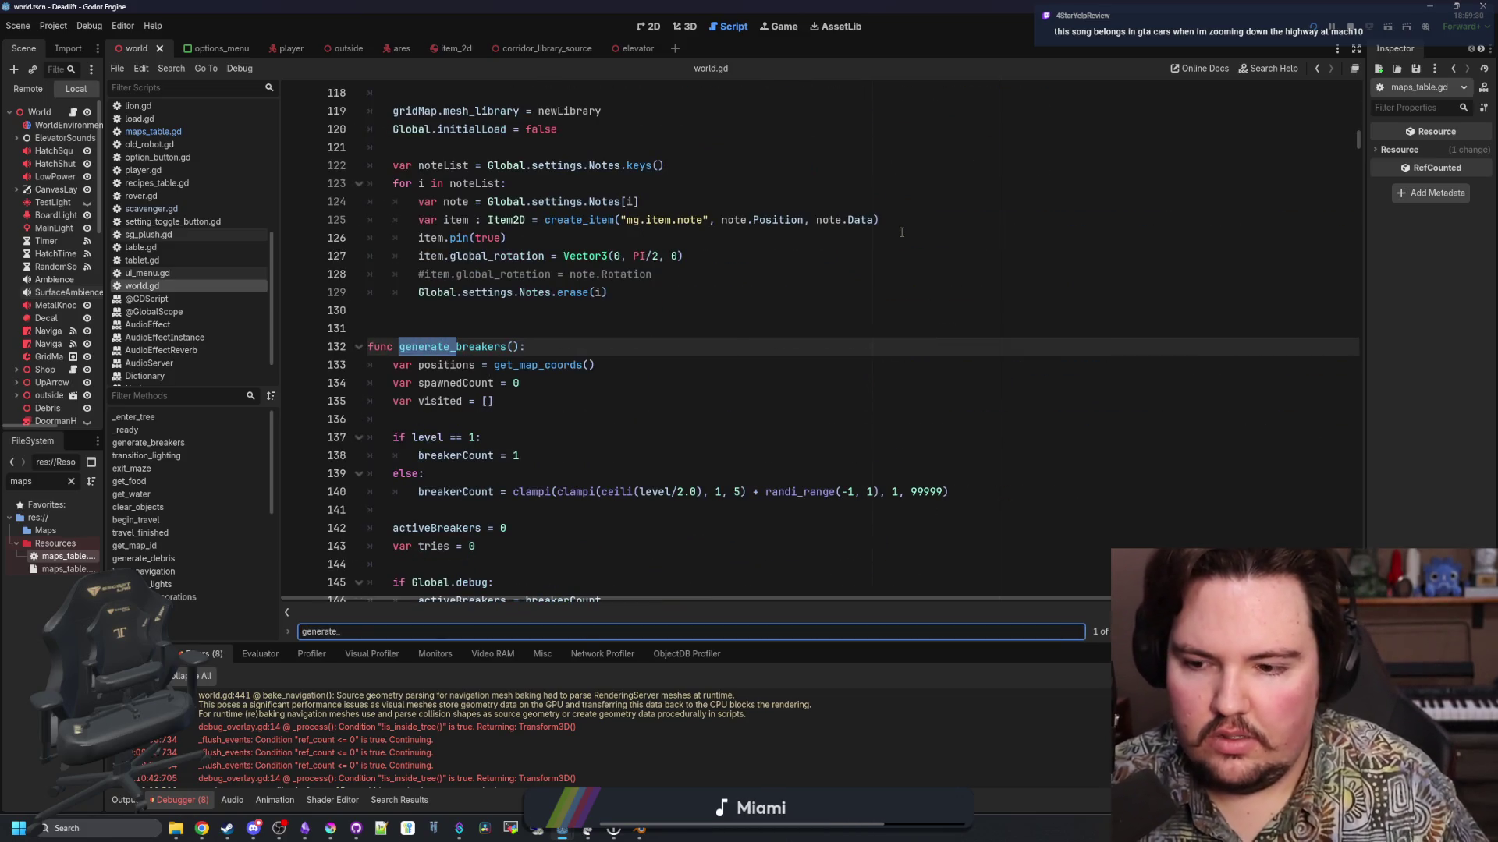
{"action": "type", "text": "m"}
{"action": "left_click", "coordinate": [728, 287]}
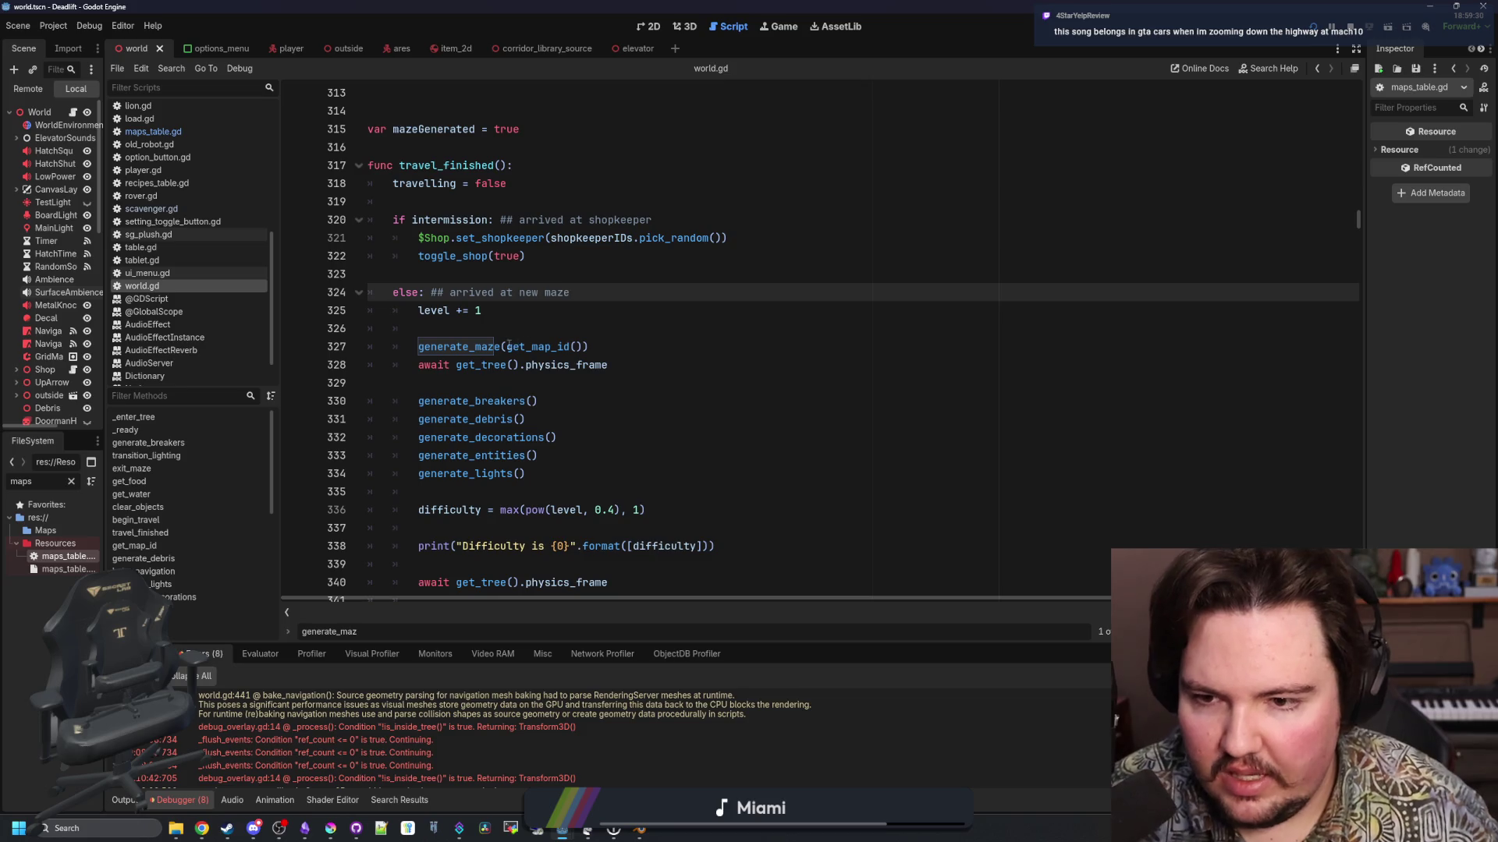
{"action": "left_click", "coordinate": [506, 346]}
{"action": "type", "text": "l"}
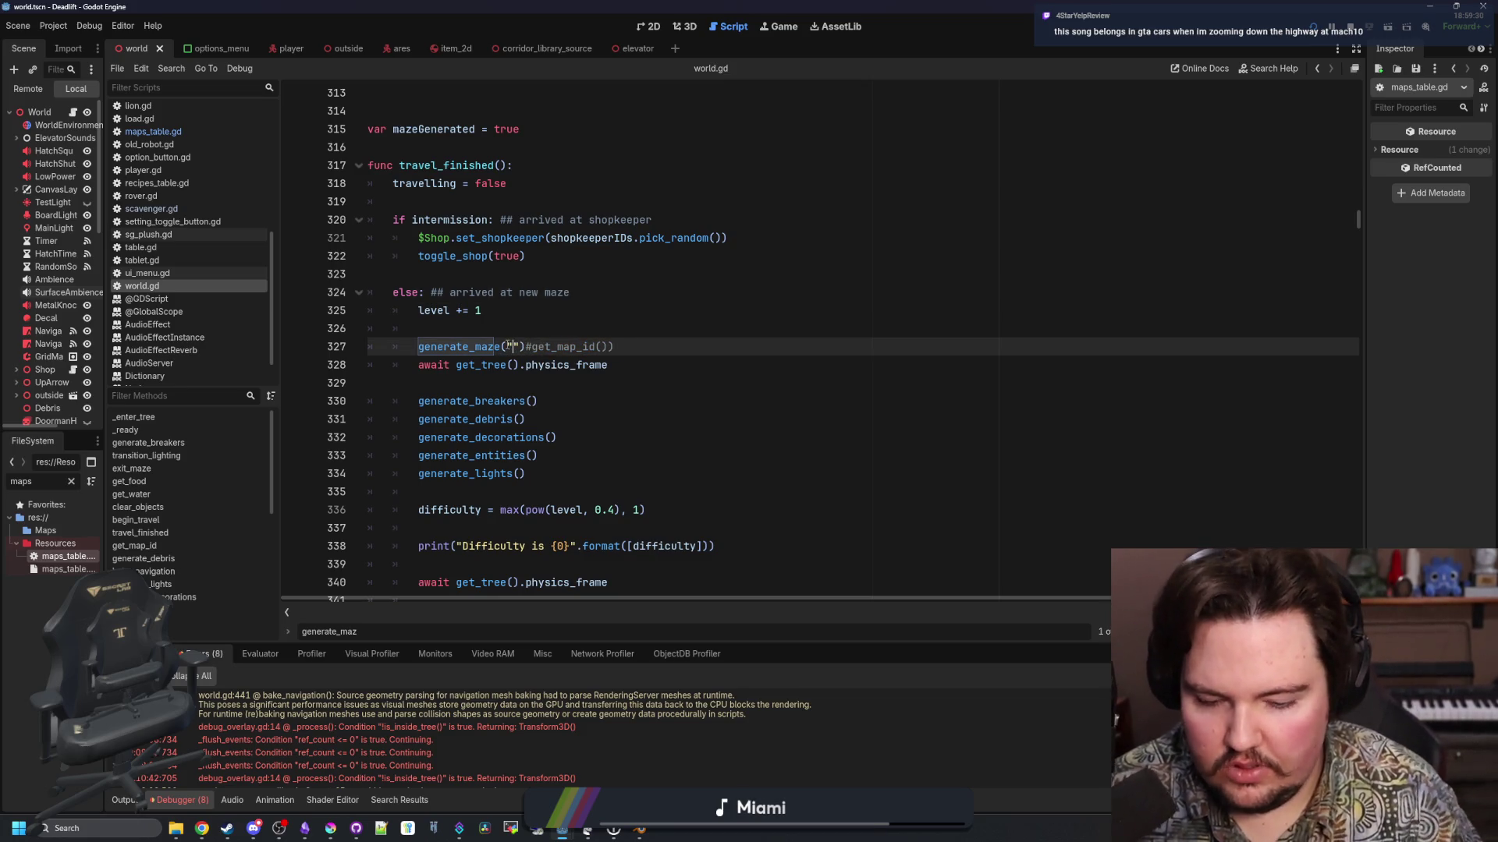
{"action": "type", "text": "\"dl"}
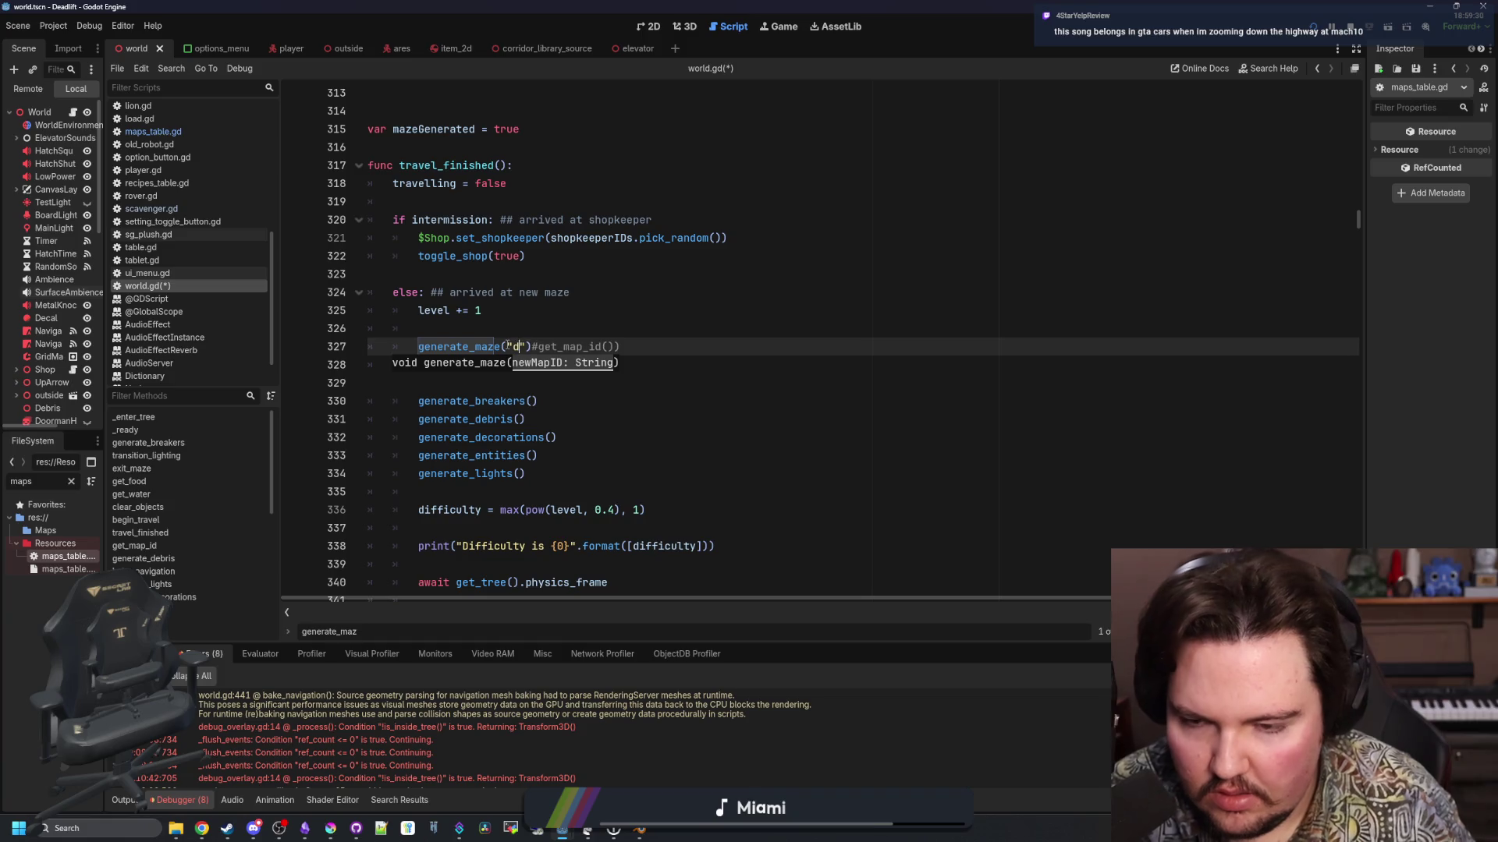
Step: Check map names in maps_table.gd and write the mg.map.the_blender id into generate_maze
{"action": "left_click", "coordinate": [164, 131]}
{"action": "left_click", "coordinate": [171, 287]}
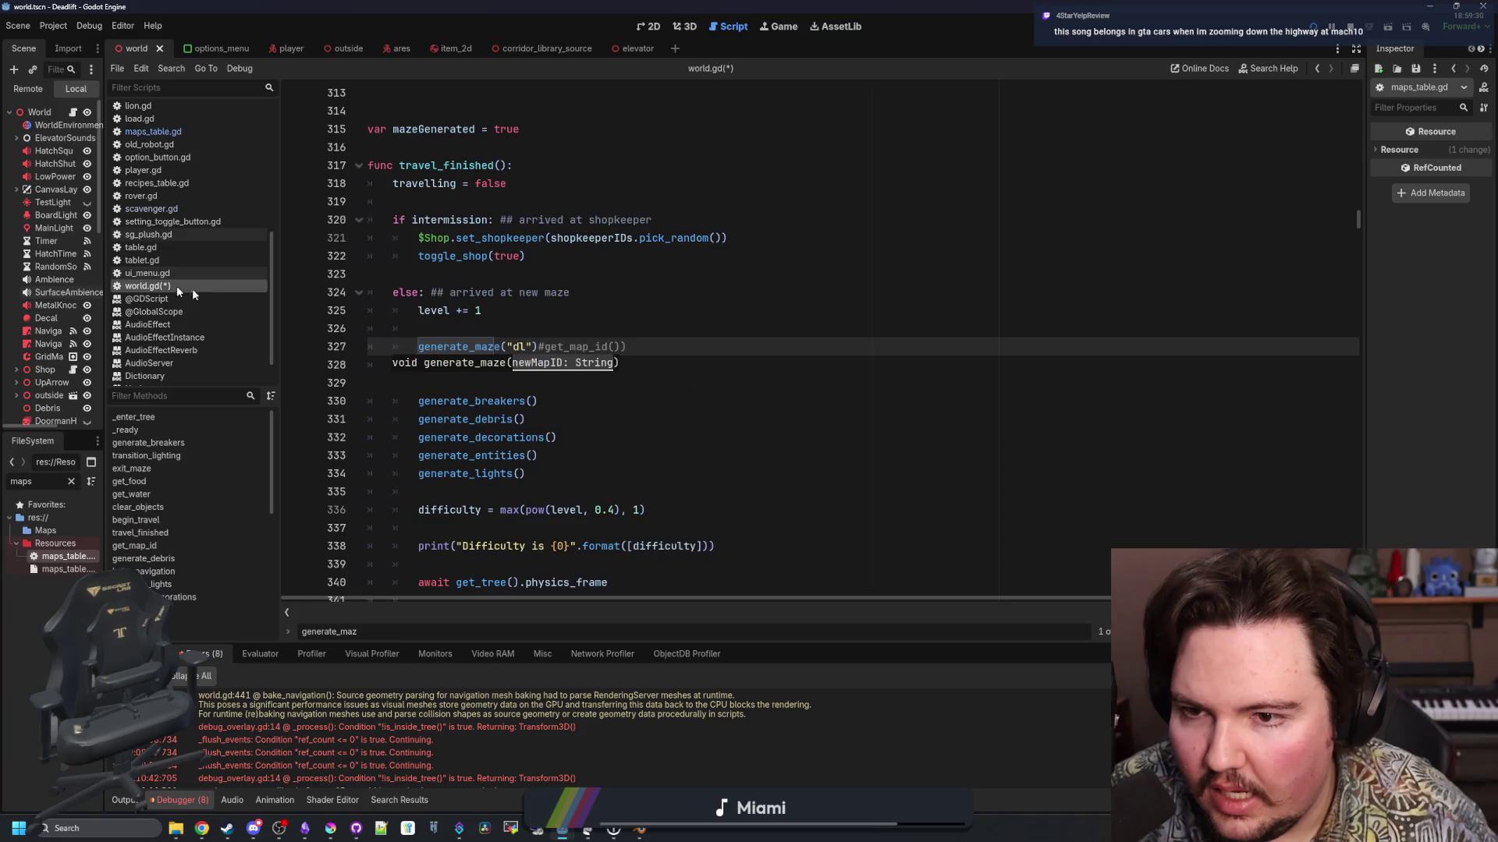
{"action": "key", "text": "BackSpace"}
{"action": "type", "text": "md.map_"}
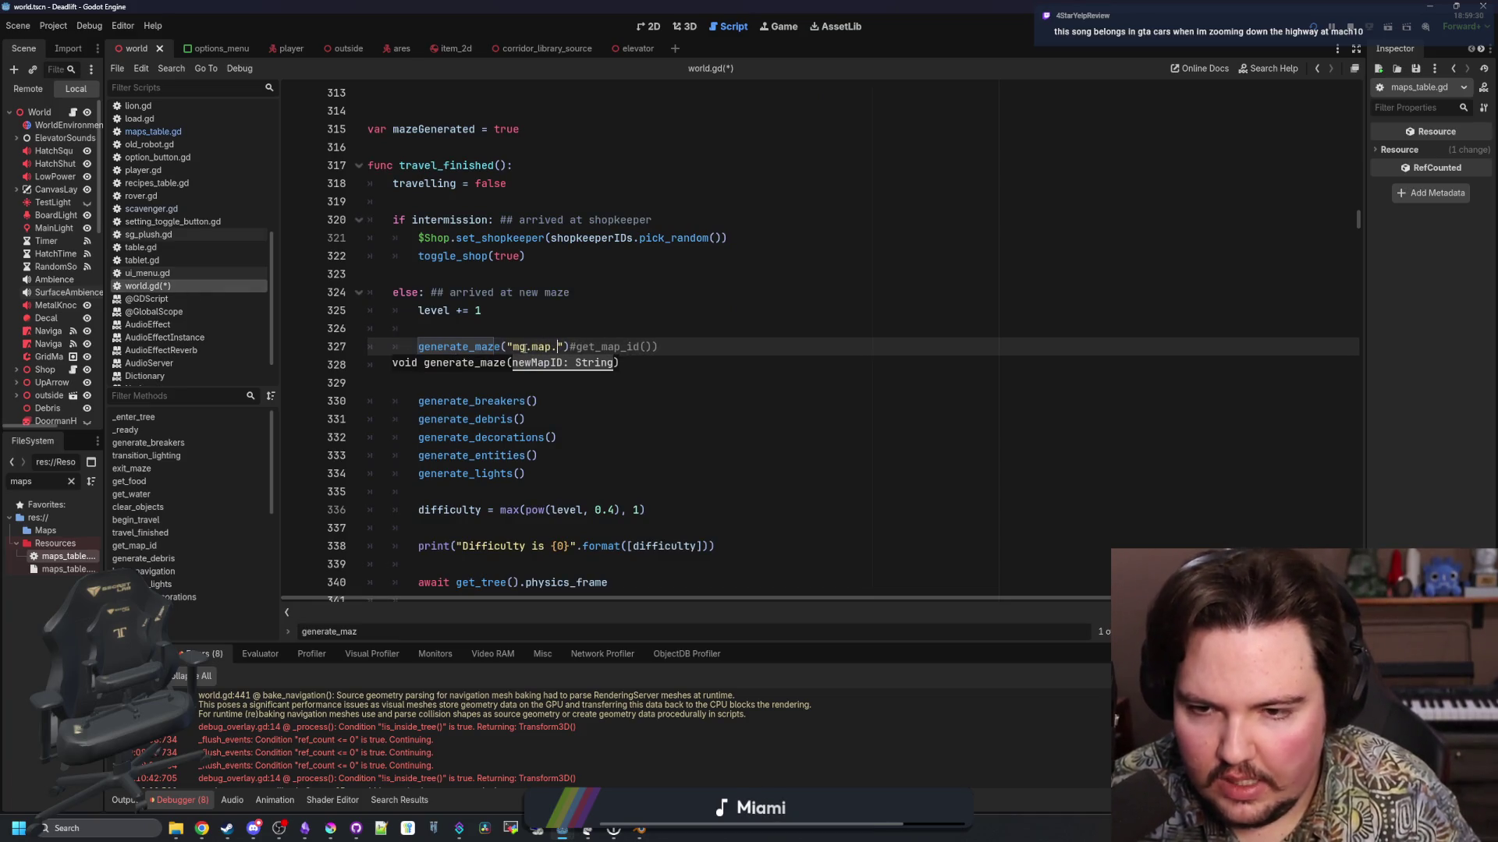
{"action": "type", "text": "the_blender"}
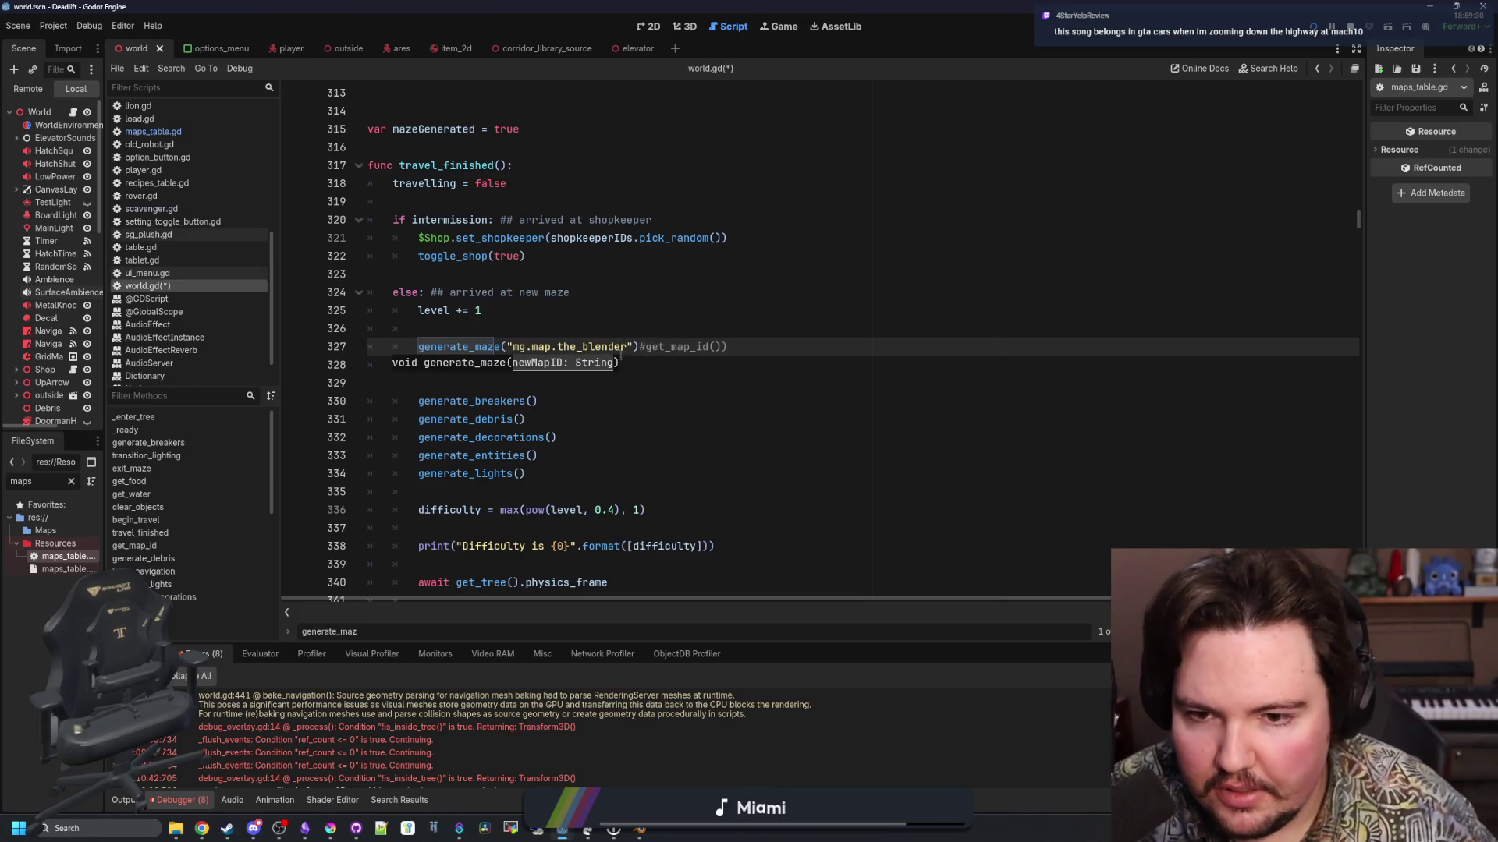
{"action": "left_click", "coordinate": [725, 322]}
{"action": "key", "text": "ctrl+s"}
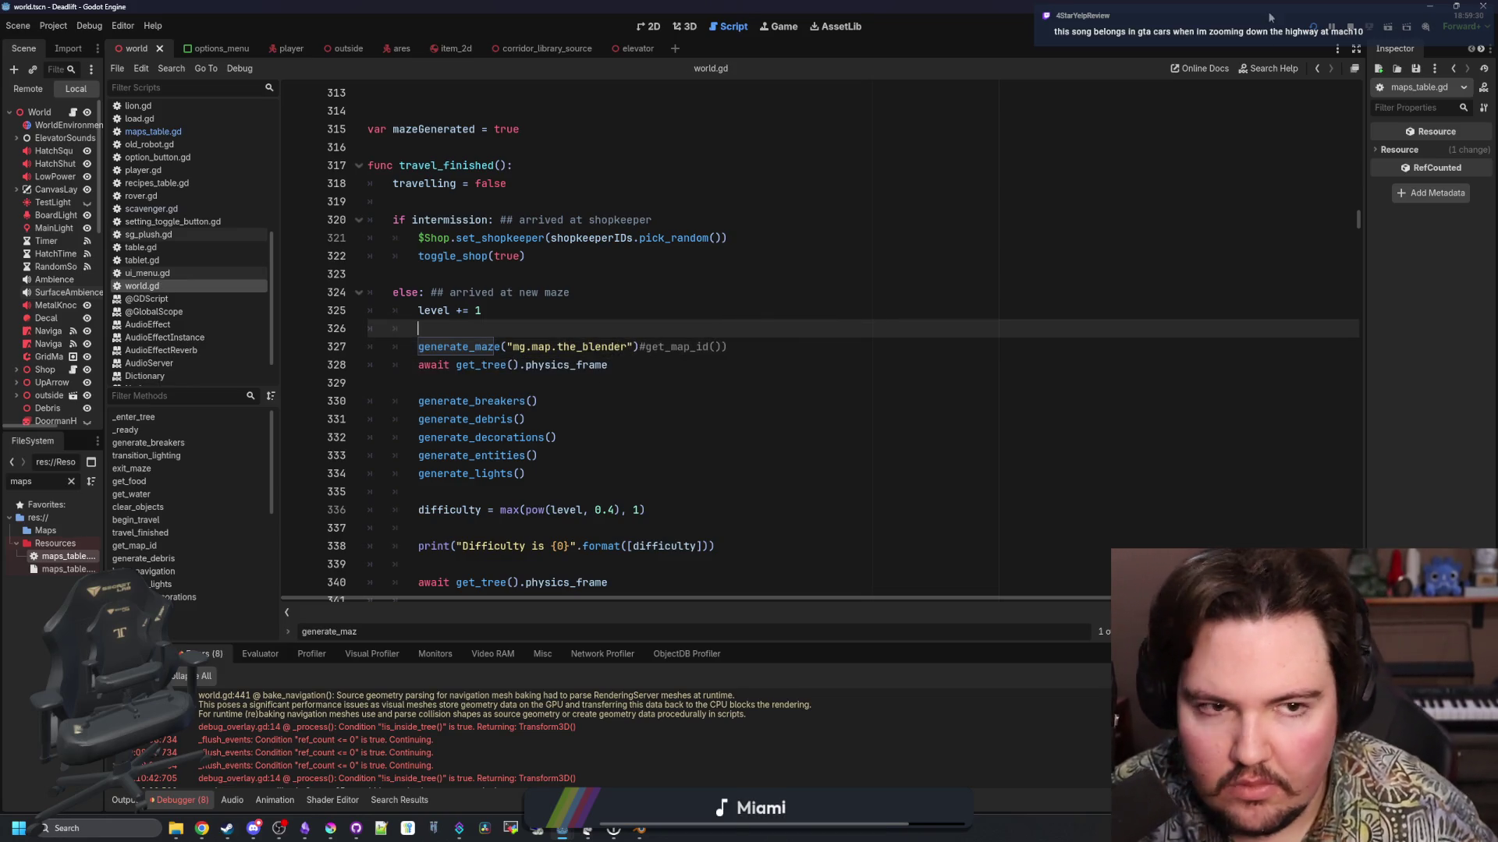
Step: Recheck the map entries in maps_table.gd and save world.gd again
{"action": "left_click", "coordinate": [696, 367]}
{"action": "key", "text": "ctrl+s"}
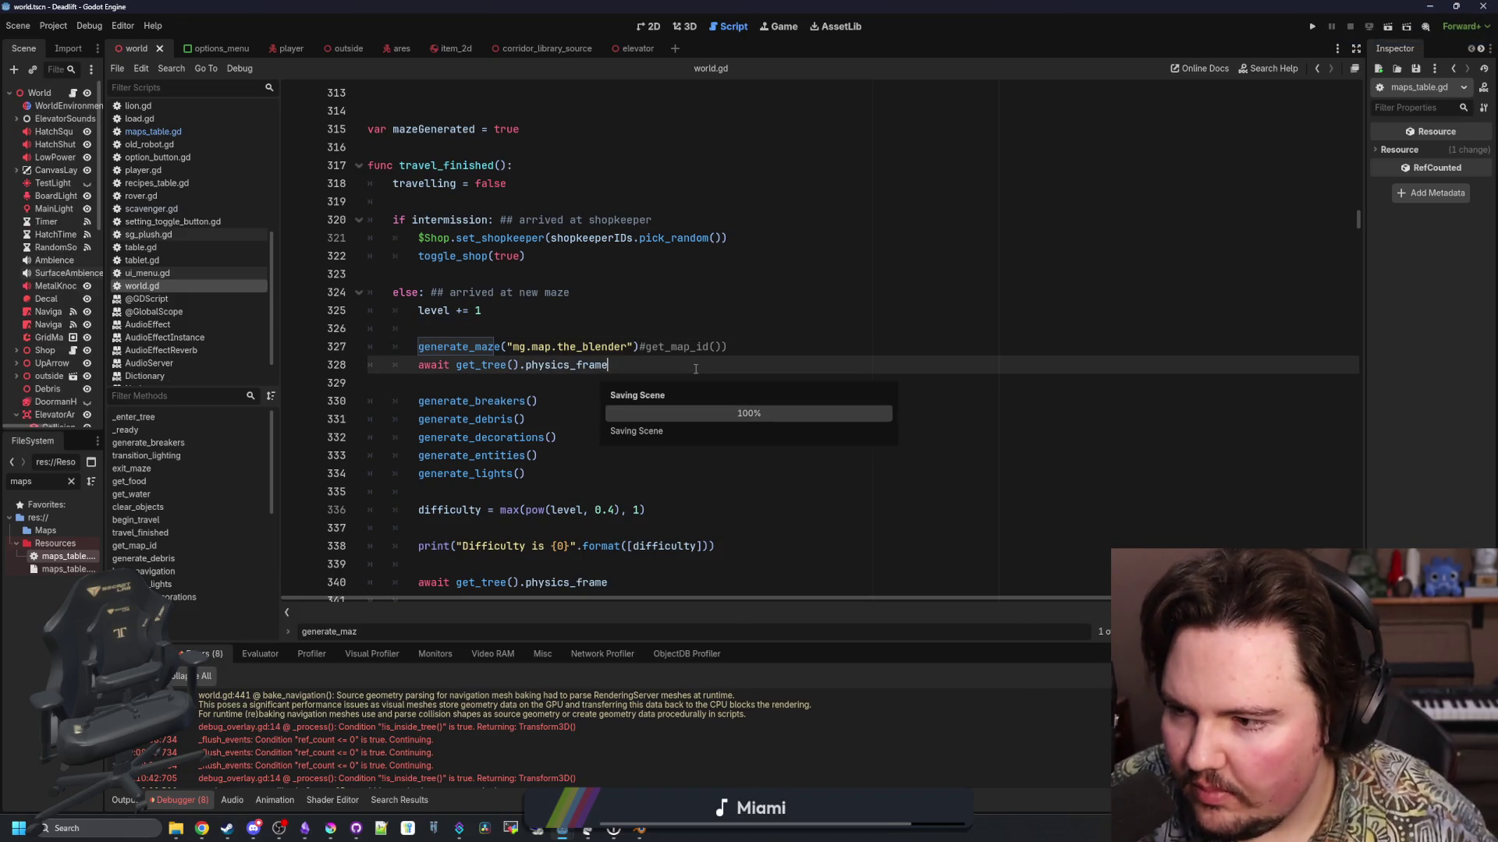
{"action": "key", "text": "Up"}
{"action": "key", "text": "Up"}
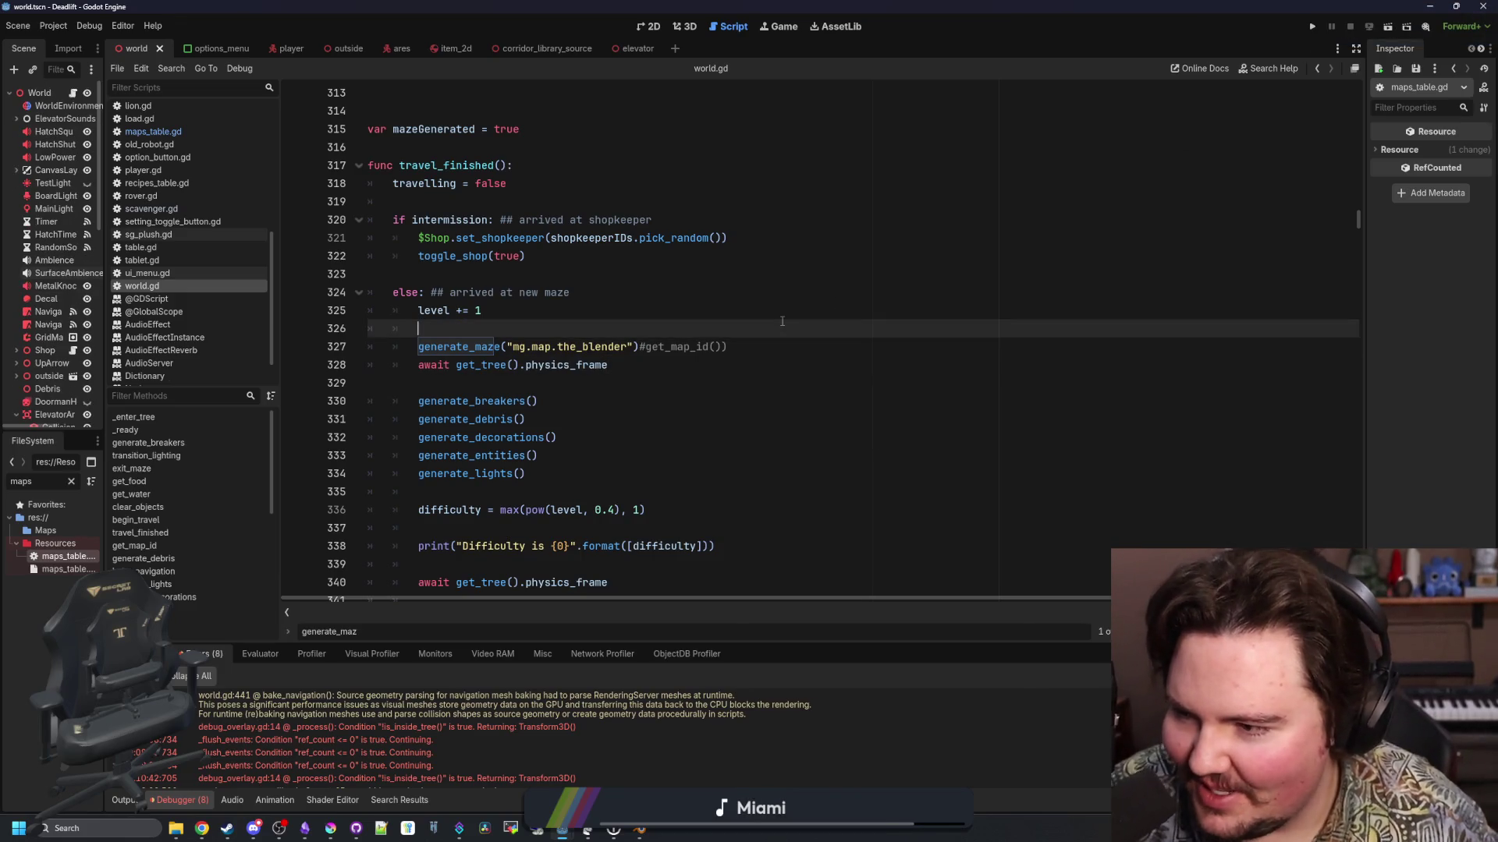
{"action": "key", "text": "ctrl+s"}
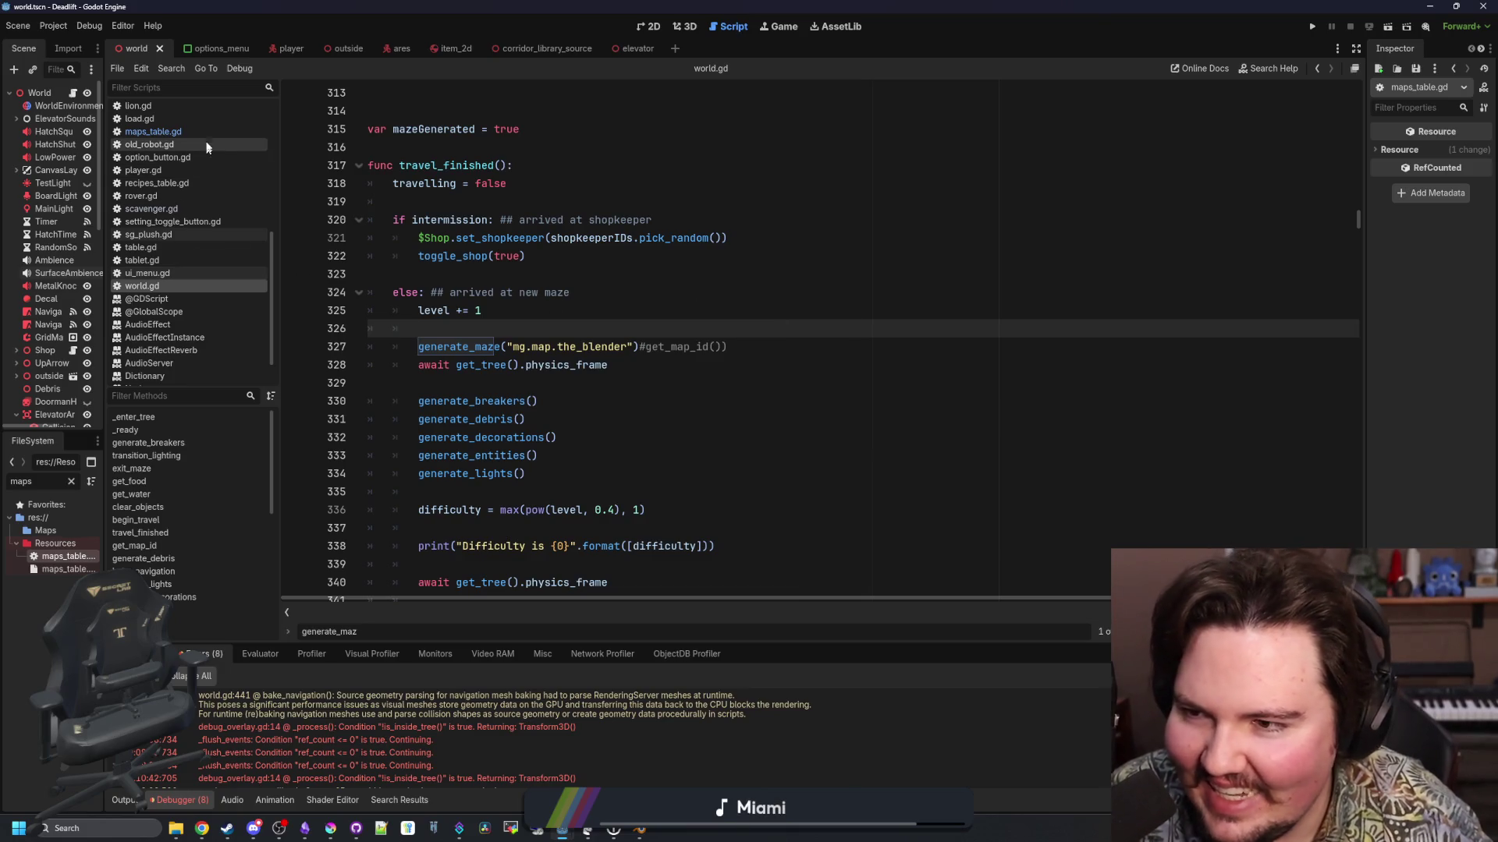
{"action": "left_click", "coordinate": [208, 131]}
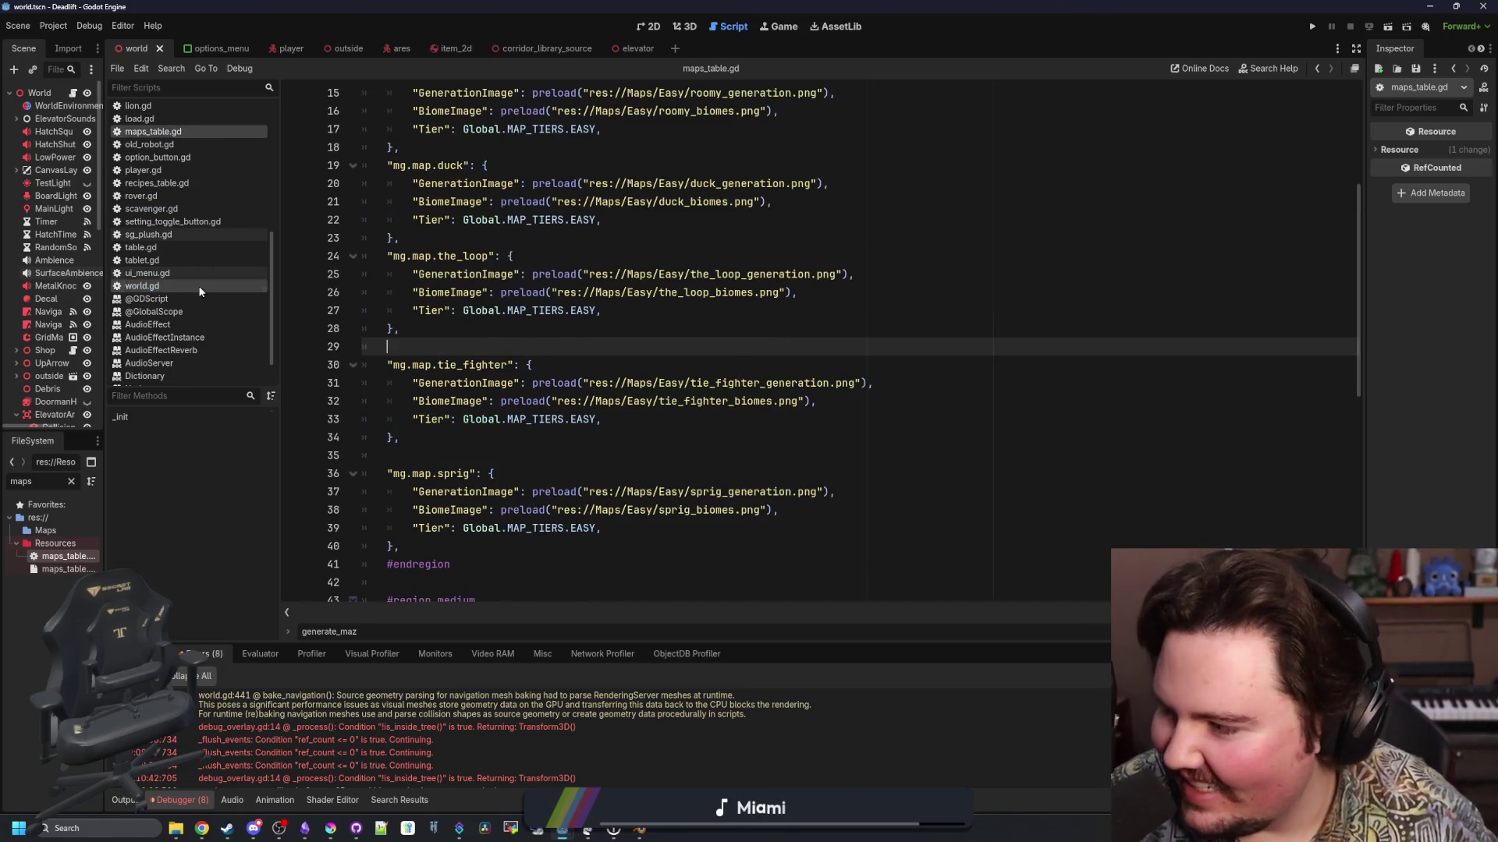
{"action": "left_click", "coordinate": [200, 286]}
{"action": "left_click", "coordinate": [723, 359]}
{"action": "key", "text": "ctrl+s"}
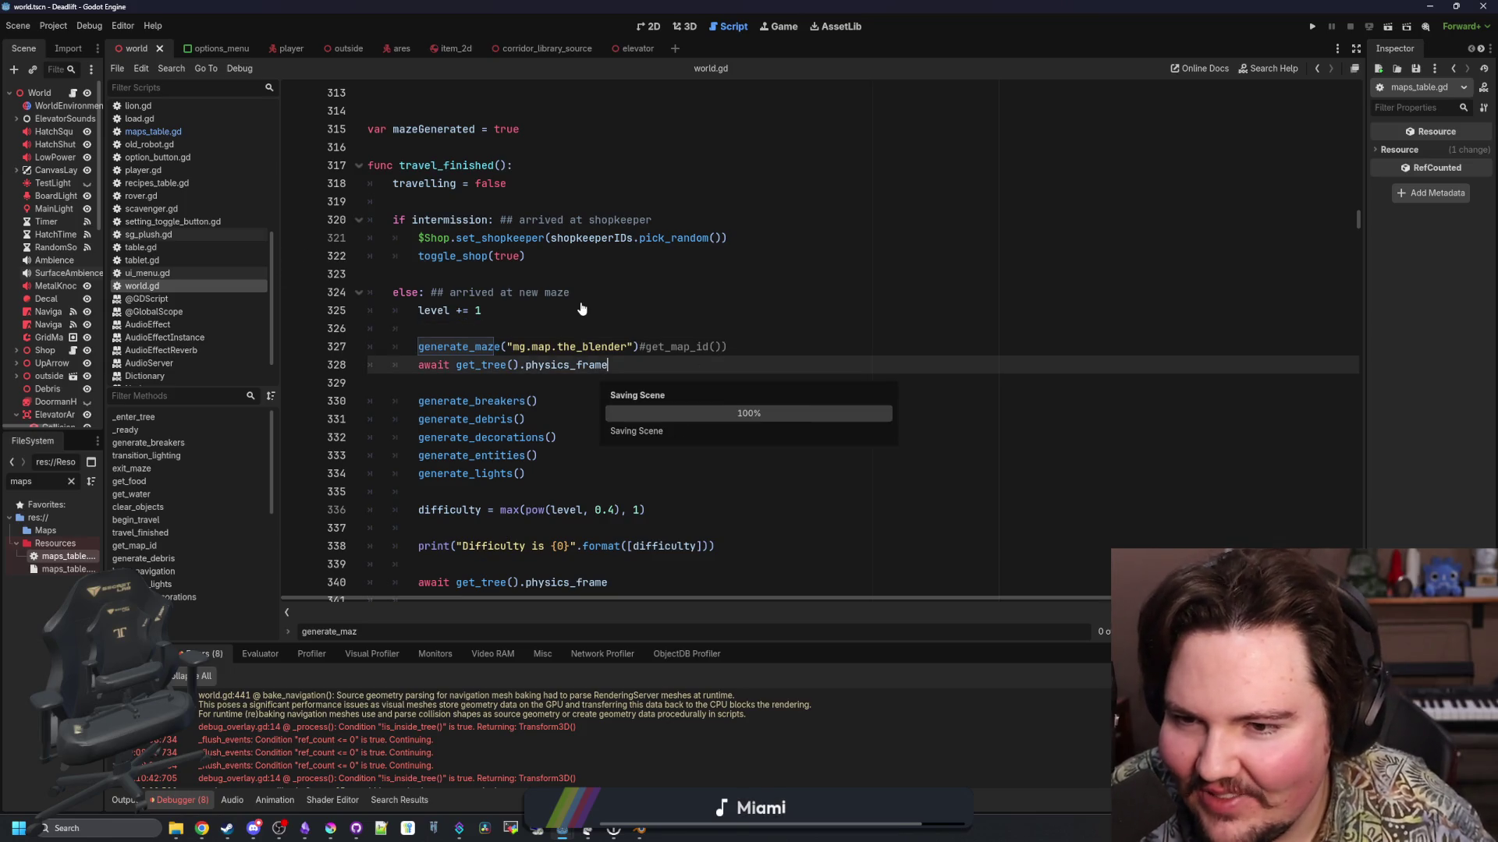
{"action": "left_click", "coordinate": [581, 311]}
{"action": "scroll", "coordinate": [702, 304], "scroll_direction": "down", "scroll_amount": 5}
{"action": "left_click", "coordinate": [727, 292]}
{"action": "key", "text": "ctrl+f"}
Step: Search world.gd for generate_maze and go to the corridor tile selection code
{"action": "type", "text": "generate_maze"}
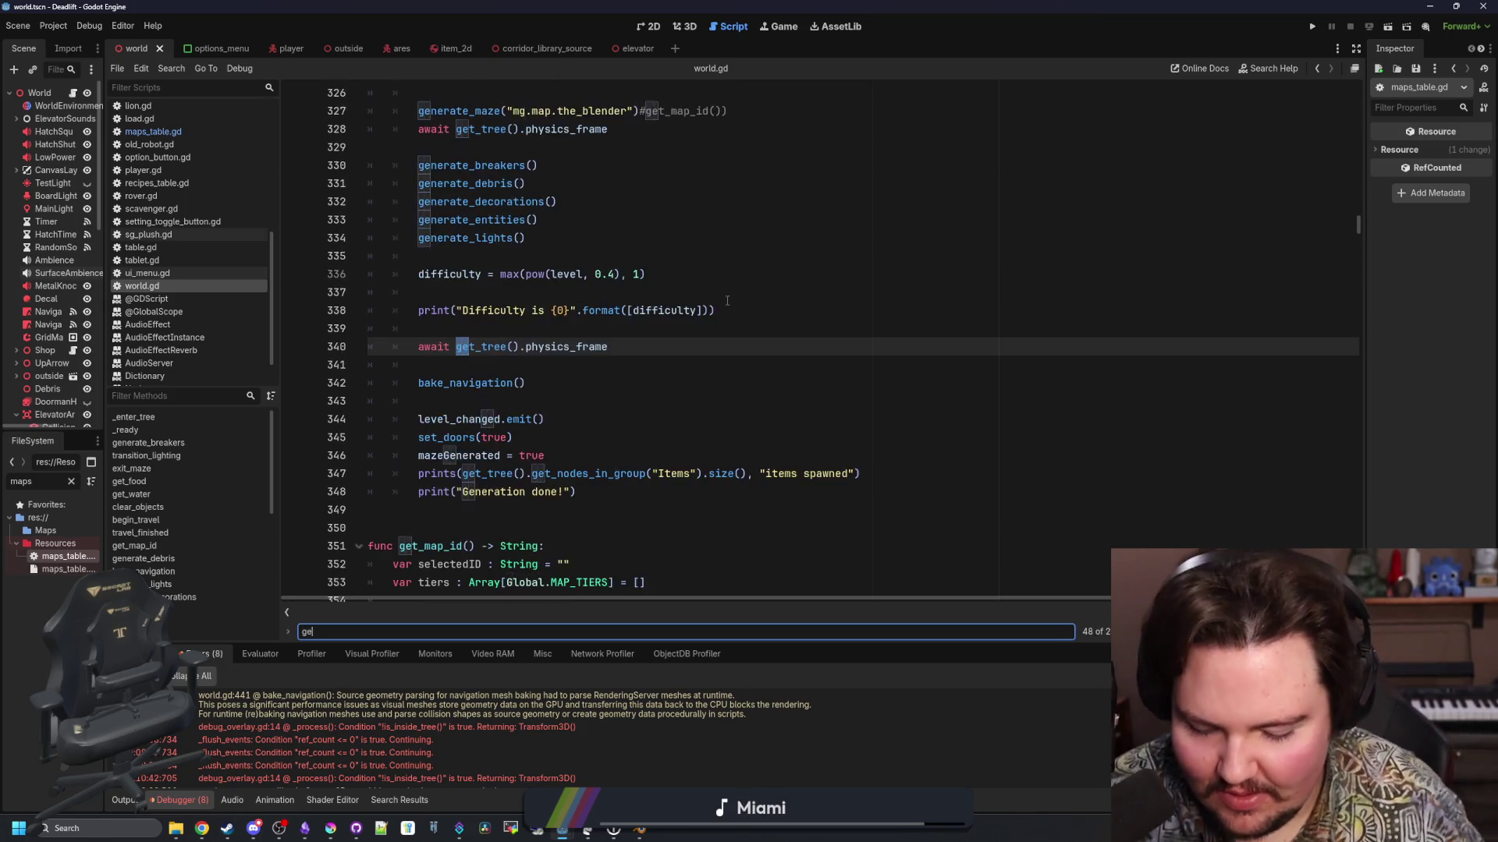
{"action": "scroll", "coordinate": [727, 301], "scroll_direction": "down", "scroll_amount": 20}
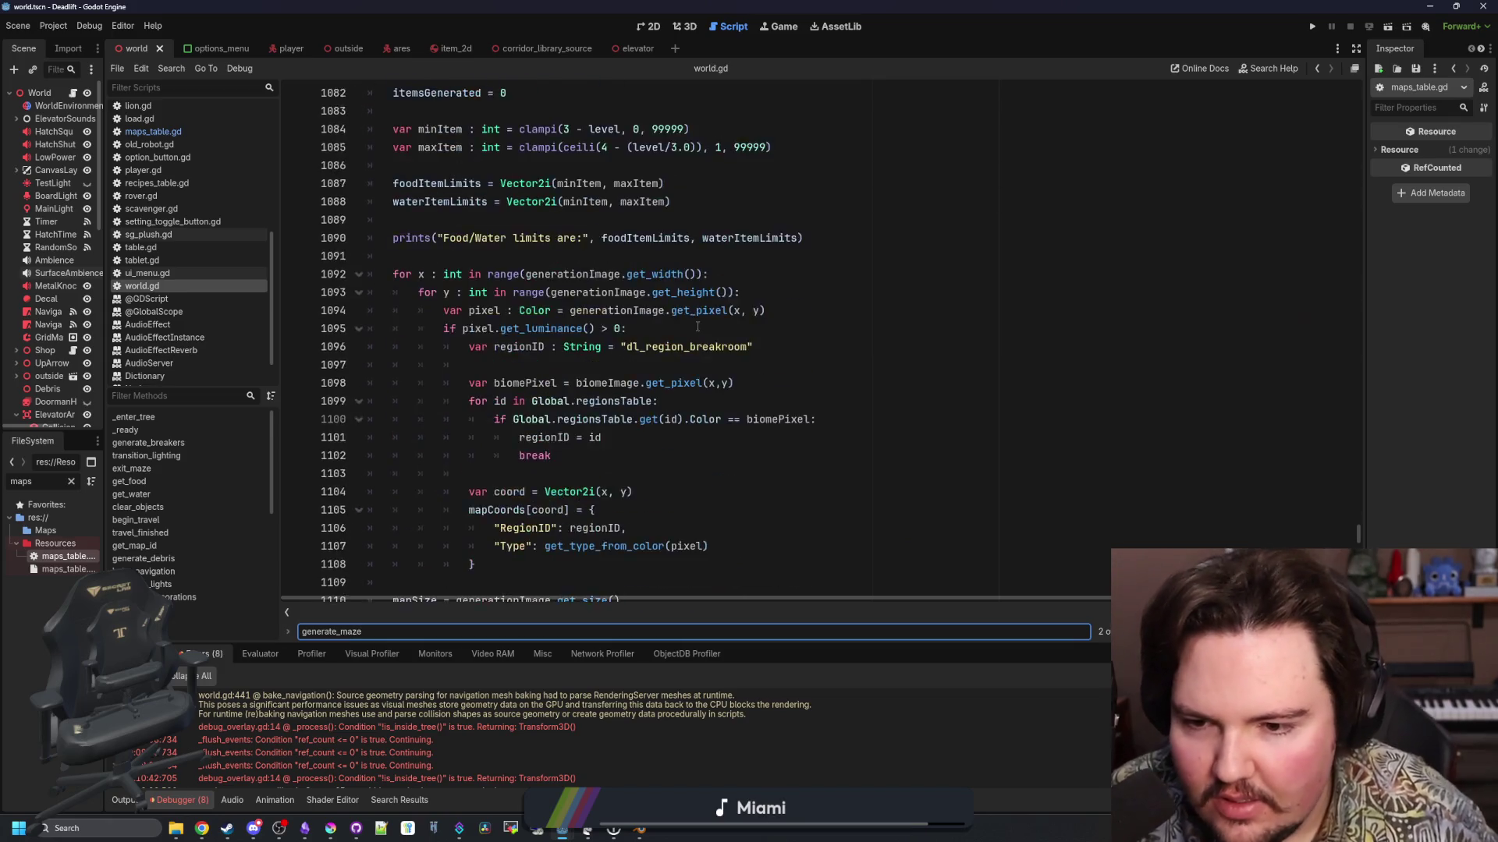
{"action": "scroll", "coordinate": [699, 327], "scroll_direction": "down", "scroll_amount": 5}
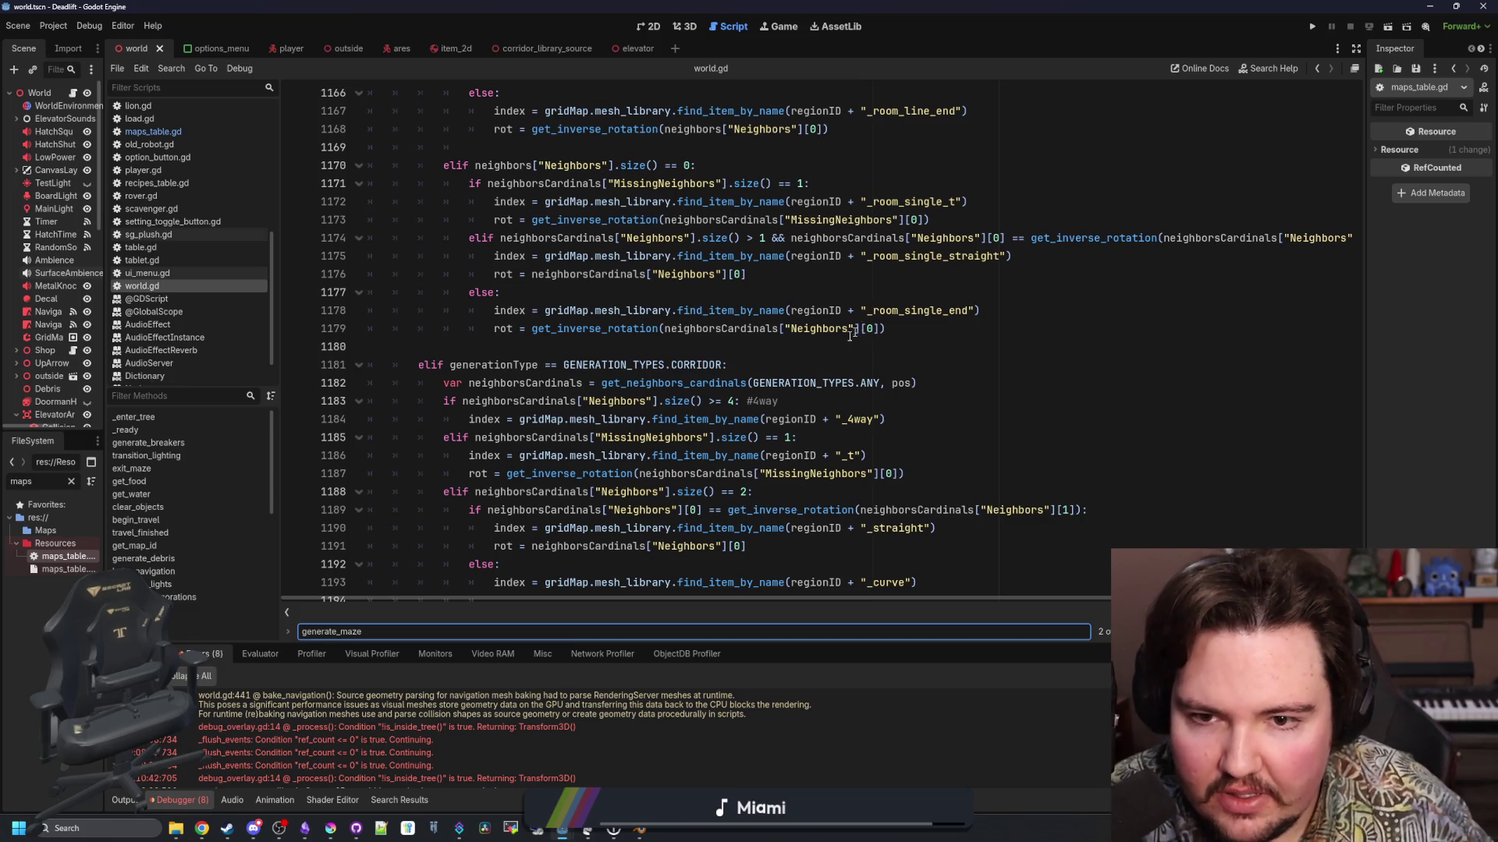
{"action": "left_click", "coordinate": [758, 310]}
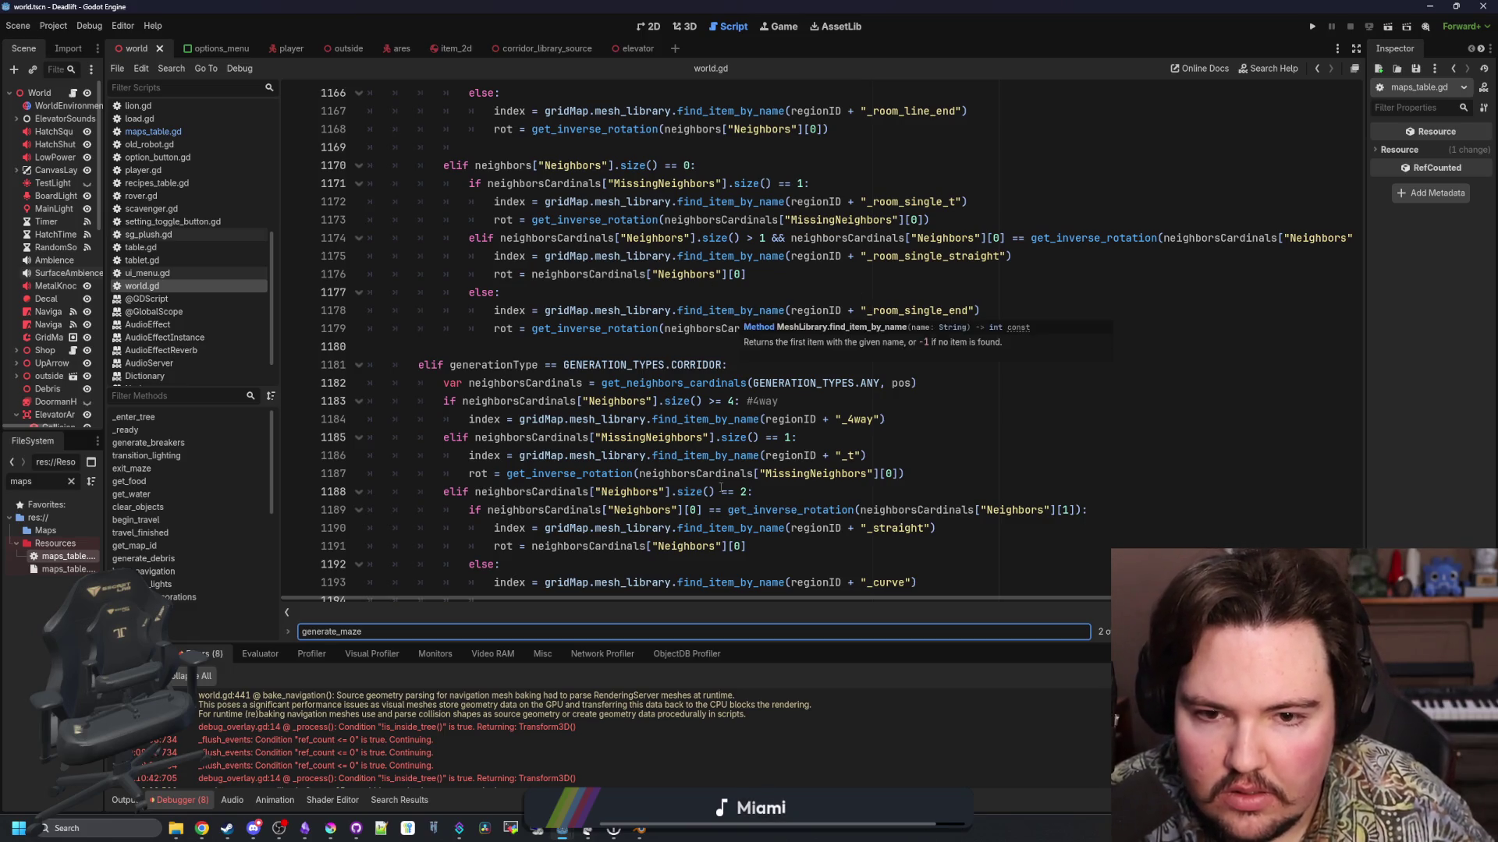
{"action": "scroll", "coordinate": [702, 343], "scroll_direction": "up", "scroll_amount": 3}
{"action": "left_click", "coordinate": [734, 321]}
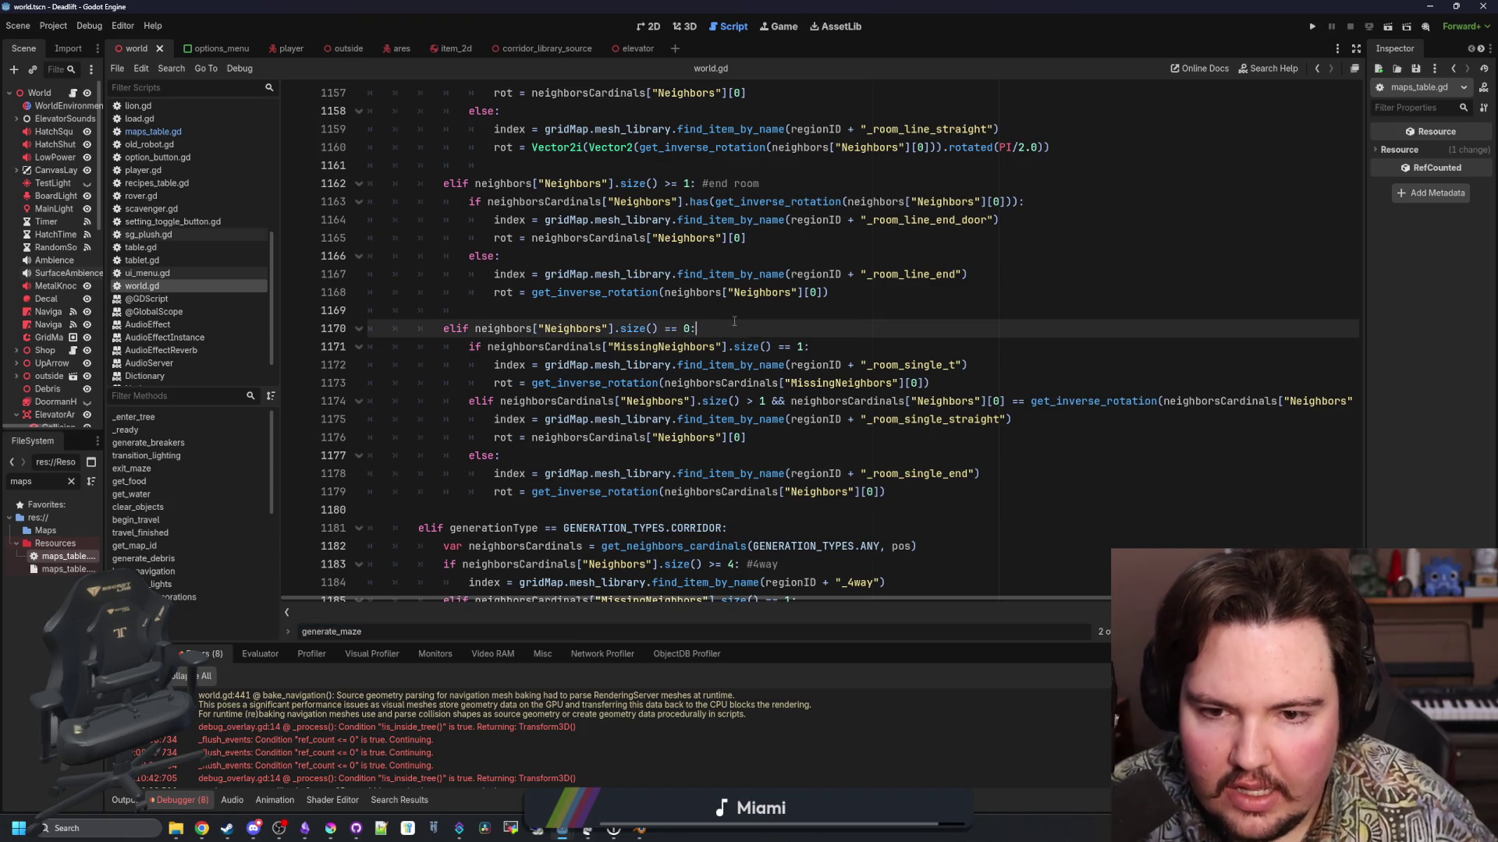
{"action": "left_click", "coordinate": [782, 351]}
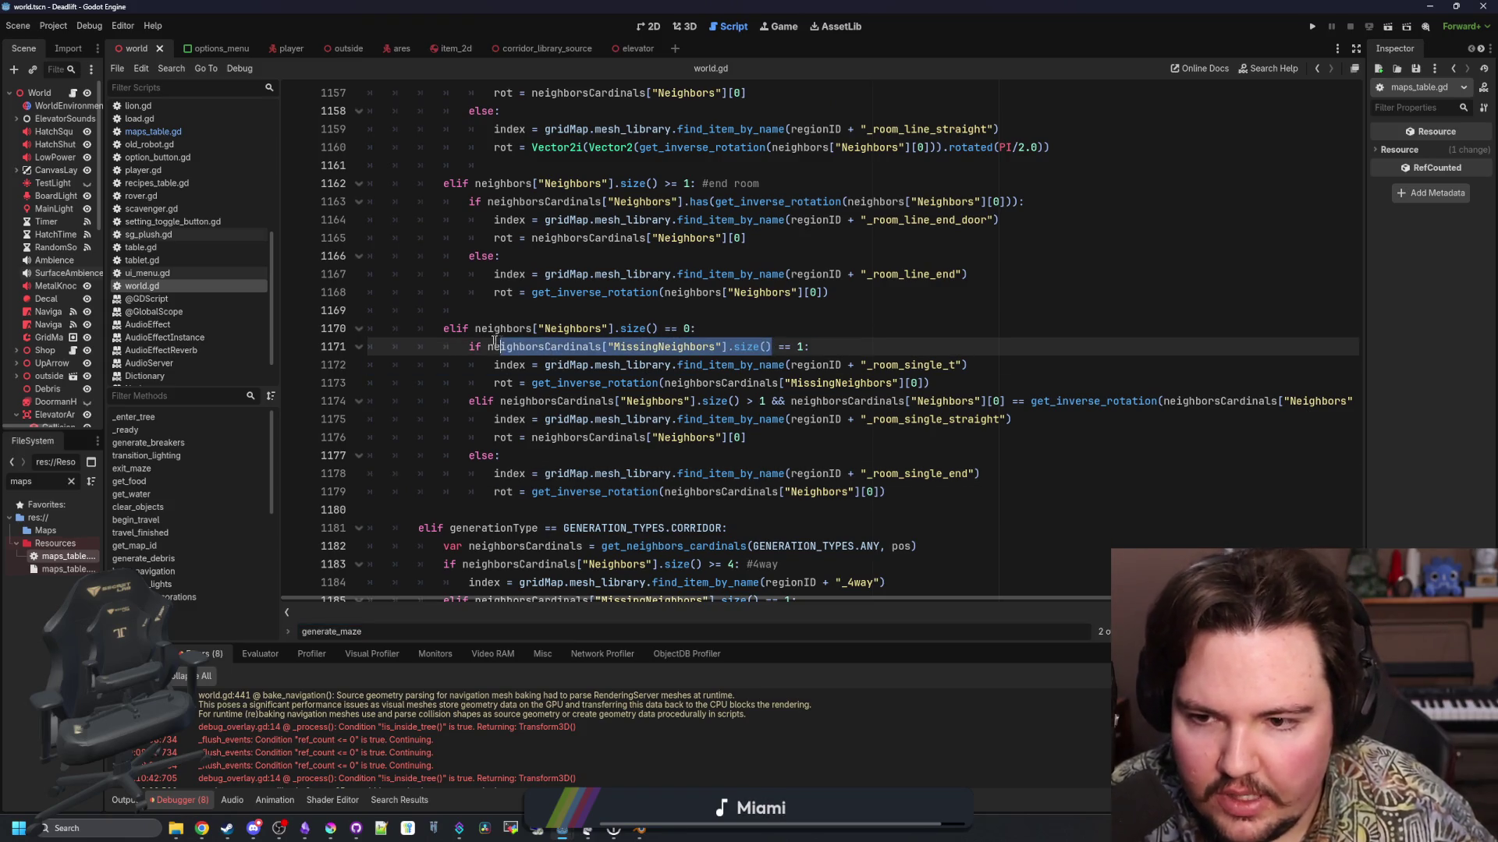
Step: Add a Neighbors size == 4 check under line 1170 and turn the next if into elif
{"action": "left_click", "coordinate": [765, 357]}
{"action": "left_click_drag", "start_coordinate": [772, 347], "coordinate": [487, 347]}
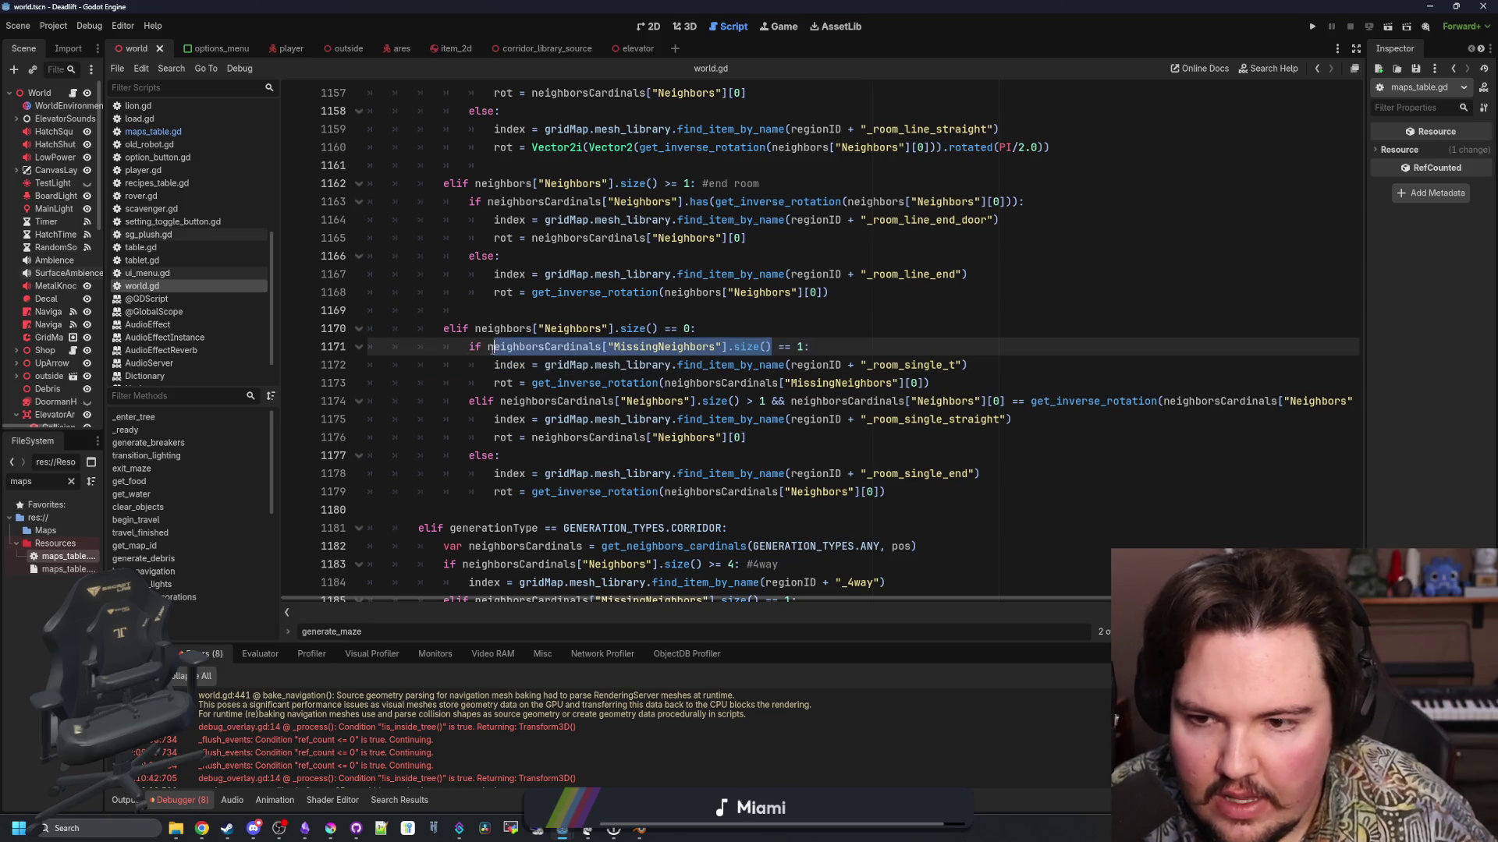
{"action": "left_click", "coordinate": [738, 328]}
{"action": "key", "text": "Return"}
{"action": "type", "text": "if neighborsCardinals[\"MissingNeighbors\"].size()"}
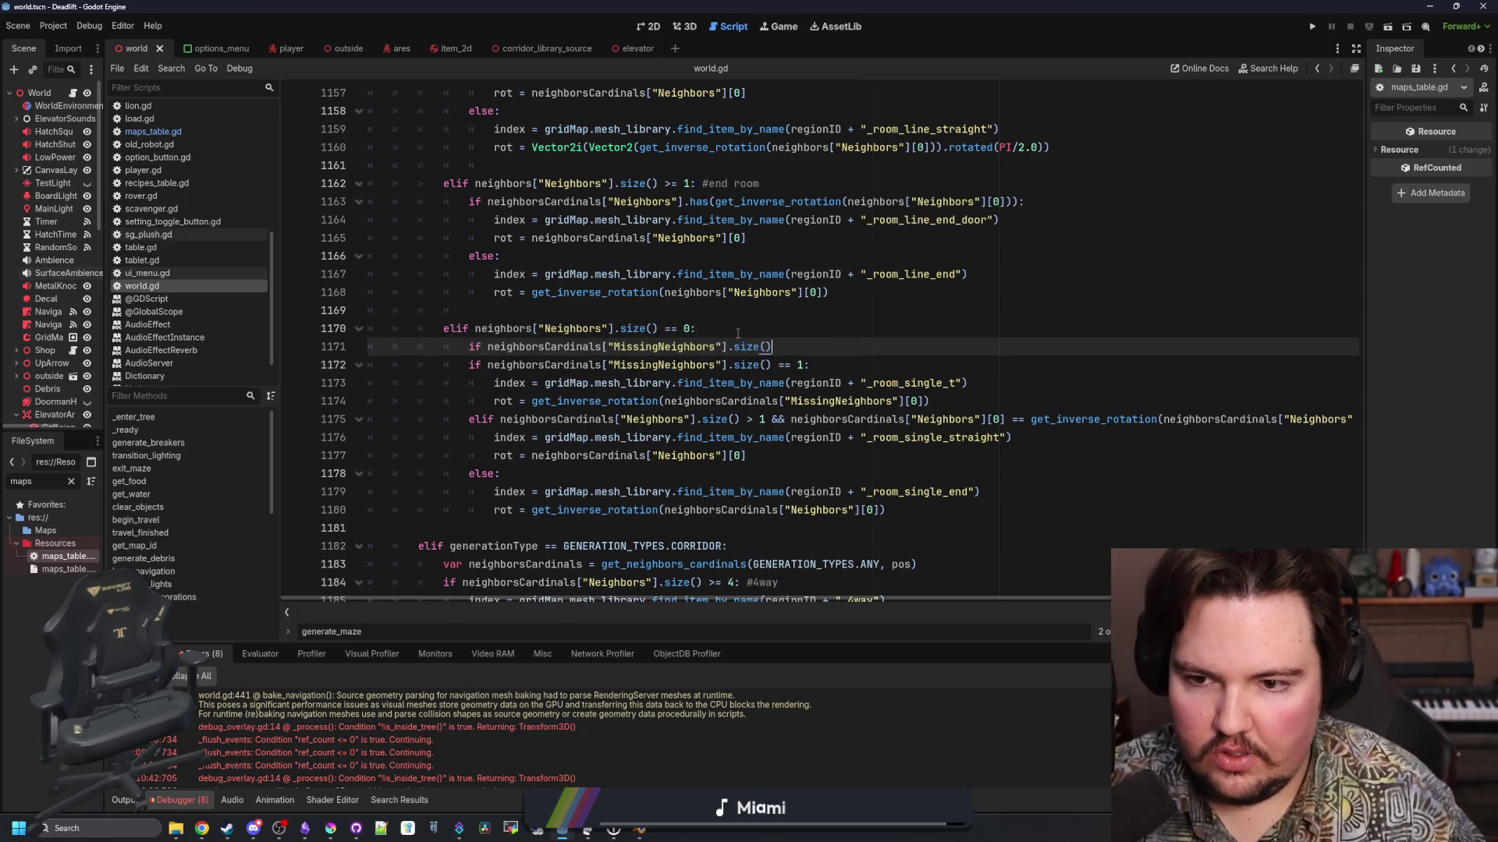
{"action": "key", "text": "Left"}
{"action": "key", "text": "Left"}
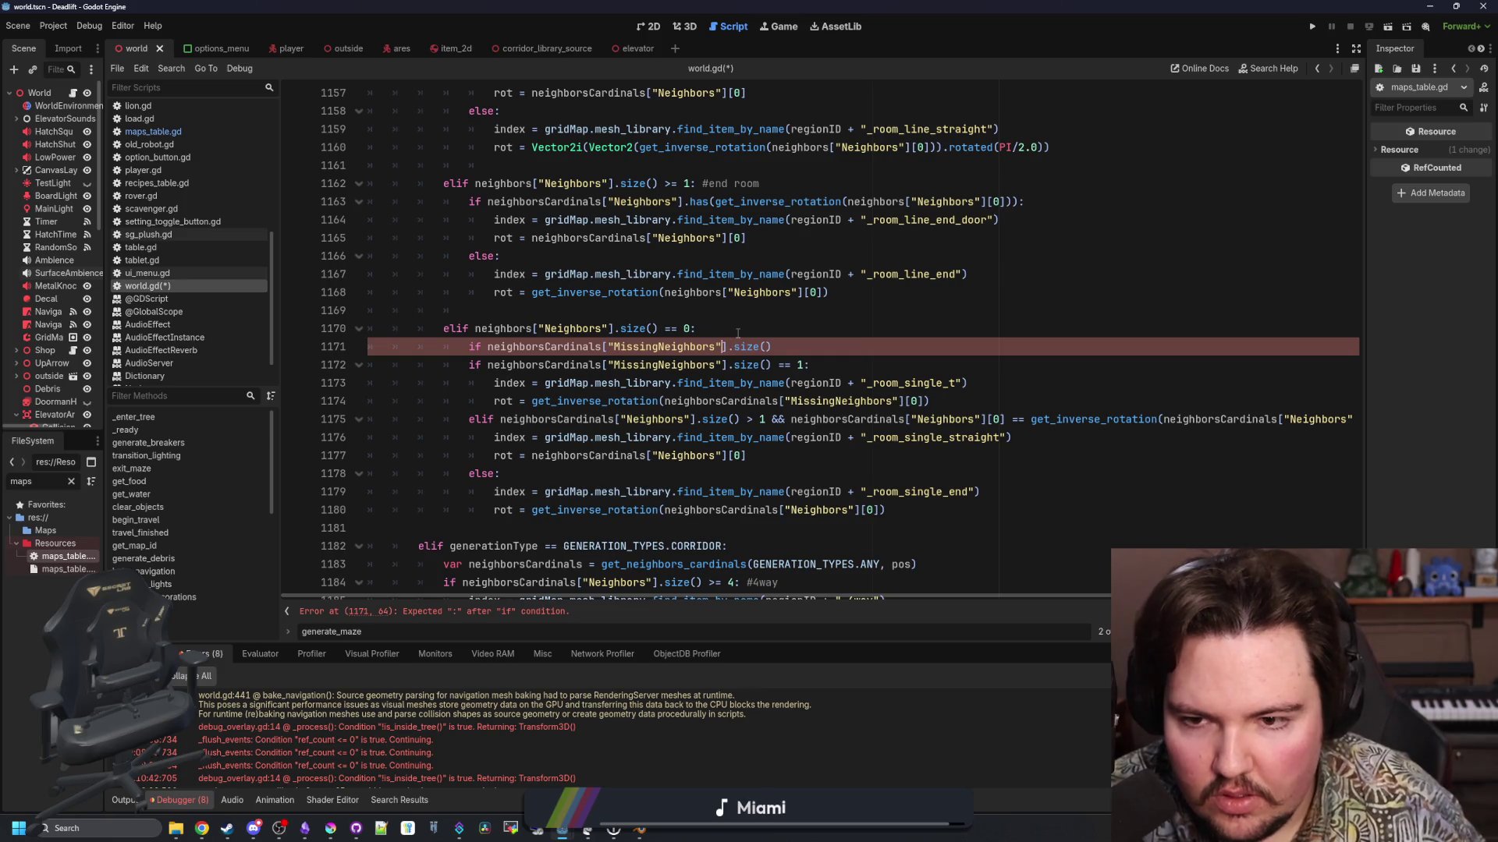
{"action": "key", "text": "BackSpace"}
{"action": "key", "text": "BackSpace"}
{"action": "key", "text": "BackSpace"}
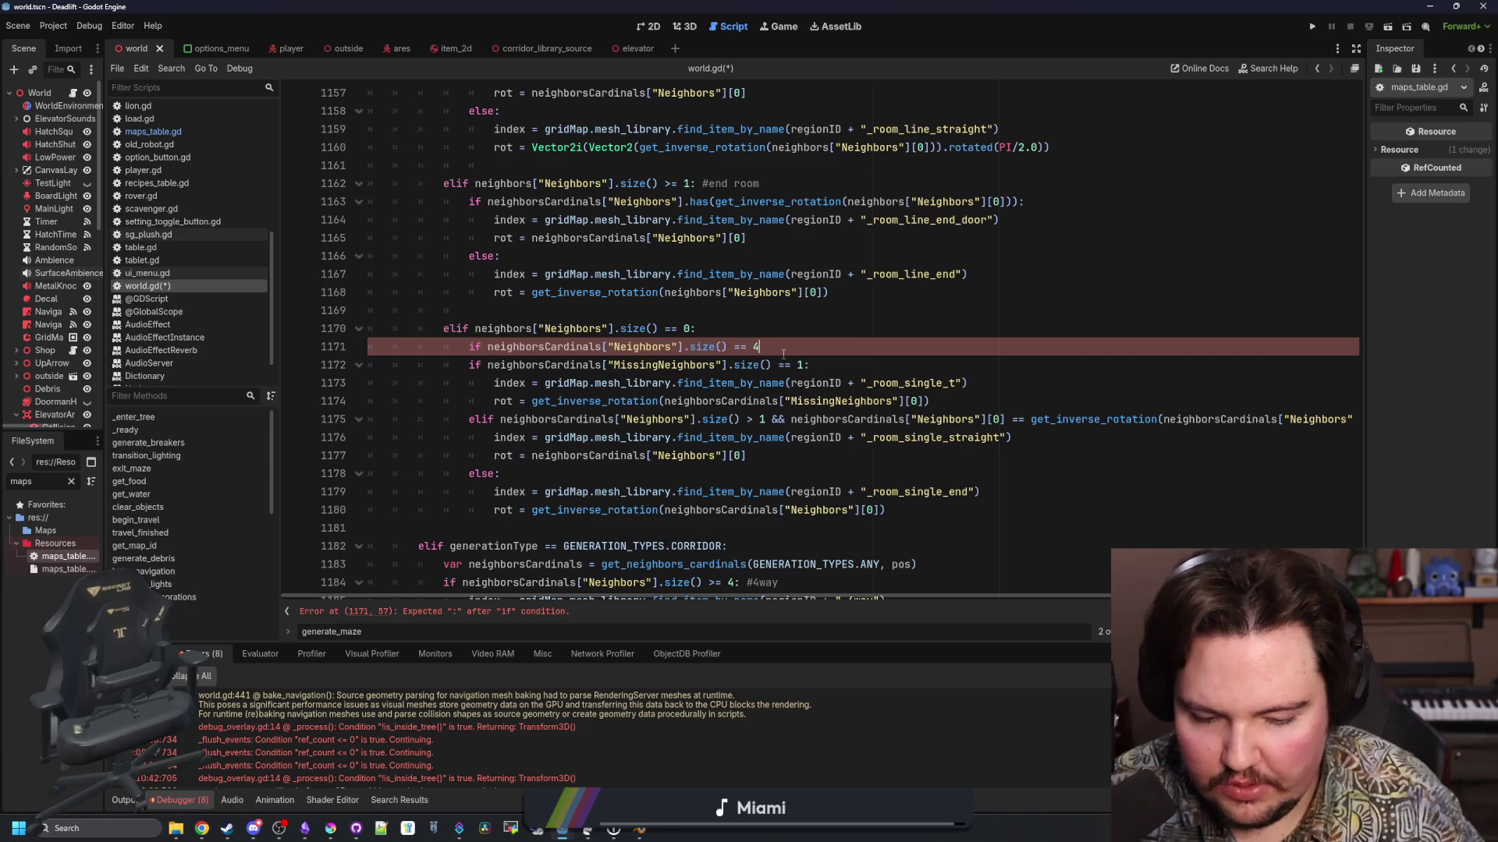
{"action": "key", "text": "Return"}
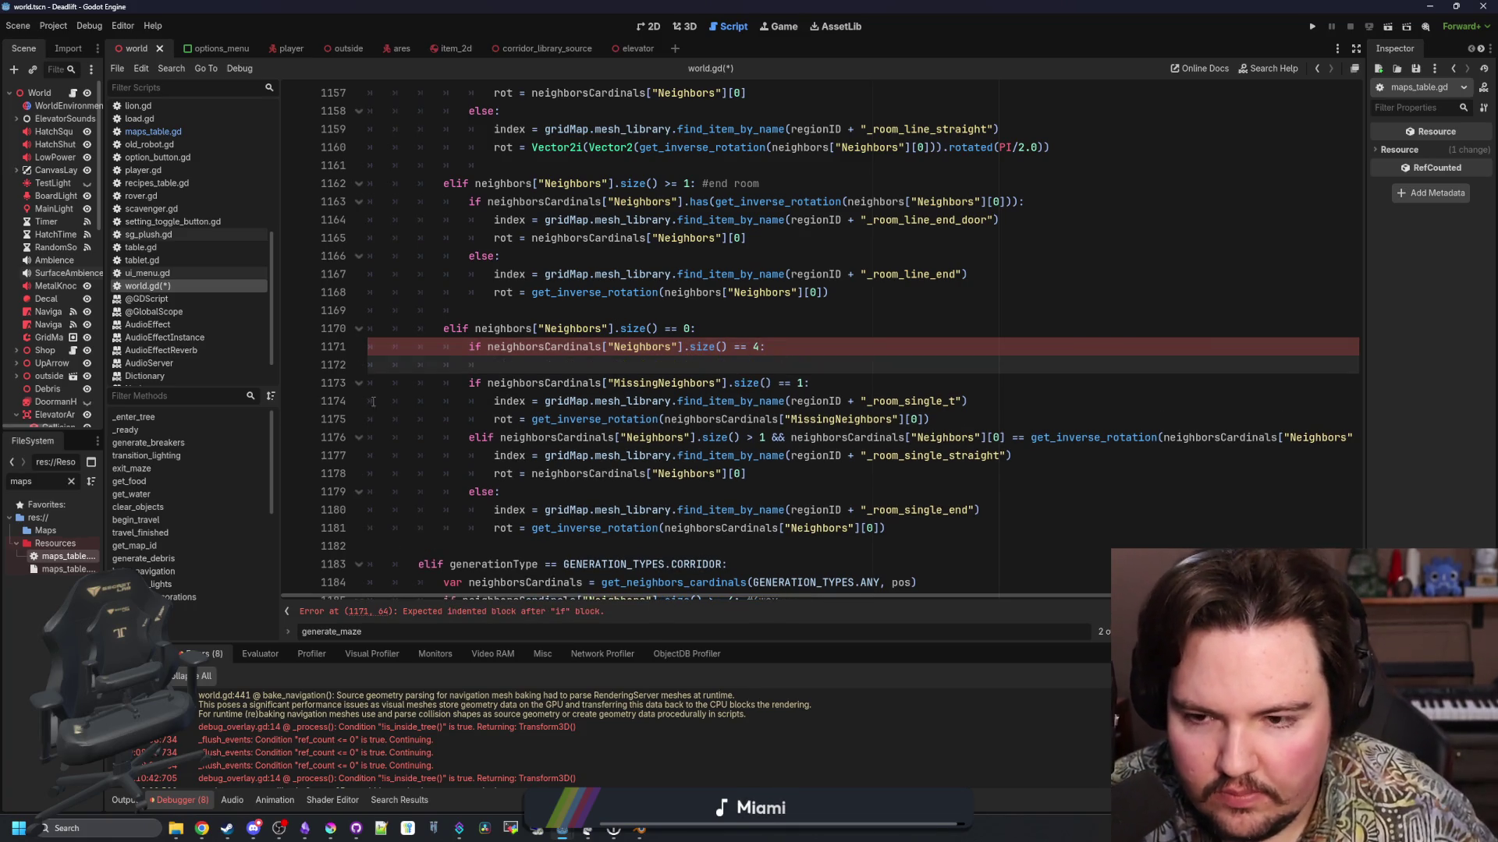
{"action": "key", "text": "Down"}
{"action": "type", "text": "el"}
Step: Give the new branch a copied index assignment using _room_single_4way
{"action": "mouse_move", "coordinate": [966, 402]}
{"action": "left_mouse_down"}
{"action": "mouse_move", "coordinate": [569, 421]}
{"action": "mouse_move", "coordinate": [494, 402]}
{"action": "left_mouse_up"}
{"action": "key", "text": "ctrl+c"}
{"action": "left_click", "coordinate": [733, 361]}
{"action": "key", "text": "ctrl+v"}
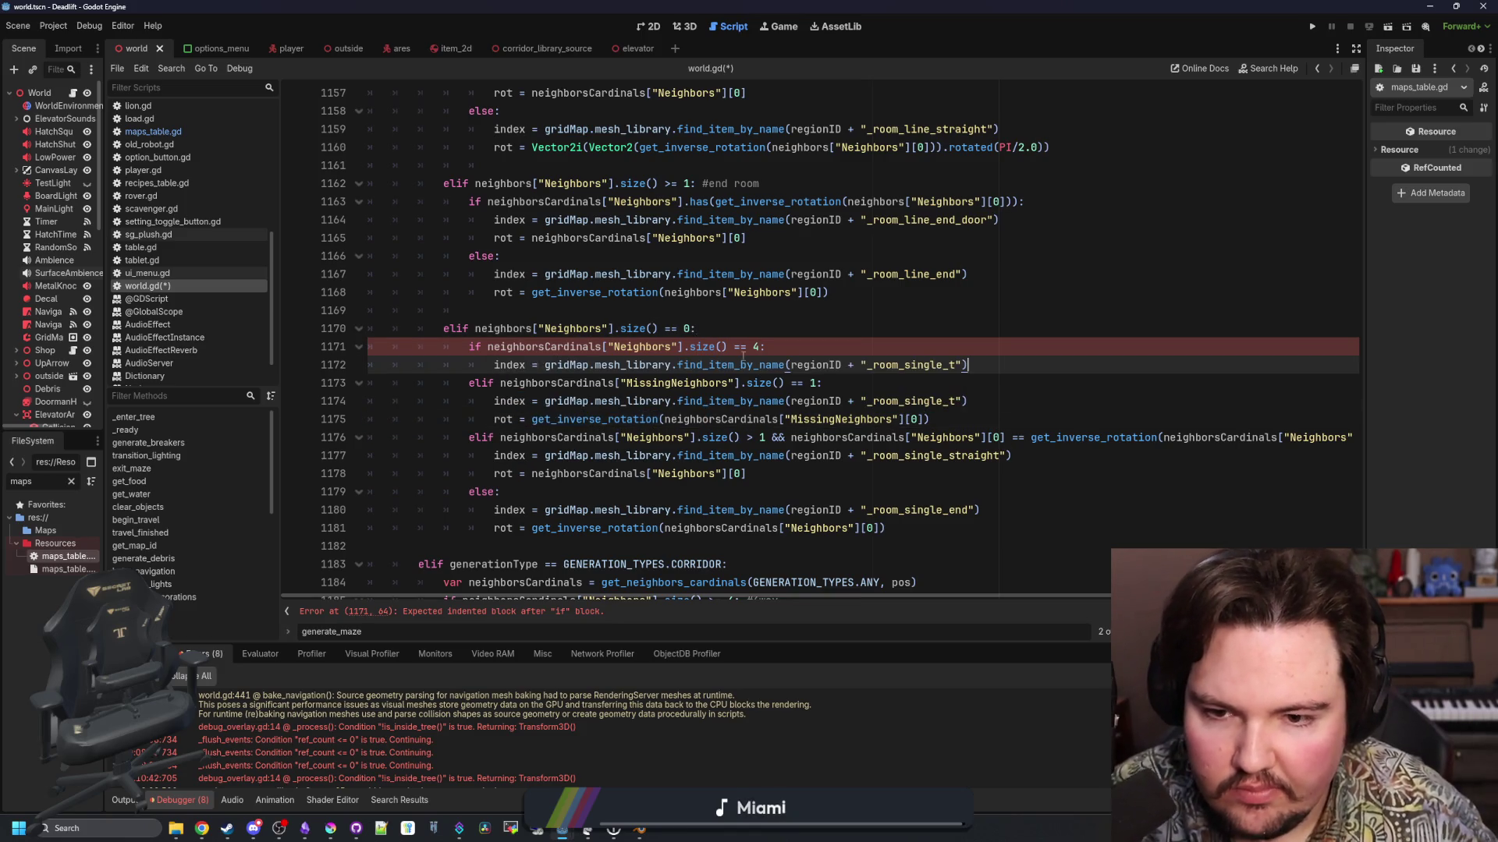
{"action": "left_click", "coordinate": [956, 364]}
{"action": "key", "text": "BackSpace"}
{"action": "type", "text": "4way"}
{"action": "left_click", "coordinate": [915, 345]}
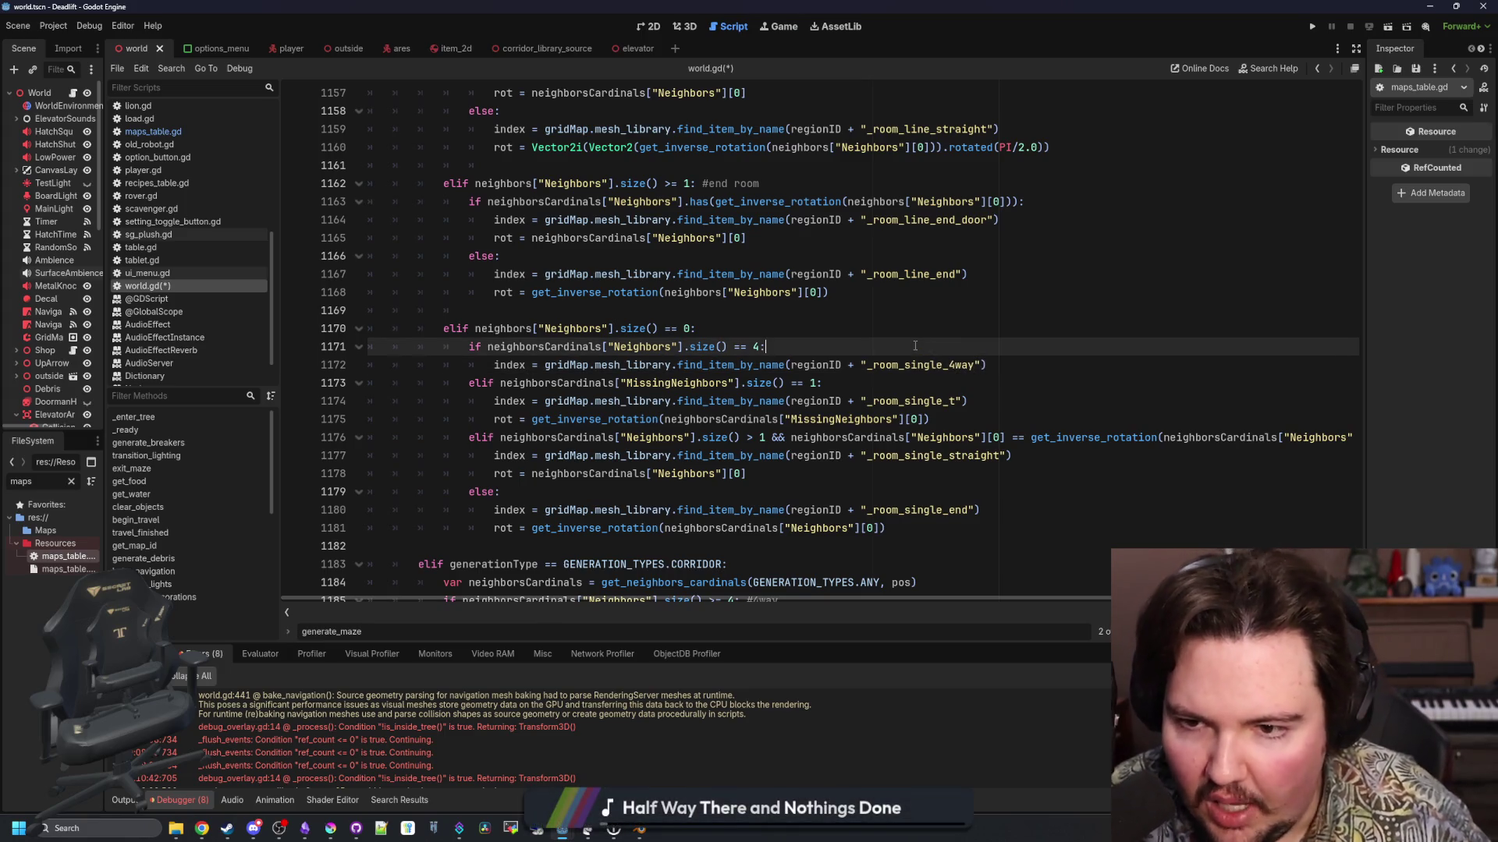
Step: Save world.gd and clear the 'maps' FileSystem filter
{"action": "scroll", "coordinate": [789, 436], "scroll_direction": "up", "scroll_amount": 10}
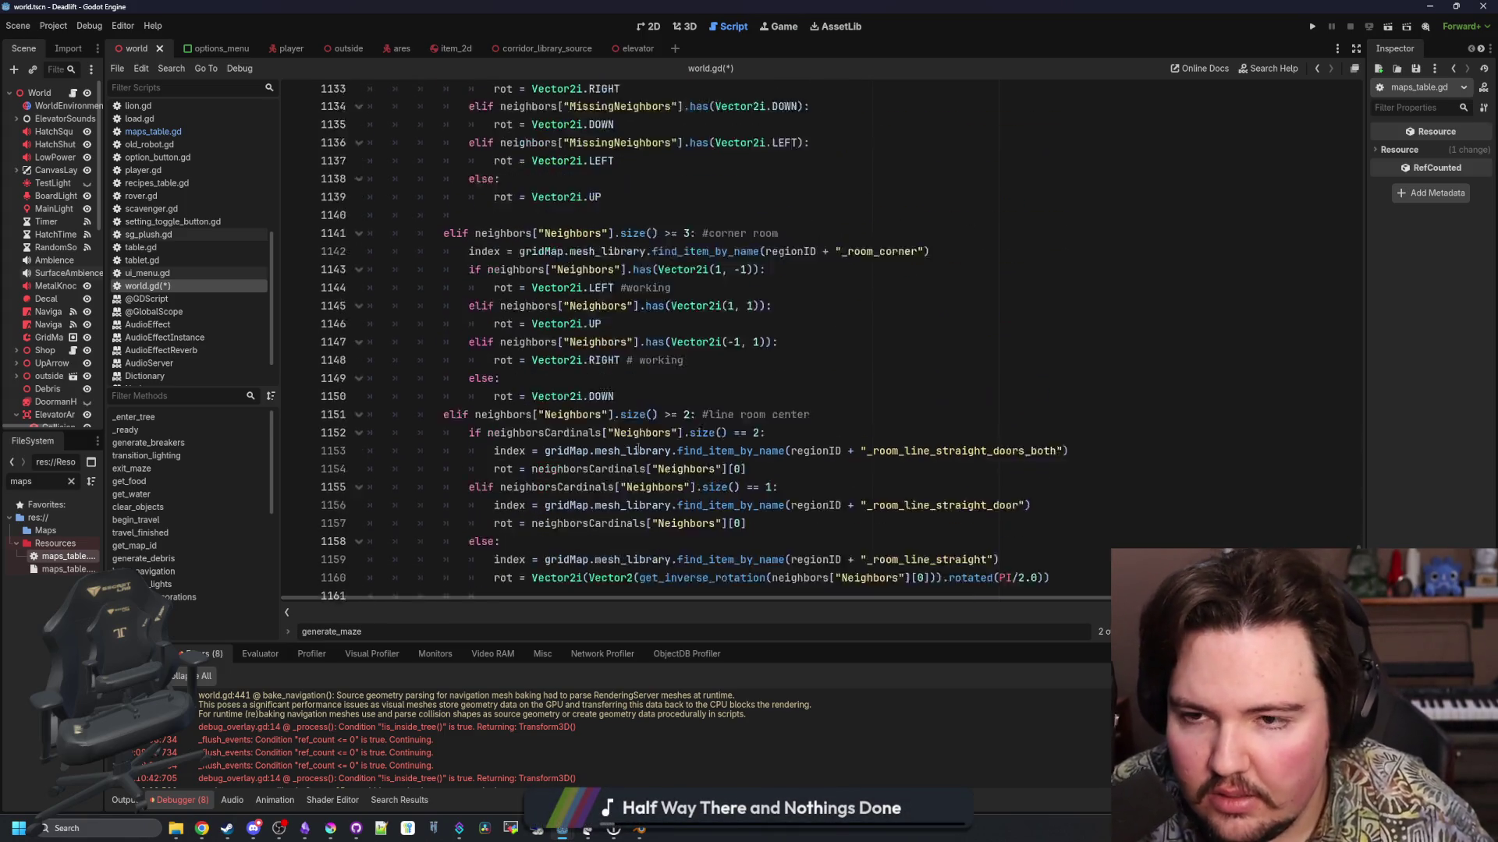
{"action": "scroll", "coordinate": [617, 383], "scroll_direction": "up", "scroll_amount": 6}
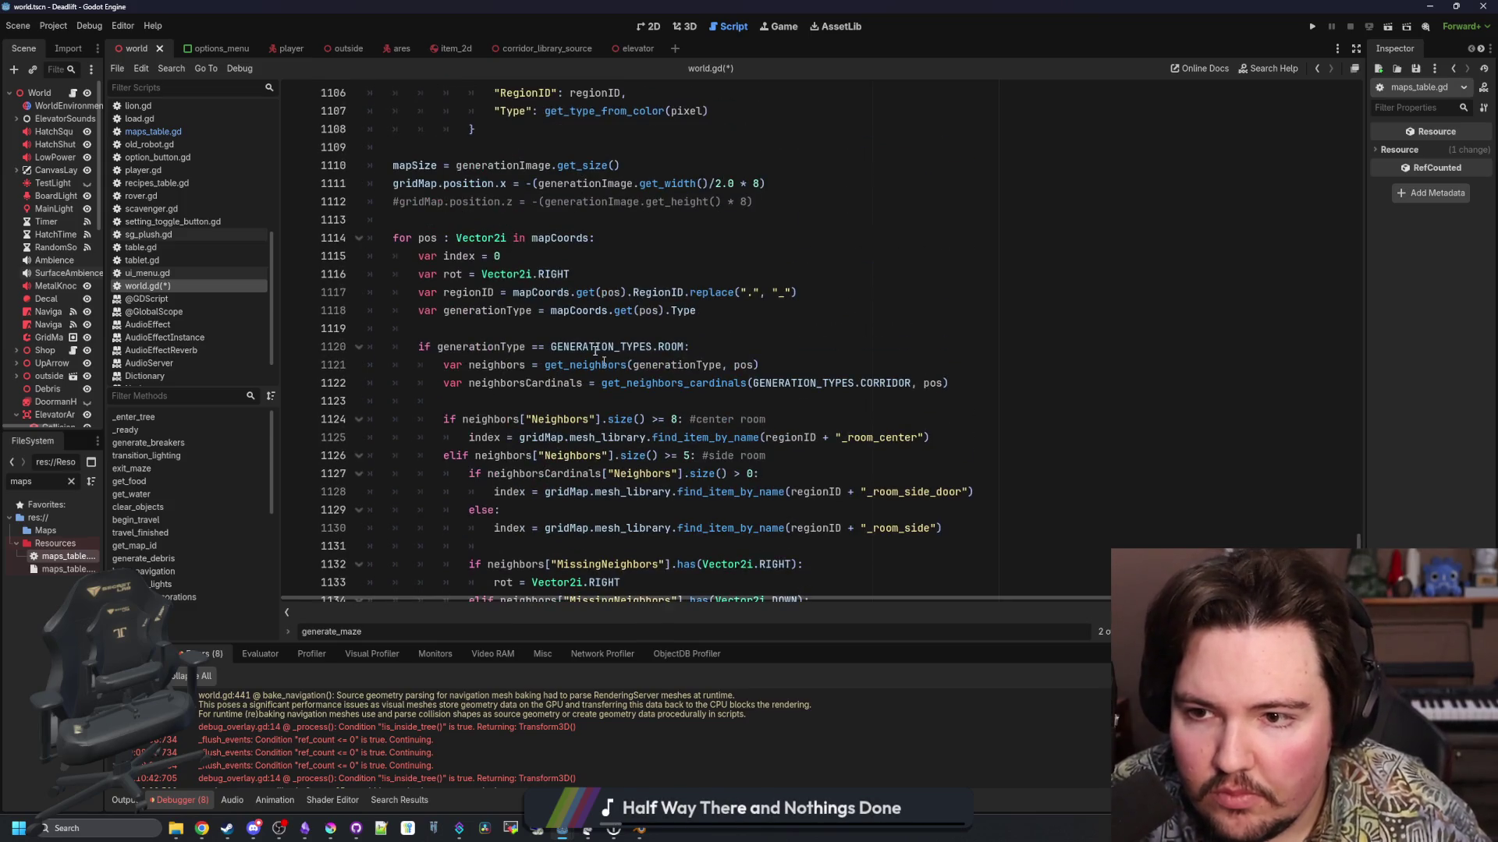
{"action": "left_click", "coordinate": [526, 238]}
{"action": "scroll", "coordinate": [570, 248], "scroll_direction": "down", "scroll_amount": 19}
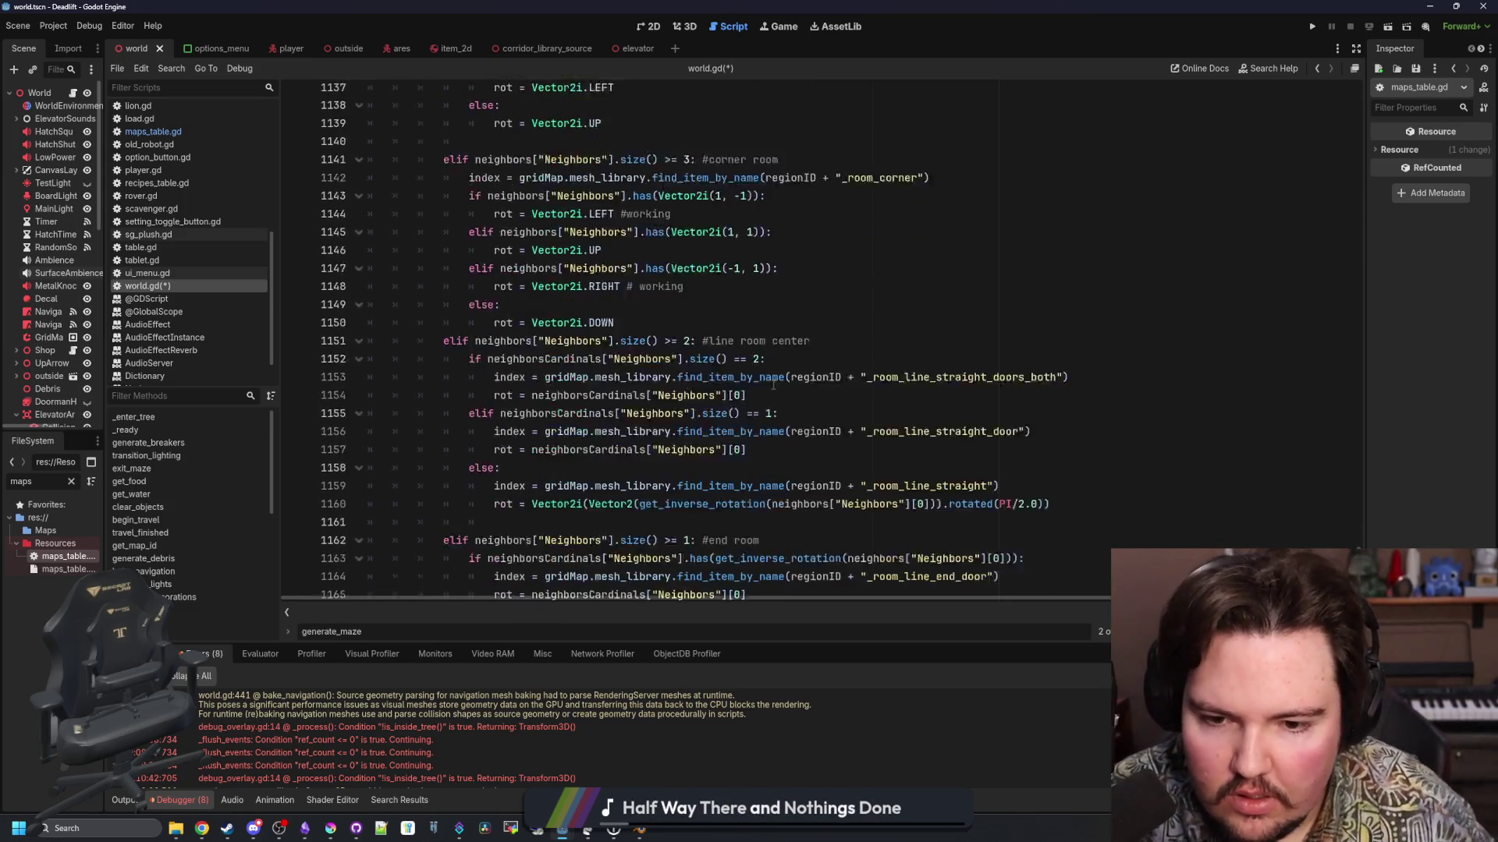
{"action": "left_click", "coordinate": [727, 202]}
{"action": "key", "text": "ctrl+s"}
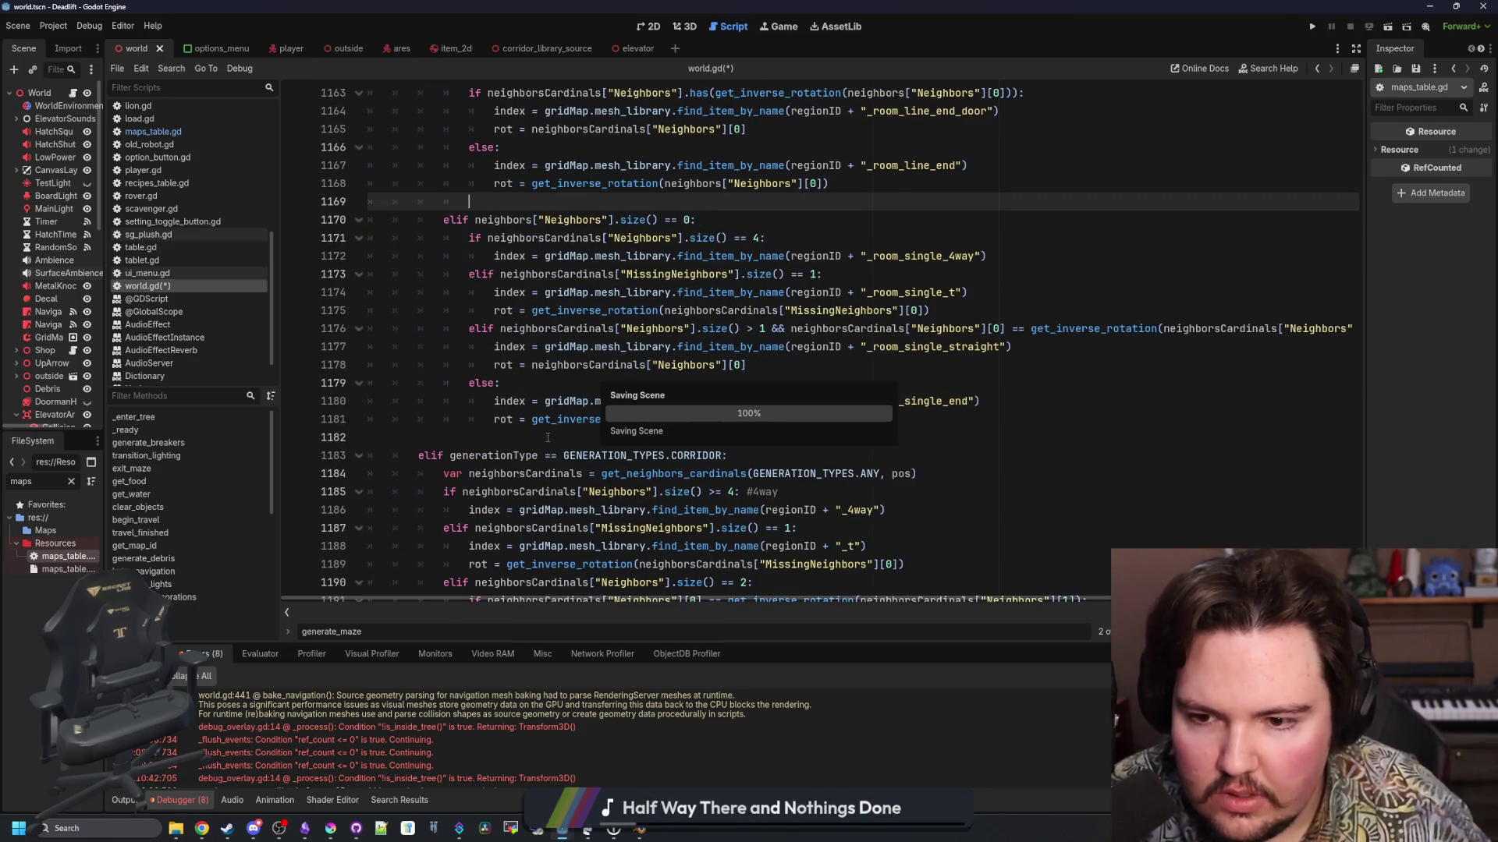
{"action": "left_click", "coordinate": [546, 438]}
{"action": "scroll", "coordinate": [546, 438], "scroll_direction": "down", "scroll_amount": 2}
{"action": "key", "text": "ctrl+s"}
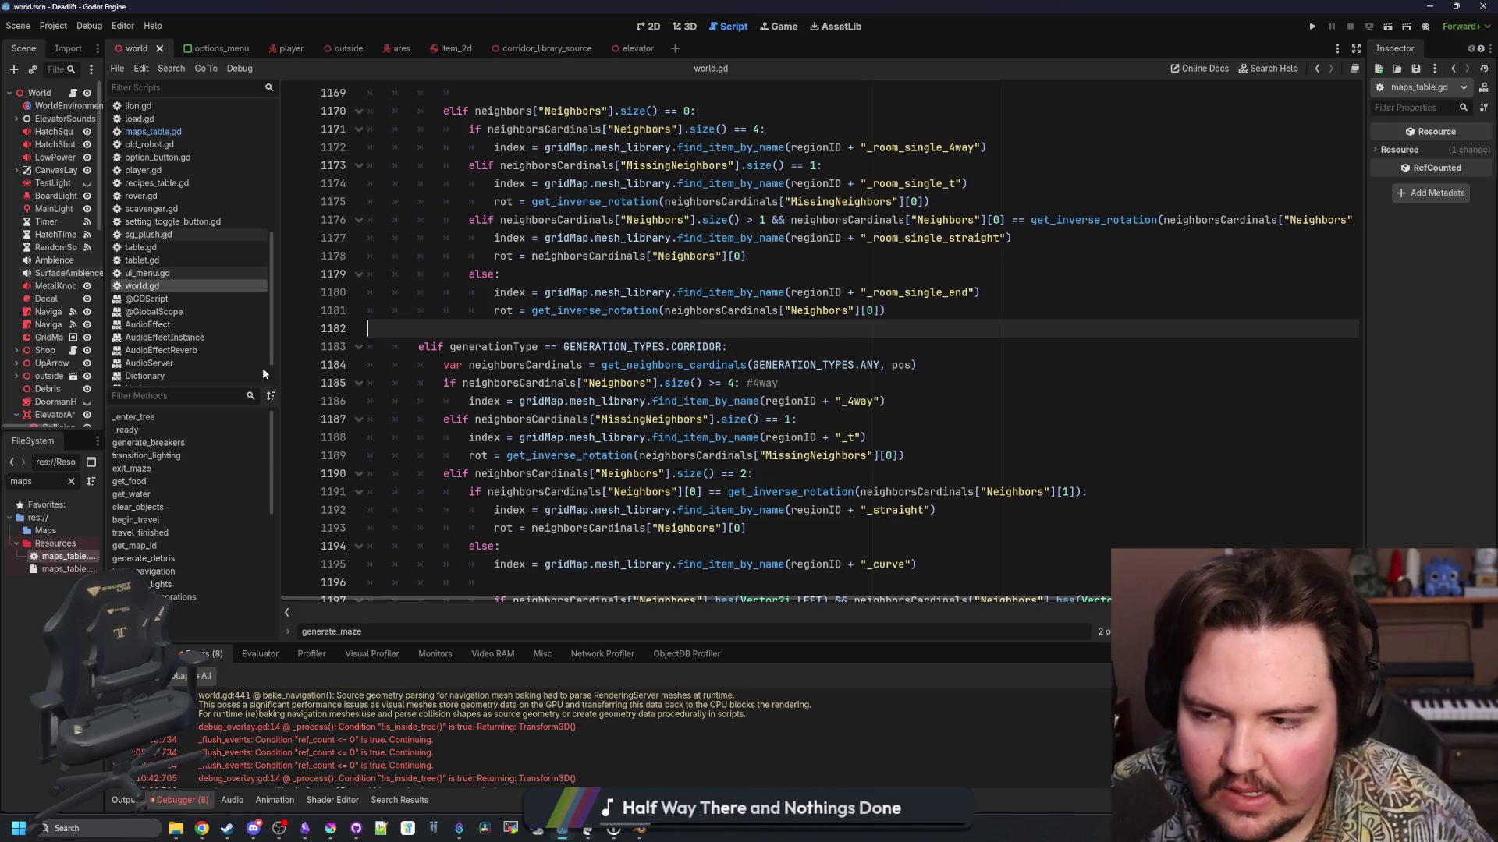
{"action": "left_click", "coordinate": [72, 483]}
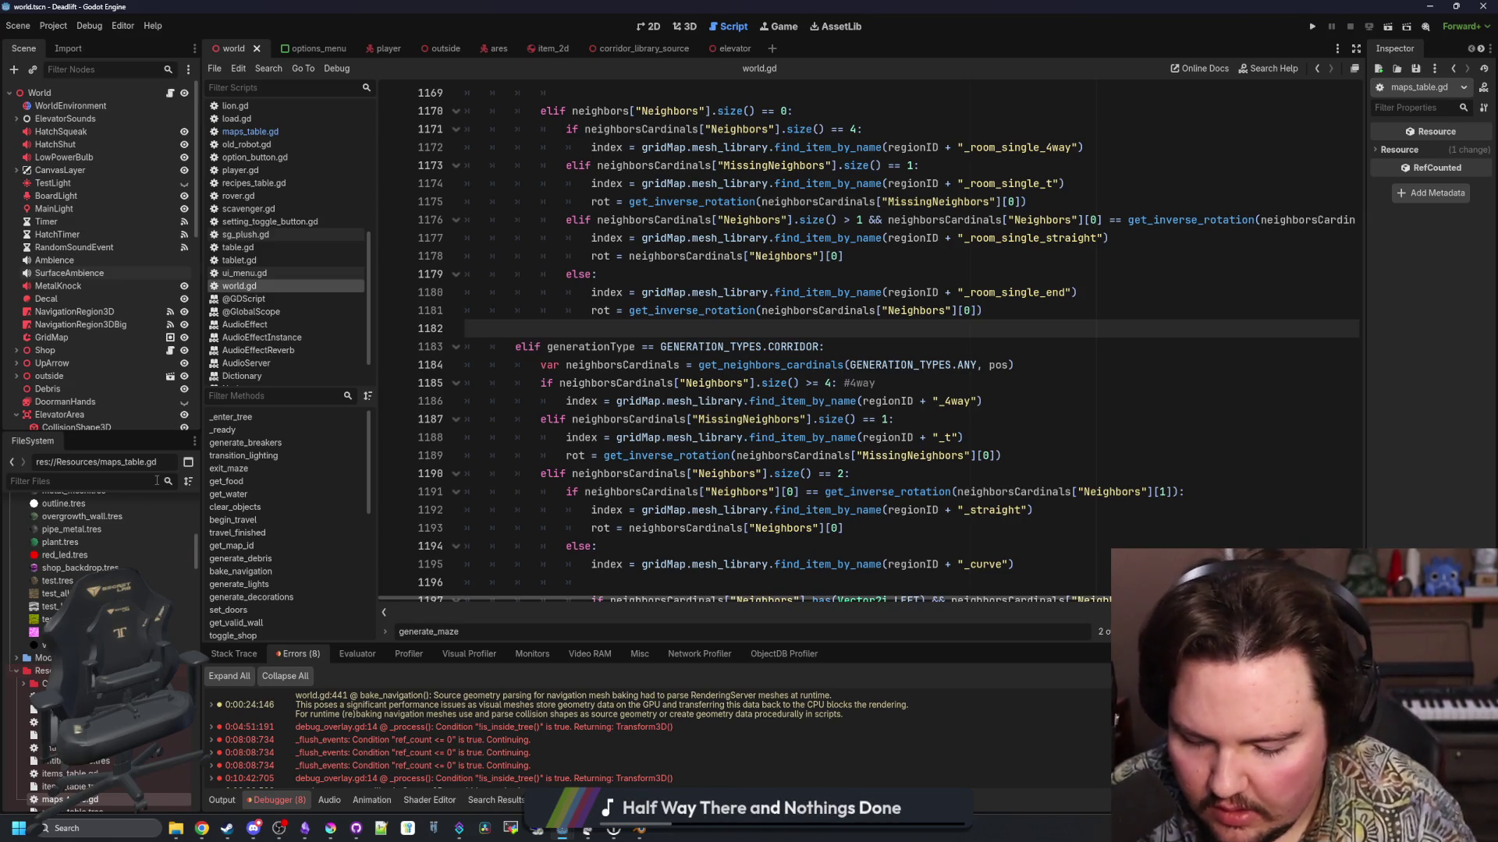
Step: Open corridor_library_source.tscn via the 'corrid' filter and select room_single_4way in the 3D view
{"action": "type", "text": "corrid"}
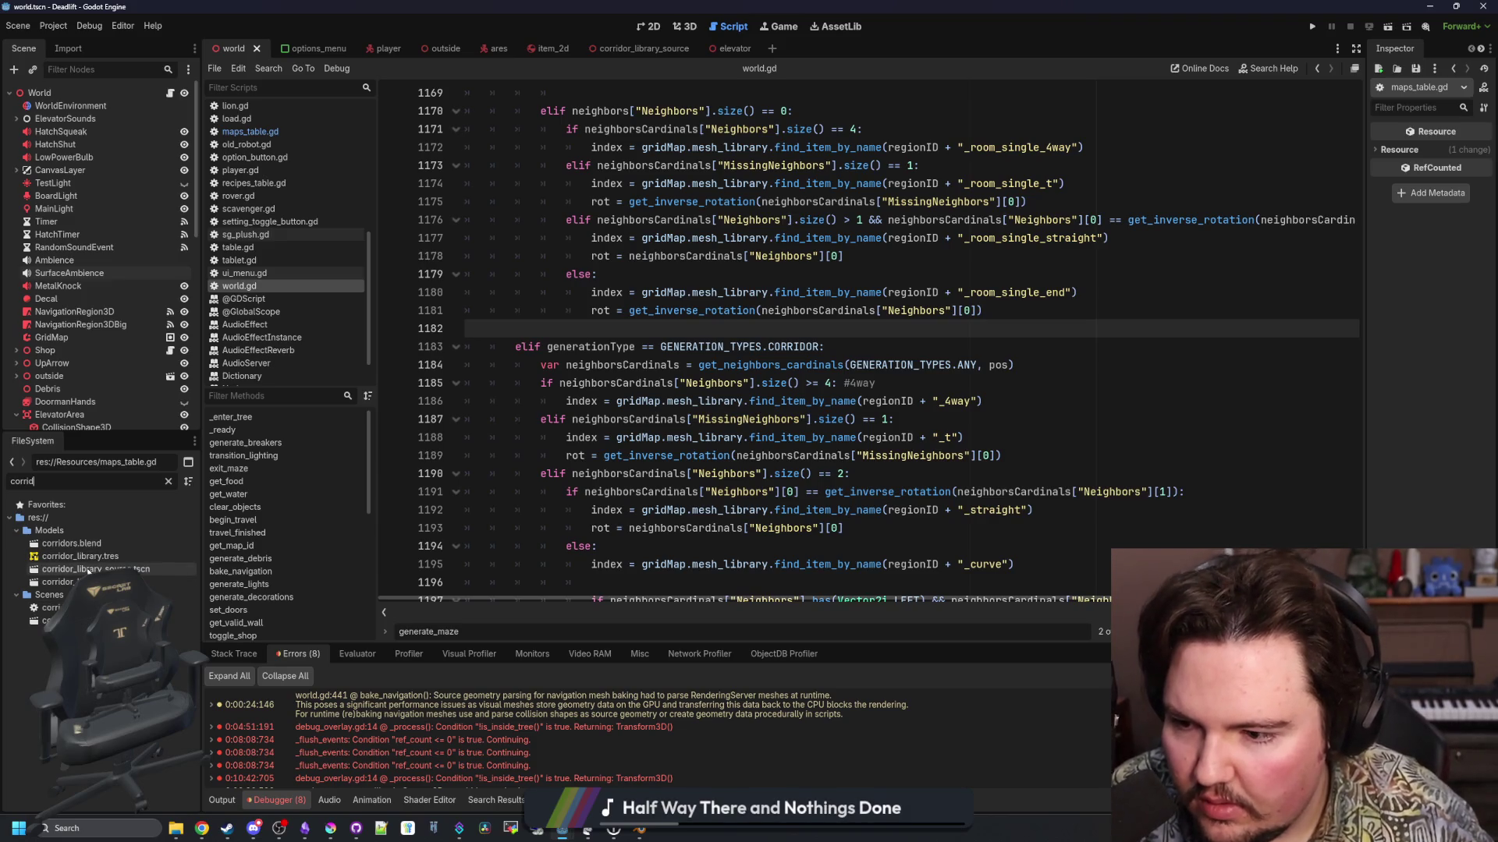
{"action": "double_click", "coordinate": [110, 567]}
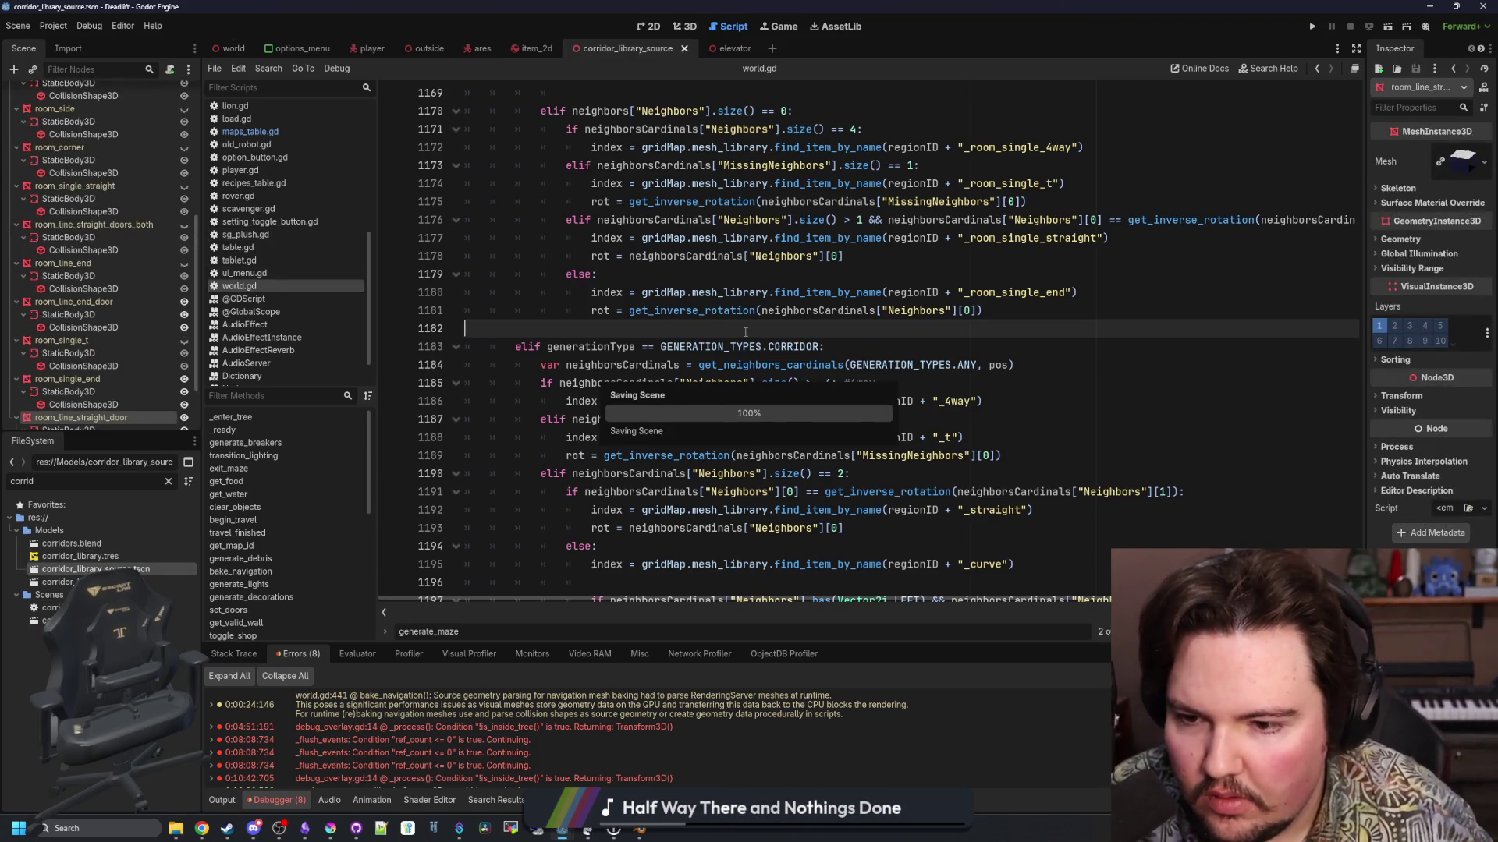
{"action": "scroll", "coordinate": [113, 312], "scroll_direction": "down", "scroll_amount": 3}
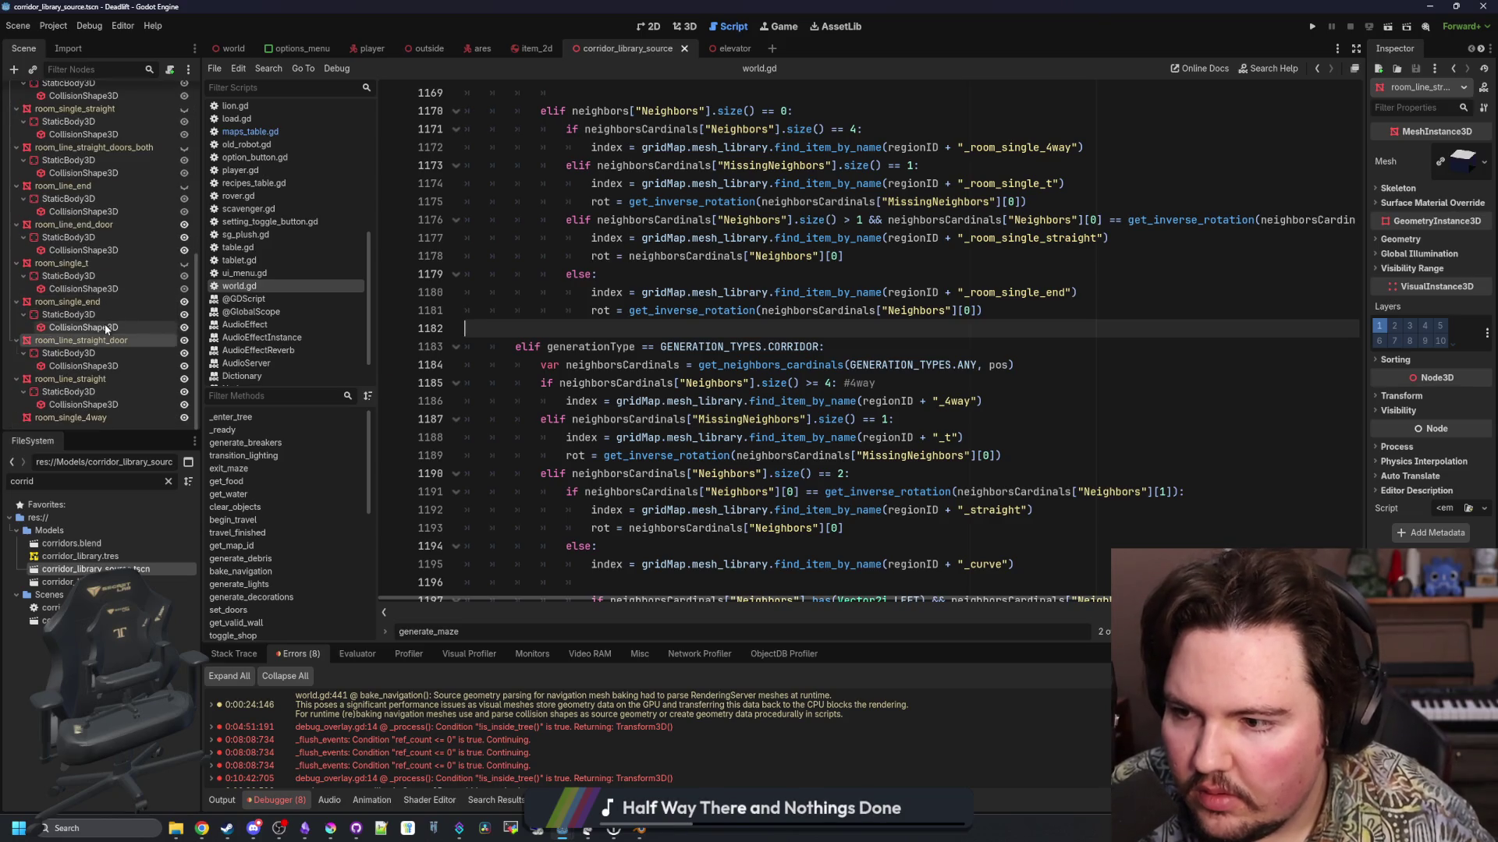
{"action": "scroll", "coordinate": [105, 326], "scroll_direction": "up", "scroll_amount": 5}
{"action": "scroll", "coordinate": [87, 337], "scroll_direction": "down", "scroll_amount": 5}
{"action": "left_click", "coordinate": [74, 417]}
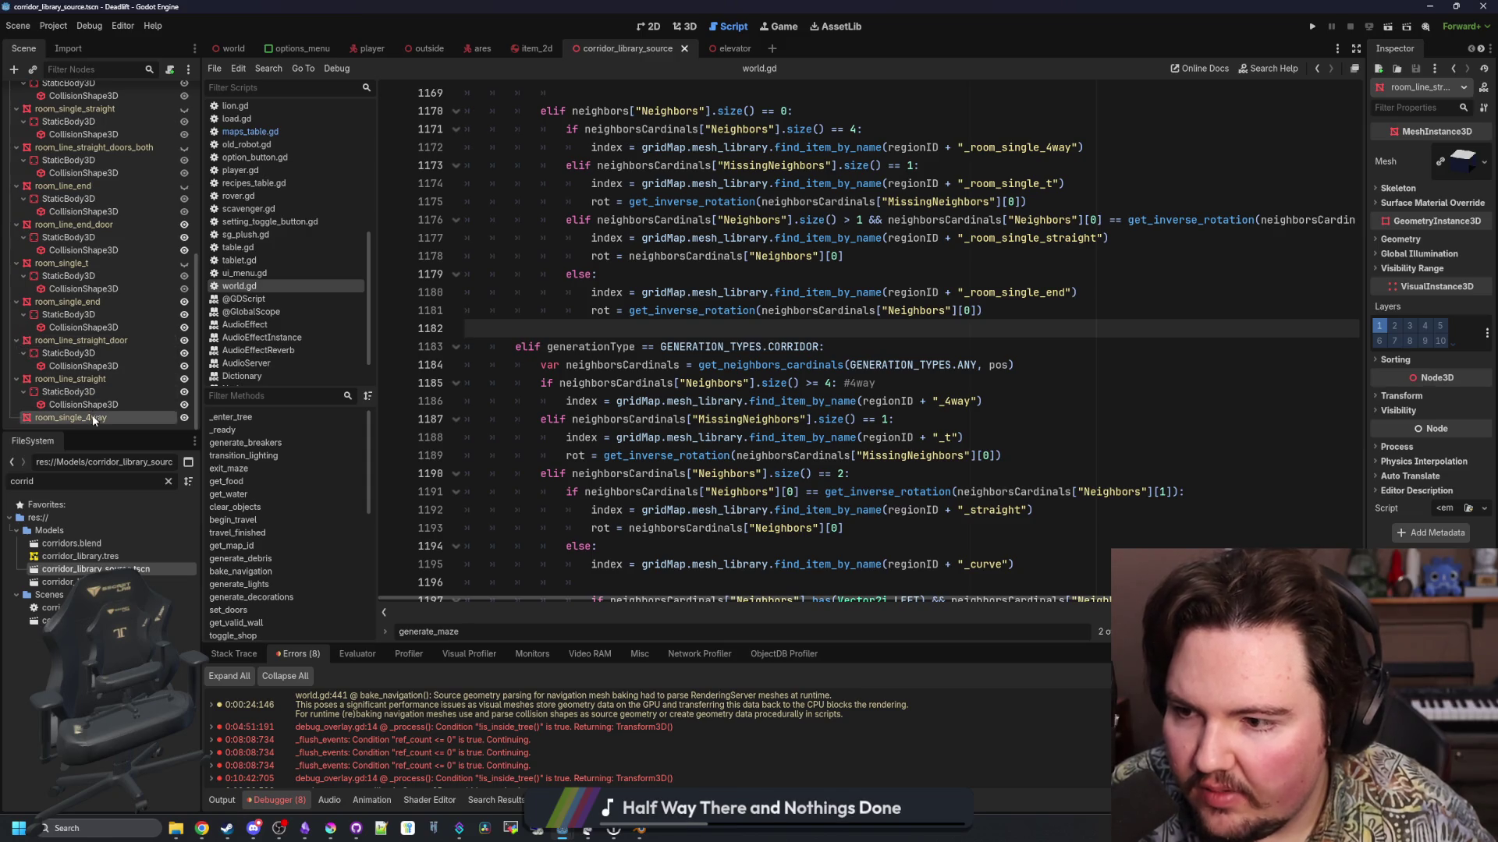
{"action": "left_click", "coordinate": [684, 26]}
{"action": "left_click", "coordinate": [601, 69]}
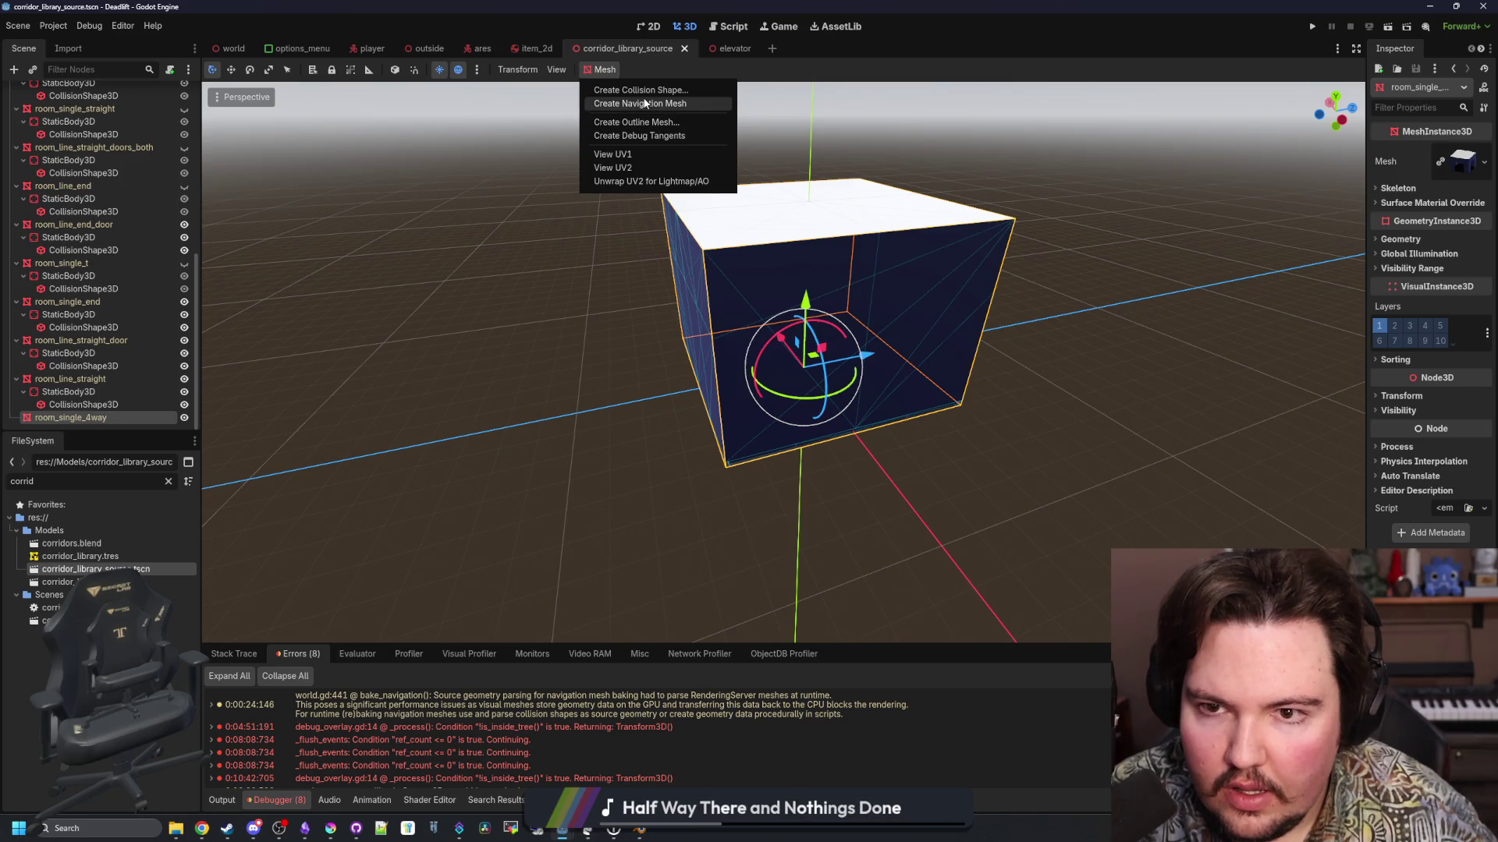
Step: Create a collision shape for room_single_4way and save the scene
{"action": "left_click", "coordinate": [642, 90]}
{"action": "left_click", "coordinate": [714, 483]}
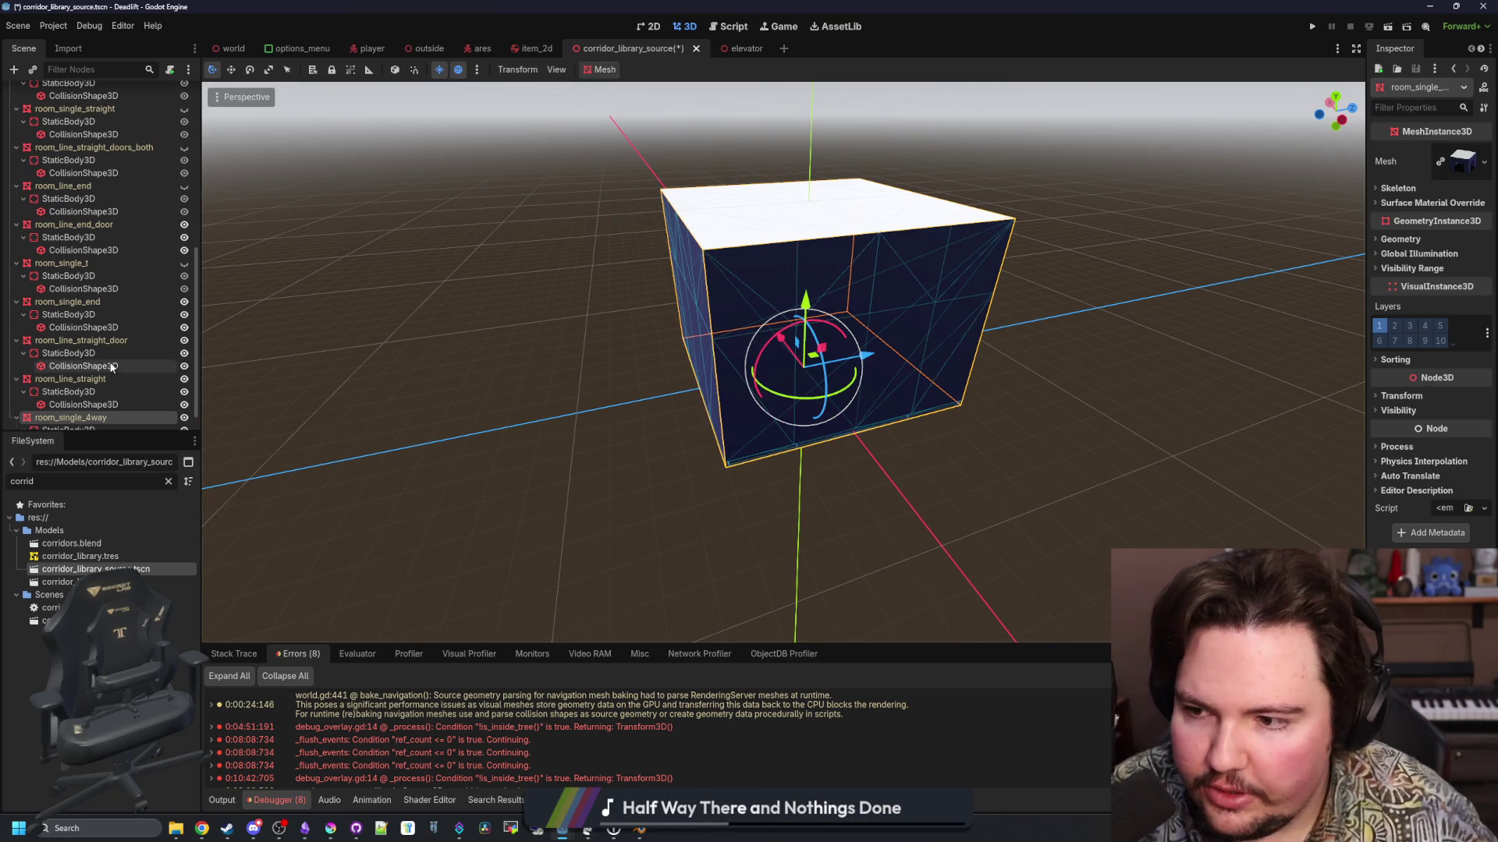
{"action": "key", "text": "ctrl+s"}
Step: Export the scene as a Mesh Library, overwriting corridor_library.tres
{"action": "left_click", "coordinate": [18, 26]}
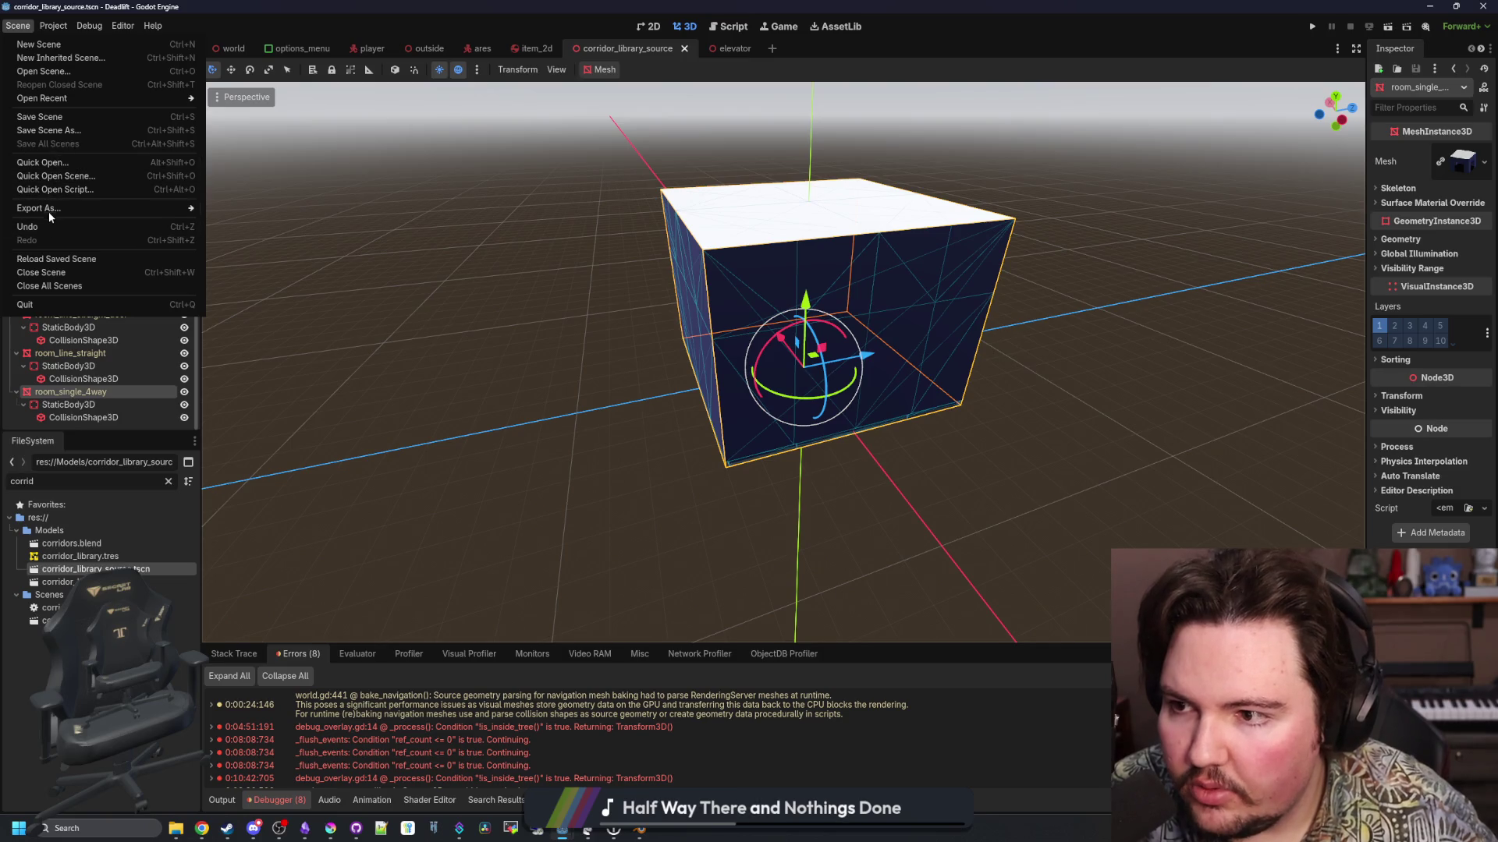
{"action": "mouse_move", "coordinate": [49, 209]}
{"action": "left_click", "coordinate": [248, 208]}
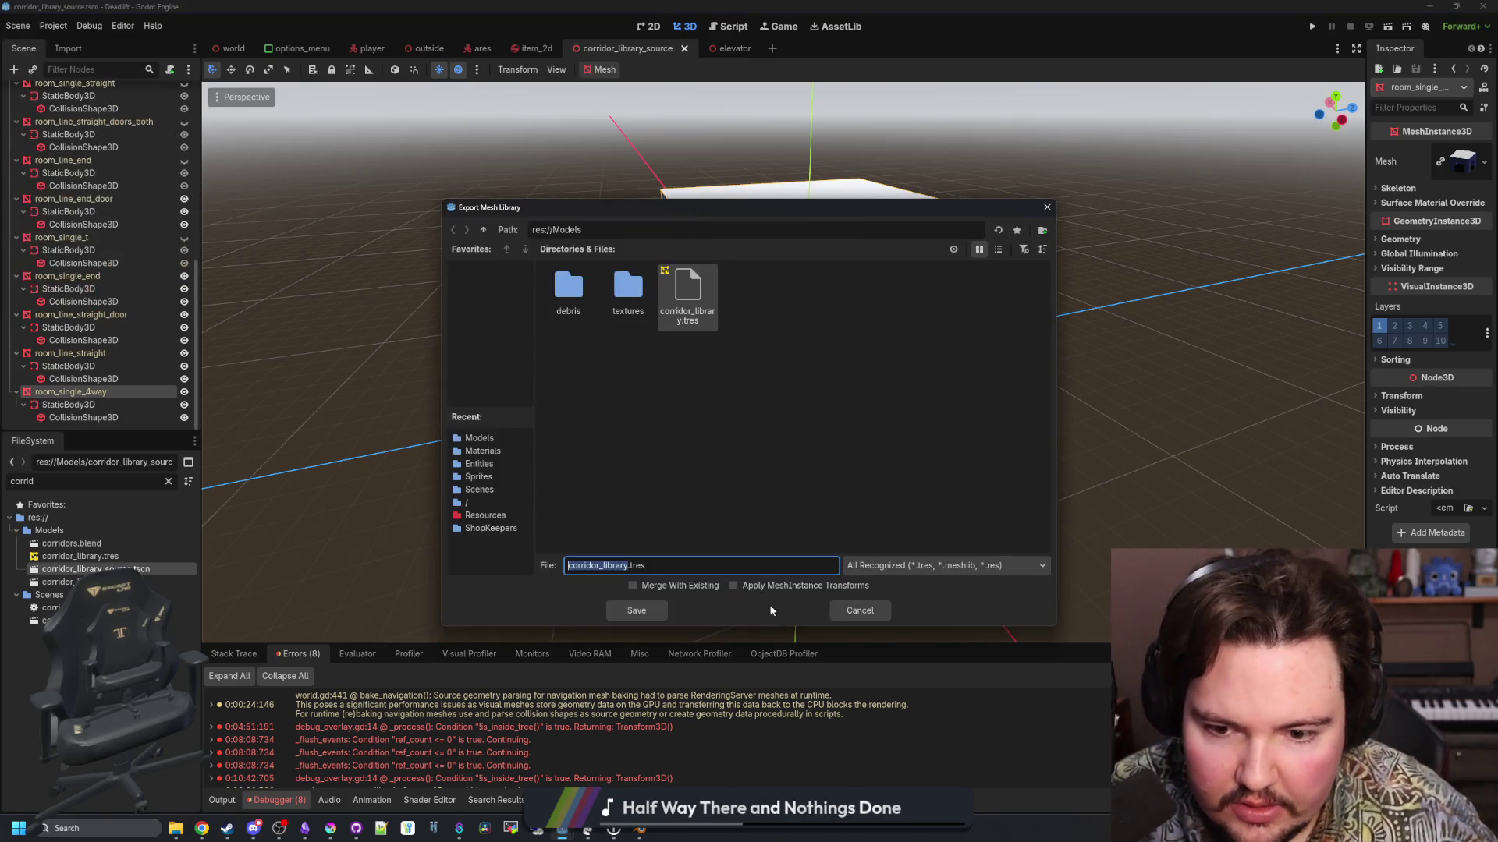
{"action": "left_click", "coordinate": [622, 611]}
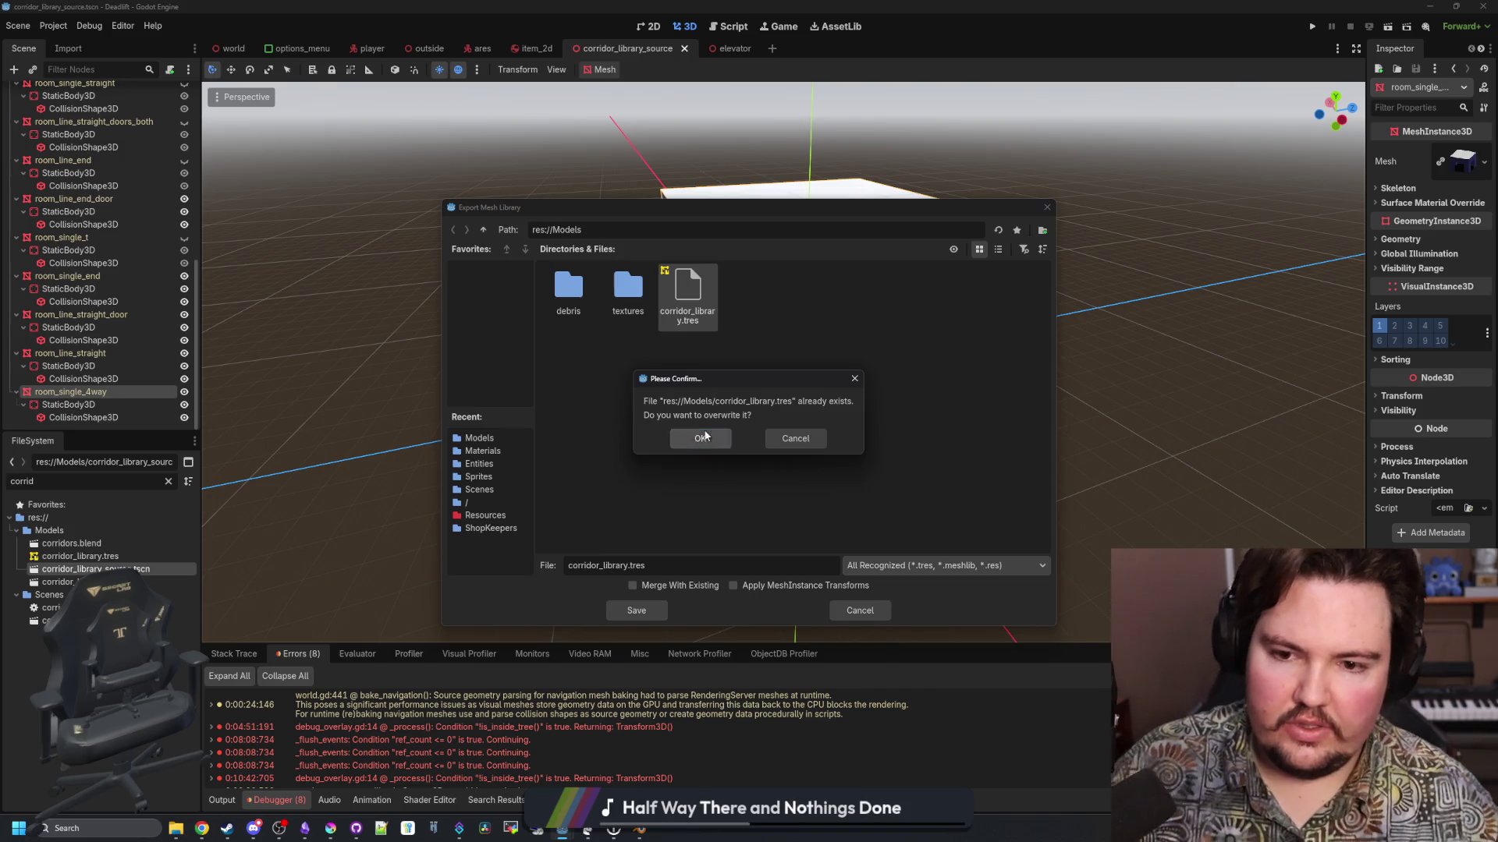
{"action": "left_click", "coordinate": [697, 437]}
Step: Deselect the mesh, save the scene and run the game
{"action": "left_click", "coordinate": [1148, 119]}
{"action": "key", "text": "ctrl+s"}
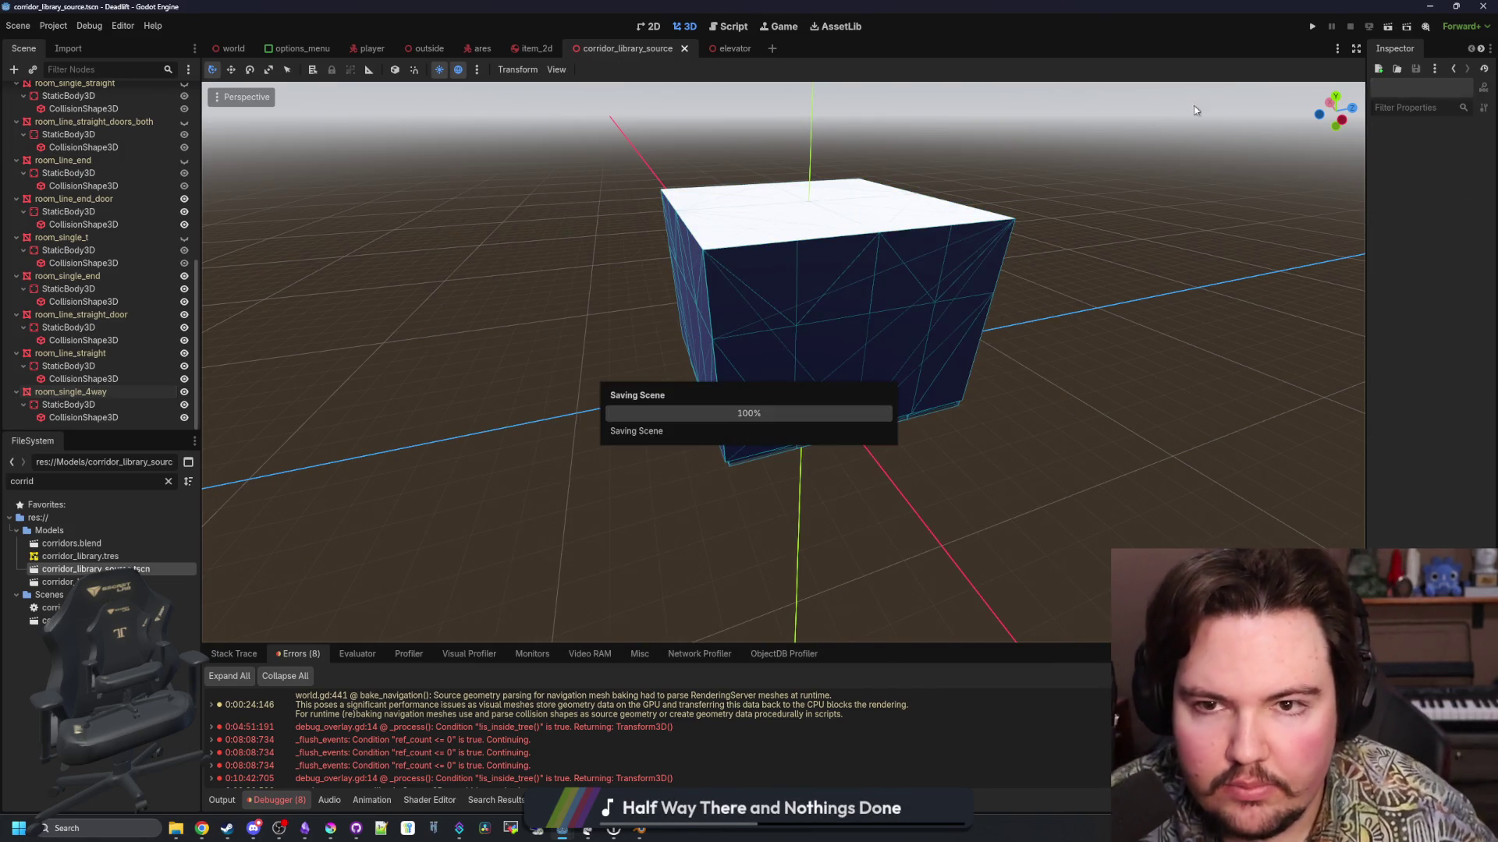
{"action": "left_click", "coordinate": [1312, 27]}
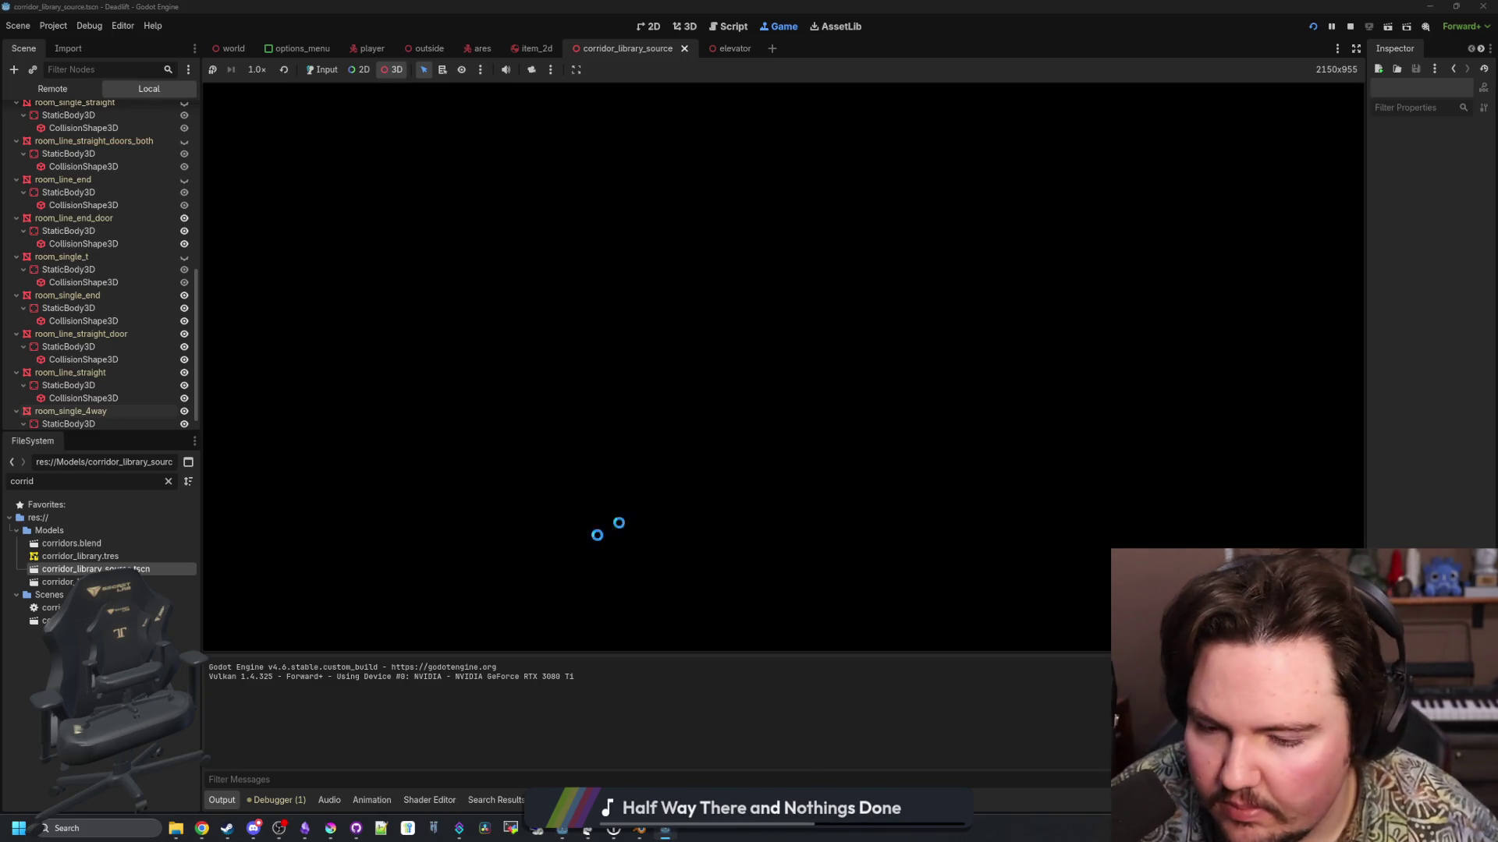
Step: Start a new game from the main menu and enable debug mode with F3
{"action": "left_click", "coordinate": [680, 383]}
{"action": "left_click", "coordinate": [321, 70]}
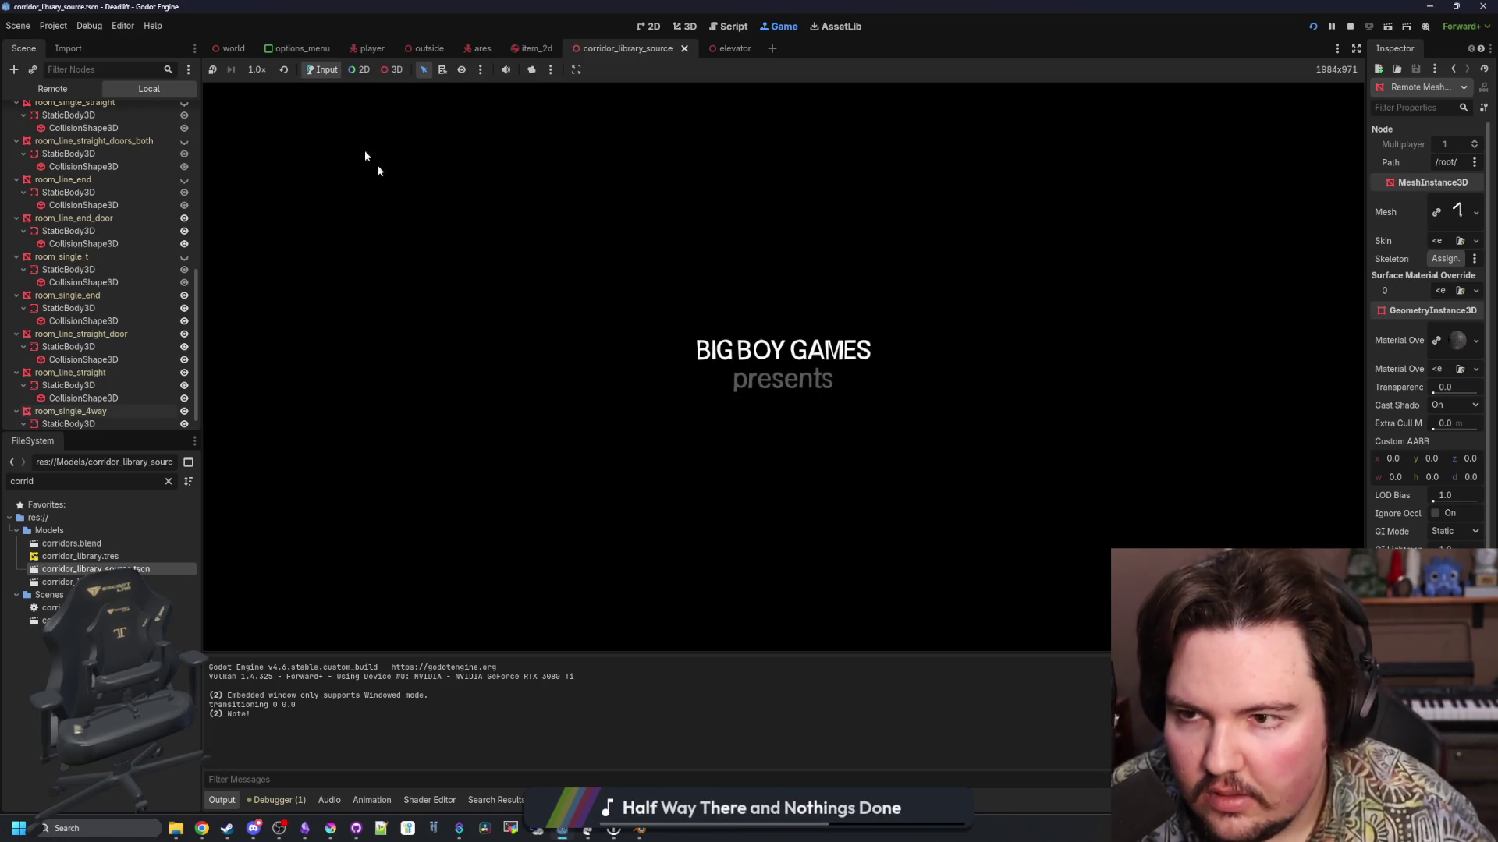
{"action": "left_click", "coordinate": [388, 70]}
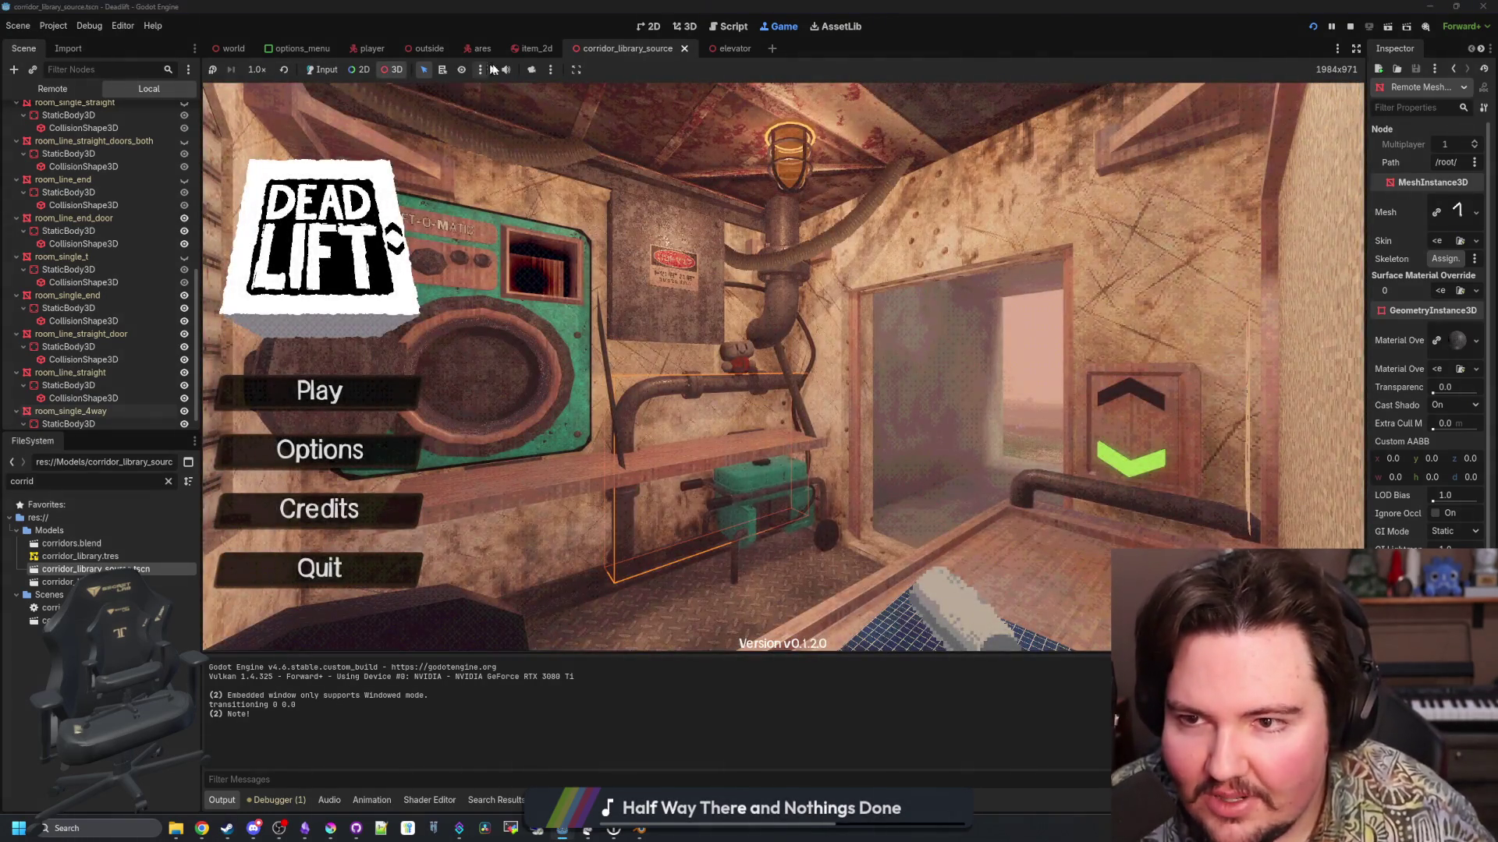
{"action": "left_click", "coordinate": [332, 69]}
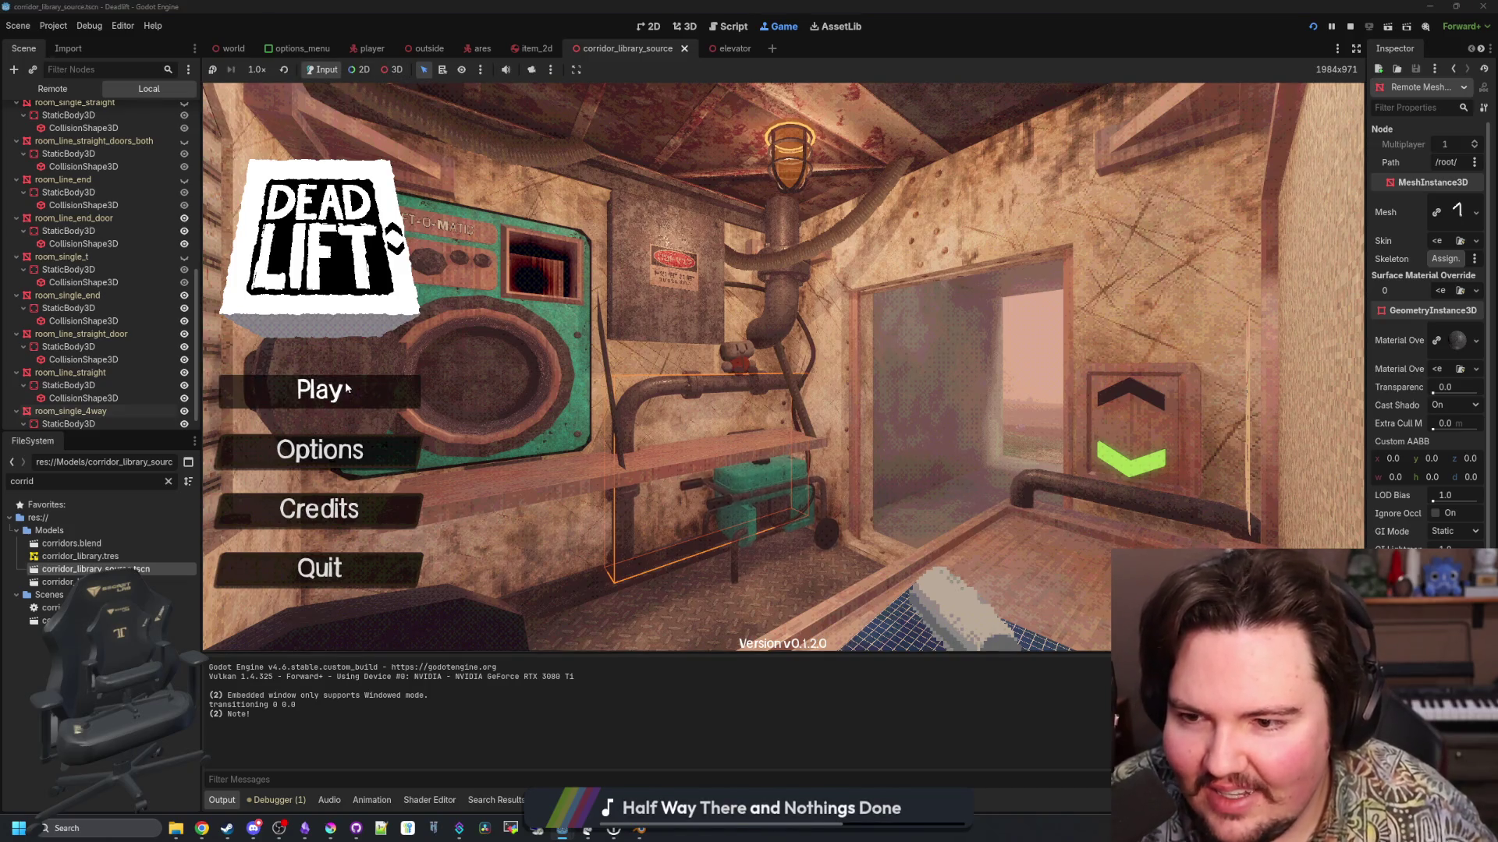
{"action": "left_click", "coordinate": [320, 390]}
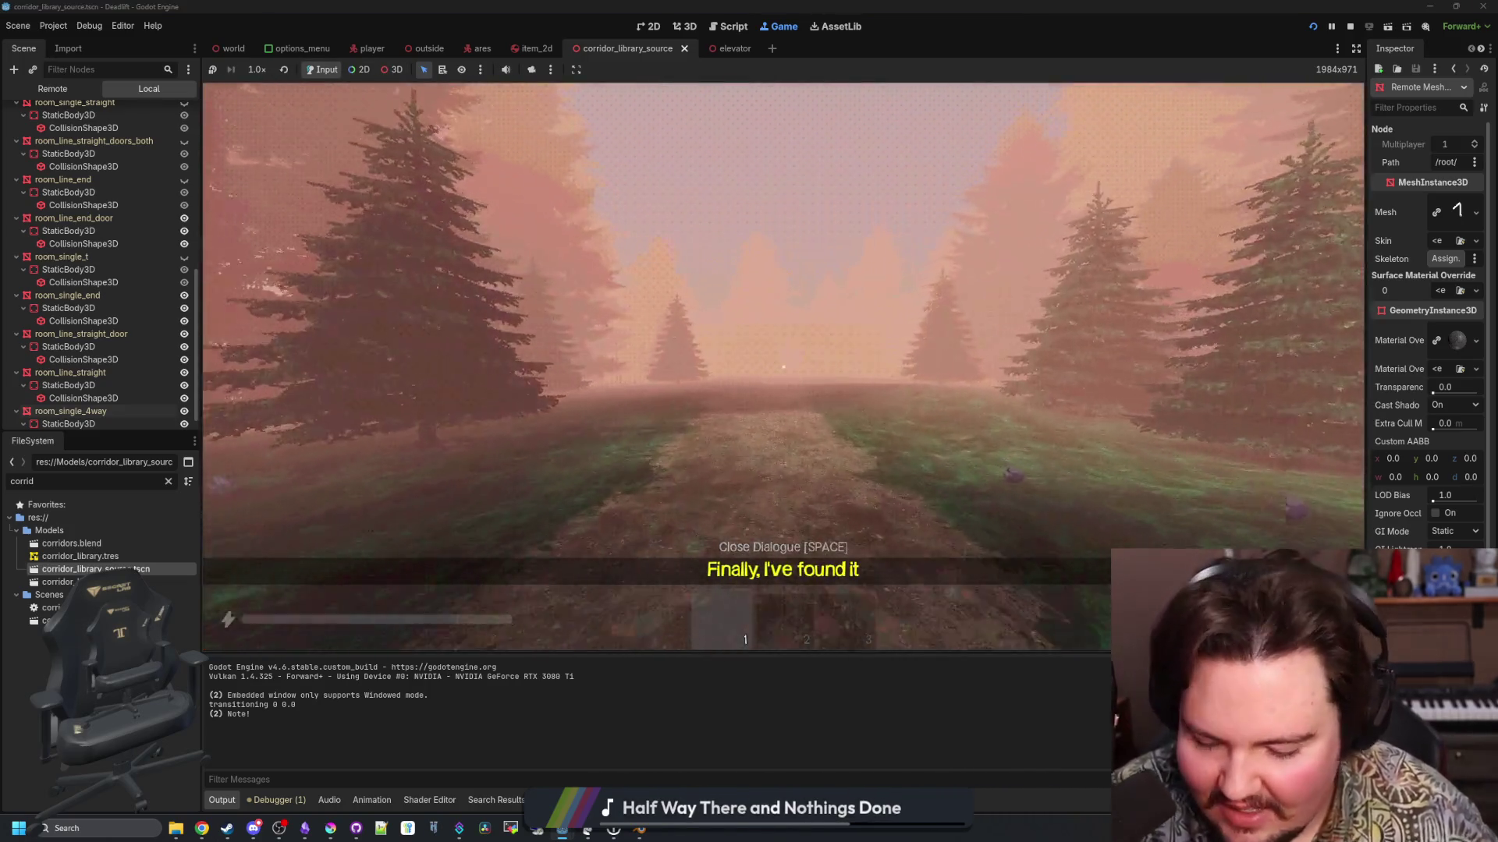
{"action": "key", "text": "F3"}
Step: Walk into the elevator and ride it down into the breakroom corridor
{"action": "key", "text": "w"}
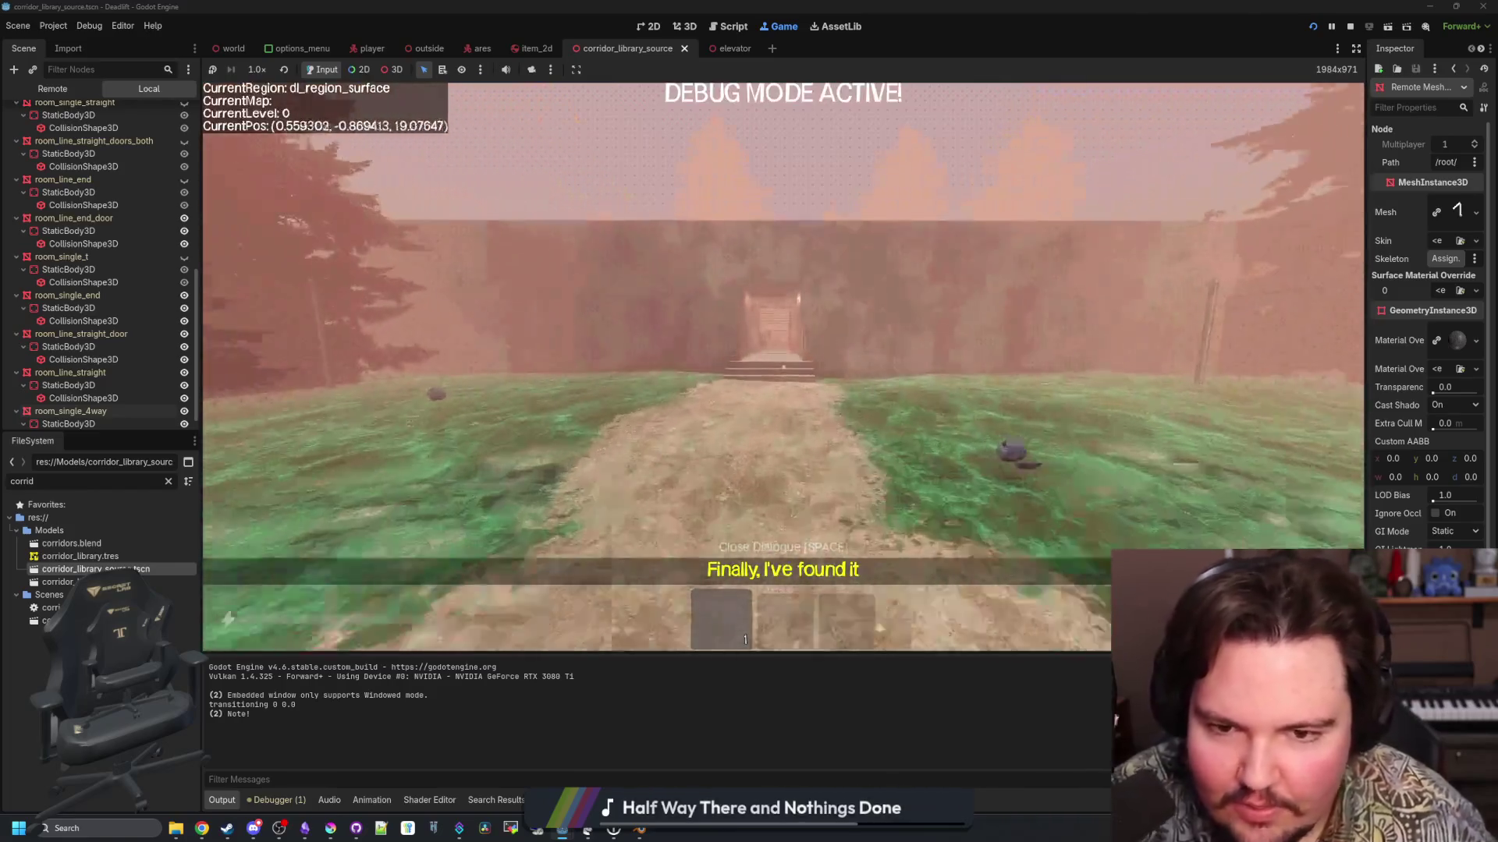
{"action": "key", "text": "w"}
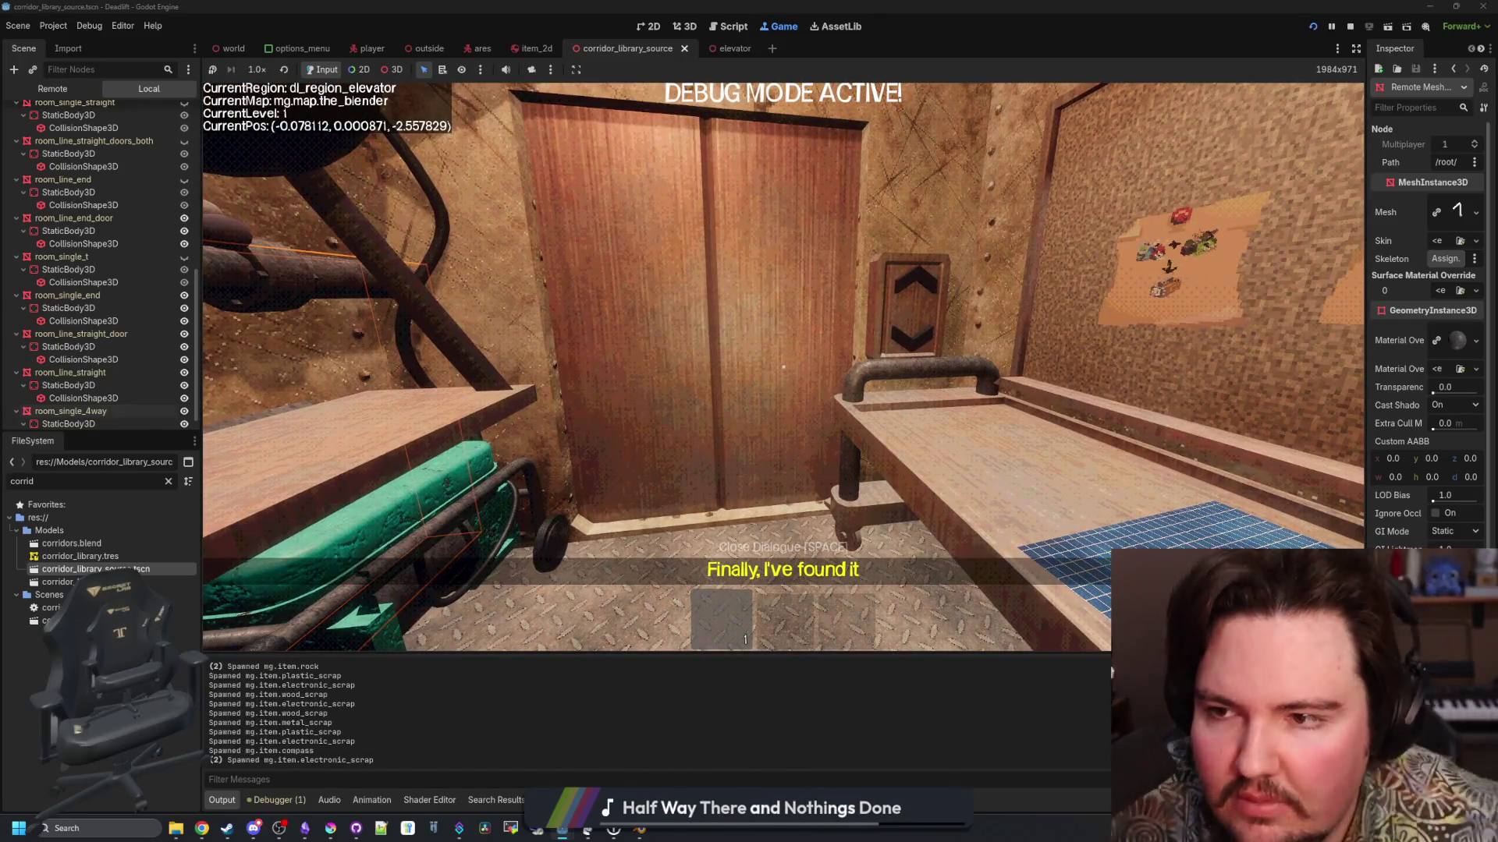
{"action": "key", "text": "w"}
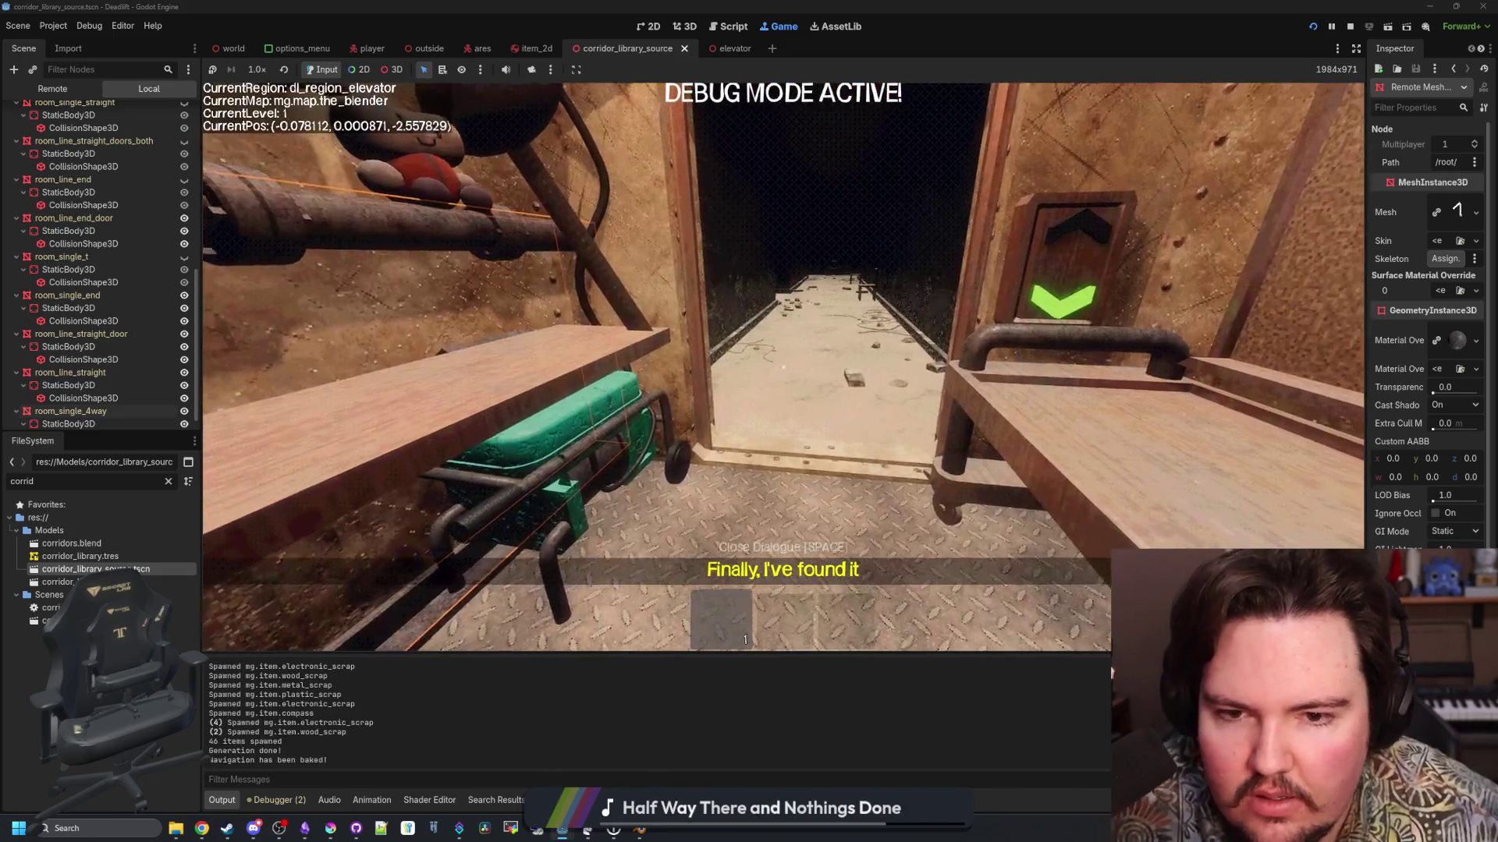
{"action": "key", "text": "w"}
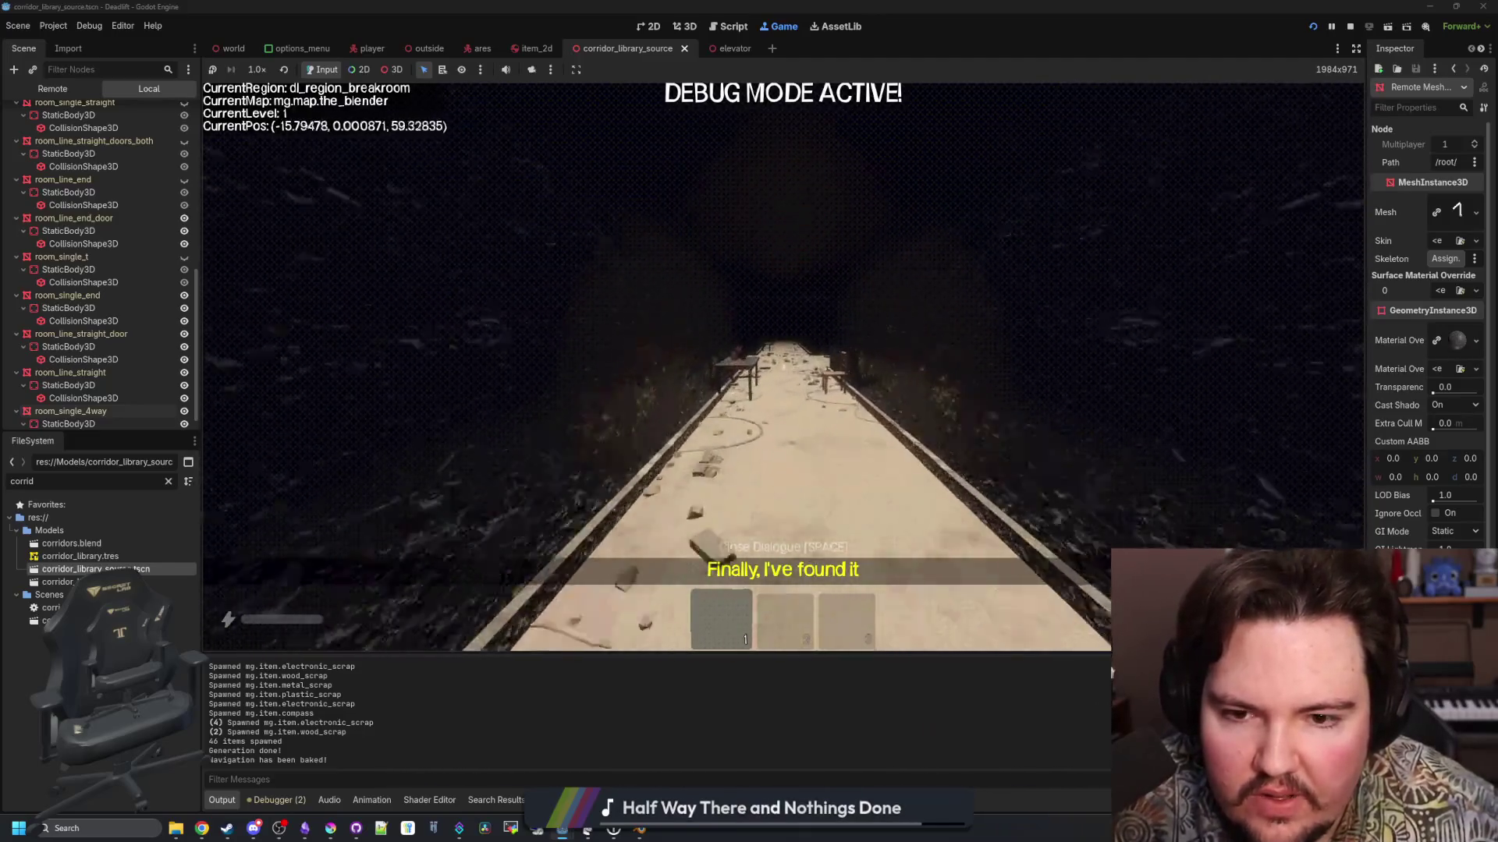
Step: Walk the player down the corridor, through the breakroom and toward the chair
{"action": "key", "text": "w"}
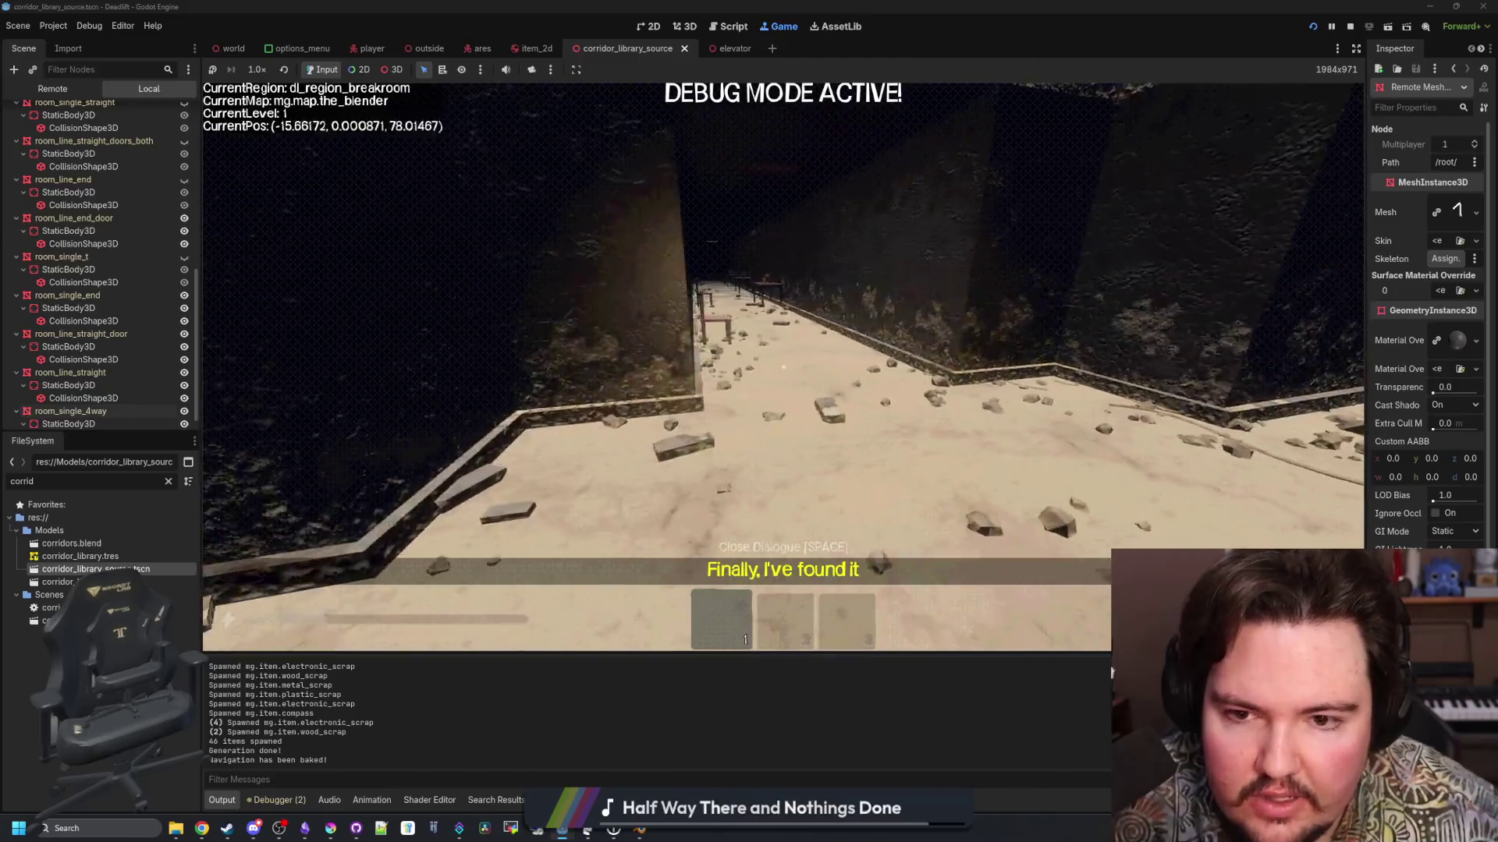
{"action": "key", "text": "w"}
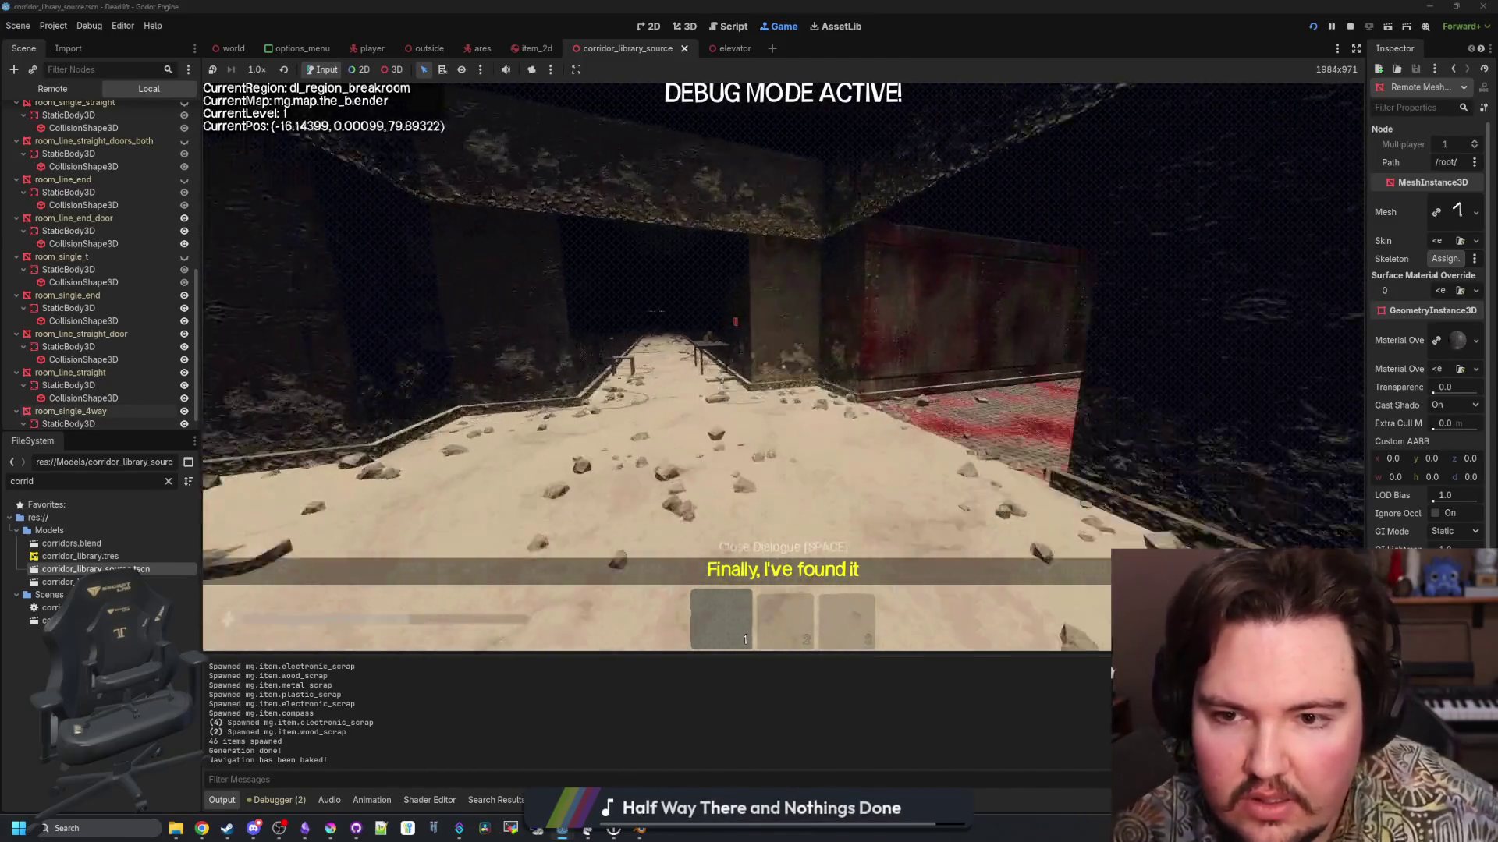
{"action": "key", "text": "w"}
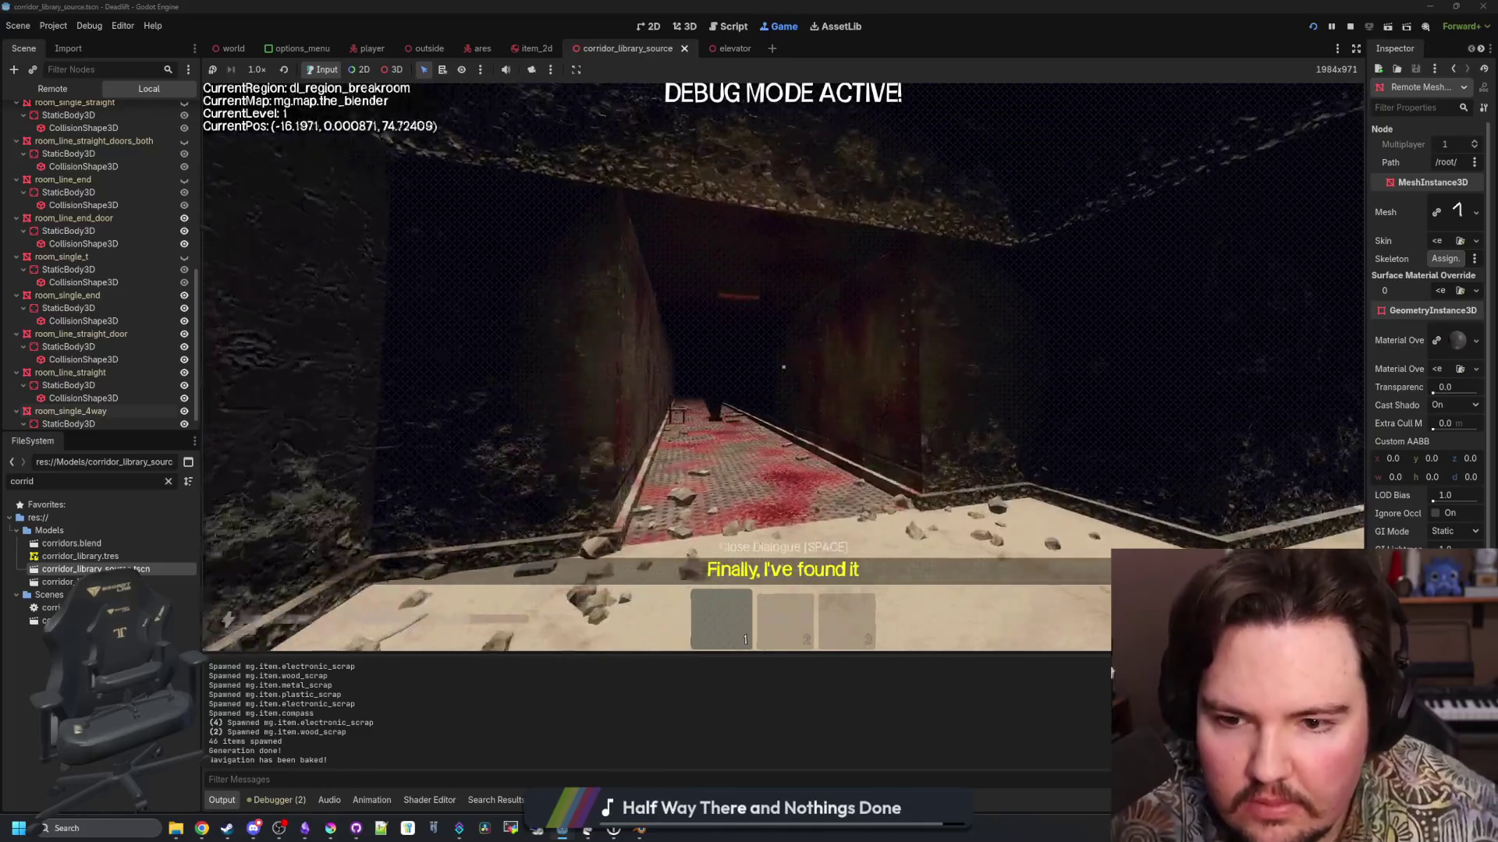
{"action": "key", "text": "w"}
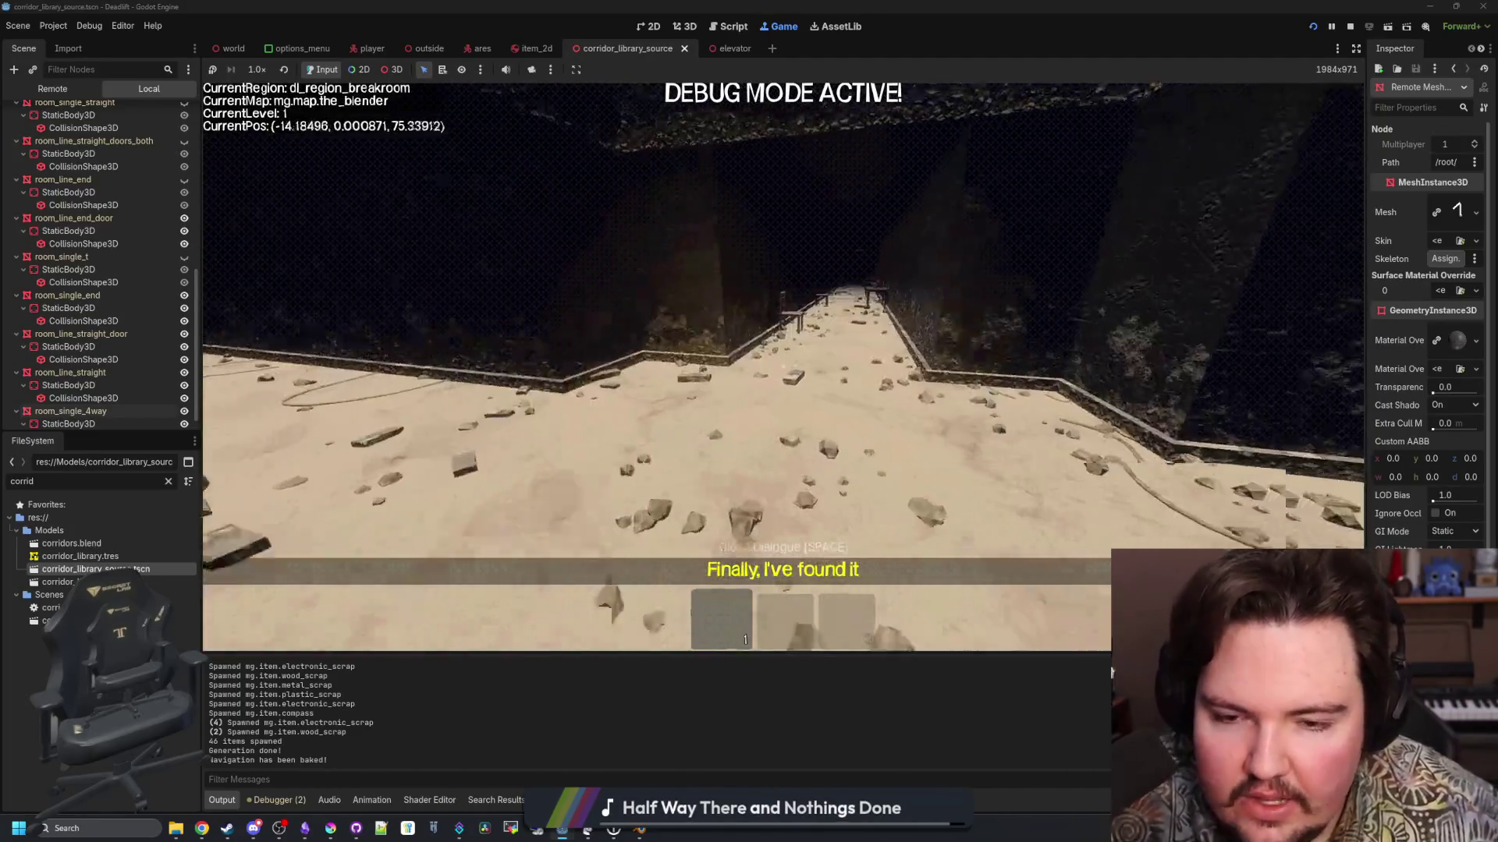
{"action": "key", "text": "w"}
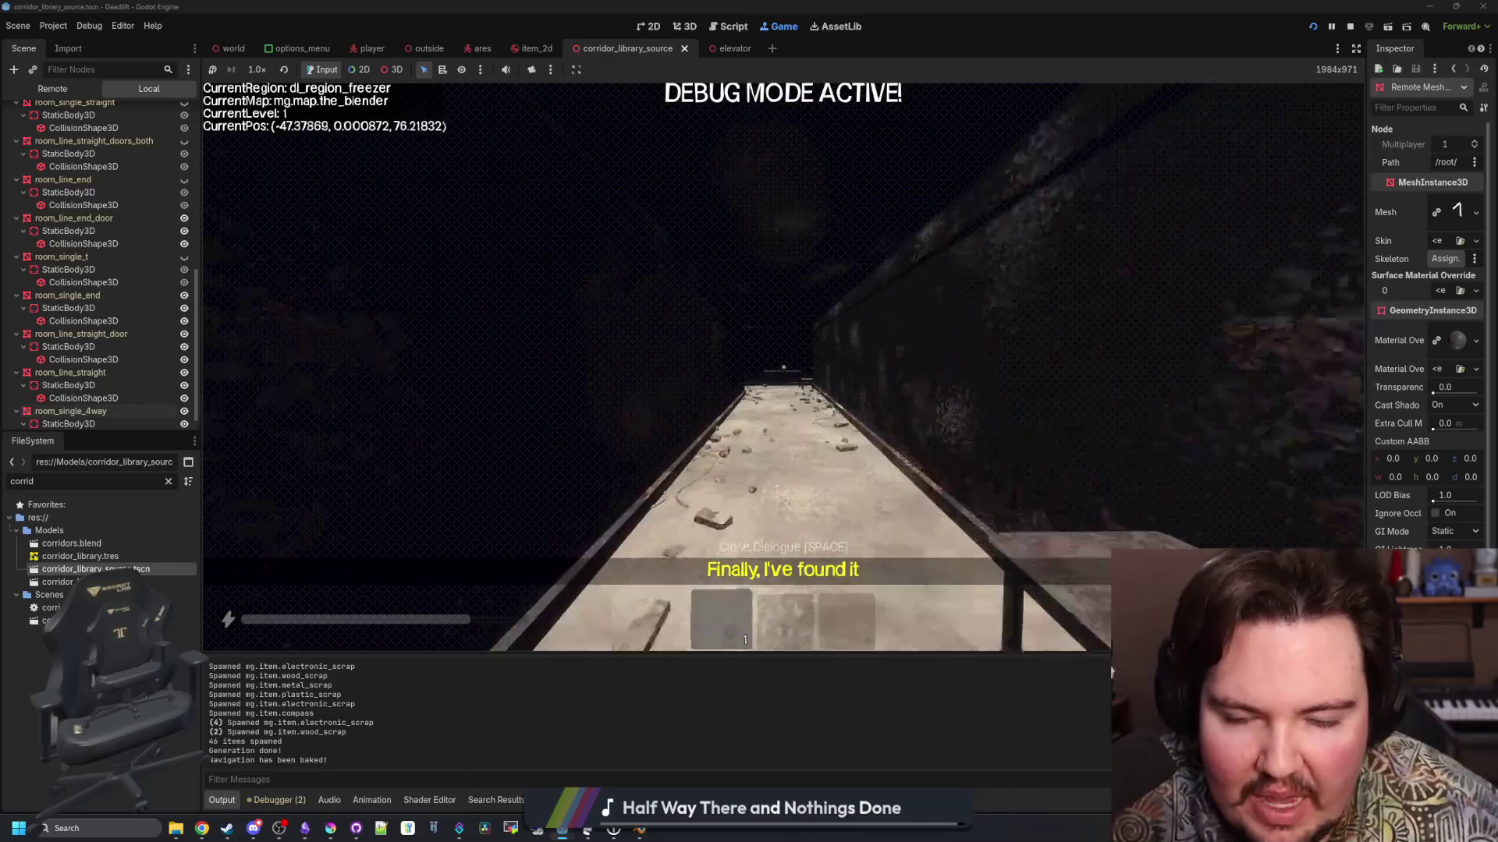
{"action": "key", "text": "w"}
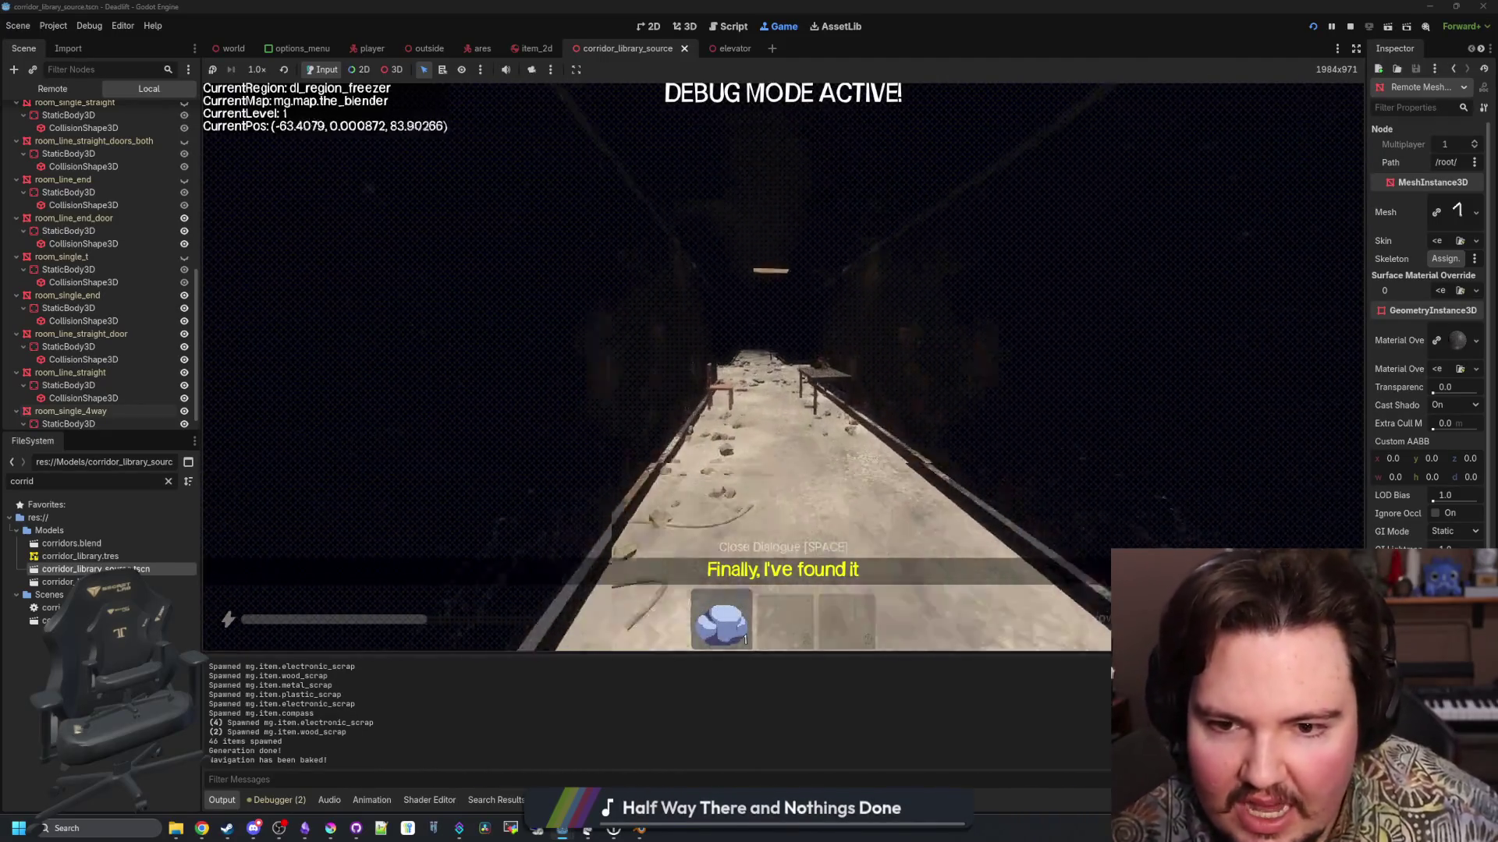
{"action": "key", "text": "w"}
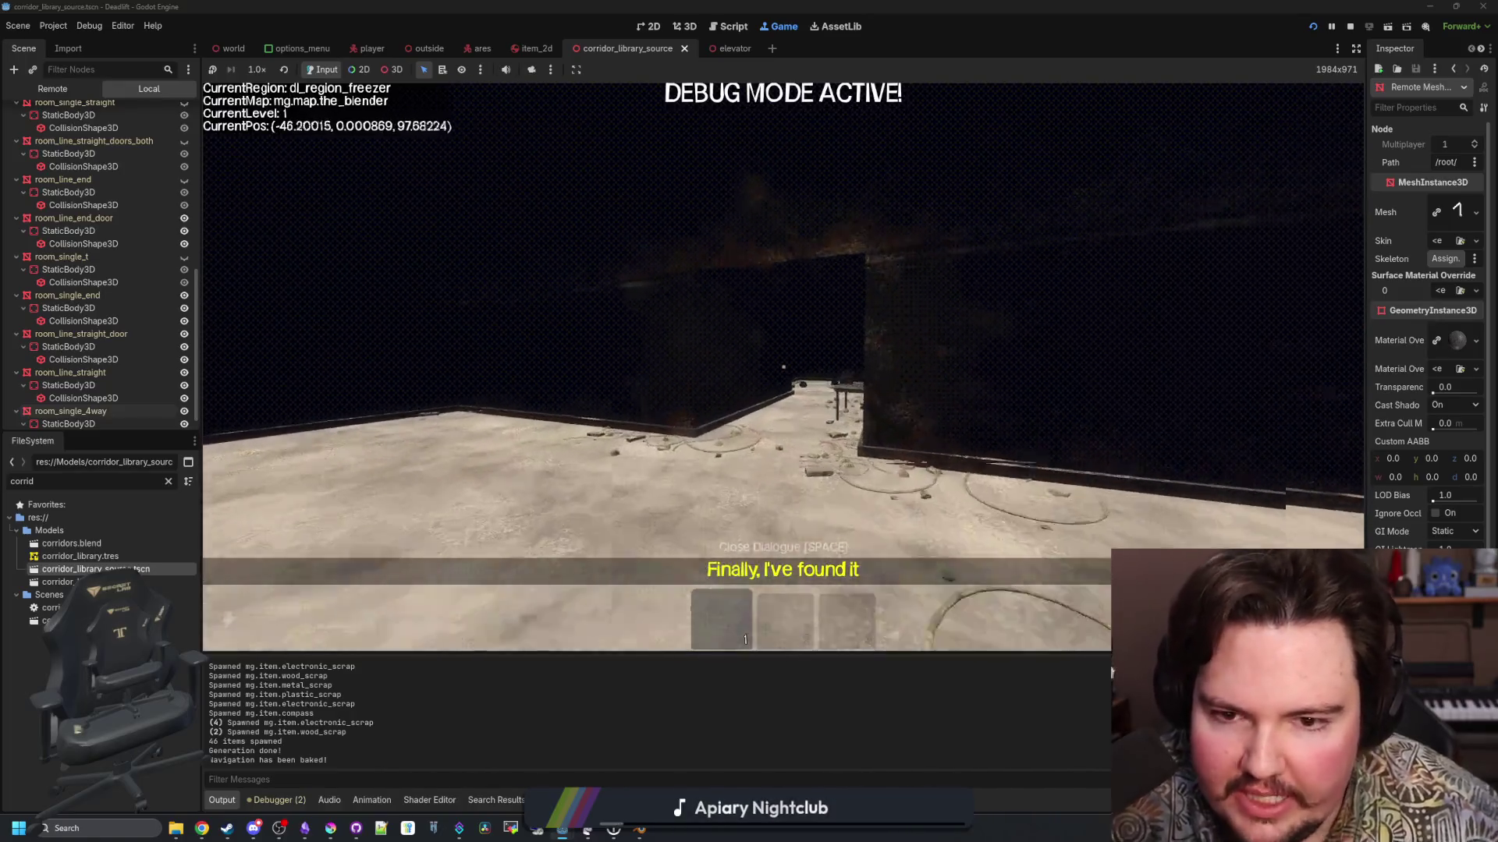
{"action": "key", "text": "w"}
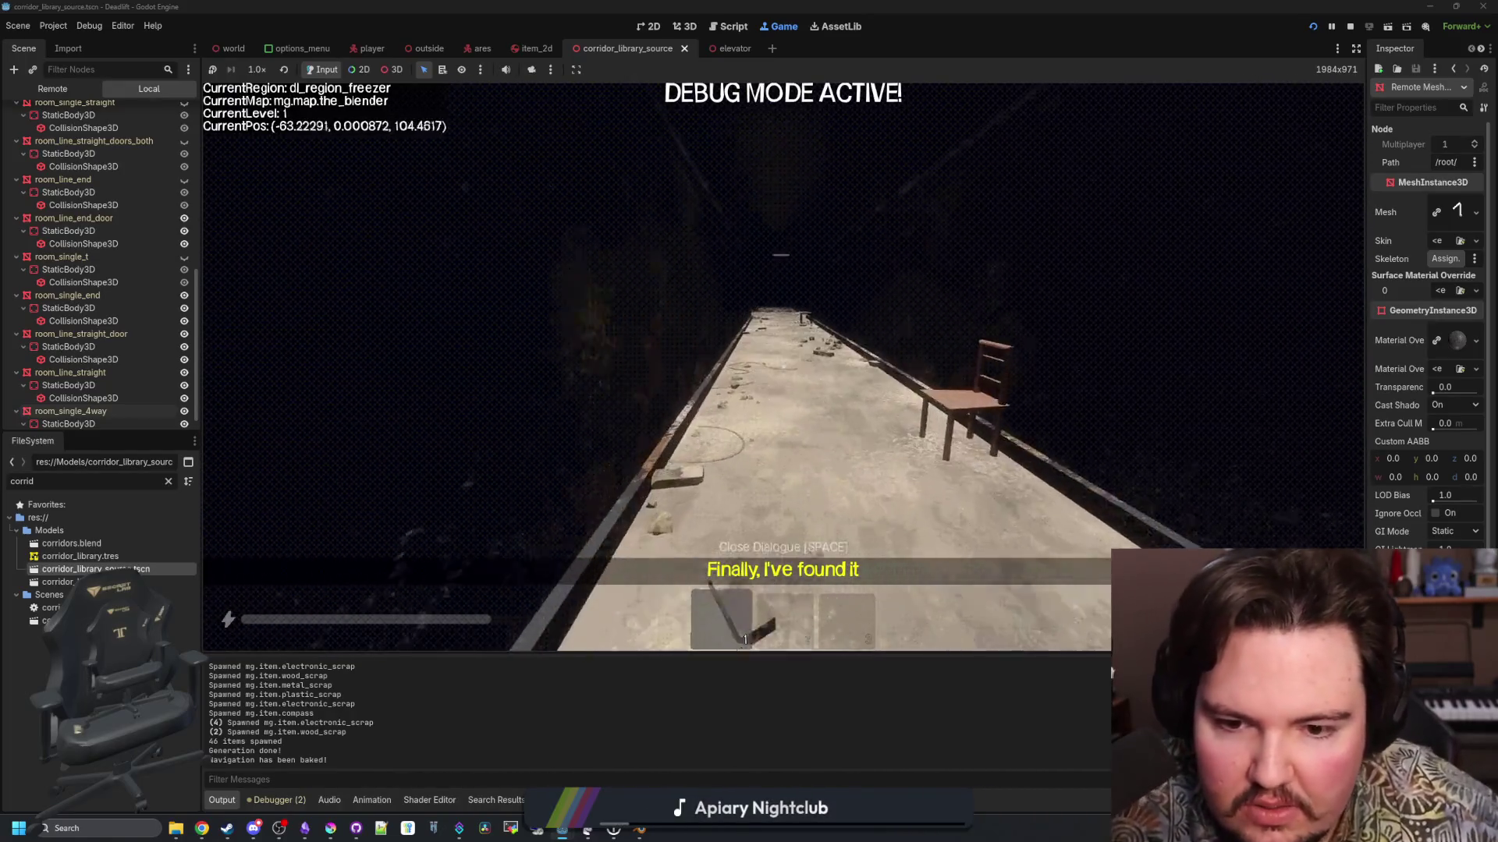
{"action": "key", "text": "w"}
{"action": "key", "text": "w"}
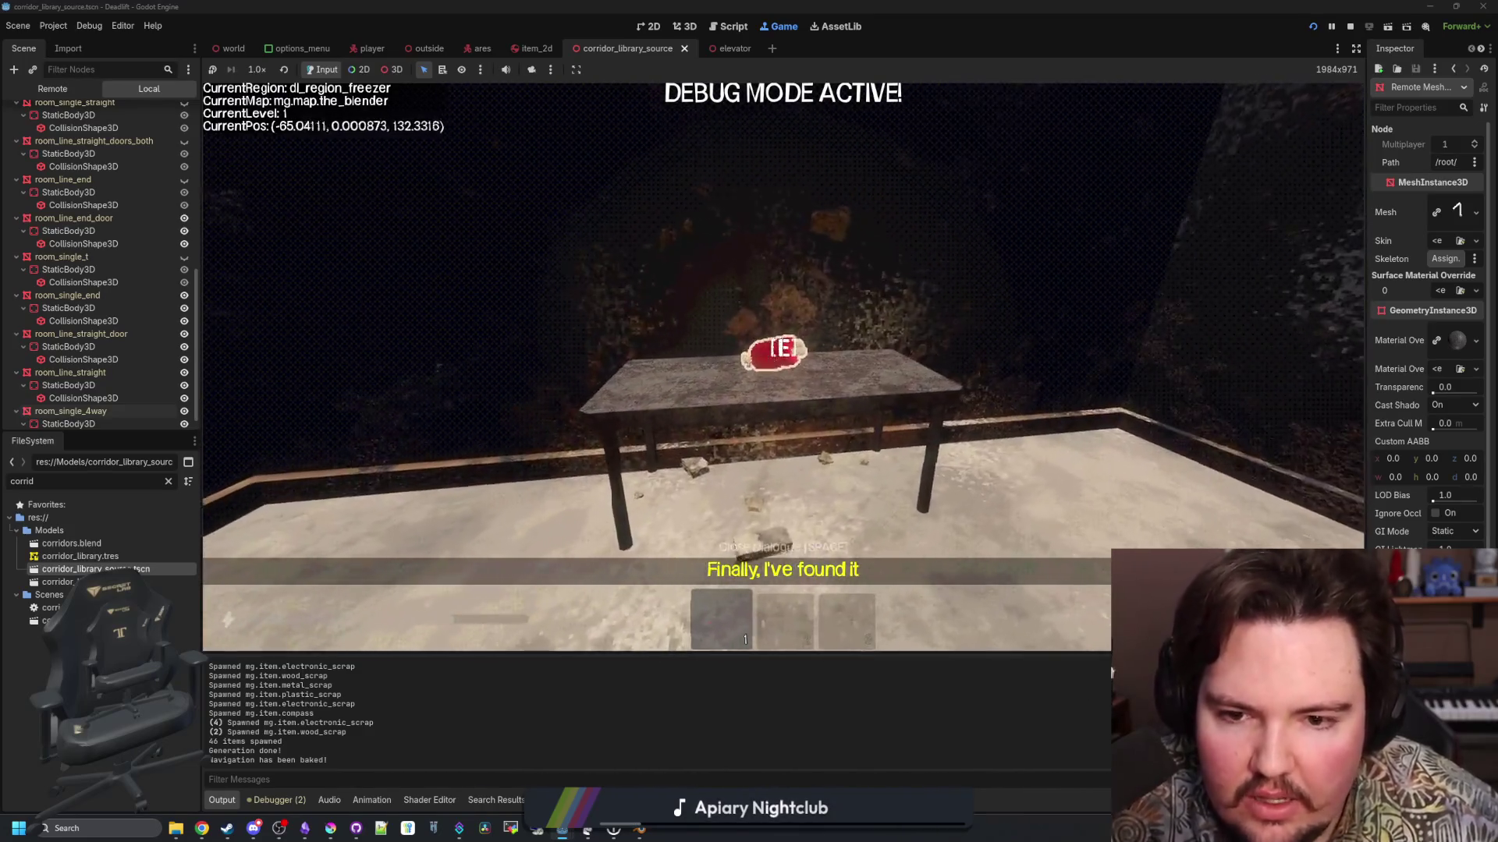
Step: Pick up the meat, the figure and the red item, dropping the figure and red item
{"action": "key", "text": "e"}
{"action": "key", "text": "w"}
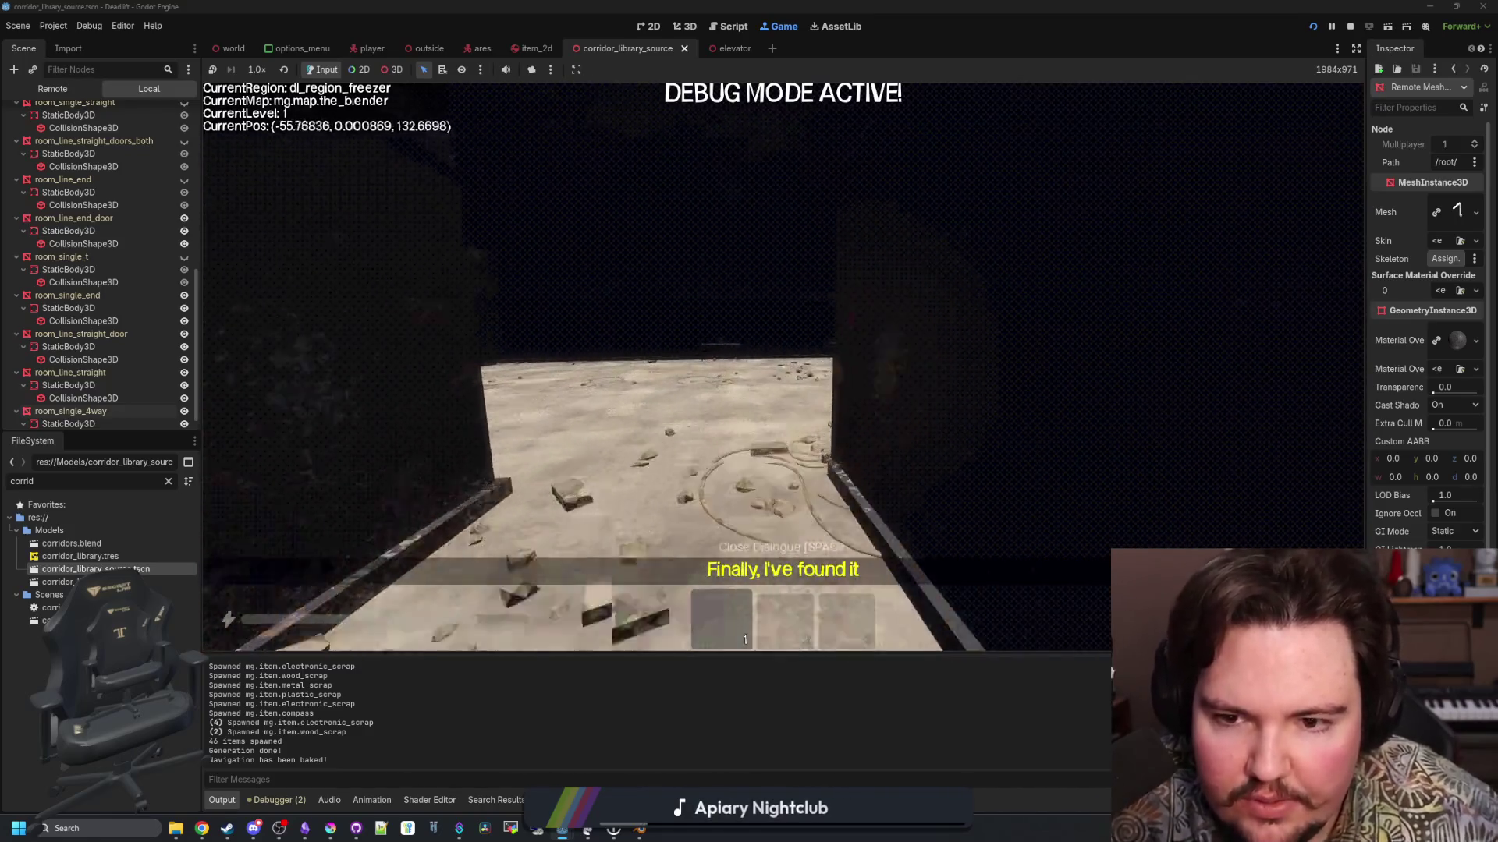
{"action": "key", "text": "w"}
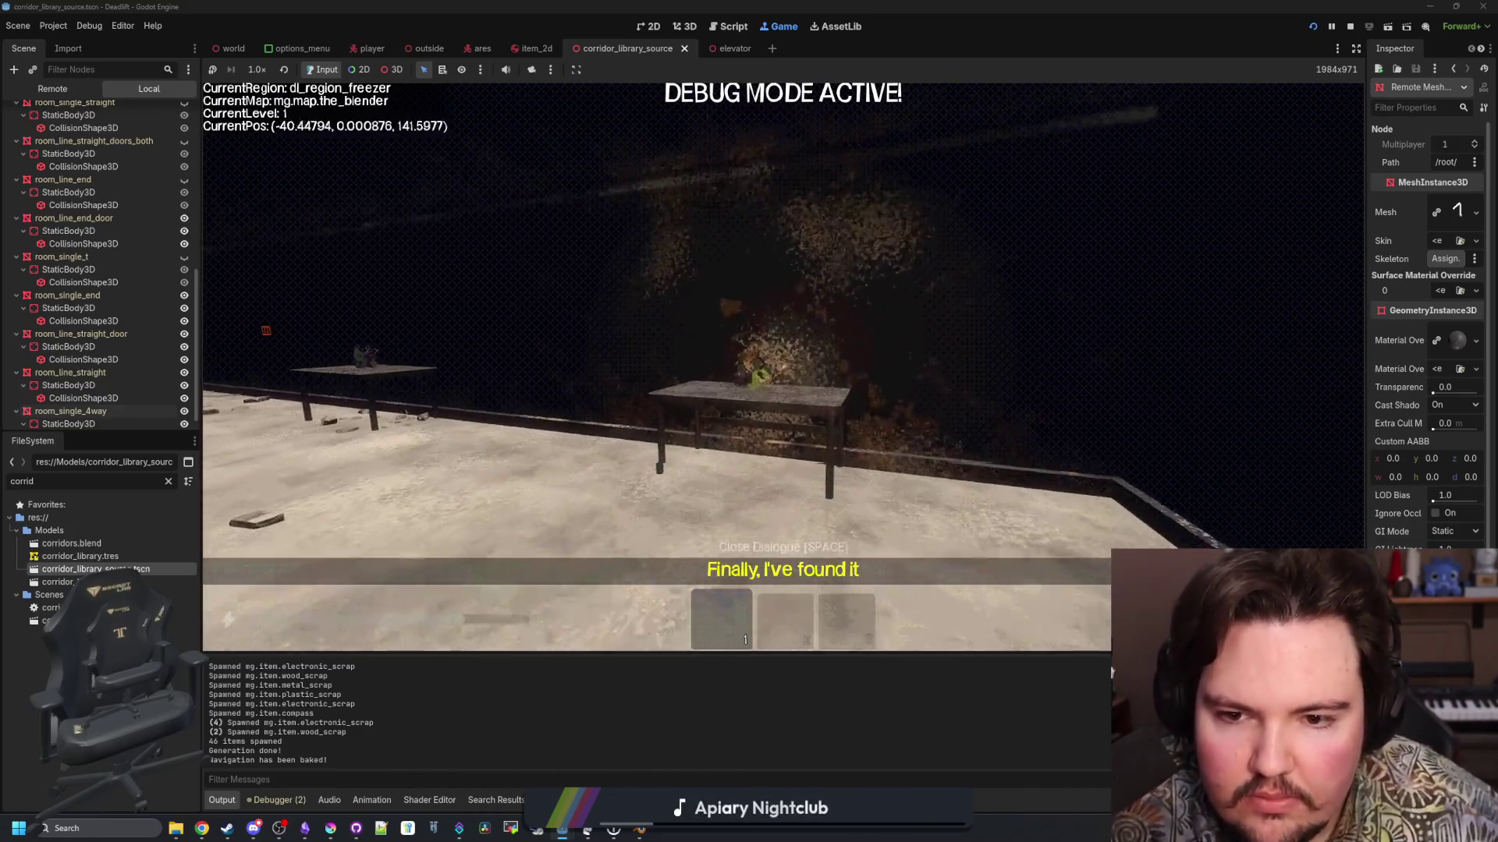
{"action": "key", "text": "e"}
{"action": "key", "text": "w"}
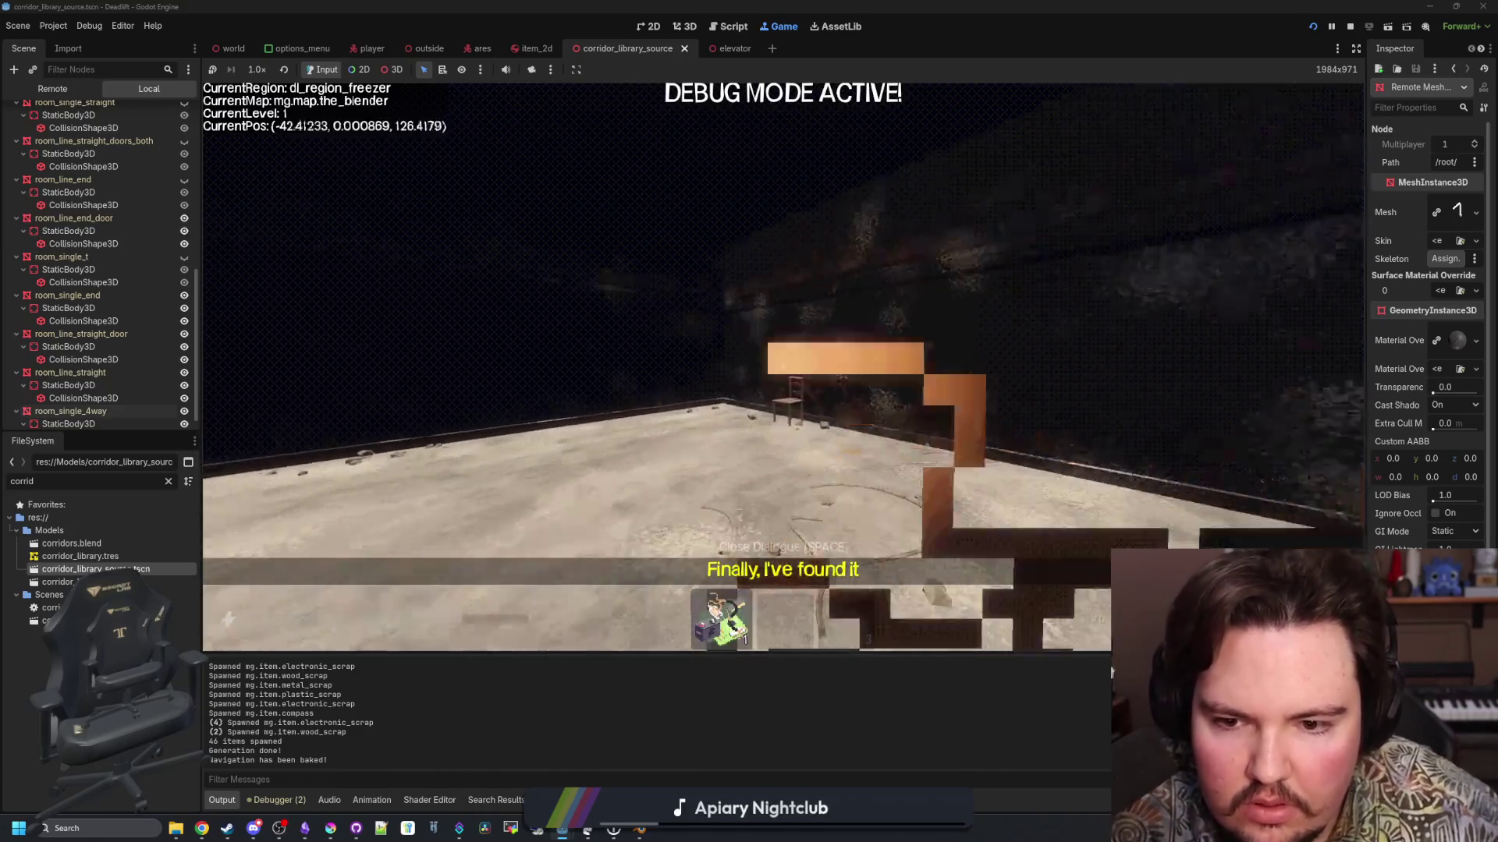
{"action": "key", "text": "q"}
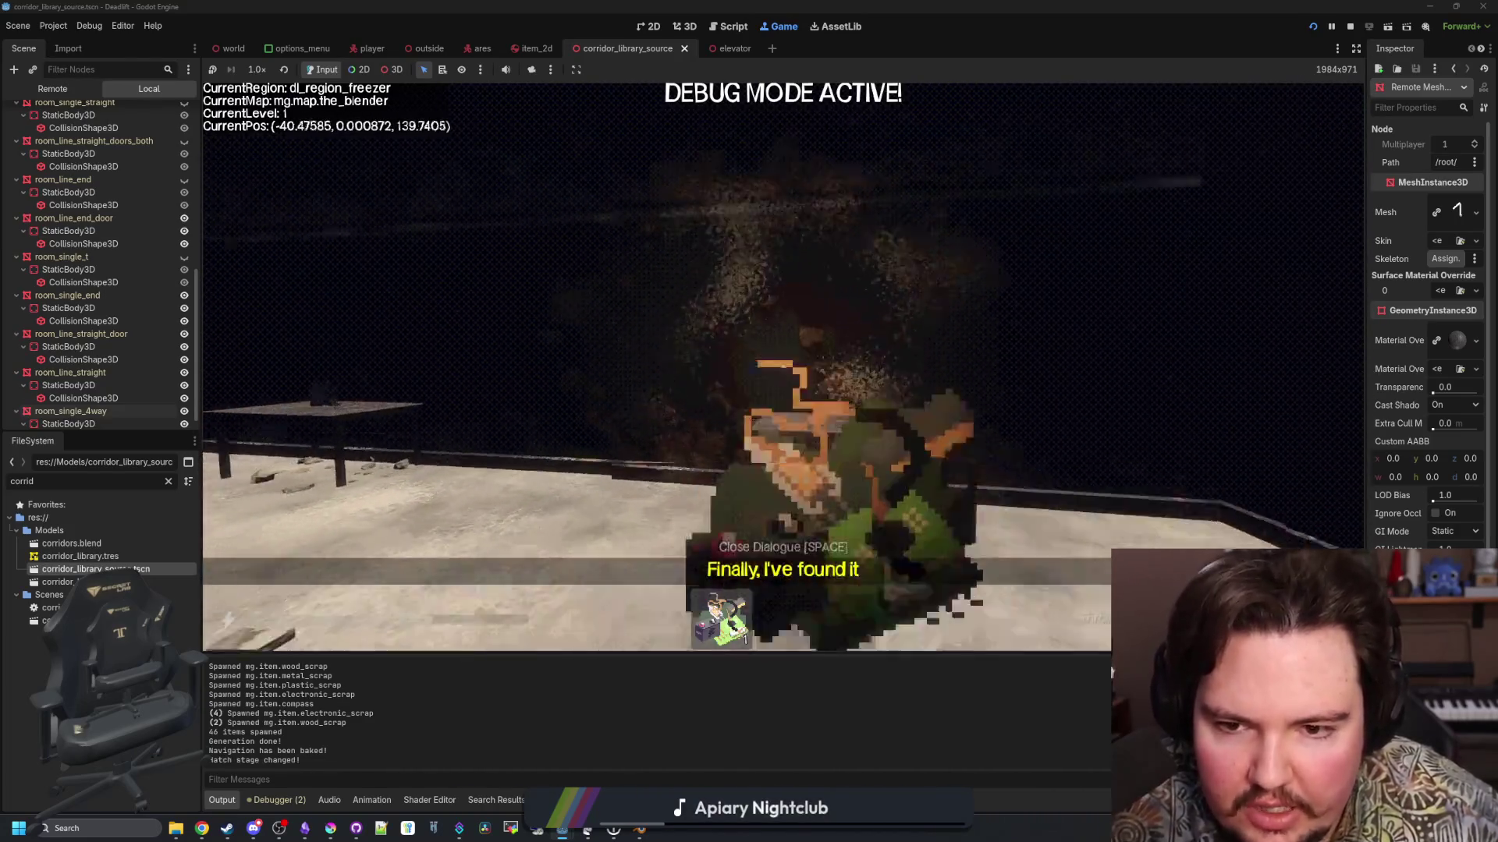
{"action": "key", "text": "w"}
{"action": "key", "text": "w"}
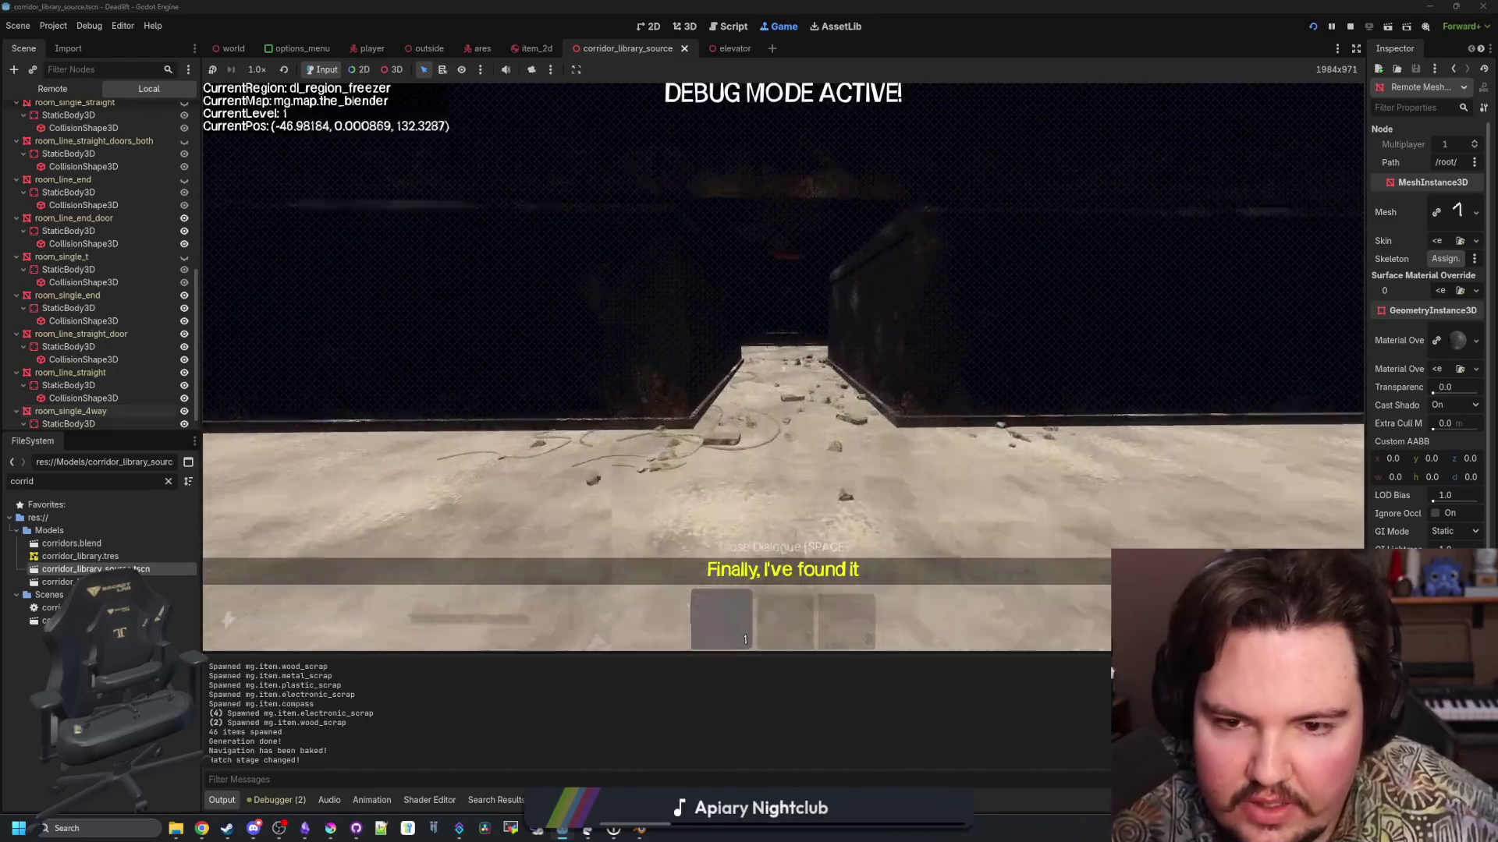
{"action": "key", "text": "e"}
{"action": "key", "text": "q"}
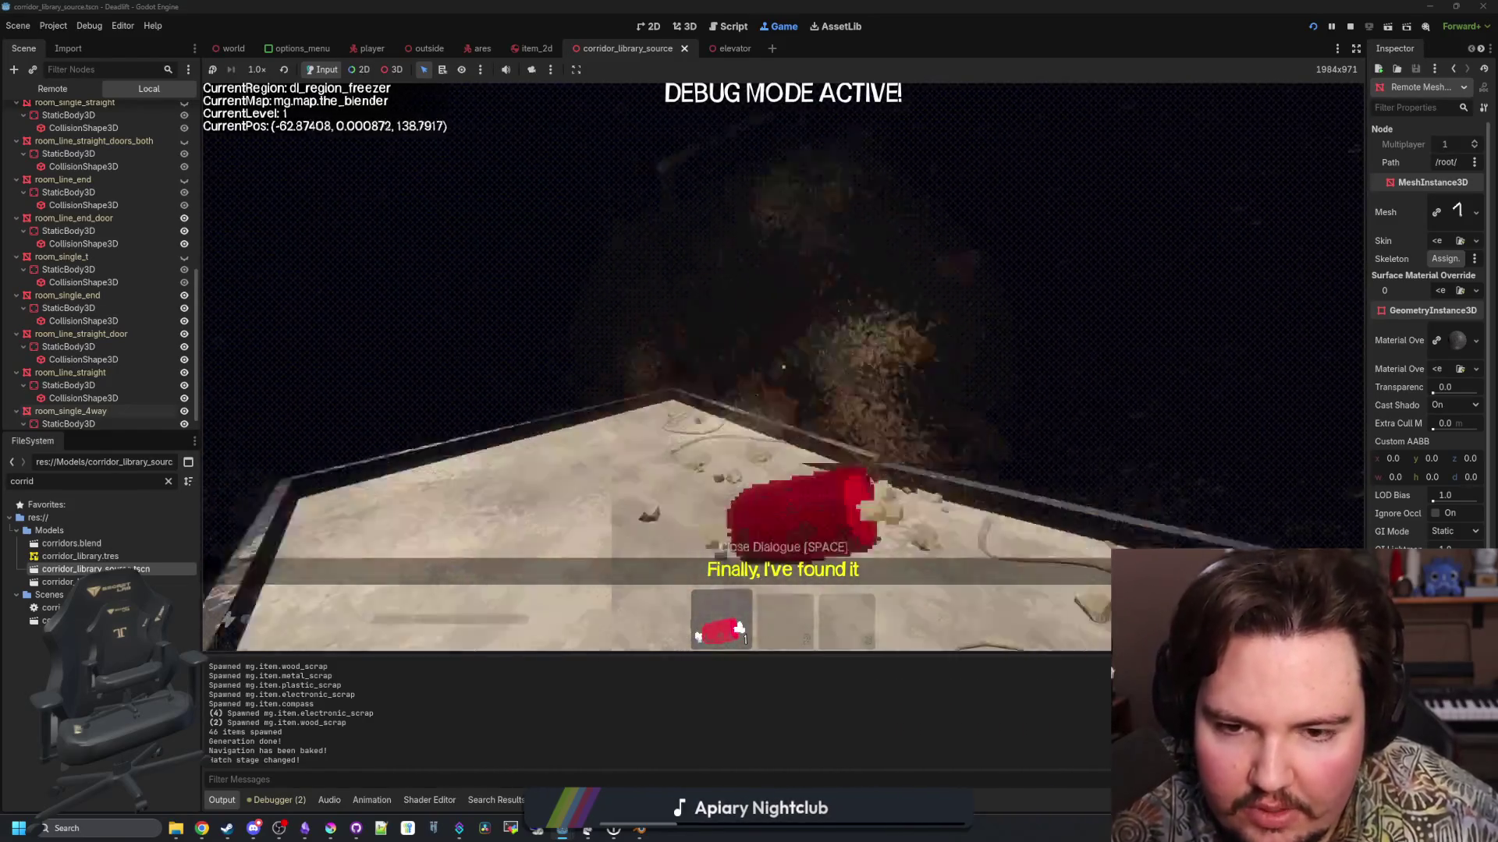
Step: Explore the rubble room, grabbing the rock and other items from the floor
{"action": "key", "text": "w"}
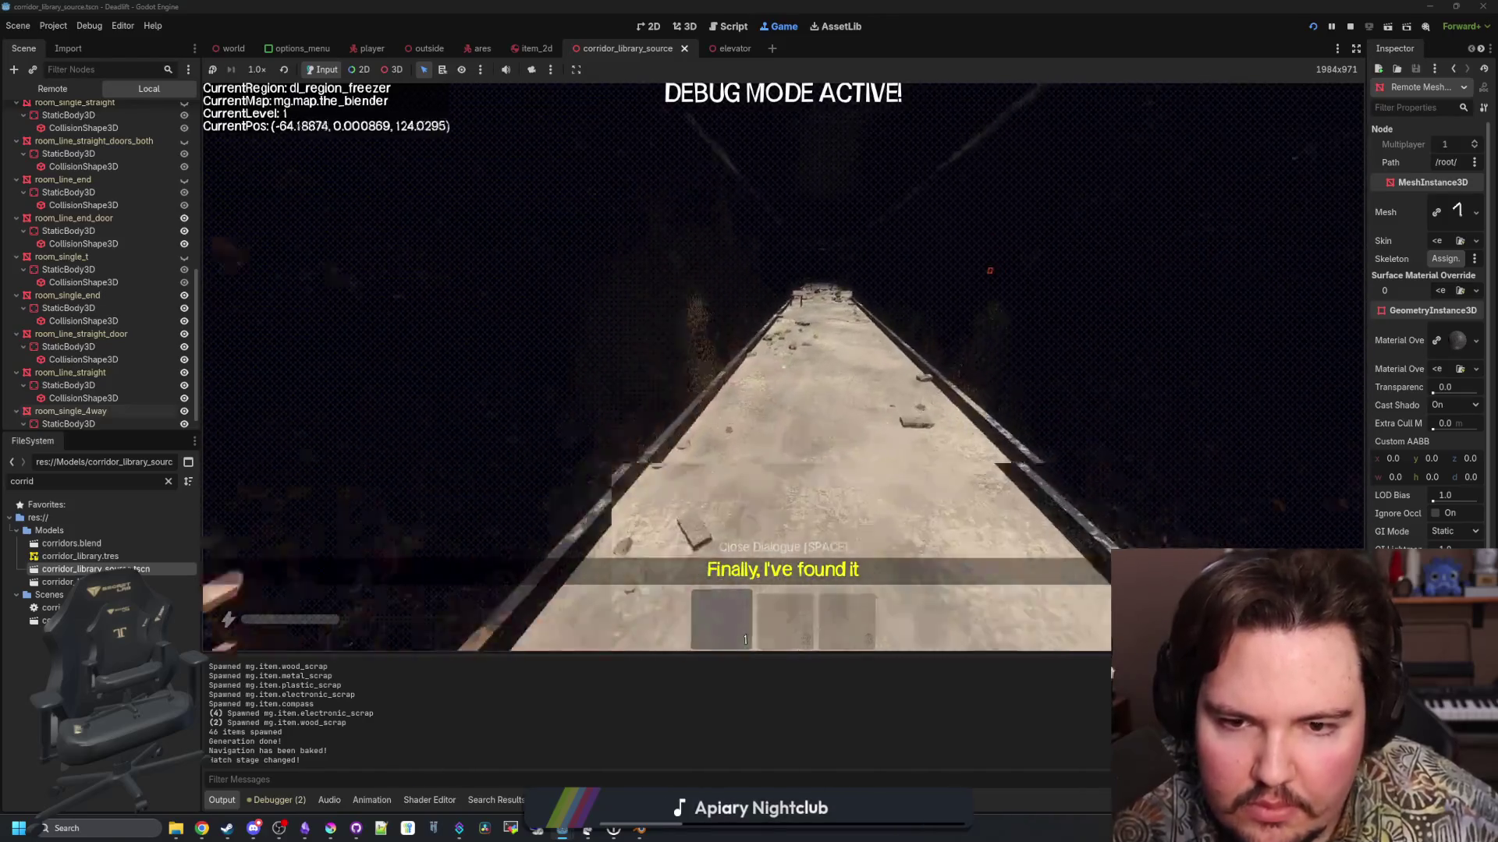
{"action": "key", "text": "w"}
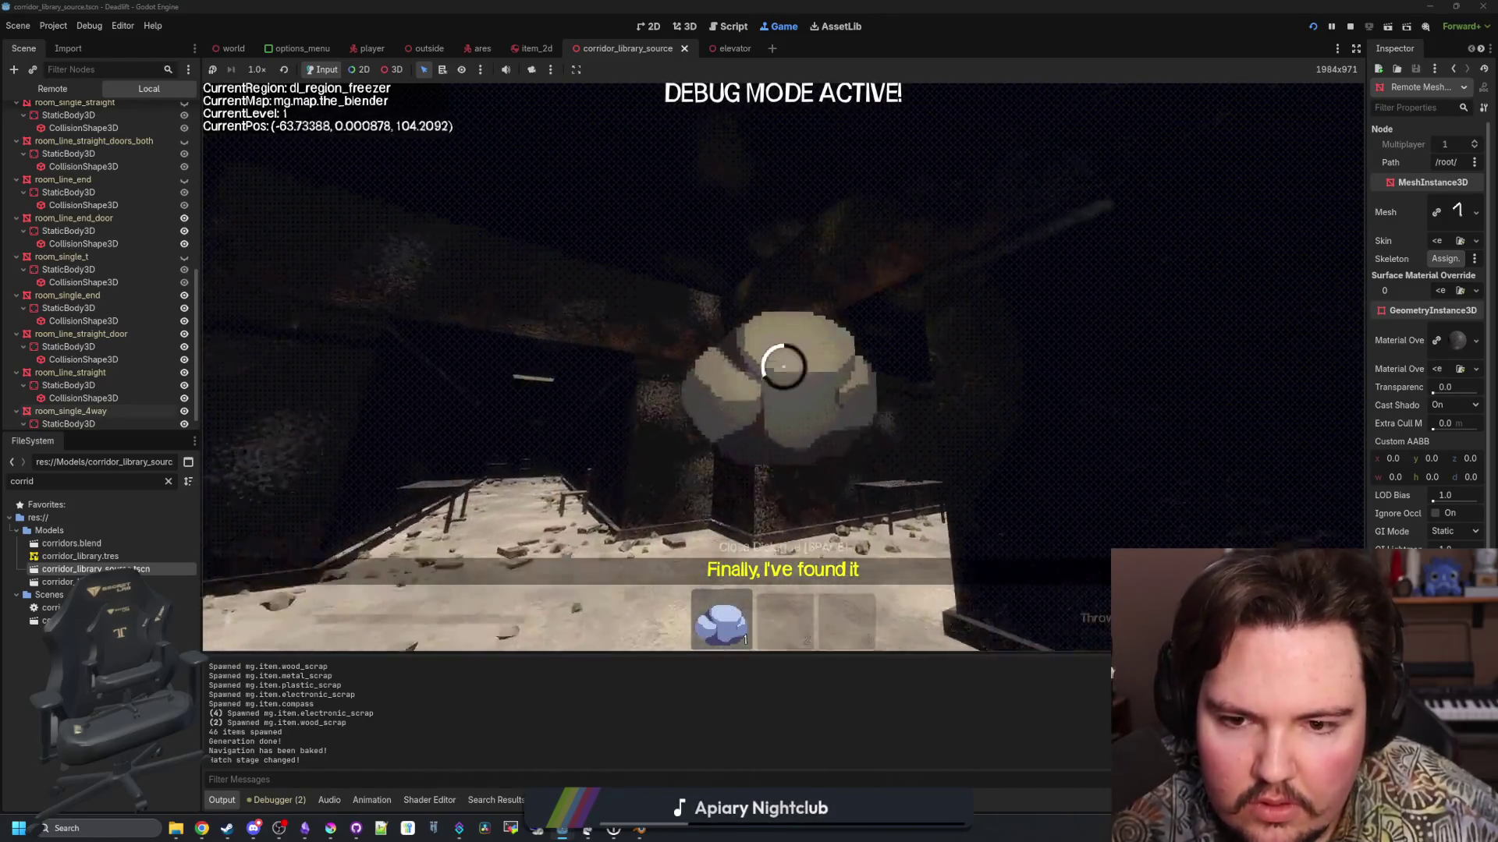
{"action": "key", "text": "e"}
{"action": "key", "text": "w"}
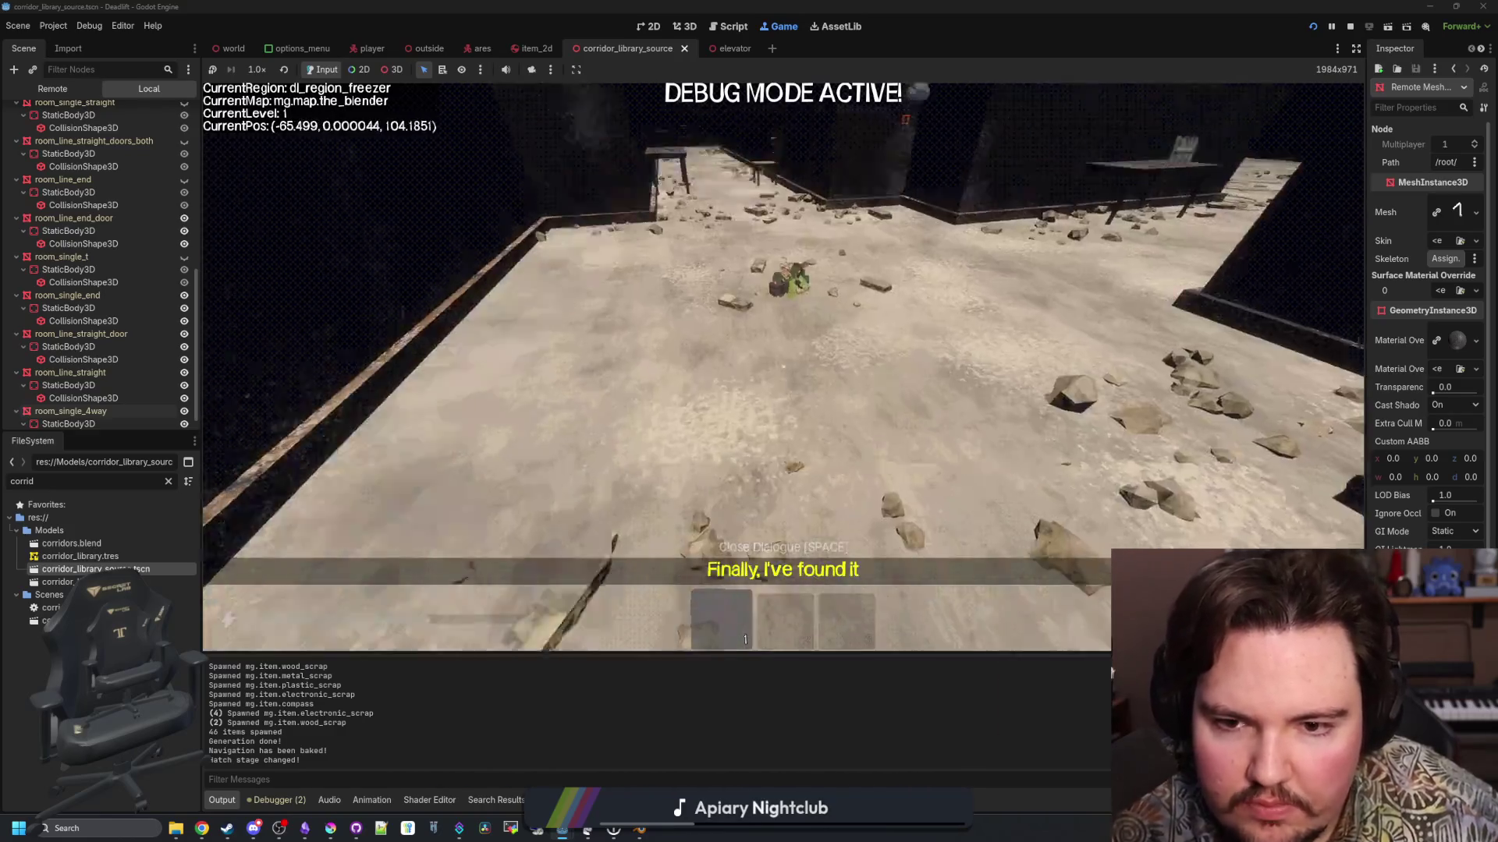
{"action": "key", "text": "e"}
{"action": "key", "text": "w"}
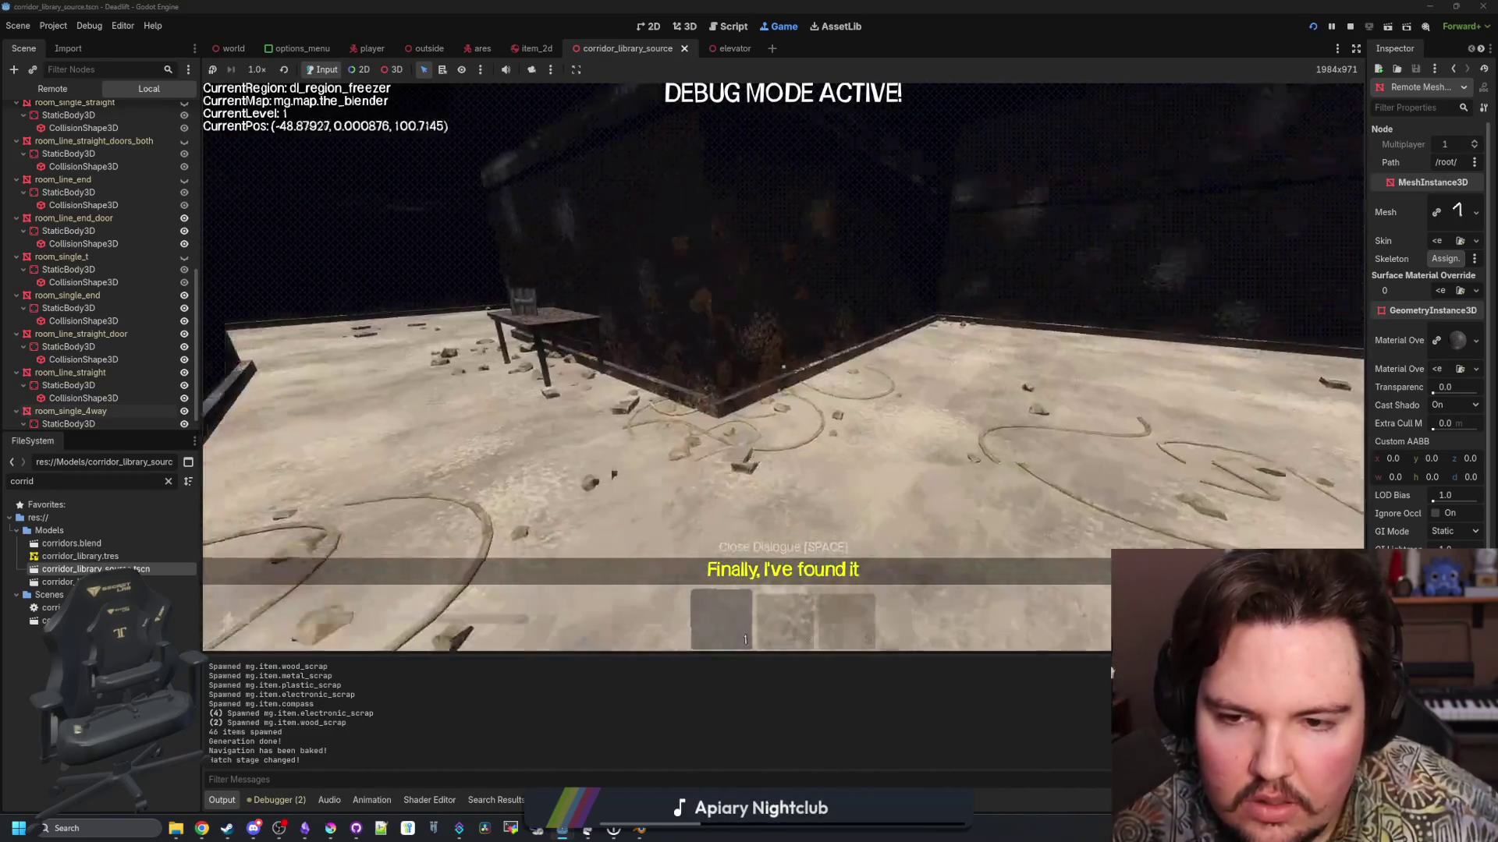
{"action": "key", "text": "e"}
Step: Pause the game with Esc and stop the running game
{"action": "key", "text": "w"}
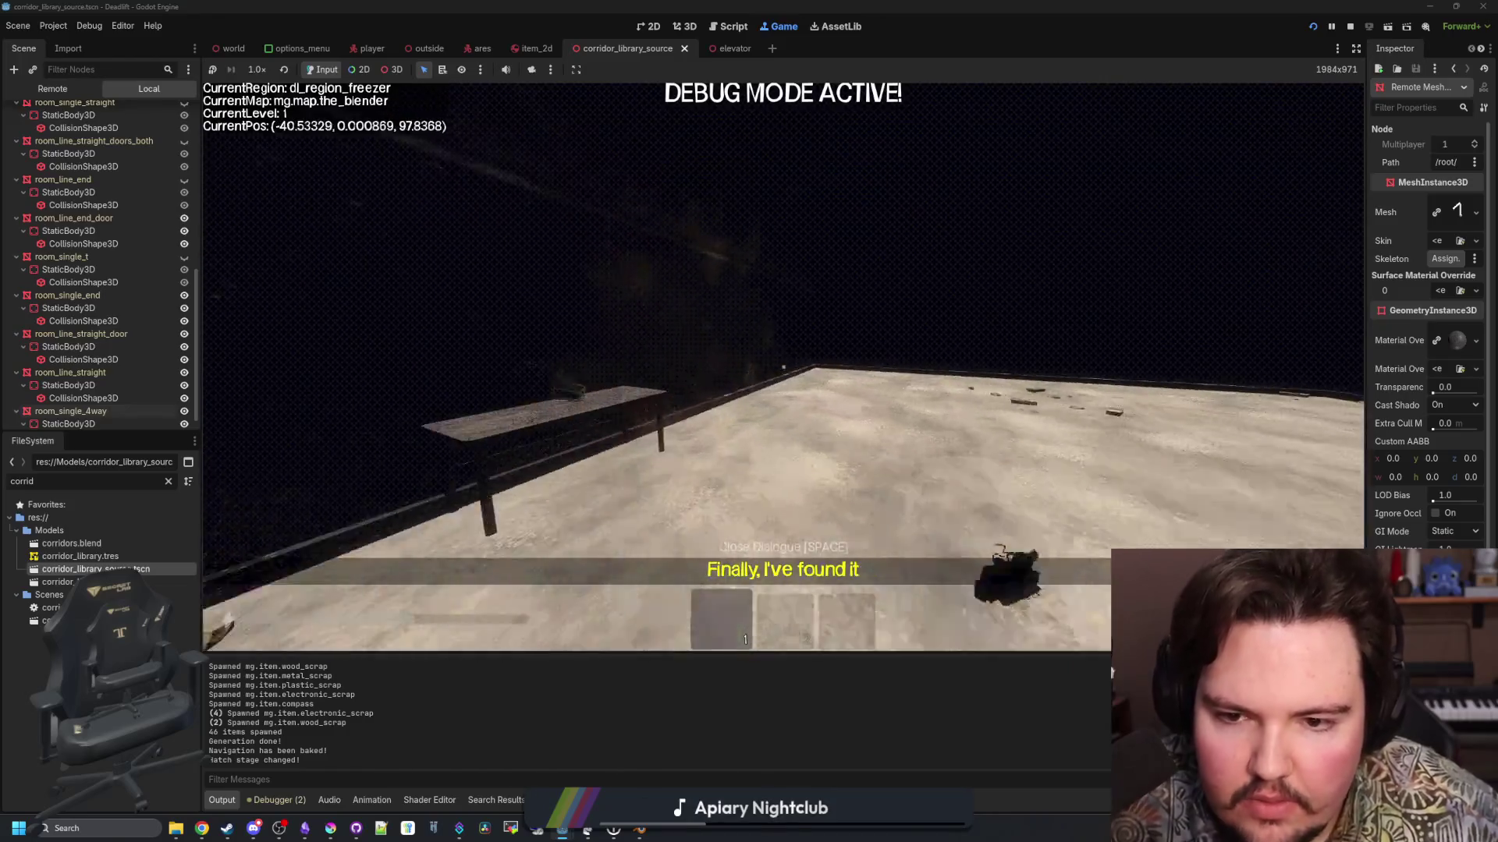
{"action": "key", "text": "Escape"}
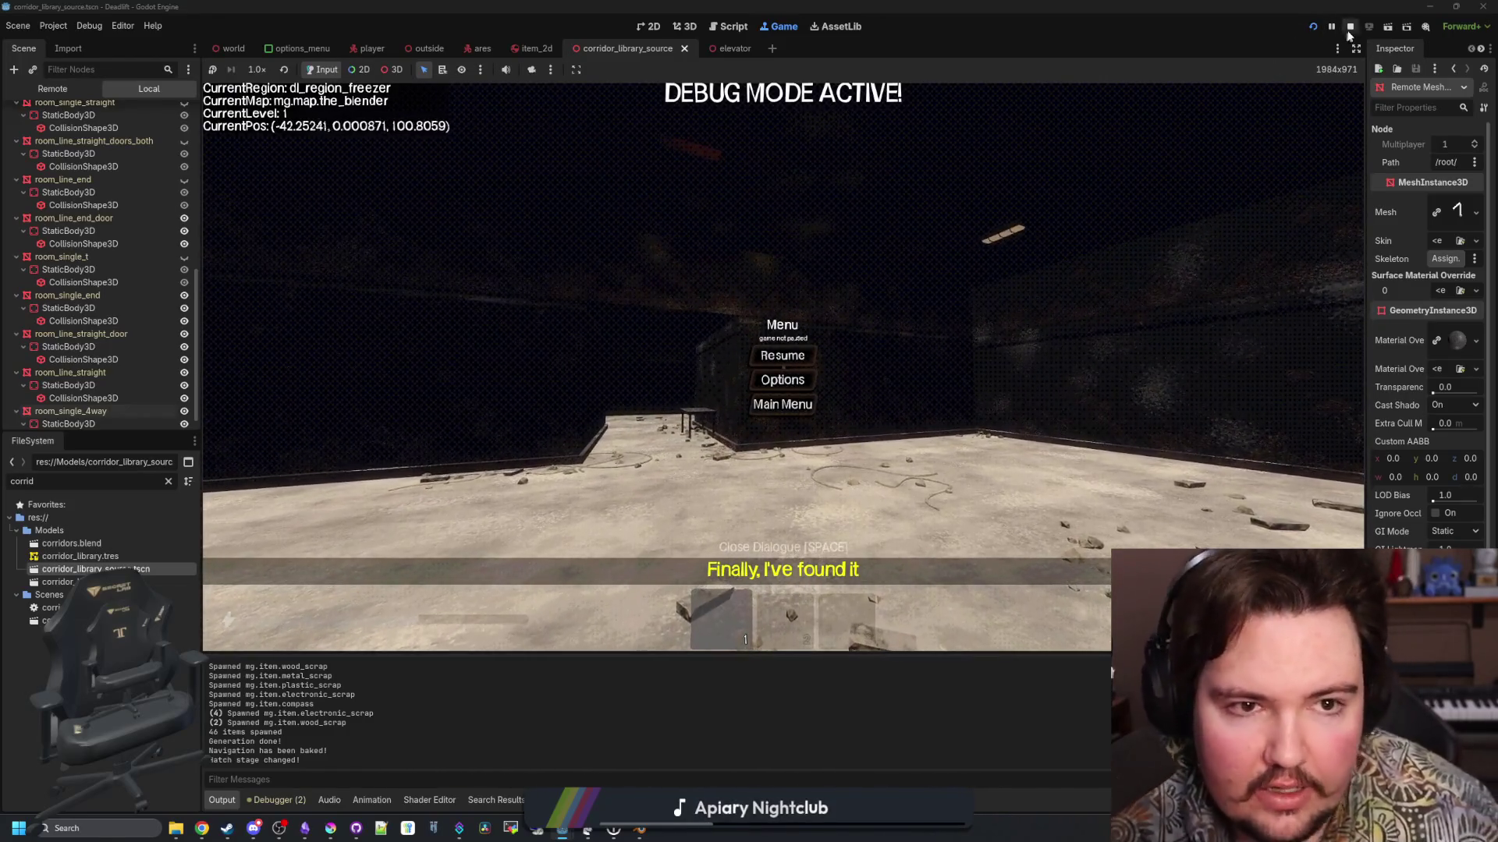
{"action": "left_click", "coordinate": [1350, 27]}
Step: Save the corridor scene, then switch to the world scene and save it too
{"action": "key", "text": "ctrl+s"}
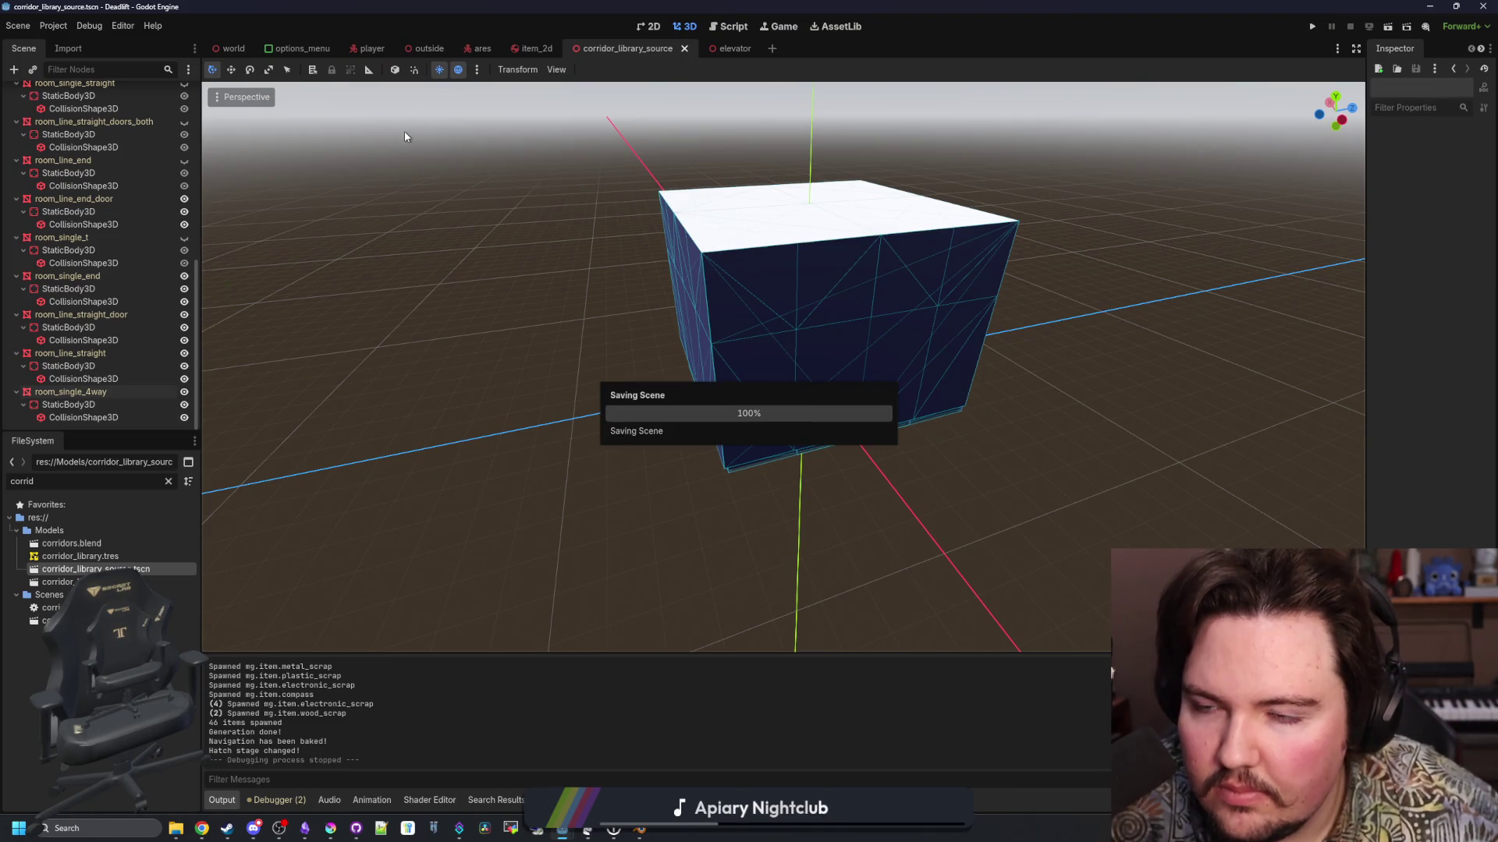
{"action": "left_click", "coordinate": [232, 49]}
{"action": "key", "text": "ctrl+s"}
{"action": "left_click_drag", "start_coordinate": [541, 248], "coordinate": [541, 248]}
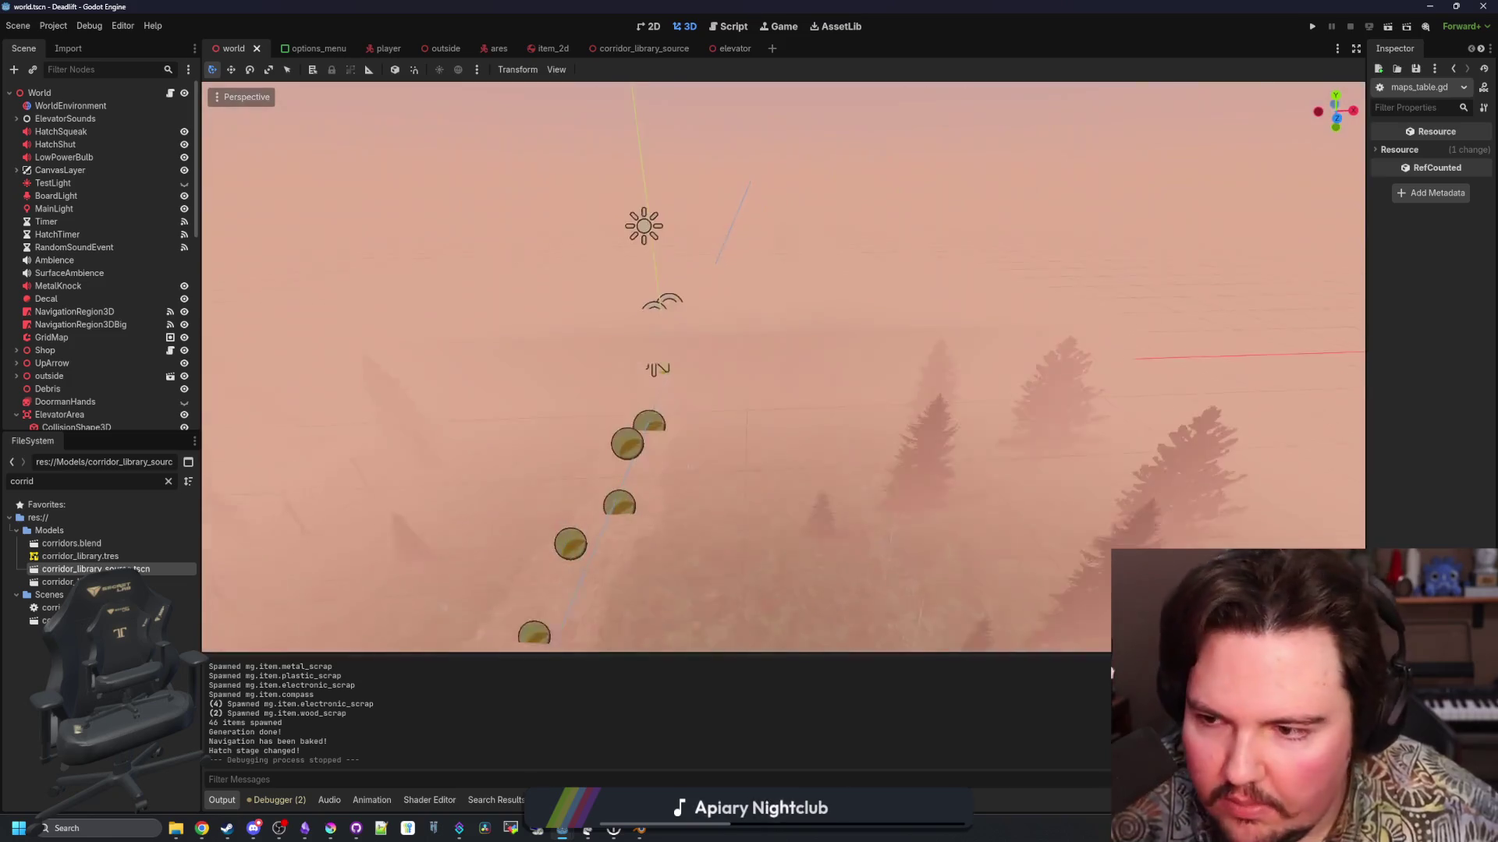
{"action": "scroll", "coordinate": [92, 268], "scroll_direction": "down", "scroll_amount": 5}
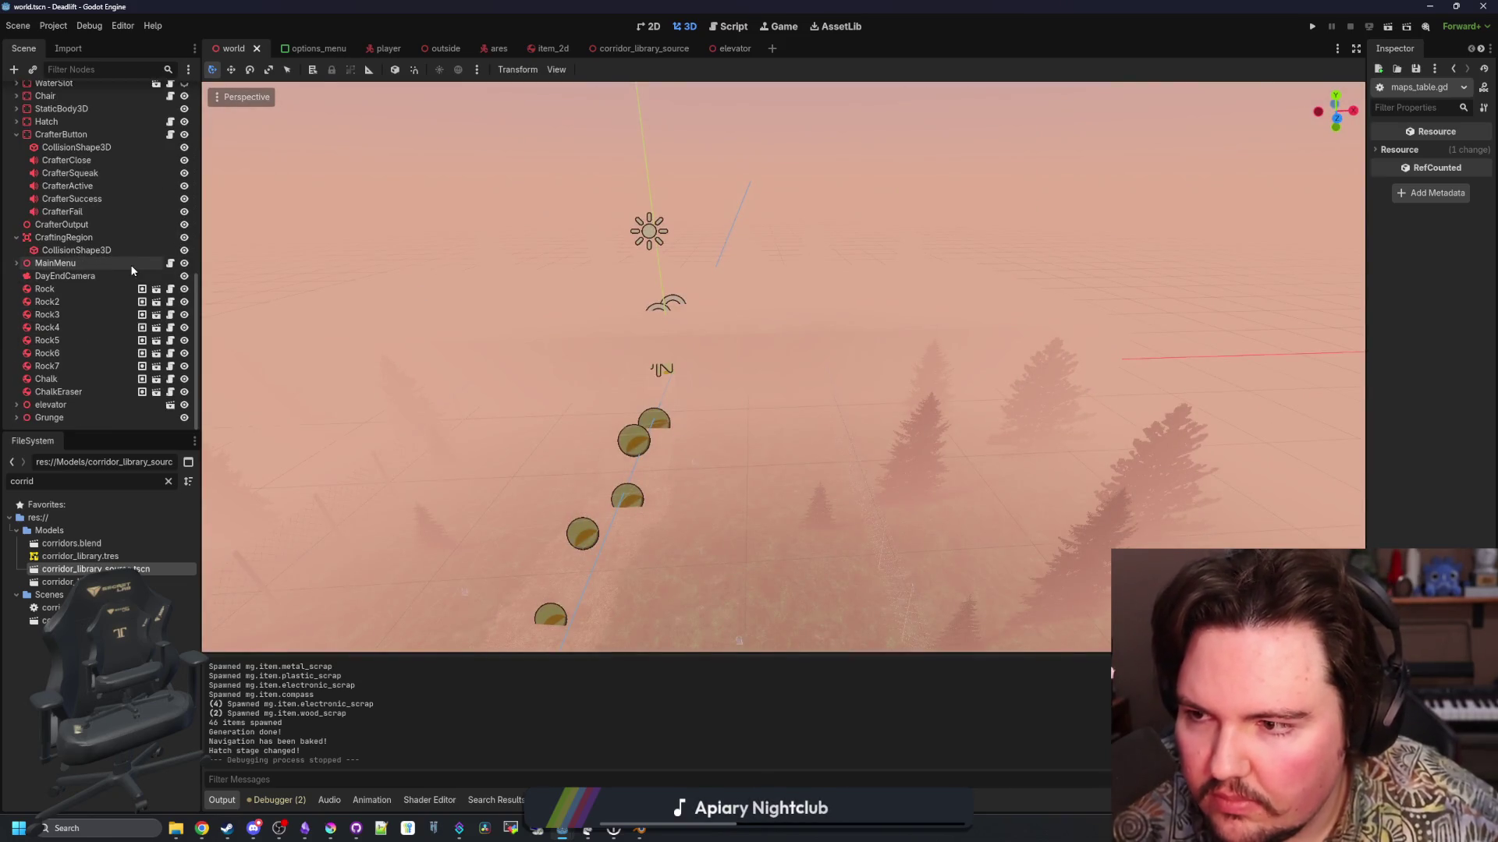
Step: Select and expand the MainMenu node and show it in the 2D view
{"action": "left_click", "coordinate": [92, 266]}
{"action": "left_click", "coordinate": [17, 263]}
{"action": "left_click", "coordinate": [648, 26]}
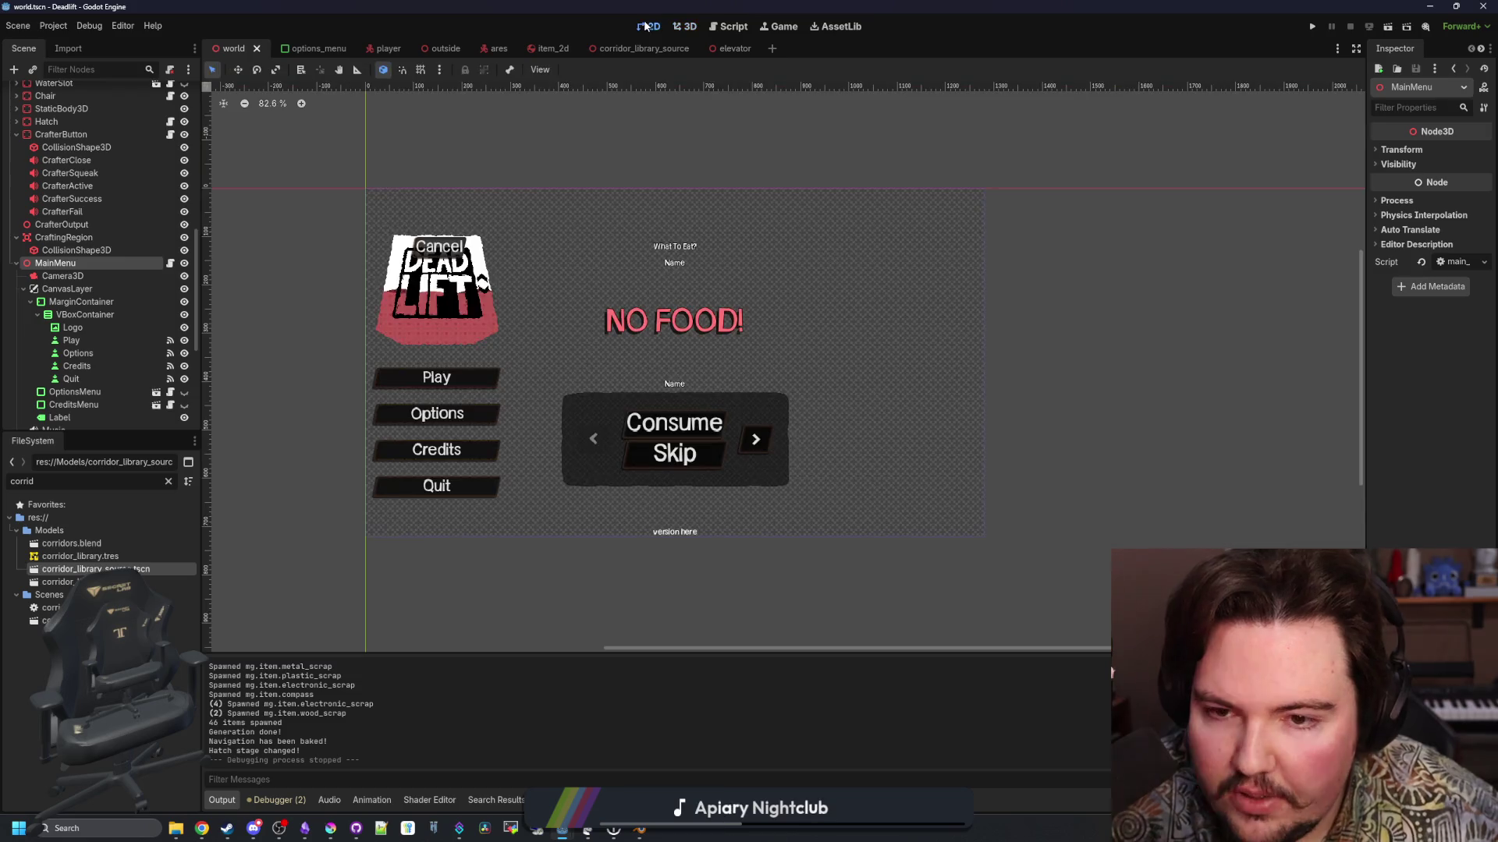
{"action": "scroll", "coordinate": [653, 341], "scroll_direction": "up", "scroll_amount": 2}
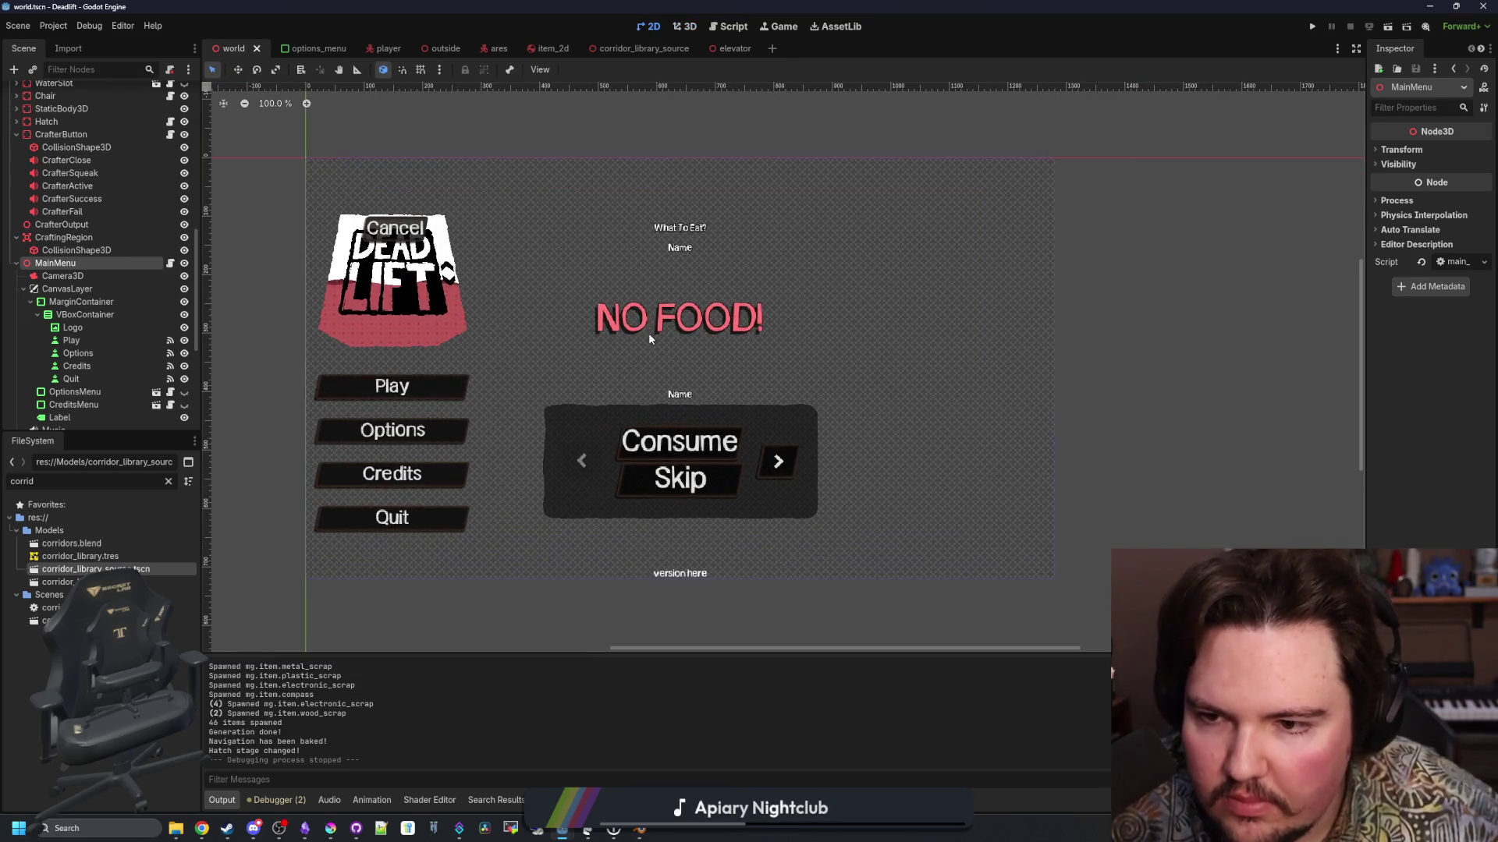
Step: Browse CanvasLayer's children, selecting InitialTransition, MarginContainer and CreditsMenu, then right-click CanvasLayer
{"action": "left_click", "coordinate": [85, 287]}
{"action": "left_click", "coordinate": [29, 302]}
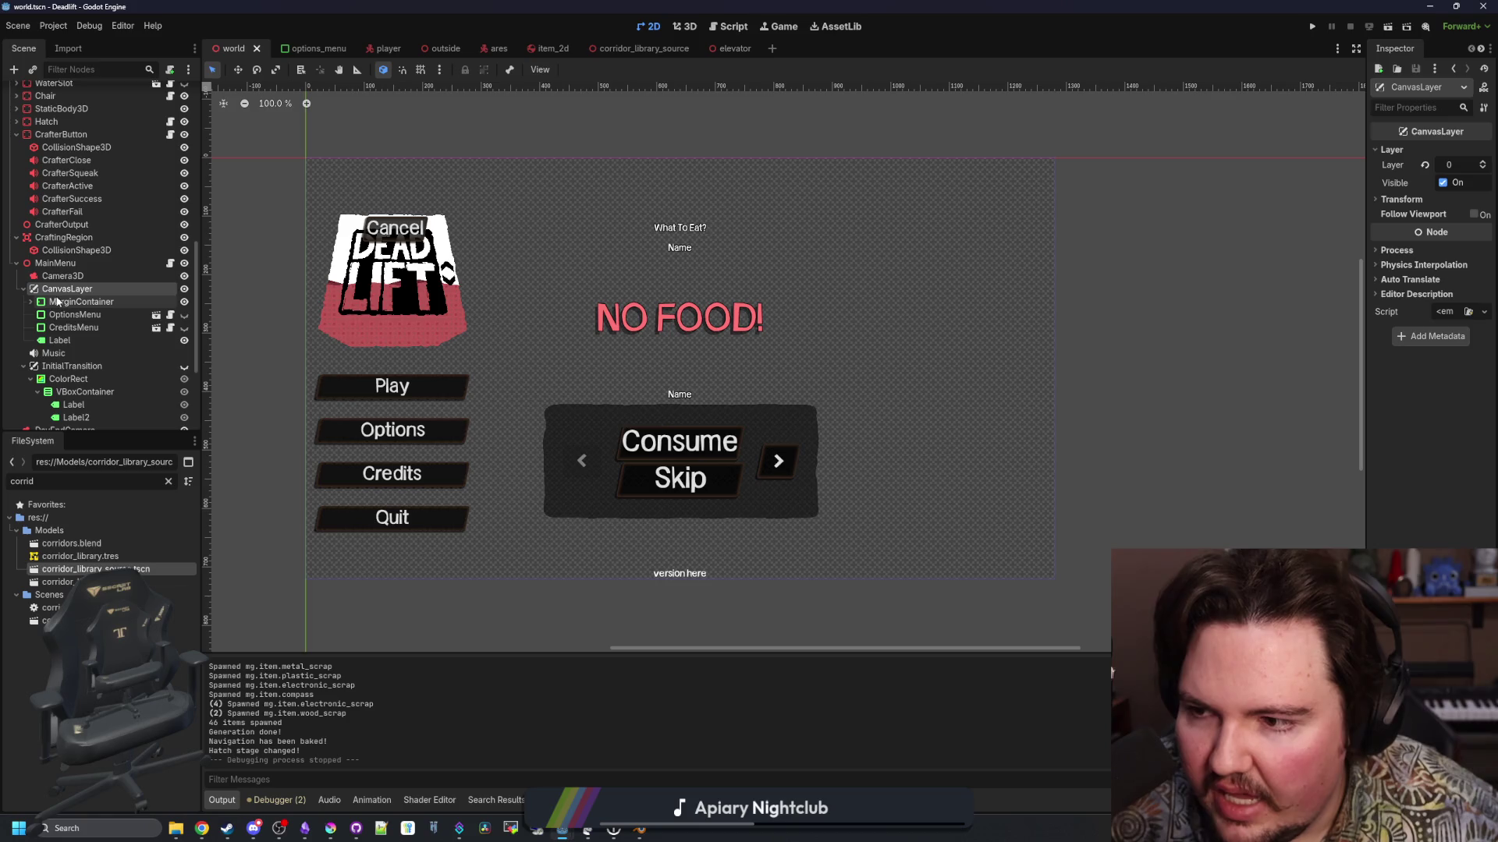
{"action": "left_click", "coordinate": [24, 367]}
{"action": "scroll", "coordinate": [59, 386], "scroll_direction": "down", "scroll_amount": 2}
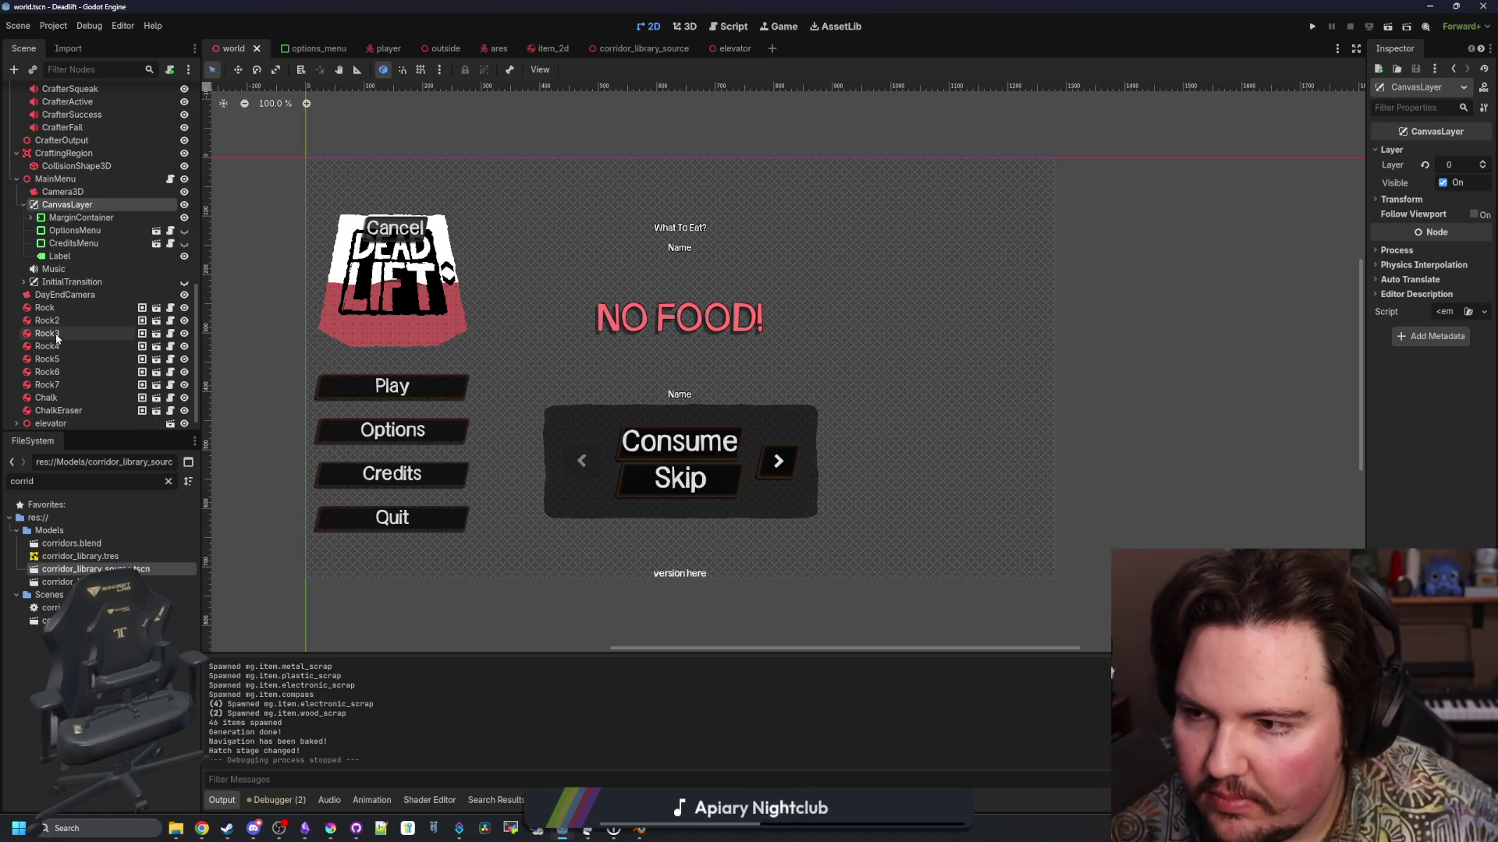
{"action": "left_click", "coordinate": [67, 282]}
{"action": "left_click", "coordinate": [23, 284]}
{"action": "left_click", "coordinate": [23, 285]}
{"action": "left_click", "coordinate": [78, 219]}
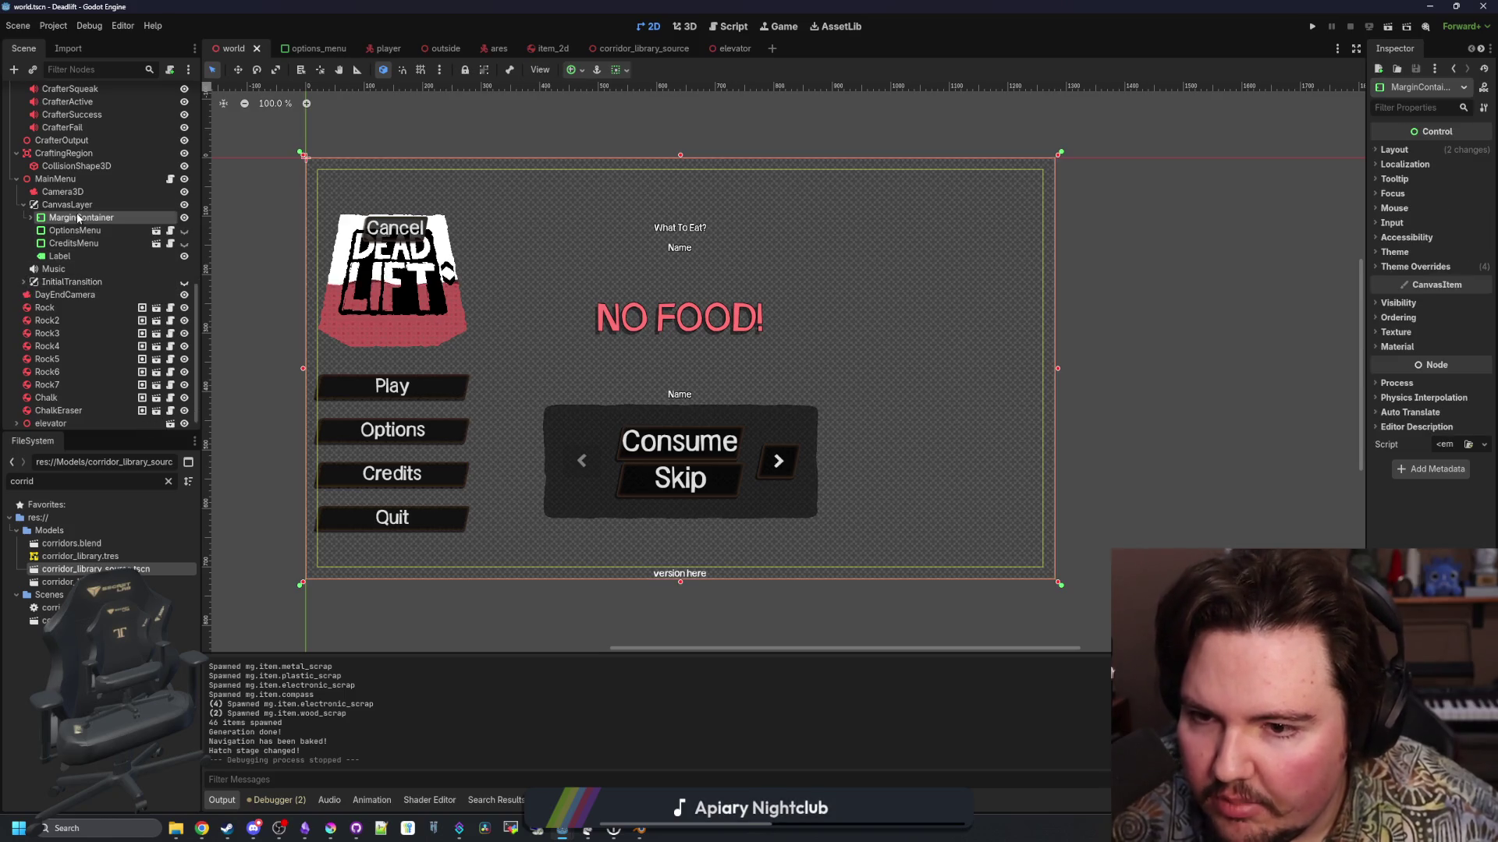
{"action": "left_click", "coordinate": [89, 242]}
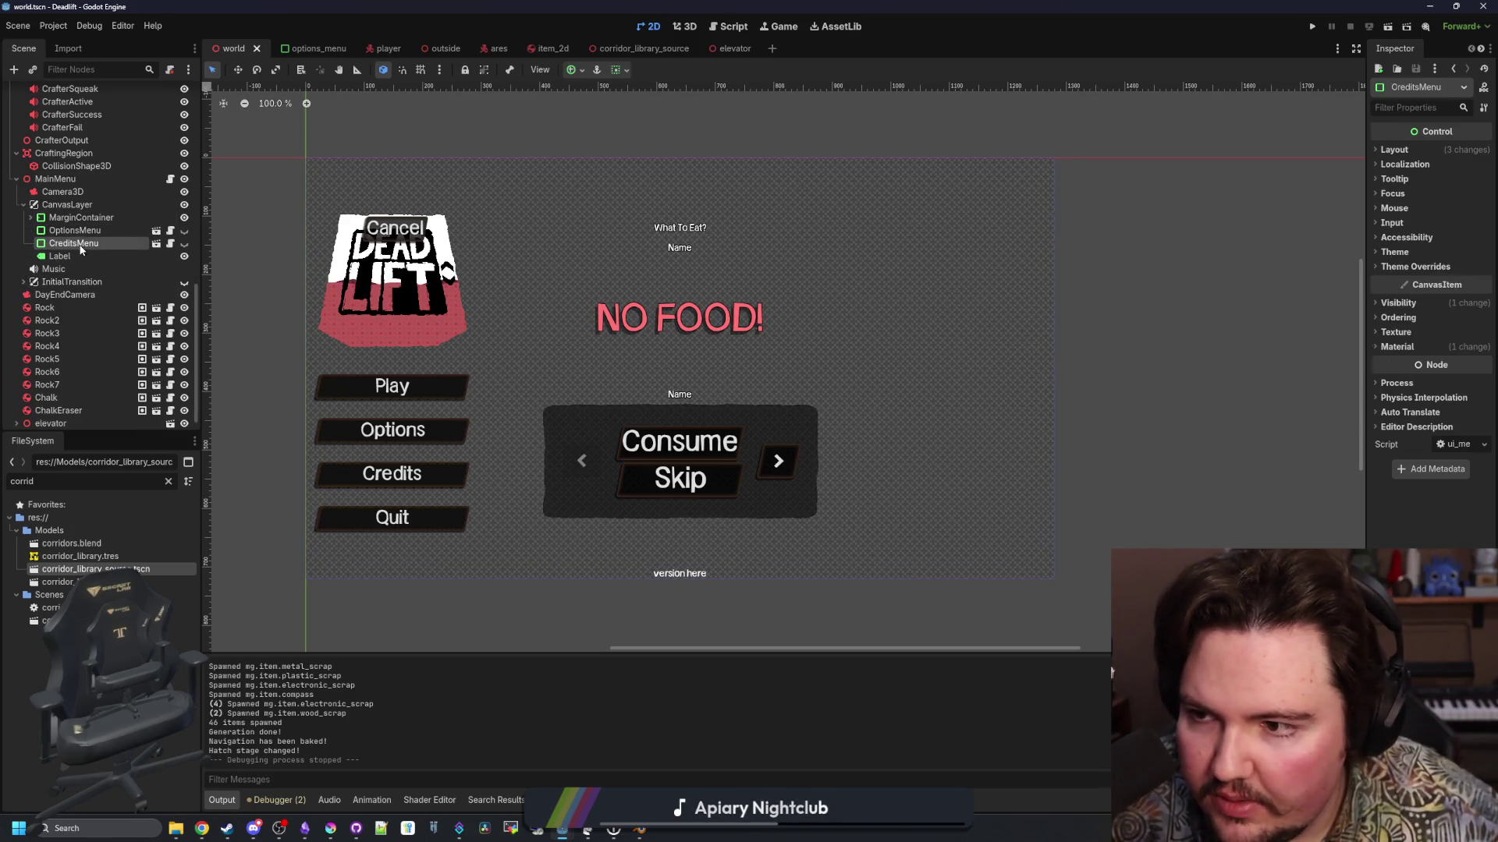
{"action": "right_click", "coordinate": [83, 208]}
Step: Dismiss the new-node dialog and filter the FileSystem dock for 'option'
{"action": "left_click", "coordinate": [116, 222]}
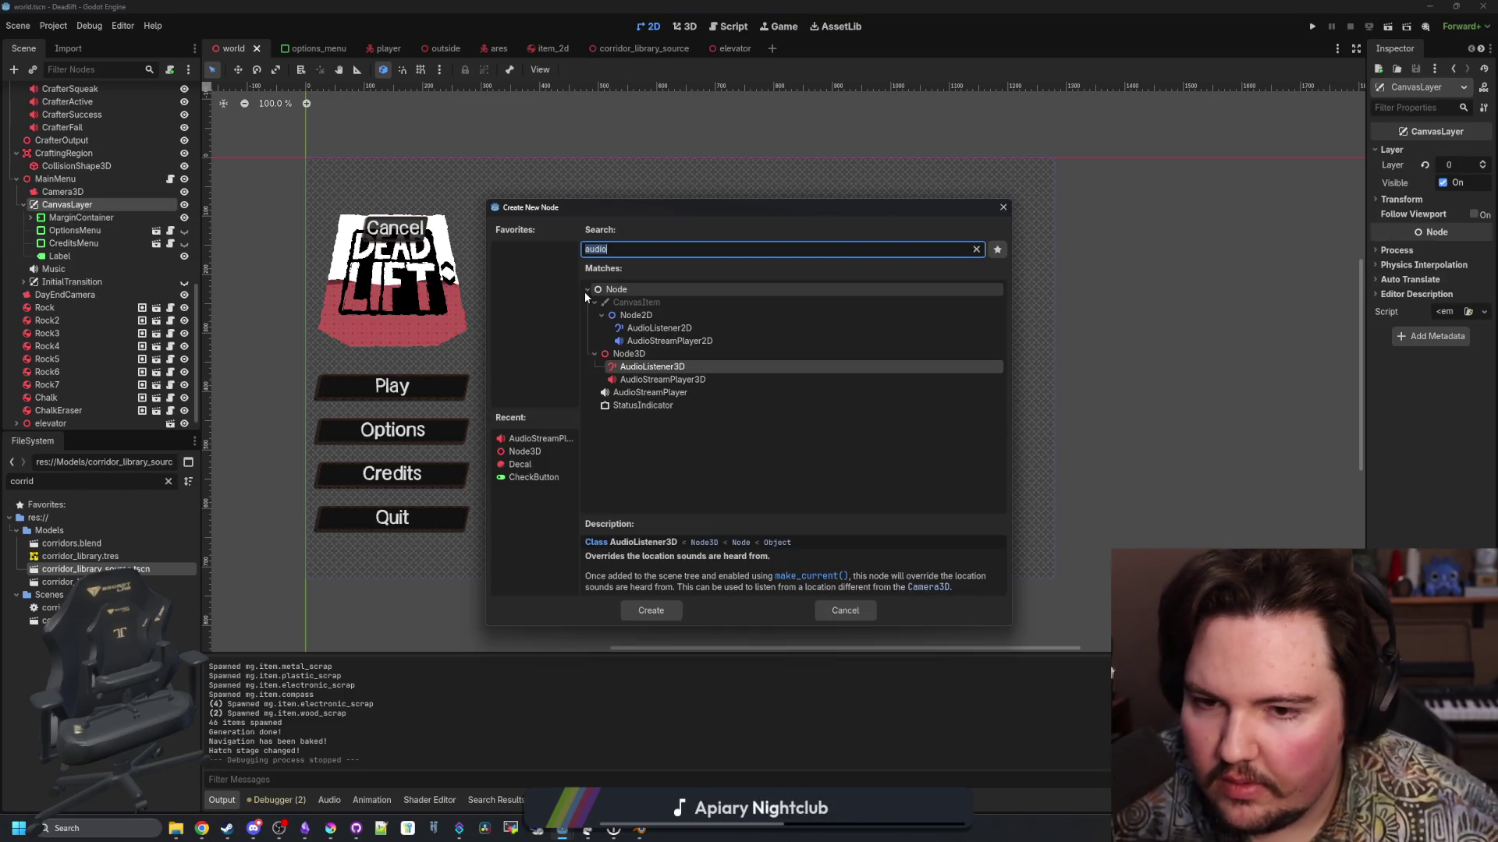
{"action": "left_click", "coordinate": [857, 615]}
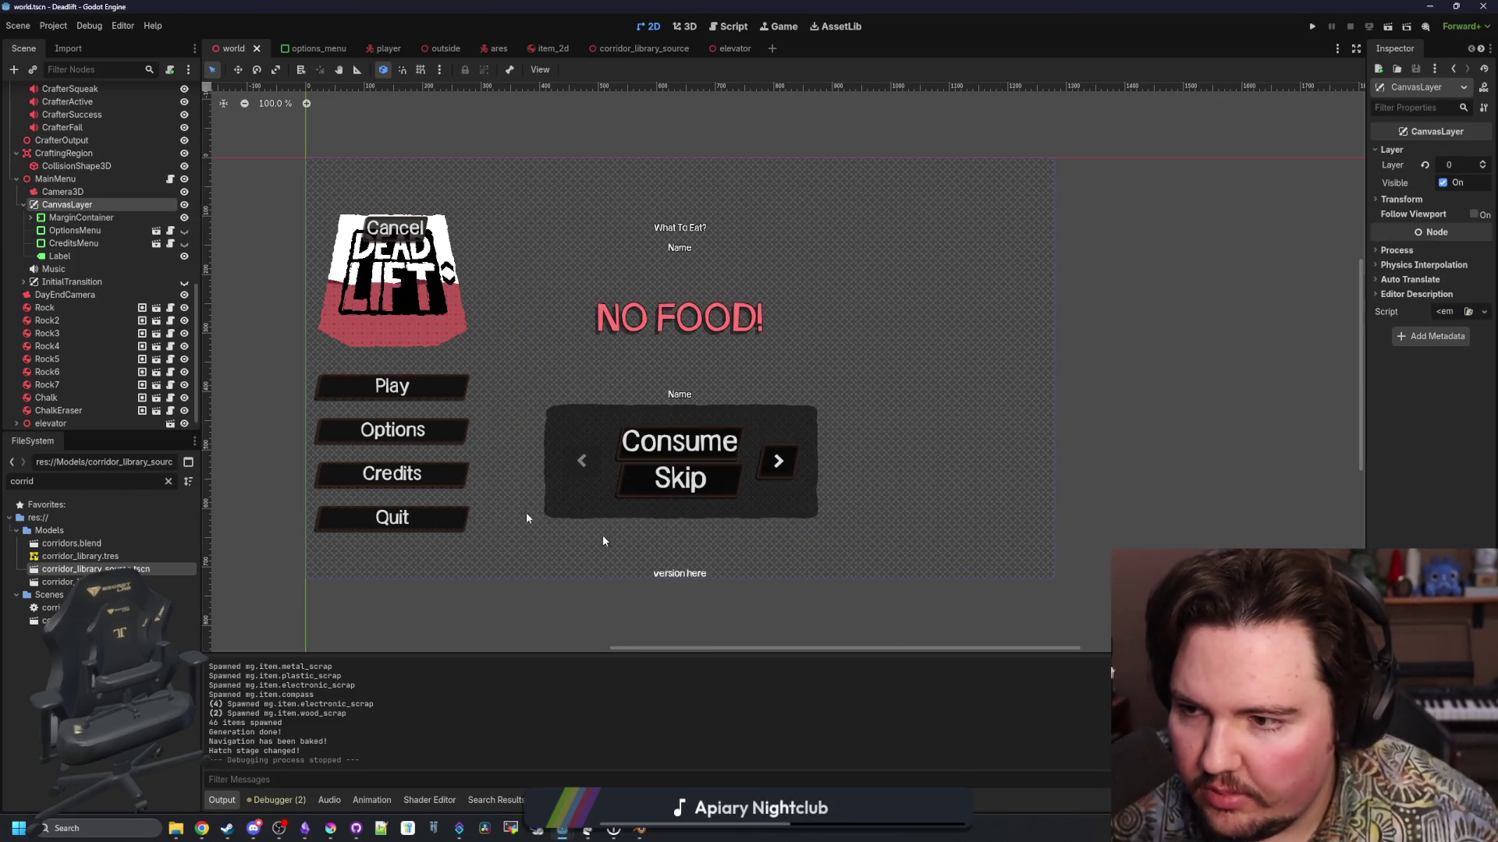
{"action": "left_click", "coordinate": [169, 482]}
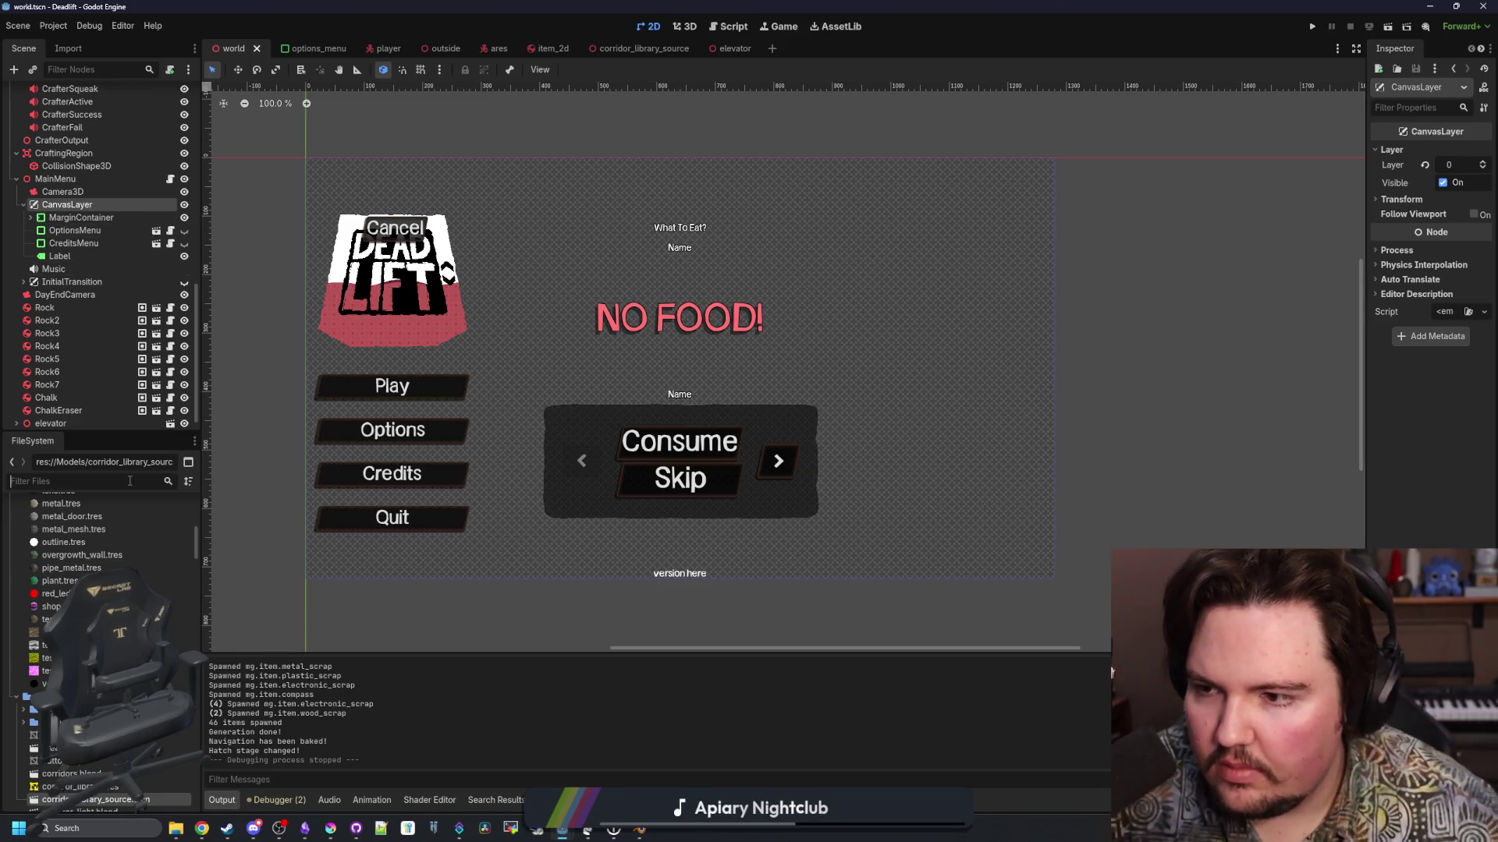
{"action": "type", "text": "options"}
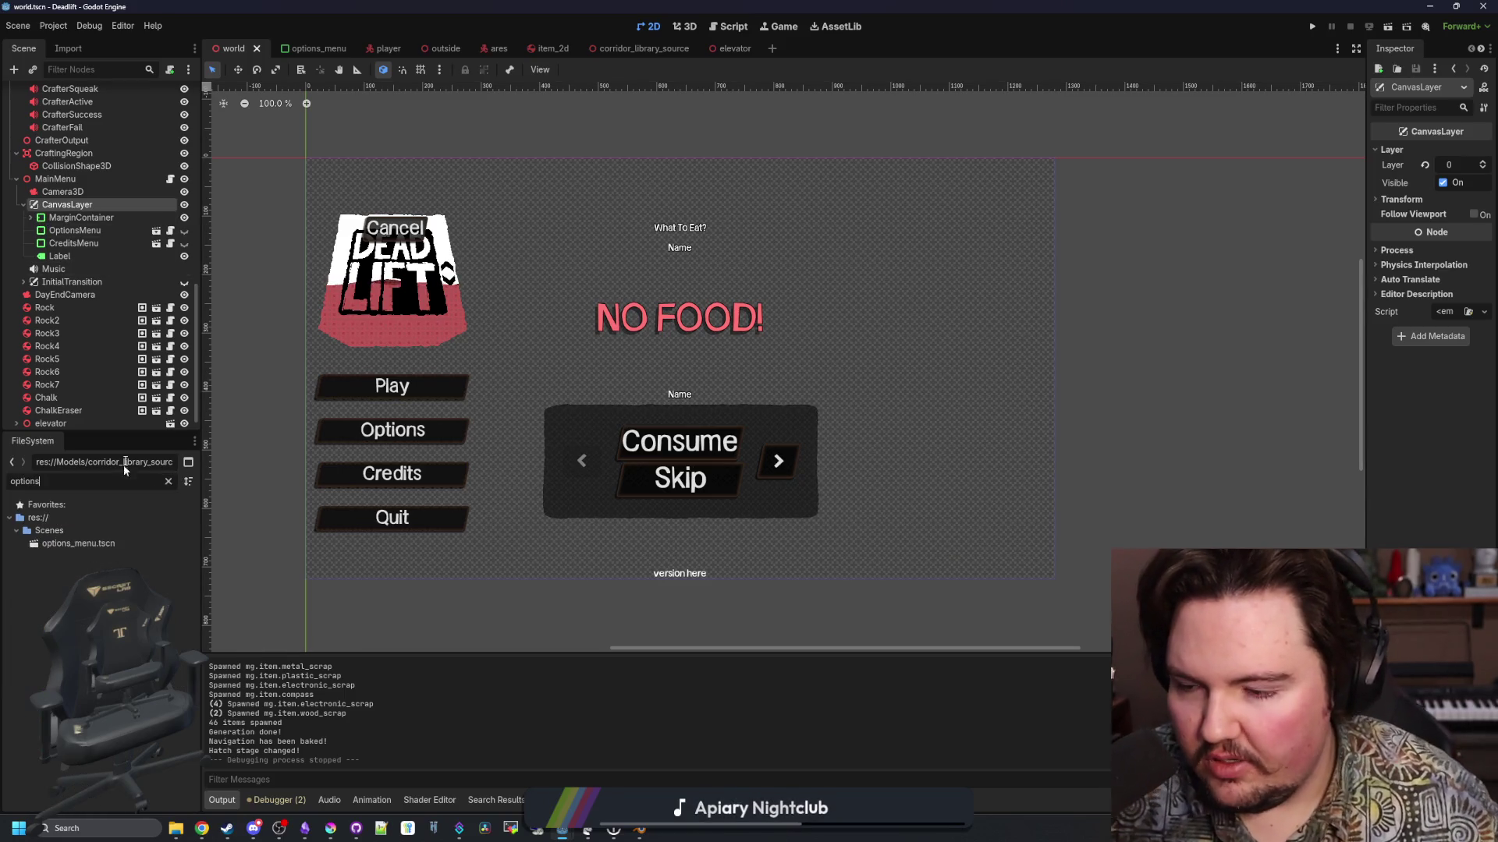
Step: Duplicate options_menu.tscn under the name play_screen.tscn
{"action": "left_click", "coordinate": [82, 543]}
{"action": "right_click", "coordinate": [92, 544]}
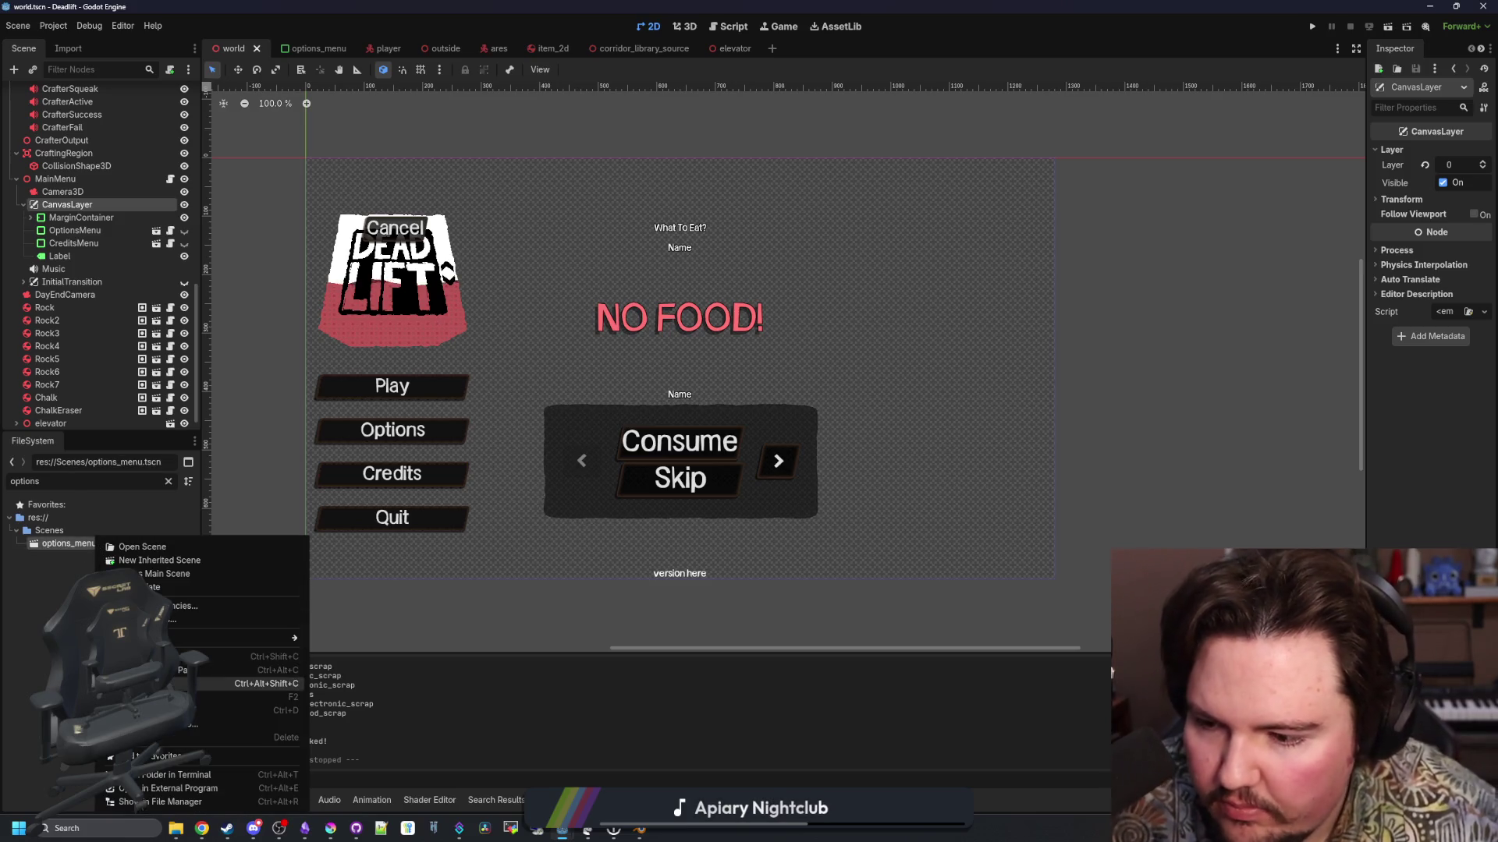
{"action": "left_click", "coordinate": [195, 710]}
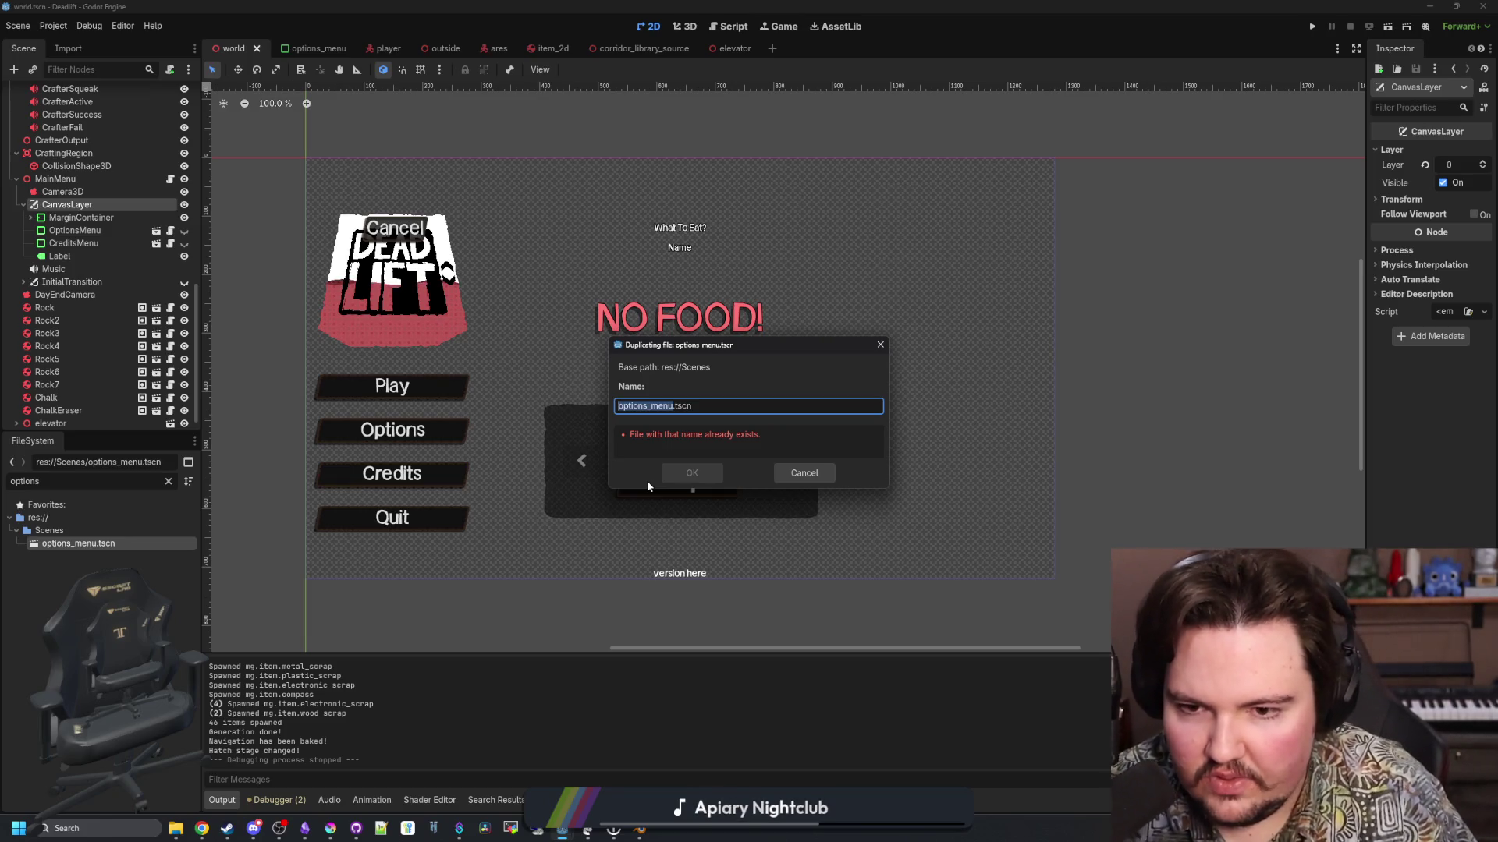
{"action": "type", "text": "play_screen"}
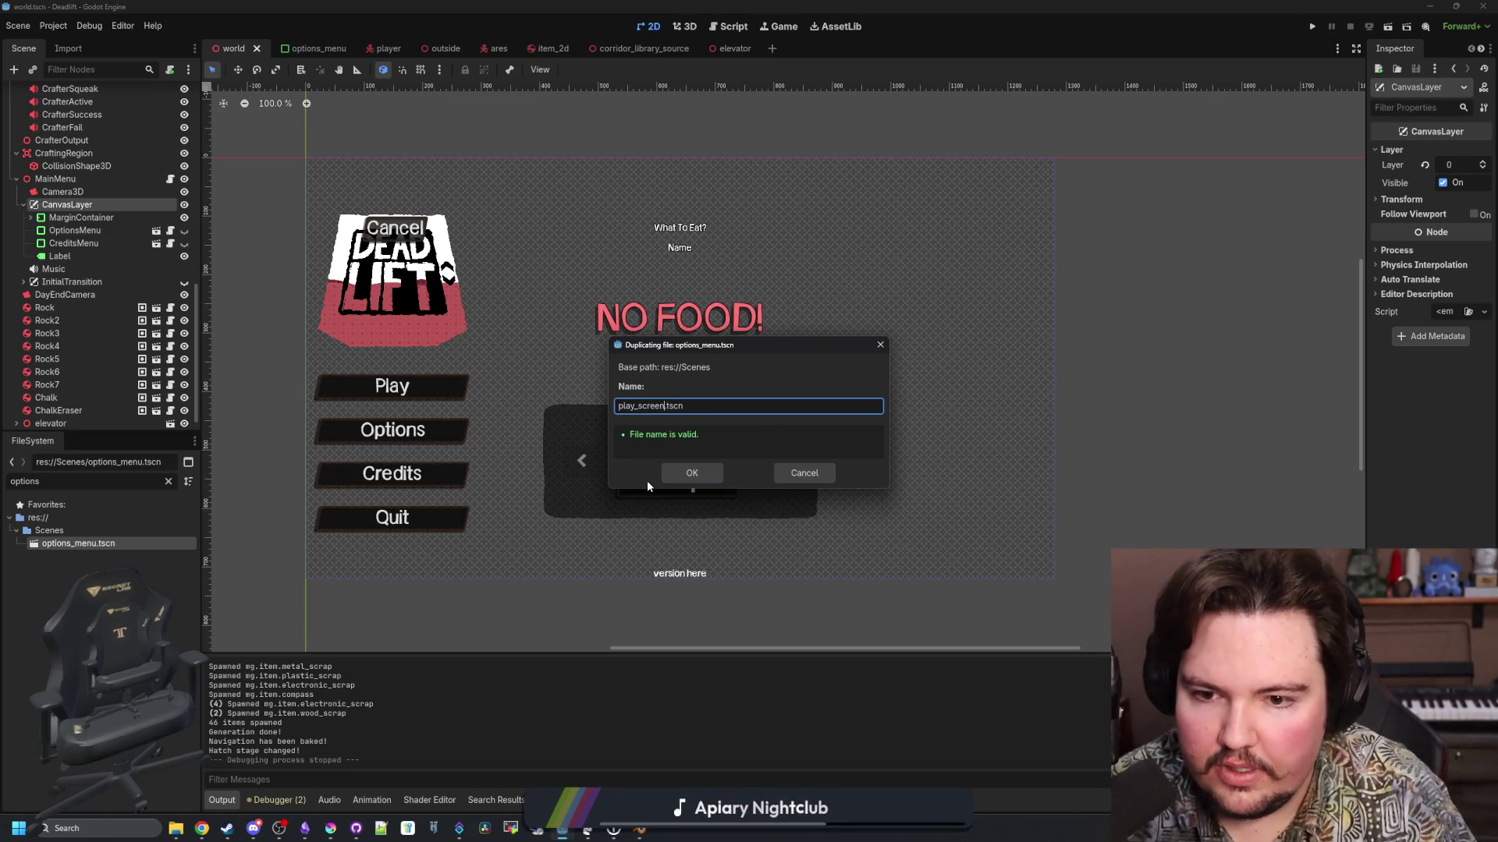
{"action": "left_click", "coordinate": [699, 477]}
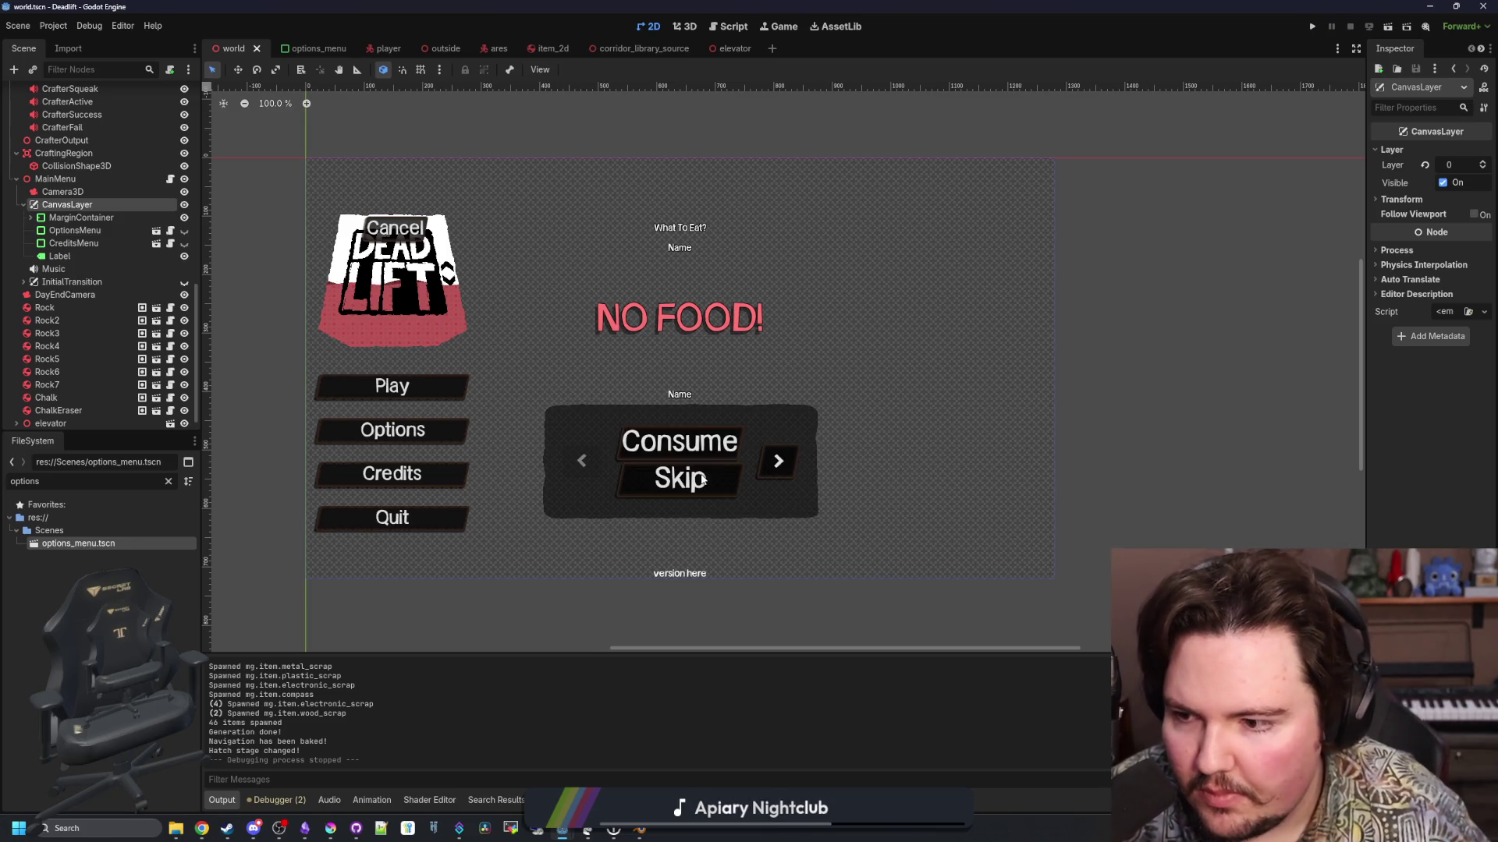
Step: Instance play_screen.tscn under the main menu's CanvasLayer and open it in the editor
{"action": "left_click", "coordinate": [167, 483]}
{"action": "type", "text": "play"}
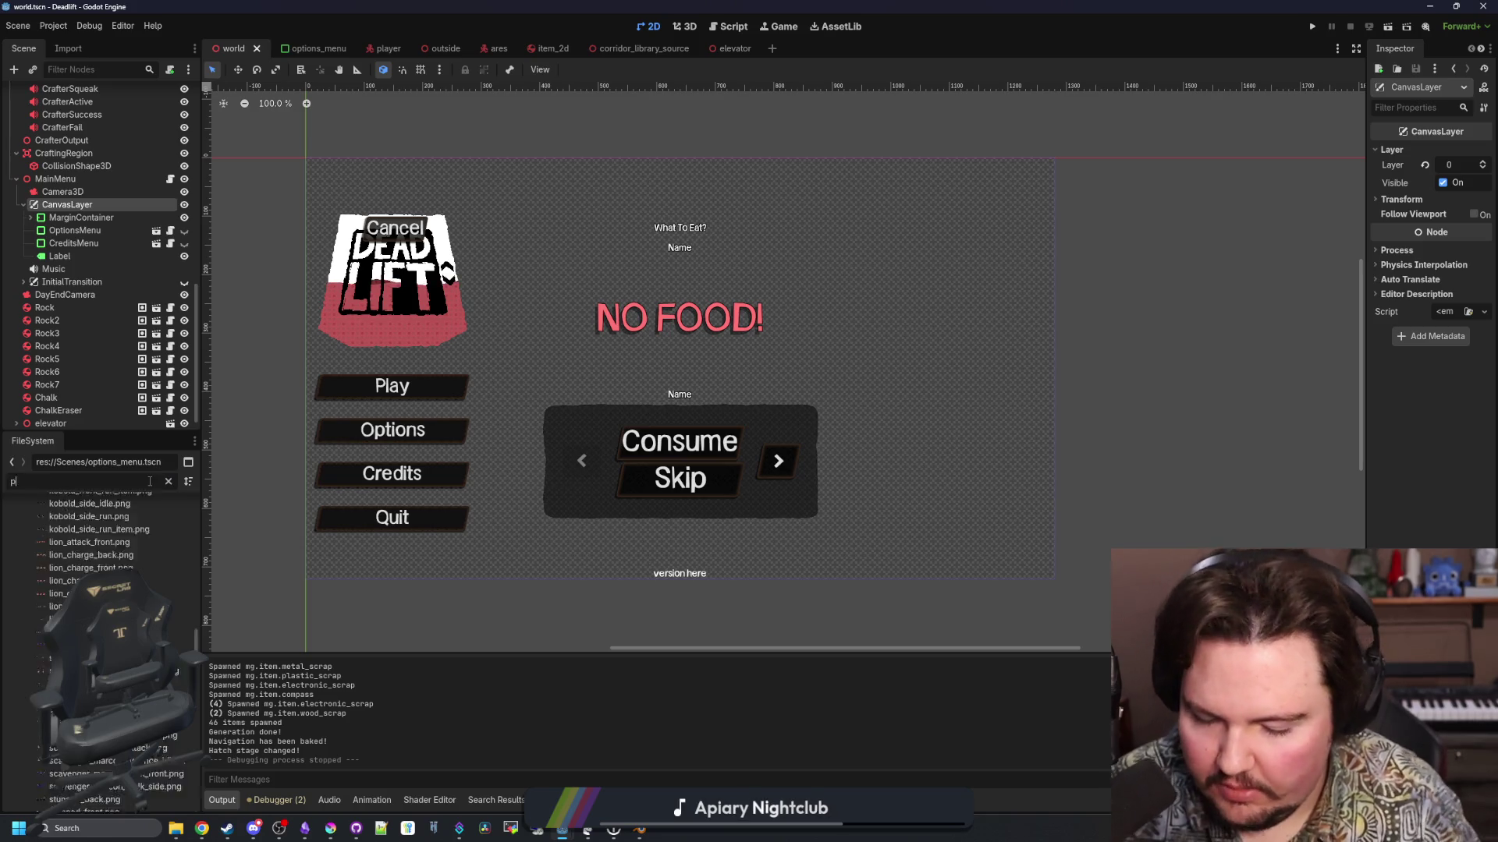
{"action": "left_click_drag", "start_coordinate": [92, 570], "coordinate": [97, 221]}
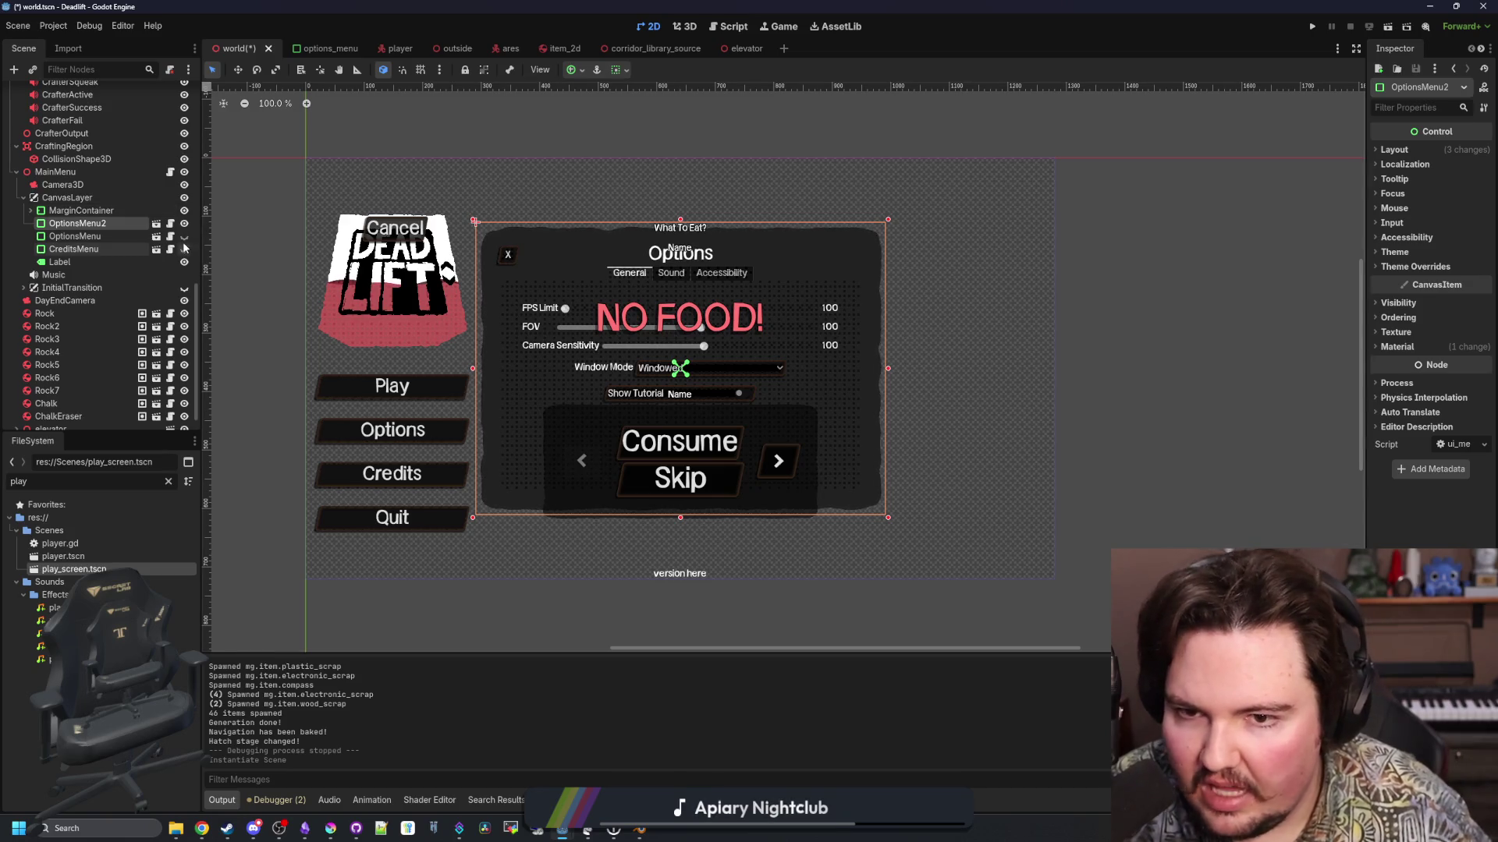
{"action": "left_click", "coordinate": [157, 224]}
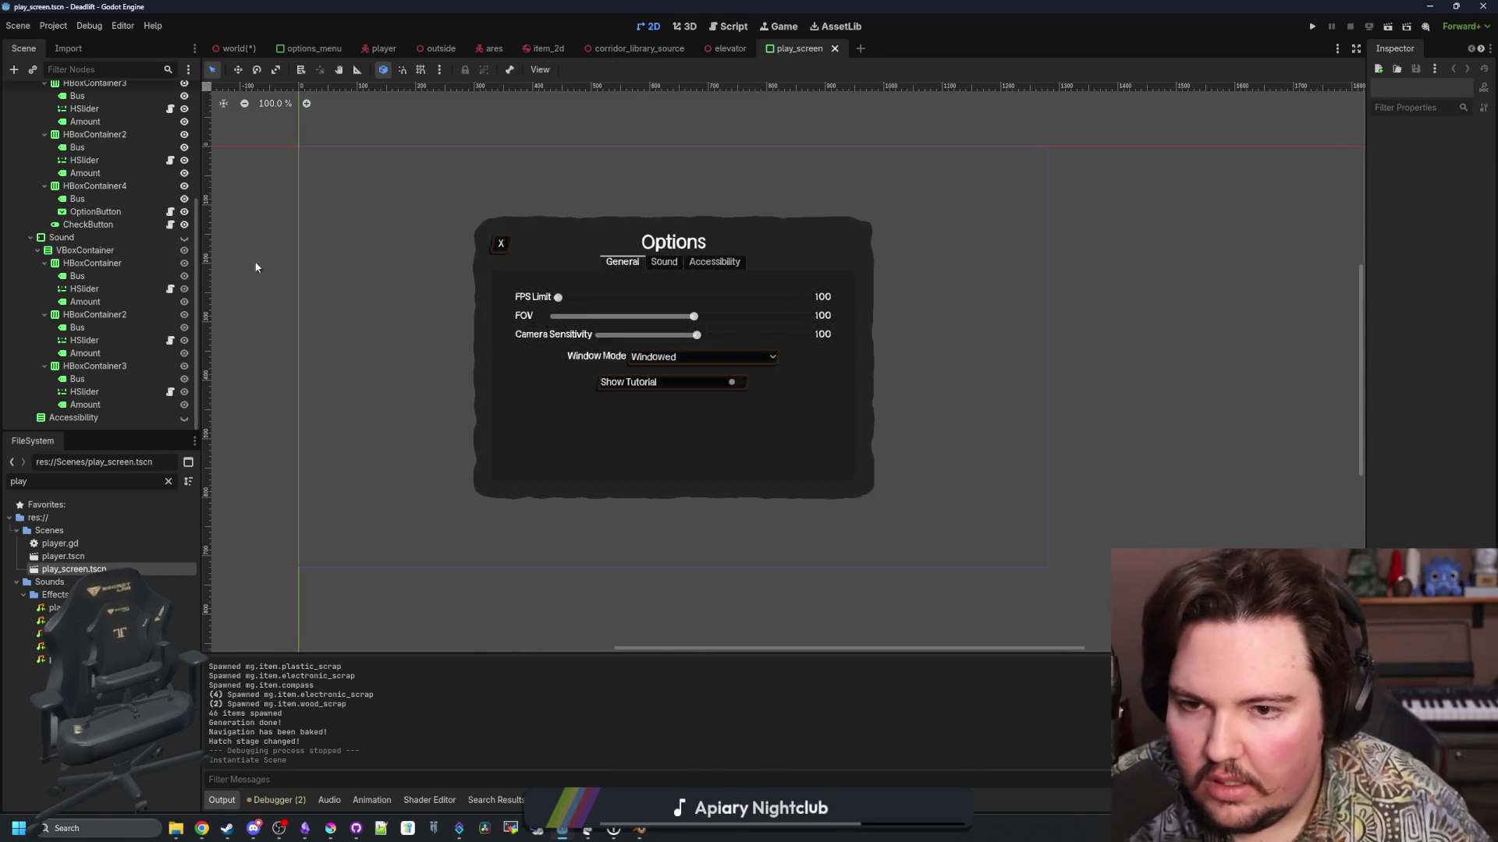
Step: Delete play_screen's TabContainer node and select the HBoxContainer
{"action": "left_click", "coordinate": [24, 170]}
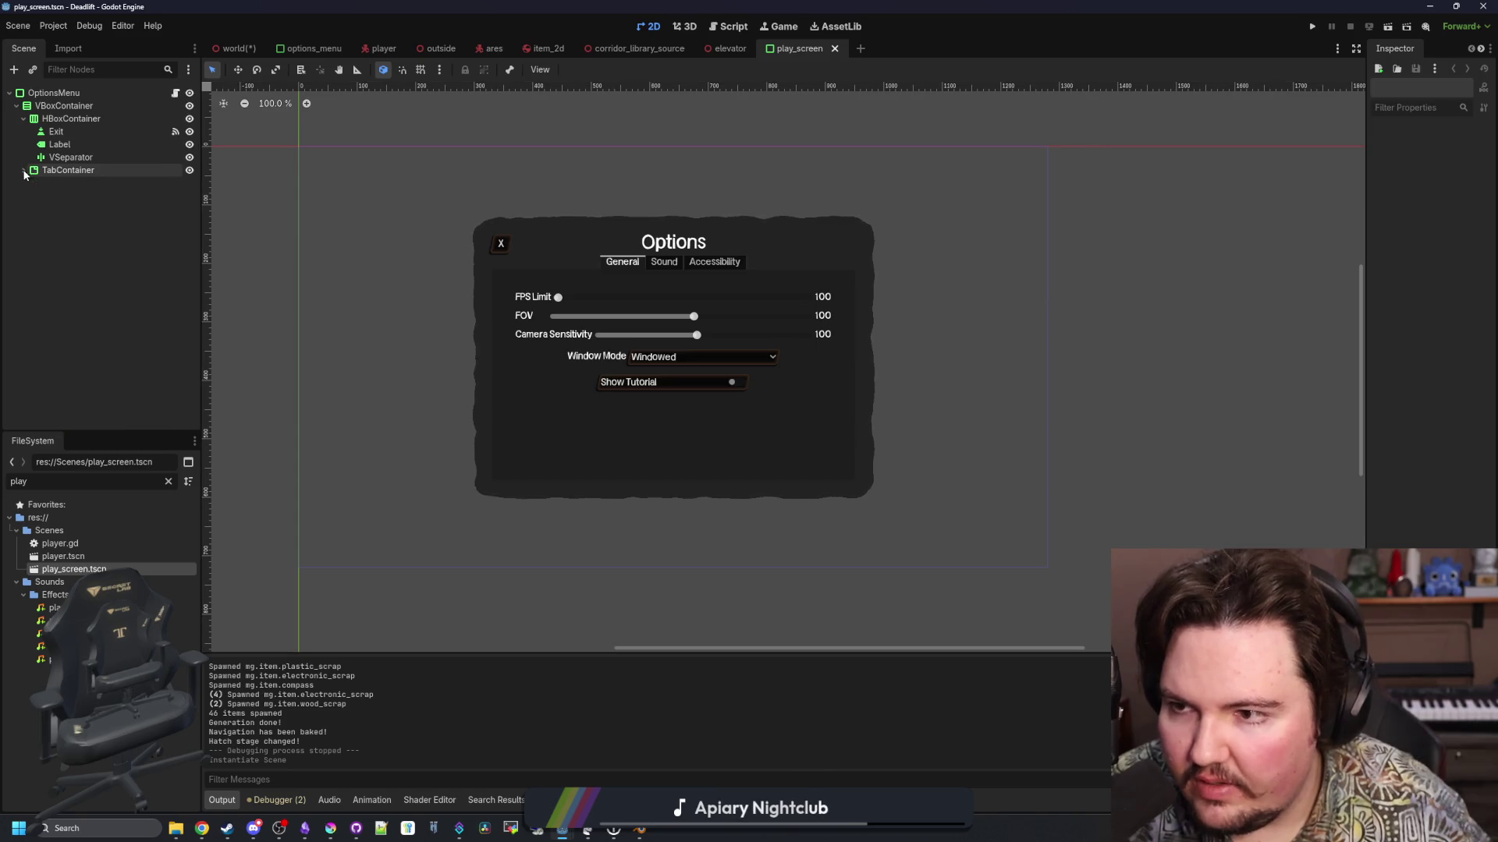
{"action": "left_click", "coordinate": [69, 170]}
{"action": "key", "text": "Delete"}
{"action": "left_click", "coordinate": [717, 434]}
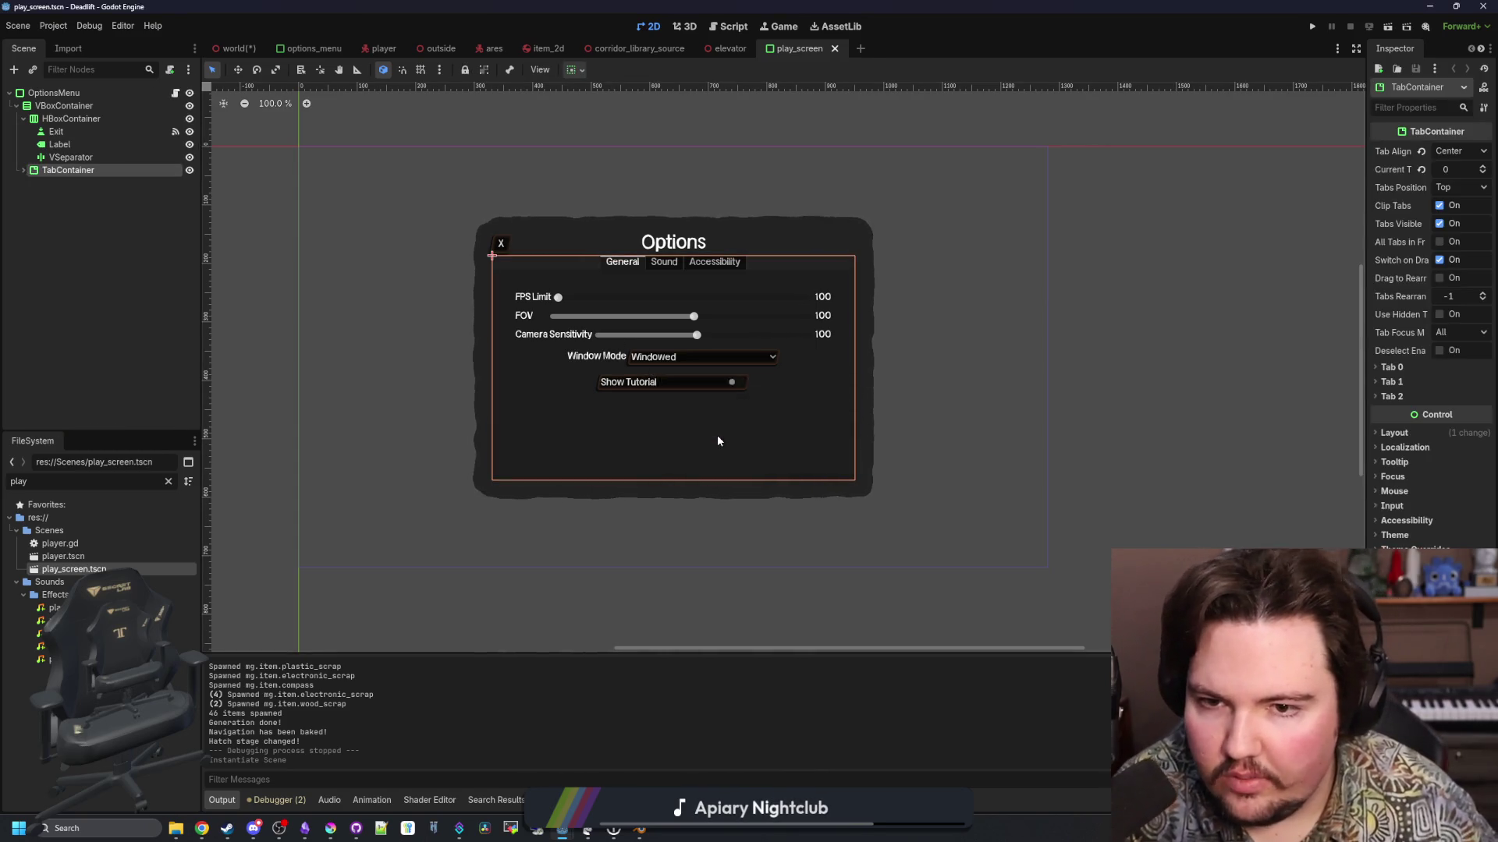
{"action": "left_click", "coordinate": [94, 146]}
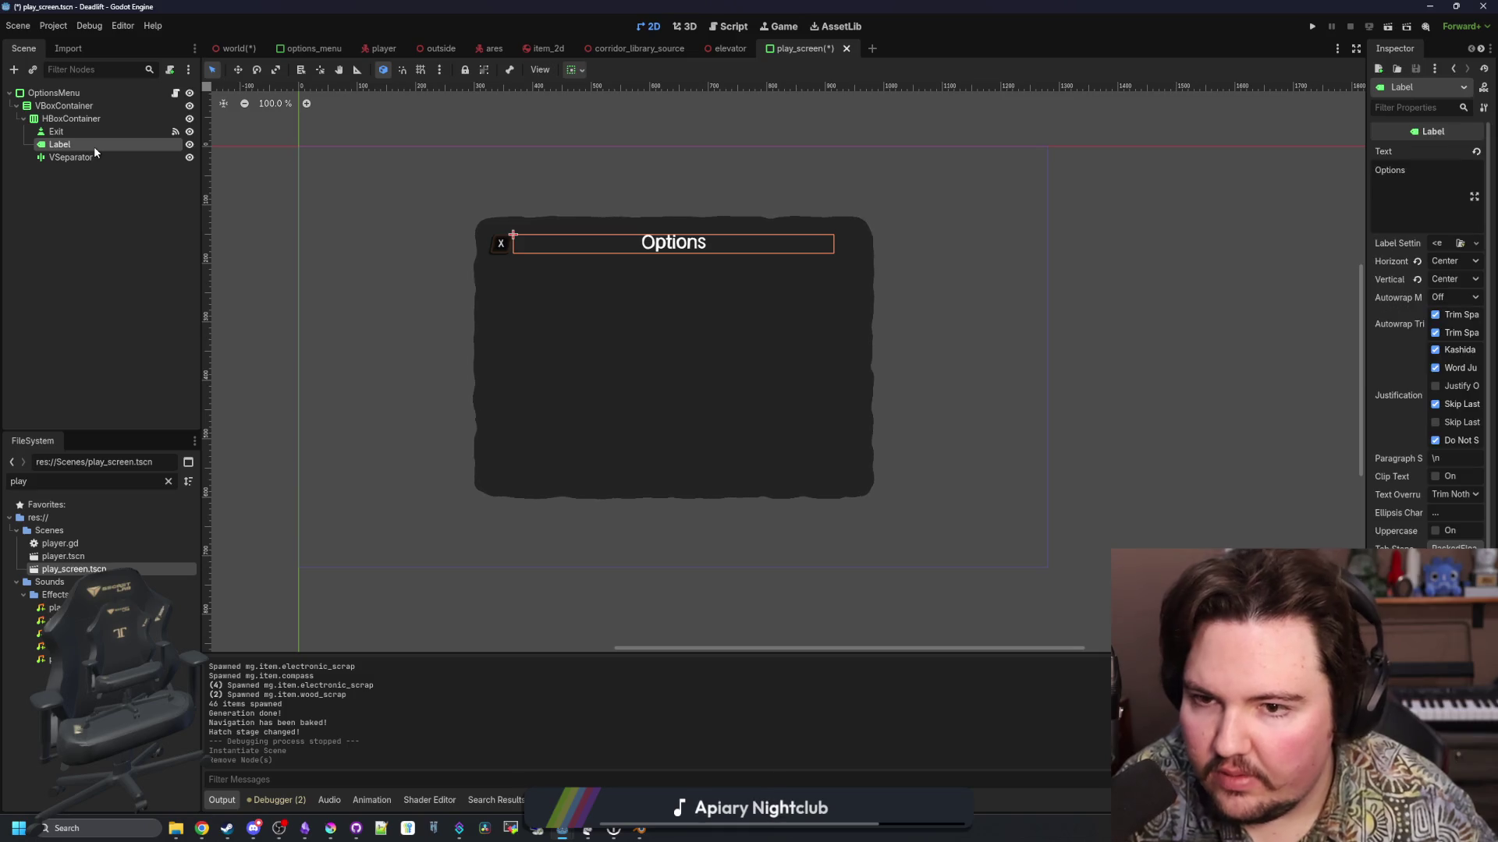
Step: Look over the HBoxContainer and the menu's ui_menu.gd script, then return to 2D
{"action": "left_click", "coordinate": [77, 129]}
{"action": "left_click", "coordinate": [70, 119]}
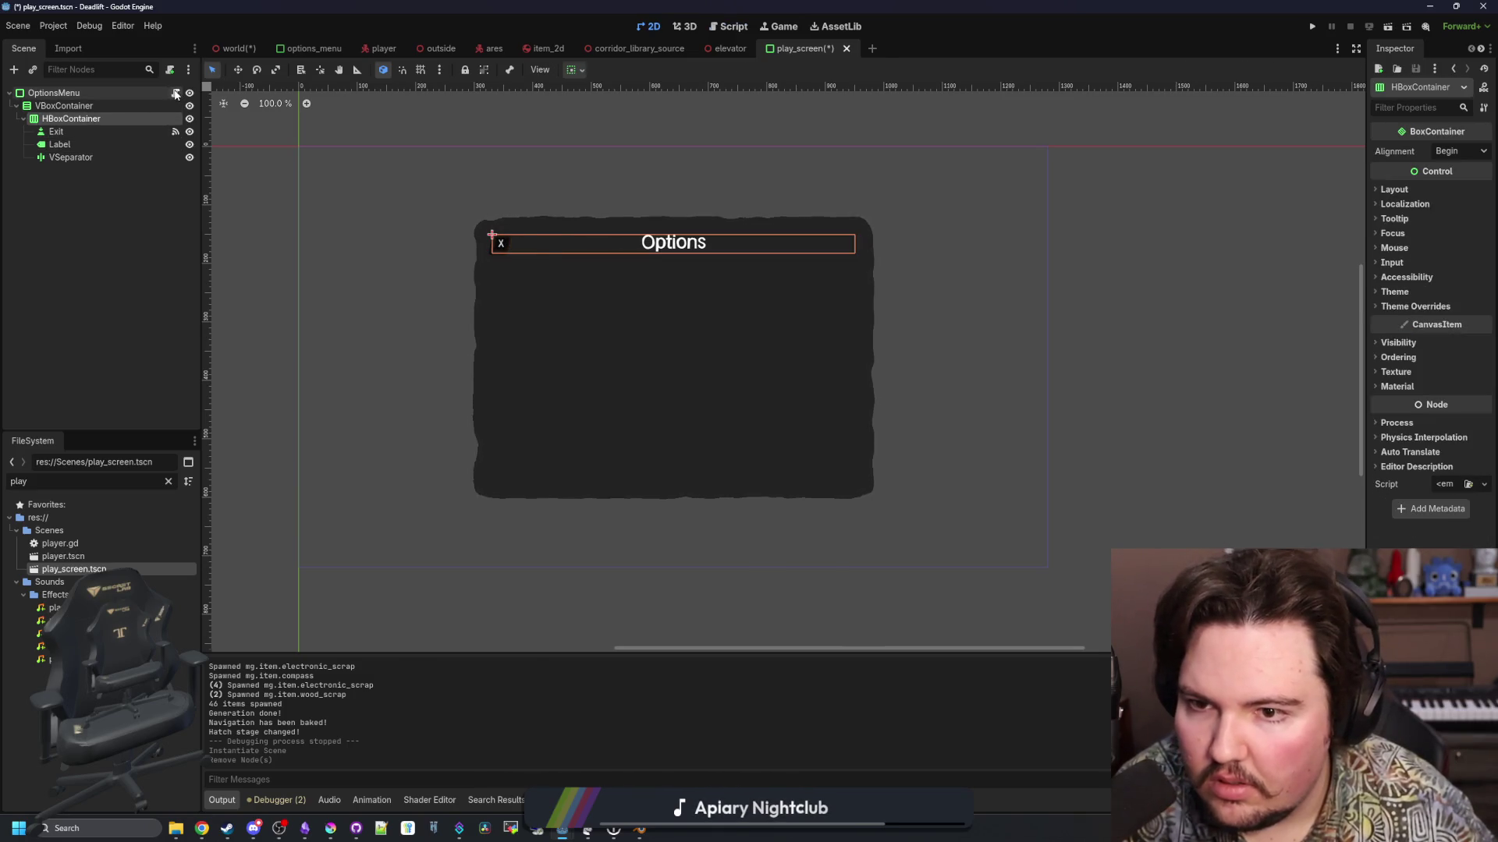
{"action": "left_click", "coordinate": [175, 93]}
{"action": "left_click", "coordinate": [639, 361]}
{"action": "left_click", "coordinate": [559, 234]}
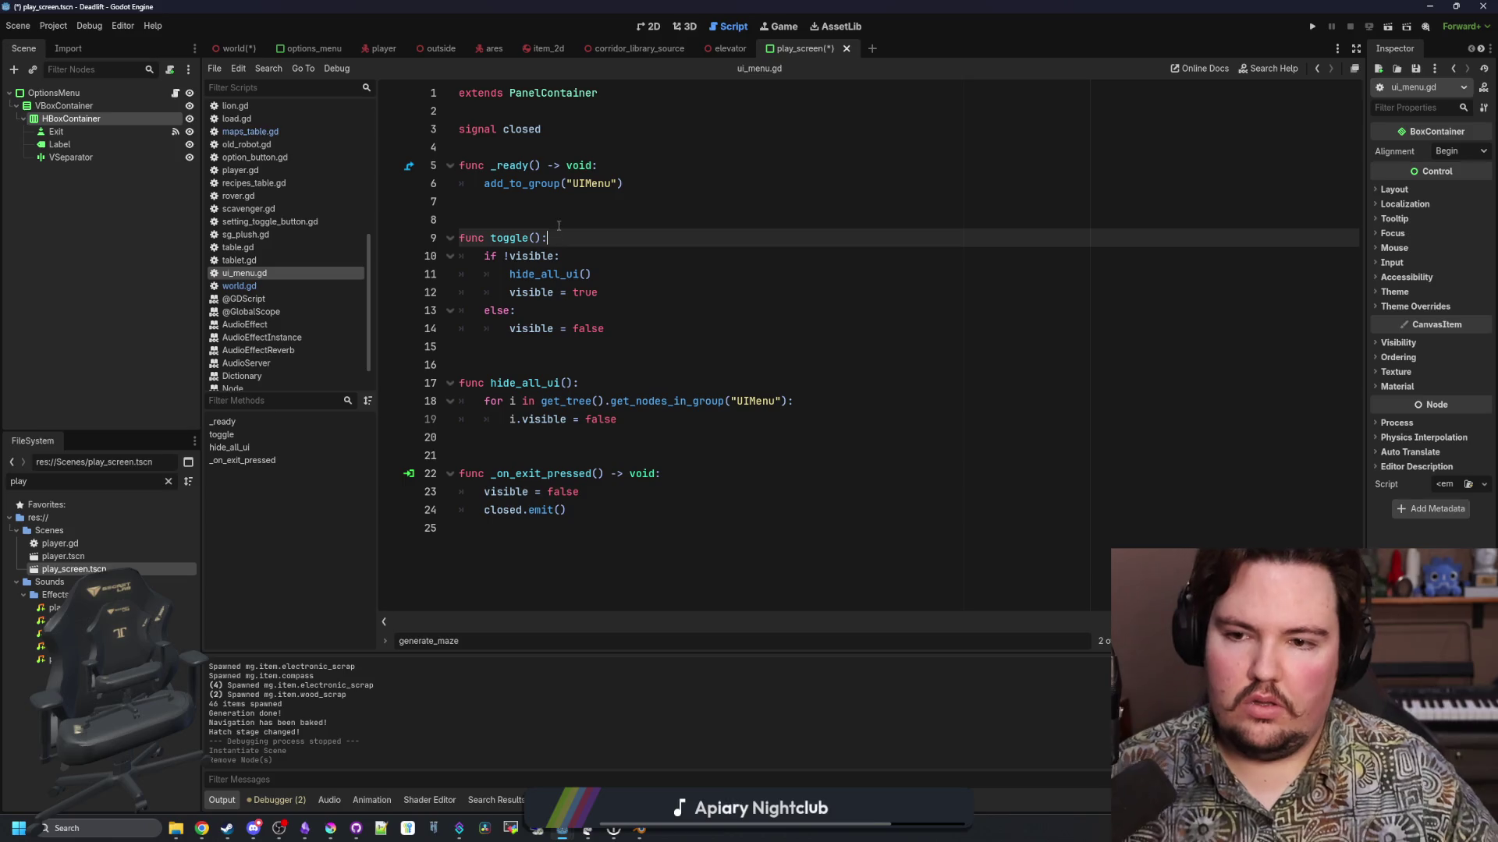
{"action": "left_click", "coordinate": [558, 226]}
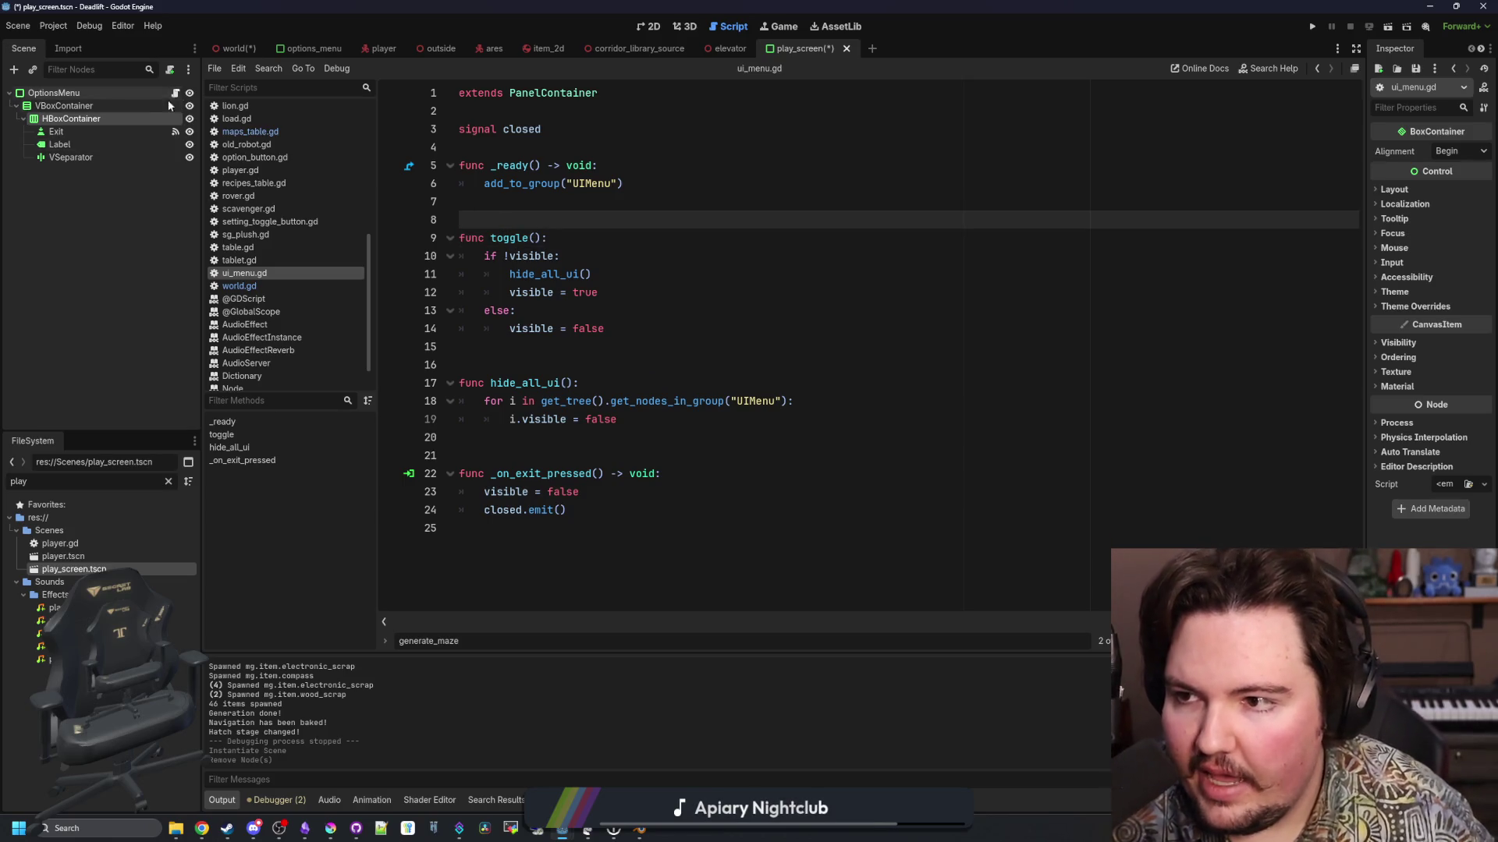
{"action": "left_click", "coordinate": [138, 122]}
{"action": "left_click", "coordinate": [646, 26]}
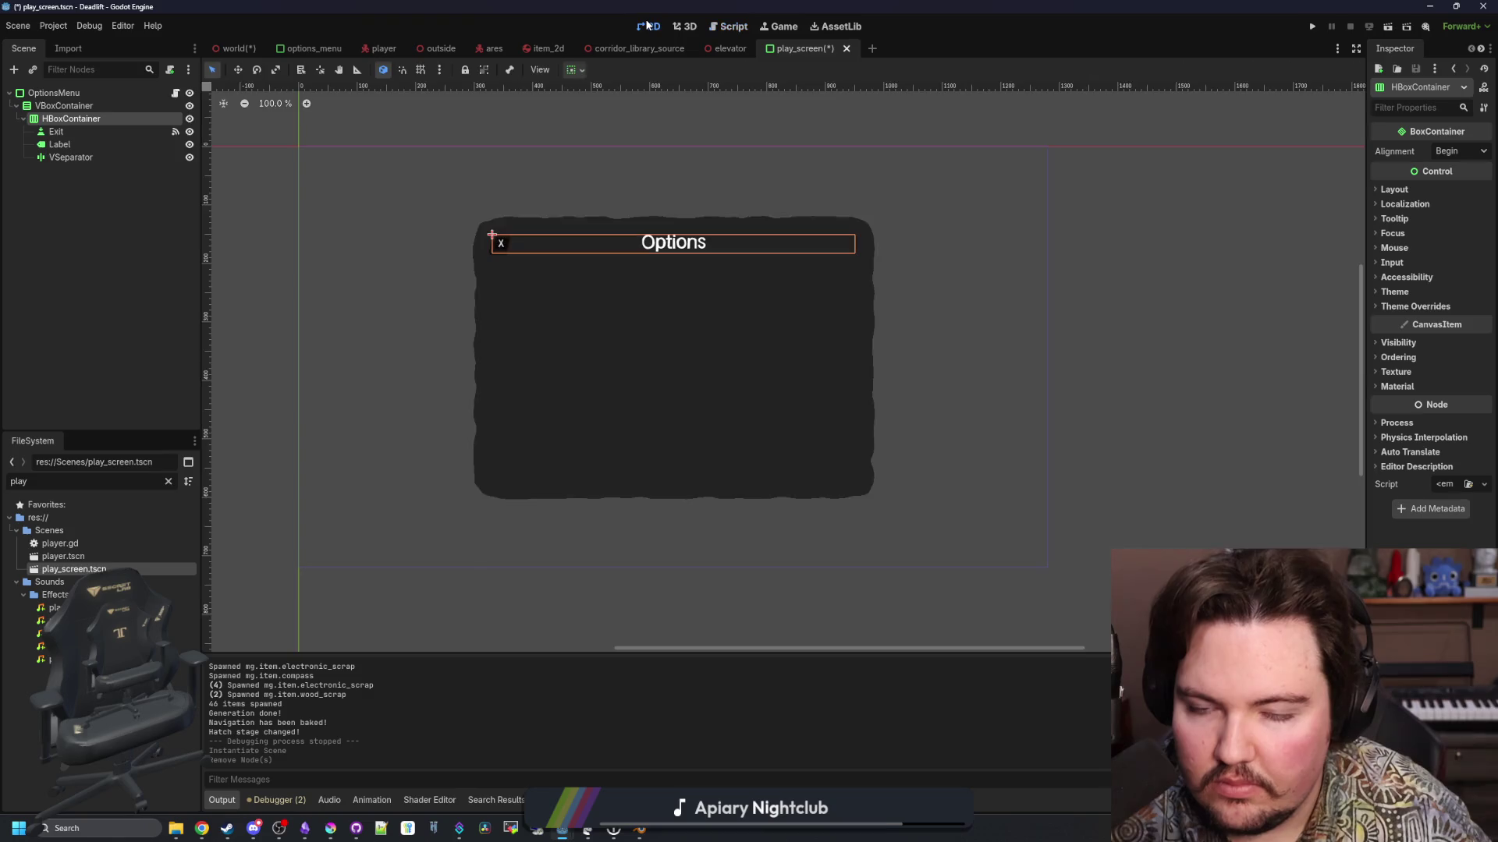
Step: Change the heading label's text from Options to Setup
{"action": "left_click", "coordinate": [100, 144]}
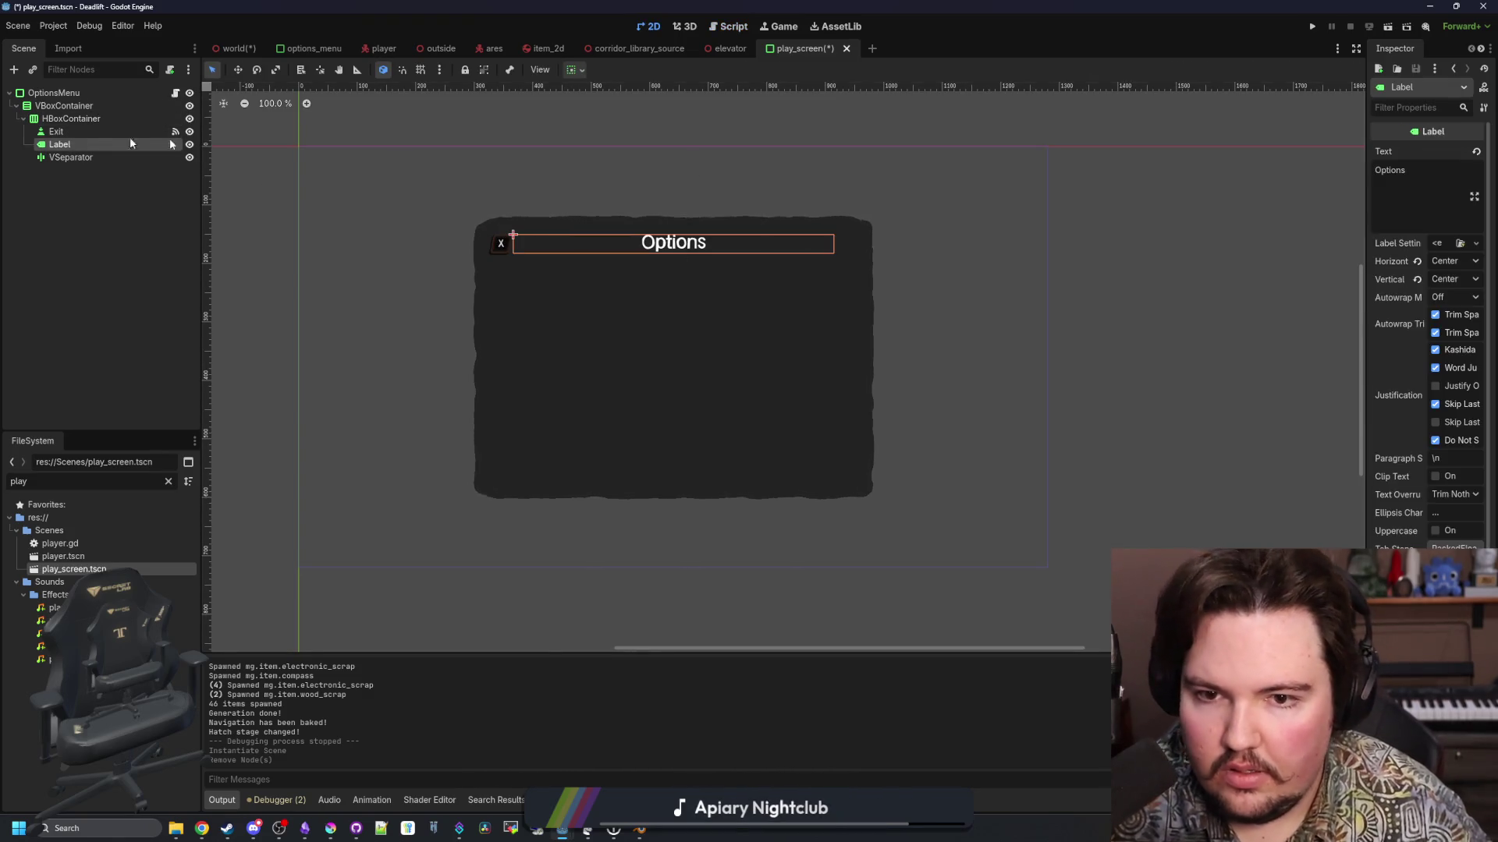
{"action": "type", "text": "Setup"}
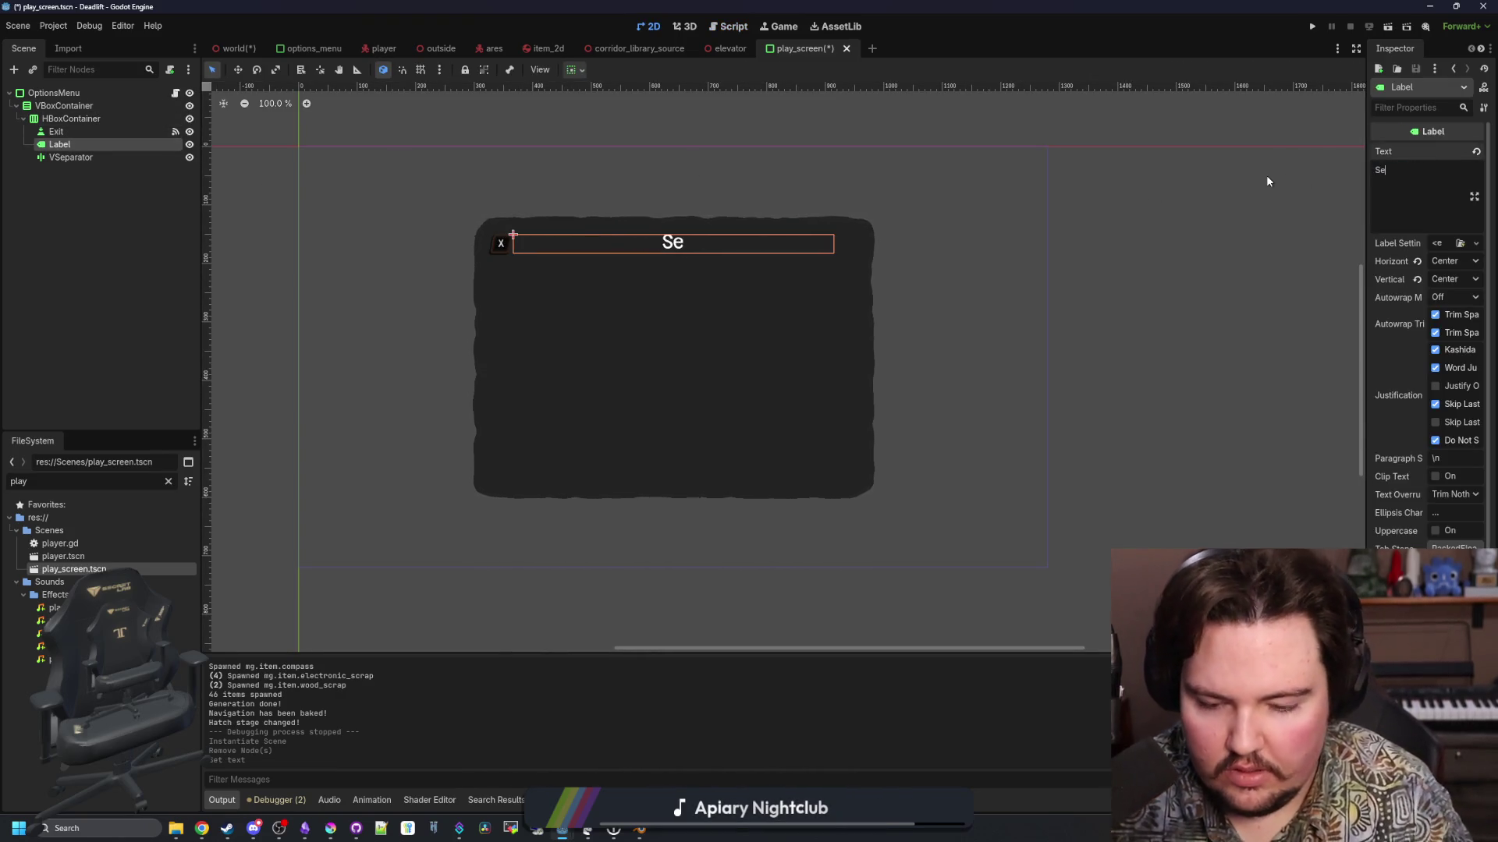
{"action": "left_click", "coordinate": [106, 176]}
Step: Begin adding a new child node under VBoxContainer instead of VSeparator
{"action": "left_click", "coordinate": [88, 158]}
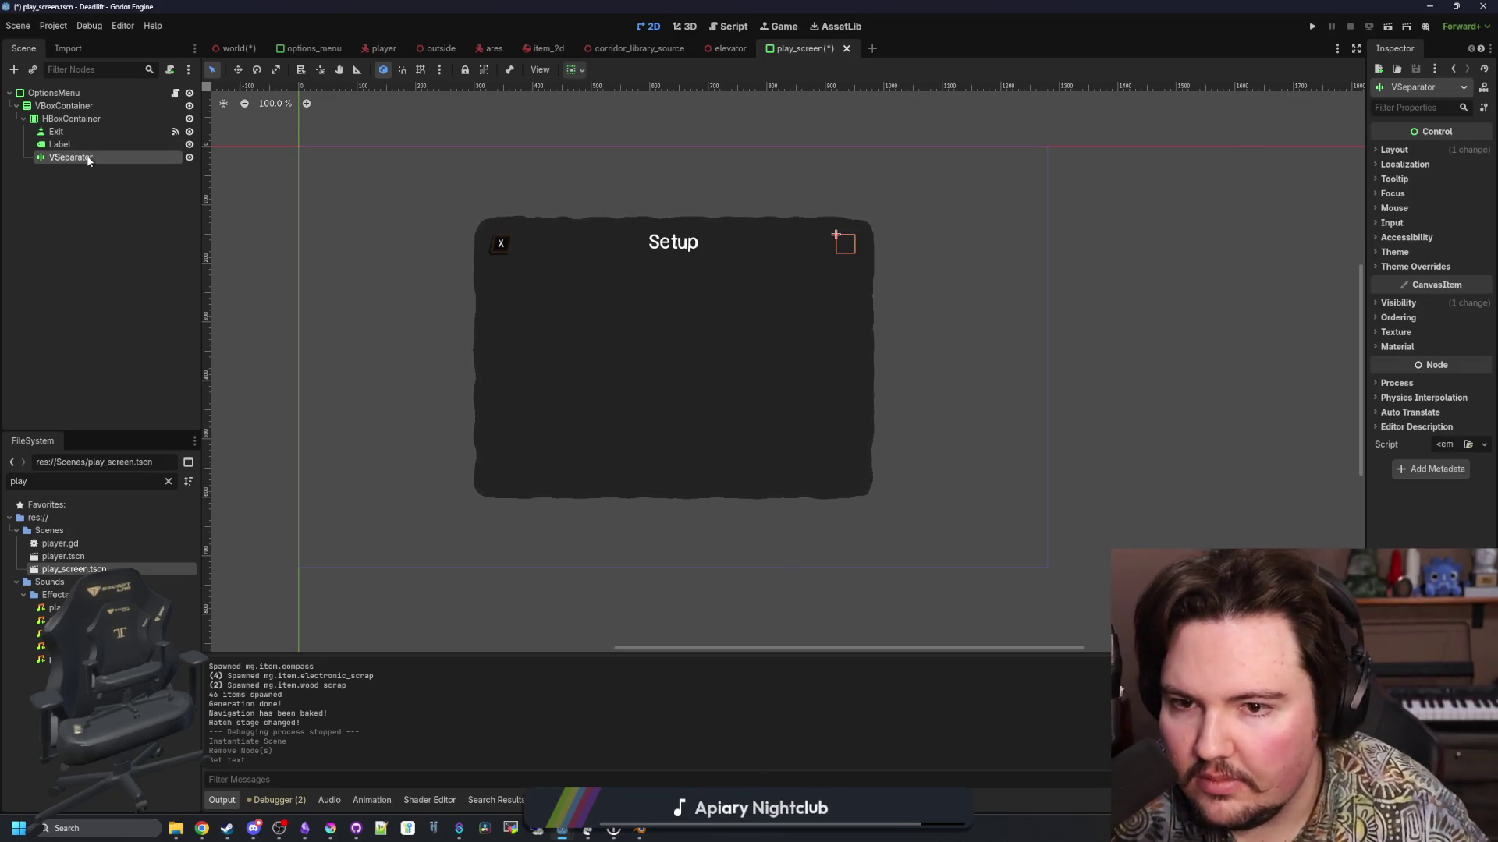
{"action": "right_click", "coordinate": [88, 160]}
{"action": "left_click", "coordinate": [124, 167]}
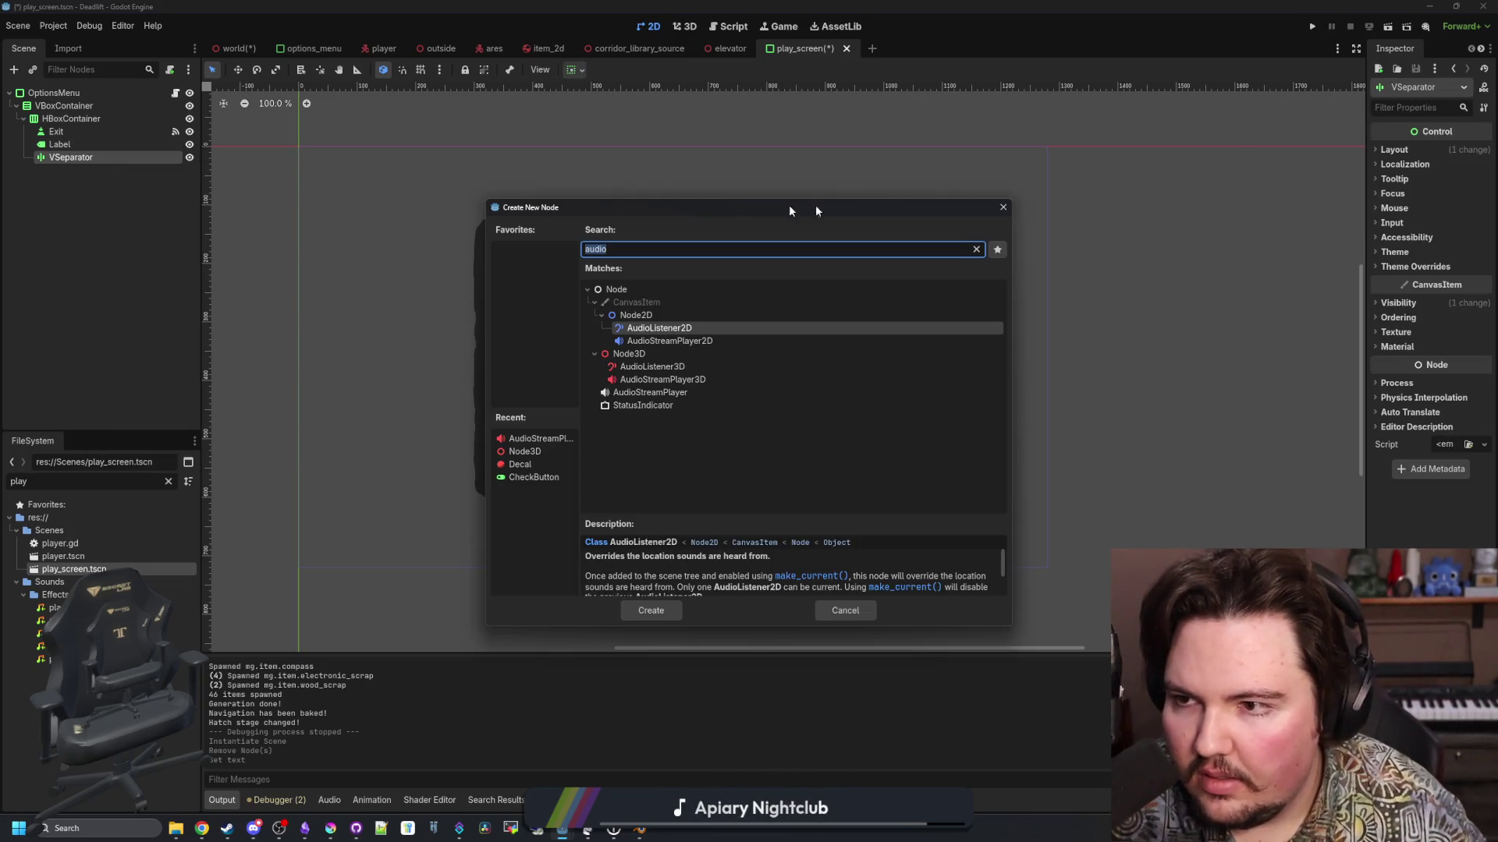
{"action": "left_click", "coordinate": [1007, 209]}
{"action": "left_click", "coordinate": [75, 118]}
{"action": "left_click", "coordinate": [78, 109]}
{"action": "right_click", "coordinate": [78, 109]}
{"action": "left_click", "coordinate": [23, 119]}
{"action": "left_click", "coordinate": [23, 118]}
{"action": "right_click", "coordinate": [64, 109]}
{"action": "left_click", "coordinate": [102, 116]}
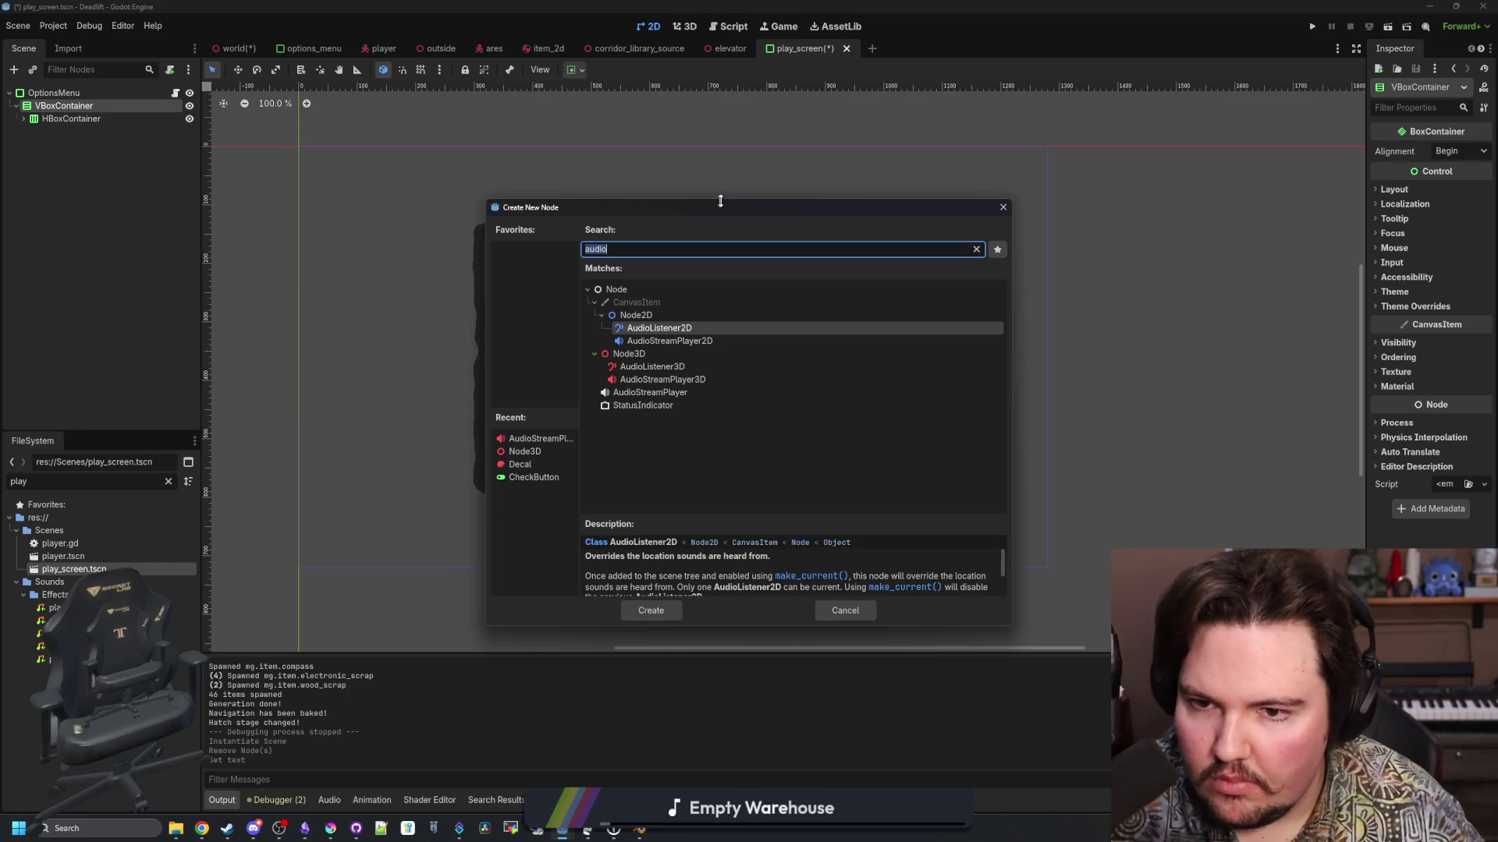
Step: Add an HBoxContainer under VBoxContainer holding a Label with the text Entities
{"action": "type", "text": "hbox"}
{"action": "key", "text": "Return"}
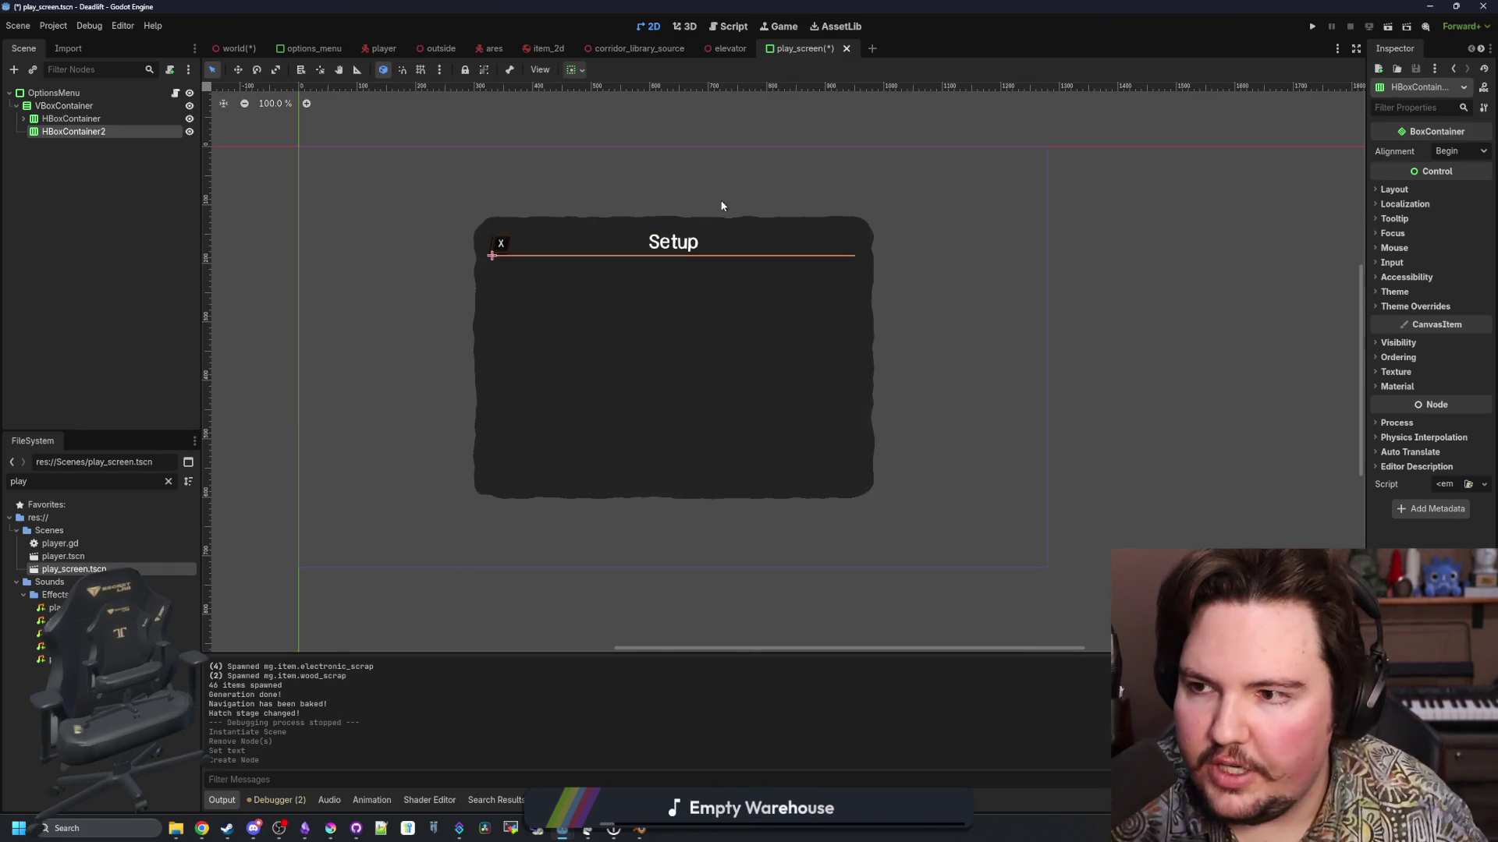
{"action": "right_click", "coordinate": [124, 130]}
{"action": "left_click", "coordinate": [149, 139]}
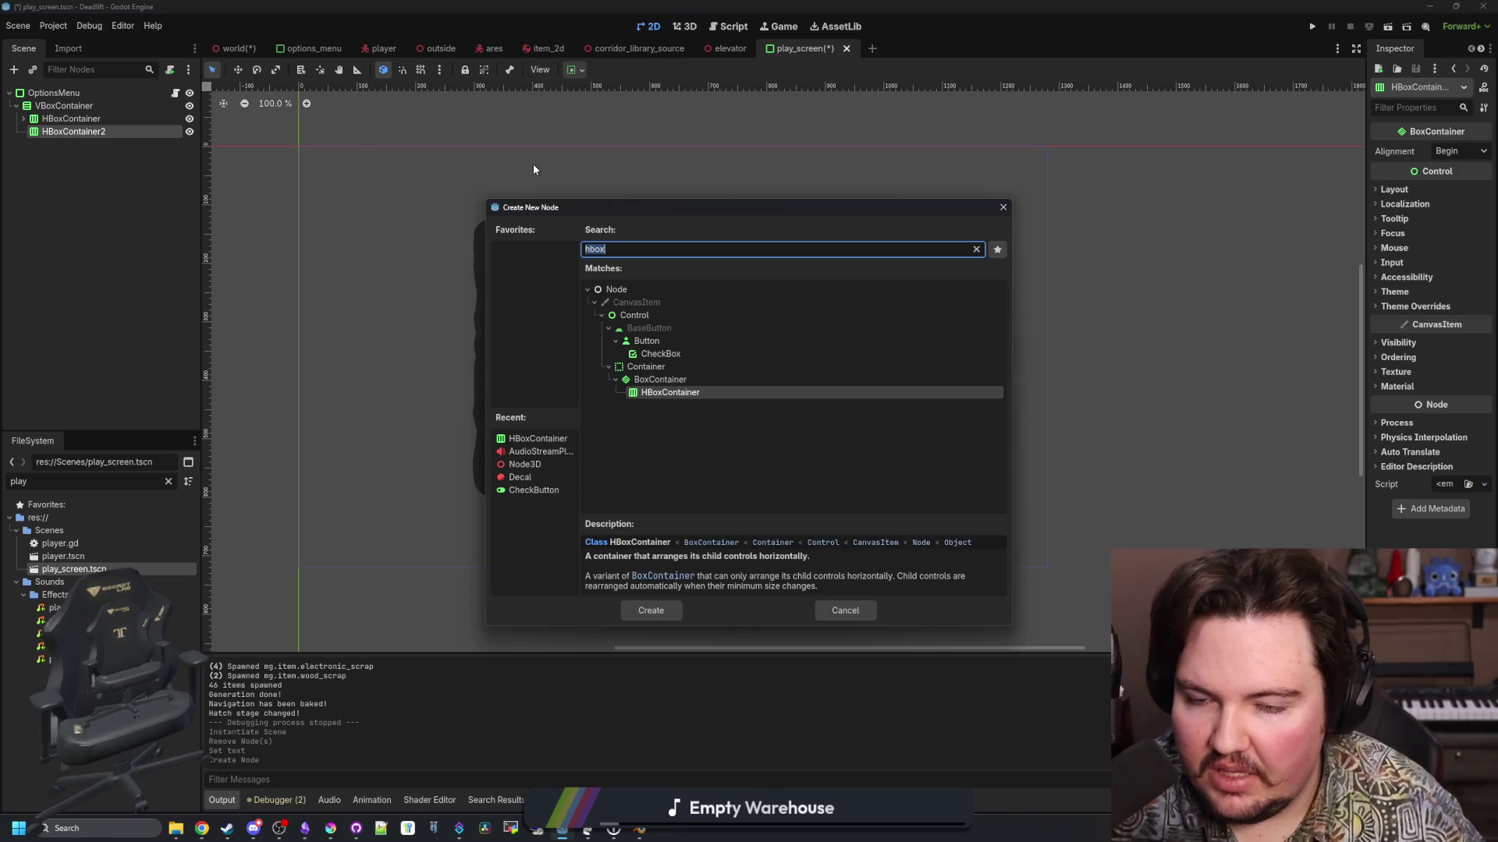
{"action": "type", "text": "label"}
{"action": "key", "text": "Return"}
{"action": "left_click", "coordinate": [1433, 167]}
{"action": "type", "text": "Entities"}
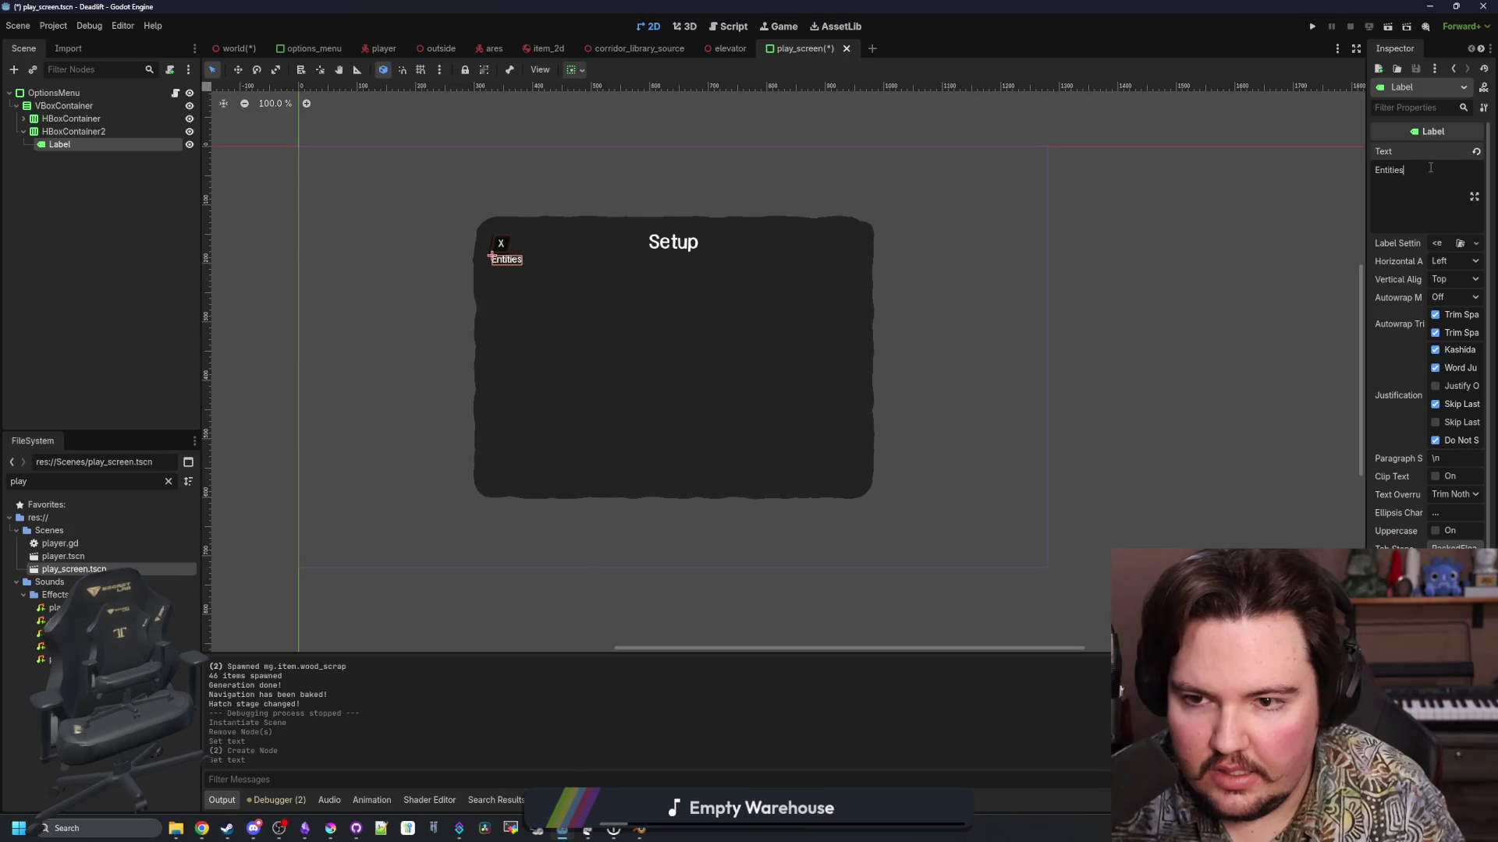
Step: Add an HSlider and a second Label to HBoxContainer2
{"action": "right_click", "coordinate": [103, 133]}
{"action": "left_click", "coordinate": [103, 137]}
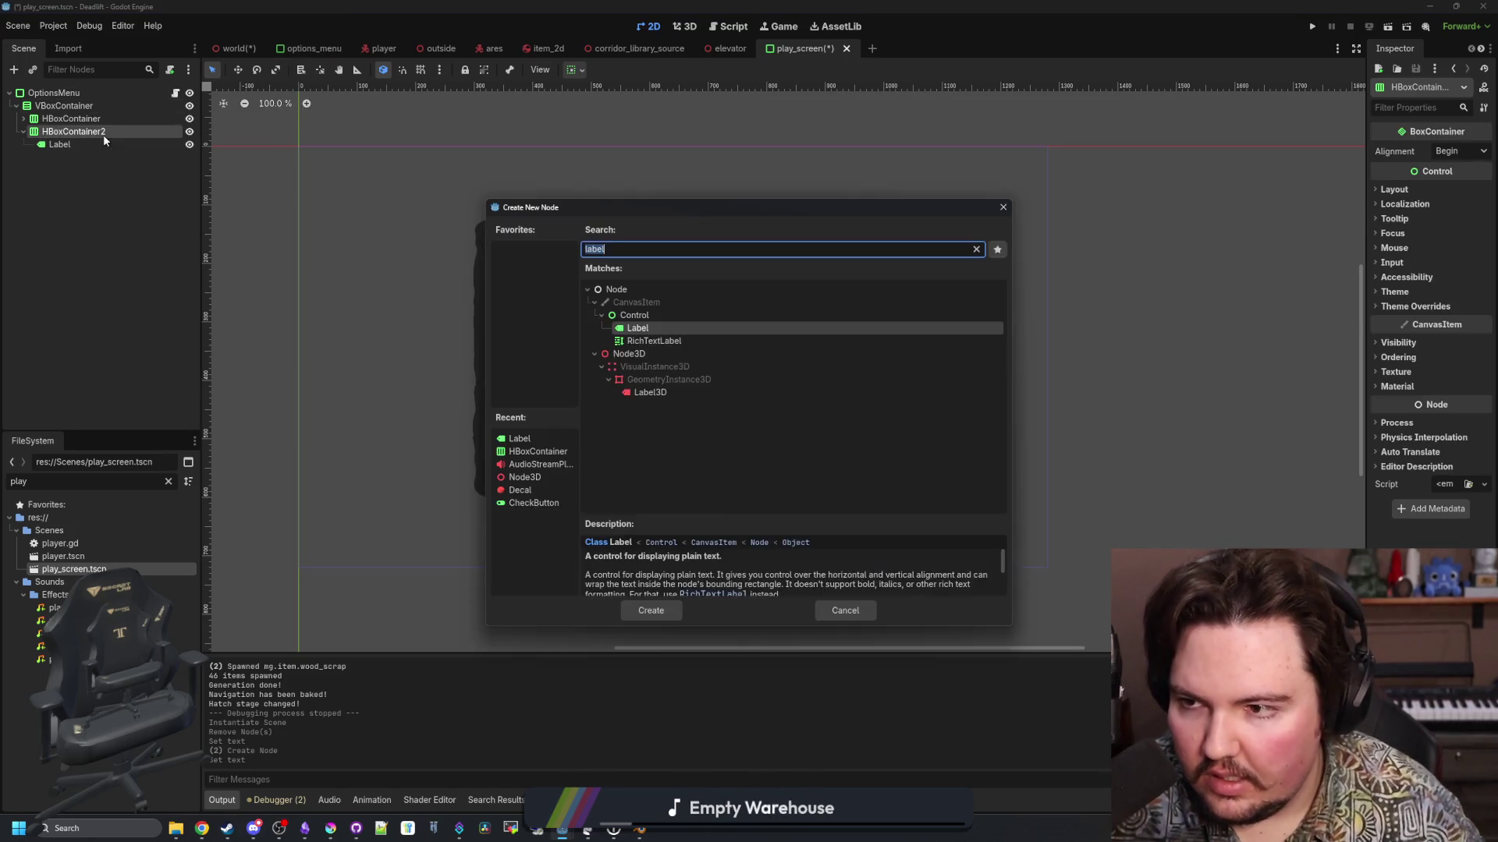
{"action": "type", "text": "slider"}
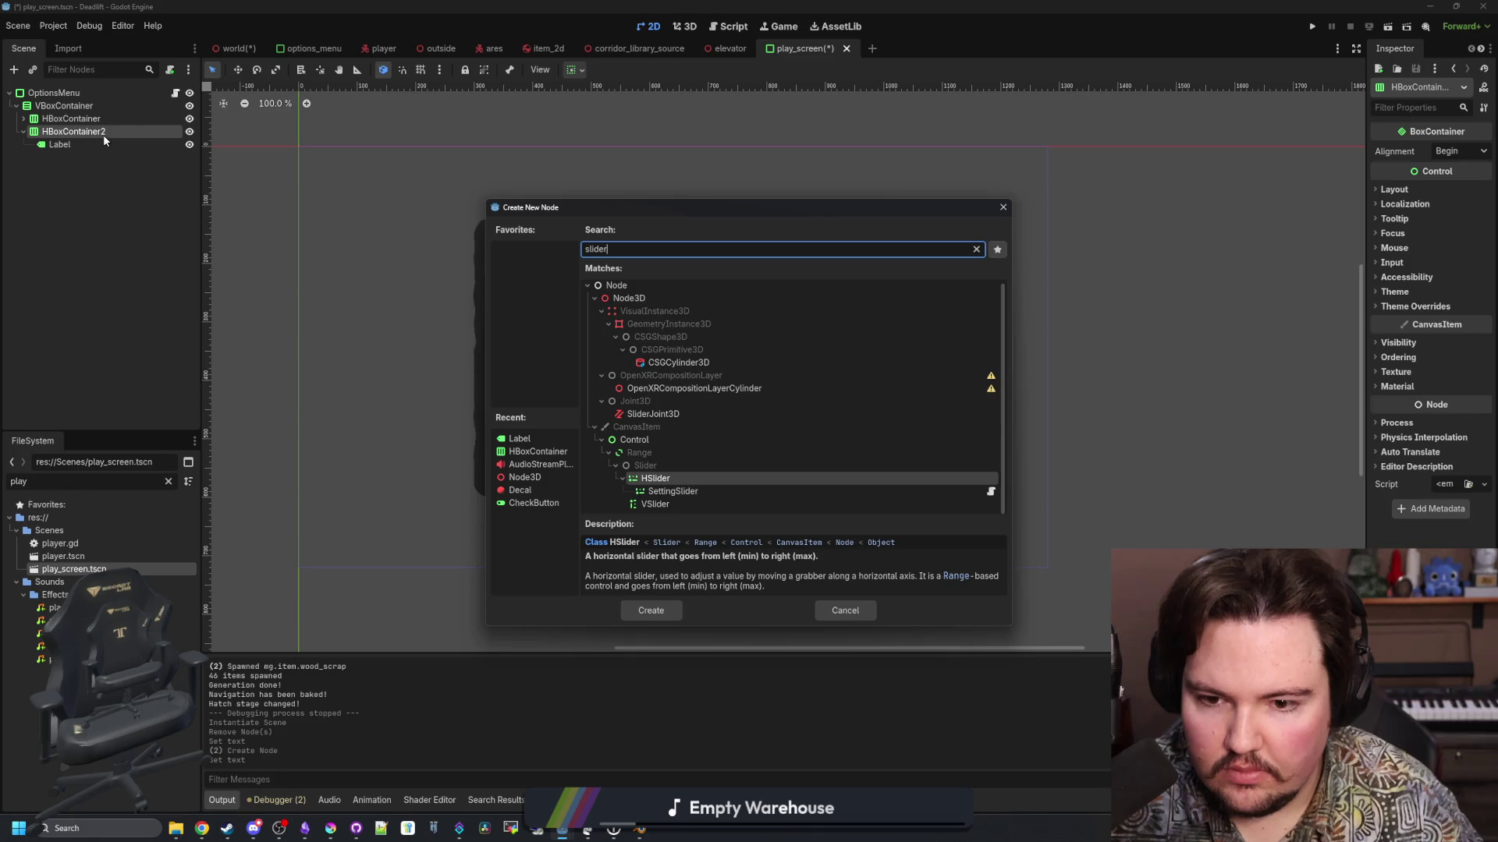
{"action": "key", "text": "Return"}
{"action": "right_click", "coordinate": [81, 131]}
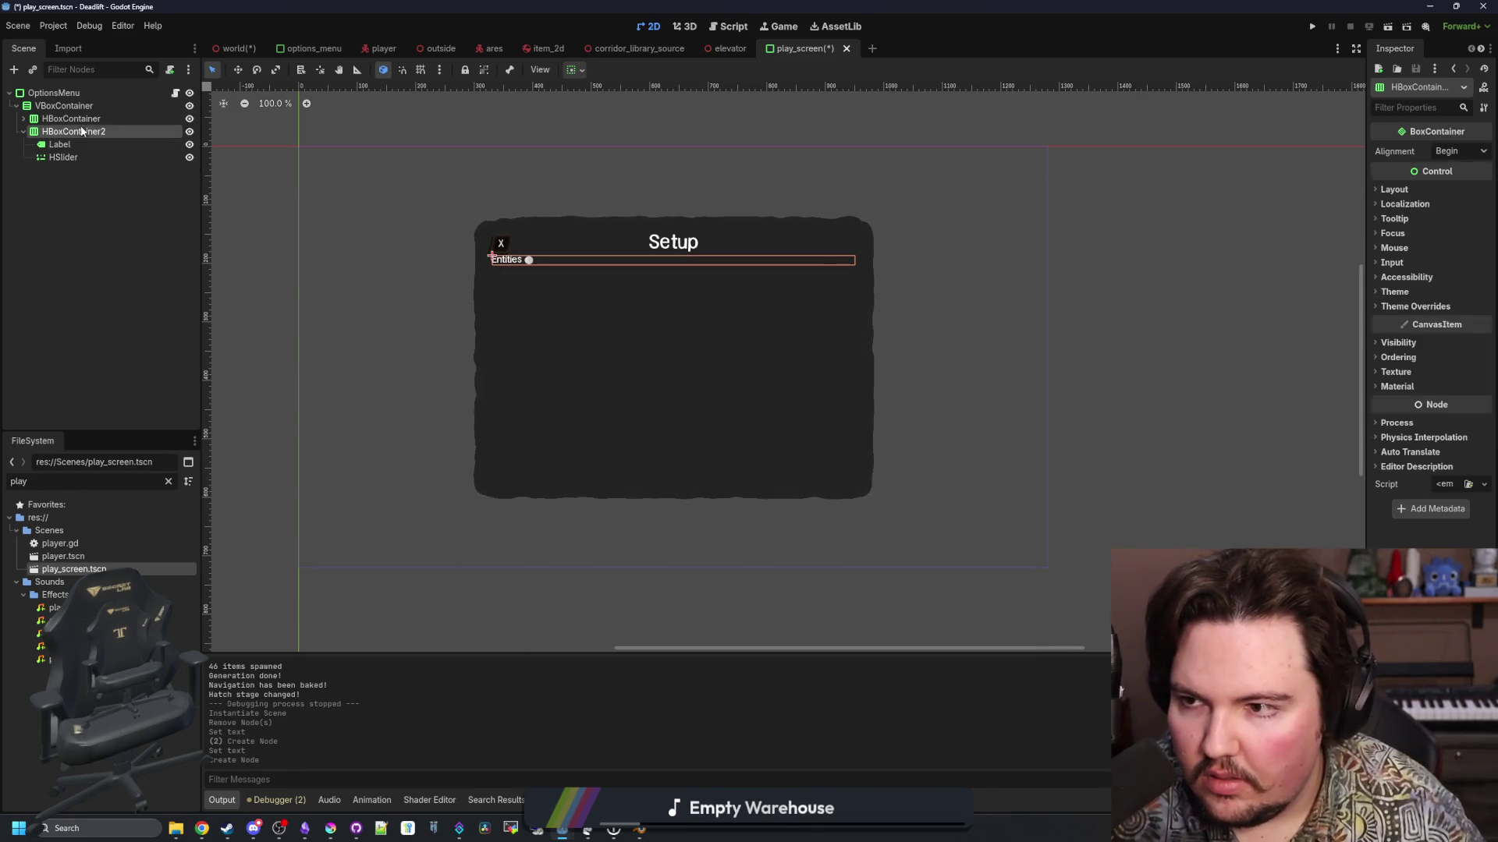
{"action": "left_click", "coordinate": [98, 137]}
{"action": "type", "text": "label"}
{"action": "key", "text": "Return"}
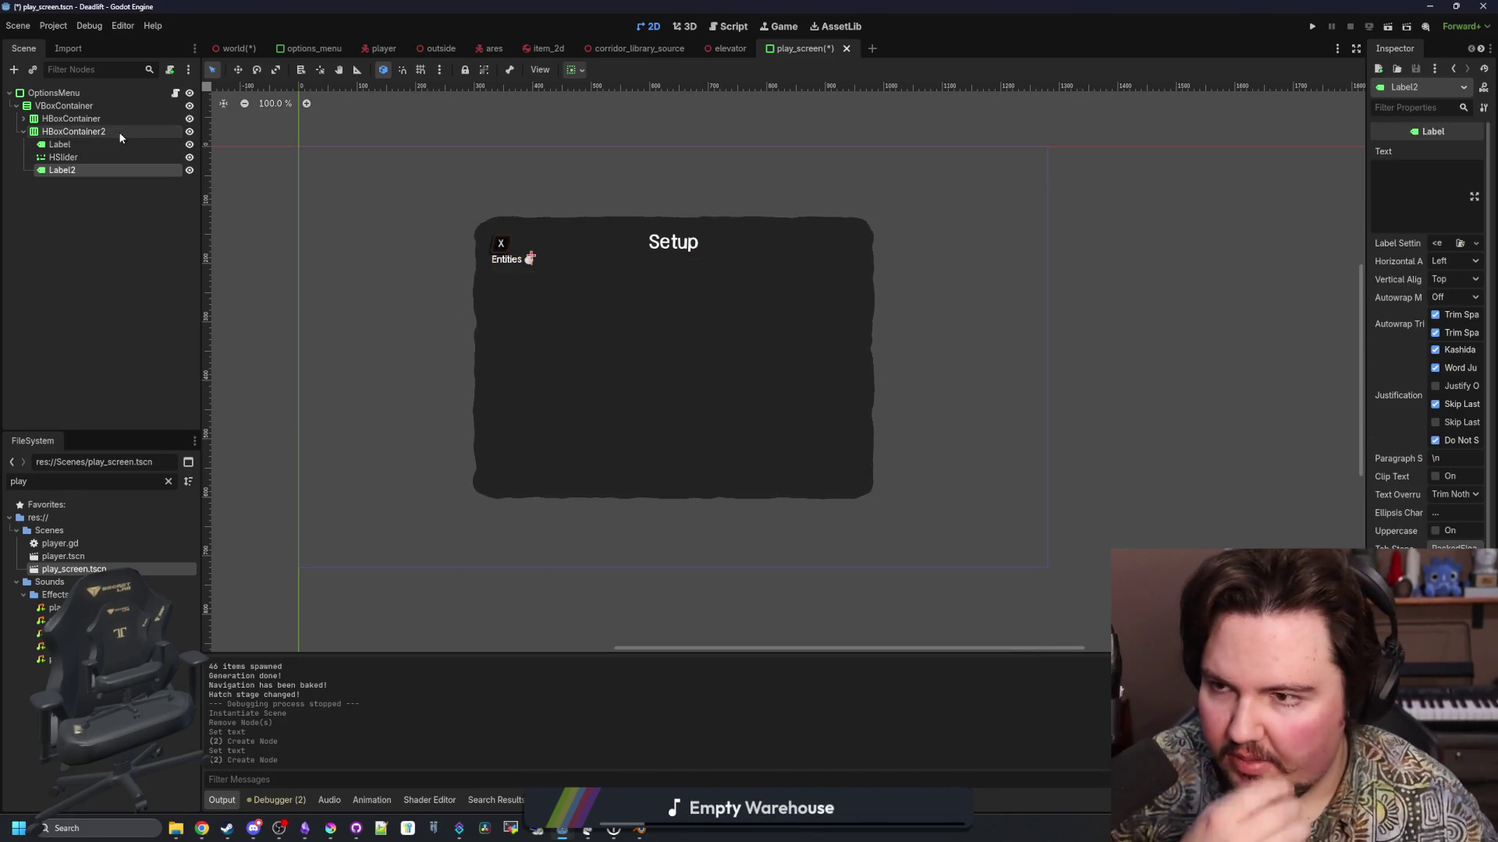
Step: Change the HSlider's type to SettingOptionButton
{"action": "mouse_move", "coordinate": [1365, 335]}
{"action": "left_mouse_down"}
{"action": "mouse_move", "coordinate": [1108, 331]}
{"action": "mouse_move", "coordinate": [1123, 331]}
{"action": "left_mouse_up"}
{"action": "scroll", "coordinate": [753, 271], "scroll_direction": "up", "scroll_amount": 4}
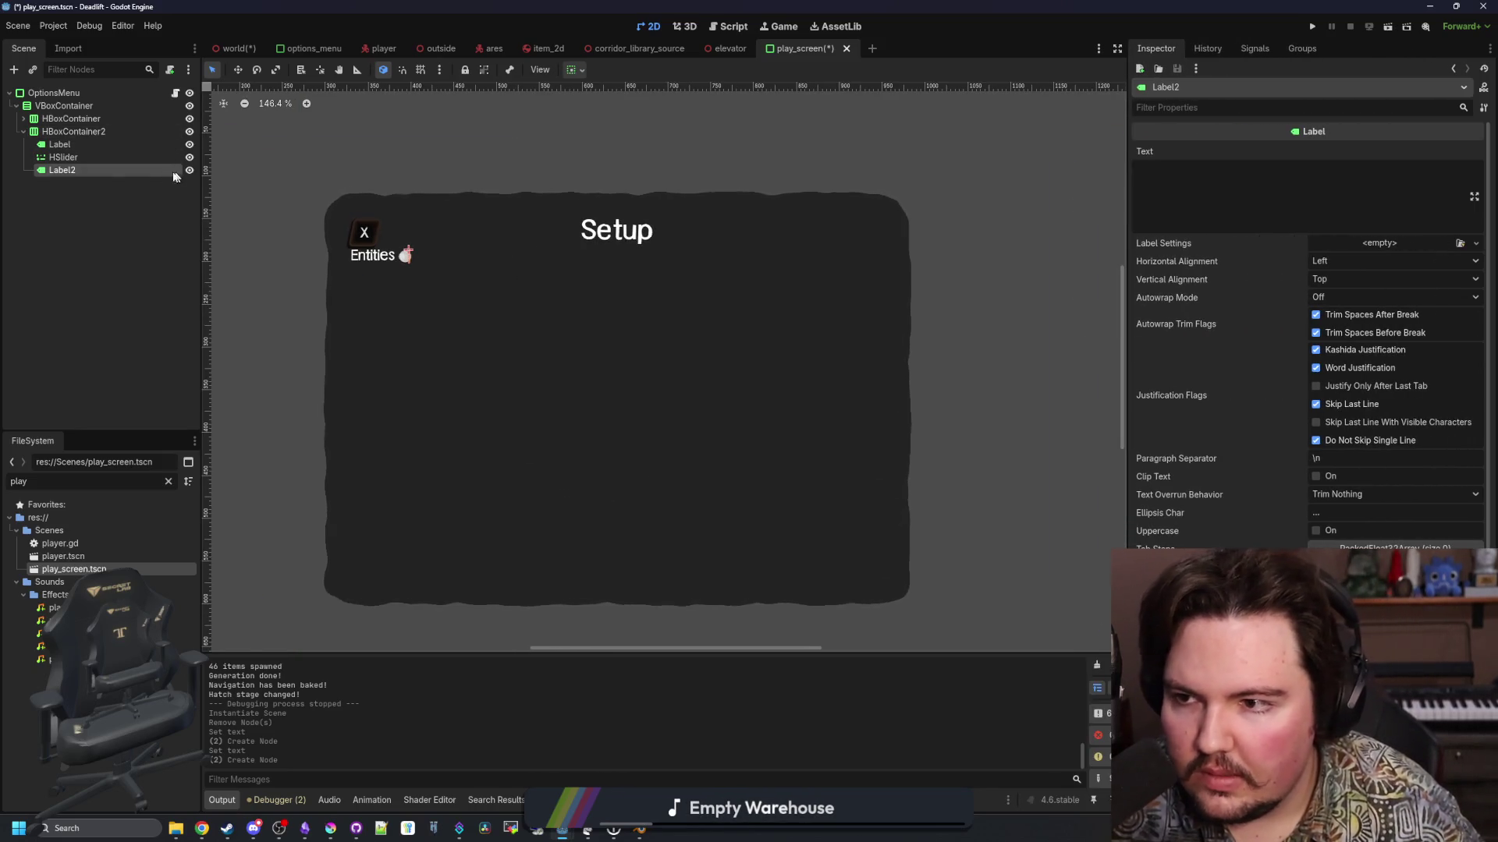
{"action": "left_click", "coordinate": [60, 144]}
{"action": "left_click", "coordinate": [67, 160]}
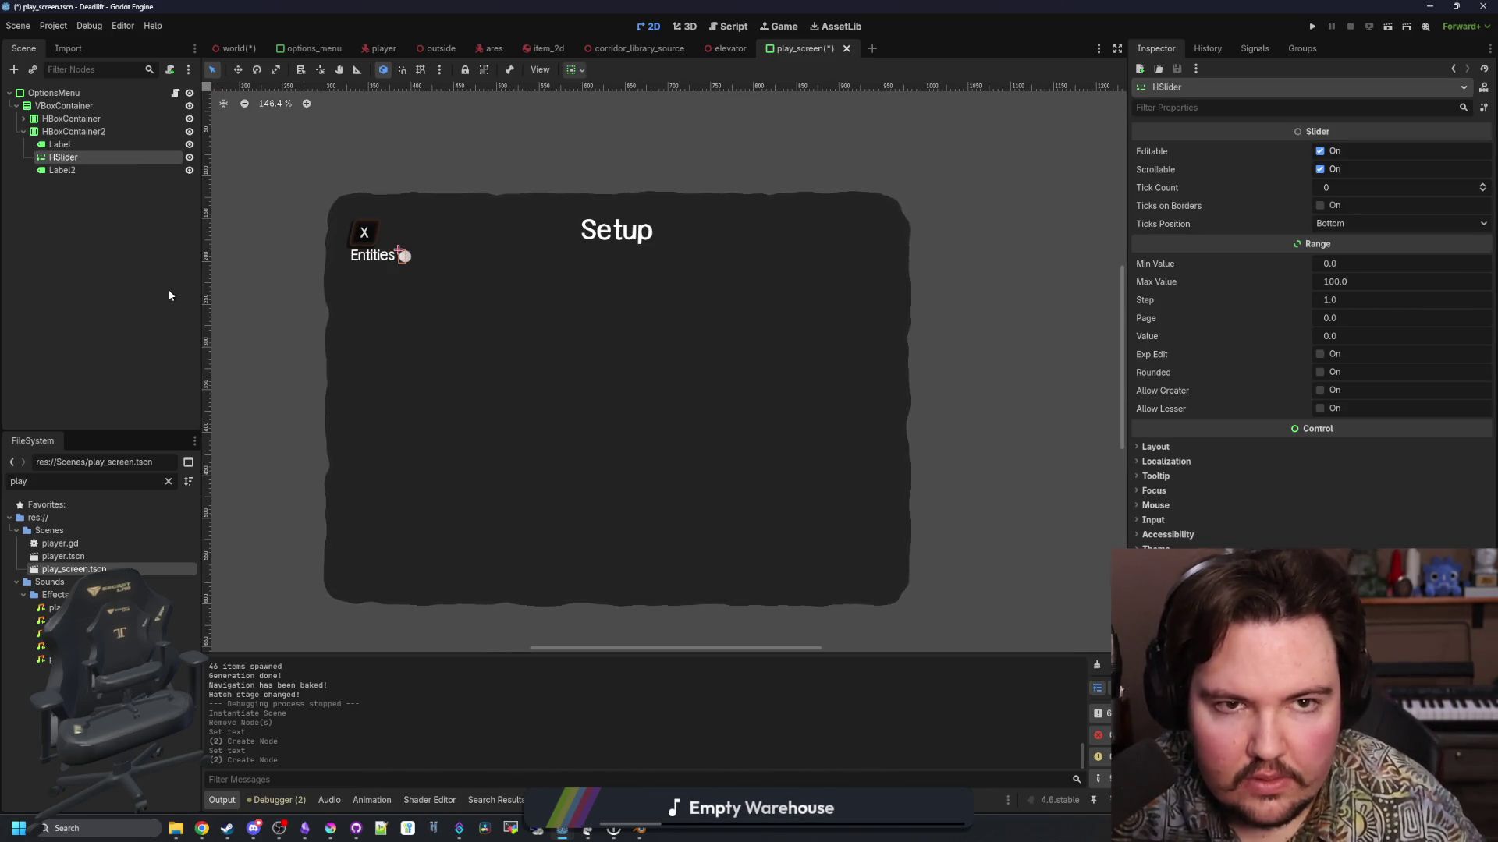
{"action": "left_click", "coordinate": [146, 348]}
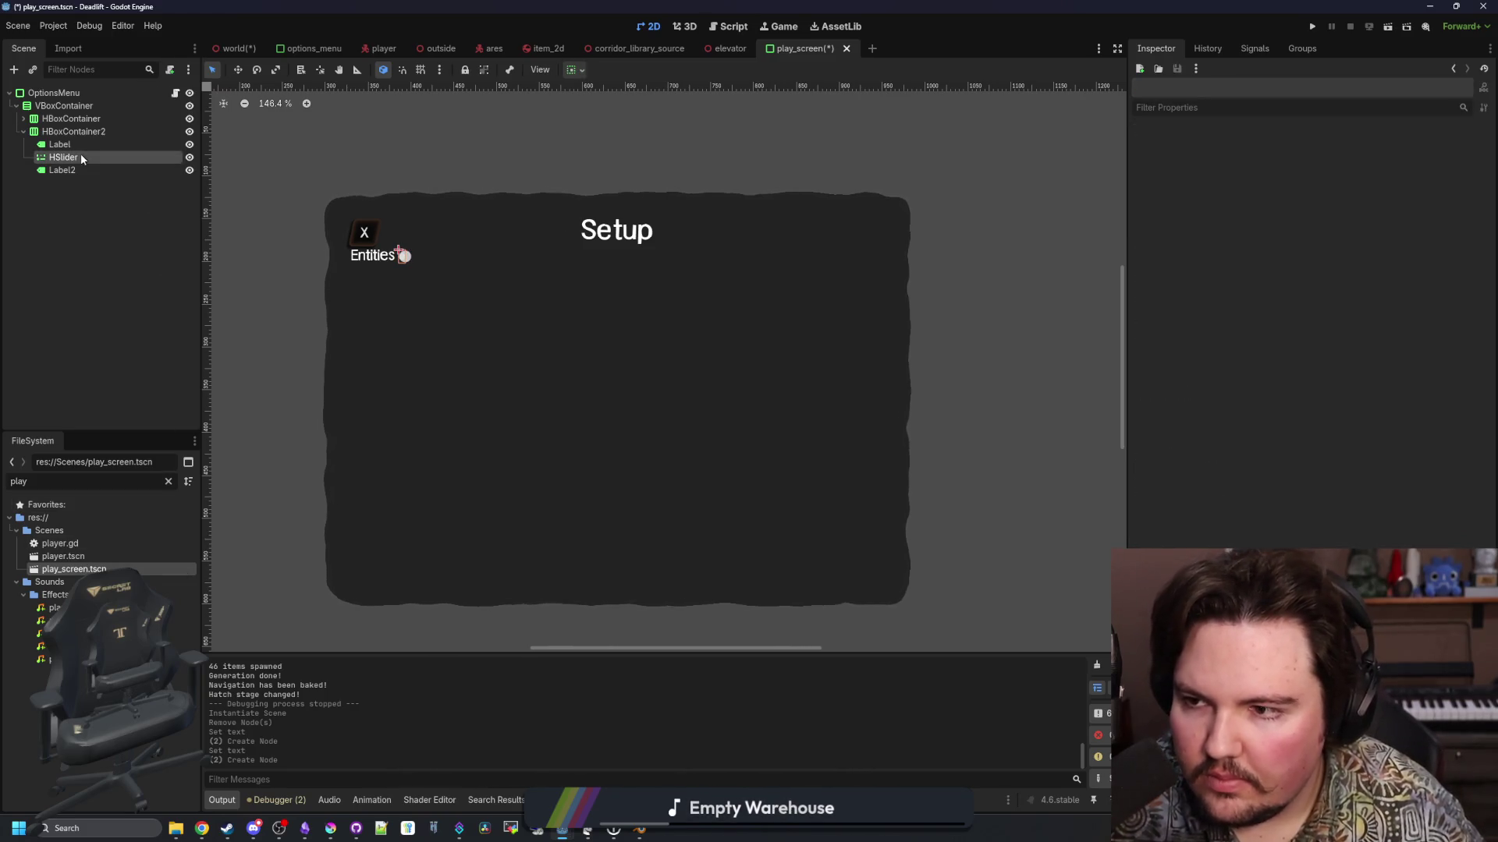
{"action": "right_click", "coordinate": [78, 156]}
{"action": "left_click", "coordinate": [152, 279]}
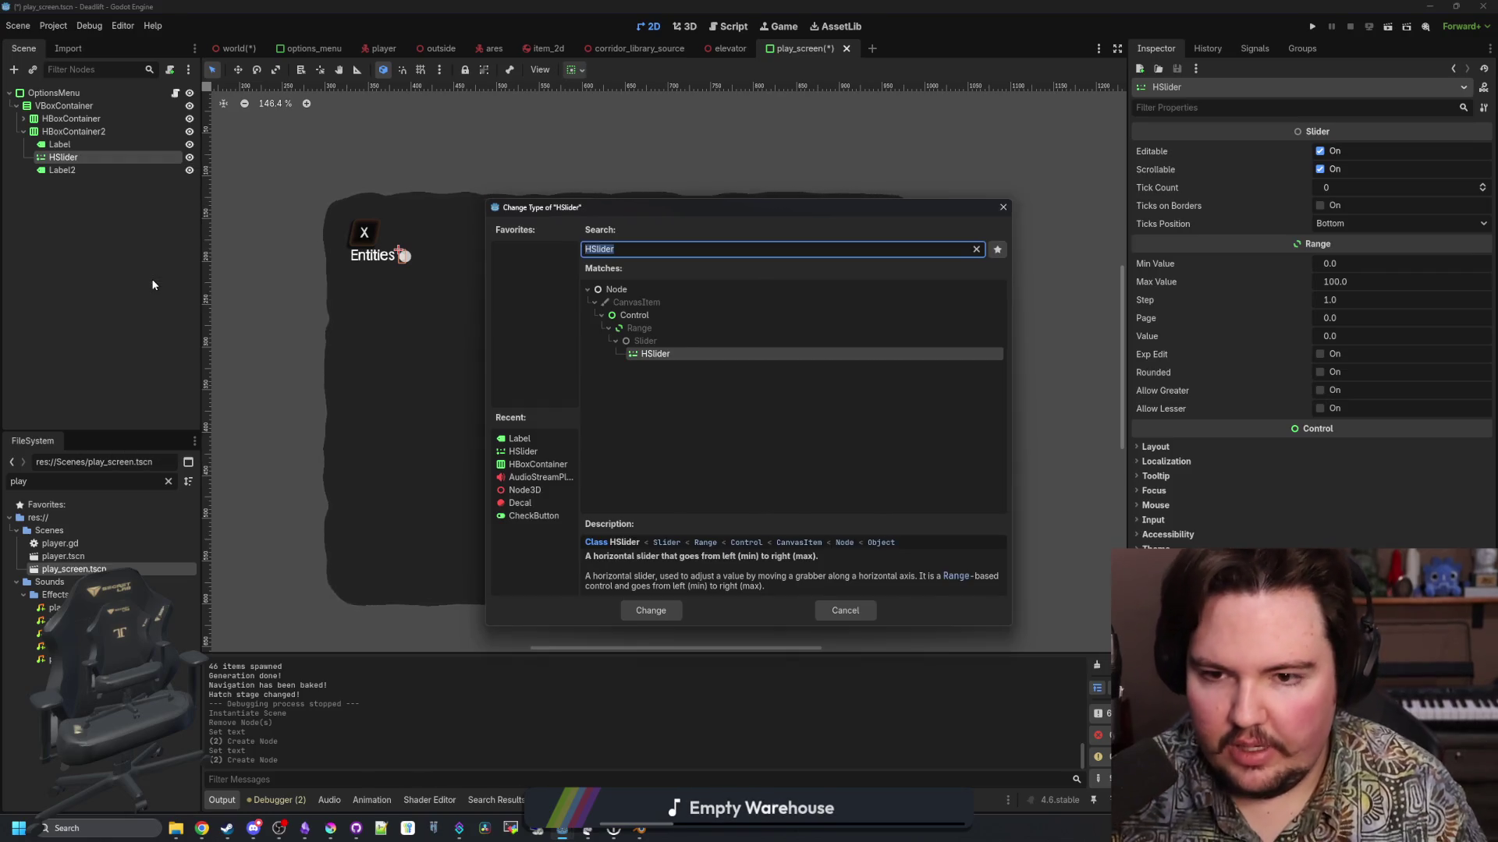
{"action": "type", "text": "option"}
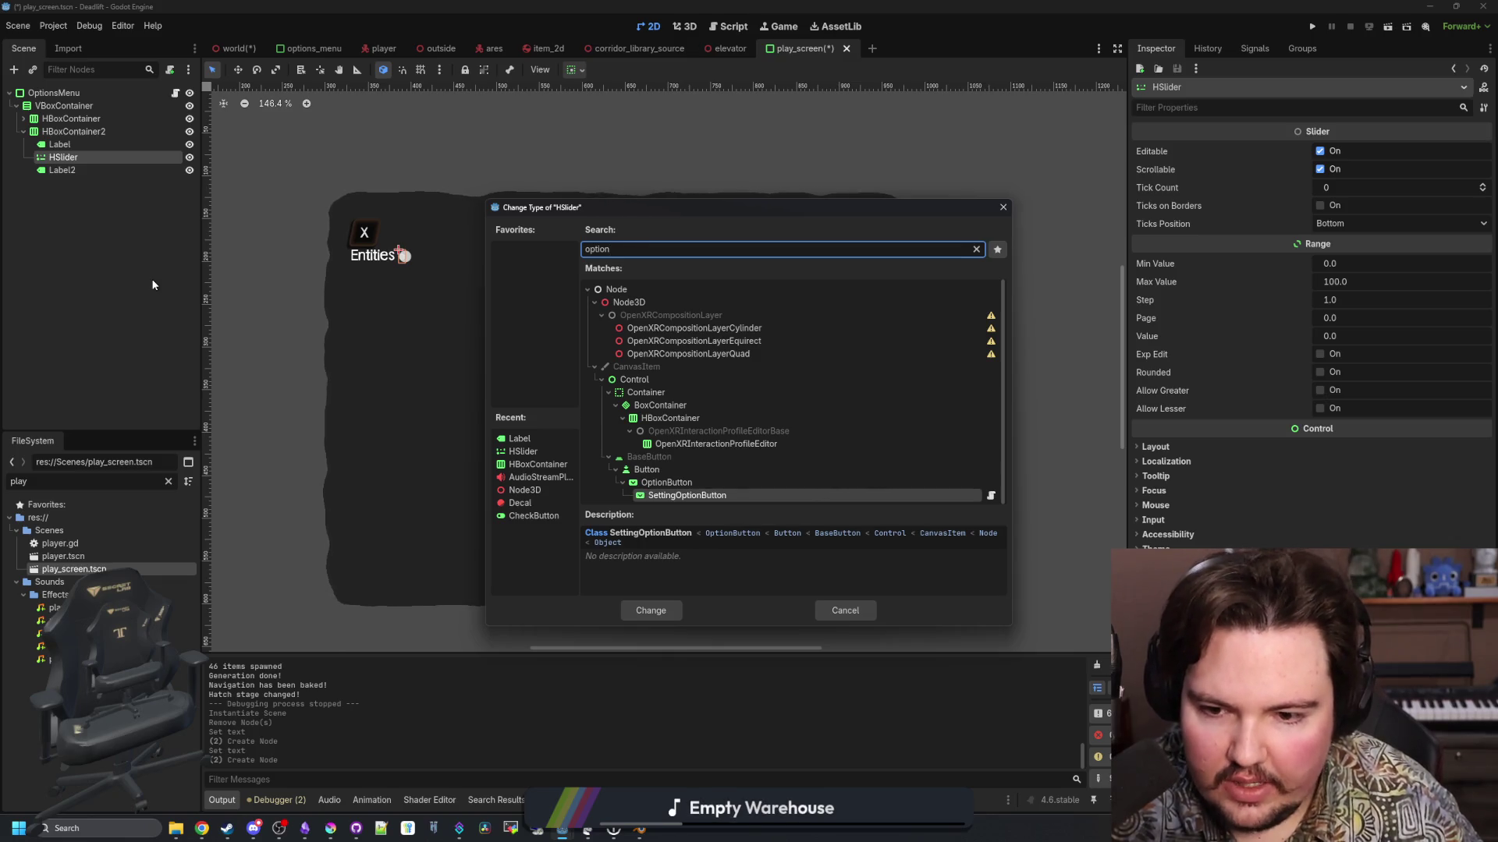
{"action": "key", "text": "Return"}
Step: Convert the node to a SettingSlider and open its value_setting_slider.gd script
{"action": "right_click", "coordinate": [74, 157]}
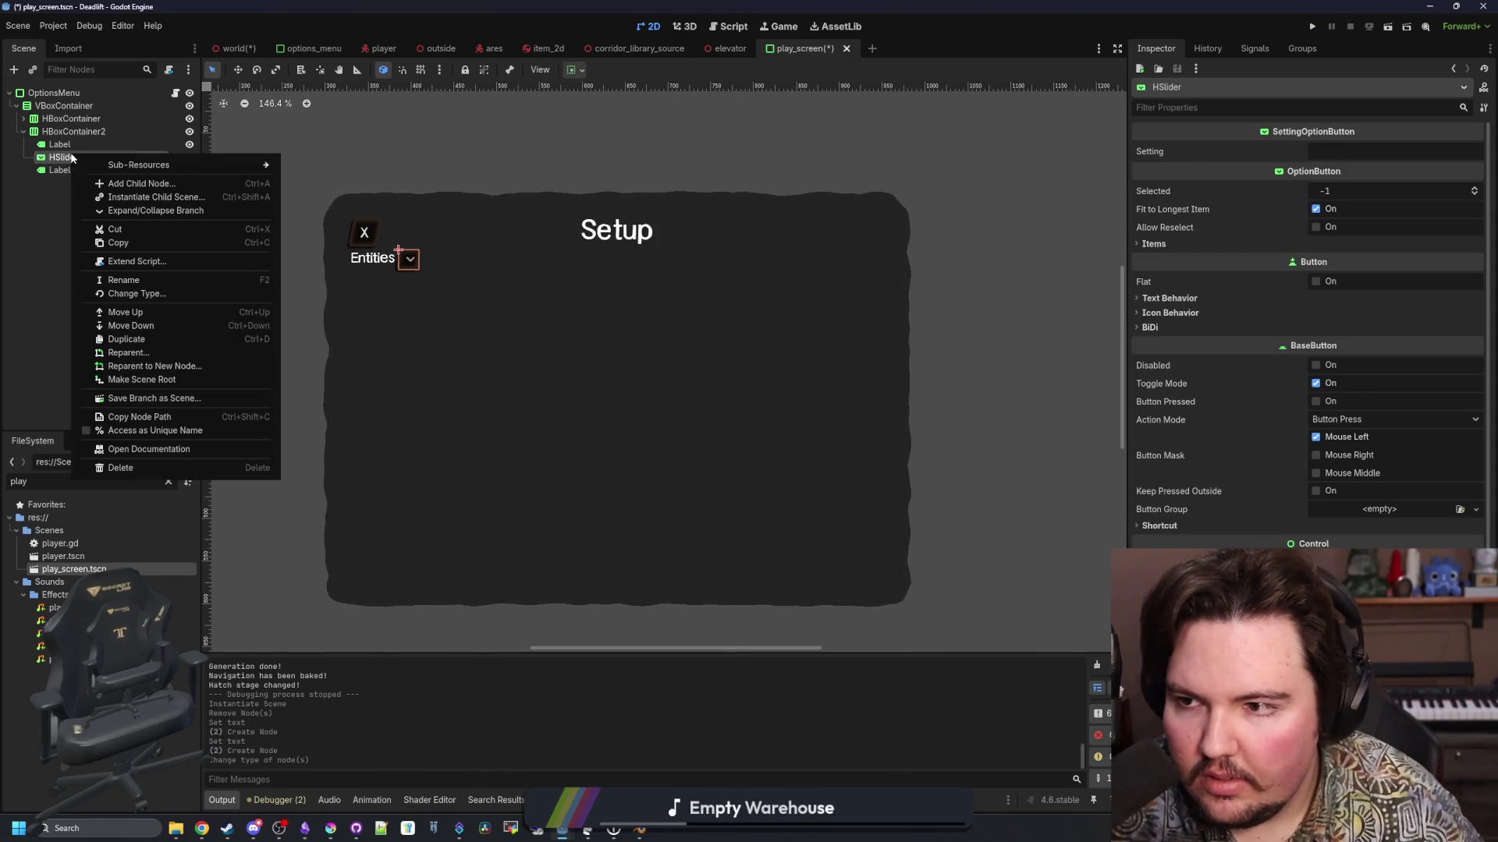
{"action": "left_click", "coordinate": [143, 295]}
{"action": "type", "text": "setting"}
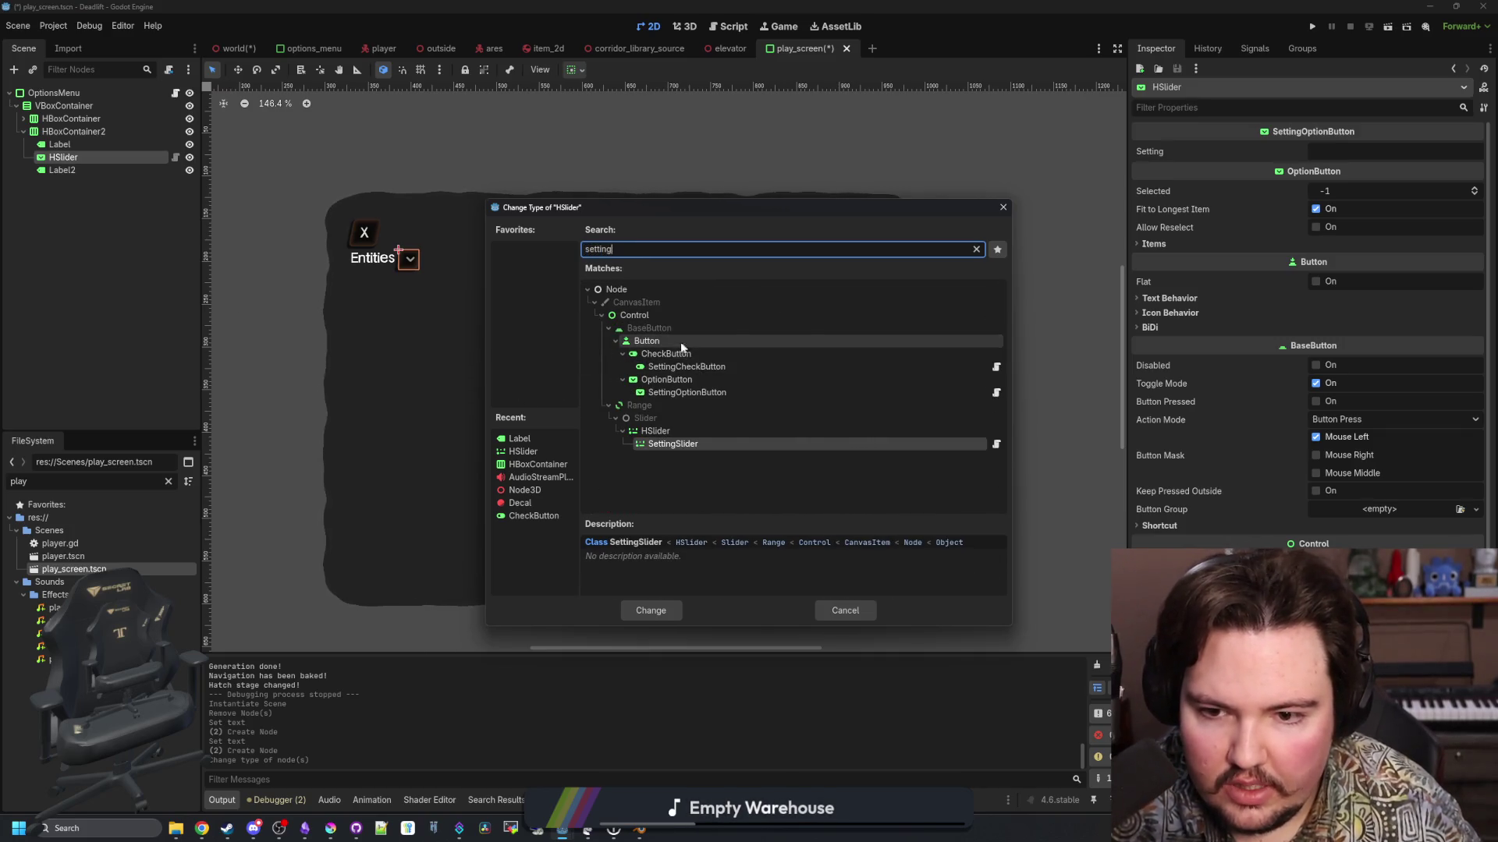
{"action": "double_click", "coordinate": [704, 442]}
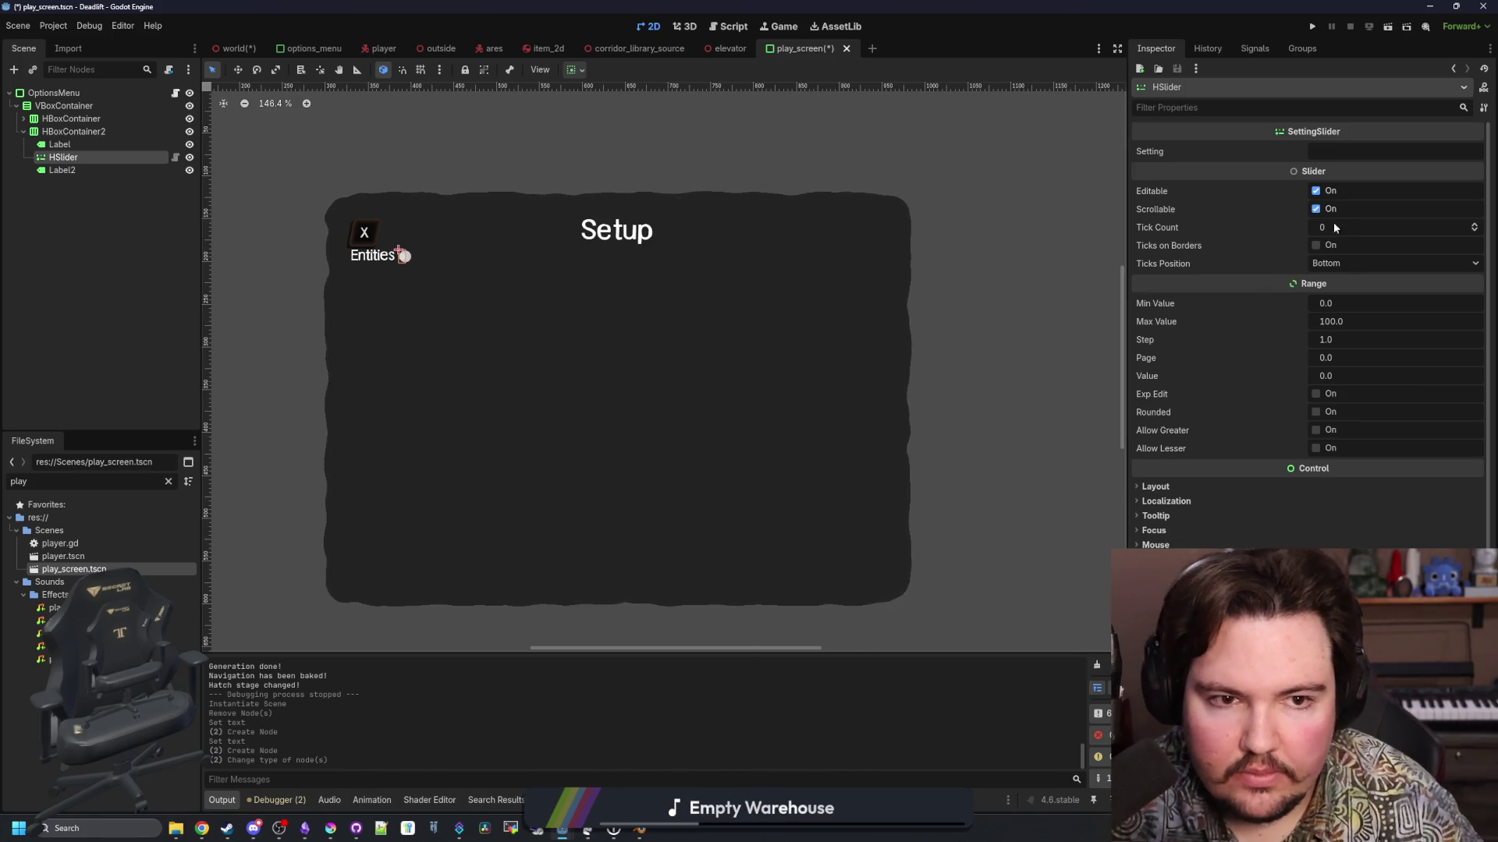
{"action": "left_click", "coordinate": [1371, 146]}
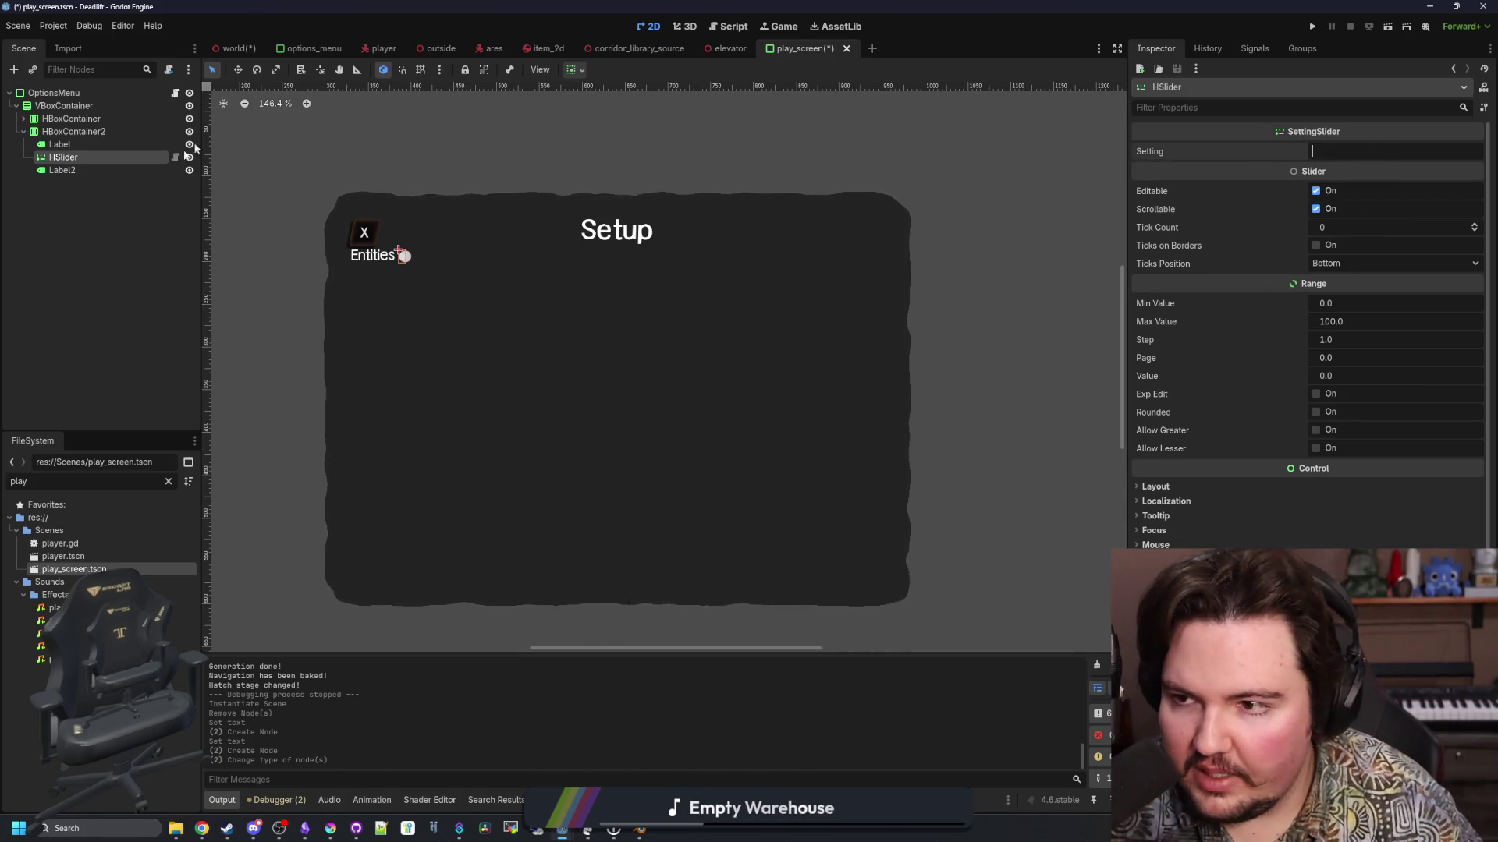
{"action": "left_click", "coordinate": [138, 170]}
{"action": "left_click", "coordinate": [132, 158]}
{"action": "left_click", "coordinate": [173, 157]}
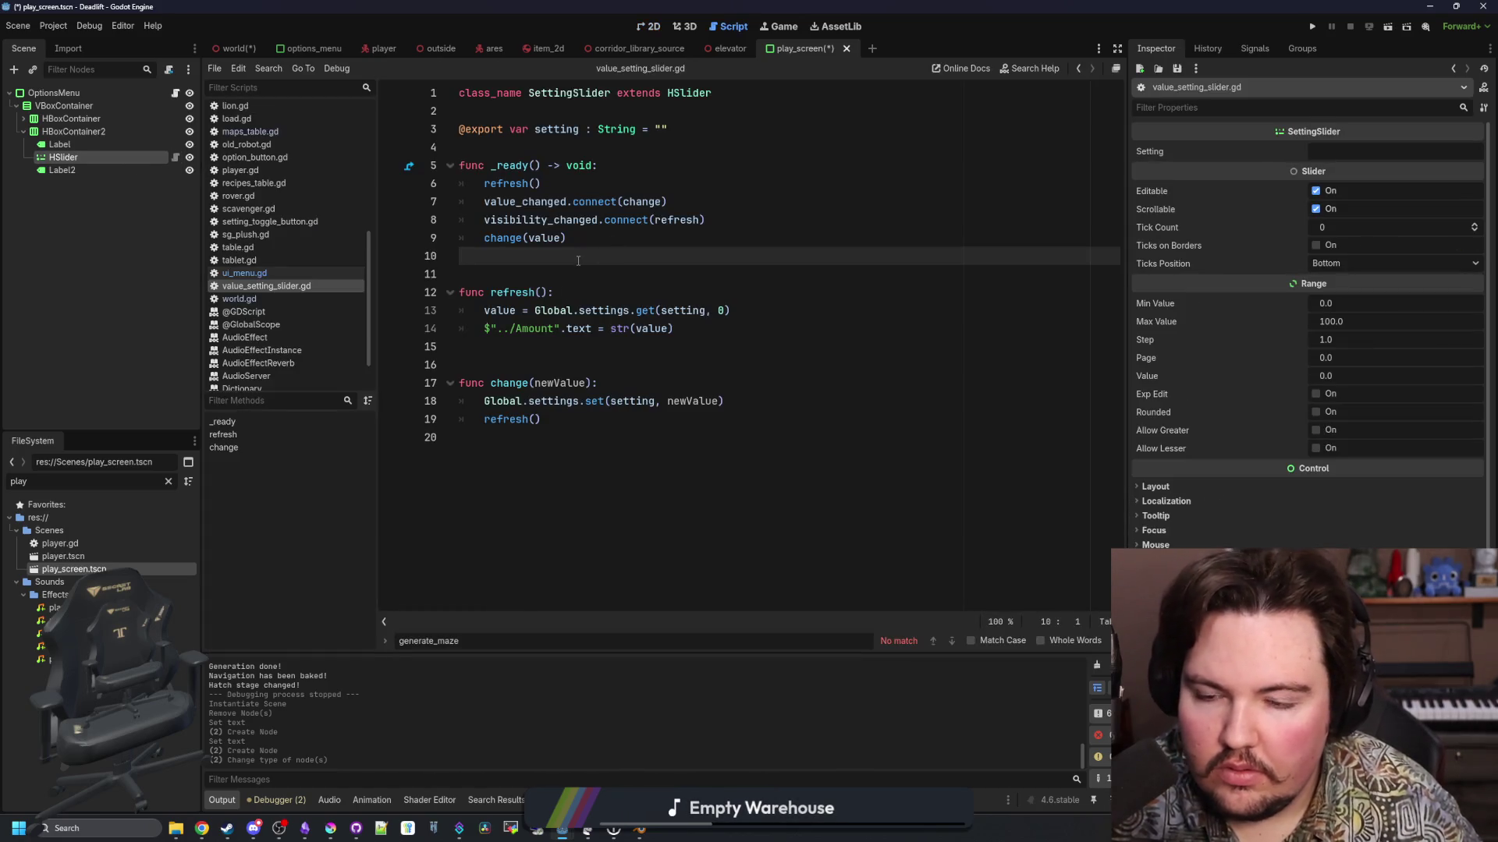
Step: Declare a new exported variable valueLabel of type Label below the setting export
{"action": "left_click_drag", "start_coordinate": [485, 328], "coordinate": [561, 328]}
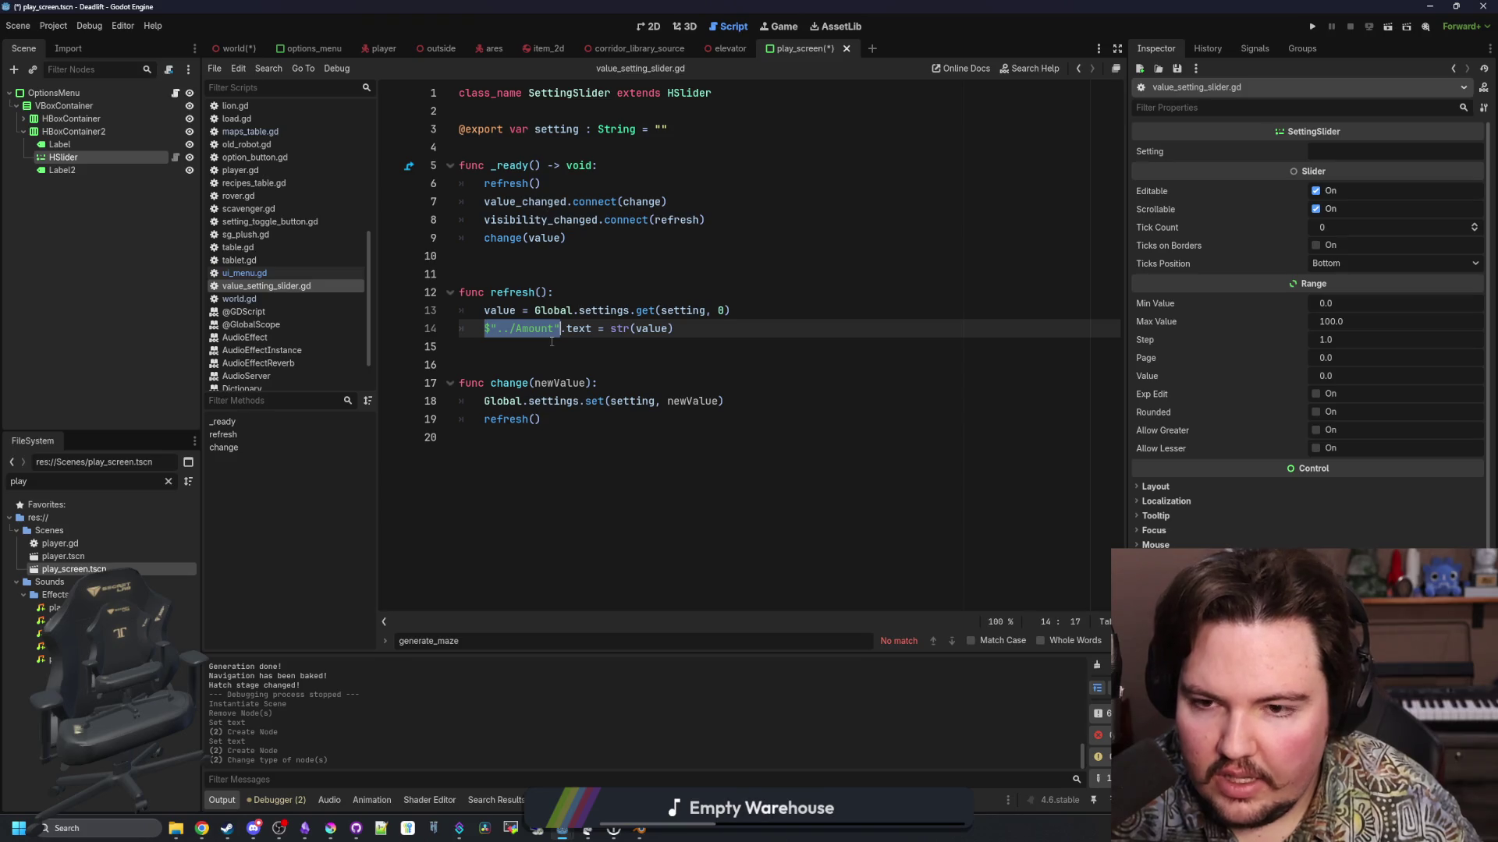
{"action": "left_click", "coordinate": [552, 341]}
{"action": "left_click", "coordinate": [544, 260]}
{"action": "left_click", "coordinate": [541, 275]}
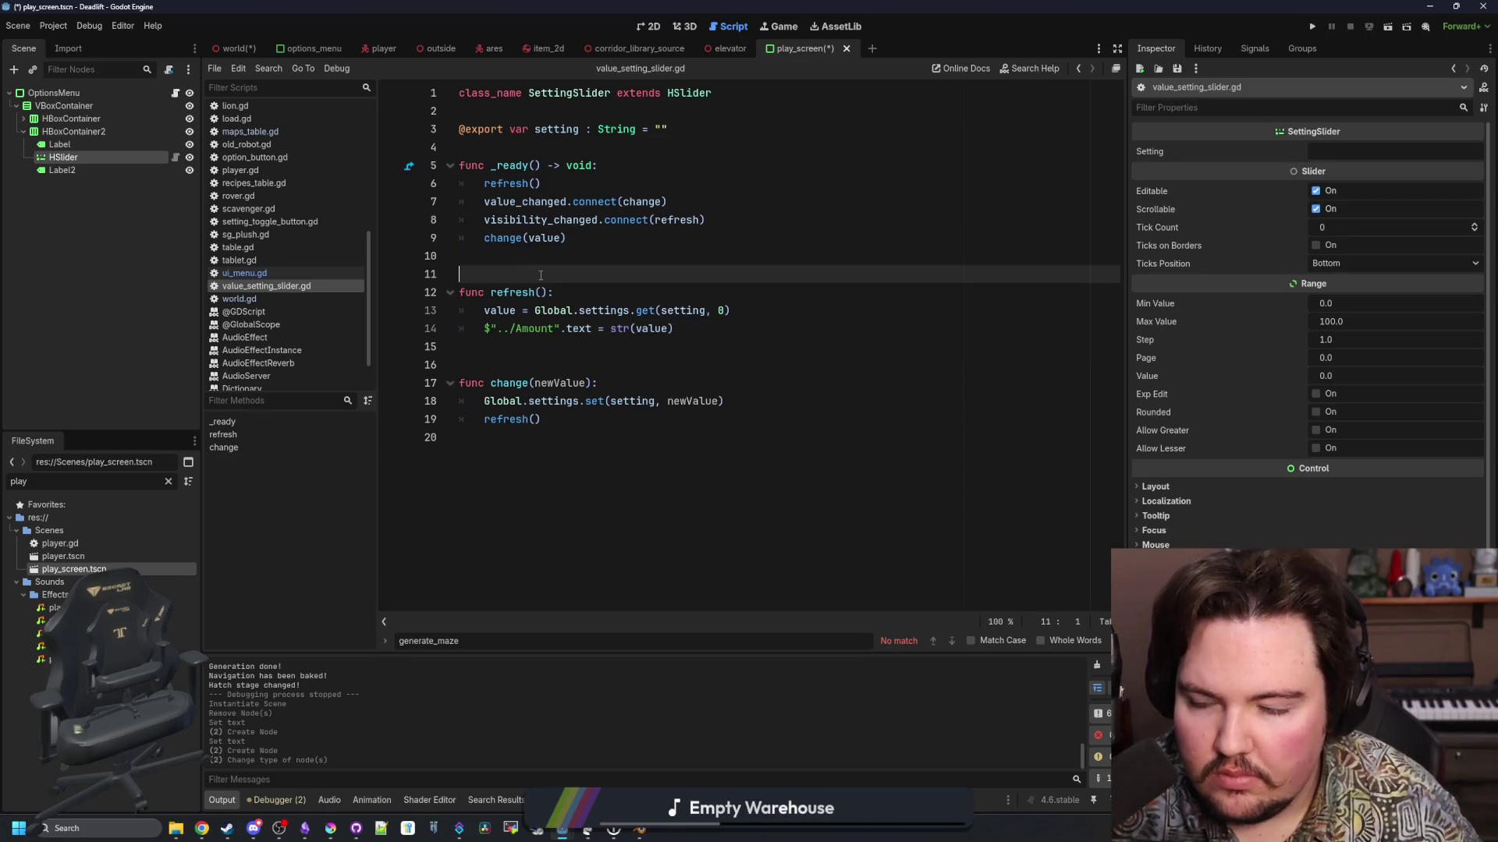
{"action": "left_click", "coordinate": [504, 150]}
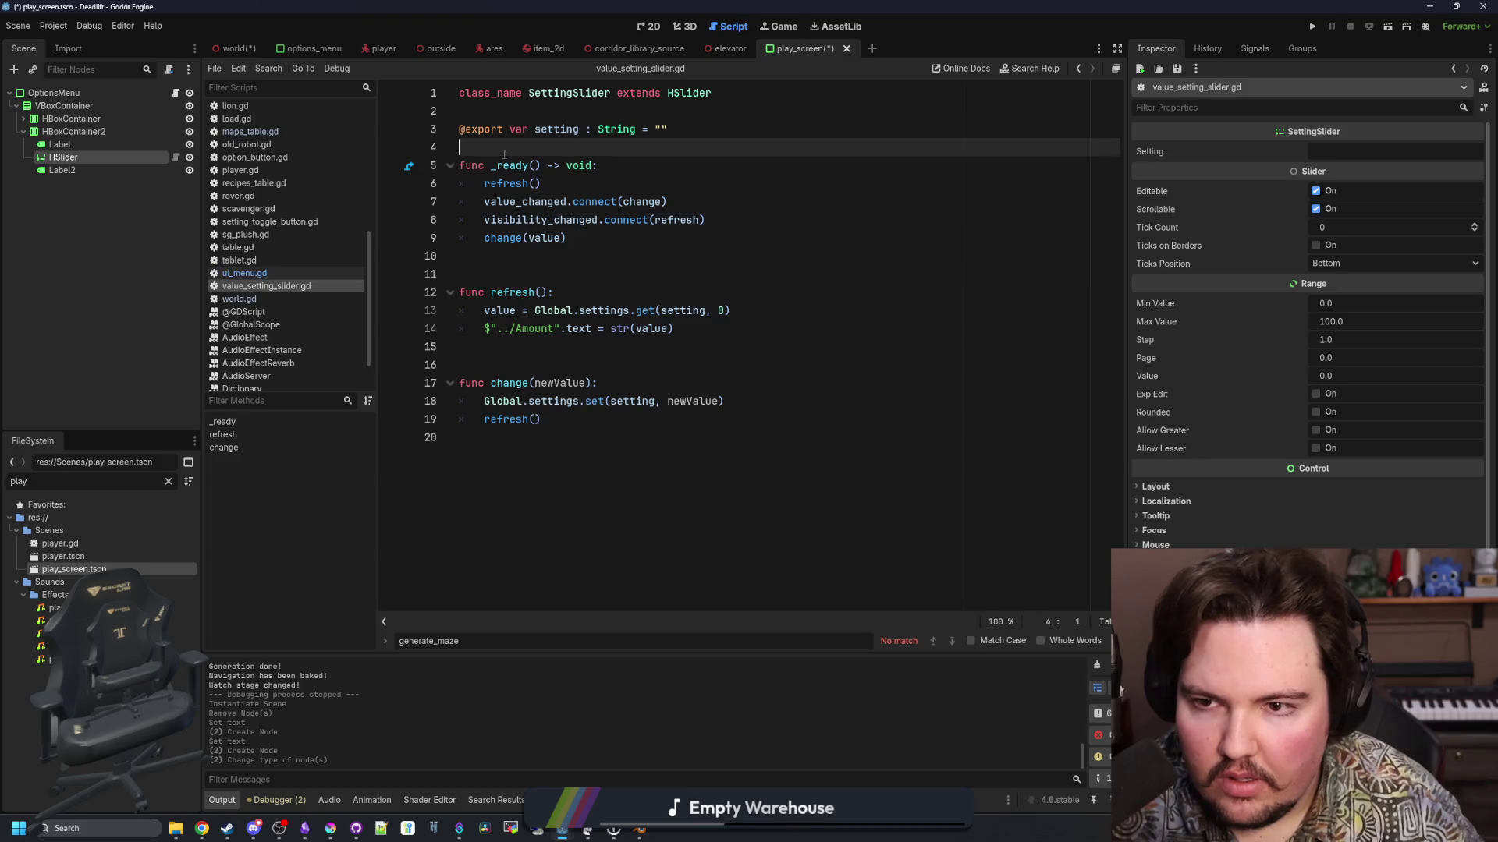
{"action": "key", "text": "Return"}
{"action": "left_click", "coordinate": [504, 149]}
{"action": "type", "text": "@export var n"}
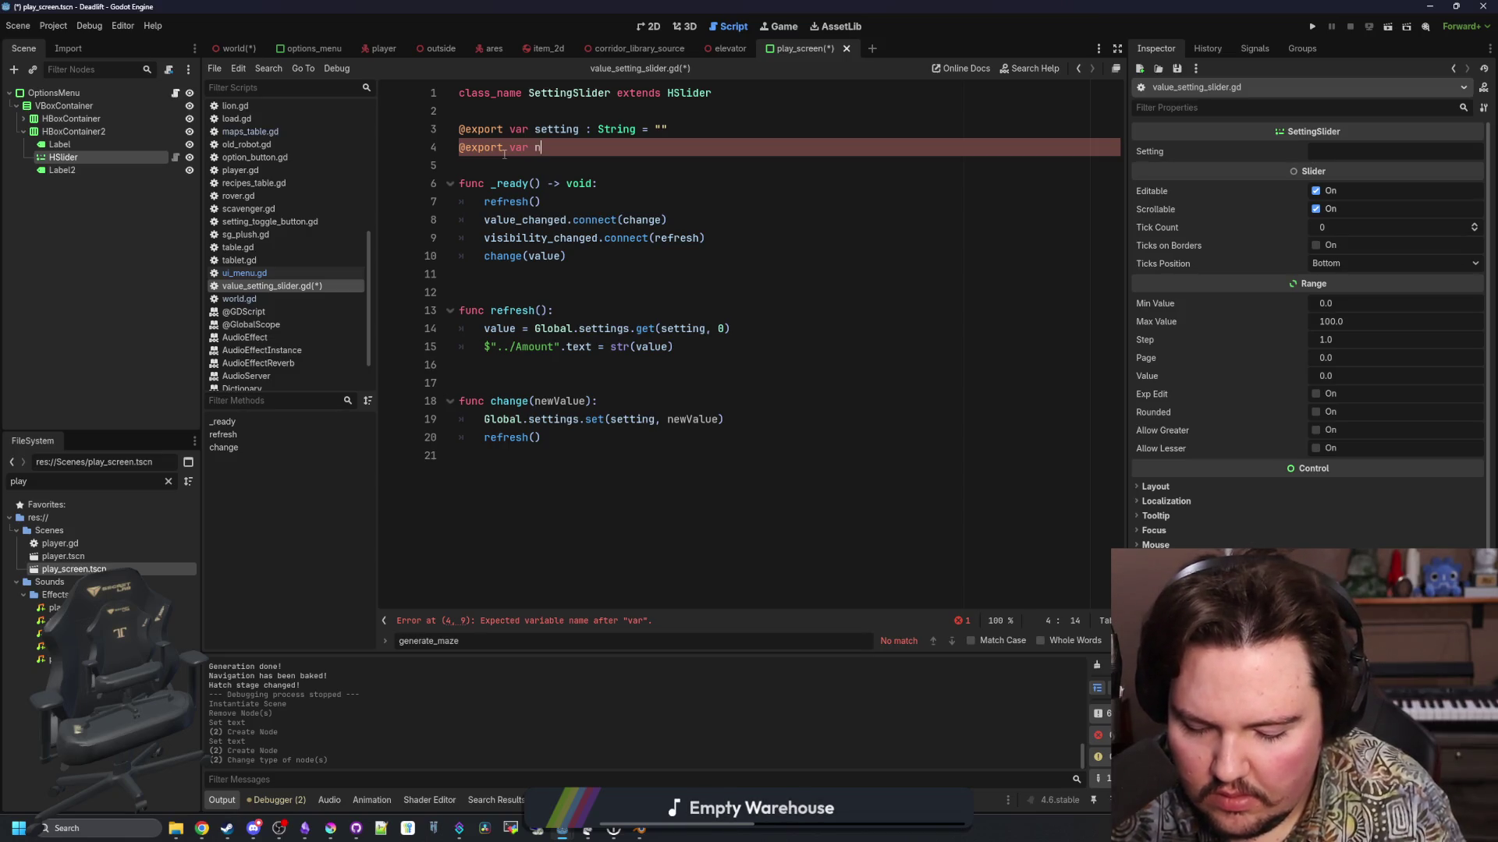
{"action": "type", "text": "umberLabel"}
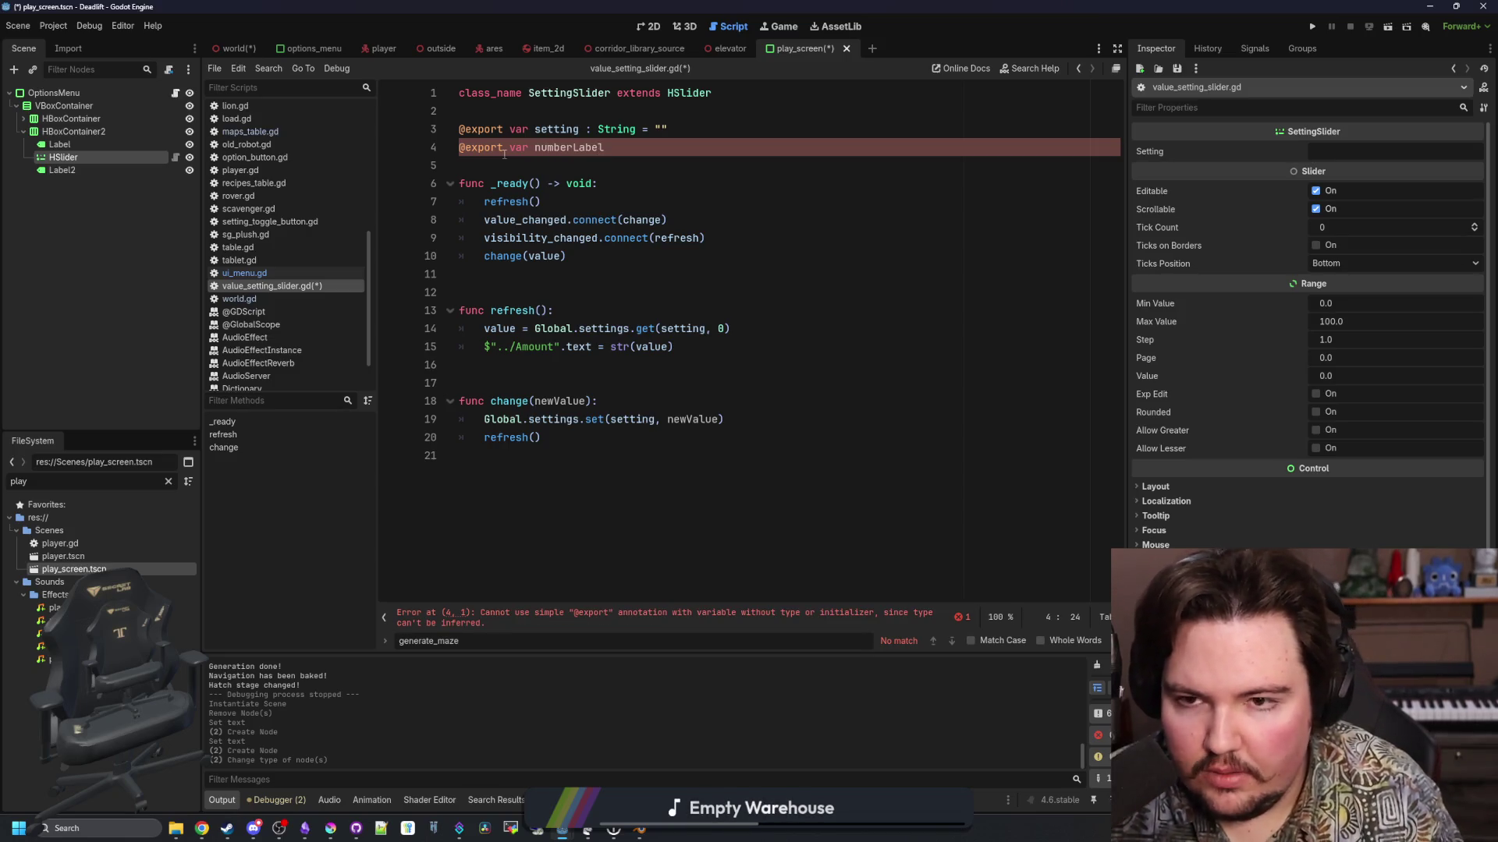
{"action": "key", "text": "BackSpace"}
{"action": "key", "text": "BackSpace"}
{"action": "key", "text": "BackSpace"}
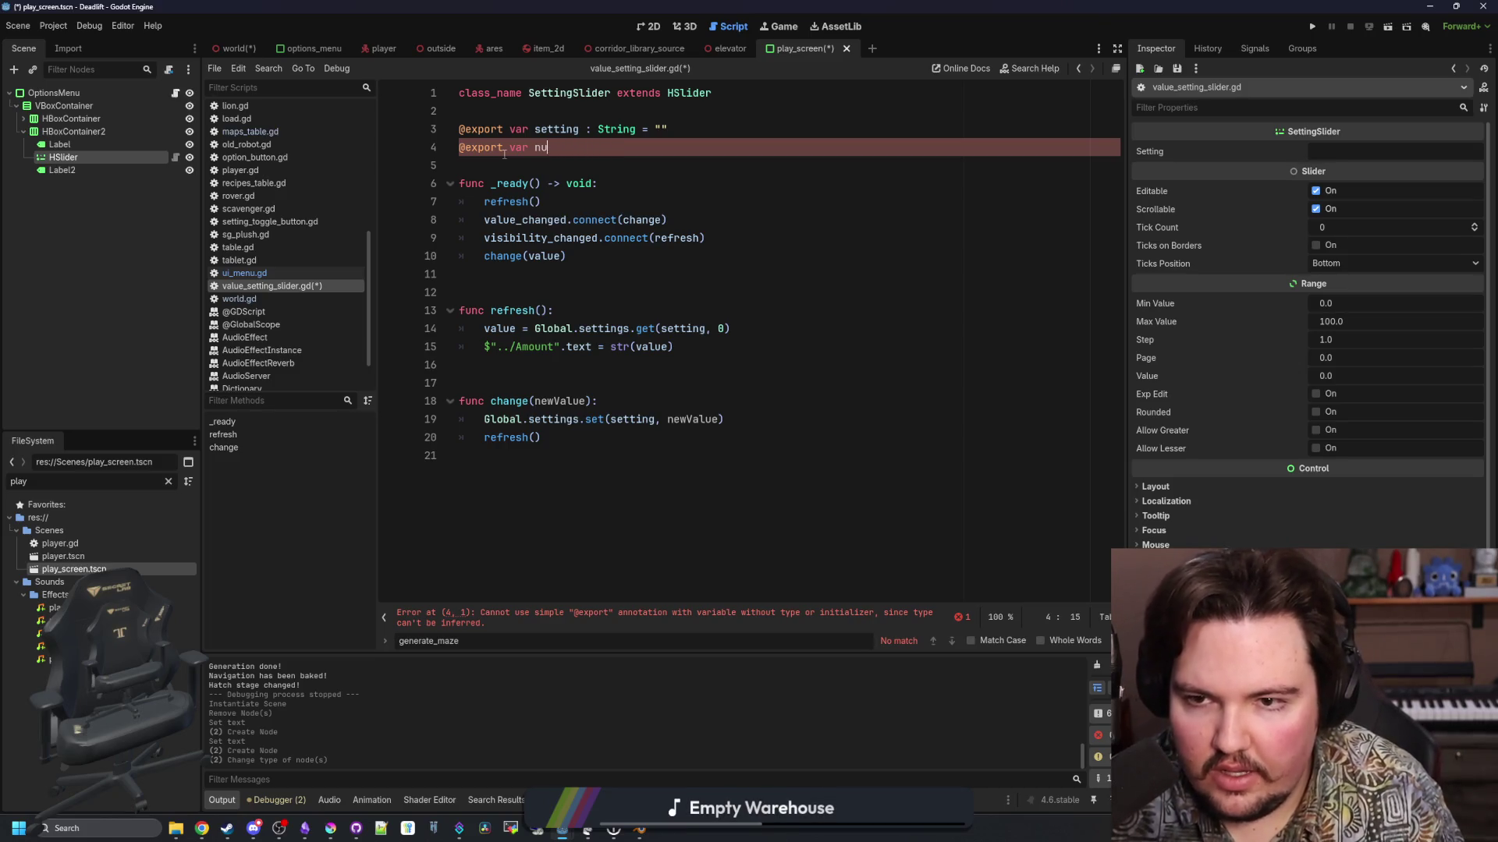
{"action": "type", "text": "lueLabel : "}
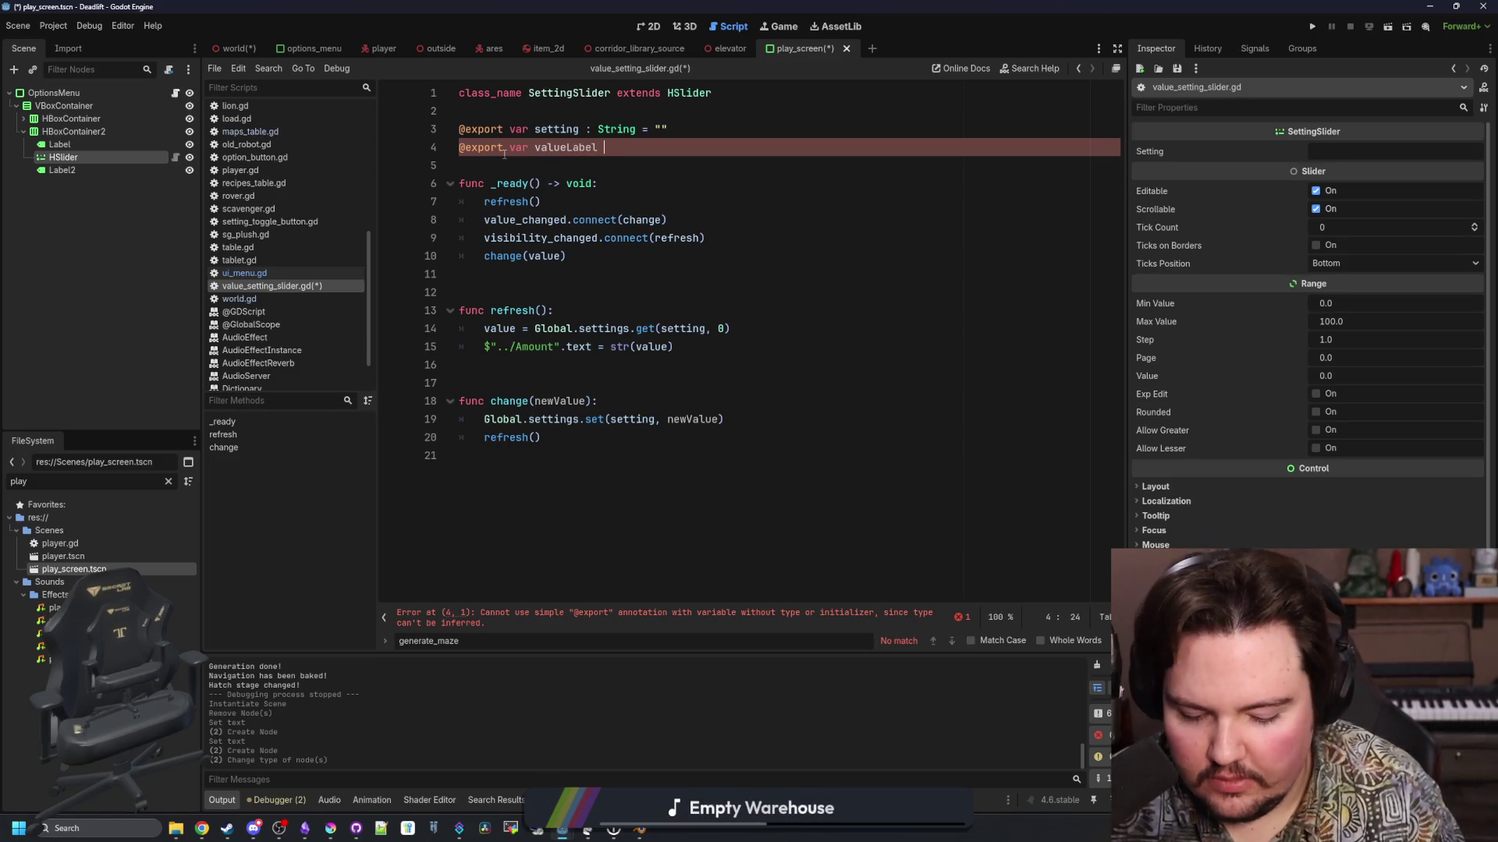
{"action": "type", "text": "Label"}
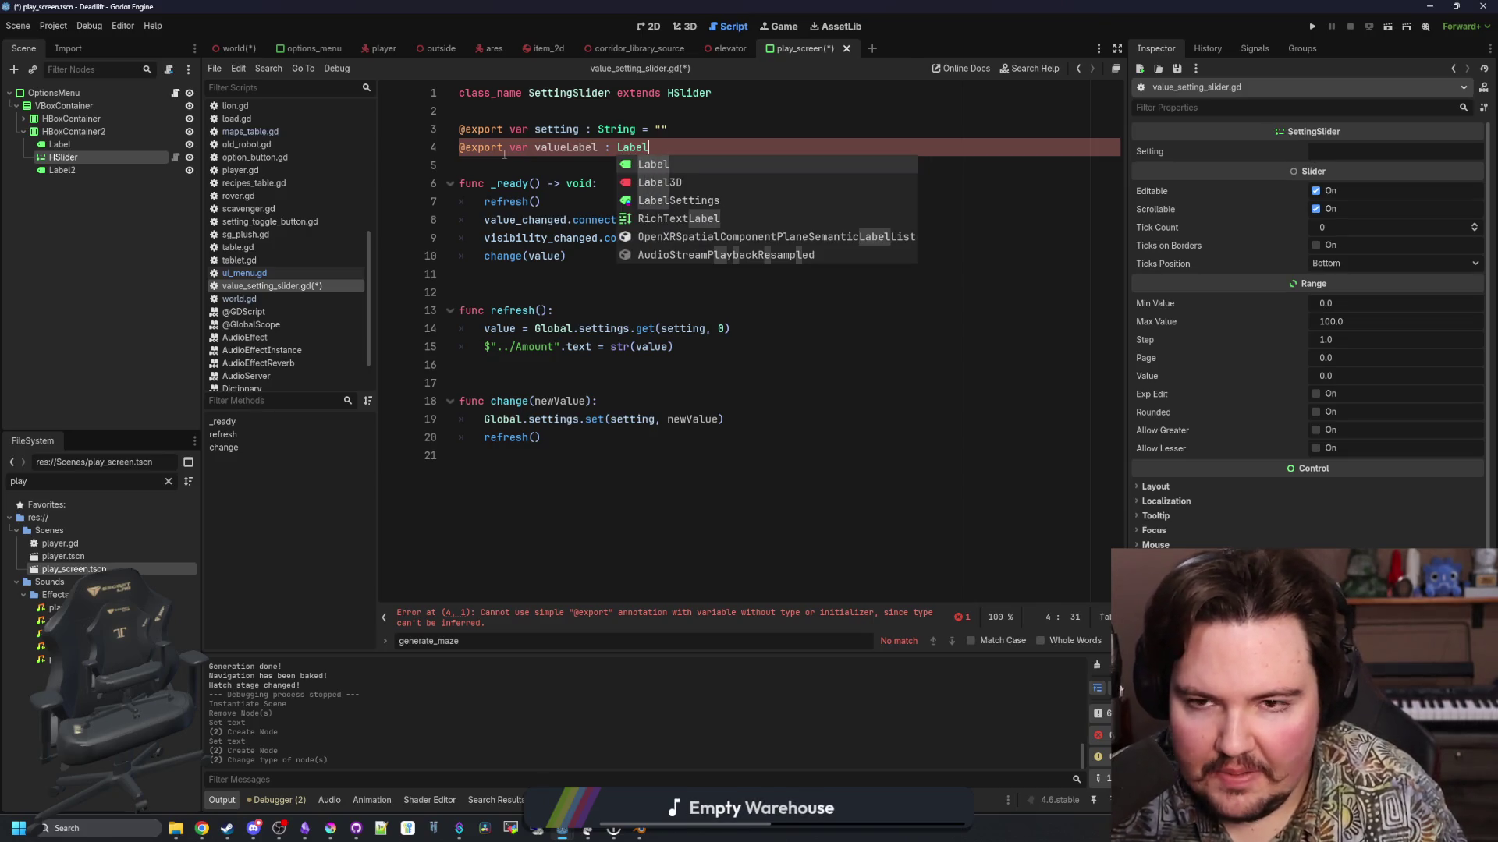
Step: In _ready, fall back to $"../Amount" for valueLabel when none is assigned
{"action": "left_click", "coordinate": [506, 159]}
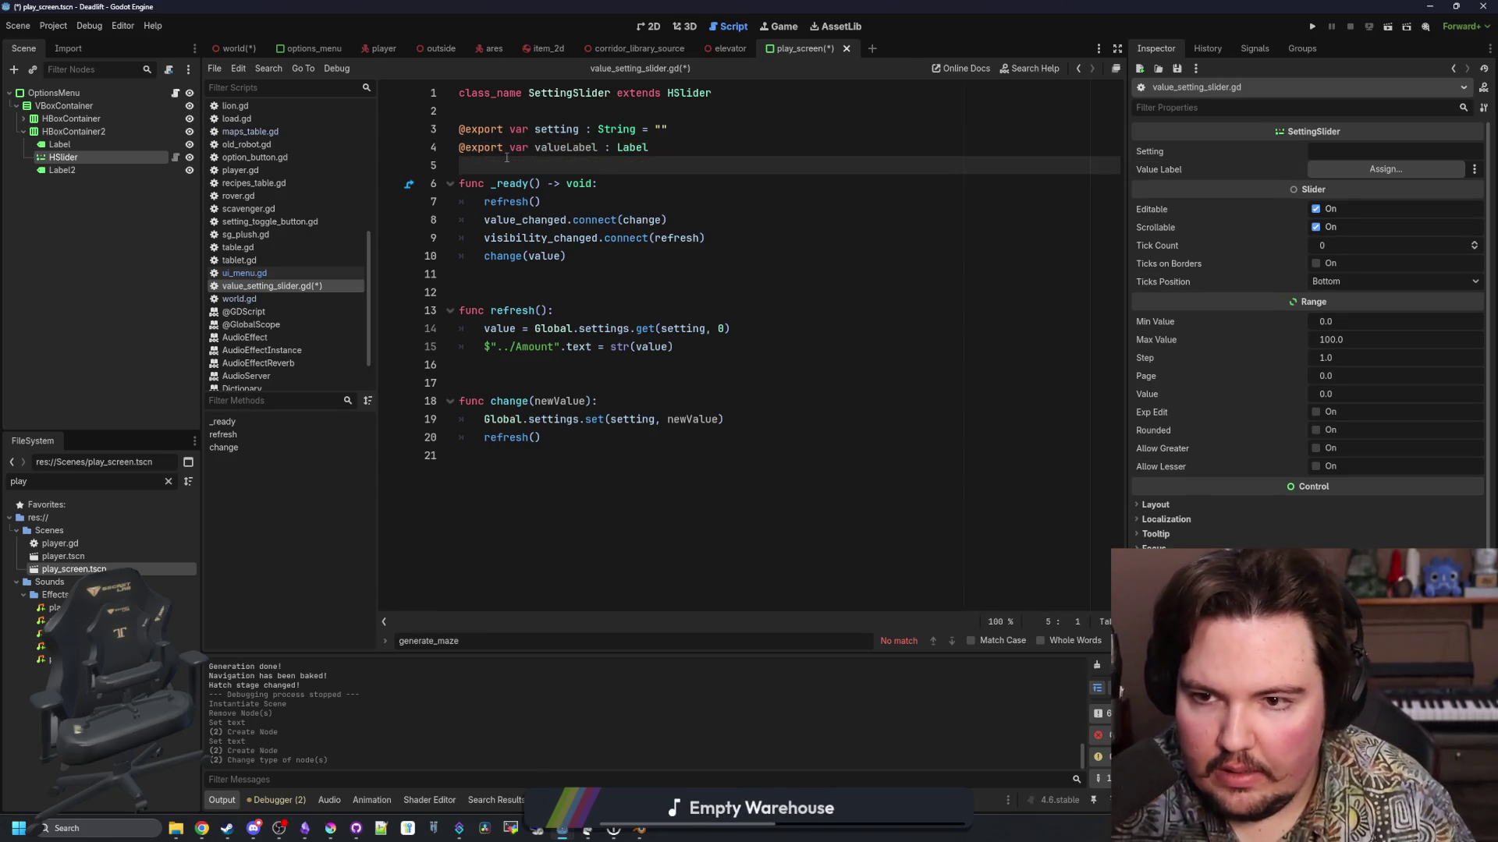
{"action": "left_click", "coordinate": [611, 186]}
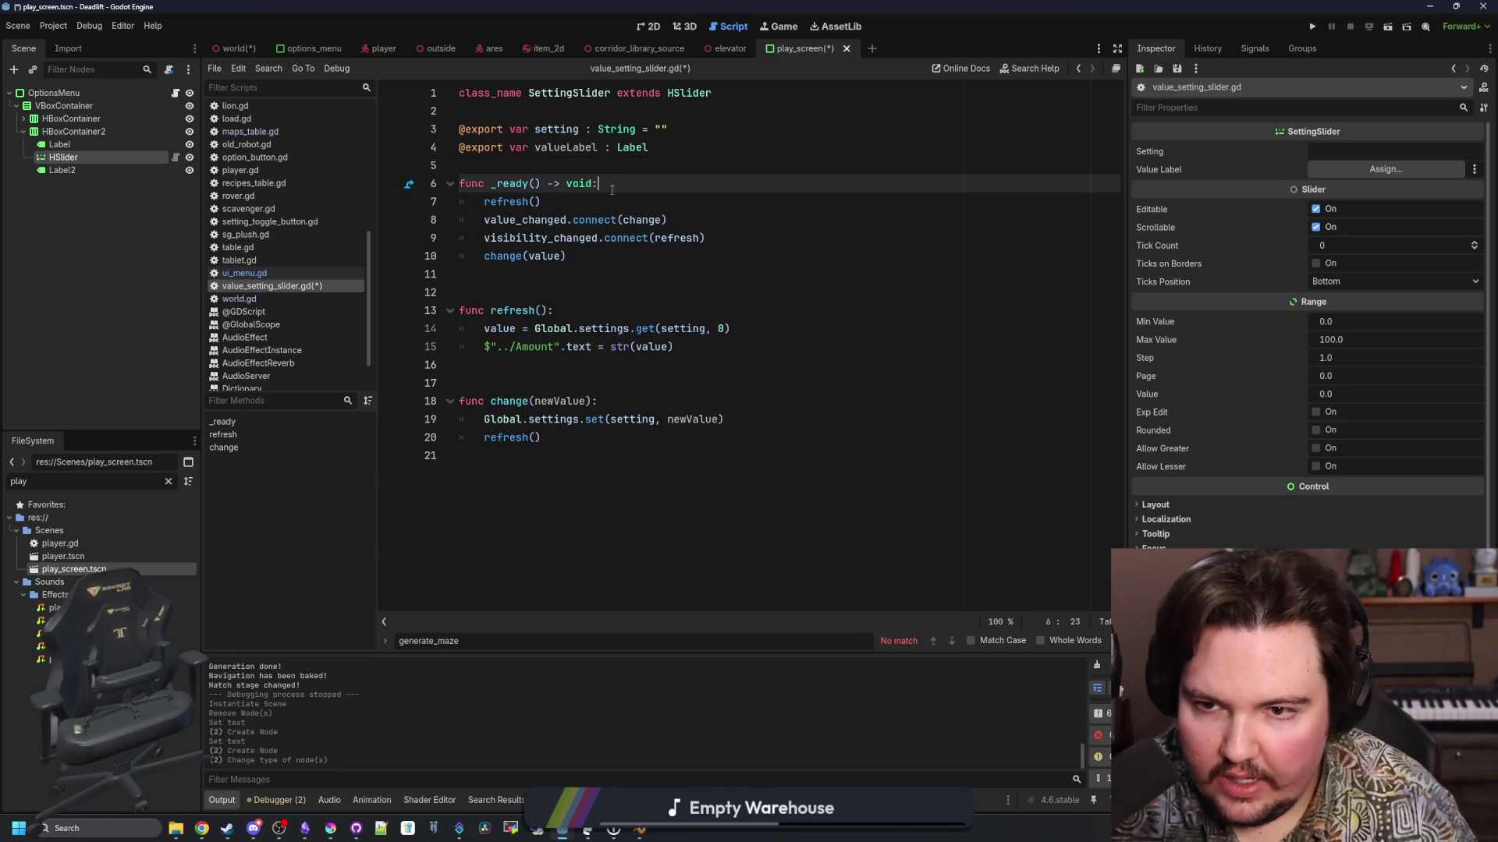
{"action": "key", "text": "Return"}
{"action": "type", "text": "lueLabel ="}
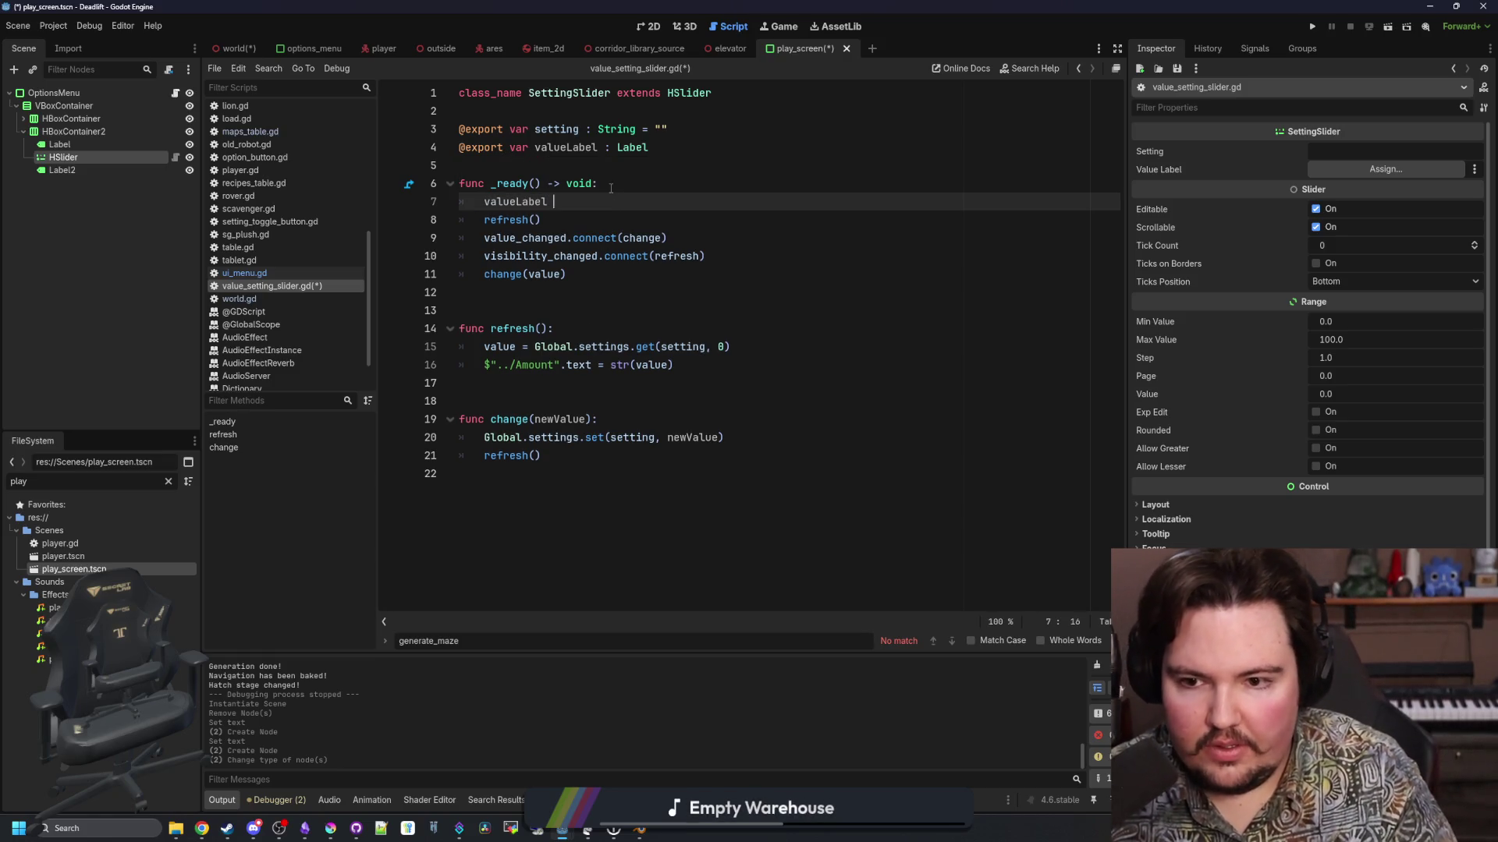
{"action": "left_click_drag", "start_coordinate": [558, 365], "coordinate": [483, 365]}
{"action": "key", "text": "BackSpace"}
{"action": "left_click", "coordinate": [619, 186]}
{"action": "key", "text": "Return"}
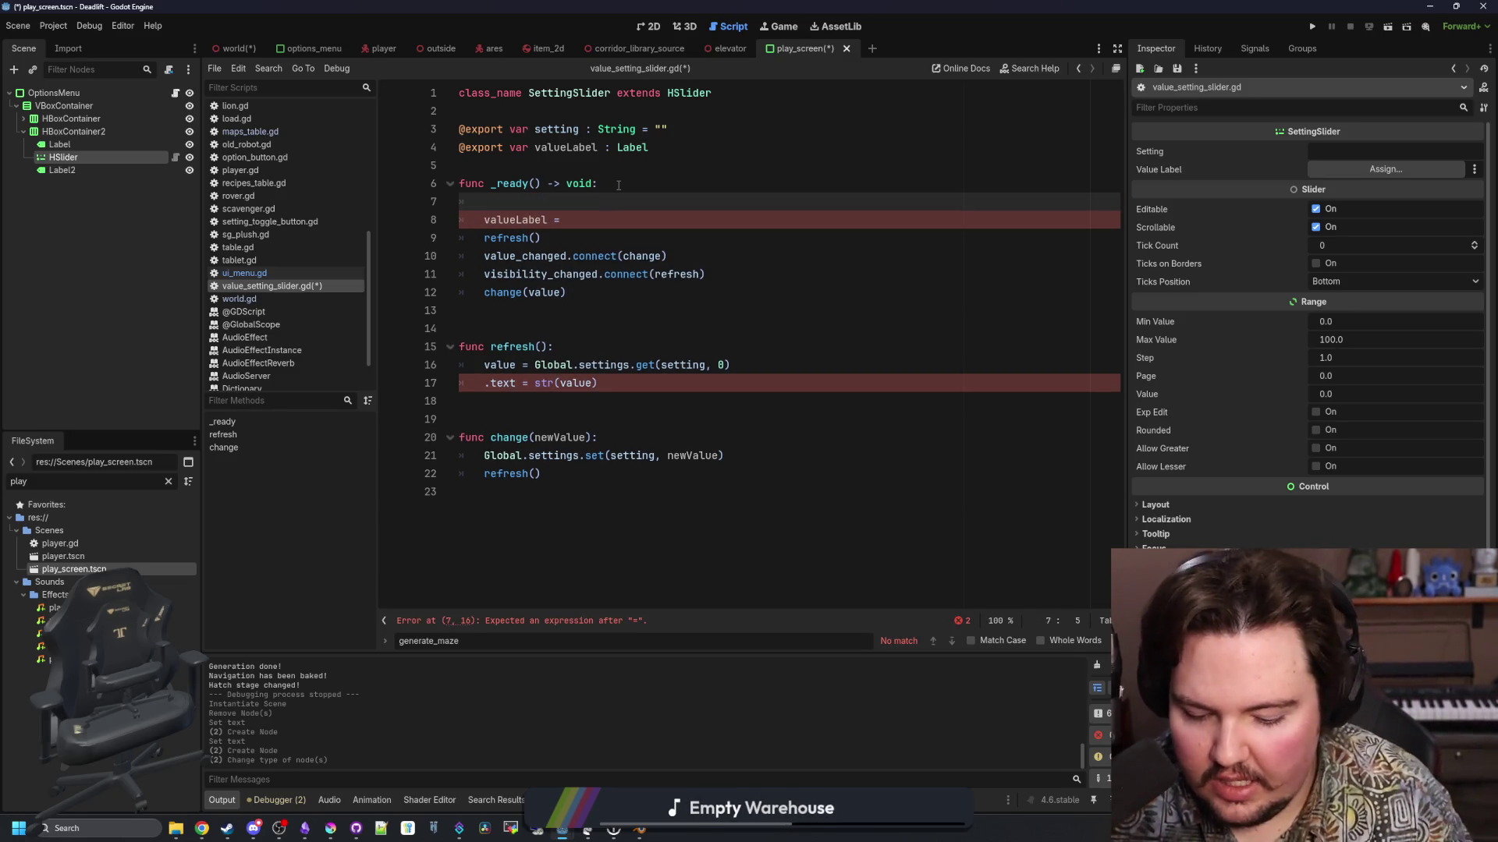
{"action": "type", "text": "alueLabel:"}
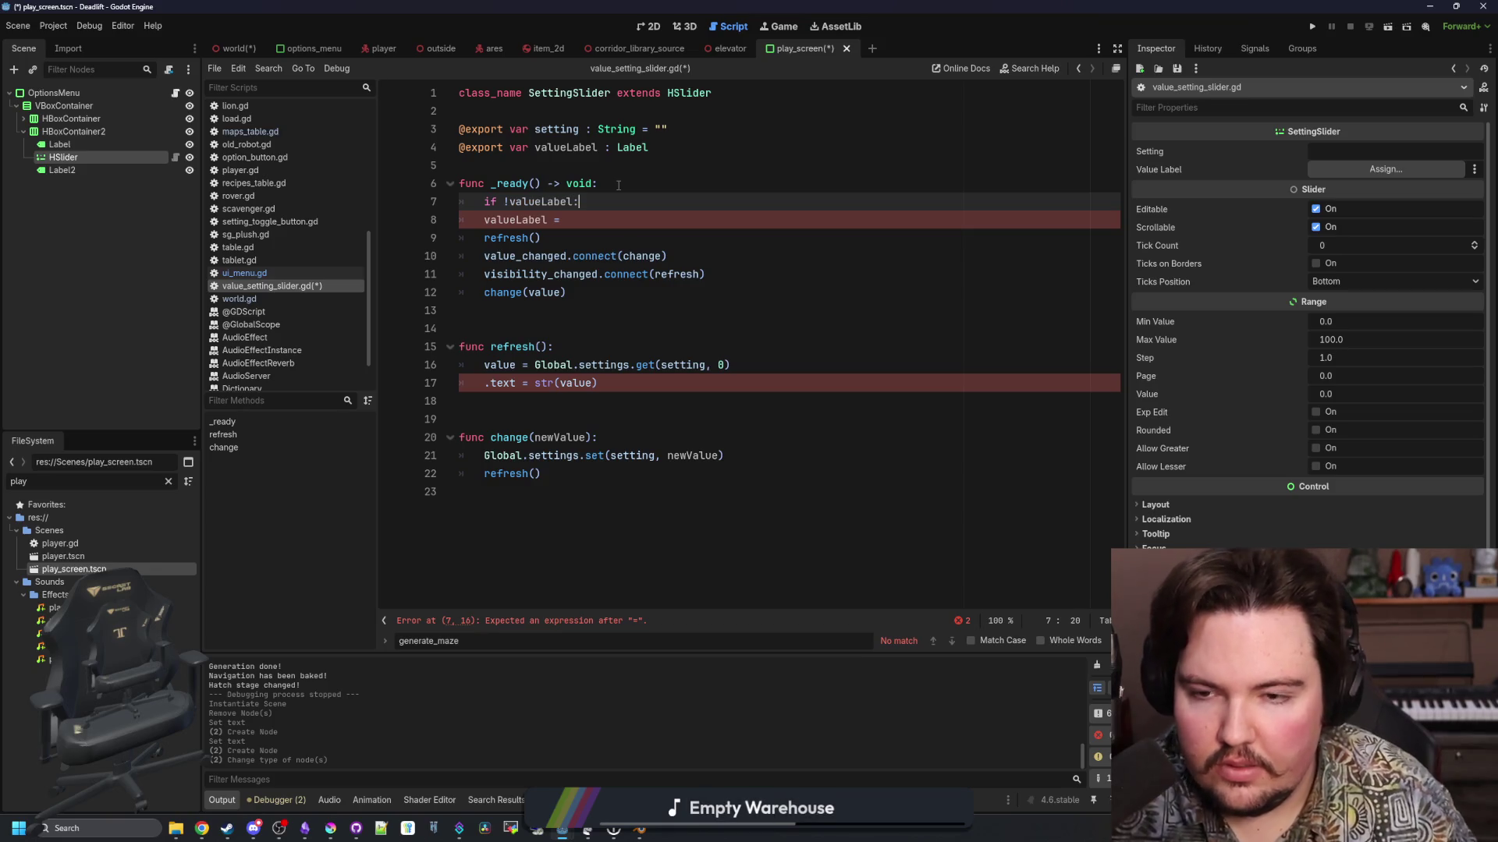
{"action": "key", "text": "Down"}
{"action": "key", "text": "Home"}
{"action": "key", "text": "Tab"}
{"action": "key", "text": "End"}
{"action": "type", "text": "$\"../Amount\""}
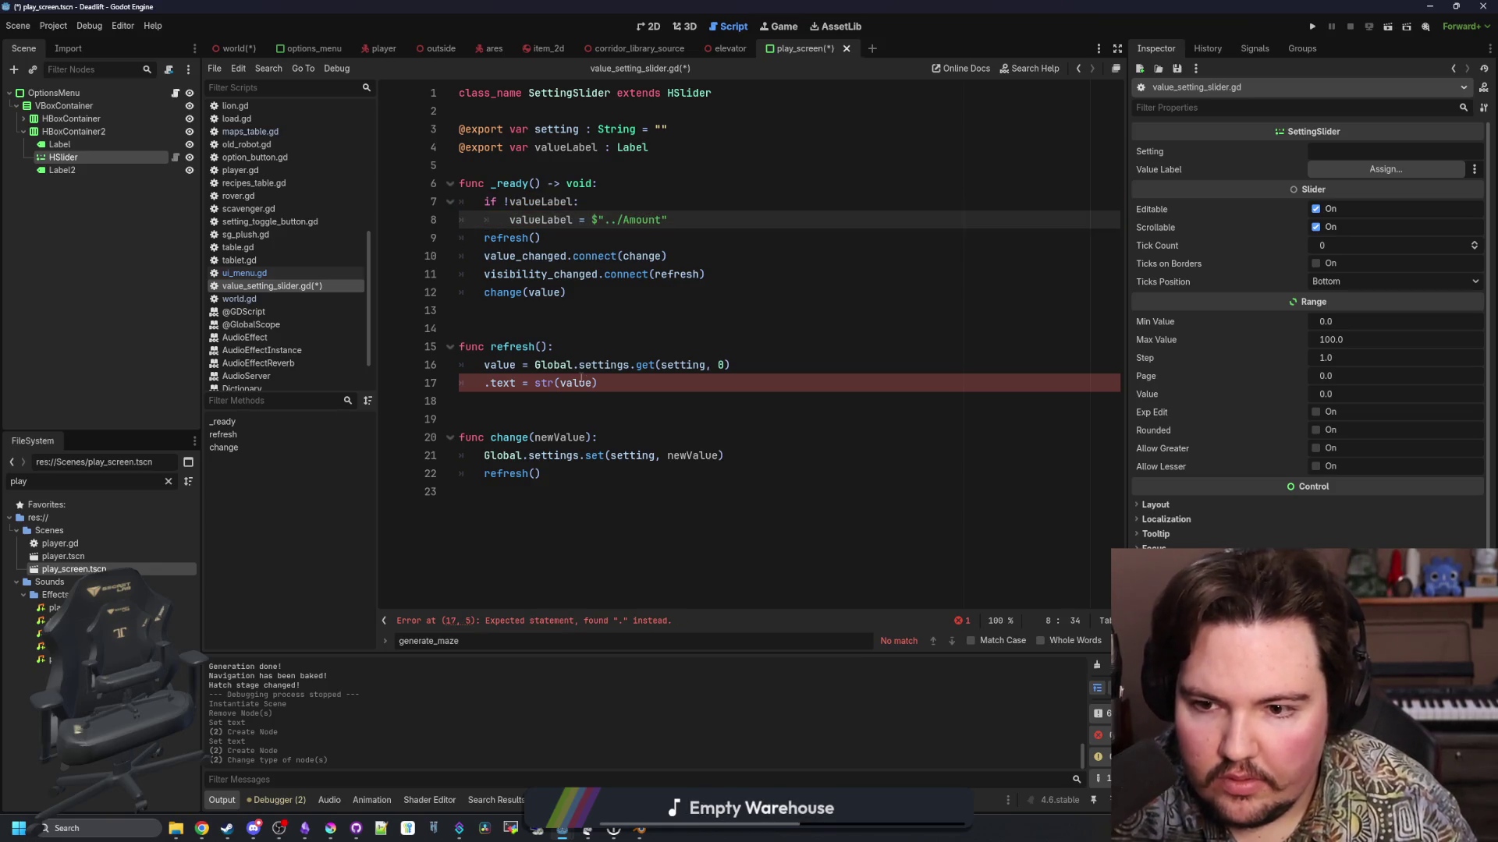
Step: Make refresh write its text to valueLabel.text, then save the script
{"action": "left_click", "coordinate": [483, 386]}
{"action": "type", "text": "valueLabel"}
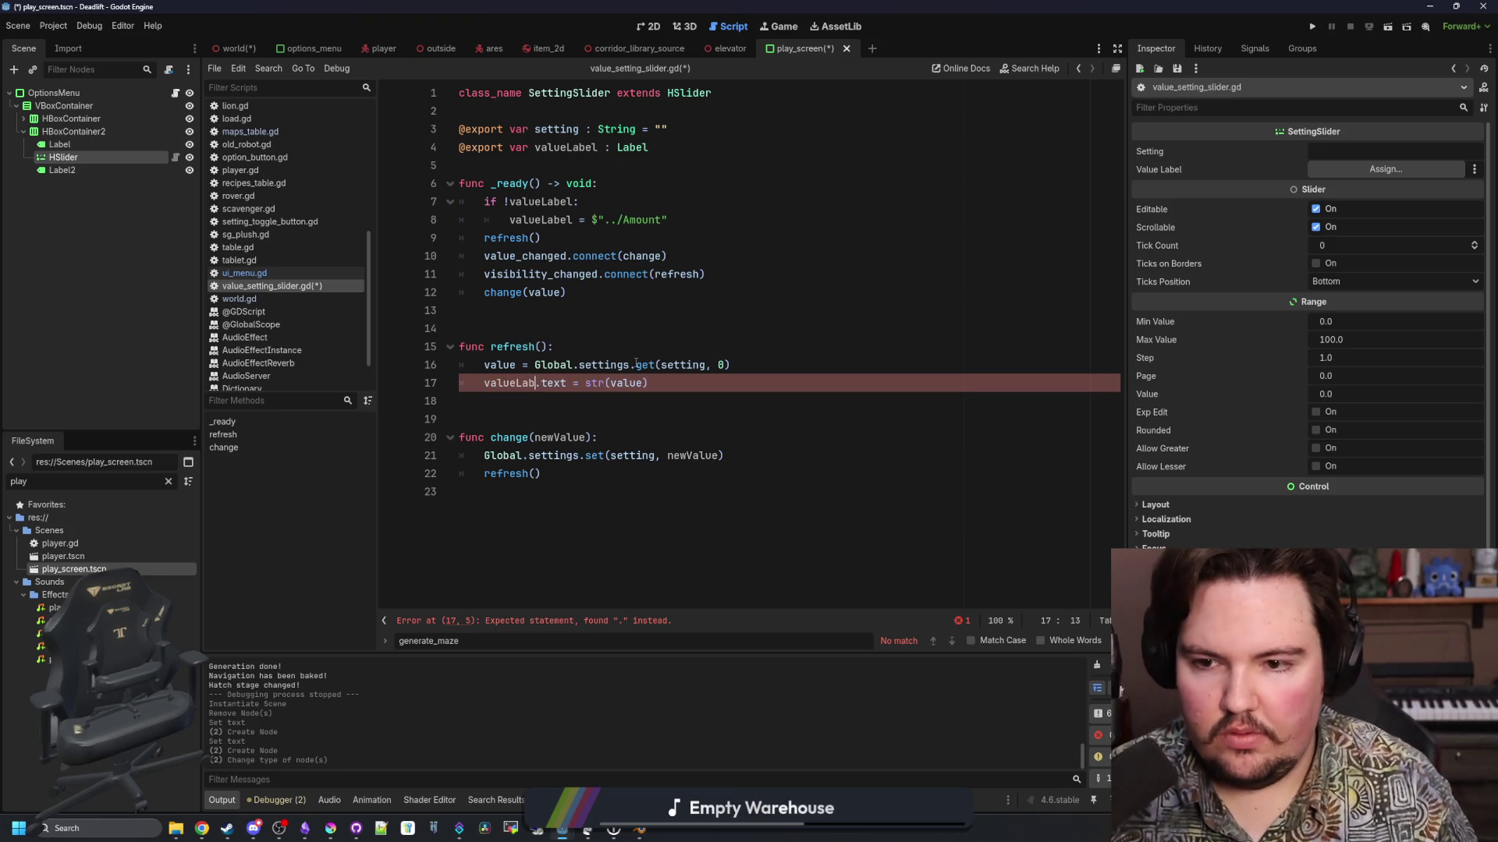
{"action": "left_click", "coordinate": [513, 326]}
{"action": "key", "text": "ctrl+s"}
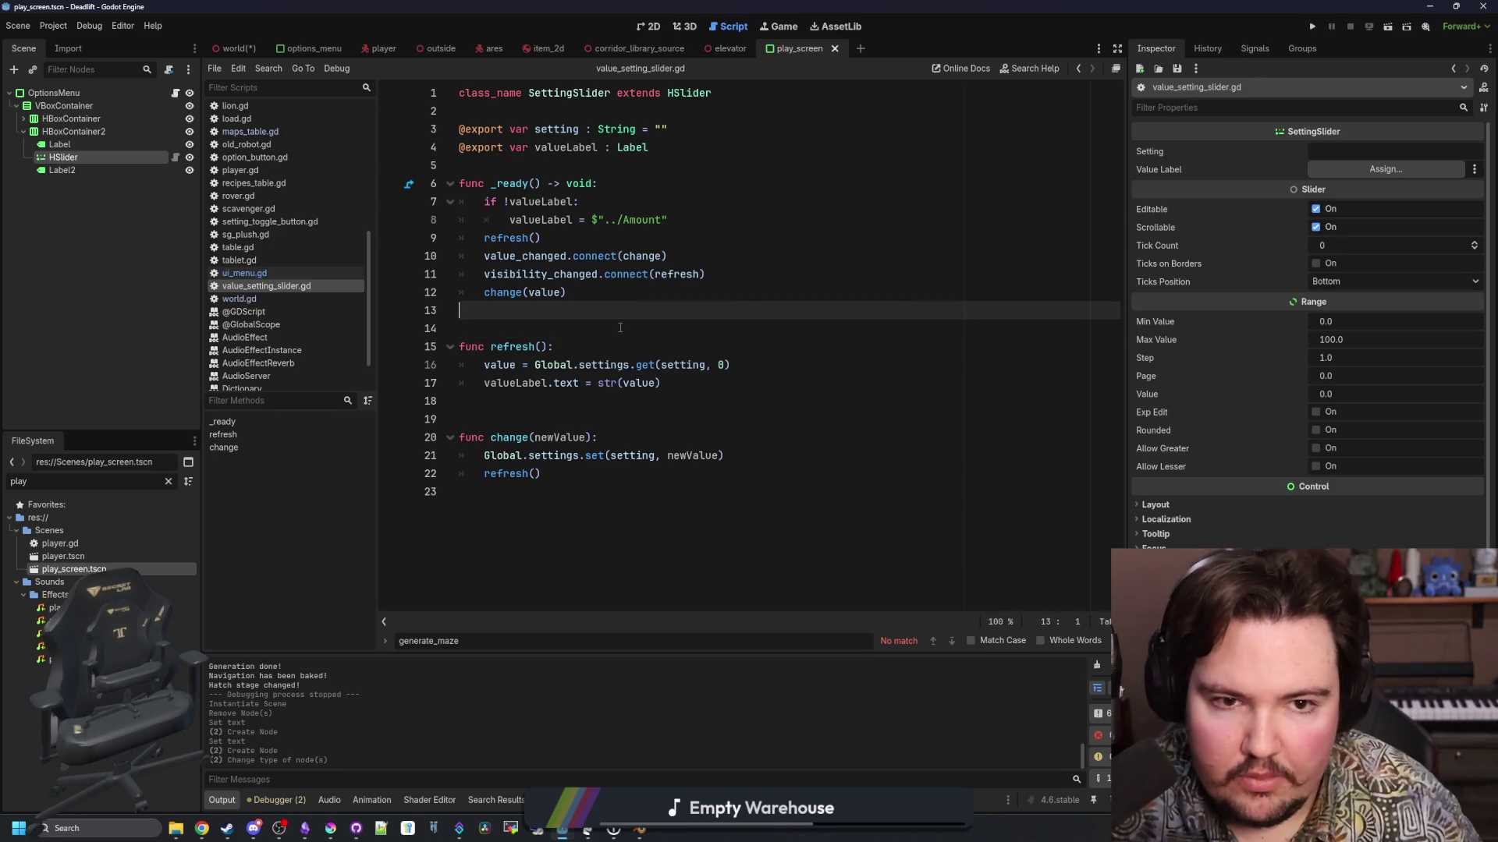
Step: Add an exported valueLabelFormat variable and begin an enum VALUE_FORMATS declaration below it
{"action": "left_click", "coordinate": [580, 167]}
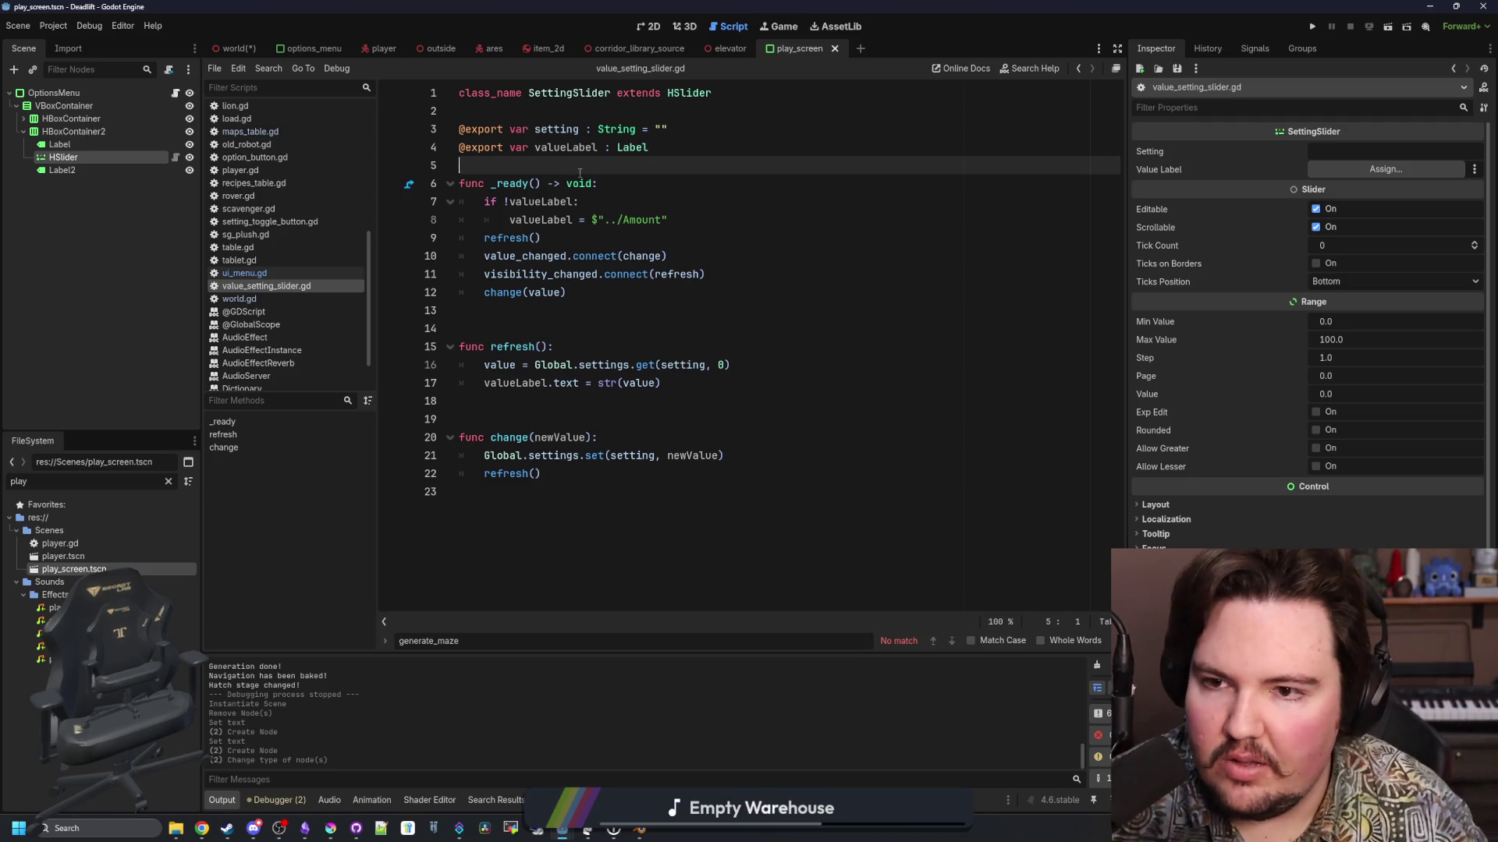
{"action": "key", "text": "Return"}
{"action": "key", "text": "Up"}
{"action": "type", "text": "@export va"}
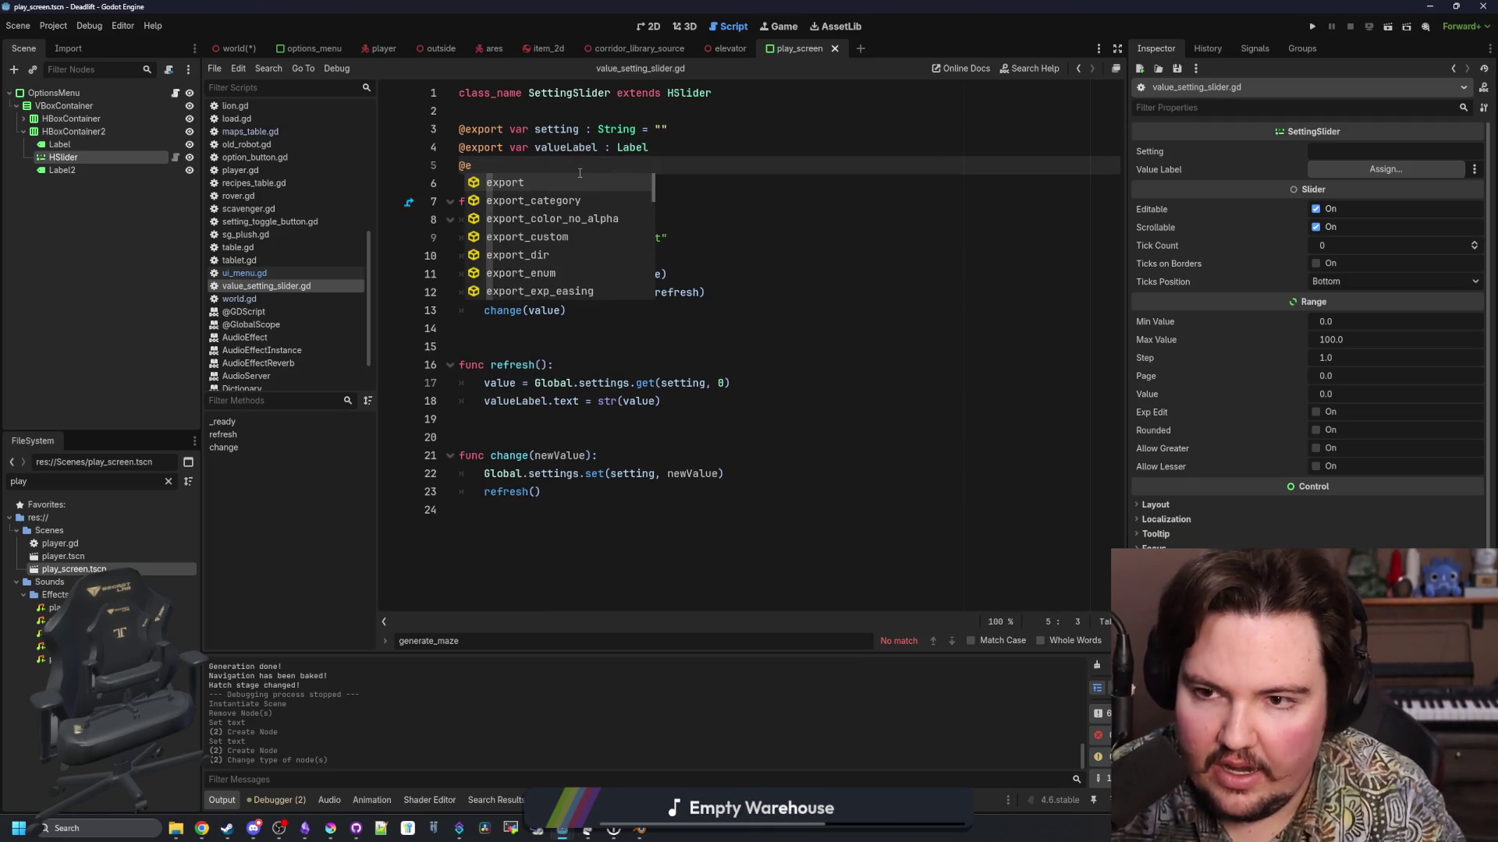
{"action": "type", "text": "r valueLabelFor"}
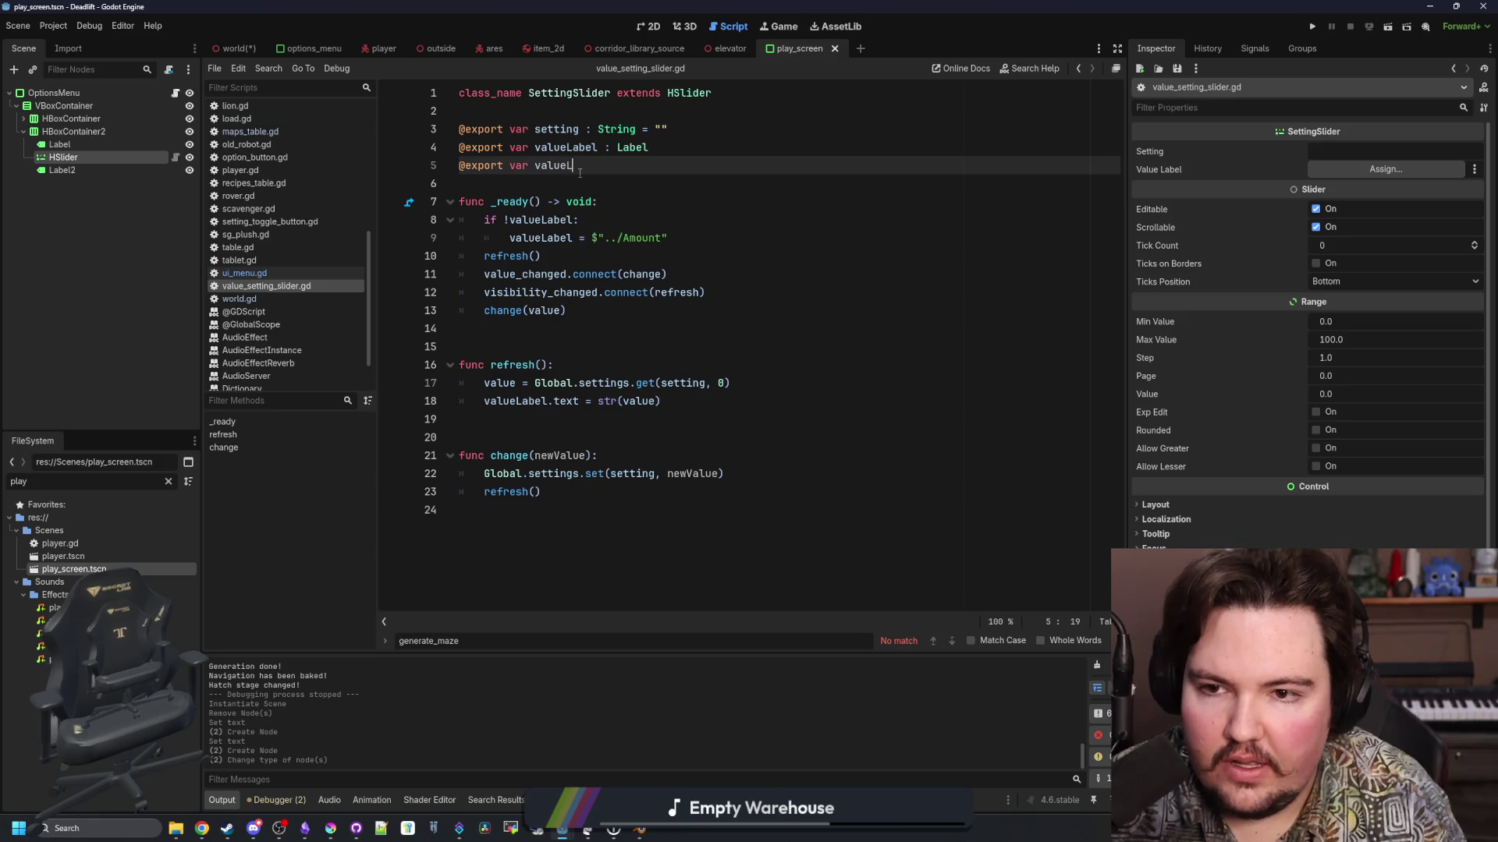
{"action": "type", "text": "mat"}
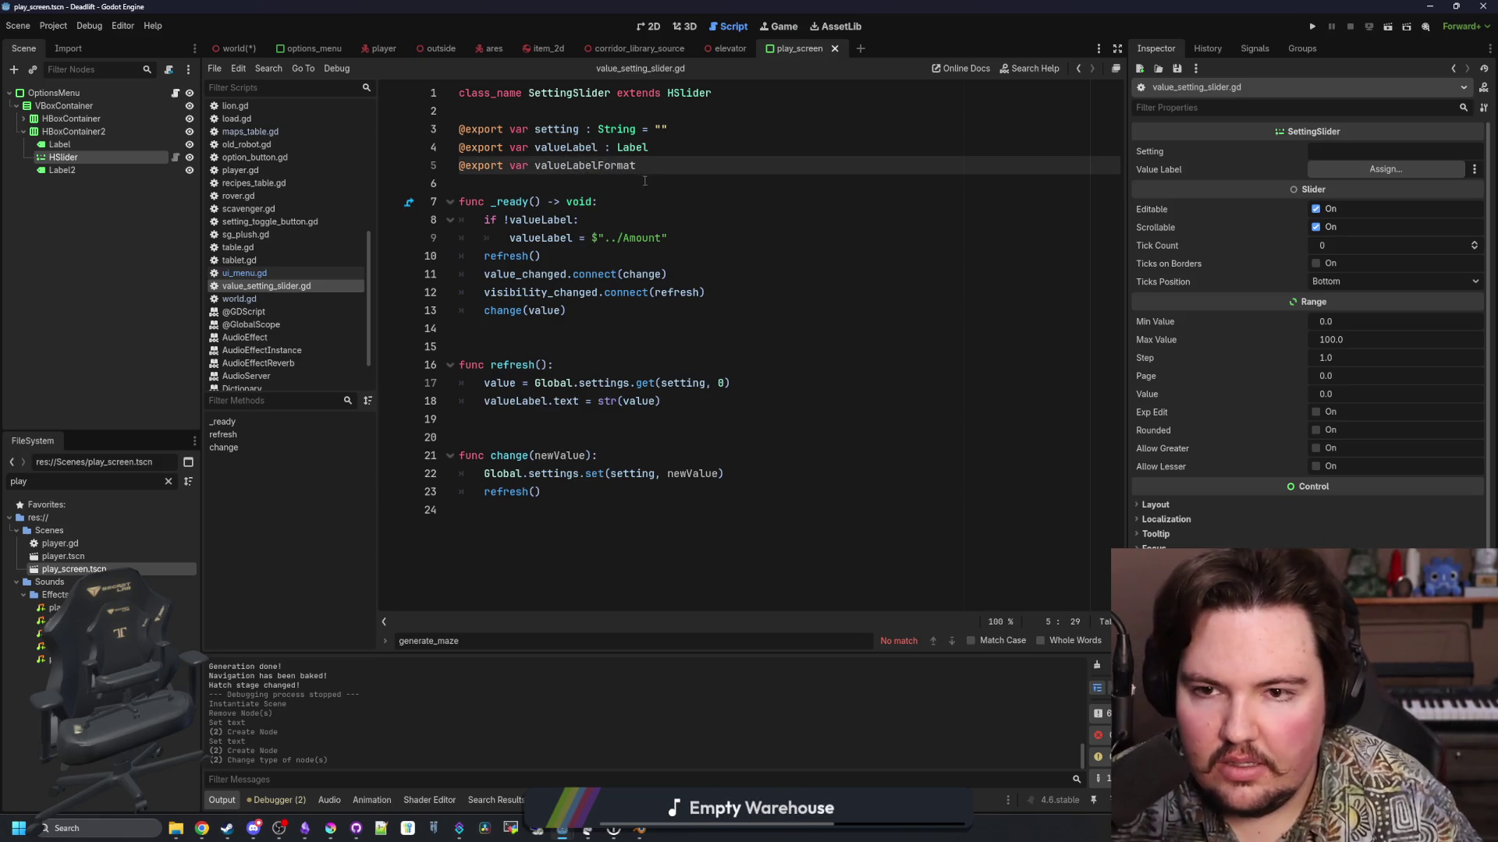
{"action": "key", "text": "Return"}
{"action": "key", "text": "Return"}
{"action": "type", "text": "num V"}
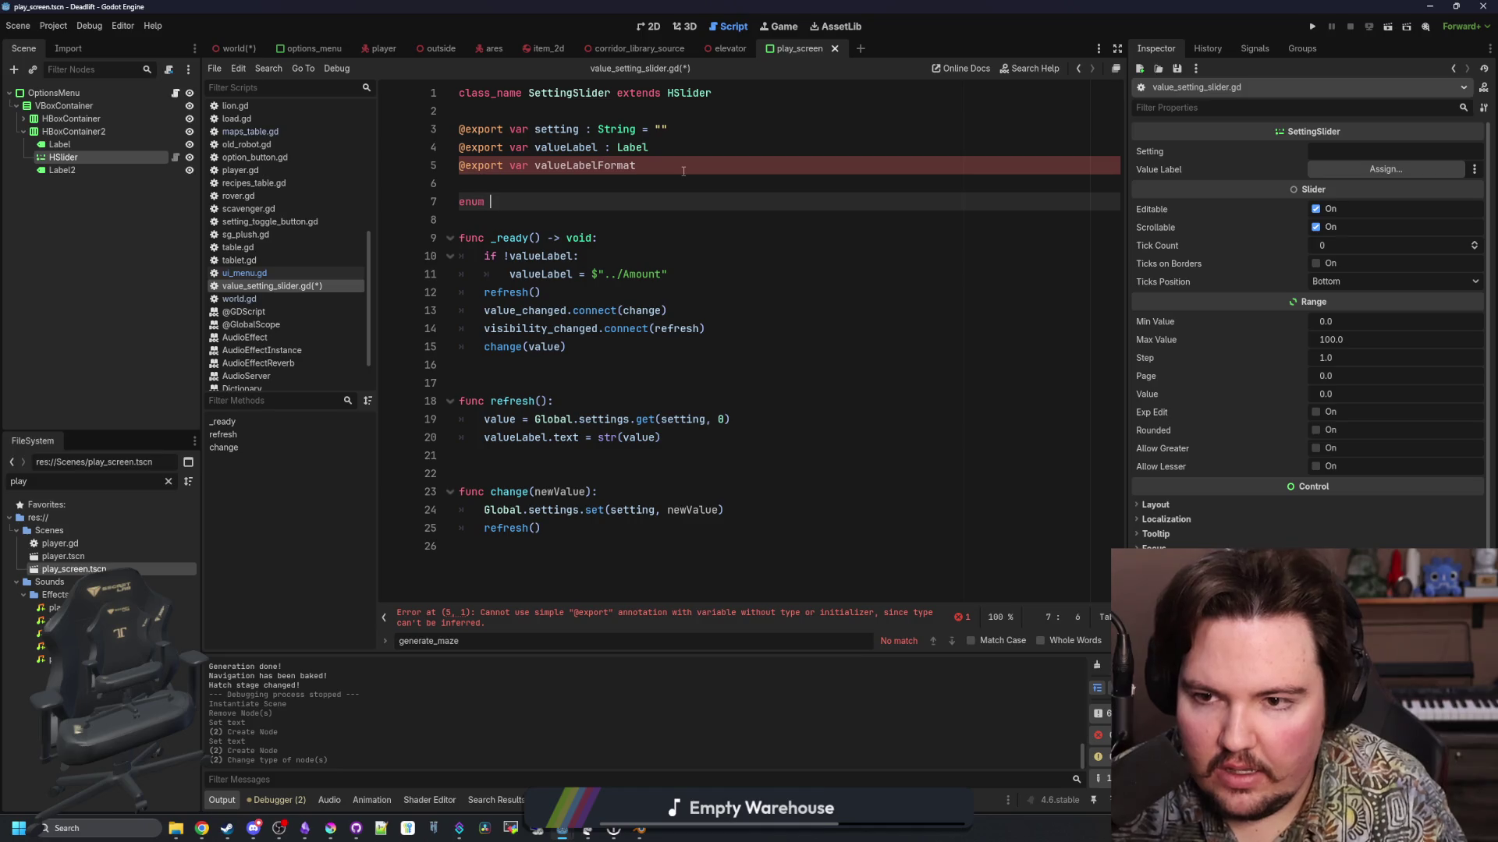
{"action": "type", "text": "ALUE_F"}
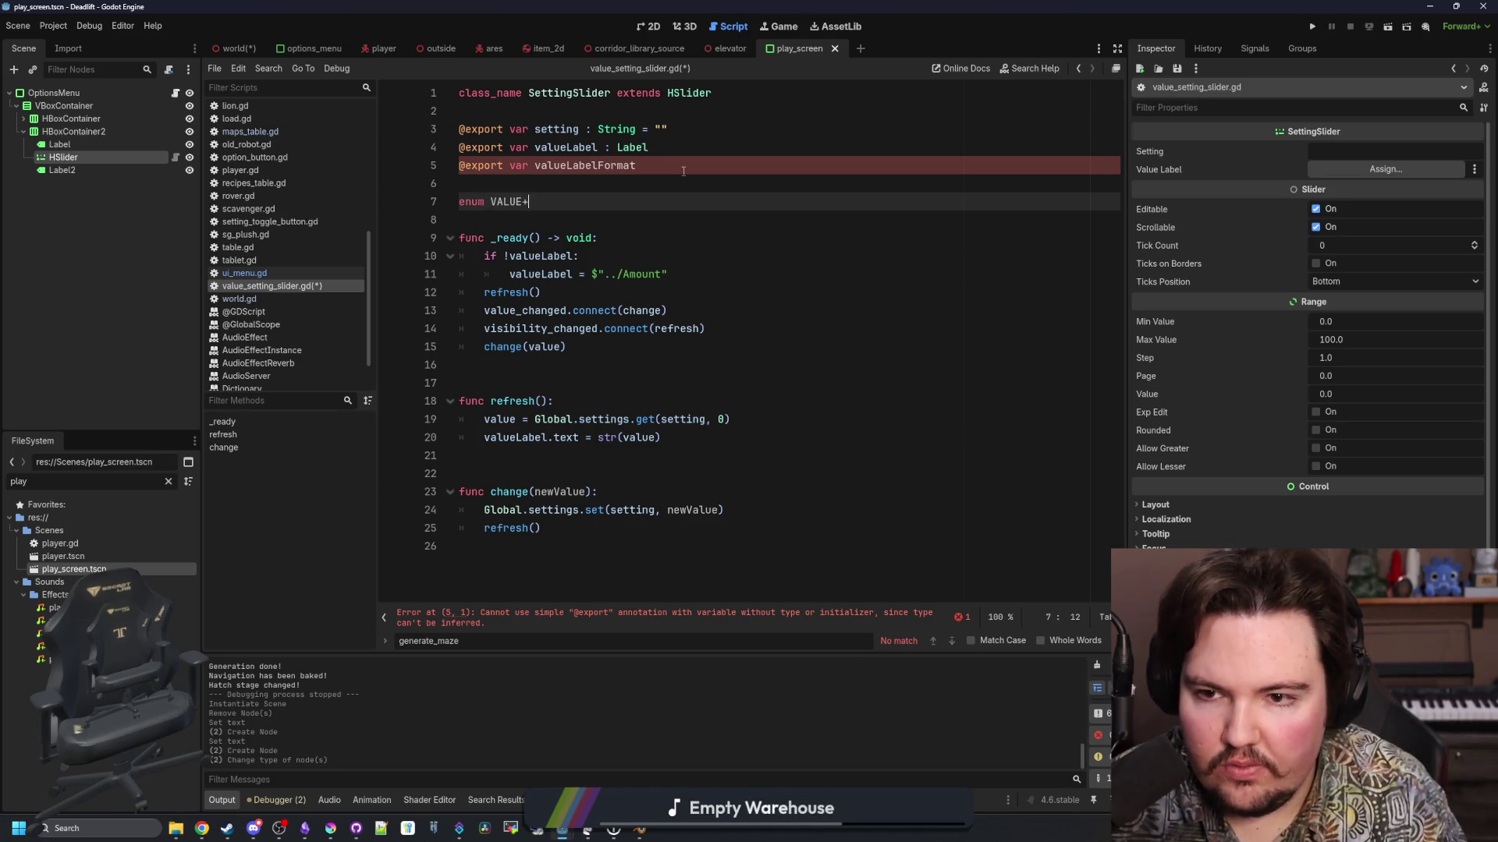
{"action": "type", "text": "ORMATS{"}
Step: Fill the VALUE_FORMATS enum with INT, FLOAT, PERCENT and MULTIPLIER
{"action": "key", "text": "Left"}
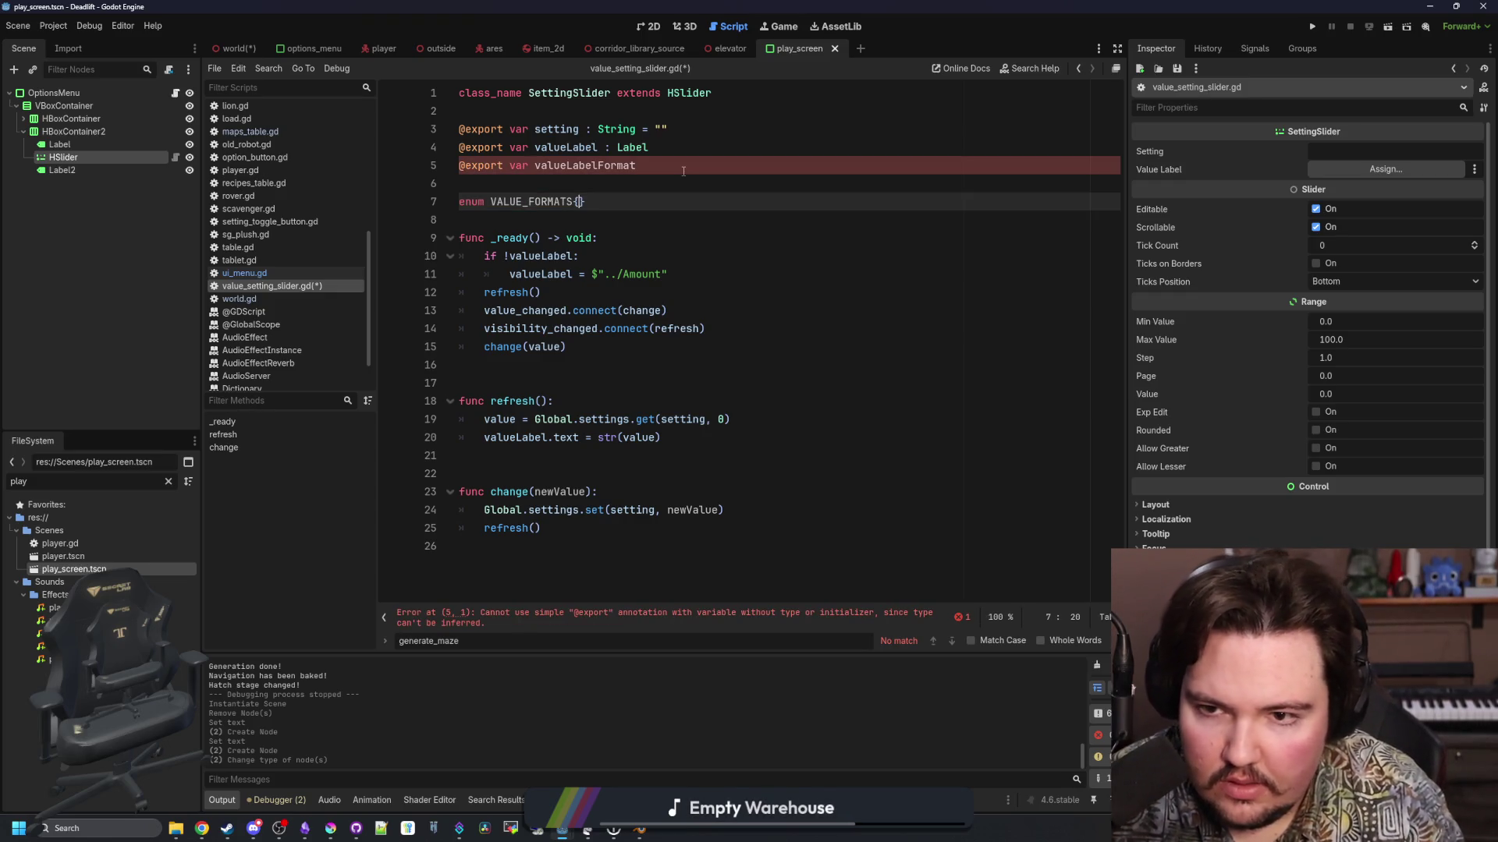
{"action": "key", "text": "BackSpace"}
{"action": "type", "text": "INT, FL"}
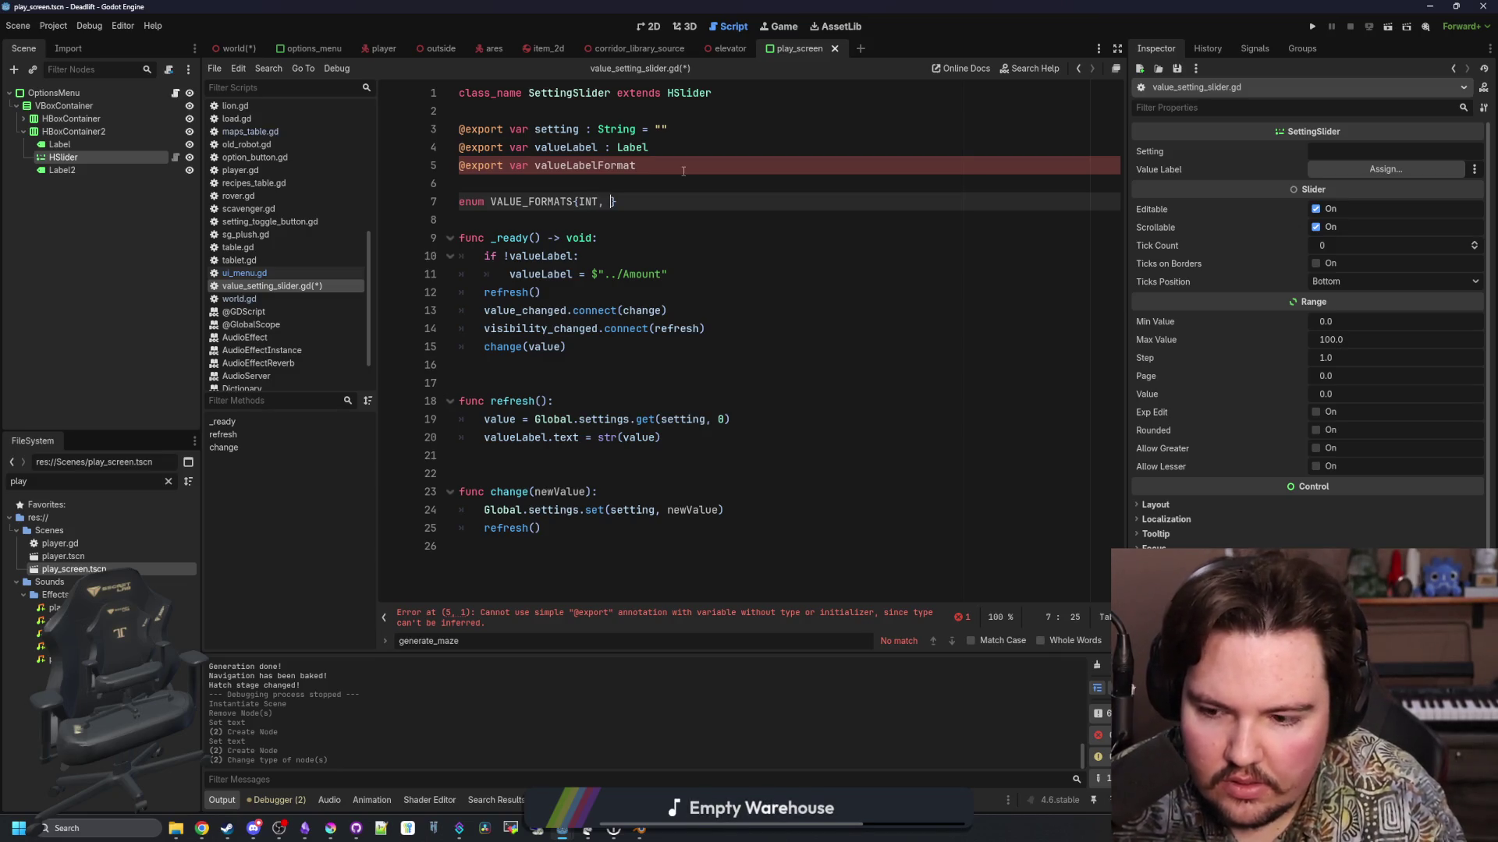
{"action": "type", "text": "OAT, "}
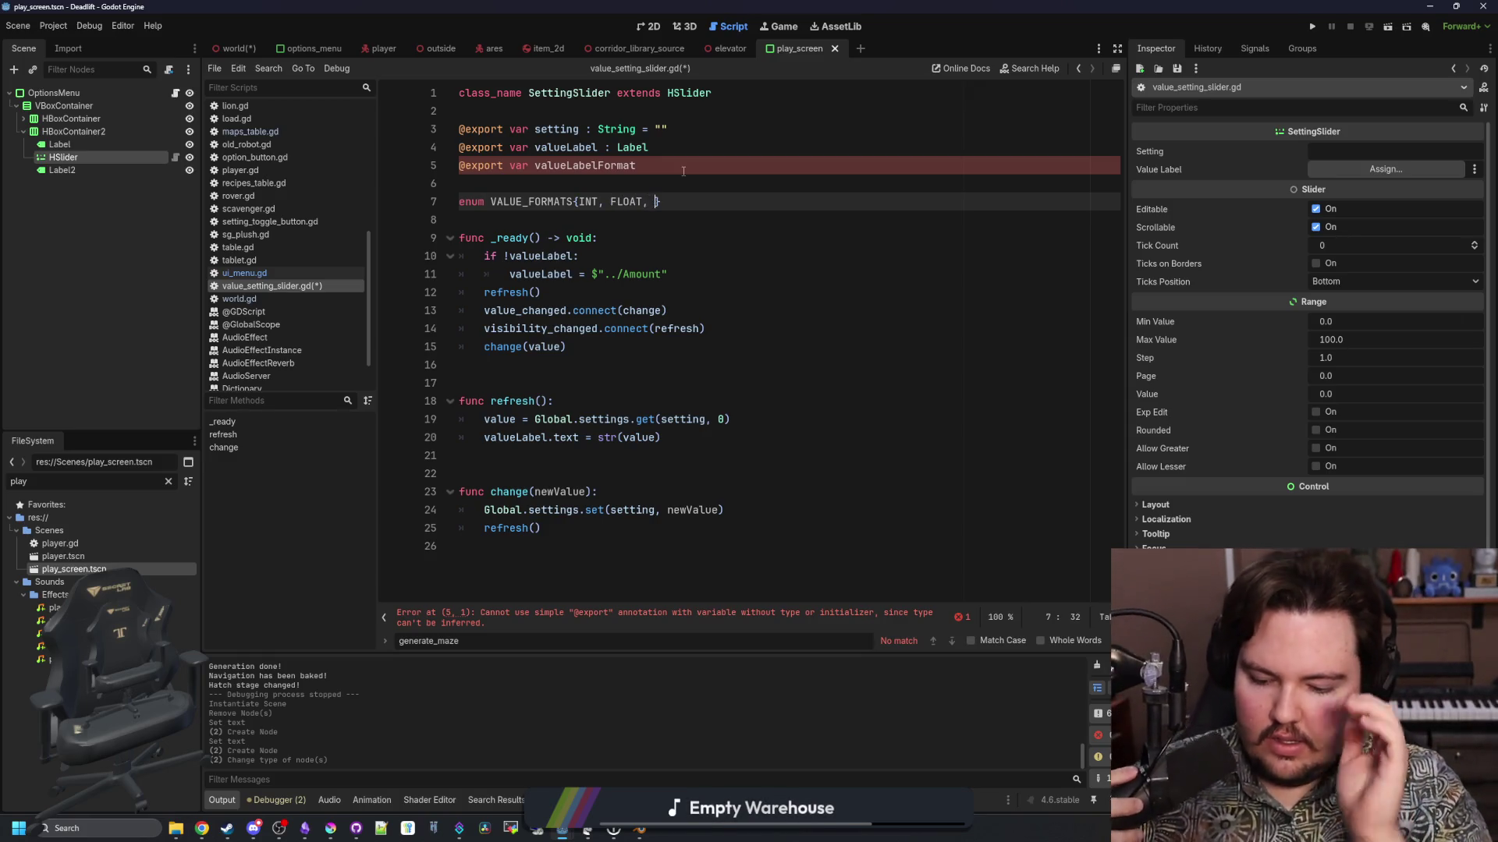
{"action": "type", "text": "PERCENT, MULT"}
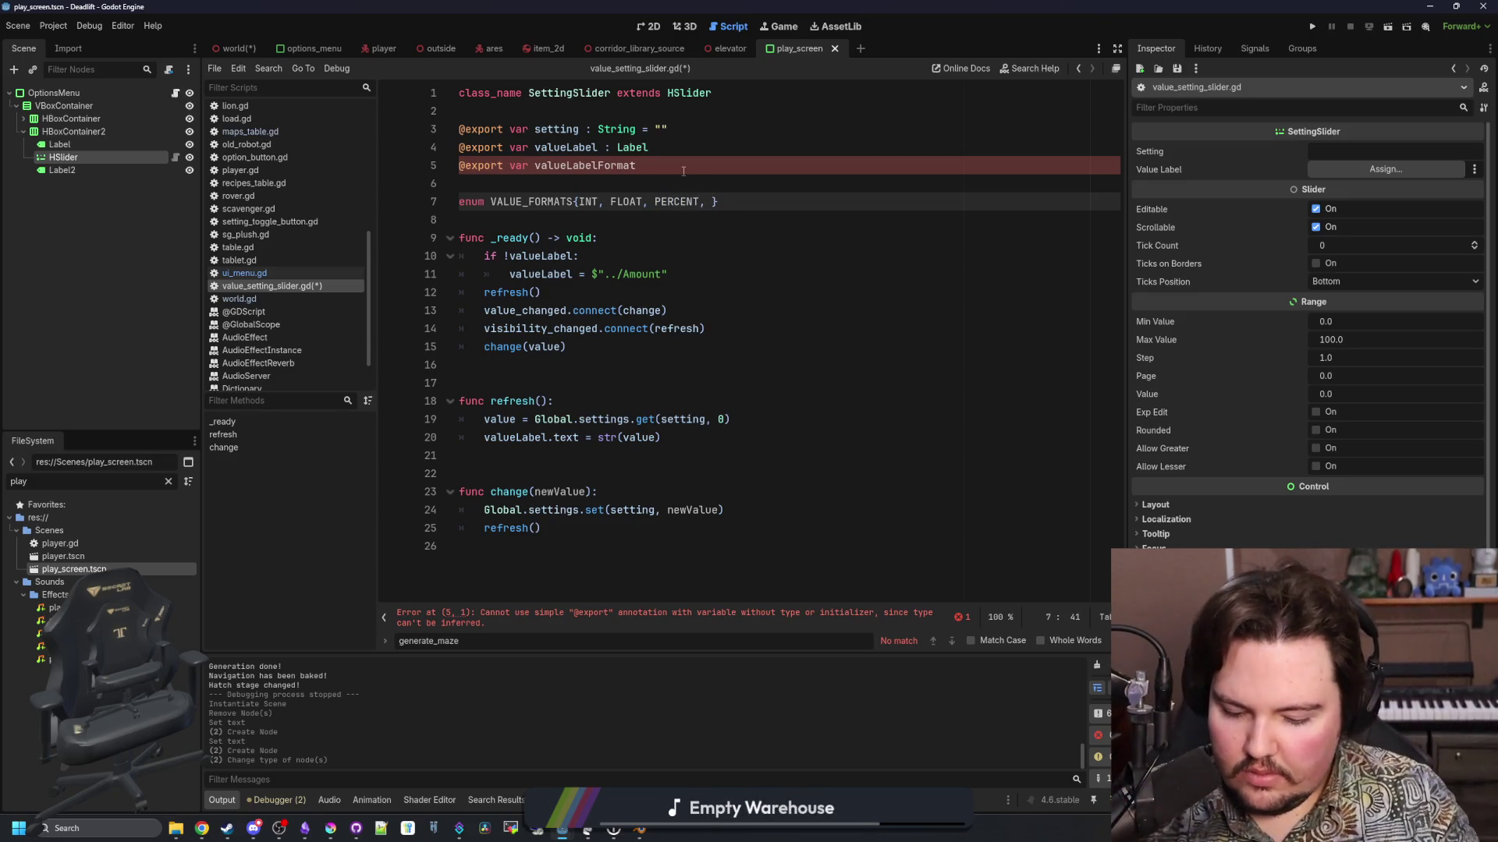
{"action": "type", "text": "IPLIER"}
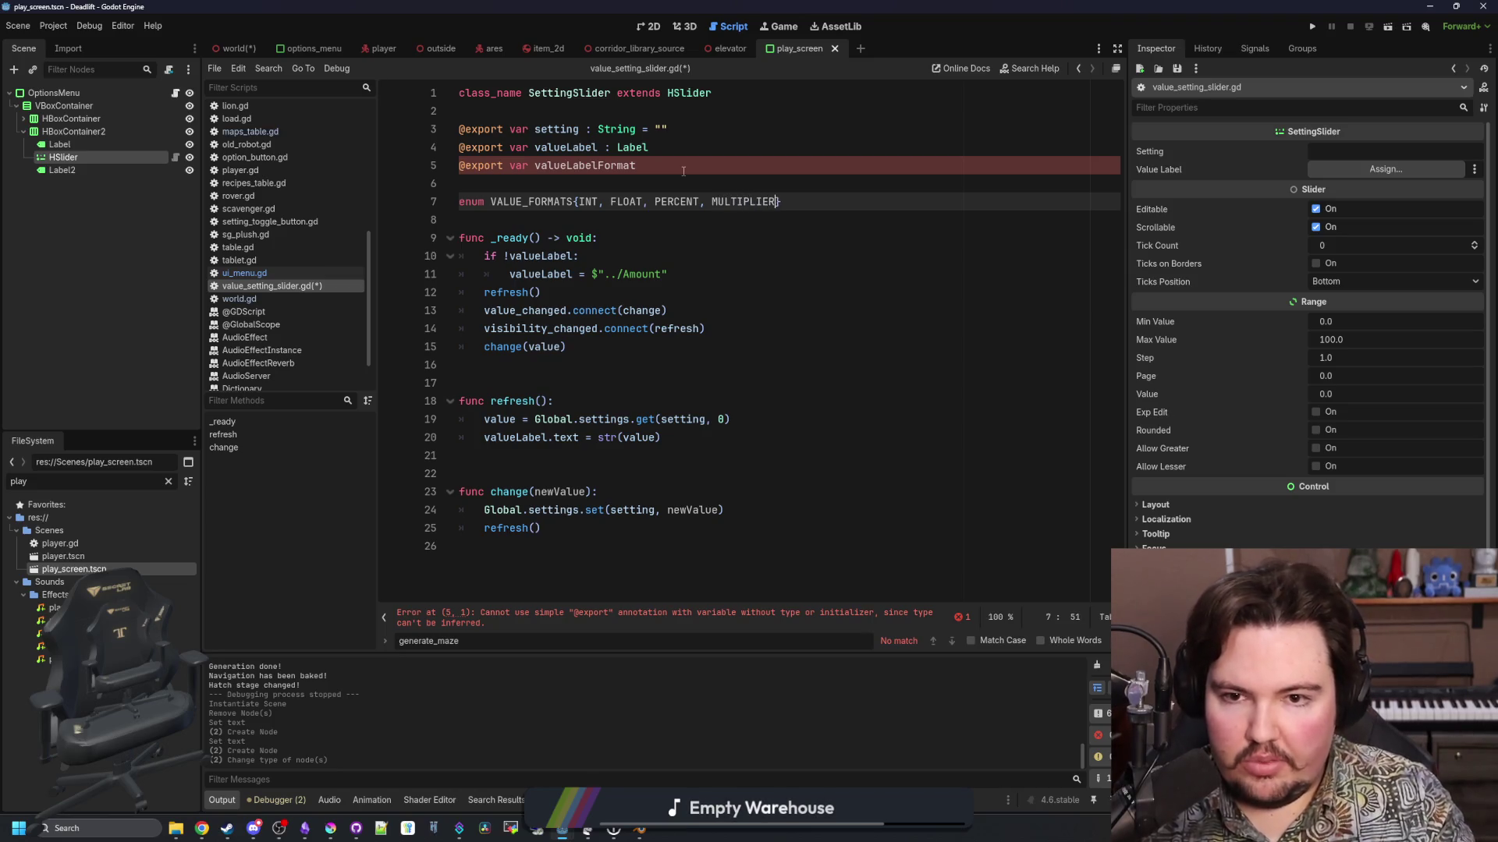
Step: Type valueLabelFormat as VALUE_FORMATS with default VALUE_FORMATS.INT
{"action": "left_click", "coordinate": [609, 183]}
{"action": "left_click", "coordinate": [660, 166]}
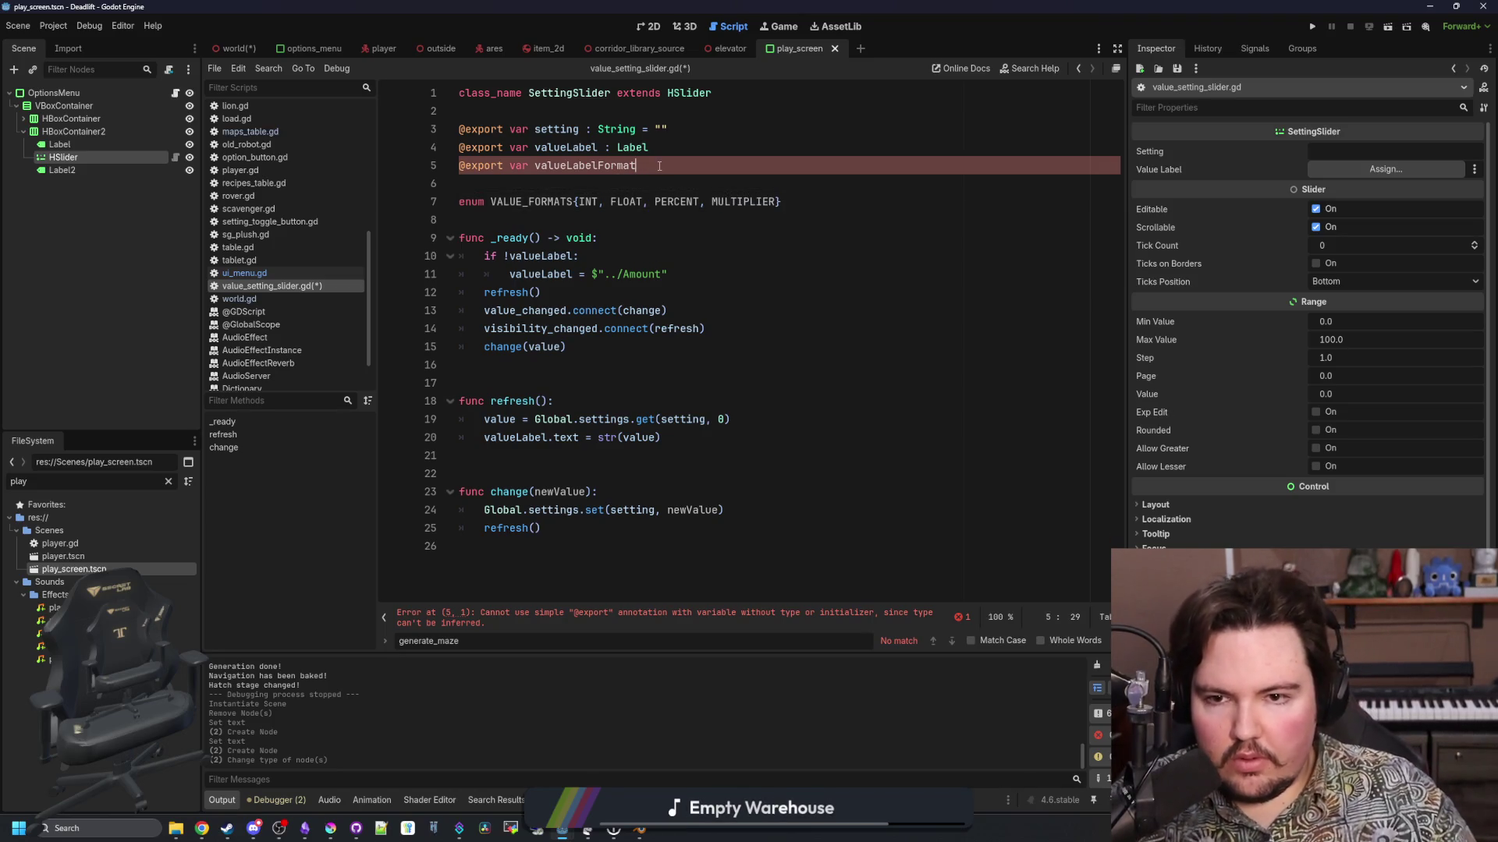
{"action": "type", "text": "VALUE_"}
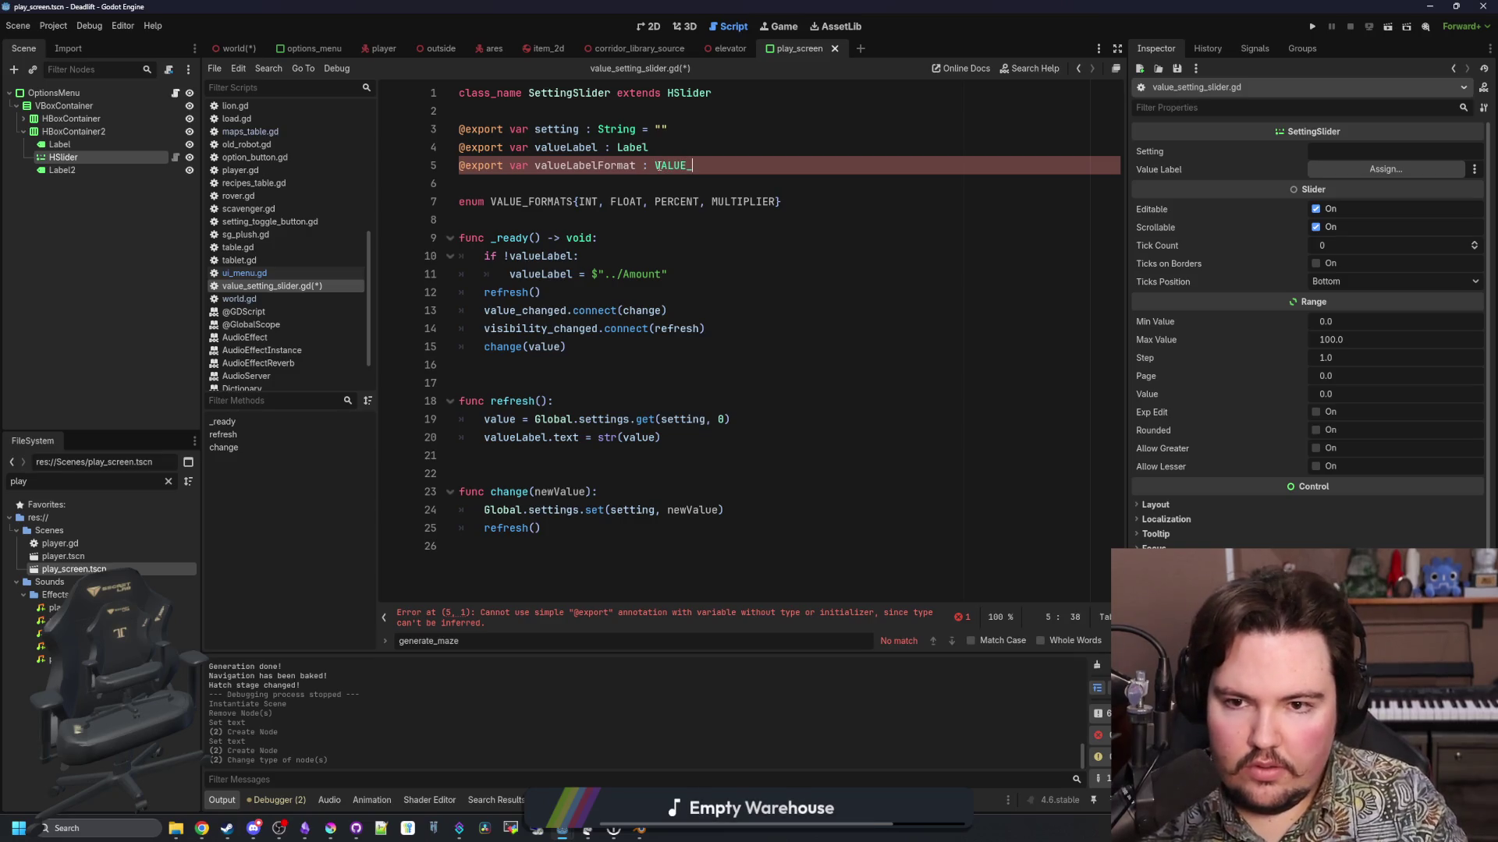
{"action": "key", "text": "Return"}
{"action": "type", "text": "= INT"}
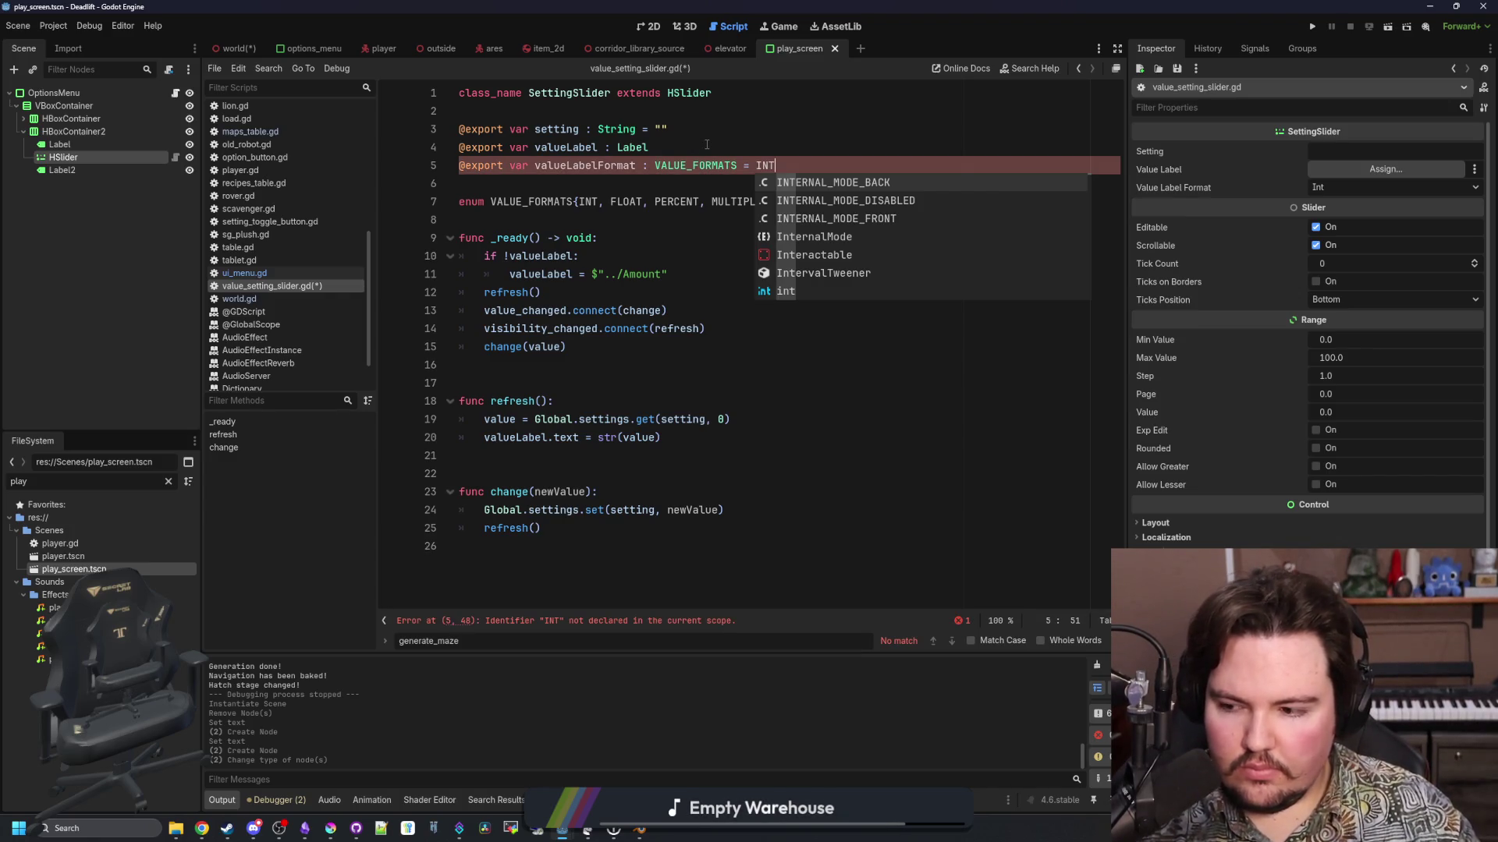
{"action": "left_click", "coordinate": [706, 145]}
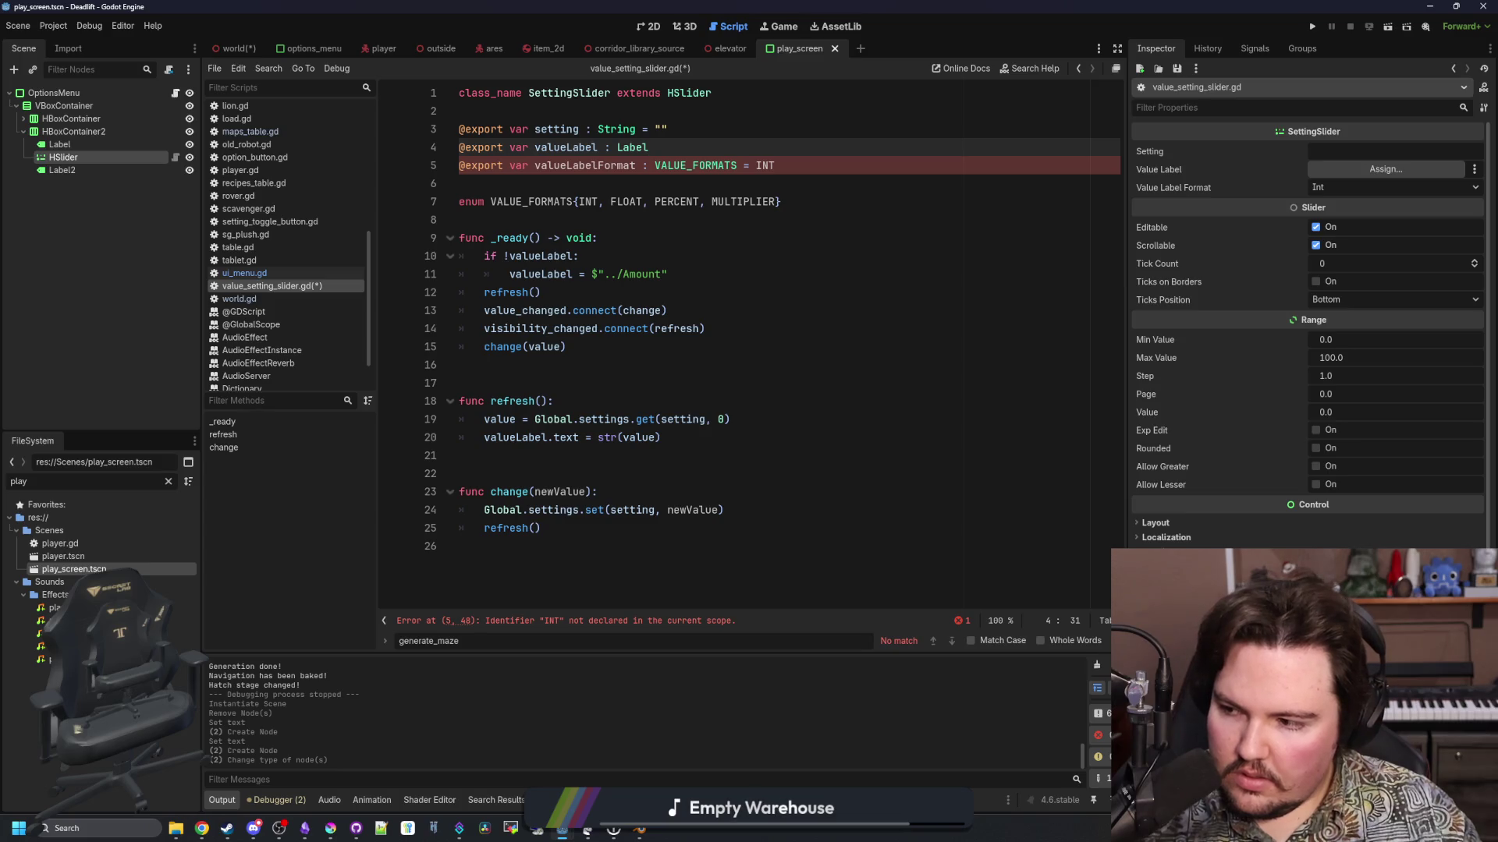
{"action": "left_click", "coordinate": [827, 201]}
{"action": "left_click", "coordinate": [815, 166]}
{"action": "key", "text": "BackSpace"}
{"action": "key", "text": "BackSpace"}
{"action": "type", "text": "VALUE_FORMATS"}
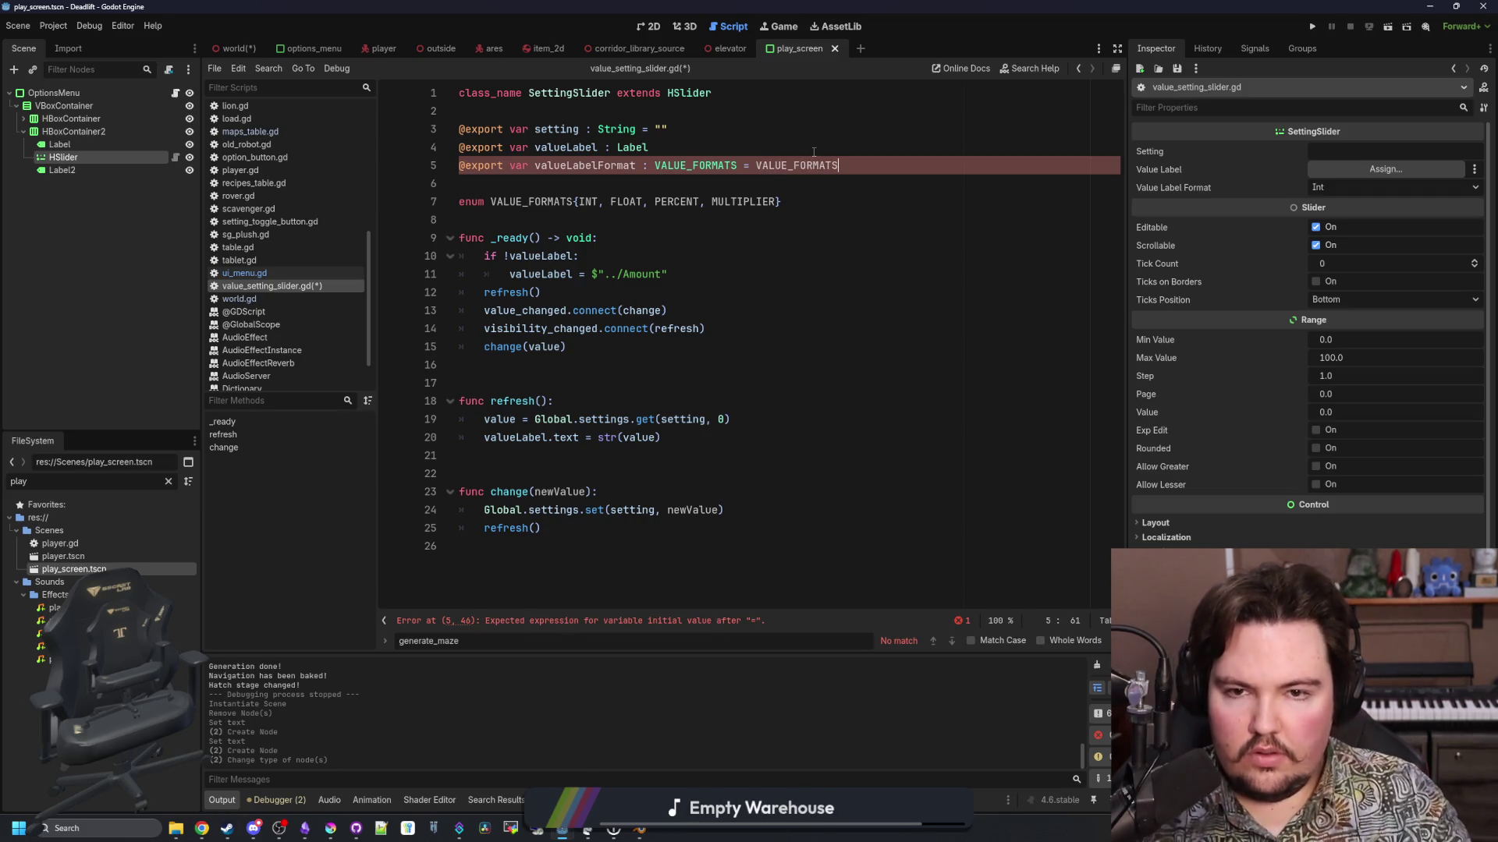
{"action": "type", "text": "./"}
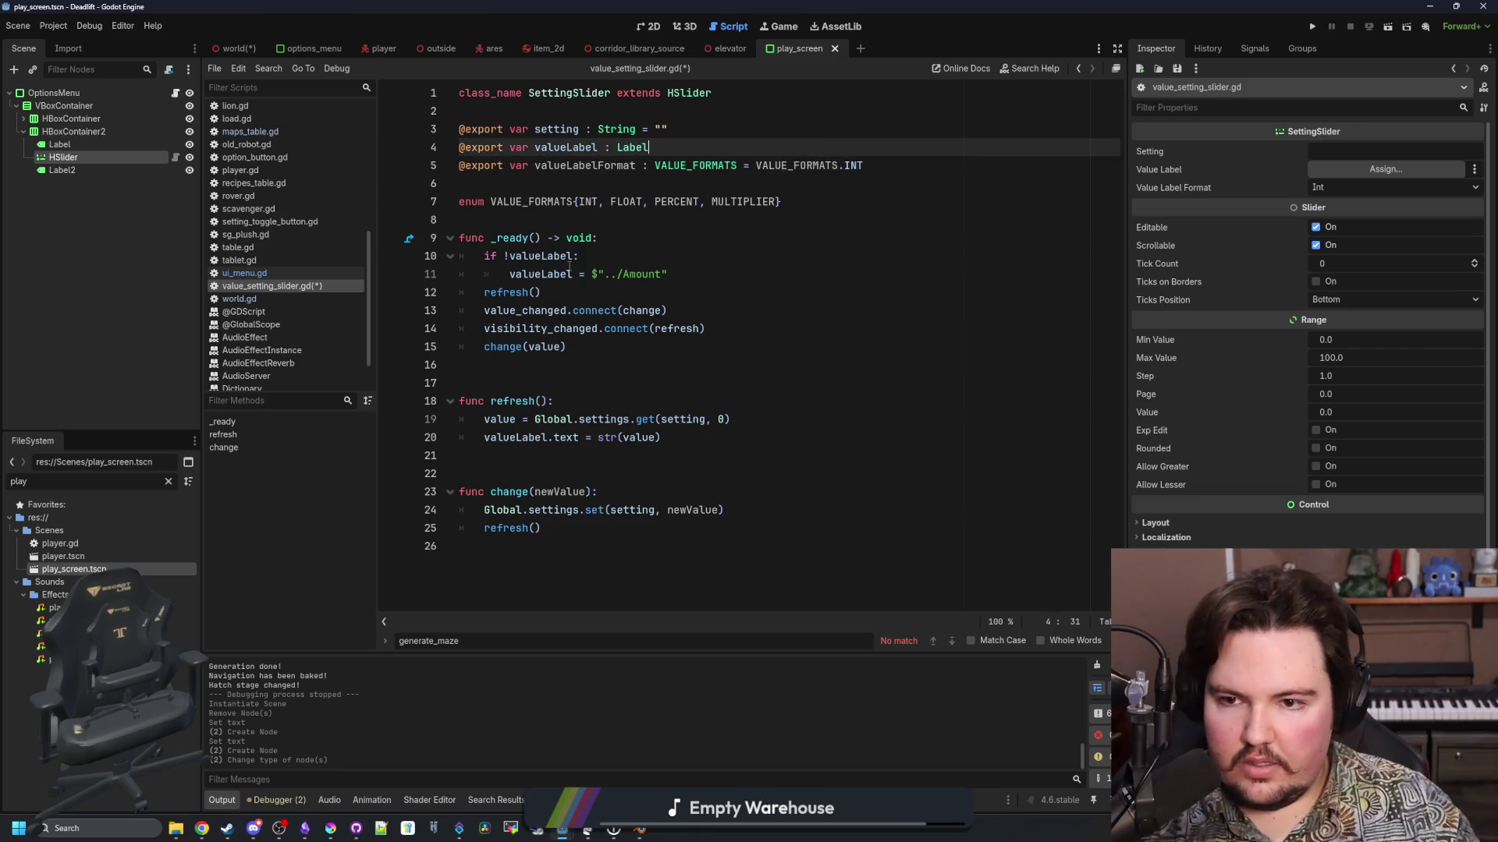
{"action": "left_click", "coordinate": [590, 360]}
Step: Save, then add an if check for valueLabelFormat == VALUE_FORMATS.INT in refresh
{"action": "key", "text": "ctrl+s"}
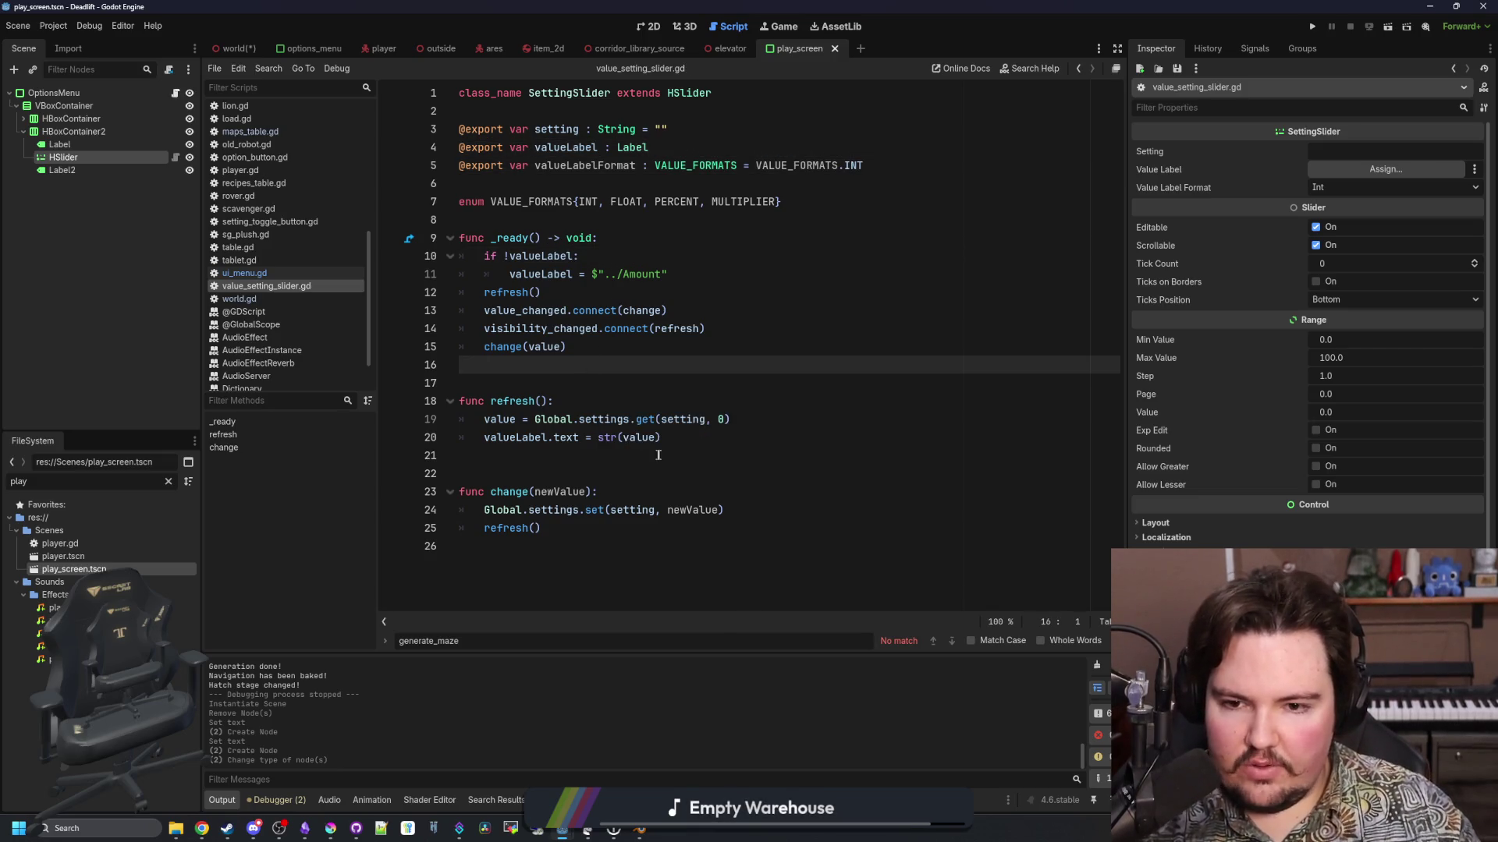
{"action": "left_click", "coordinate": [600, 442]}
{"action": "key", "text": "ctrl+s"}
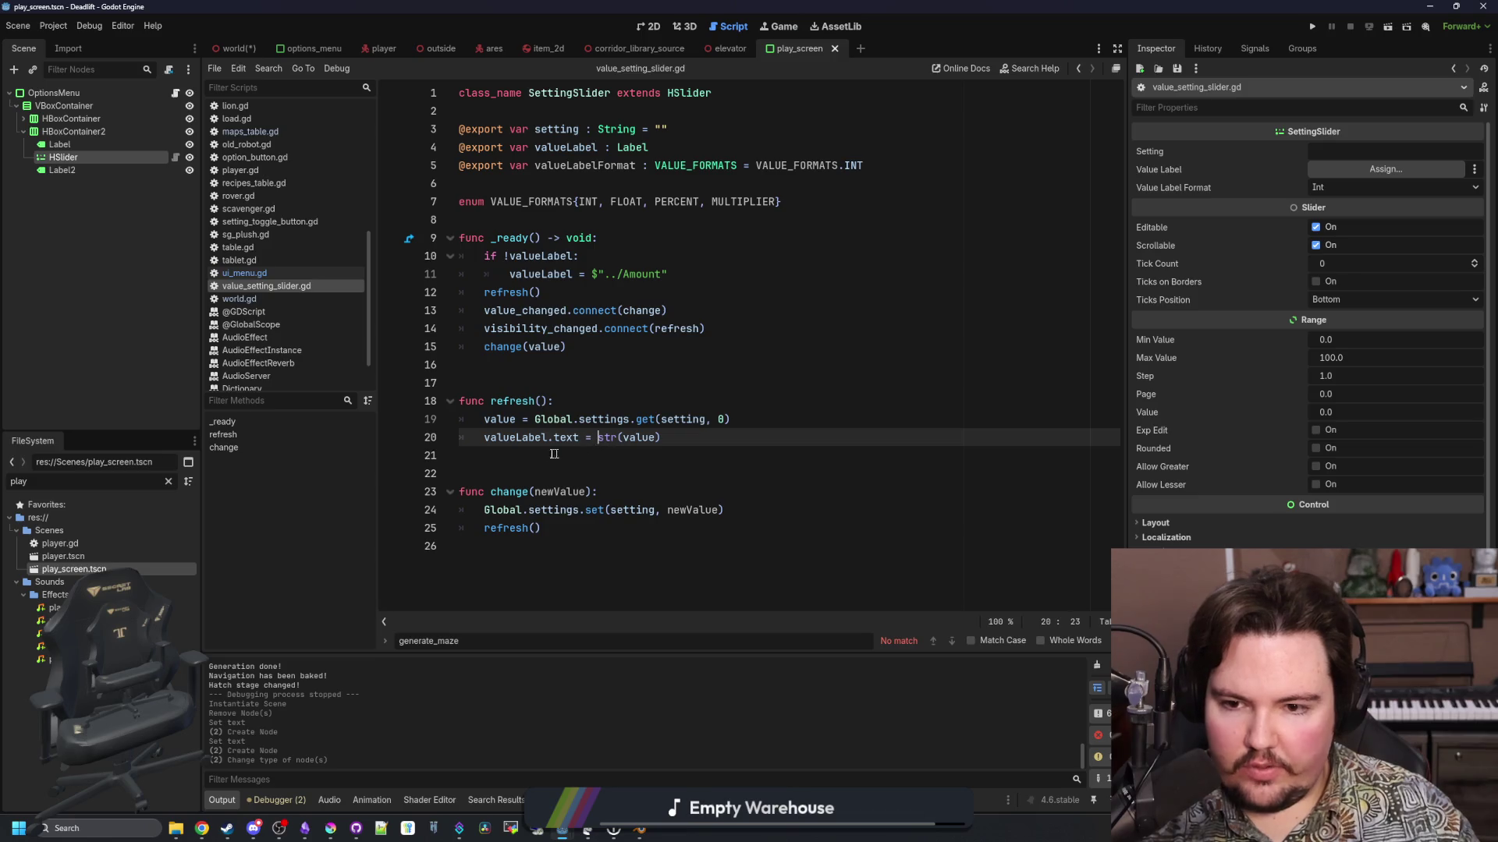
{"action": "left_click", "coordinate": [752, 419]}
{"action": "key", "text": "Return"}
{"action": "key", "text": "Return"}
{"action": "key", "text": "Up"}
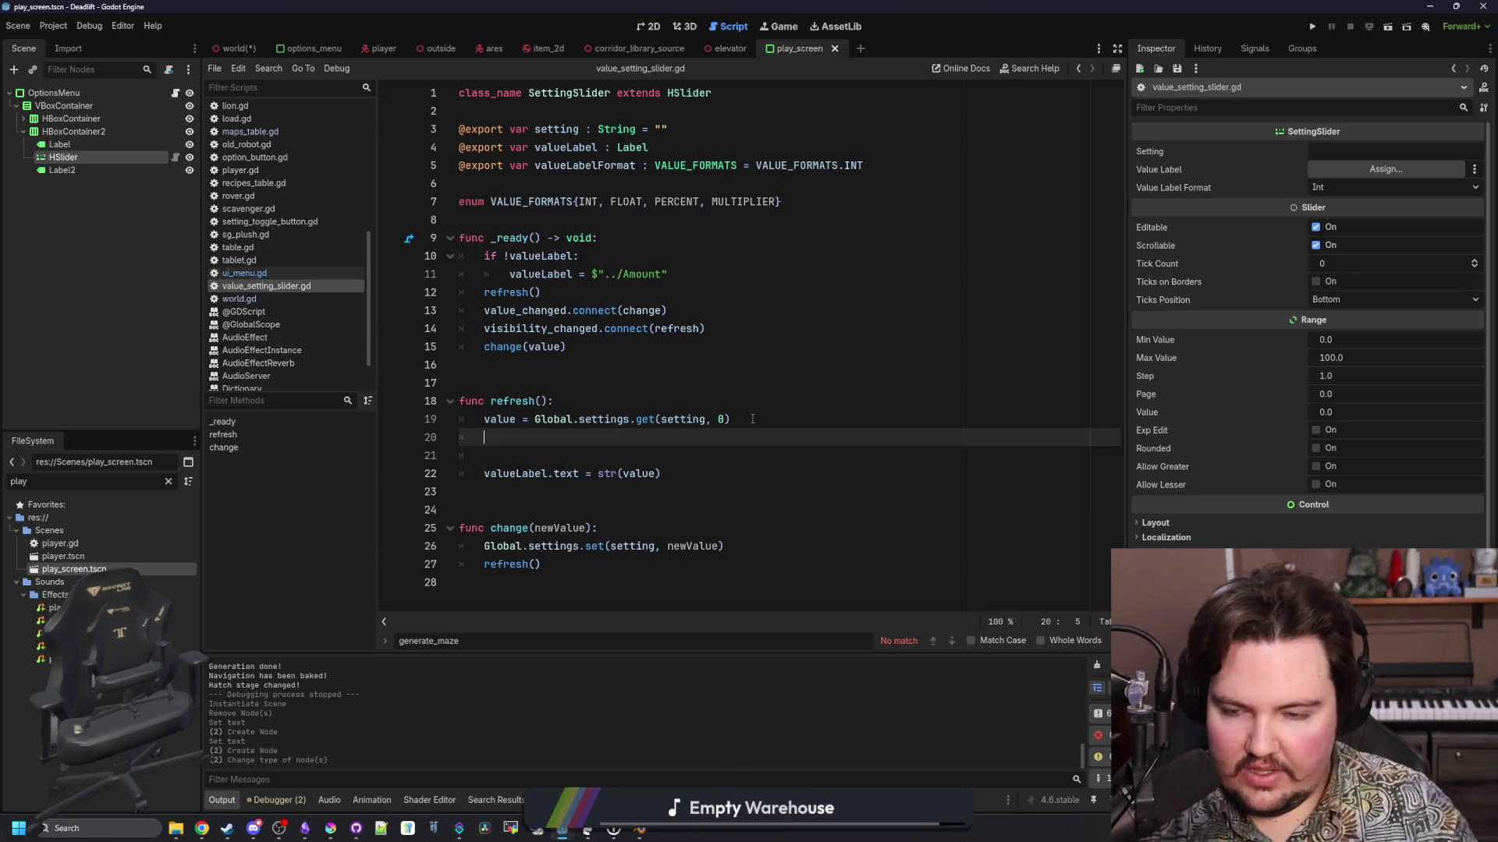
{"action": "type", "text": "valueLa"}
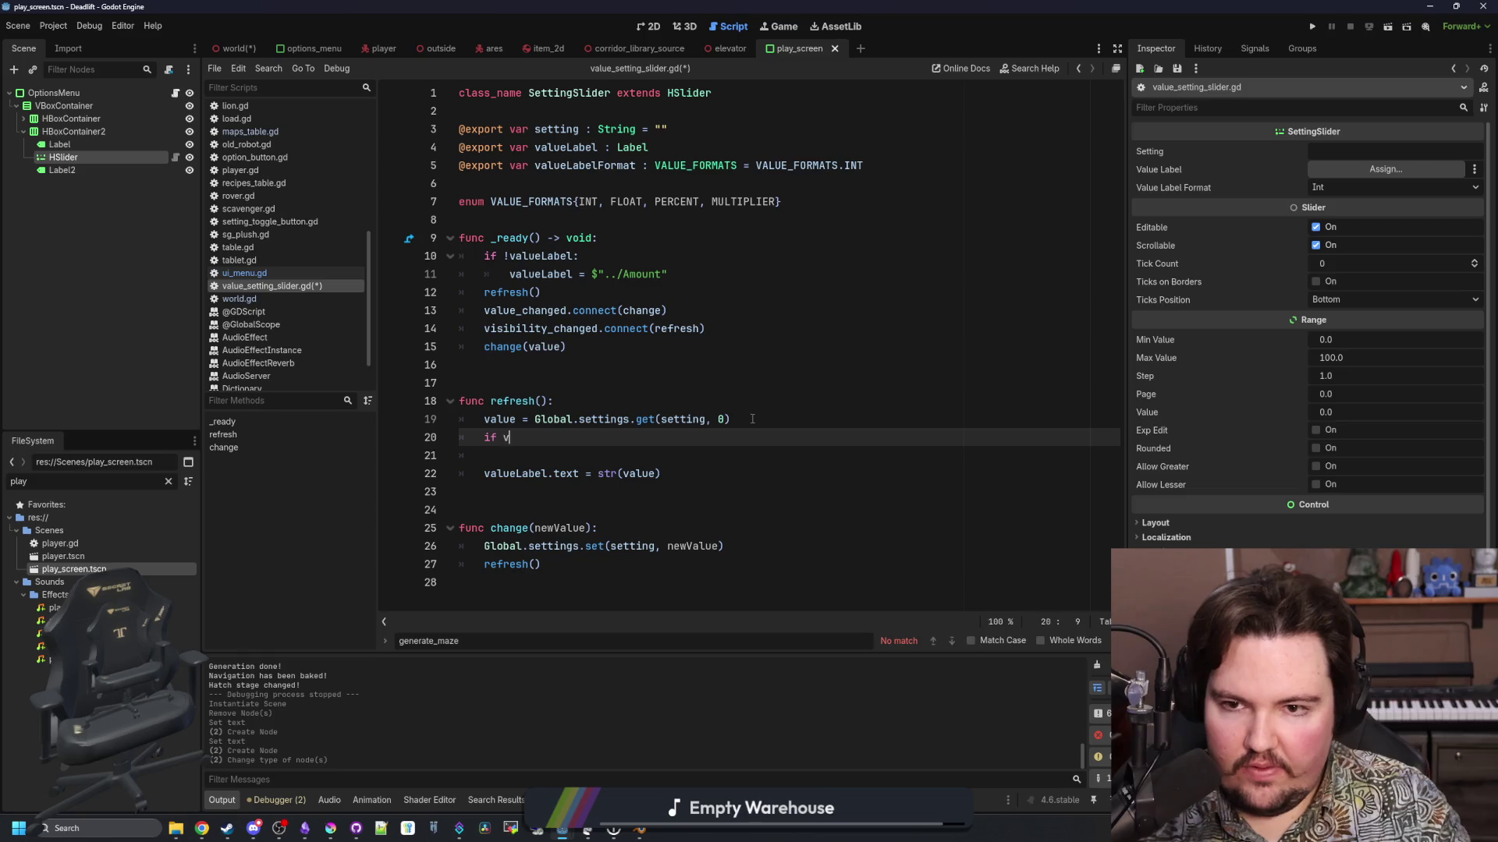
{"action": "key", "text": "Down"}
{"action": "key", "text": "Return"}
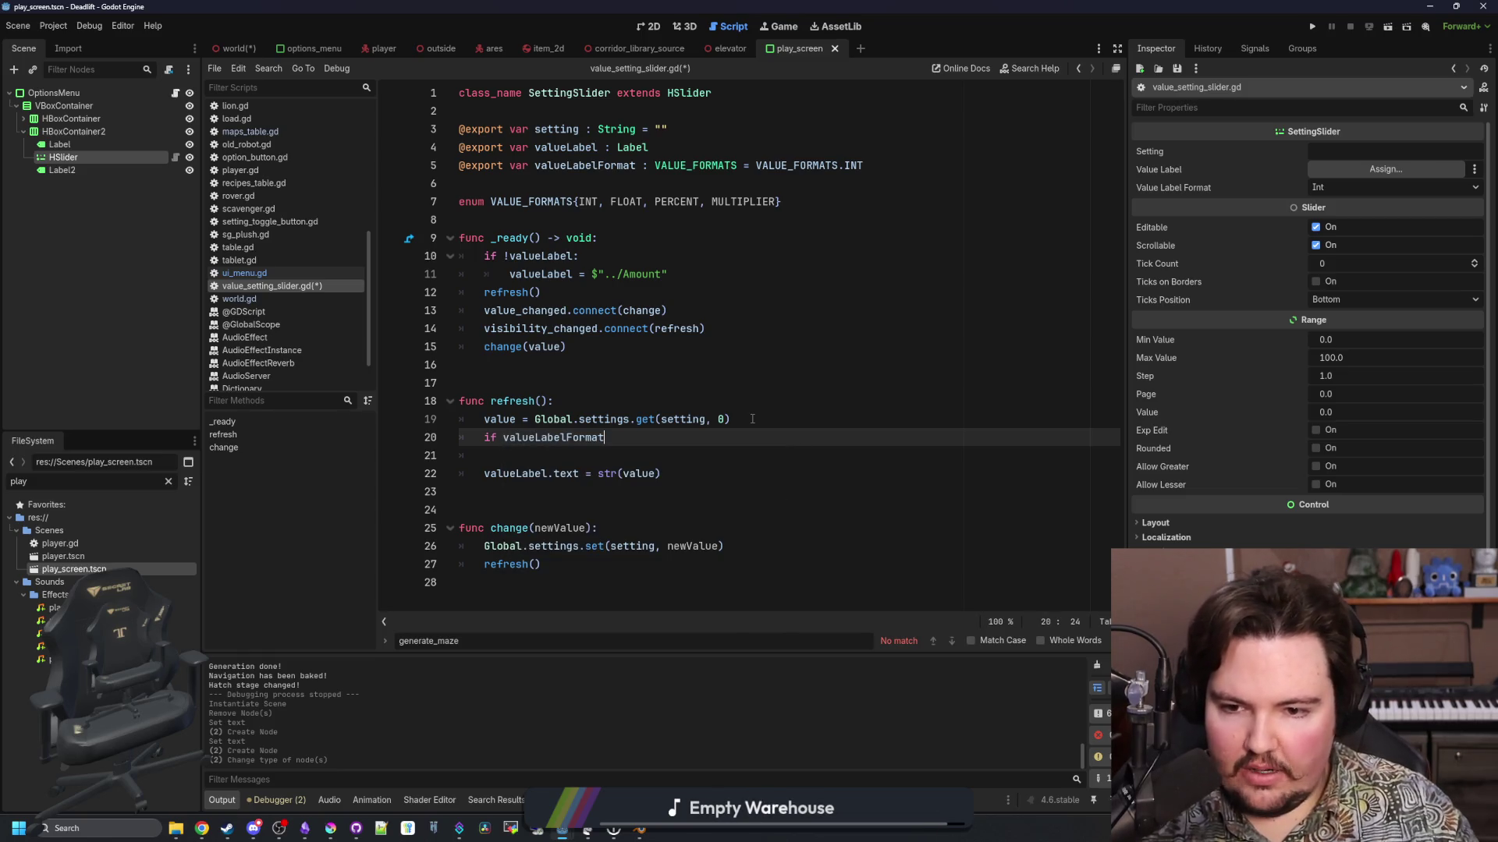
{"action": "type", "text": "VALUE_FORMATS"}
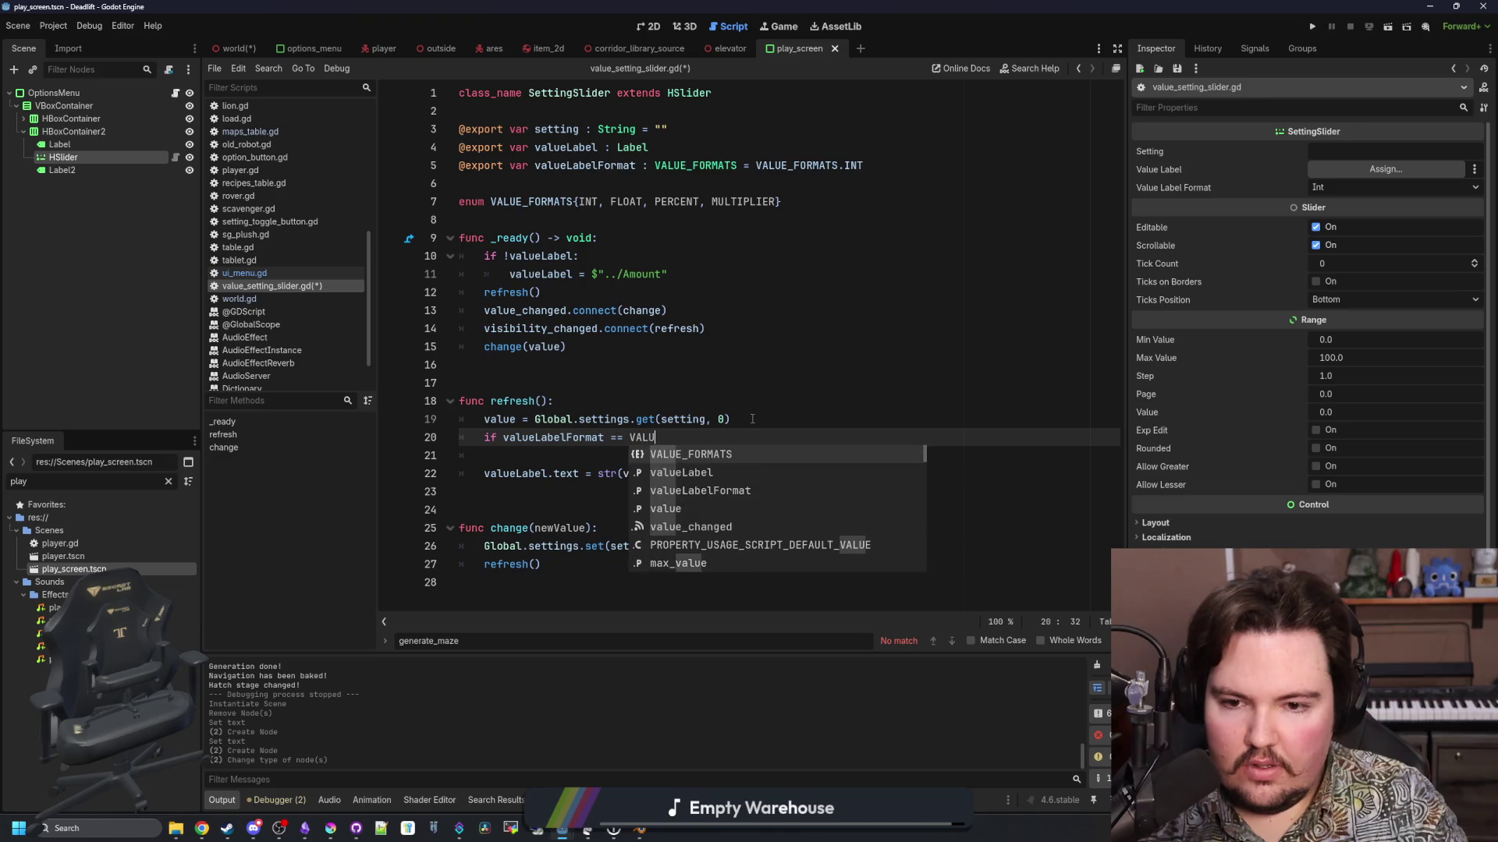
{"action": "key", "text": "Return"}
{"action": "type", "text": ":"}
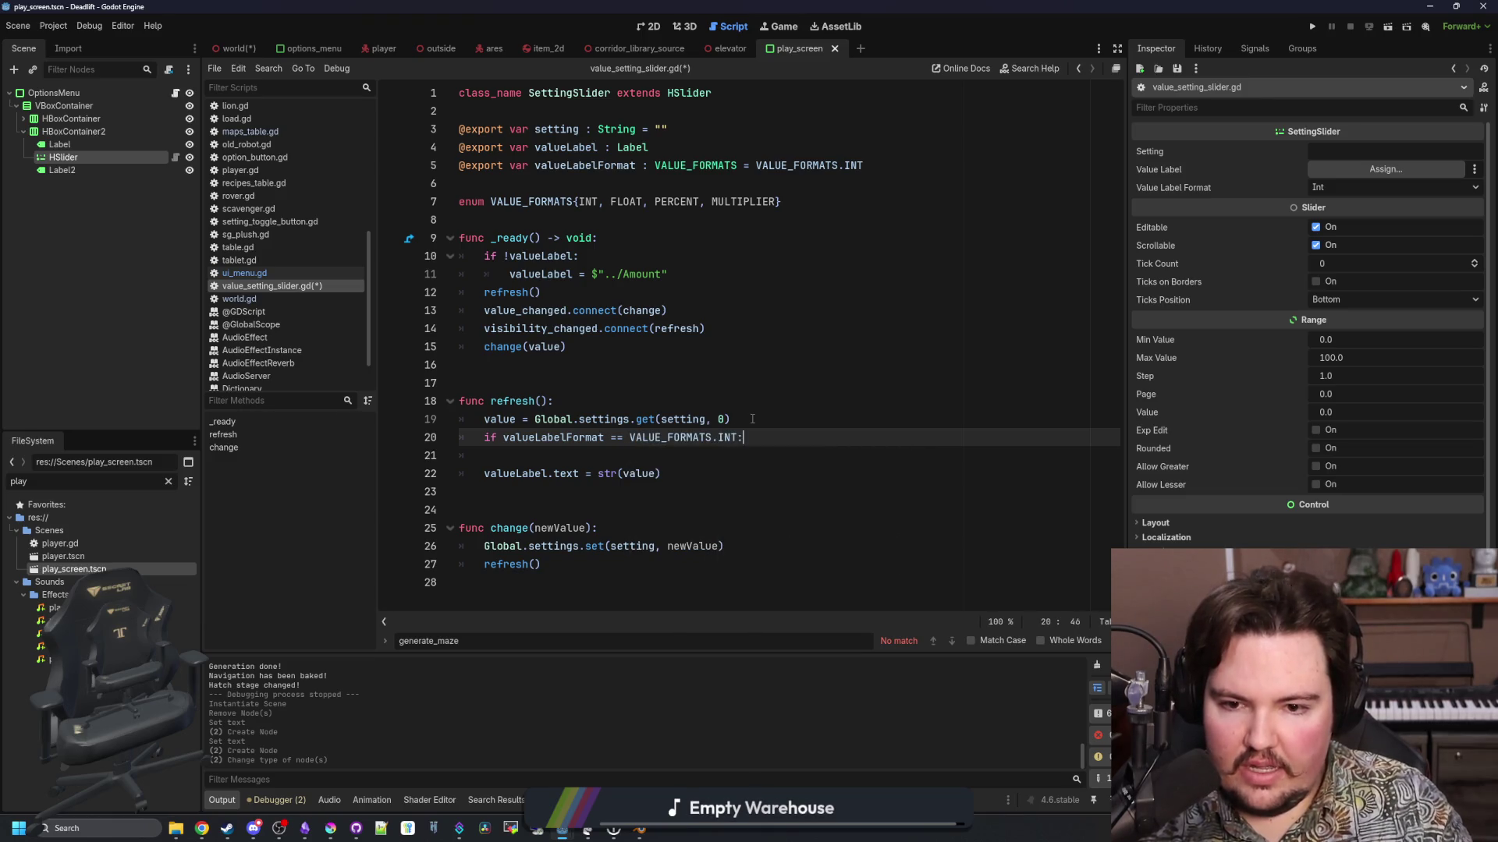
{"action": "key", "text": "Return"}
{"action": "key", "text": "Return"}
{"action": "type", "text": "ELI"}
{"action": "key", "text": "Return"}
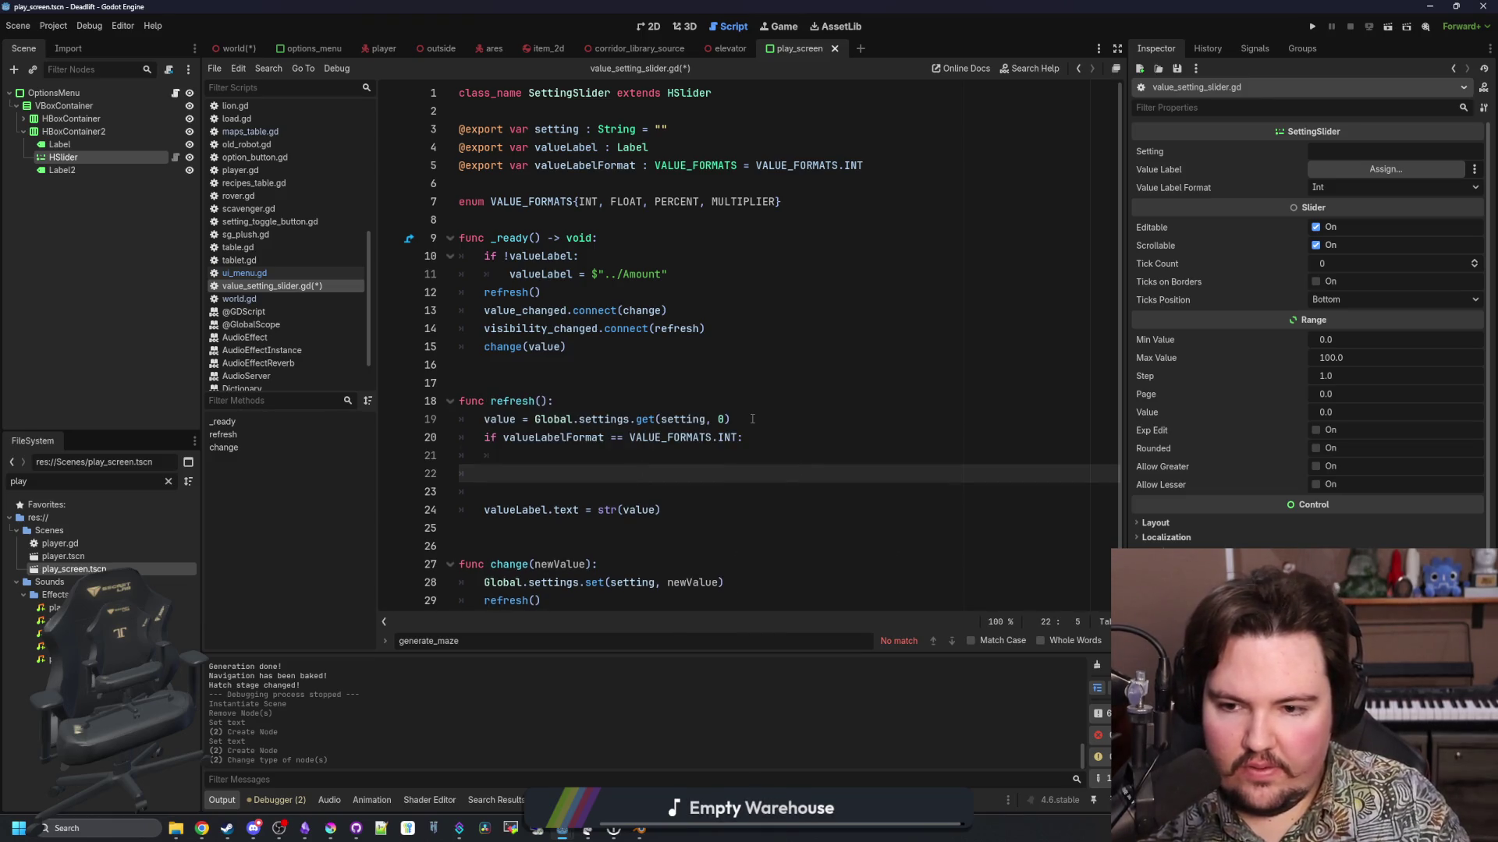
Step: Add elif branches comparing valueLabelFormat against the next formats, including PERCENT
{"action": "mouse_move", "coordinate": [762, 431]}
{"action": "left_mouse_down"}
{"action": "mouse_move", "coordinate": [468, 437]}
{"action": "mouse_move", "coordinate": [507, 438]}
{"action": "left_mouse_up"}
{"action": "key", "text": "ctrl+c"}
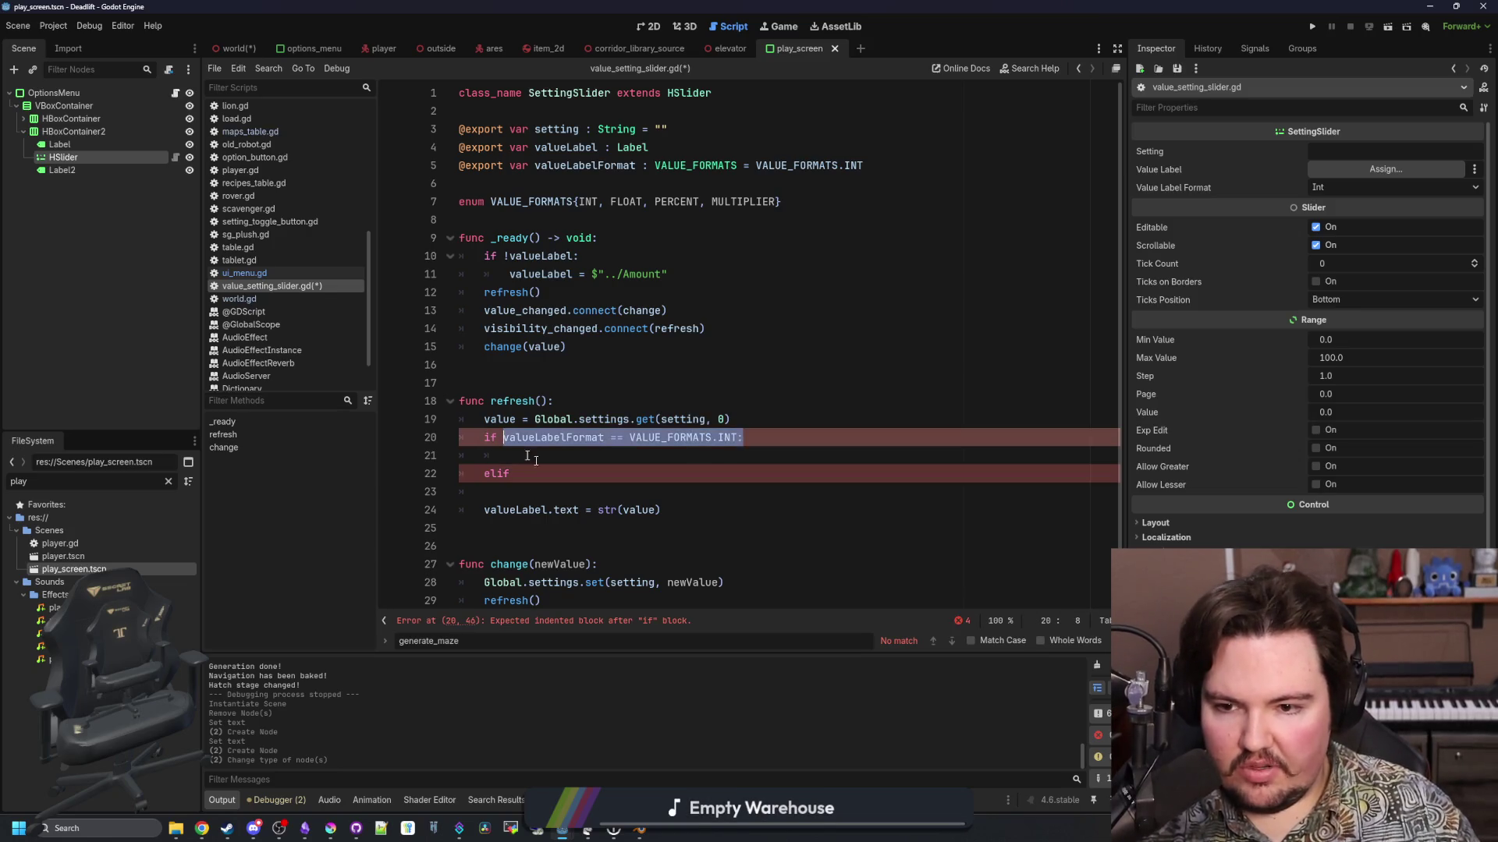
{"action": "left_click", "coordinate": [815, 472]}
{"action": "key", "text": "ctrl+v"}
{"action": "key", "text": "Return"}
{"action": "key", "text": "Return"}
{"action": "type", "text": "if"}
{"action": "key", "text": "ctrl+v"}
{"action": "key", "text": "BackSpace"}
{"action": "key", "text": "BackSpace"}
{"action": "key", "text": "BackSpace"}
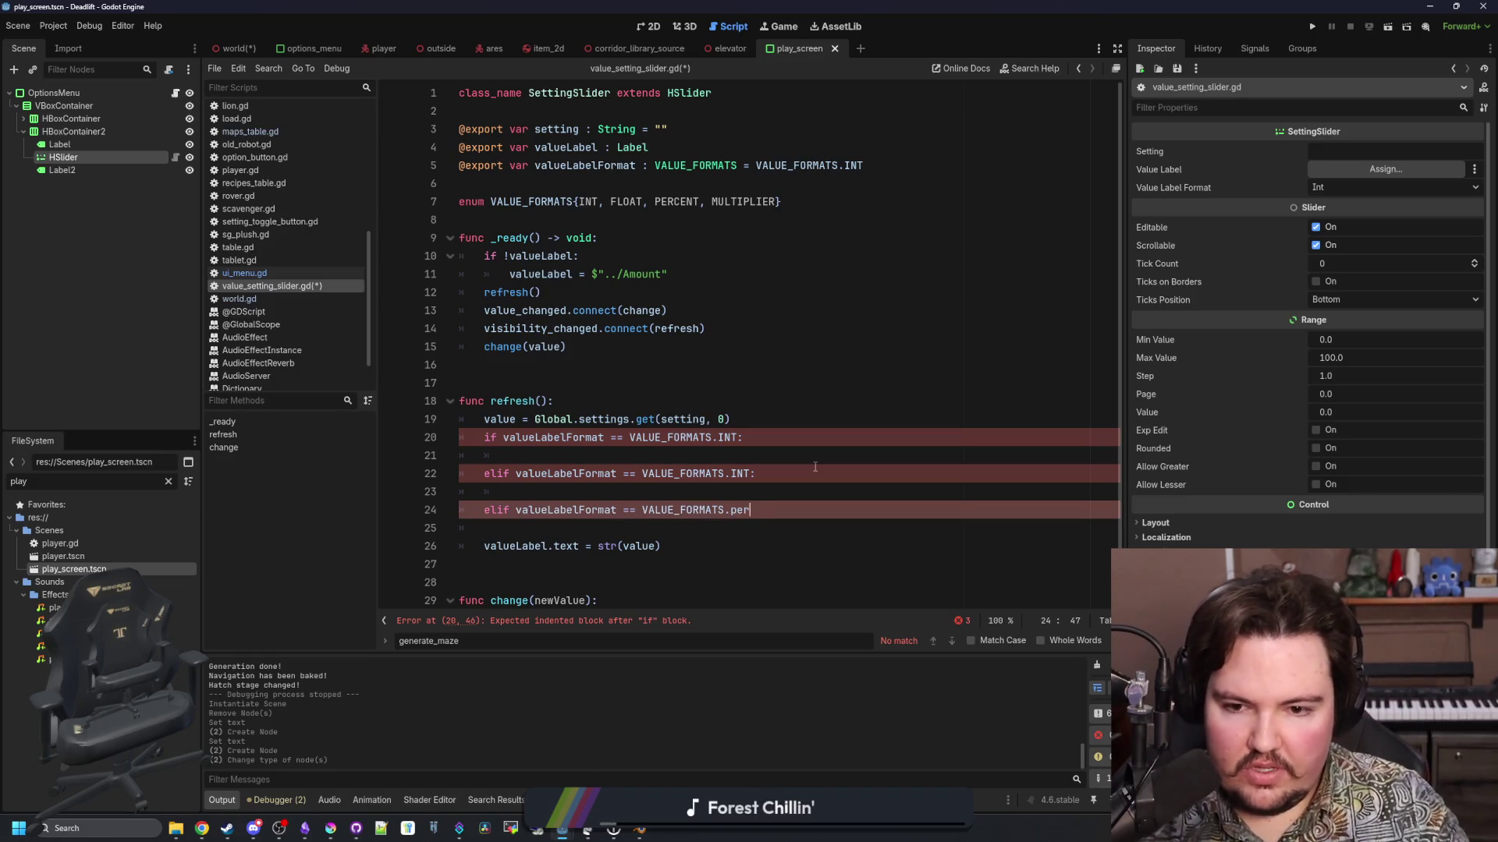
{"action": "key", "text": "Return"}
{"action": "type", "text": ":"}
{"action": "key", "text": "Return"}
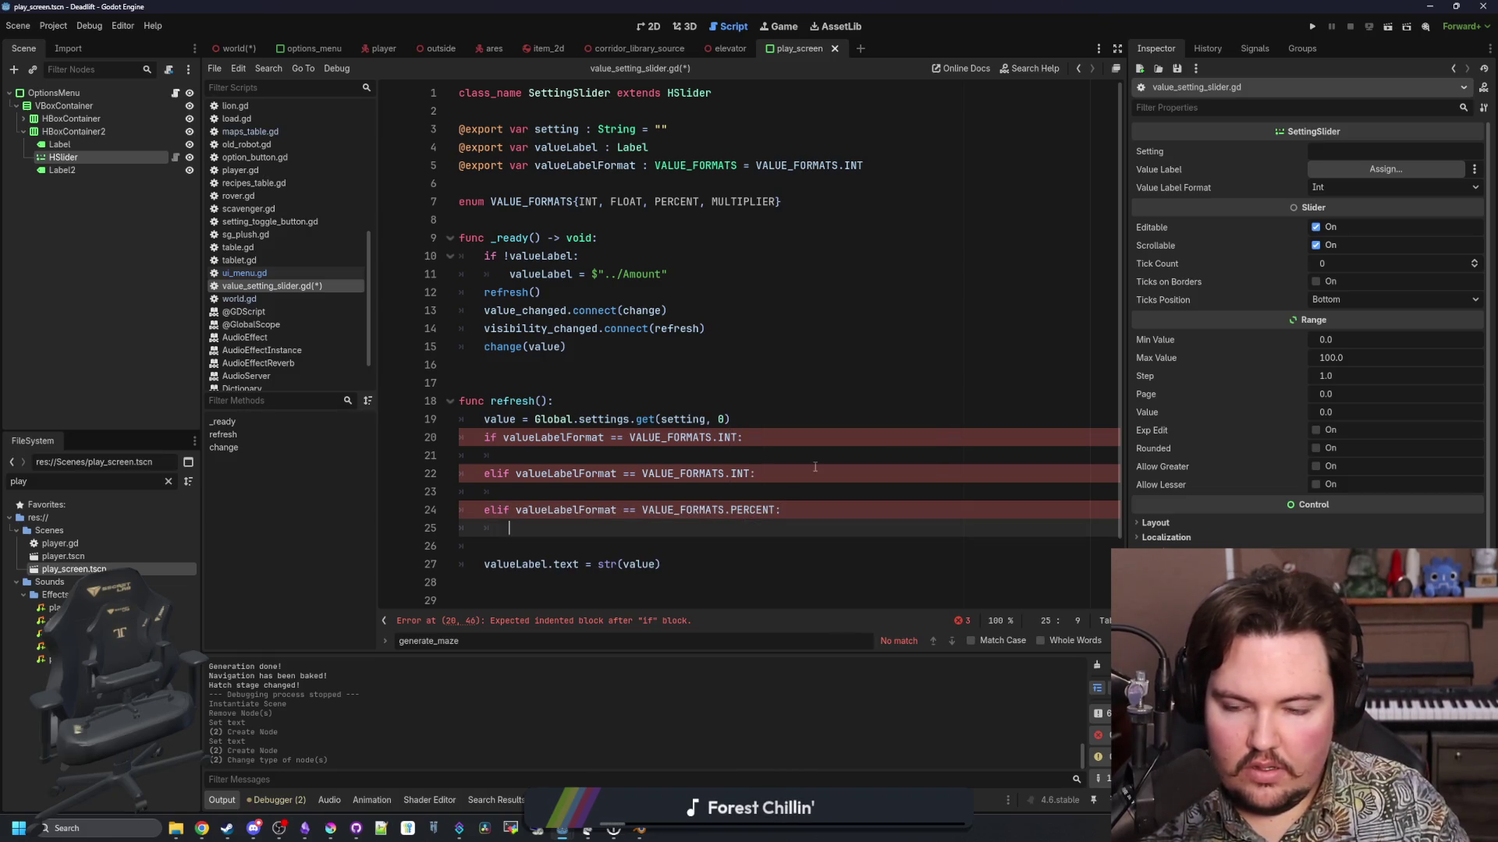
{"action": "key", "text": "BackSpace"}
{"action": "key", "text": "Return"}
Step: Add a final elif branch for VALUE_FORMATS.MULTIPLIER
{"action": "type", "text": "if"}
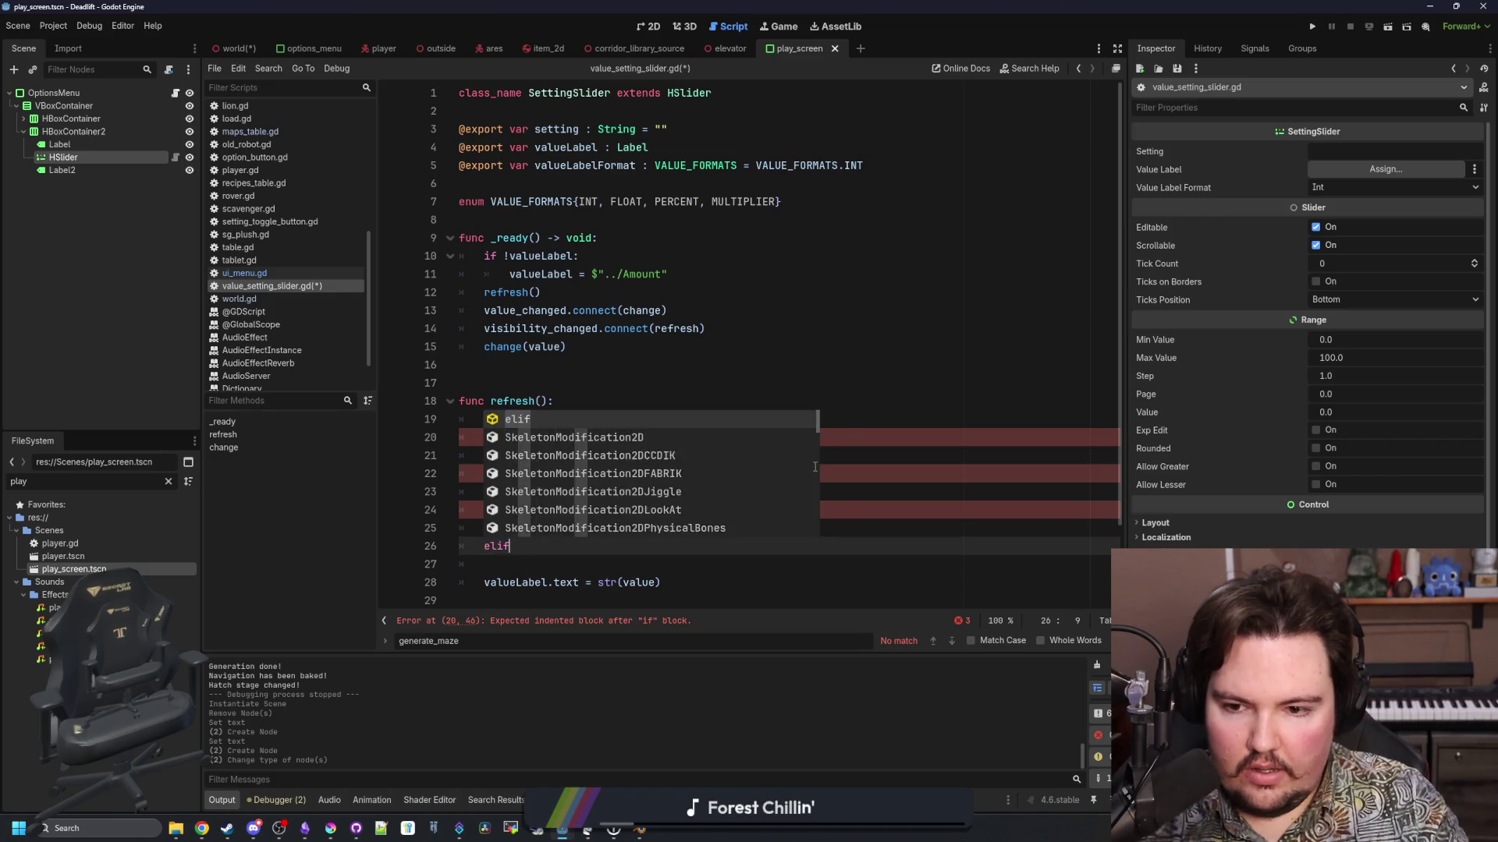
{"action": "key", "text": "ctrl+v"}
{"action": "key", "text": "BackSpace"}
{"action": "key", "text": "BackSpace"}
{"action": "key", "text": "BackSpace"}
{"action": "type", "text": "mul"}
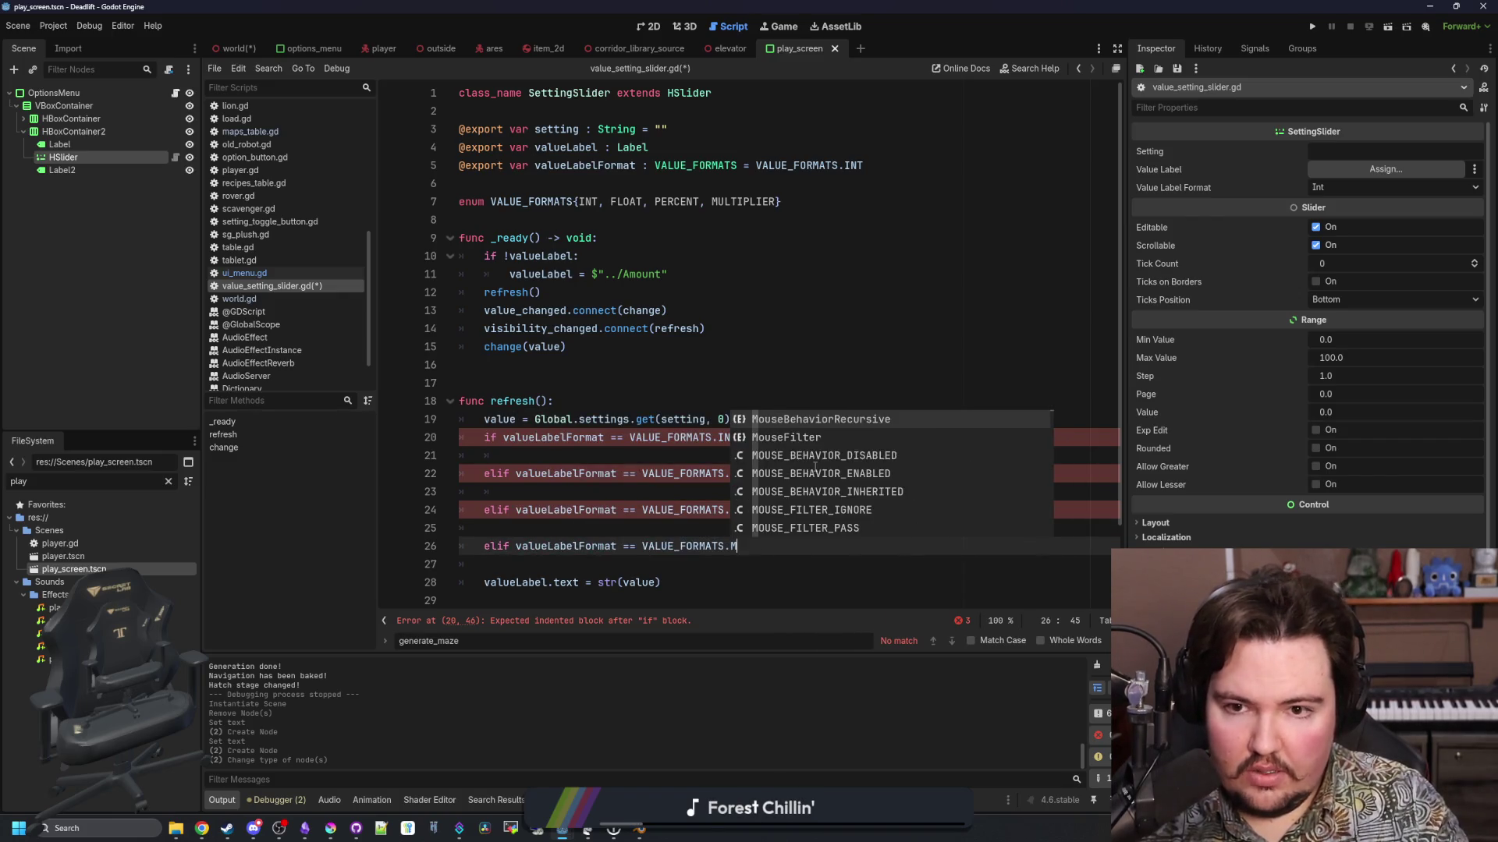
{"action": "key", "text": "Return"}
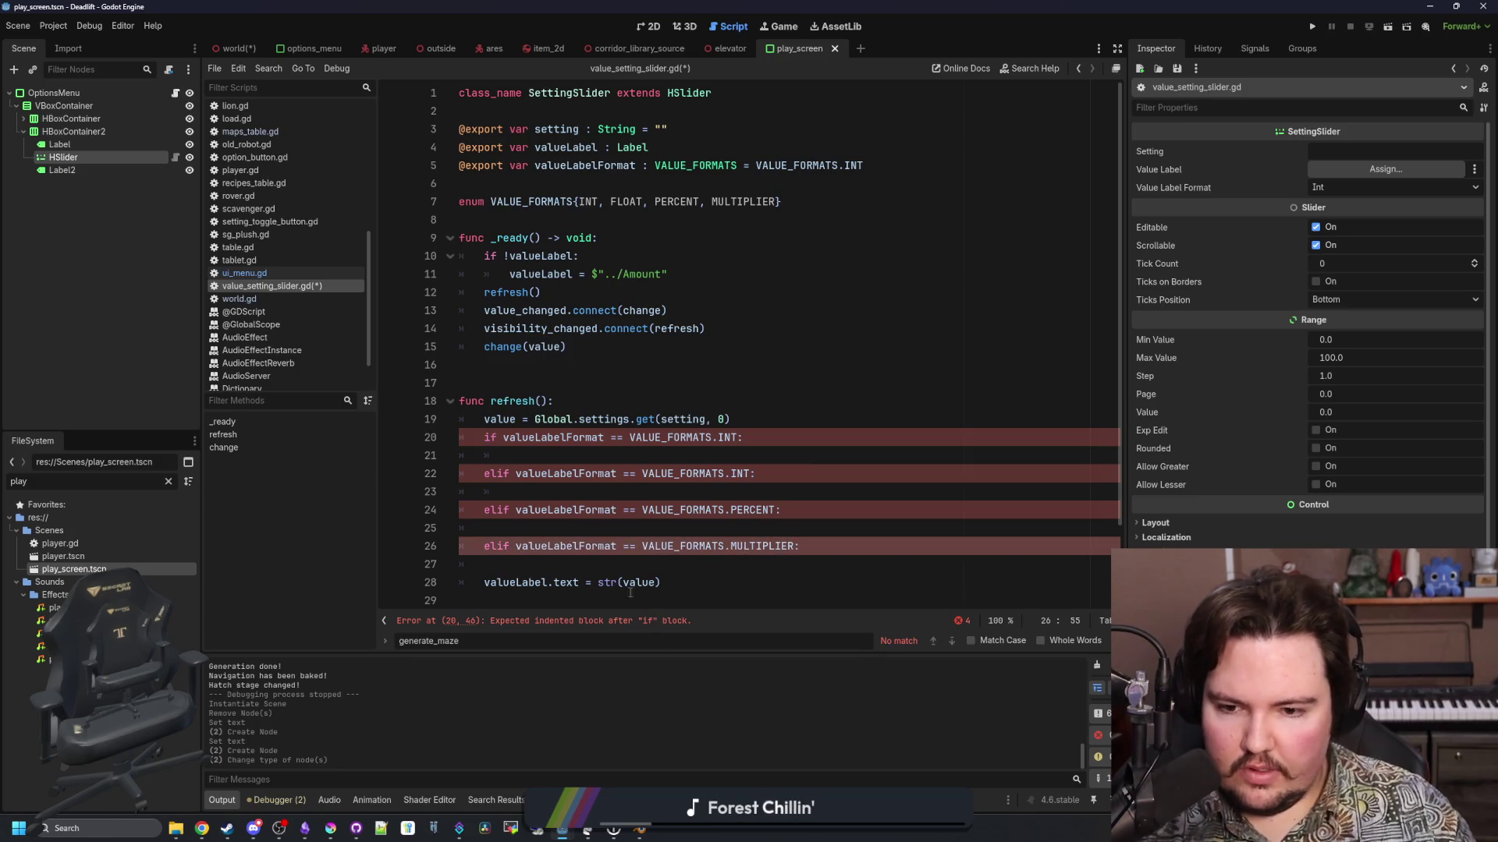
Step: Move the label text assignment into the INT branch, wrapping the value in roundi()
{"action": "scroll", "coordinate": [490, 573], "scroll_direction": "down", "scroll_amount": 2}
{"action": "left_click_drag", "start_coordinate": [663, 492], "coordinate": [485, 491]}
{"action": "key", "text": "BackSpace"}
{"action": "left_click", "coordinate": [557, 364]}
{"action": "key", "text": "ctrl+v"}
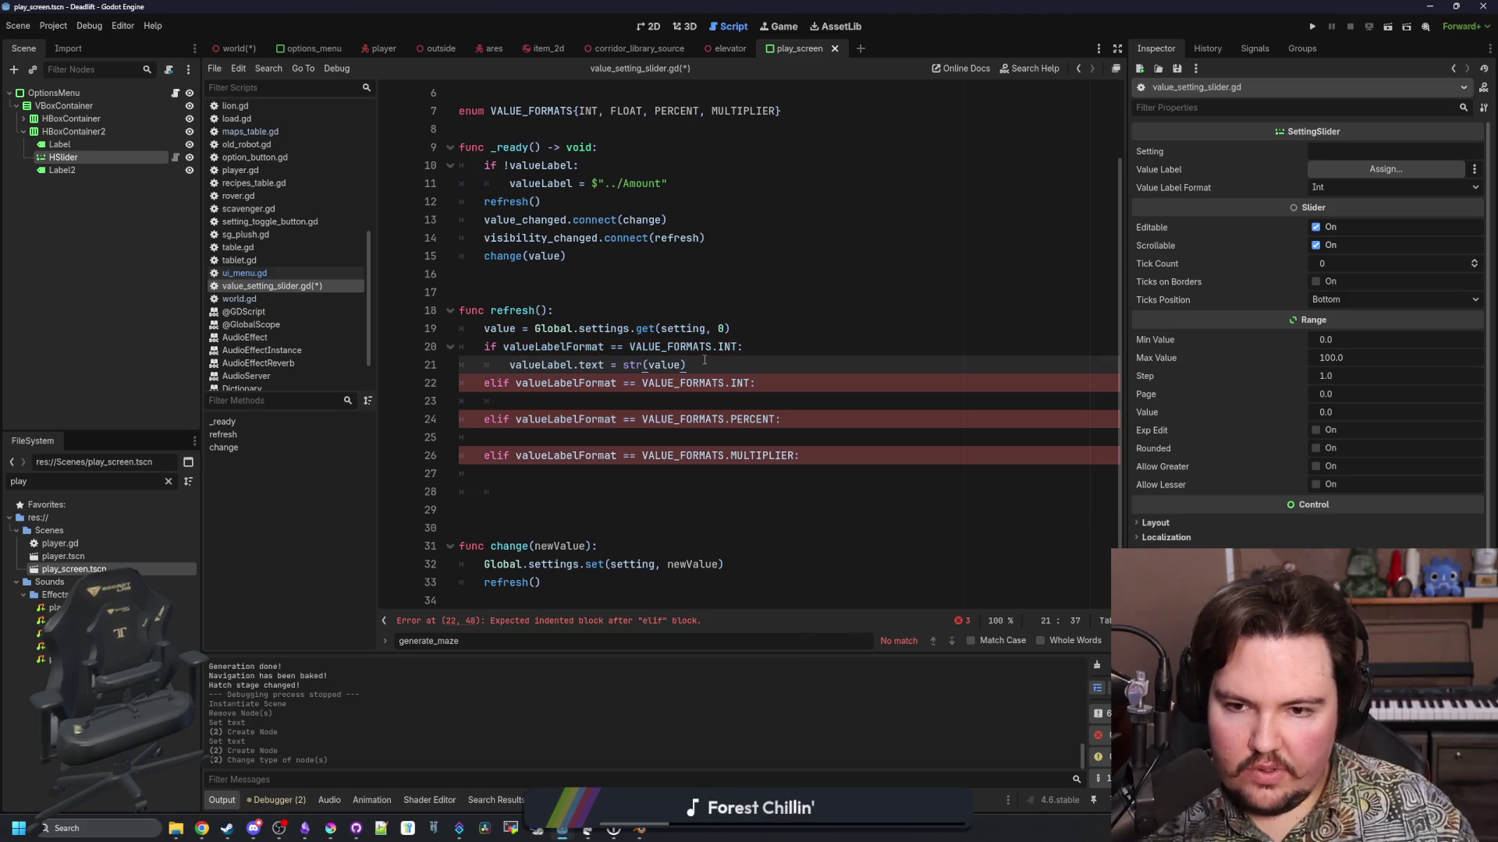
{"action": "key", "text": "Return"}
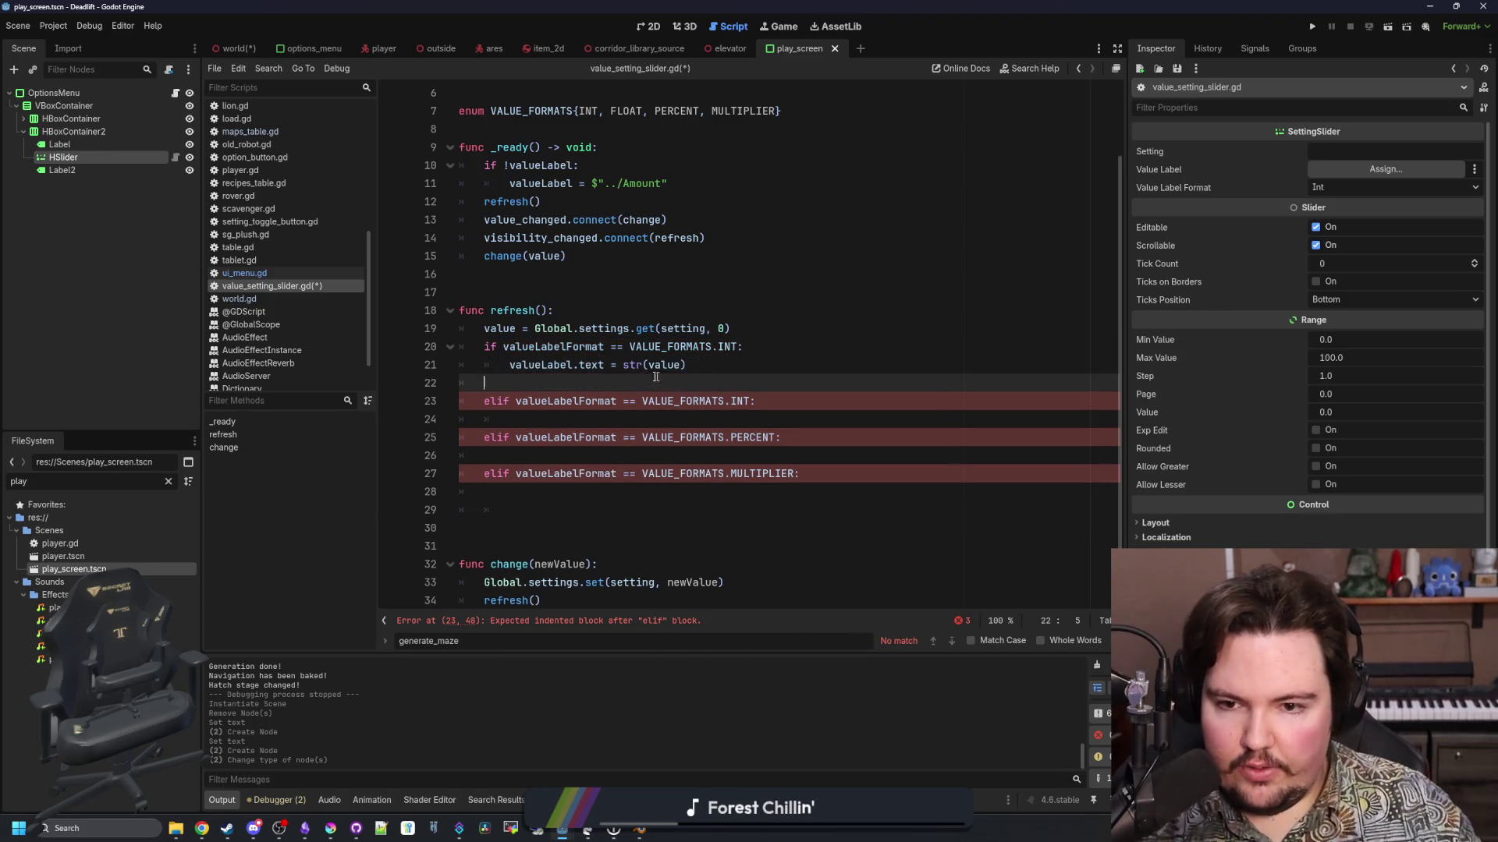
{"action": "left_click", "coordinate": [655, 364]}
{"action": "type", "text": "ROUND("}
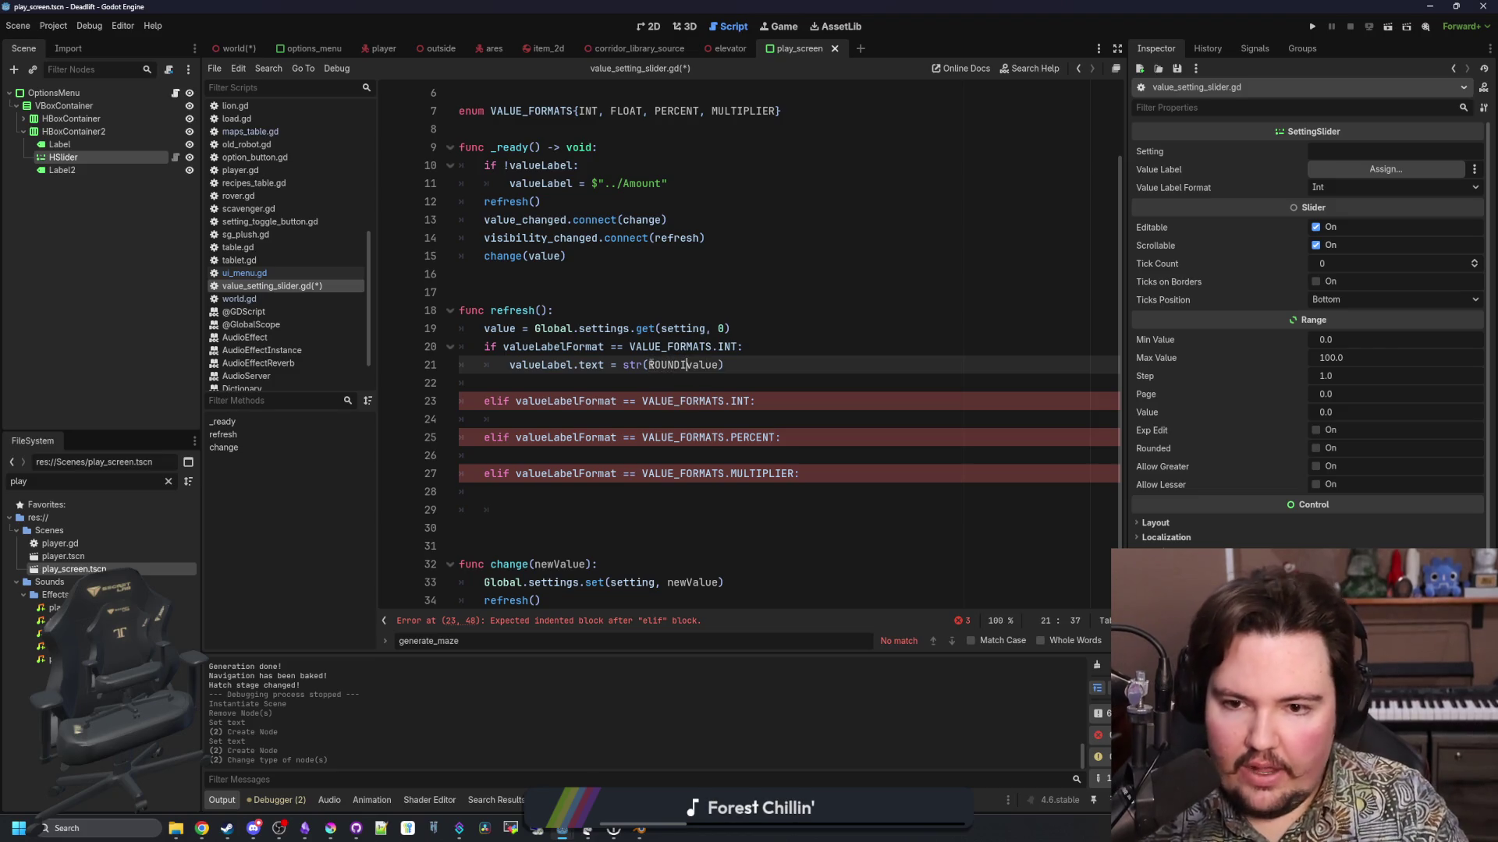
{"action": "key", "text": "BackSpace"}
{"action": "key", "text": "BackSpace"}
{"action": "type", "text": "roundi("}
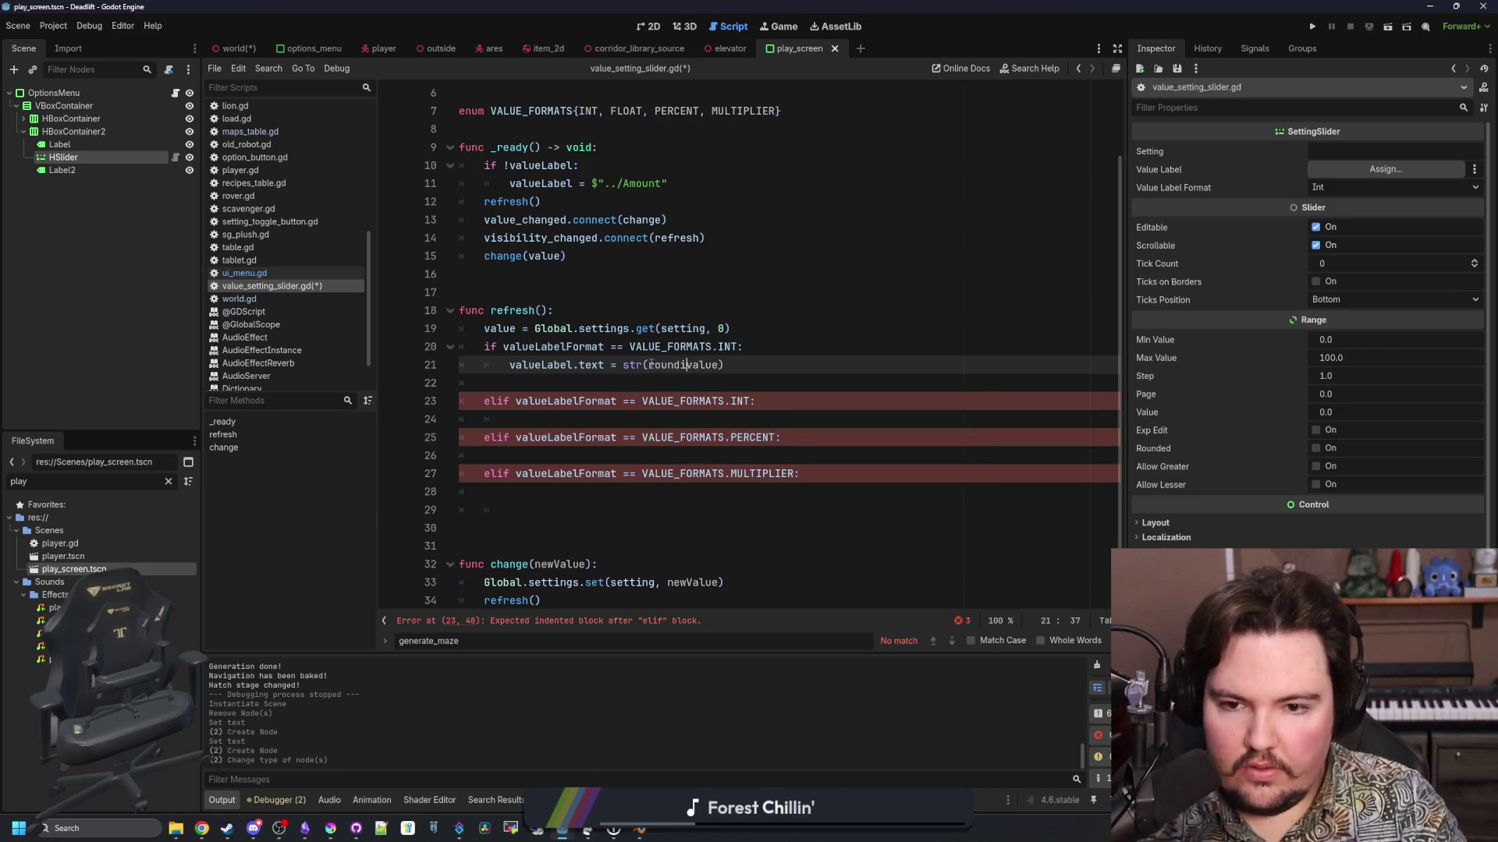
{"action": "key", "text": "End"}
{"action": "type", "text": ")"}
Step: Set the second branch to valueLabel.text = str(value) and tidy the empty line
{"action": "key", "text": "Down"}
{"action": "key", "text": "Down"}
{"action": "key", "text": "Down"}
{"action": "type", "text": "valueLabel.text = str(value)"}
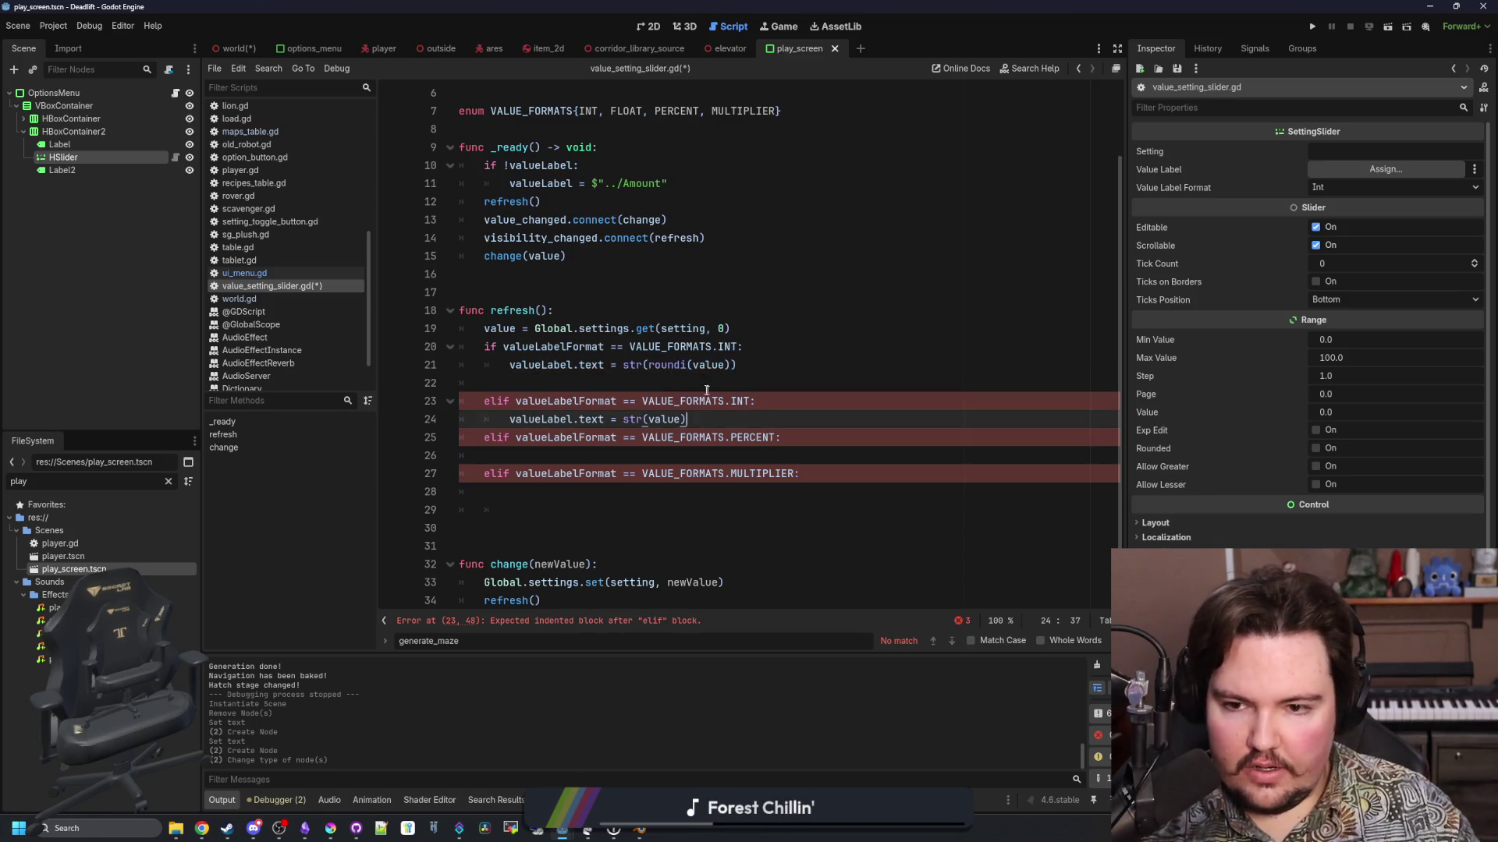
{"action": "left_click", "coordinate": [658, 388]}
{"action": "key", "text": "BackSpace"}
{"action": "key", "text": "Up"}
{"action": "key", "text": "Up"}
{"action": "key", "text": "Up"}
{"action": "scroll", "coordinate": [692, 181], "scroll_direction": "up", "scroll_amount": 2}
{"action": "double_click", "coordinate": [853, 165]}
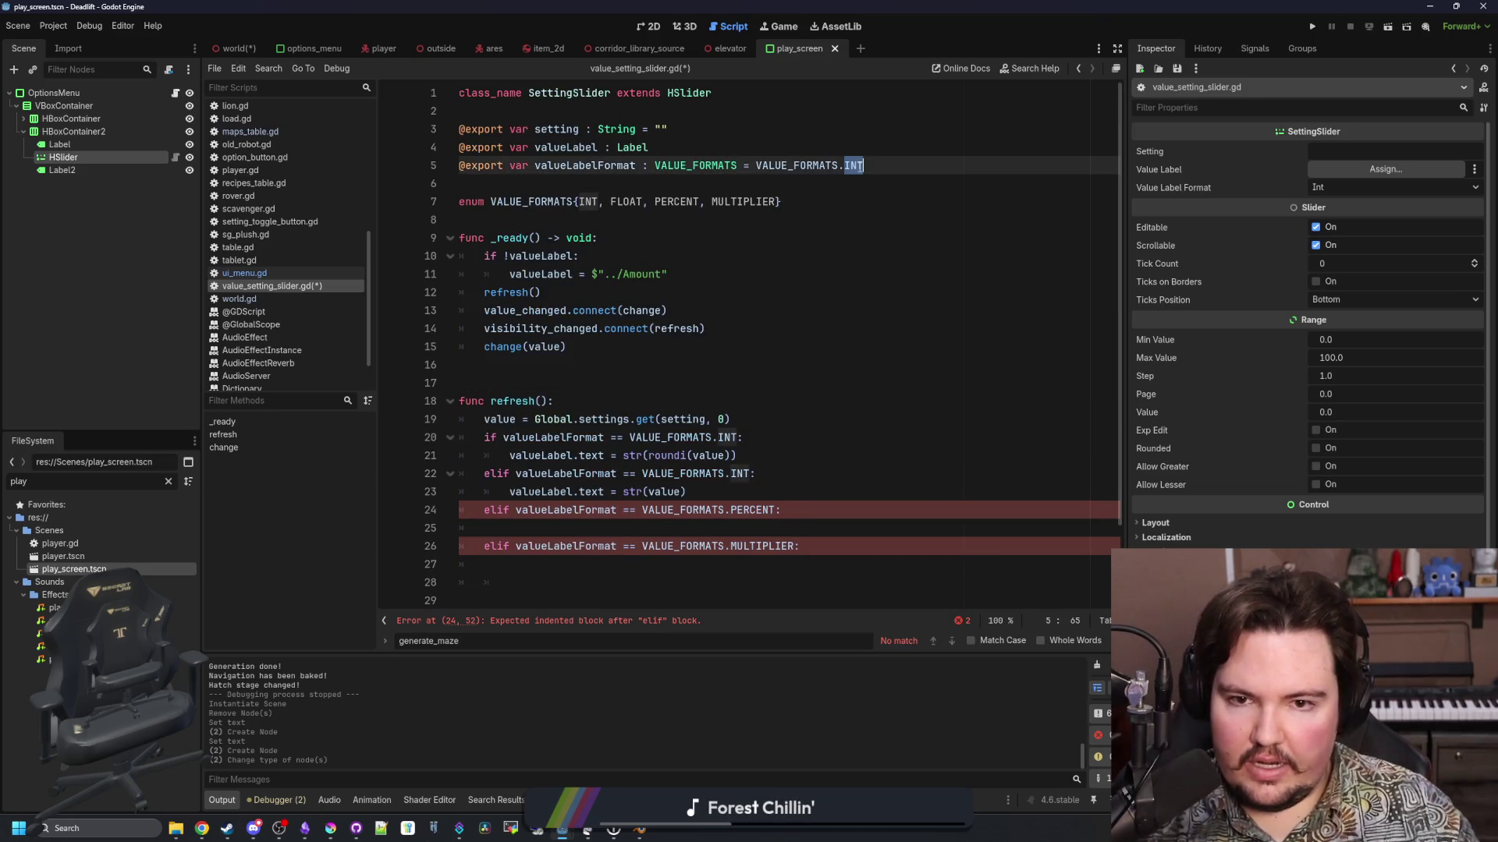
Step: Change the default format to VALUE_FORMATS.FLOAT and save
{"action": "type", "text": "FLOAT"}
{"action": "left_click", "coordinate": [819, 219]}
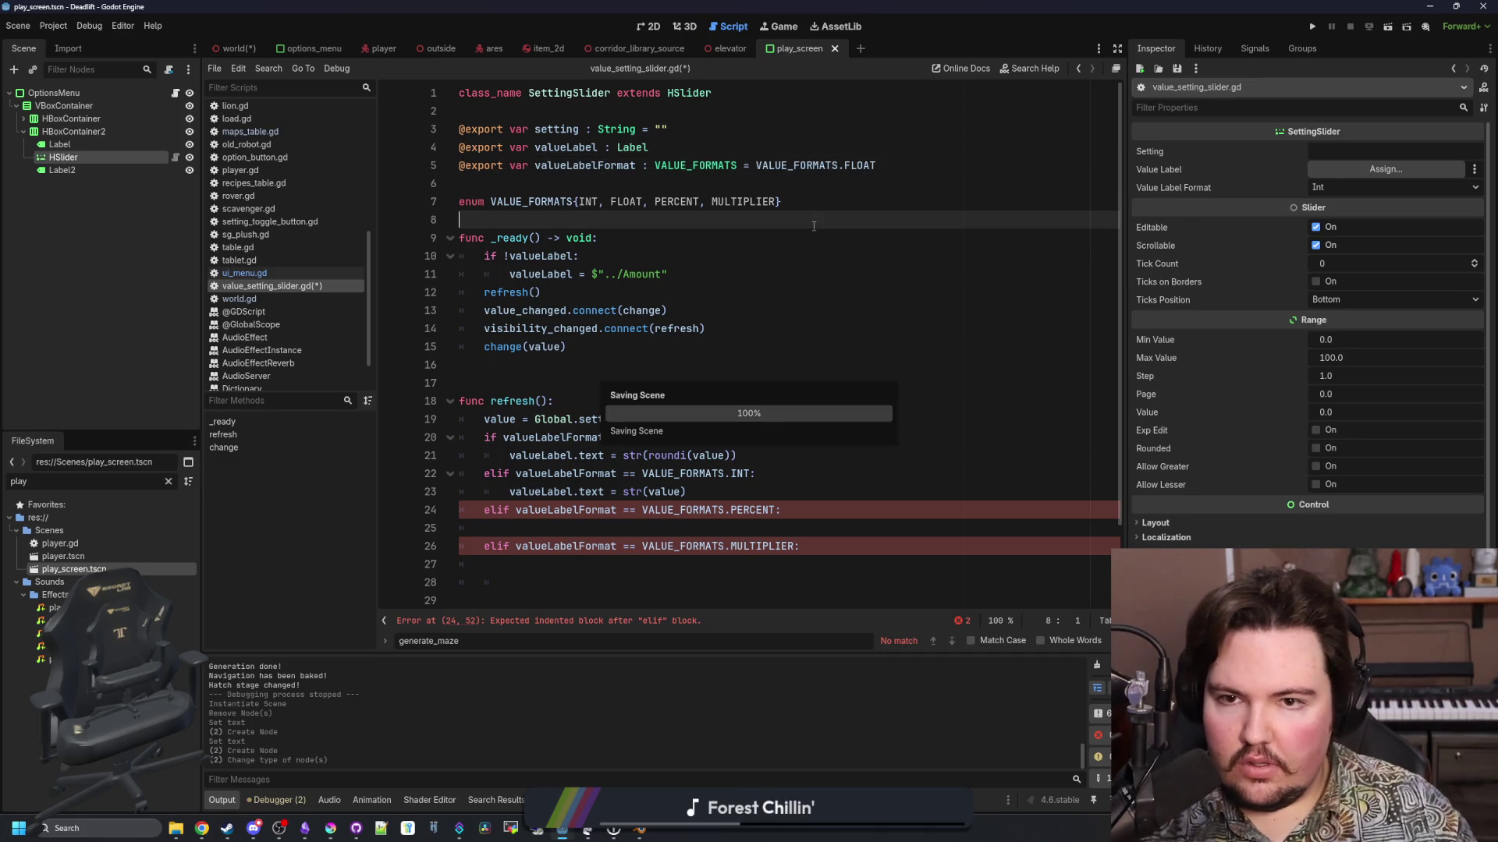
{"action": "key", "text": "ctrl+s"}
Step: Fill the PERCENT branch with the rounded assignment using roundi(value*100)
{"action": "scroll", "coordinate": [717, 453], "scroll_direction": "down", "scroll_amount": 2}
{"action": "left_click", "coordinate": [706, 422]}
{"action": "left_click", "coordinate": [702, 441]}
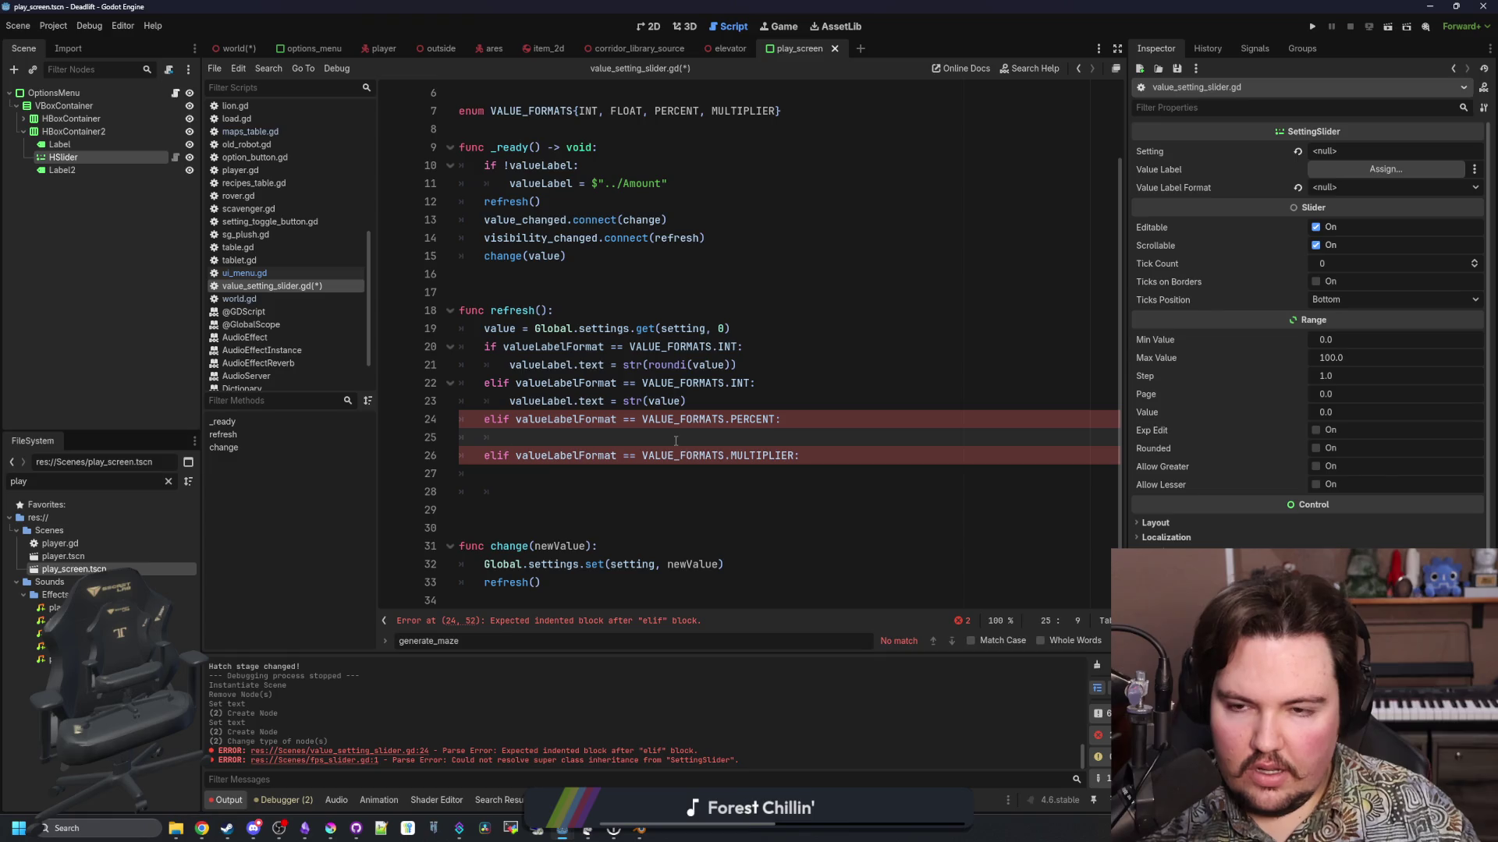
{"action": "scroll", "coordinate": [675, 442], "scroll_direction": "up", "scroll_amount": 2}
{"action": "scroll", "coordinate": [675, 442], "scroll_direction": "down", "scroll_amount": 2}
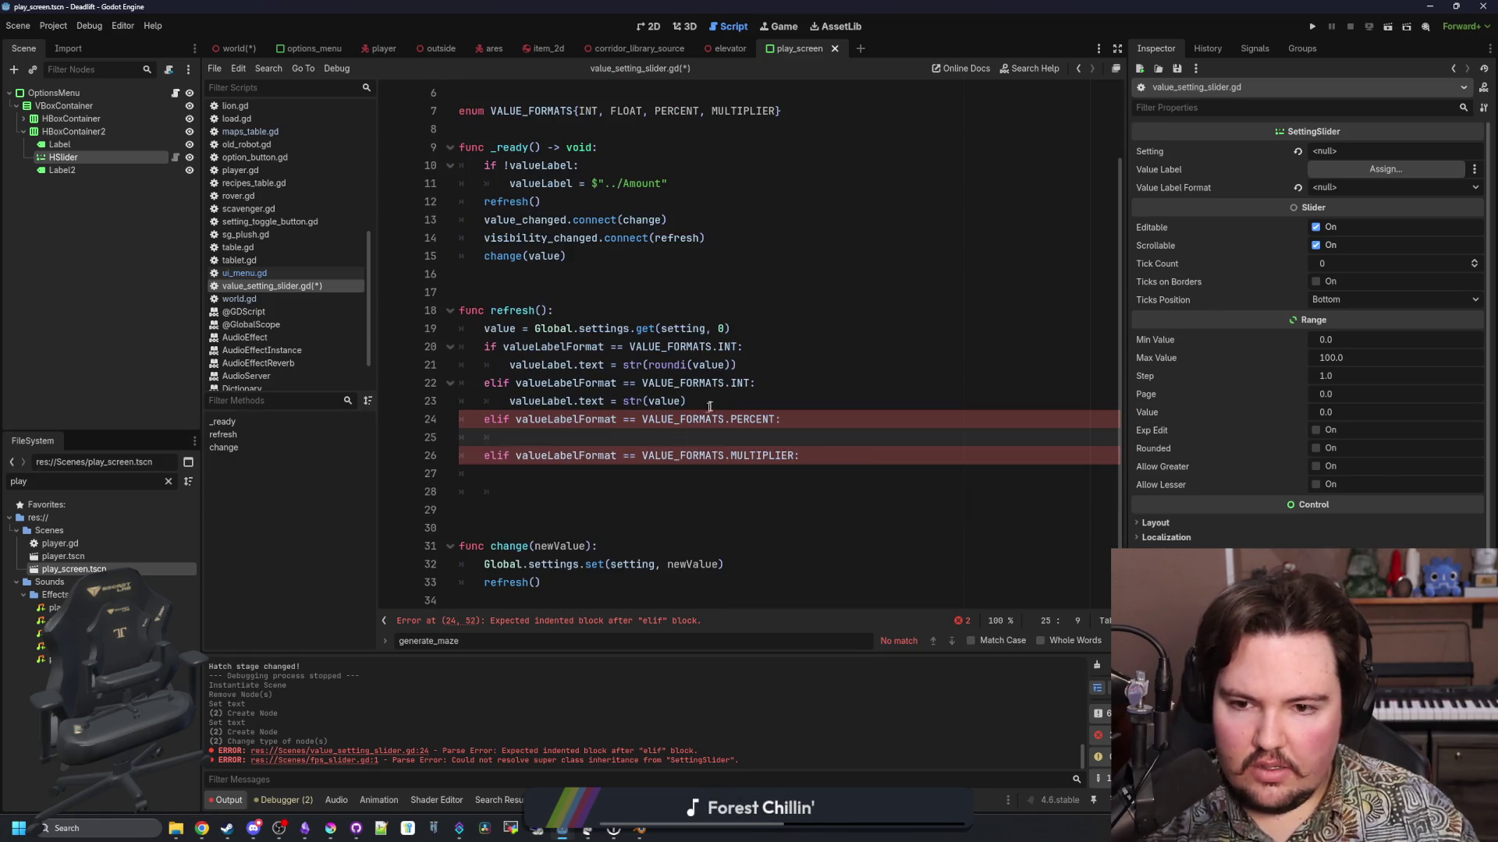
{"action": "mouse_move", "coordinate": [741, 364]}
{"action": "left_mouse_down"}
{"action": "mouse_move", "coordinate": [697, 382]}
{"action": "mouse_move", "coordinate": [623, 365]}
{"action": "left_mouse_up"}
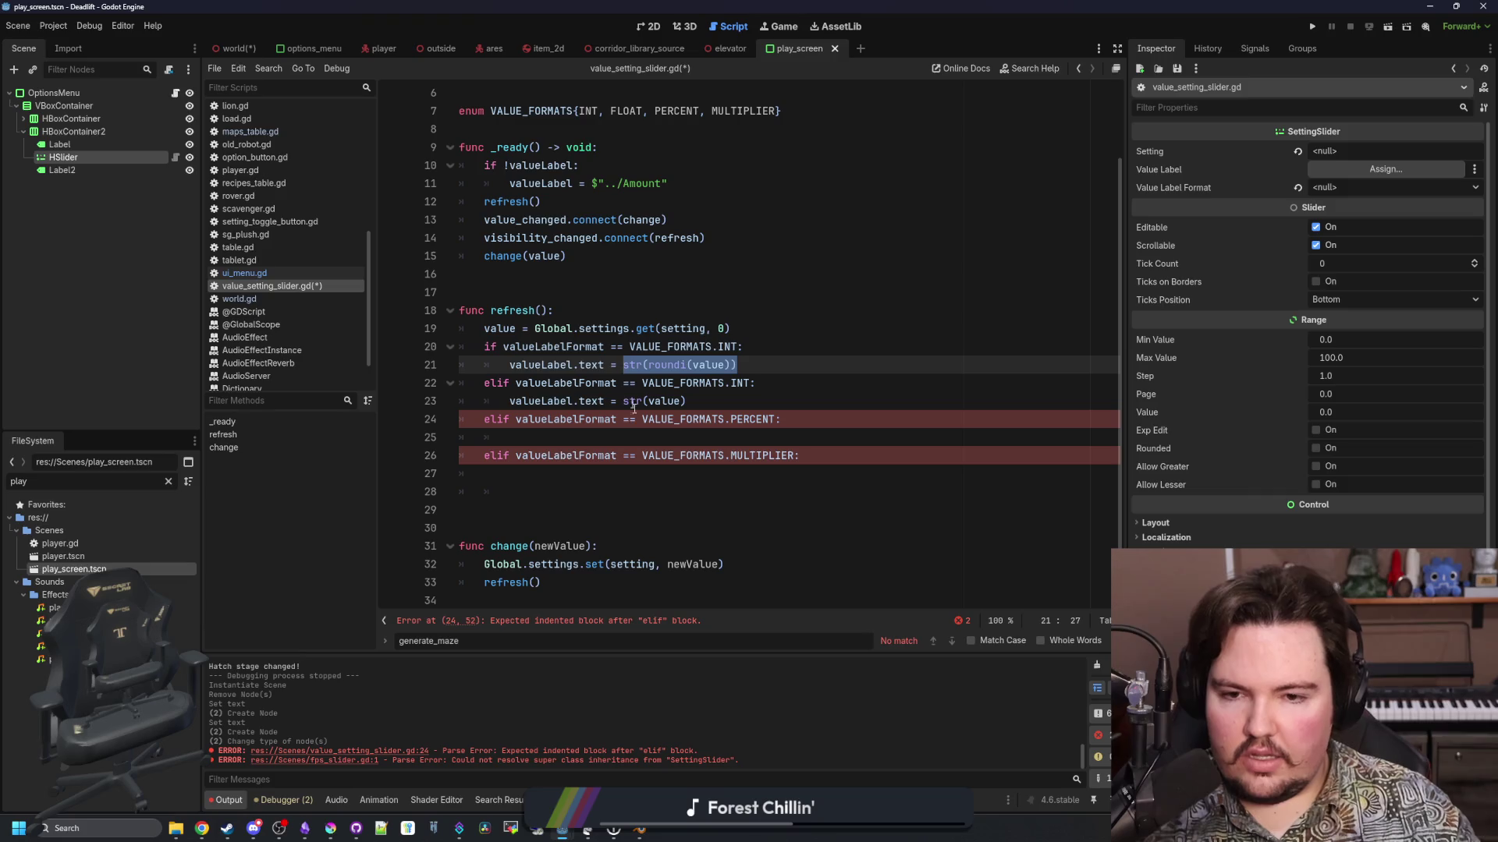
{"action": "key", "text": "ctrl+c"}
{"action": "left_click", "coordinate": [634, 432]}
{"action": "key", "text": "ctrl+v"}
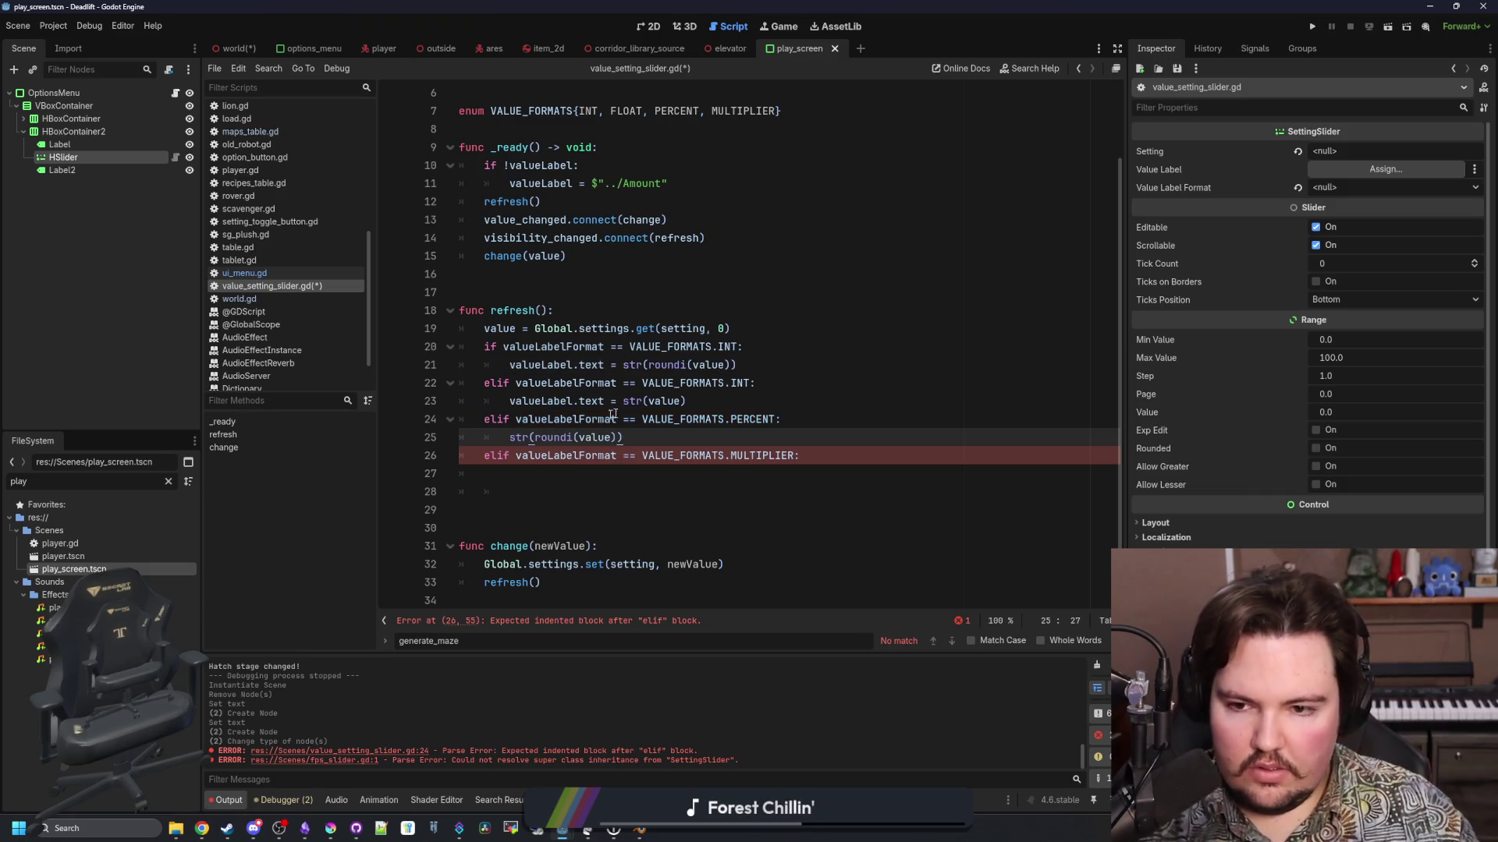
{"action": "left_click_drag", "start_coordinate": [736, 364], "coordinate": [515, 365]}
{"action": "key", "text": "ctrl+c"}
{"action": "mouse_move", "coordinate": [624, 437]}
{"action": "left_mouse_down"}
{"action": "mouse_move", "coordinate": [500, 425]}
{"action": "mouse_move", "coordinate": [509, 438]}
{"action": "left_mouse_up"}
{"action": "key", "text": "ctrl+v"}
{"action": "key", "text": "Left"}
{"action": "key", "text": "Left"}
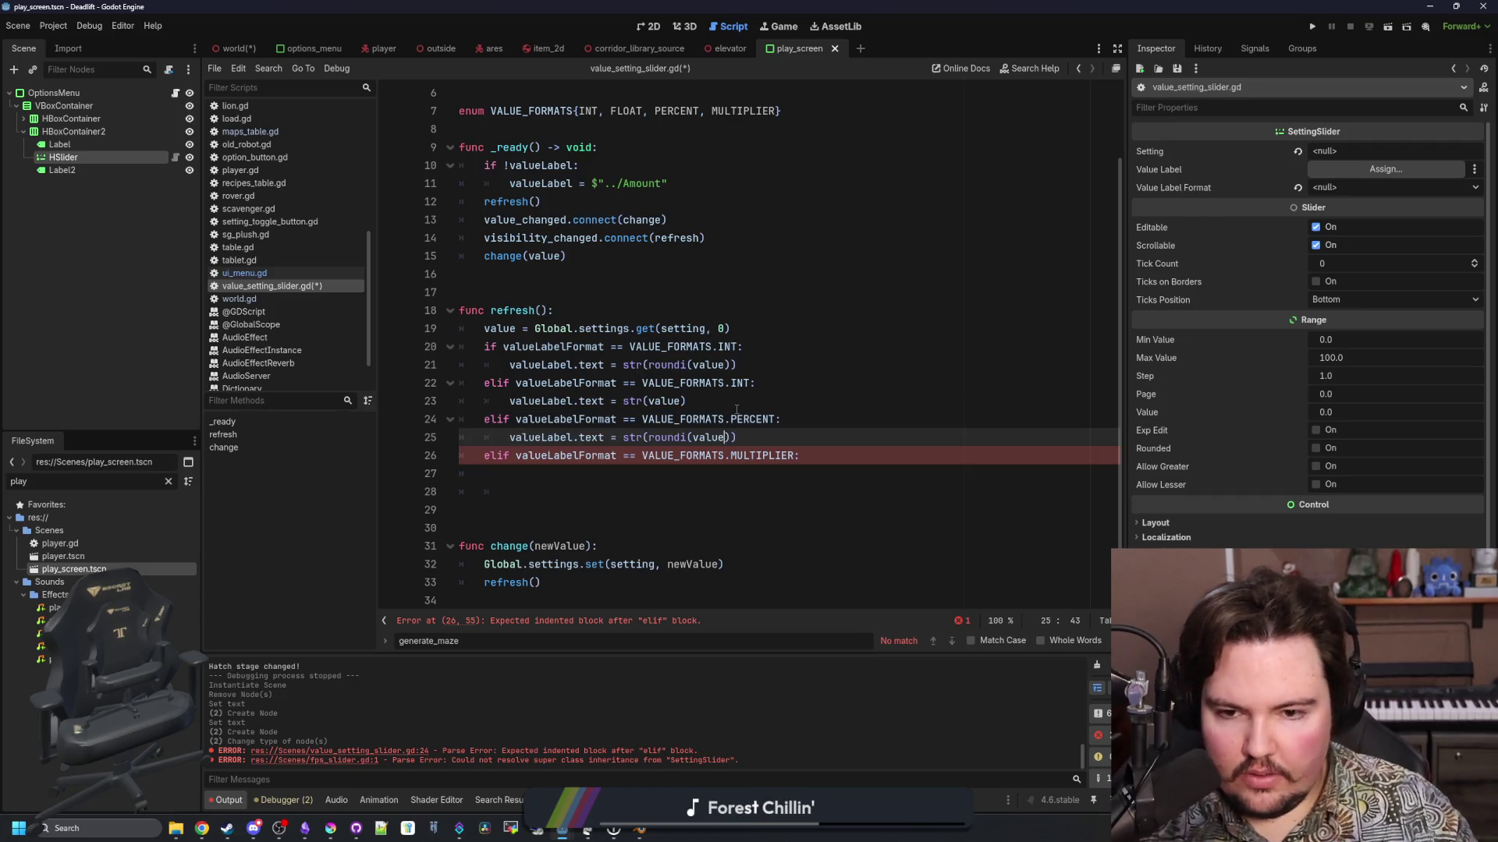
{"action": "type", "text": "*100"}
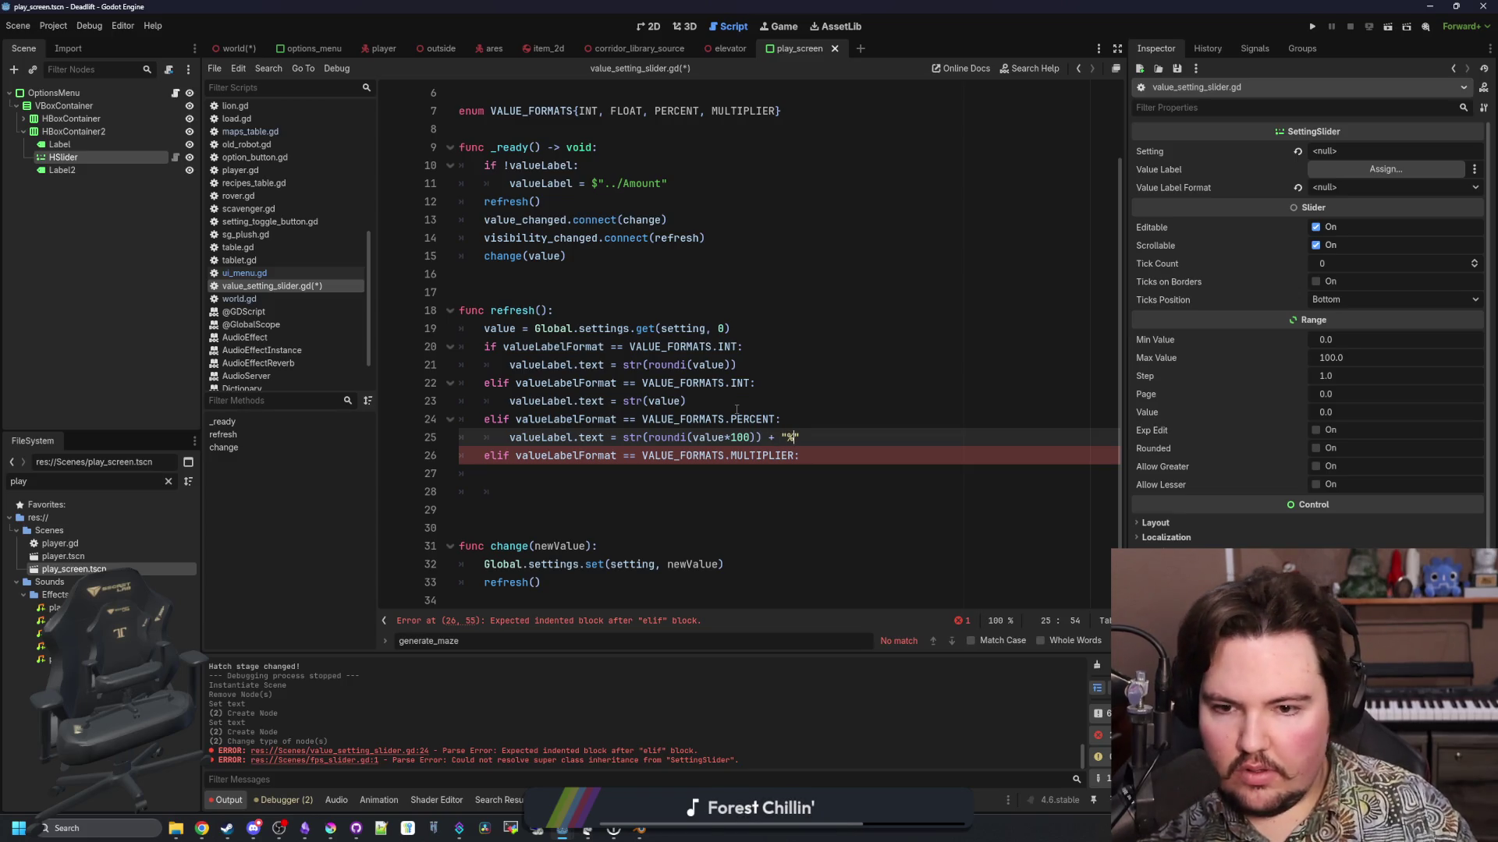
Step: Fill the MULTIPLIER branch with the str(value) assignment prefixed by "x"
{"action": "left_click", "coordinate": [698, 475]}
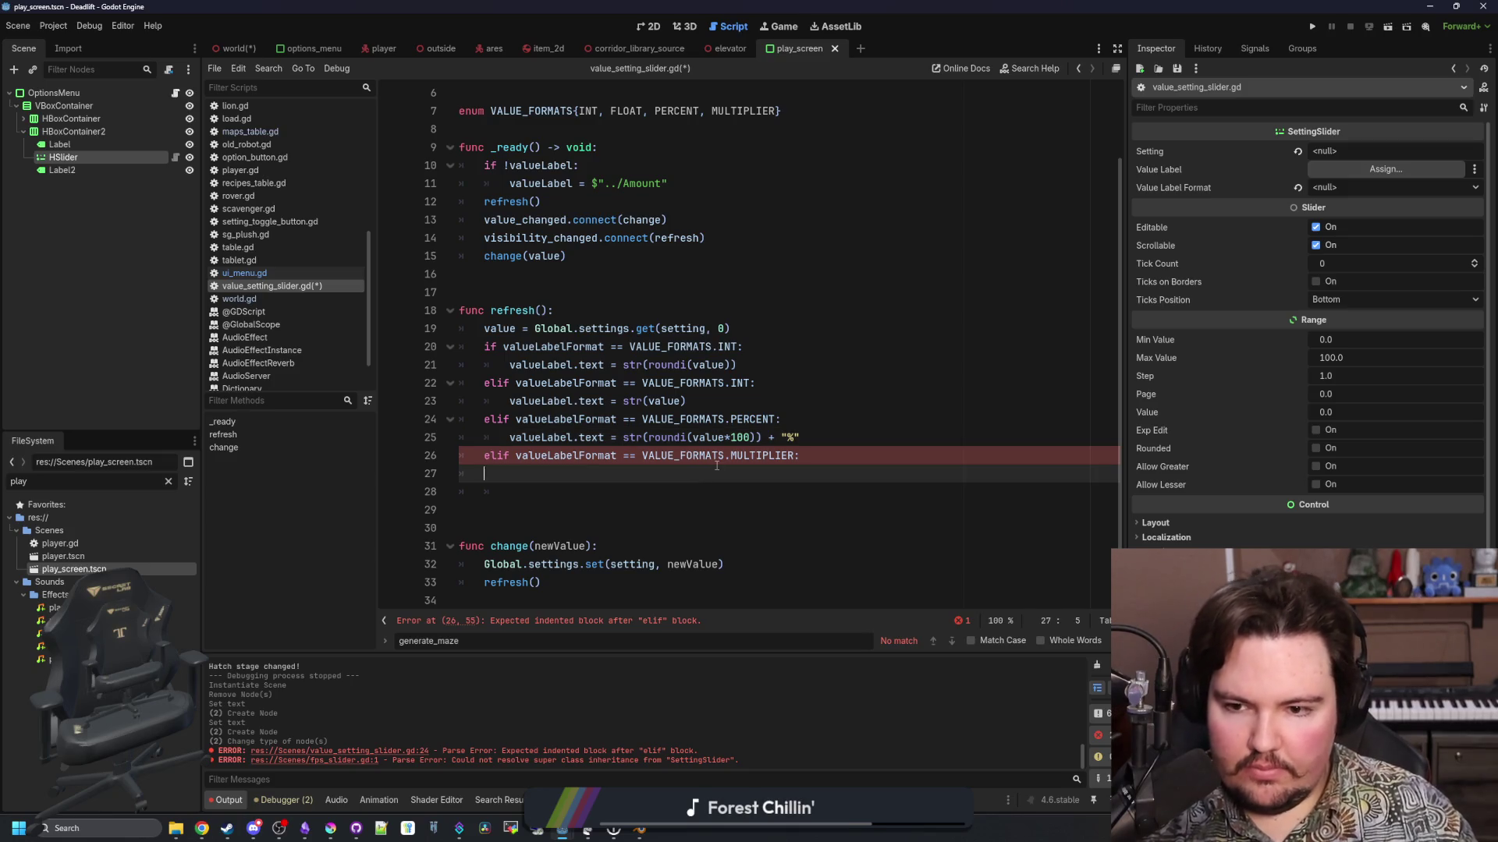
{"action": "key", "text": "Delete"}
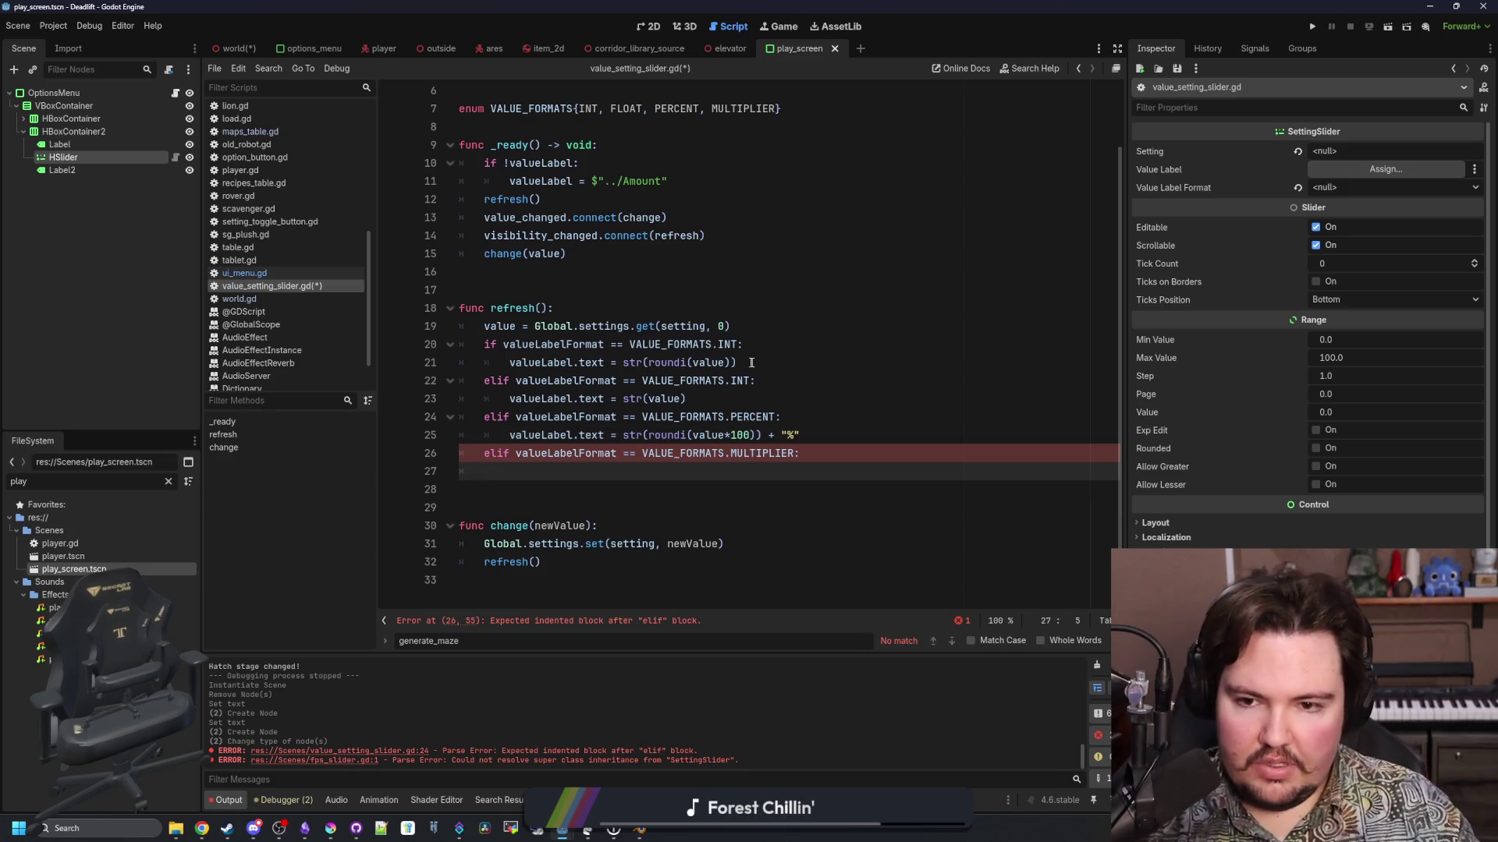
{"action": "left_click", "coordinate": [707, 402]}
{"action": "left_click", "coordinate": [511, 399], "text": "shift"}
{"action": "key", "text": "ctrl+c"}
{"action": "left_click", "coordinate": [490, 477]}
{"action": "key", "text": "ctrl+v"}
{"action": "left_click", "coordinate": [490, 477]}
{"action": "key", "text": "Tab"}
{"action": "left_click", "coordinate": [703, 495]}
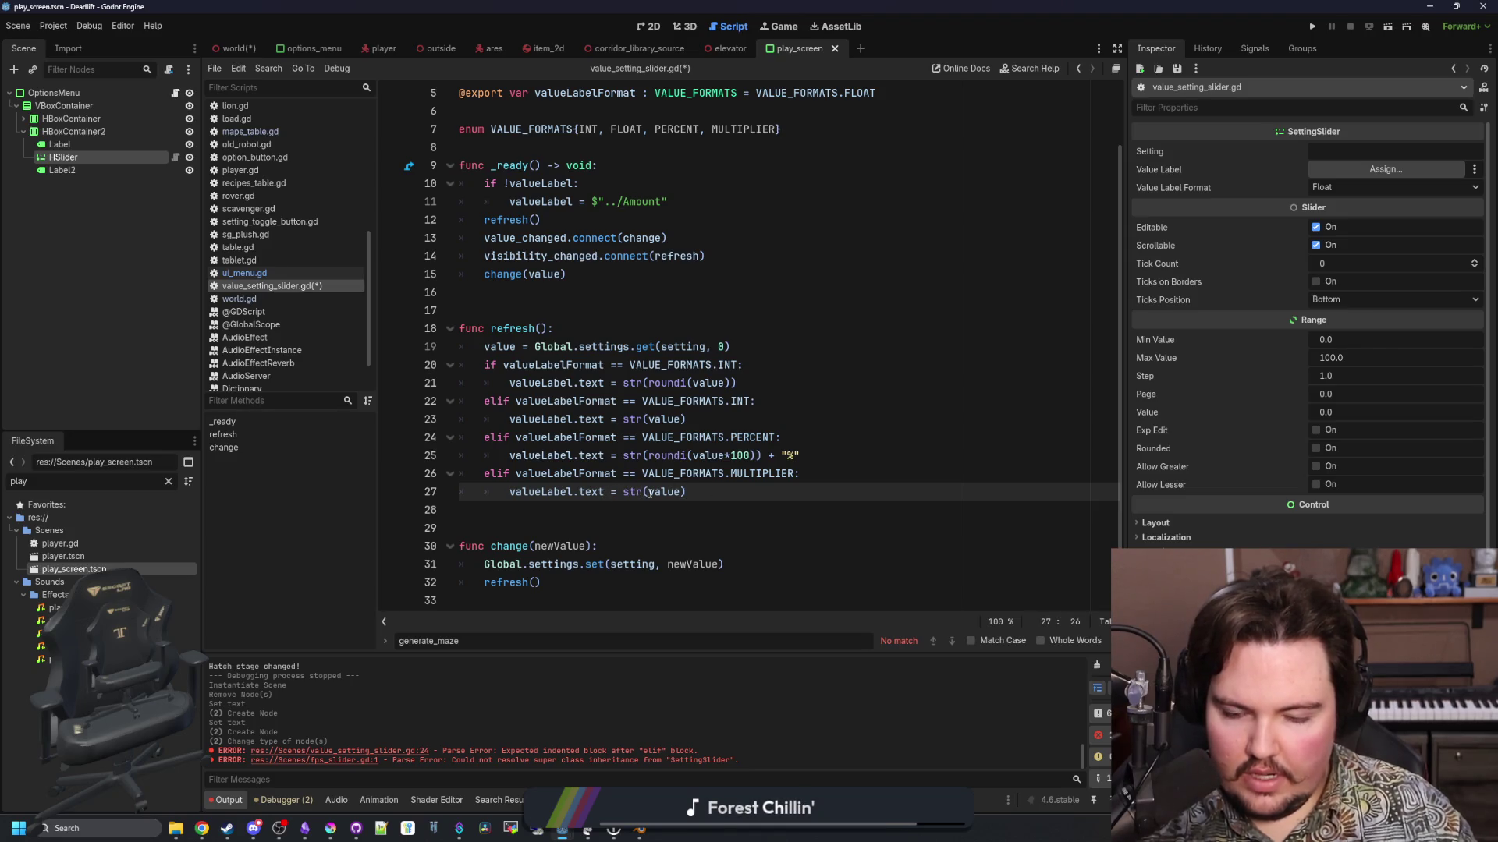
{"action": "type", "text": "\"x\""}
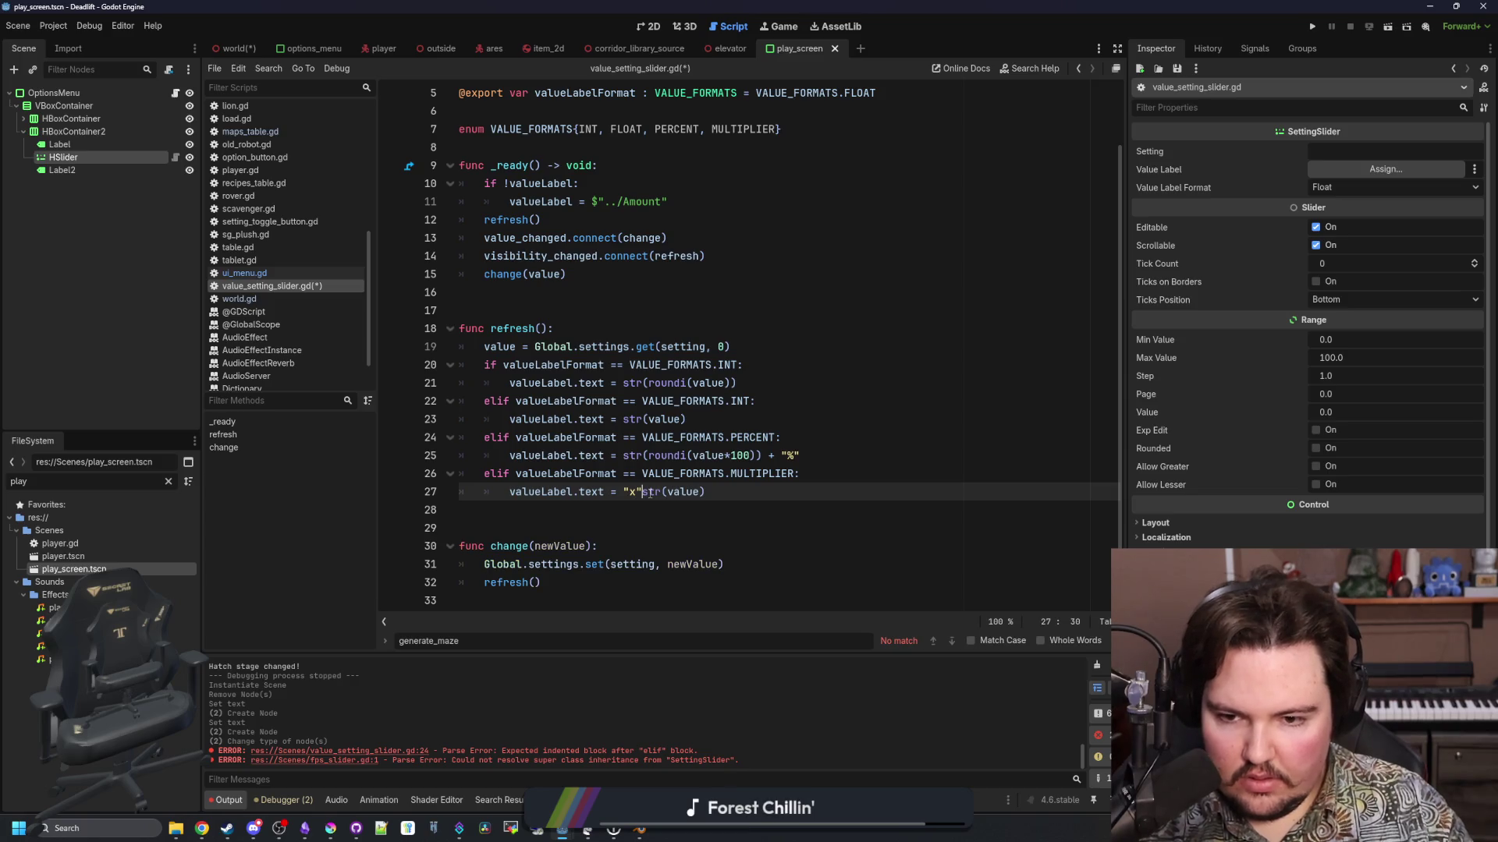
Step: Save the finished slider script and return to the 2D scene view
{"action": "left_click", "coordinate": [543, 515]}
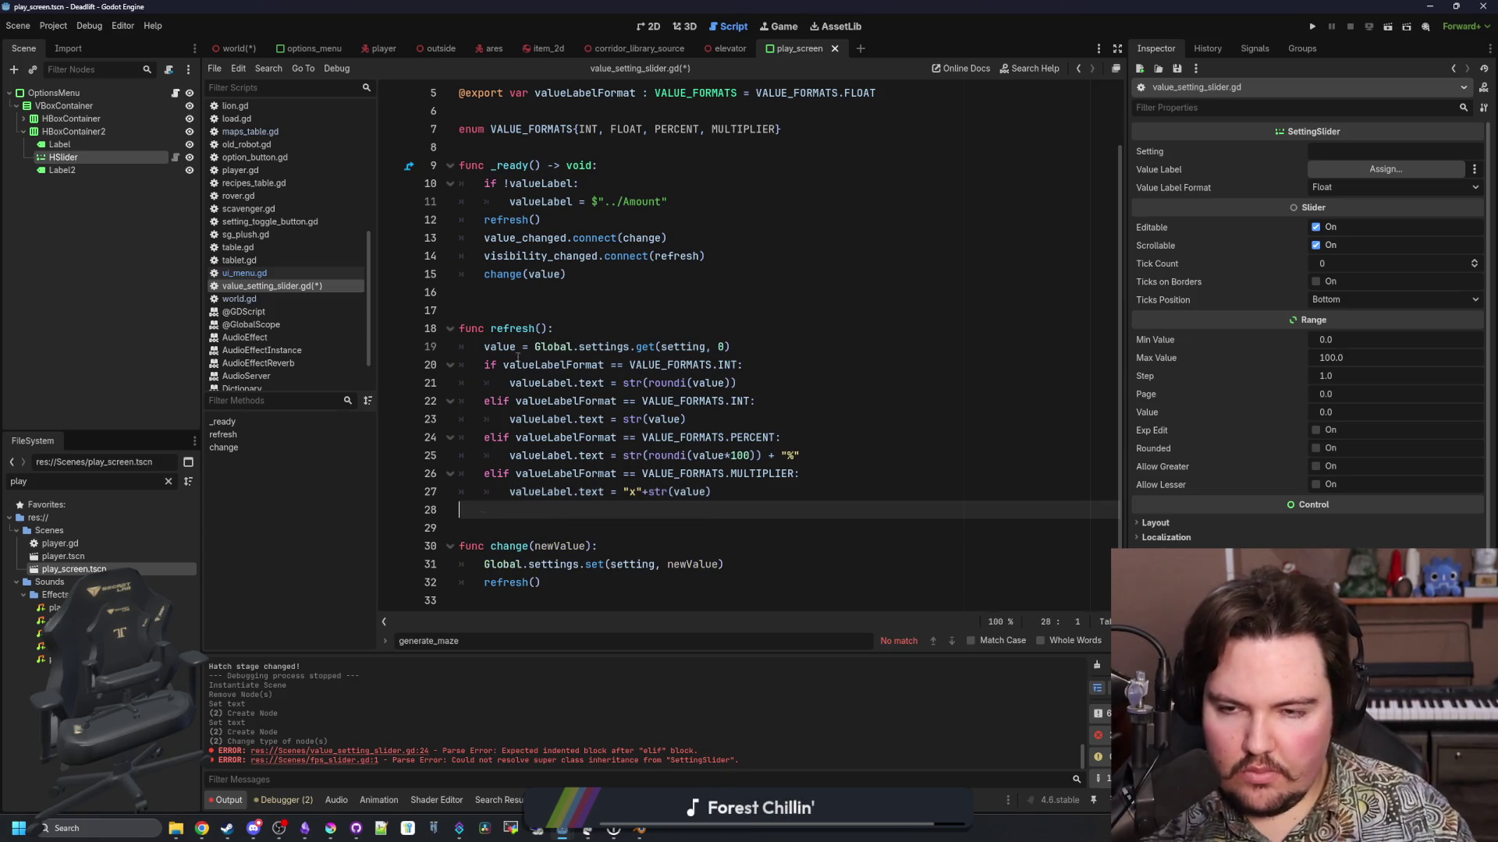
{"action": "scroll", "coordinate": [519, 358], "scroll_direction": "up", "scroll_amount": 2}
{"action": "left_click", "coordinate": [519, 364]}
{"action": "key", "text": "ctrl+s"}
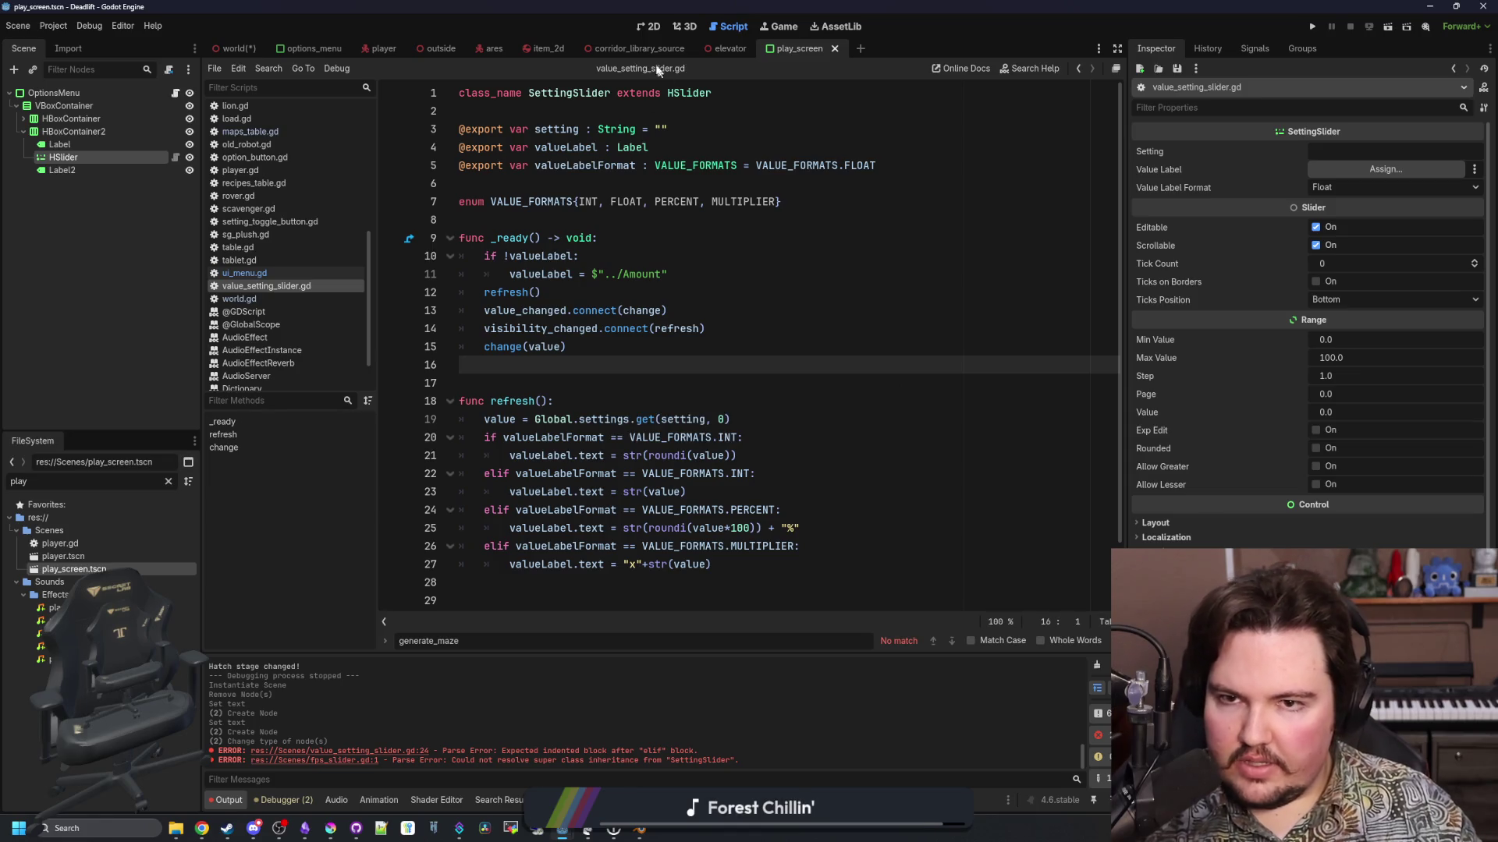
{"action": "left_click", "coordinate": [647, 30]}
{"action": "key", "text": "ctrl+s"}
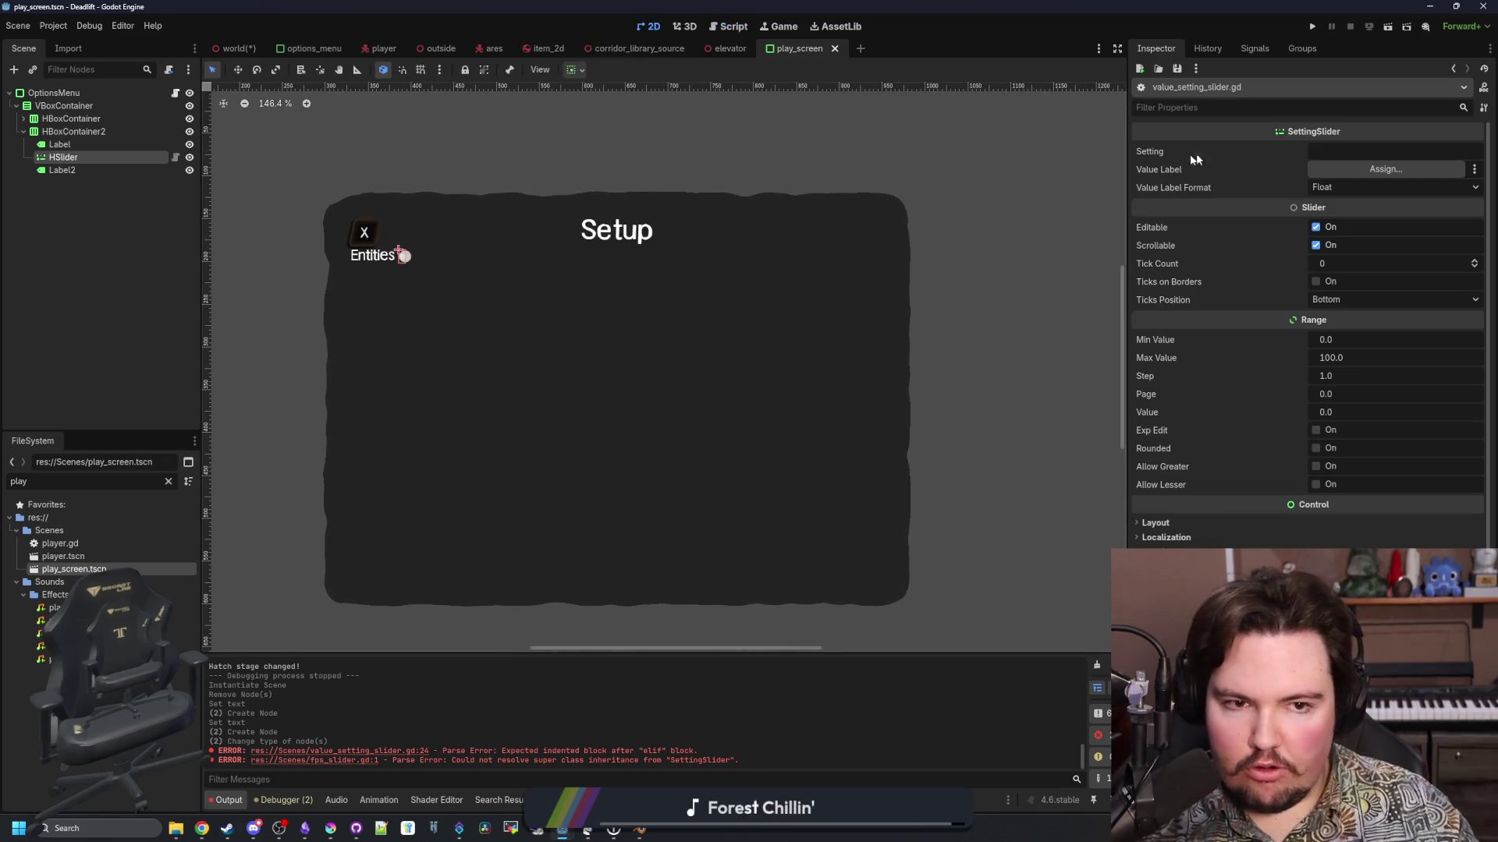
Step: Assign Label2 as the Entities slider's Value Label and set its horizontal size flag to Expand
{"action": "left_click", "coordinate": [1385, 170]}
{"action": "double_click", "coordinate": [706, 391]}
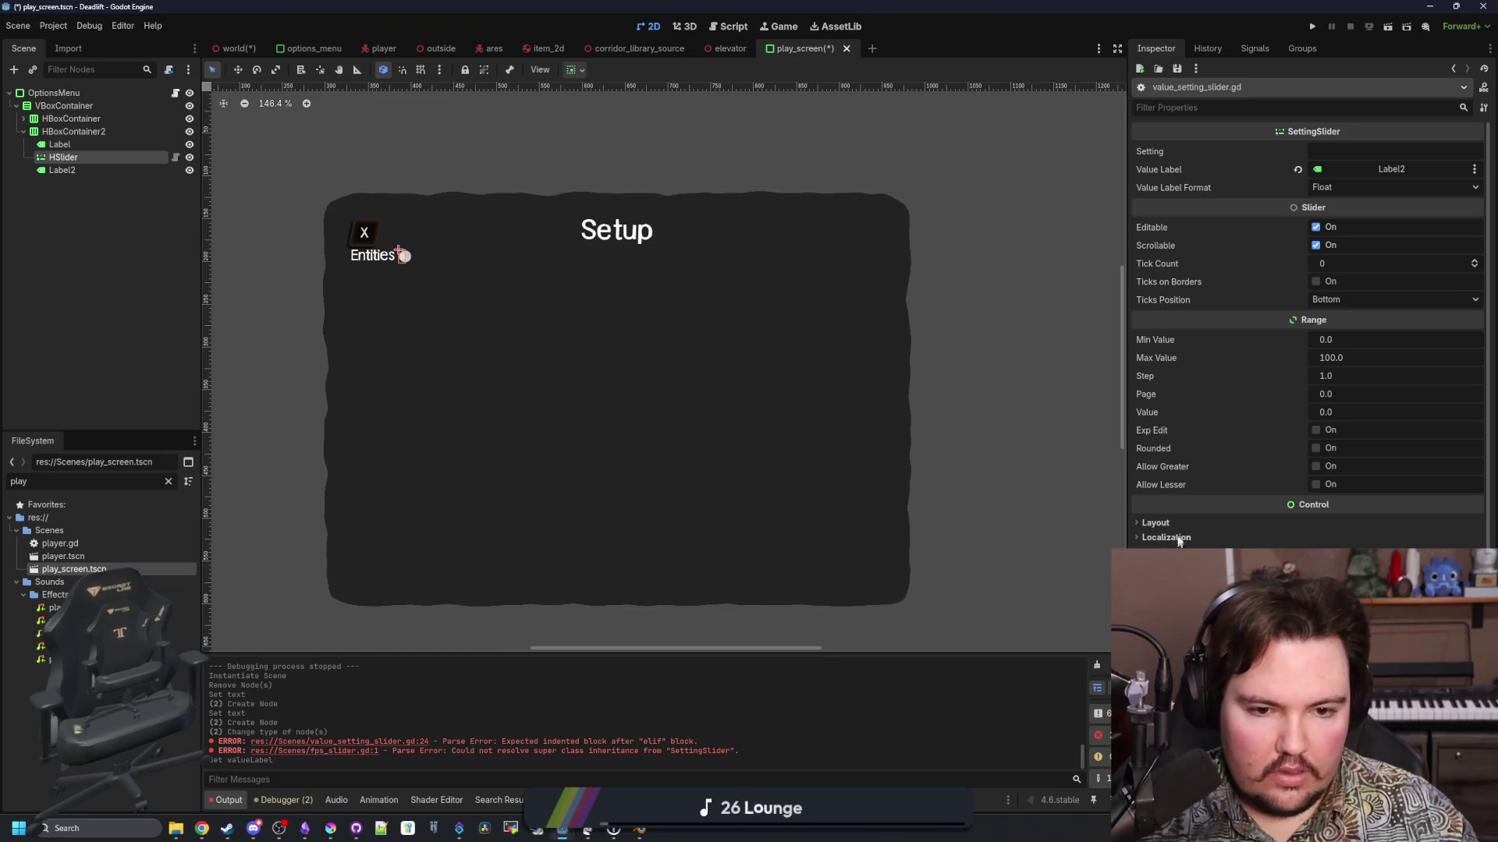
{"action": "left_click", "coordinate": [1155, 522]}
{"action": "left_click", "coordinate": [1318, 593]}
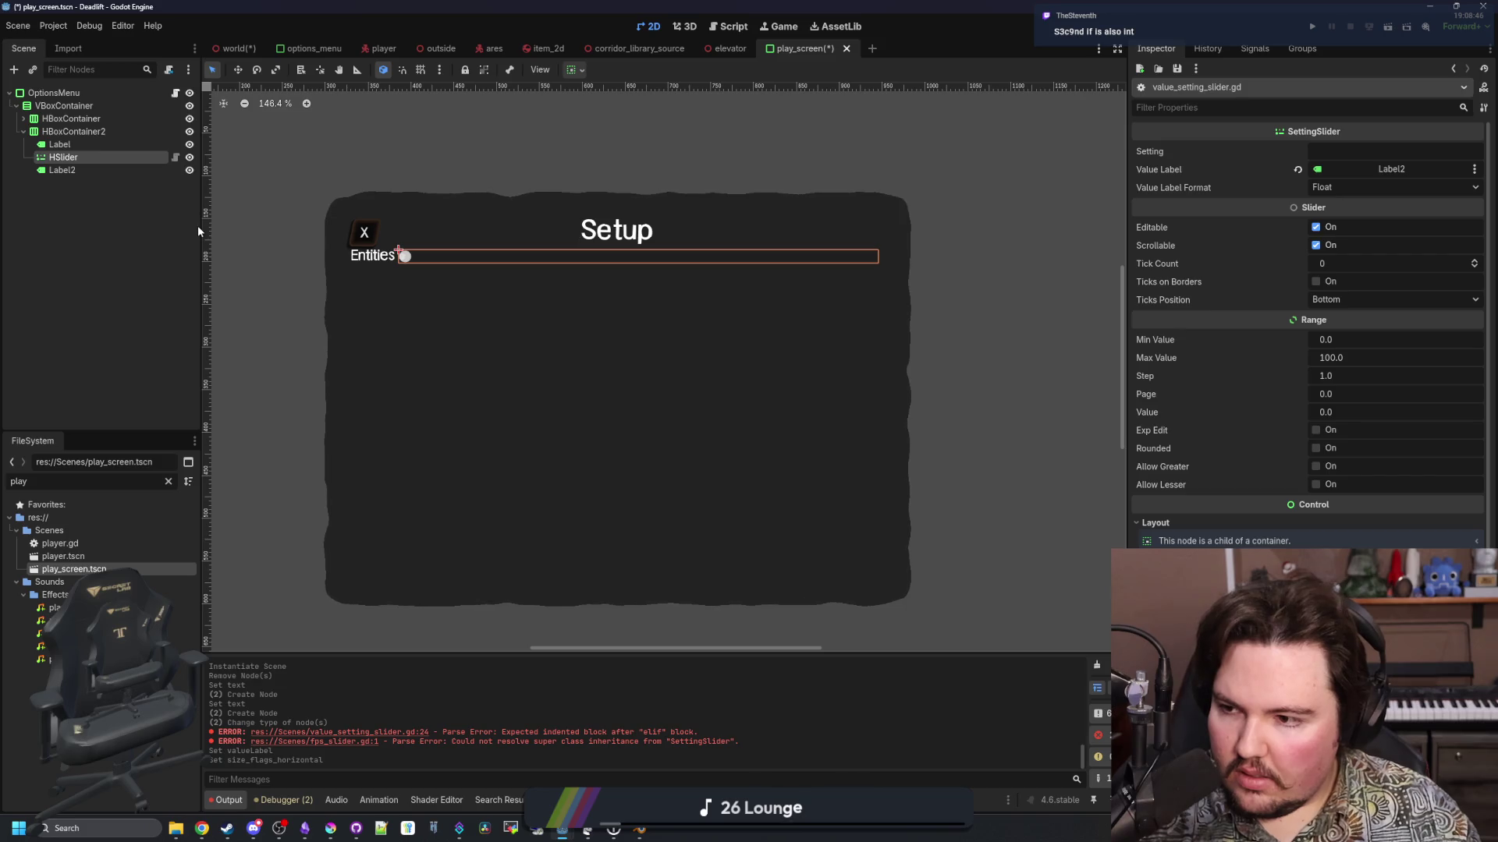
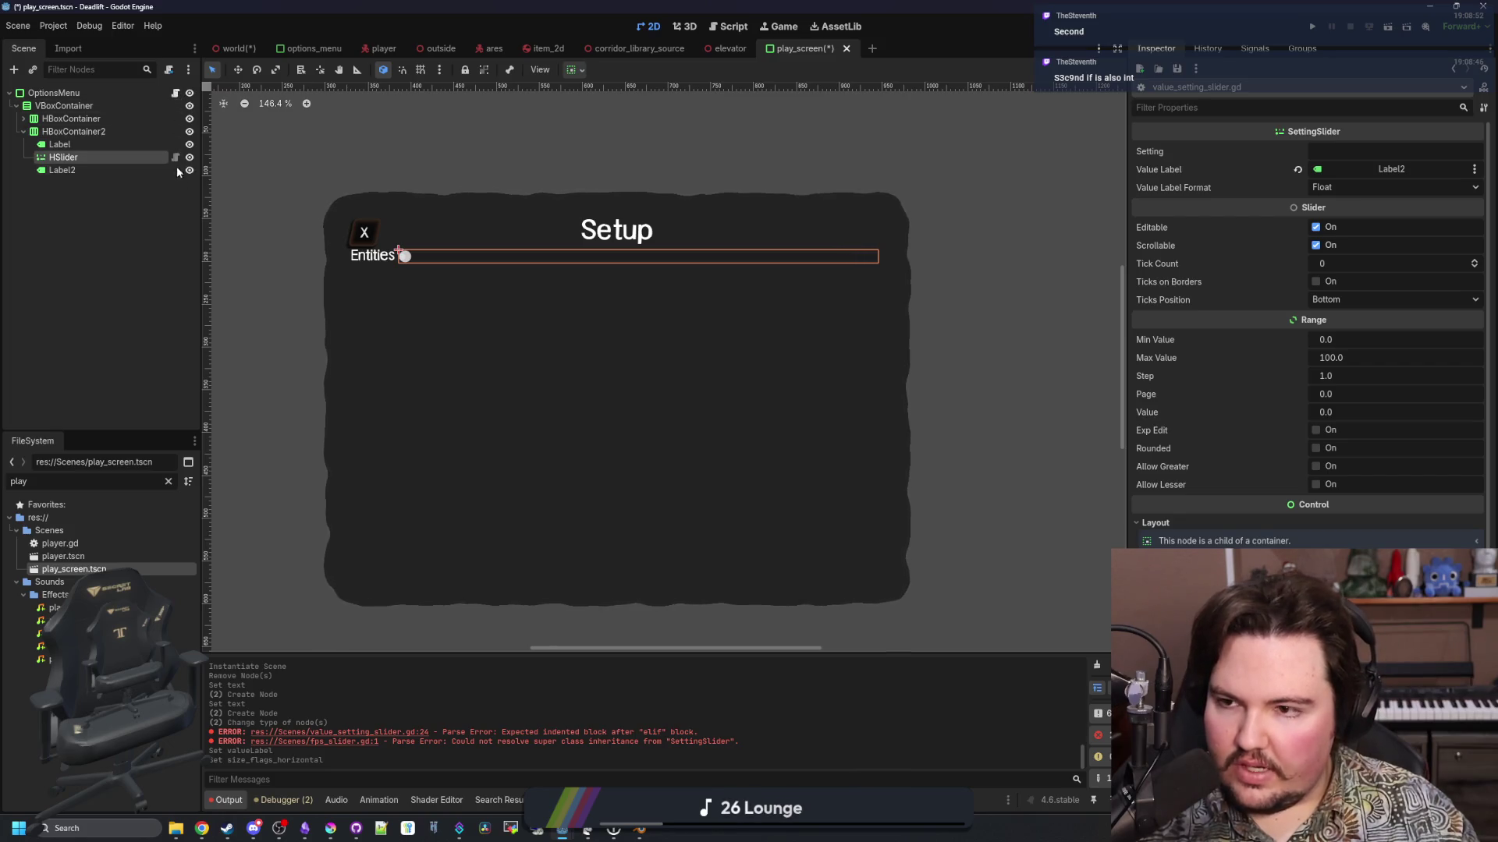
Step: In value_setting_slider.gd, change line 22's VALUE_FORMATS.INT check to FLOAT and save the script
{"action": "left_click", "coordinate": [174, 93]}
{"action": "left_click", "coordinate": [317, 286]}
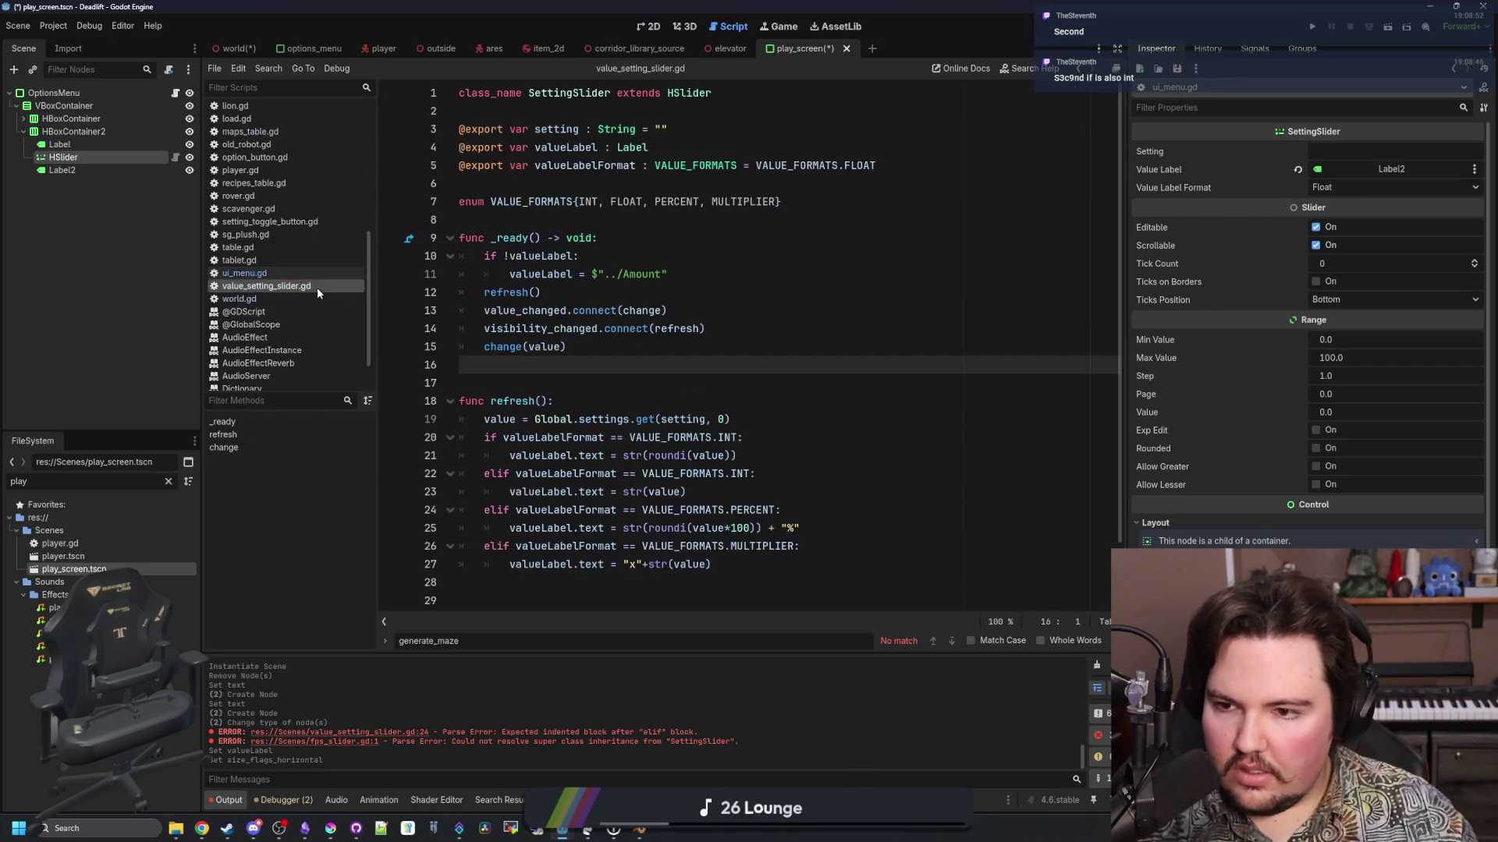
{"action": "left_click", "coordinate": [705, 384]}
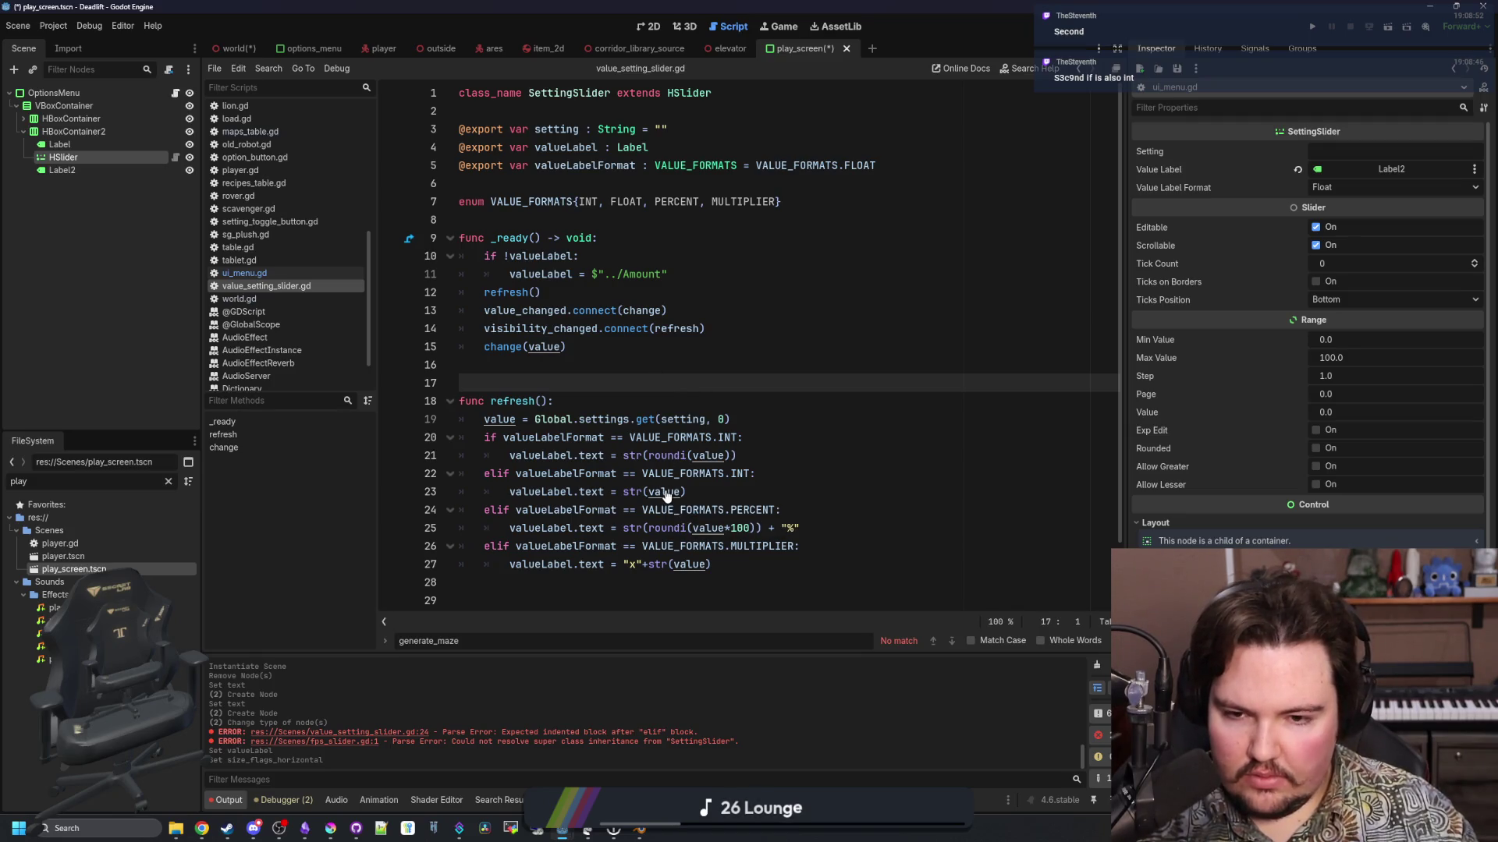
{"action": "double_click", "coordinate": [738, 474]}
{"action": "type", "text": "FLOAT"}
{"action": "left_click", "coordinate": [812, 429]}
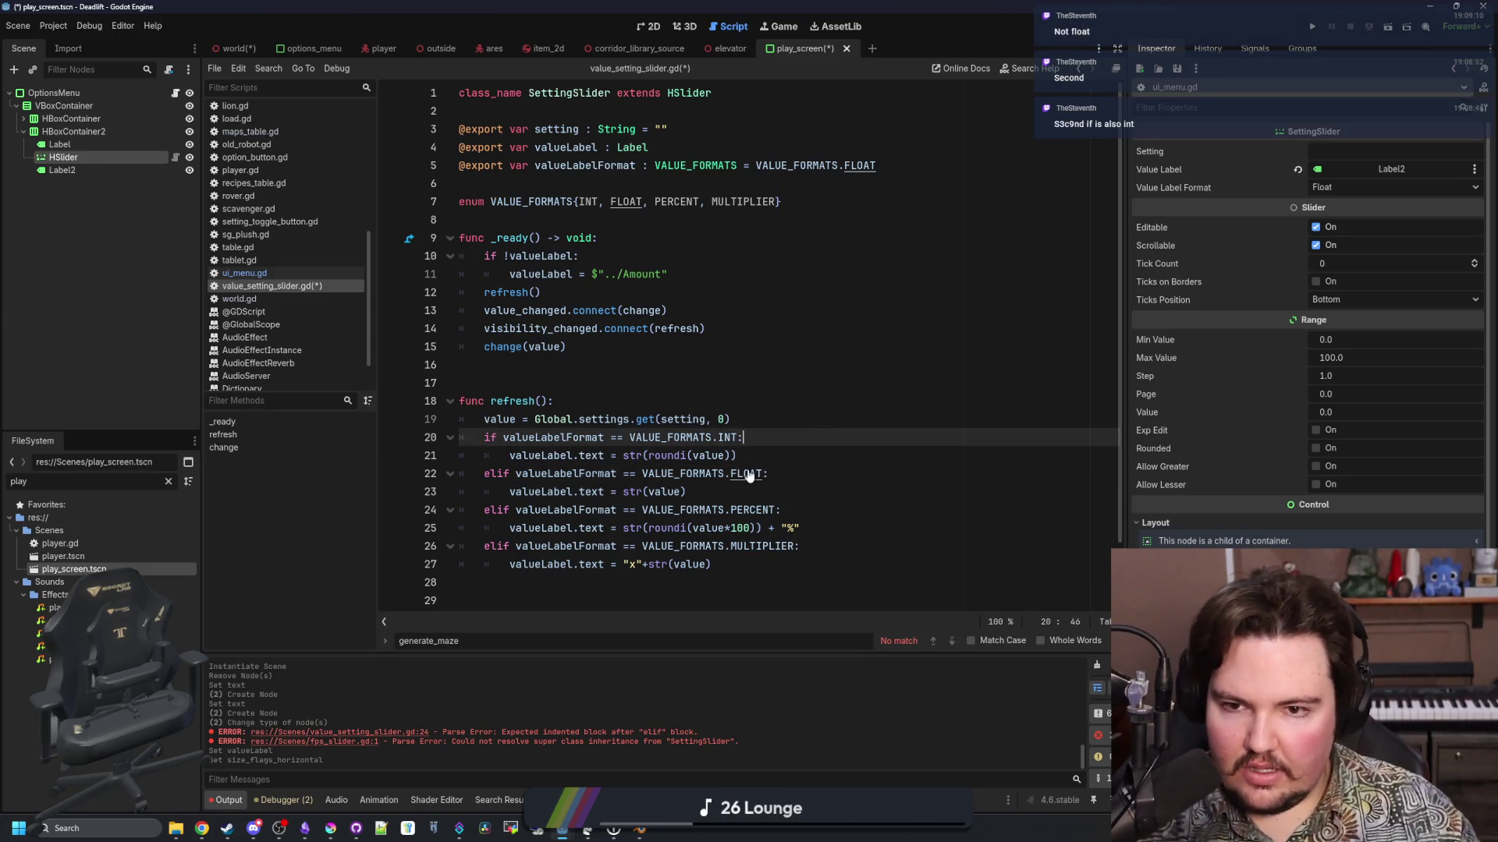
{"action": "left_click", "coordinate": [719, 364]}
{"action": "key", "text": "ctrl+s"}
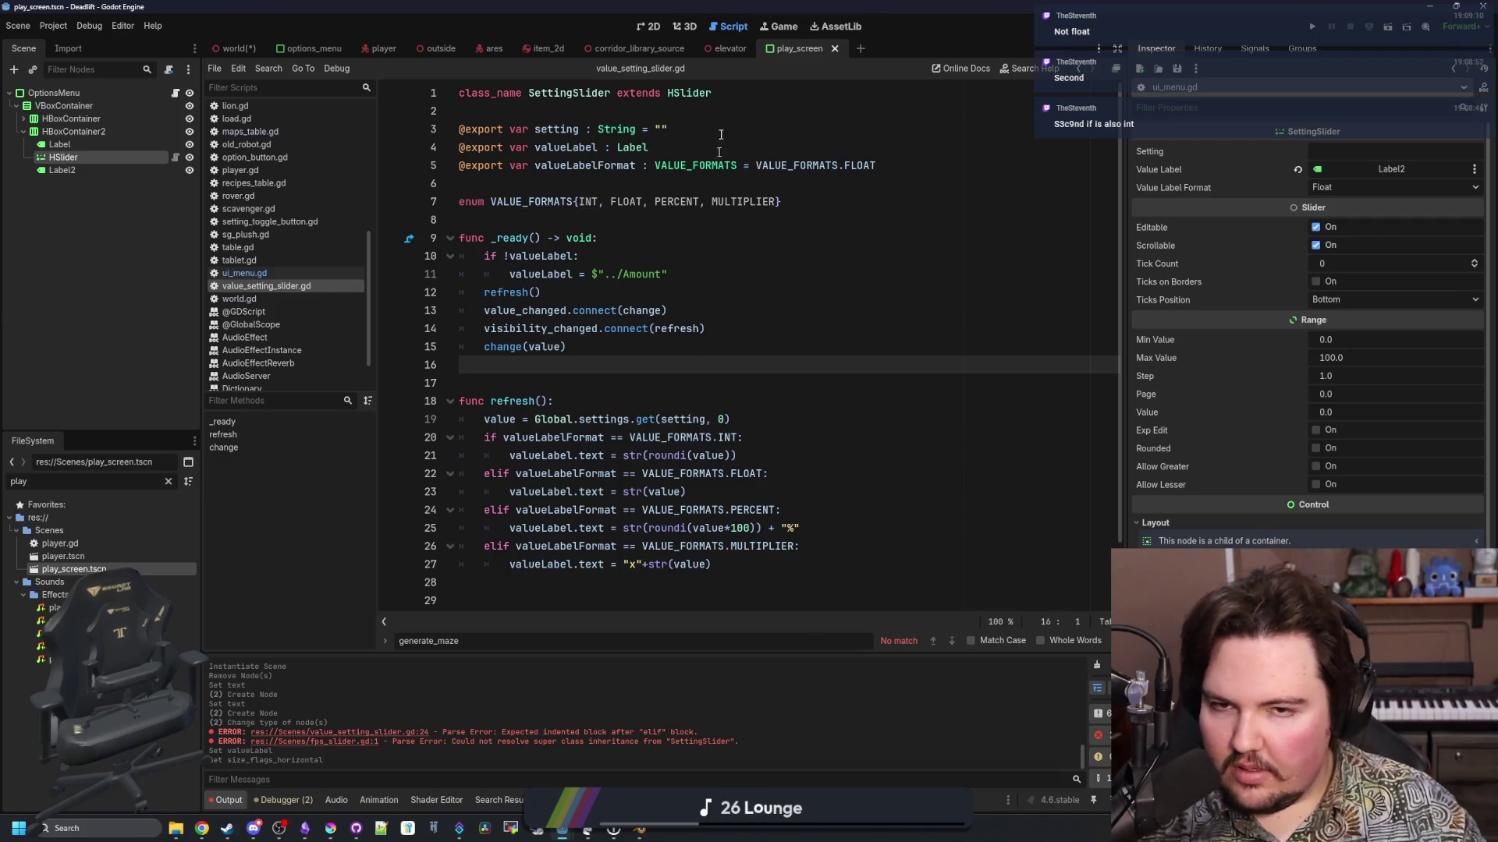
{"action": "left_click", "coordinate": [649, 26]}
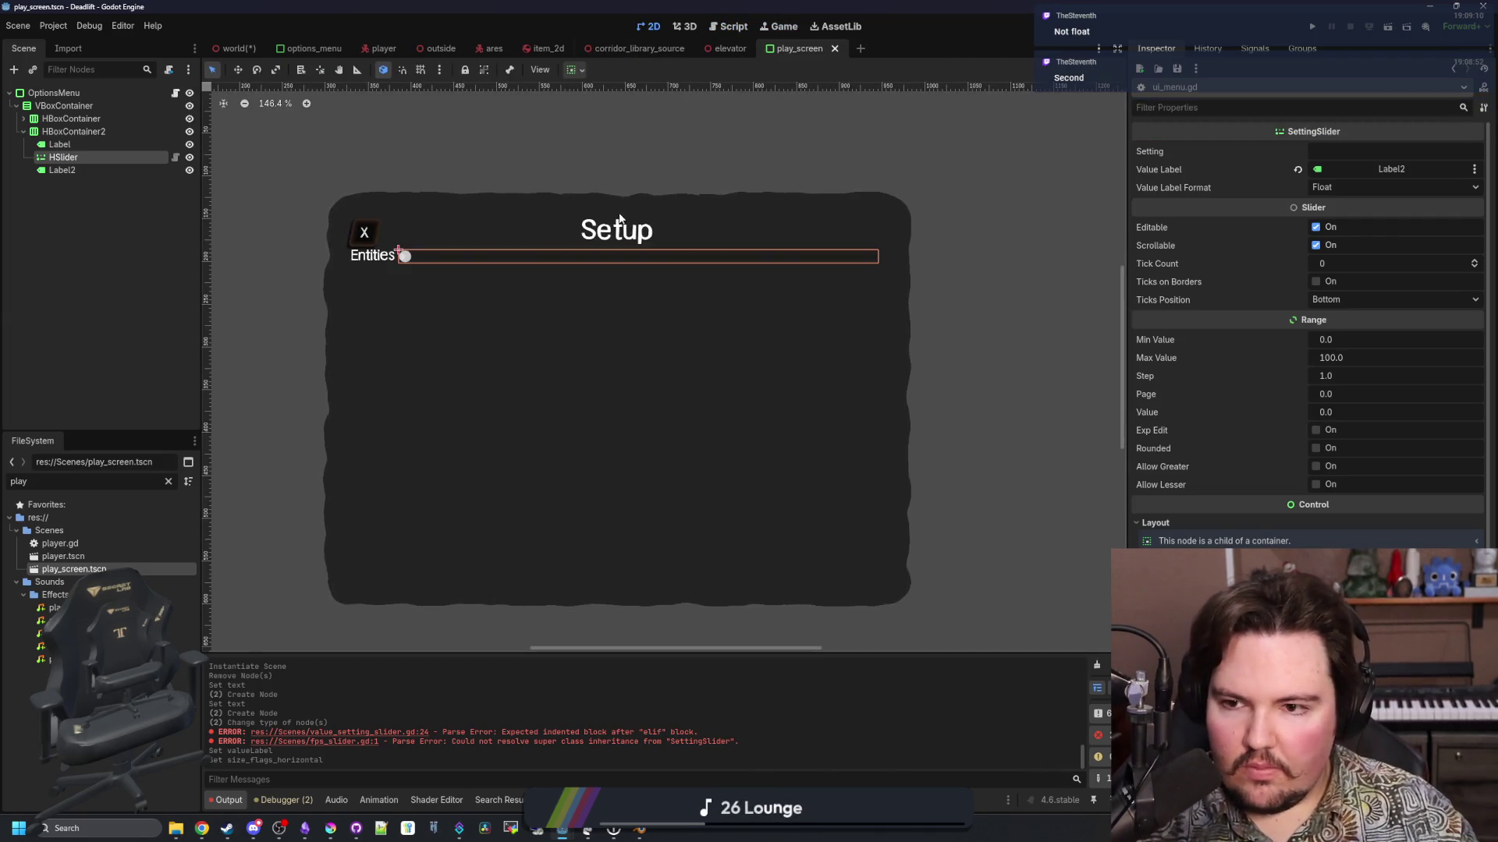
Step: Give the Entities label a custom minimum width of 96 px
{"action": "left_click", "coordinate": [110, 168]}
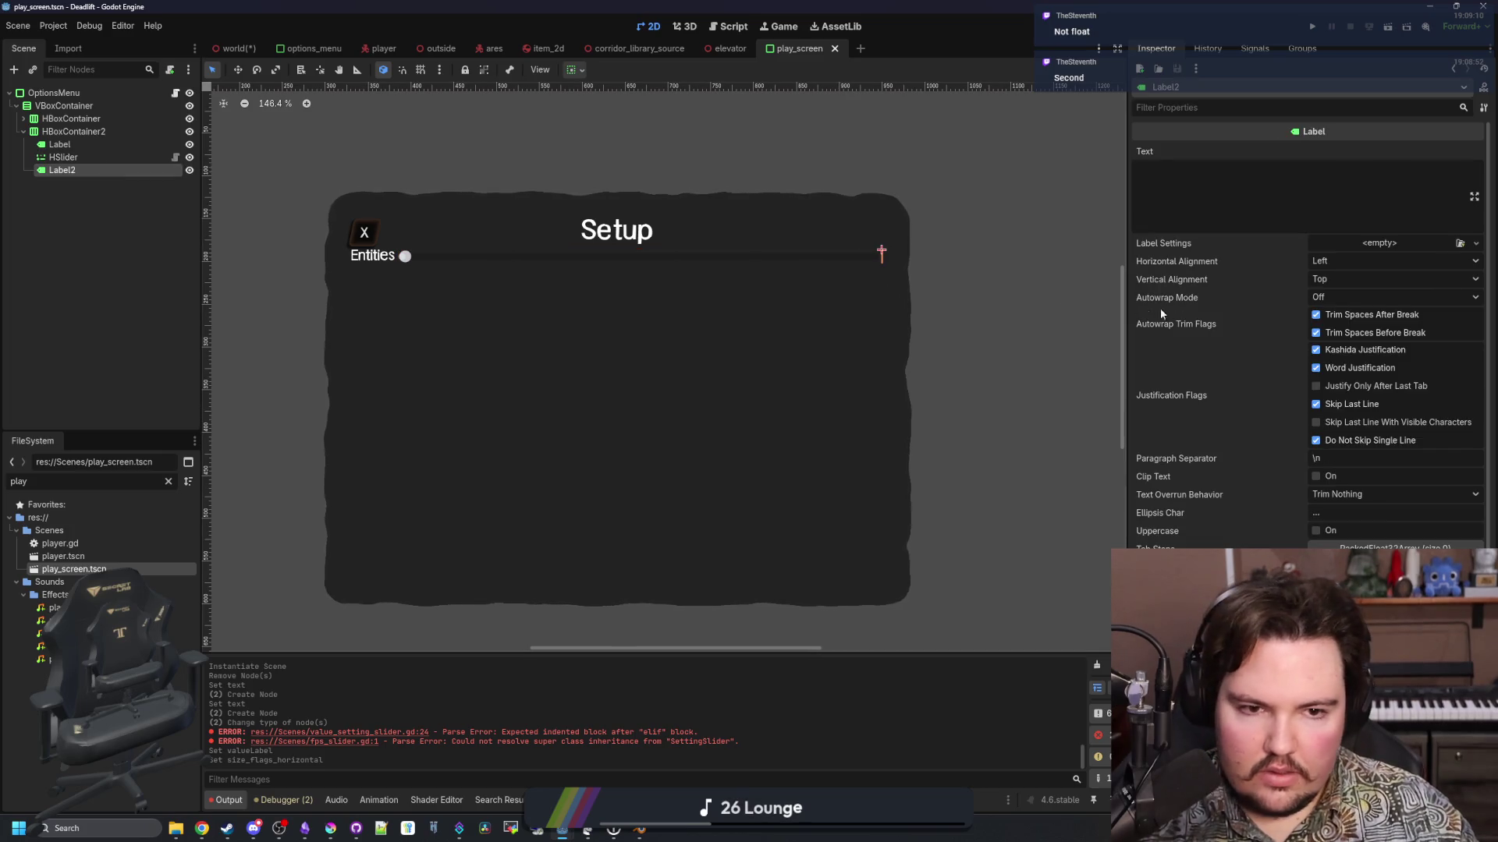
{"action": "scroll", "coordinate": [1174, 304], "scroll_direction": "down", "scroll_amount": 3}
{"action": "left_click", "coordinate": [97, 146]}
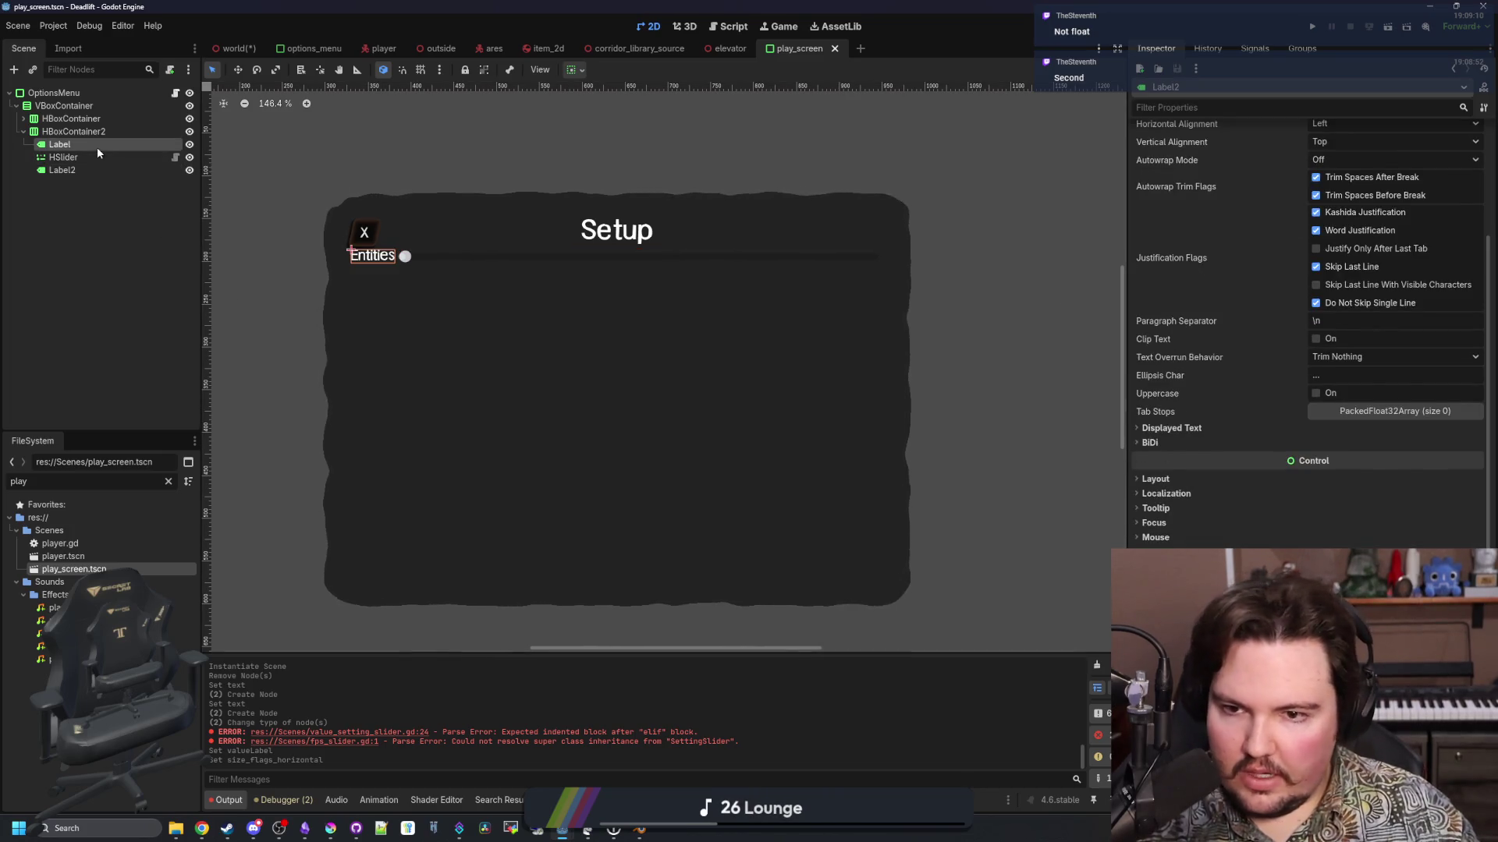
{"action": "scroll", "coordinate": [1261, 501], "scroll_direction": "down", "scroll_amount": 5}
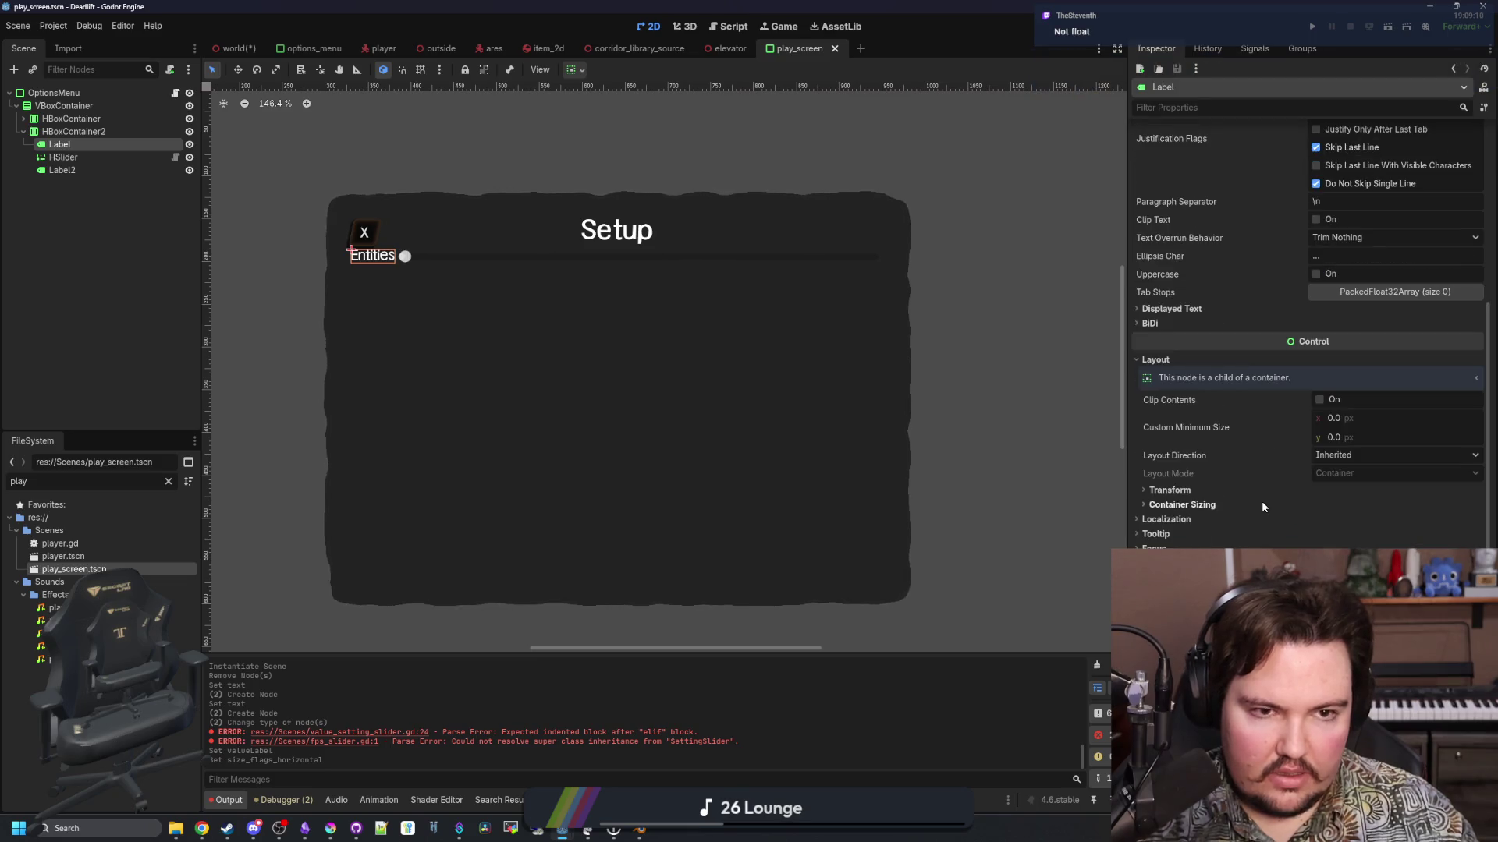
{"action": "left_click", "coordinate": [1351, 420]}
{"action": "type", "text": "64"}
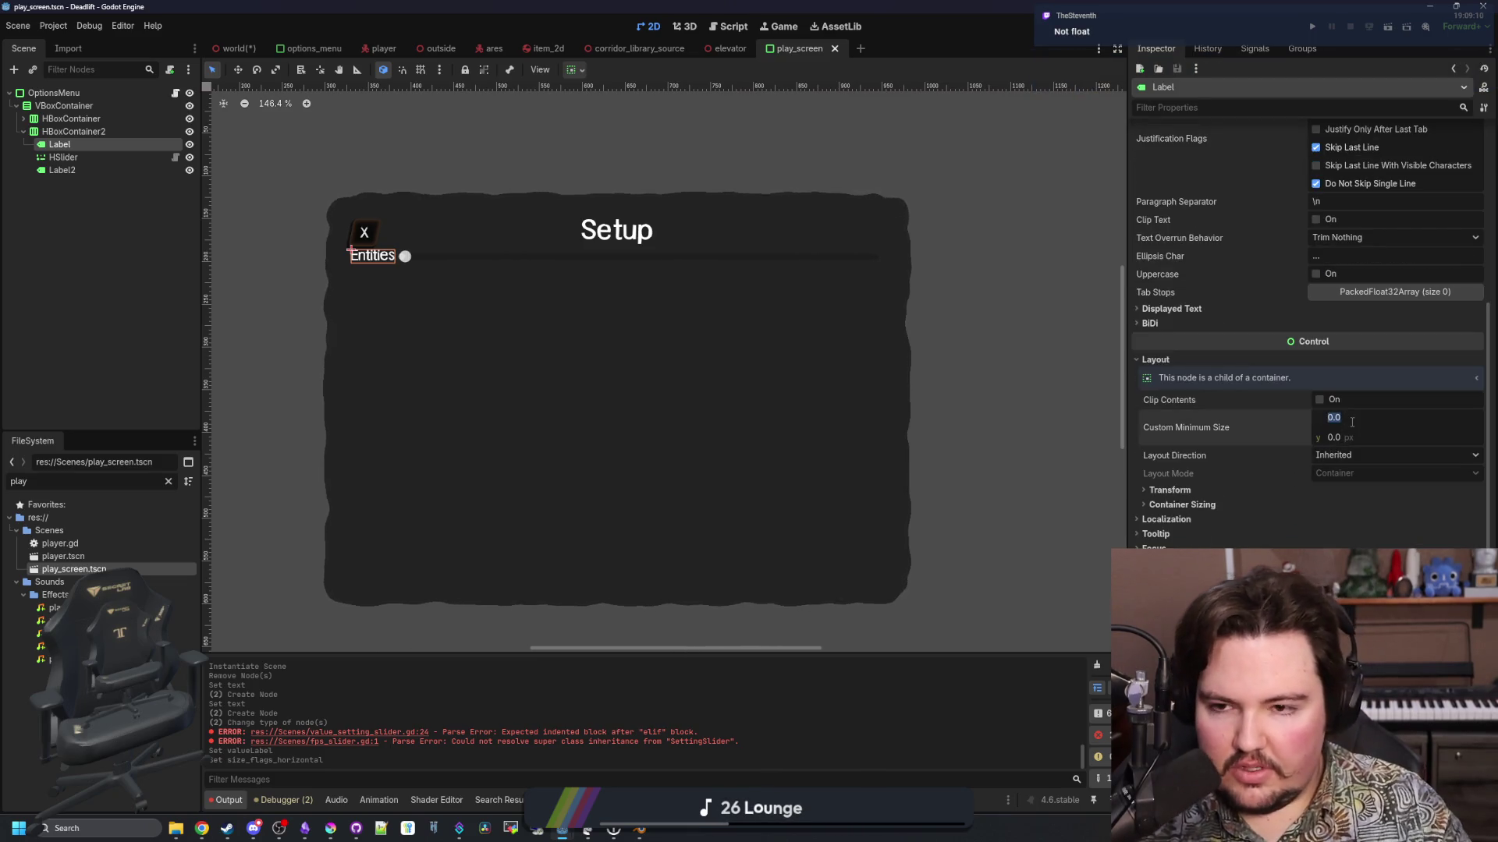
{"action": "key", "text": "Return"}
{"action": "left_click", "coordinate": [1350, 420]}
{"action": "type", "text": "96"}
{"action": "key", "text": "Return"}
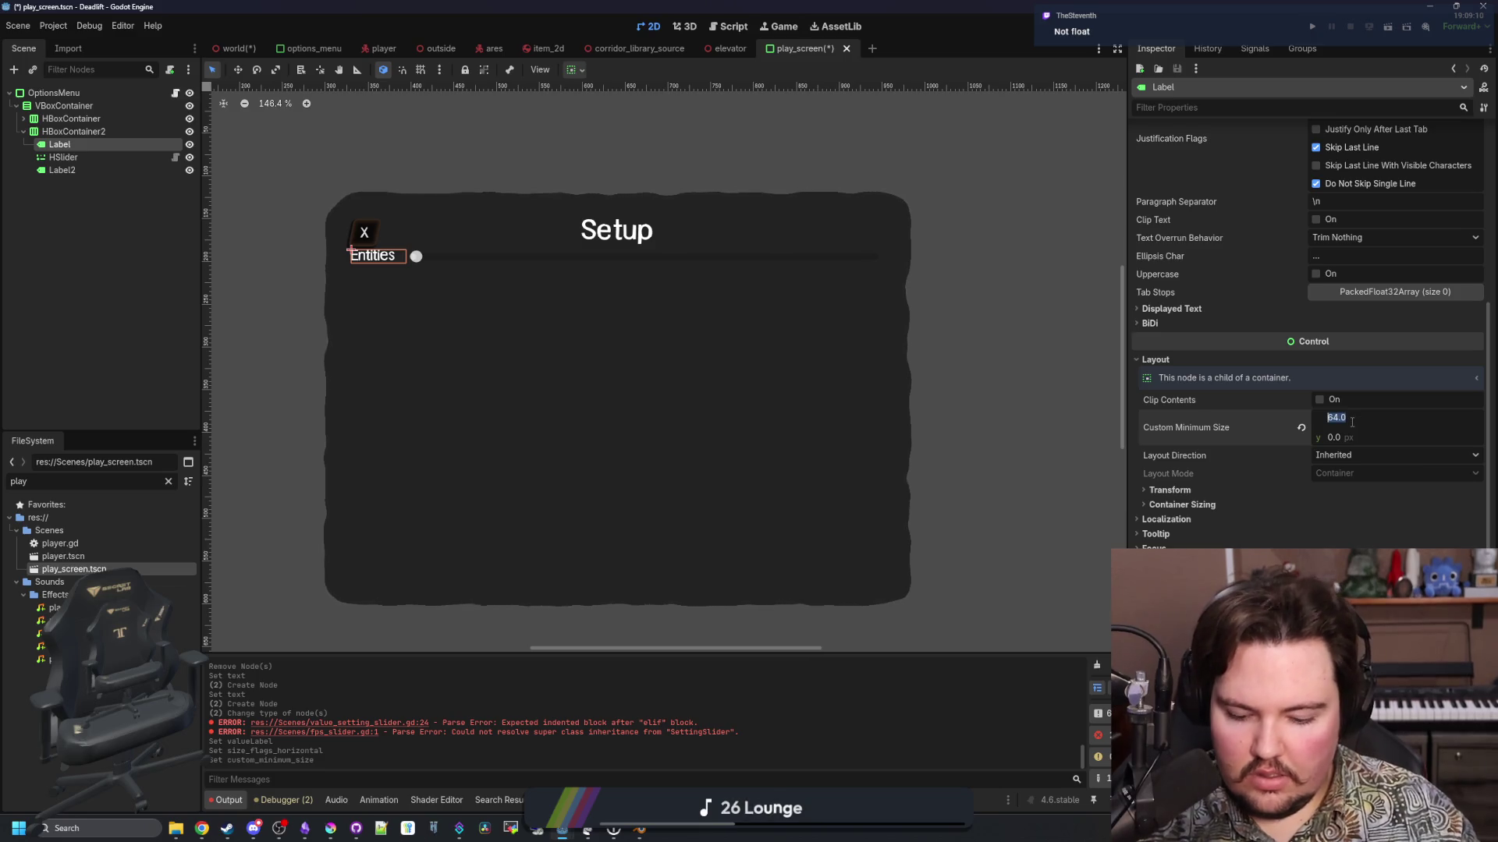
Step: Give Label2 a 96 px minimum width, right horizontal alignment and text 100
{"action": "left_click", "coordinate": [133, 167]}
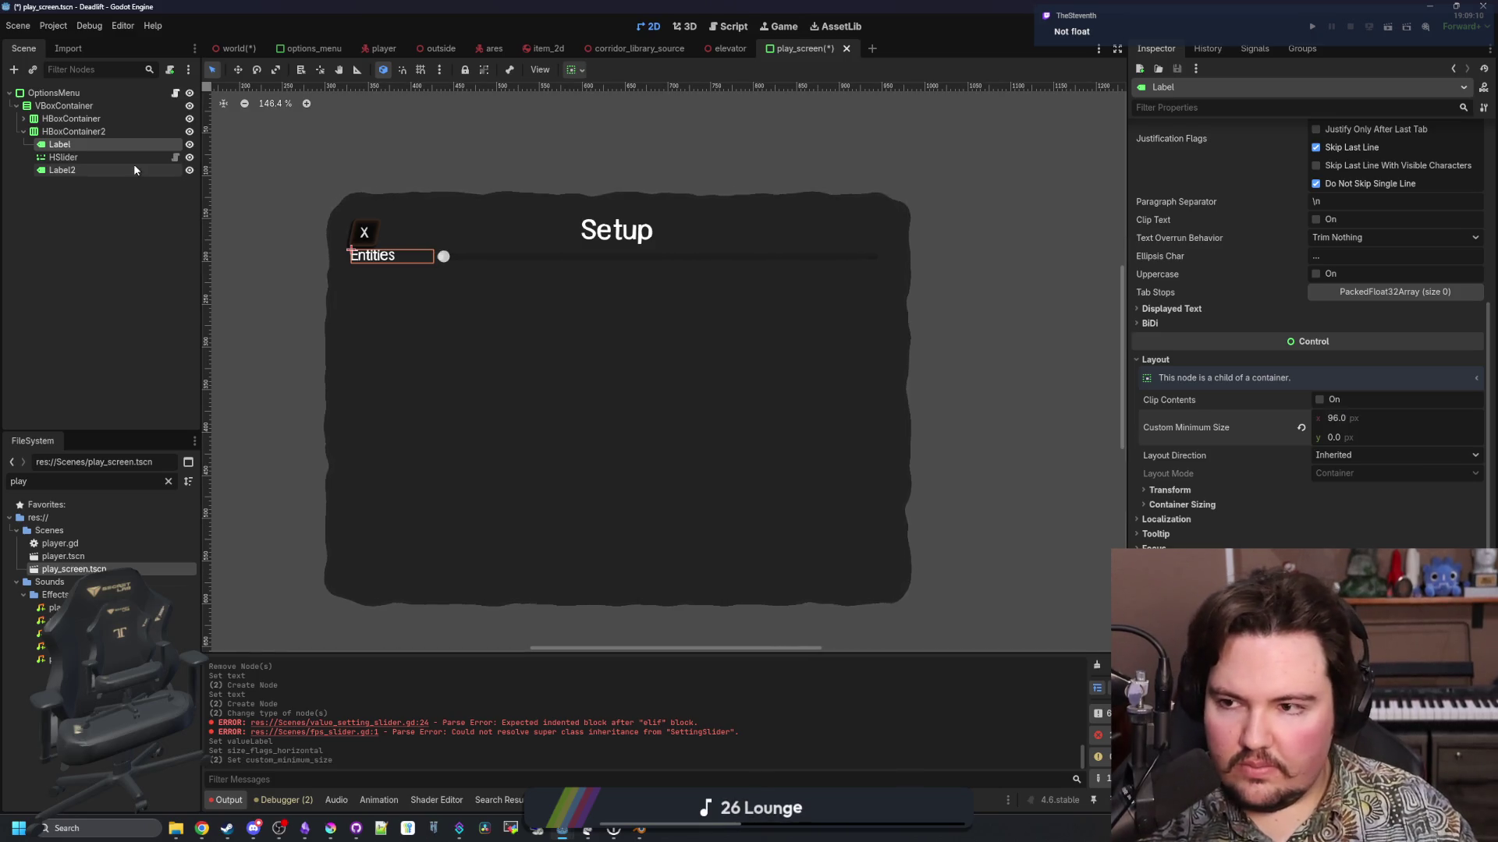
{"action": "left_click", "coordinate": [1155, 479]}
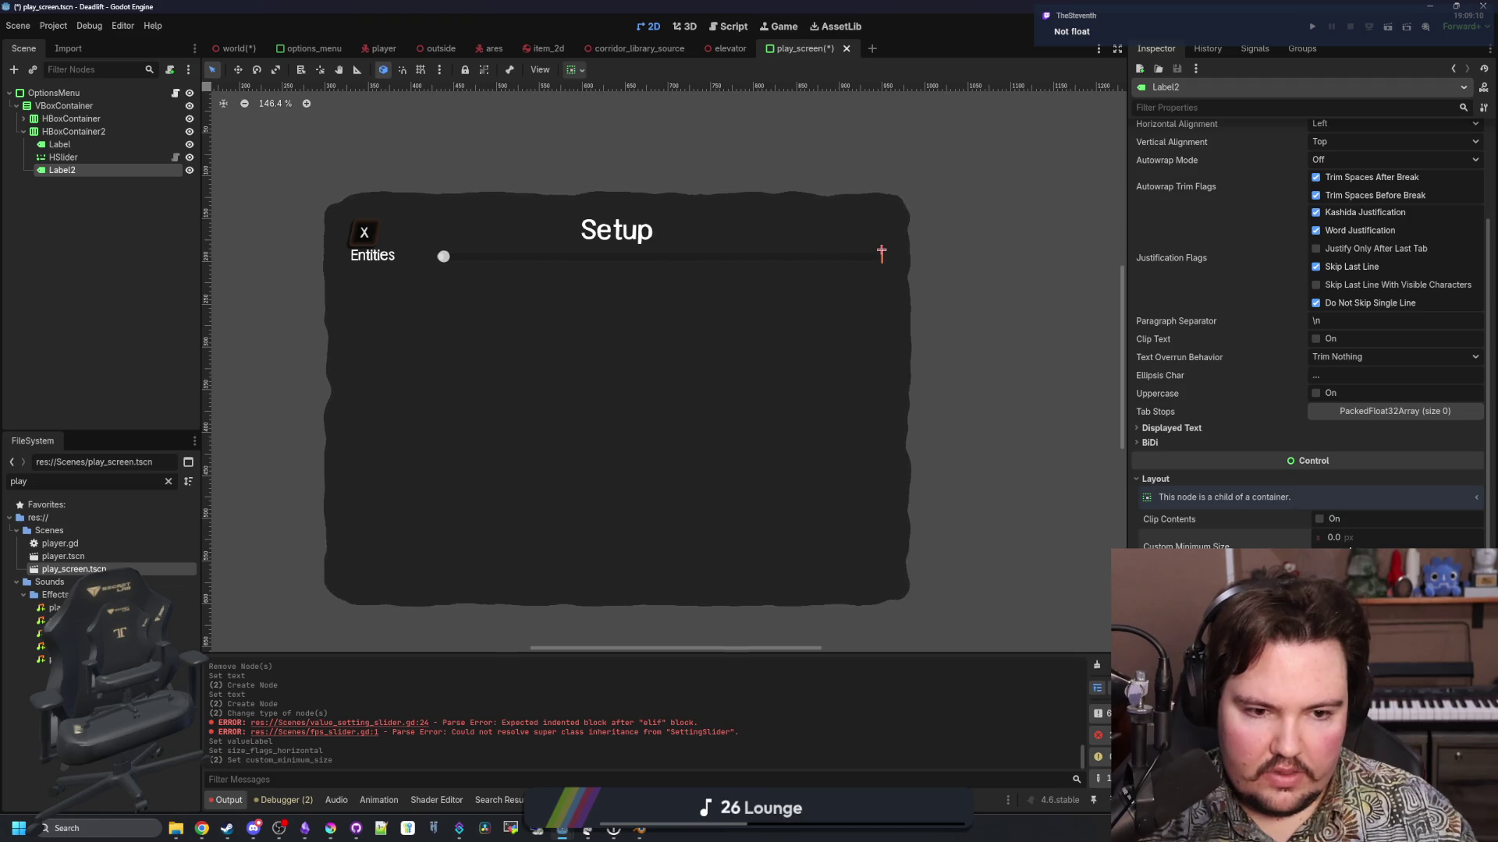
{"action": "left_click", "coordinate": [1334, 537]}
{"action": "type", "text": "96"}
{"action": "key", "text": "Return"}
{"action": "scroll", "coordinate": [1329, 390], "scroll_direction": "up", "scroll_amount": 3}
{"action": "left_click", "coordinate": [1373, 262]}
{"action": "left_click", "coordinate": [1337, 308]}
{"action": "left_click", "coordinate": [1295, 172]}
{"action": "type", "text": "1000"}
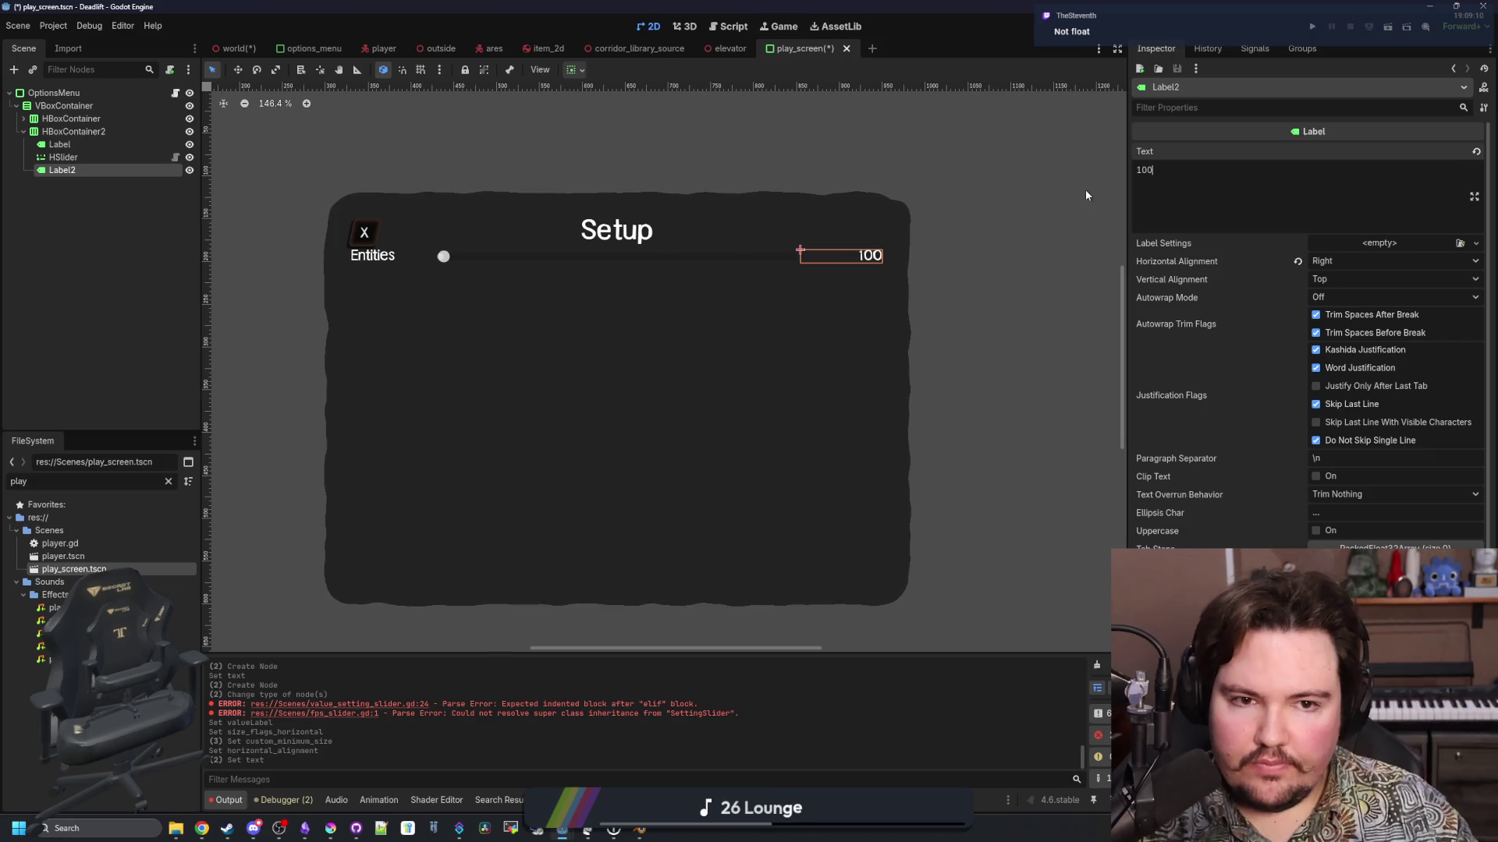
{"action": "left_click", "coordinate": [78, 131]}
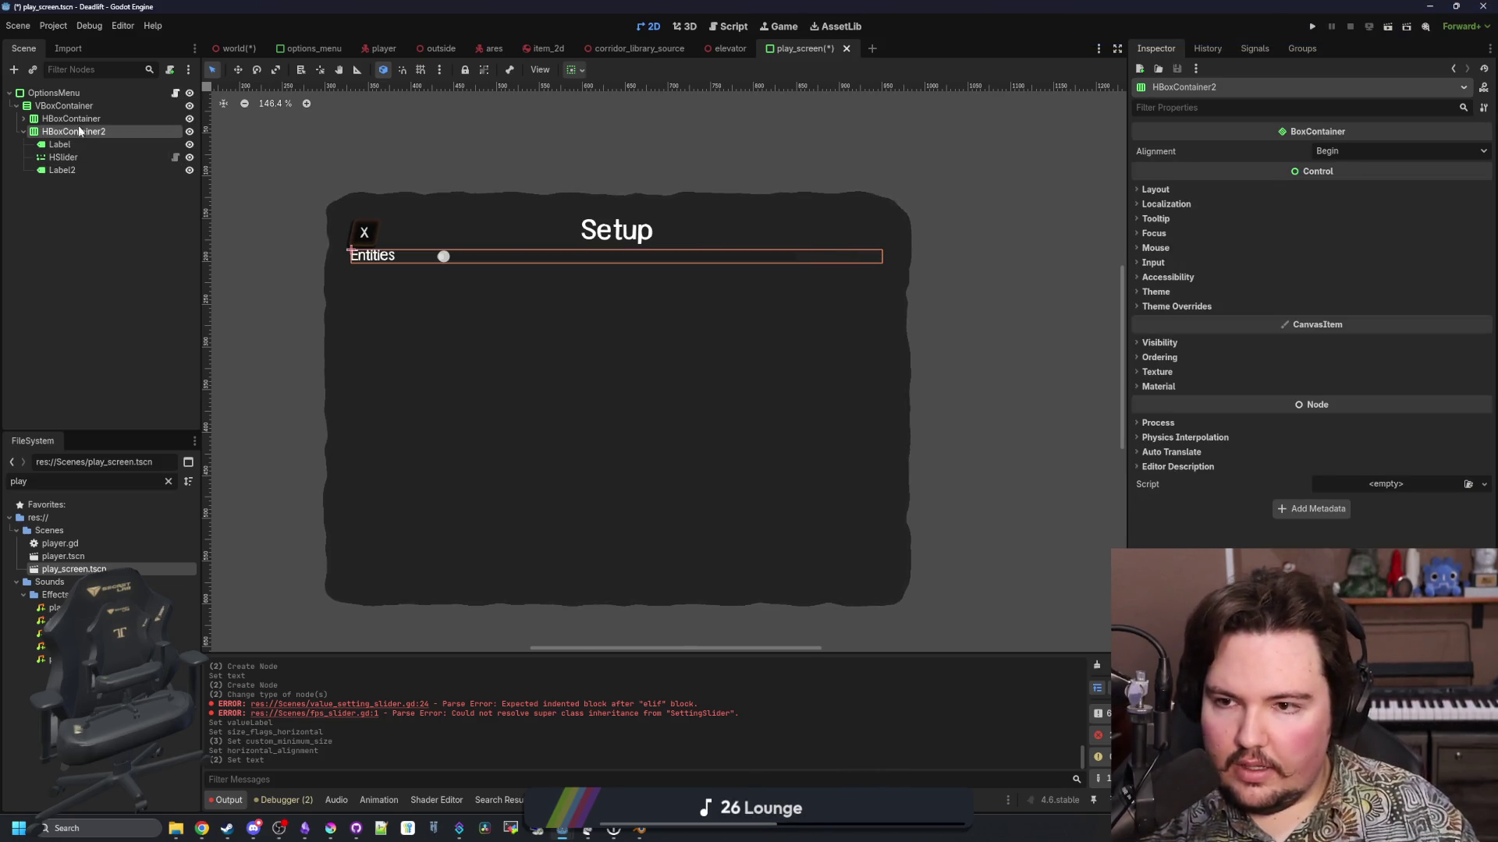
Step: Add an HSeparator node and drag it above the Entities row in the Scene tree
{"action": "right_click", "coordinate": [78, 143]}
{"action": "left_click", "coordinate": [125, 151]}
{"action": "type", "text": "separ"}
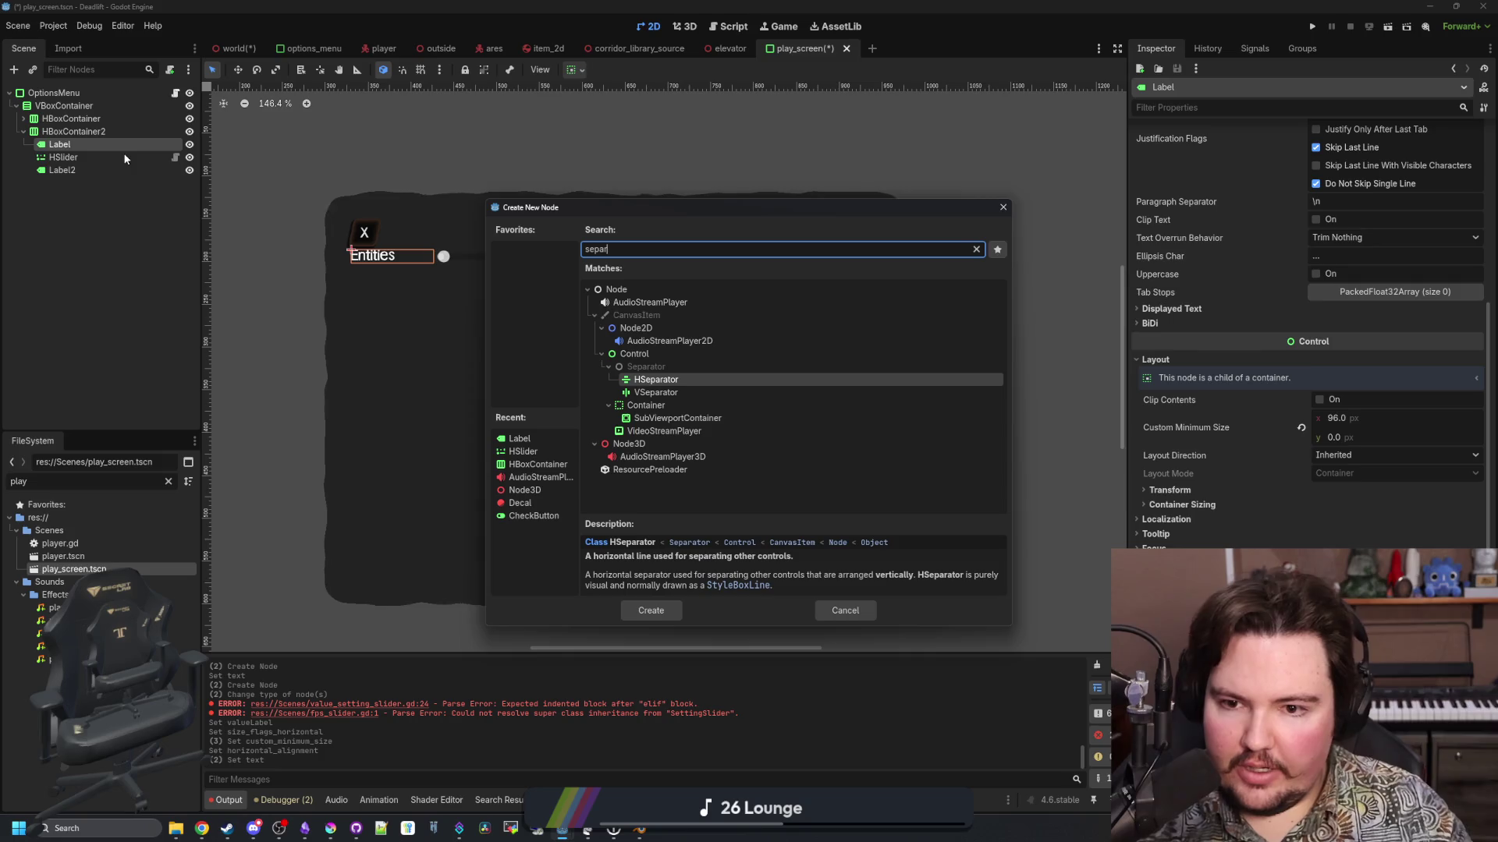
{"action": "double_click", "coordinate": [656, 379]}
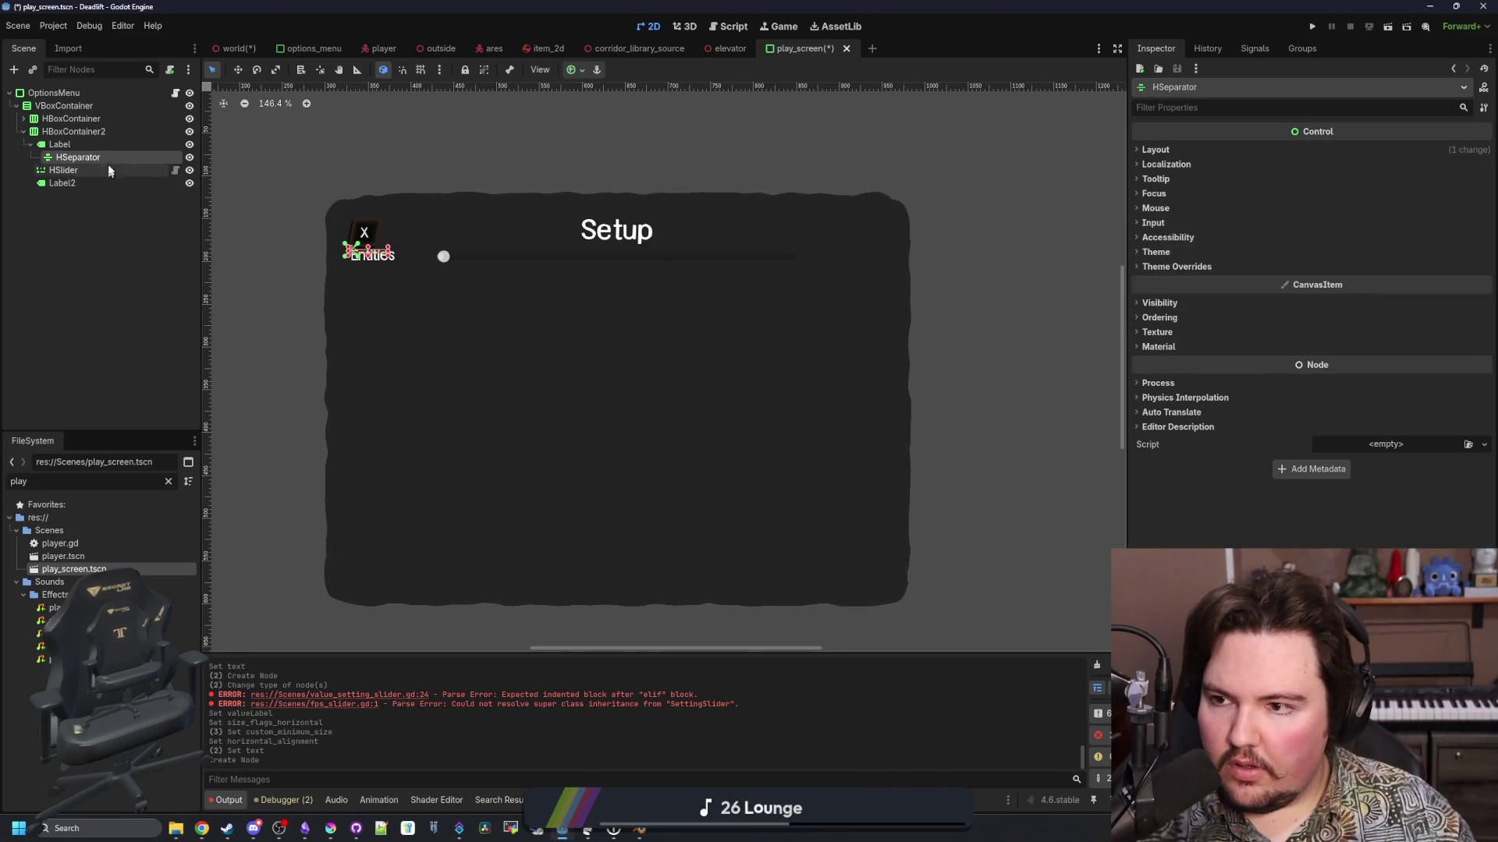
{"action": "left_click_drag", "start_coordinate": [97, 146], "coordinate": [70, 131]}
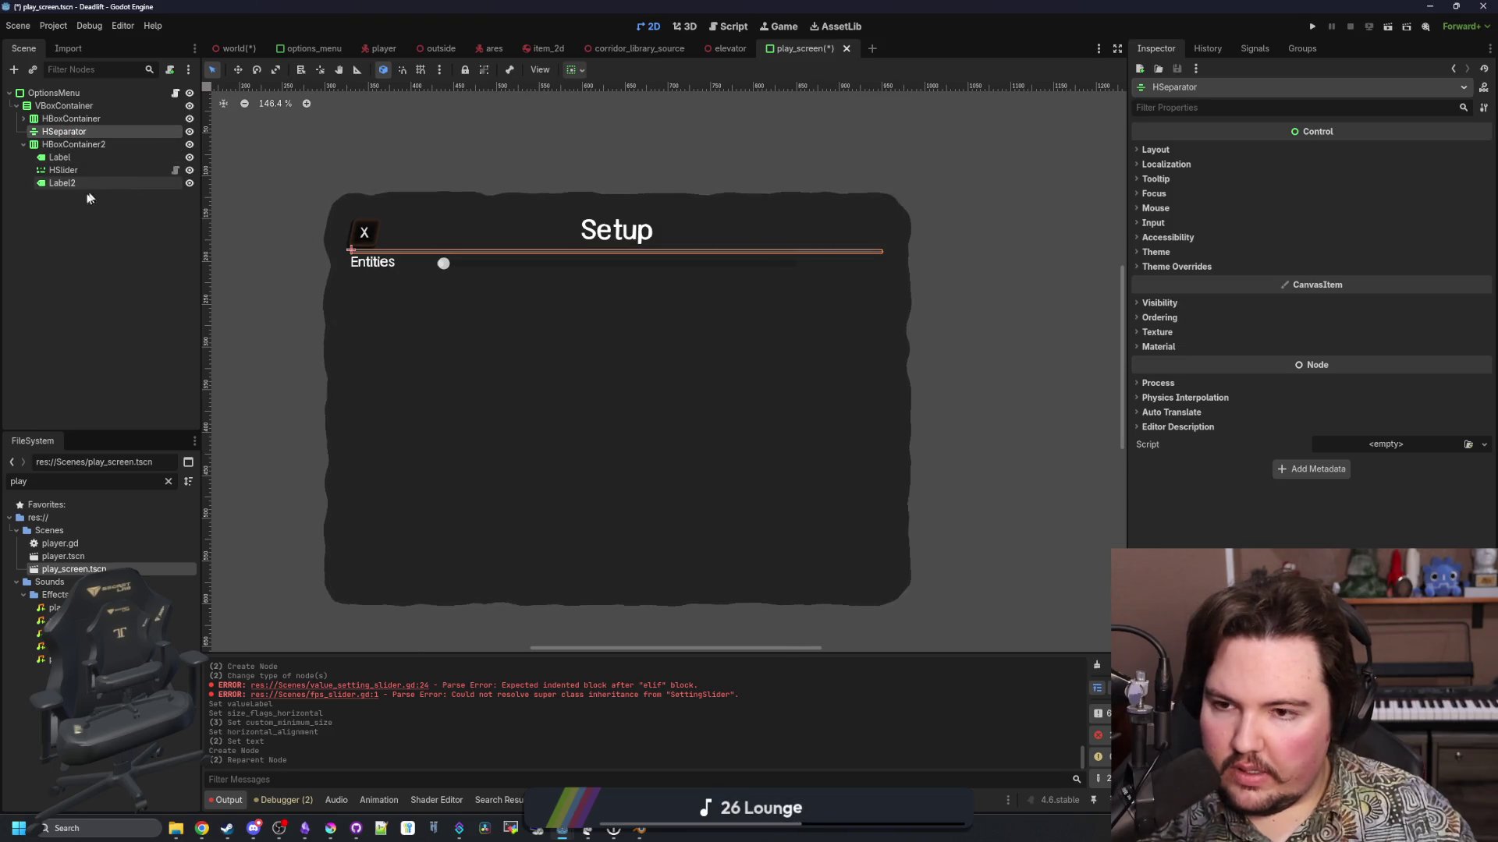
Step: Check the Entities row container, then select the Entities slider
{"action": "left_click", "coordinate": [76, 200]}
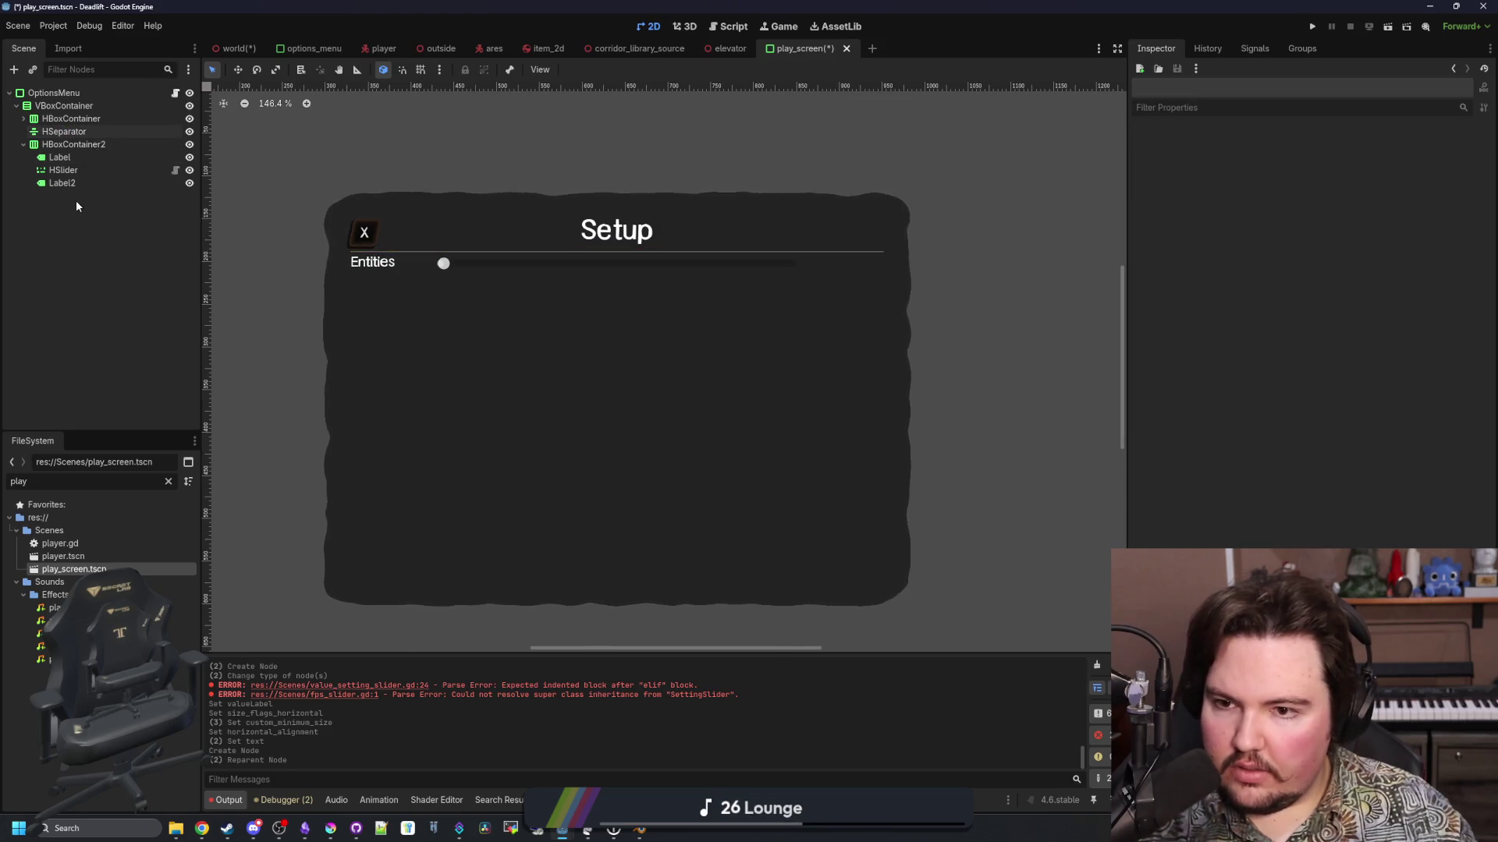
{"action": "left_click", "coordinate": [67, 147]}
{"action": "left_click", "coordinate": [86, 244]}
{"action": "left_click", "coordinate": [70, 144]}
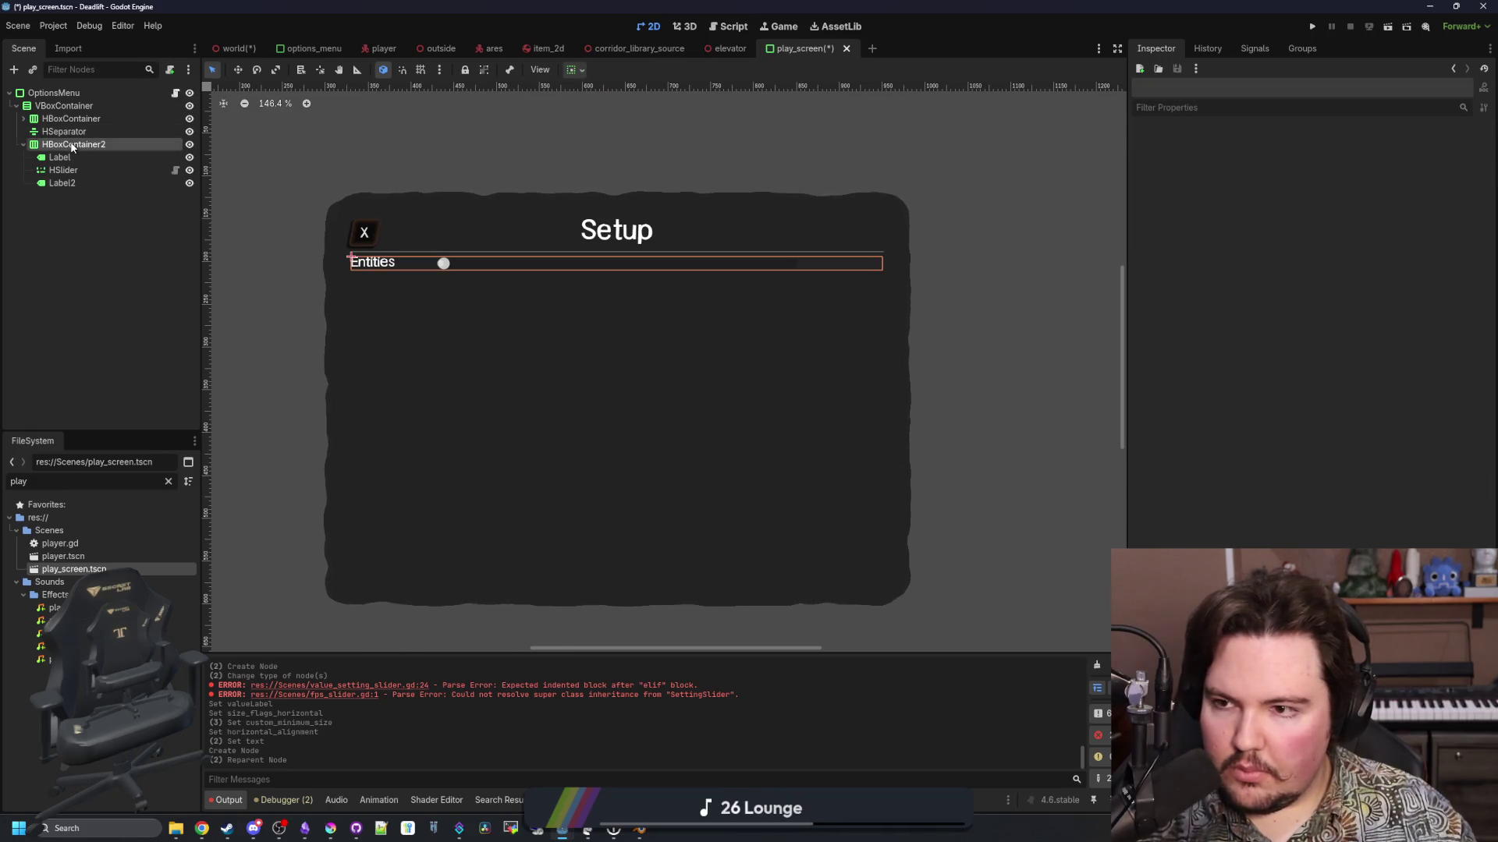
{"action": "left_click", "coordinate": [99, 245]}
{"action": "left_click", "coordinate": [74, 145]}
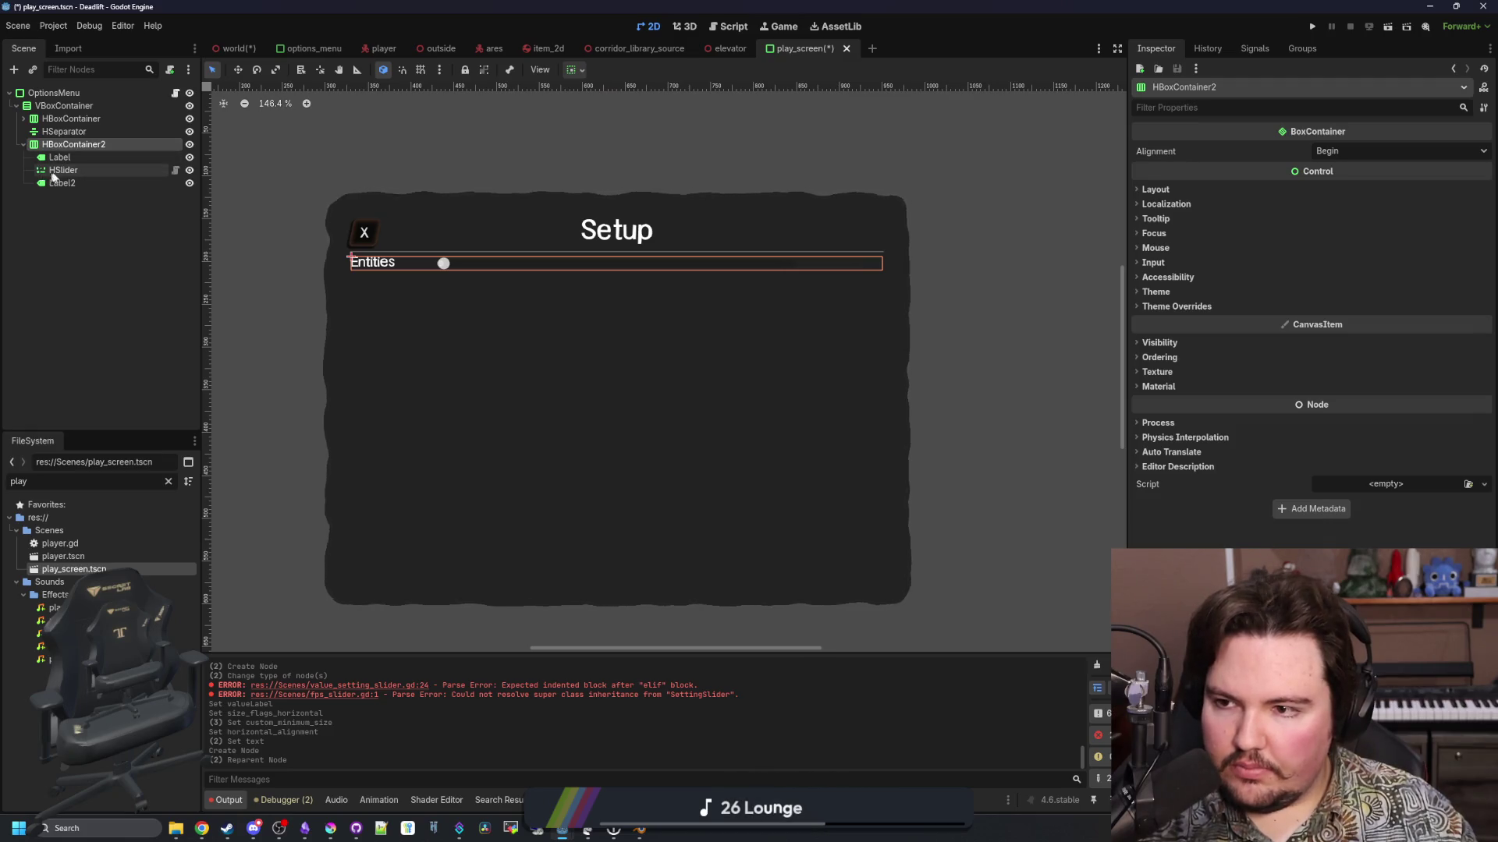
{"action": "left_click", "coordinate": [60, 170]}
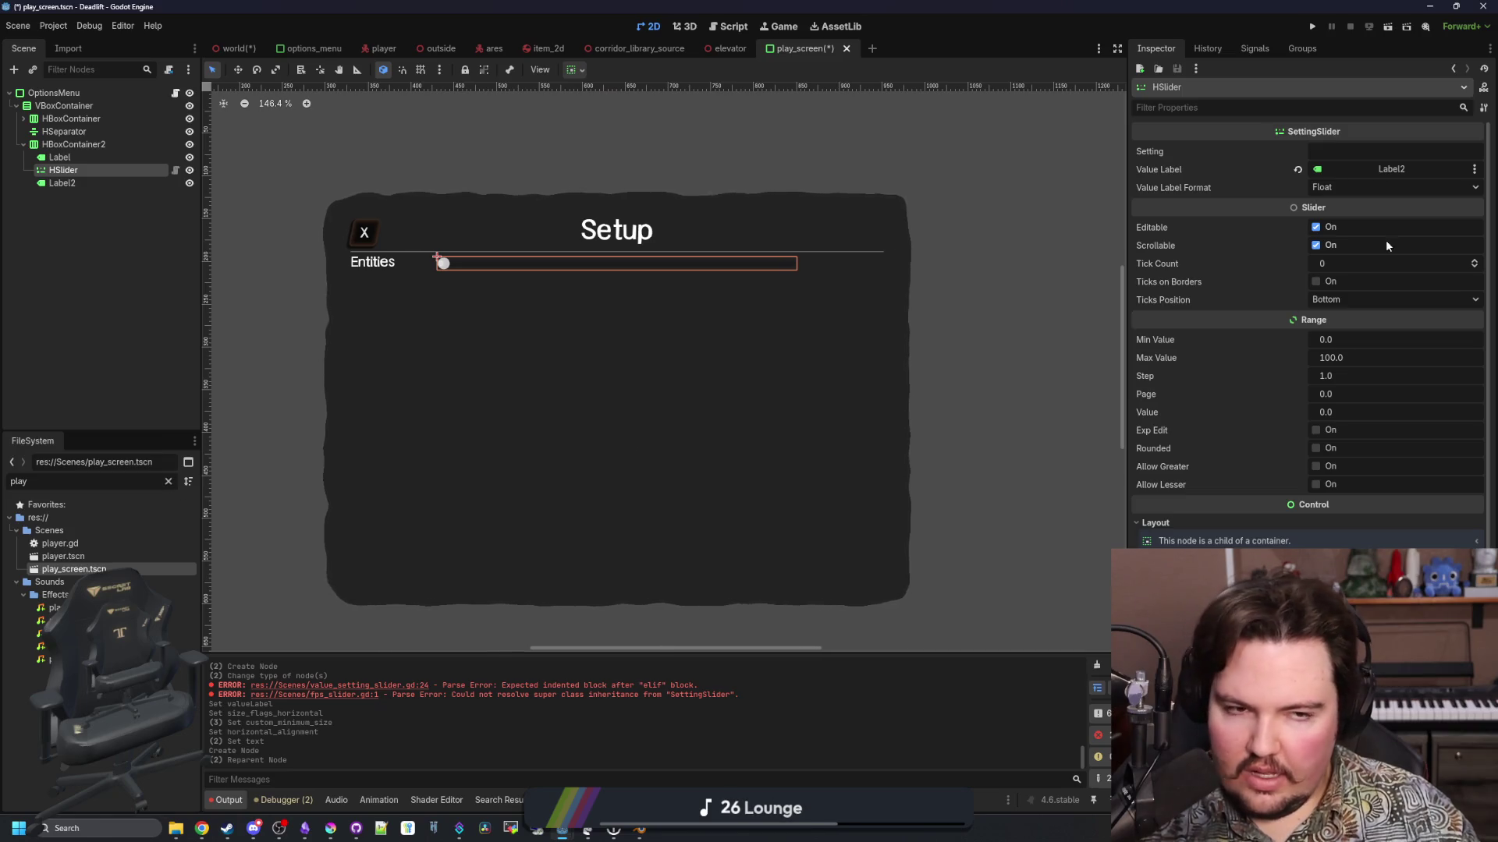
Step: Open global.gd from the FileSystem dock, filtering by 'glo'
{"action": "left_click", "coordinate": [1398, 155]}
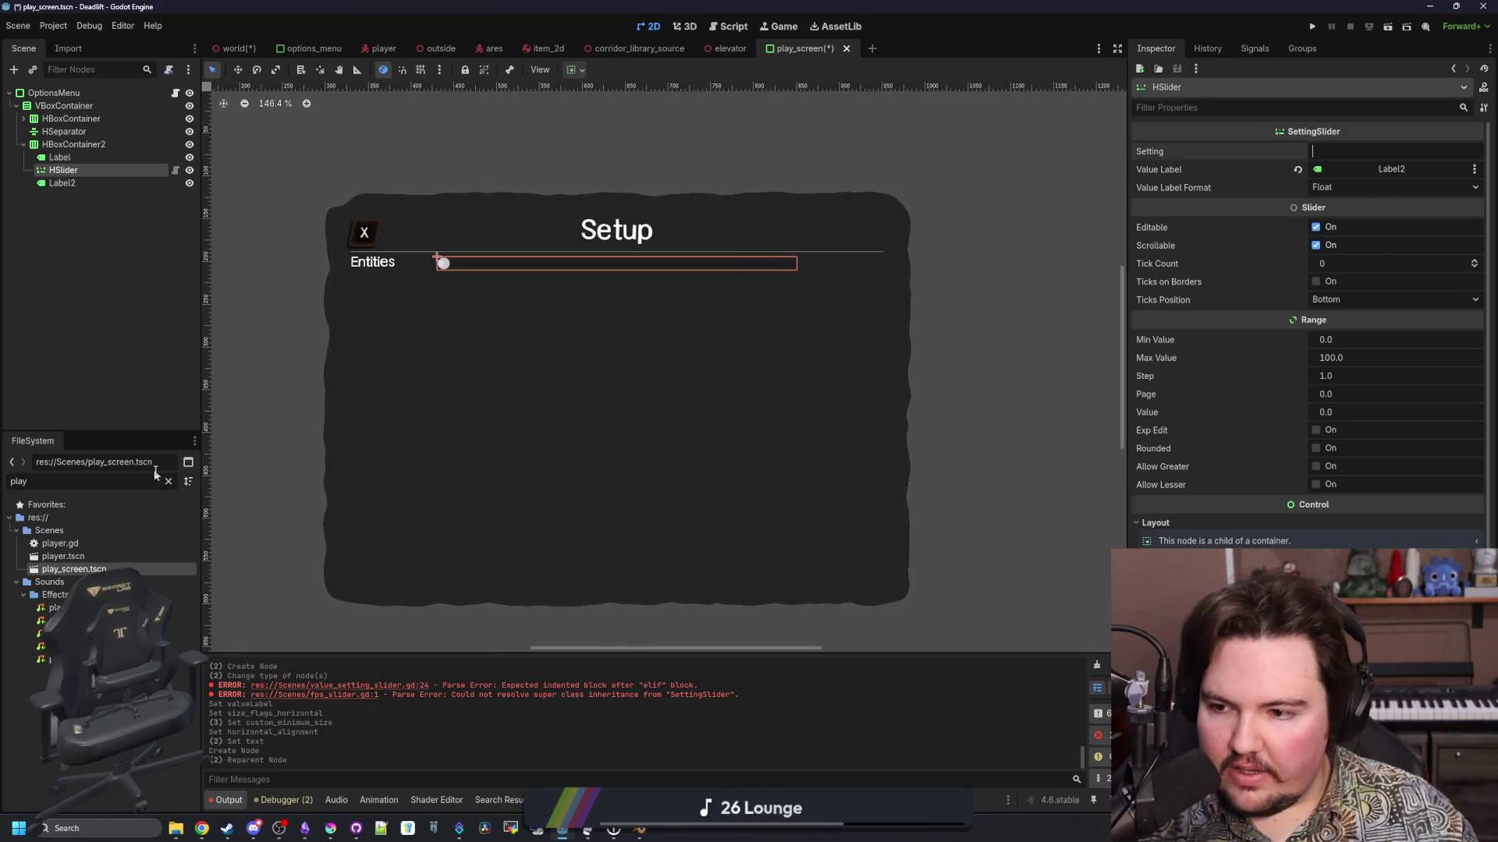
{"action": "left_click", "coordinate": [152, 339]}
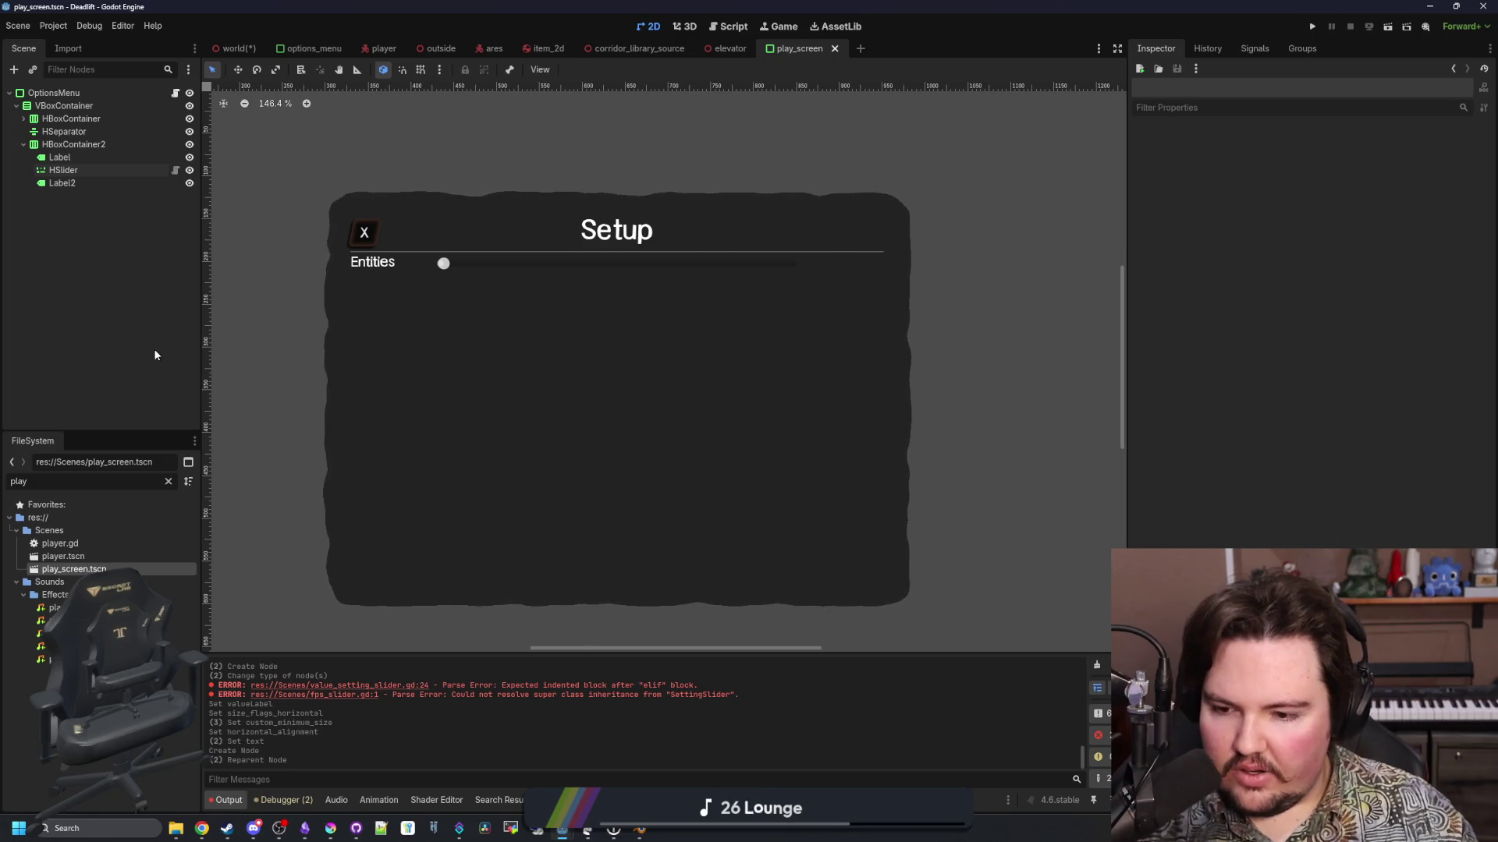
{"action": "left_click", "coordinate": [168, 482]}
{"action": "type", "text": "glob"}
{"action": "double_click", "coordinate": [53, 531]}
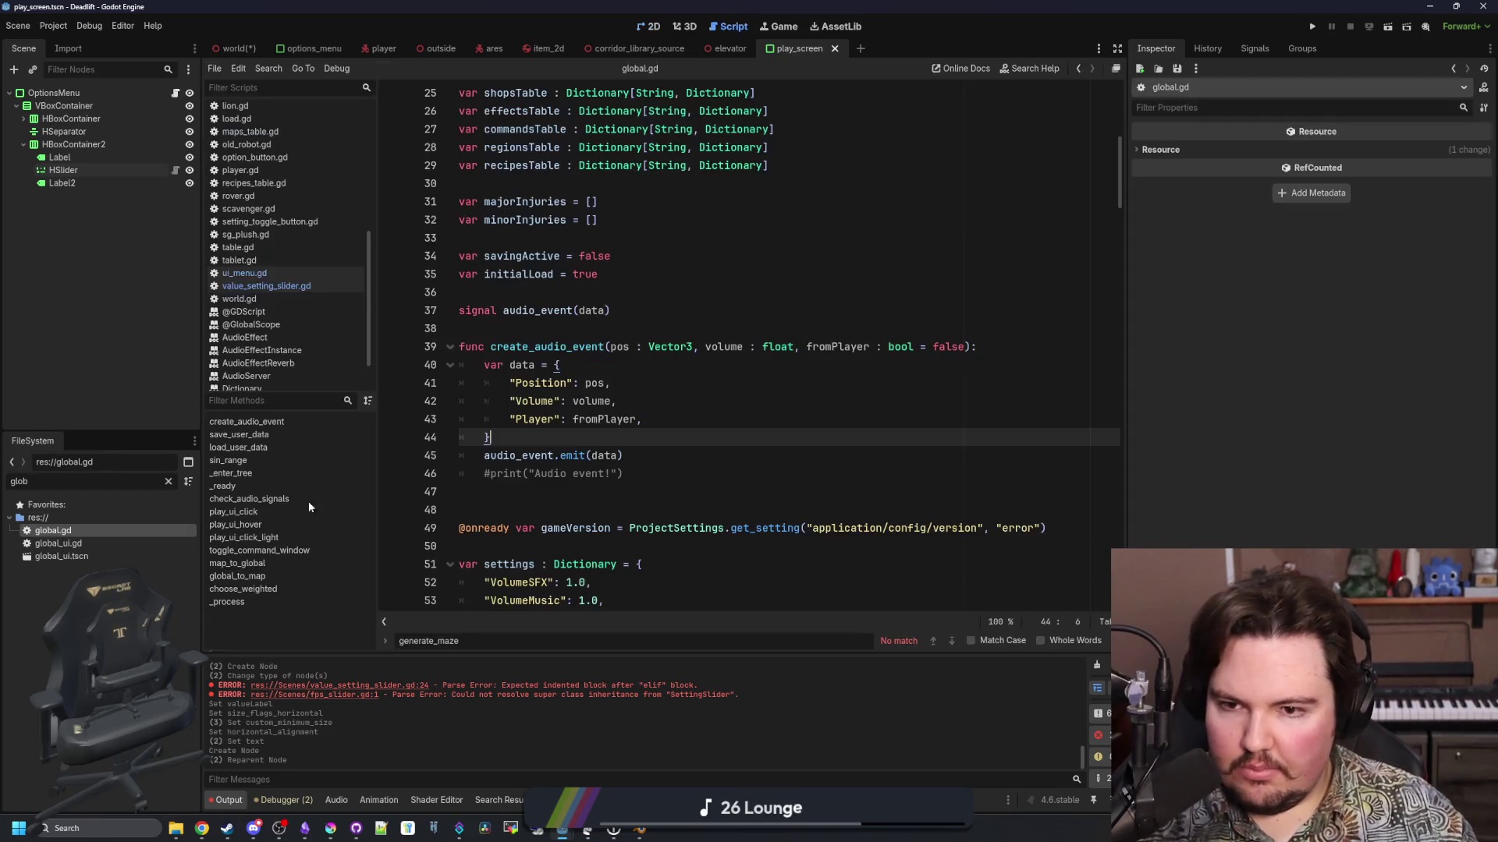
Step: Add an "EntityCountMultiplier": 1.0 entry to the settings dictionary
{"action": "key", "text": "ctrl+f"}
{"action": "type", "text": "setting"}
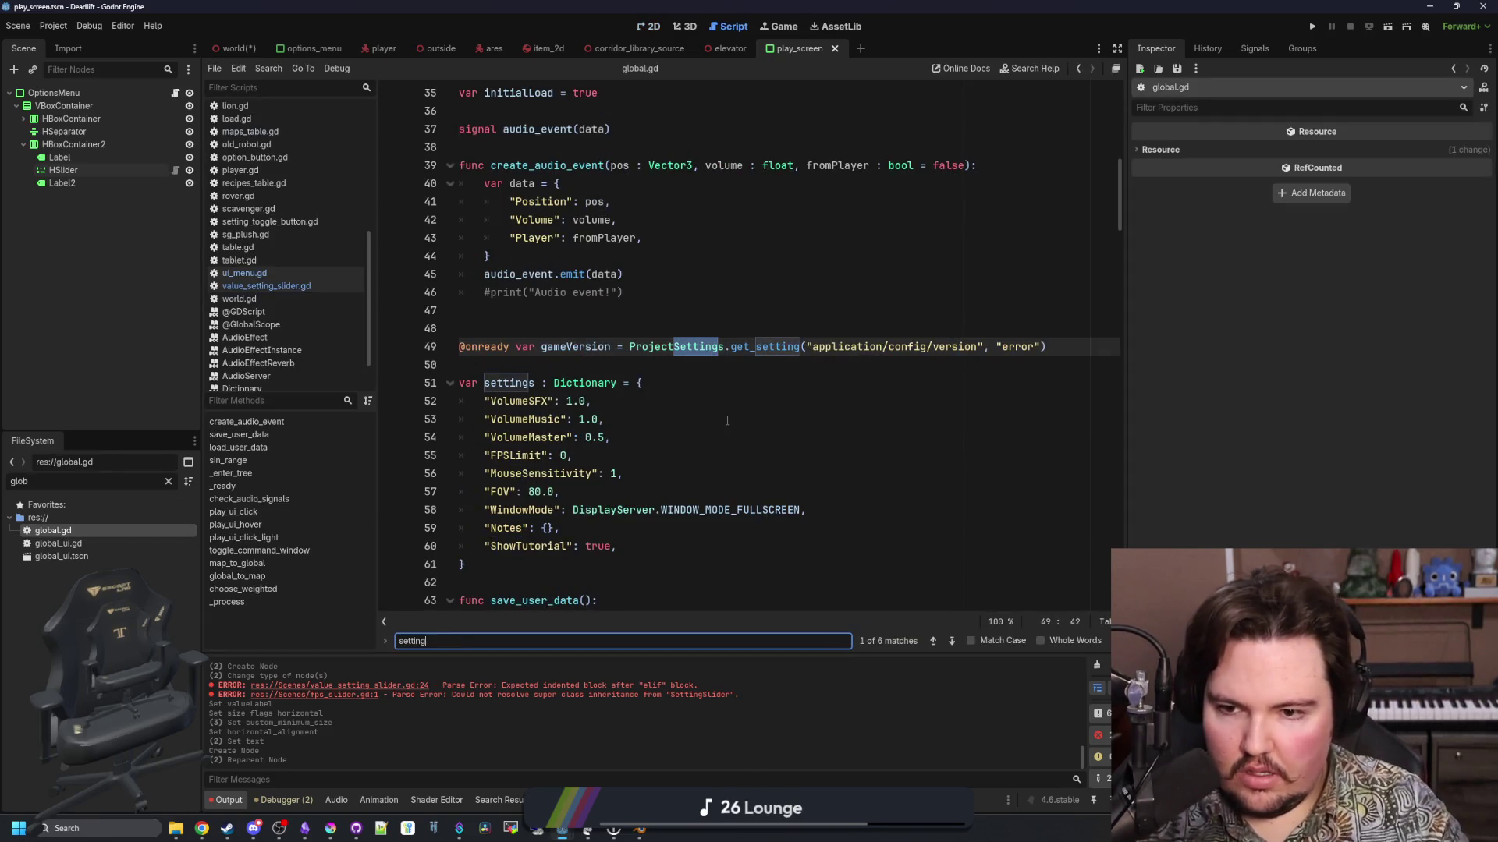
{"action": "scroll", "coordinate": [727, 420], "scroll_direction": "down", "scroll_amount": 1}
{"action": "left_click", "coordinate": [645, 493]}
{"action": "key", "text": "Return"}
{"action": "key", "text": "Return"}
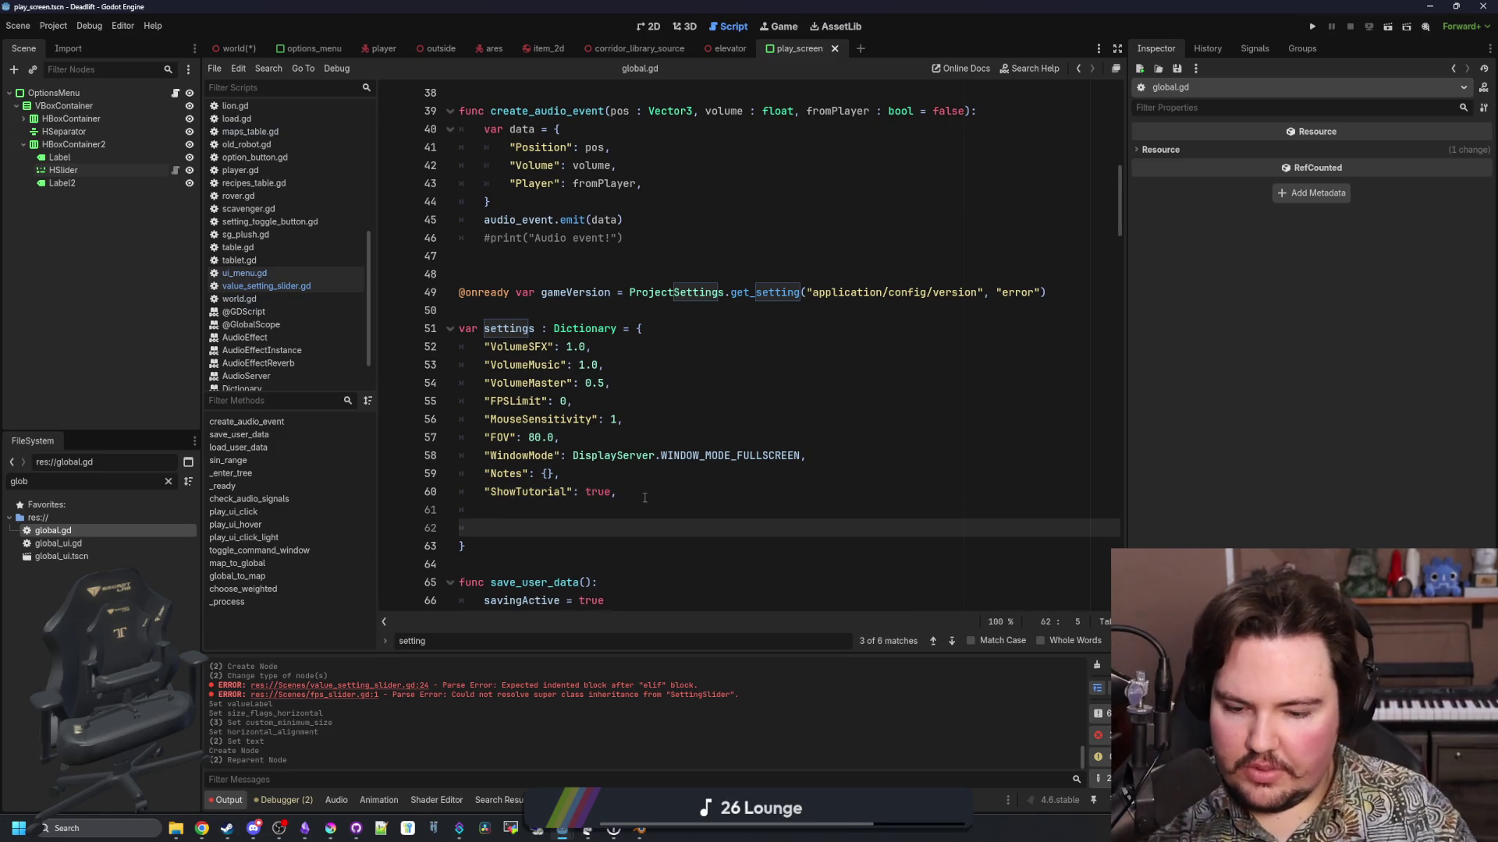
{"action": "type", "text": "Entity"}
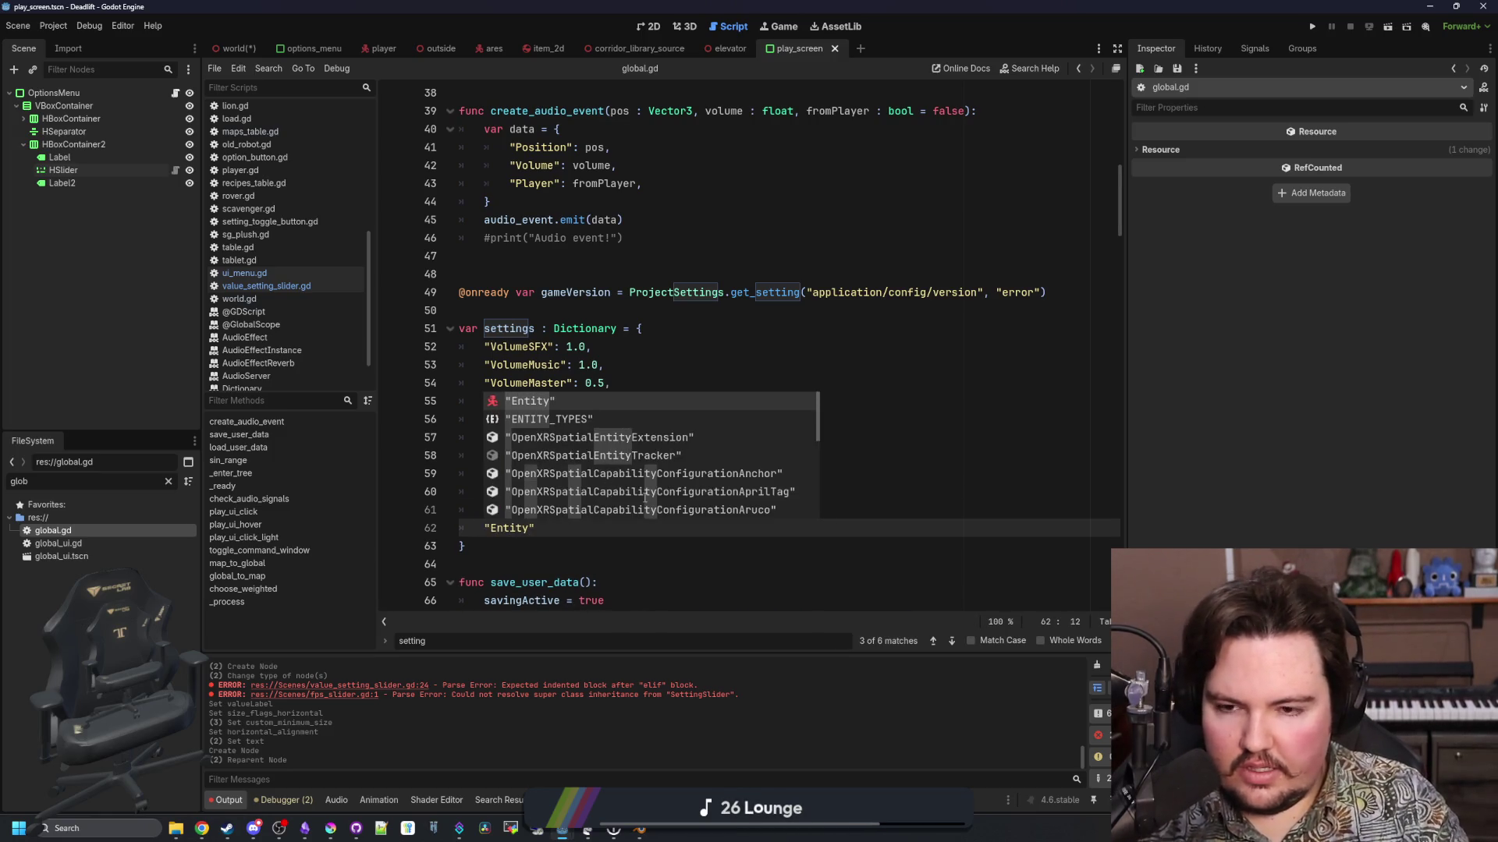
{"action": "type", "text": "M"}
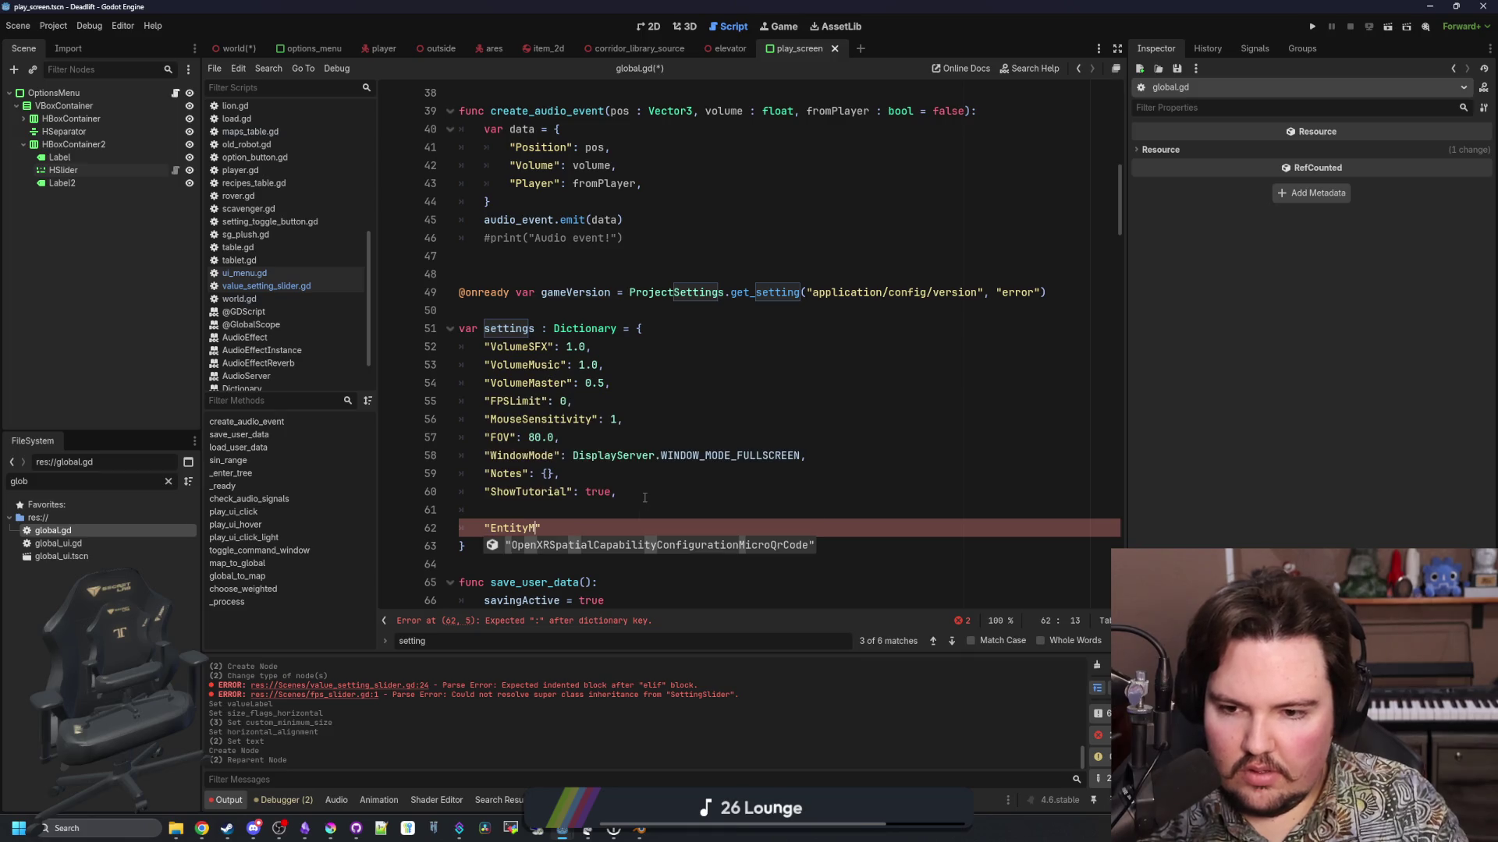
{"action": "key", "text": "BackSpace"}
{"action": "key", "text": "BackSpace"}
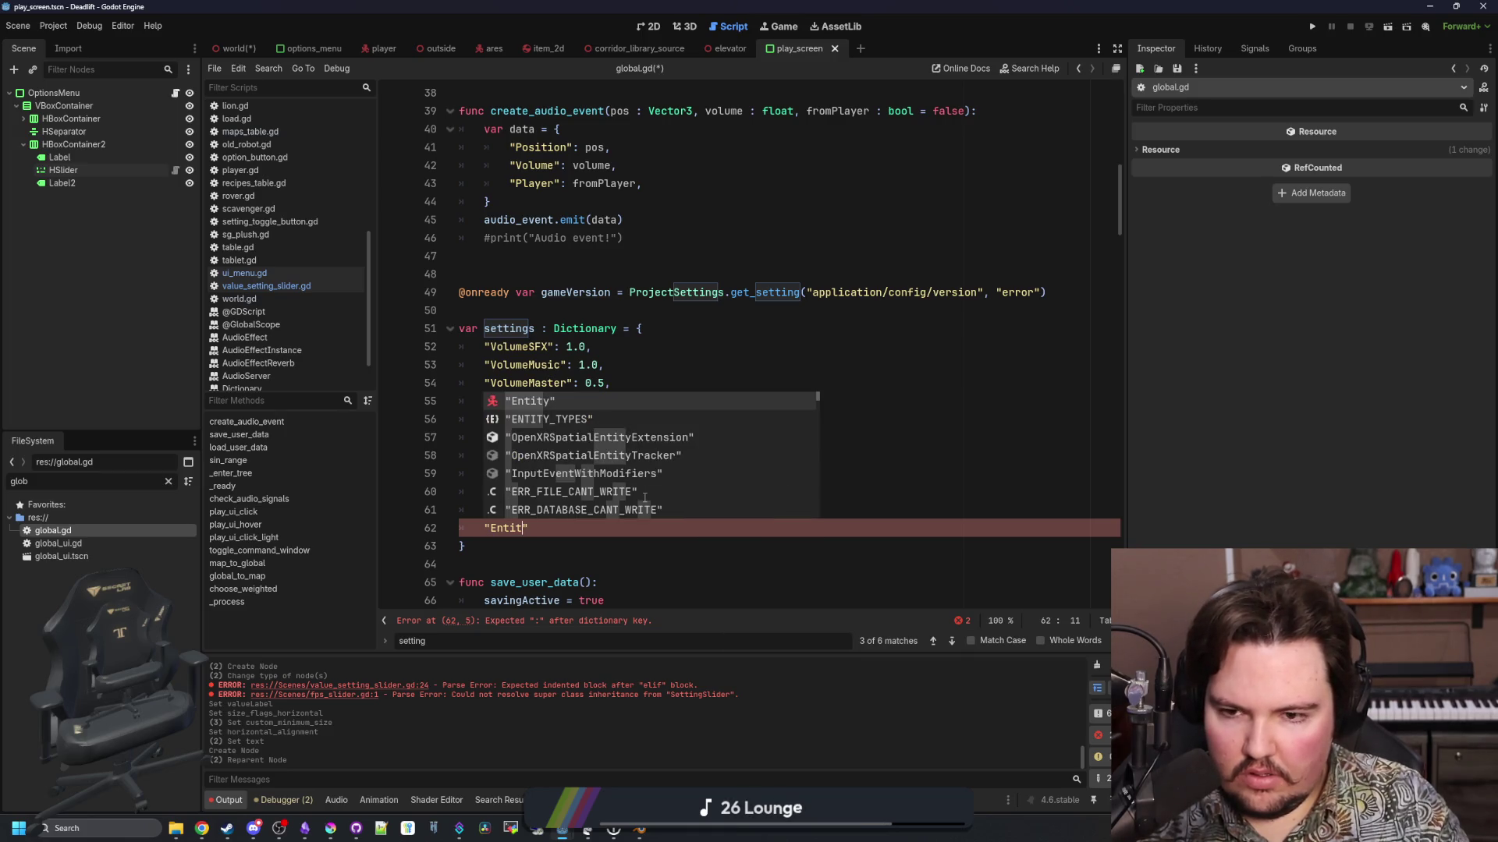
{"action": "type", "text": "yC"}
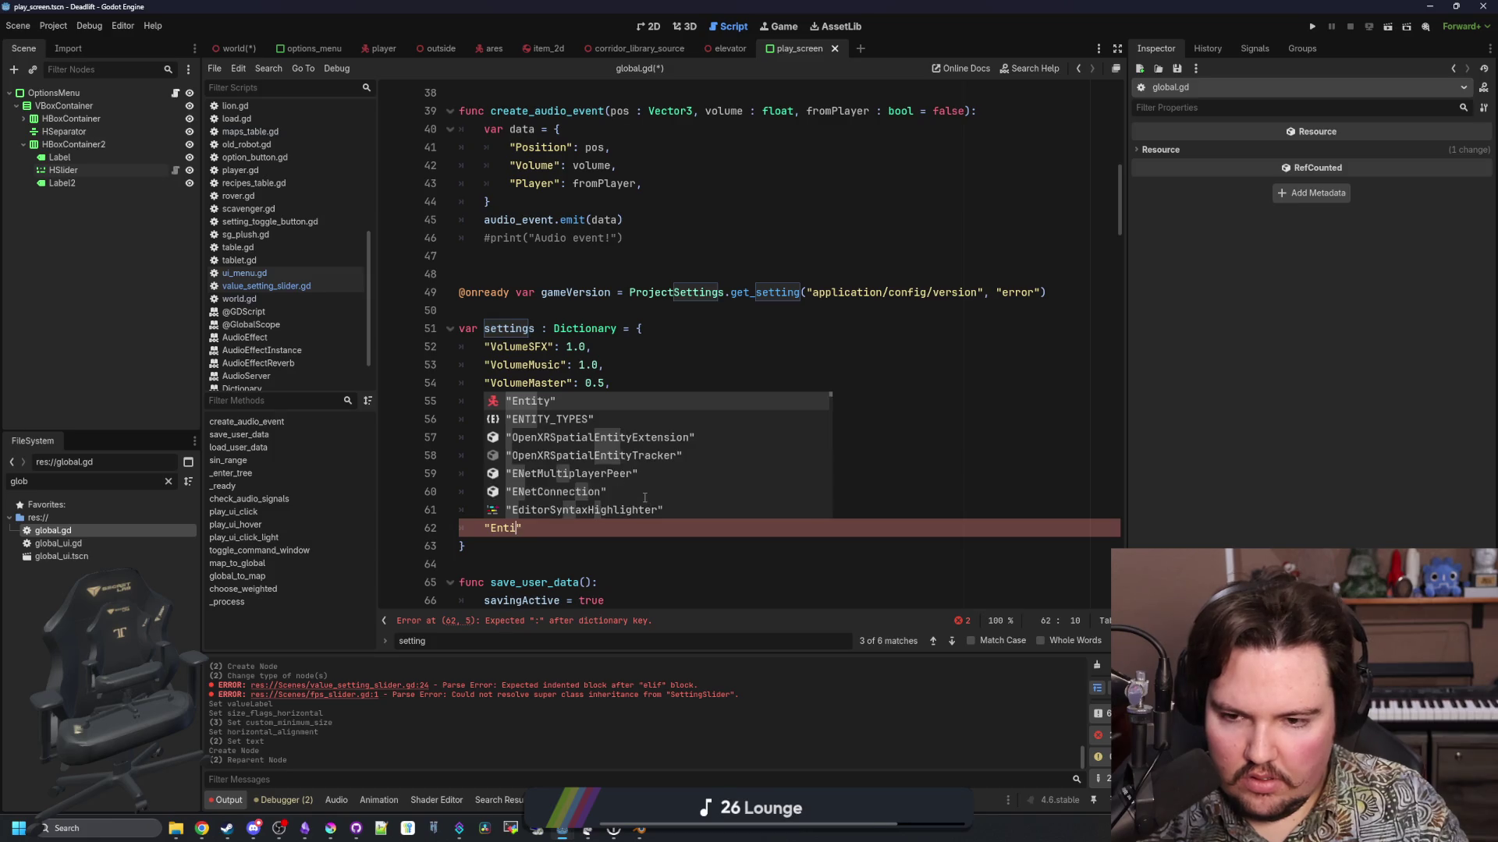
{"action": "type", "text": "ountMultiplier"}
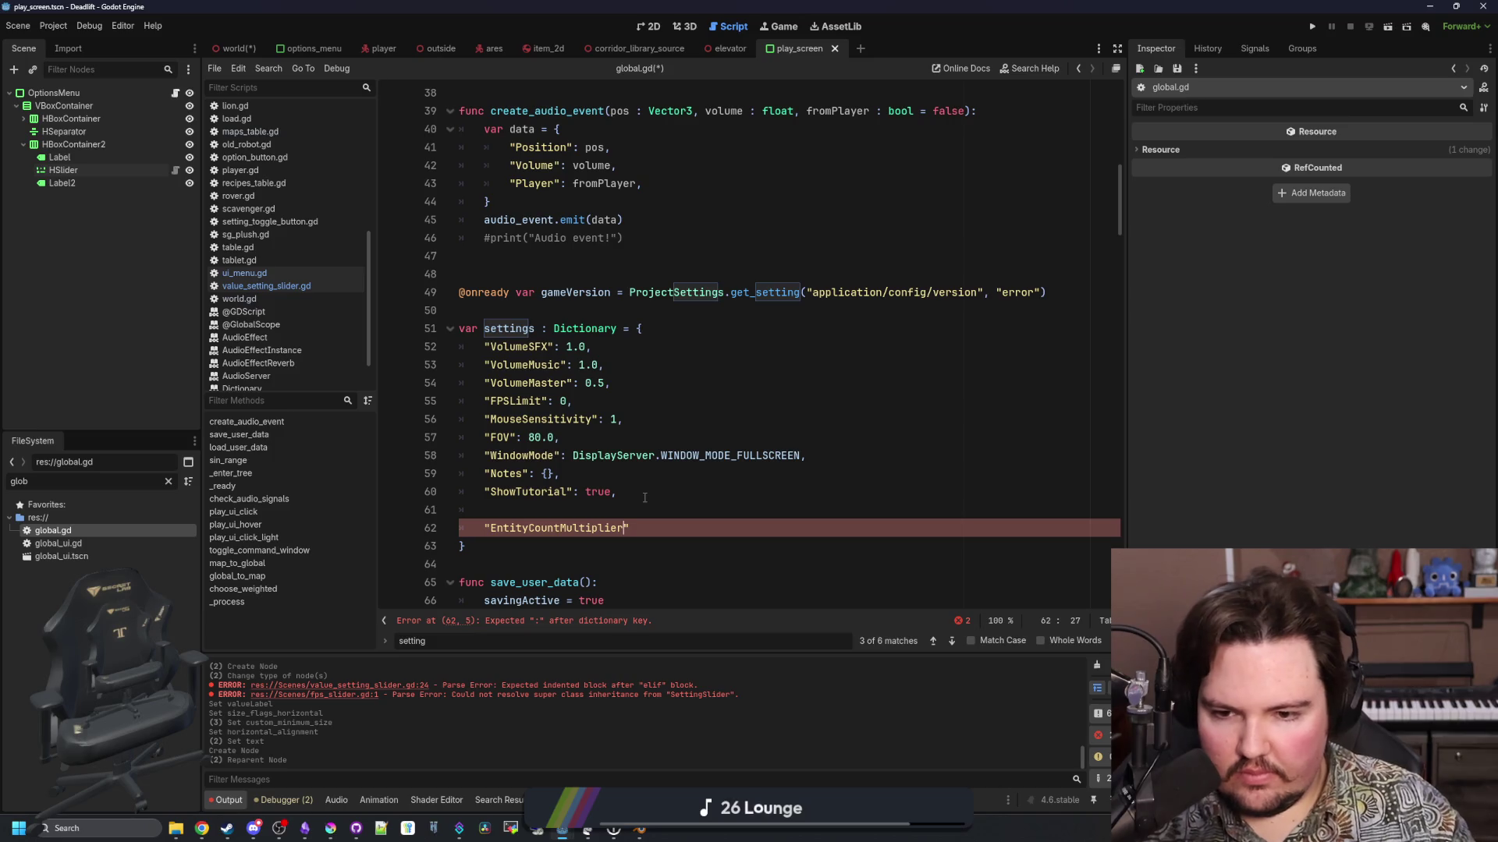
{"action": "type", "text": ","}
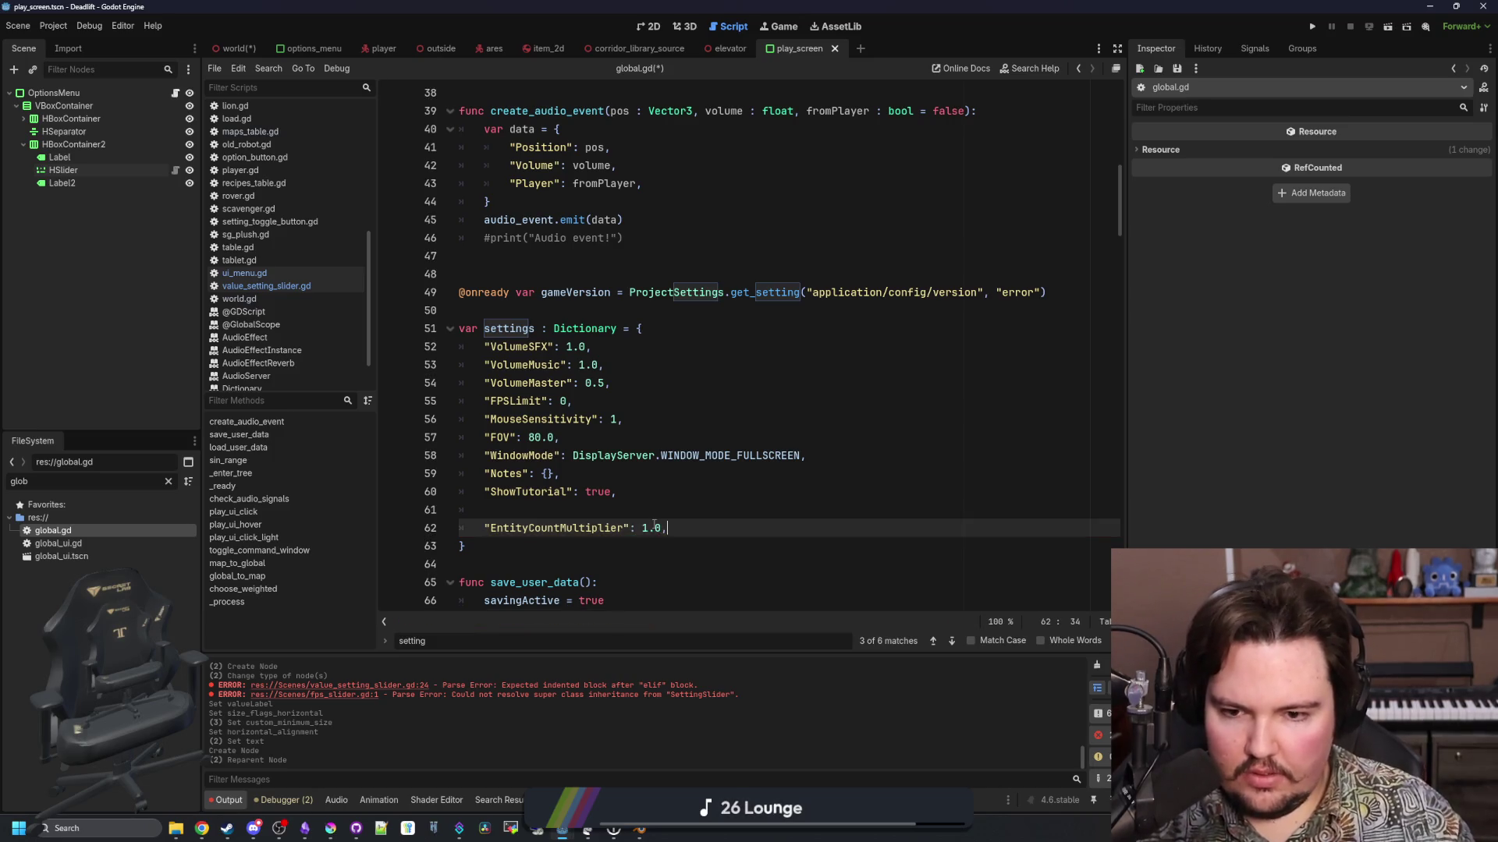
{"action": "scroll", "coordinate": [691, 479], "scroll_direction": "down", "scroll_amount": 1}
{"action": "key", "text": "Return"}
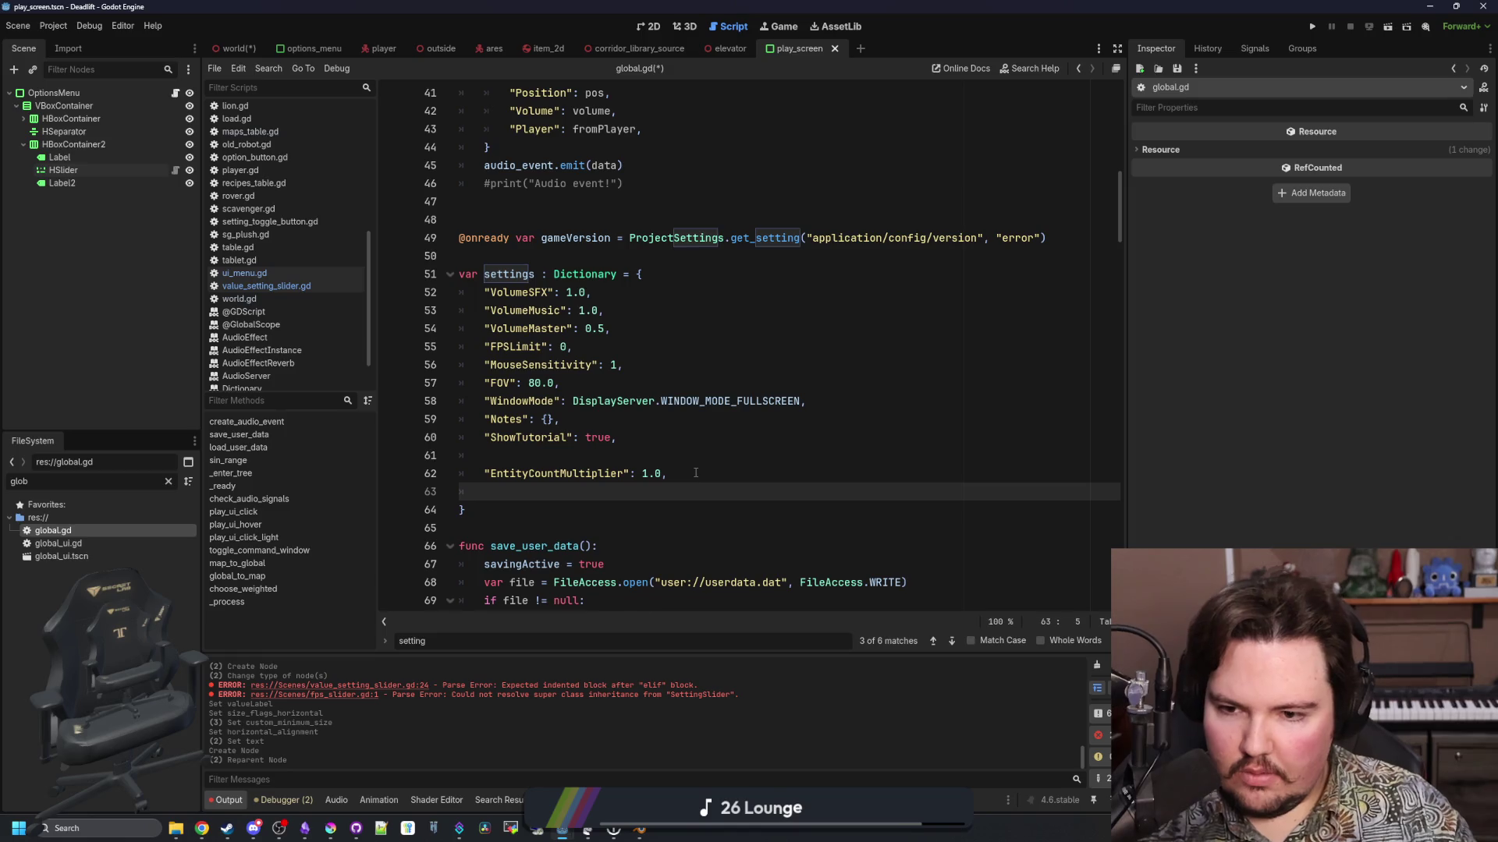
{"action": "type", "text": "\"It"}
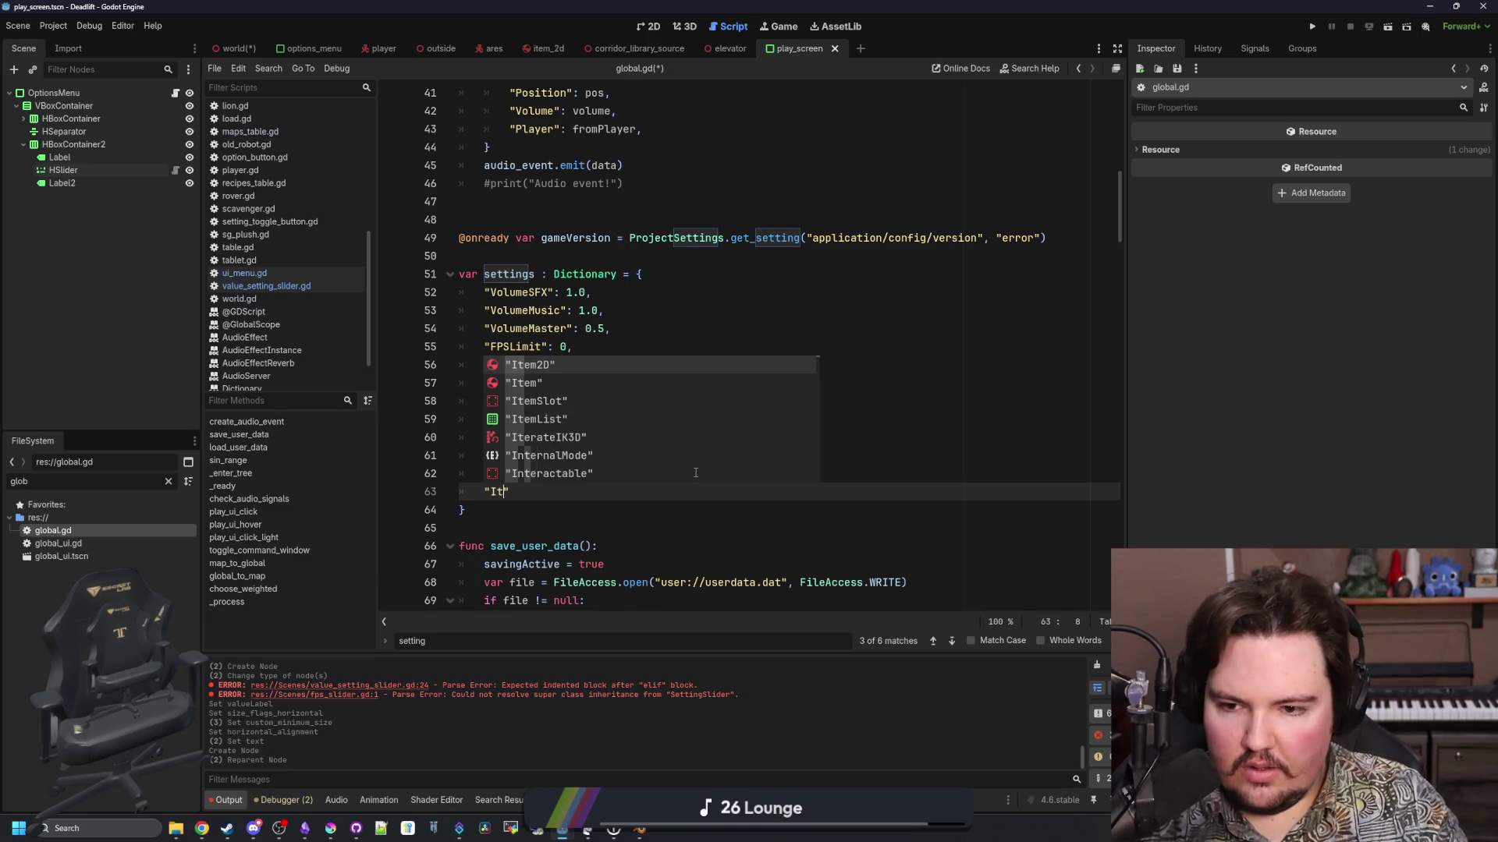
{"action": "key", "text": "BackSpace"}
{"action": "key", "text": "BackSpace"}
{"action": "key", "text": "BackSpace"}
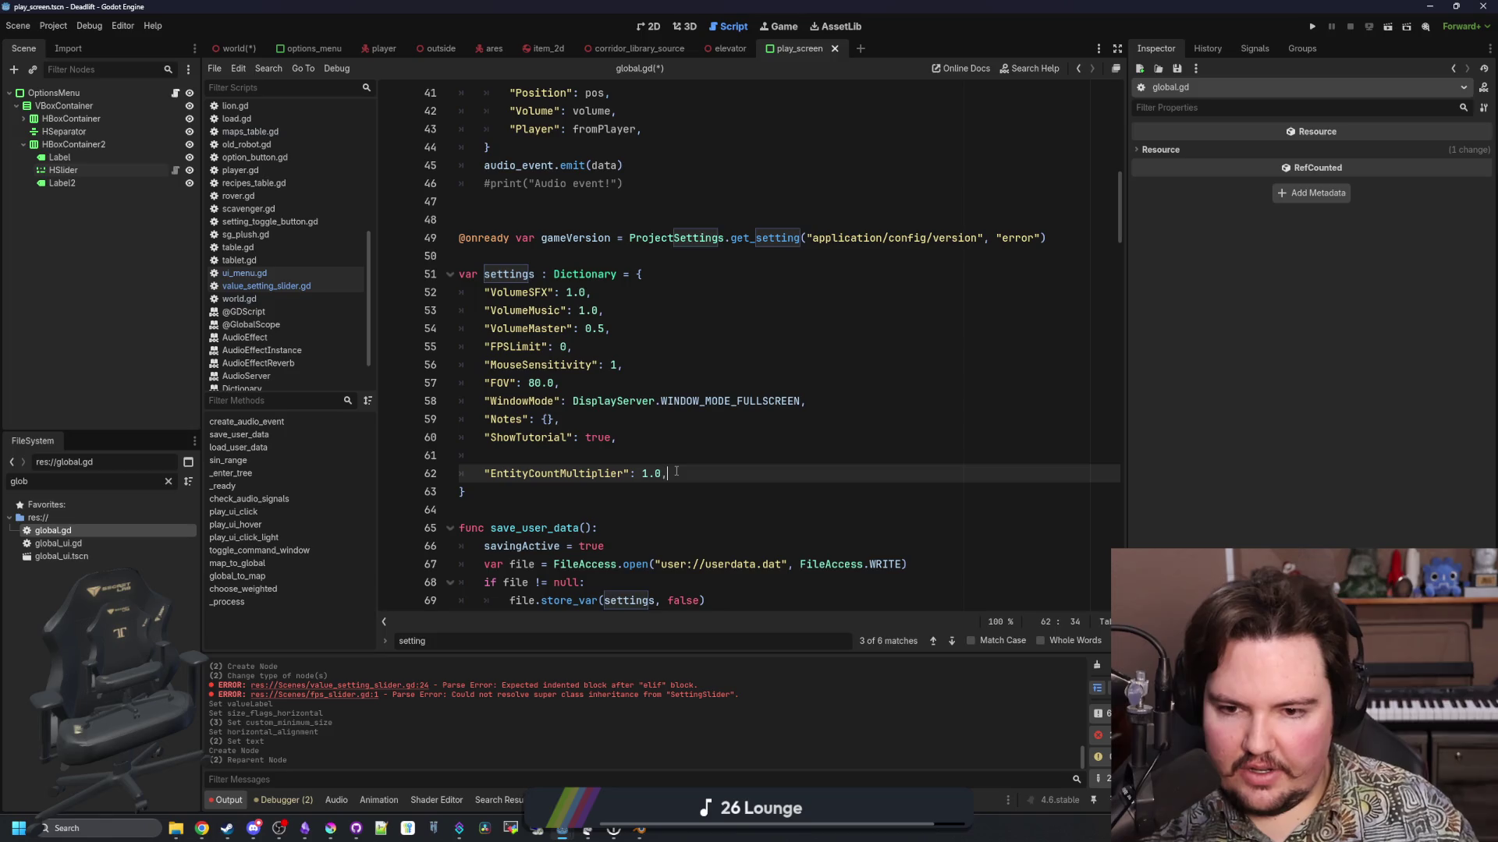
Step: Paste EntityCountMultiplier into the HSlider's Setting property, then save the script and Setup scene
{"action": "double_click", "coordinate": [573, 474]}
{"action": "key", "text": "ctrl+c"}
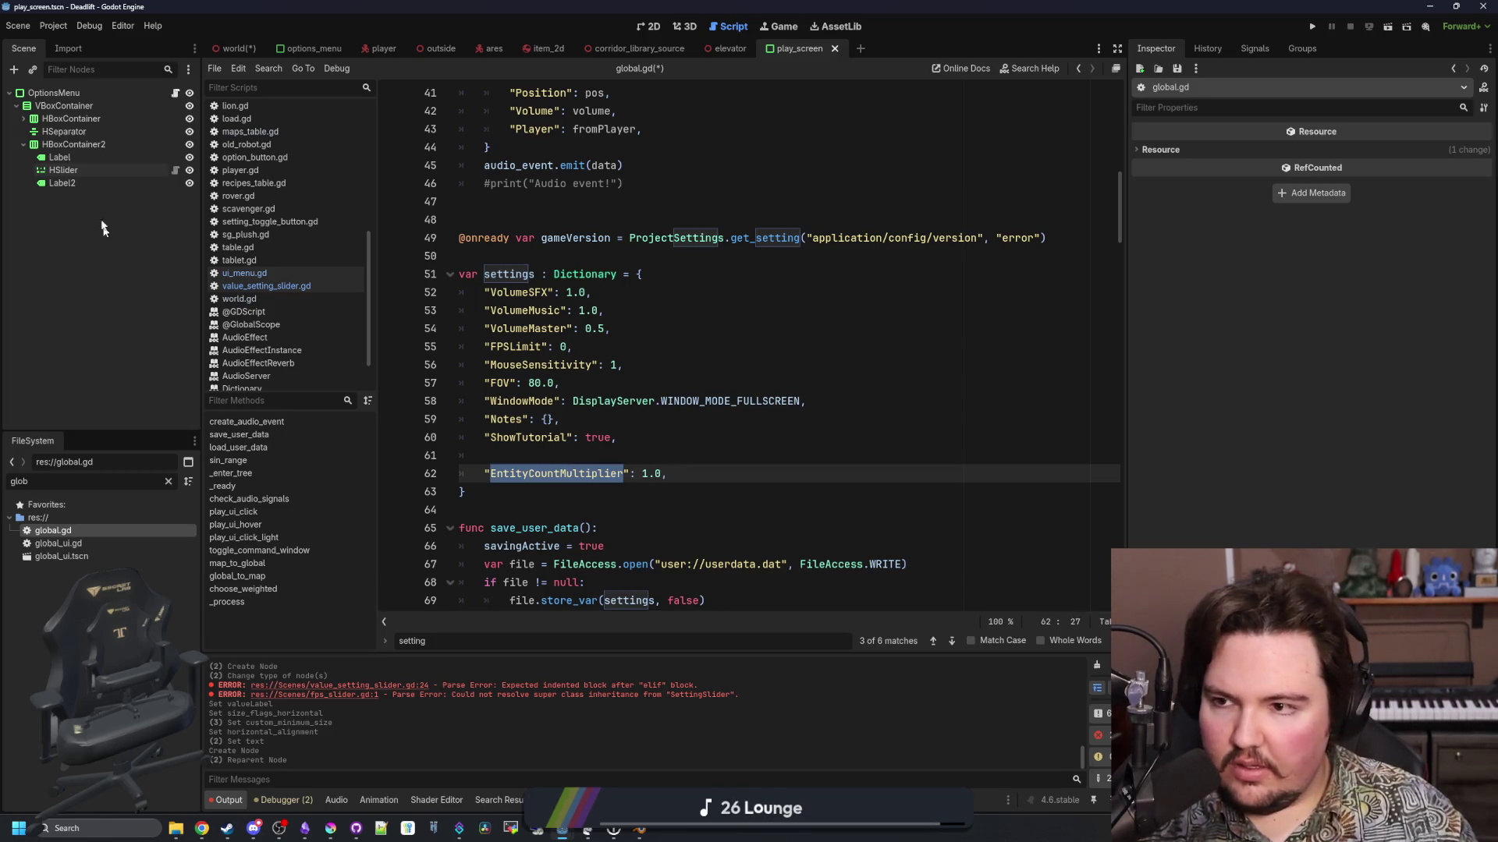
{"action": "left_click", "coordinate": [70, 170]}
{"action": "left_click", "coordinate": [1397, 150]}
{"action": "key", "text": "ctrl+v"}
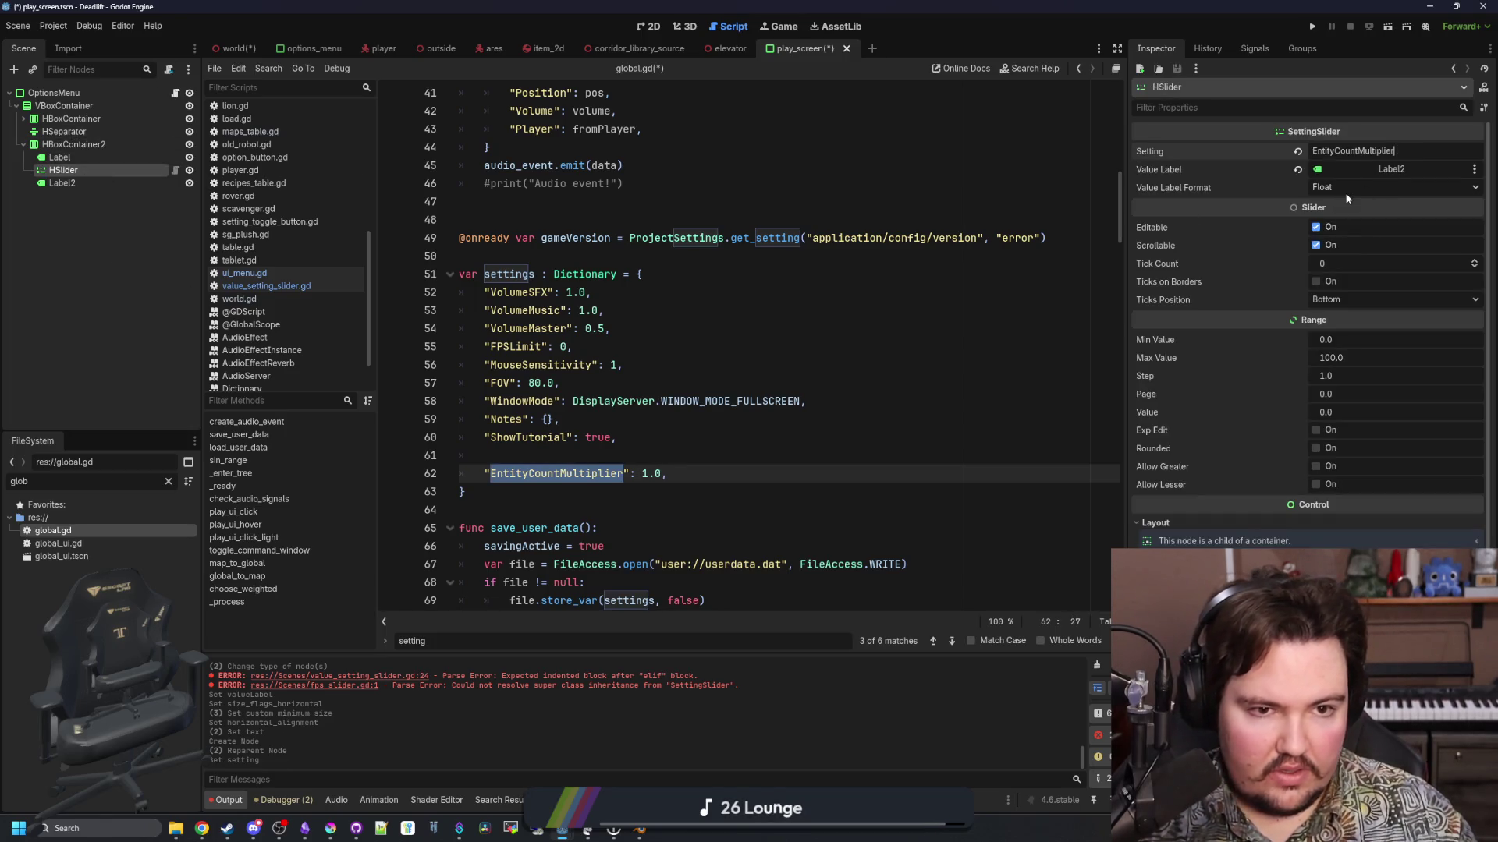
{"action": "left_click", "coordinate": [665, 448]}
{"action": "key", "text": "ctrl+s"}
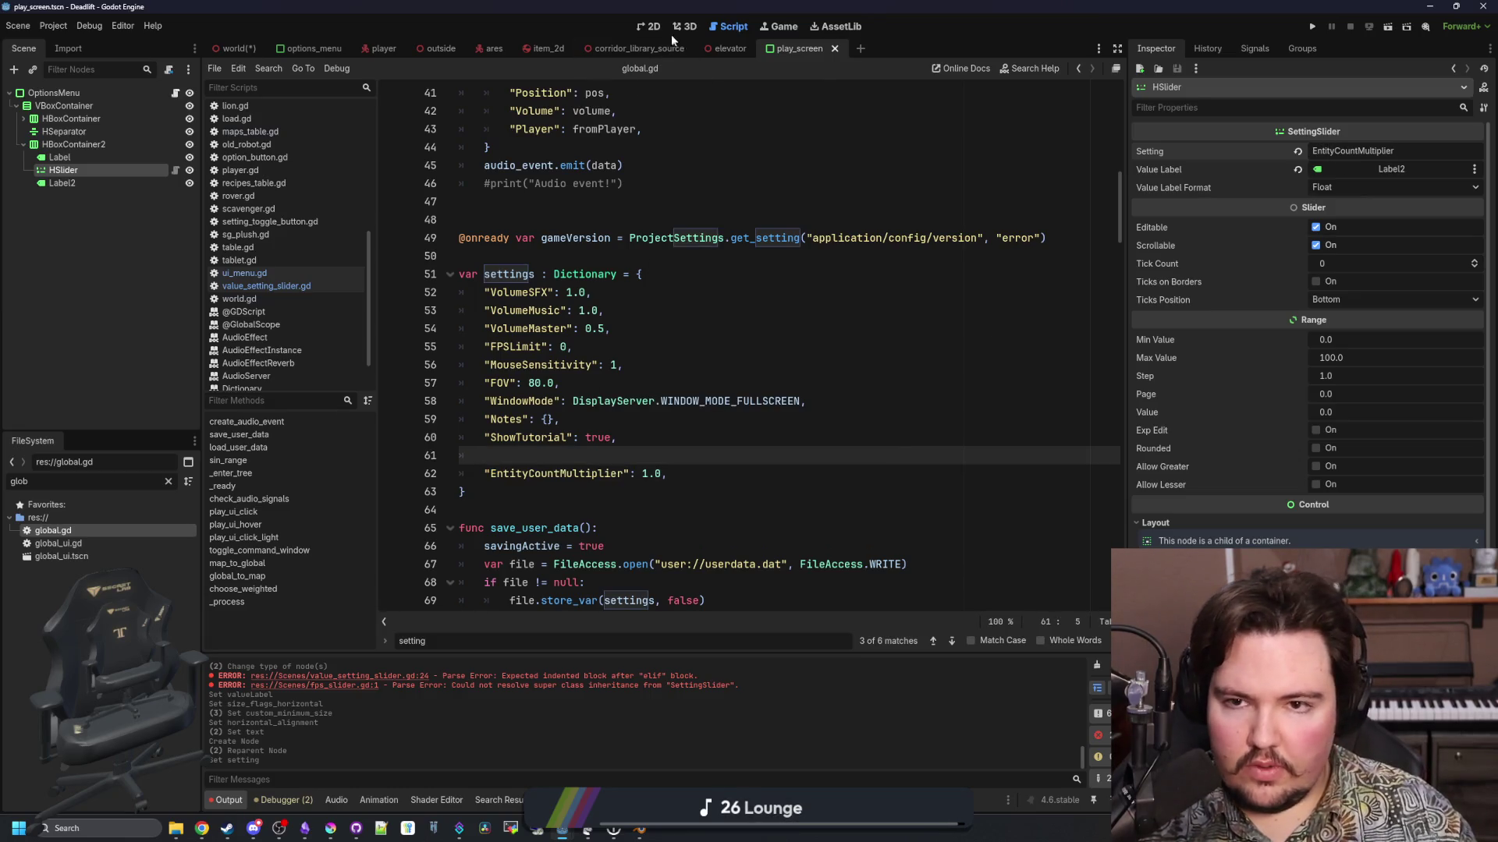
{"action": "left_click", "coordinate": [640, 27]}
{"action": "key", "text": "ctrl+s"}
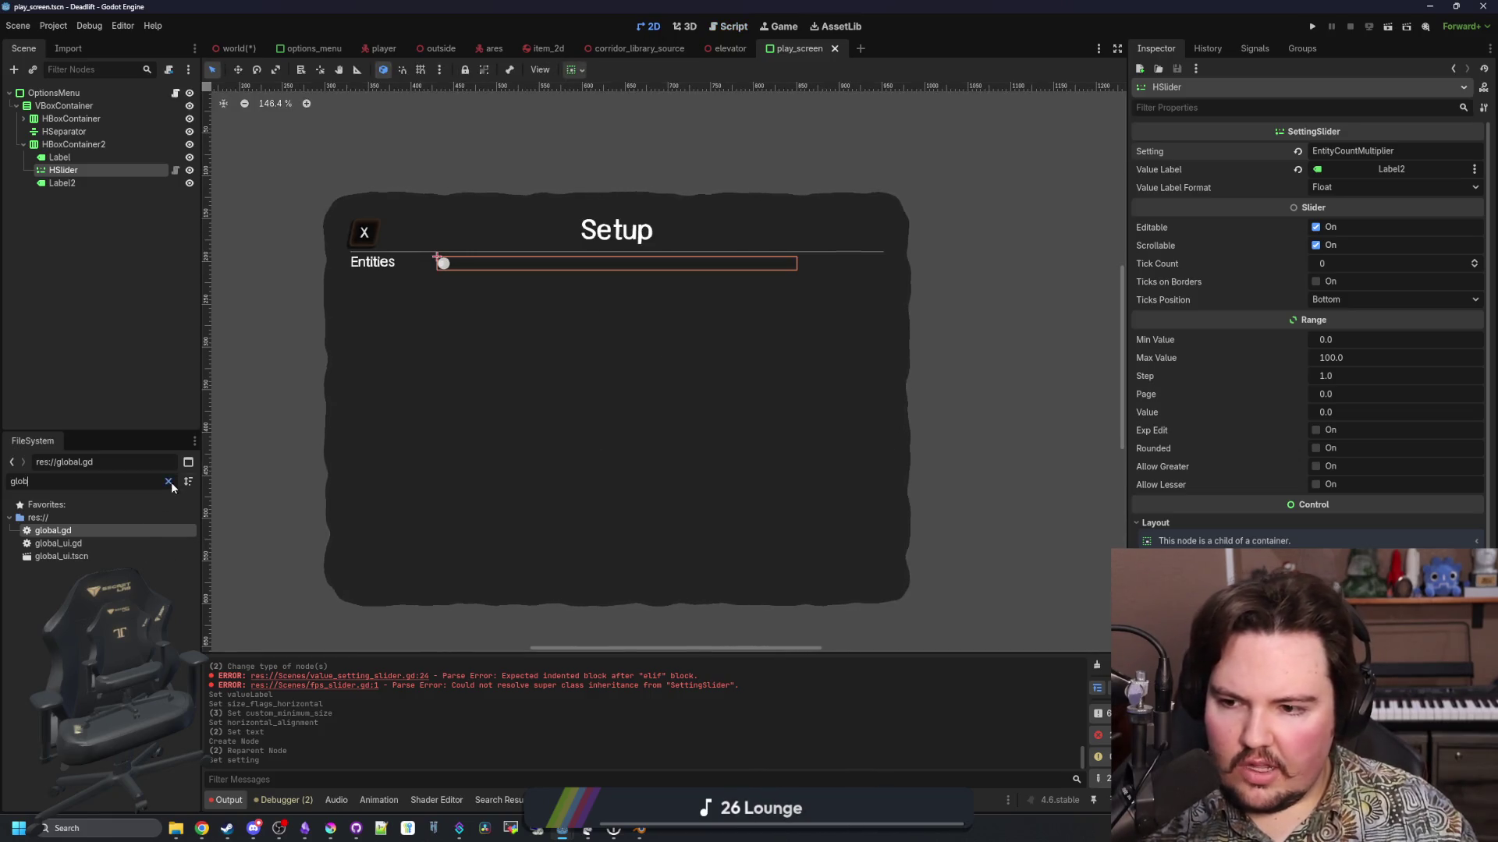
Step: Open options_menu.tscn from the FileSystem dock
{"action": "left_click", "coordinate": [169, 482]}
{"action": "type", "text": "options"}
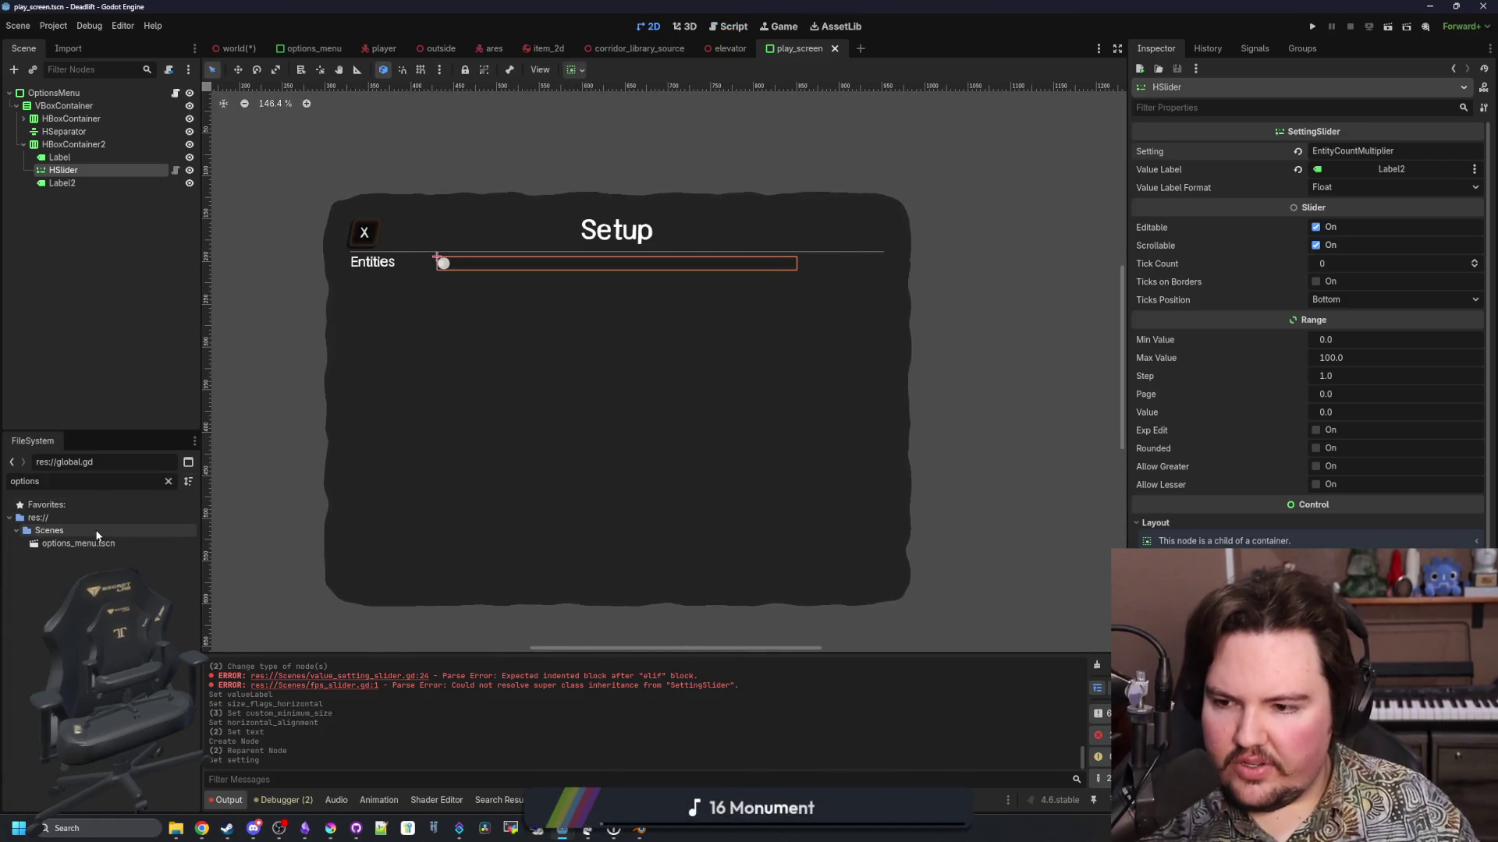
{"action": "double_click", "coordinate": [74, 544]}
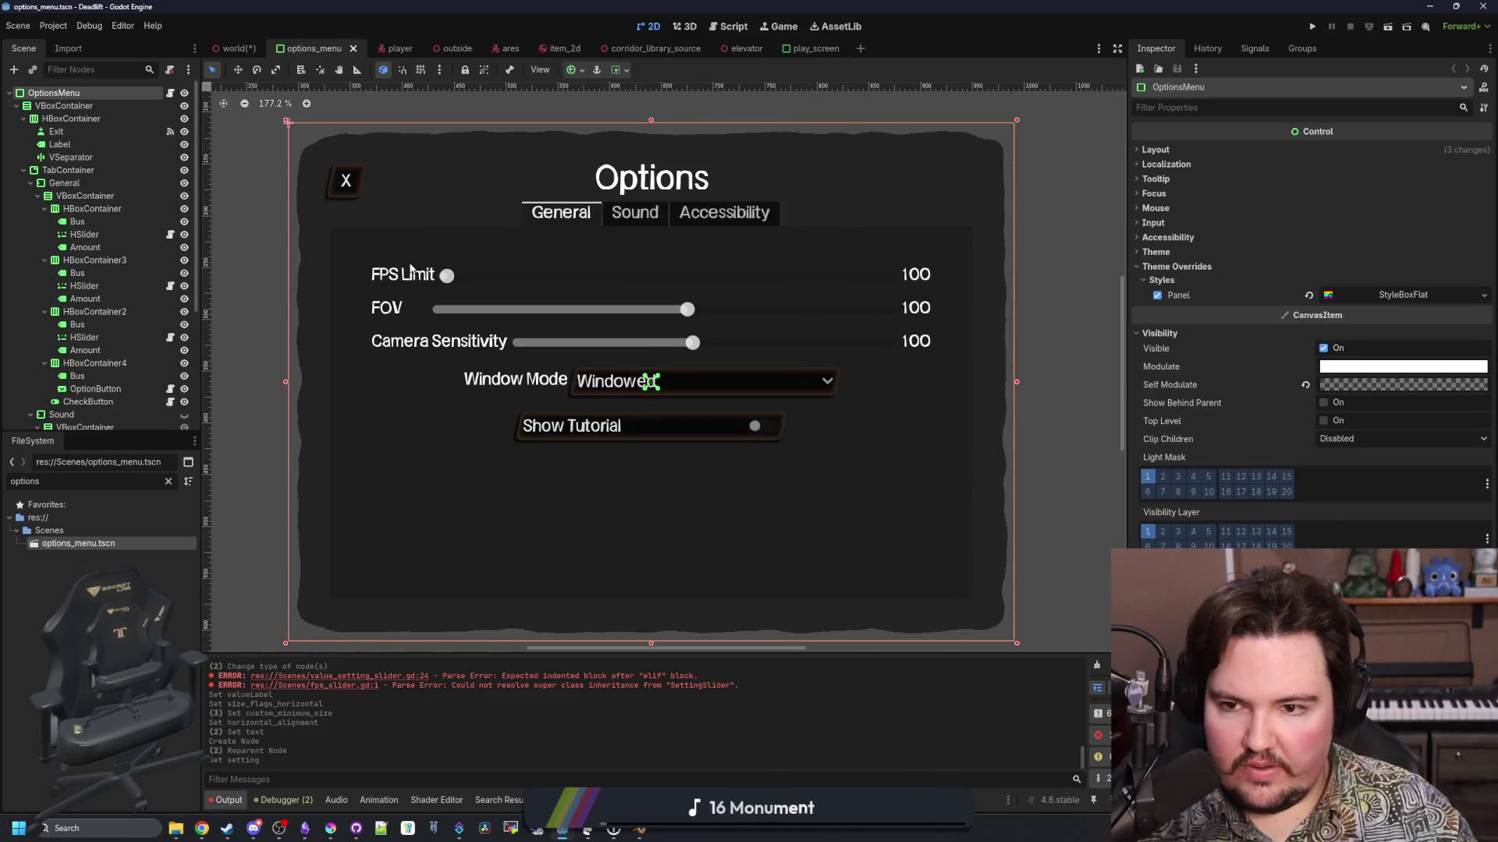
Step: Set Value Label Format to Int on the FPS Limit and FOV sliders
{"action": "left_click", "coordinate": [411, 269]}
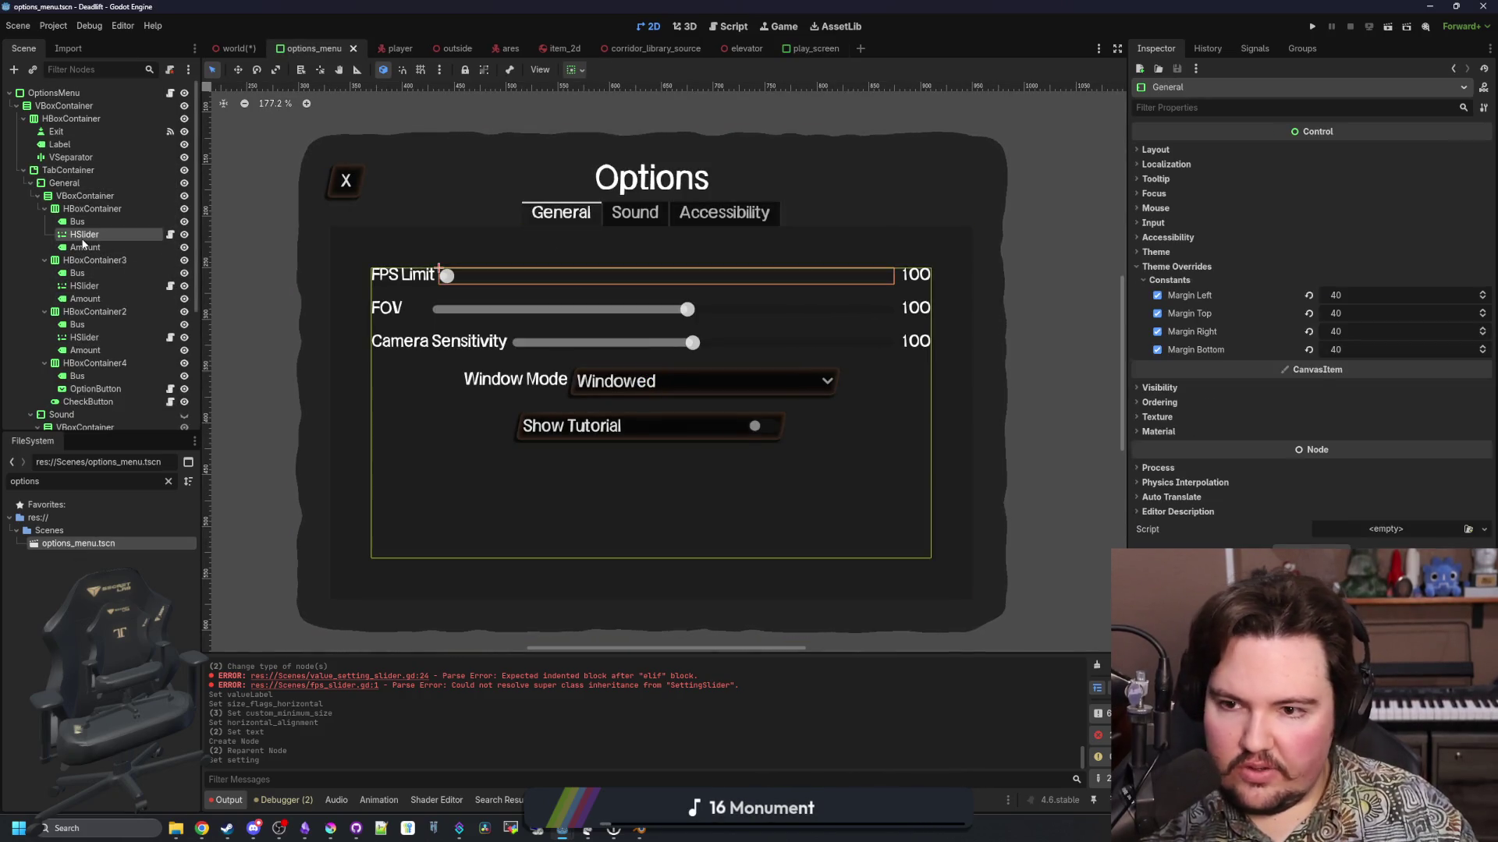
{"action": "left_click", "coordinate": [84, 237]}
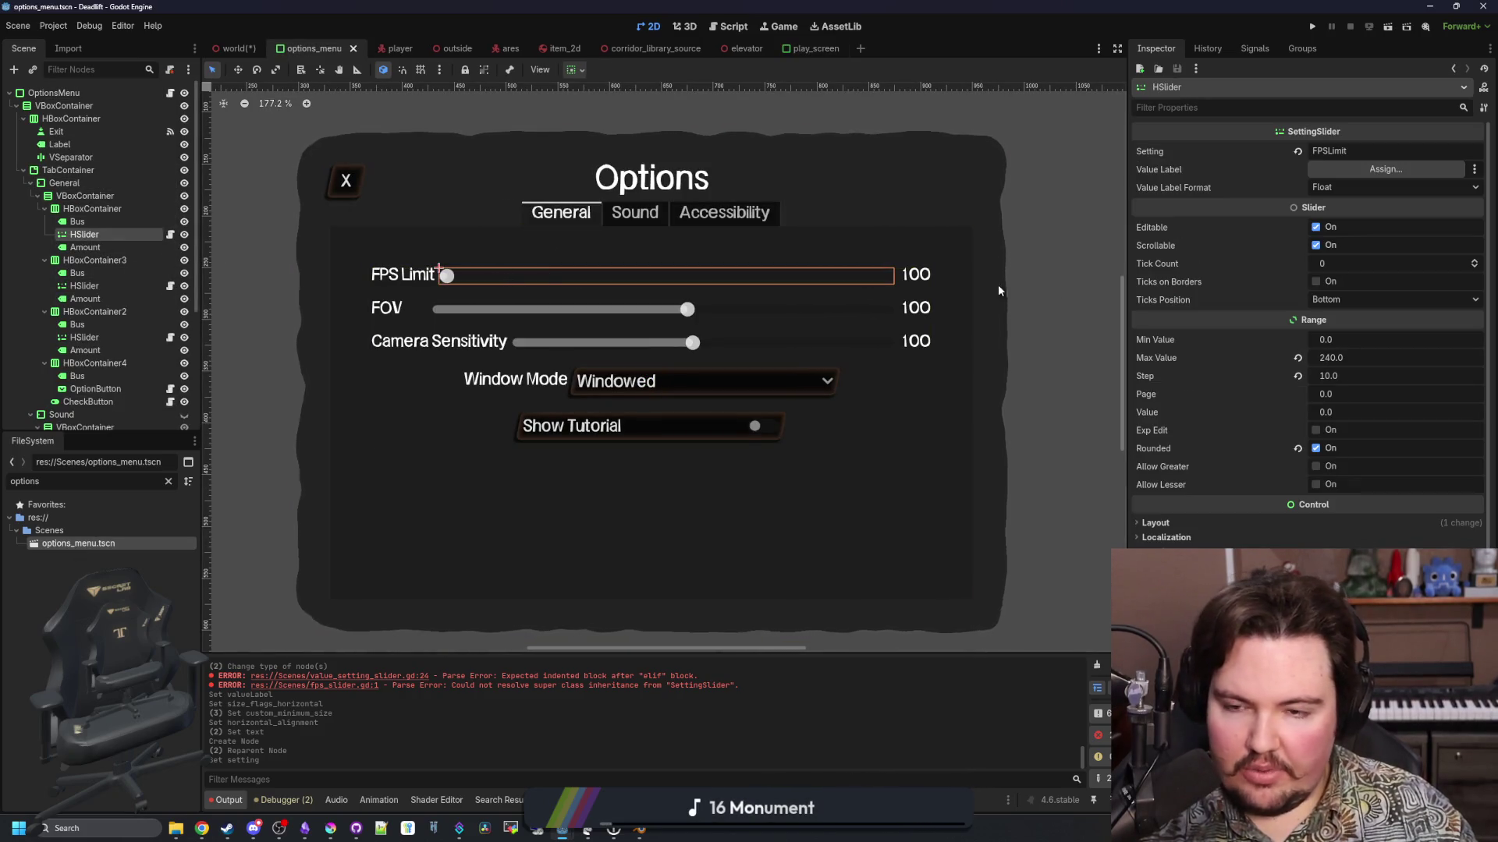
{"action": "left_click", "coordinate": [1350, 187]}
{"action": "left_click", "coordinate": [1347, 206]}
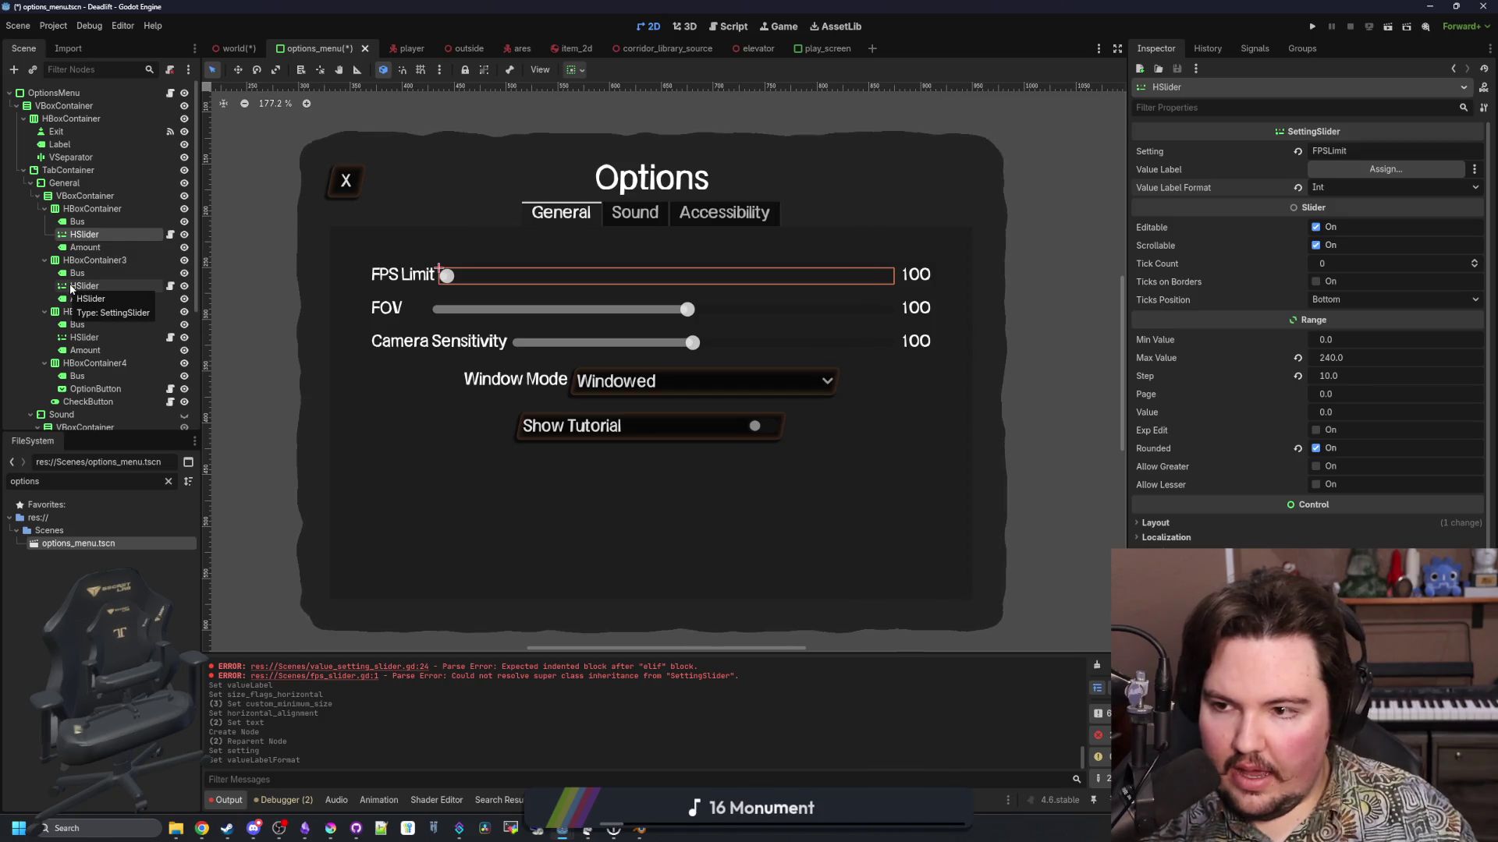
{"action": "left_click", "coordinate": [67, 286]}
{"action": "left_click", "coordinate": [1332, 188]}
{"action": "left_click", "coordinate": [1339, 208]}
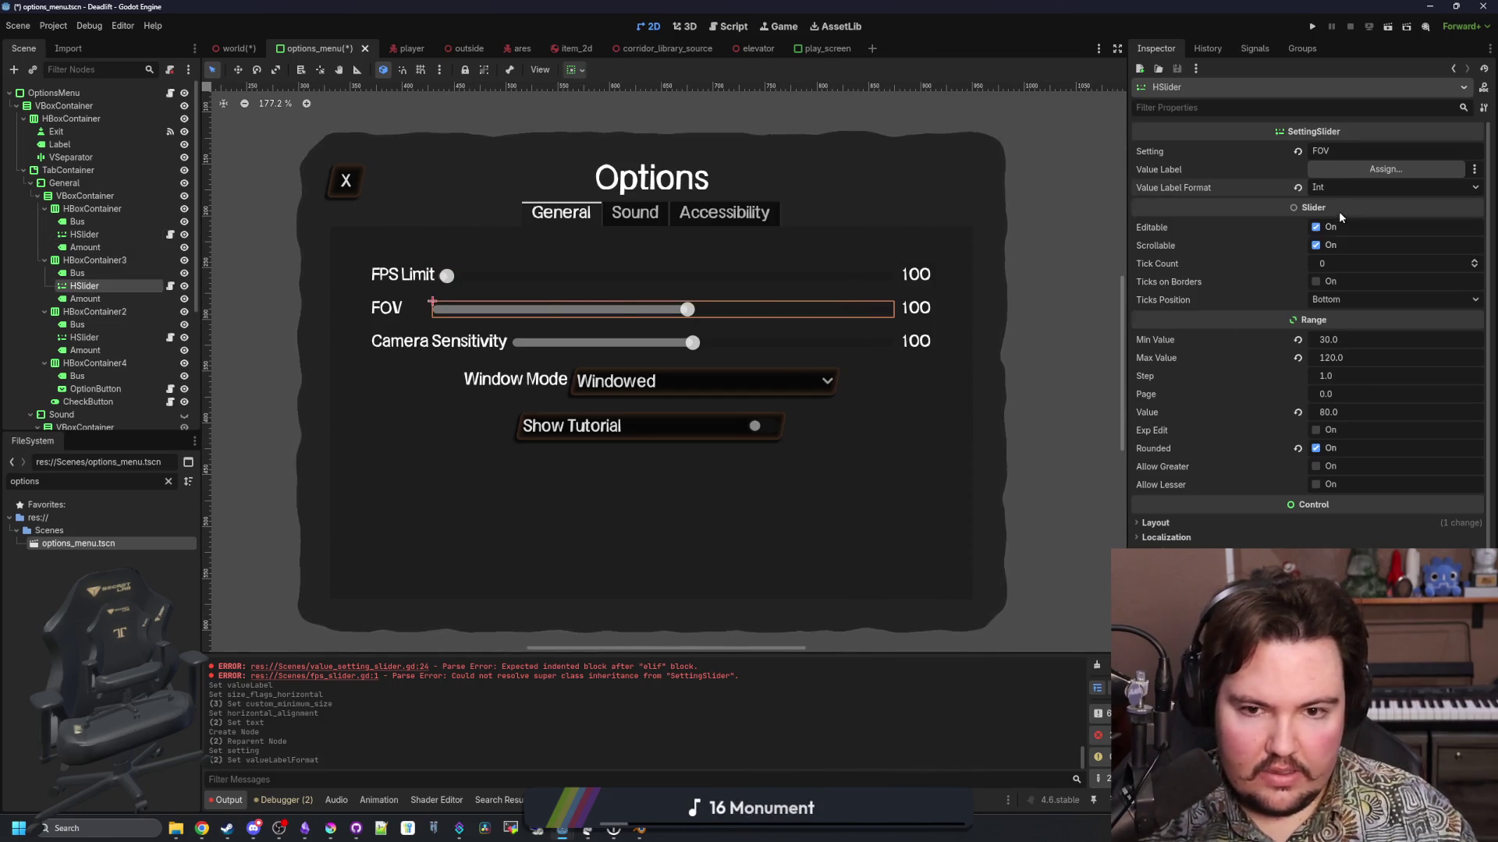
Step: Keep the Camera Sensitivity slider's format as decimals and save the options menu scene
{"action": "left_click", "coordinate": [94, 338]}
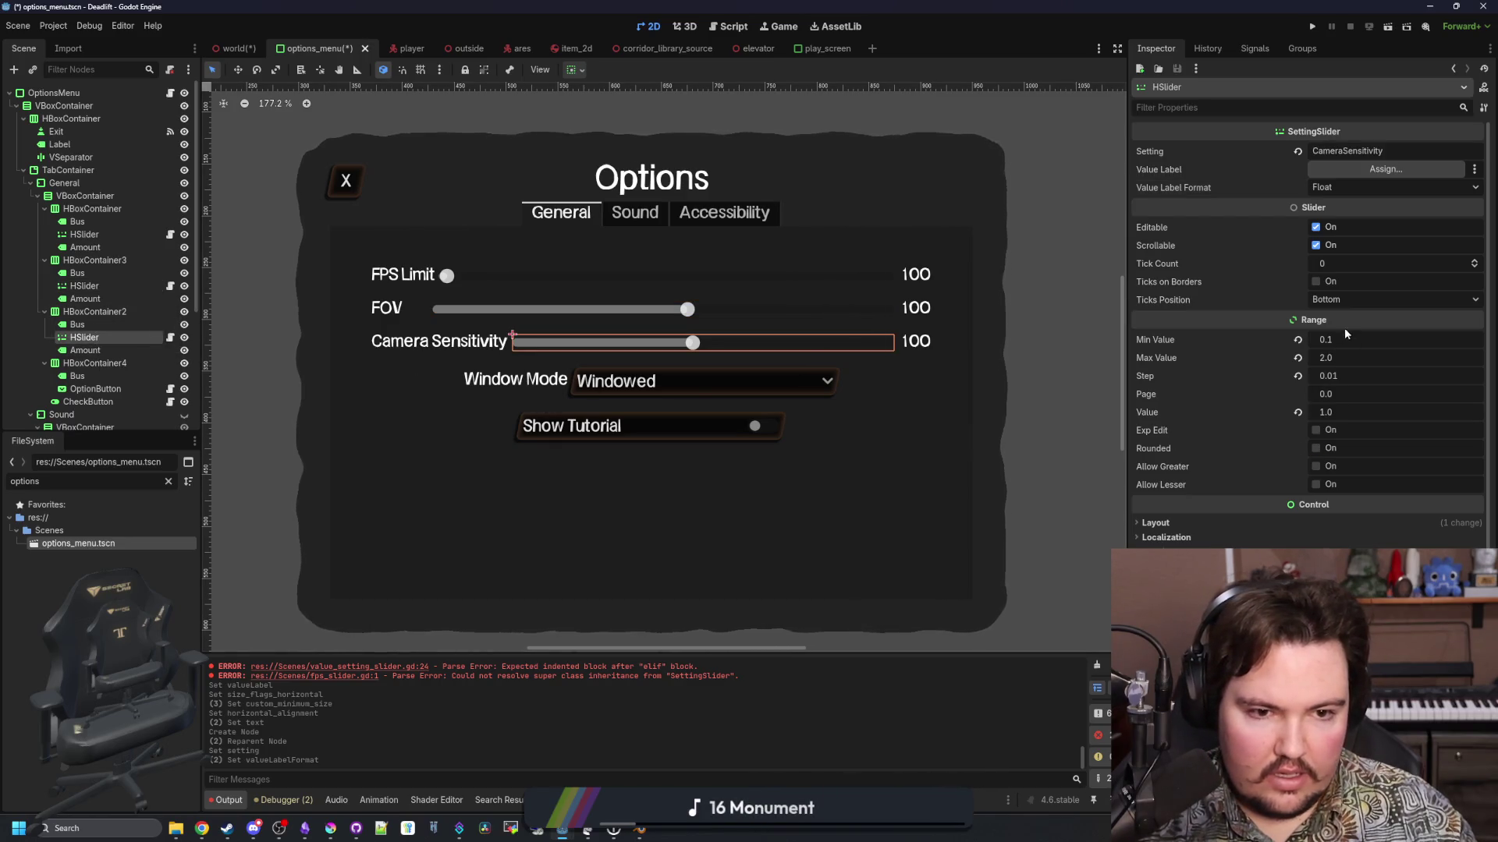
{"action": "left_click", "coordinate": [99, 351]}
{"action": "left_click", "coordinate": [84, 337]}
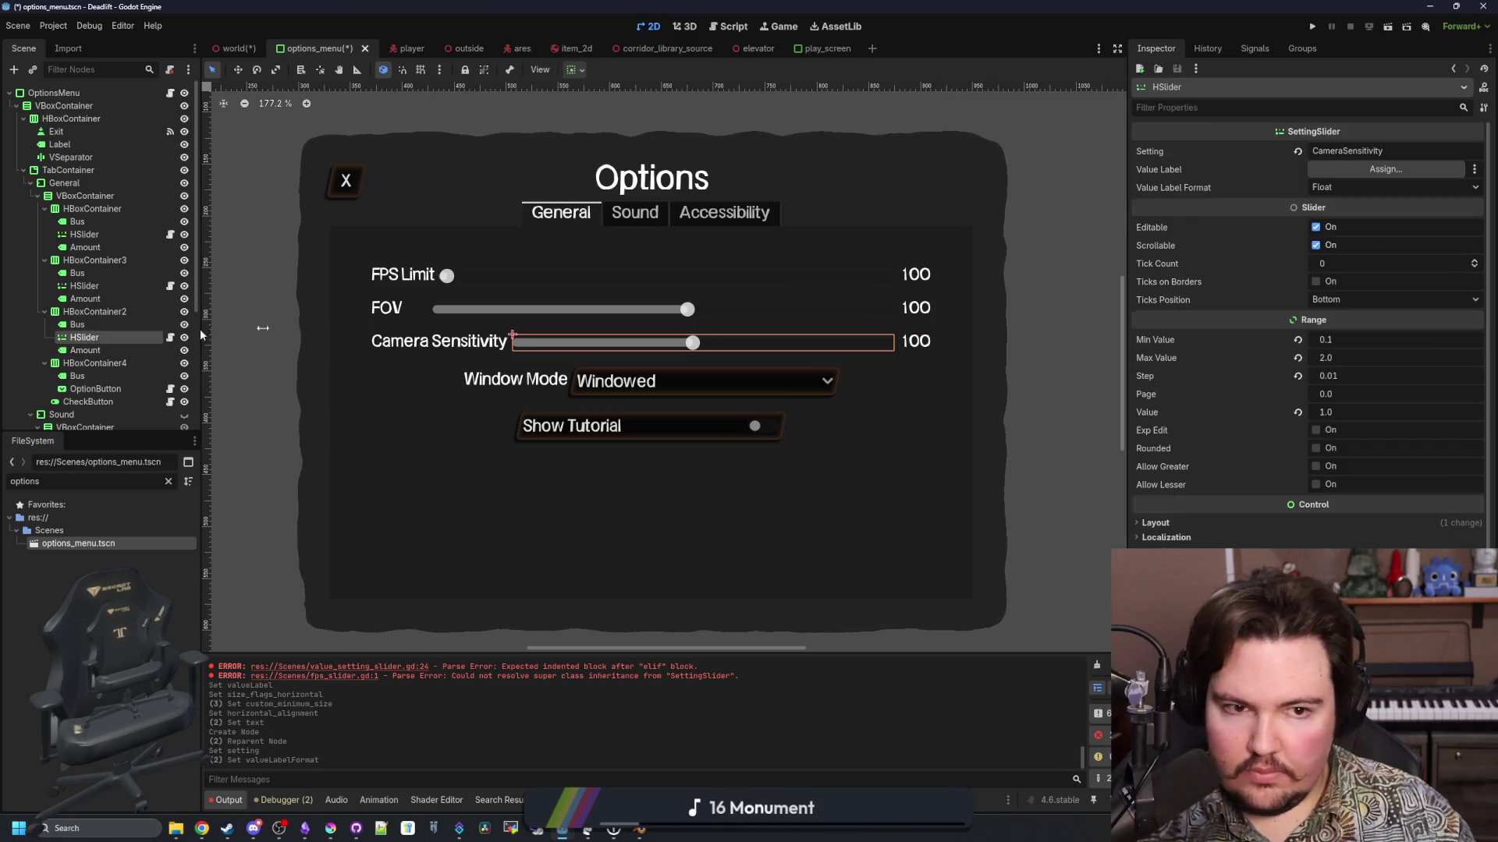
{"action": "left_click", "coordinate": [1336, 189]}
{"action": "left_click", "coordinate": [1336, 204]}
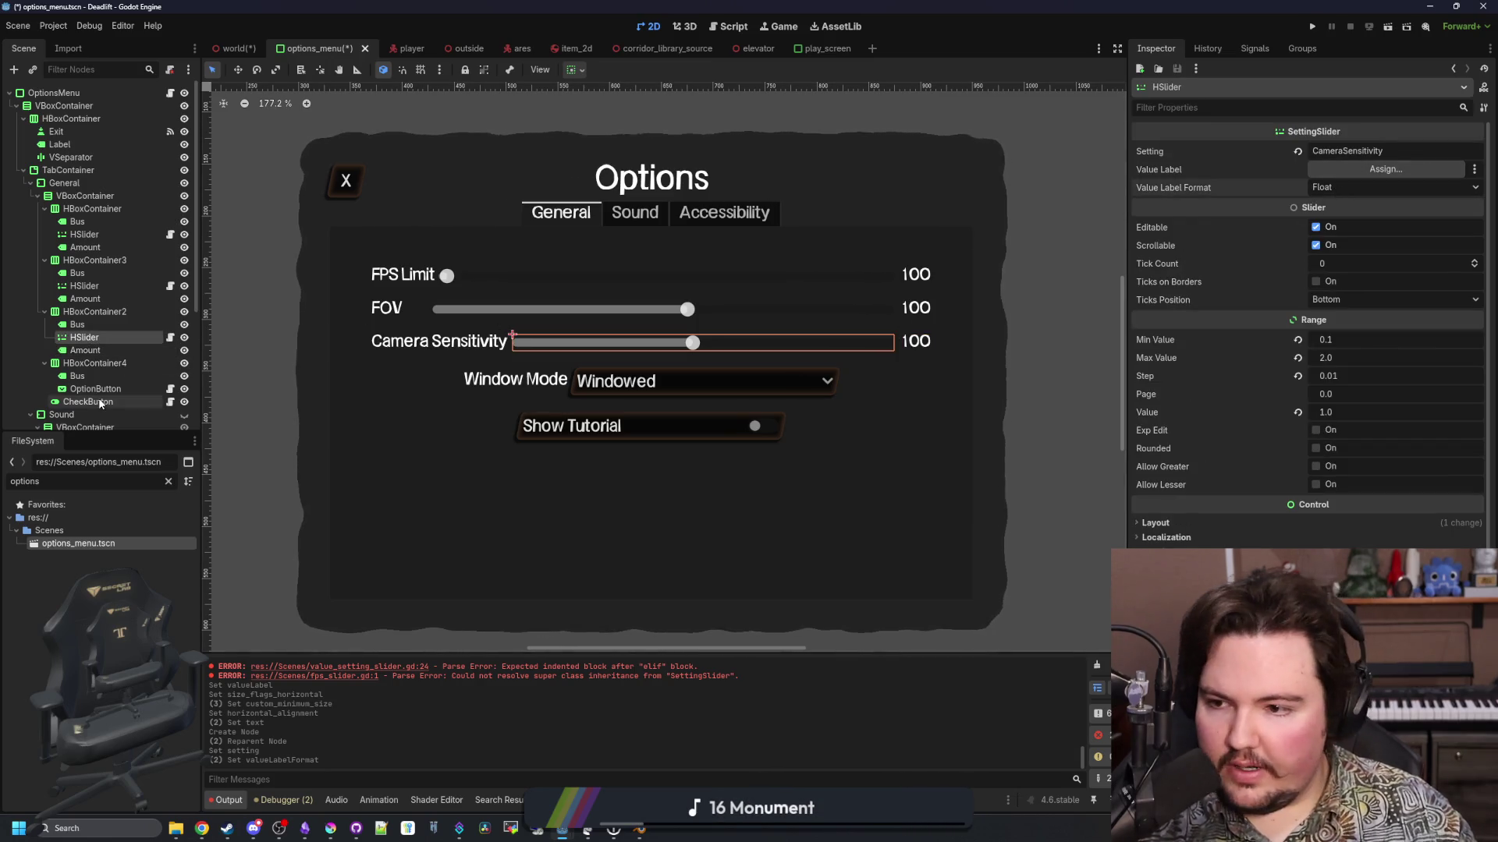
{"action": "scroll", "coordinate": [99, 366], "scroll_direction": "down", "scroll_amount": 5}
{"action": "key", "text": "ctrl+s"}
{"action": "scroll", "coordinate": [22, 166], "scroll_direction": "up", "scroll_amount": 5}
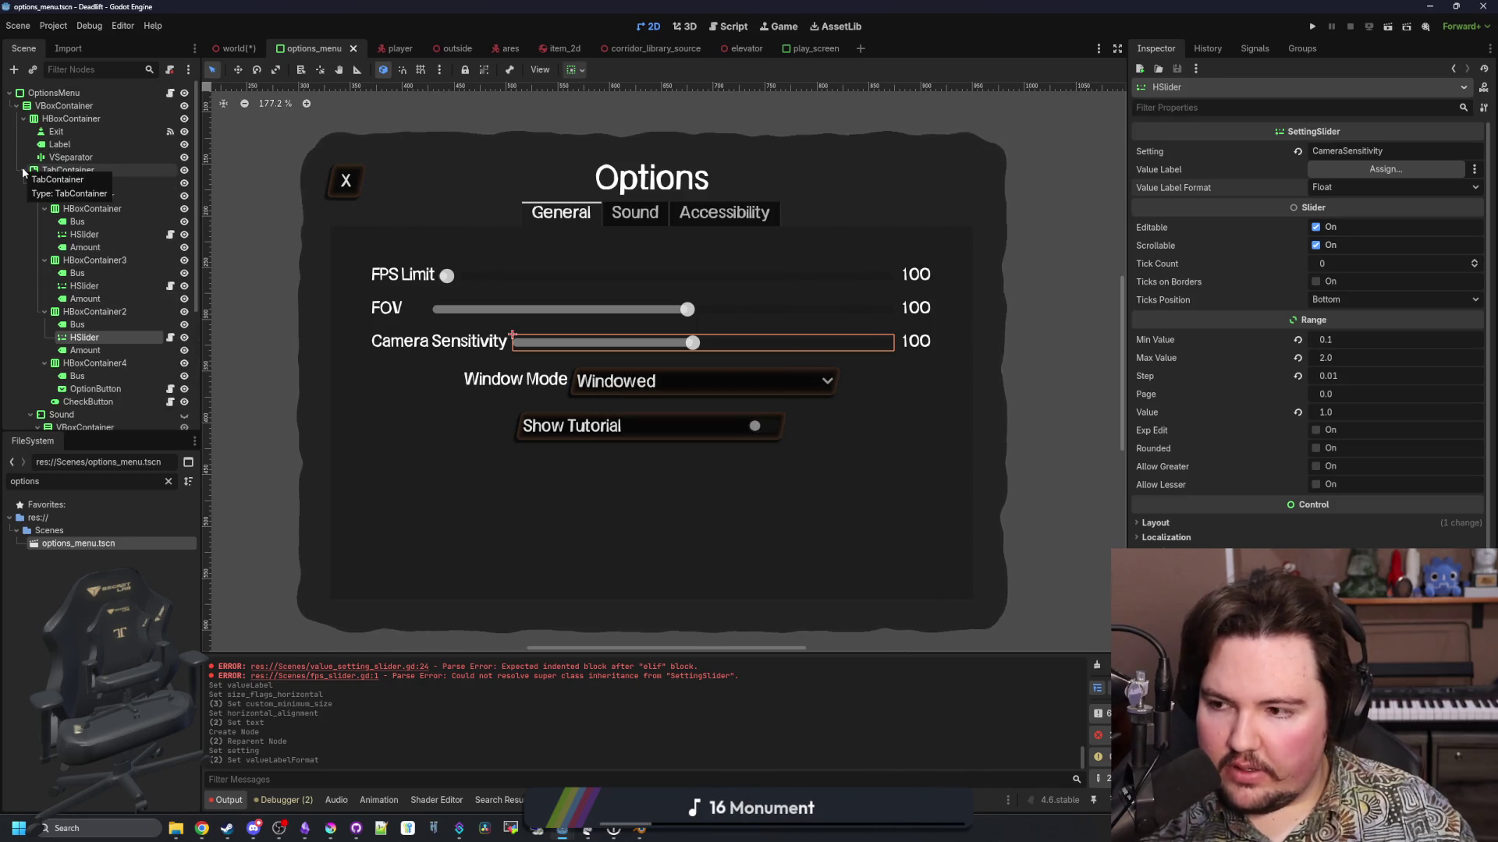
Step: Expand the Sound tab's nodes and open the first volume slider's volume_slider.gd script
{"action": "left_click", "coordinate": [31, 183]}
{"action": "left_click", "coordinate": [30, 196]}
{"action": "left_click", "coordinate": [84, 247]}
{"action": "left_click", "coordinate": [85, 299], "text": "ctrl"}
{"action": "left_click", "coordinate": [84, 351], "text": "ctrl"}
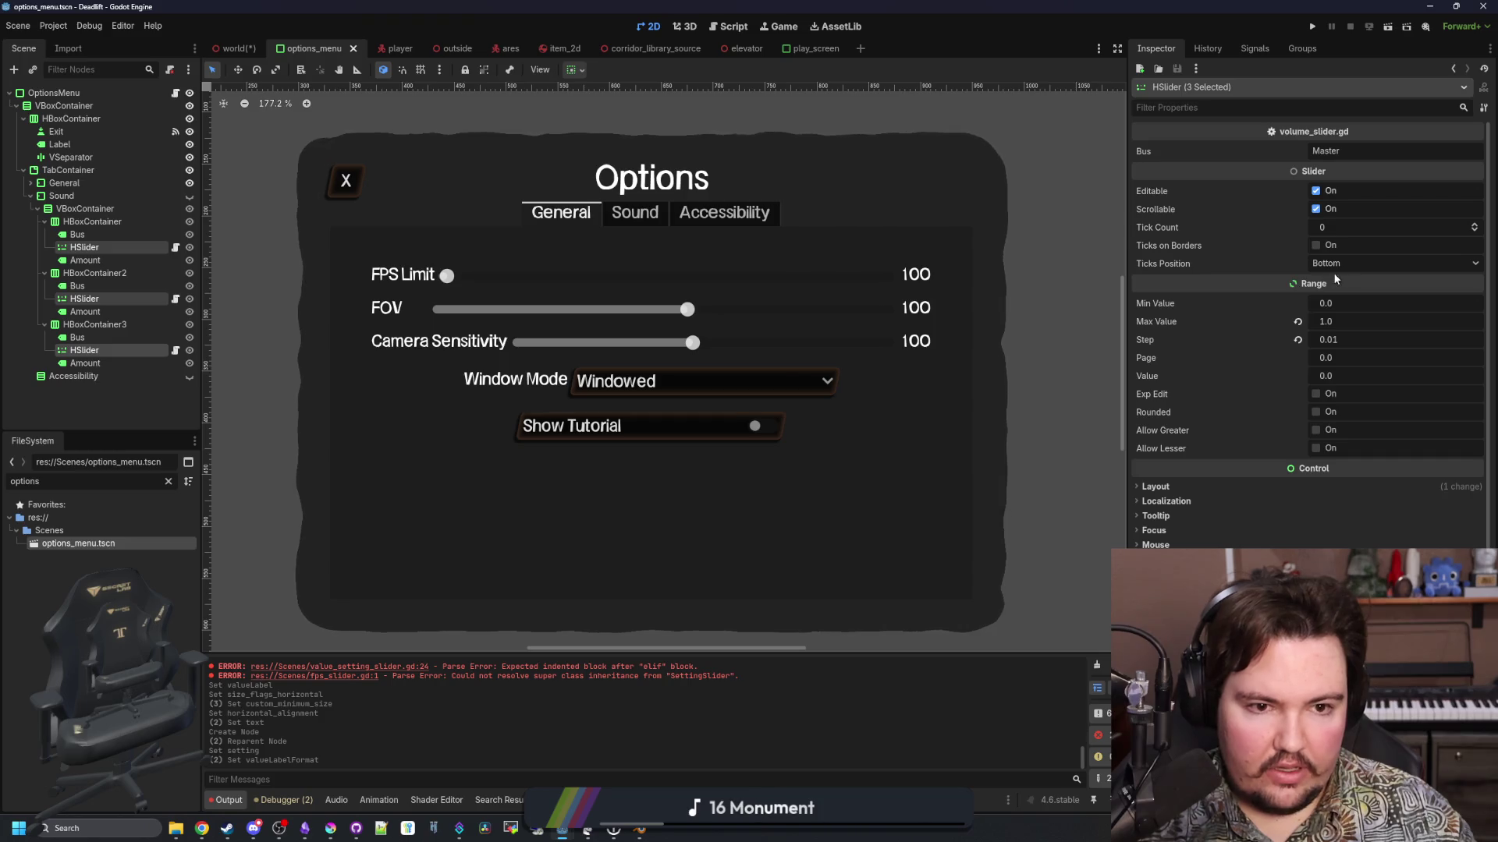
{"action": "left_click", "coordinate": [107, 250]}
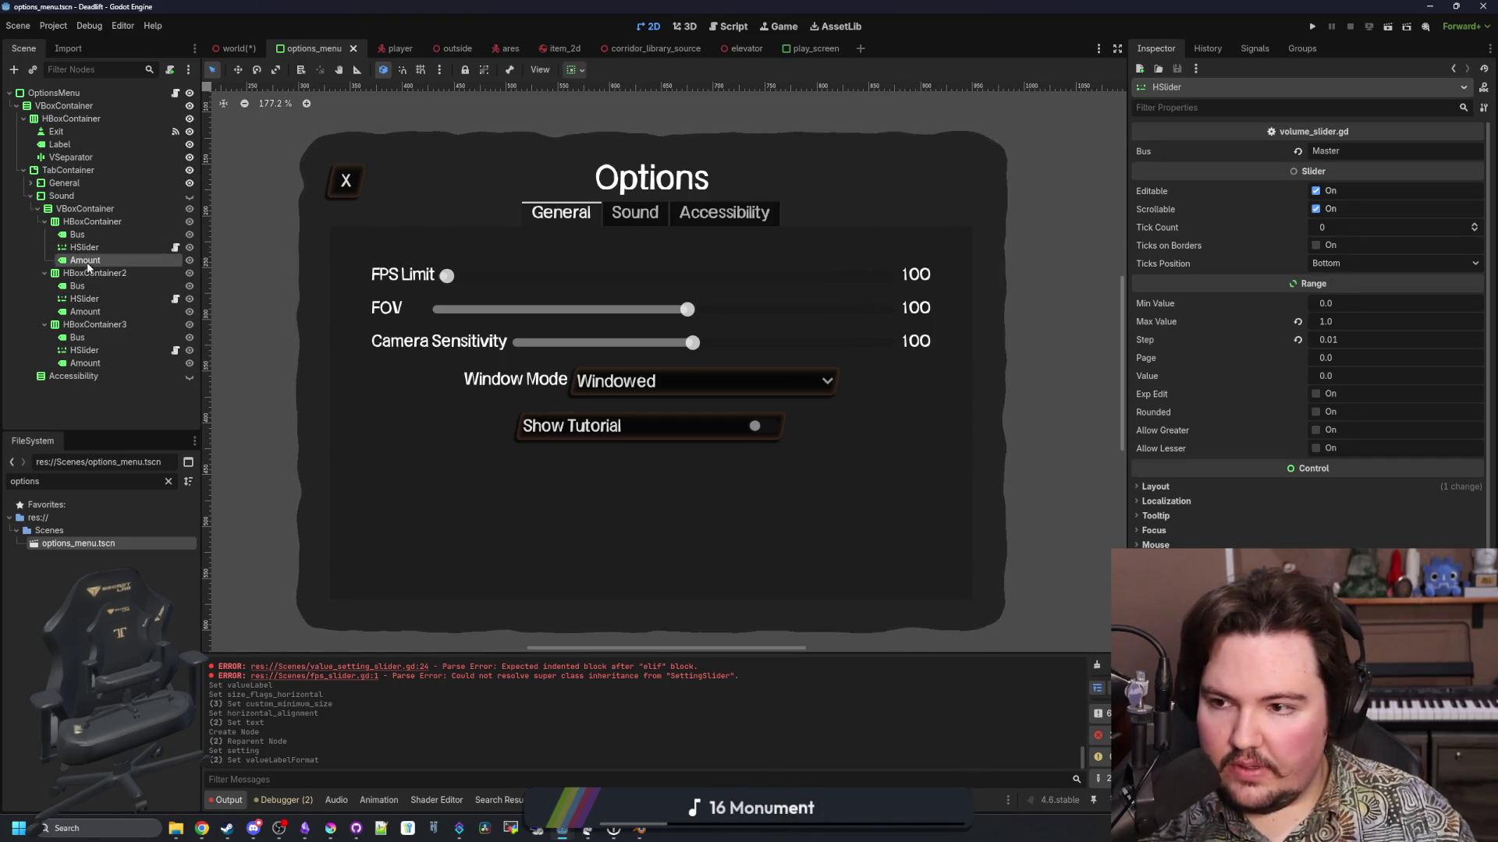
{"action": "left_click", "coordinate": [174, 247]}
Step: Review lines 10–14 of volume_slider.gd, save, test-run the game, then open the world scene
{"action": "left_click", "coordinate": [560, 109]}
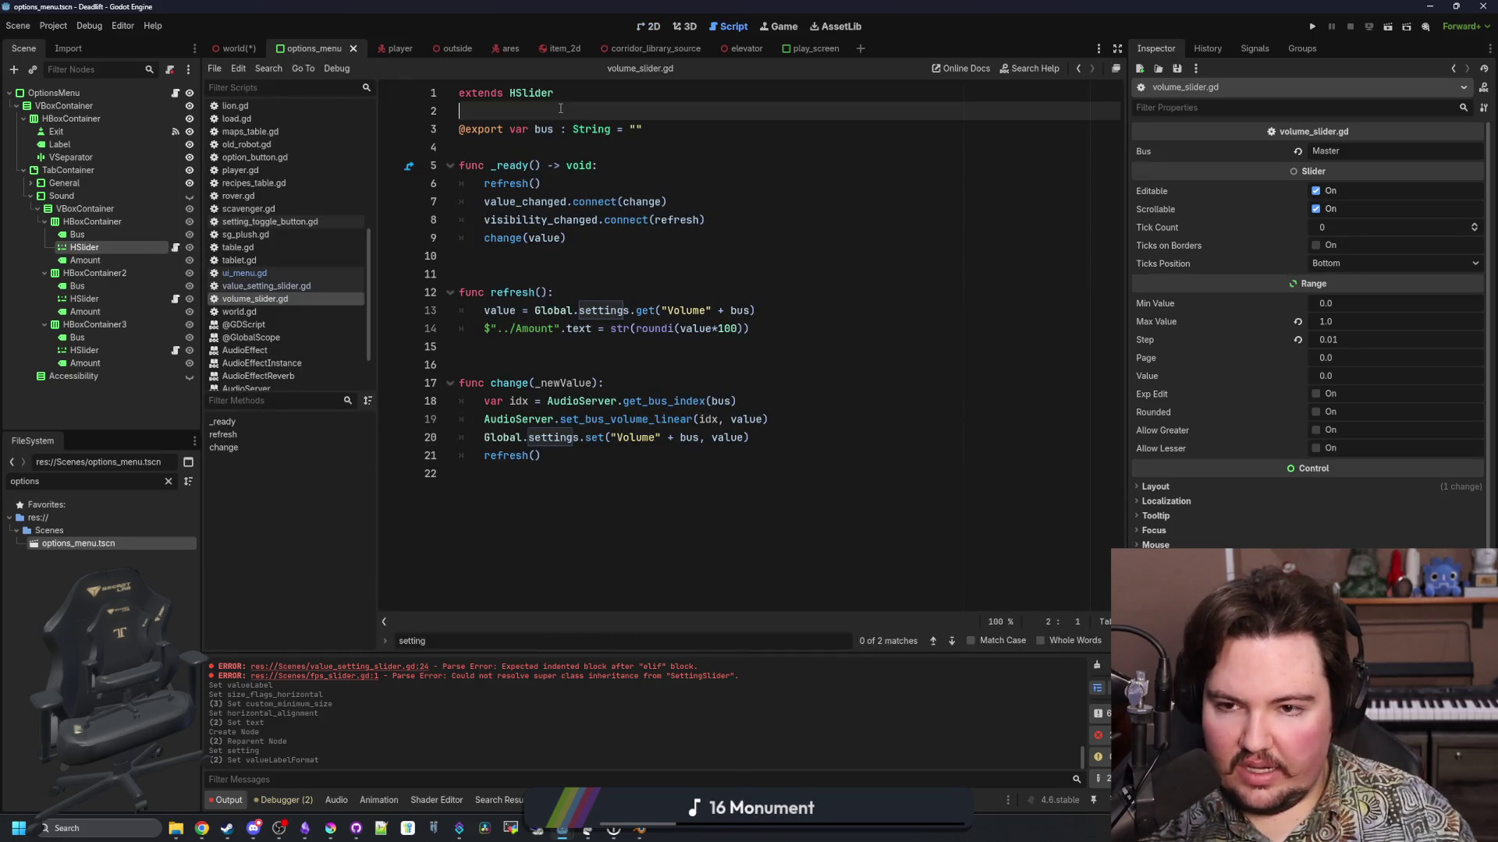
{"action": "left_click", "coordinate": [536, 256]}
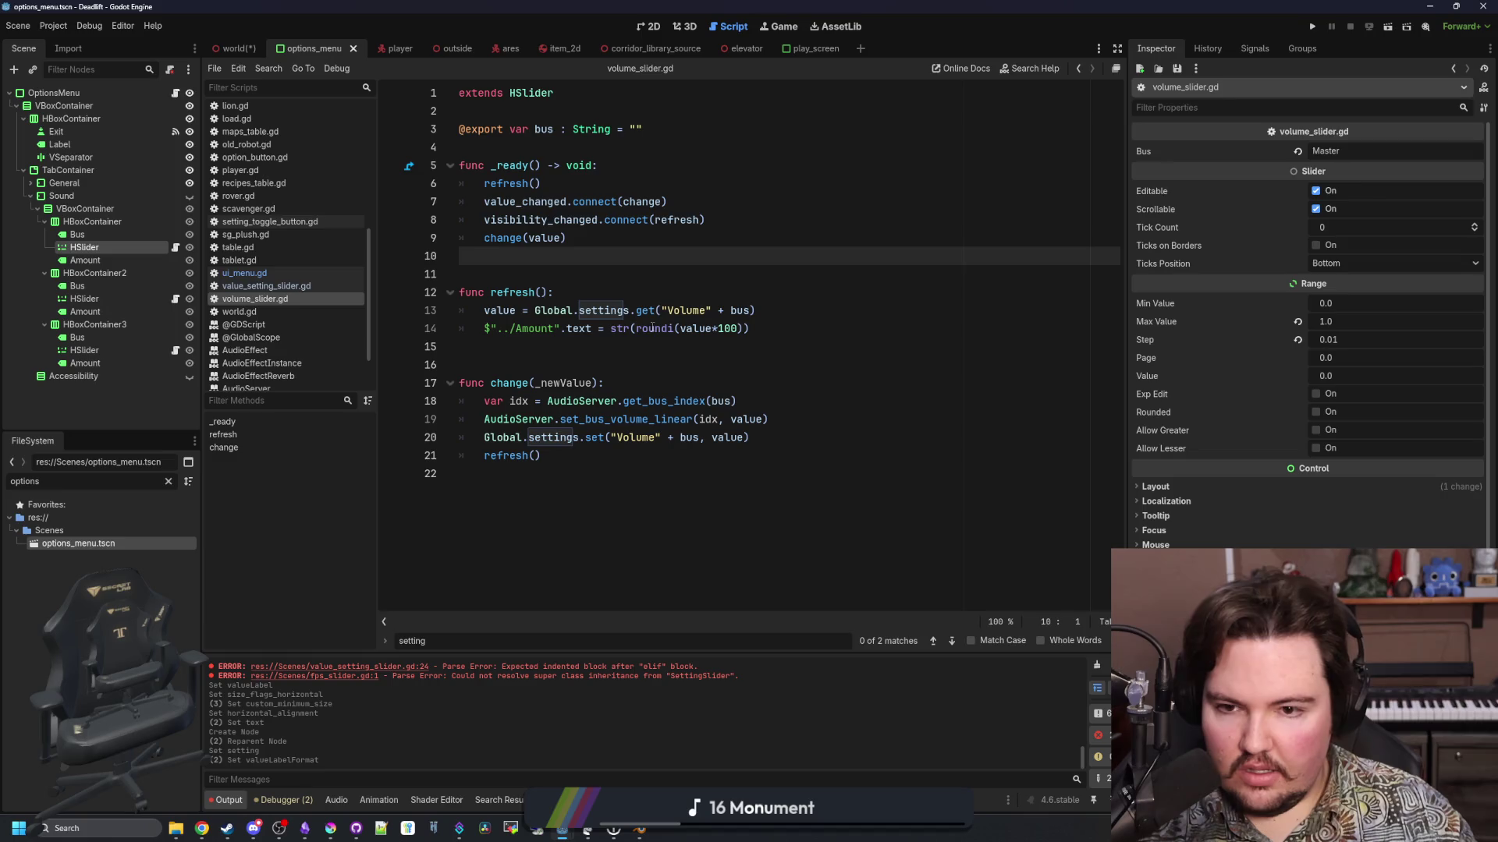
{"action": "left_click", "coordinate": [652, 328]}
{"action": "left_click", "coordinate": [552, 265]}
{"action": "key", "text": "ctrl+s"}
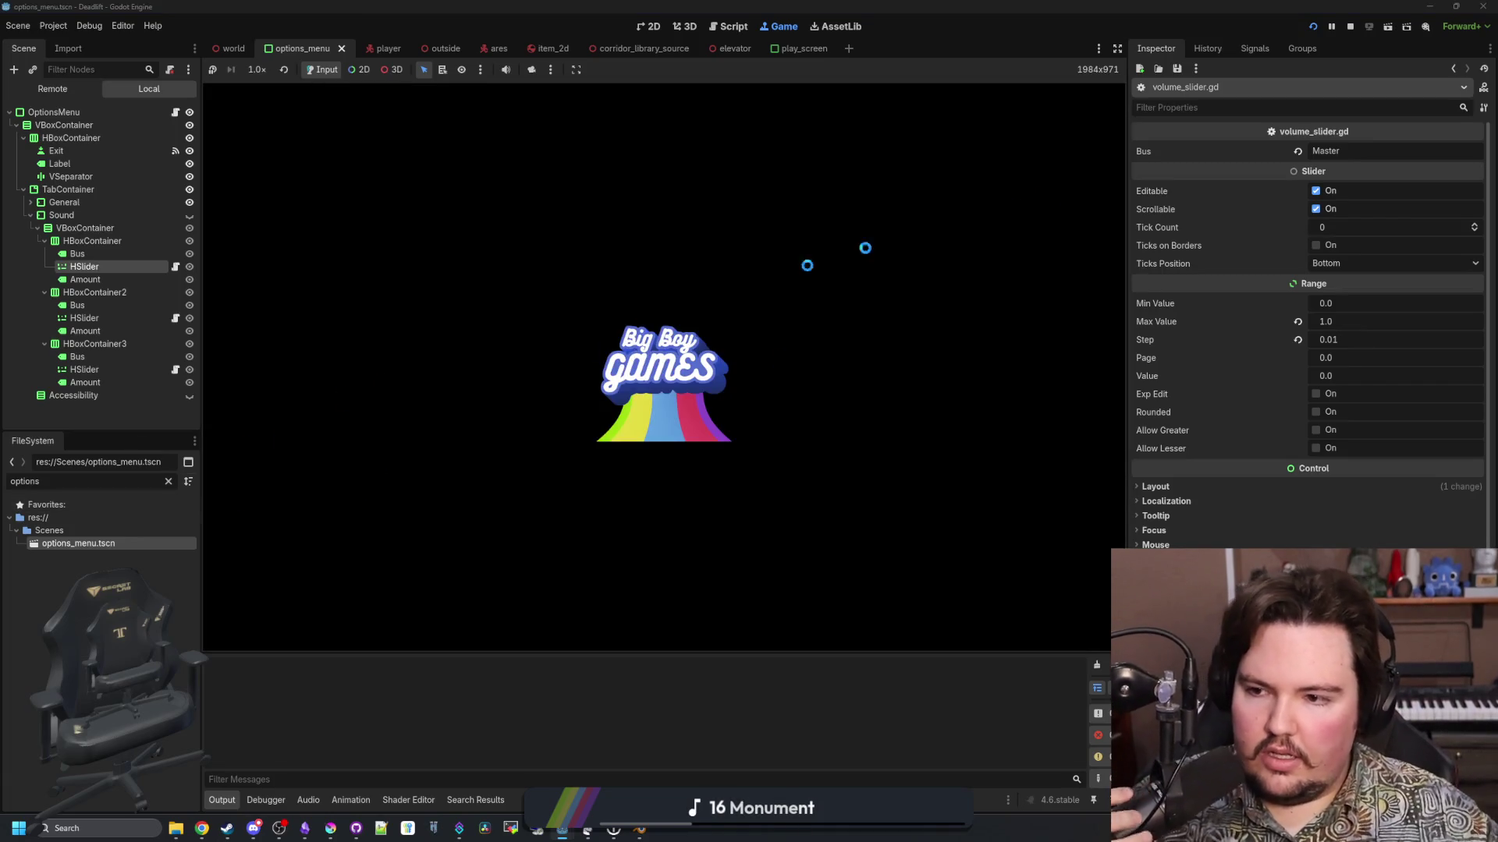
{"action": "left_click", "coordinate": [1352, 27]}
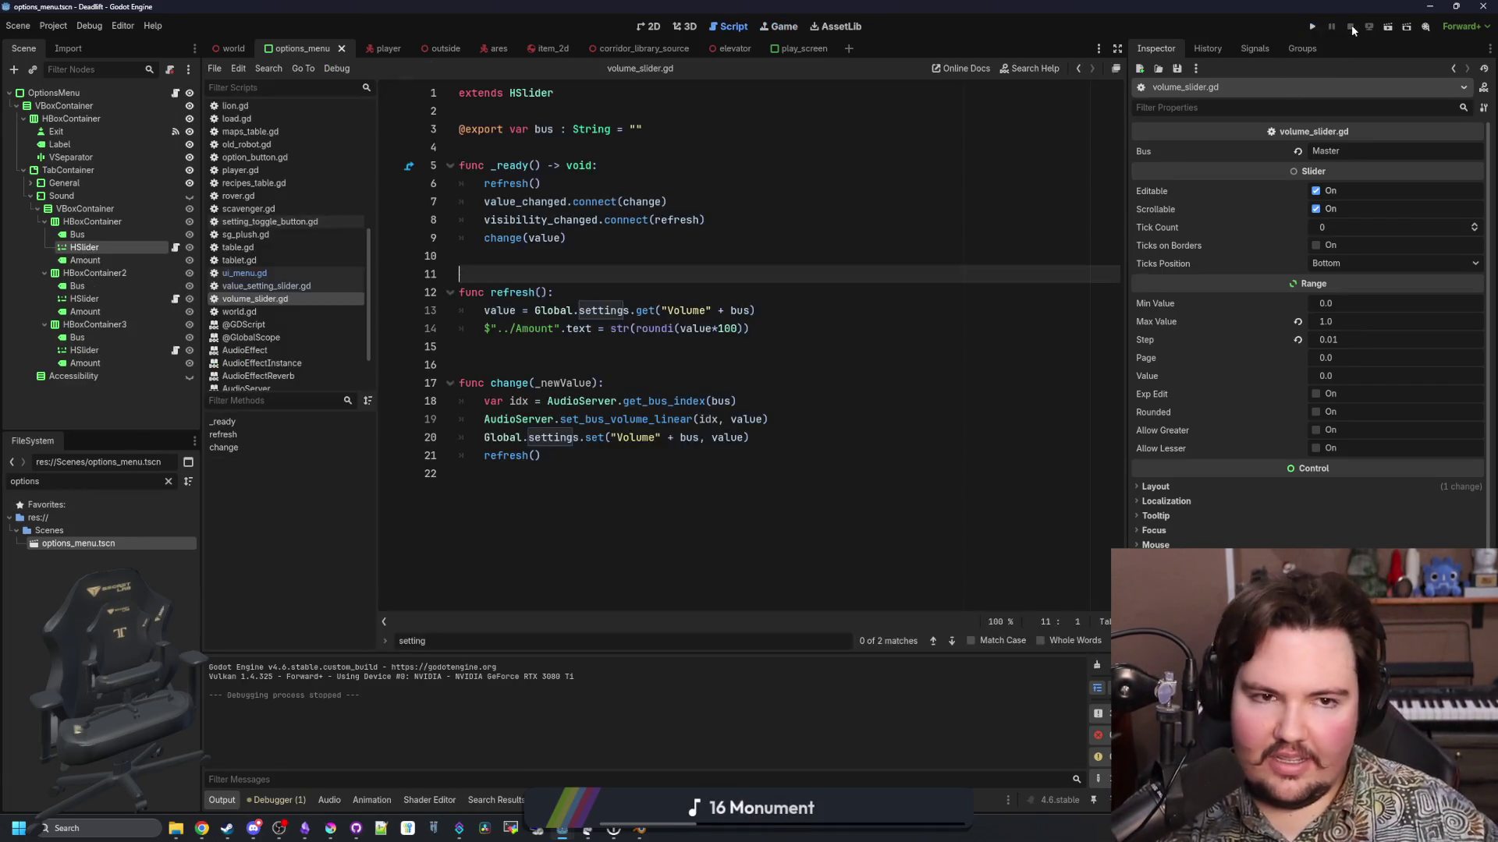
{"action": "left_click", "coordinate": [648, 26]}
{"action": "left_click", "coordinate": [233, 49]}
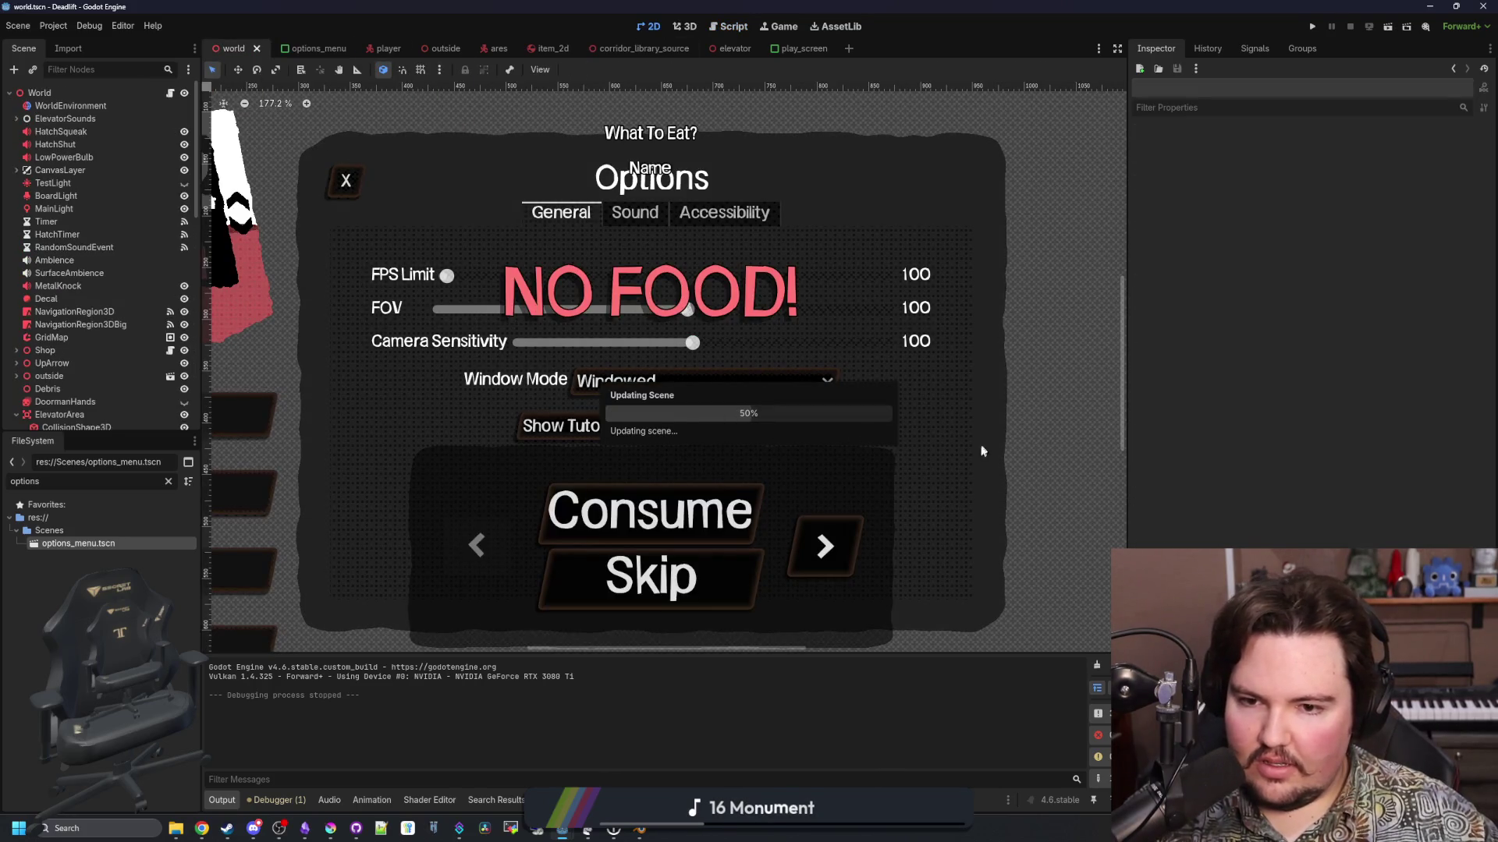
Step: Save the world scene and rename the Setup scene's root node to SetupMenu
{"action": "scroll", "coordinate": [852, 445], "scroll_direction": "down", "scroll_amount": 1}
{"action": "scroll", "coordinate": [701, 365], "scroll_direction": "up", "scroll_amount": 2}
{"action": "key", "text": "ctrl+s"}
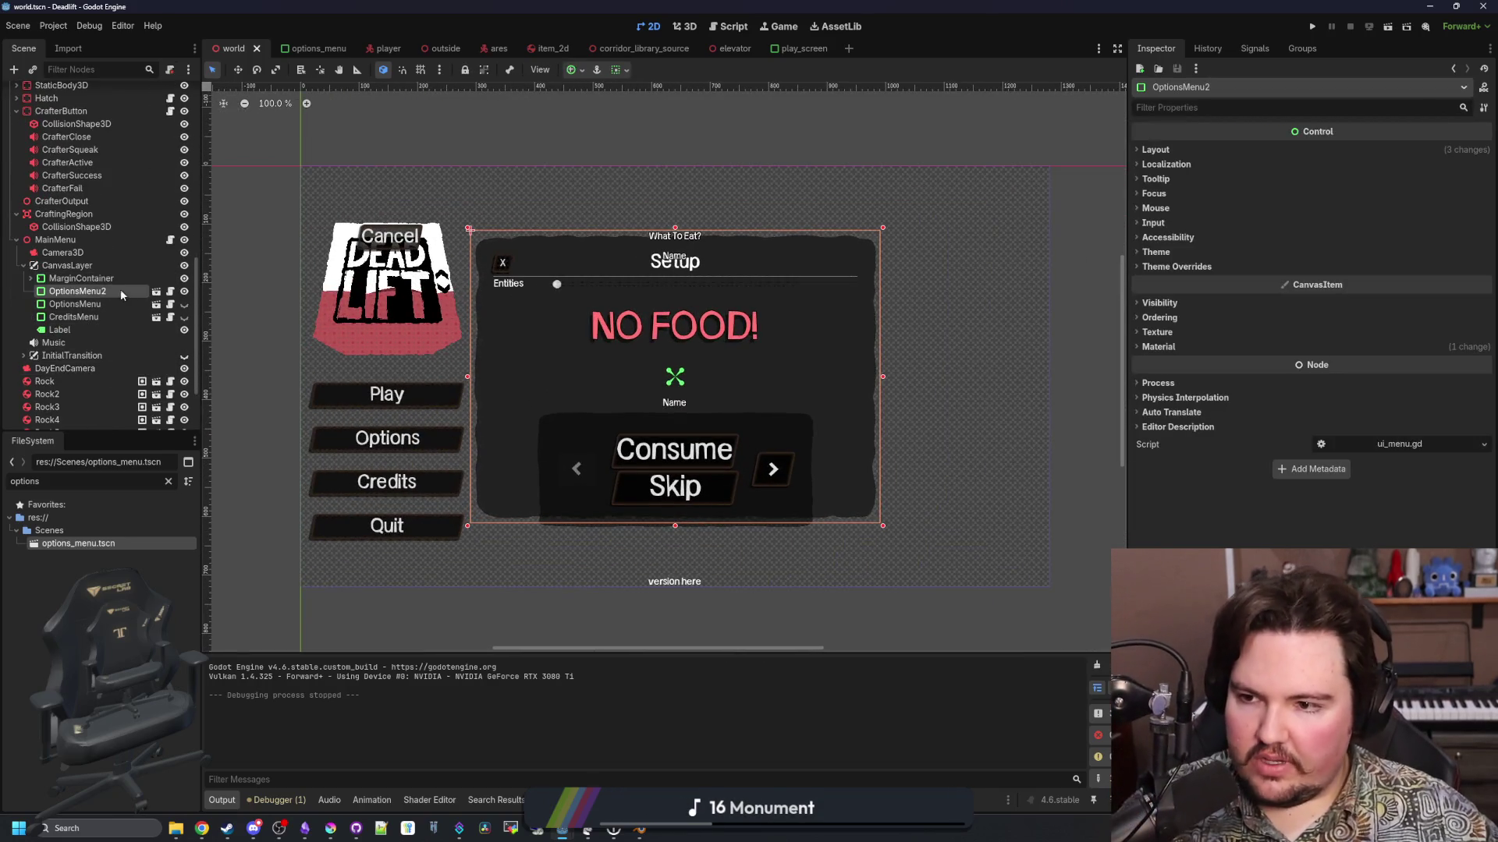
{"action": "left_click", "coordinate": [156, 291]}
{"action": "double_click", "coordinate": [95, 92]}
{"action": "type", "text": "SetupMenu"}
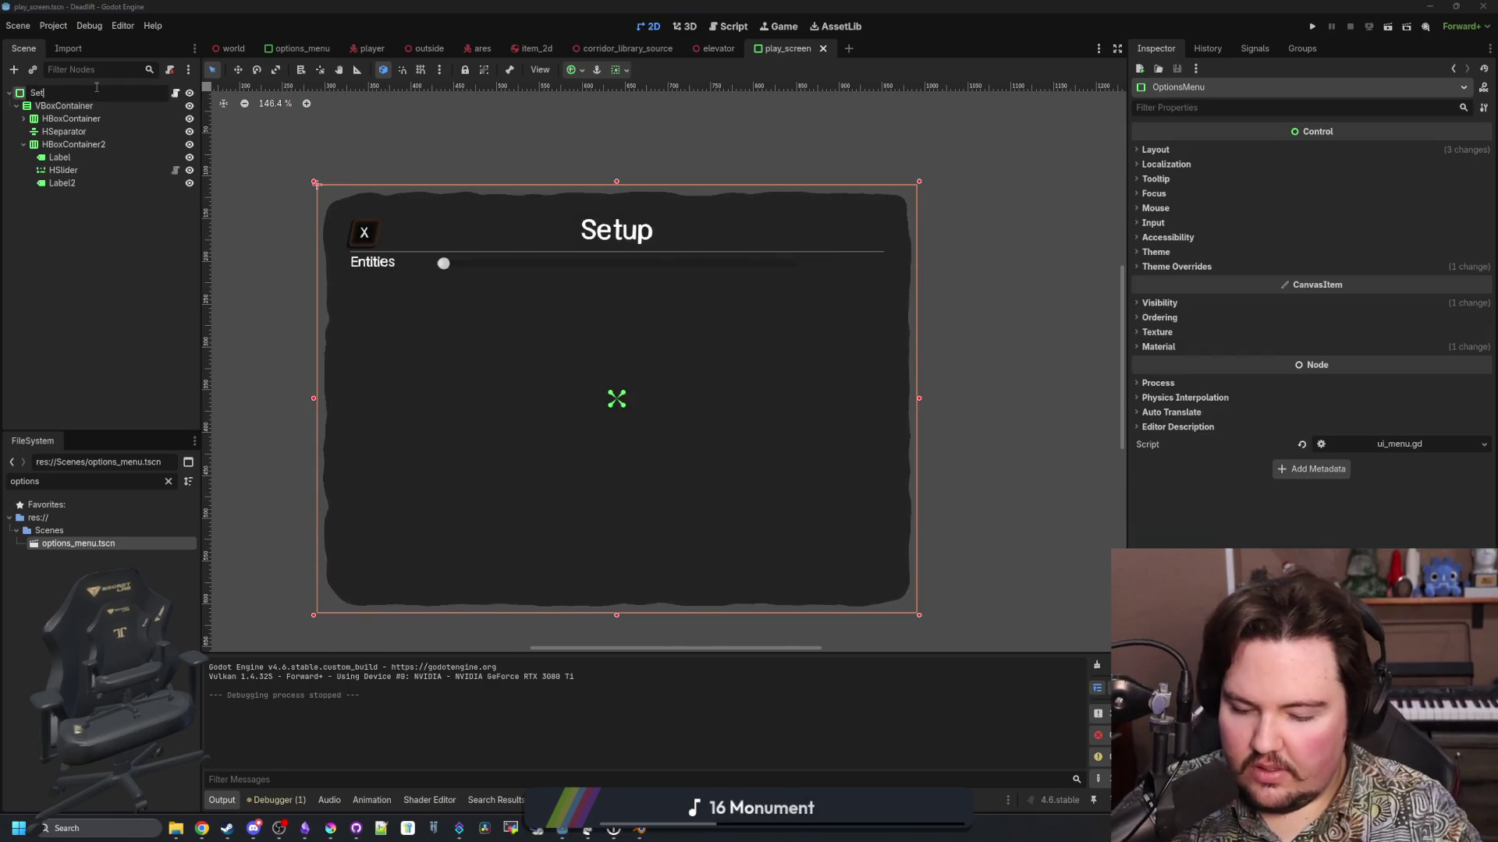
{"action": "key", "text": "Return"}
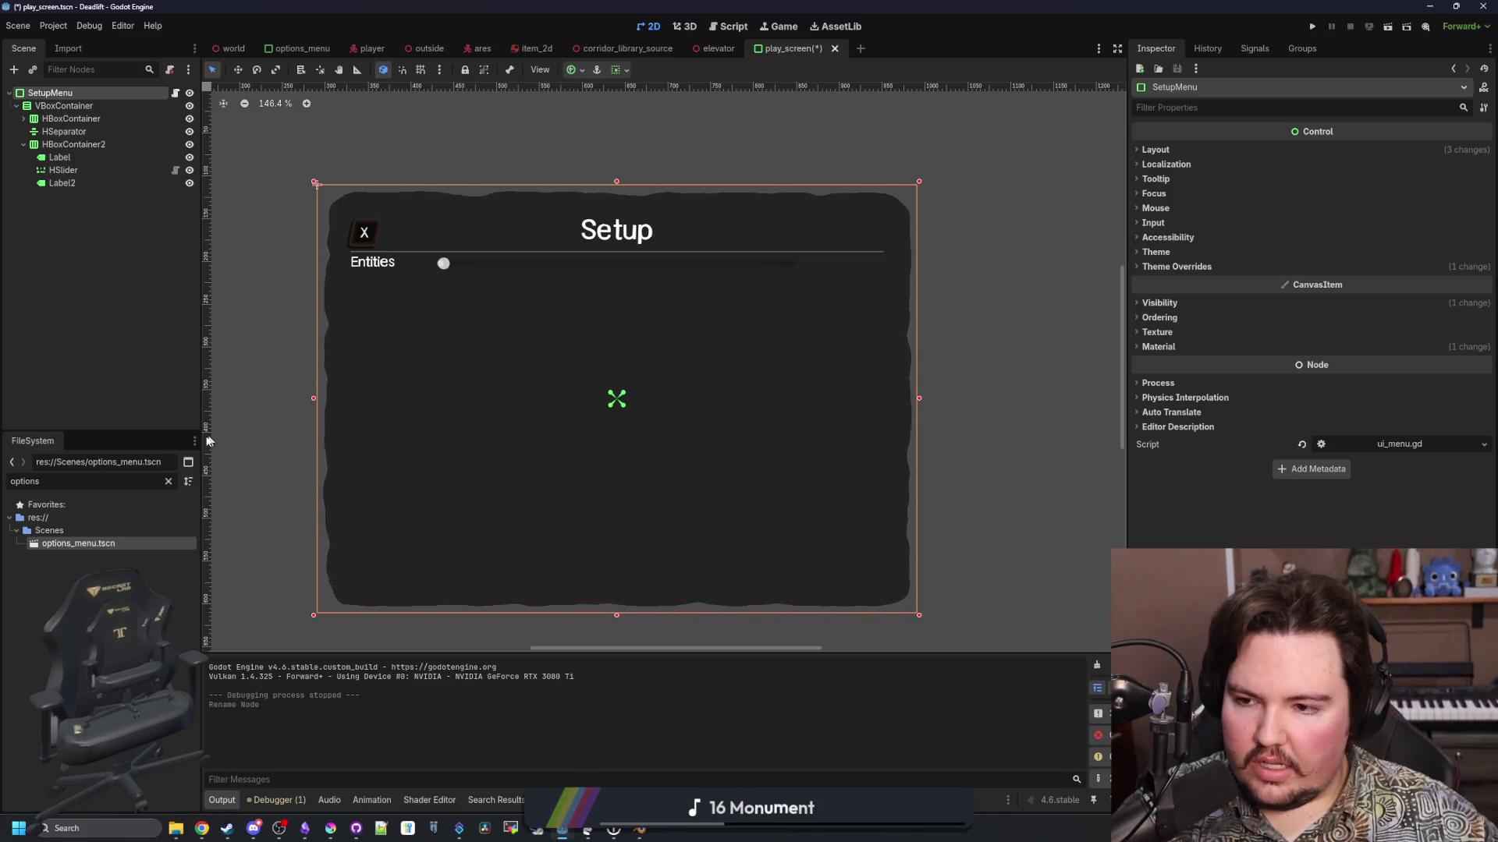
Step: Begin renaming play_screen.tscn to 'setup_me…', then cancel the rename
{"action": "left_click", "coordinate": [168, 481]}
{"action": "type", "text": "play"}
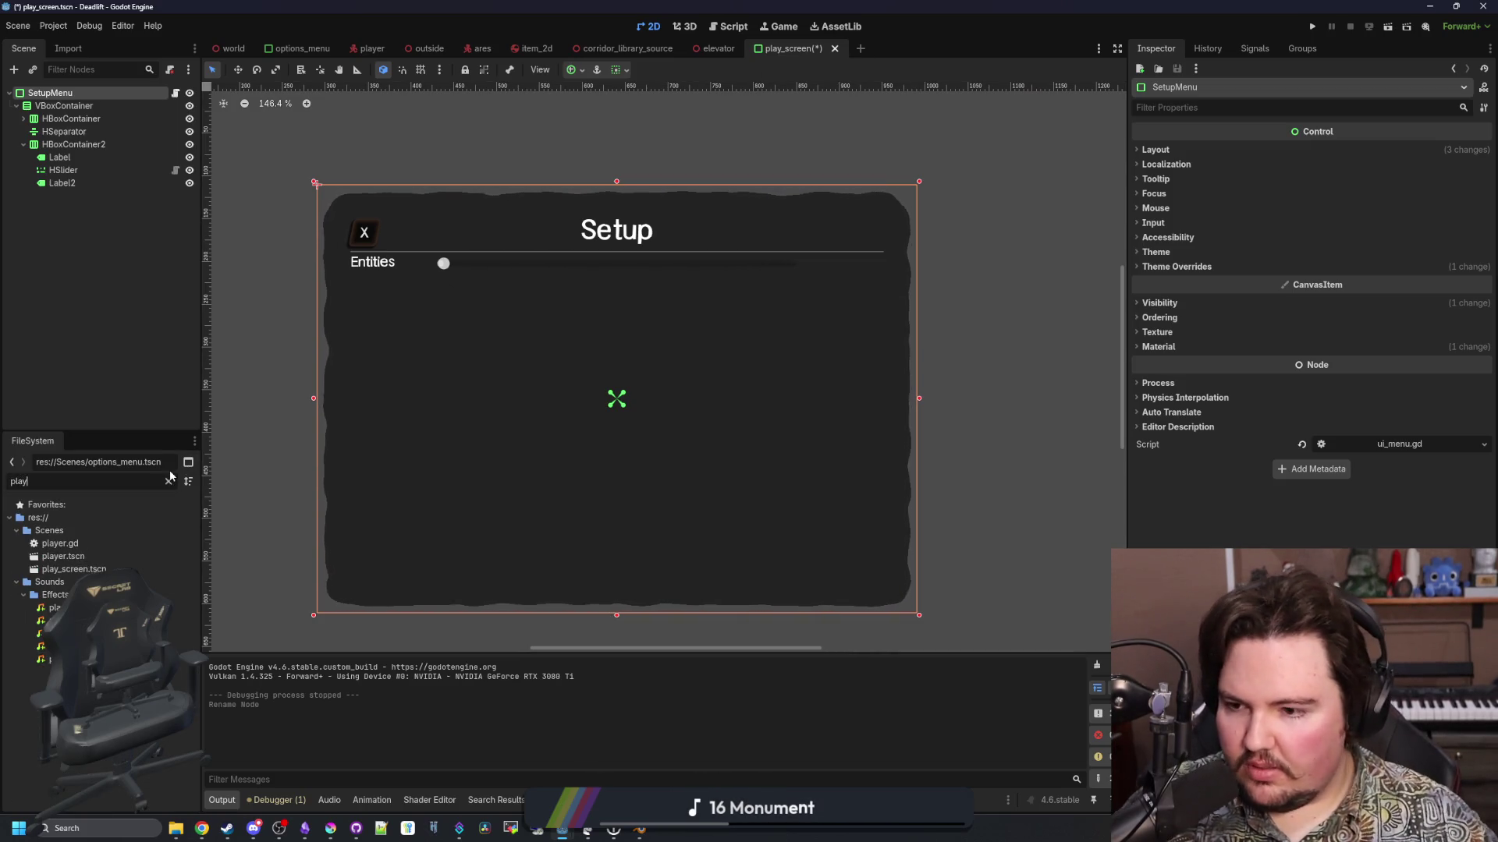
{"action": "right_click", "coordinate": [102, 568]}
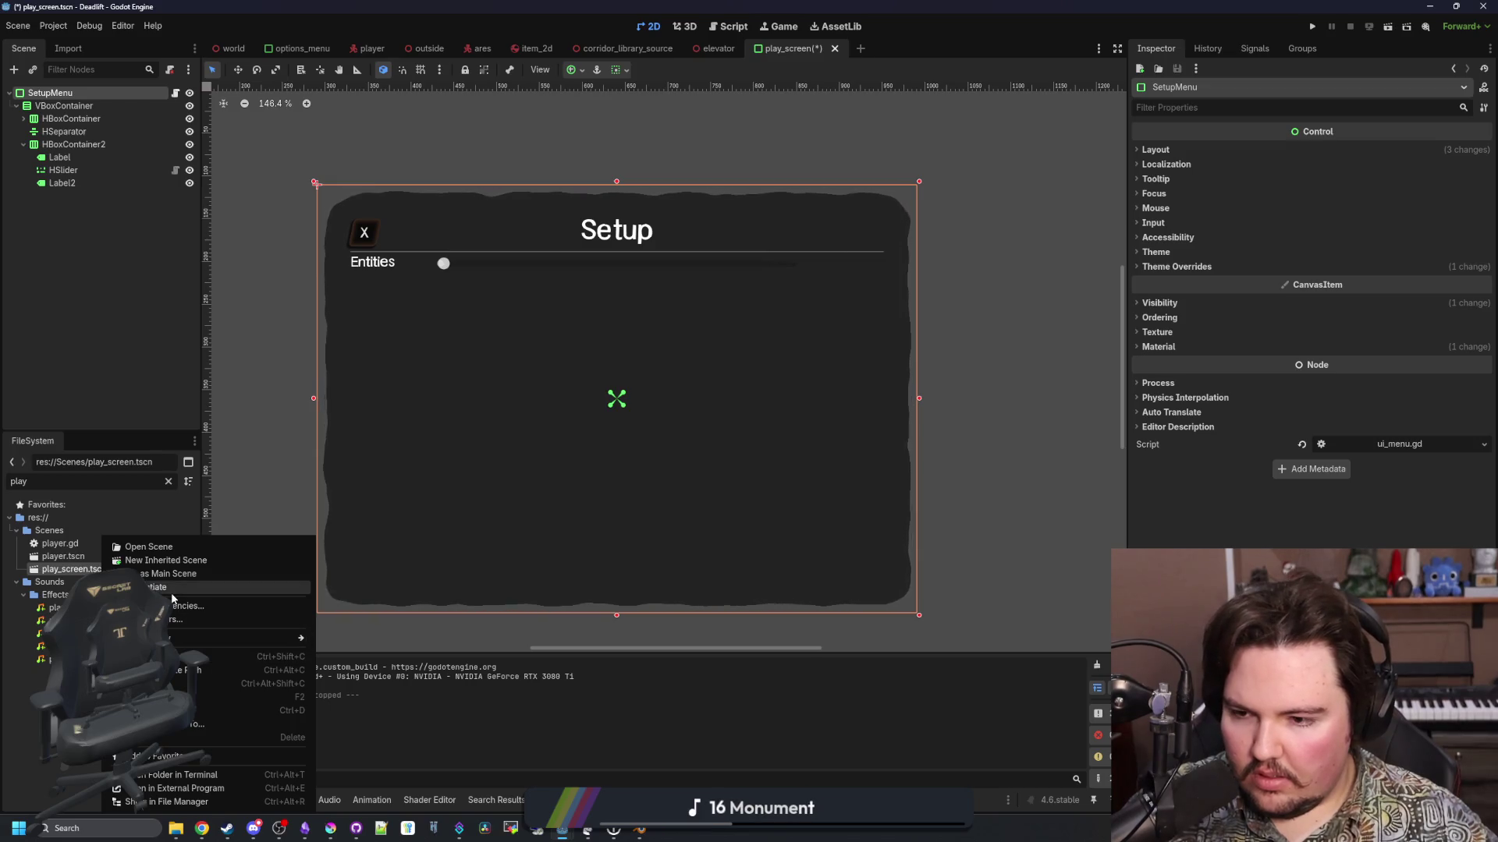
{"action": "left_click", "coordinate": [203, 696]}
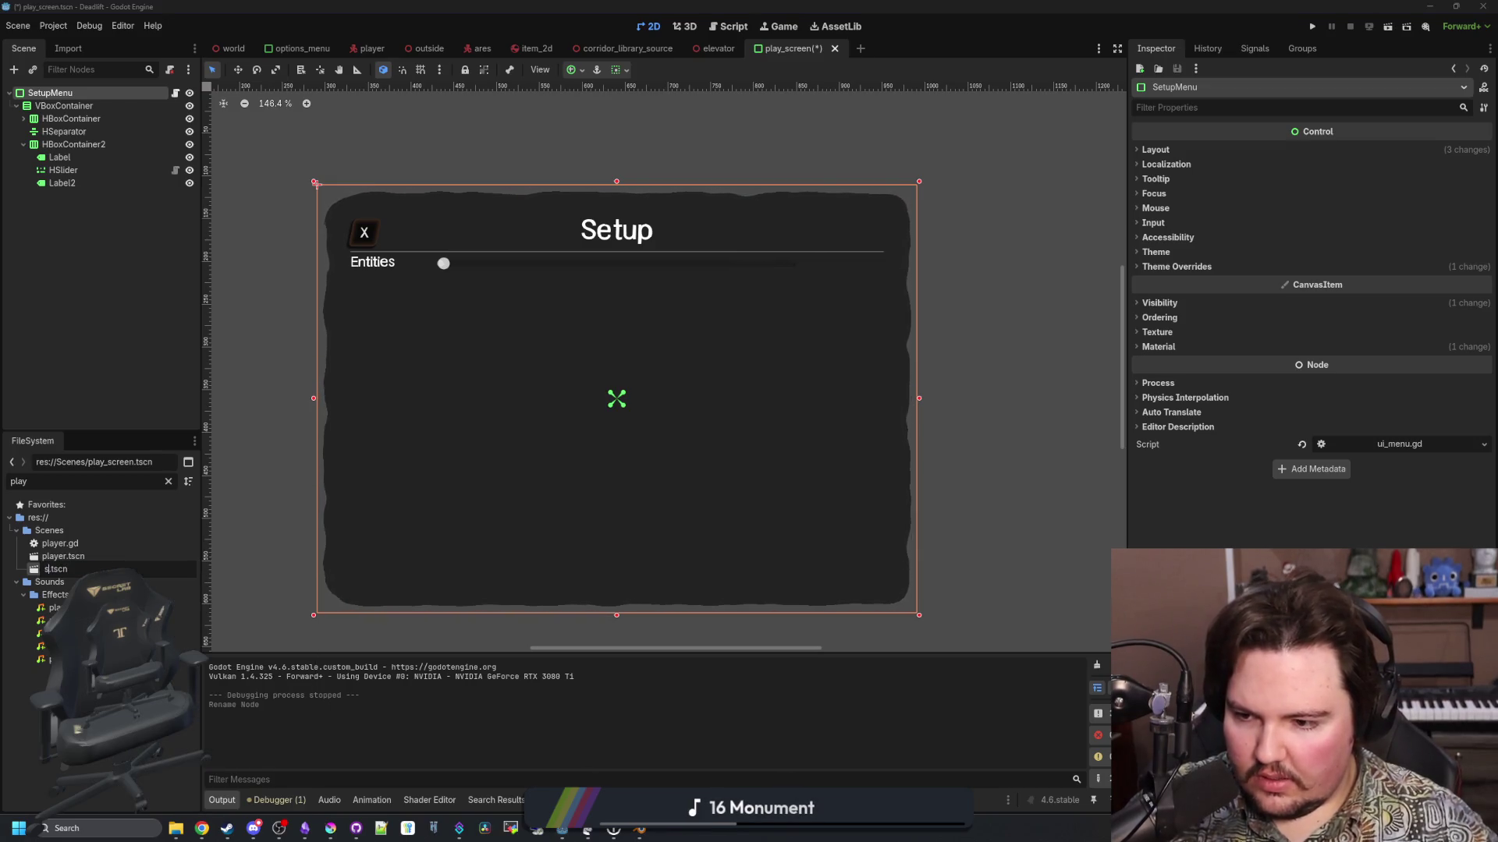
{"action": "type", "text": "setup_me"}
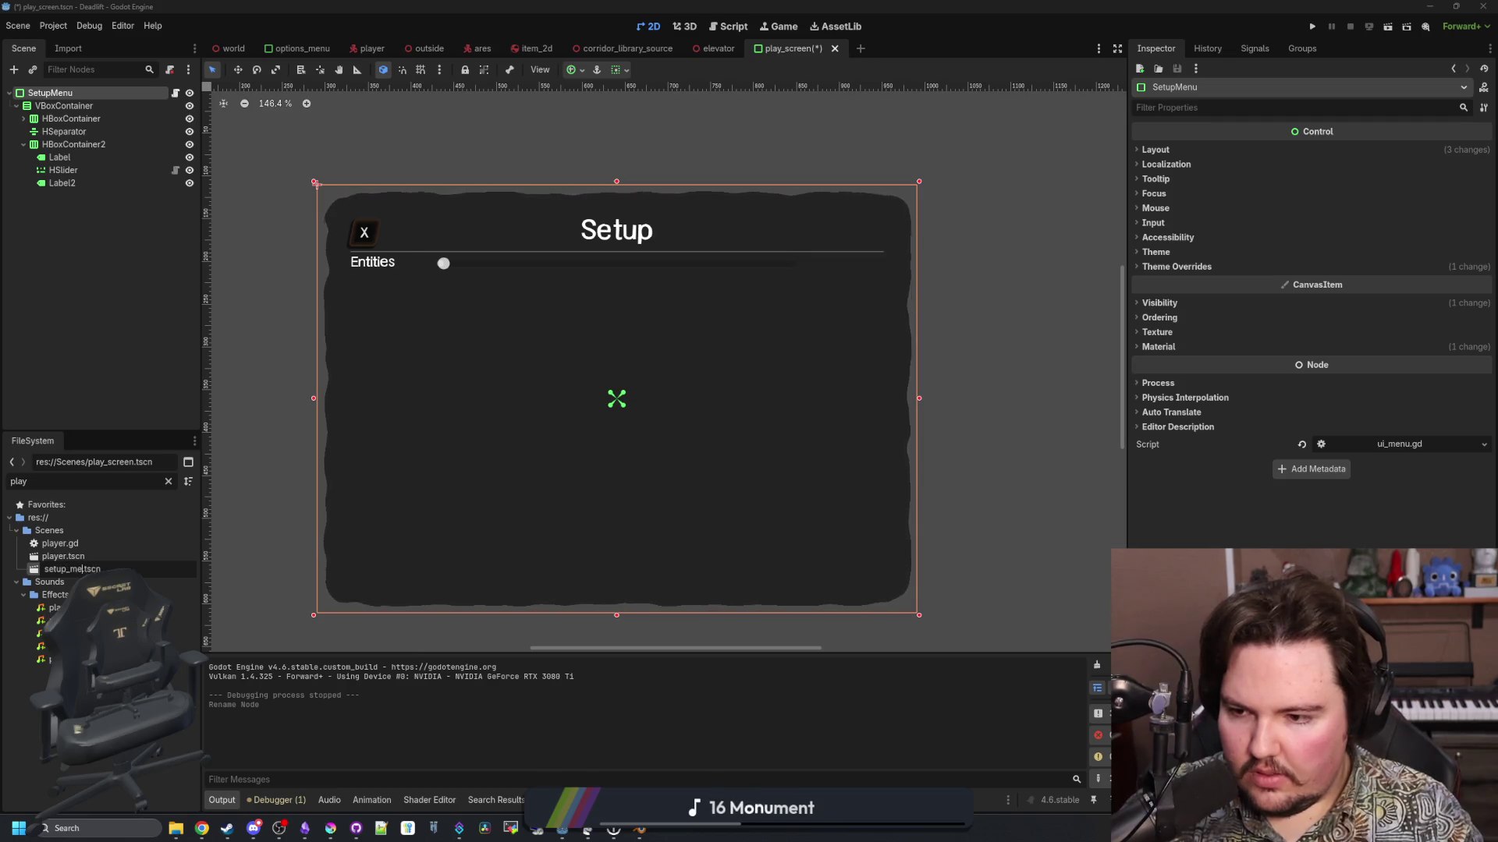
{"action": "key", "text": "Escape"}
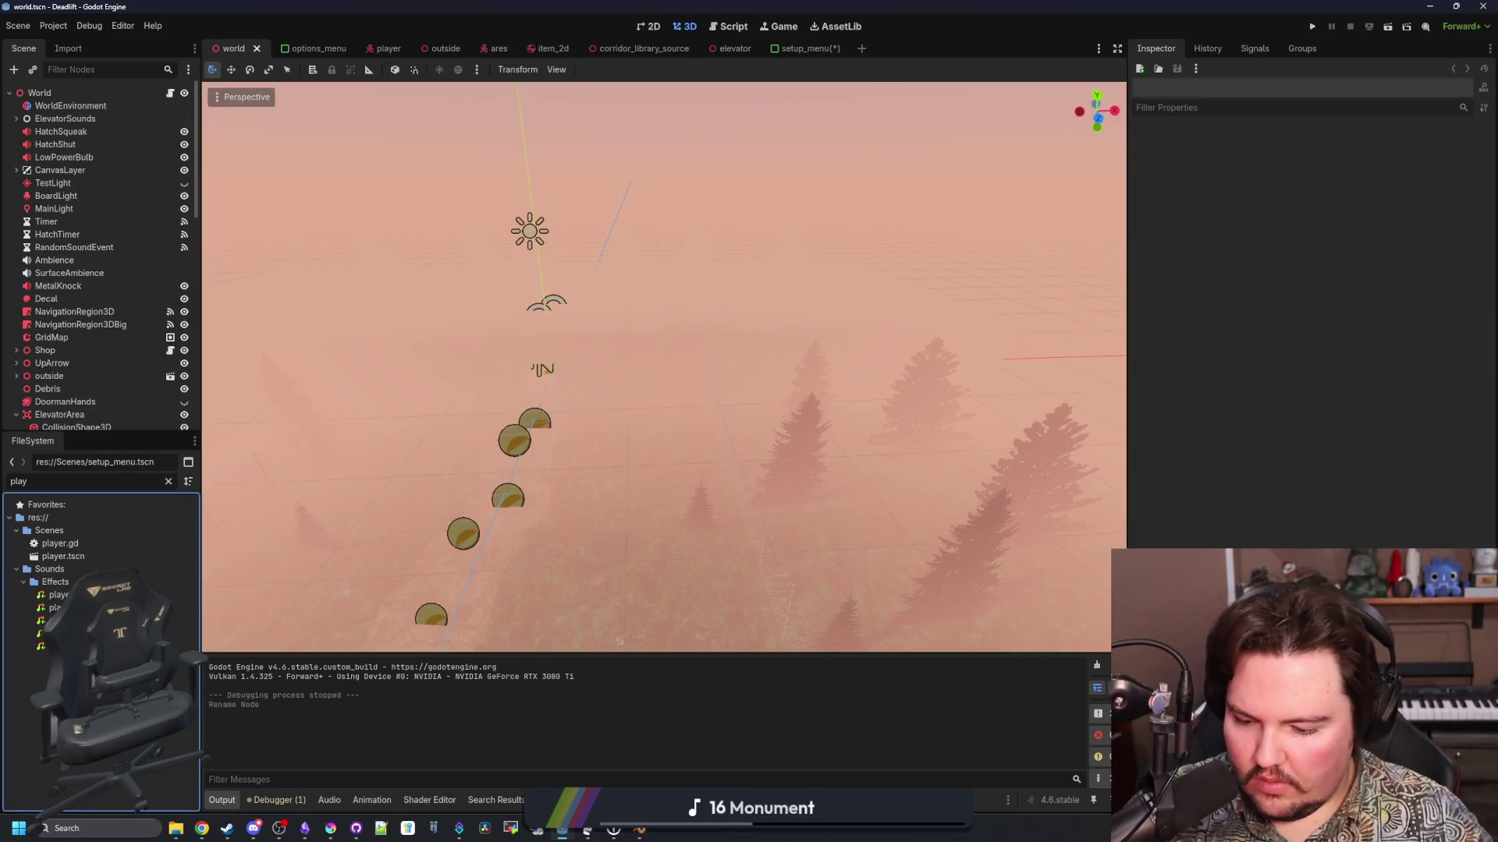
Step: Delete the OptionsMenu2 node from the world scene
{"action": "scroll", "coordinate": [601, 325], "scroll_direction": "up", "scroll_amount": 6}
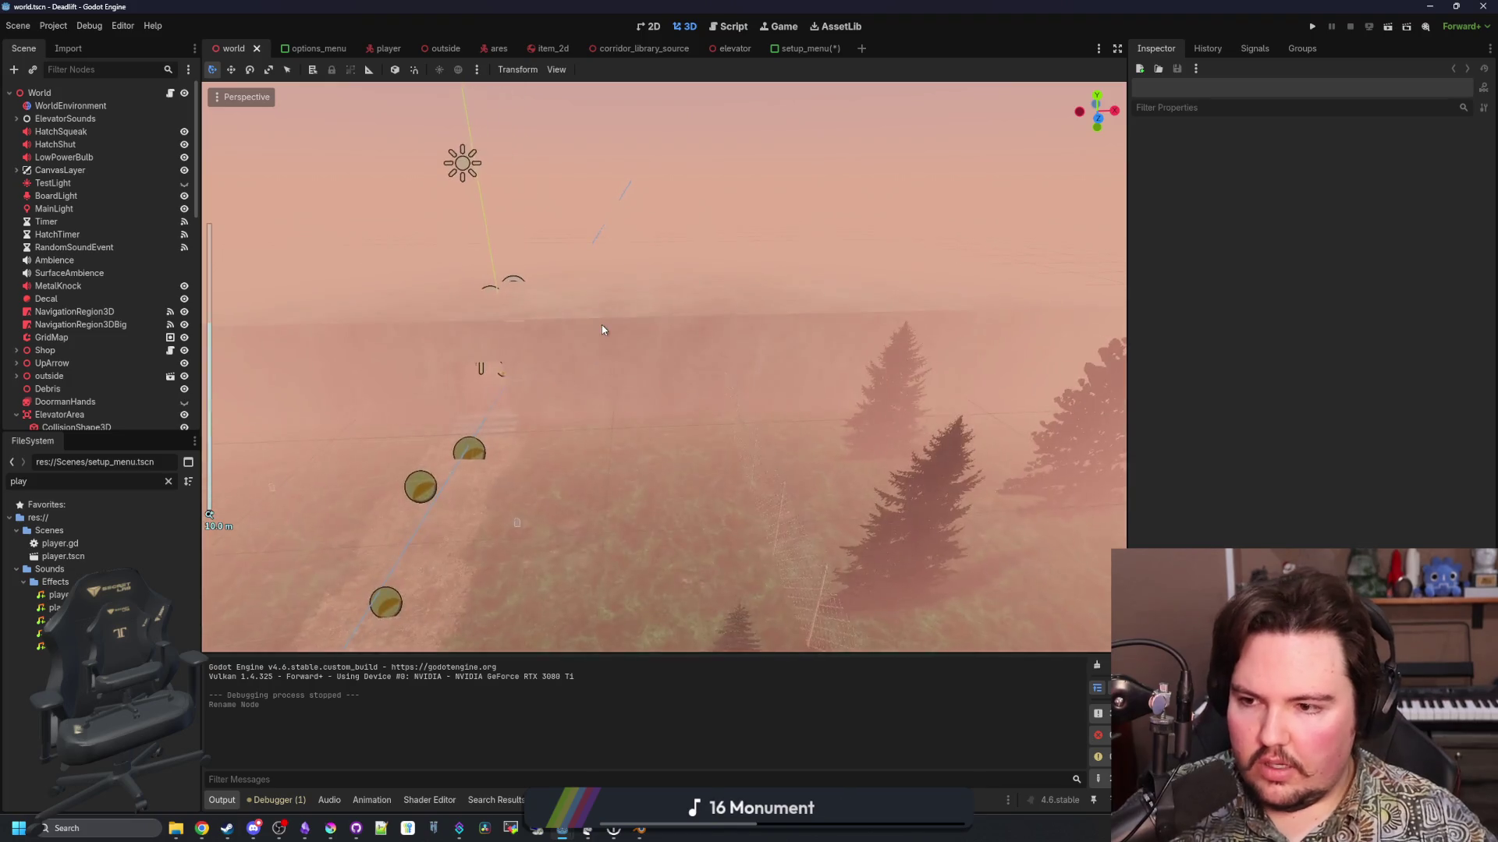
{"action": "left_click", "coordinate": [641, 31]}
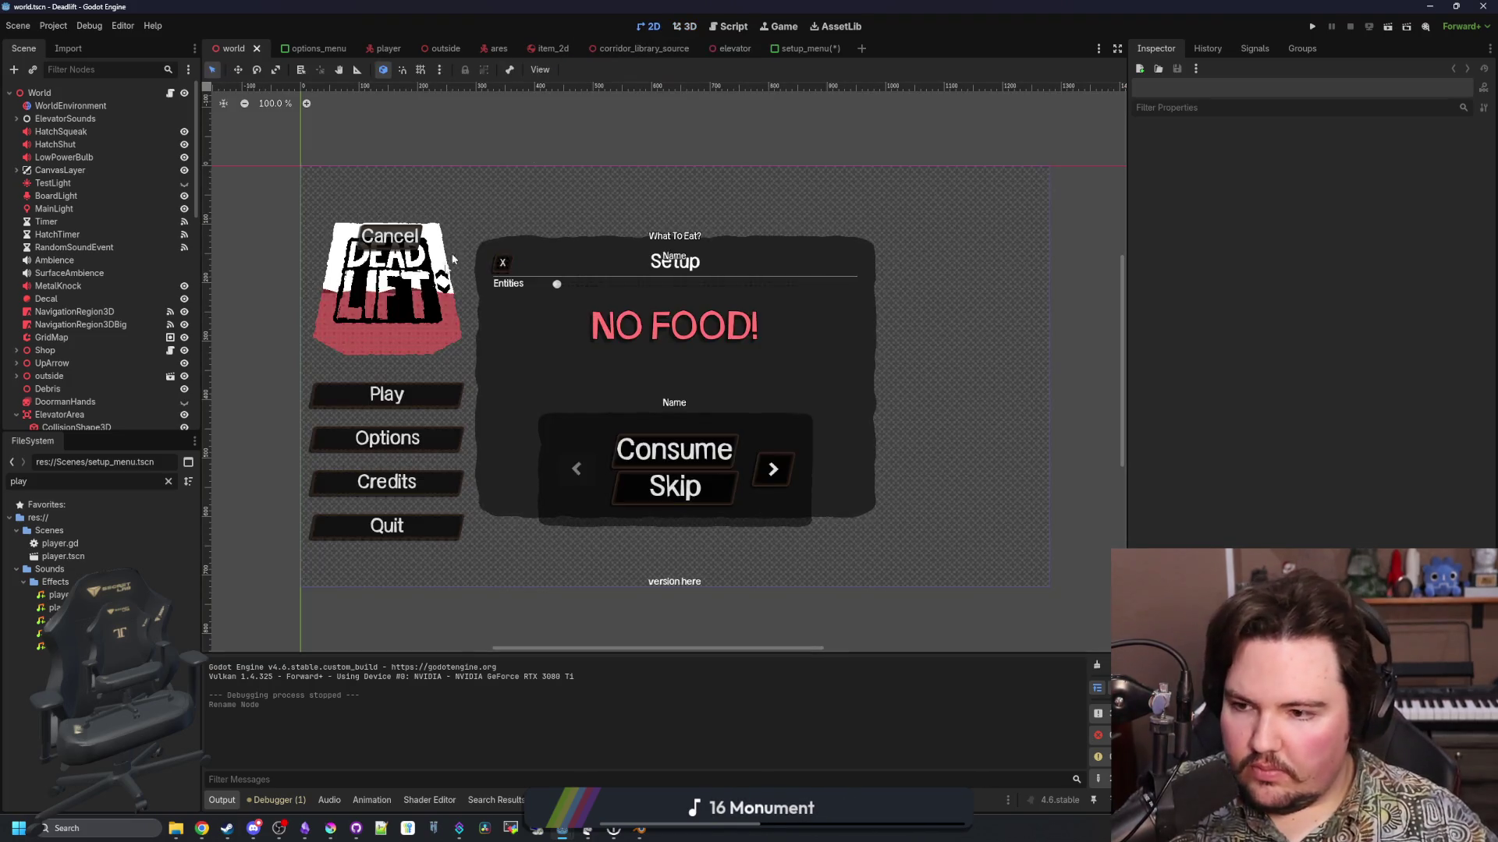
{"action": "scroll", "coordinate": [75, 297], "scroll_direction": "down", "scroll_amount": 5}
{"action": "scroll", "coordinate": [87, 306], "scroll_direction": "up", "scroll_amount": 3}
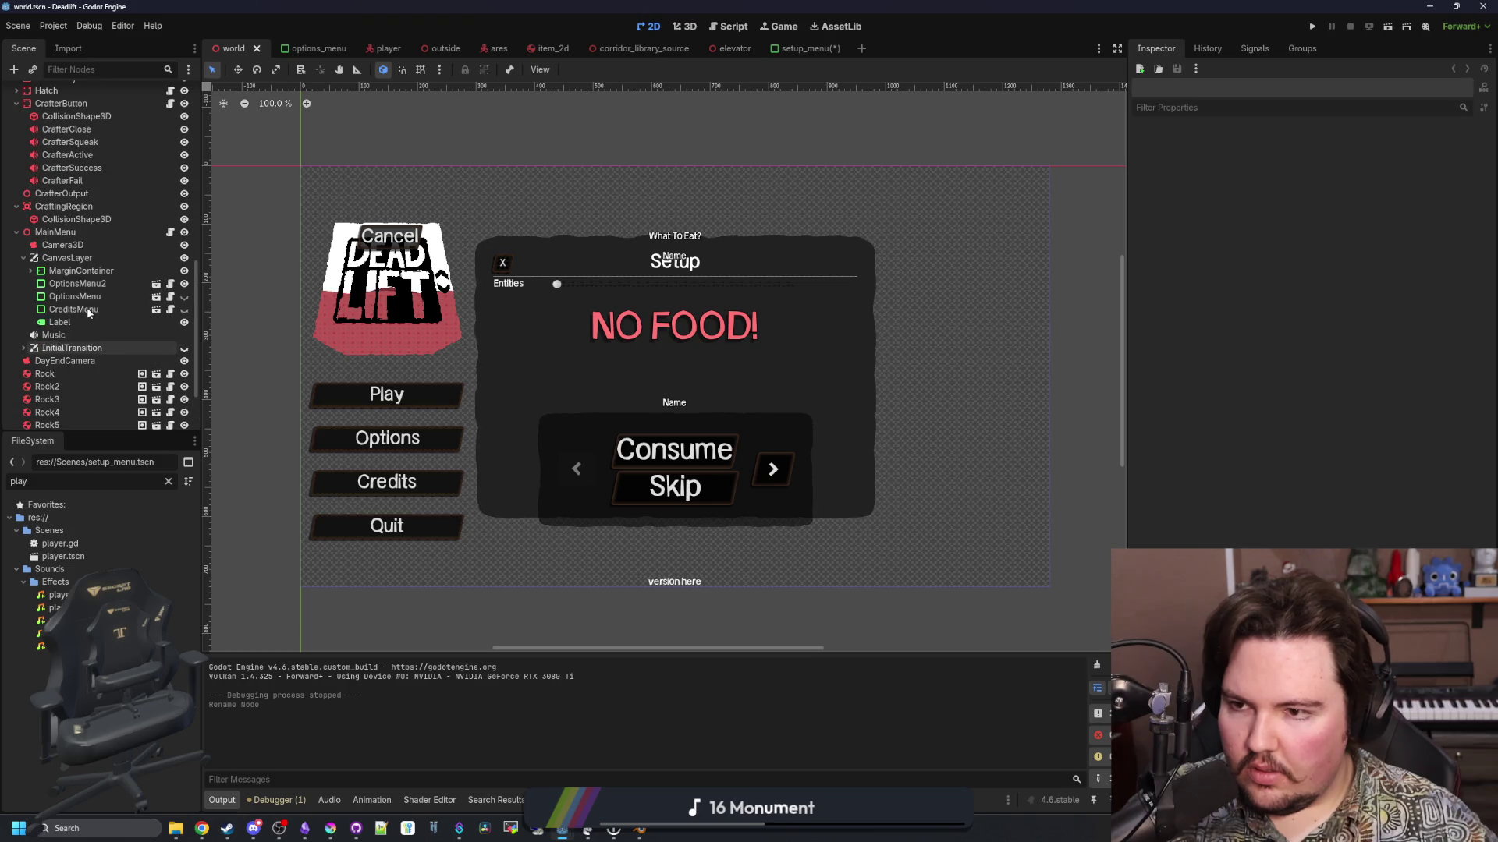
{"action": "left_click", "coordinate": [106, 287]}
{"action": "key", "text": "Delete"}
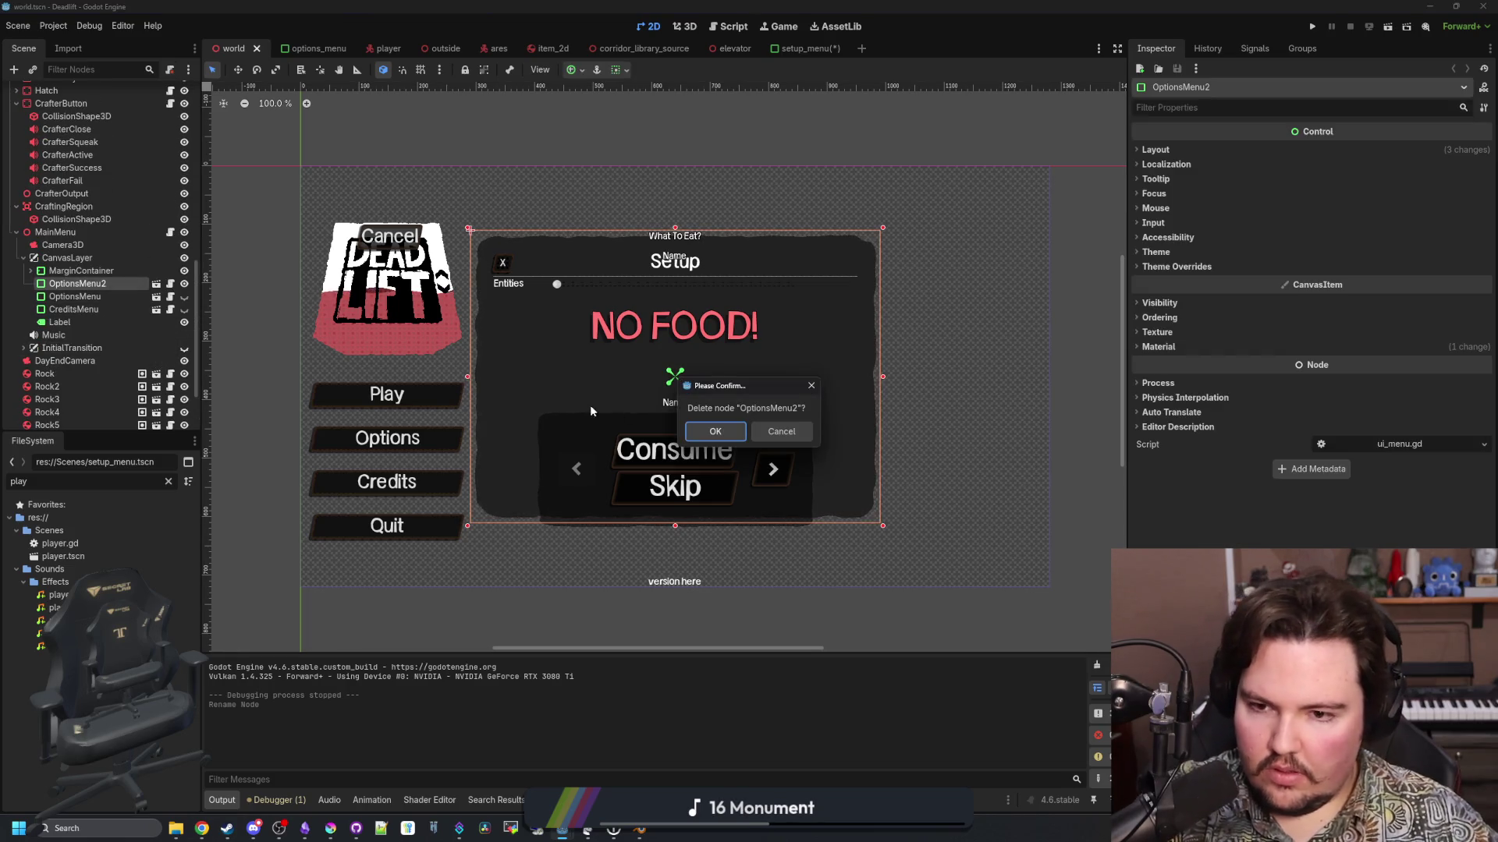
{"action": "left_click", "coordinate": [716, 428]}
Step: Instance setup_menu.tscn into the main menu's CanvasLayer
{"action": "key", "text": "ctrl+a"}
{"action": "type", "text": "set"}
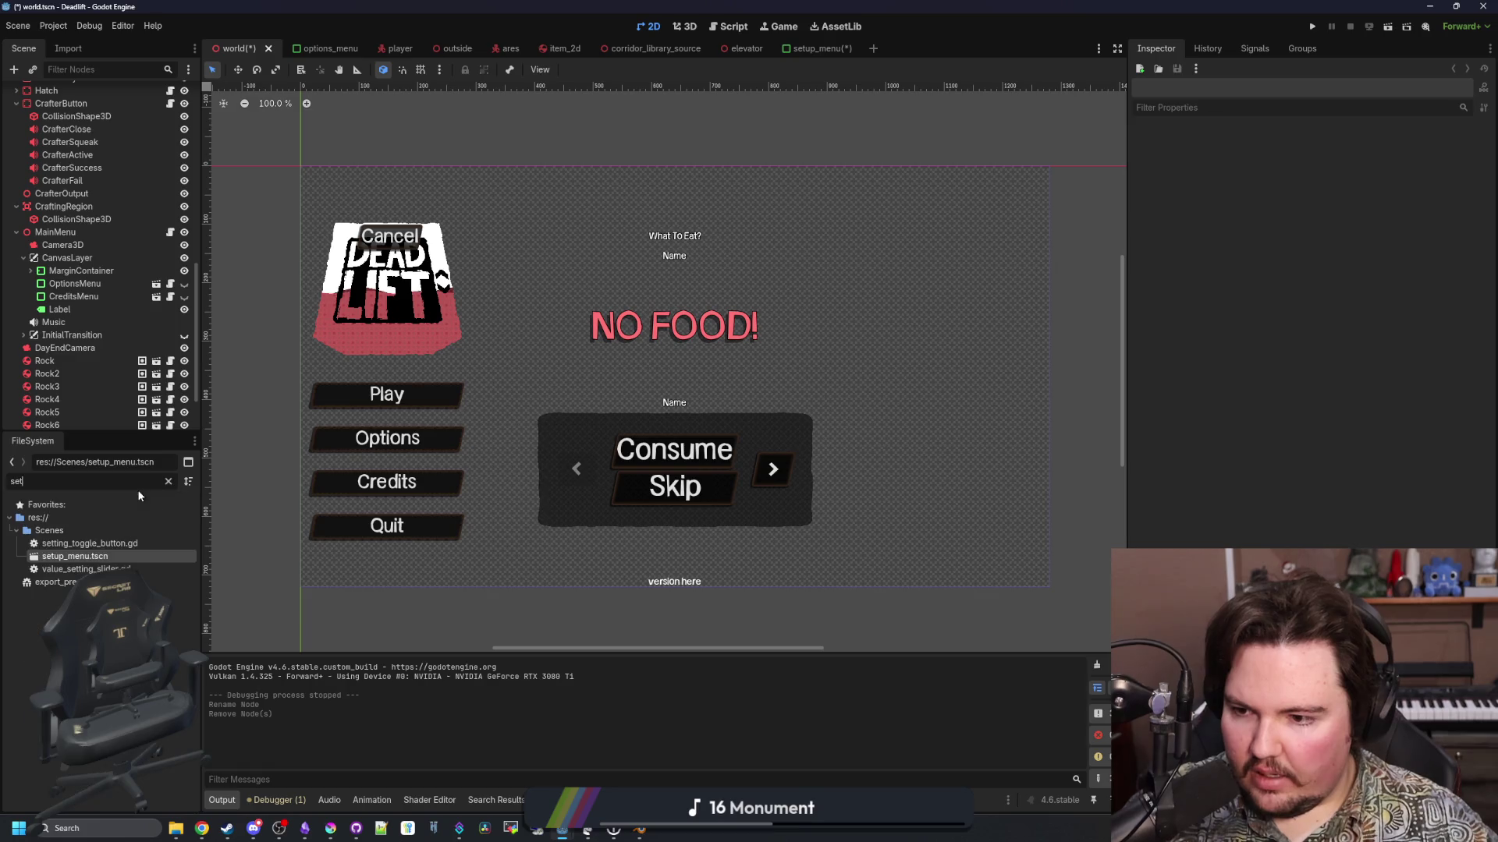
{"action": "left_click_drag", "start_coordinate": [71, 518], "coordinate": [90, 278]}
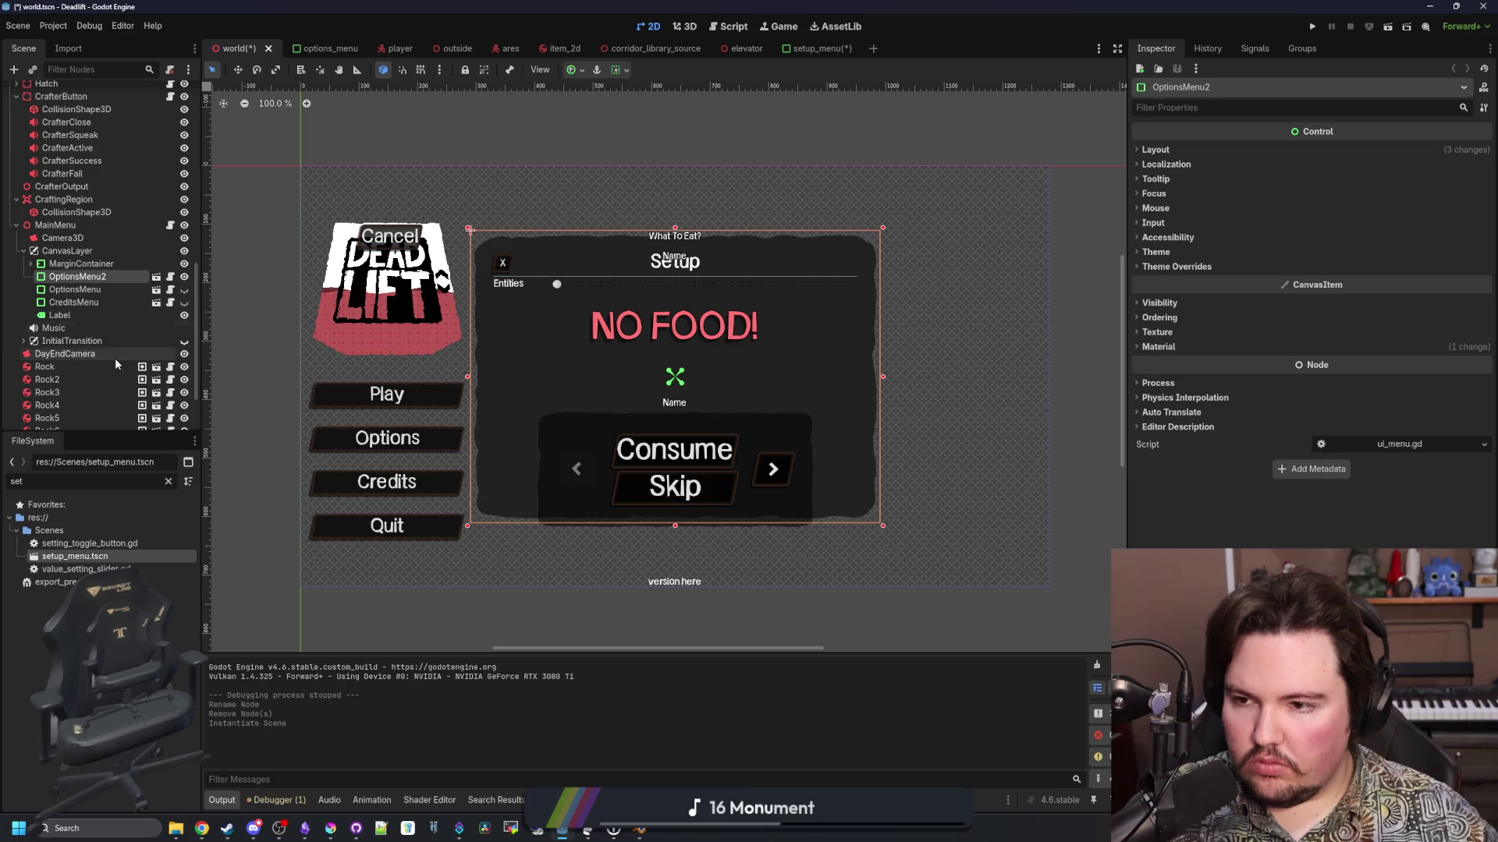
{"action": "left_click", "coordinate": [156, 278]}
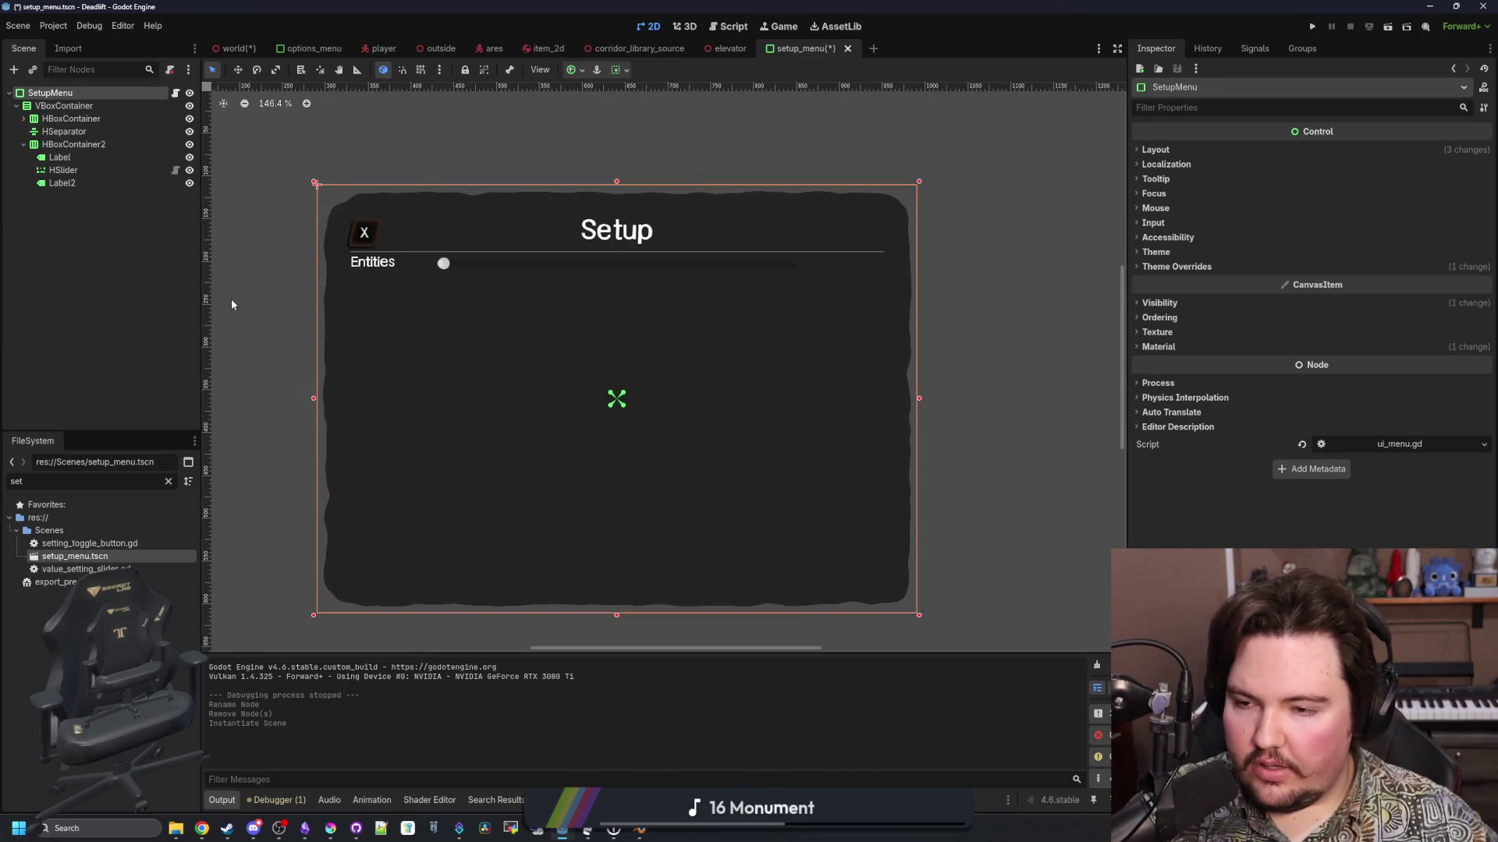
{"action": "left_click", "coordinate": [225, 50]}
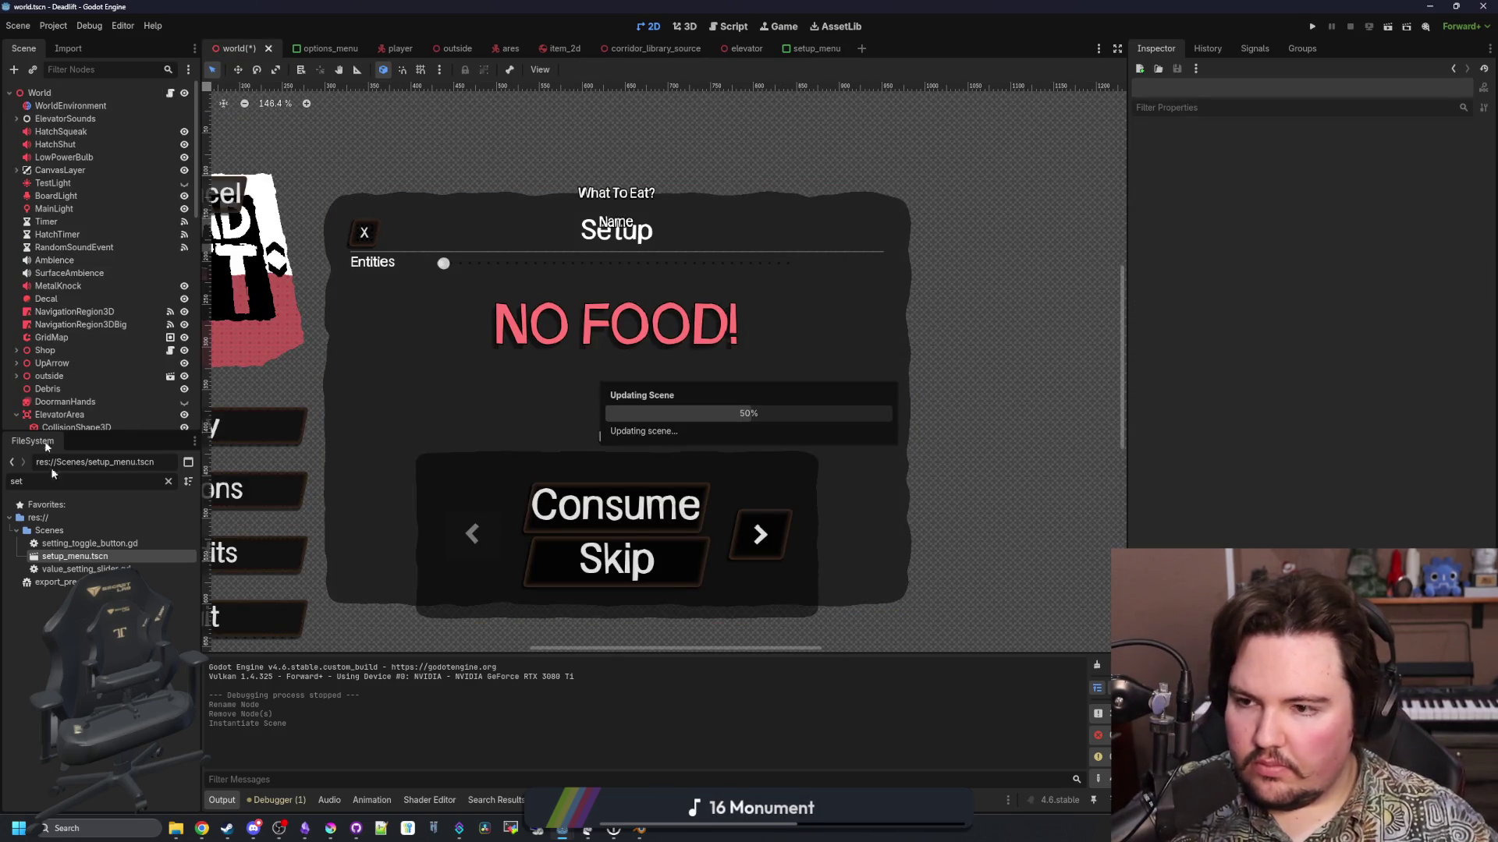
Step: Rename the new instance to SetupMenu and save the world scene
{"action": "double_click", "coordinate": [125, 198]}
{"action": "type", "text": "SetupMenu"}
{"action": "key", "text": "Return"}
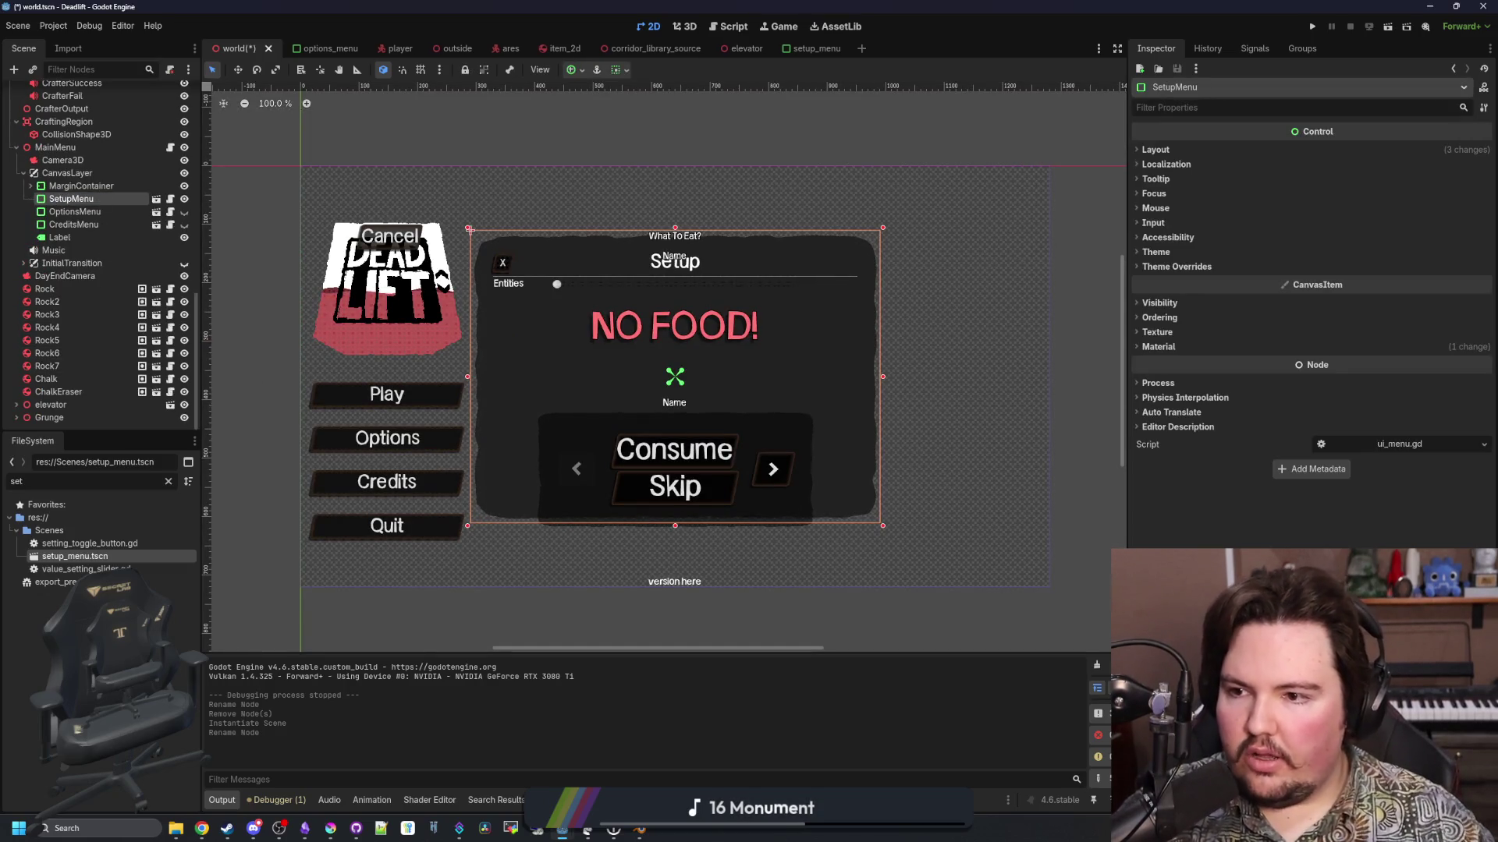
{"action": "key", "text": "ctrl+s"}
{"action": "scroll", "coordinate": [694, 331], "scroll_direction": "up", "scroll_amount": 4}
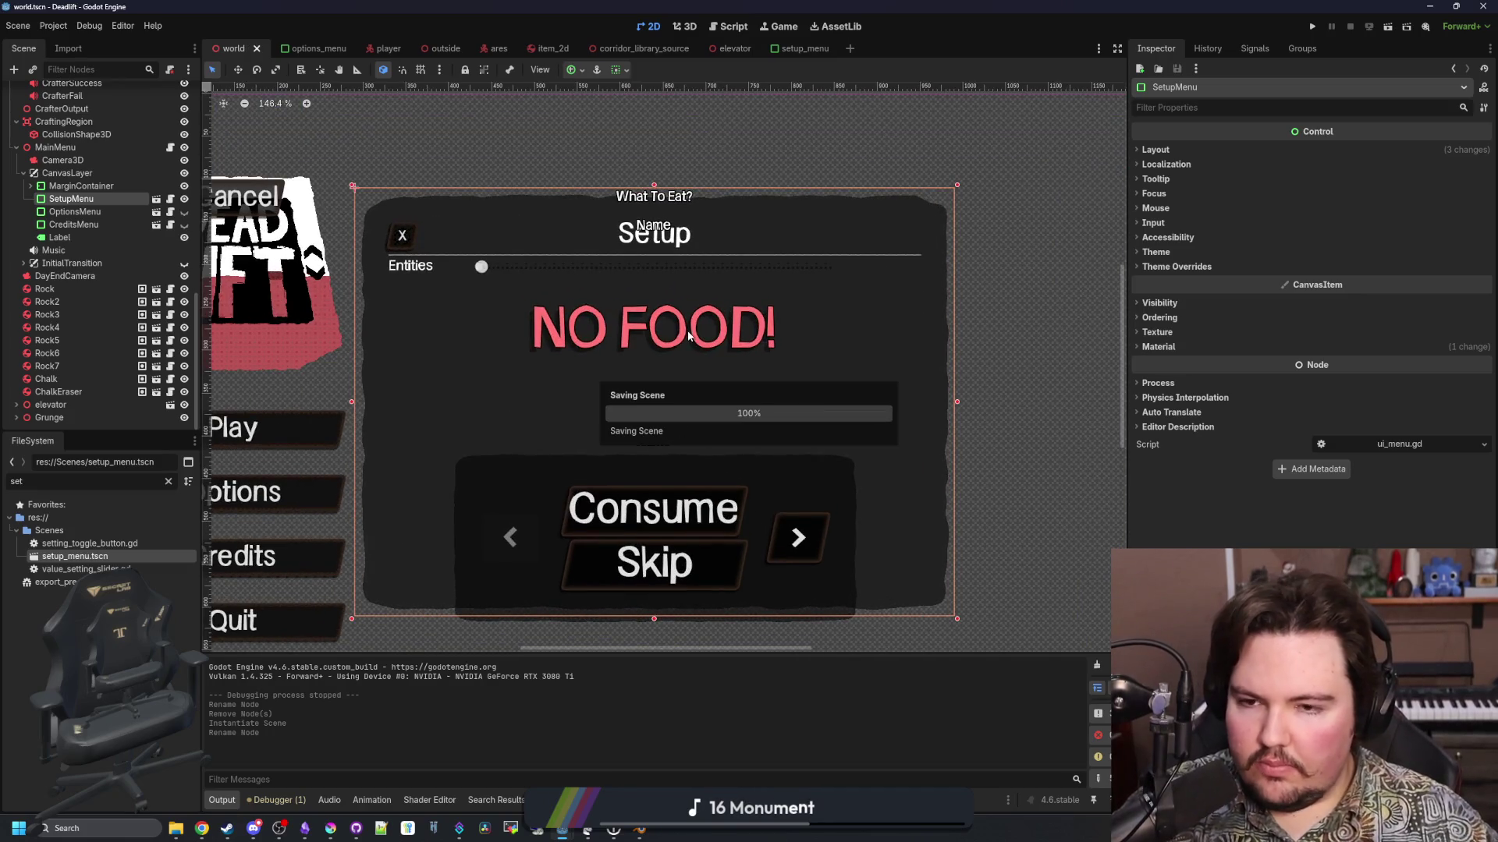
Step: Hide the SetupMenu panel in the main menu scene with its visibility eye icon
{"action": "left_click", "coordinate": [184, 199]}
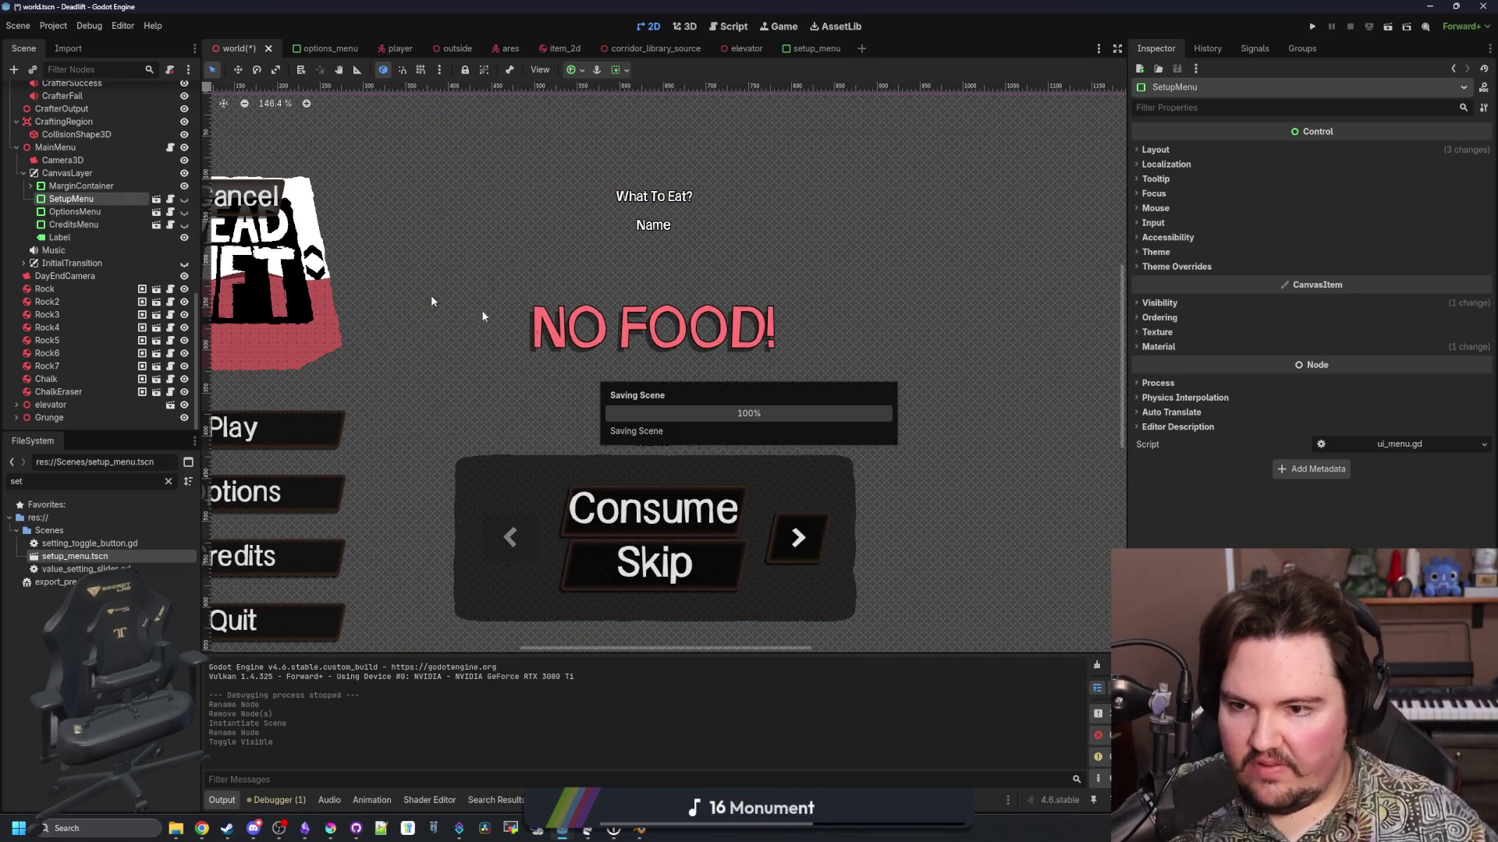
{"action": "scroll", "coordinate": [702, 351], "scroll_direction": "down", "scroll_amount": 1}
{"action": "scroll", "coordinate": [100, 256], "scroll_direction": "up", "scroll_amount": 10}
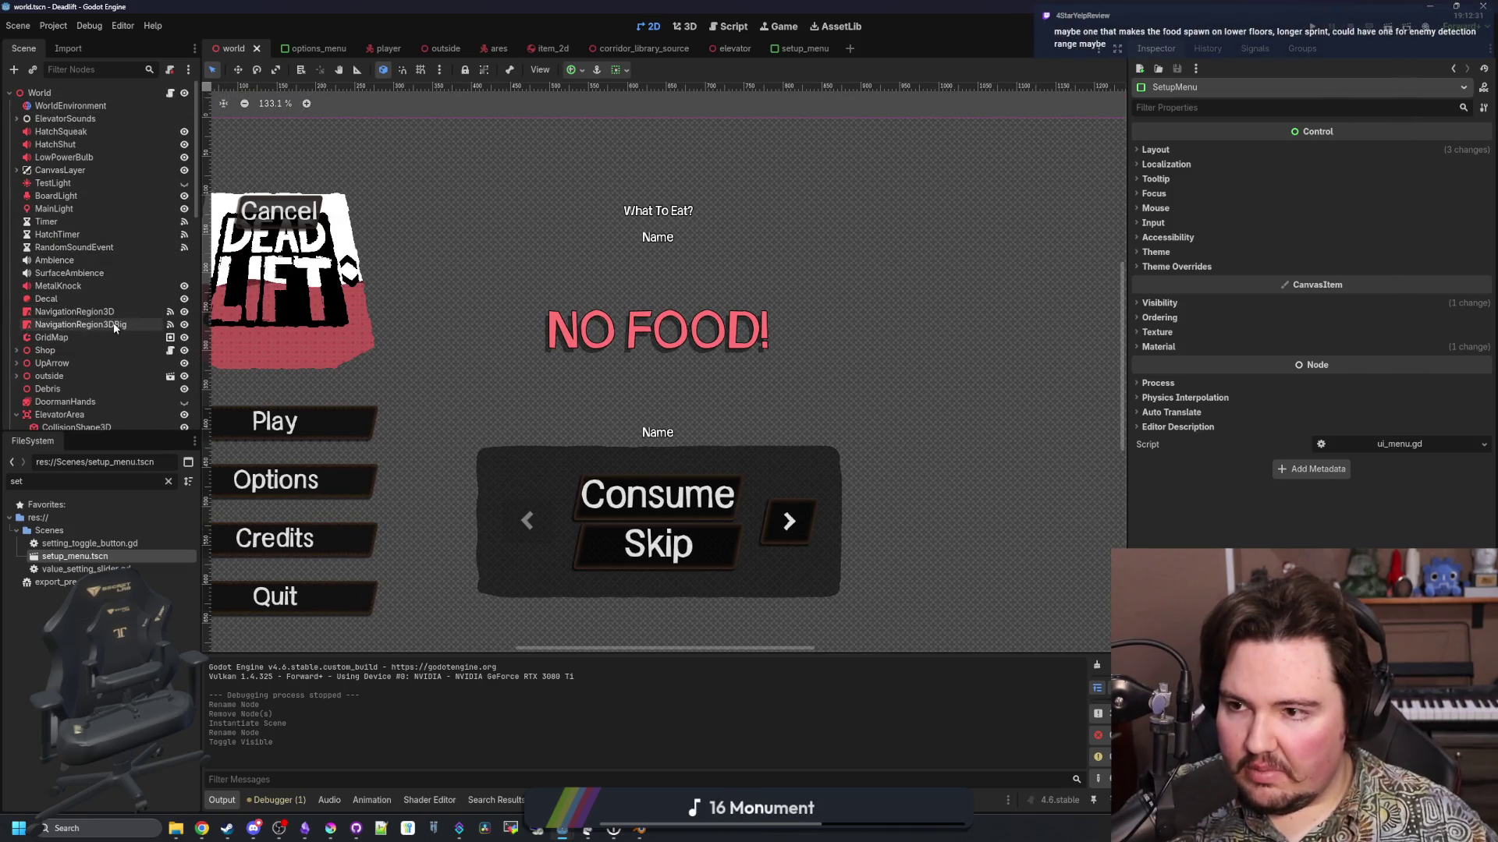
{"action": "scroll", "coordinate": [139, 208], "scroll_direction": "down", "scroll_amount": 10}
{"action": "scroll", "coordinate": [116, 277], "scroll_direction": "up", "scroll_amount": 10}
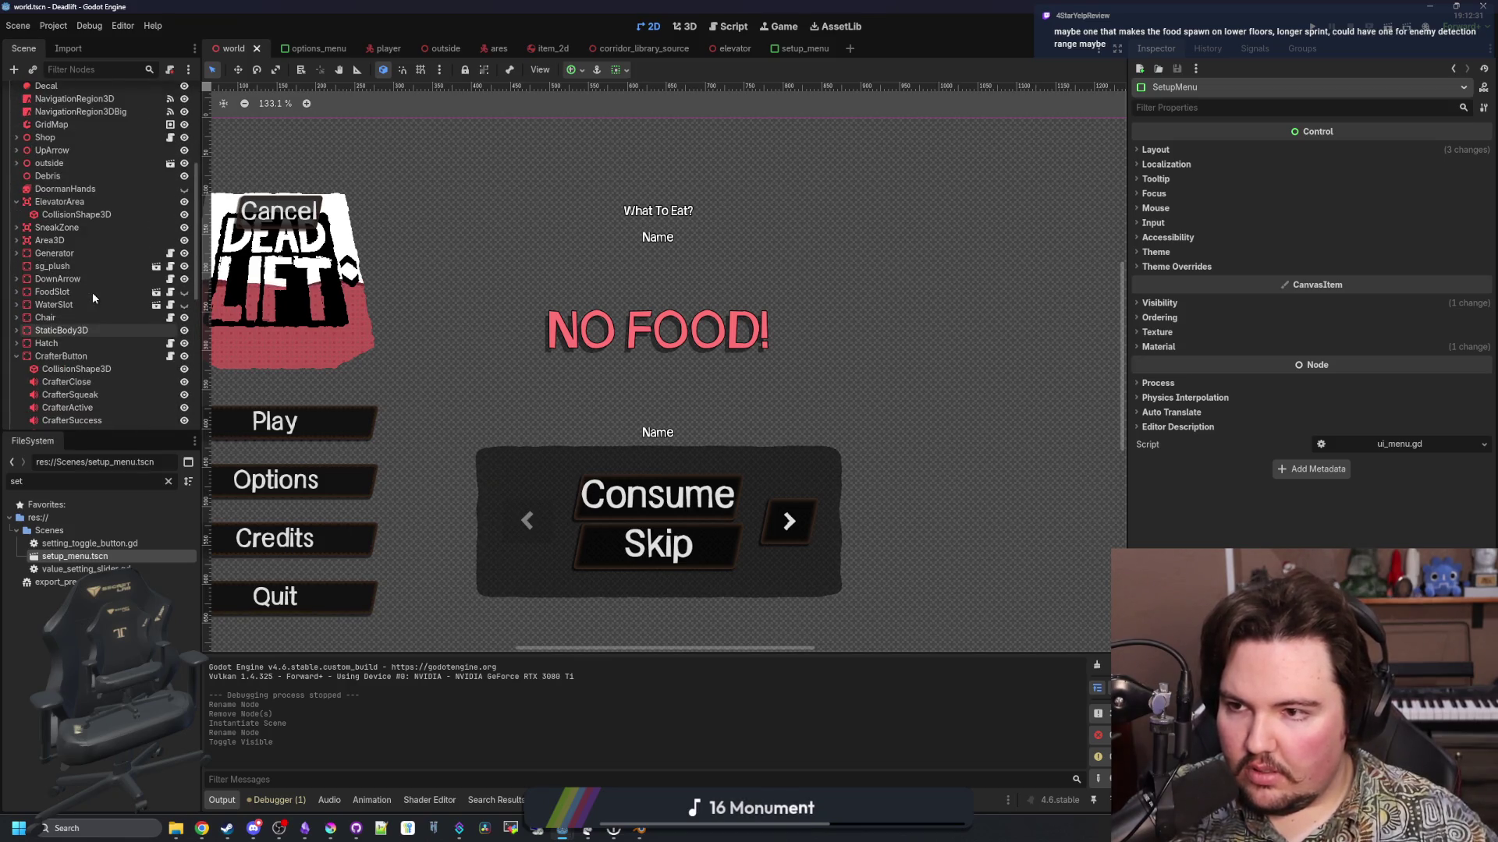
{"action": "scroll", "coordinate": [92, 291], "scroll_direction": "down", "scroll_amount": 10}
Step: Open the Play button's pressed() handler in main_menu.gd from its signal connections
{"action": "left_click", "coordinate": [71, 249]}
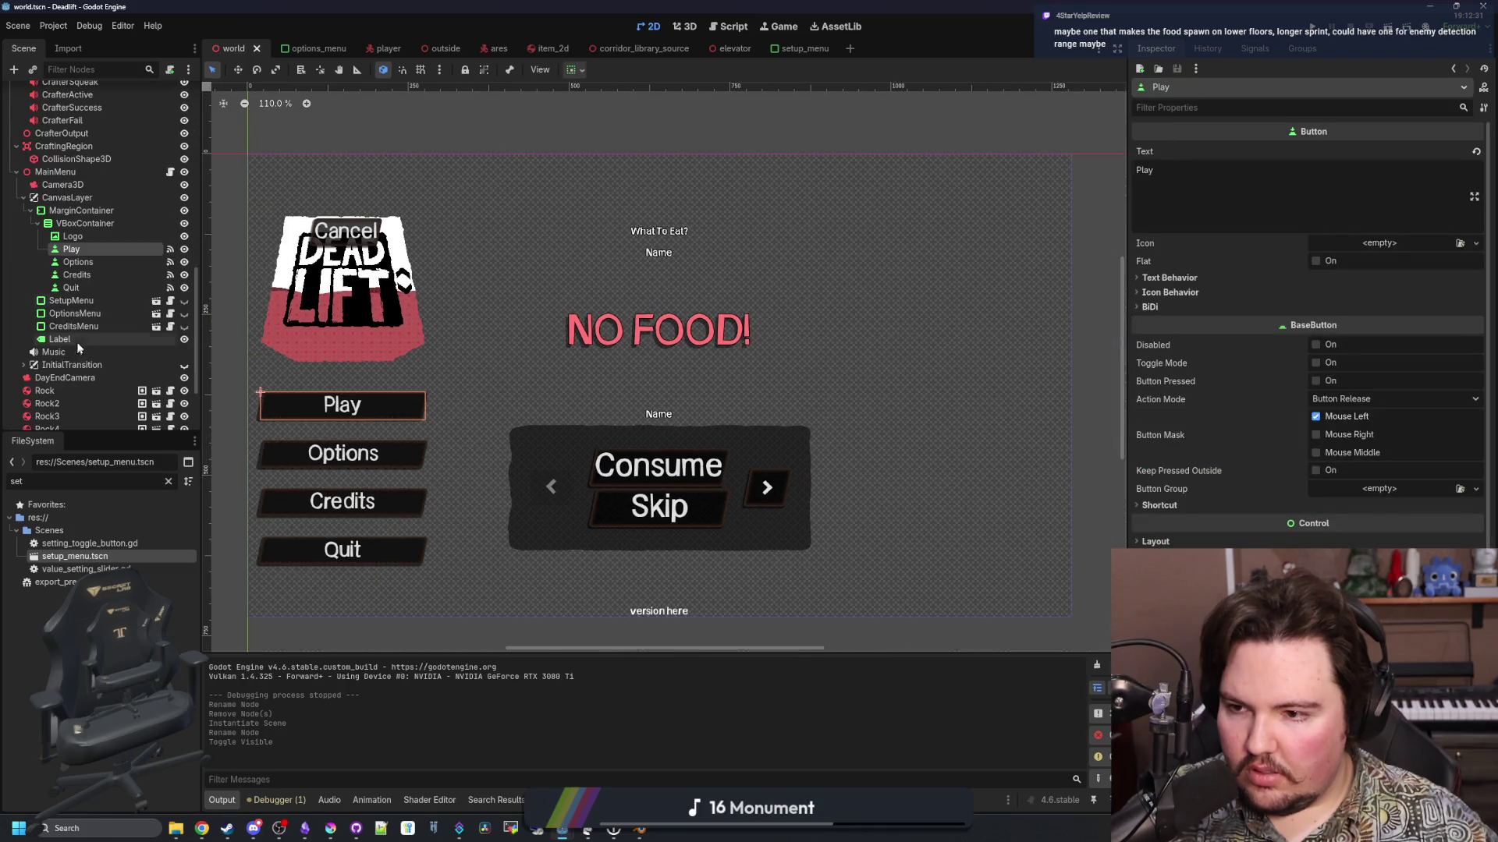
{"action": "scroll", "coordinate": [433, 321], "scroll_direction": "up", "scroll_amount": 1}
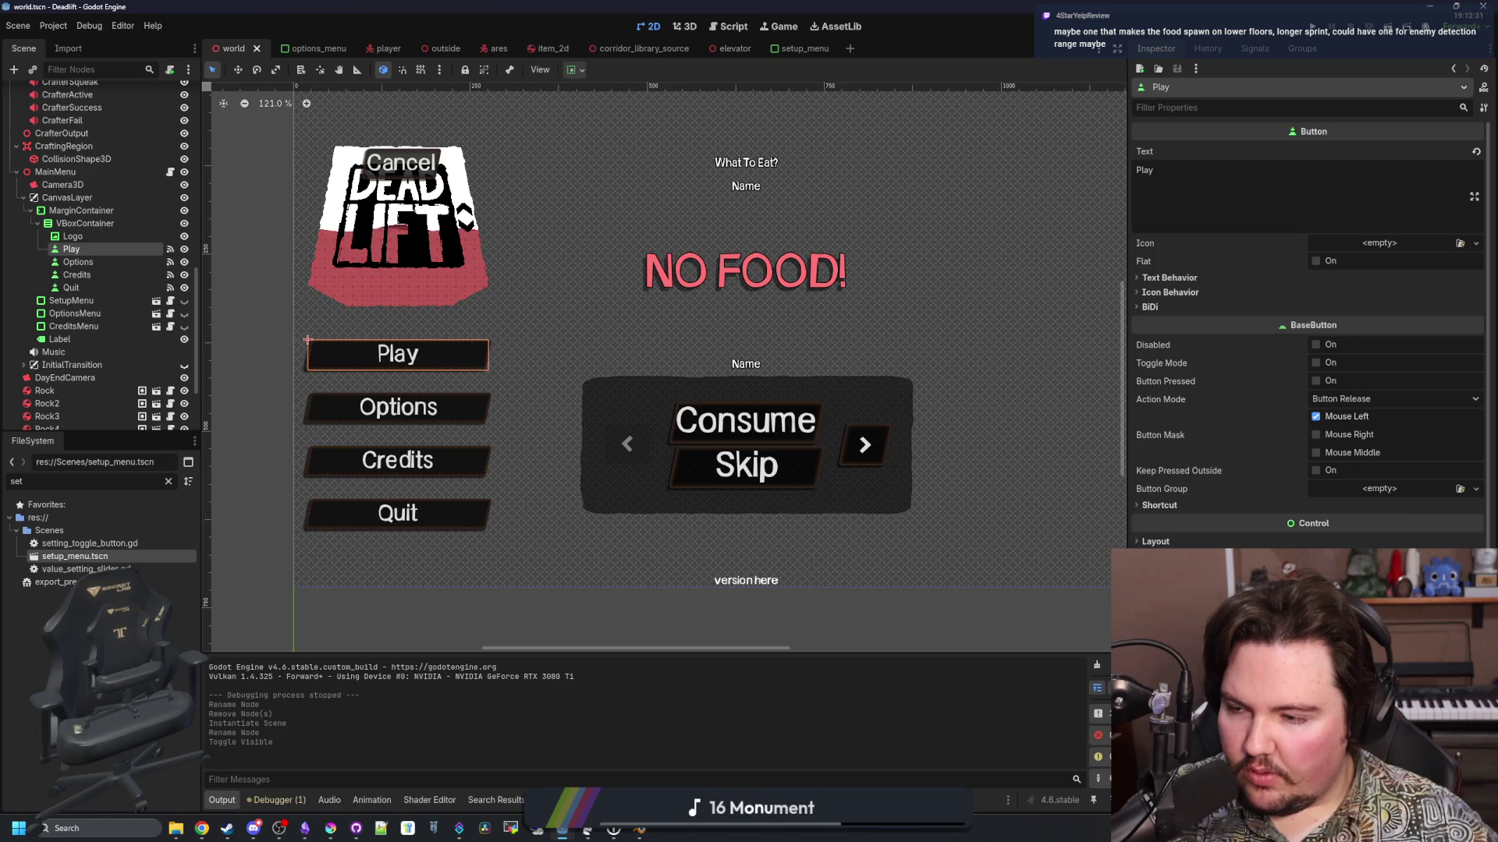
{"action": "scroll", "coordinate": [442, 420], "scroll_direction": "up", "scroll_amount": 1}
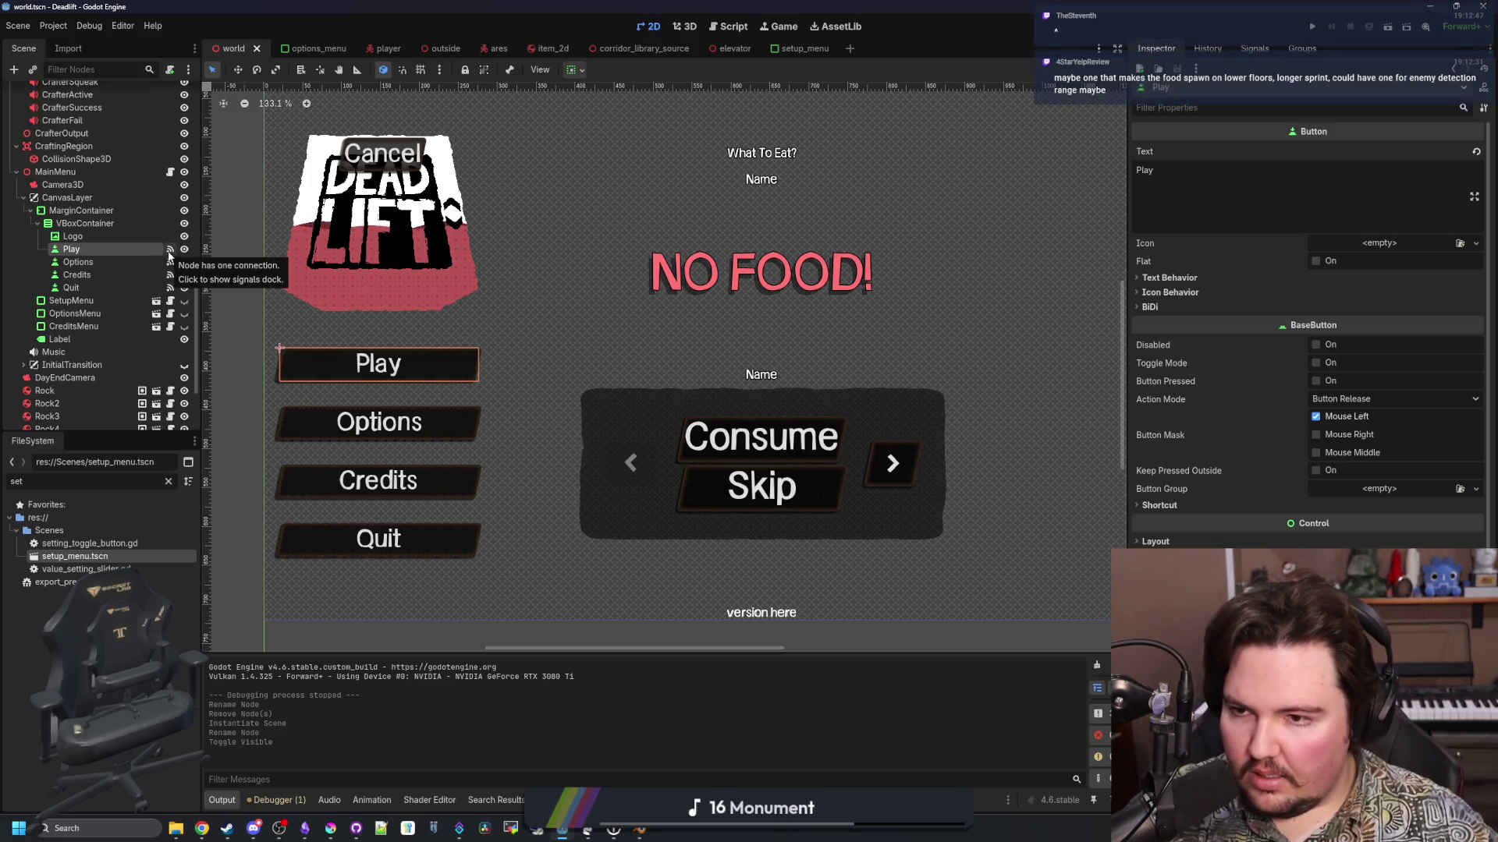
{"action": "left_click", "coordinate": [1254, 48]}
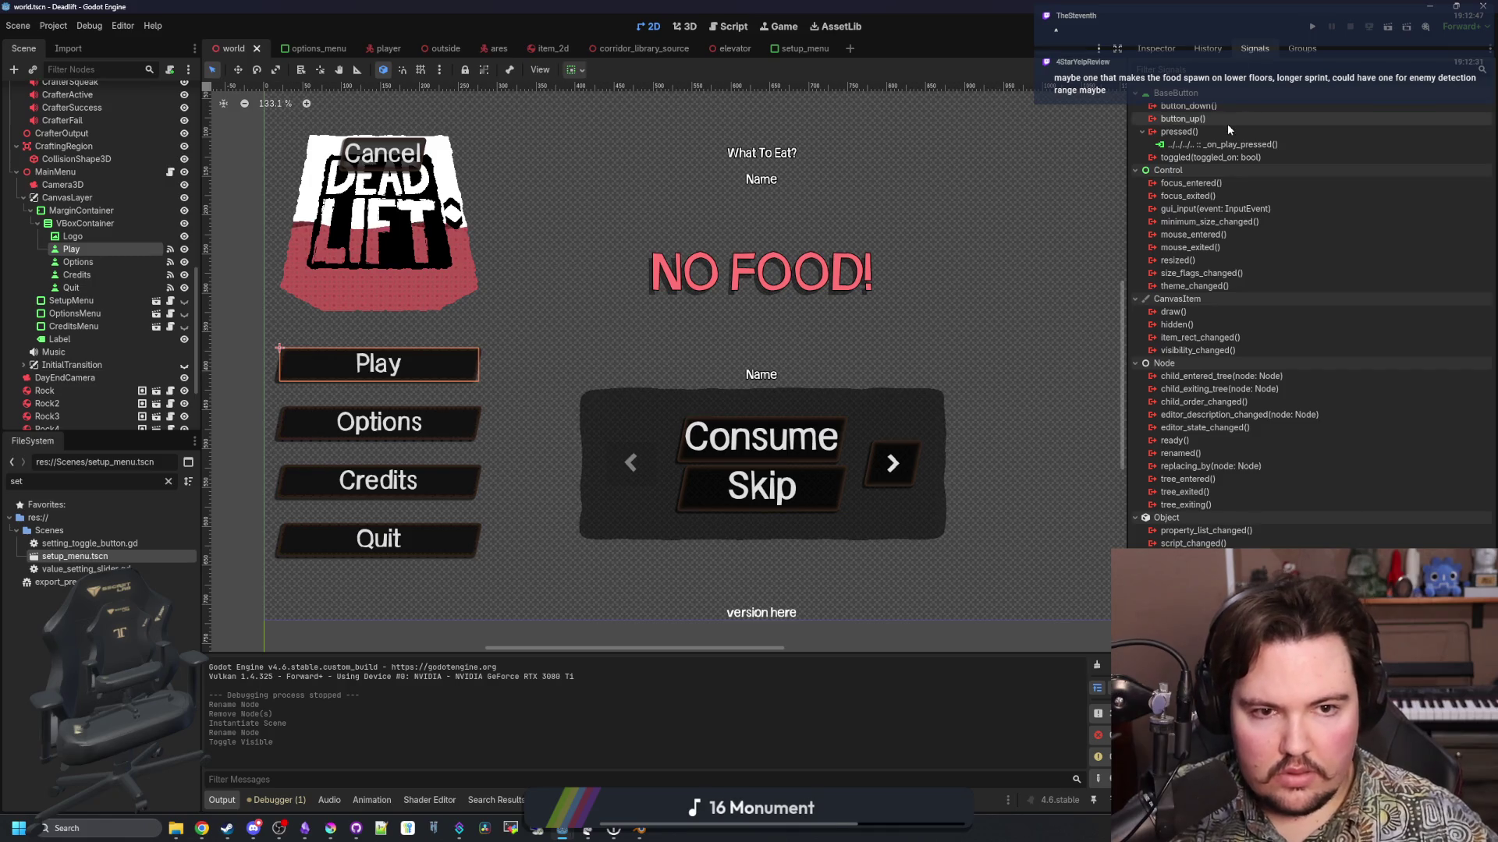
{"action": "double_click", "coordinate": [1186, 146]}
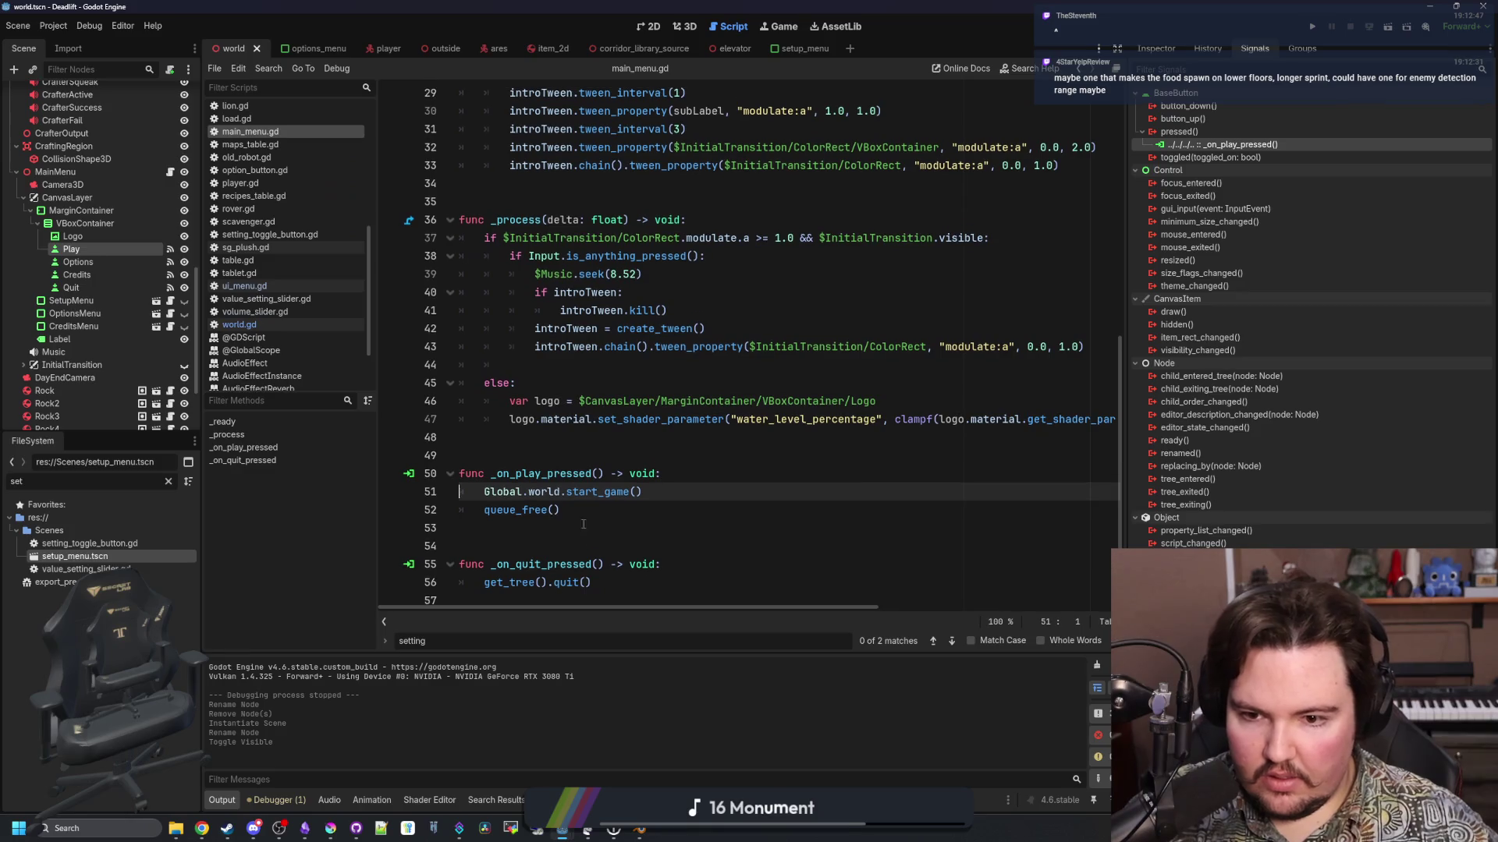
Step: Add $CanvasLayer/SetupMenu.toggle() as a new line in _on_play_pressed
{"action": "left_click_drag", "start_coordinate": [561, 510], "coordinate": [425, 501]}
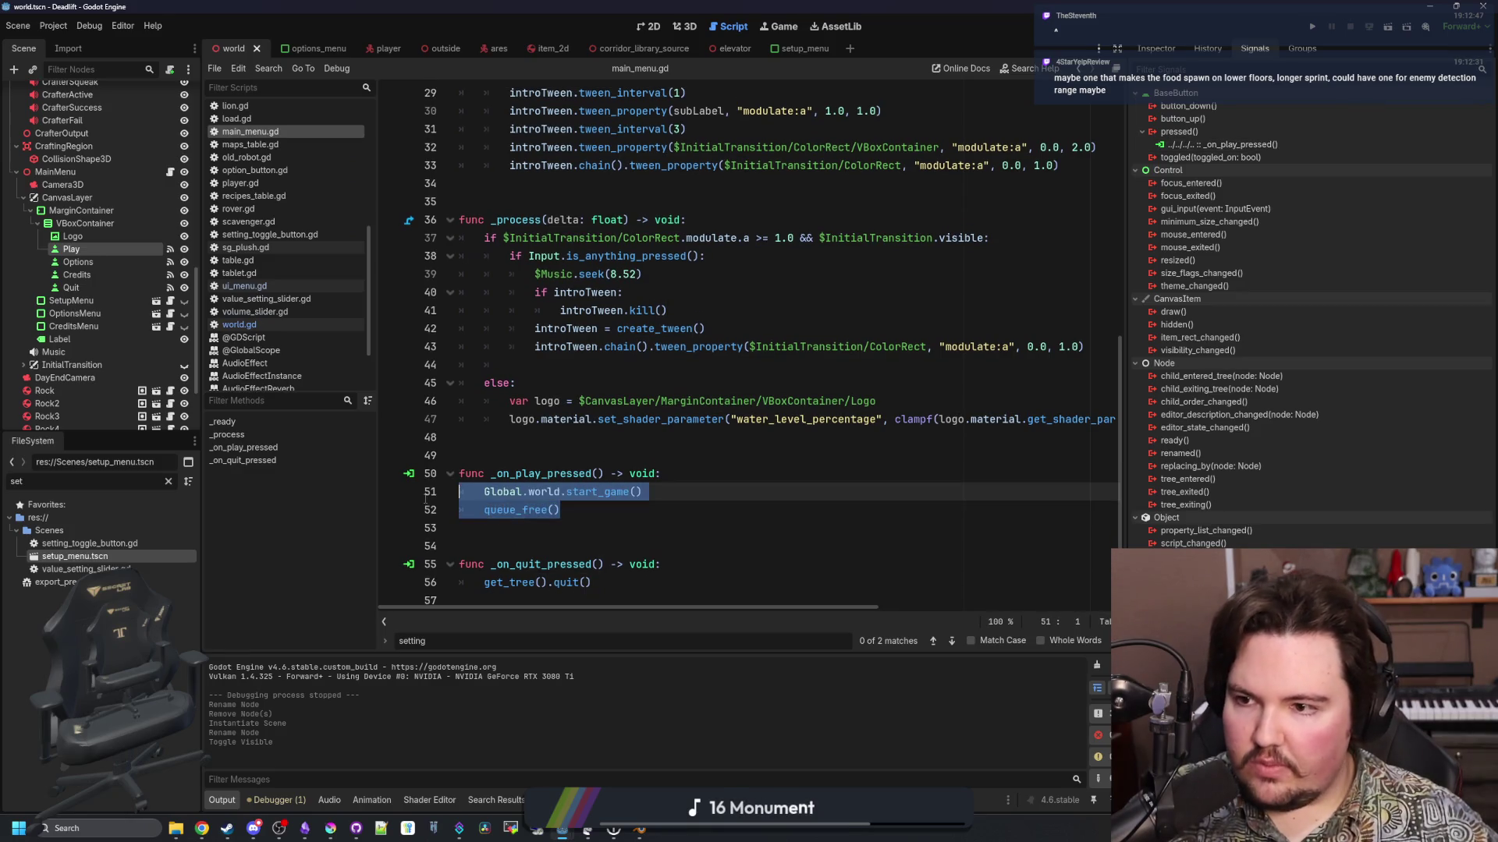
{"action": "left_click", "coordinate": [592, 508]}
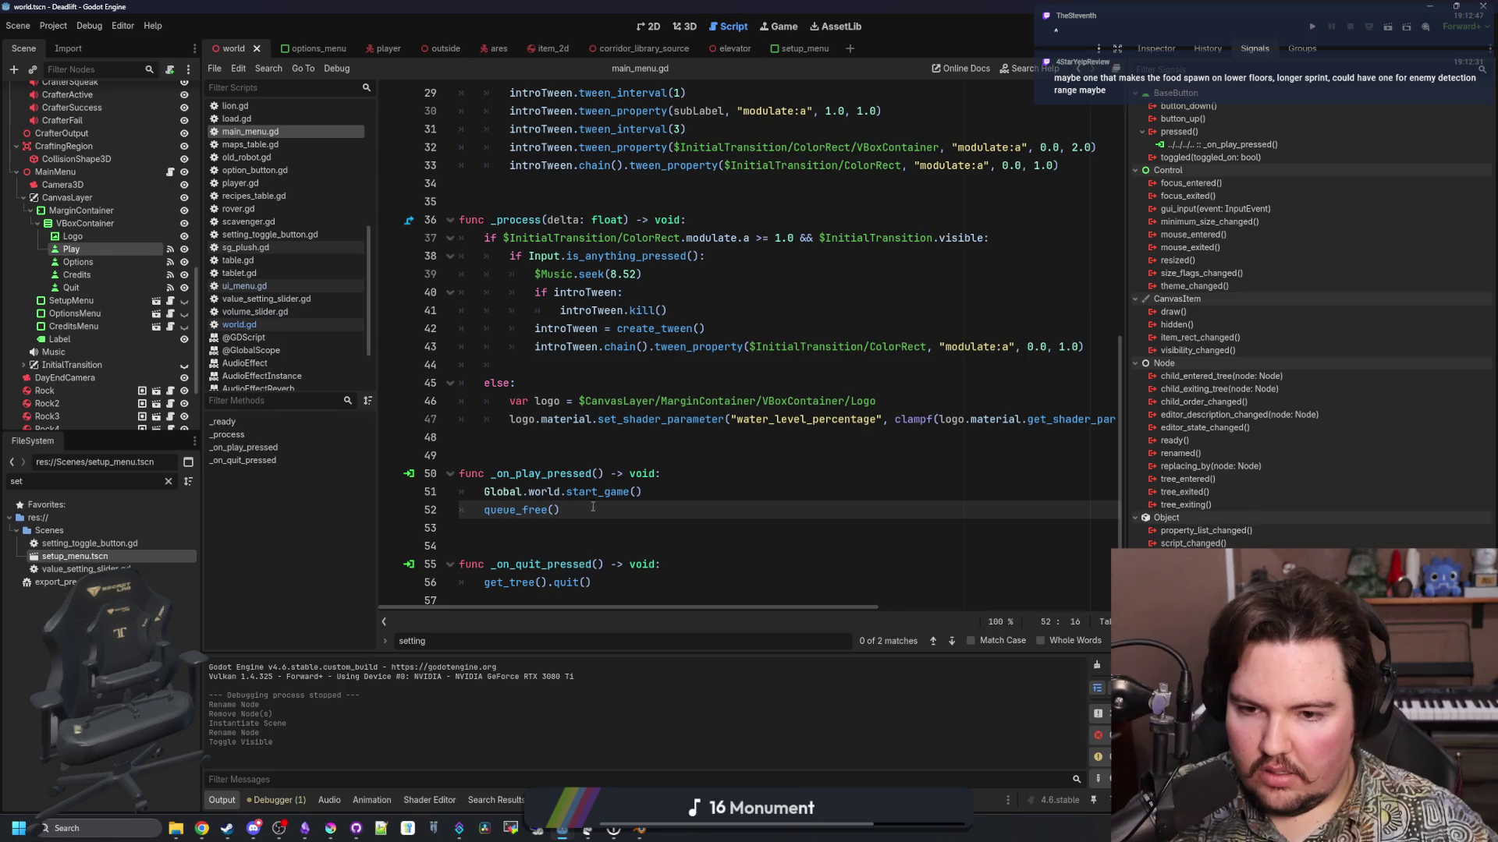
{"action": "left_click", "coordinate": [665, 476]}
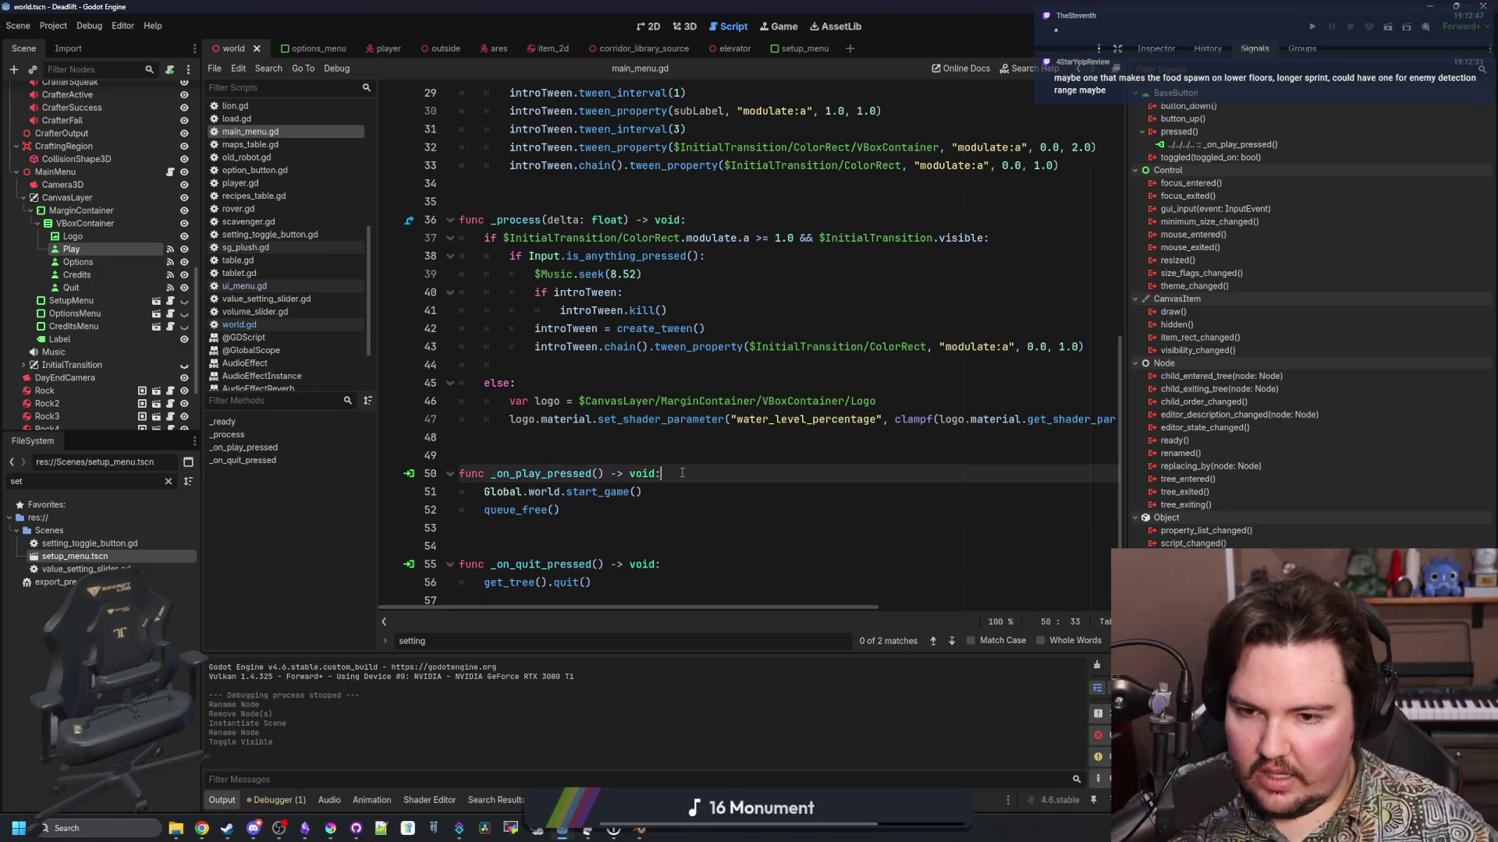
{"action": "key", "text": "Return"}
{"action": "left_click_drag", "start_coordinate": [101, 300], "coordinate": [659, 491]}
{"action": "type", "text": ".toggle"}
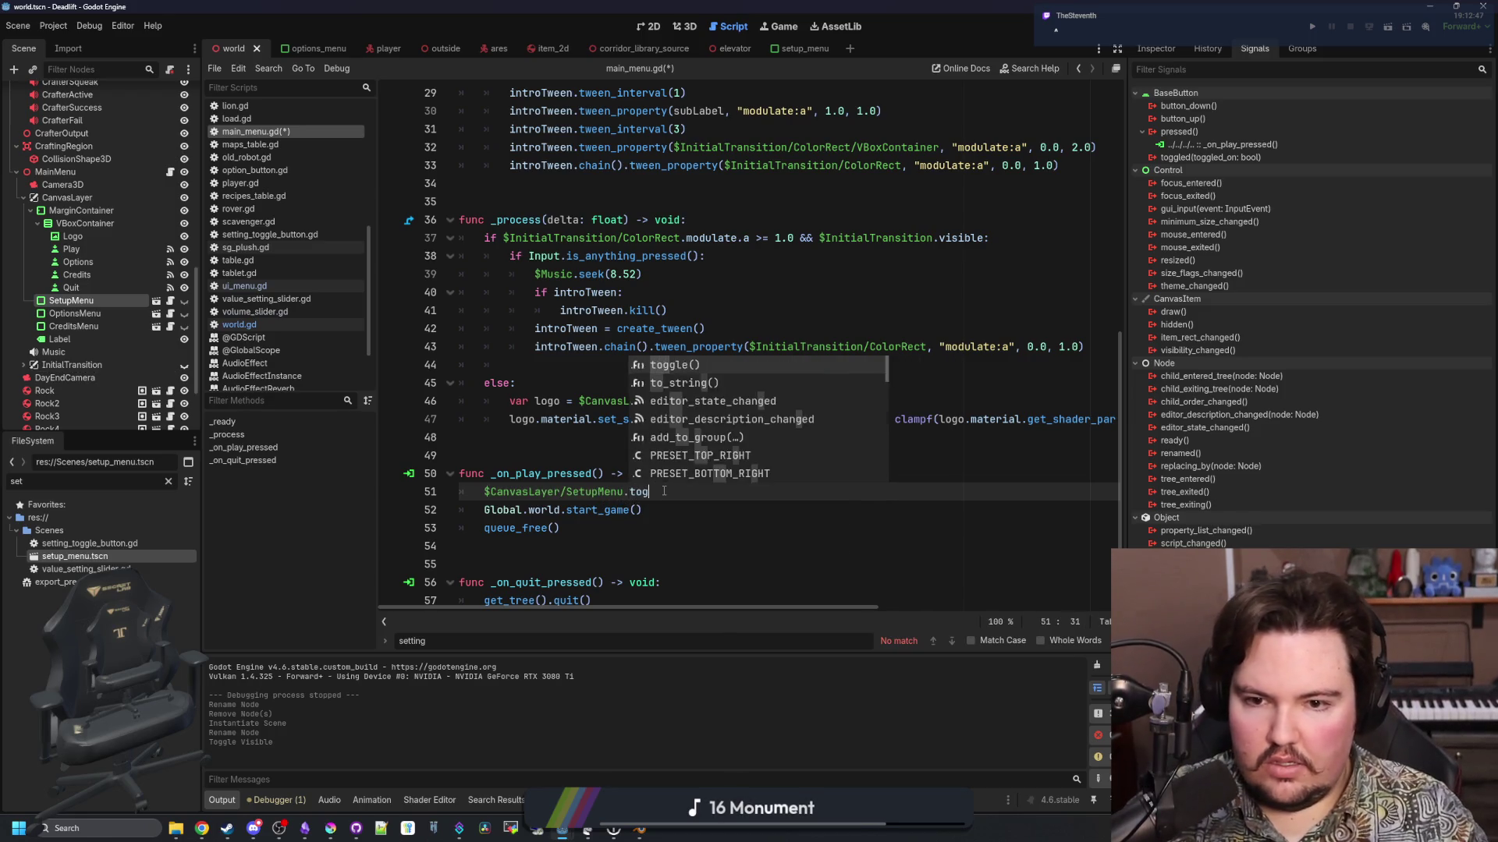
{"action": "key", "text": "Return"}
{"action": "key", "text": "Return"}
Step: Cut the start_game() and queue_free() lines out of the Play handler
{"action": "scroll", "coordinate": [532, 523], "scroll_direction": "down", "scroll_amount": 1}
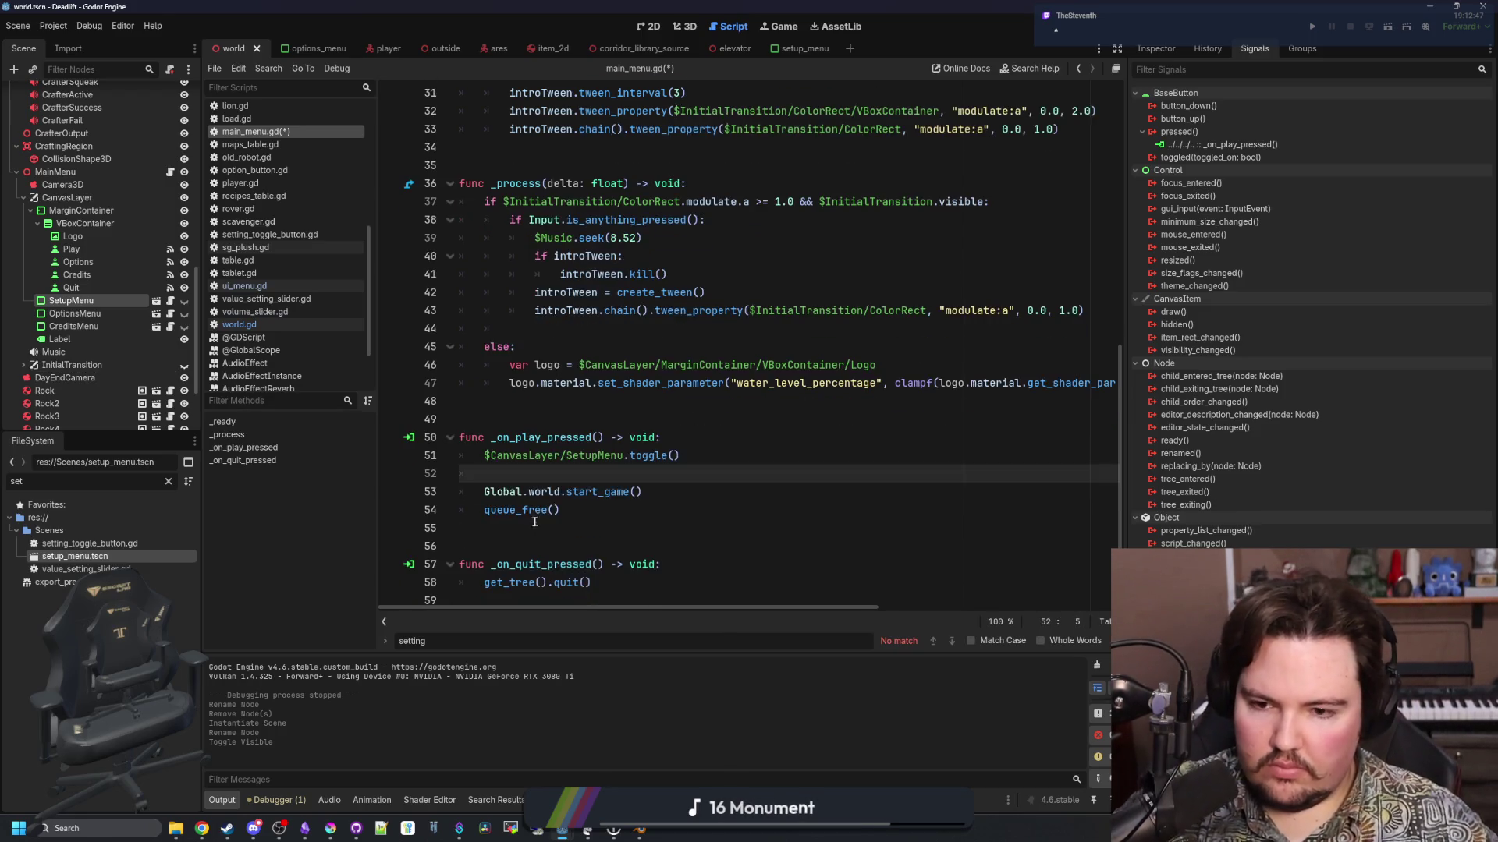
{"action": "mouse_move", "coordinate": [576, 510]}
{"action": "left_mouse_down"}
{"action": "mouse_move", "coordinate": [462, 511]}
{"action": "mouse_move", "coordinate": [446, 487]}
{"action": "left_mouse_up"}
{"action": "key", "text": "ctrl+c"}
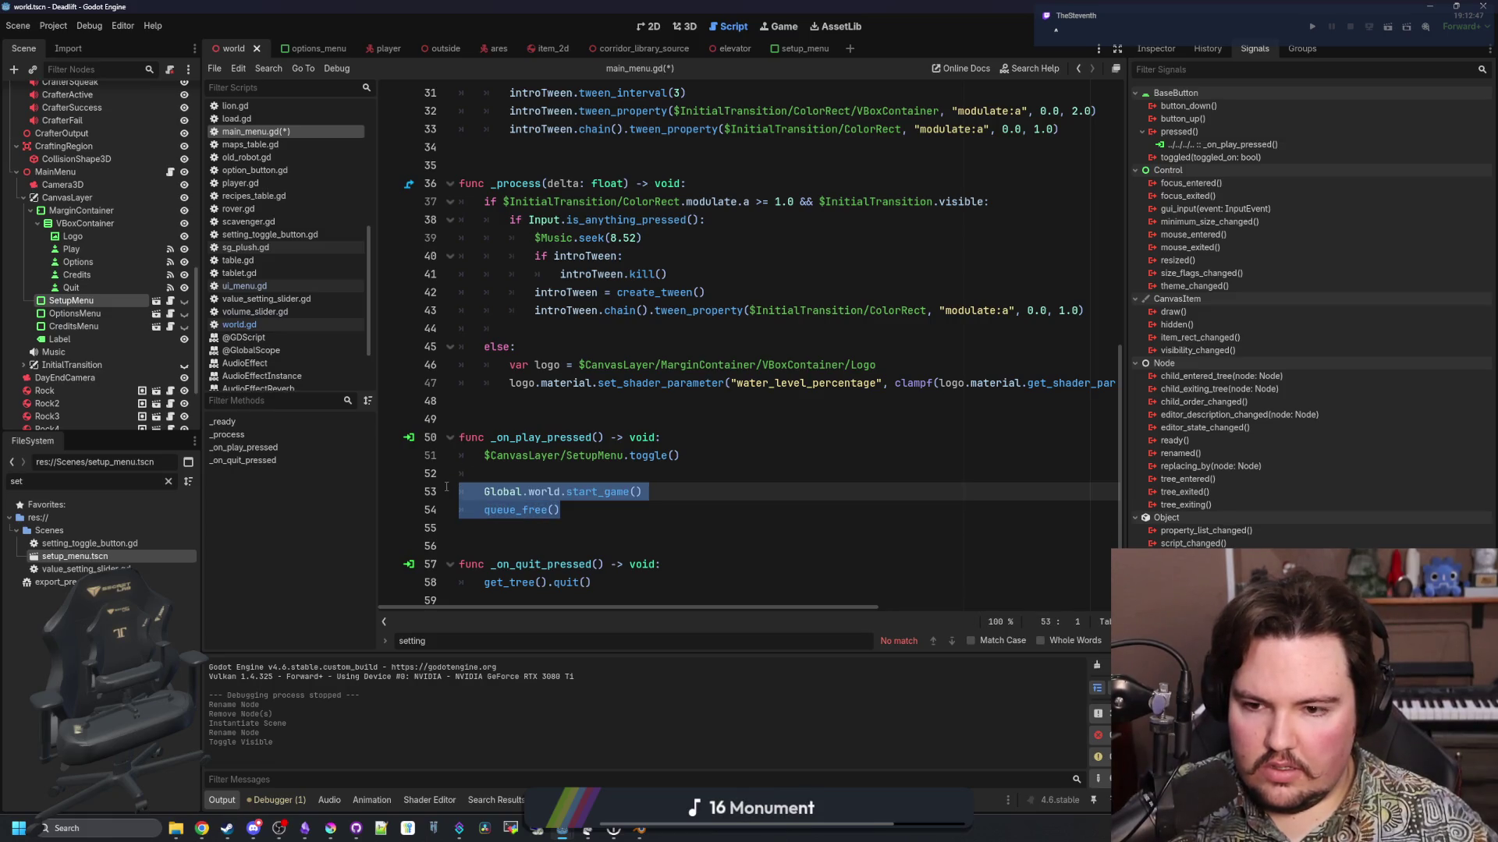
{"action": "key", "text": "BackSpace"}
{"action": "key", "text": "BackSpace"}
{"action": "key", "text": "BackSpace"}
{"action": "left_click", "coordinate": [543, 403]}
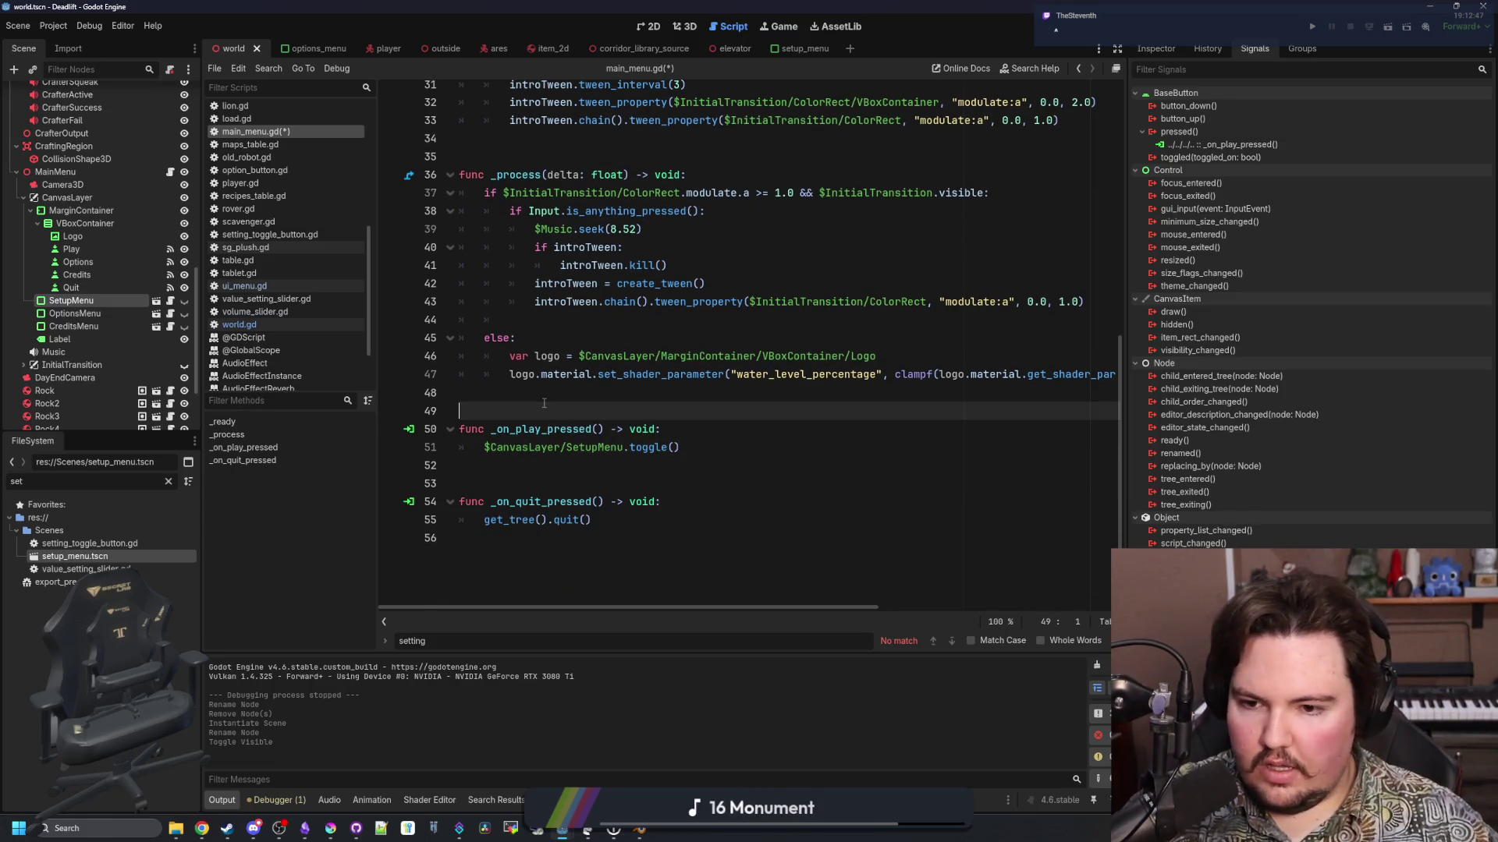
{"action": "left_click", "coordinate": [530, 466]}
{"action": "key", "text": "Return"}
{"action": "key", "text": "Return"}
{"action": "key", "text": "Return"}
{"action": "key", "text": "Up"}
Step: Create func begin_game() holding the pasted start_game() and queue_free() lines, and save main_menu.gd
{"action": "type", "text": "func begin_game()"}
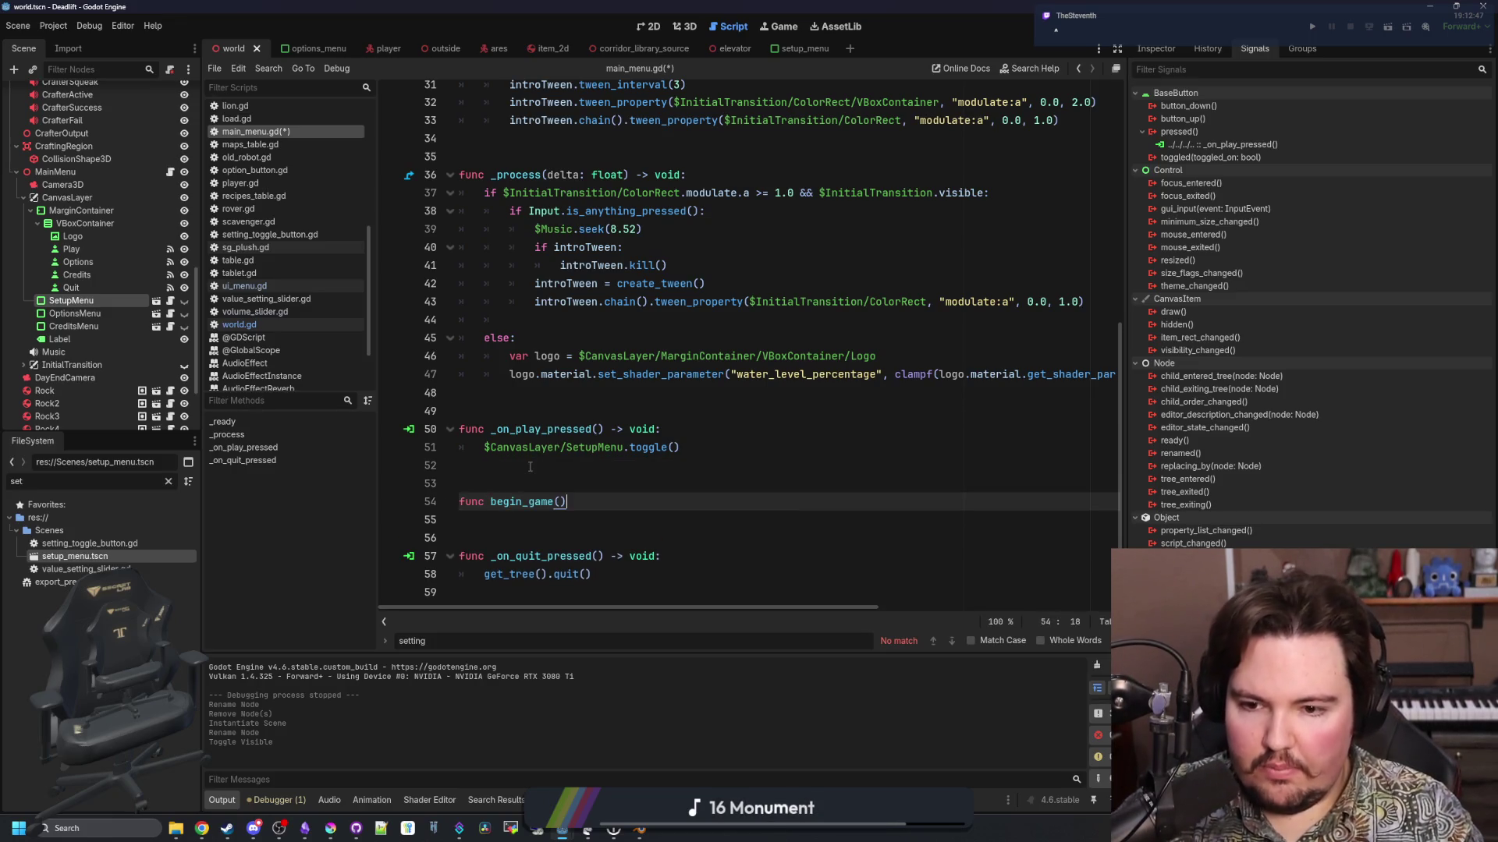
{"action": "key", "text": "Return"}
{"action": "key", "text": "ctrl+v"}
{"action": "left_click", "coordinate": [508, 520]}
{"action": "key", "text": "BackSpace"}
{"action": "key", "text": "ctrl+s"}
Step: Check the start_game definition in world.gd and review the new begin_game body
{"action": "left_click", "coordinate": [541, 468]}
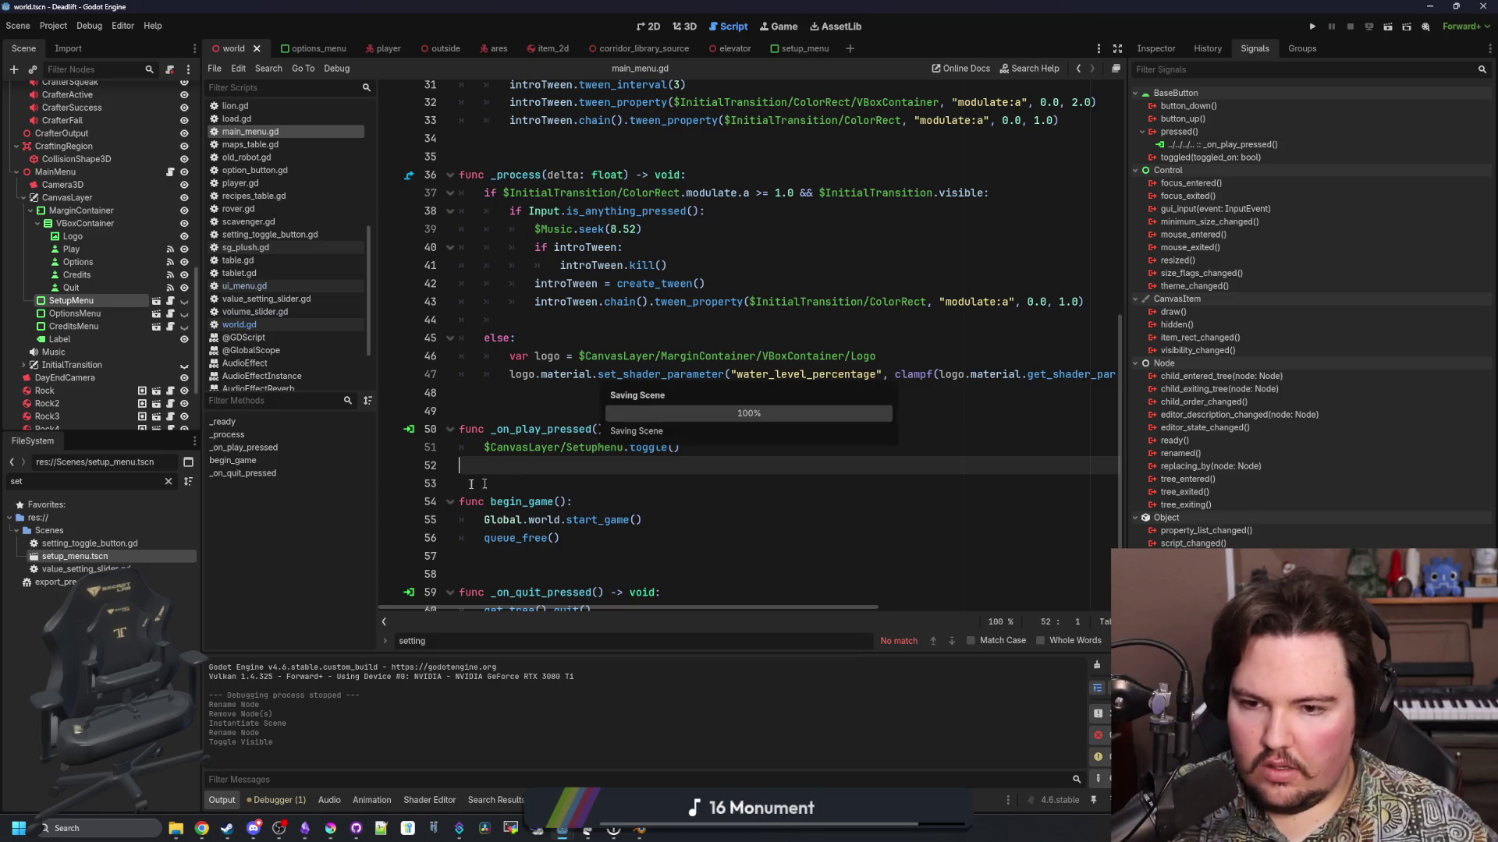
{"action": "left_click", "coordinate": [596, 520], "text": "ctrl"}
{"action": "key", "text": "alt+Left"}
{"action": "key", "text": "alt+Left"}
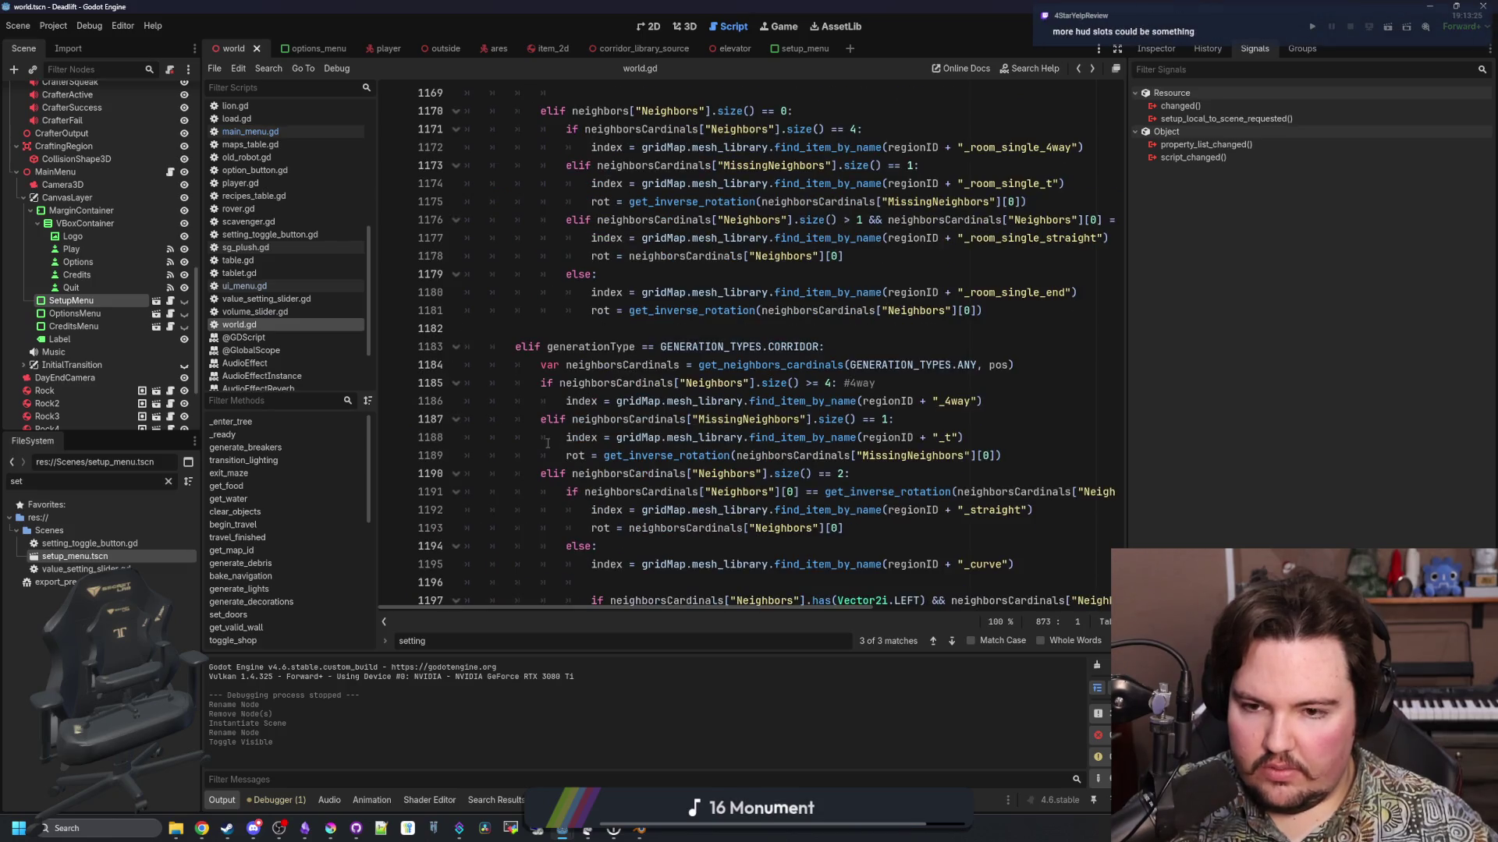
{"action": "left_click_drag", "start_coordinate": [582, 547], "coordinate": [448, 529]}
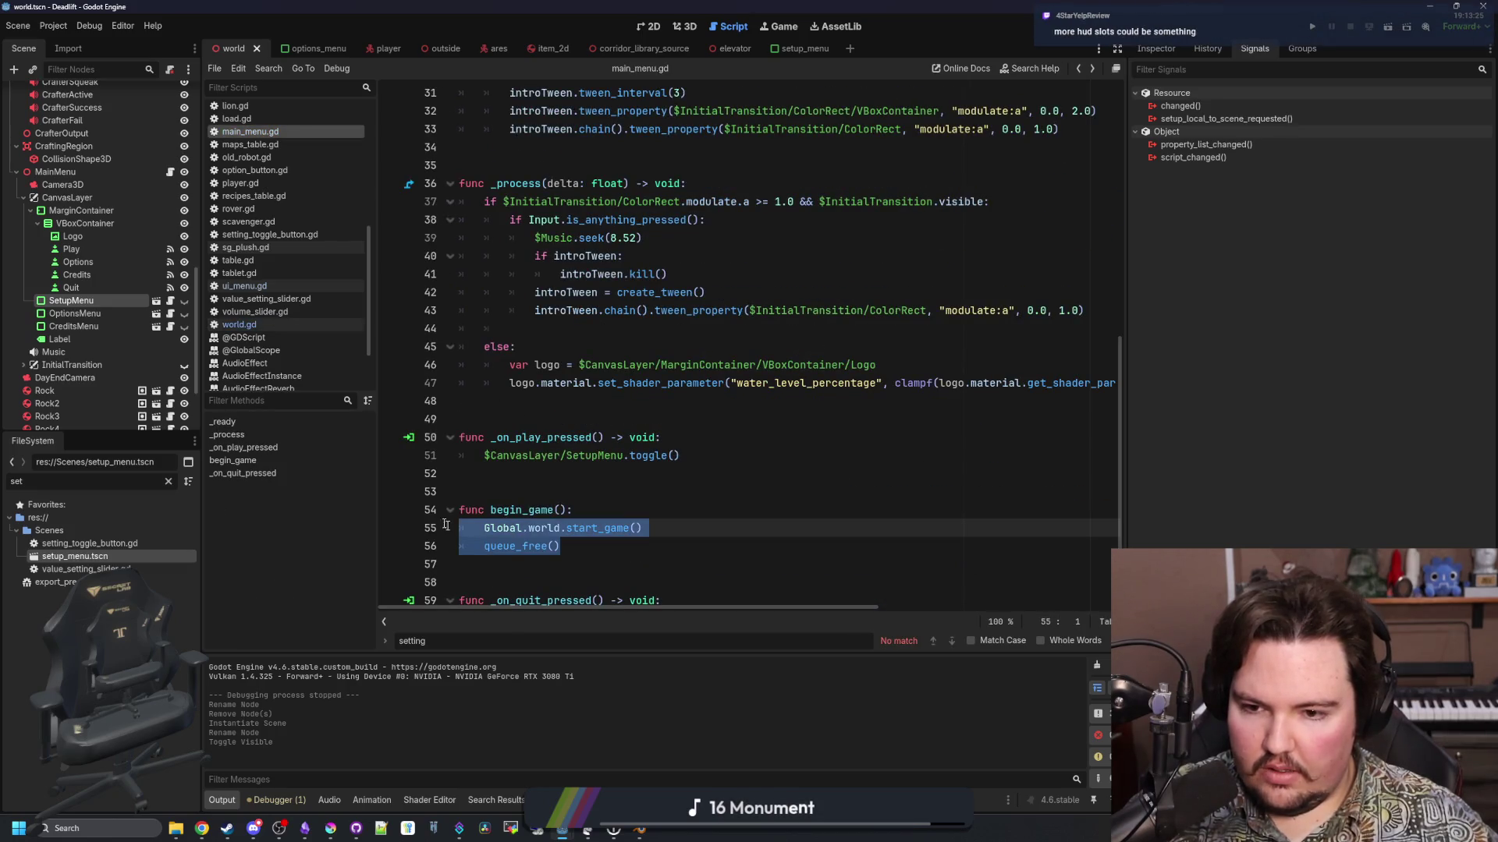
{"action": "left_click", "coordinate": [596, 538]}
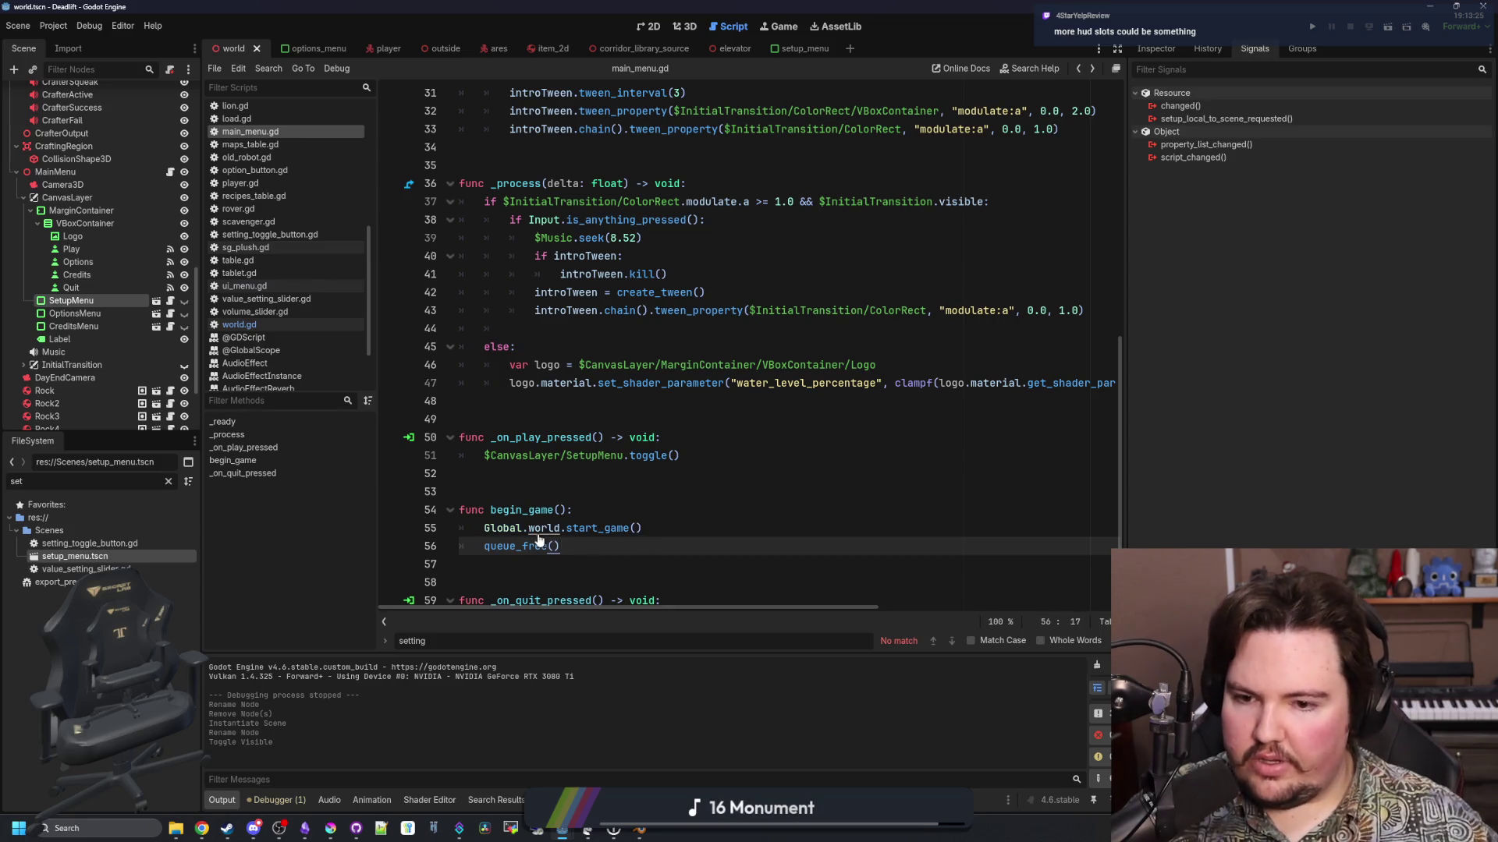
{"action": "left_click", "coordinate": [506, 489]}
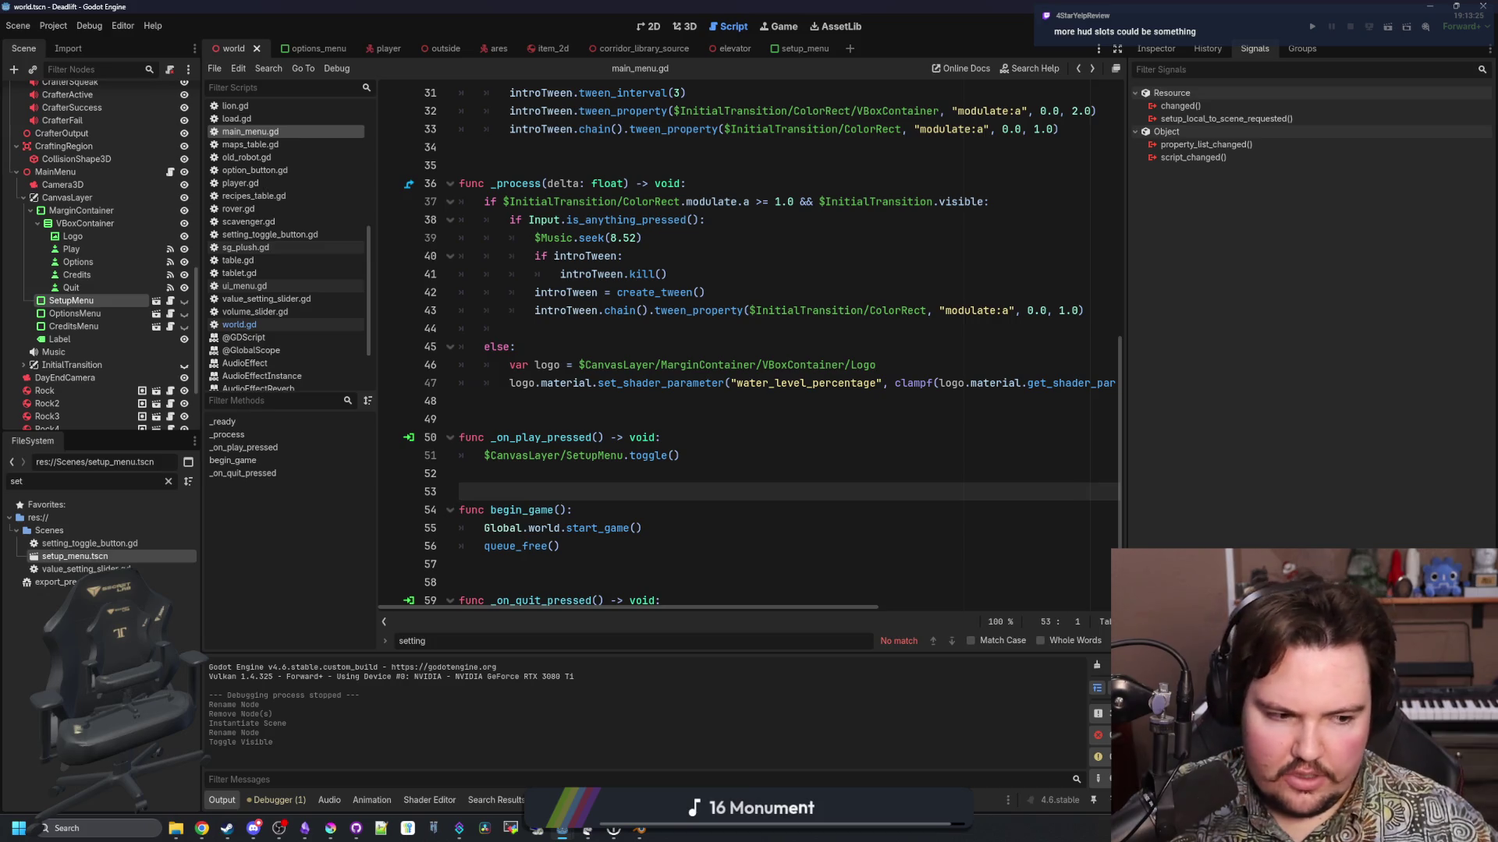
{"action": "key", "text": "alt+Tab"}
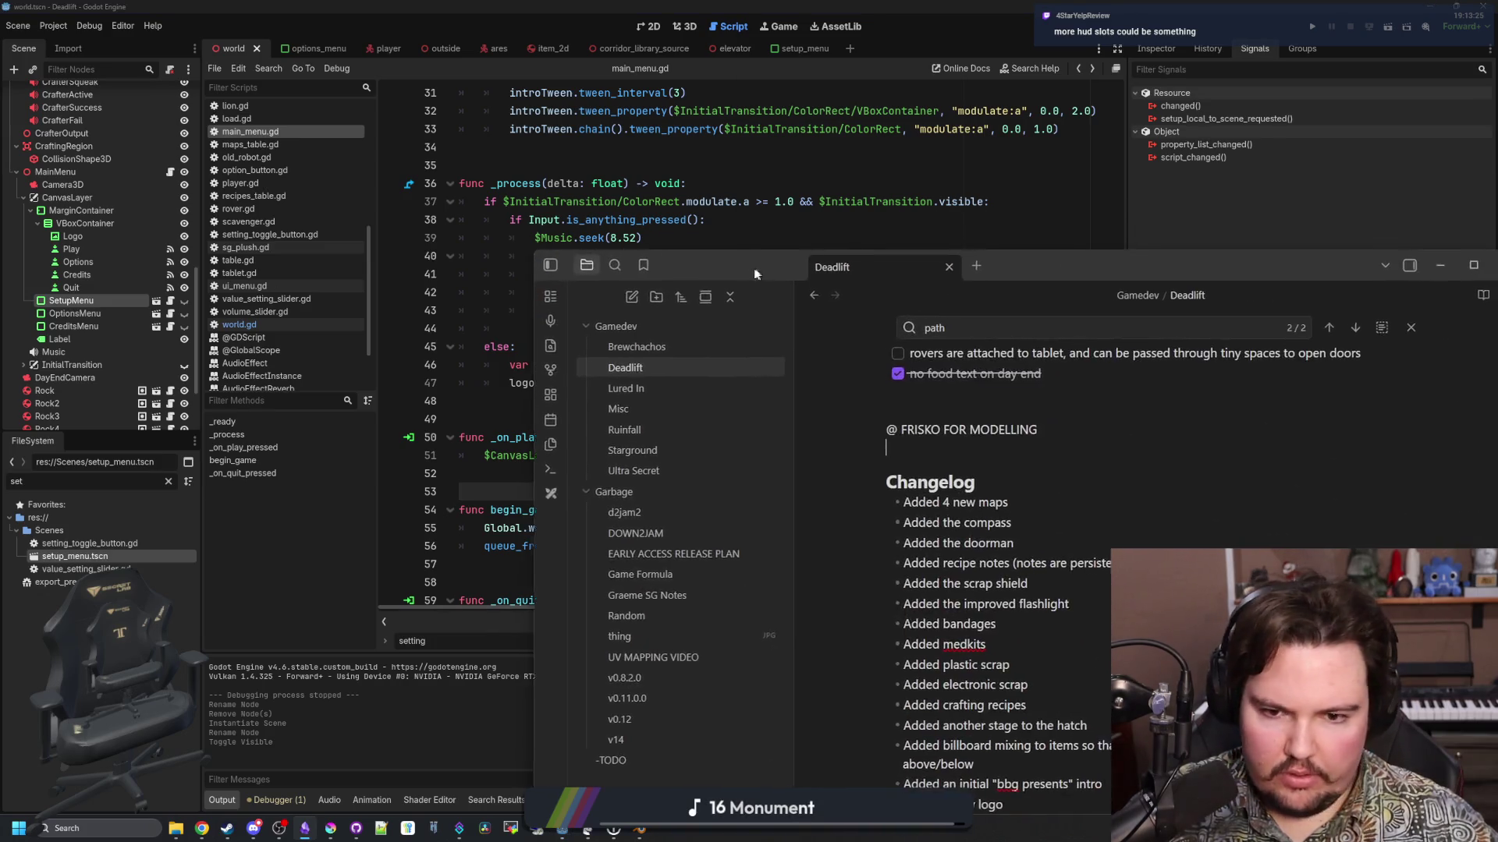
Step: Delete the '@ ... FOR MODELLING' reminder line above the Changelog heading
{"action": "left_click_drag", "start_coordinate": [708, 441], "coordinate": [699, 426]}
{"action": "key", "text": "BackSpace"}
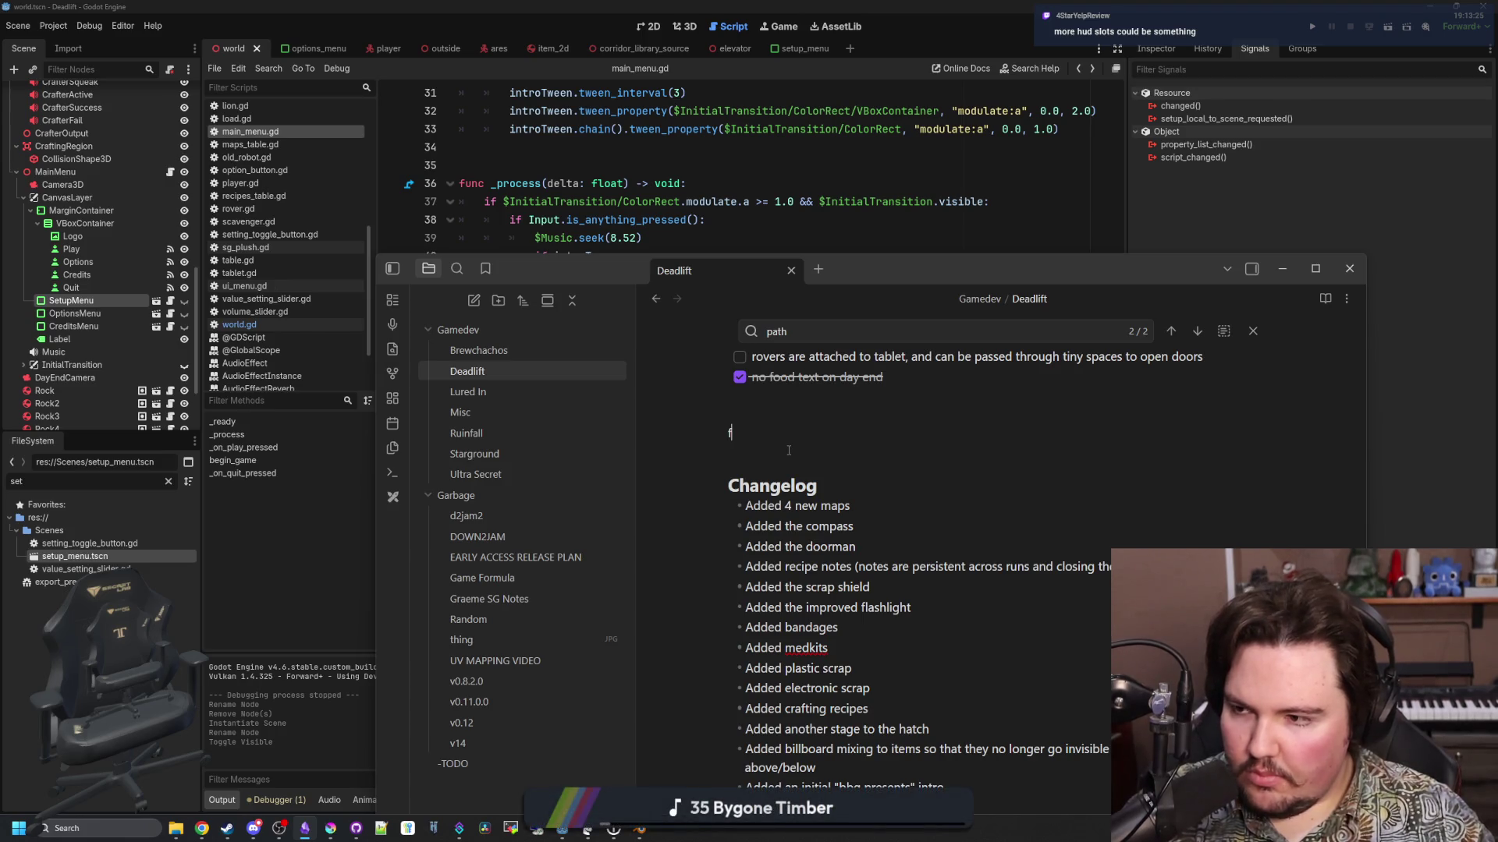
{"action": "left_click", "coordinate": [664, 228]}
Step: Connect the Button's pressed() signal to a new receiver method named _on_pressed
{"action": "type", "text": "func _"}
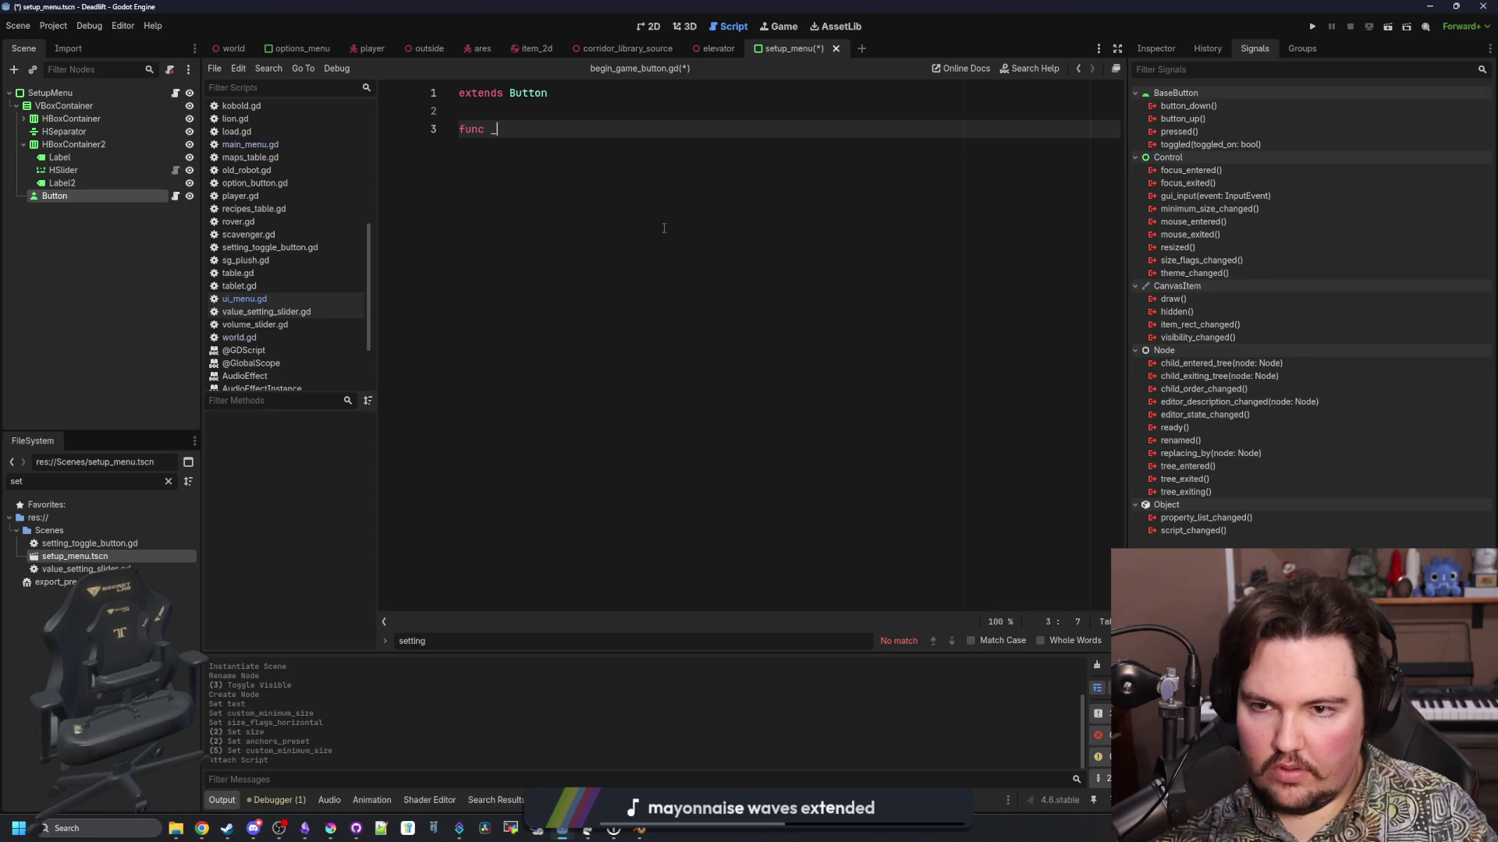
{"action": "type", "text": "proce"}
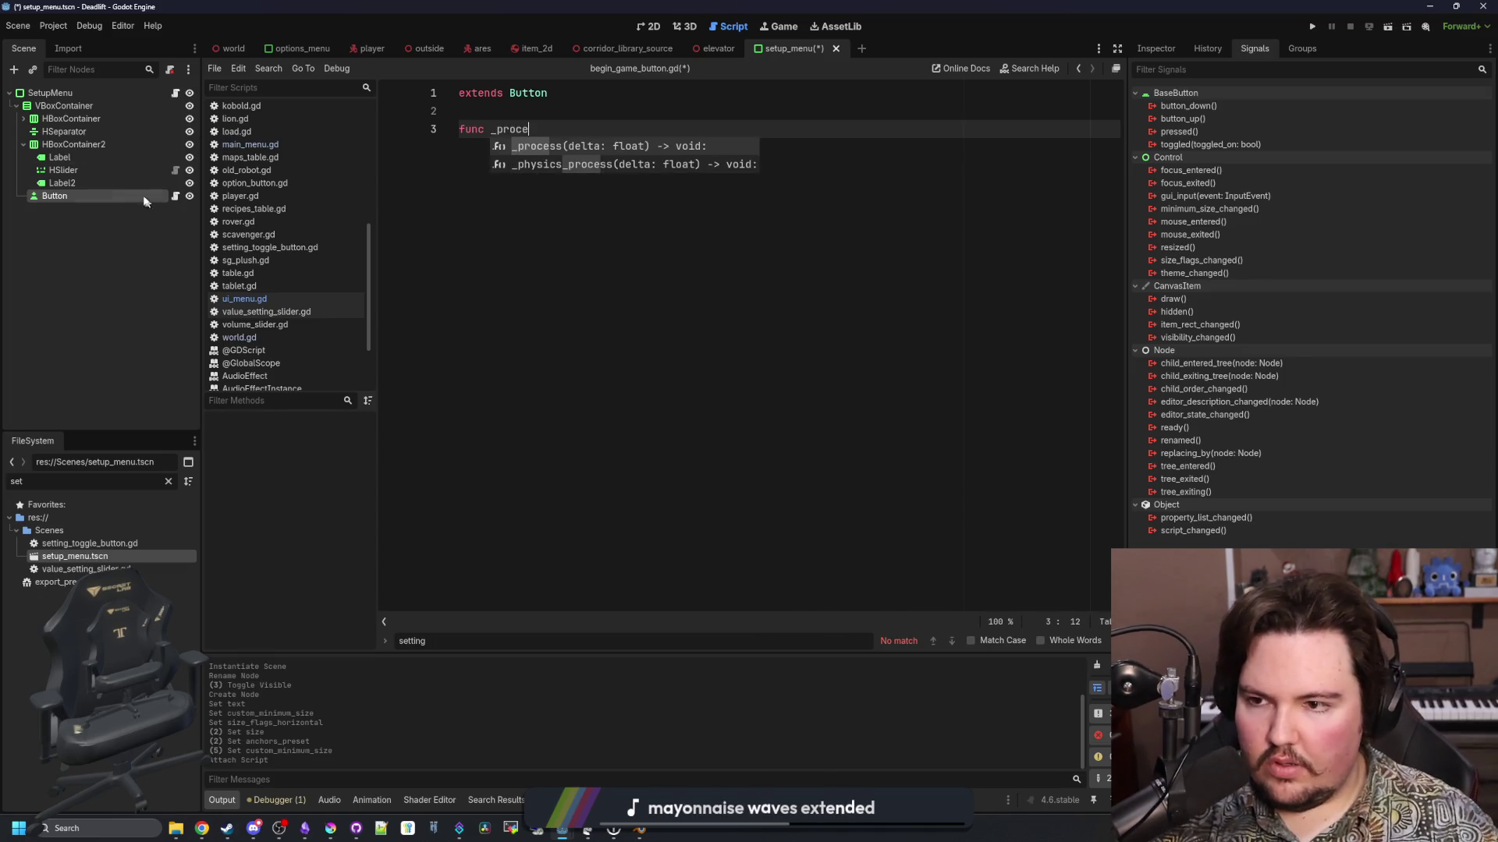
{"action": "right_click", "coordinate": [1195, 133]}
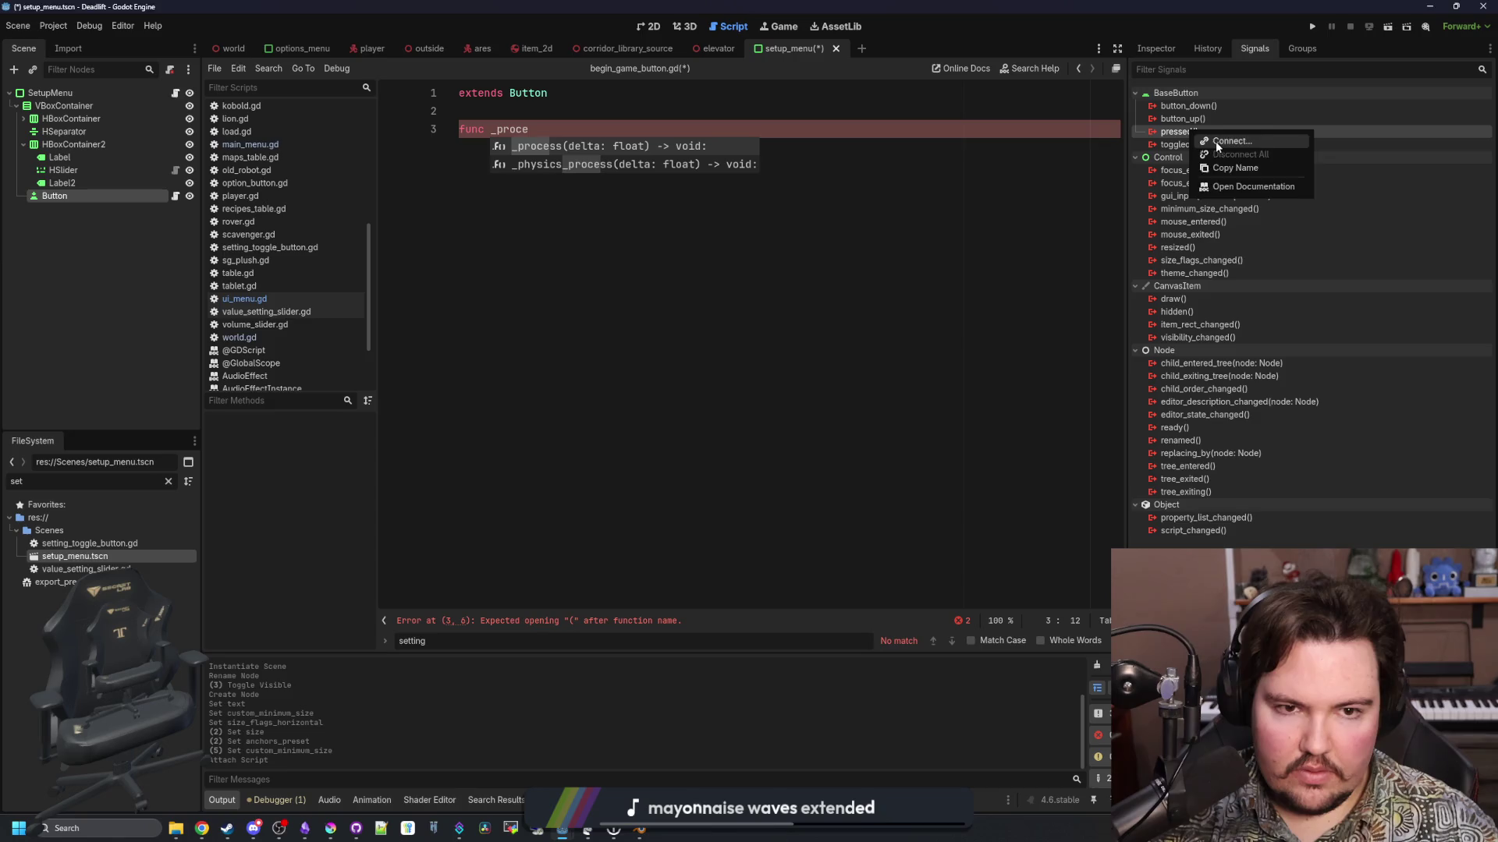
{"action": "left_click", "coordinate": [1215, 142]}
{"action": "scroll", "coordinate": [718, 423], "scroll_direction": "down", "scroll_amount": 3}
{"action": "left_click", "coordinate": [701, 466]}
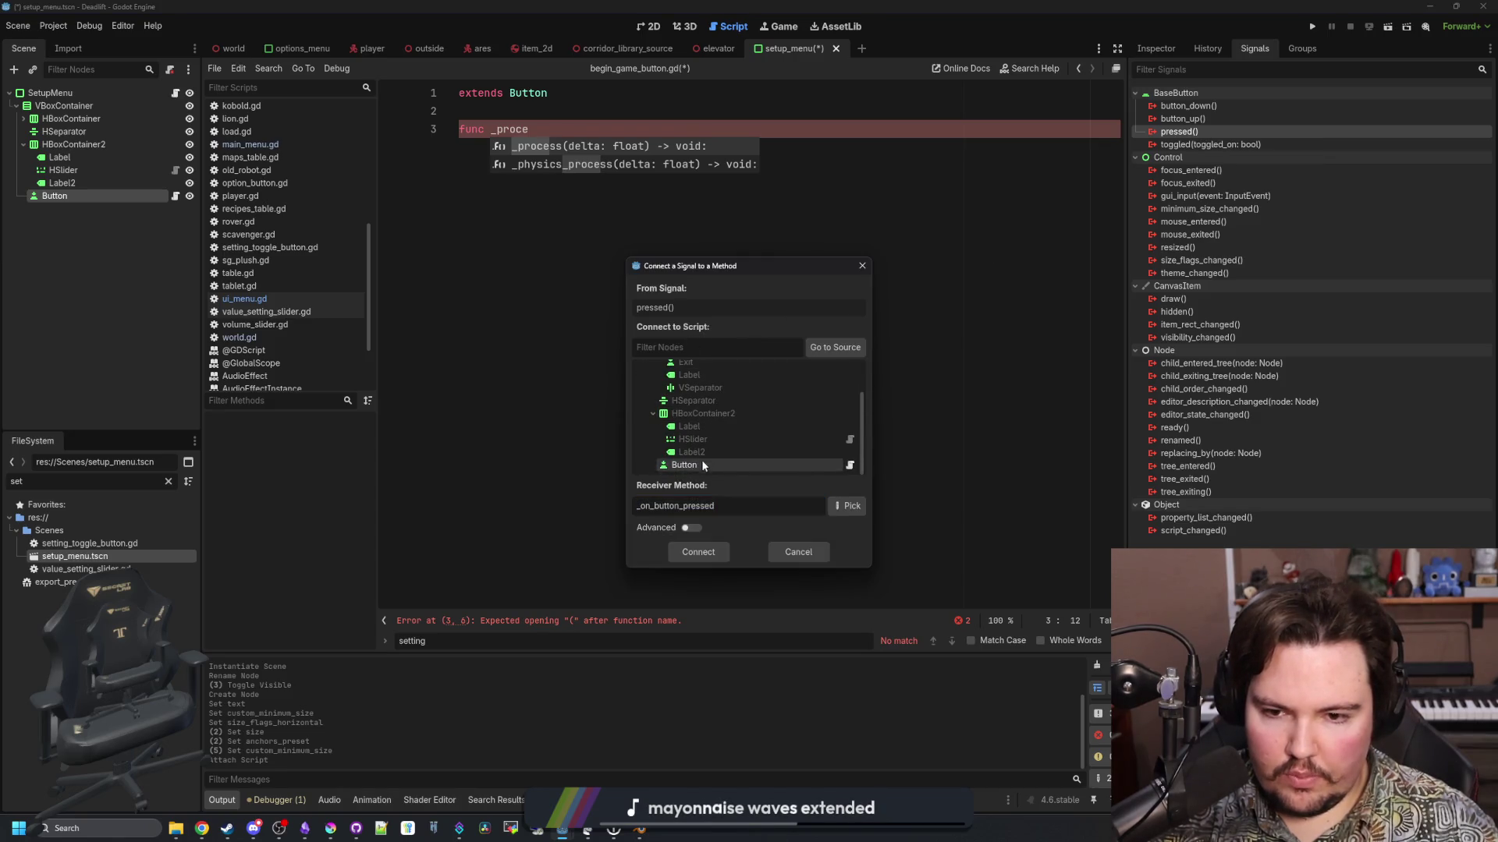
{"action": "double_click", "coordinate": [701, 466]}
{"action": "left_click", "coordinate": [737, 435]}
{"action": "left_click", "coordinate": [696, 466]}
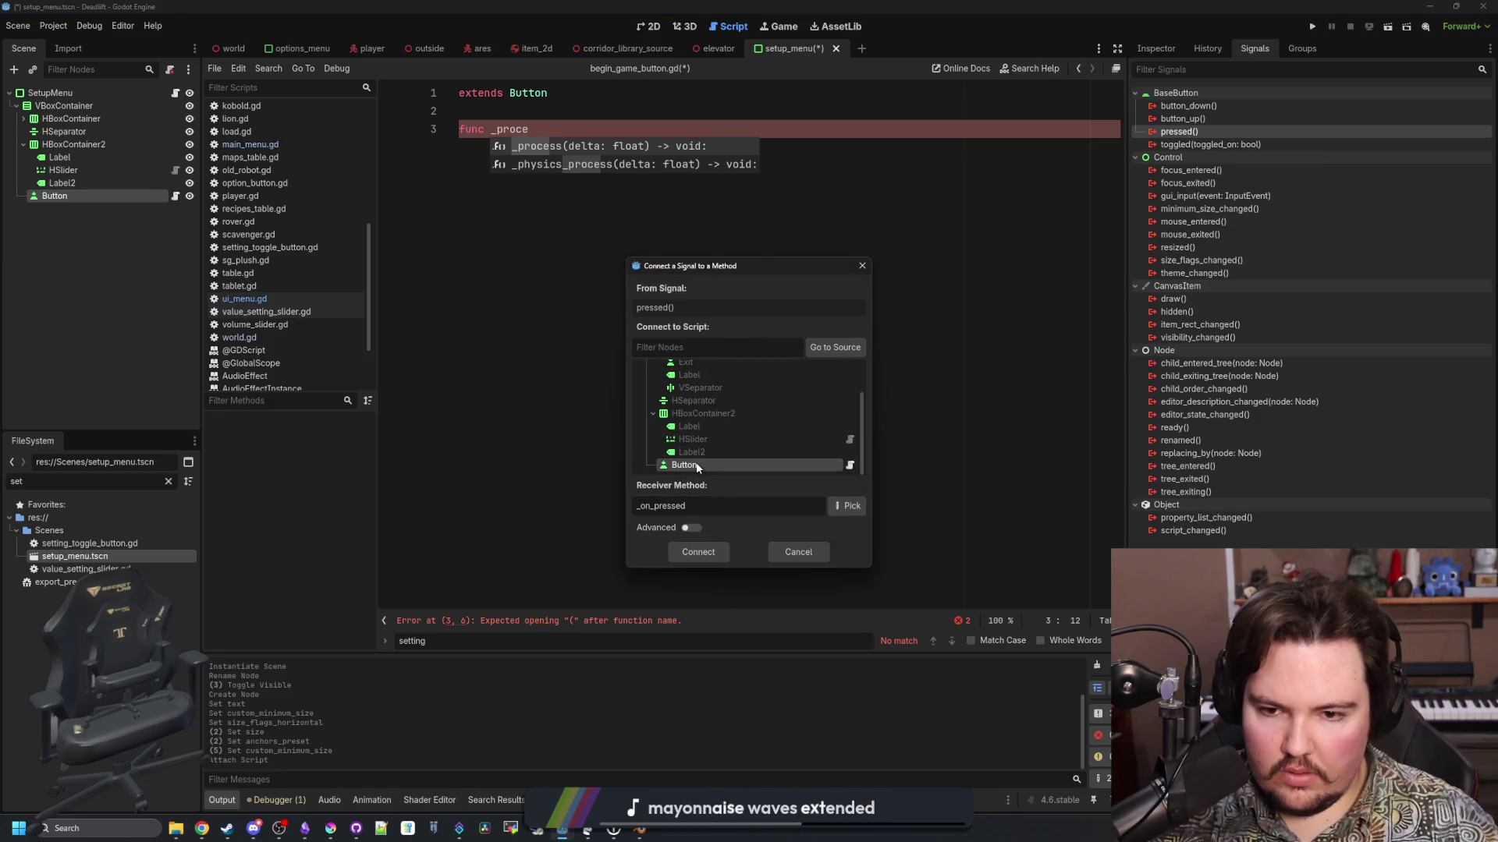
{"action": "double_click", "coordinate": [696, 466]}
Step: Remove the half-written function line and replace _on_pressed's pass with the start_game and queue_free calls
{"action": "left_click_drag", "start_coordinate": [538, 129], "coordinate": [443, 135]}
{"action": "key", "text": "BackSpace"}
{"action": "left_click_drag", "start_coordinate": [658, 163], "coordinate": [482, 165]}
{"action": "type", "text": "Global.world.start_game() \tqueue_free()"}
{"action": "left_click", "coordinate": [500, 165]}
{"action": "key", "text": "BackSpace"}
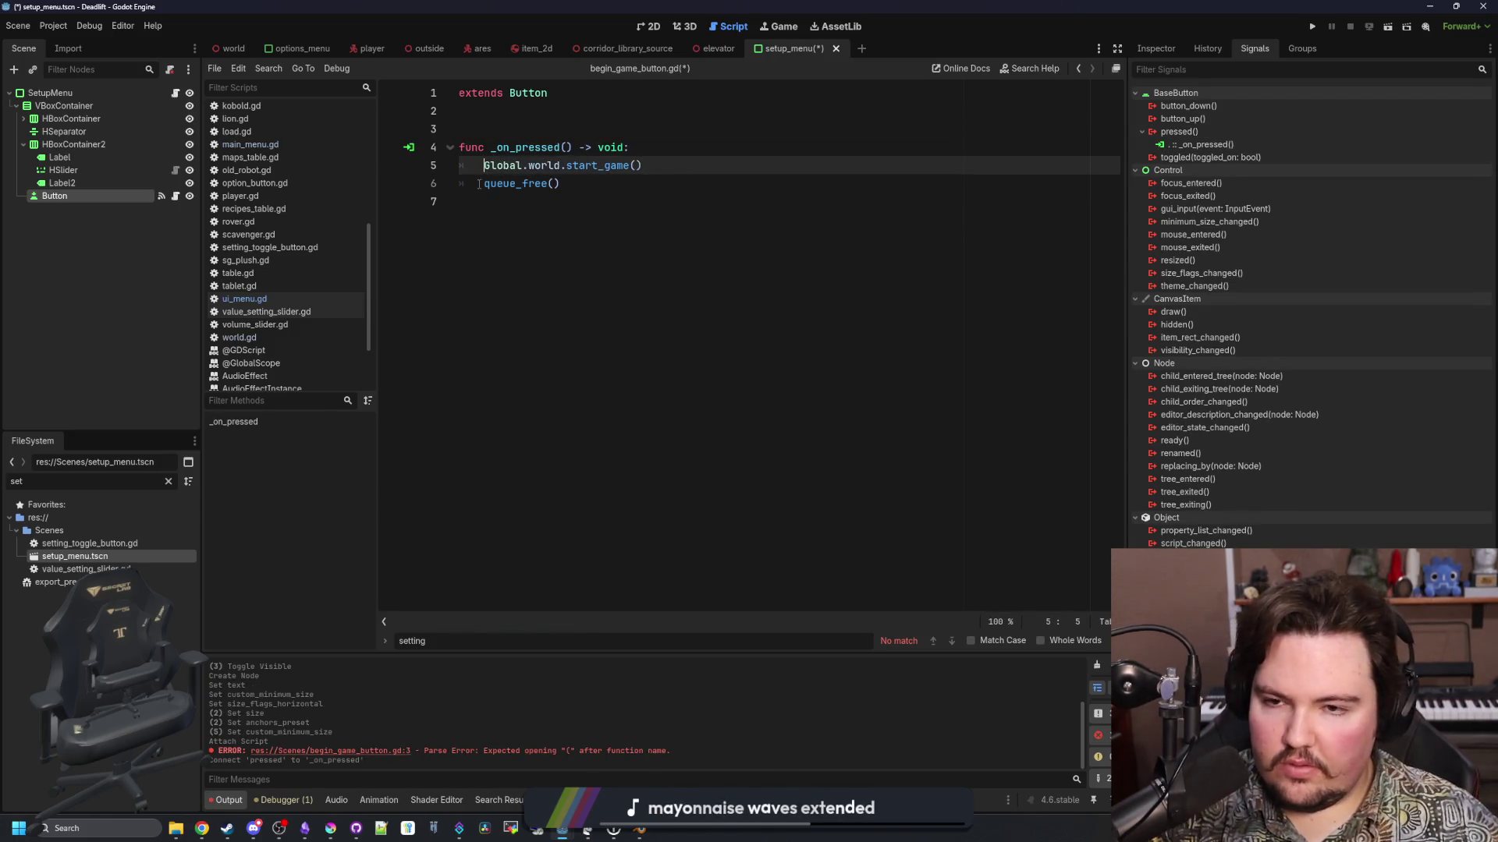
{"action": "left_click", "coordinate": [488, 228]}
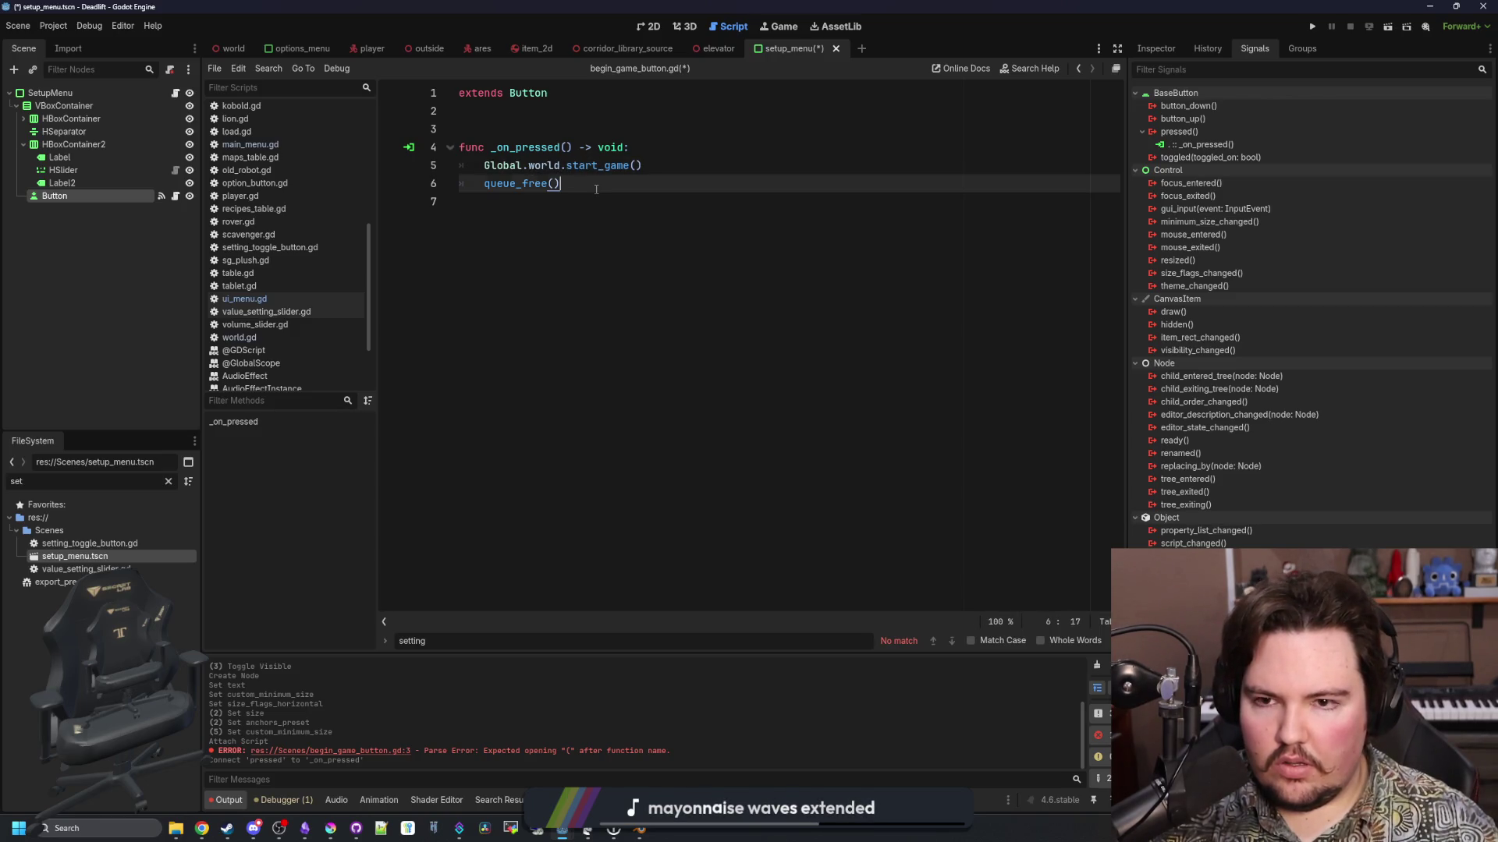
Step: Change line 5 to reference Global.mainMenu and inspect the mainMenu variable in global.gd
{"action": "left_click_drag", "start_coordinate": [659, 165], "coordinate": [531, 165]}
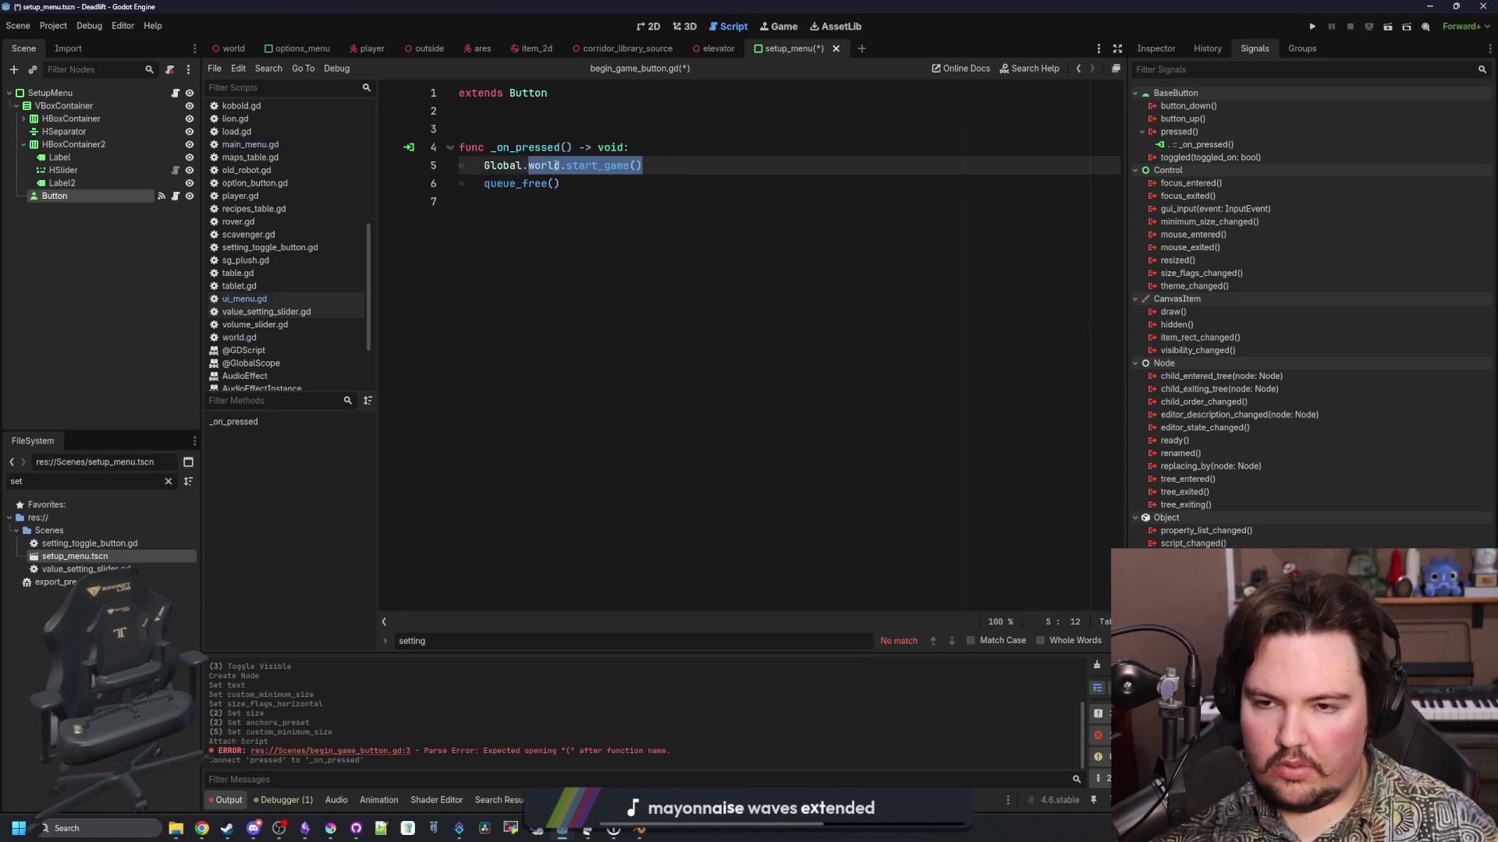
{"action": "type", "text": "mainMenu"}
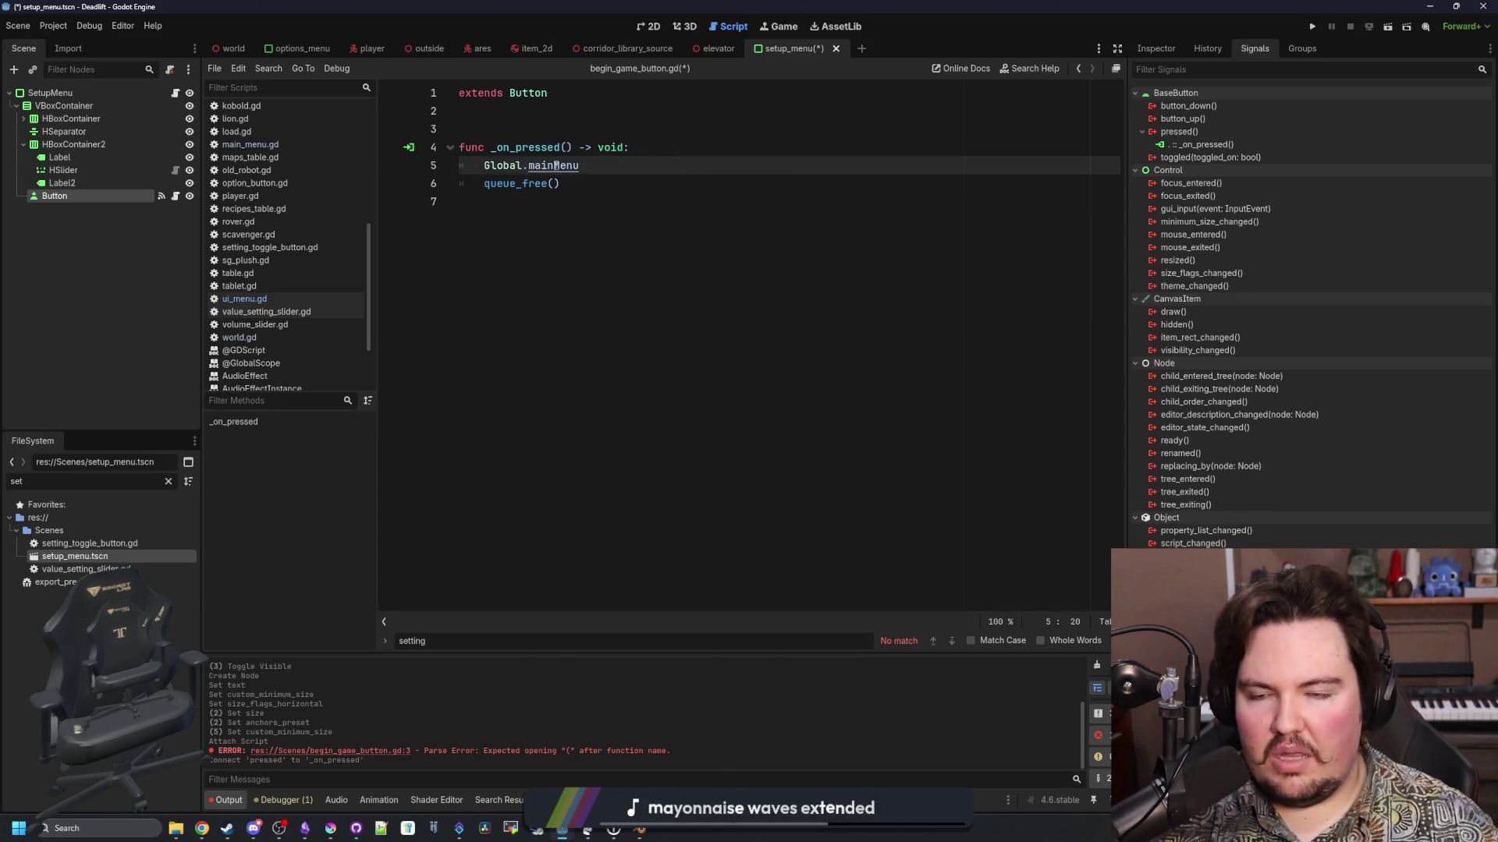
{"action": "left_click", "coordinate": [553, 166], "text": "ctrl"}
{"action": "key", "text": "ctrl+z"}
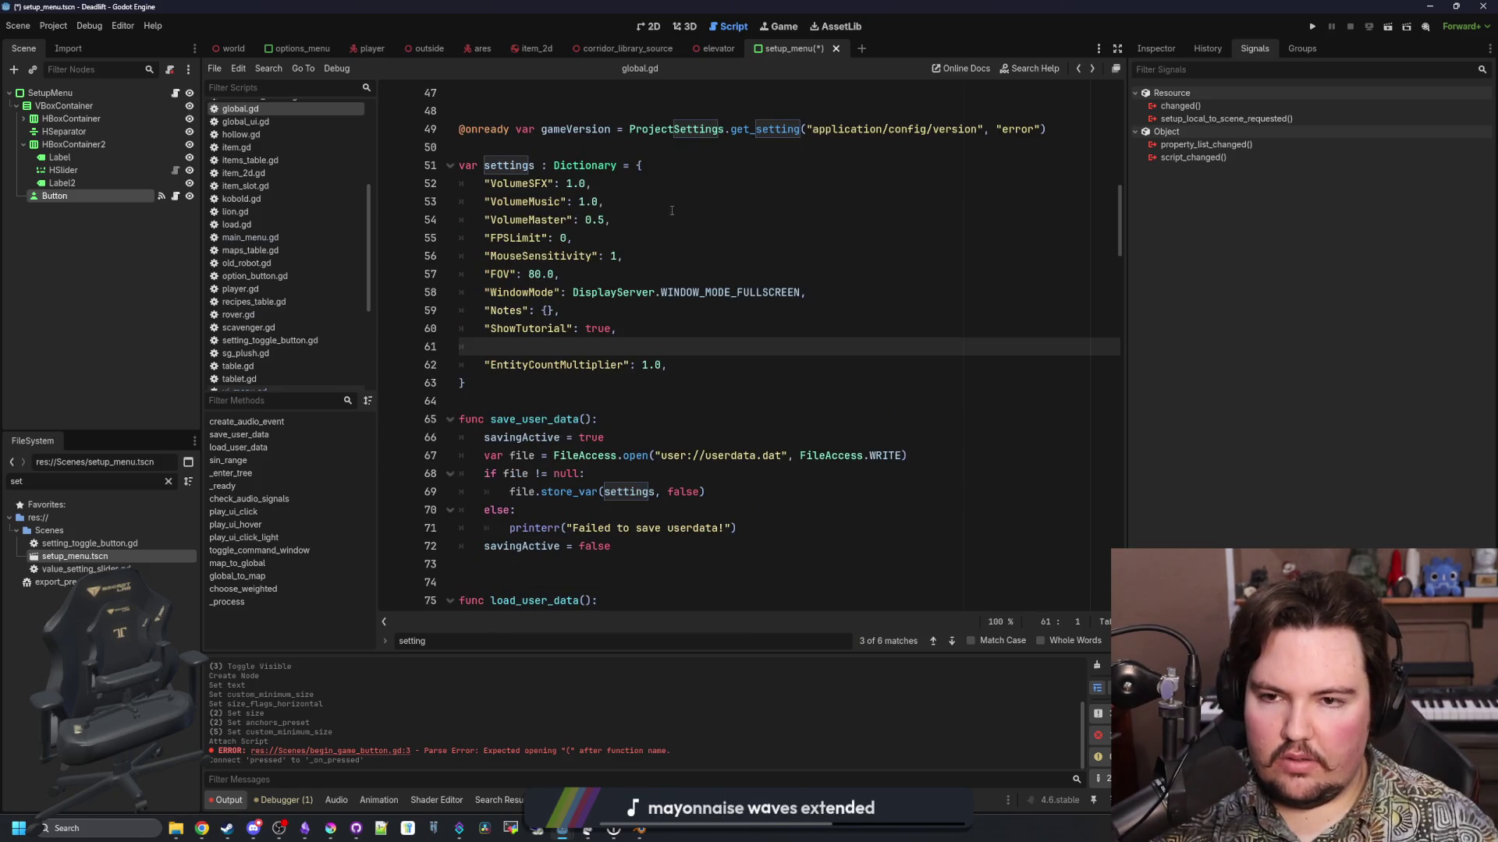
{"action": "key", "text": "ctrl+z"}
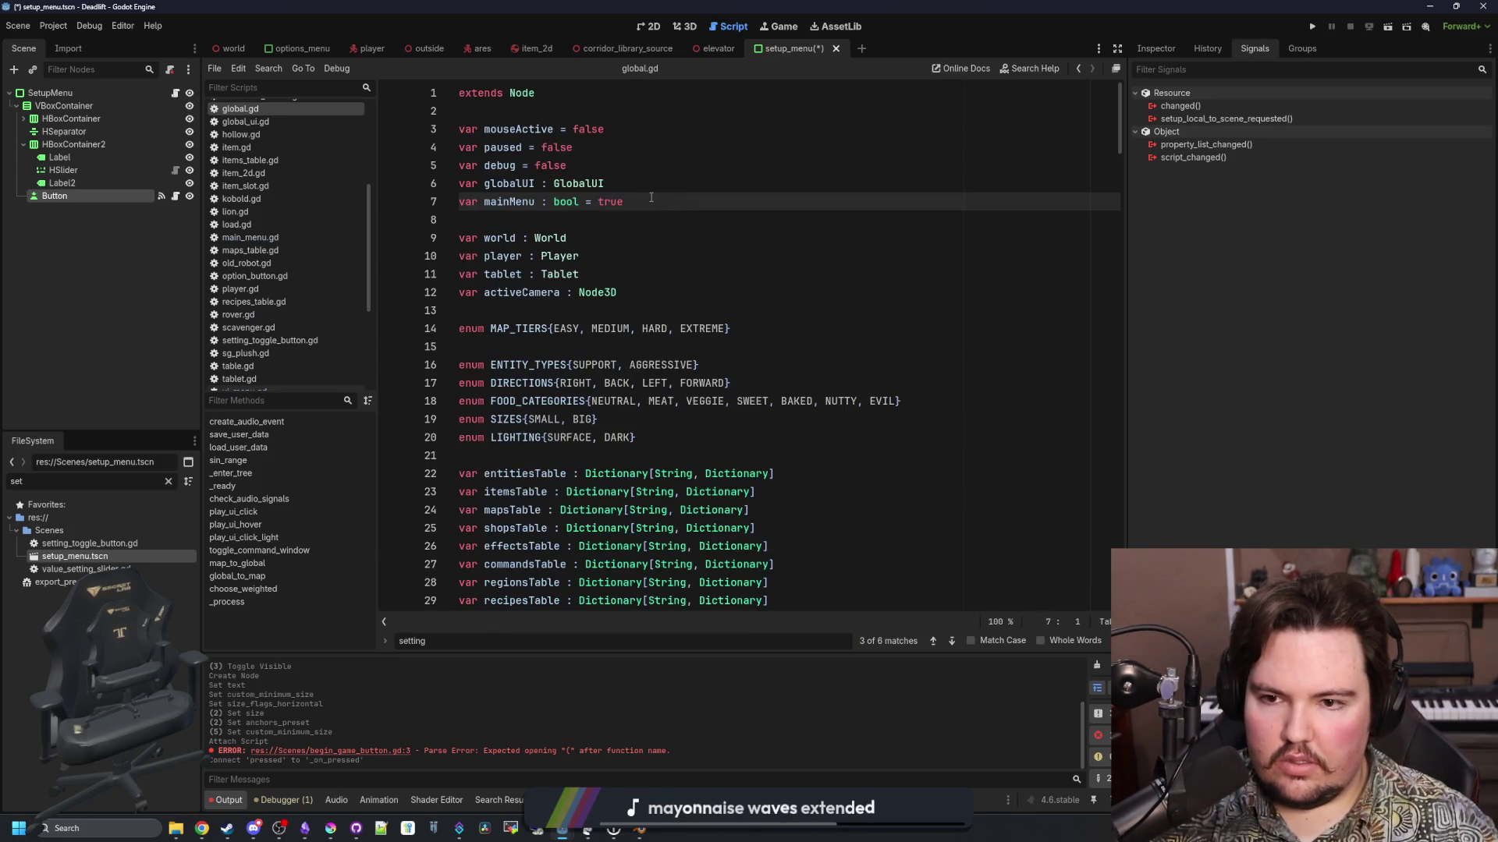
{"action": "left_click", "coordinate": [595, 236]}
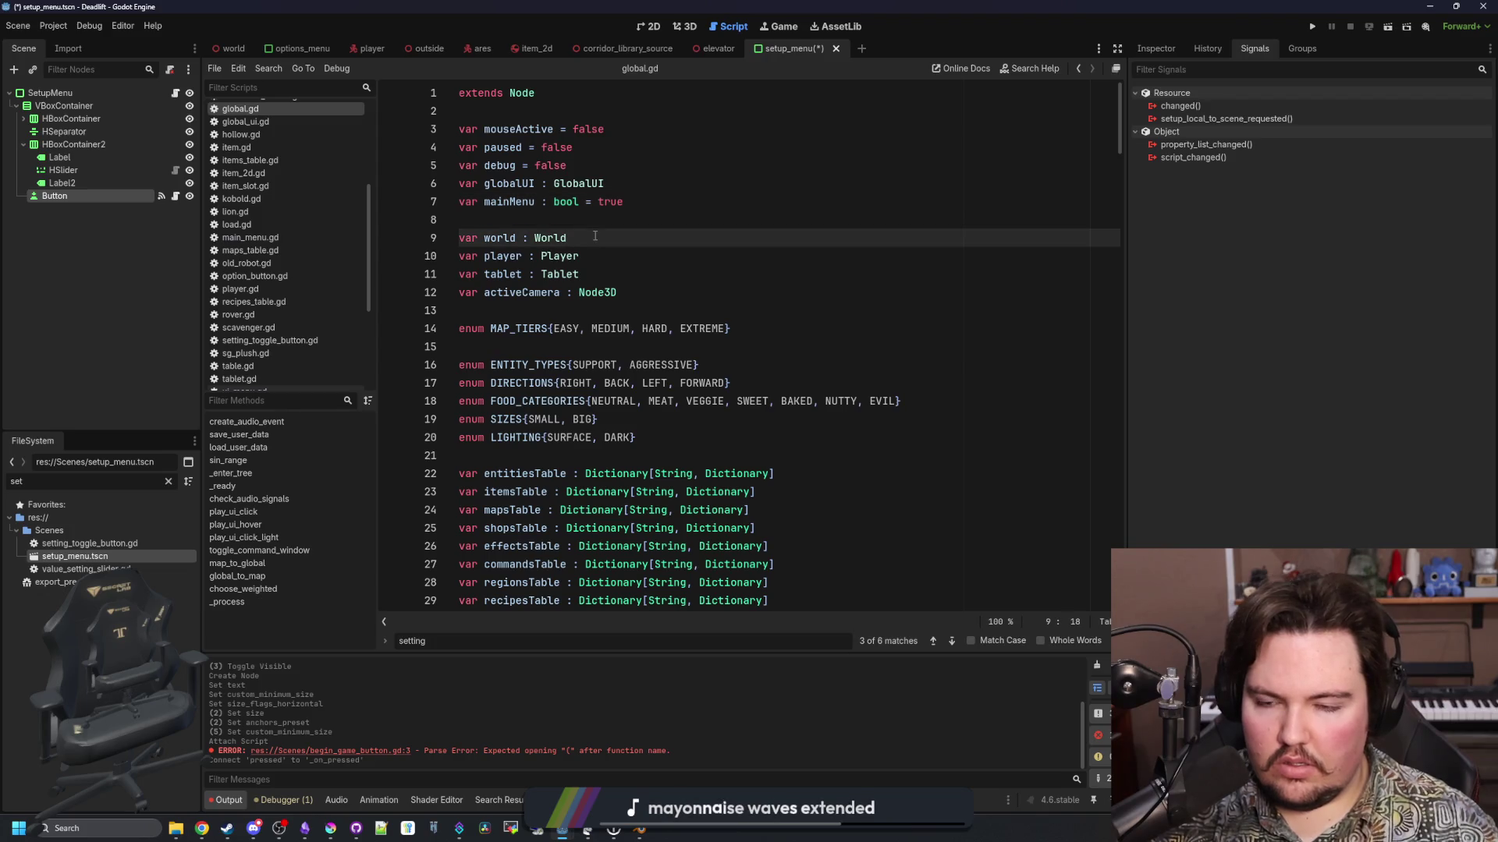
{"action": "key", "text": "Return"}
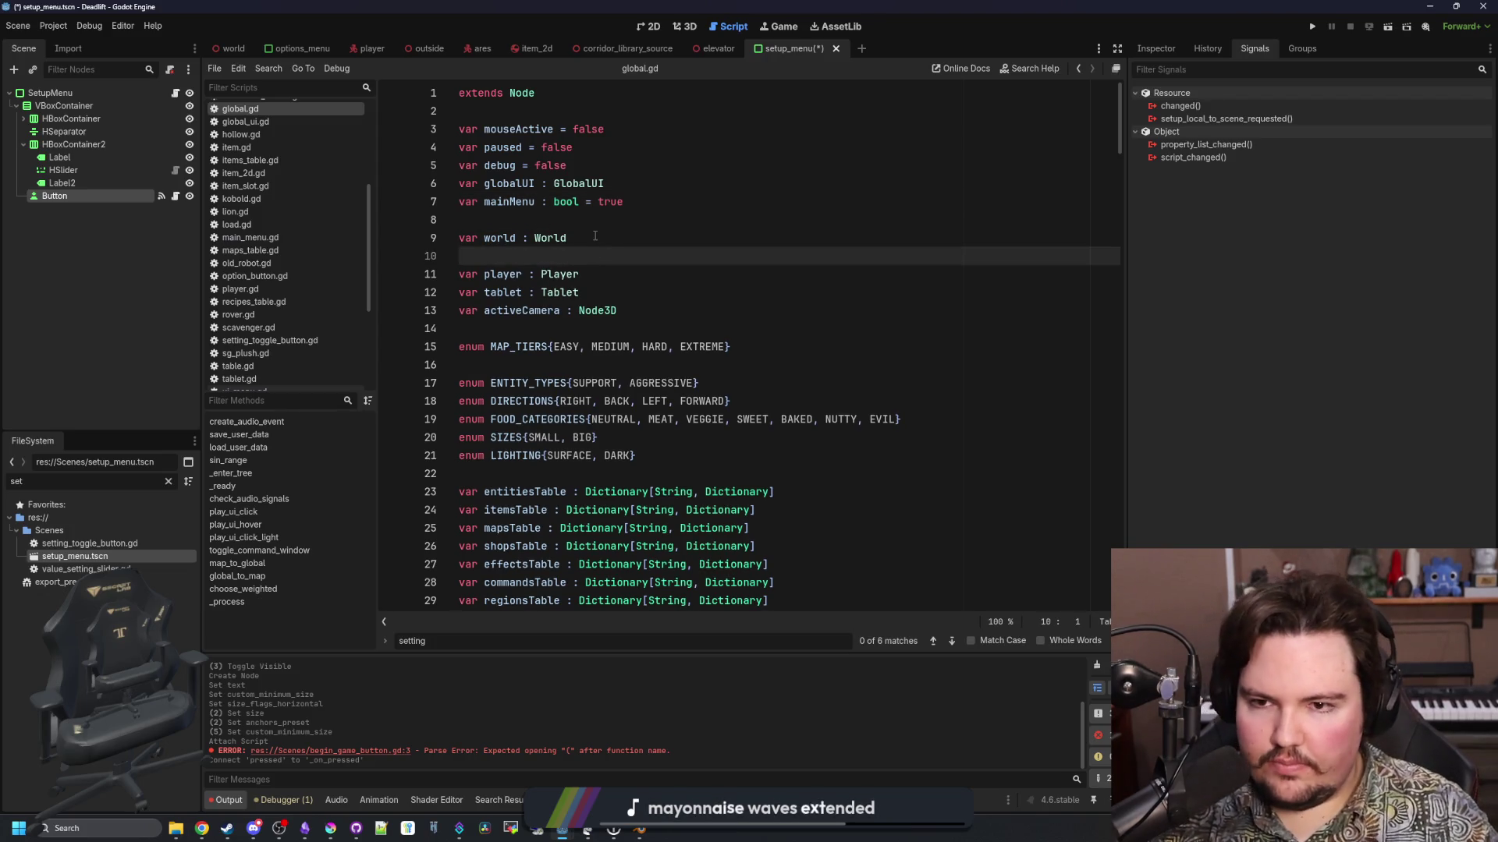
{"action": "key", "text": "BackSpace"}
{"action": "left_click", "coordinate": [557, 223]}
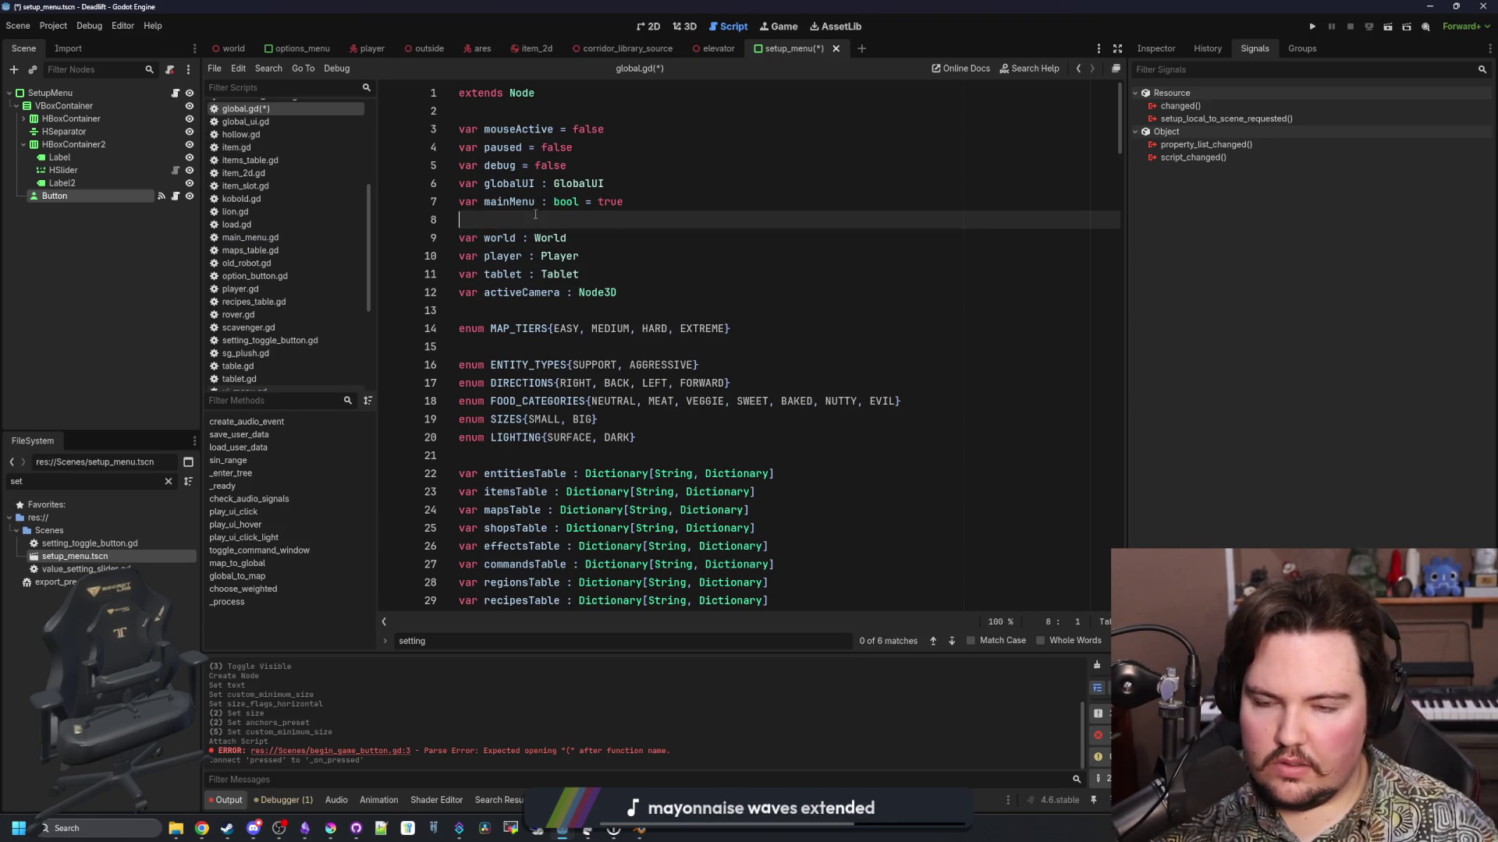
{"action": "left_click", "coordinate": [175, 196]}
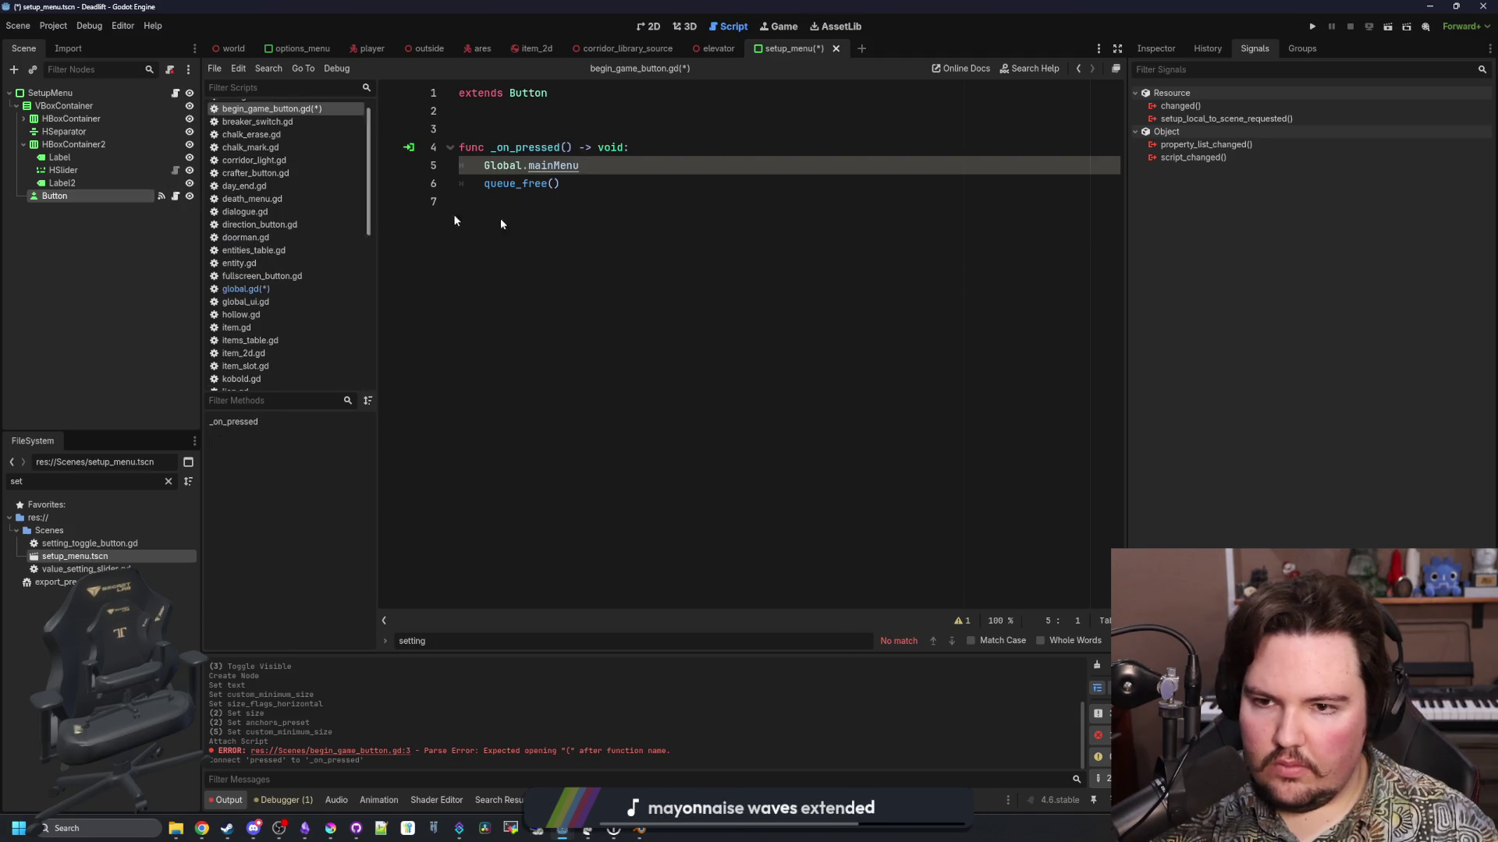
Step: Rewrite line 5 as Global.world.get_node("MainMenu").begin_game()
{"action": "left_click", "coordinate": [416, 218]}
{"action": "left_click", "coordinate": [609, 167]}
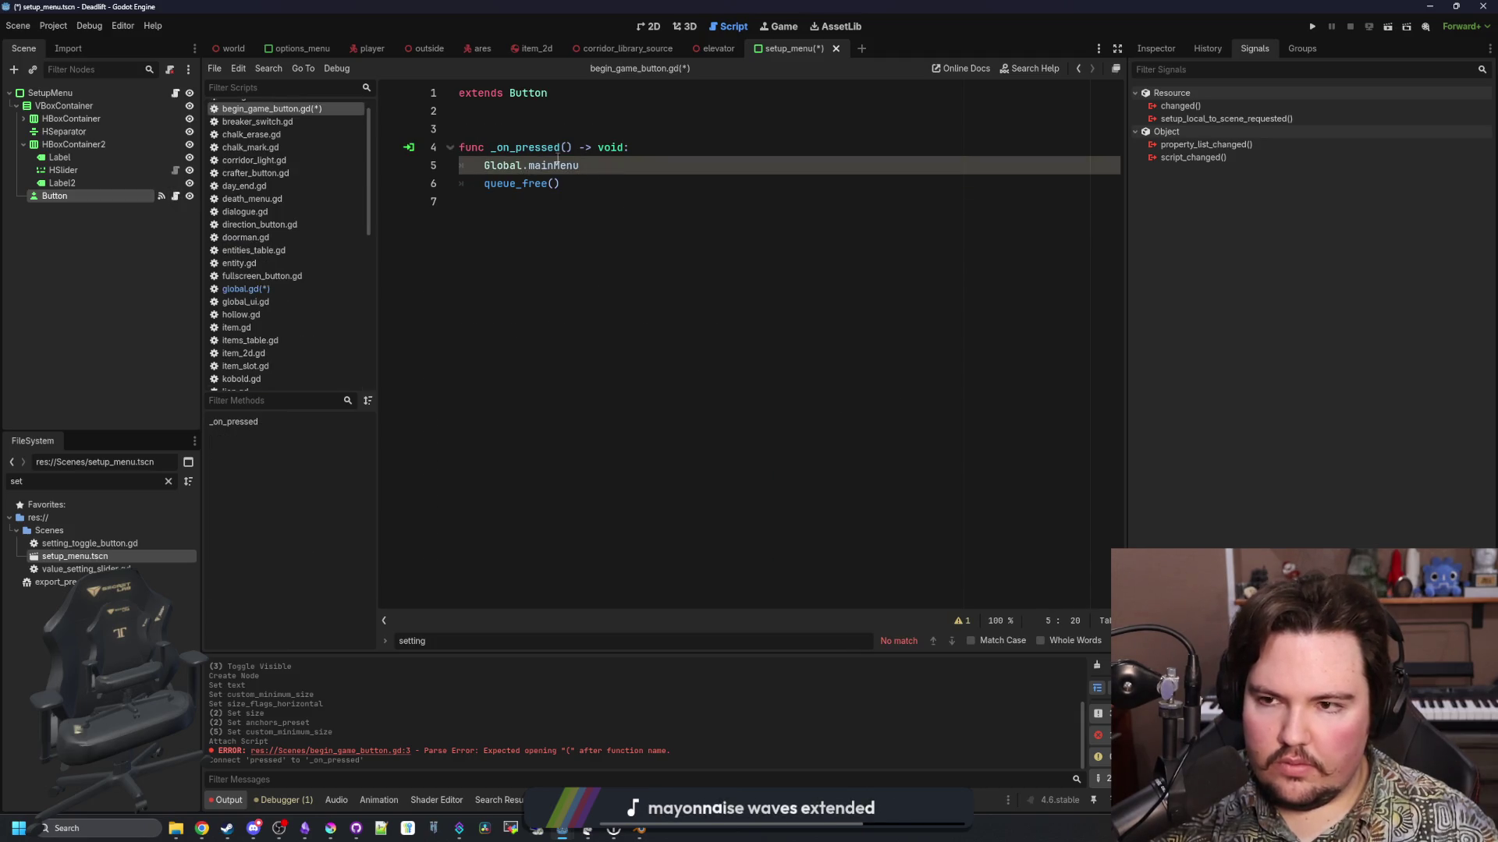
{"action": "left_click_drag", "start_coordinate": [586, 164], "coordinate": [529, 166]}
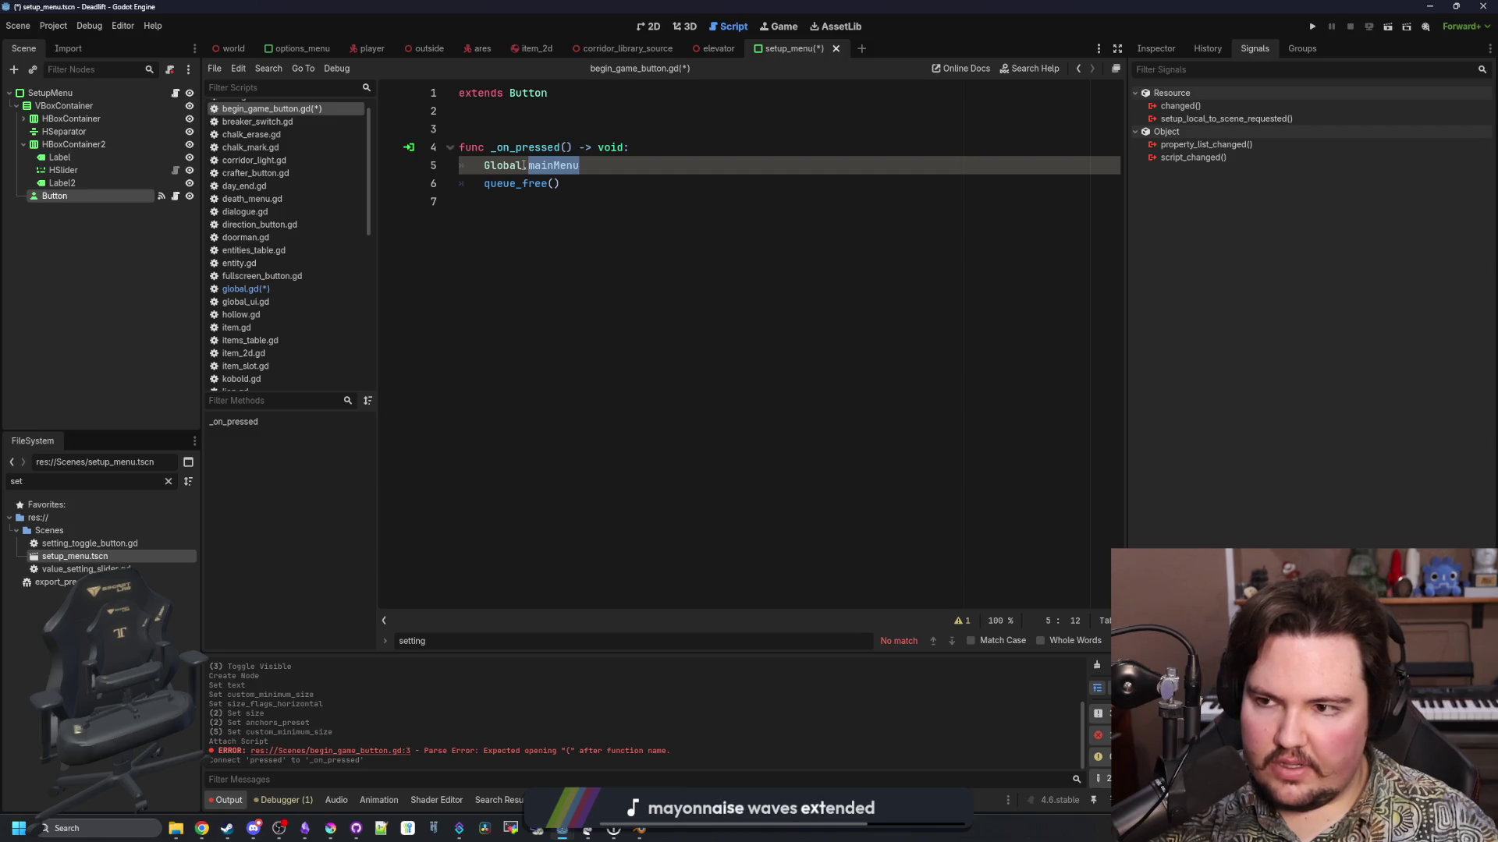
{"action": "type", "text": "world.m"}
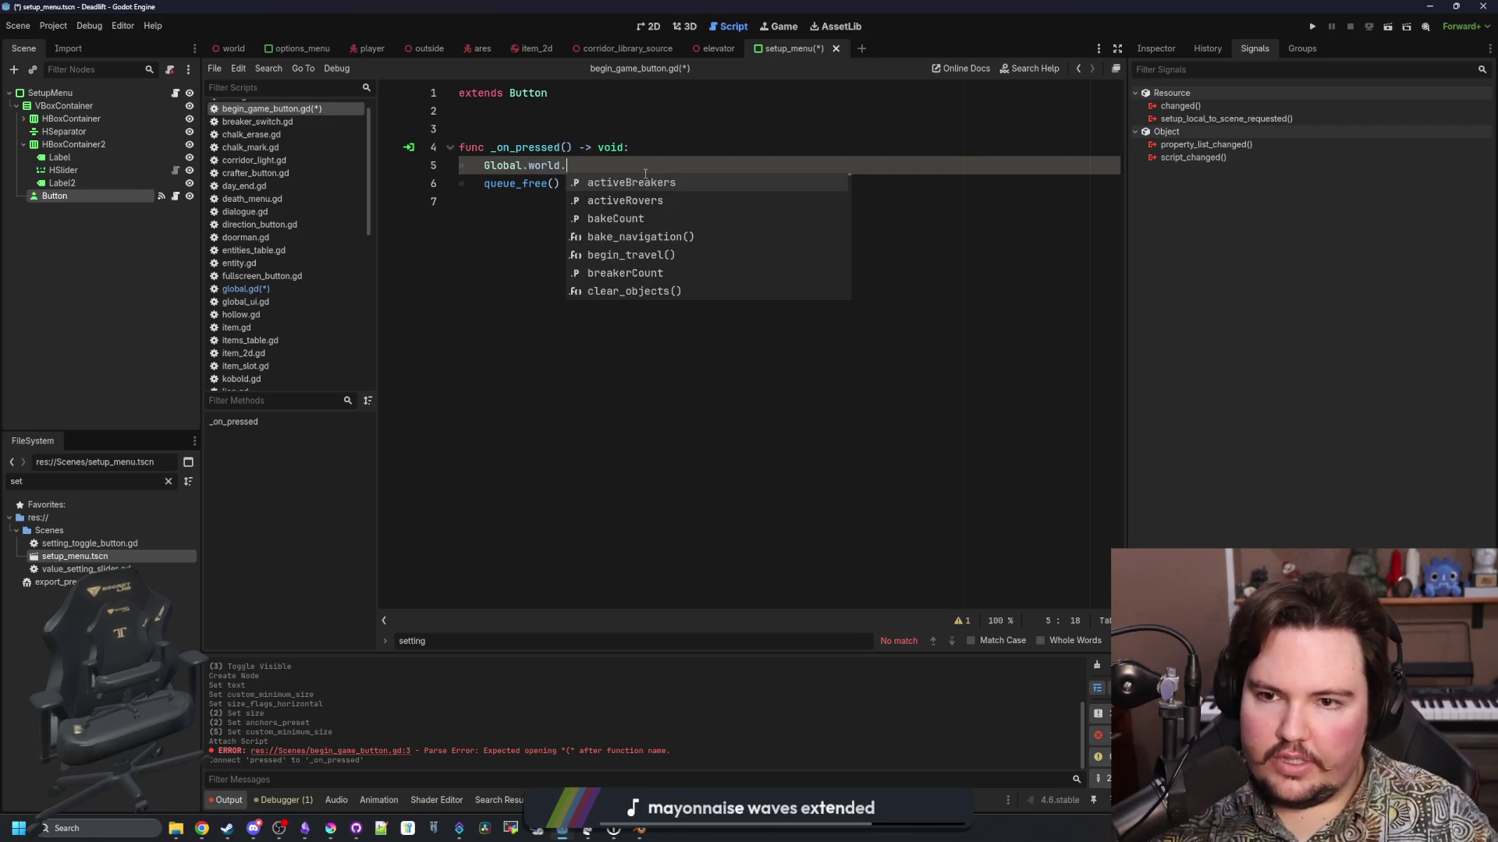
{"action": "type", "text": "ain"}
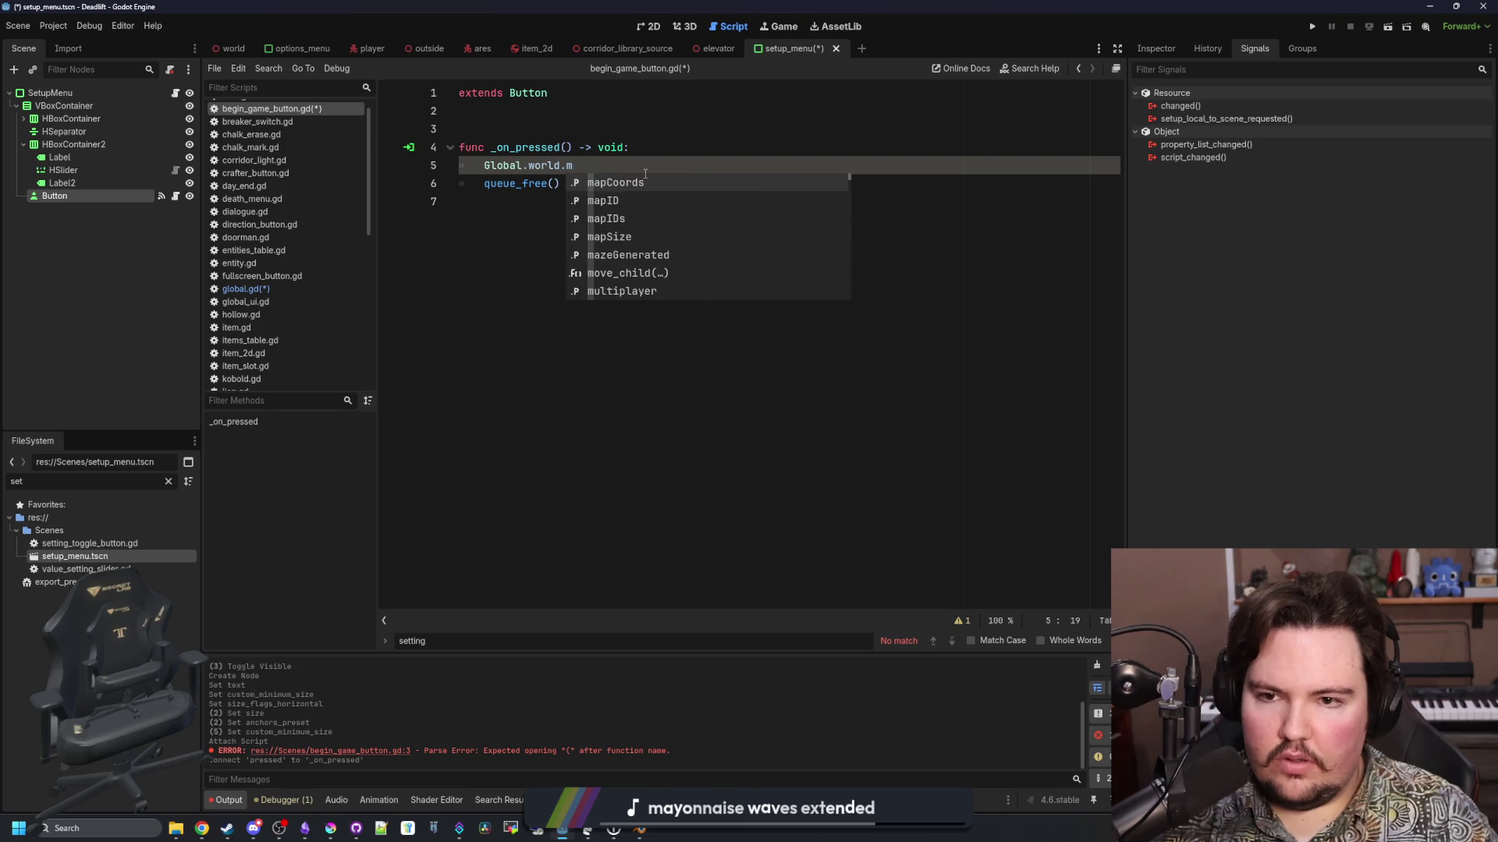
{"action": "key", "text": "BackSpace"}
{"action": "key", "text": "BackSpace"}
{"action": "key", "text": "BackSpace"}
{"action": "type", "text": "get_no"}
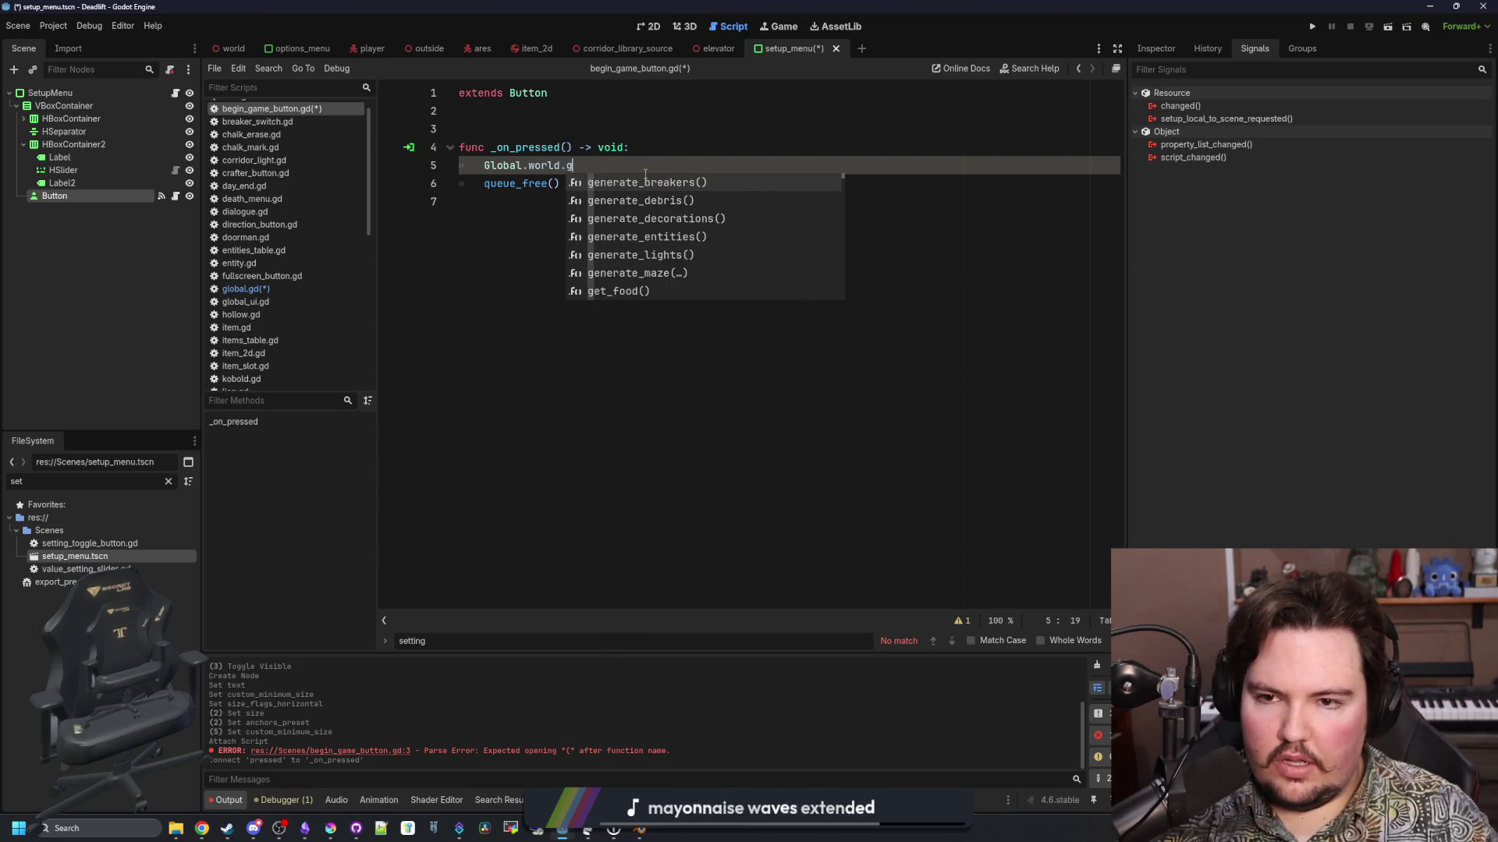
{"action": "type", "text": "de"}
{"action": "key", "text": "Return"}
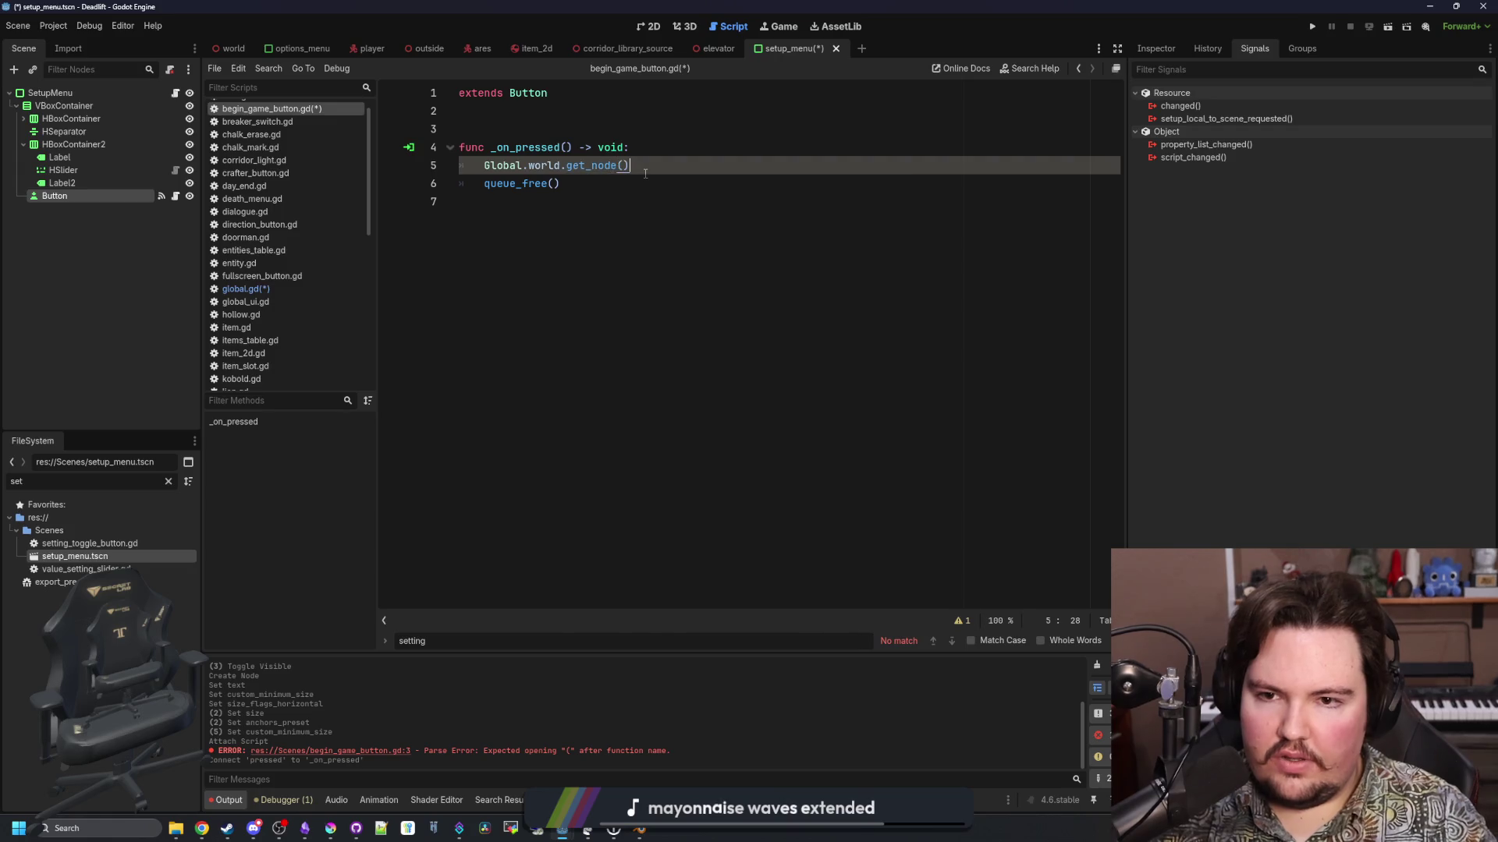
{"action": "type", "text": "MainMenu\")"}
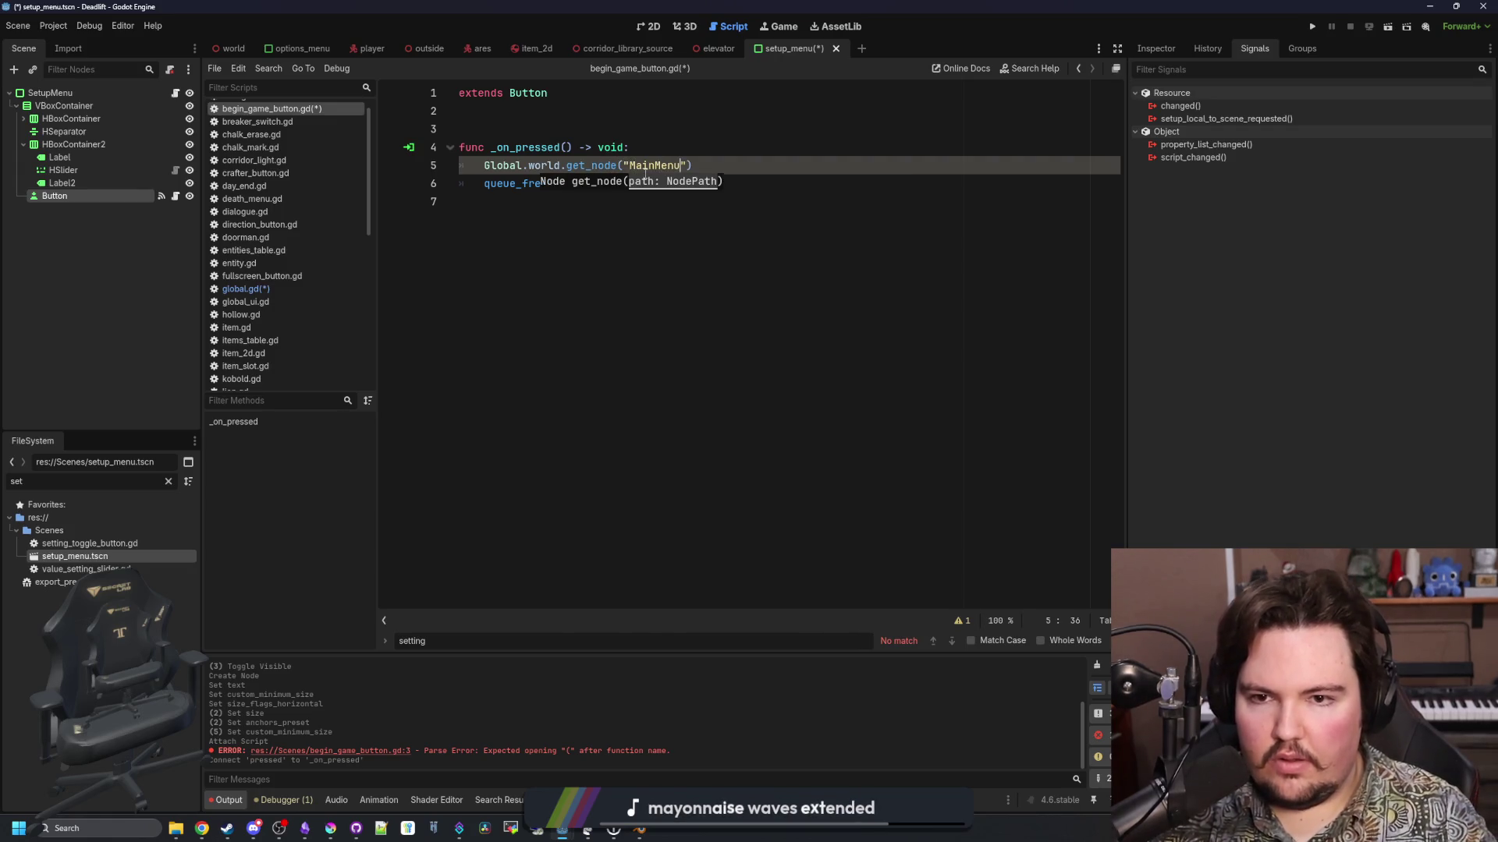
{"action": "type", "text": ".begin_g"}
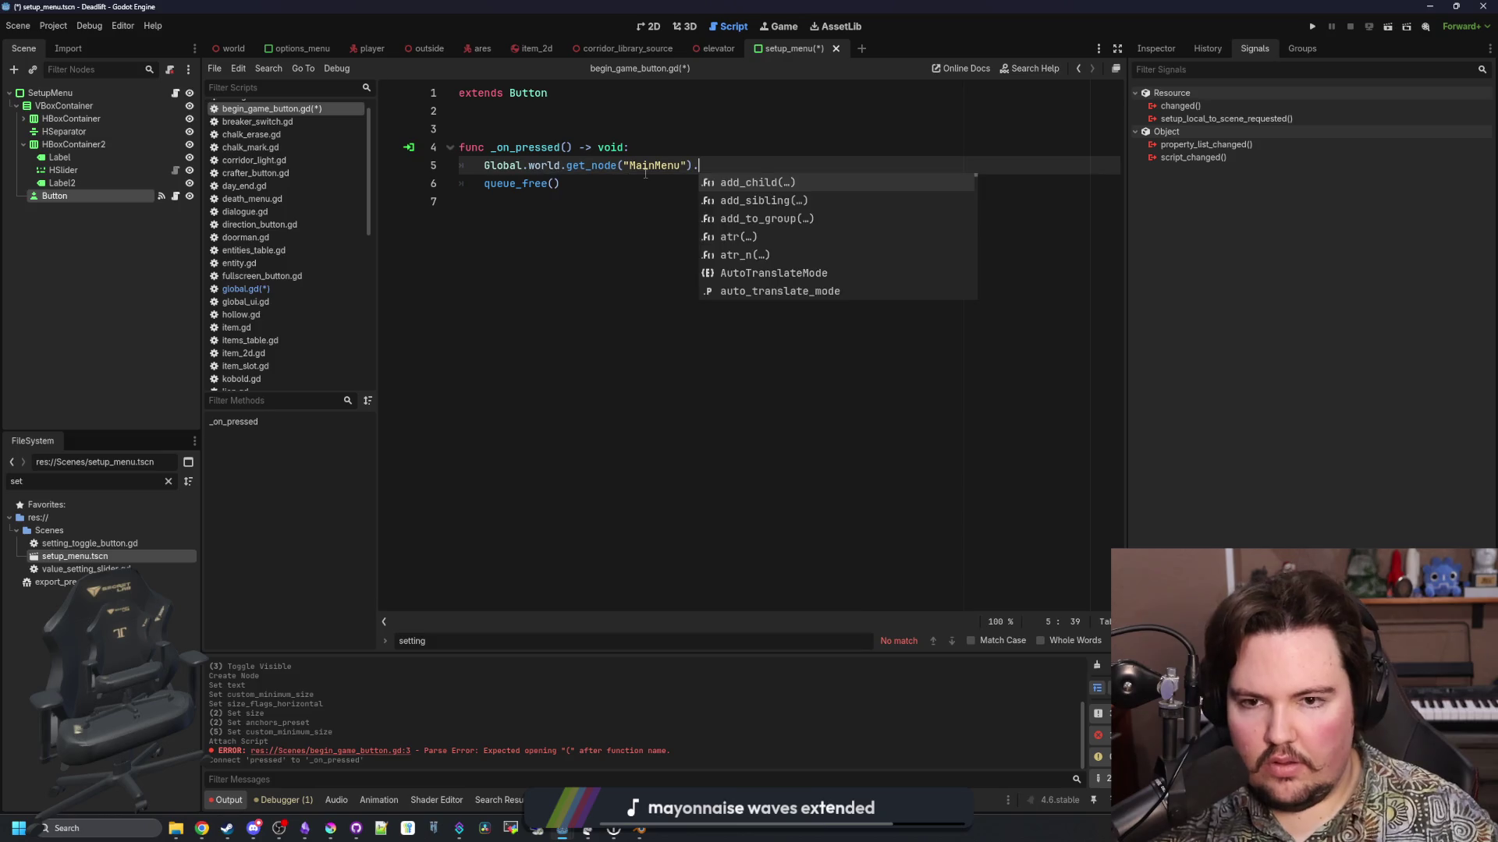
{"action": "type", "text": "ame"}
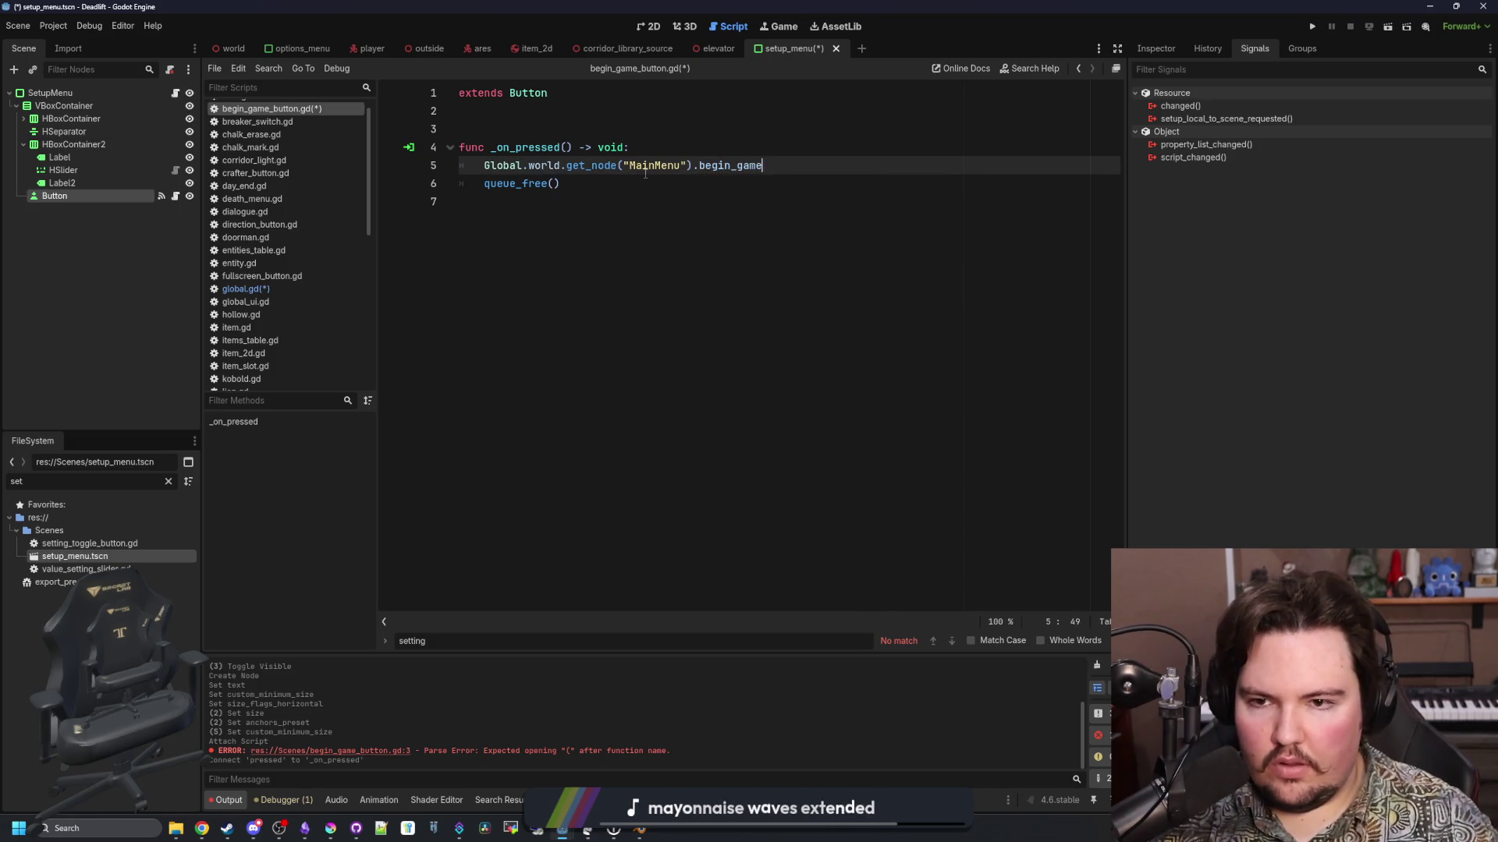
{"action": "type", "text": "()"}
Step: Delete the queue_free() line, save everything, and return to the world scene
{"action": "key", "text": "shift+Down"}
{"action": "key", "text": "Delete"}
{"action": "key", "text": "Down"}
{"action": "key", "text": "ctrl+s"}
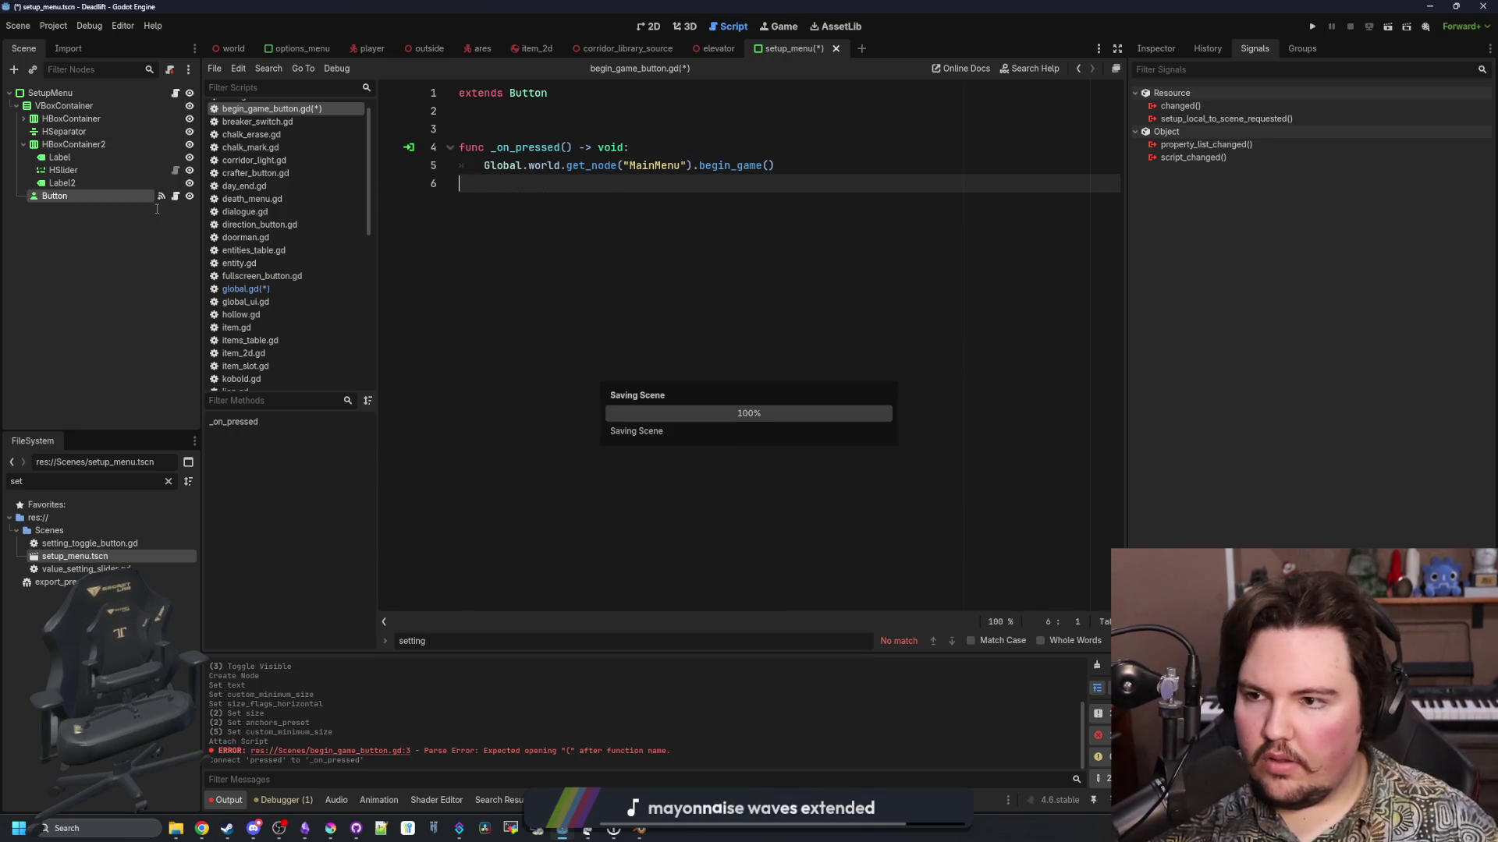
{"action": "left_click", "coordinate": [239, 45]}
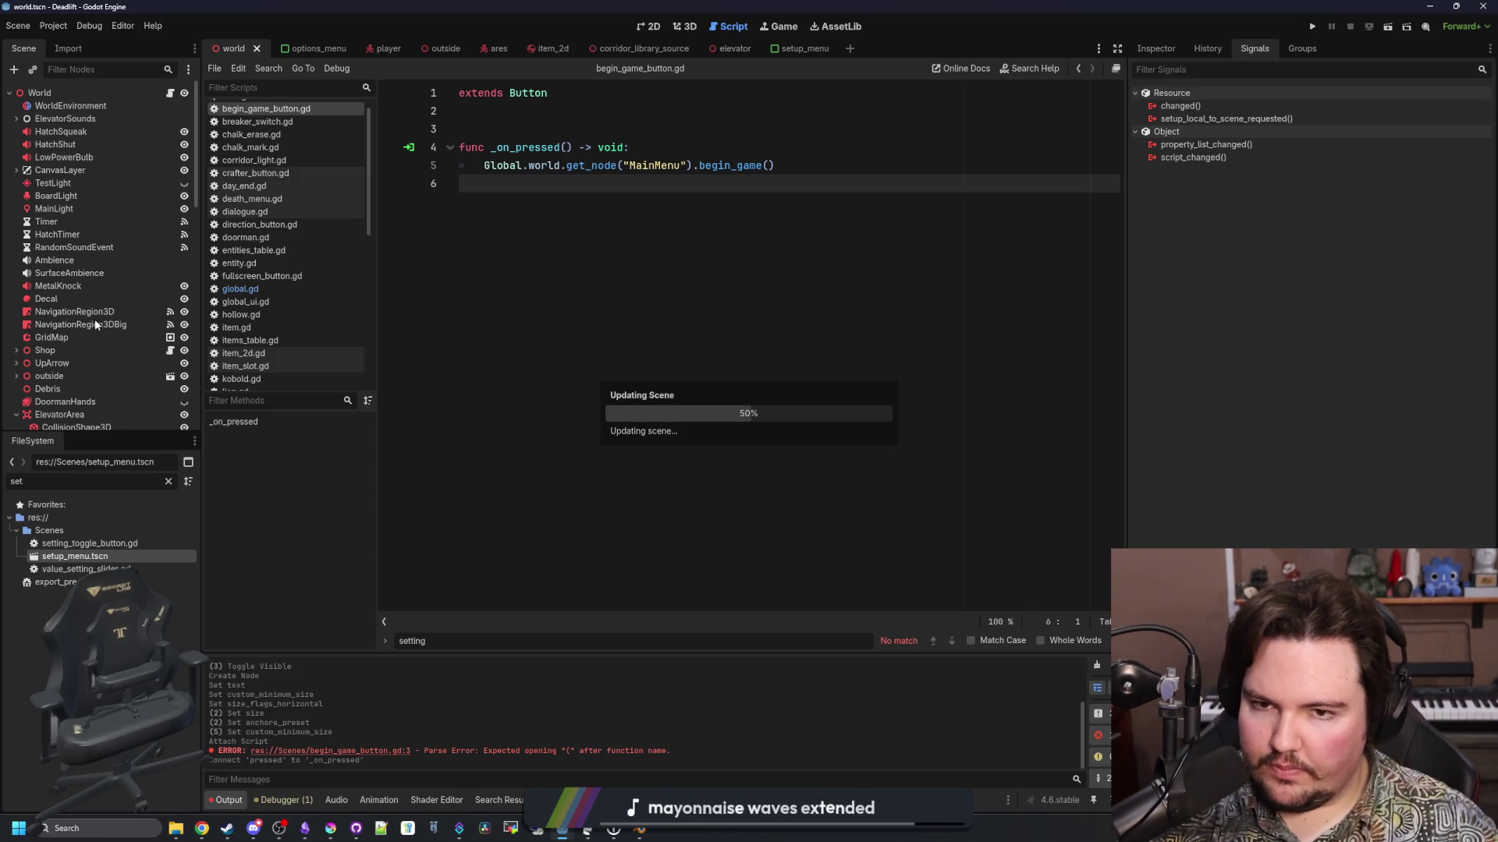
Step: Run the project and choose Play to show the Setup panel with its Entities slider
{"action": "scroll", "coordinate": [73, 311], "scroll_direction": "up", "scroll_amount": 5}
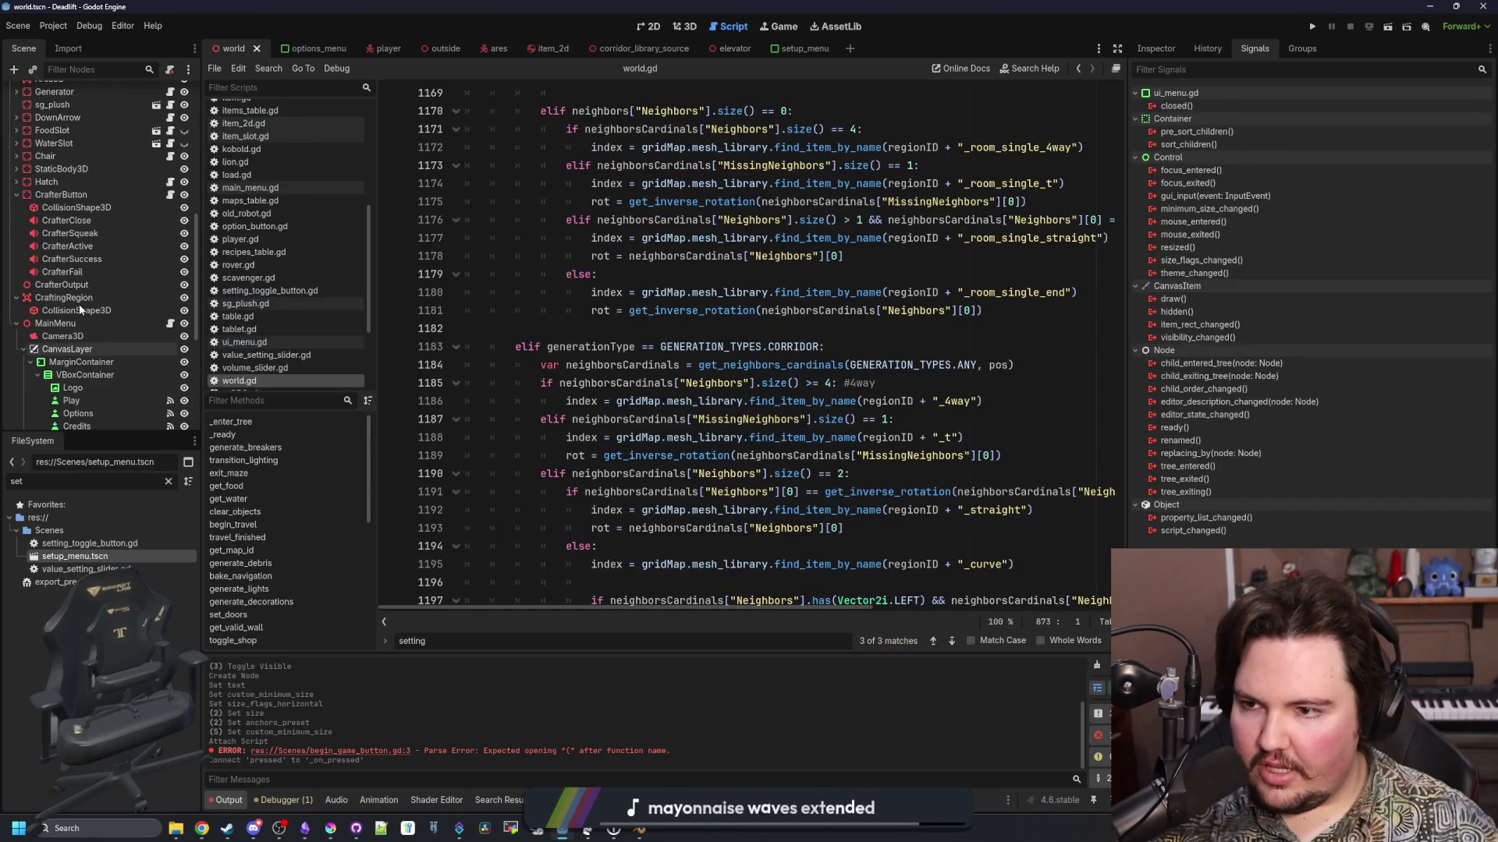
{"action": "scroll", "coordinate": [66, 324], "scroll_direction": "up", "scroll_amount": 8}
{"action": "left_click", "coordinate": [609, 274]}
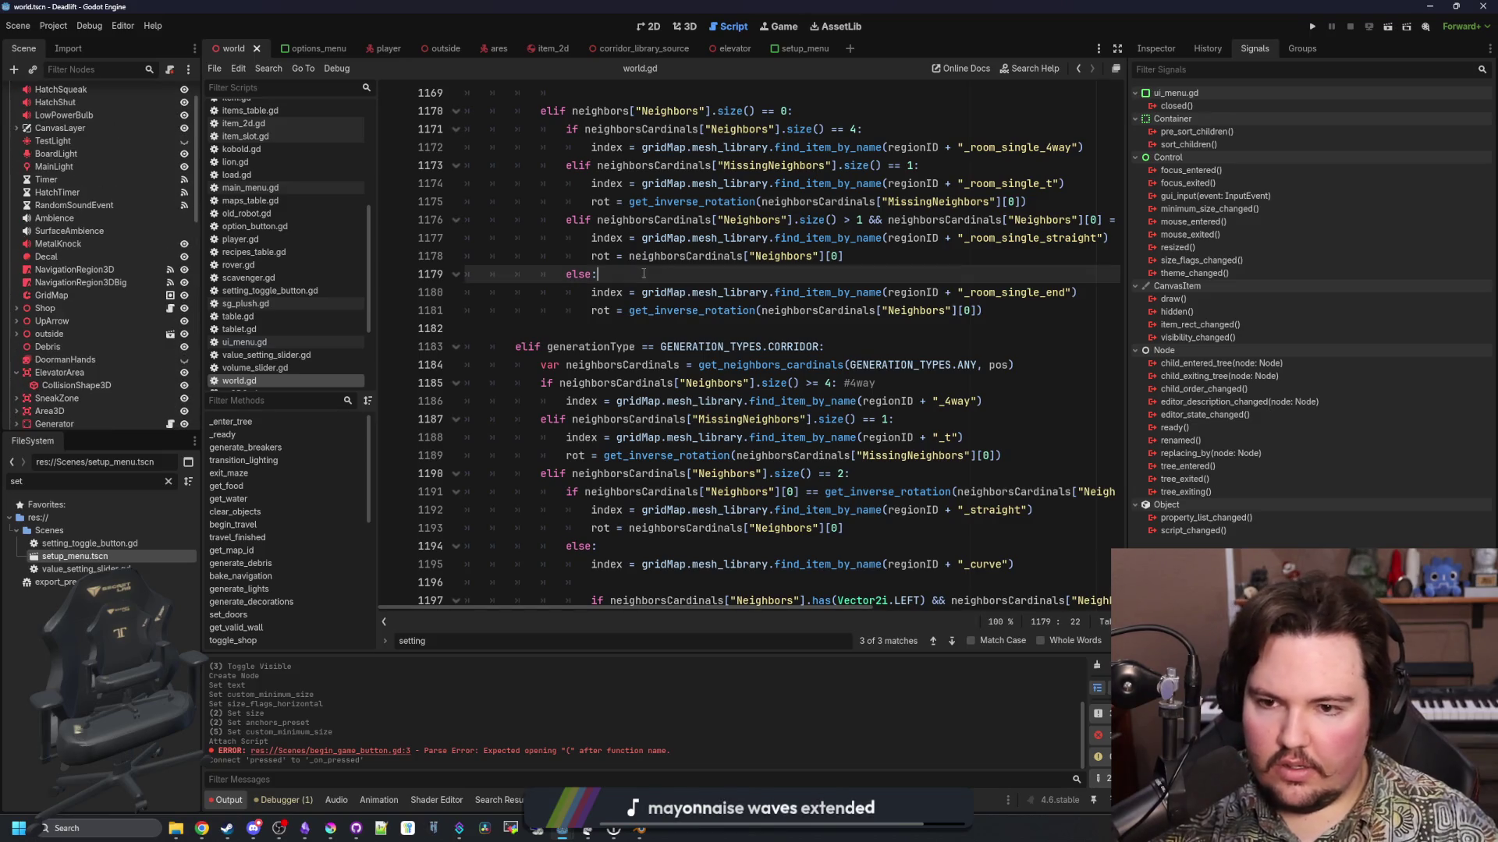
{"action": "left_click", "coordinate": [1314, 26]}
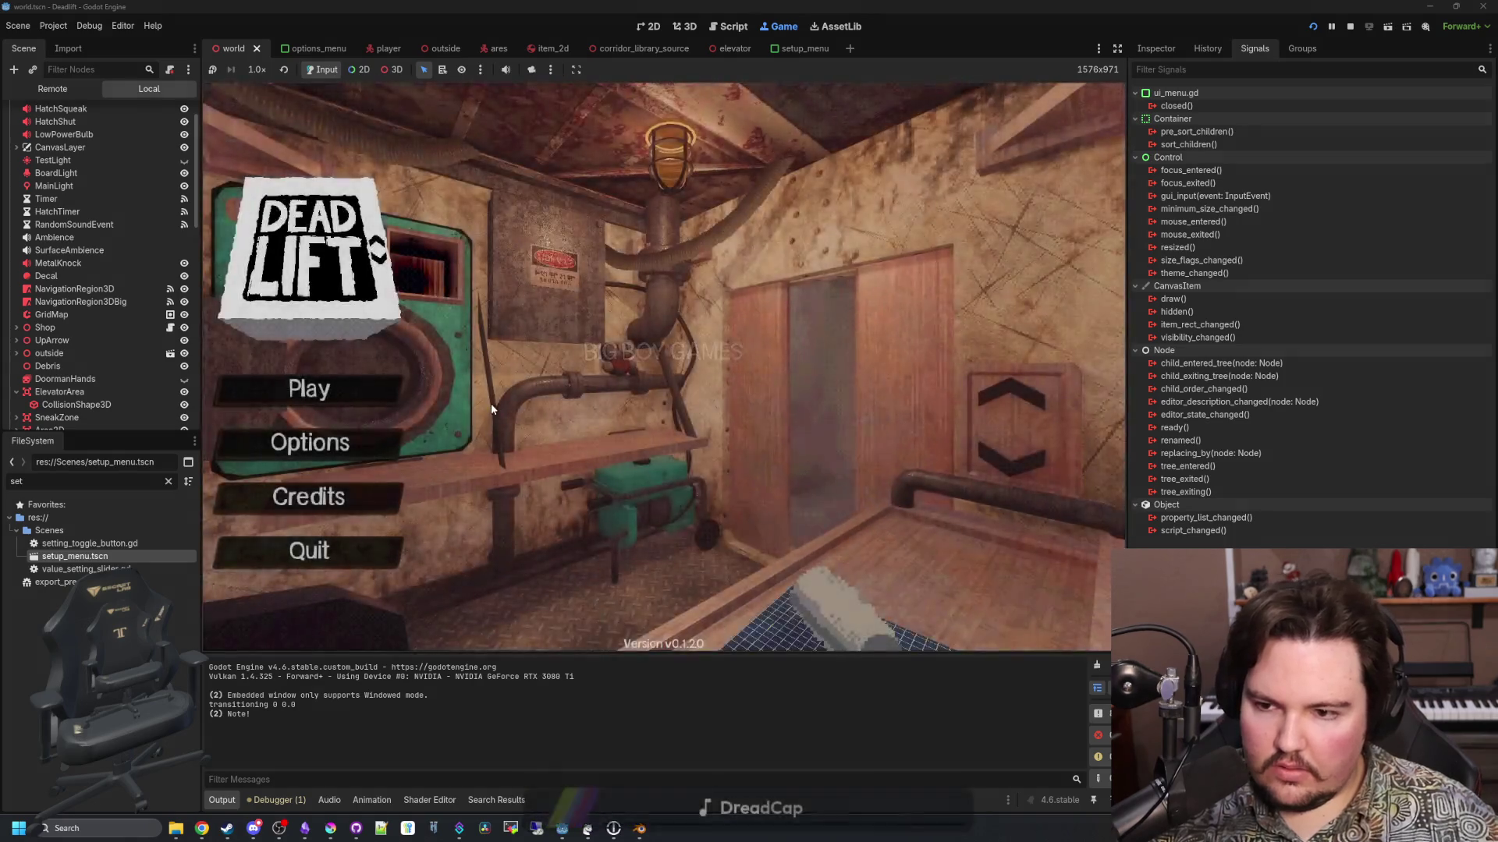
{"action": "left_click", "coordinate": [340, 390]}
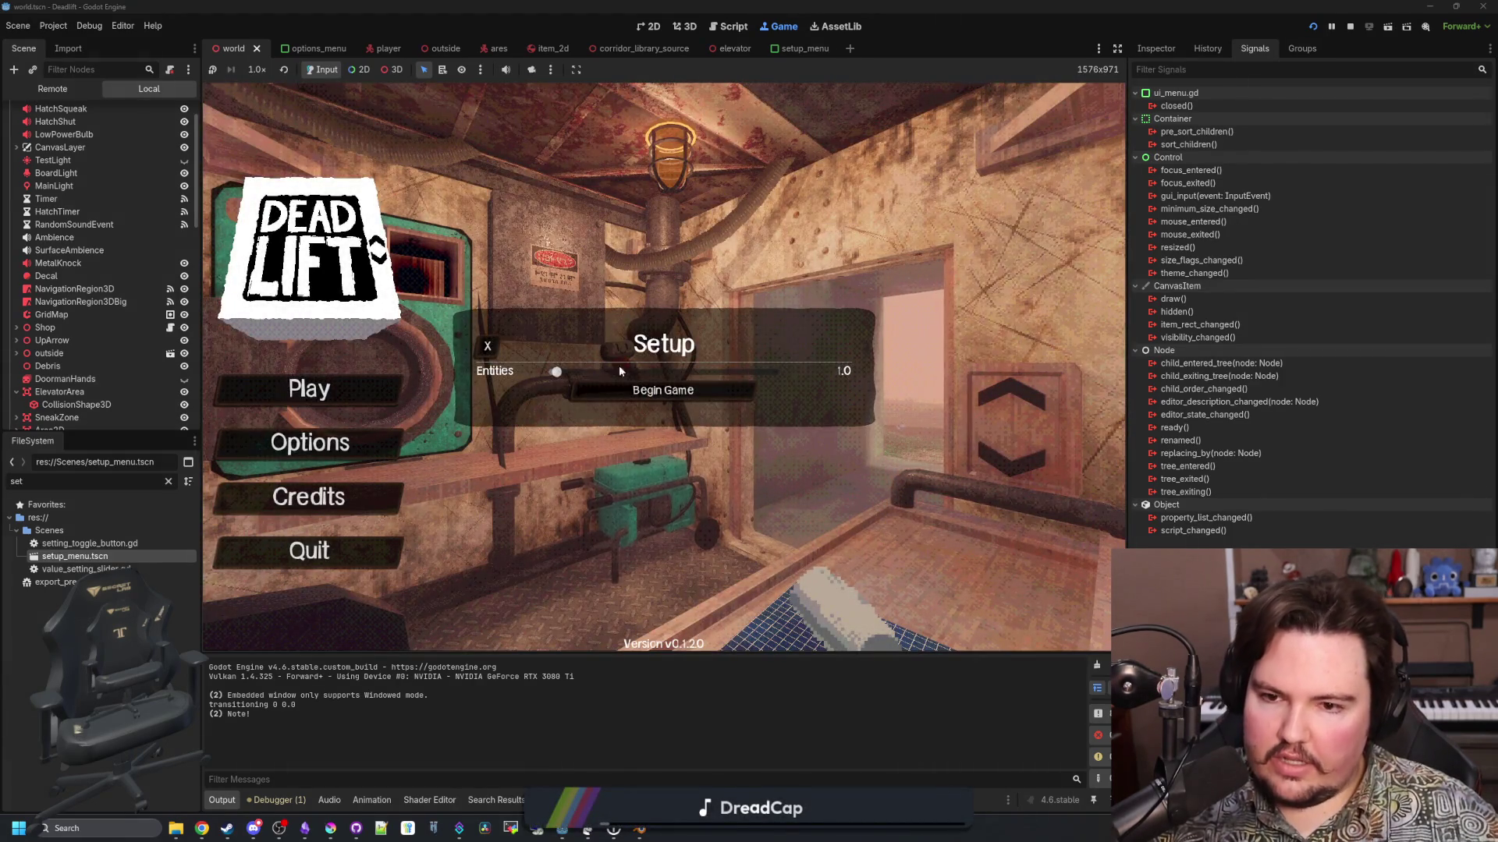